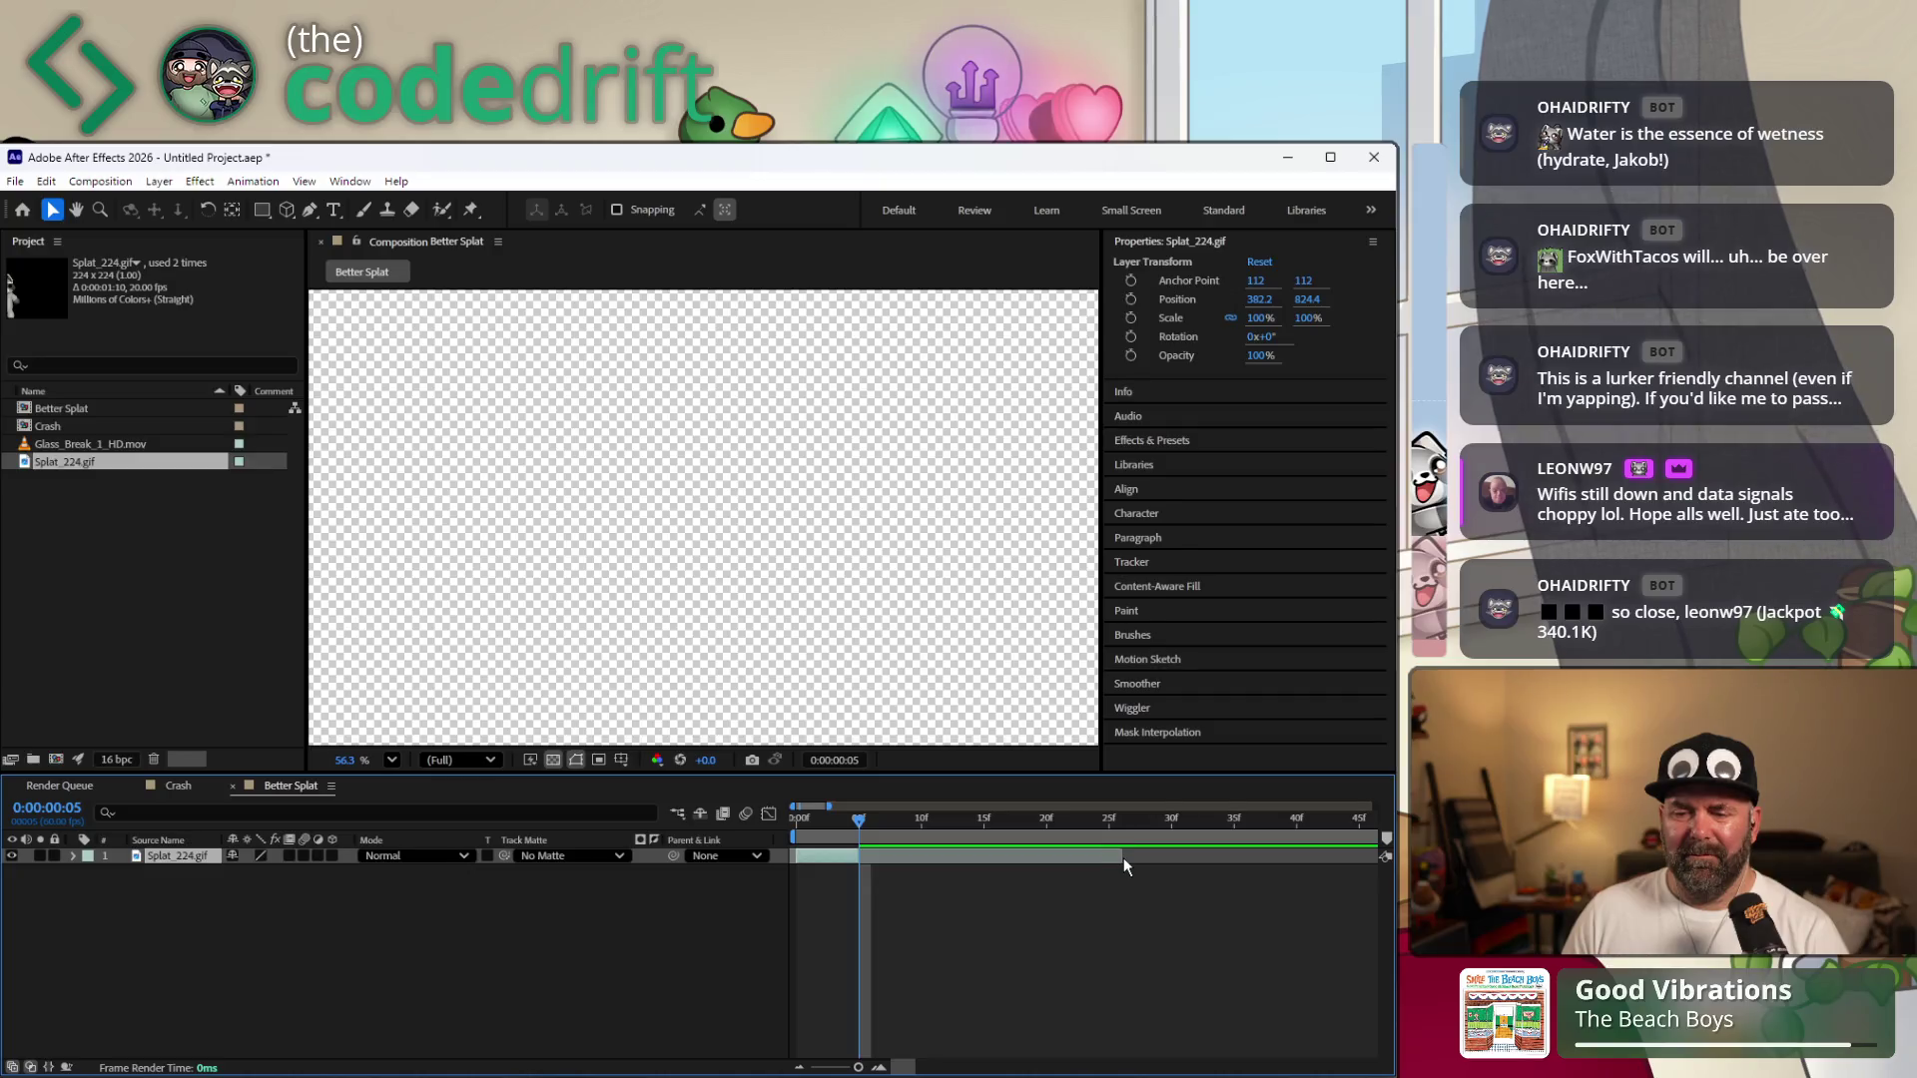
Trim Splat_224.gif's out-point back to the playhead at frame 5, then step to frame 4.
{"action": "left_click_drag", "start_coordinate": [1123, 859], "coordinate": [868, 858]}
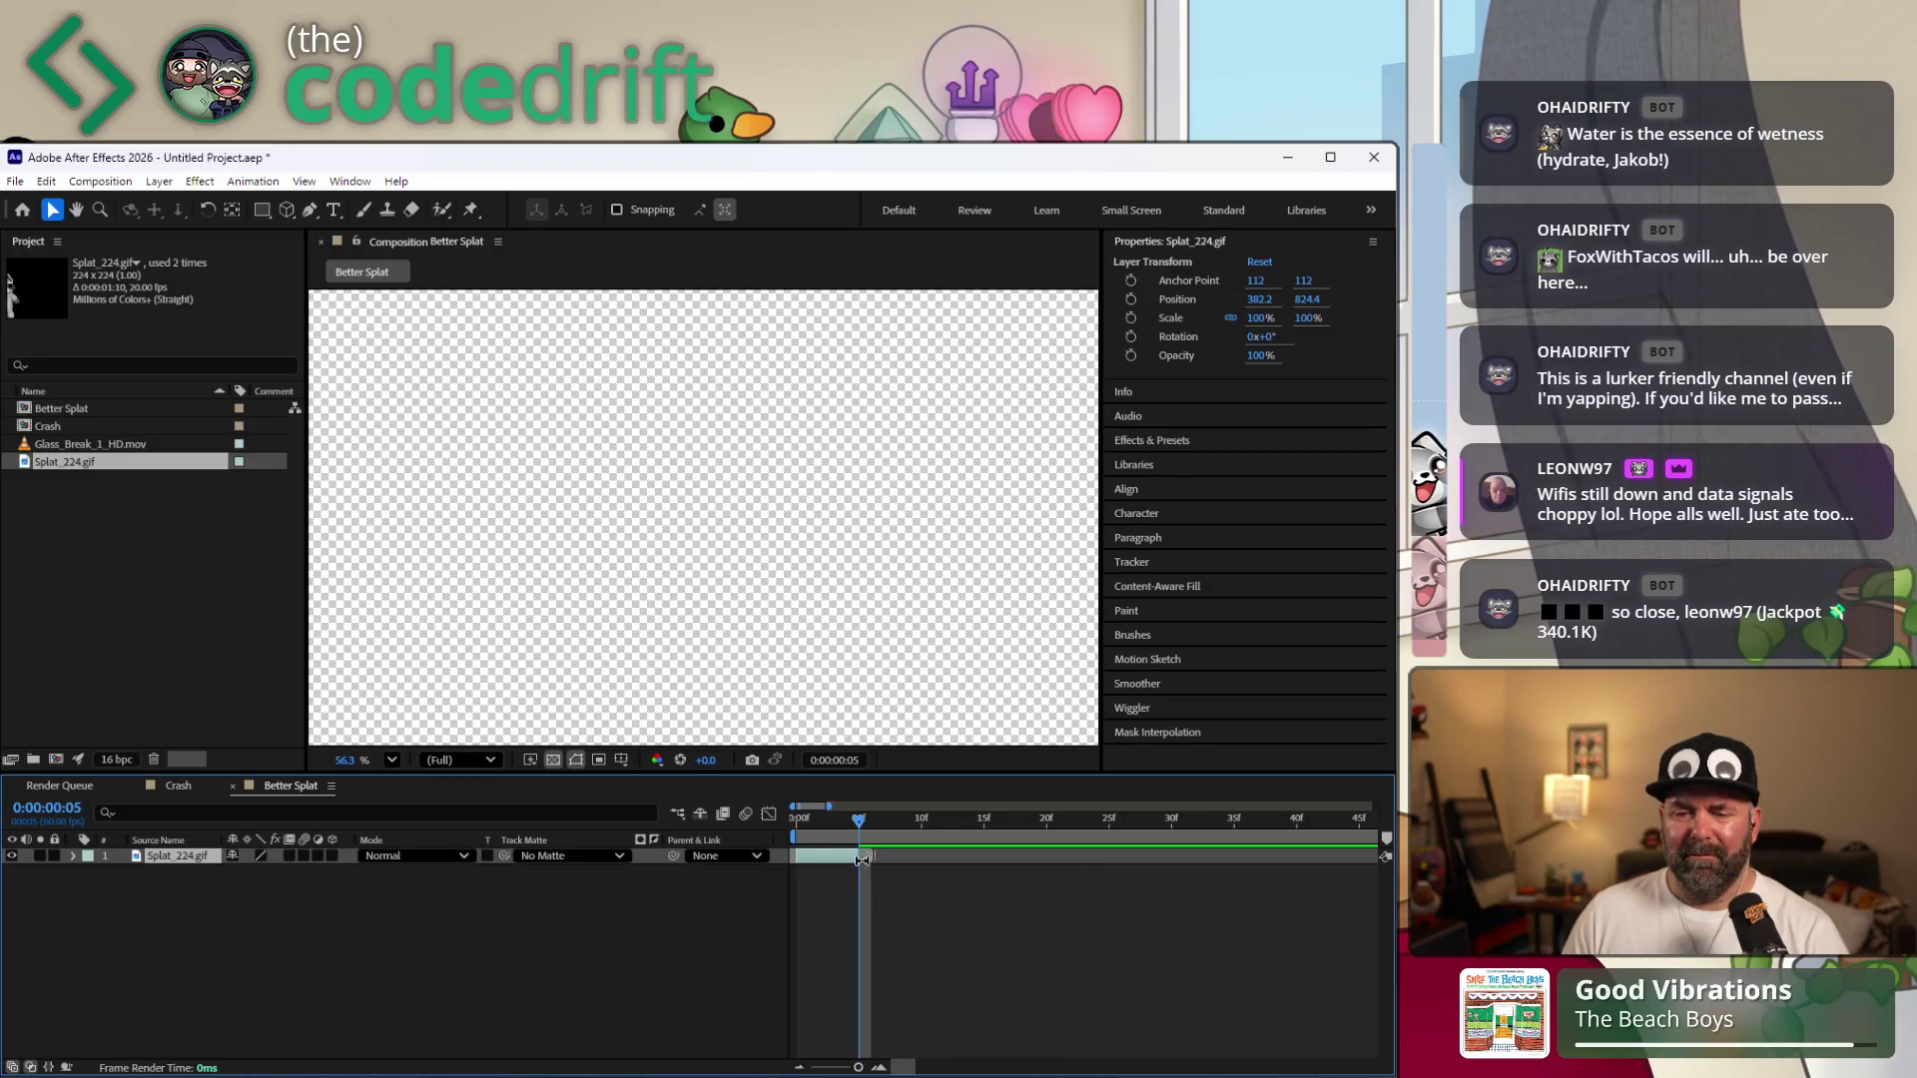
{"action": "left_click_drag", "start_coordinate": [858, 823], "coordinate": [848, 823]}
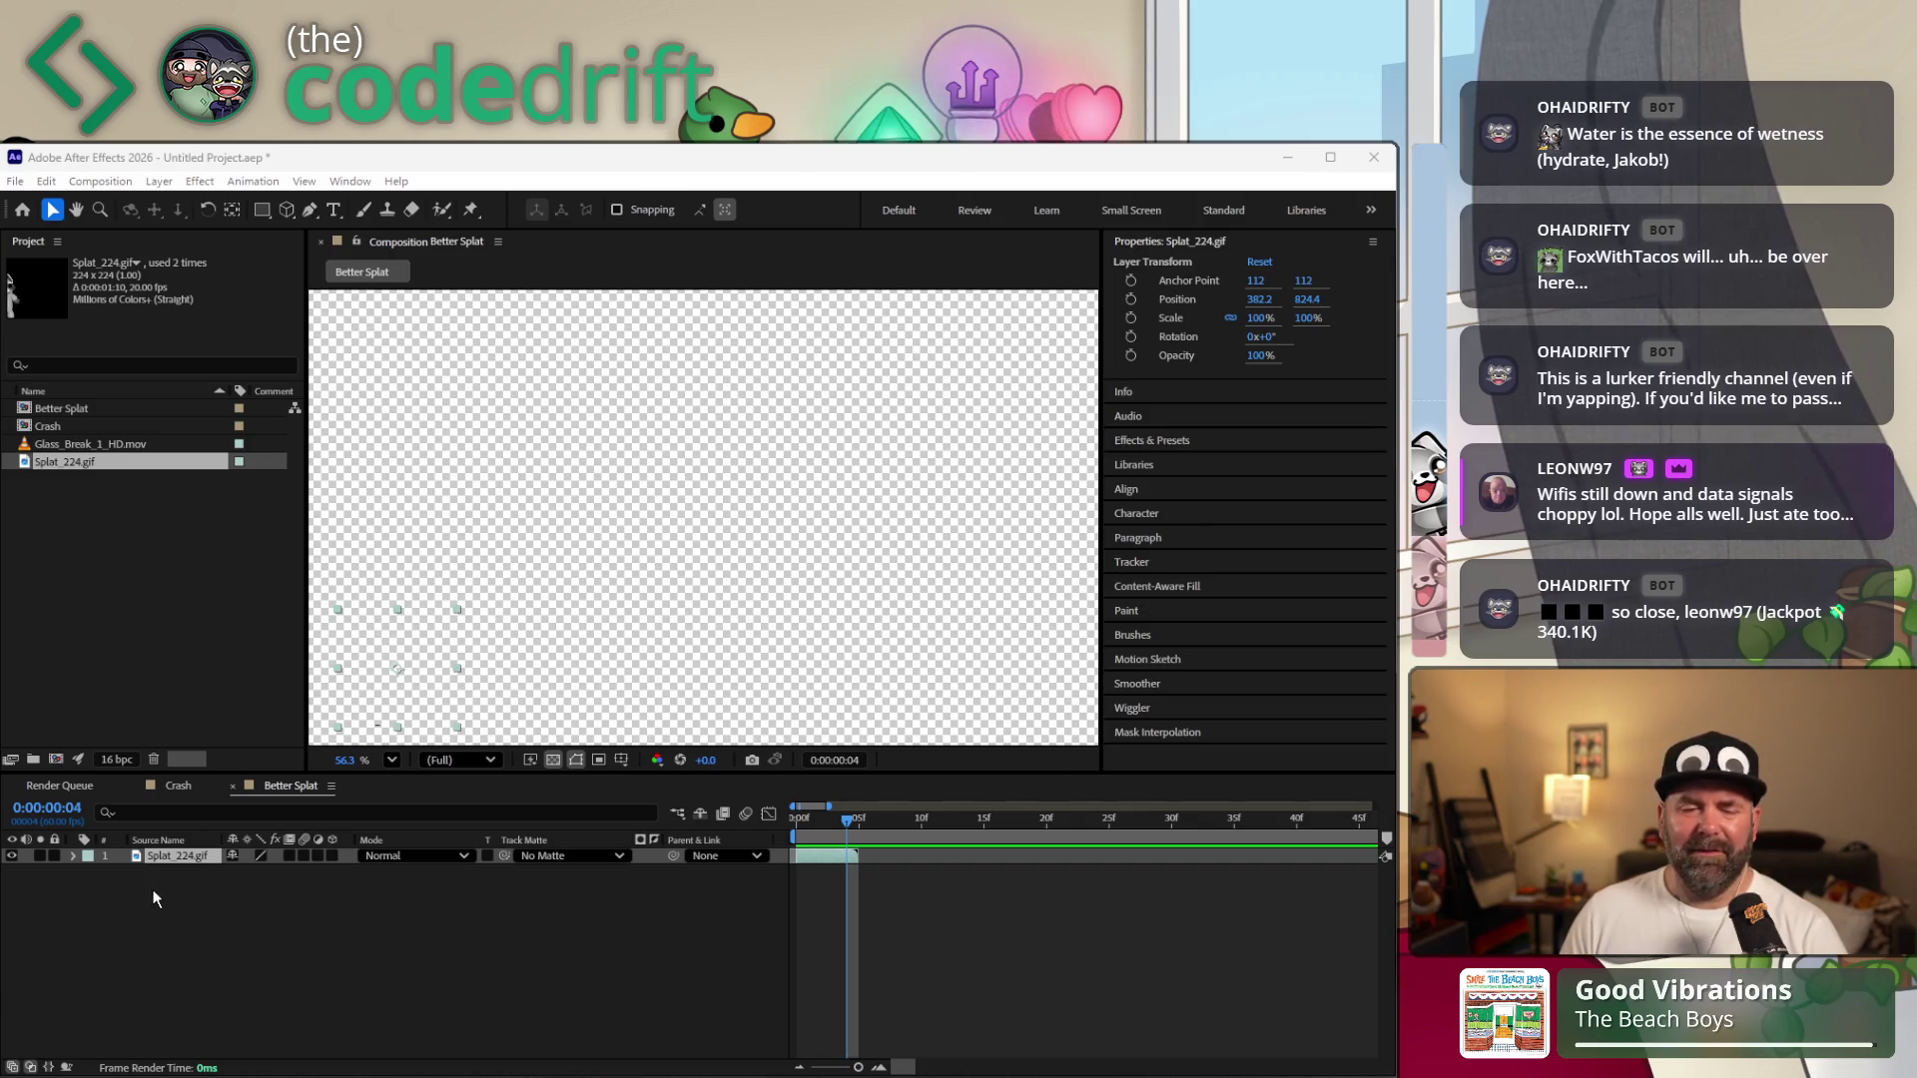
{"action": "left_click", "coordinate": [154, 853]}
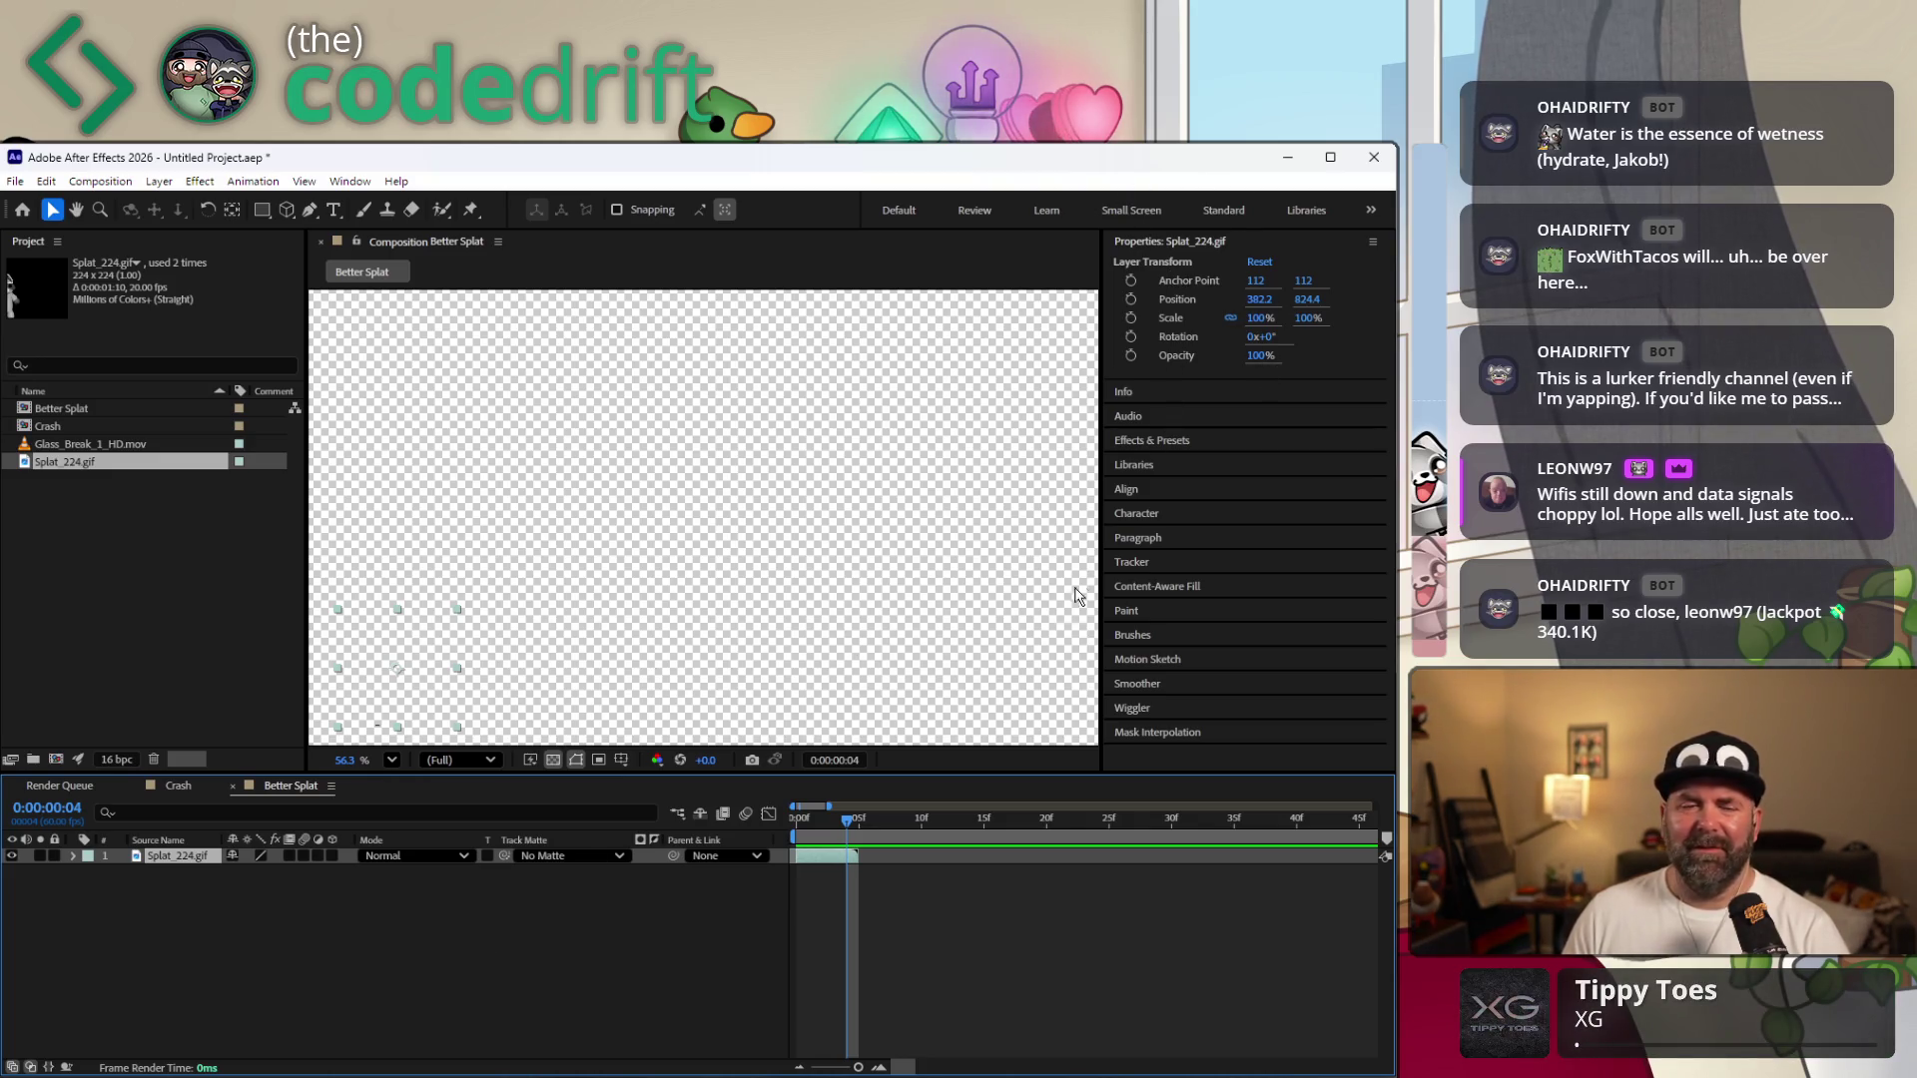
Interpret the Splat_224.gif footage at 20 fps via Interpret Footage > Main and confirm.
{"action": "right_click", "coordinate": [71, 468]}
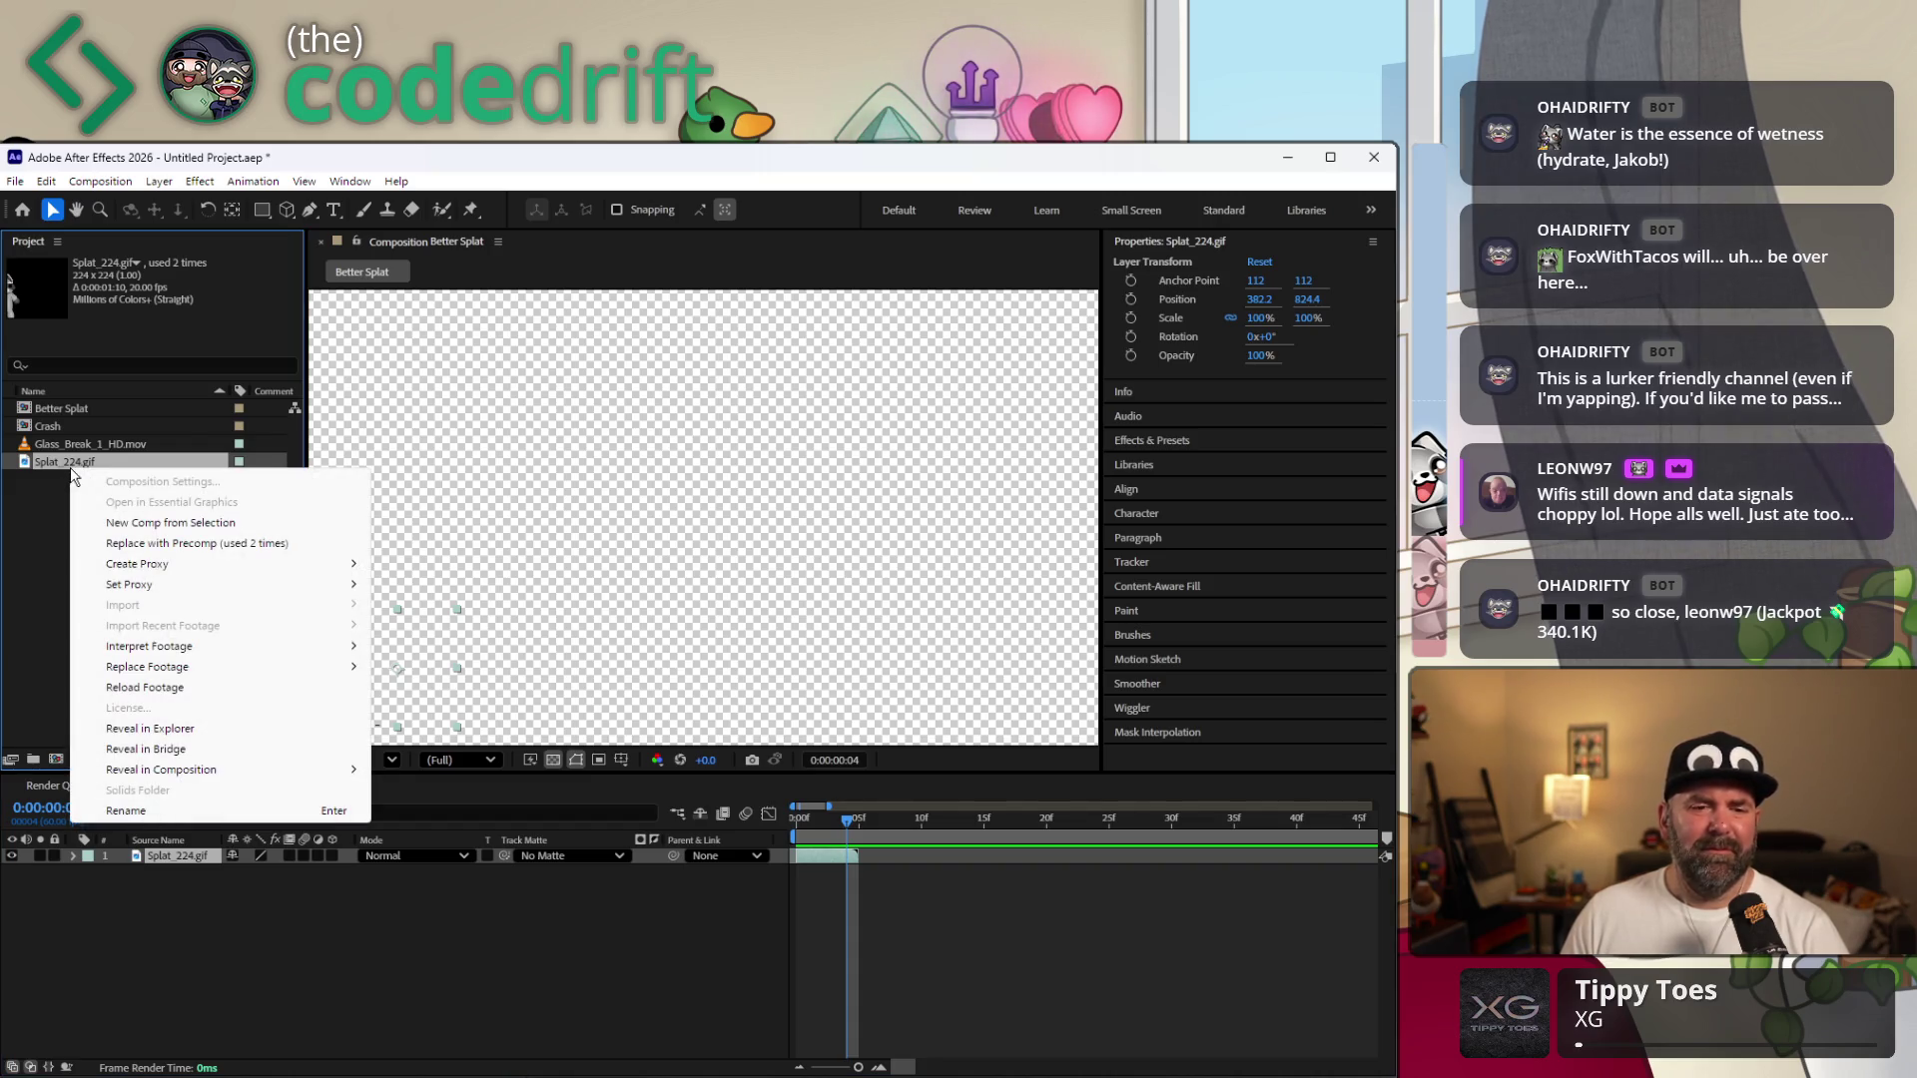
{"action": "mouse_move", "coordinate": [149, 646]}
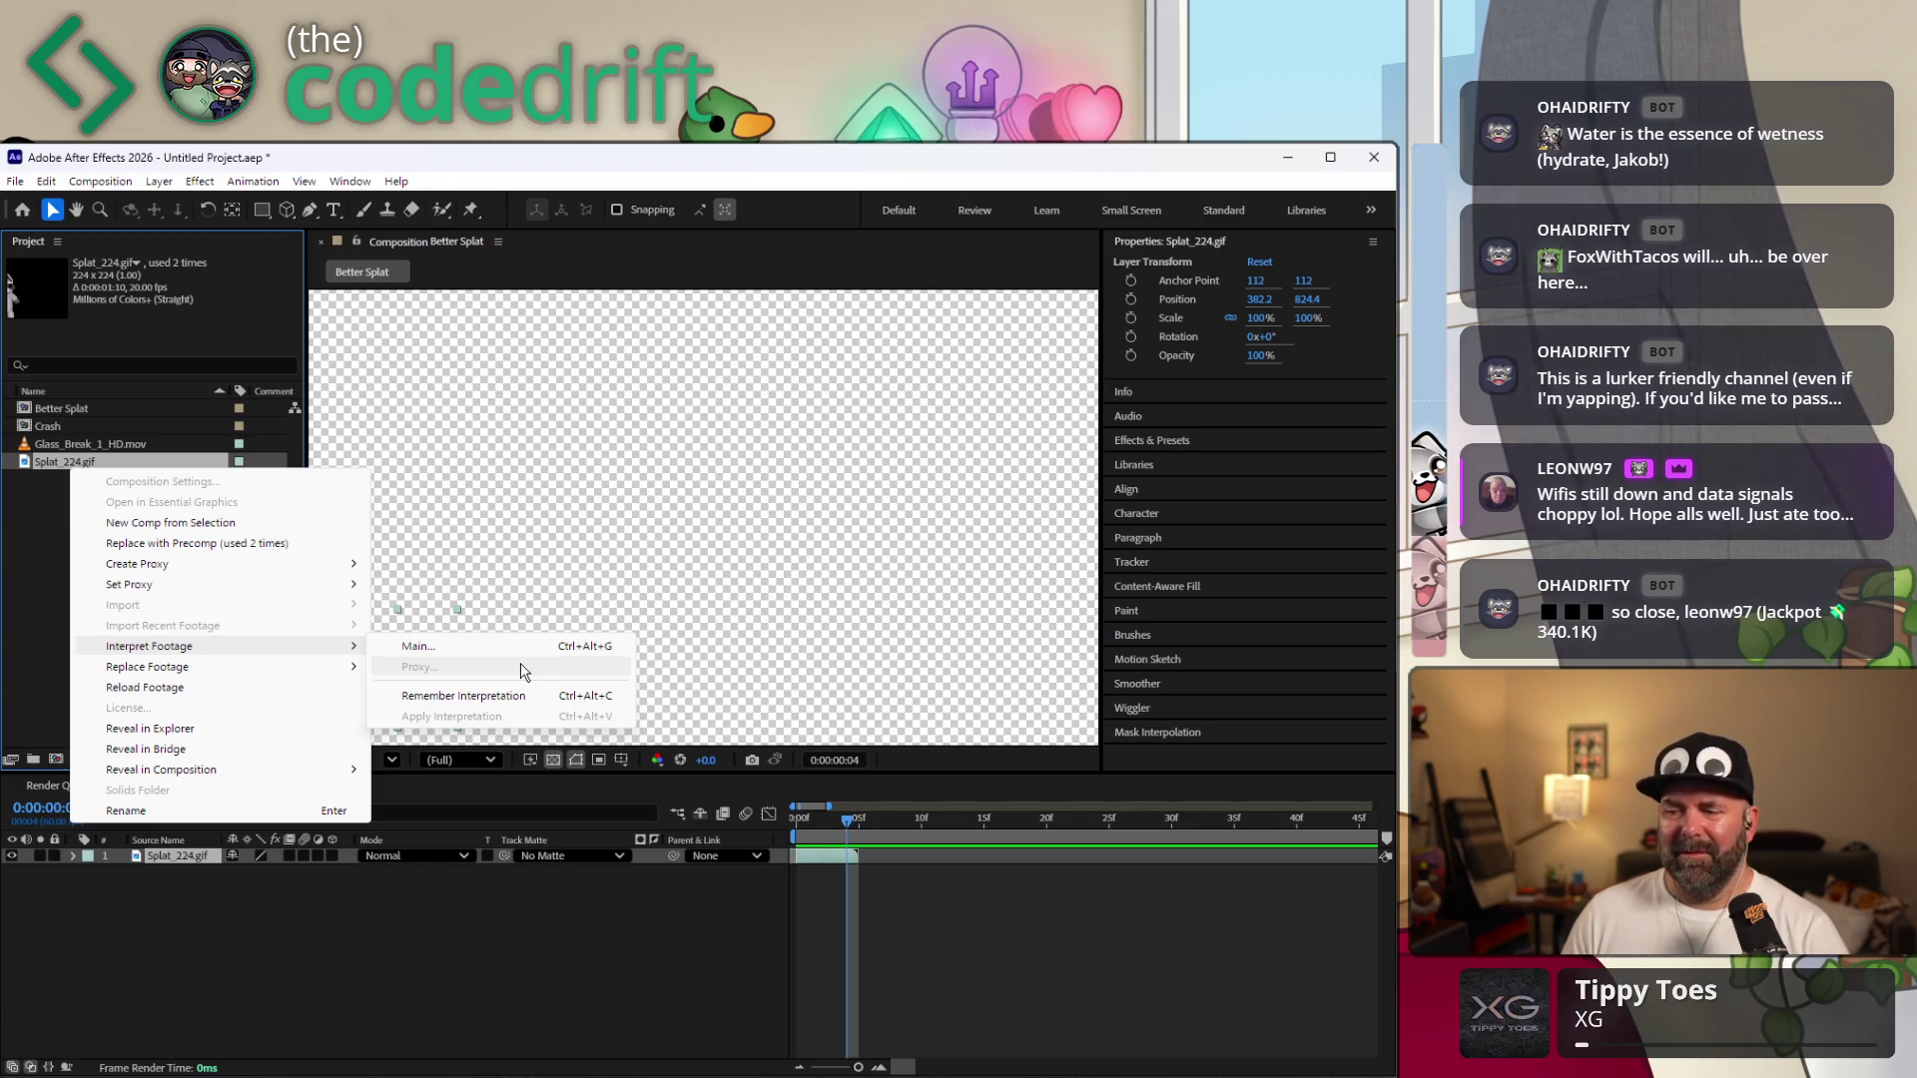
{"action": "left_click", "coordinate": [521, 660]}
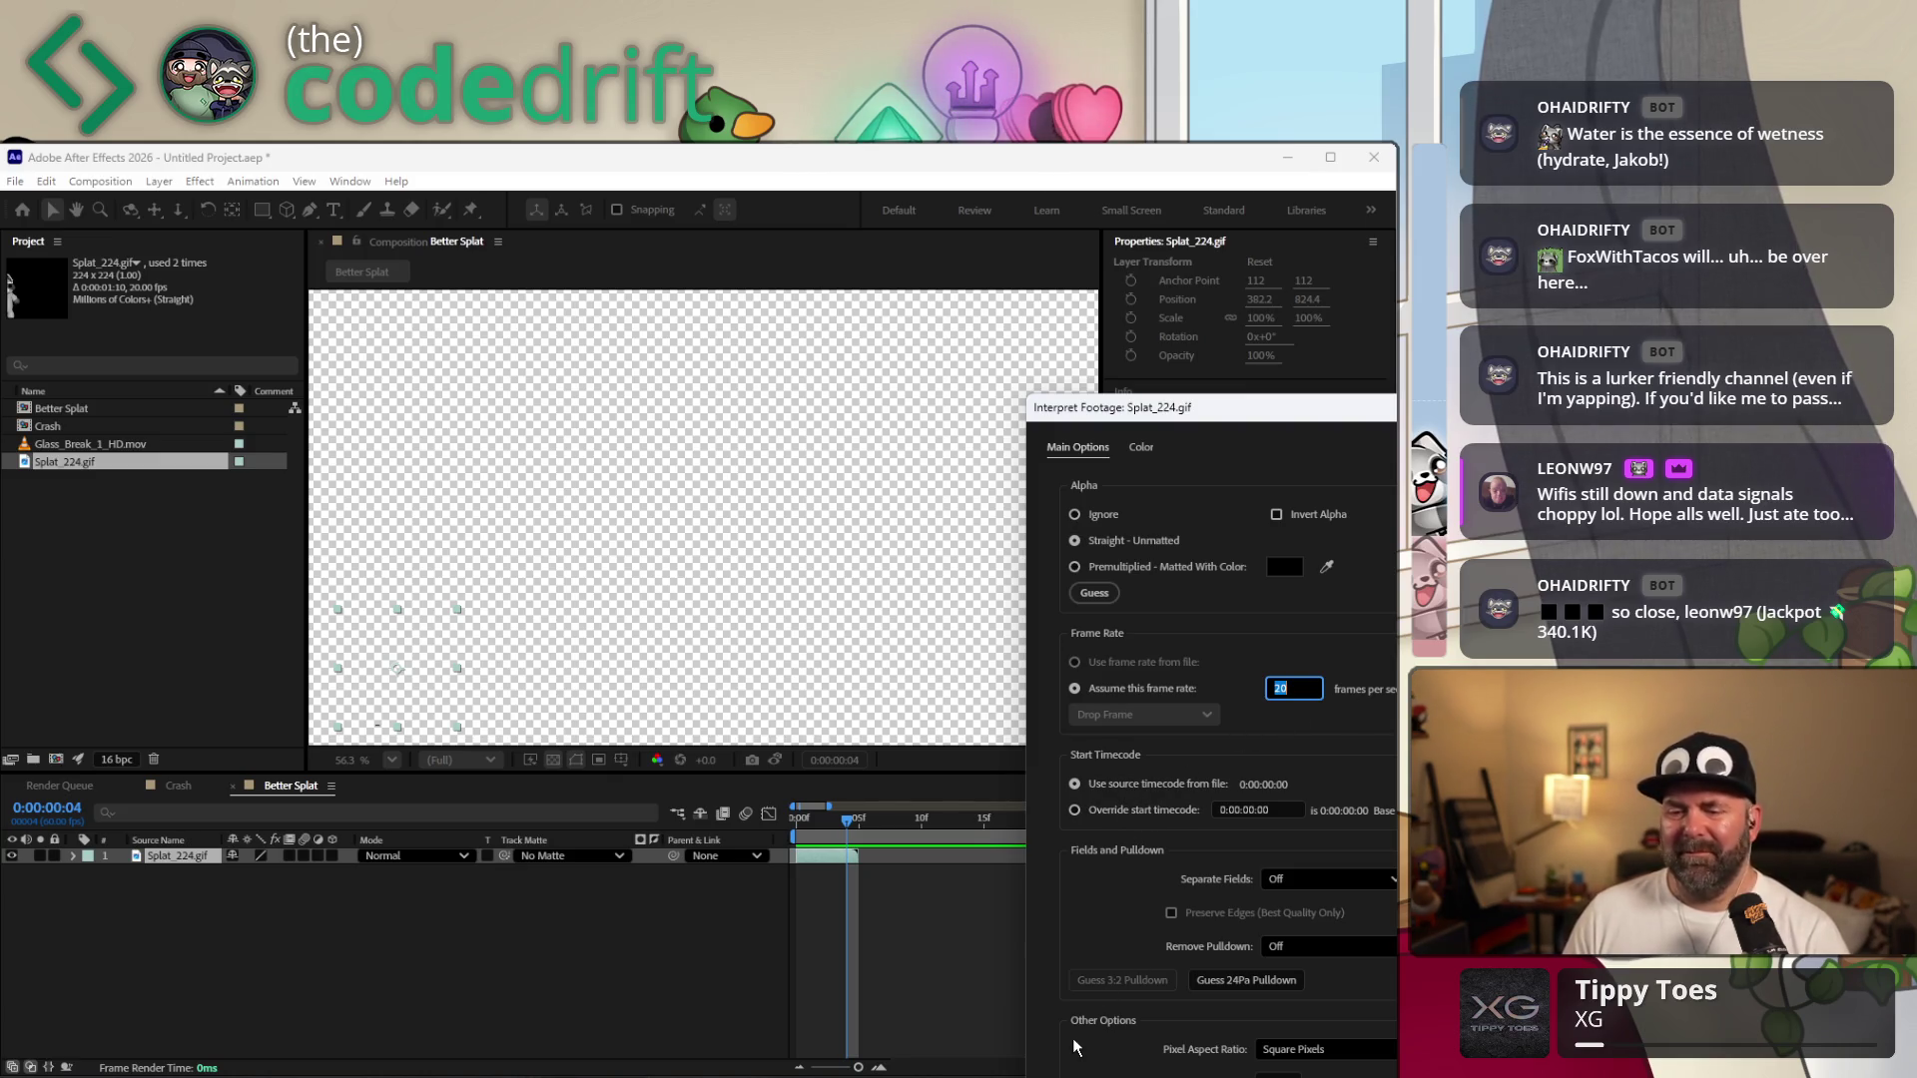
{"action": "key", "text": "Tab"}
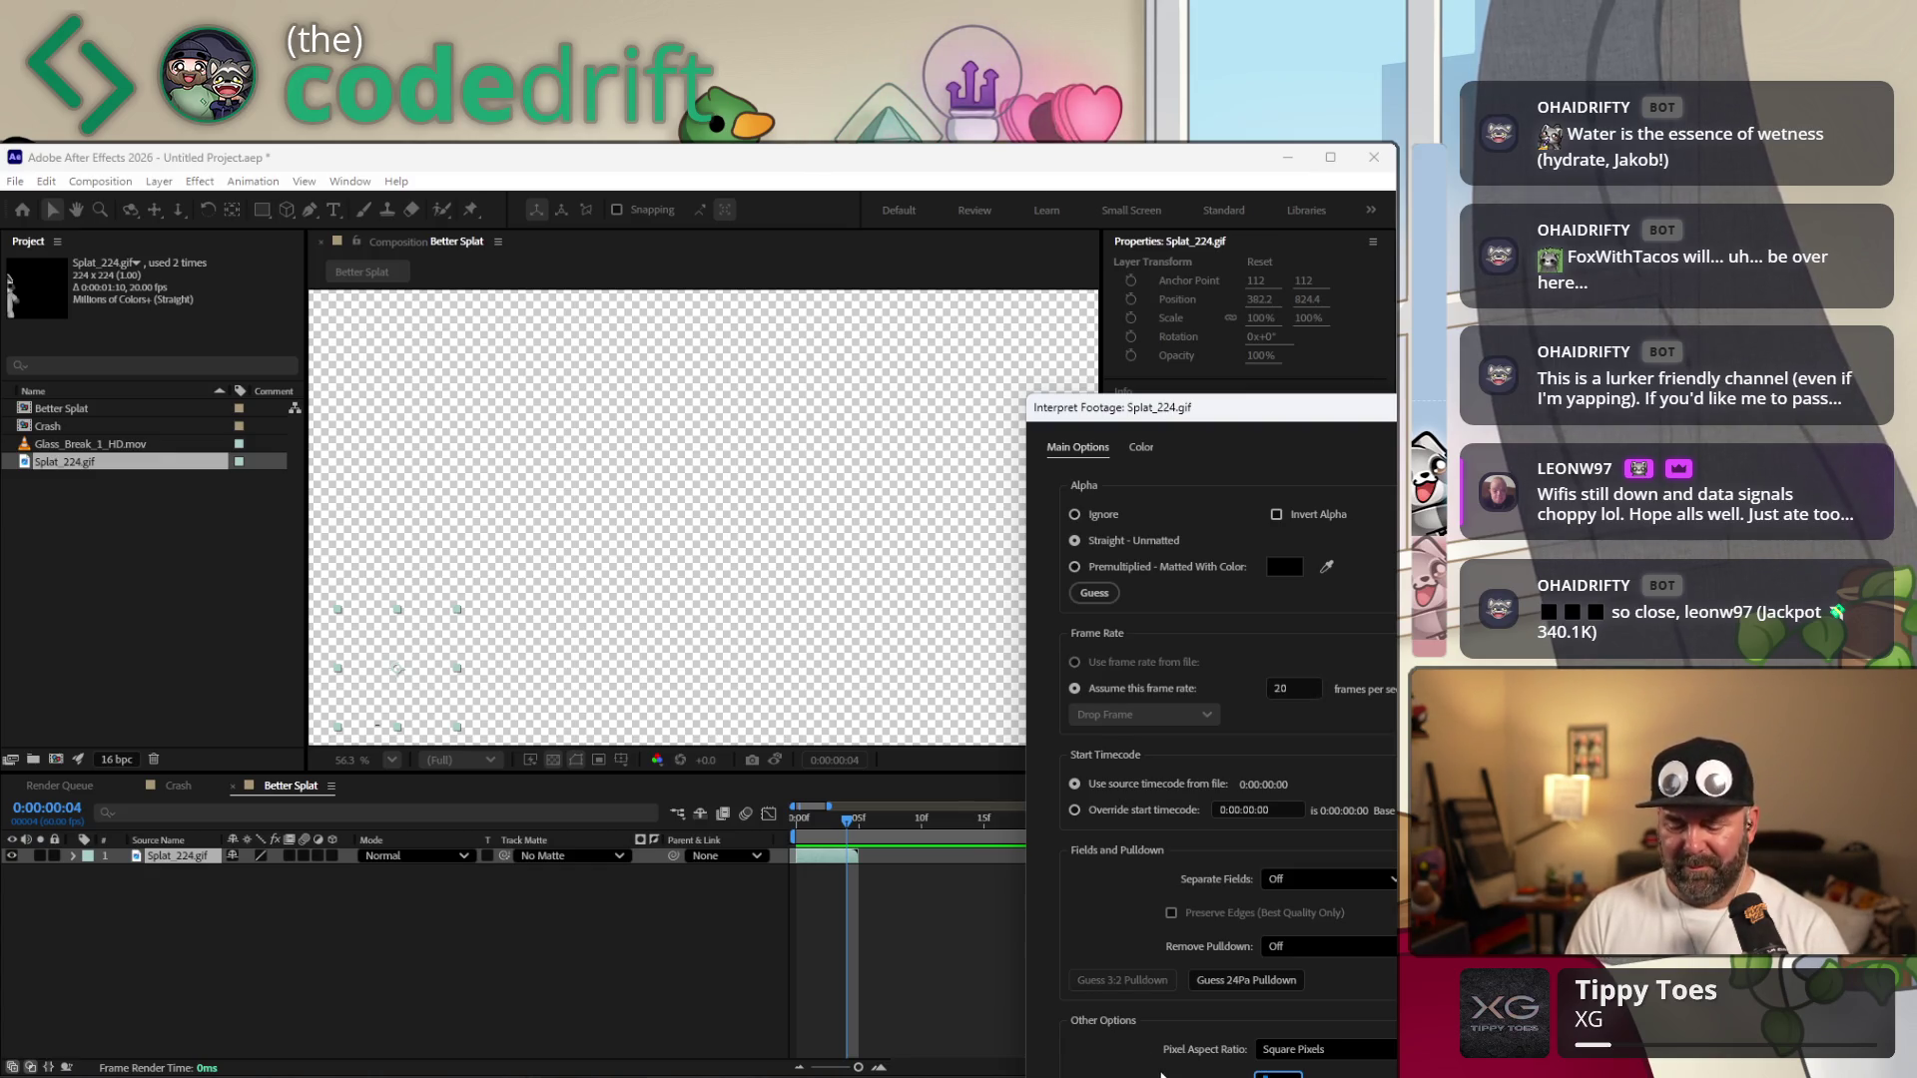
{"action": "key", "text": "Return"}
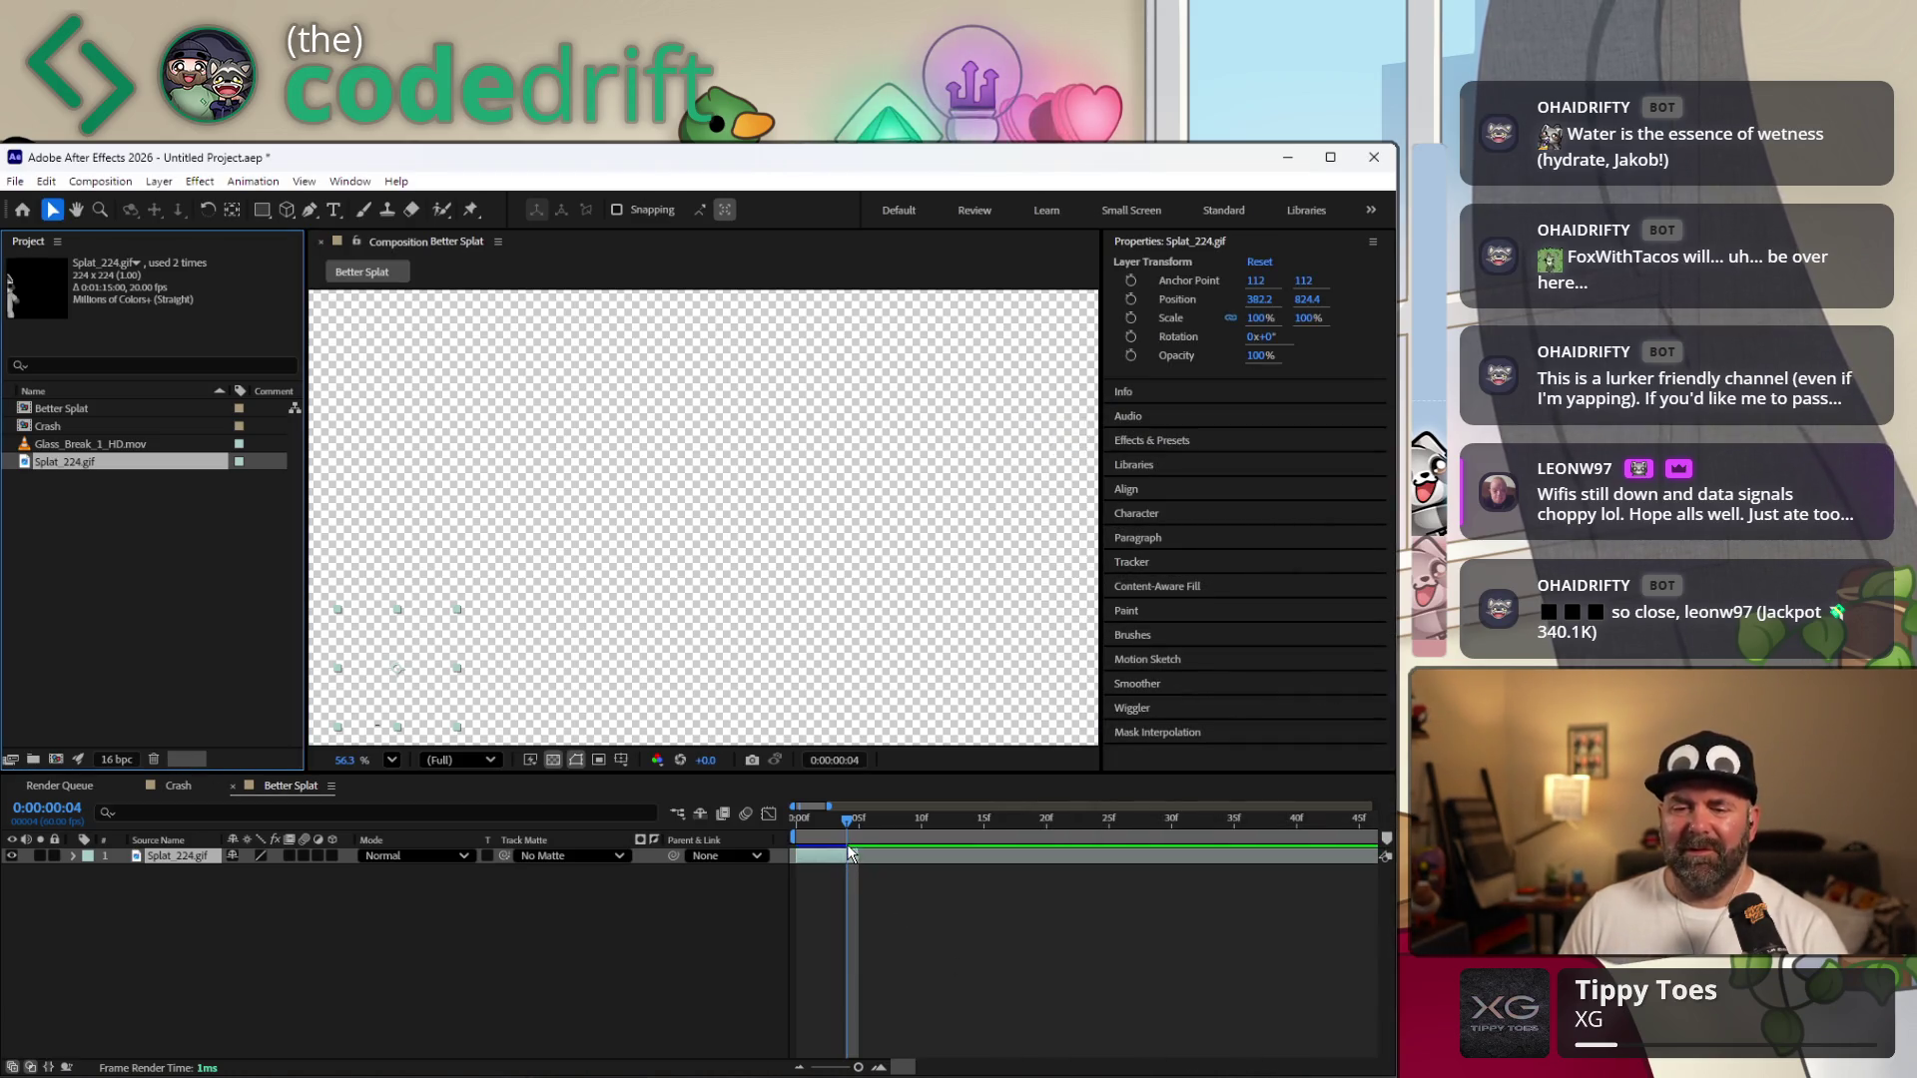
{"action": "left_click_drag", "start_coordinate": [847, 822], "coordinate": [909, 848]}
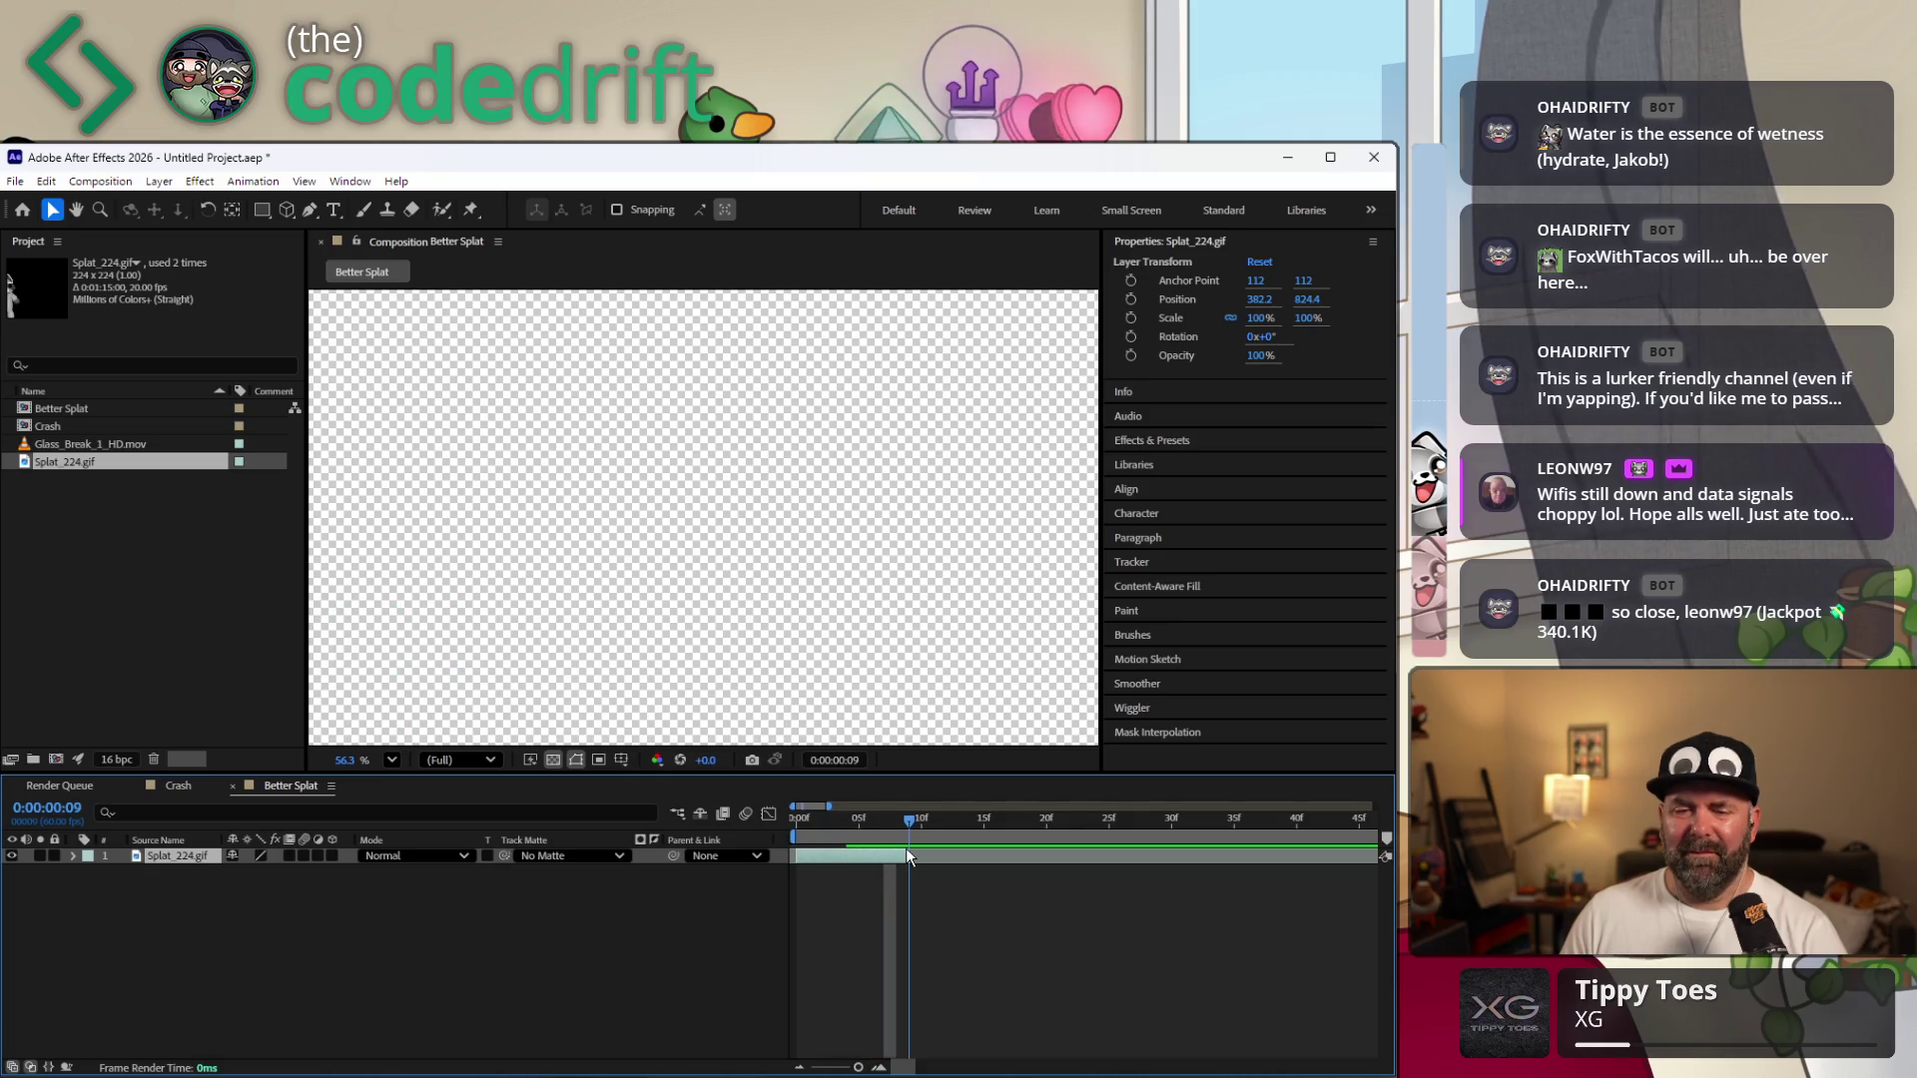
Select the Splat_224.gif layer and scrub the playhead from frame 1 to frame 5.
{"action": "key", "text": "Page_Up"}
{"action": "key", "text": "Page_Up"}
{"action": "key", "text": "Page_Up"}
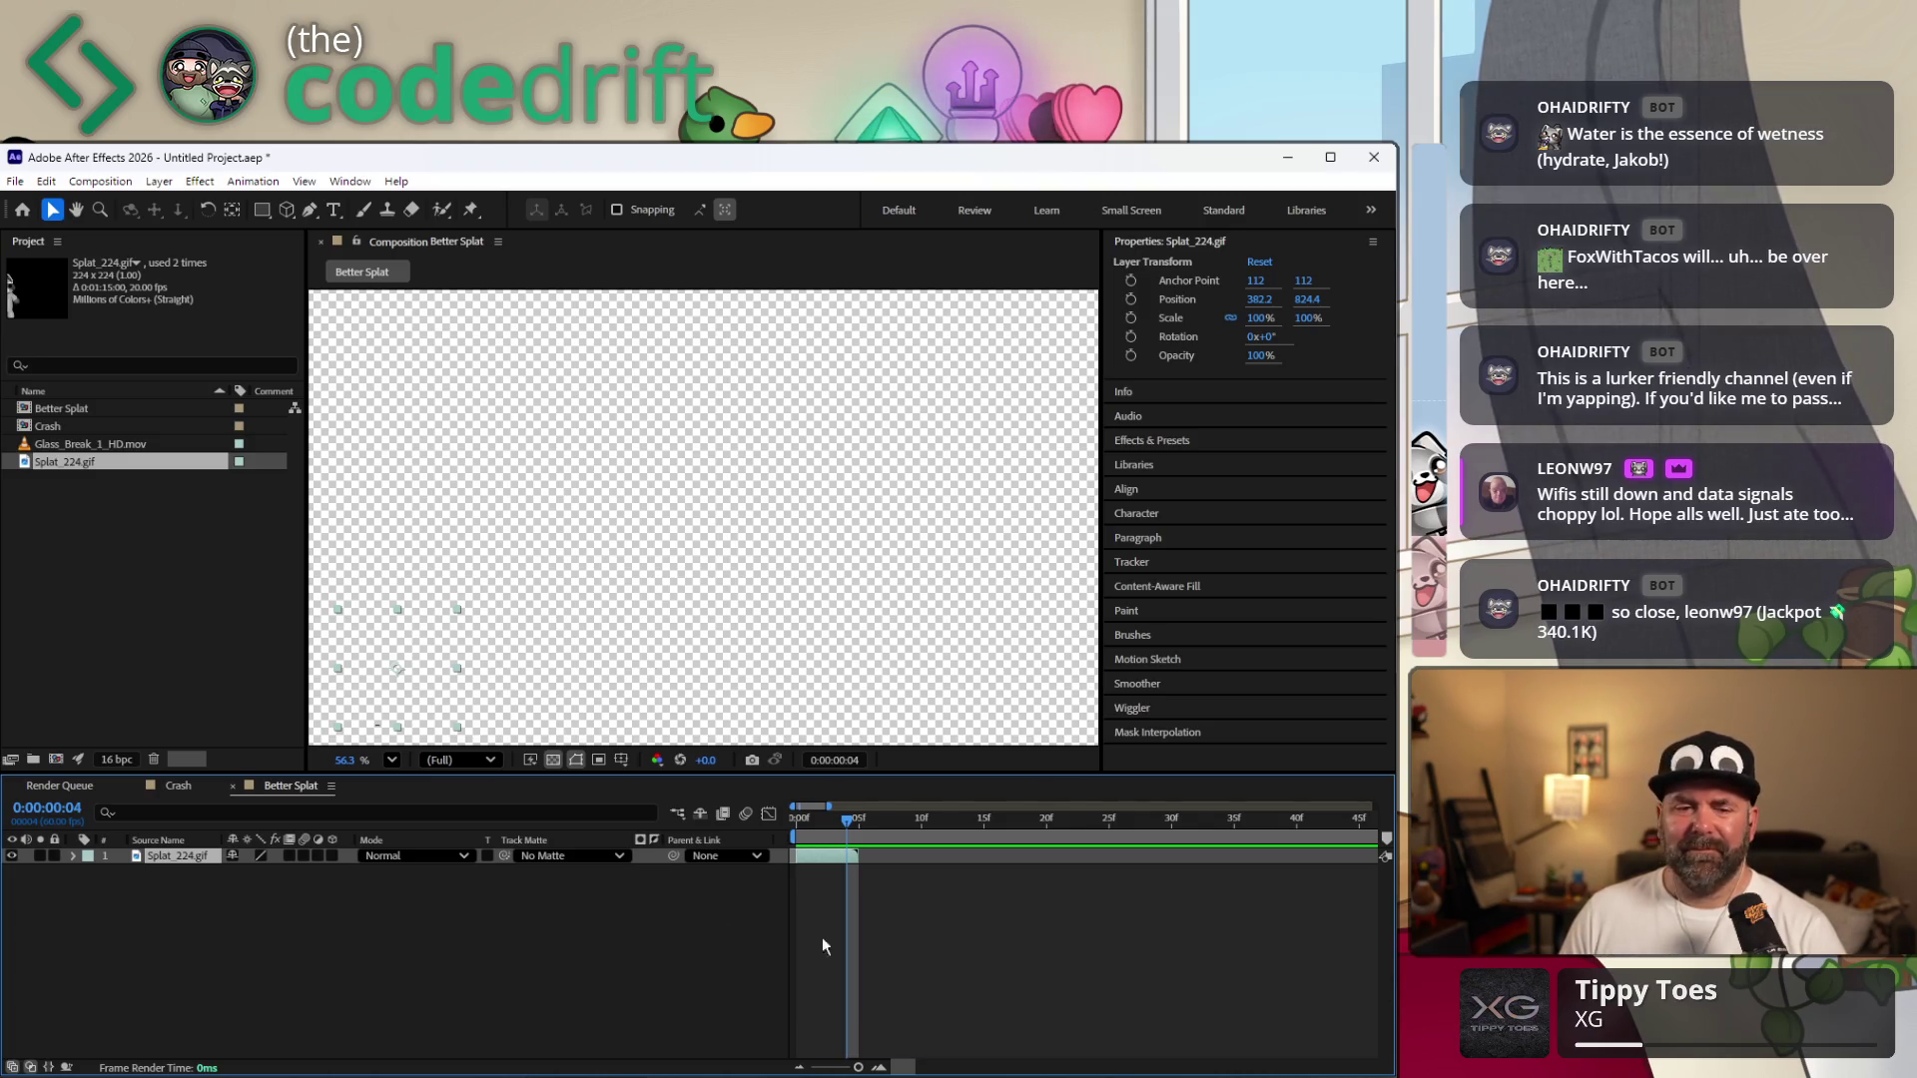
{"action": "left_click", "coordinate": [161, 941]}
{"action": "mouse_move", "coordinate": [849, 818]}
{"action": "left_mouse_down"}
{"action": "mouse_move", "coordinate": [806, 834]}
{"action": "mouse_move", "coordinate": [909, 838]}
{"action": "mouse_move", "coordinate": [826, 847]}
{"action": "left_mouse_up"}
{"action": "left_click", "coordinate": [826, 859]}
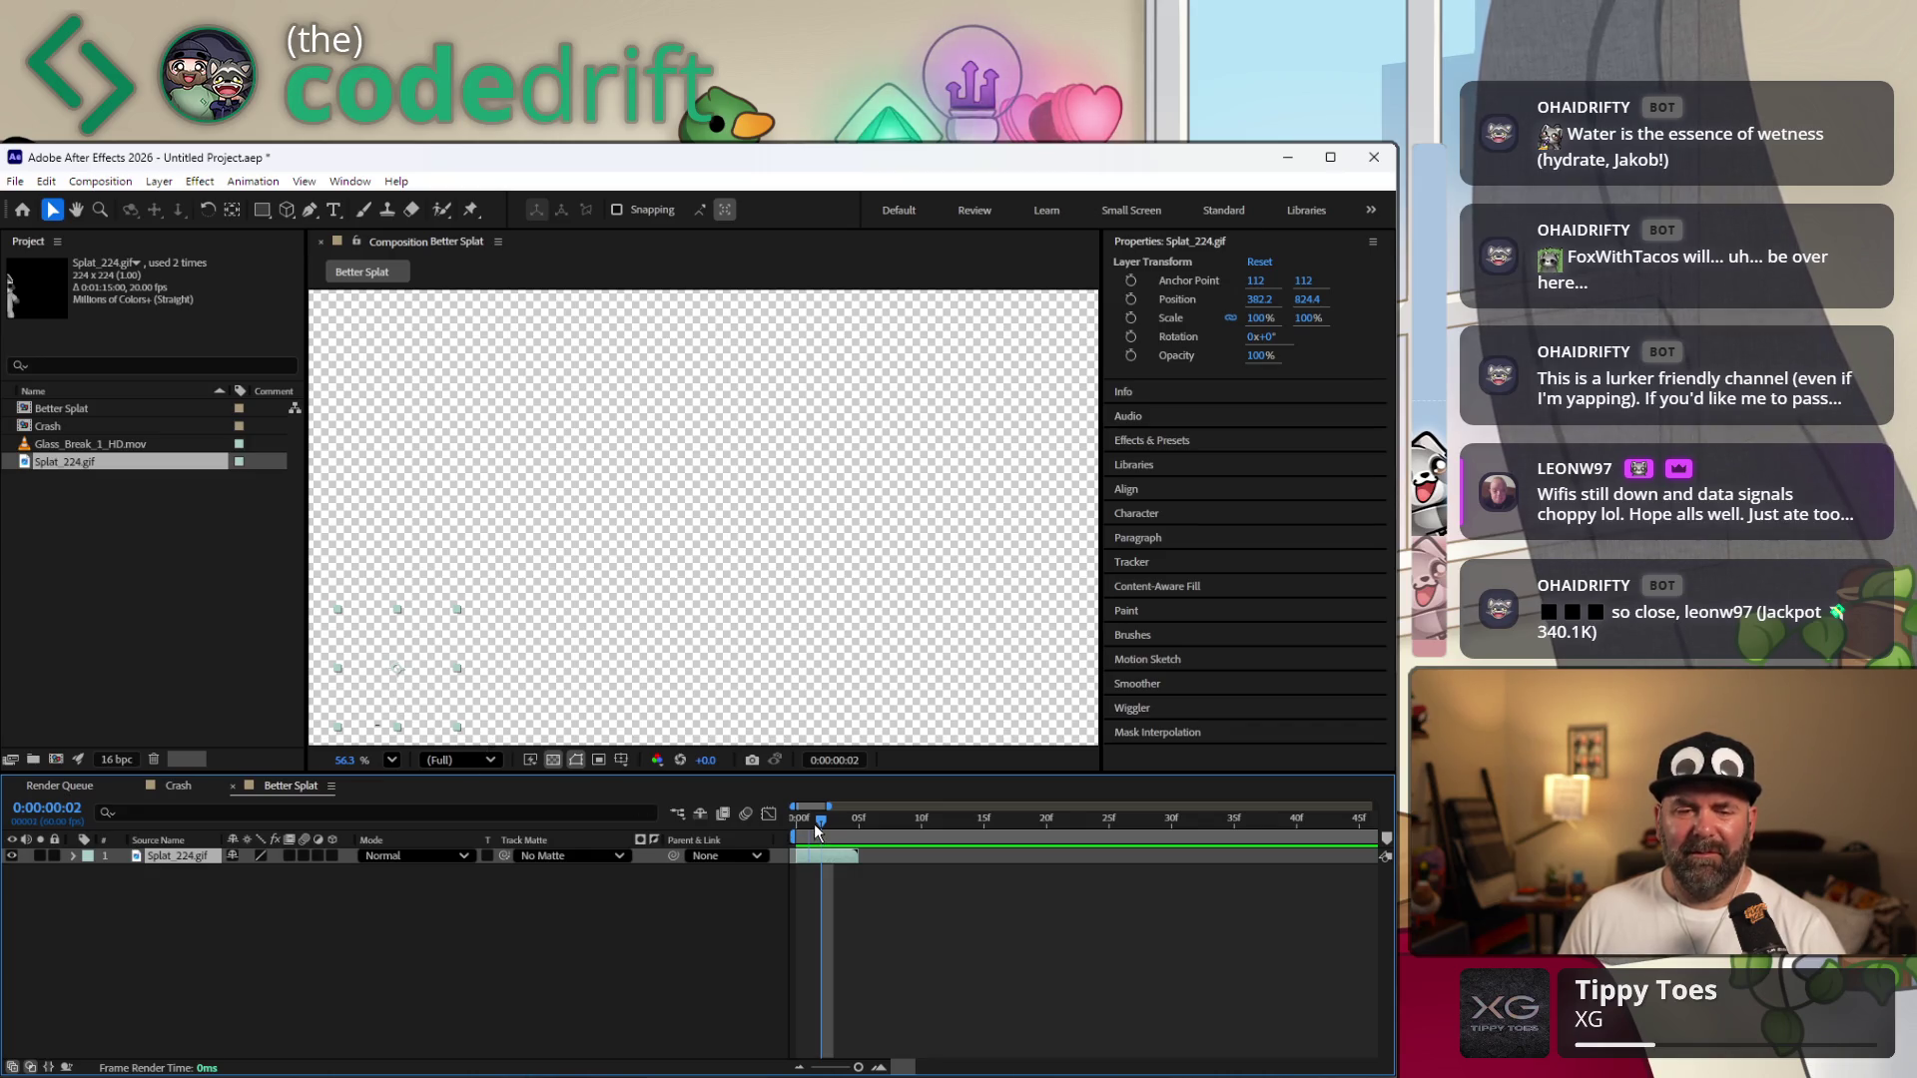
{"action": "left_click", "coordinate": [810, 833]}
{"action": "key", "text": "Page_Down"}
{"action": "key", "text": "Page_Down"}
{"action": "key", "text": "Page_Down"}
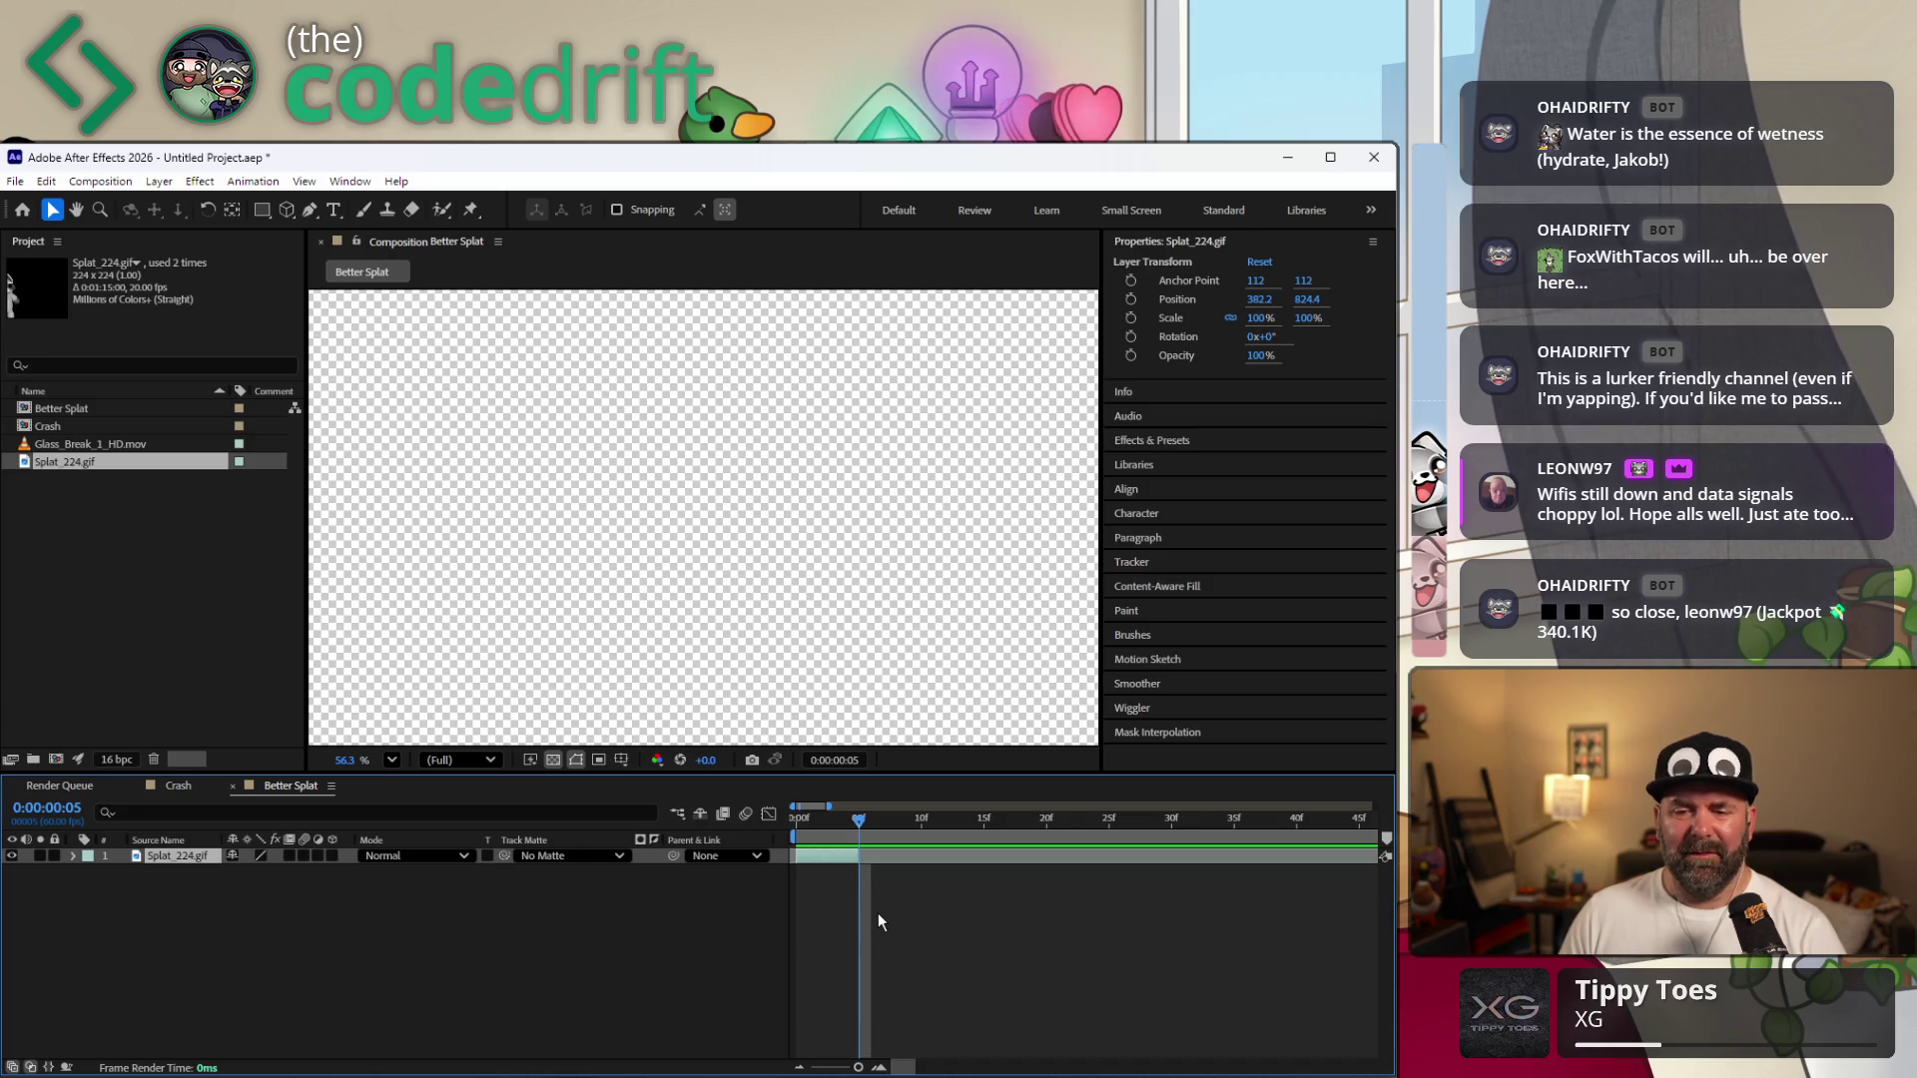
Toggle Time Remap on and off again for the splat layer around frame 5.
{"action": "key", "text": "ctrl+alt+t"}
{"action": "key", "text": "Page_Down"}
{"action": "left_click", "coordinate": [909, 962]}
{"action": "key", "text": "Page_Up"}
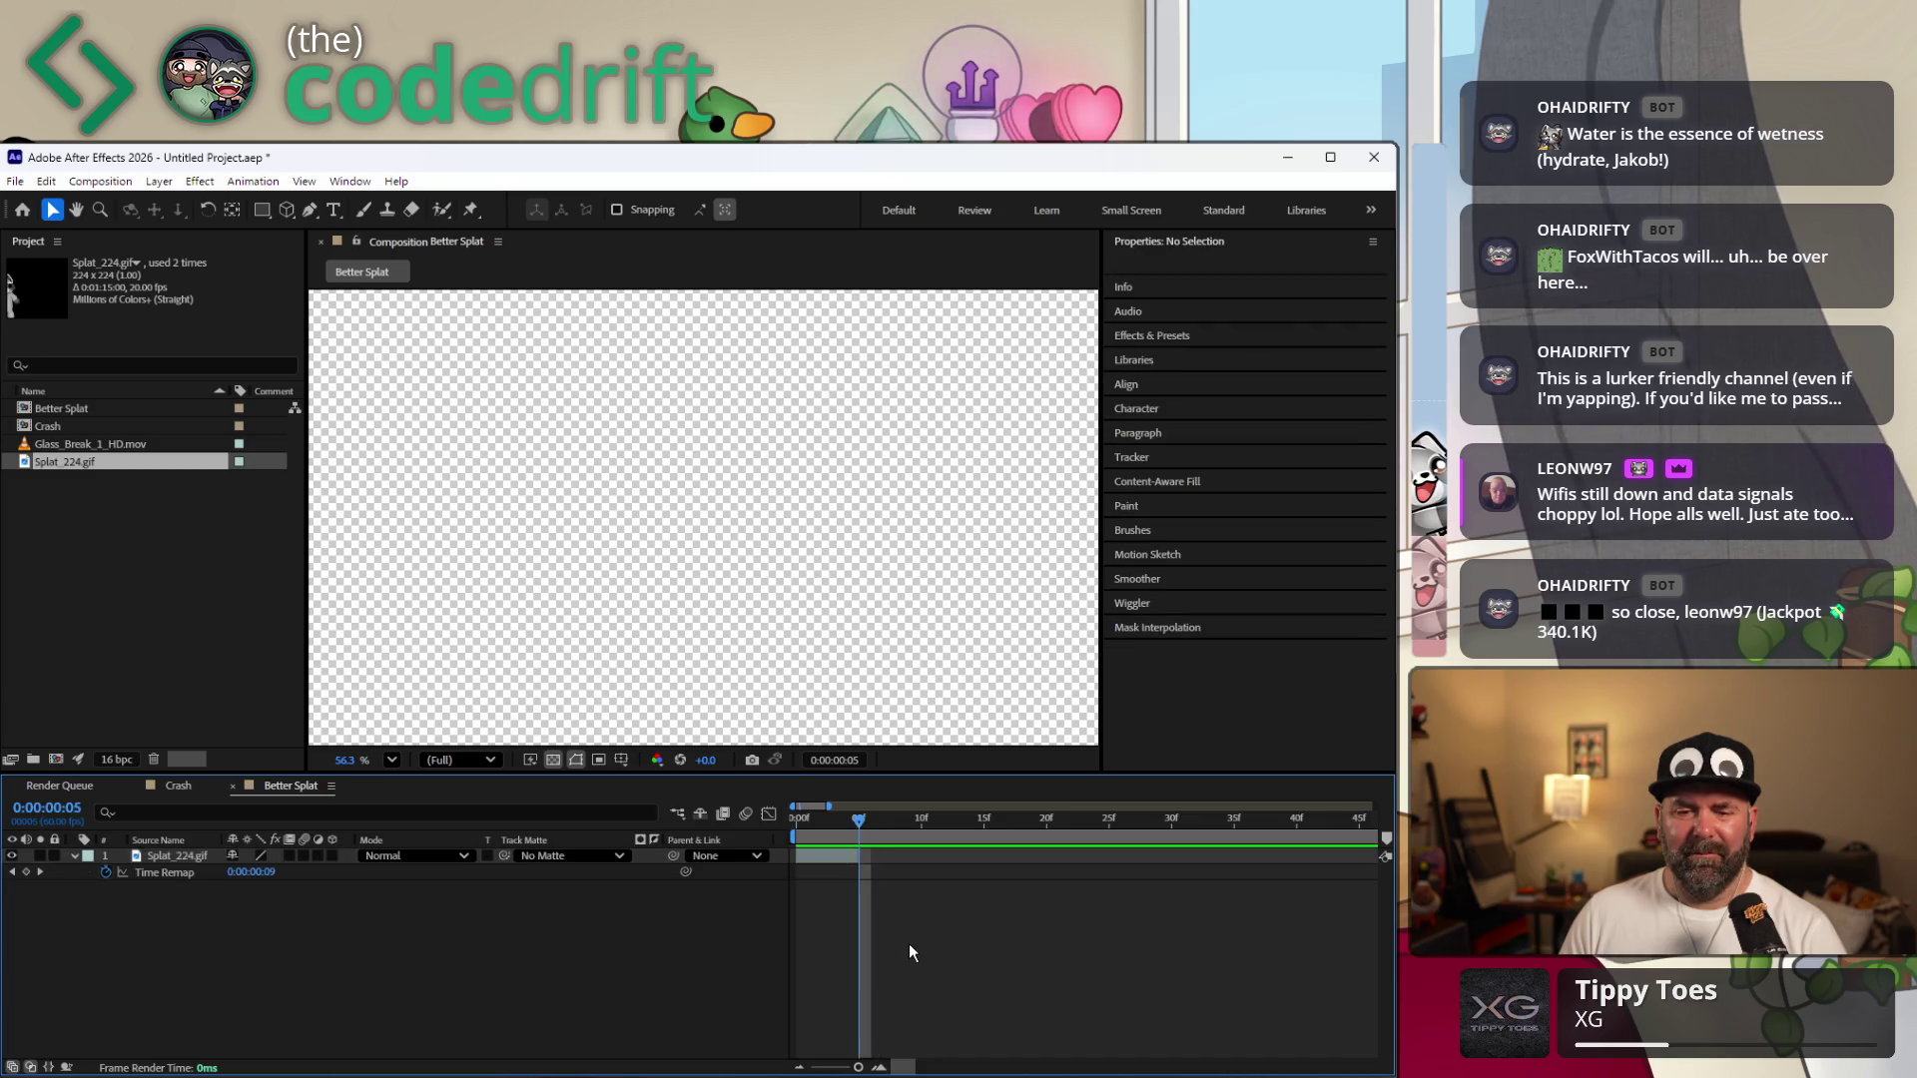
{"action": "key", "text": "ctrl+a"}
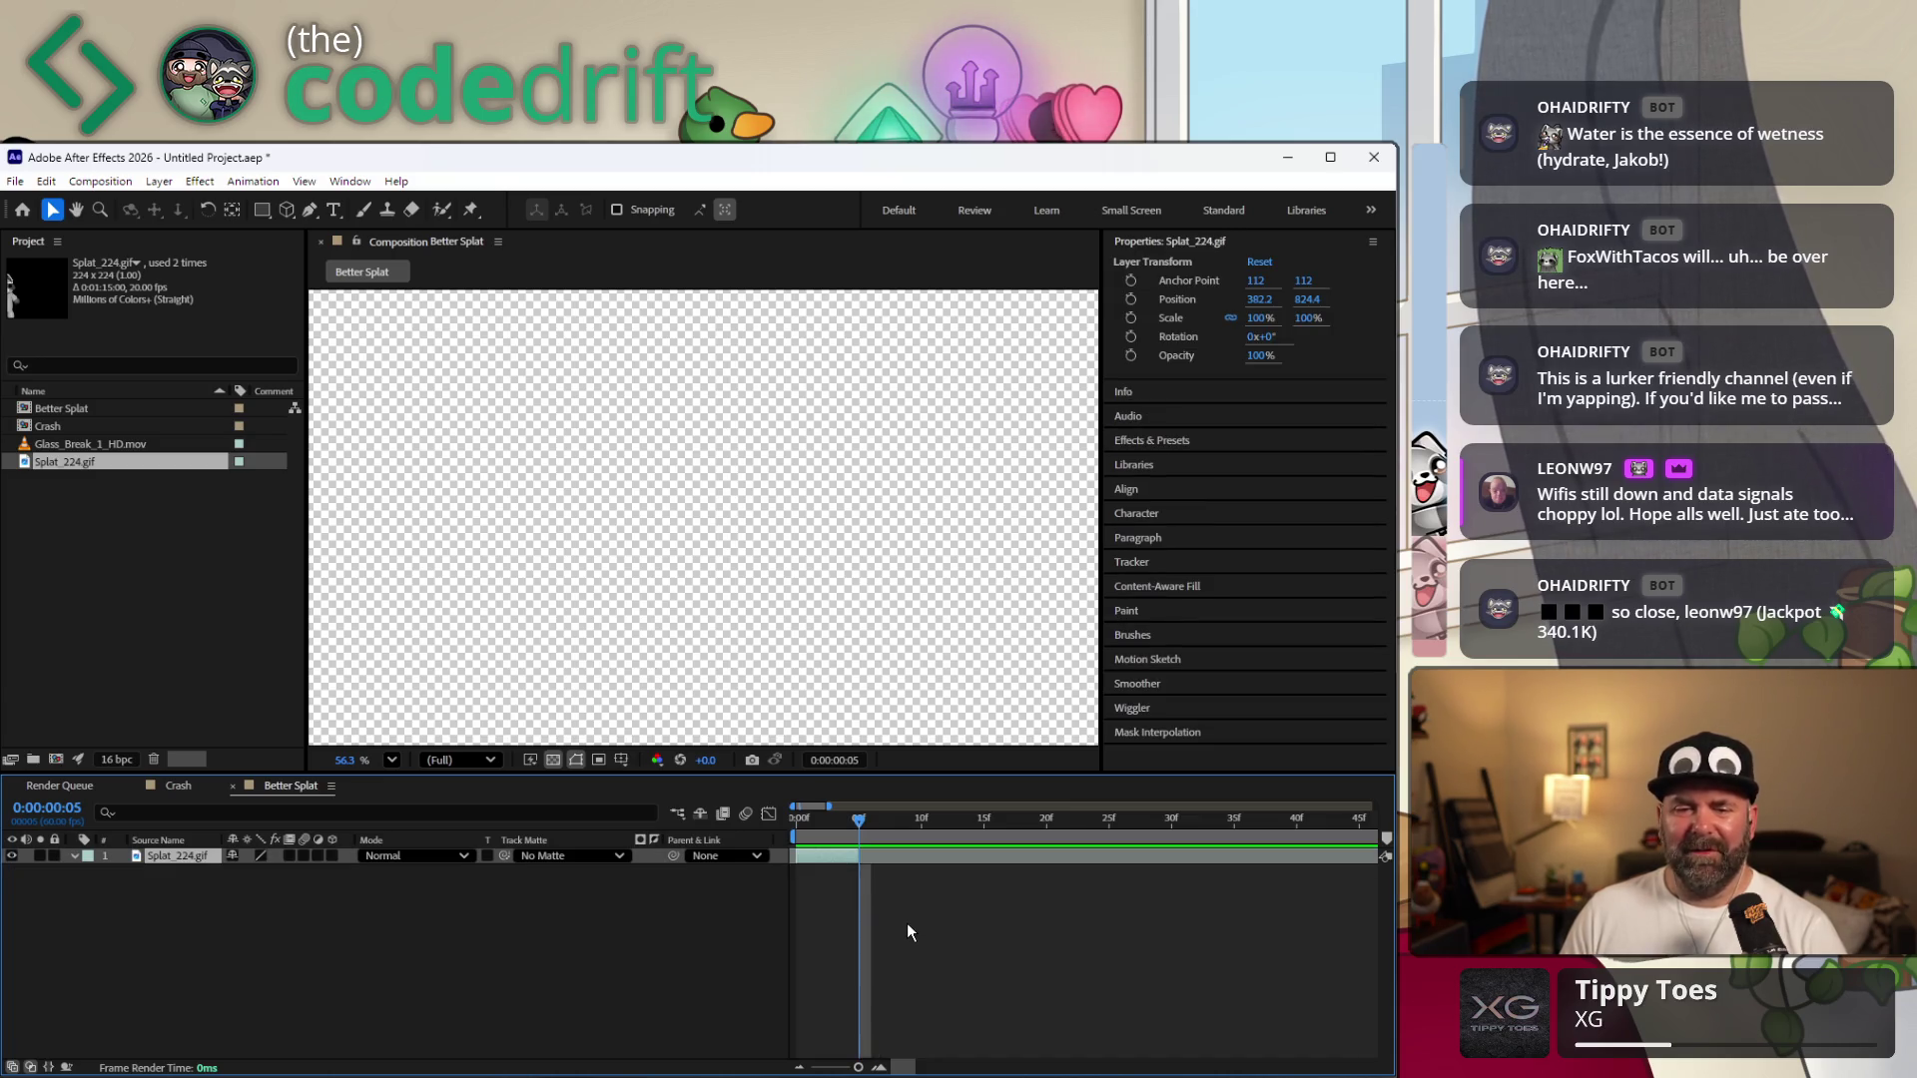
{"action": "mouse_move", "coordinate": [857, 820]}
{"action": "left_mouse_down"}
{"action": "mouse_move", "coordinate": [884, 867]}
{"action": "mouse_move", "coordinate": [854, 850]}
{"action": "left_mouse_up"}
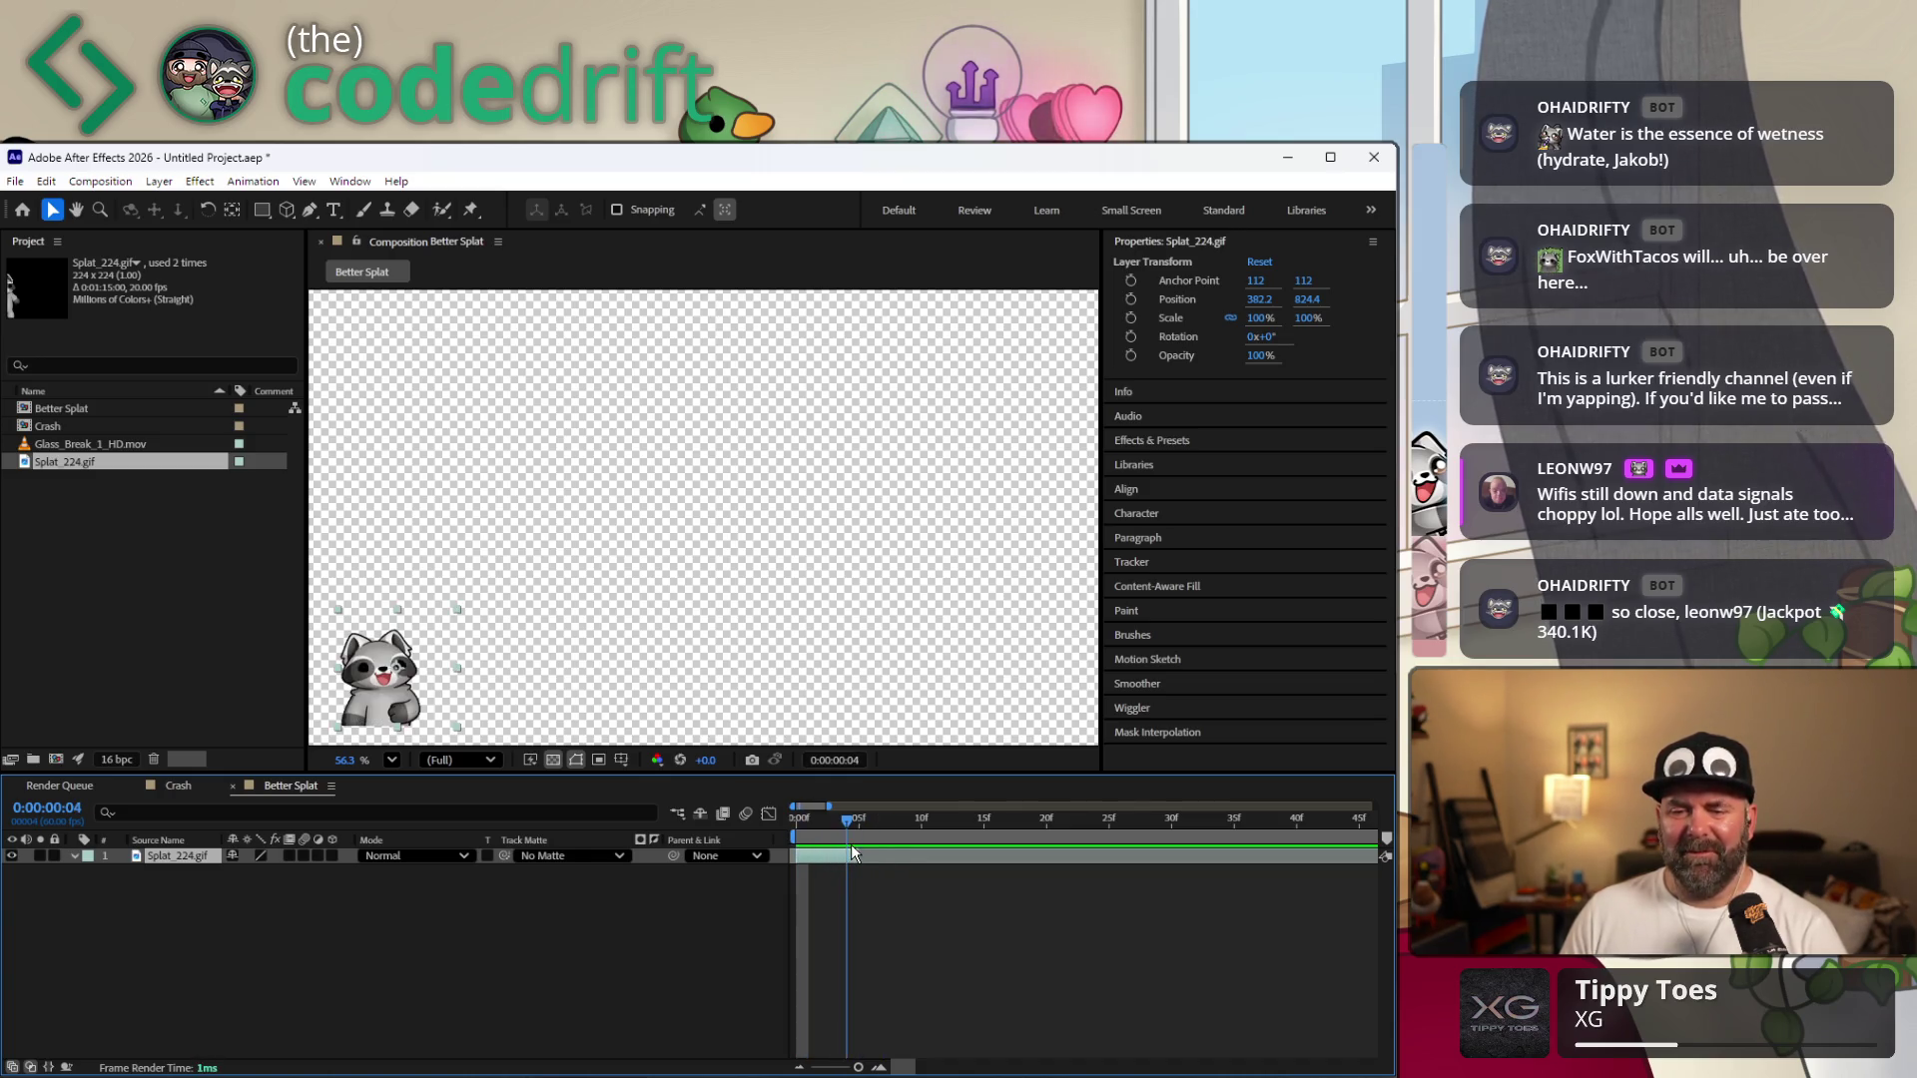
Trim the splat layer to end at frame 5 (Alt+]) and keep it starting at frame 0.
{"action": "key", "text": "alt+bracketright"}
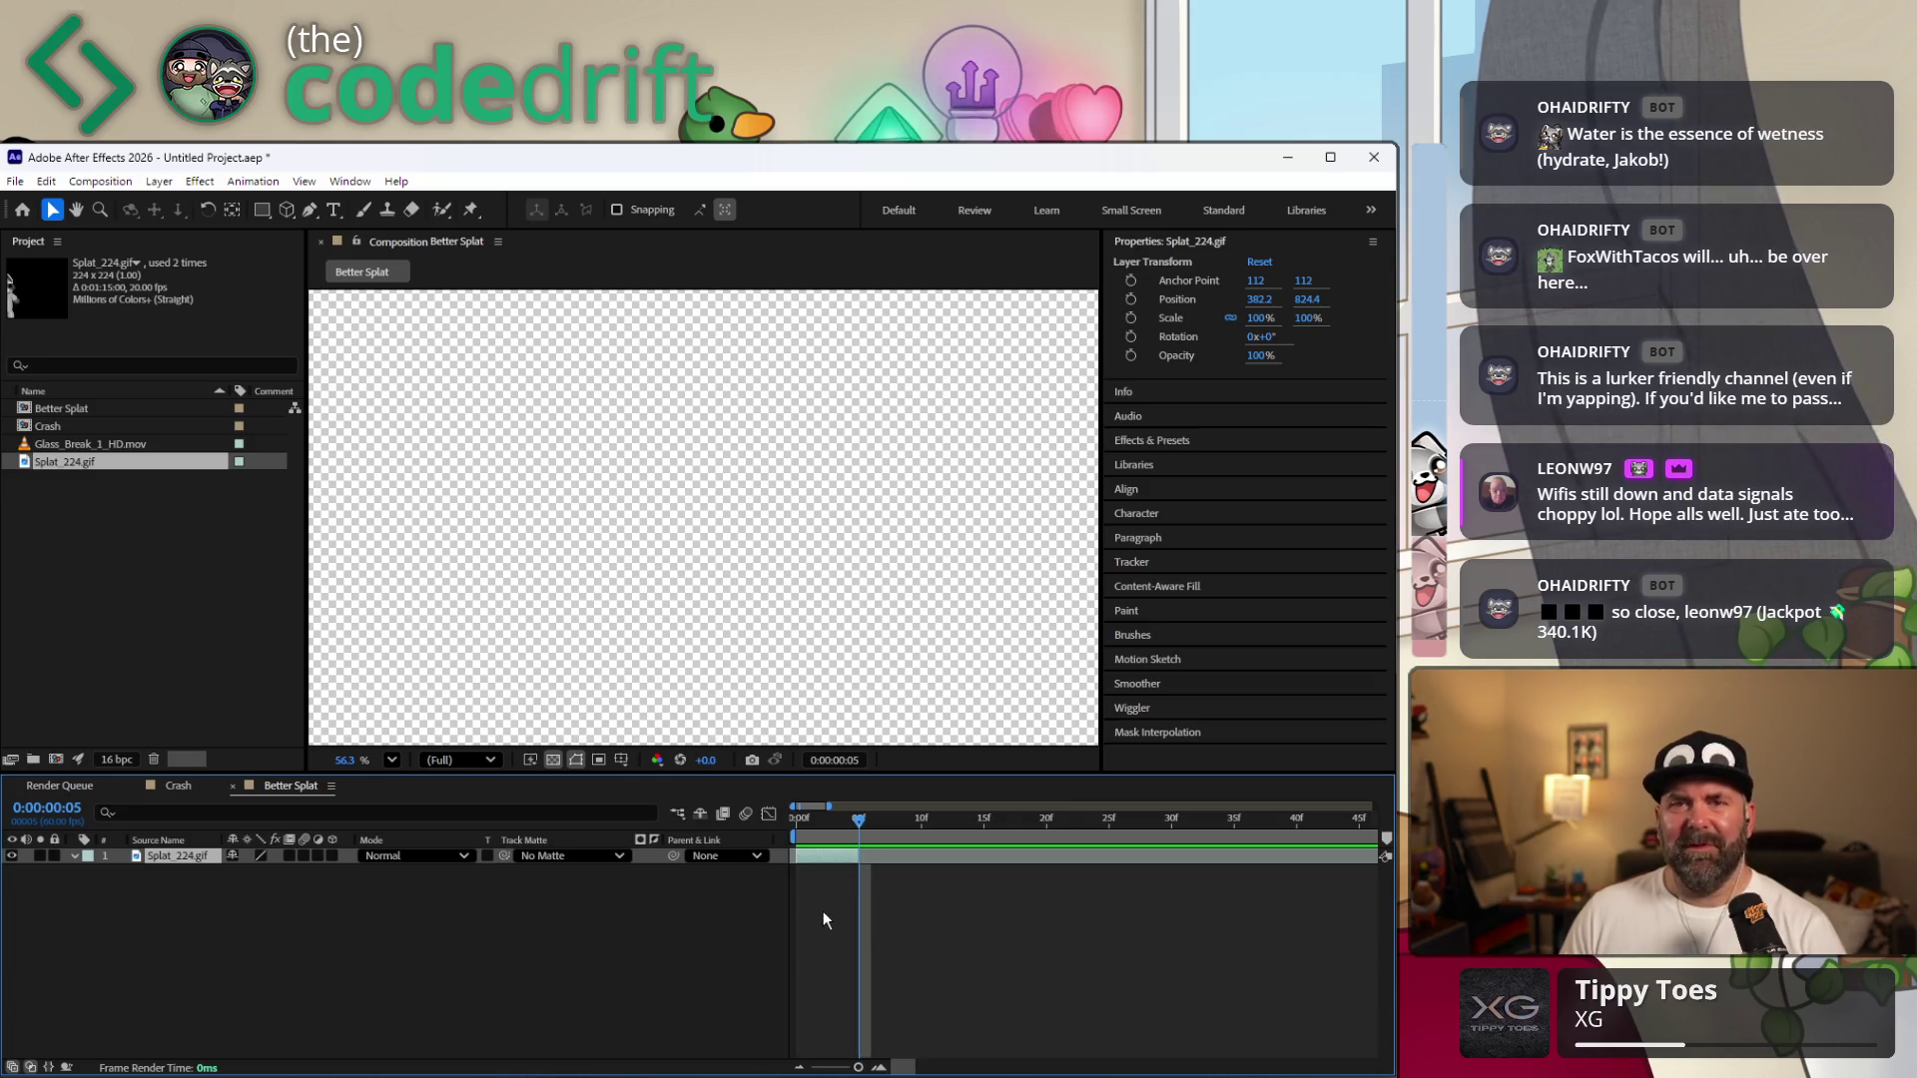
{"action": "left_click_drag", "start_coordinate": [812, 864], "coordinate": [885, 862]}
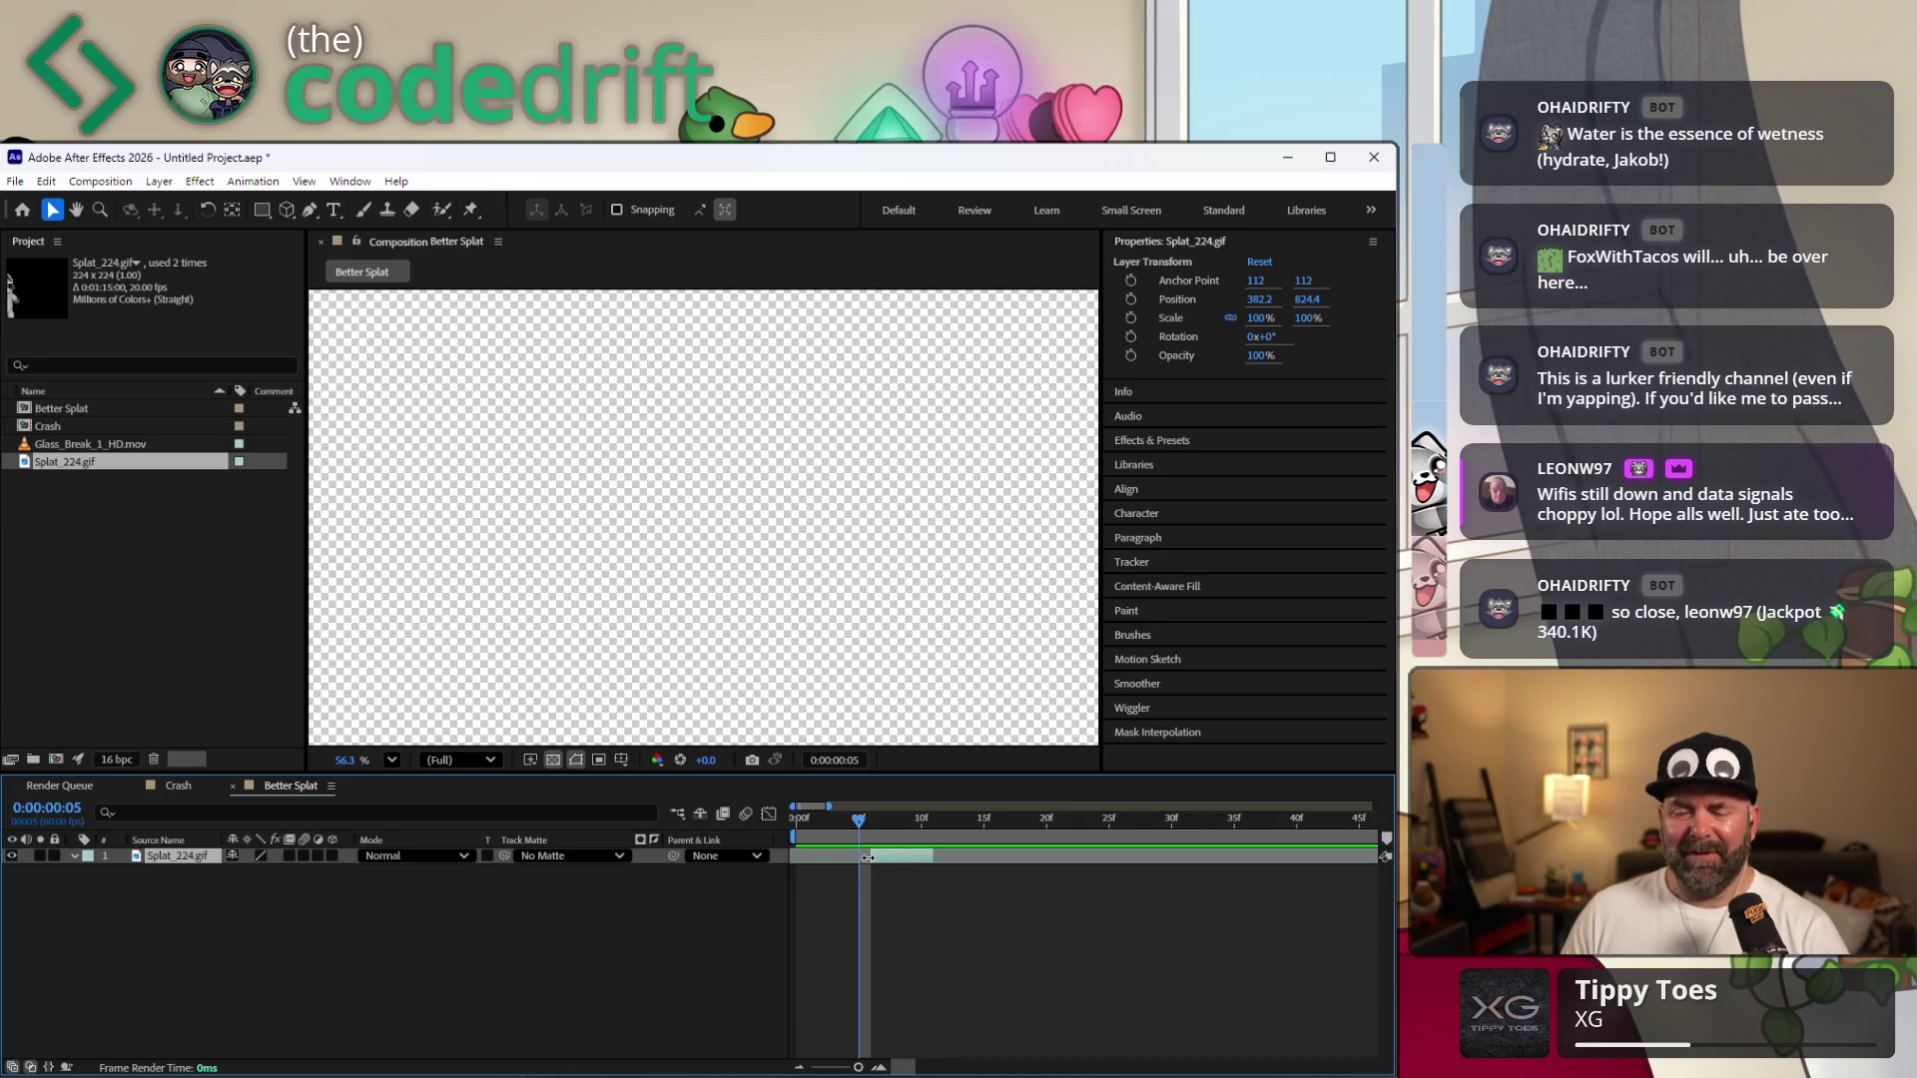
{"action": "left_click_drag", "start_coordinate": [889, 857], "coordinate": [816, 852]}
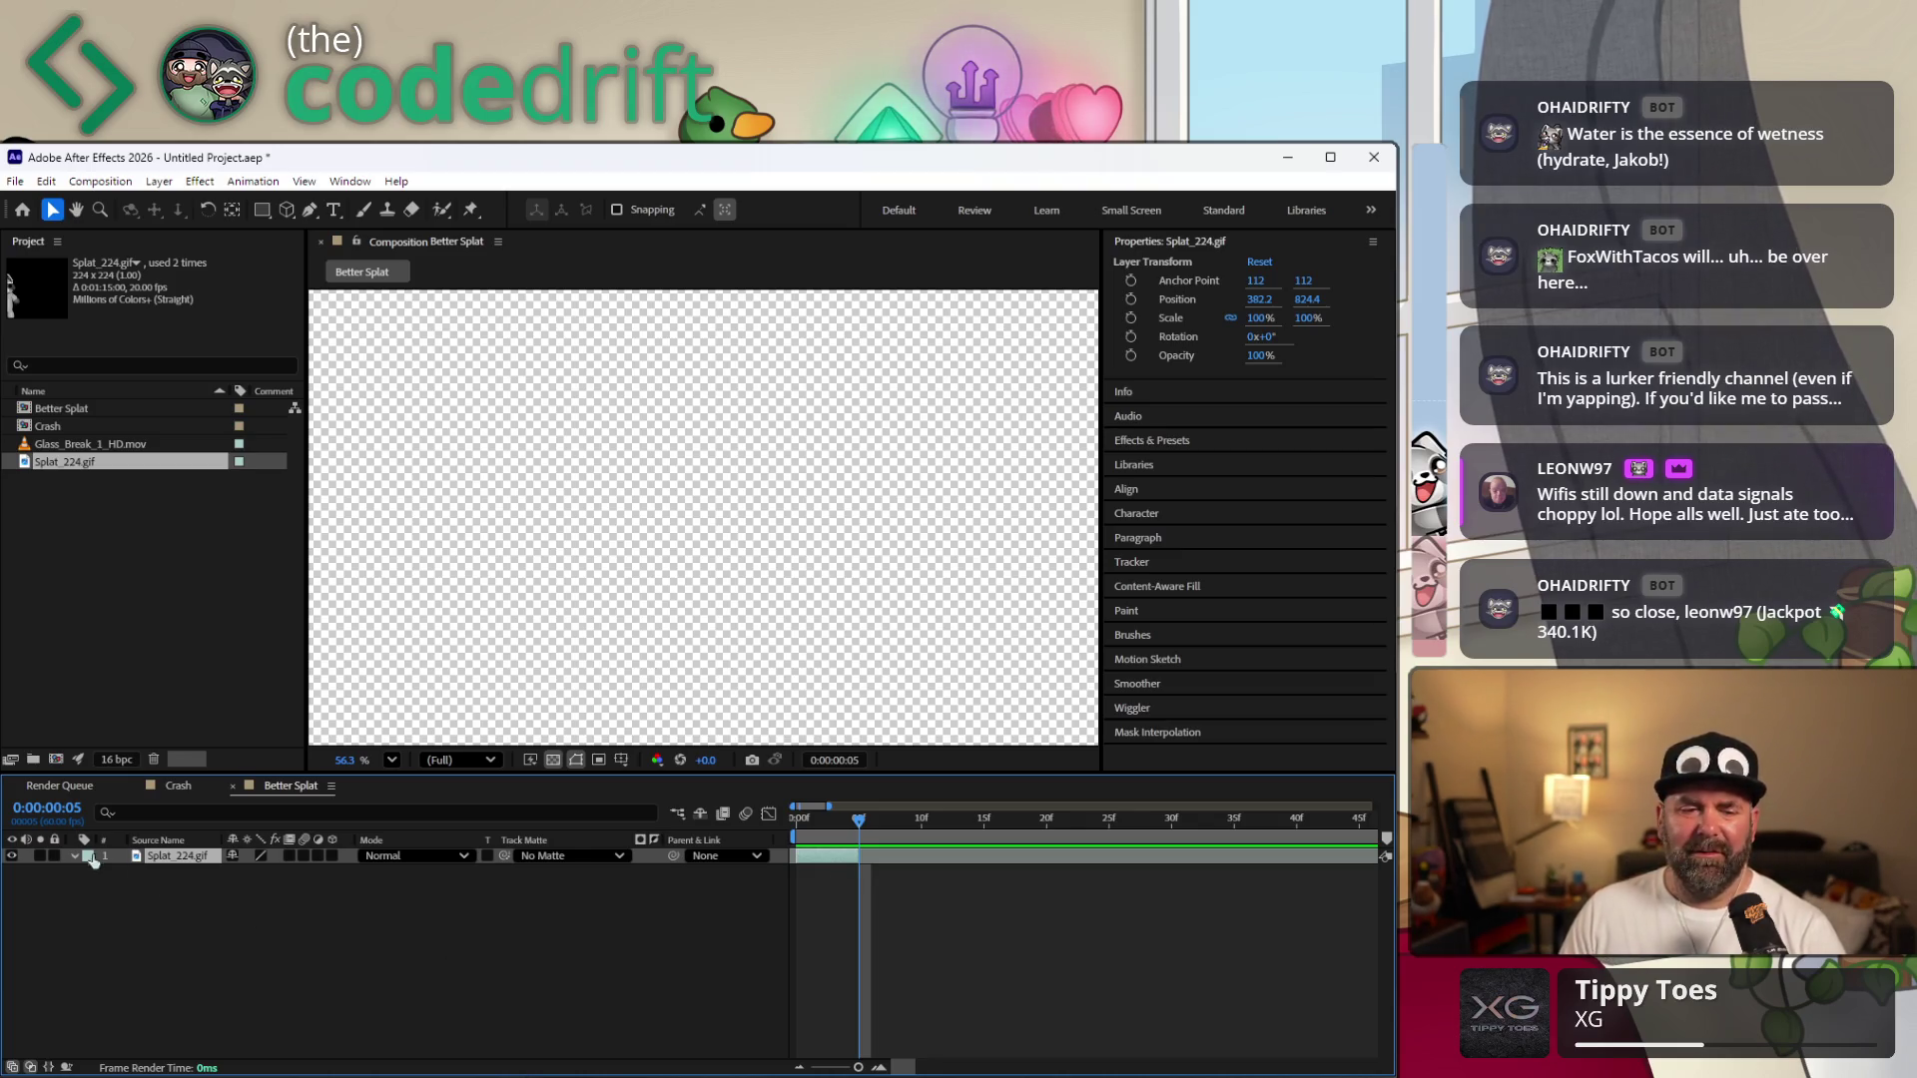
{"action": "double_click", "coordinate": [885, 855]}
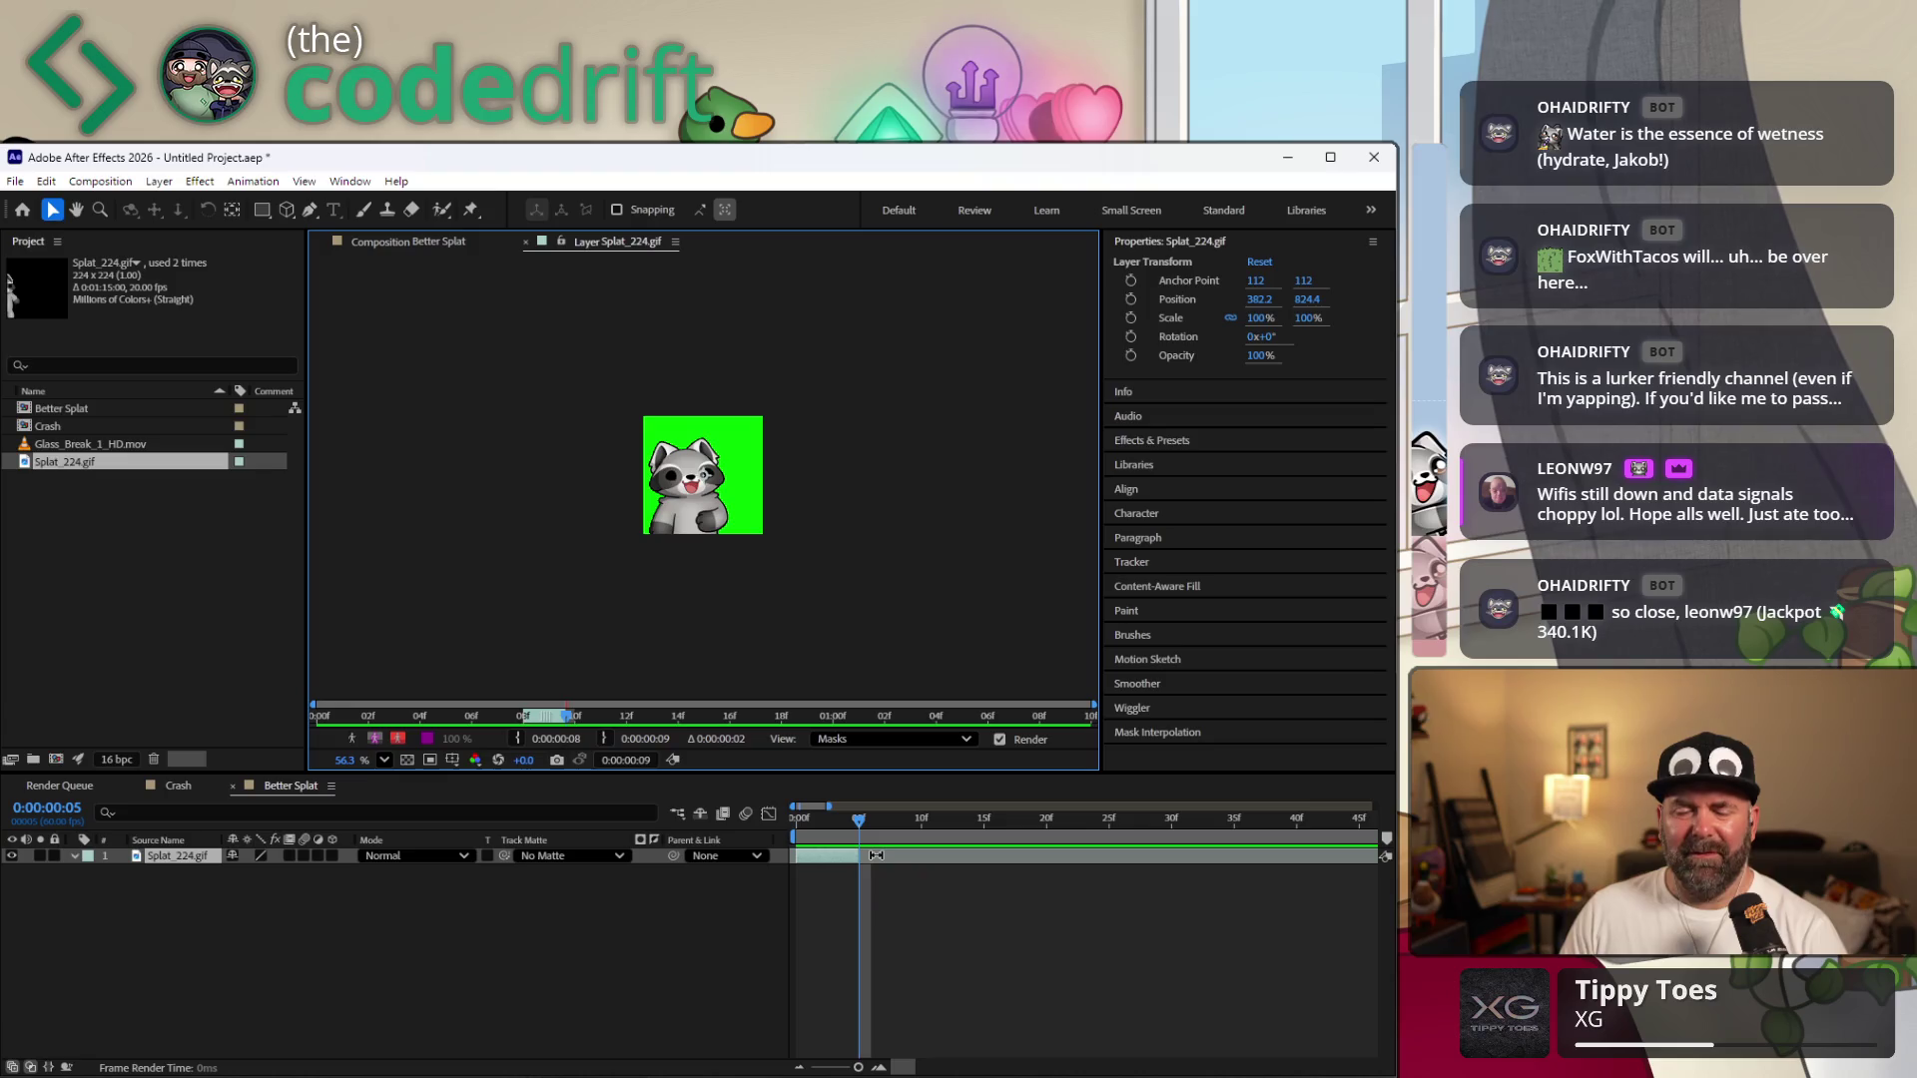
{"action": "right_click", "coordinate": [875, 855]}
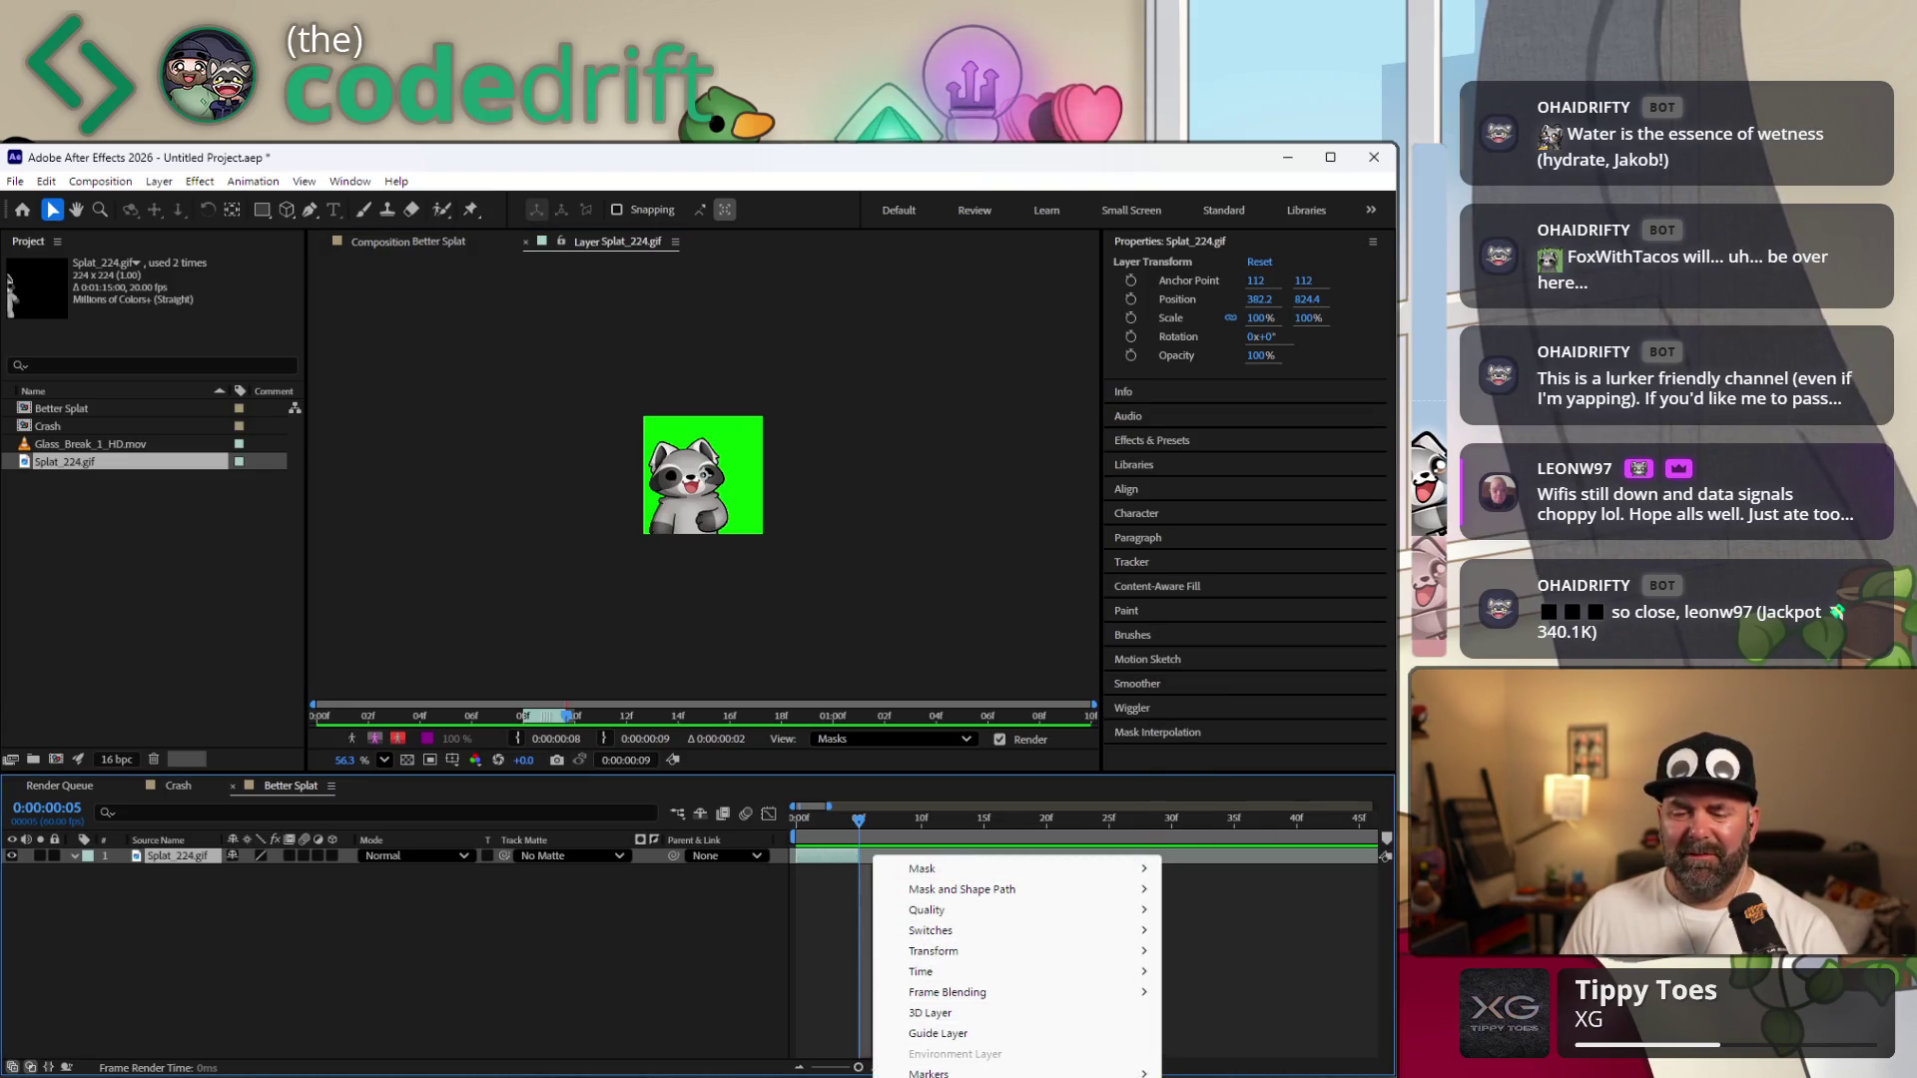
{"action": "left_click", "coordinate": [765, 927]}
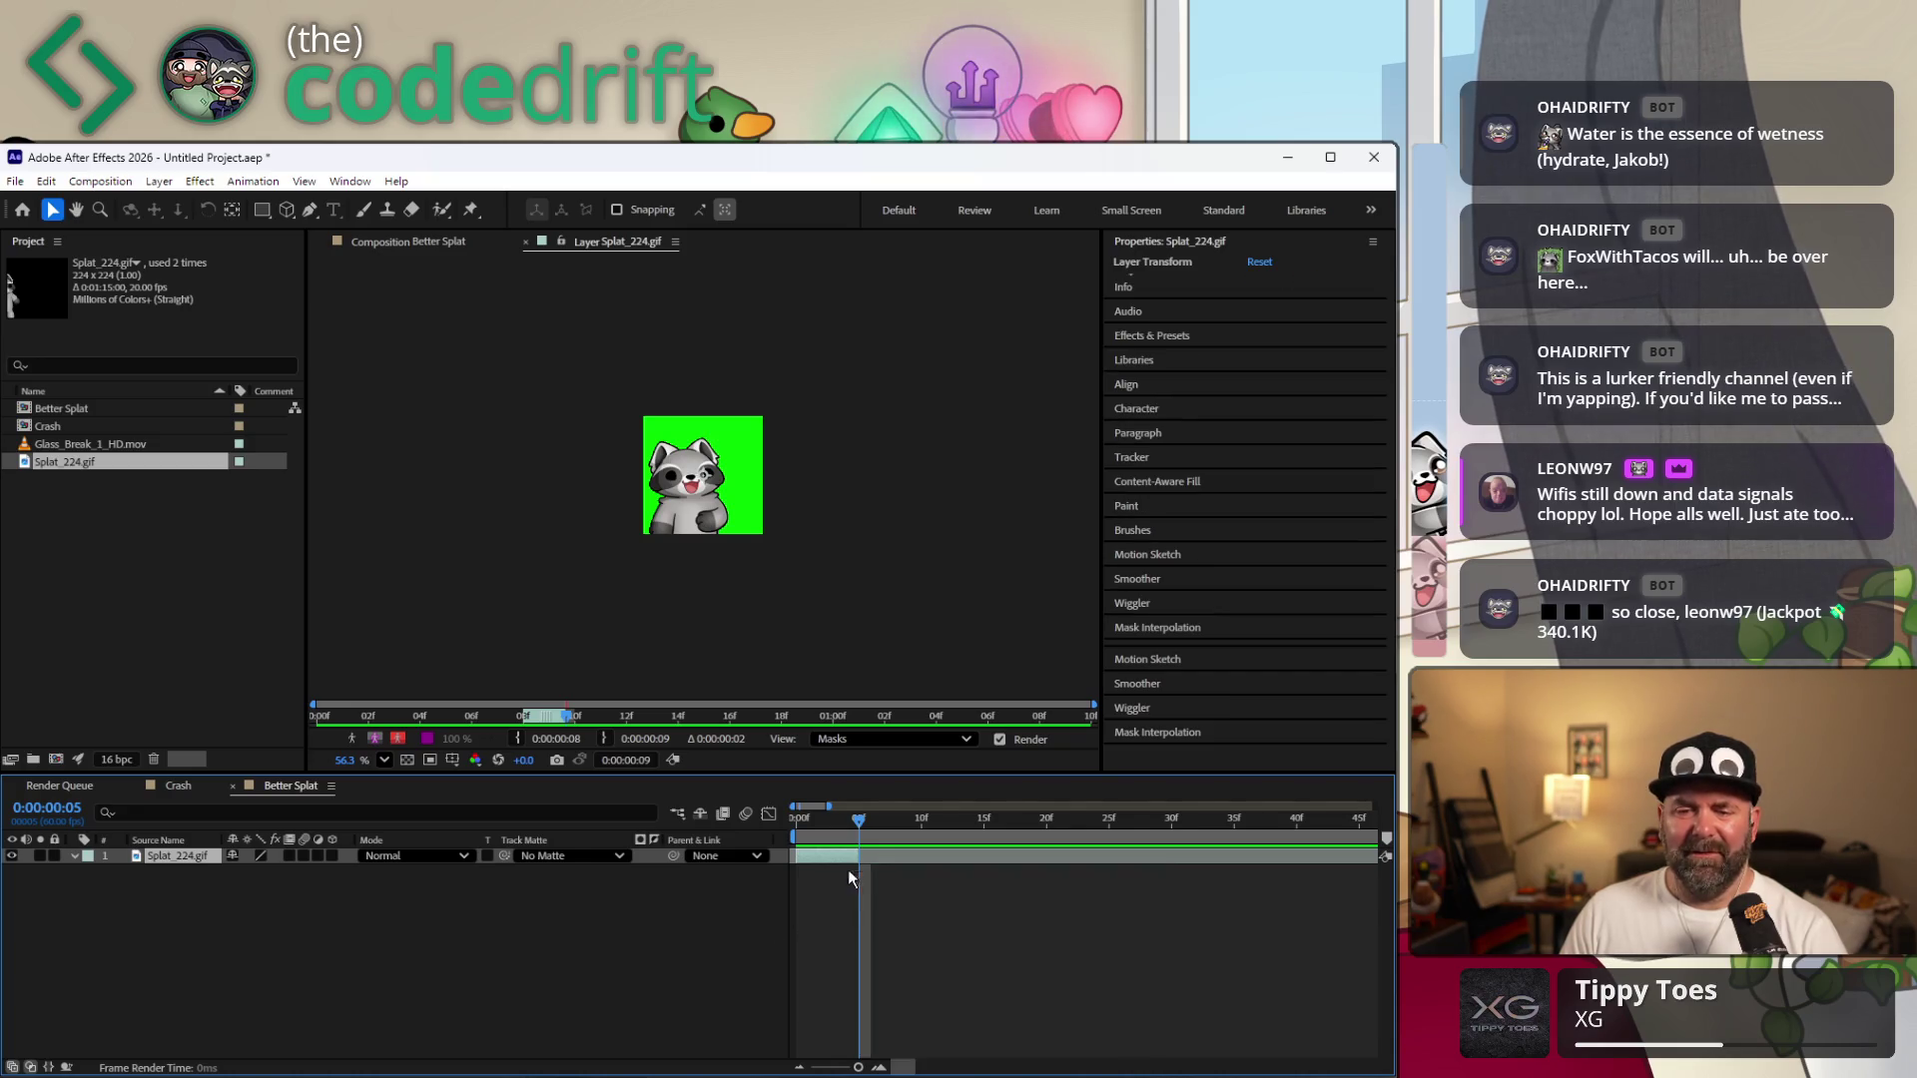
{"action": "left_click_drag", "start_coordinate": [858, 821], "coordinate": [834, 822]}
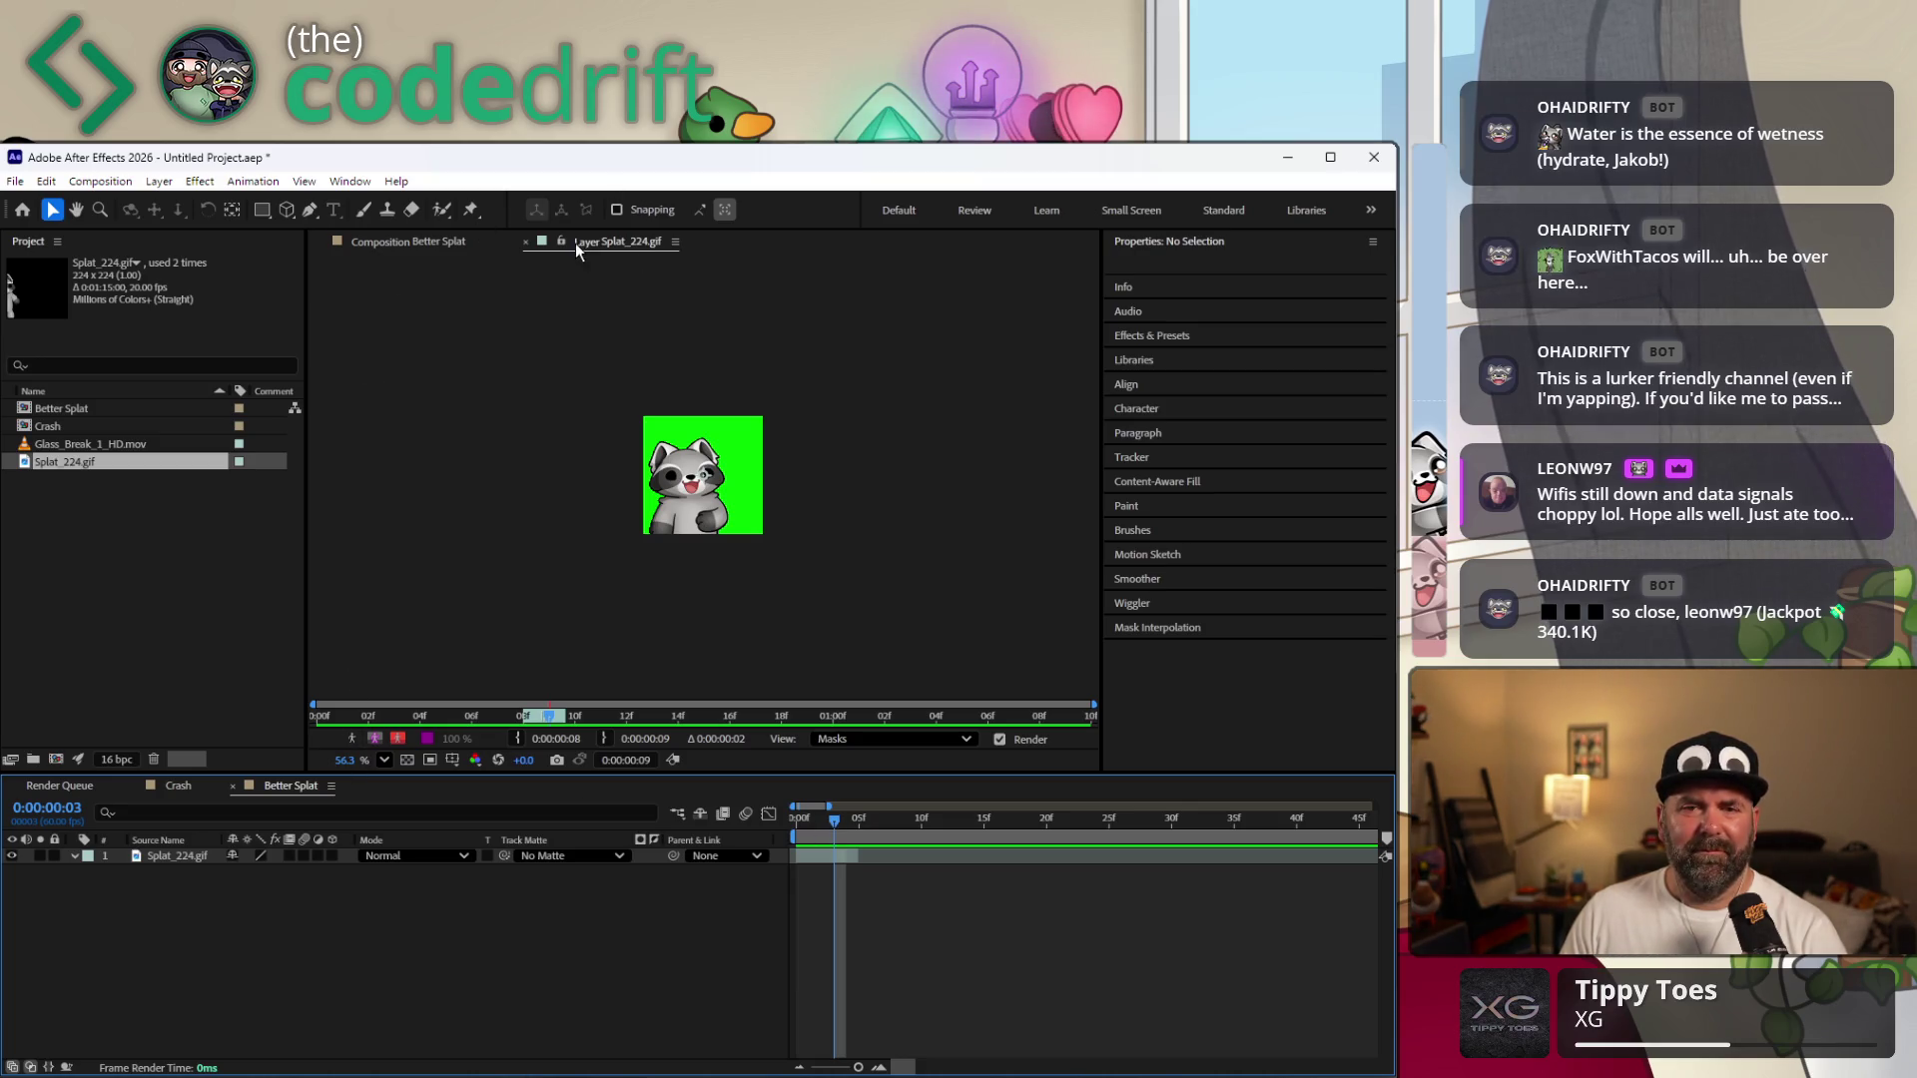
{"action": "left_click", "coordinate": [526, 241]}
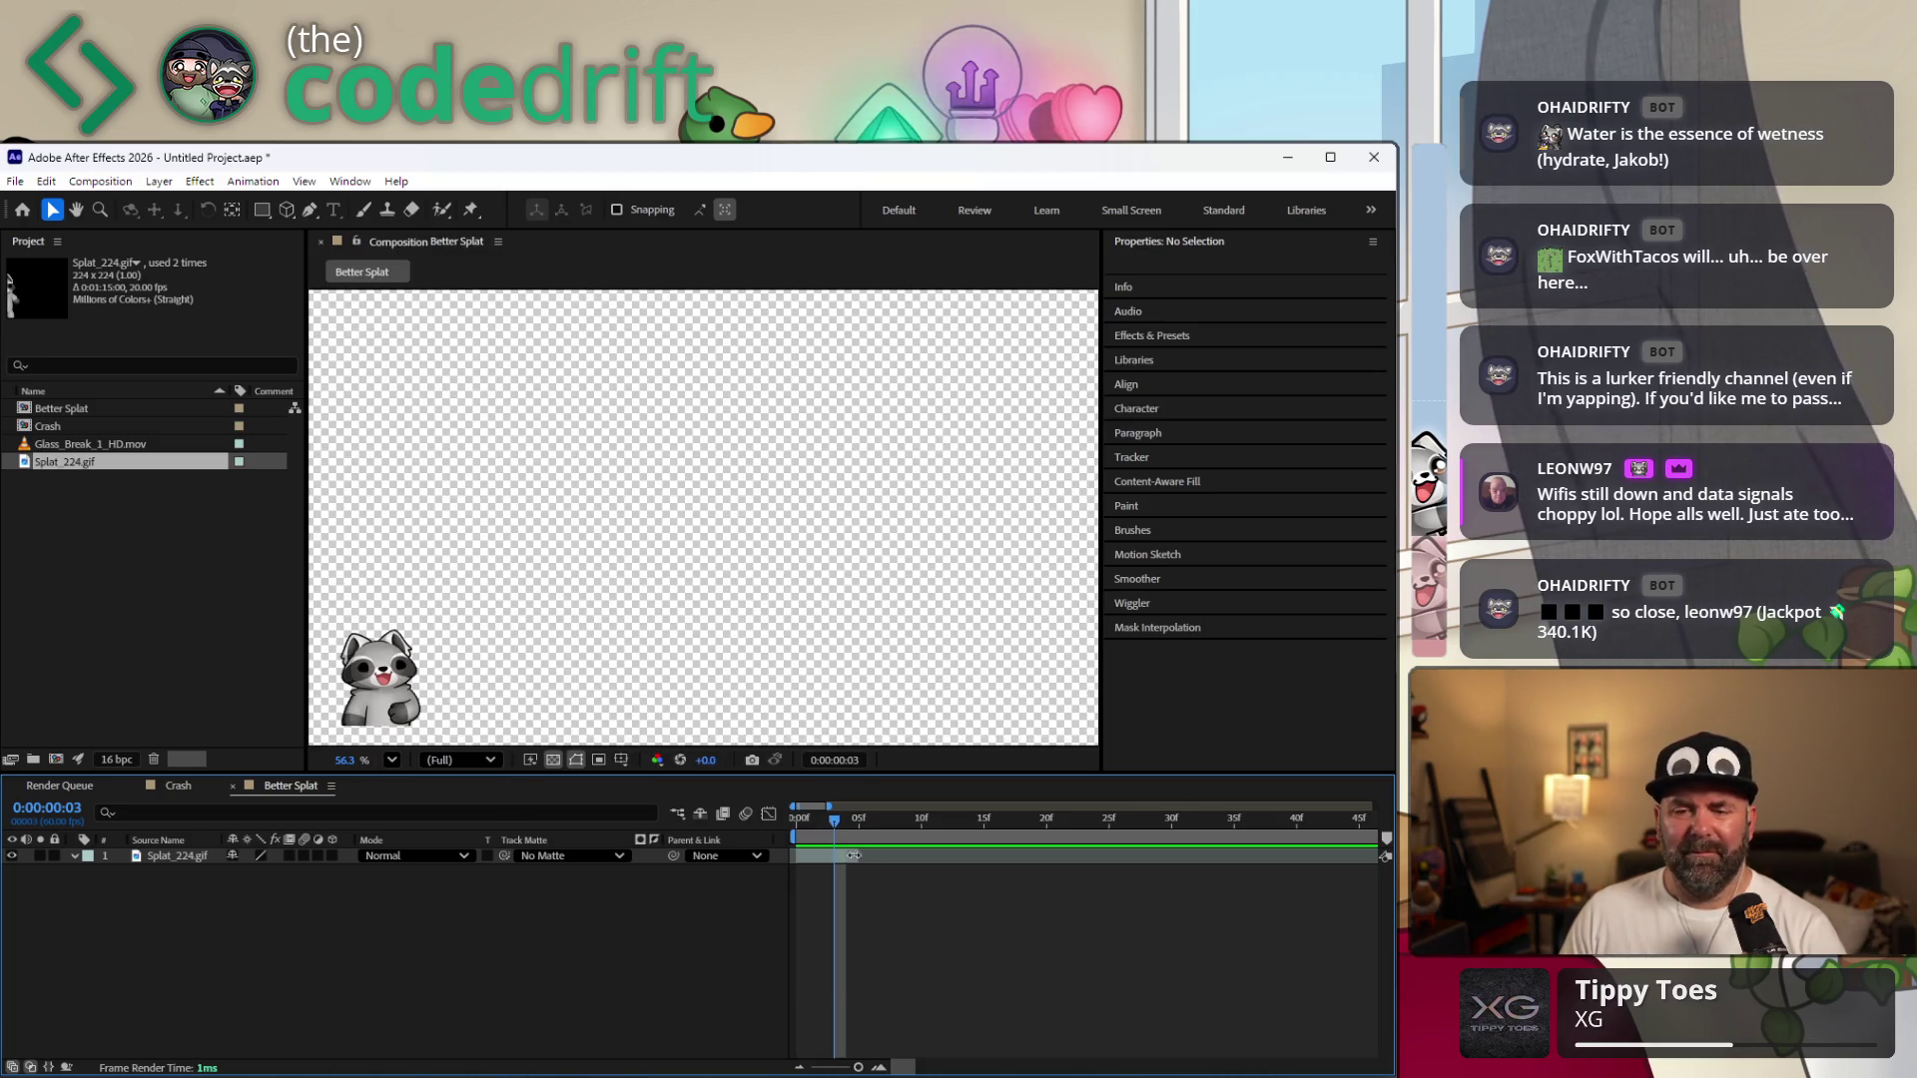
{"action": "mouse_move", "coordinate": [828, 826]}
{"action": "left_mouse_down"}
{"action": "mouse_move", "coordinate": [795, 835]}
{"action": "mouse_move", "coordinate": [858, 826]}
{"action": "left_mouse_up"}
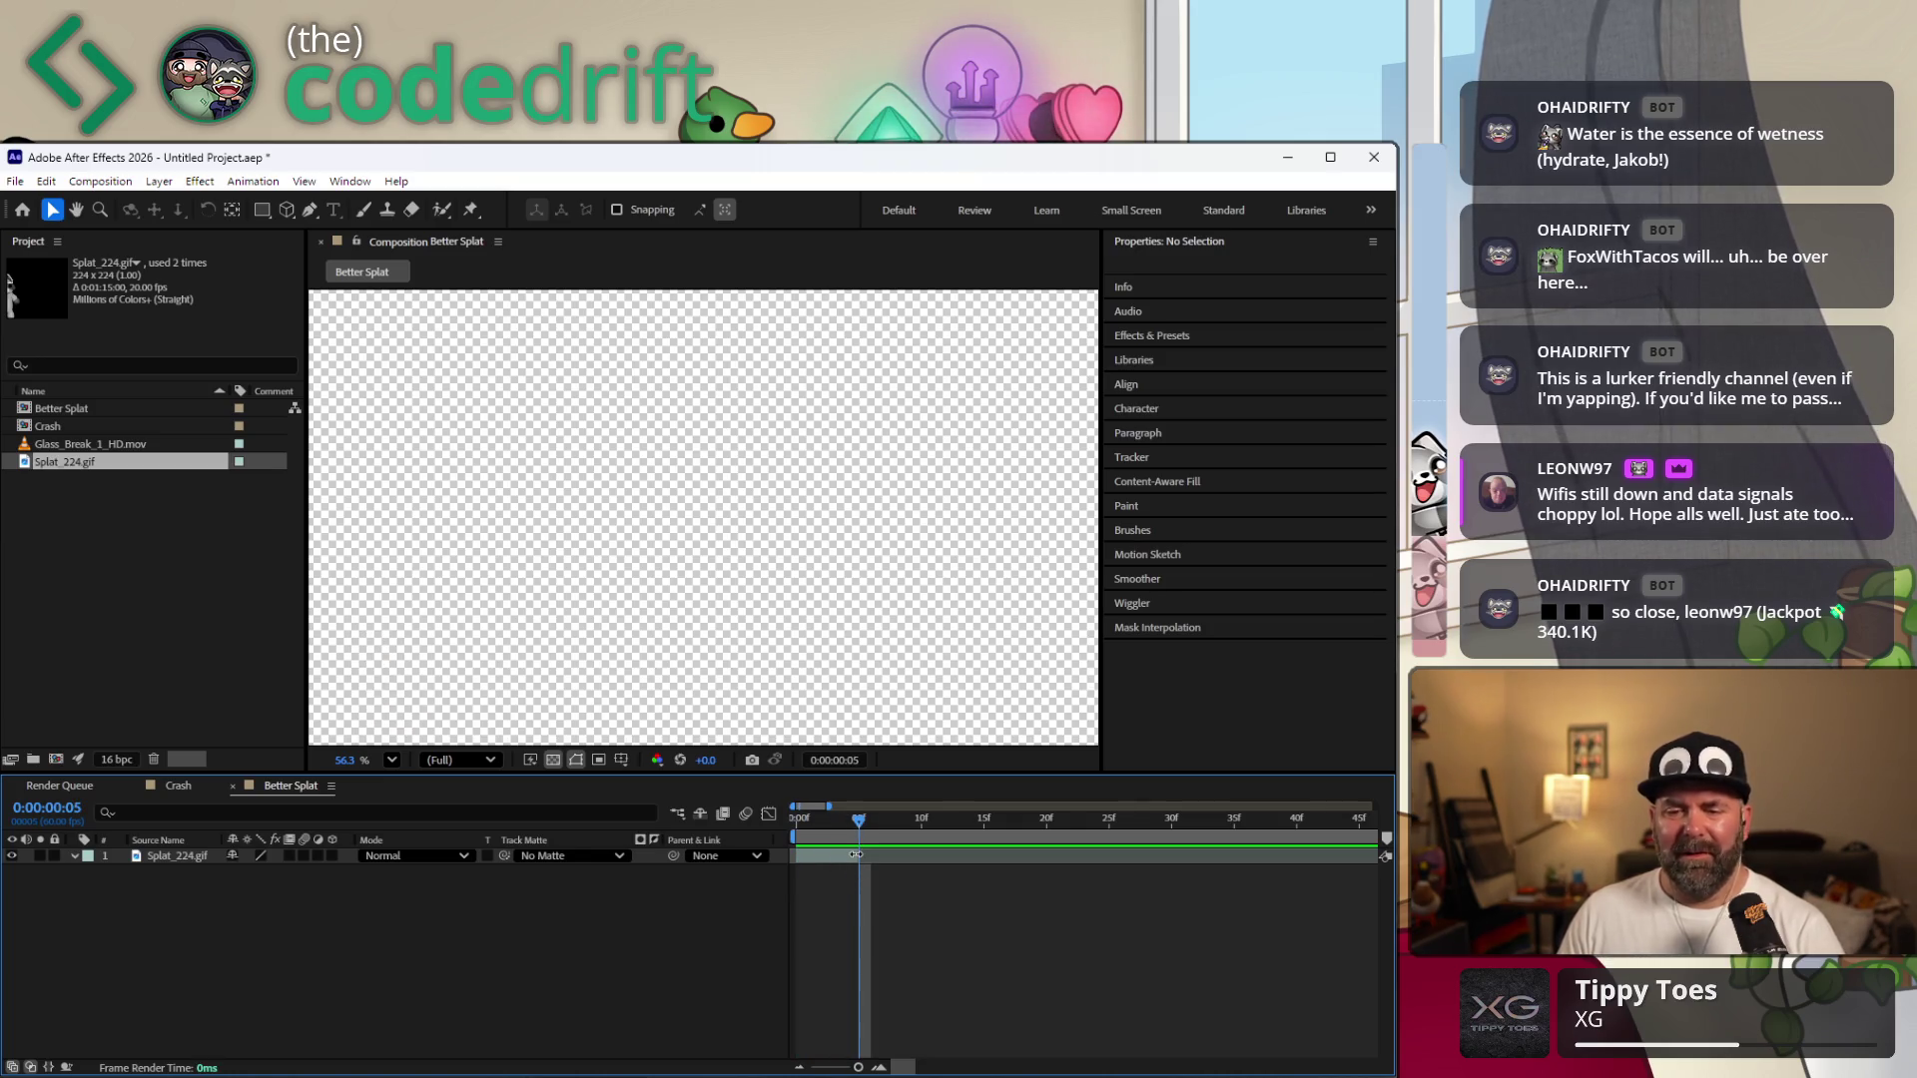
{"action": "left_click", "coordinate": [197, 856]}
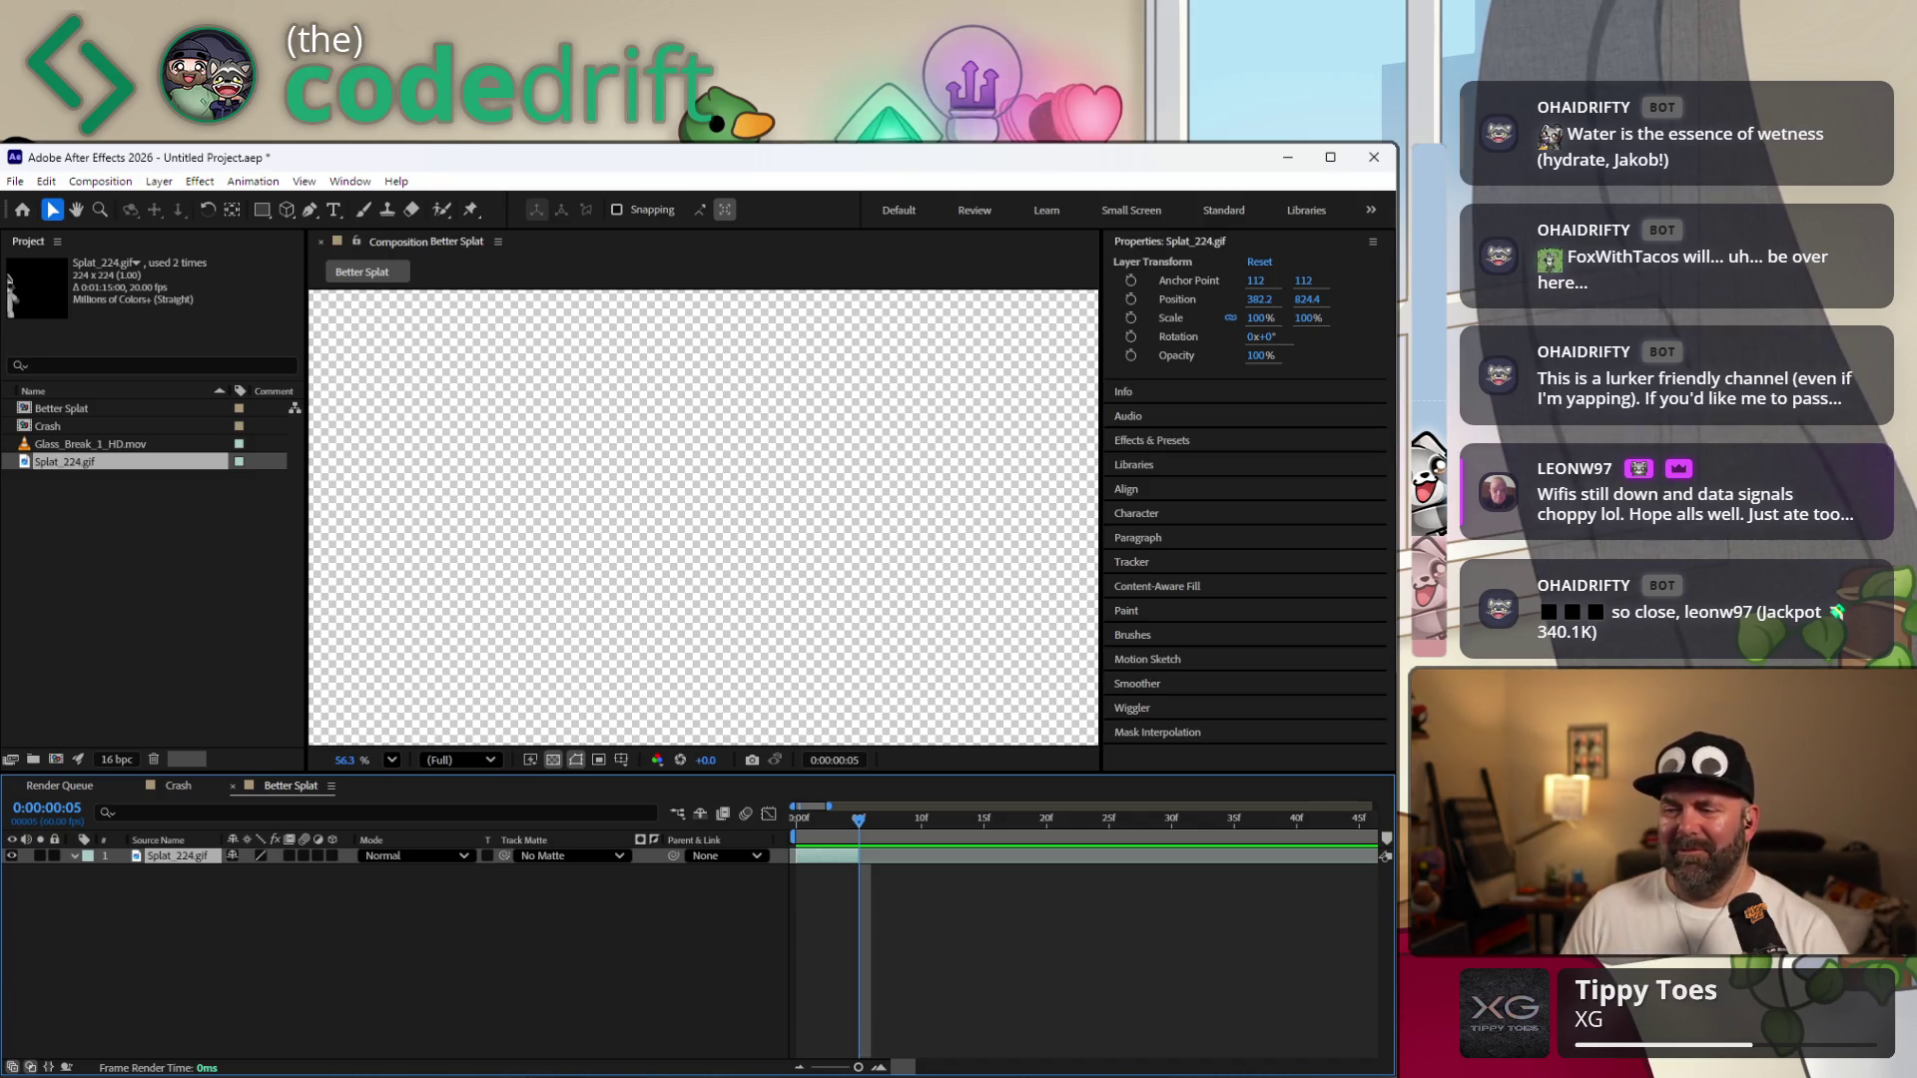
Enable Time Remapping on the Splat_224.gif layer, step to frame 4, then bring up composition settings.
{"action": "right_click", "coordinate": [818, 852]}
{"action": "mouse_move", "coordinate": [866, 969]}
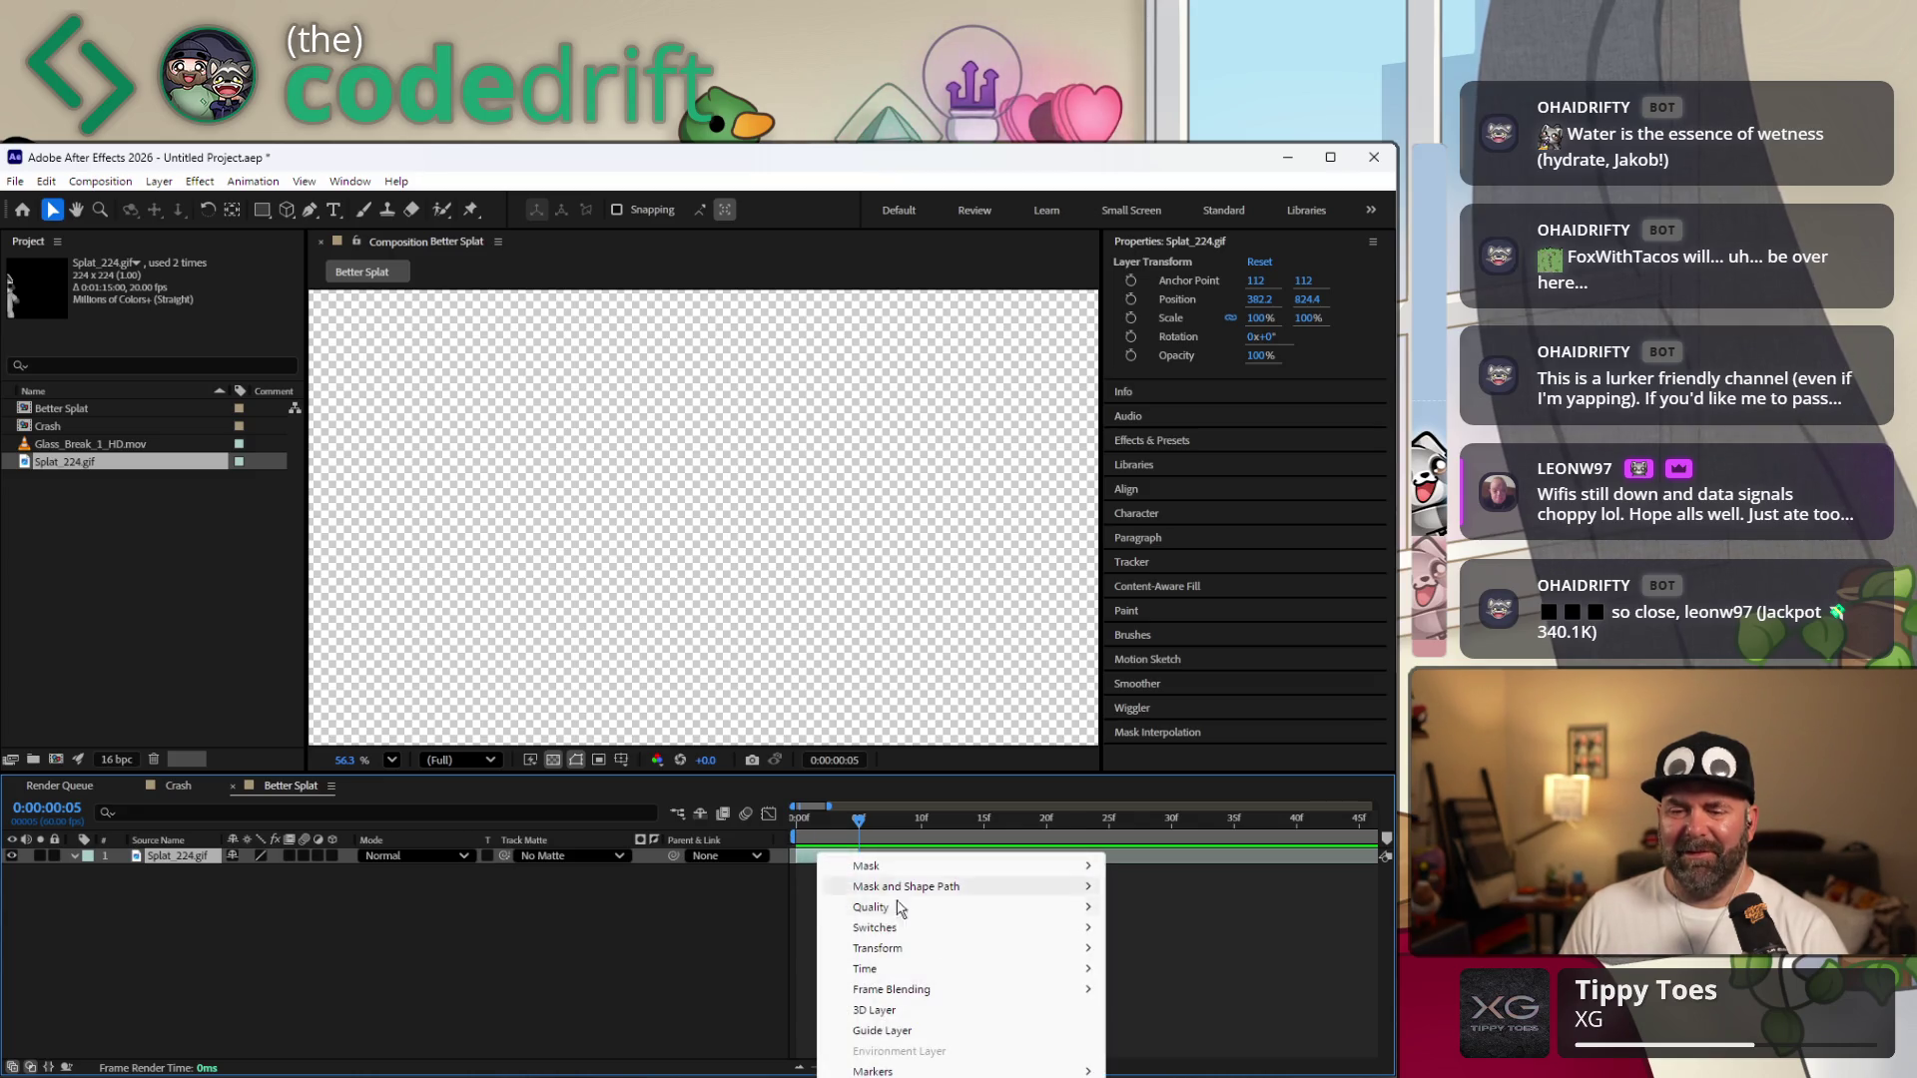
{"action": "left_click", "coordinate": [1175, 970]}
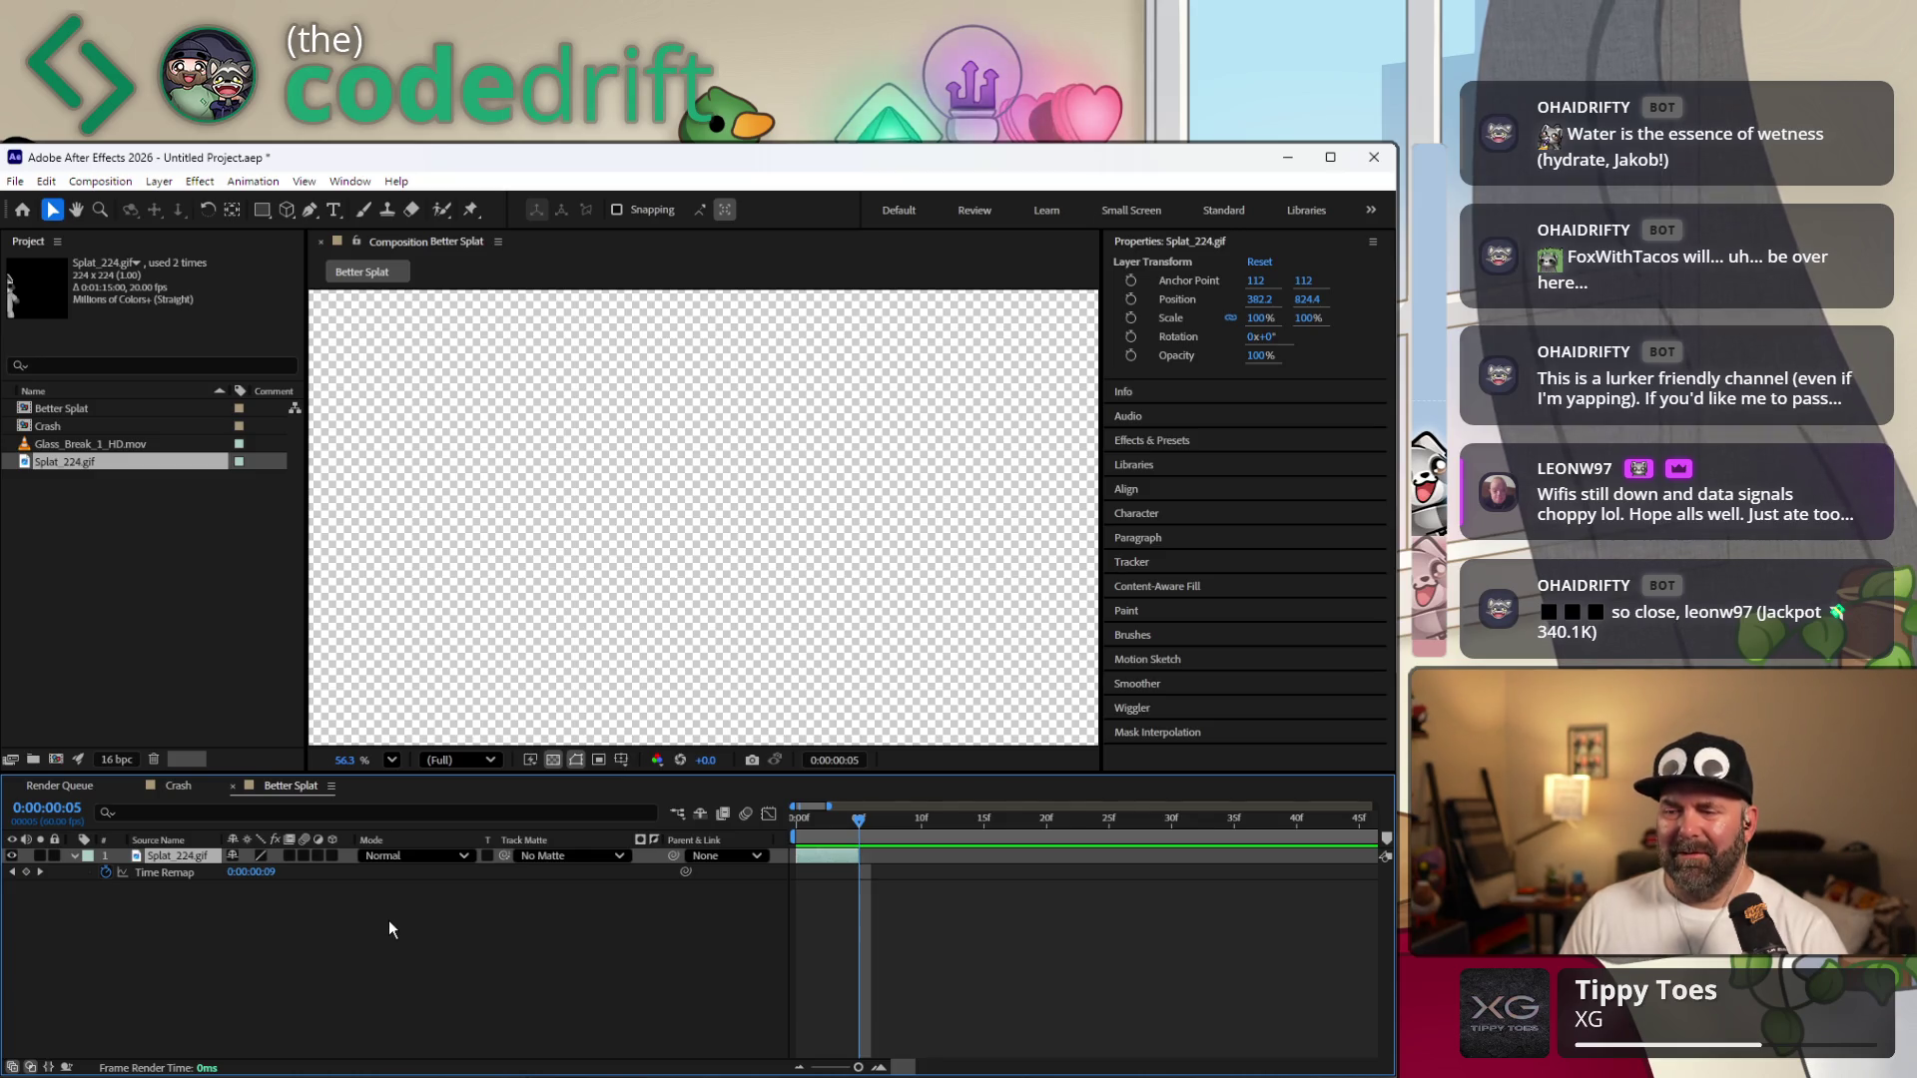
{"action": "left_click", "coordinate": [851, 829]}
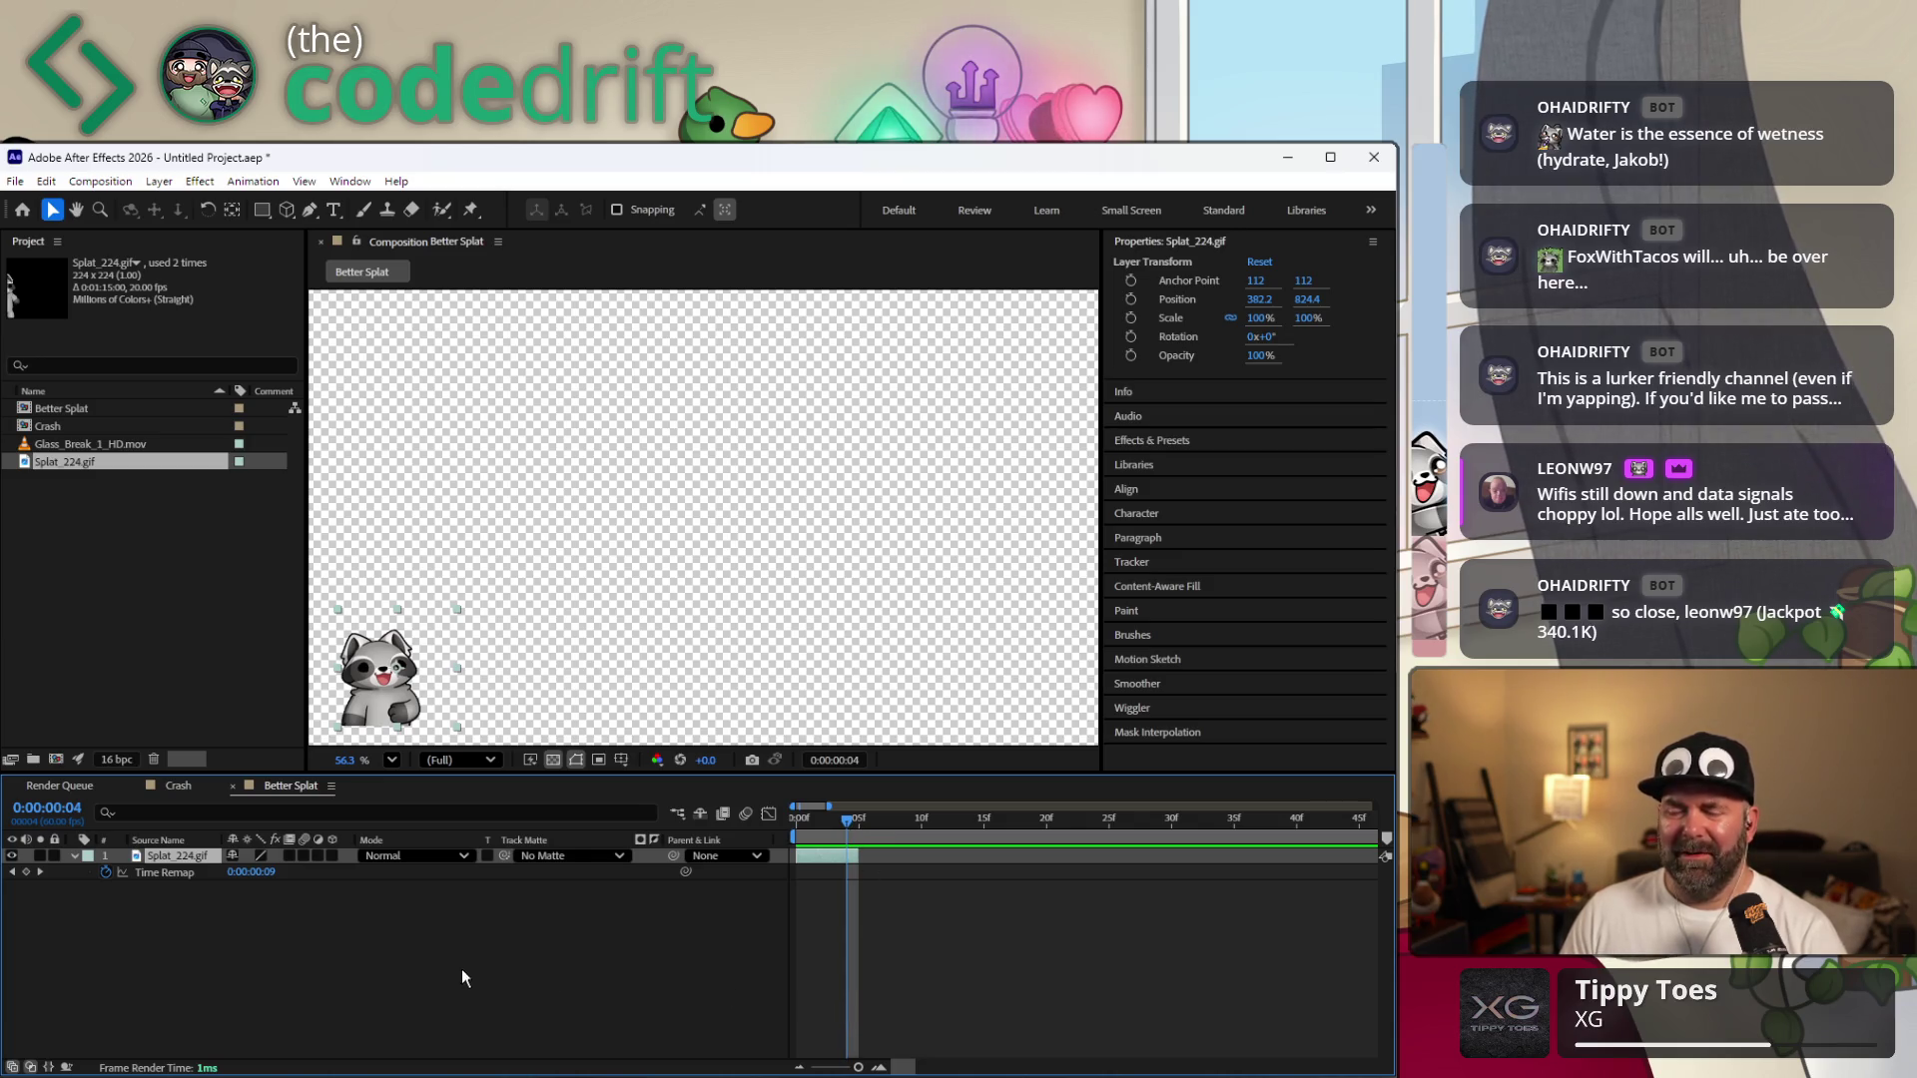
{"action": "right_click", "coordinate": [845, 856]}
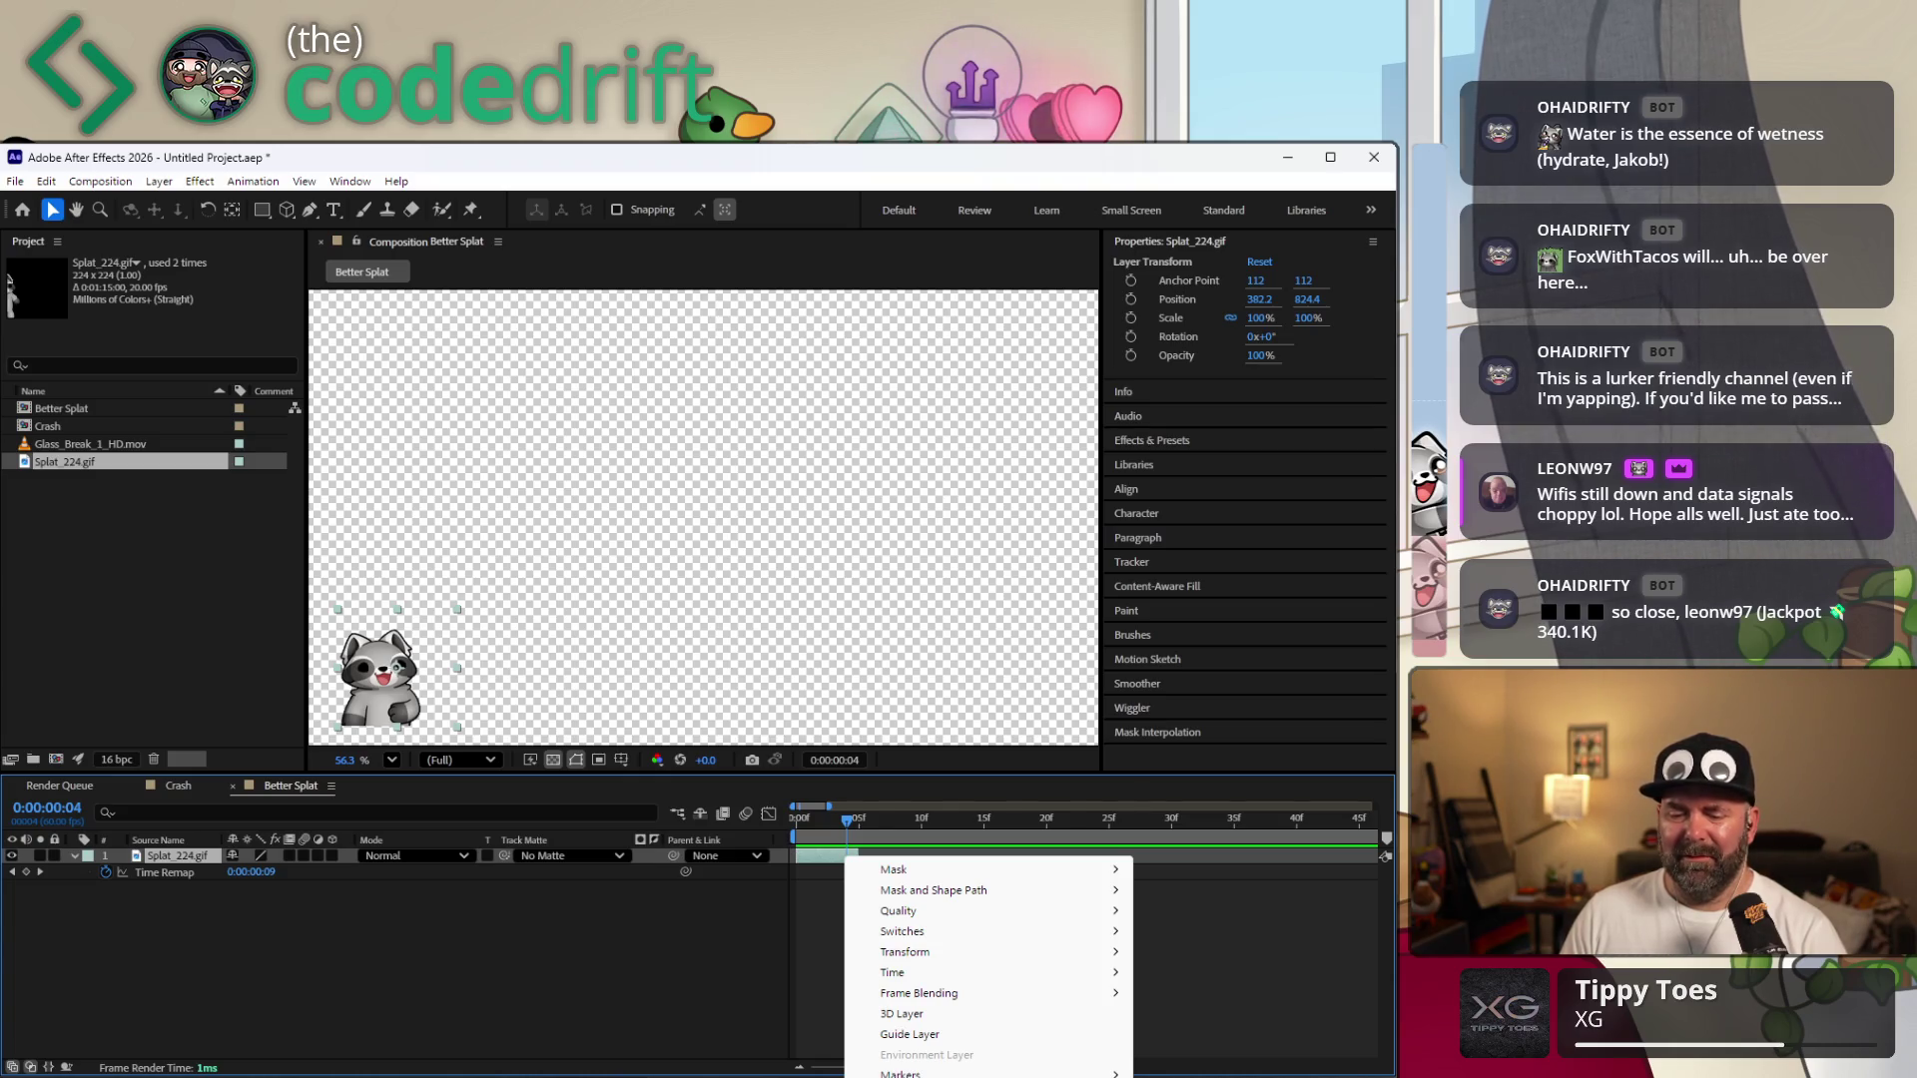
{"action": "left_click", "coordinate": [819, 859]}
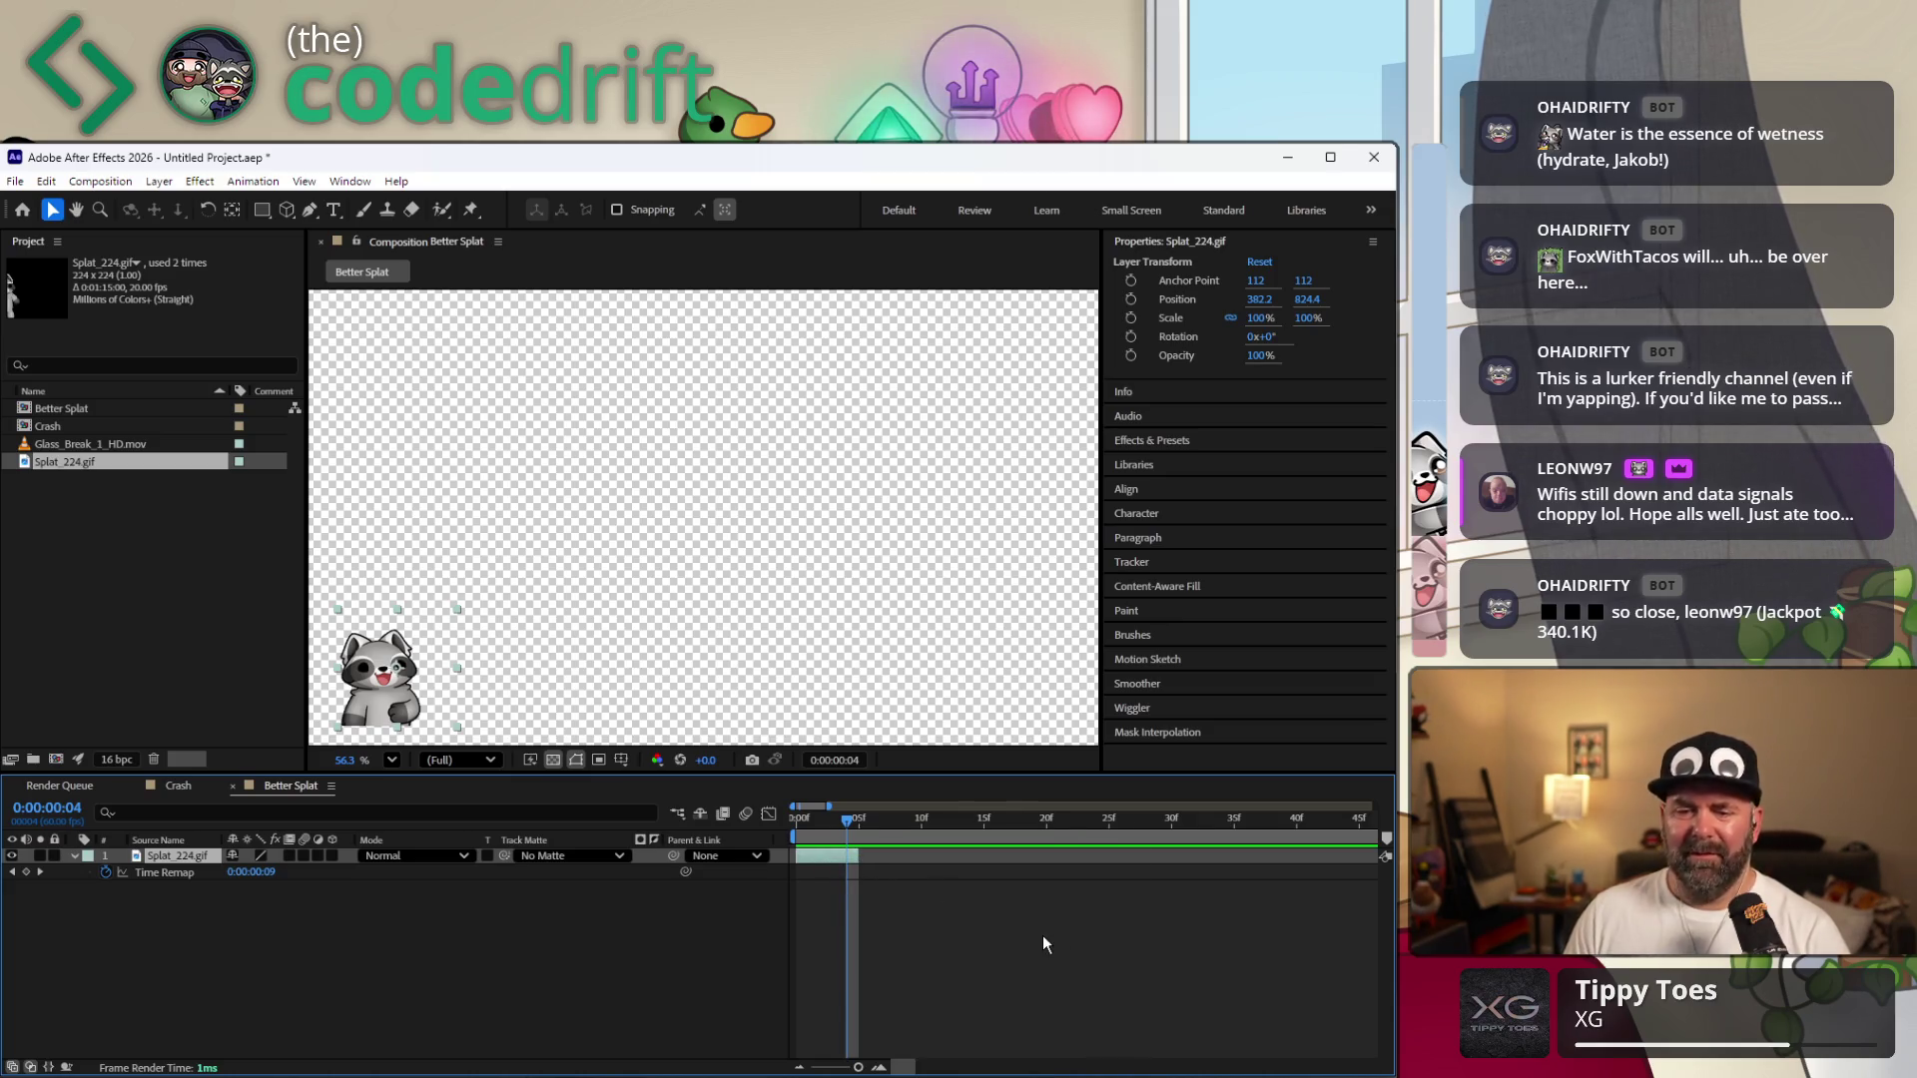
{"action": "key", "text": "ctrl+k"}
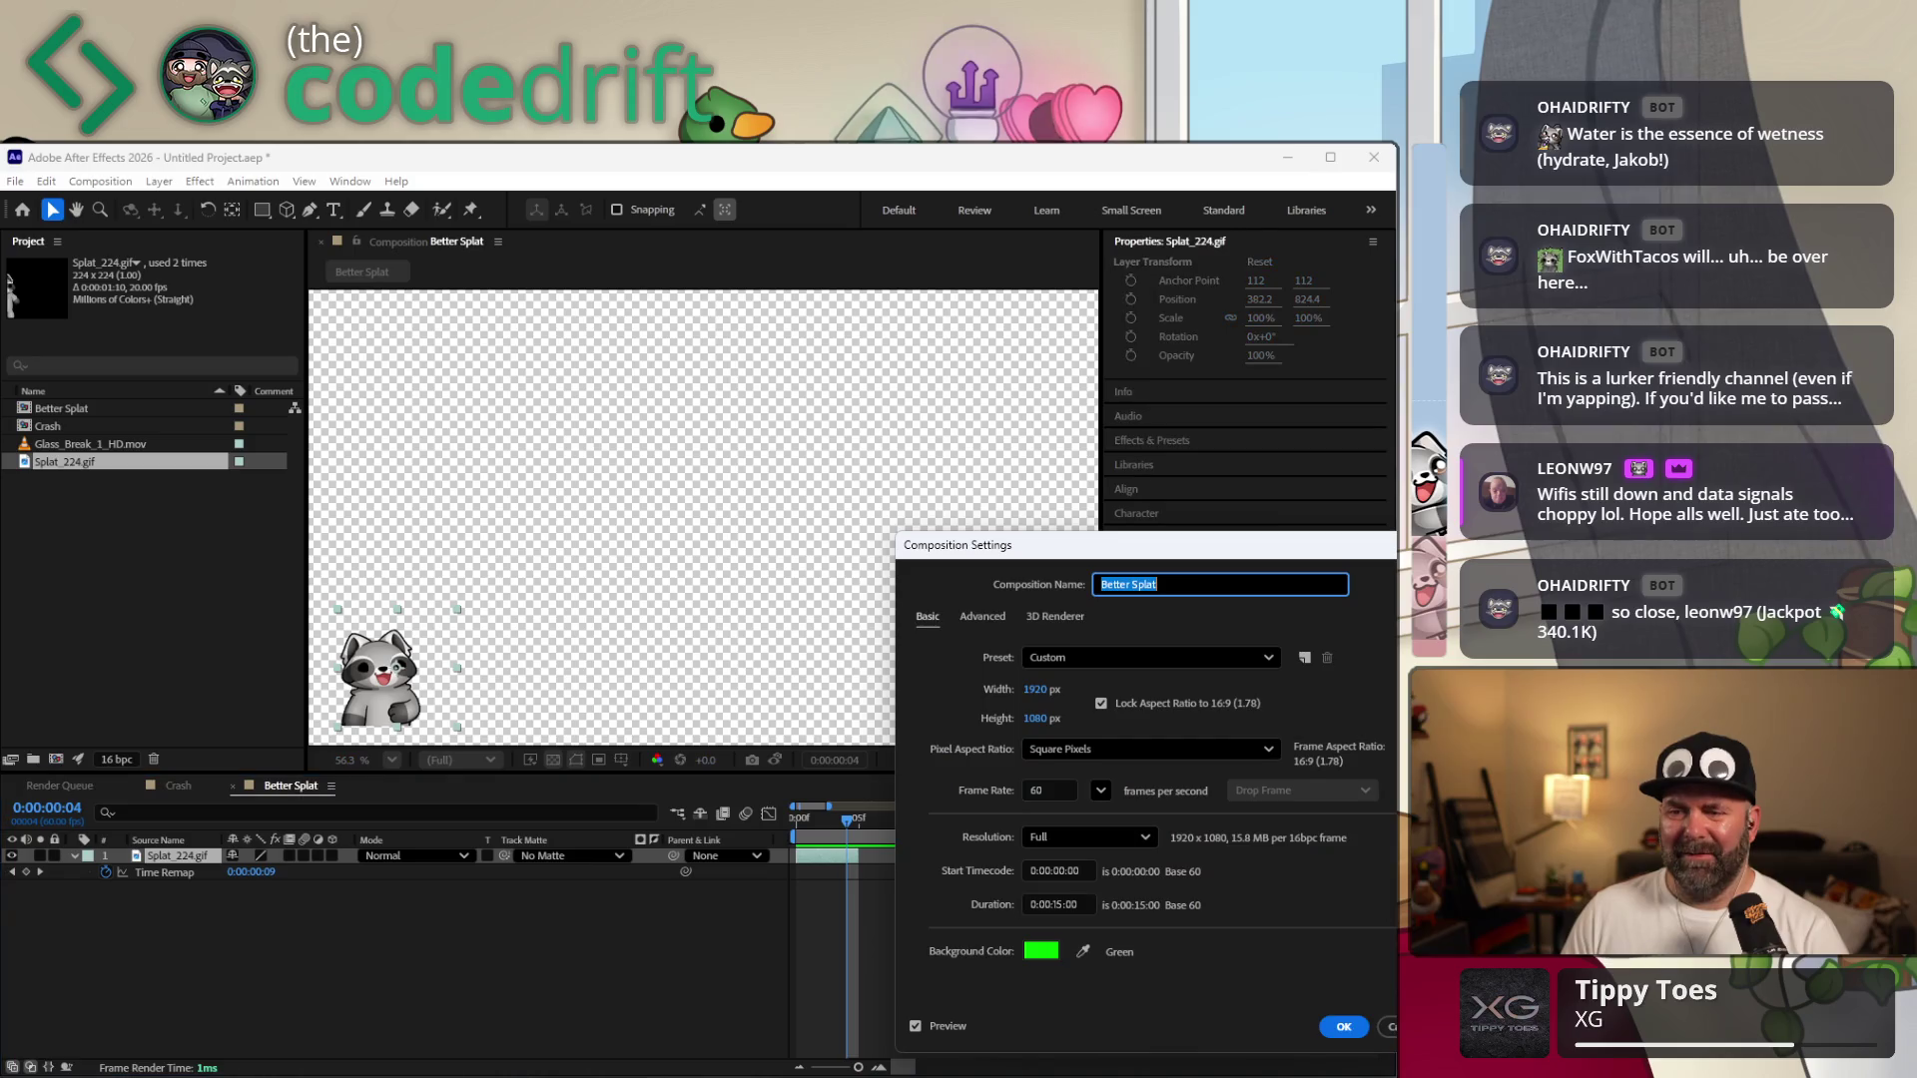
{"action": "key", "text": "Escape"}
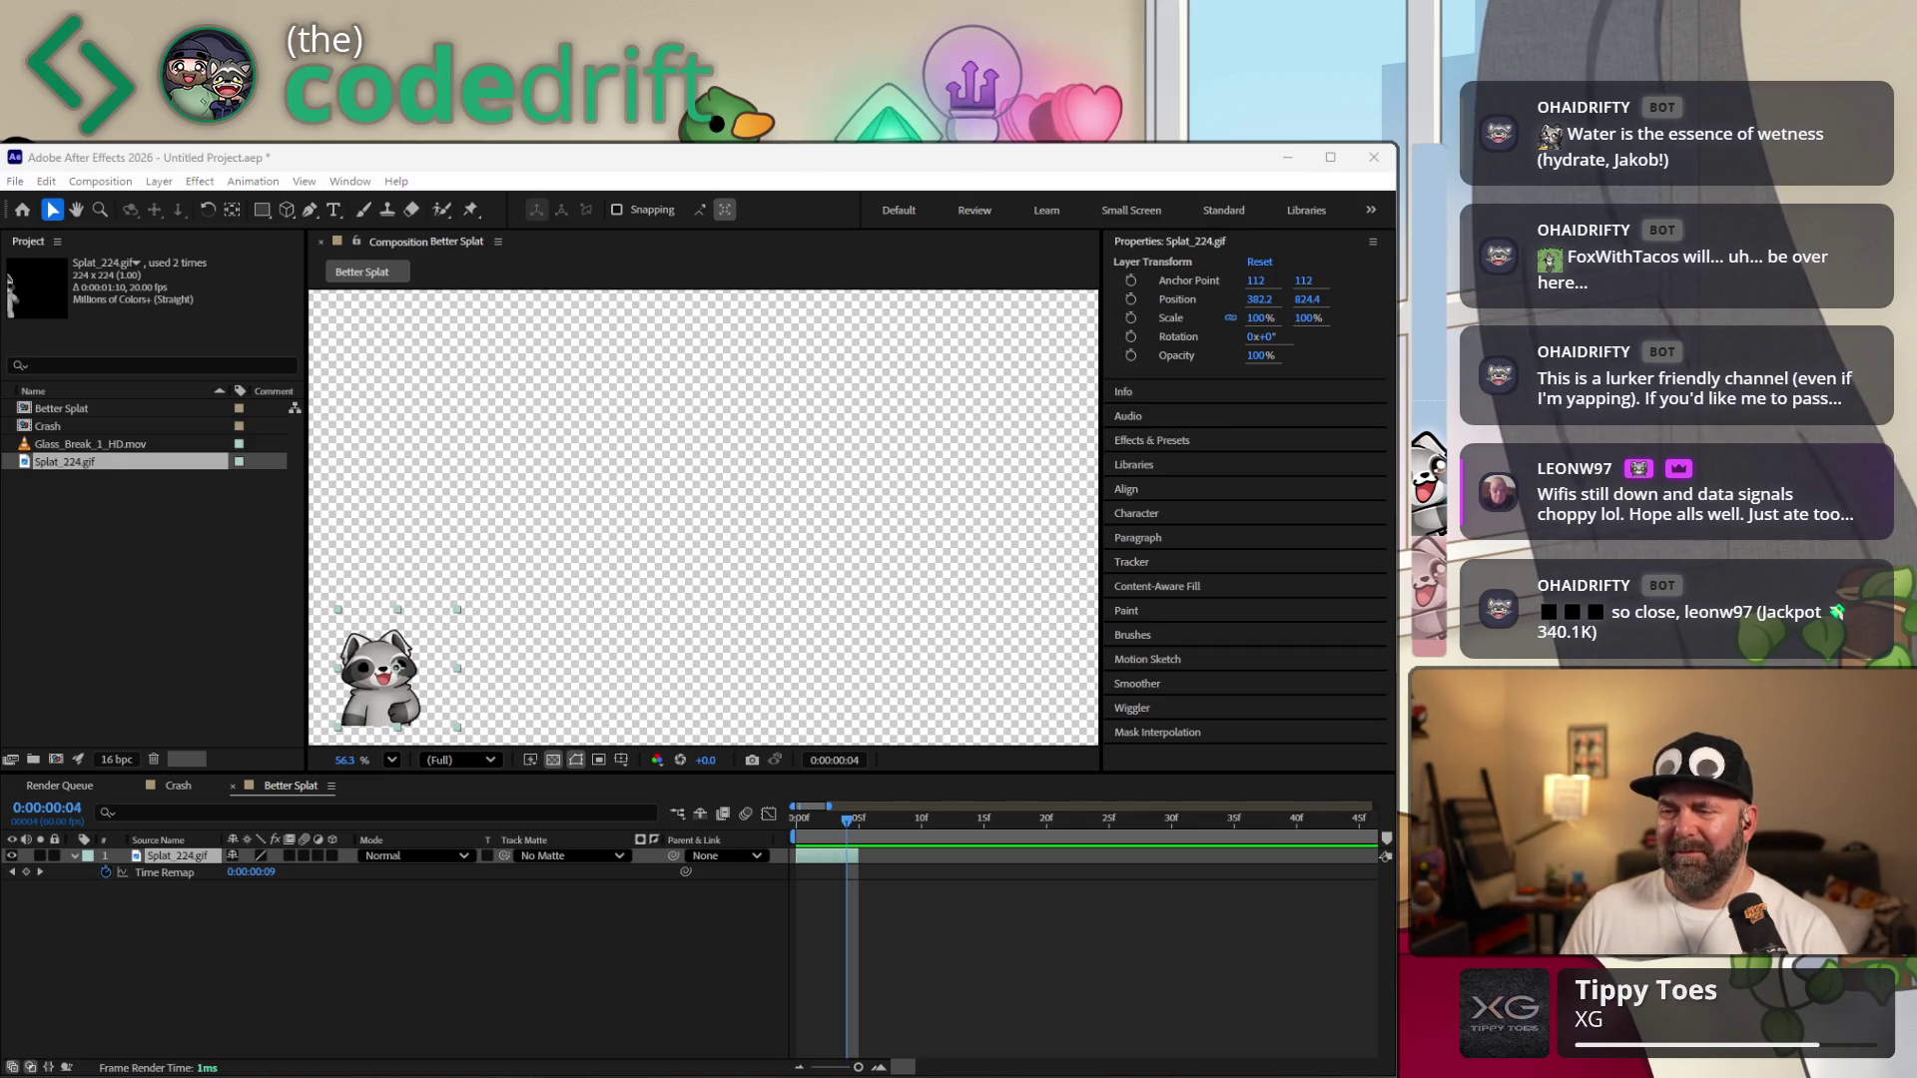
Add a Time Remap keyframe at frame 4 and give the property a loopOut() expression.
{"action": "left_click", "coordinate": [29, 873]}
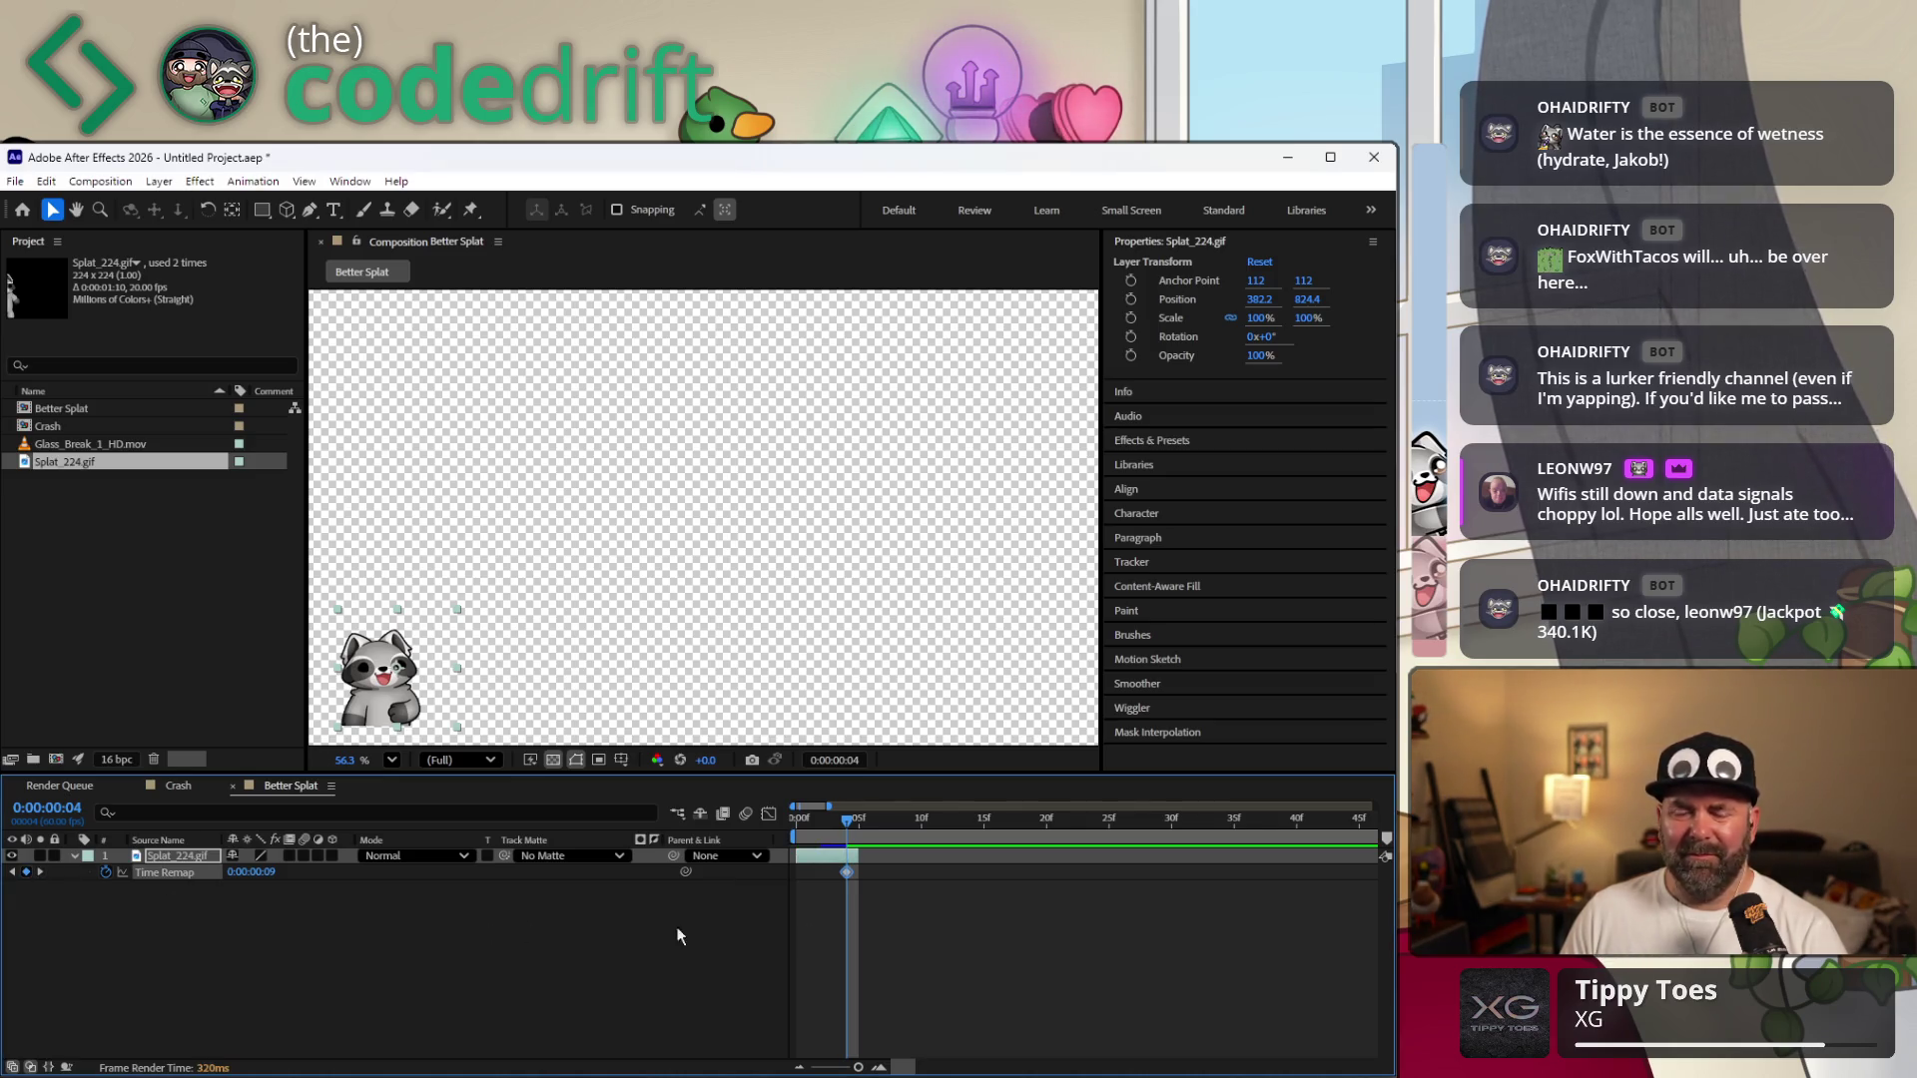
{"action": "key", "text": "alt+Tab"}
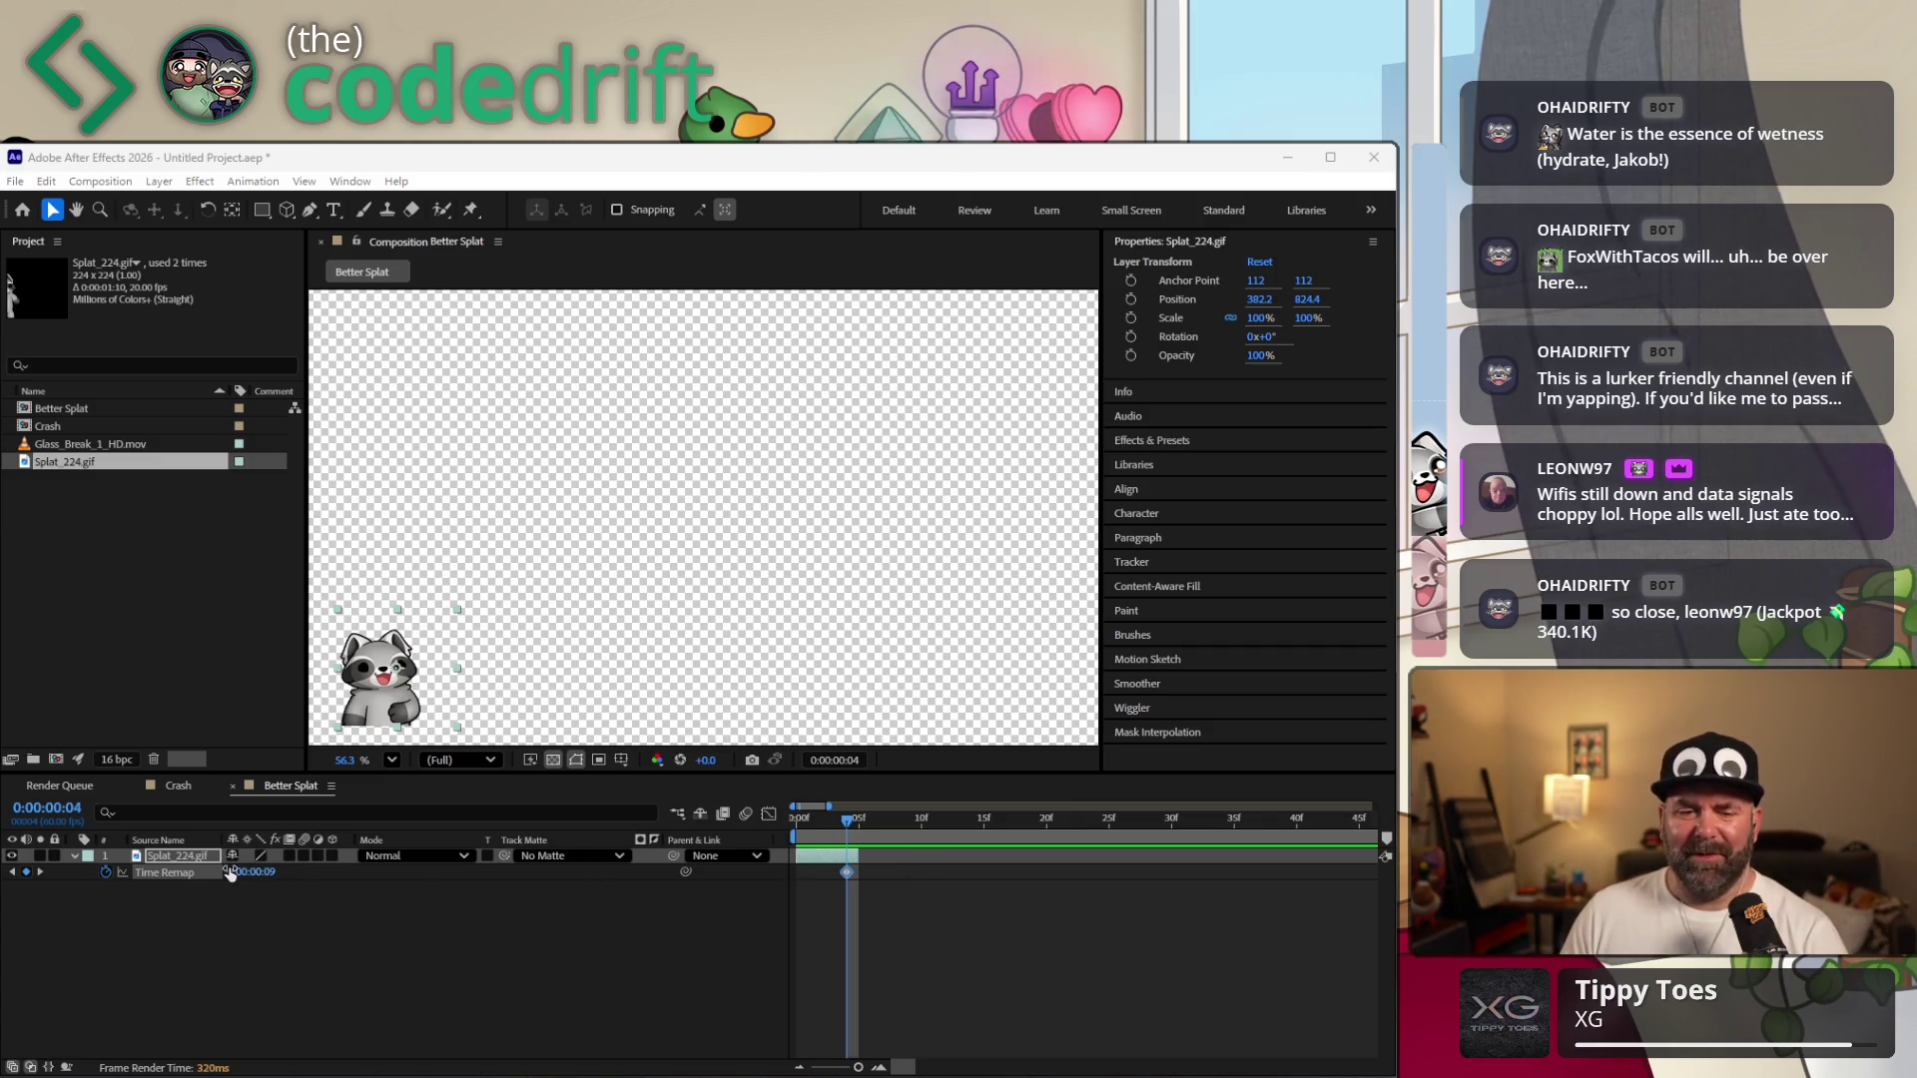
{"action": "left_click", "coordinate": [105, 874], "text": "alt"}
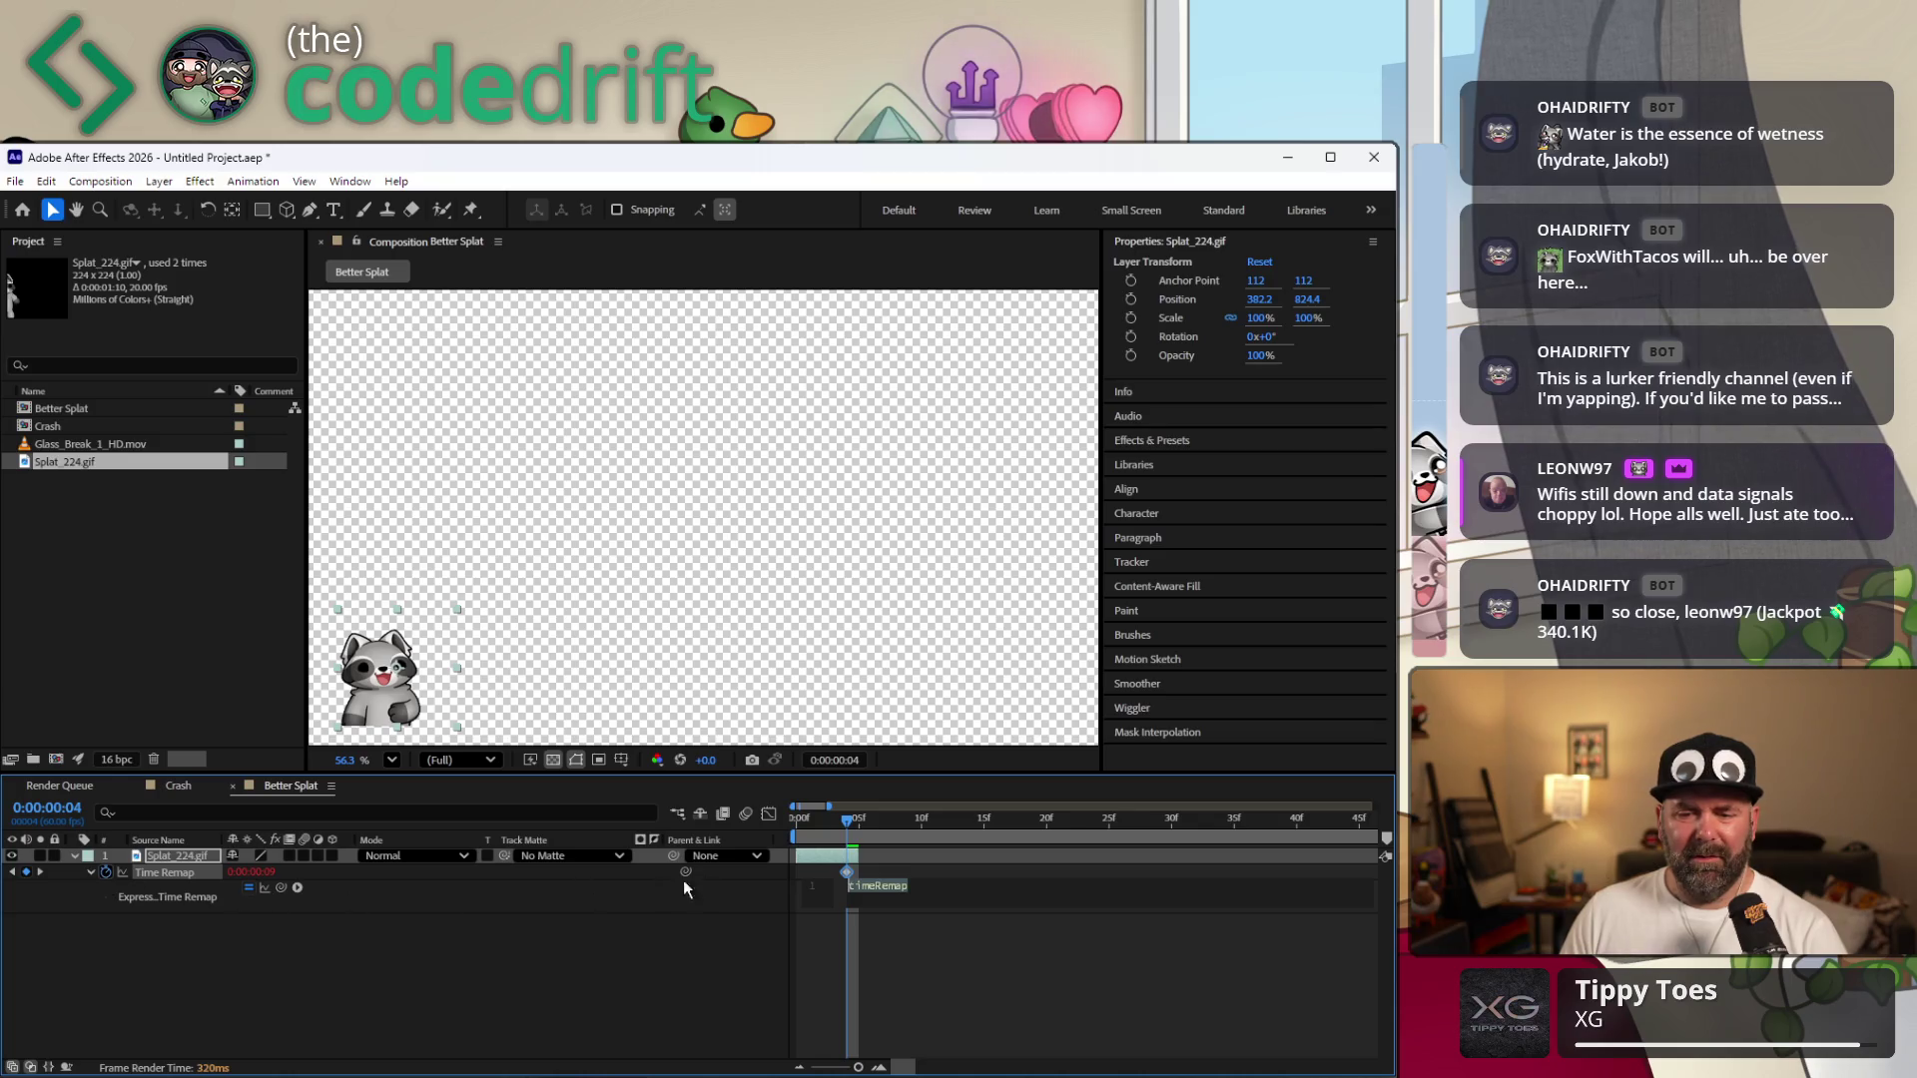
{"action": "type", "text": "lo"}
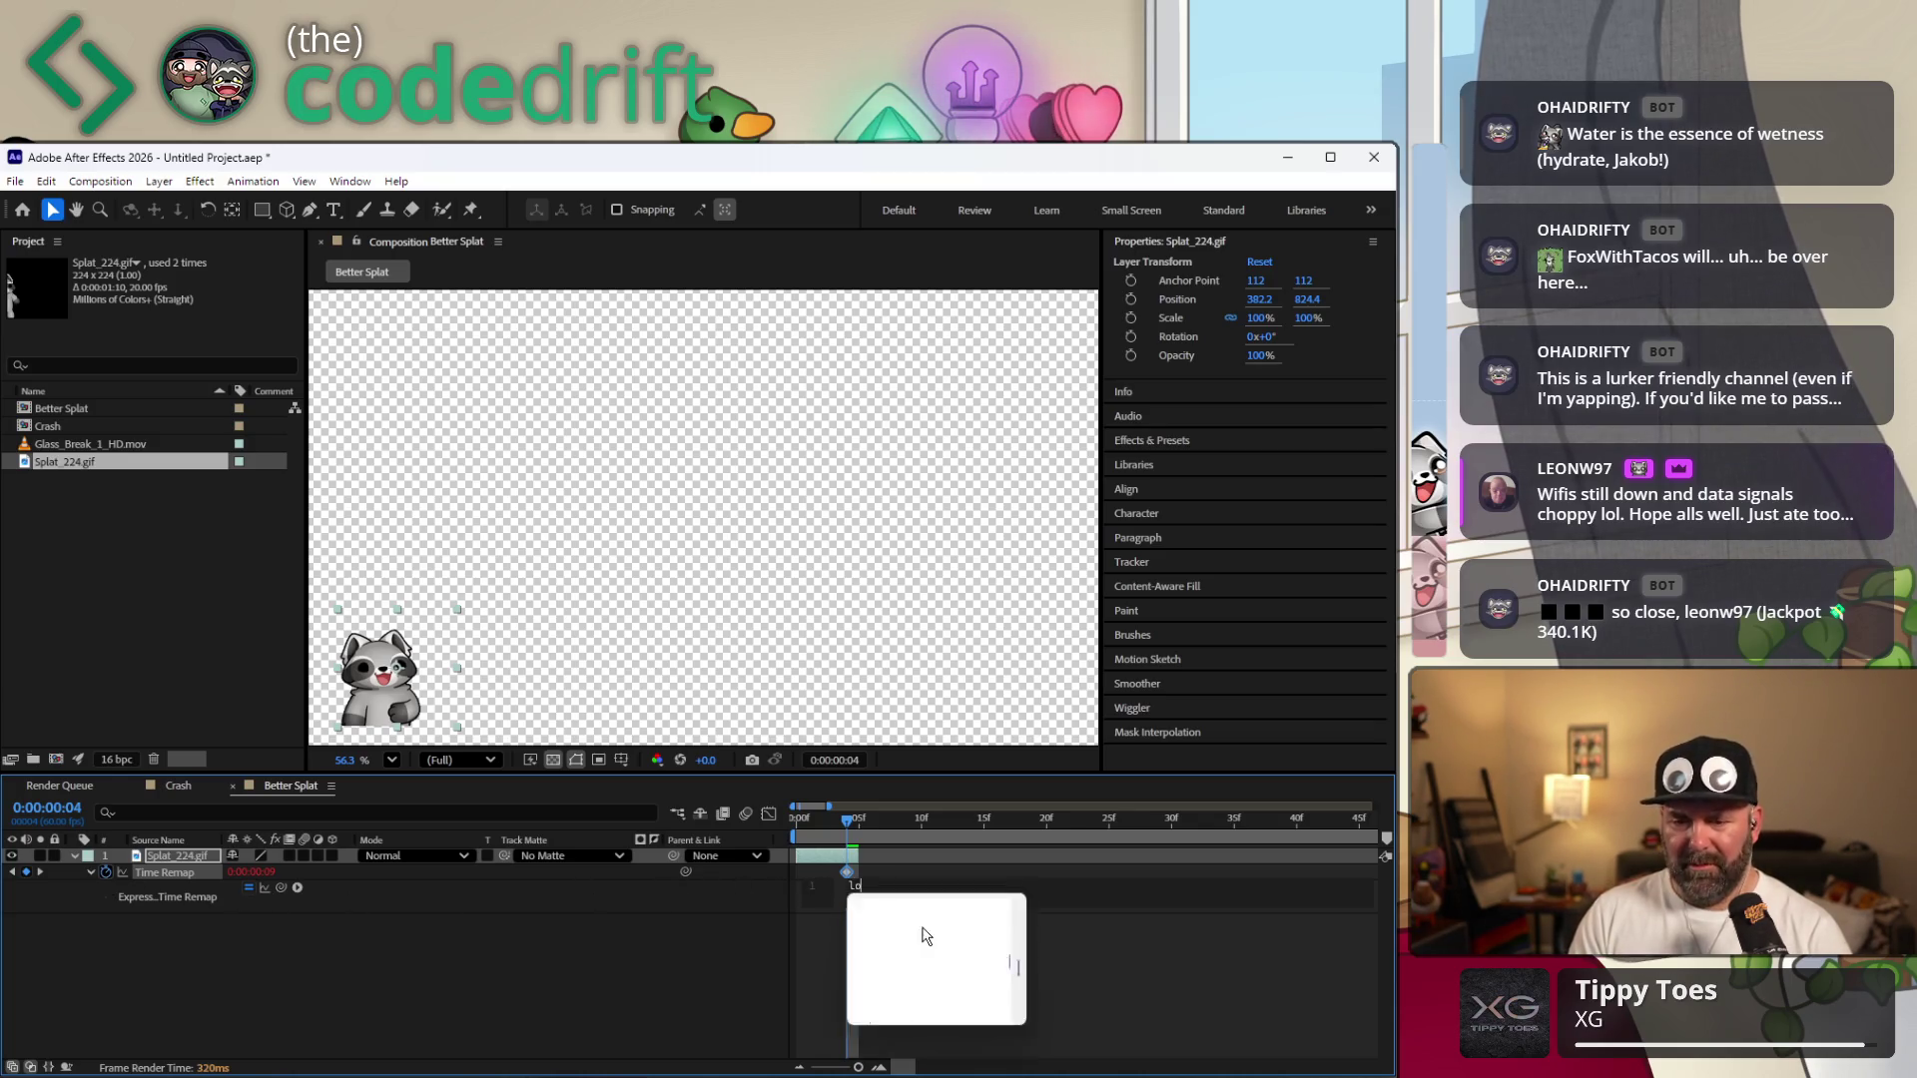
{"action": "type", "text": "opOut"}
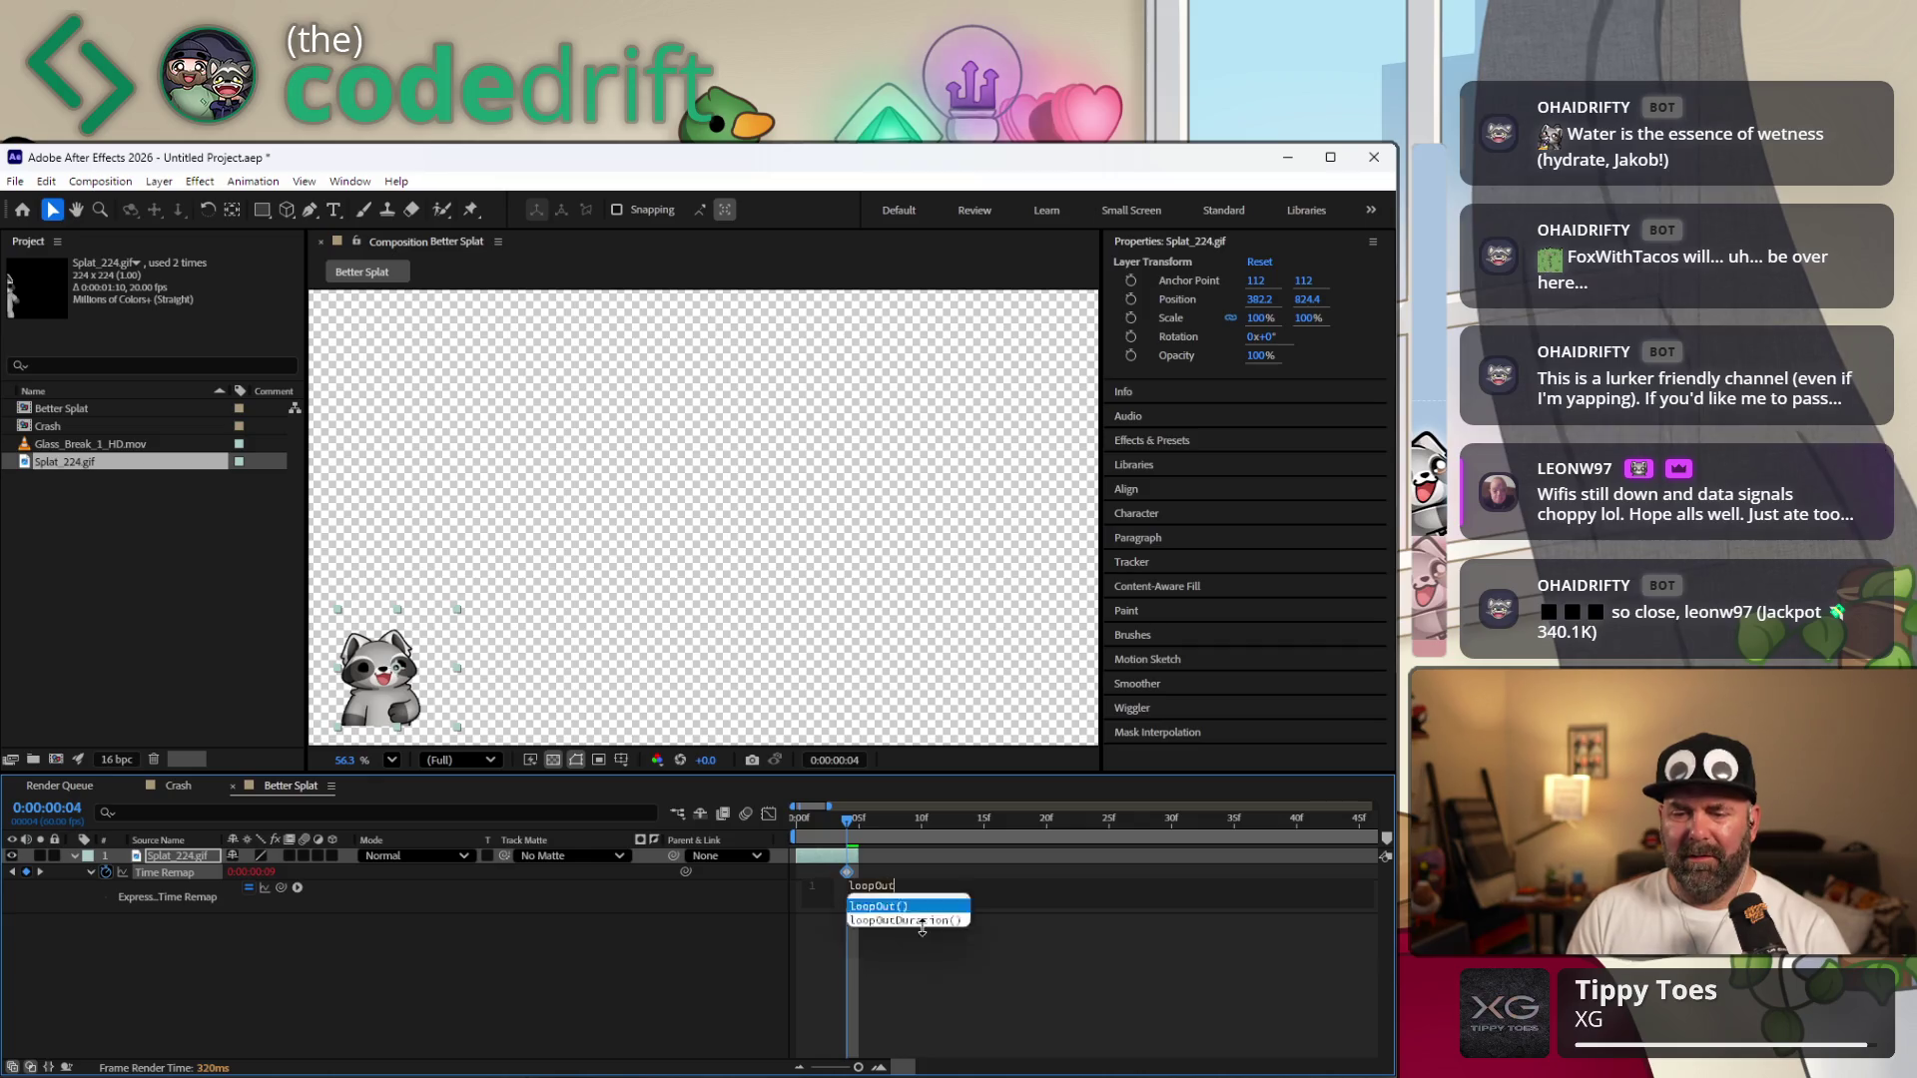
{"action": "key", "text": "Return"}
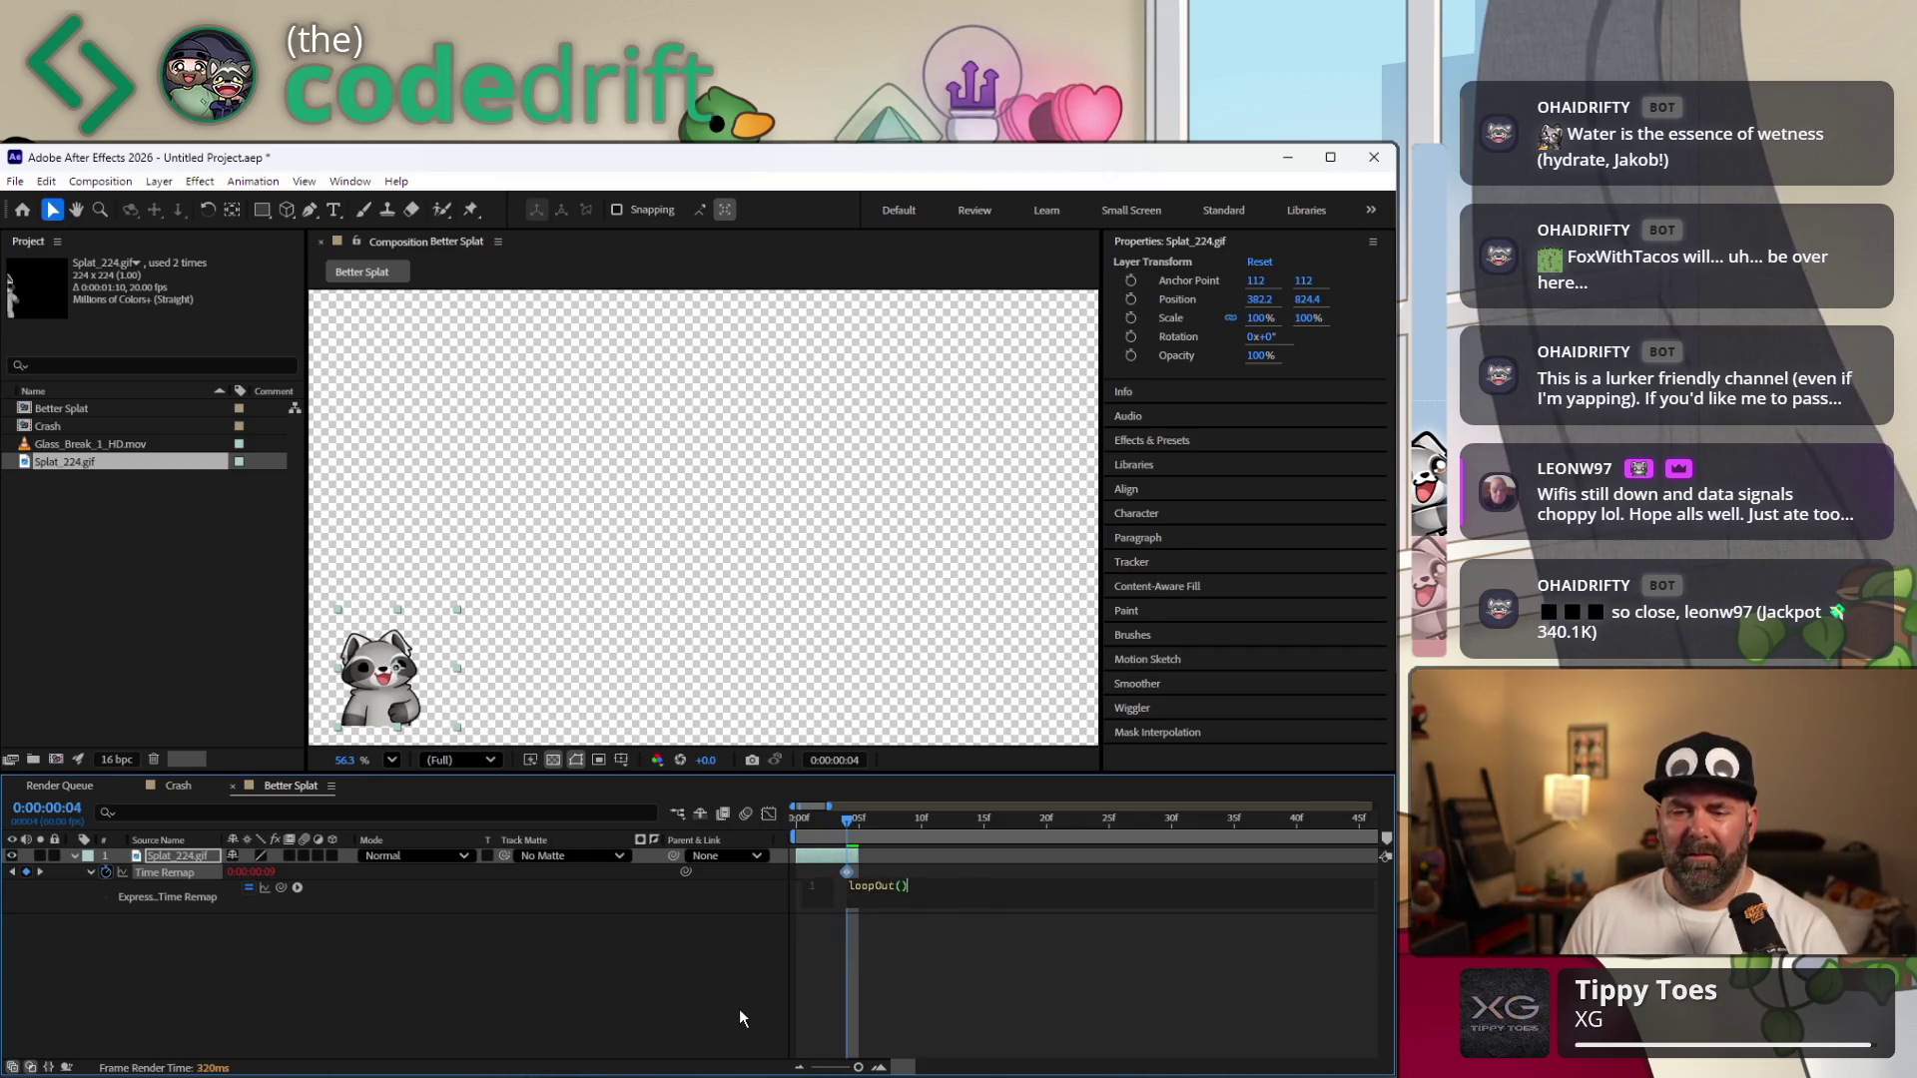
{"action": "left_click", "coordinate": [740, 1010]}
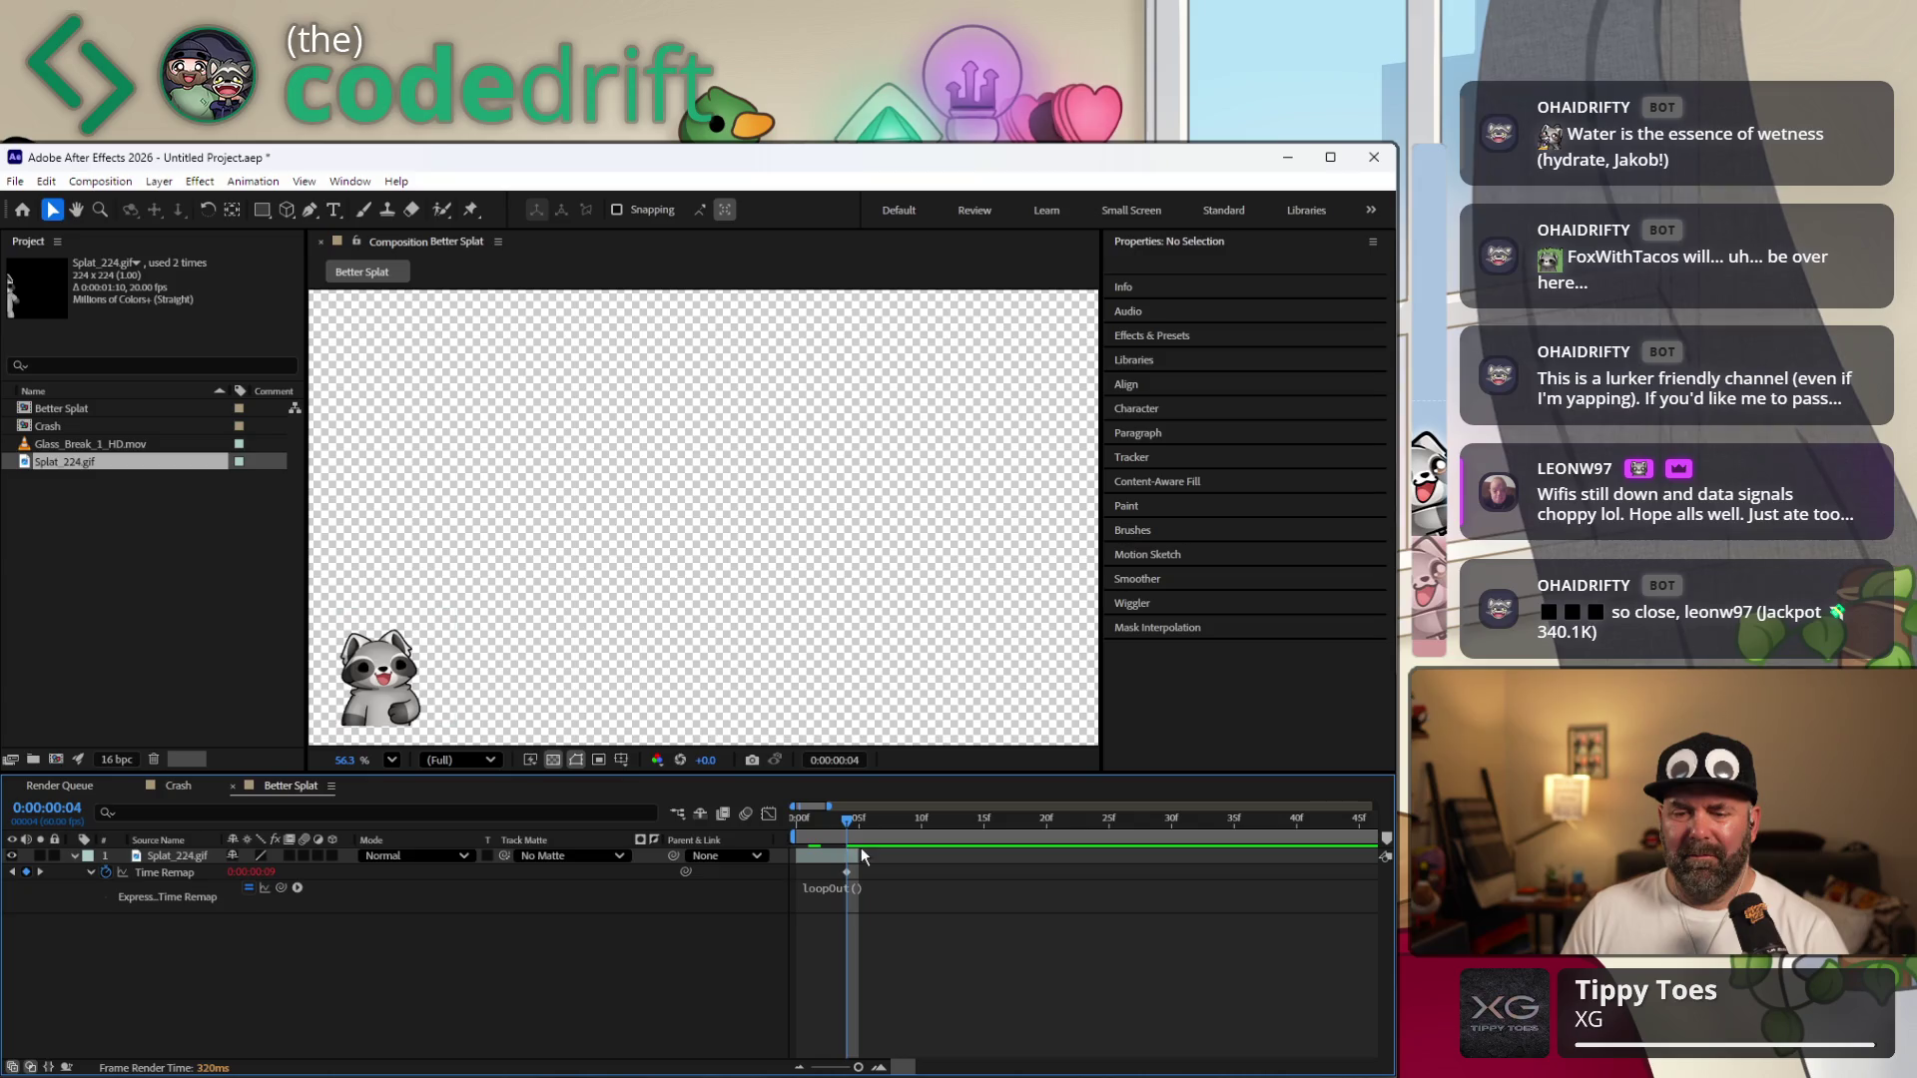
{"action": "left_click", "coordinate": [961, 863]}
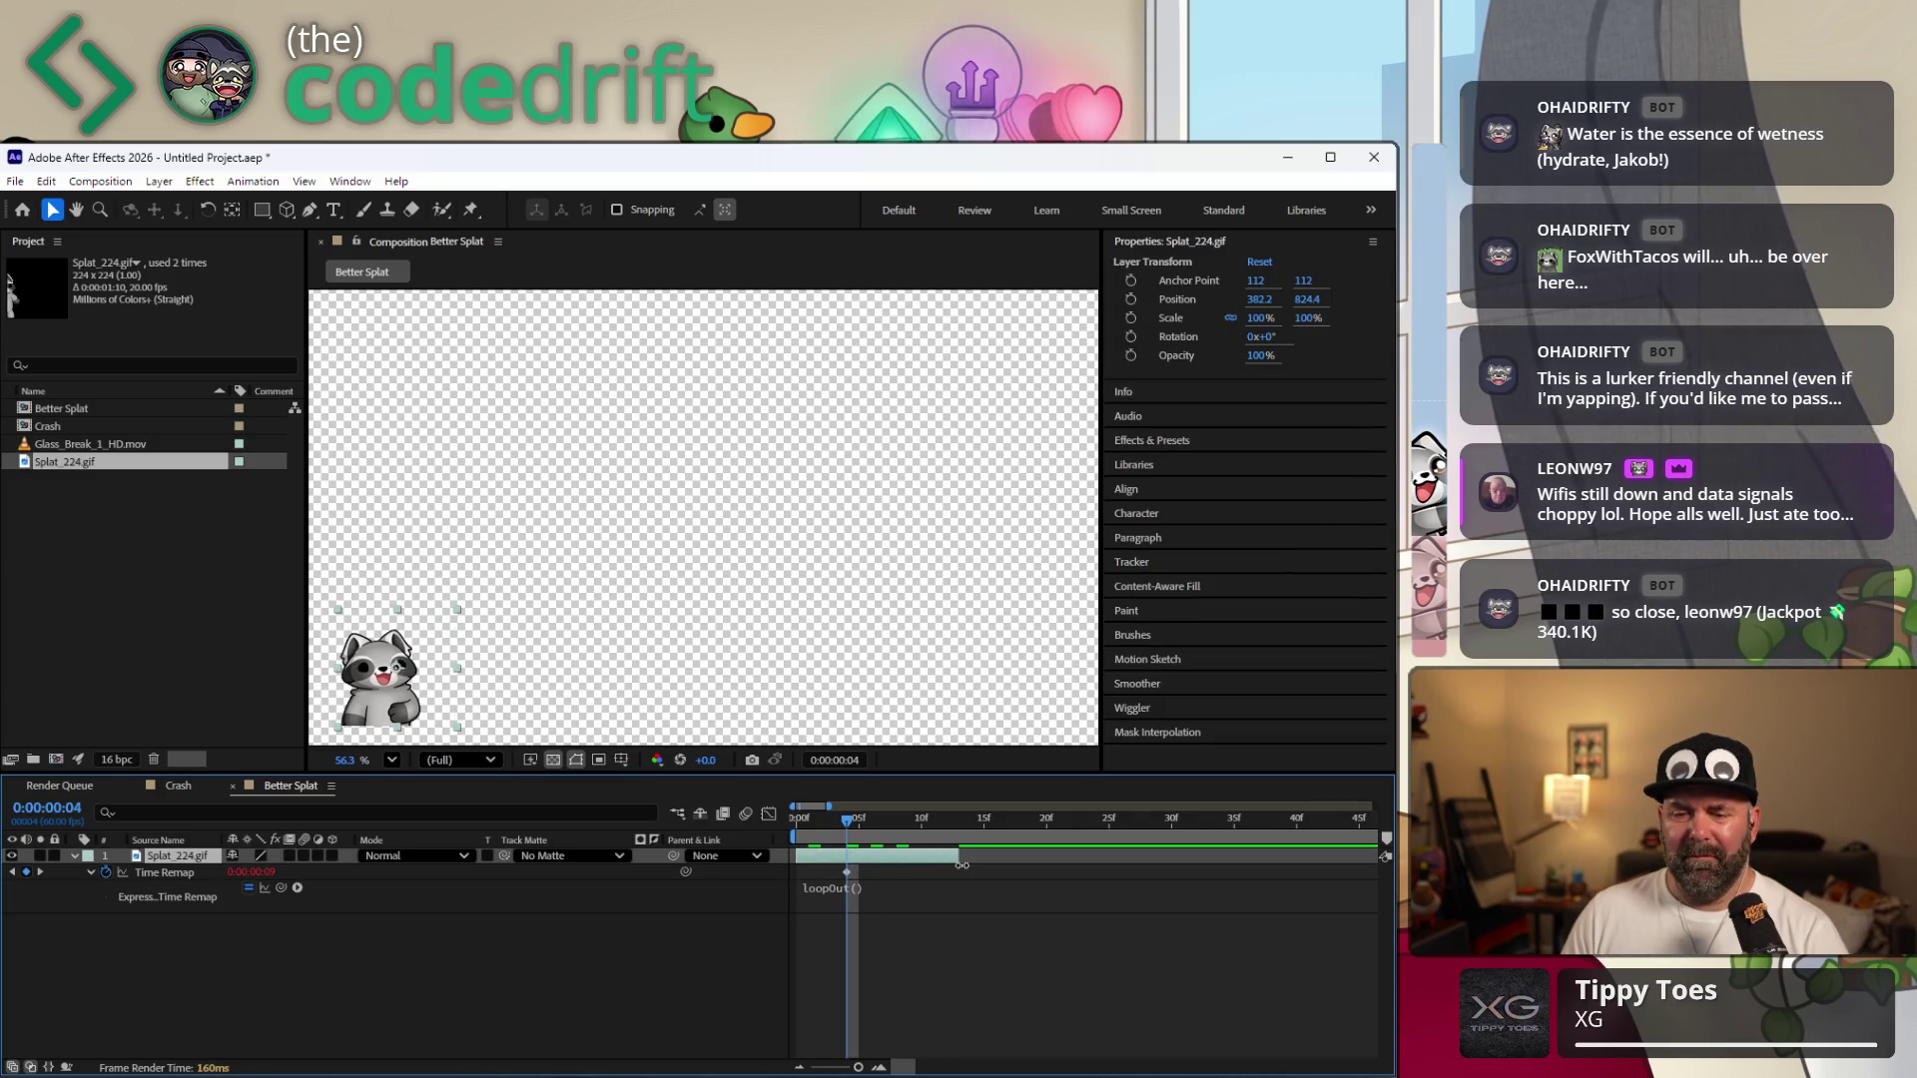
Undo the loopOut() expression with Ctrl+Z and check the splat is gone at frame 5.
{"action": "left_click_drag", "start_coordinate": [856, 818], "coordinate": [907, 821]}
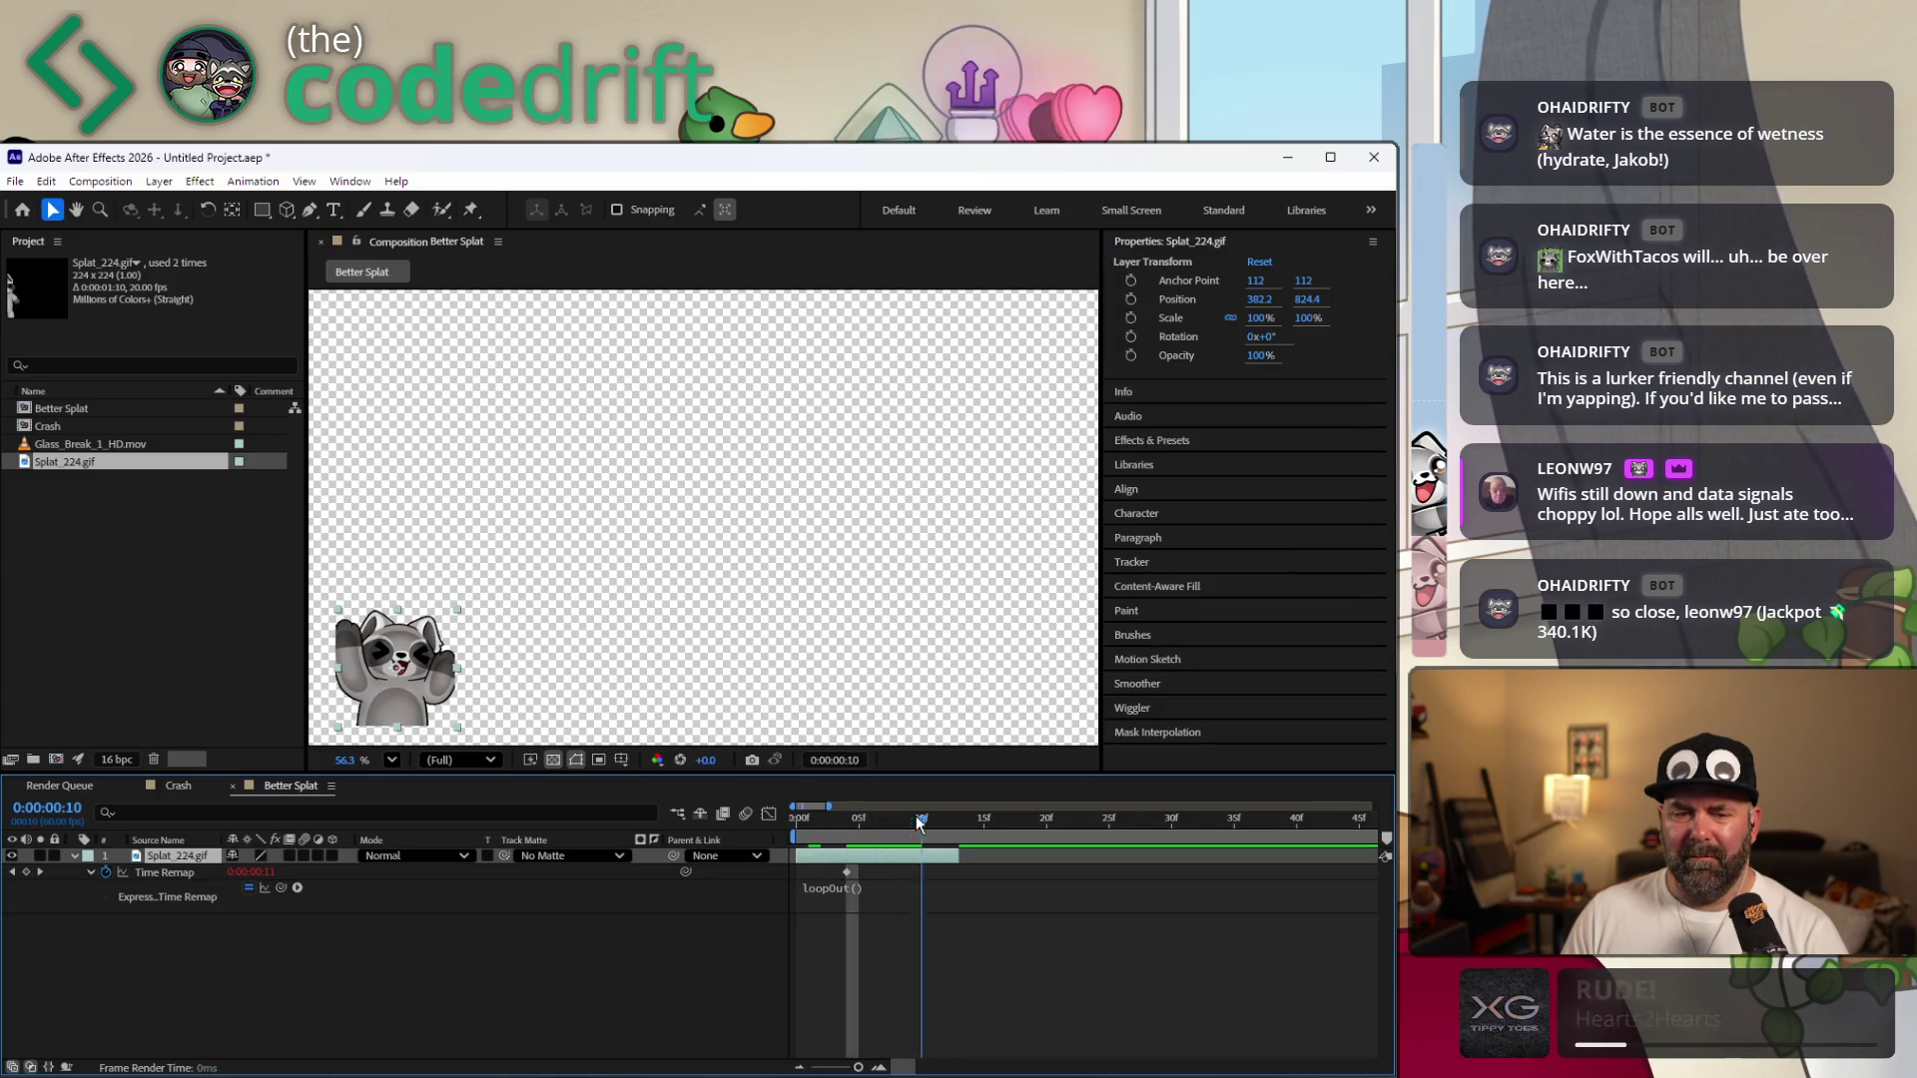
{"action": "key", "text": "j"}
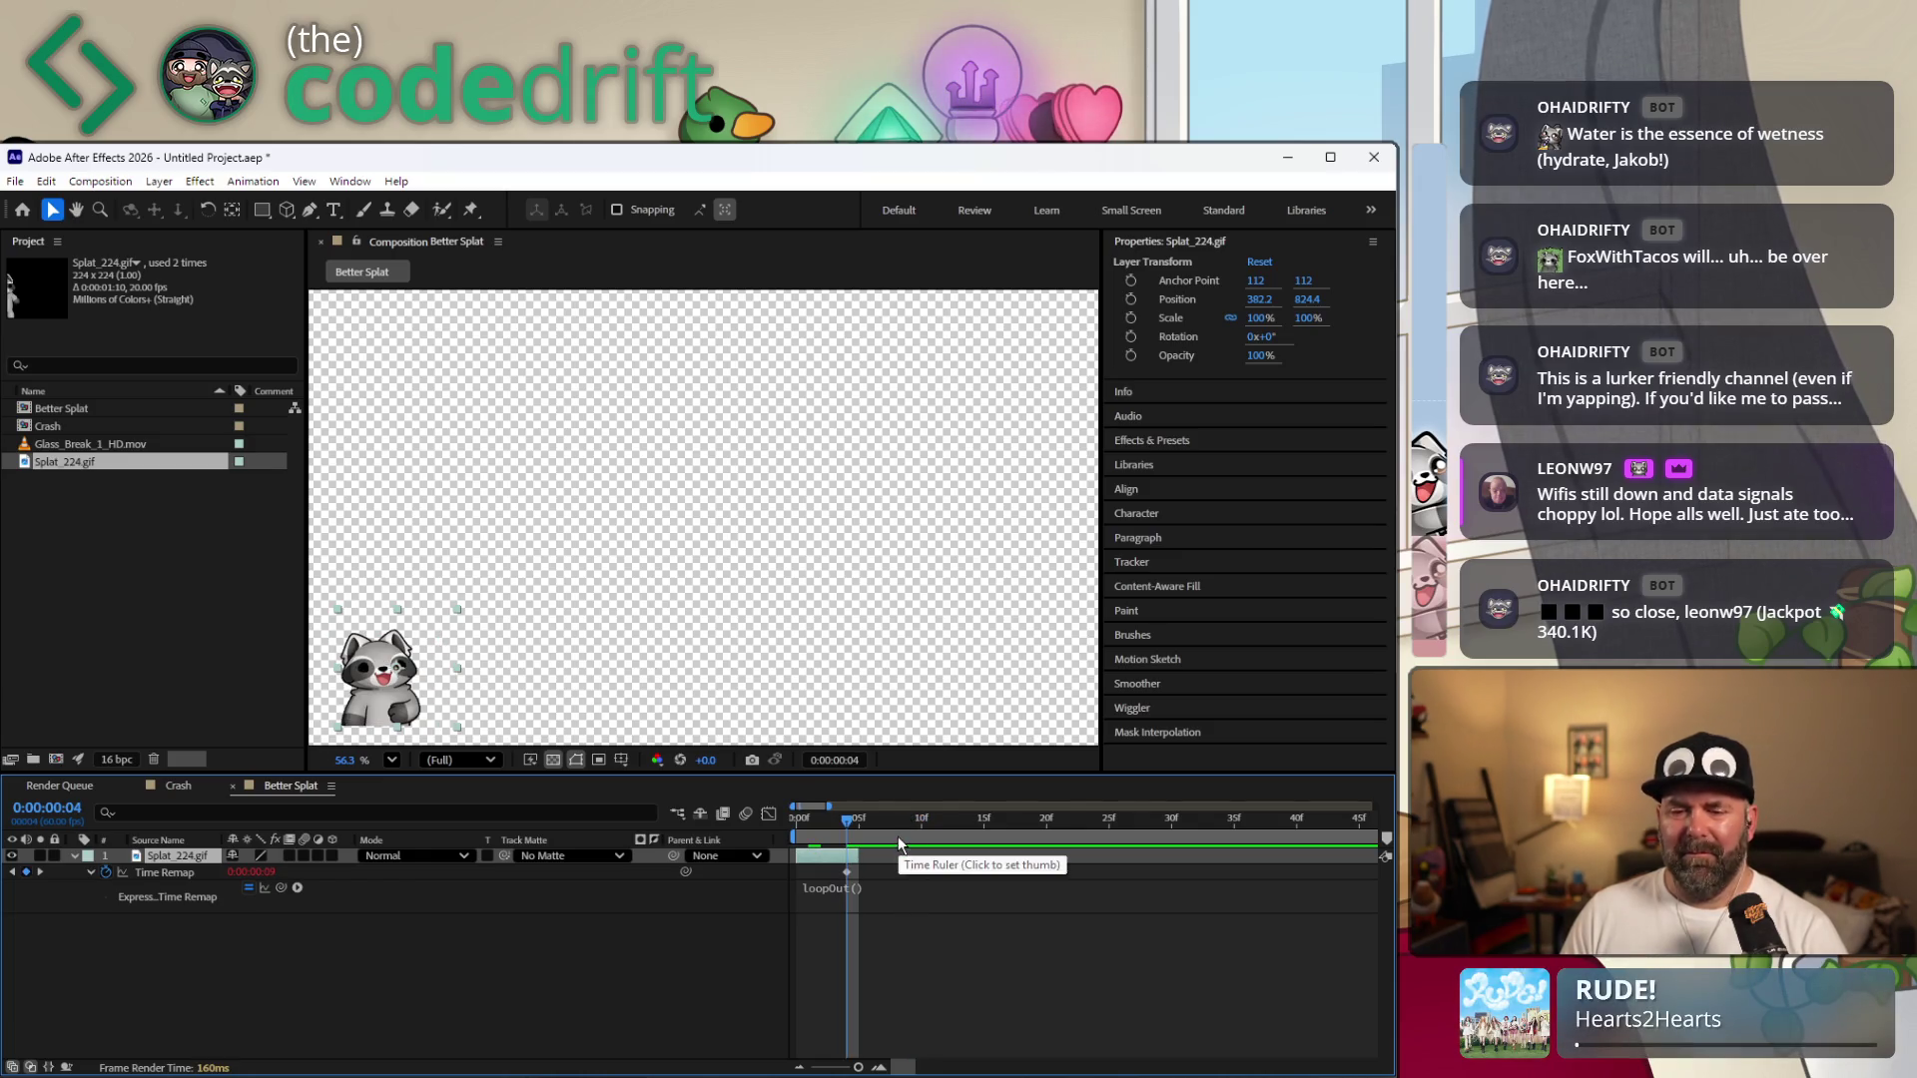
{"action": "key", "text": "ctrl+z"}
{"action": "left_click", "coordinate": [907, 855]}
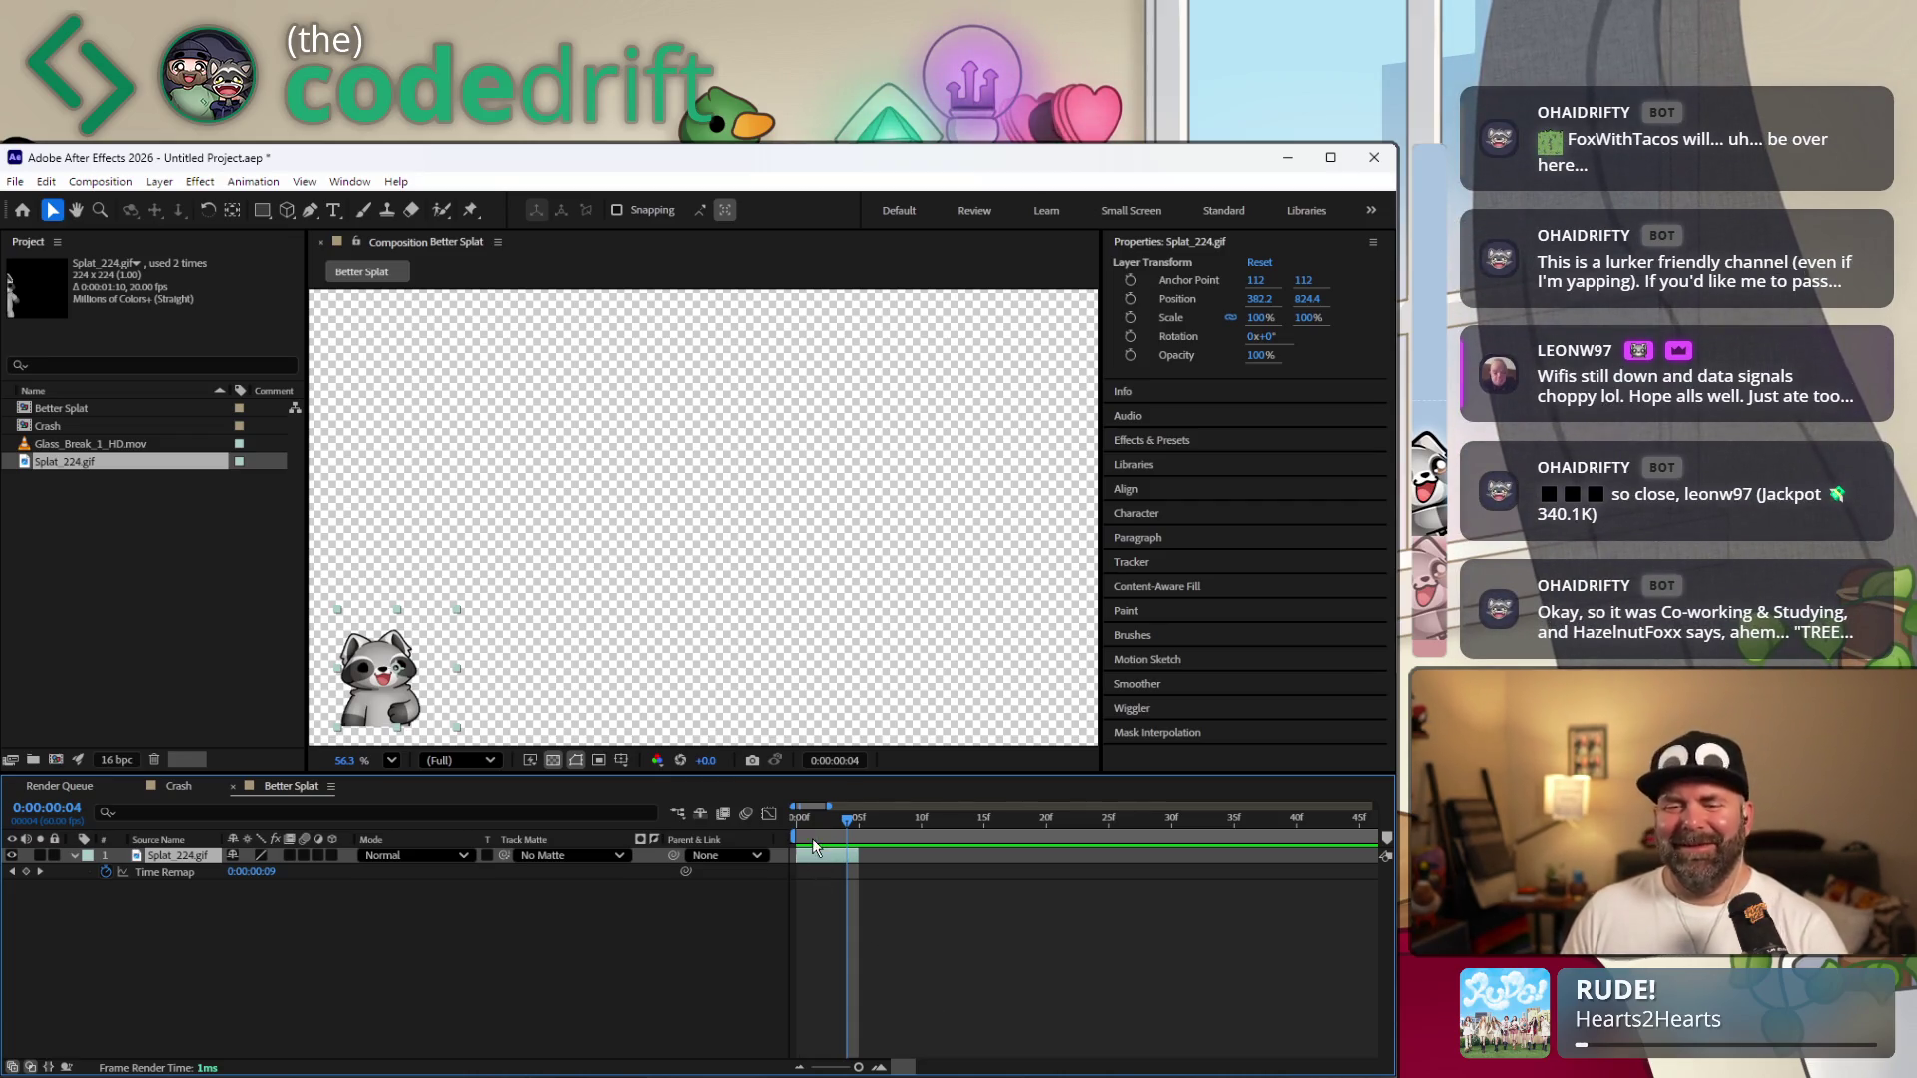
{"action": "left_click", "coordinate": [859, 826]}
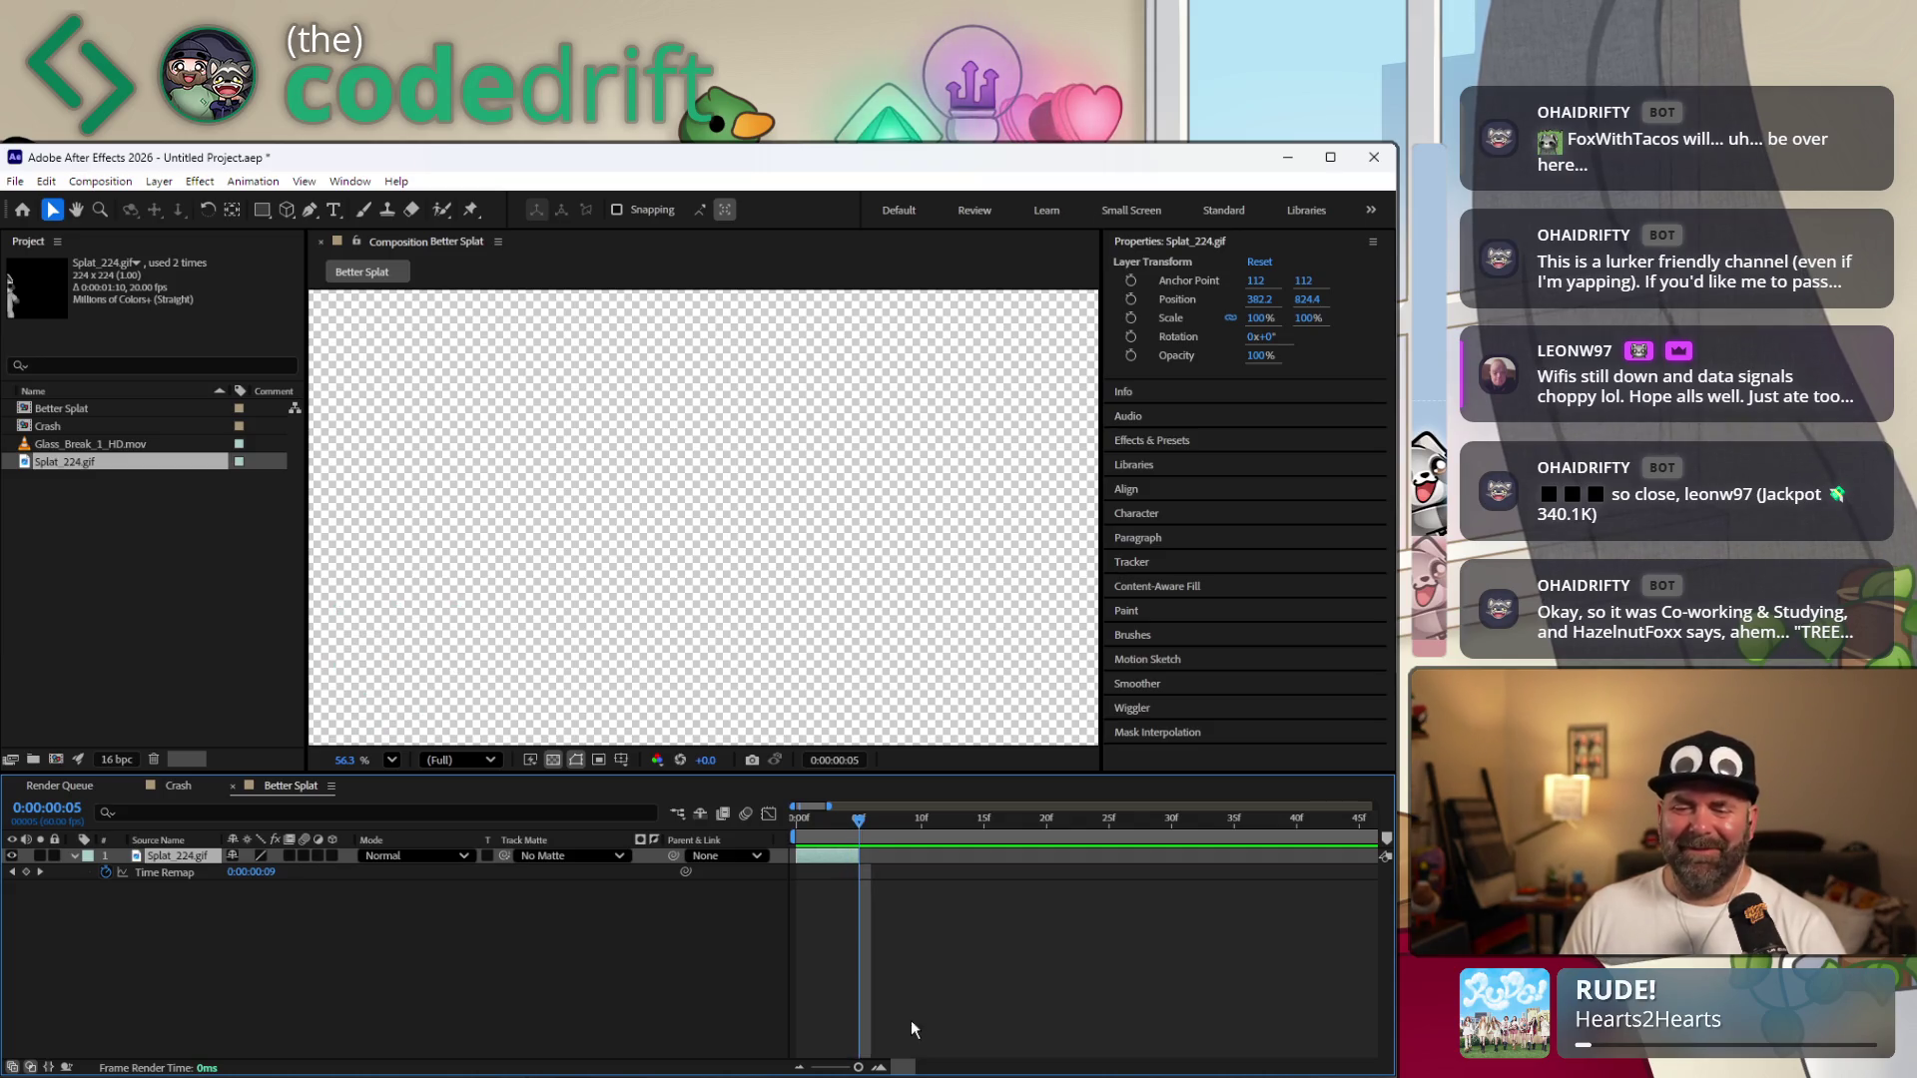
{"action": "left_click_drag", "start_coordinate": [968, 1070], "coordinate": [1237, 1058]}
{"action": "left_click", "coordinate": [899, 1057]}
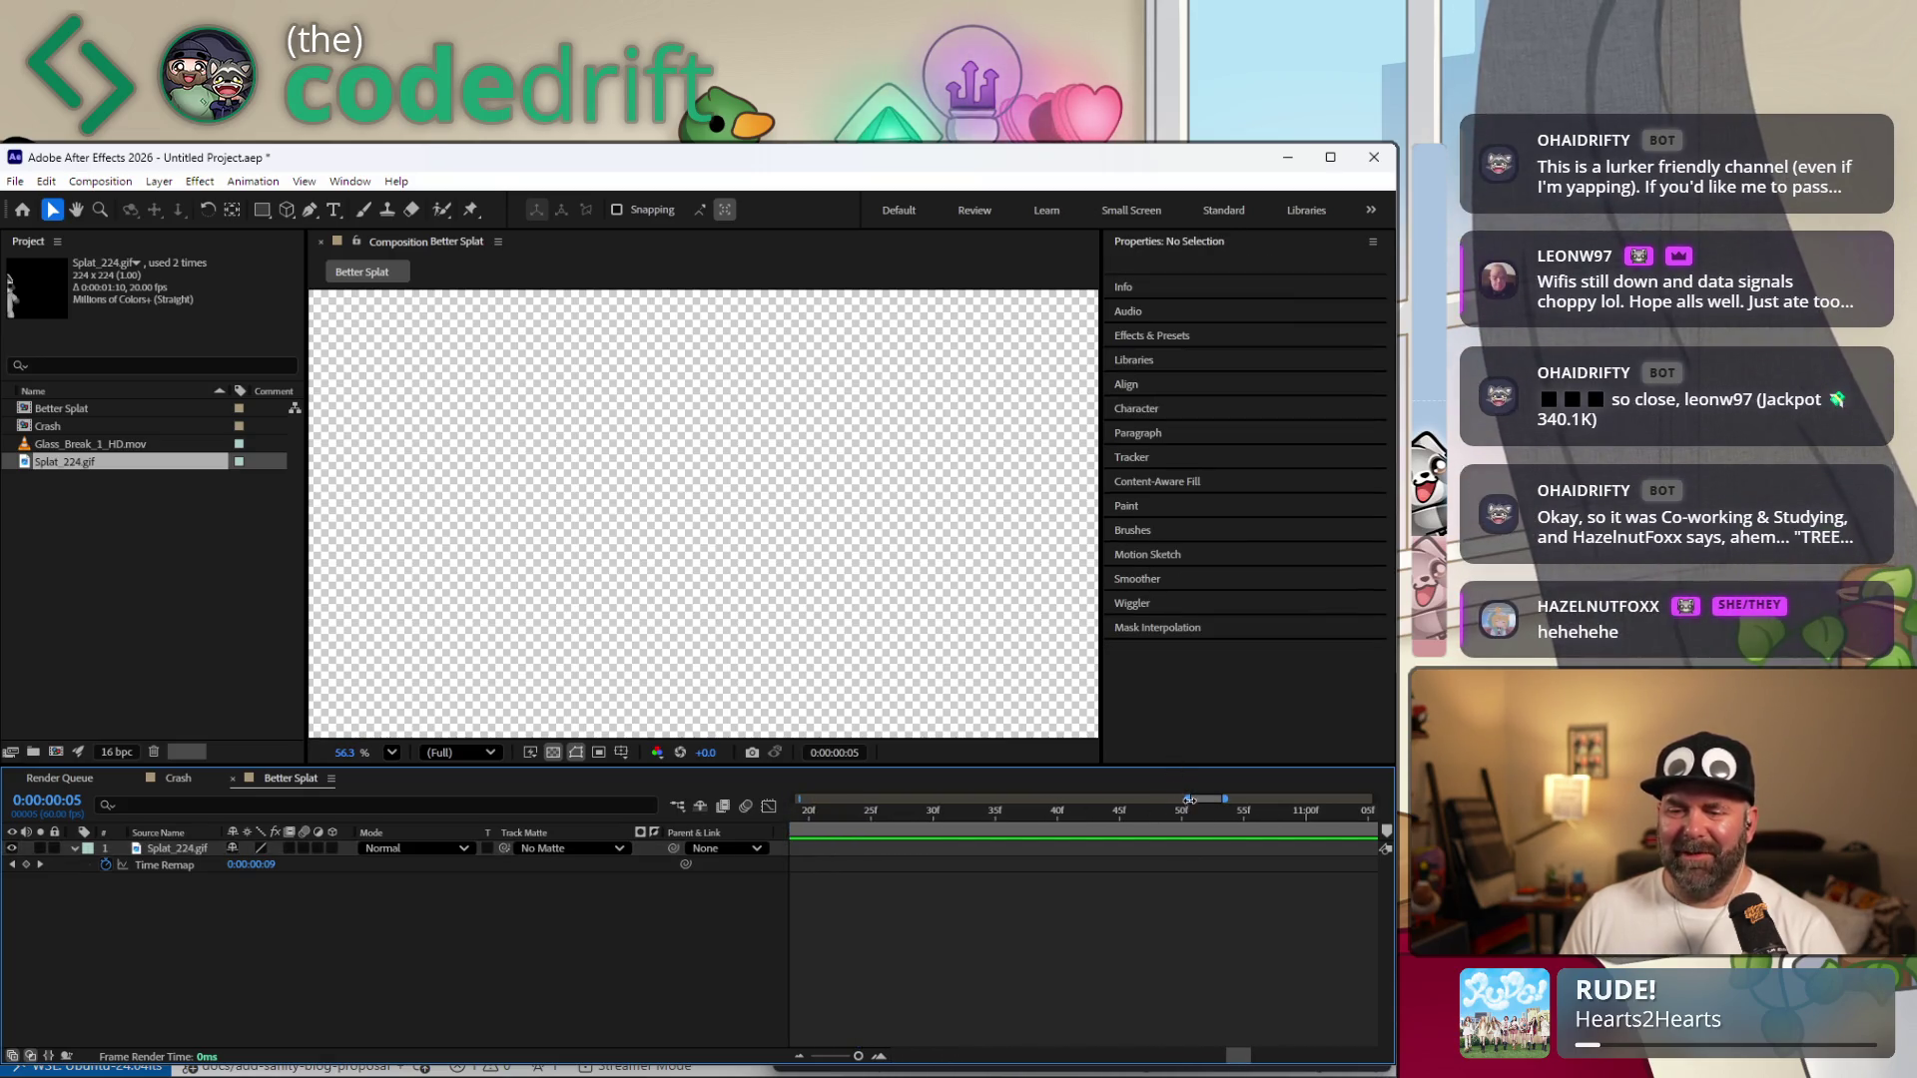
Delete the extra Time Remap keyframe on the Splat layer.
{"action": "left_click_drag", "start_coordinate": [1188, 801], "coordinate": [794, 800]}
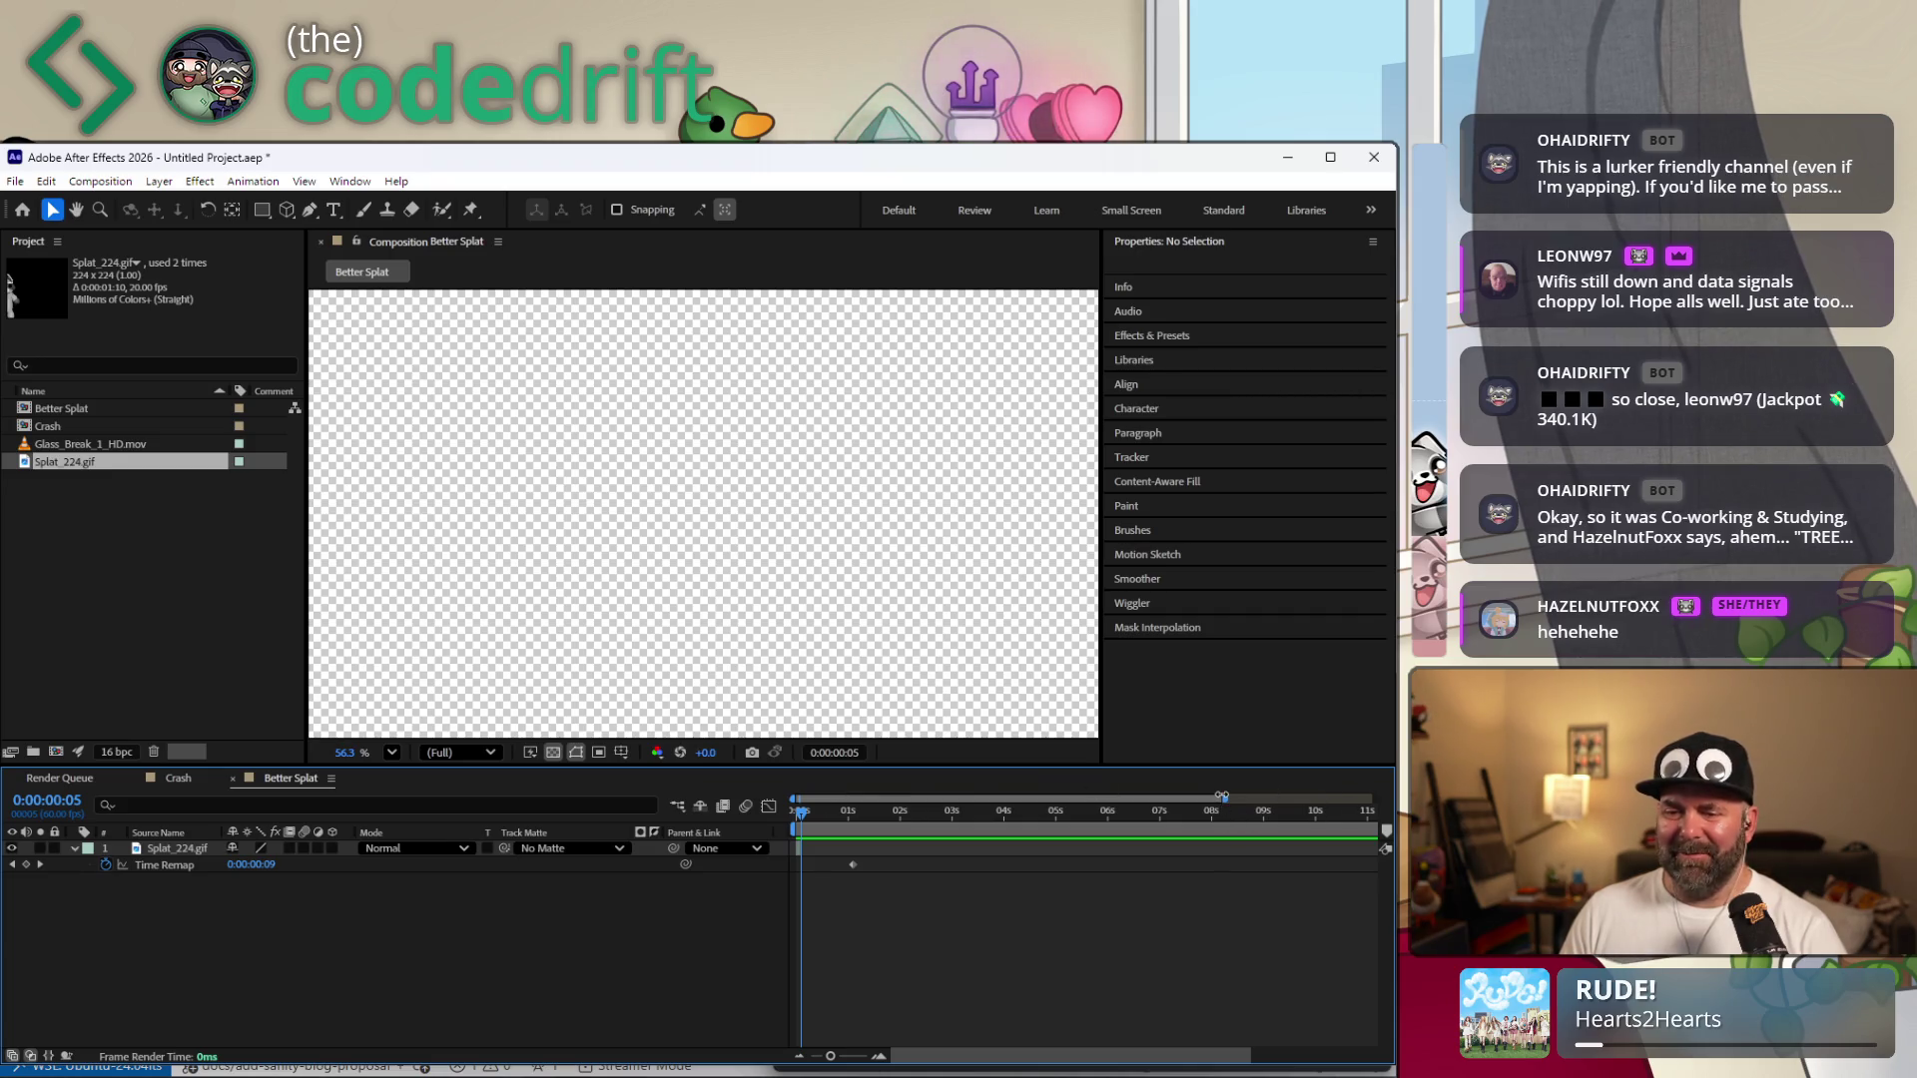
{"action": "mouse_move", "coordinate": [1222, 798]}
{"action": "left_mouse_down"}
{"action": "mouse_move", "coordinate": [1373, 799]}
{"action": "mouse_move", "coordinate": [856, 832]}
{"action": "left_mouse_up"}
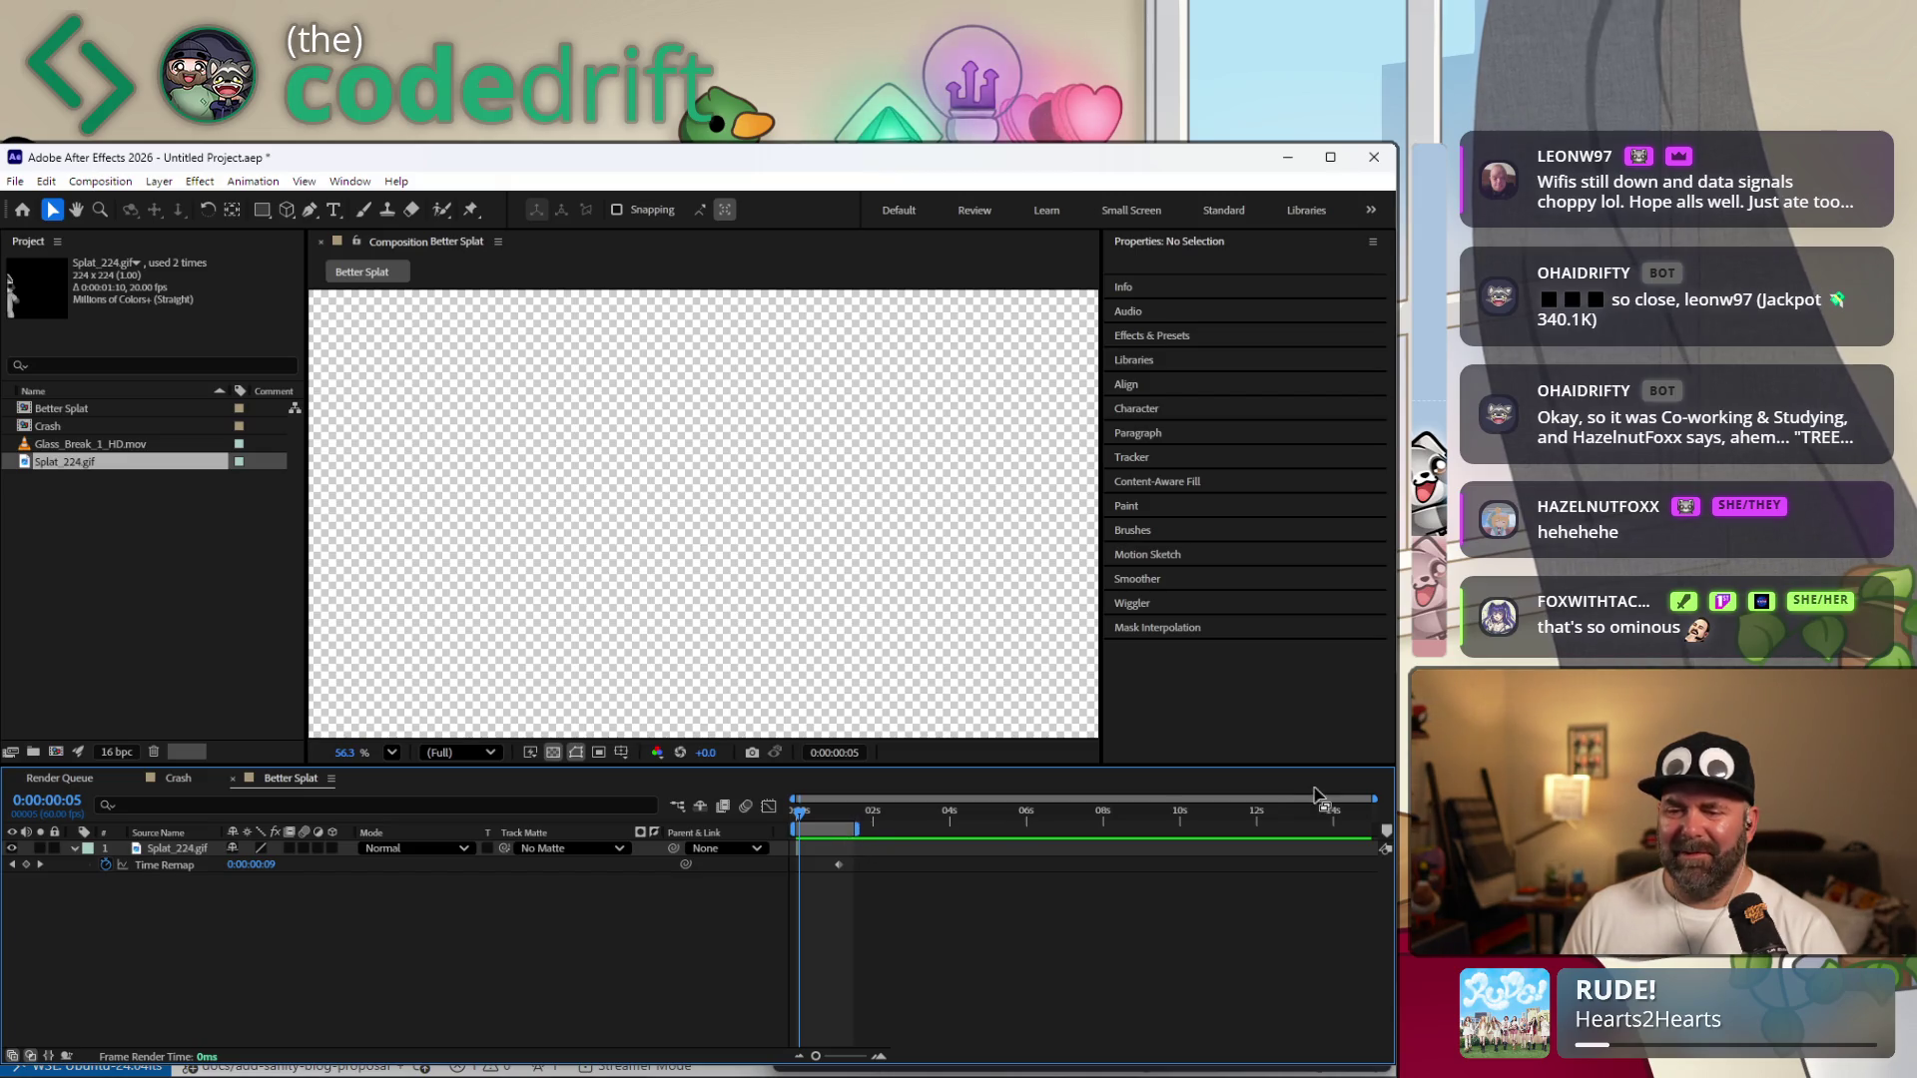
{"action": "left_click_drag", "start_coordinate": [1374, 801], "coordinate": [910, 802]}
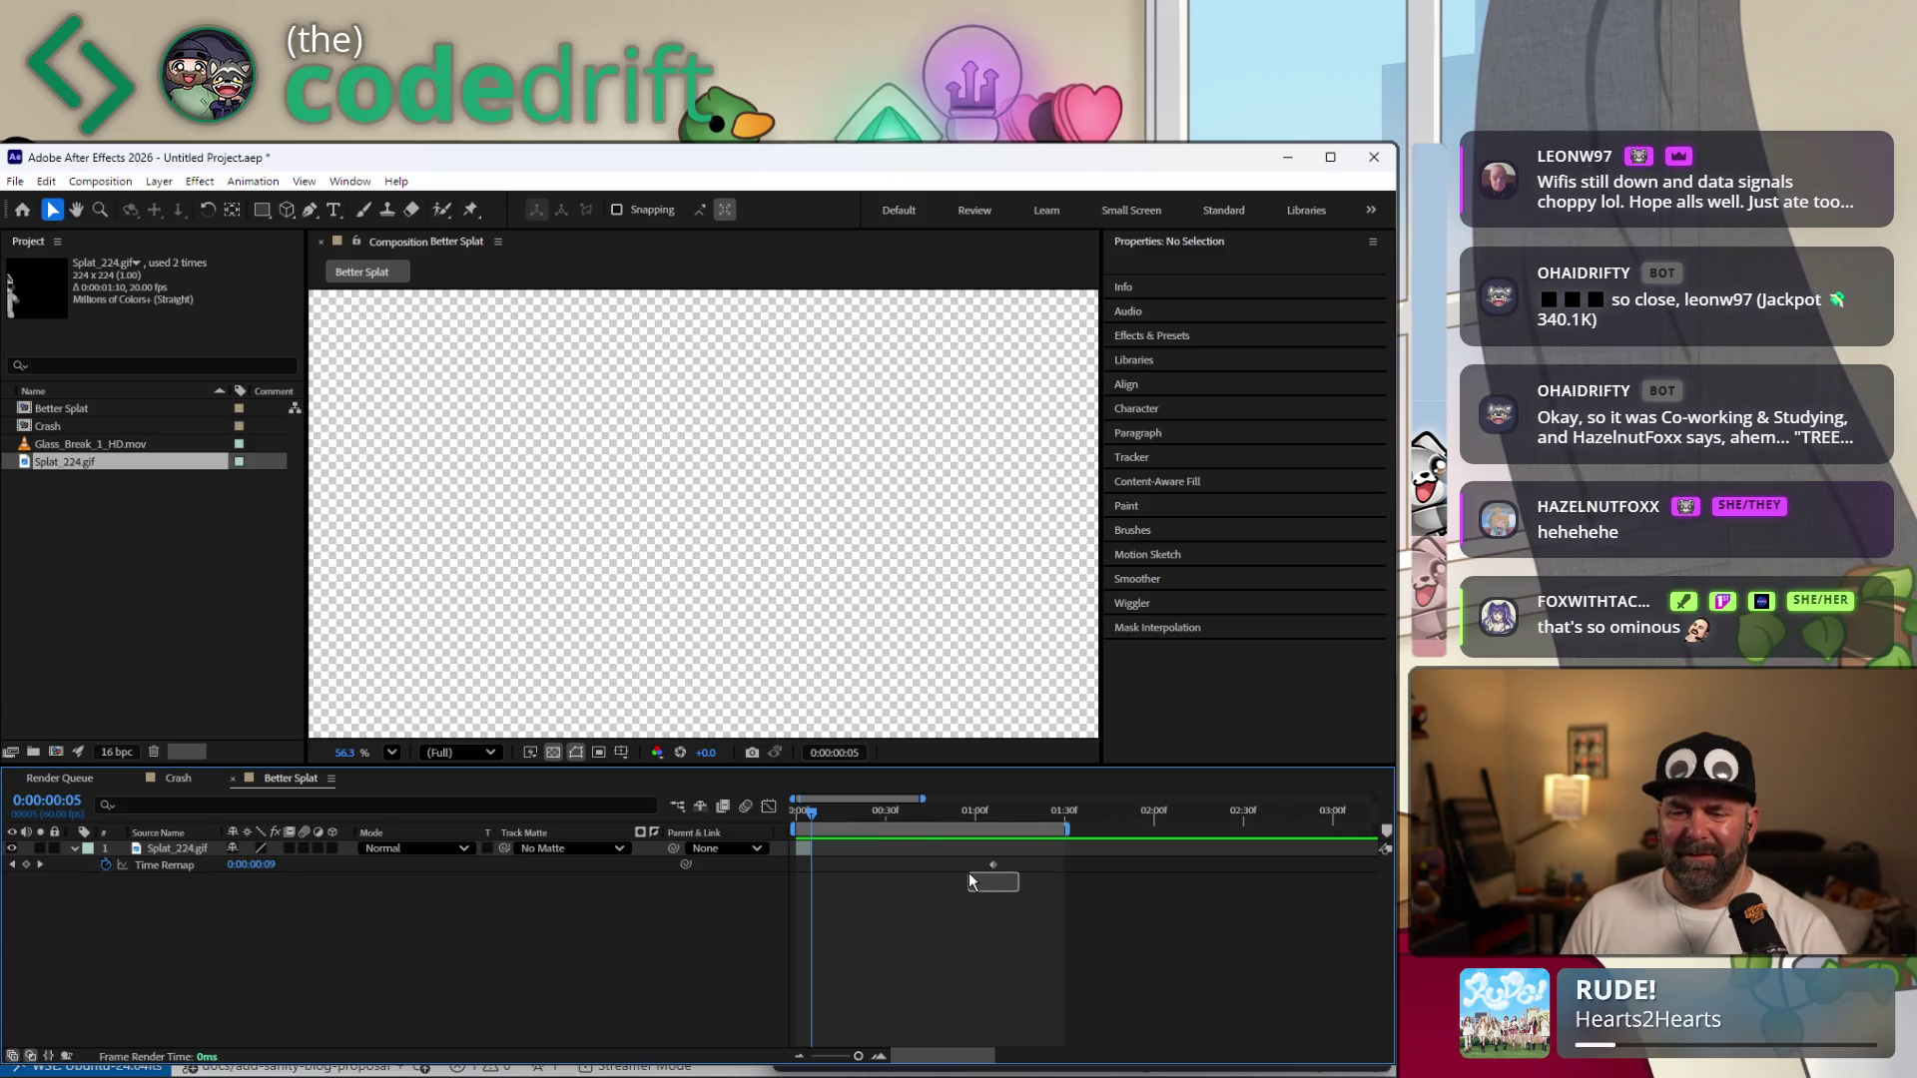
{"action": "left_click", "coordinate": [994, 865]}
{"action": "key", "text": "Delete"}
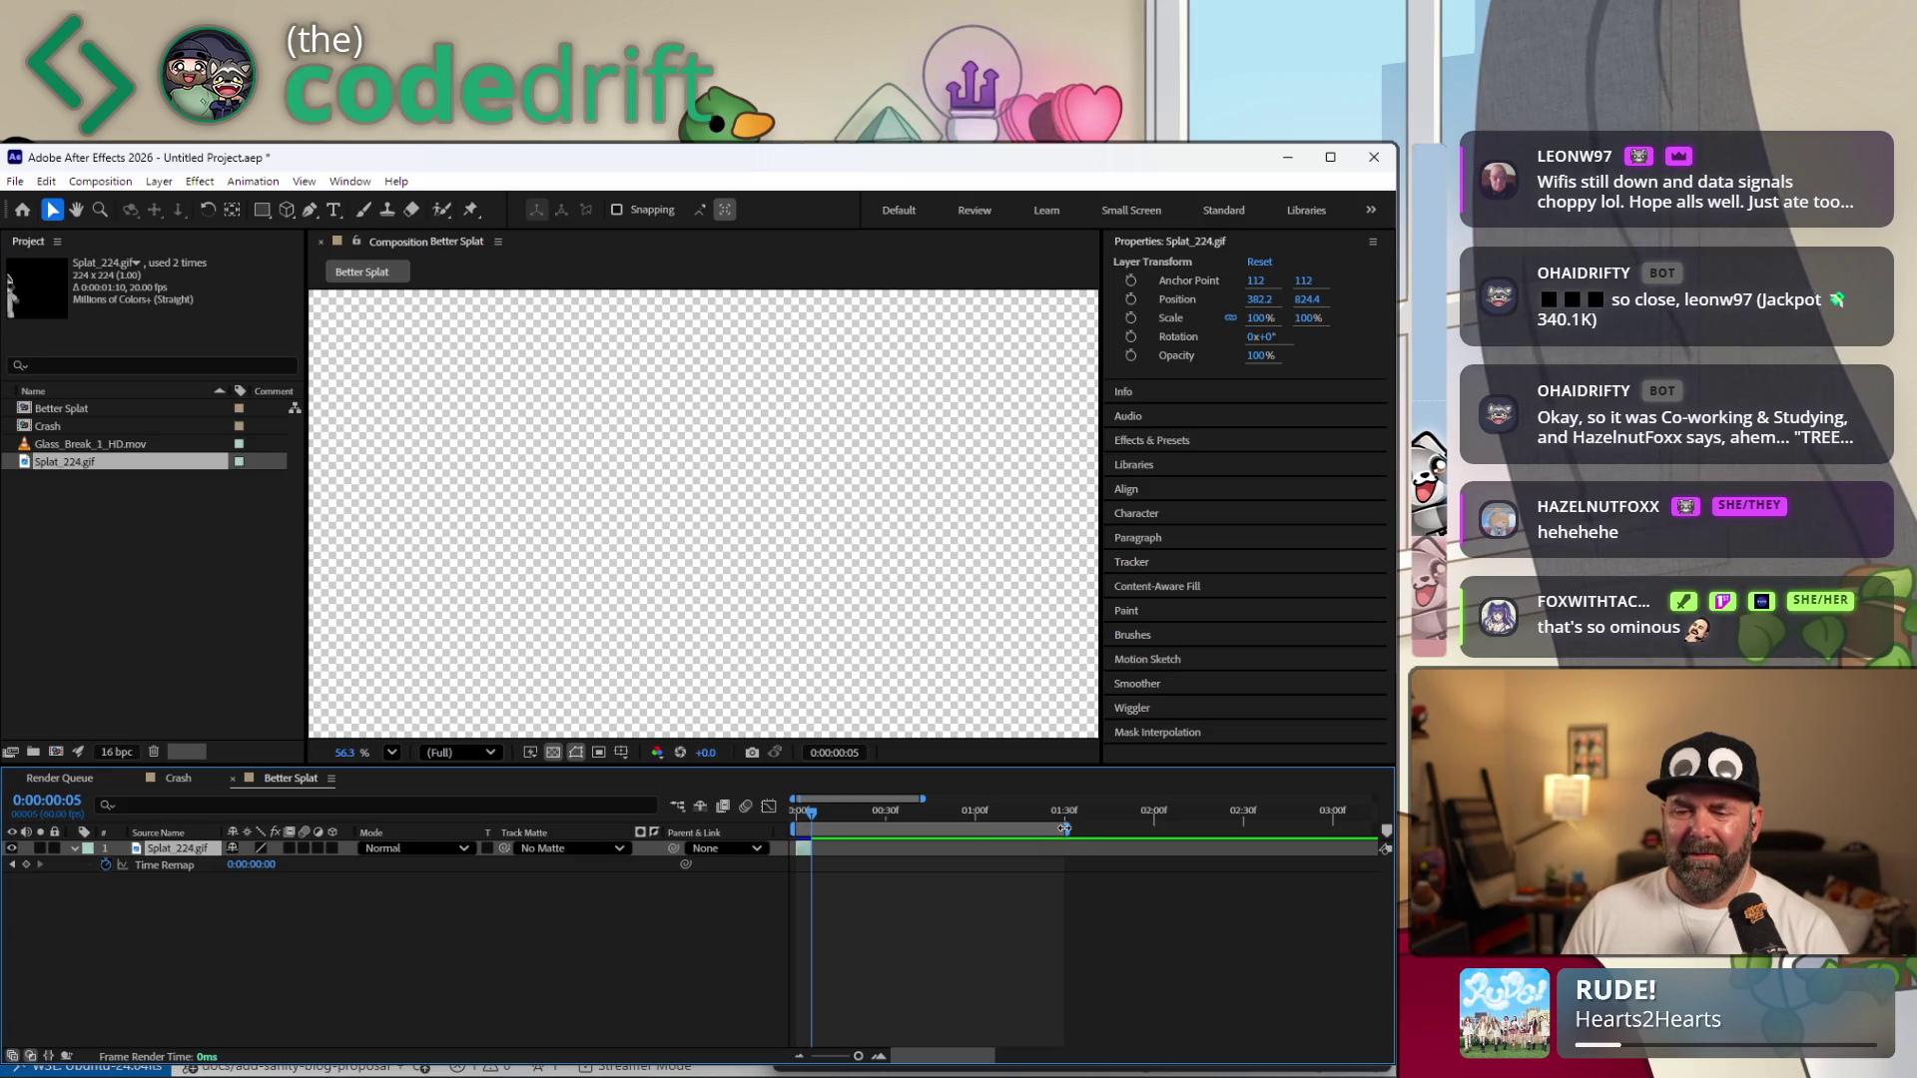
End the Better Splat work area at frame 5.
{"action": "left_click_drag", "start_coordinate": [1056, 827], "coordinate": [814, 844]}
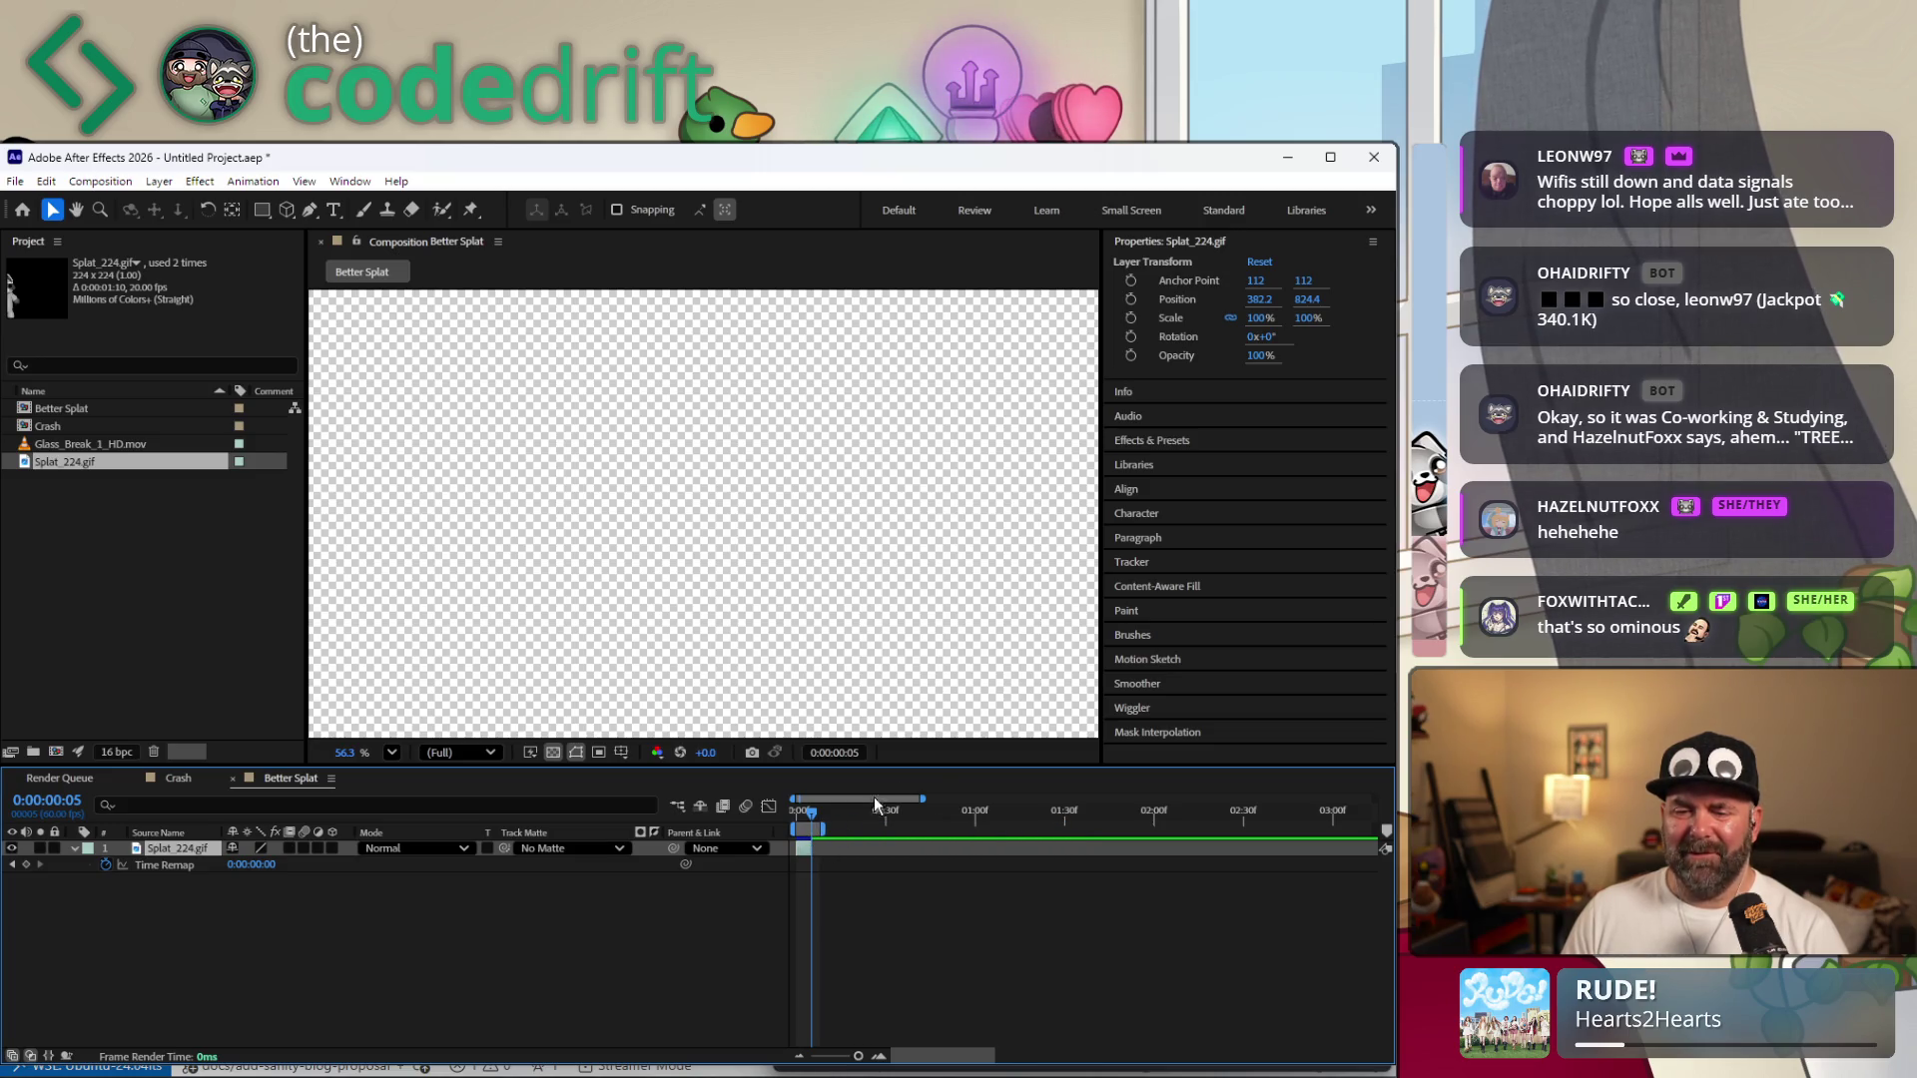
{"action": "left_click_drag", "start_coordinate": [923, 796], "coordinate": [806, 848]}
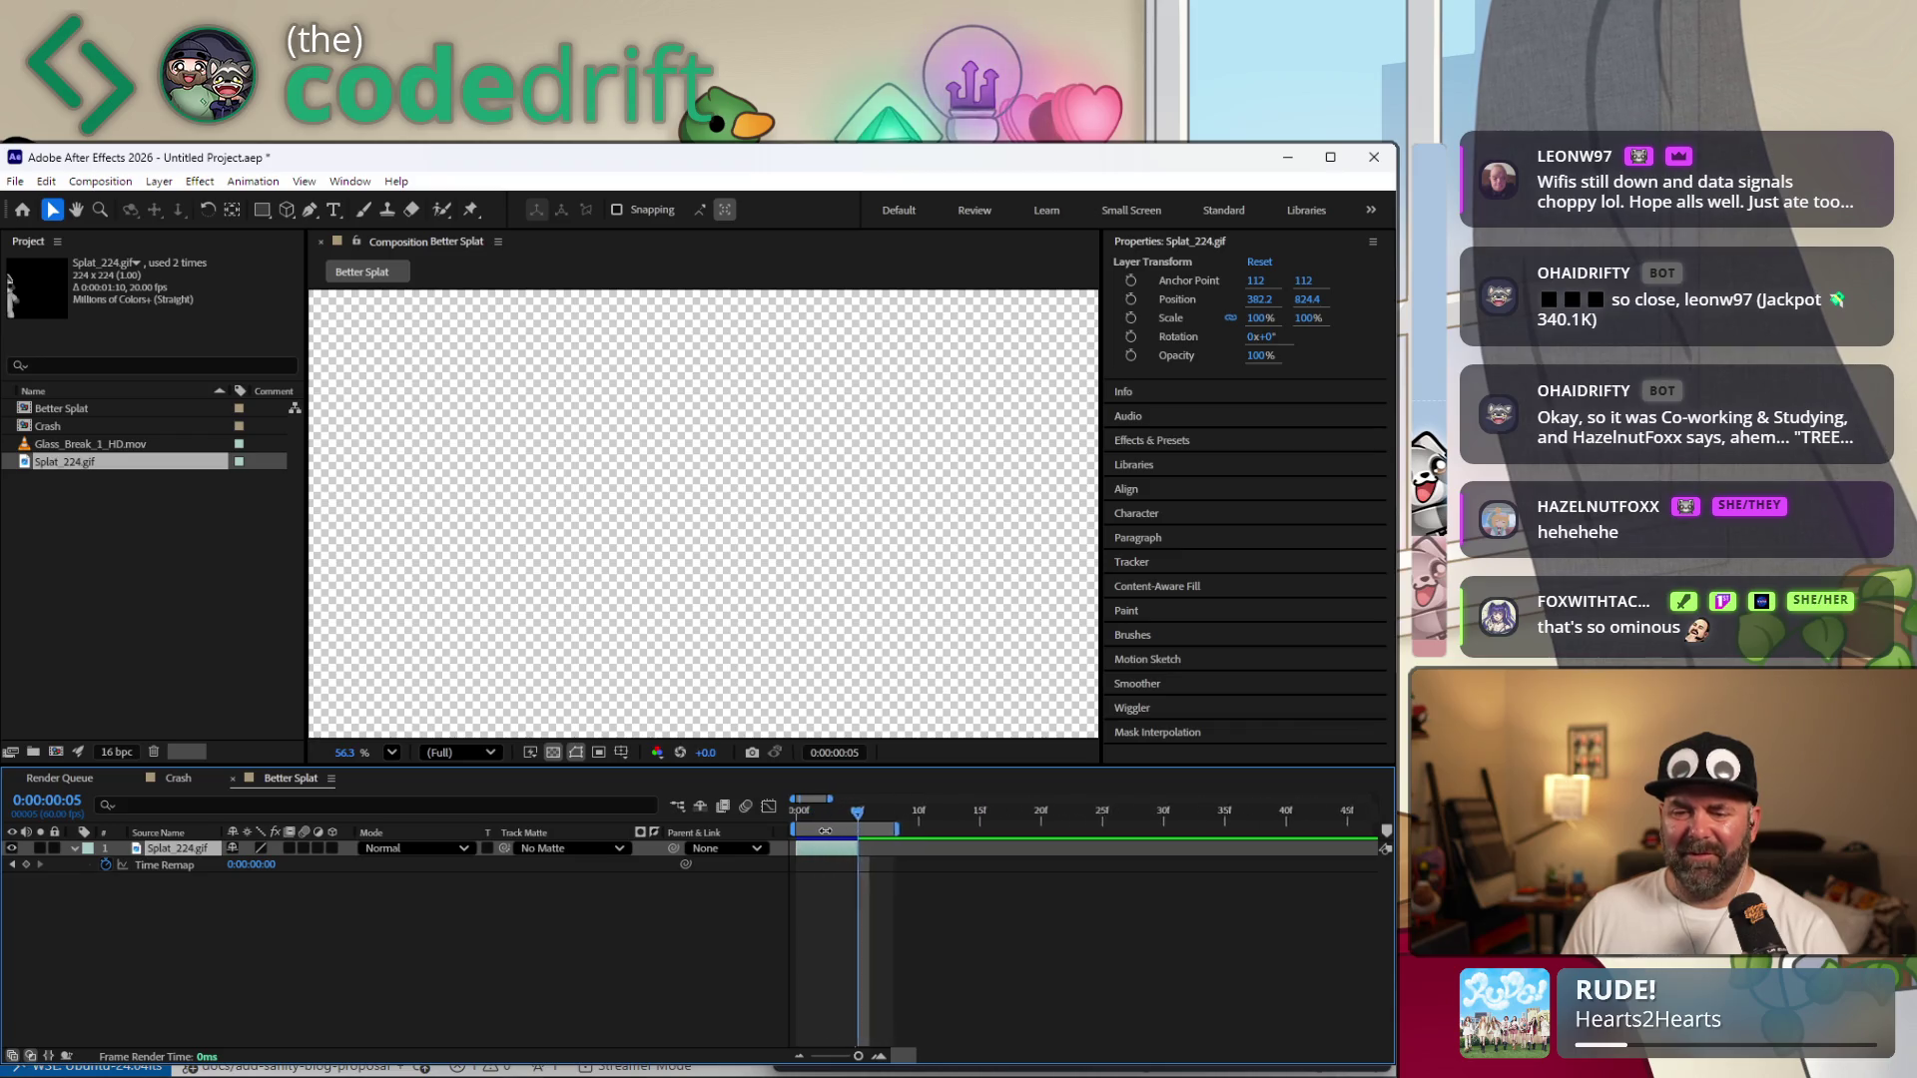
{"action": "left_click_drag", "start_coordinate": [1162, 831], "coordinate": [891, 814]}
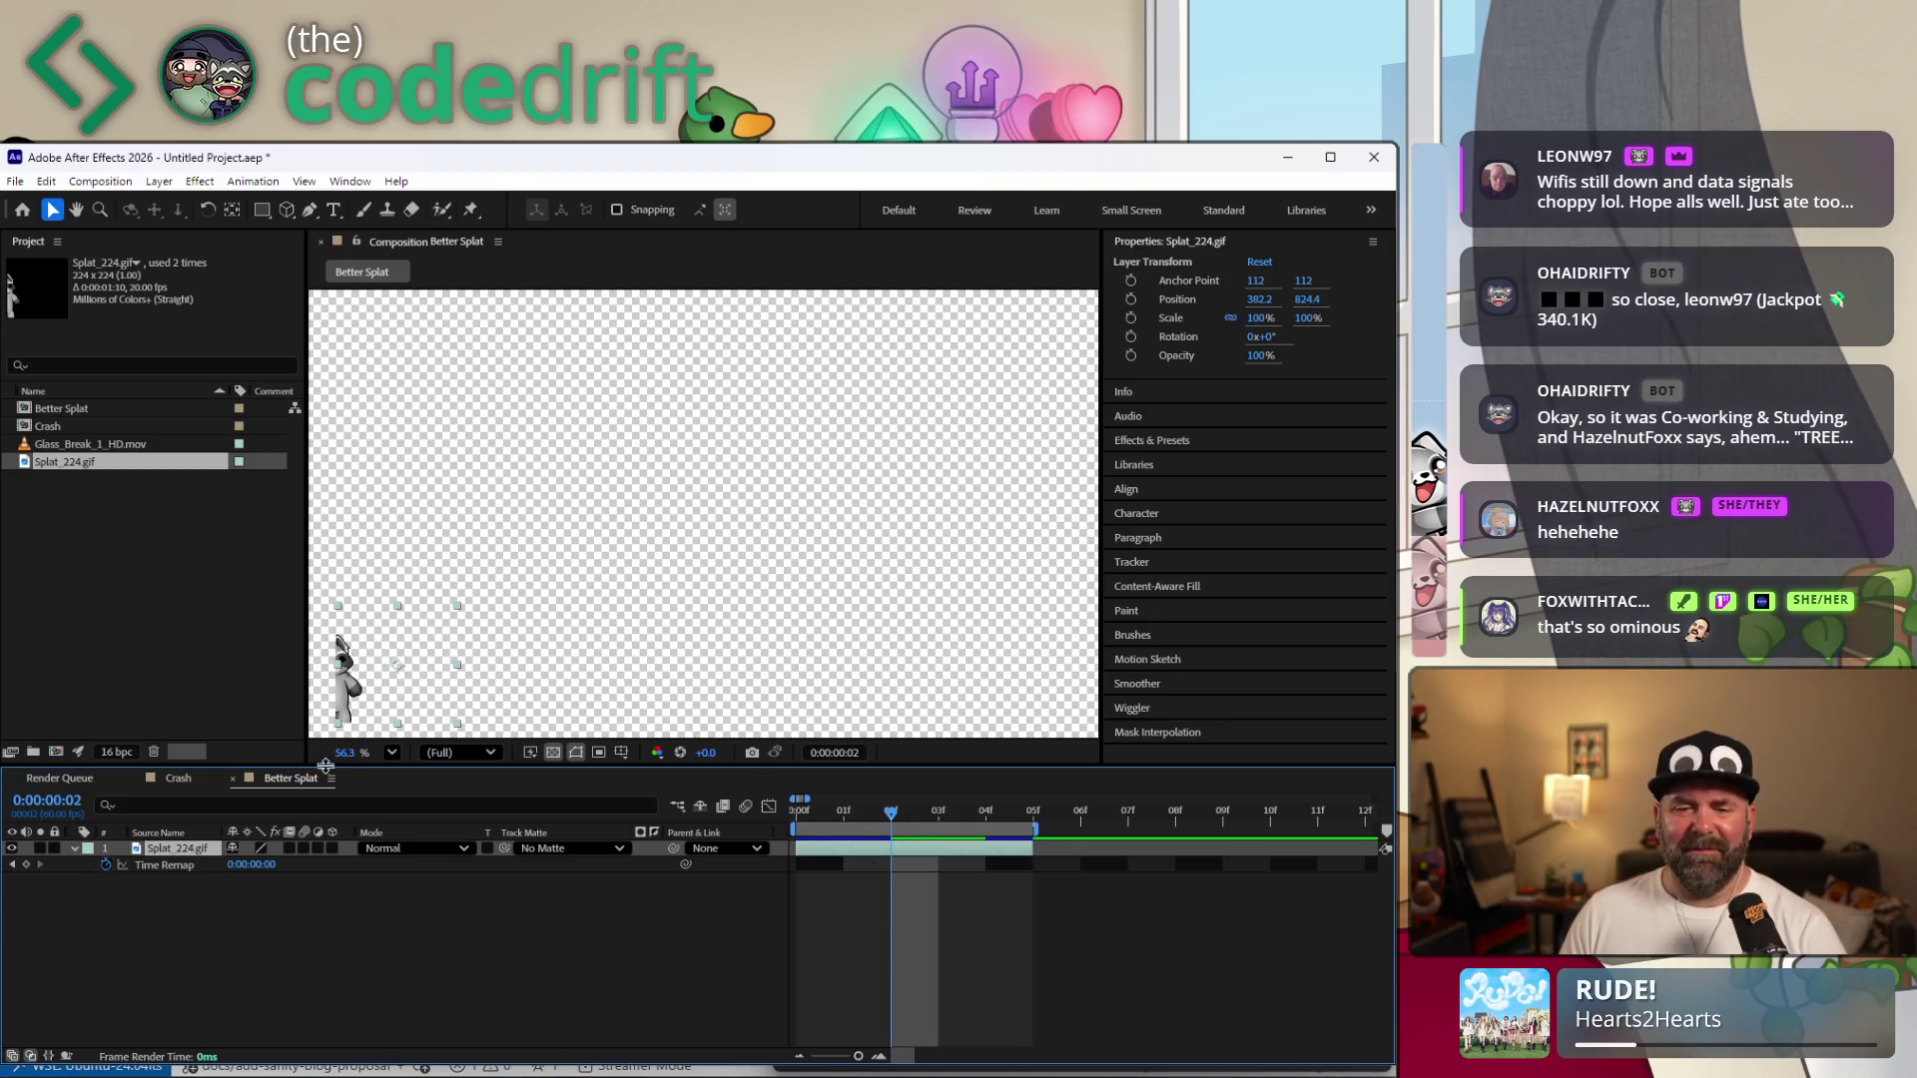
Preview the splat with Space, extend its out-point to frame 9, and scrub back toward the start.
{"action": "left_click_drag", "start_coordinate": [847, 821], "coordinate": [1061, 824]}
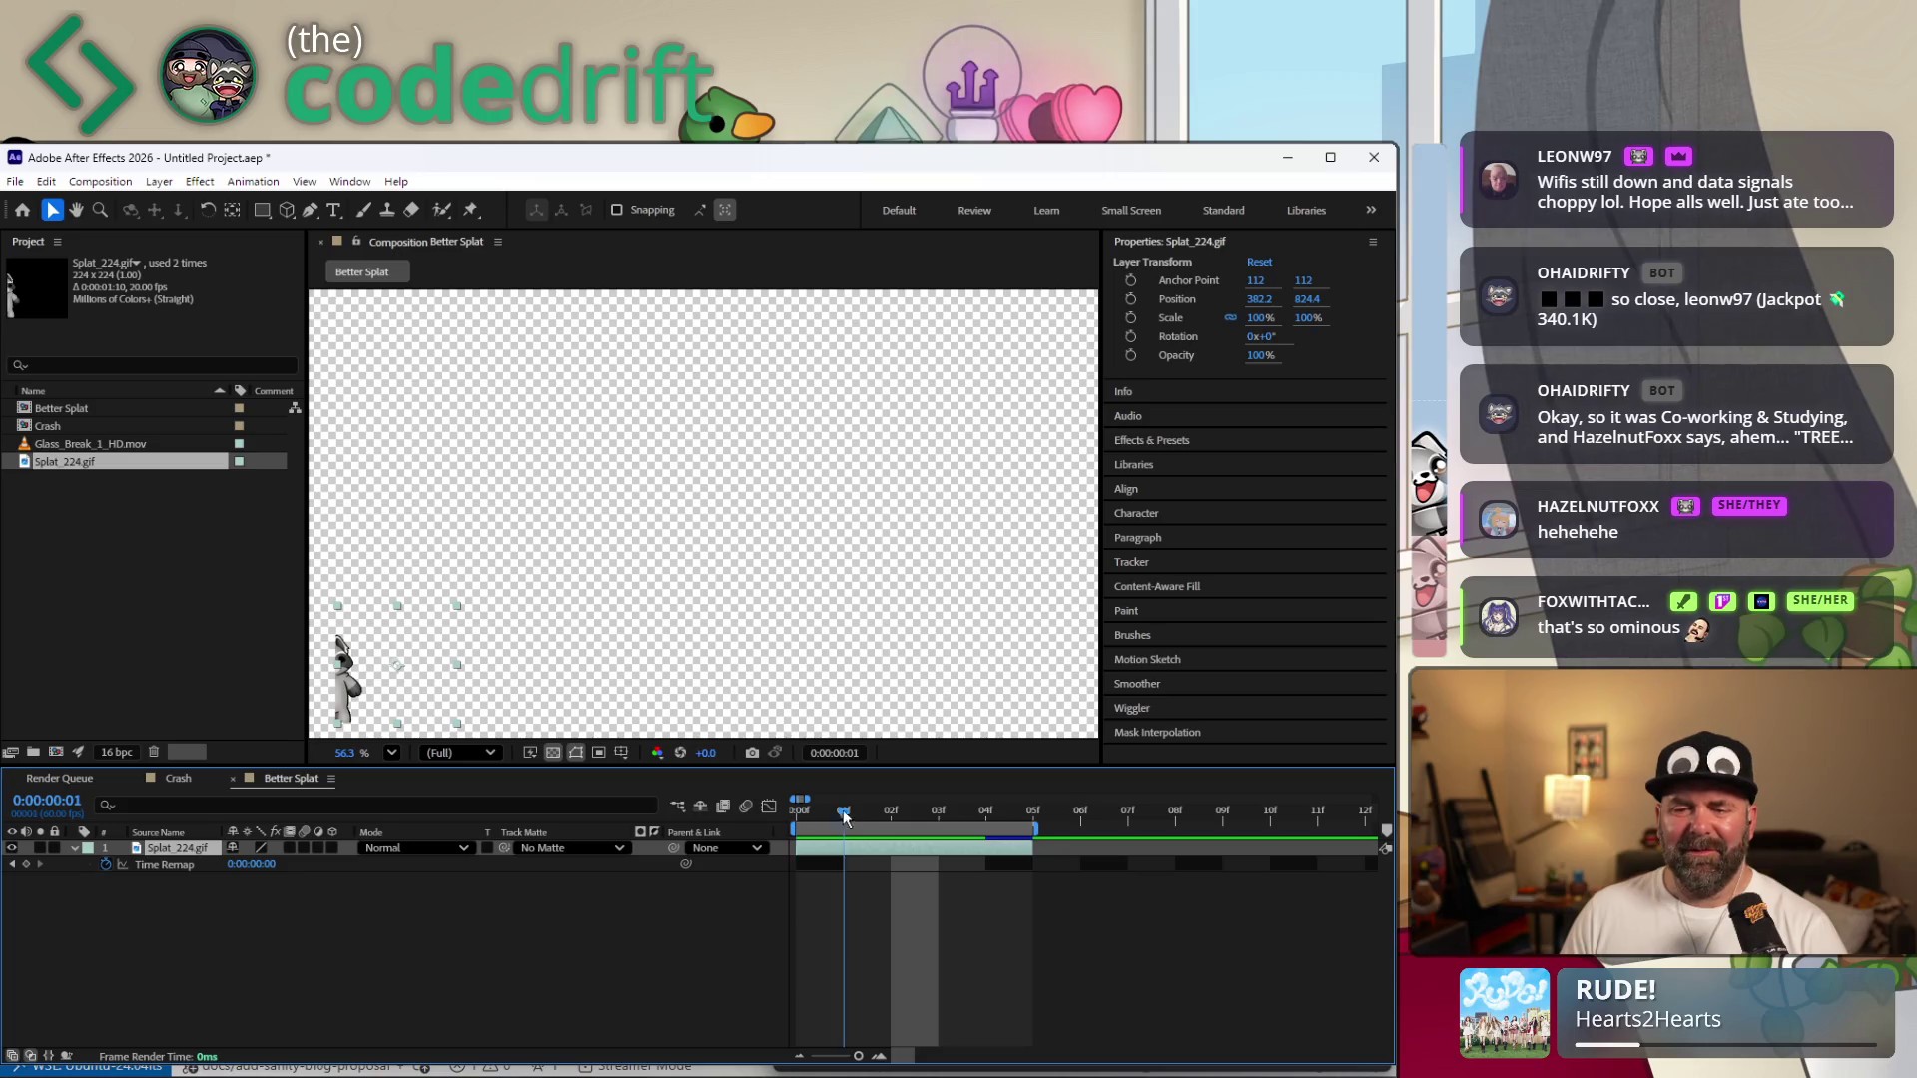
{"action": "key", "text": "space"}
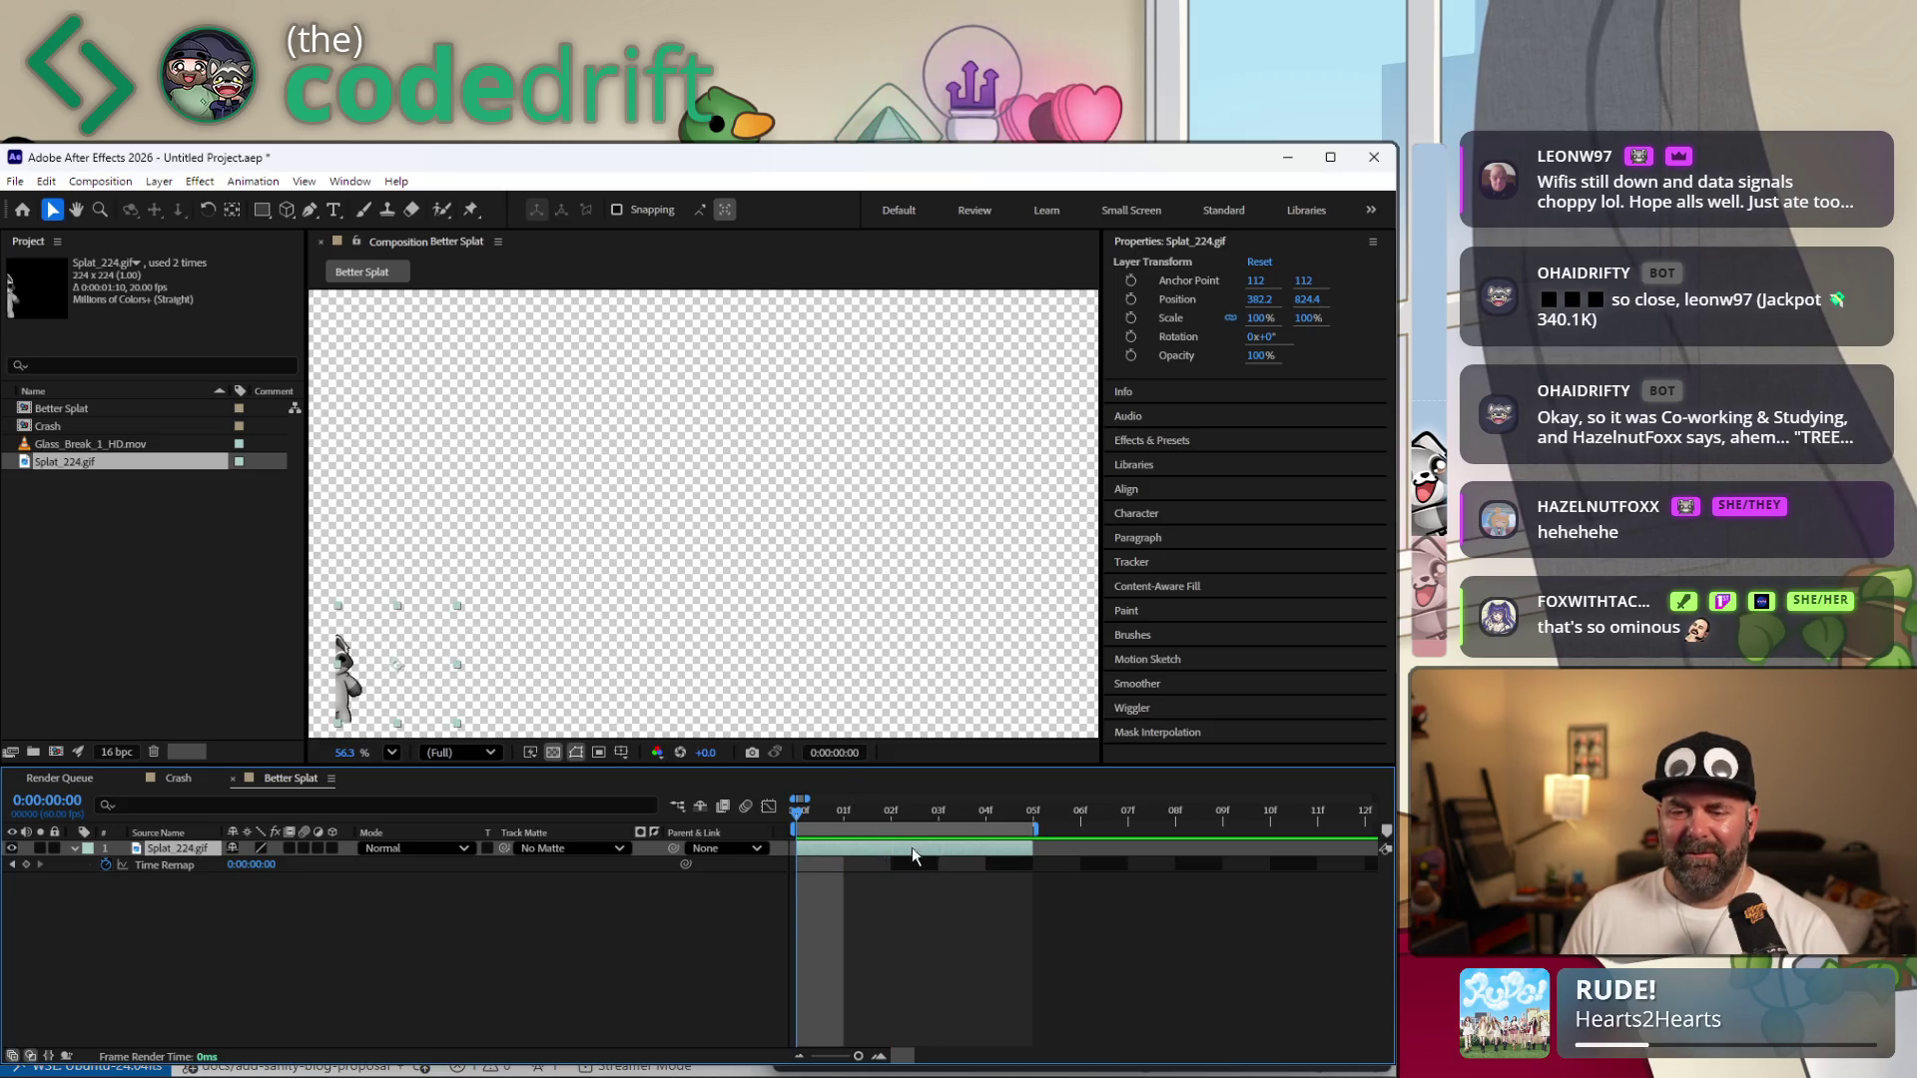
{"action": "mouse_move", "coordinate": [941, 846]}
{"action": "left_mouse_down"}
{"action": "mouse_move", "coordinate": [1221, 865]}
{"action": "mouse_move", "coordinate": [1034, 849]}
{"action": "left_mouse_up"}
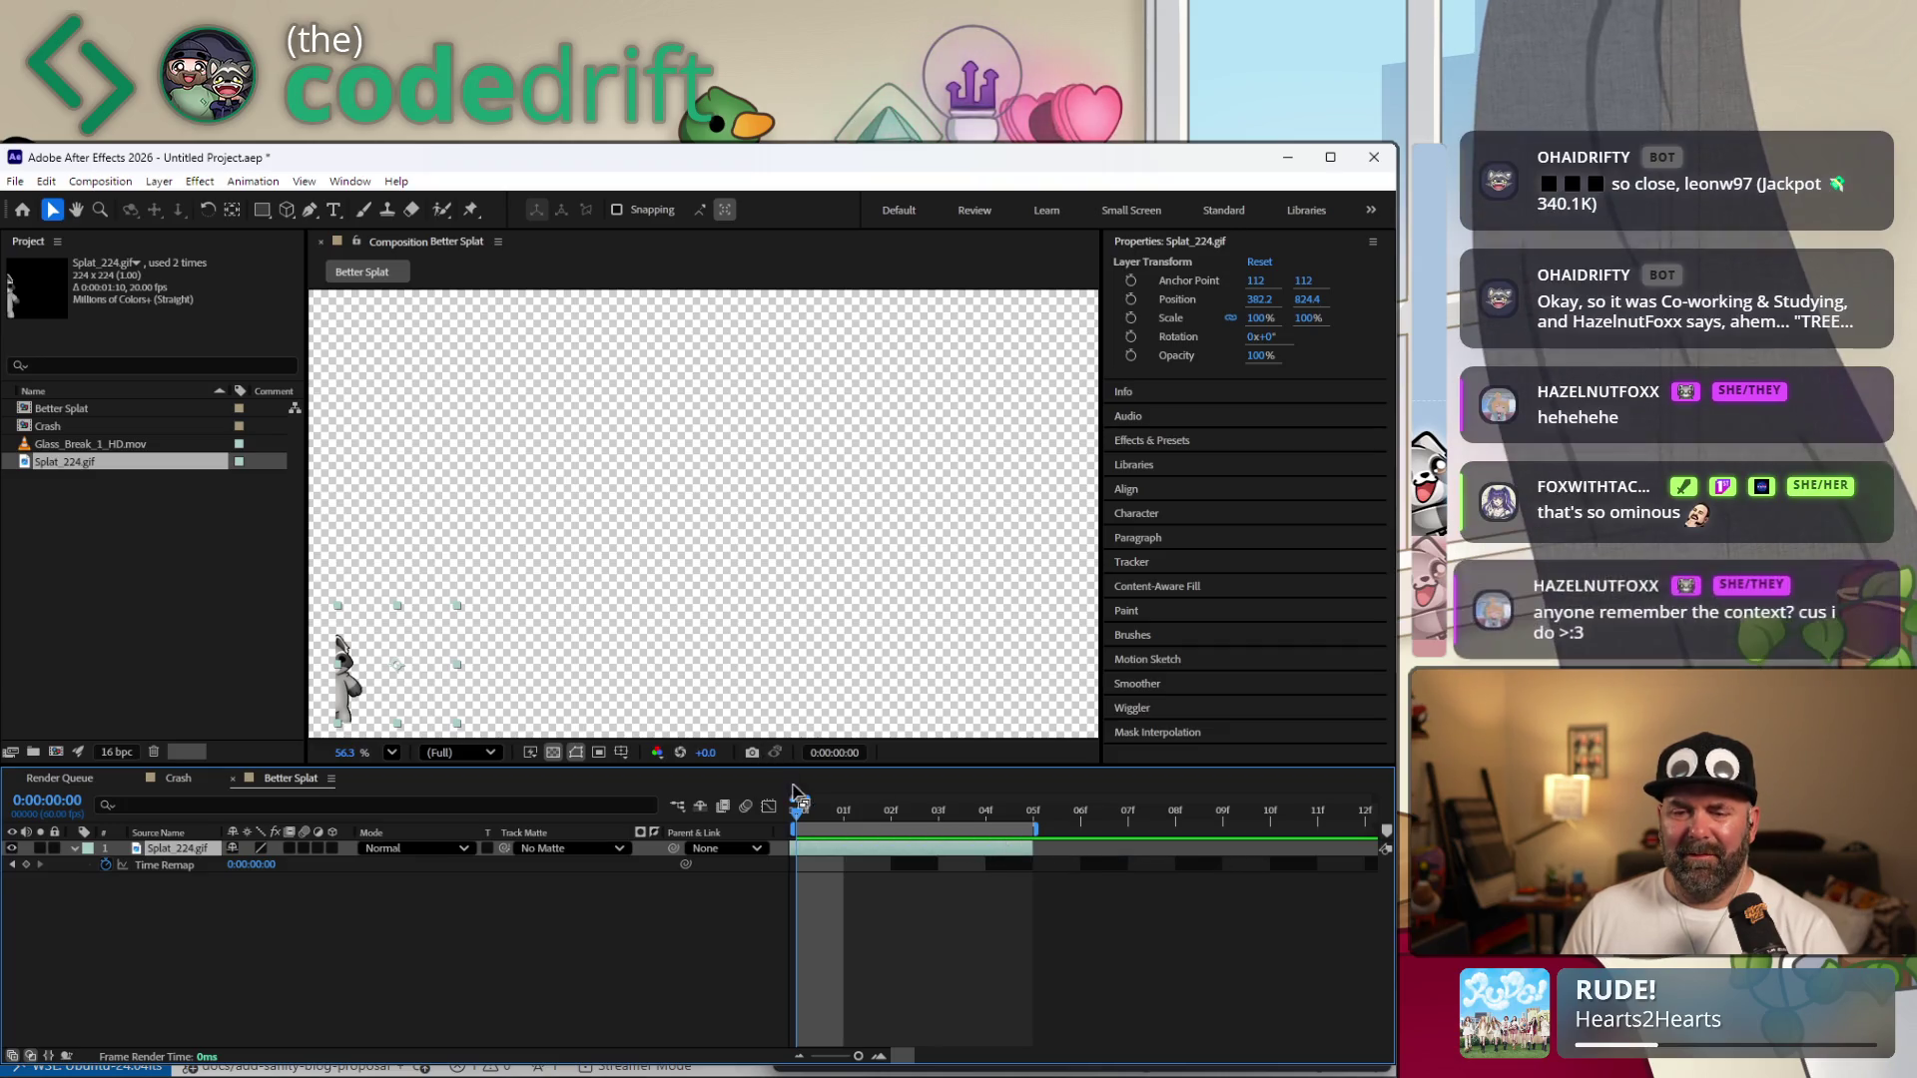
{"action": "mouse_move", "coordinate": [823, 807]}
{"action": "left_mouse_down"}
{"action": "mouse_move", "coordinate": [941, 858]}
{"action": "mouse_move", "coordinate": [812, 875]}
{"action": "left_mouse_up"}
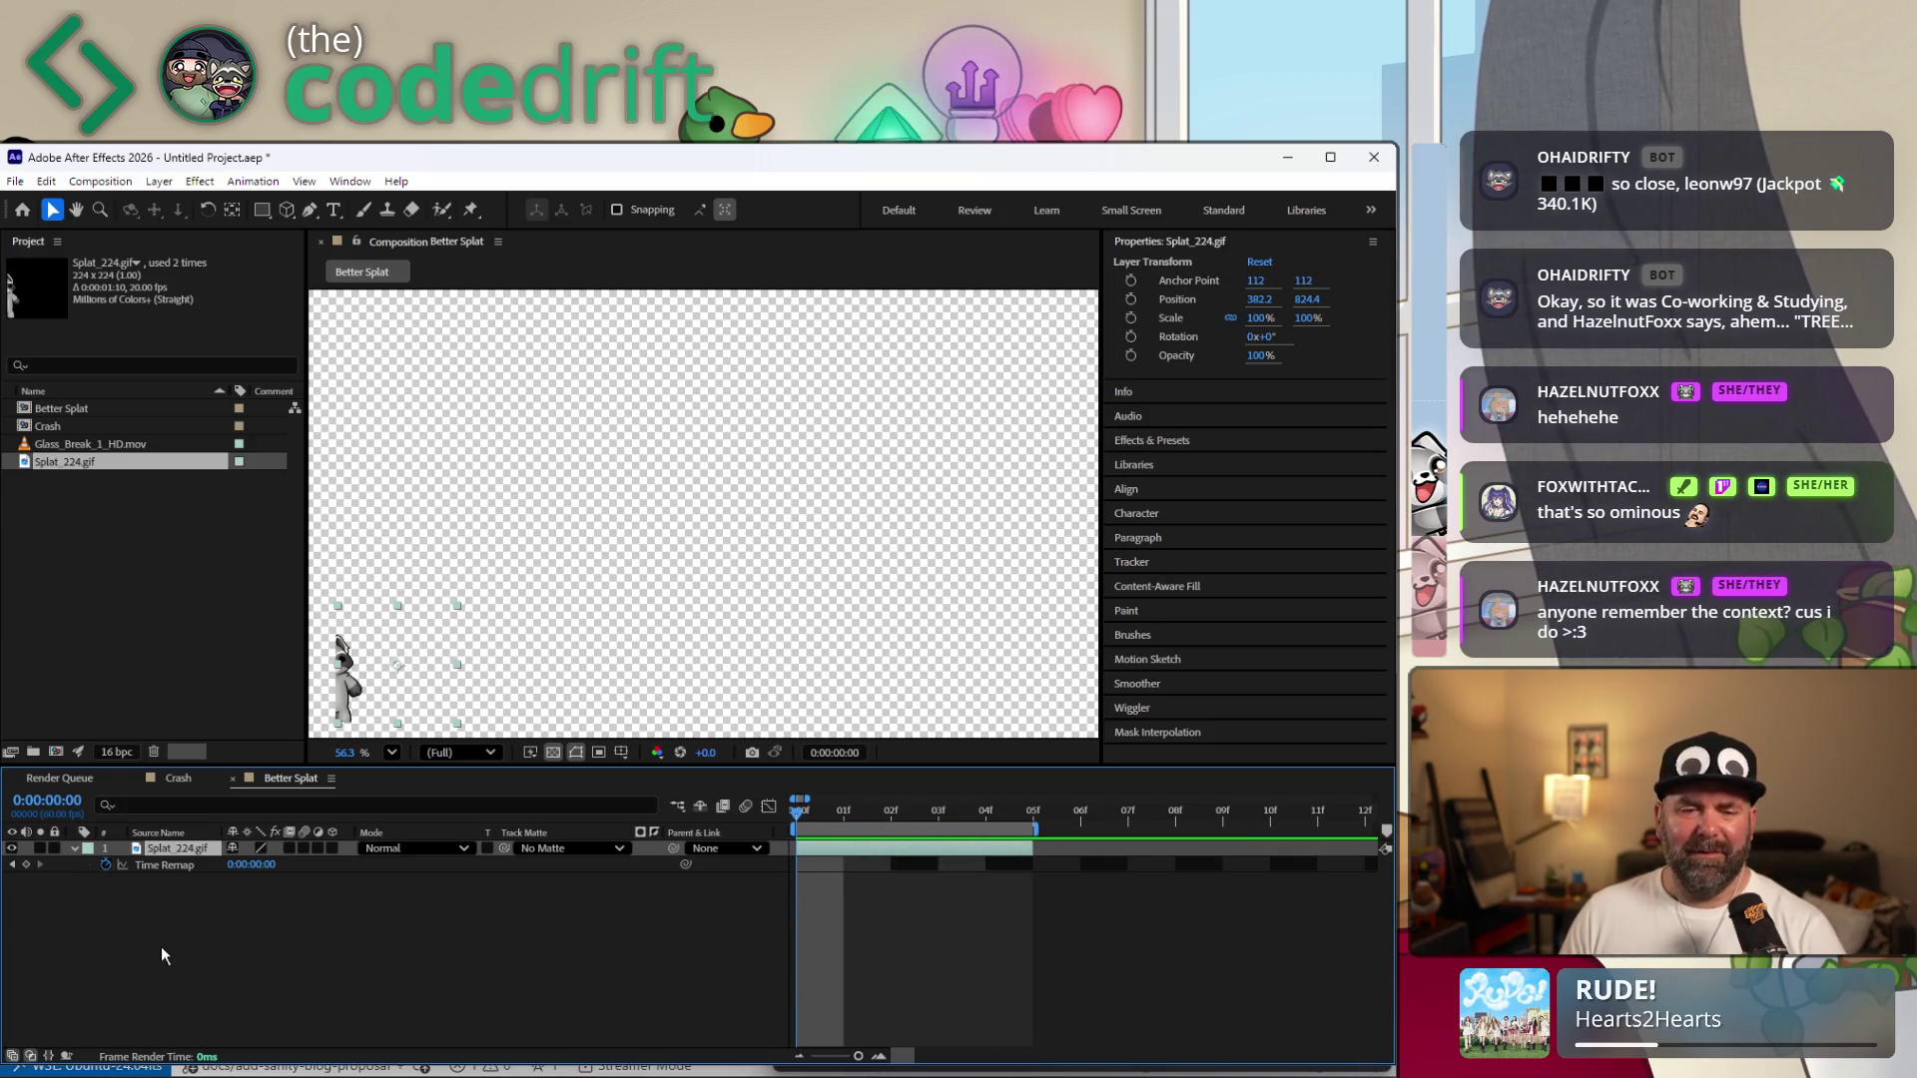
Hide the splat layer's Time Remap property and play, then stop, a preview of the raccoon animation.
{"action": "right_click", "coordinate": [154, 866]}
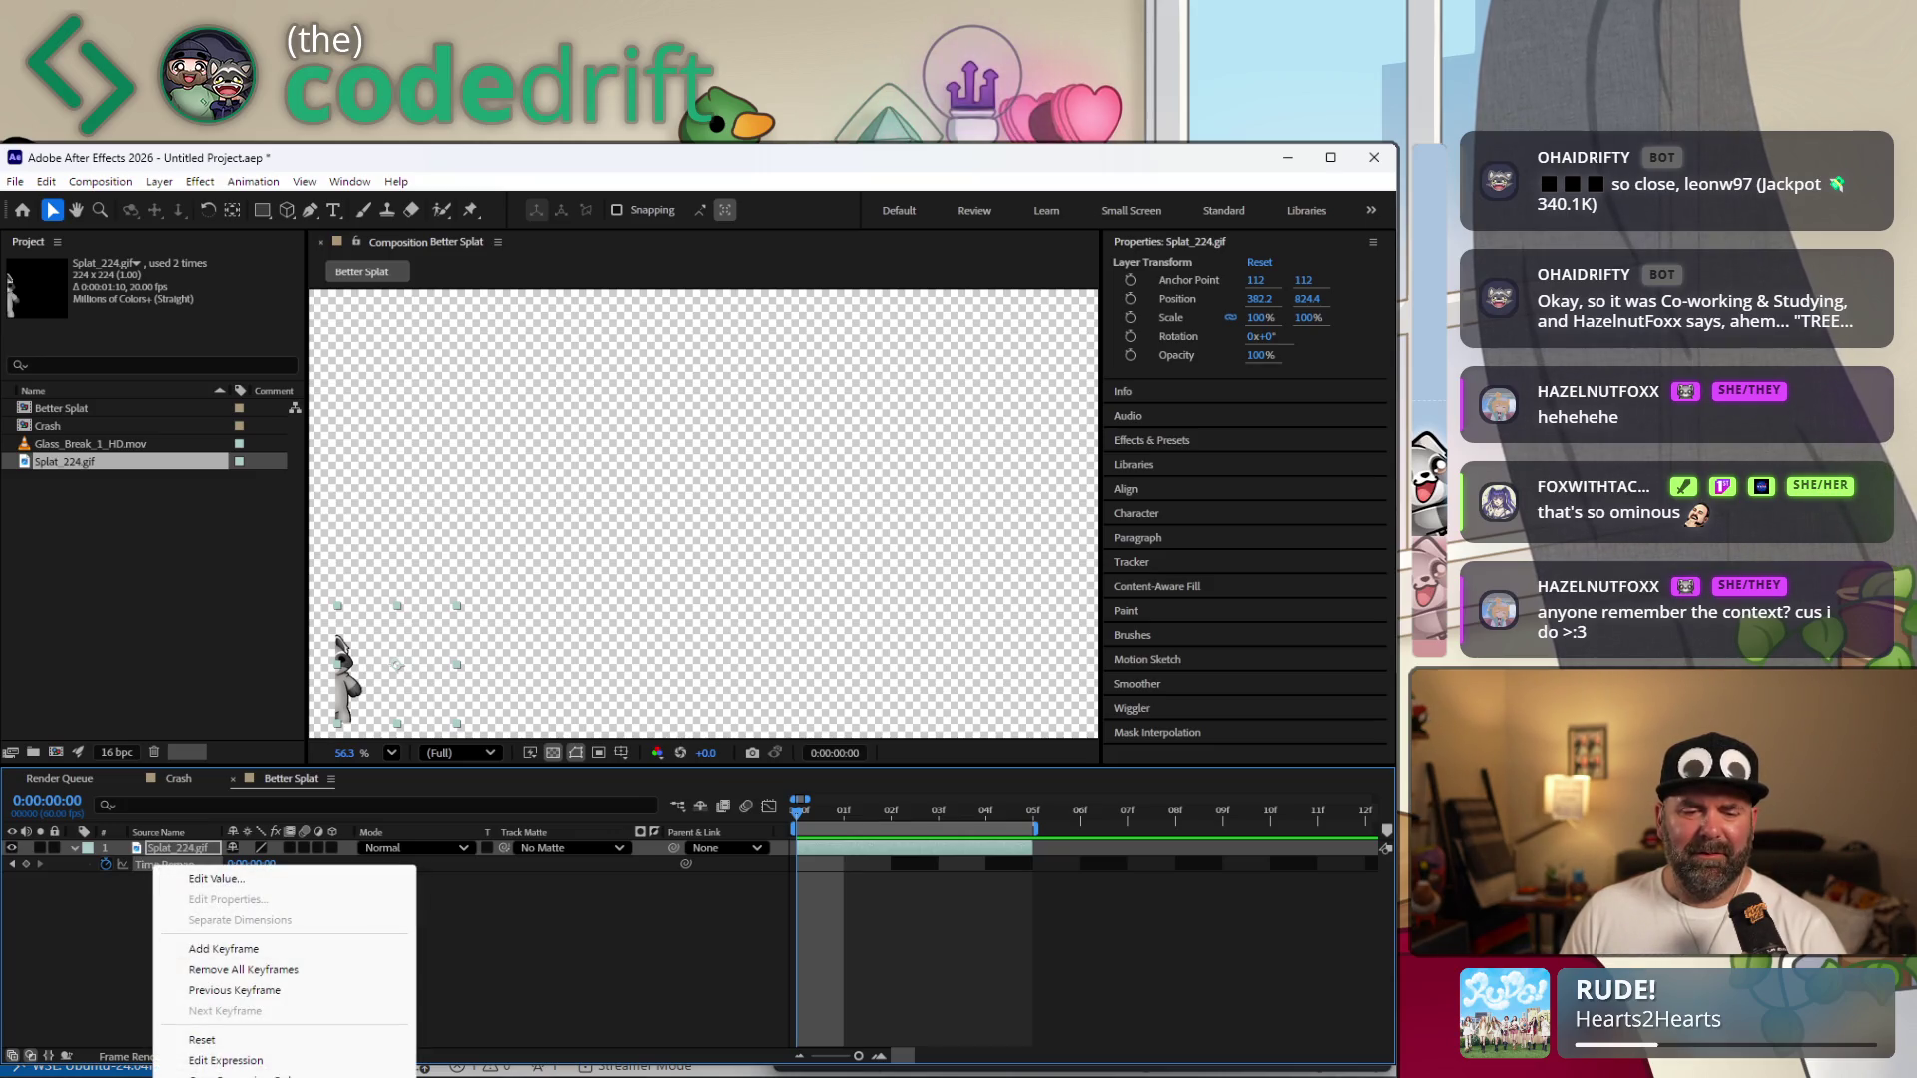
{"action": "left_click", "coordinate": [123, 960]}
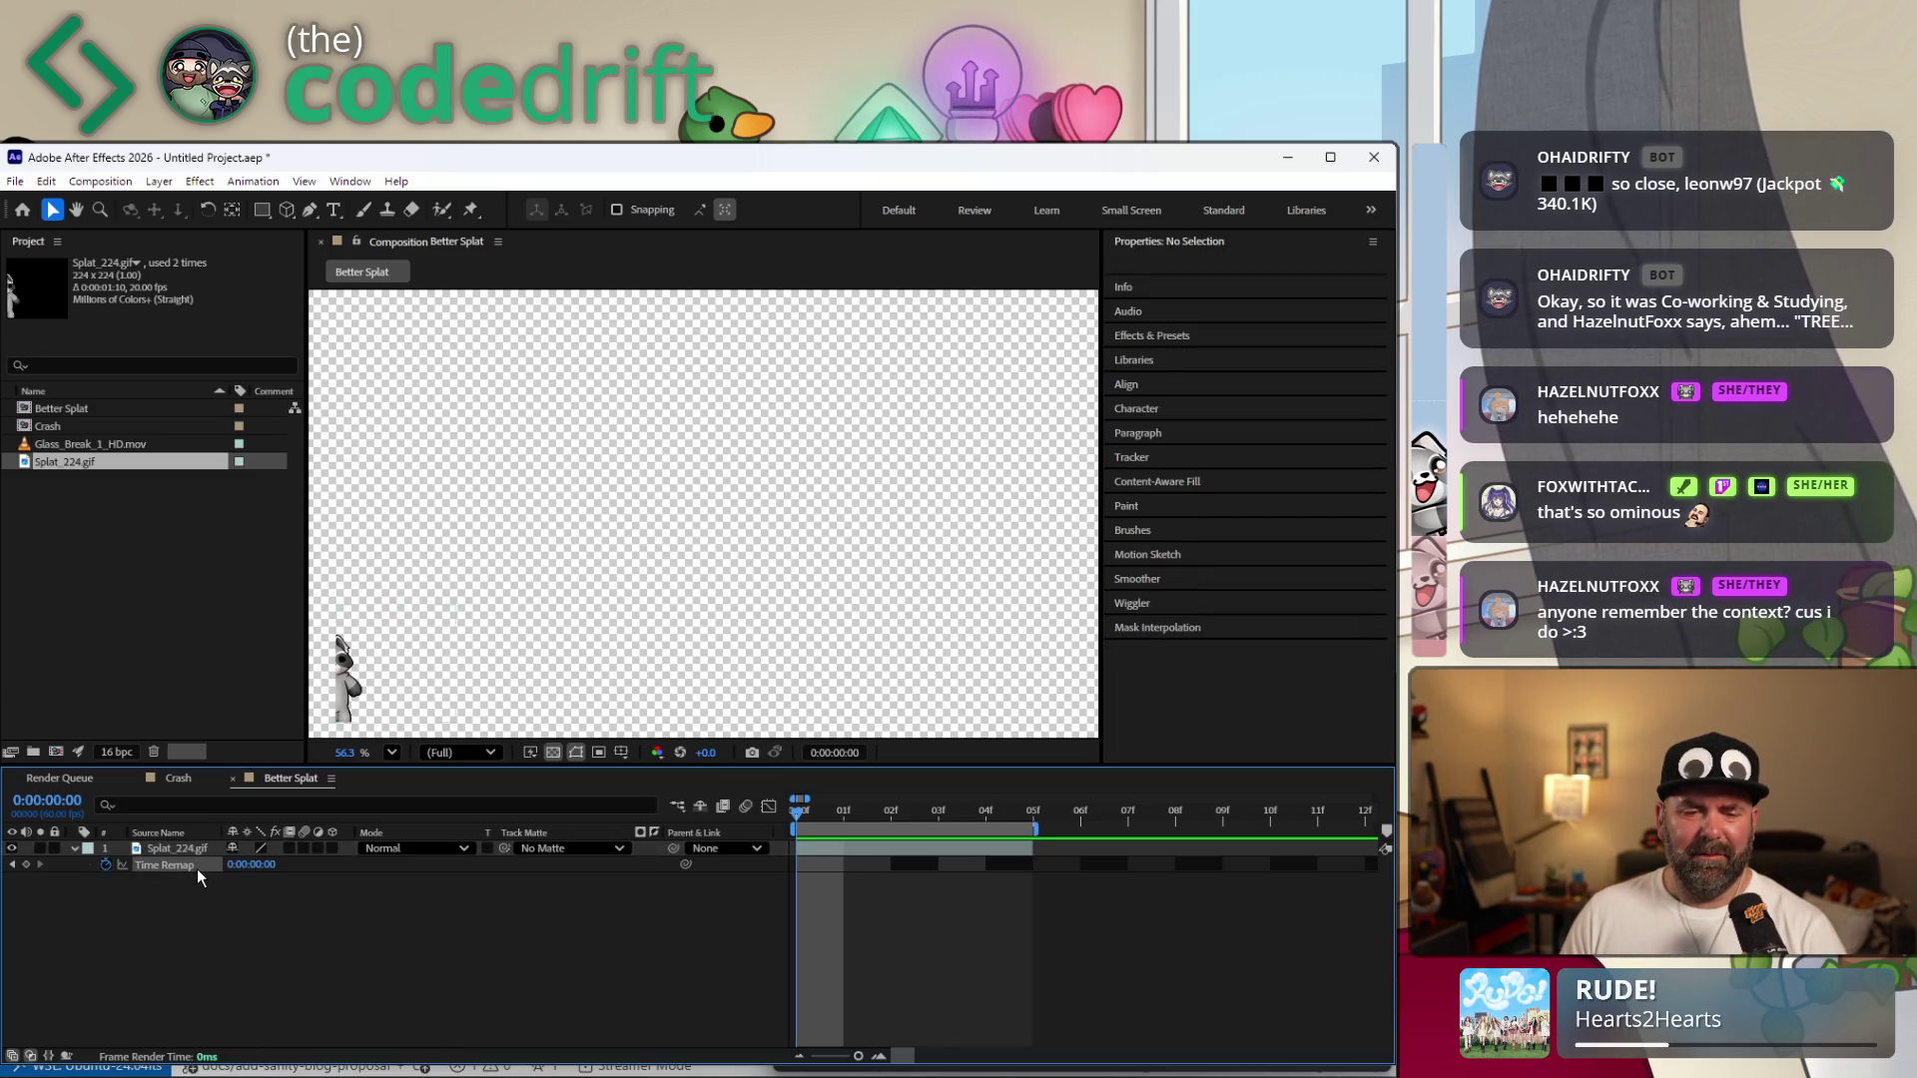
{"action": "left_click", "coordinate": [197, 868]}
{"action": "key", "text": "Delete"}
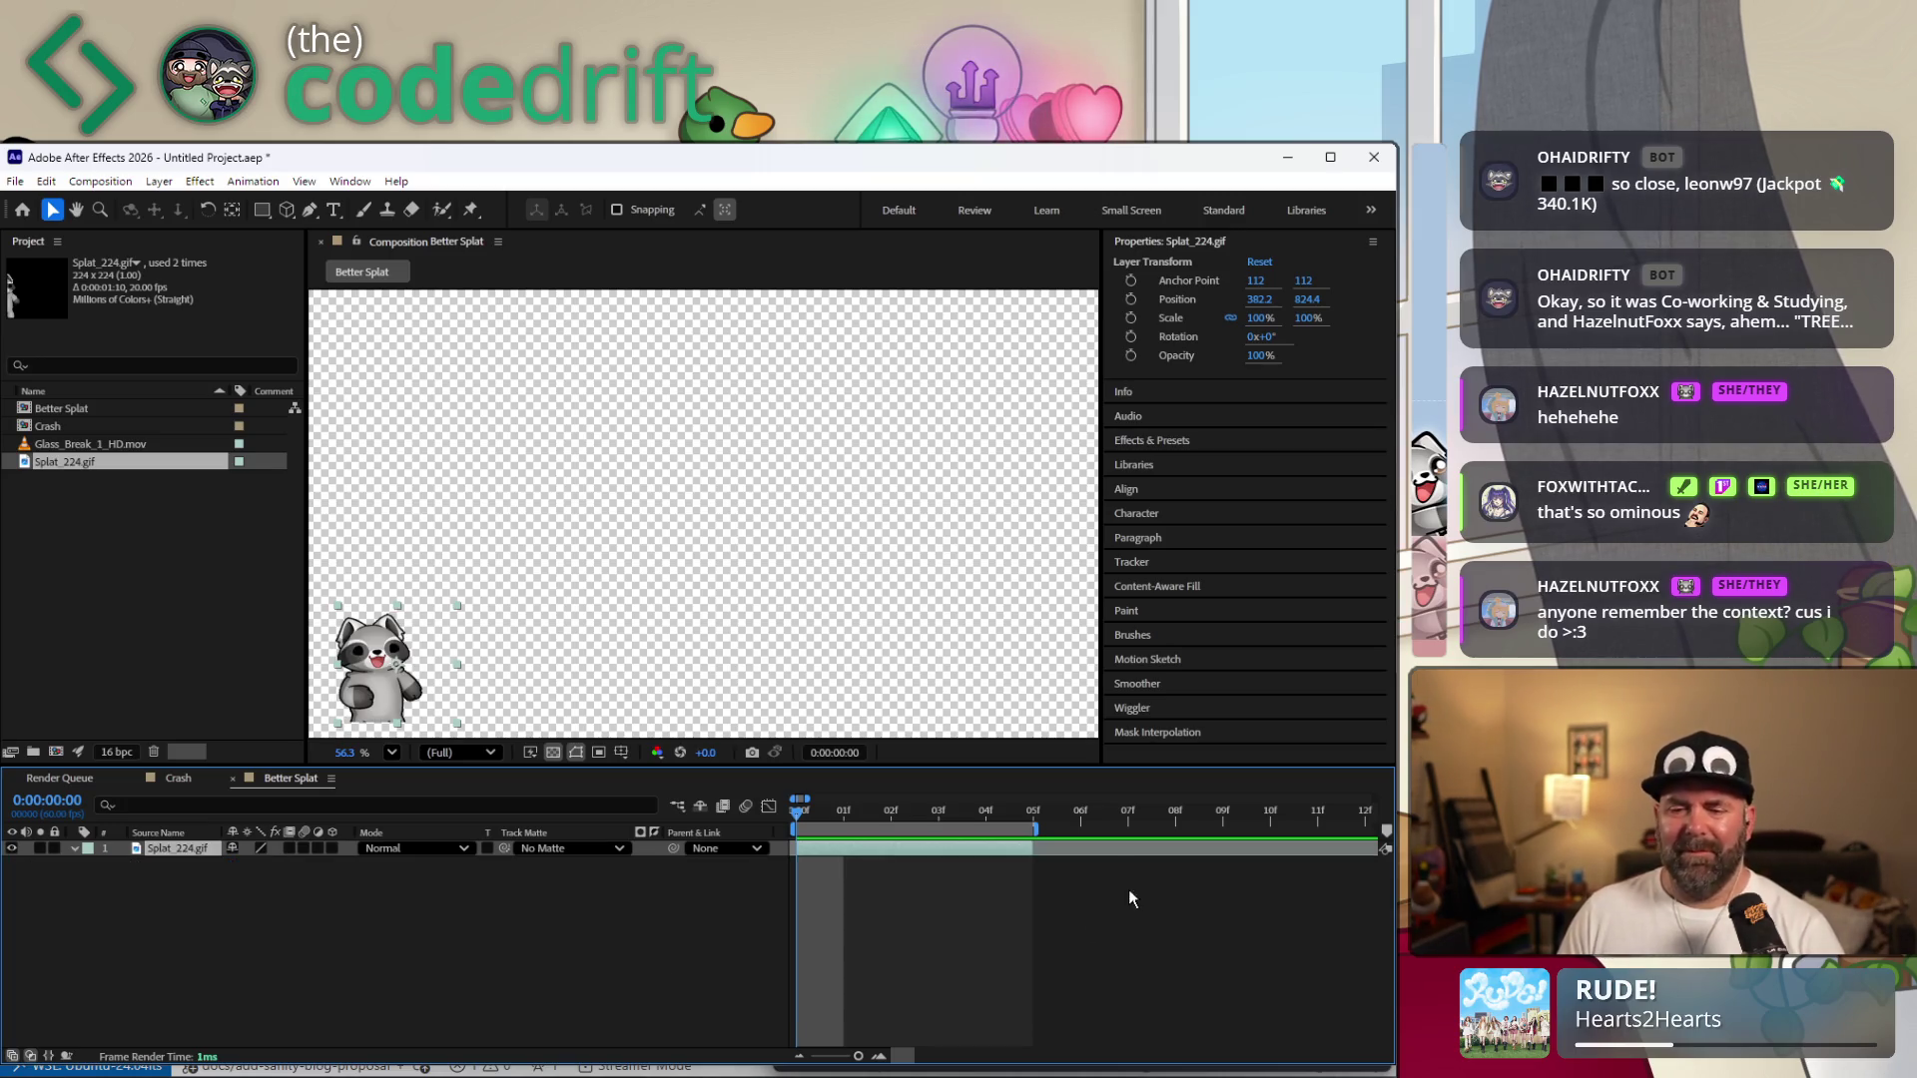
{"action": "mouse_move", "coordinate": [791, 823]}
{"action": "left_mouse_down"}
{"action": "mouse_move", "coordinate": [1126, 823]}
{"action": "mouse_move", "coordinate": [795, 824]}
{"action": "left_mouse_up"}
{"action": "key", "text": "space"}
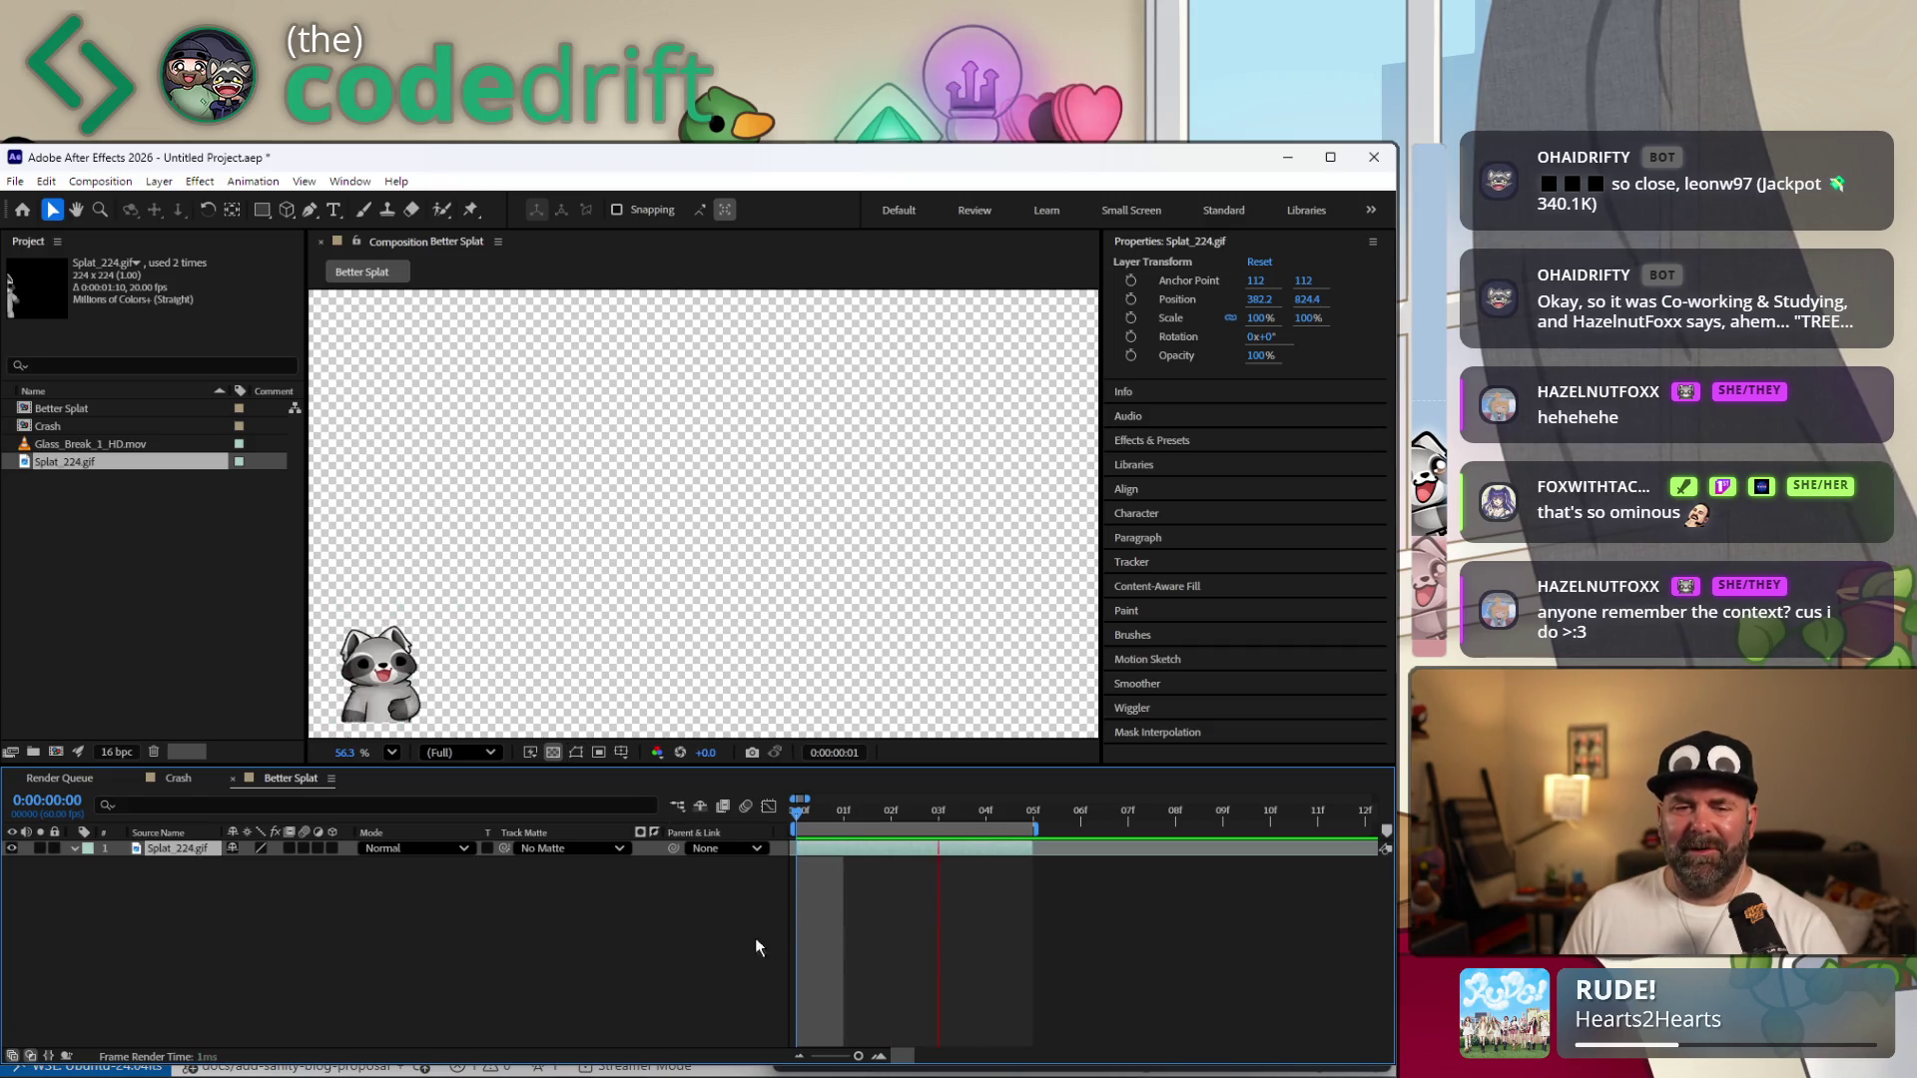
{"action": "key", "text": "space"}
{"action": "key", "text": "space"}
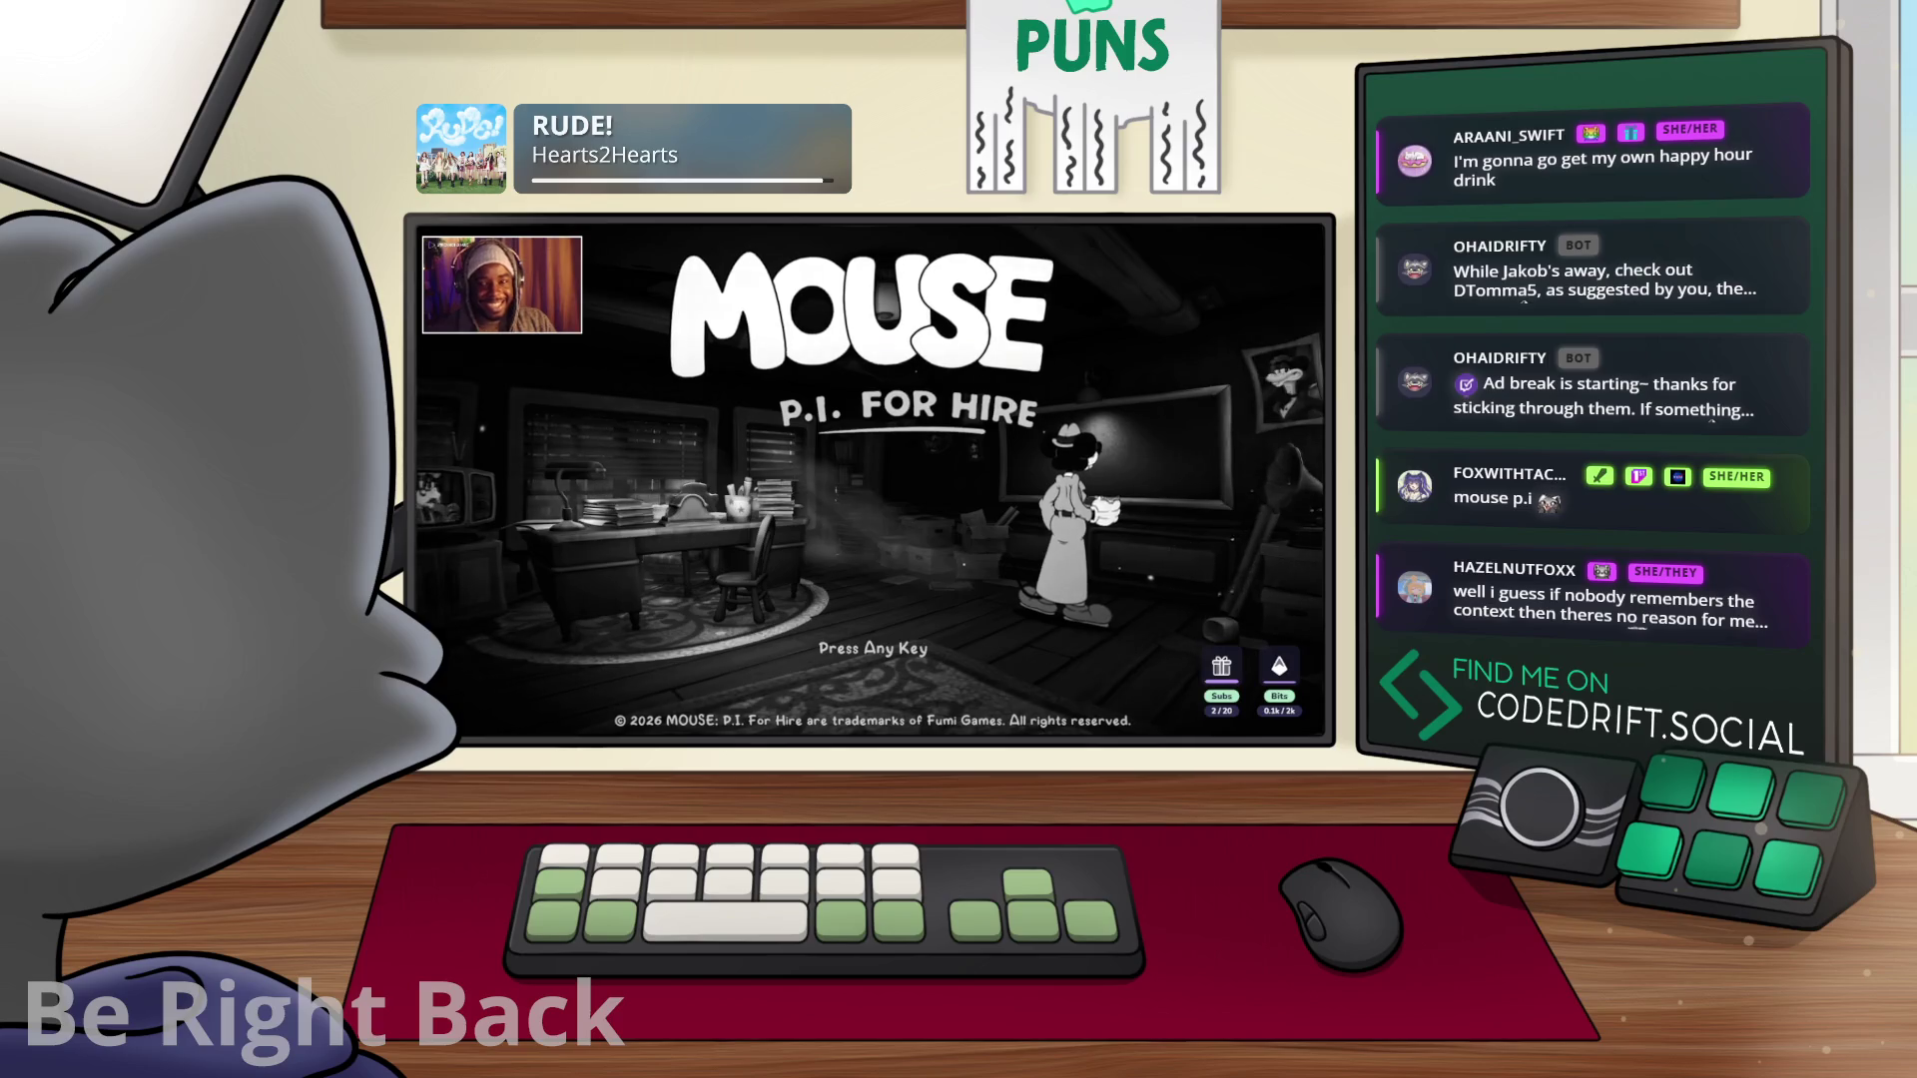
{"action": "key", "text": "Return"}
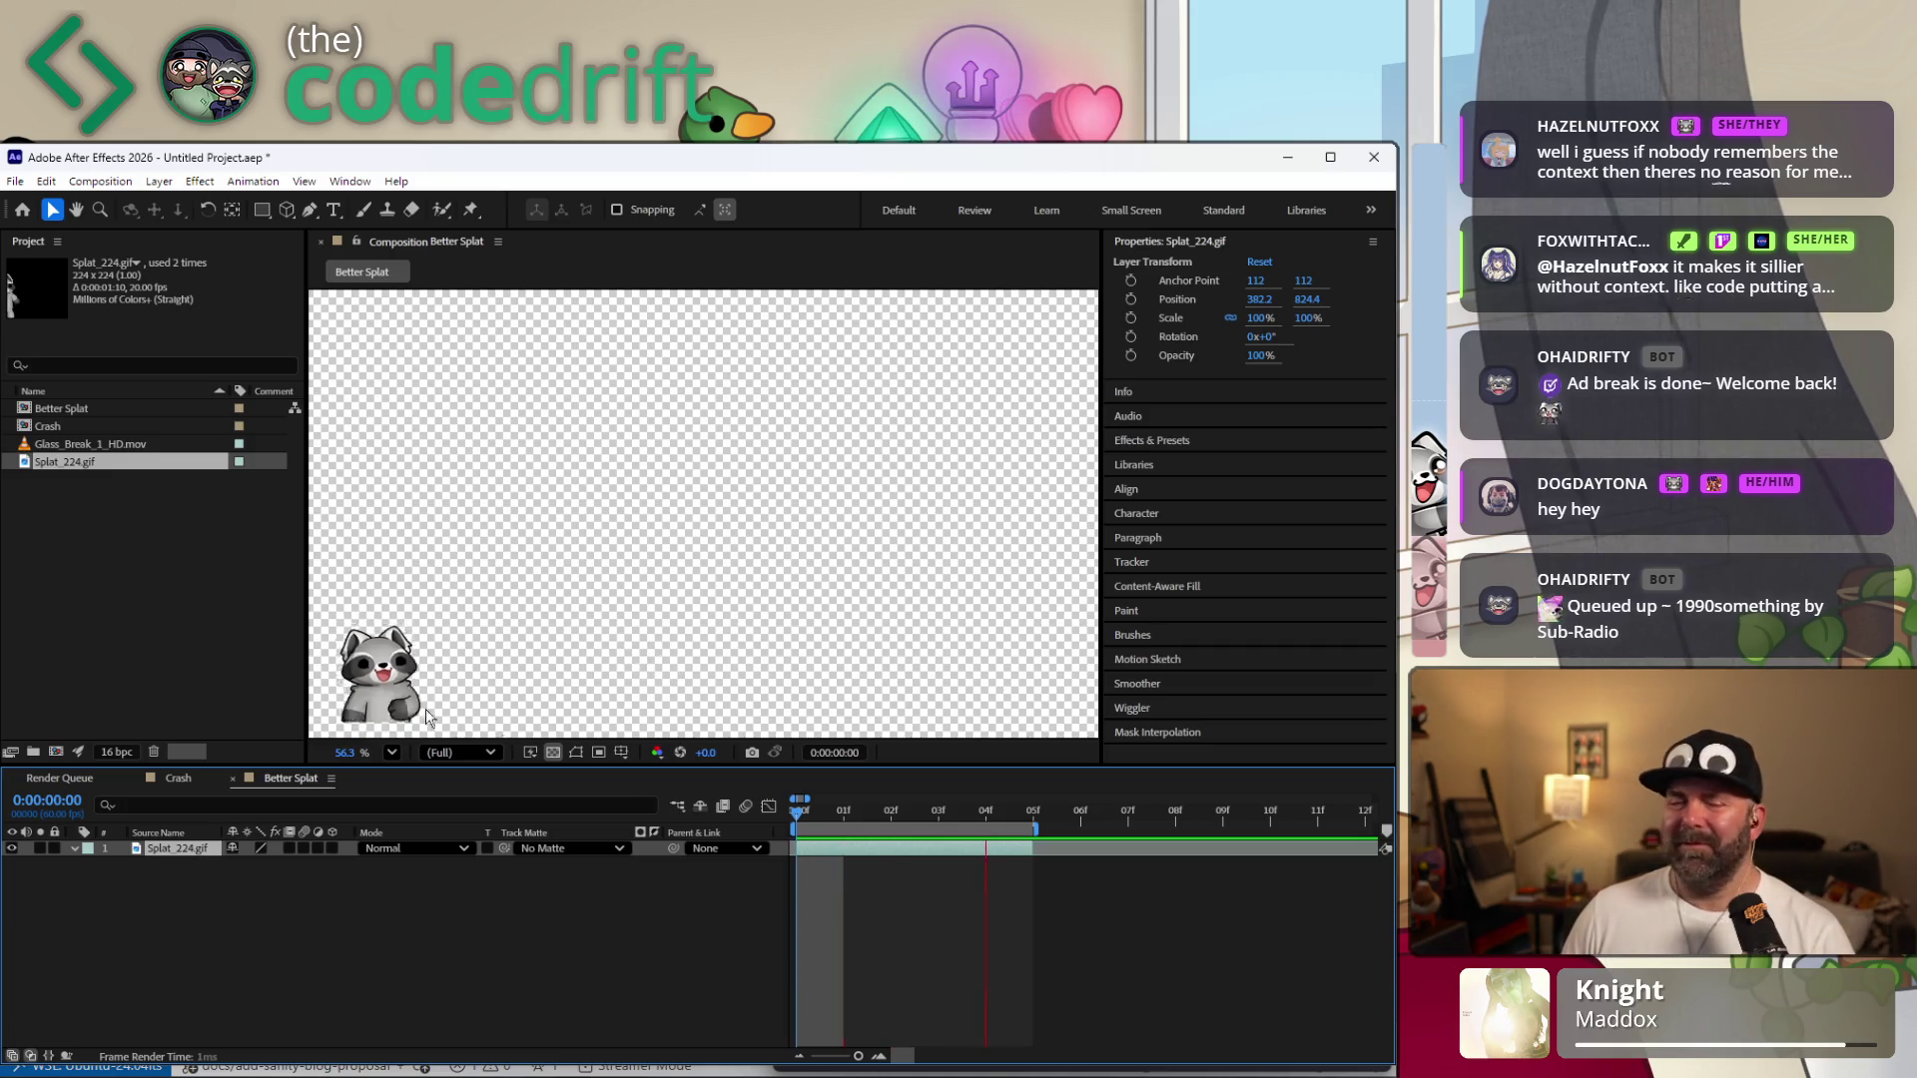
Make Better Splat 2 from Better Splat with New Comp from Selection in the Project panel.
{"action": "left_click", "coordinate": [228, 601]}
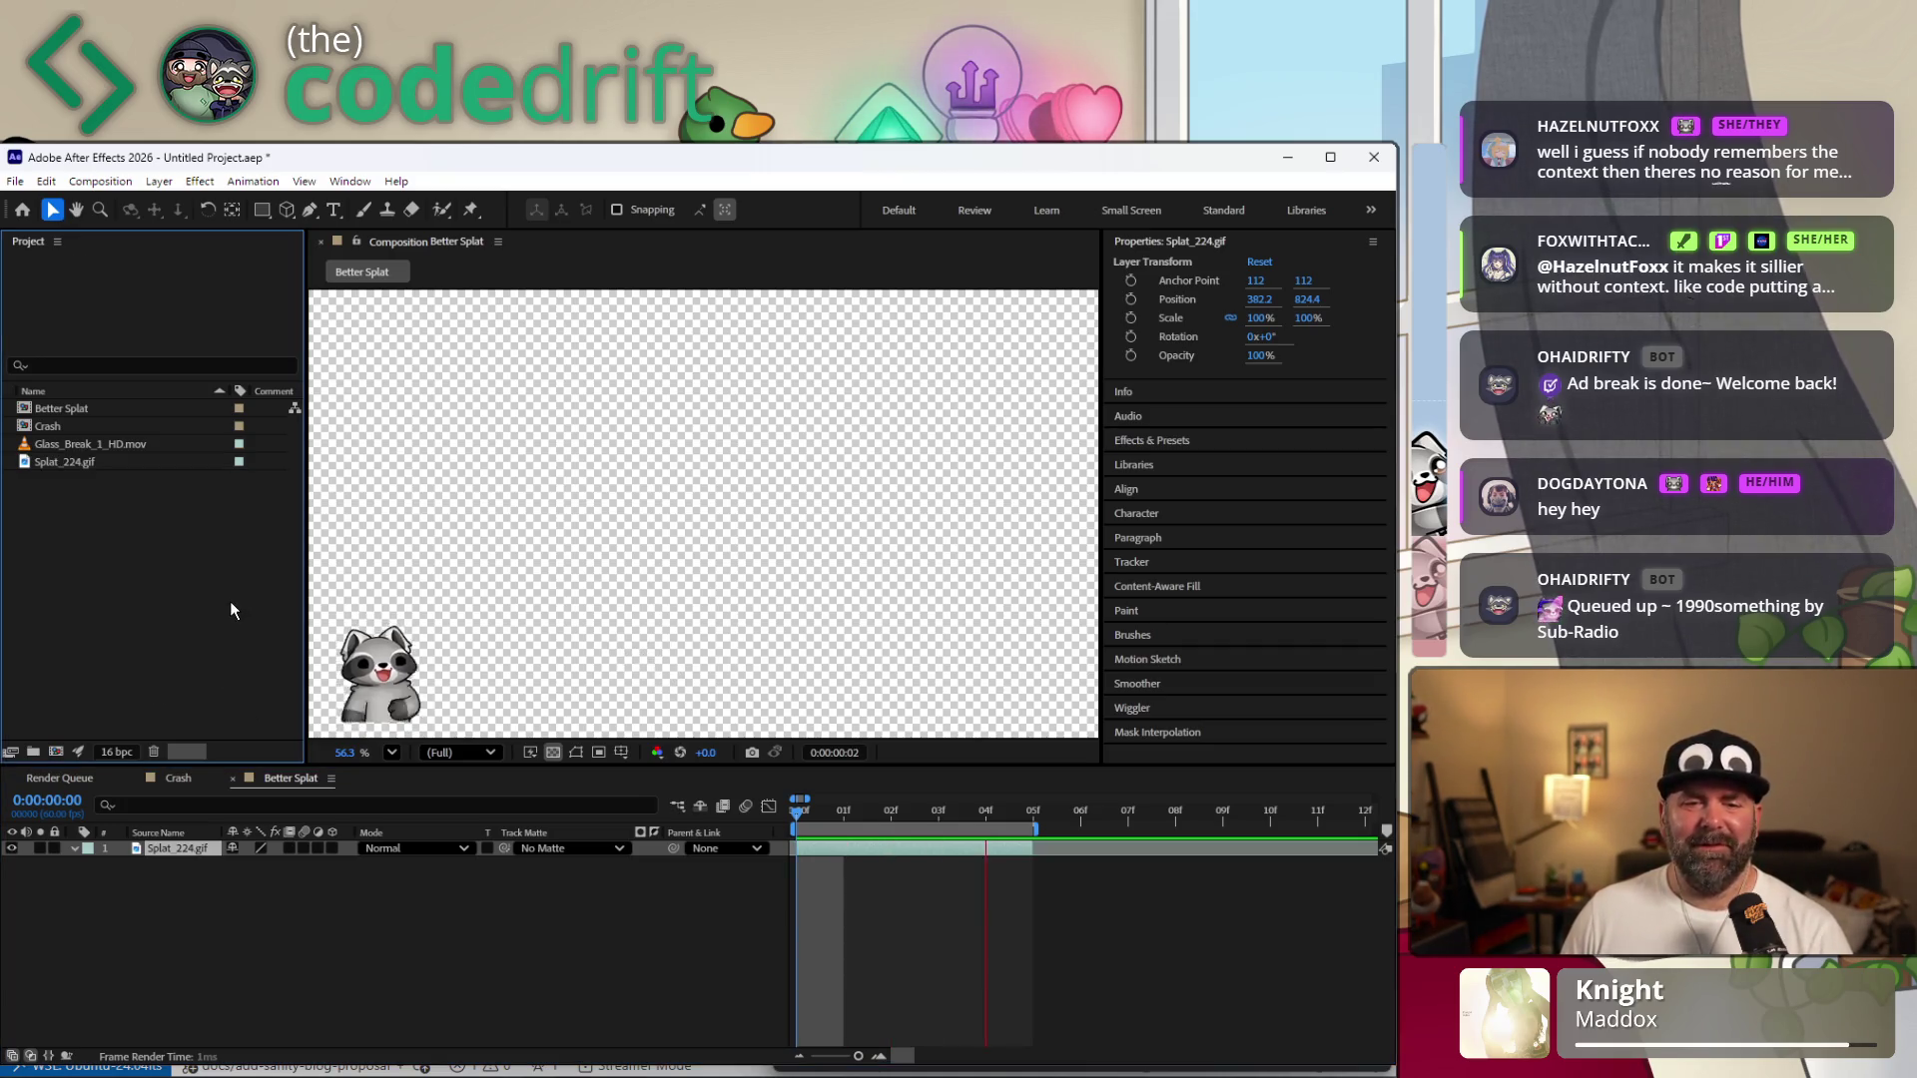
{"action": "left_click", "coordinate": [690, 904]}
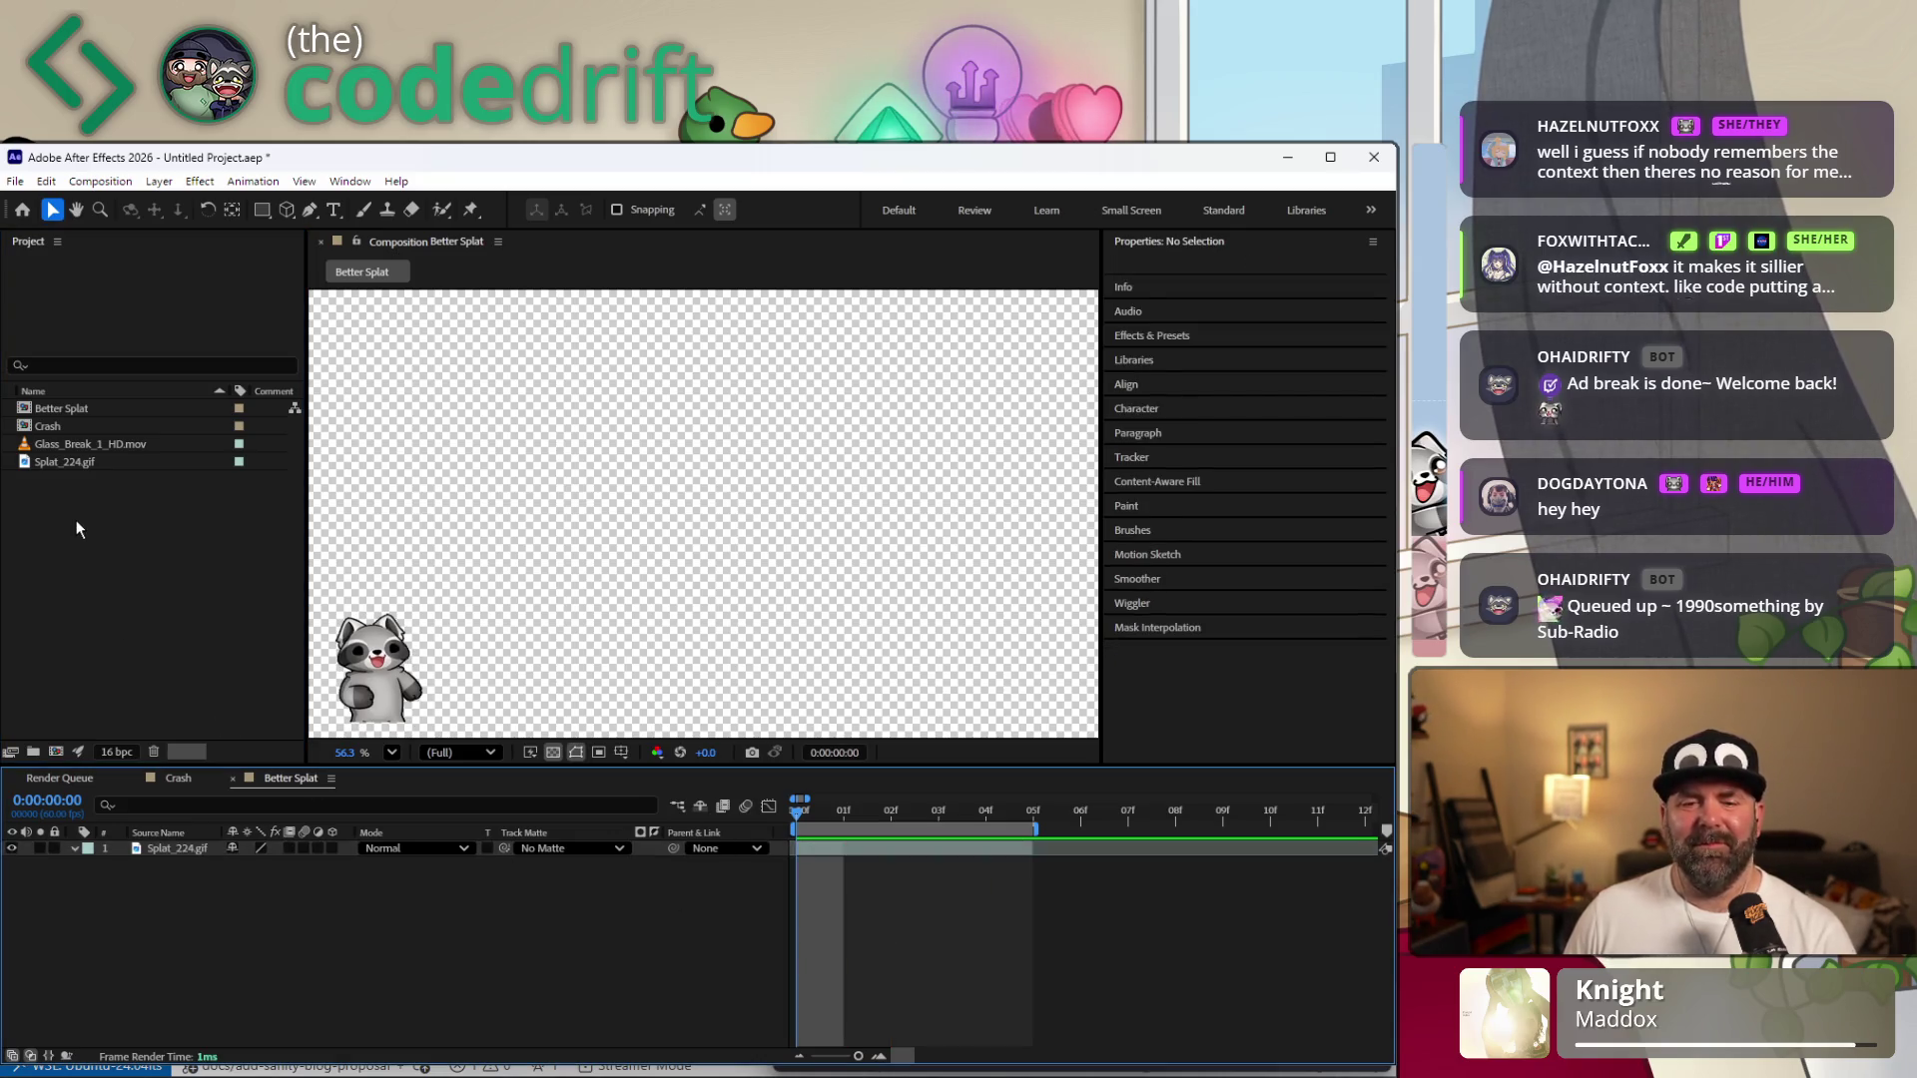
{"action": "left_click", "coordinate": [71, 410]}
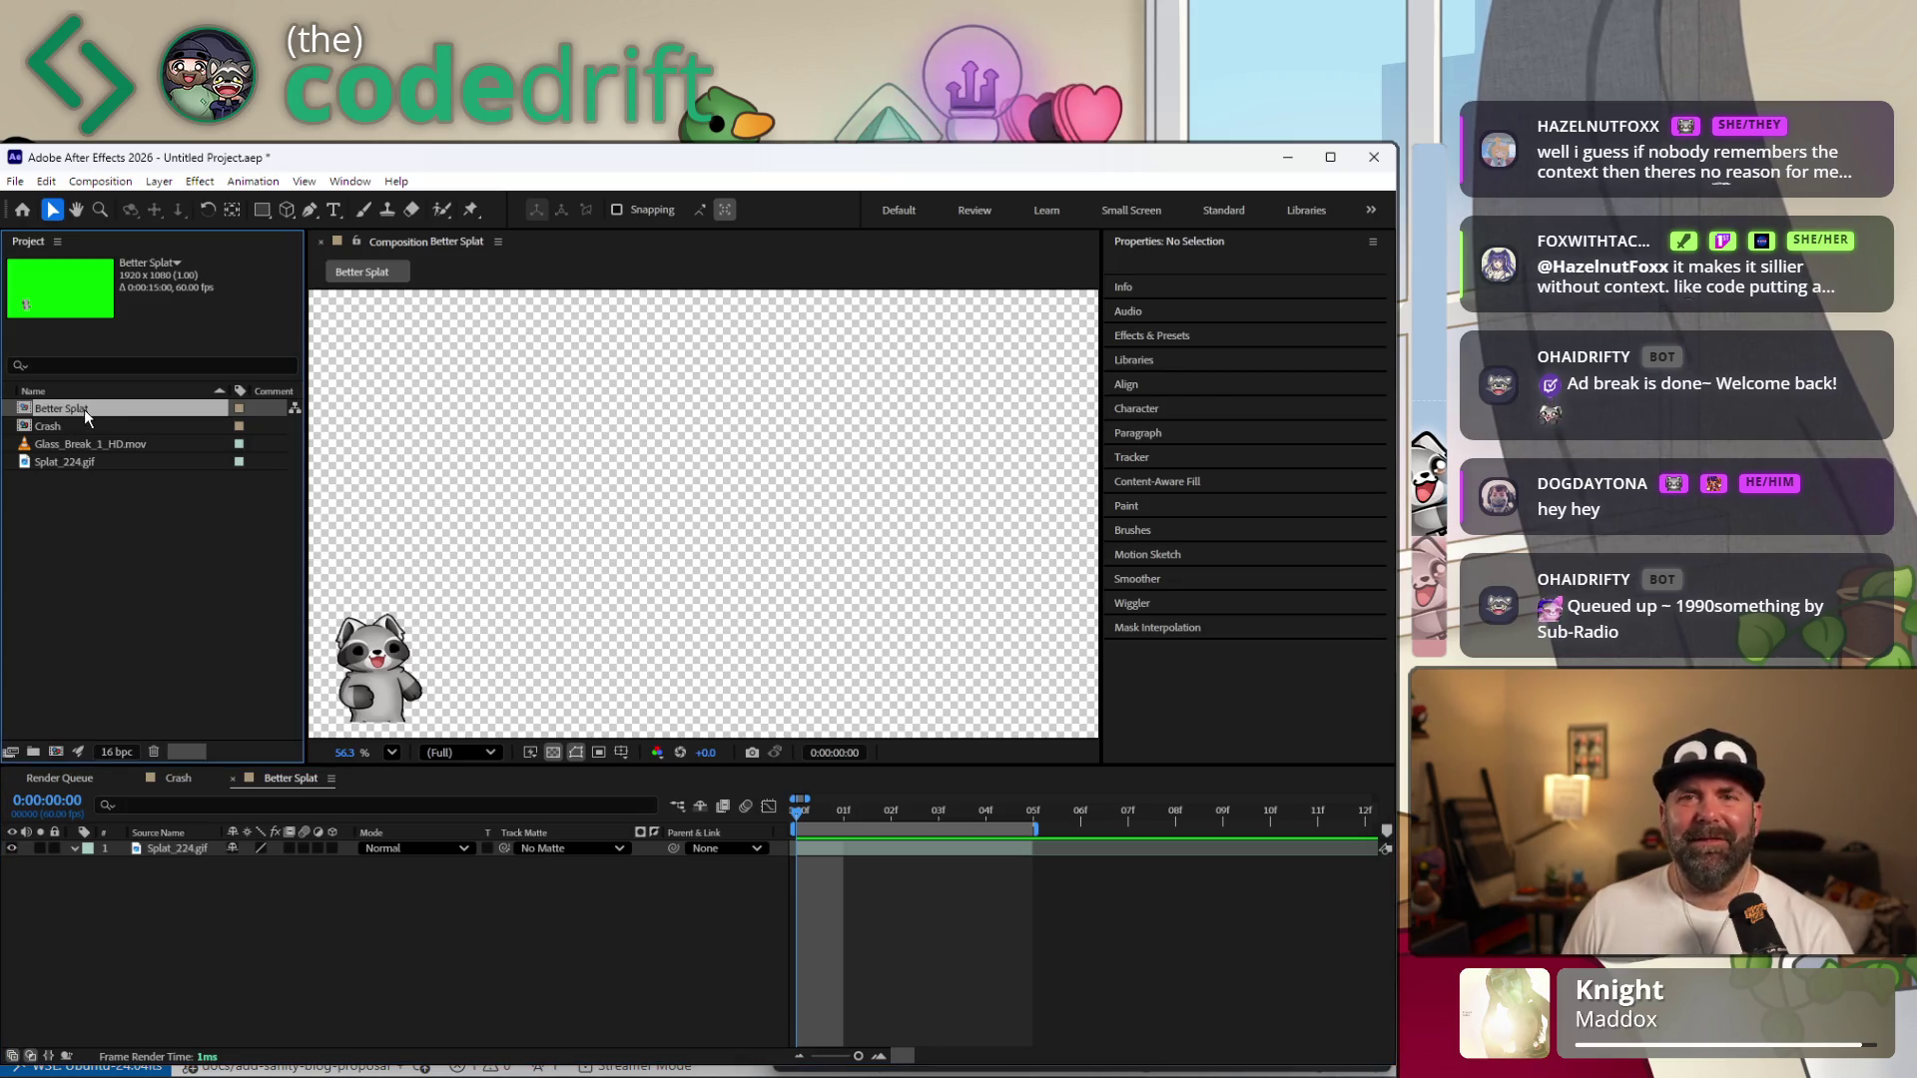
{"action": "right_click", "coordinate": [85, 409]}
{"action": "left_click", "coordinate": [164, 465]}
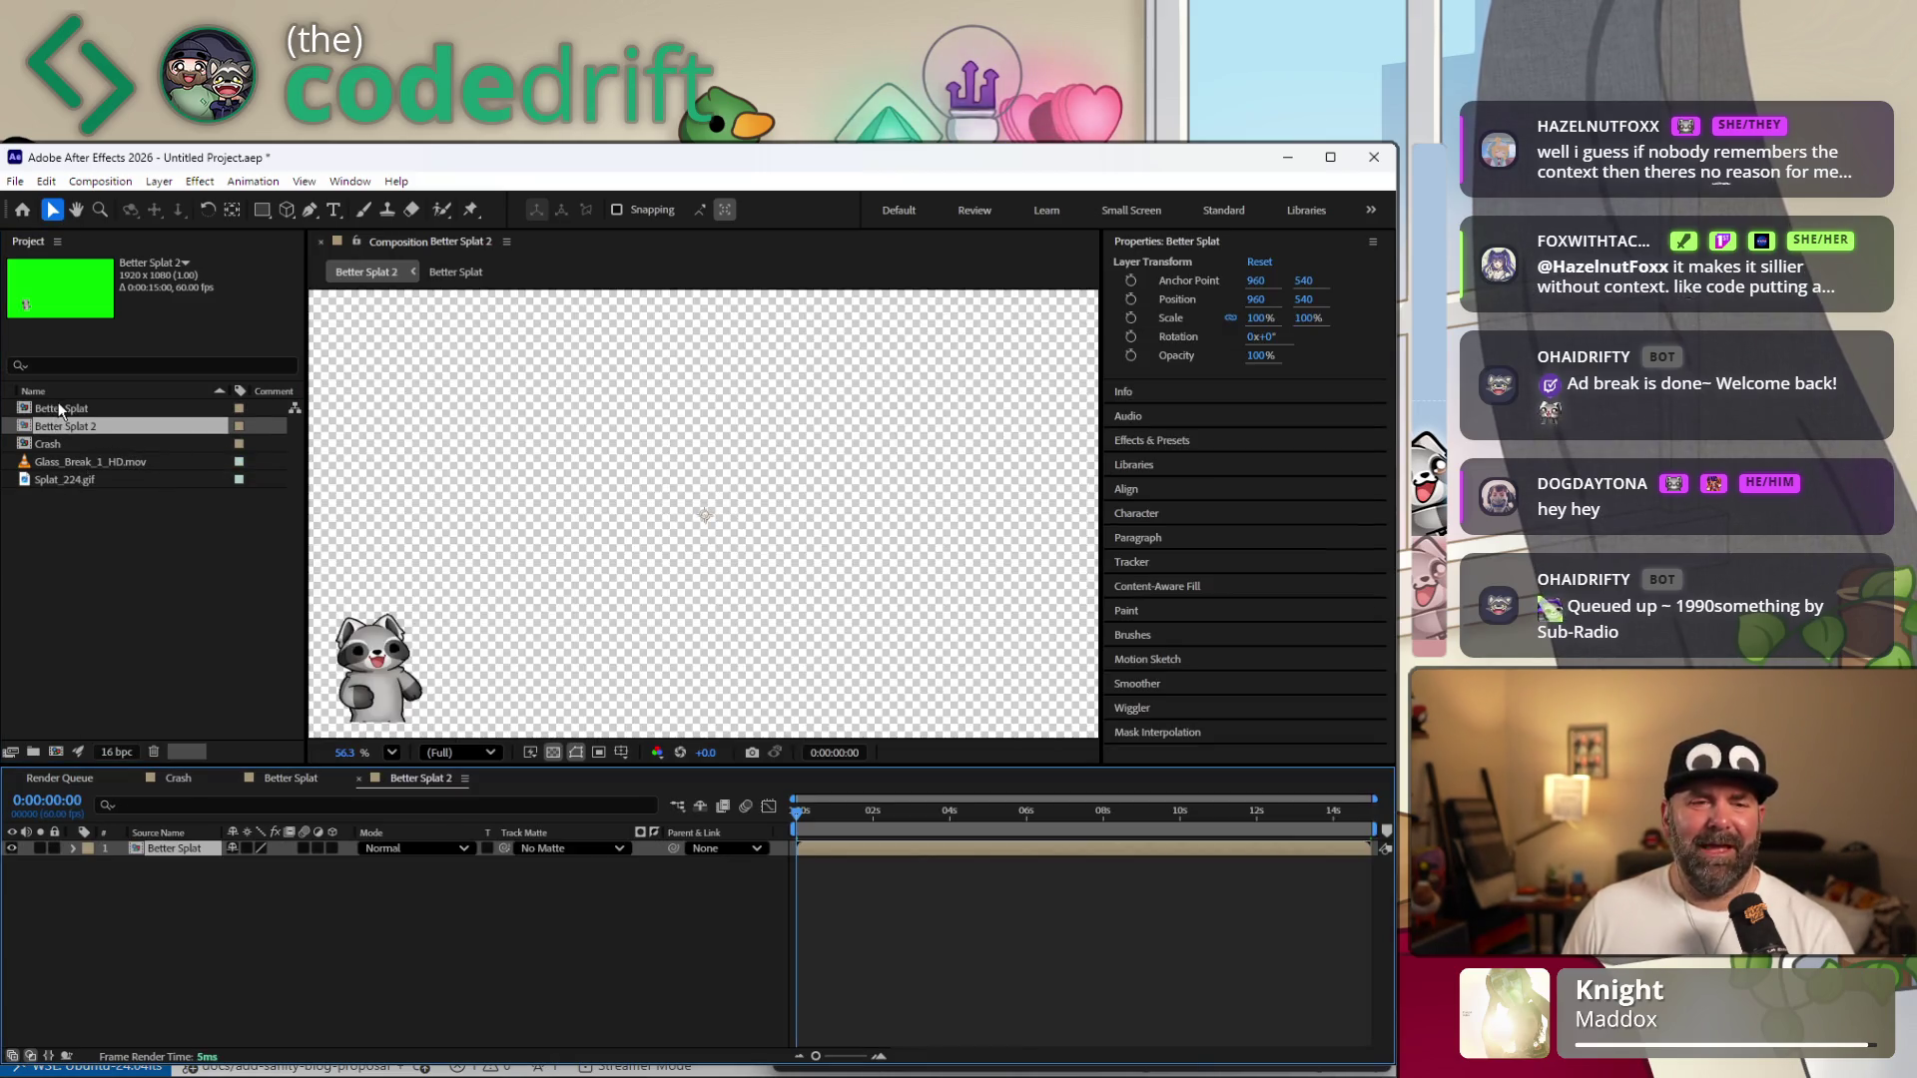
{"action": "right_click", "coordinate": [82, 430]}
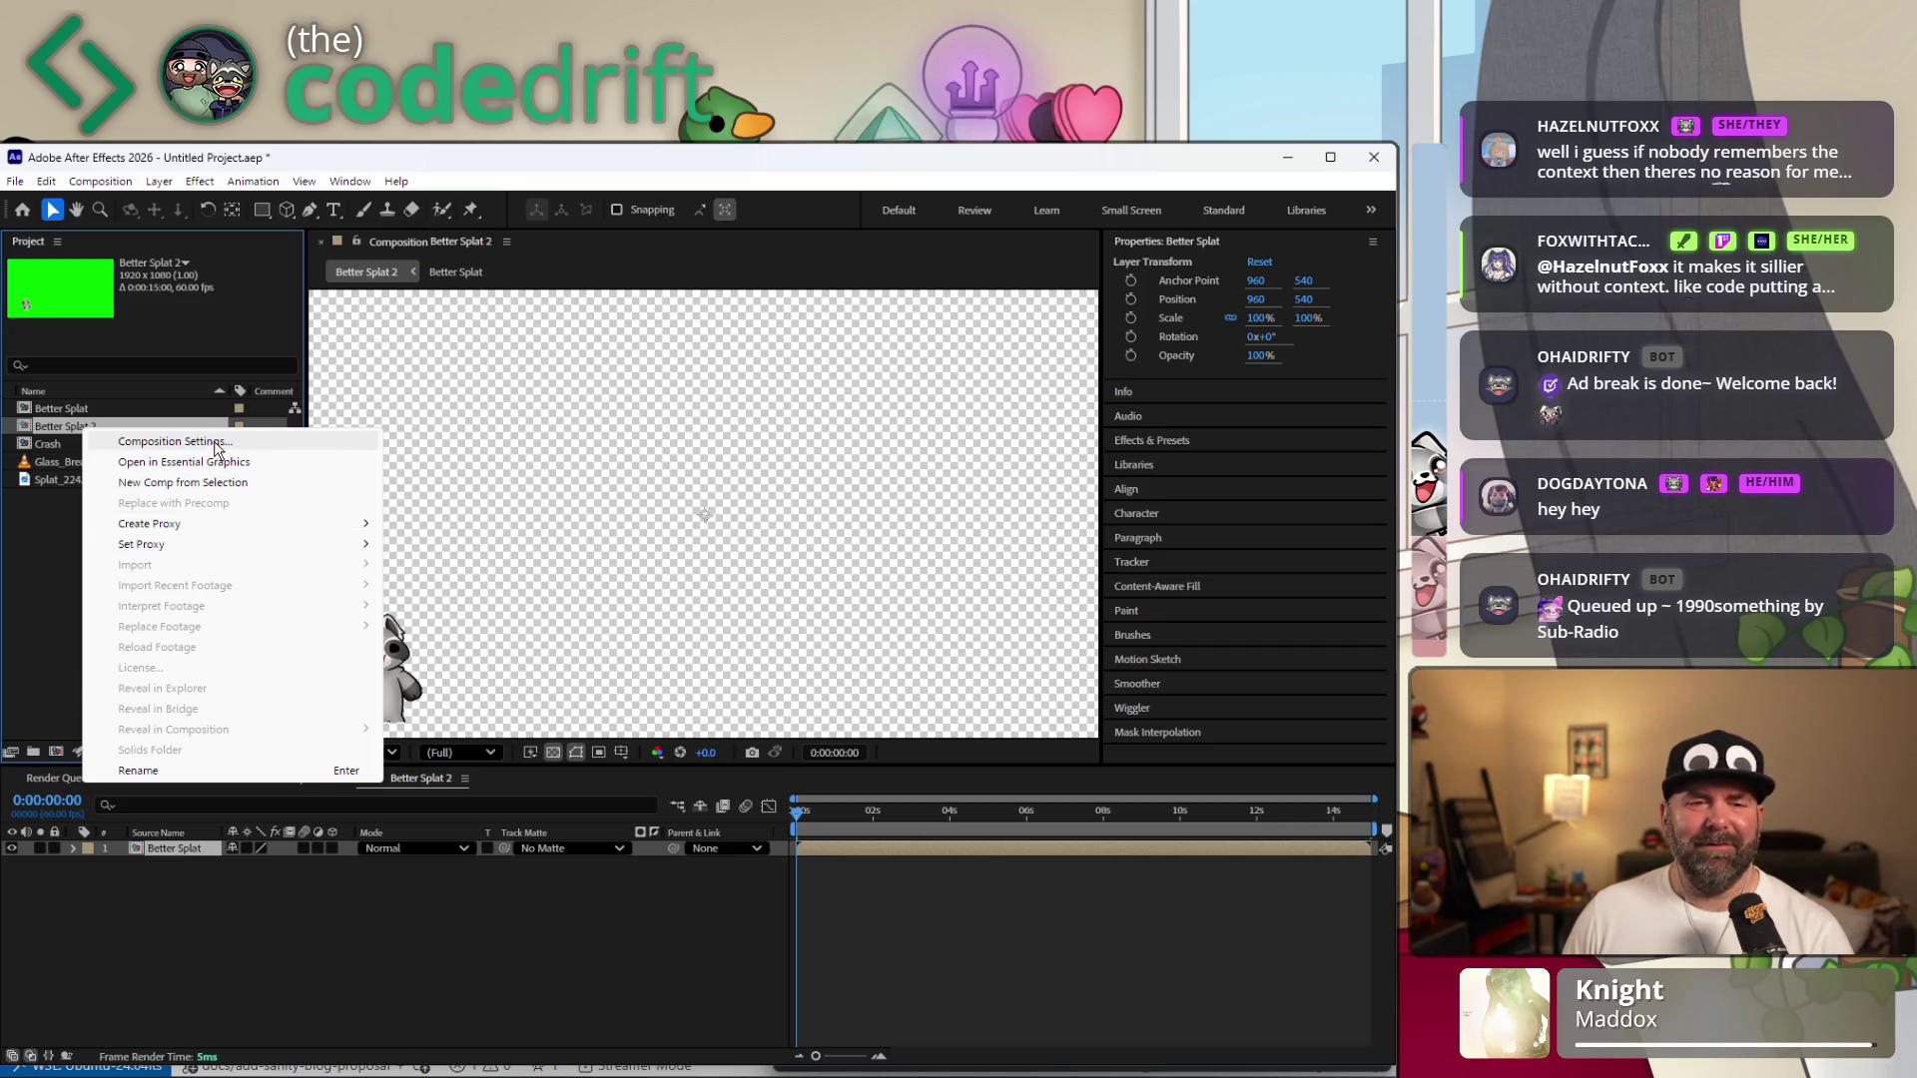
Rename the Better Splat 2 comp to 'Better Better Splat v2 final final' via Composition Settings.
{"action": "left_click", "coordinate": [207, 450]}
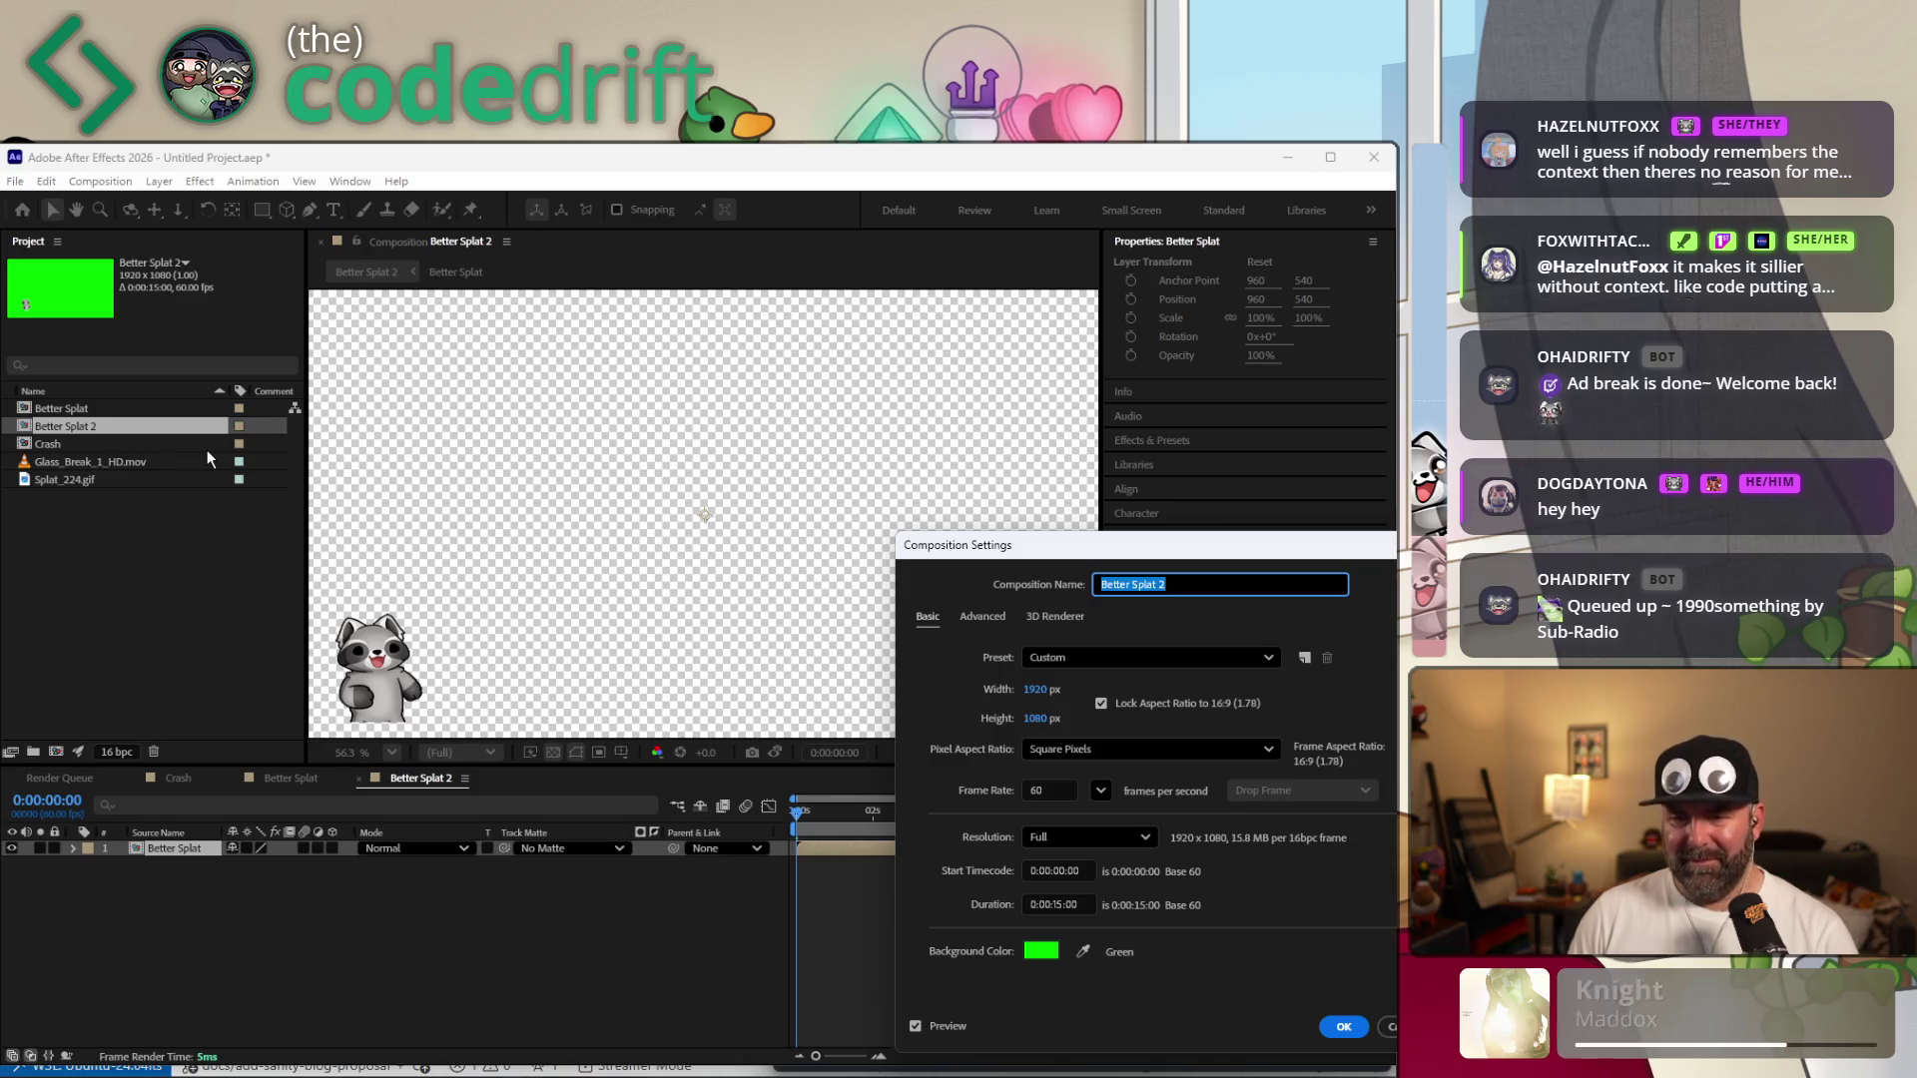
{"action": "key", "text": "End"}
{"action": "key", "text": "BackSpace"}
{"action": "key", "text": "BackSpace"}
{"action": "key", "text": "BackSpace"}
{"action": "key", "text": "BackSpace"}
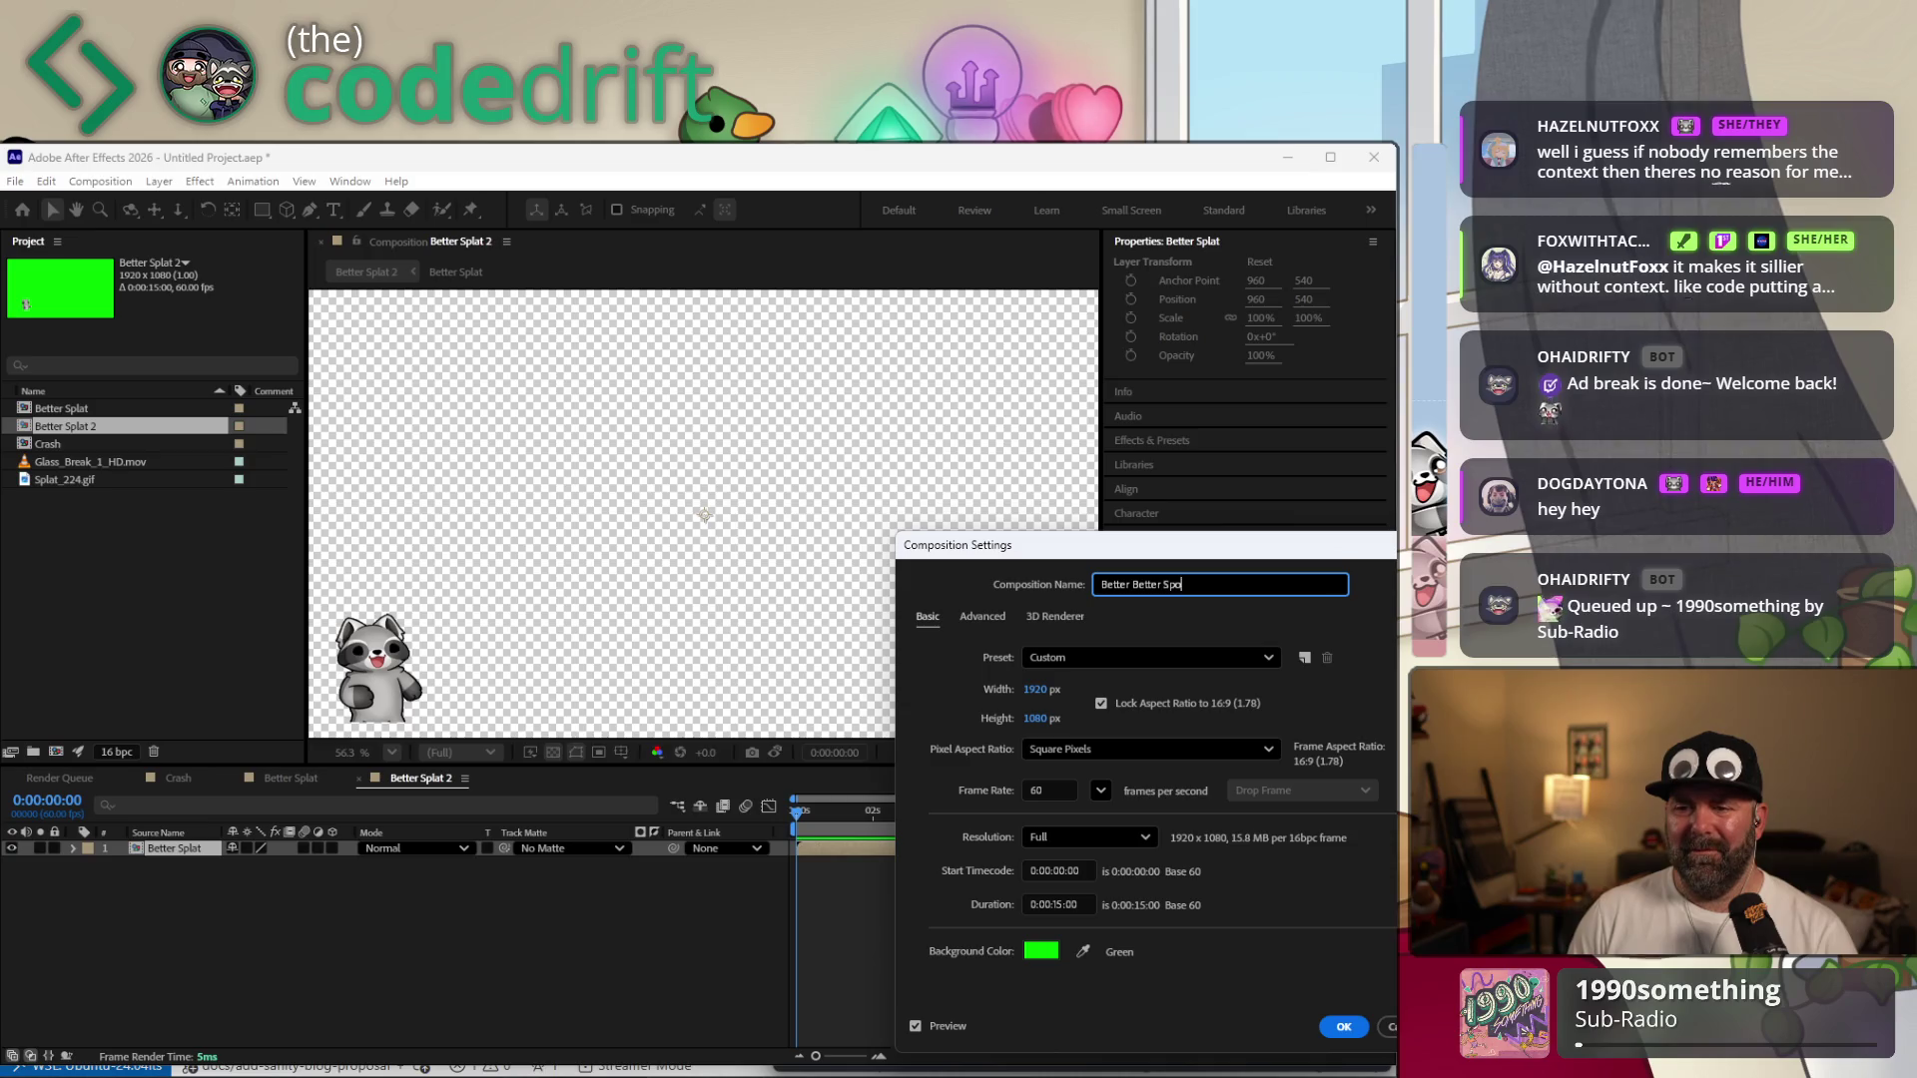
{"action": "key", "text": "BackSpace"}
{"action": "key", "text": "BackSpace"}
{"action": "type", "text": "lat v2 final final"}
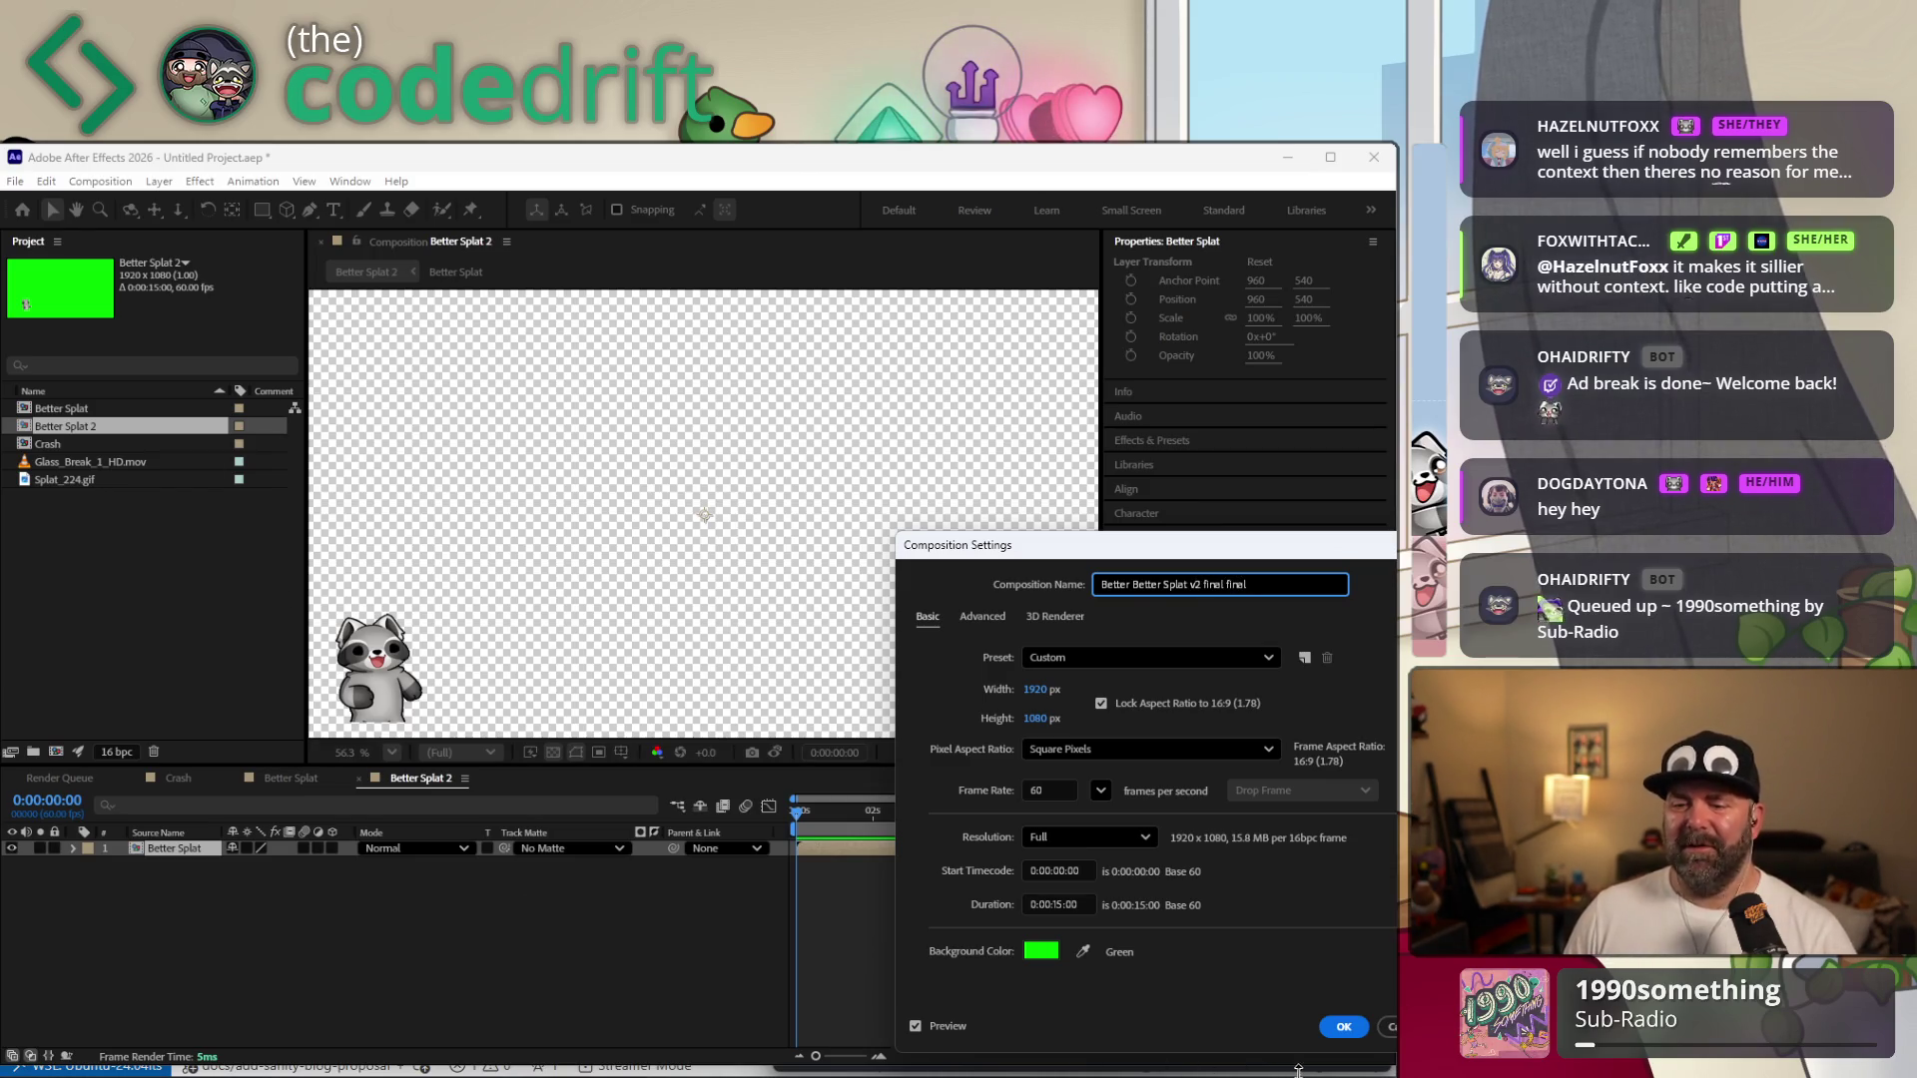
{"action": "left_click", "coordinate": [1342, 1027]}
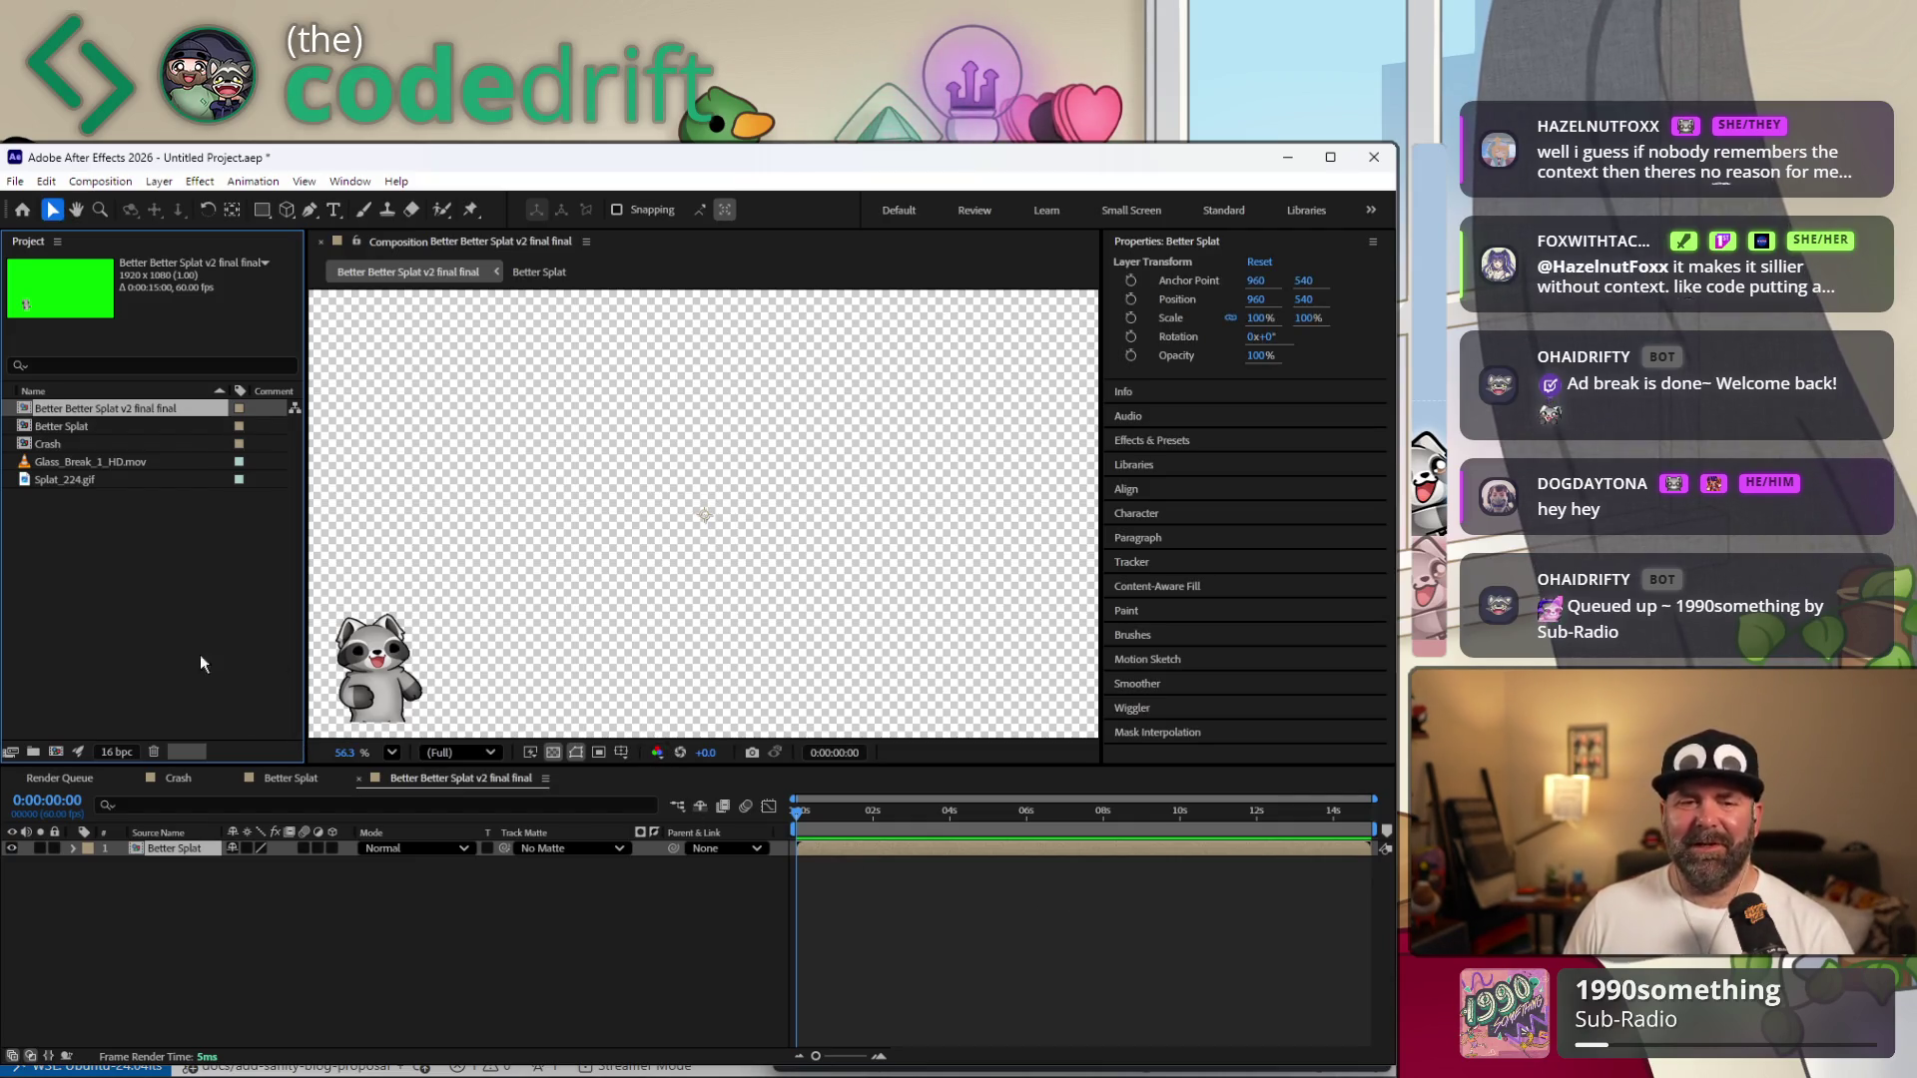
{"action": "right_click", "coordinate": [122, 418]}
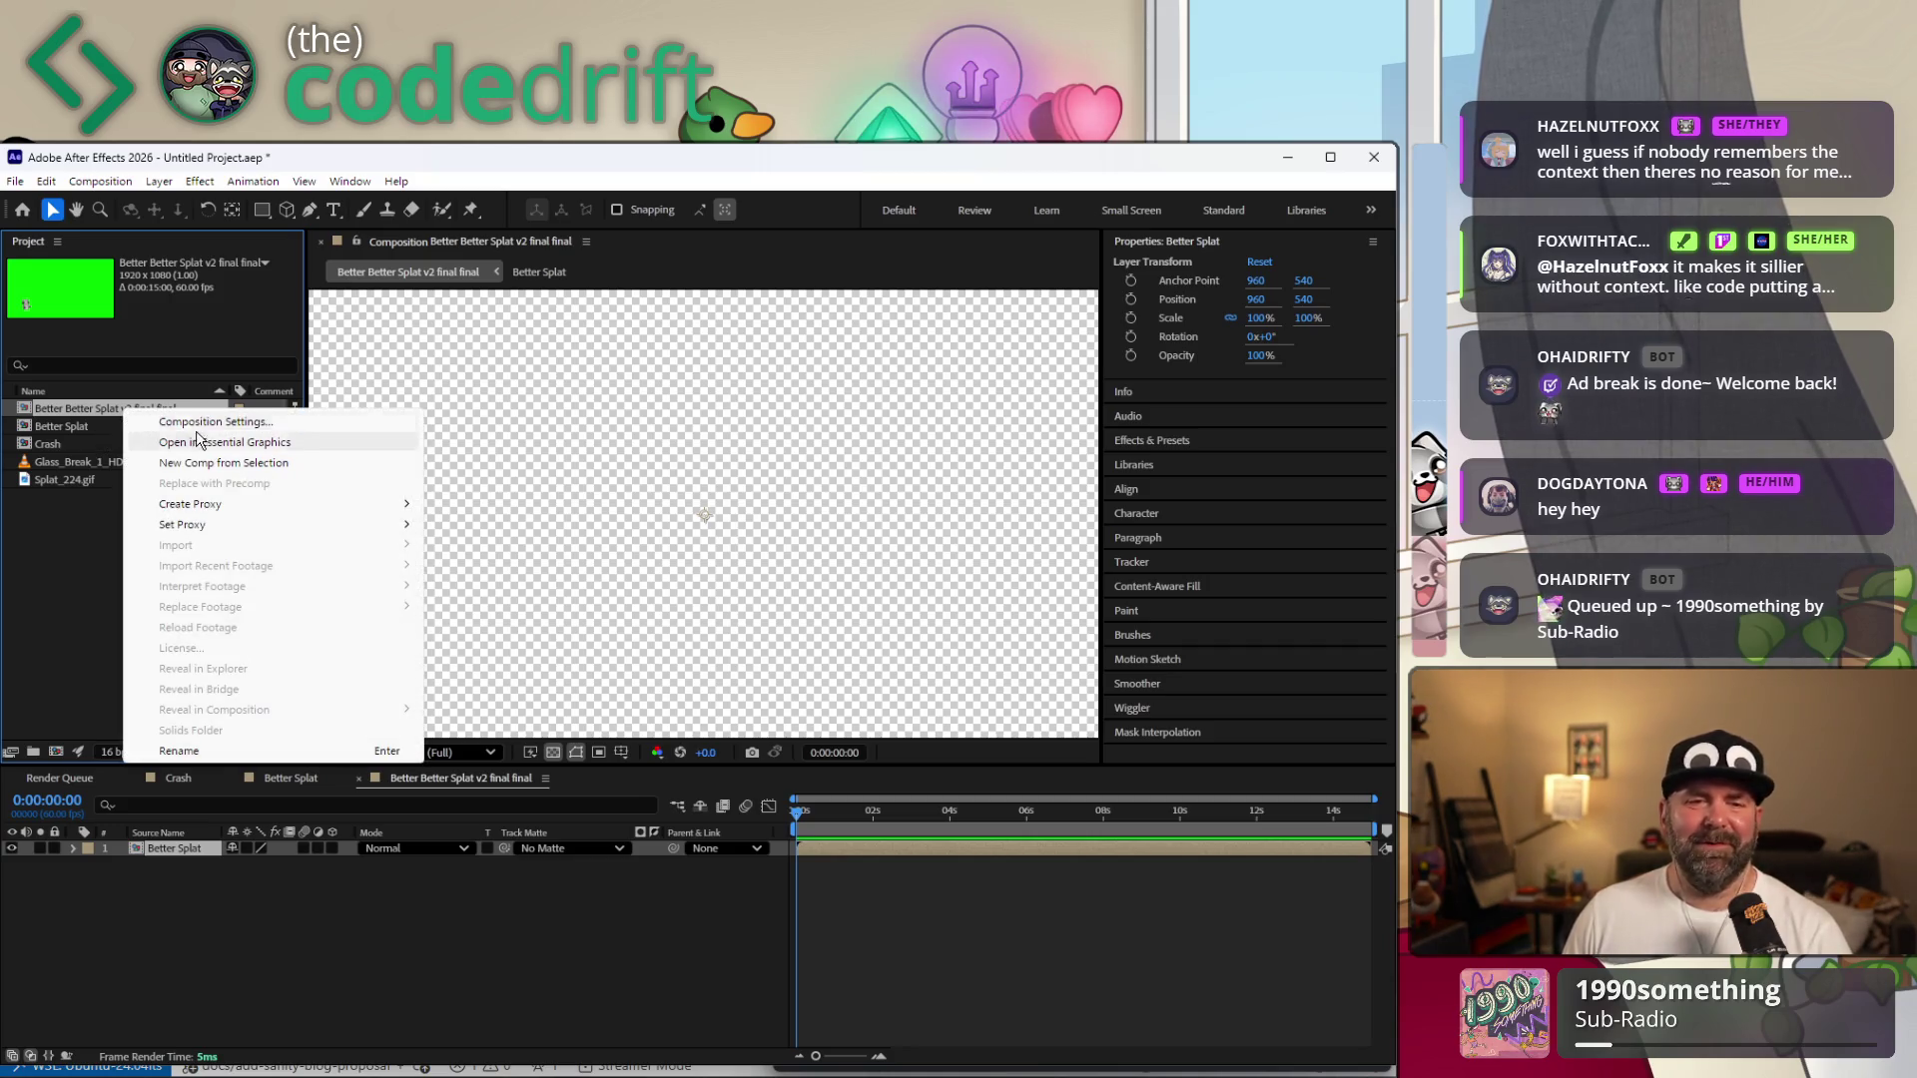
{"action": "left_click", "coordinate": [227, 417]}
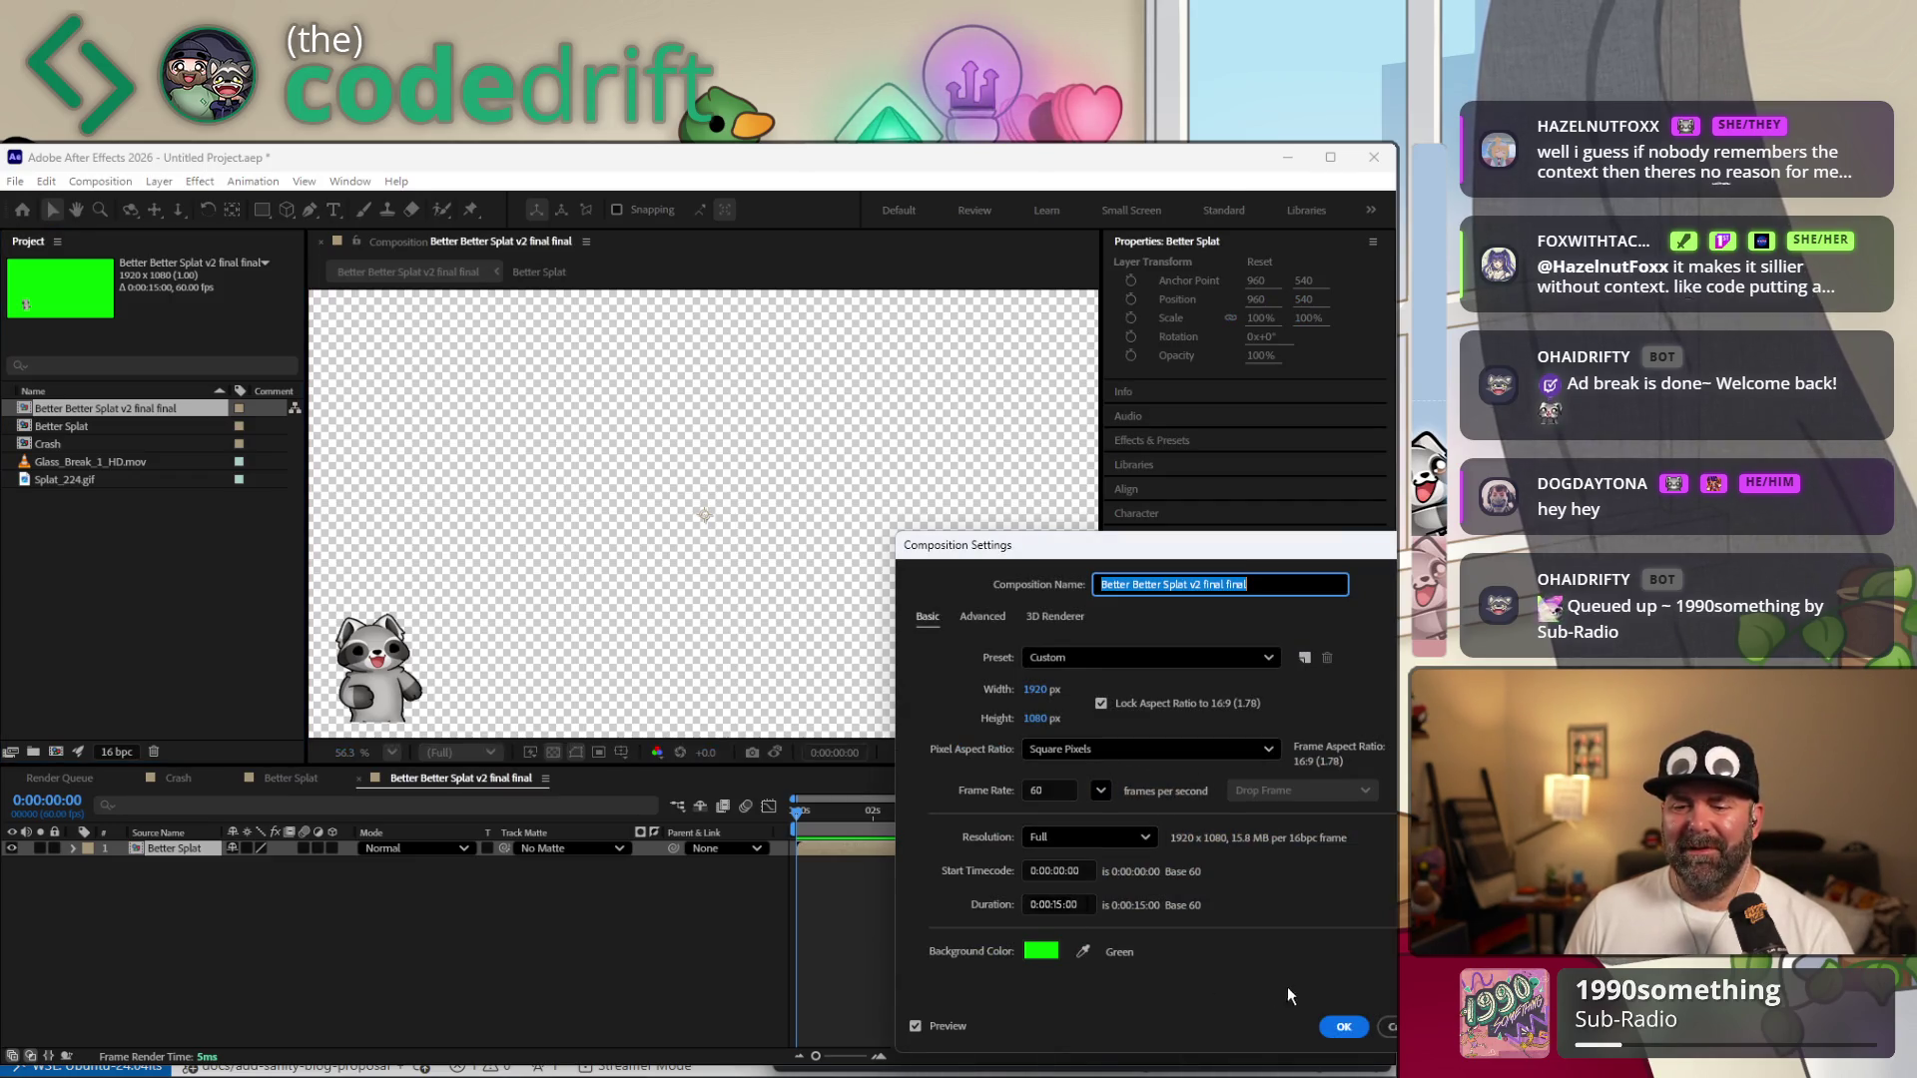
{"action": "left_click", "coordinate": [1341, 1026]}
{"action": "left_click_drag", "start_coordinate": [840, 814], "coordinate": [789, 817]}
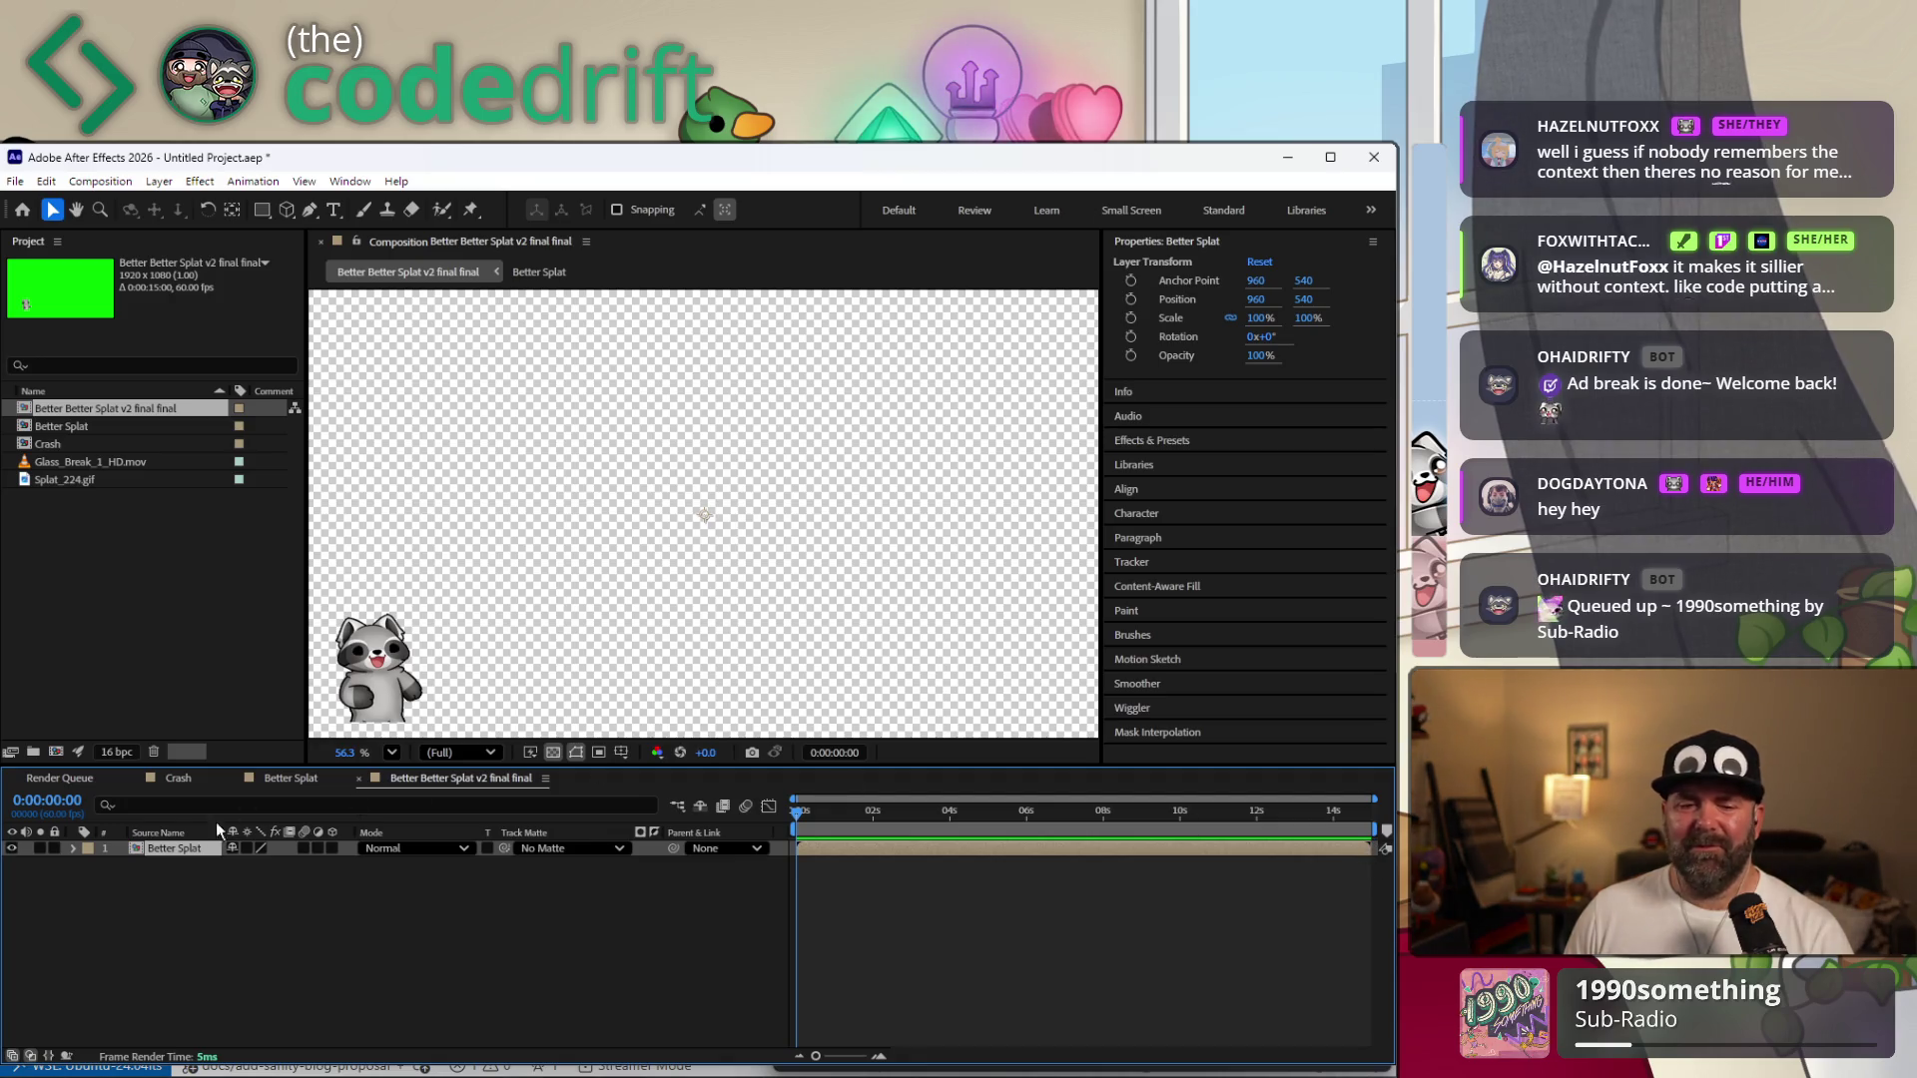
{"action": "left_click", "coordinate": [97, 429]}
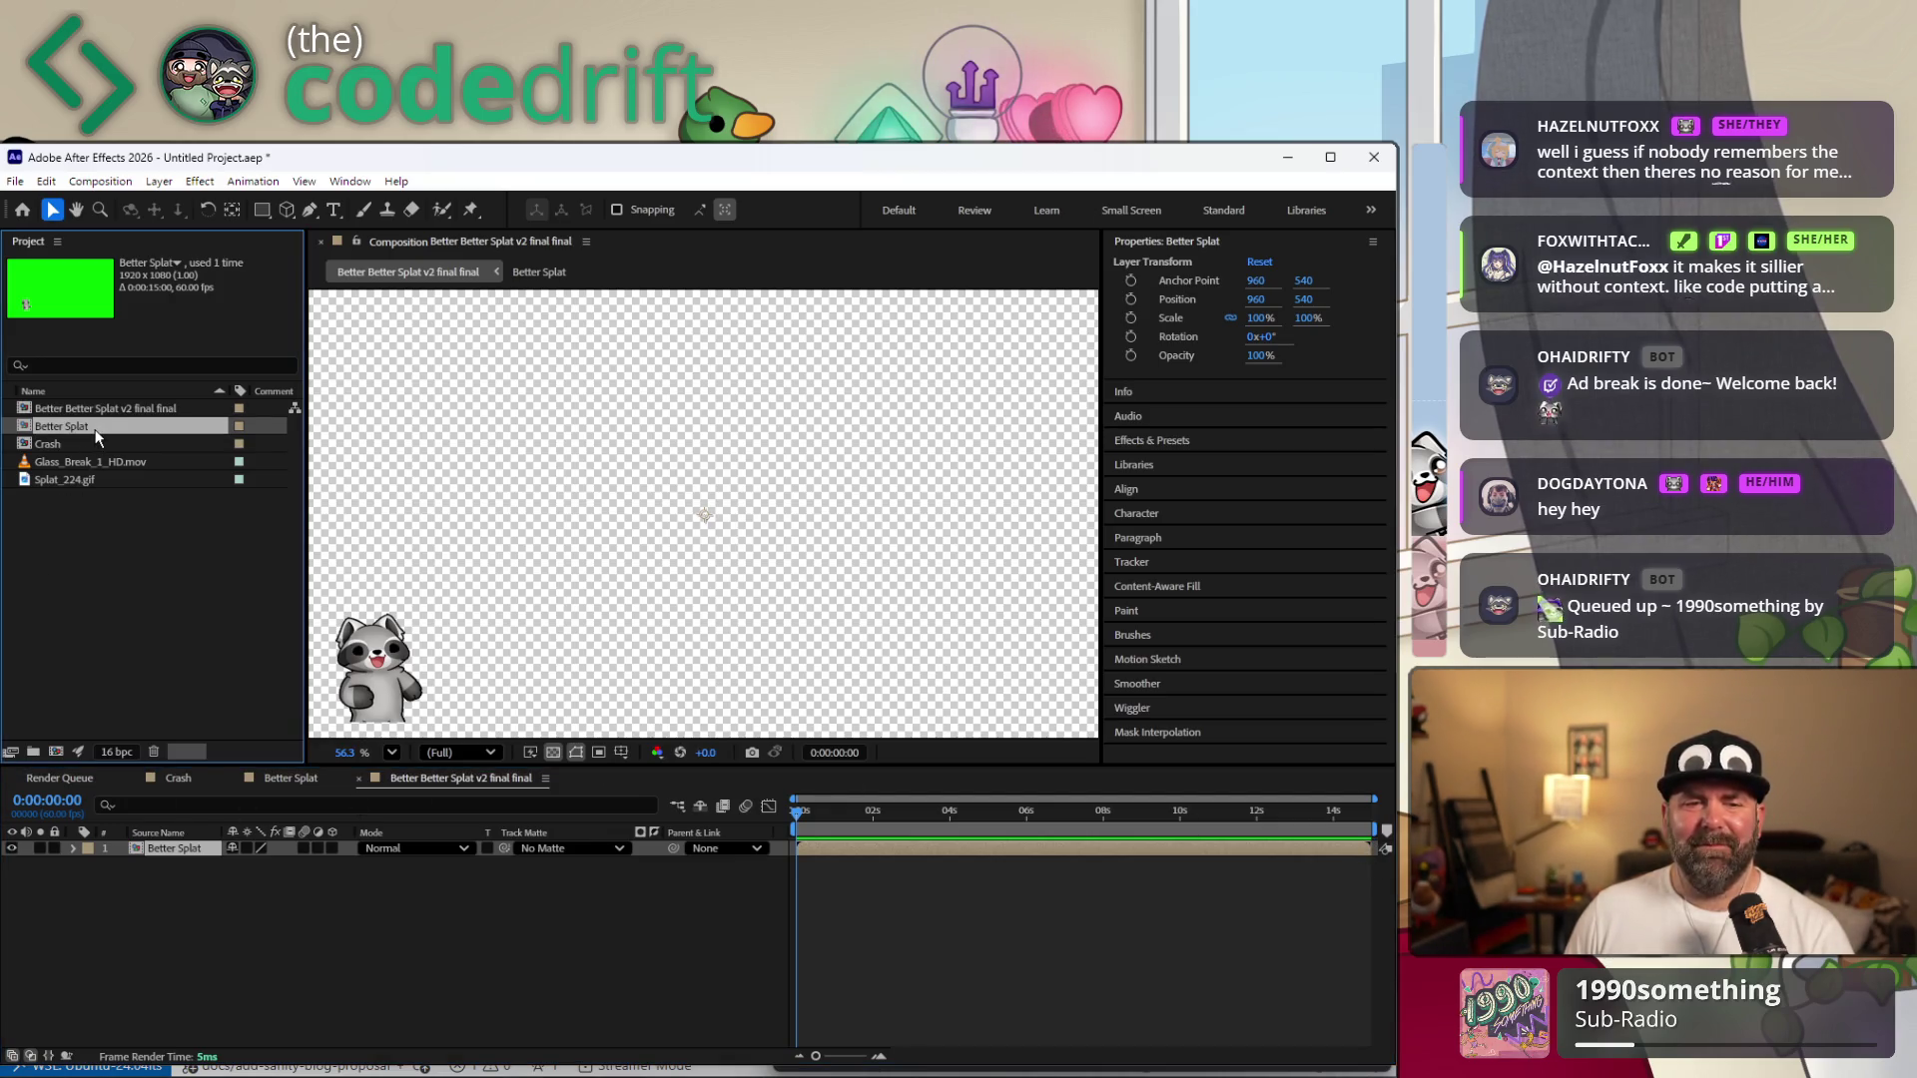
Set Better Splat's composition duration to 0:00:00:05 in Composition Settings.
{"action": "double_click", "coordinate": [95, 430]}
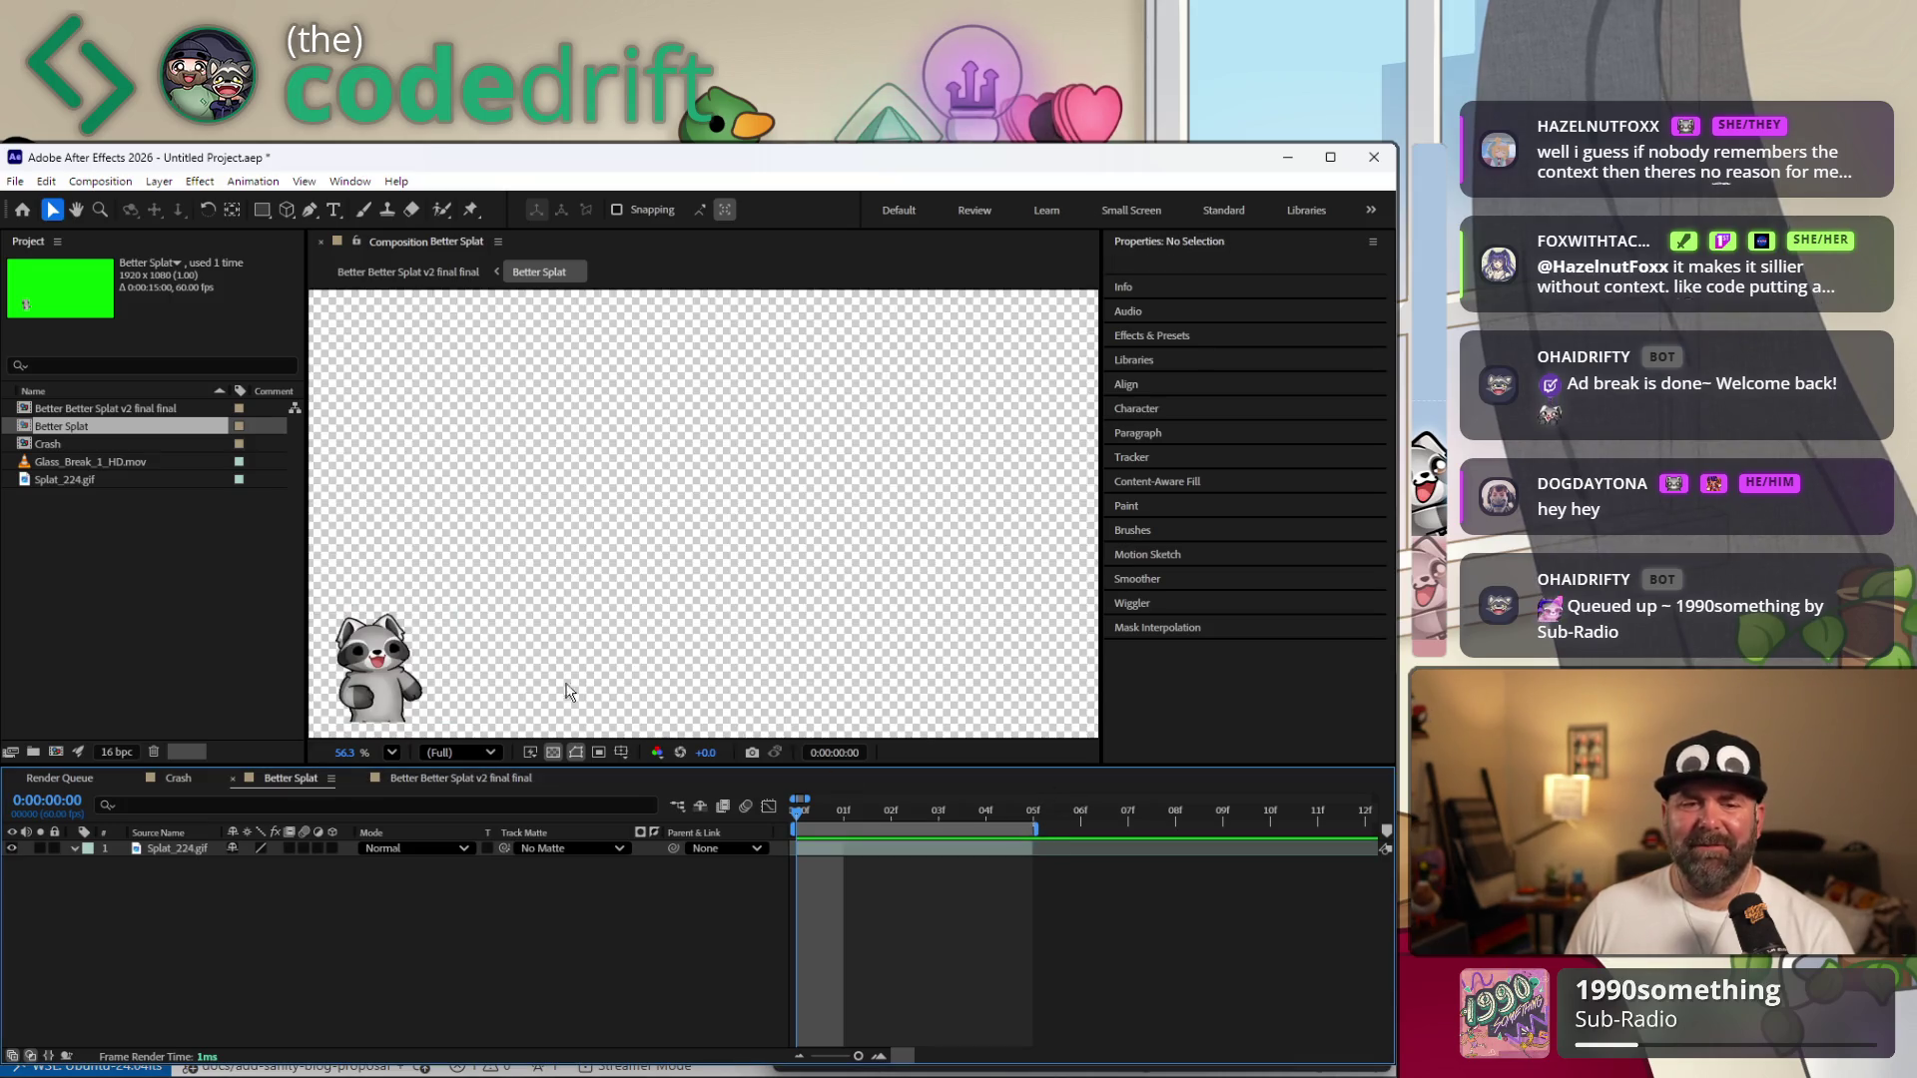
{"action": "right_click", "coordinate": [81, 430]}
{"action": "left_click", "coordinate": [176, 440]}
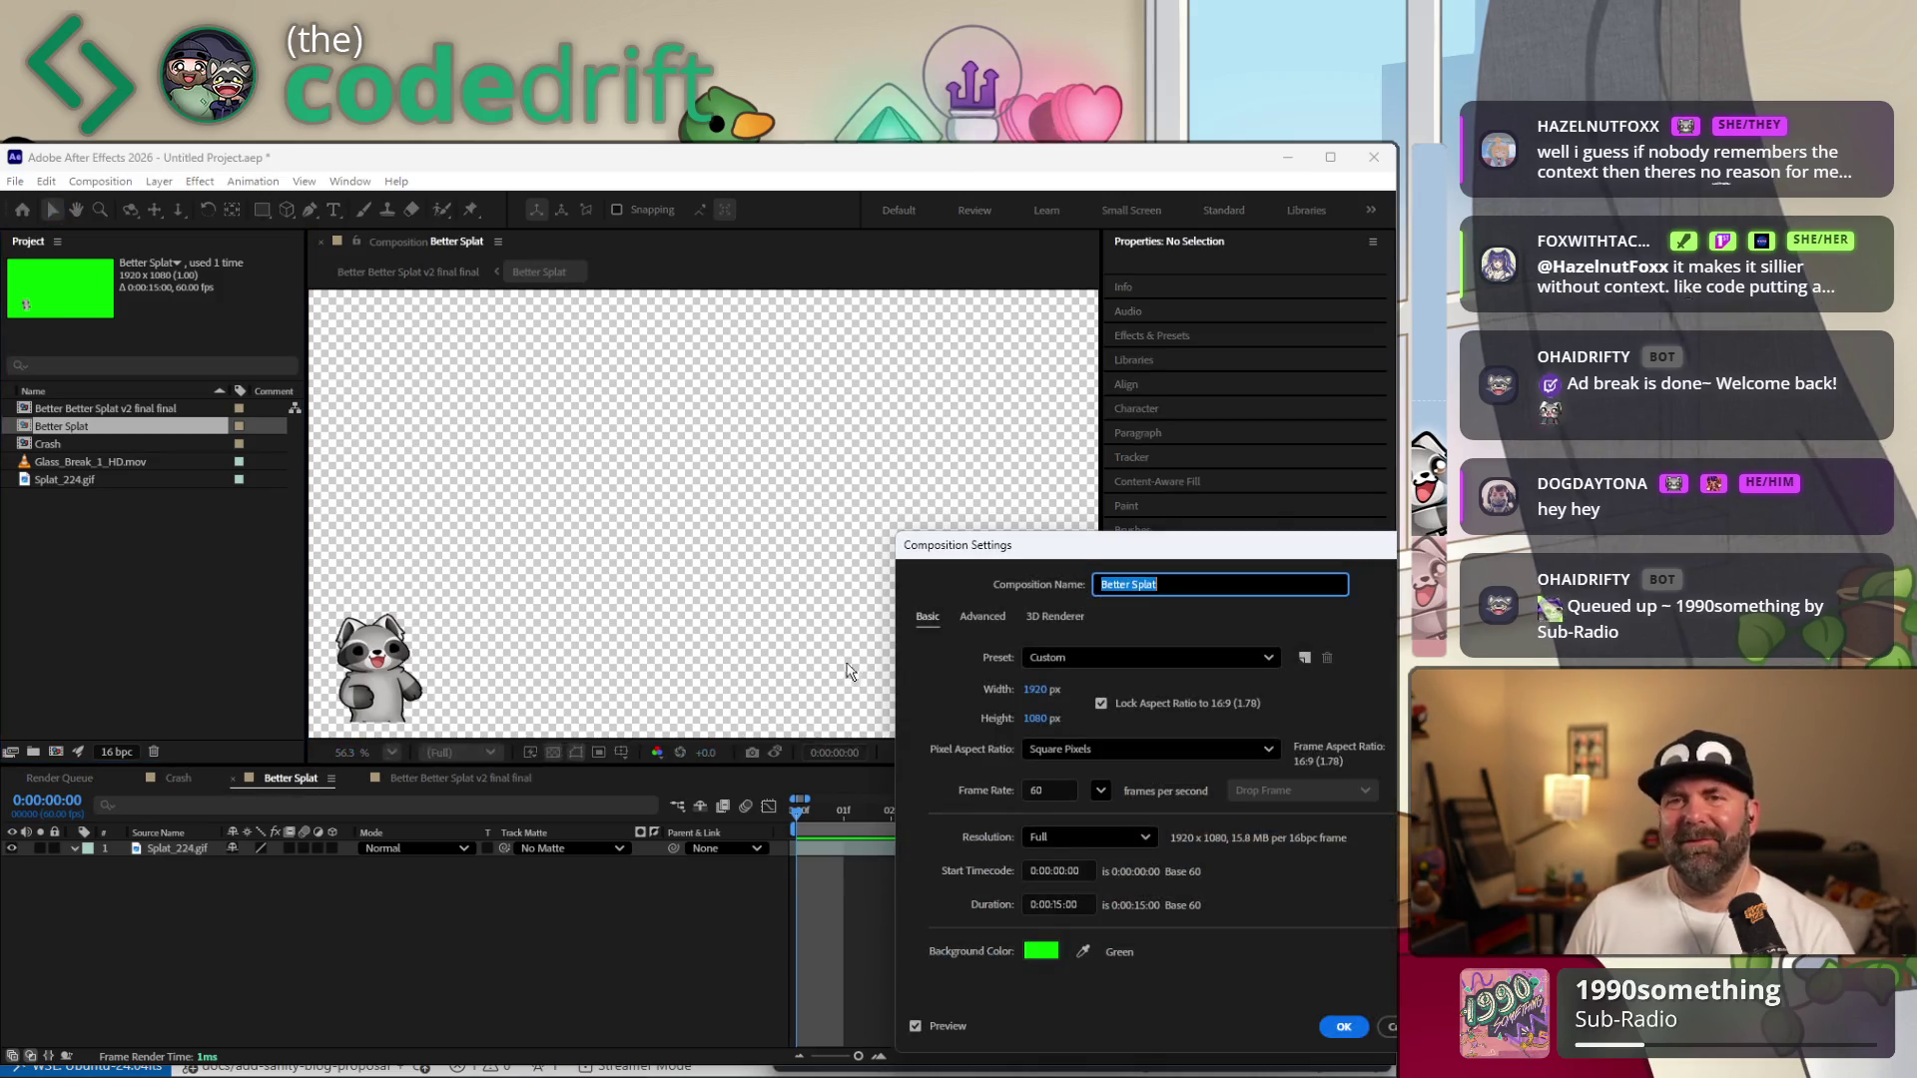
{"action": "left_click", "coordinate": [1064, 904]}
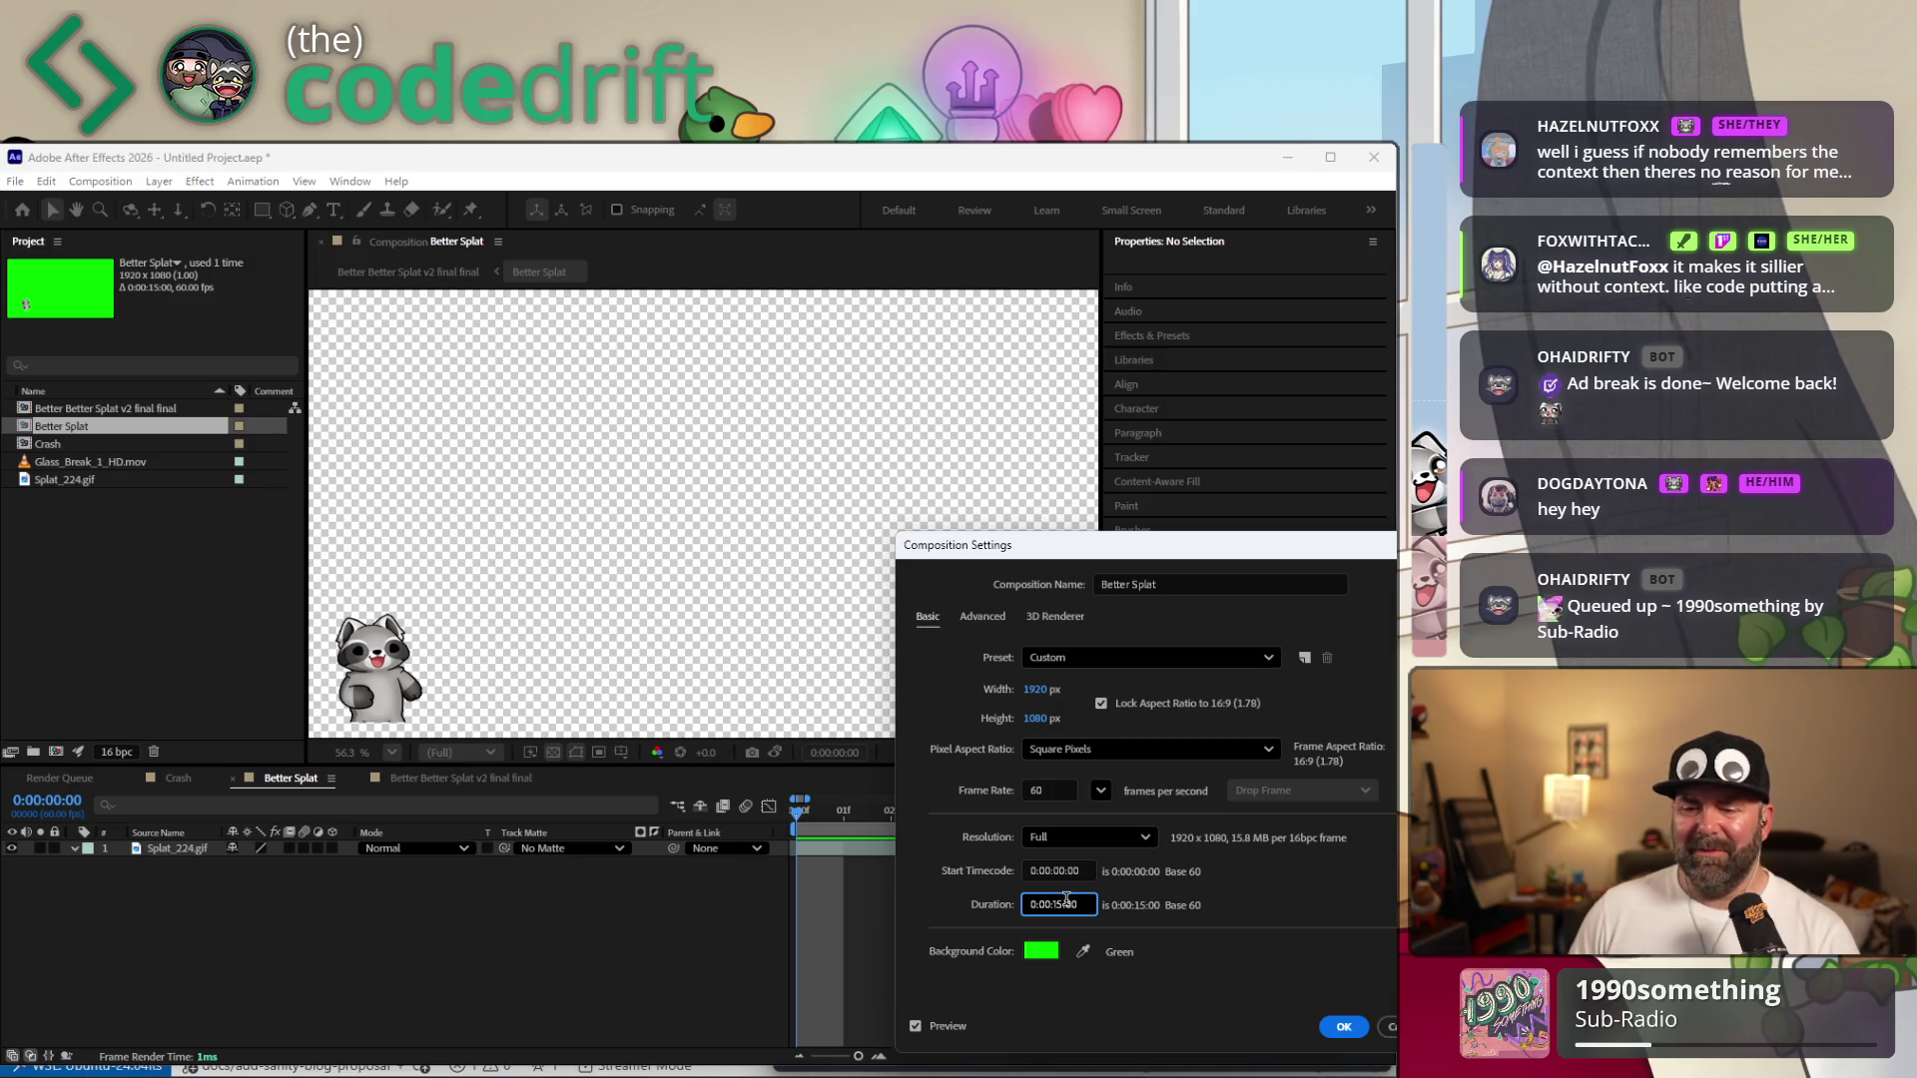
{"action": "type", "text": "00"}
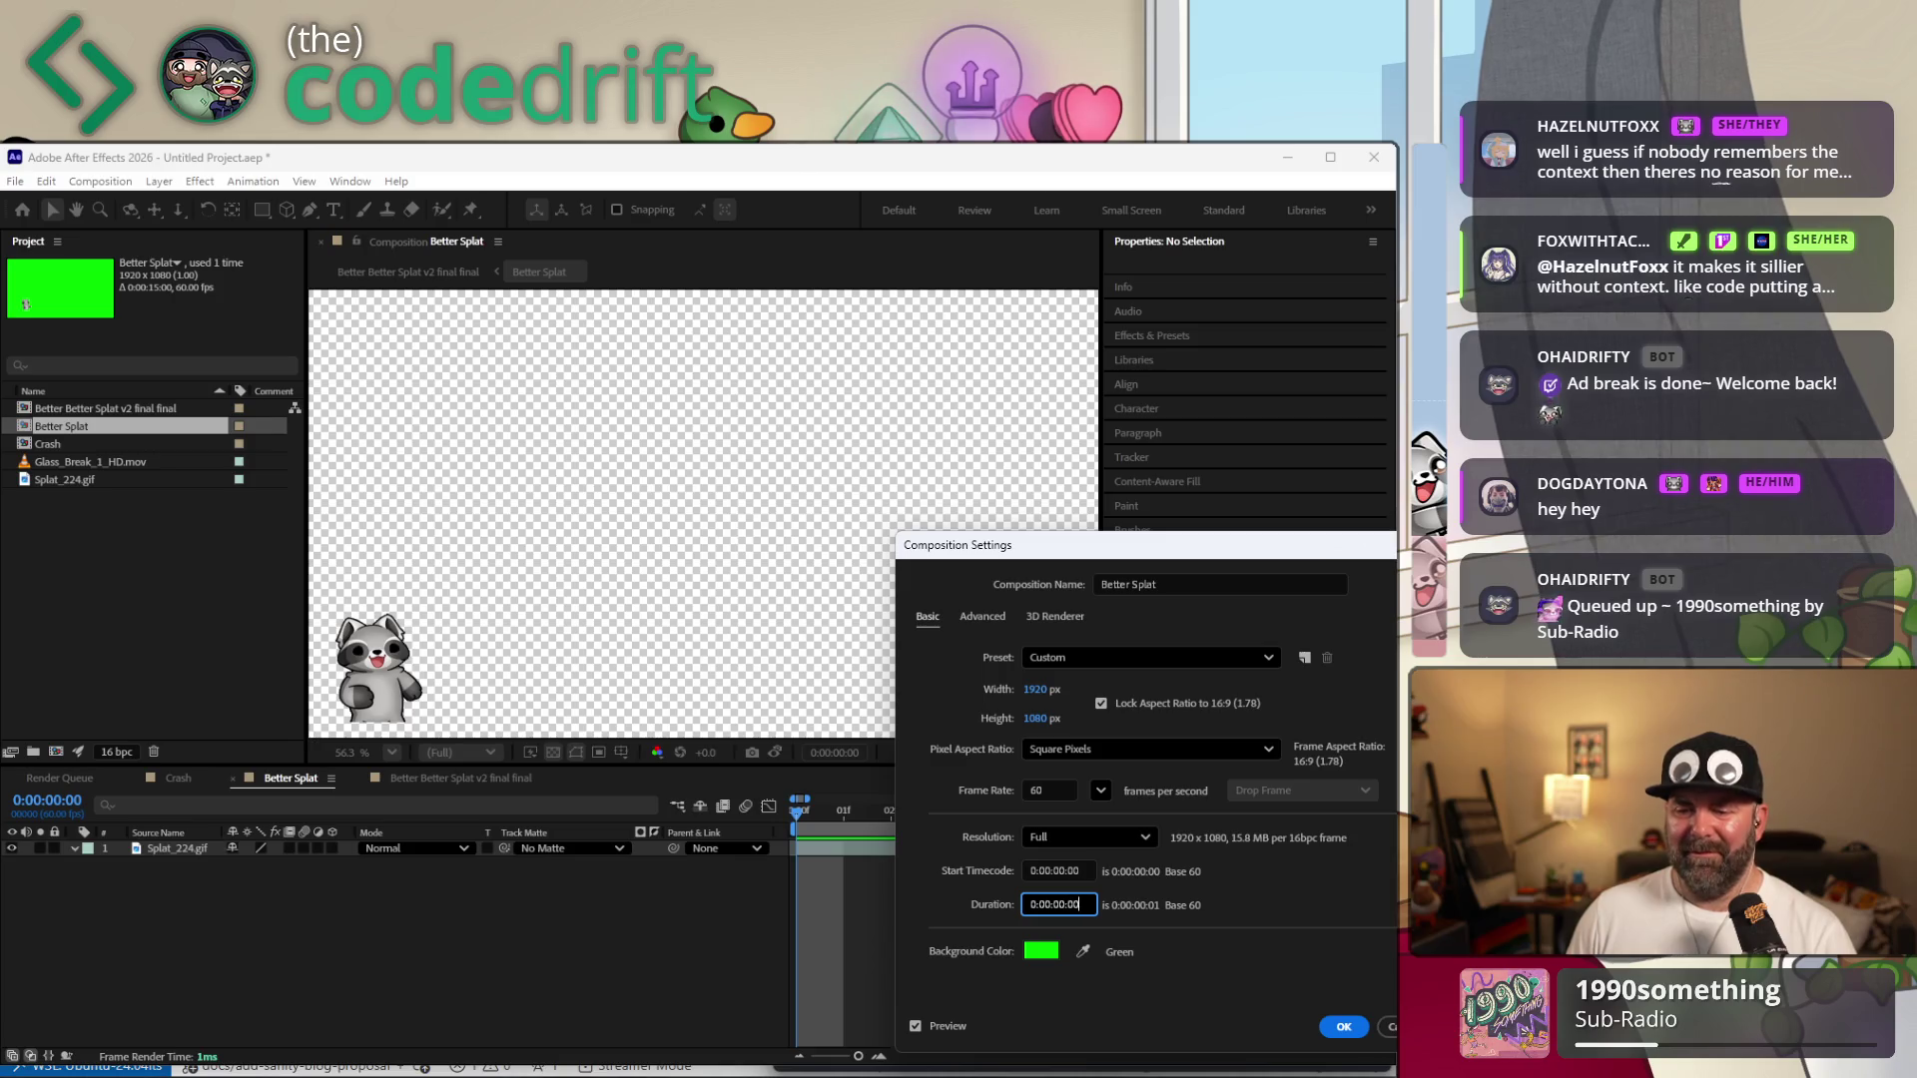
{"action": "key", "text": "BackSpace"}
{"action": "type", "text": "5"}
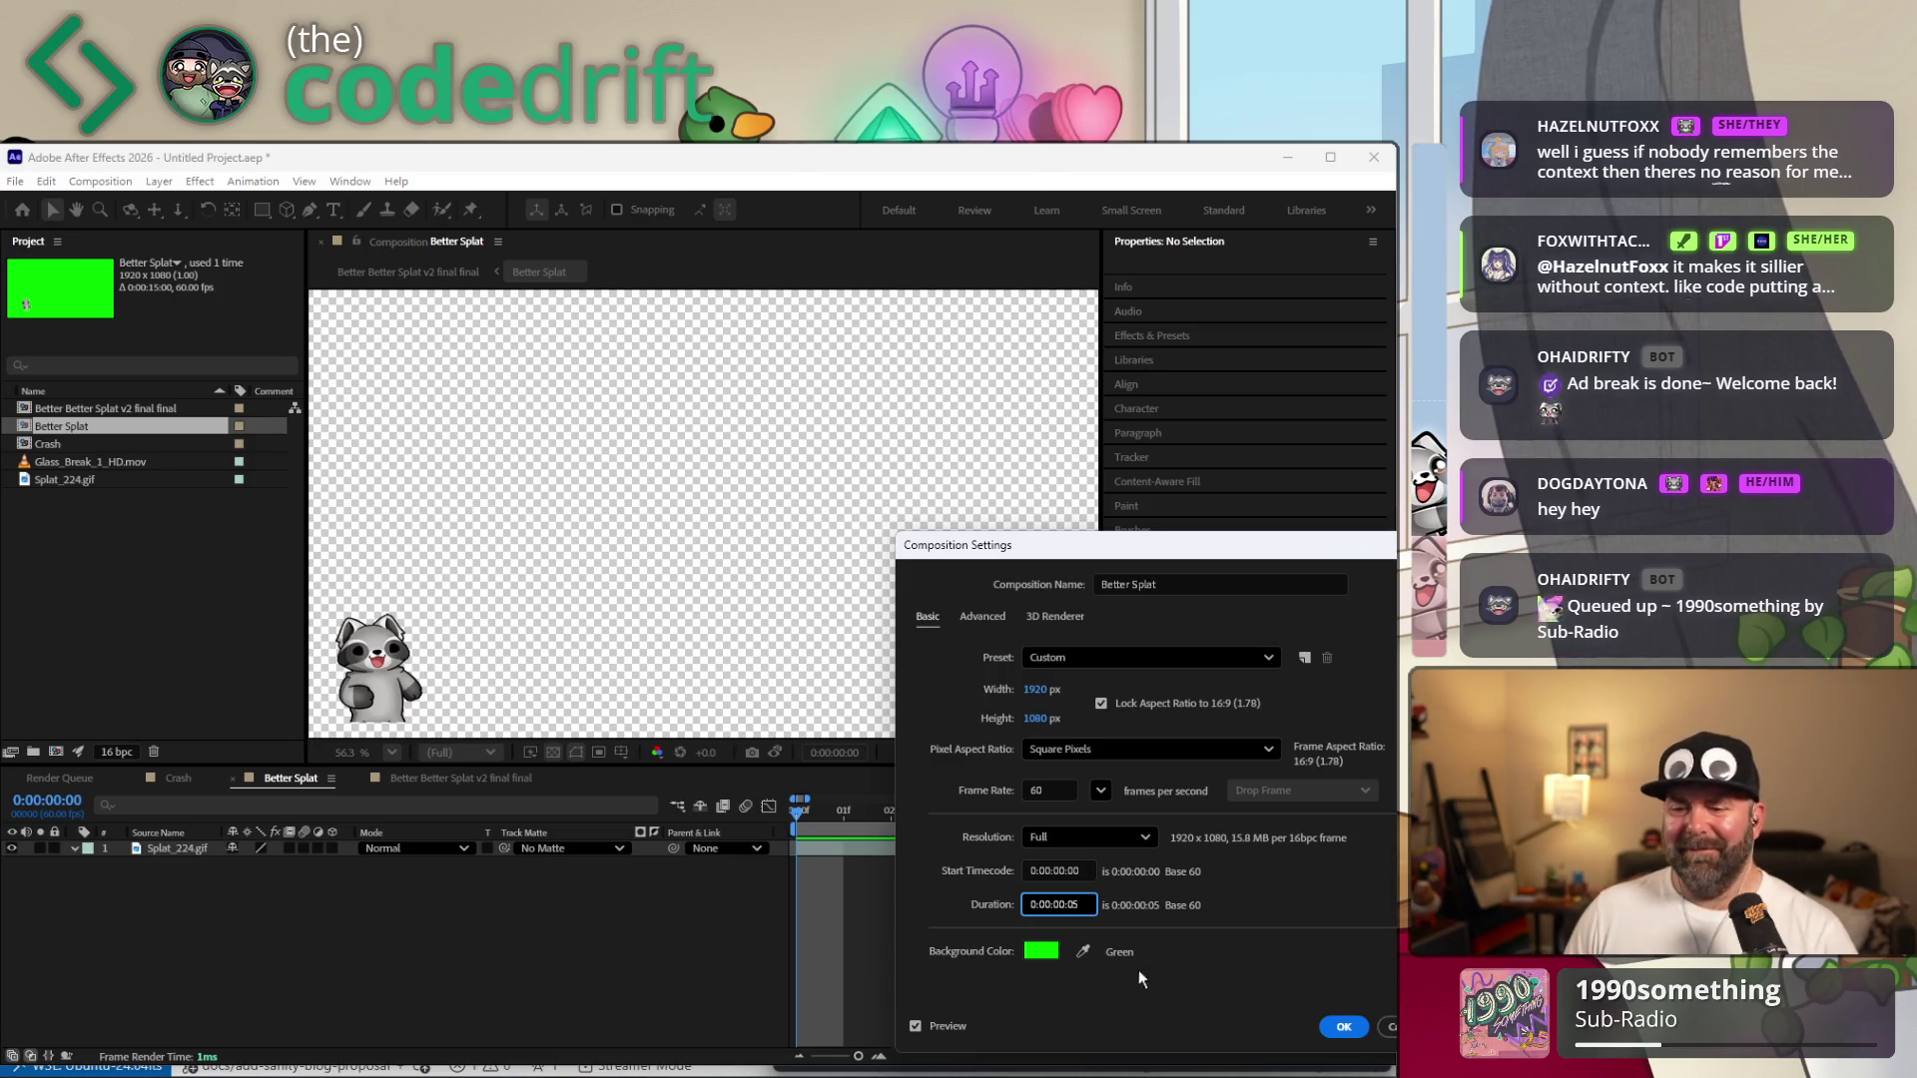
{"action": "left_click", "coordinate": [1347, 1027]}
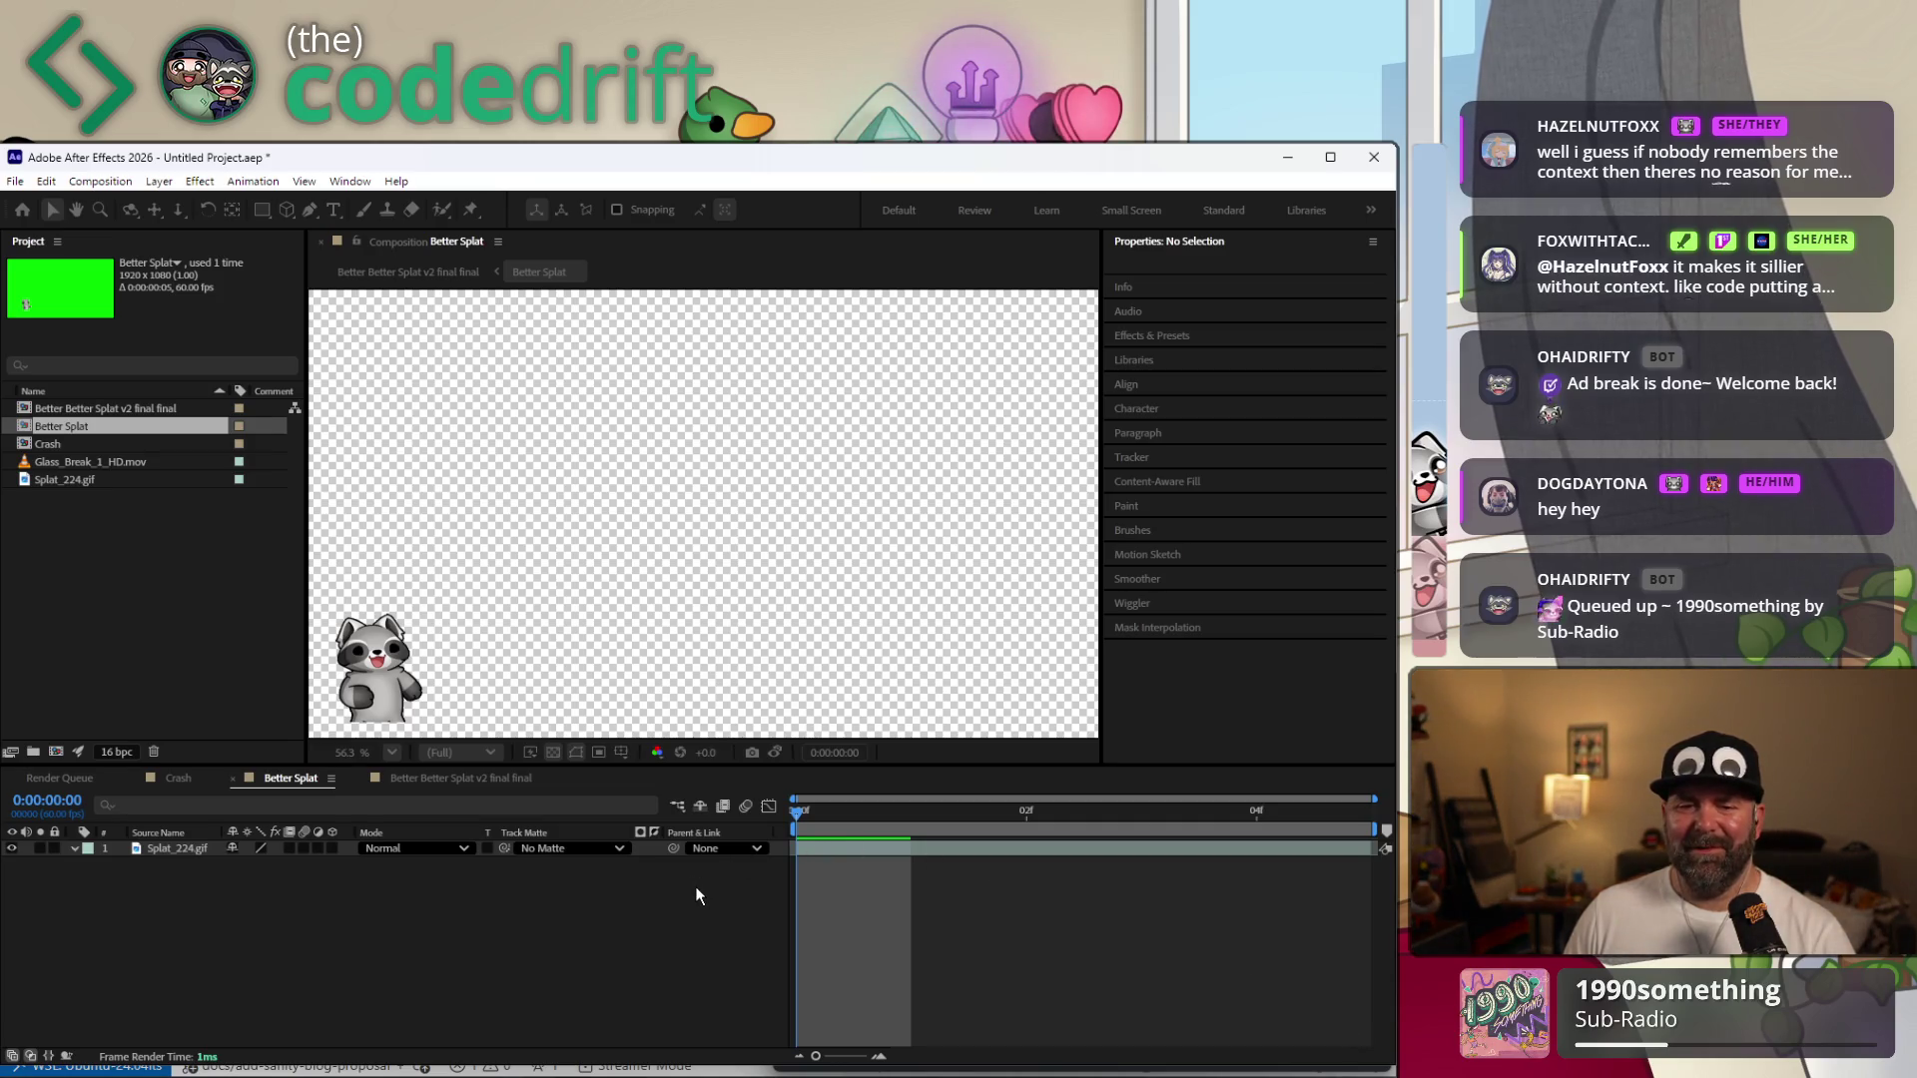
Preview Better Splat, then zoom the final comp's timeline to single frames and preview it.
{"action": "key", "text": "space"}
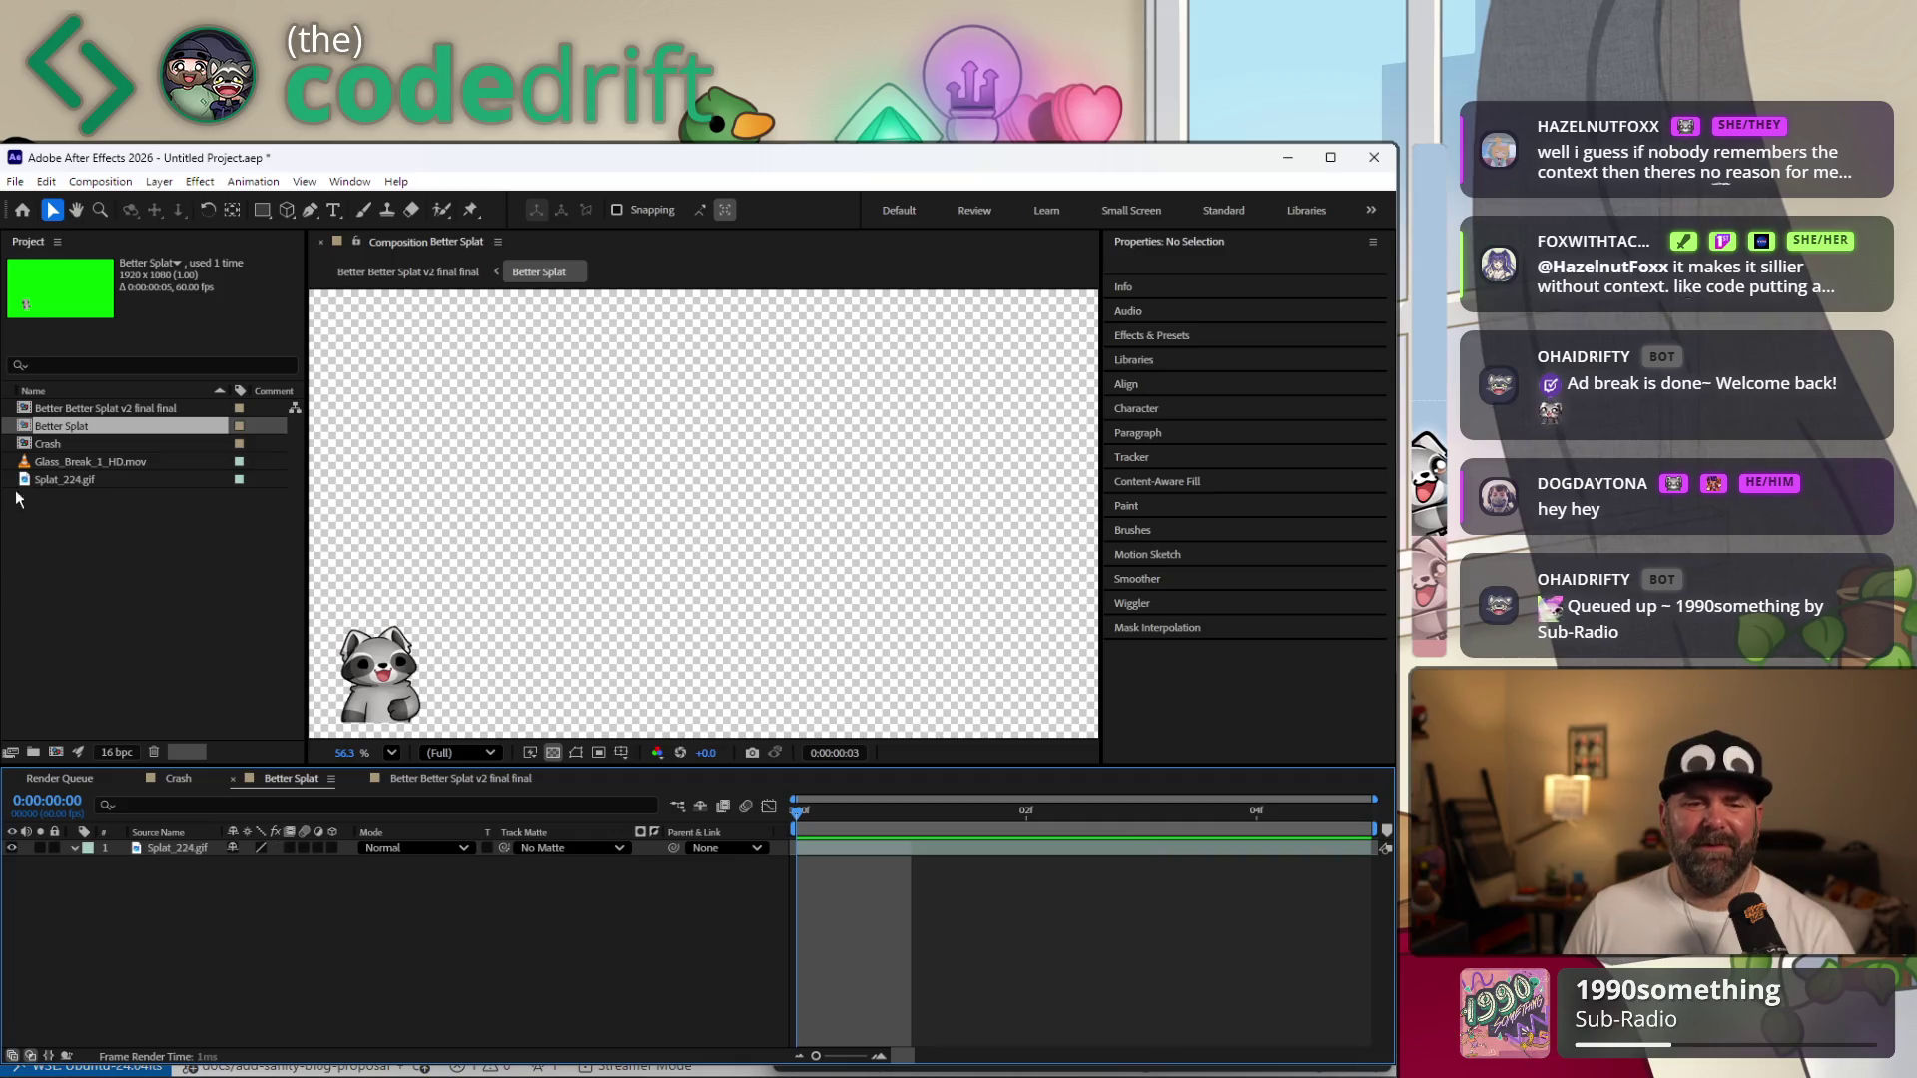
{"action": "key", "text": "space"}
{"action": "double_click", "coordinate": [142, 406]}
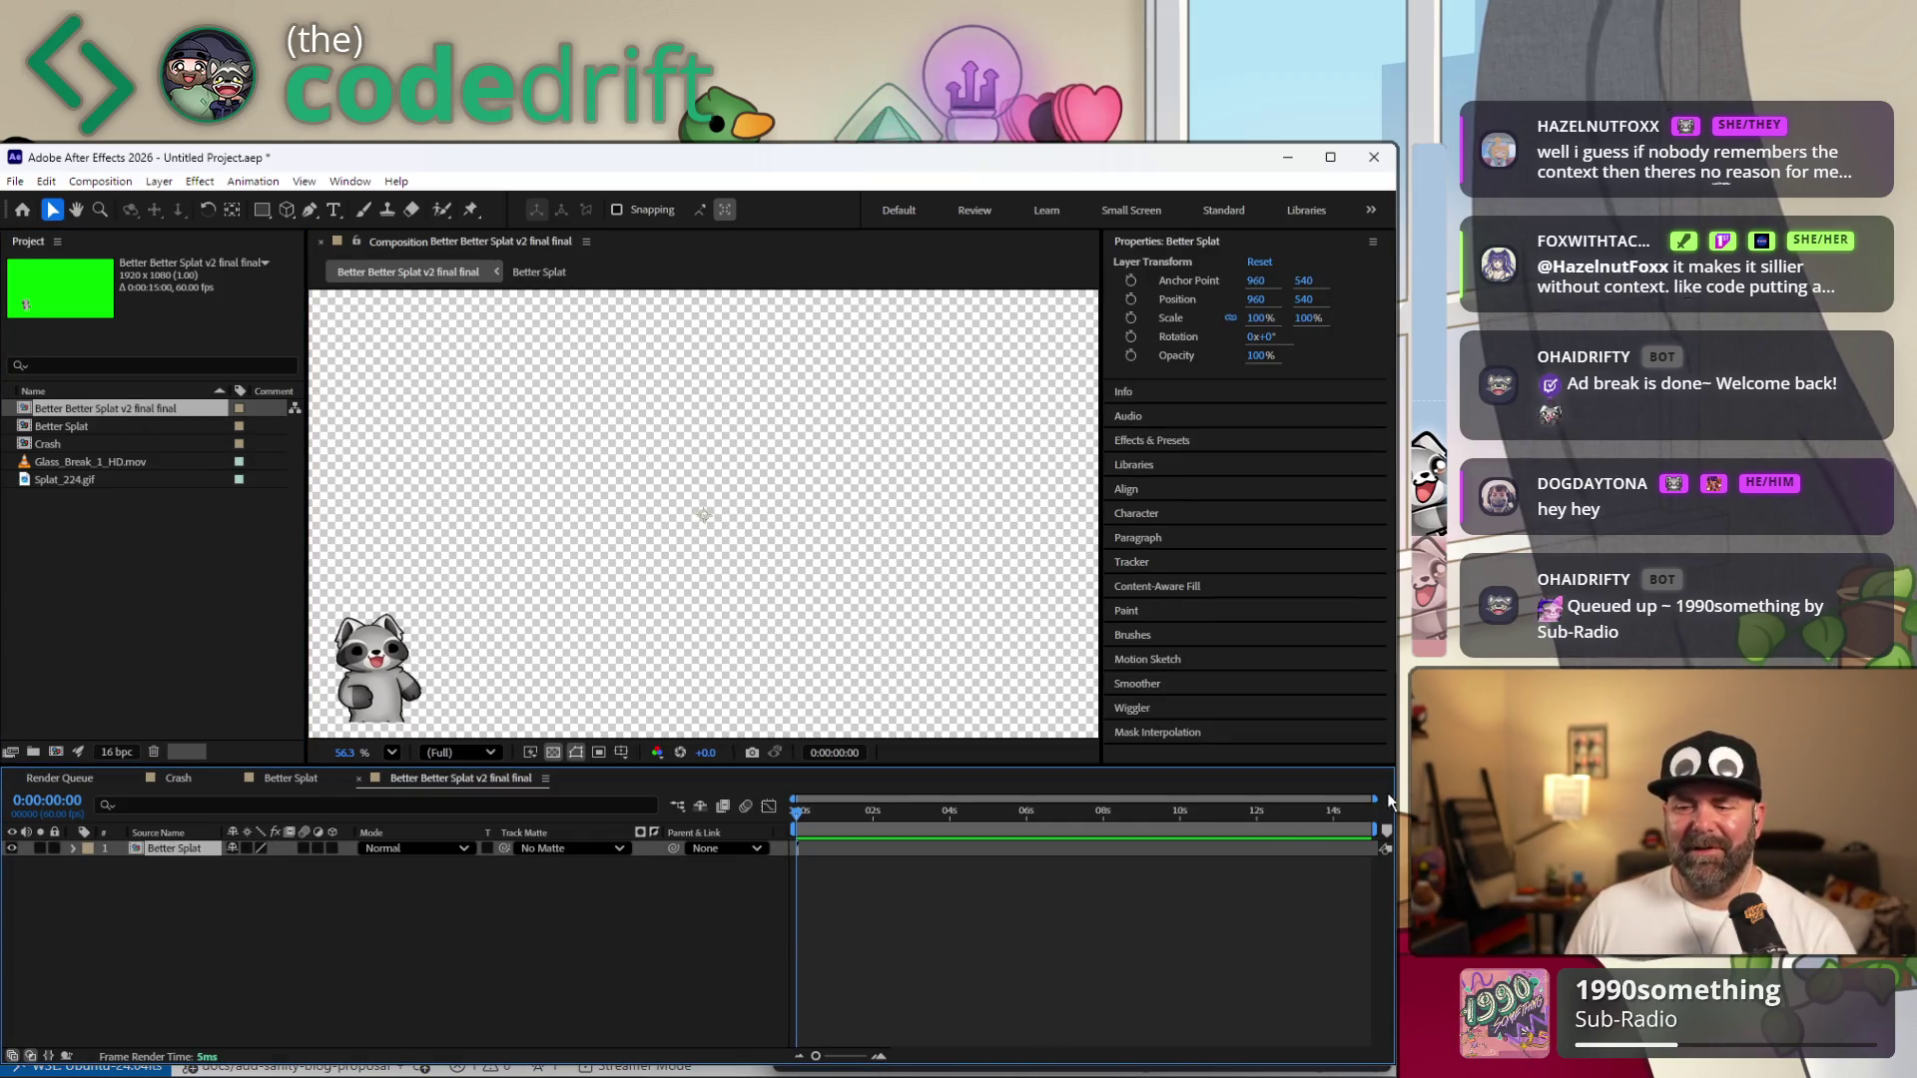
{"action": "left_click_drag", "start_coordinate": [1376, 800], "coordinate": [1367, 799]}
{"action": "left_click_drag", "start_coordinate": [1093, 800], "coordinate": [816, 800]}
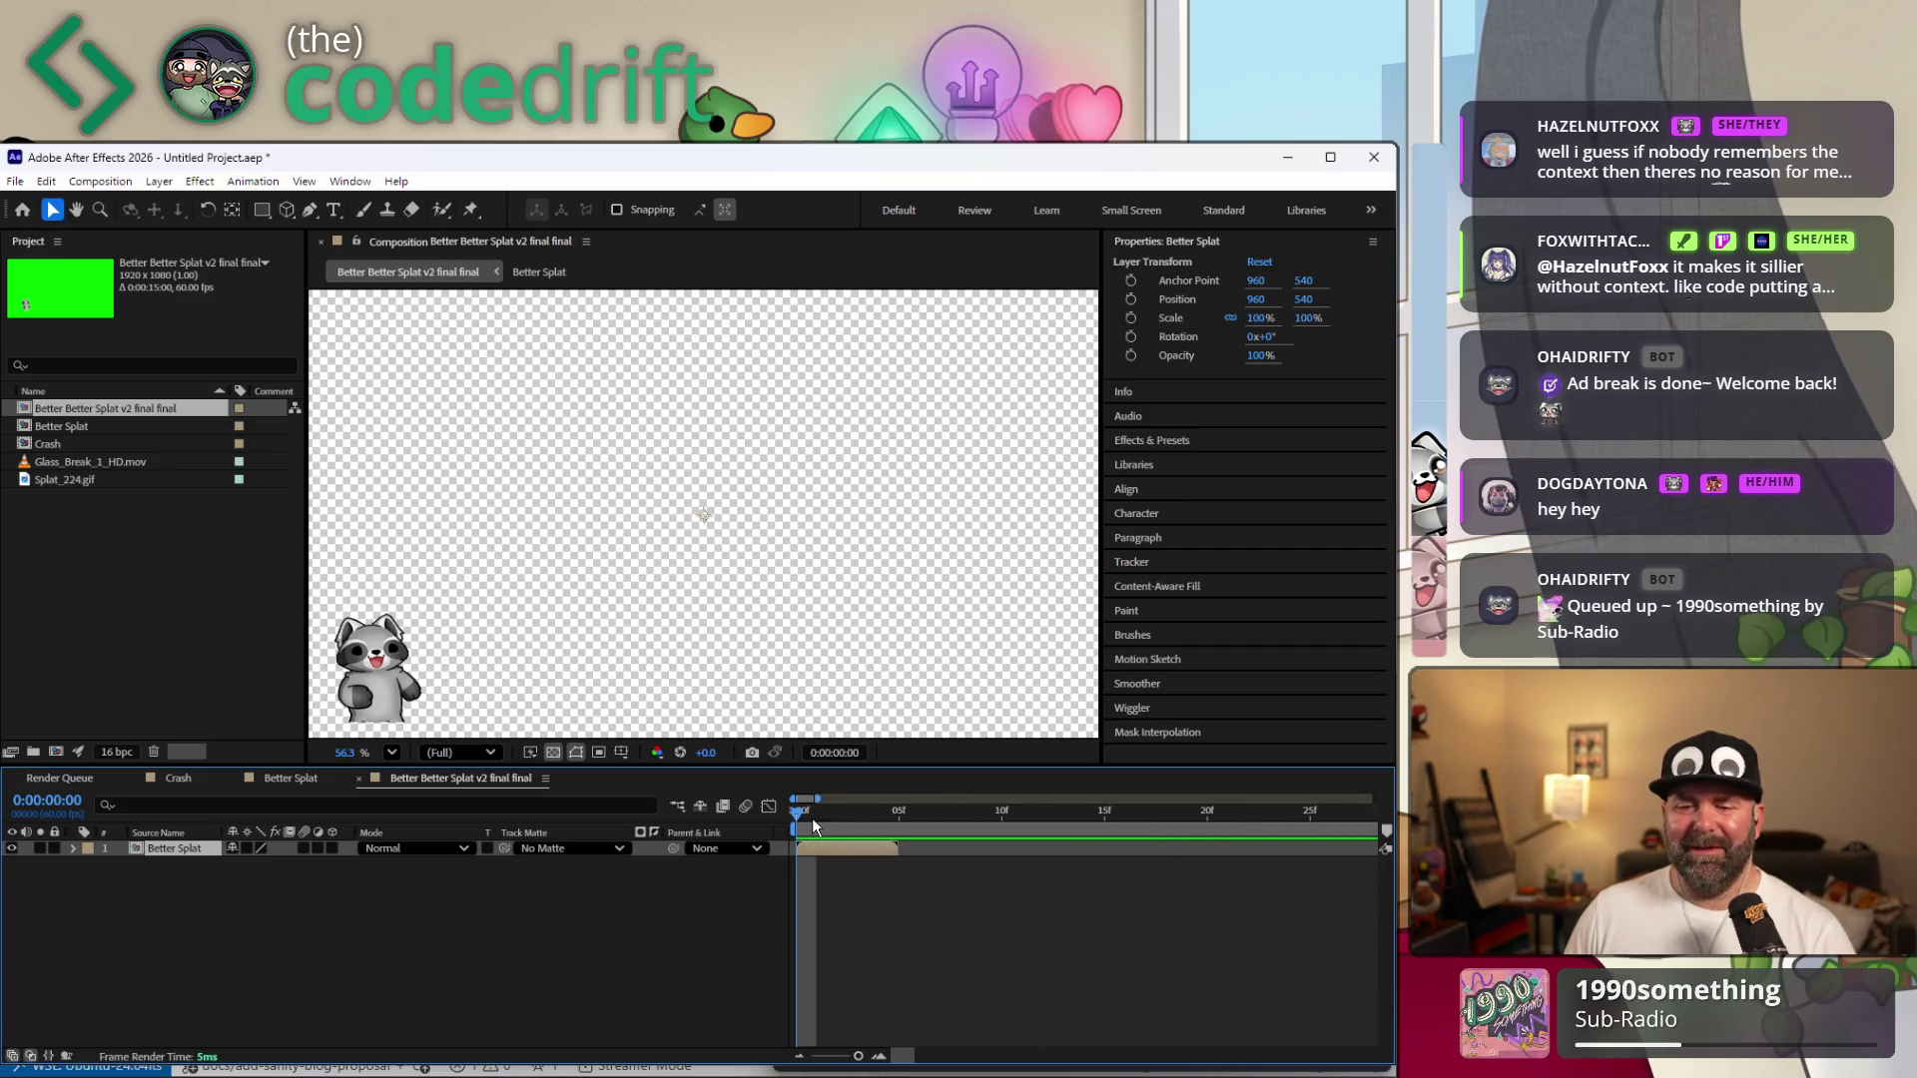
{"action": "key", "text": "space"}
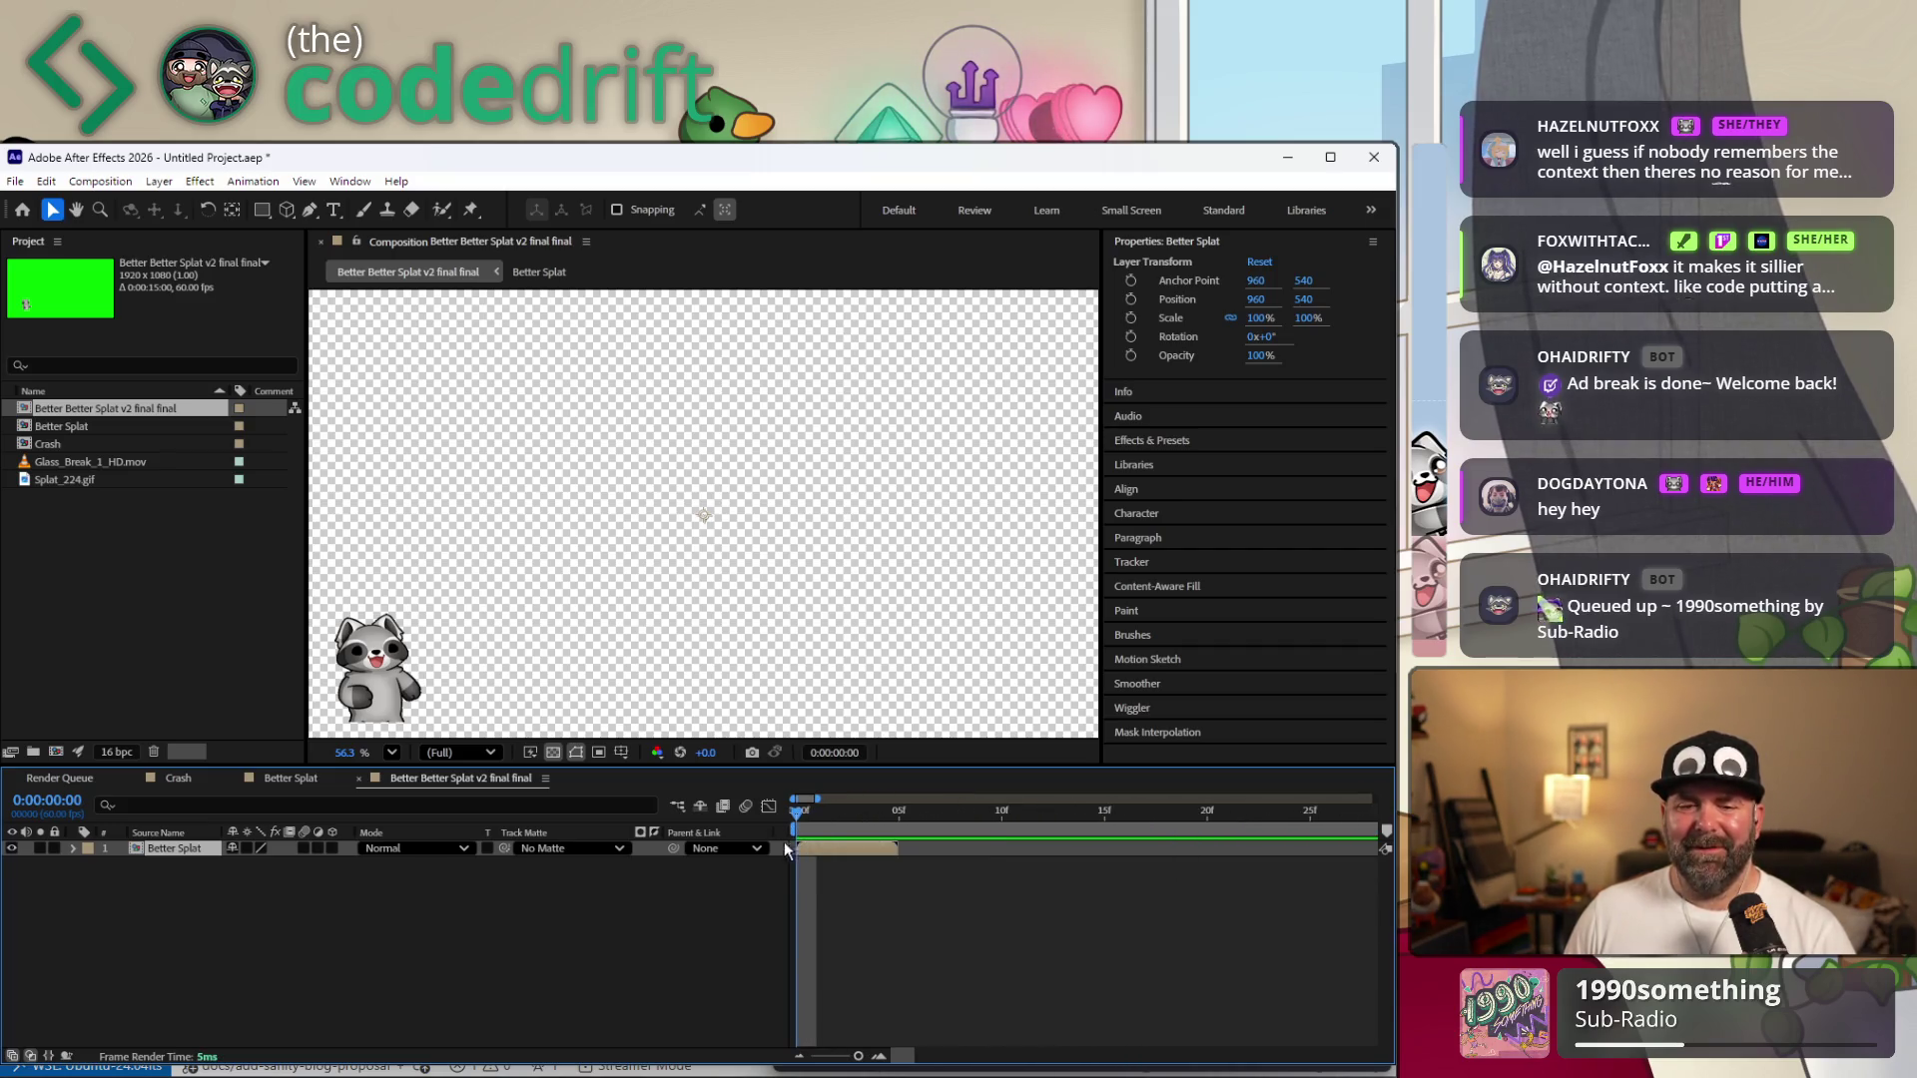
{"action": "key", "text": "space"}
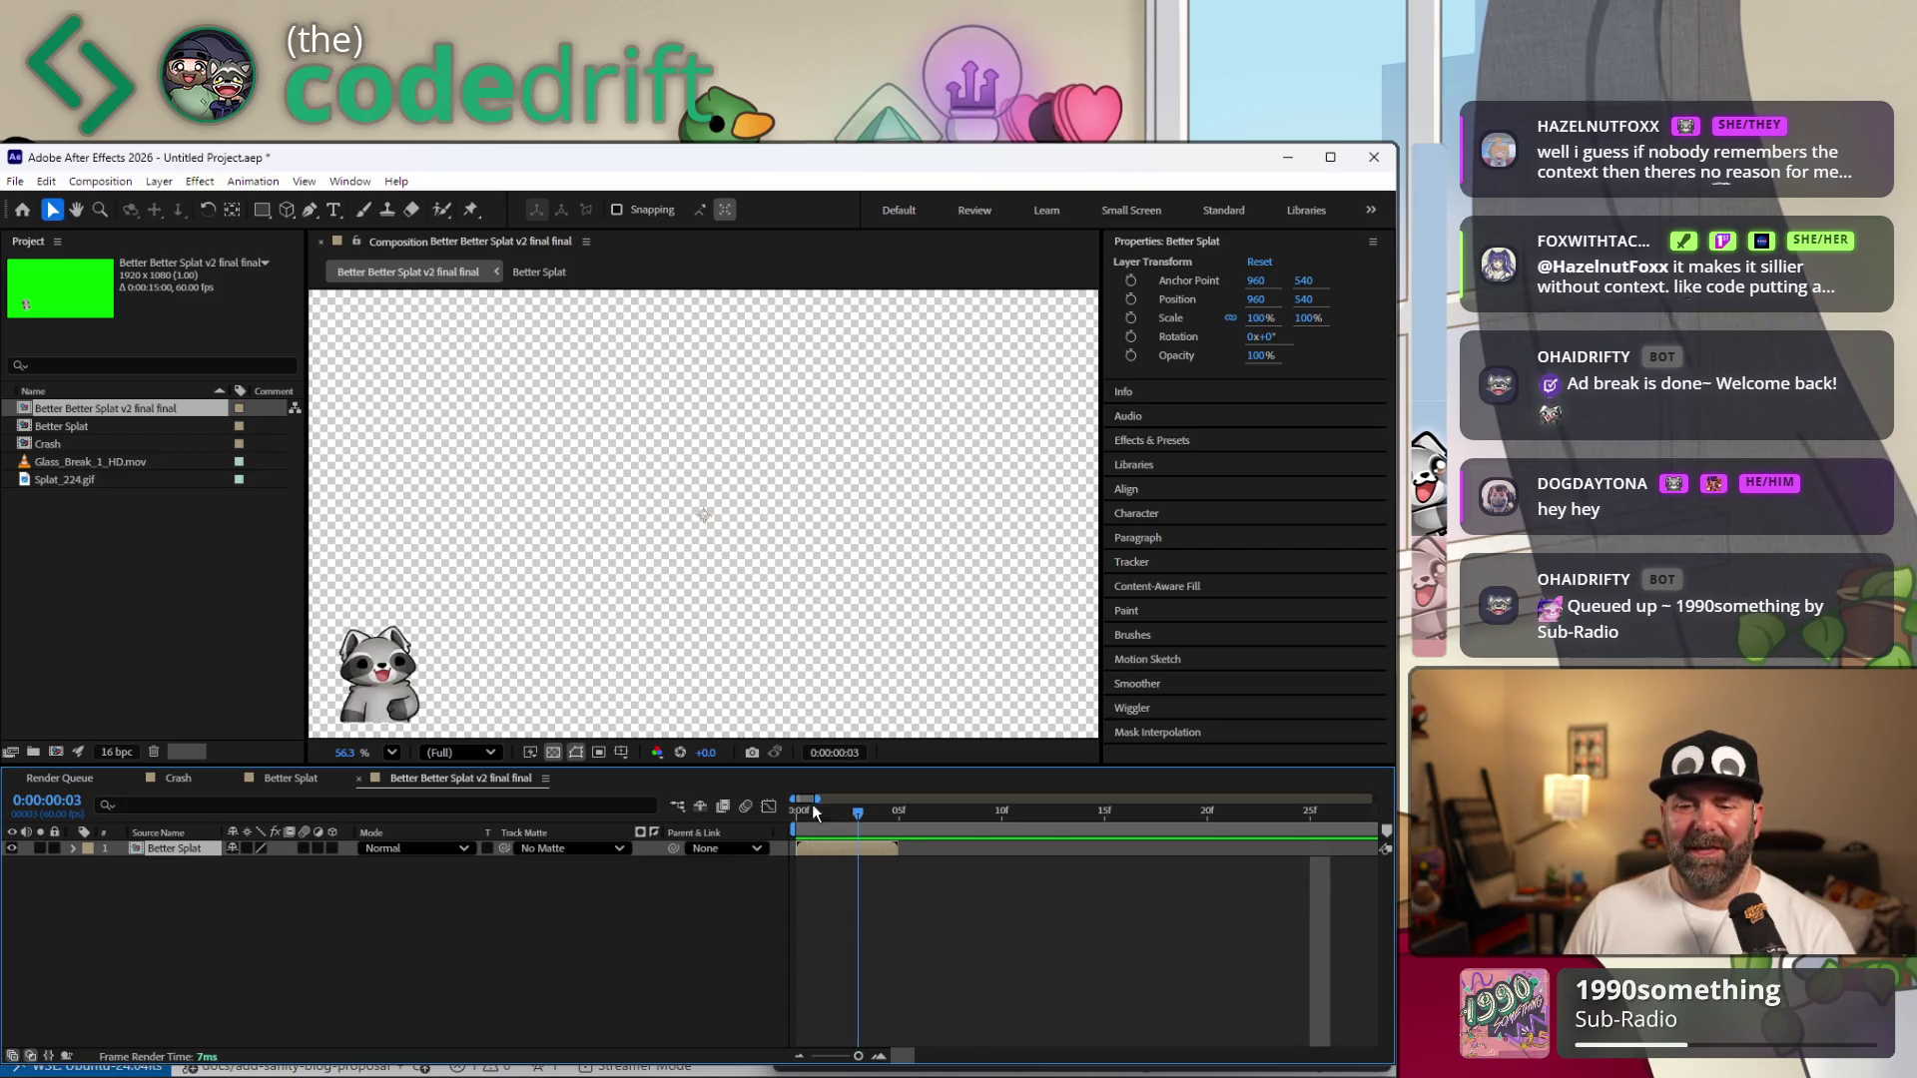
Inspect the Better Splat layer's context options and move the current time to frame 4.
{"action": "left_click", "coordinate": [885, 854]}
{"action": "left_click", "coordinate": [884, 846]}
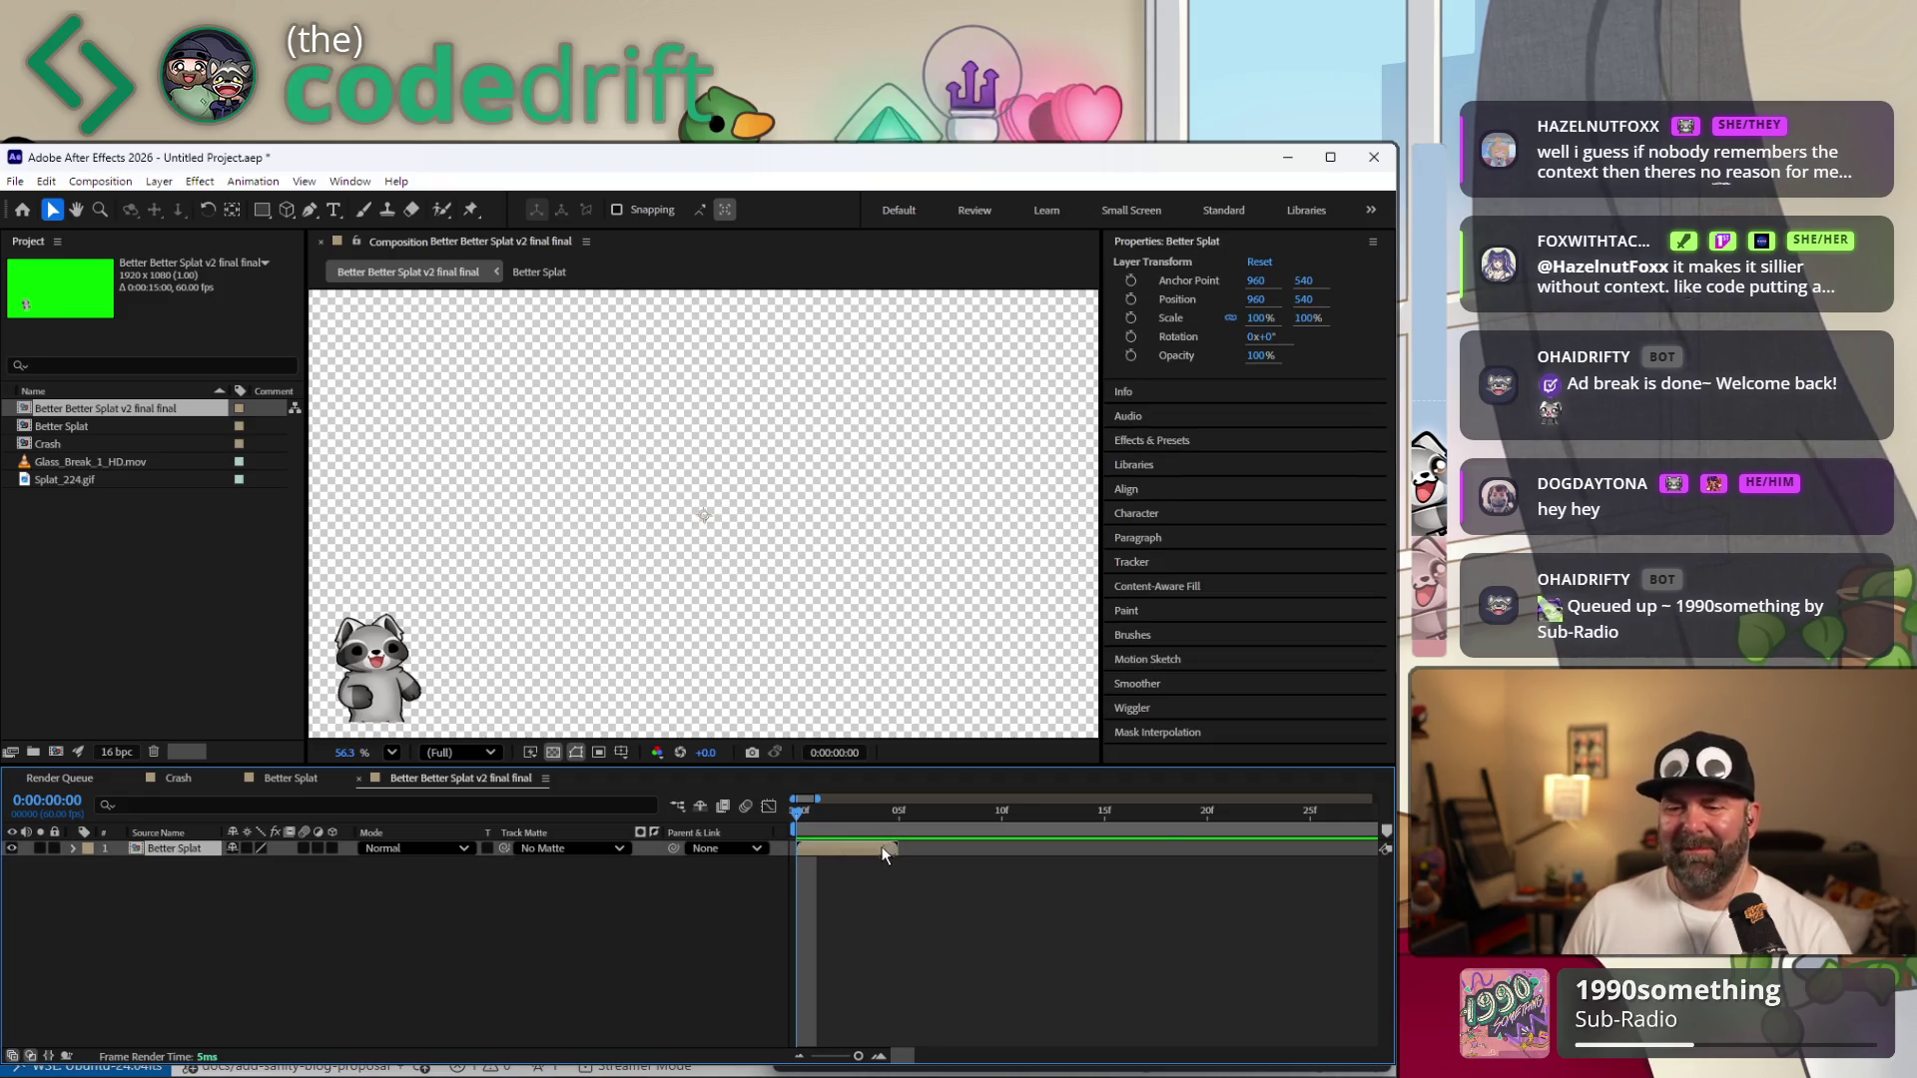
{"action": "right_click", "coordinate": [885, 847]}
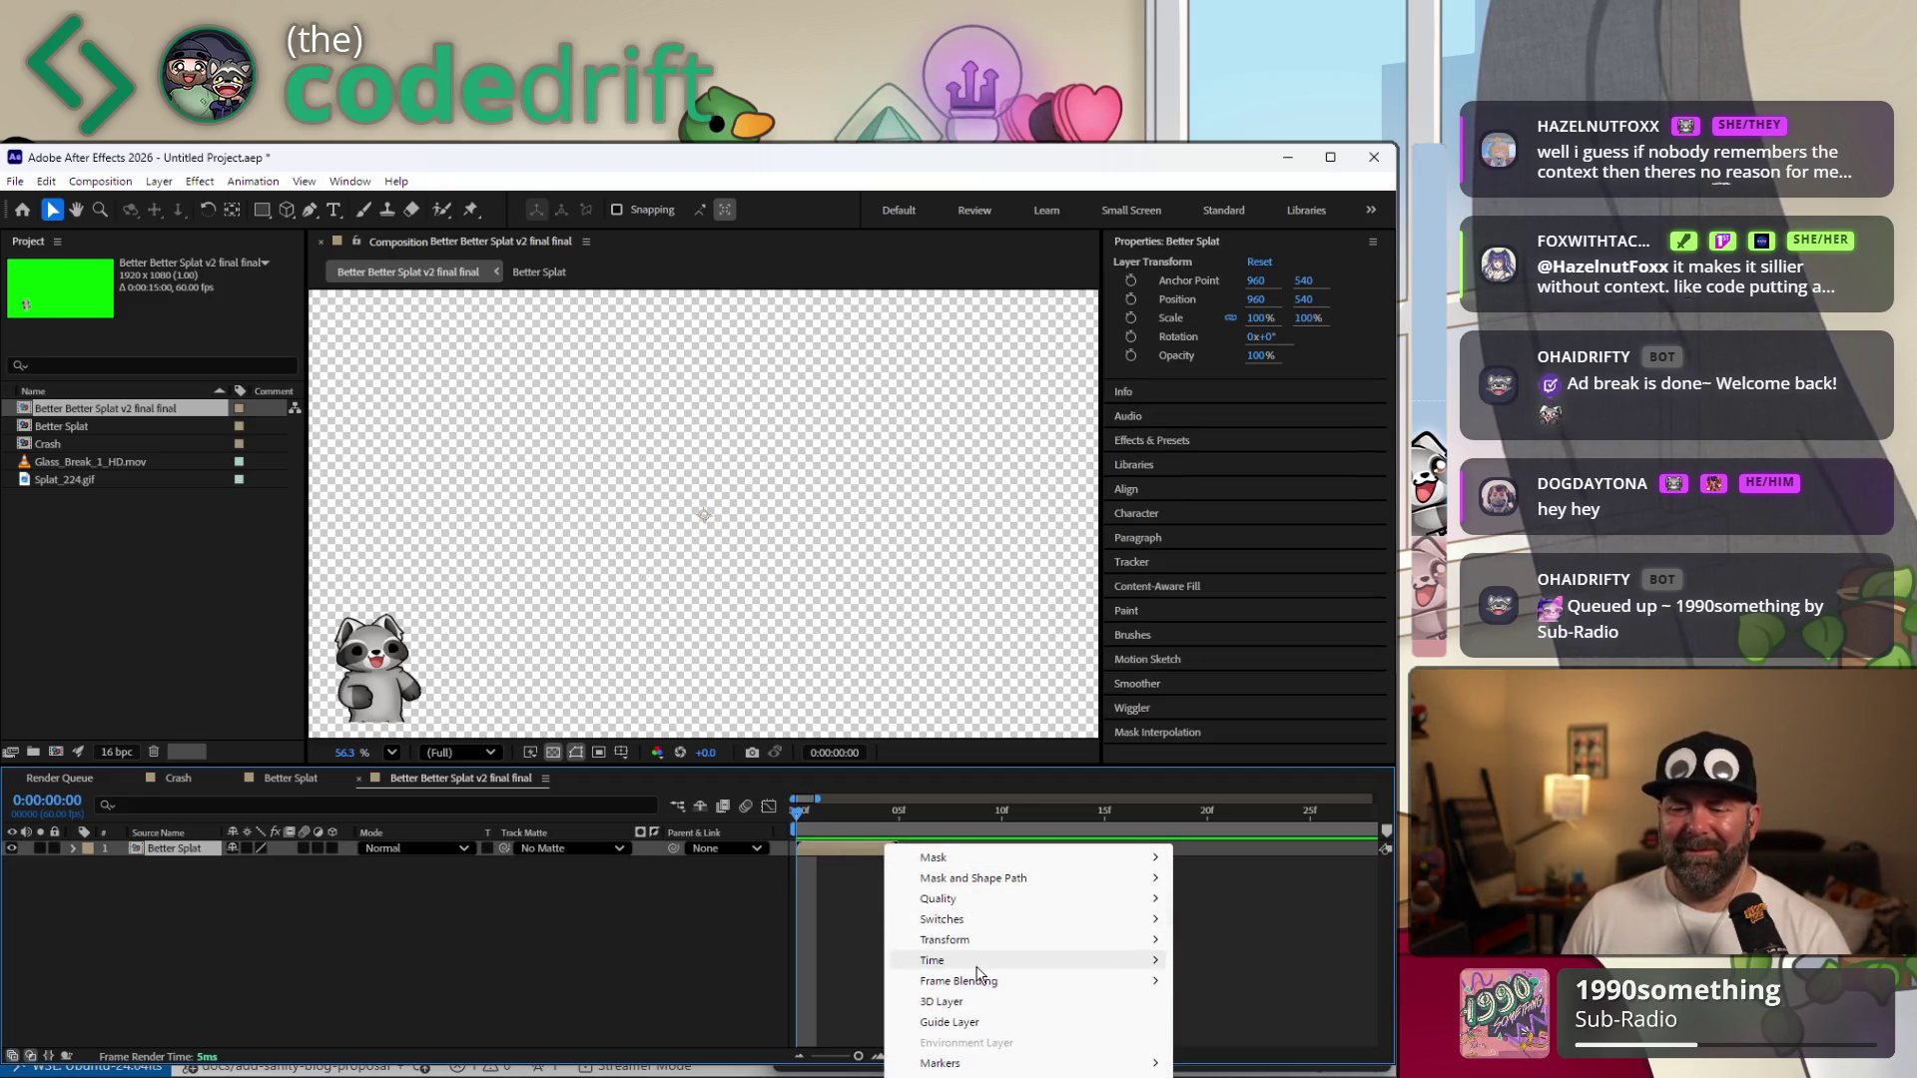
{"action": "mouse_move", "coordinate": [931, 960]}
{"action": "left_click", "coordinate": [699, 941]}
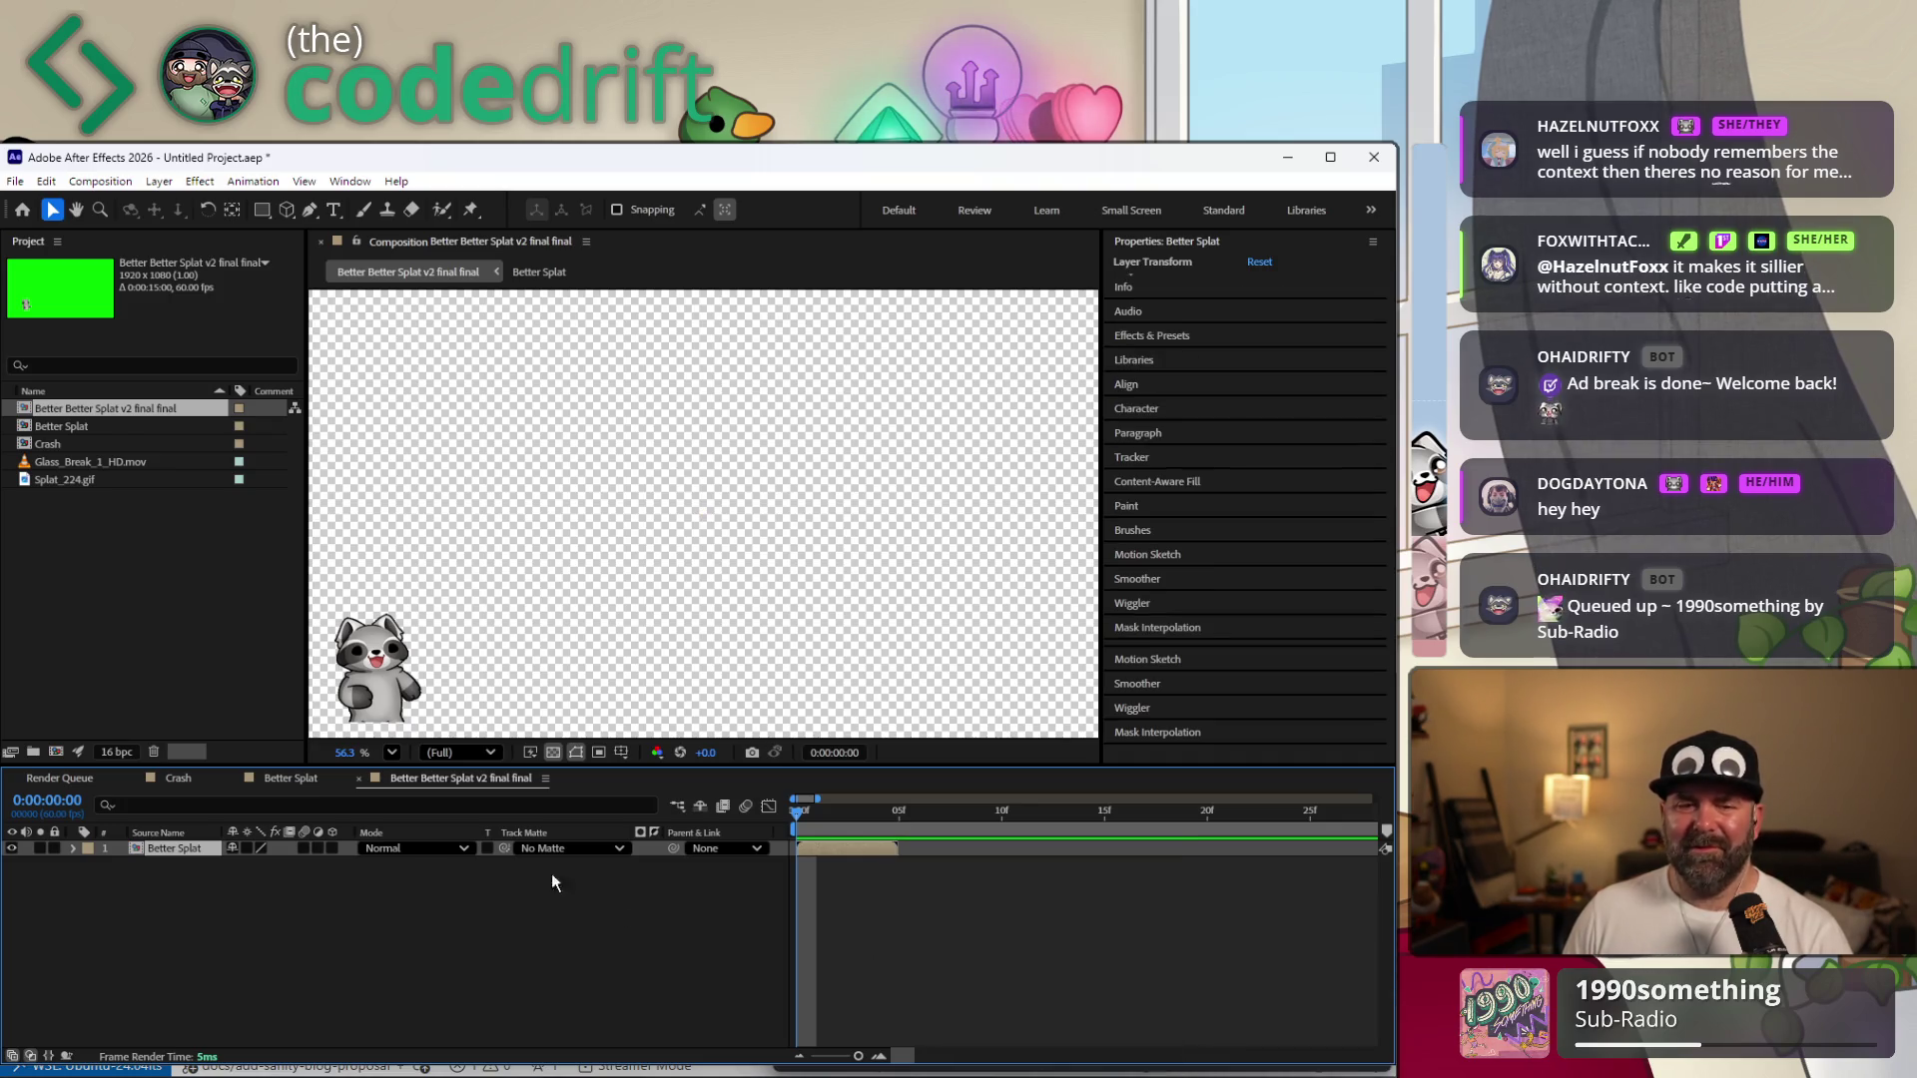
{"action": "left_click", "coordinate": [187, 850]}
{"action": "right_click", "coordinate": [188, 851]}
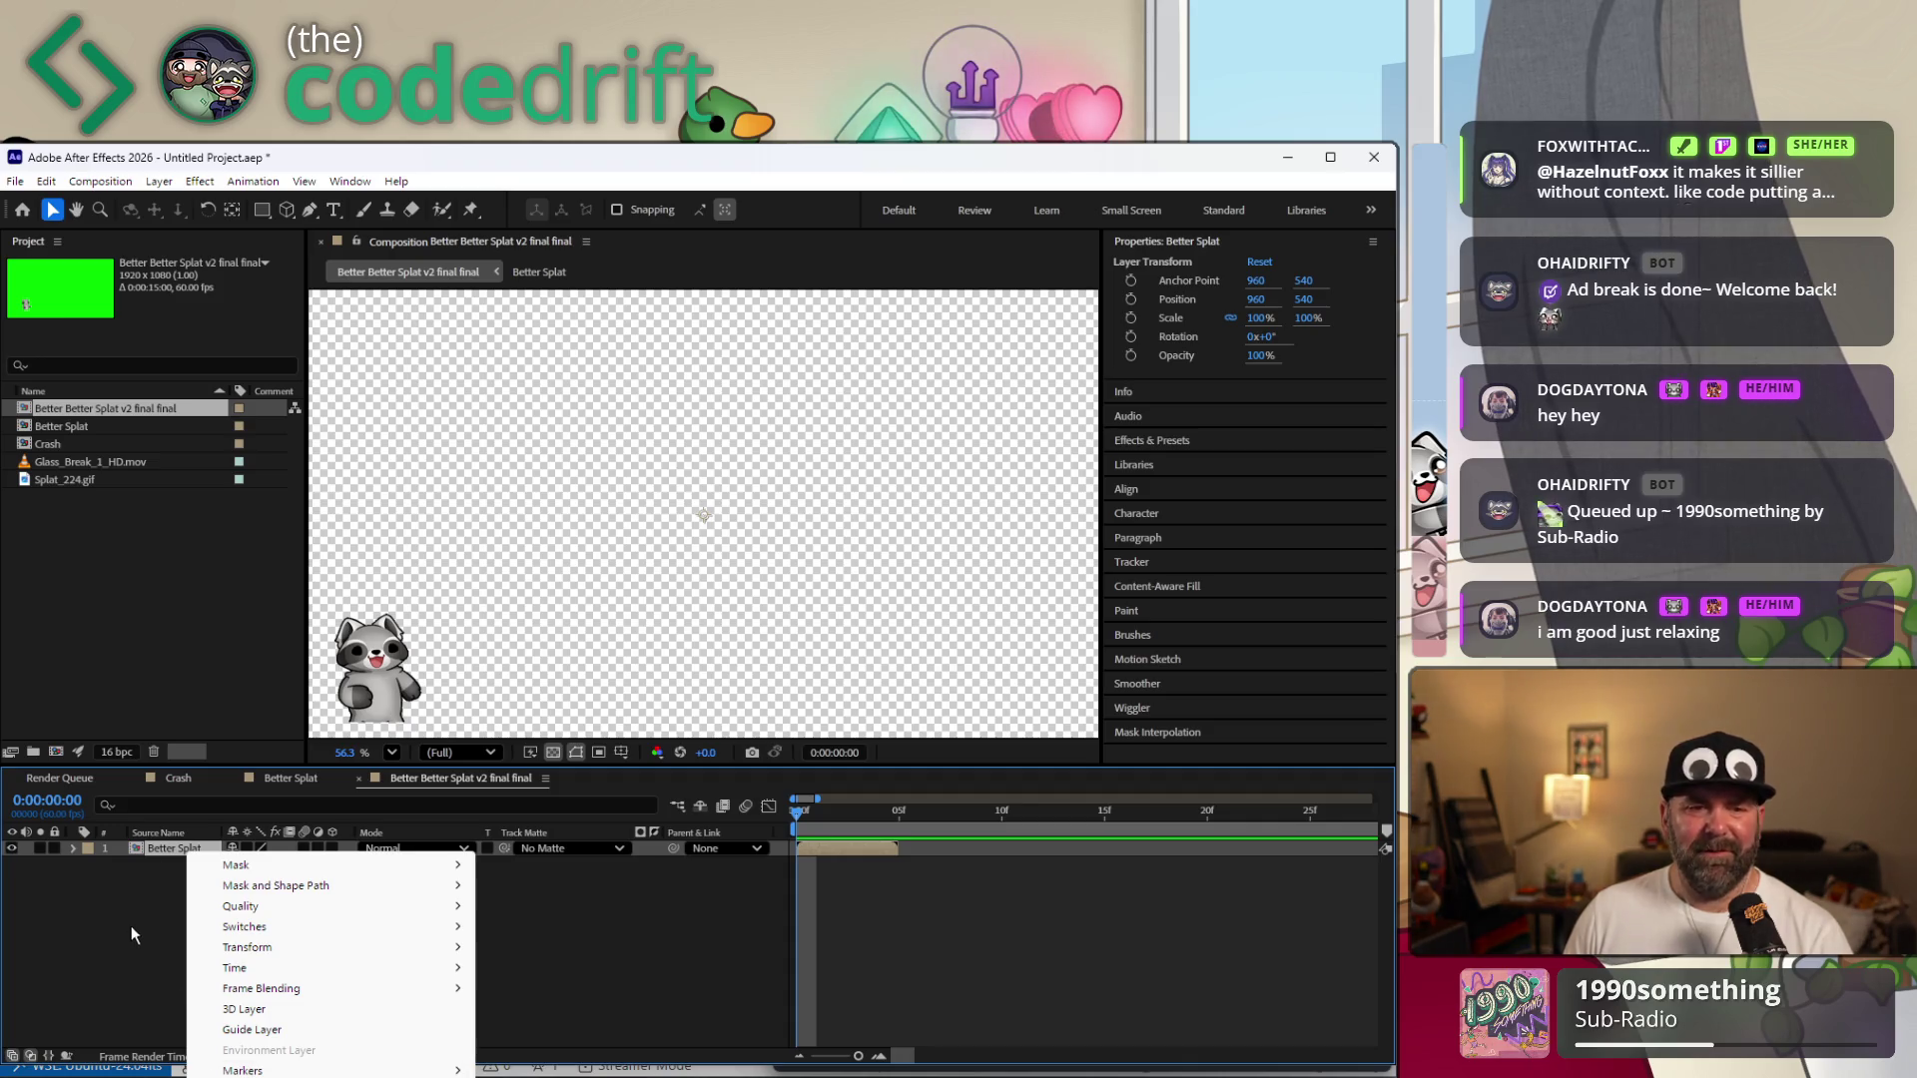
{"action": "left_click", "coordinate": [143, 563]}
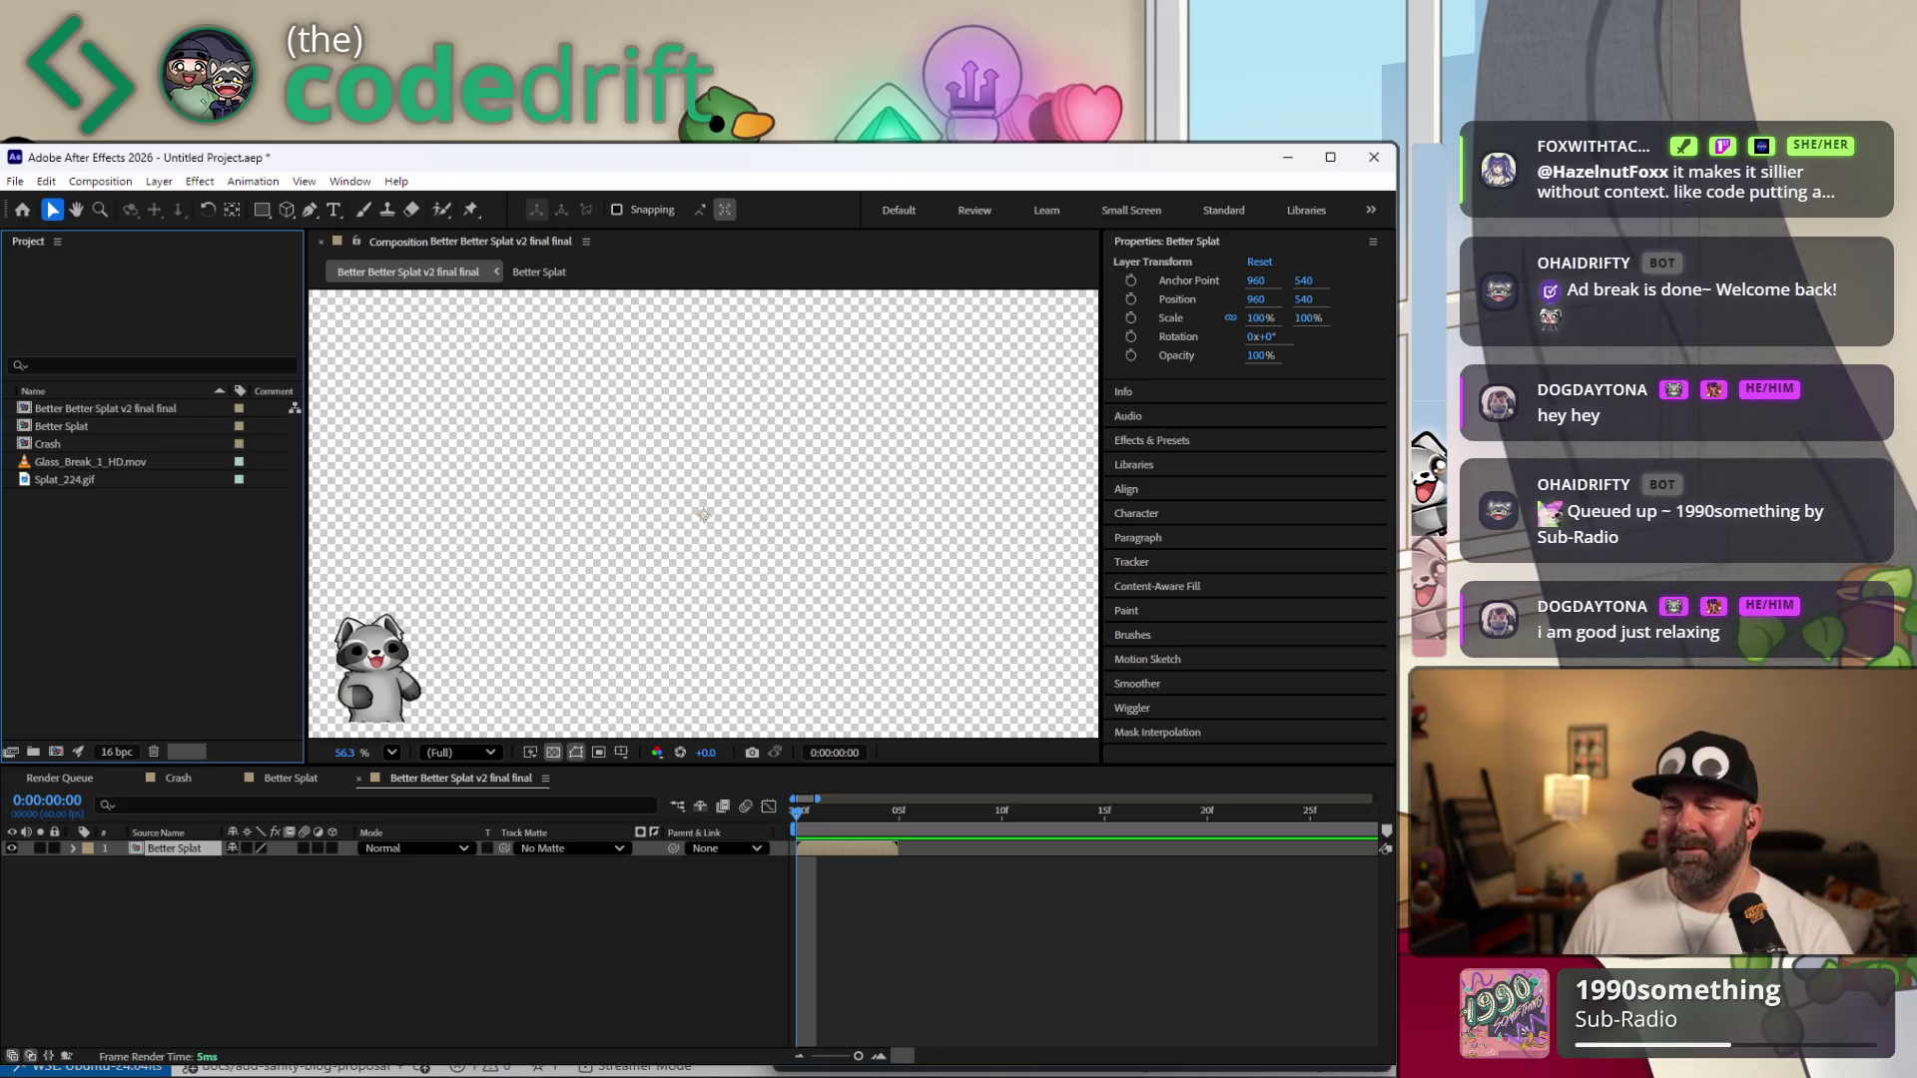
{"action": "left_click", "coordinate": [878, 815]}
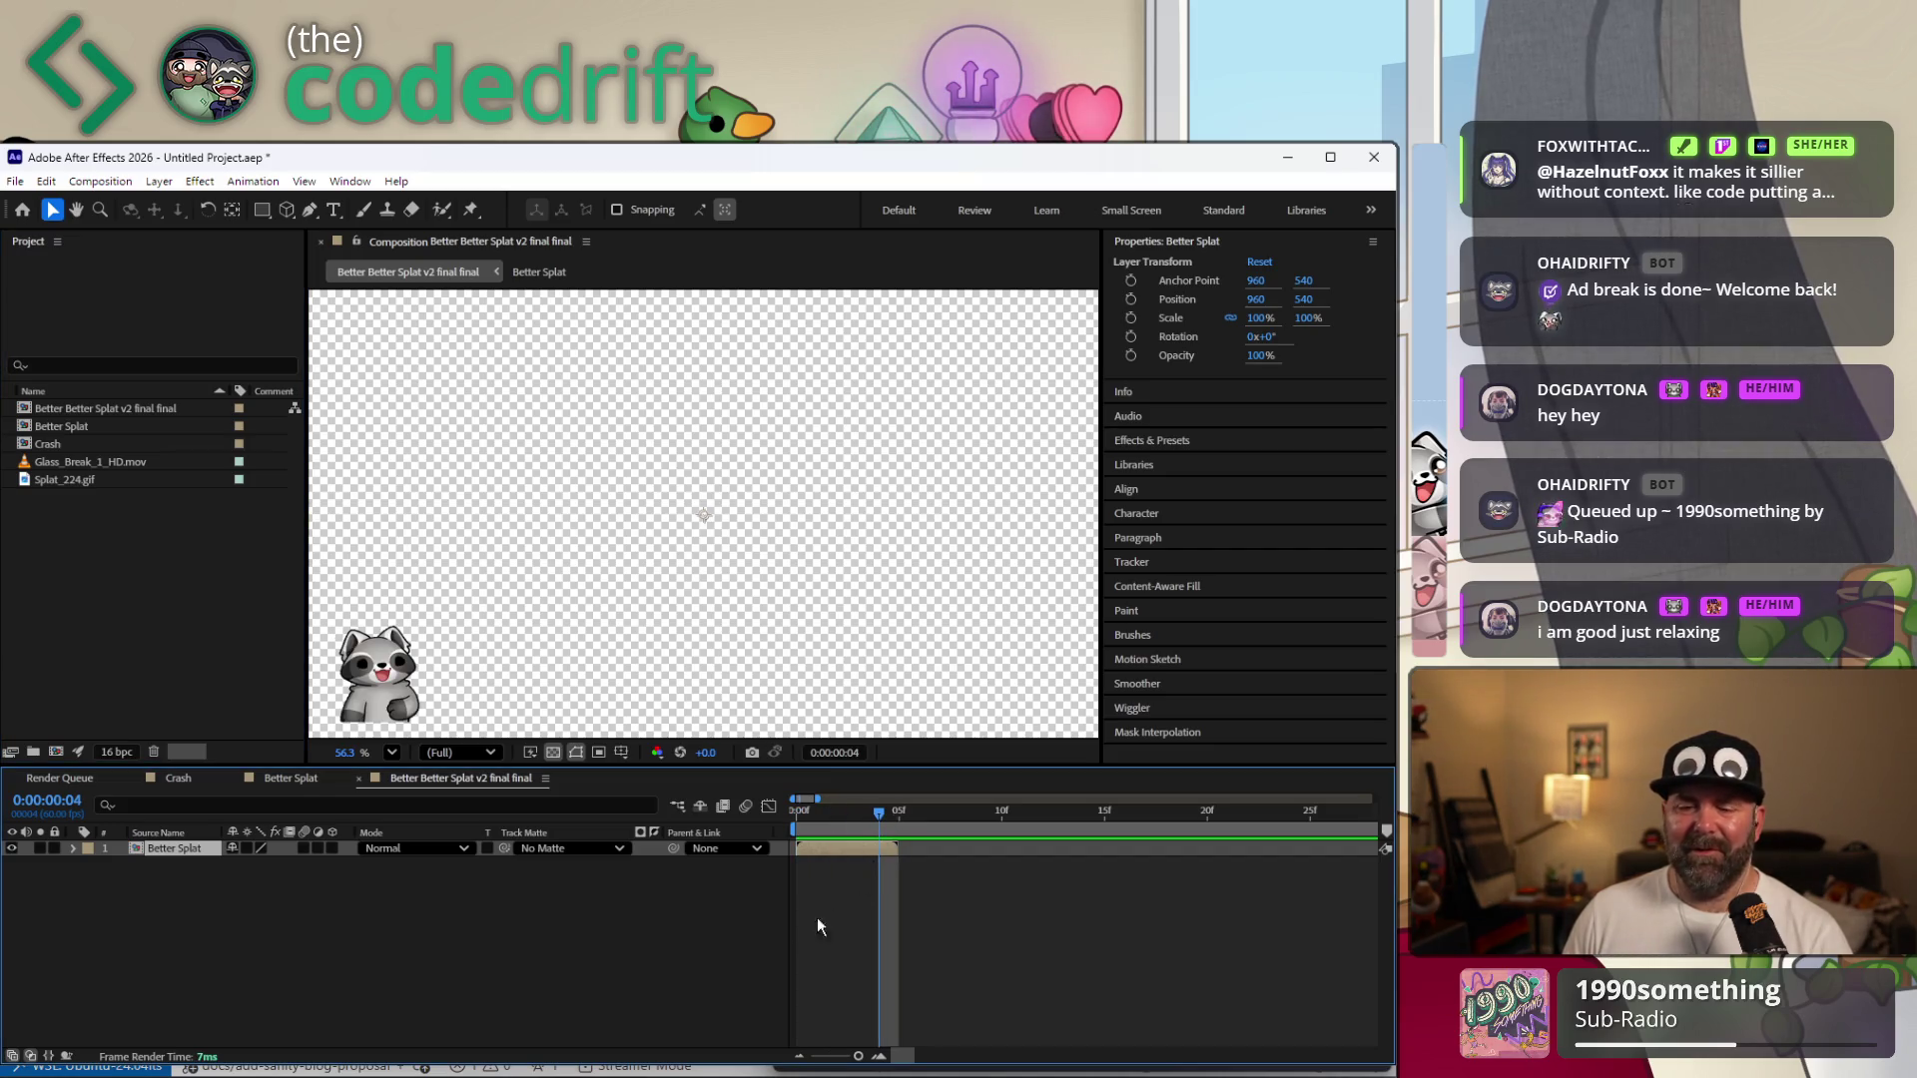
{"action": "right_click", "coordinate": [862, 848]}
{"action": "mouse_move", "coordinate": [909, 966]}
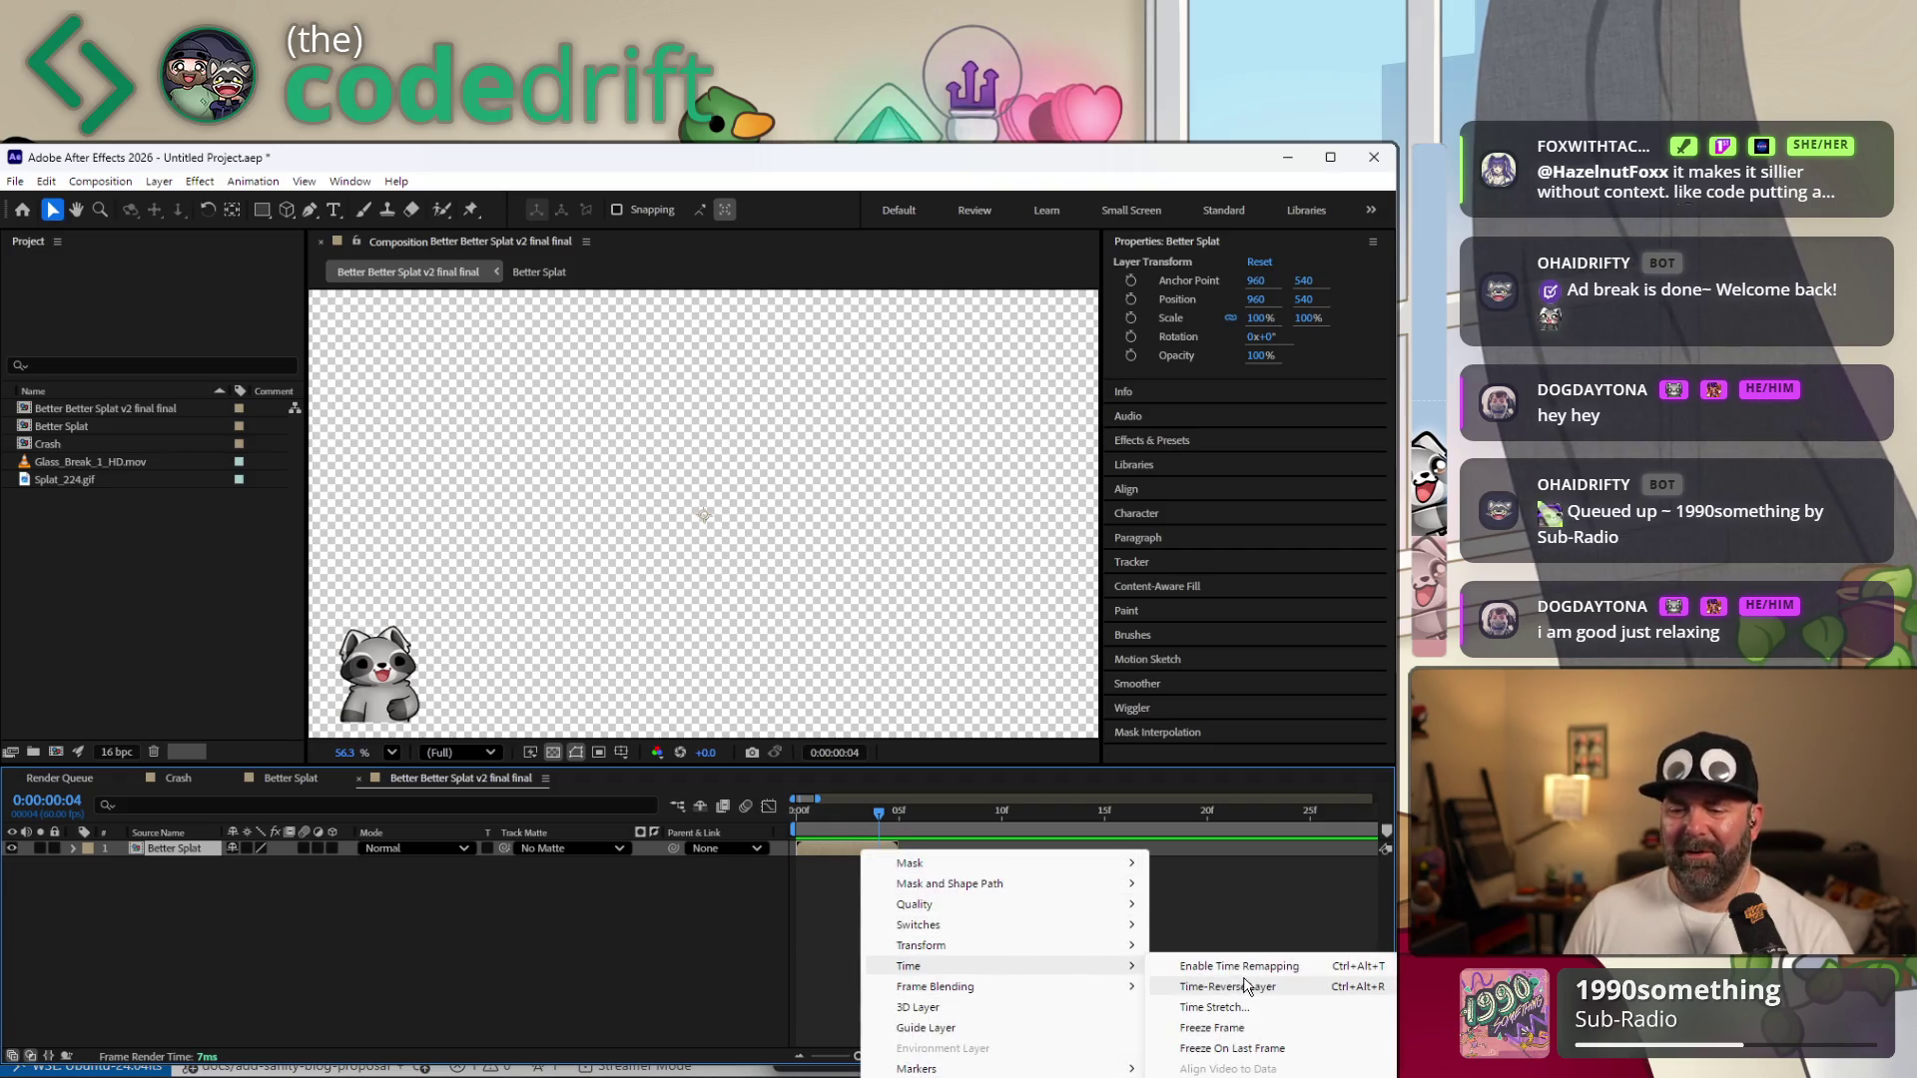
{"action": "left_click", "coordinate": [1252, 971]}
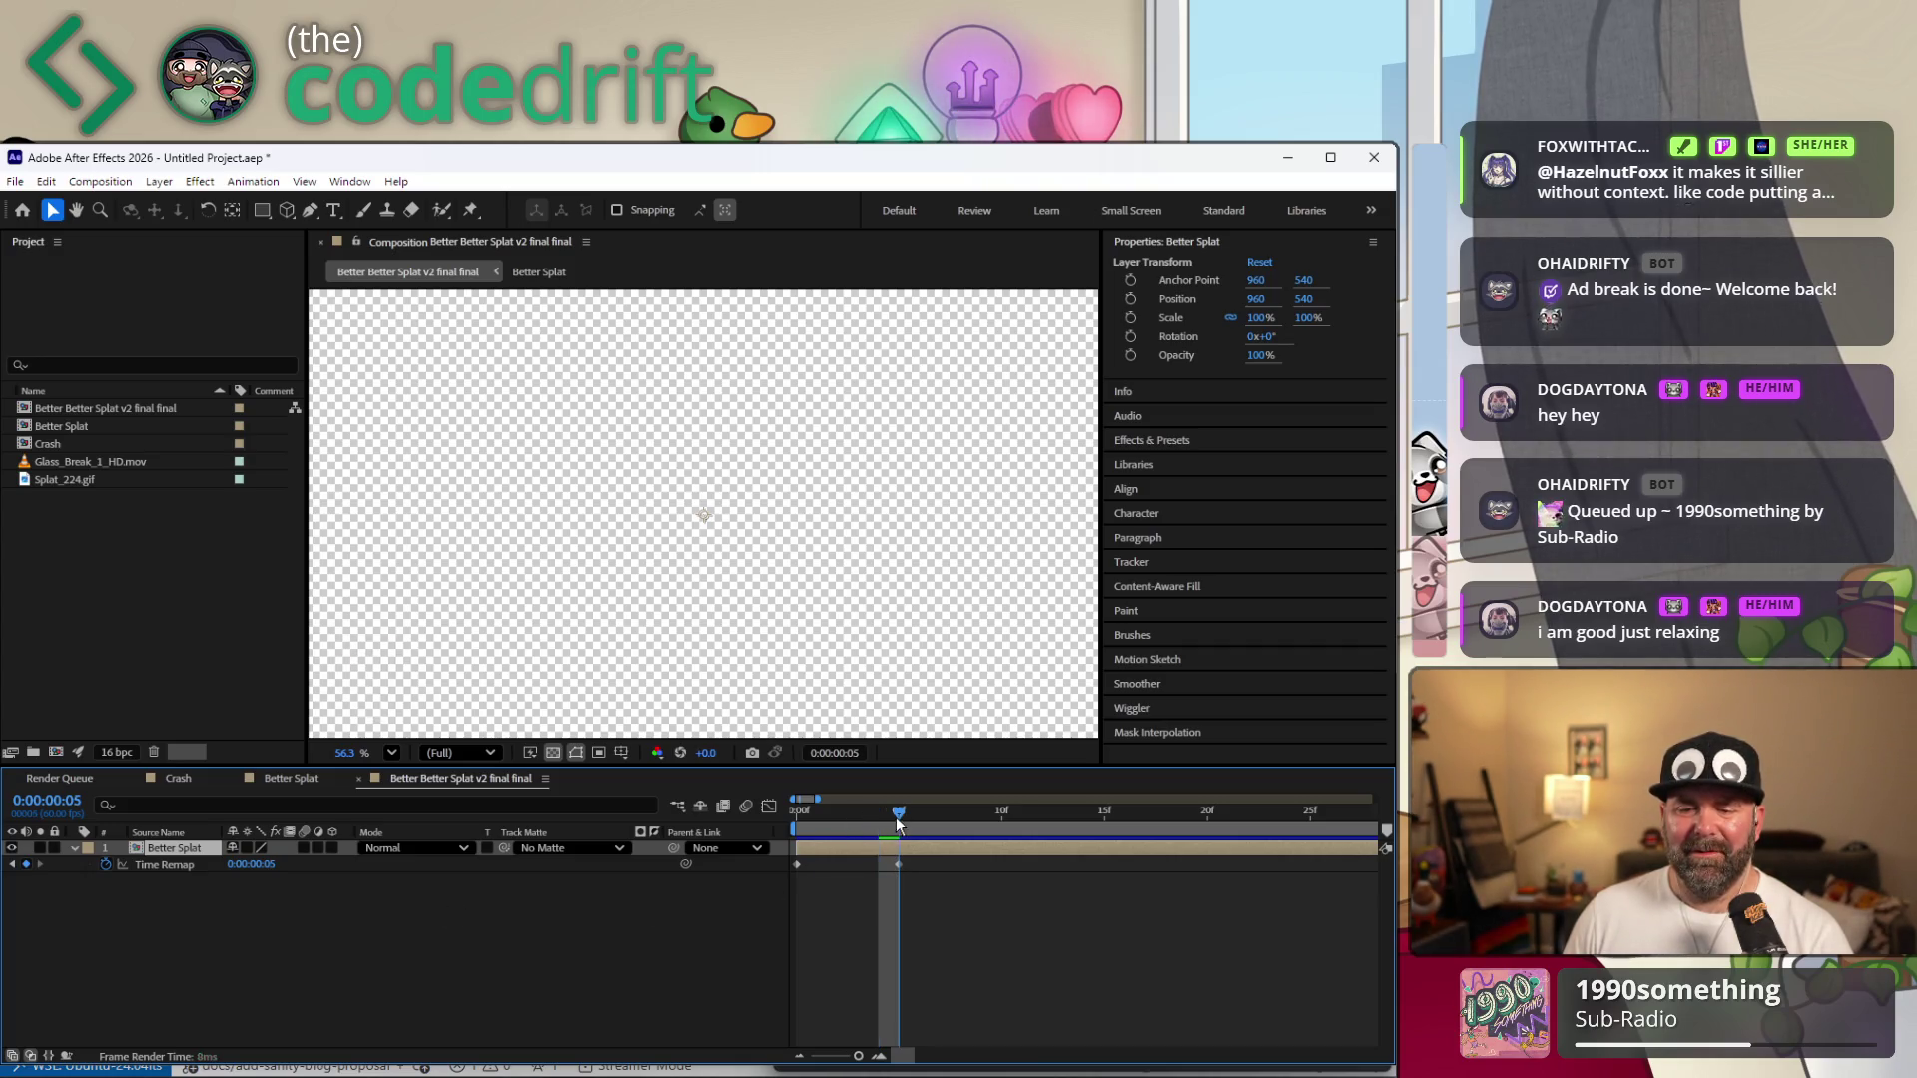
{"action": "left_click_drag", "start_coordinate": [882, 815], "coordinate": [877, 810]}
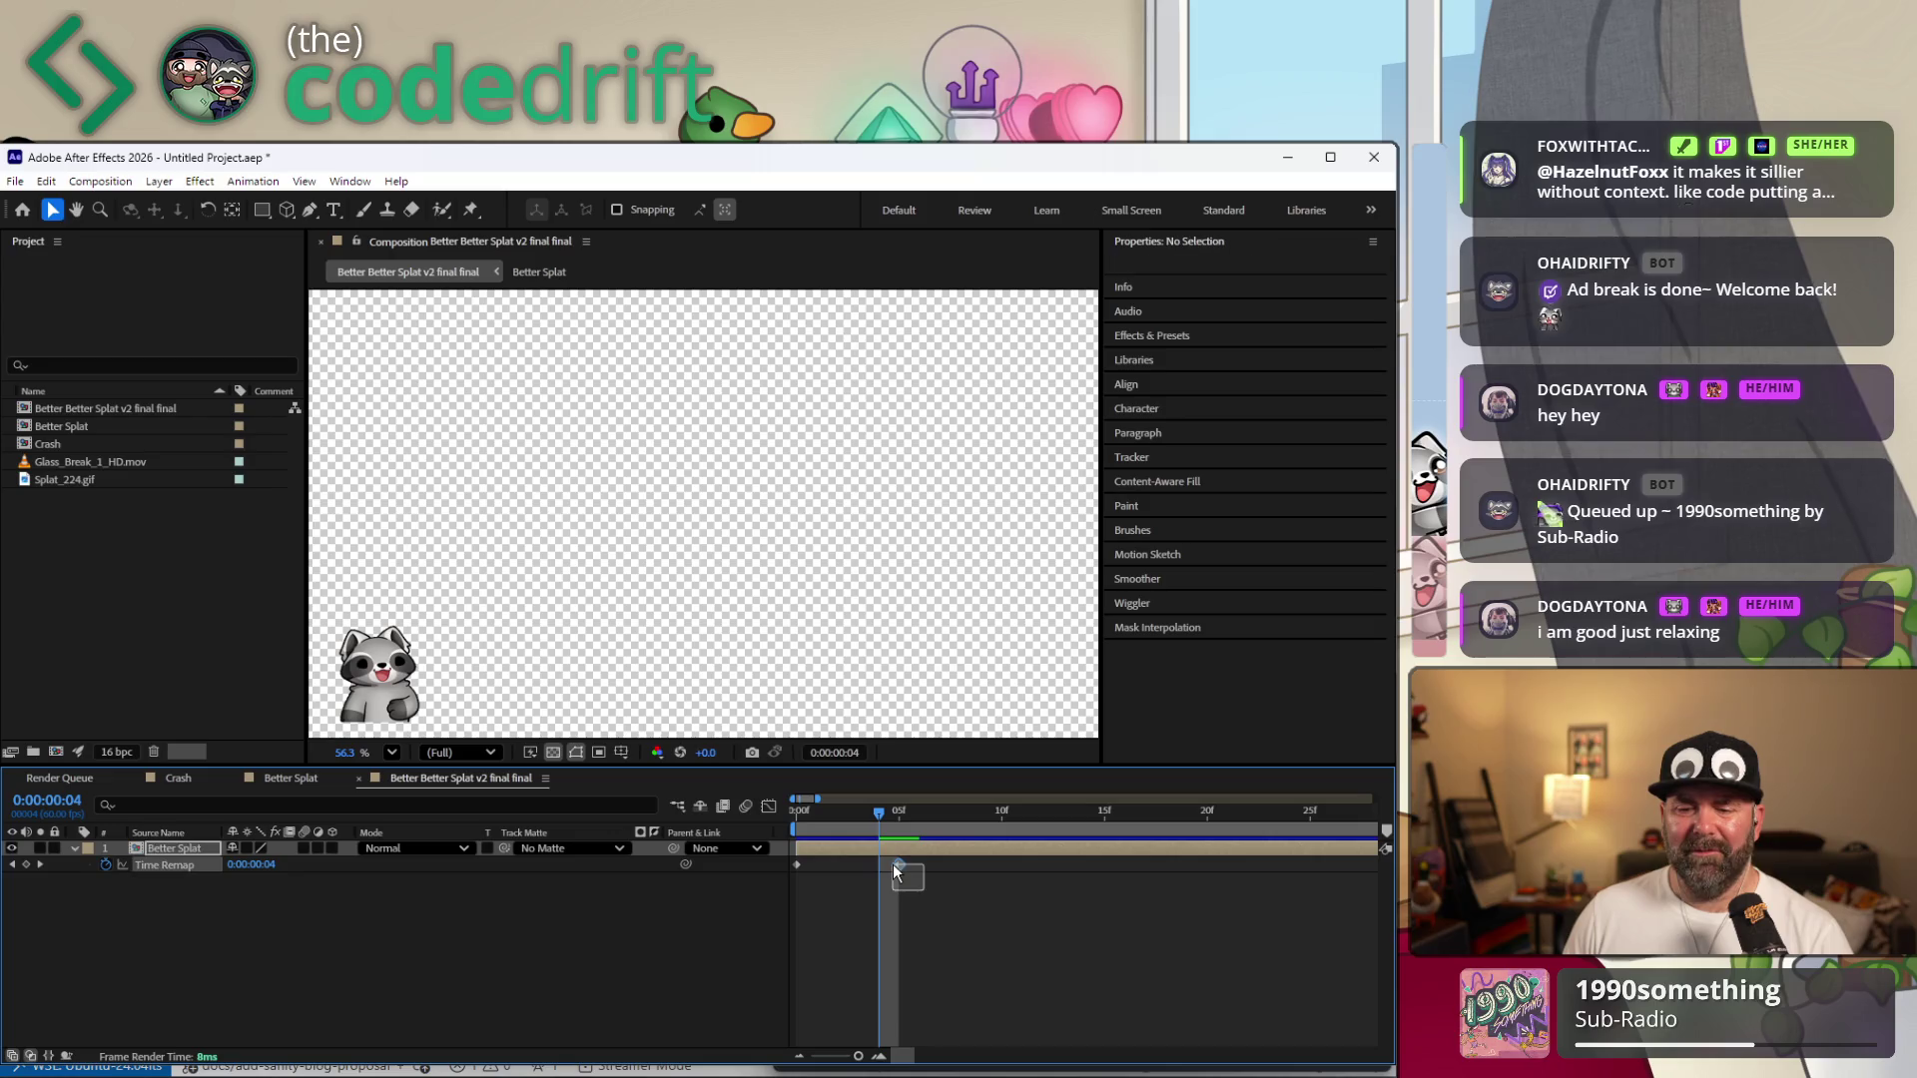
{"action": "left_click_drag", "start_coordinate": [926, 894], "coordinate": [887, 861]}
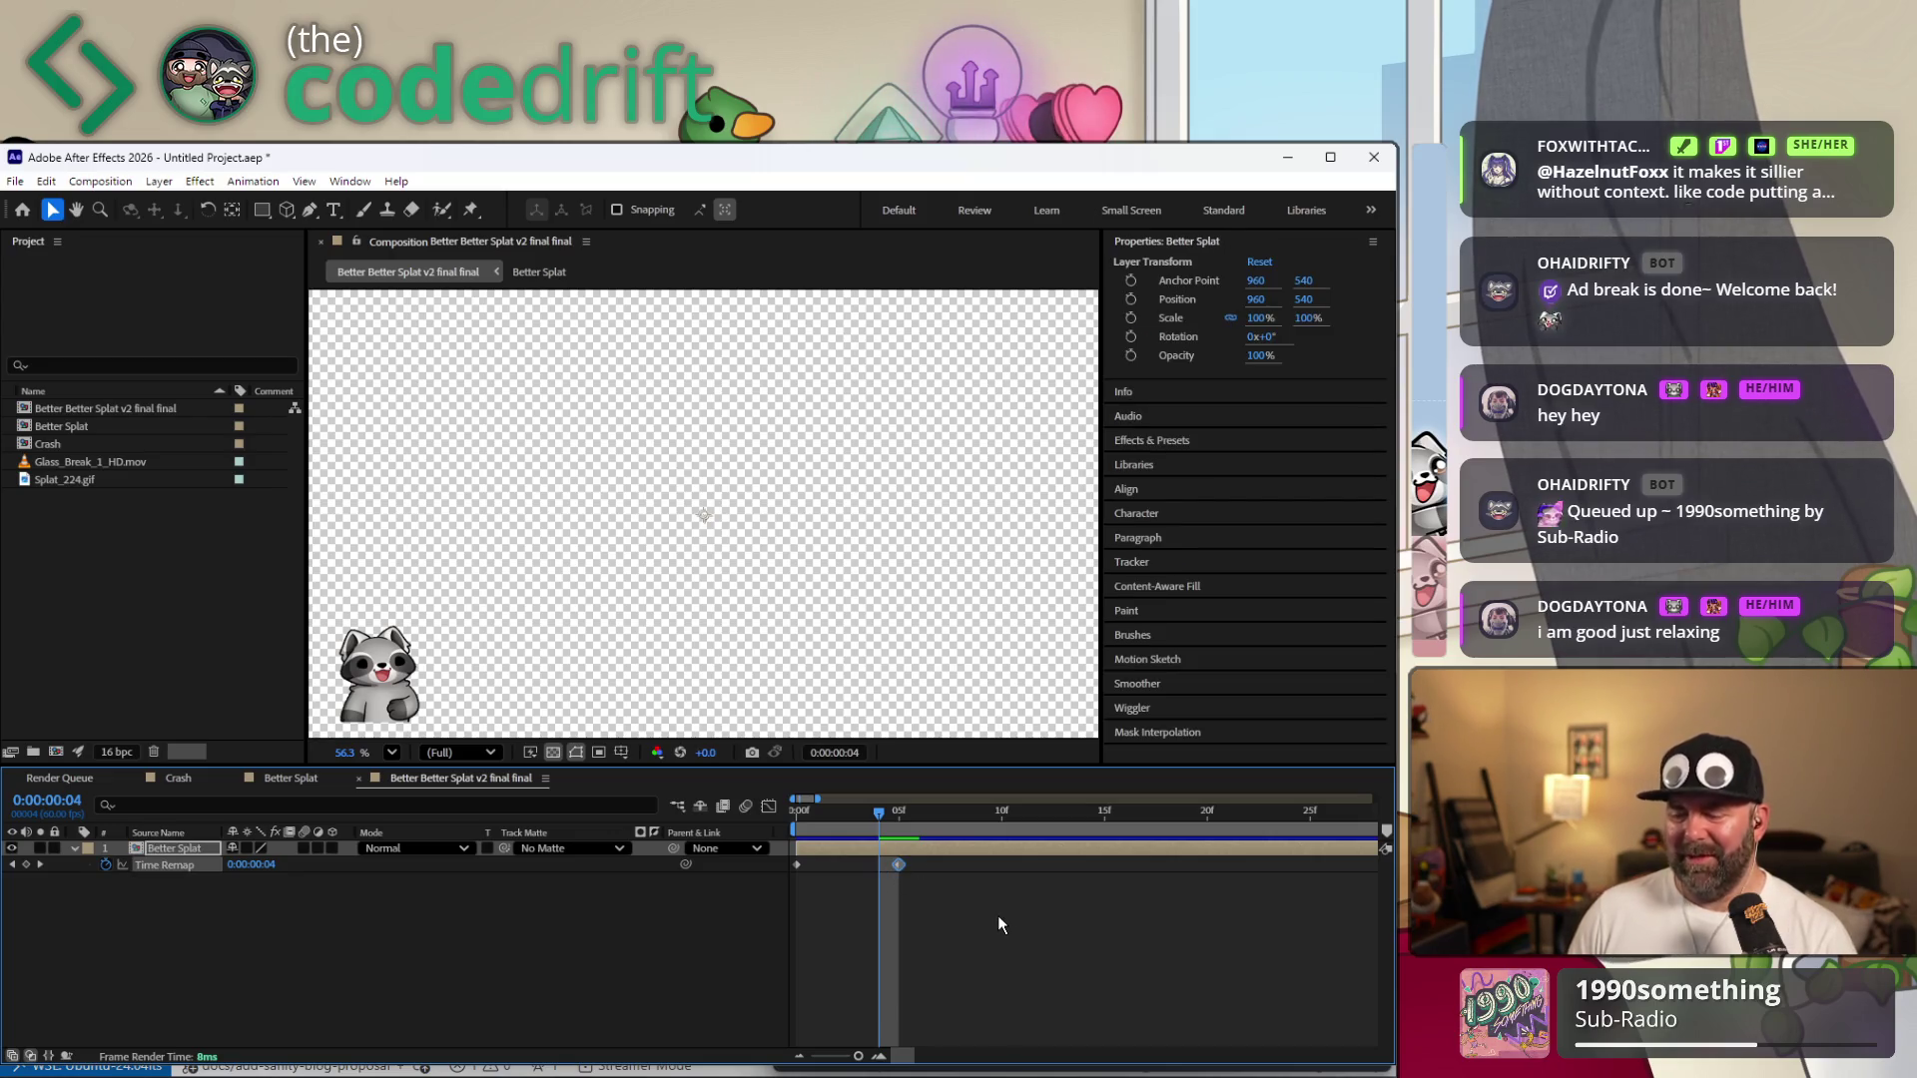
{"action": "key", "text": "Delete"}
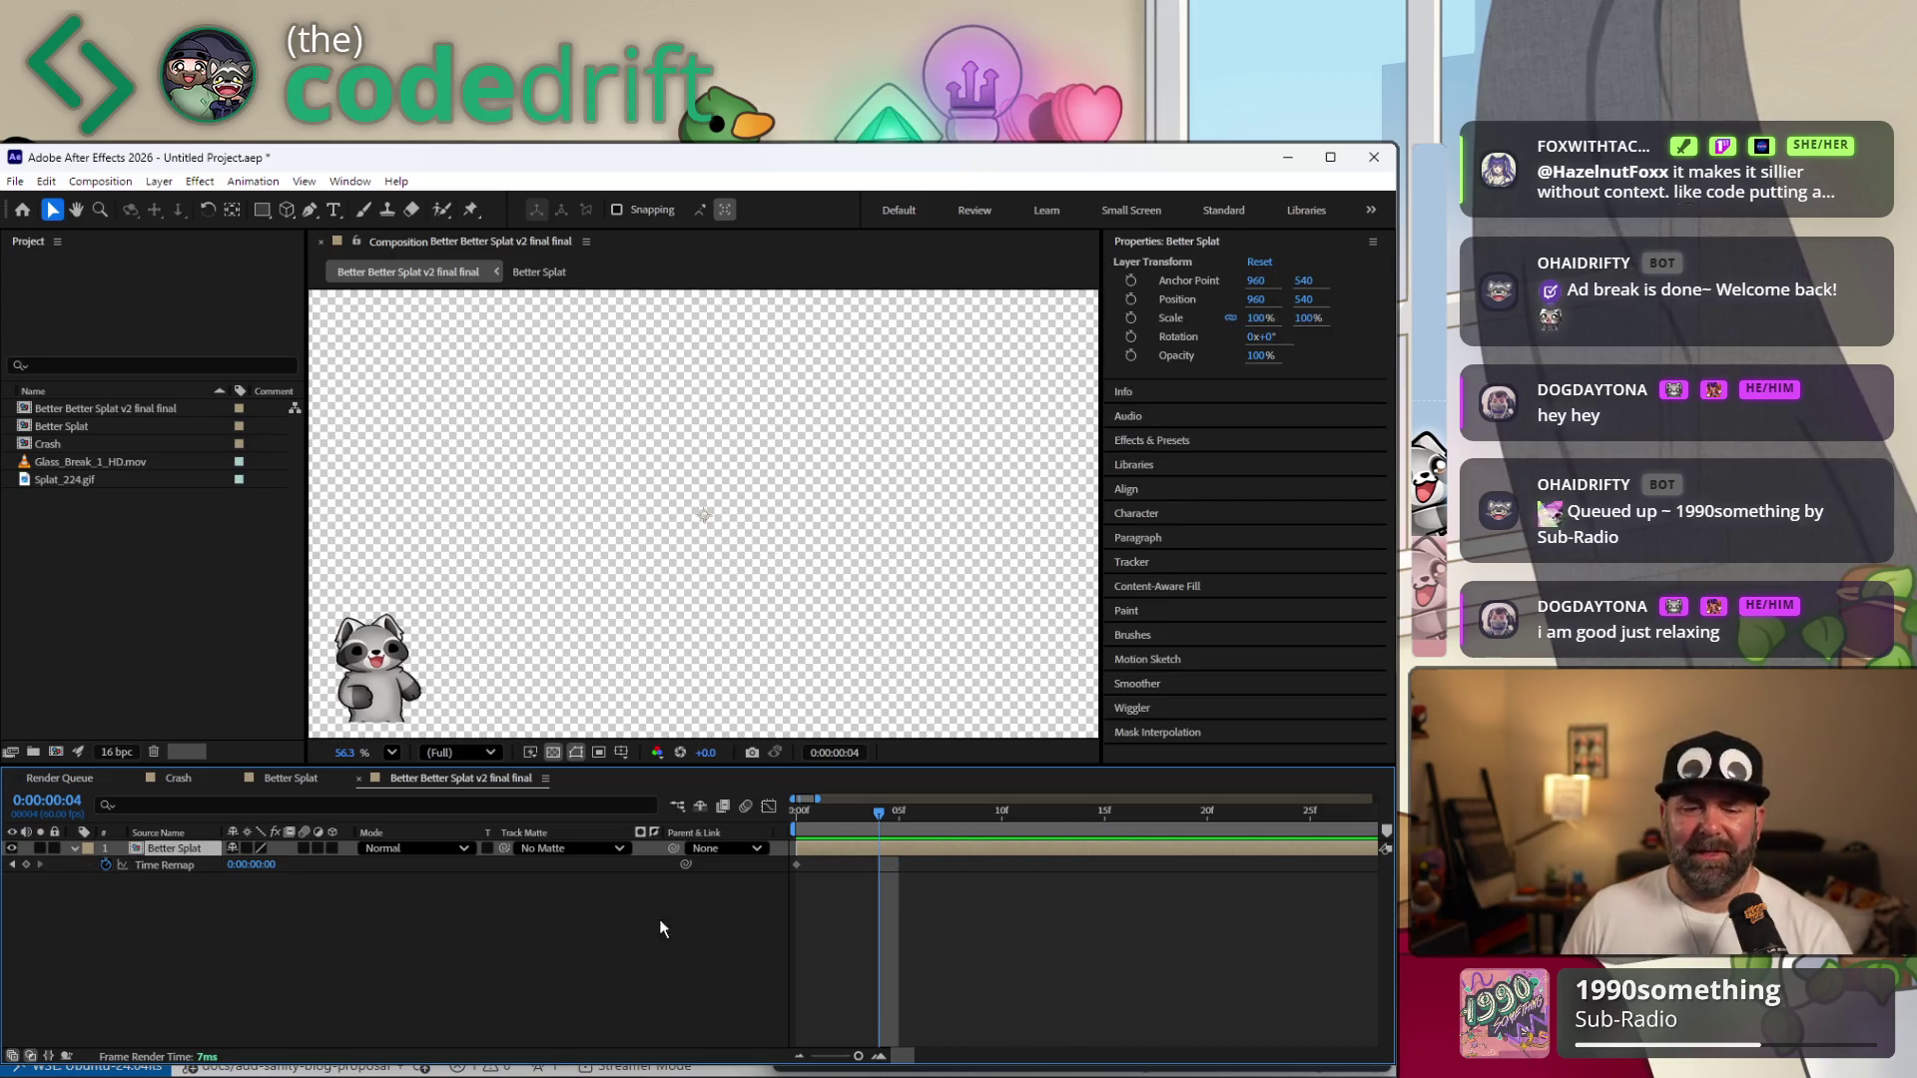
{"action": "left_click", "coordinate": [106, 864]}
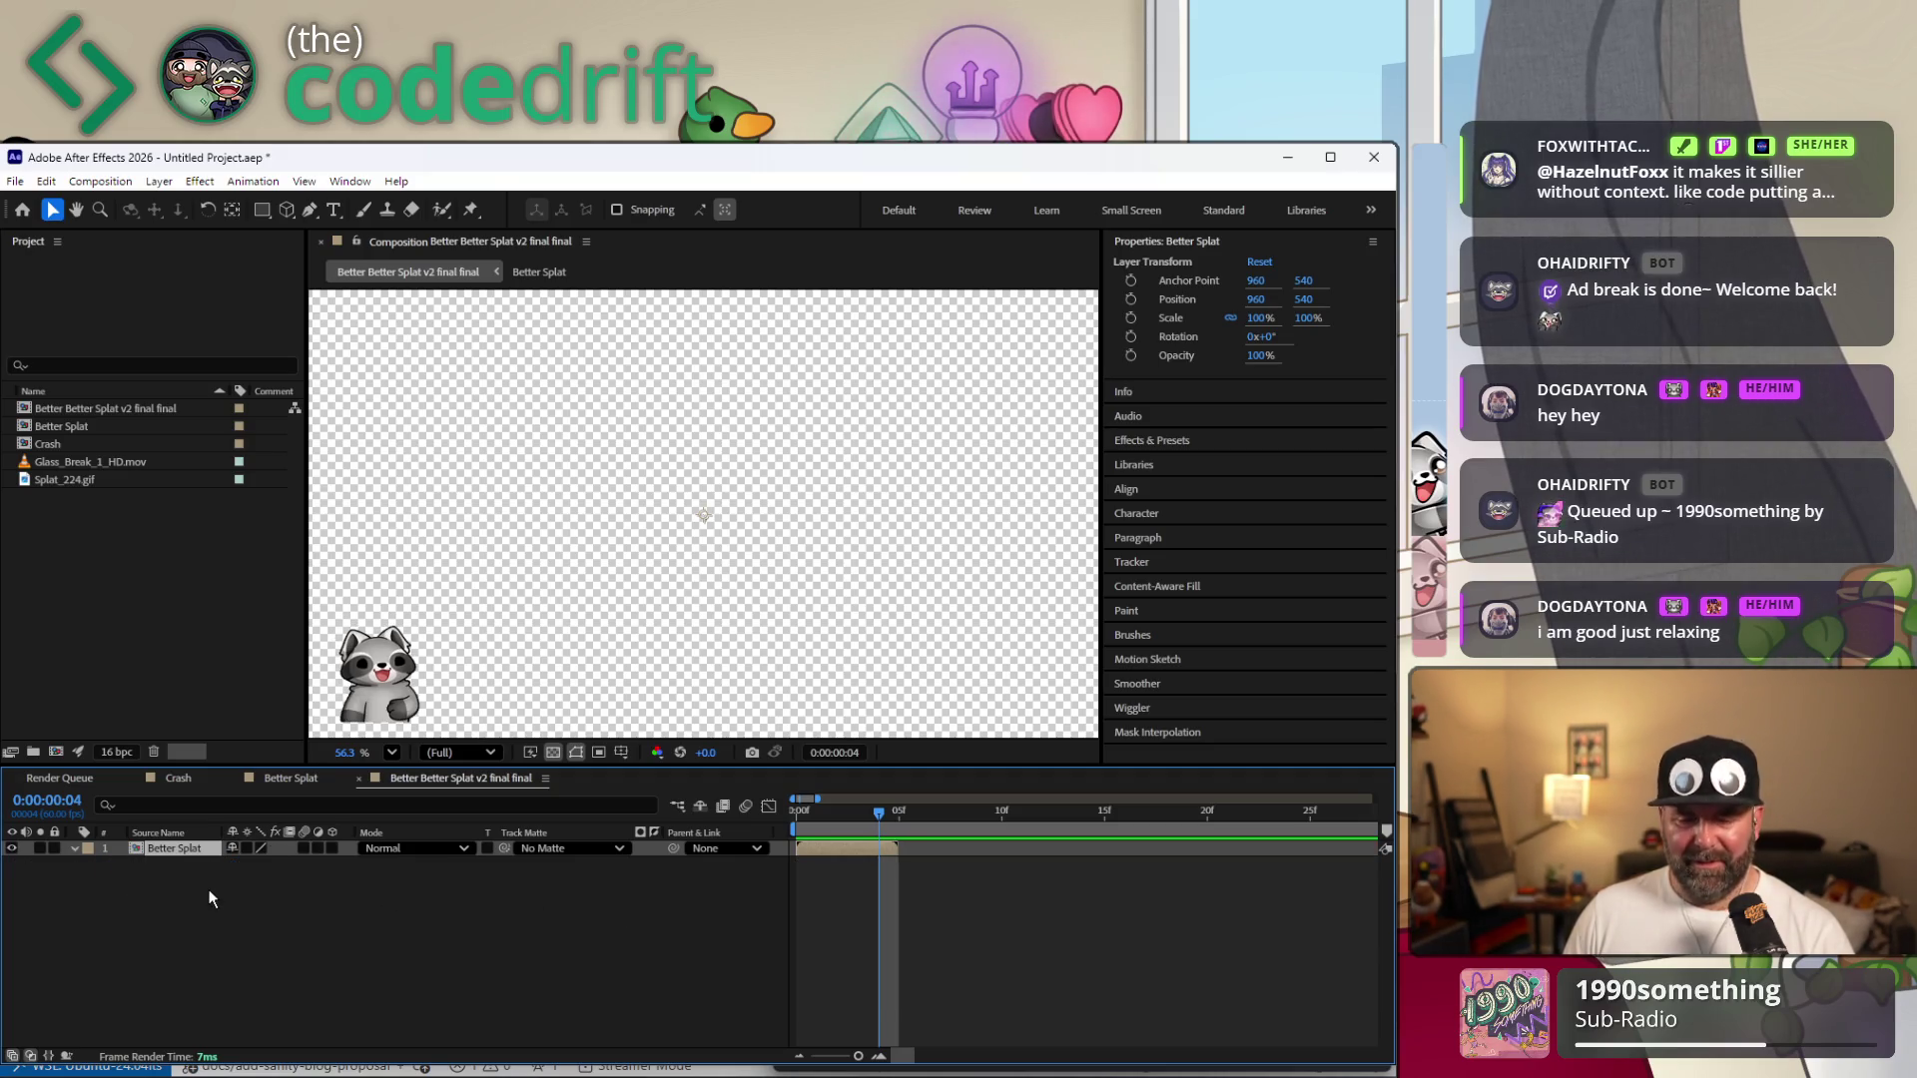
Re-enable Time Remapping, add a loopOut() expression on Time Remap and preview the result.
{"action": "key", "text": "ctrl+alt+t"}
{"action": "left_click", "coordinate": [106, 862], "text": "alt"}
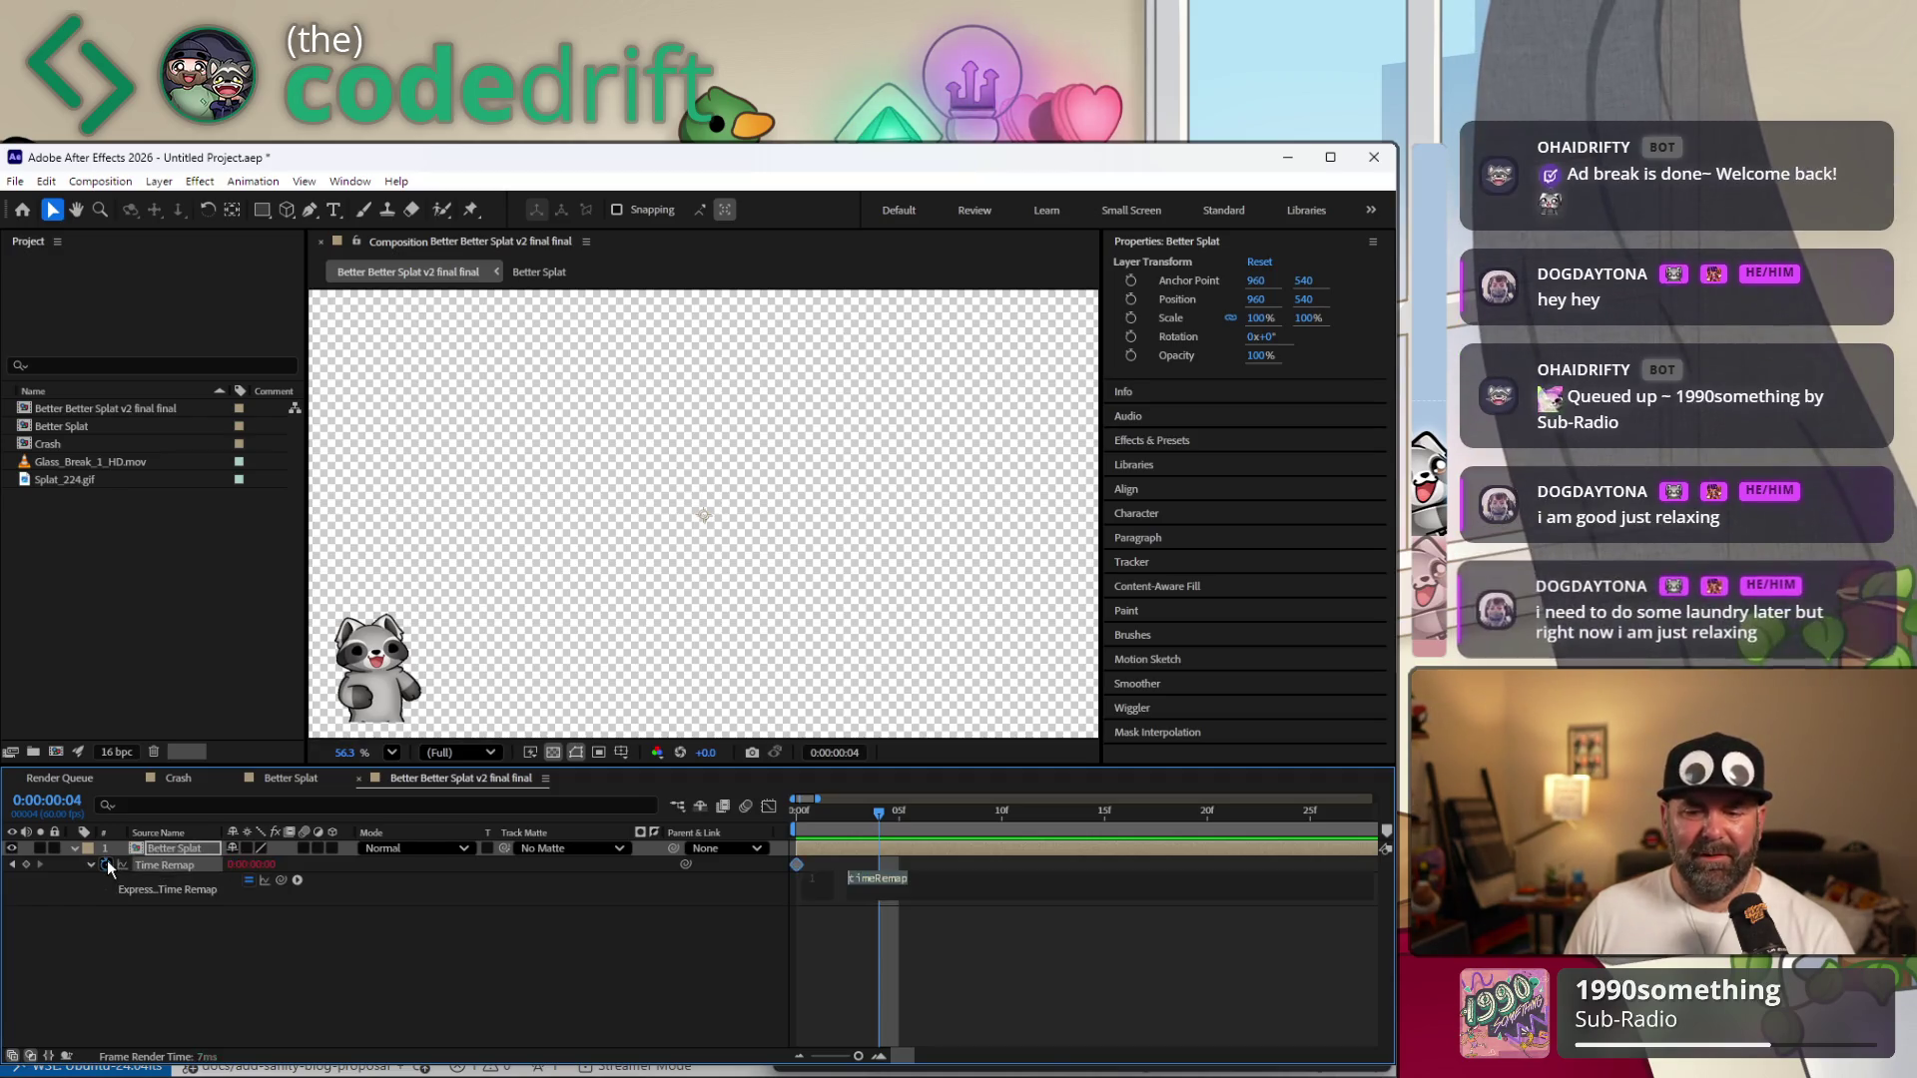
{"action": "type", "text": "l"}
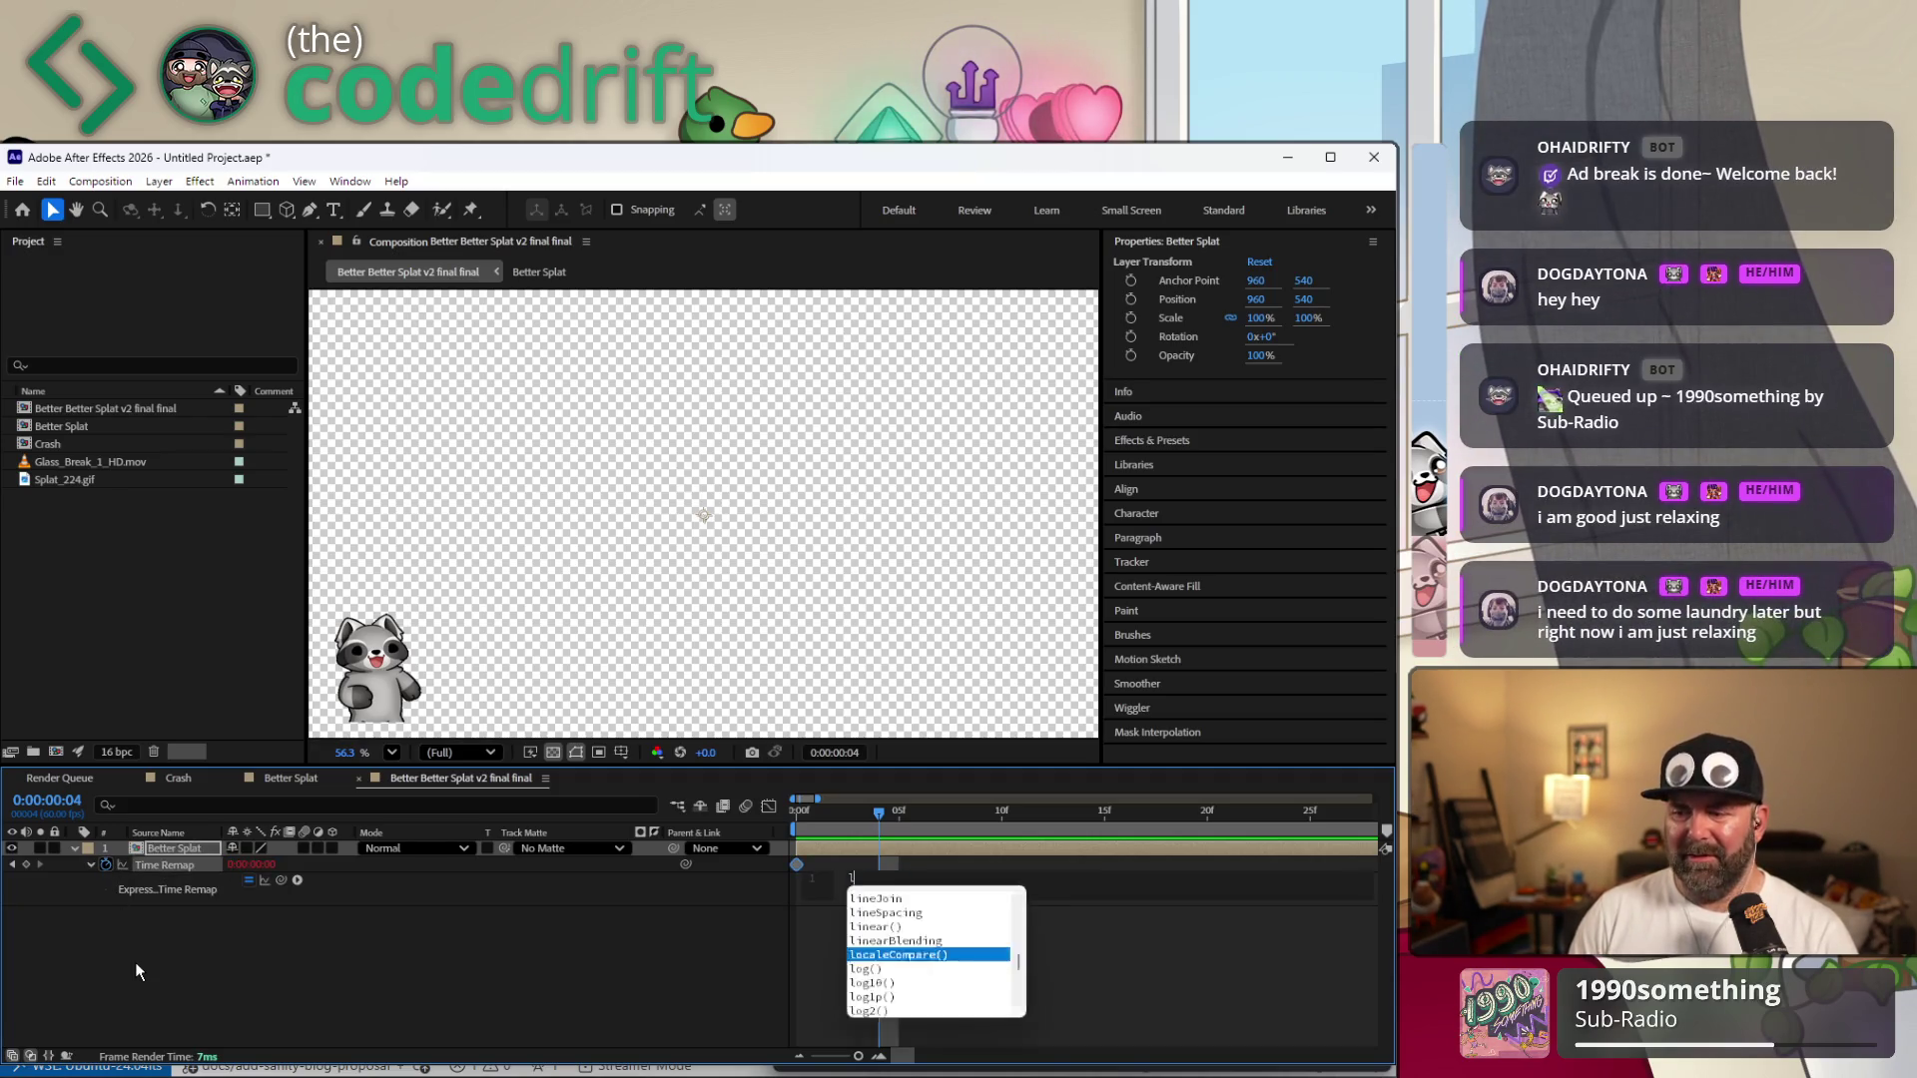
{"action": "type", "text": "oopOut()"}
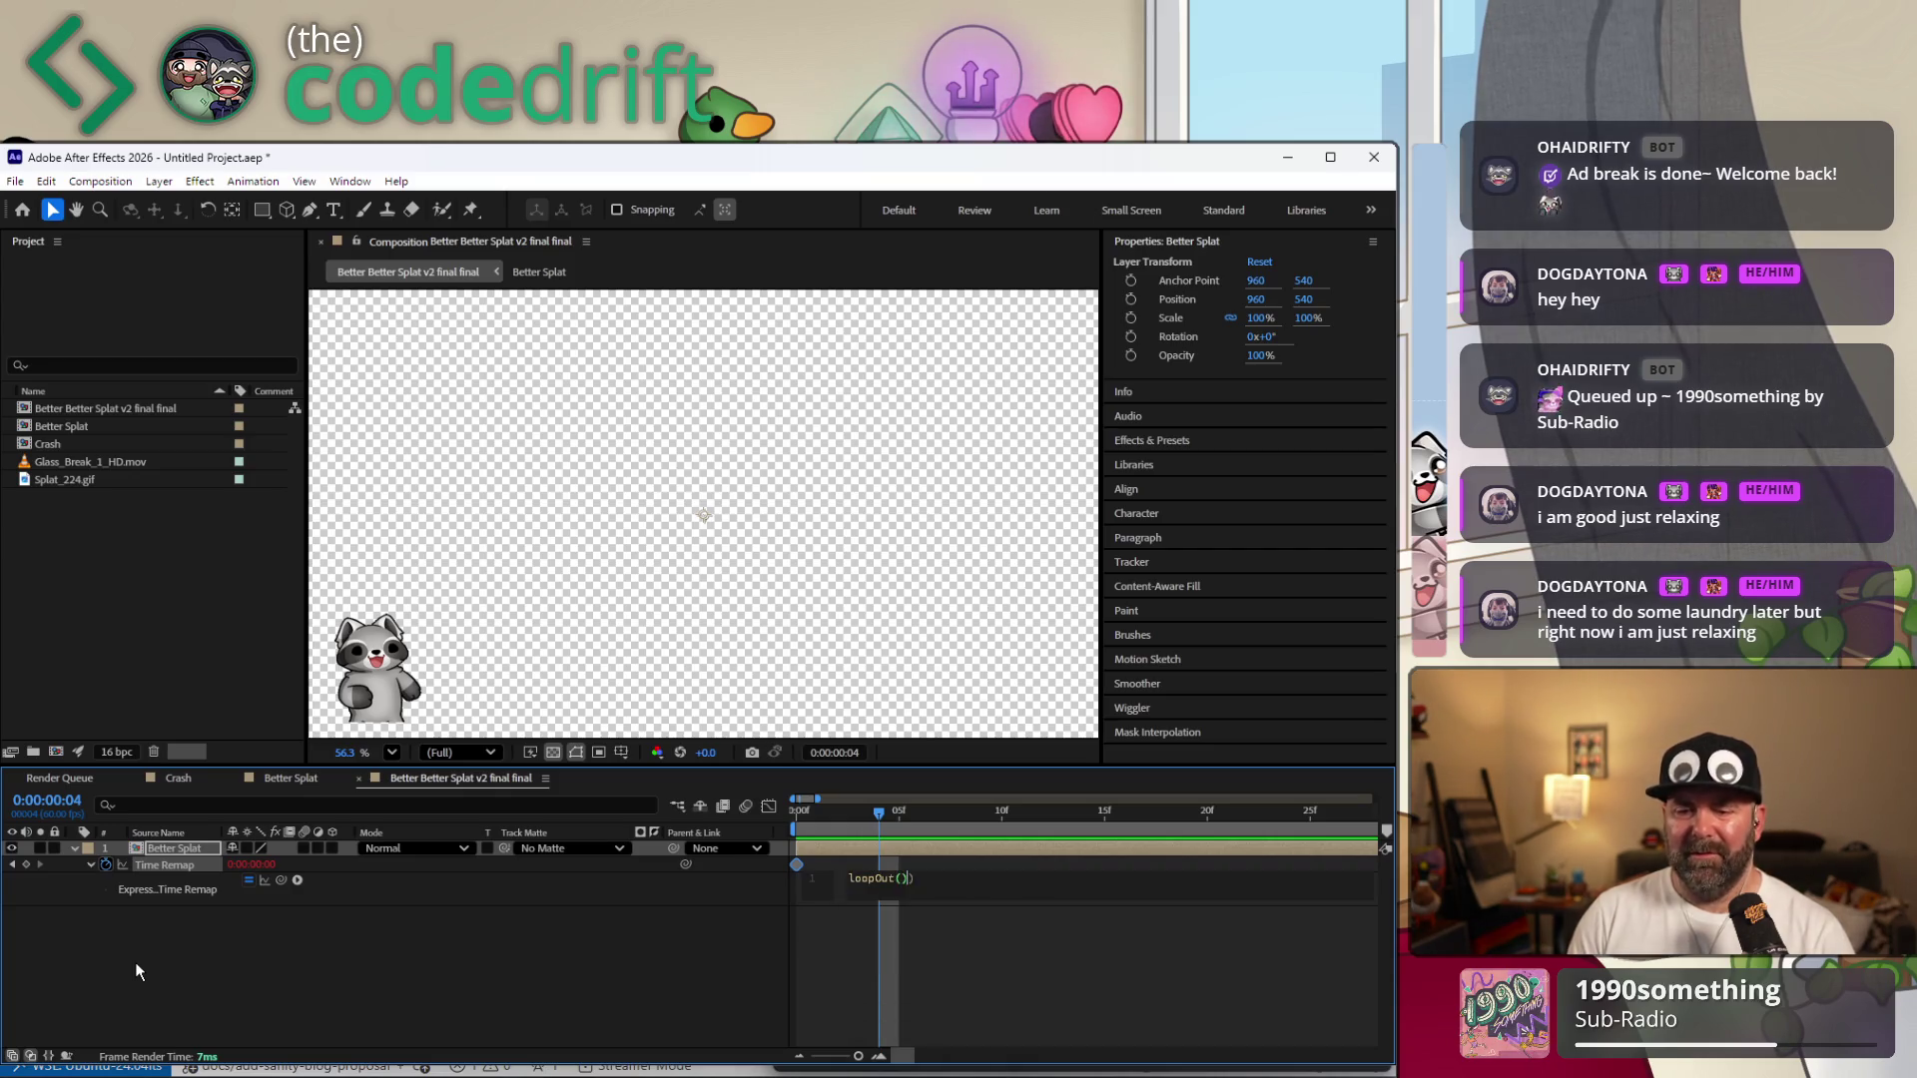
{"action": "left_click", "coordinate": [507, 971]}
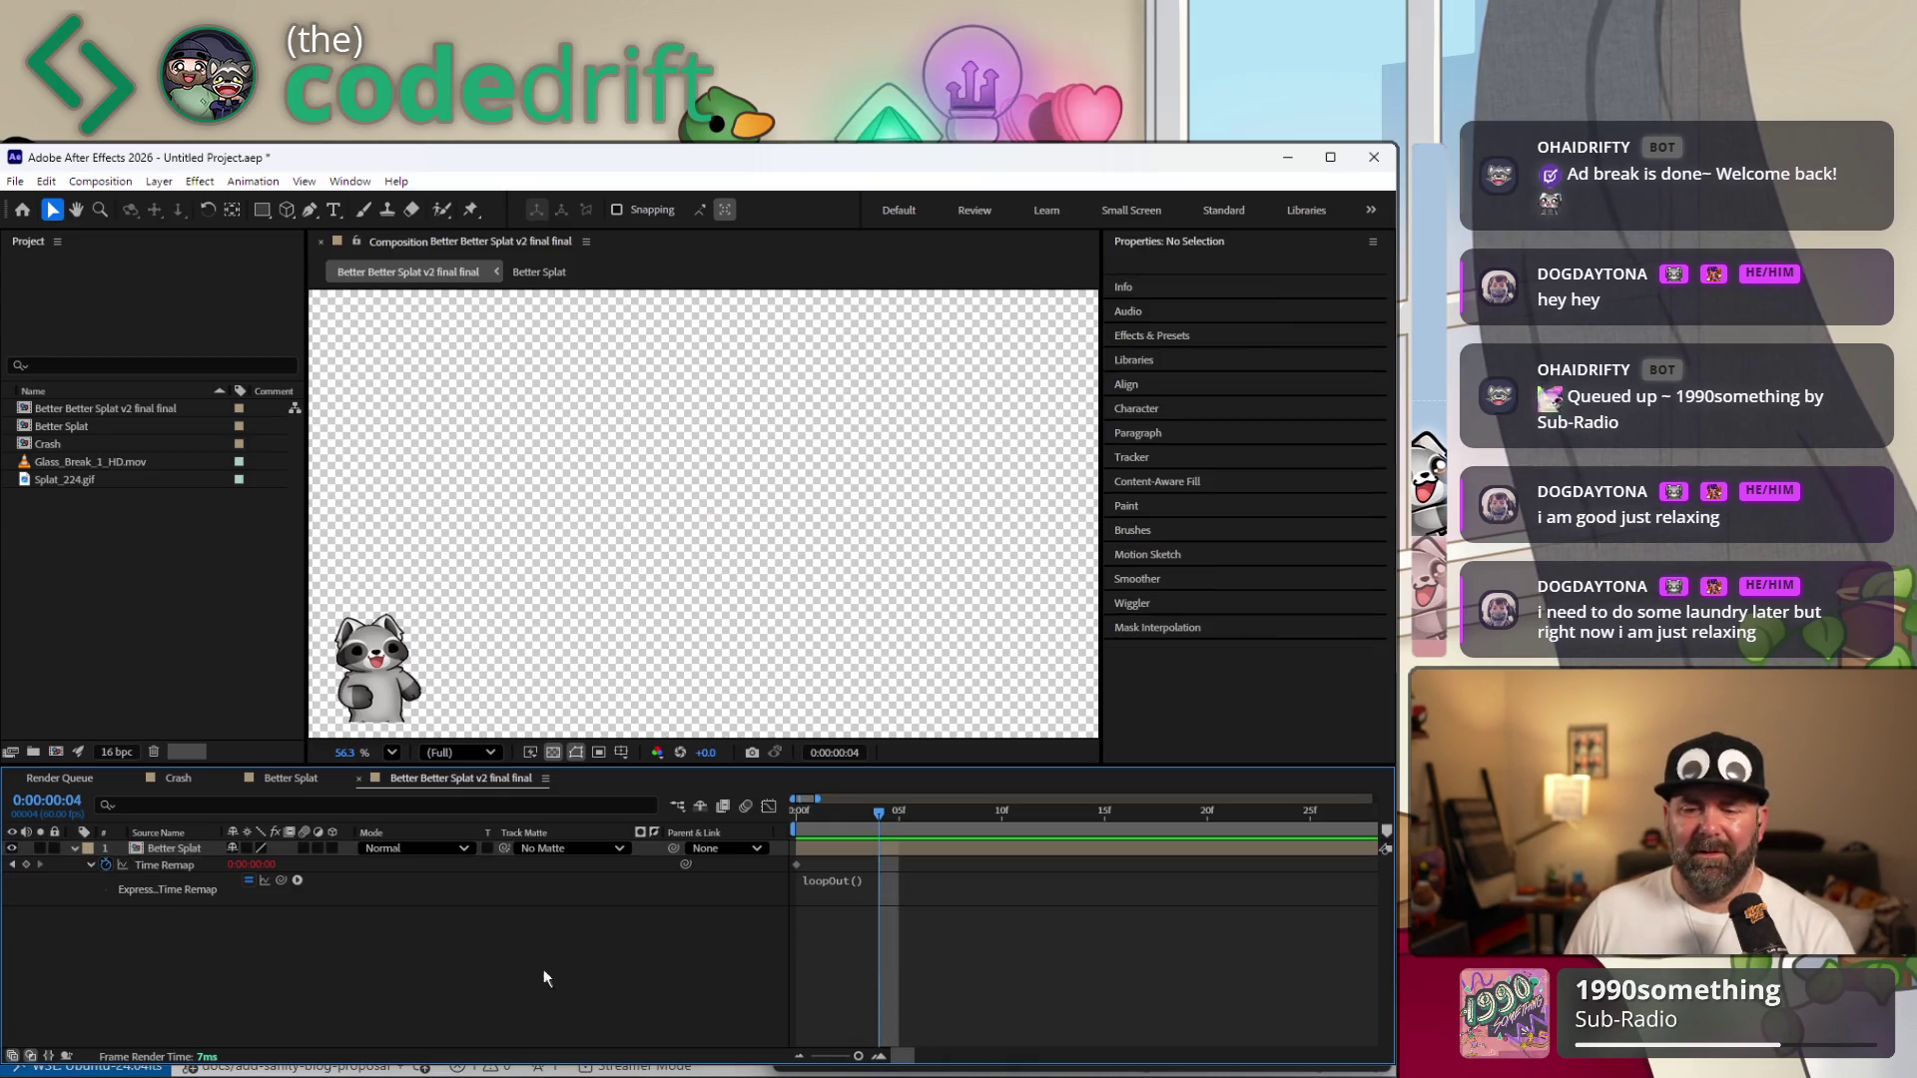
{"action": "key", "text": "space"}
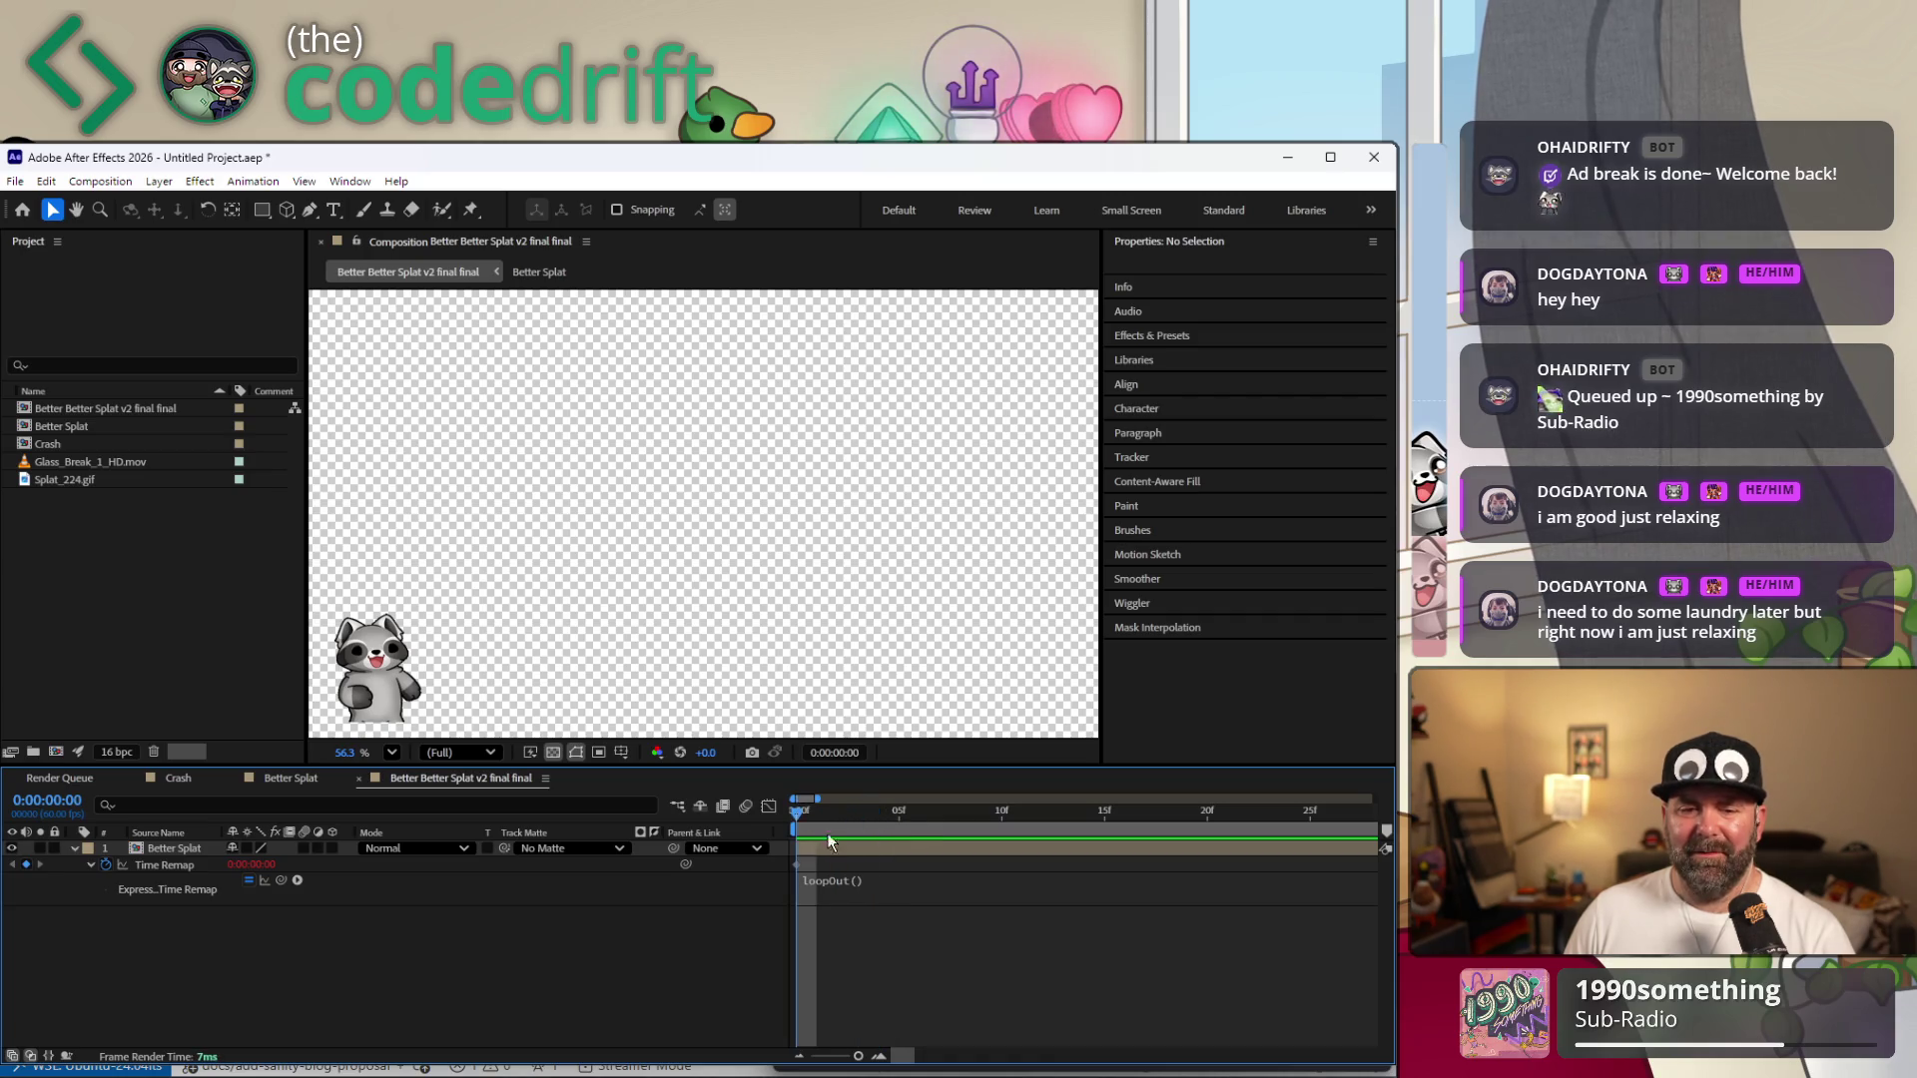
{"action": "key", "text": "space"}
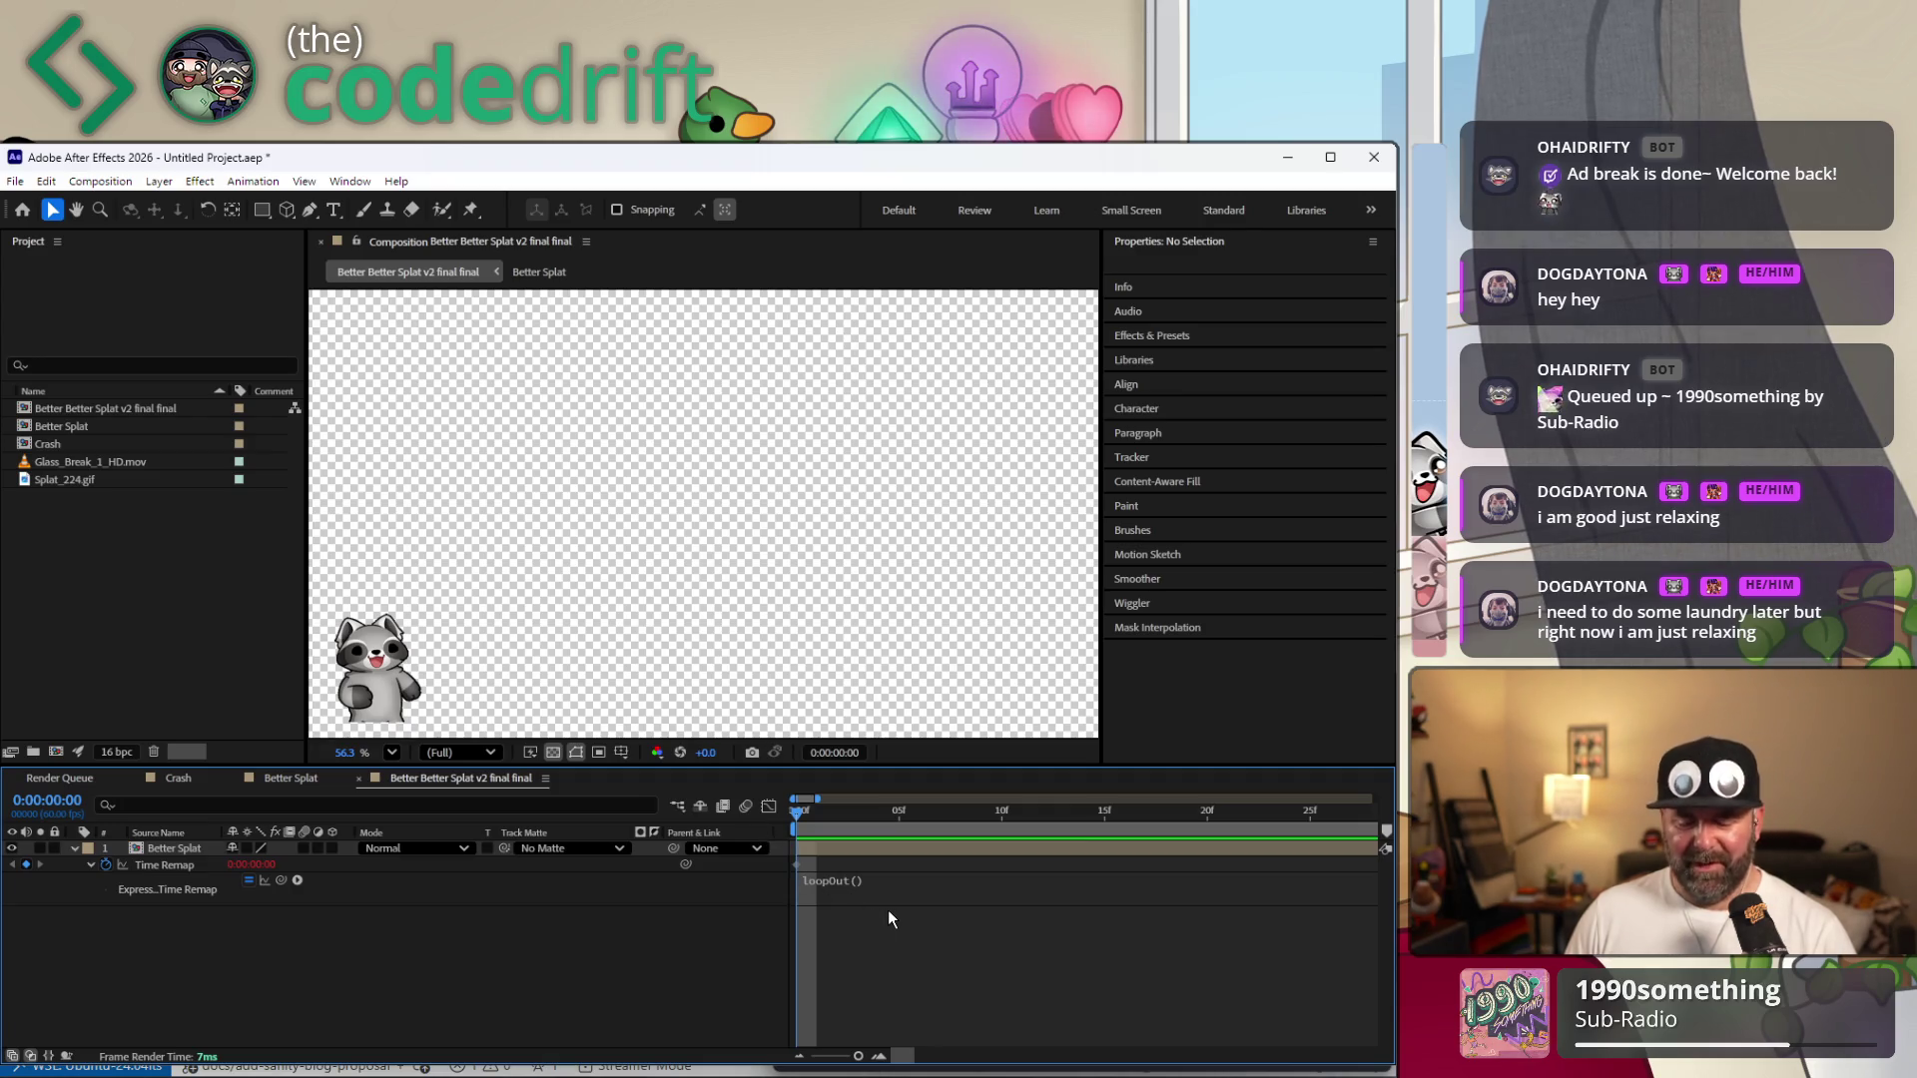
{"action": "left_click", "coordinate": [936, 850]}
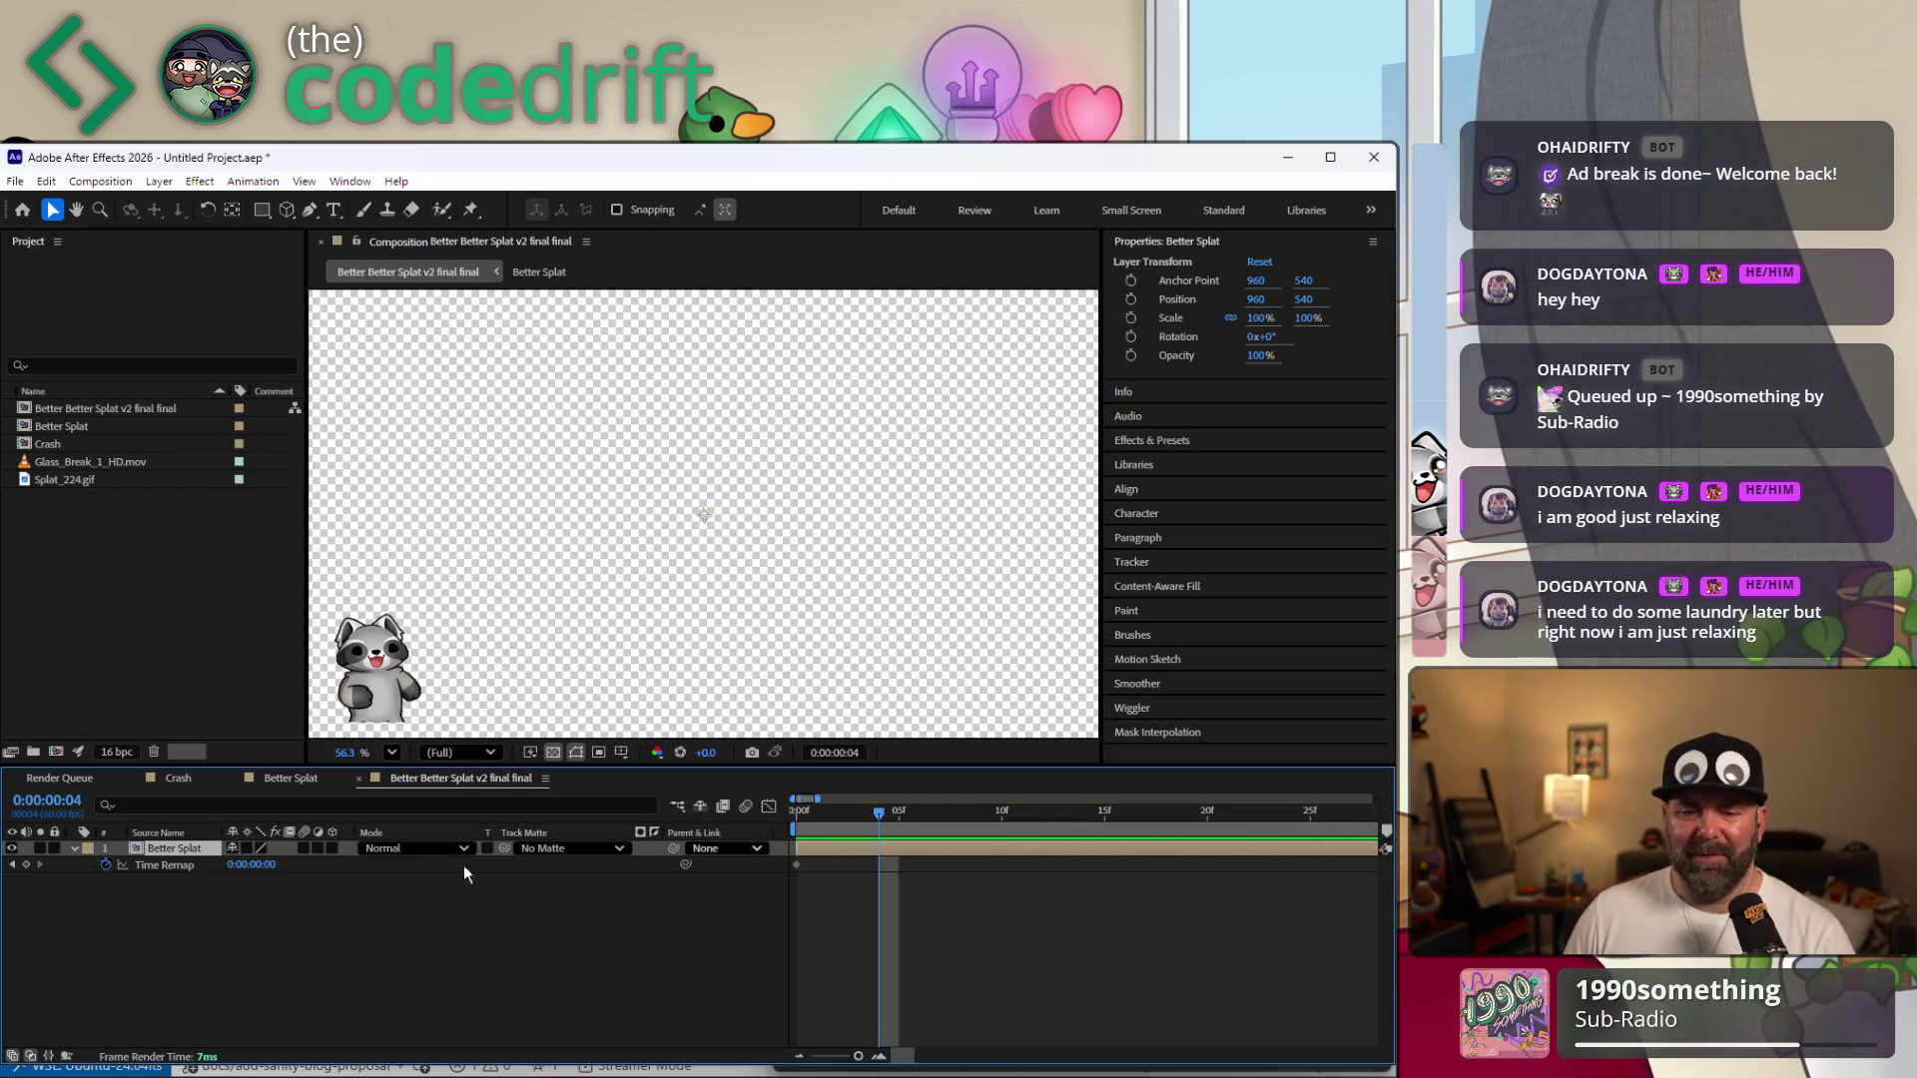
Add a Time Remap keyframe at frame 4, try loopOut() again, preview from frame 11 and undo it.
{"action": "left_click", "coordinate": [26, 865]}
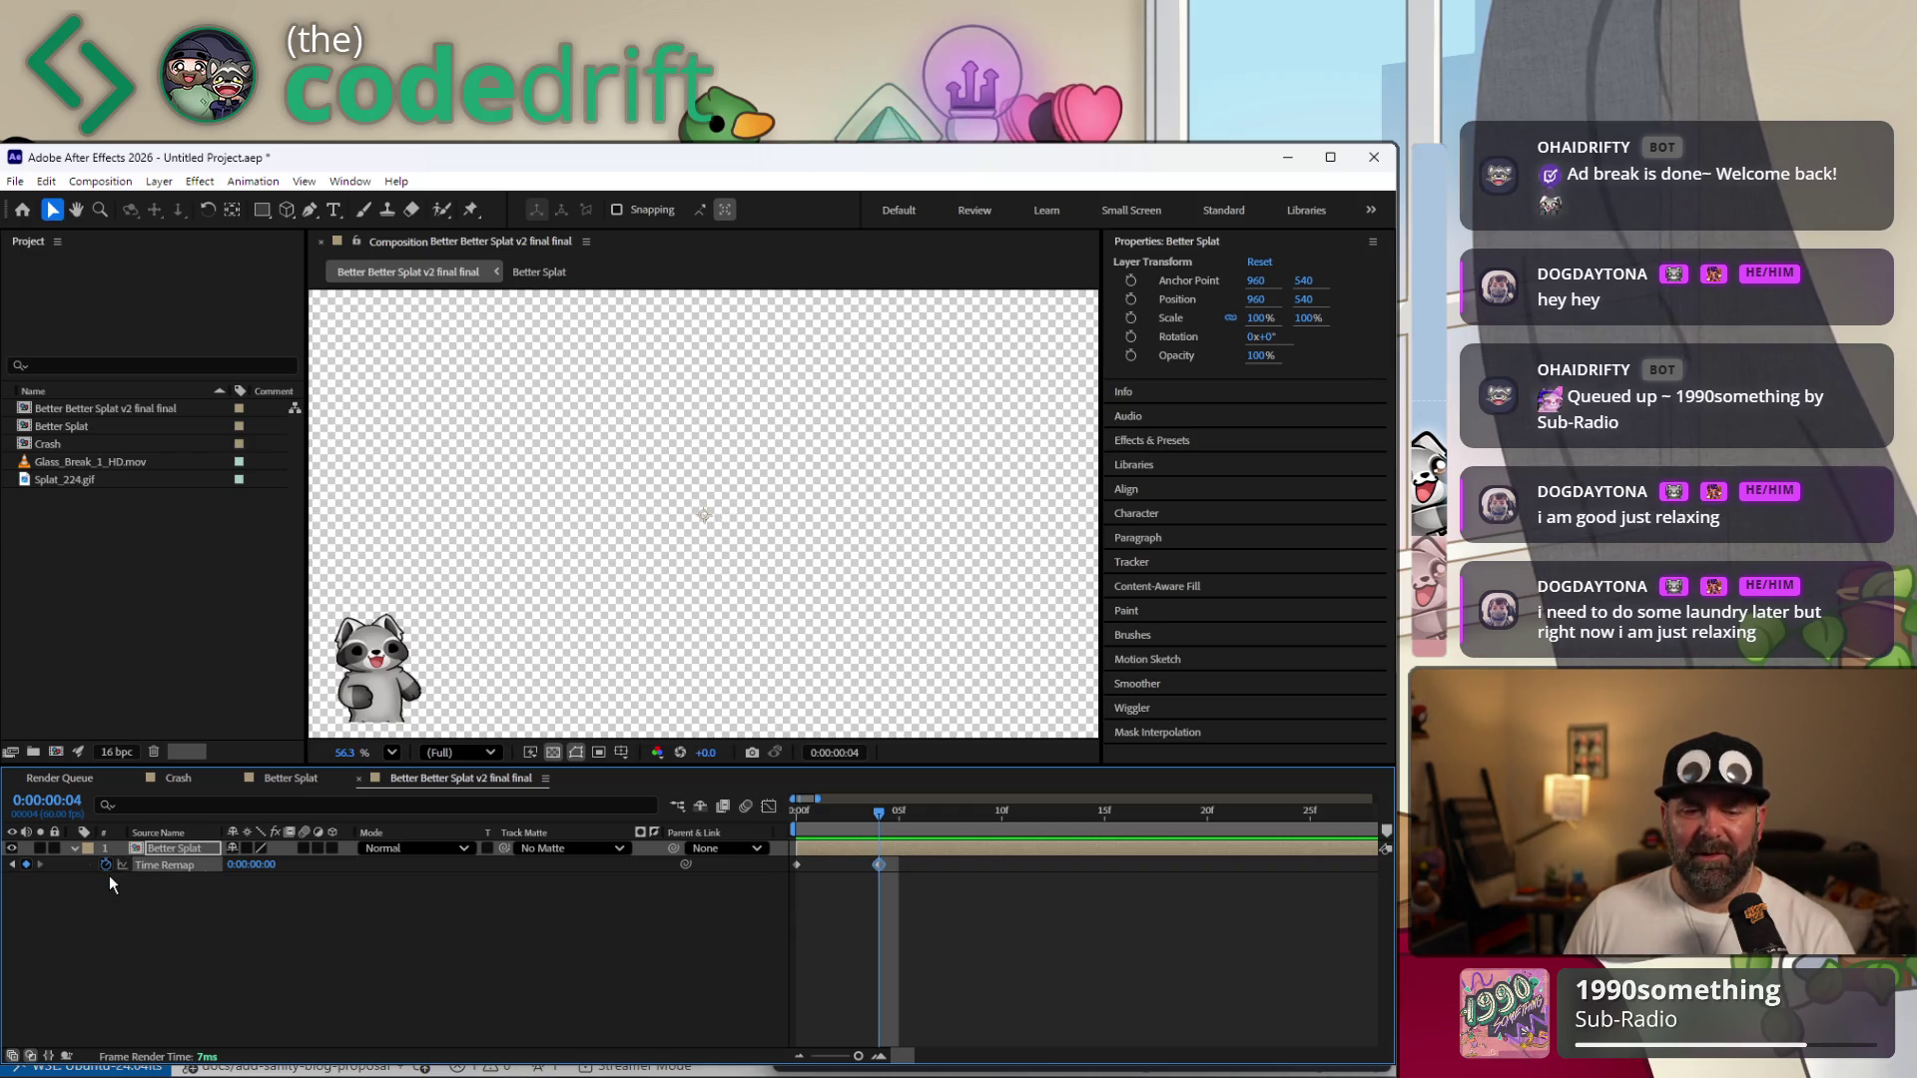
{"action": "left_click", "coordinate": [106, 866], "text": "alt"}
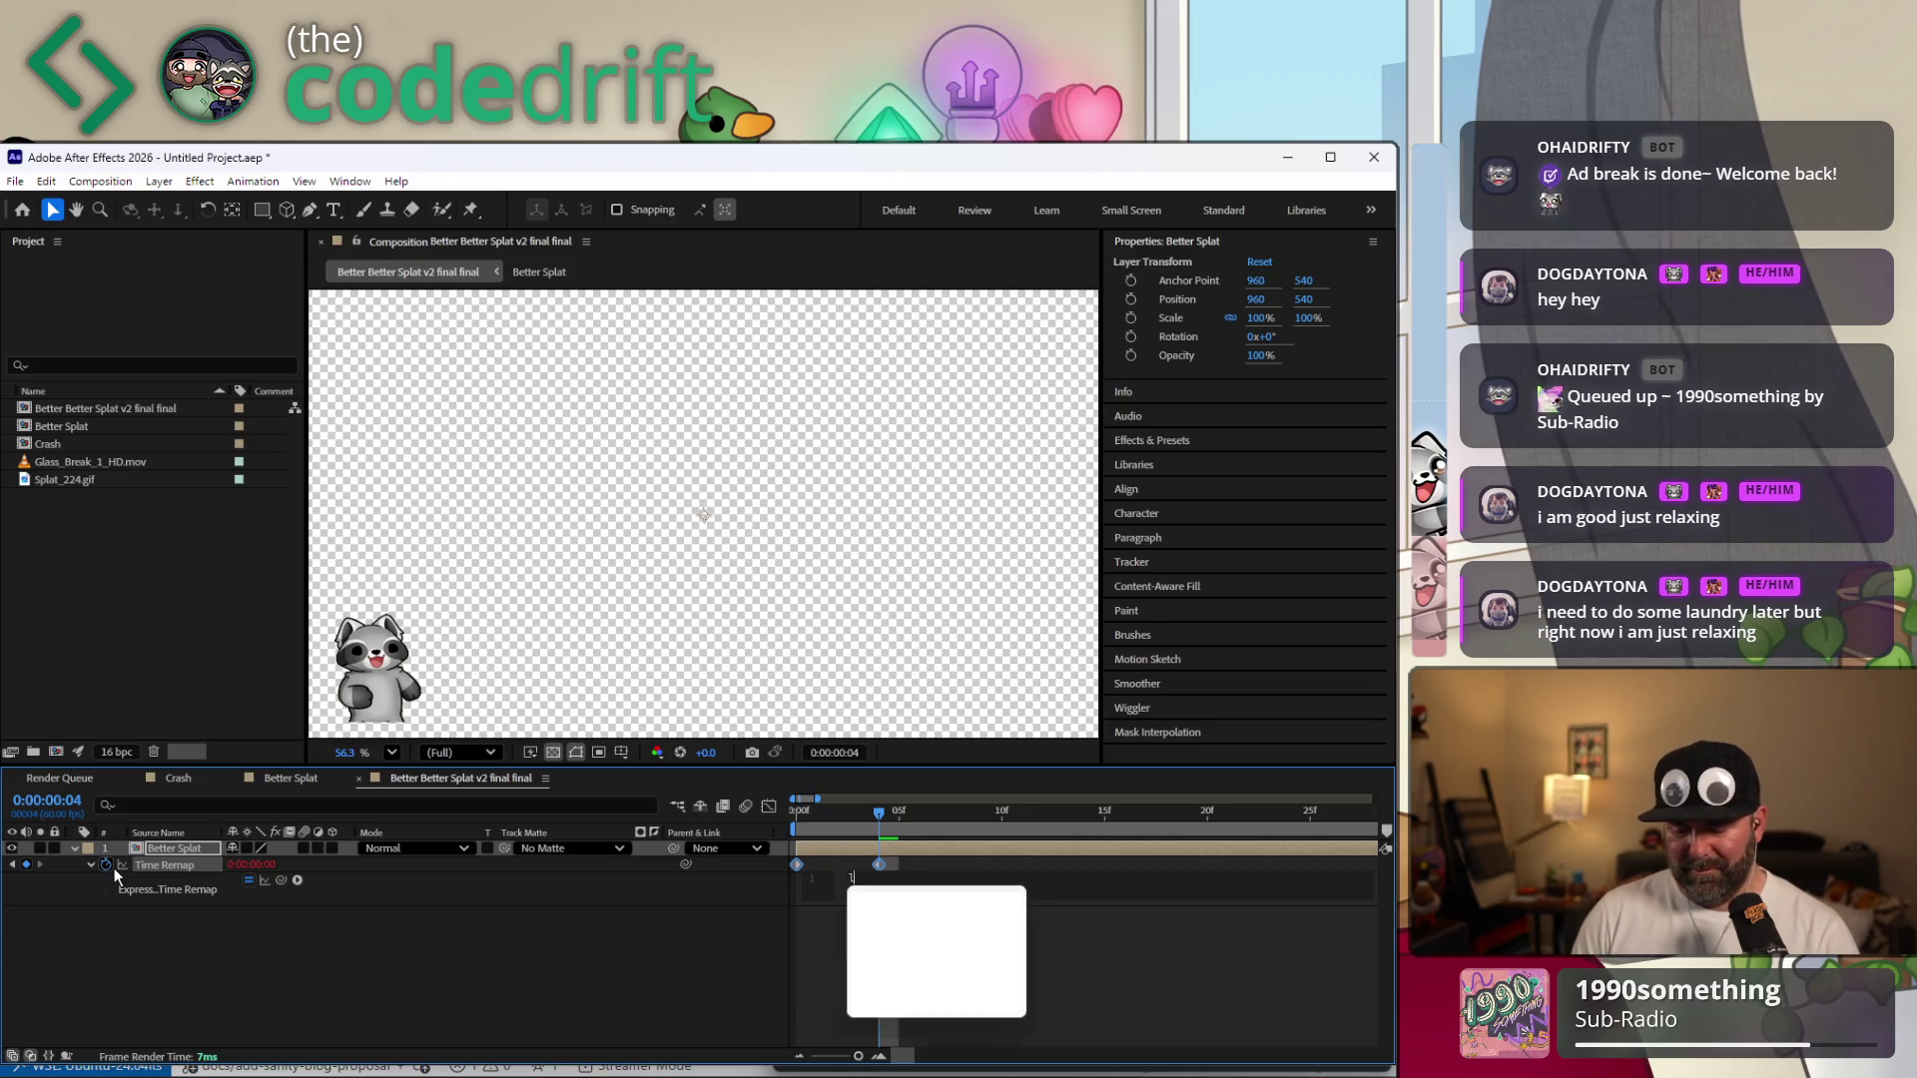
{"action": "type", "text": "loopOut"}
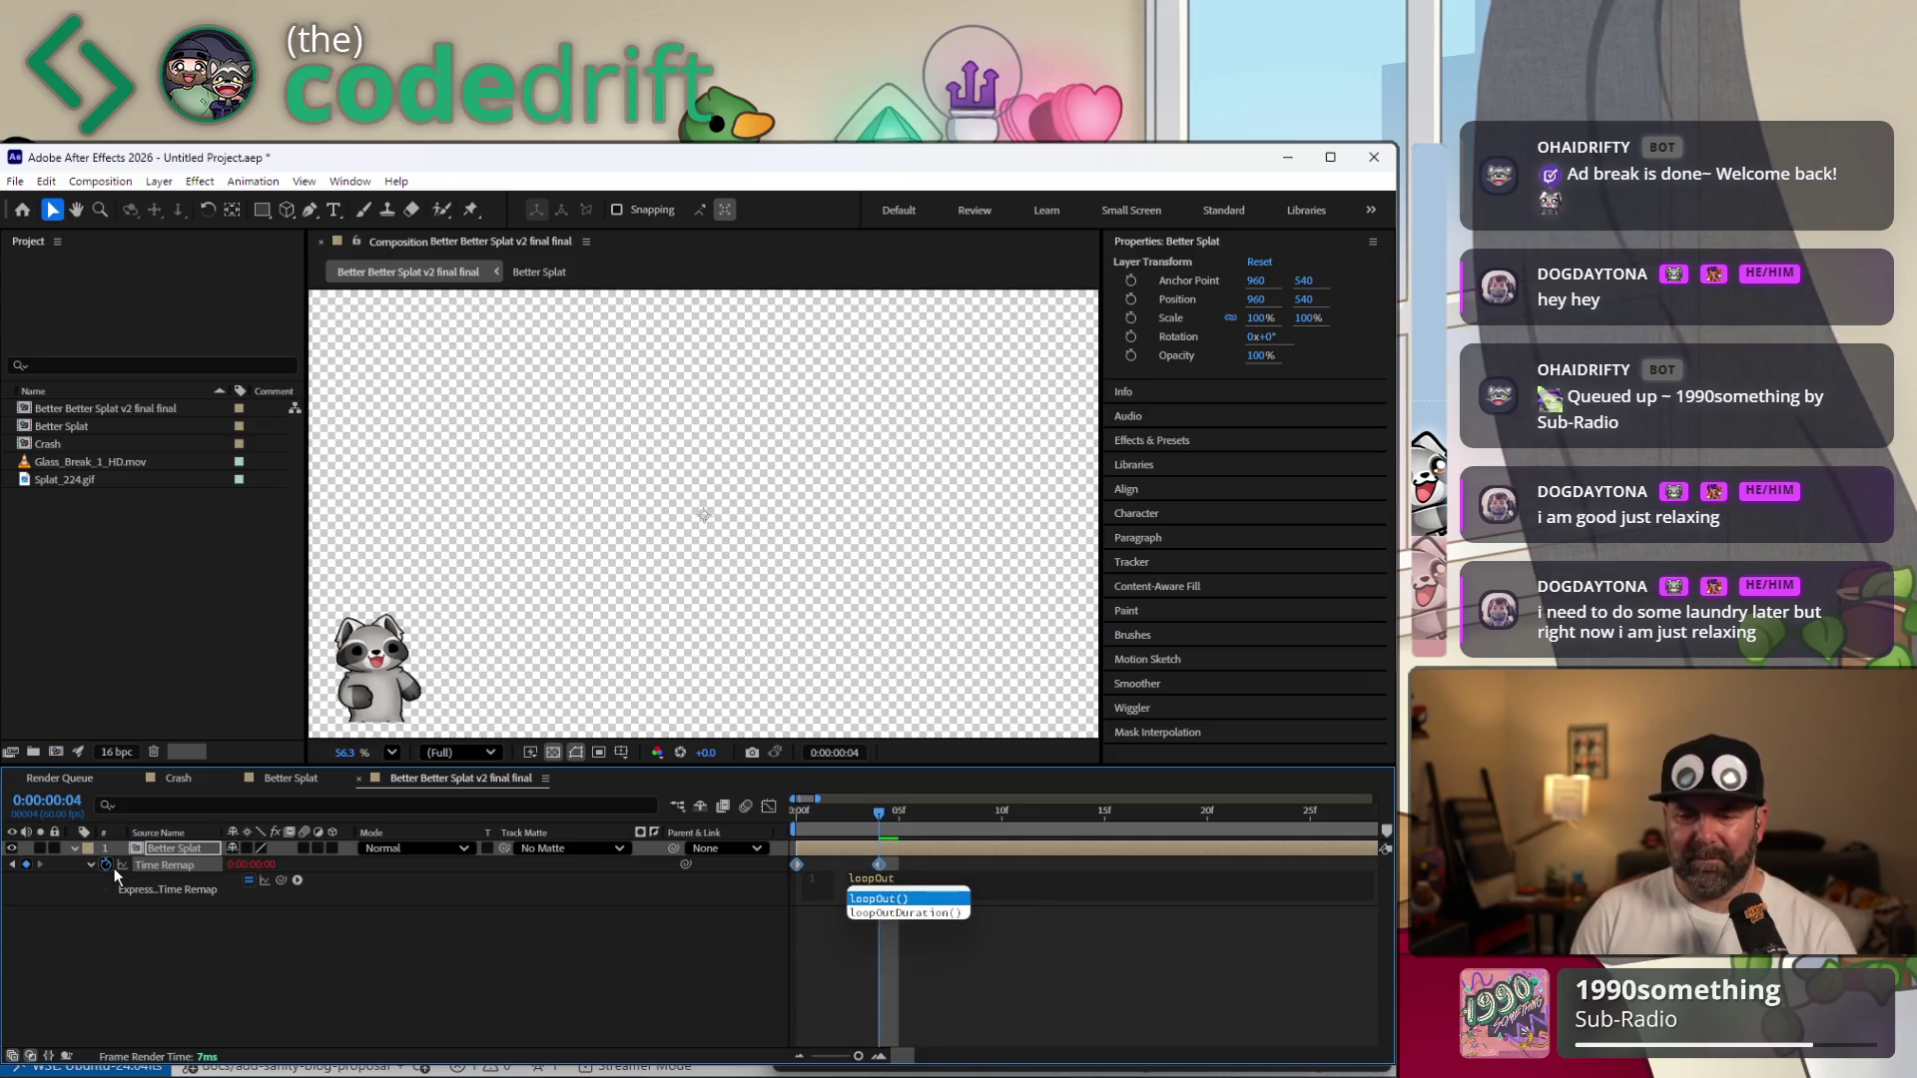
{"action": "key", "text": "Return"}
{"action": "left_click", "coordinate": [638, 1000]}
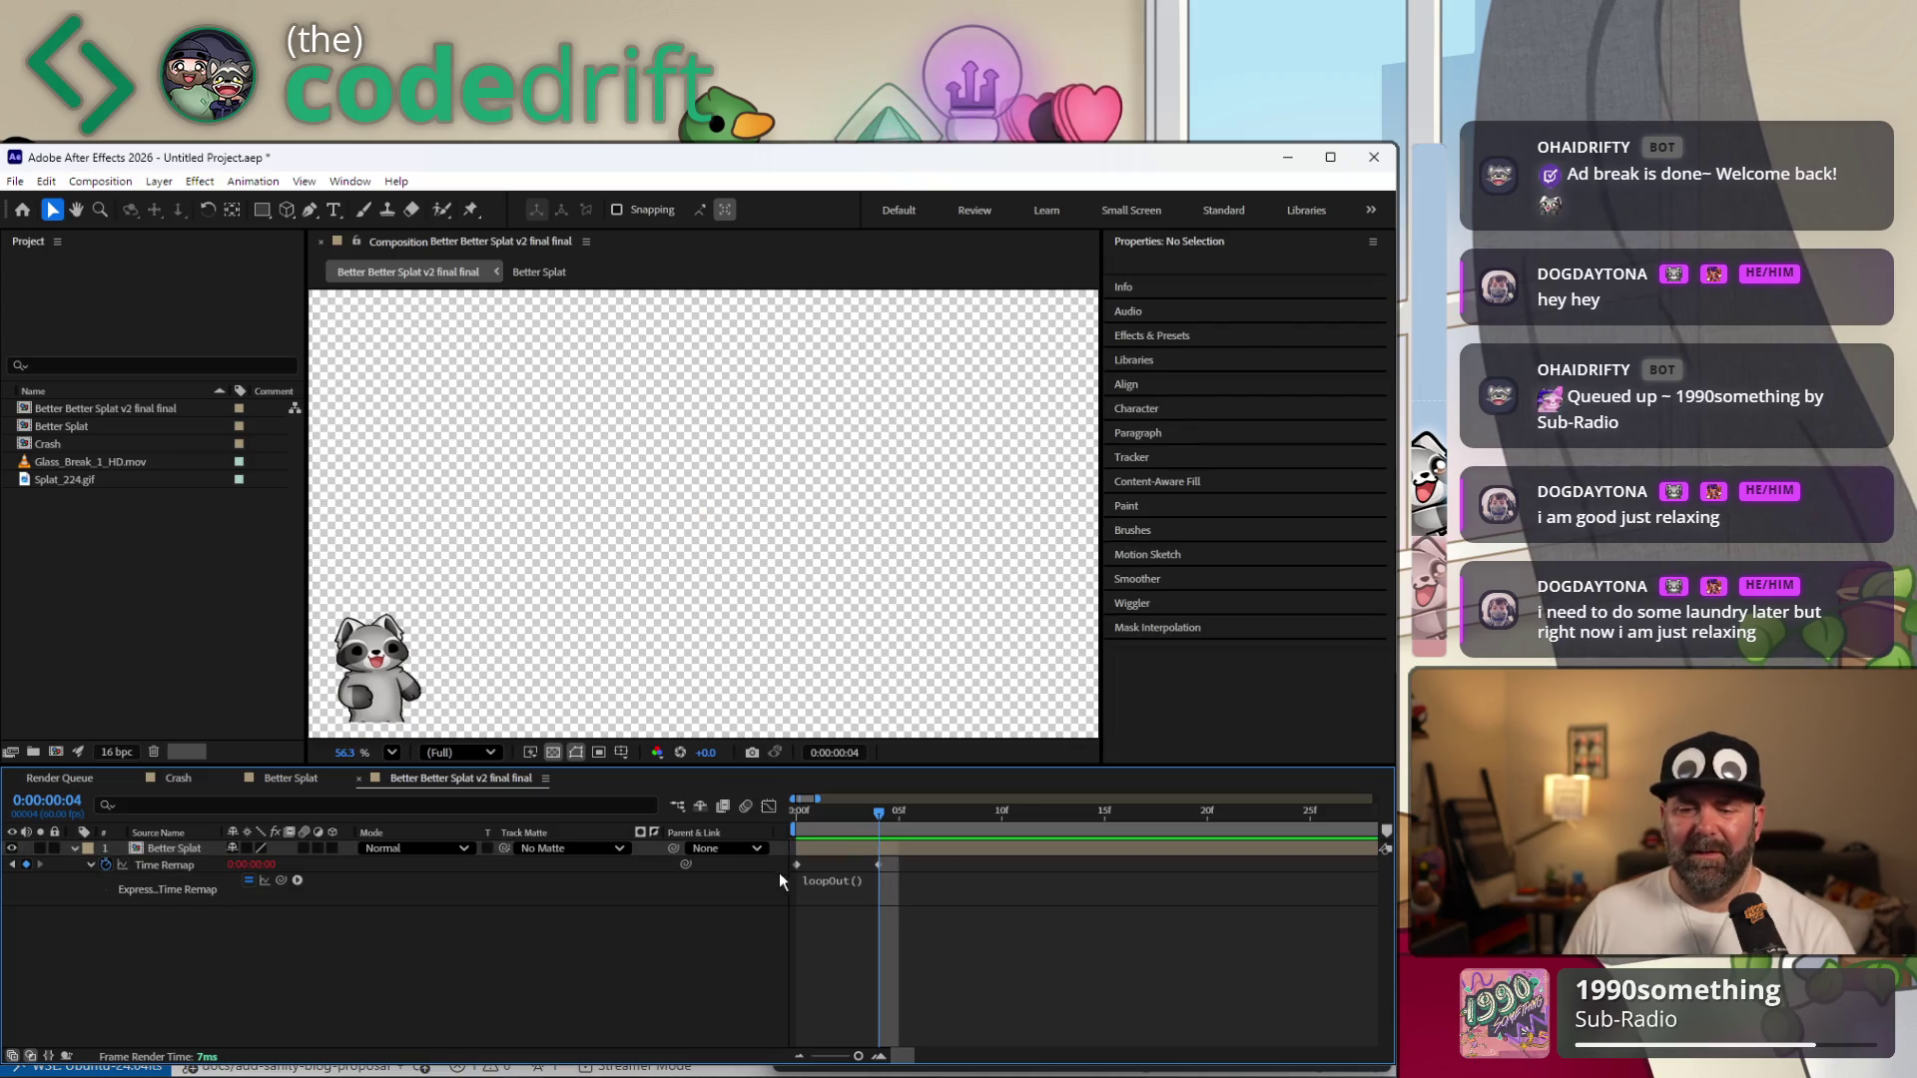
{"action": "left_click_drag", "start_coordinate": [855, 815], "coordinate": [984, 807]}
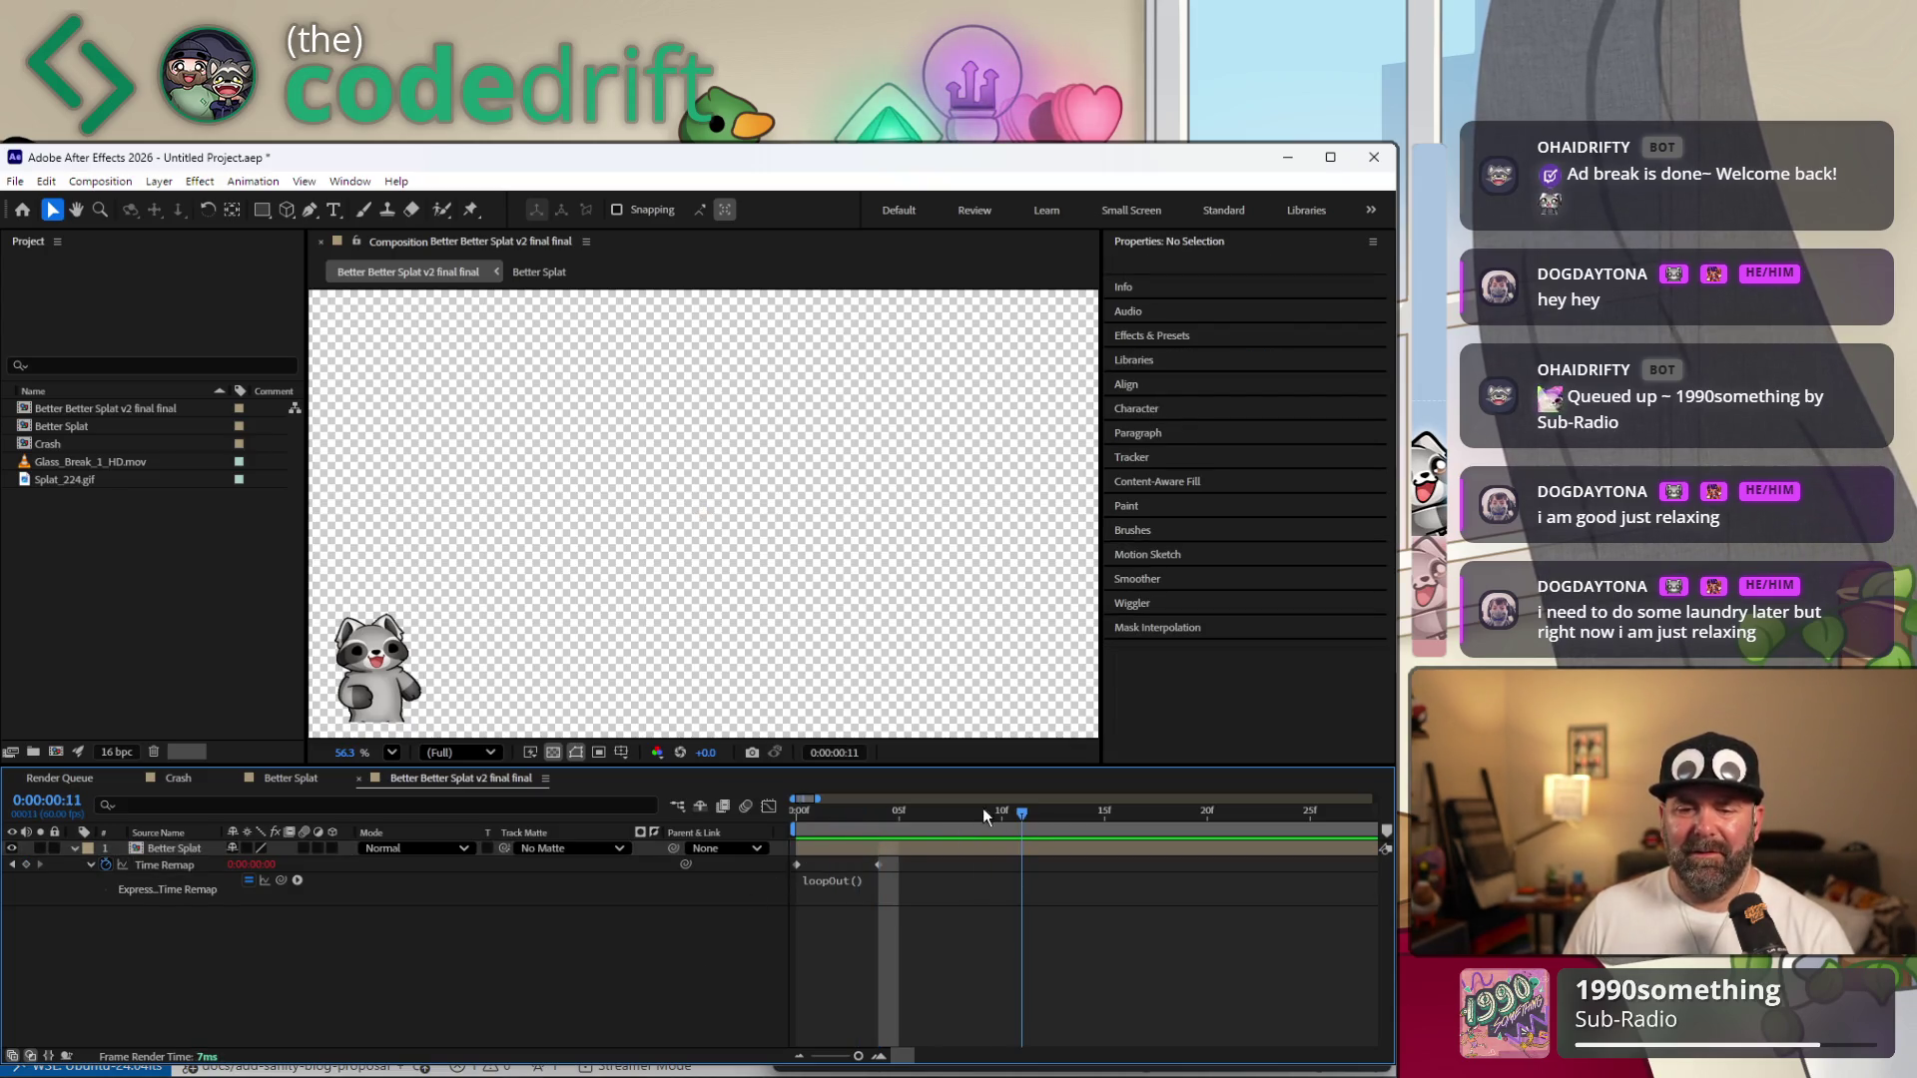
{"action": "key", "text": "space"}
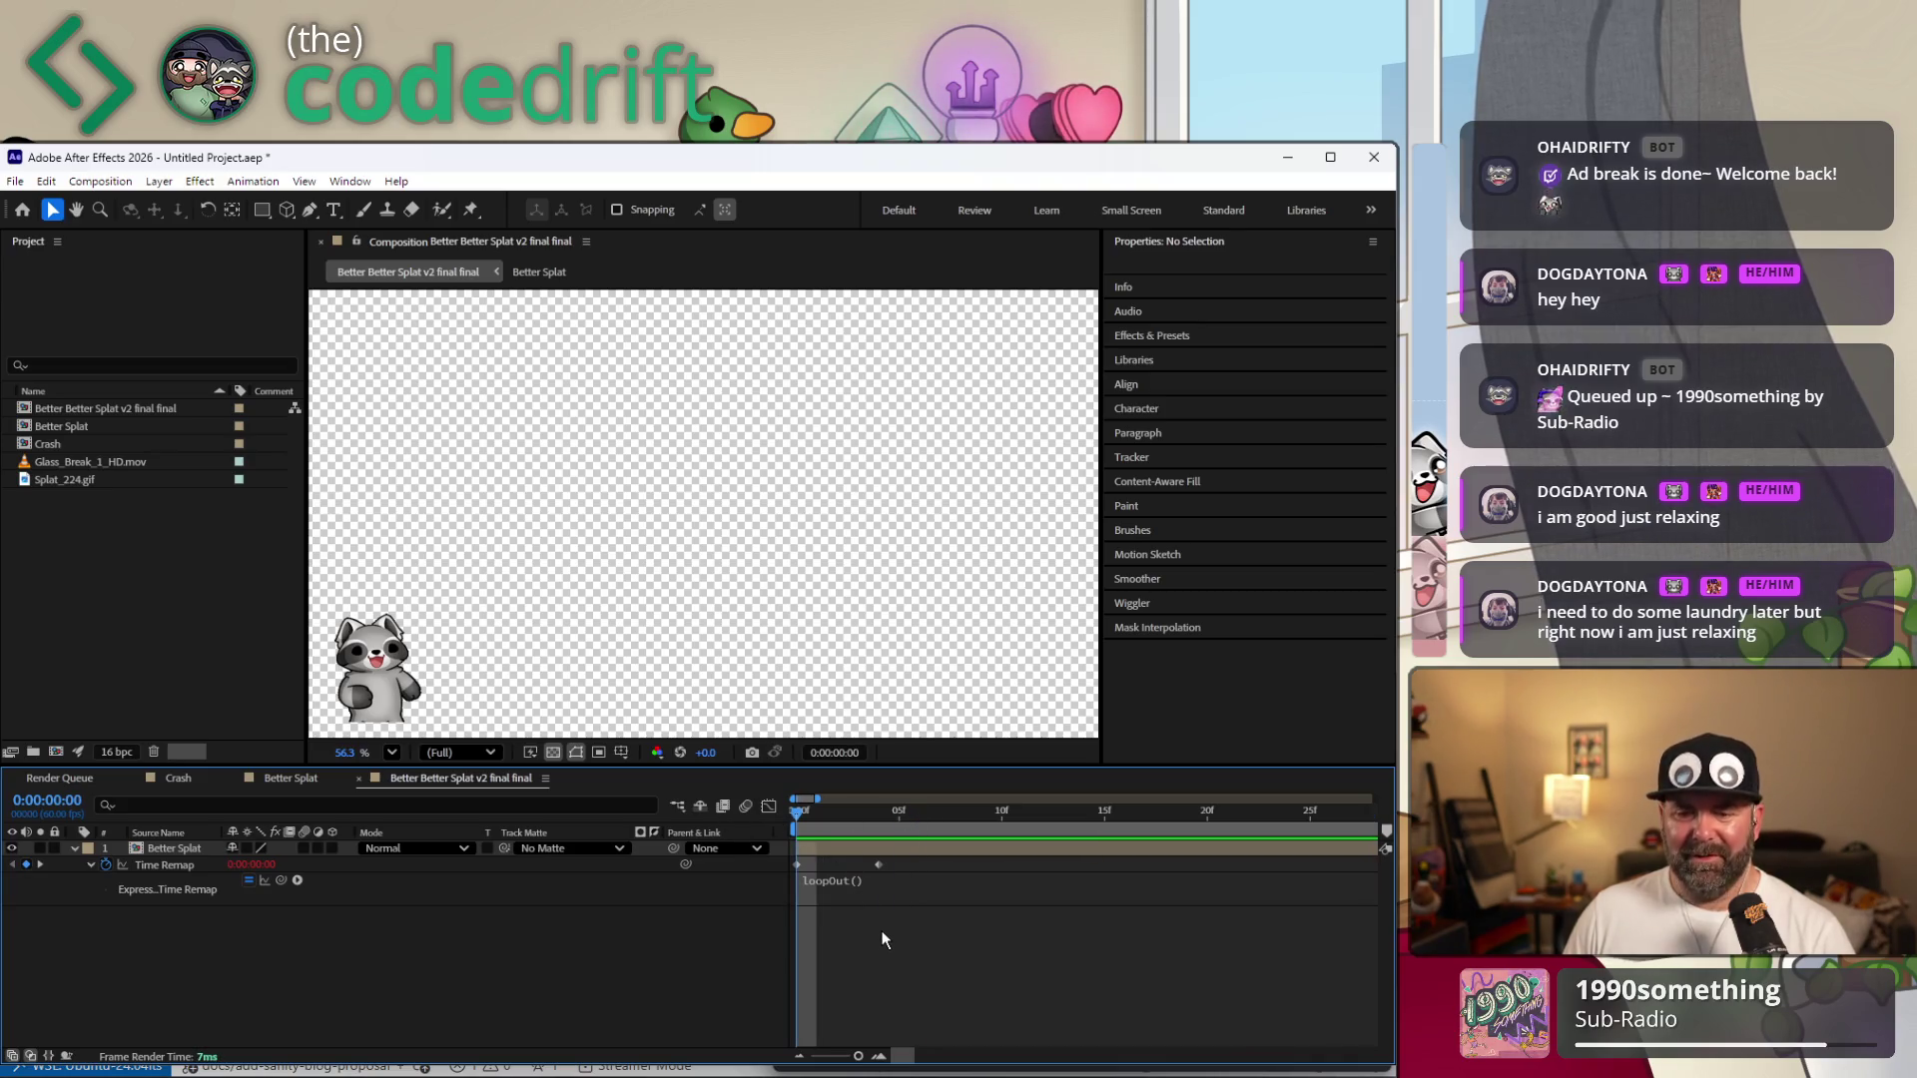
{"action": "key", "text": "ctrl+z"}
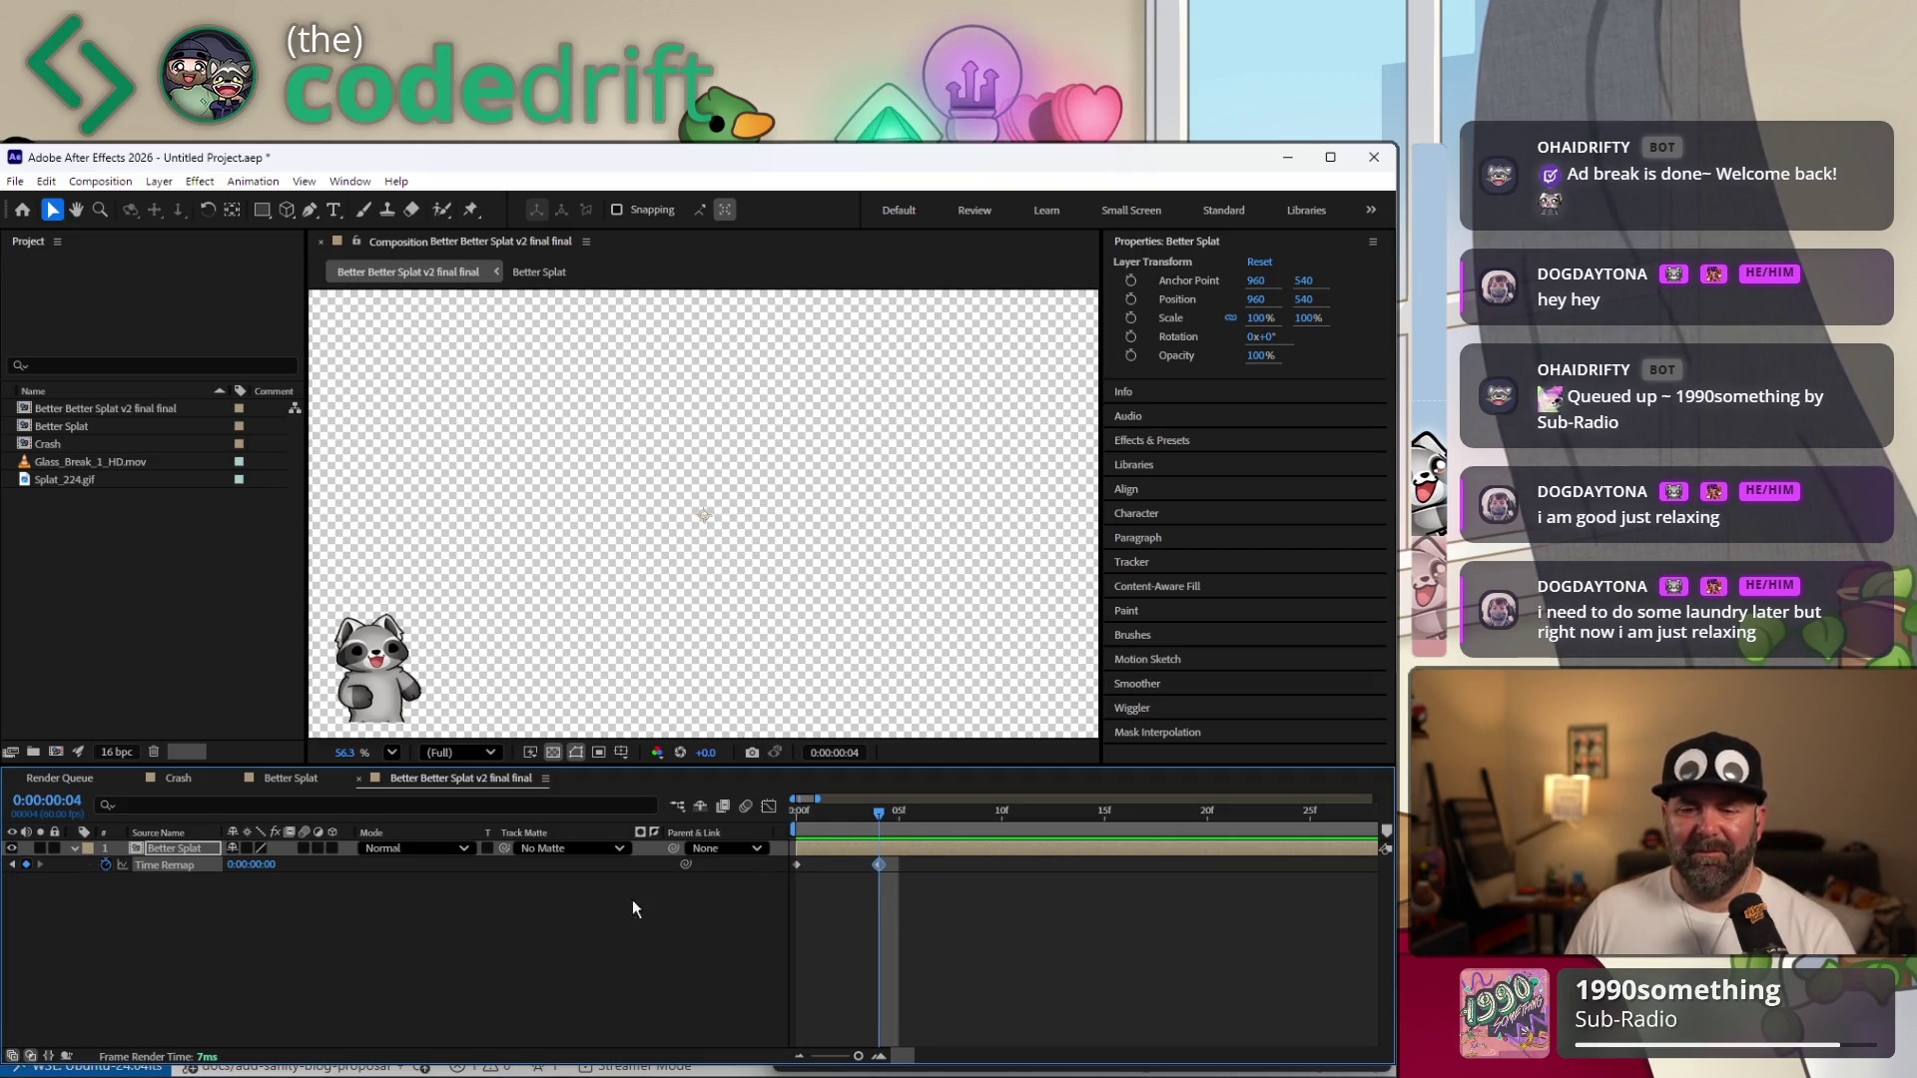
Scrub around frame 4, collapse Time Remap and check the Better Splat layer's options at frame 5.
{"action": "left_click_drag", "start_coordinate": [878, 809], "coordinate": [836, 816]}
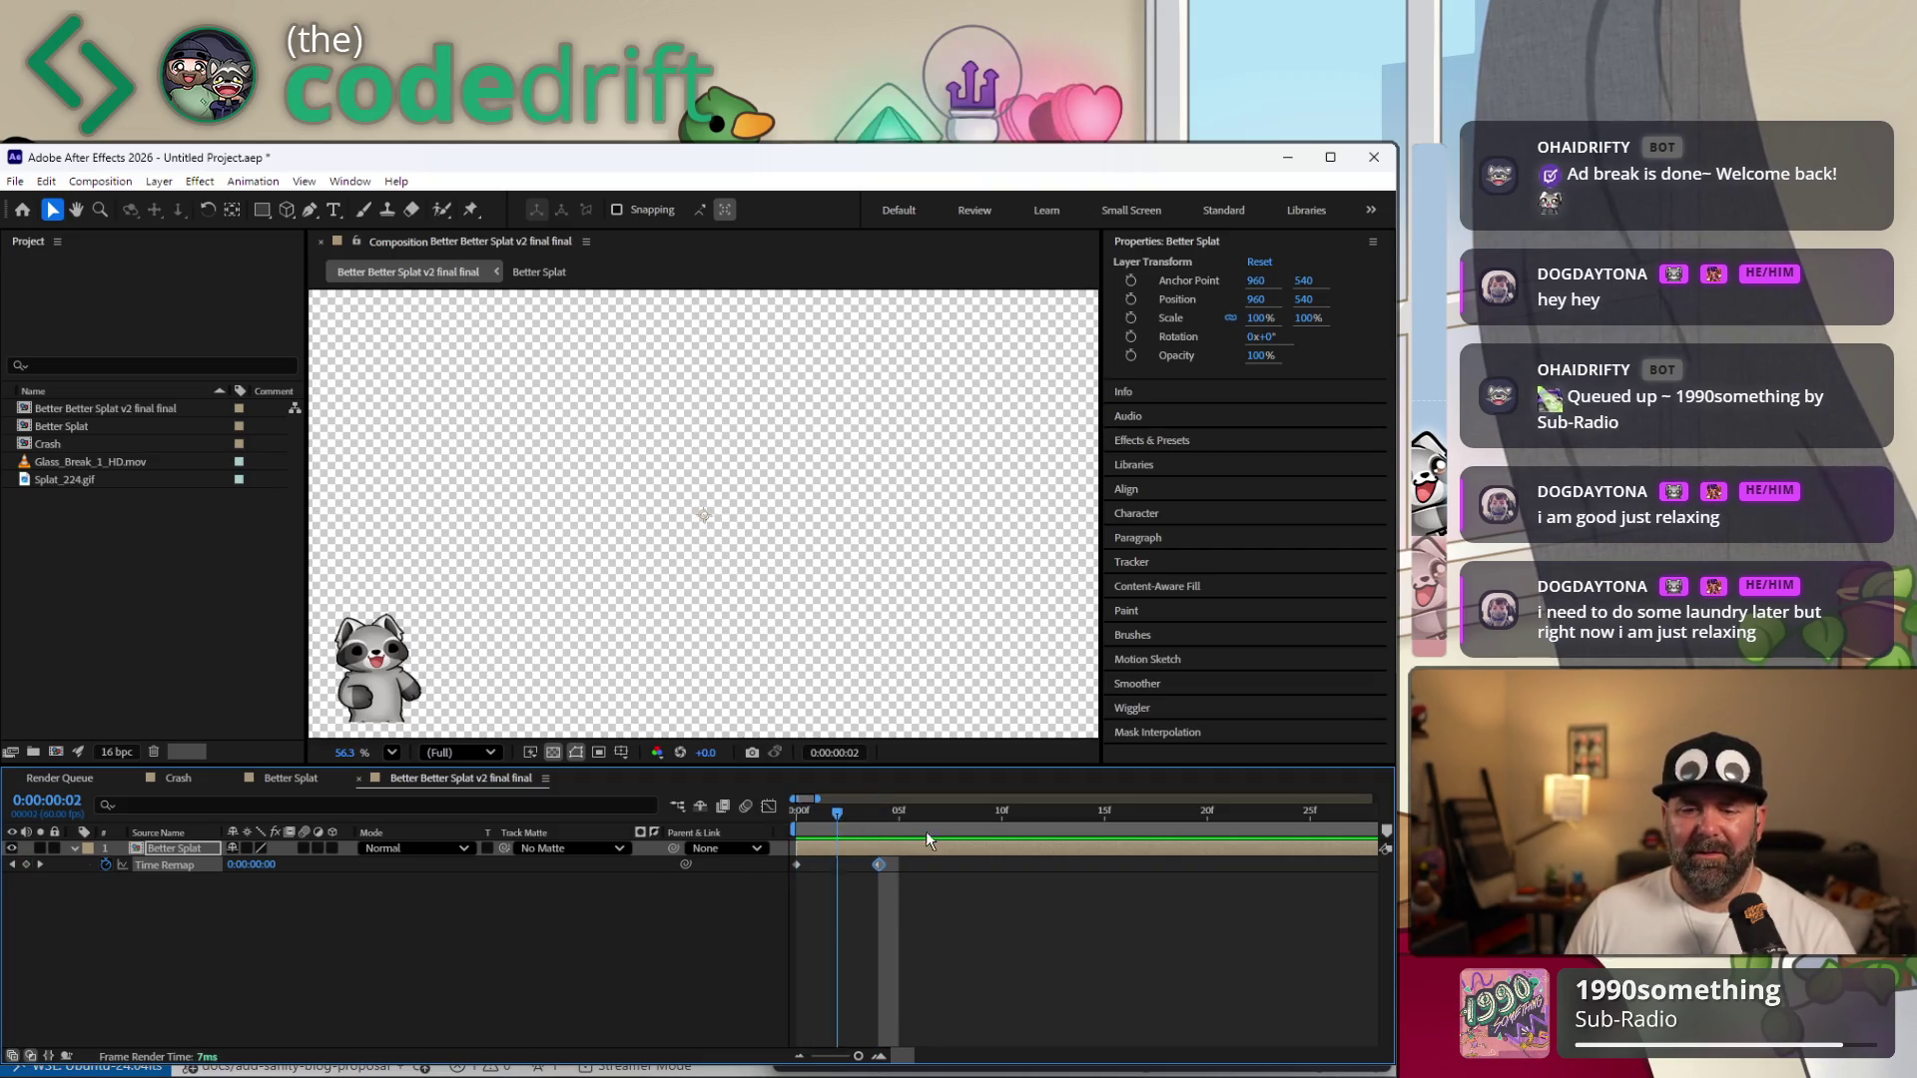
{"action": "key", "text": "space"}
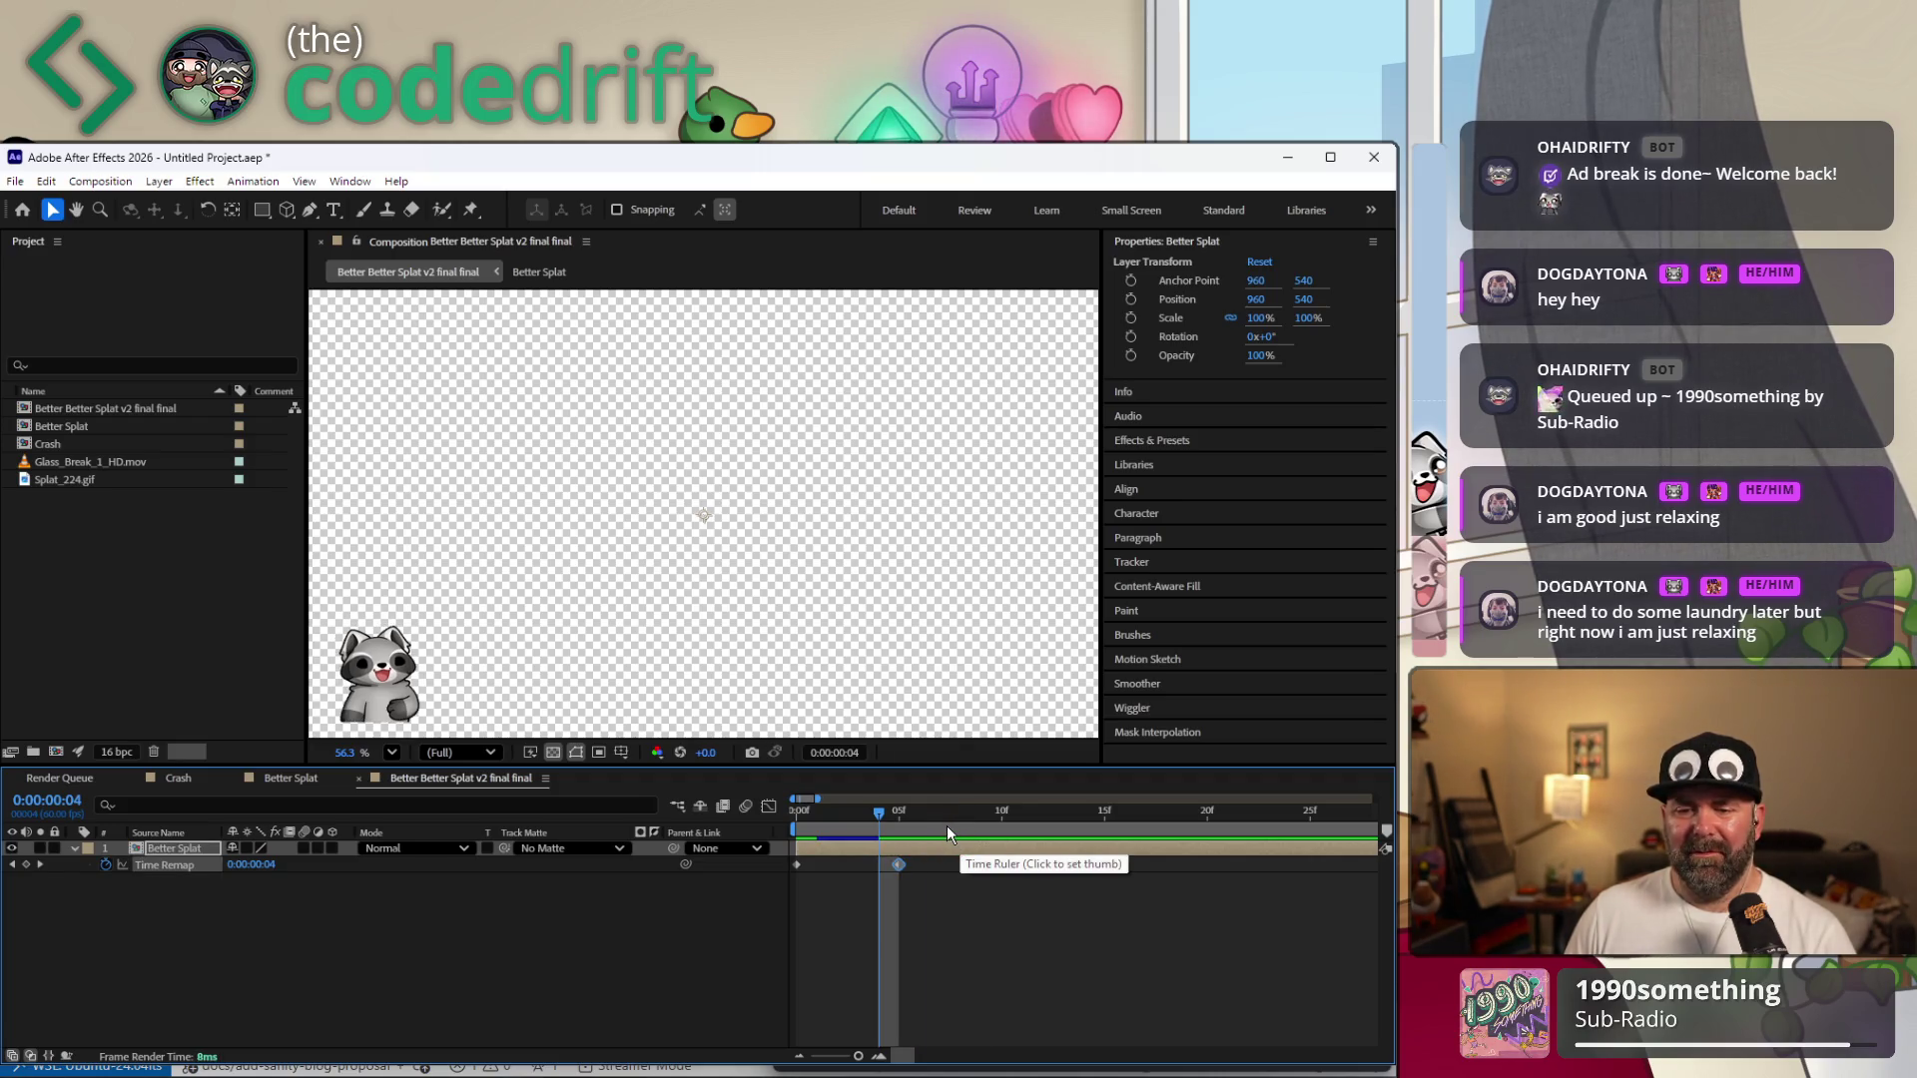
{"action": "key", "text": "u"}
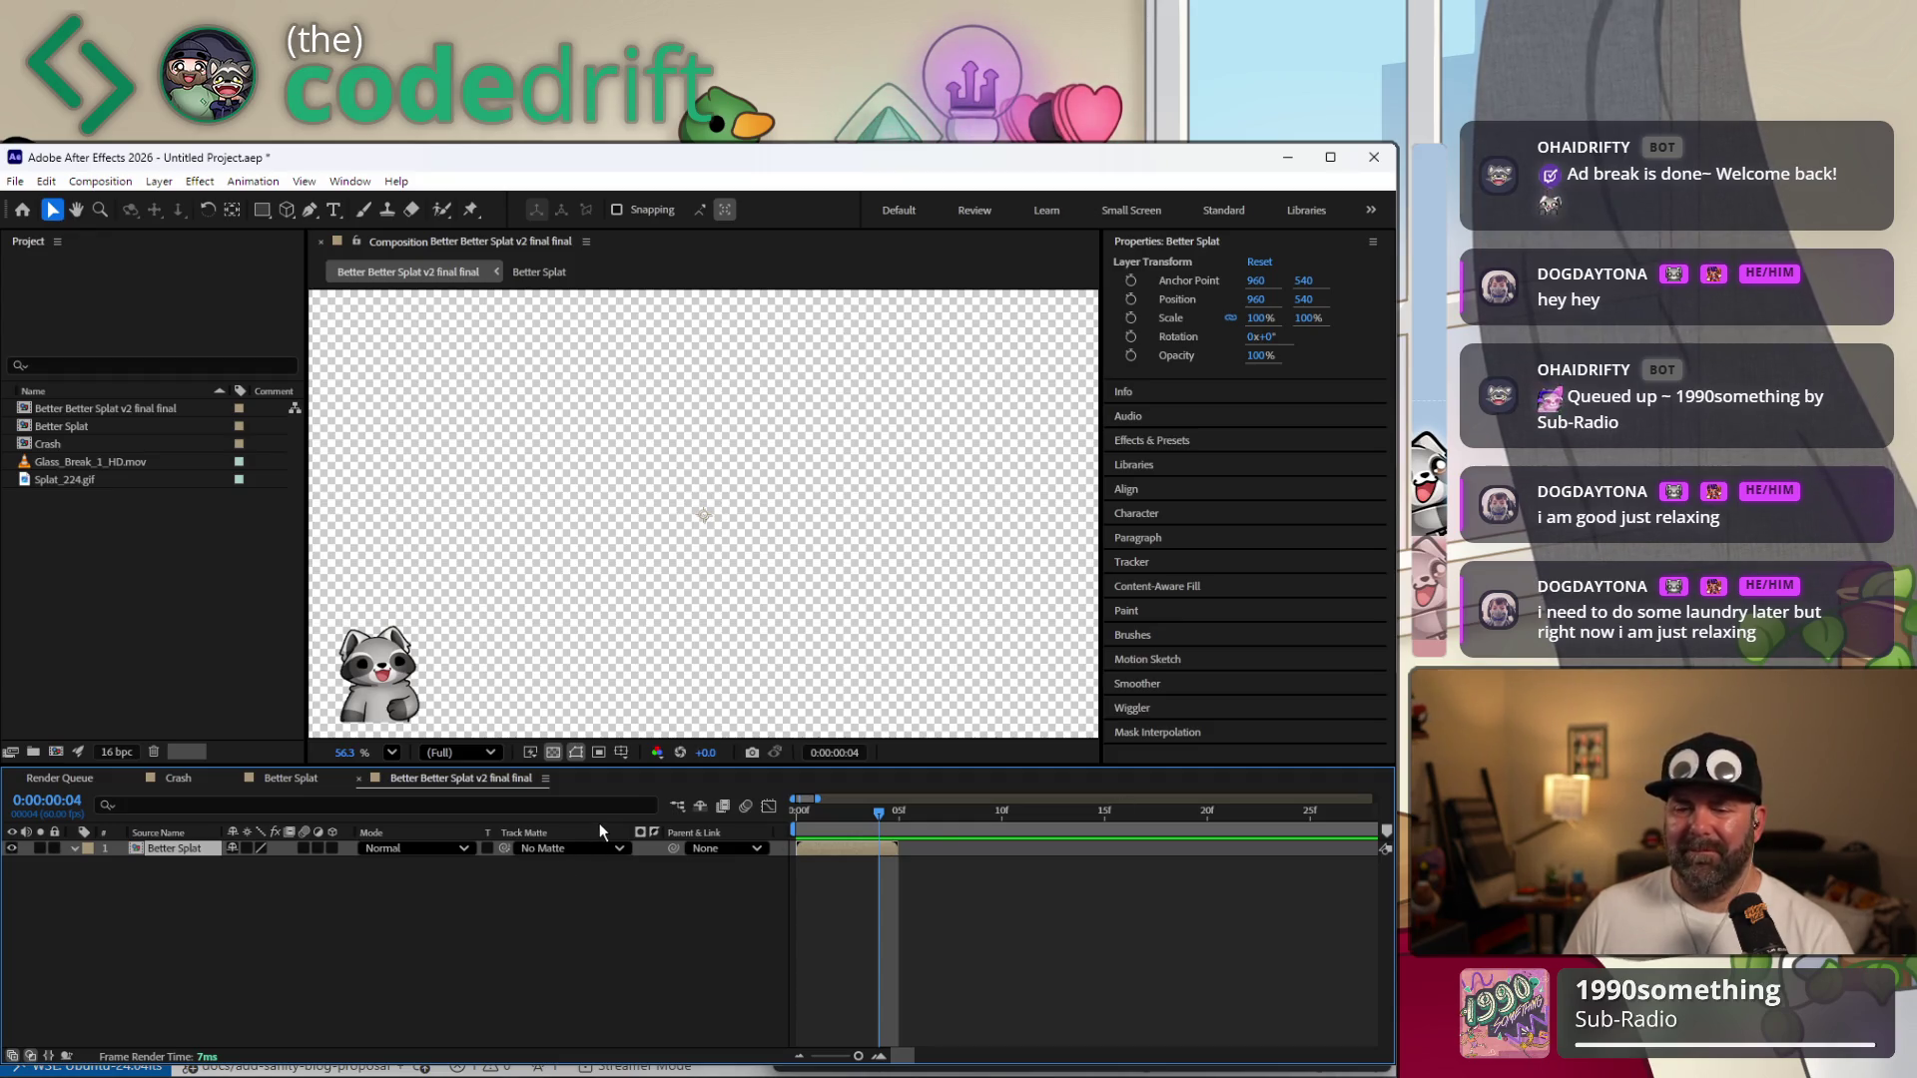
{"action": "left_click", "coordinate": [891, 816]}
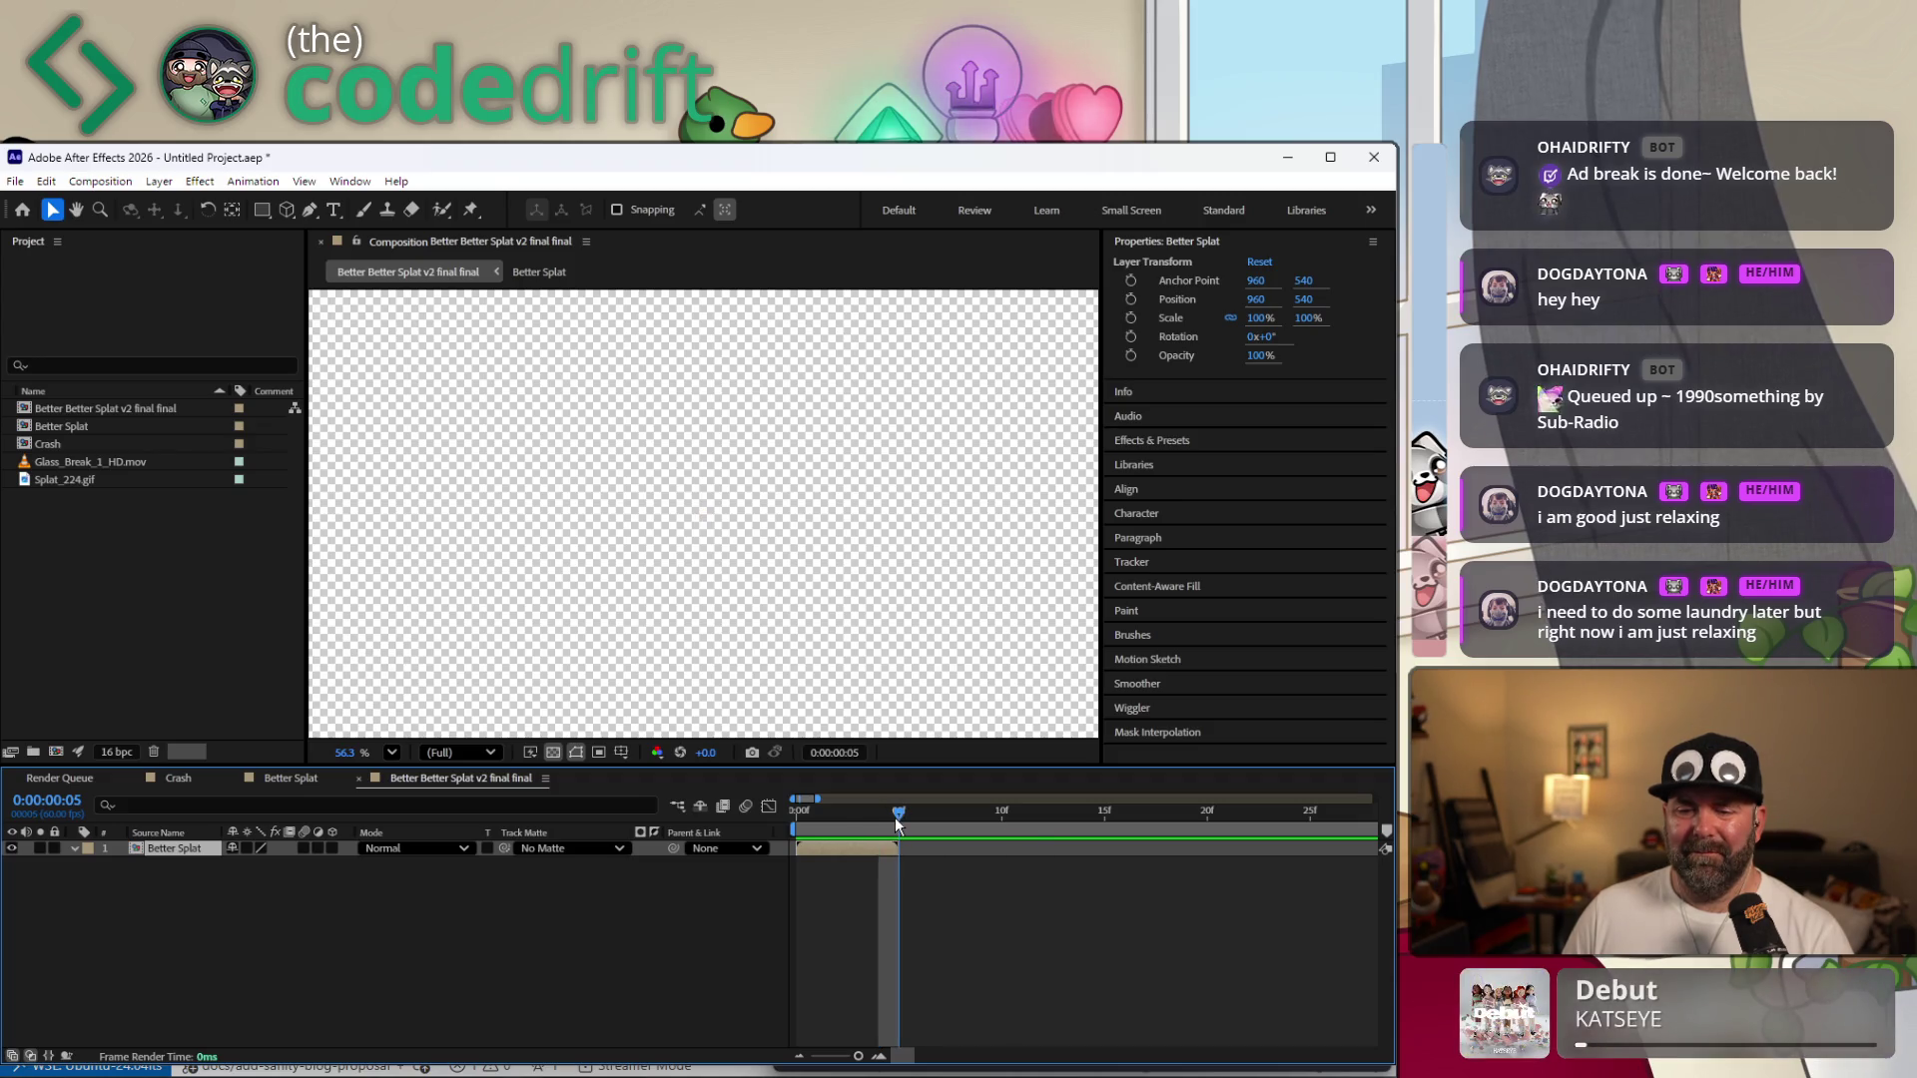
{"action": "right_click", "coordinate": [899, 848]}
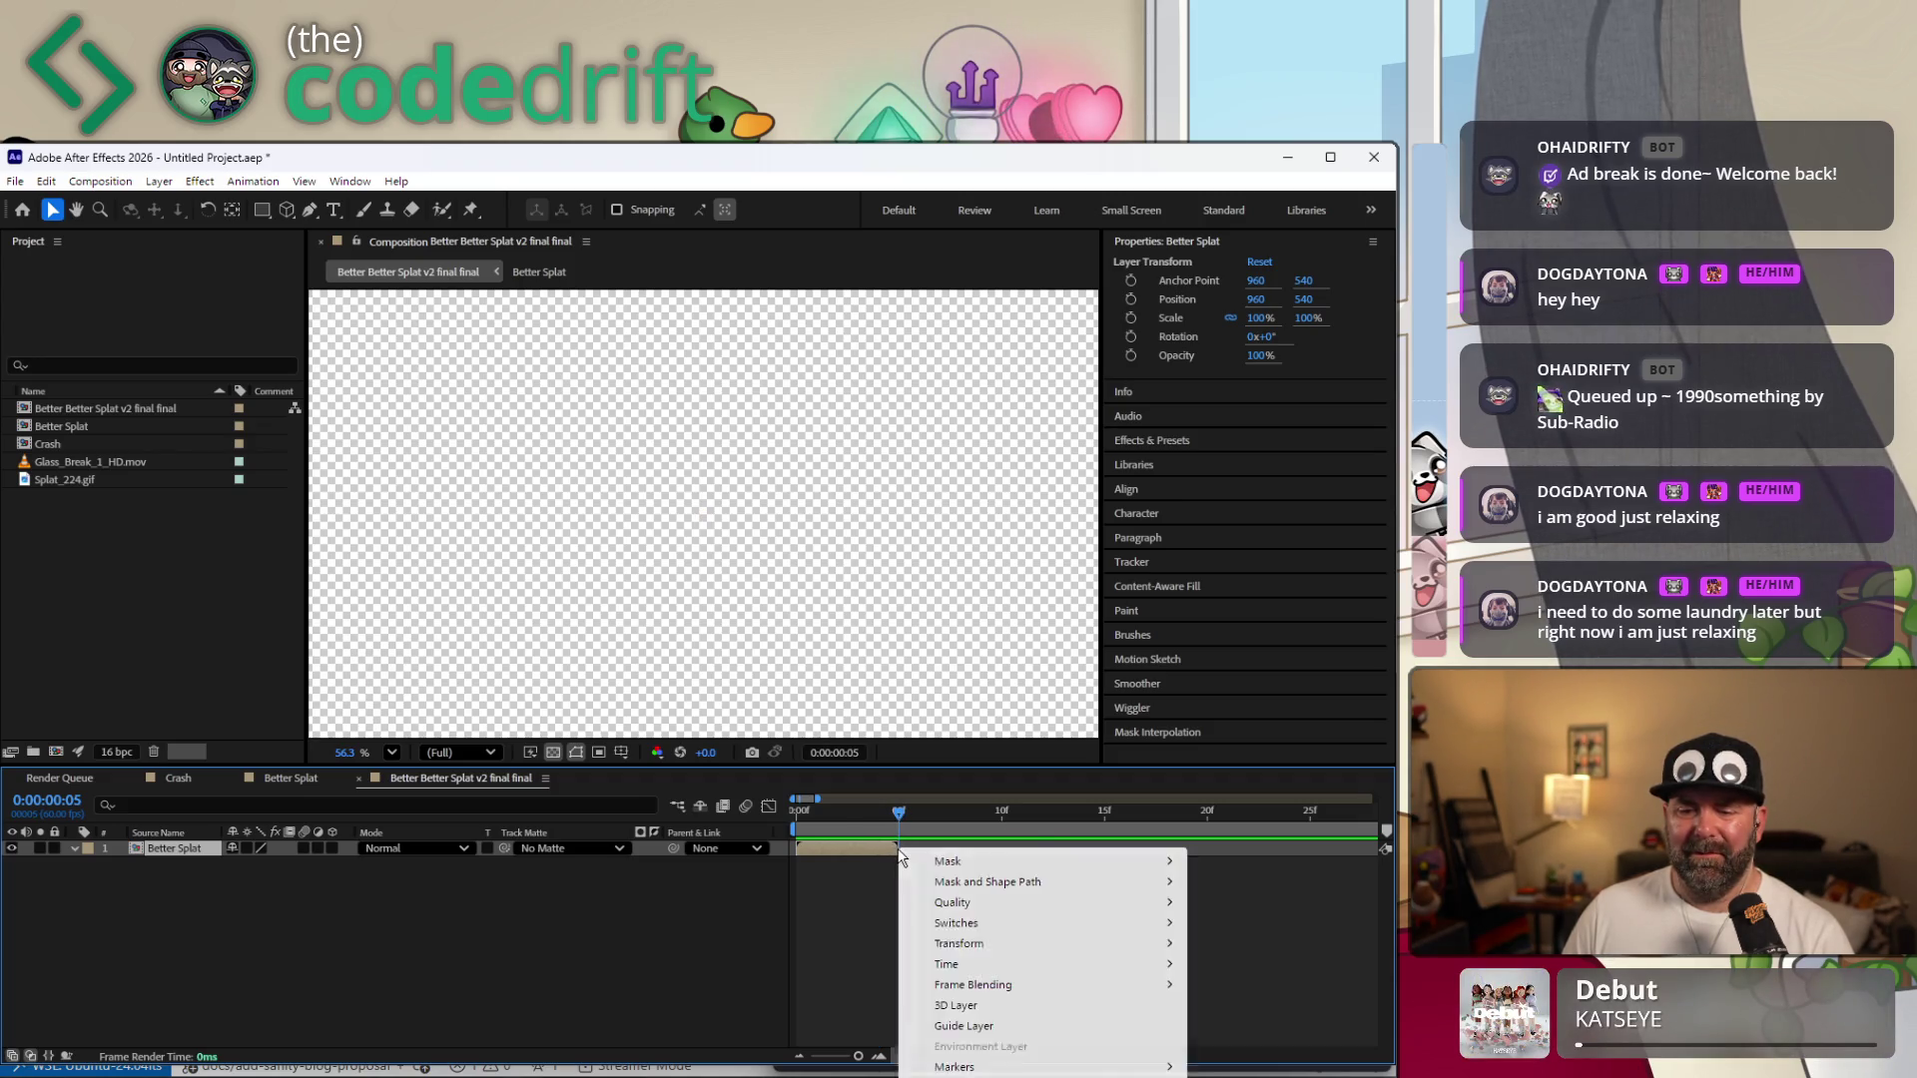
{"action": "left_click", "coordinate": [876, 856]}
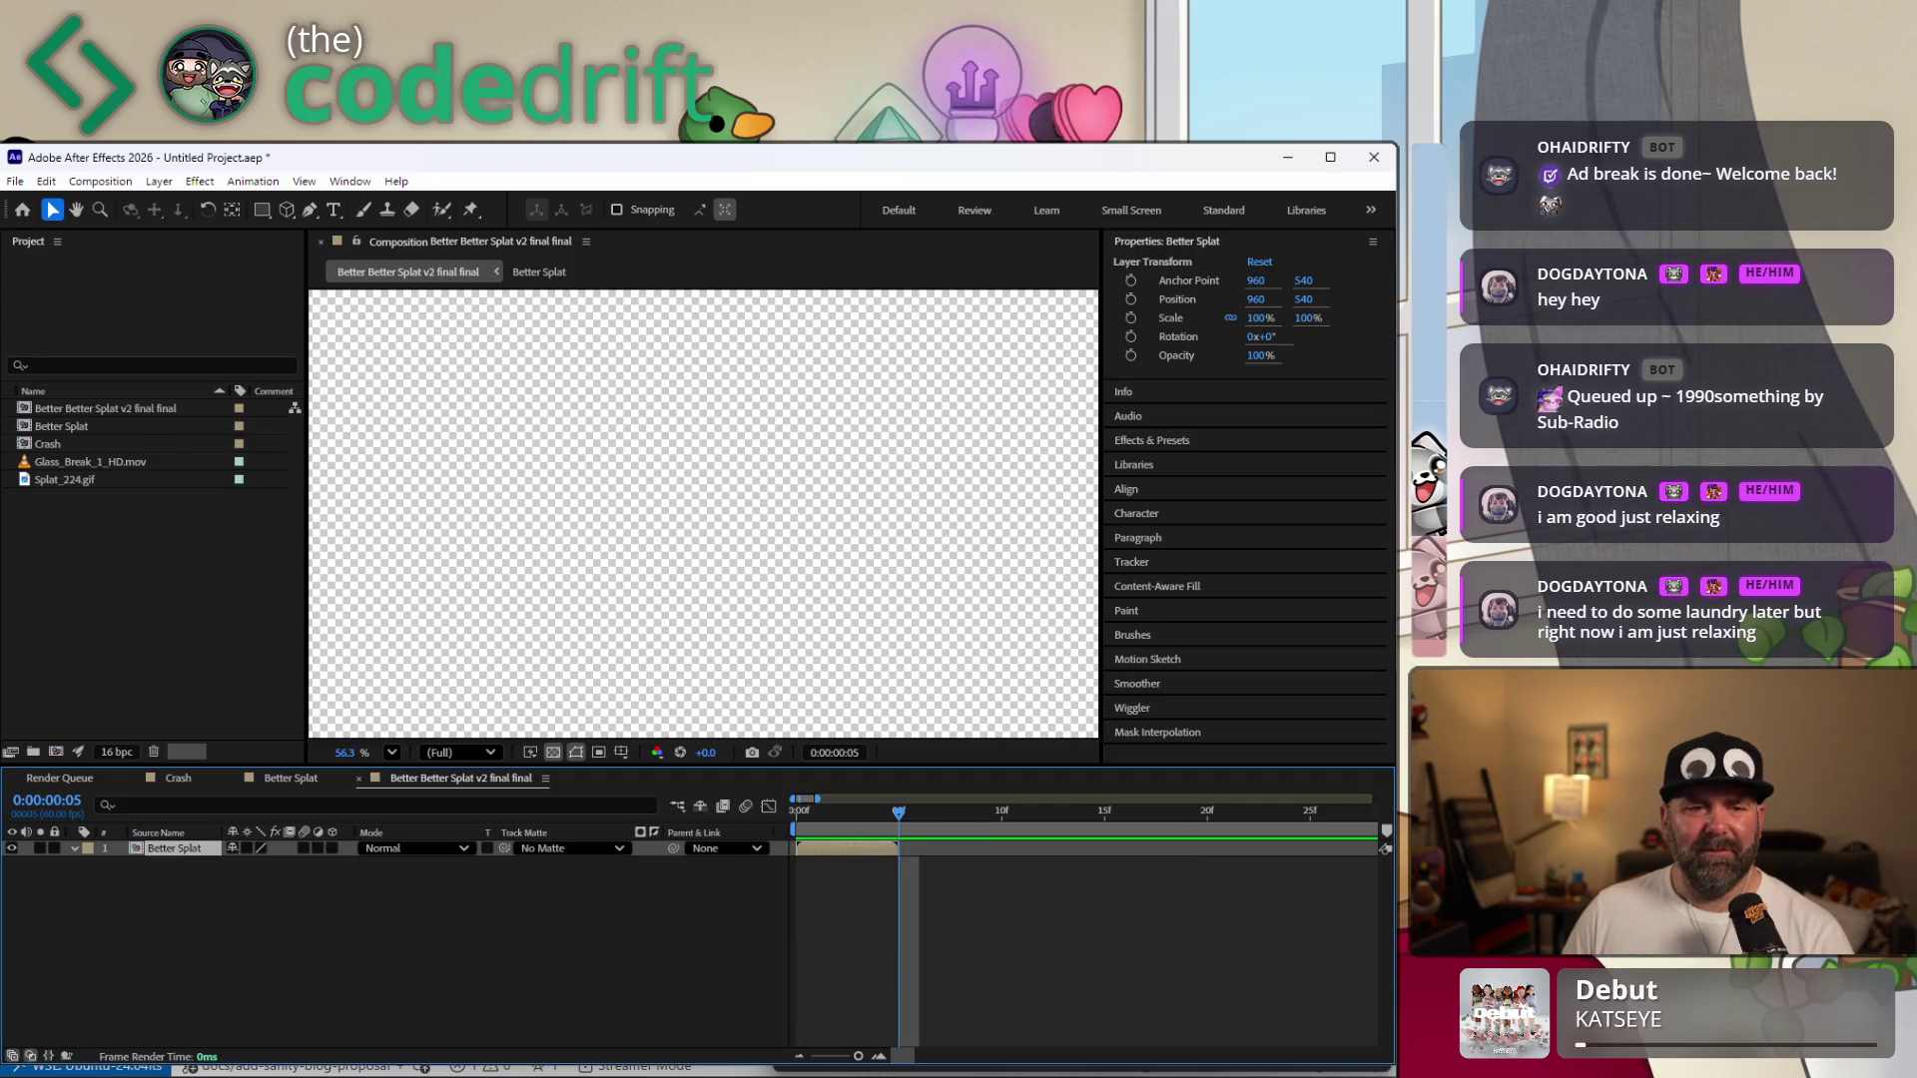
Check the Better Splat comp's options in the Project panel, then bring up the layer's Time options.
{"action": "left_click", "coordinate": [123, 432]}
{"action": "right_click", "coordinate": [120, 430]}
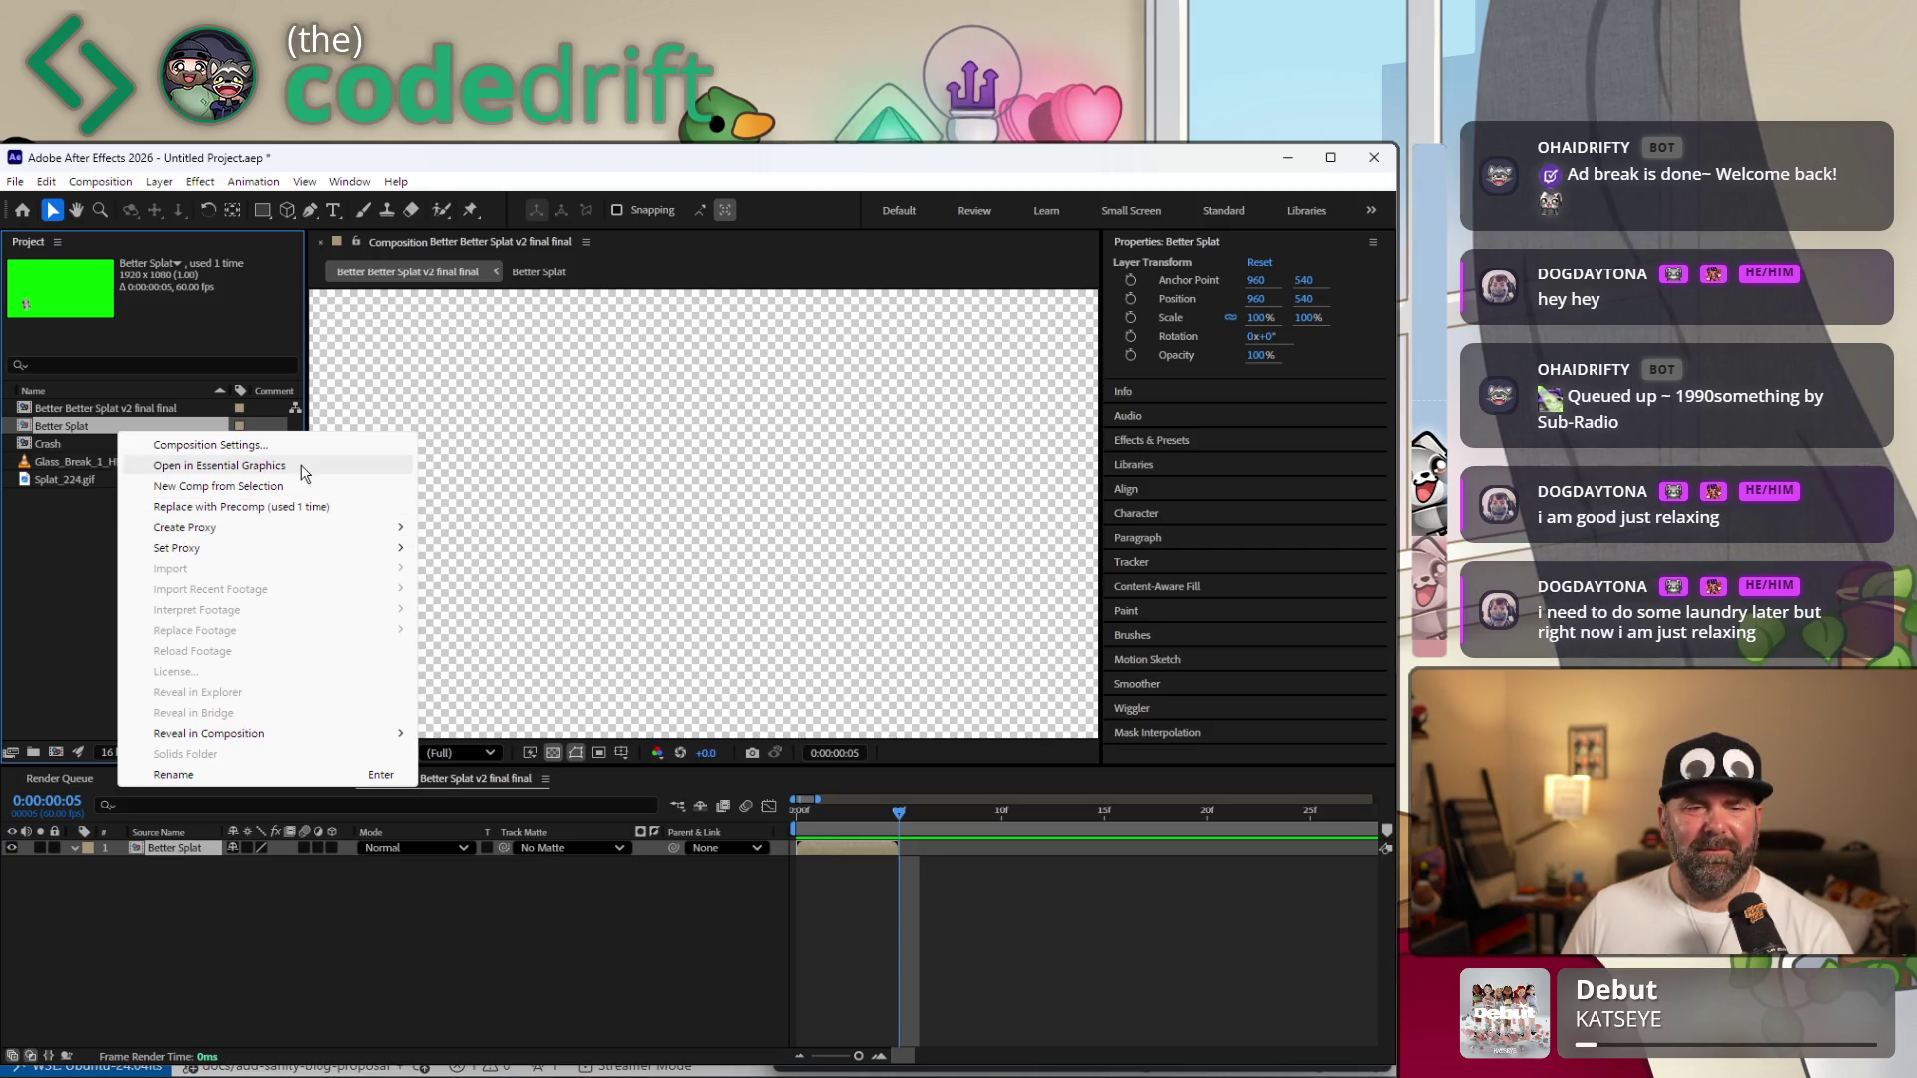
{"action": "left_click", "coordinate": [74, 549]}
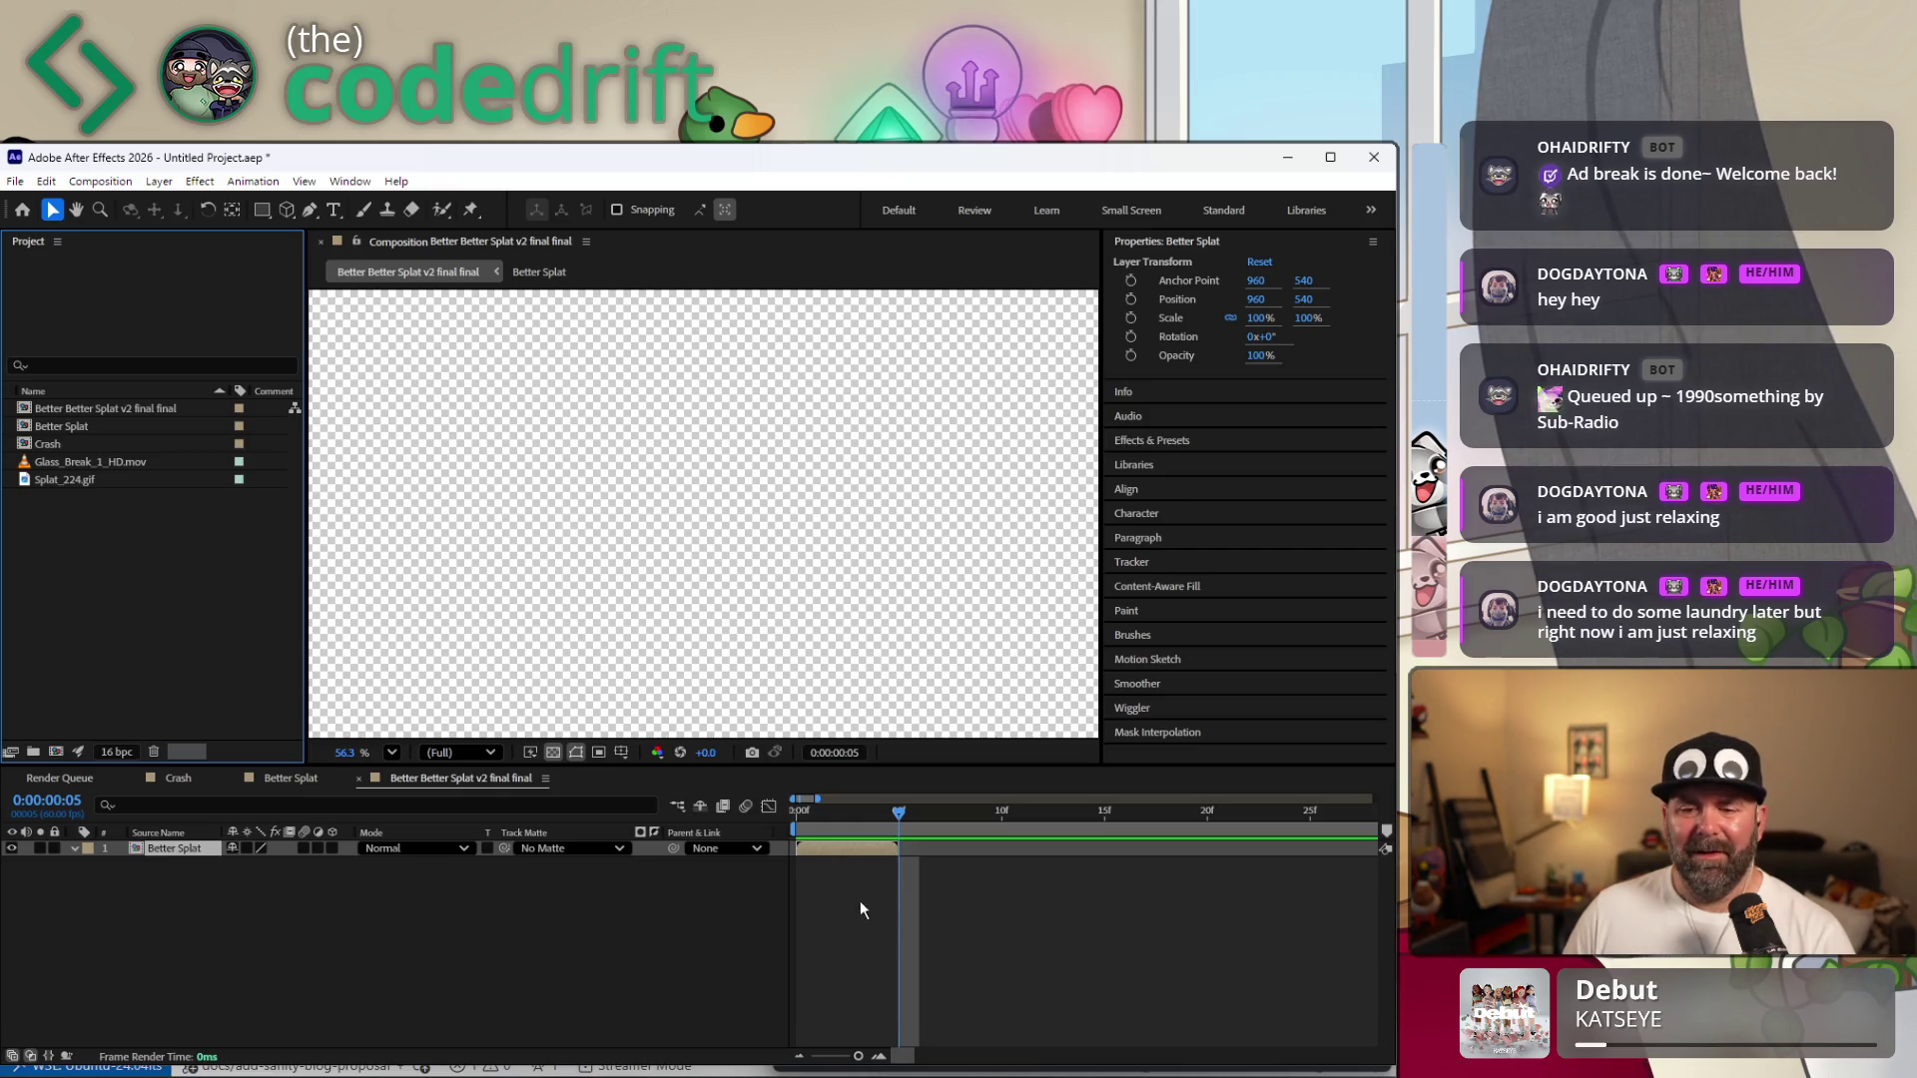
{"action": "right_click", "coordinate": [890, 848]}
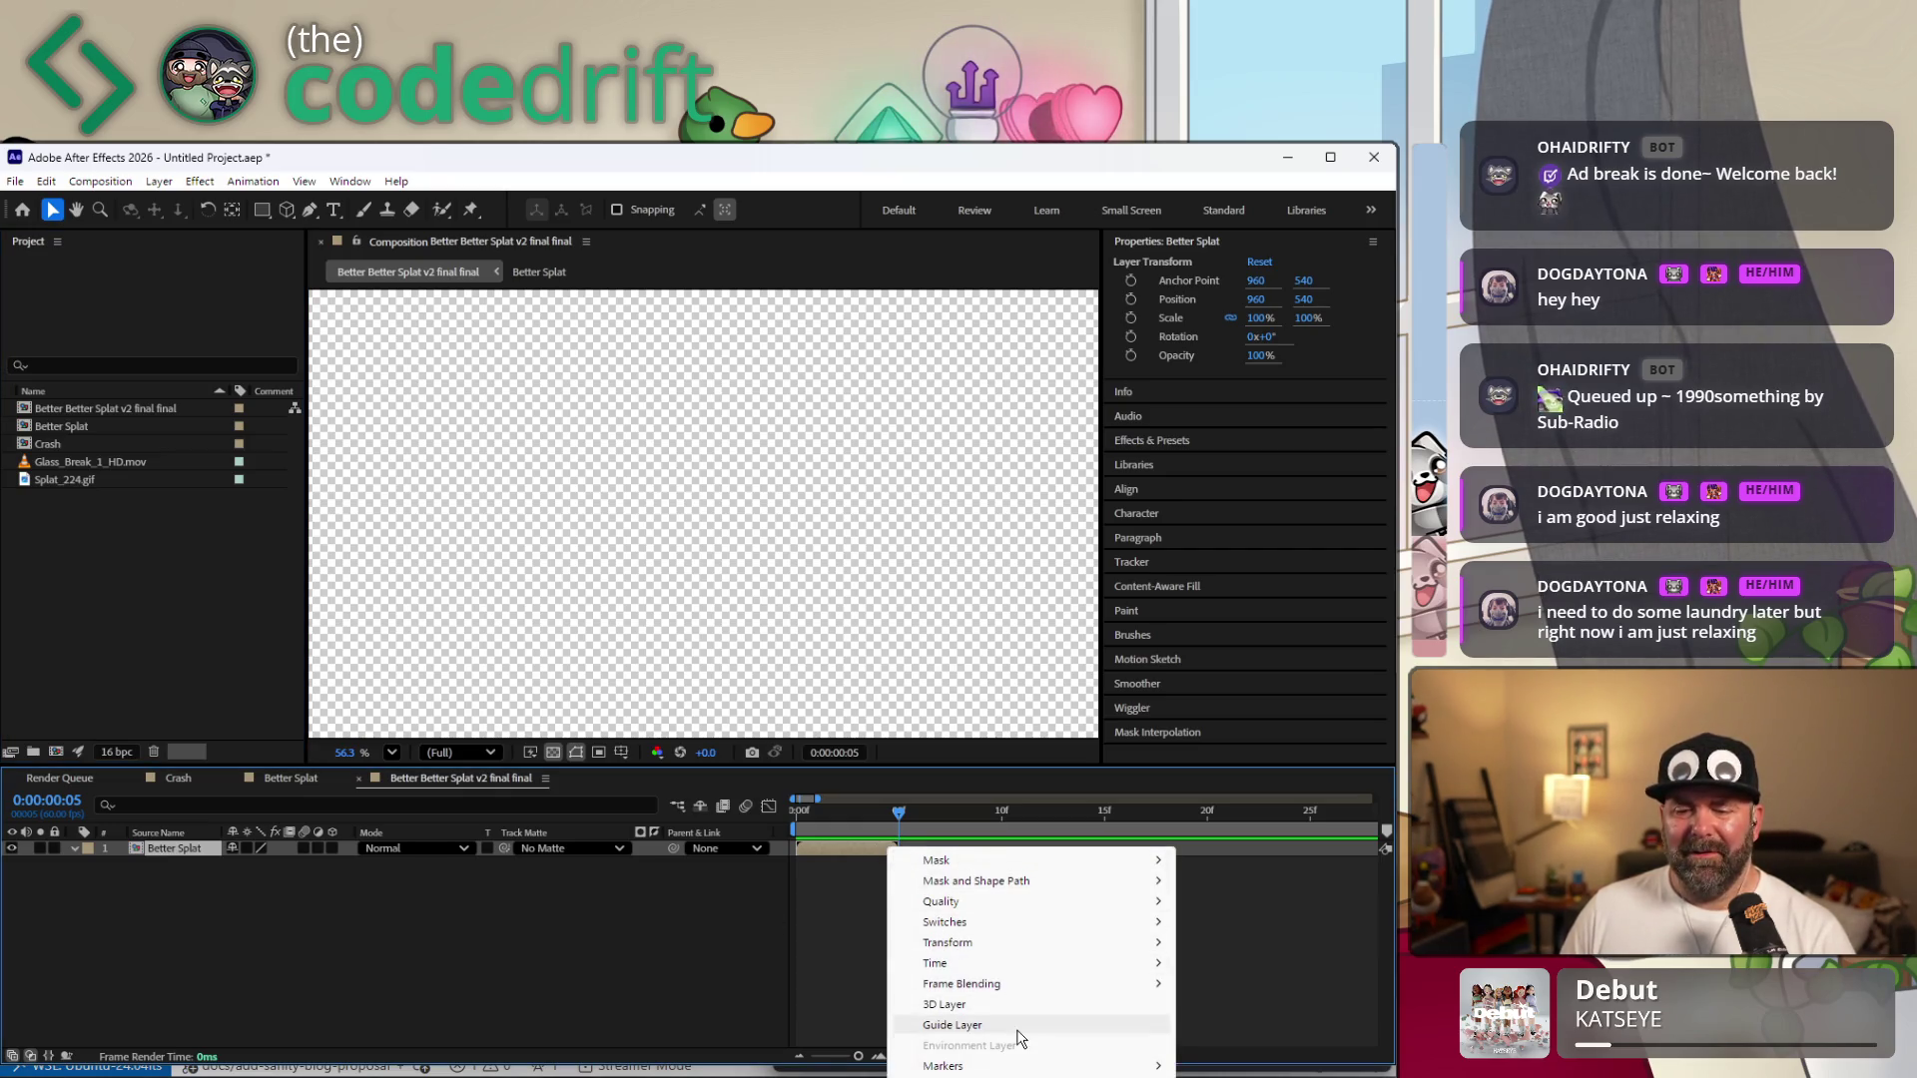
{"action": "mouse_move", "coordinate": [936, 964]}
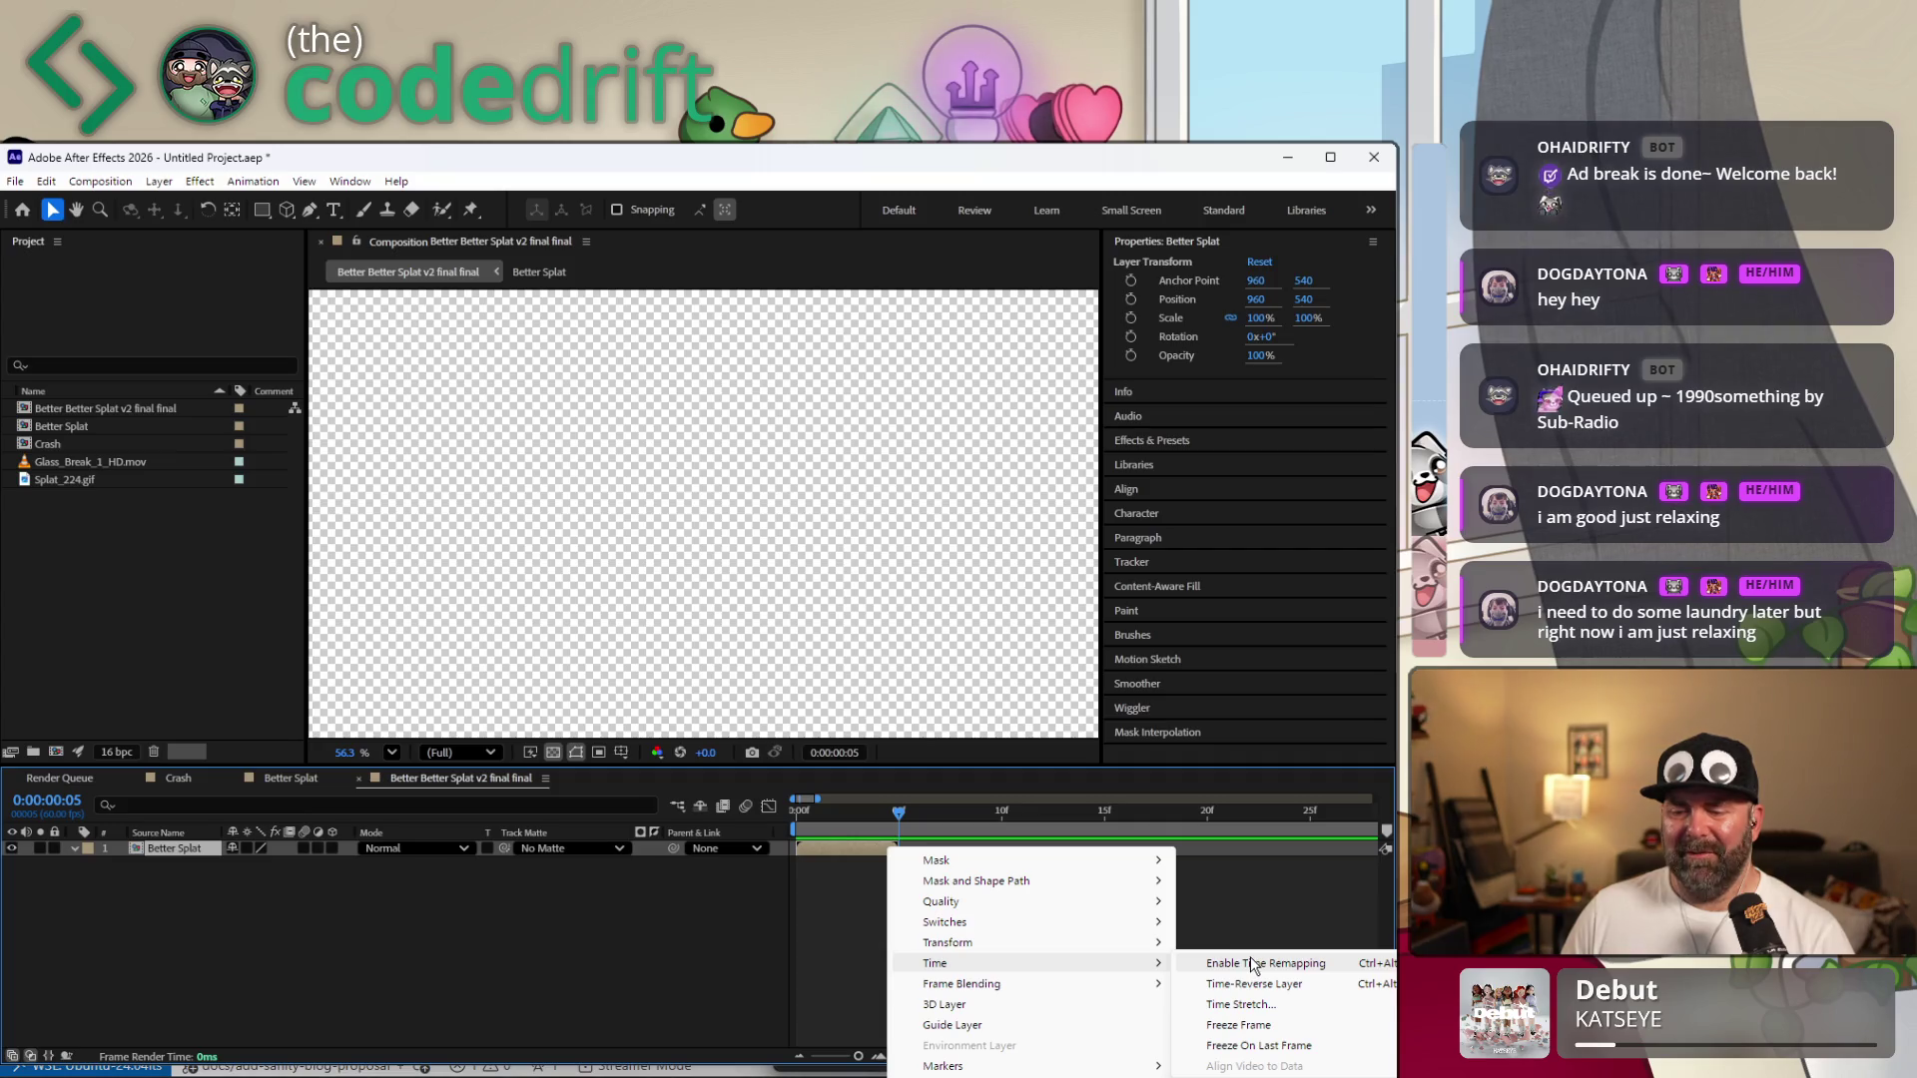
Enable Time Remapping and add a Time Remap keyframe at frame 4, cancelling a stray expression.
{"action": "left_click", "coordinate": [1253, 966]}
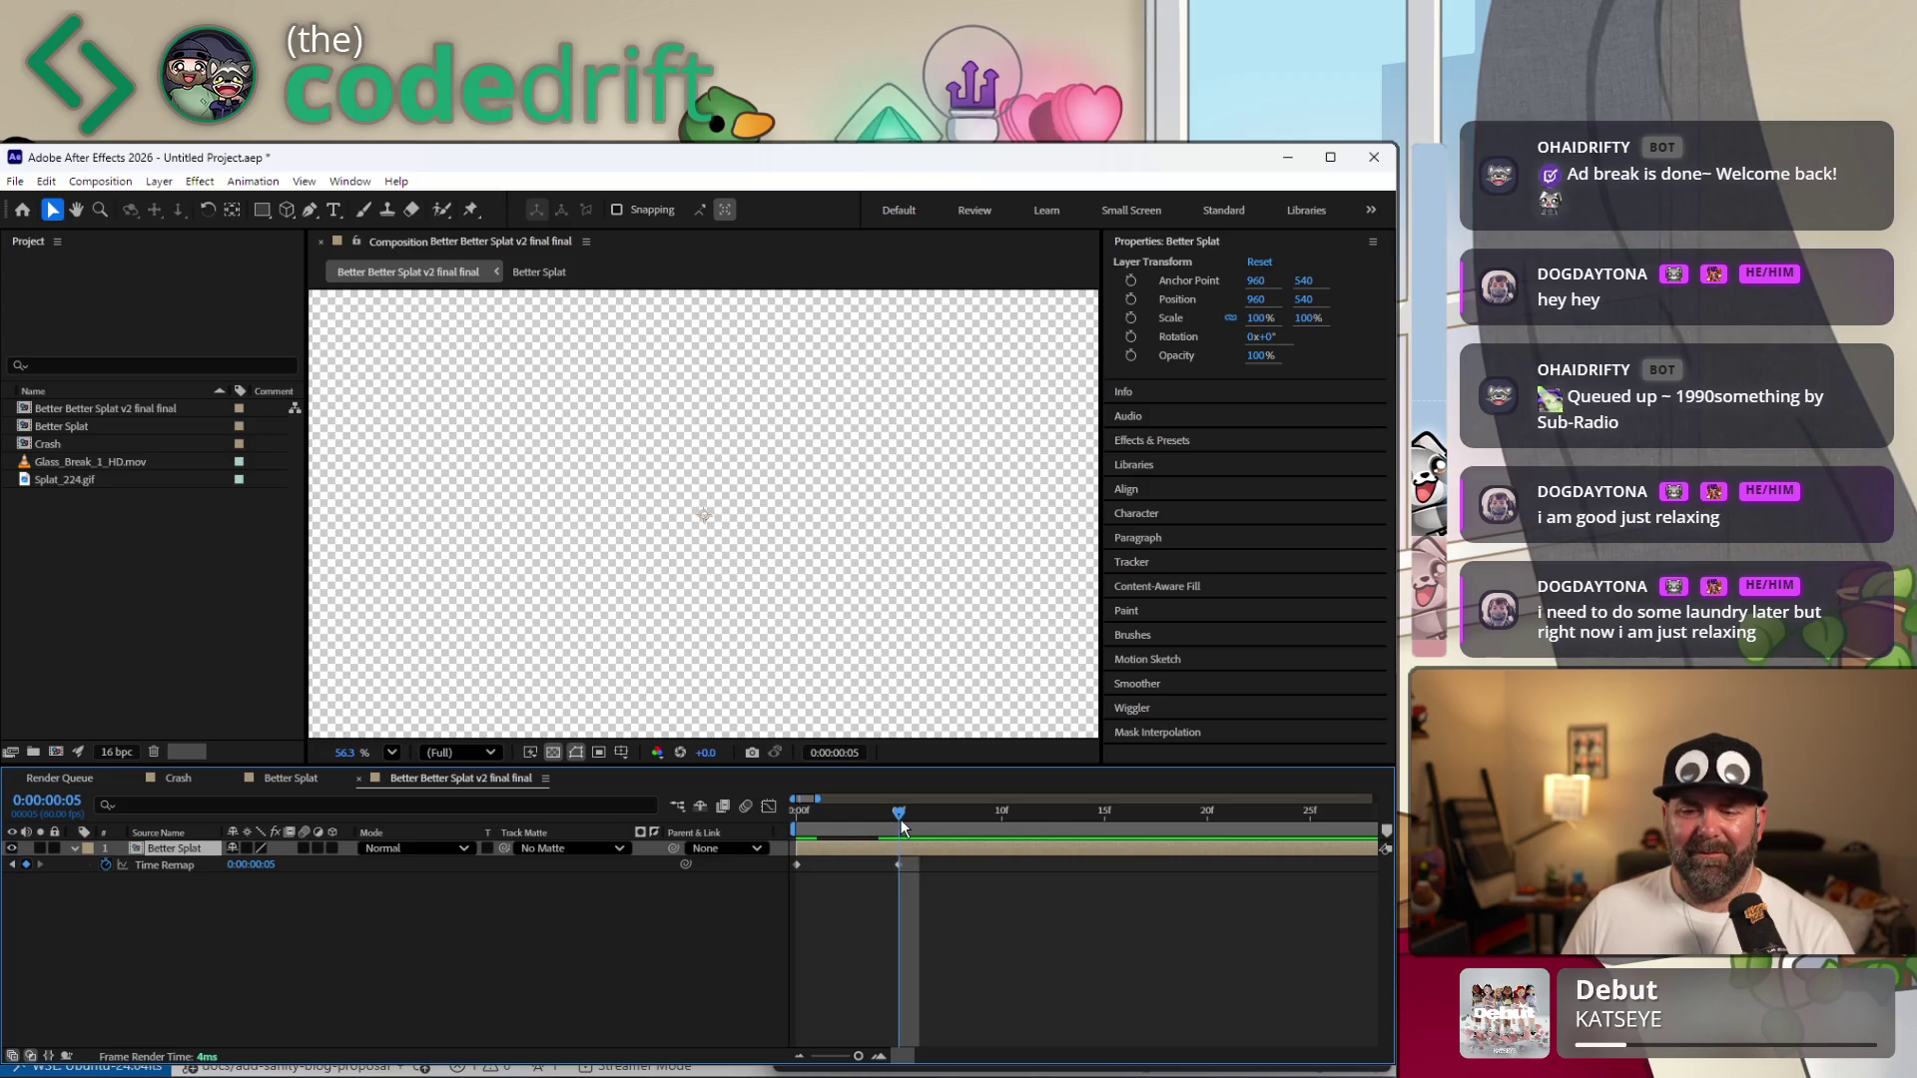
{"action": "mouse_move", "coordinate": [900, 823]}
{"action": "left_mouse_down"}
{"action": "mouse_move", "coordinate": [875, 849]}
{"action": "mouse_move", "coordinate": [904, 848]}
{"action": "left_mouse_up"}
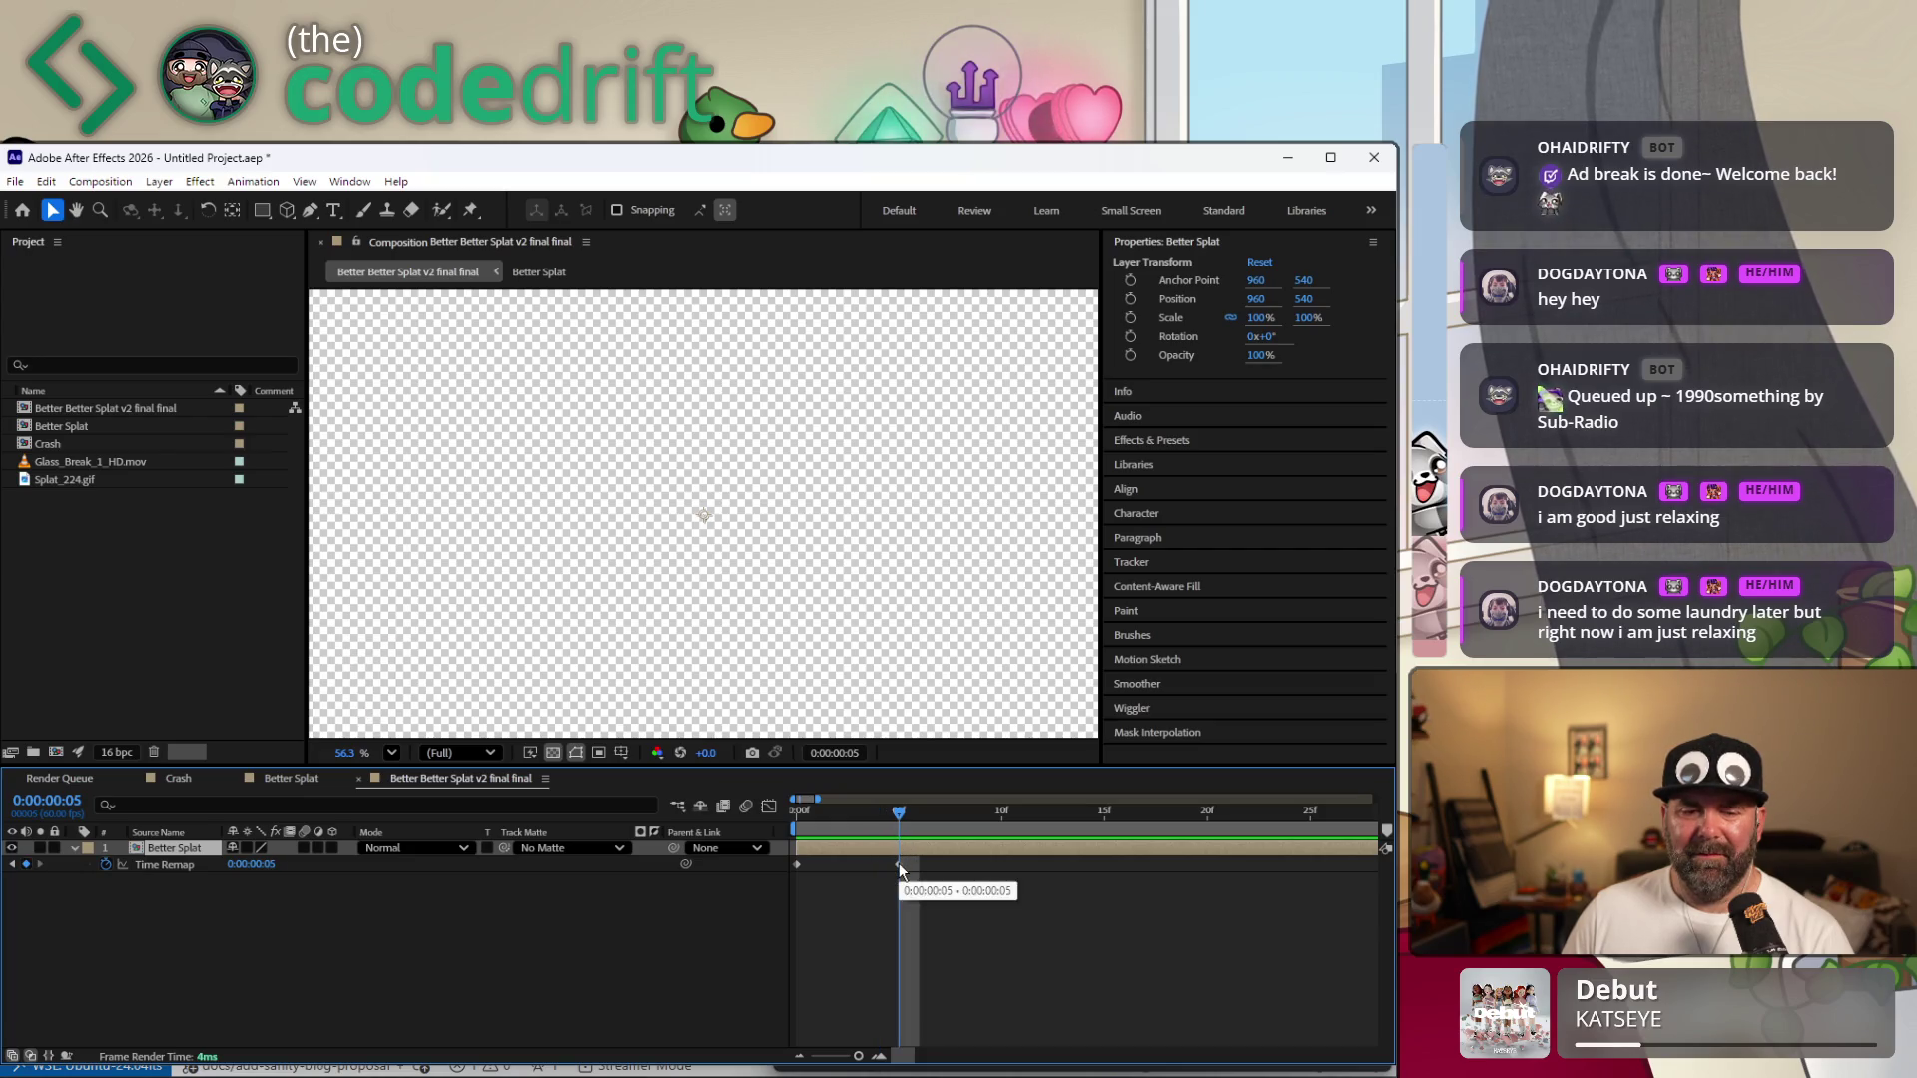
{"action": "left_click", "coordinate": [898, 864]}
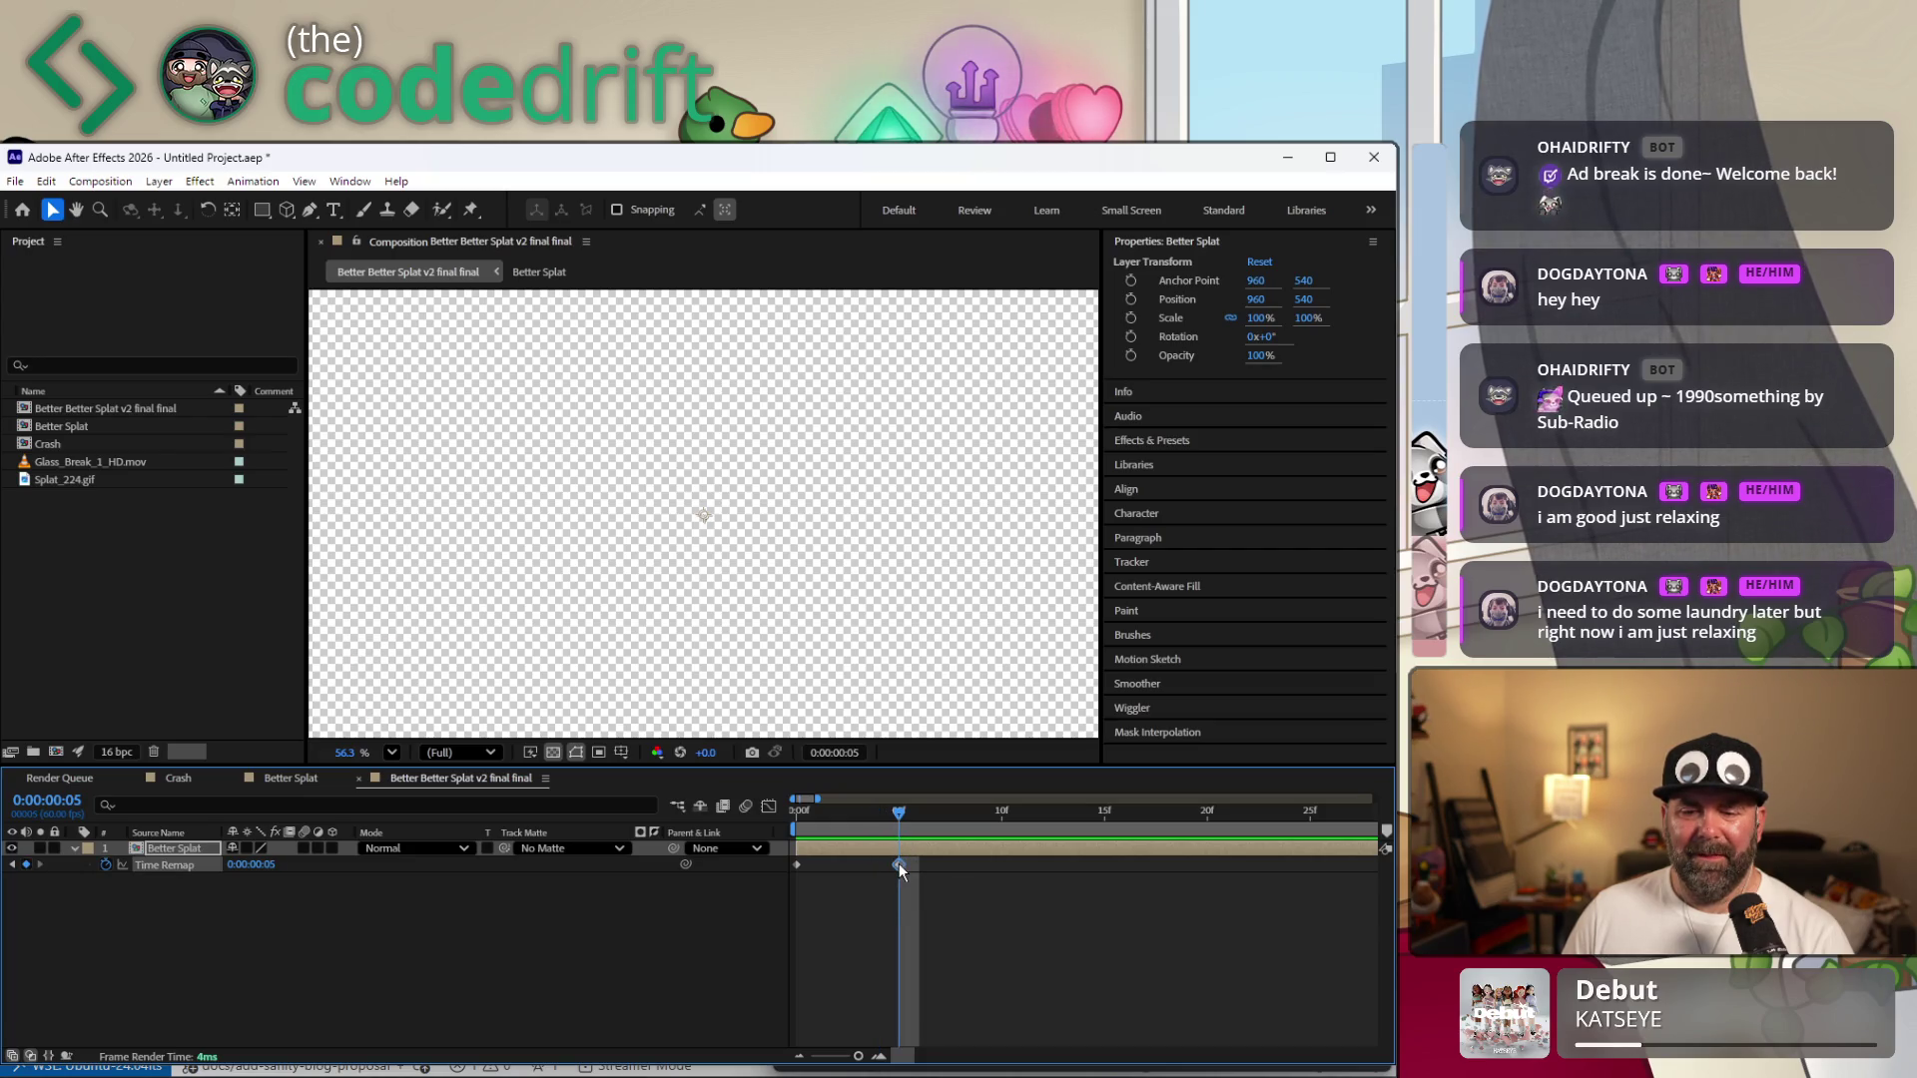
{"action": "left_click", "coordinate": [884, 810]}
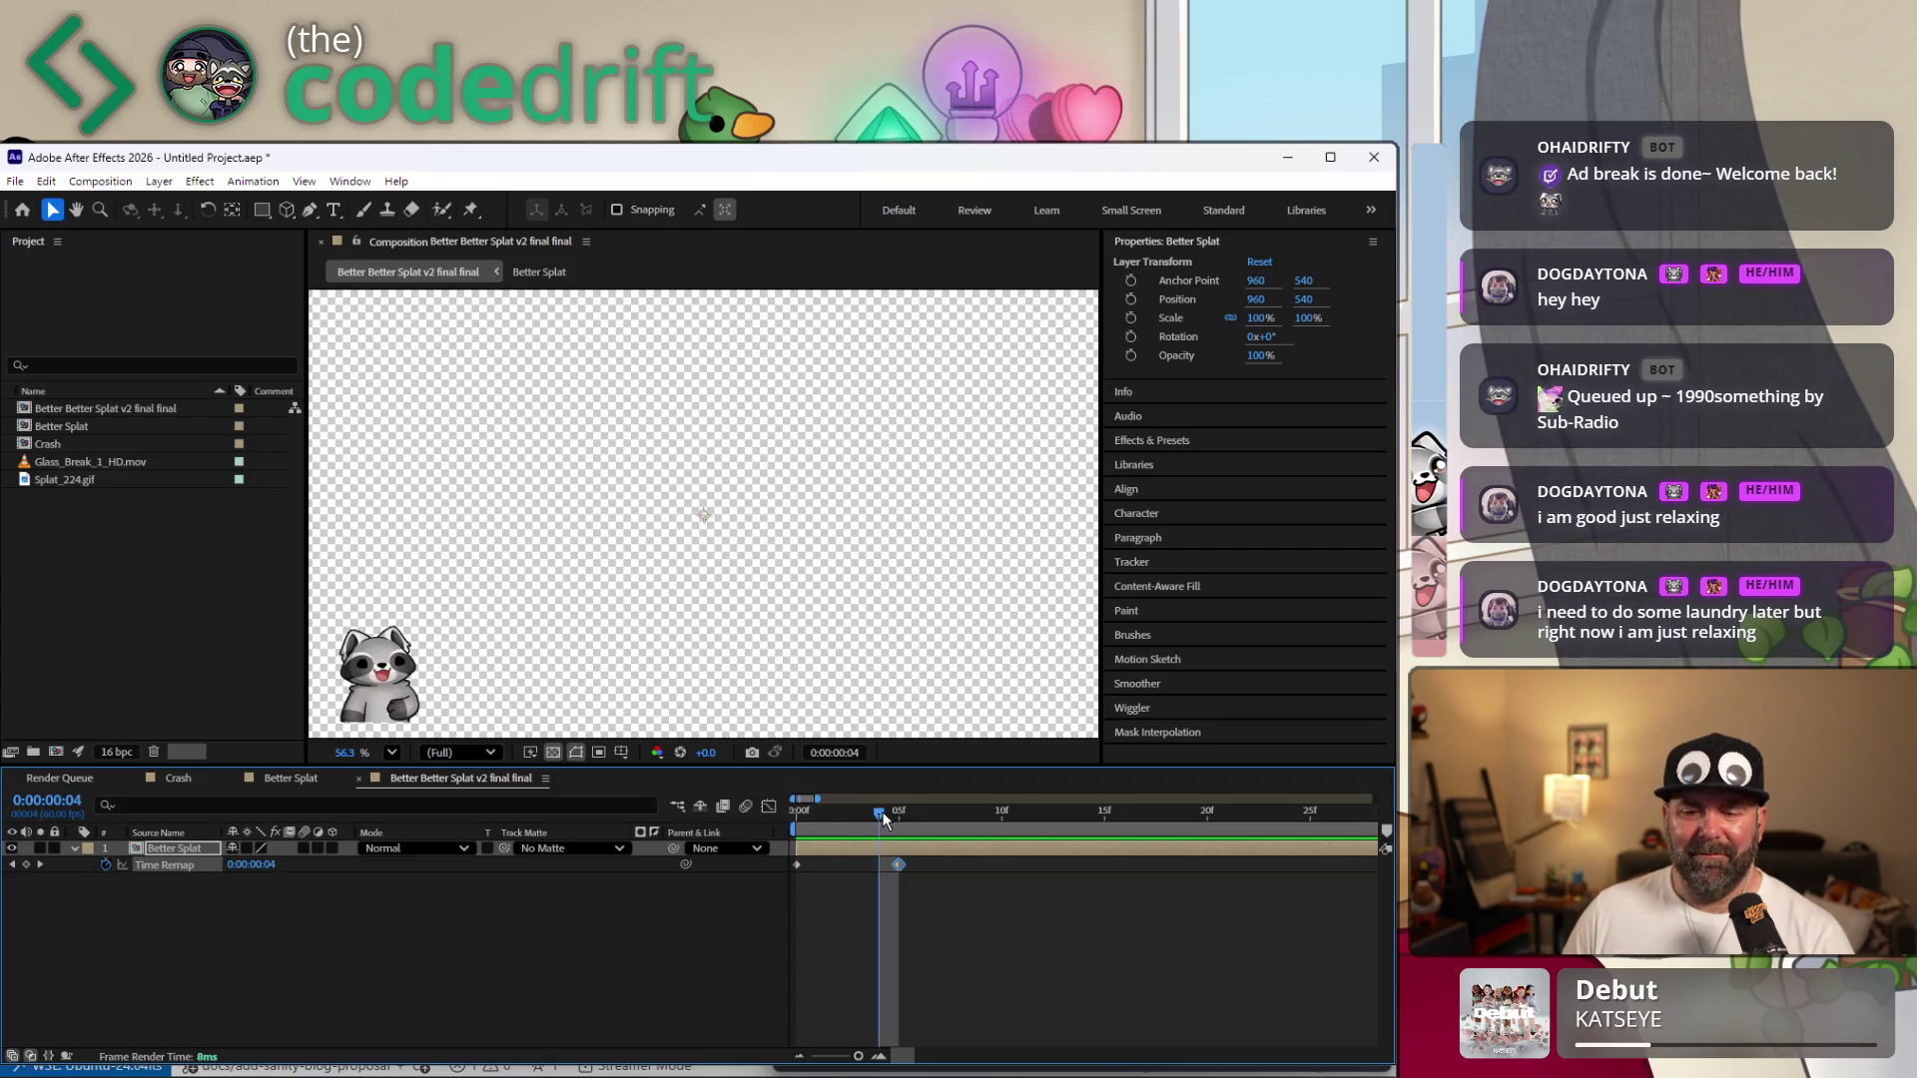
{"action": "left_click", "coordinate": [27, 866]}
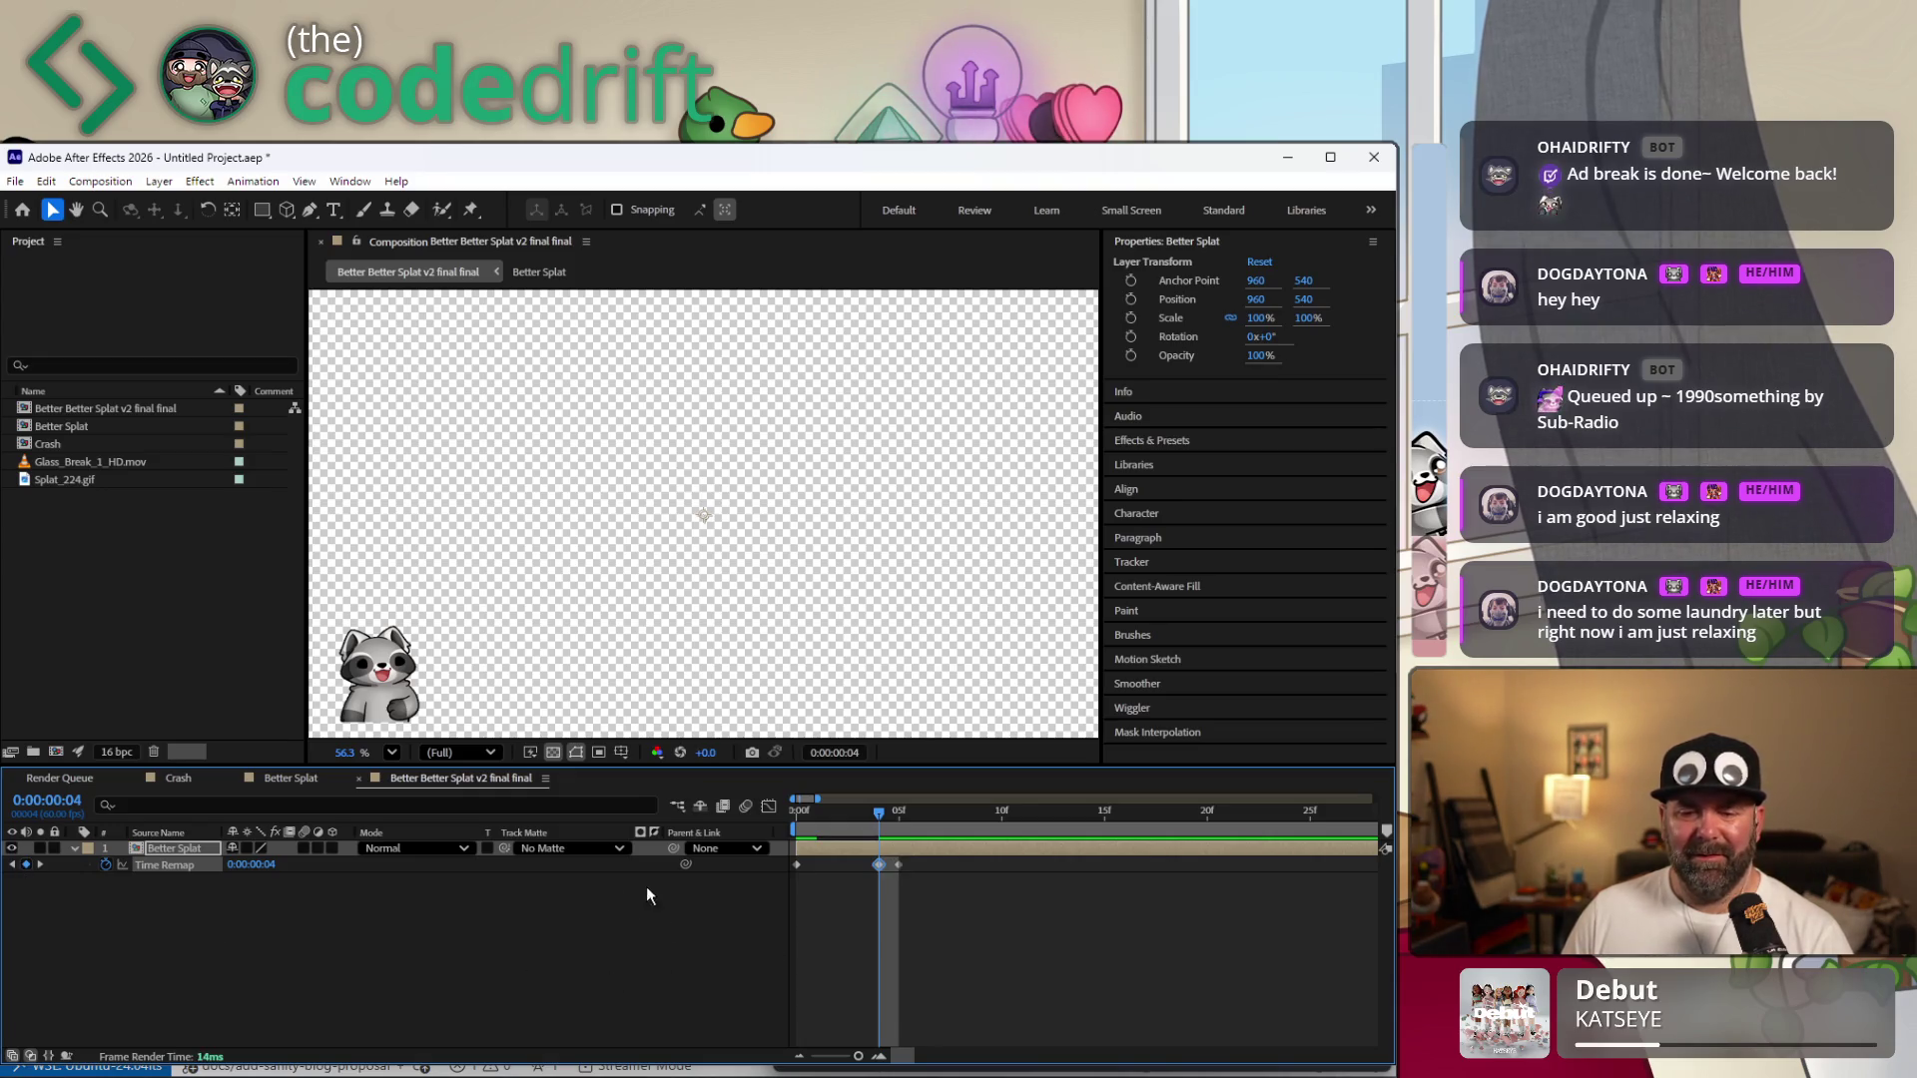
{"action": "left_click", "coordinate": [110, 865], "text": "alt"}
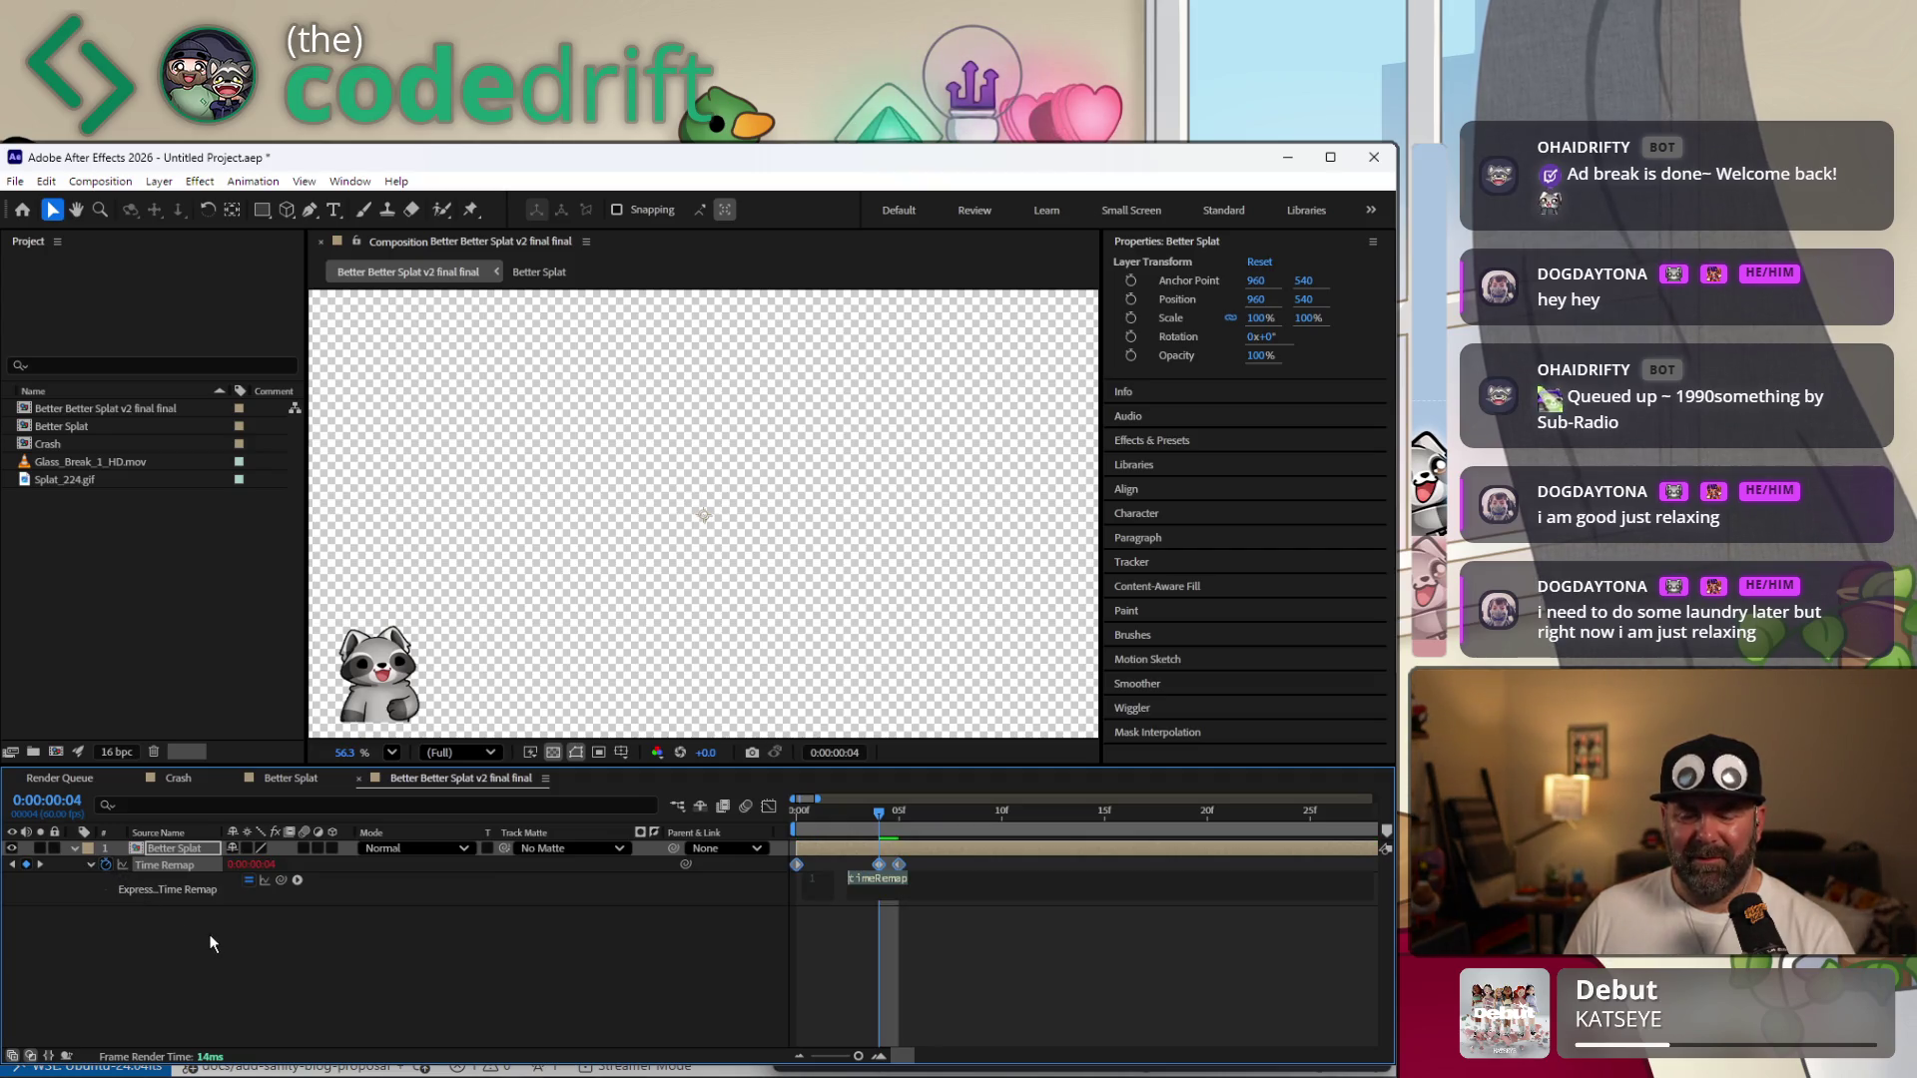
{"action": "key", "text": "Escape"}
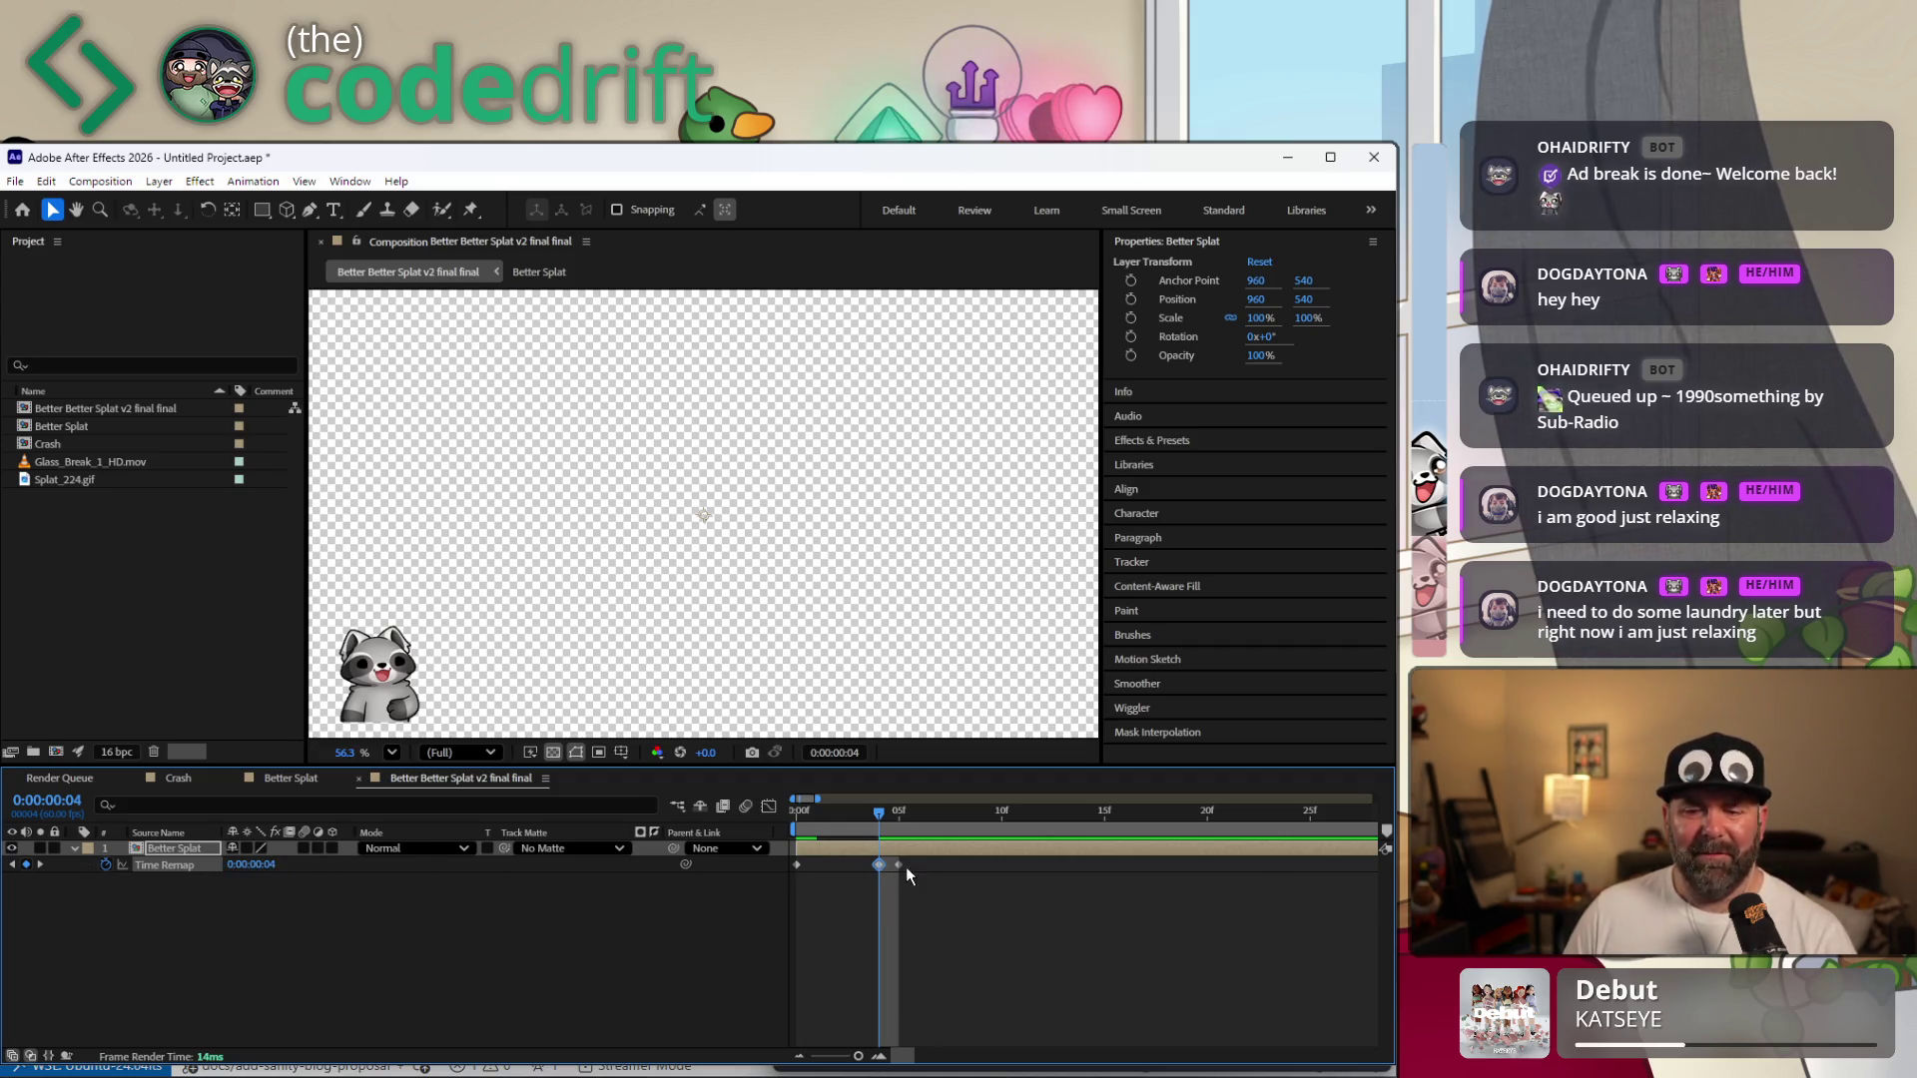
Set the frame-4 Time Remap value to 0, delete the frame-5 keyframe and scrub to frame 12.
{"action": "left_click", "coordinate": [251, 864]}
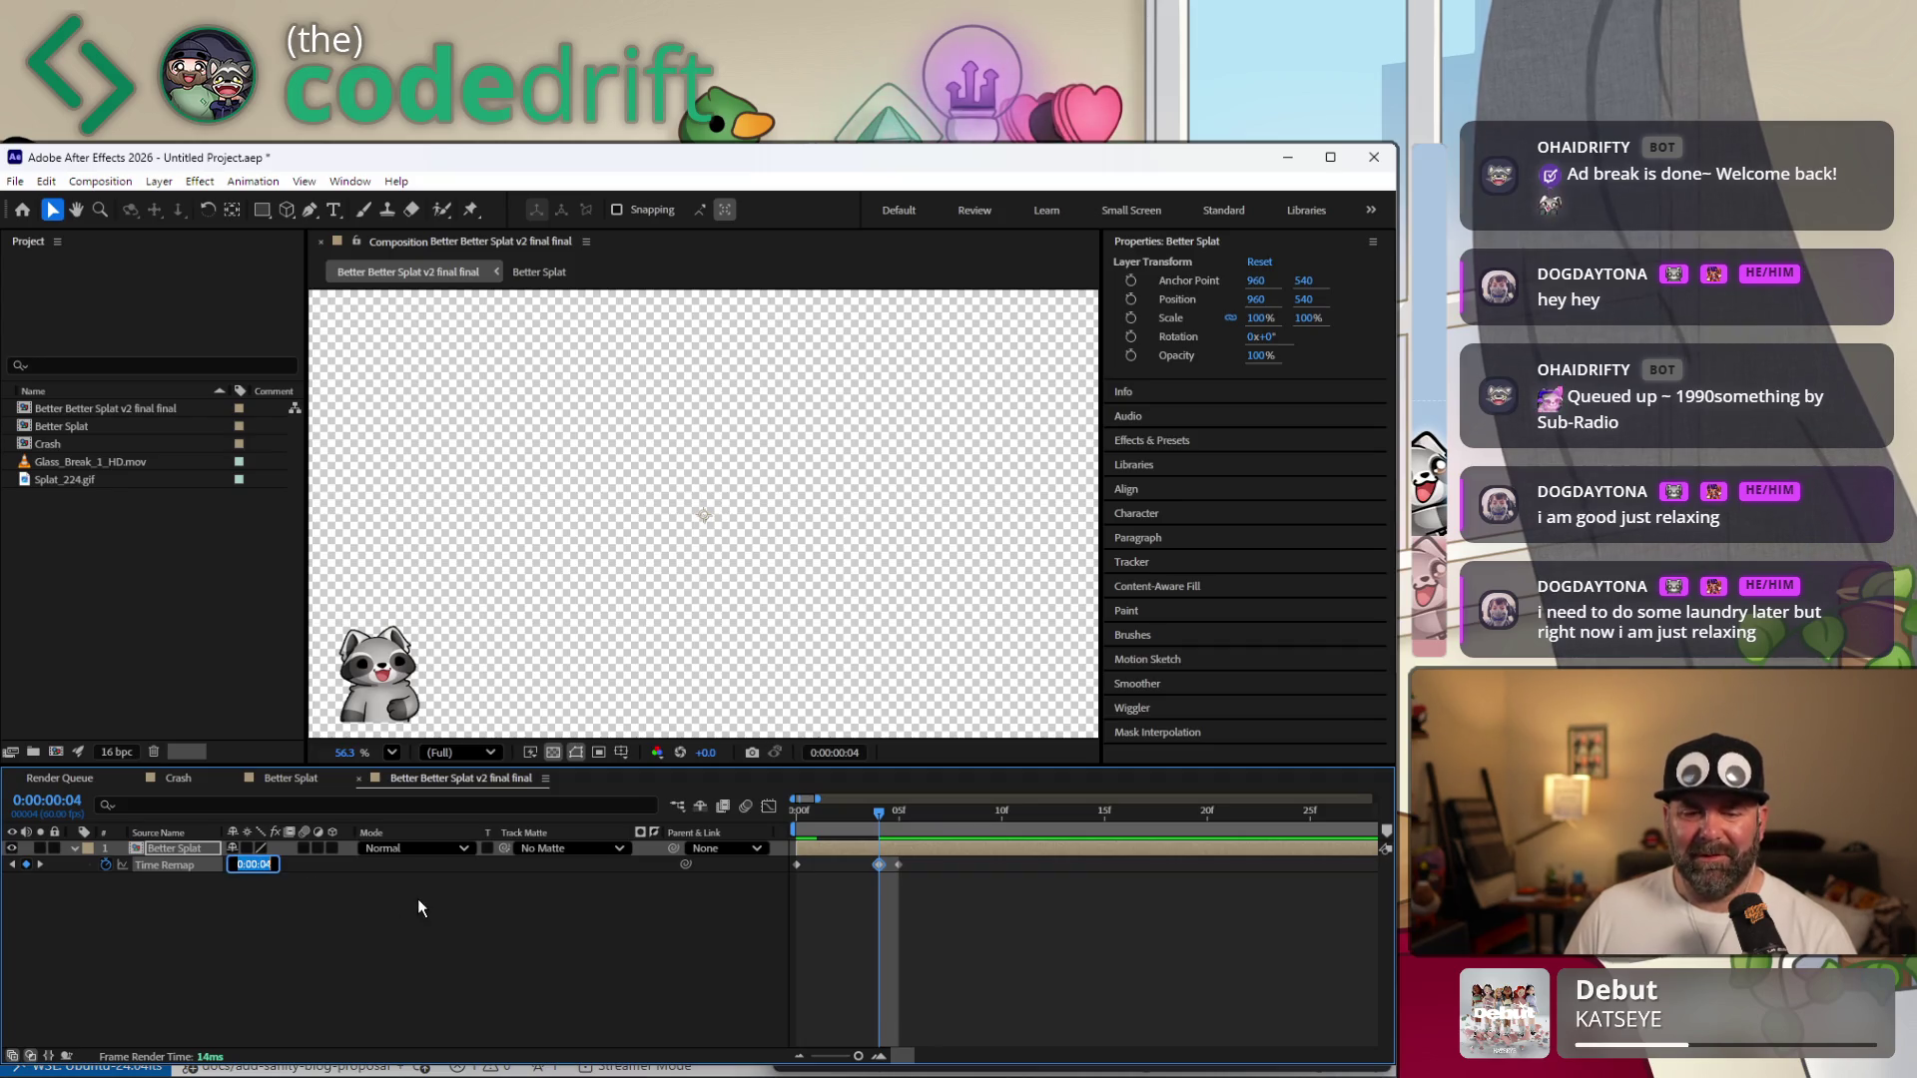
{"action": "type", "text": "0"}
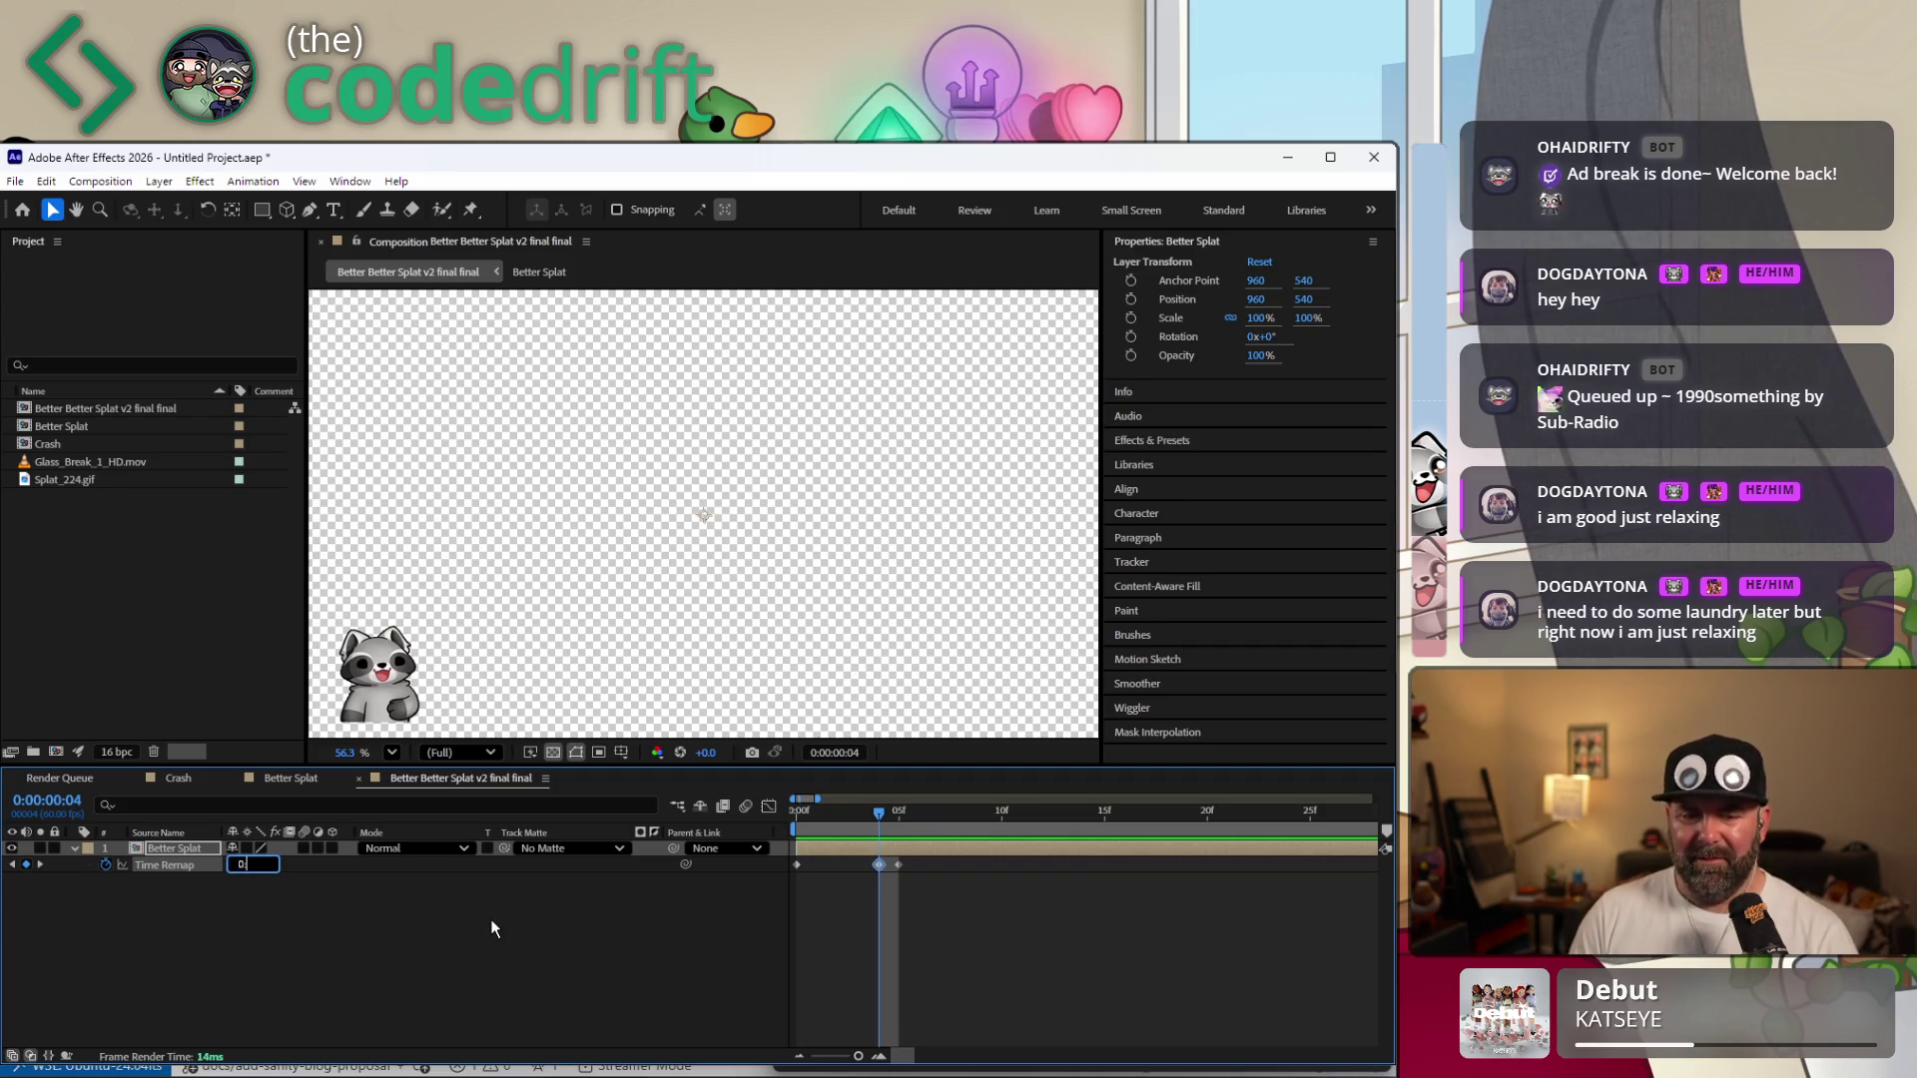
{"action": "key", "text": "Return"}
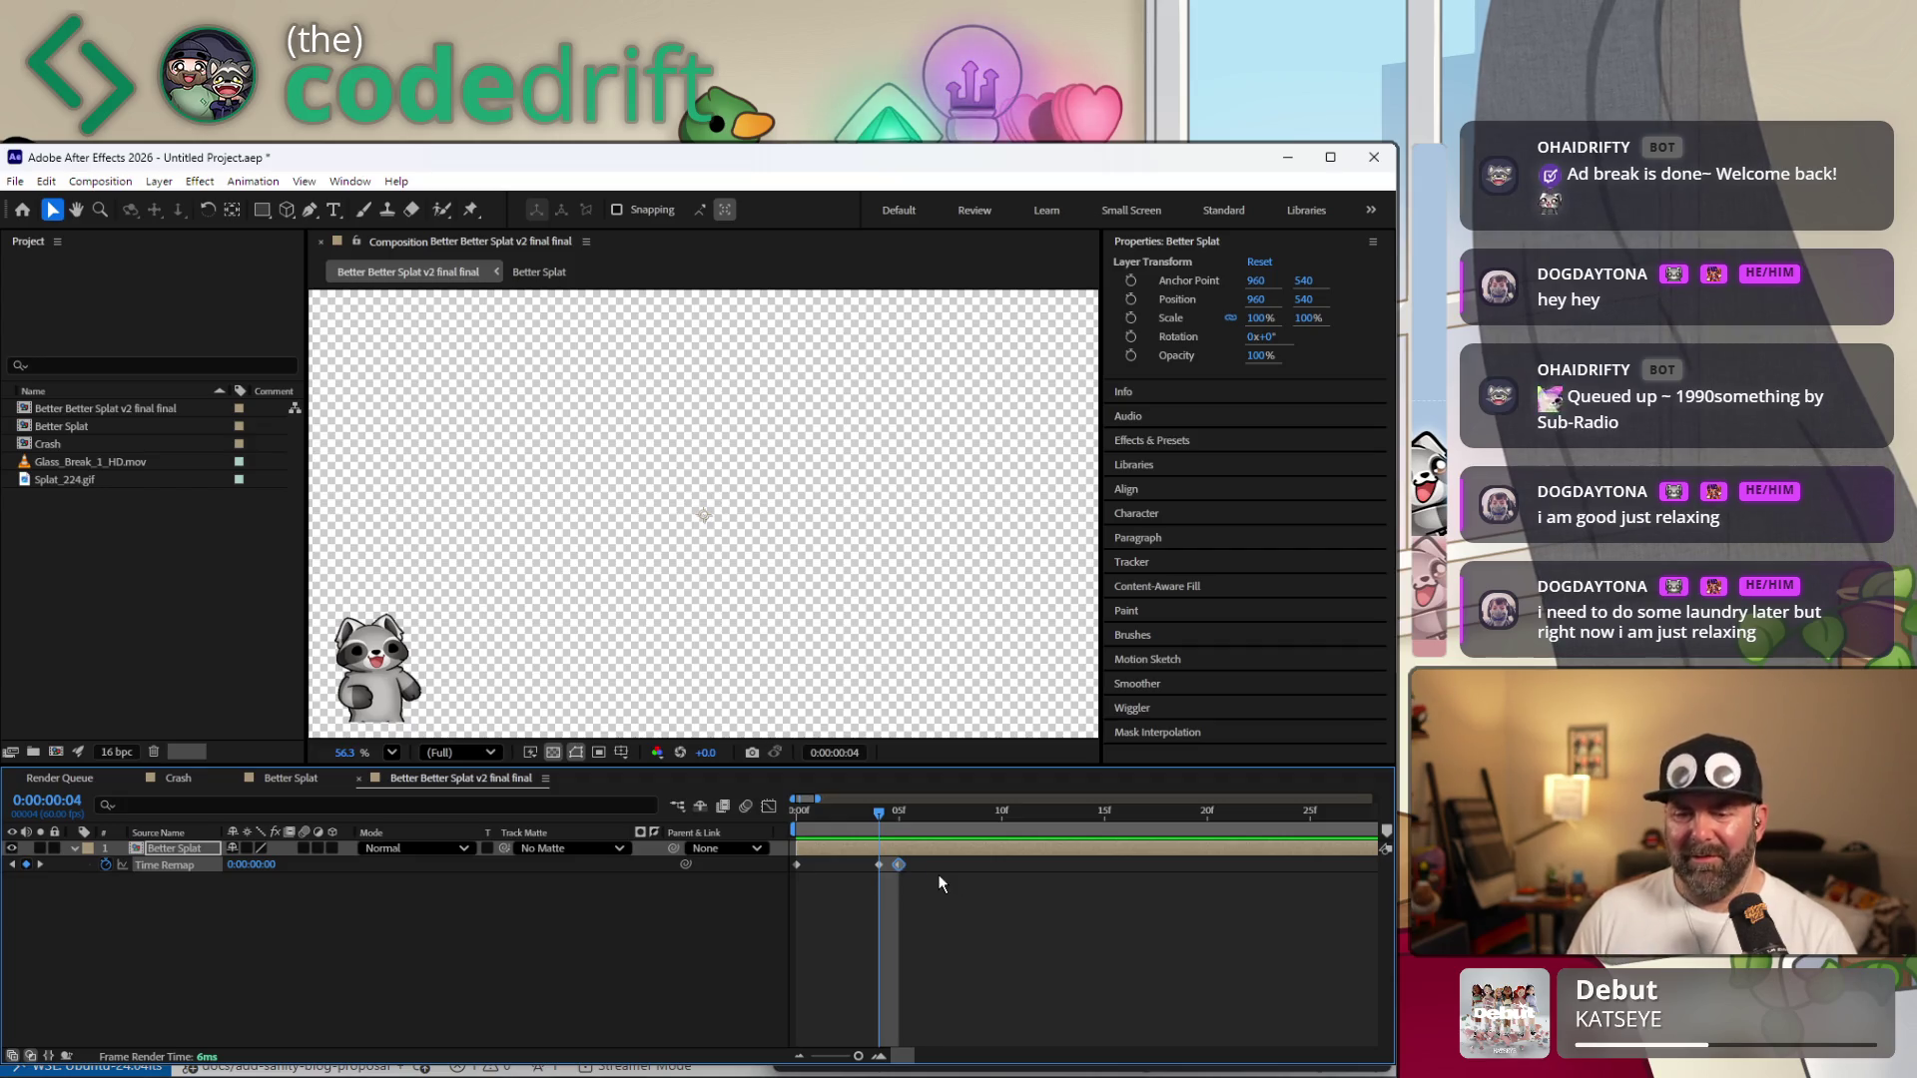
{"action": "key", "text": "Delete"}
{"action": "left_click_drag", "start_coordinate": [798, 816], "coordinate": [1045, 822]}
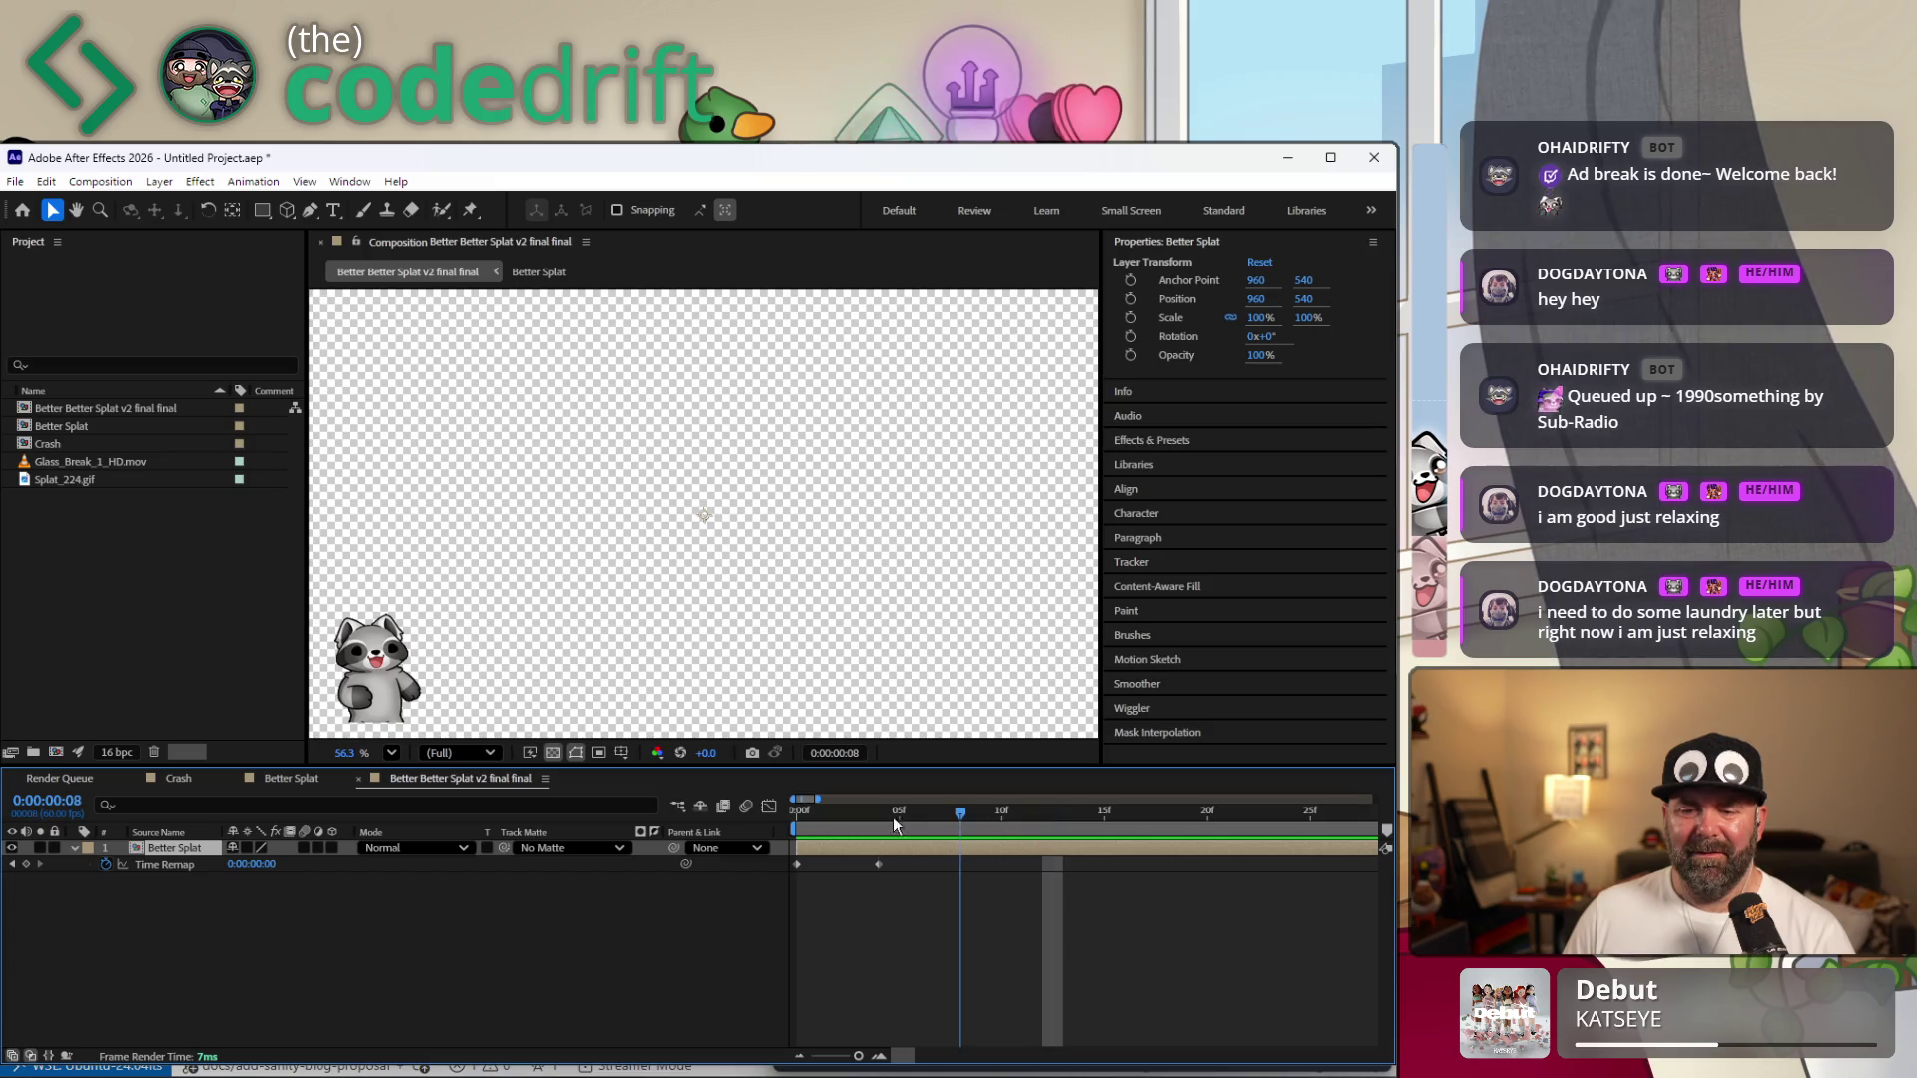
Scrub between frame 0 and the frame-4 keyframe and review that keyframe's options.
{"action": "left_click_drag", "start_coordinate": [1045, 823], "coordinate": [712, 819]}
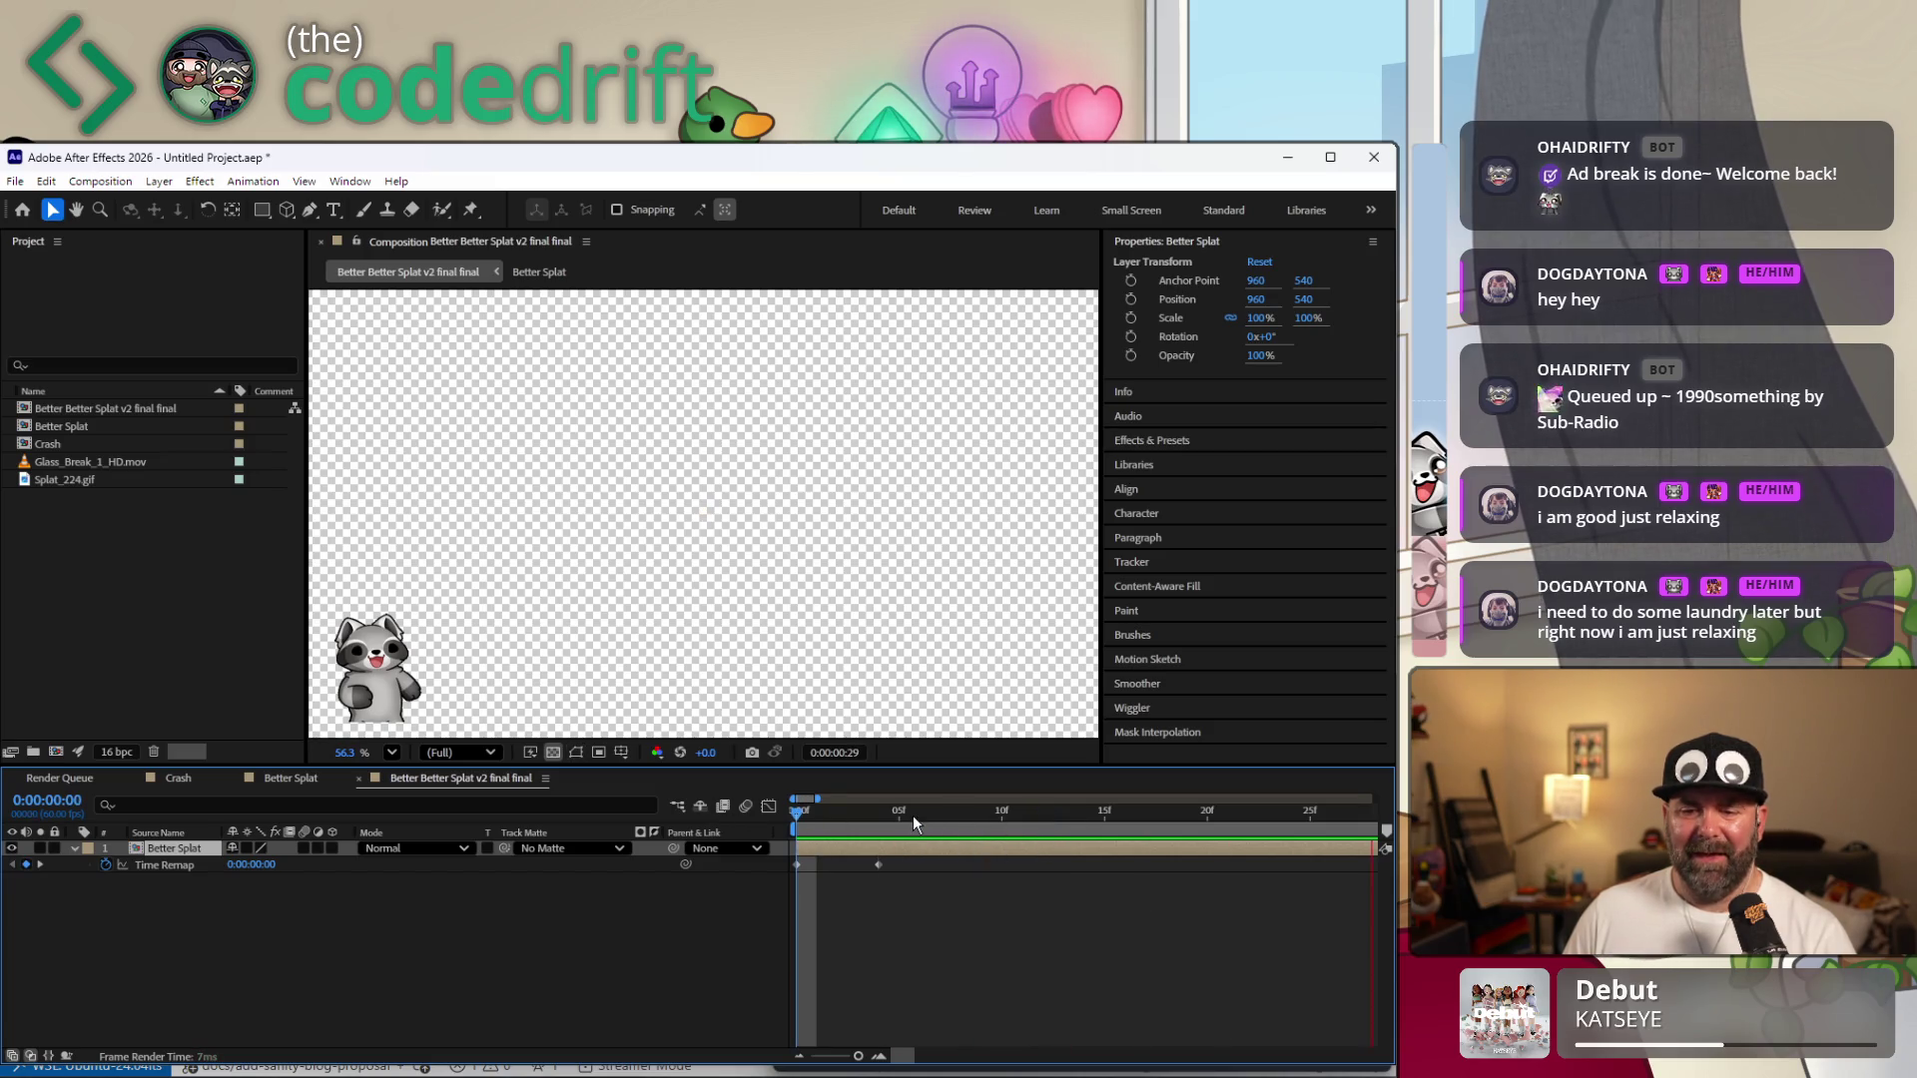
{"action": "key", "text": "k"}
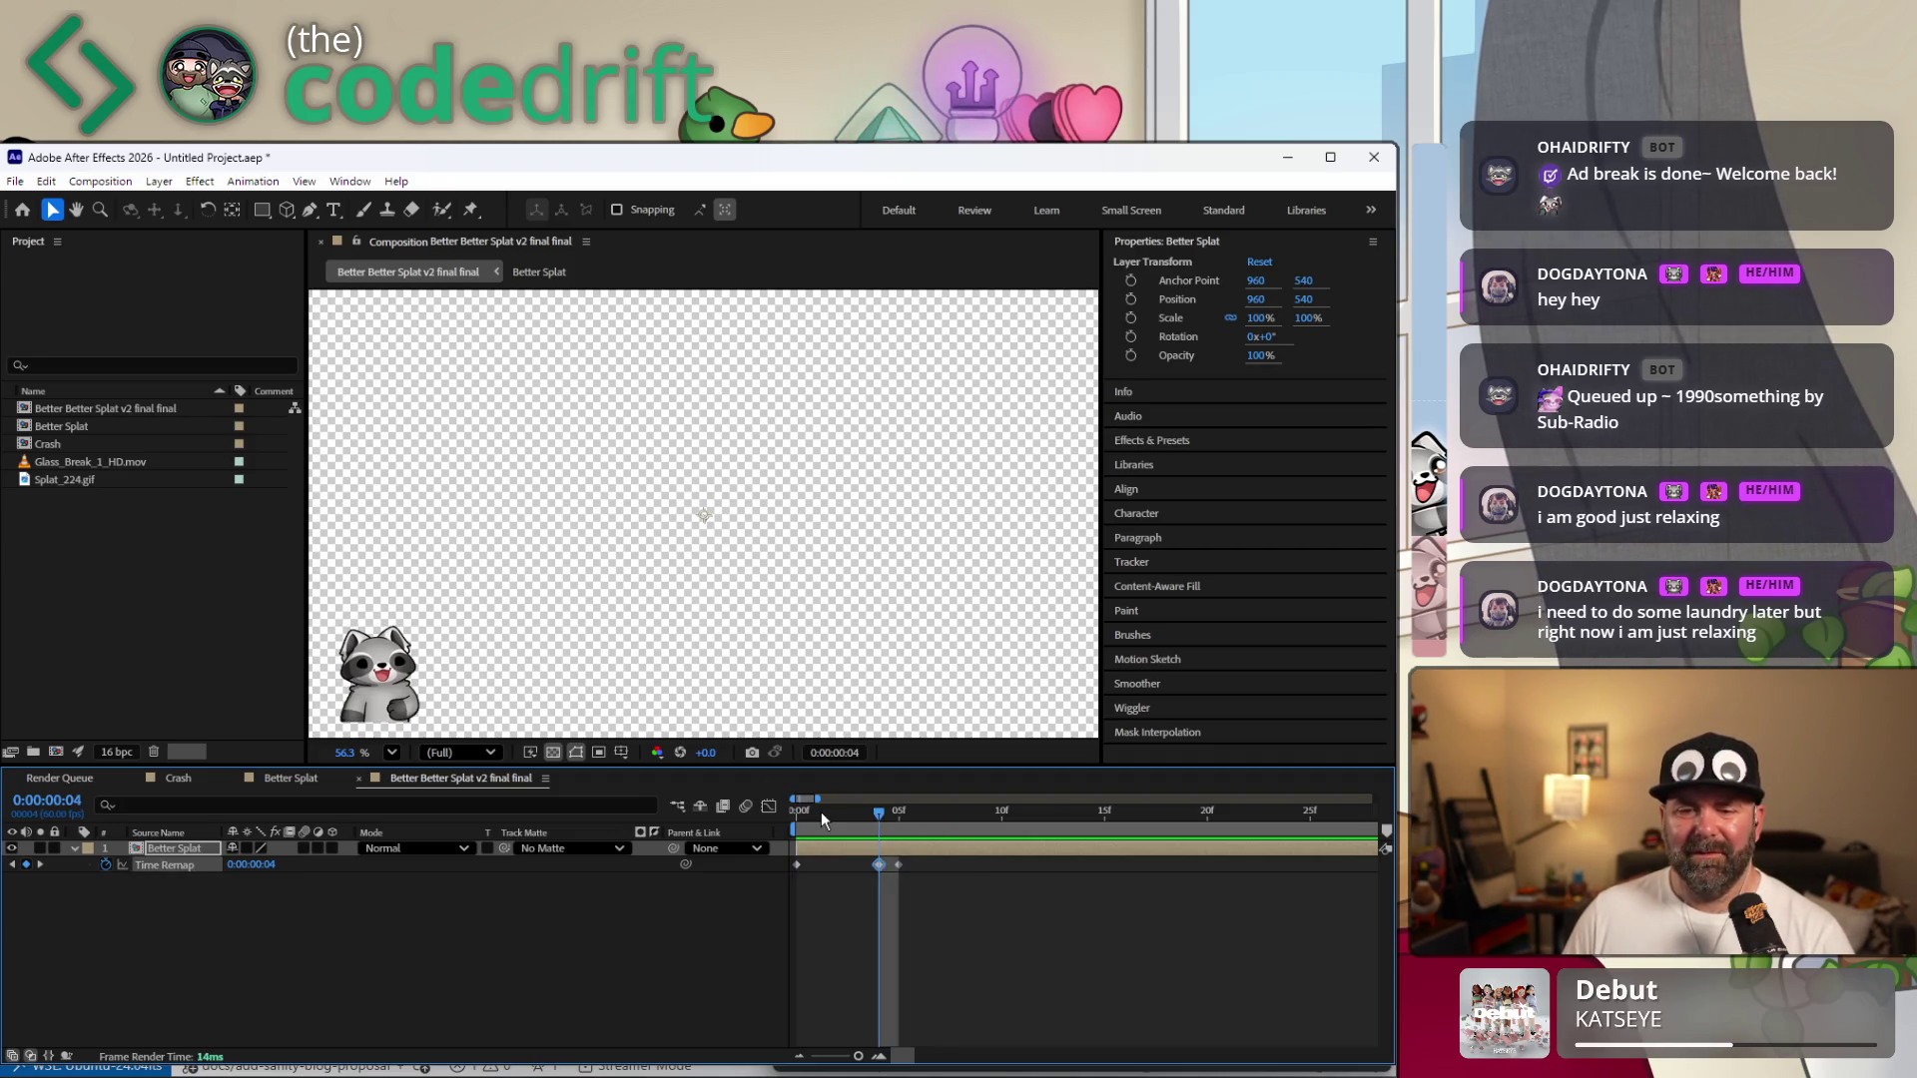
{"action": "left_click_drag", "start_coordinate": [822, 814], "coordinate": [795, 817]}
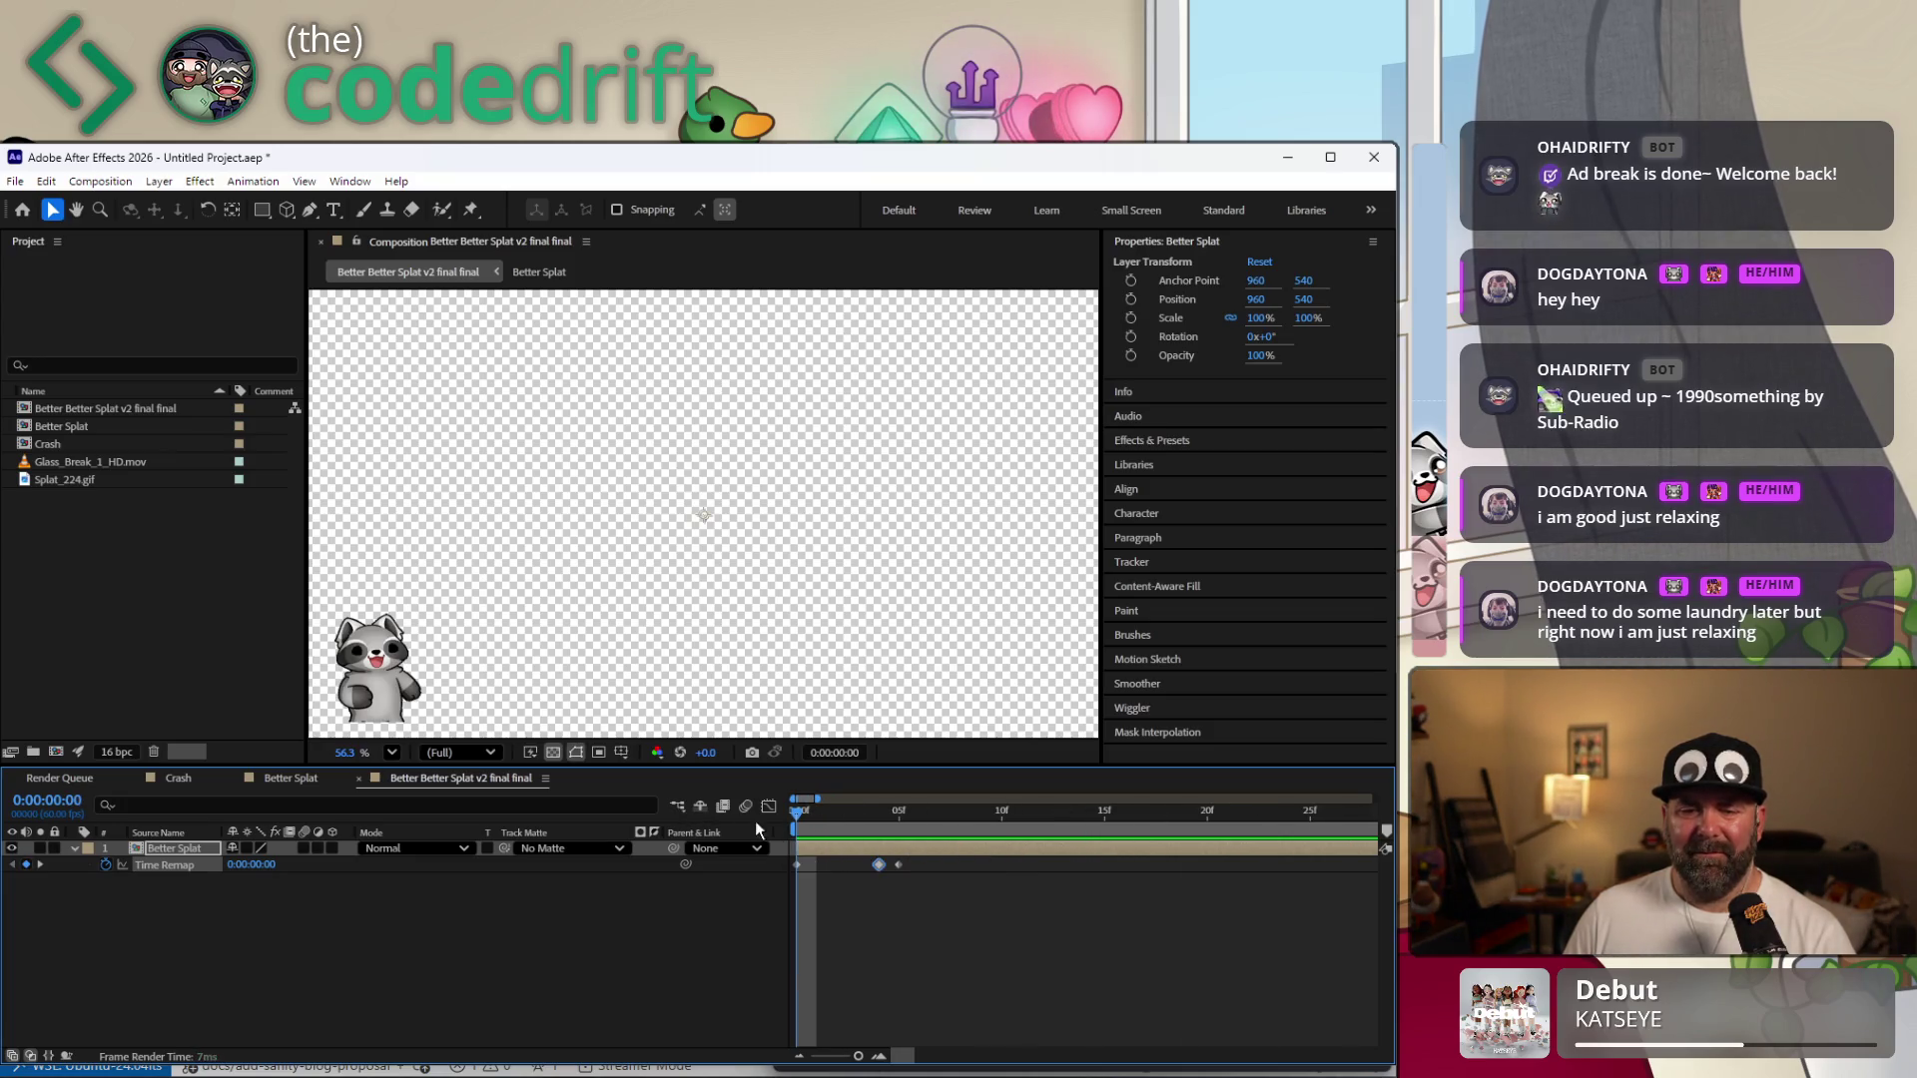
{"action": "left_click_drag", "start_coordinate": [802, 826], "coordinate": [884, 828]}
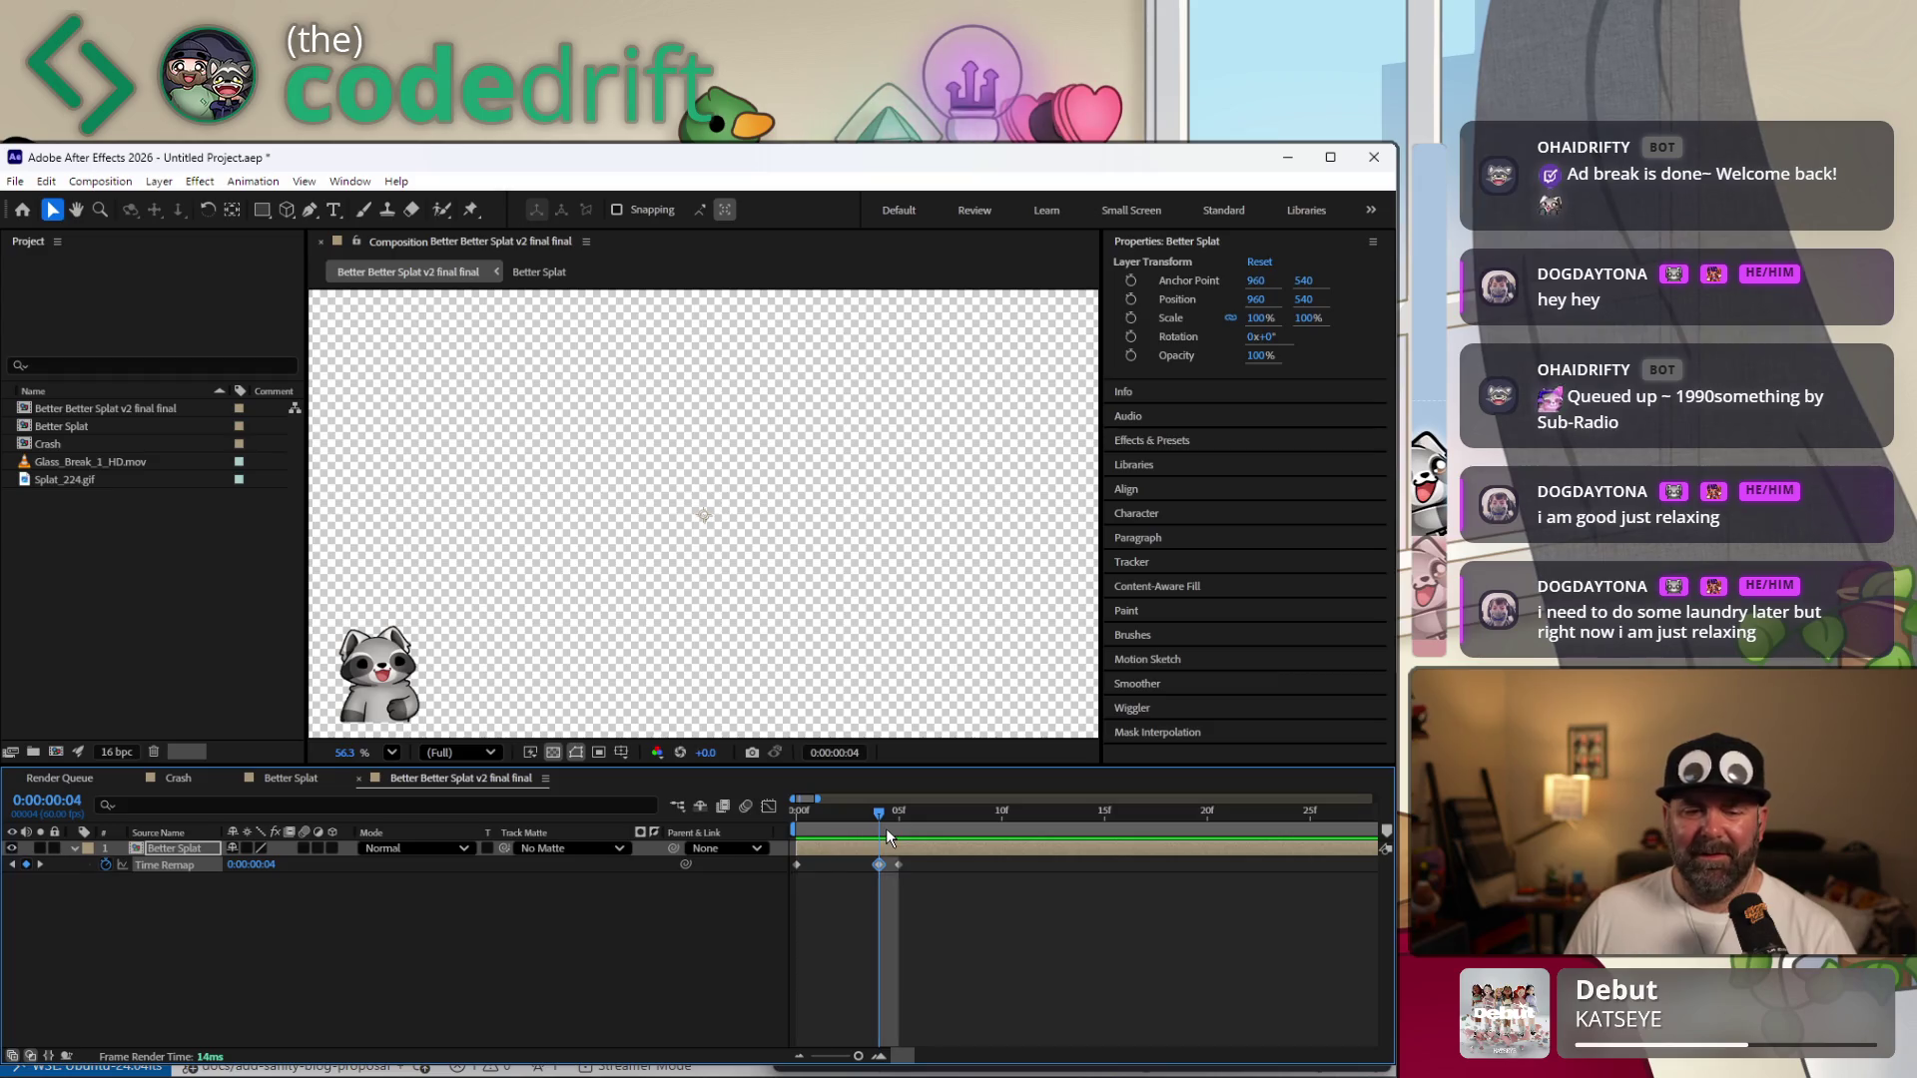
{"action": "right_click", "coordinate": [880, 864]}
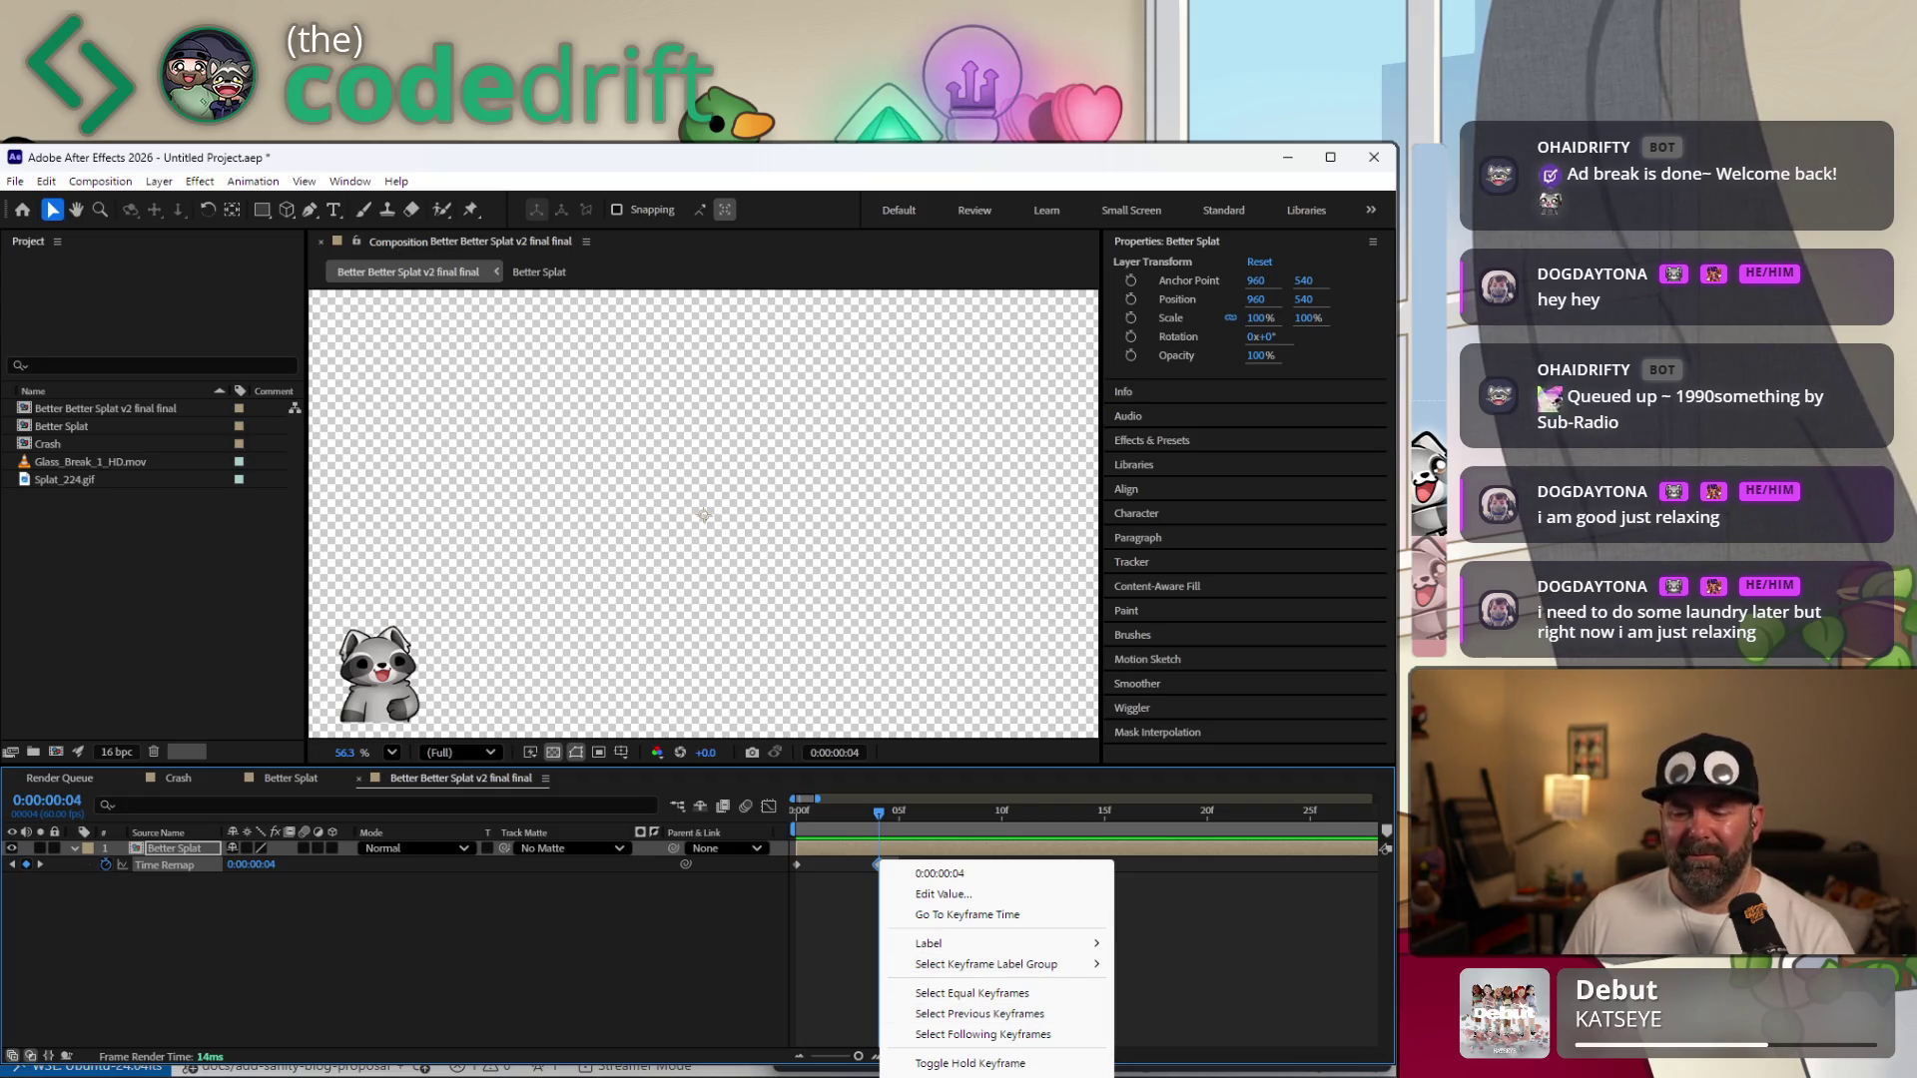
{"action": "left_click", "coordinate": [720, 917]}
Delete the extra Time Remap keyframe, restore the frame-4 one and start an expression on Time Remap.
{"action": "left_click", "coordinate": [897, 864]}
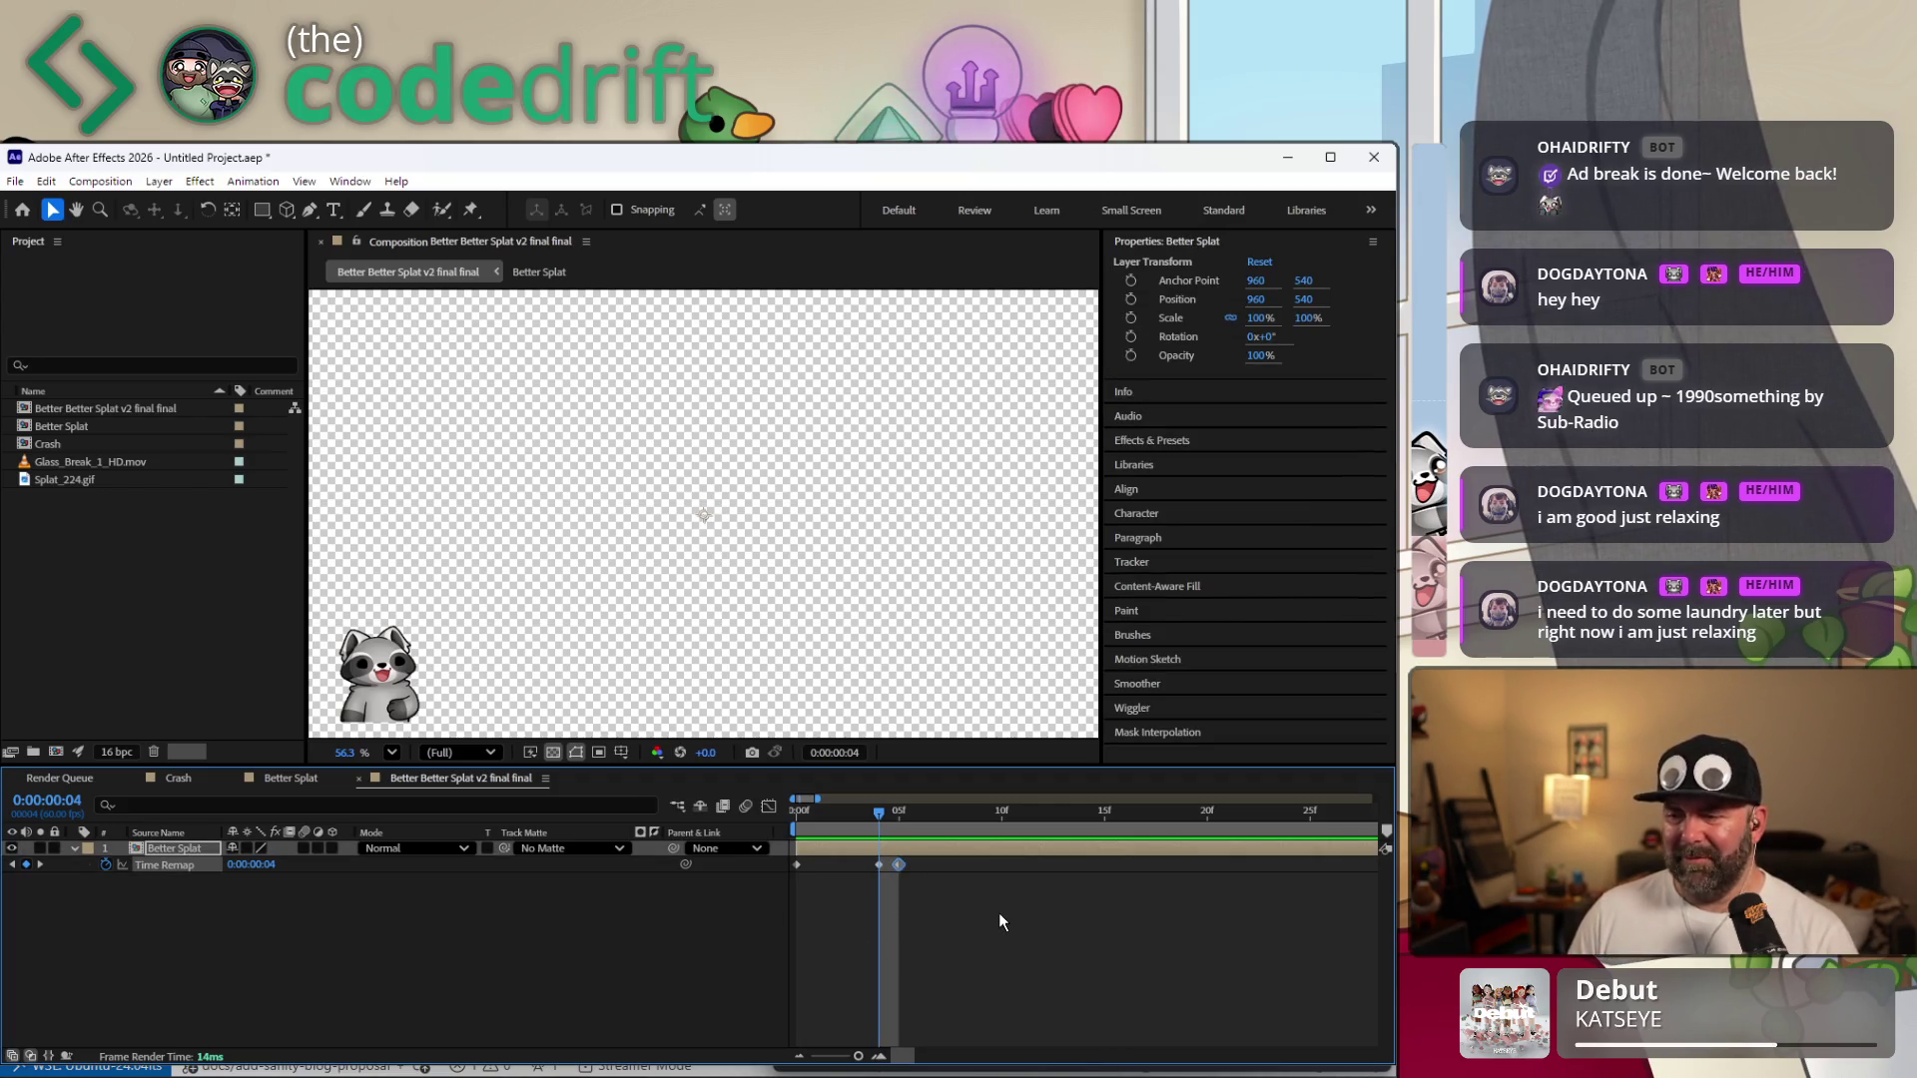
{"action": "key", "text": "Delete"}
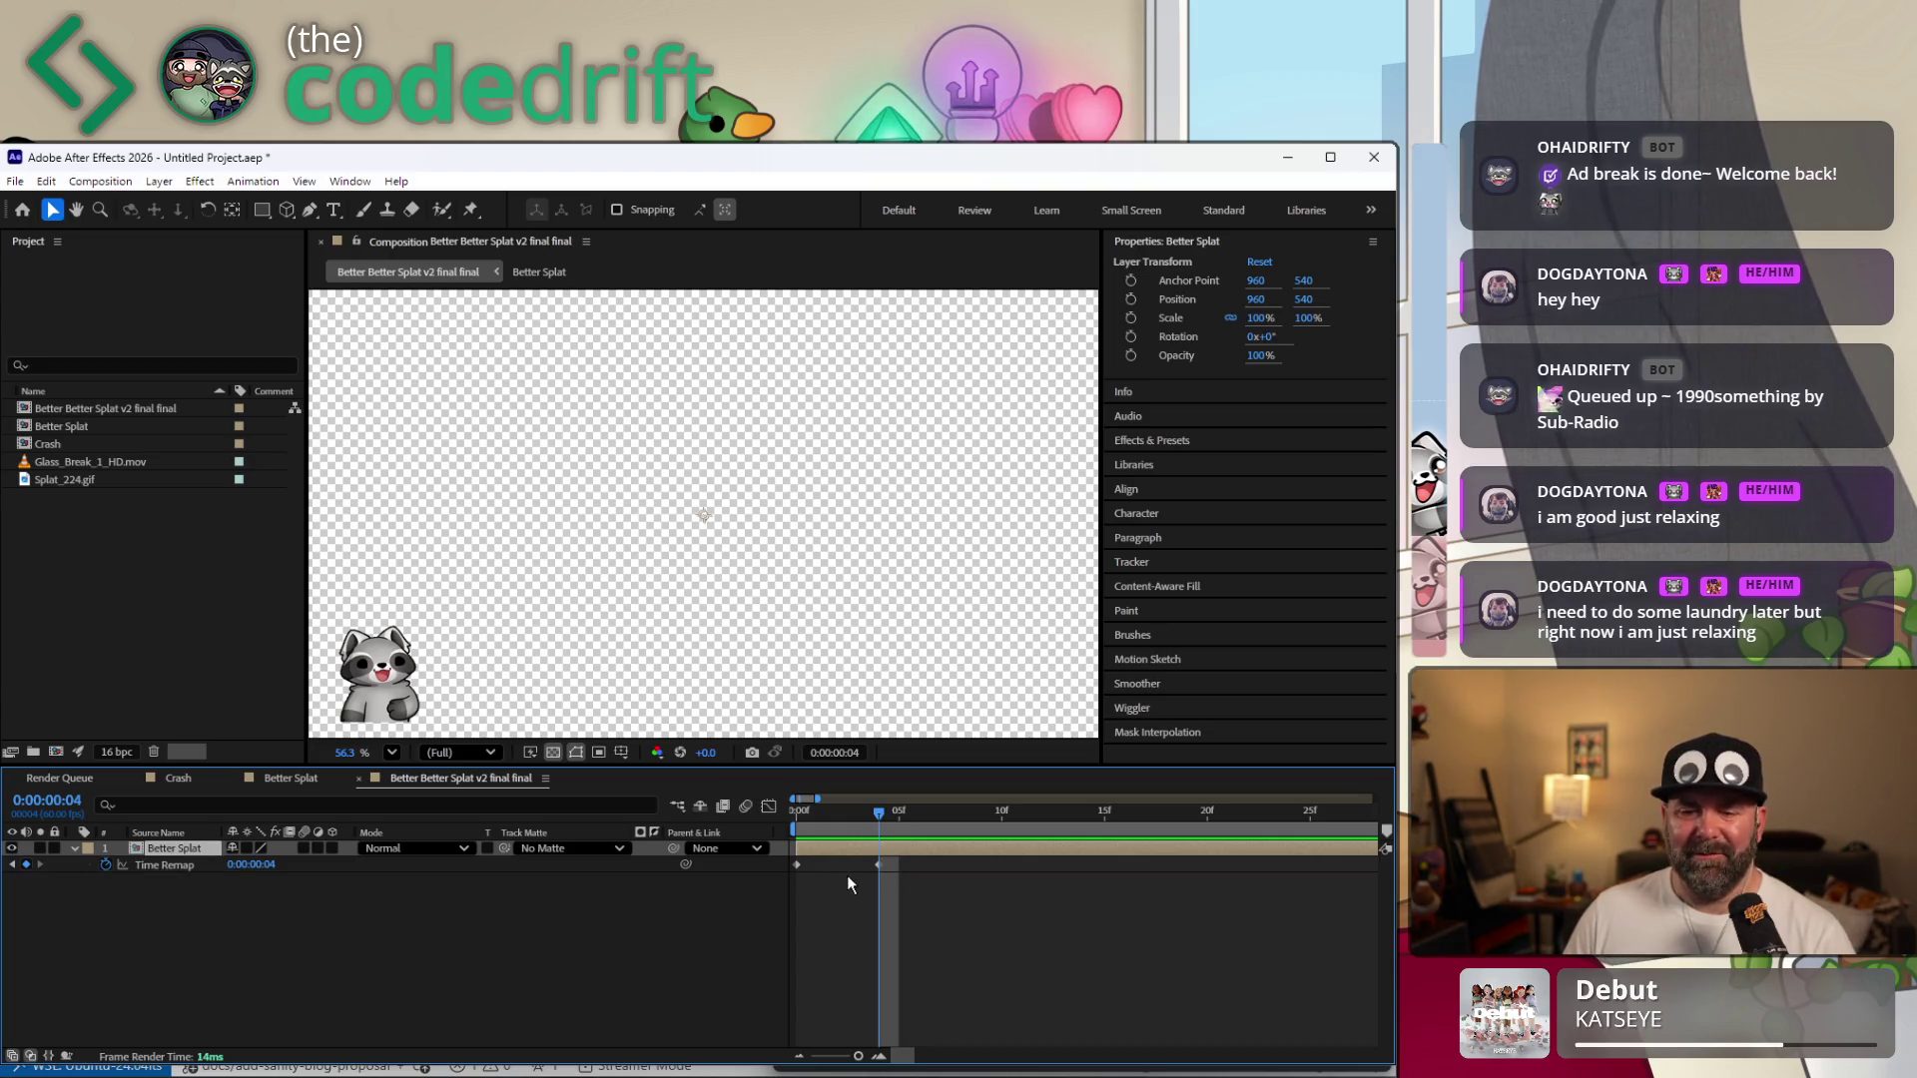
{"action": "left_click", "coordinate": [879, 865]}
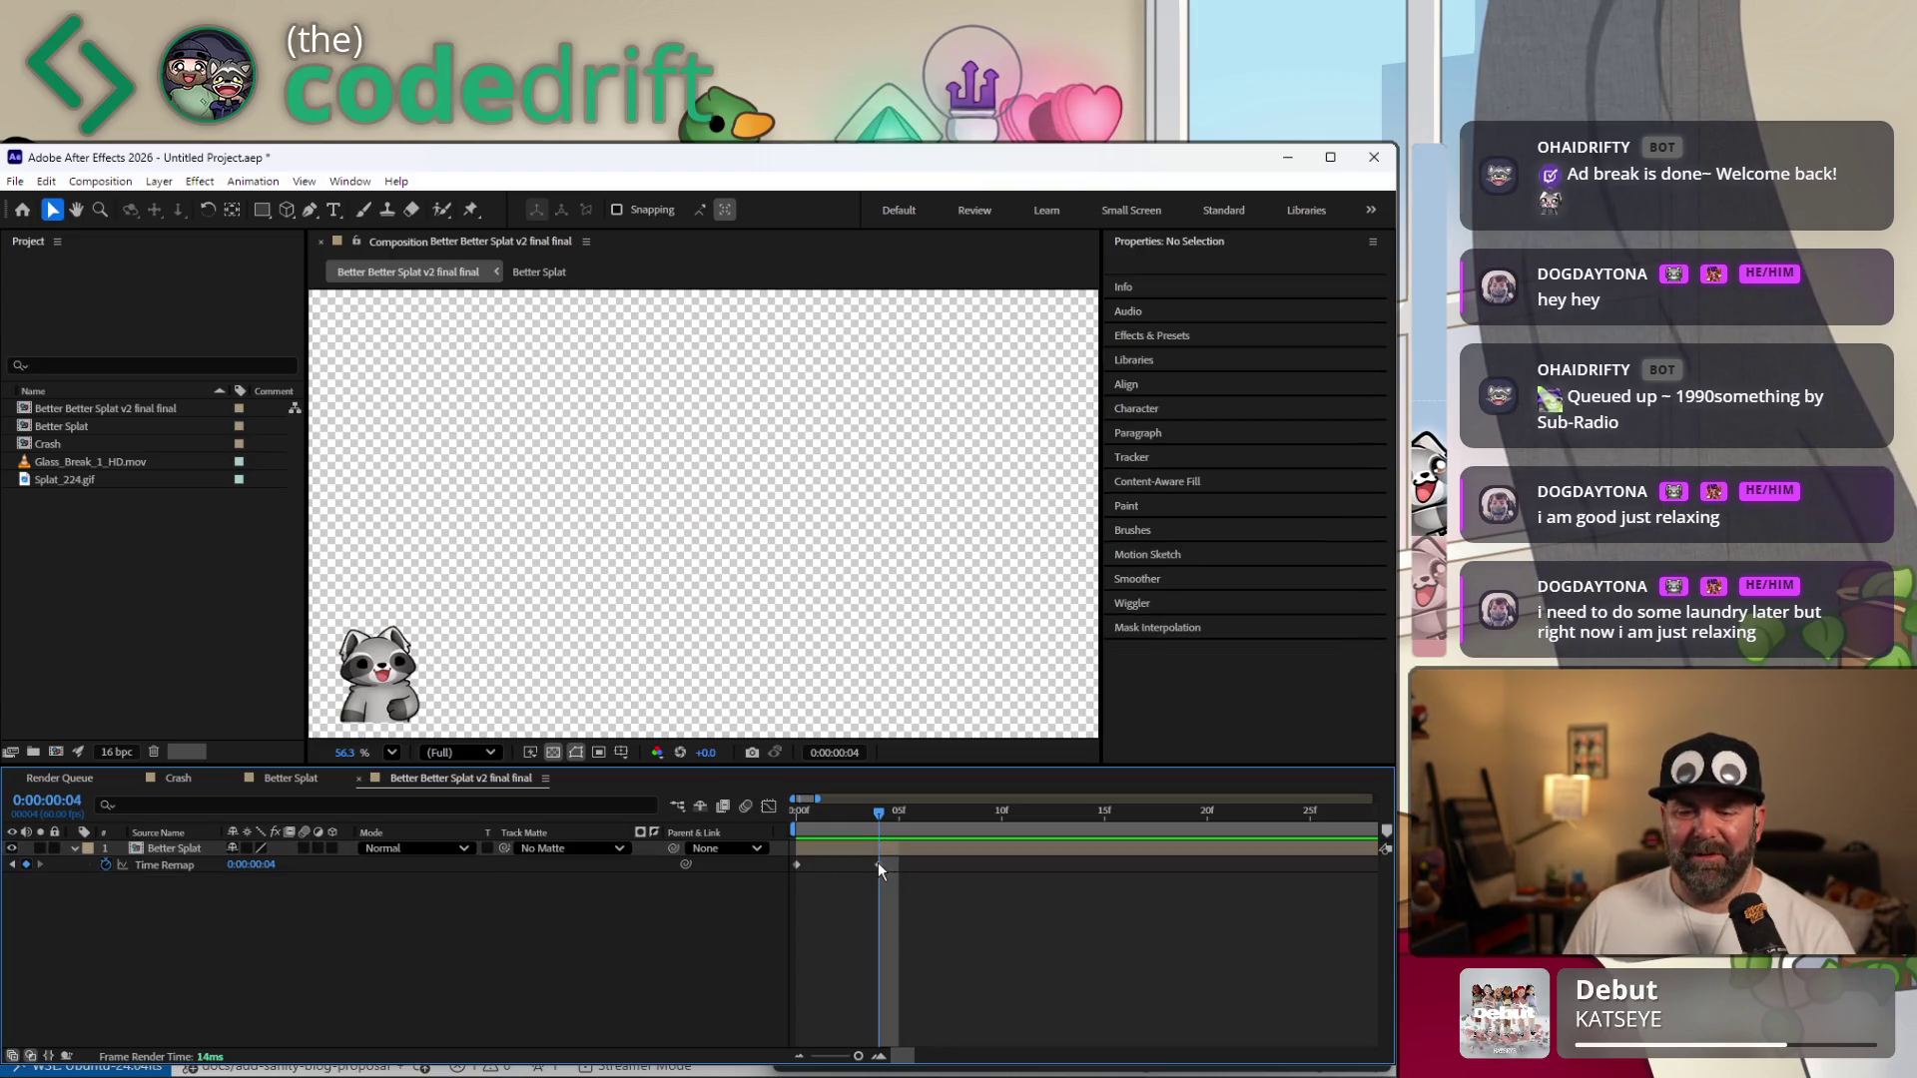
{"action": "key", "text": "ctrl+z"}
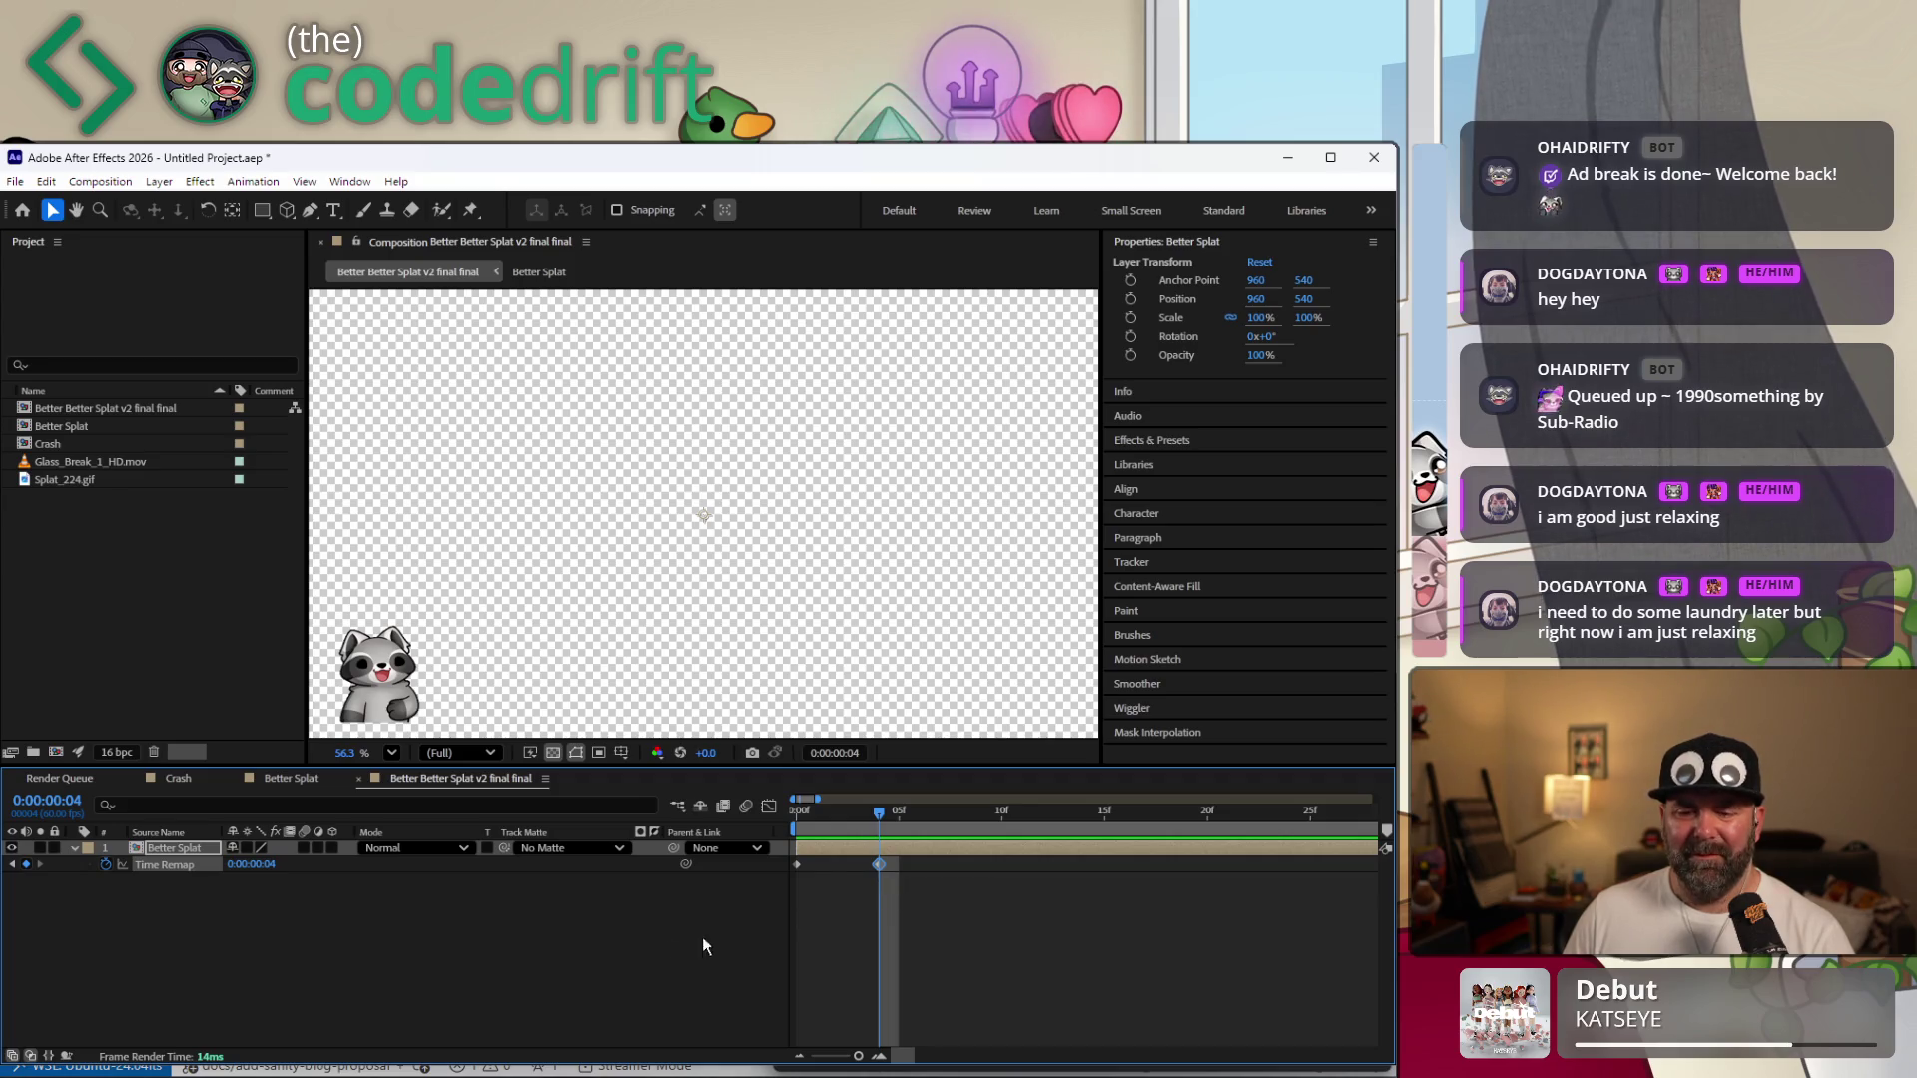
{"action": "left_click", "coordinate": [105, 865], "text": "alt"}
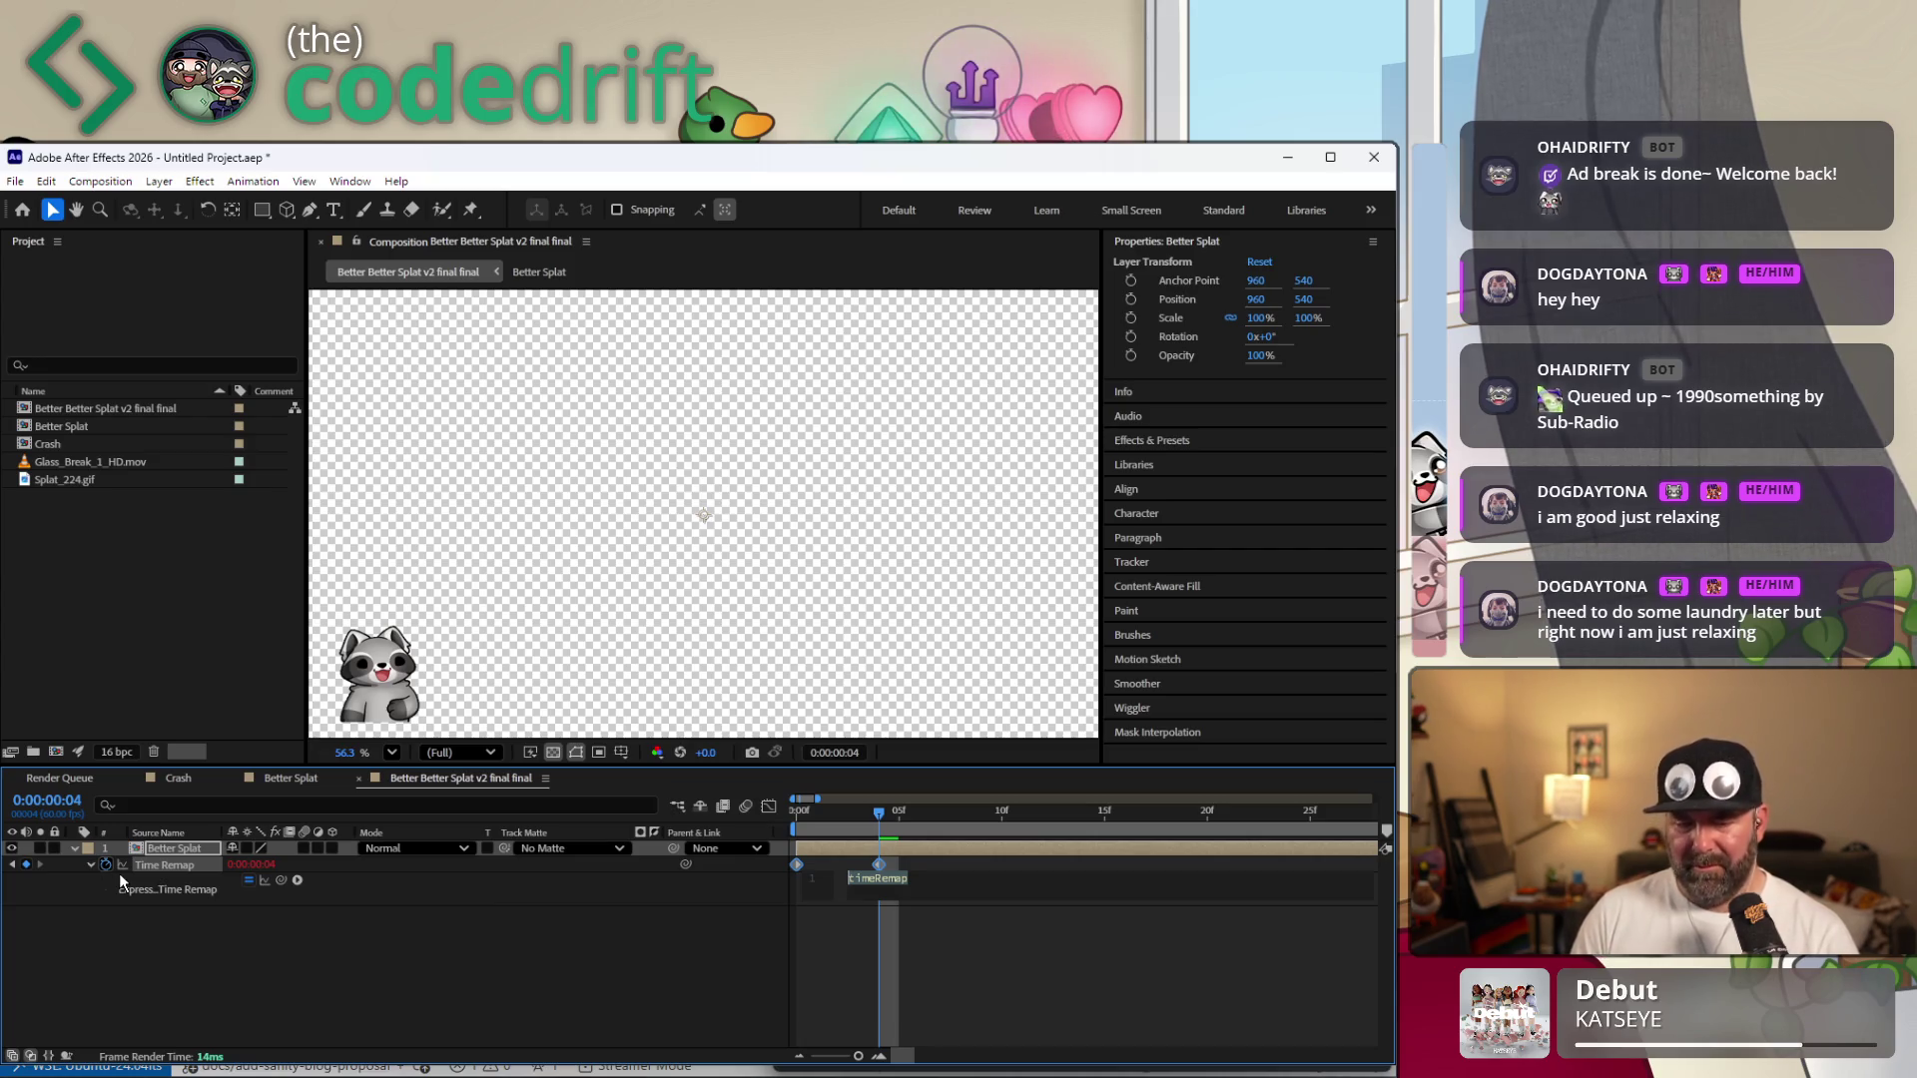
{"action": "type", "text": "loop"}
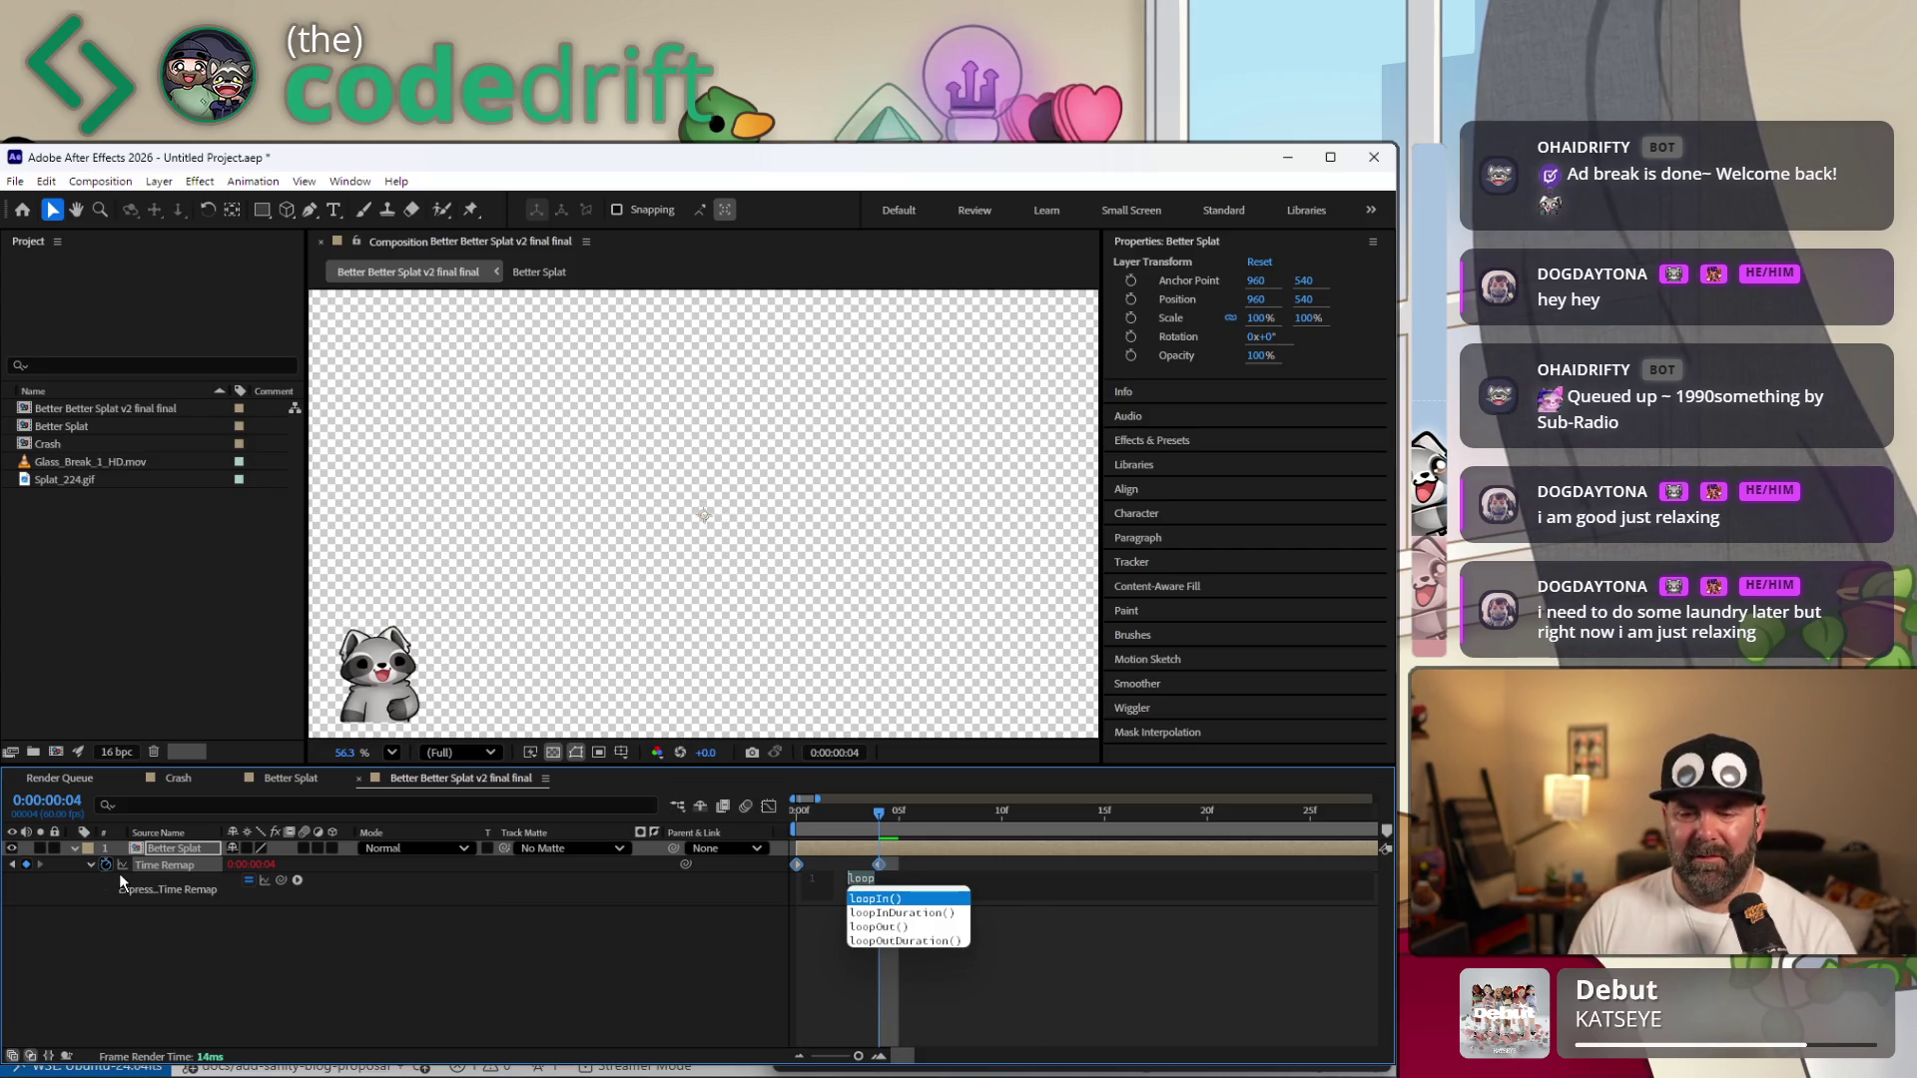
Complete the Time Remap expression as loopOut(), clearing leftover text, and commit it.
{"action": "key", "text": "Down"}
{"action": "key", "text": "Down"}
{"action": "key", "text": "Return"}
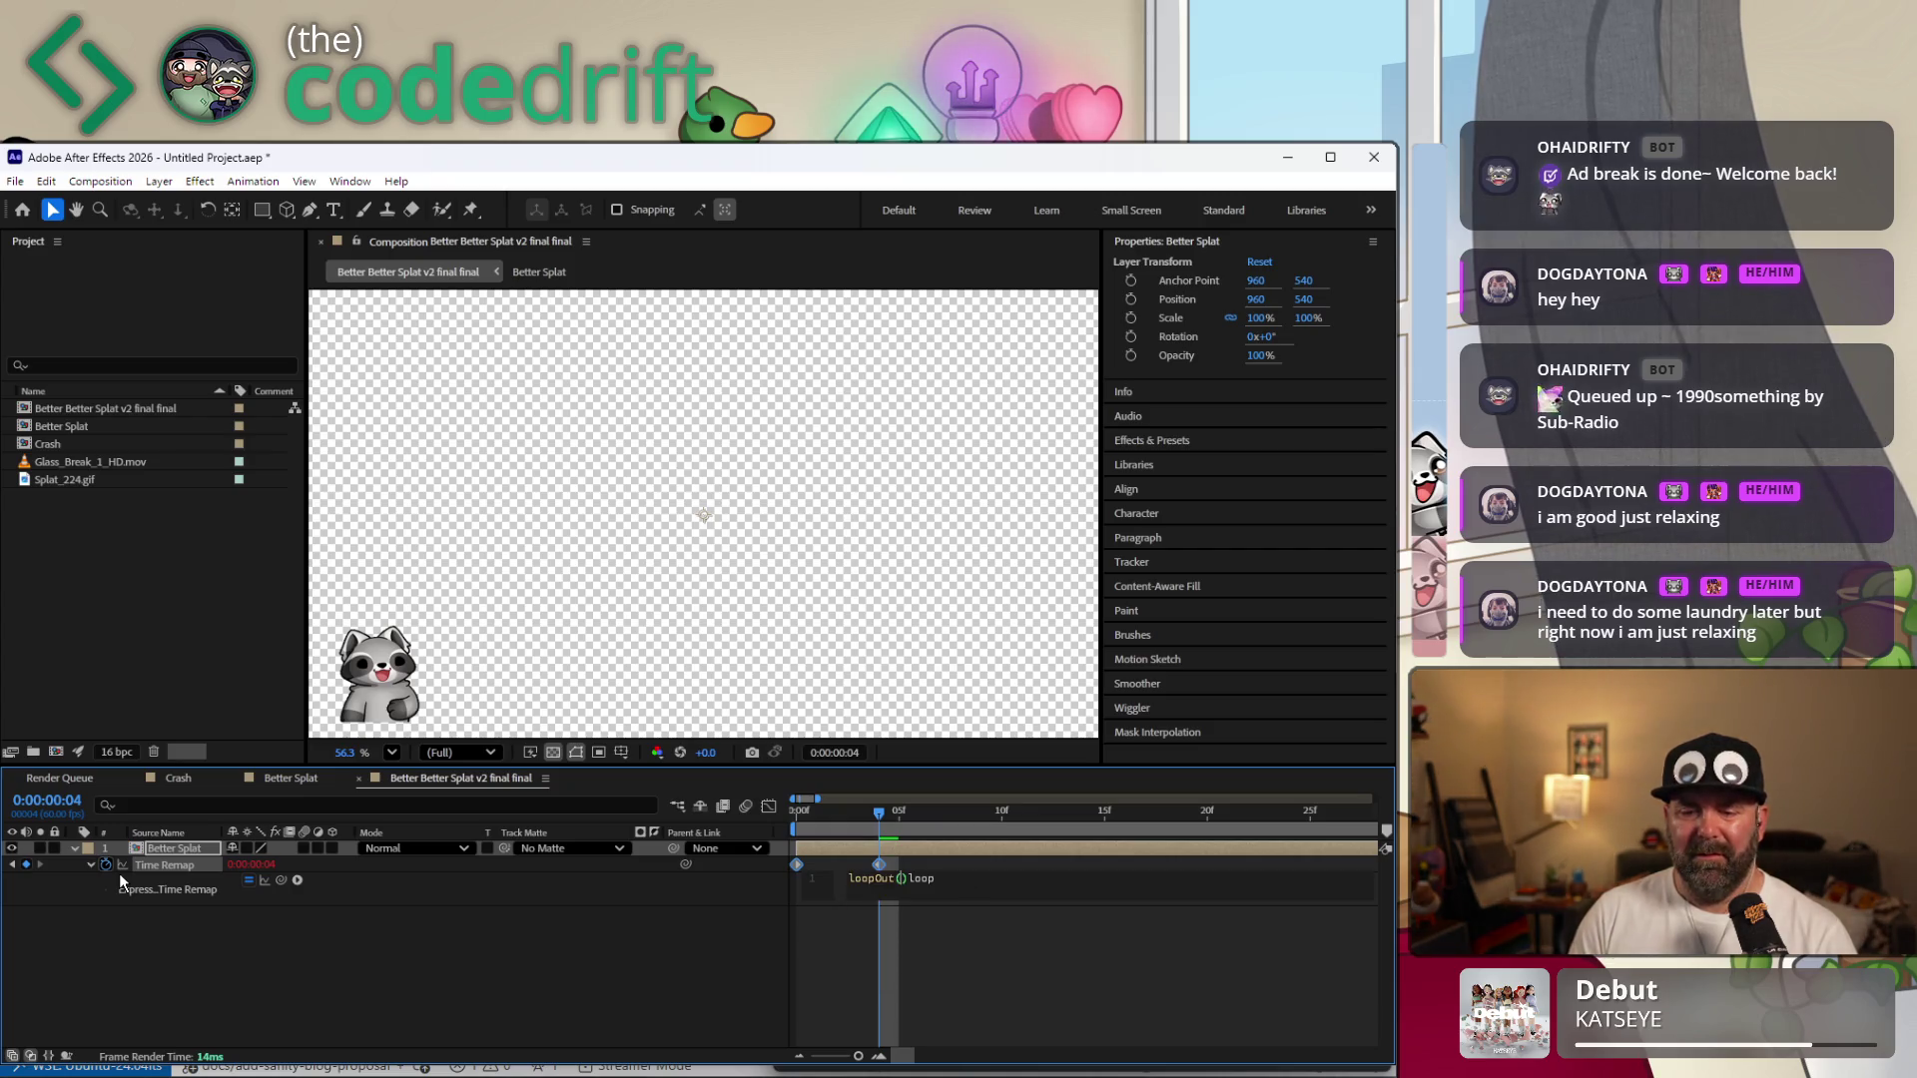
{"action": "key", "text": "shift+End"}
{"action": "key", "text": "BackSpace"}
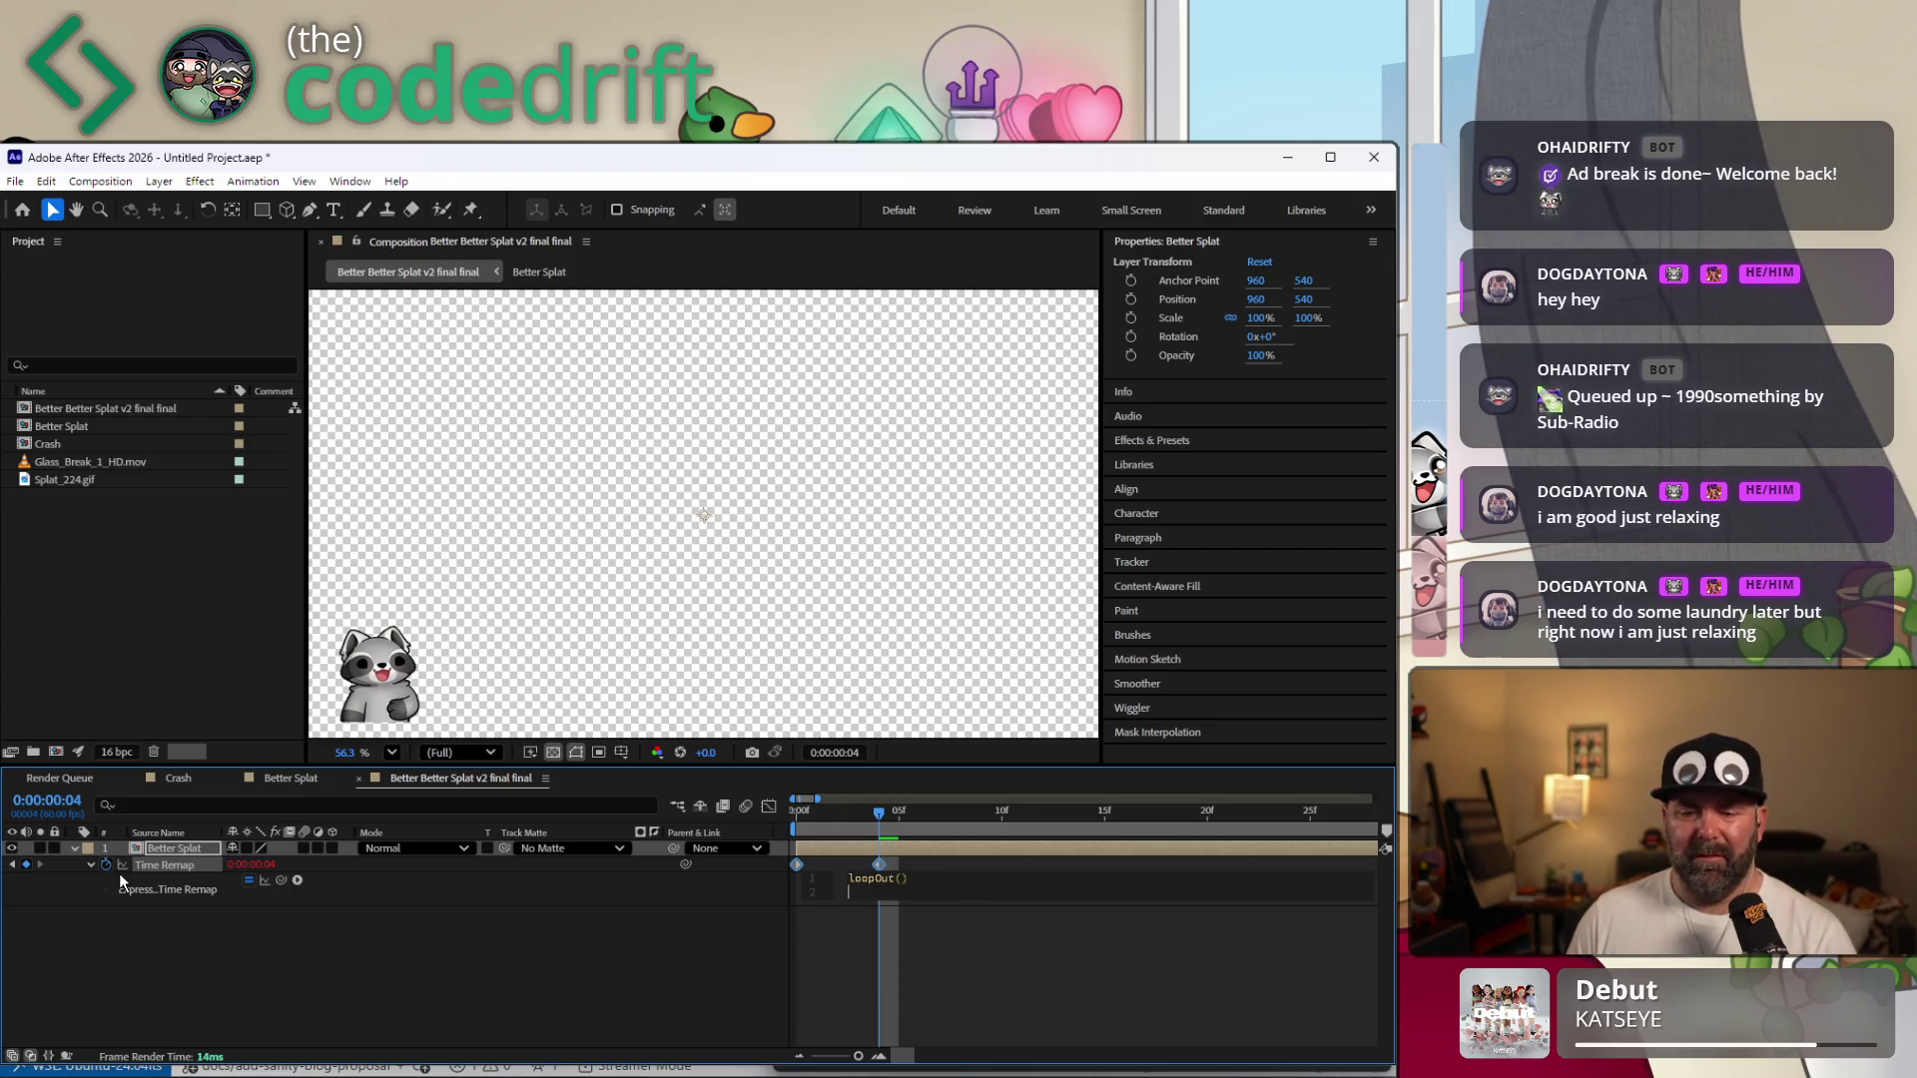
{"action": "key", "text": "BackSpace"}
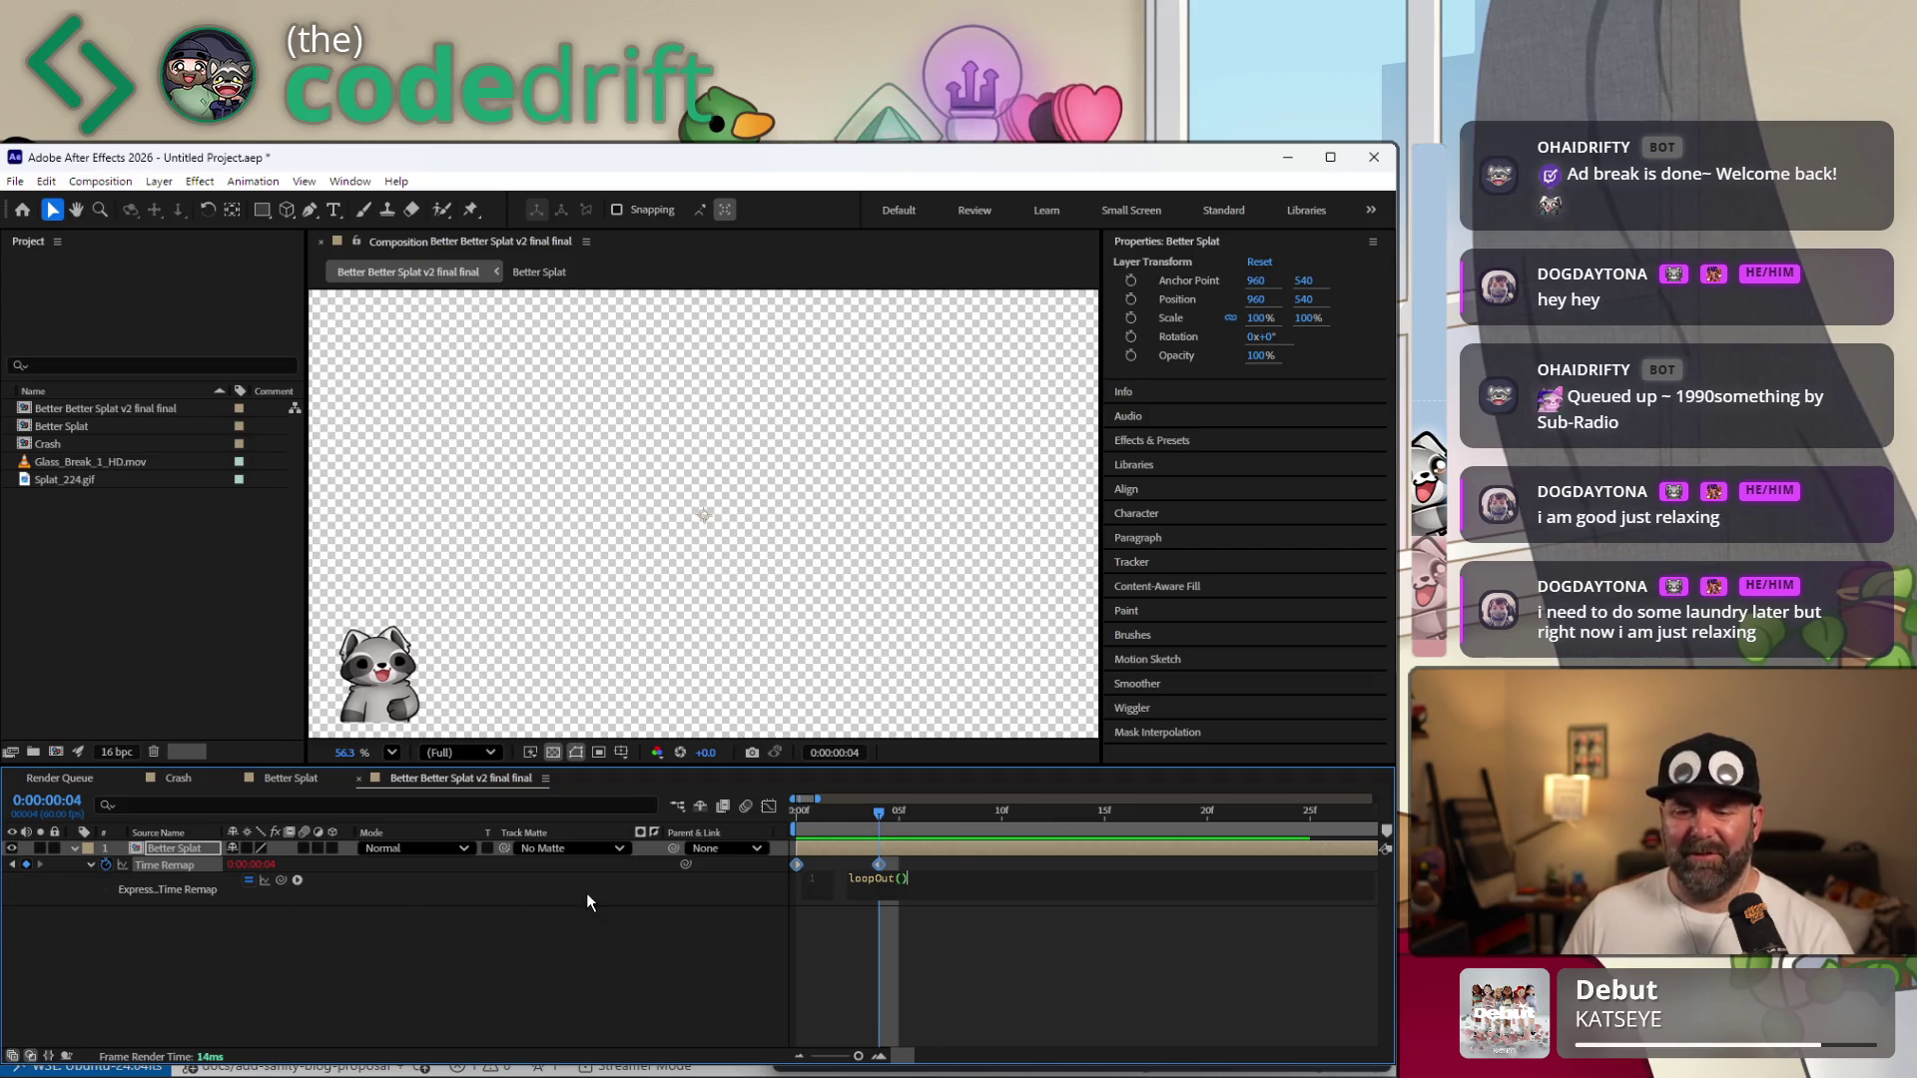
{"action": "left_click", "coordinate": [585, 893]}
Preview the looping raccoon animation from the start of the comp.
{"action": "key", "text": "space"}
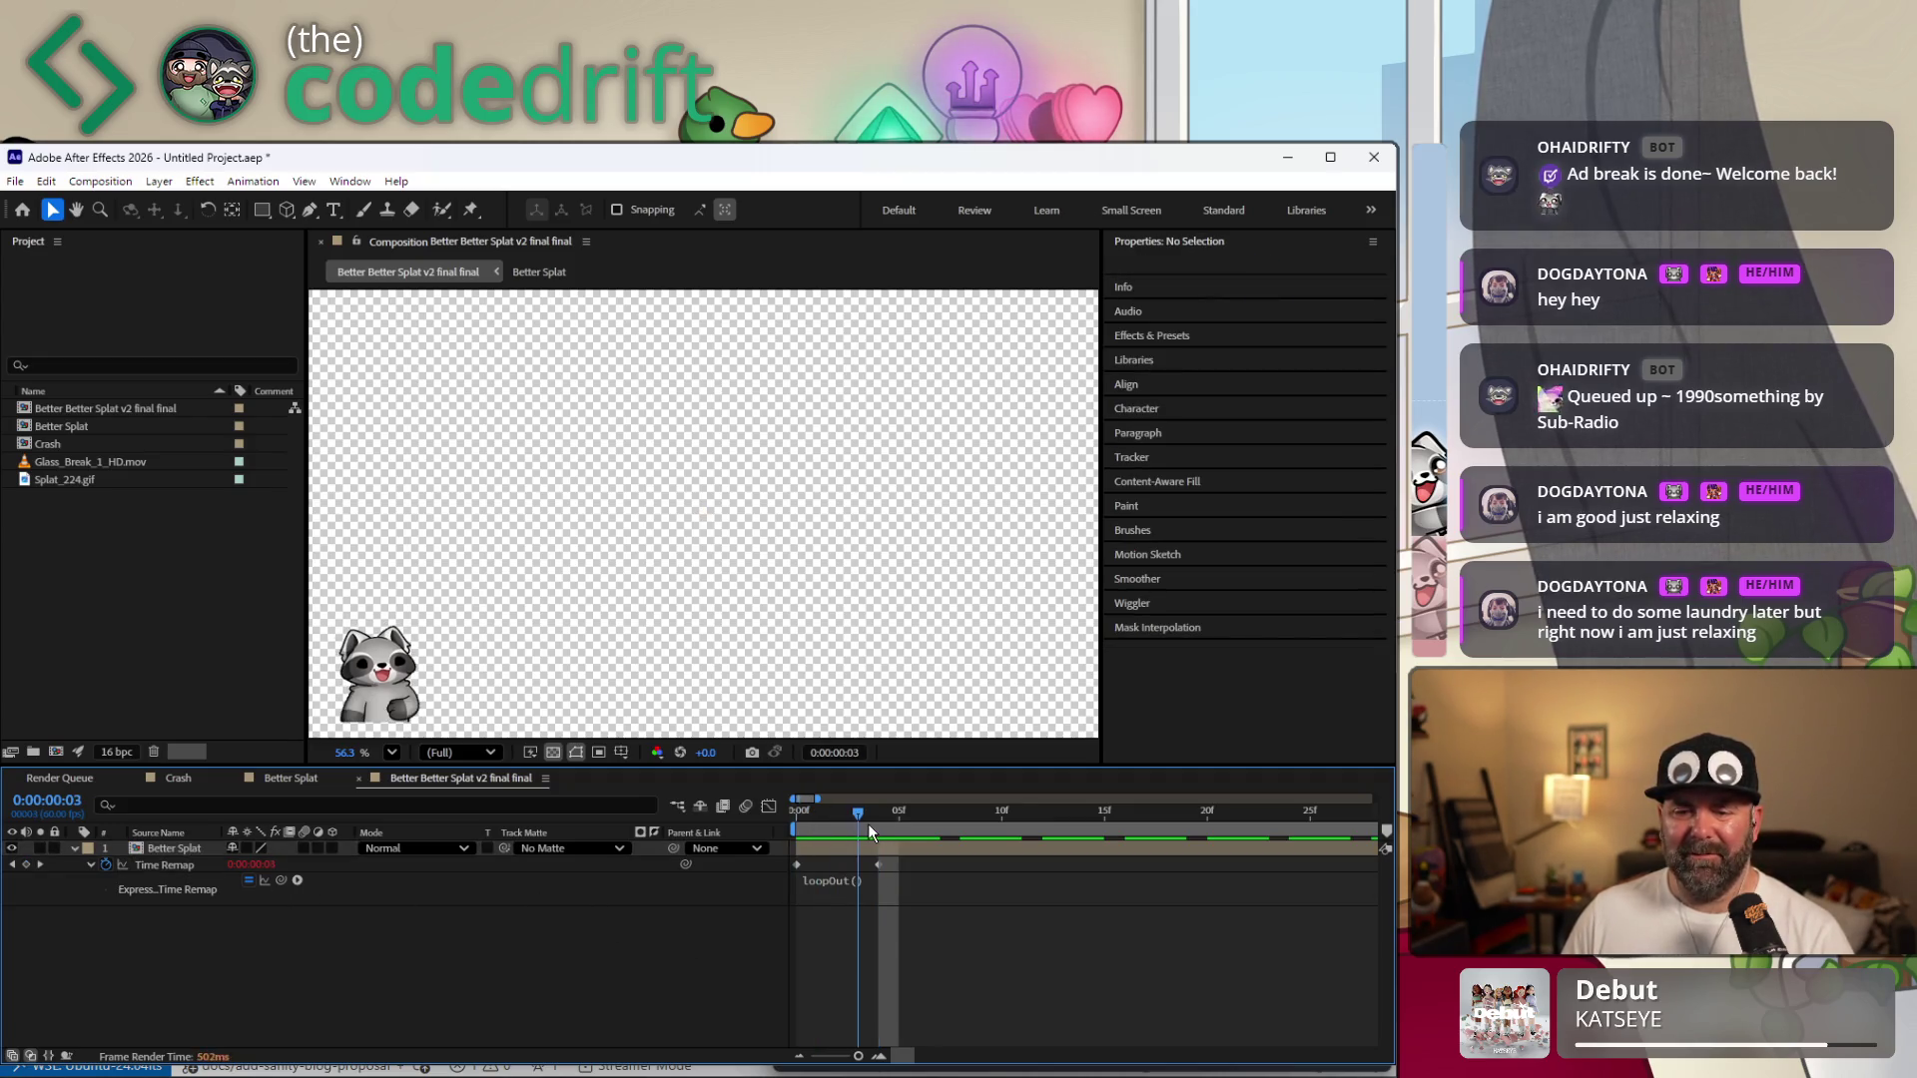
{"action": "key", "text": "space"}
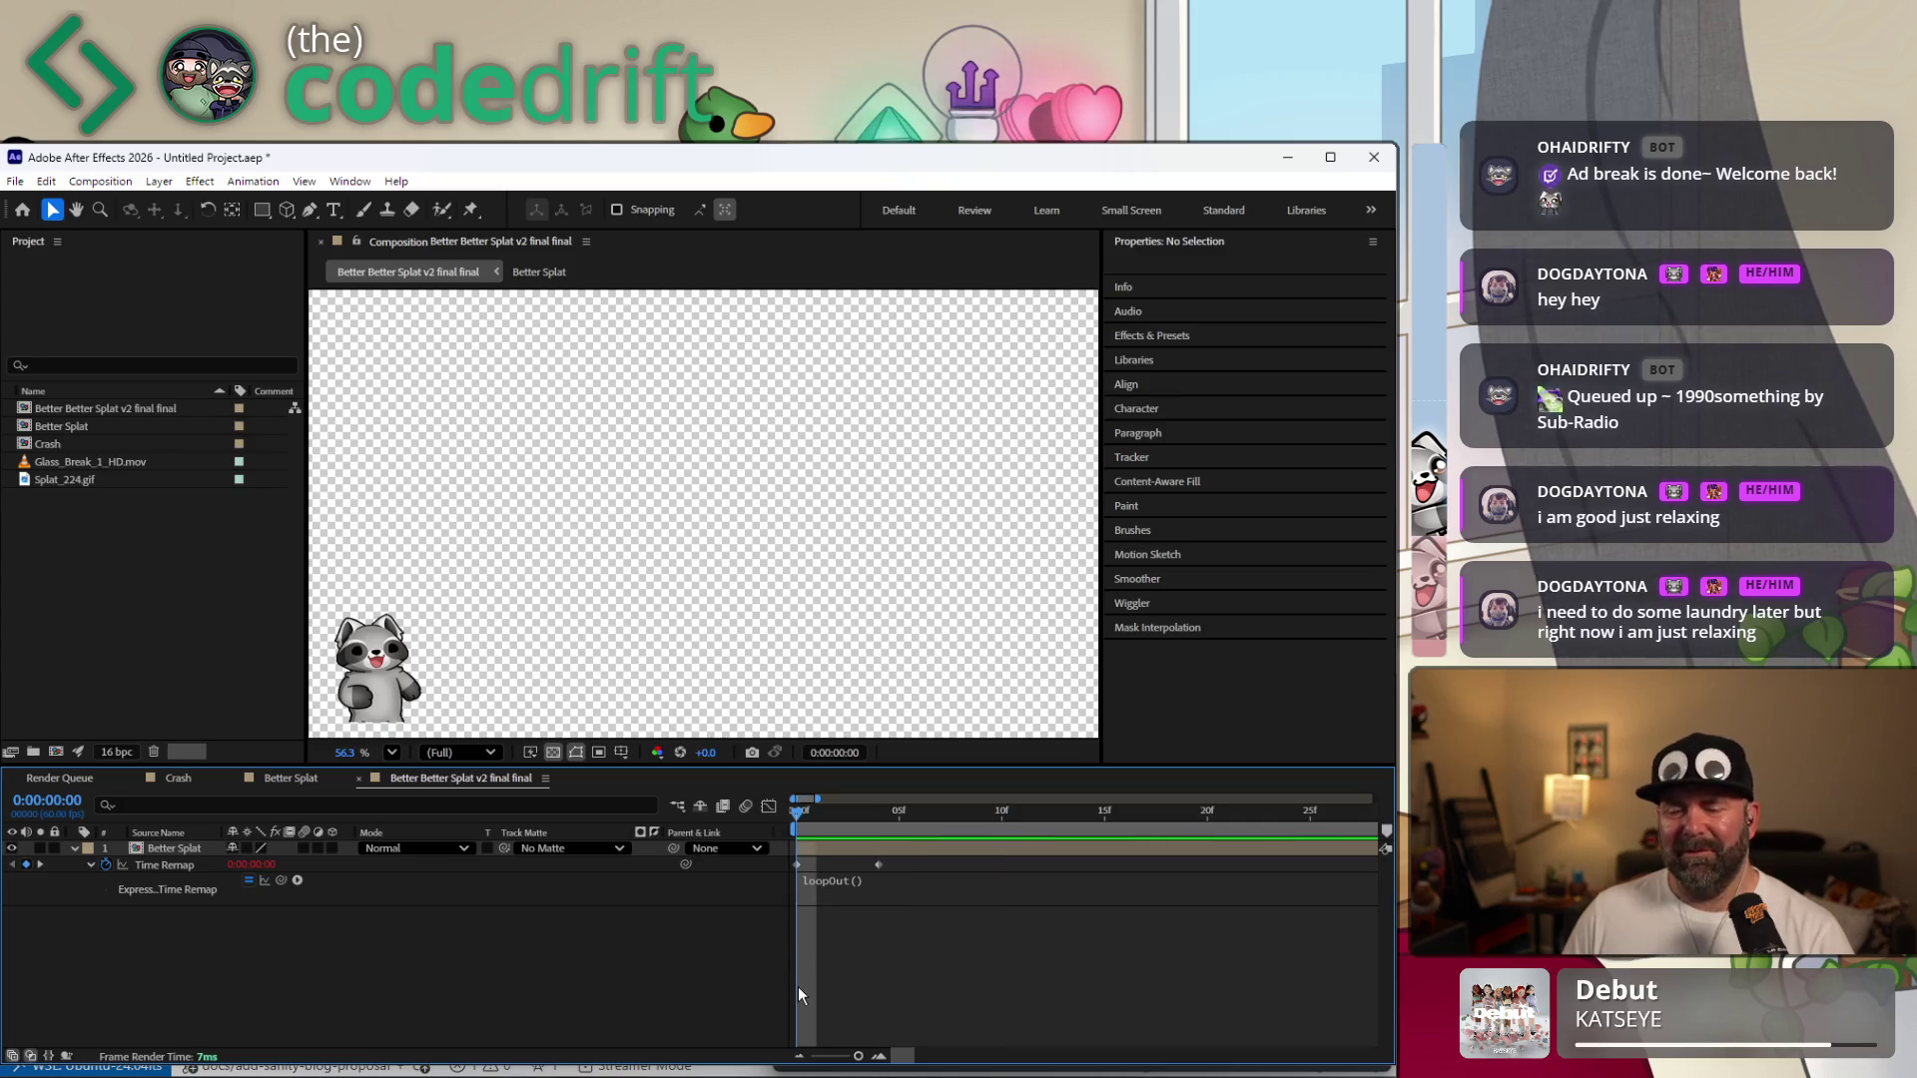
{"action": "key", "text": "space"}
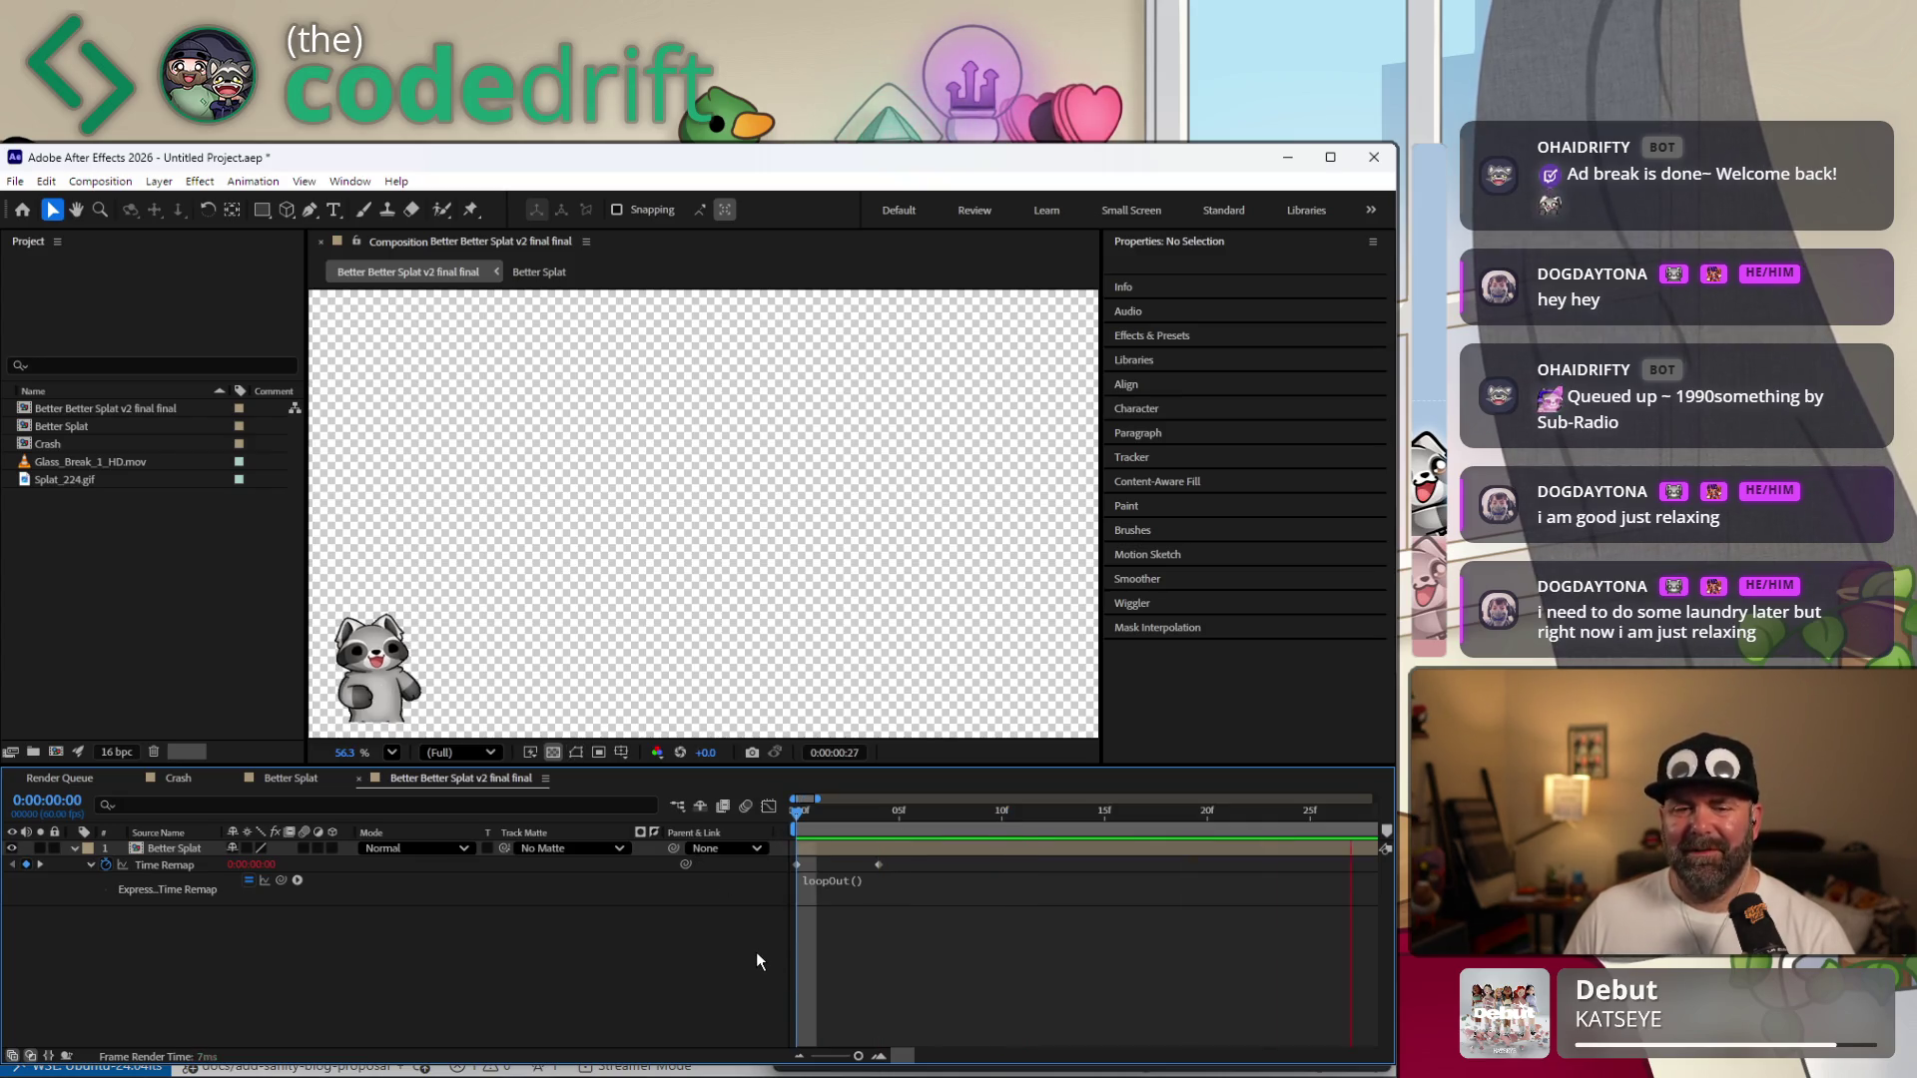
{"action": "key", "text": "space"}
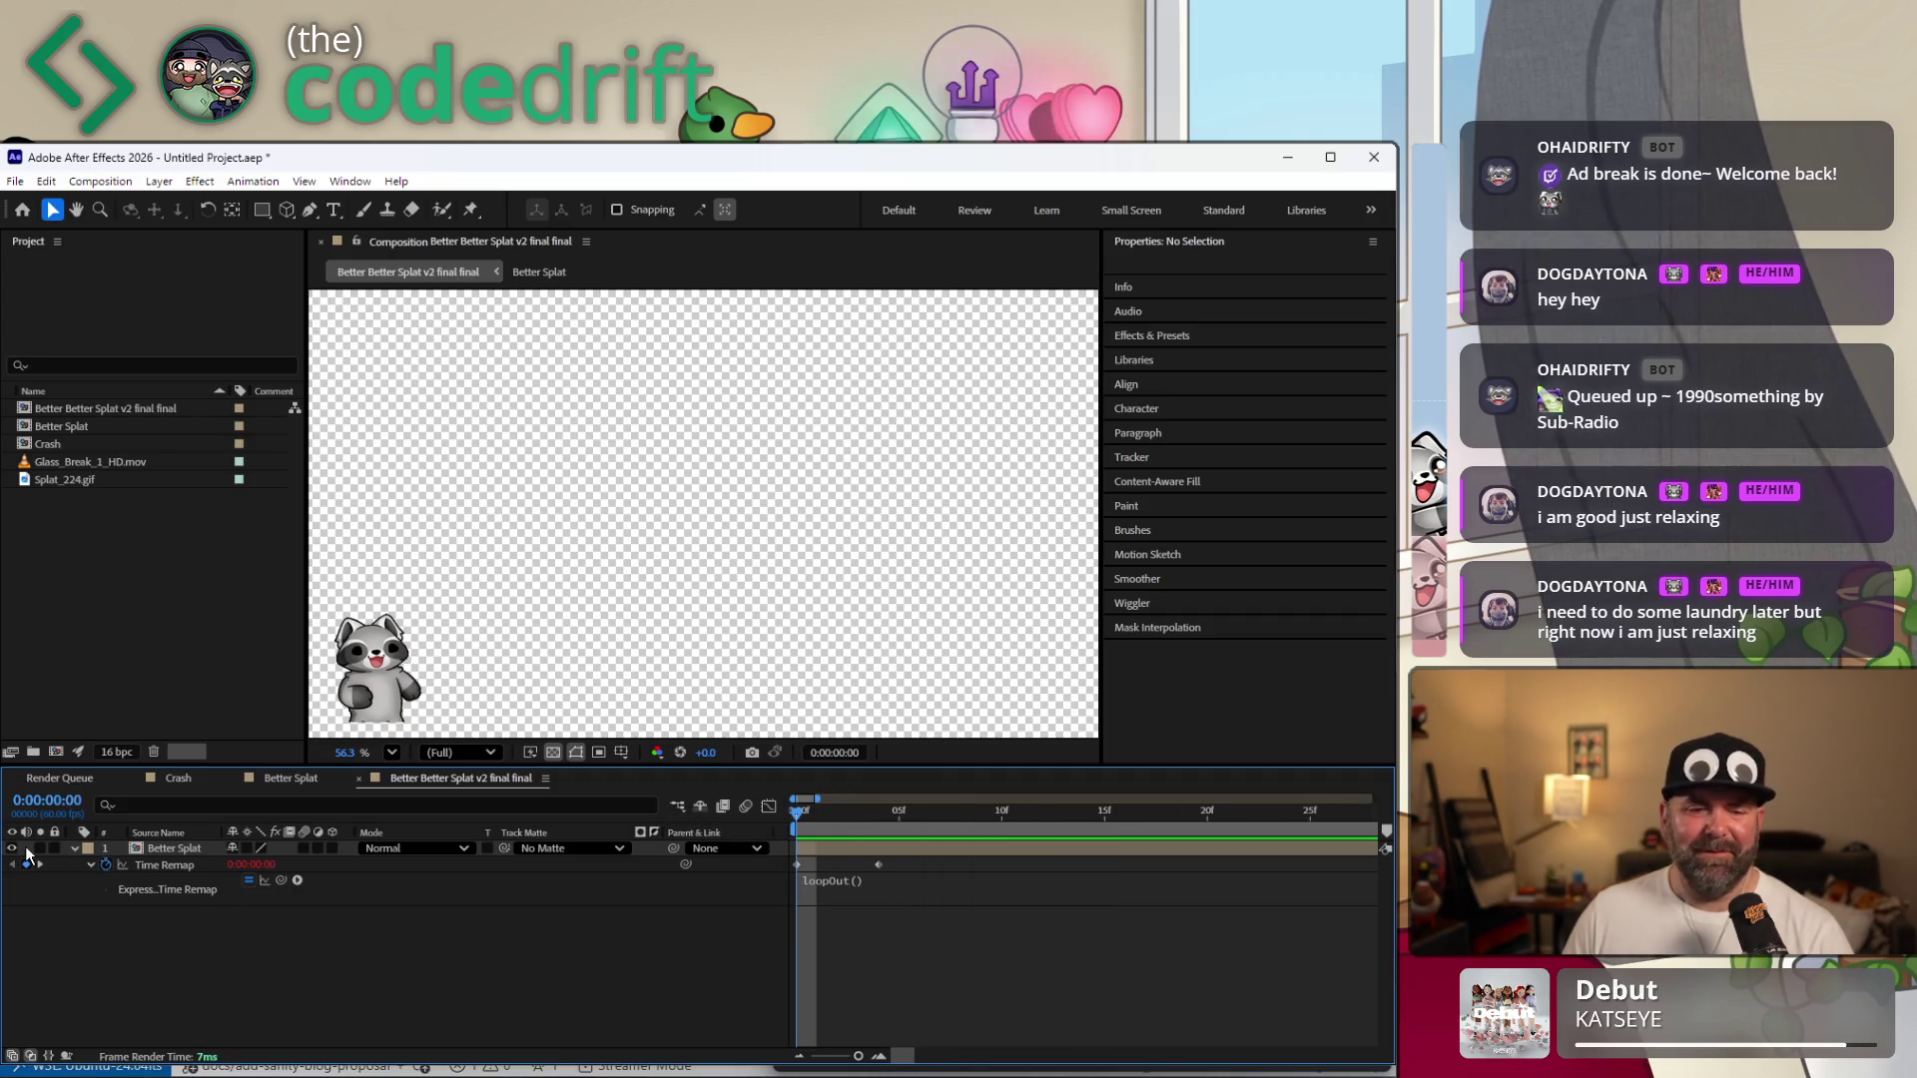
{"action": "right_click", "coordinate": [824, 847]}
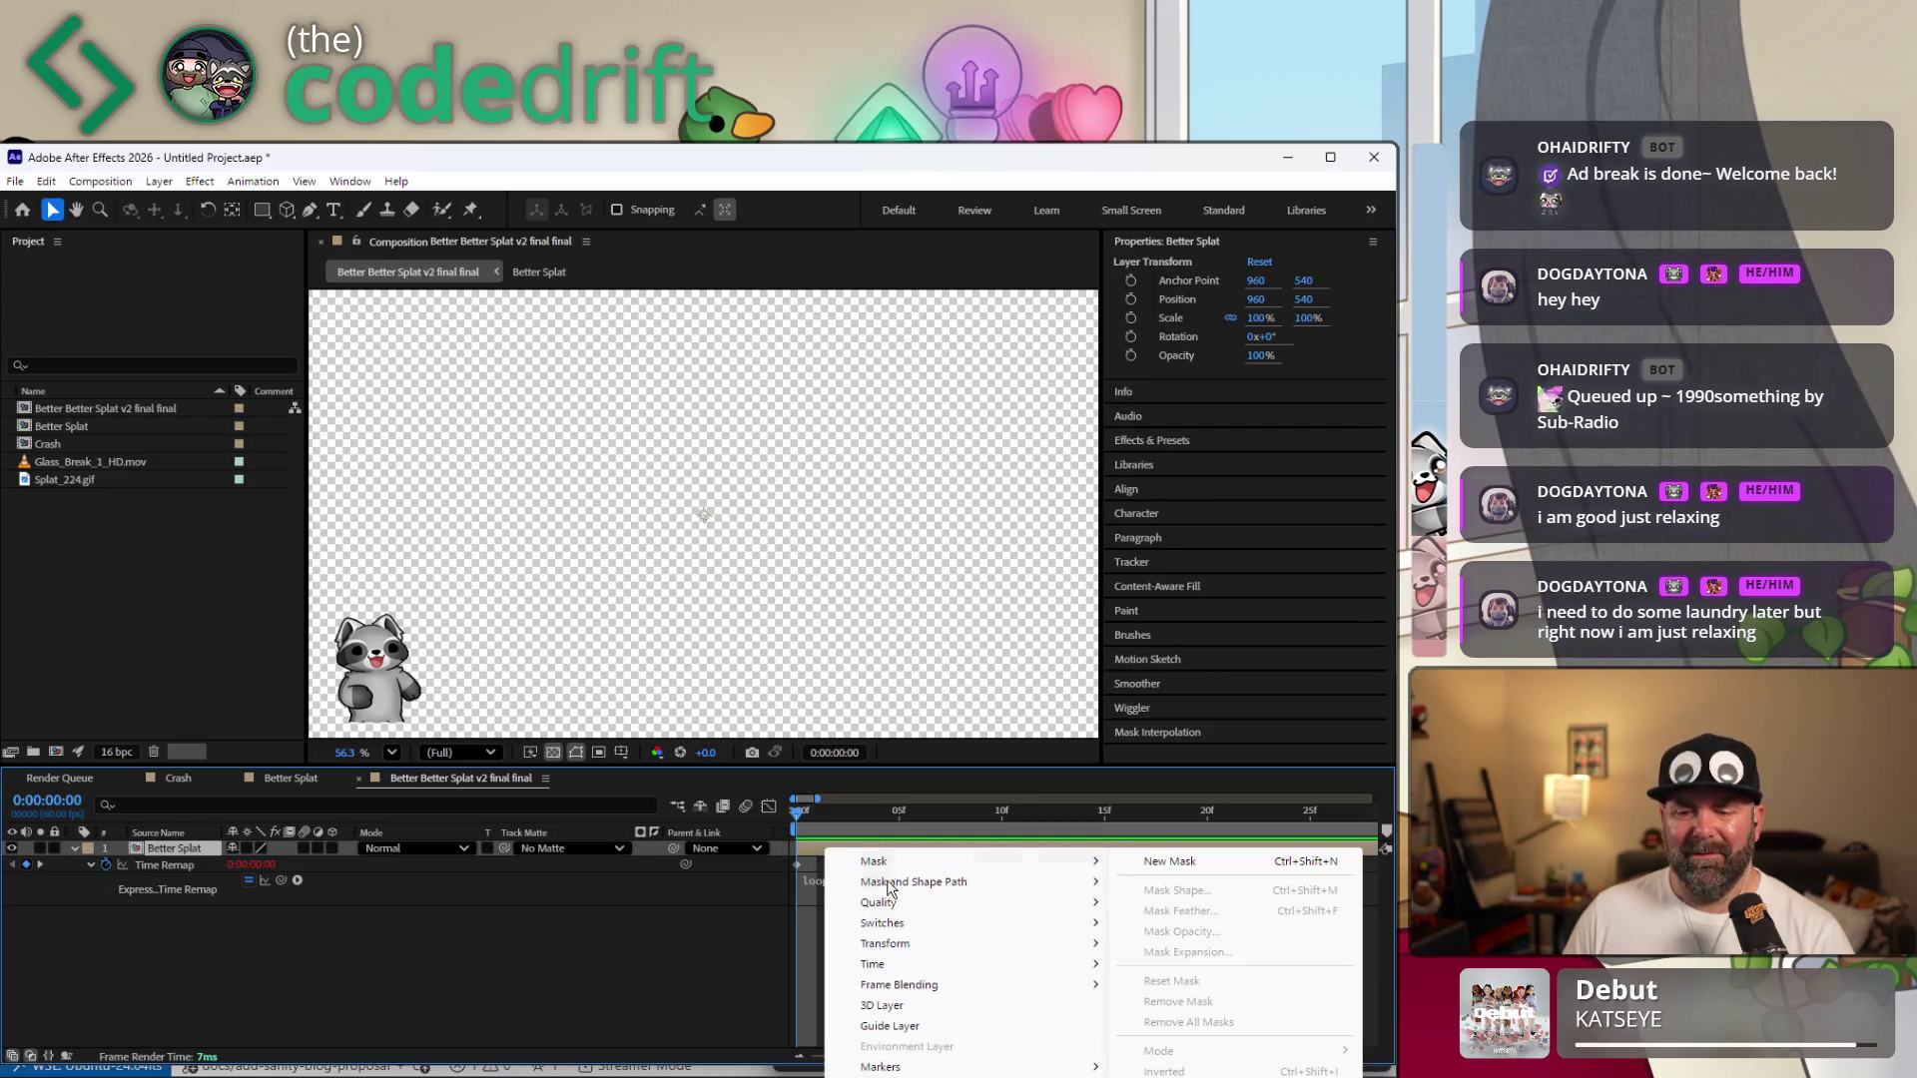
{"action": "mouse_move", "coordinate": [958, 962]}
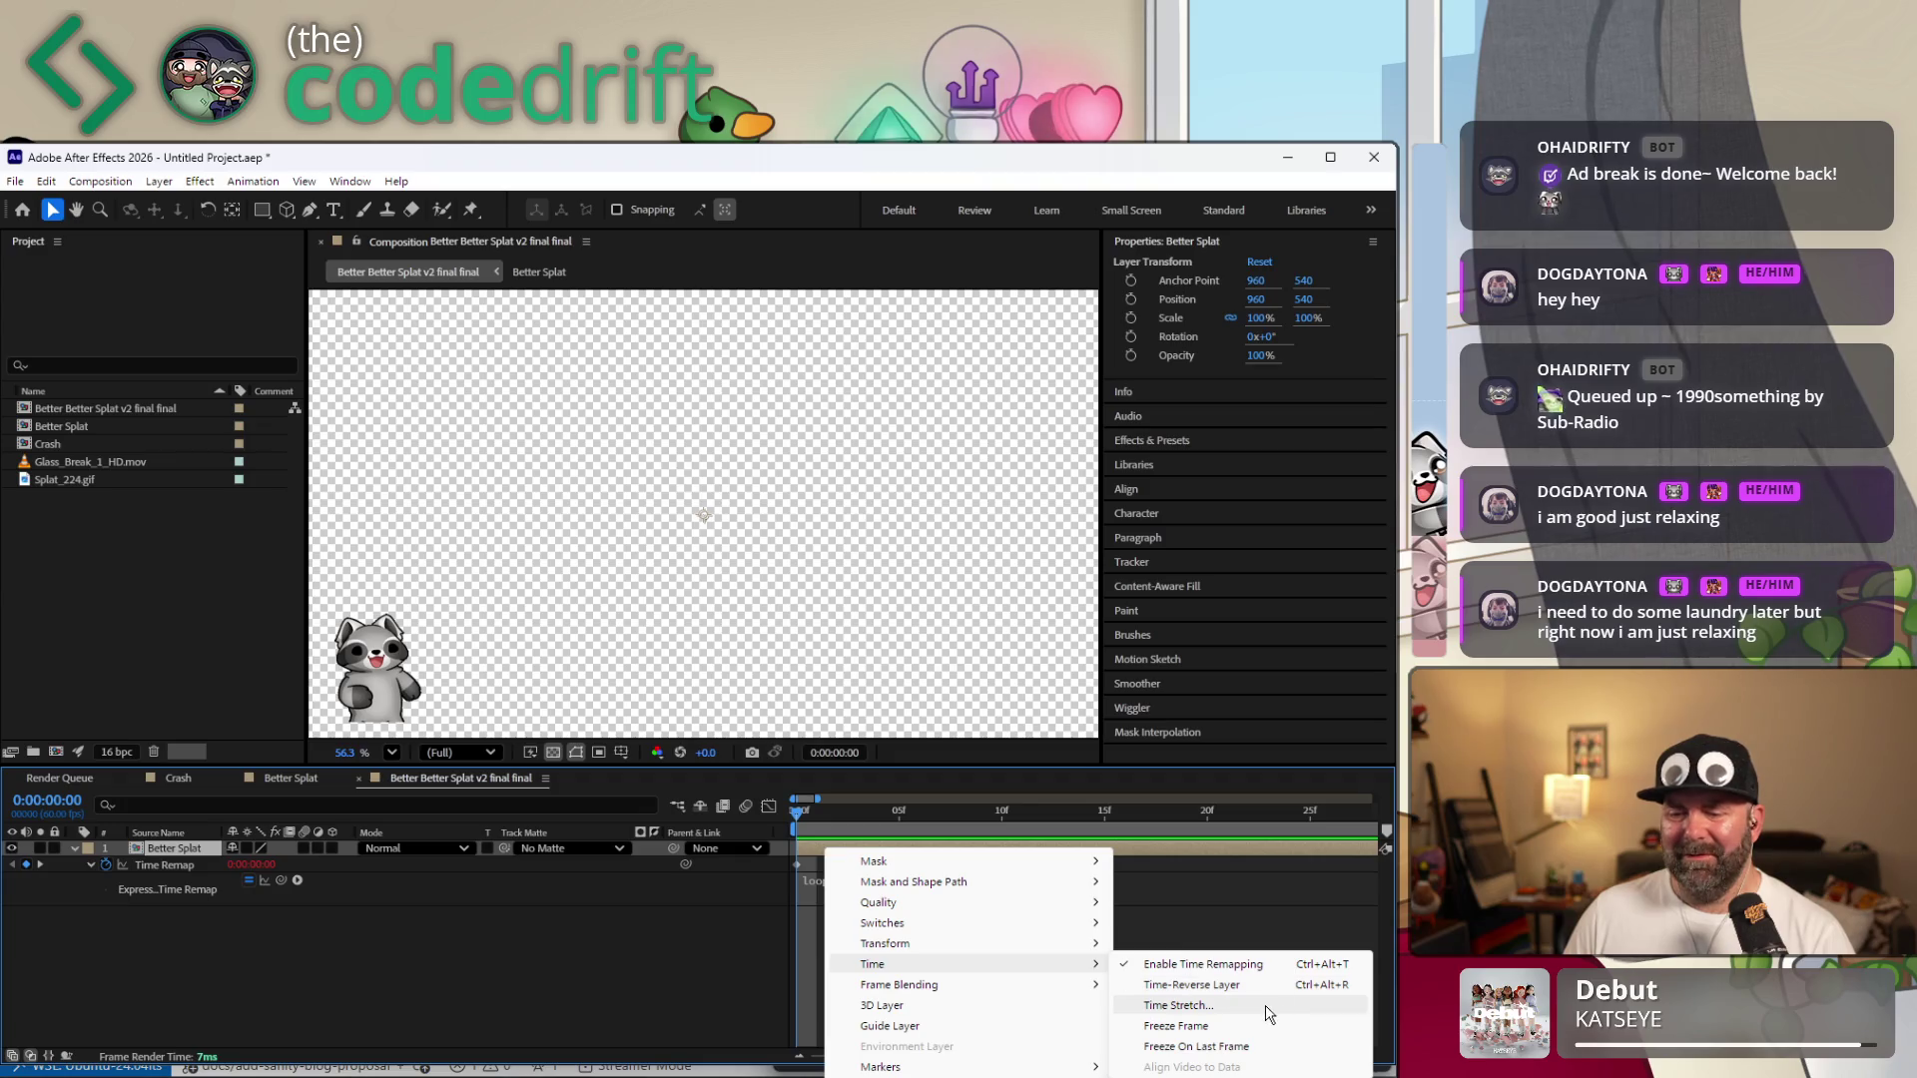
Time-stretch the Better Splat layer to 200% (0:00:30:00) and check its end.
{"action": "left_click", "coordinate": [1263, 1005]}
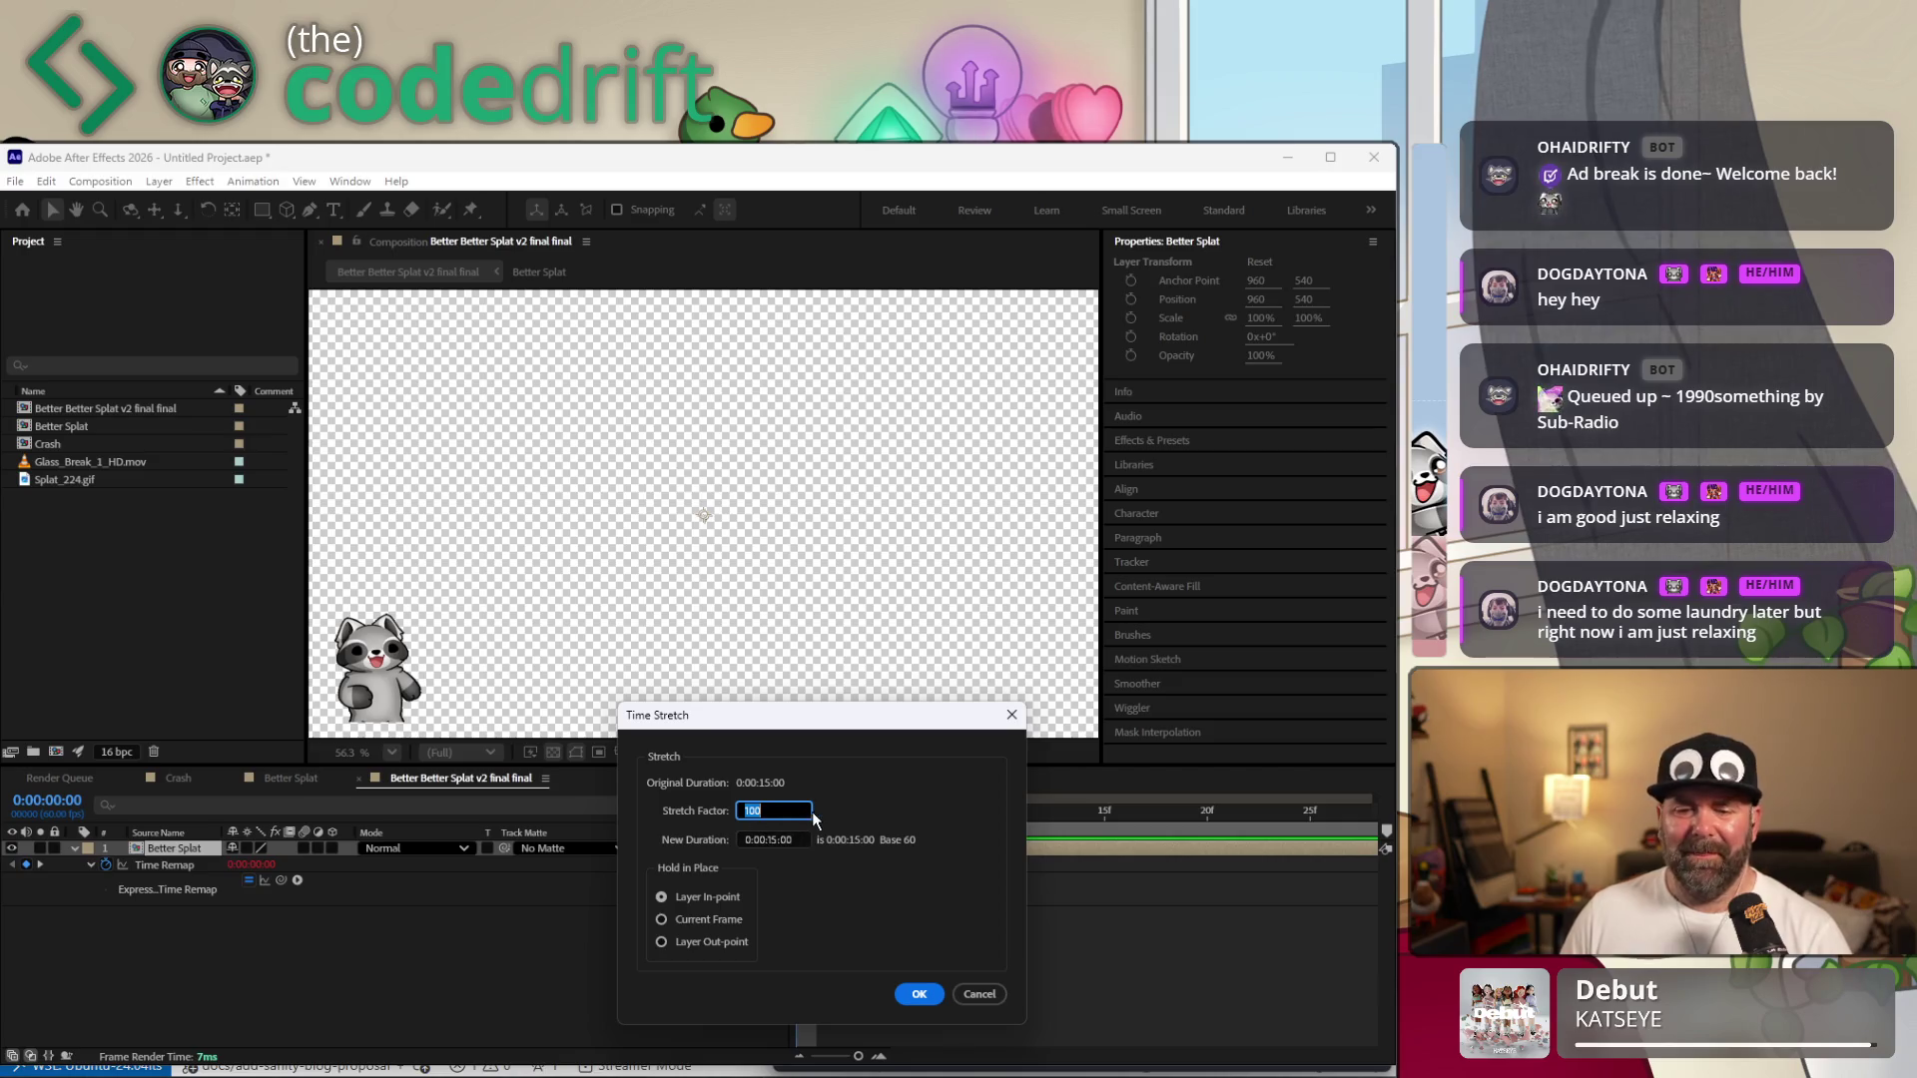
{"action": "type", "text": "2"}
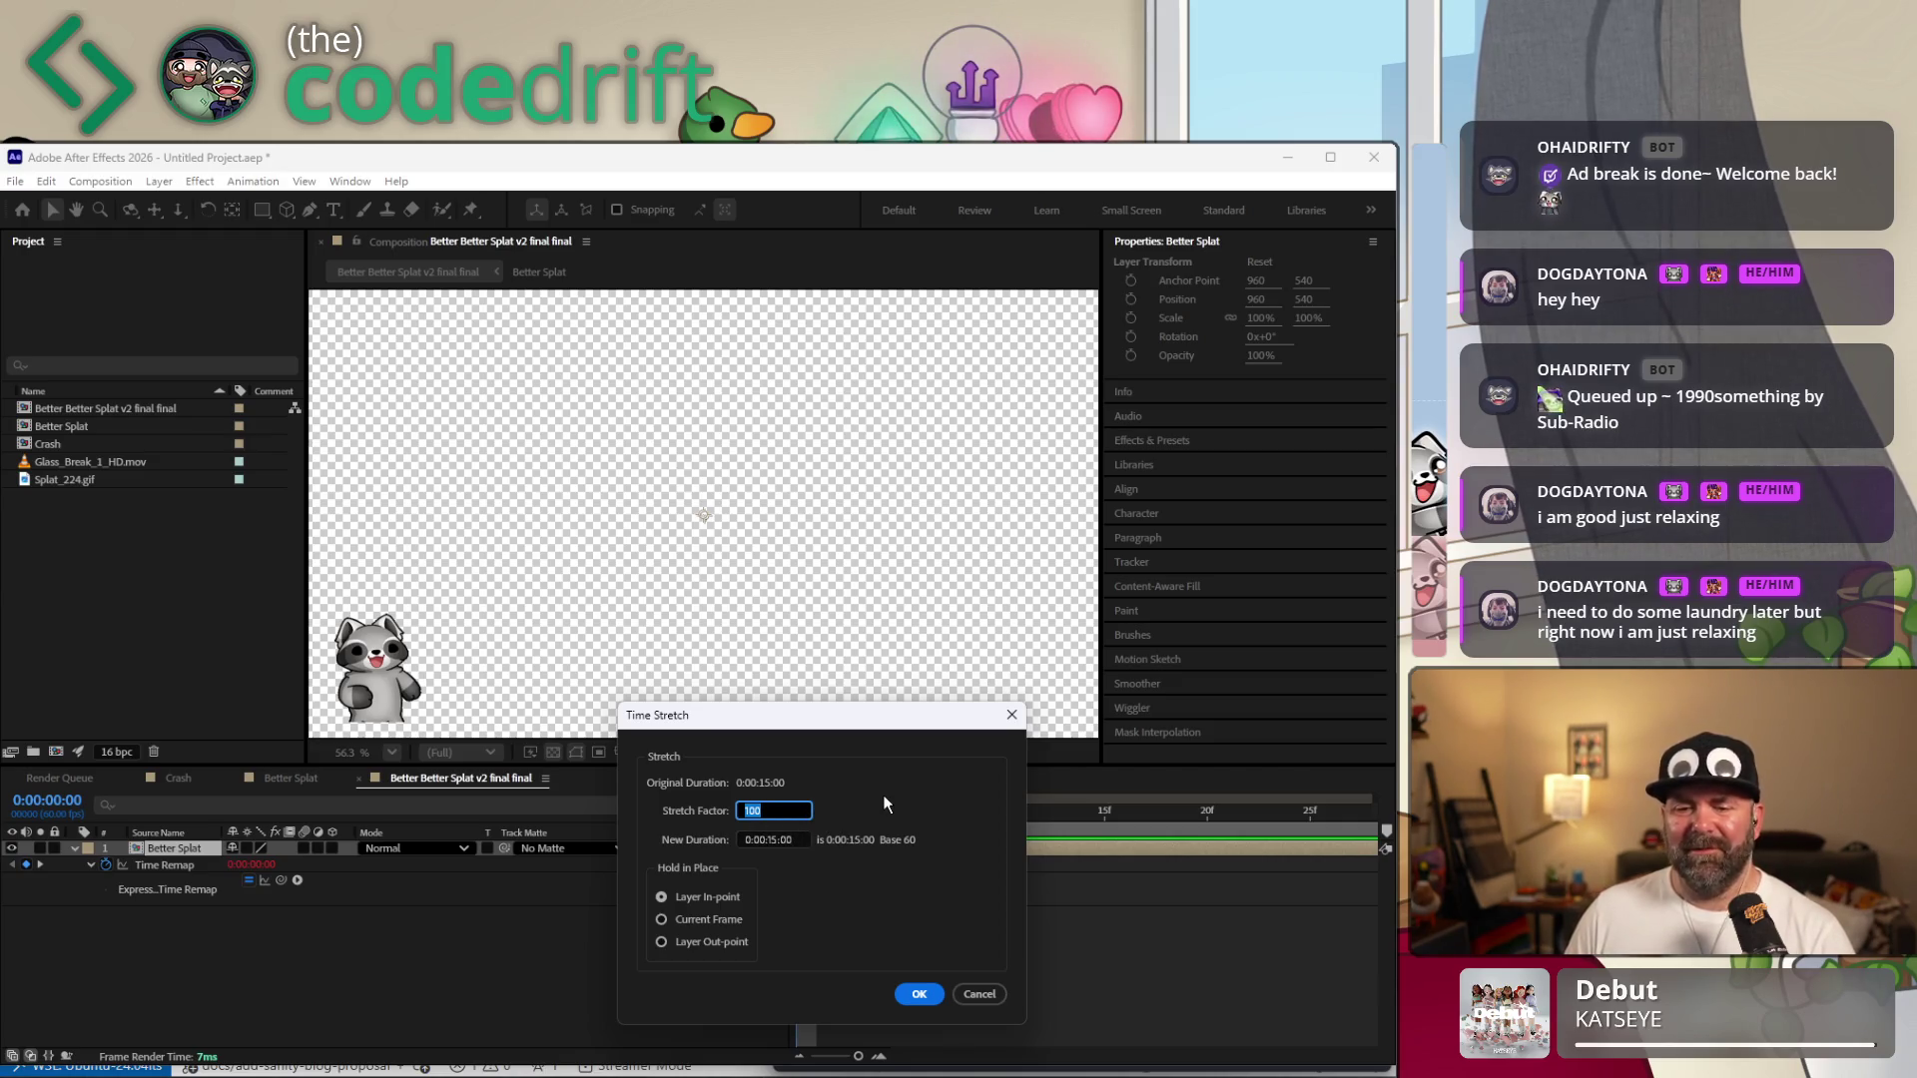
{"action": "type", "text": "00"}
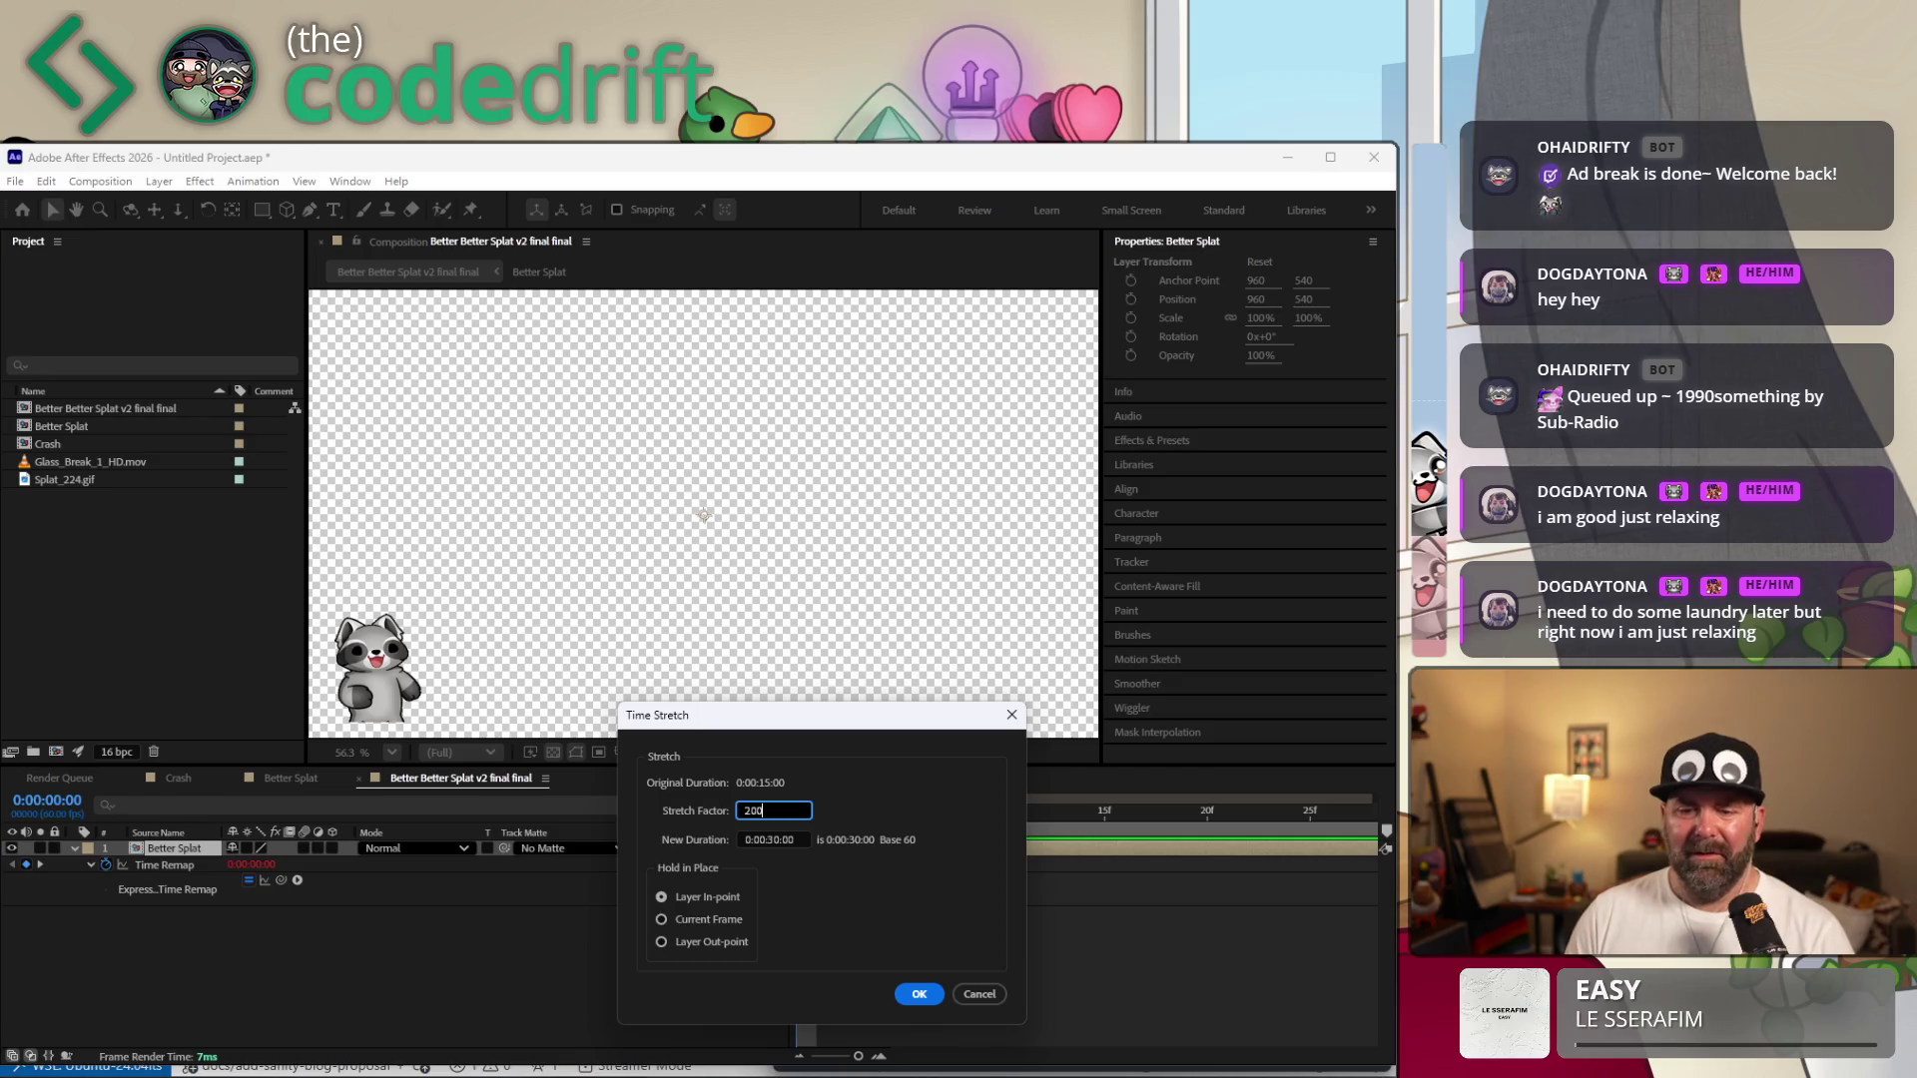
{"action": "left_click", "coordinate": [939, 993]}
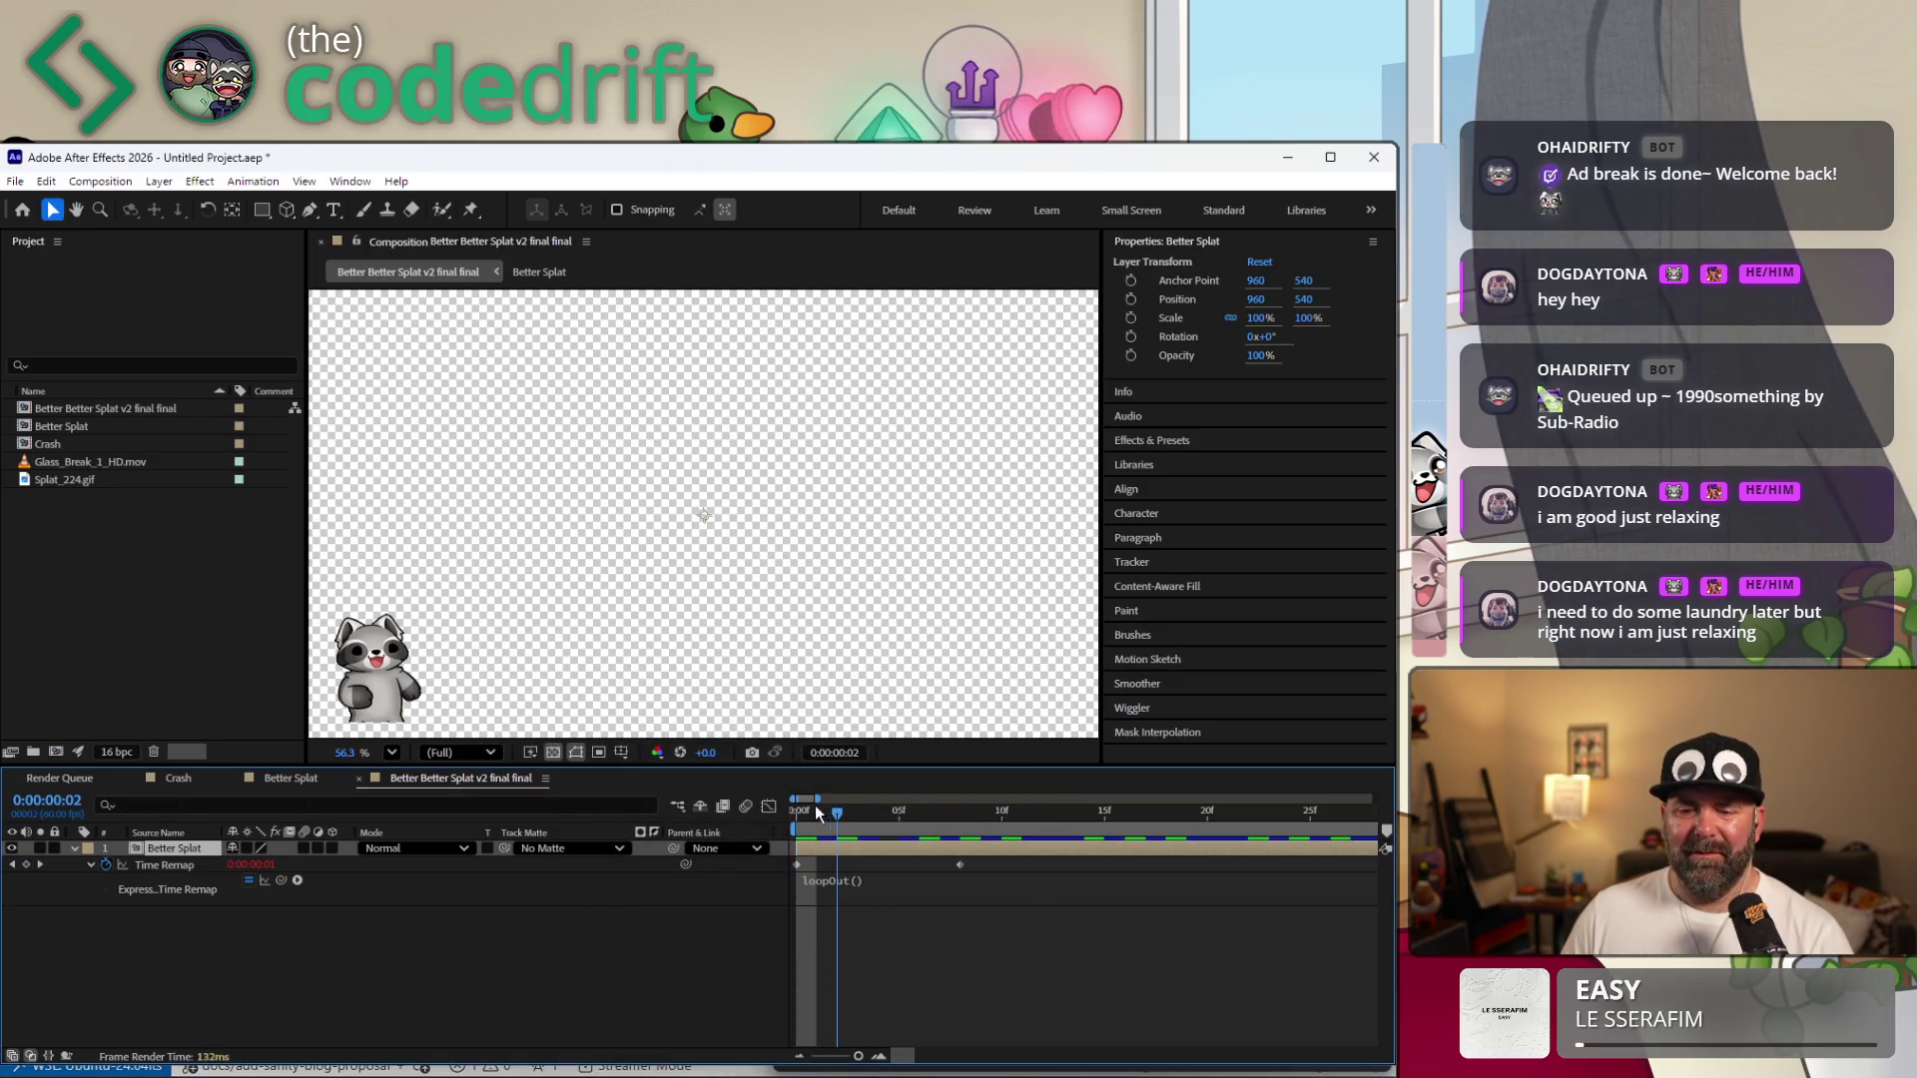
{"action": "key", "text": "space"}
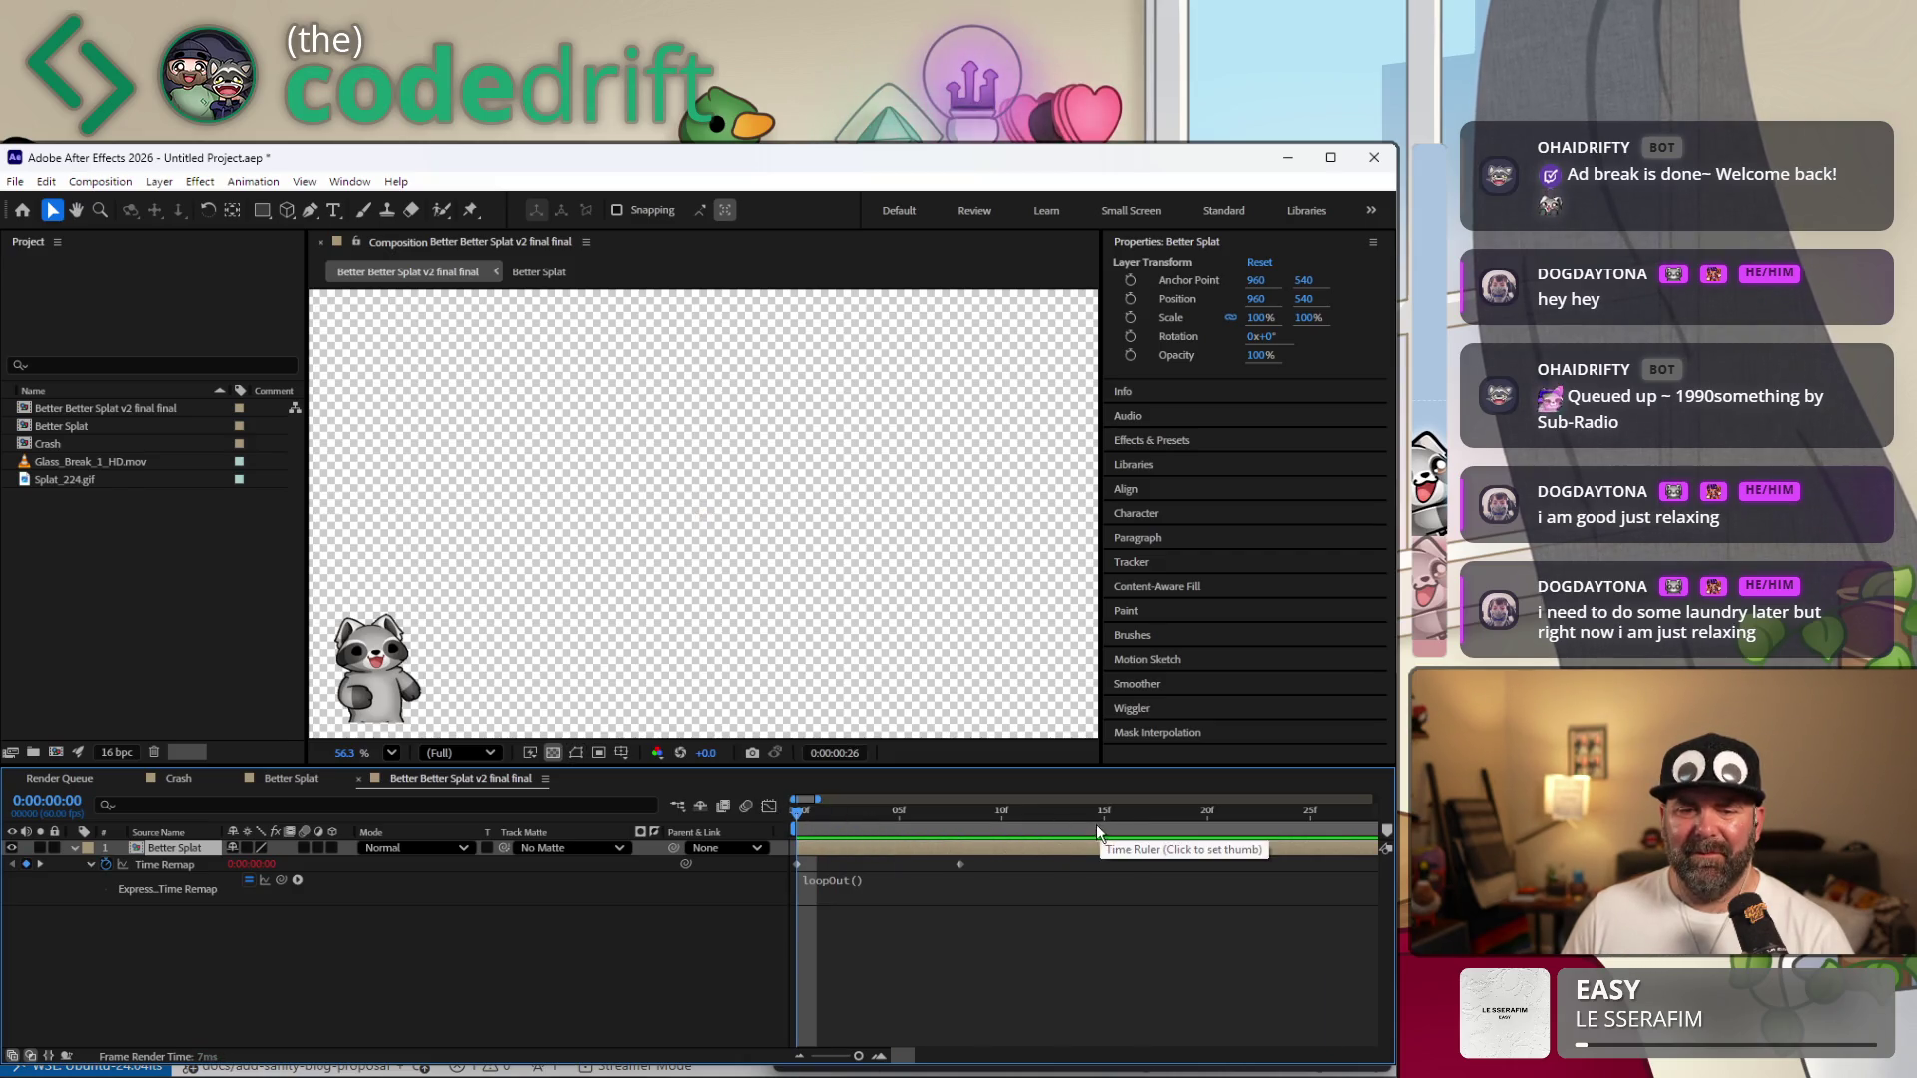
{"action": "key", "text": "space"}
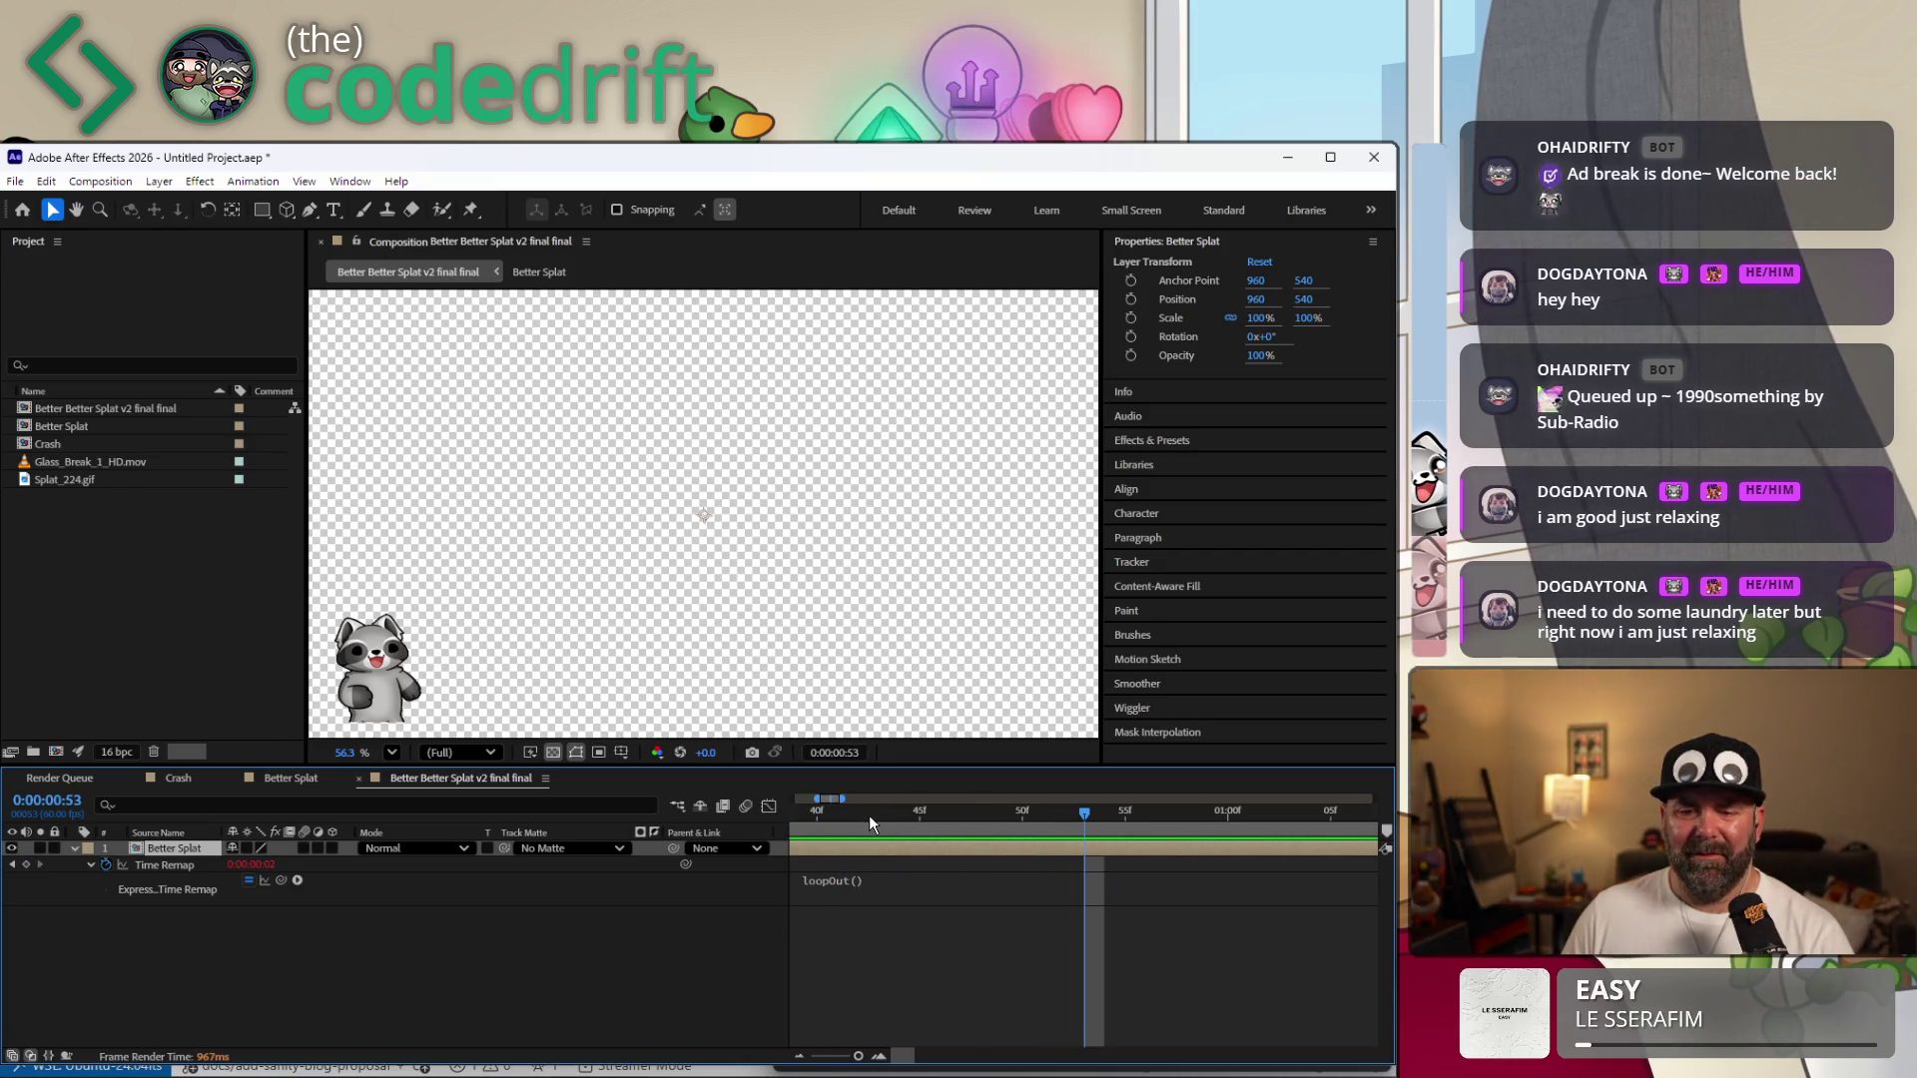
Time-stretch the Better Splat layer to 230%, lengthening it to about 0:00:34:30.
{"action": "key", "text": "Home"}
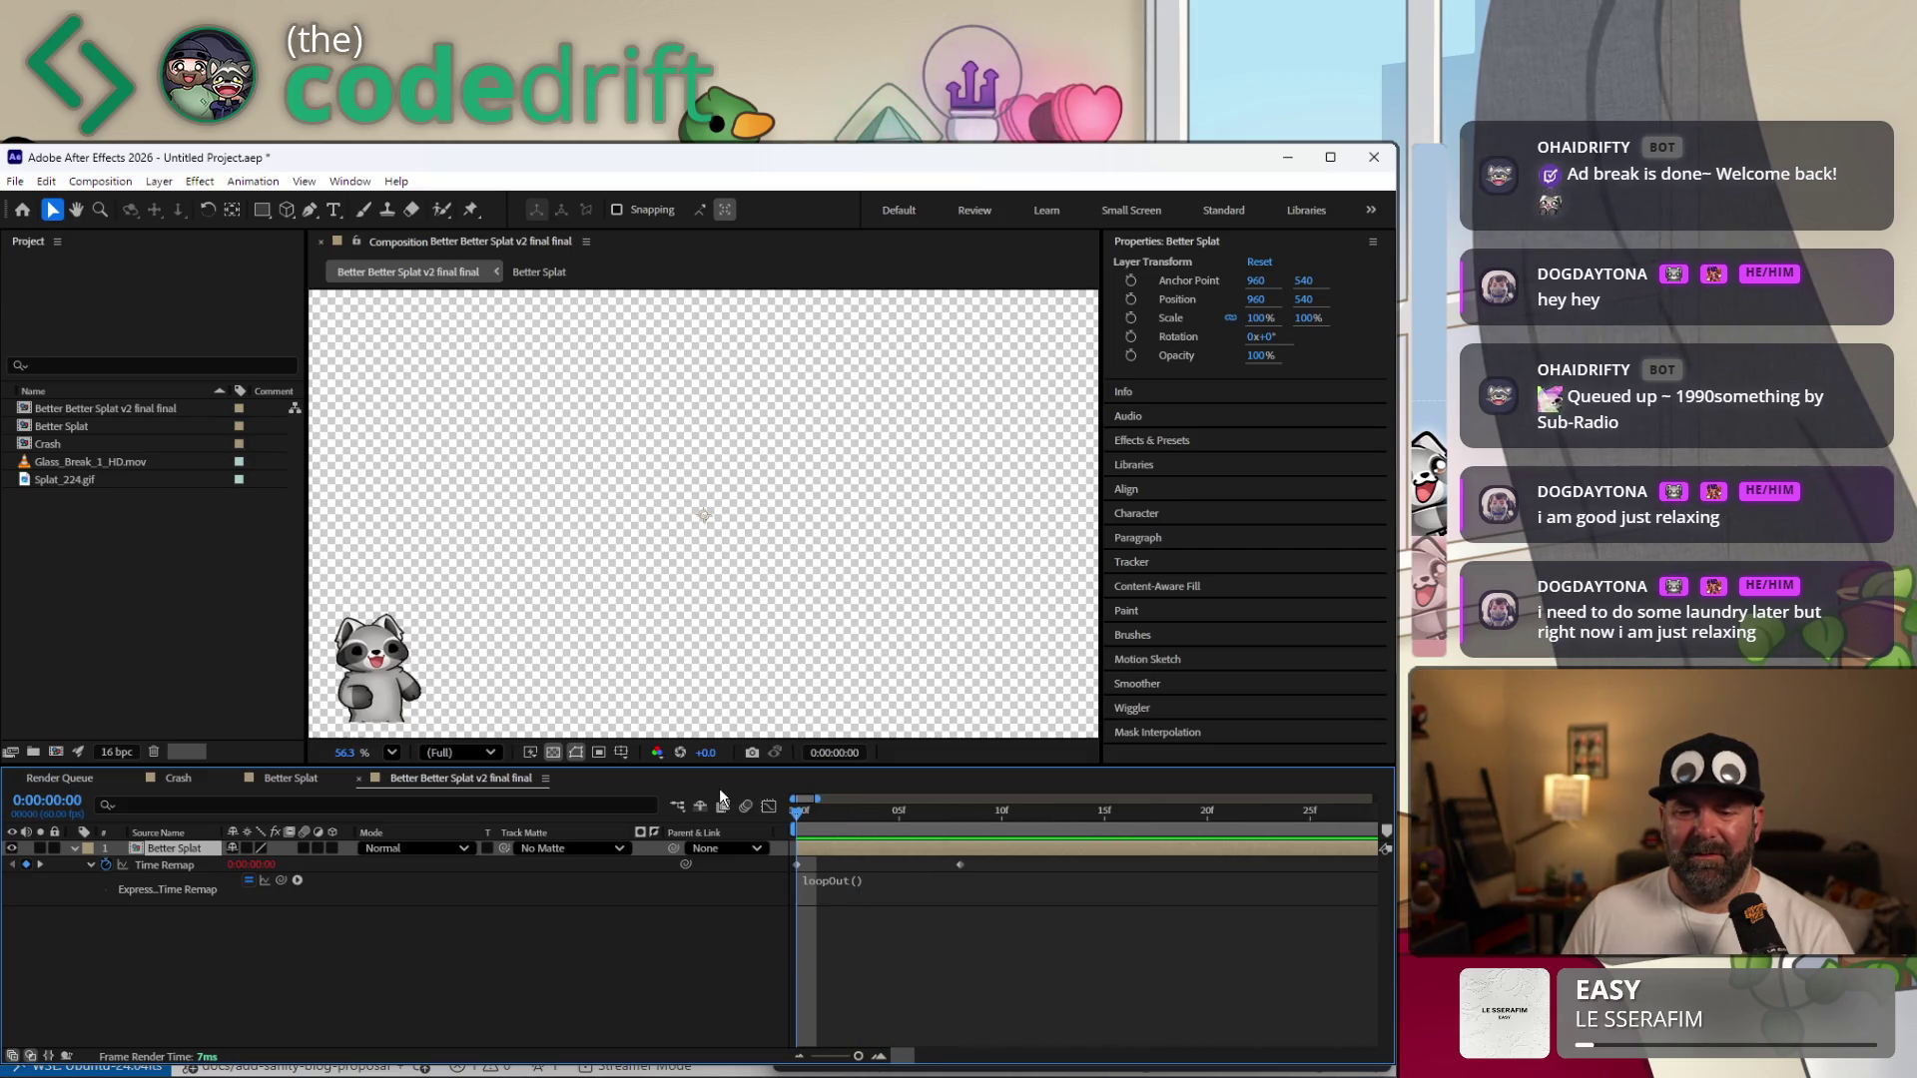
{"action": "key", "text": "space"}
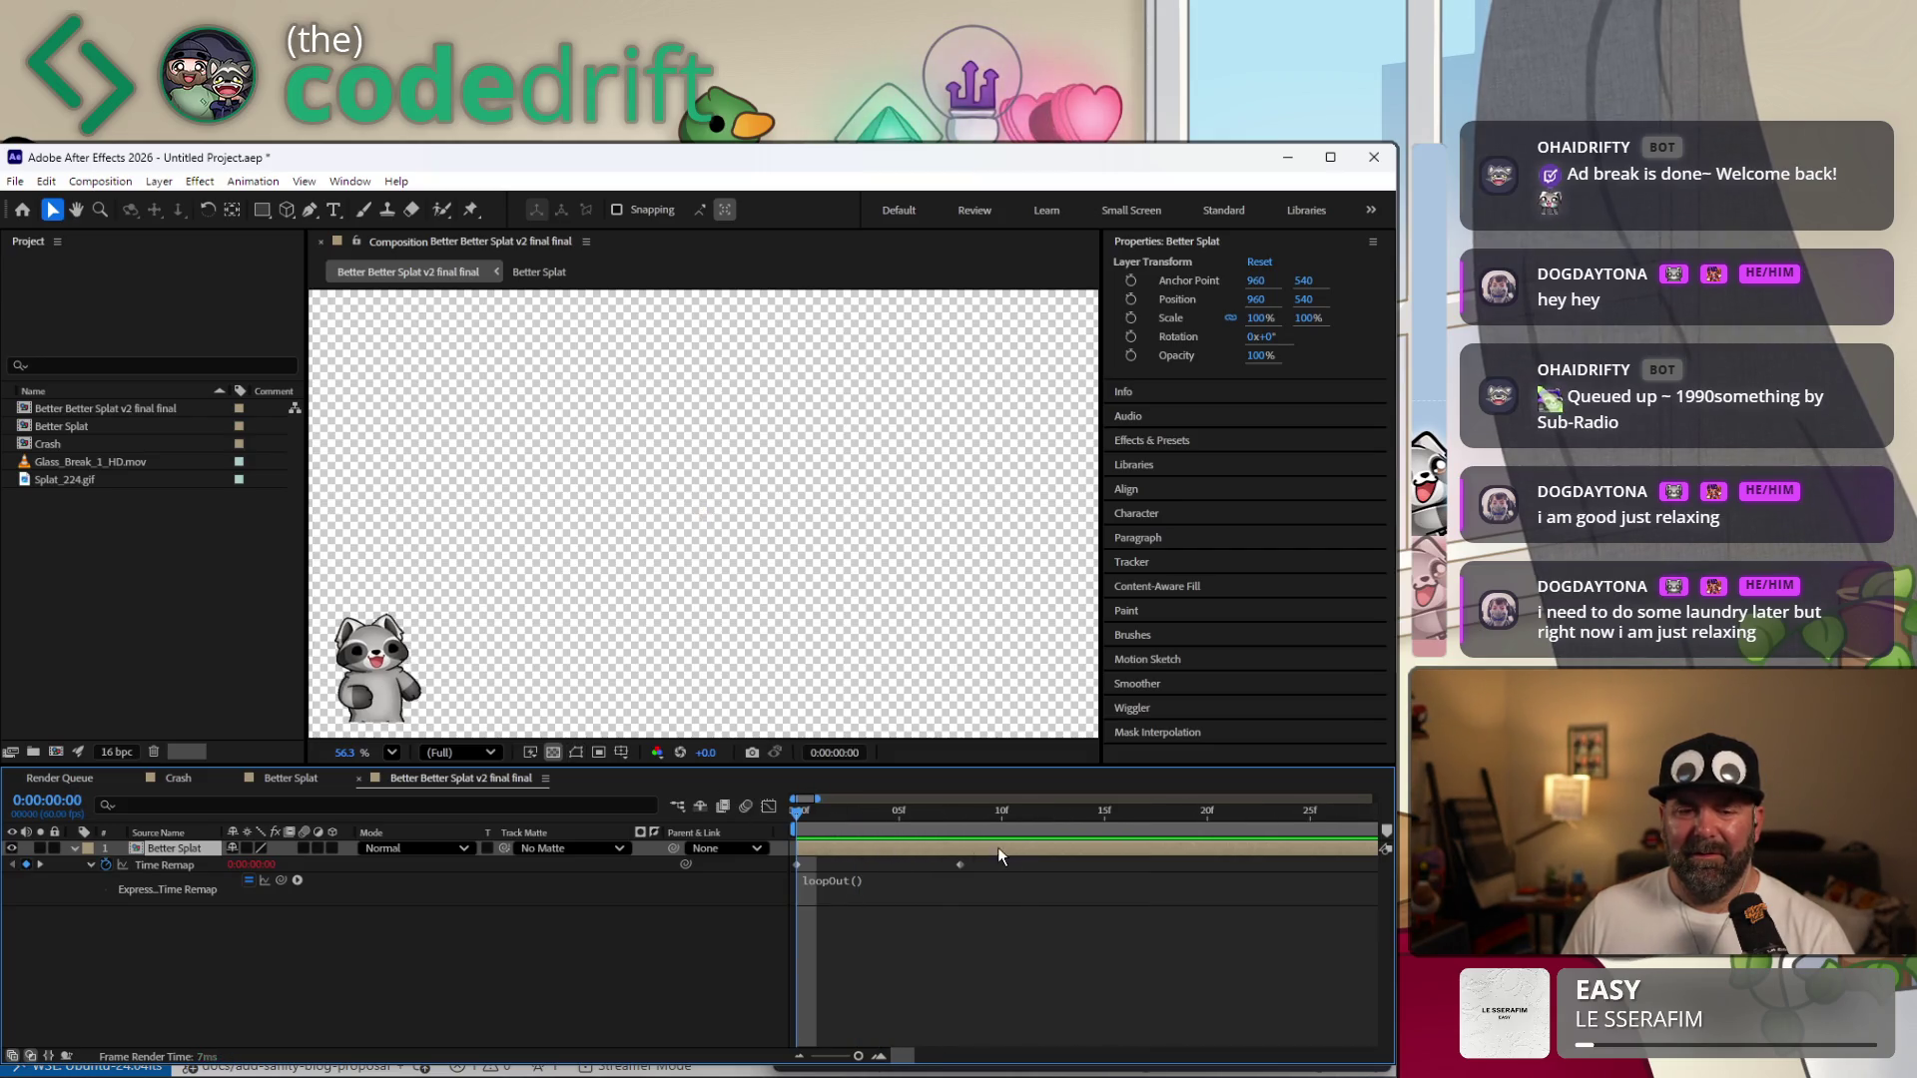
{"action": "key", "text": "space"}
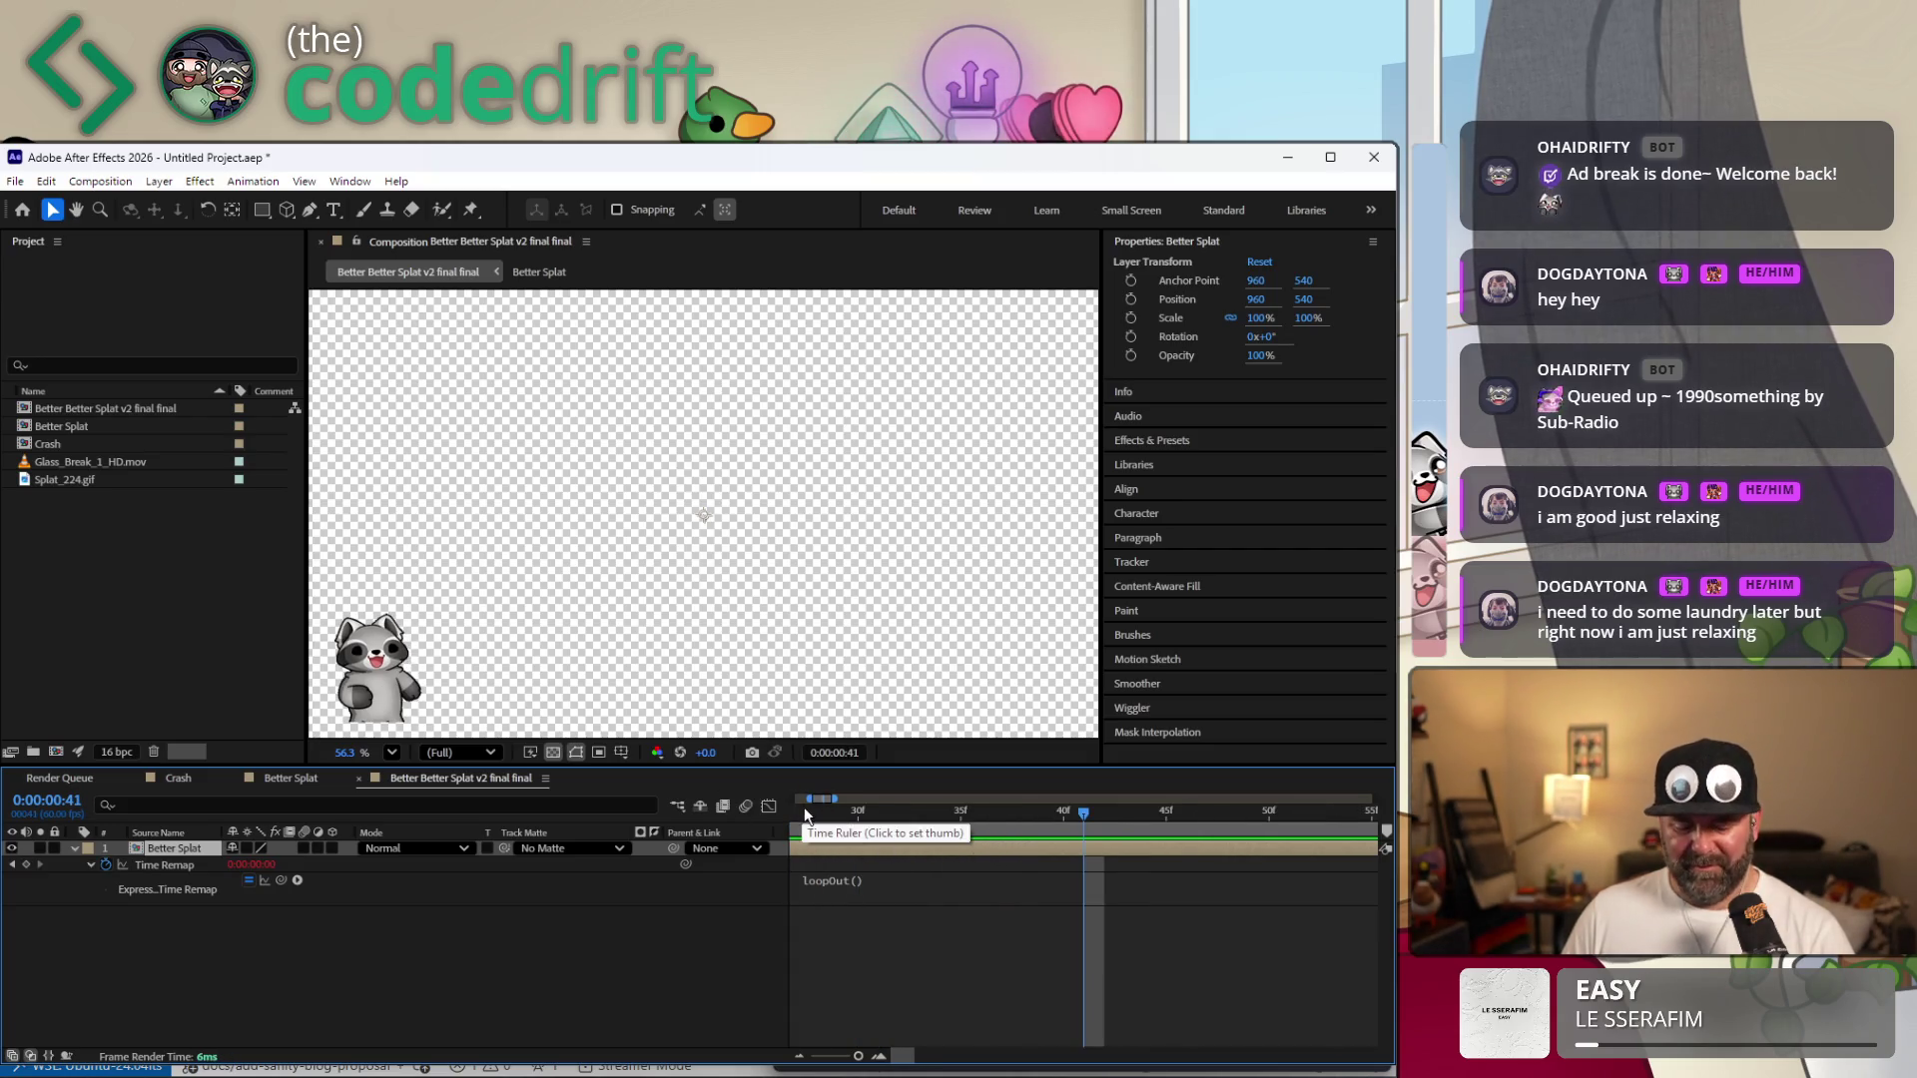
{"action": "key", "text": "Home"}
{"action": "right_click", "coordinate": [879, 853]}
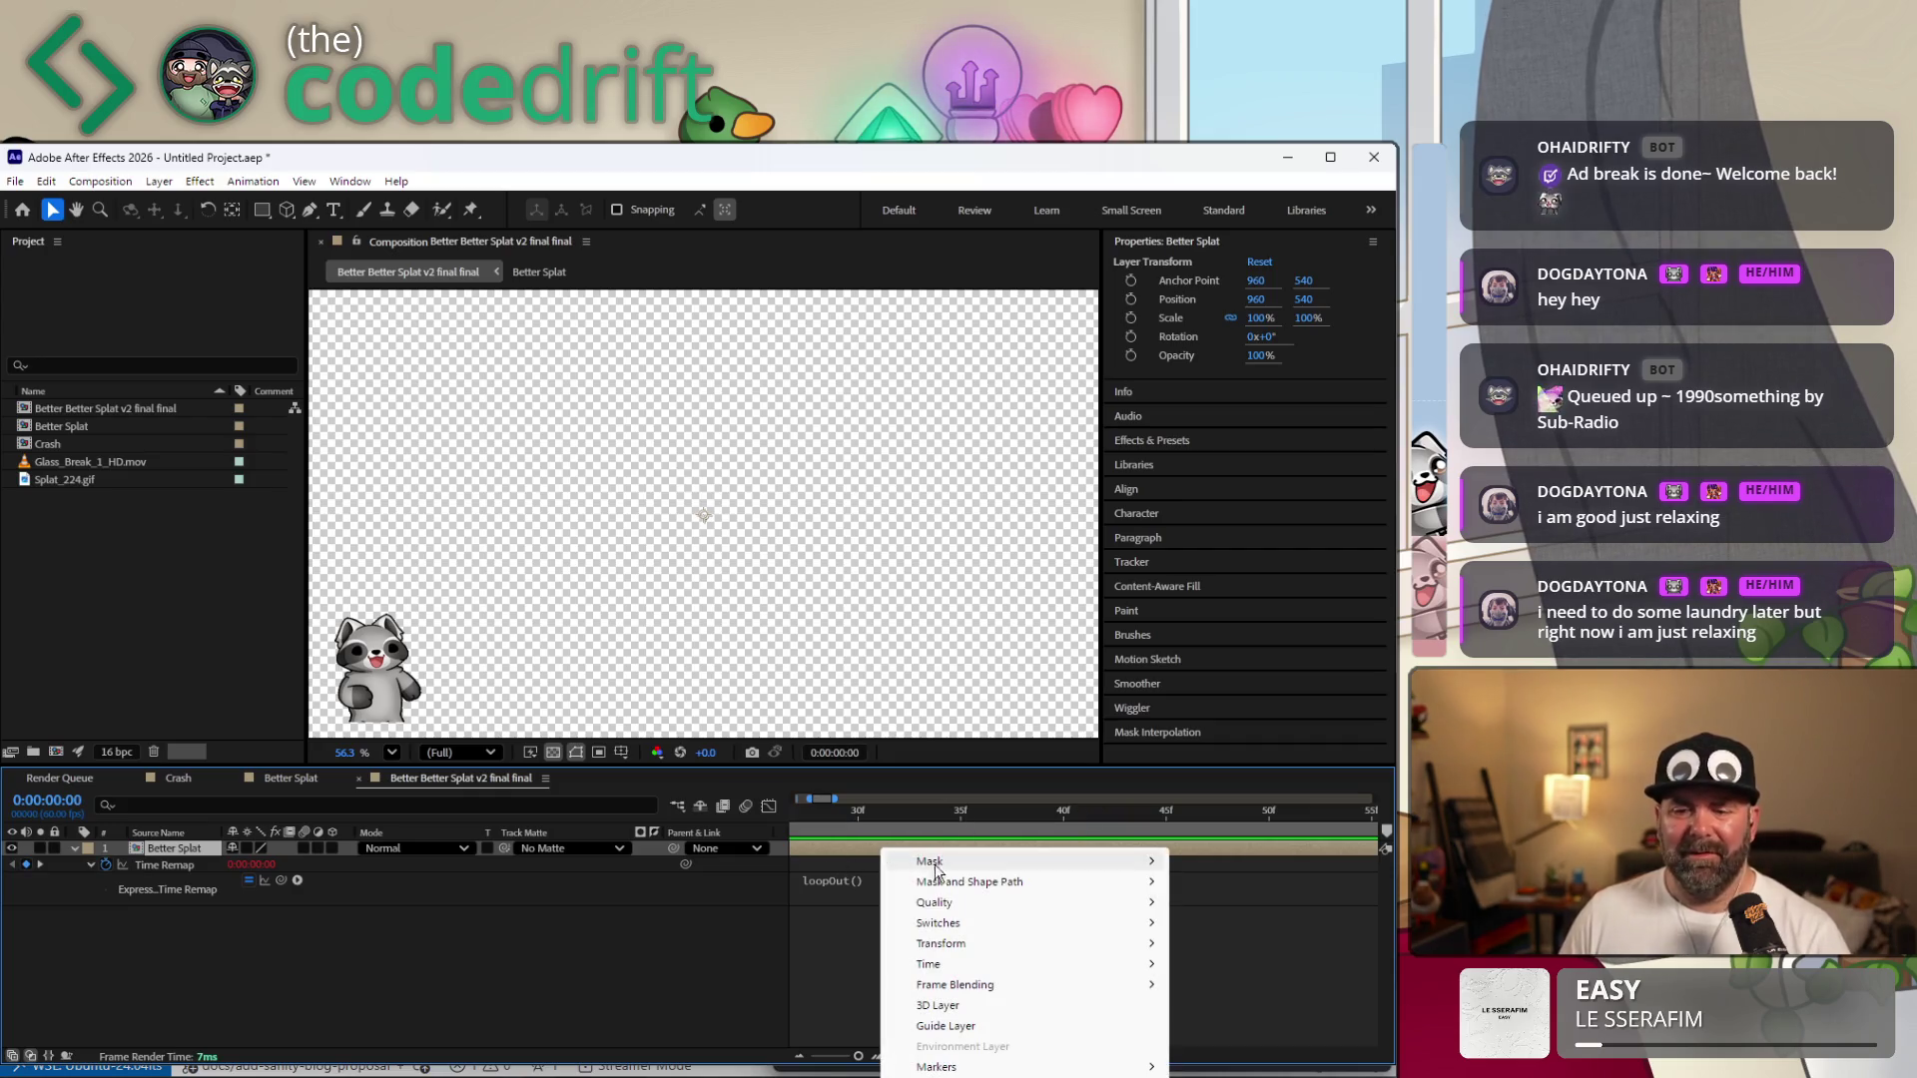
{"action": "mouse_move", "coordinate": [989, 965]}
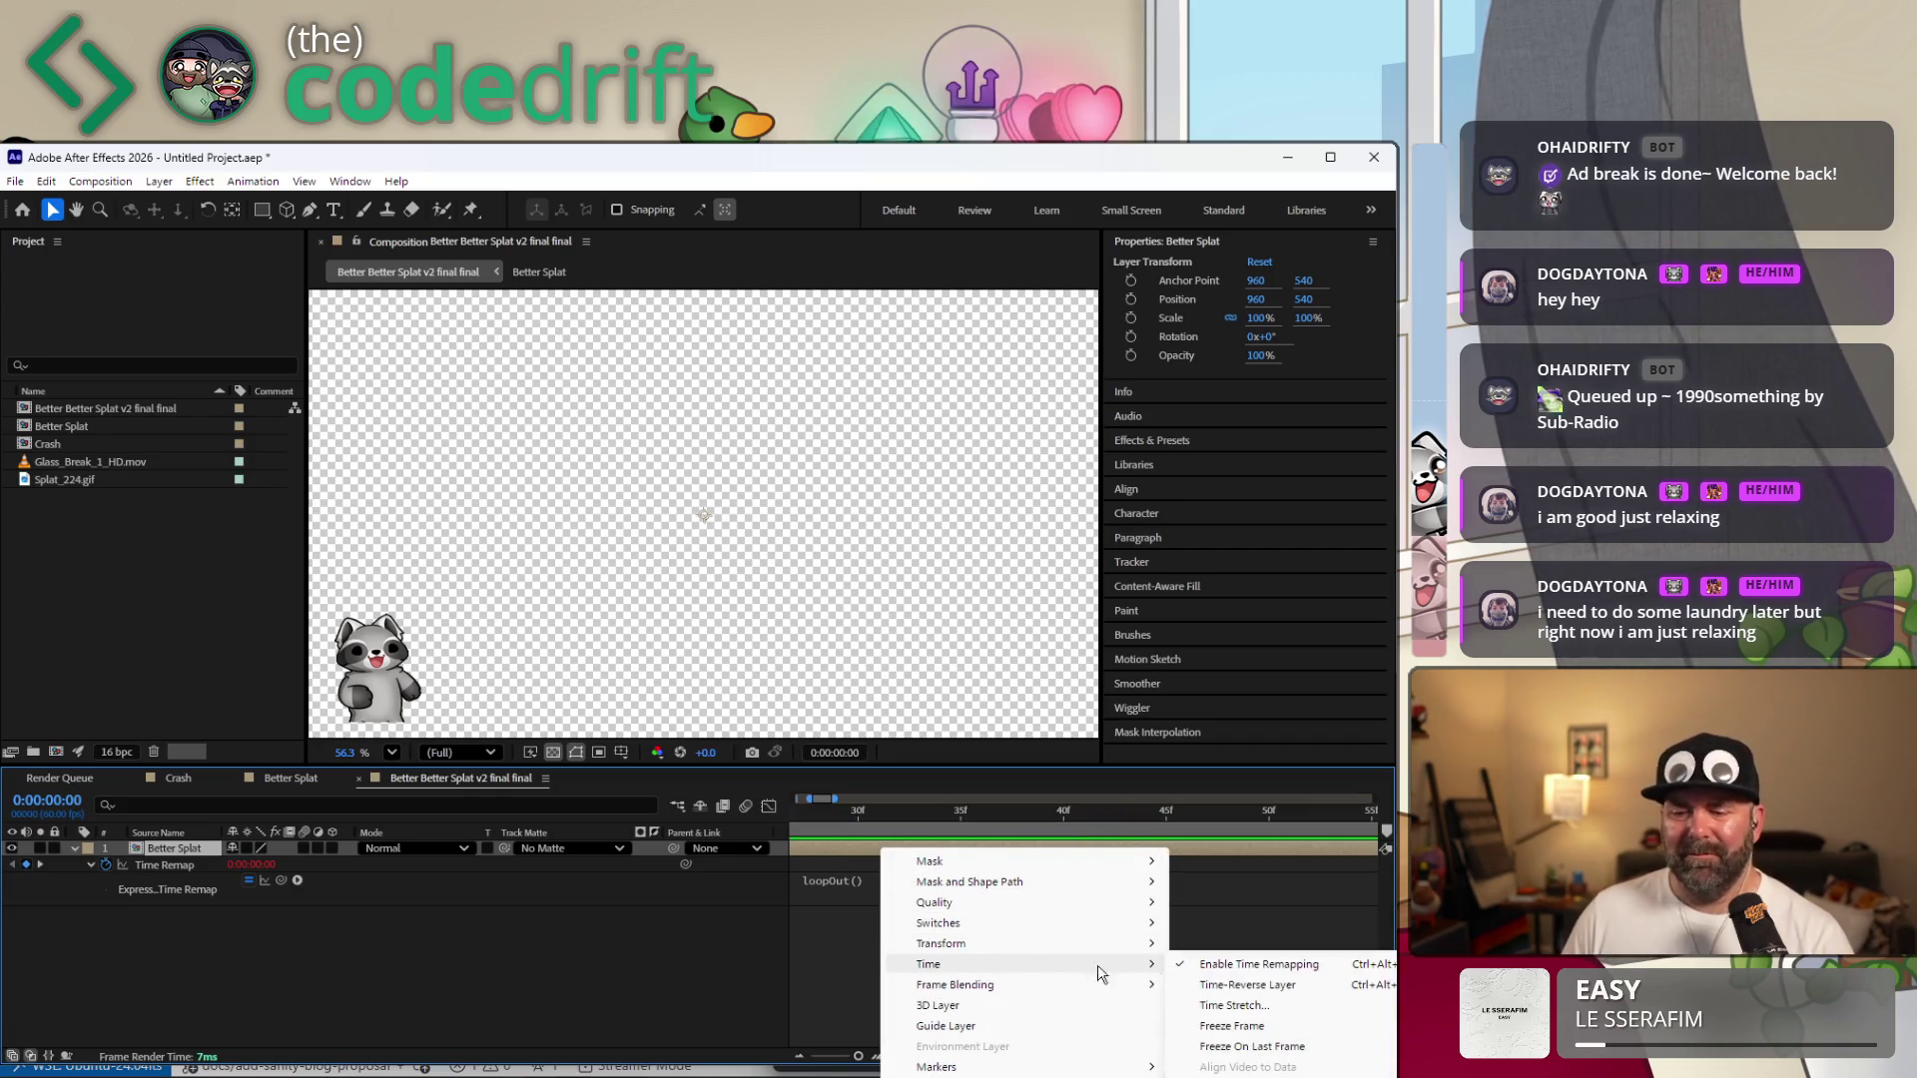
{"action": "left_click", "coordinate": [1241, 1008]}
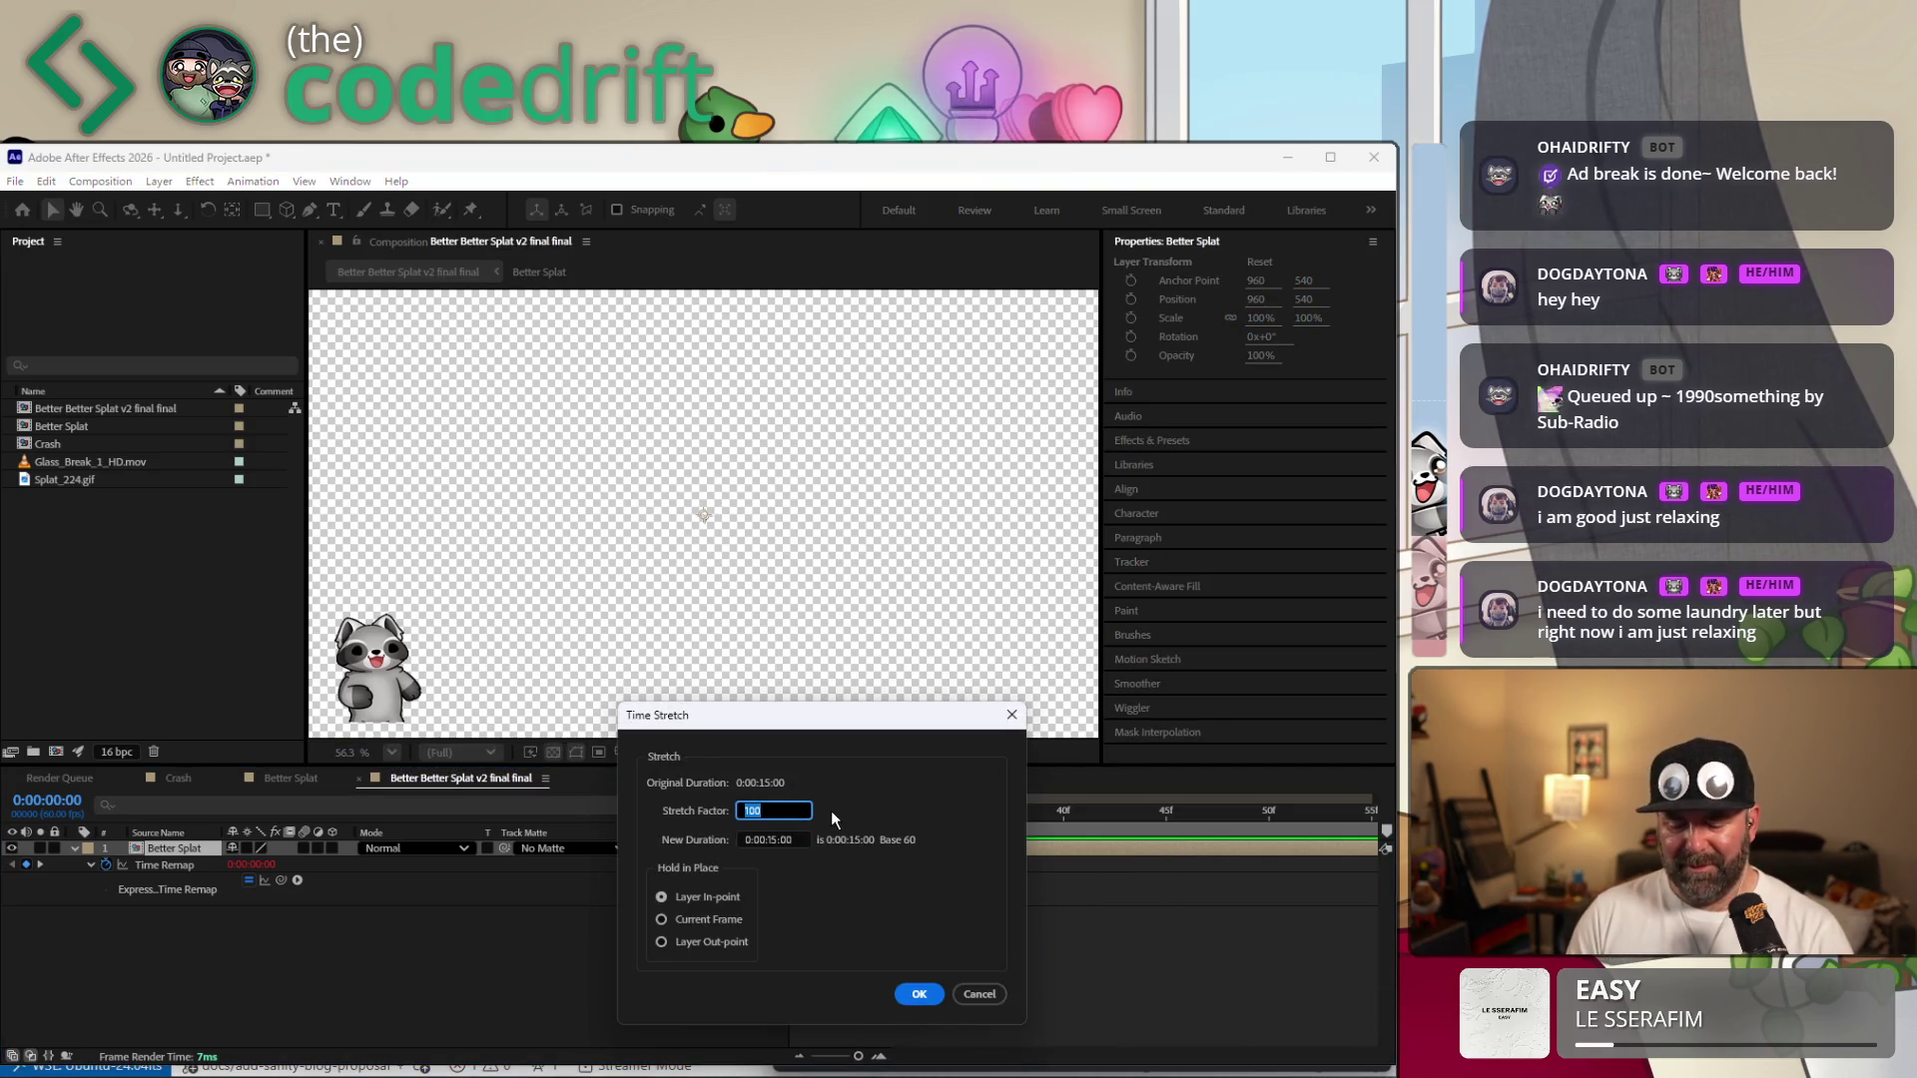
{"action": "type", "text": "230"}
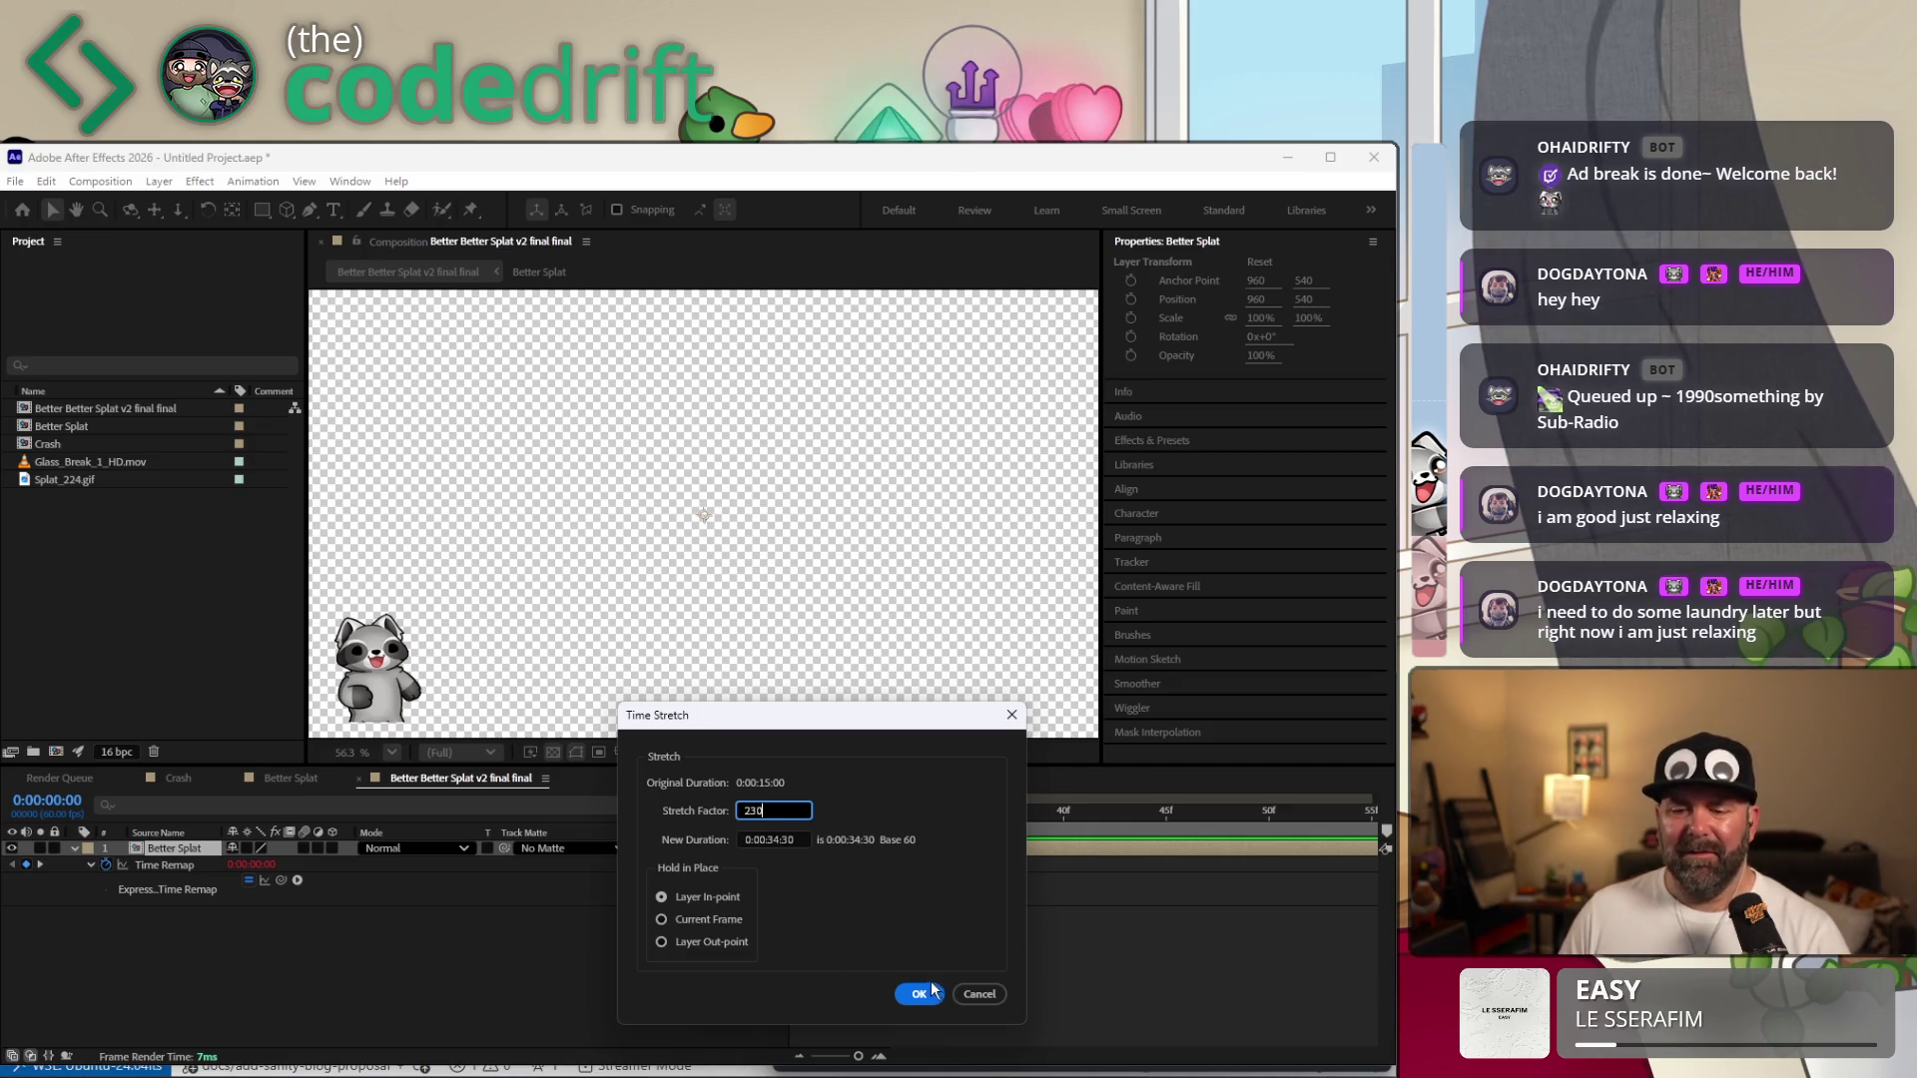
{"action": "left_click", "coordinate": [928, 993]}
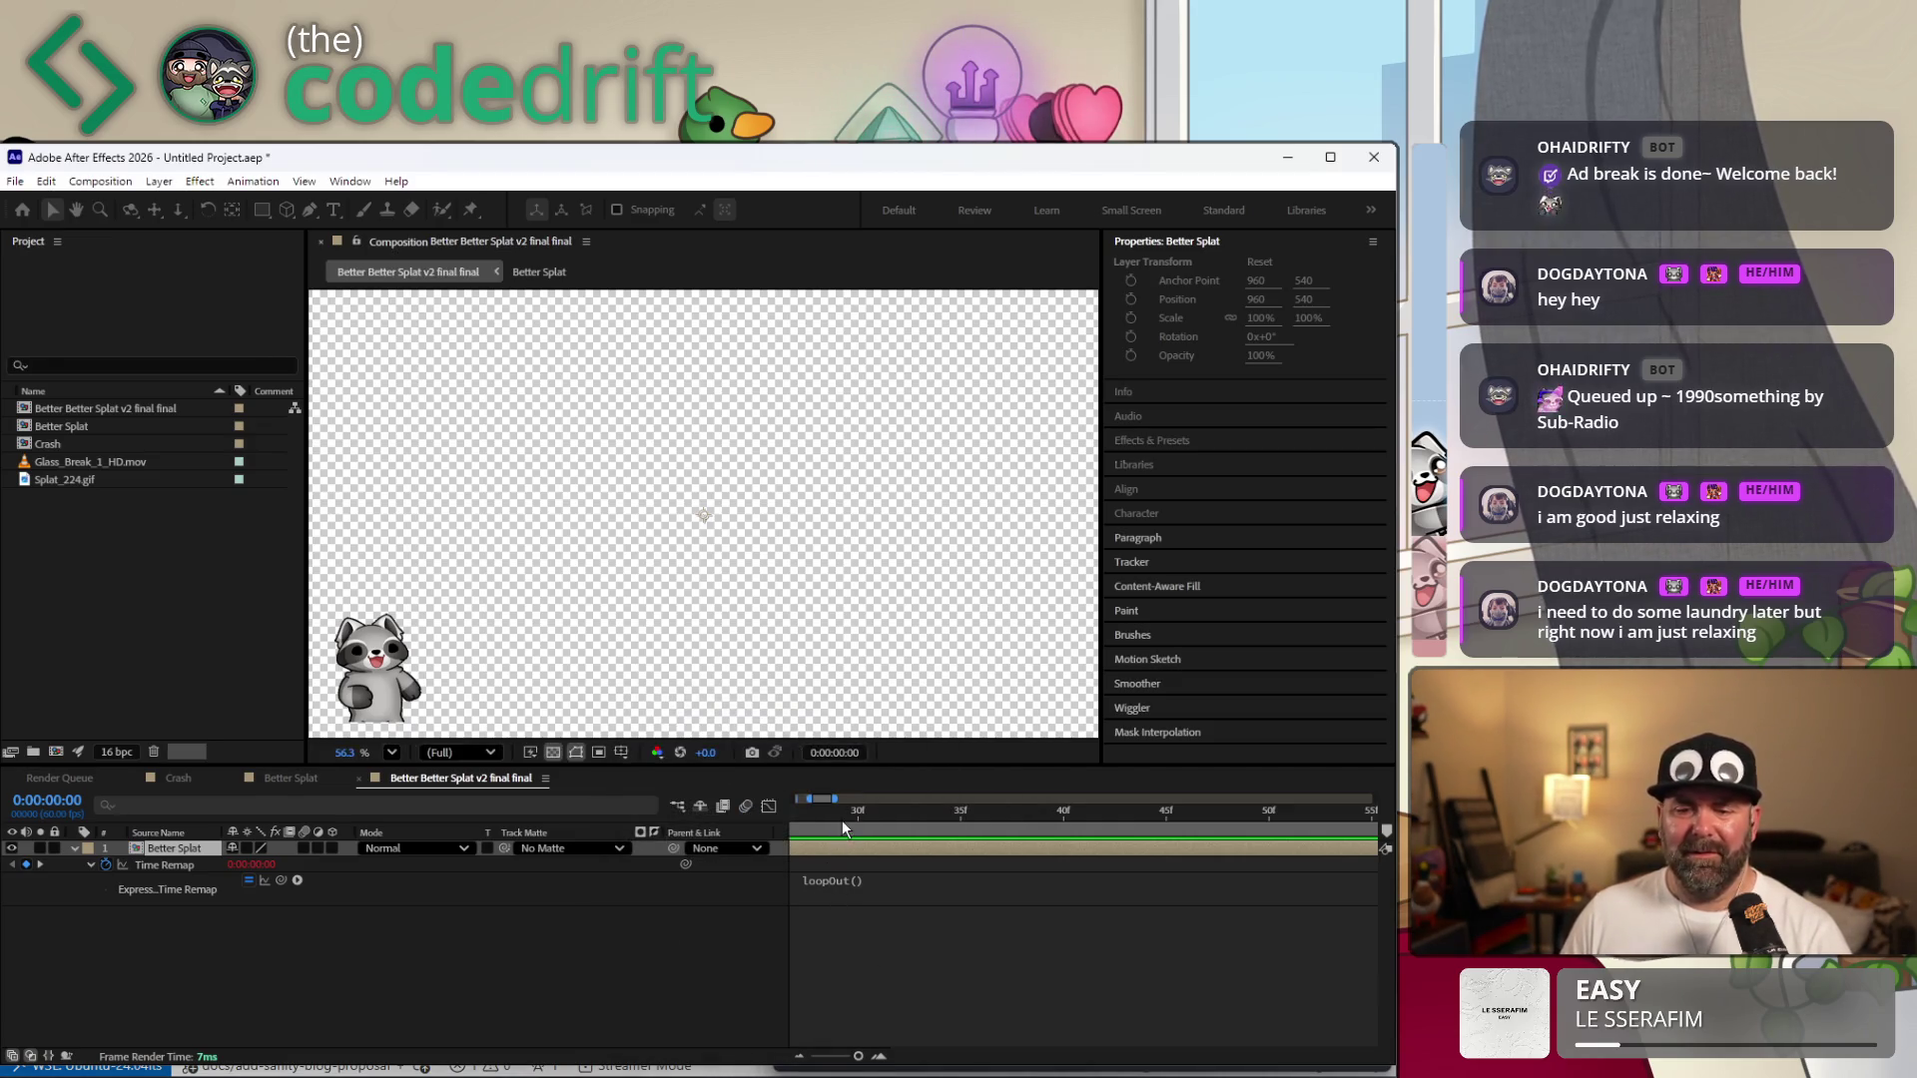
Preview the stretched Better Splat animation from the start, then stop playback.
{"action": "left_click_drag", "start_coordinate": [843, 820], "coordinate": [740, 811]}
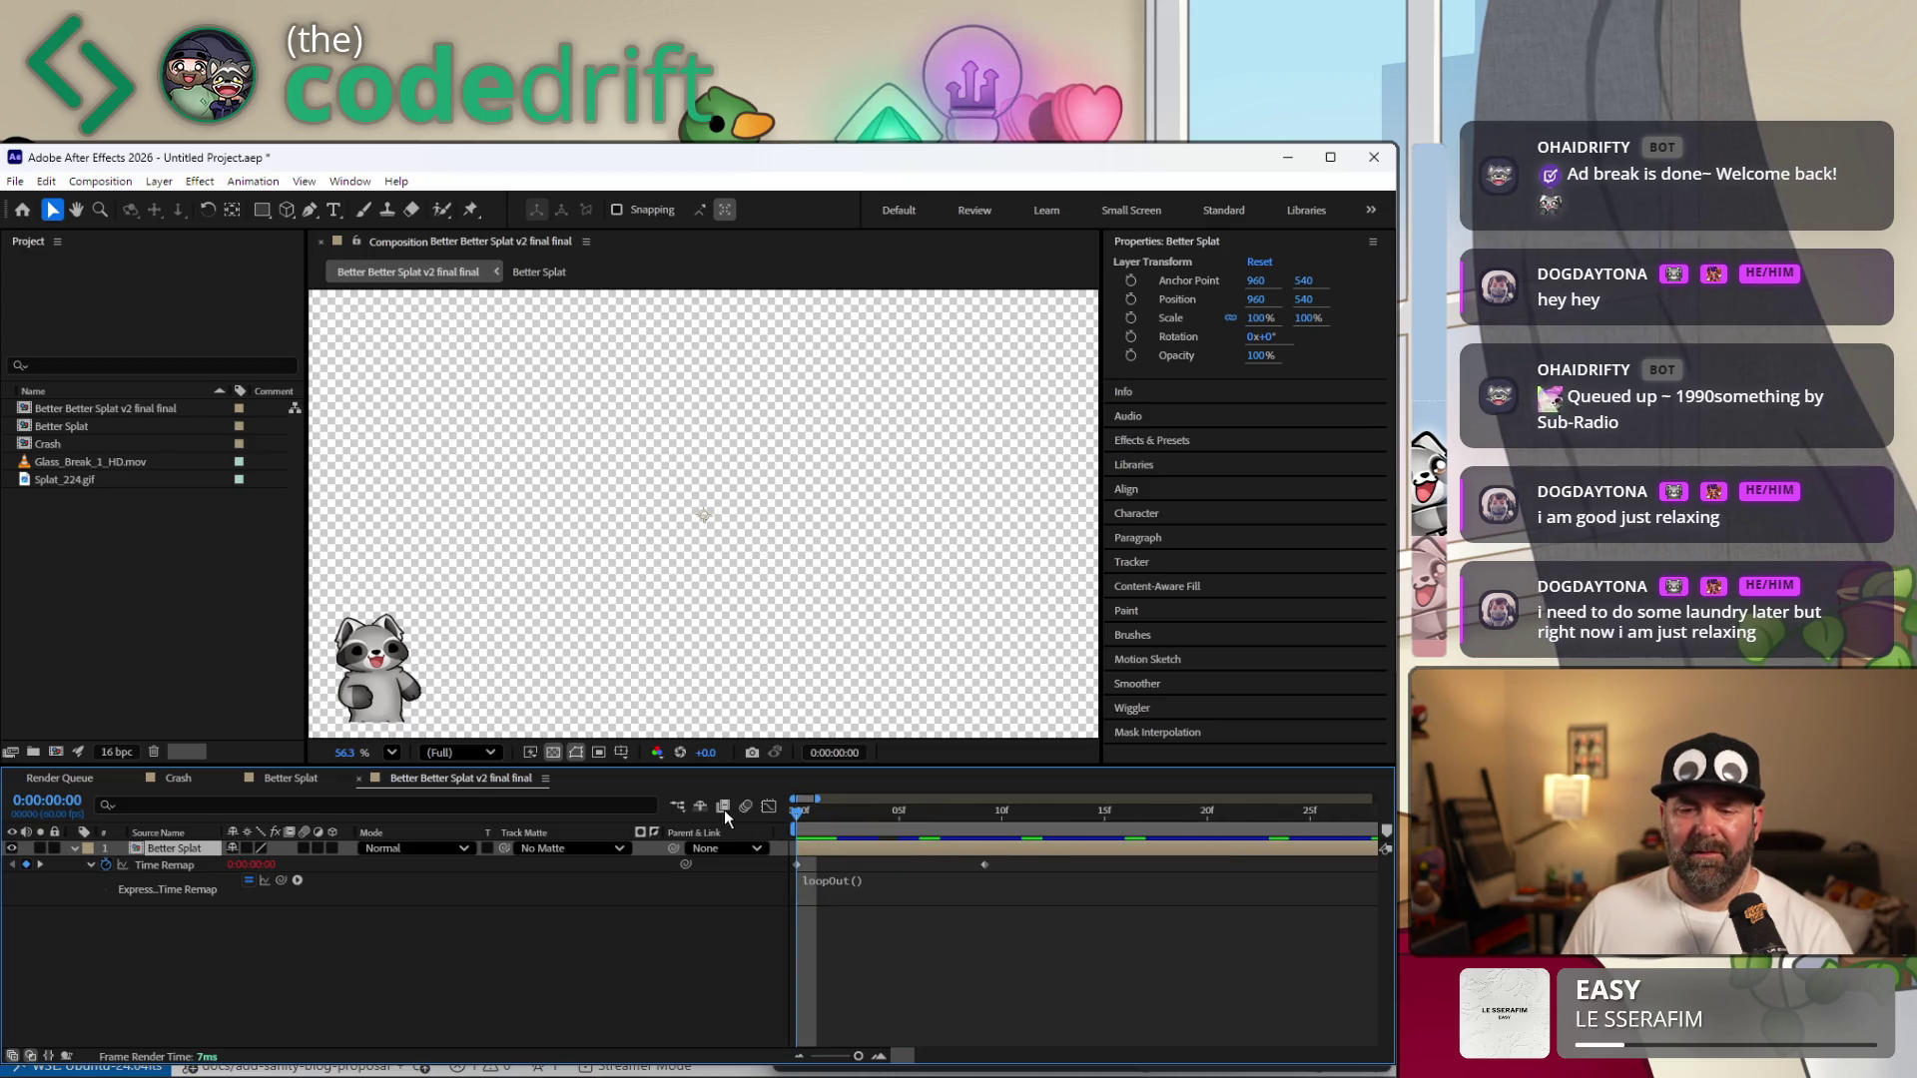
{"action": "key", "text": "space"}
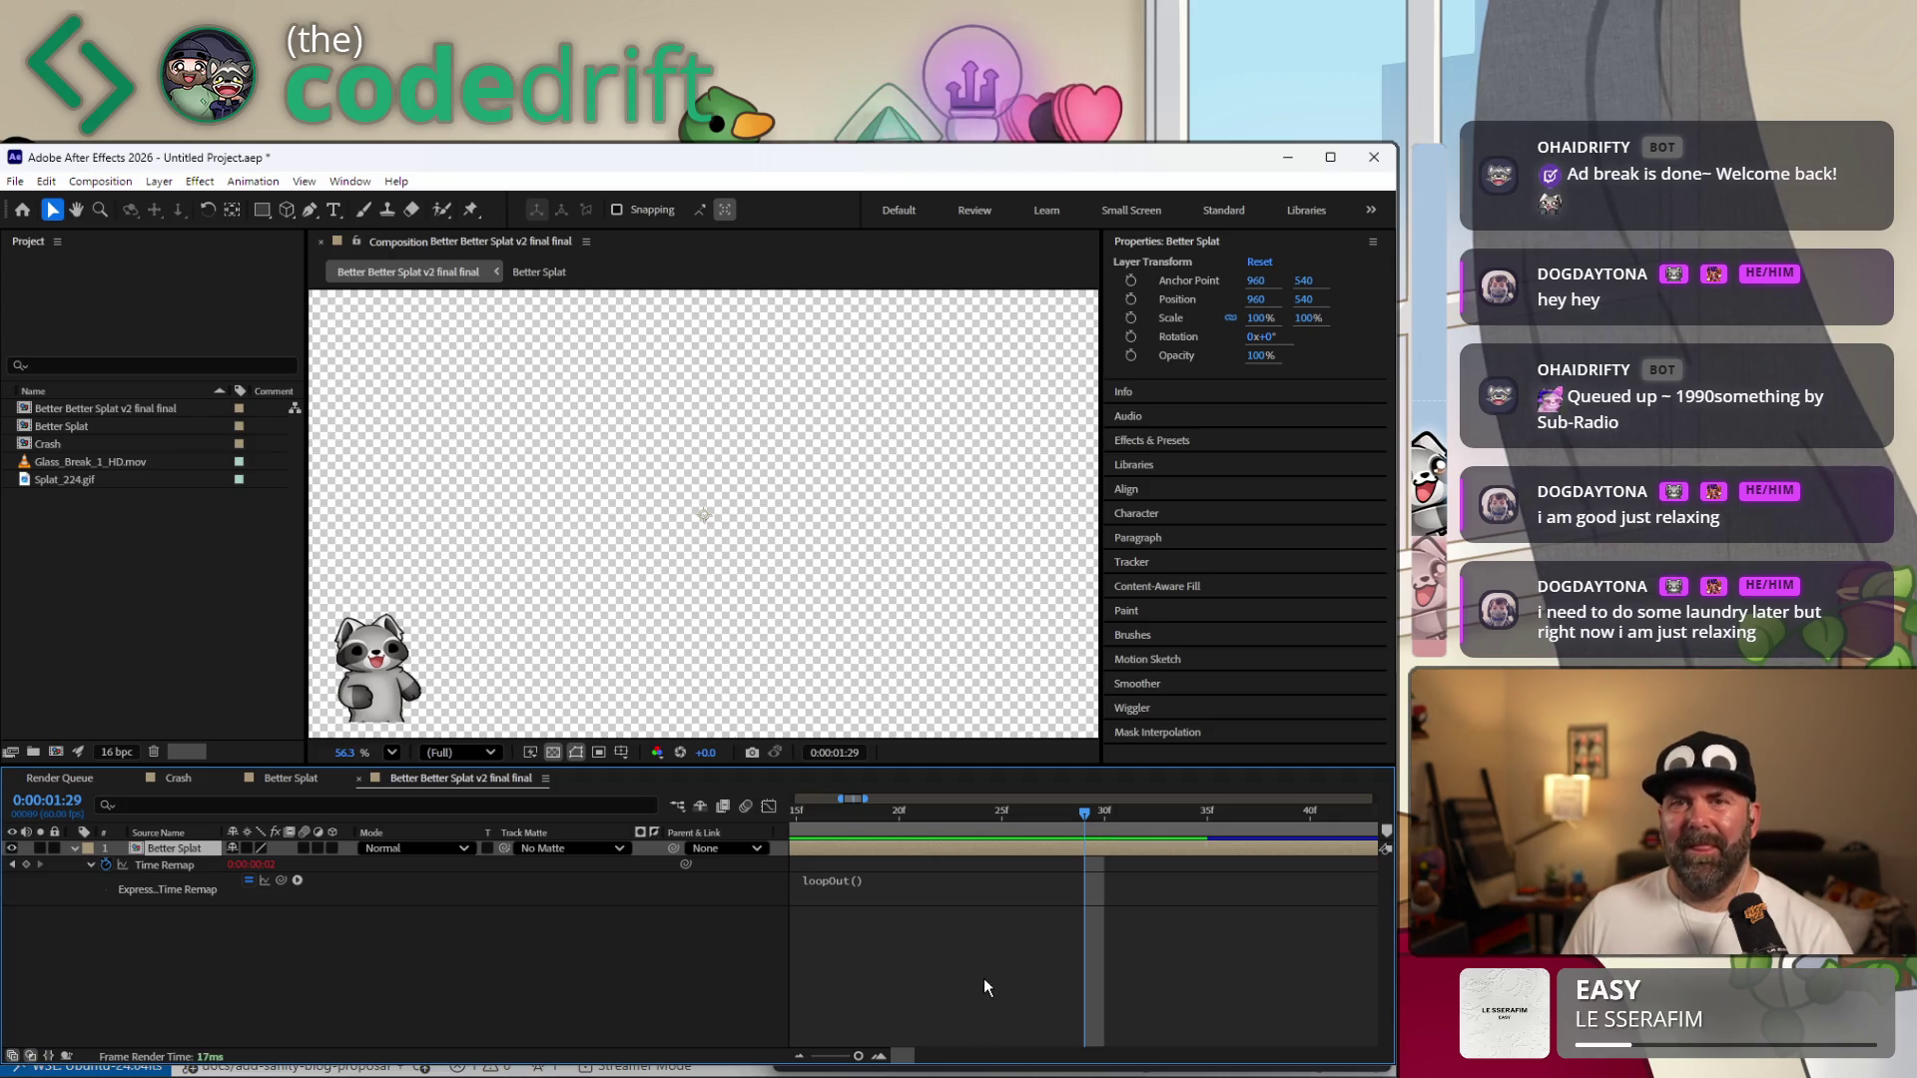
{"action": "left_click", "coordinate": [1011, 1008]}
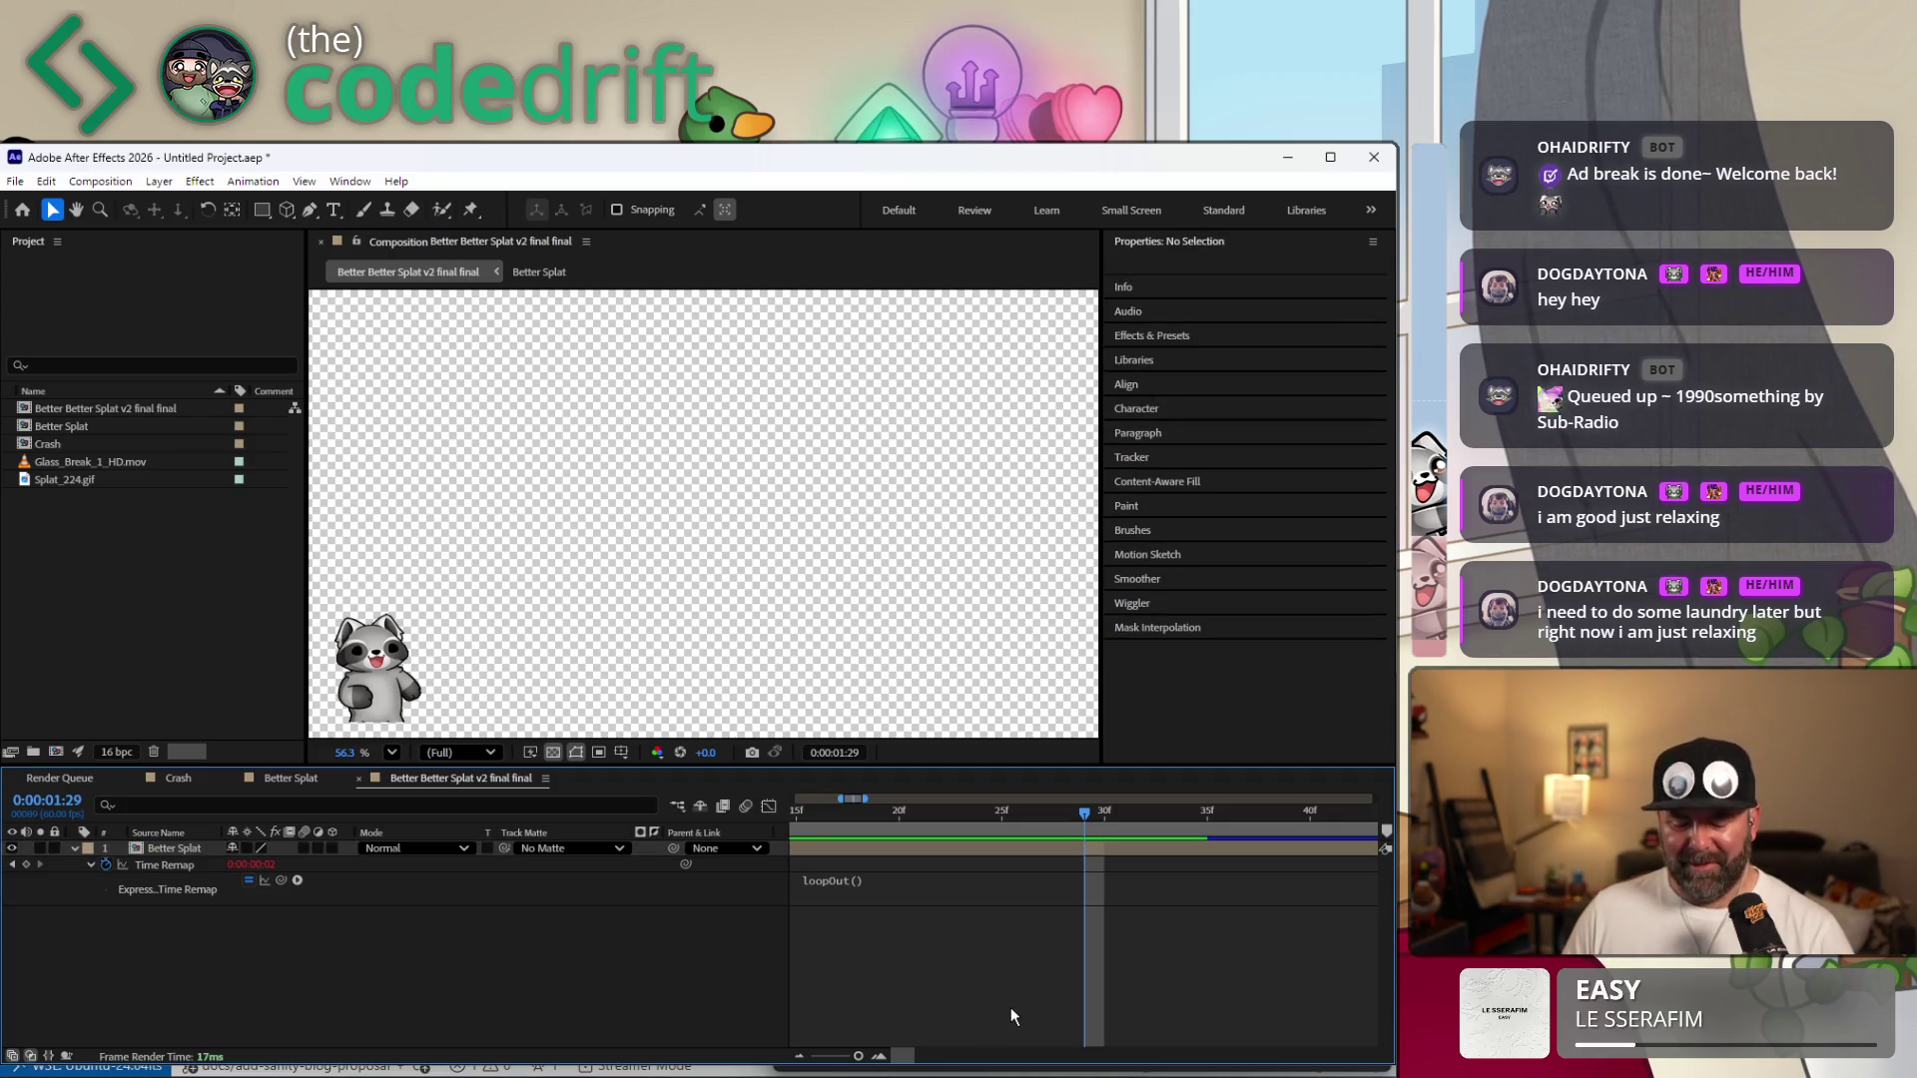
{"action": "key", "text": "space"}
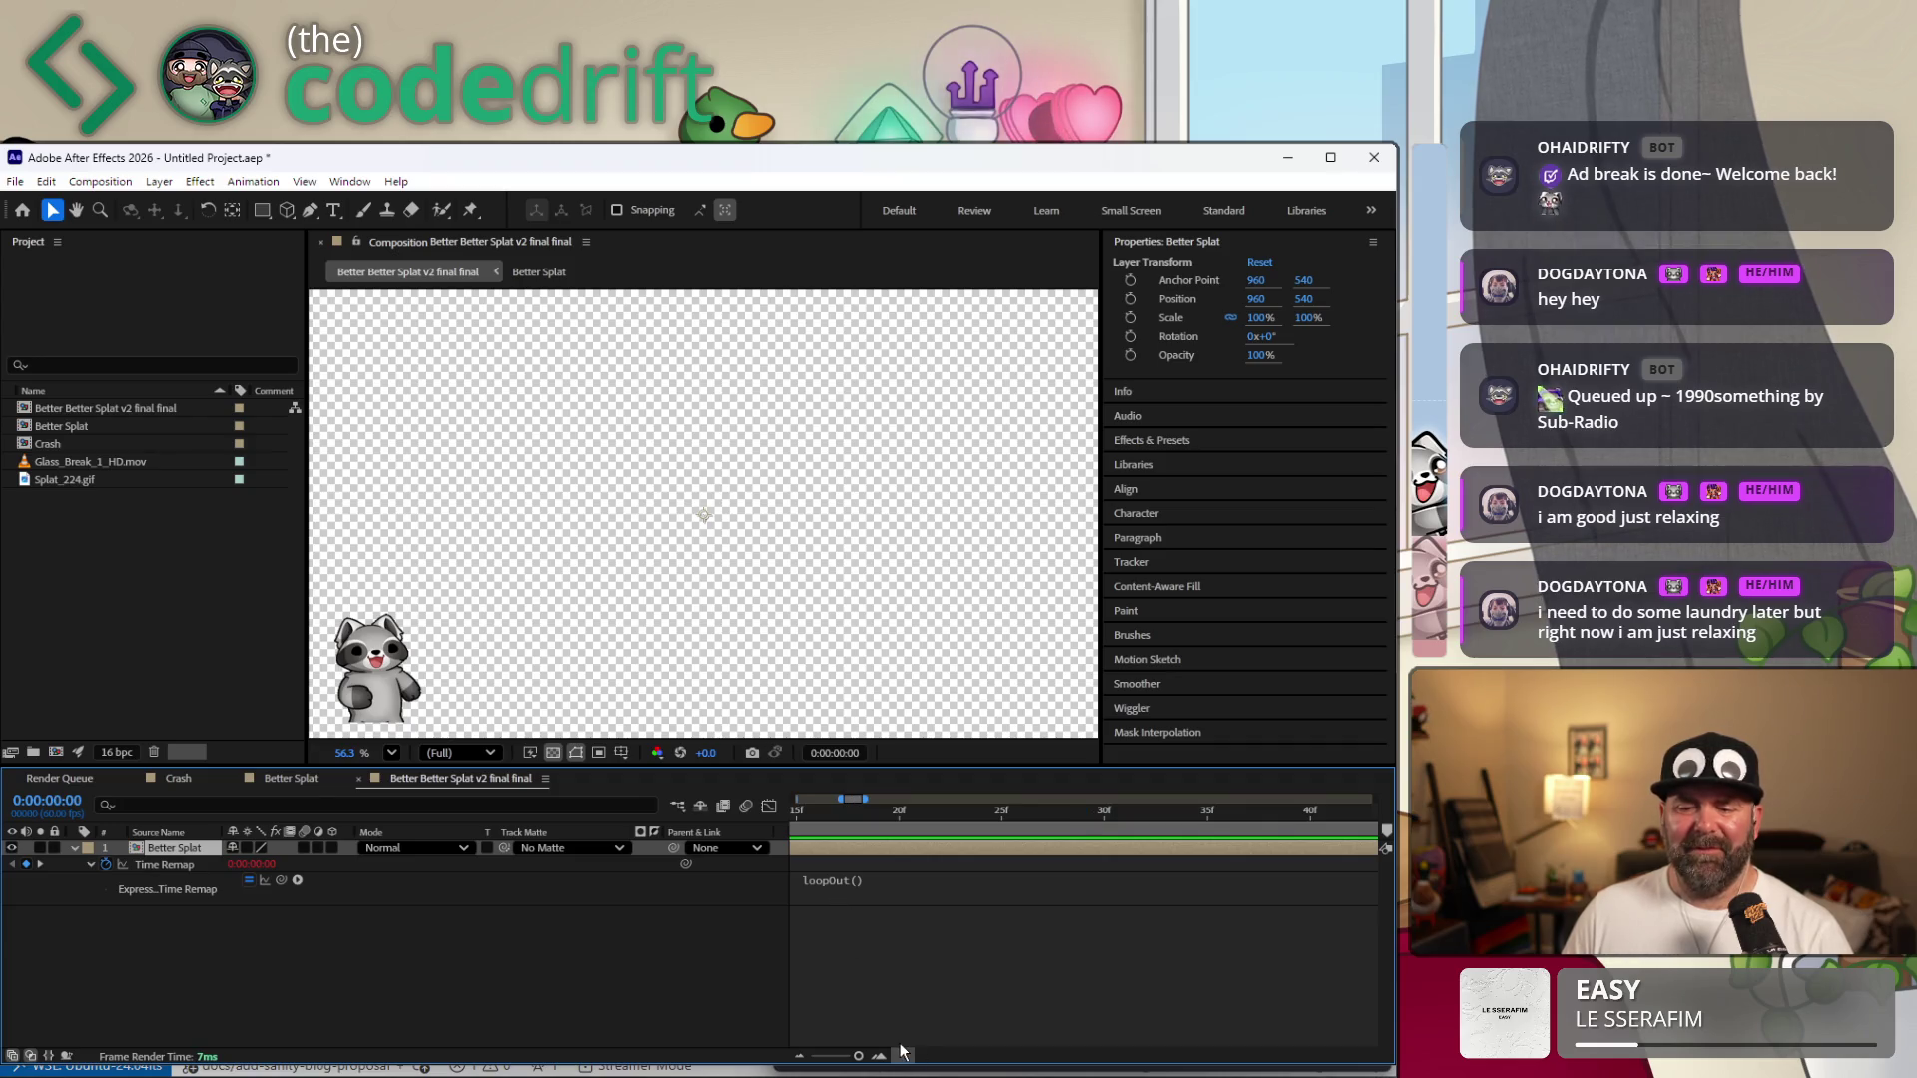
{"action": "left_click", "coordinate": [814, 958]}
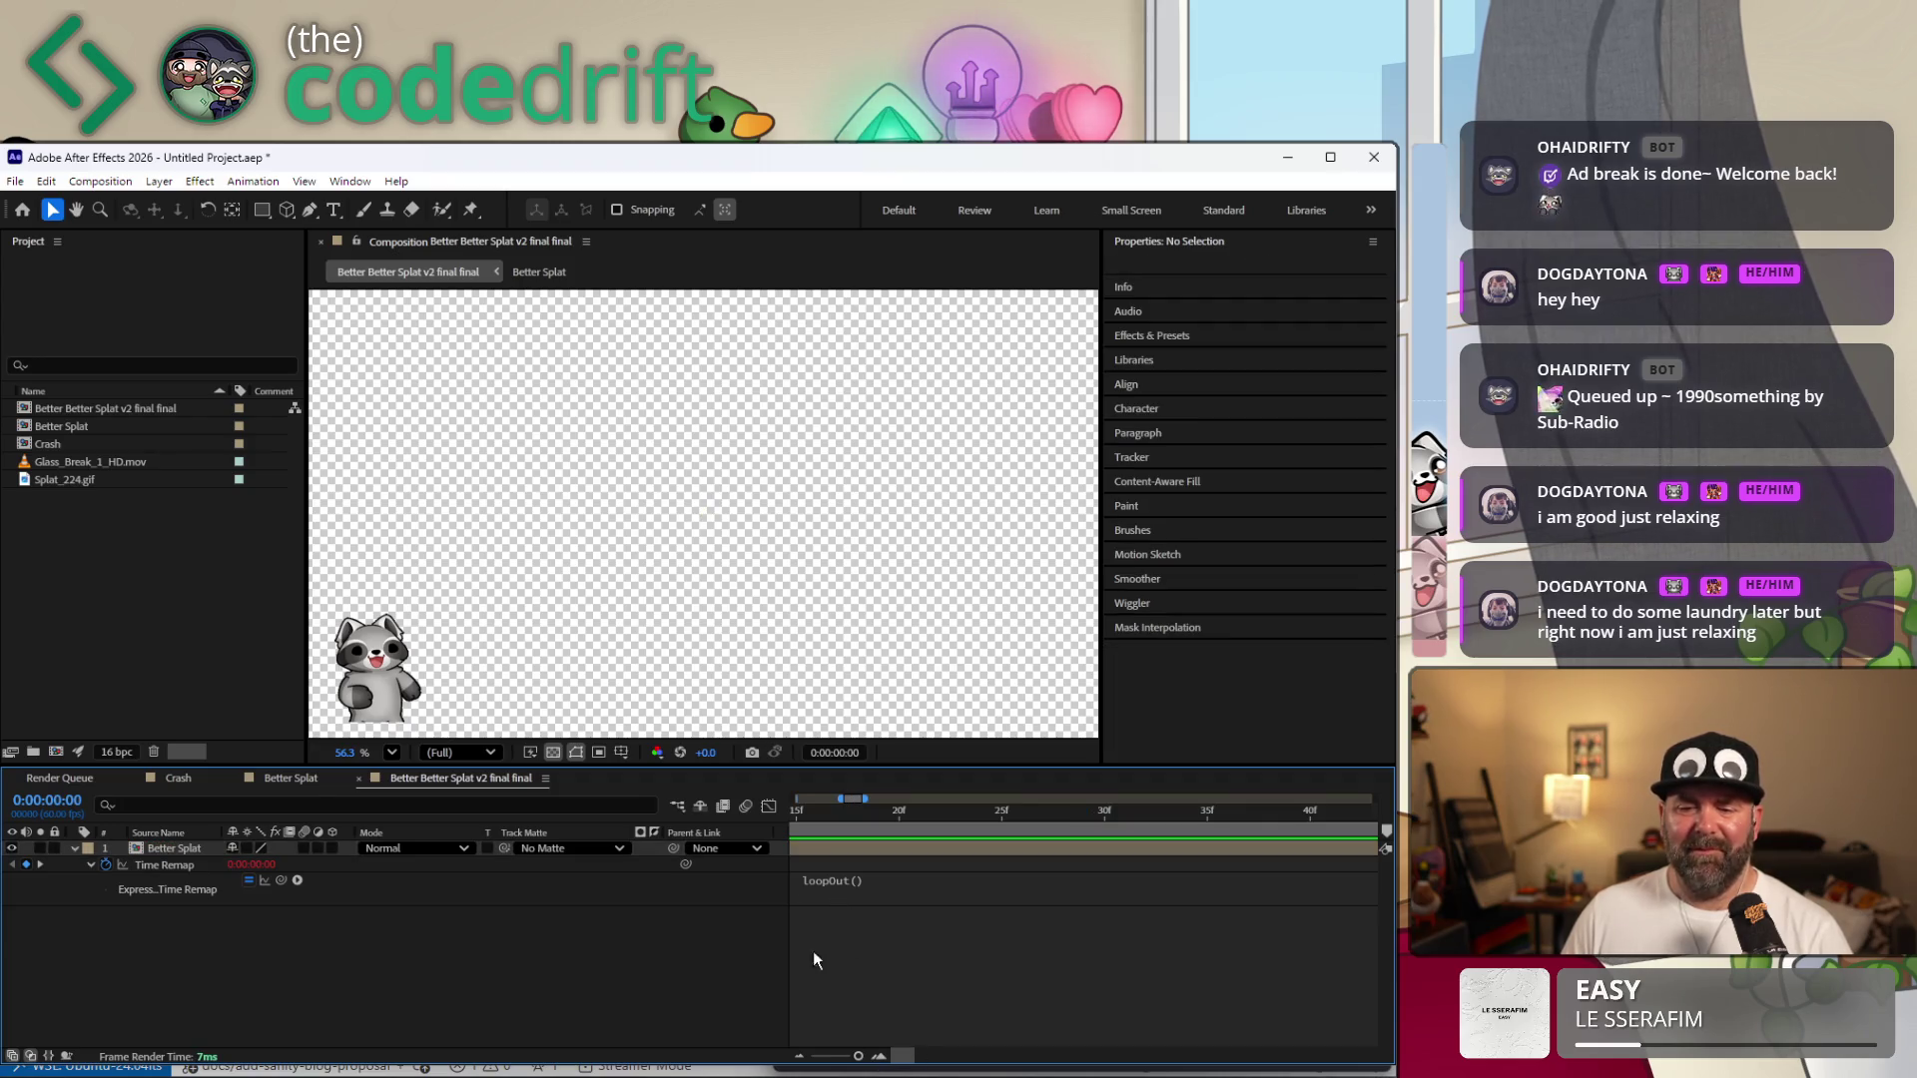
{"action": "right_click", "coordinate": [804, 847]}
{"action": "mouse_move", "coordinate": [852, 961]}
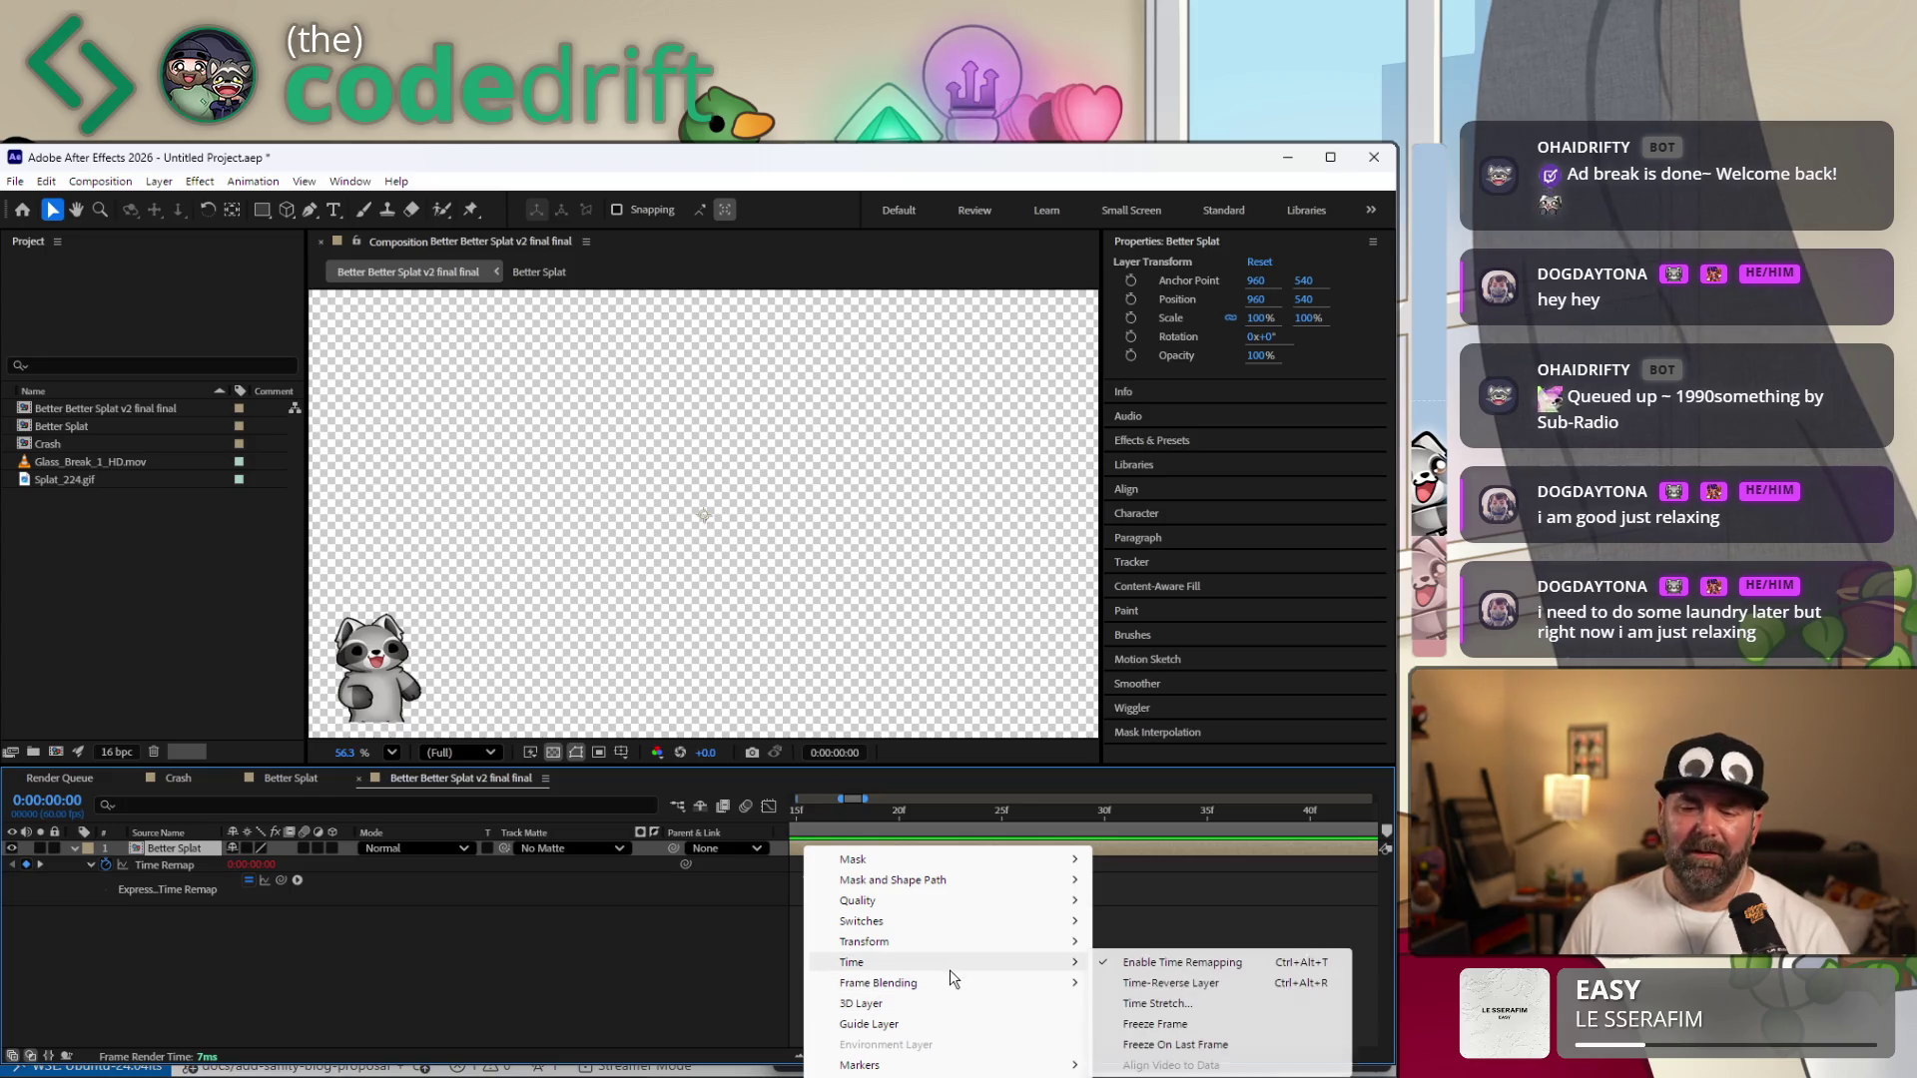
{"action": "key", "text": "Escape"}
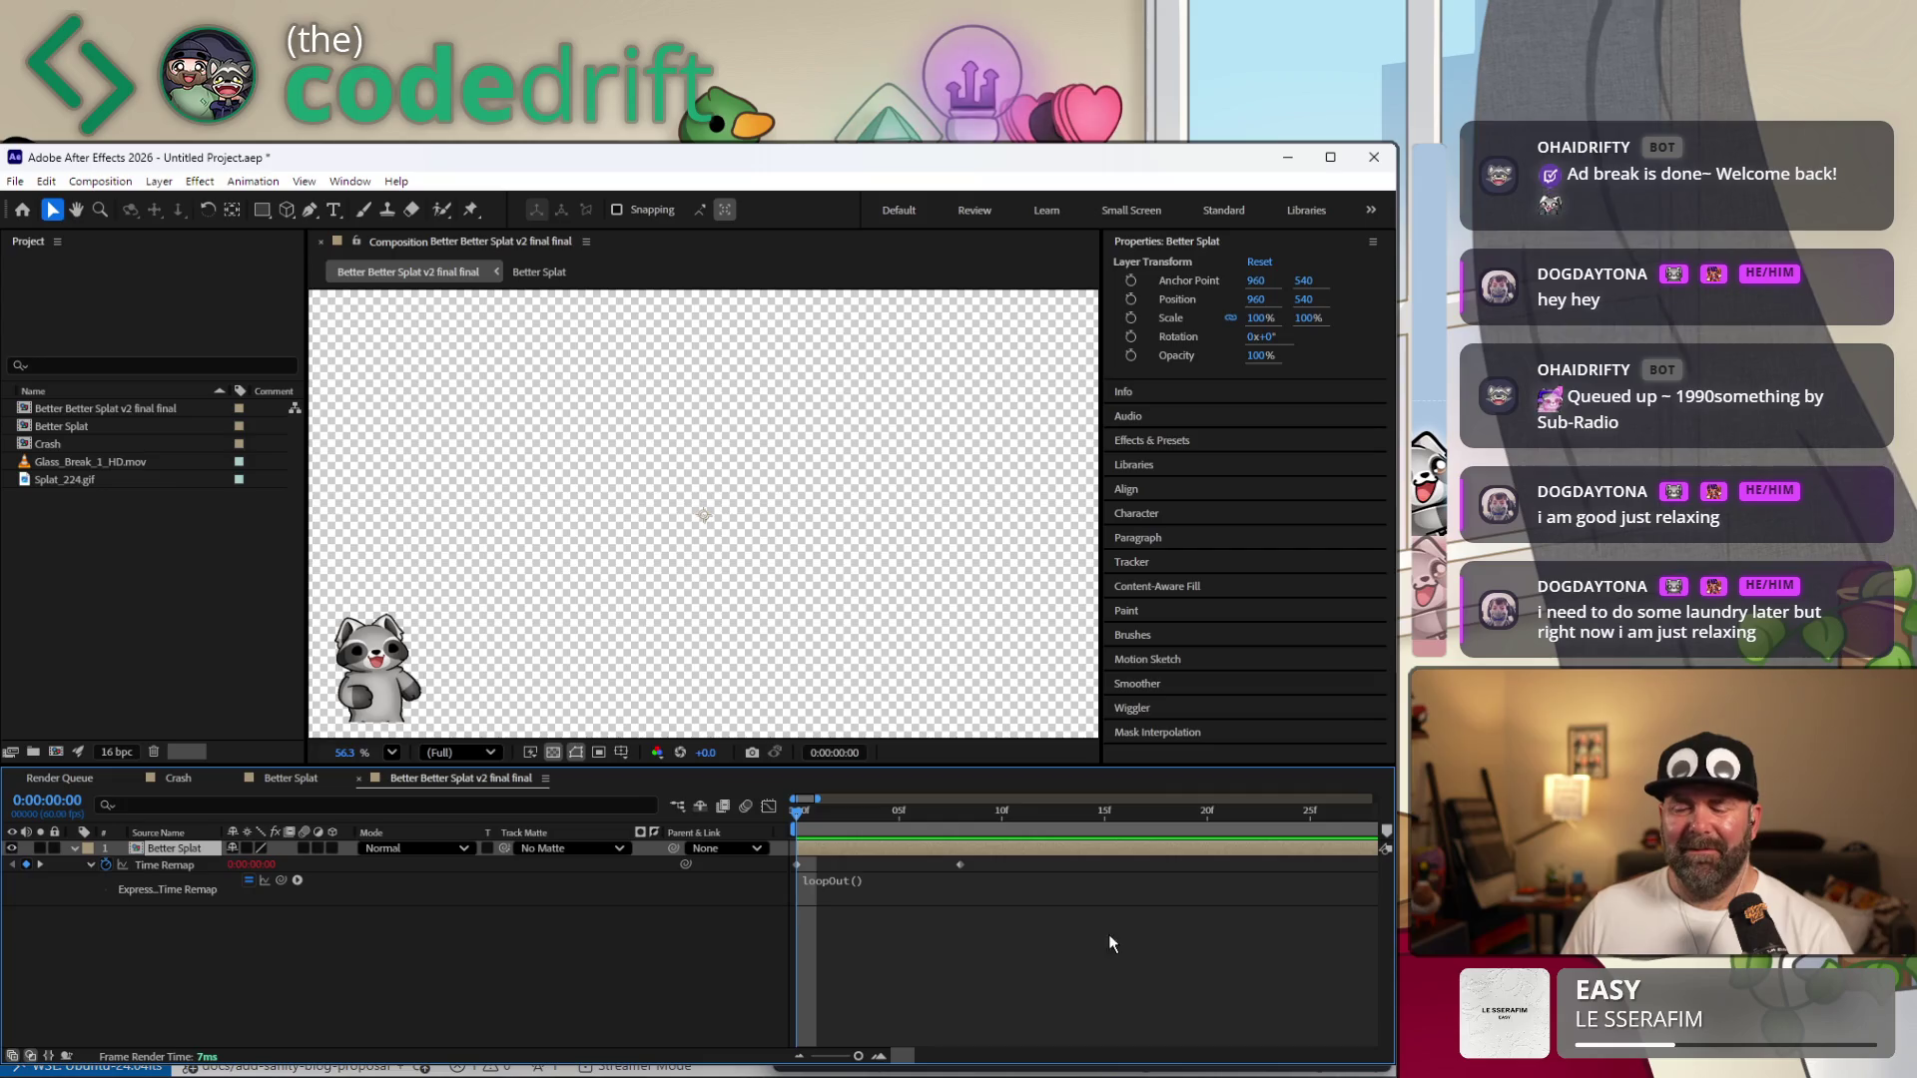
{"action": "left_click_drag", "start_coordinate": [820, 798], "coordinate": [1103, 799]}
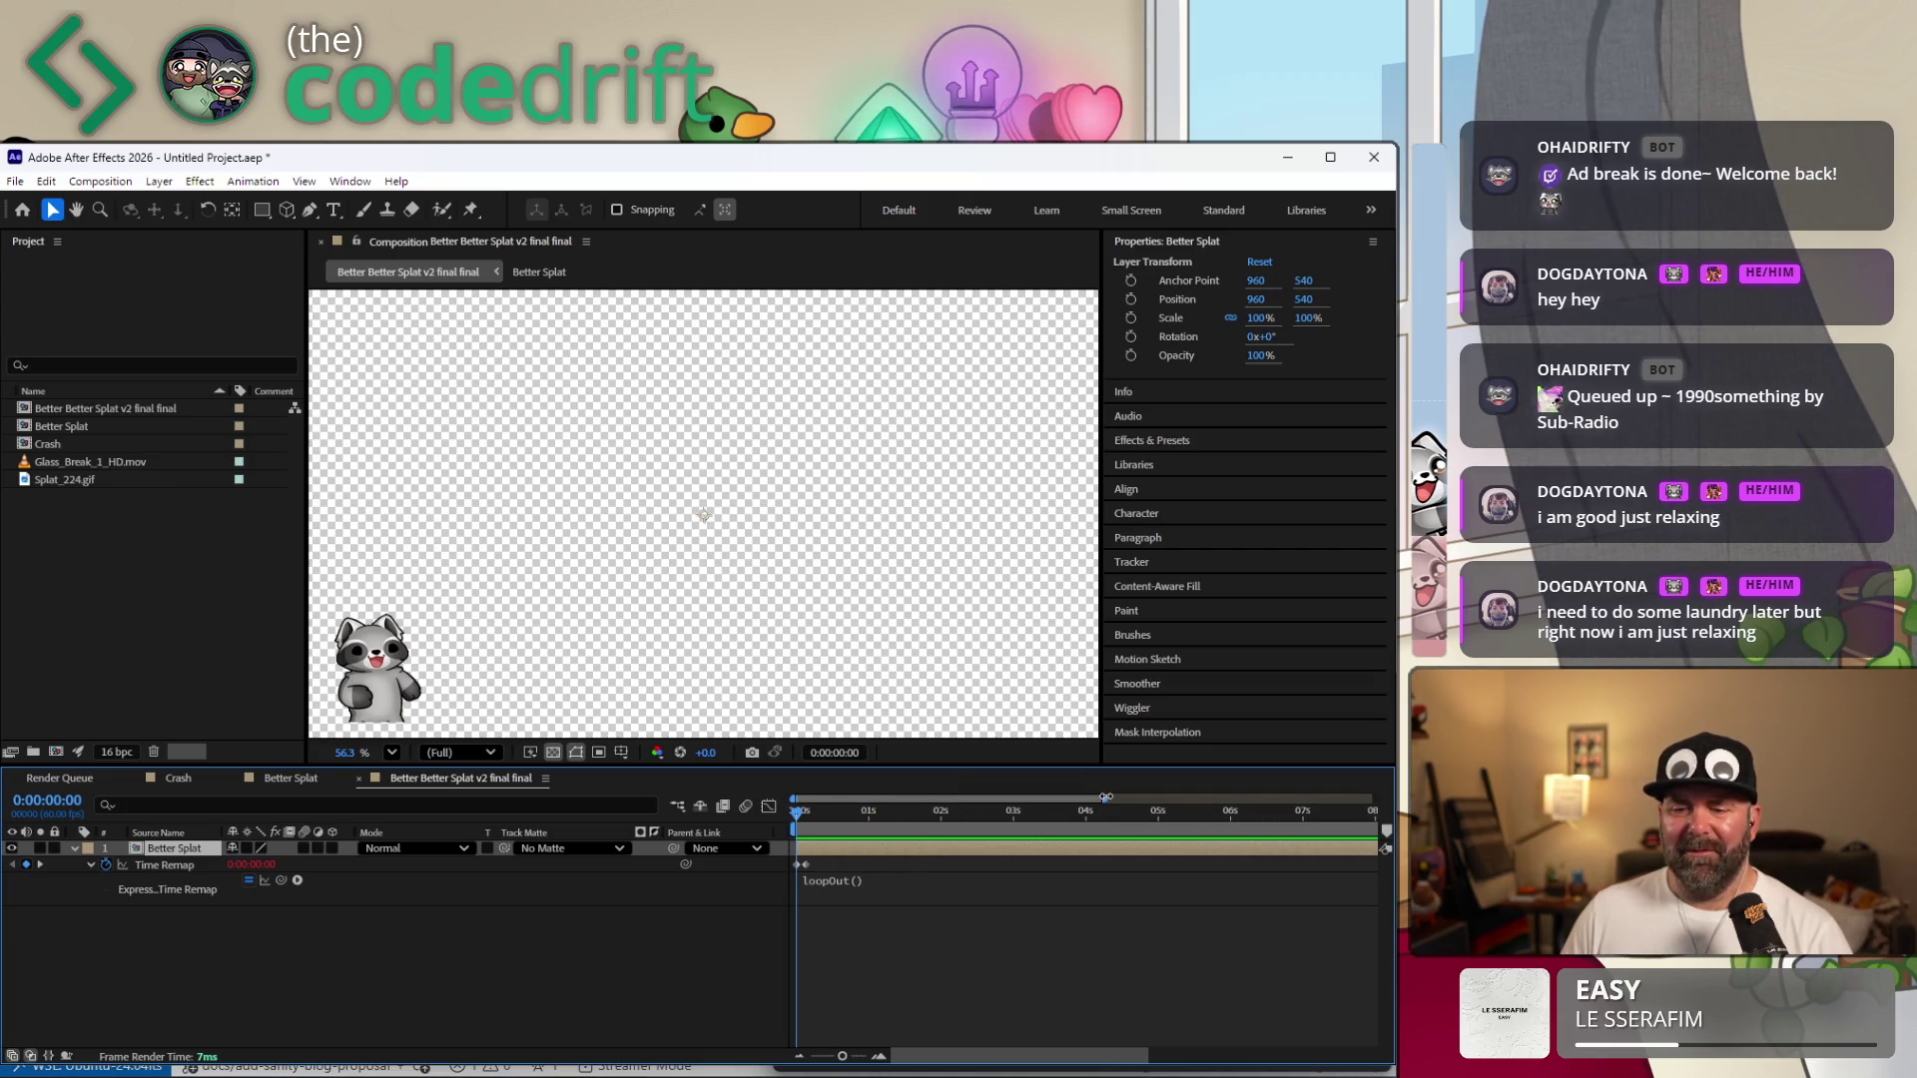
{"action": "left_click", "coordinate": [86, 552]}
{"action": "double_click", "coordinate": [62, 479]}
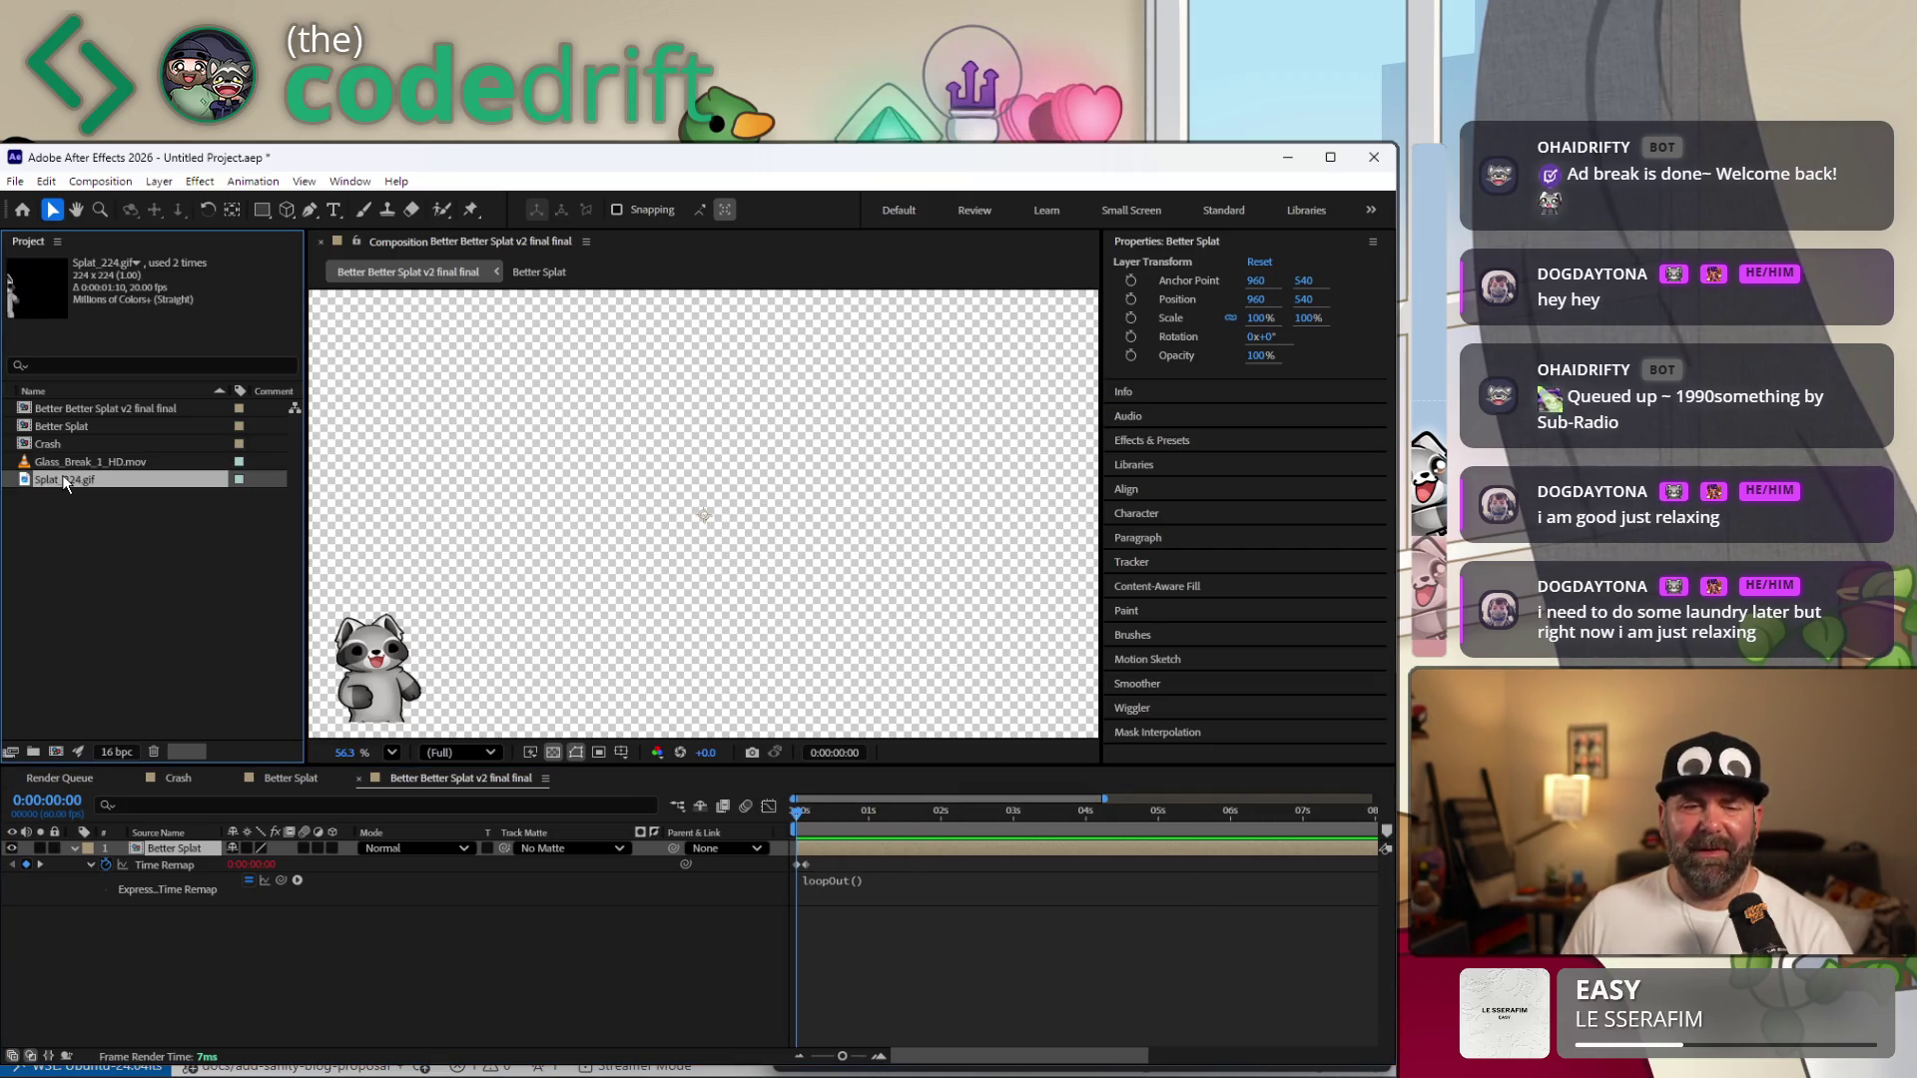
Play the Splat_224.gif raccoon footage on its own, then return to the final comp view.
{"action": "left_click", "coordinate": [829, 816]}
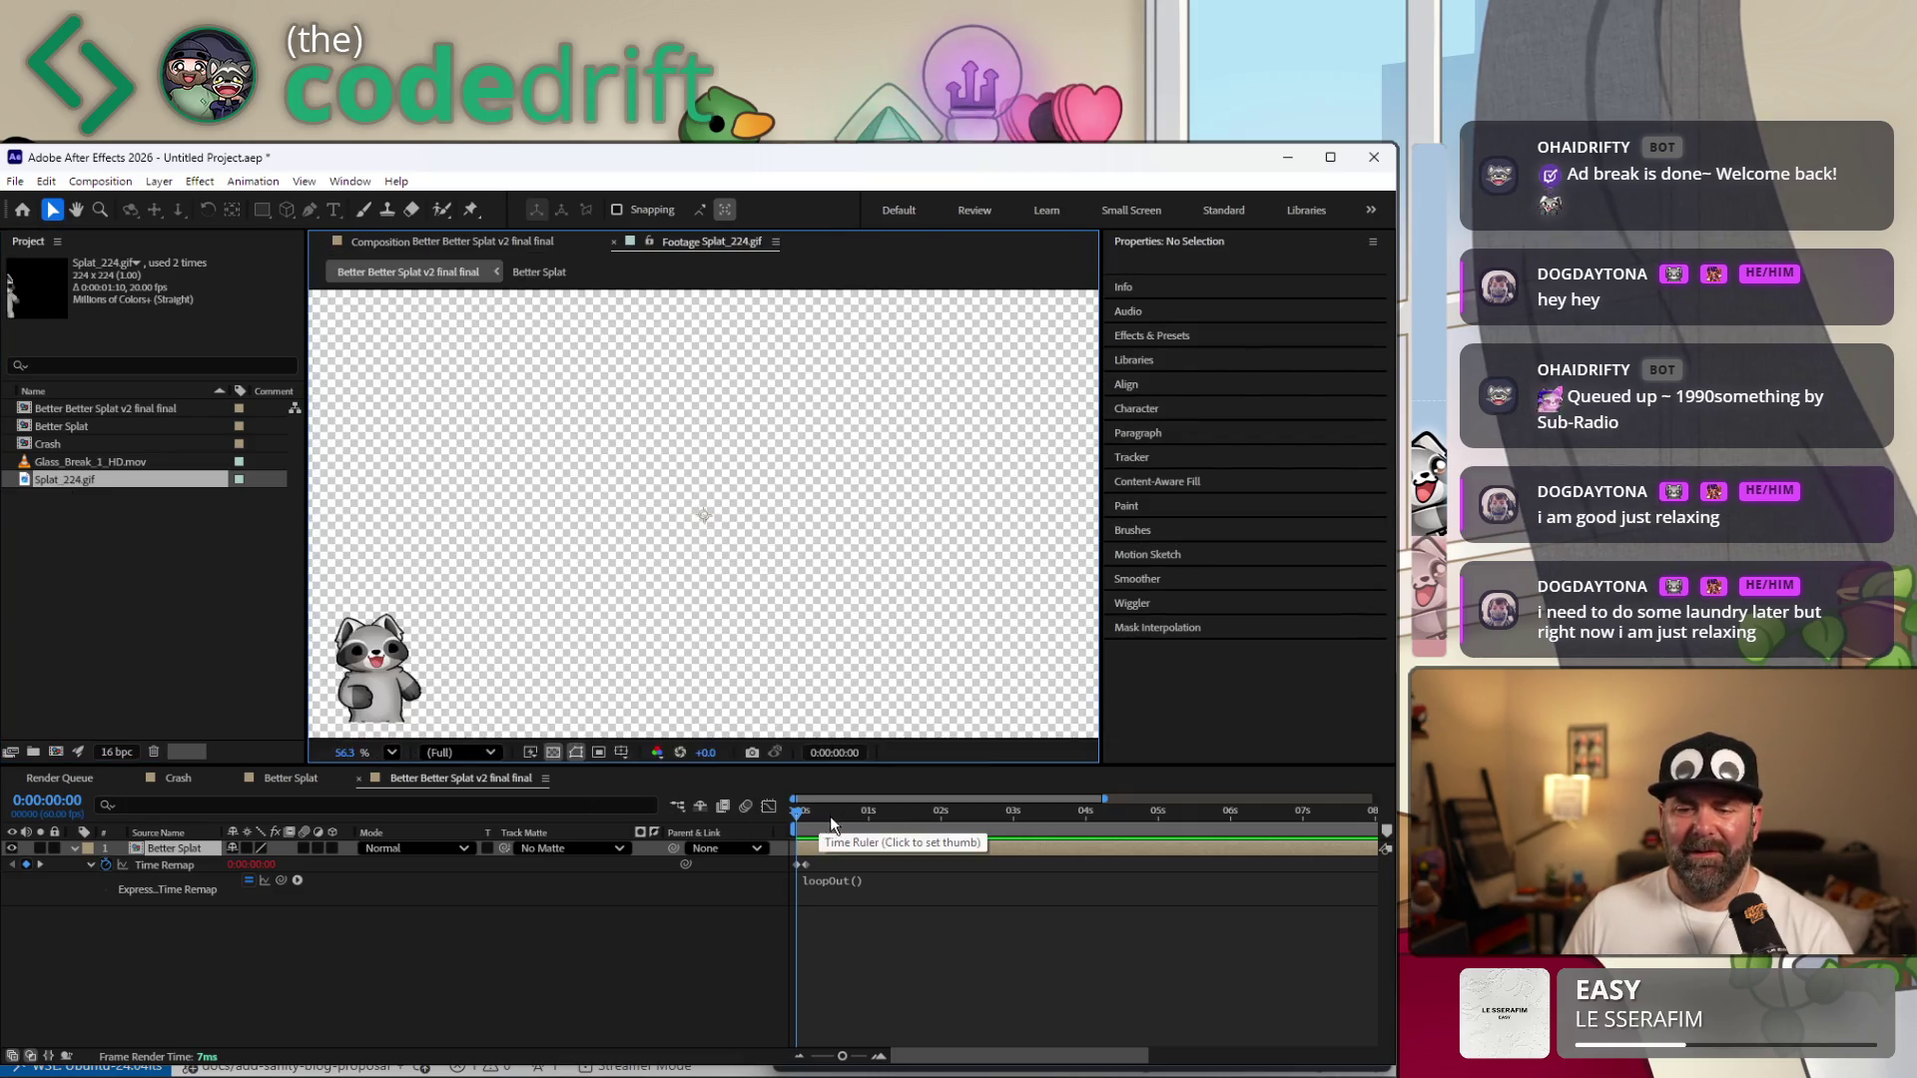
{"action": "double_click", "coordinate": [67, 473]}
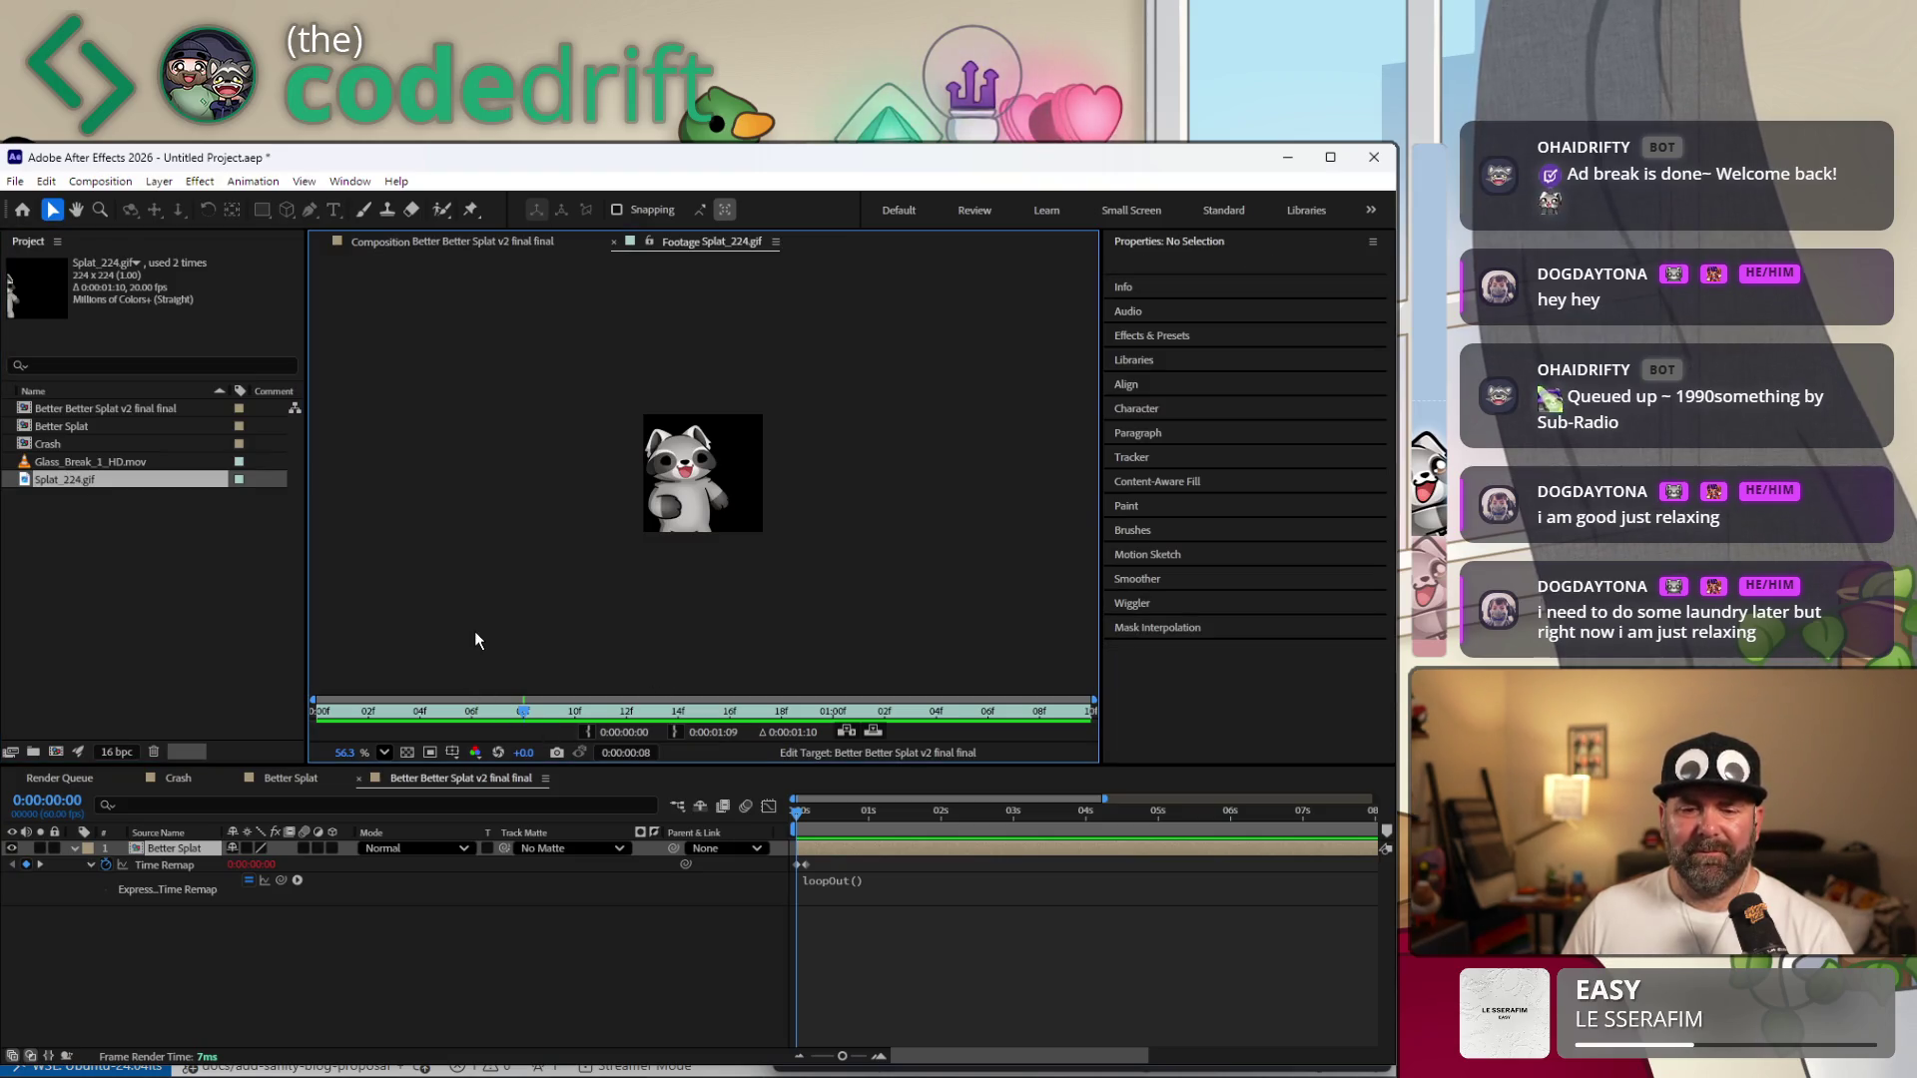
{"action": "key", "text": "space"}
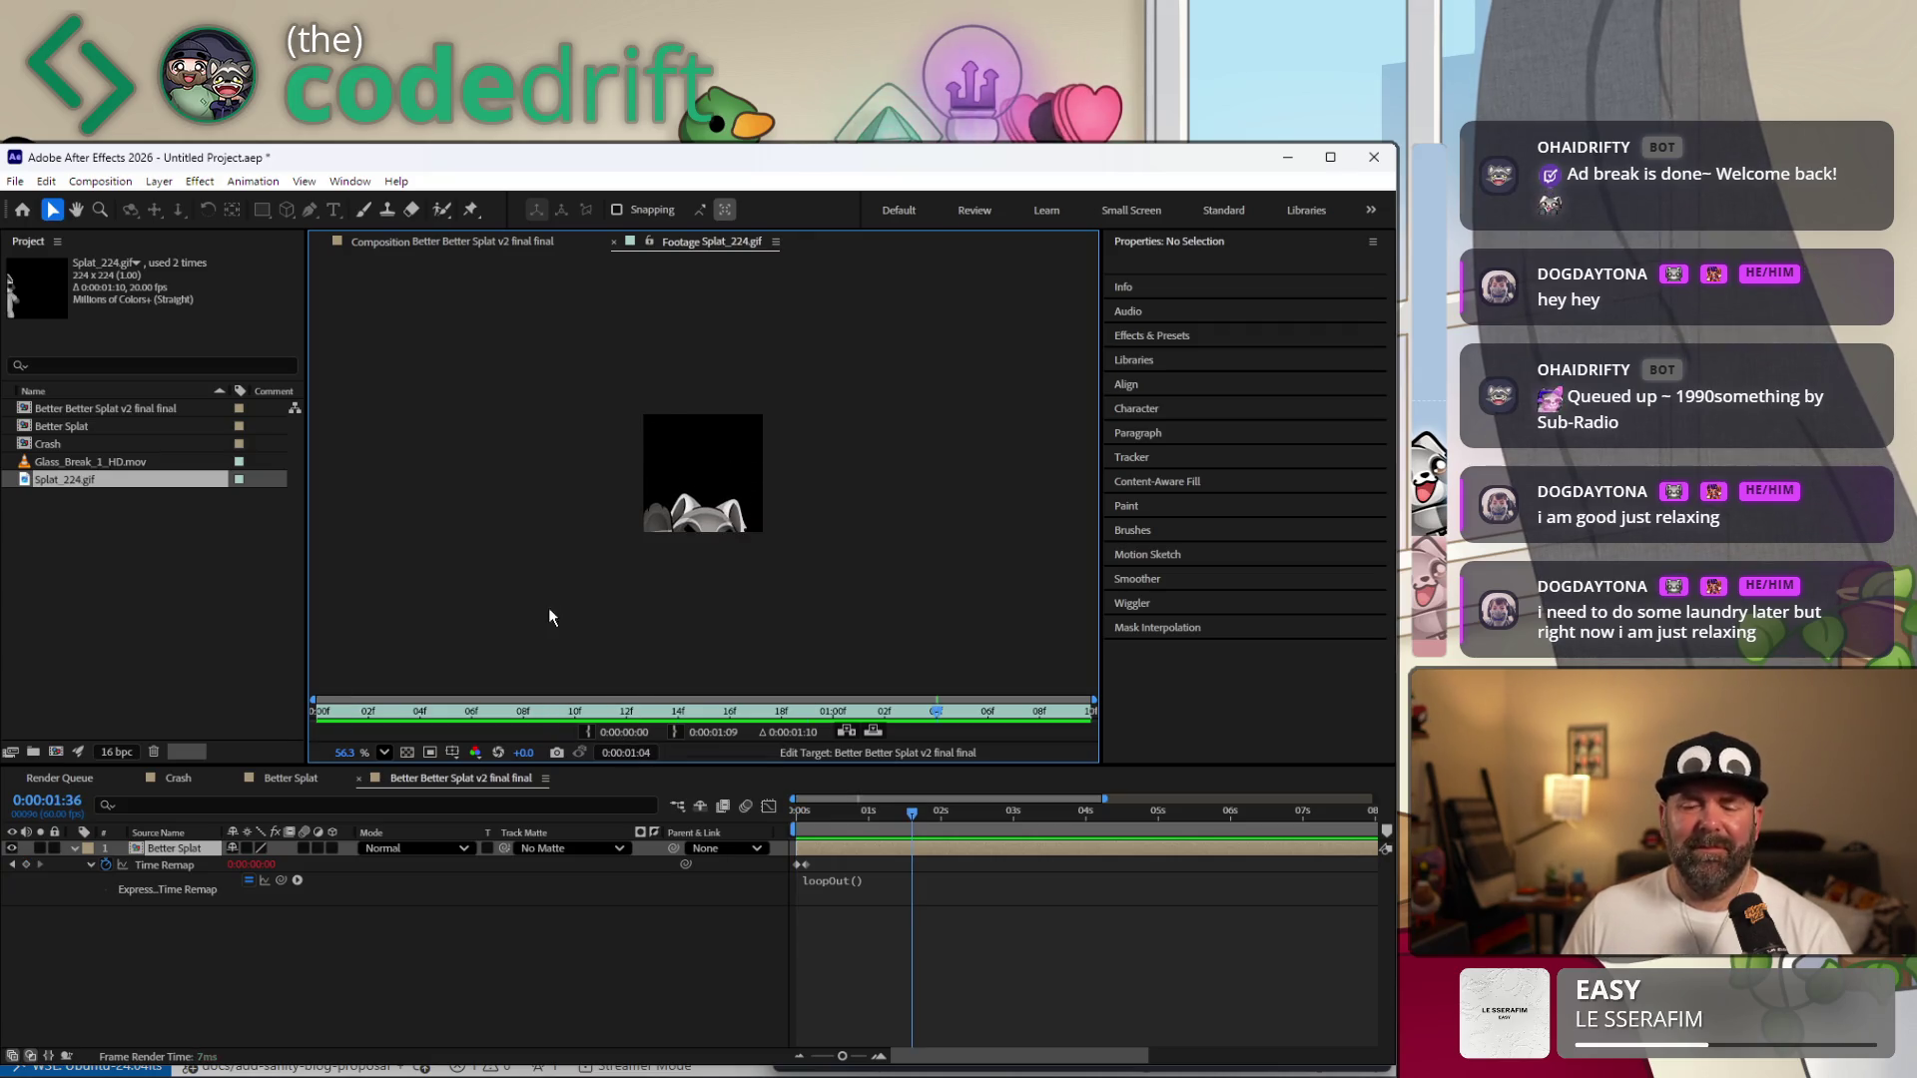
{"action": "left_click", "coordinate": [930, 845]}
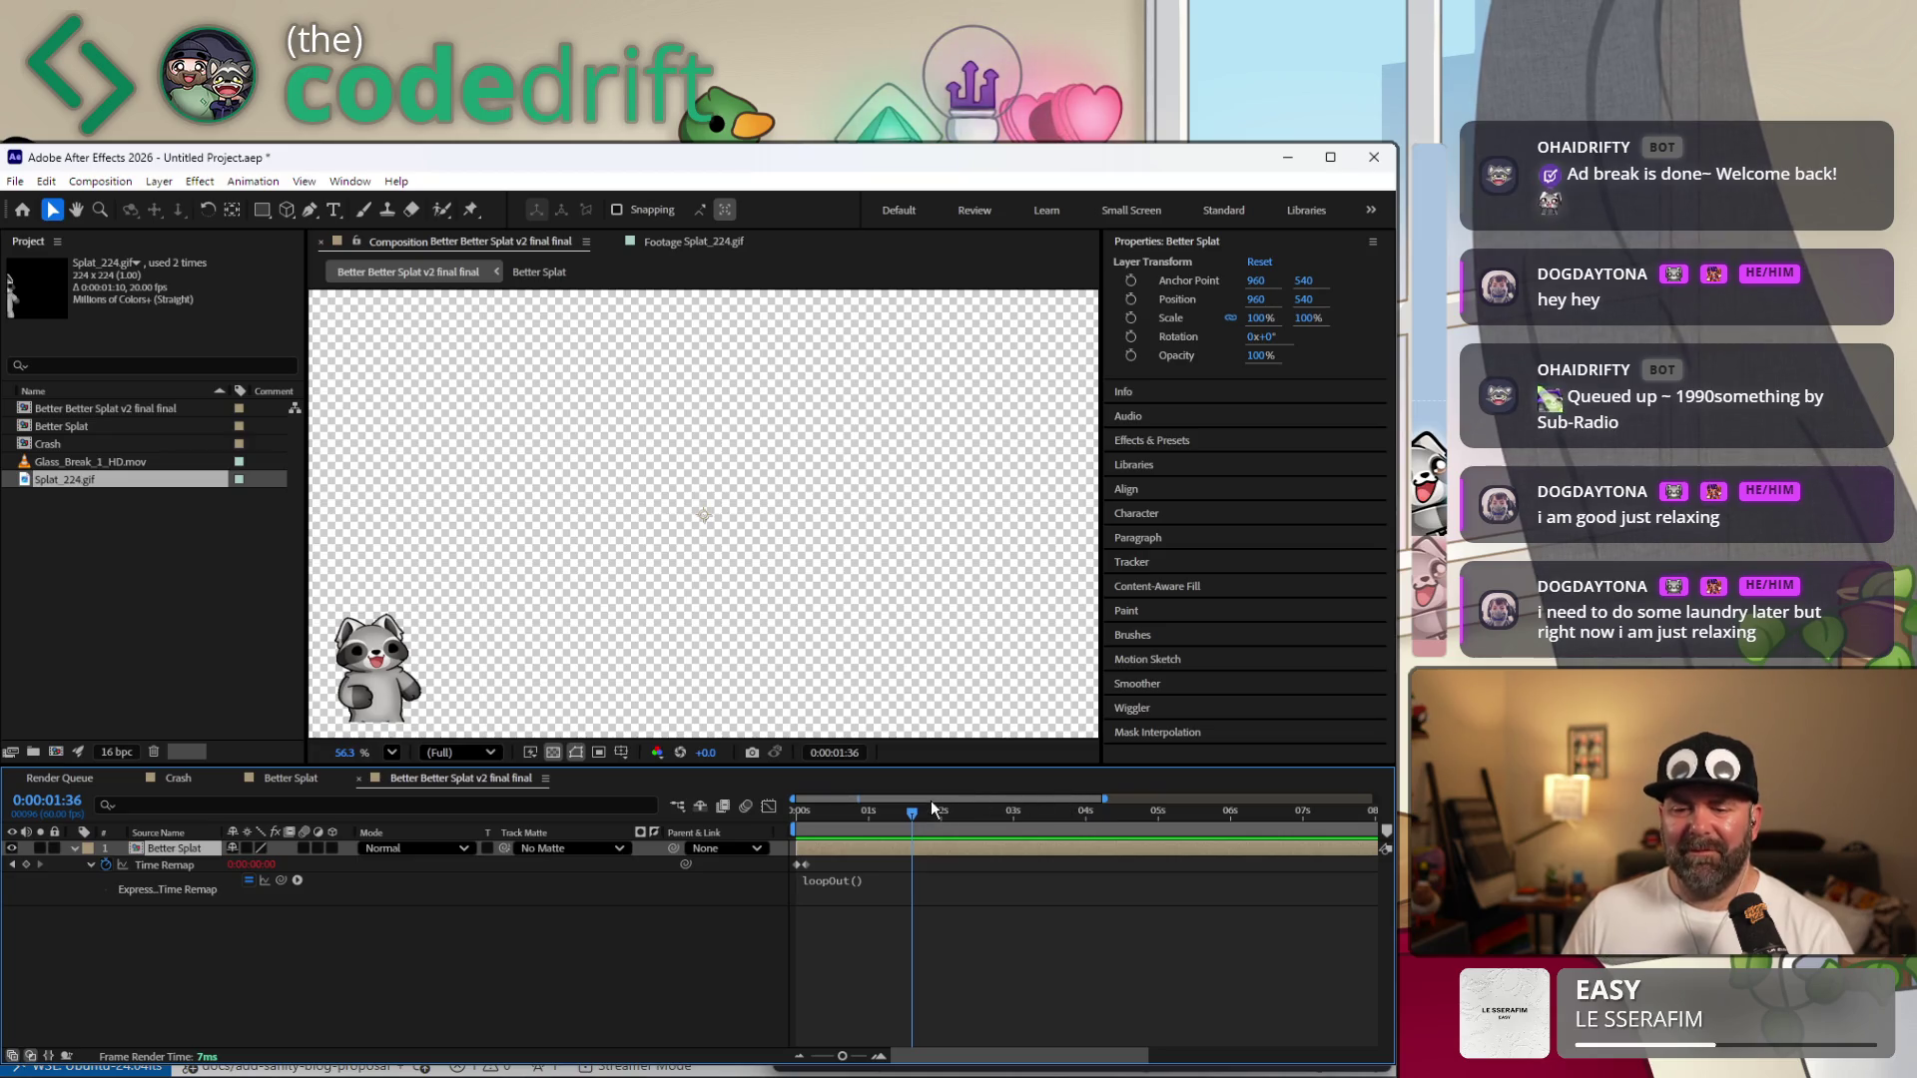
Zoom the timeline to frames and park the playhead at exactly 0:00:01:00.
{"action": "mouse_move", "coordinate": [912, 815]}
{"action": "left_mouse_down"}
{"action": "mouse_move", "coordinate": [791, 806]}
{"action": "mouse_move", "coordinate": [871, 828]}
{"action": "left_mouse_up"}
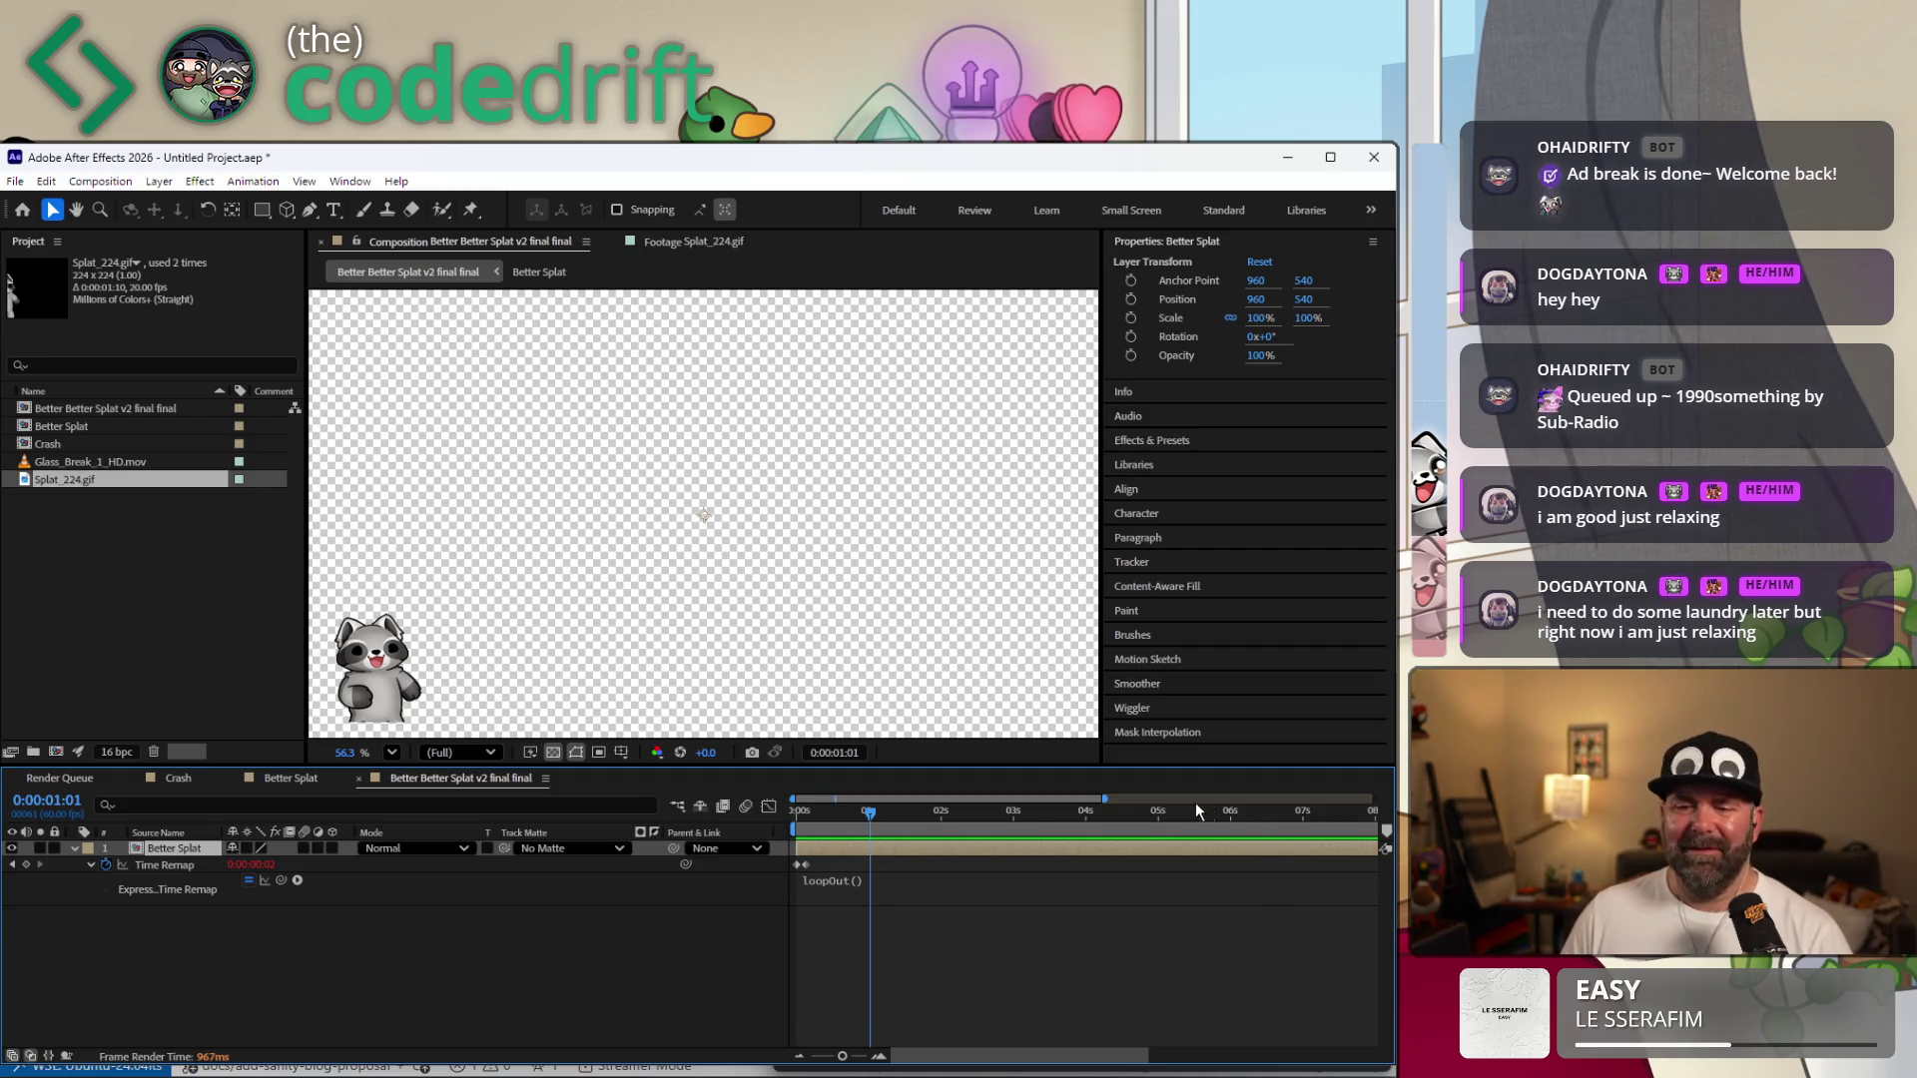
{"action": "left_click_drag", "start_coordinate": [1105, 802], "coordinate": [875, 844]}
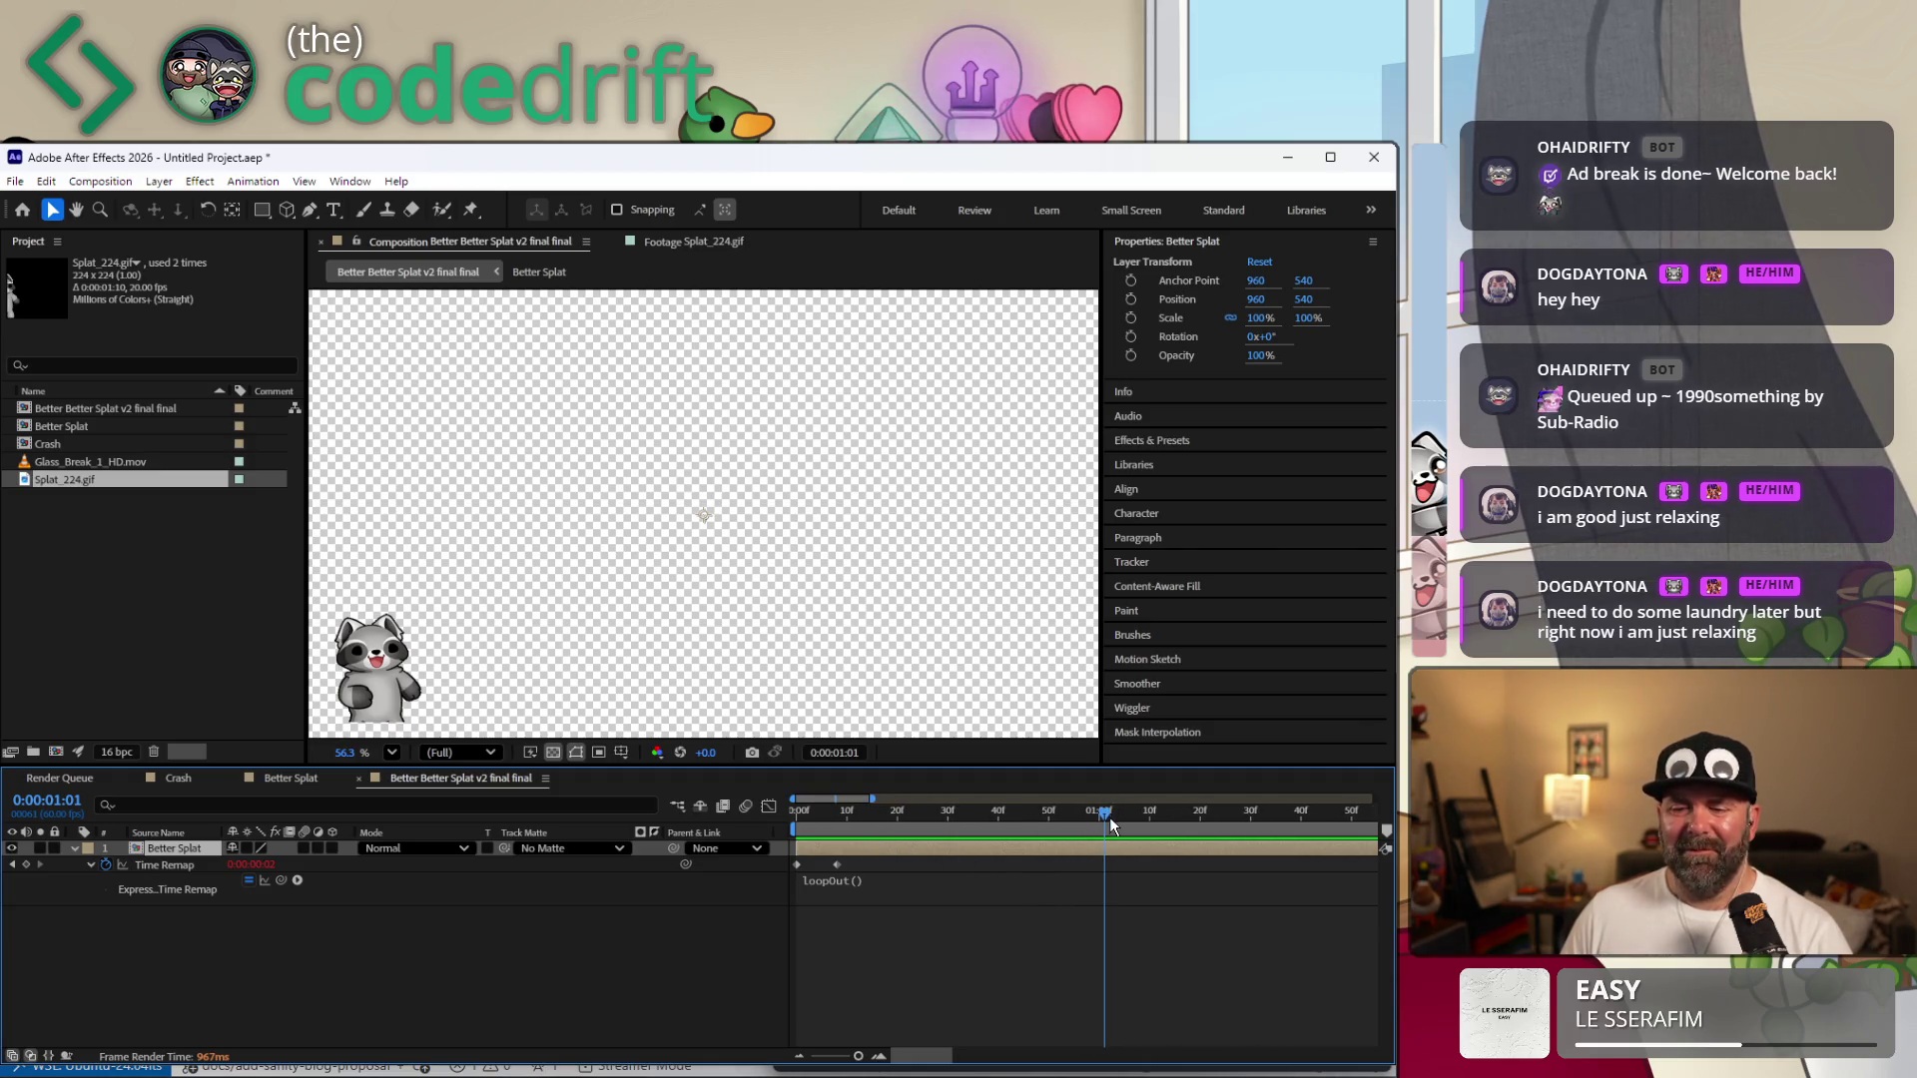
{"action": "left_click_drag", "start_coordinate": [1110, 821], "coordinate": [1102, 828]}
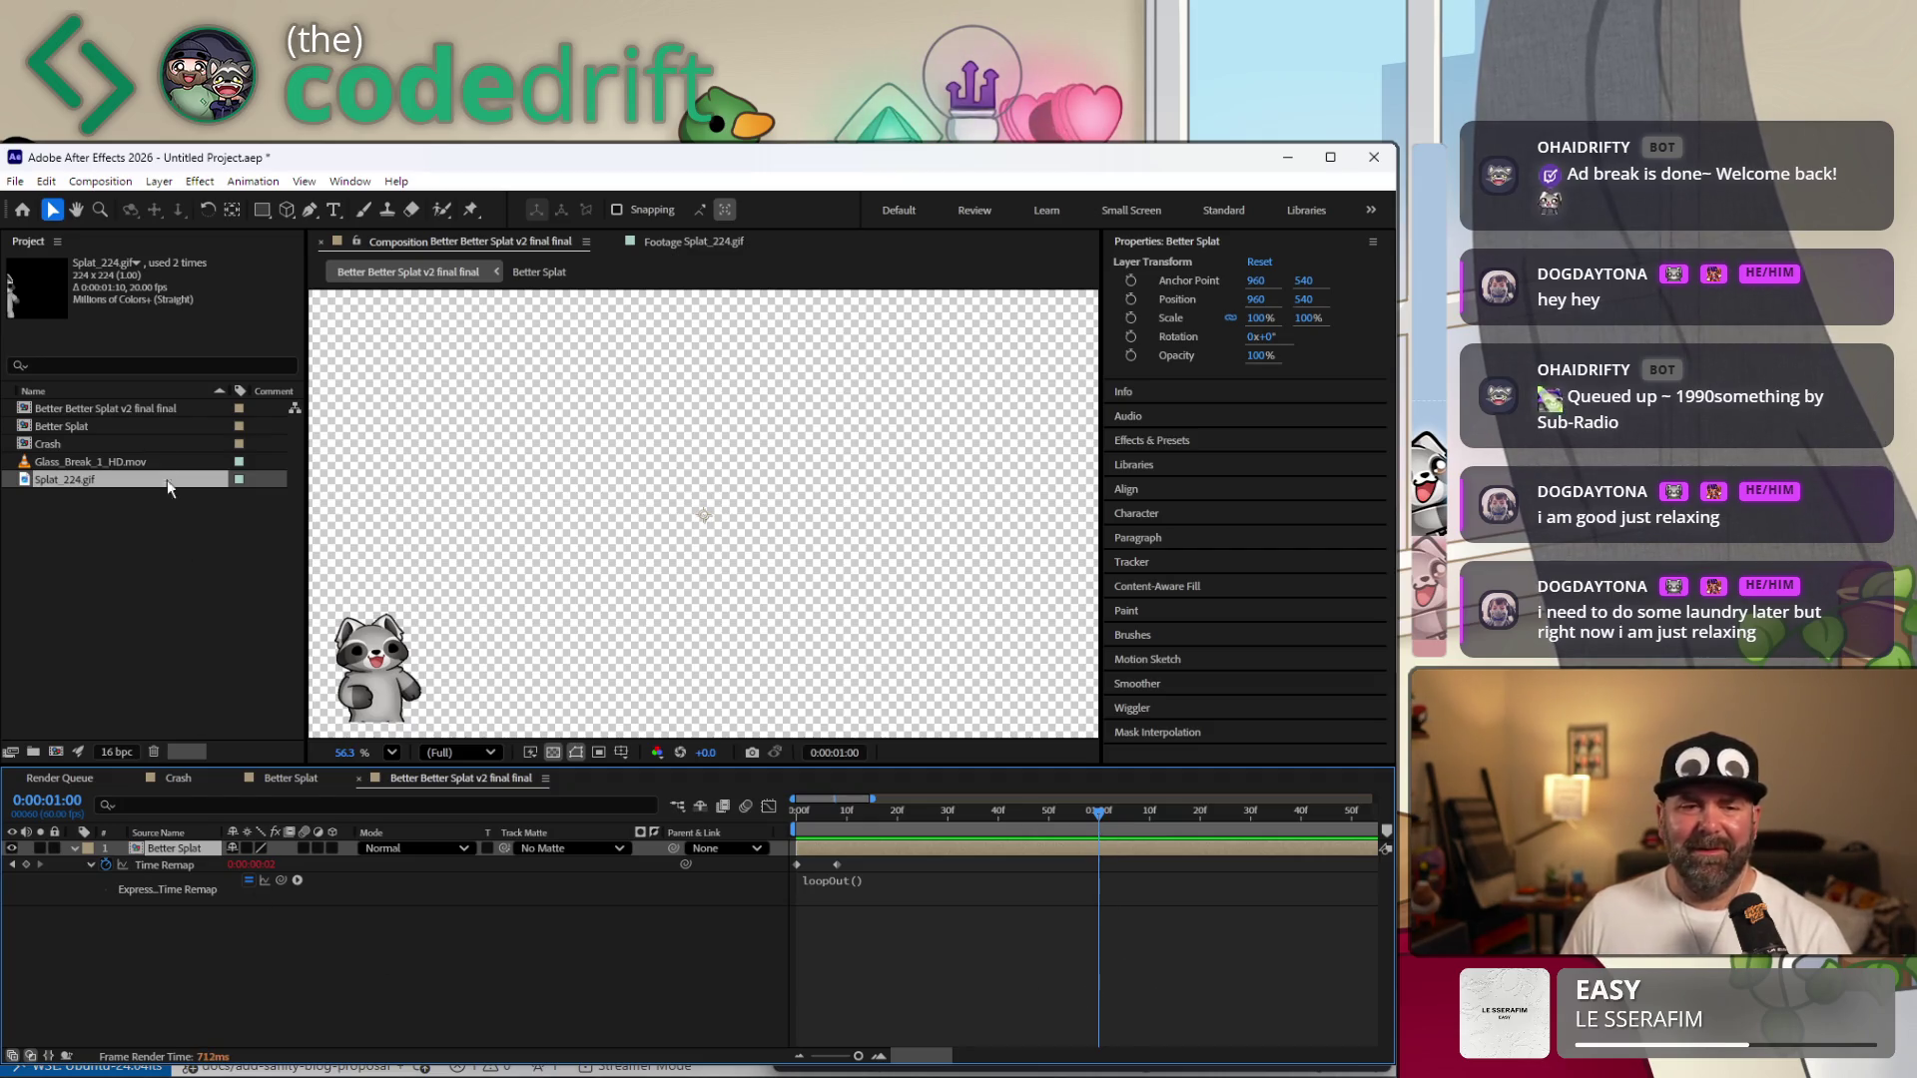
Drag Splat_224.gif from the Project panel into the comp as a second layer.
{"action": "mouse_move", "coordinate": [69, 489]}
{"action": "left_mouse_down"}
{"action": "mouse_move", "coordinate": [83, 481]}
{"action": "mouse_move", "coordinate": [271, 945]}
{"action": "left_mouse_up"}
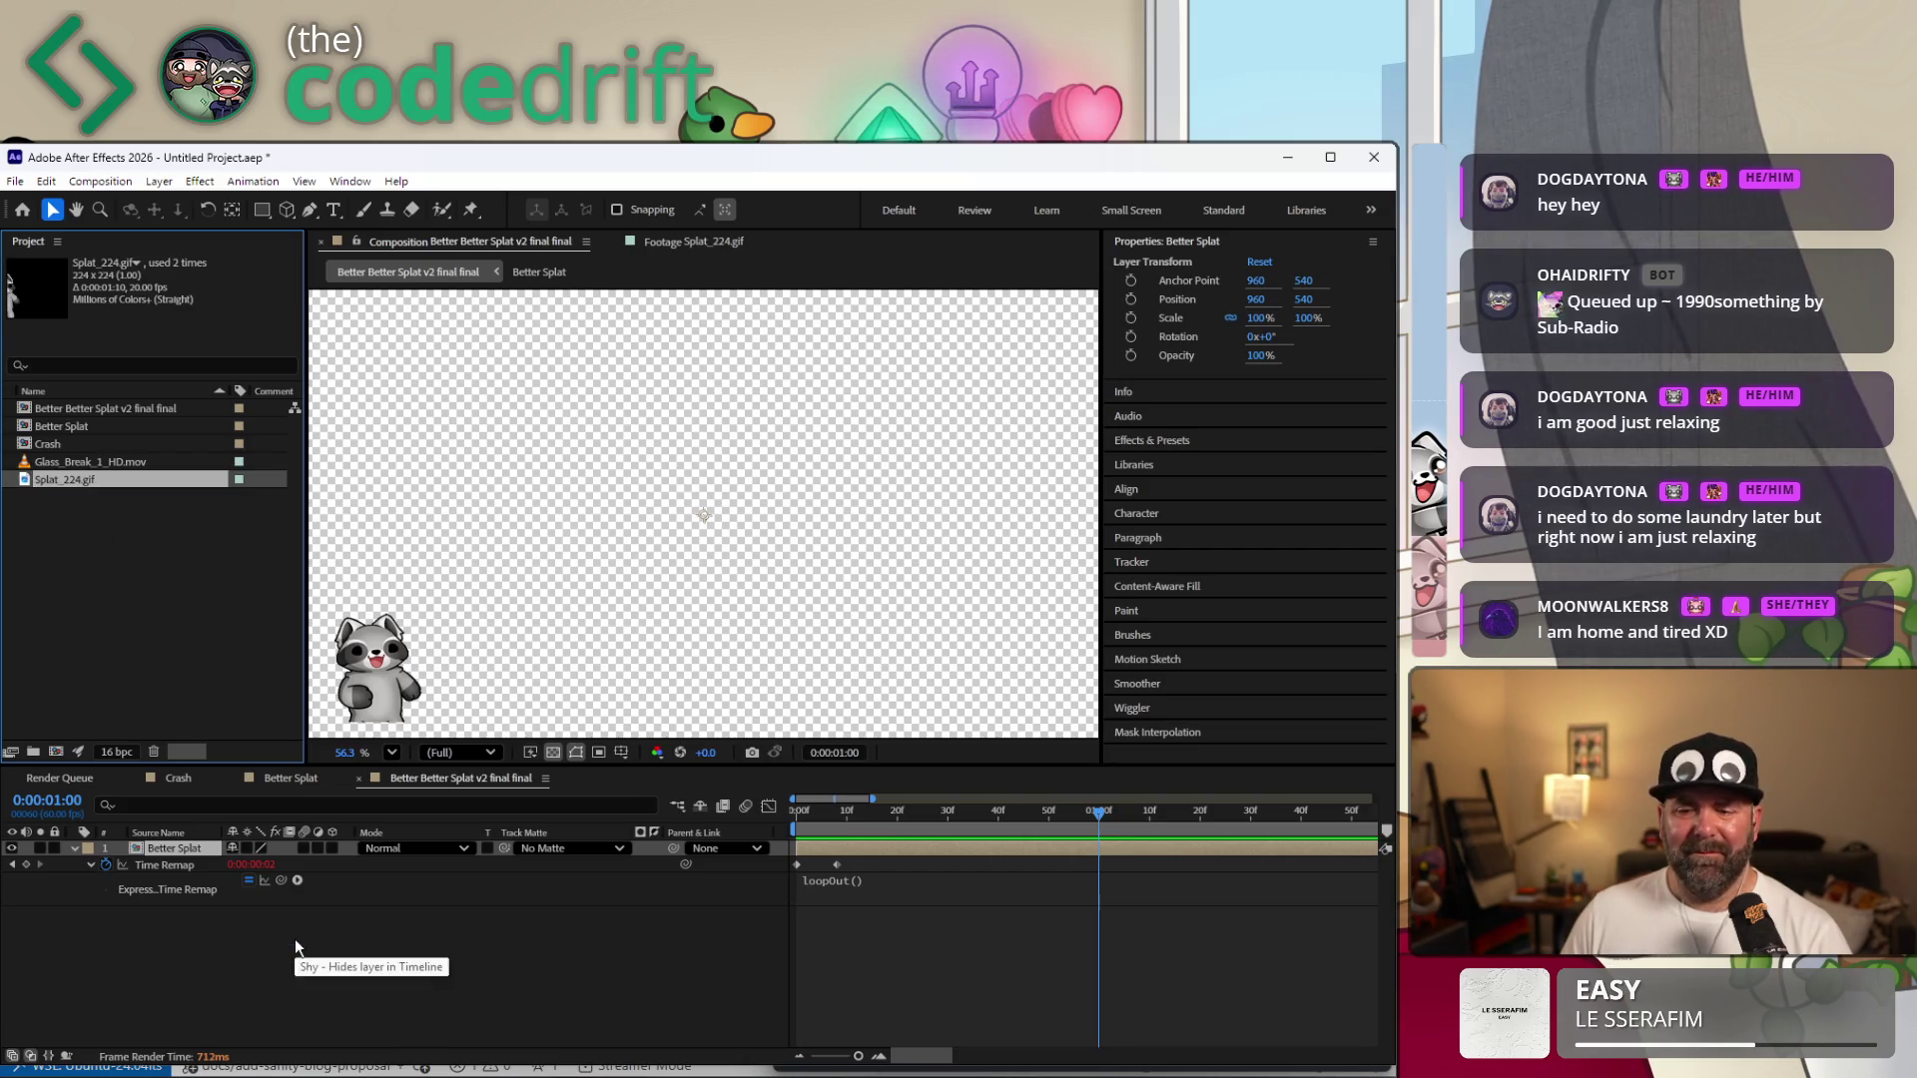
{"action": "left_click_drag", "start_coordinate": [296, 941], "coordinate": [296, 939]}
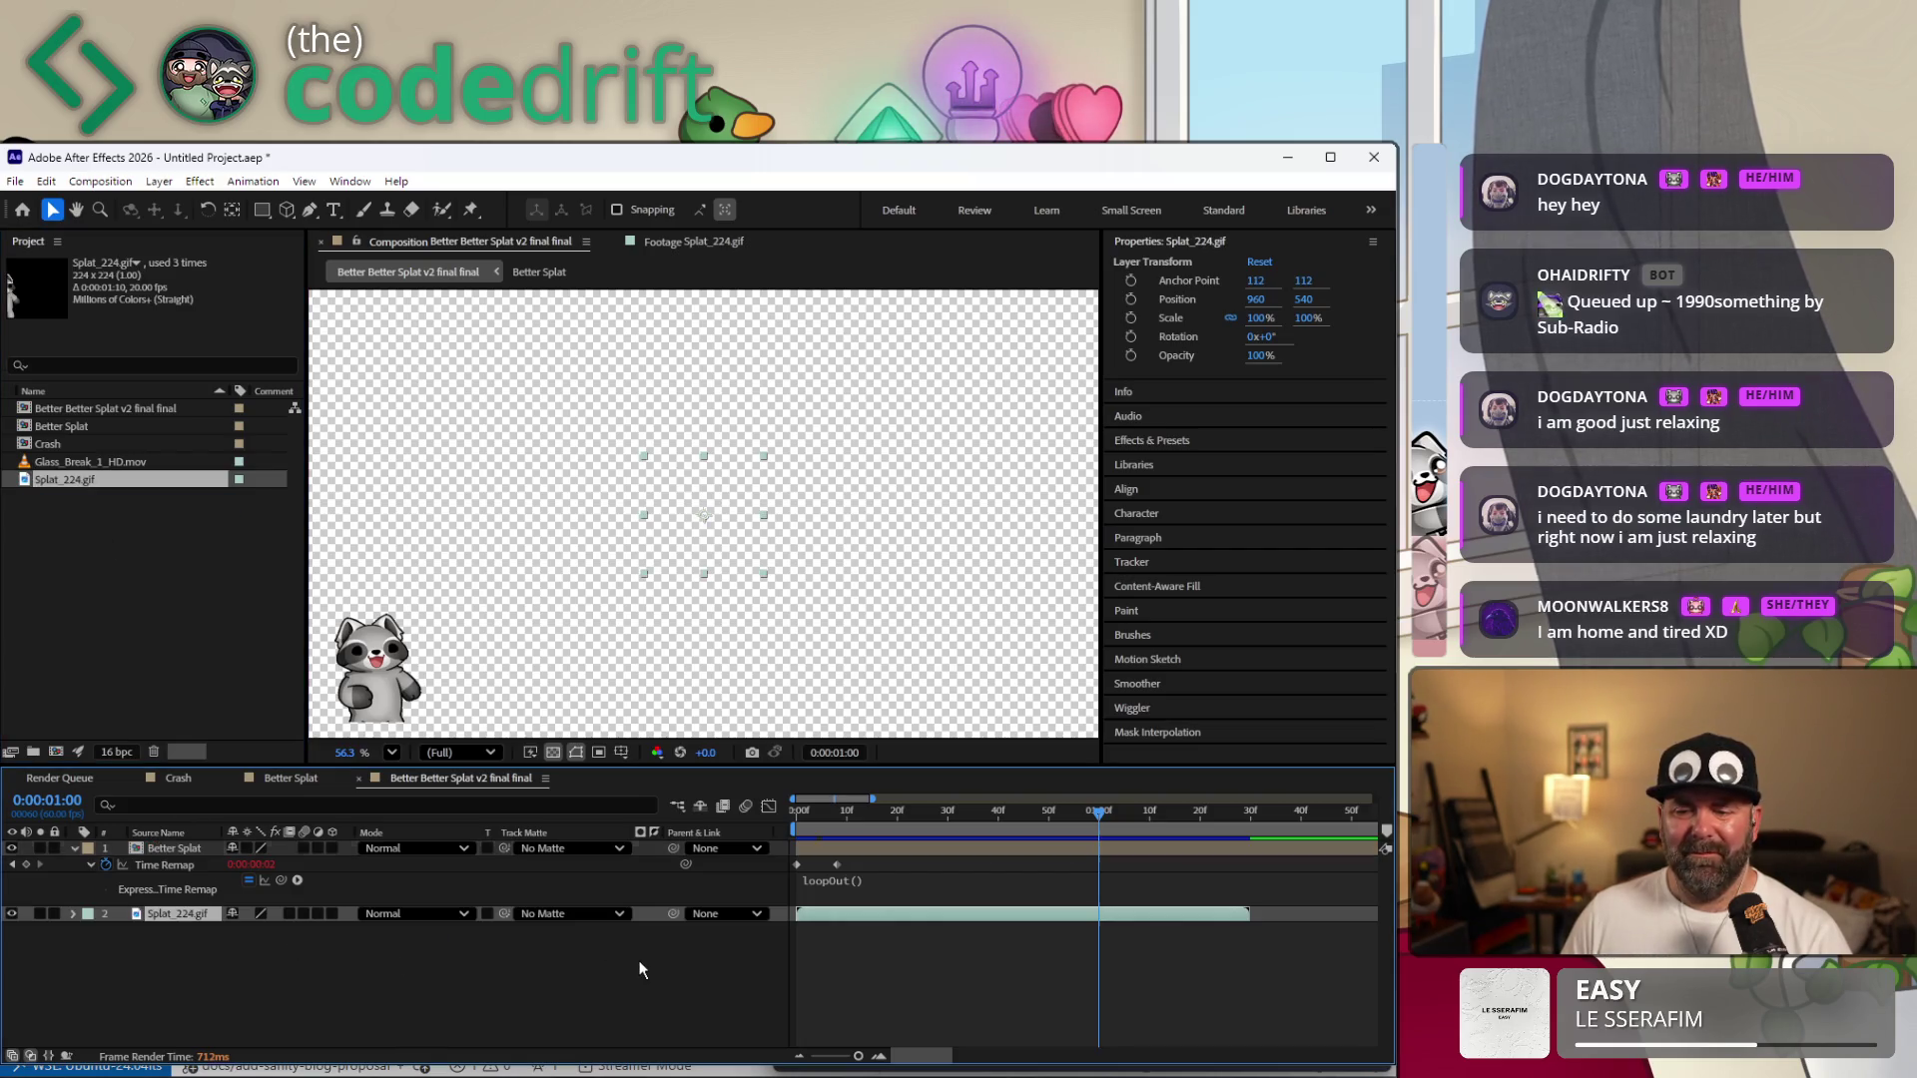
Split Better Splat at the one-second mark and delete its later part.
{"action": "left_click", "coordinate": [1102, 846]}
{"action": "scroll", "coordinate": [1072, 1059], "scroll_direction": "right", "scroll_amount": 2}
{"action": "scroll", "coordinate": [1072, 1058], "scroll_direction": "right", "scroll_amount": 10}
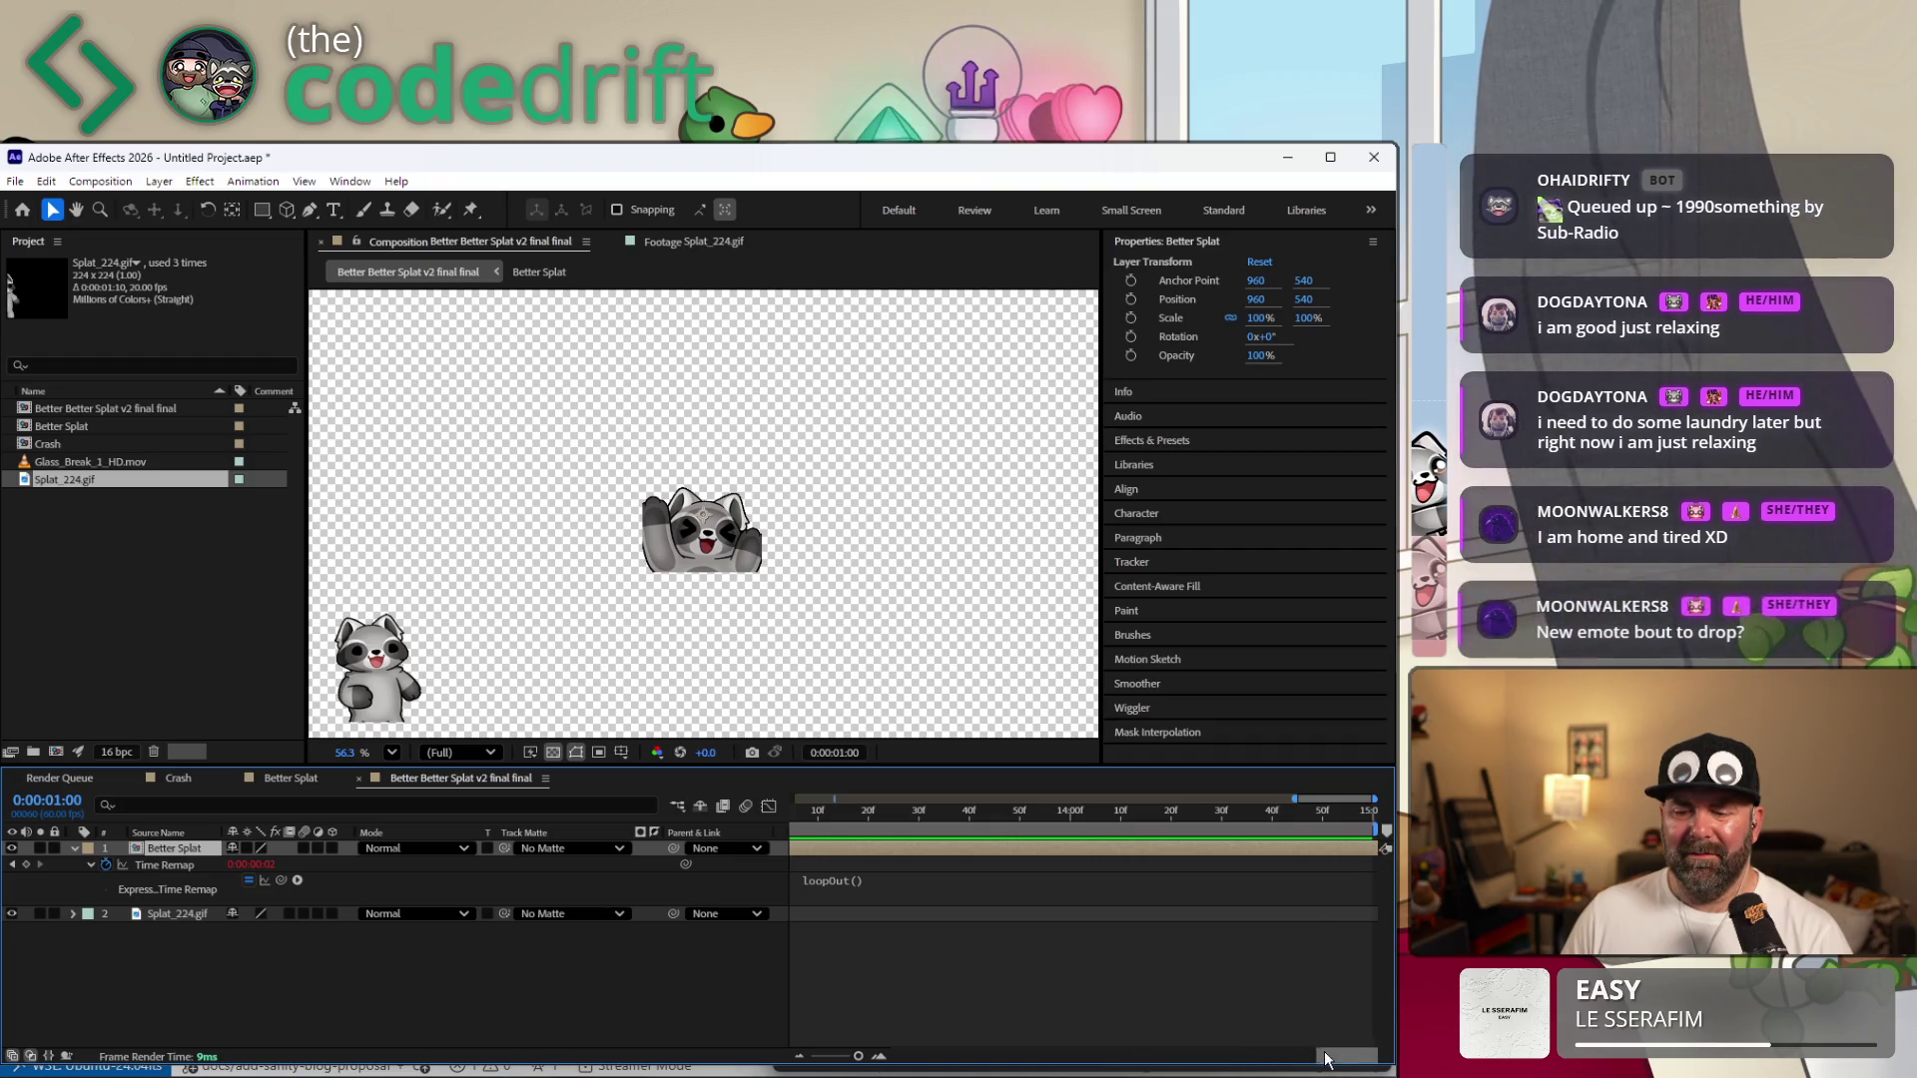
{"action": "scroll", "coordinate": [1078, 1056], "scroll_direction": "left", "scroll_amount": 10}
{"action": "scroll", "coordinate": [937, 1038], "scroll_direction": "left", "scroll_amount": 5}
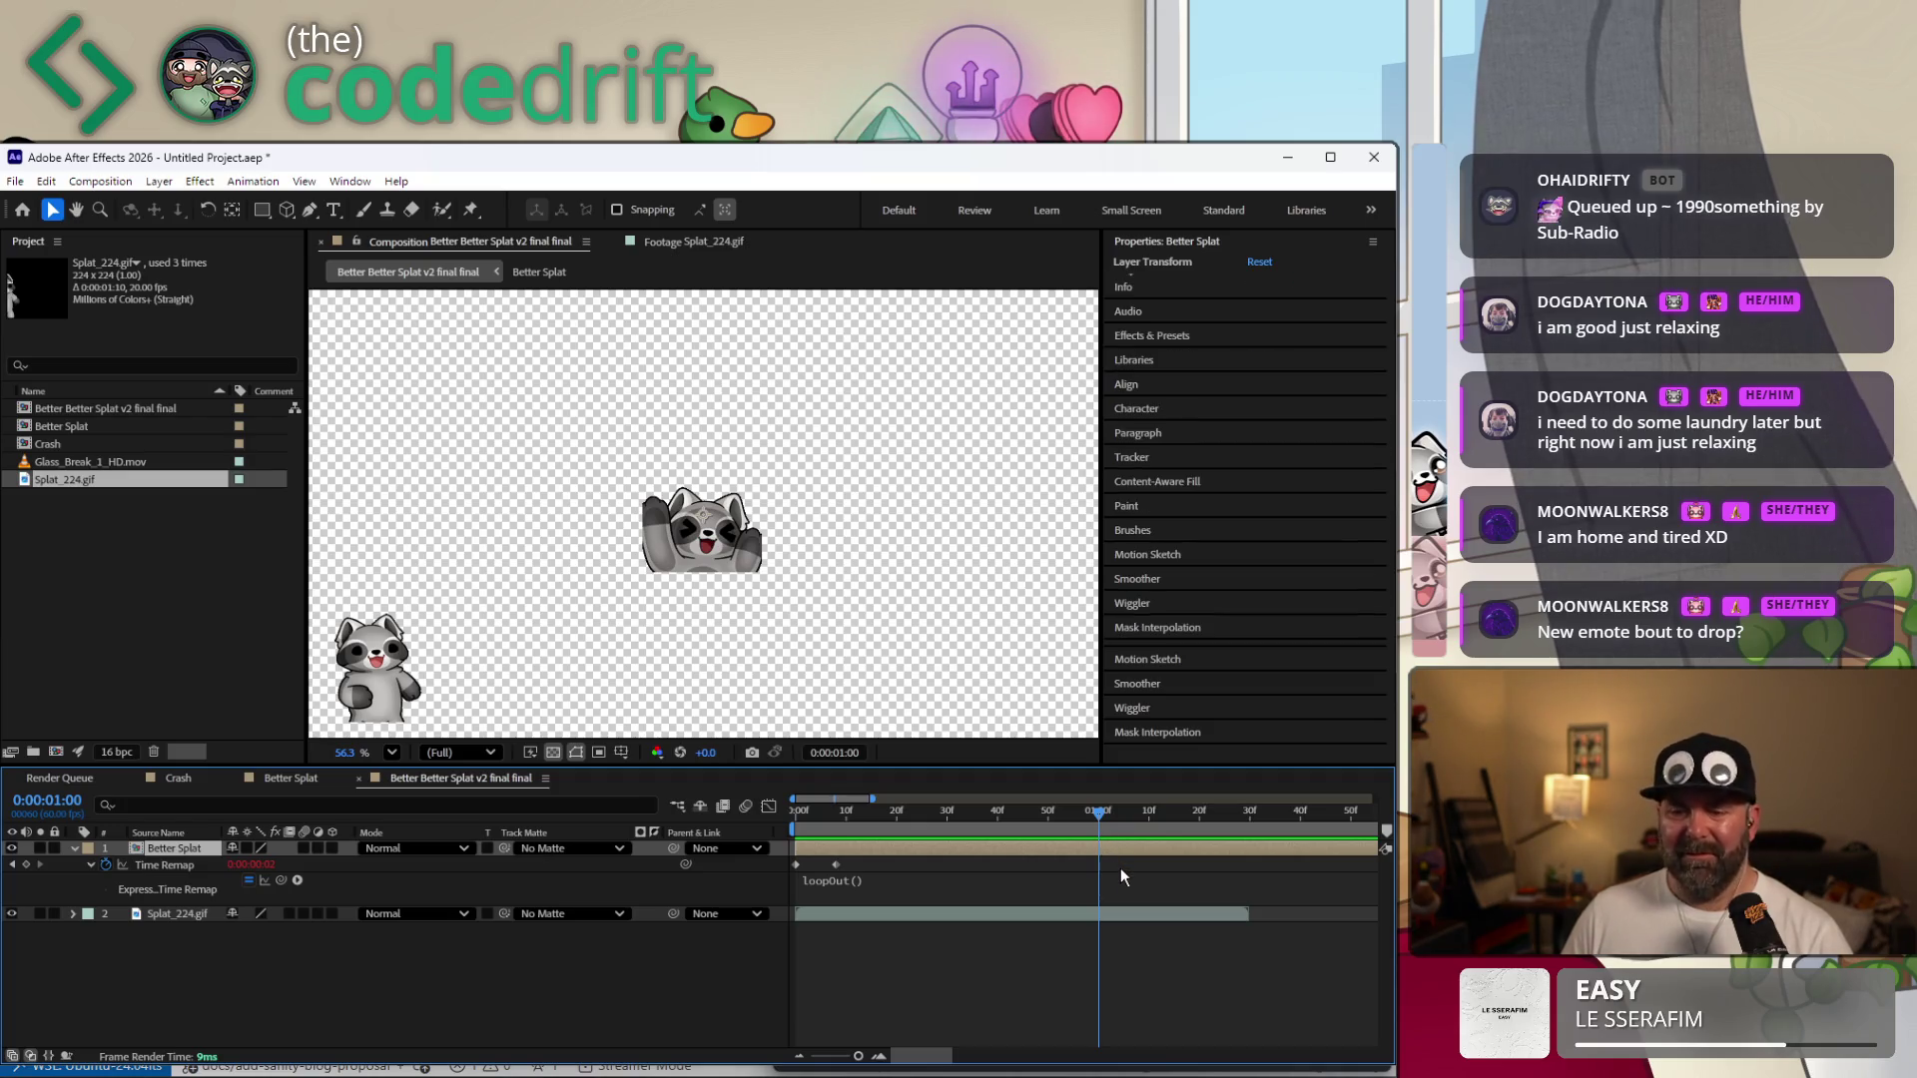
{"action": "key", "text": "ctrl+shift+d"}
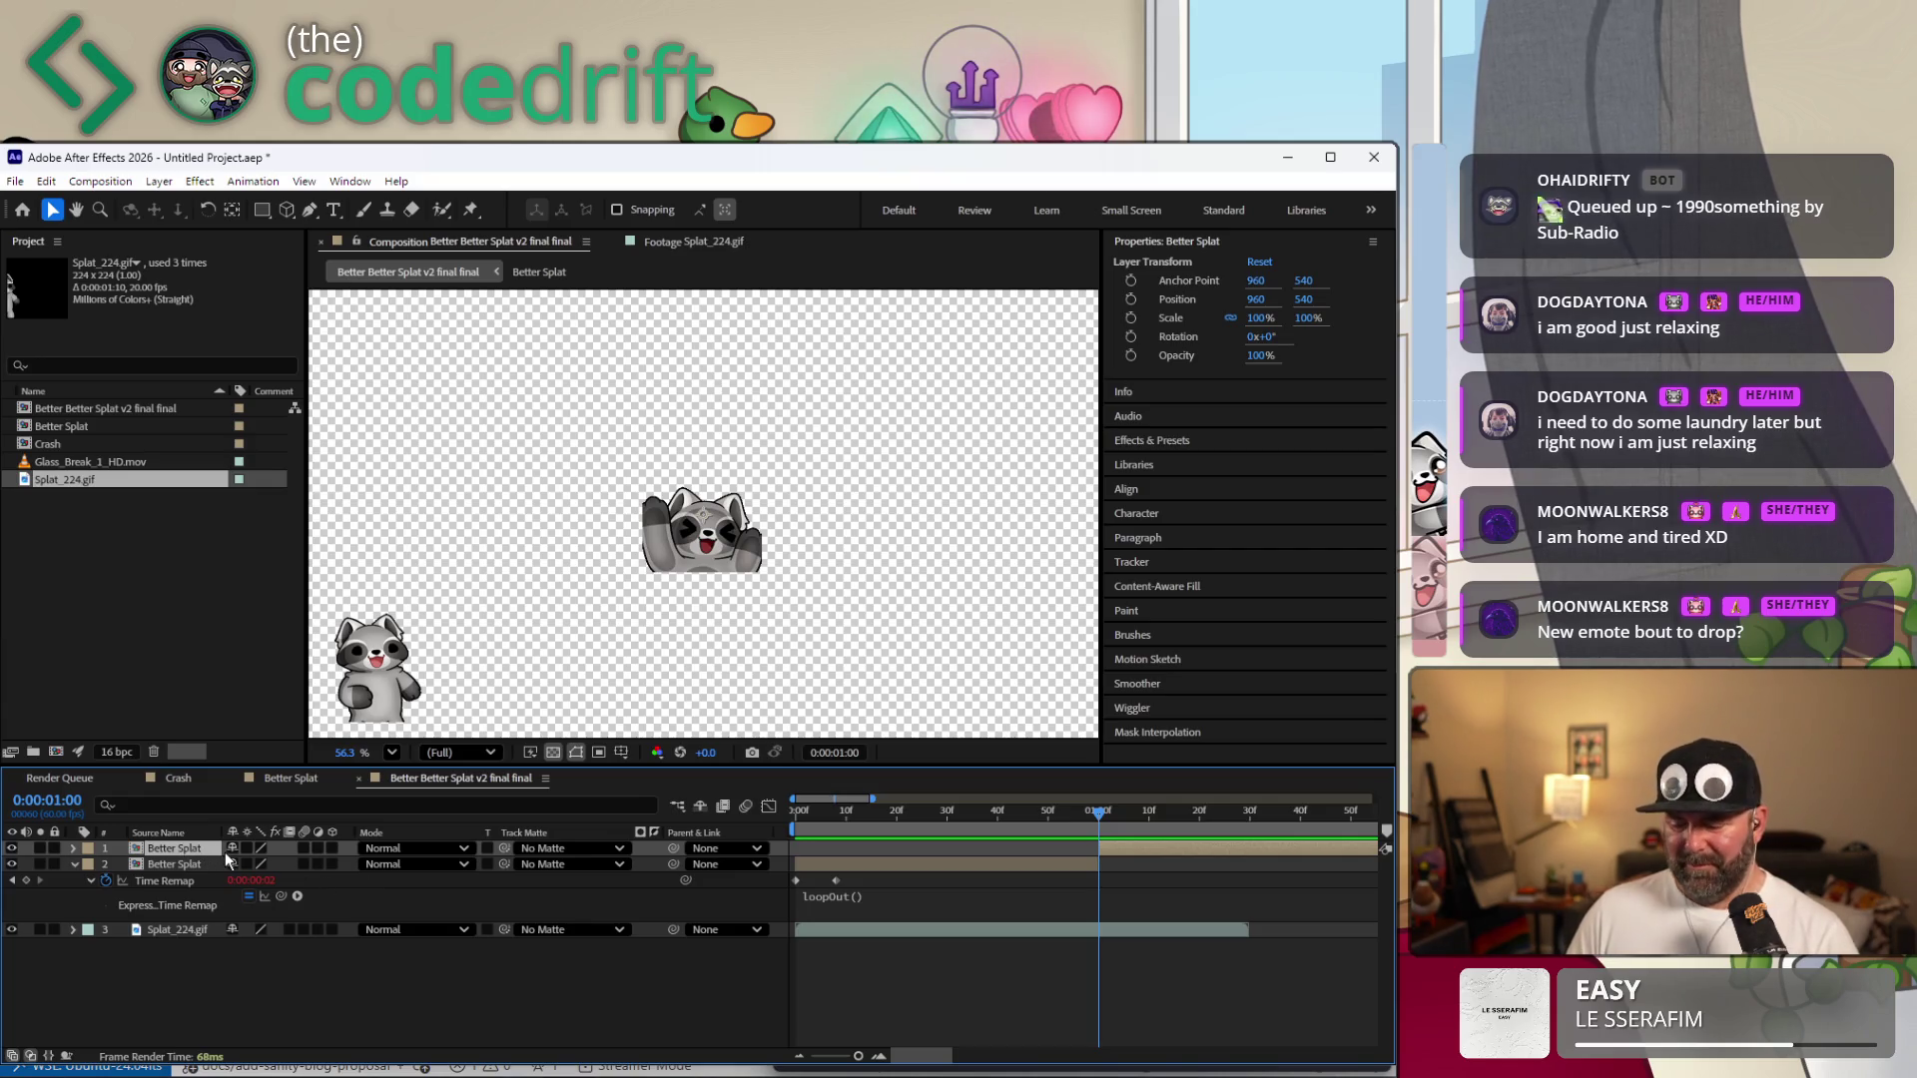
{"action": "key", "text": "Delete"}
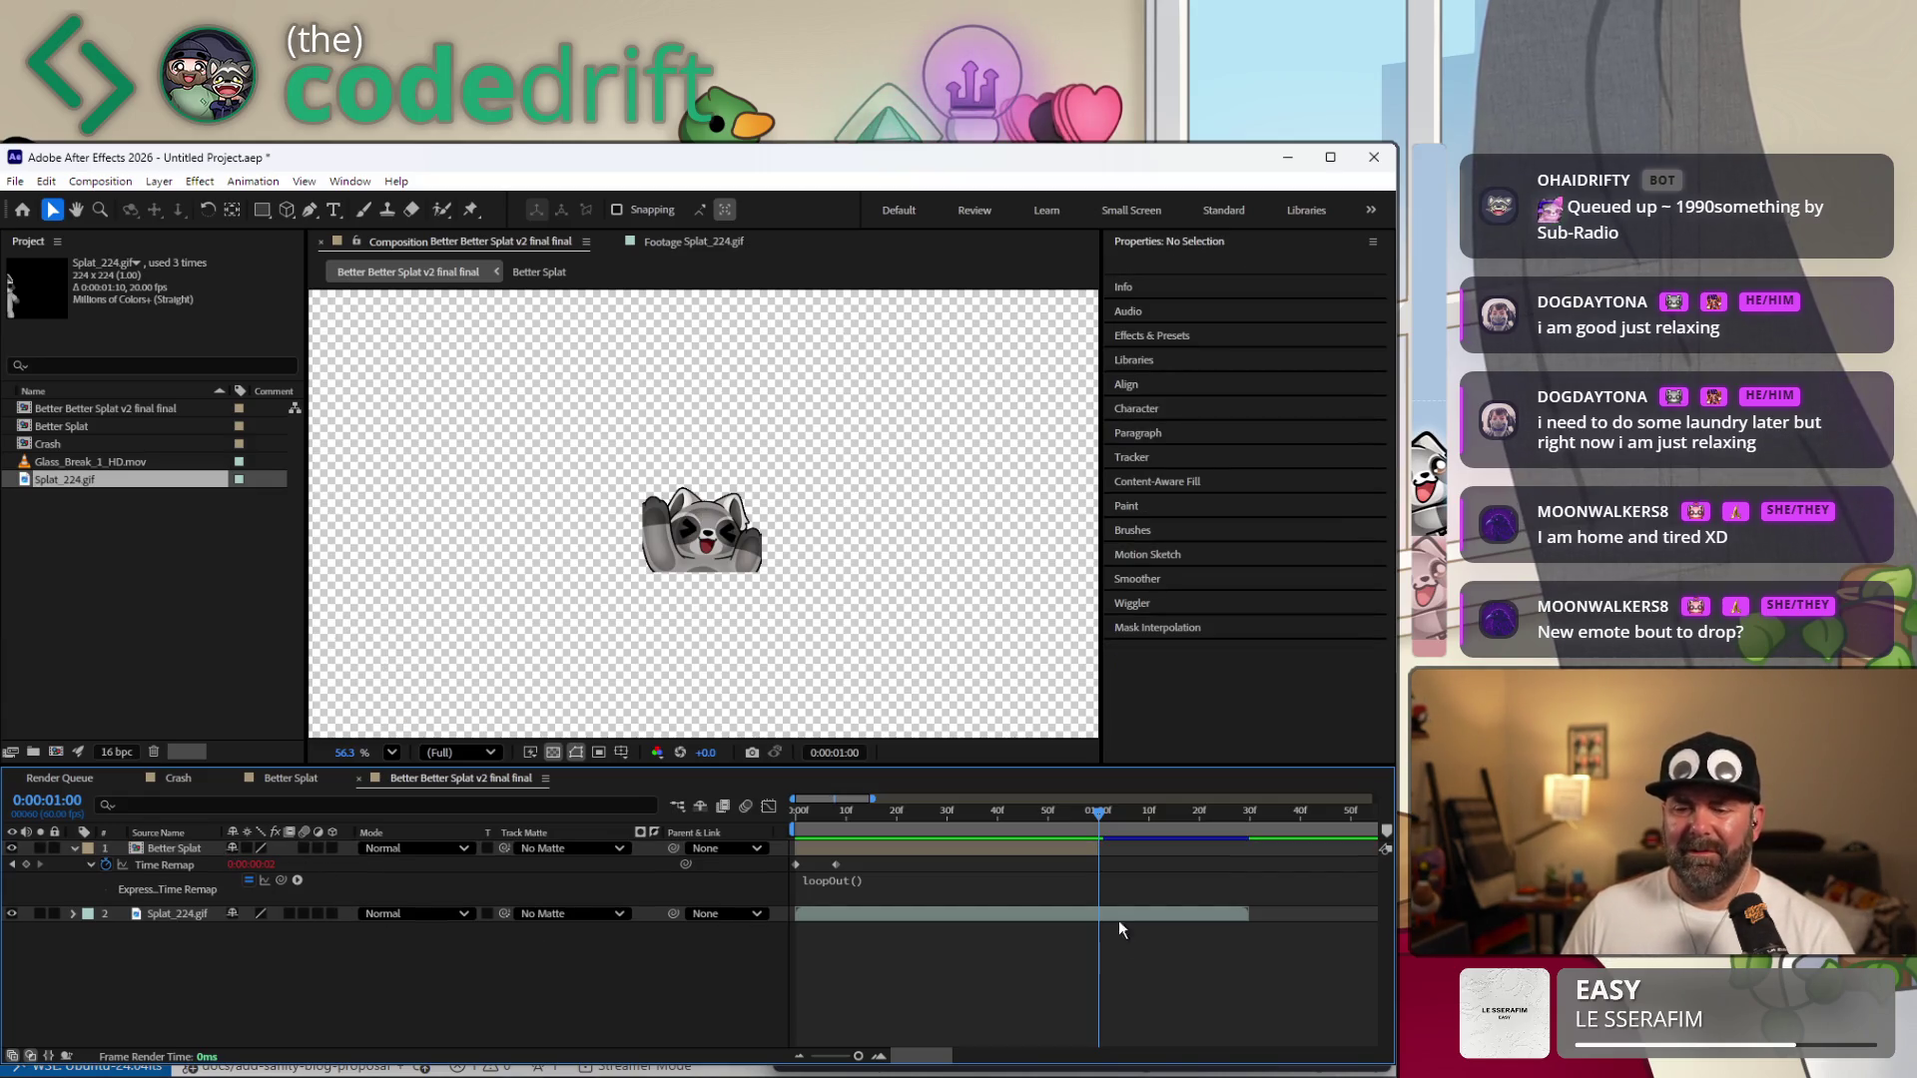
{"action": "left_click_drag", "start_coordinate": [1097, 816], "coordinate": [1089, 814]}
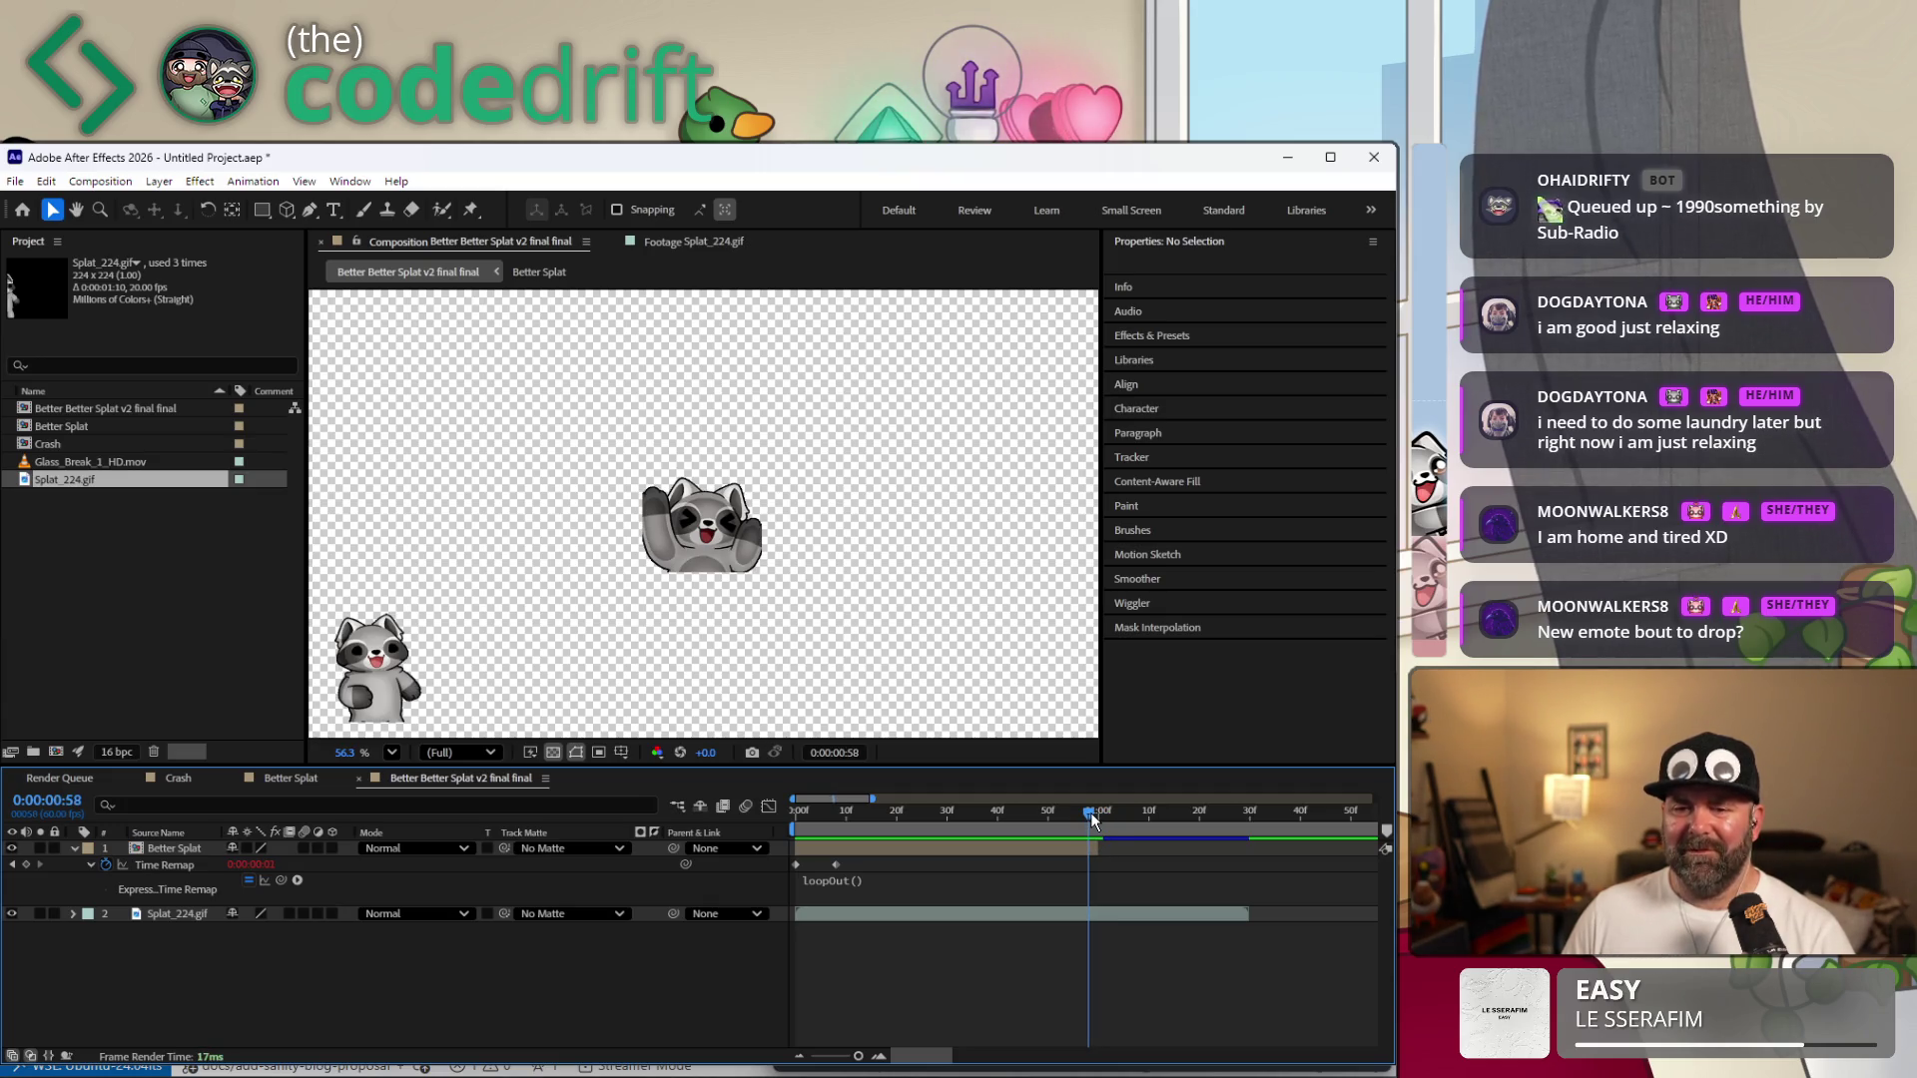
Delay Splat_224.gif to overlap Better Splat and move its raccoon to the bottom-left.
{"action": "mouse_move", "coordinate": [1087, 922]}
{"action": "left_mouse_down"}
{"action": "mouse_move", "coordinate": [1236, 901]}
{"action": "mouse_move", "coordinate": [1191, 920]}
{"action": "left_mouse_up"}
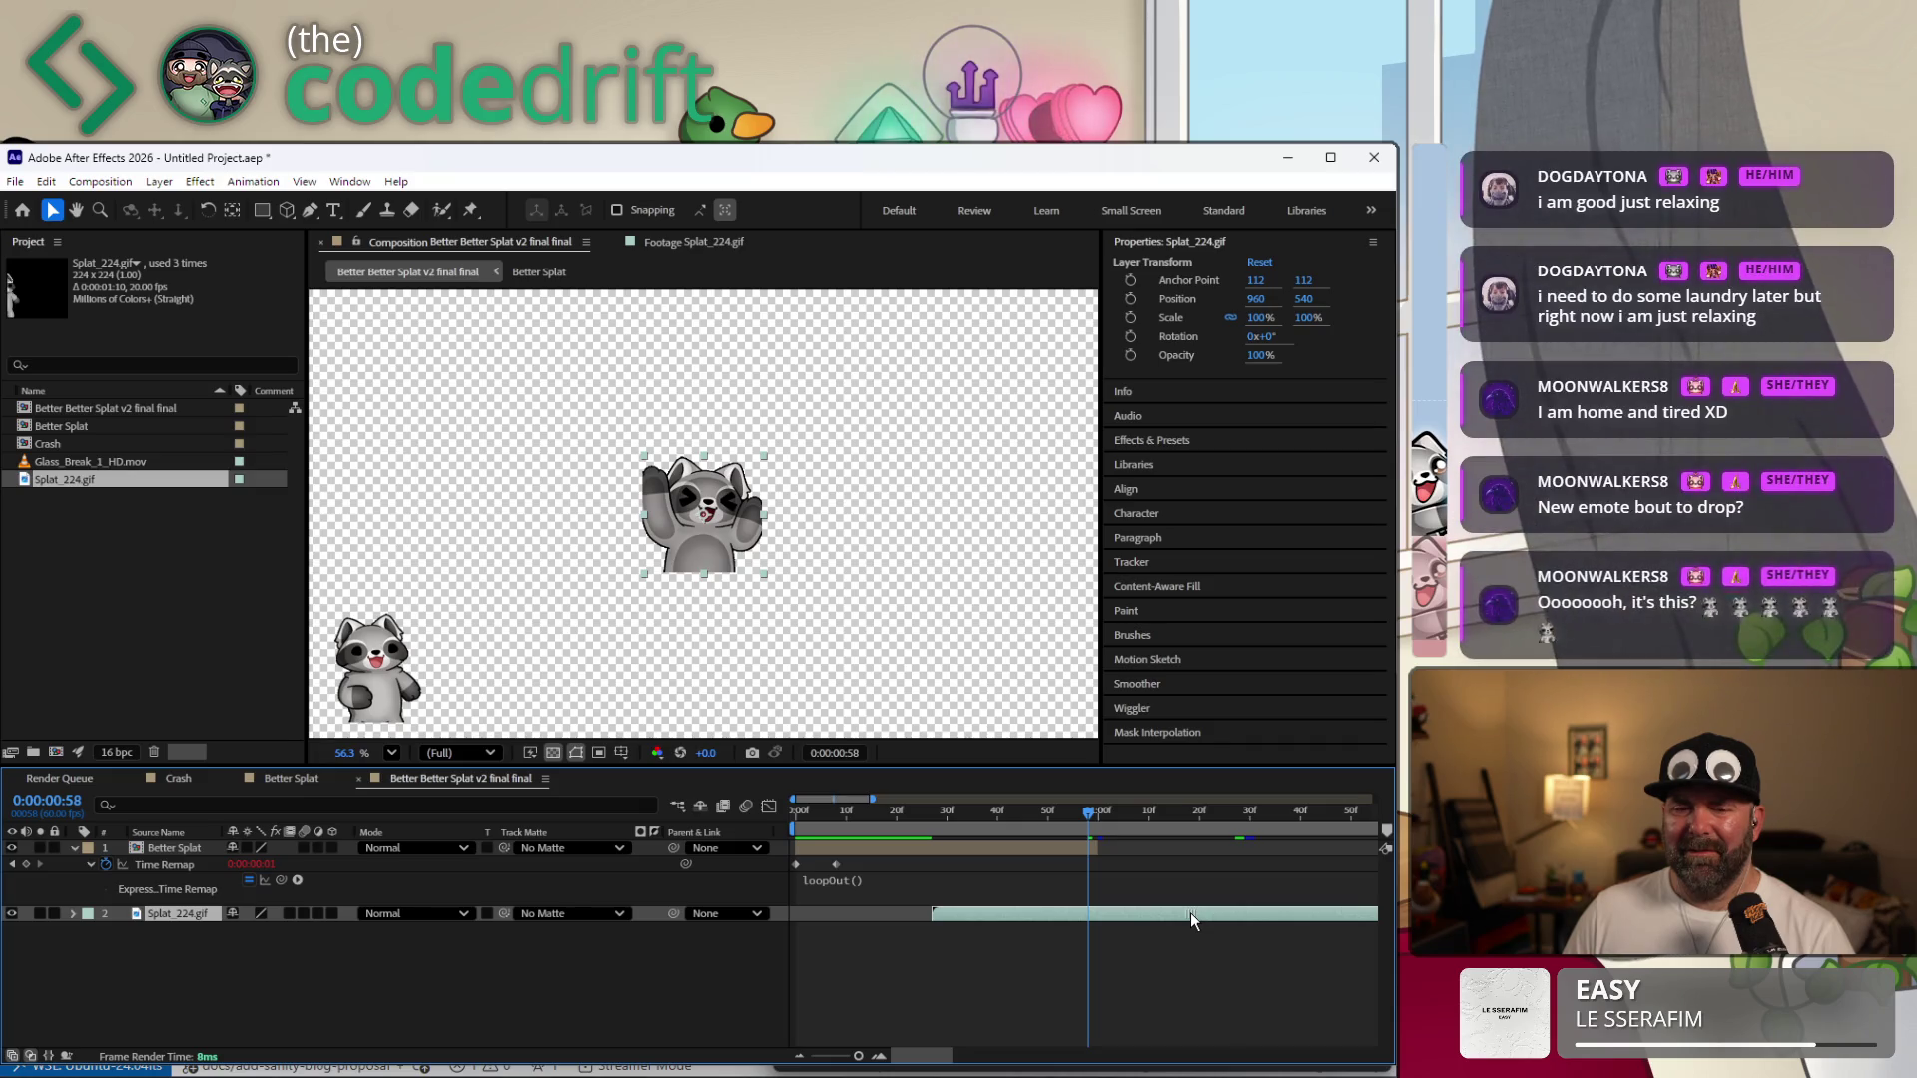
{"action": "left_click_drag", "start_coordinate": [1191, 920], "coordinate": [1199, 920]}
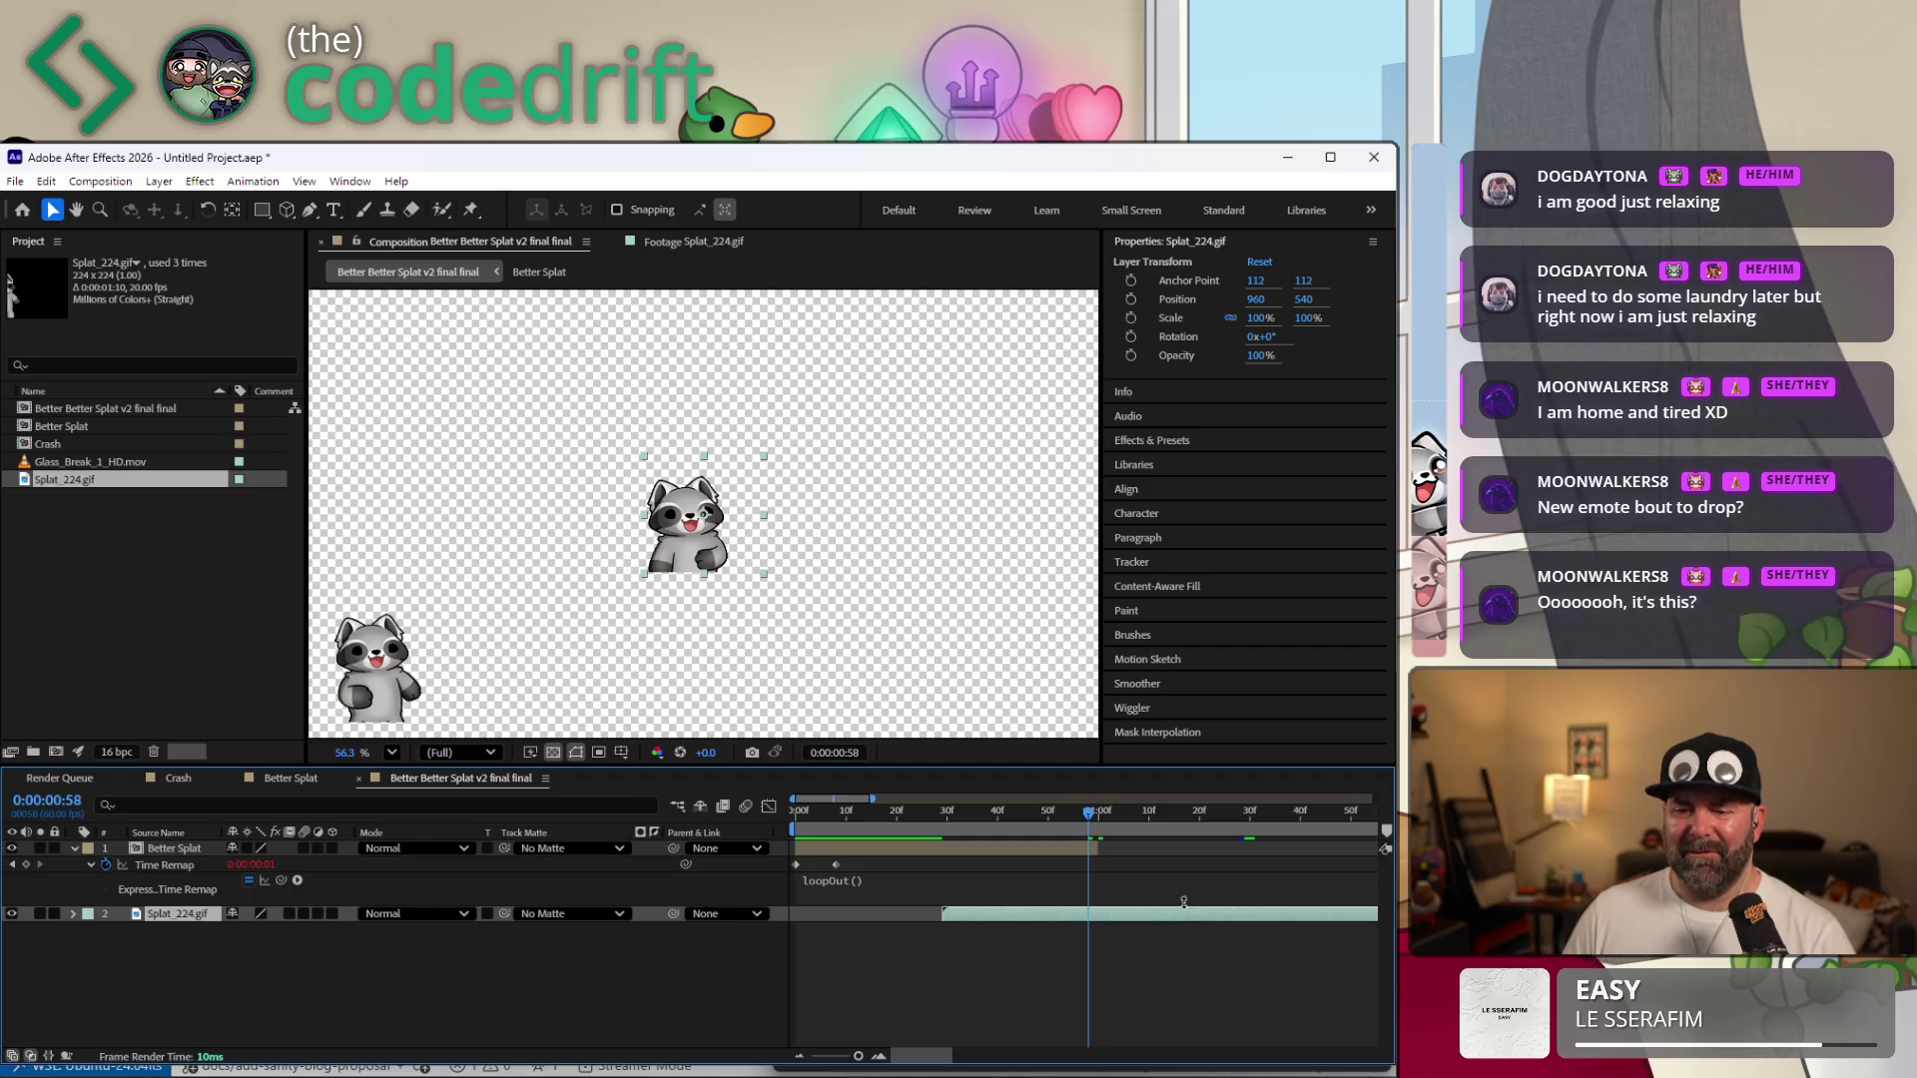
{"action": "left_click_drag", "start_coordinate": [1089, 817], "coordinate": [1084, 822]}
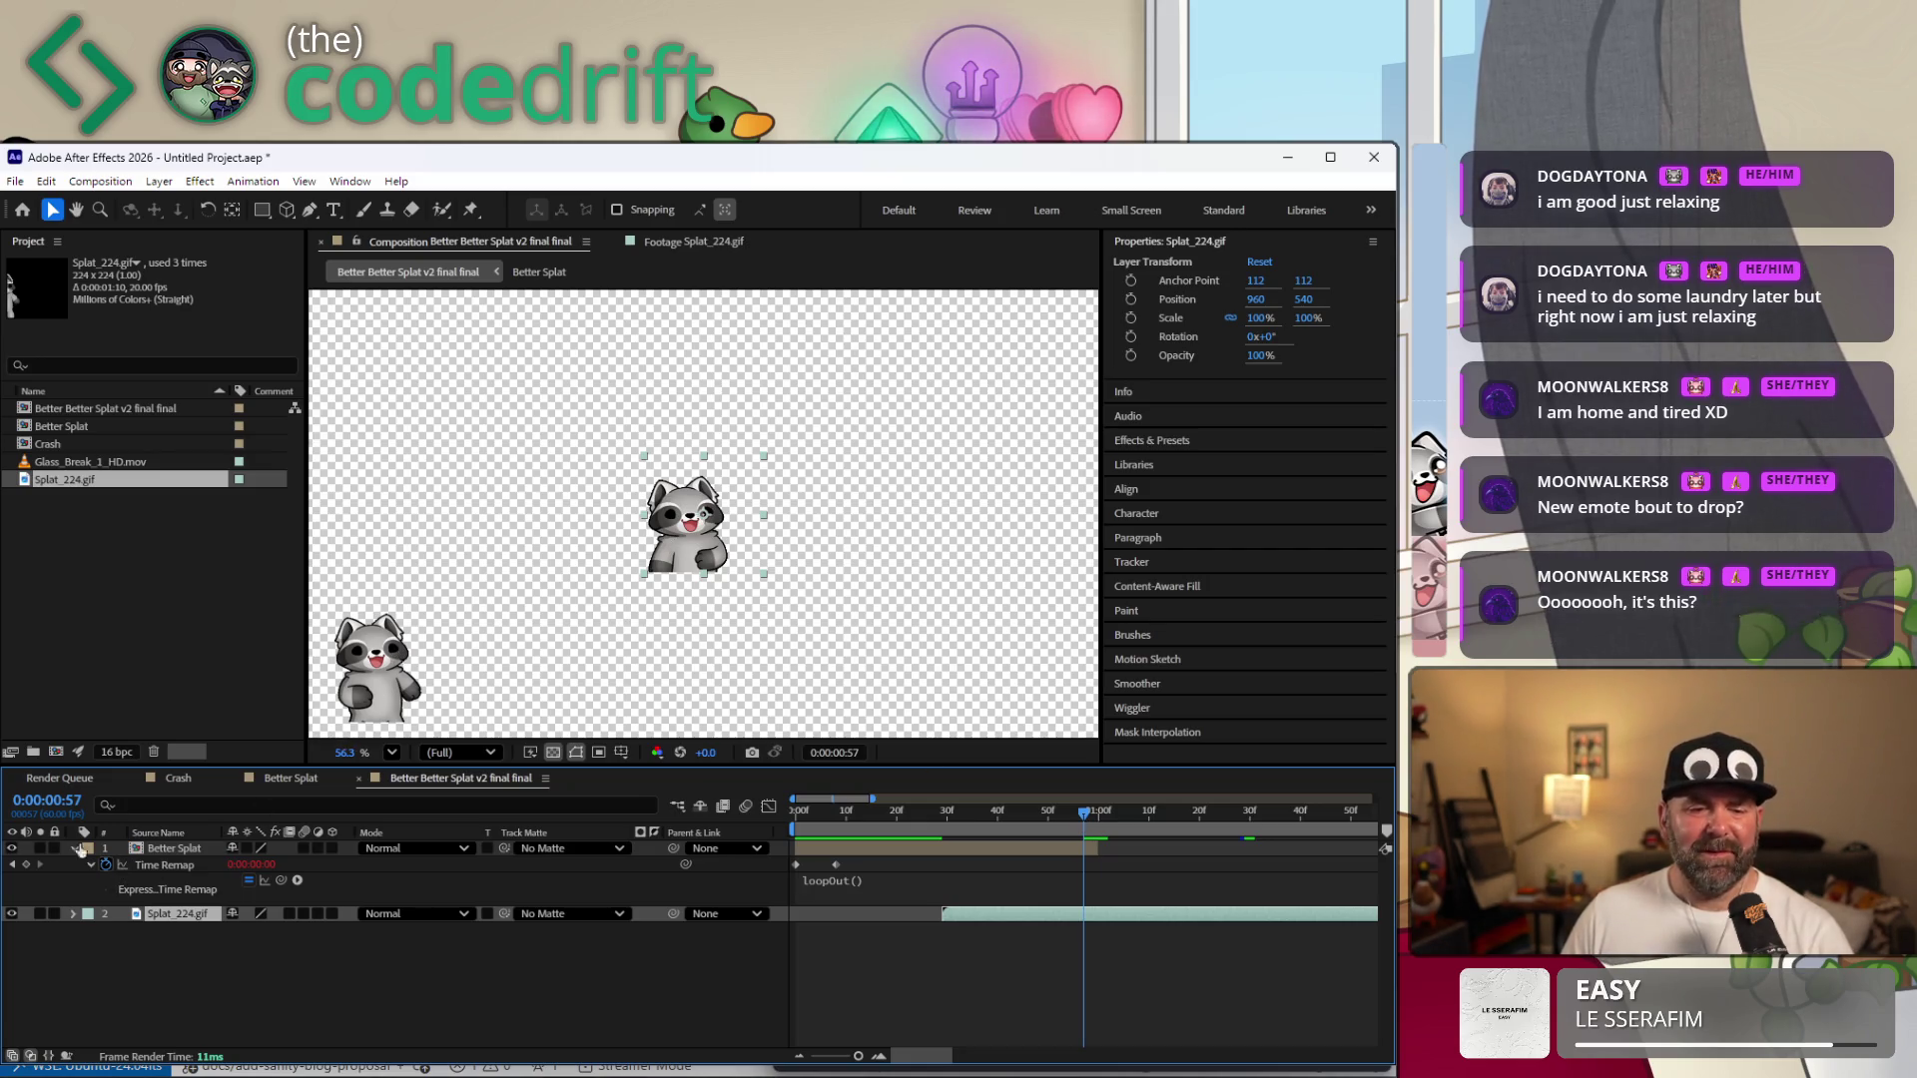
{"action": "mouse_move", "coordinate": [659, 551]}
{"action": "left_mouse_down"}
{"action": "mouse_move", "coordinate": [383, 707]}
{"action": "mouse_move", "coordinate": [374, 689]}
{"action": "left_mouse_up"}
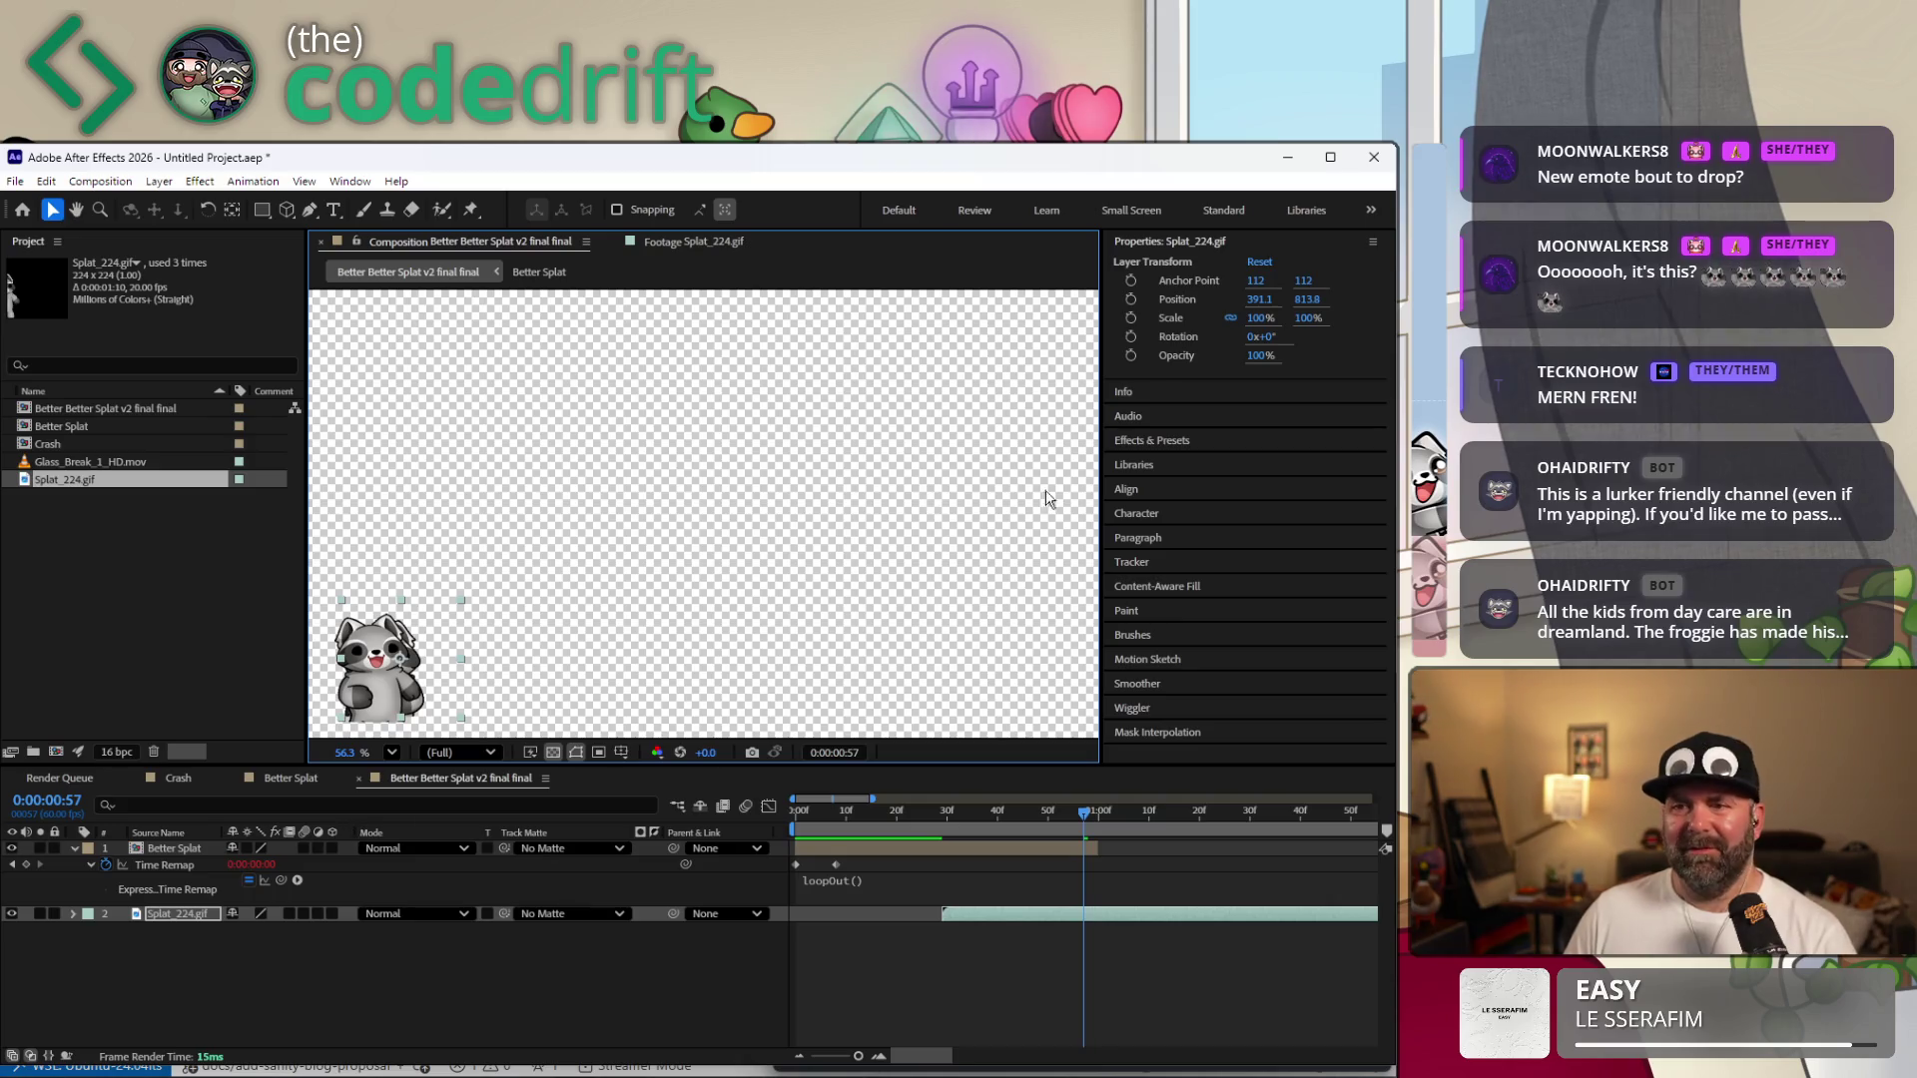
Set Splat_224.gif's Position to 960, 540, centring the raccoon in the comp.
{"action": "left_click", "coordinate": [184, 846]}
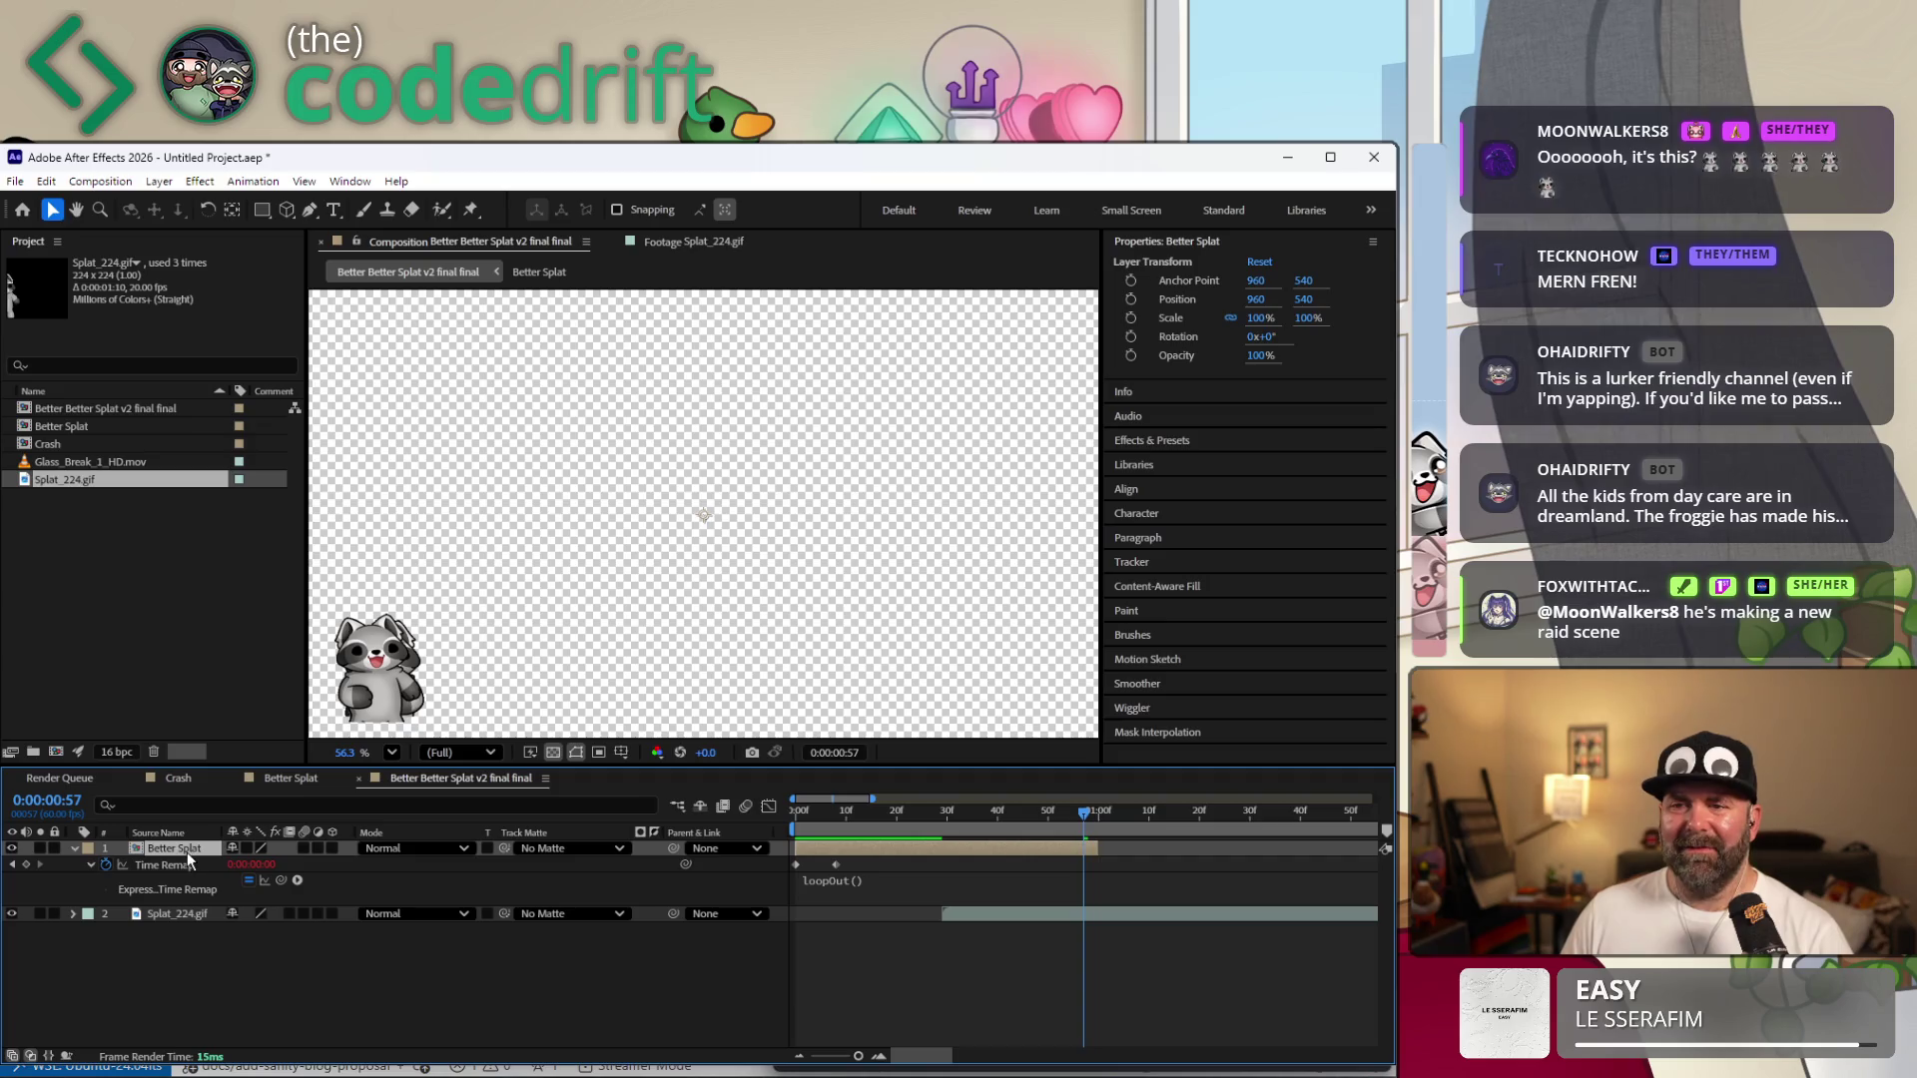
{"action": "left_click", "coordinate": [174, 915]}
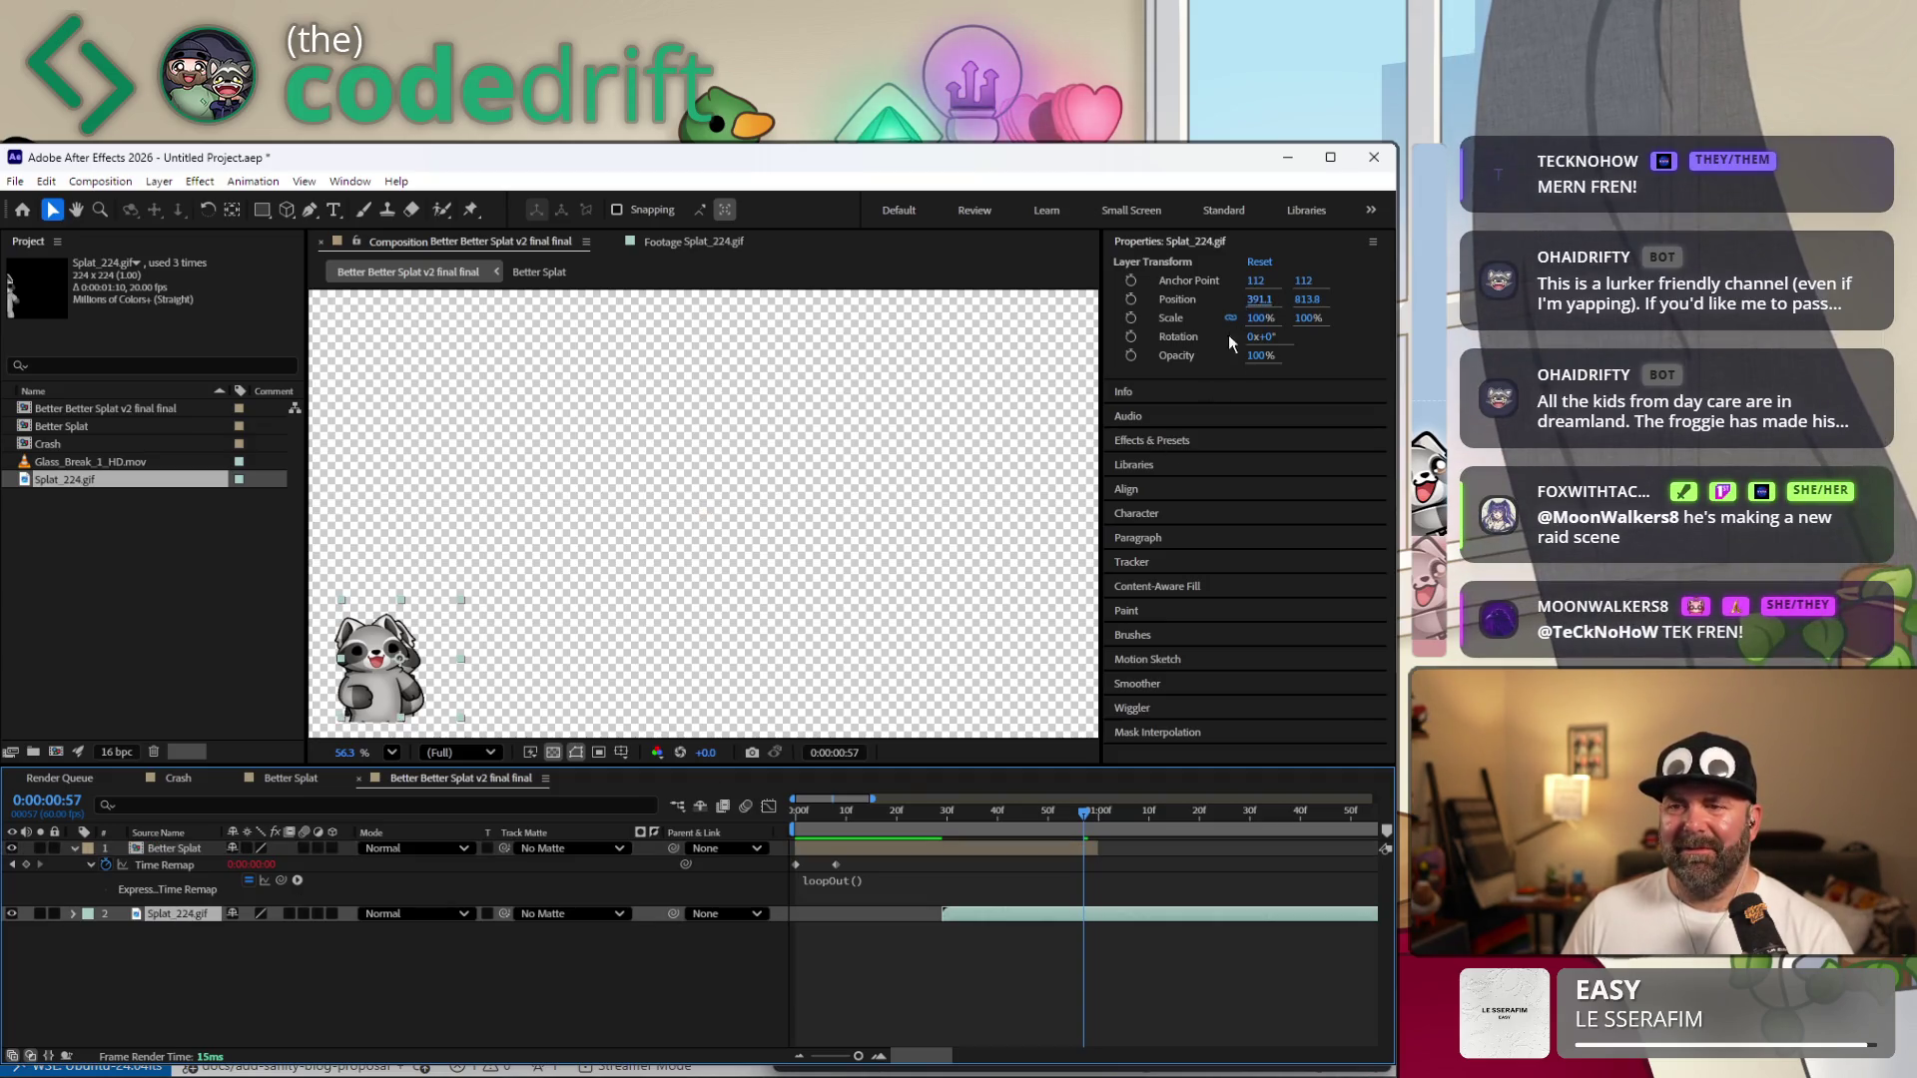
{"action": "left_click", "coordinate": [1259, 299]}
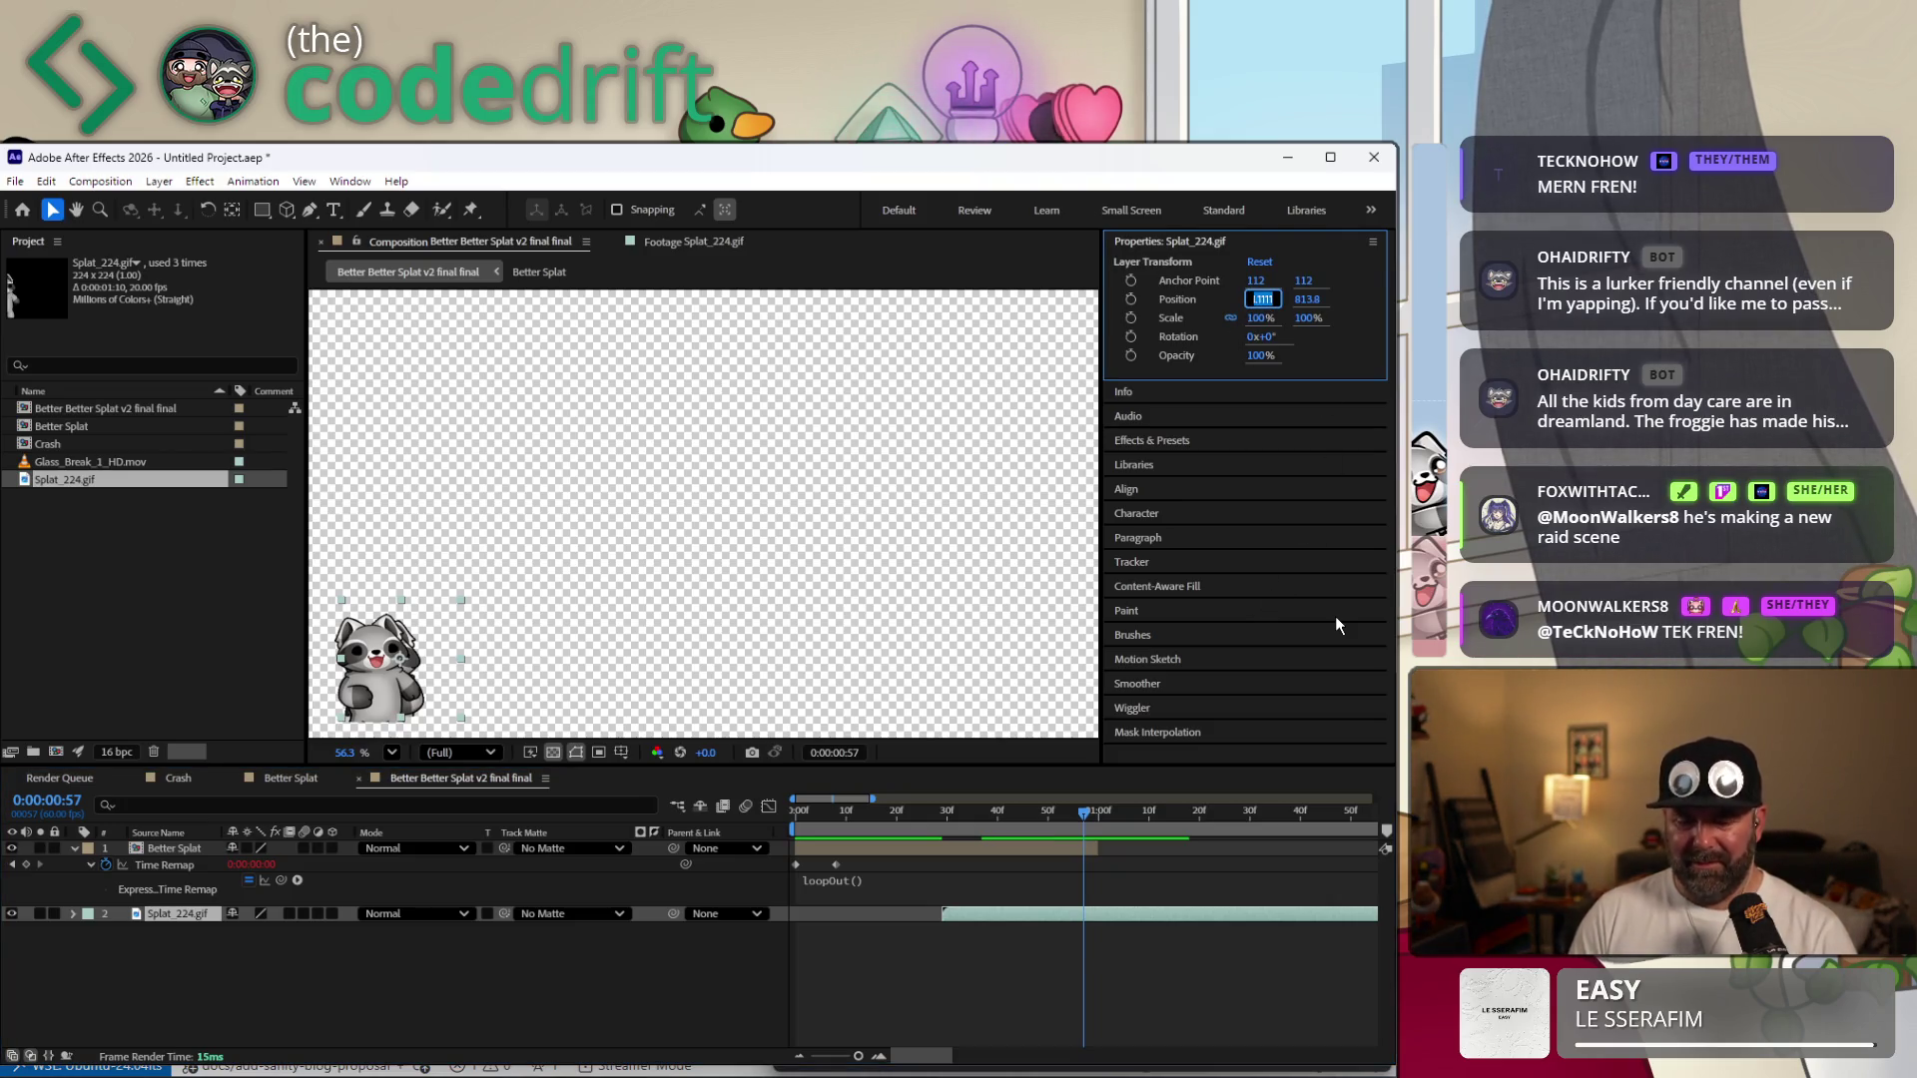
{"action": "type", "text": "960"}
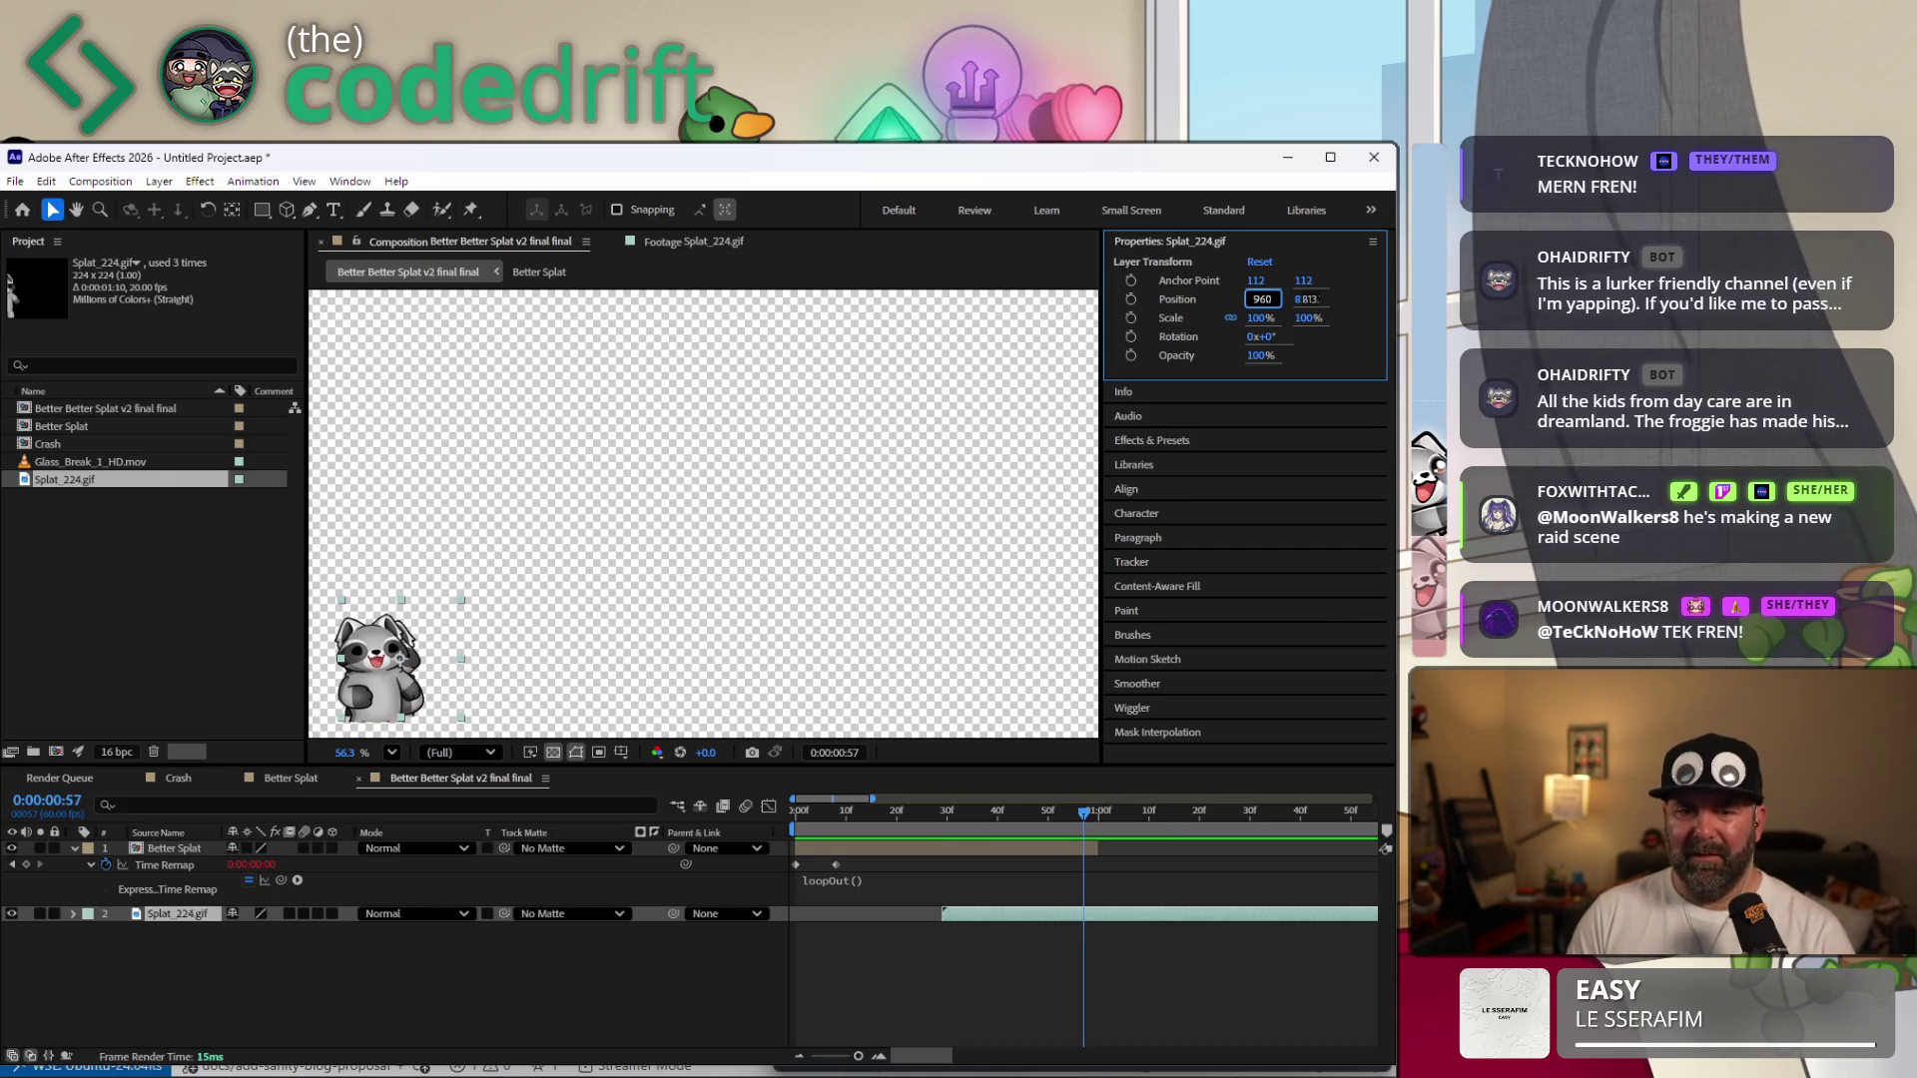
{"action": "key", "text": "Tab"}
{"action": "type", "text": "540"}
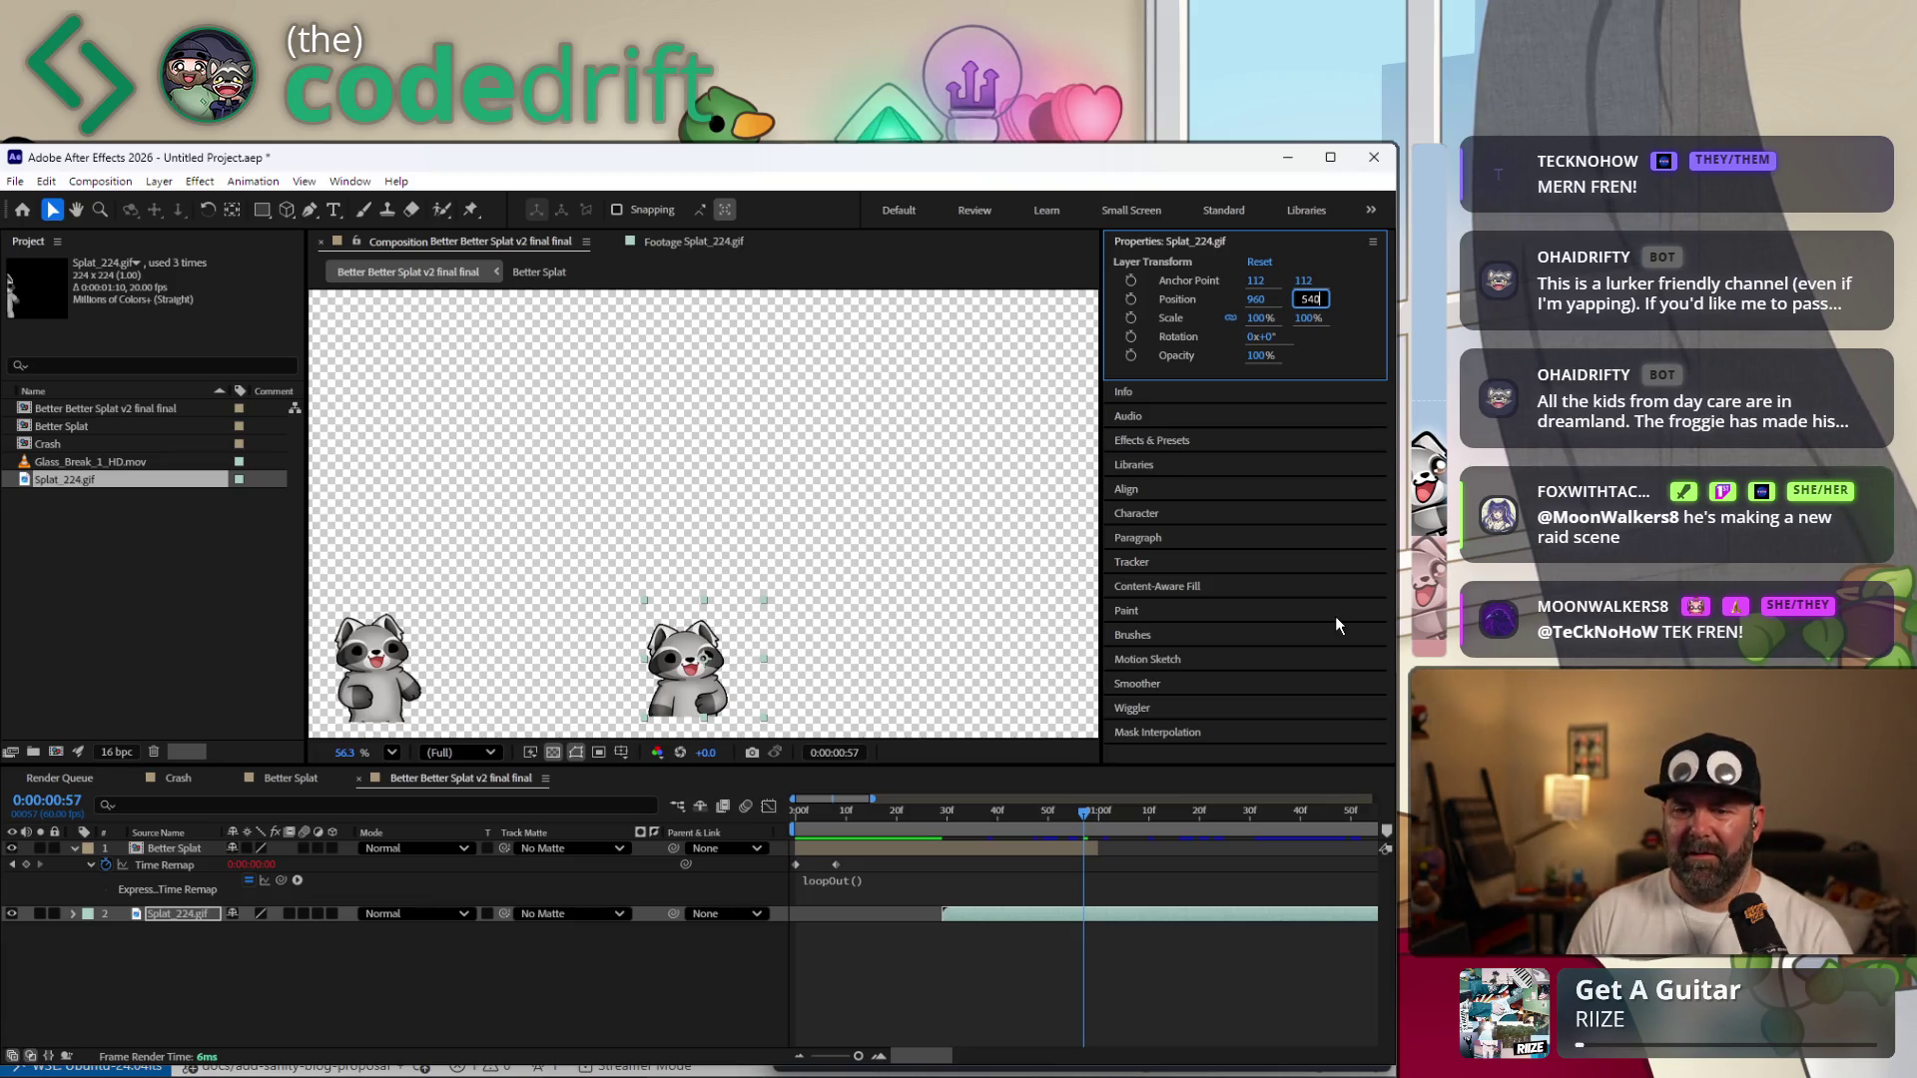
{"action": "key", "text": "Return"}
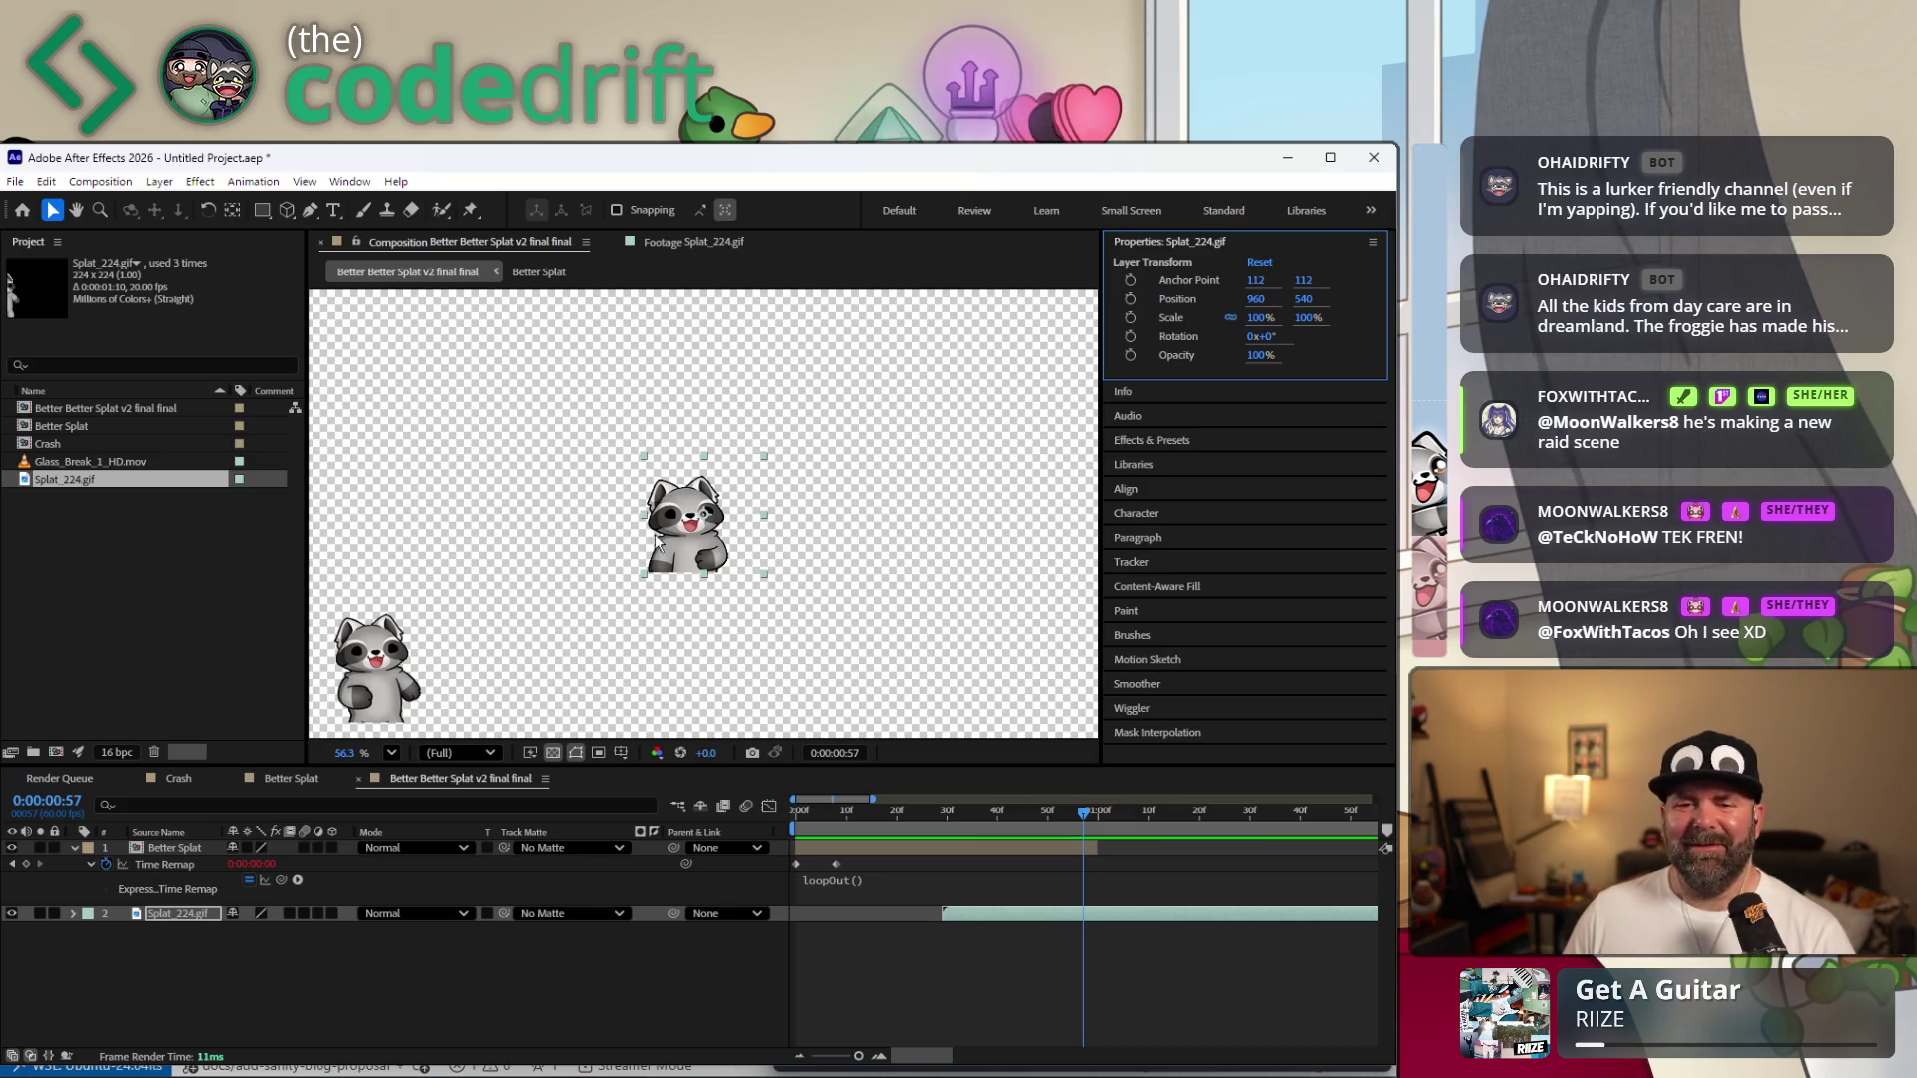
Move Splat_224.gif onto the bottom-left raccoon and view the comp at 200% magnification.
{"action": "left_click_drag", "start_coordinate": [667, 551], "coordinate": [379, 713]}
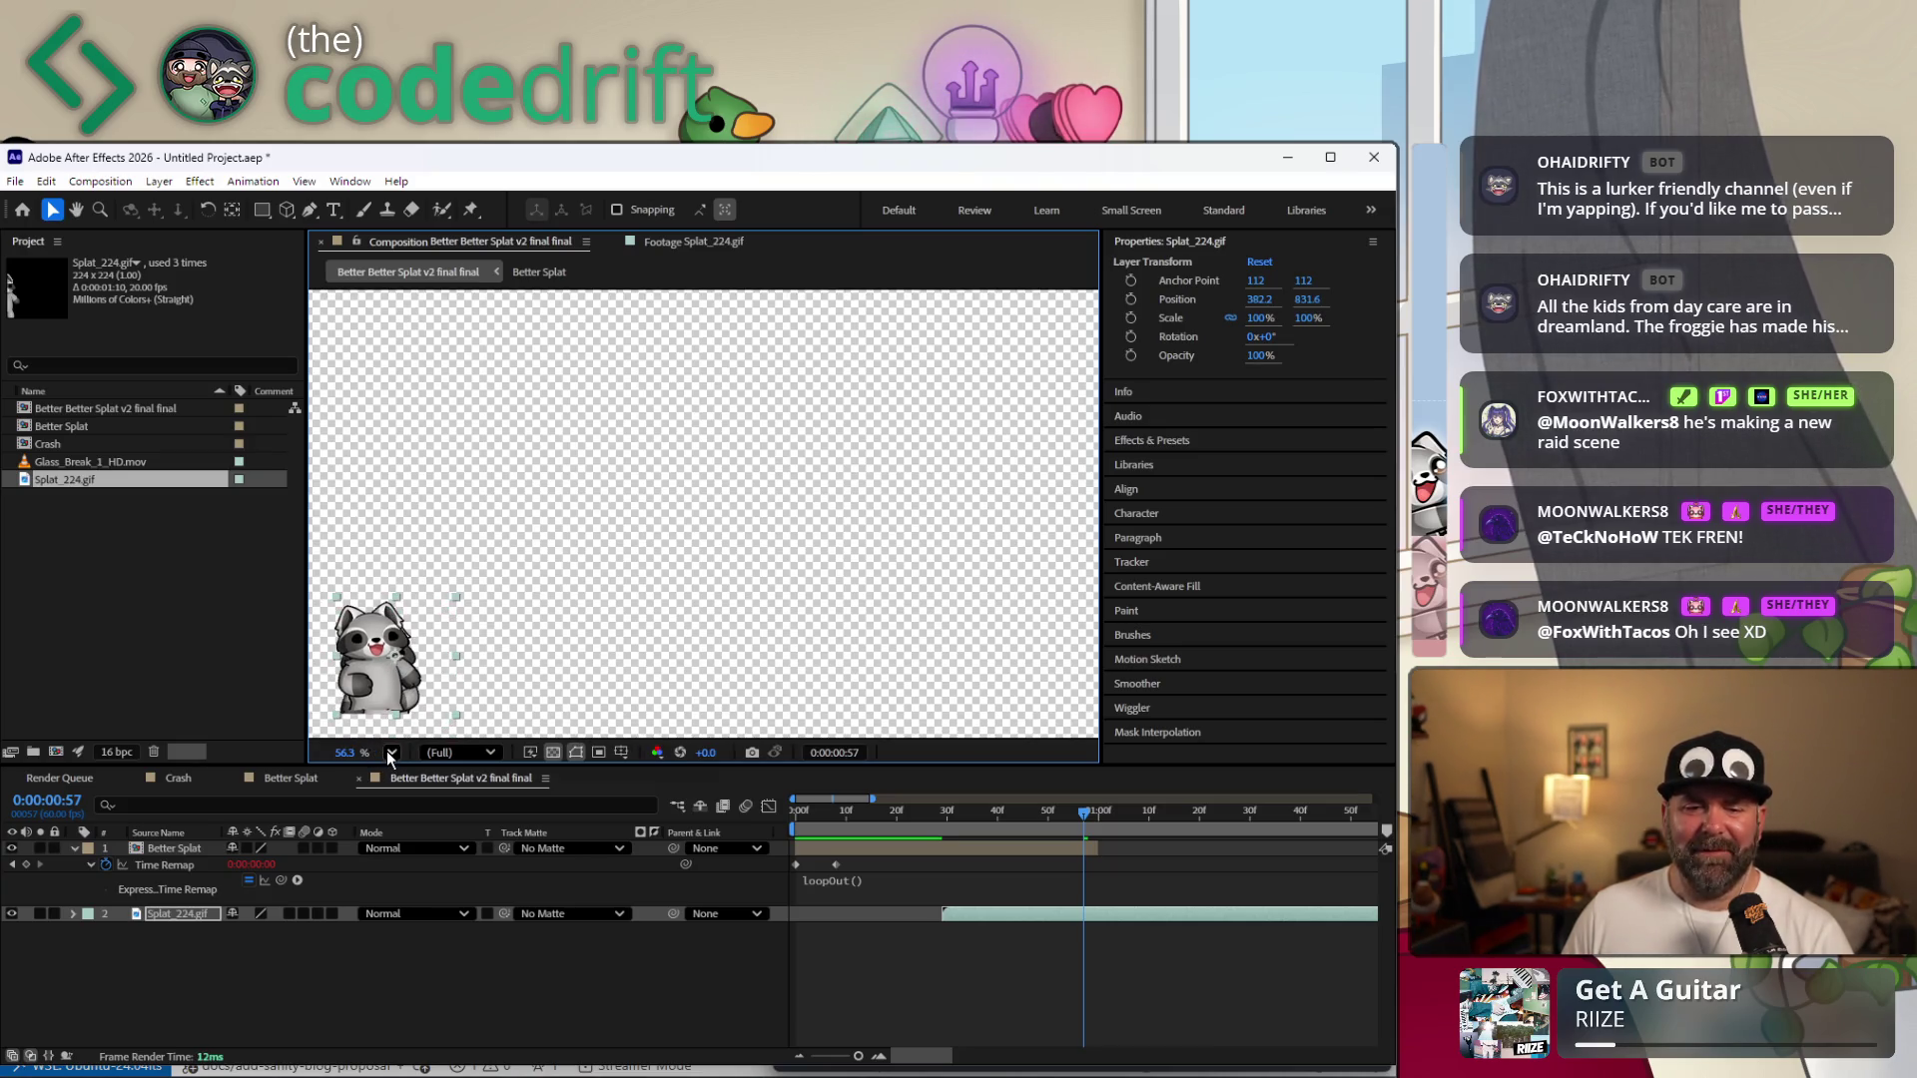
{"action": "left_click", "coordinate": [389, 753]}
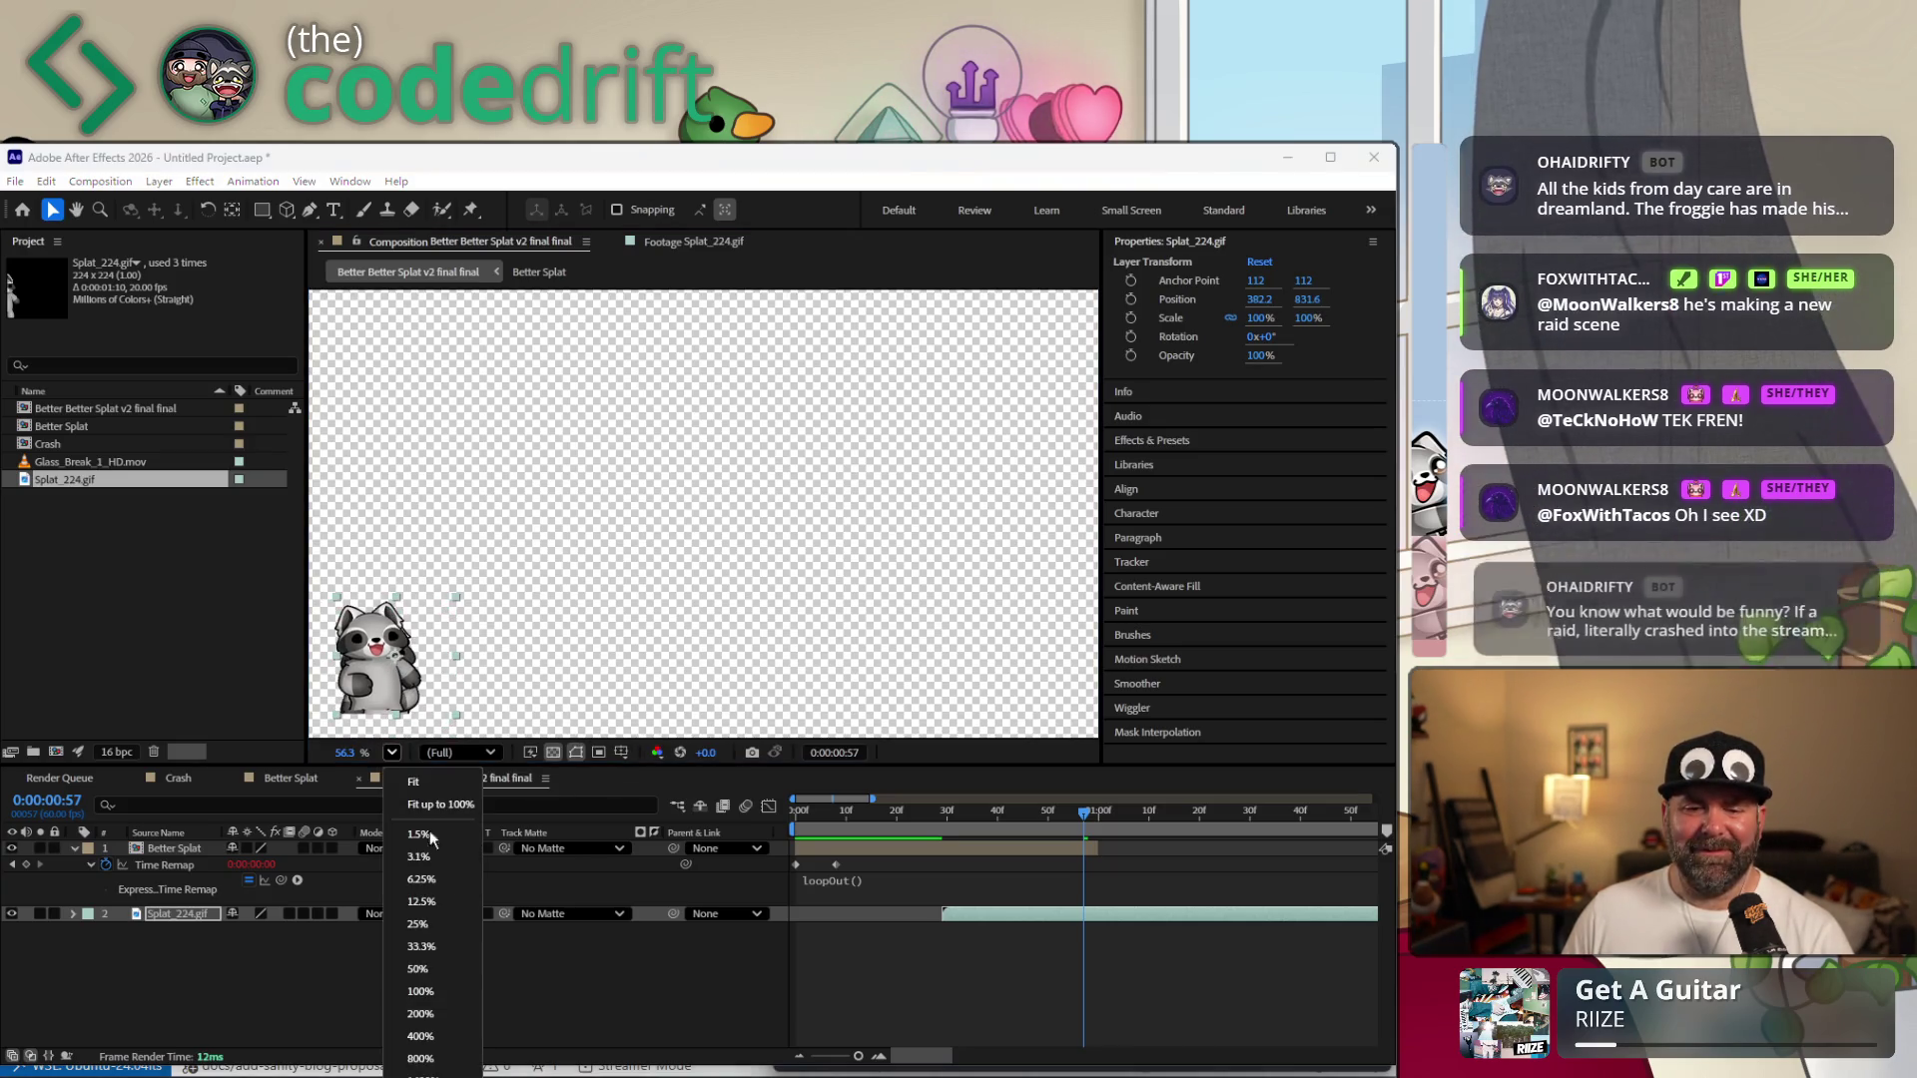
{"action": "left_click", "coordinate": [433, 1014]}
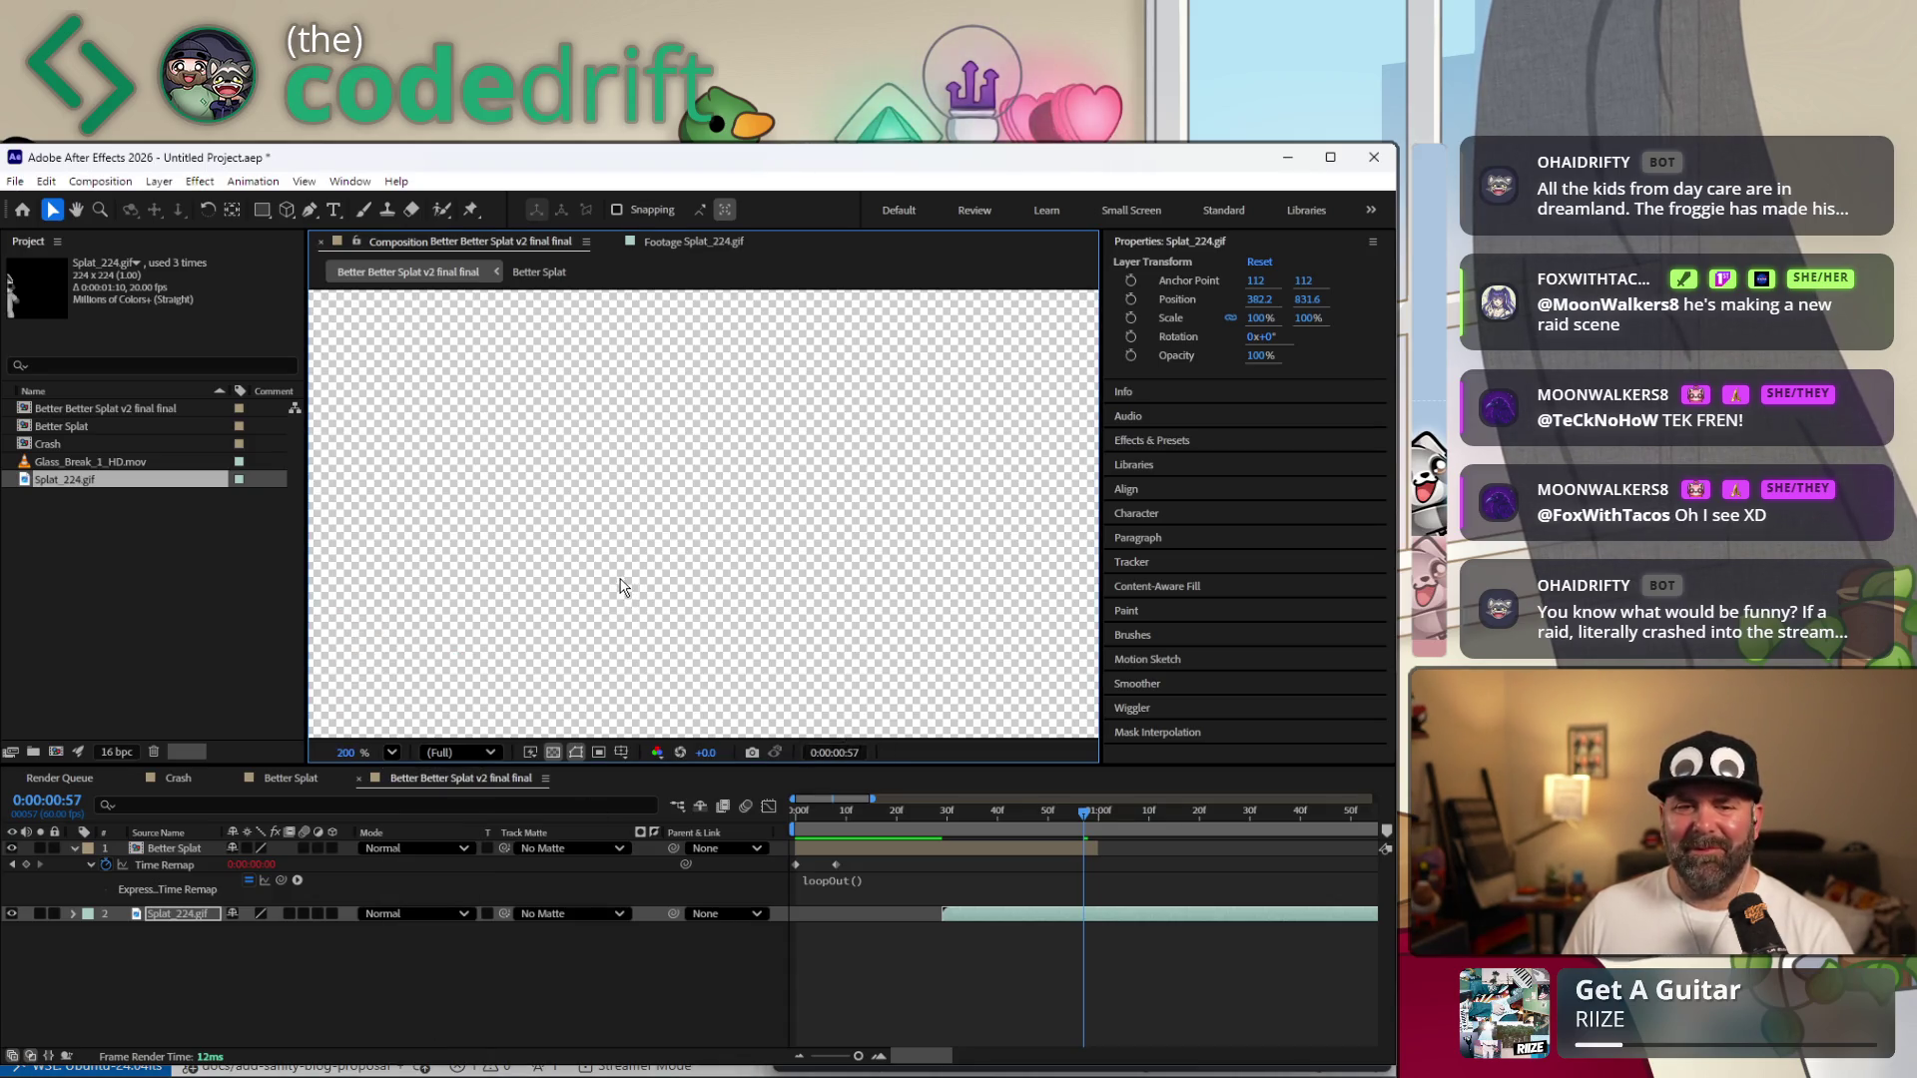
{"action": "scroll", "coordinate": [621, 590], "scroll_direction": "up", "scroll_amount": 1}
{"action": "scroll", "coordinate": [565, 642], "scroll_direction": "up", "scroll_amount": 1}
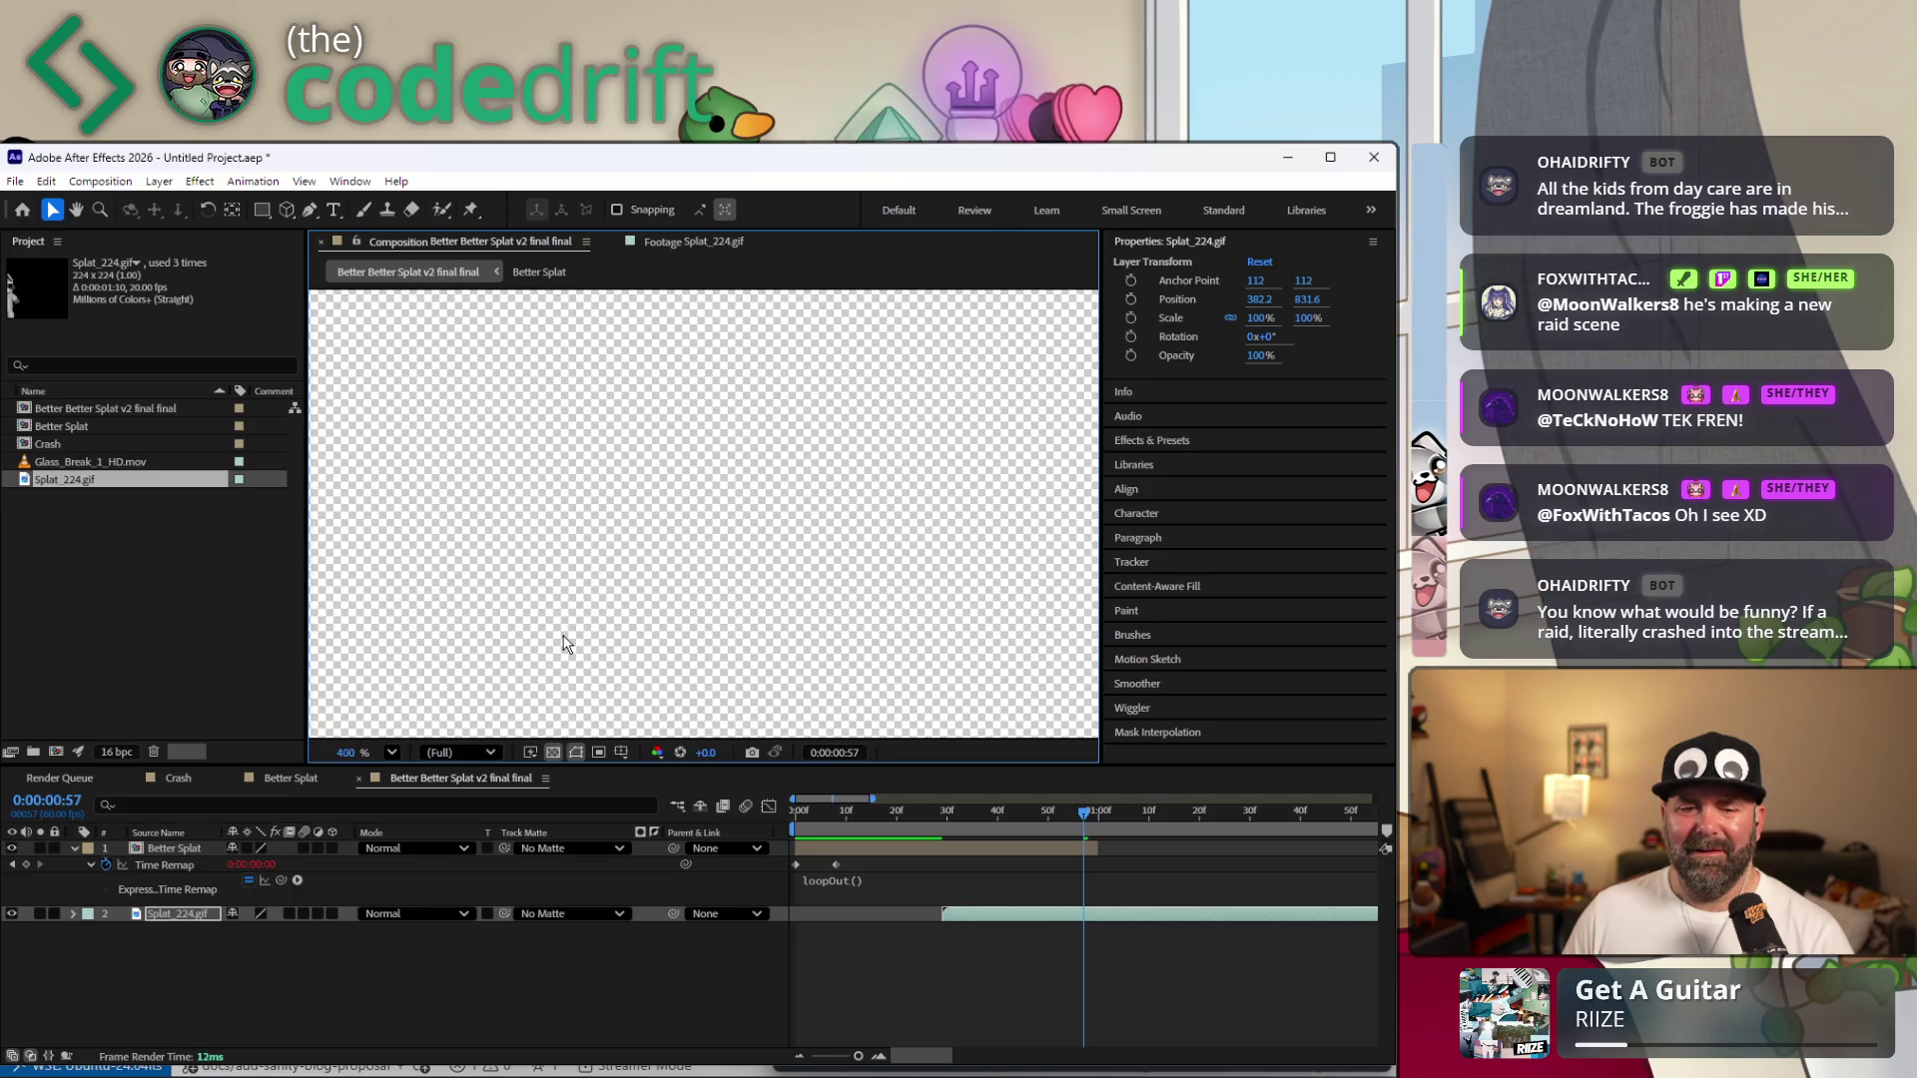
{"action": "scroll", "coordinate": [564, 640], "scroll_direction": "down", "scroll_amount": 2}
{"action": "scroll", "coordinate": [560, 642], "scroll_direction": "down", "scroll_amount": 1}
{"action": "scroll", "coordinate": [522, 641], "scroll_direction": "down", "scroll_amount": 1}
{"action": "scroll", "coordinate": [483, 630], "scroll_direction": "down", "scroll_amount": 1}
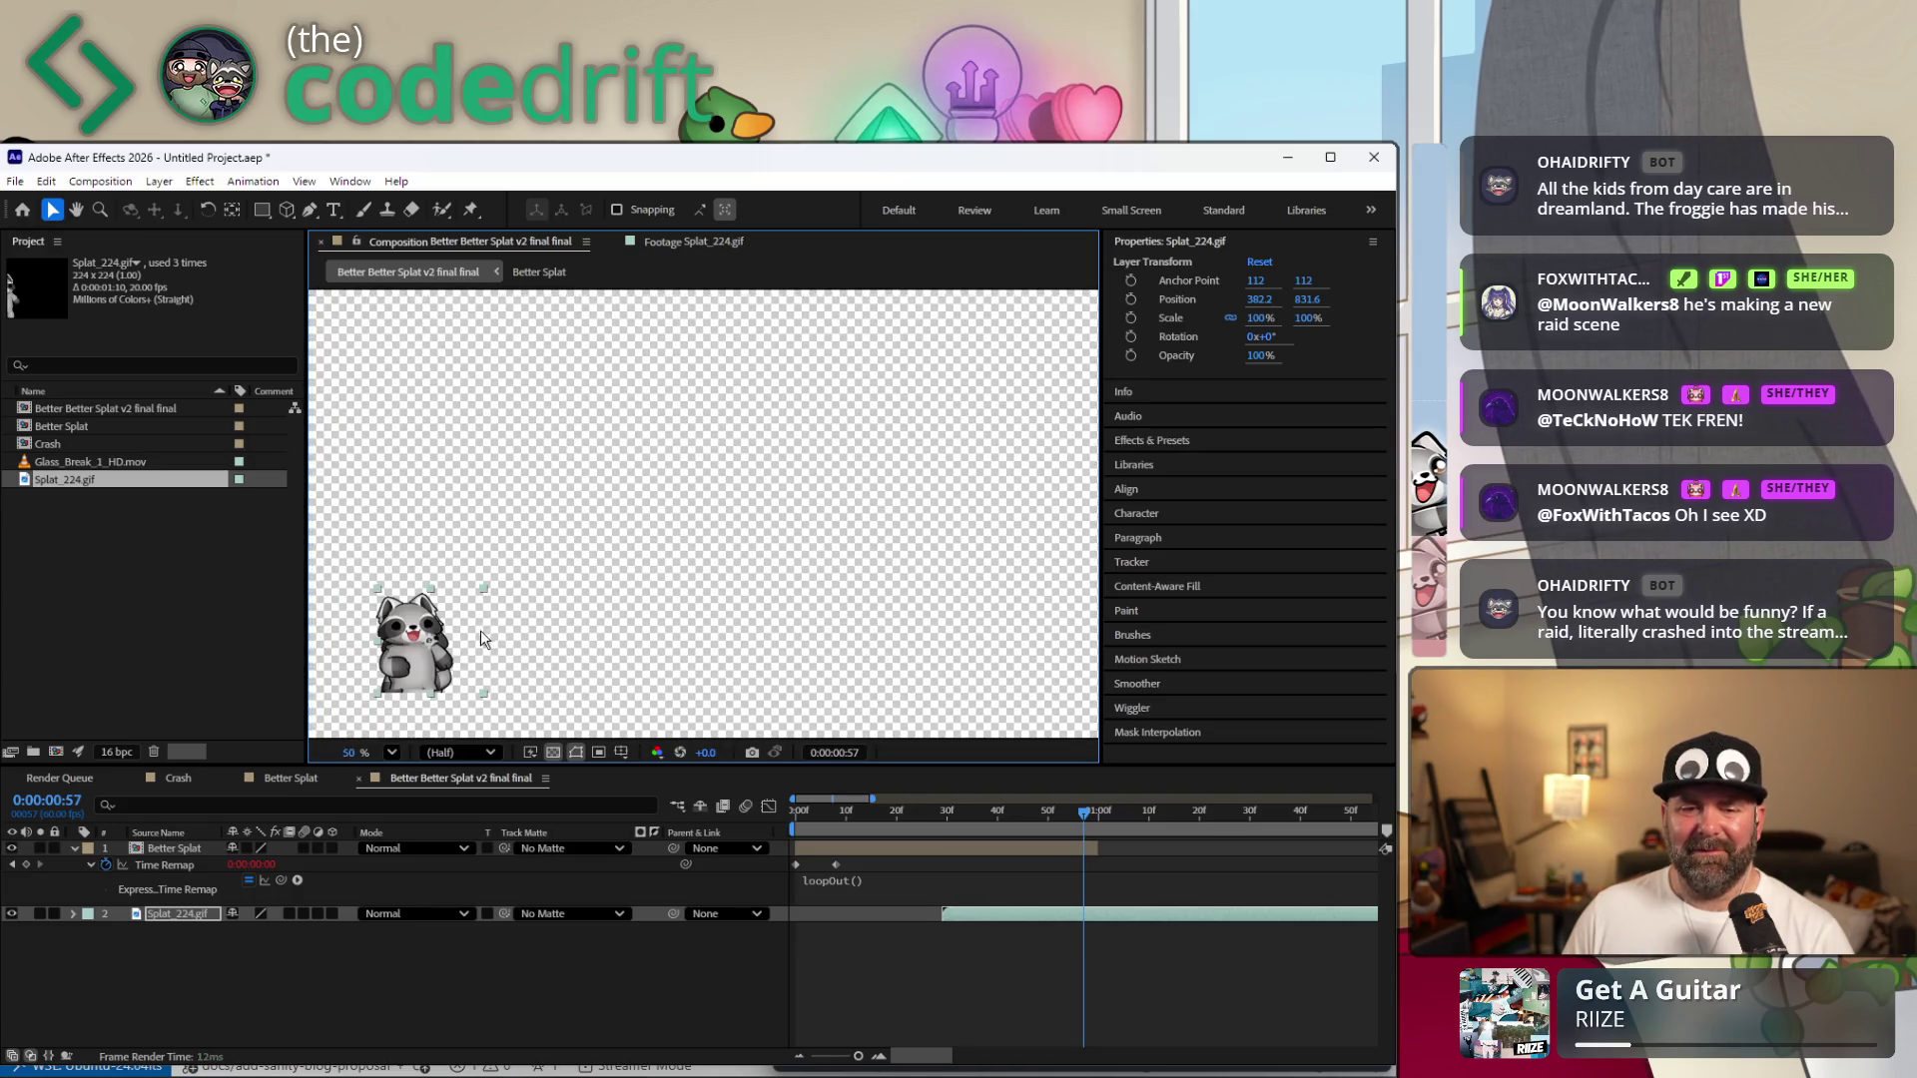
{"action": "scroll", "coordinate": [481, 630], "scroll_direction": "up", "scroll_amount": 3}
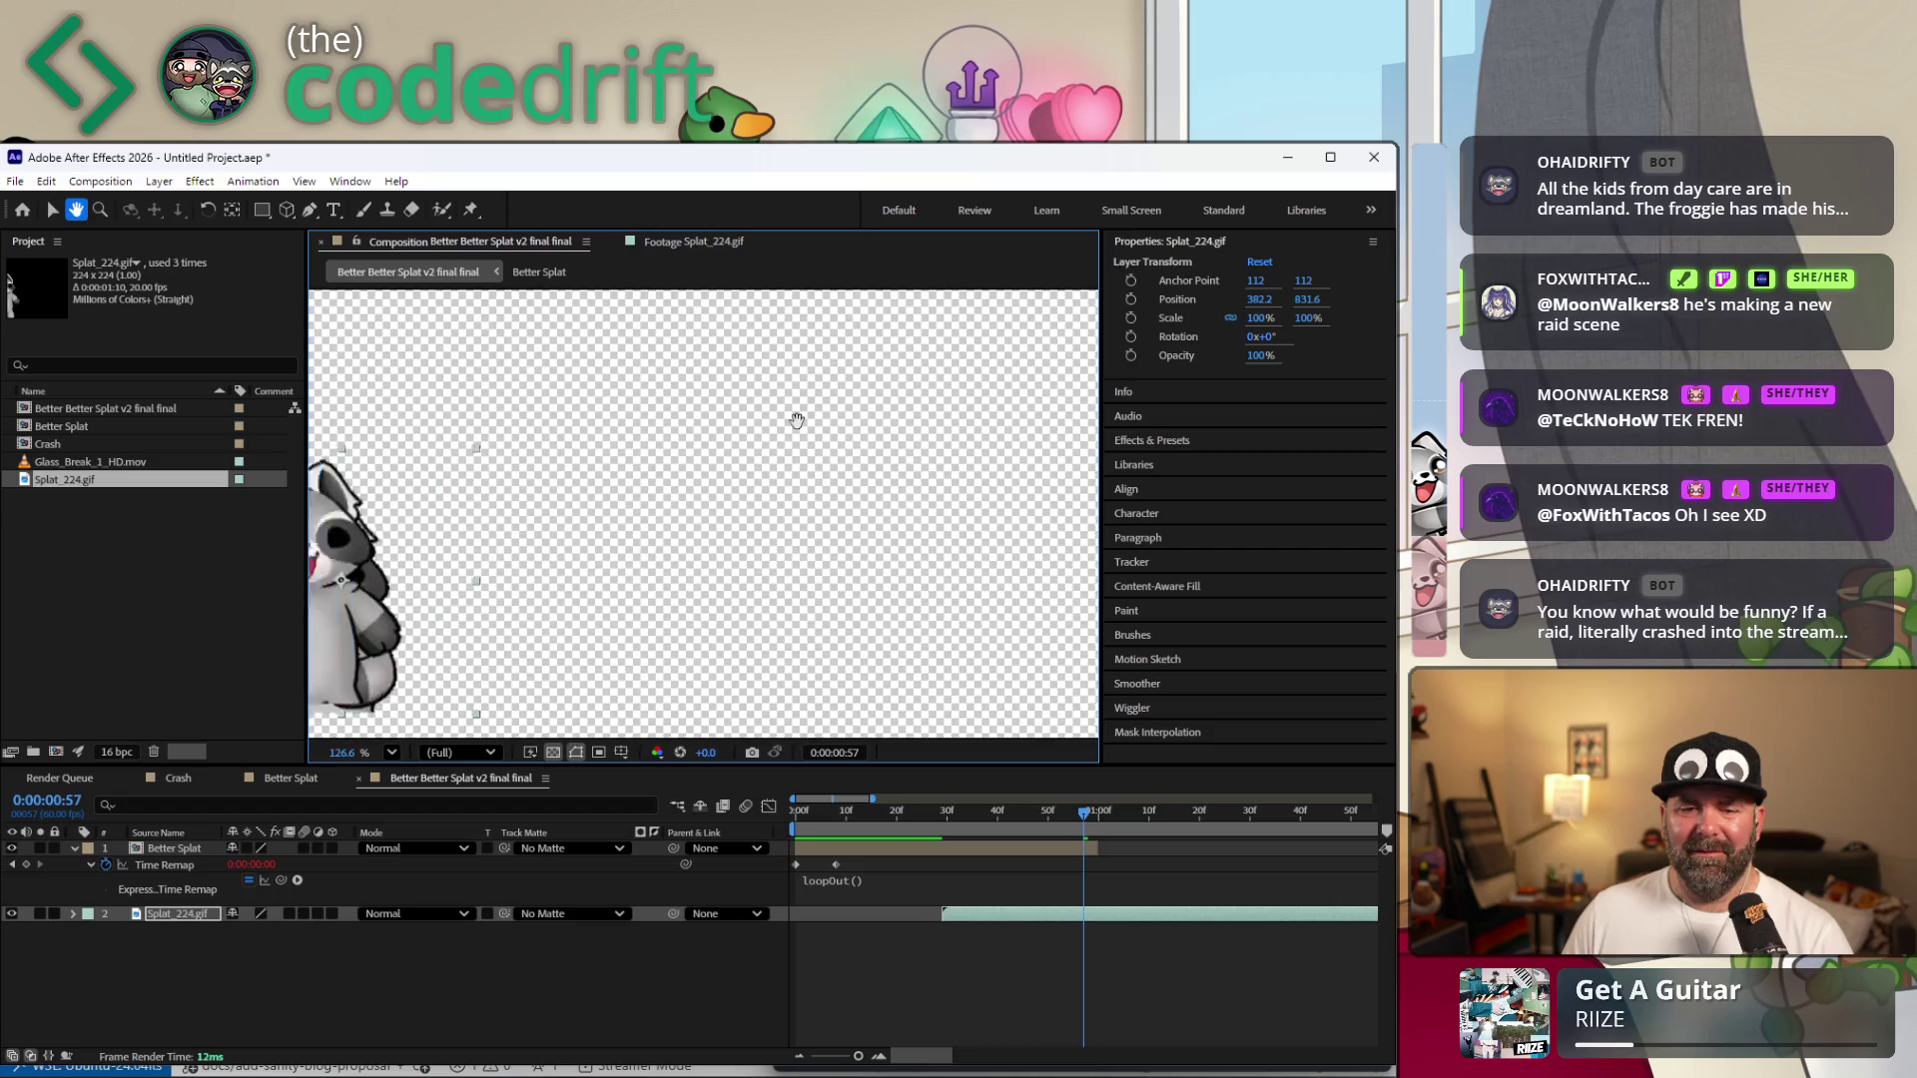
{"action": "left_click_drag", "start_coordinate": [797, 420], "coordinate": [945, 336]}
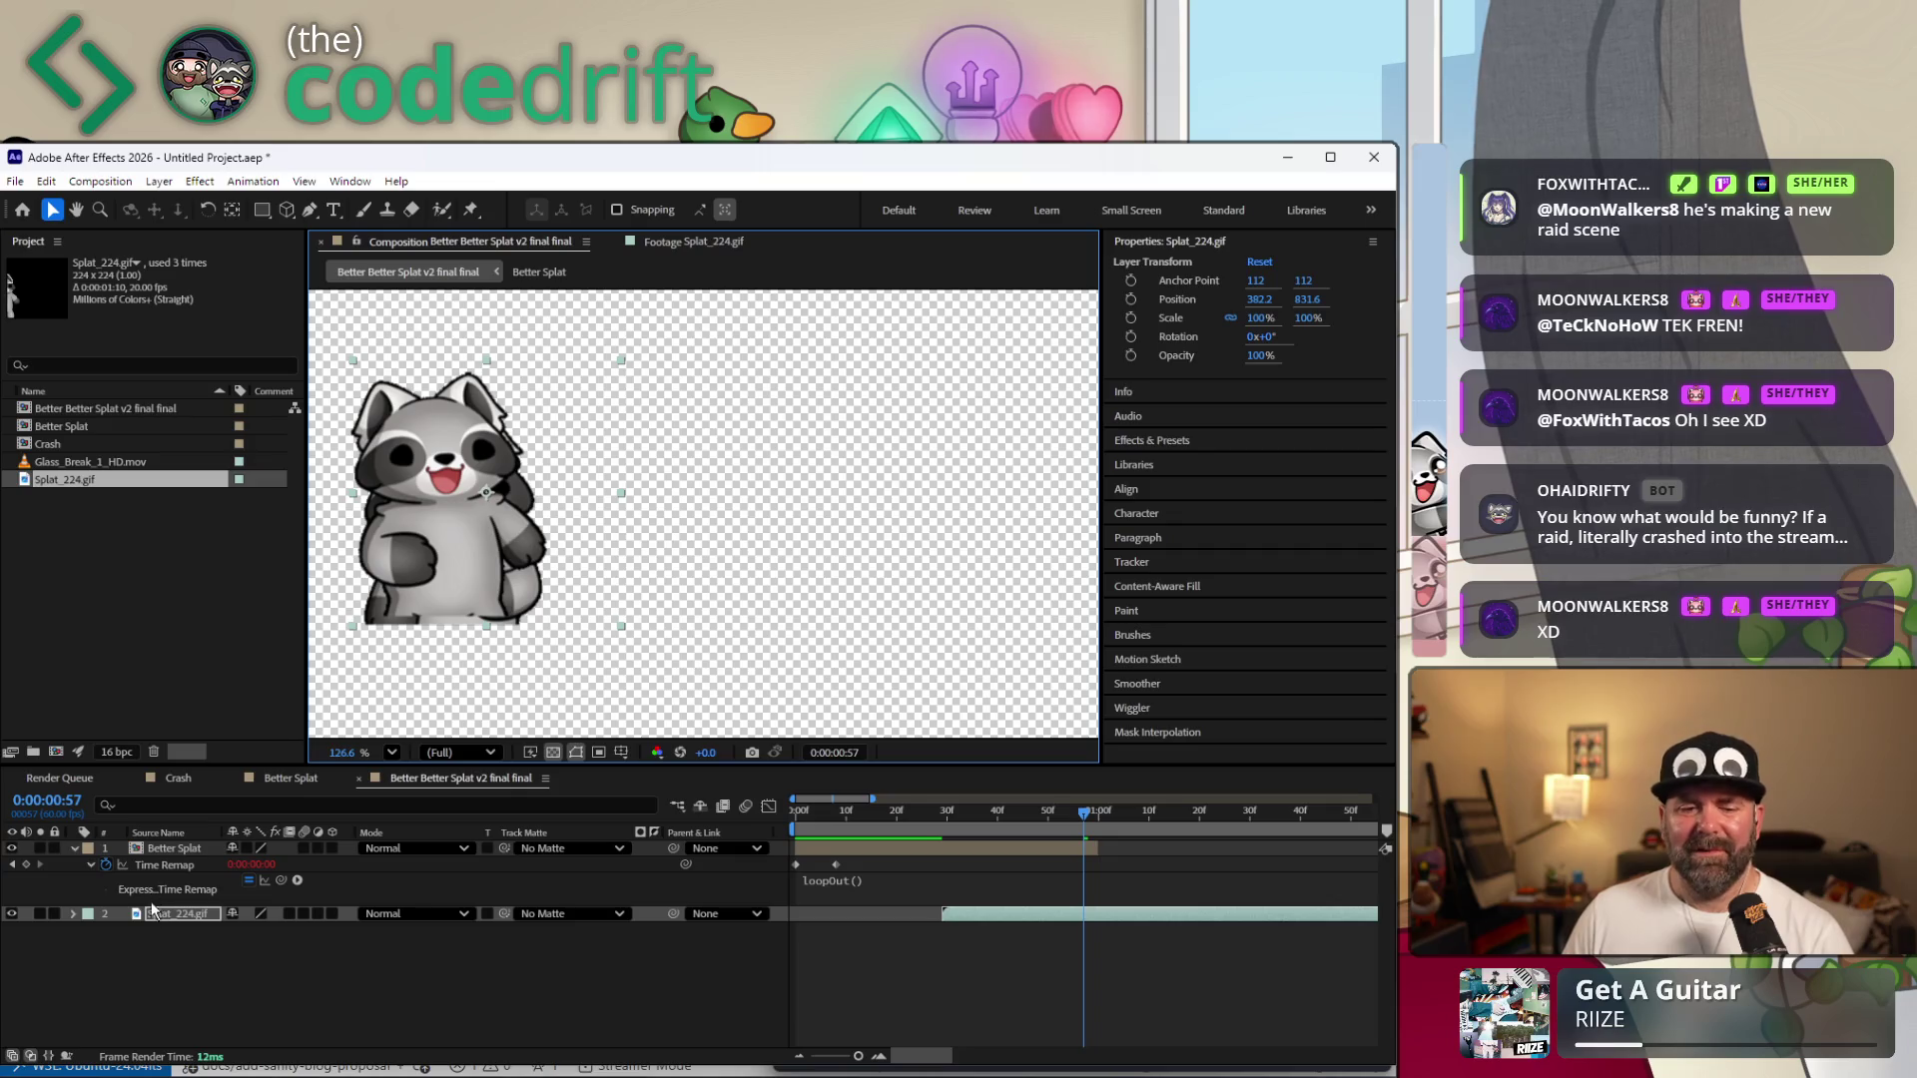
Stack Splat_224.gif above Better Splat and slide it to start around one second.
{"action": "left_click_drag", "start_coordinate": [162, 913], "coordinate": [181, 848]}
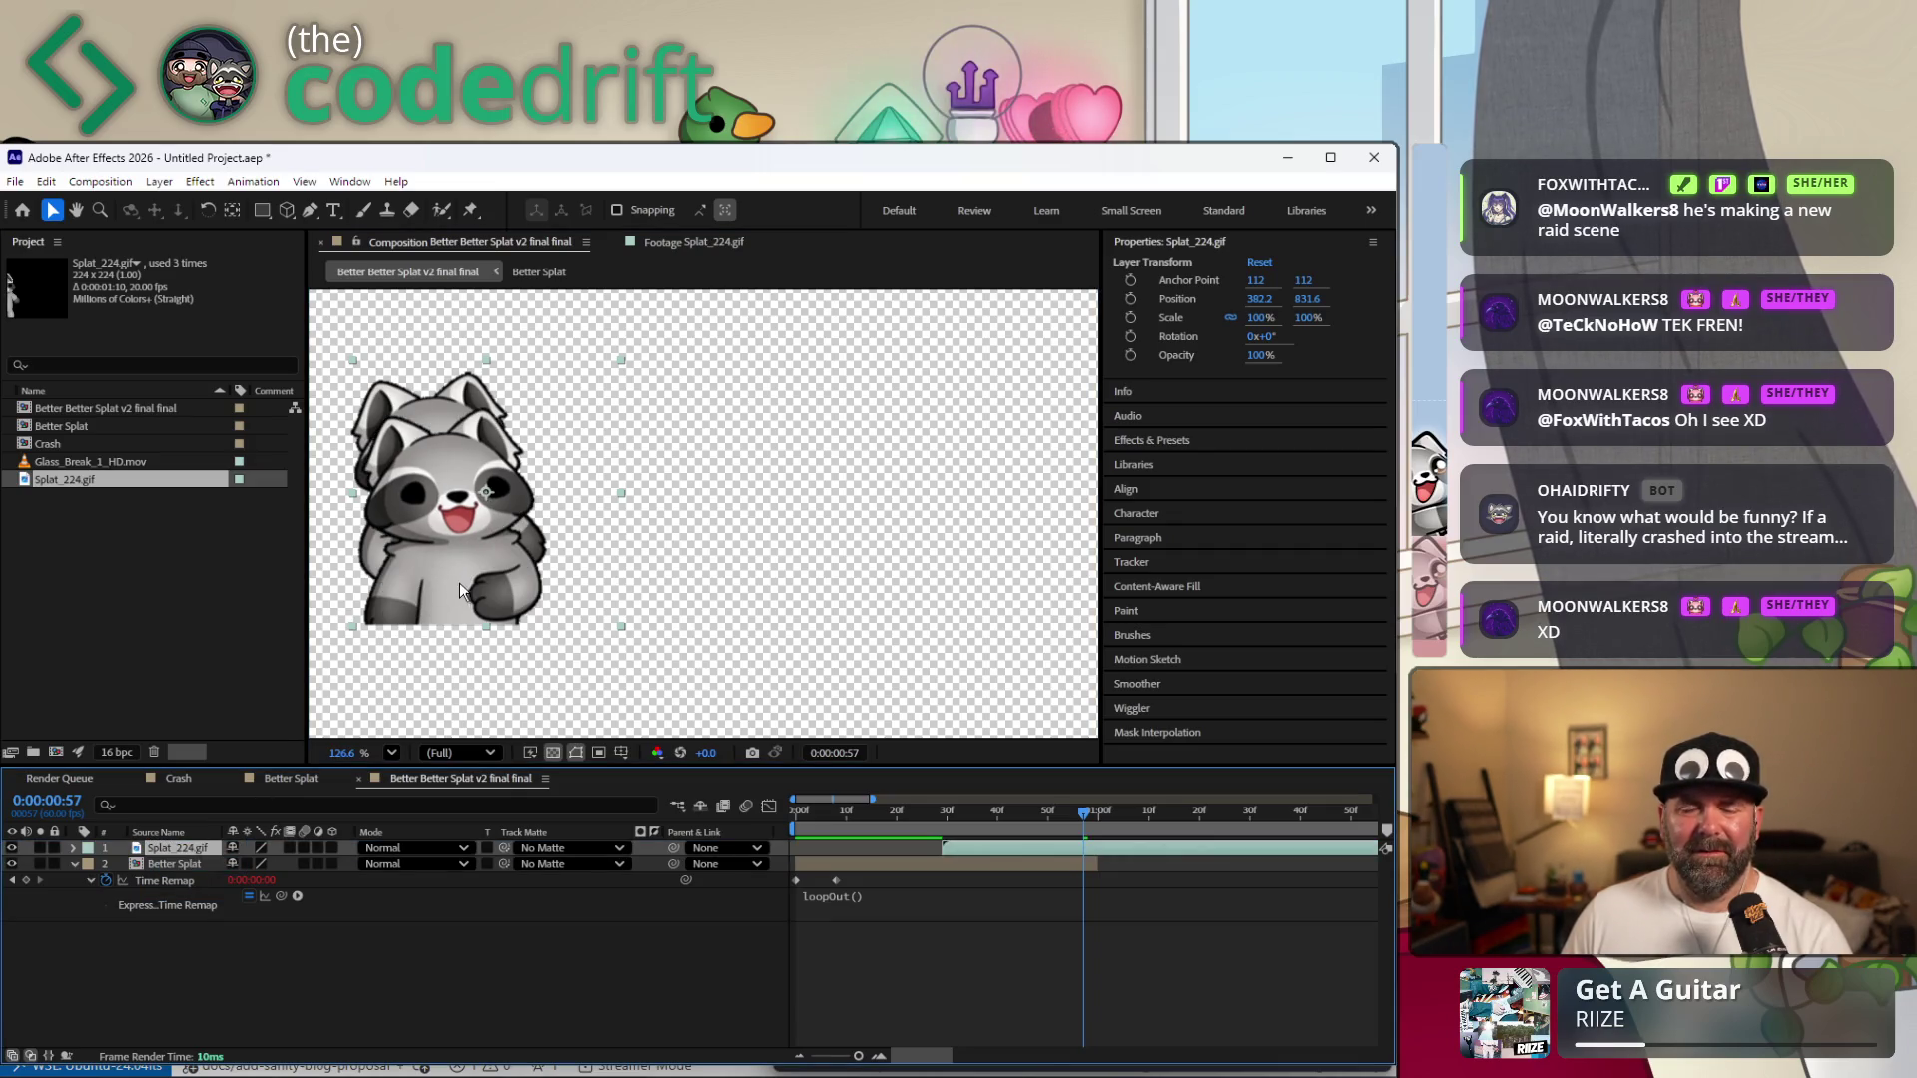
{"action": "mouse_move", "coordinate": [495, 573]}
{"action": "left_mouse_down"}
{"action": "mouse_move", "coordinate": [542, 537]}
{"action": "mouse_move", "coordinate": [512, 561]}
{"action": "left_mouse_up"}
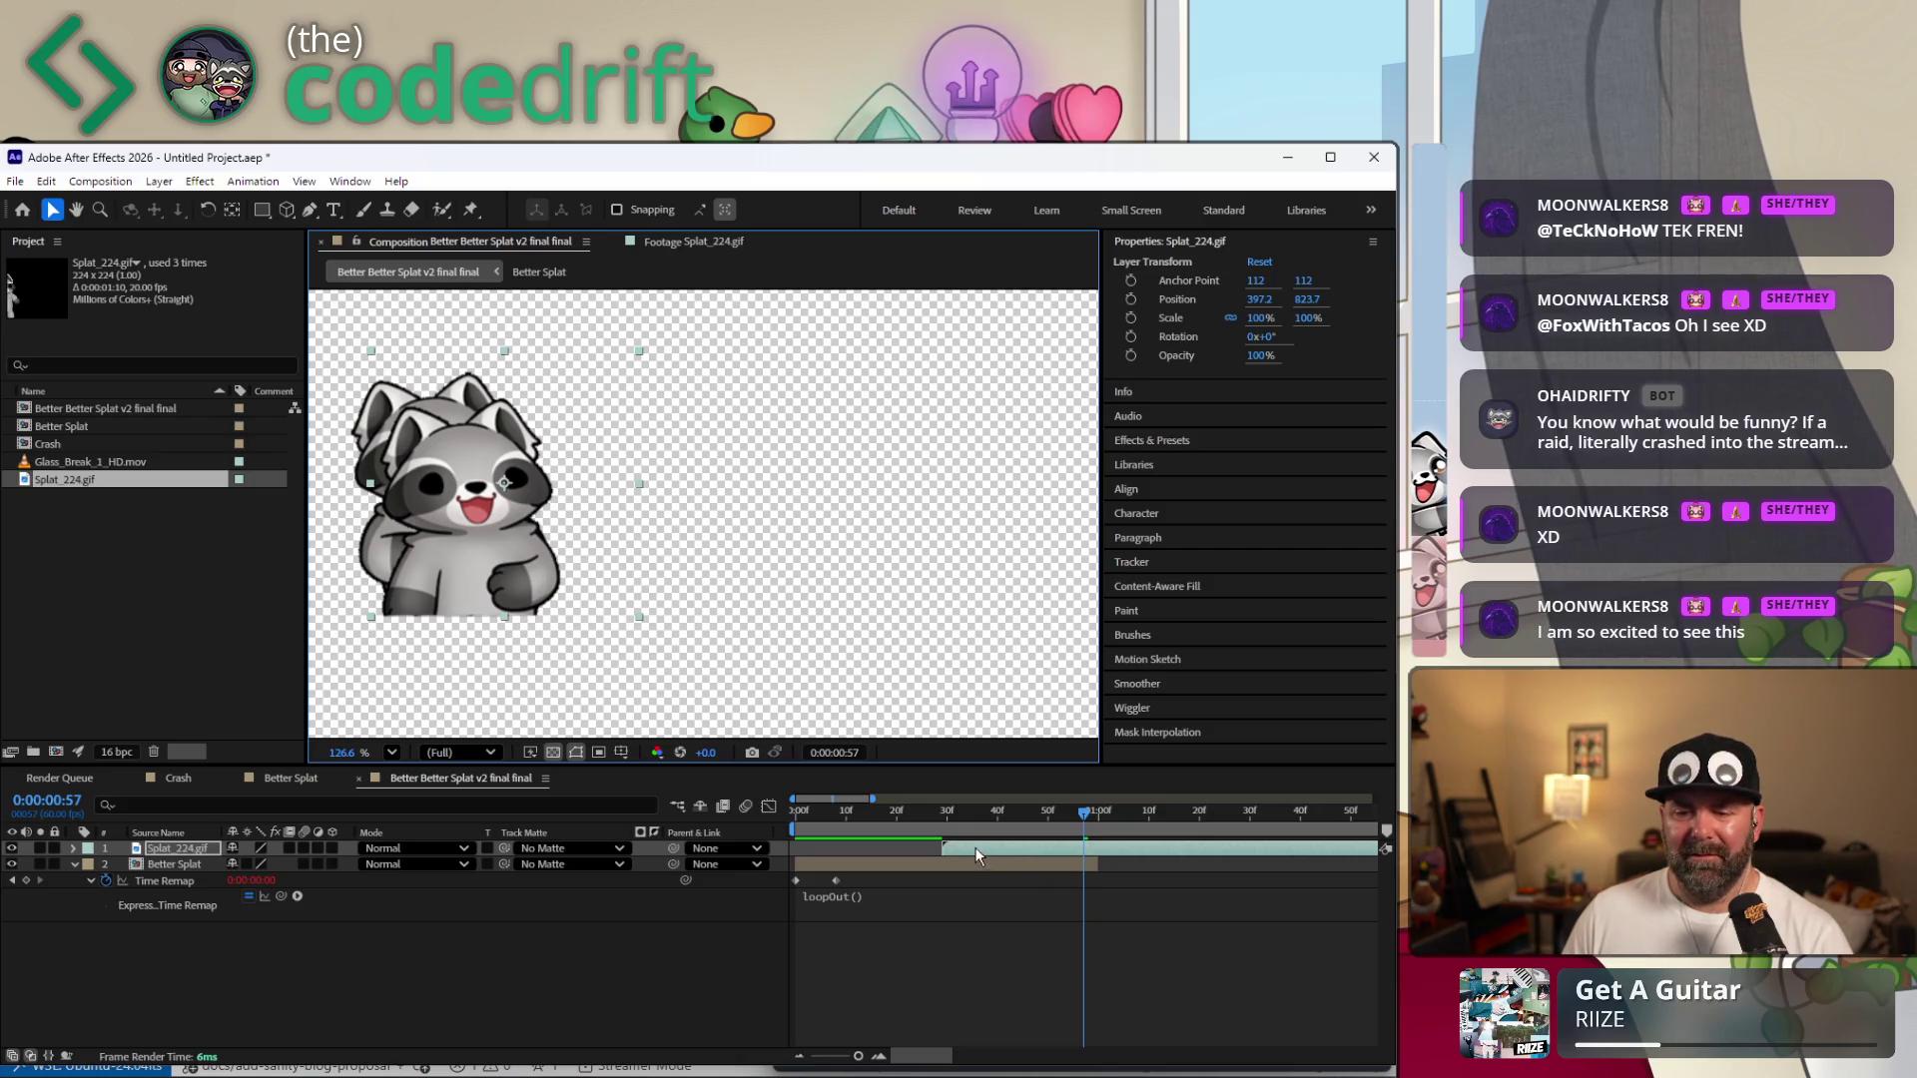
{"action": "left_click_drag", "start_coordinate": [953, 850], "coordinate": [1083, 849]}
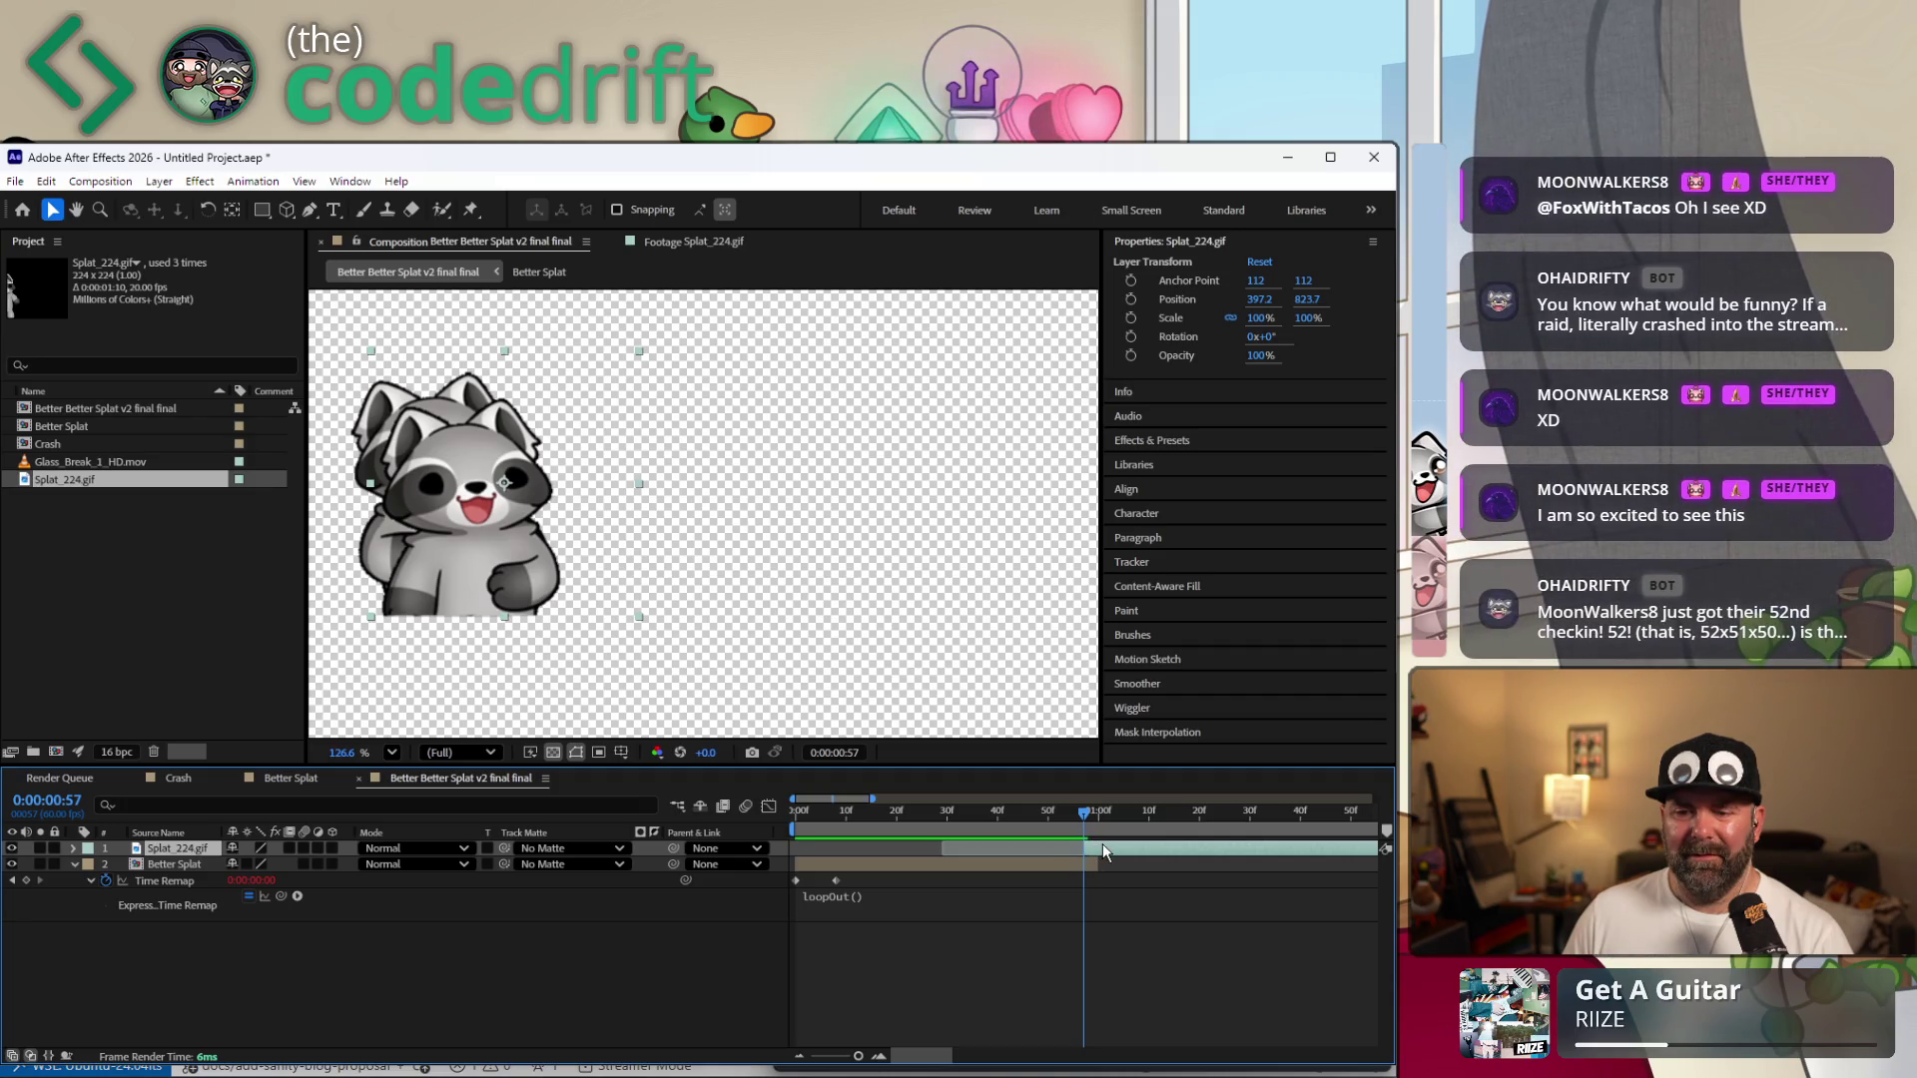
{"action": "left_click_drag", "start_coordinate": [1105, 842], "coordinate": [1109, 851]}
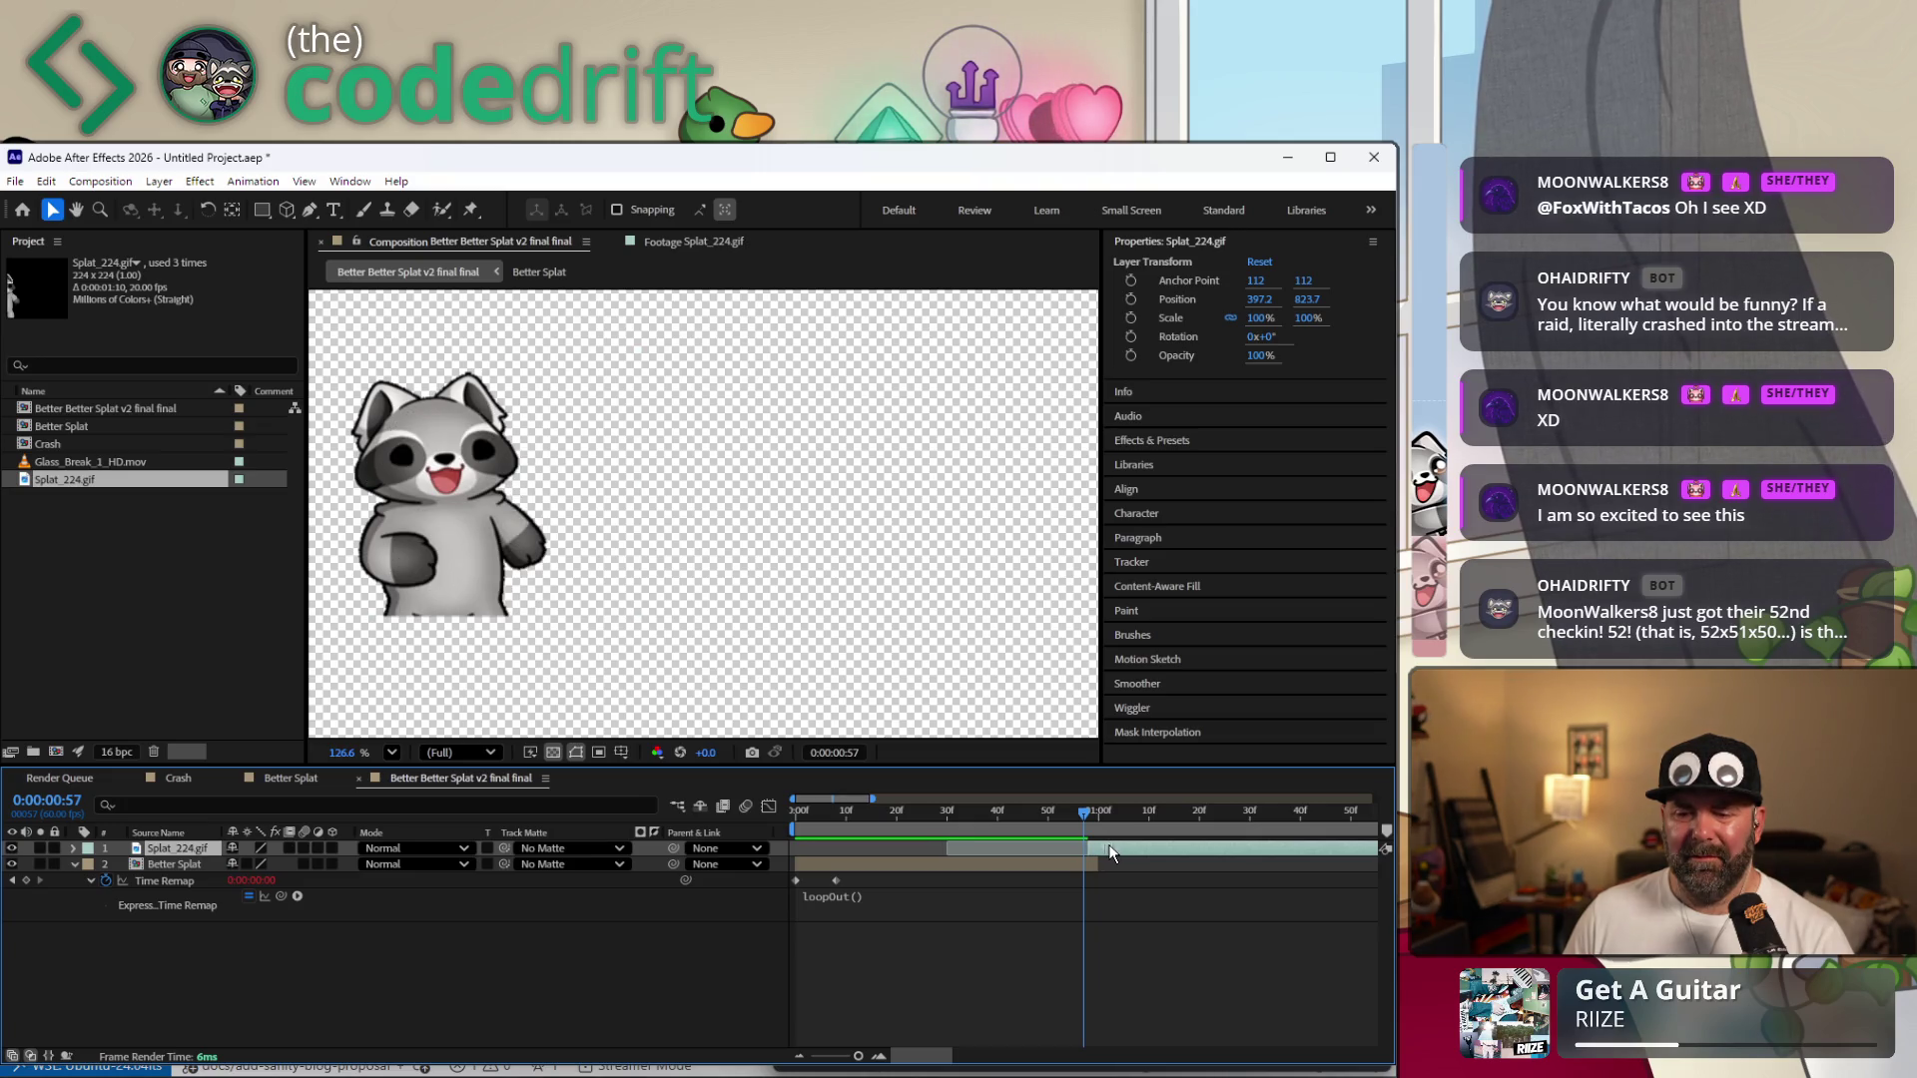
{"action": "left_click_drag", "start_coordinate": [1110, 850], "coordinate": [1118, 852]}
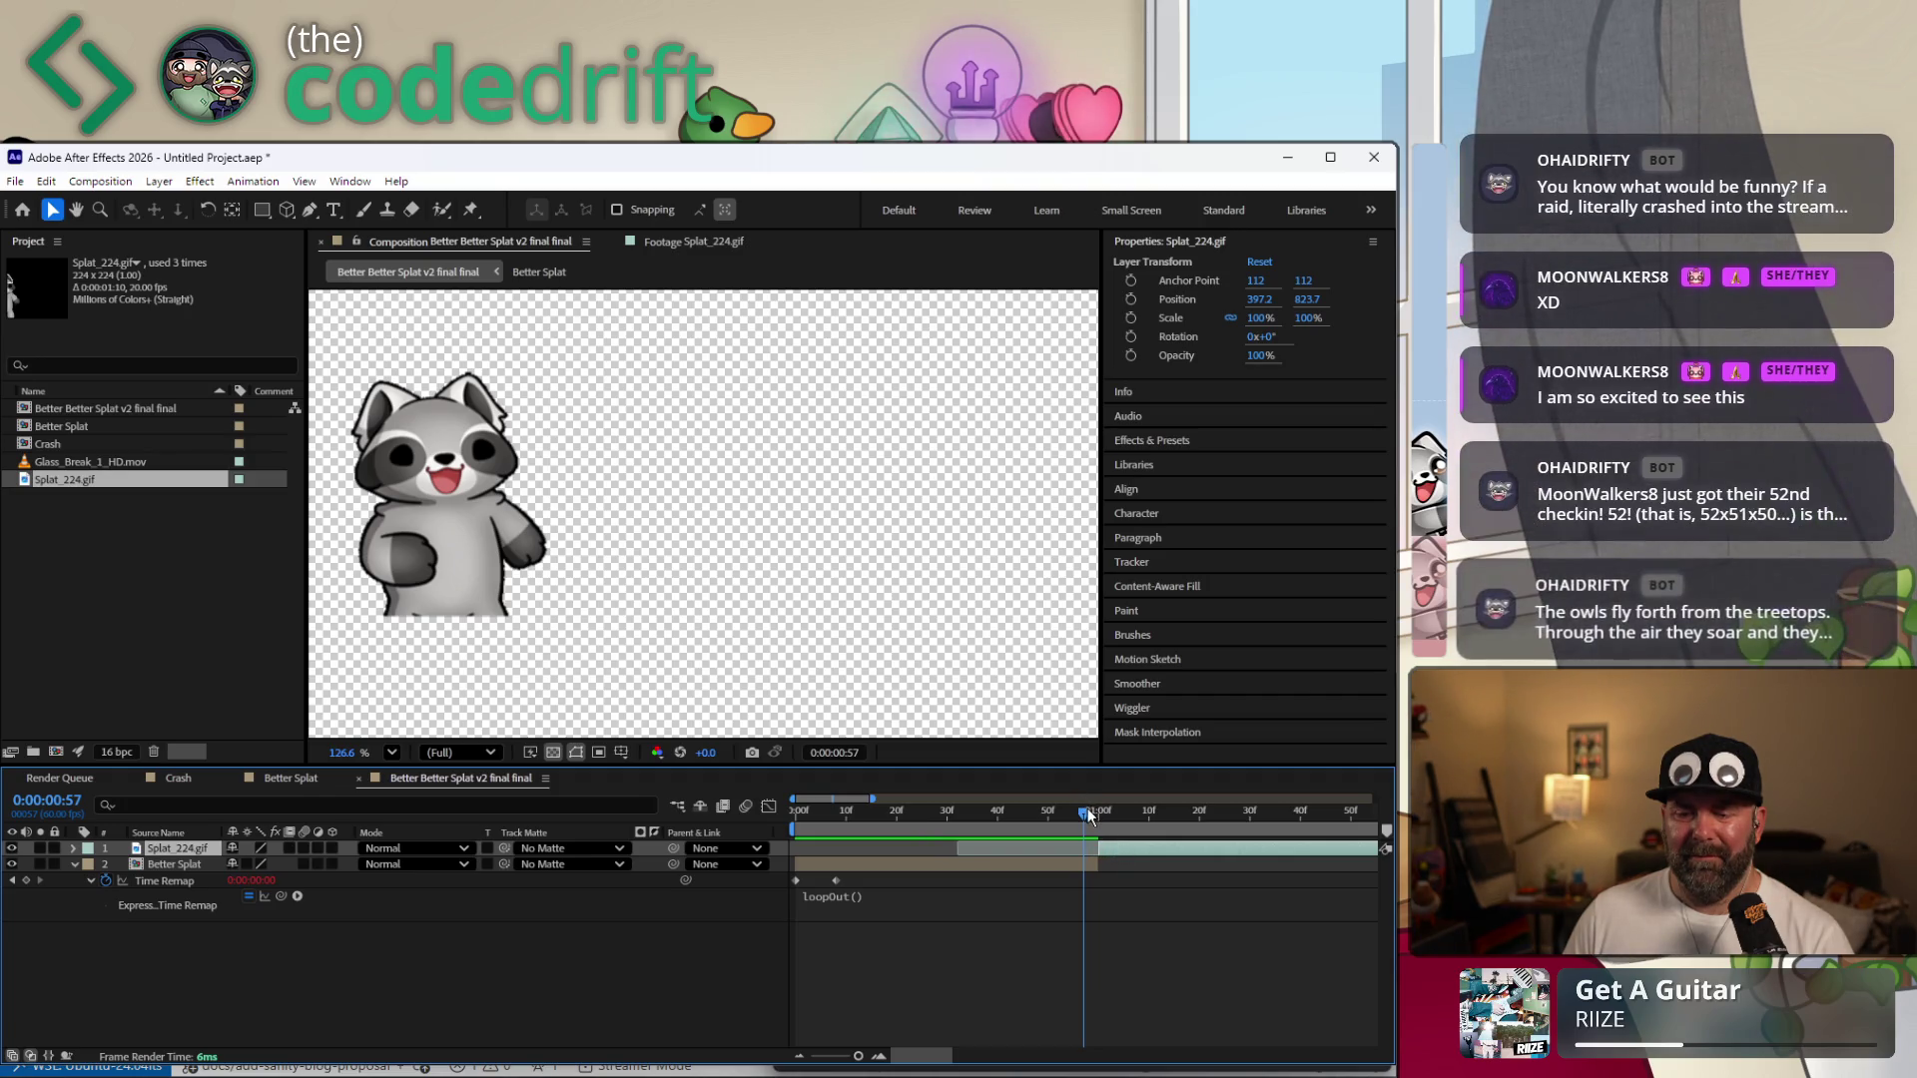
Trim the front raccoon's in-point to 0:00:01:00 and nudge it up-right over the back raccoon.
{"action": "left_click", "coordinate": [1089, 810]}
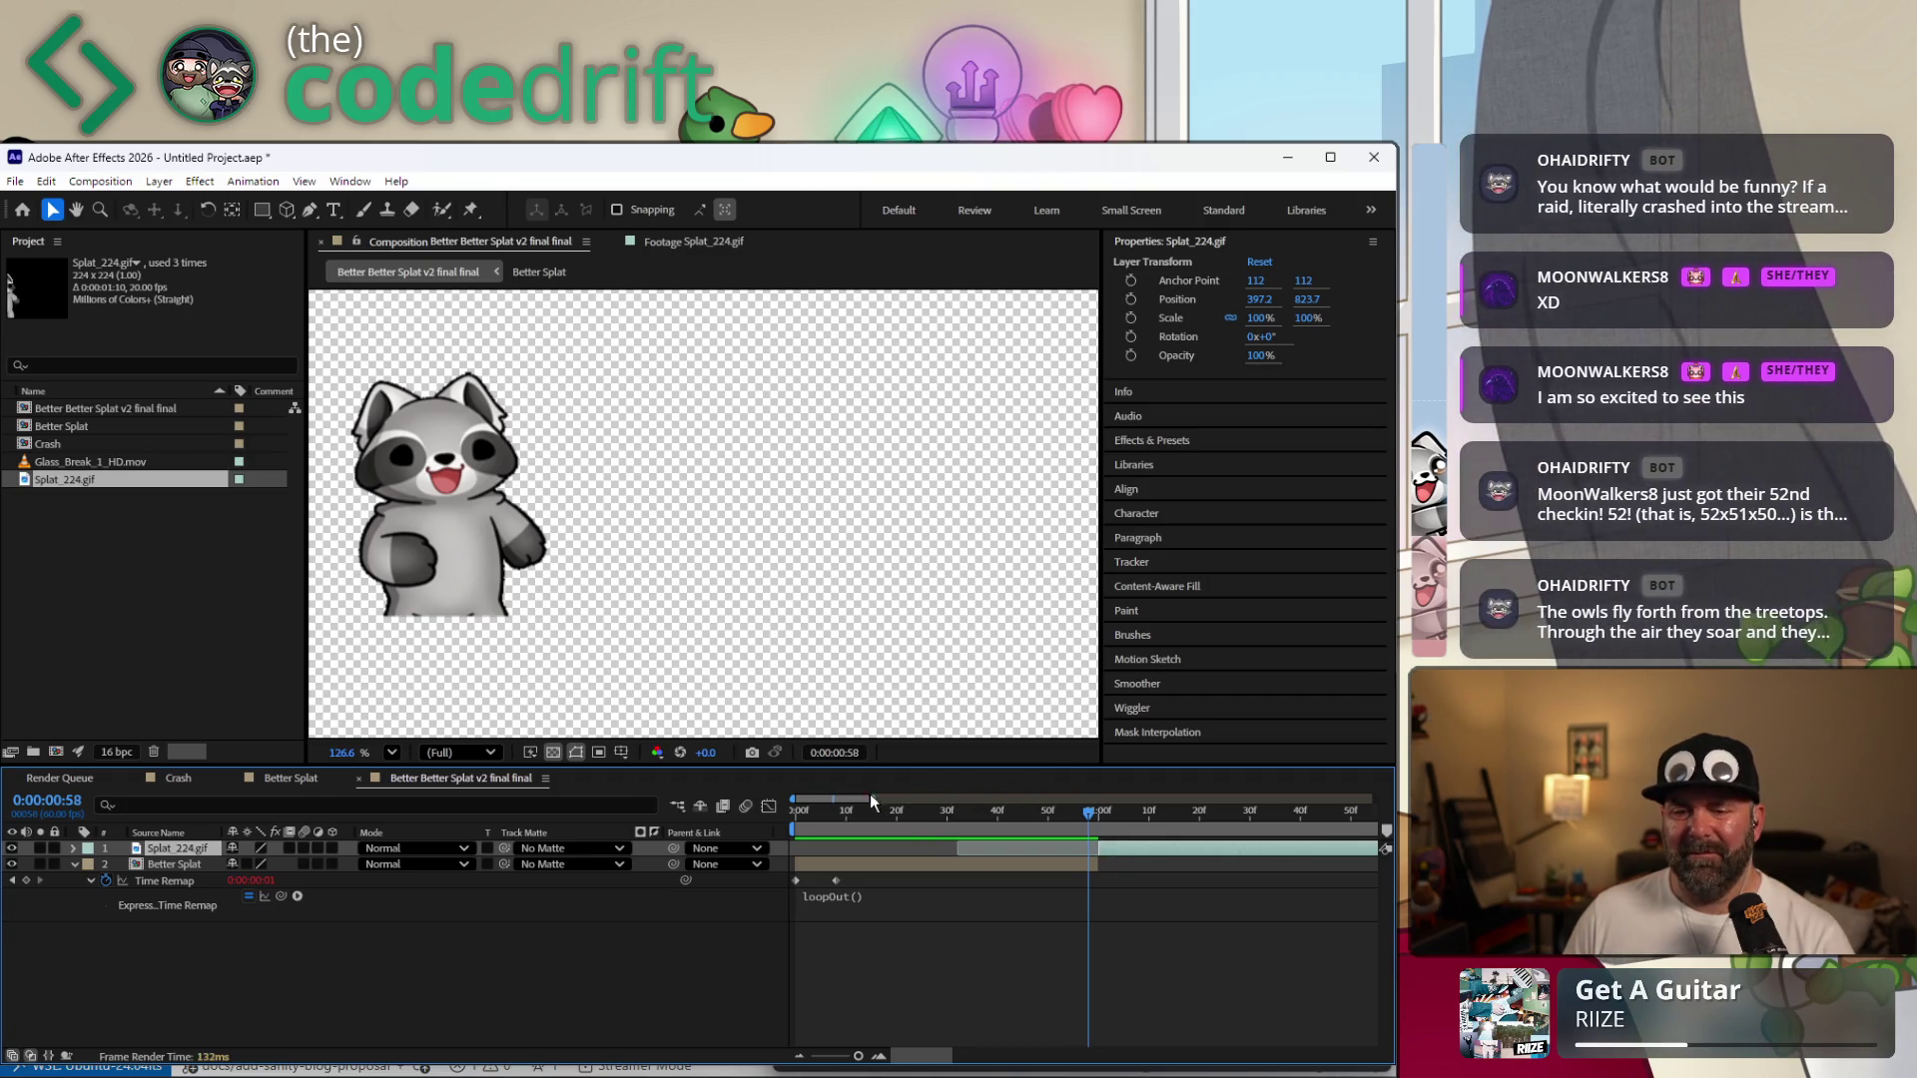
{"action": "left_click_drag", "start_coordinate": [873, 803], "coordinate": [857, 809]}
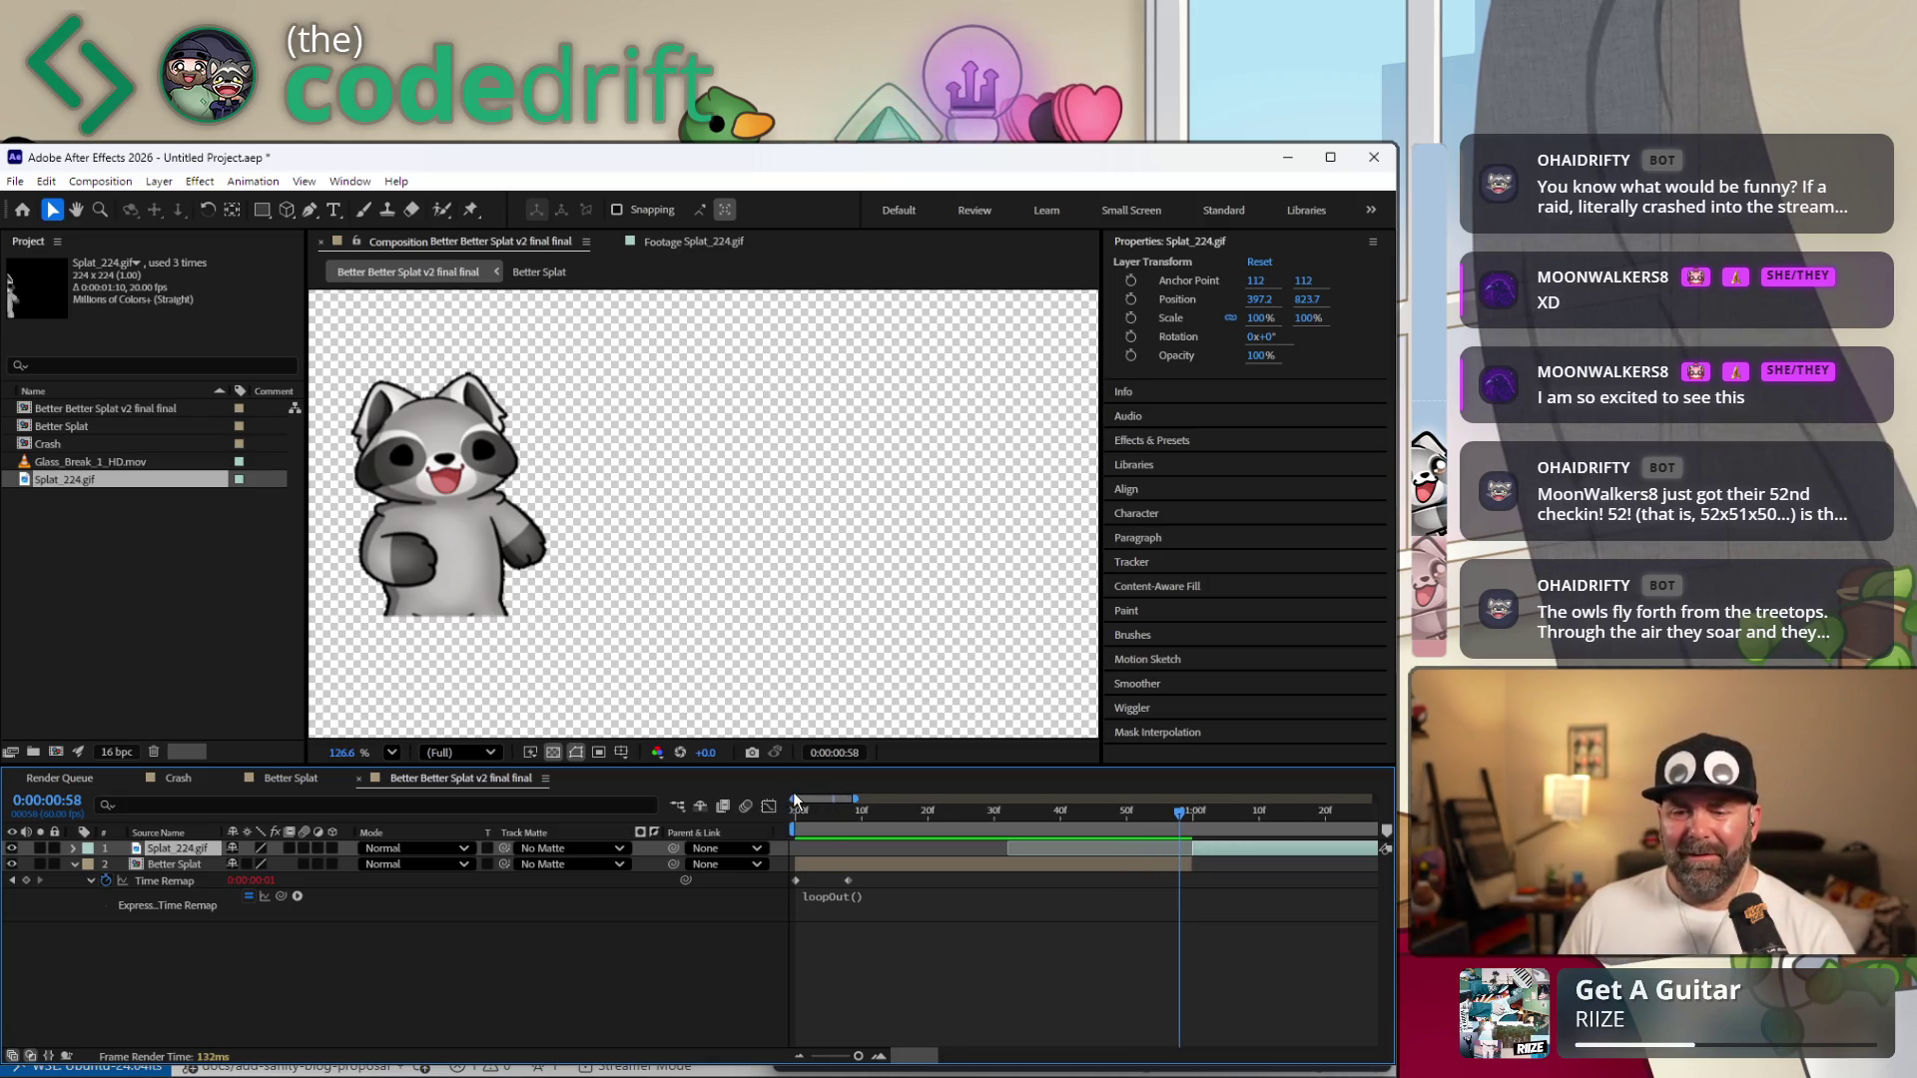
{"action": "scroll", "coordinate": [1053, 811], "scroll_direction": "up", "scroll_amount": 2}
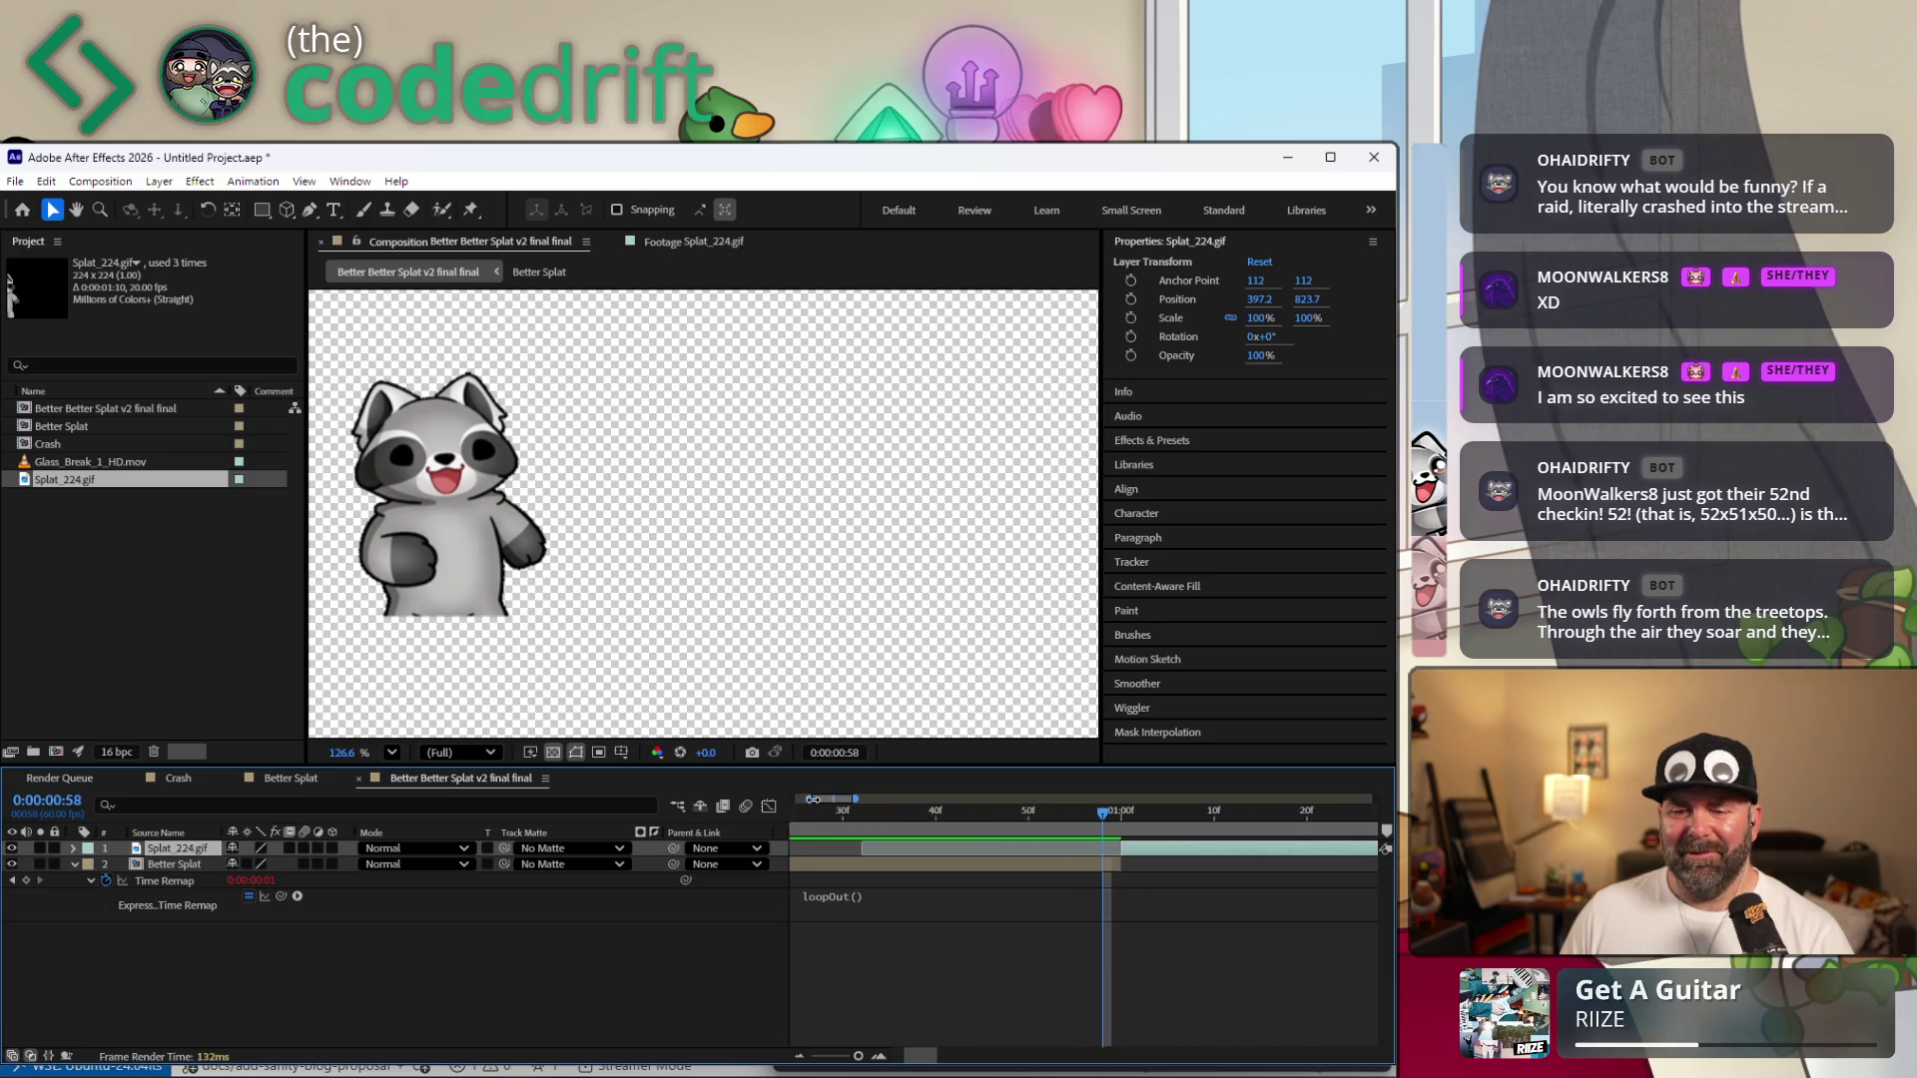
{"action": "scroll", "coordinate": [1053, 809], "scroll_direction": "up", "scroll_amount": 2}
{"action": "scroll", "coordinate": [1052, 811], "scroll_direction": "up", "scroll_amount": 1}
{"action": "left_click_drag", "start_coordinate": [1054, 806], "coordinate": [1051, 829]}
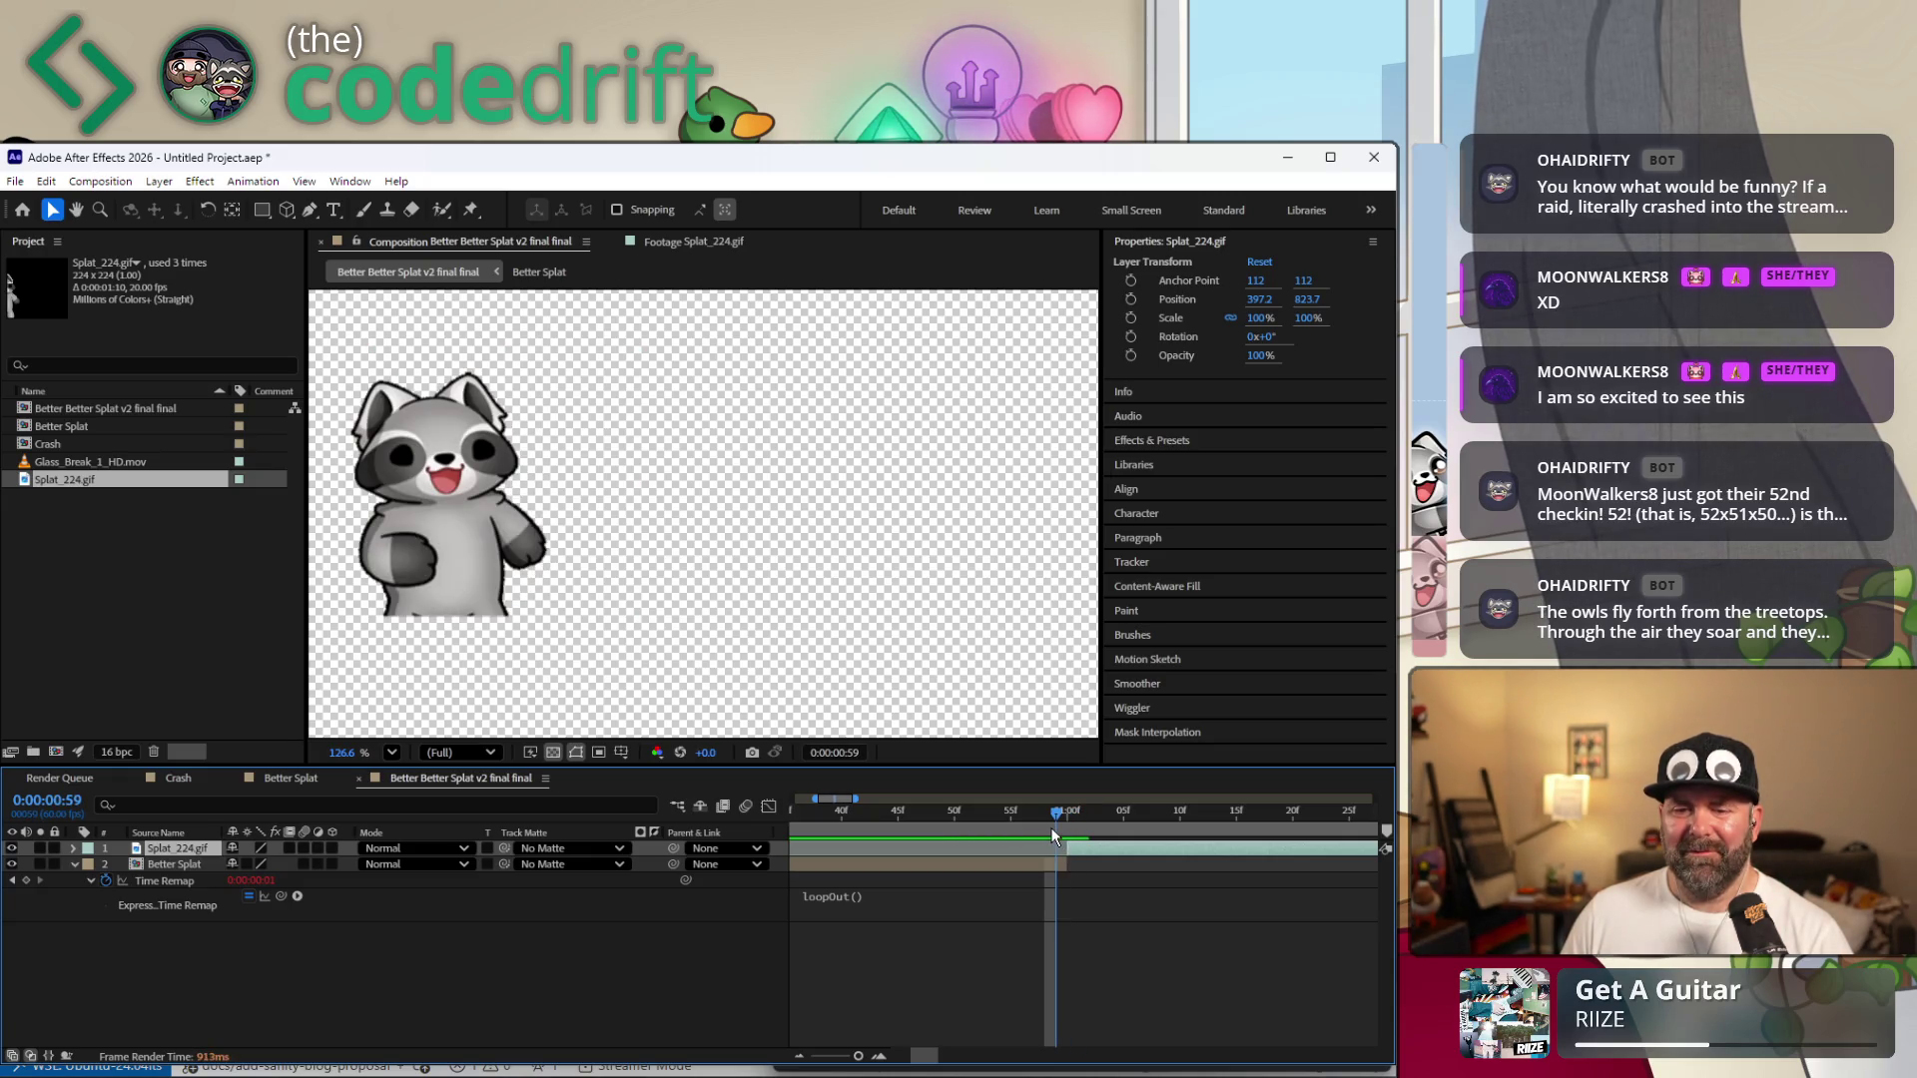
{"action": "key", "text": "["}
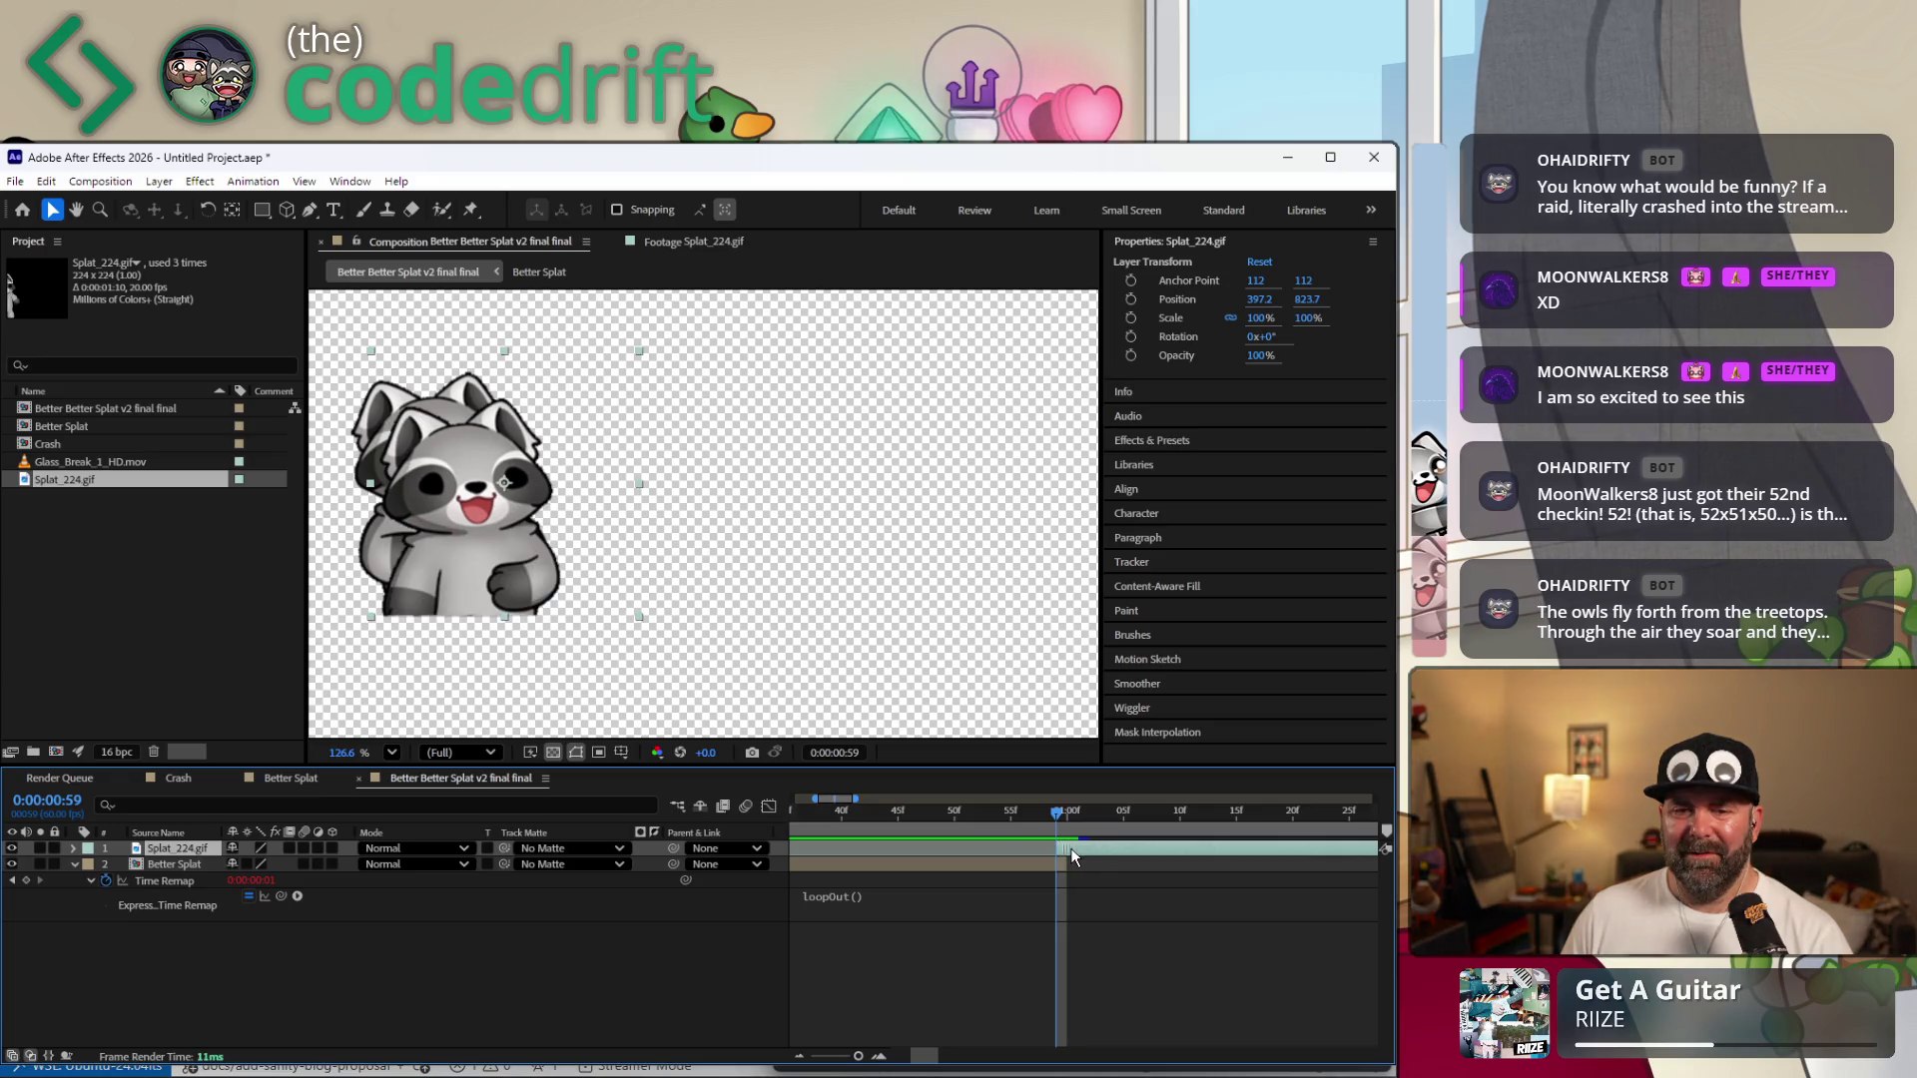
{"action": "mouse_move", "coordinate": [498, 581]}
{"action": "left_mouse_down"}
{"action": "mouse_move", "coordinate": [516, 561]}
{"action": "mouse_move", "coordinate": [465, 557]}
{"action": "mouse_move", "coordinate": [524, 588]}
{"action": "left_mouse_up"}
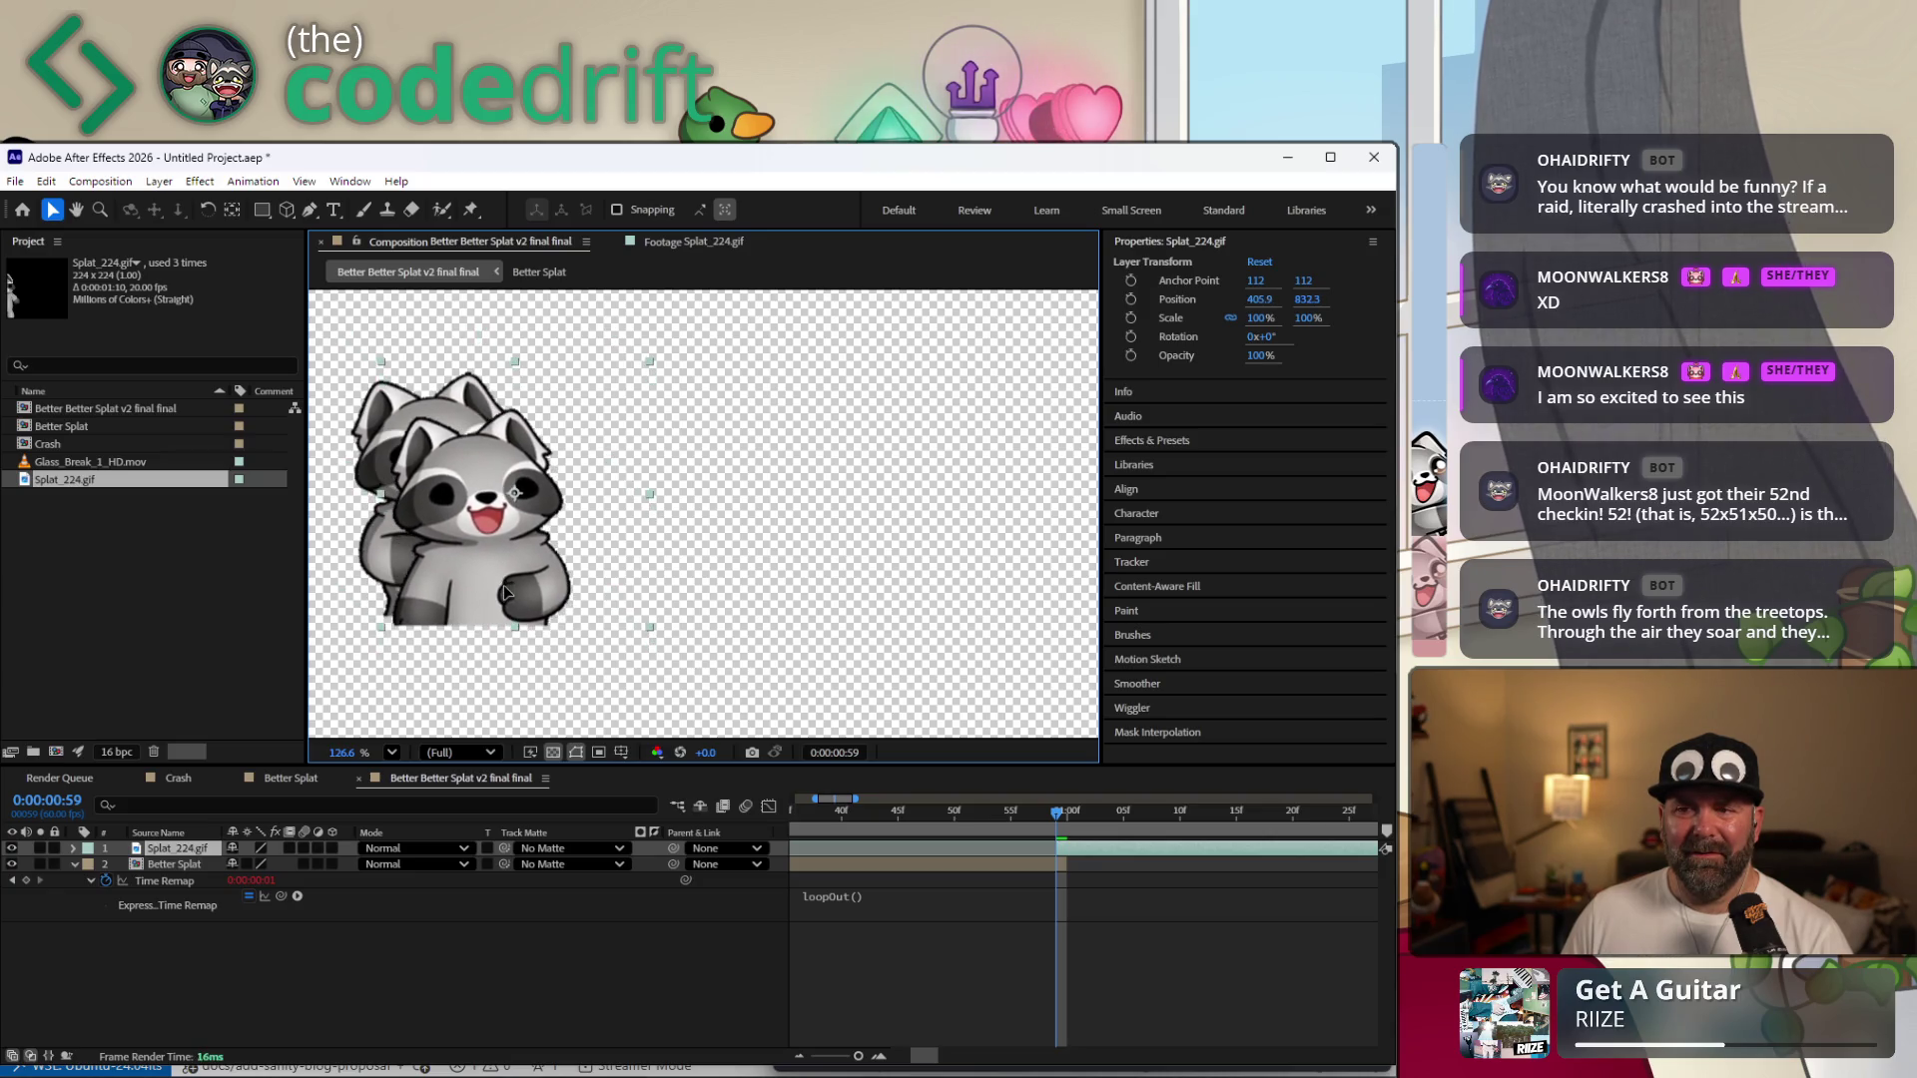
{"action": "left_click", "coordinate": [197, 863]}
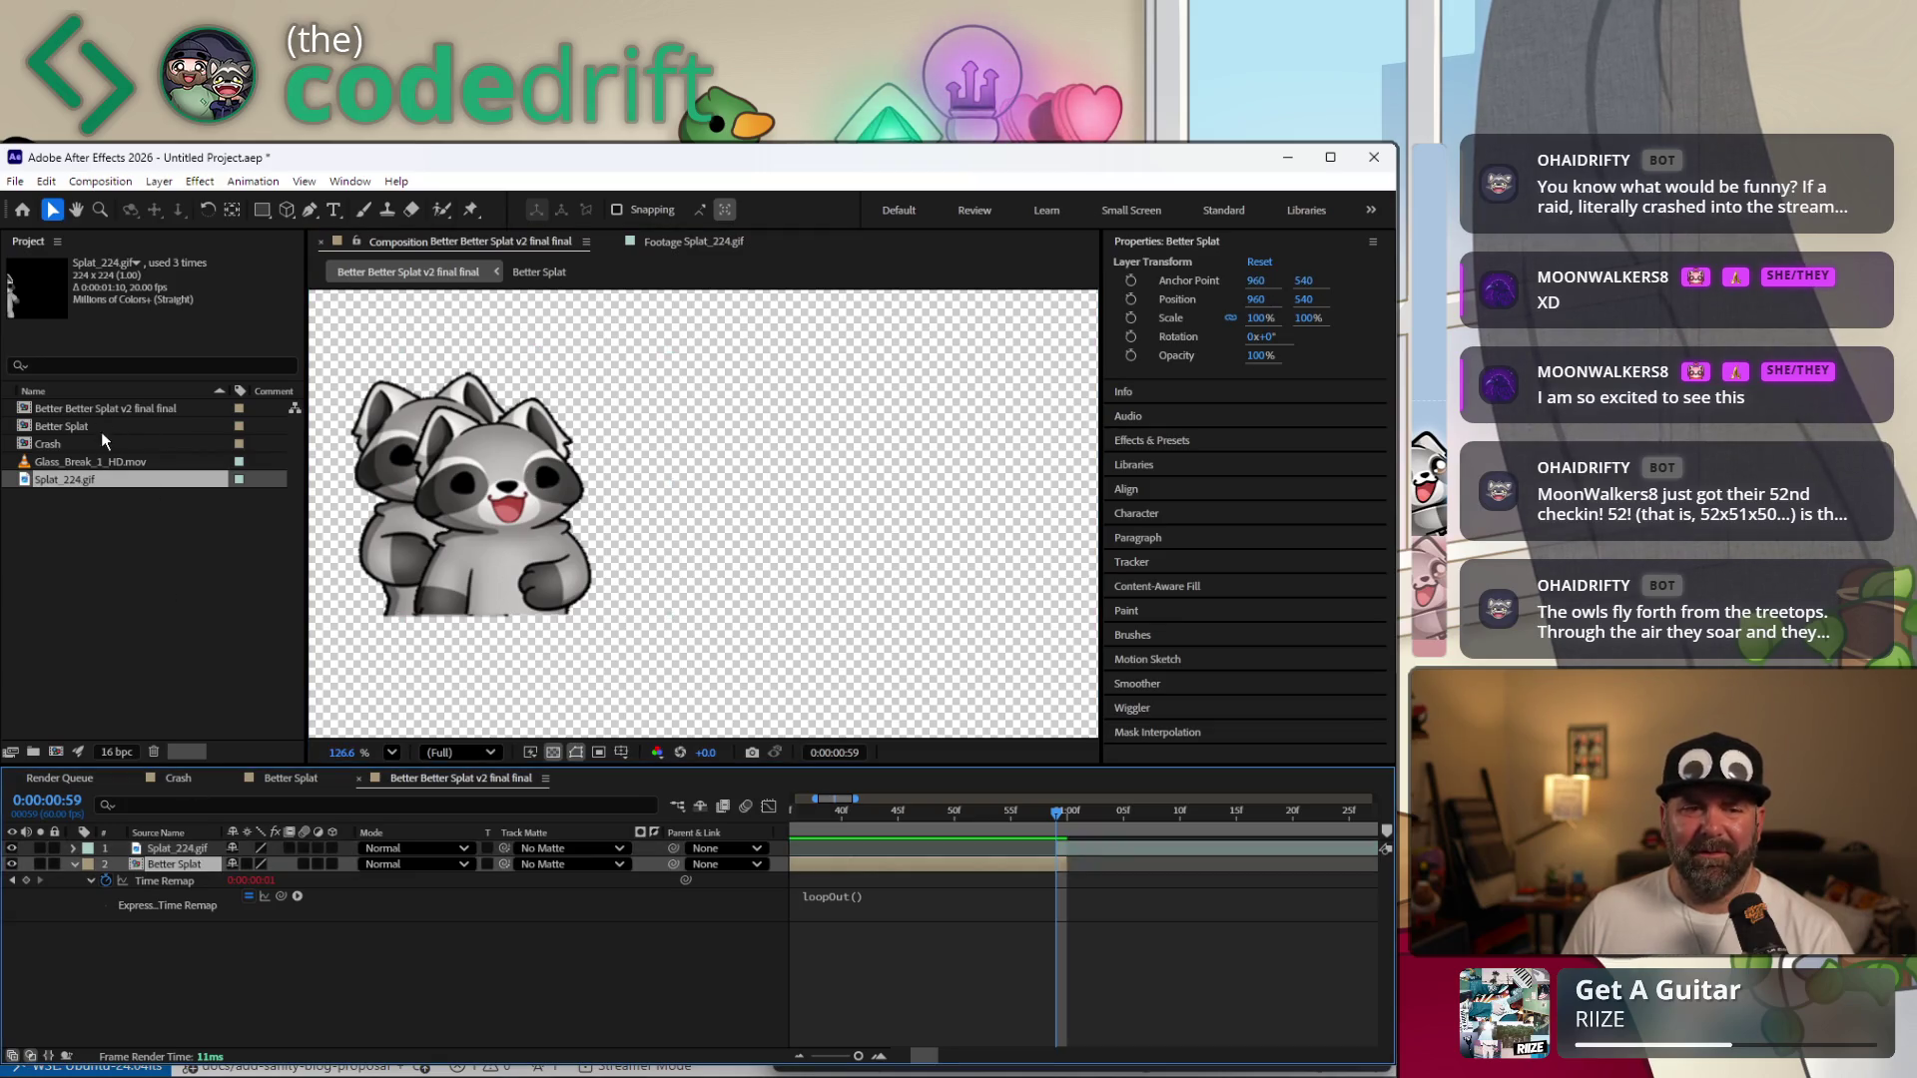
Check the Better Splat comp, then nudge the back raccoon up-left to about 932, 533.
{"action": "double_click", "coordinate": [132, 426]}
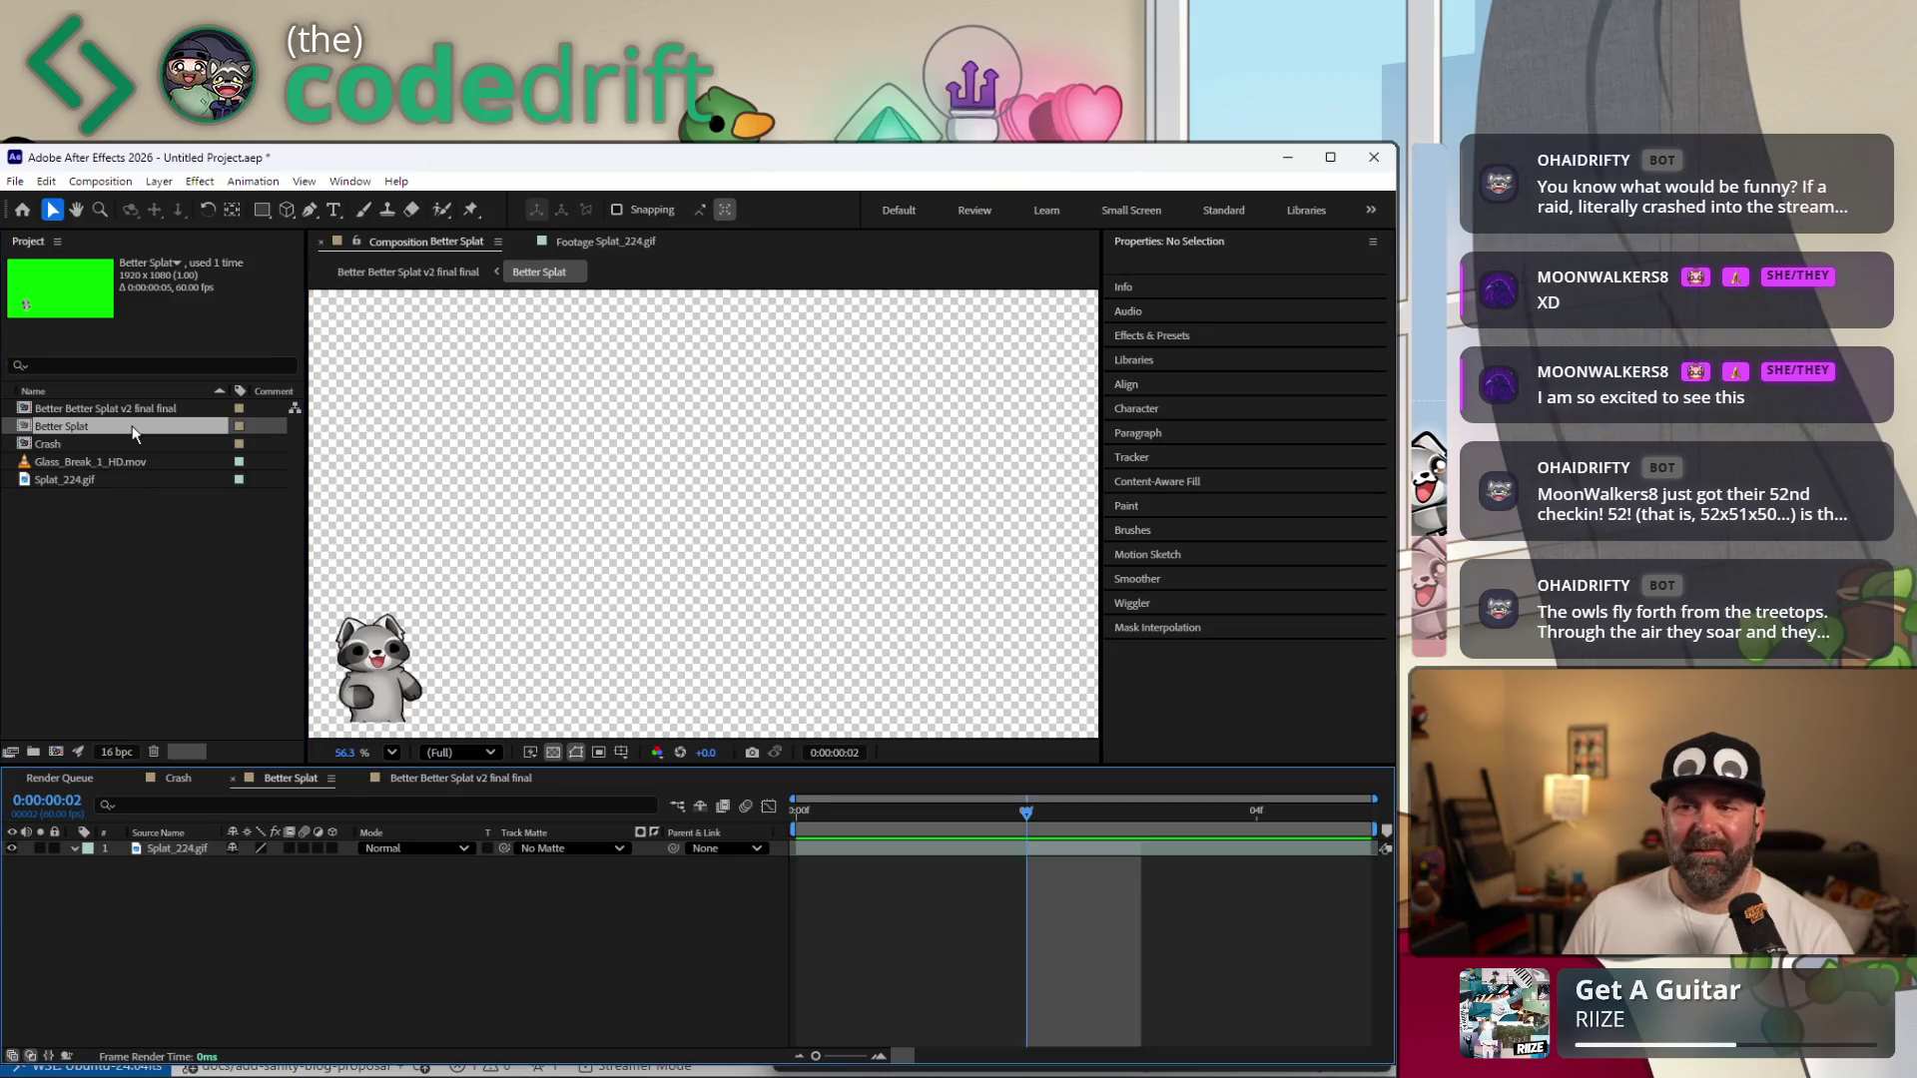
{"action": "left_click", "coordinate": [200, 851]}
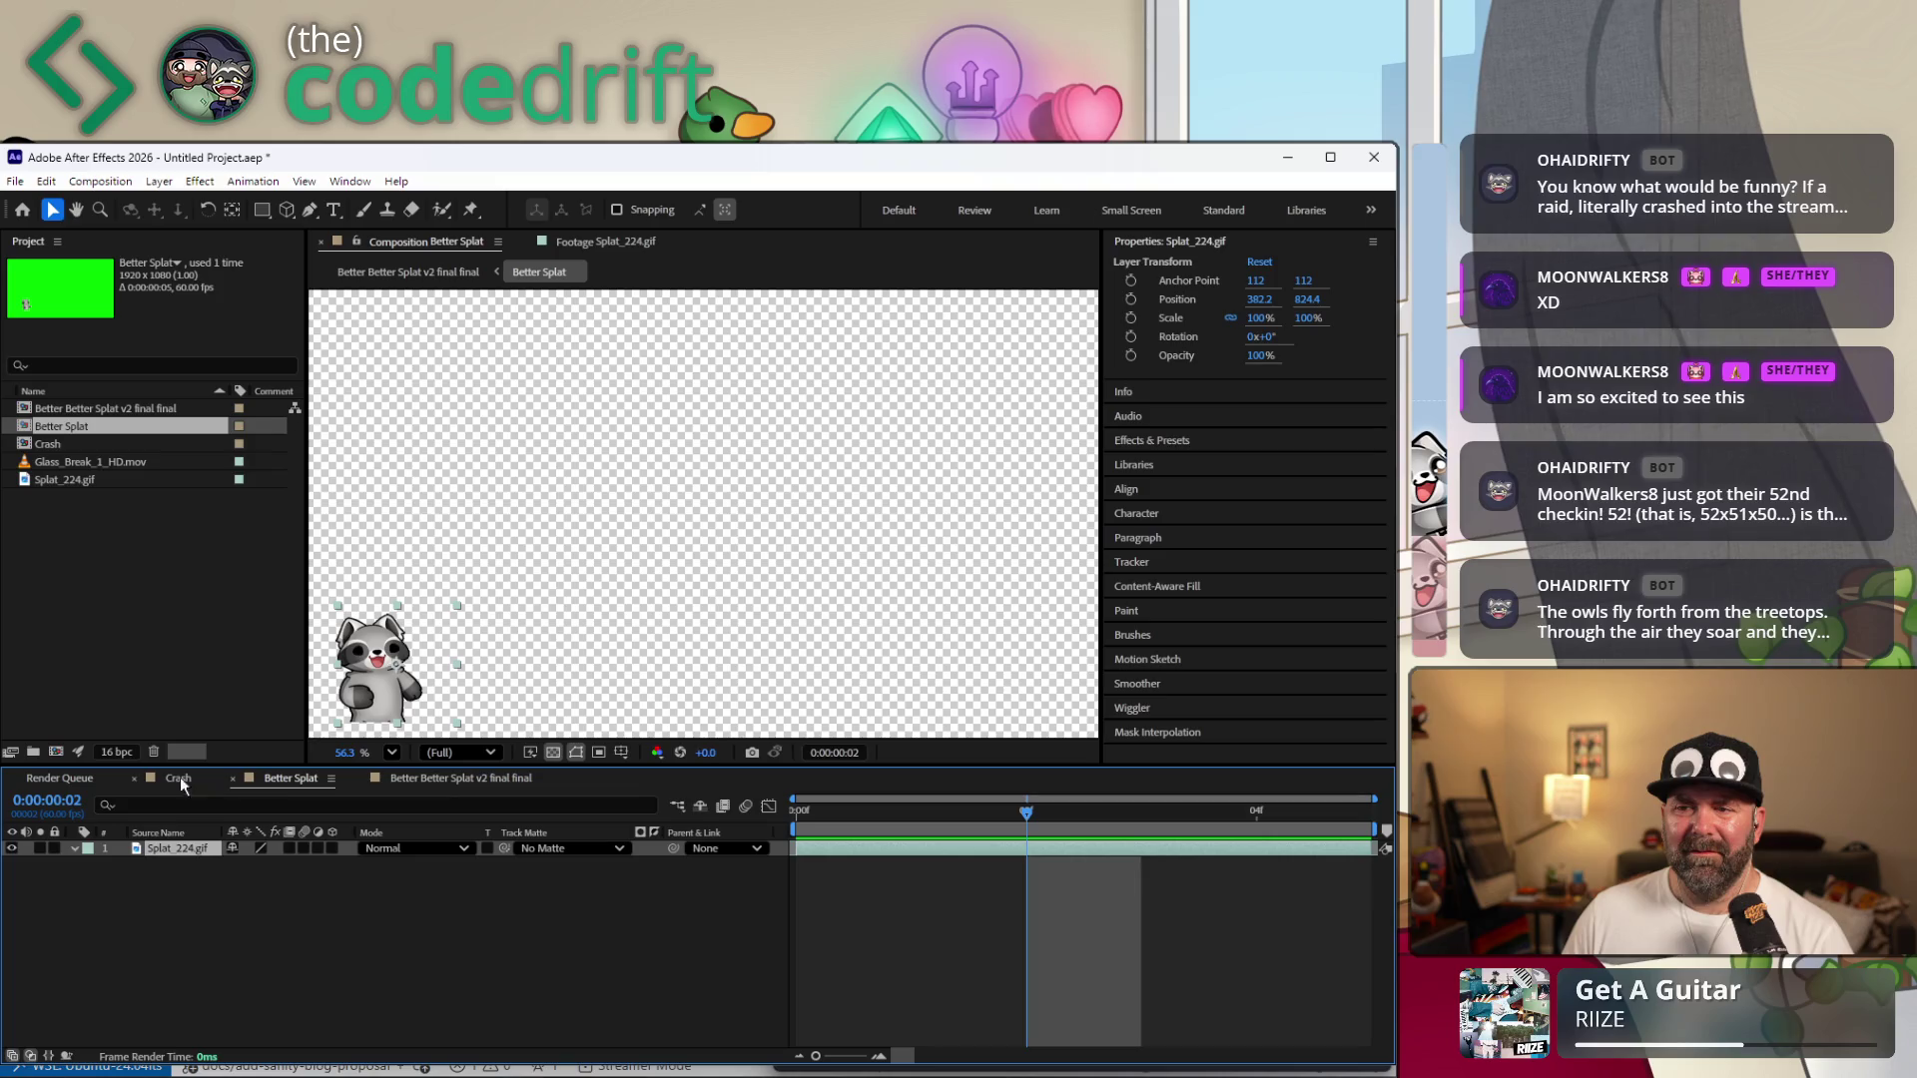
{"action": "double_click", "coordinate": [82, 408]}
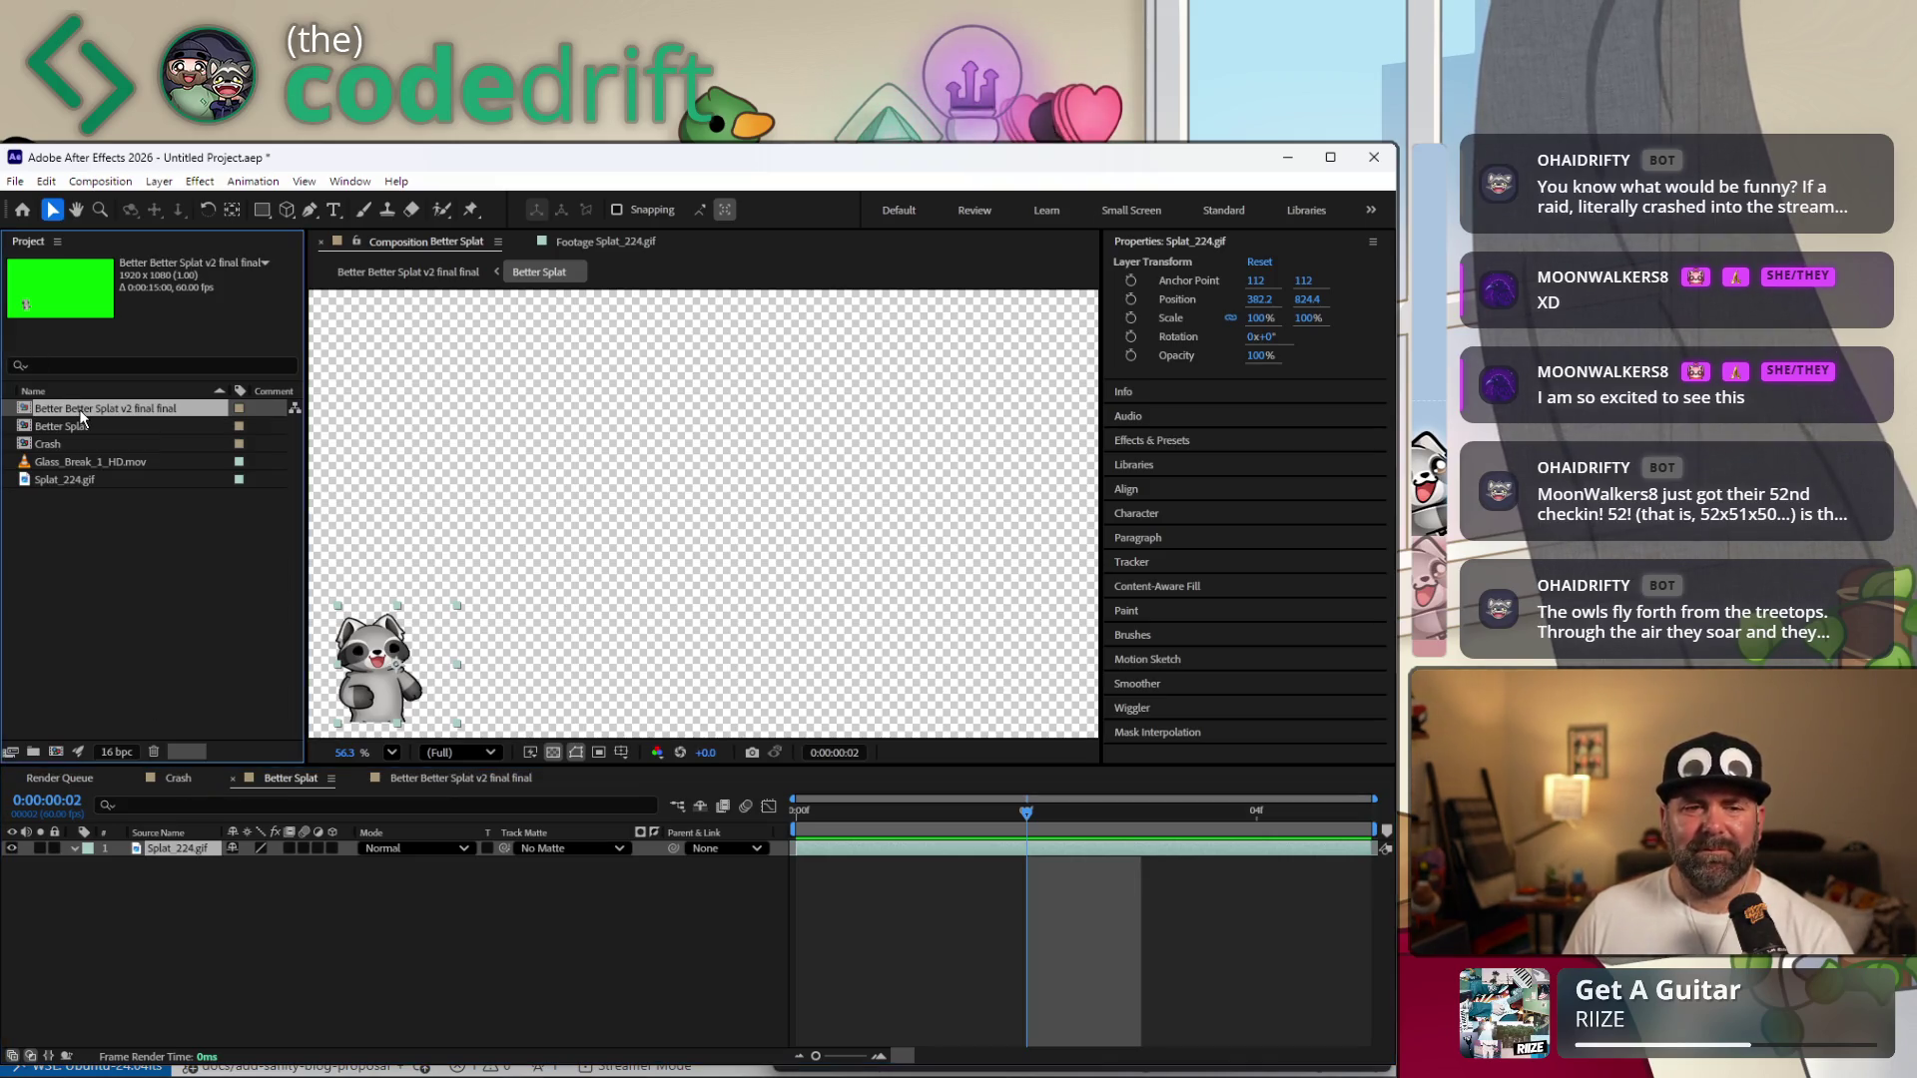
{"action": "left_click_drag", "start_coordinate": [543, 561], "coordinate": [511, 553]}
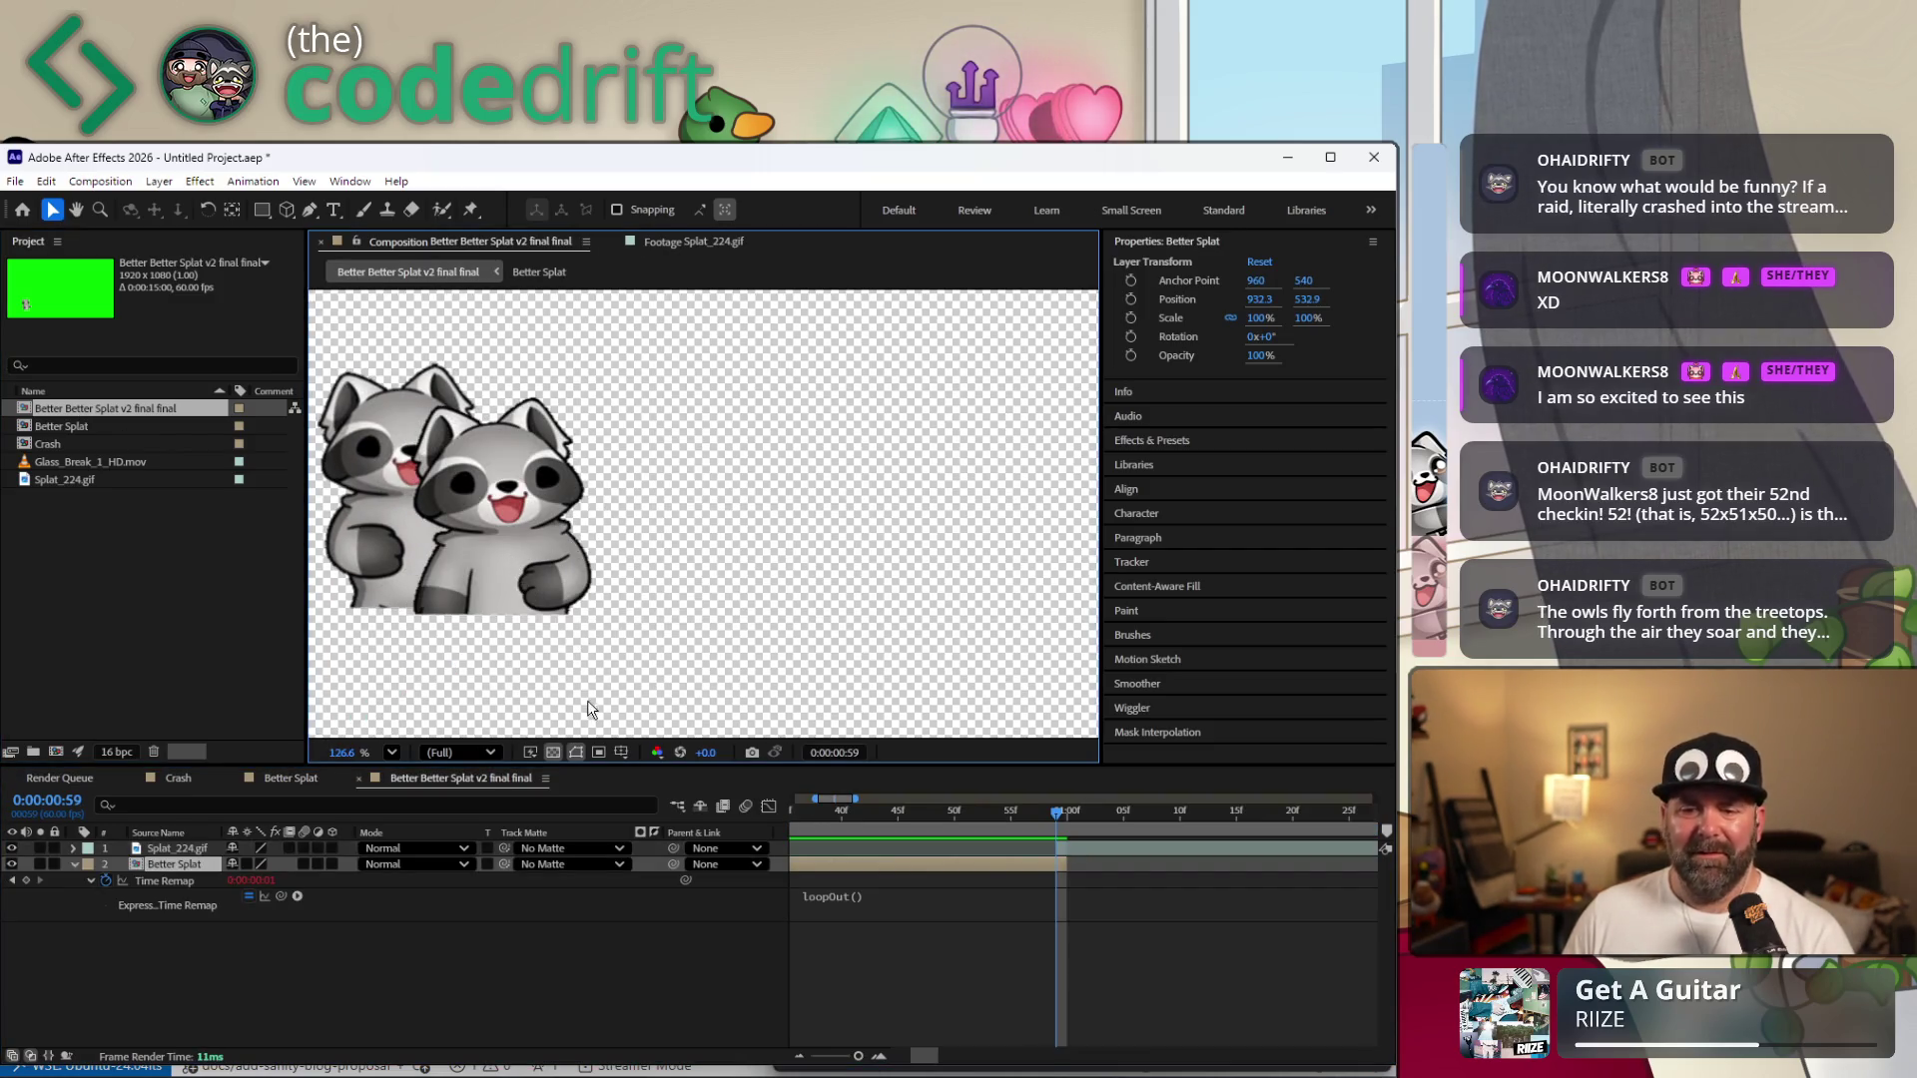
Undo the back raccoon move and shift the front raccoon left to near 392, 825.
{"action": "key", "text": "ctrl+z"}
{"action": "left_click", "coordinate": [172, 849]}
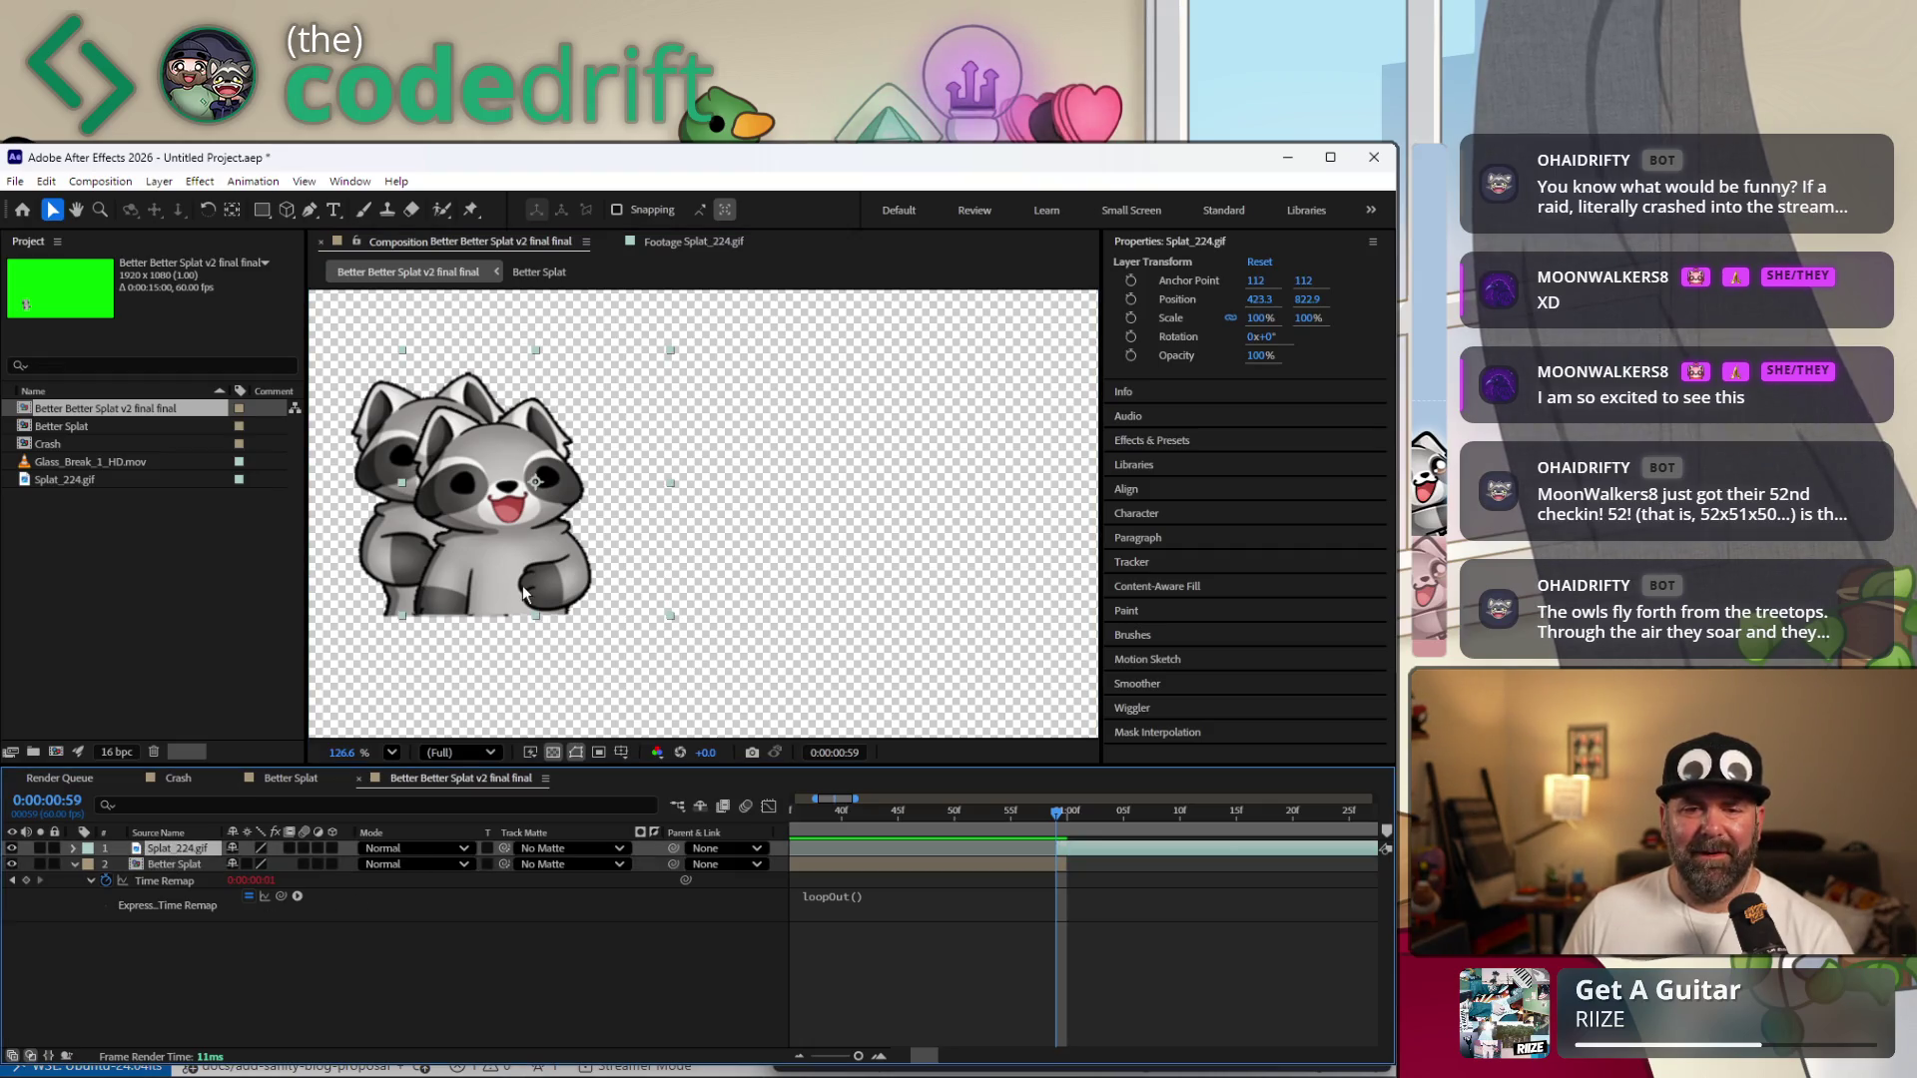
{"action": "left_click_drag", "start_coordinate": [537, 587], "coordinate": [494, 584]}
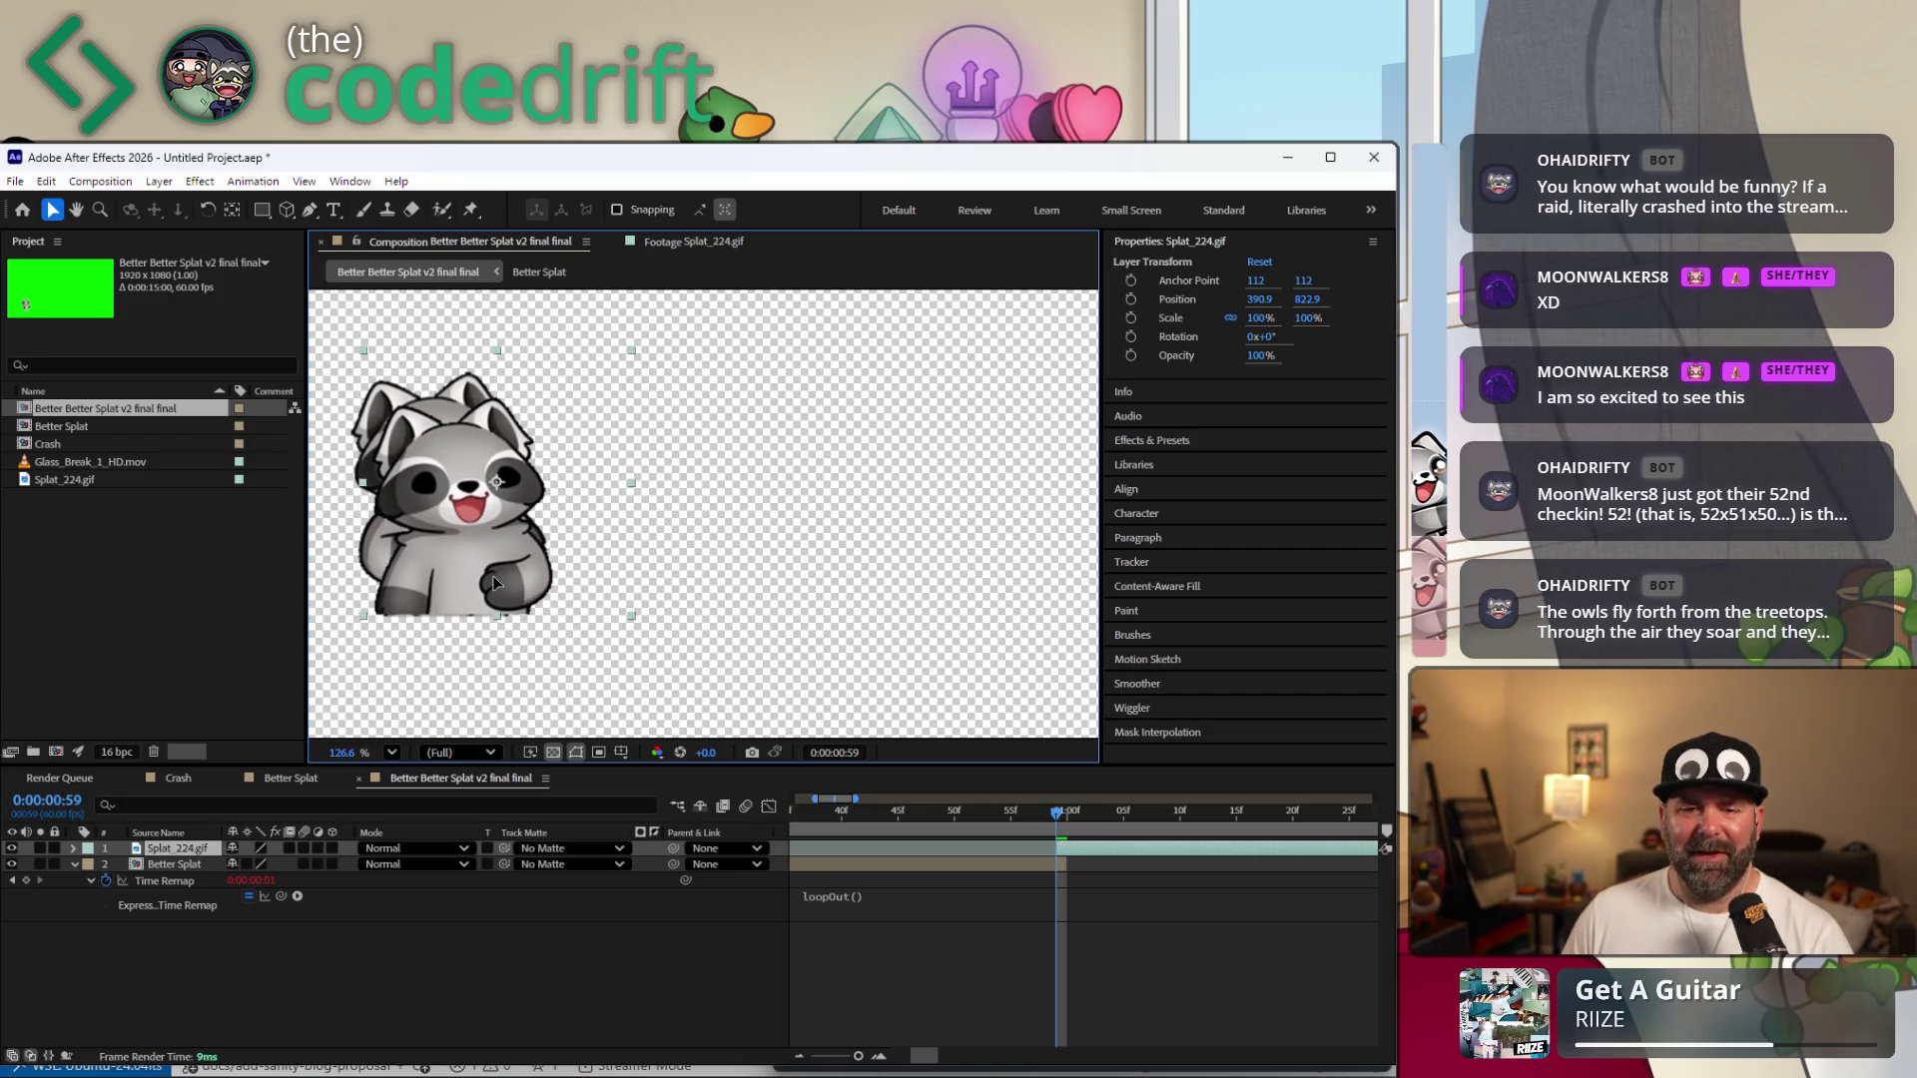
{"action": "left_click_drag", "start_coordinate": [493, 581], "coordinate": [496, 587]}
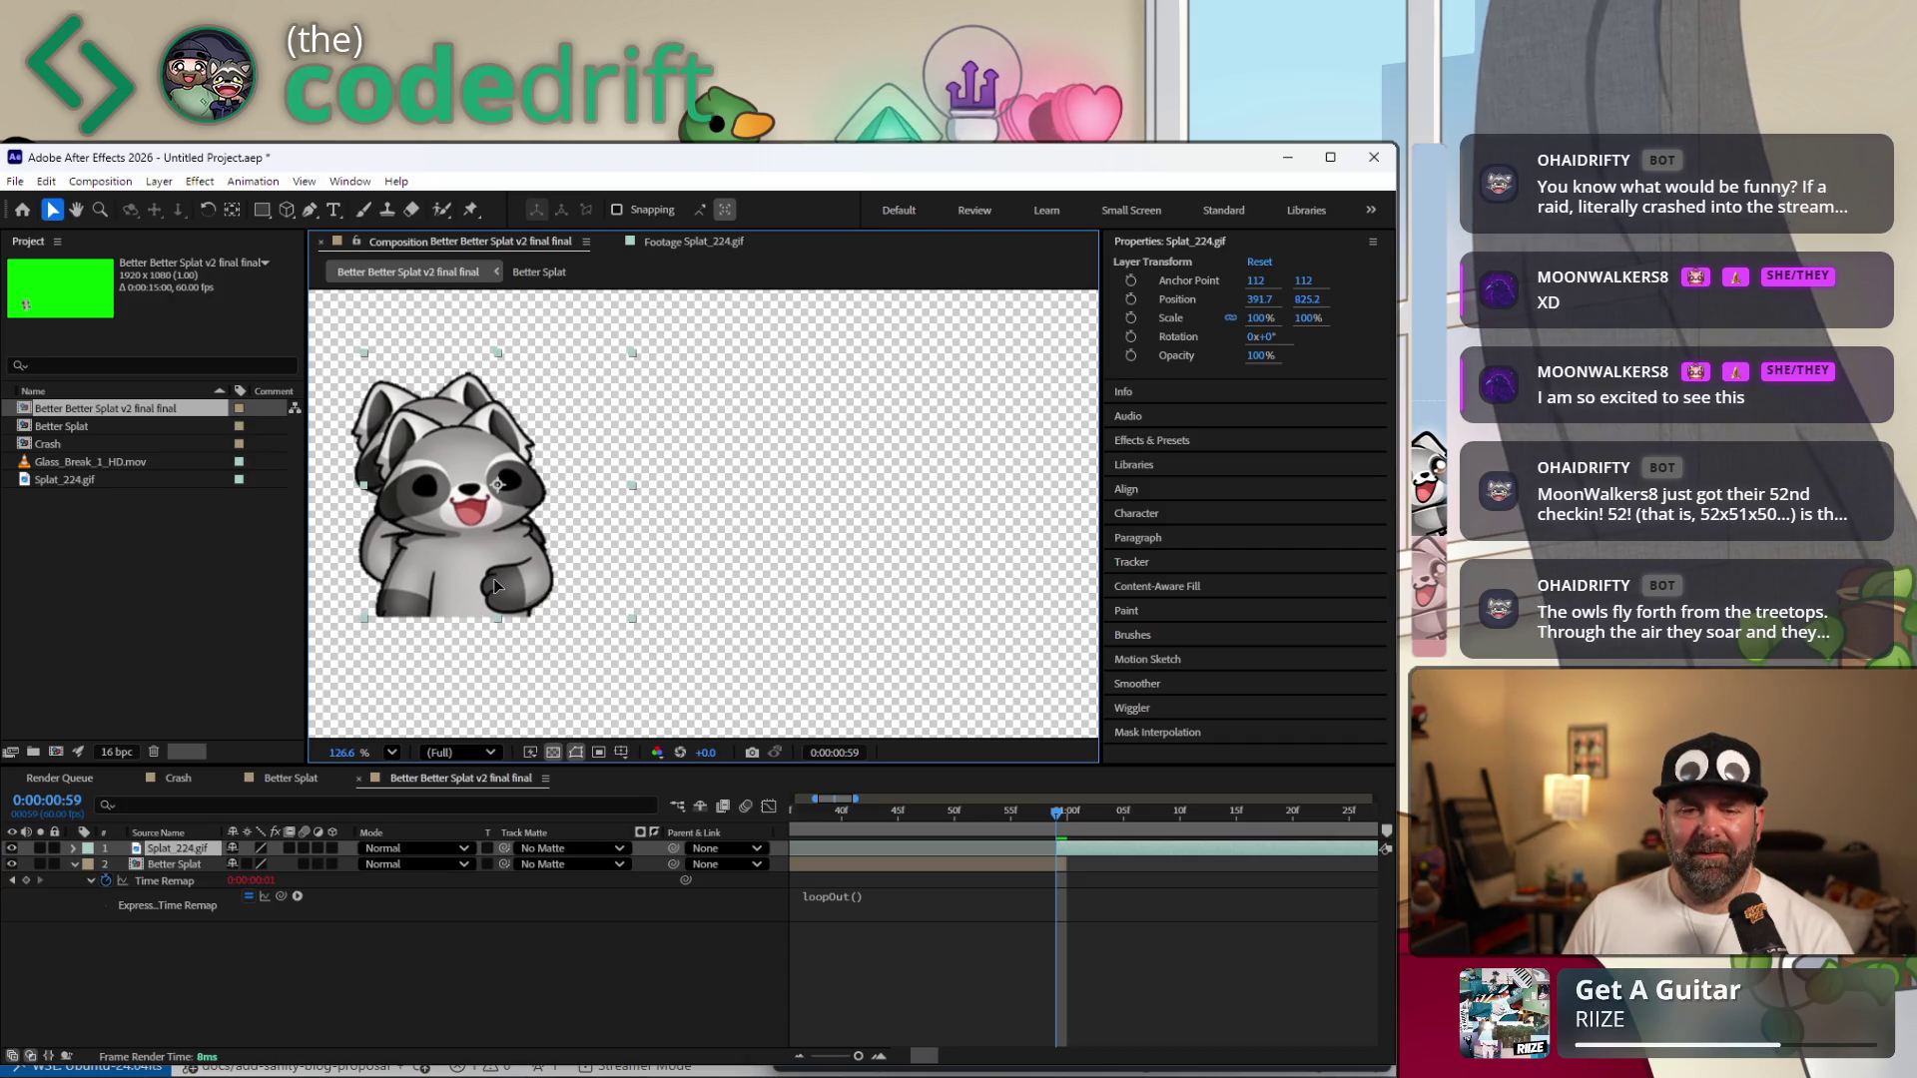
Scrub the time ruler around one and two seconds to check the overlap timing.
{"action": "left_click", "coordinate": [1063, 815]}
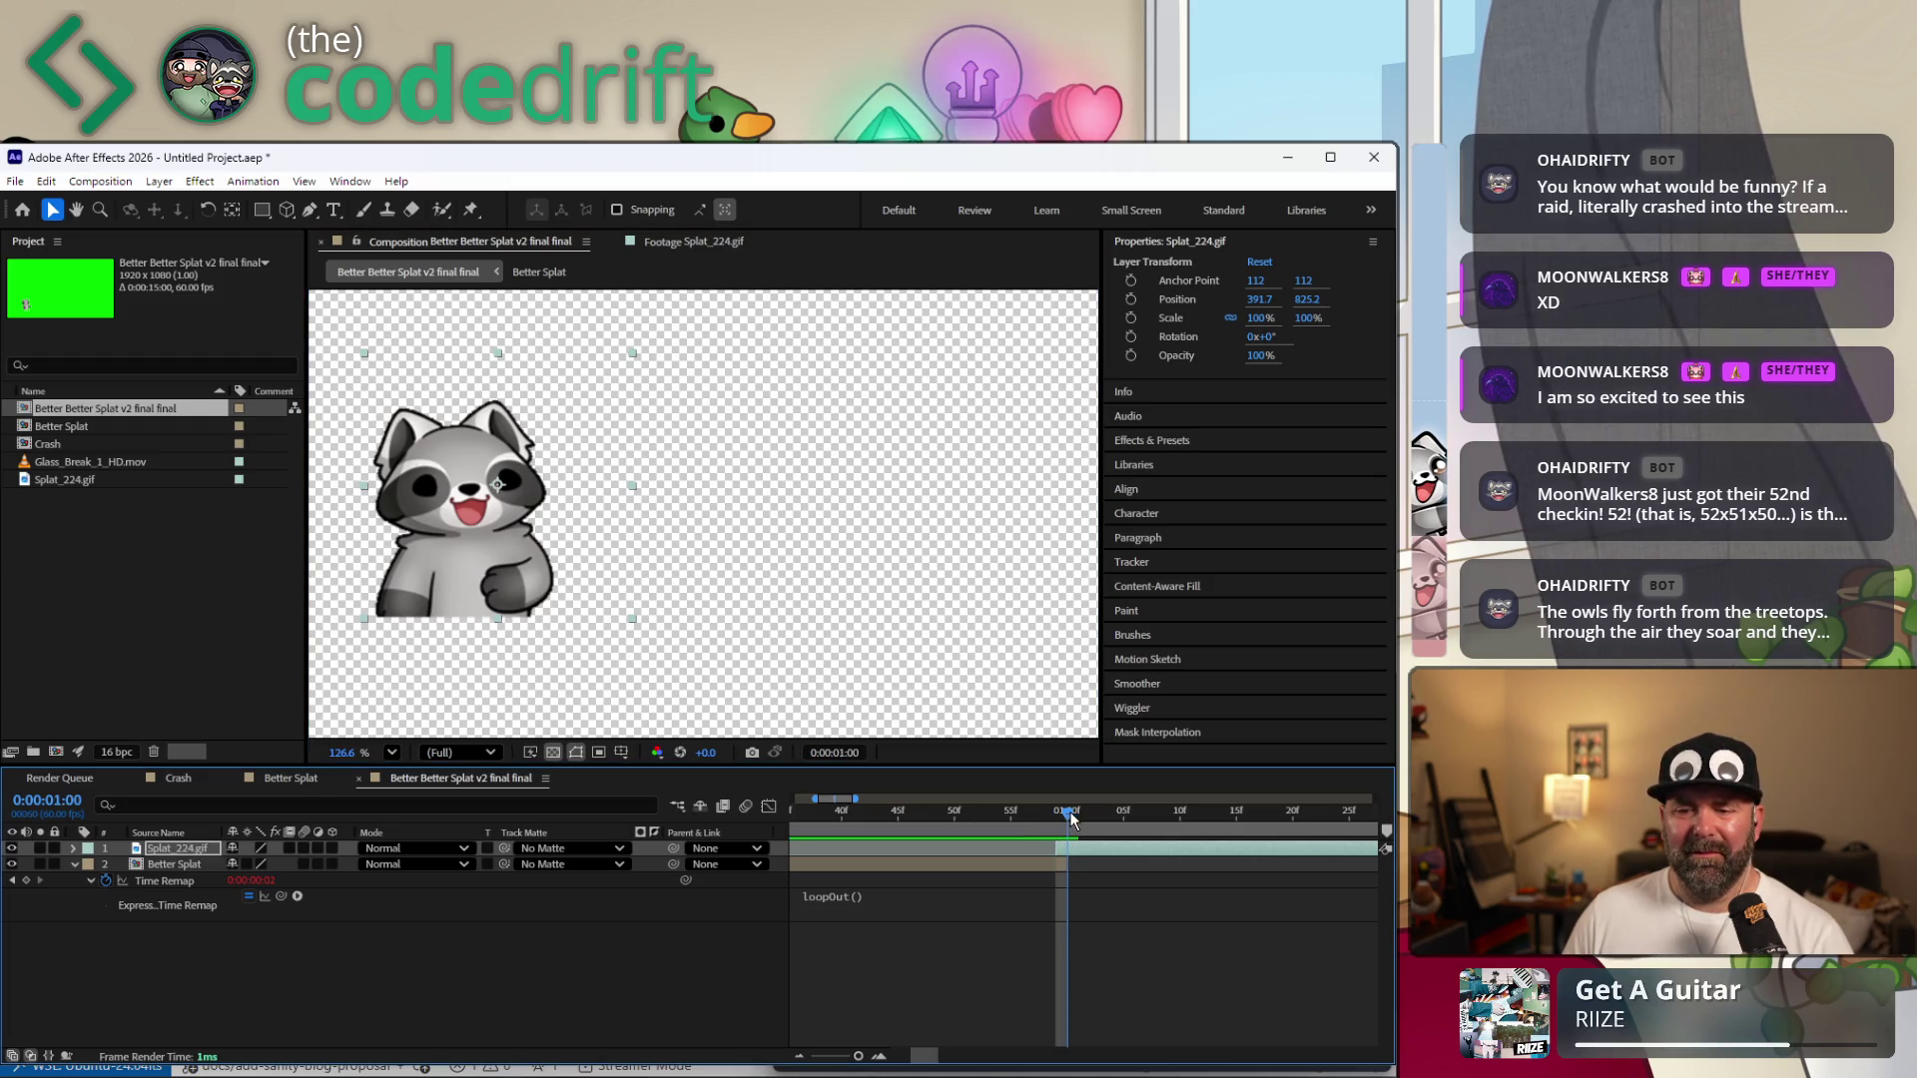
{"action": "left_click_drag", "start_coordinate": [1065, 814], "coordinate": [1043, 810]}
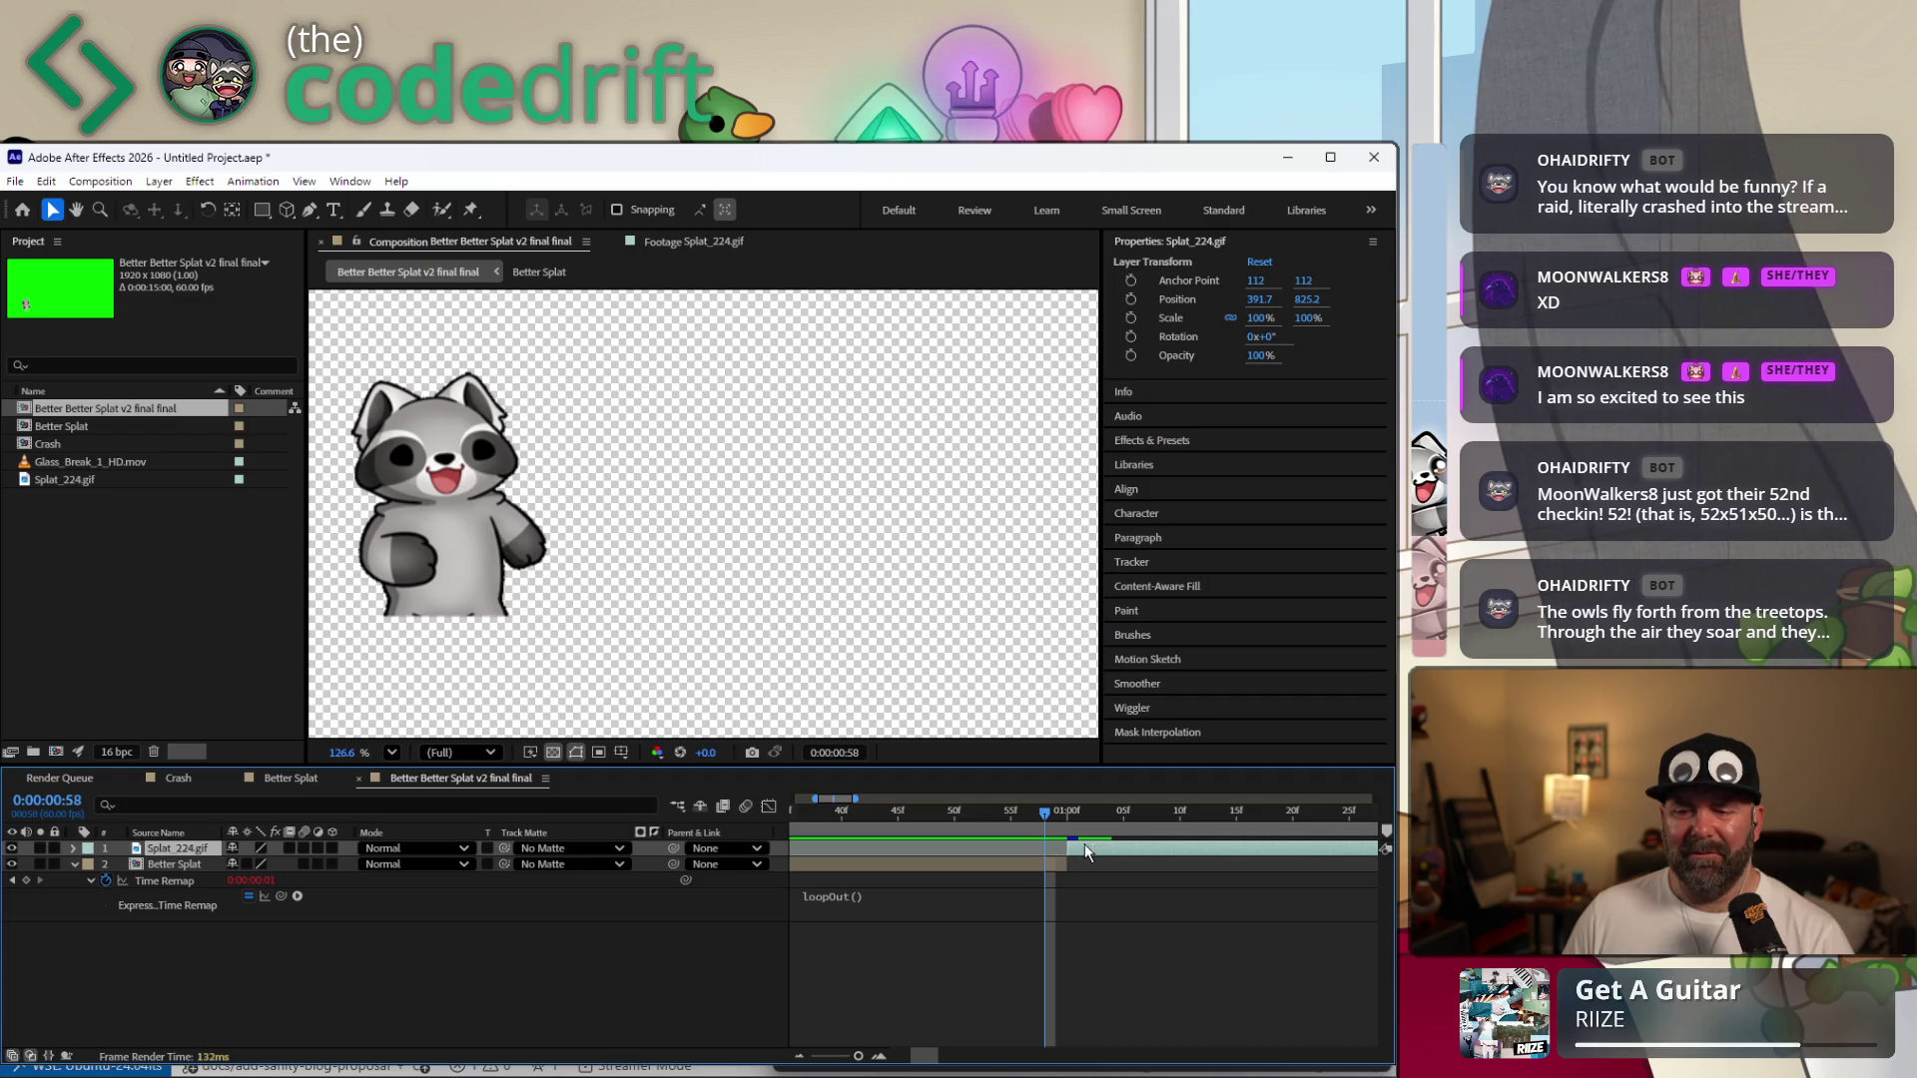
{"action": "mouse_move", "coordinate": [1045, 812]}
{"action": "left_mouse_down"}
{"action": "mouse_move", "coordinate": [819, 832]}
{"action": "mouse_move", "coordinate": [1156, 827]}
{"action": "left_mouse_up"}
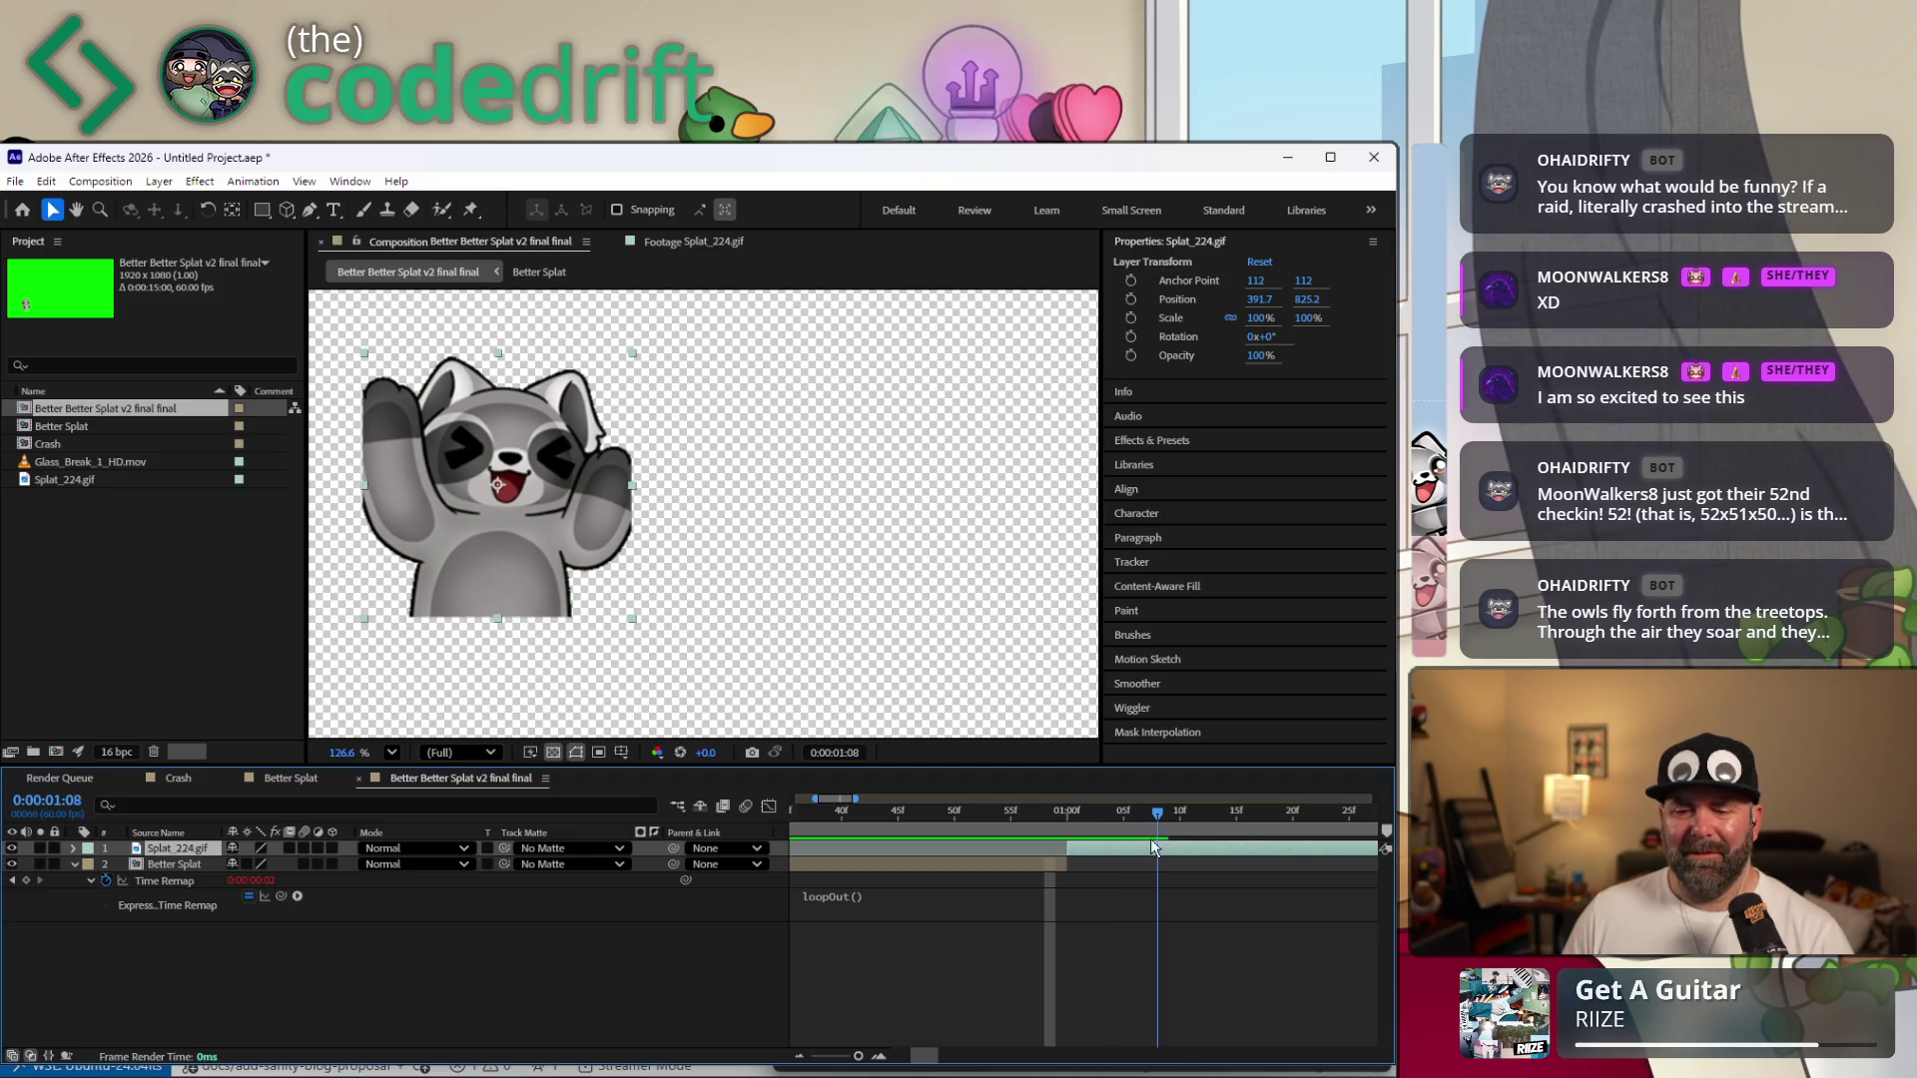
{"action": "scroll", "coordinate": [926, 1060], "scroll_direction": "left", "scroll_amount": 5}
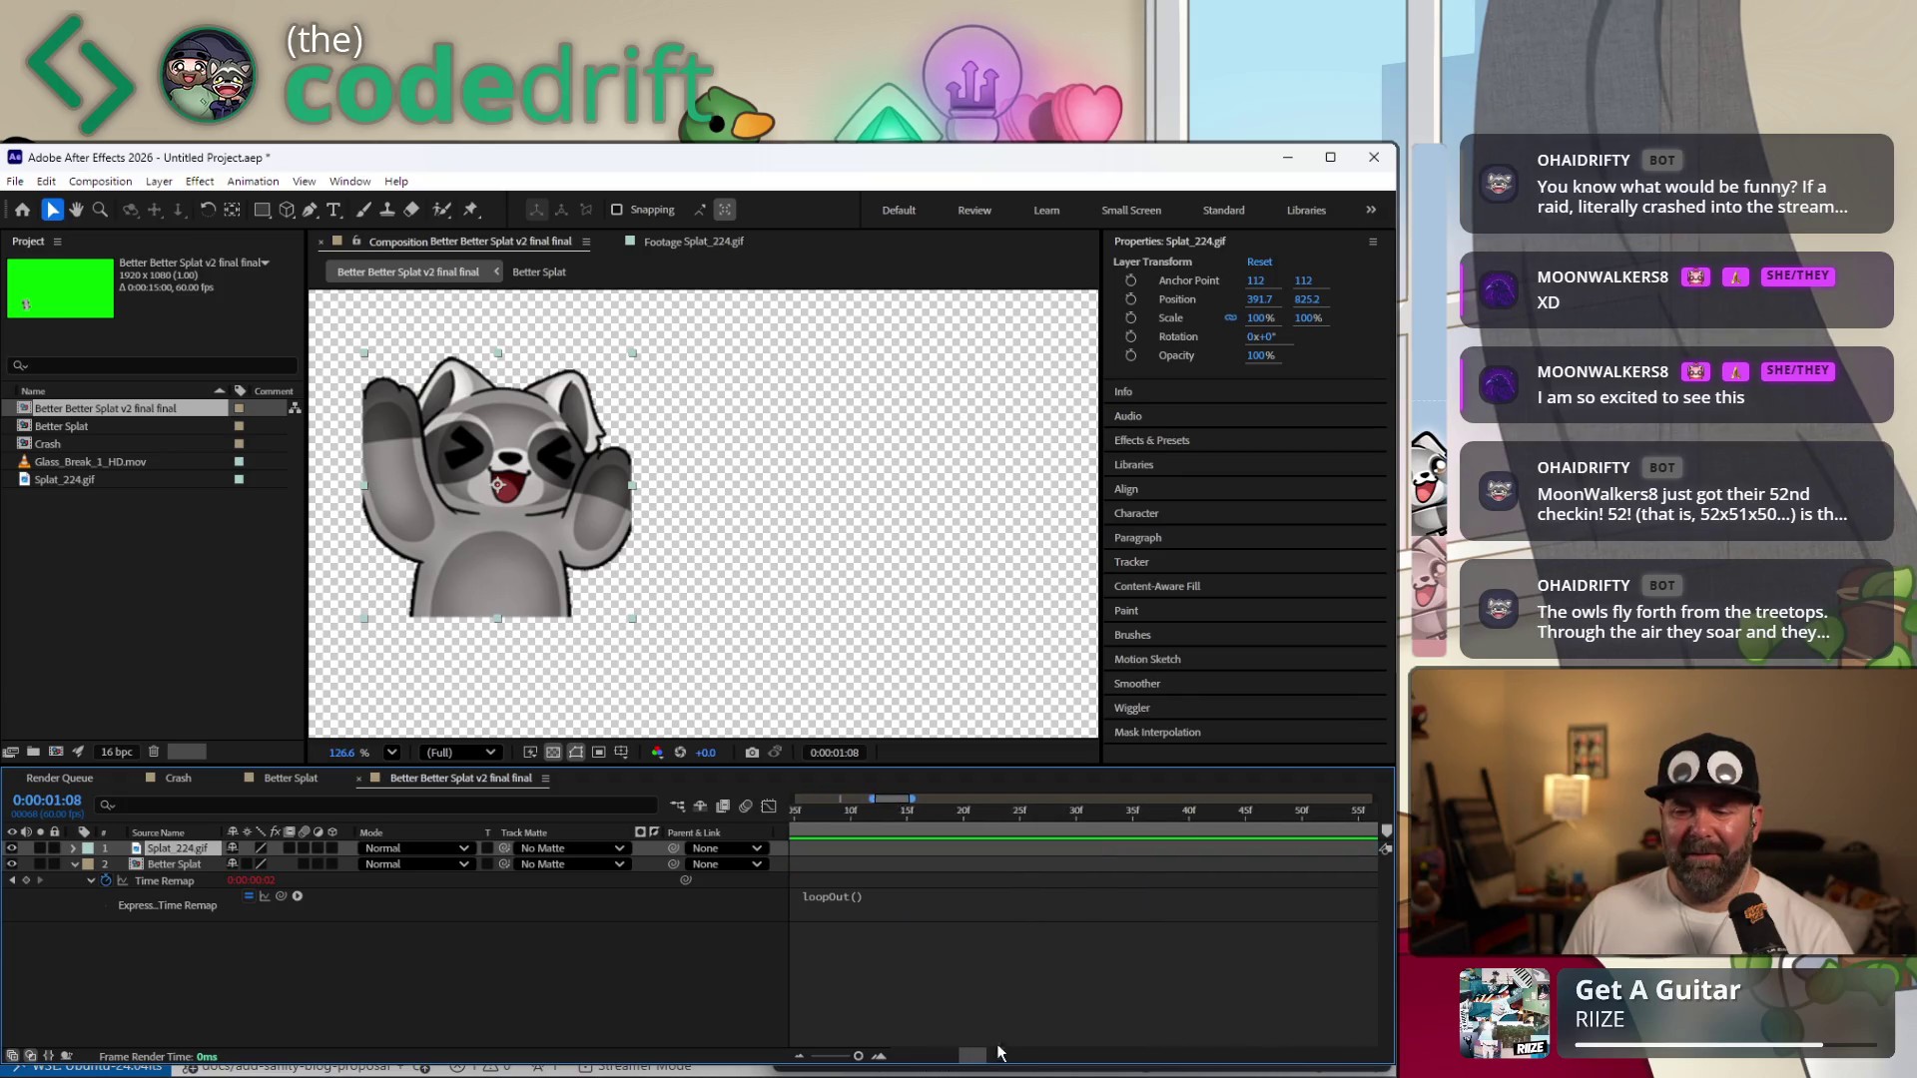
{"action": "left_click_drag", "start_coordinate": [929, 1057], "coordinate": [954, 1036]}
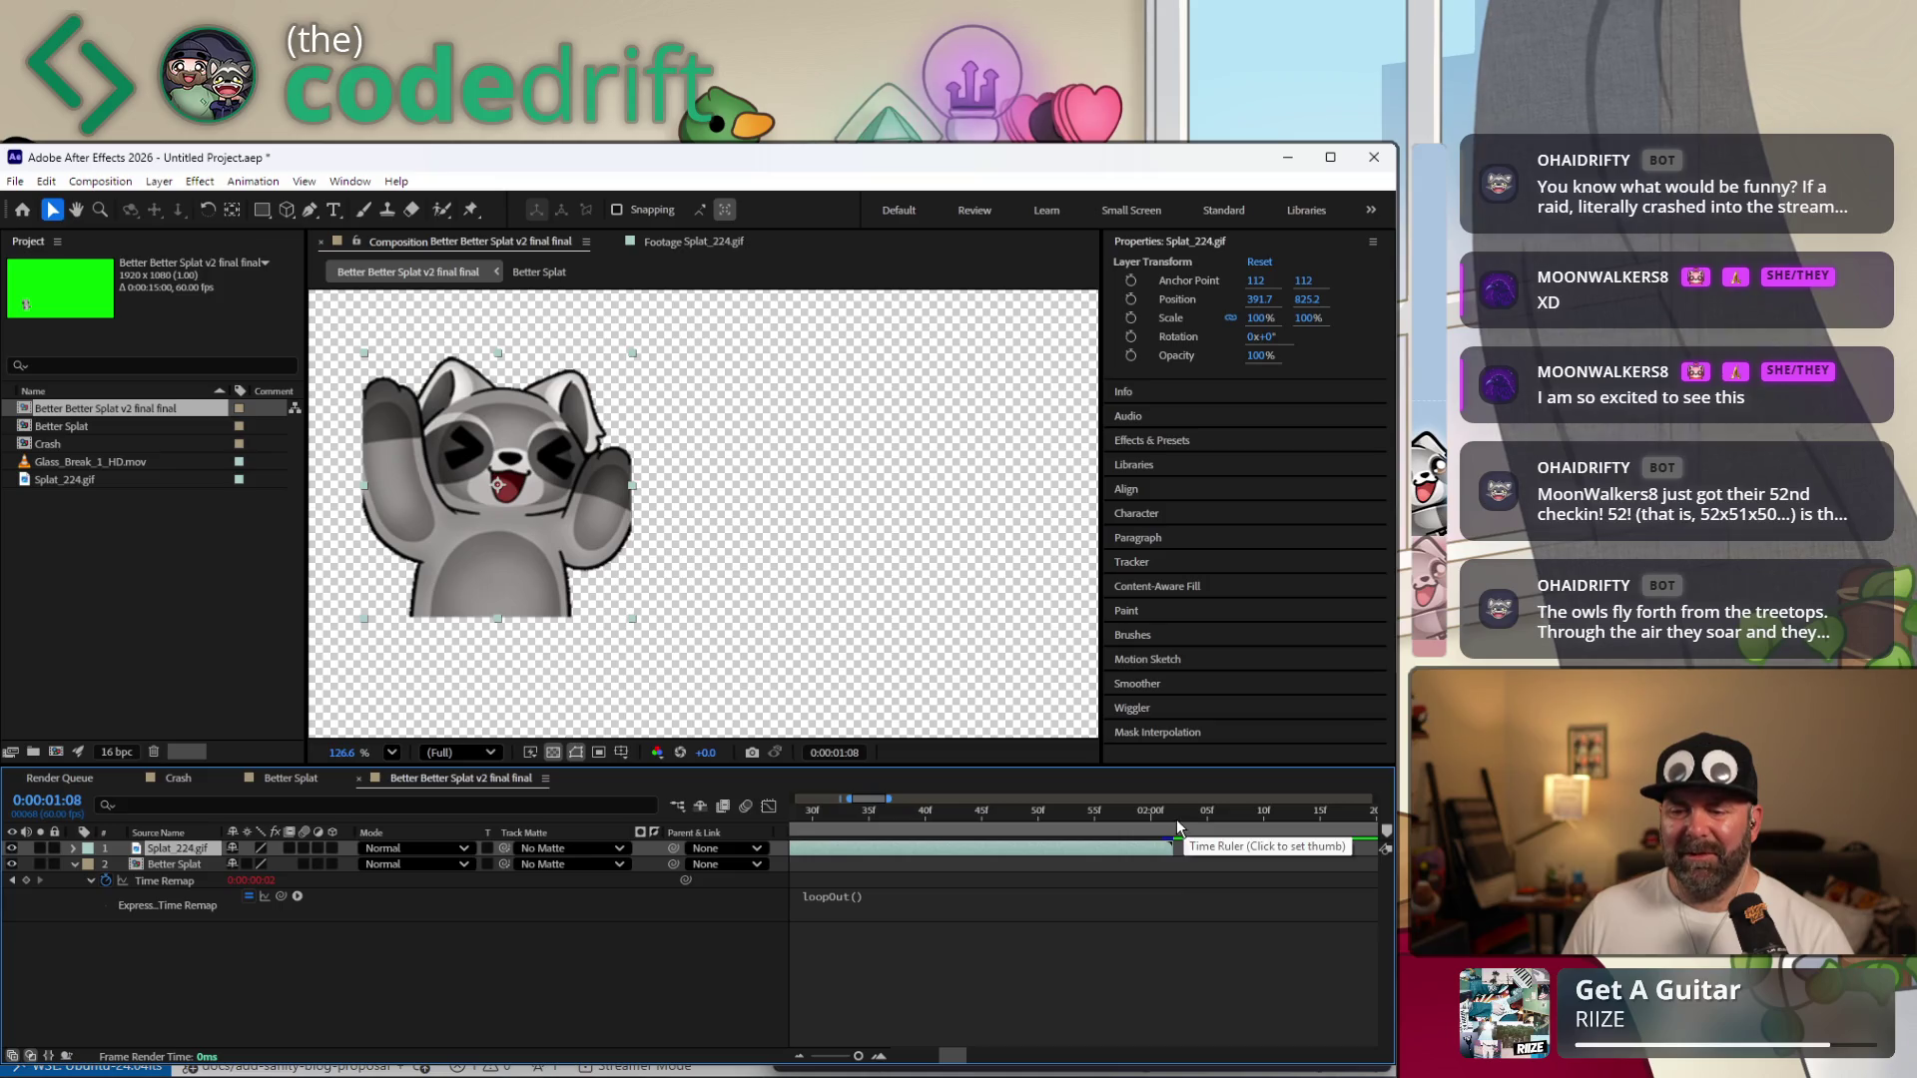
{"action": "left_click", "coordinate": [1176, 820]}
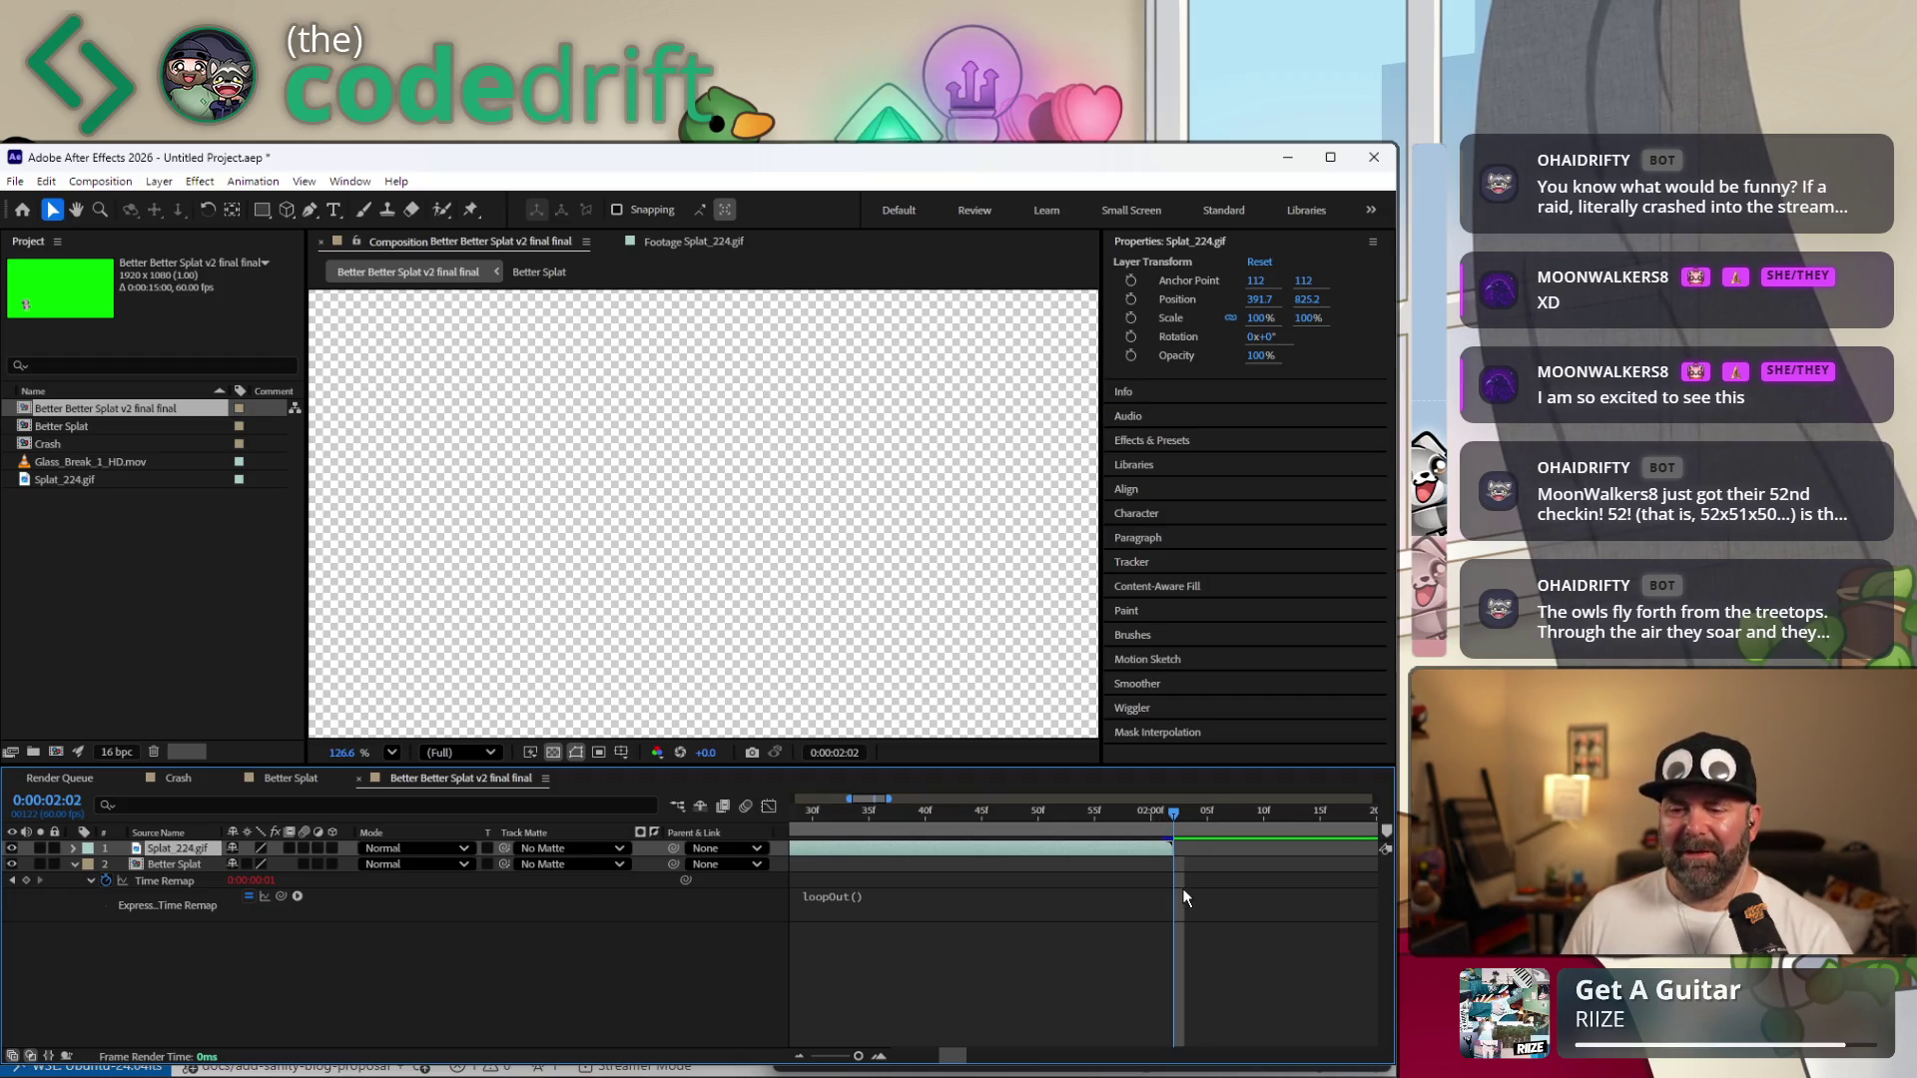
{"action": "right_click", "coordinate": [116, 413]}
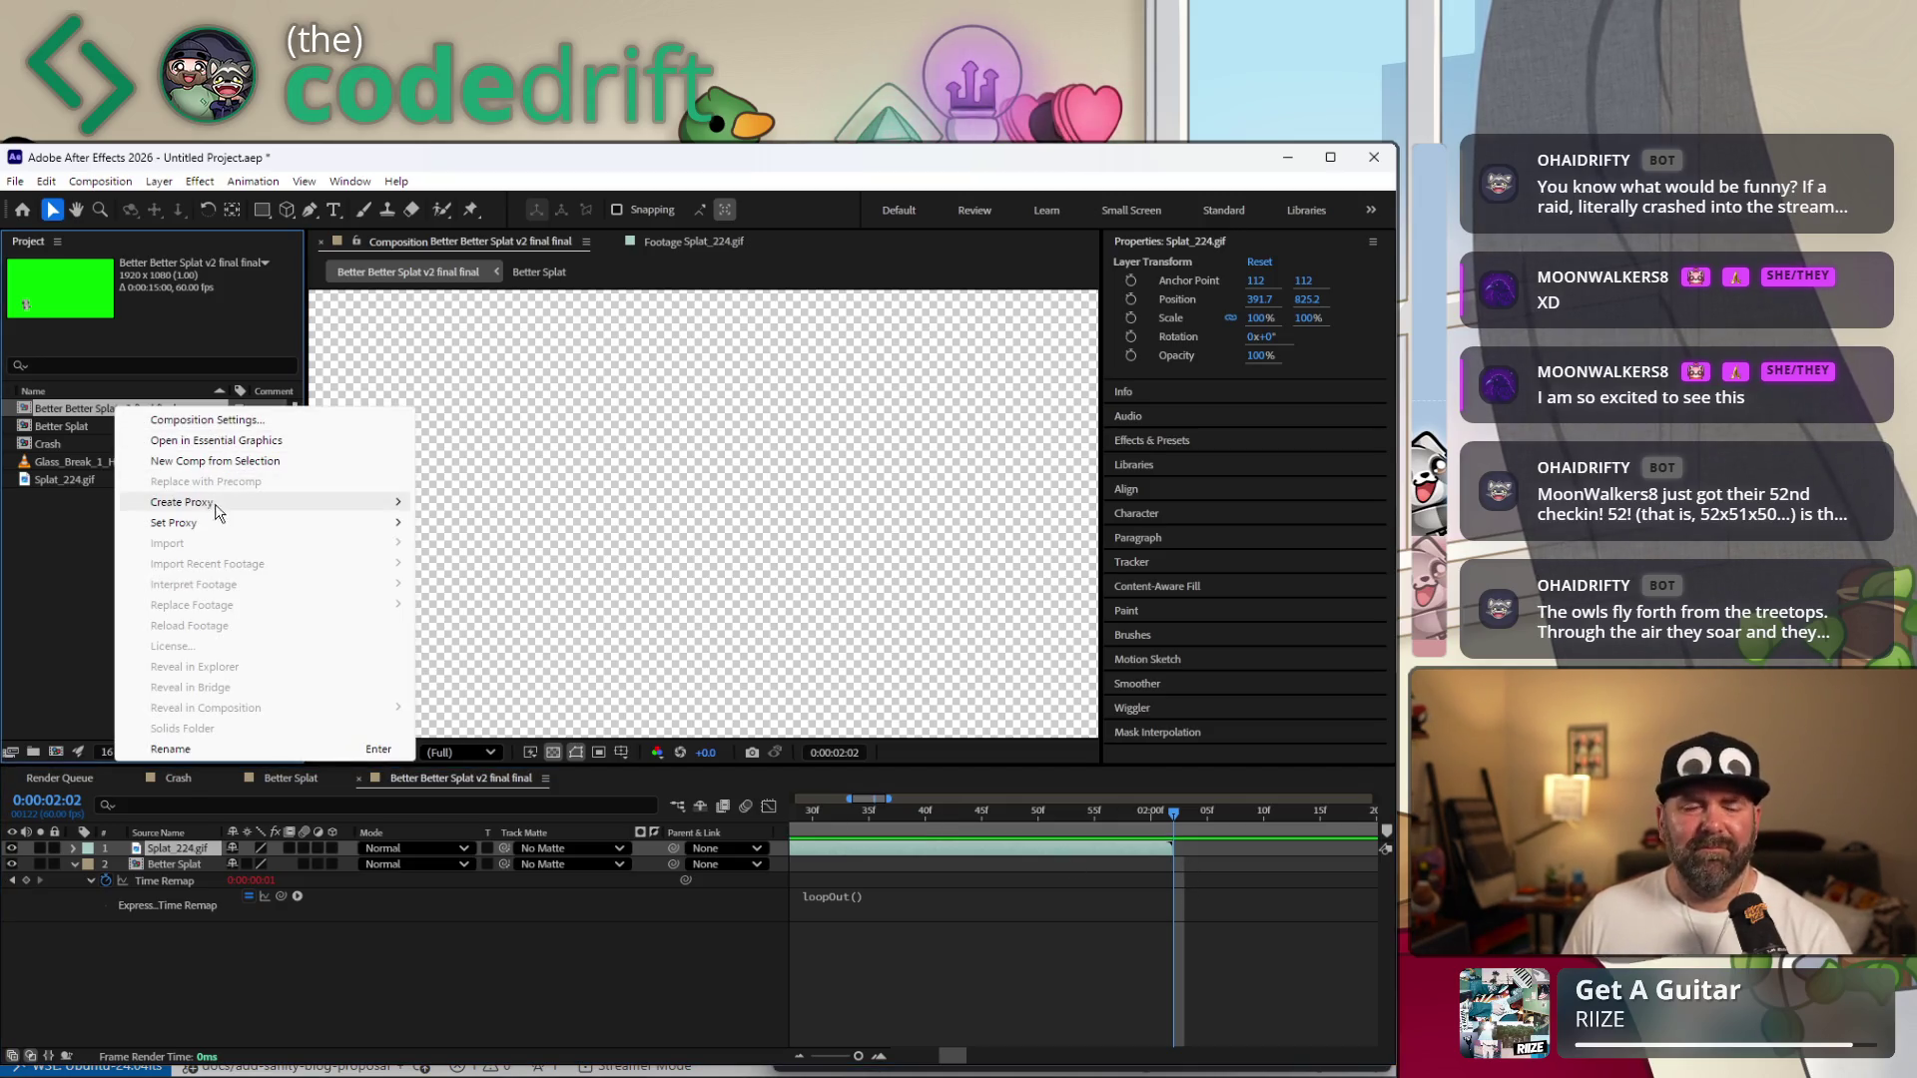
Bring up the final comp's Composition Settings and begin editing its 15-second duration.
{"action": "left_click", "coordinate": [267, 424]}
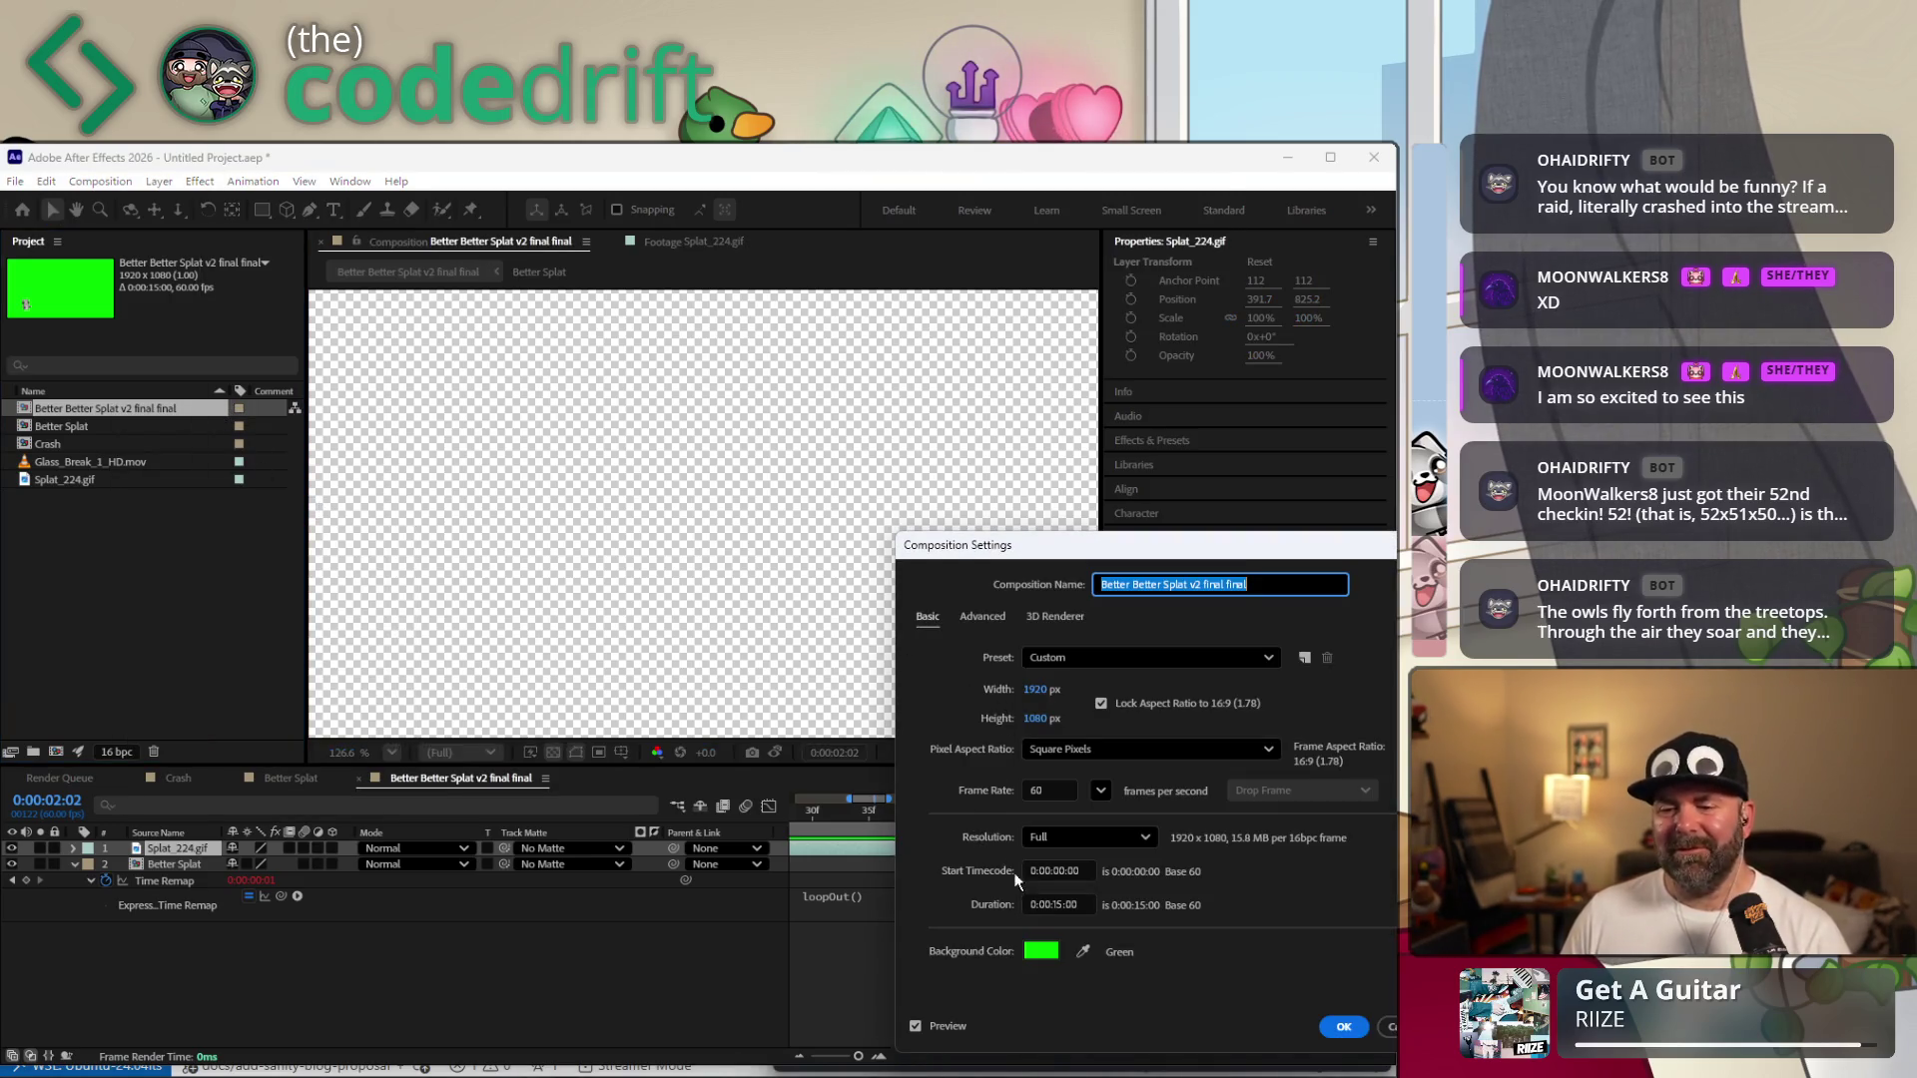
{"action": "left_click", "coordinate": [1059, 905]}
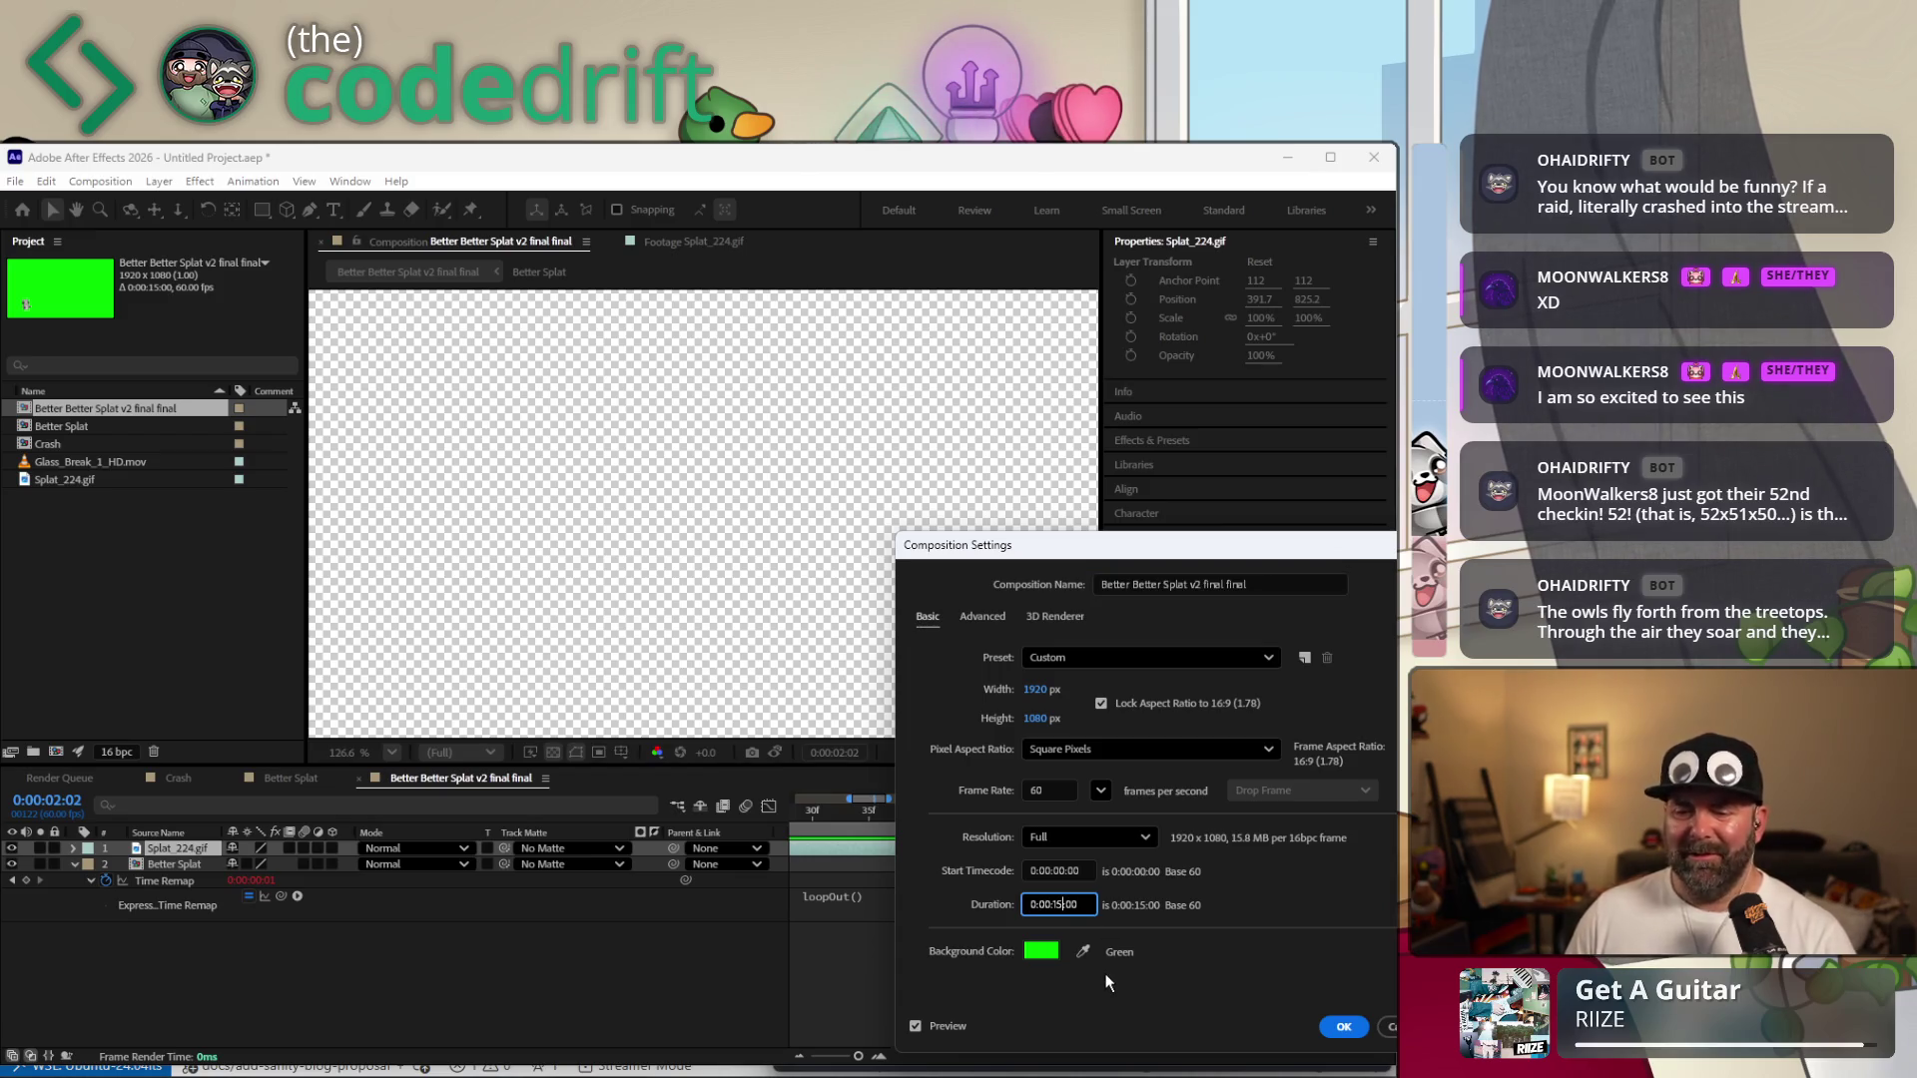
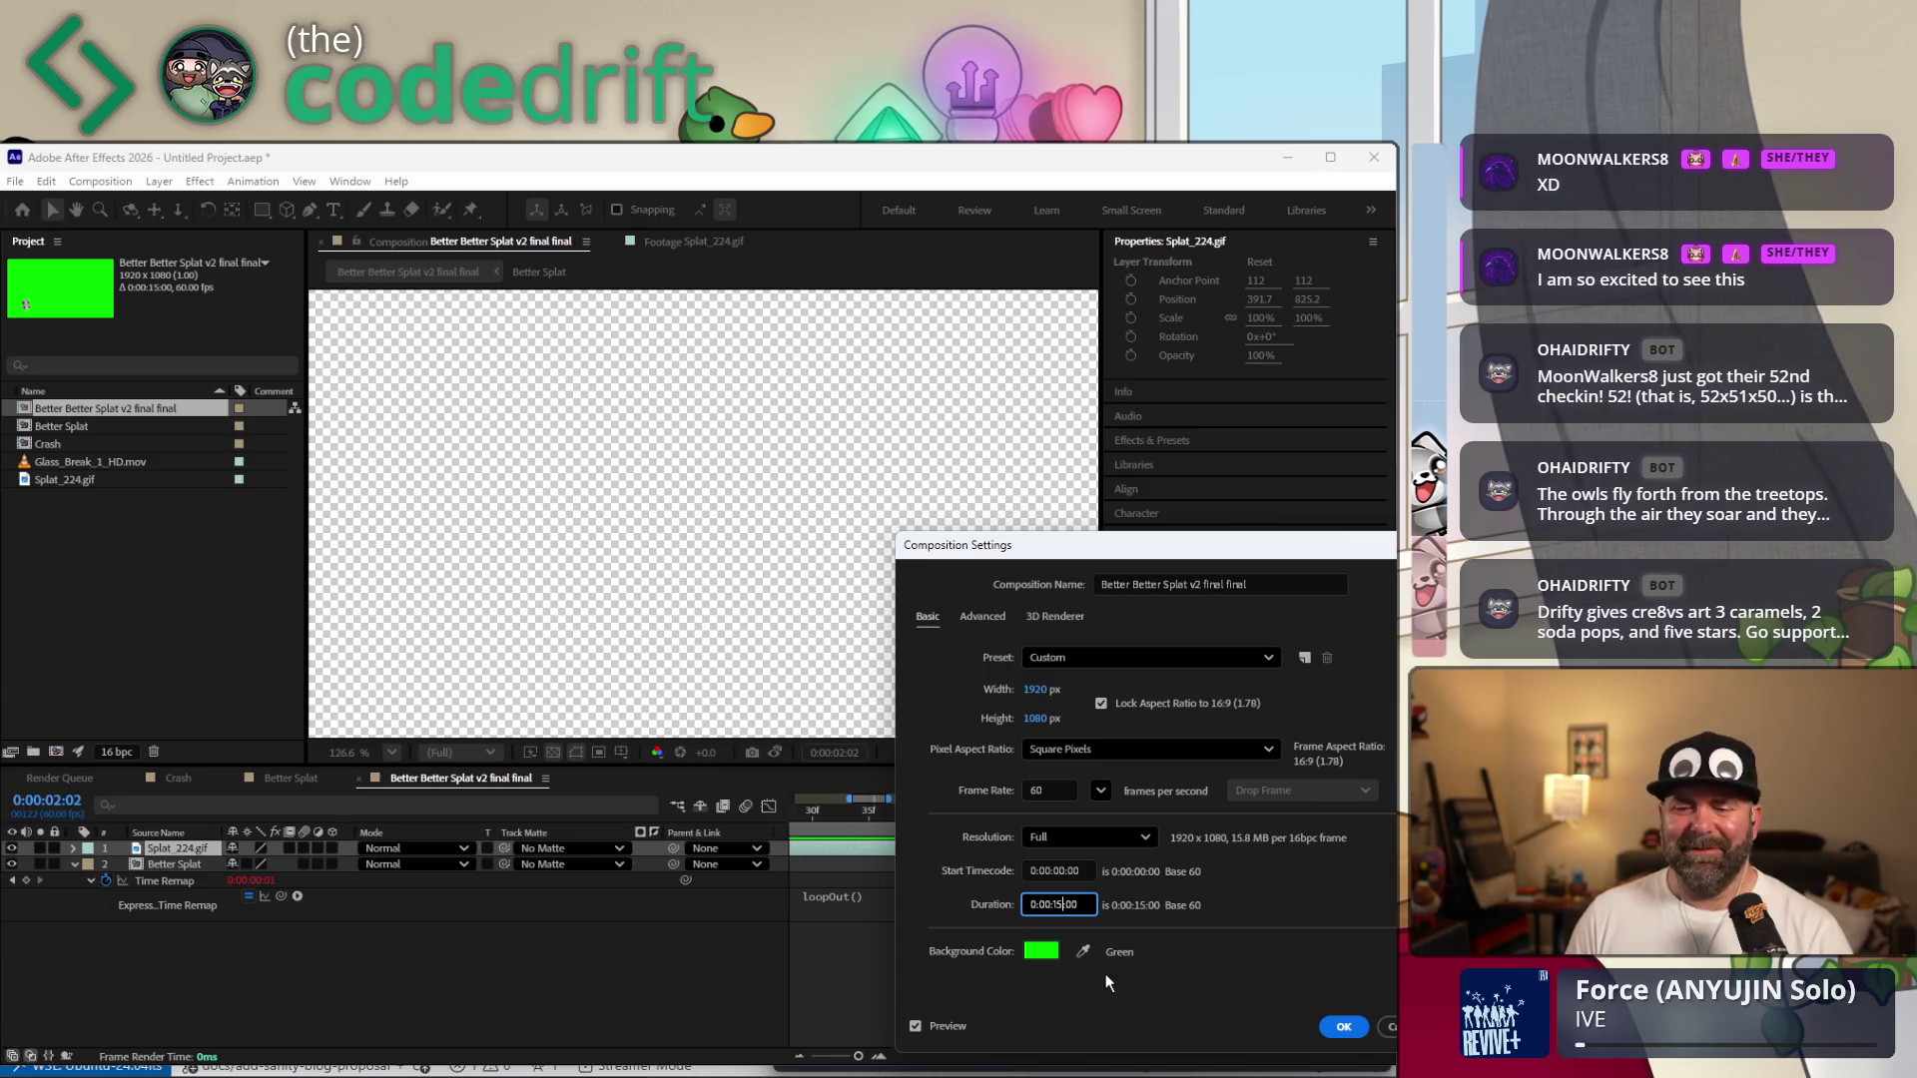
Set the composition duration to 0:00:02:05 and confirm Composition Settings.
{"action": "key", "text": "BackSpace"}
{"action": "key", "text": "BackSpace"}
{"action": "type", "text": "2"}
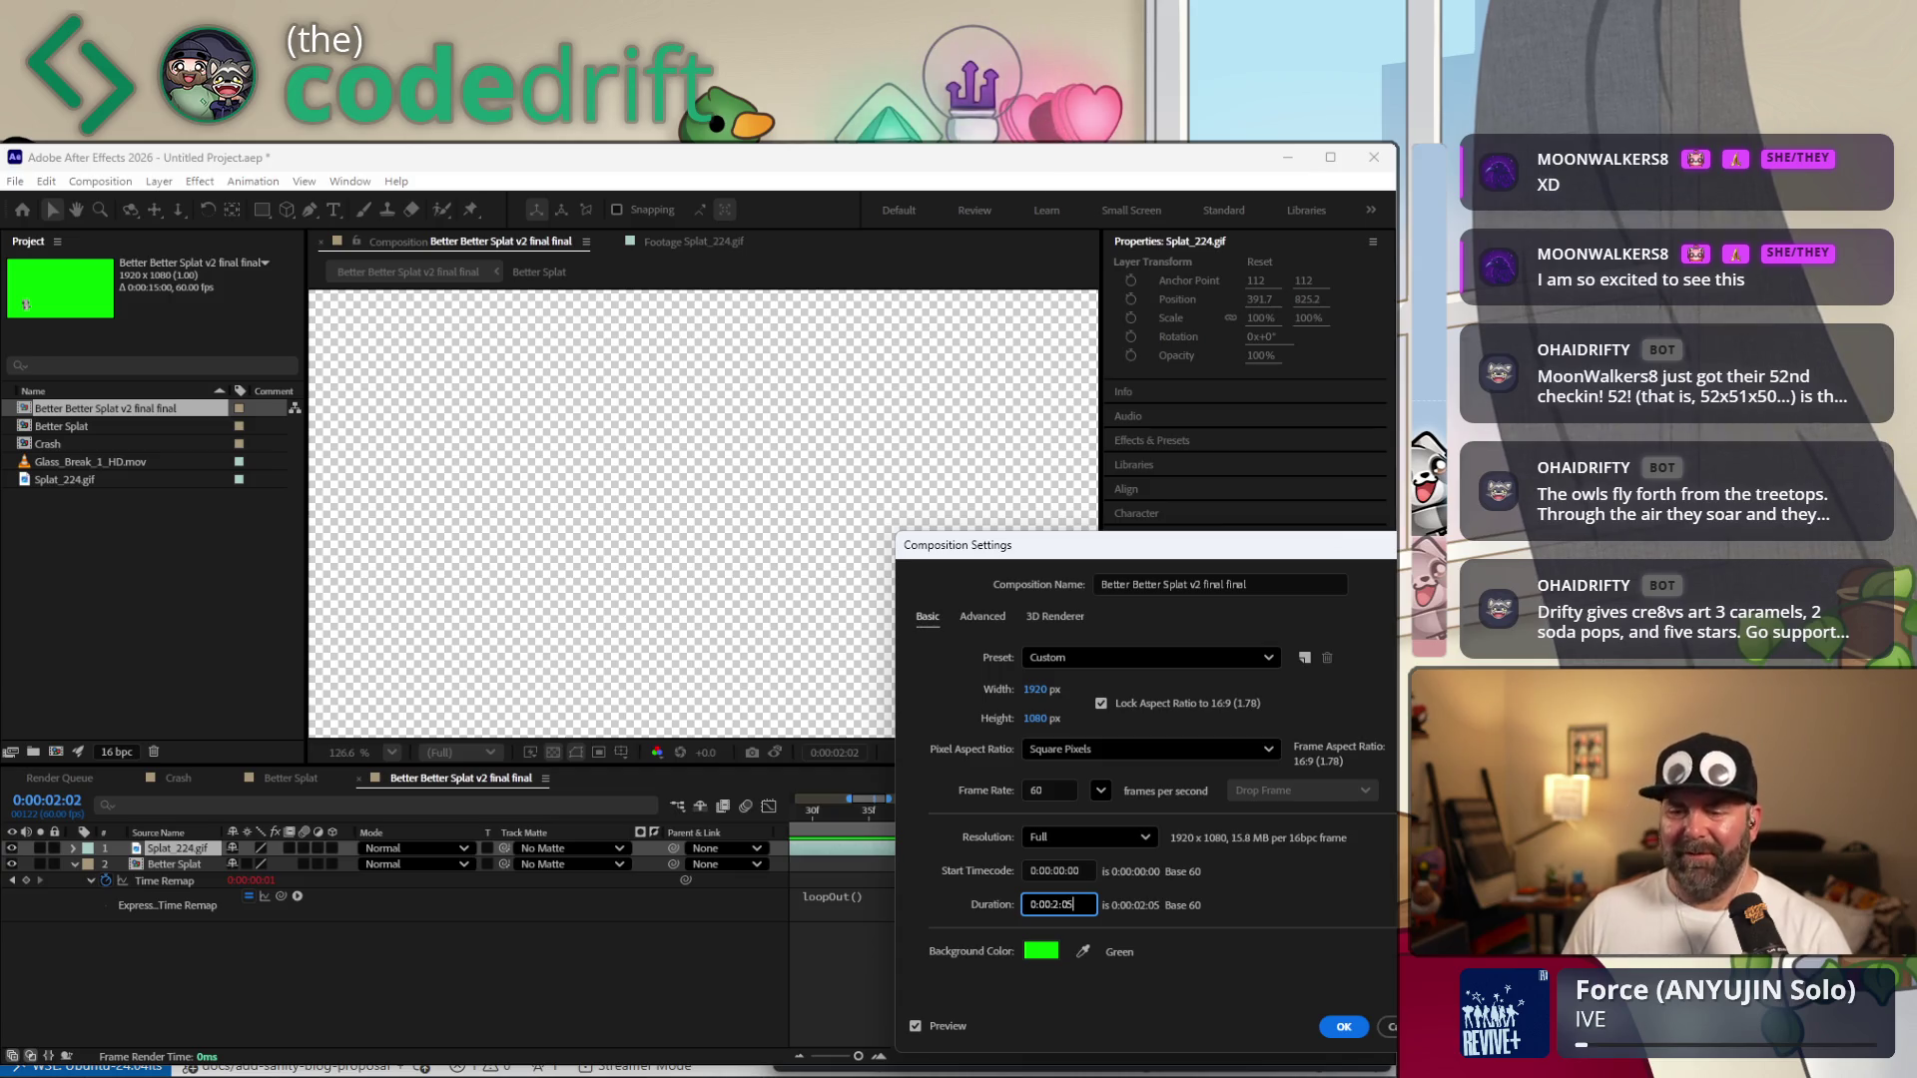
{"action": "left_click", "coordinate": [1349, 1026]}
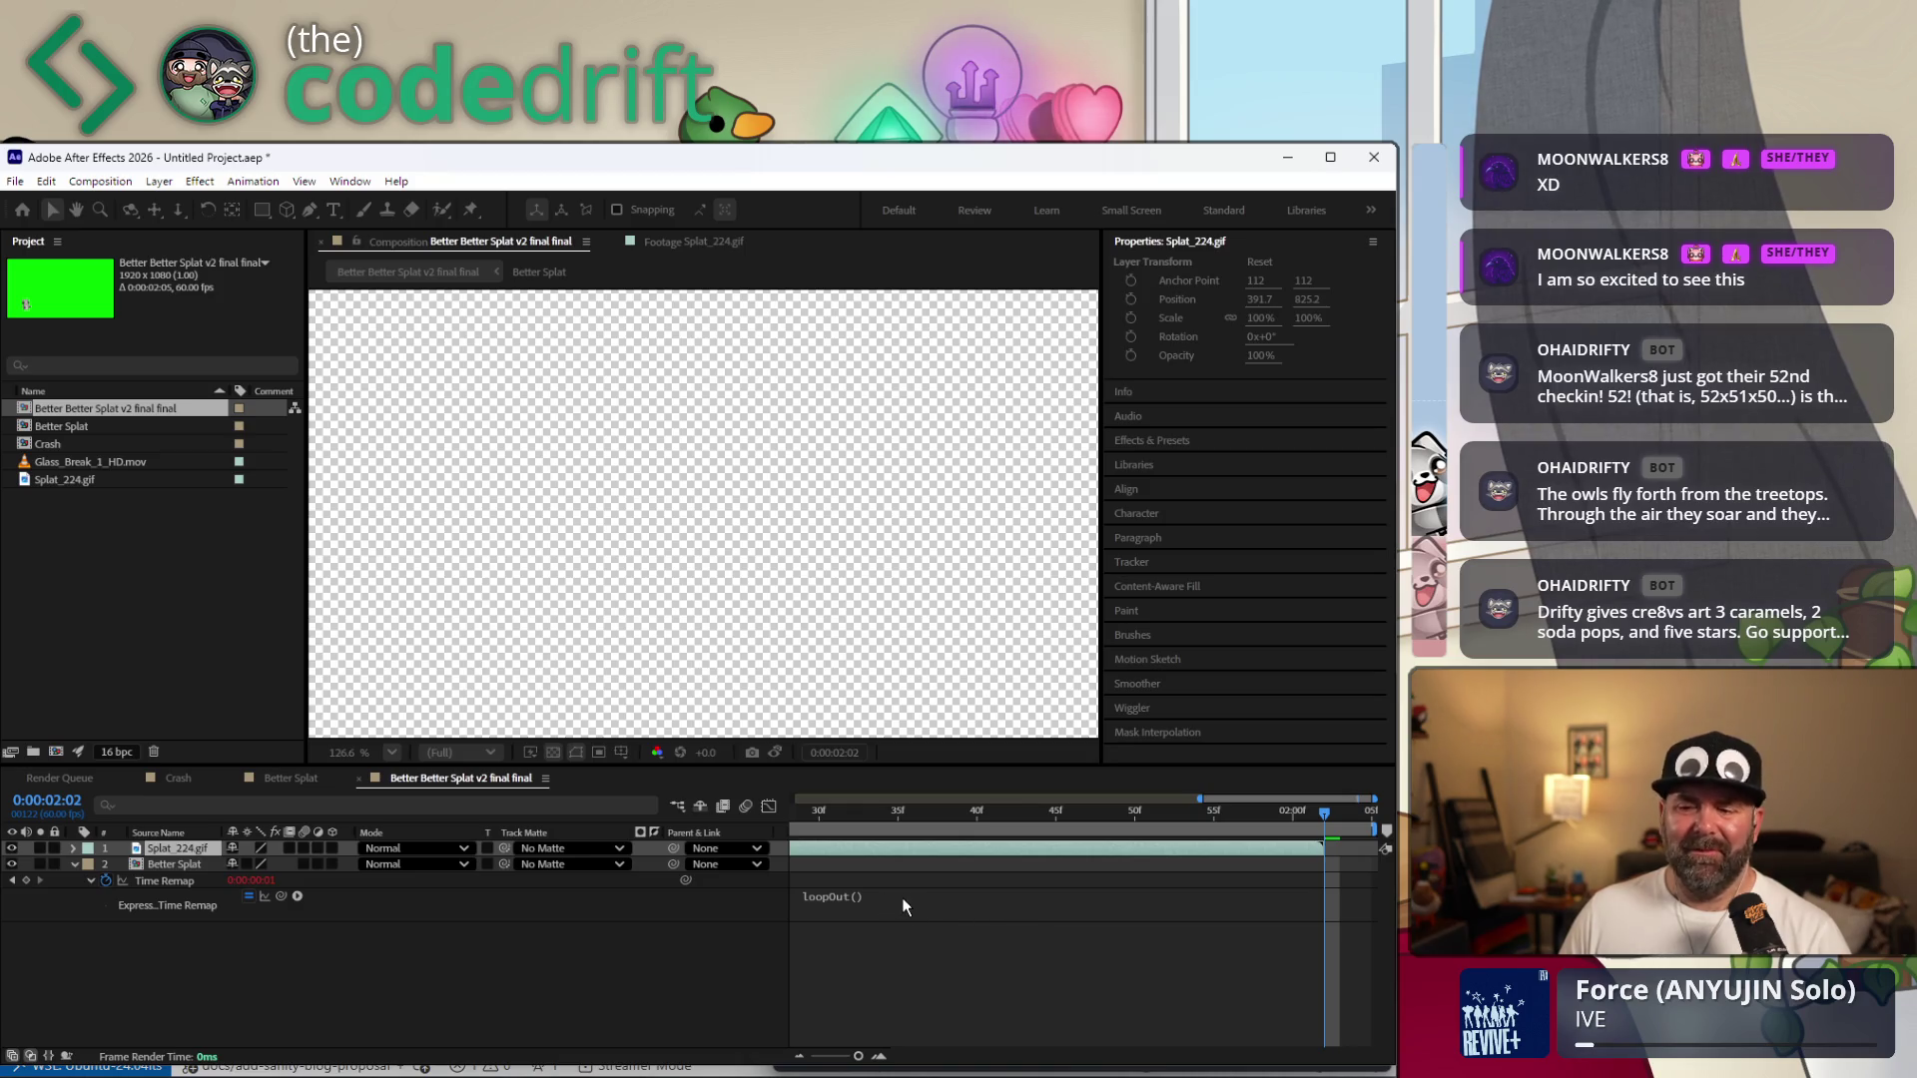
{"action": "left_click", "coordinate": [97, 570]}
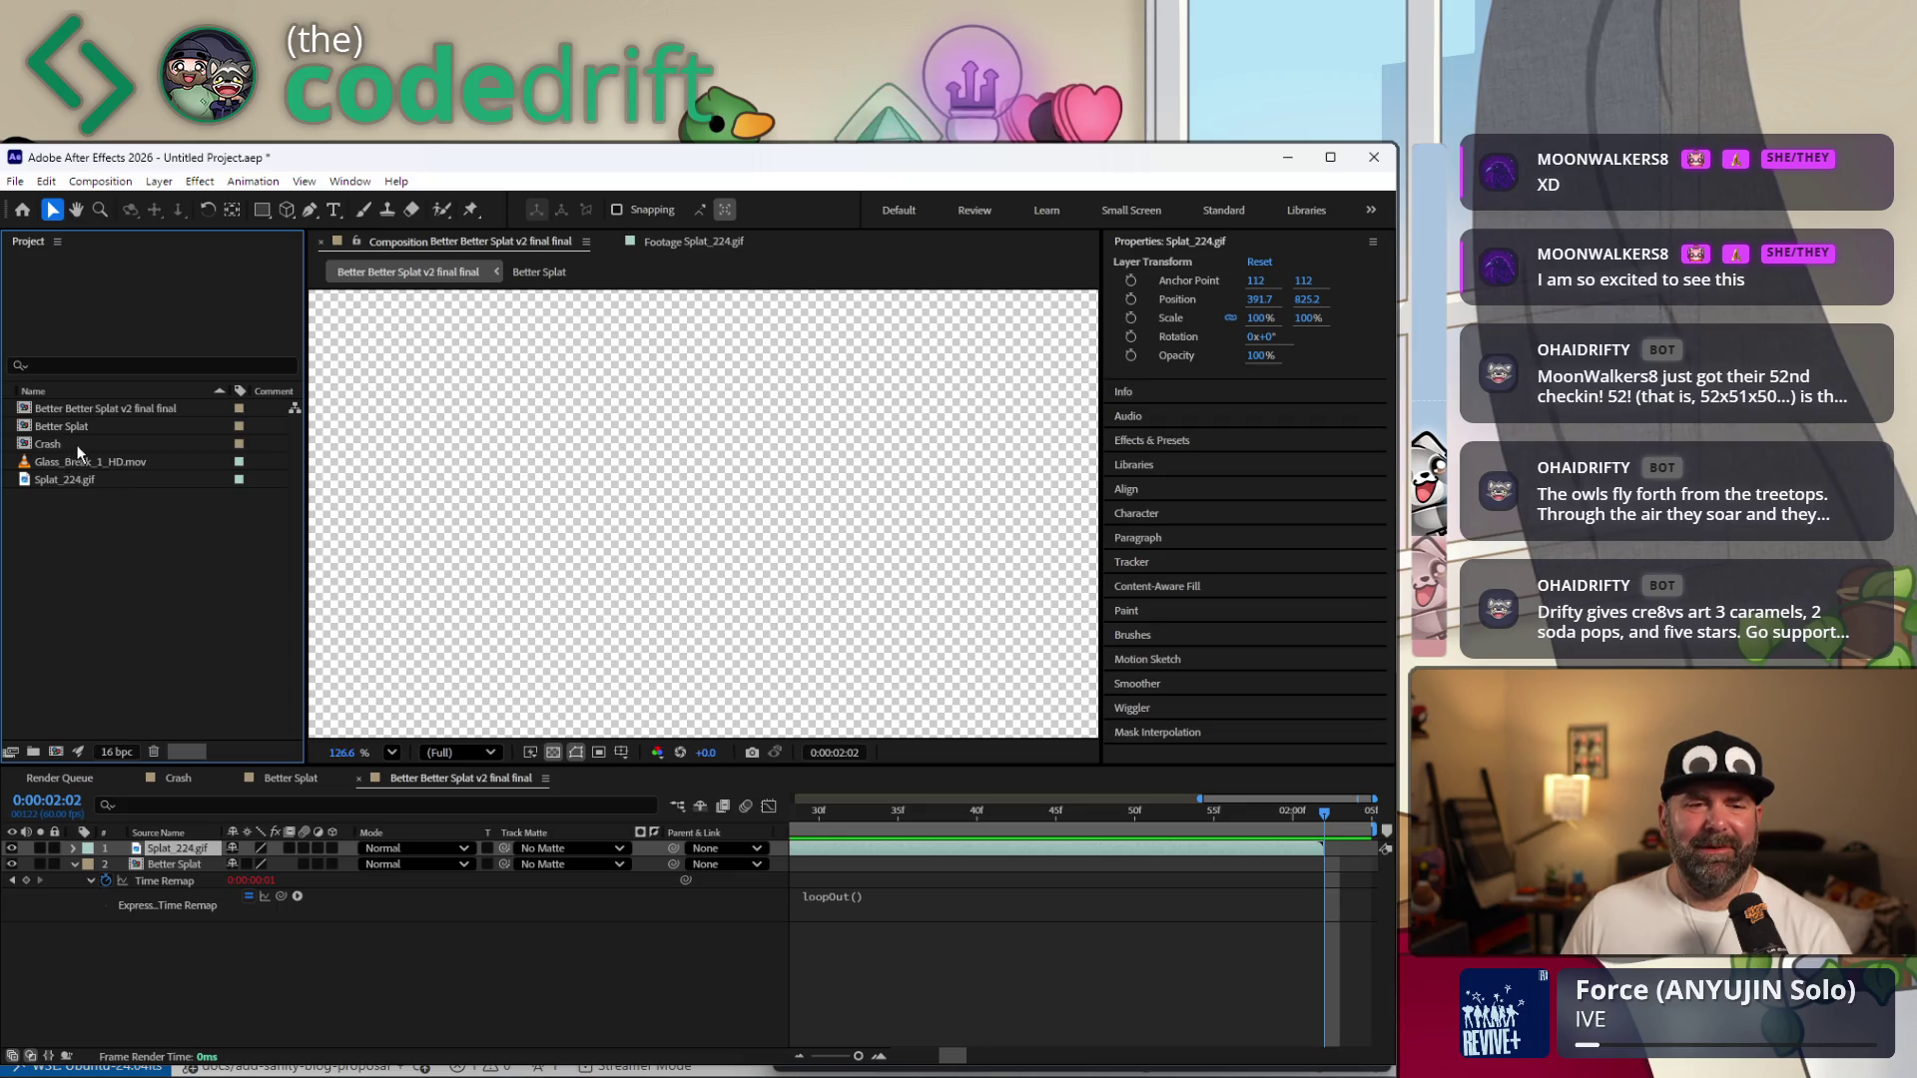
In Crash, delete the Splat_224.gif layer and bring in the Better Better Splat v2 final final comp.
{"action": "double_click", "coordinate": [77, 441]}
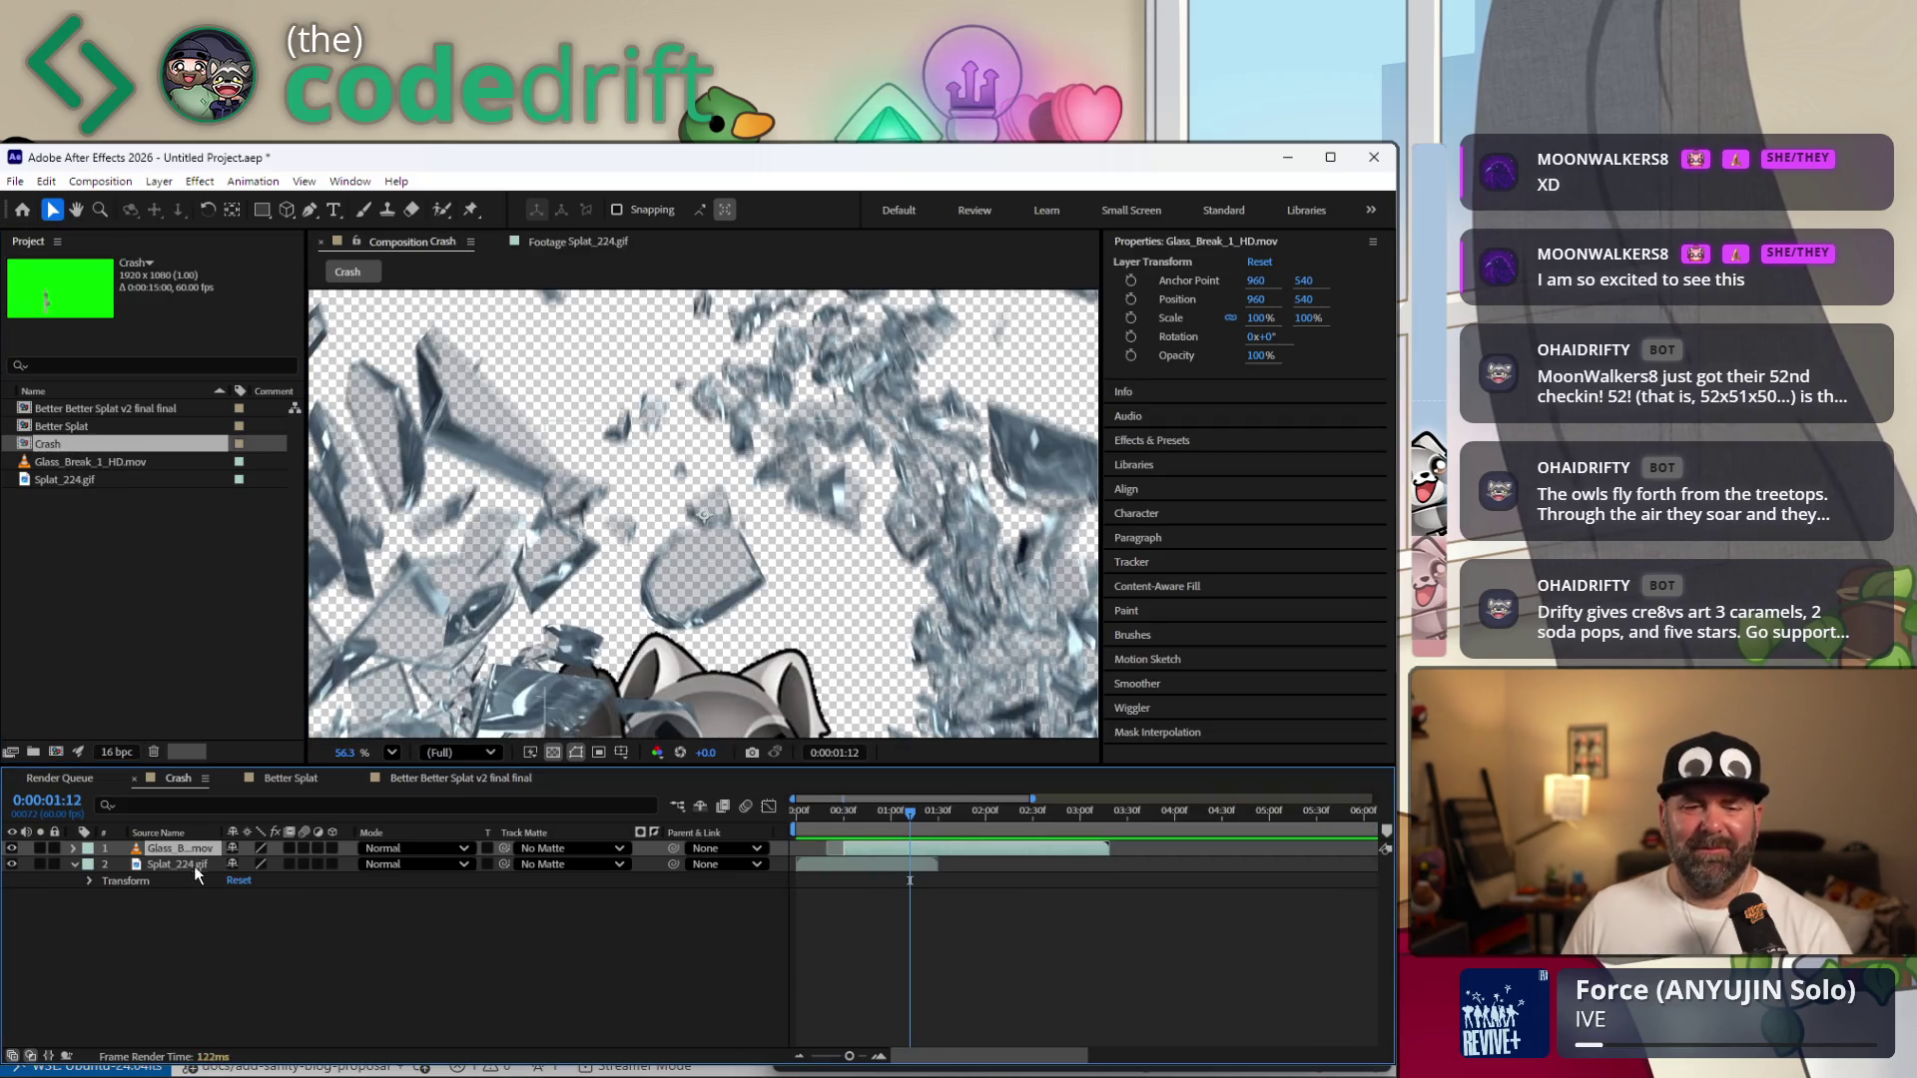
{"action": "left_click", "coordinate": [205, 866]}
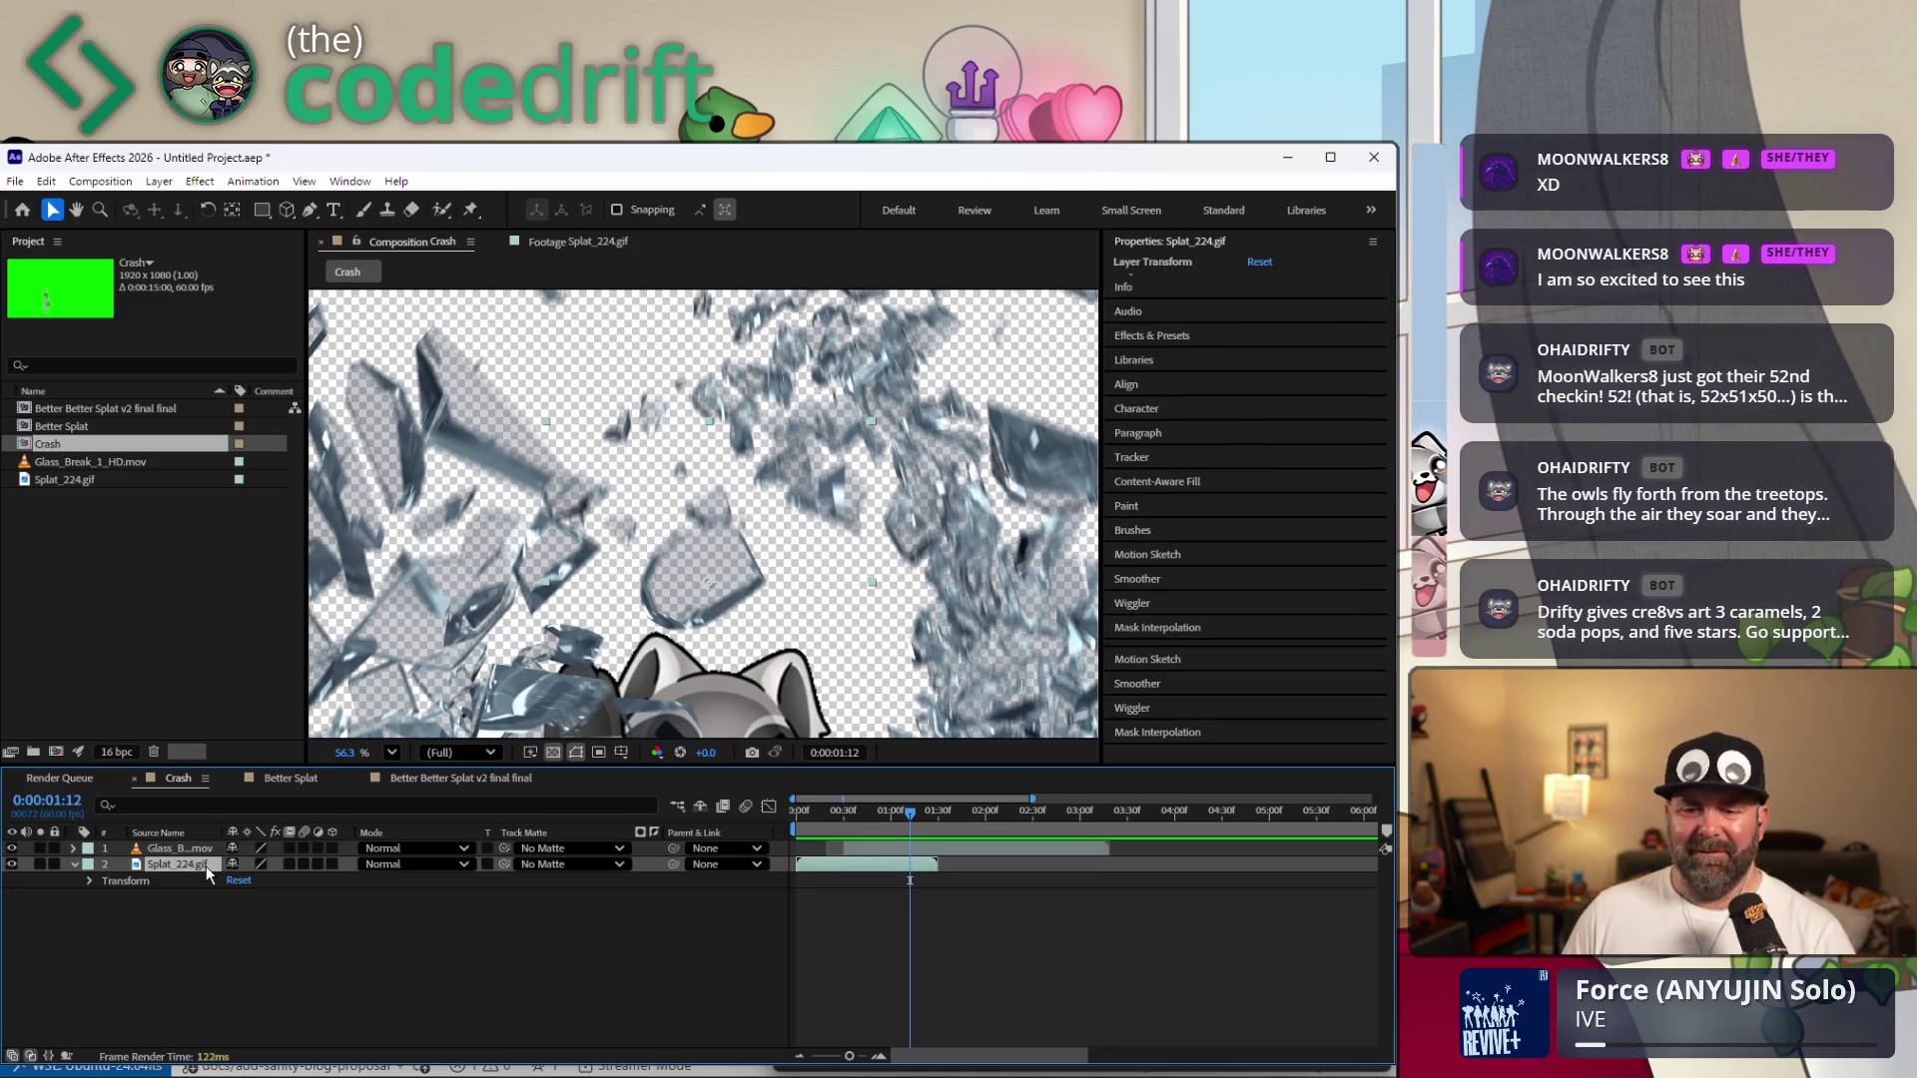
{"action": "key", "text": "Delete"}
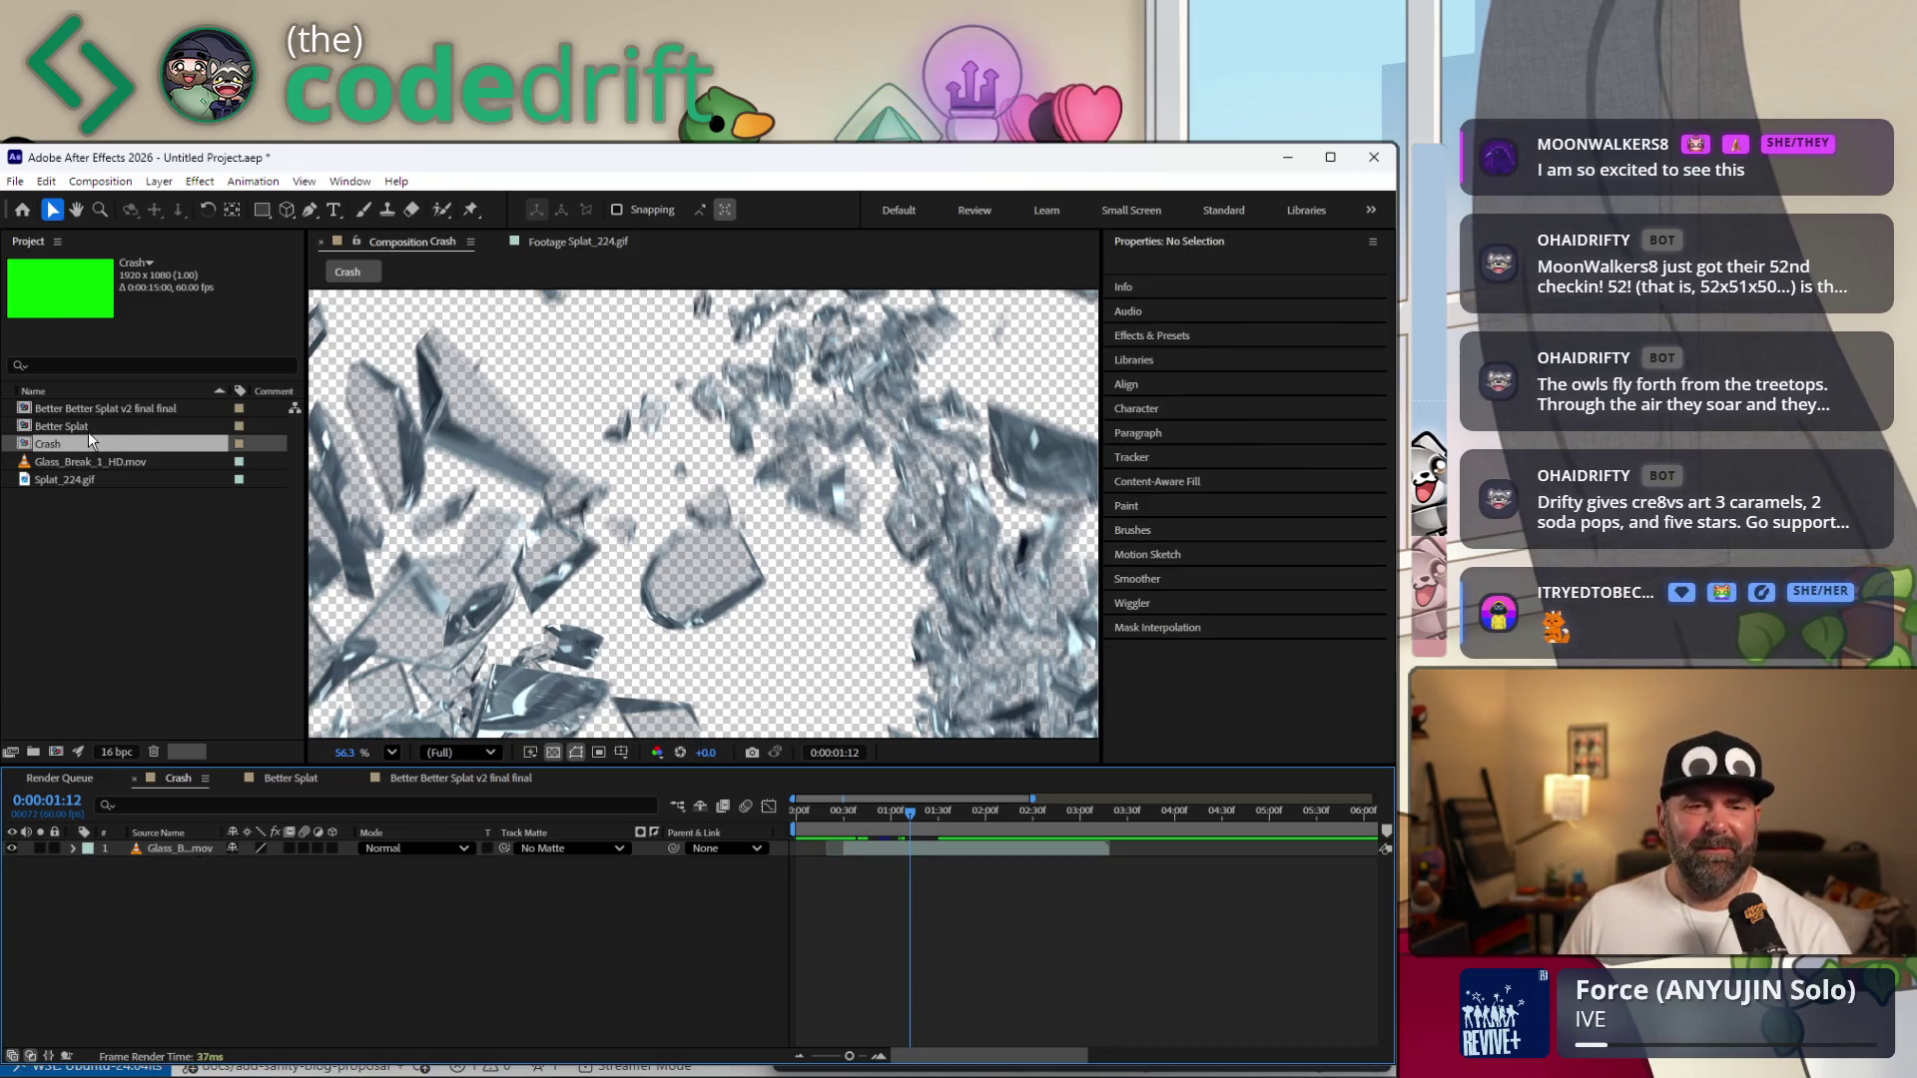
{"action": "left_click_drag", "start_coordinate": [109, 410], "coordinate": [181, 899]}
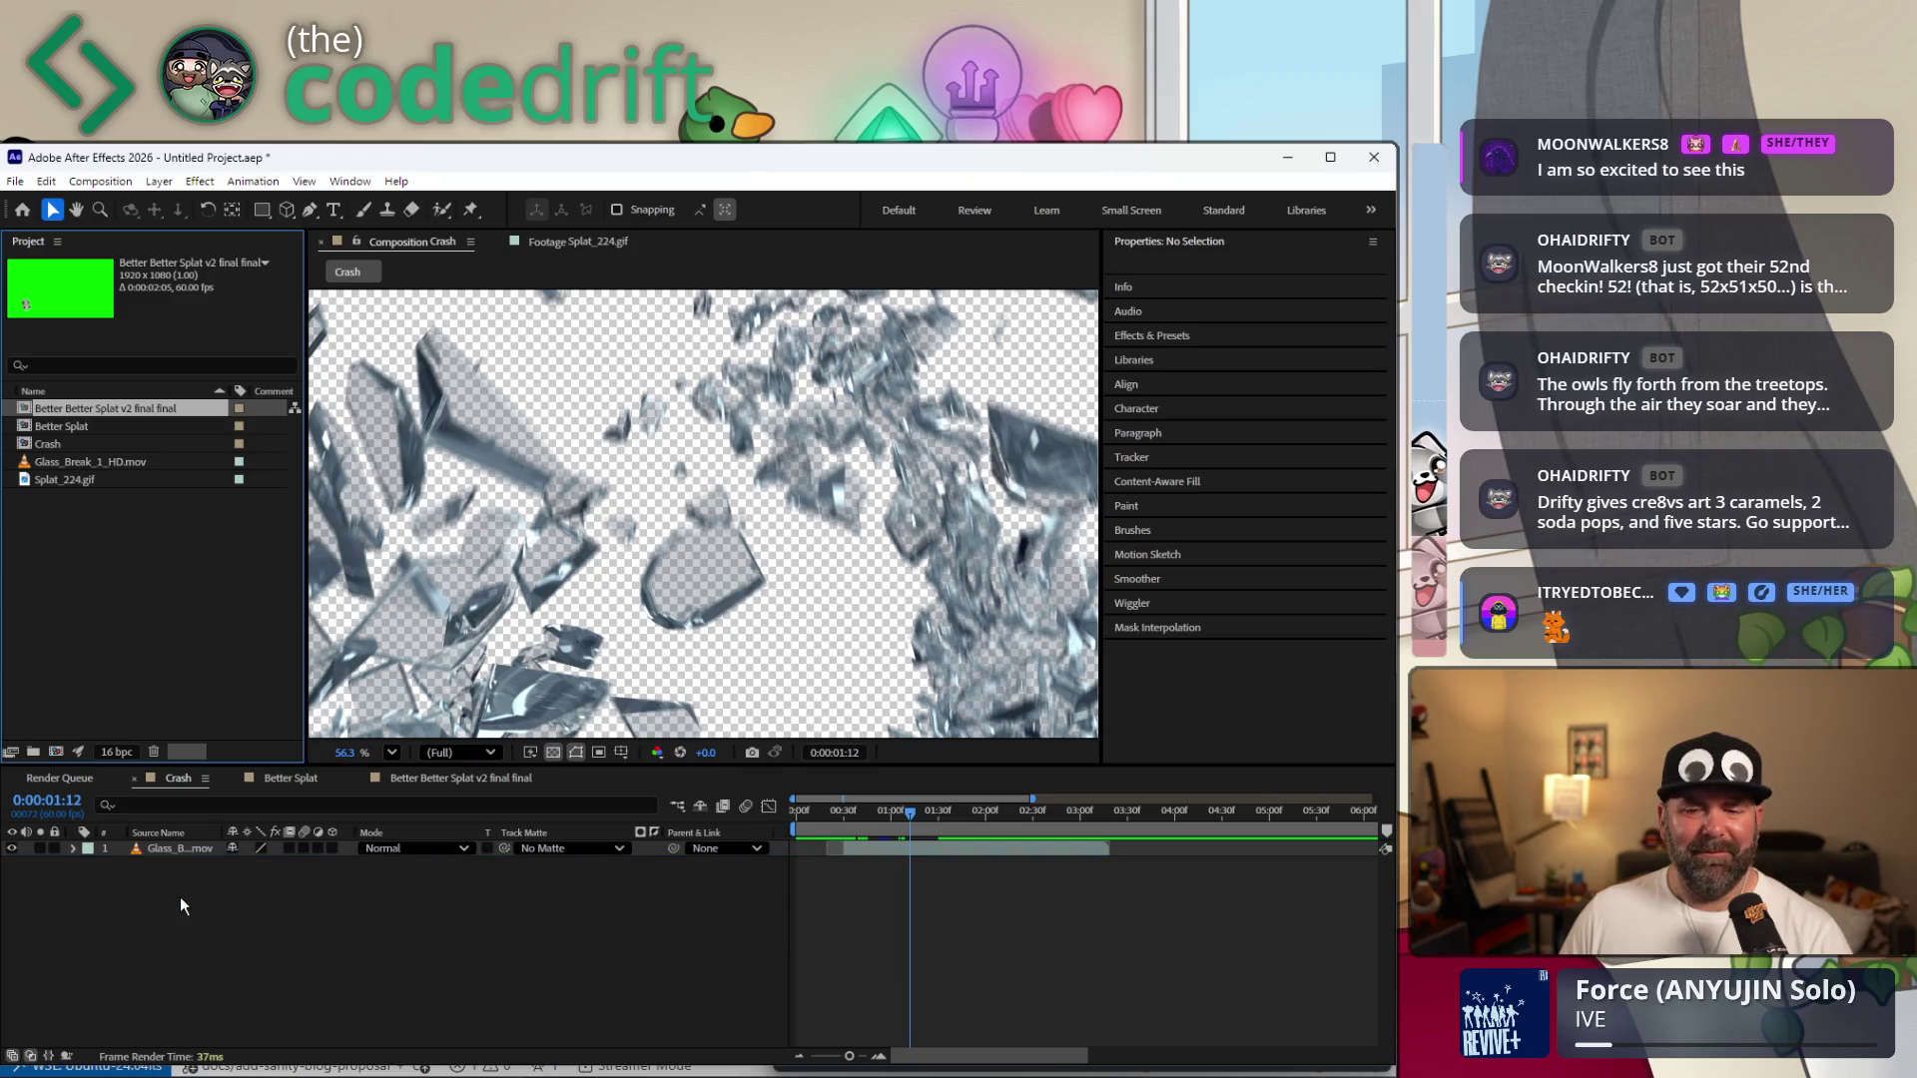
Hide the Glass_Break layer and nudge the raccoon toward the lower-left corner.
{"action": "left_click", "coordinate": [12, 850]}
{"action": "left_click", "coordinate": [12, 849]}
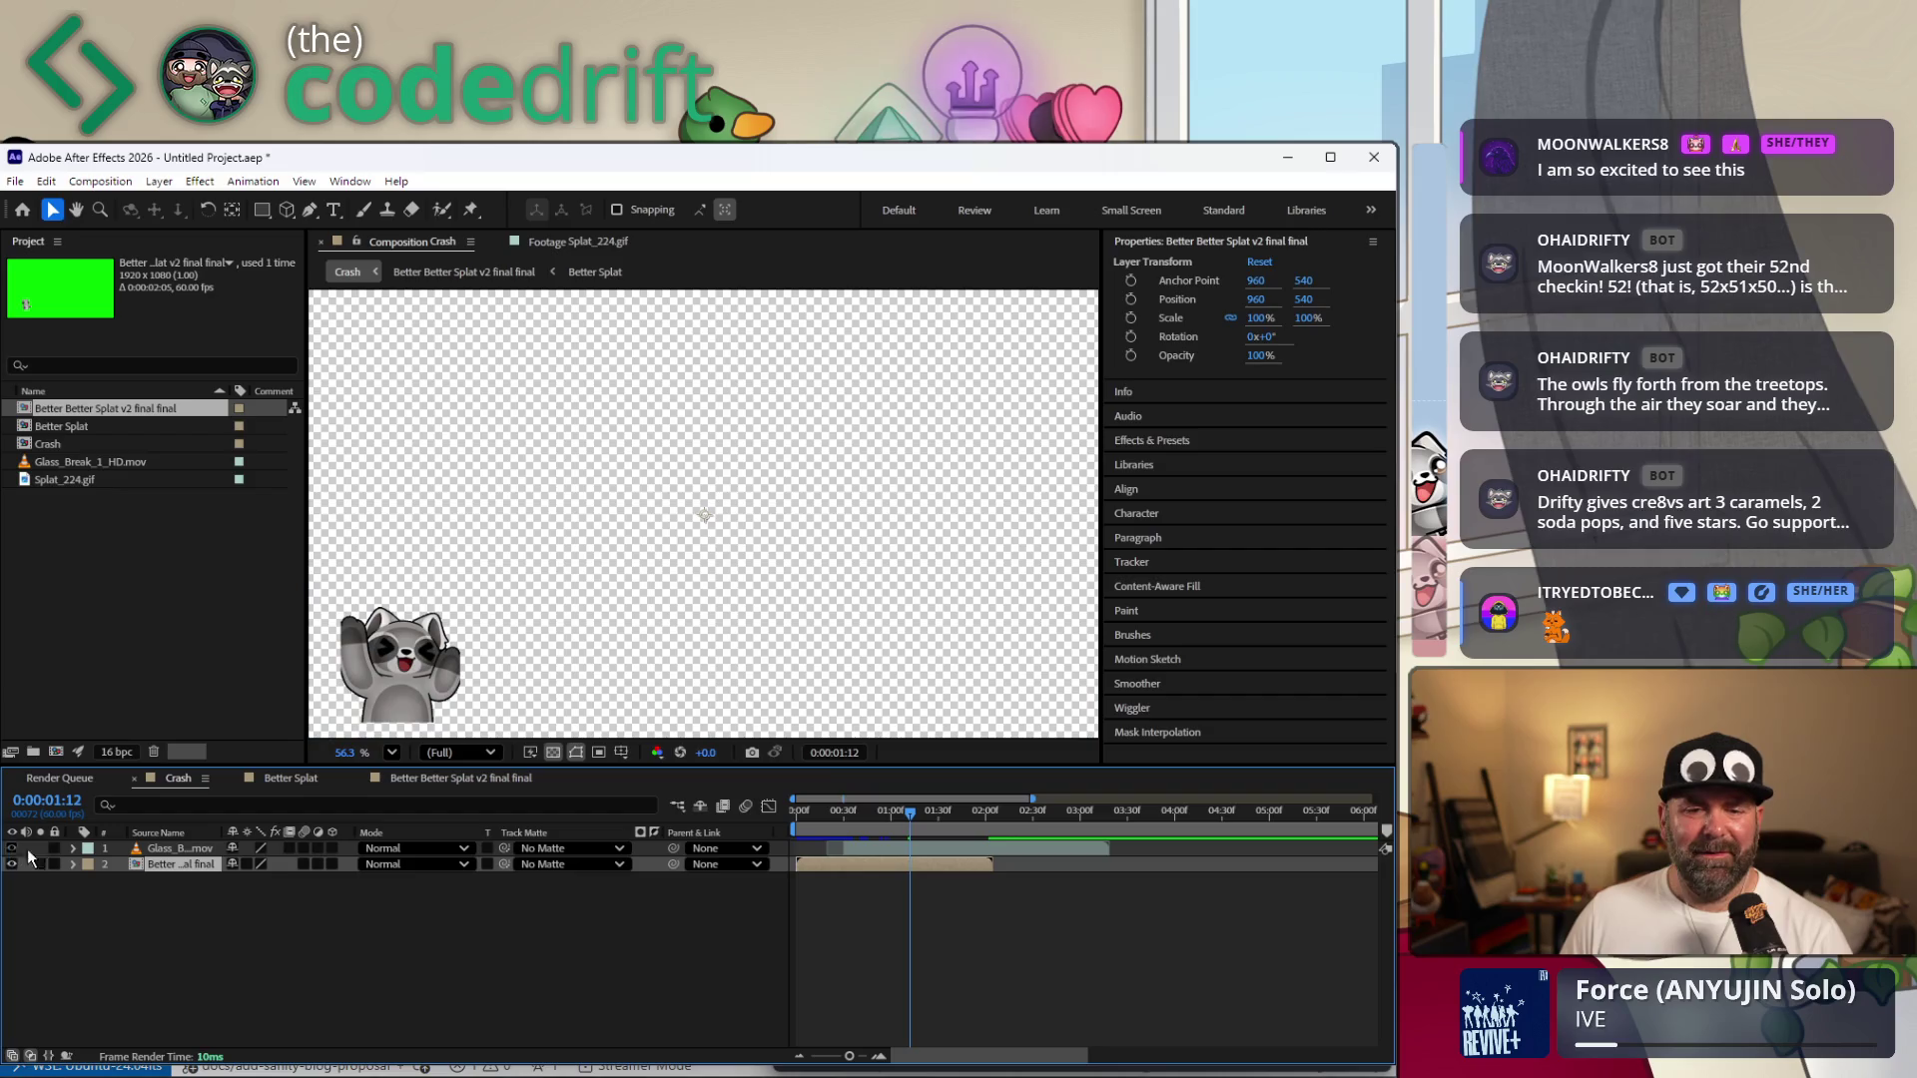
{"action": "left_click_drag", "start_coordinate": [415, 703], "coordinate": [382, 715]}
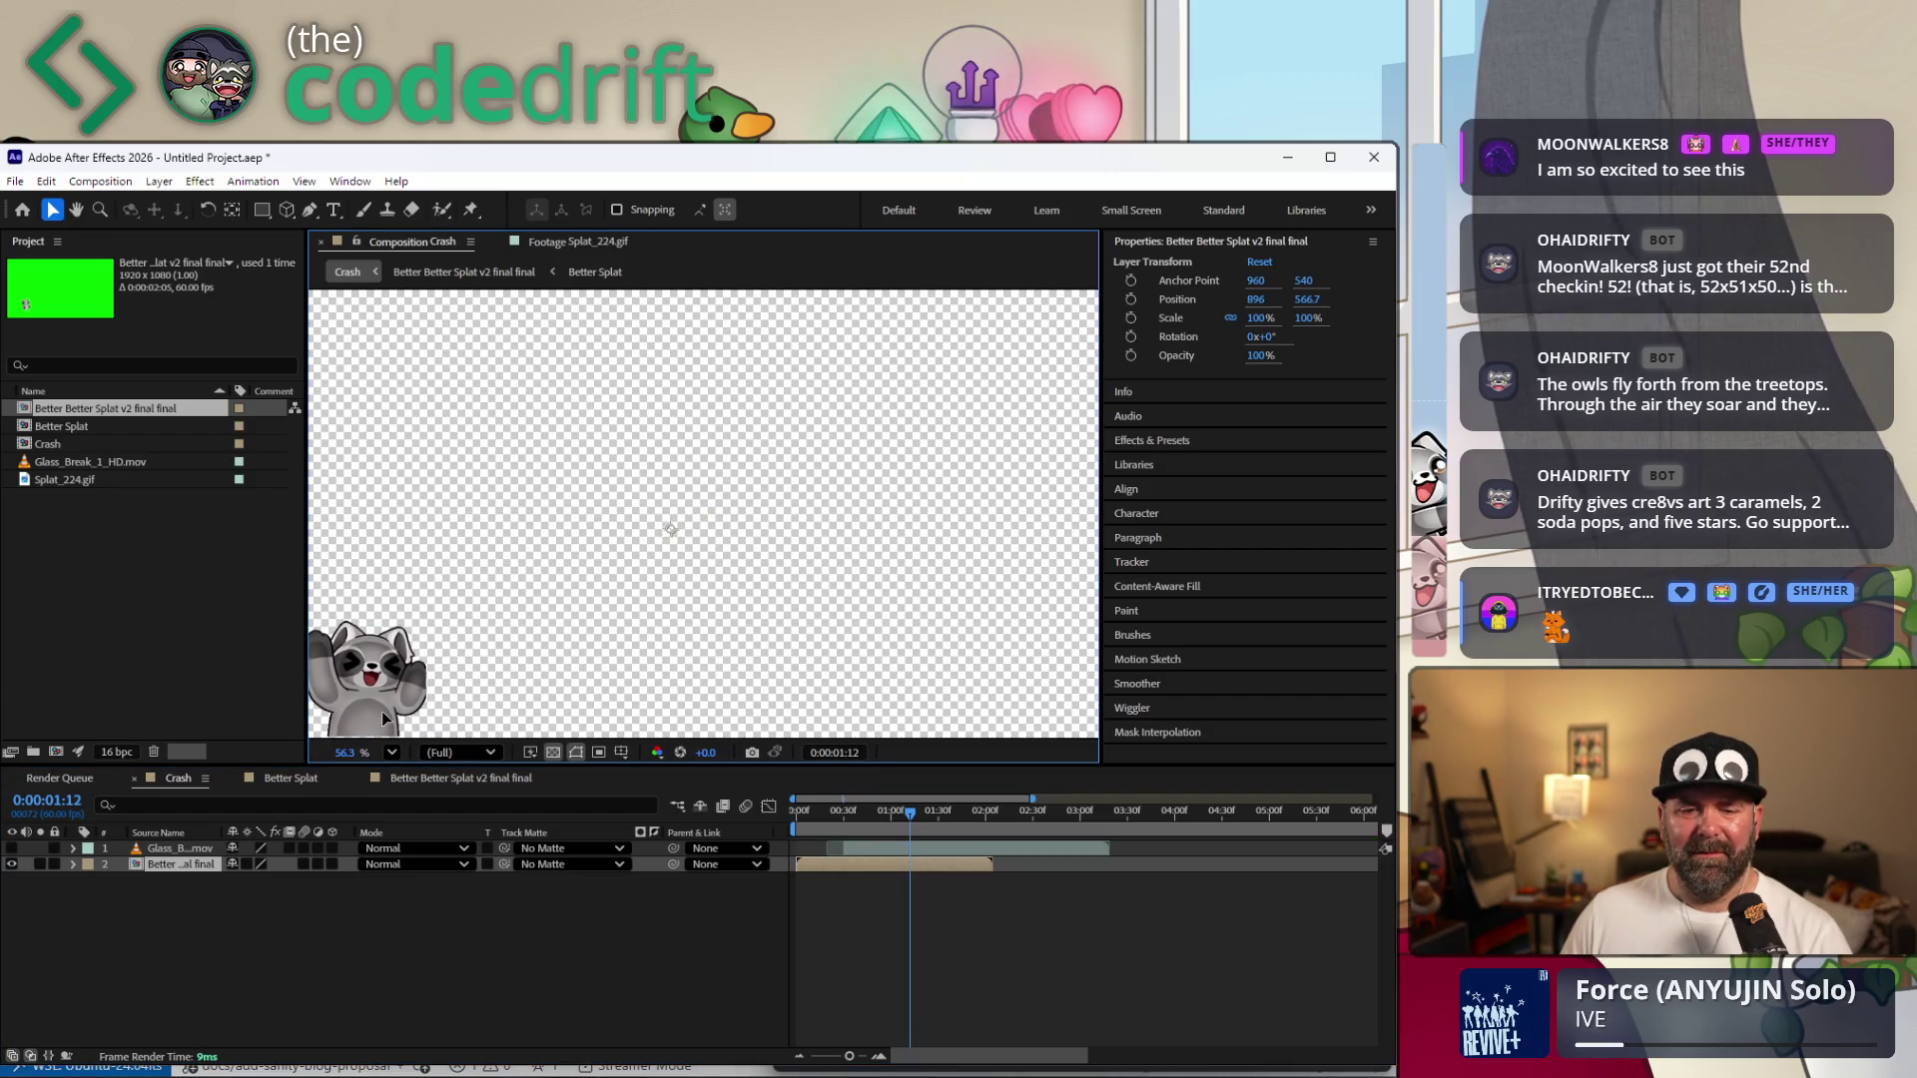
{"action": "left_click_drag", "start_coordinate": [382, 715], "coordinate": [382, 714]}
{"action": "left_click_drag", "start_coordinate": [909, 814], "coordinate": [773, 828]}
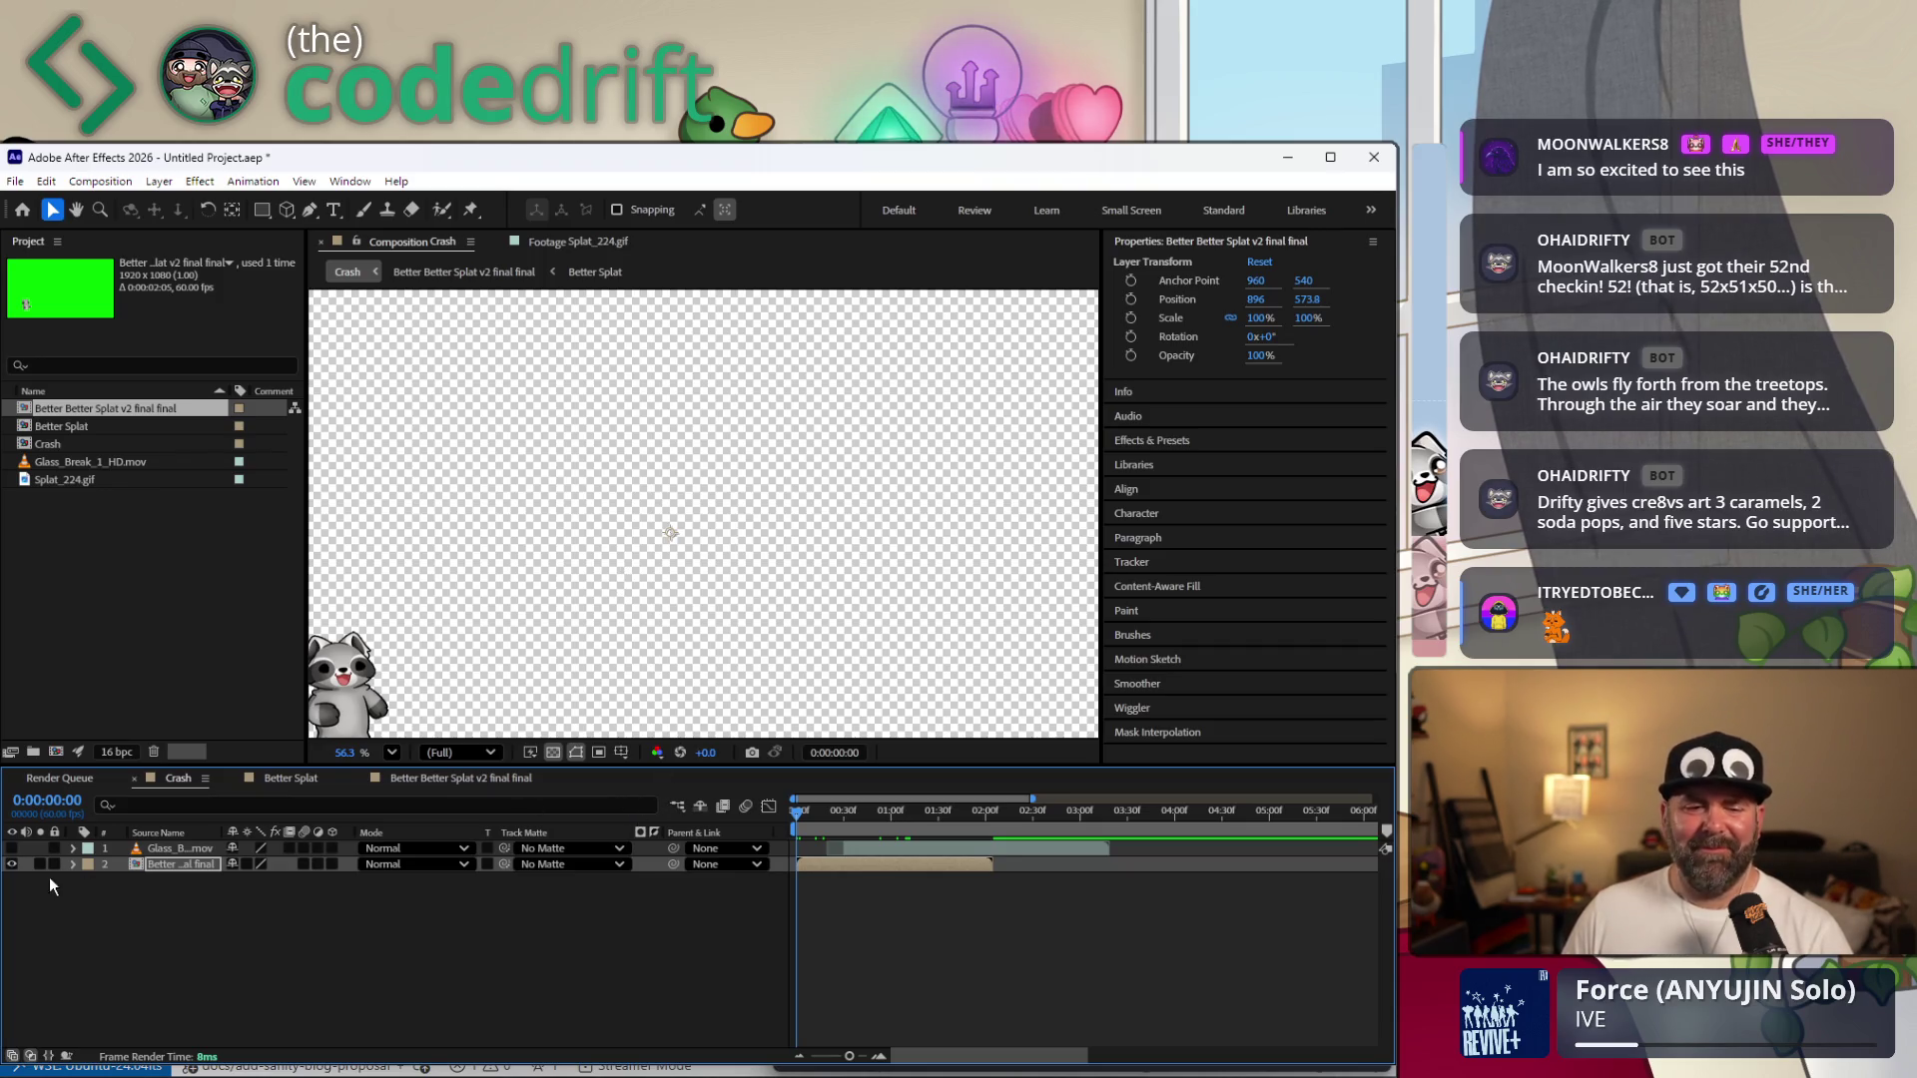
{"action": "left_click", "coordinate": [71, 863]}
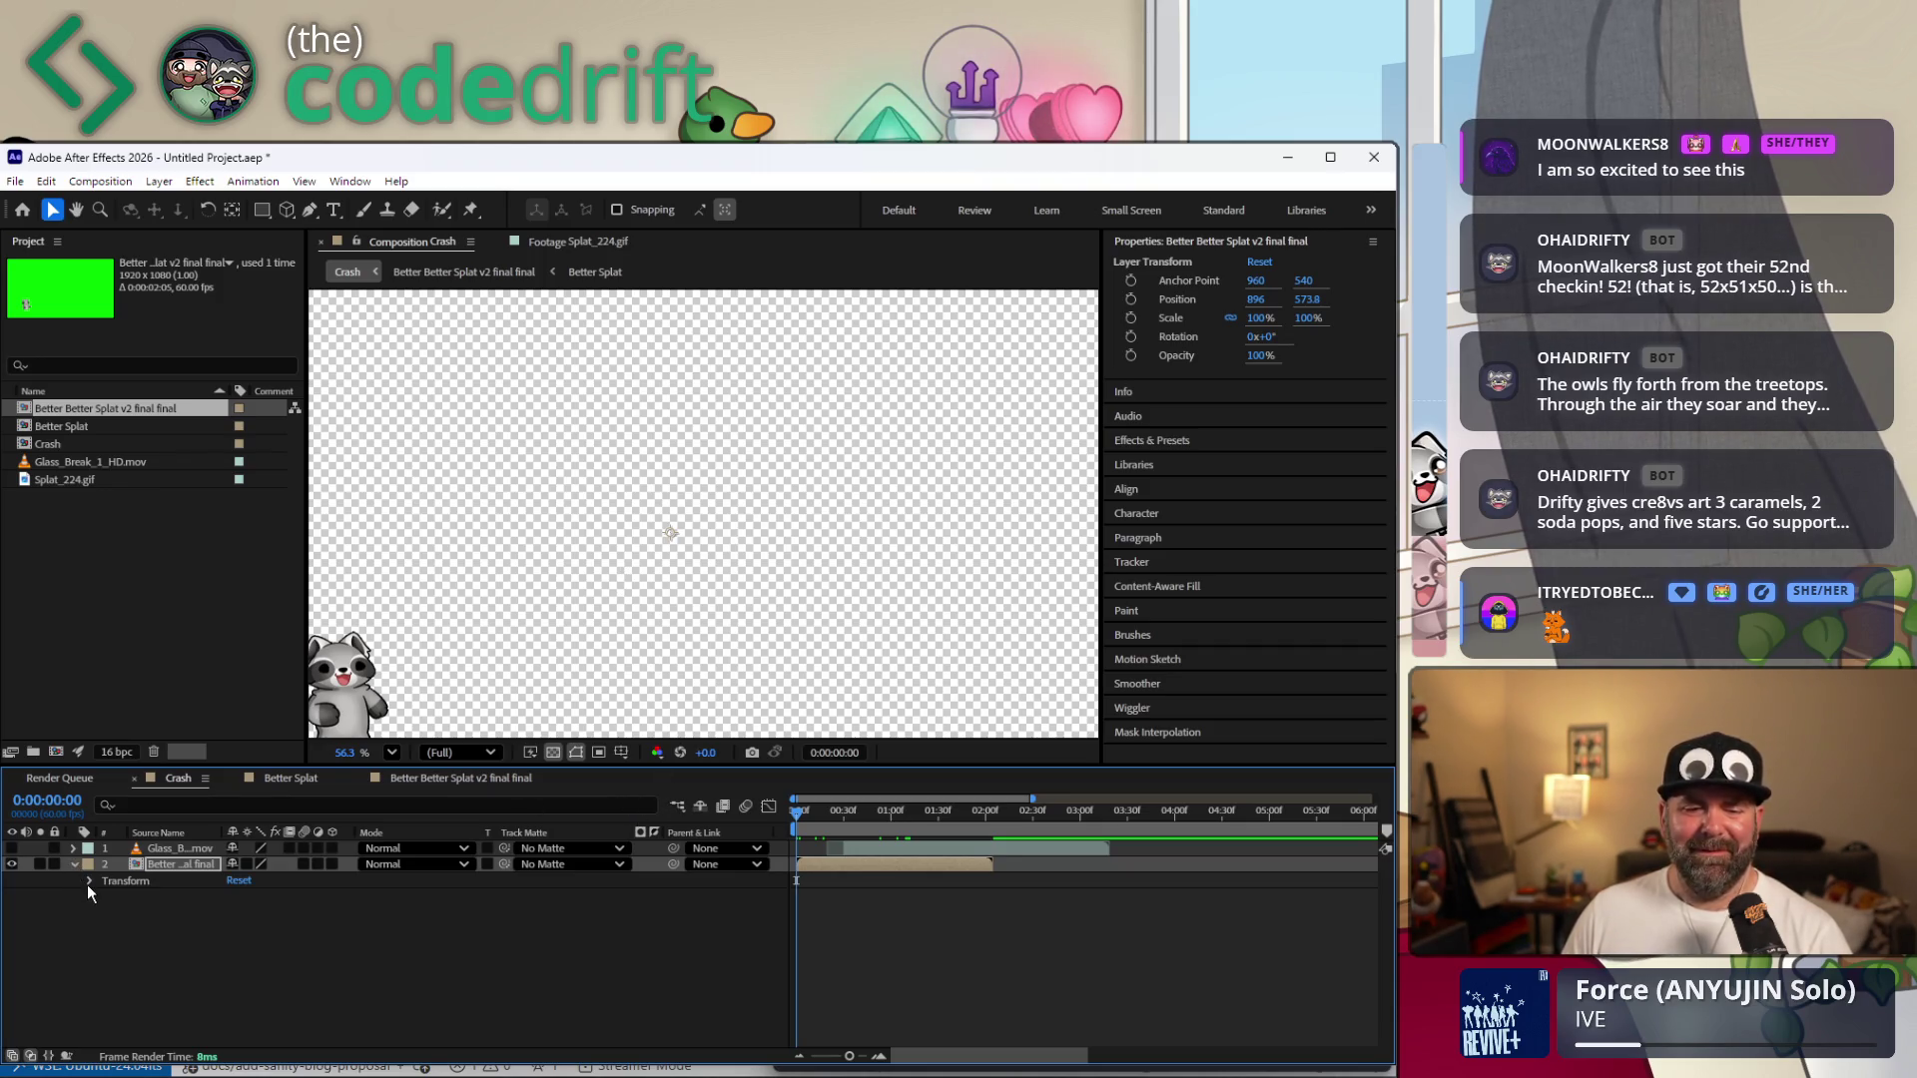
Keyframe Position and Scale at frame 0, then raise Scale to 134% at 1:01.
{"action": "left_click", "coordinate": [87, 885]}
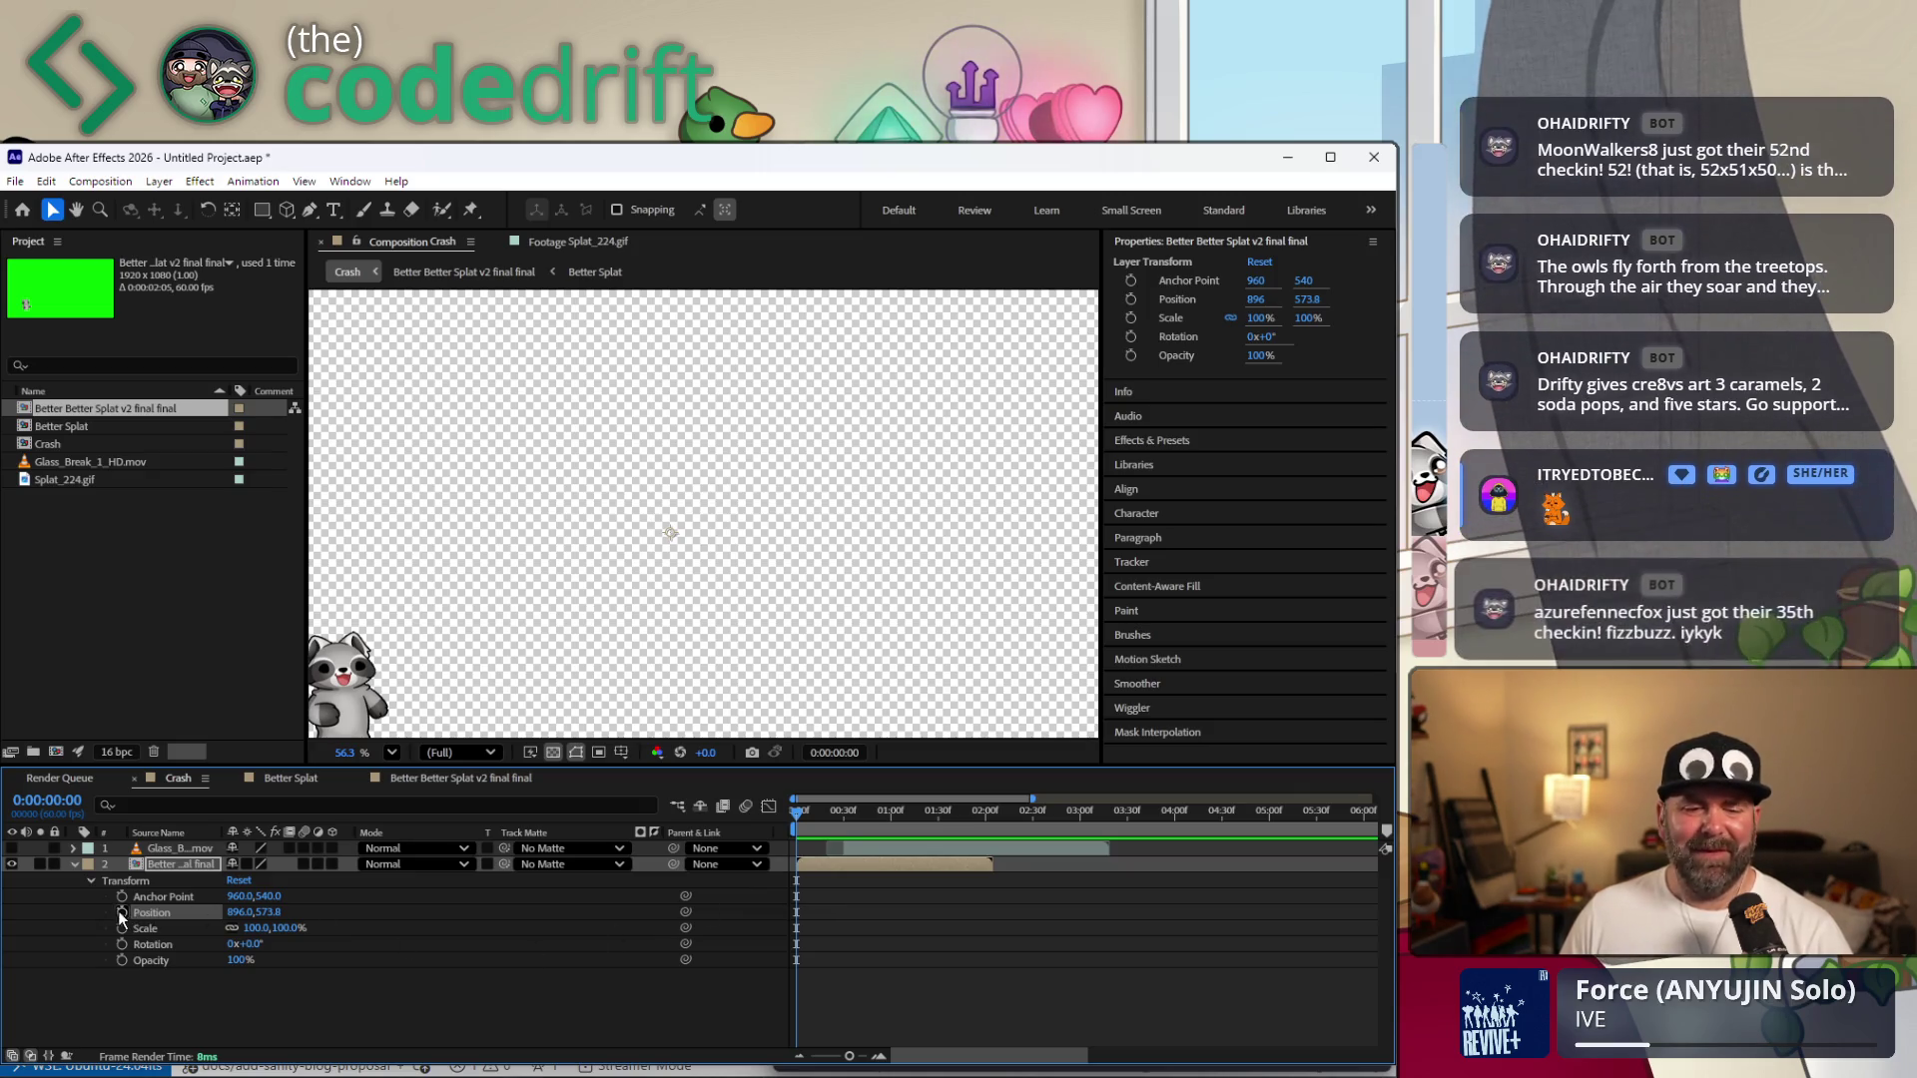
{"action": "left_click", "coordinate": [122, 912]}
{"action": "left_click", "coordinate": [122, 928]}
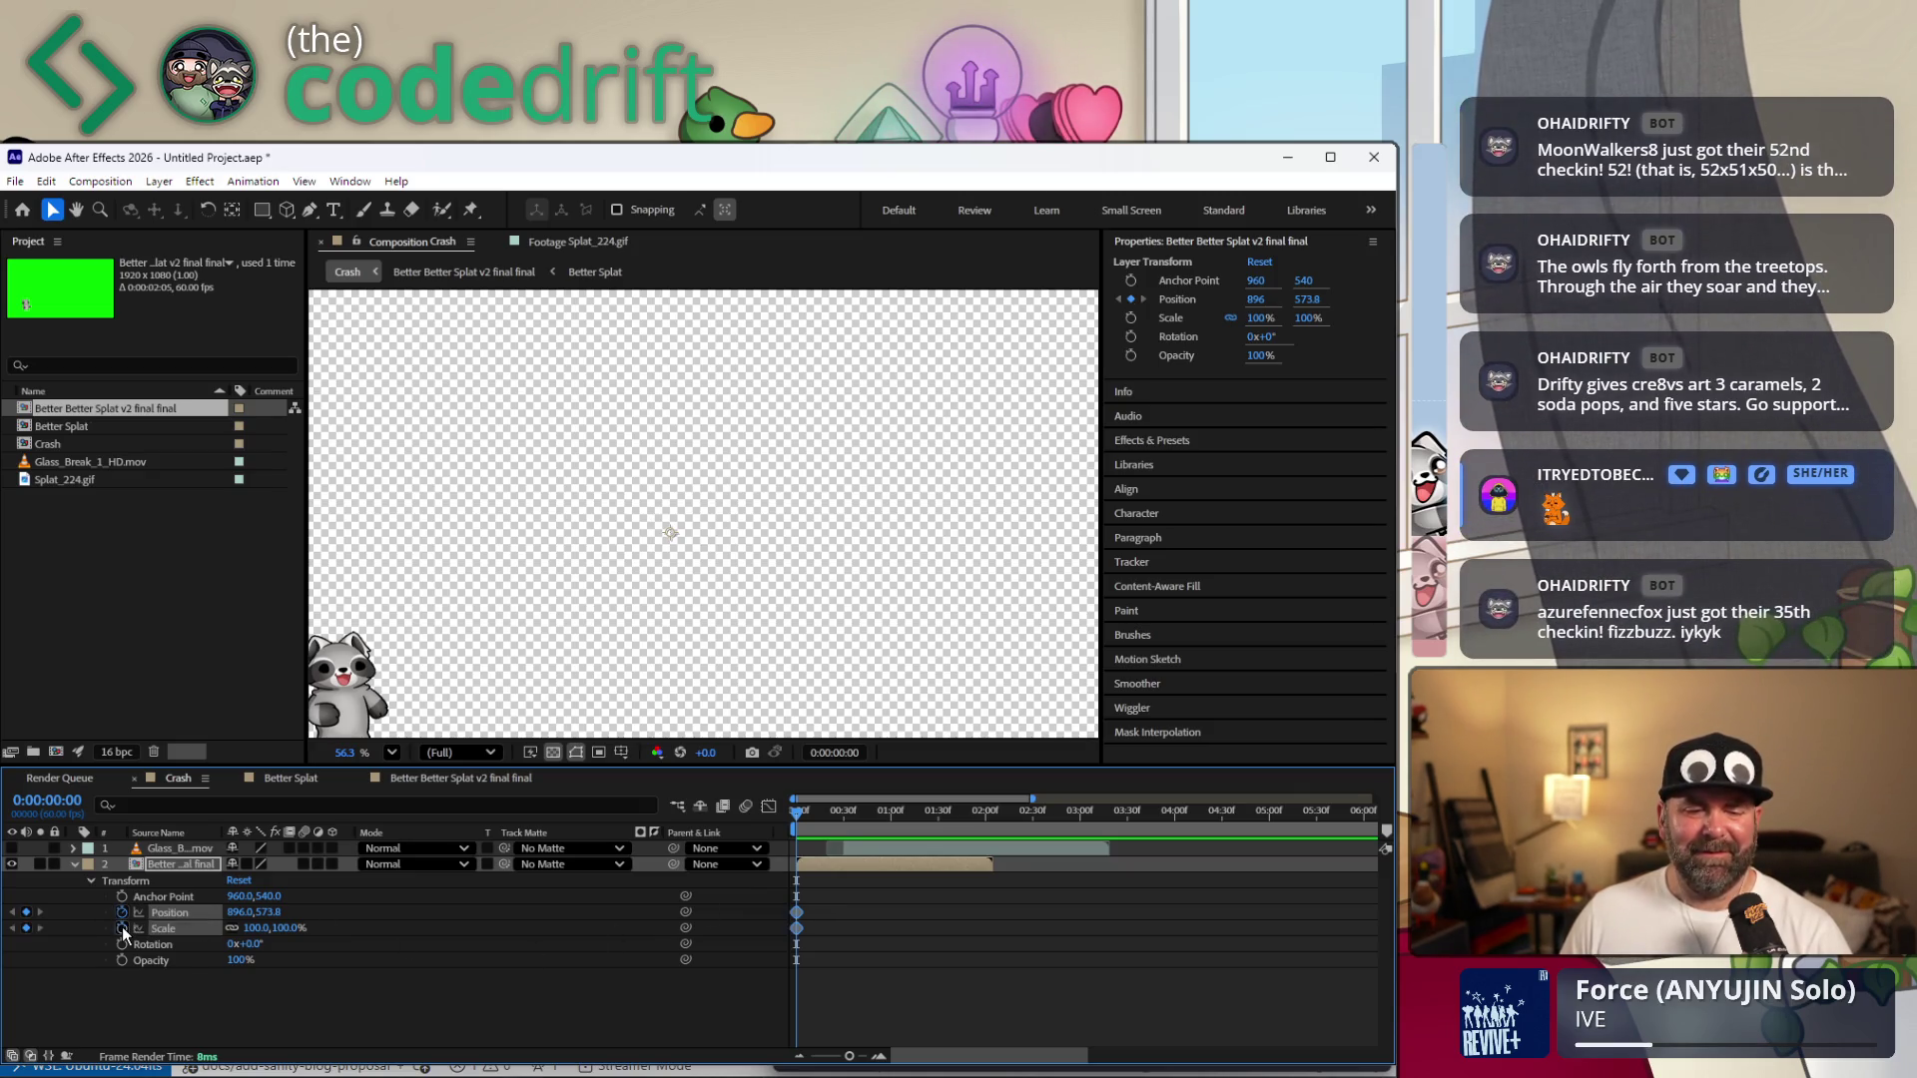
{"action": "mouse_move", "coordinate": [822, 811]}
{"action": "left_mouse_down"}
{"action": "mouse_move", "coordinate": [906, 809]}
{"action": "mouse_move", "coordinate": [891, 821]}
{"action": "left_mouse_up"}
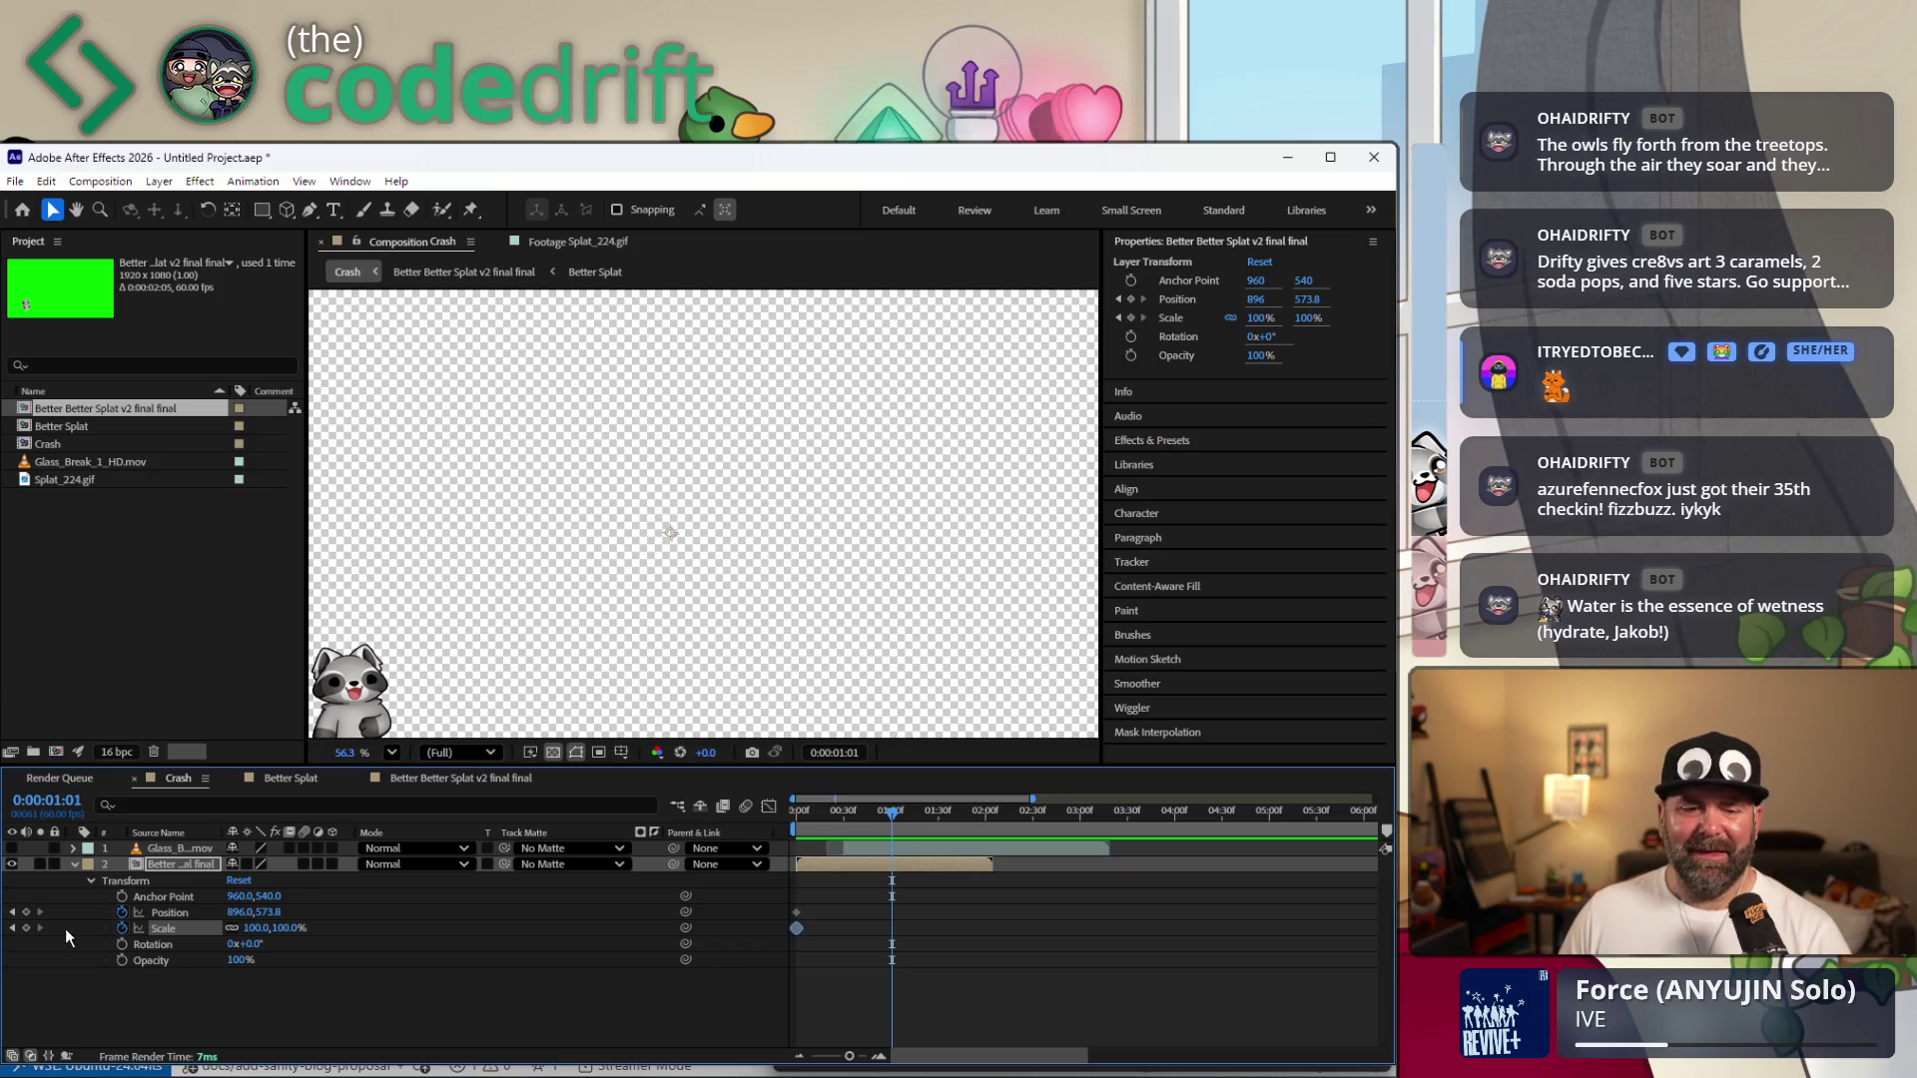
{"action": "left_click_drag", "start_coordinate": [259, 926], "coordinate": [278, 927]}
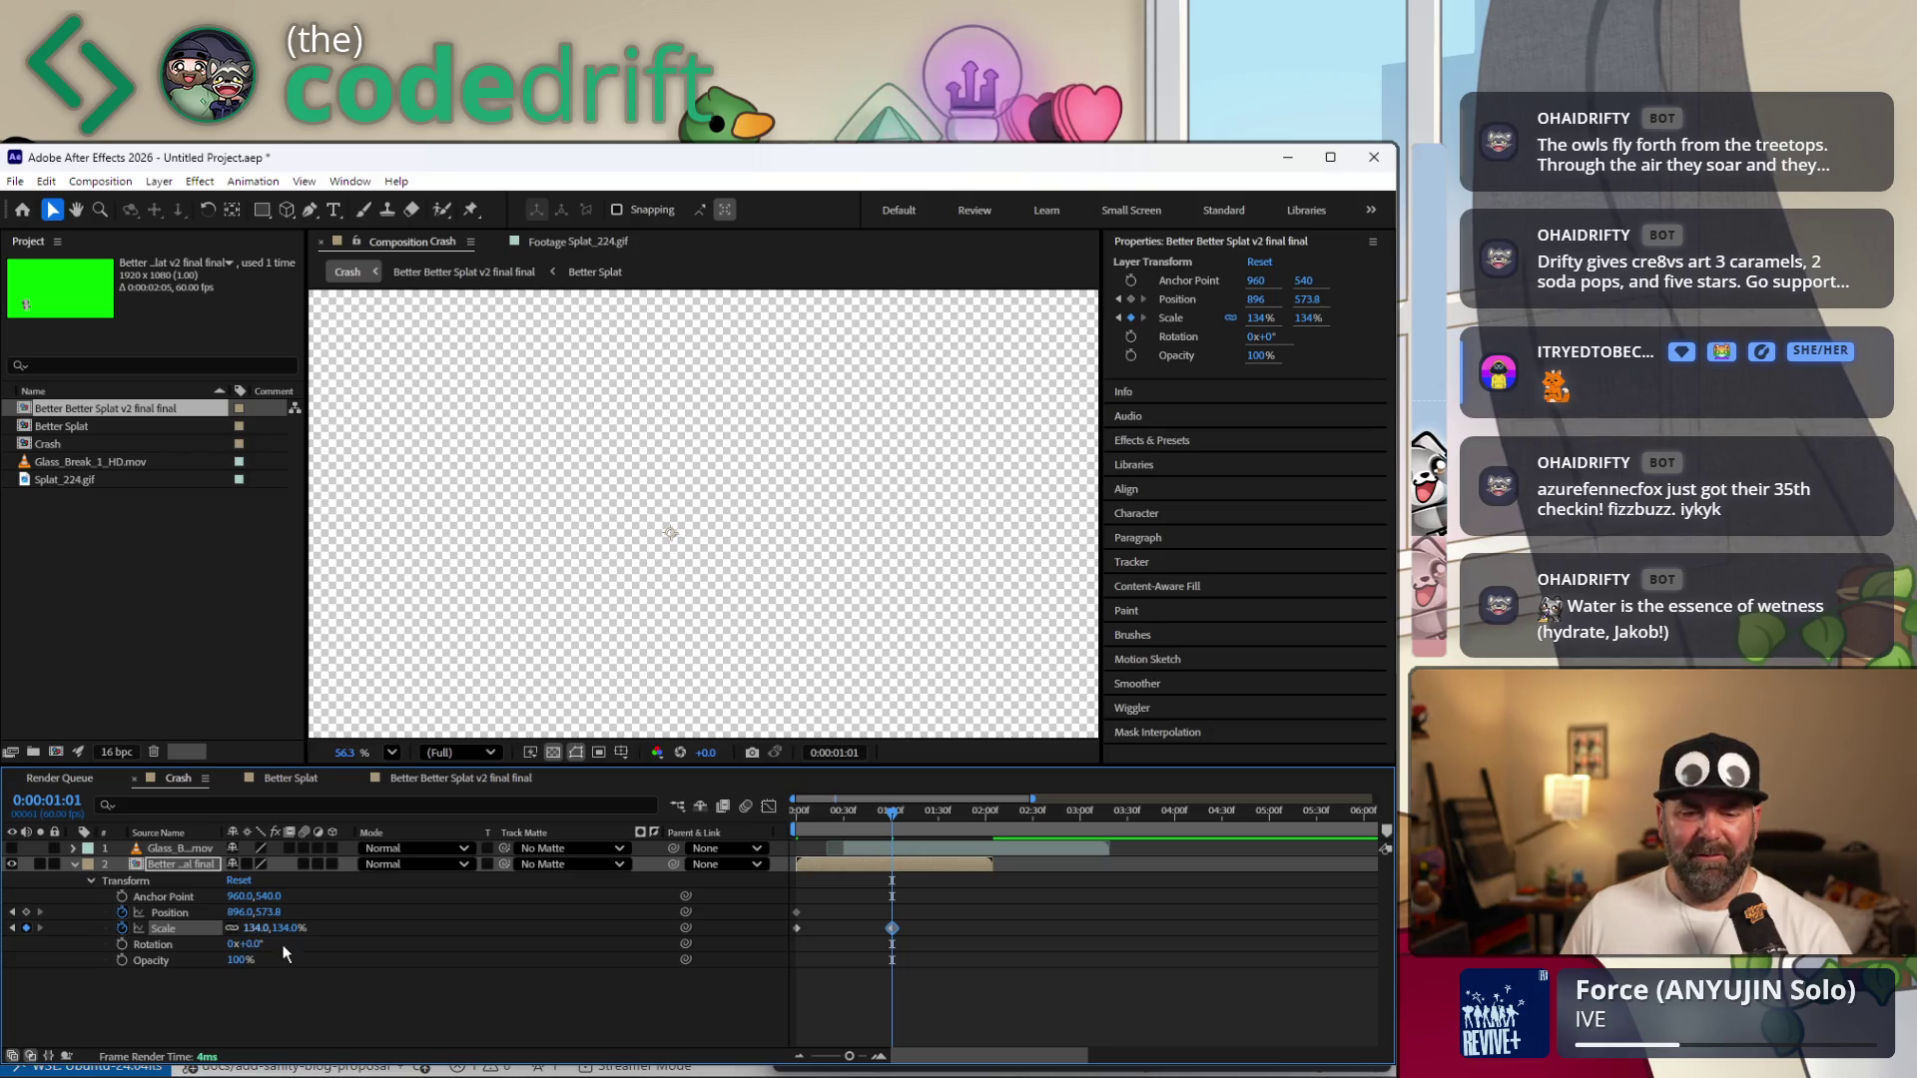
Enter a 135% scale at 1:01 and scrub the raccoon's position to the right.
{"action": "left_click", "coordinate": [257, 927]}
{"action": "type", "text": "135"}
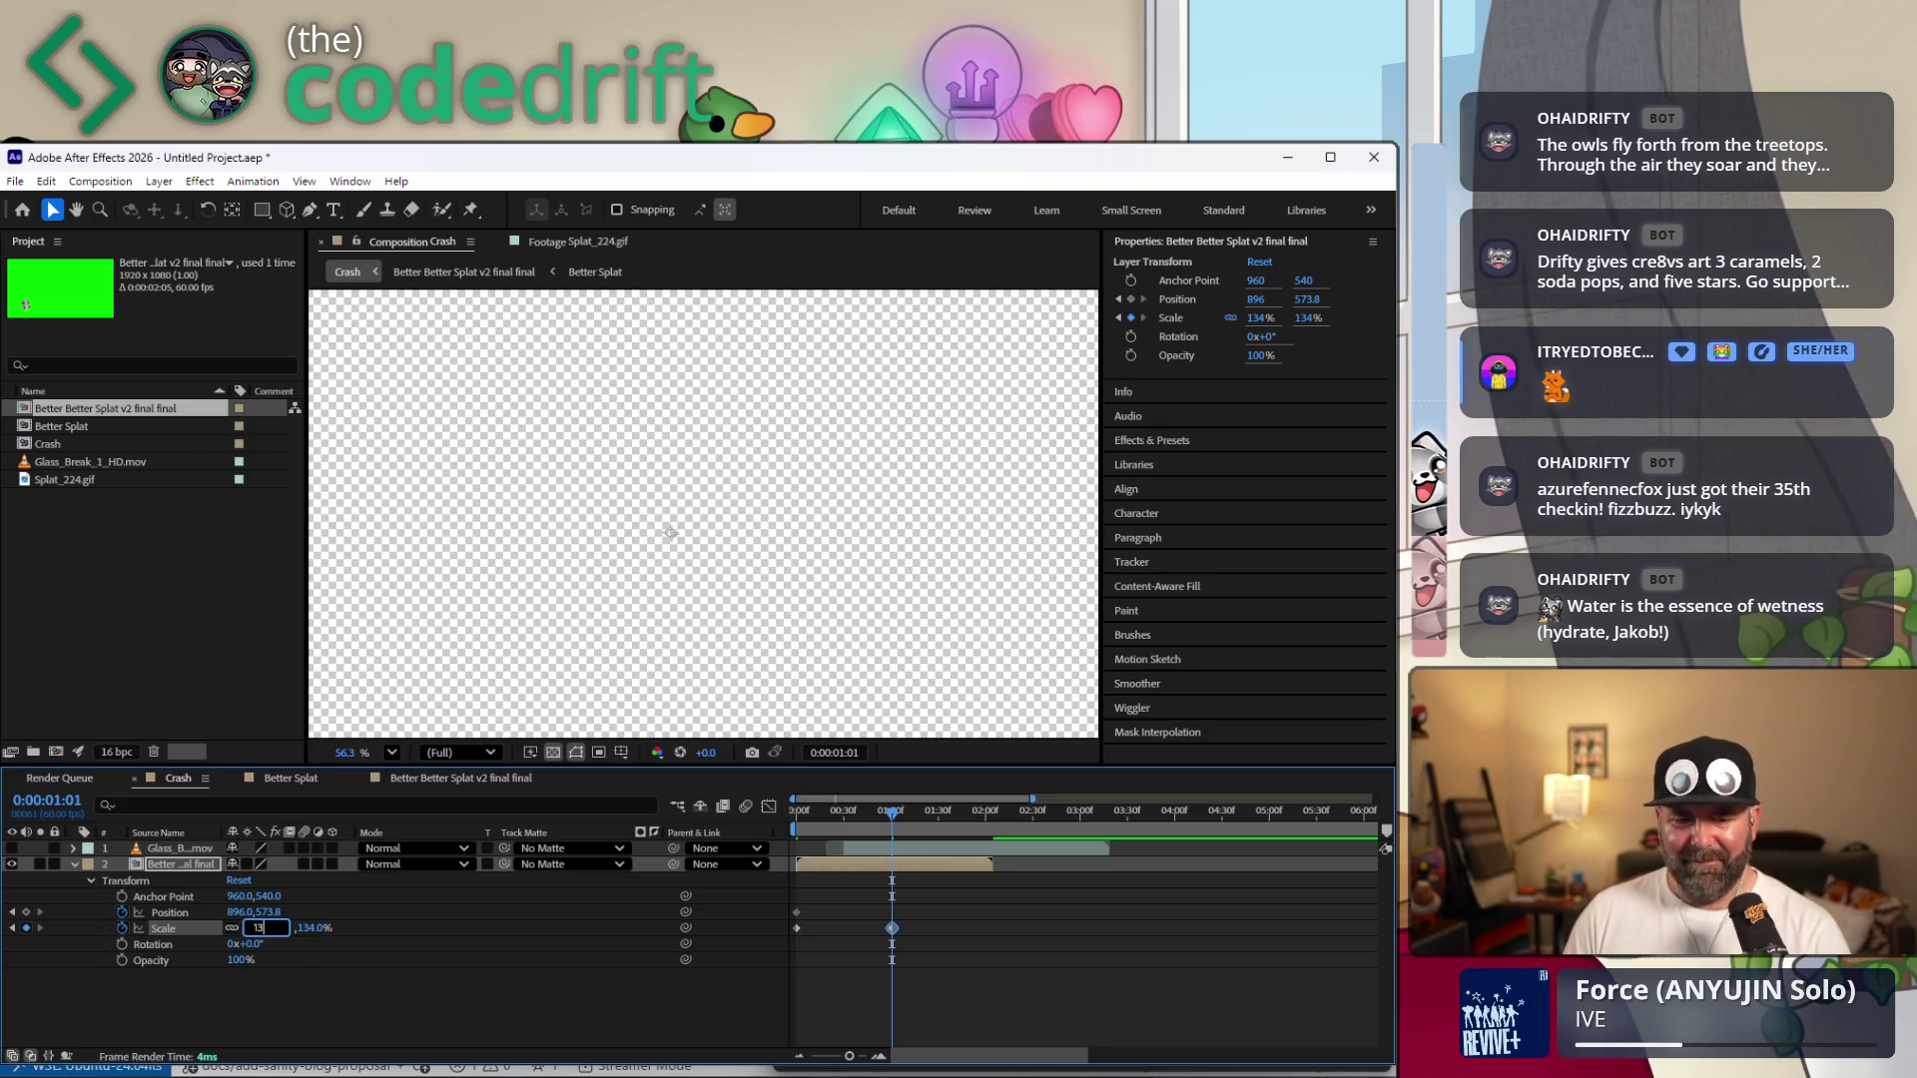
{"action": "key", "text": "Return"}
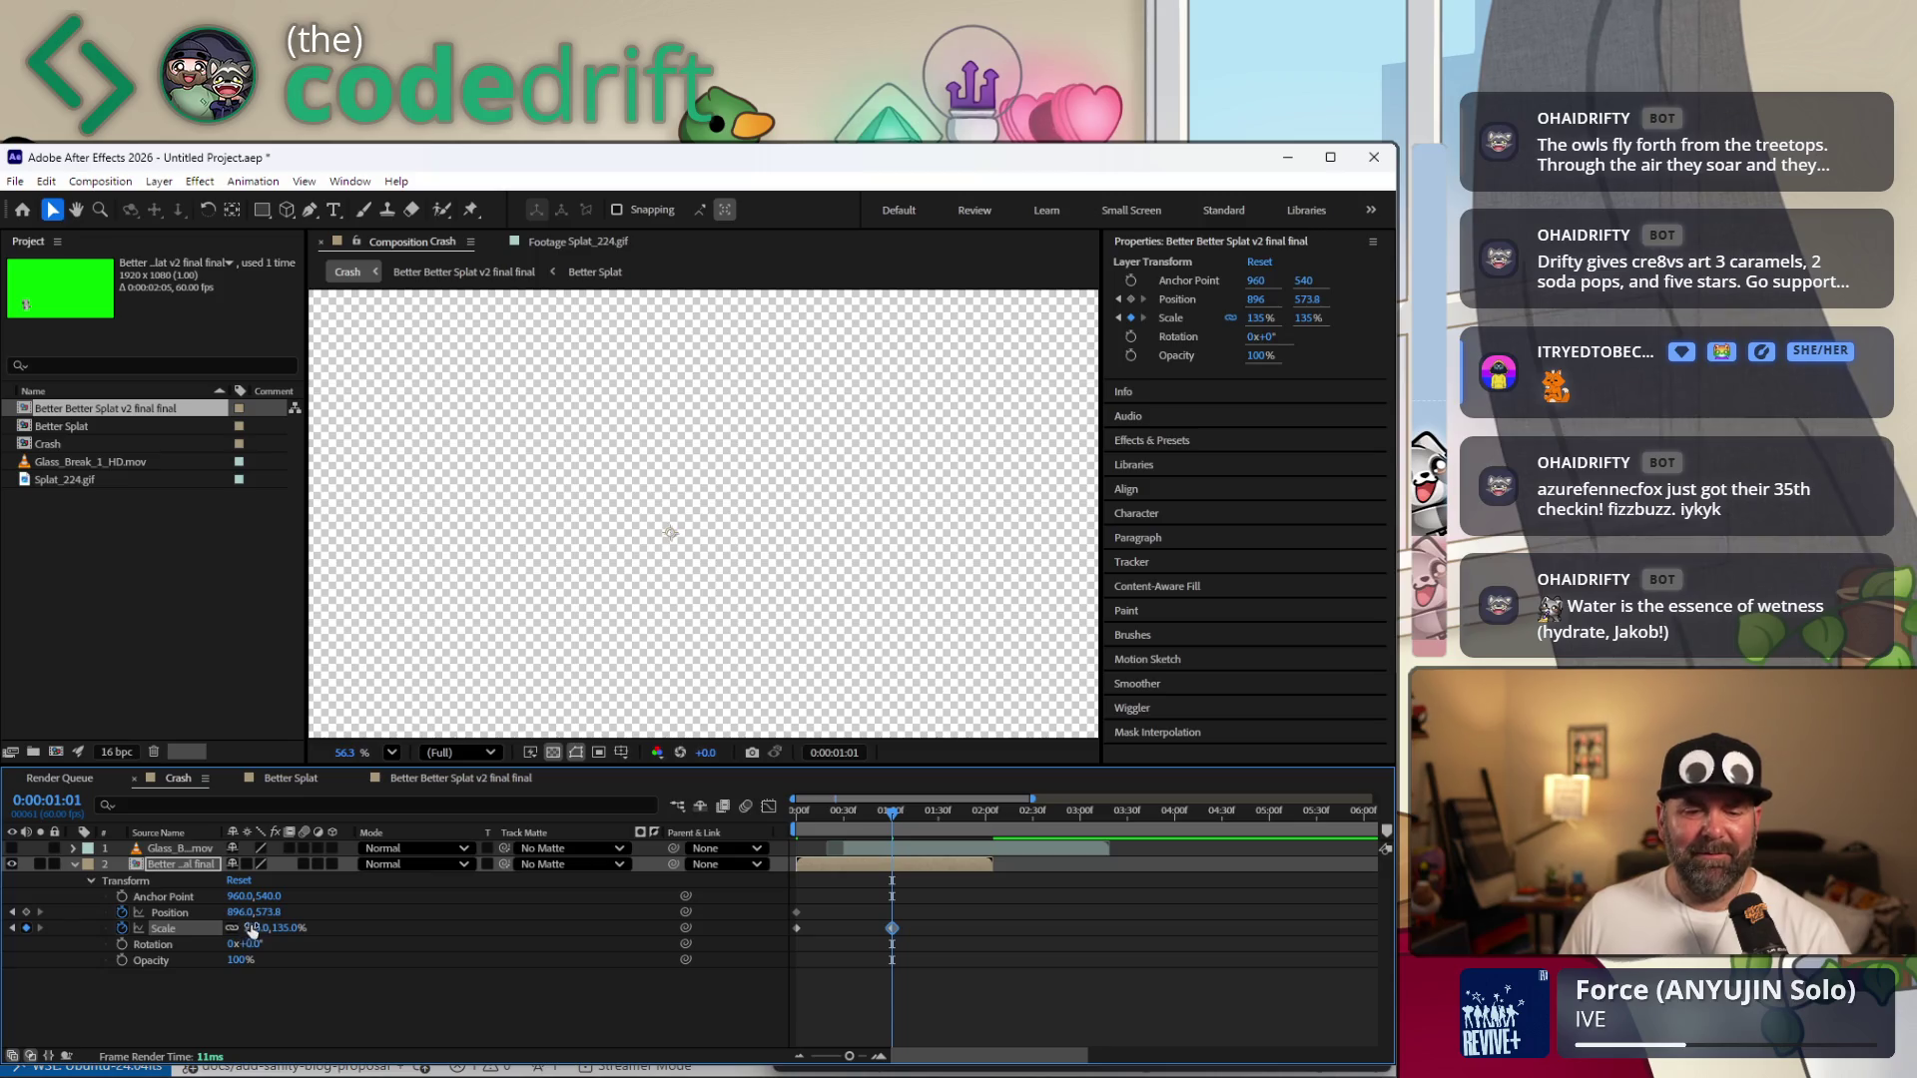
{"action": "mouse_move", "coordinate": [237, 913]}
{"action": "left_mouse_down"}
{"action": "mouse_move", "coordinate": [320, 917]}
{"action": "mouse_move", "coordinate": [180, 913]}
{"action": "left_mouse_up"}
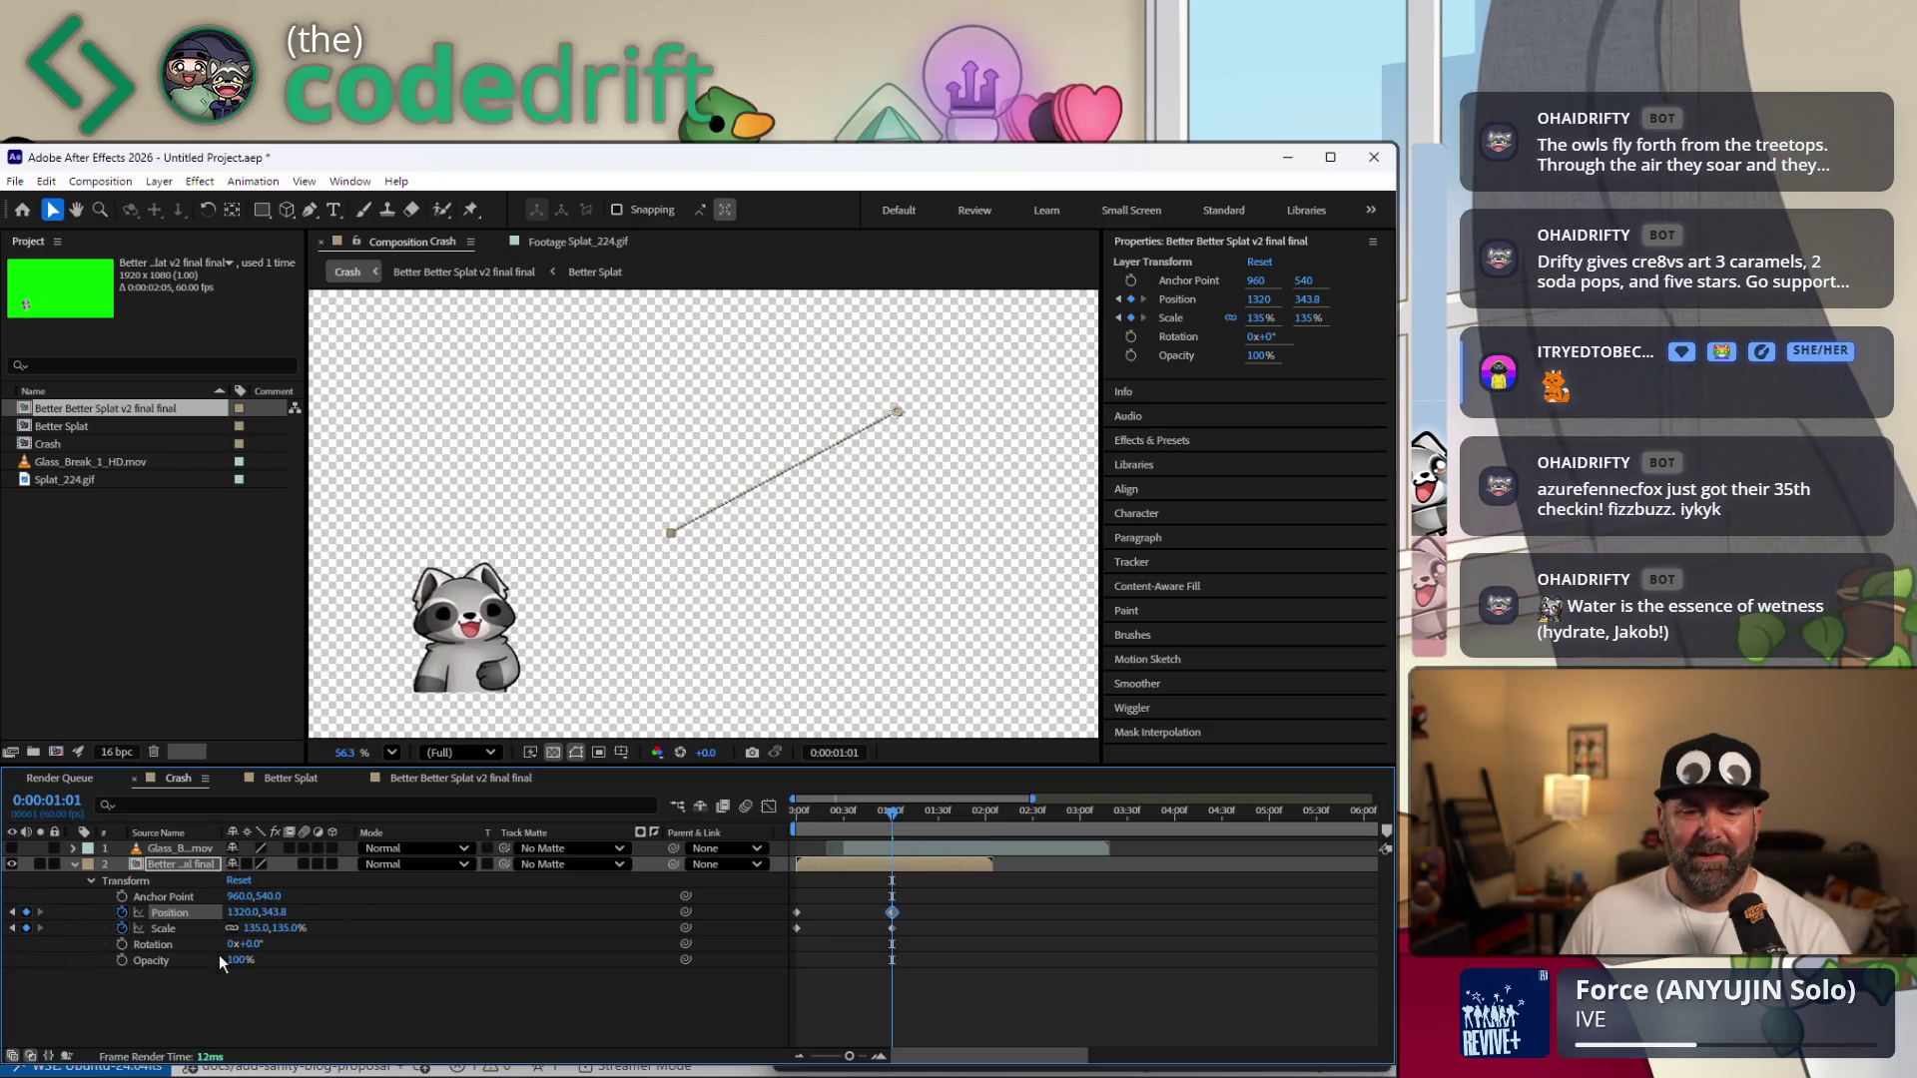
Raise the scale to 275% and push the raccoon further right, X around 1781.
{"action": "mouse_move", "coordinate": [255, 929]}
{"action": "left_mouse_down"}
{"action": "mouse_move", "coordinate": [389, 931]}
{"action": "mouse_move", "coordinate": [262, 930]}
{"action": "left_mouse_up"}
{"action": "type", "text": "275"}
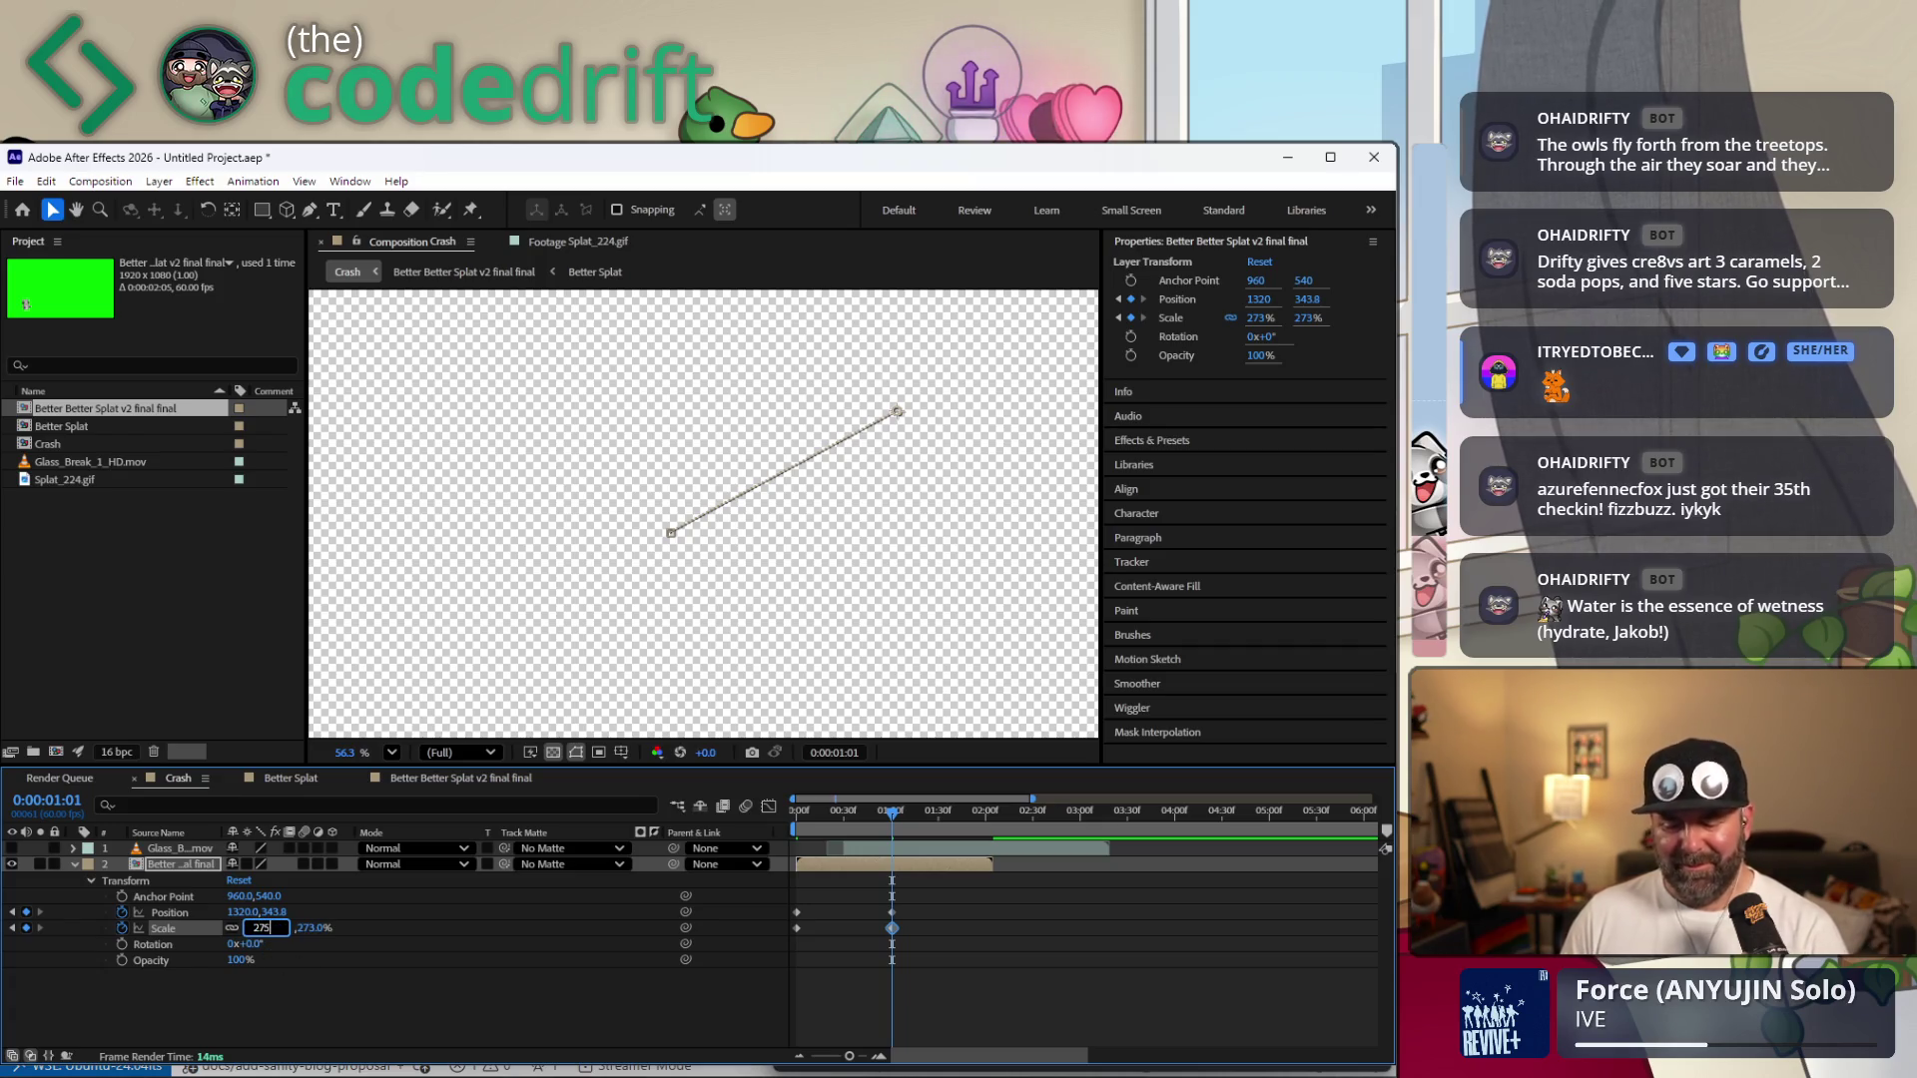
{"action": "key", "text": "Return"}
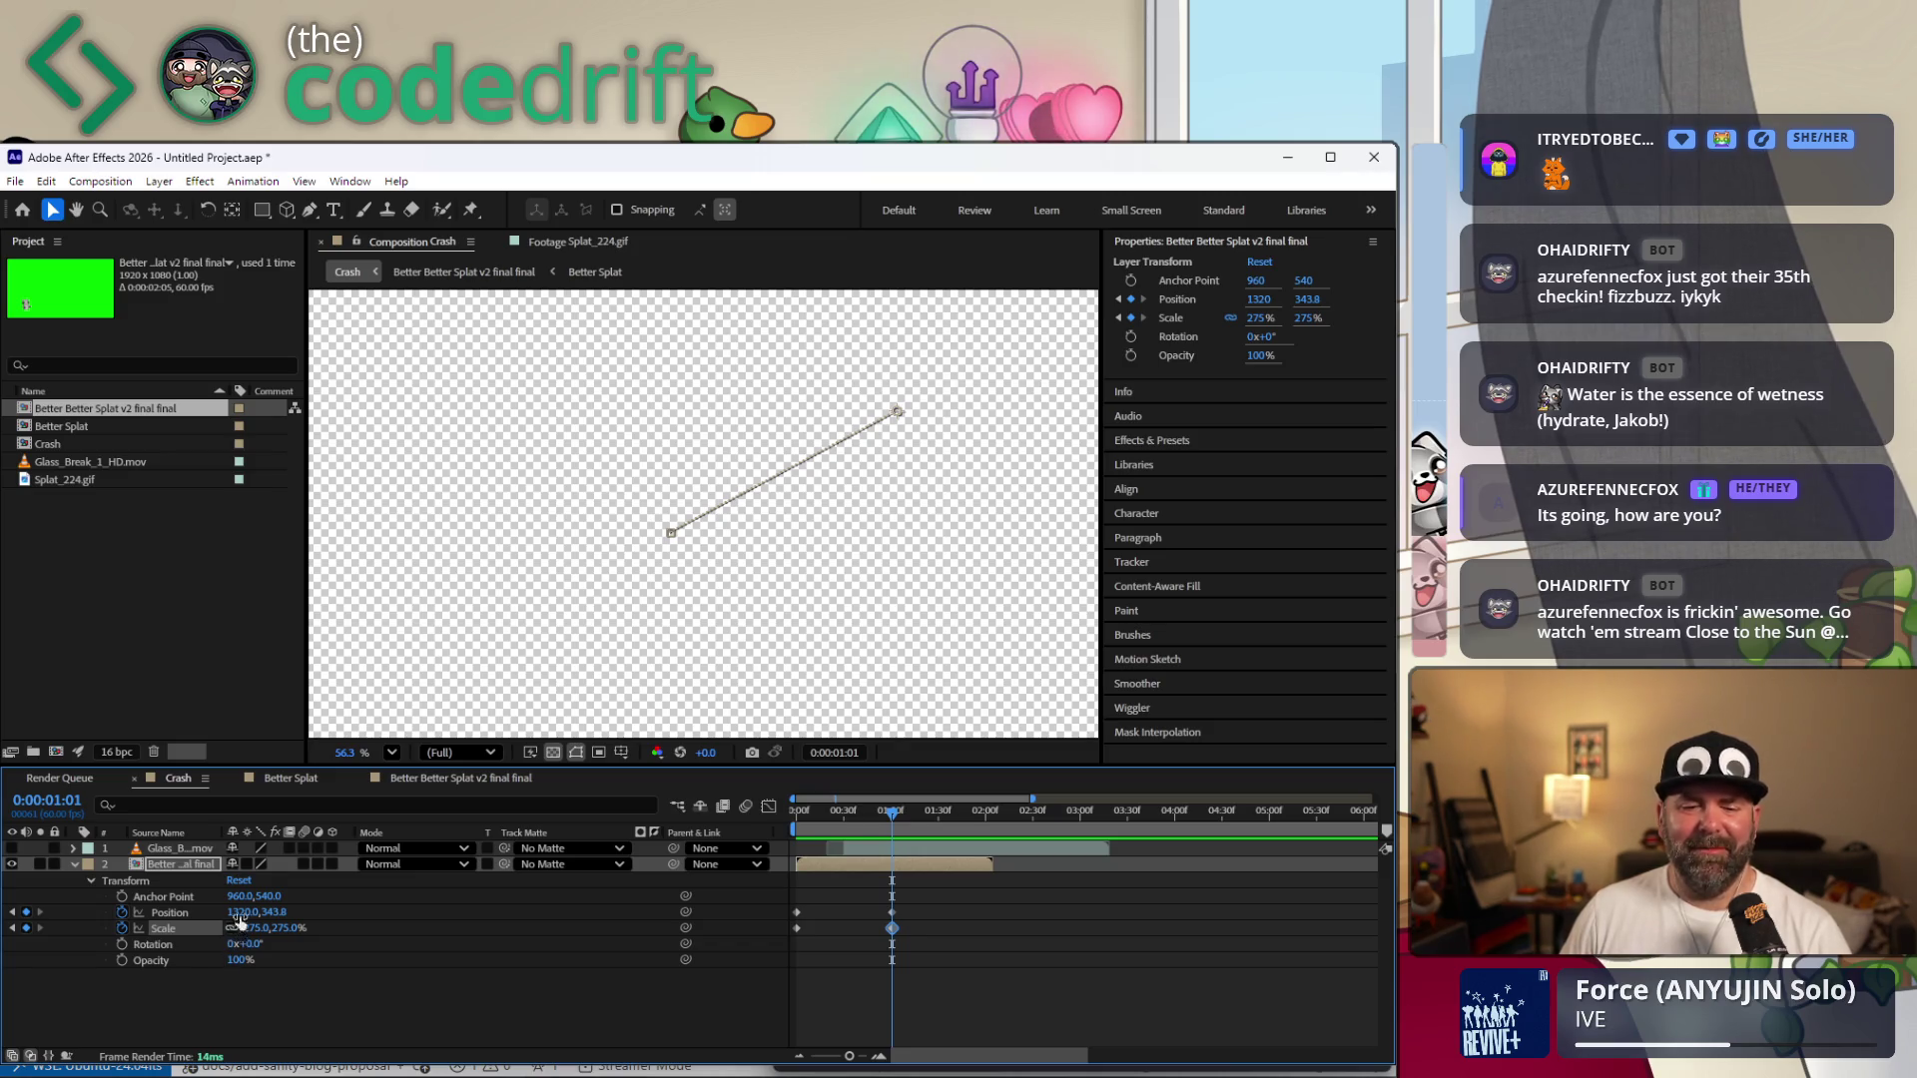
{"action": "left_click_drag", "start_coordinate": [243, 909], "coordinate": [599, 870]}
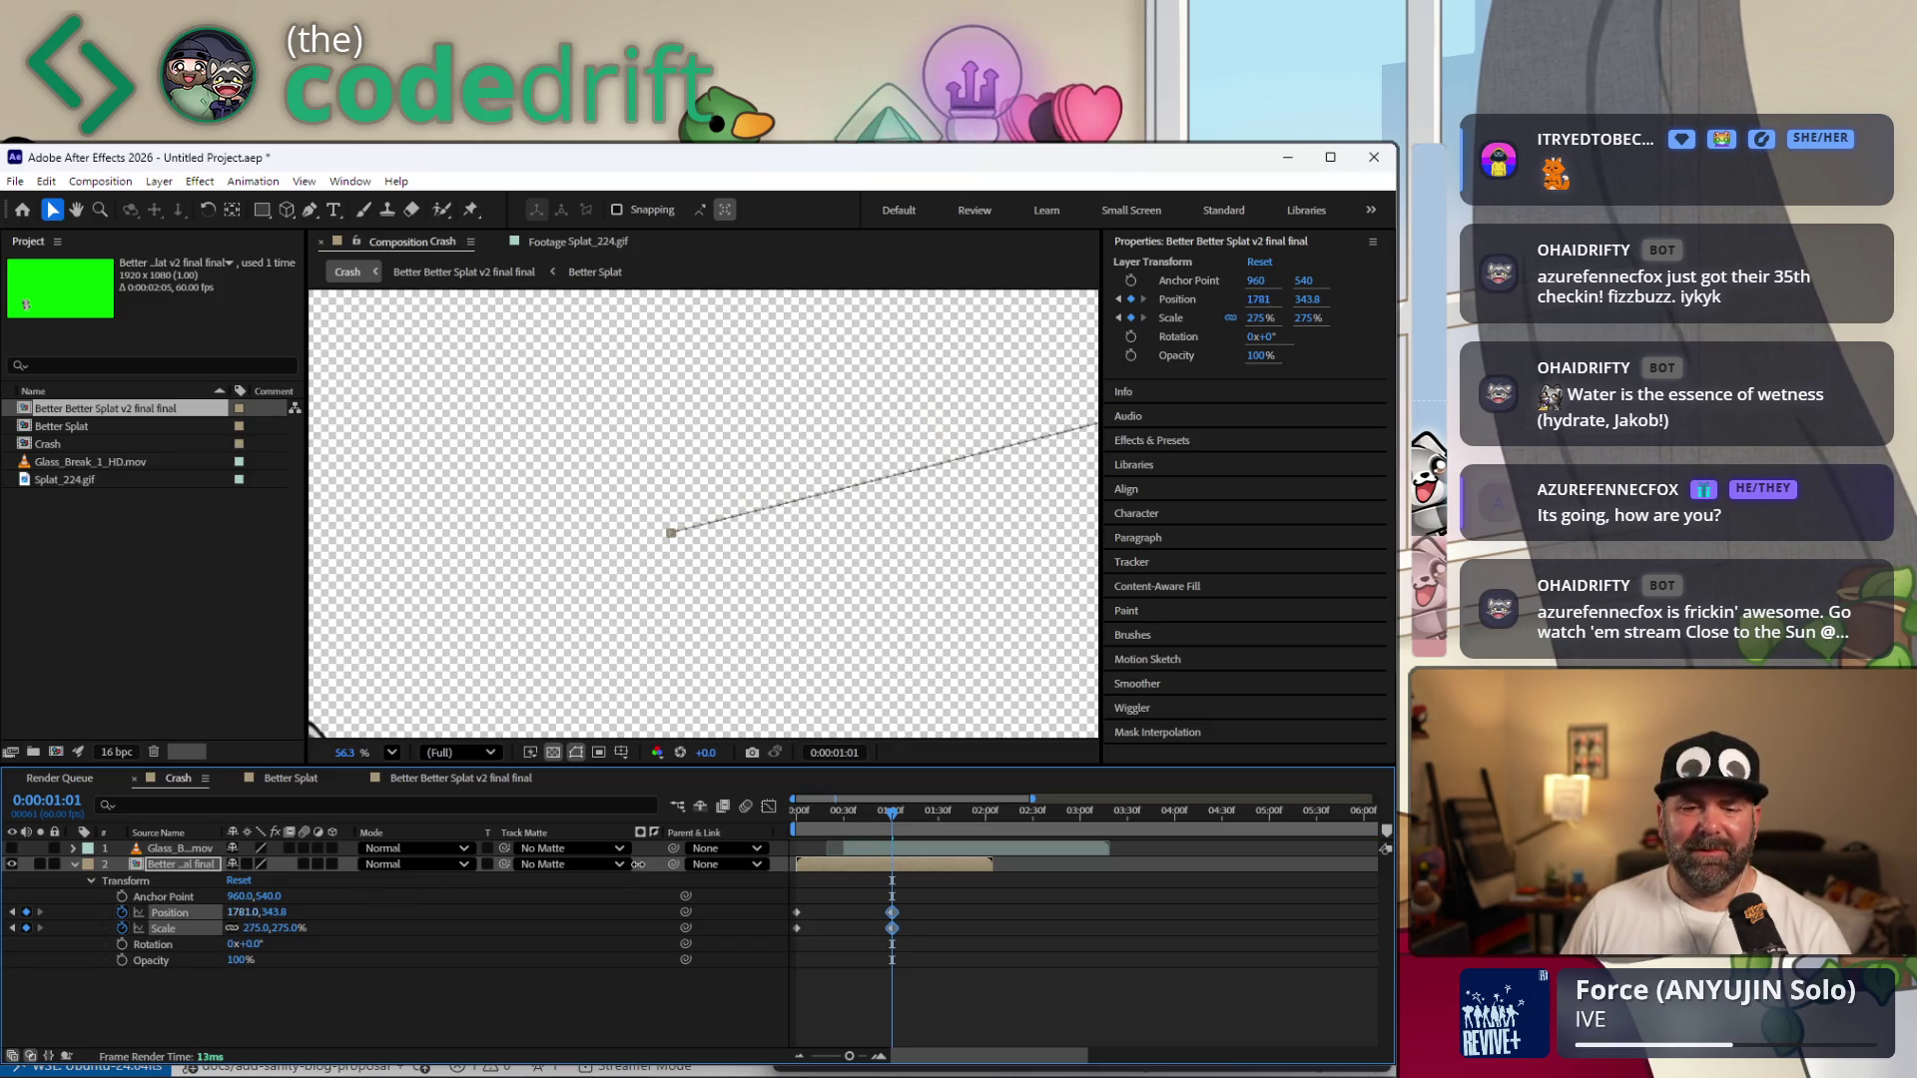
Scrub the raccoon to lower centre (2509, −113) at 1:01 and start Glass_Break later.
{"action": "mouse_move", "coordinate": [274, 912]}
{"action": "left_mouse_down"}
{"action": "mouse_move", "coordinate": [321, 930]}
{"action": "mouse_move", "coordinate": [240, 947]}
{"action": "mouse_move", "coordinate": [887, 940]}
{"action": "left_mouse_up"}
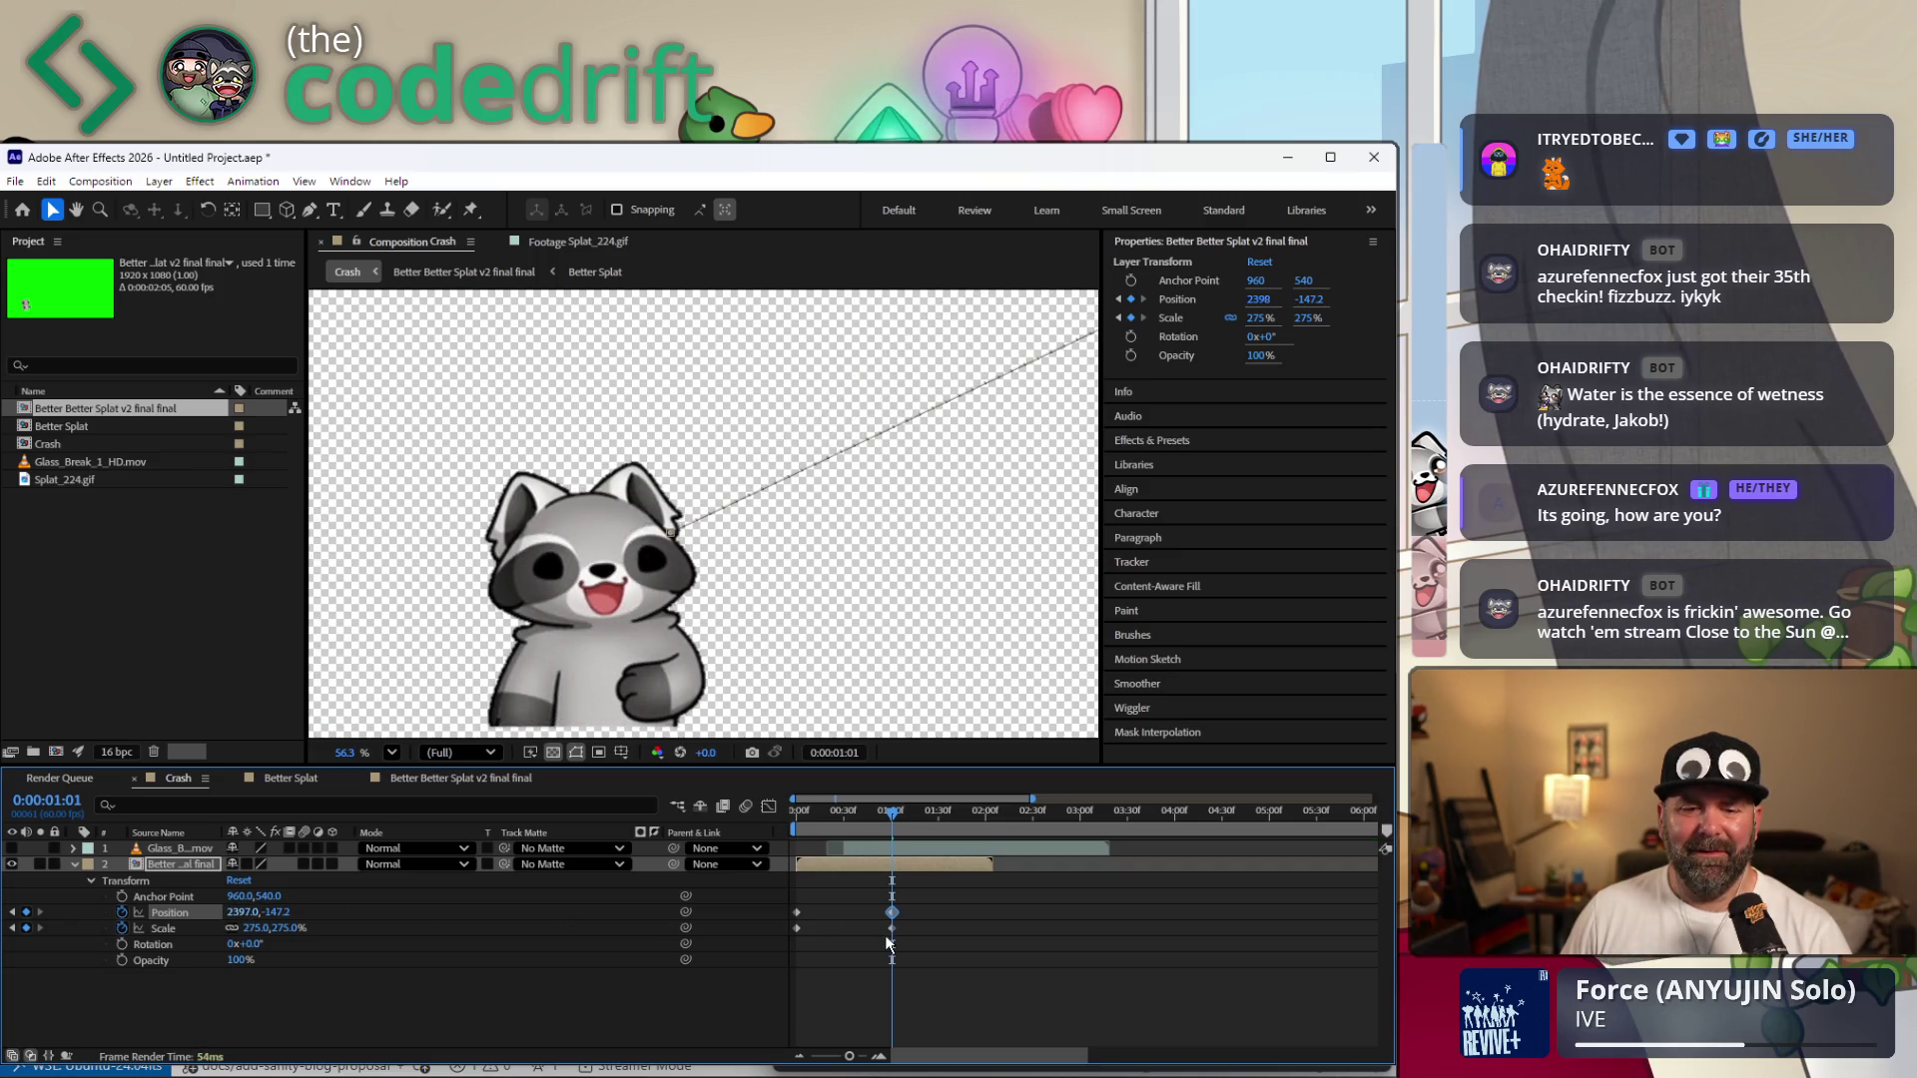
{"action": "left_click_drag", "start_coordinate": [275, 911], "coordinate": [311, 913]}
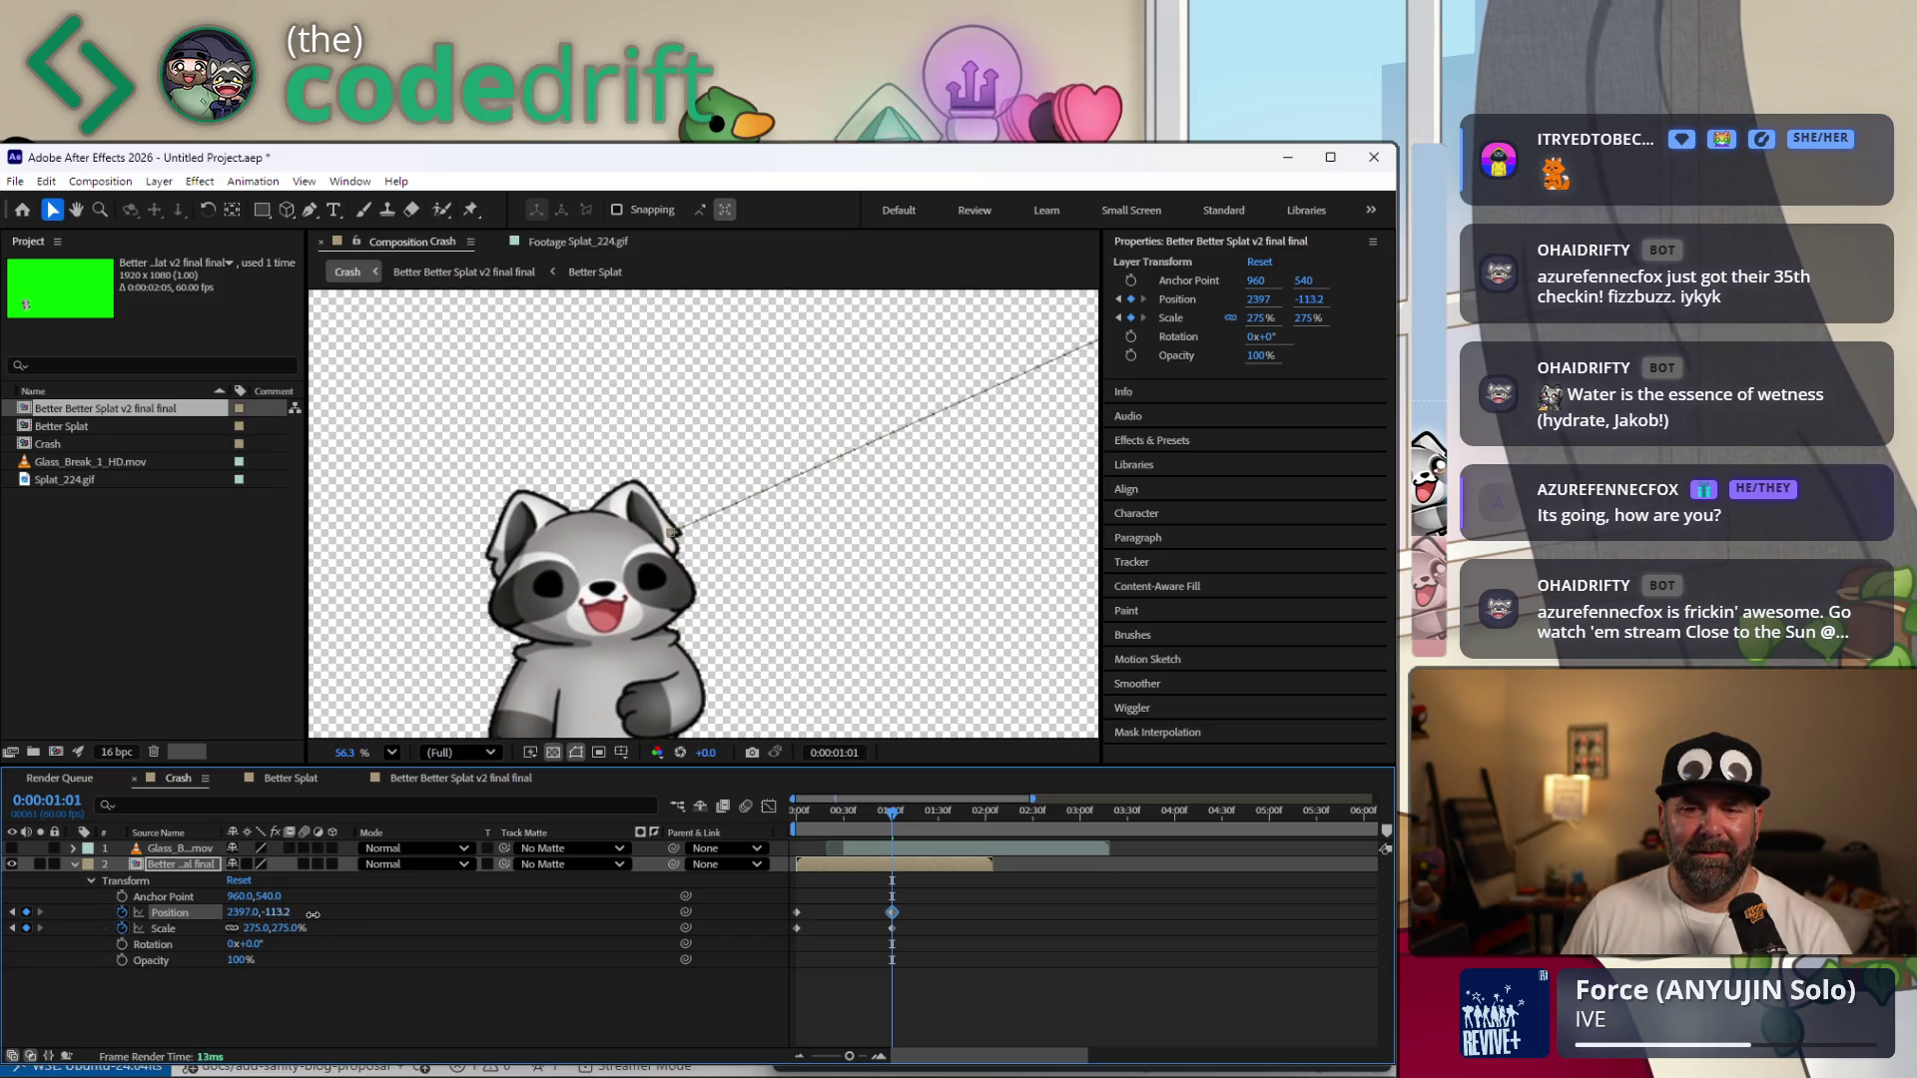
{"action": "left_click_drag", "start_coordinate": [244, 912], "coordinate": [348, 913]}
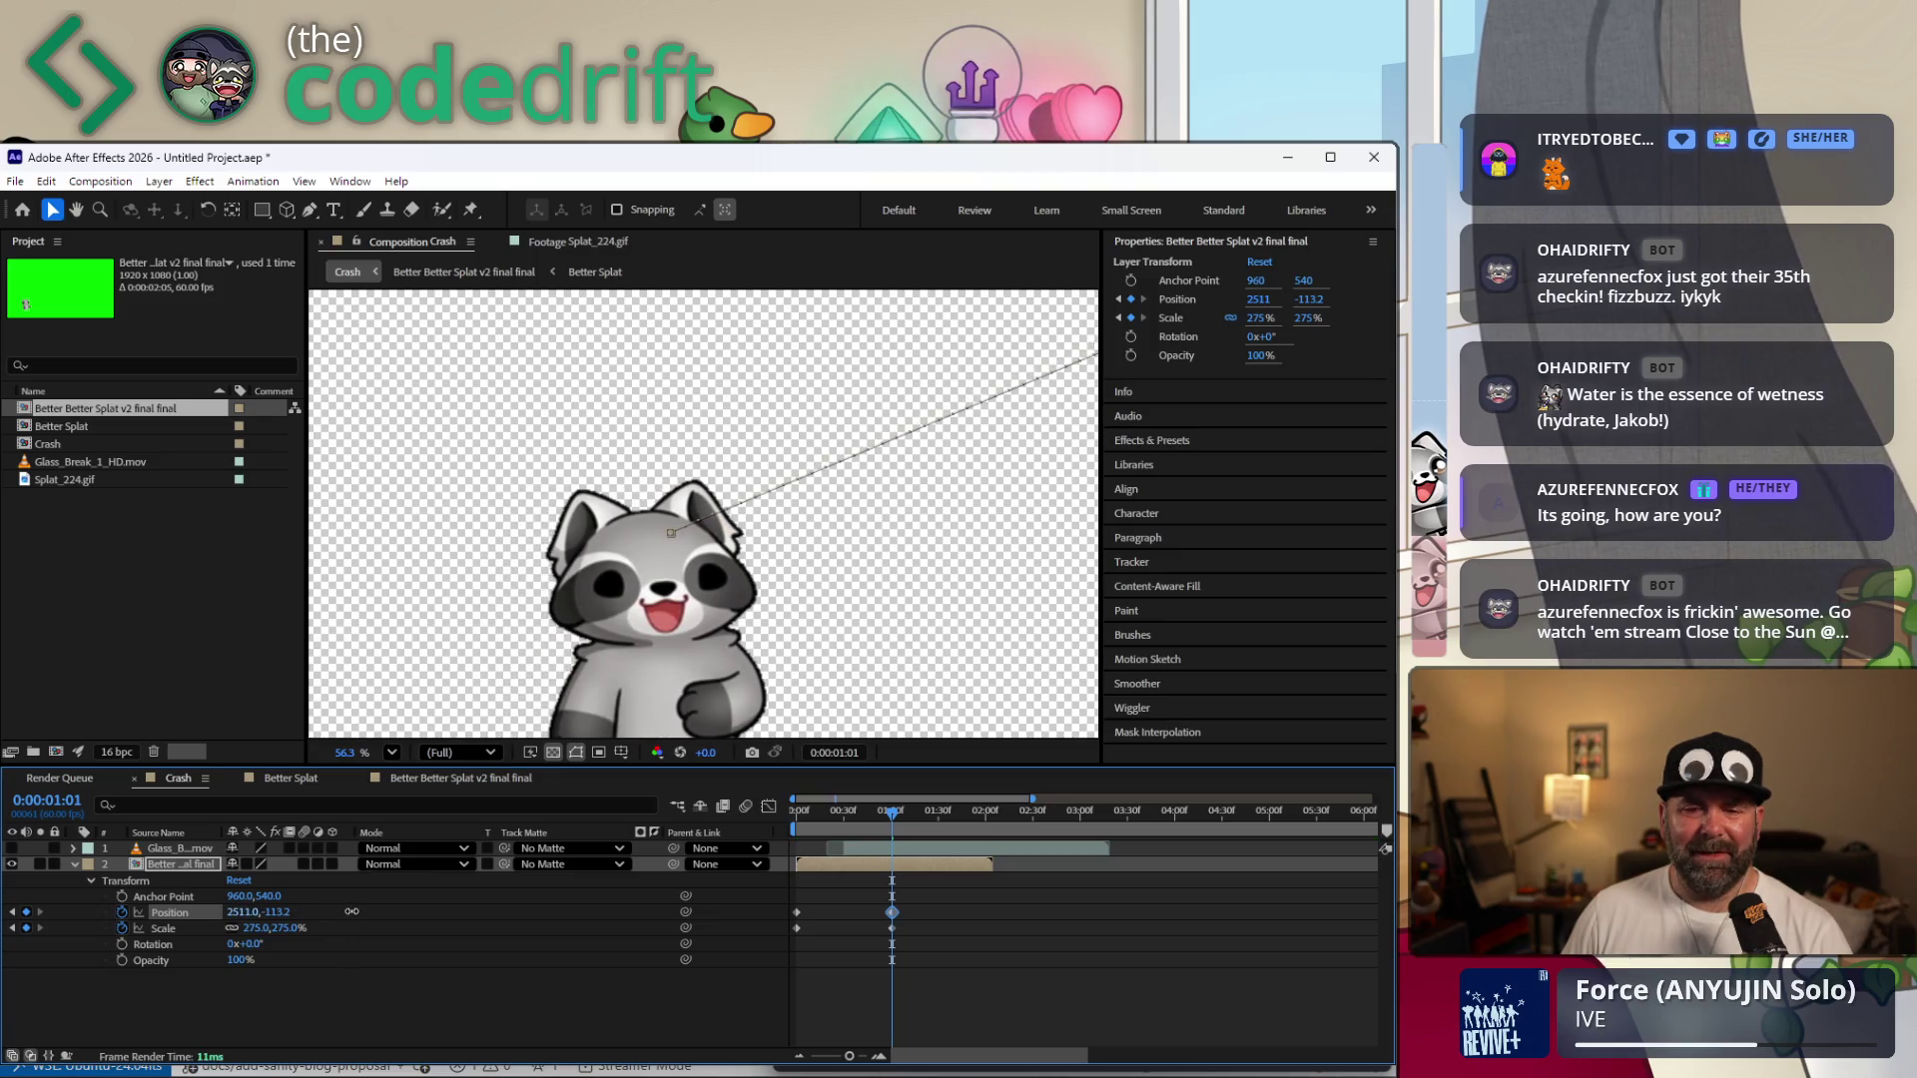
{"action": "left_click_drag", "start_coordinate": [892, 849], "coordinate": [940, 854]}
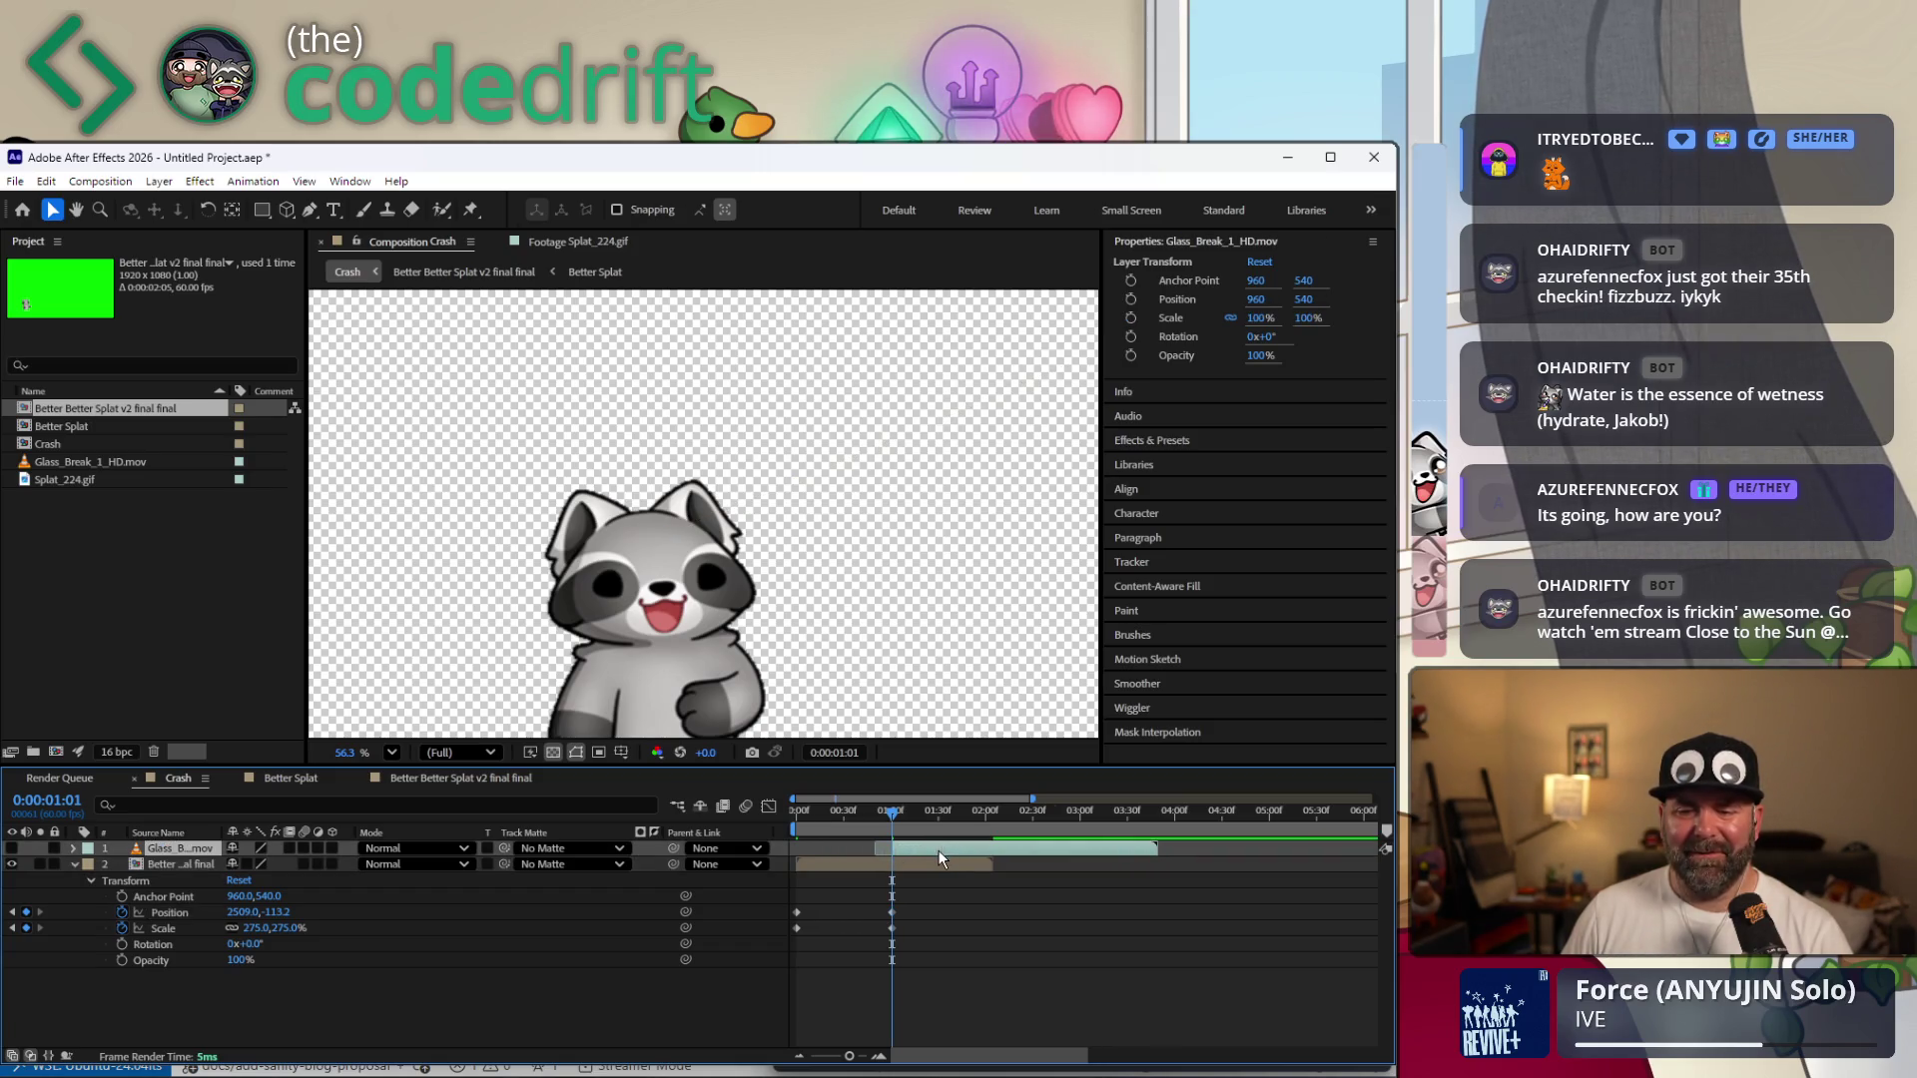
{"action": "left_click", "coordinate": [13, 849]}
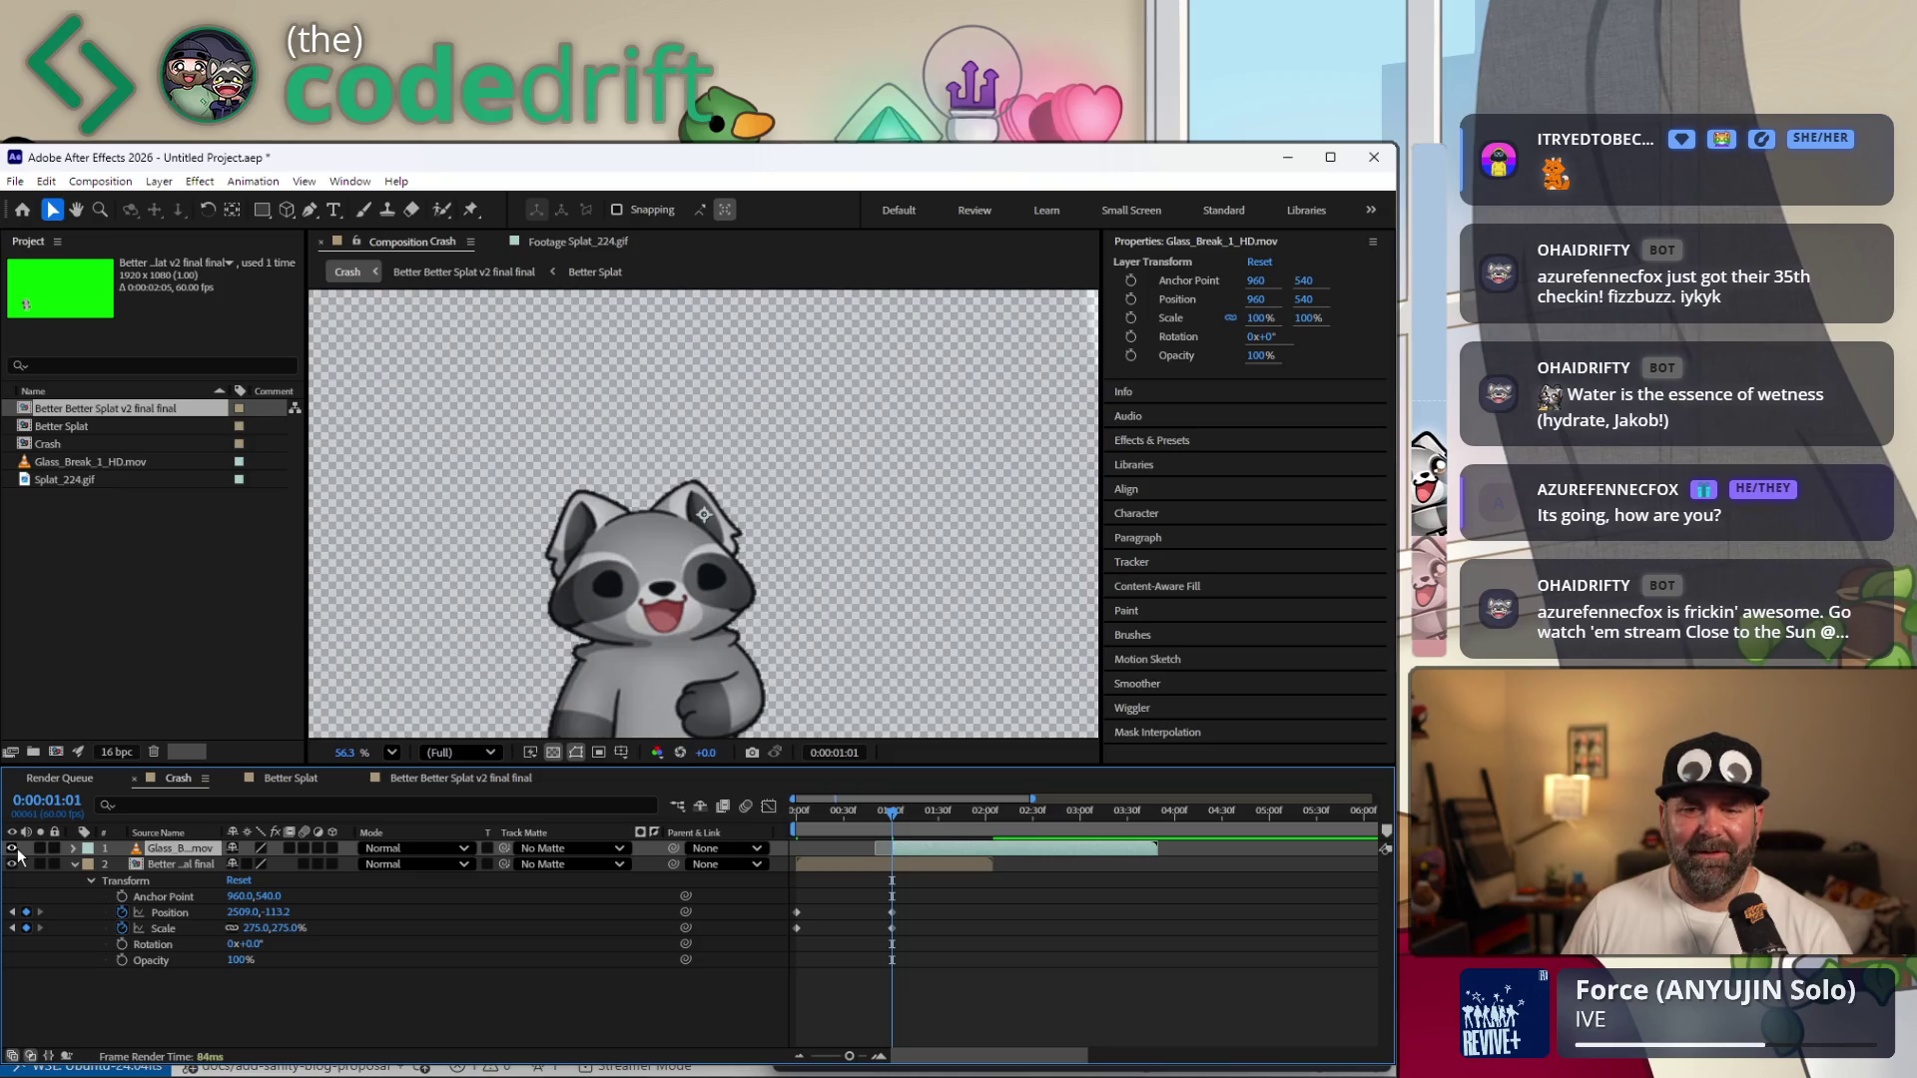
{"action": "left_click", "coordinate": [901, 812]}
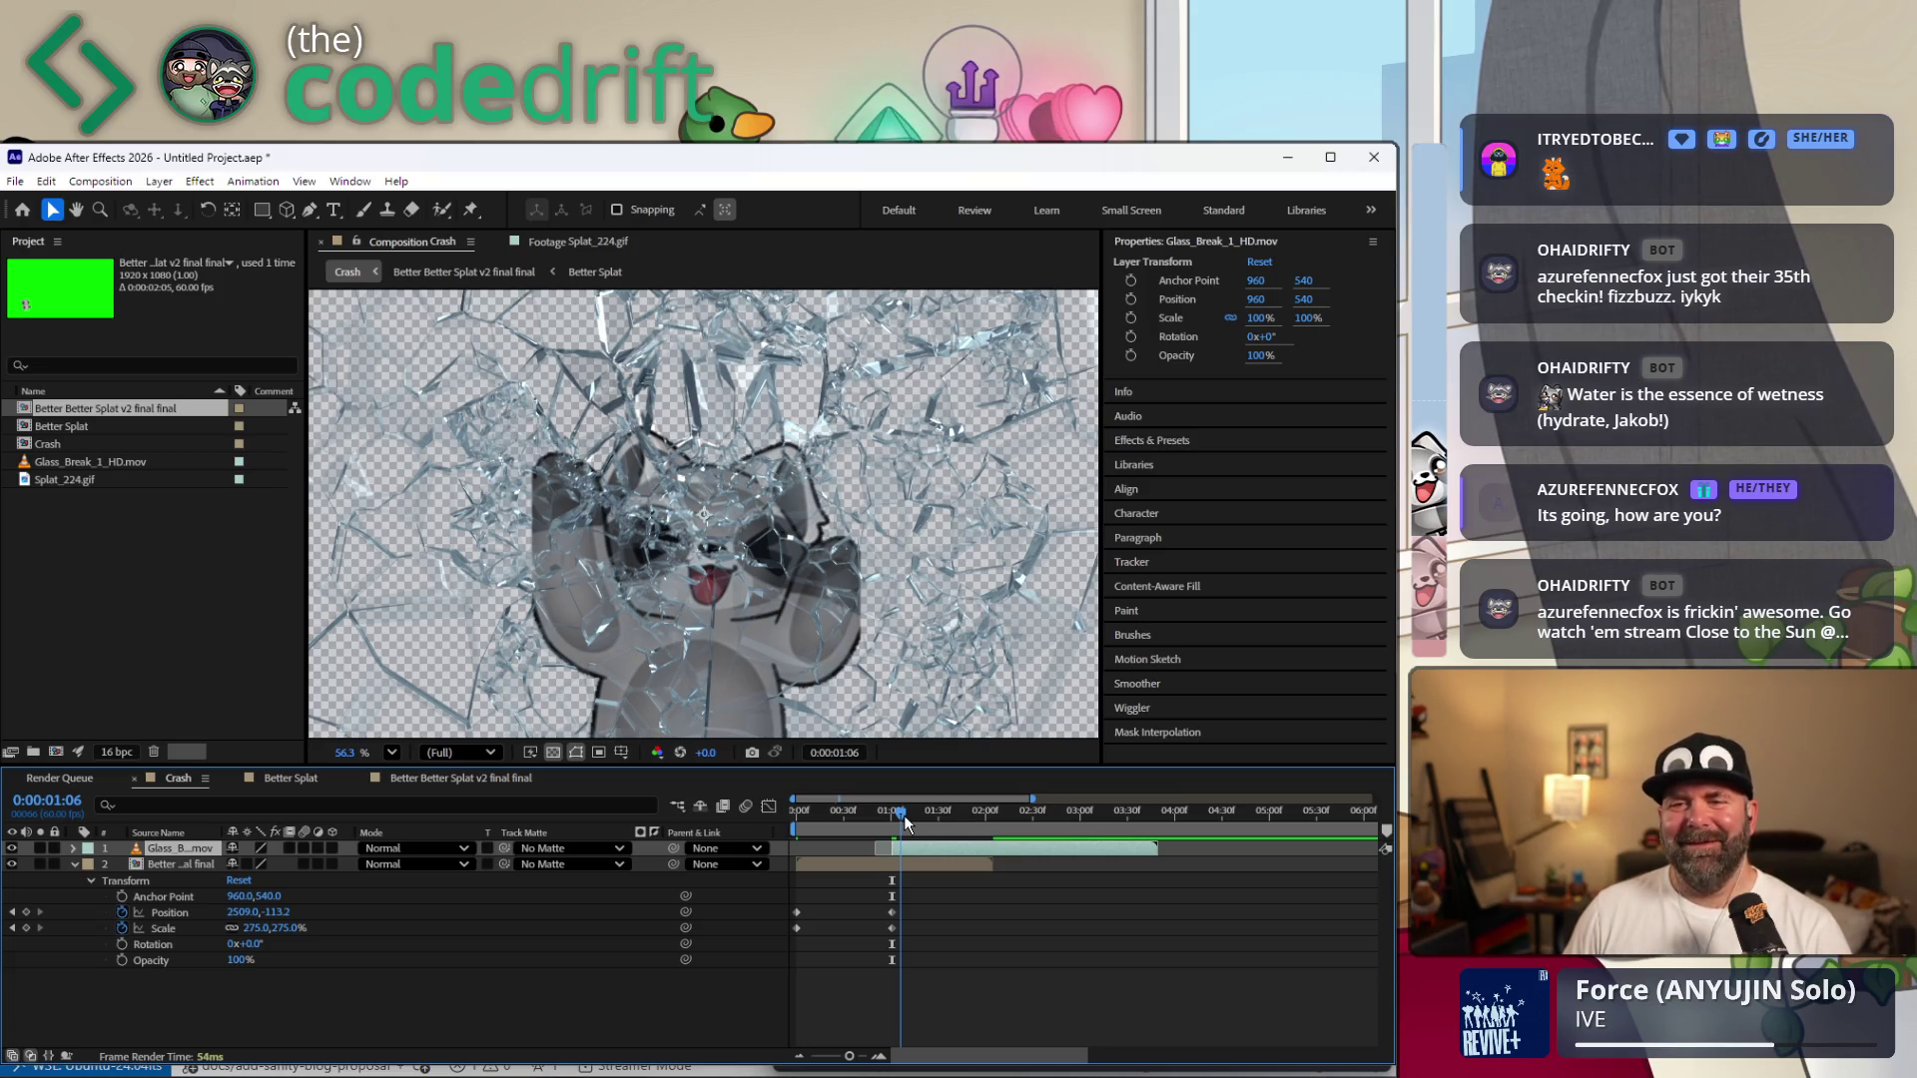
{"action": "left_click_drag", "start_coordinate": [903, 816], "coordinate": [776, 819]}
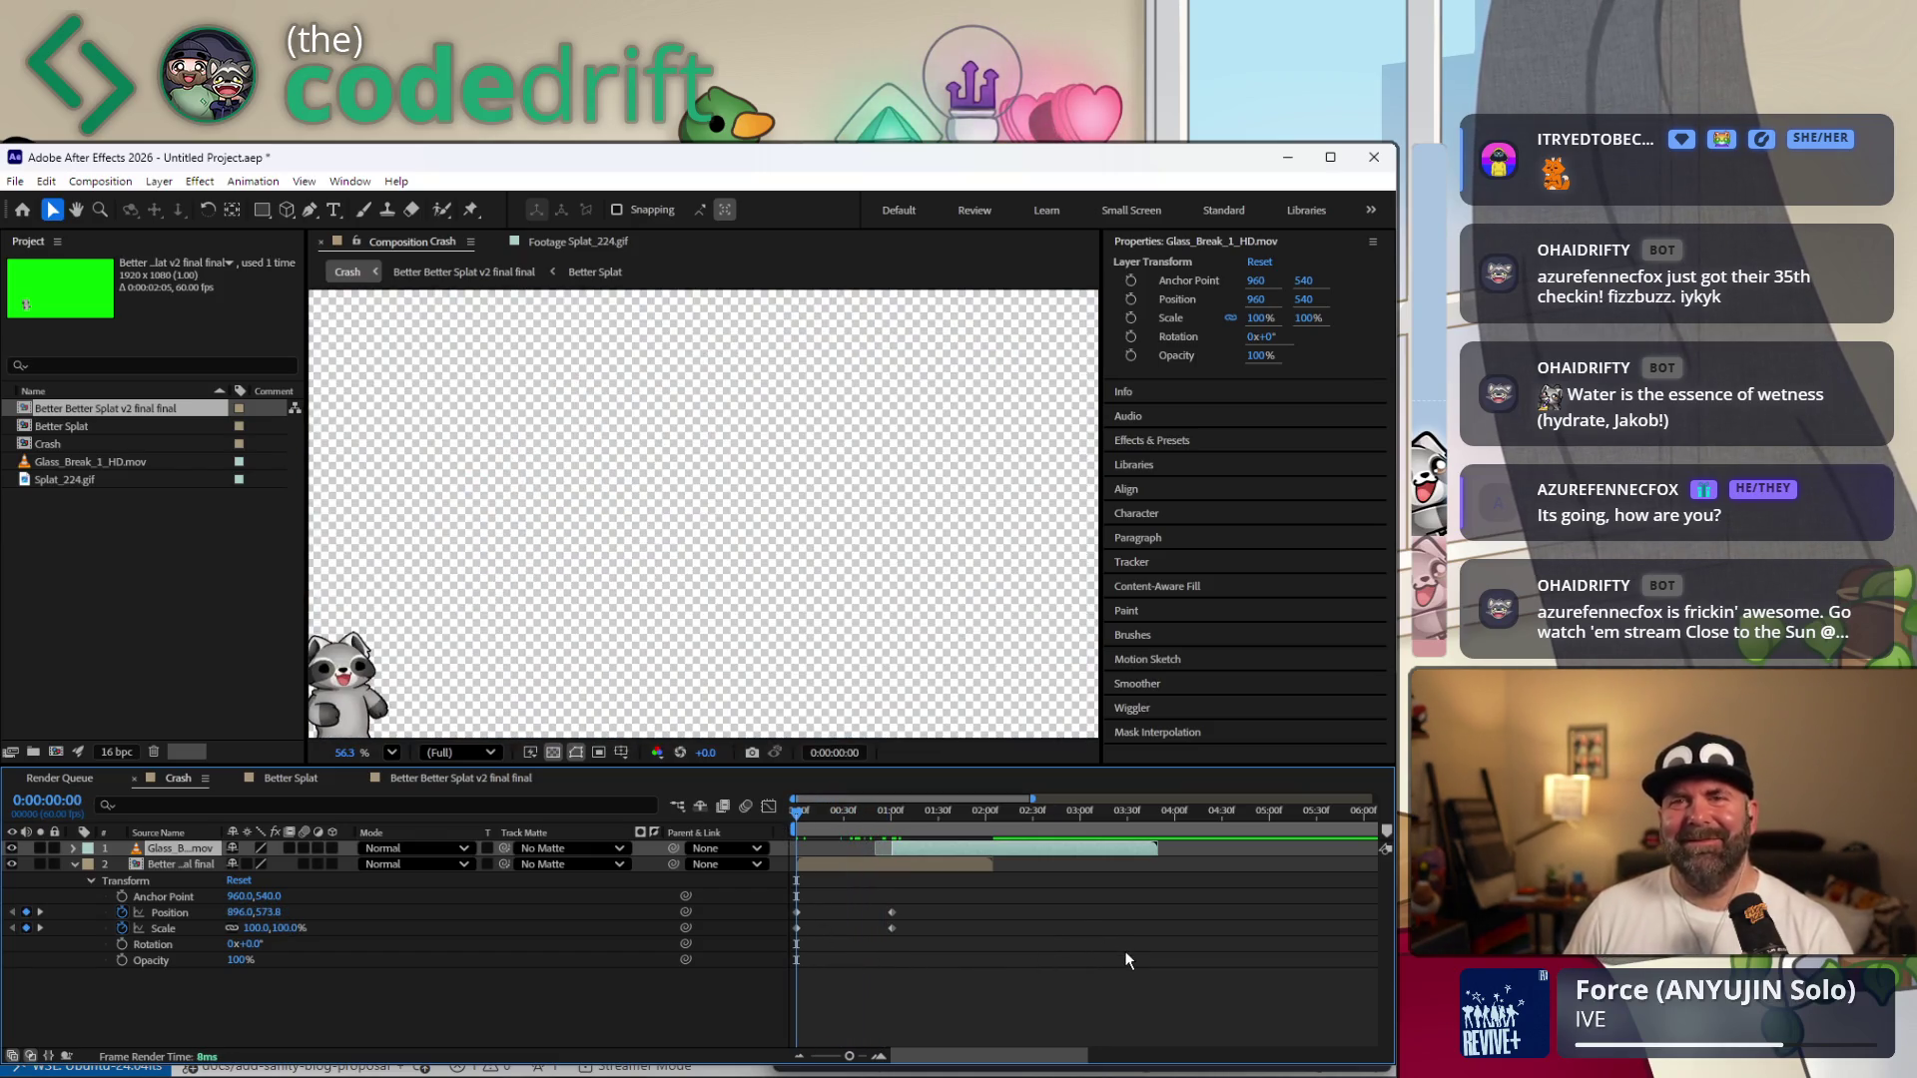
{"action": "key", "text": "space"}
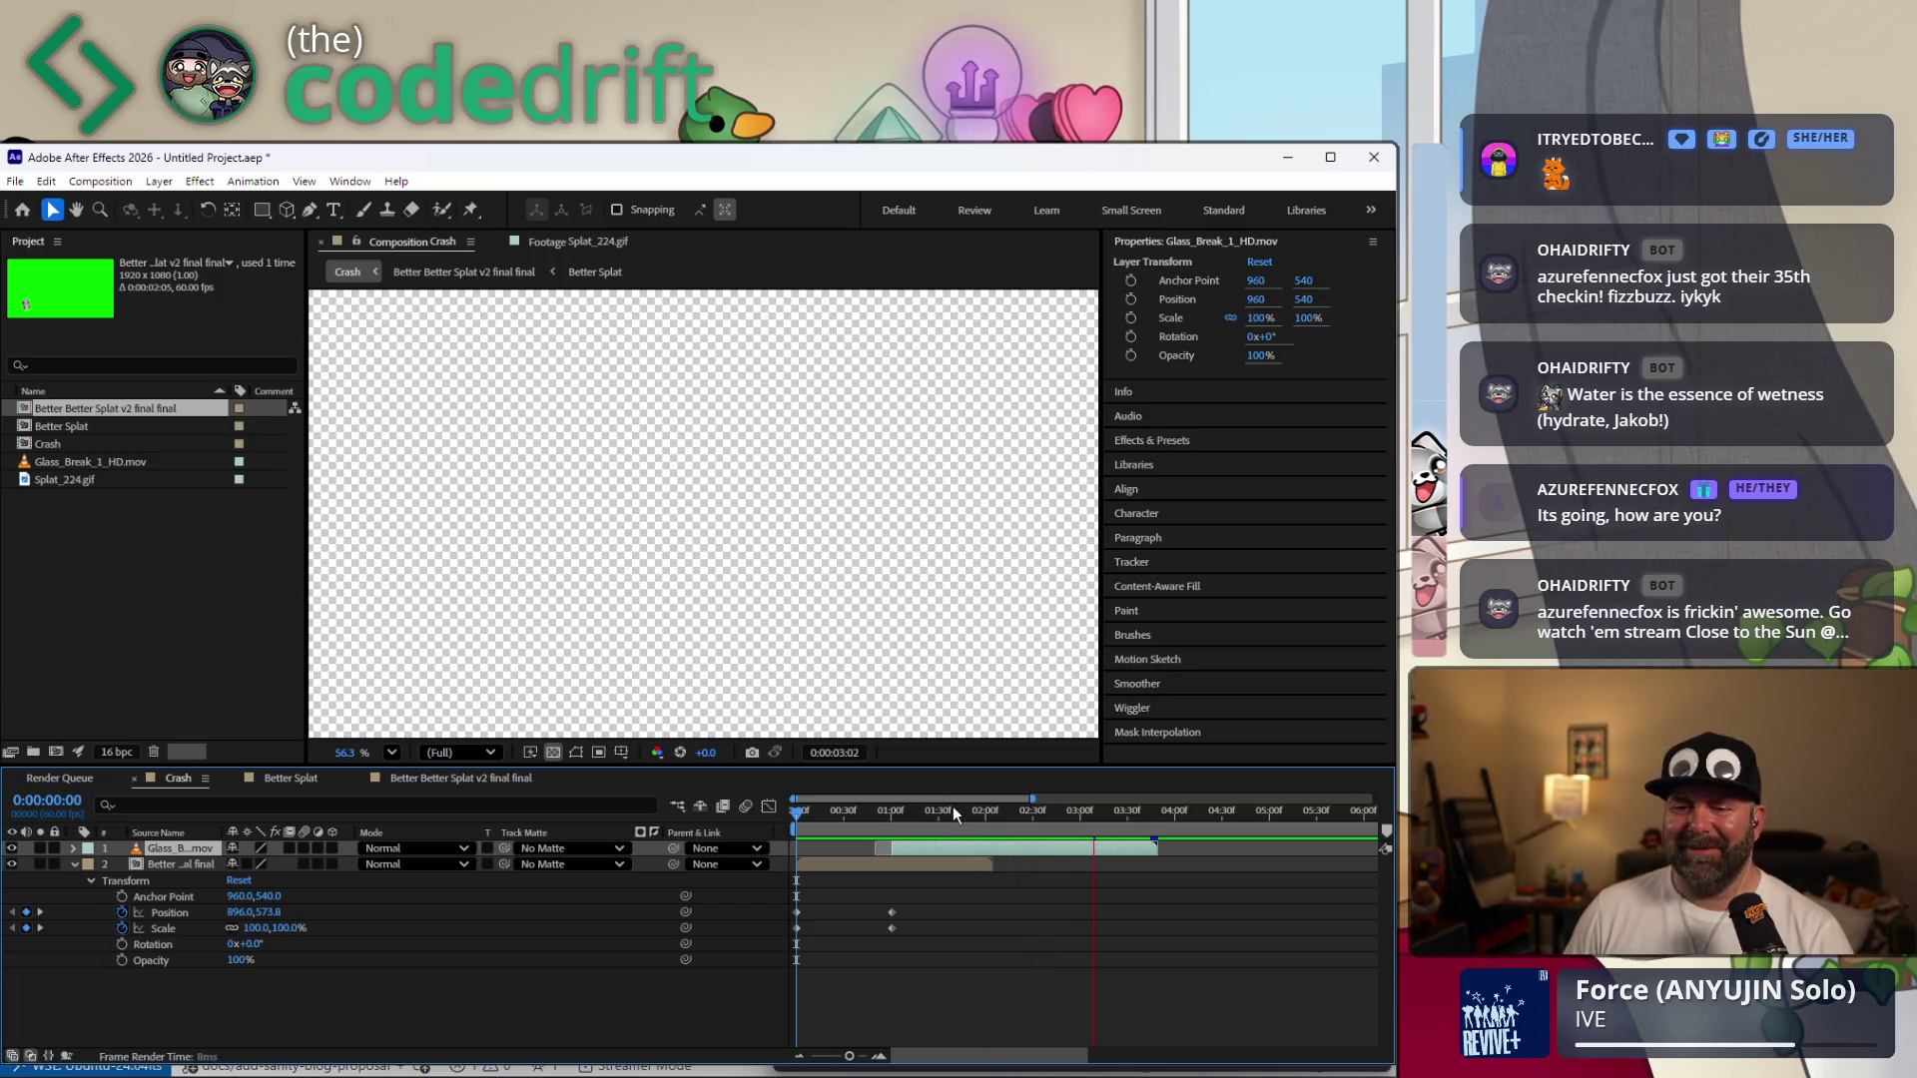
{"action": "key", "text": "space"}
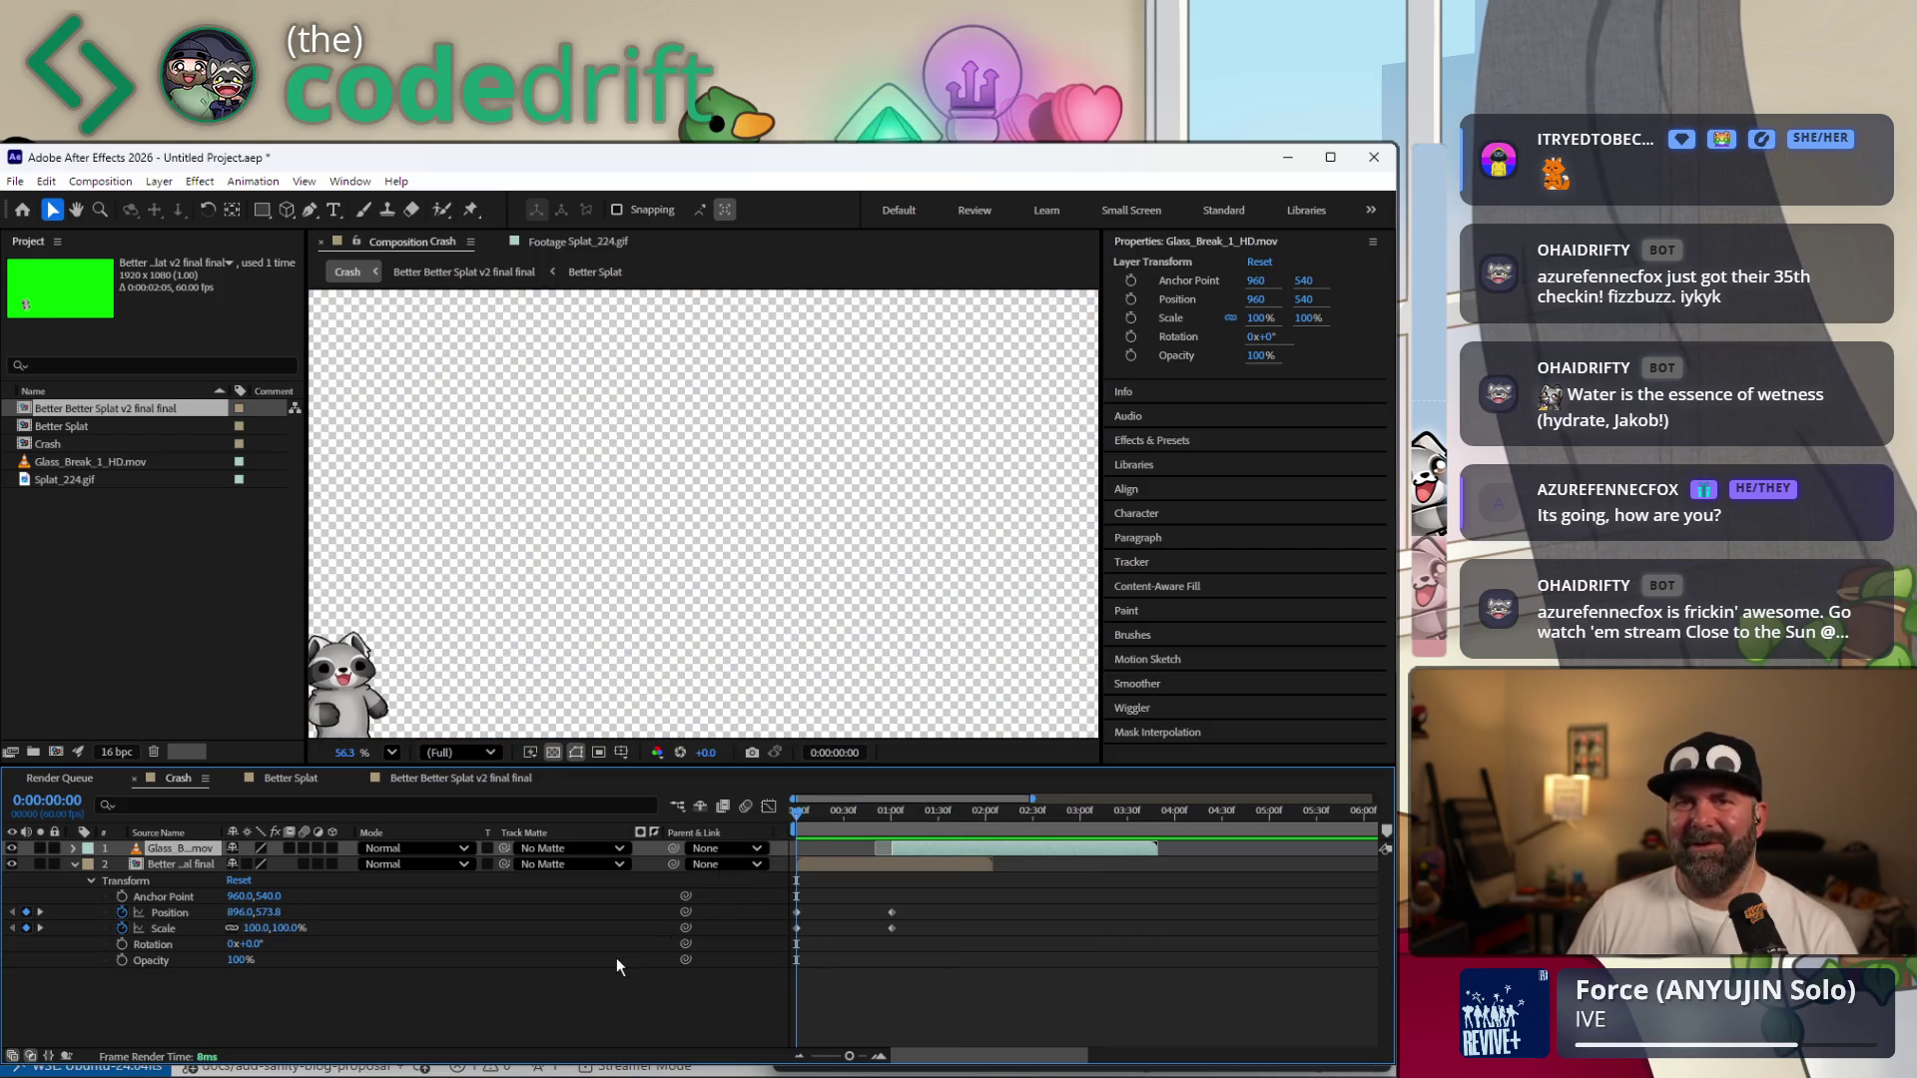
{"action": "key", "text": "space"}
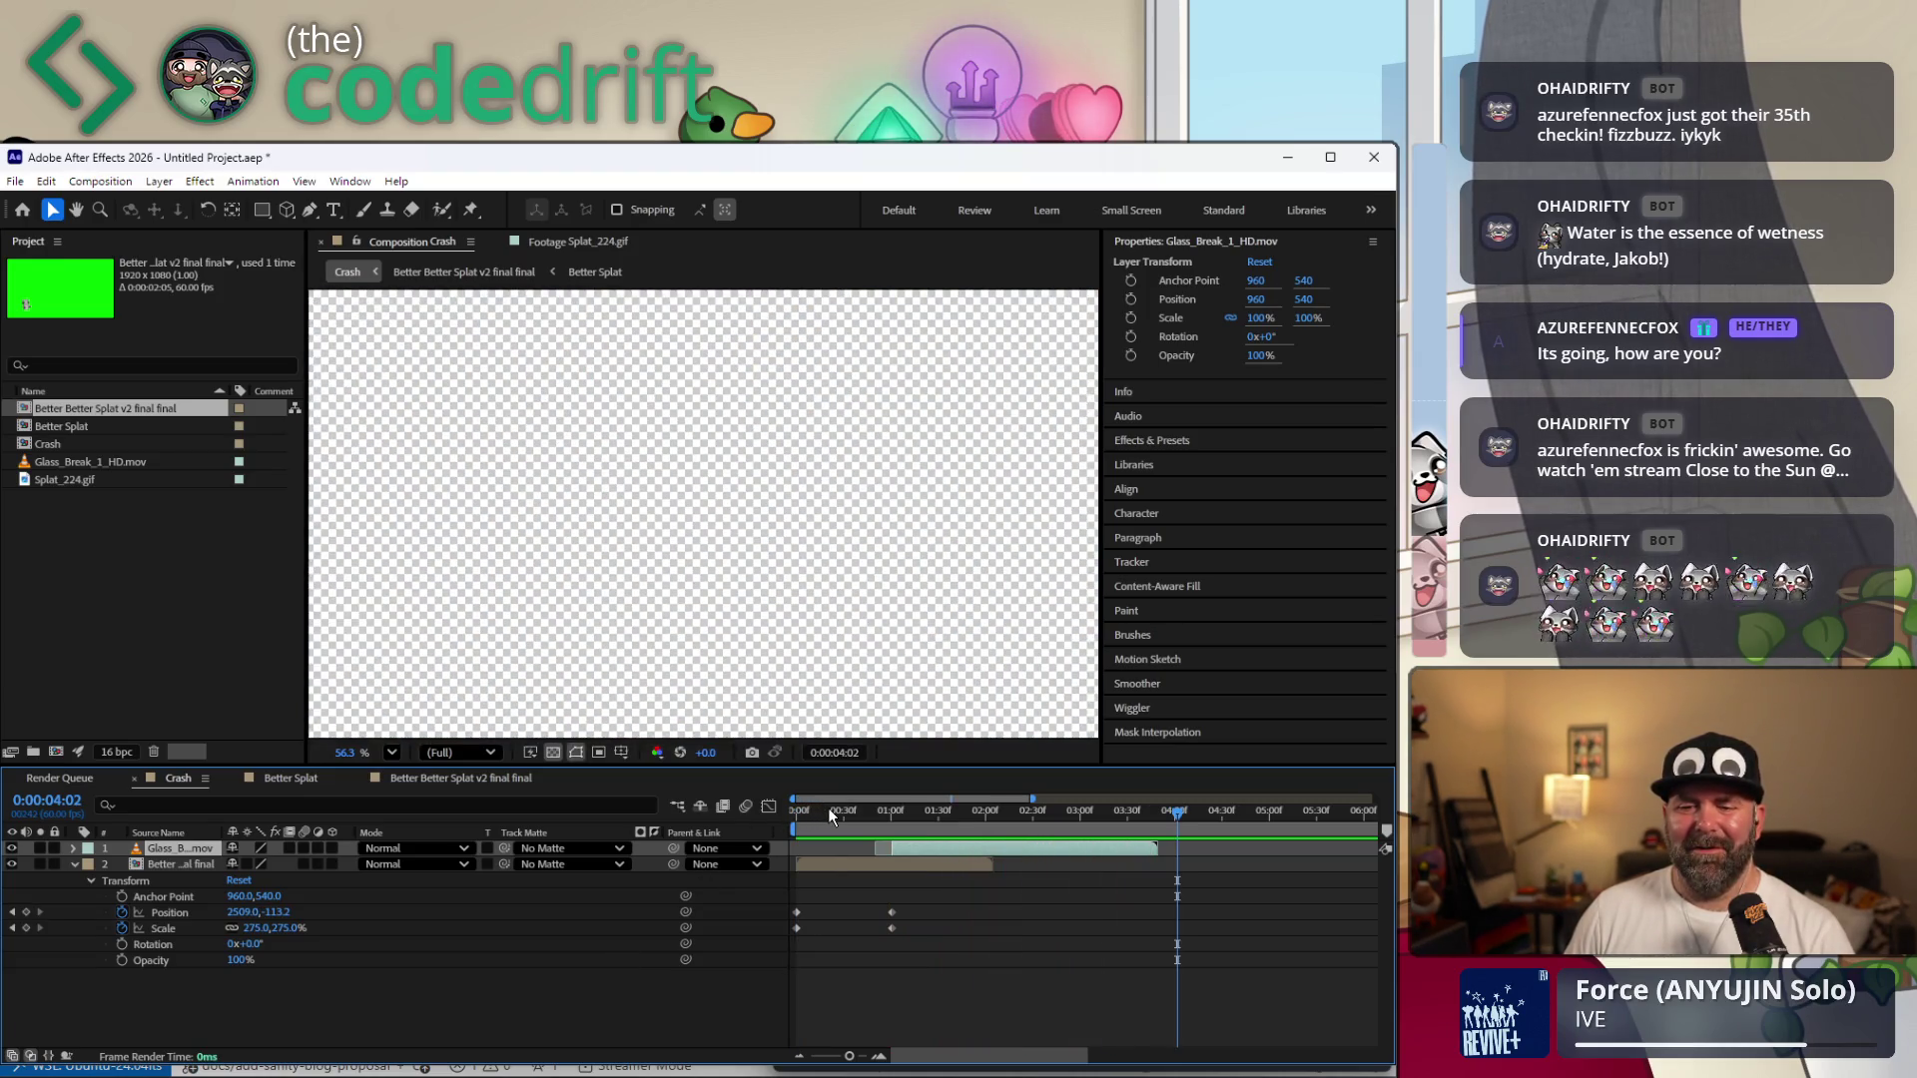
{"action": "key", "text": "space"}
{"action": "key", "text": "space"}
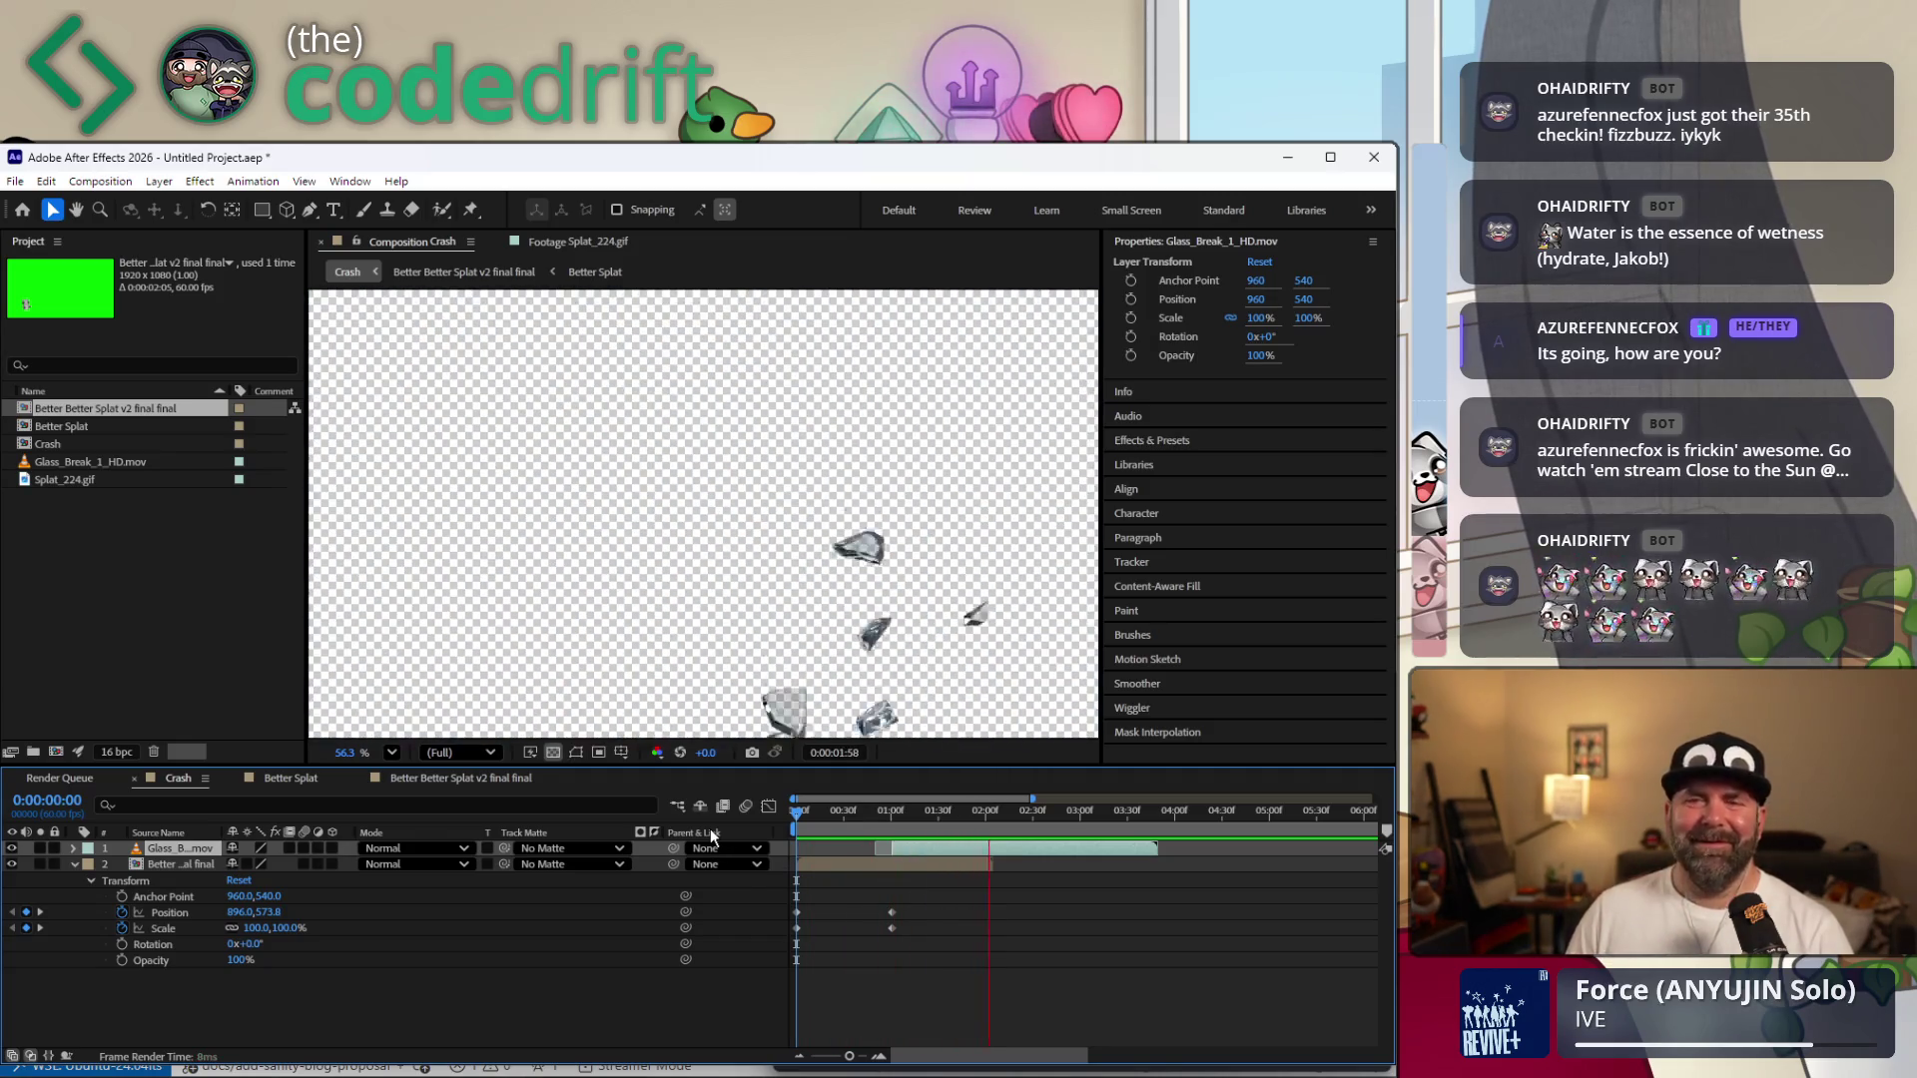
{"action": "key", "text": "space"}
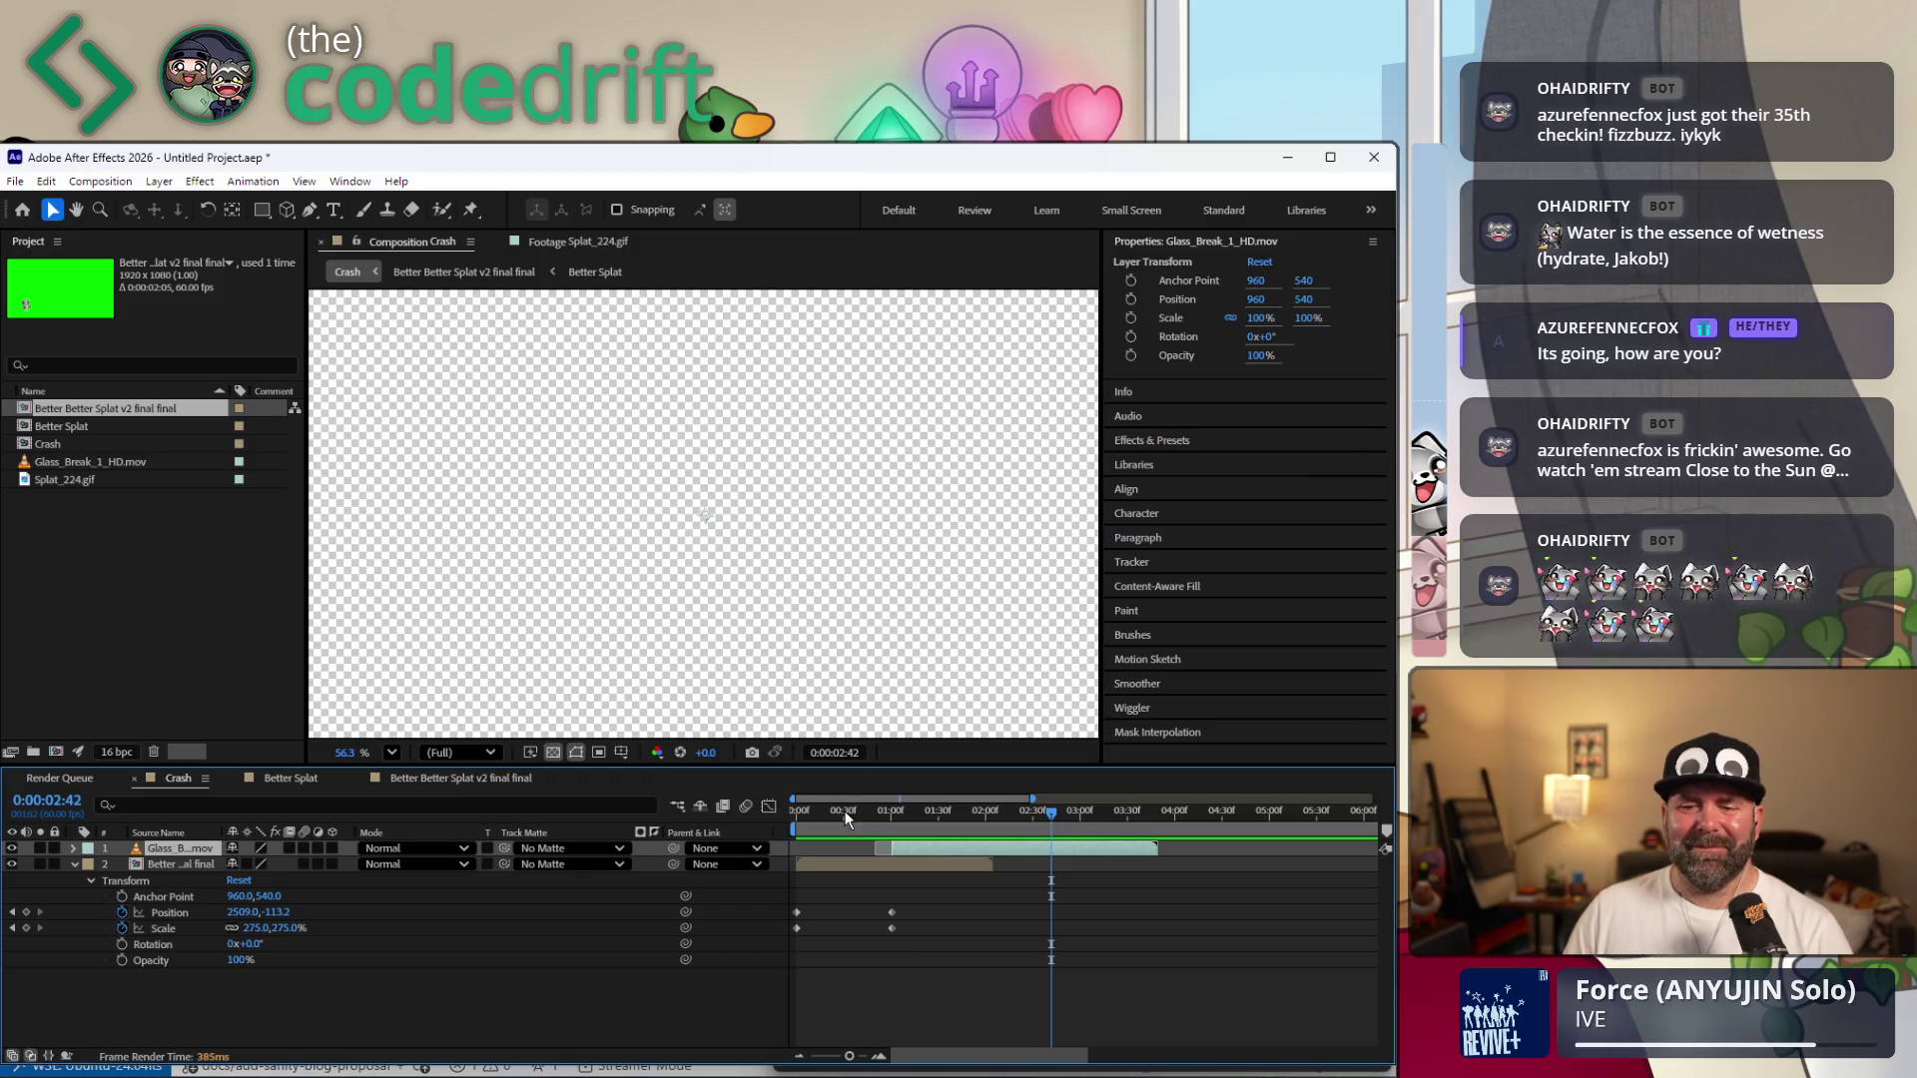
{"action": "key", "text": "Home"}
{"action": "key", "text": "space"}
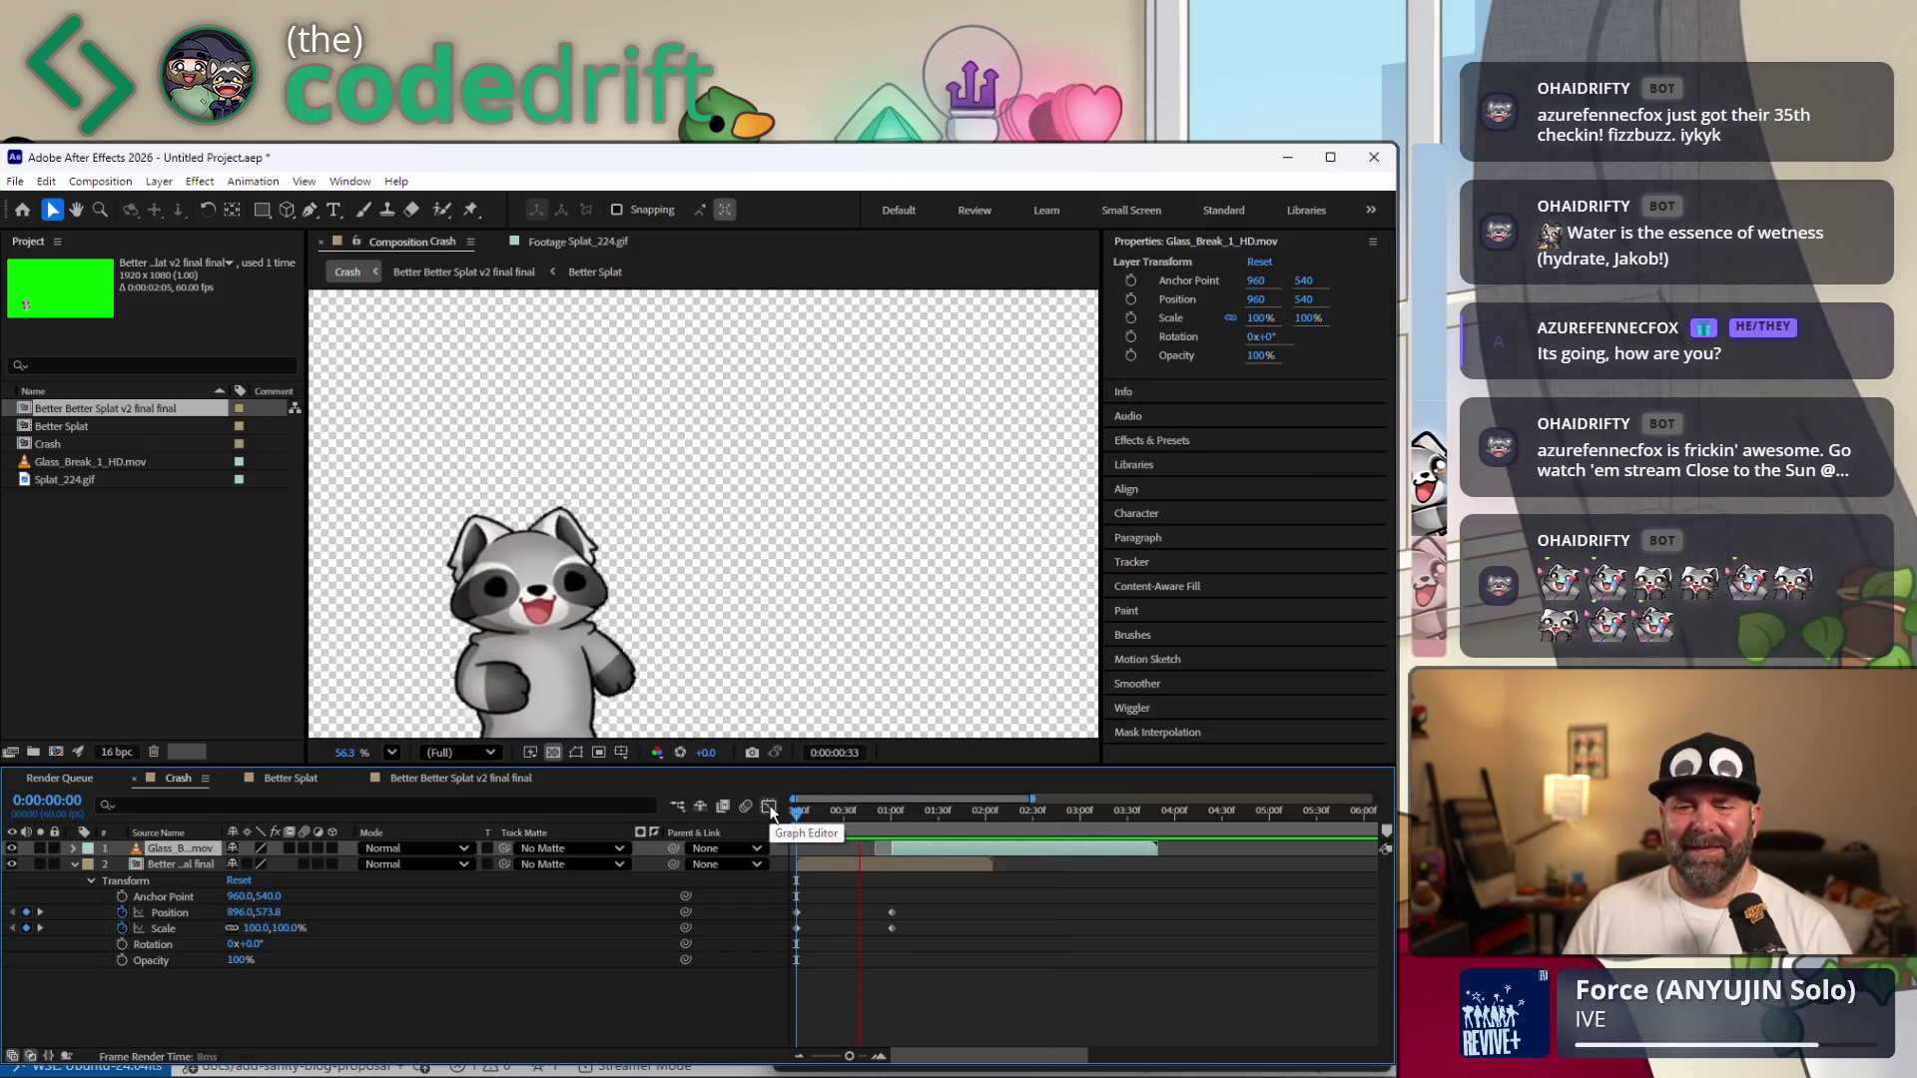
{"action": "key", "text": "space"}
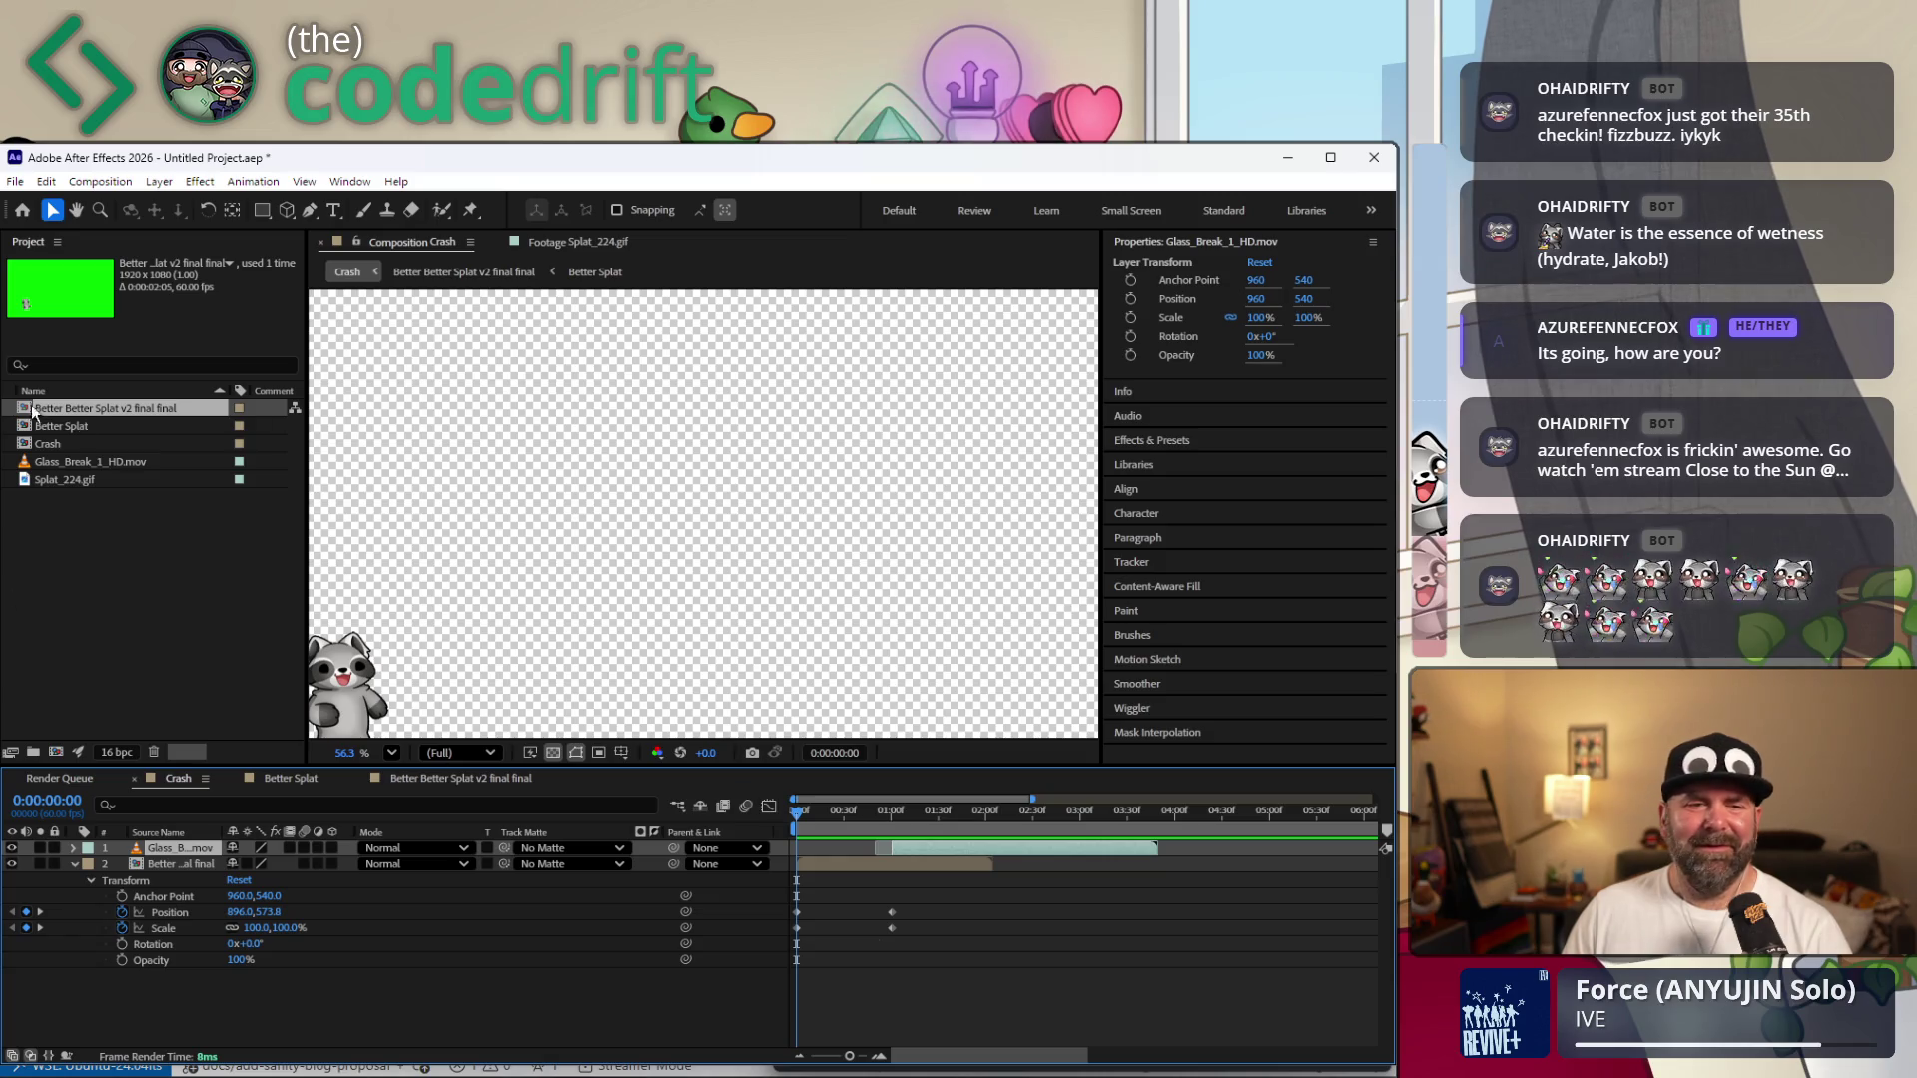
Scrub through Better Splat's frames, then switch to the Better Better Splat v2 final final comp.
{"action": "double_click", "coordinate": [83, 423]}
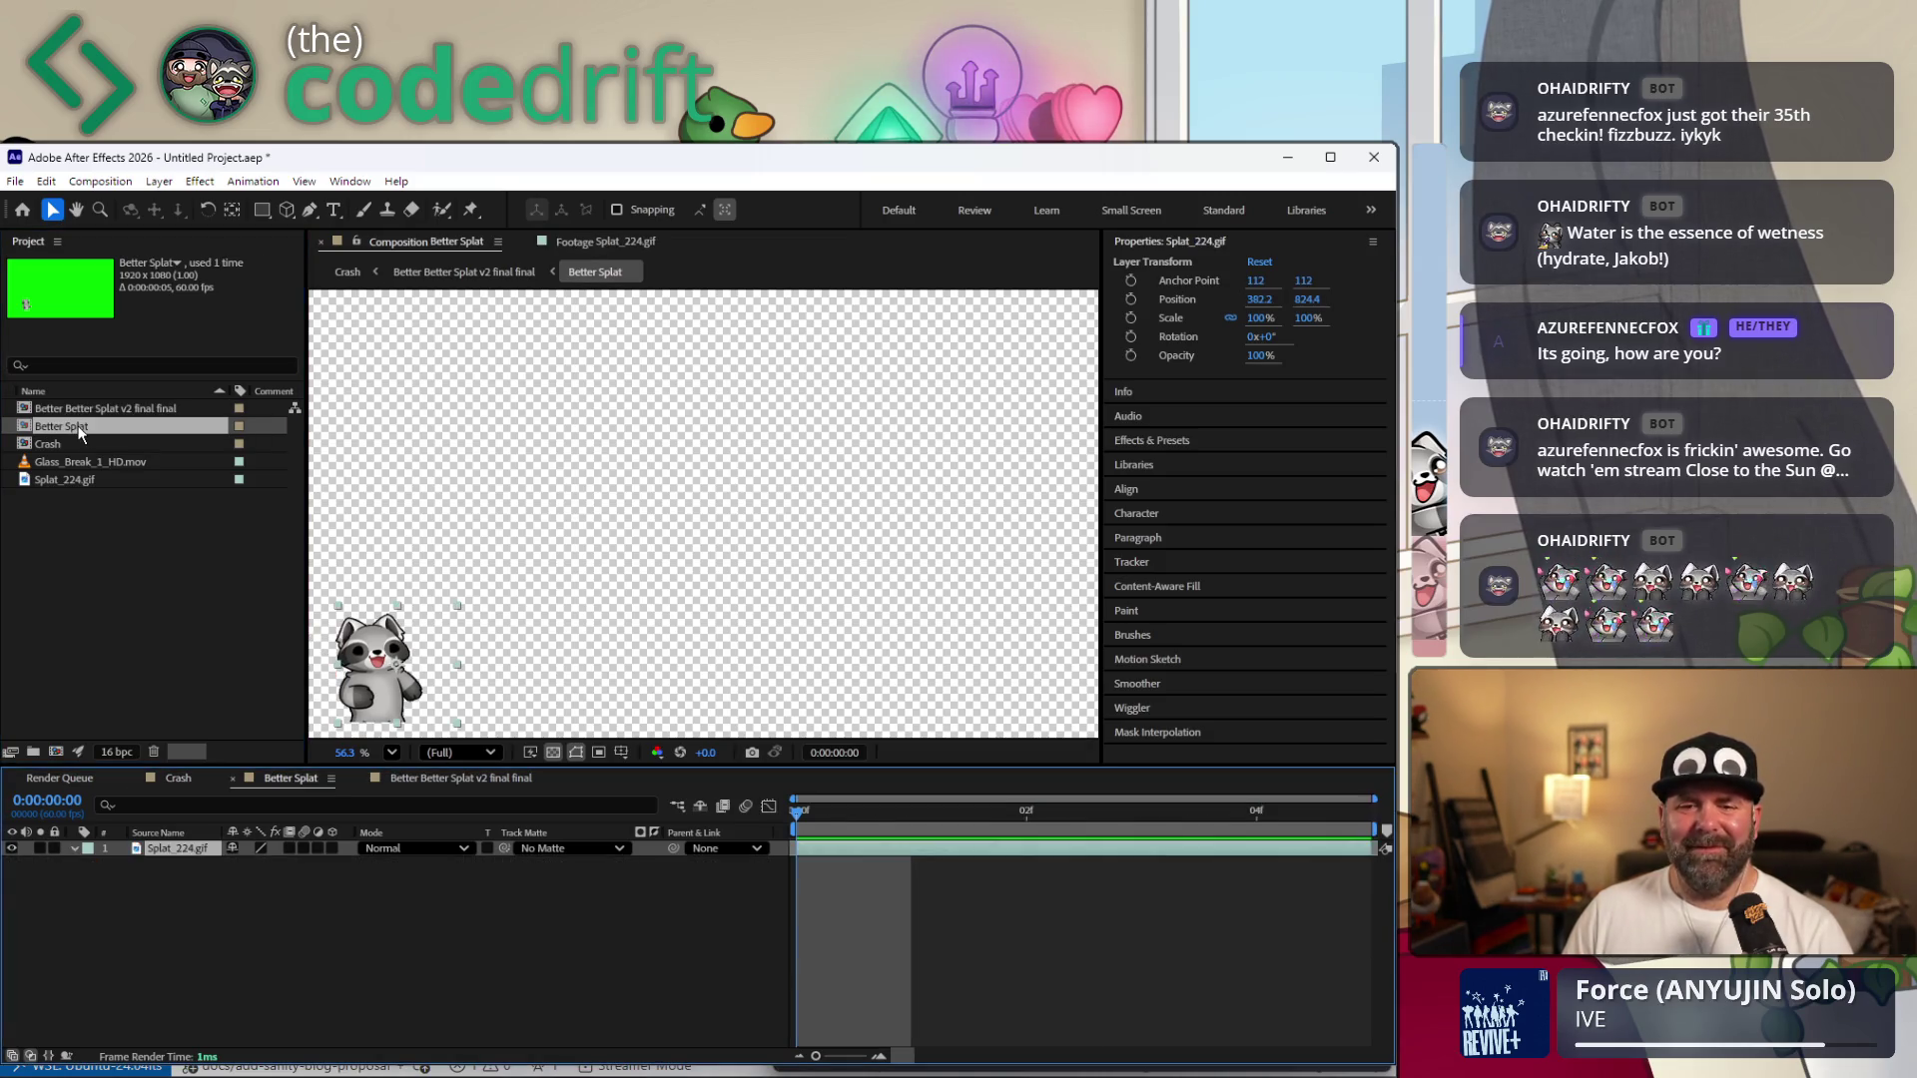
{"action": "left_click_drag", "start_coordinate": [884, 811], "coordinate": [1262, 813]}
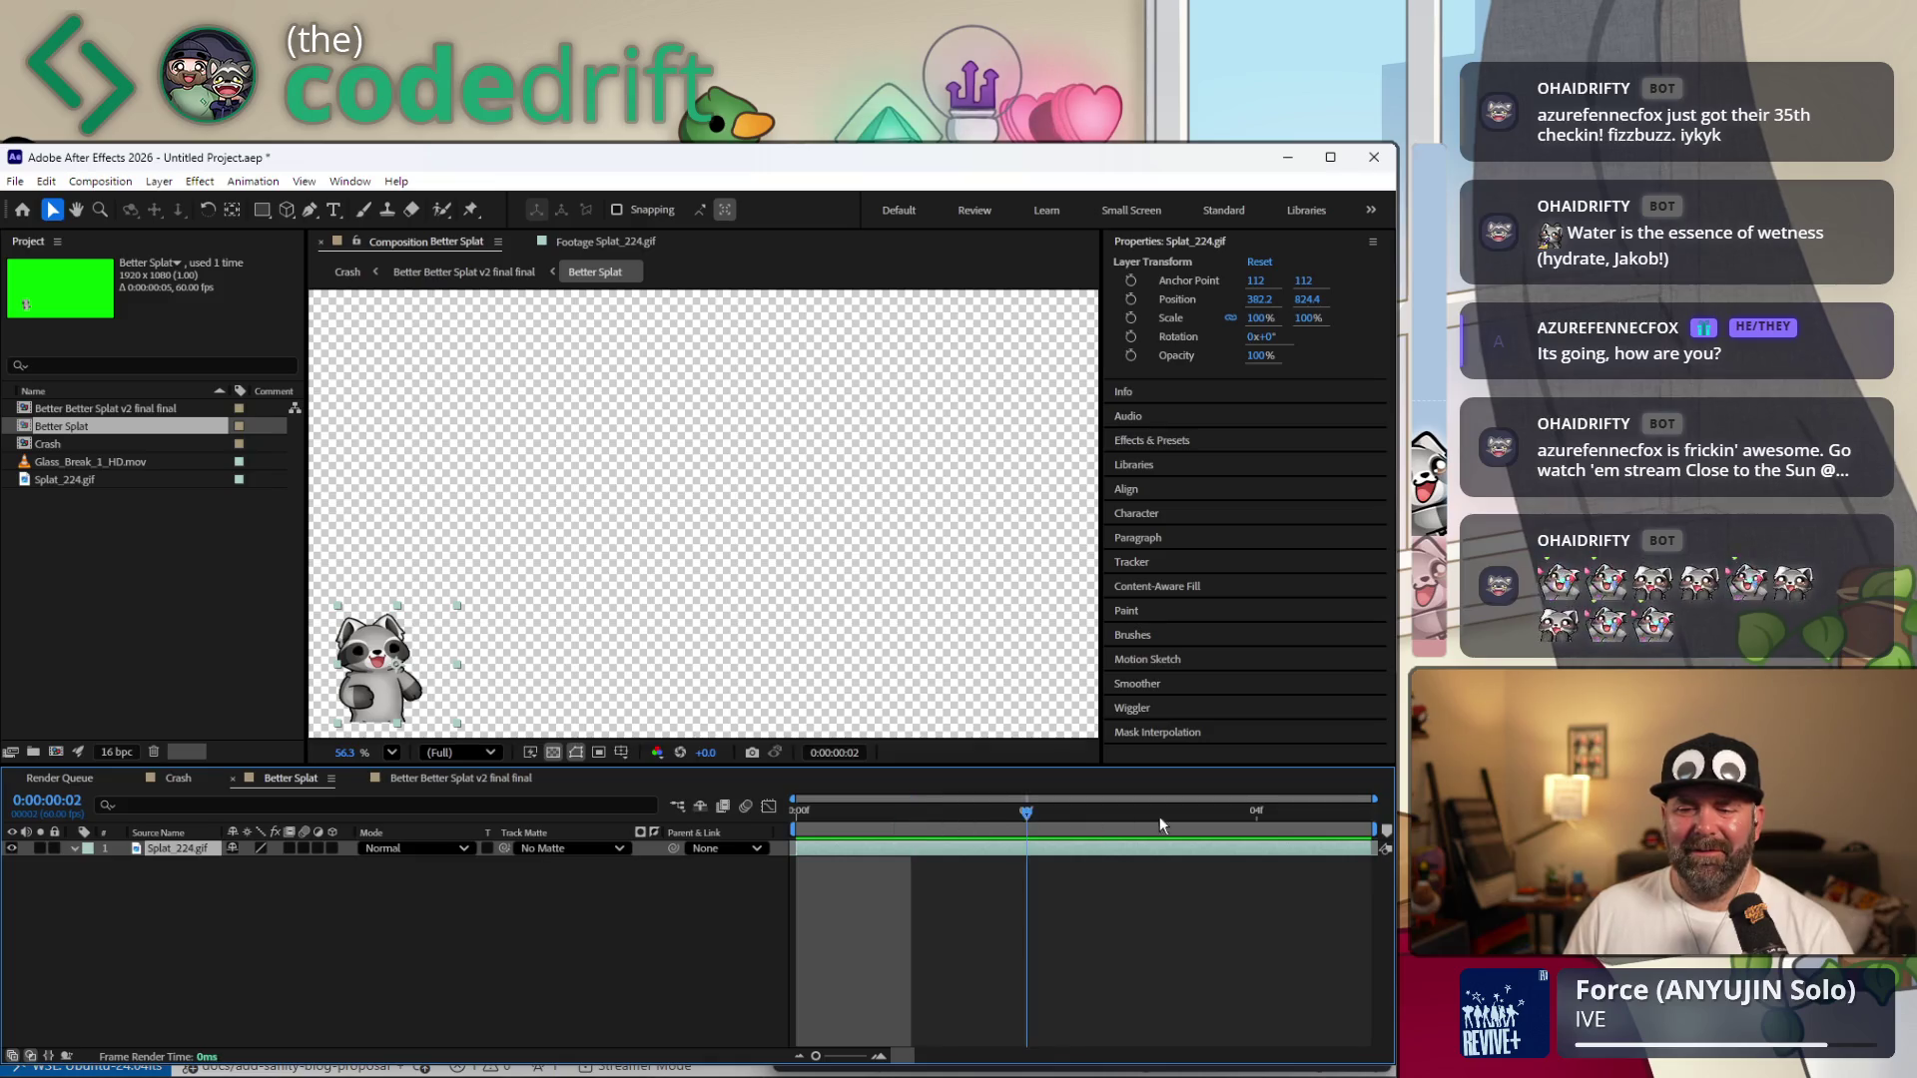
{"action": "key", "text": "Home"}
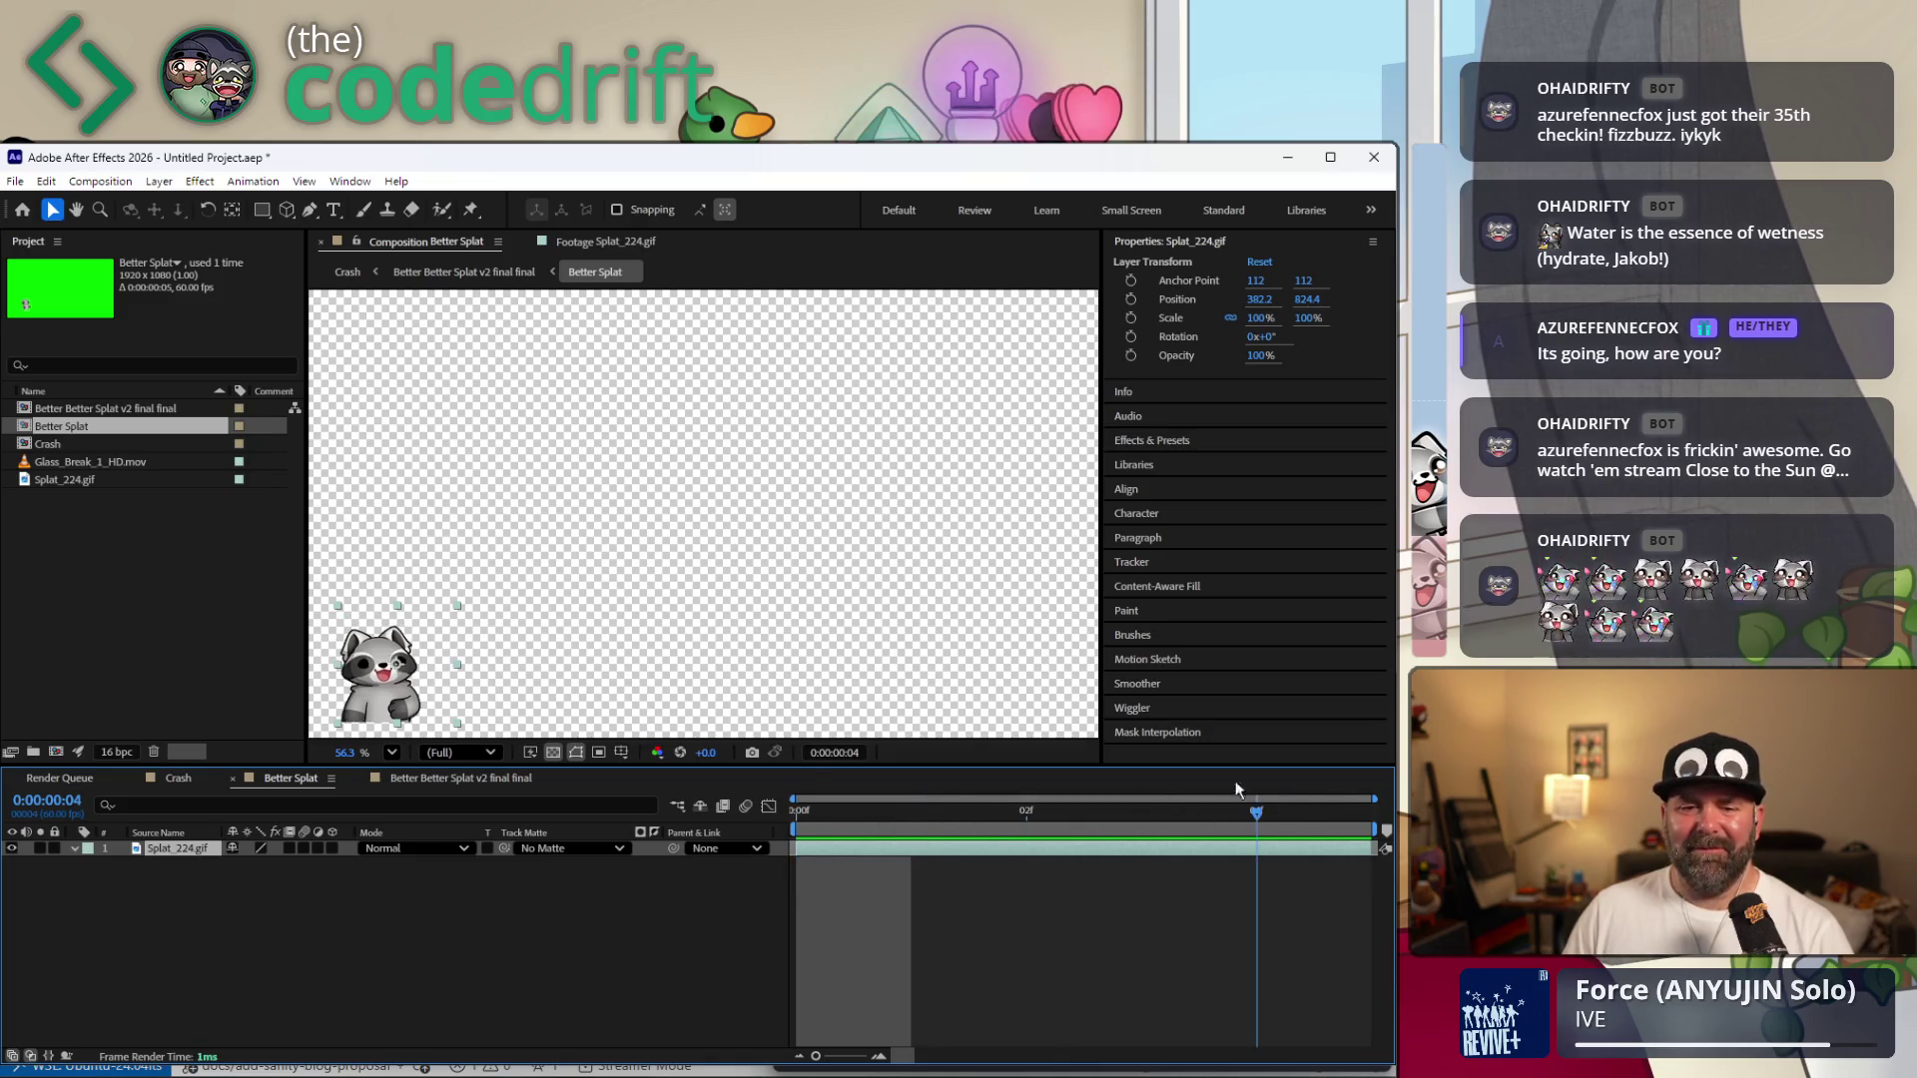
{"action": "double_click", "coordinate": [54, 410]}
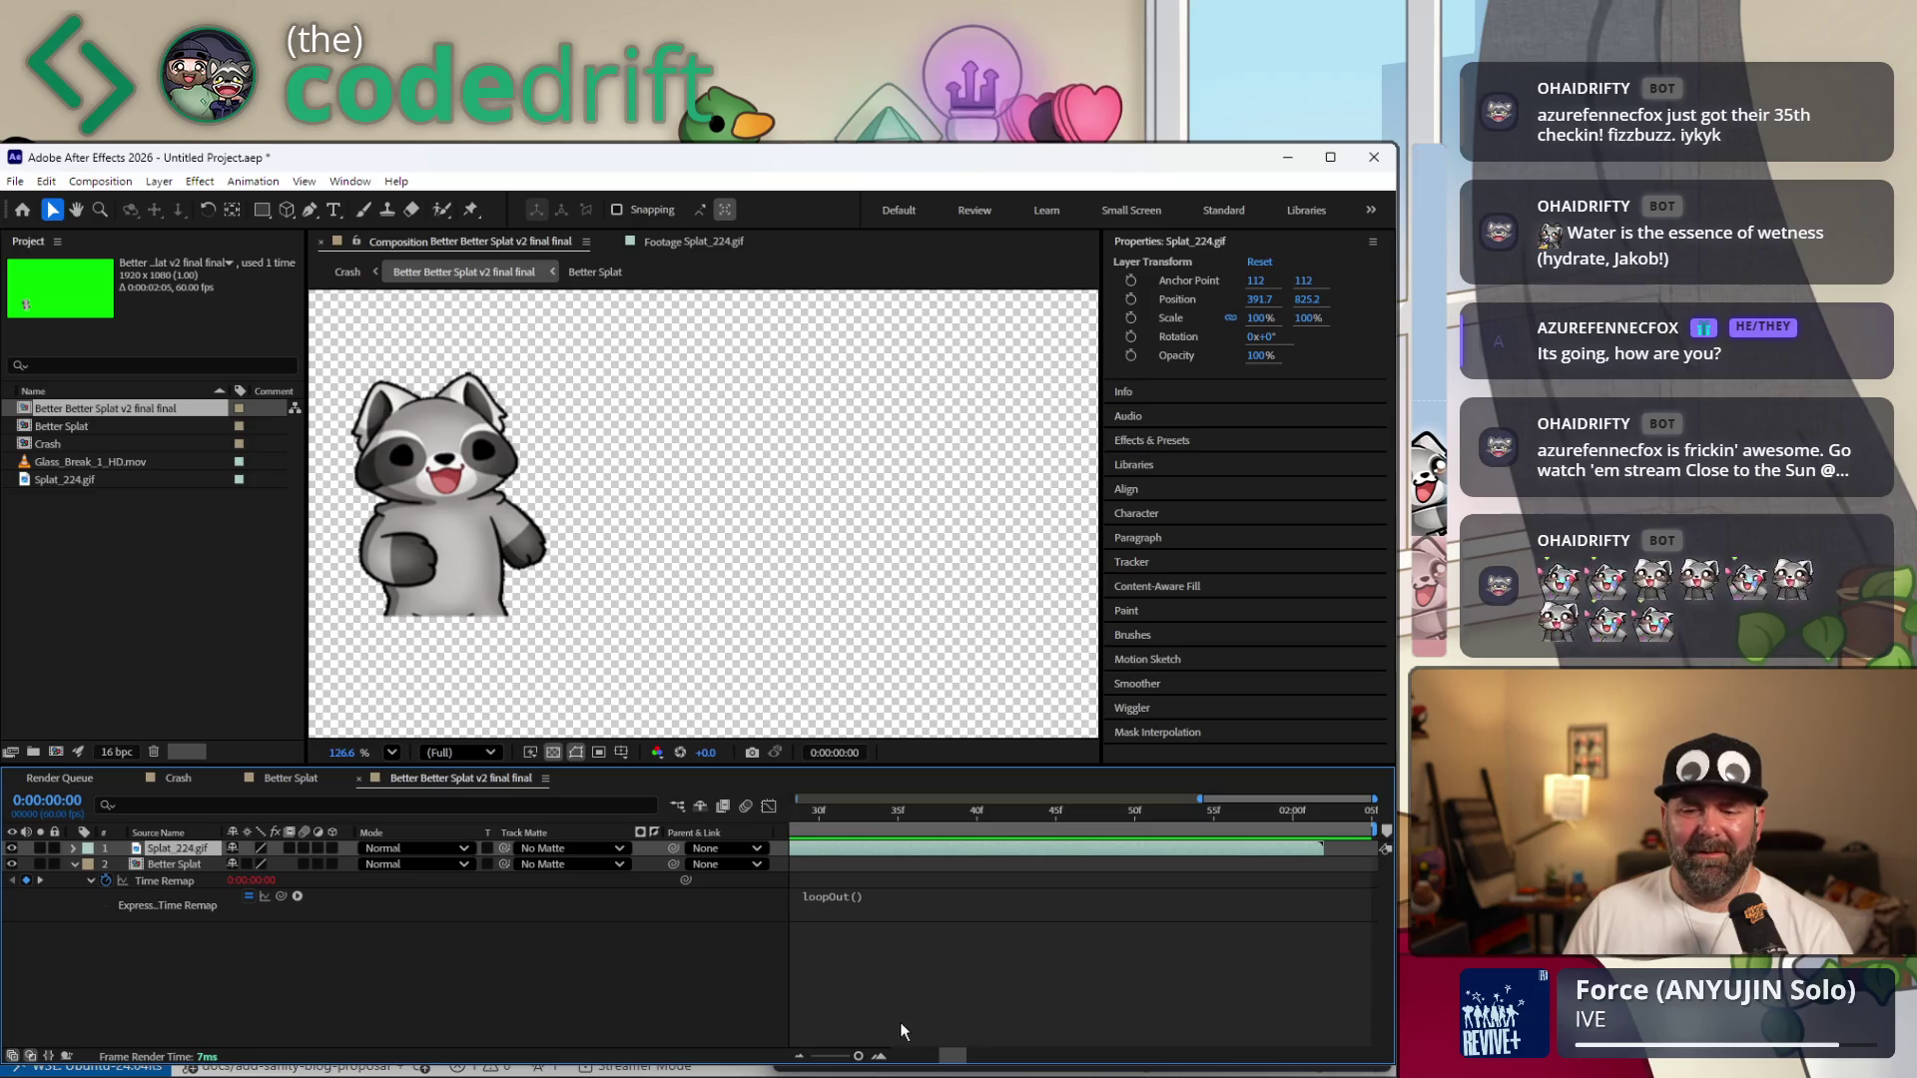
{"action": "scroll", "coordinate": [898, 1063], "scroll_direction": "up", "scroll_amount": 3}
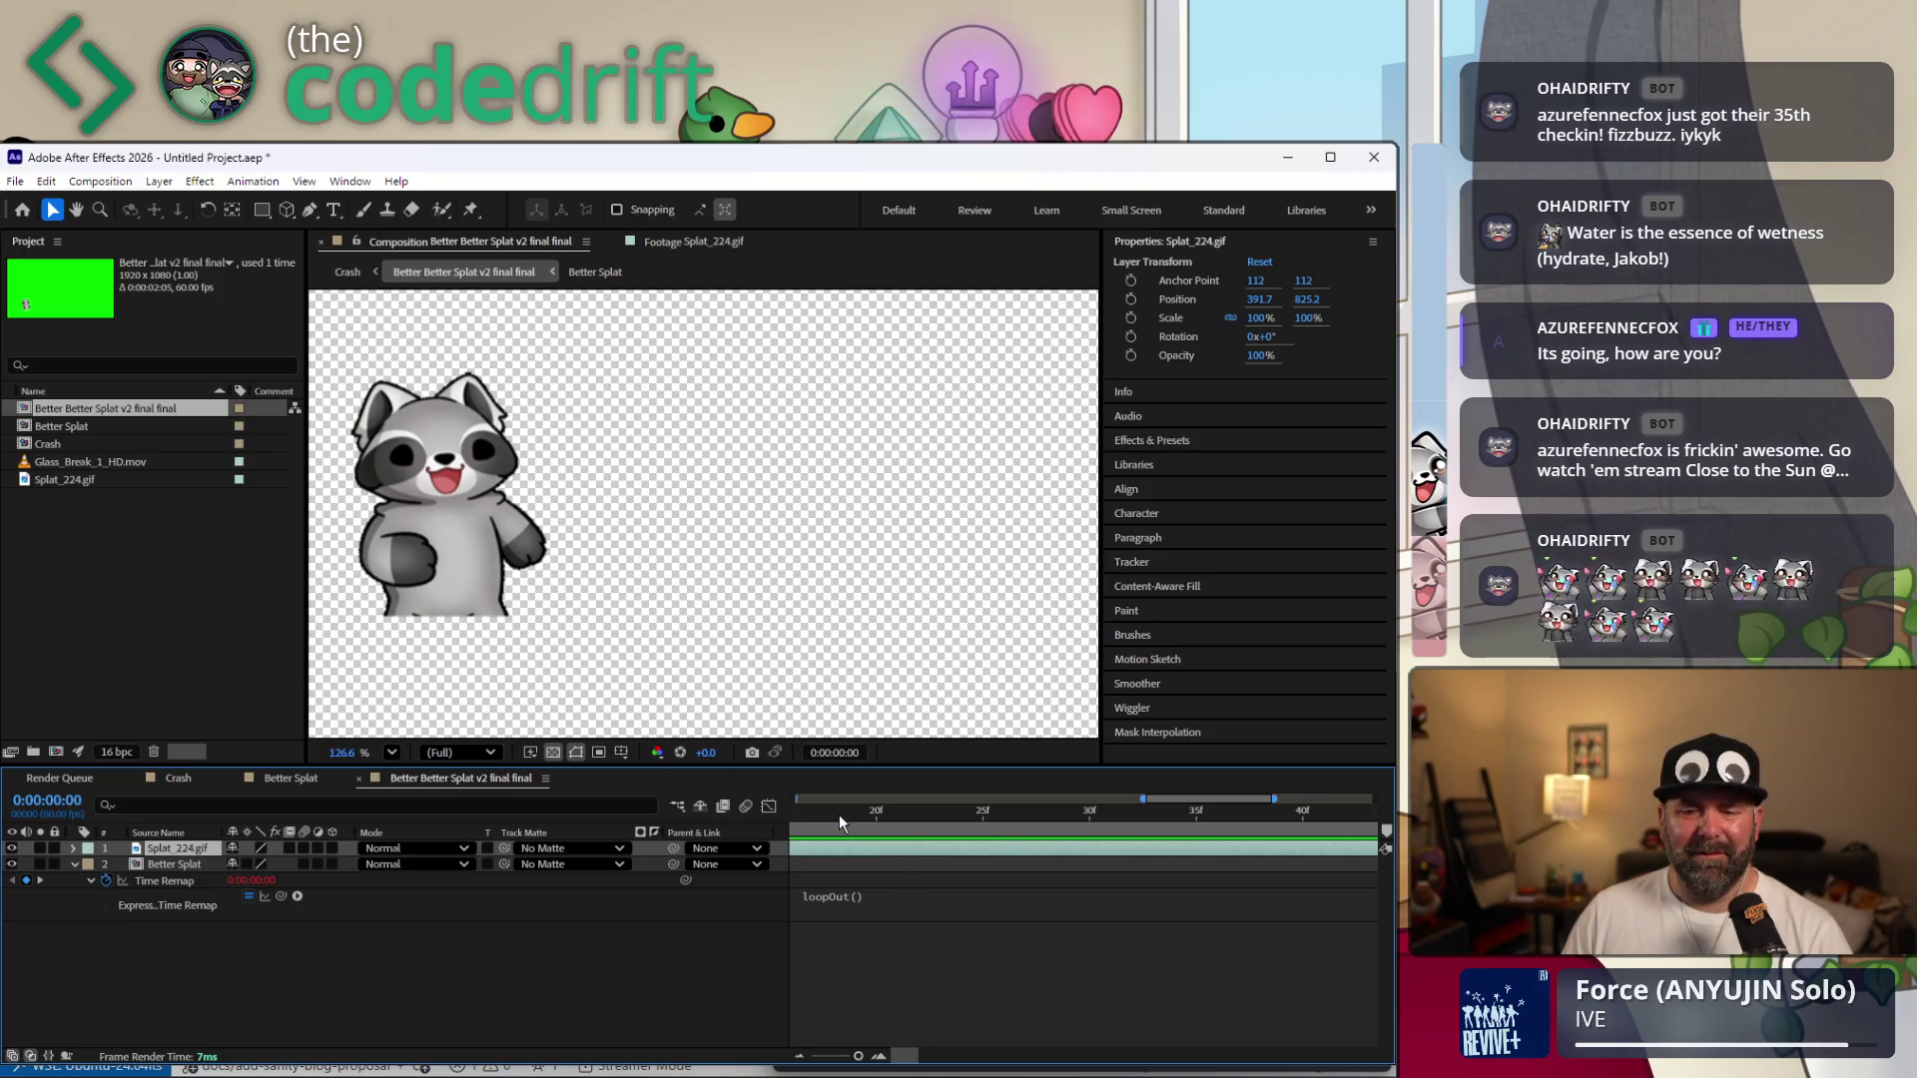
Scrub the timeline to the raccoon's arms-up frame near 1:21 and zoom out to the whole comp.
{"action": "left_click_drag", "start_coordinate": [128, 438], "coordinate": [816, 793]}
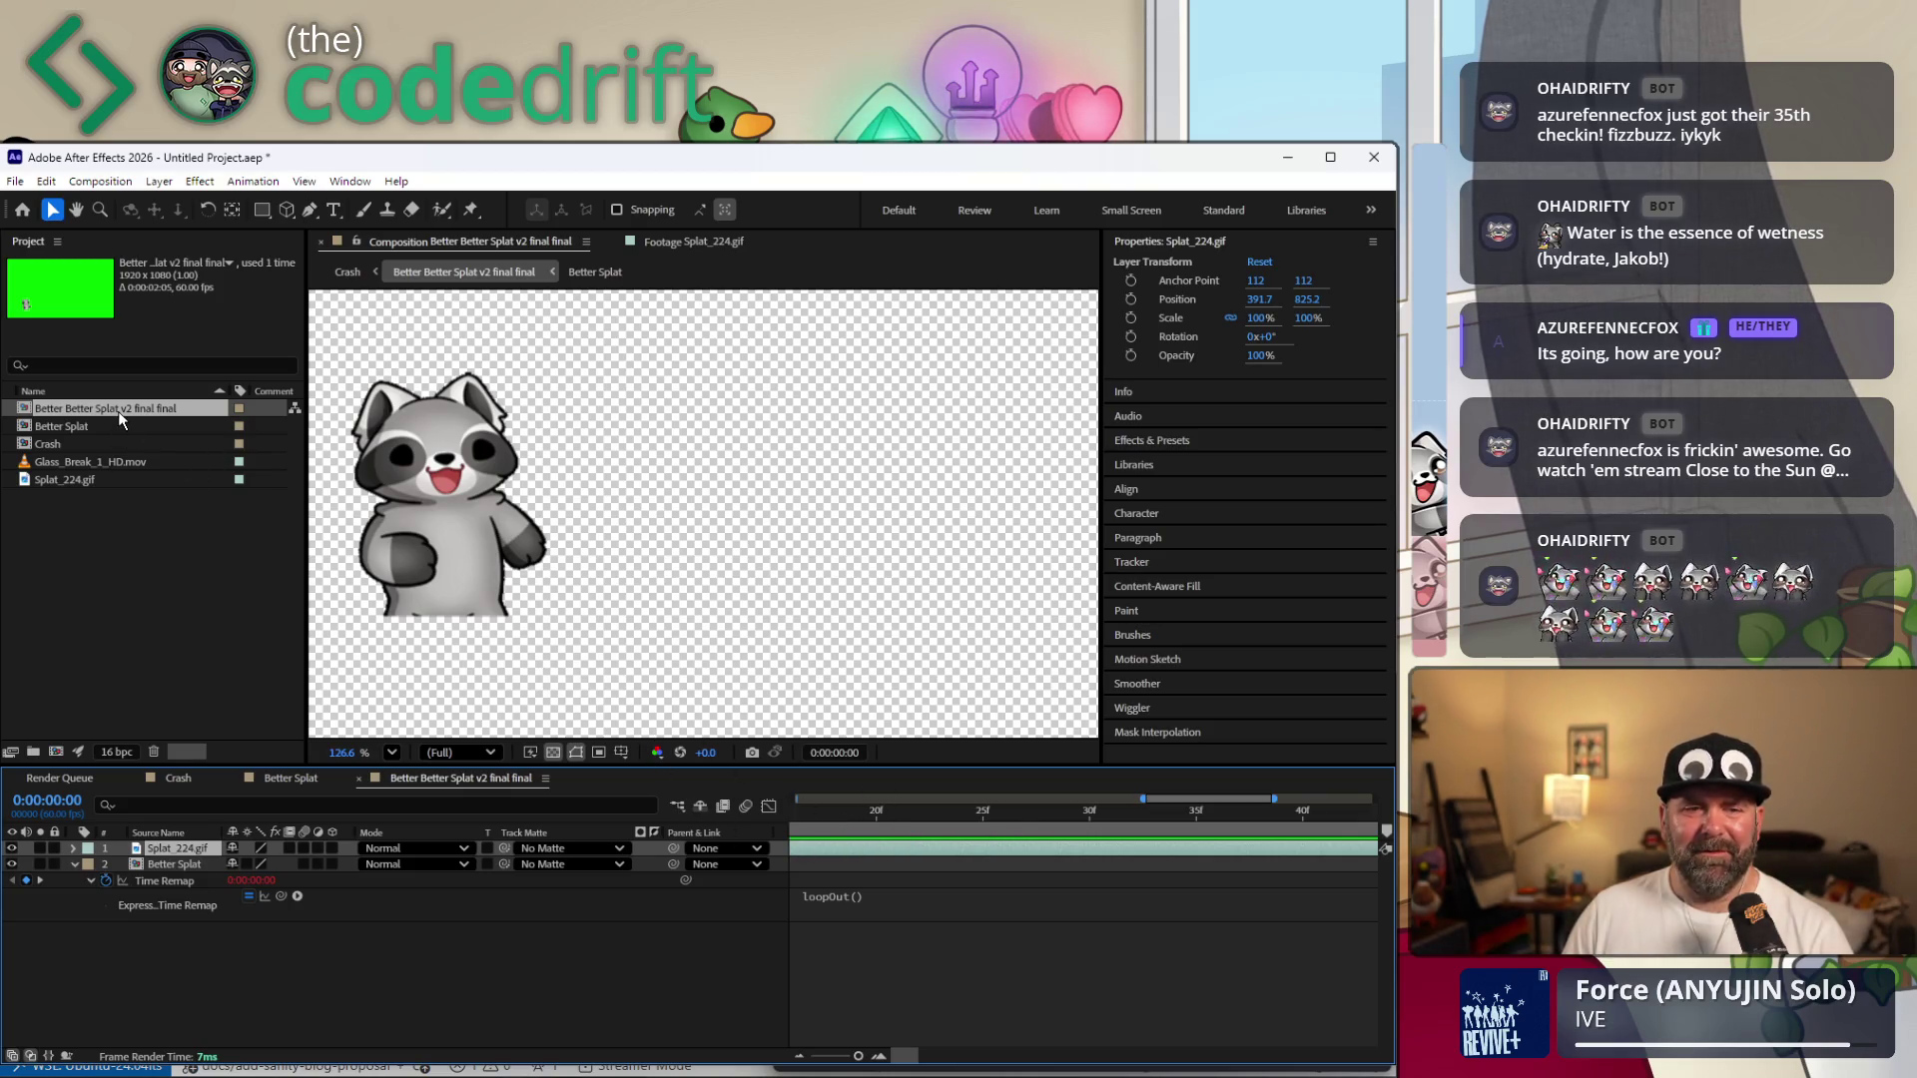
{"action": "left_click", "coordinate": [862, 812]}
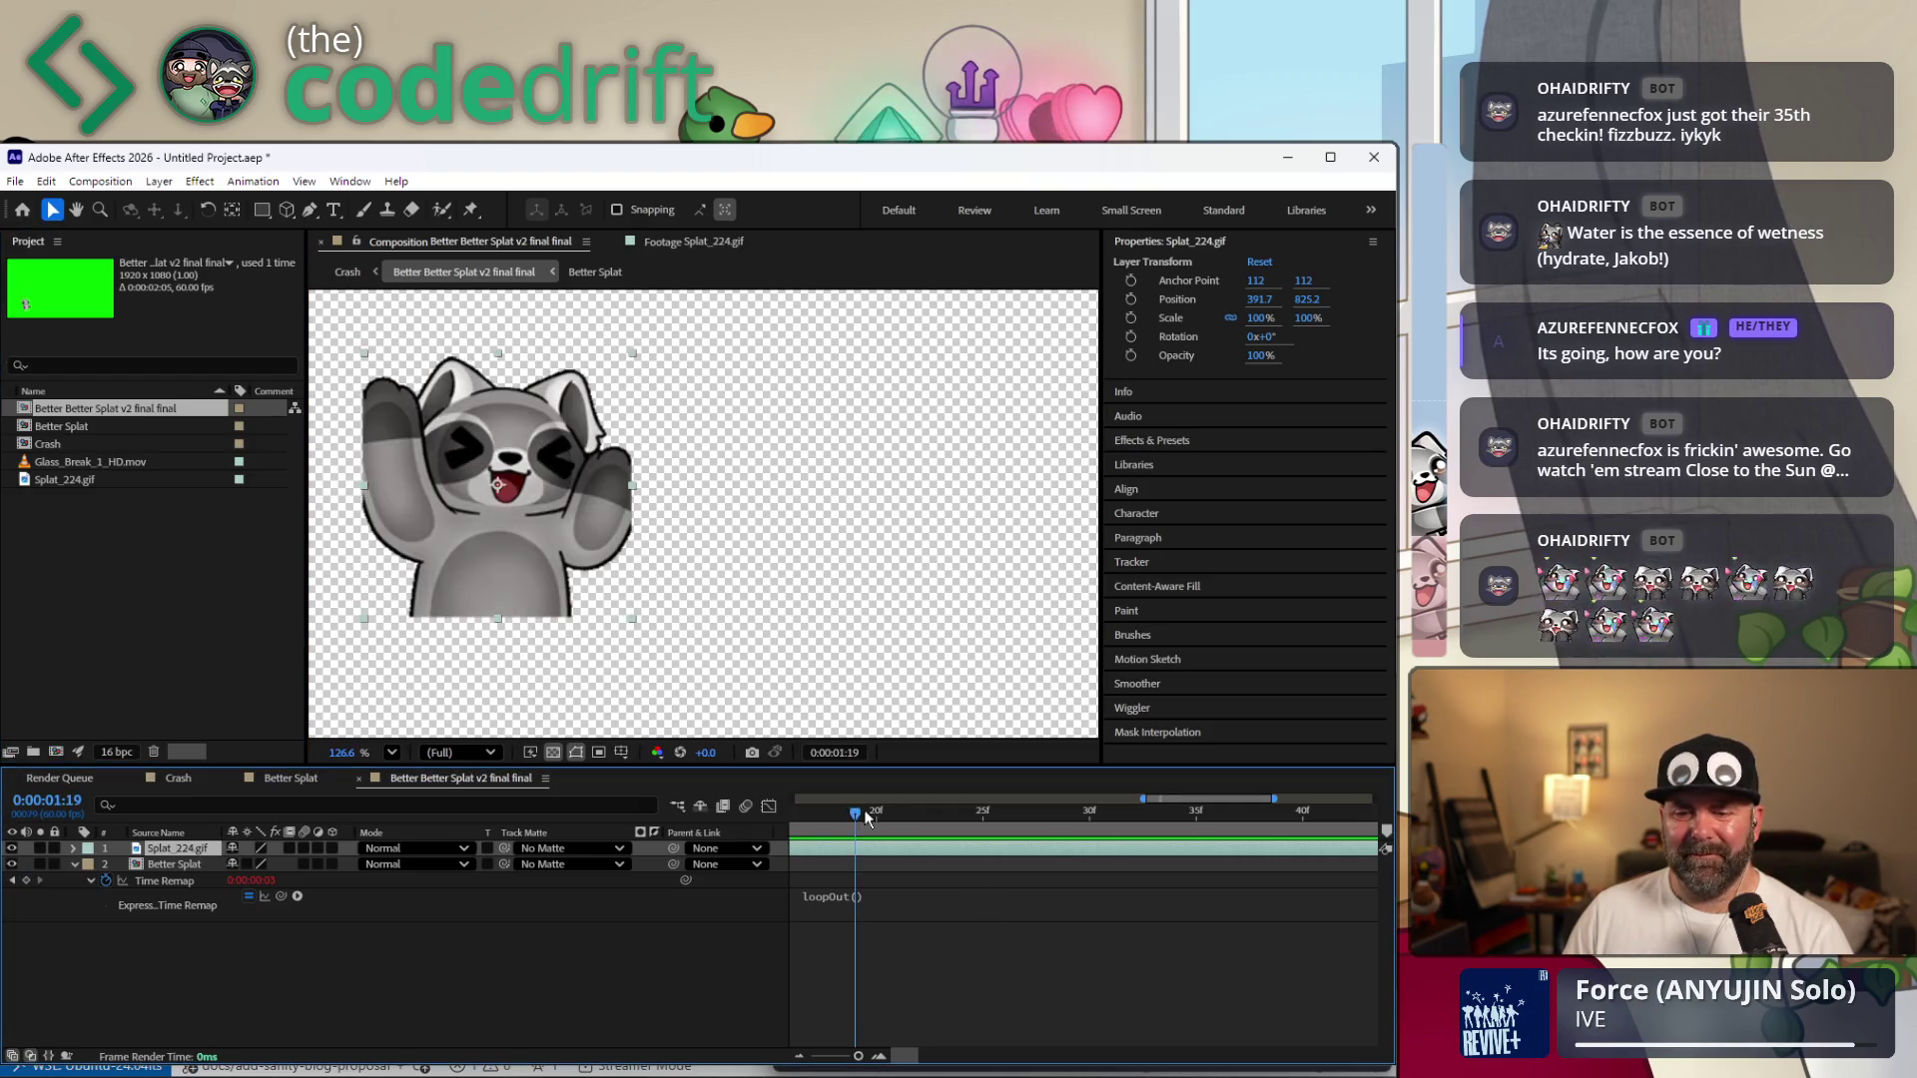
{"action": "left_click_drag", "start_coordinate": [864, 814], "coordinate": [897, 812]}
{"action": "left_click_drag", "start_coordinate": [1144, 799], "coordinate": [572, 789]}
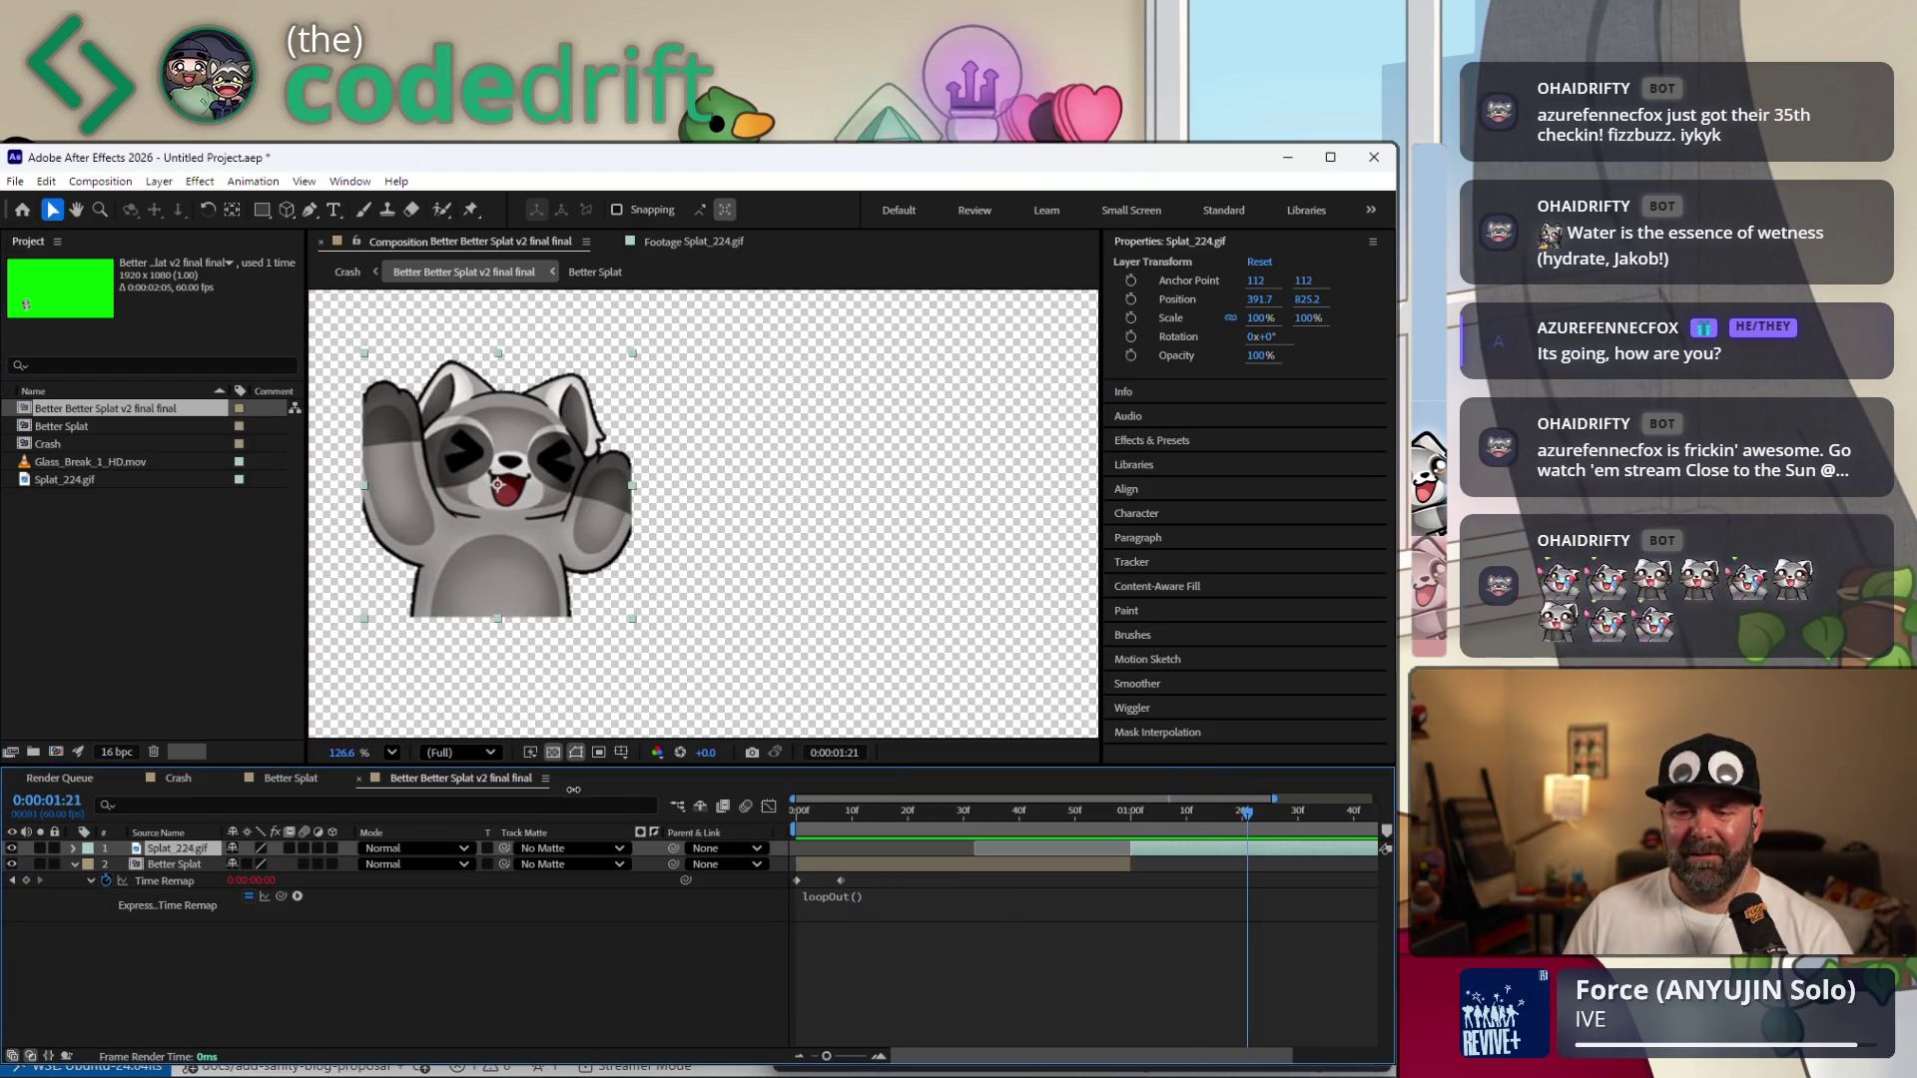
{"action": "mouse_move", "coordinate": [1152, 816]}
{"action": "left_mouse_down"}
{"action": "mouse_move", "coordinate": [849, 827]}
{"action": "mouse_move", "coordinate": [880, 854]}
{"action": "mouse_move", "coordinate": [904, 844]}
{"action": "left_mouse_up"}
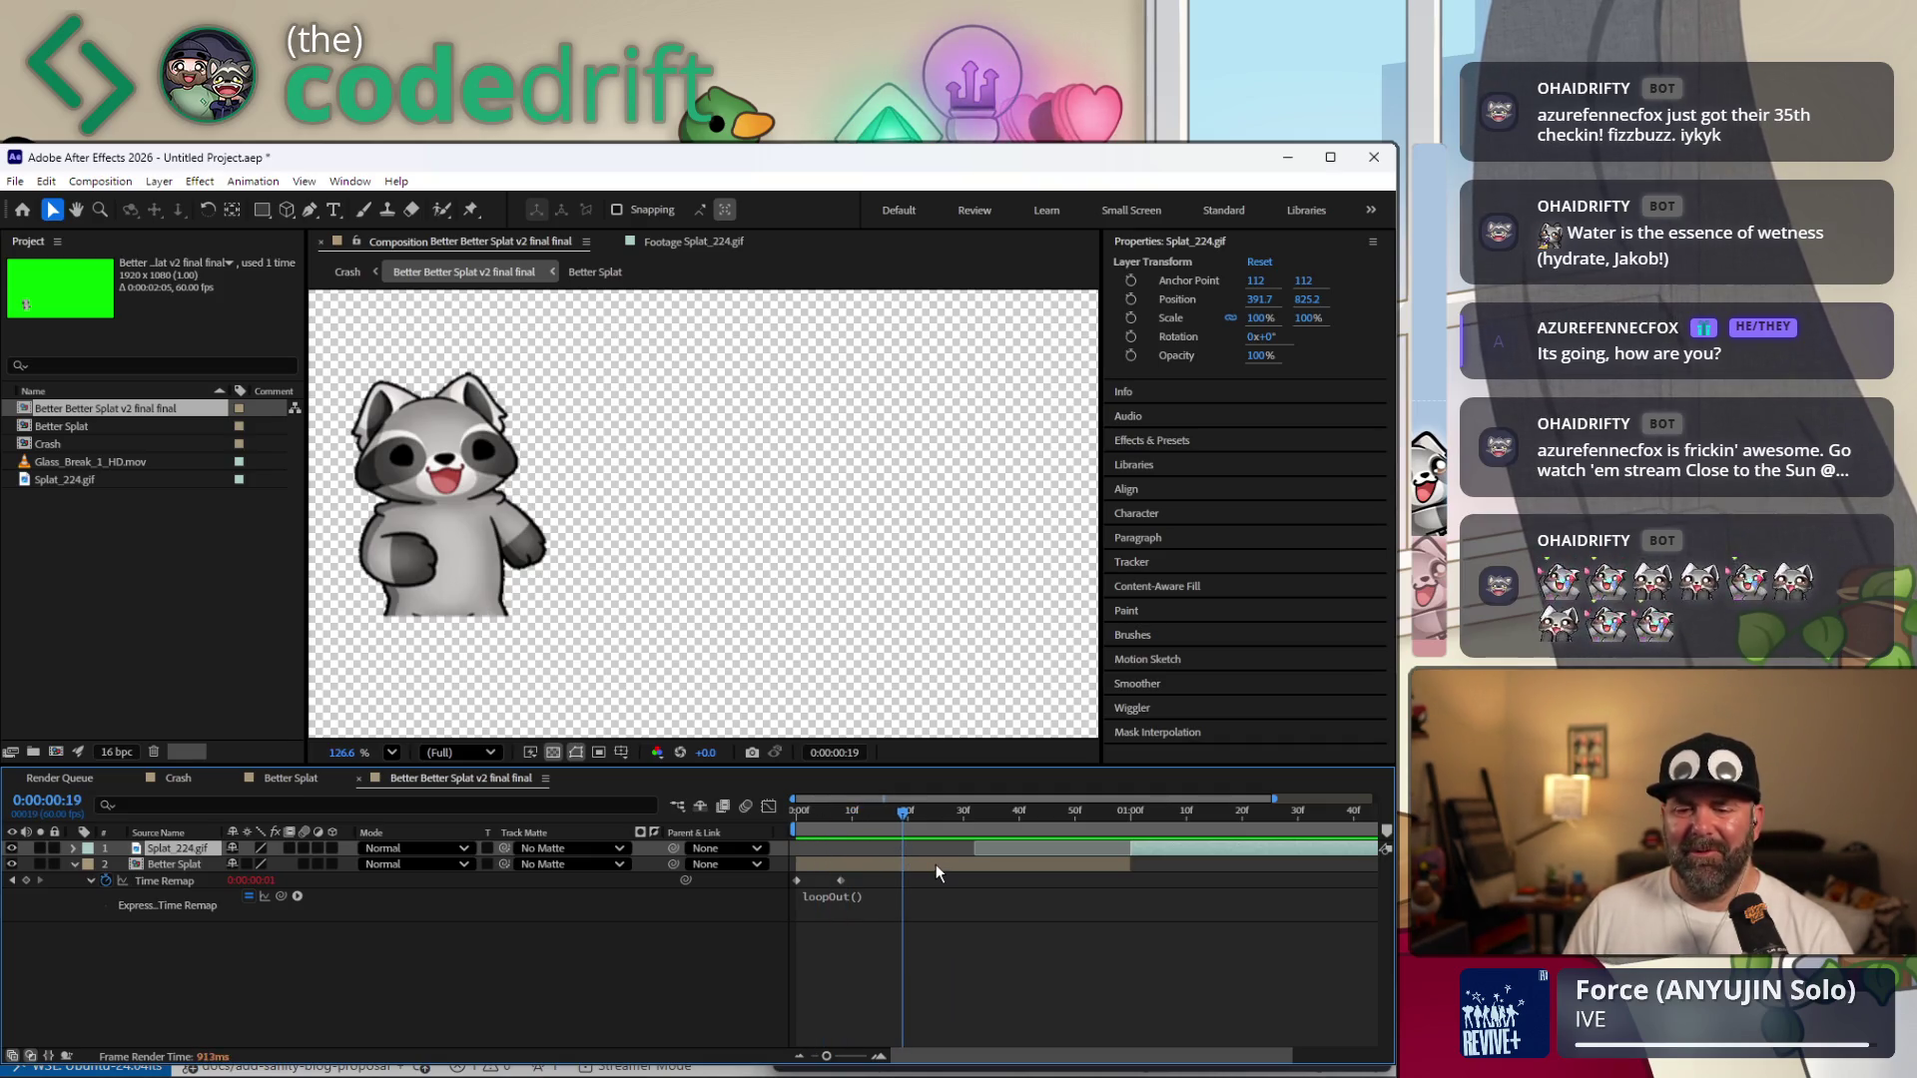
Time-stretch the Better Splat layer to 180%, extend its out-point, and preview from frame 0.
{"action": "right_click", "coordinate": [936, 864]}
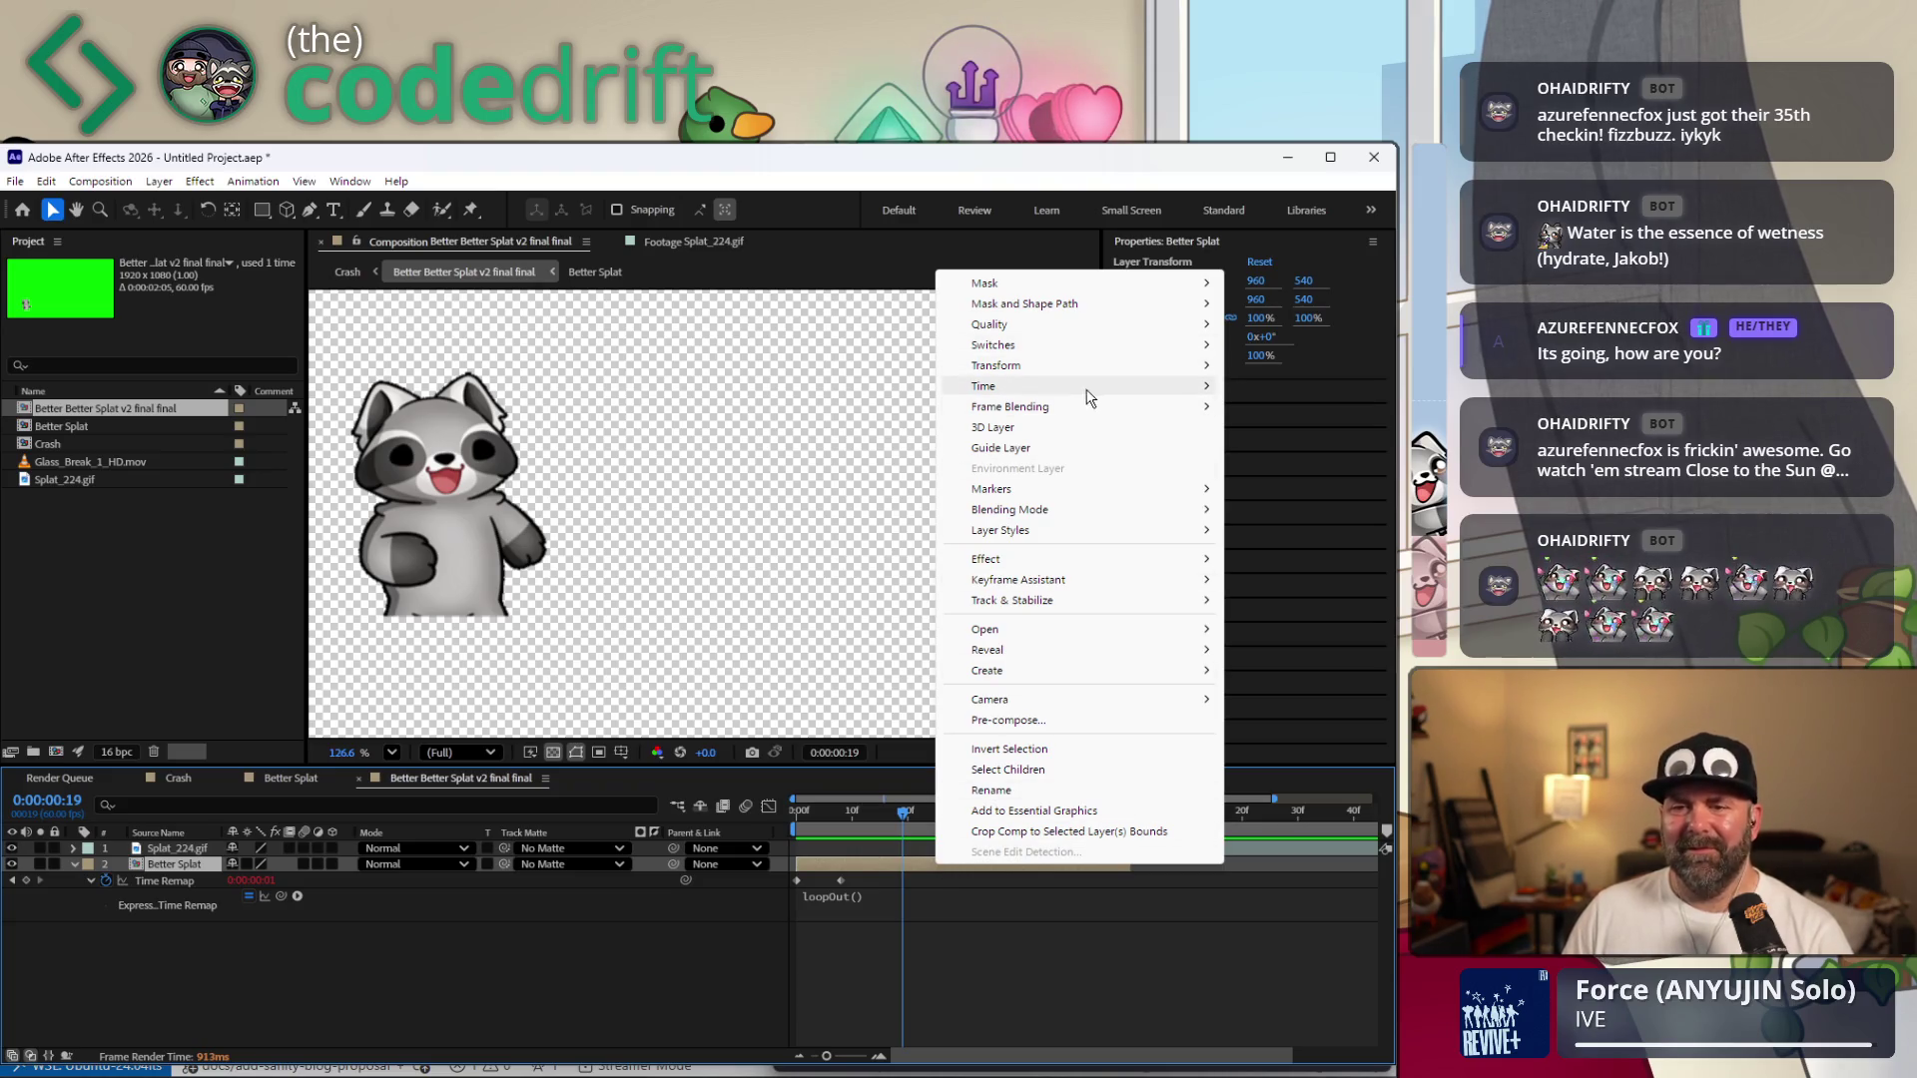
{"action": "mouse_move", "coordinate": [989, 387]}
{"action": "left_click", "coordinate": [1308, 431]}
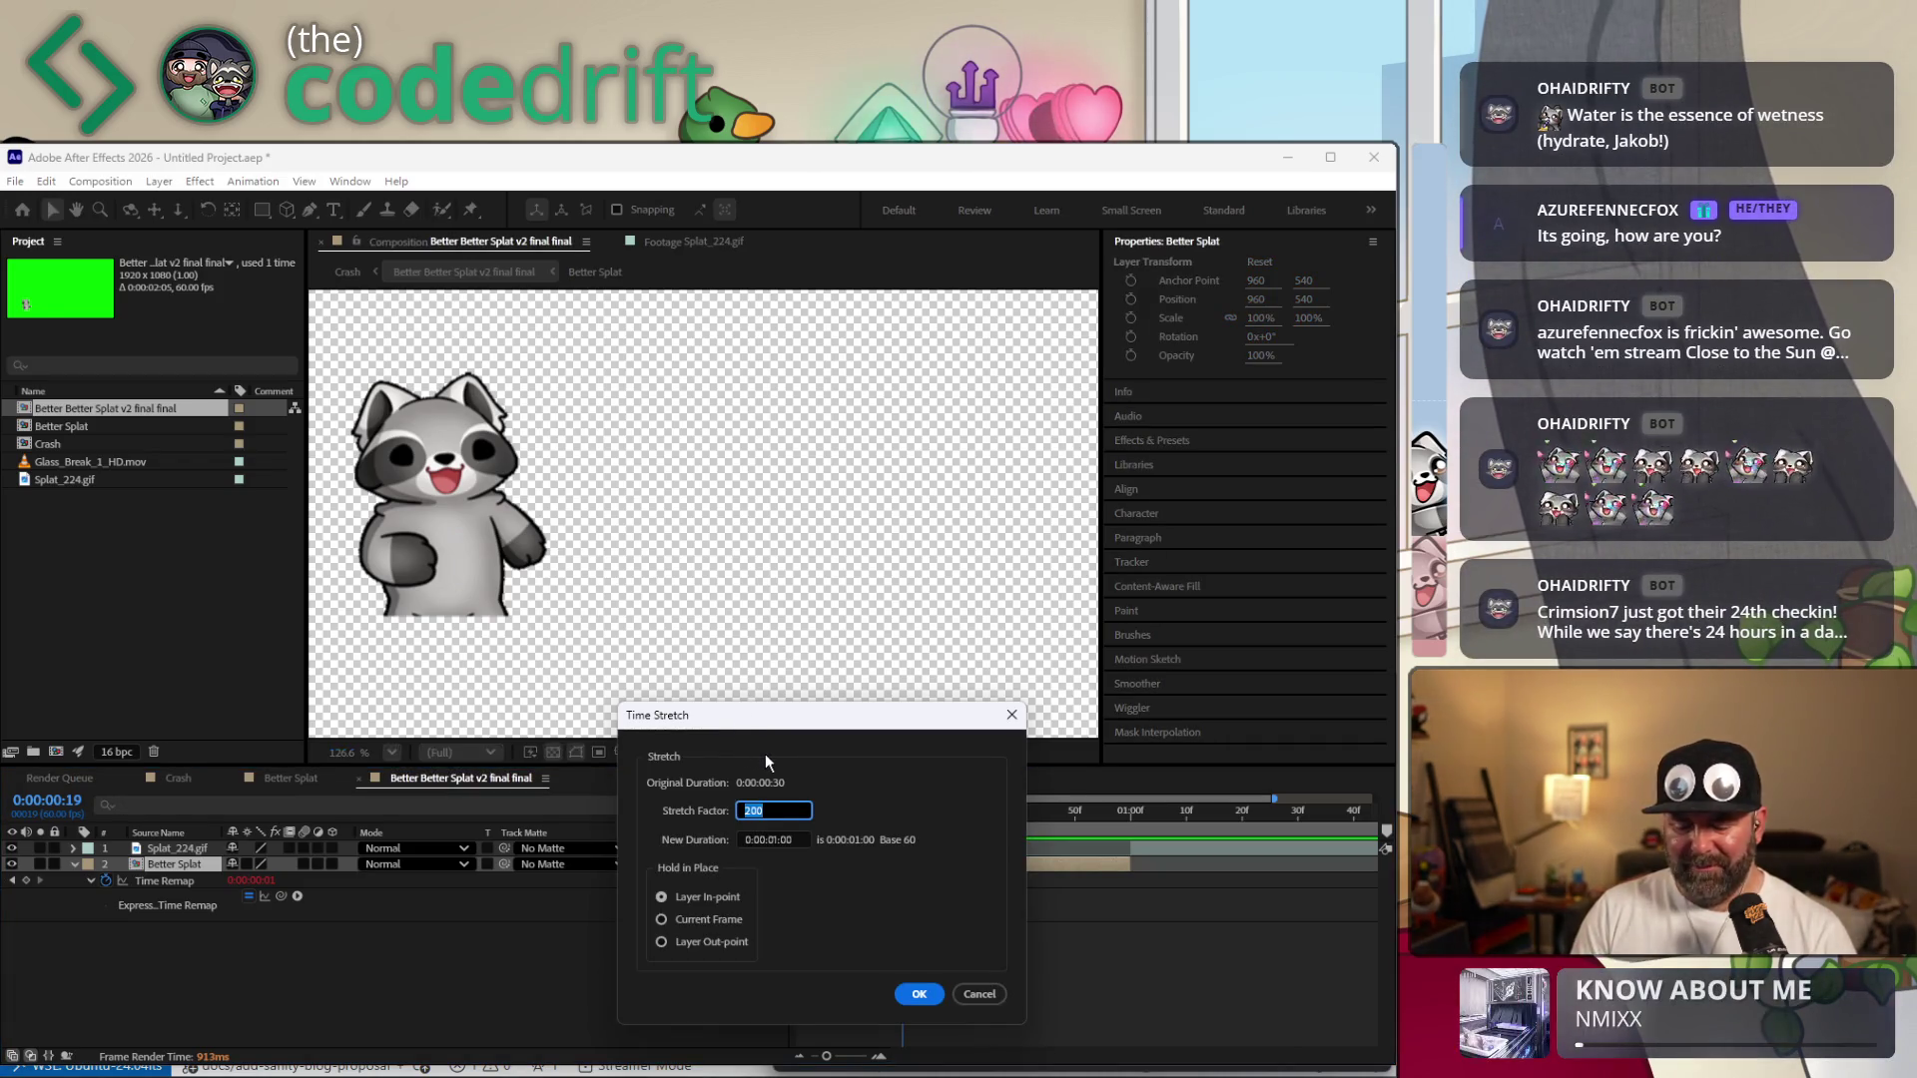
{"action": "type", "text": "180"}
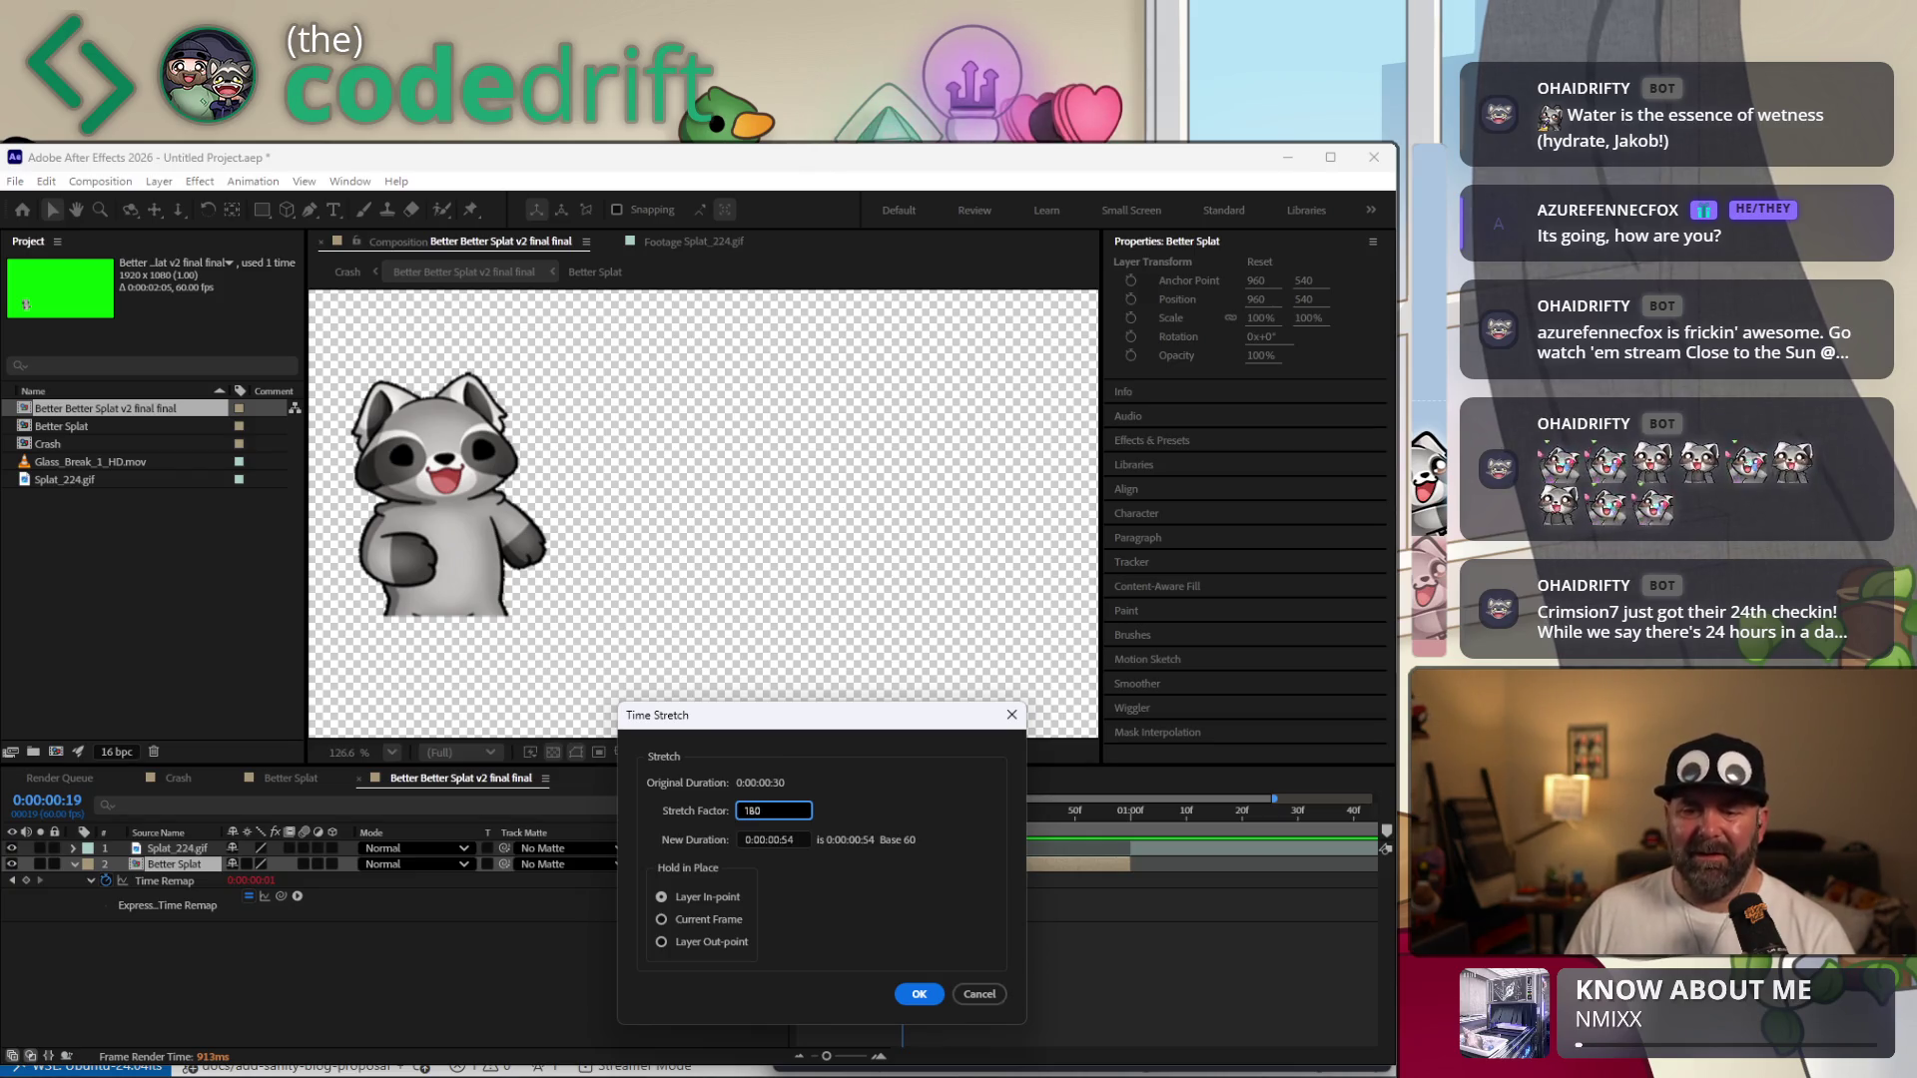
{"action": "left_click", "coordinate": [917, 996]}
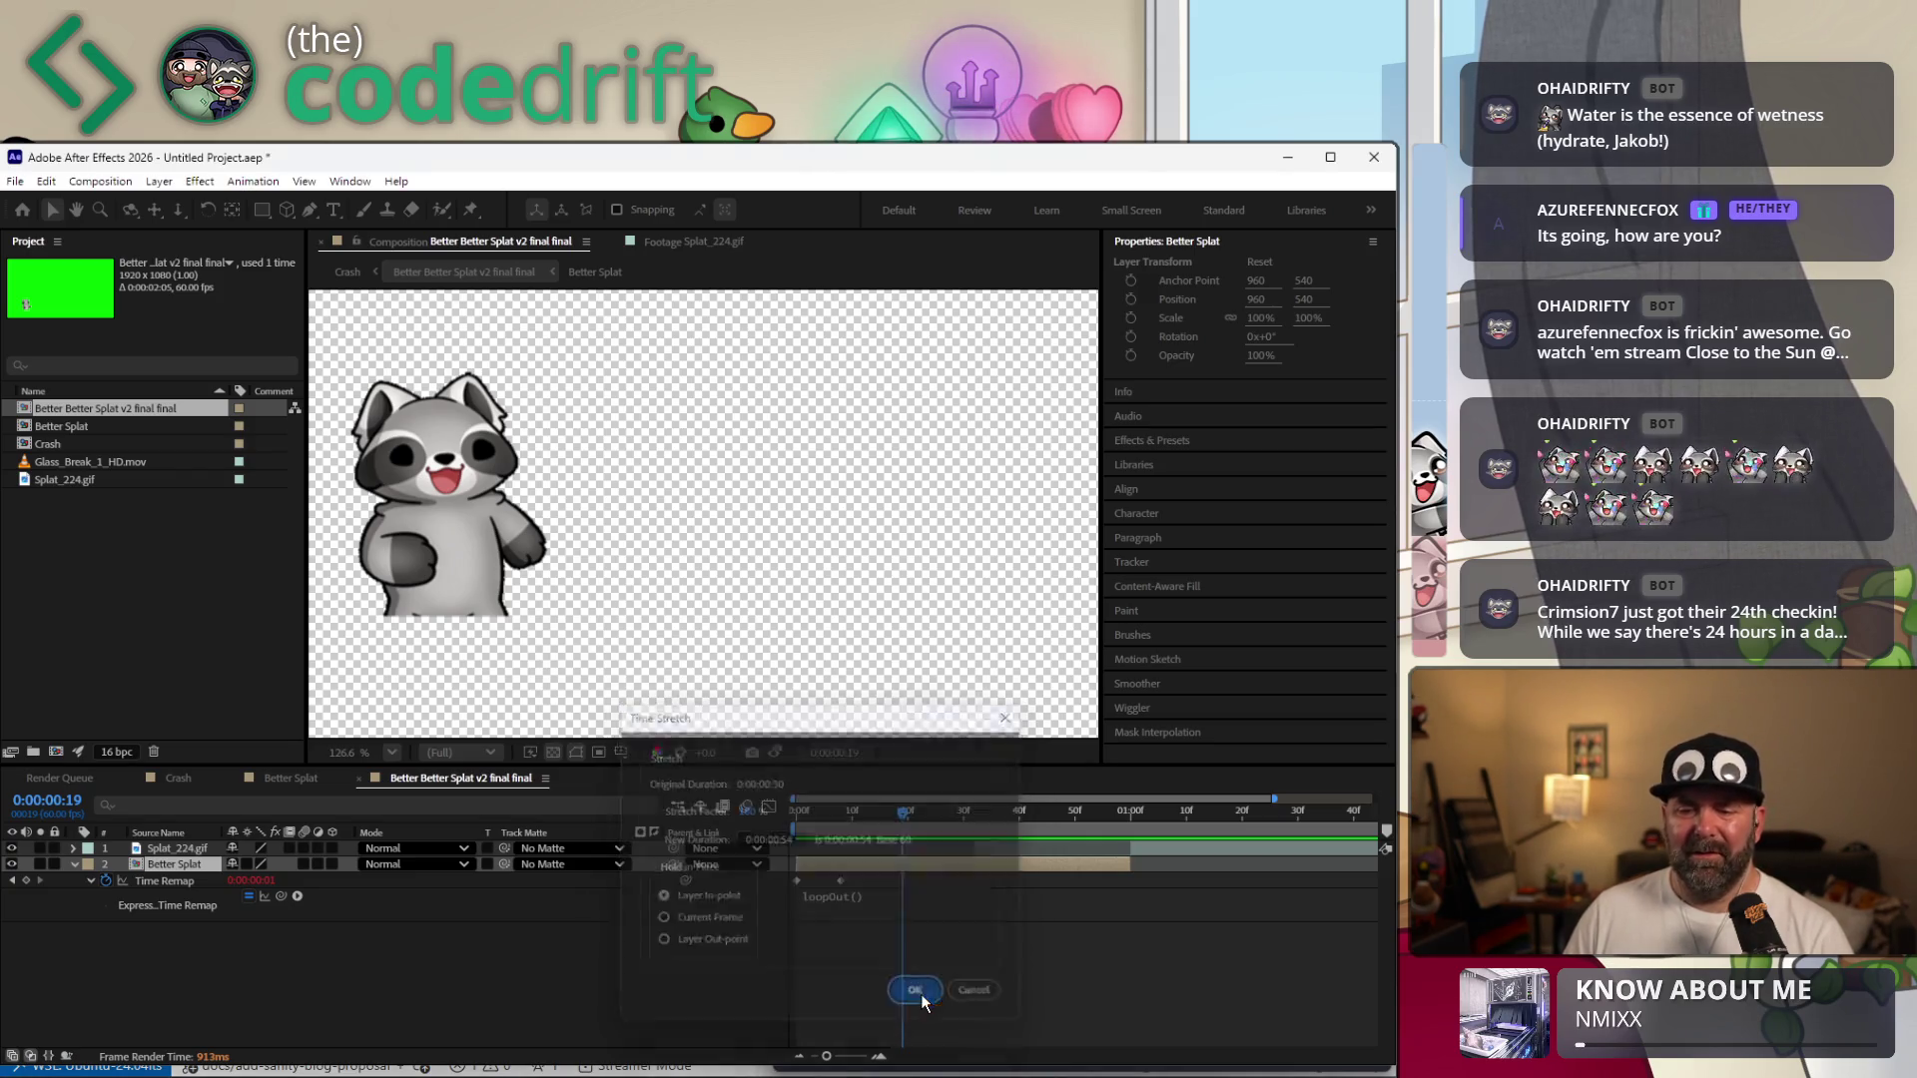
{"action": "mouse_move", "coordinate": [1099, 865]}
{"action": "left_mouse_down"}
{"action": "mouse_move", "coordinate": [1134, 872]}
{"action": "mouse_move", "coordinate": [1135, 812]}
{"action": "left_mouse_up"}
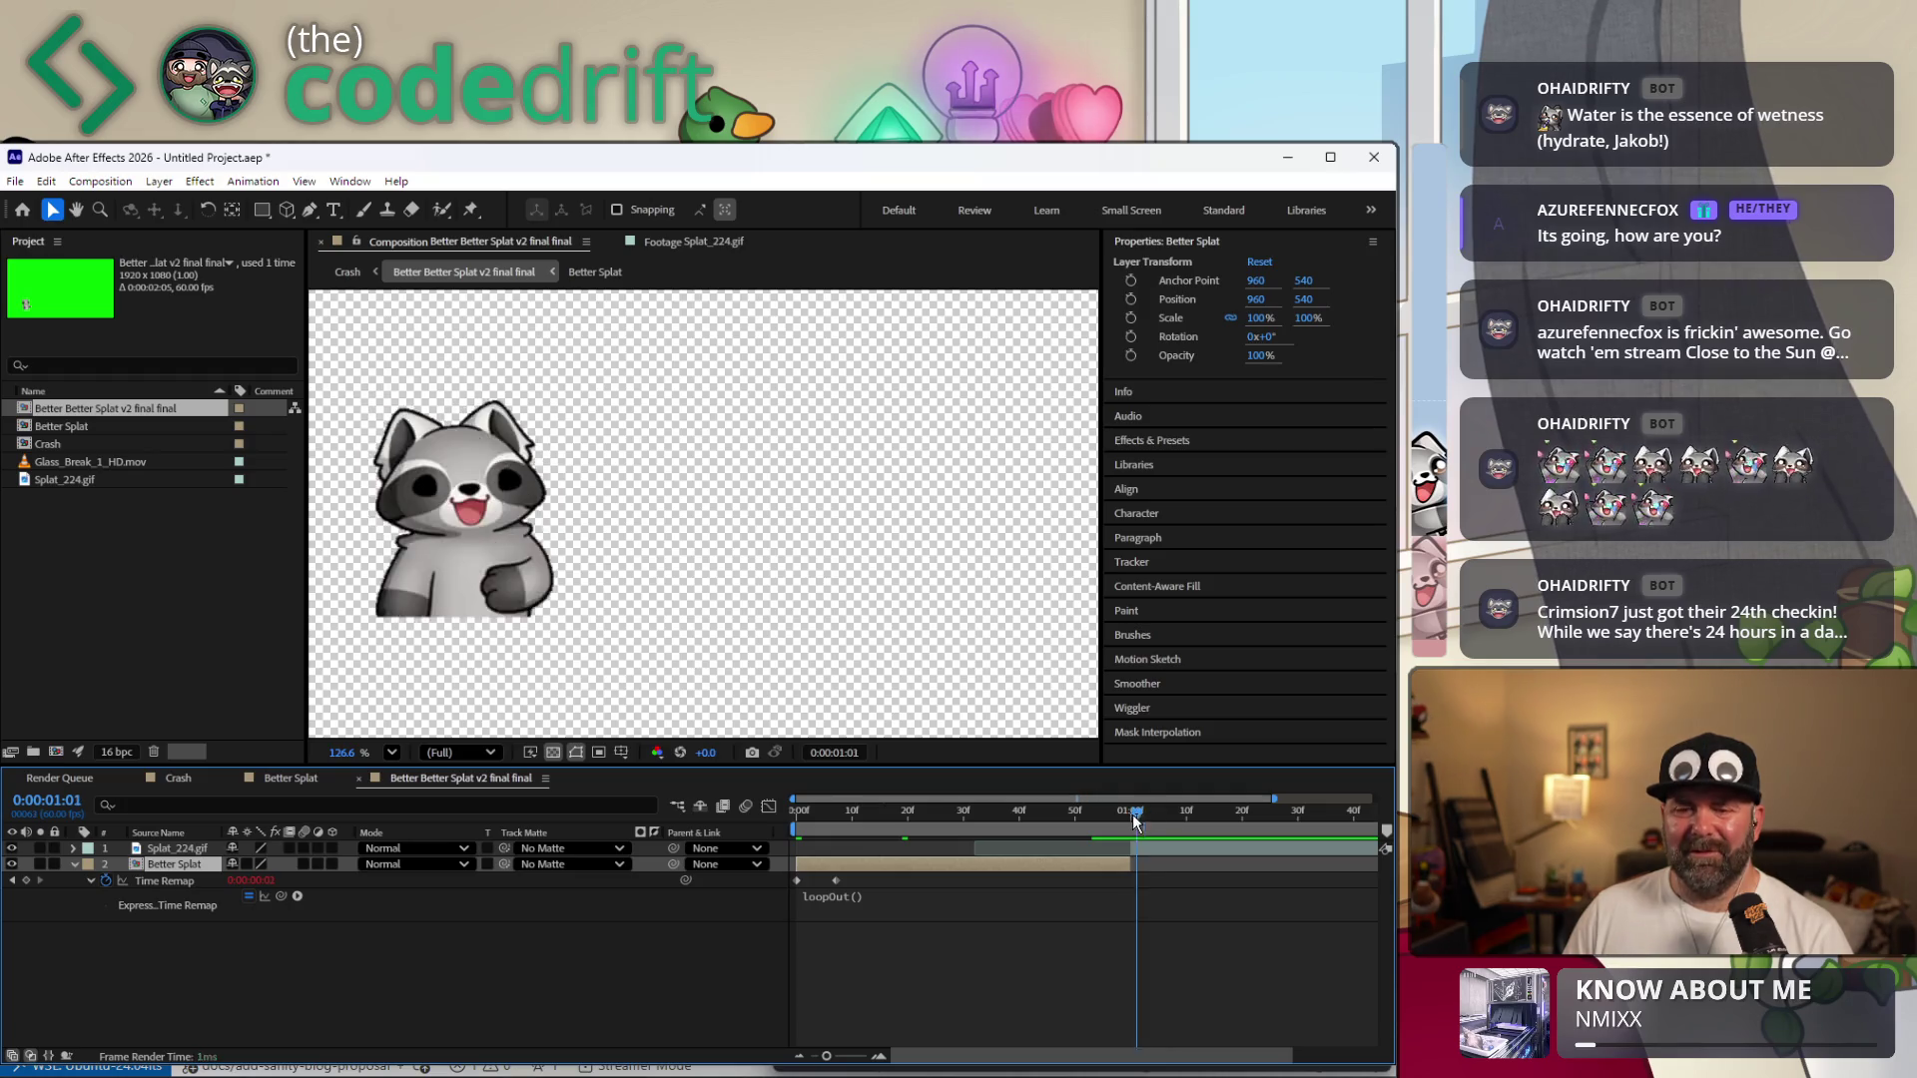
{"action": "key", "text": "Home"}
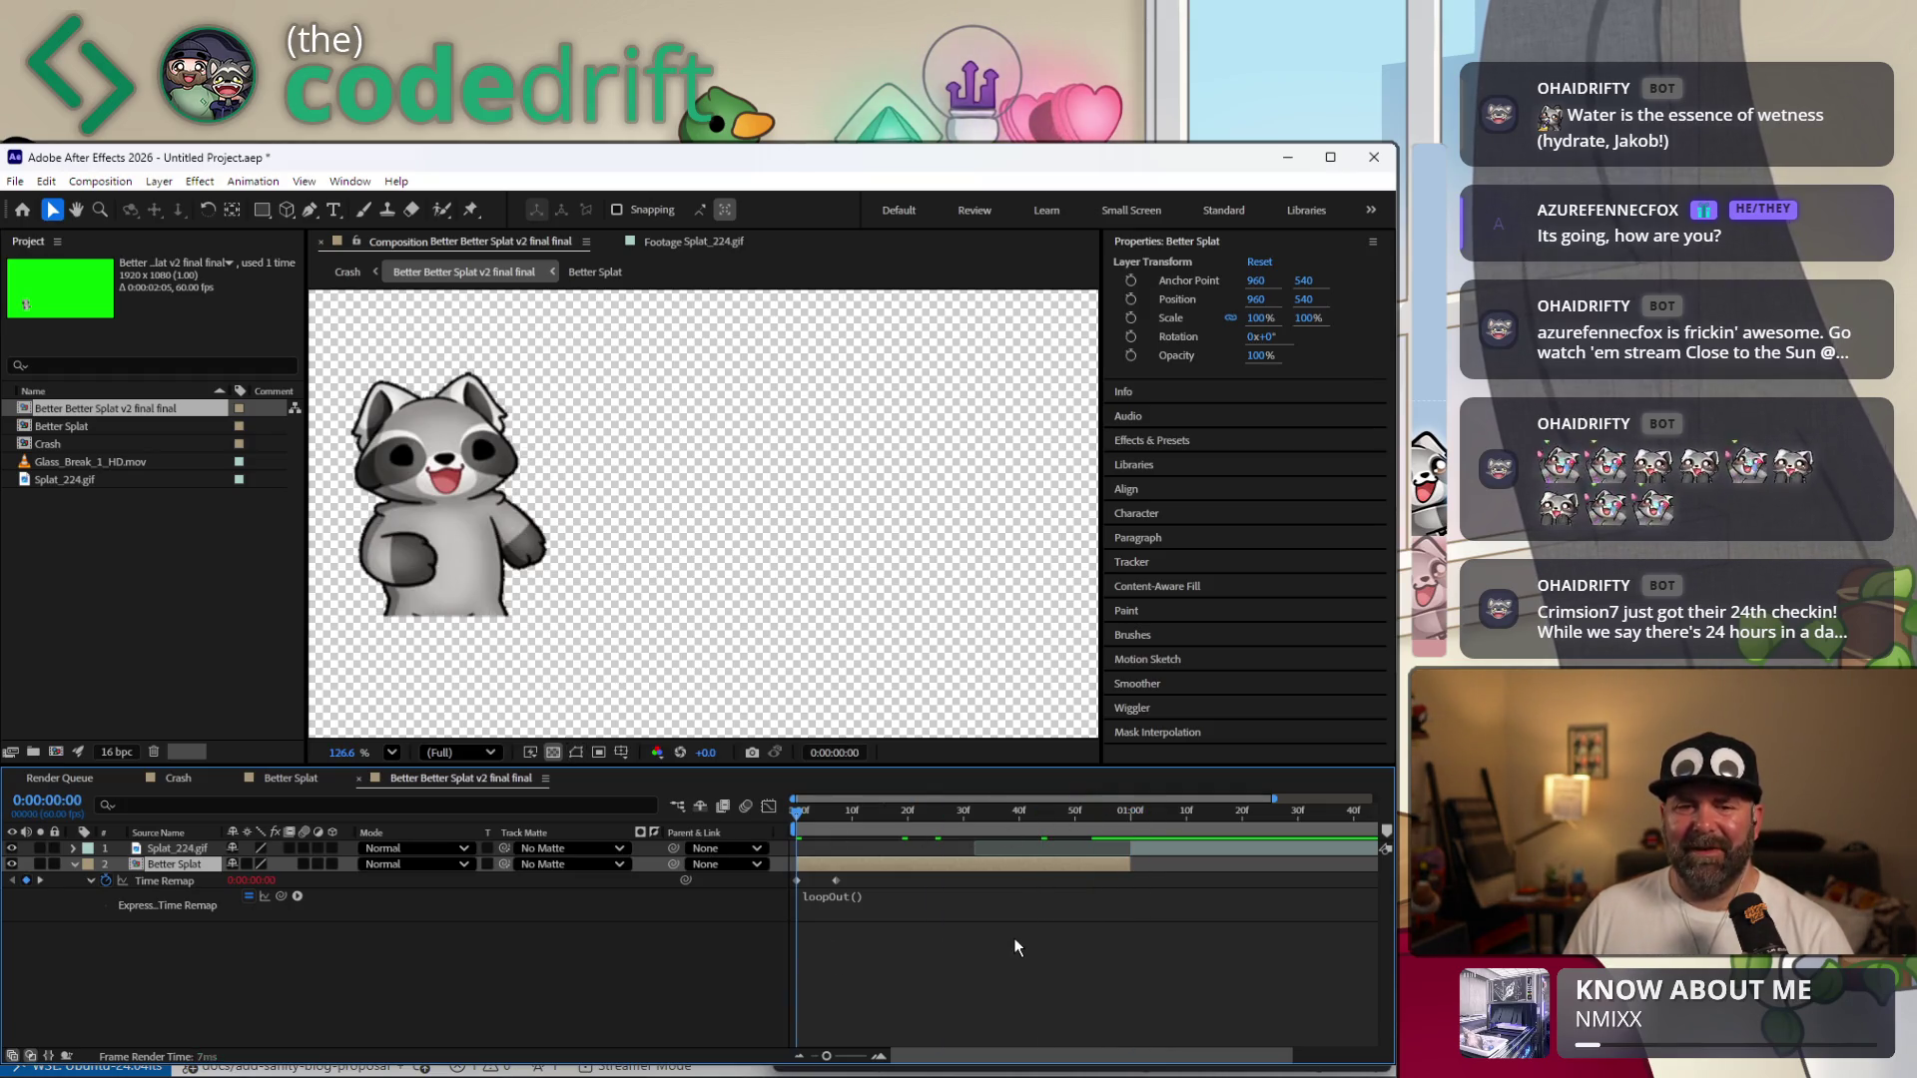
{"action": "key", "text": "space"}
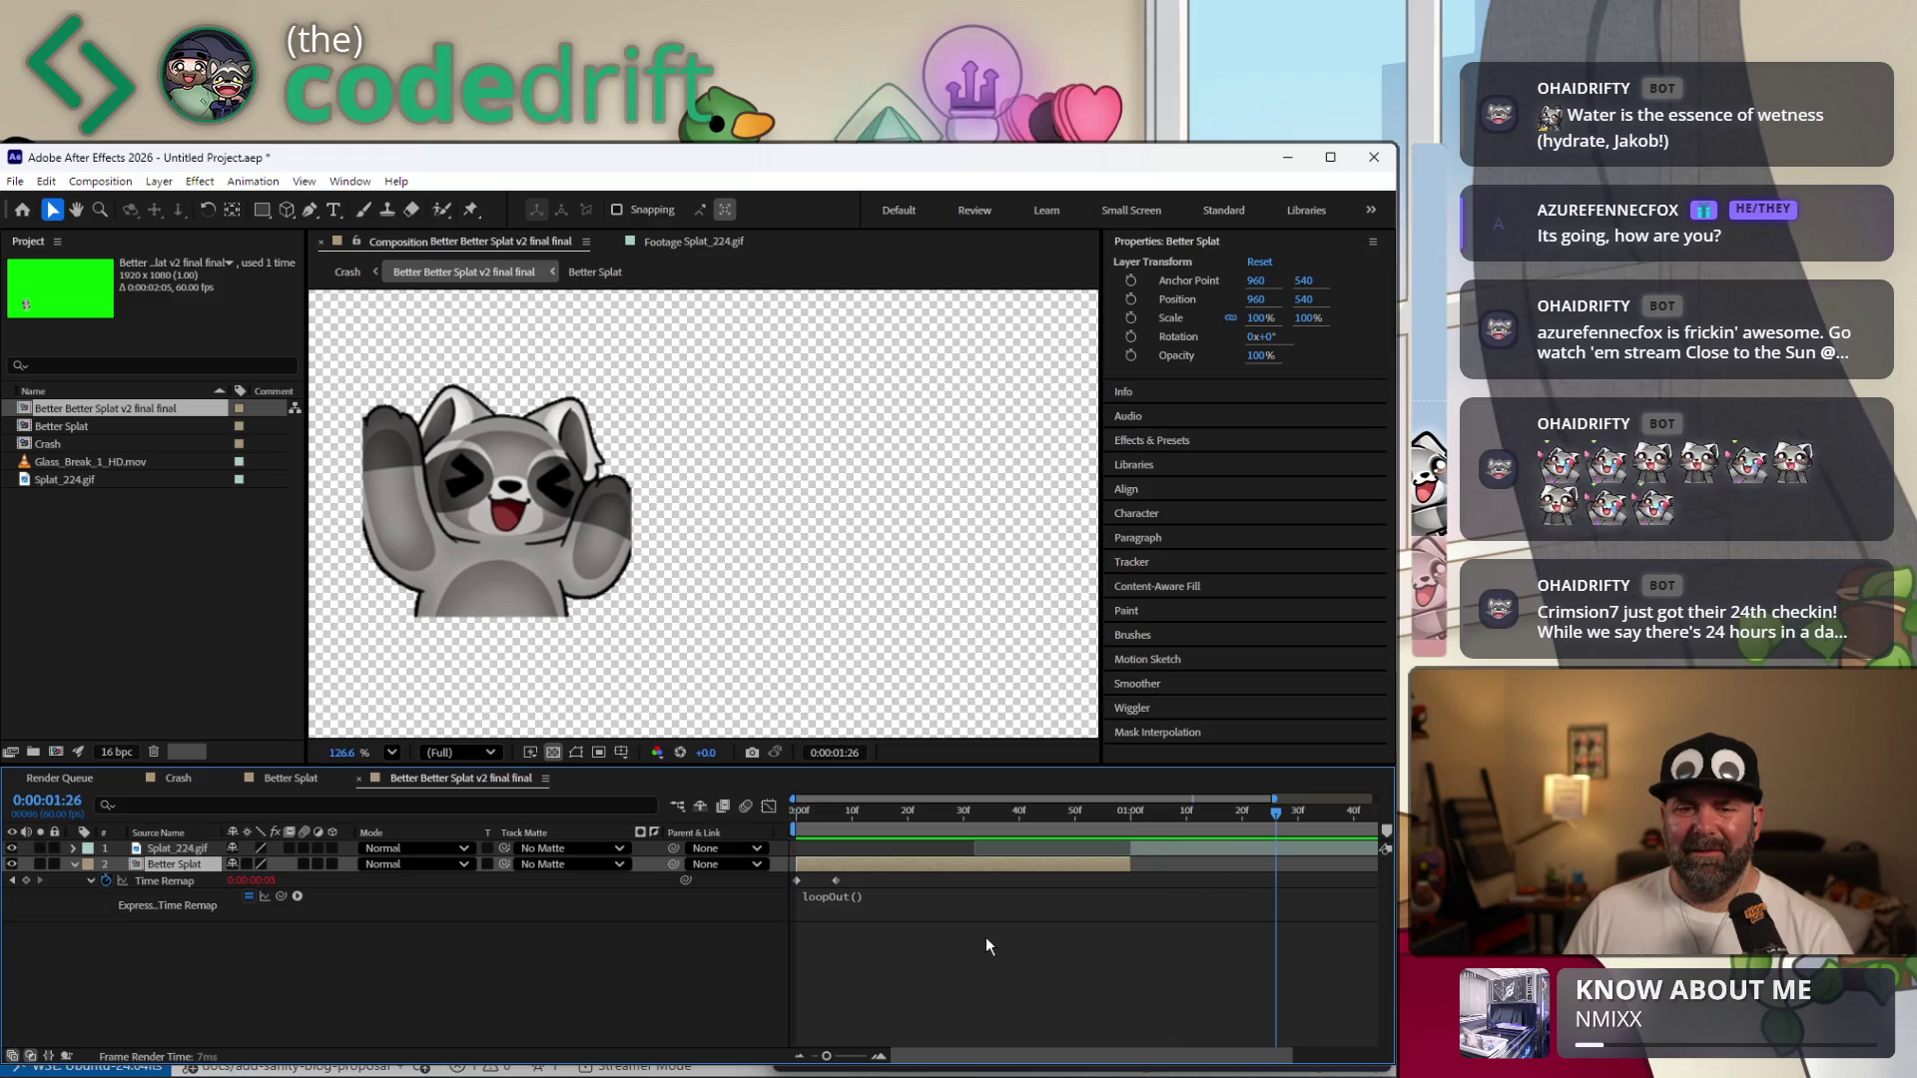
Preview the Crash comp from frame 0 twice, then add a starting Opacity keyframe on the raccoon.
{"action": "double_click", "coordinate": [132, 443]}
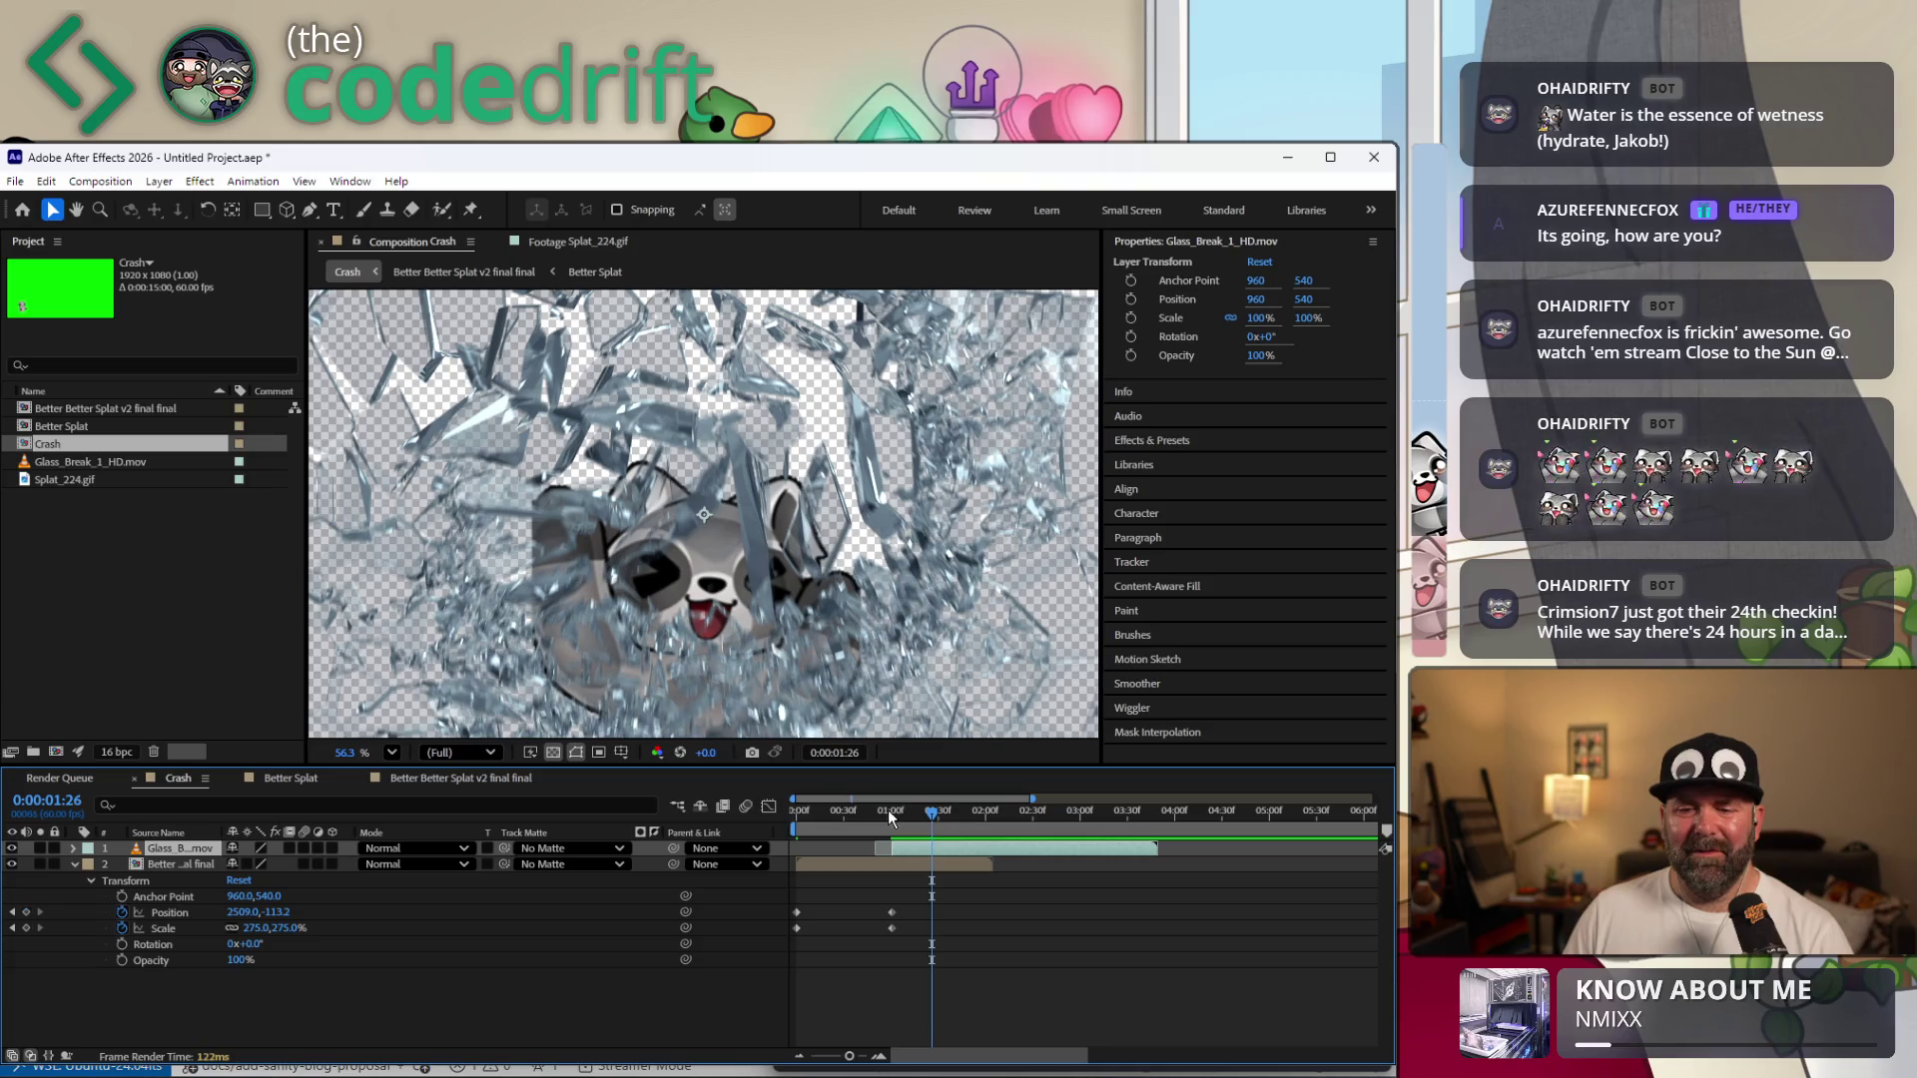
{"action": "left_click_drag", "start_coordinate": [888, 809], "coordinate": [689, 814]}
{"action": "key", "text": "space"}
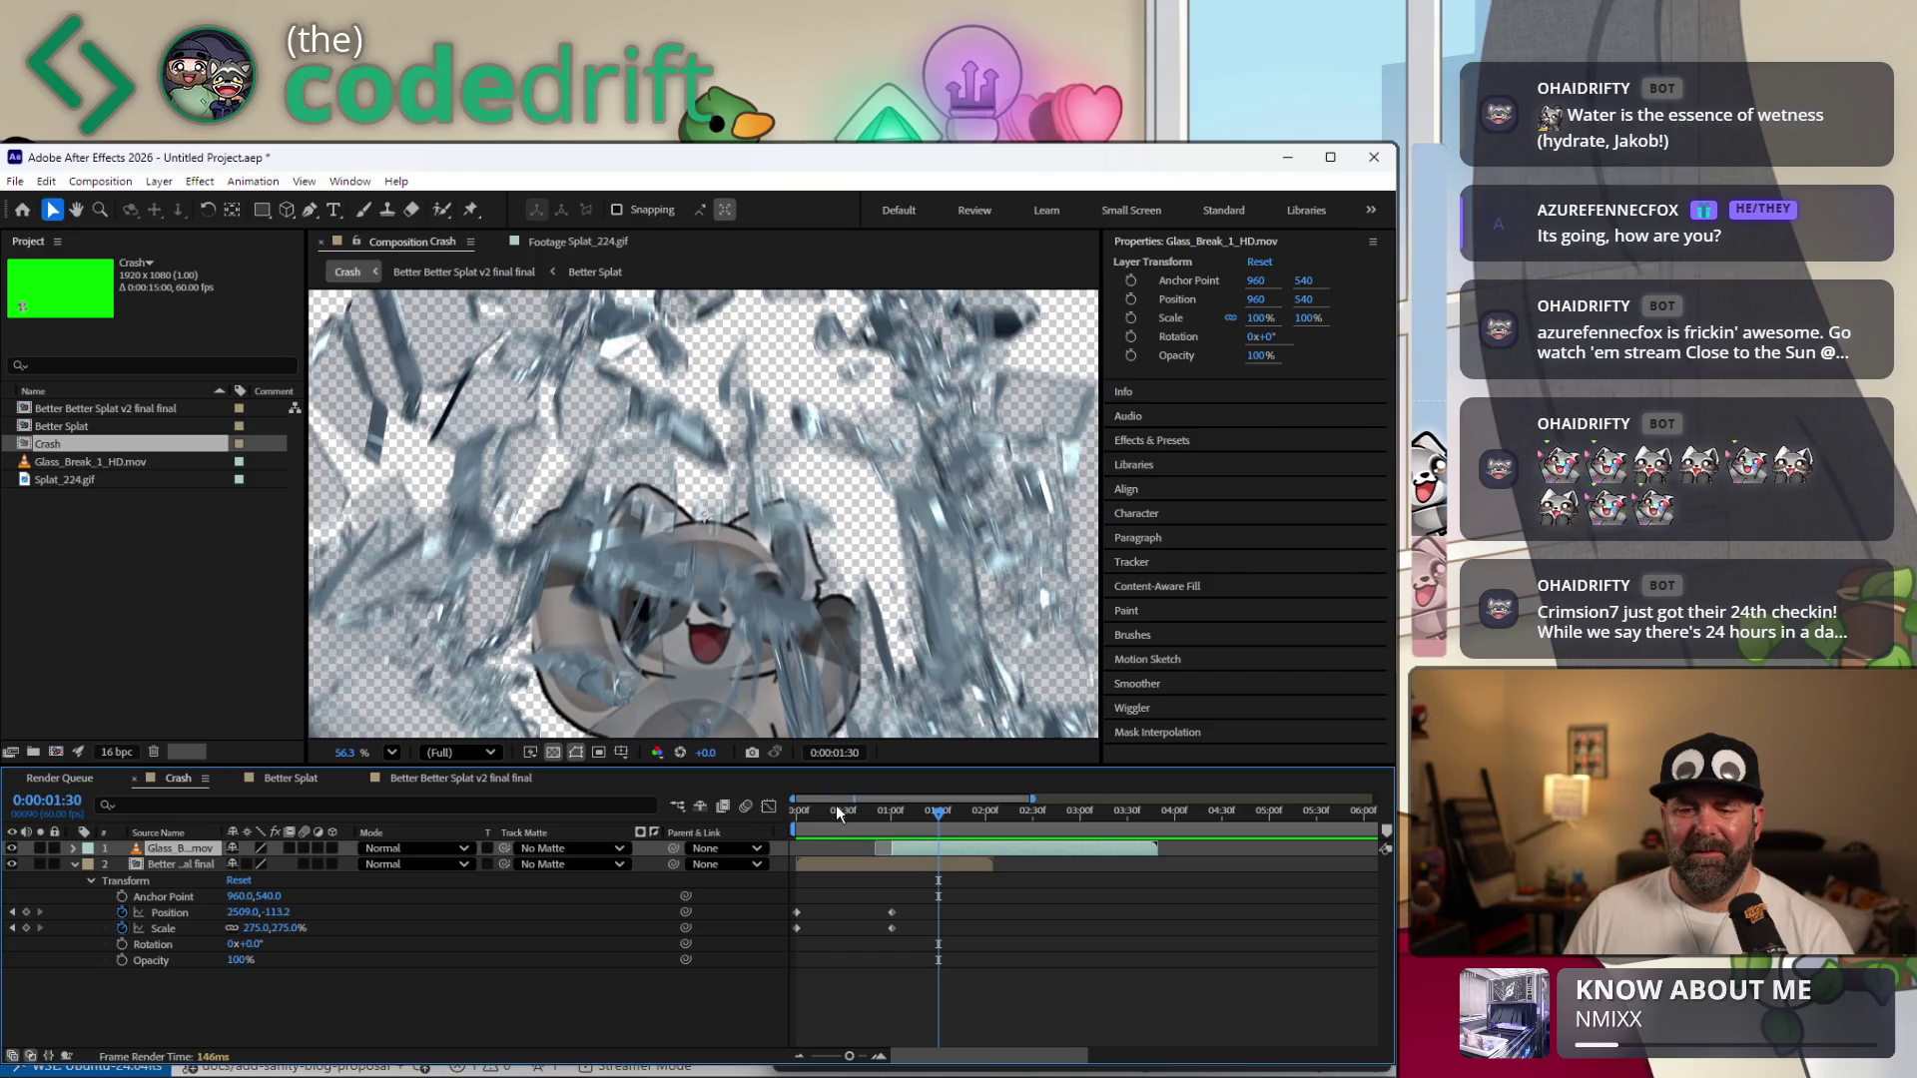
{"action": "key", "text": "space"}
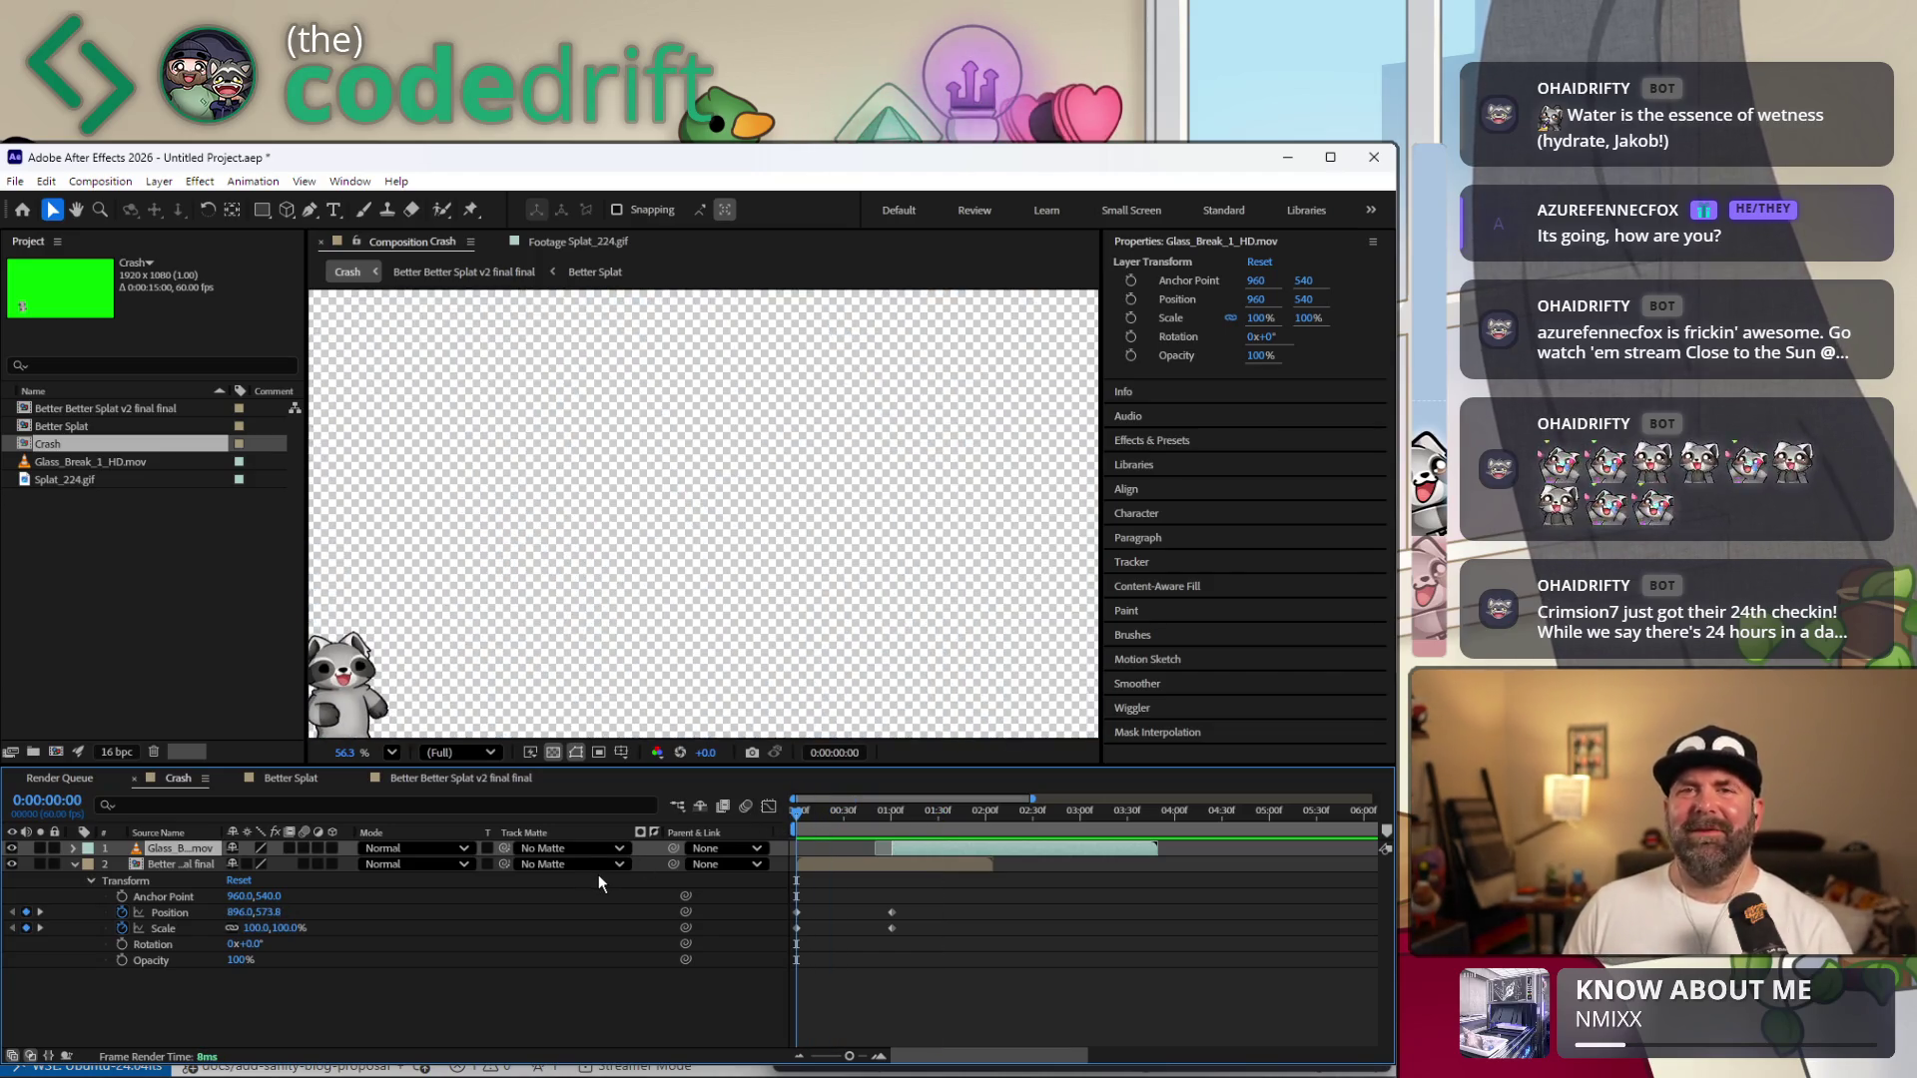
{"action": "key", "text": "space"}
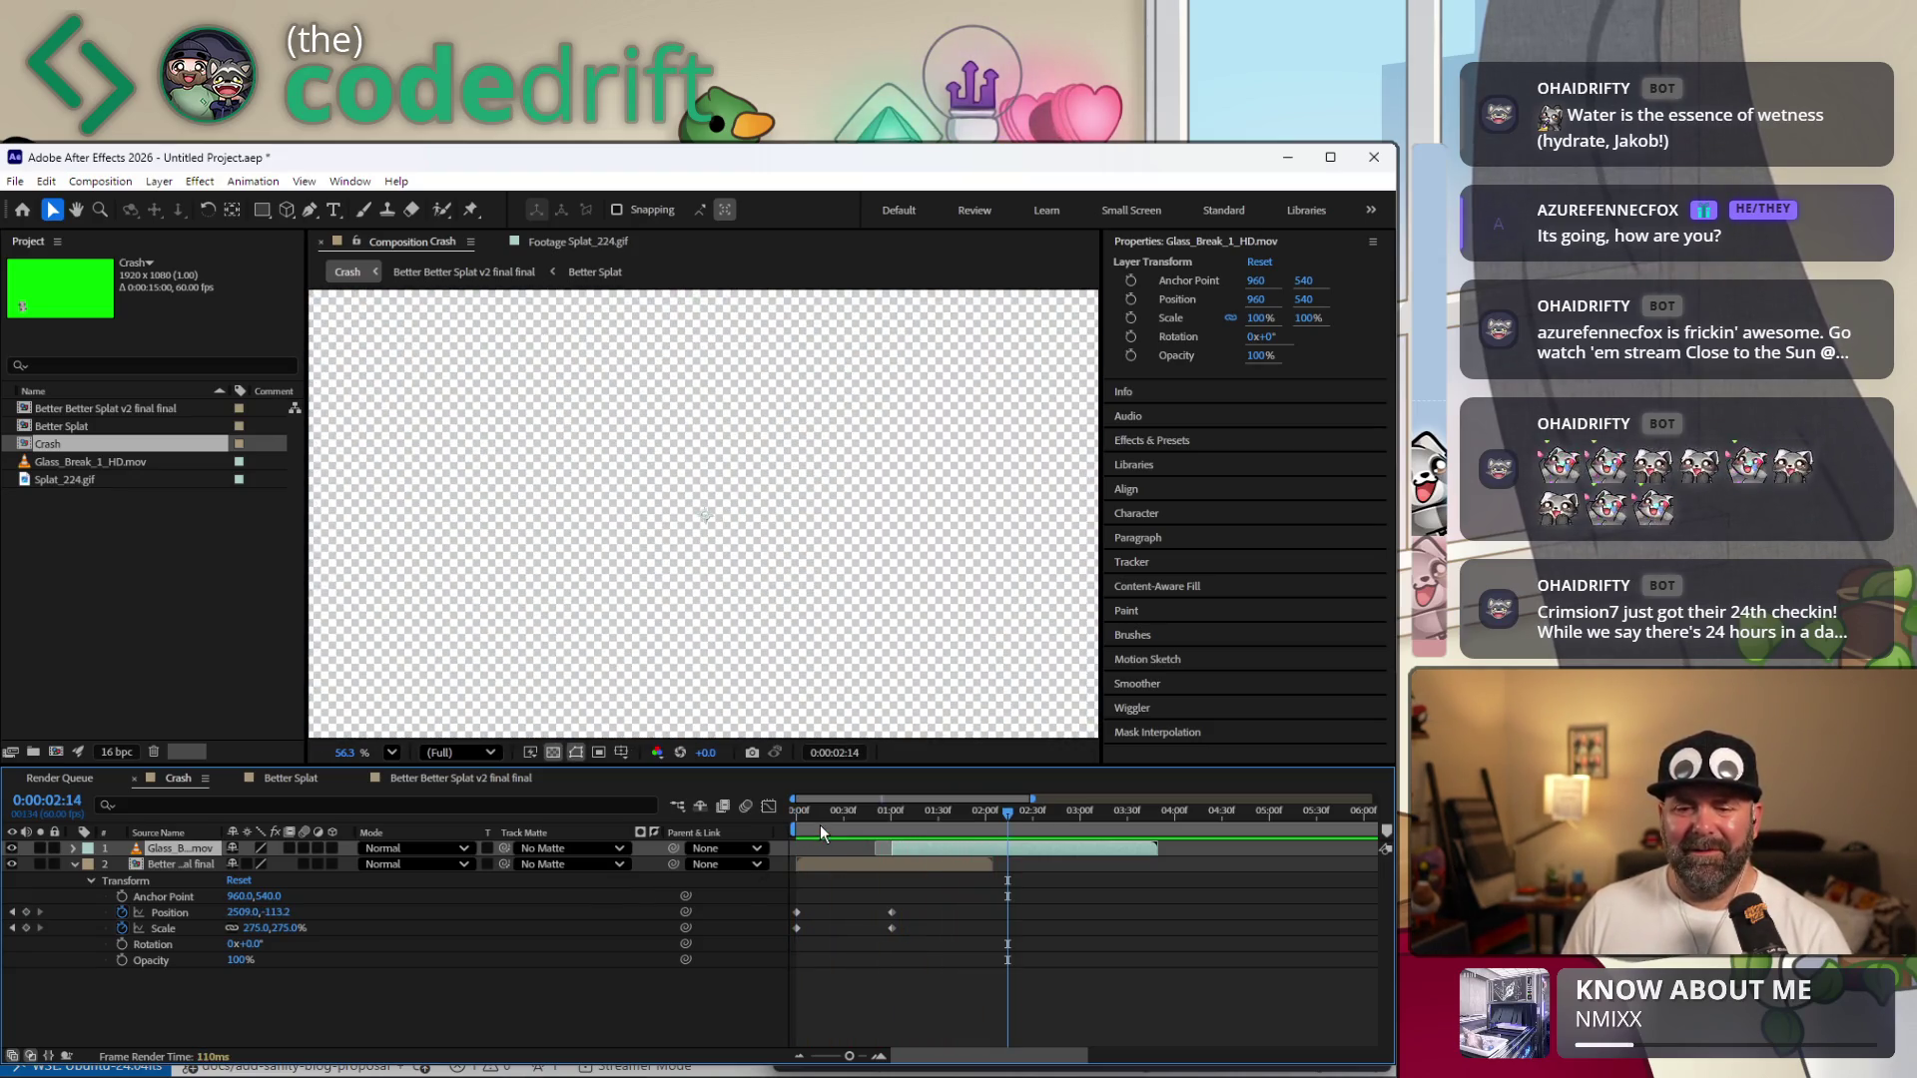
{"action": "key", "text": "space"}
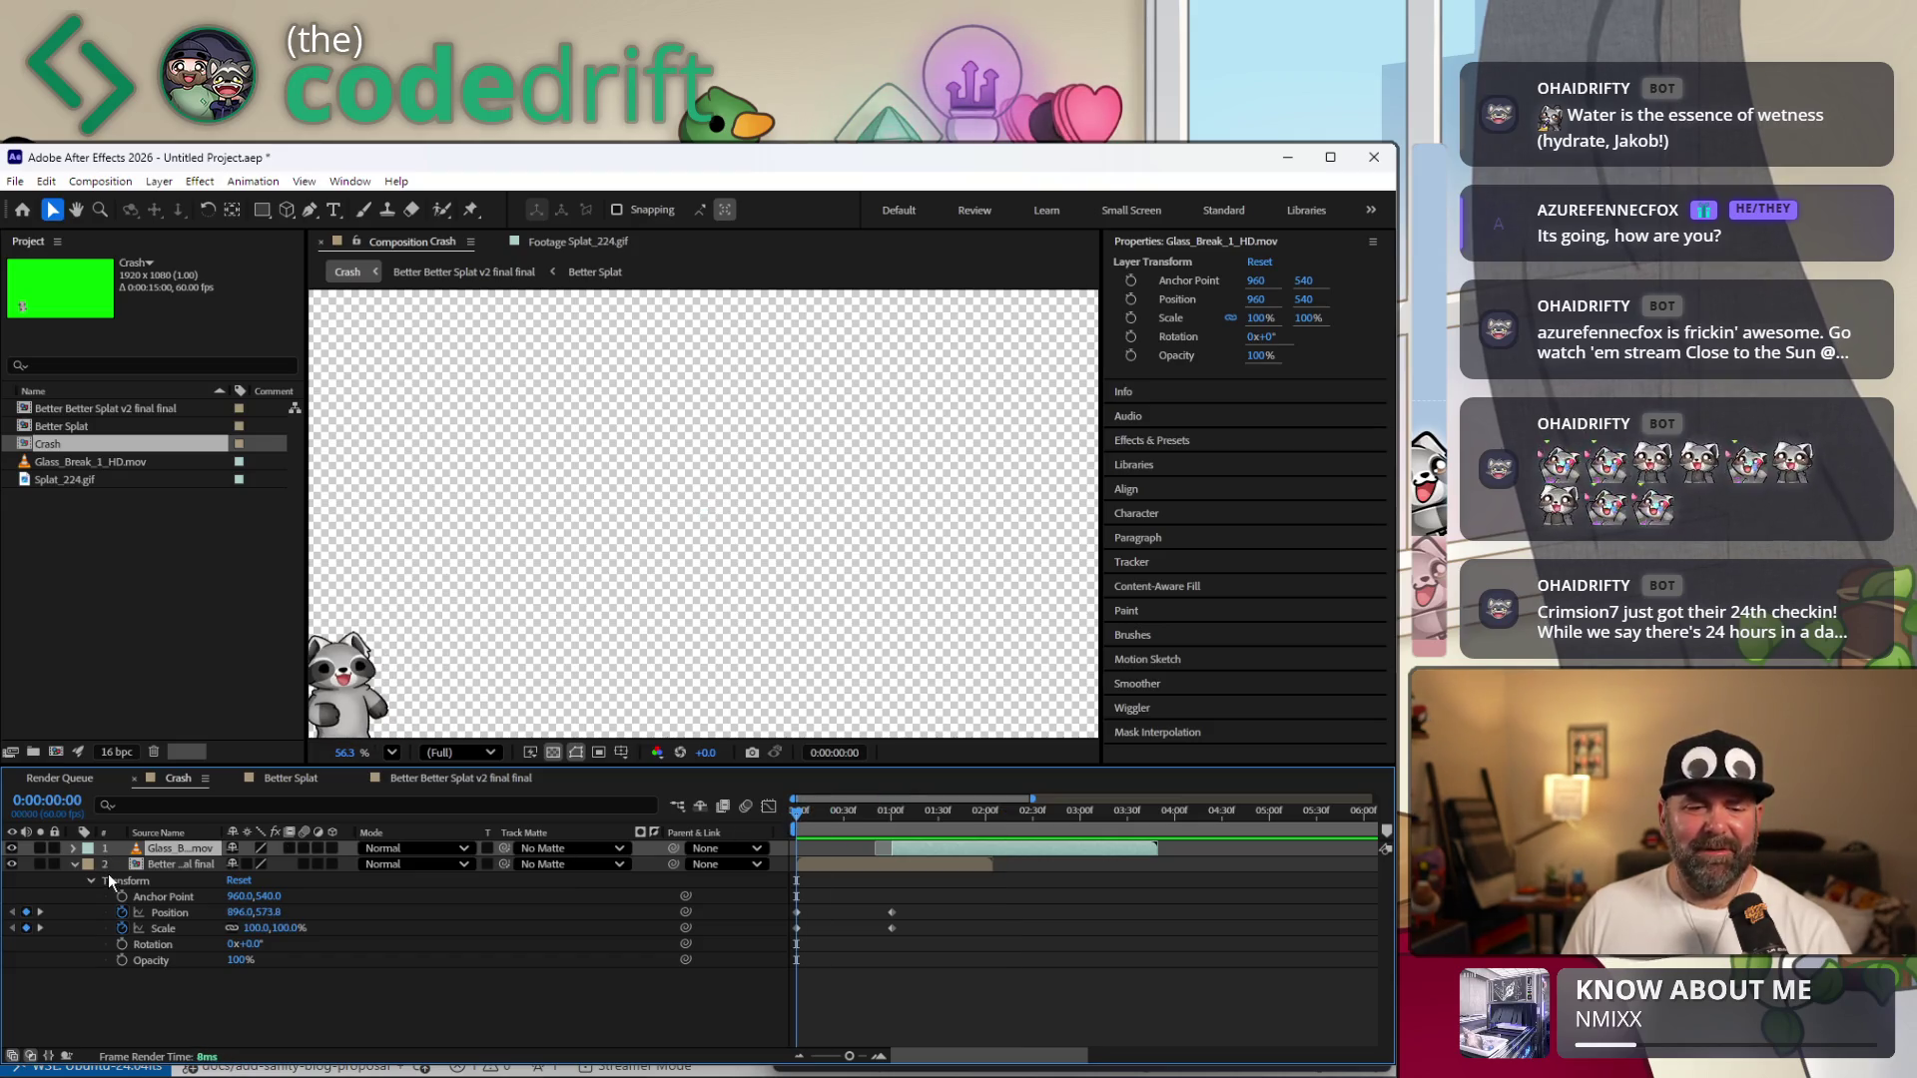
{"action": "left_click", "coordinate": [121, 960]}
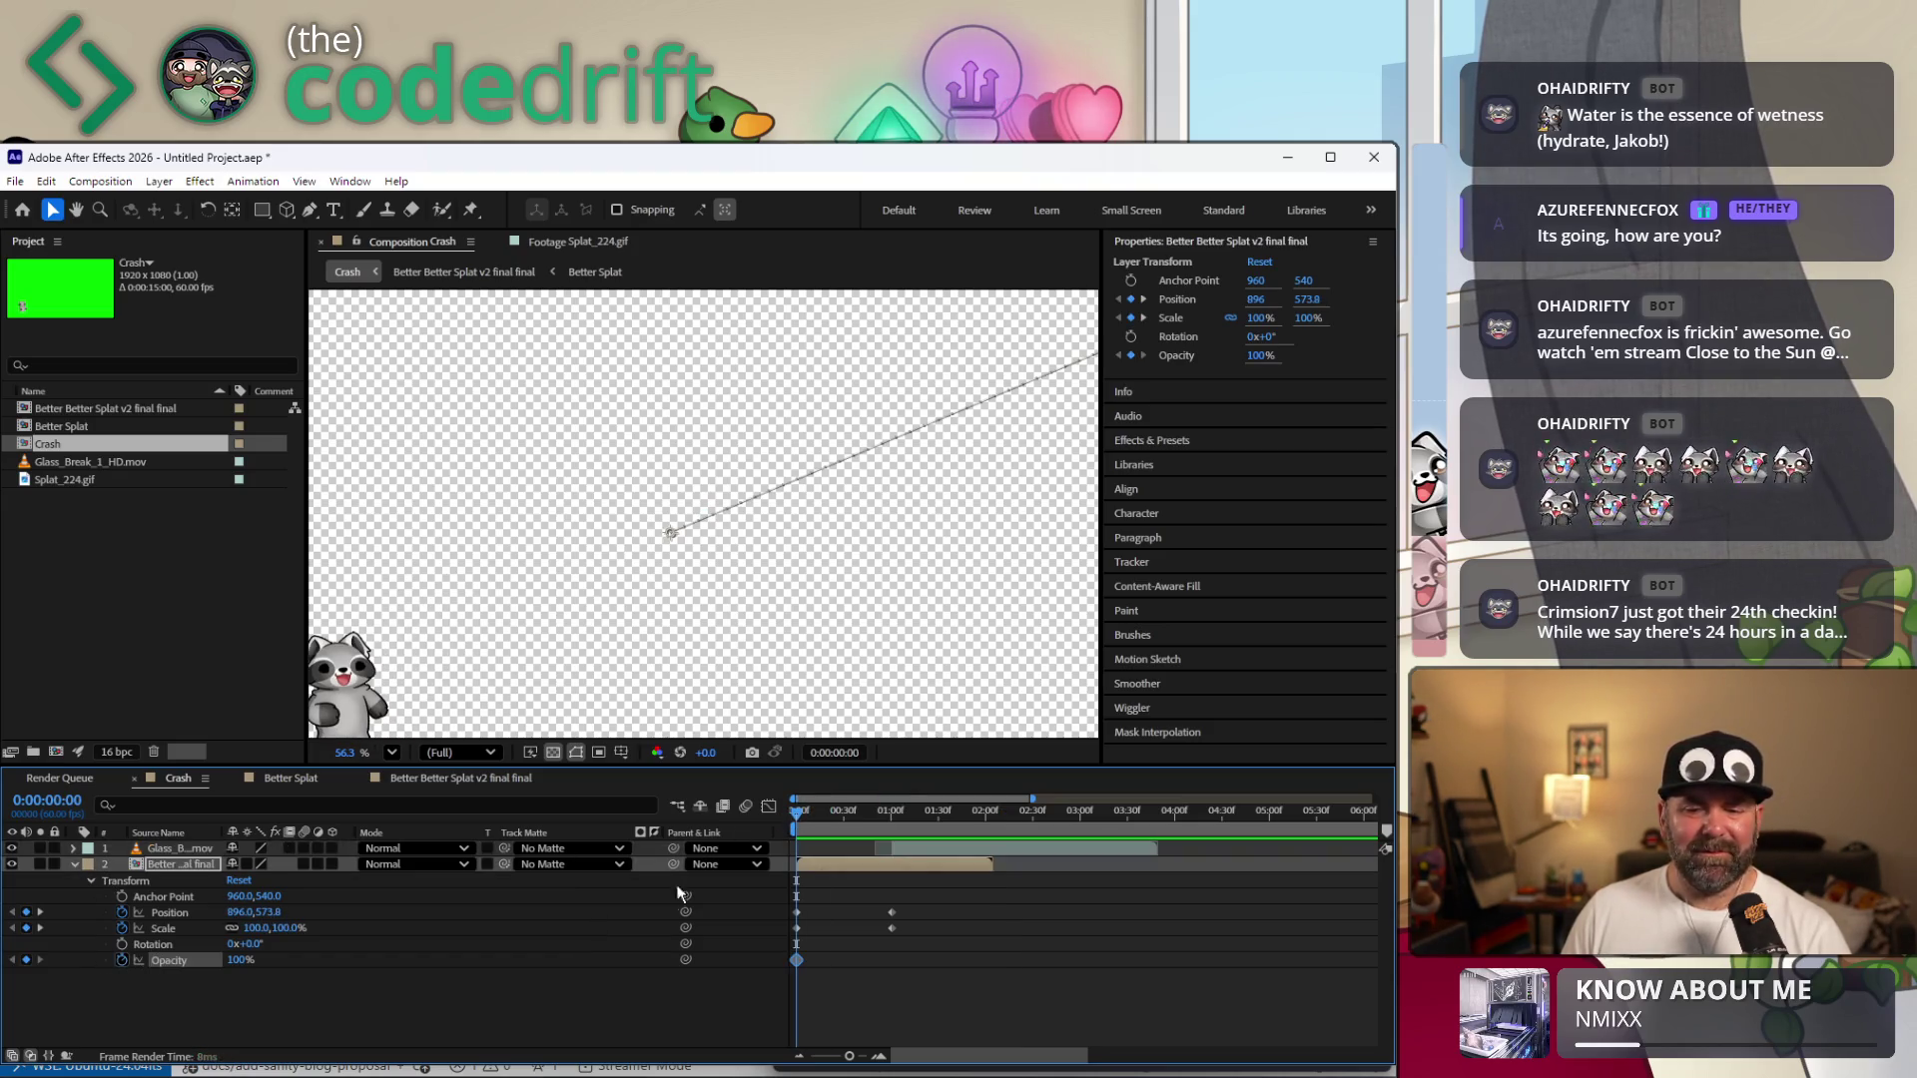
Keyframe Opacity at 100% a few frames in and set it to 0% at frame 0.
{"action": "left_click_drag", "start_coordinate": [799, 813], "coordinate": [815, 830]}
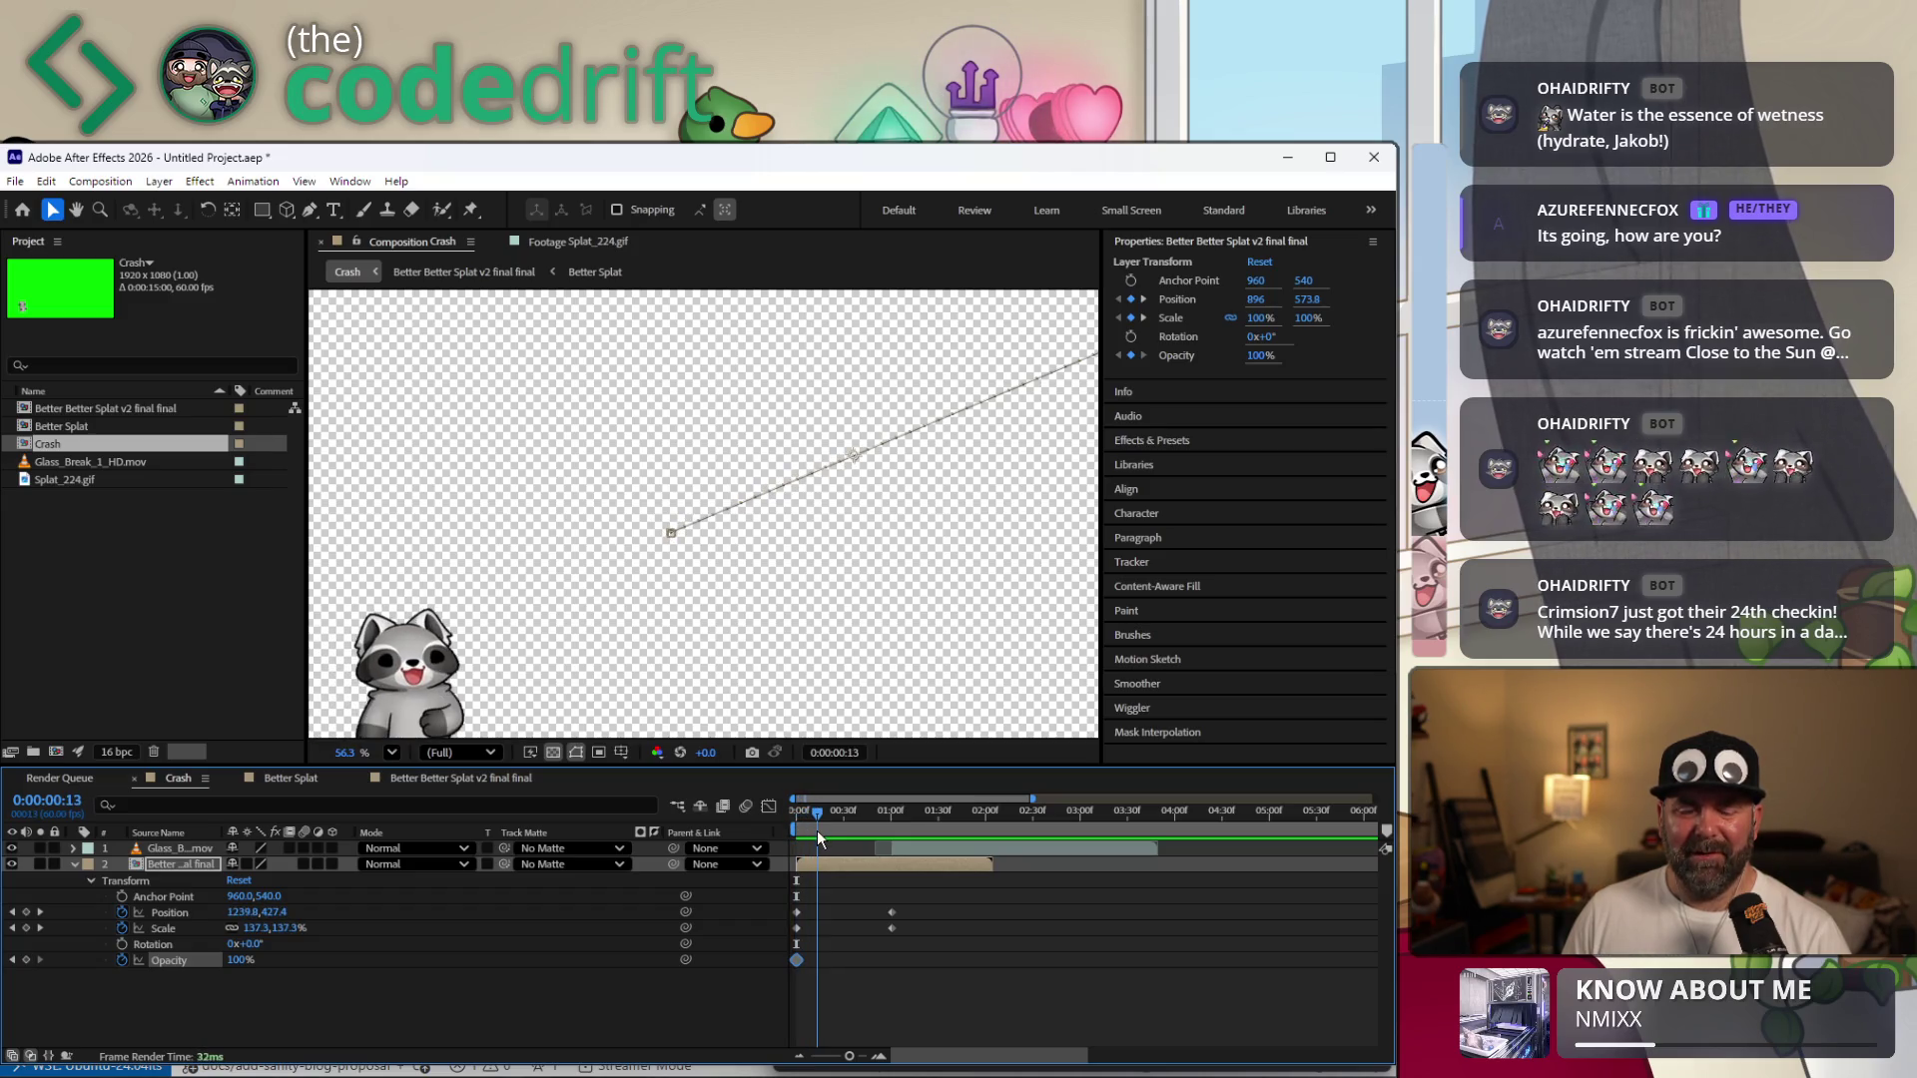
{"action": "left_click", "coordinate": [33, 959]}
{"action": "key", "text": "Home"}
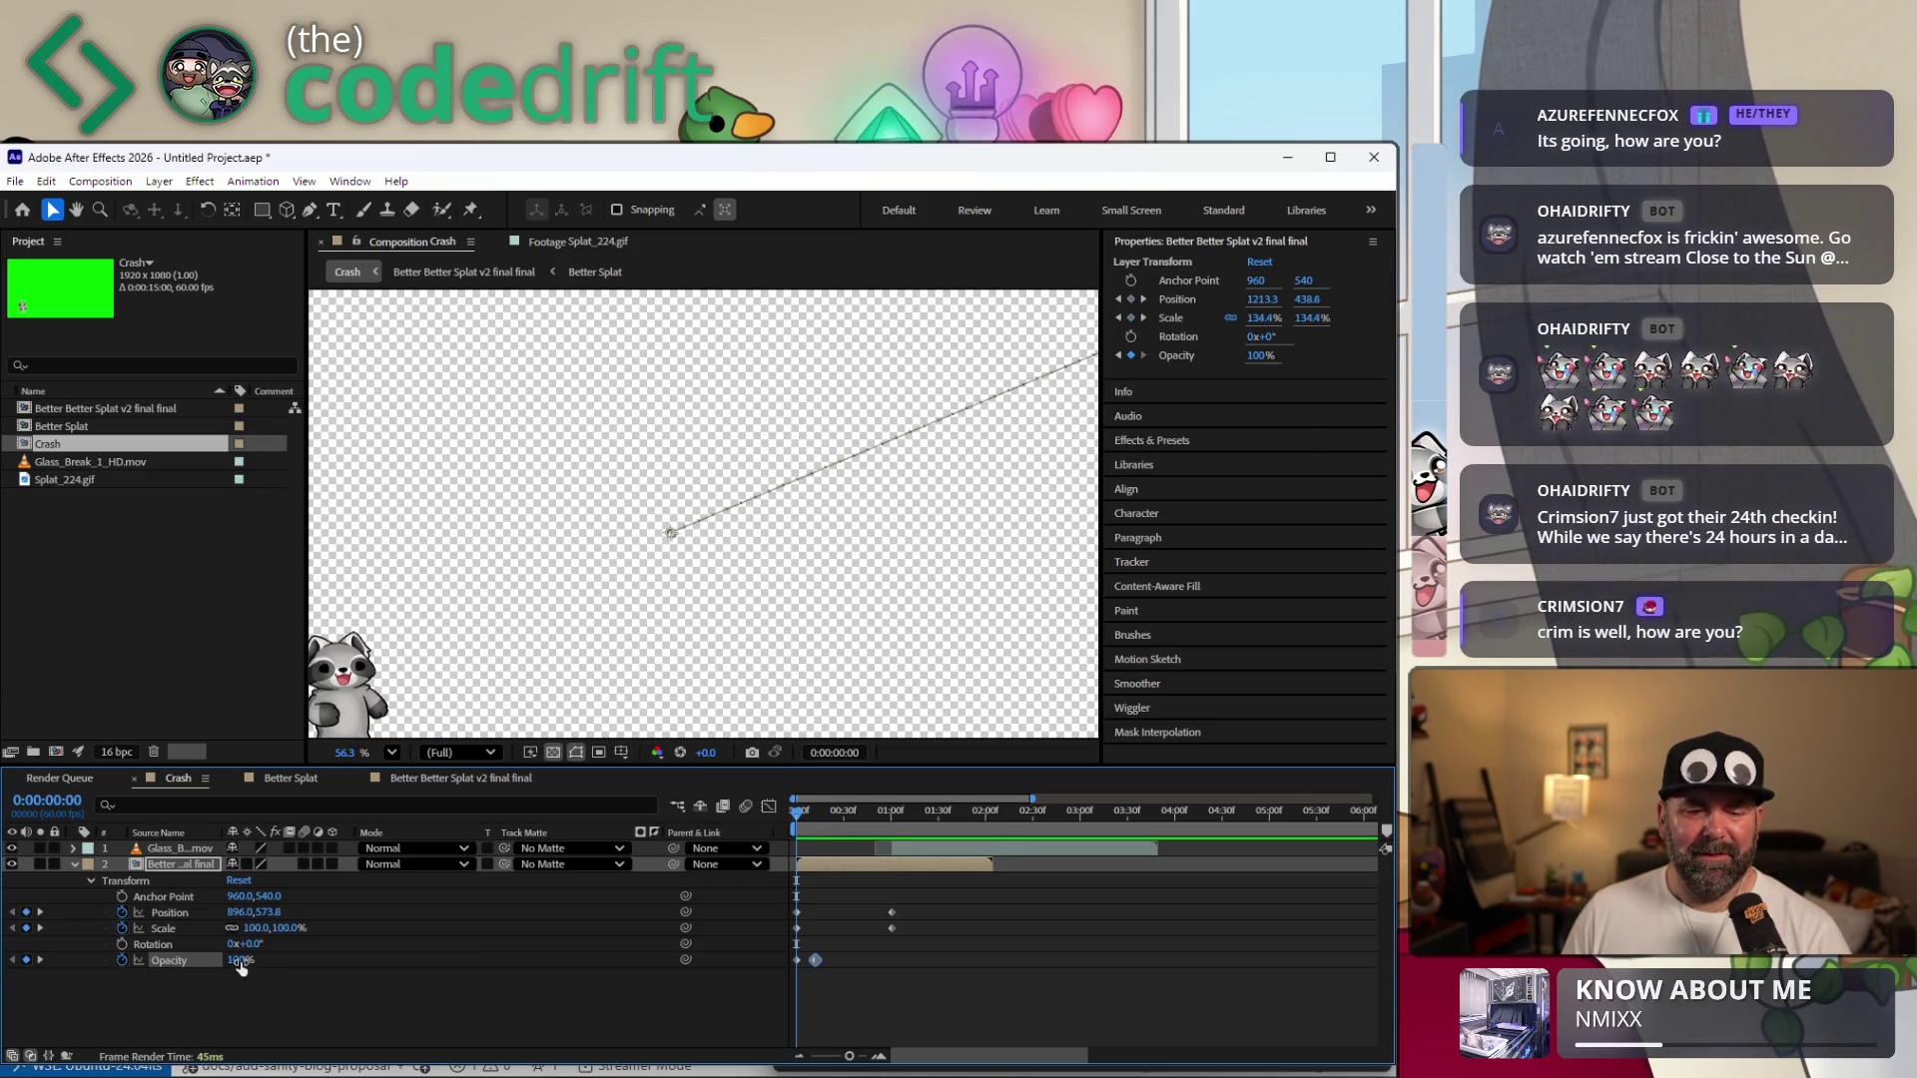
{"action": "left_click_drag", "start_coordinate": [240, 963], "coordinate": [112, 960]}
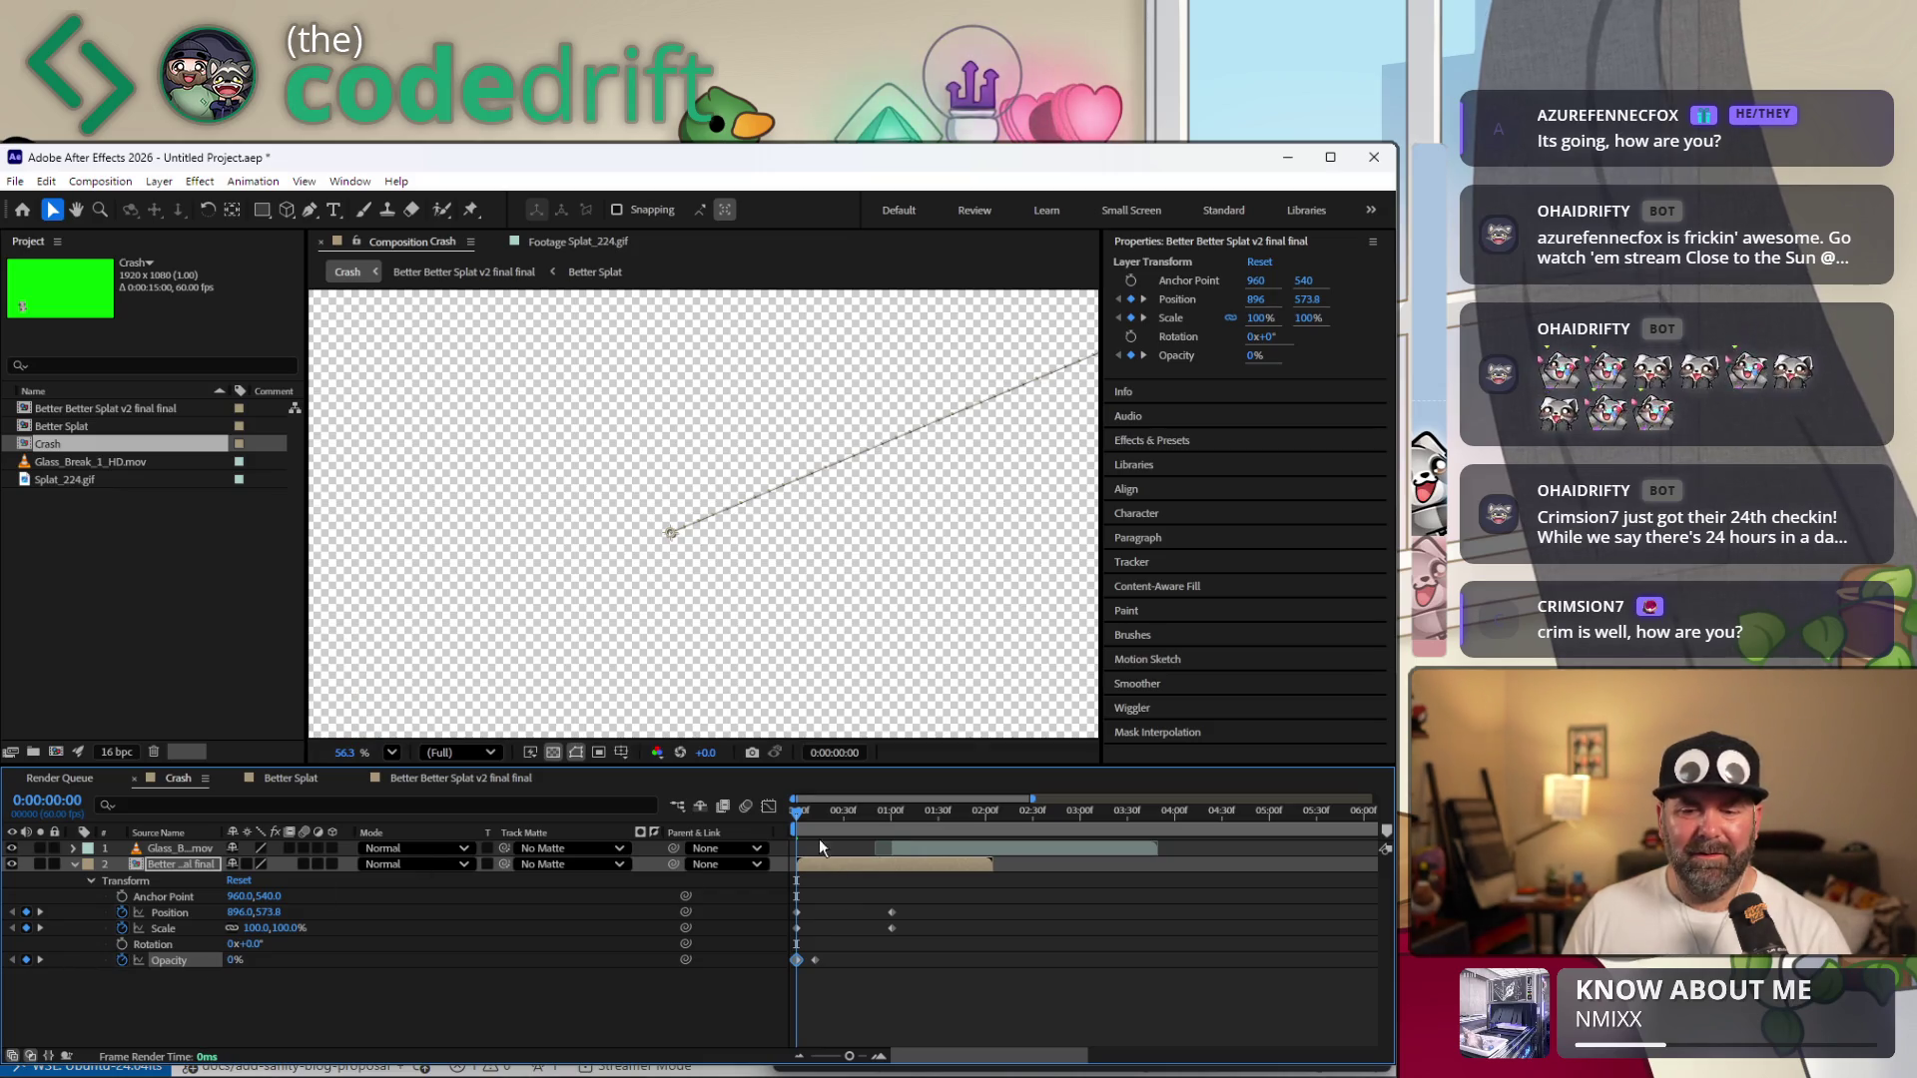
Preview the raccoon fade-in and scrub back through the glass-break frames.
{"action": "key", "text": "space"}
{"action": "key", "text": "space"}
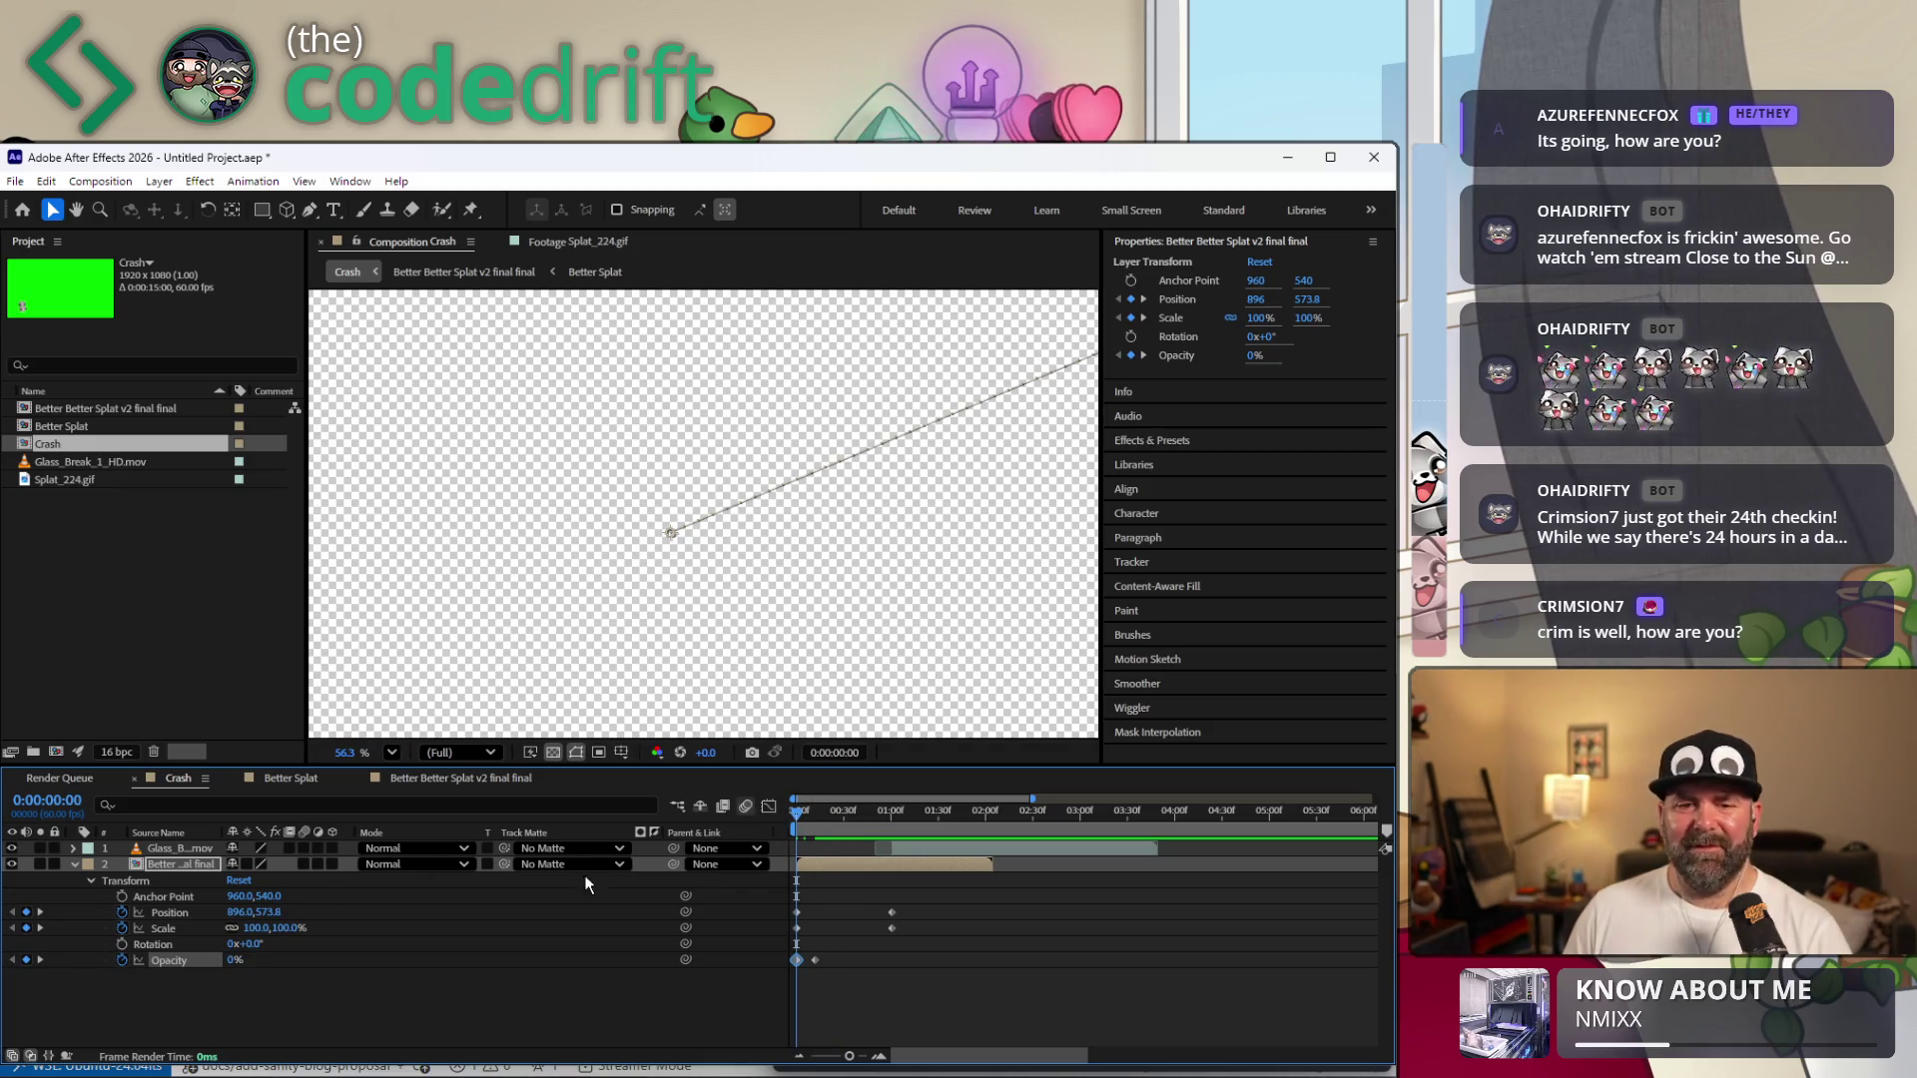
{"action": "key", "text": "space"}
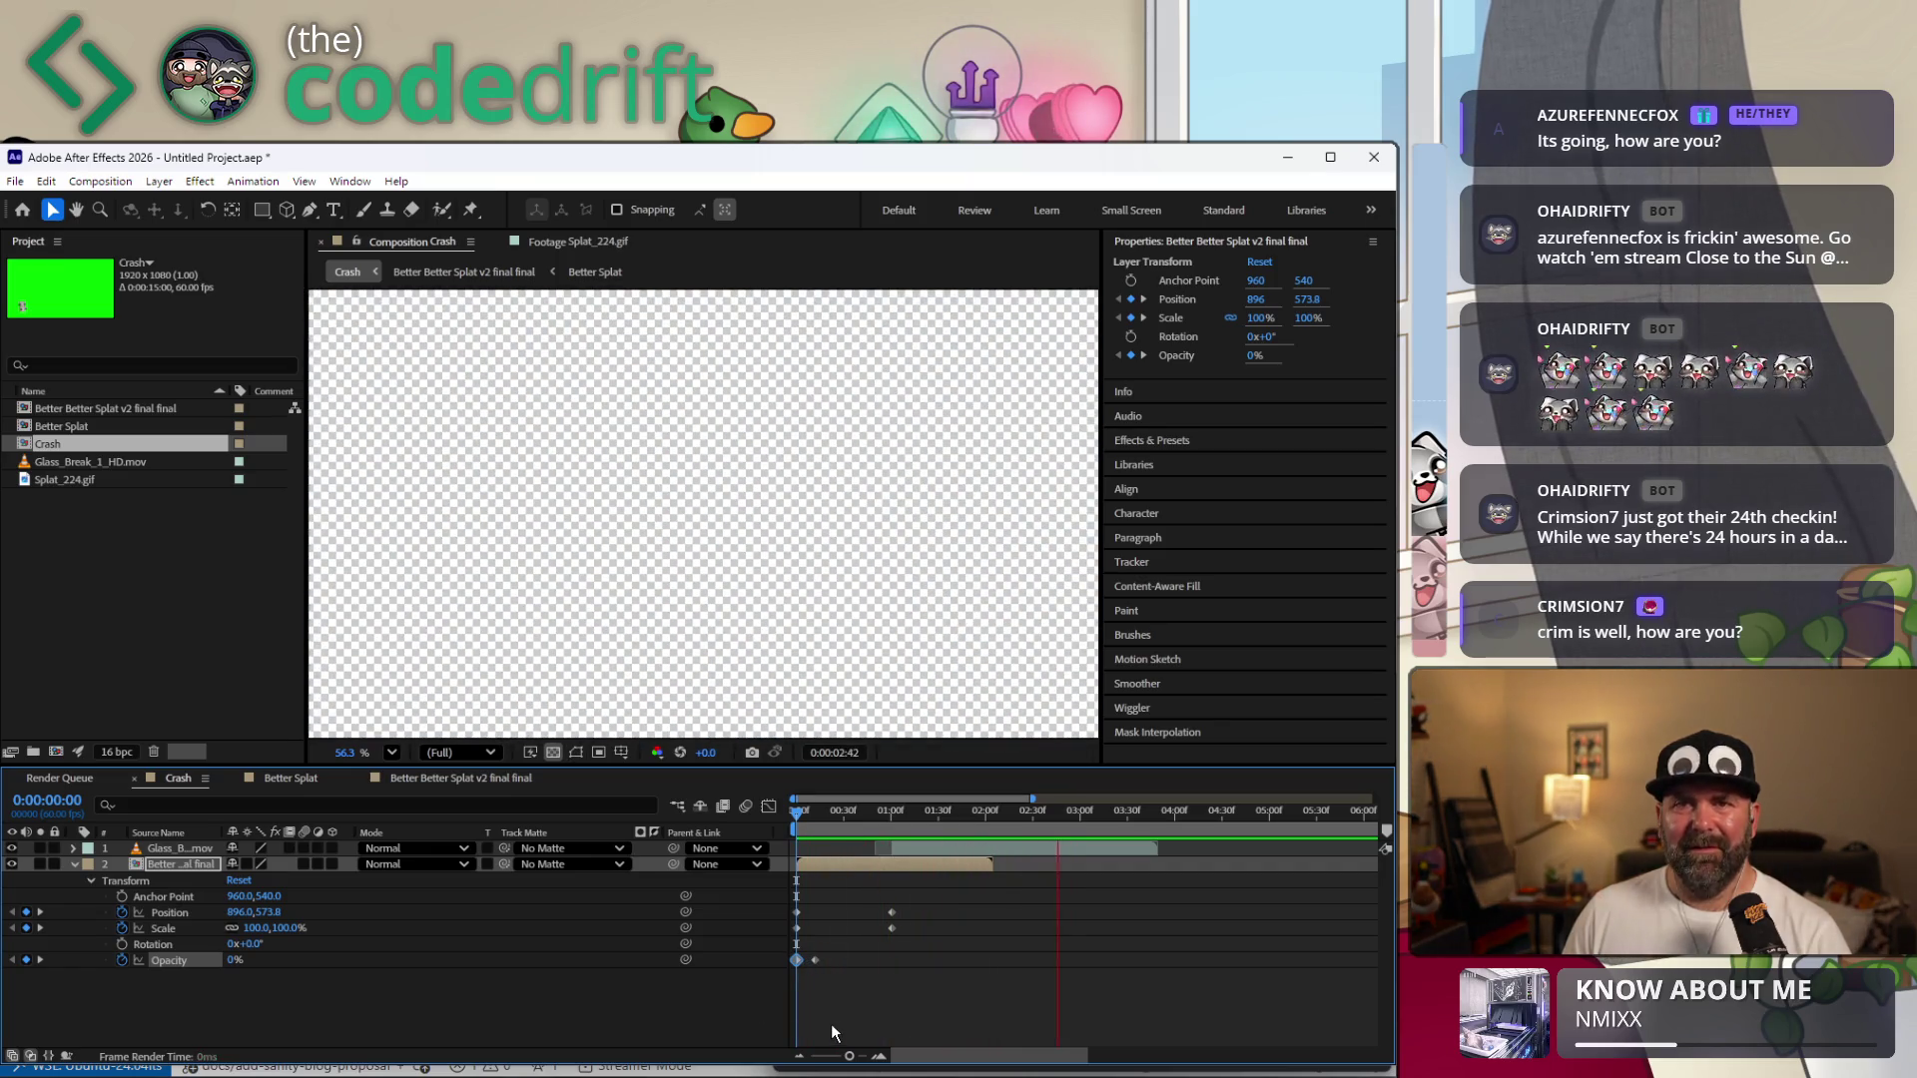
{"action": "left_click", "coordinate": [867, 804]}
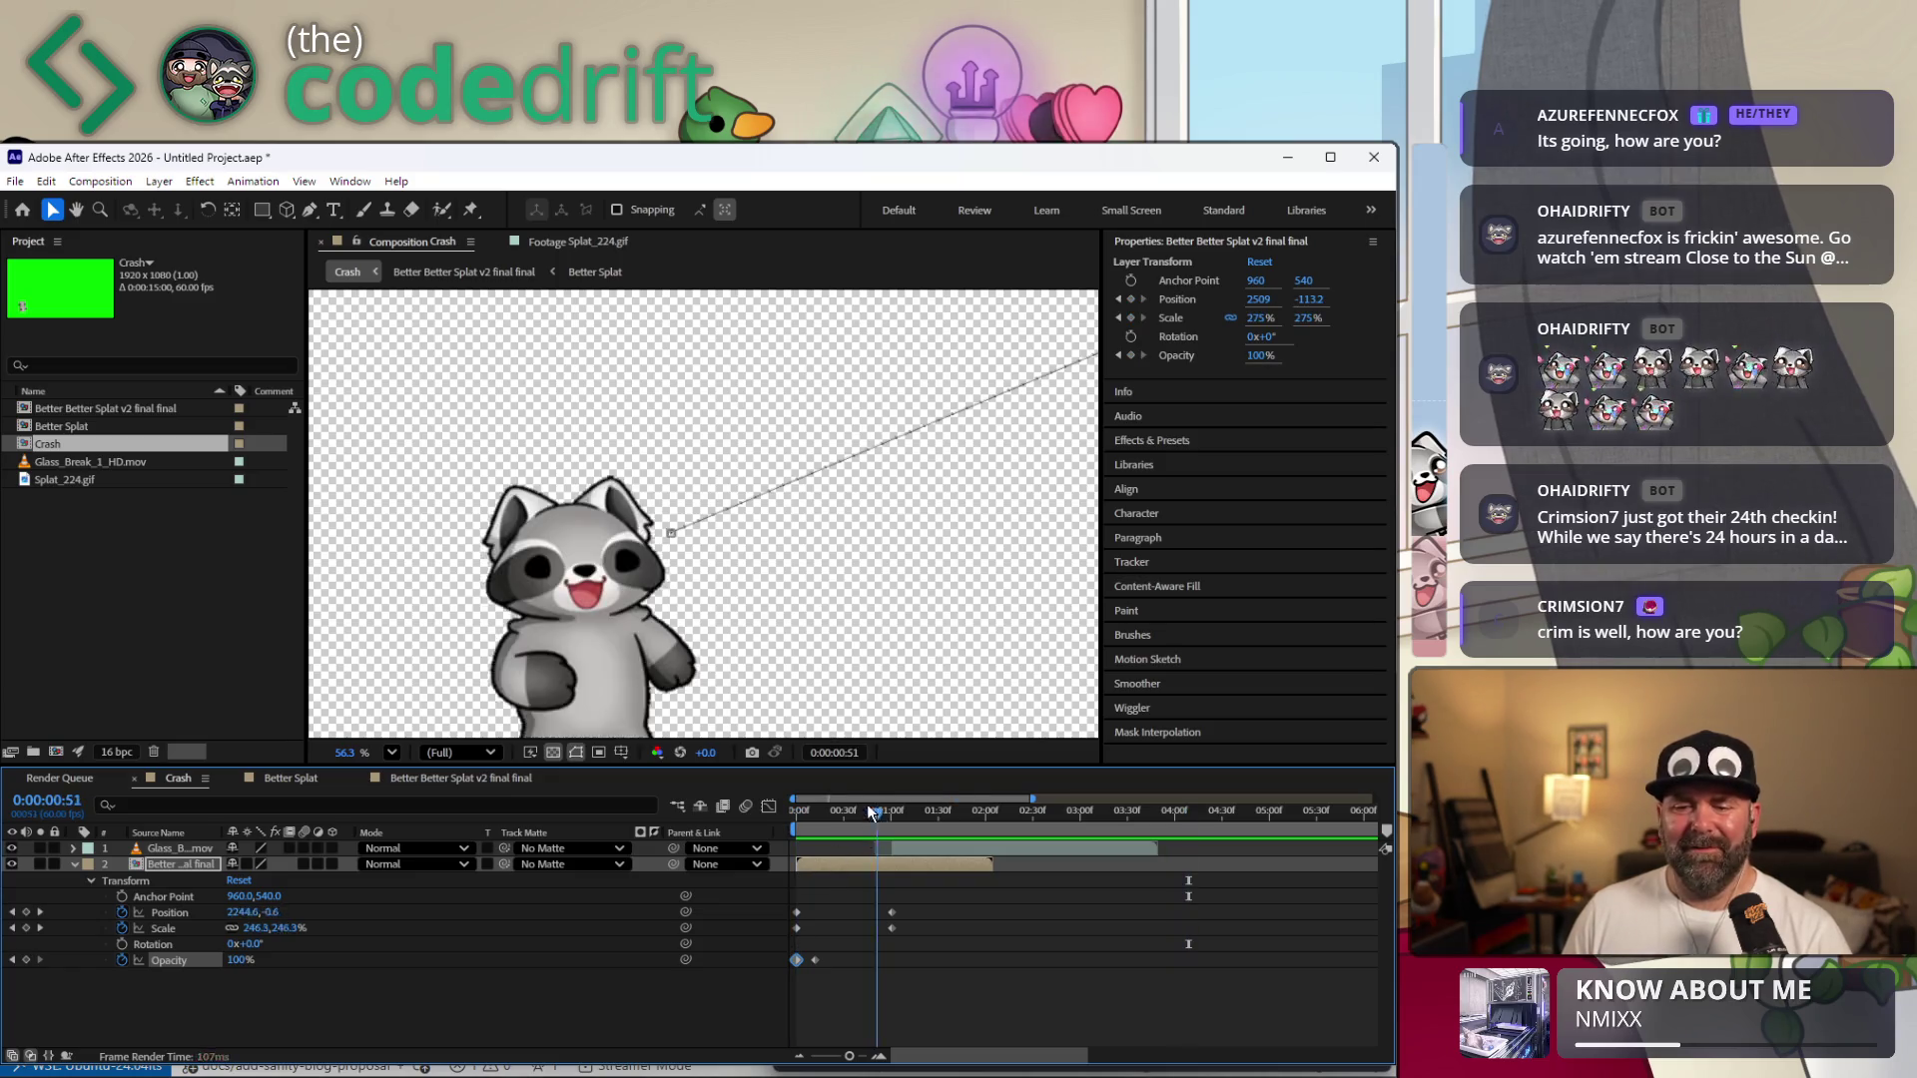
{"action": "key", "text": "space"}
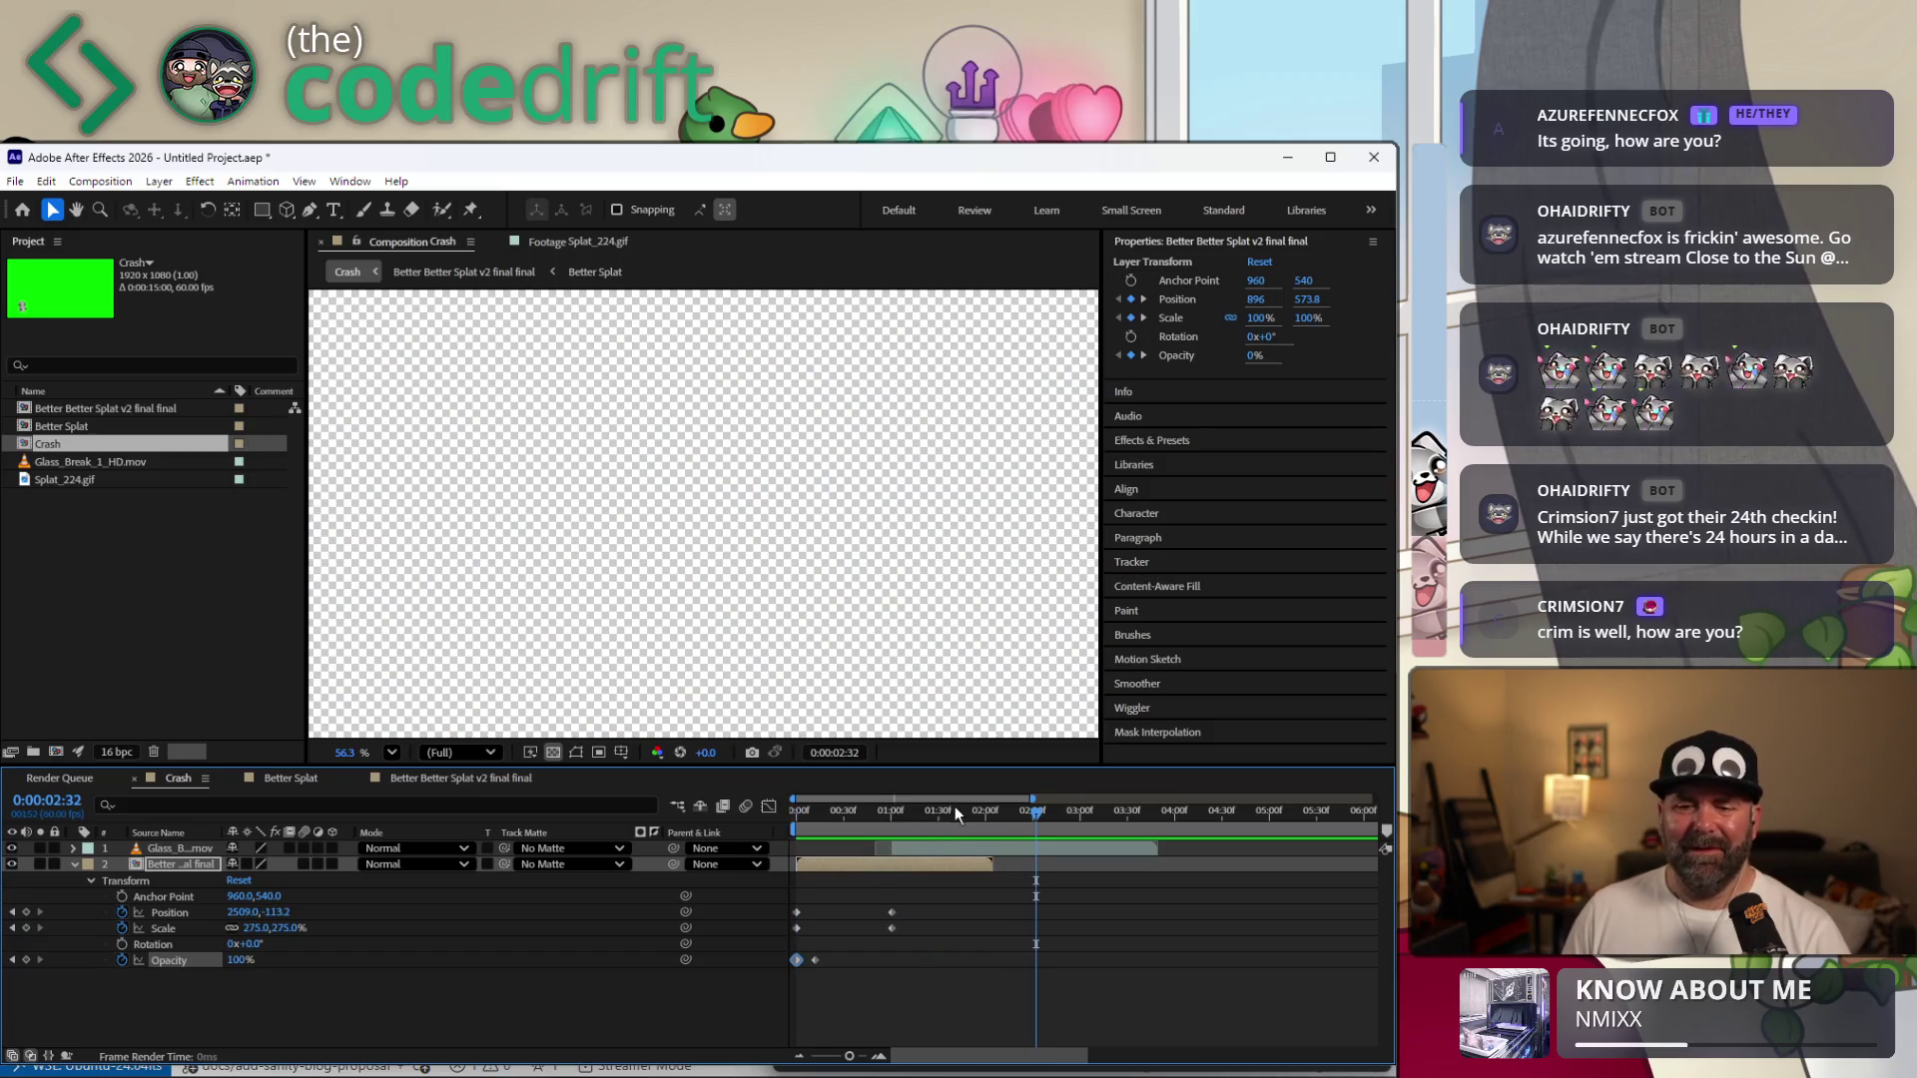
{"action": "mouse_move", "coordinate": [951, 809]}
{"action": "left_mouse_down"}
{"action": "mouse_move", "coordinate": [859, 807]}
{"action": "mouse_move", "coordinate": [898, 780]}
{"action": "mouse_move", "coordinate": [762, 775]}
{"action": "left_mouse_up"}
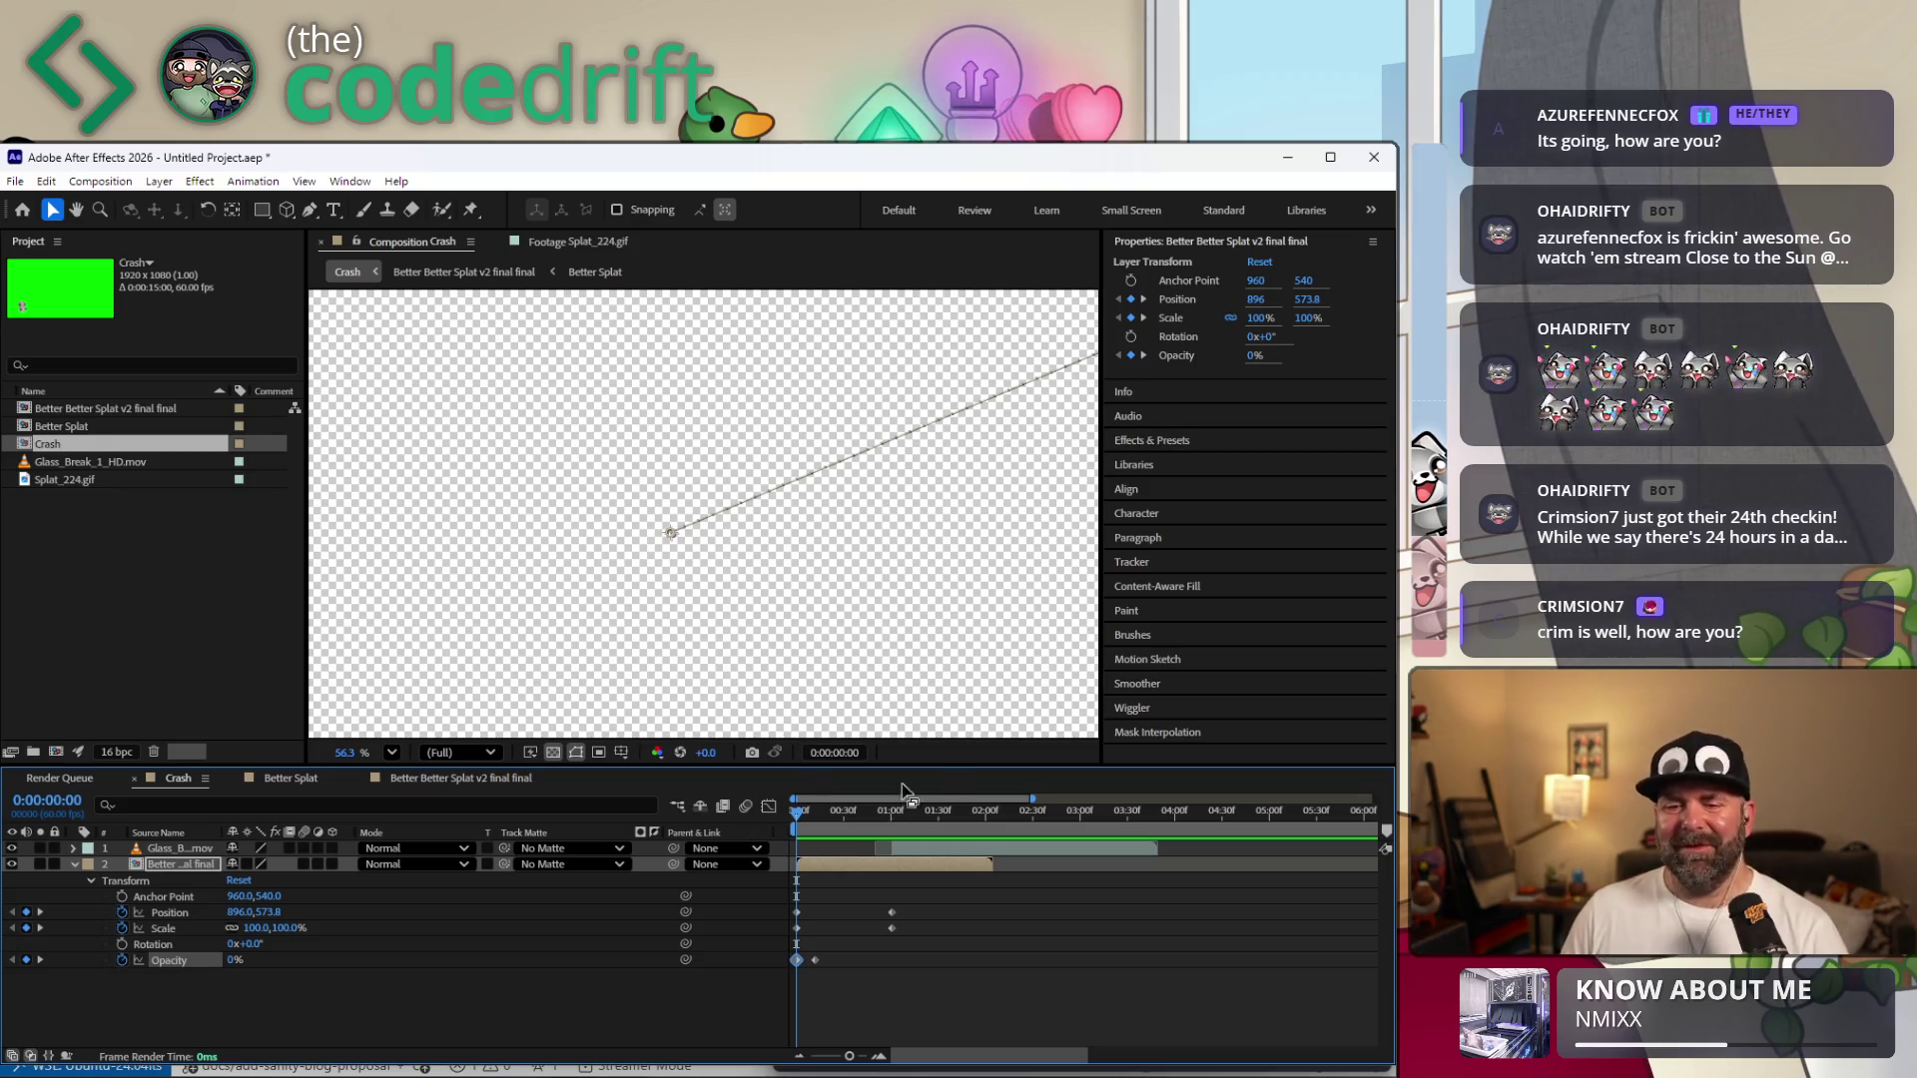
{"action": "left_click_drag", "start_coordinate": [834, 813], "coordinate": [949, 795]}
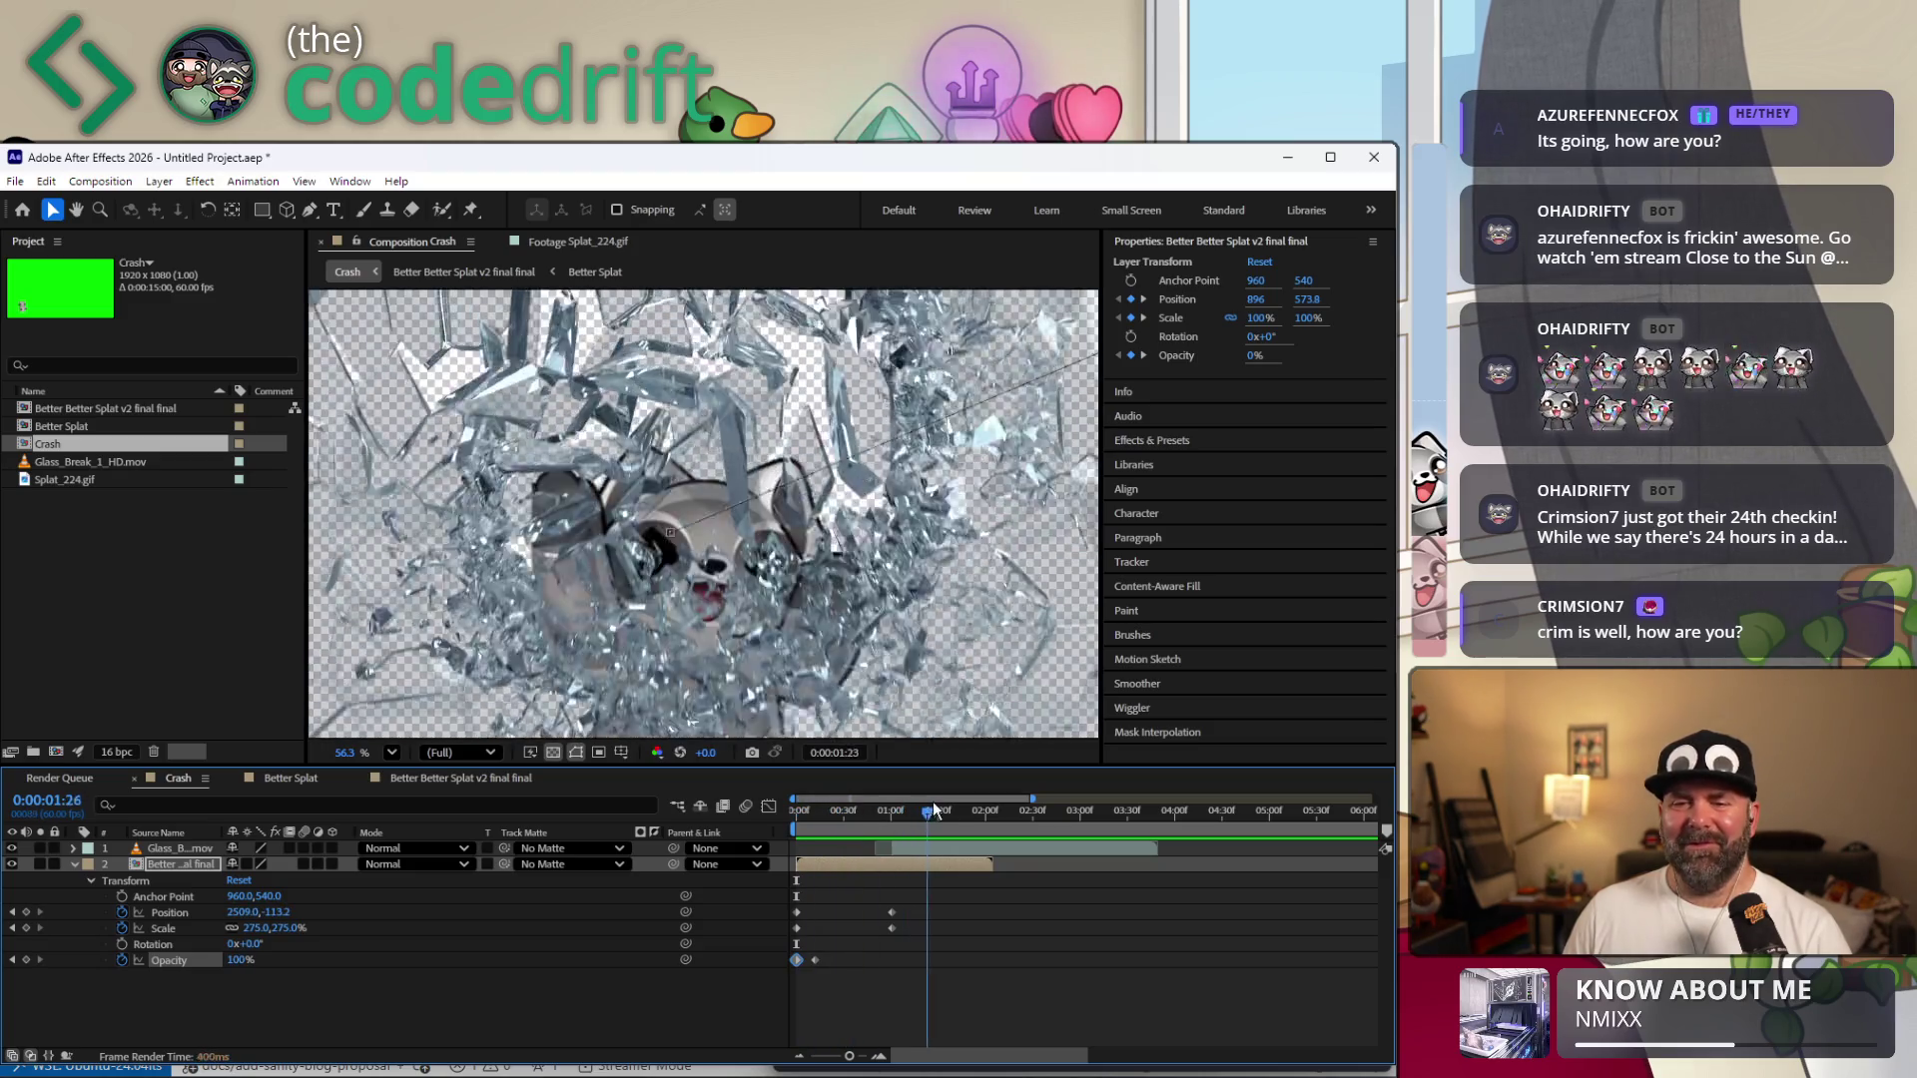
{"action": "mouse_move", "coordinate": [950, 795]}
{"action": "left_mouse_down"}
{"action": "mouse_move", "coordinate": [886, 782]}
{"action": "mouse_move", "coordinate": [1031, 761]}
{"action": "mouse_move", "coordinate": [880, 805]}
{"action": "left_mouse_up"}
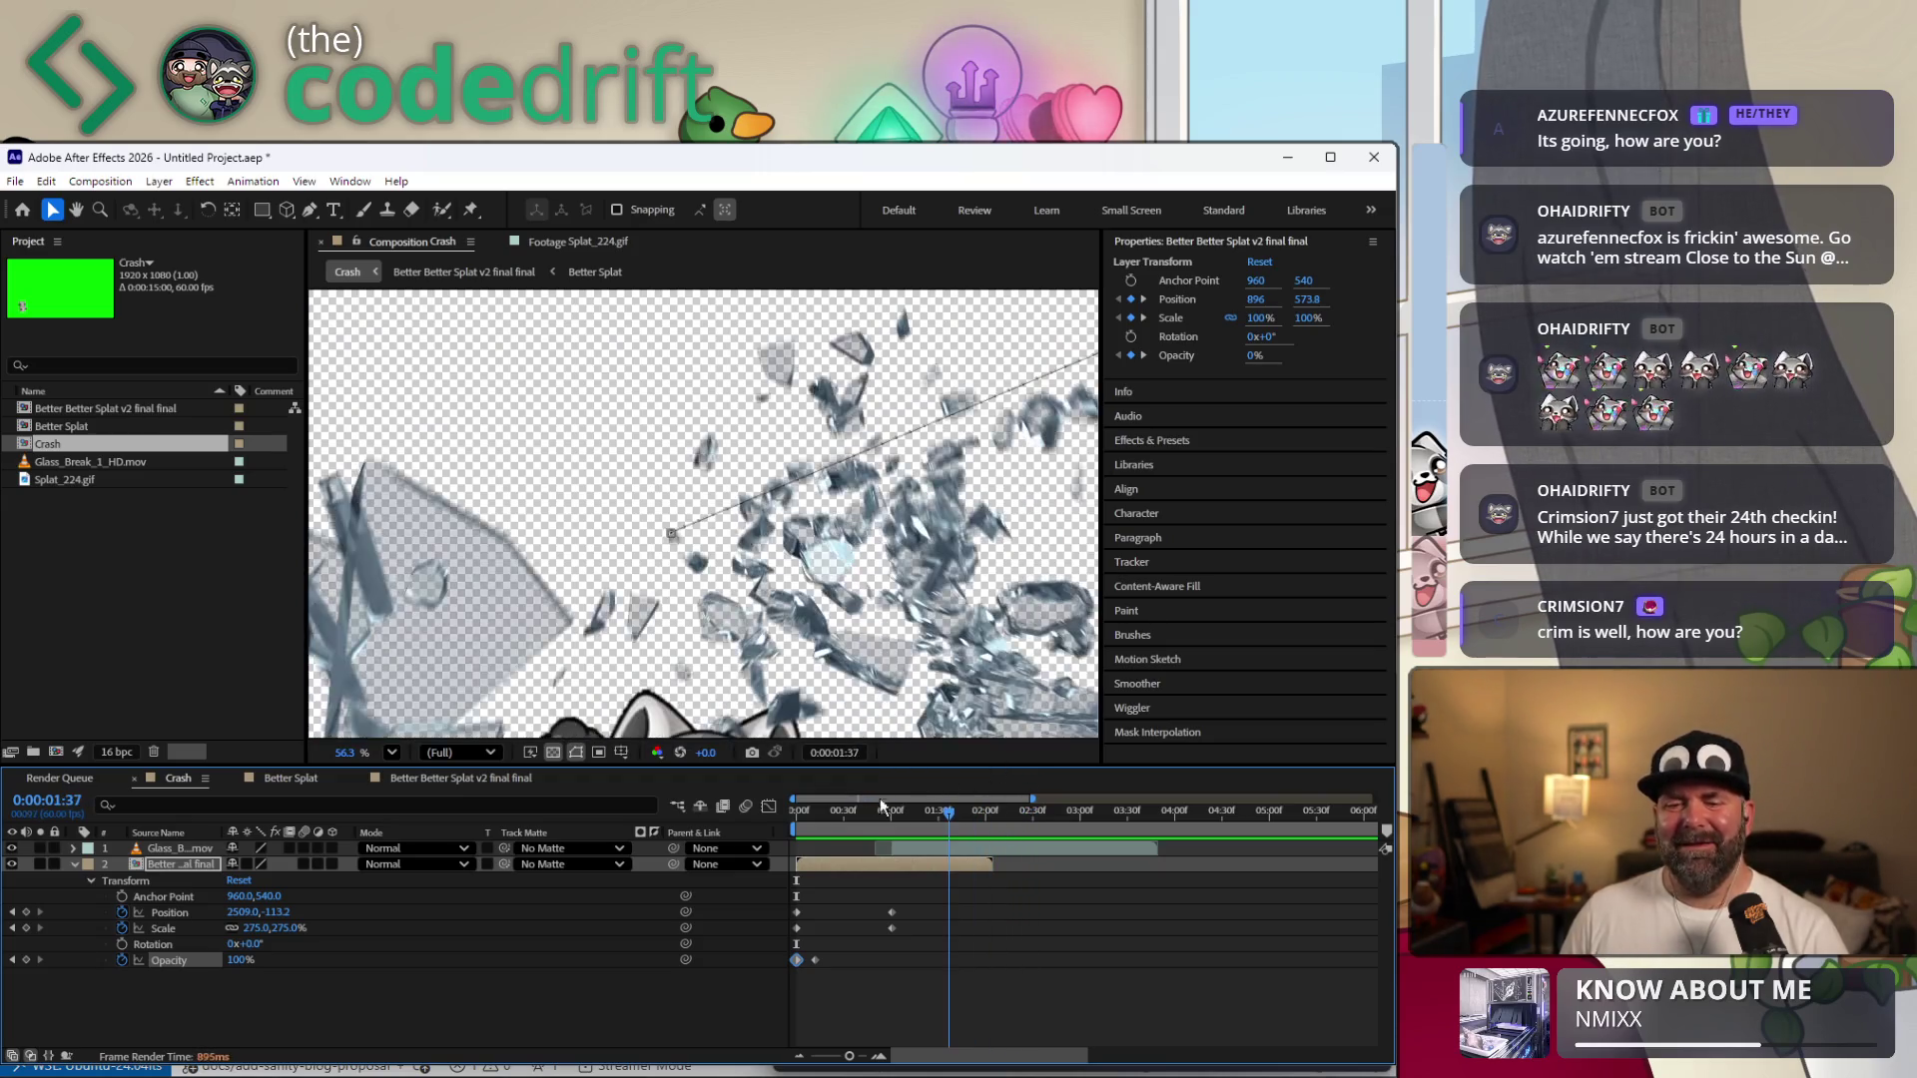
{"action": "key", "text": "Home"}
{"action": "key", "text": "space"}
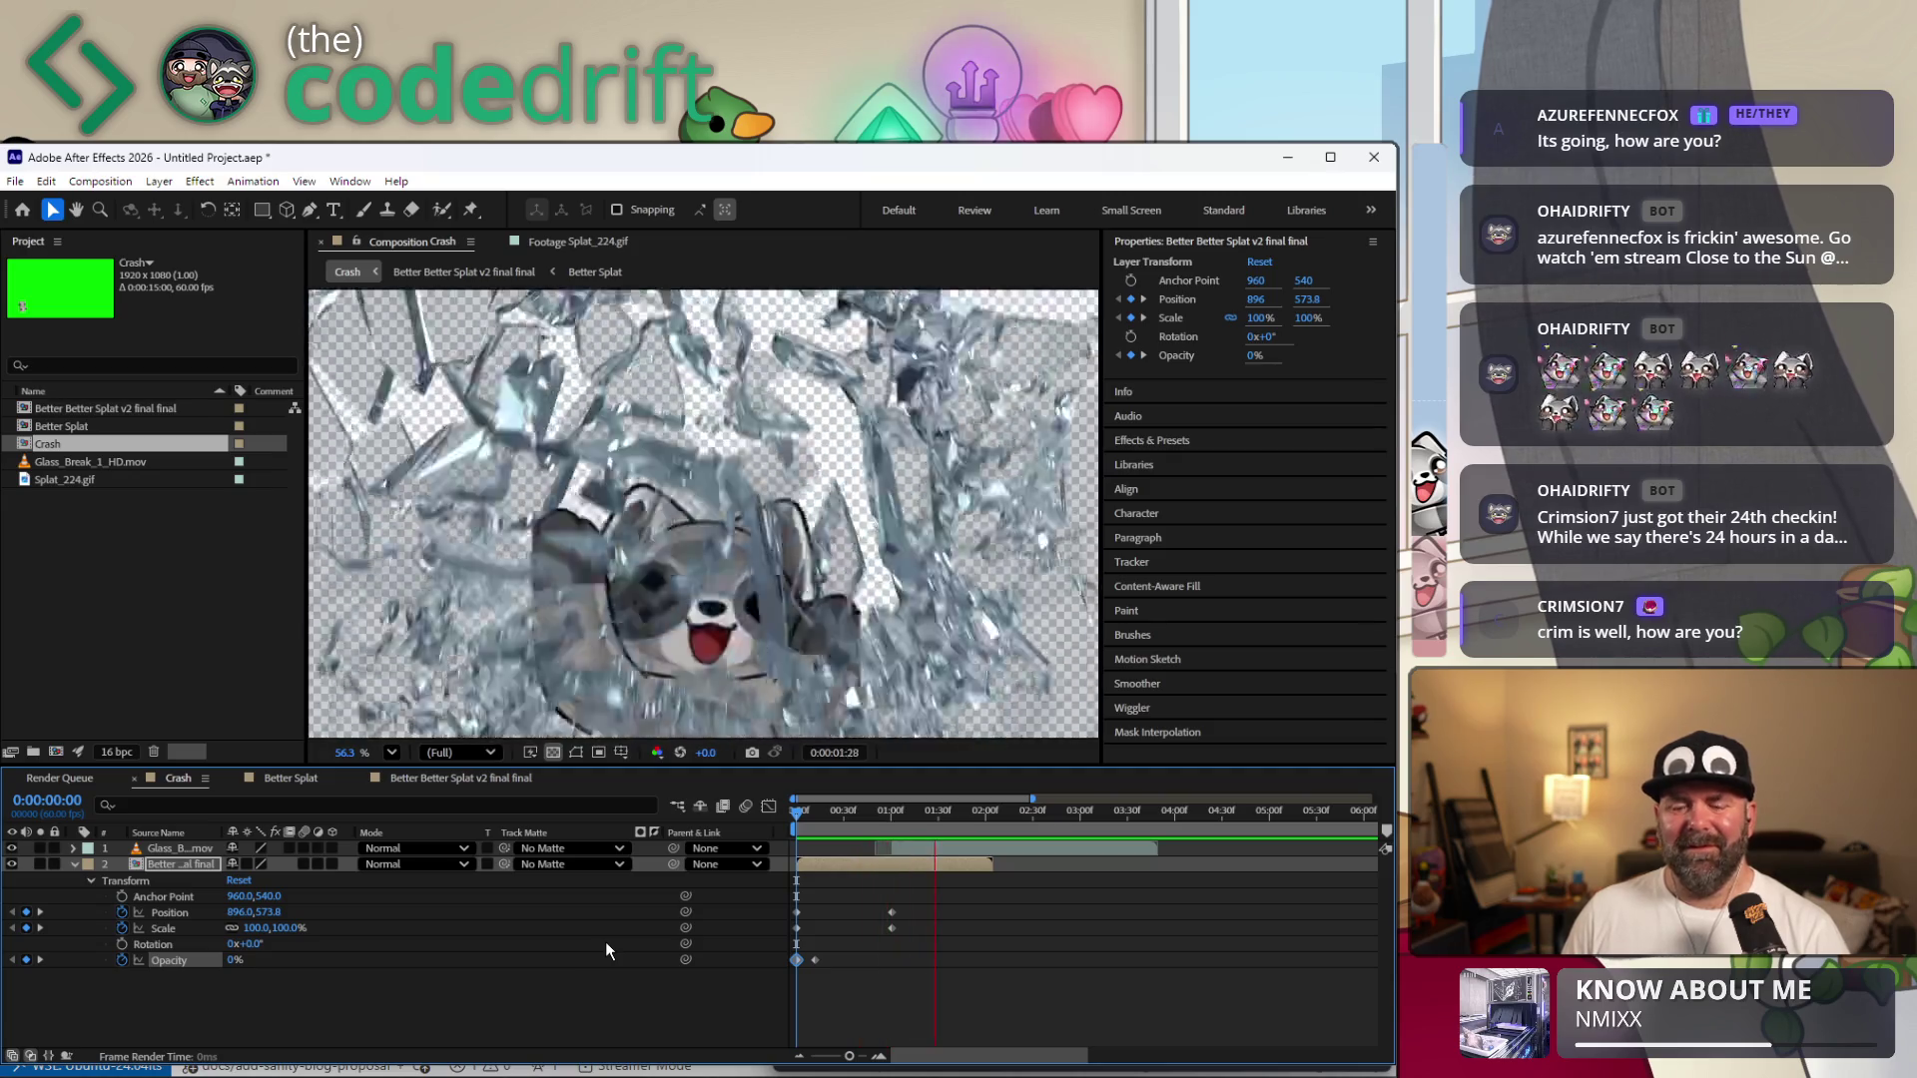
{"action": "key", "text": "space"}
{"action": "left_click_drag", "start_coordinate": [821, 805], "coordinate": [791, 811]}
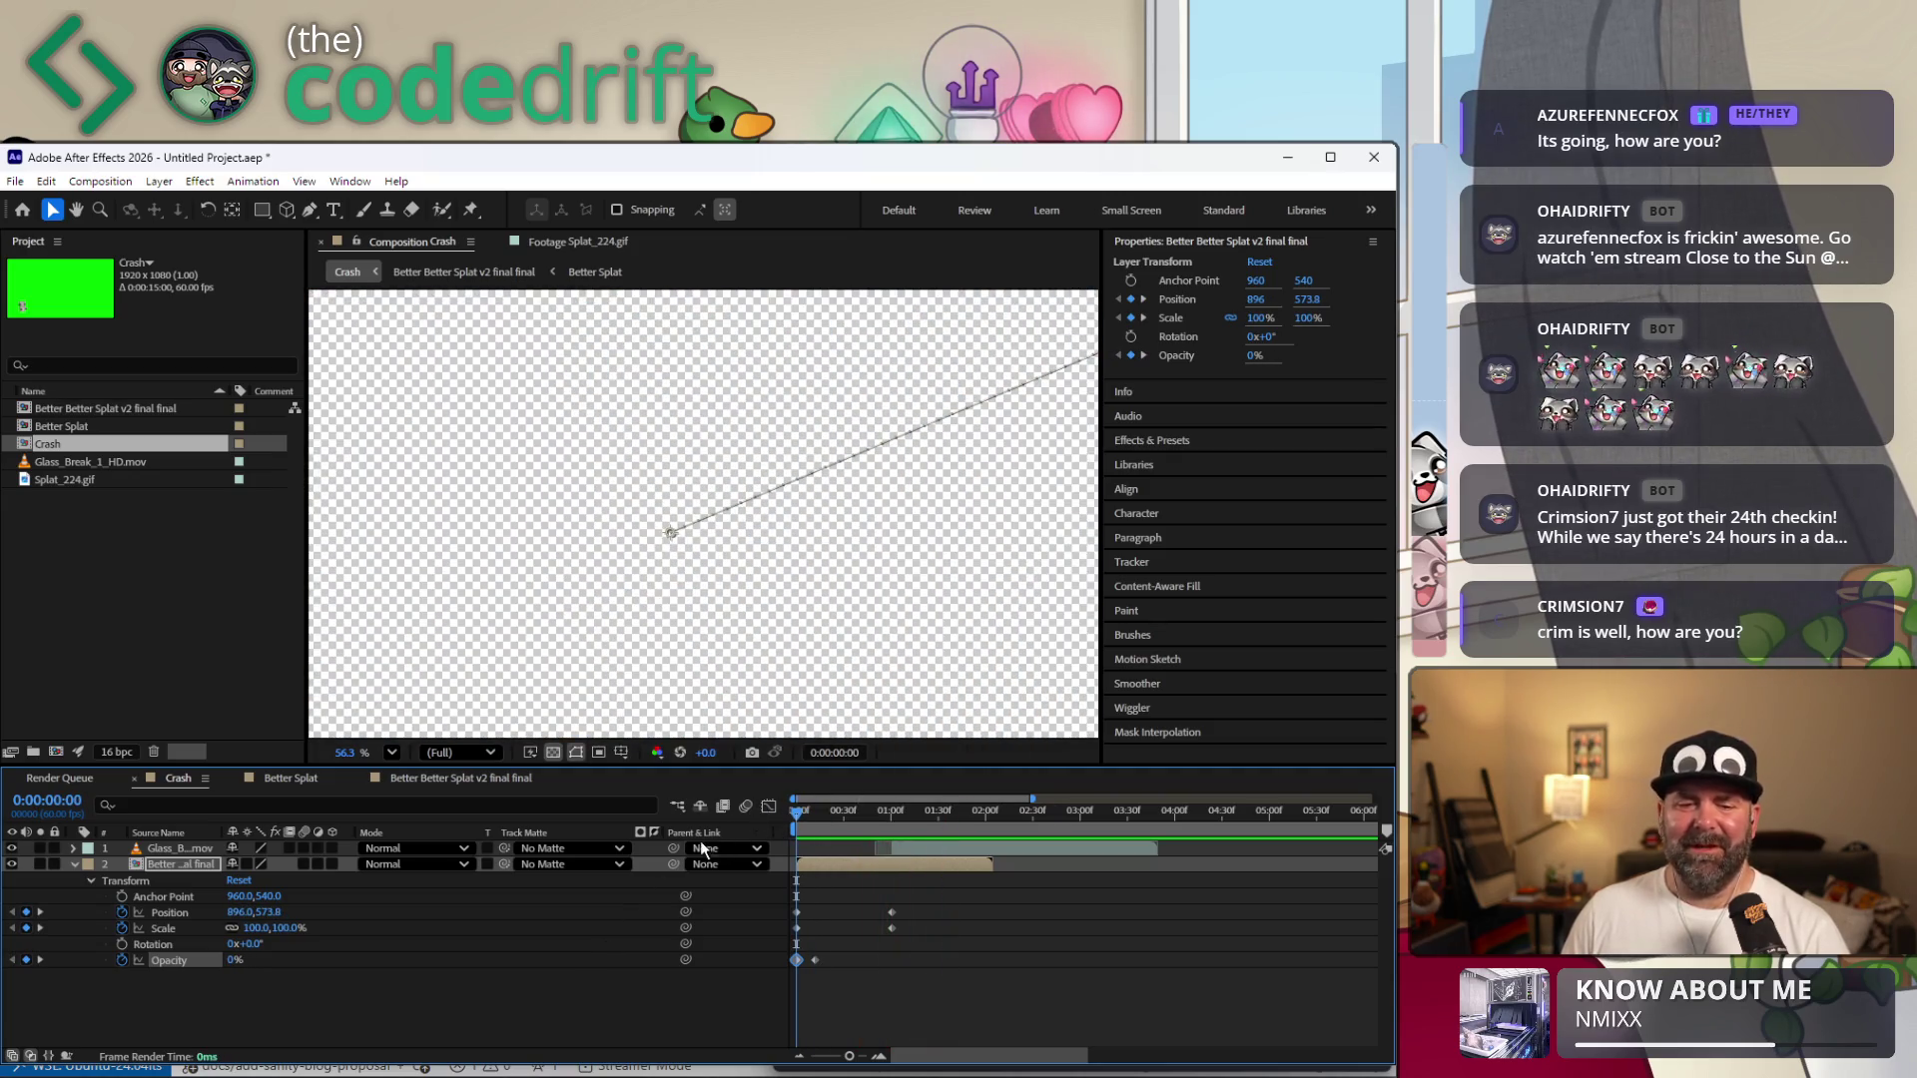
{"action": "double_click", "coordinate": [103, 407]}
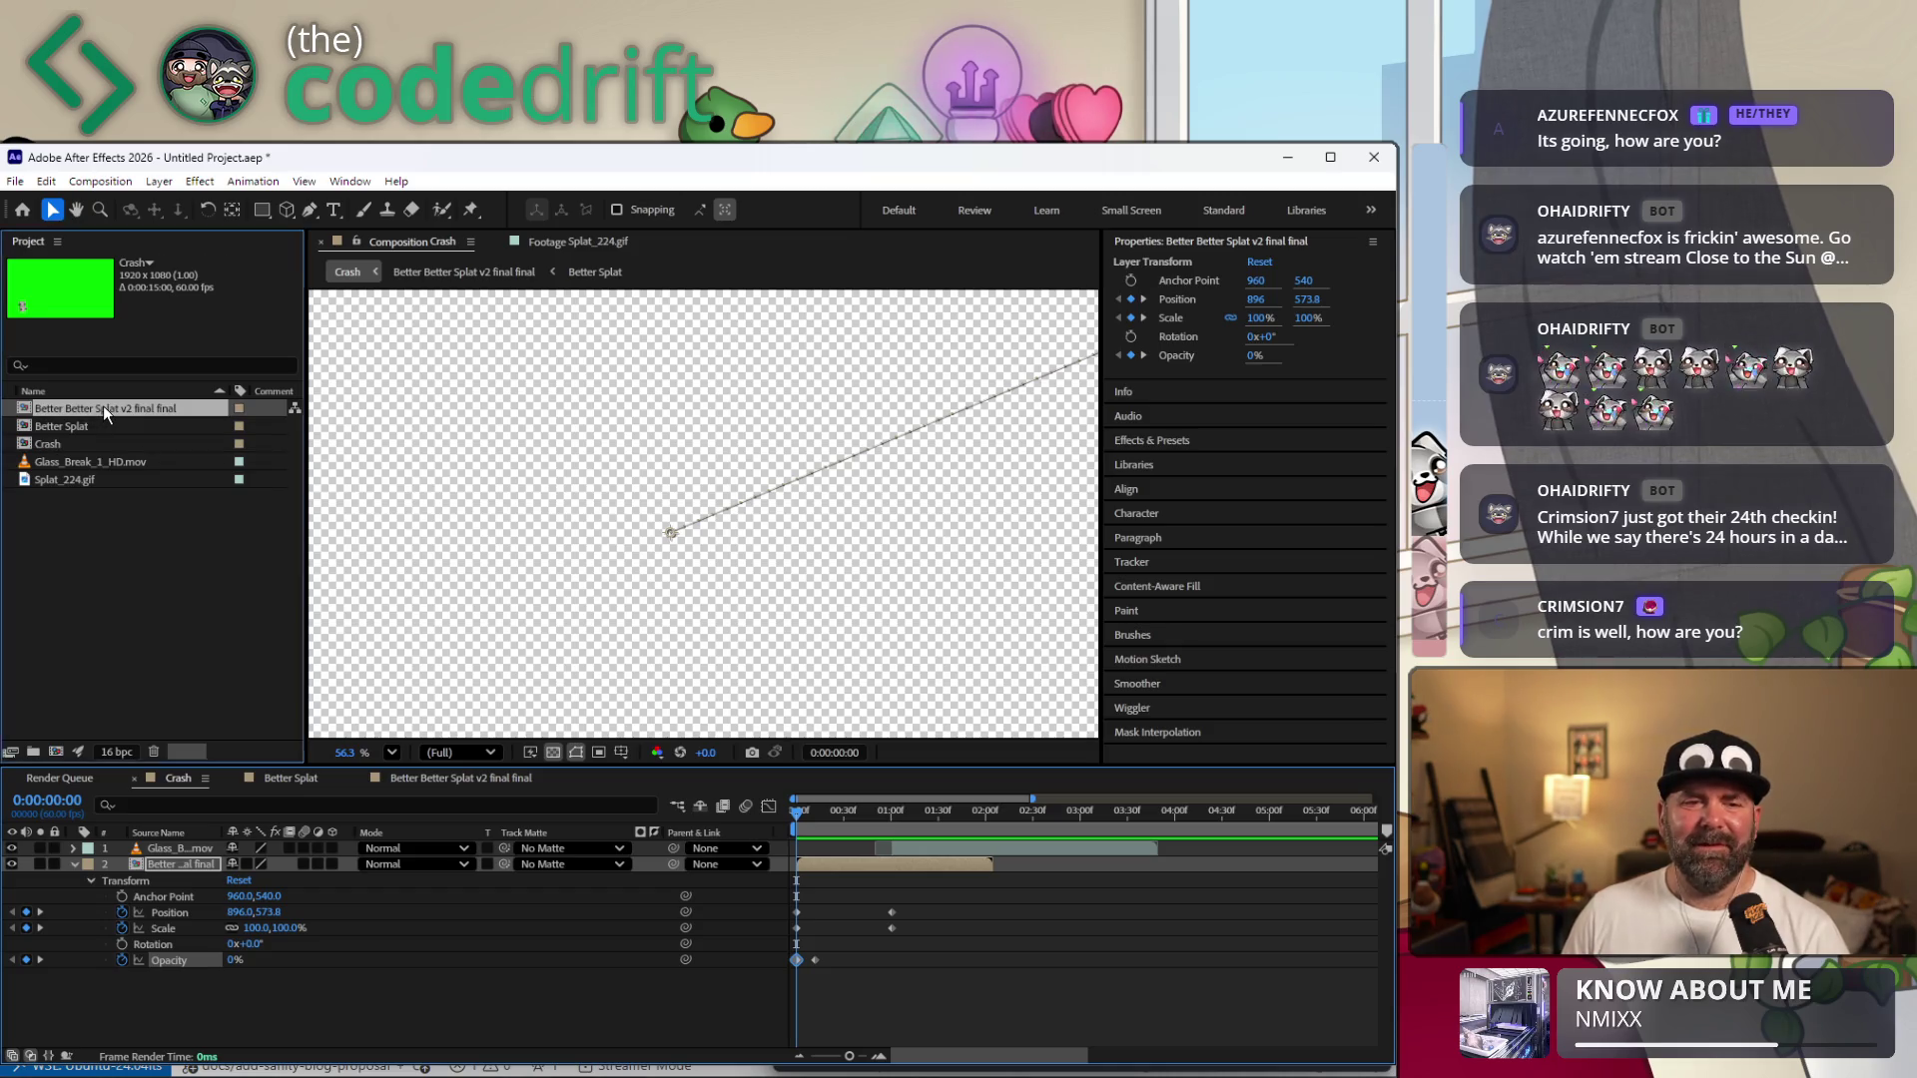
Time-stretch the Better Splat layer to 140% and drag its out-point longer.
{"action": "right_click", "coordinate": [1068, 862]}
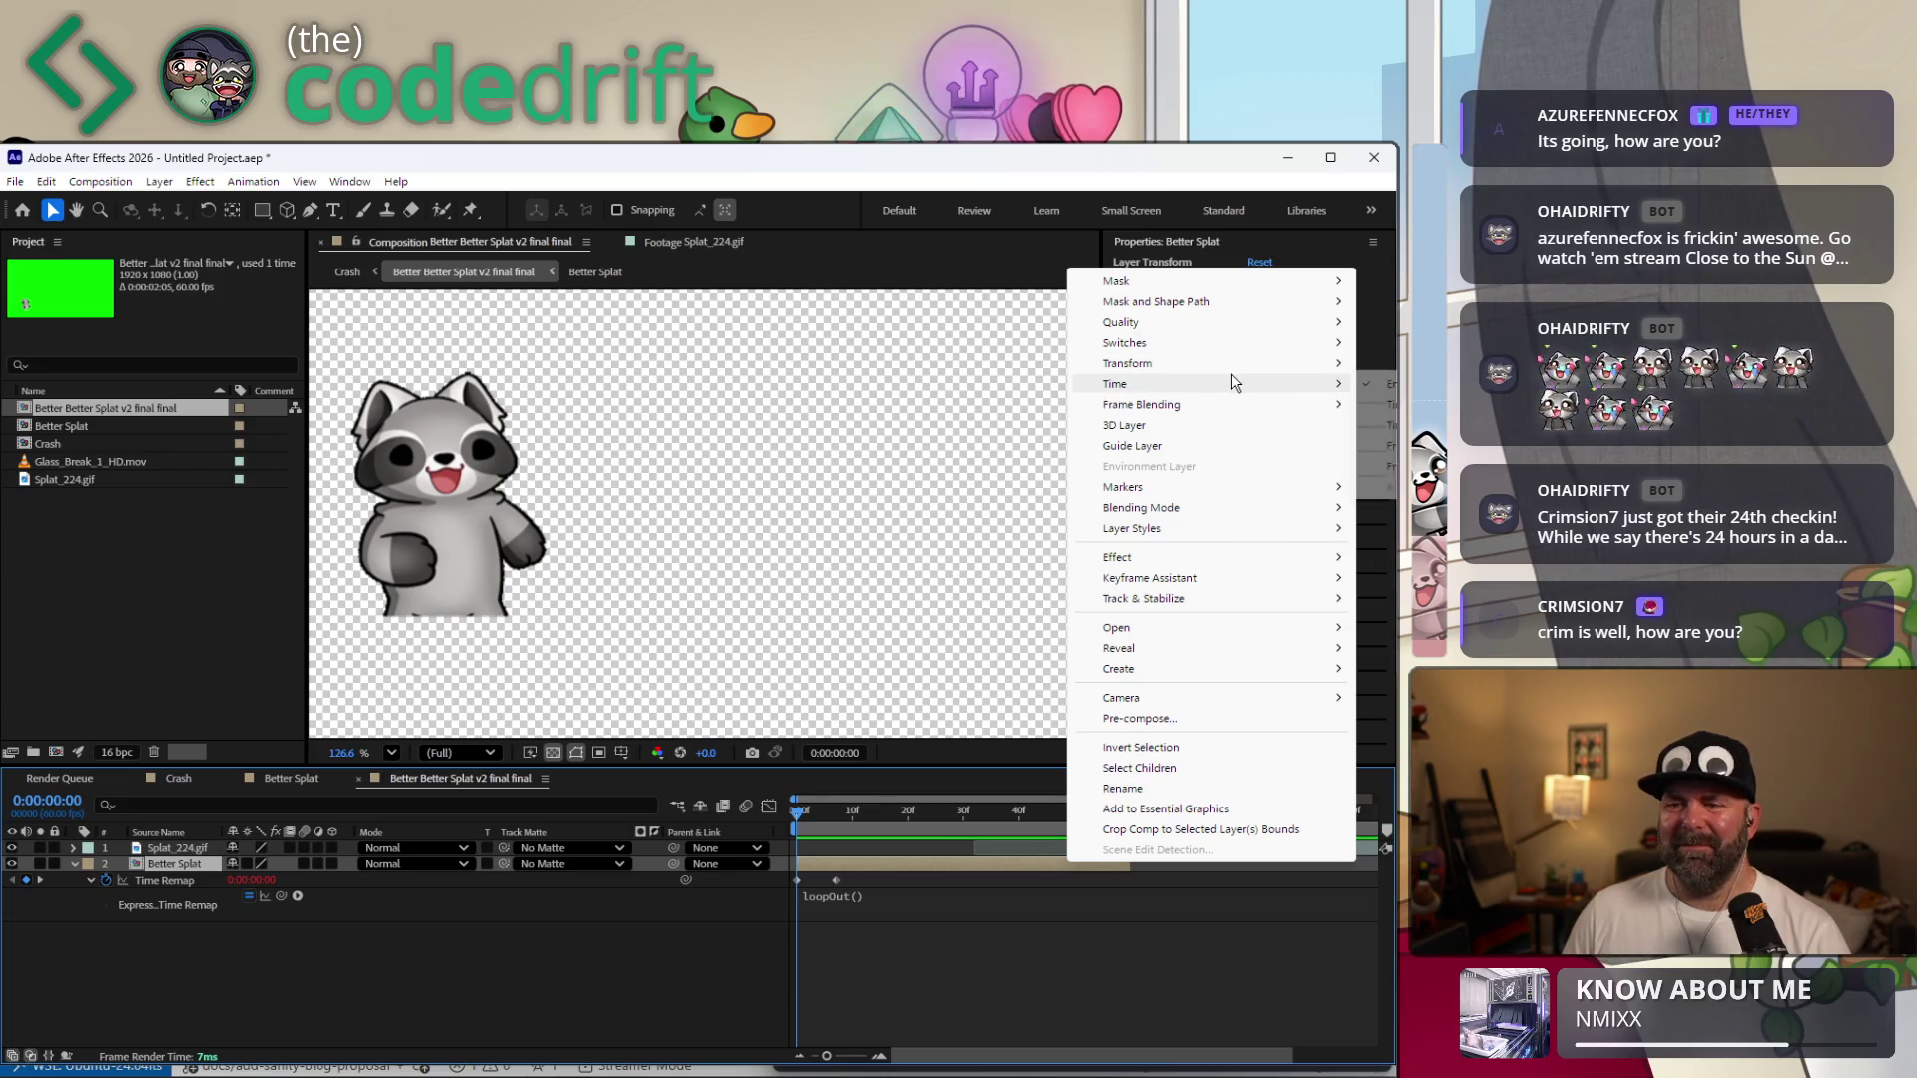
{"action": "mouse_move", "coordinate": [1138, 383]}
{"action": "left_click", "coordinate": [1385, 427]}
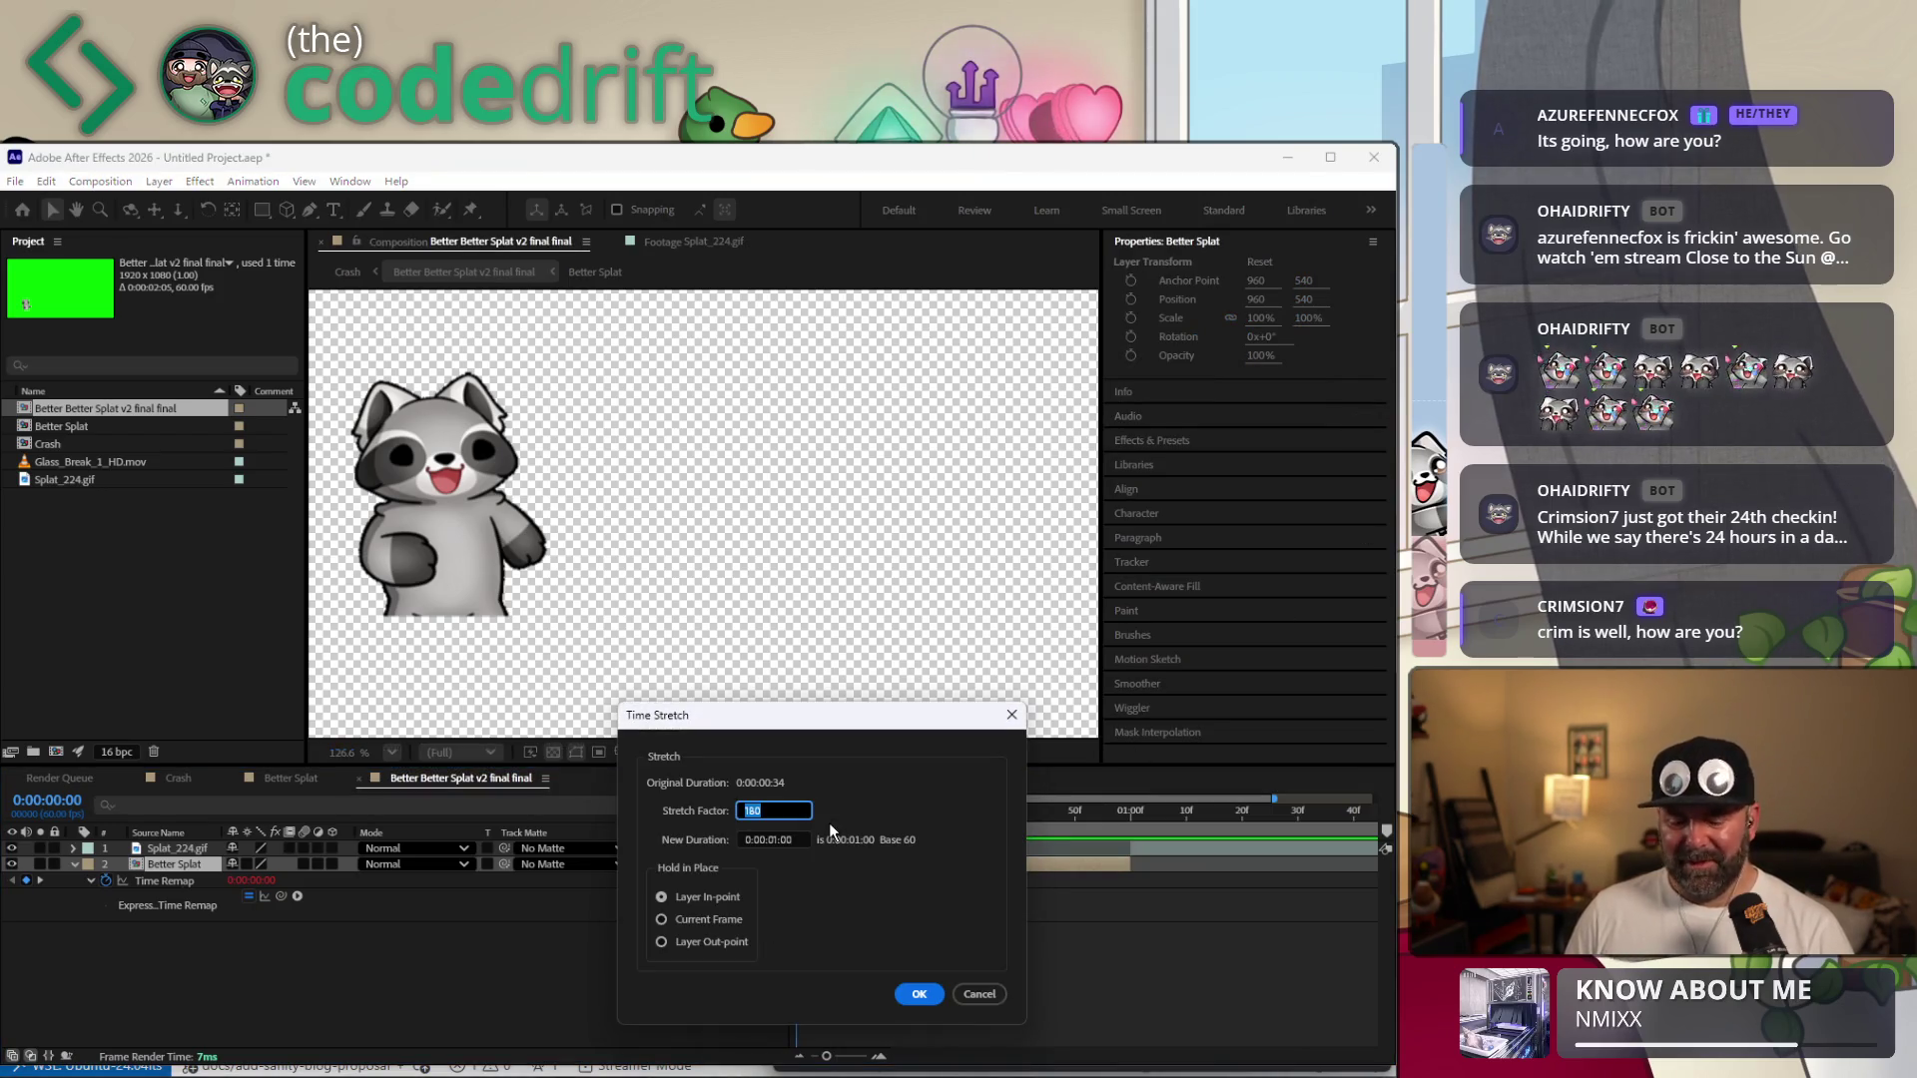
{"action": "type", "text": "1"}
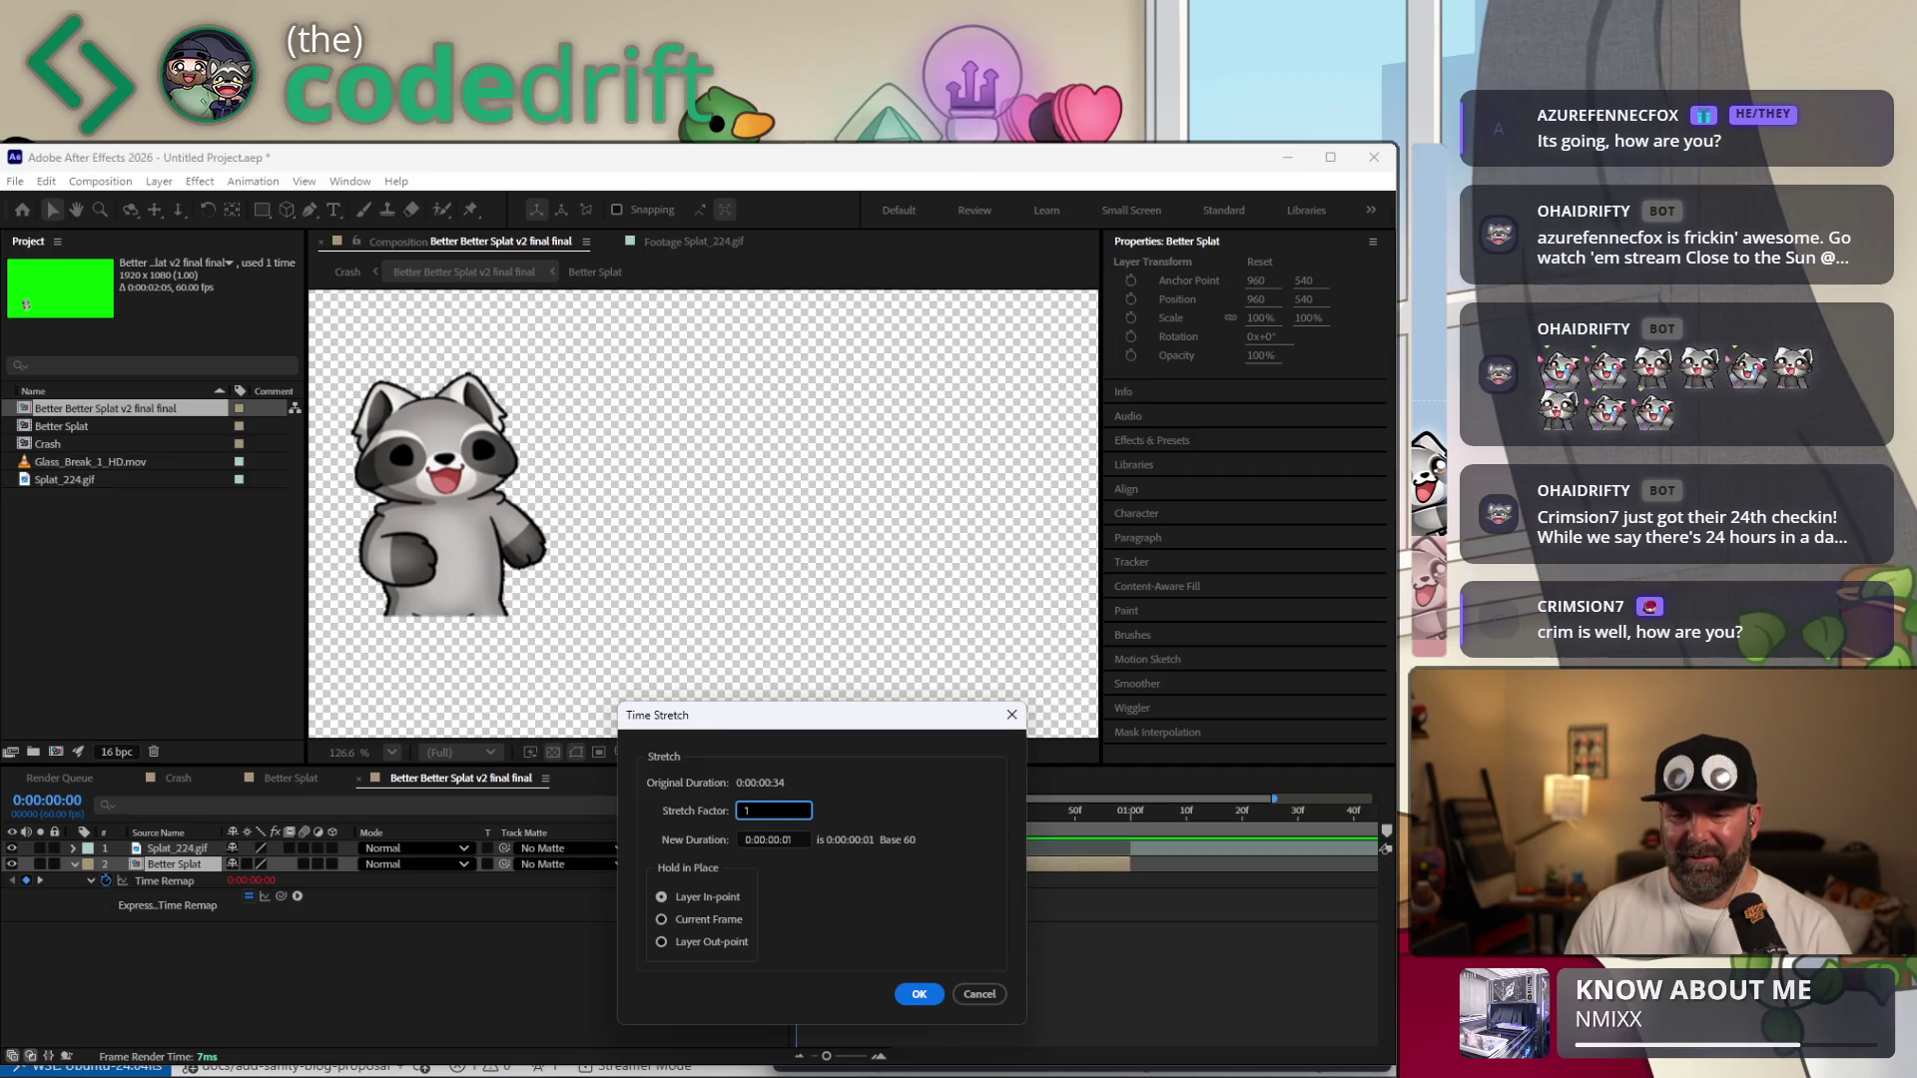
{"action": "type", "text": "40"}
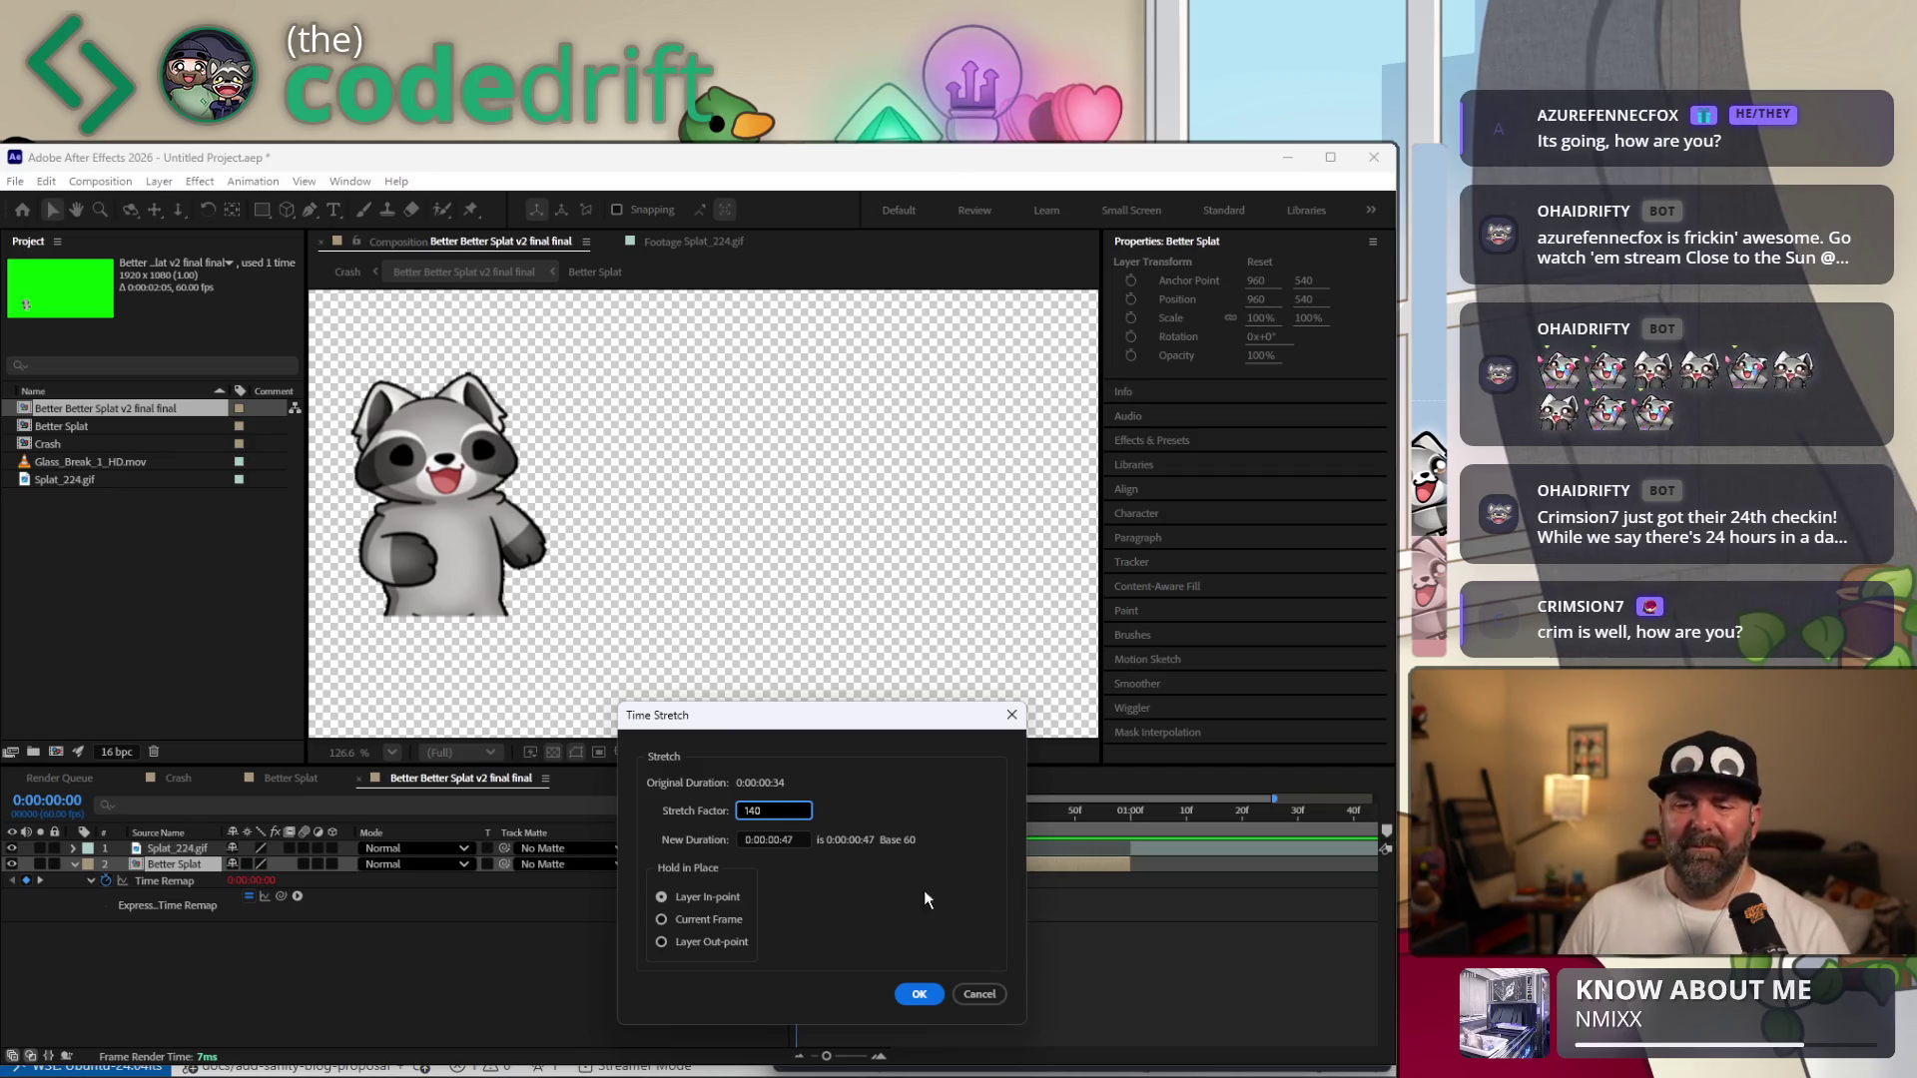
{"action": "left_click", "coordinate": [918, 995]}
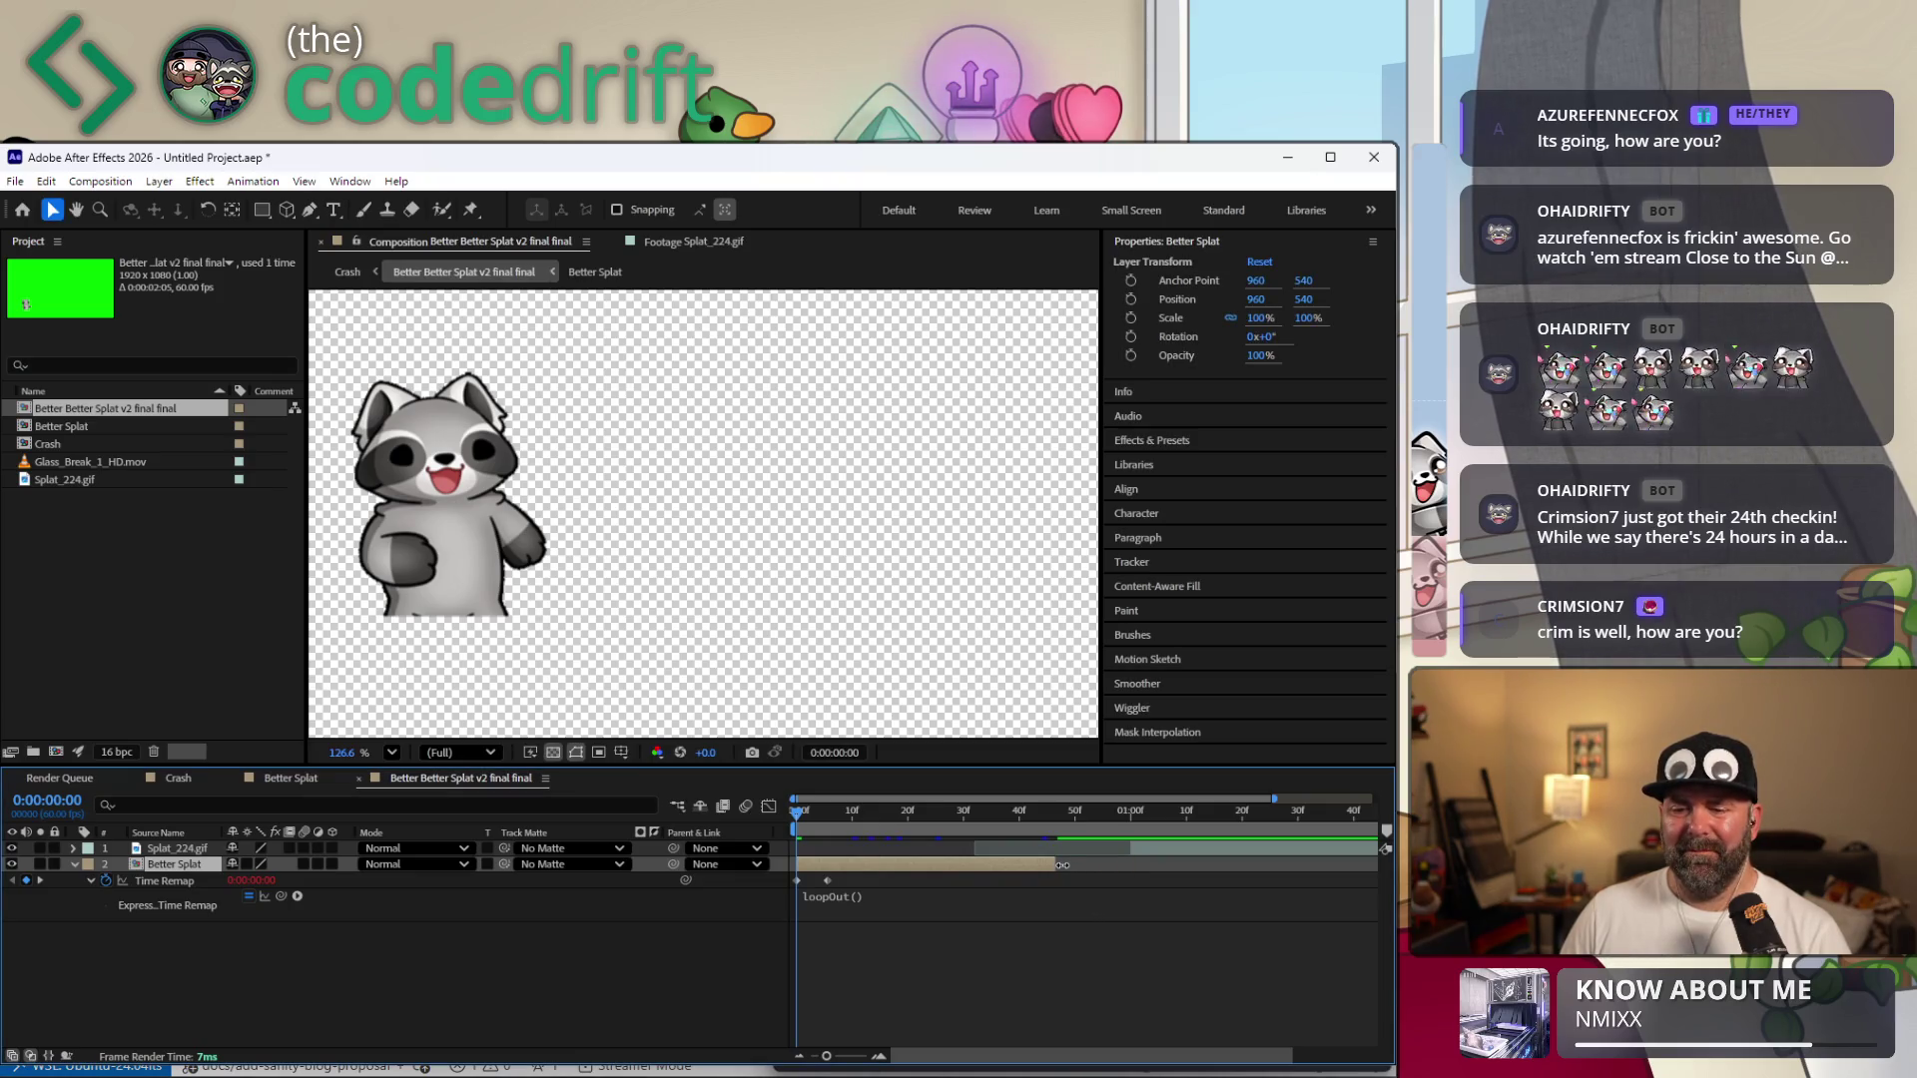
{"action": "left_click_drag", "start_coordinate": [1061, 864], "coordinate": [1131, 880]}
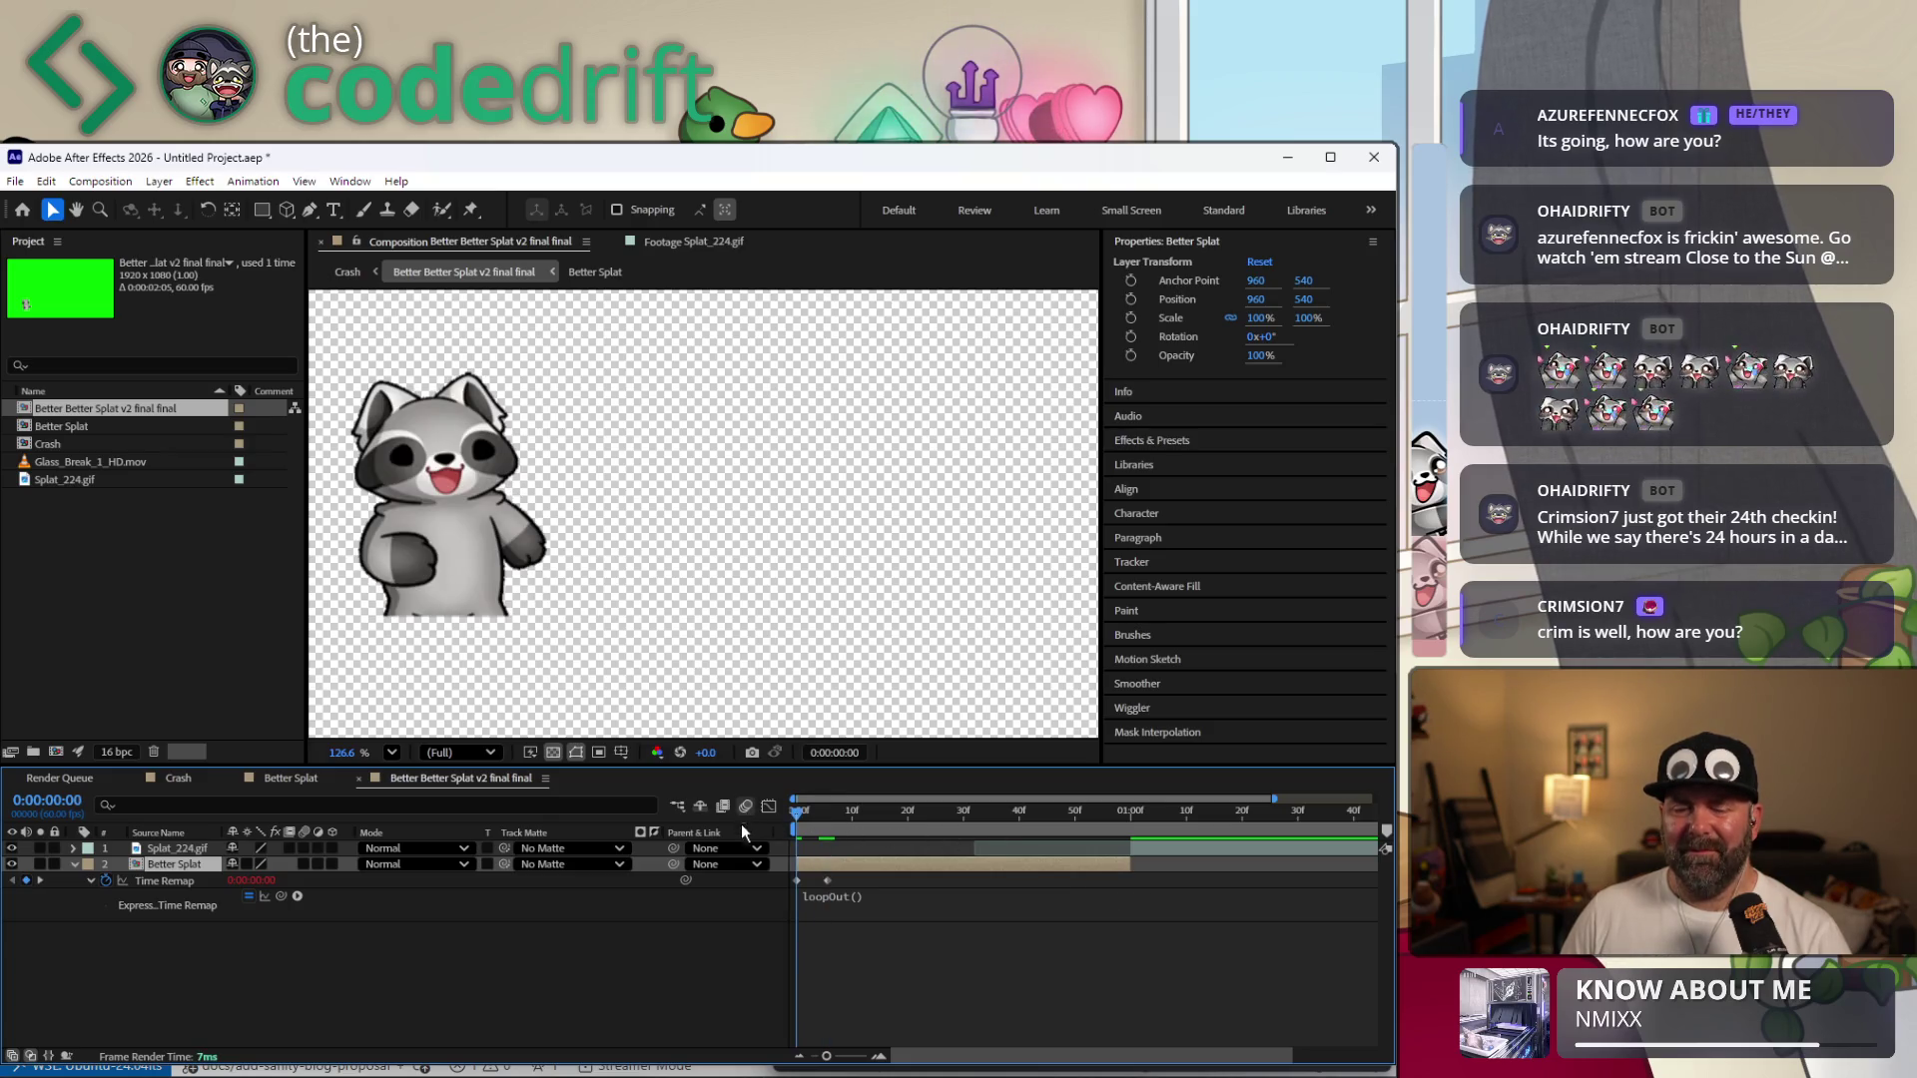
Preview and step through the stretched splat, then return to the Crash comp.
{"action": "key", "text": "space"}
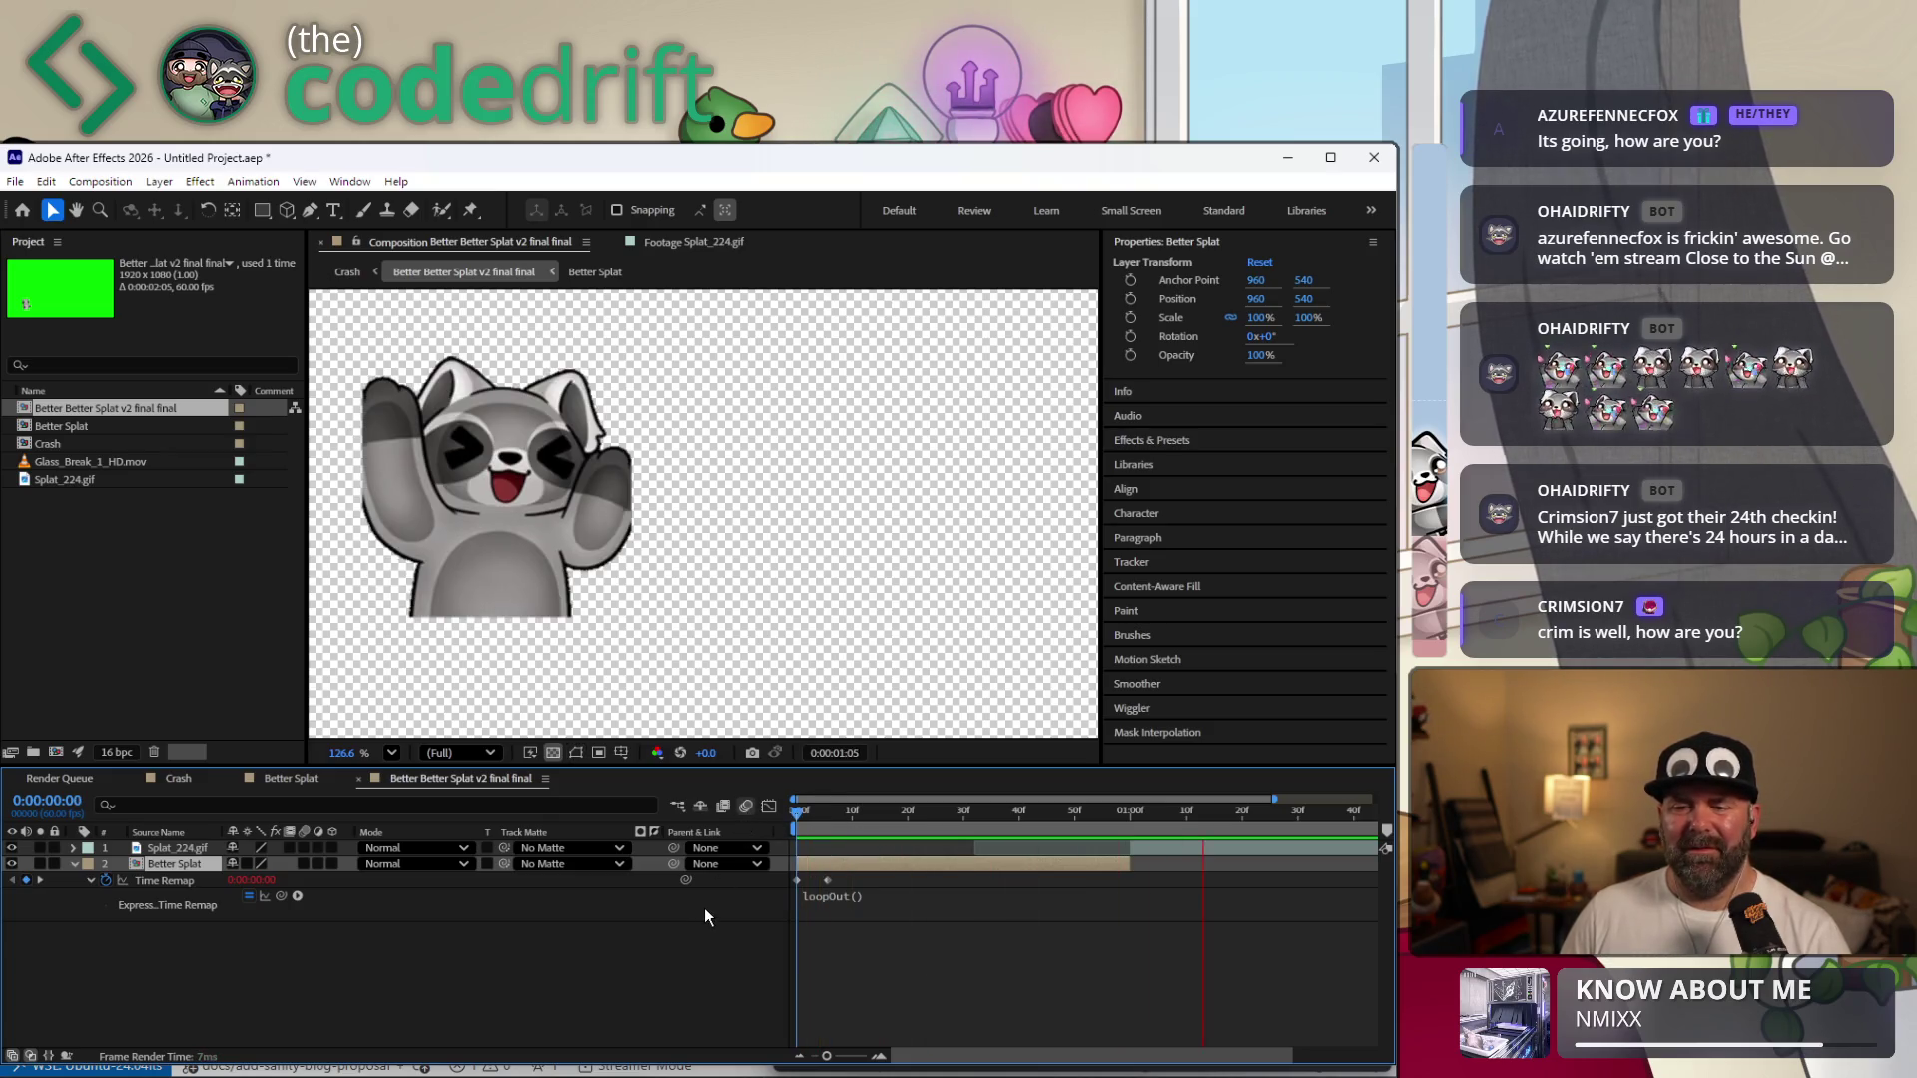
{"action": "mouse_move", "coordinate": [876, 811]}
{"action": "left_mouse_down"}
{"action": "mouse_move", "coordinate": [784, 814]}
{"action": "mouse_move", "coordinate": [876, 795]}
{"action": "mouse_move", "coordinate": [779, 797]}
{"action": "left_mouse_up"}
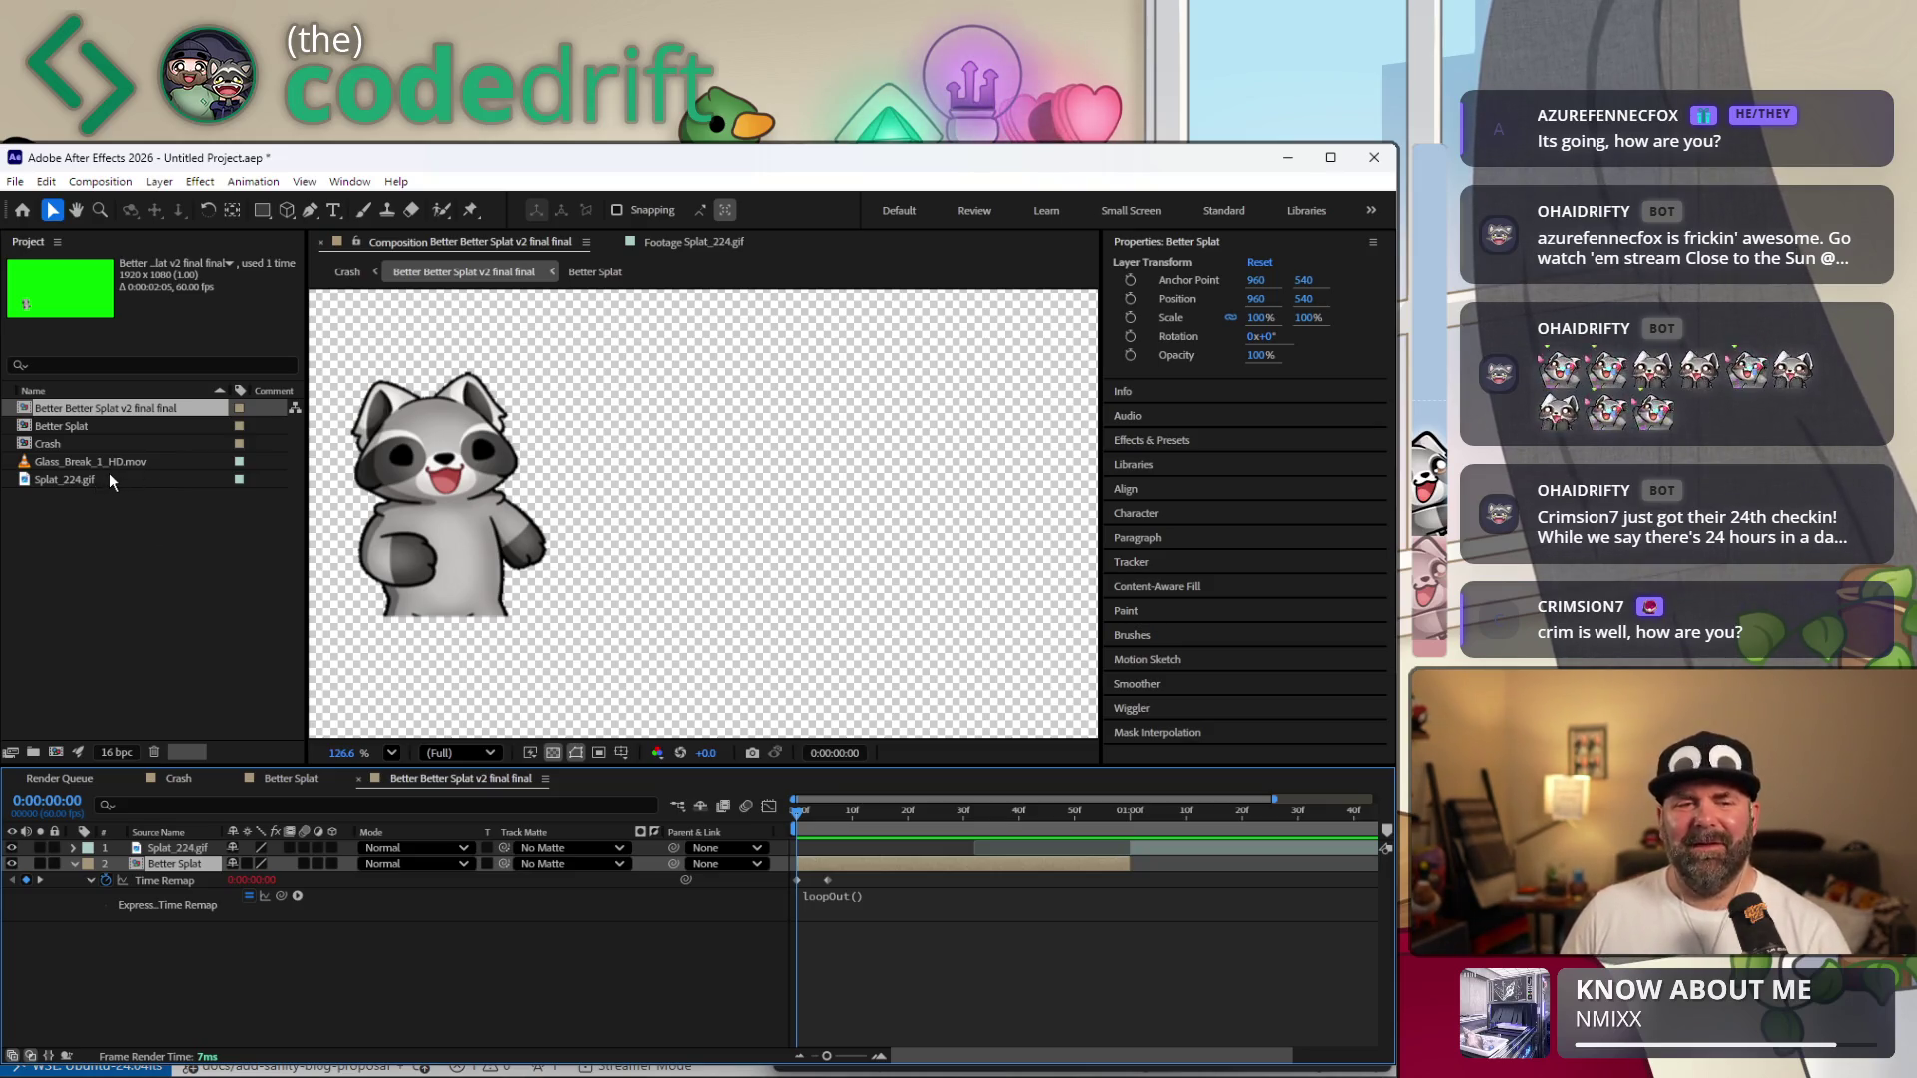
{"action": "double_click", "coordinate": [77, 445]}
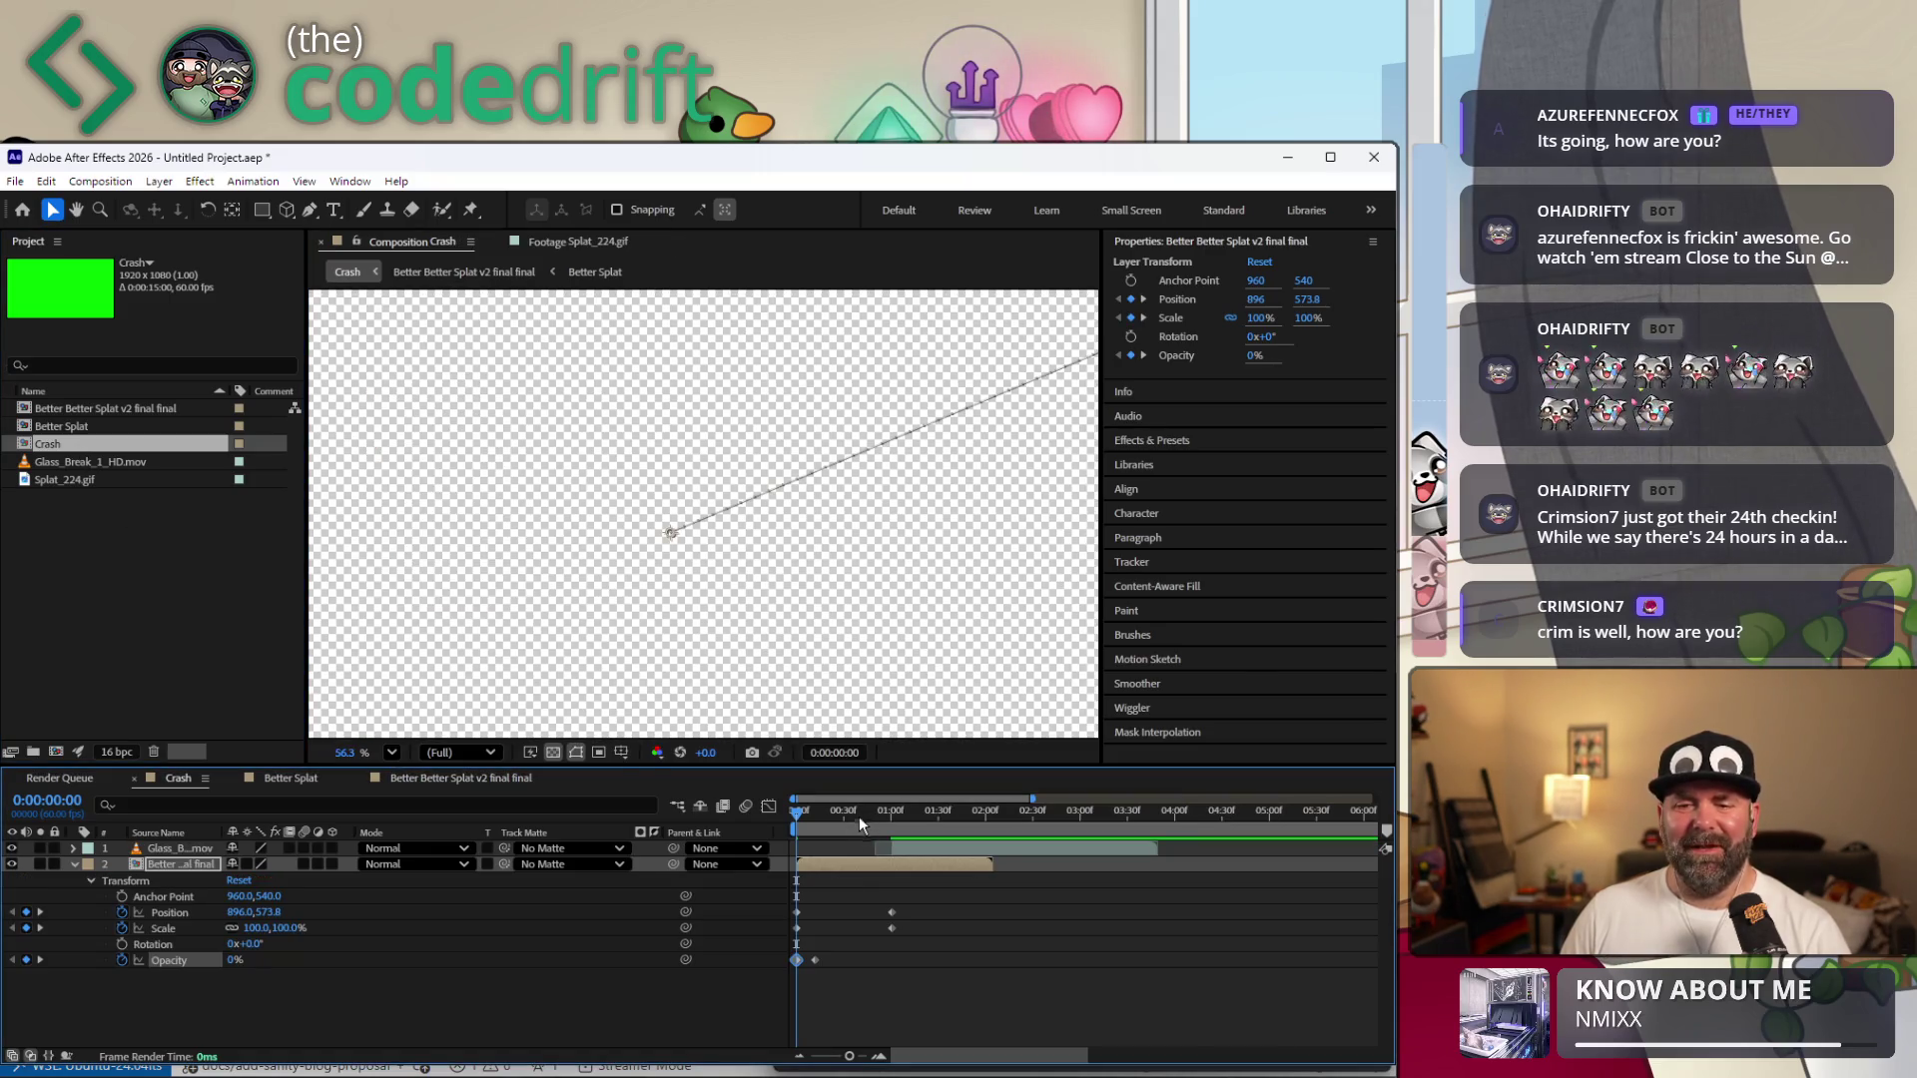
{"action": "key", "text": "space"}
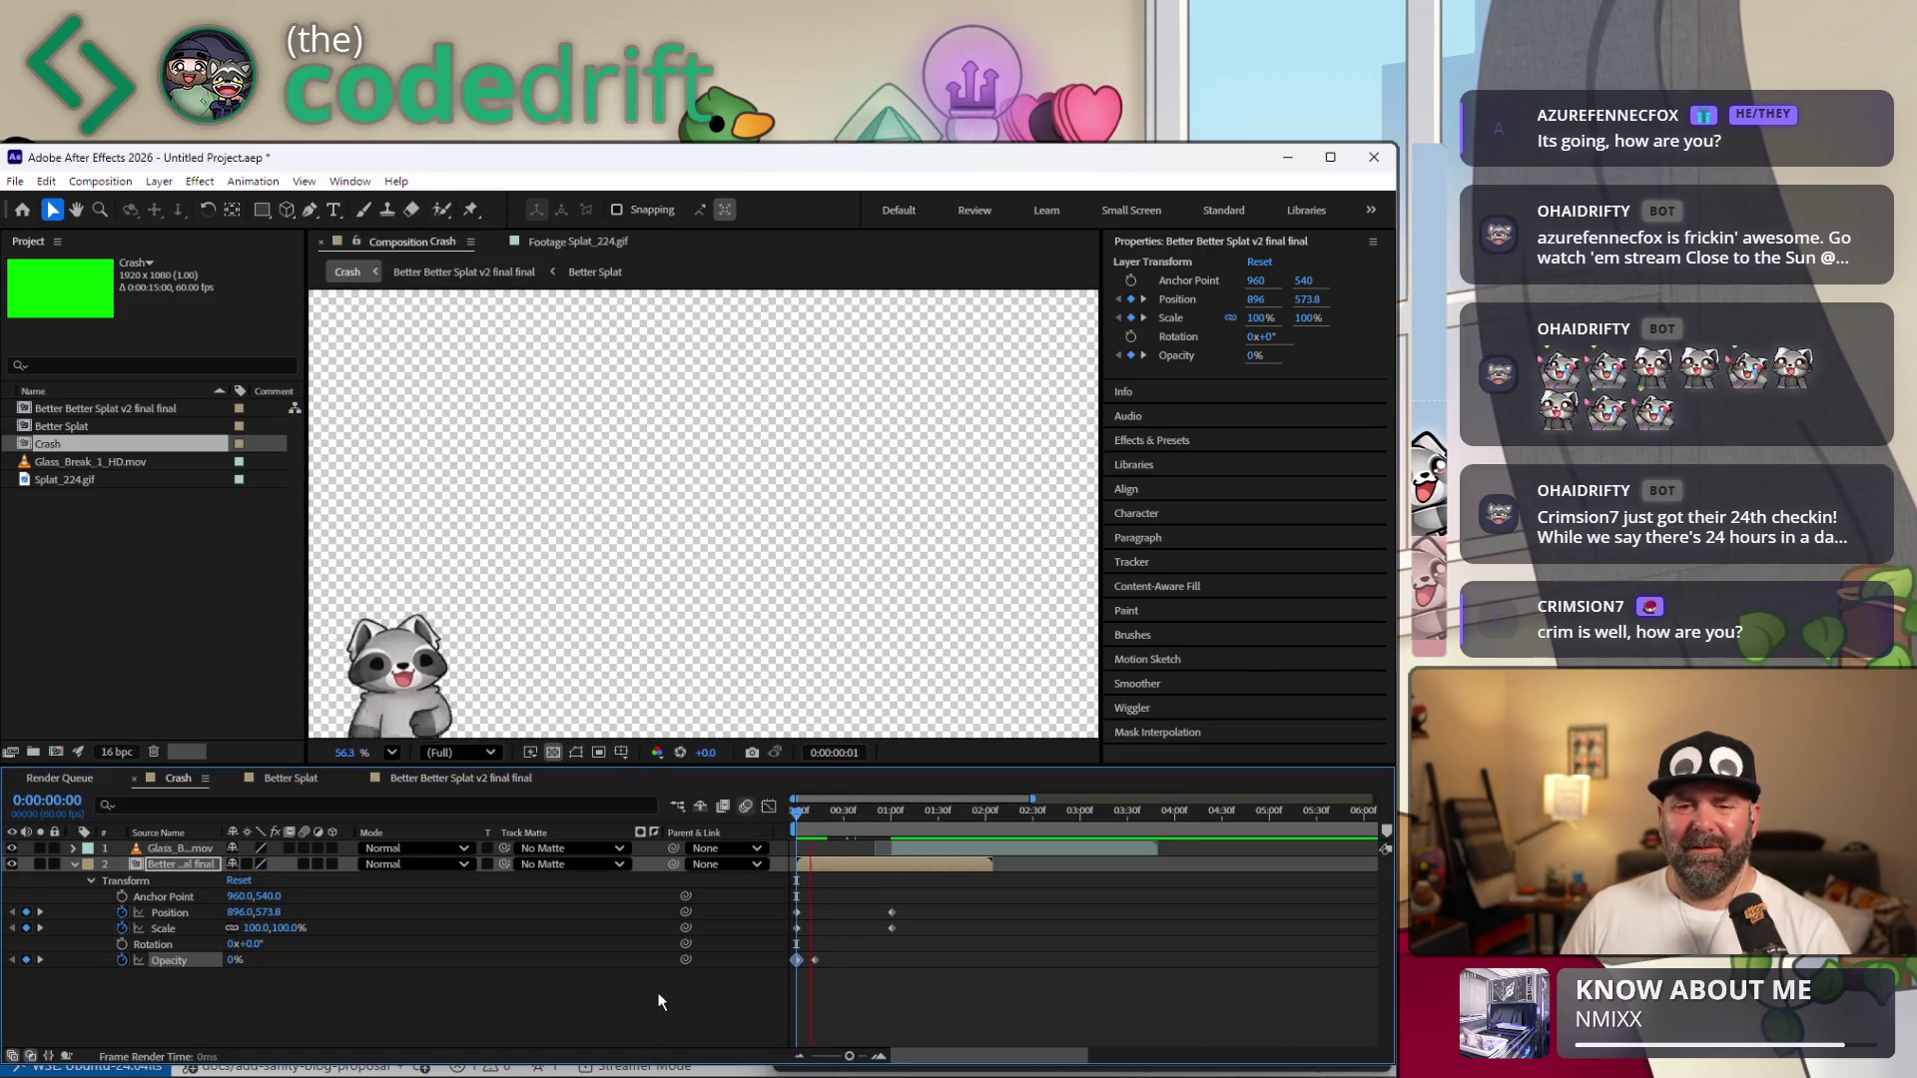
{"action": "key", "text": "space"}
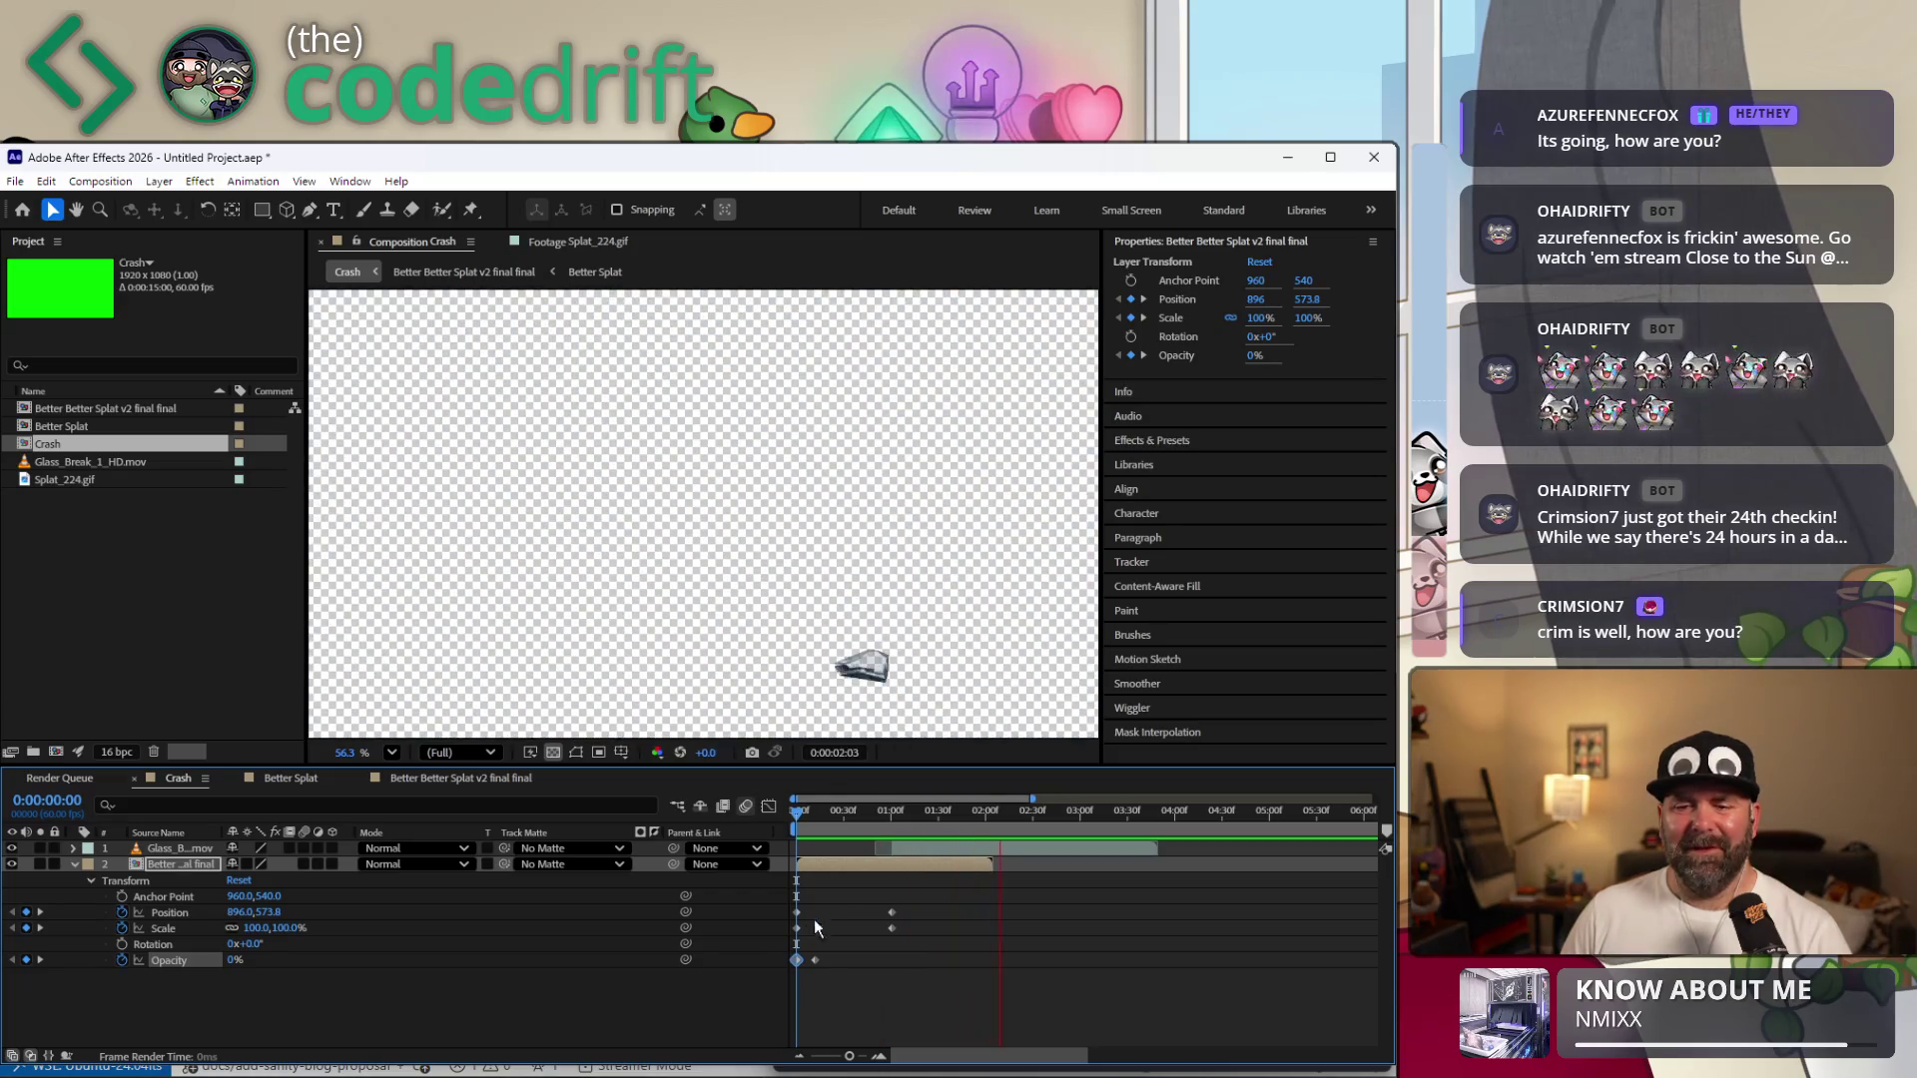
{"action": "left_click", "coordinate": [576, 753]}
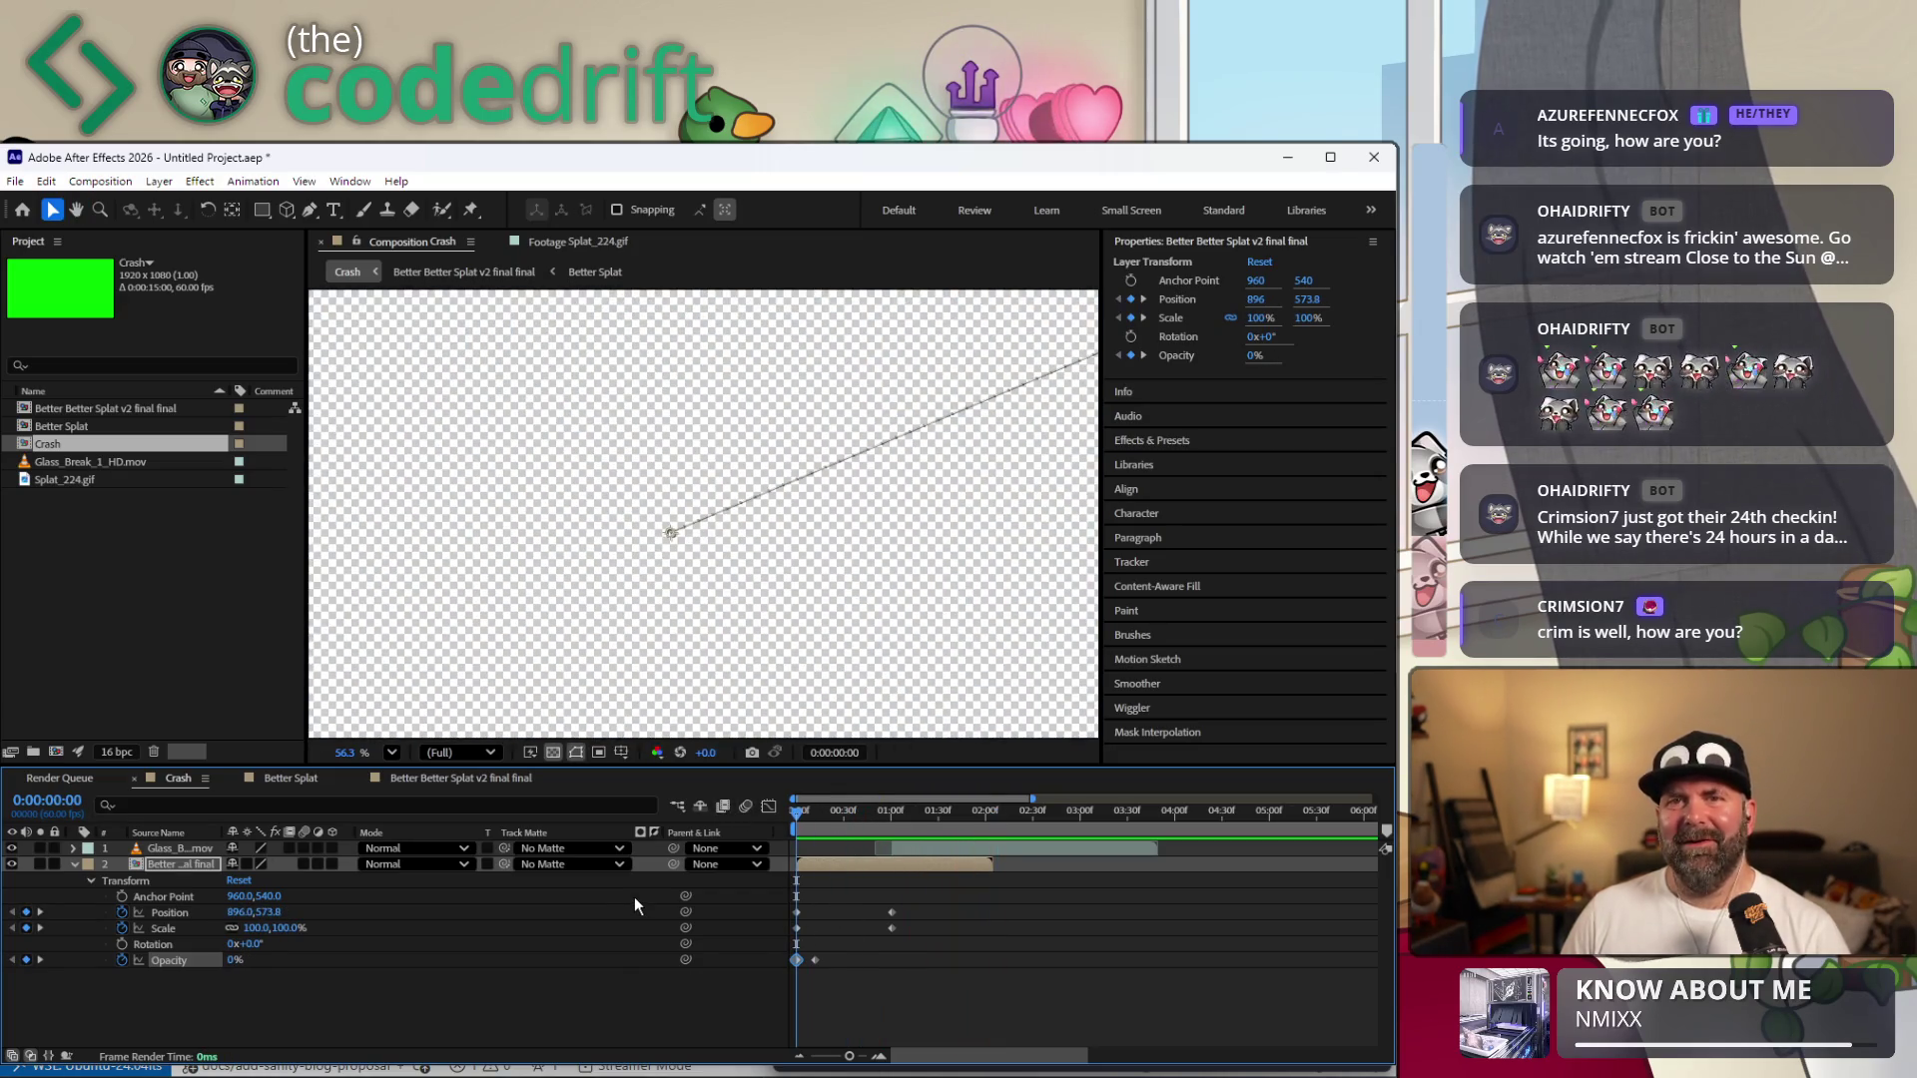
{"action": "key", "text": "space"}
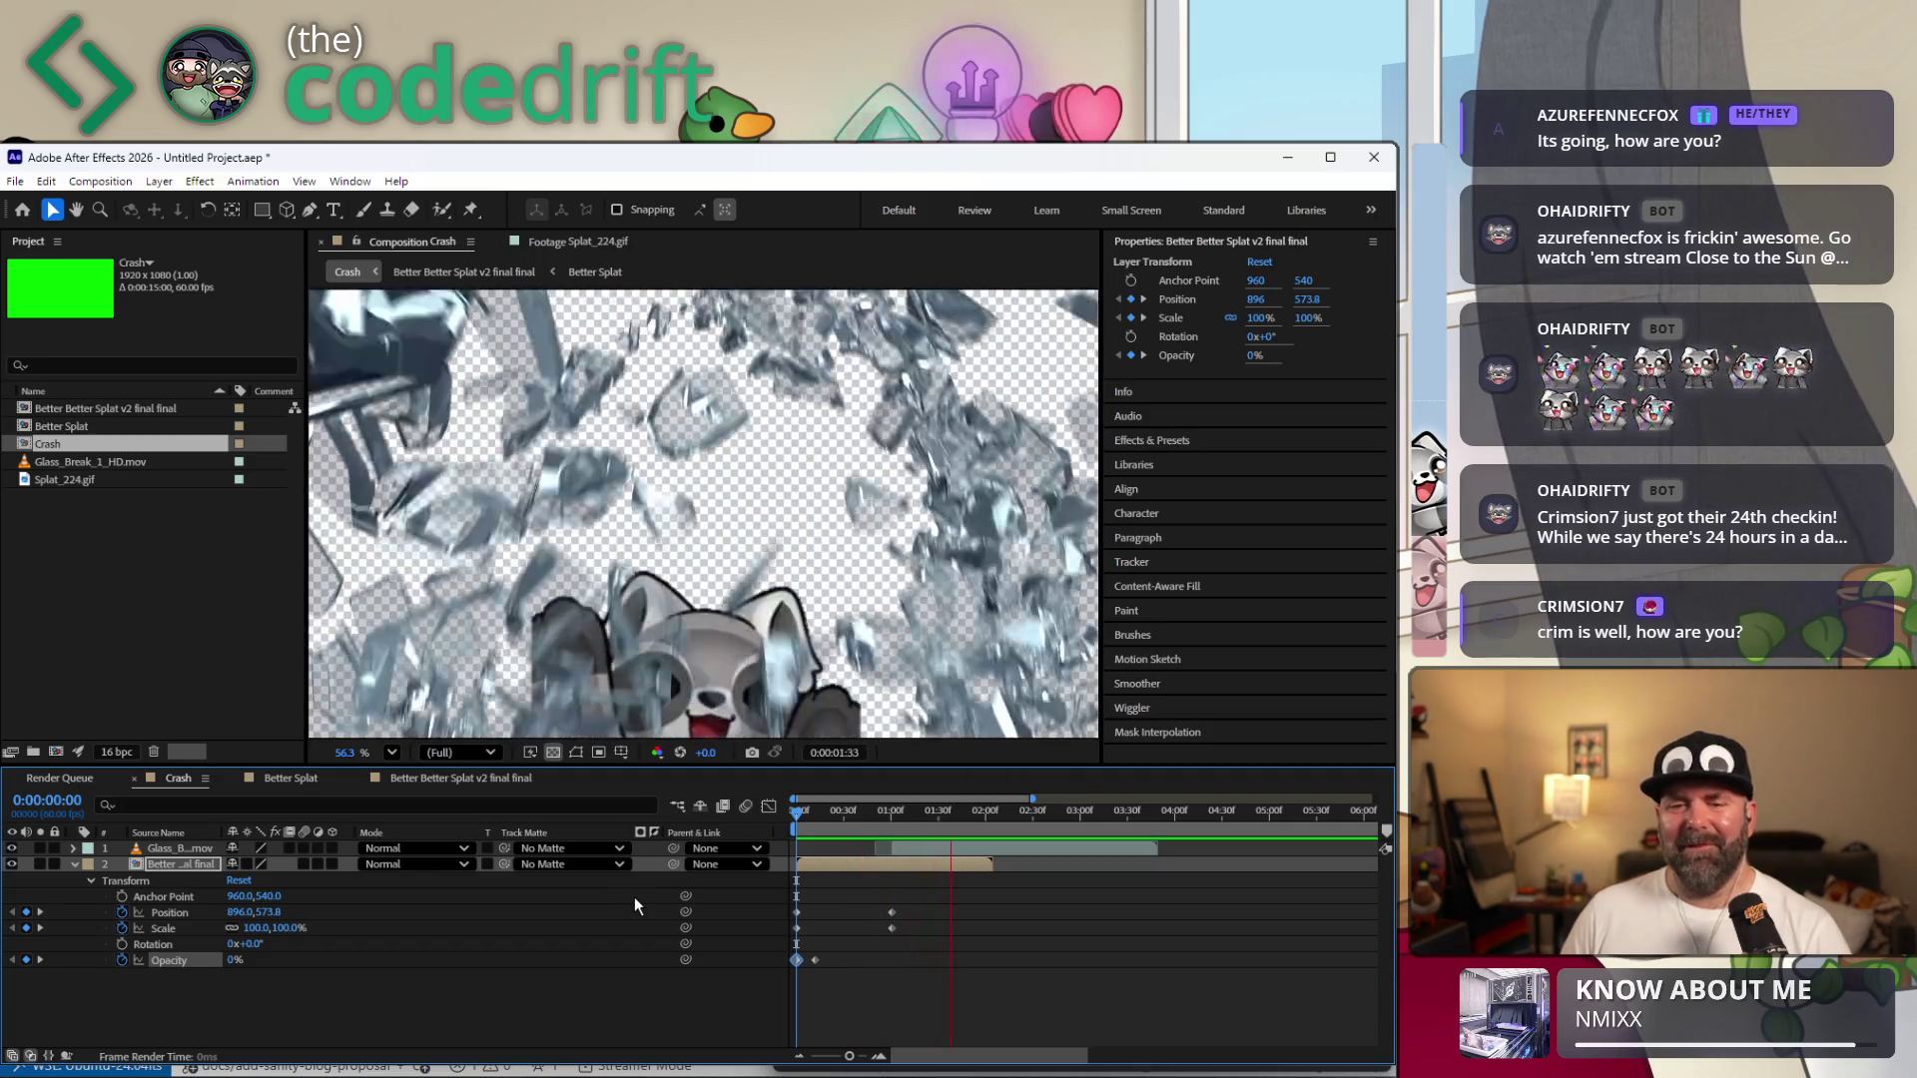
{"action": "key", "text": "space"}
{"action": "key", "text": "space"}
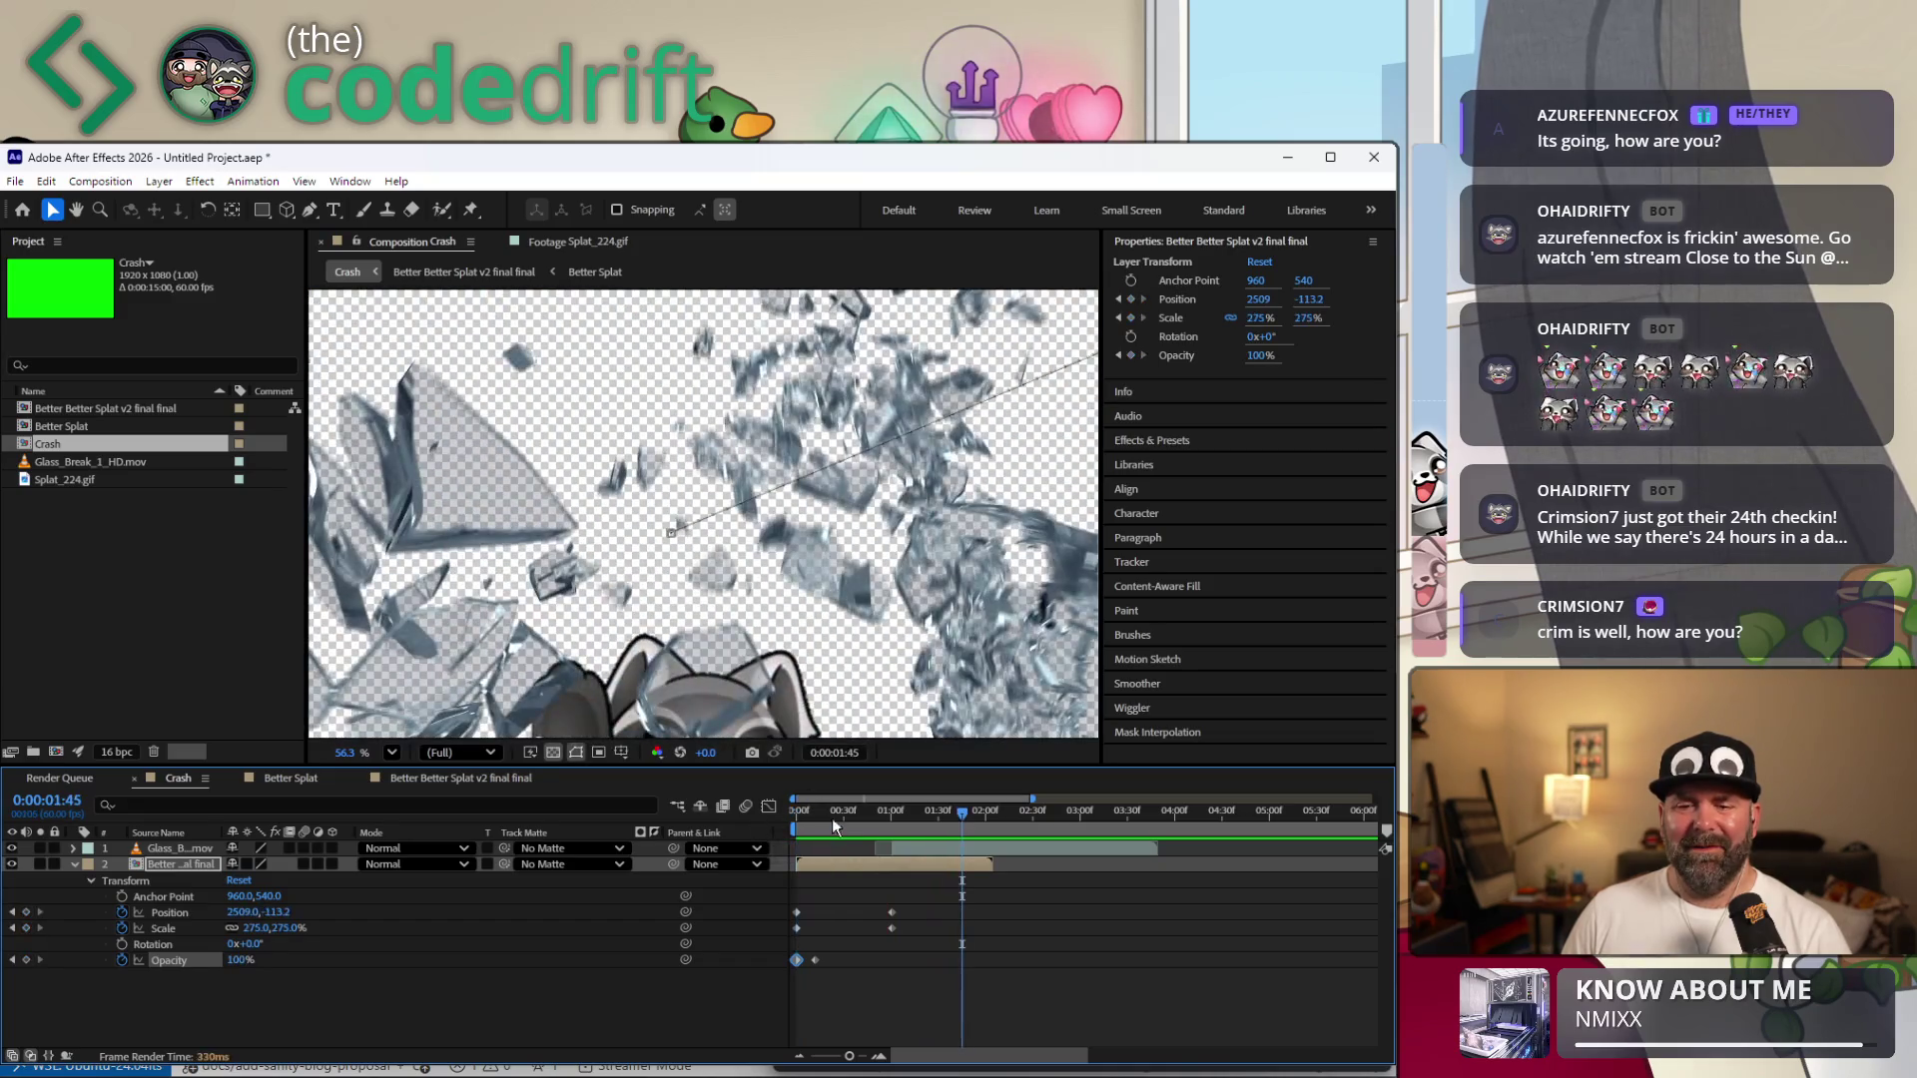
{"action": "key", "text": "space"}
{"action": "key", "text": "space"}
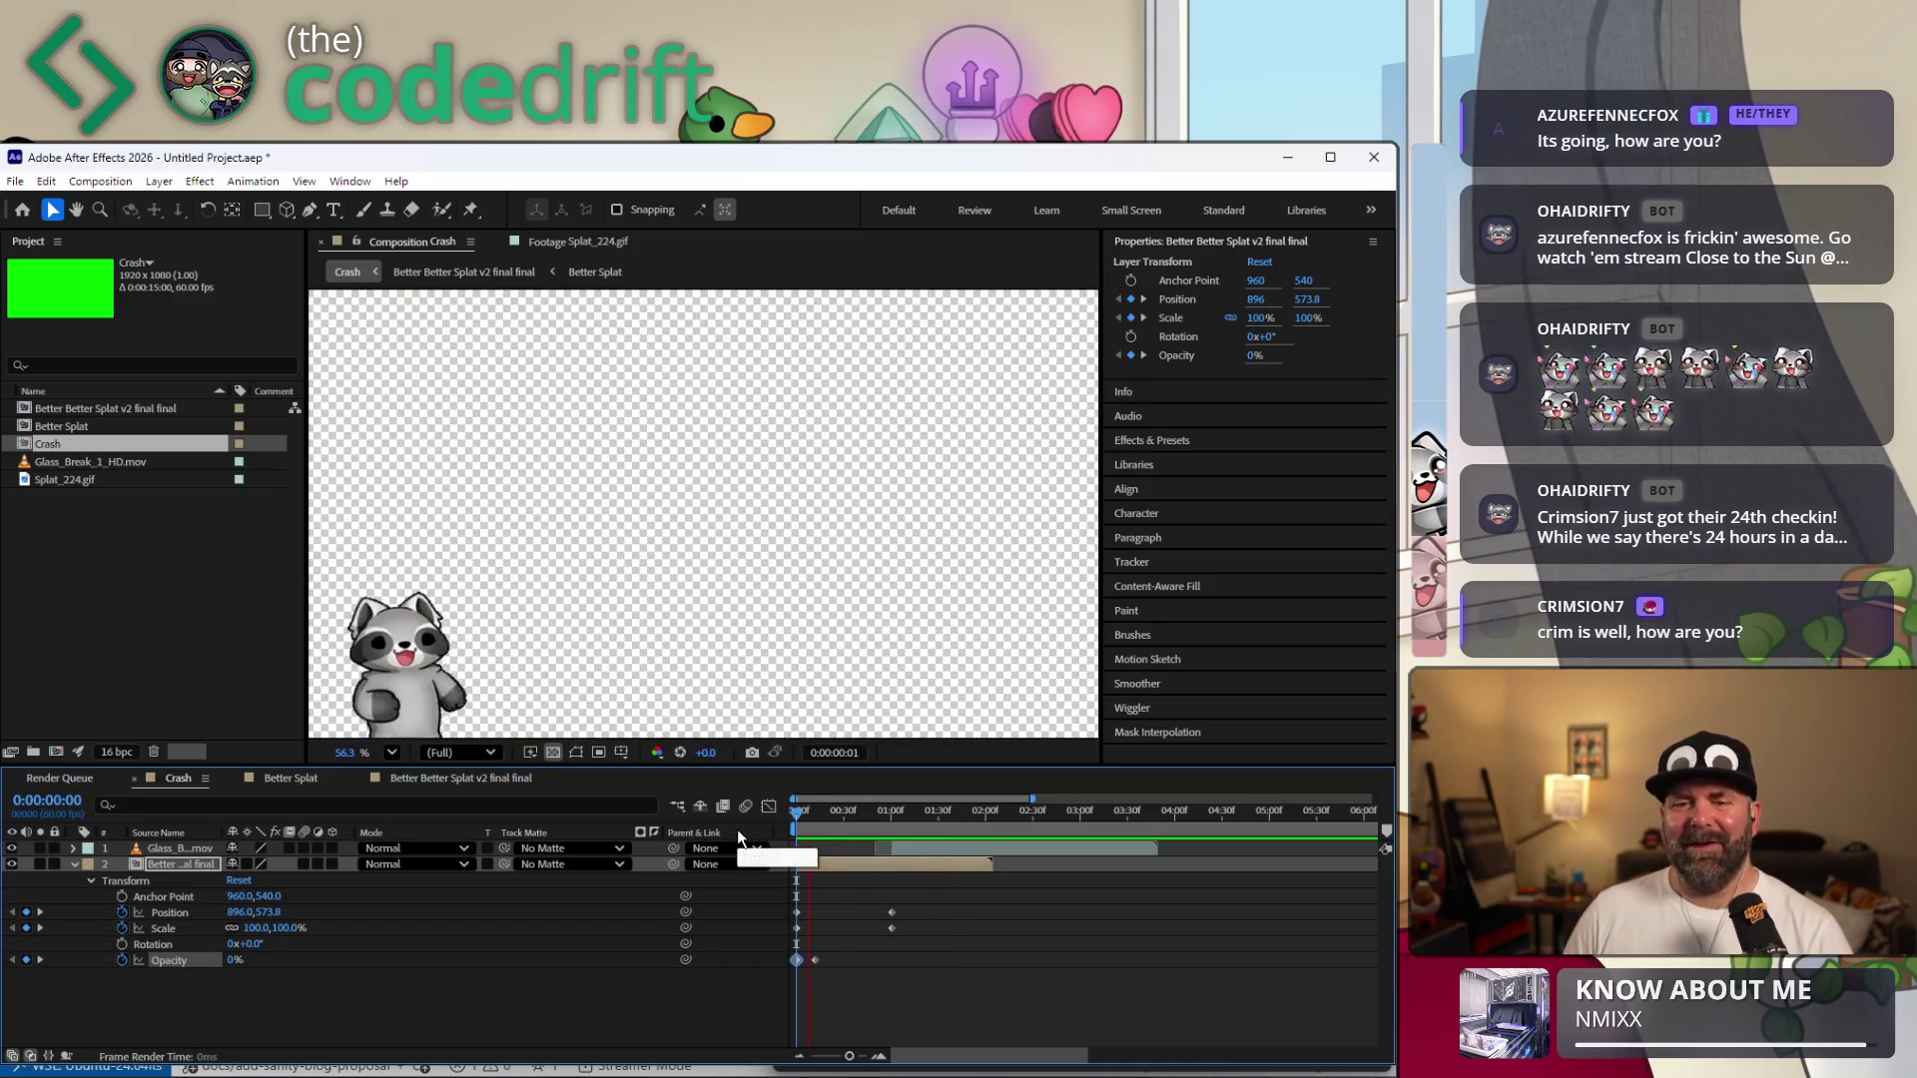
{"action": "key", "text": "space"}
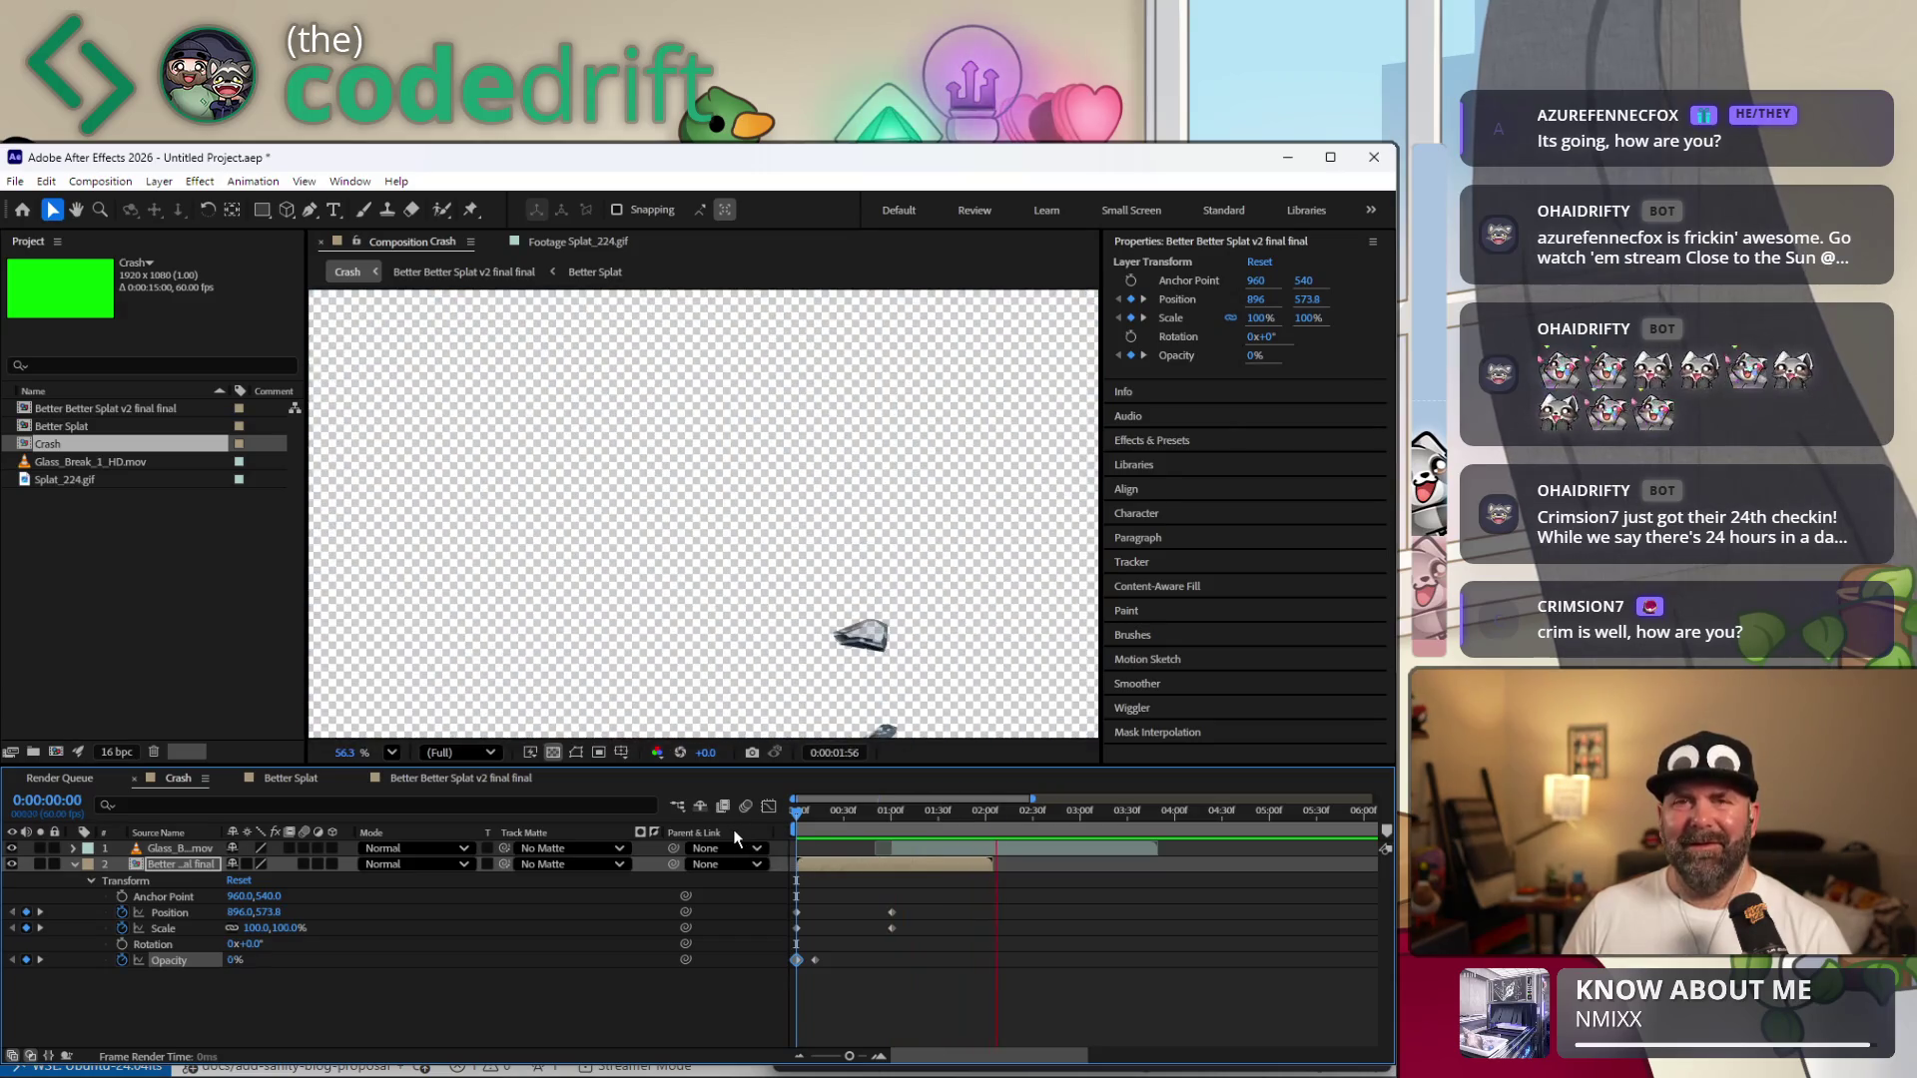
{"action": "key", "text": "space"}
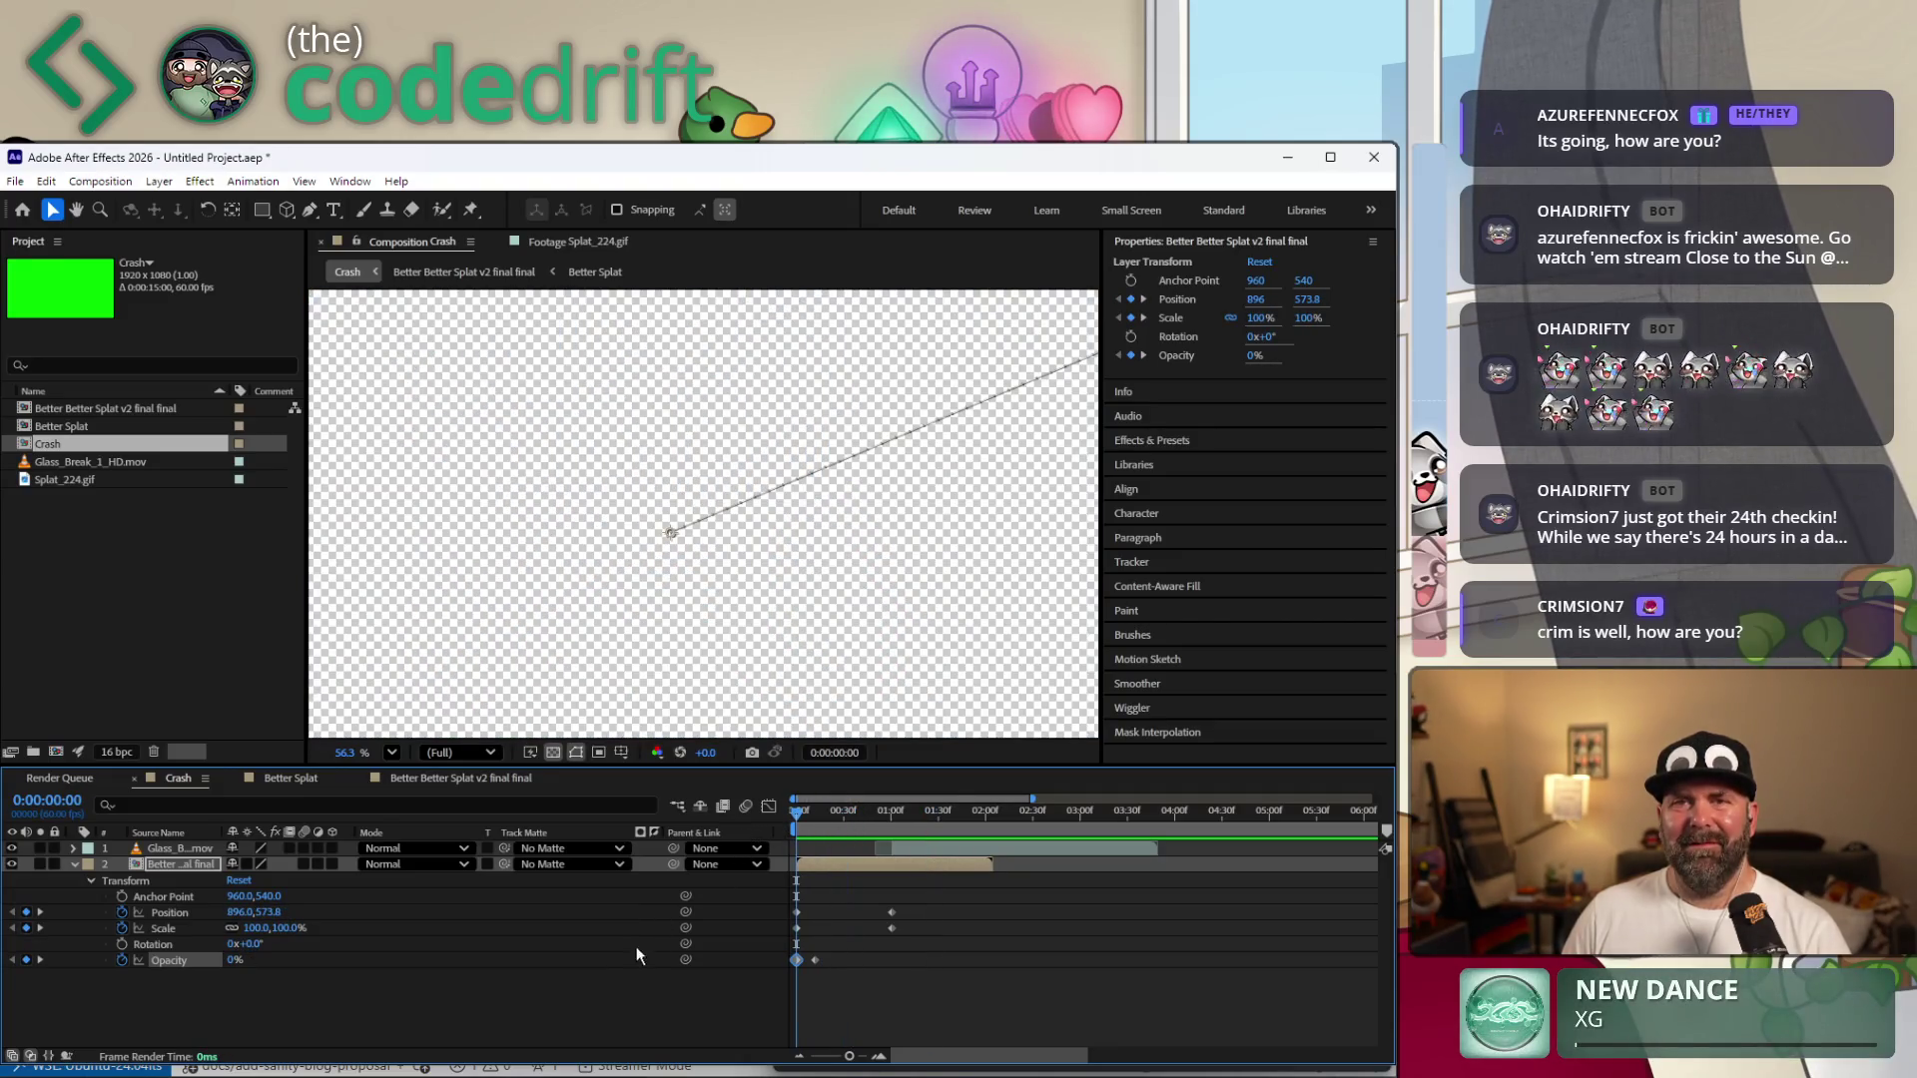
{"action": "key", "text": "space"}
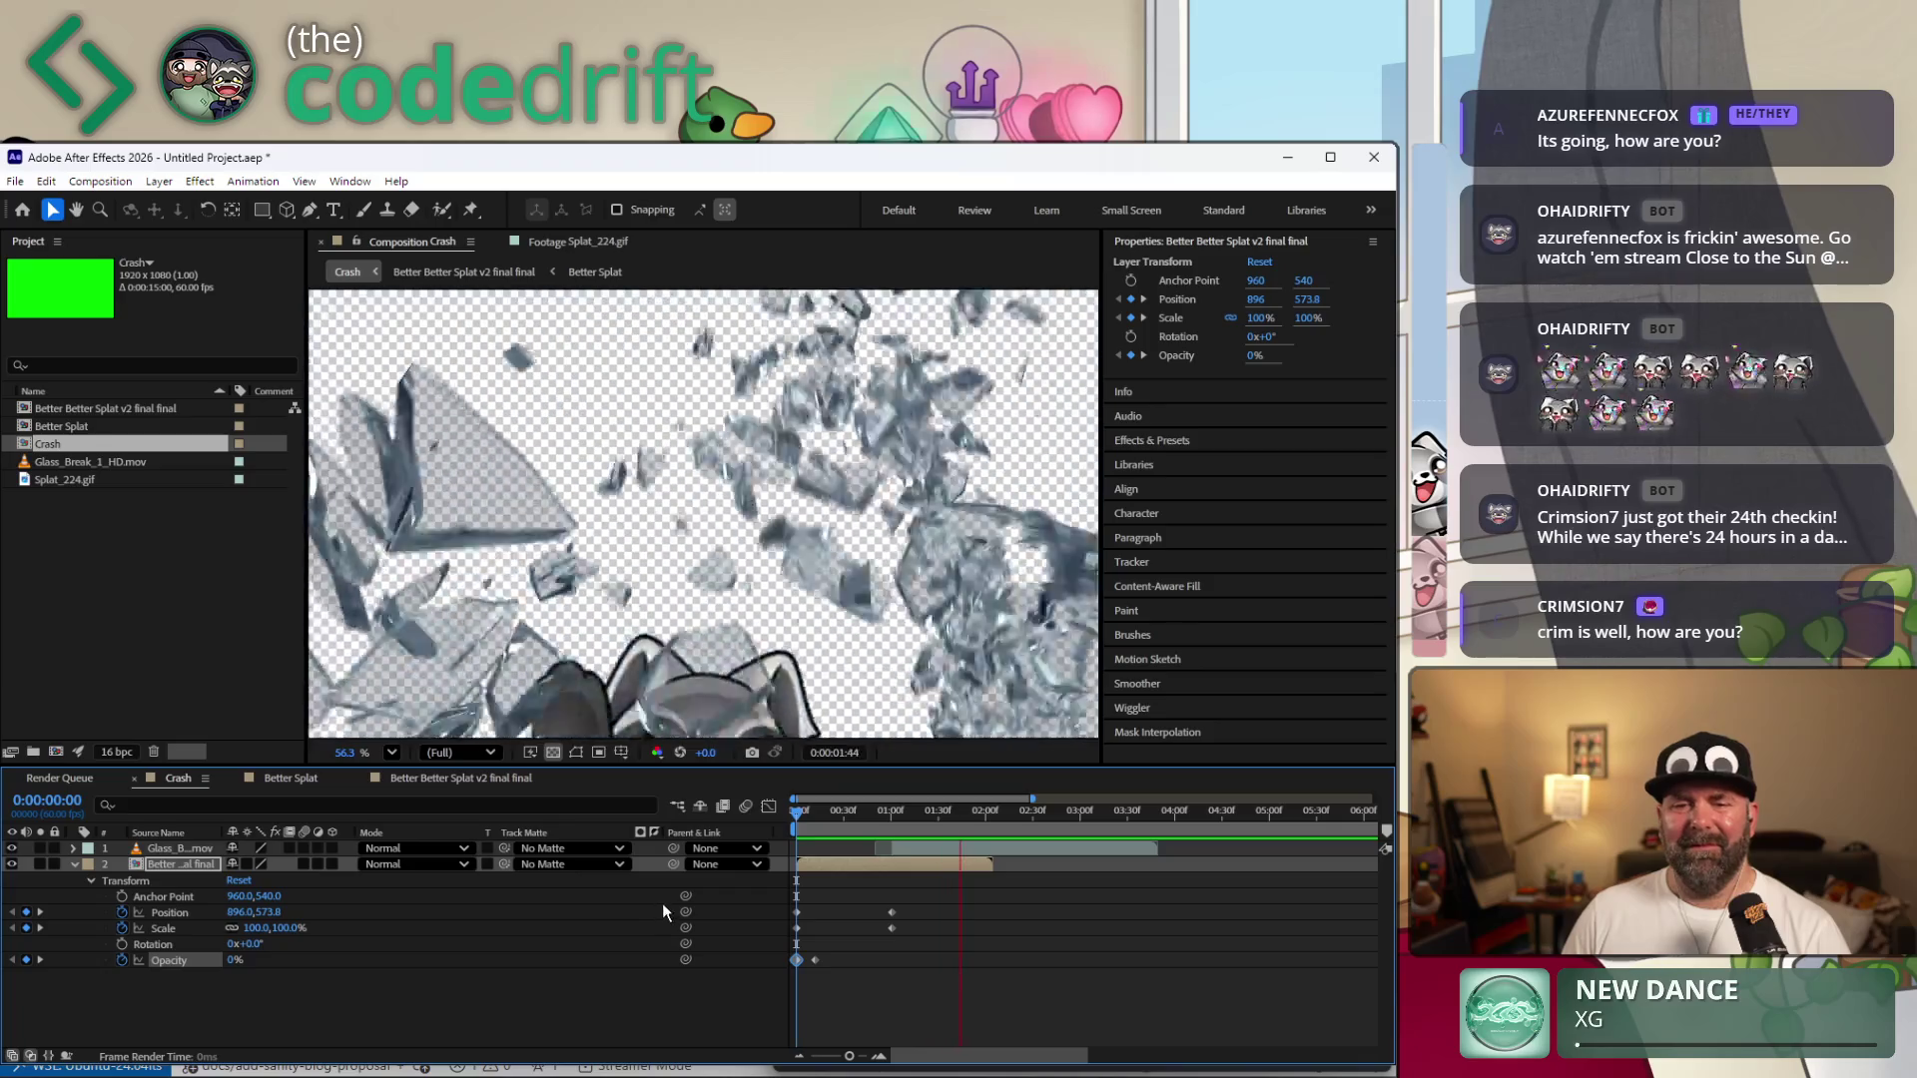
{"action": "left_click_drag", "start_coordinate": [827, 809], "coordinate": [779, 810]}
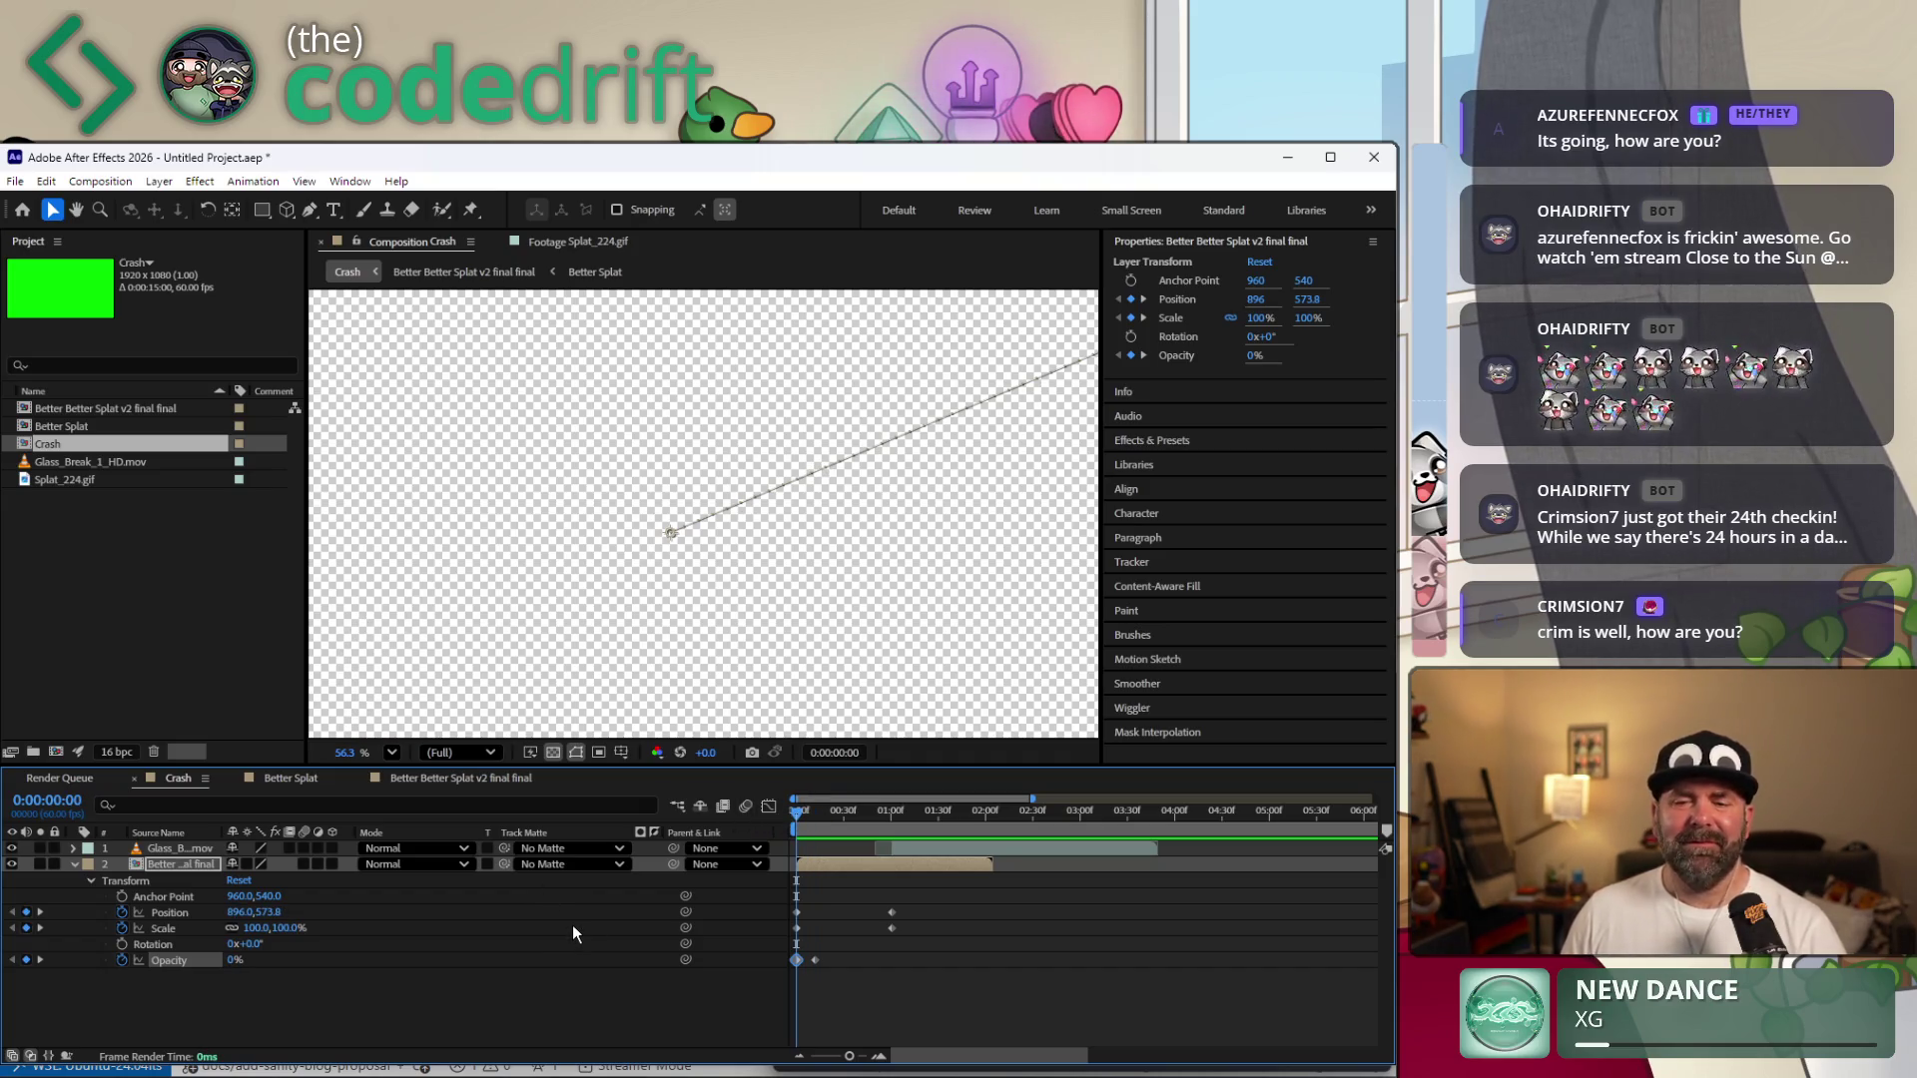
{"action": "key", "text": "space"}
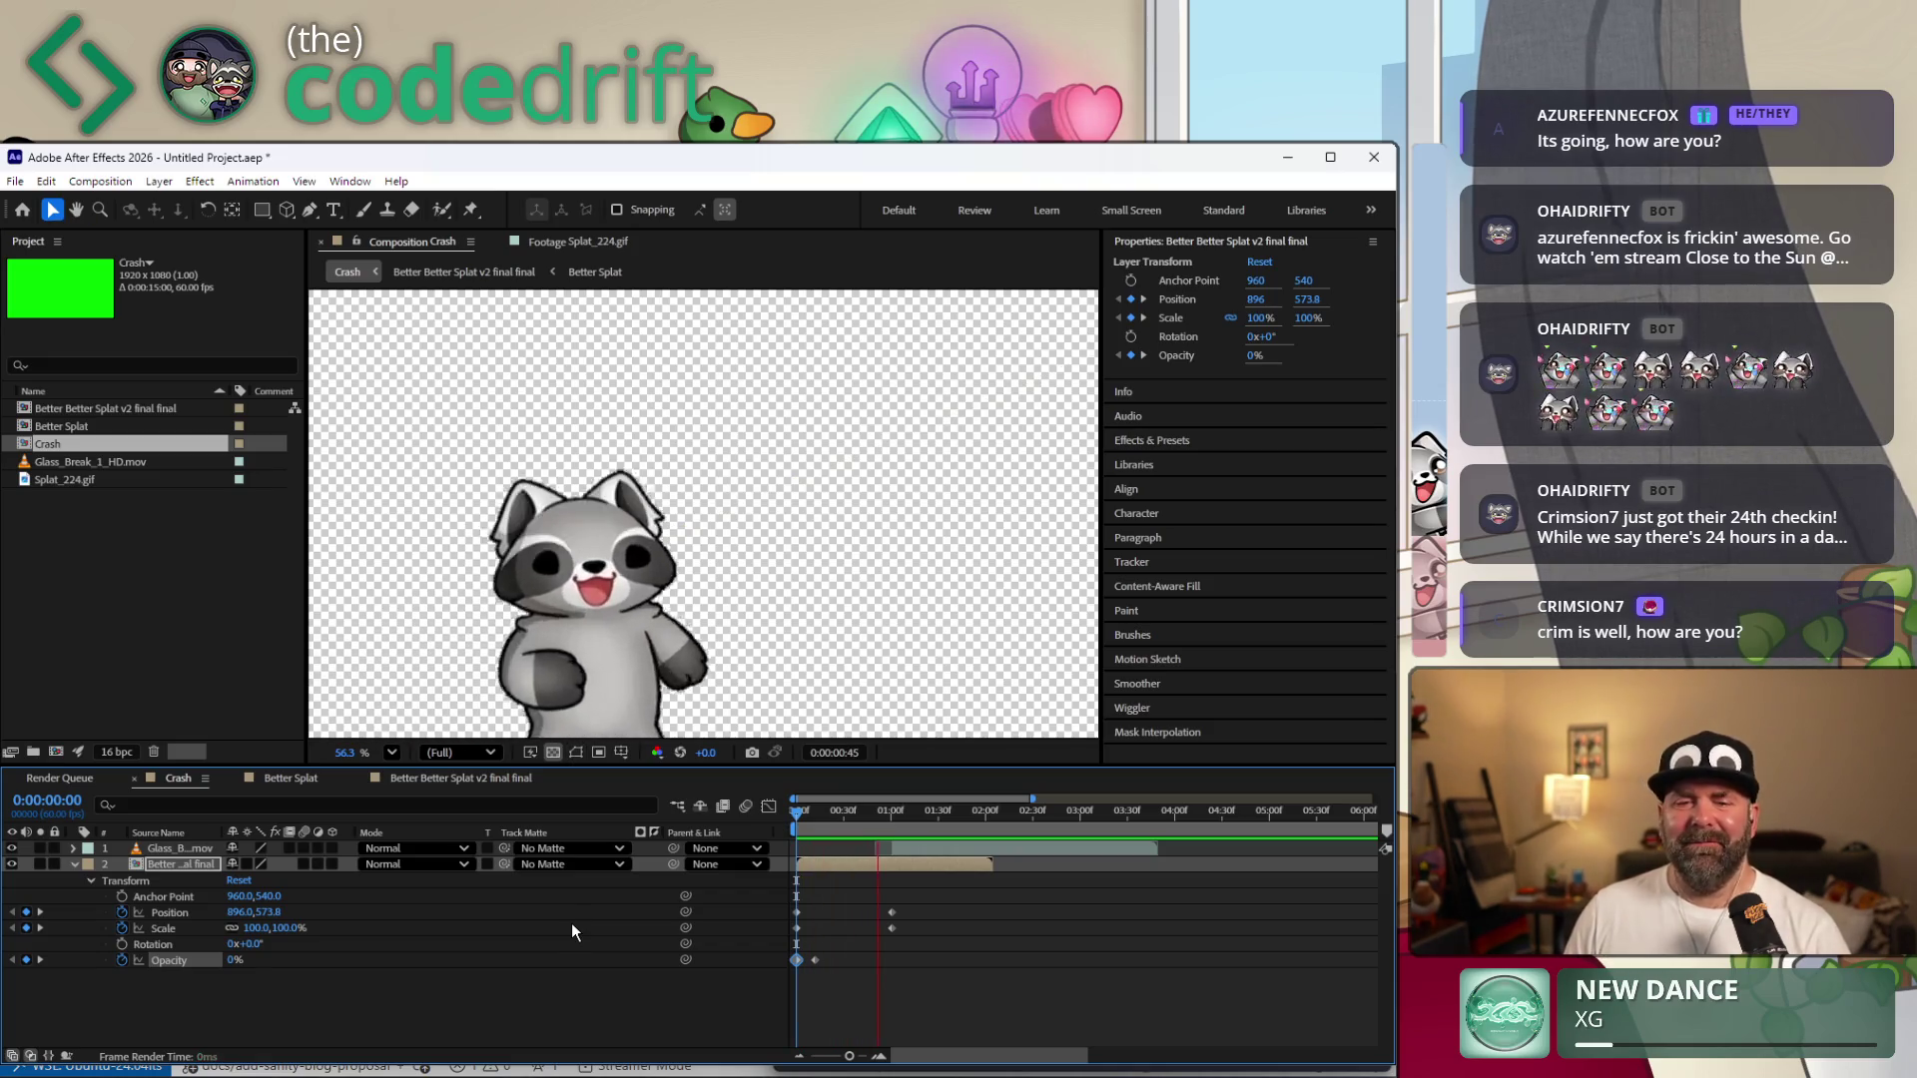
{"action": "key", "text": "space"}
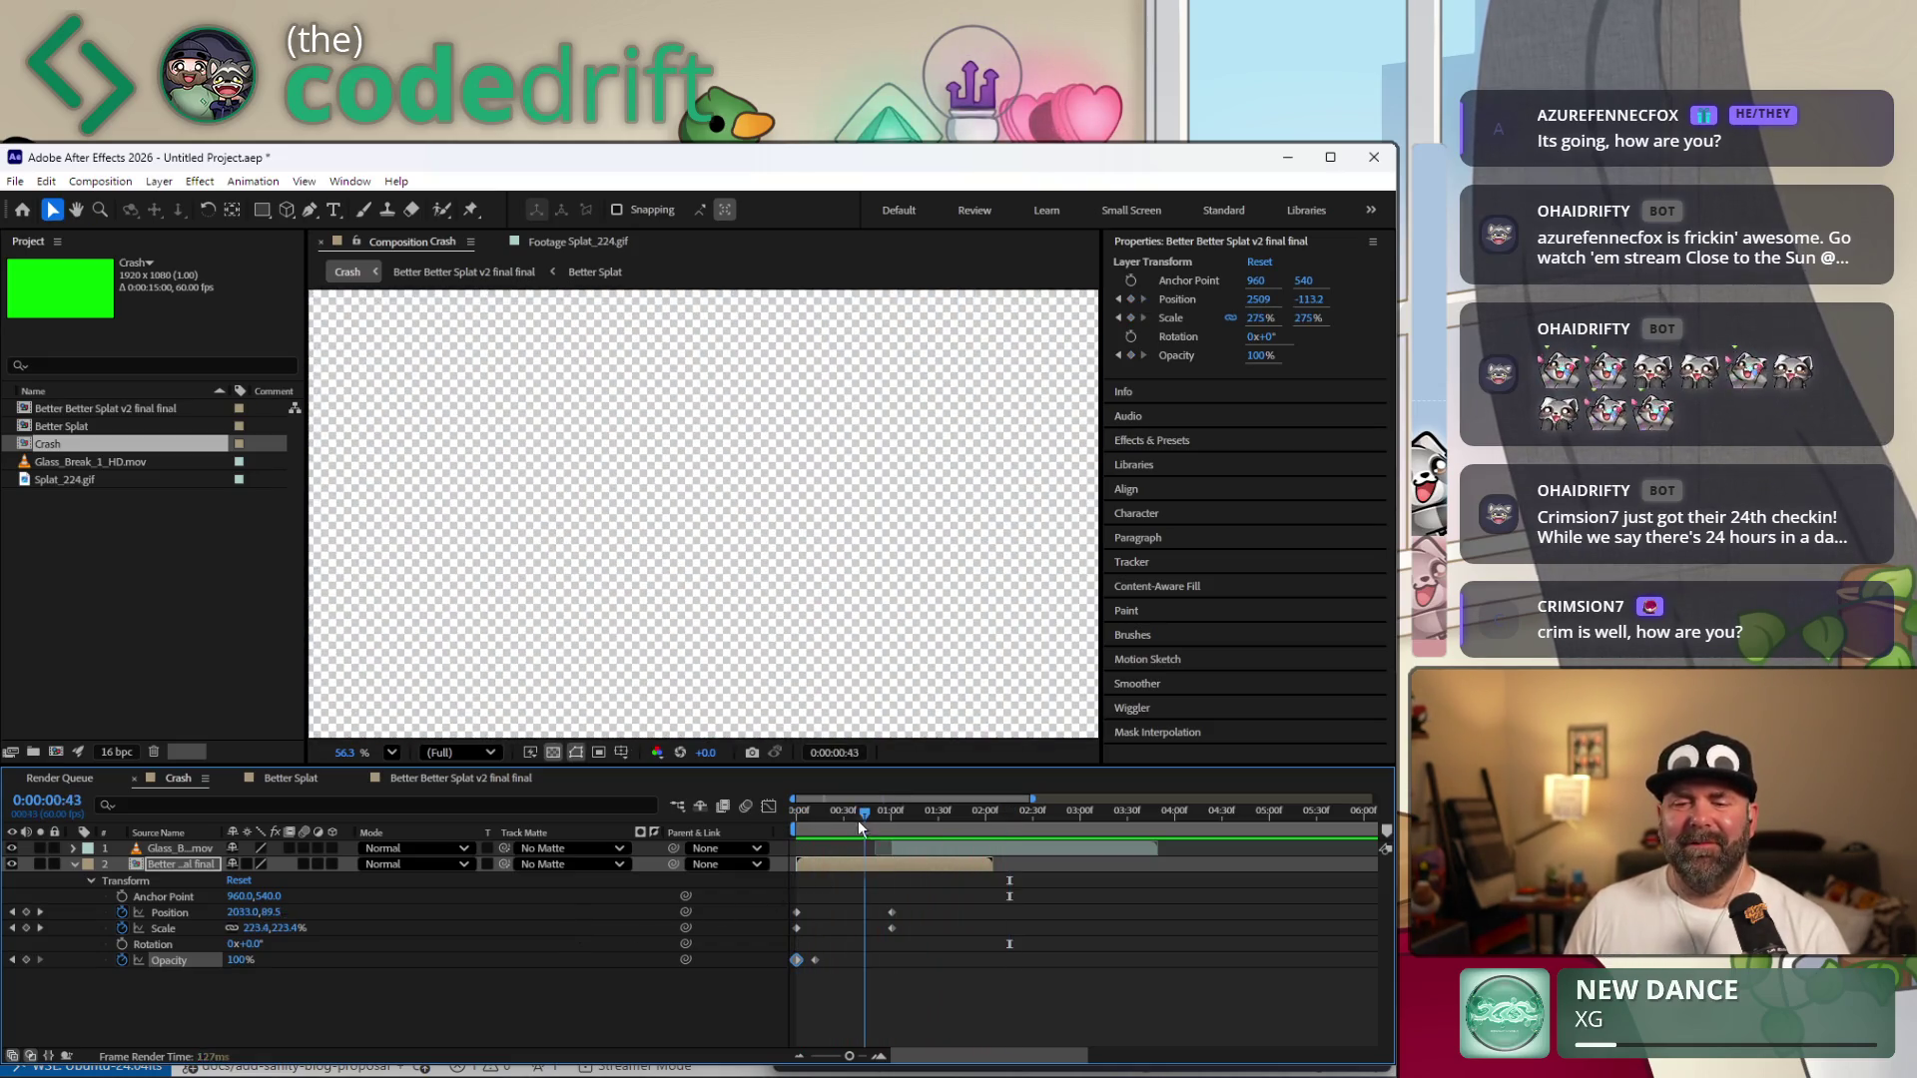
{"action": "key", "text": "space"}
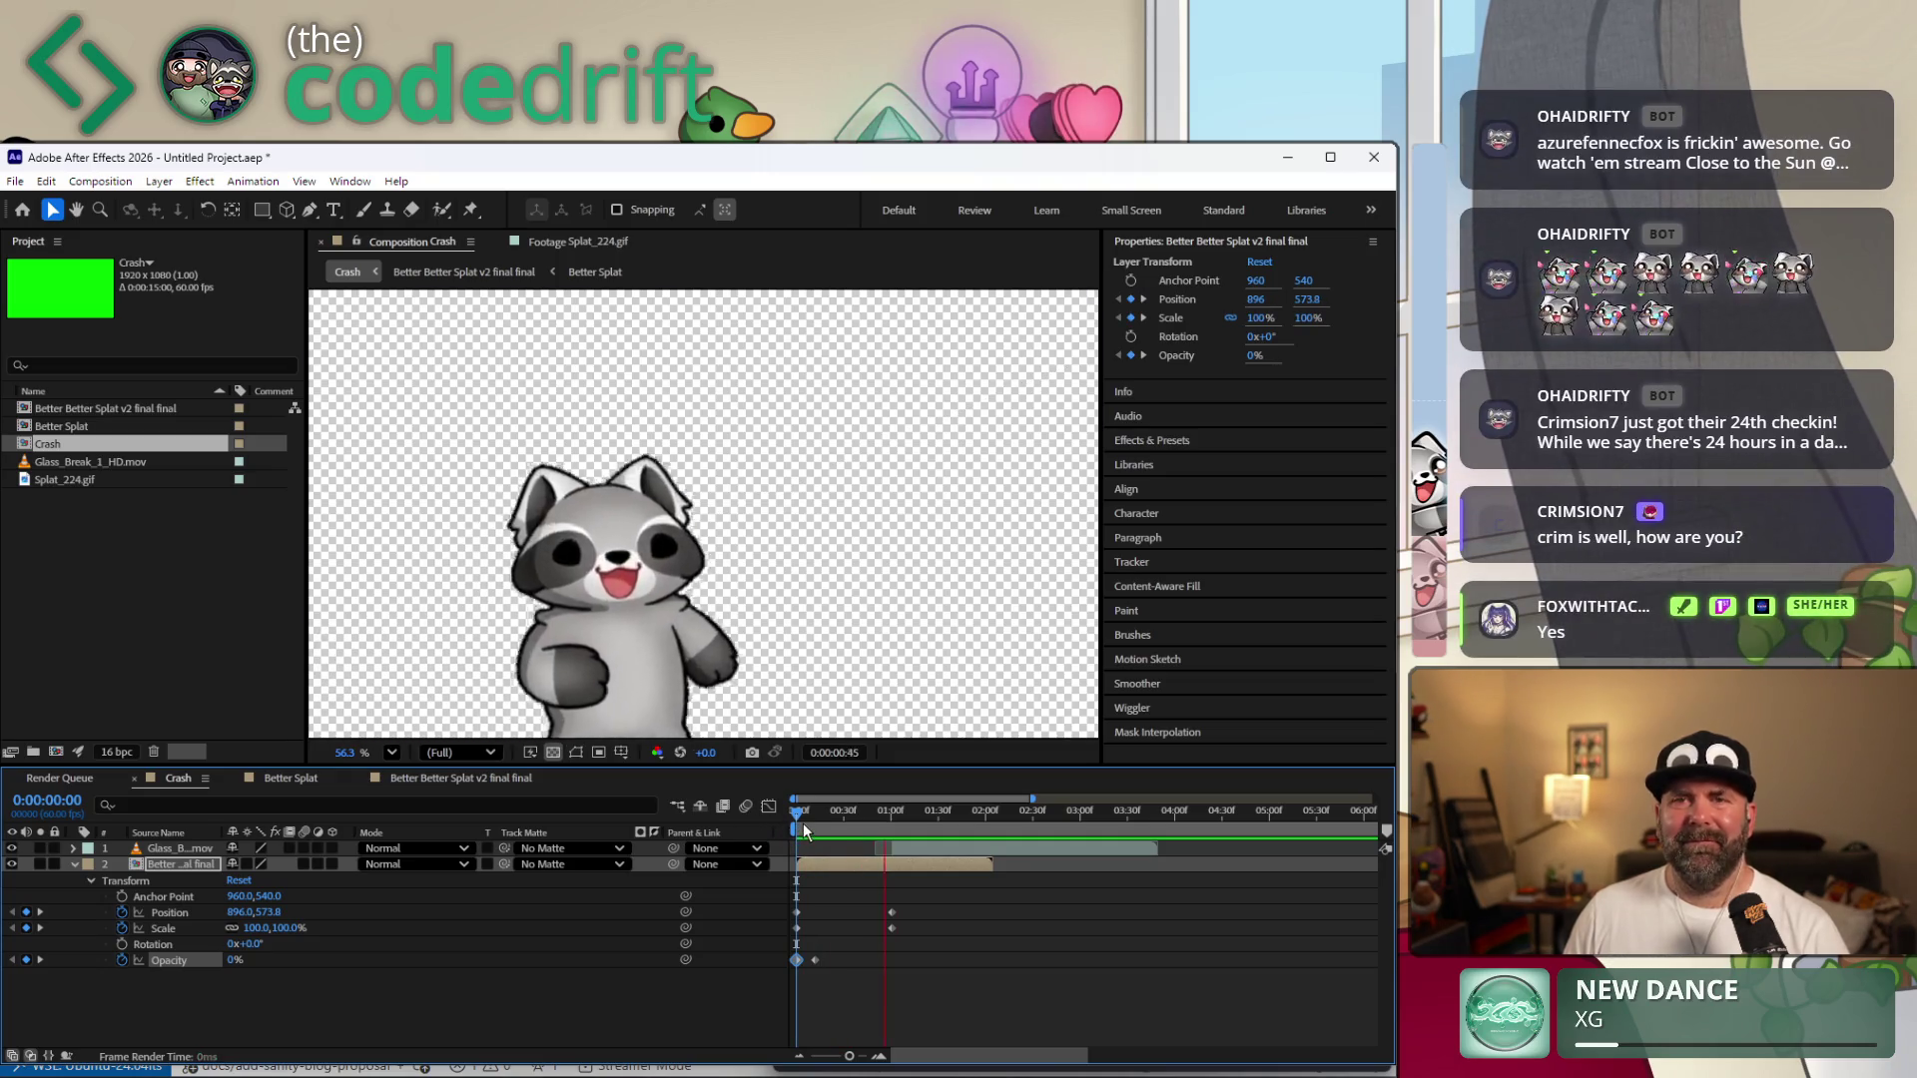
{"action": "key", "text": "space"}
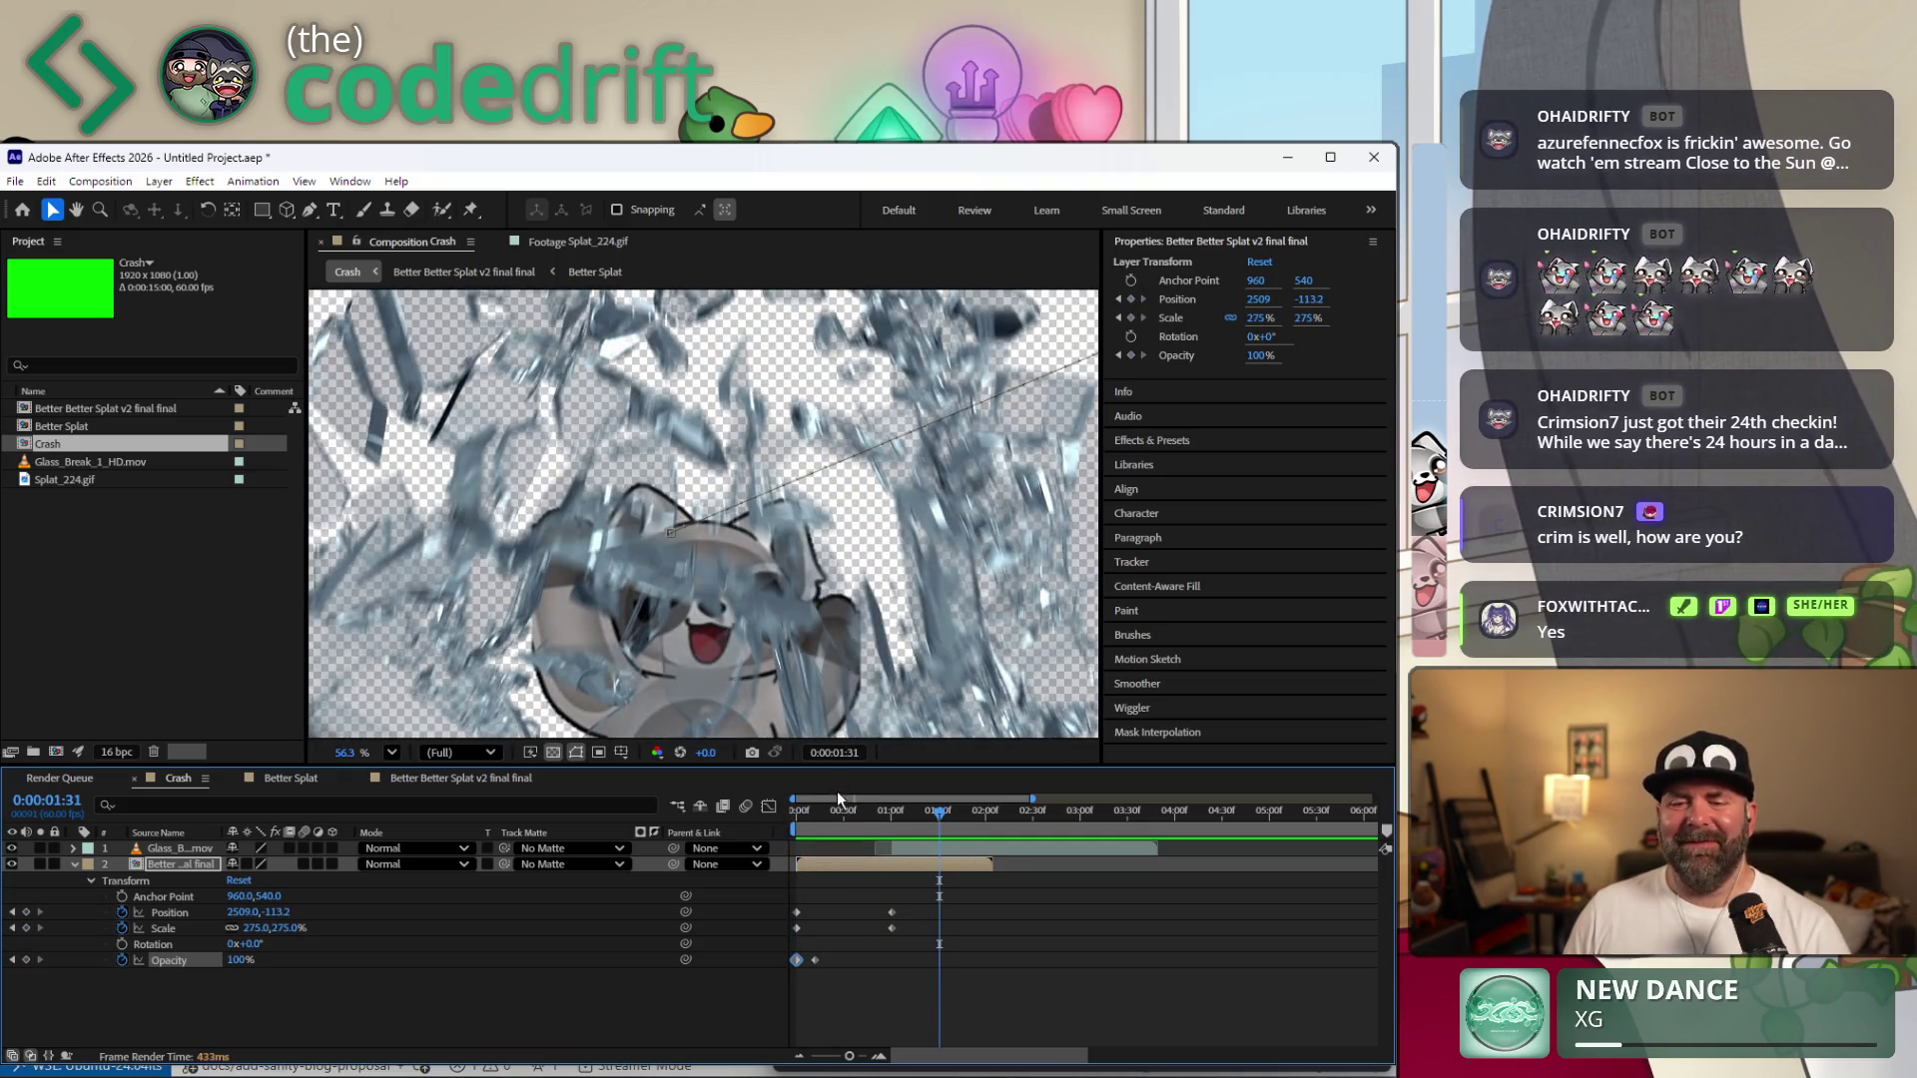
{"action": "left_click_drag", "start_coordinate": [838, 808], "coordinate": [778, 826]}
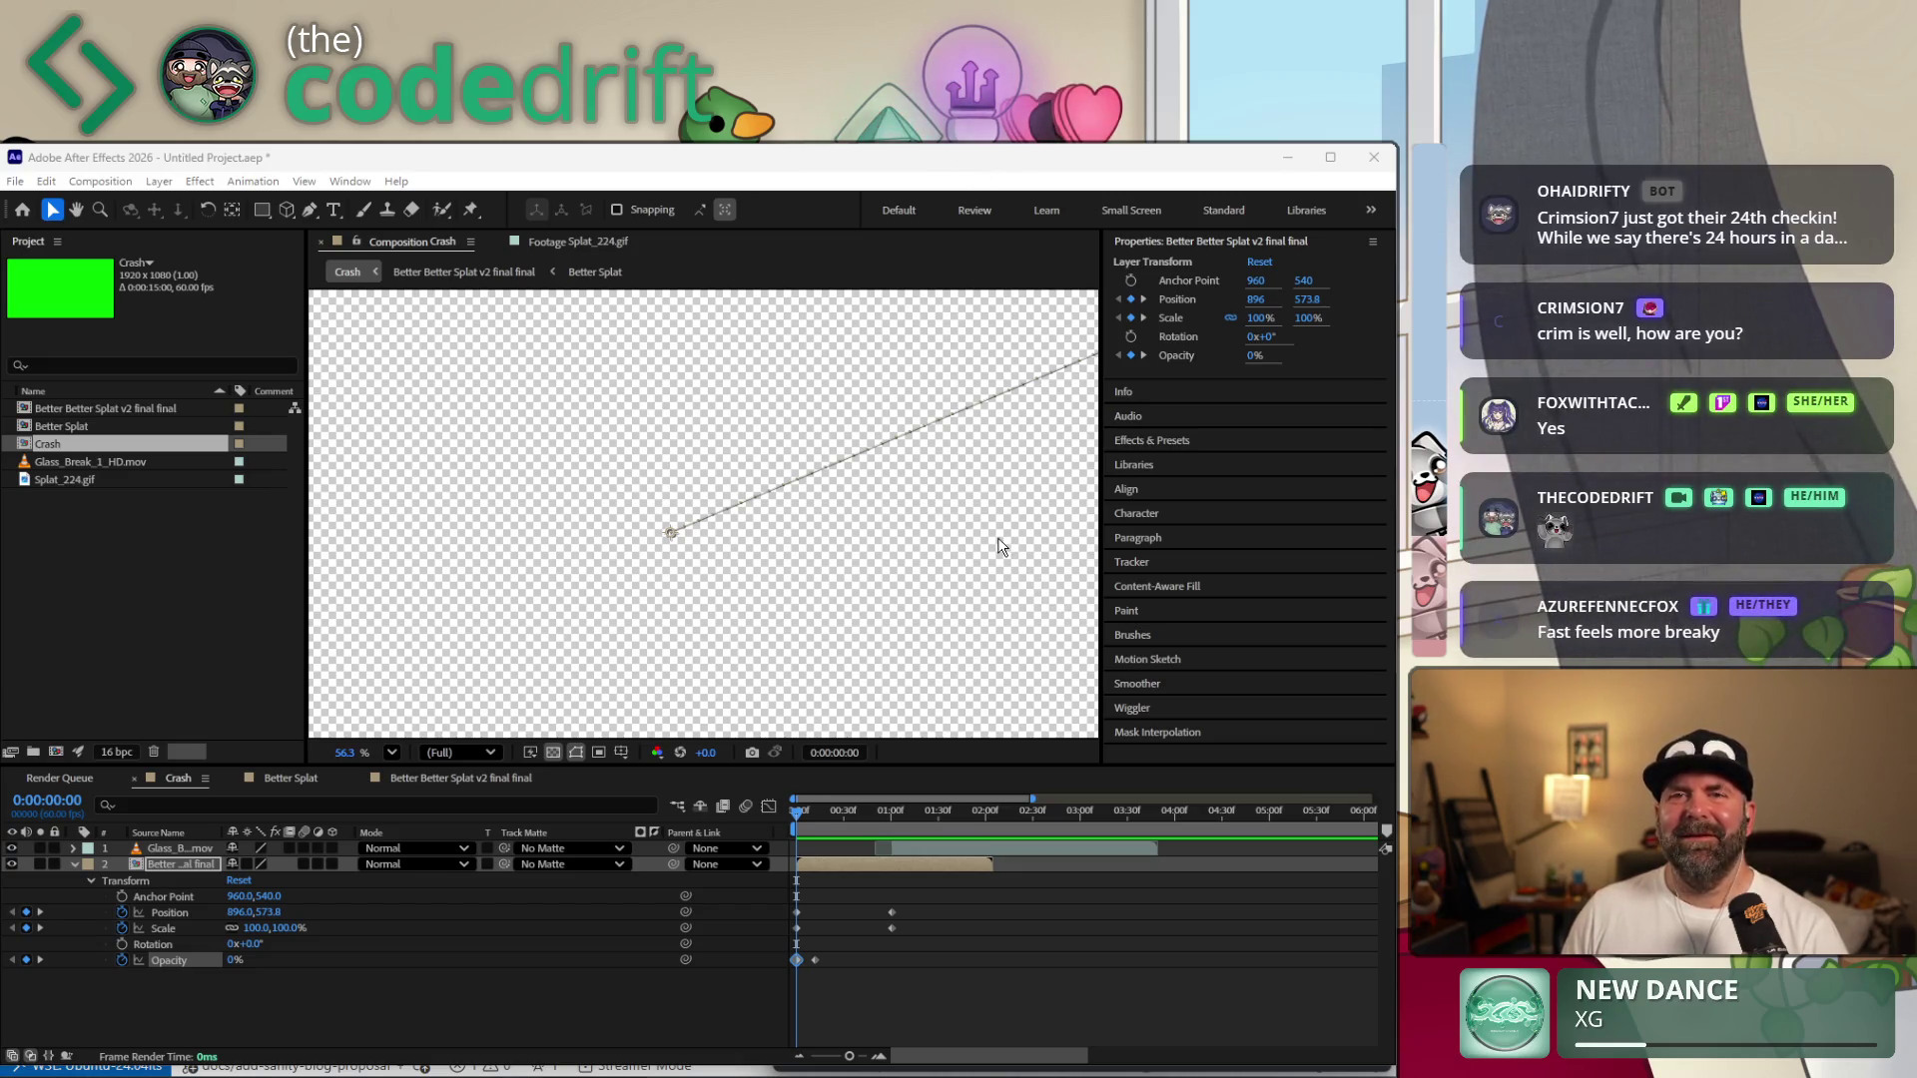
{"action": "left_click", "coordinate": [819, 811]}
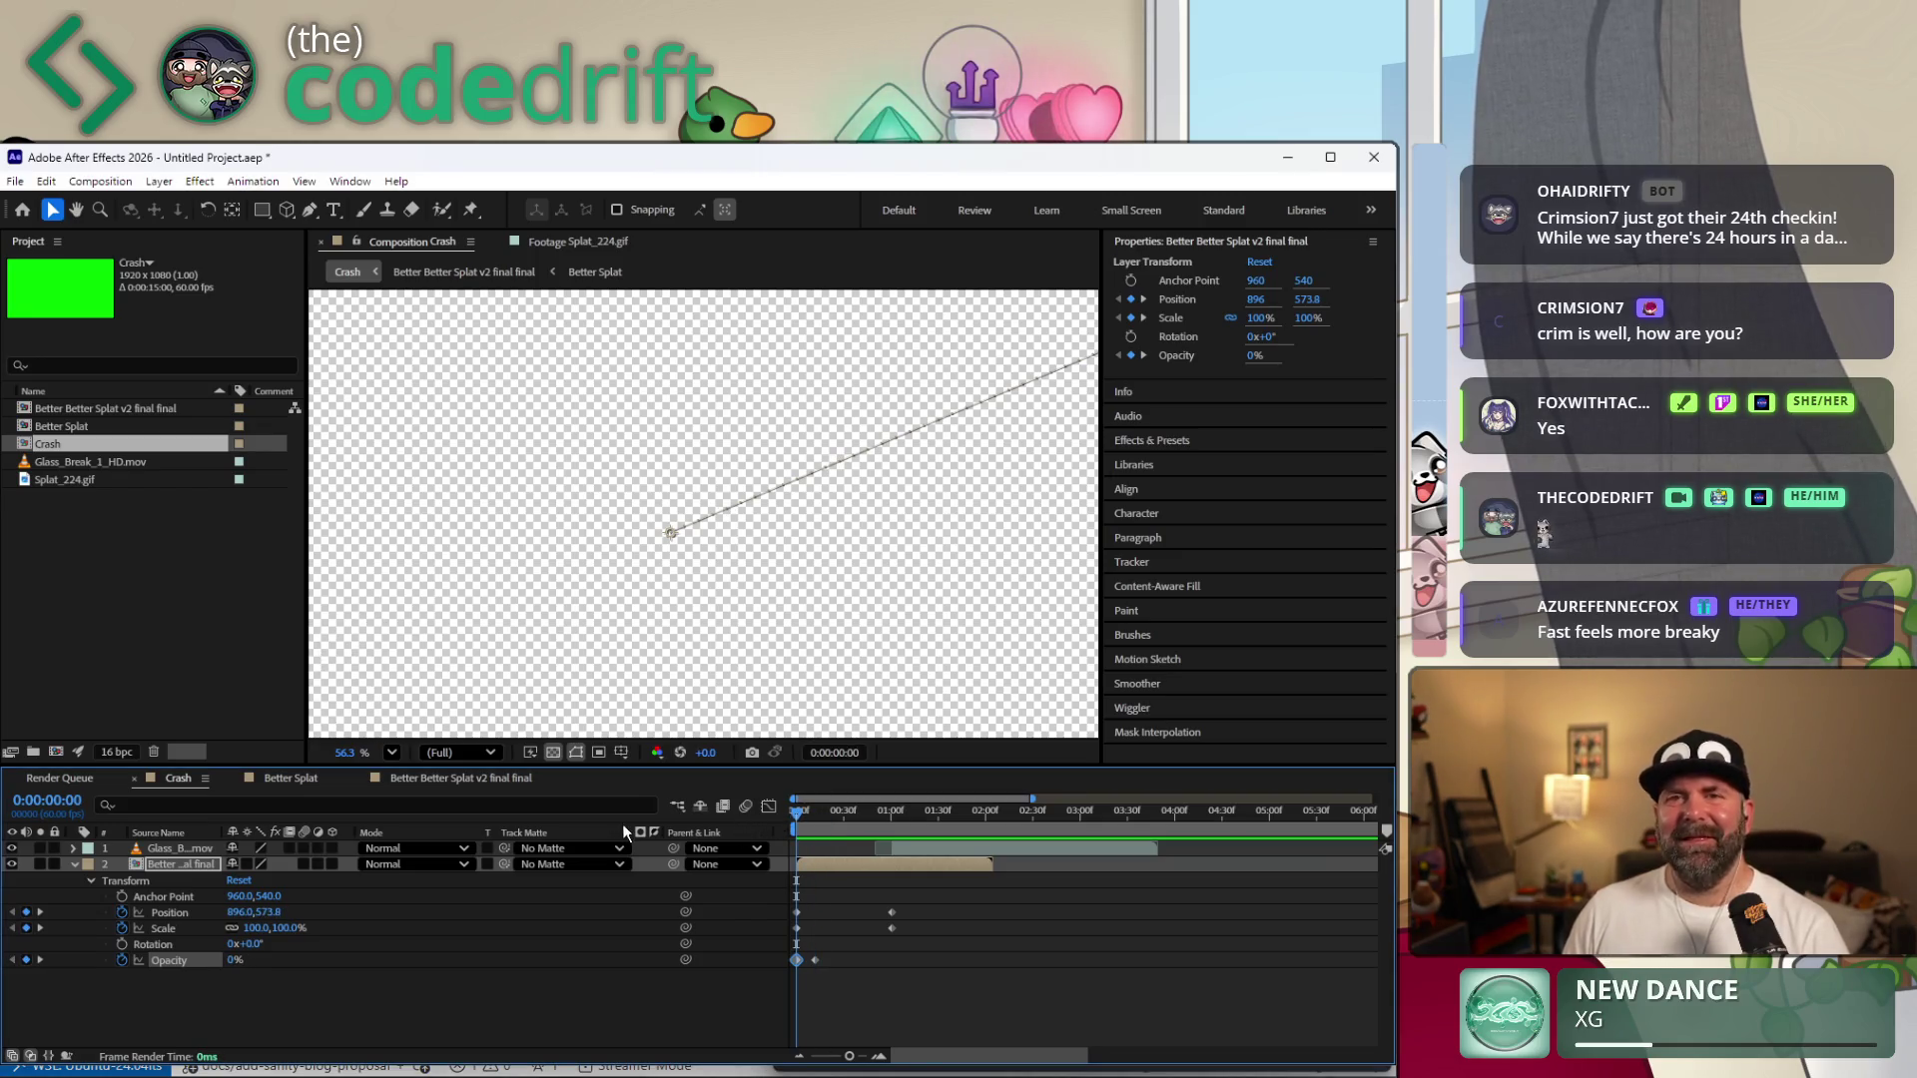
{"action": "key", "text": "space"}
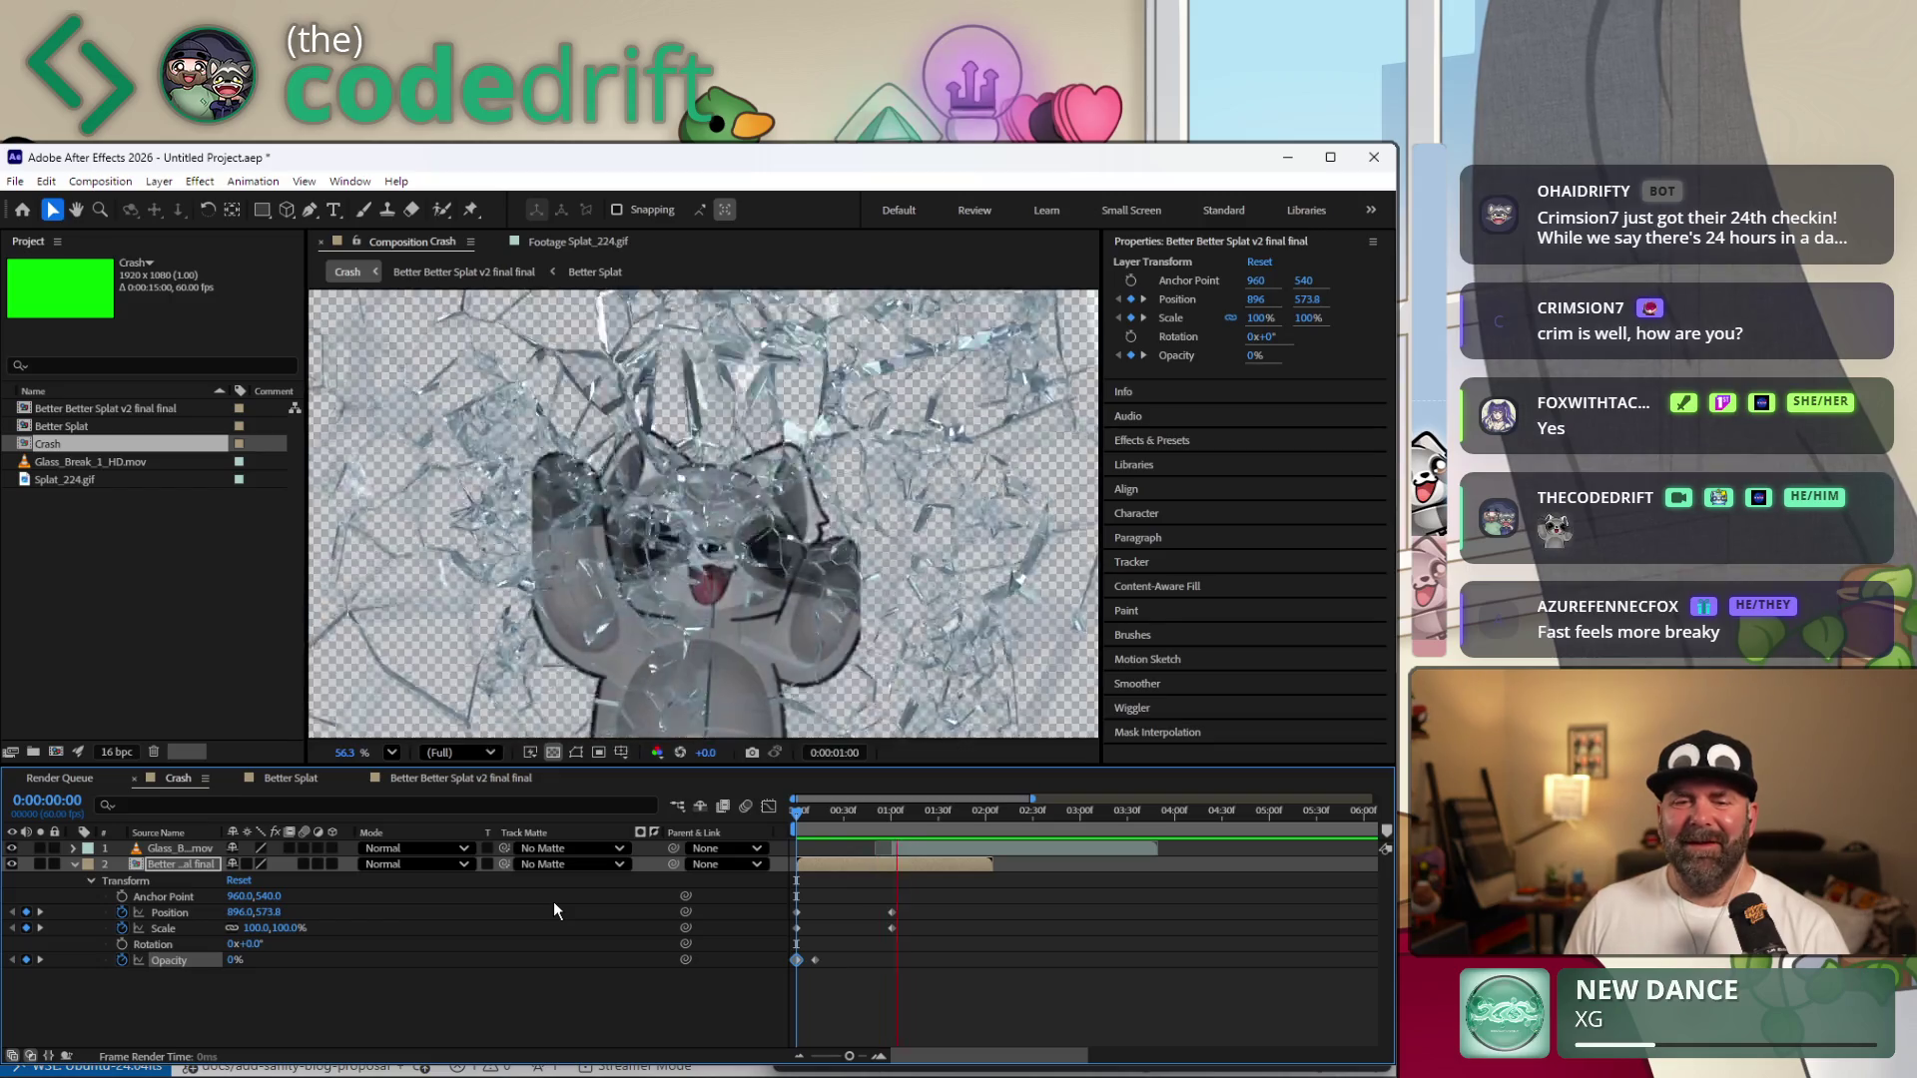
{"action": "key", "text": "space"}
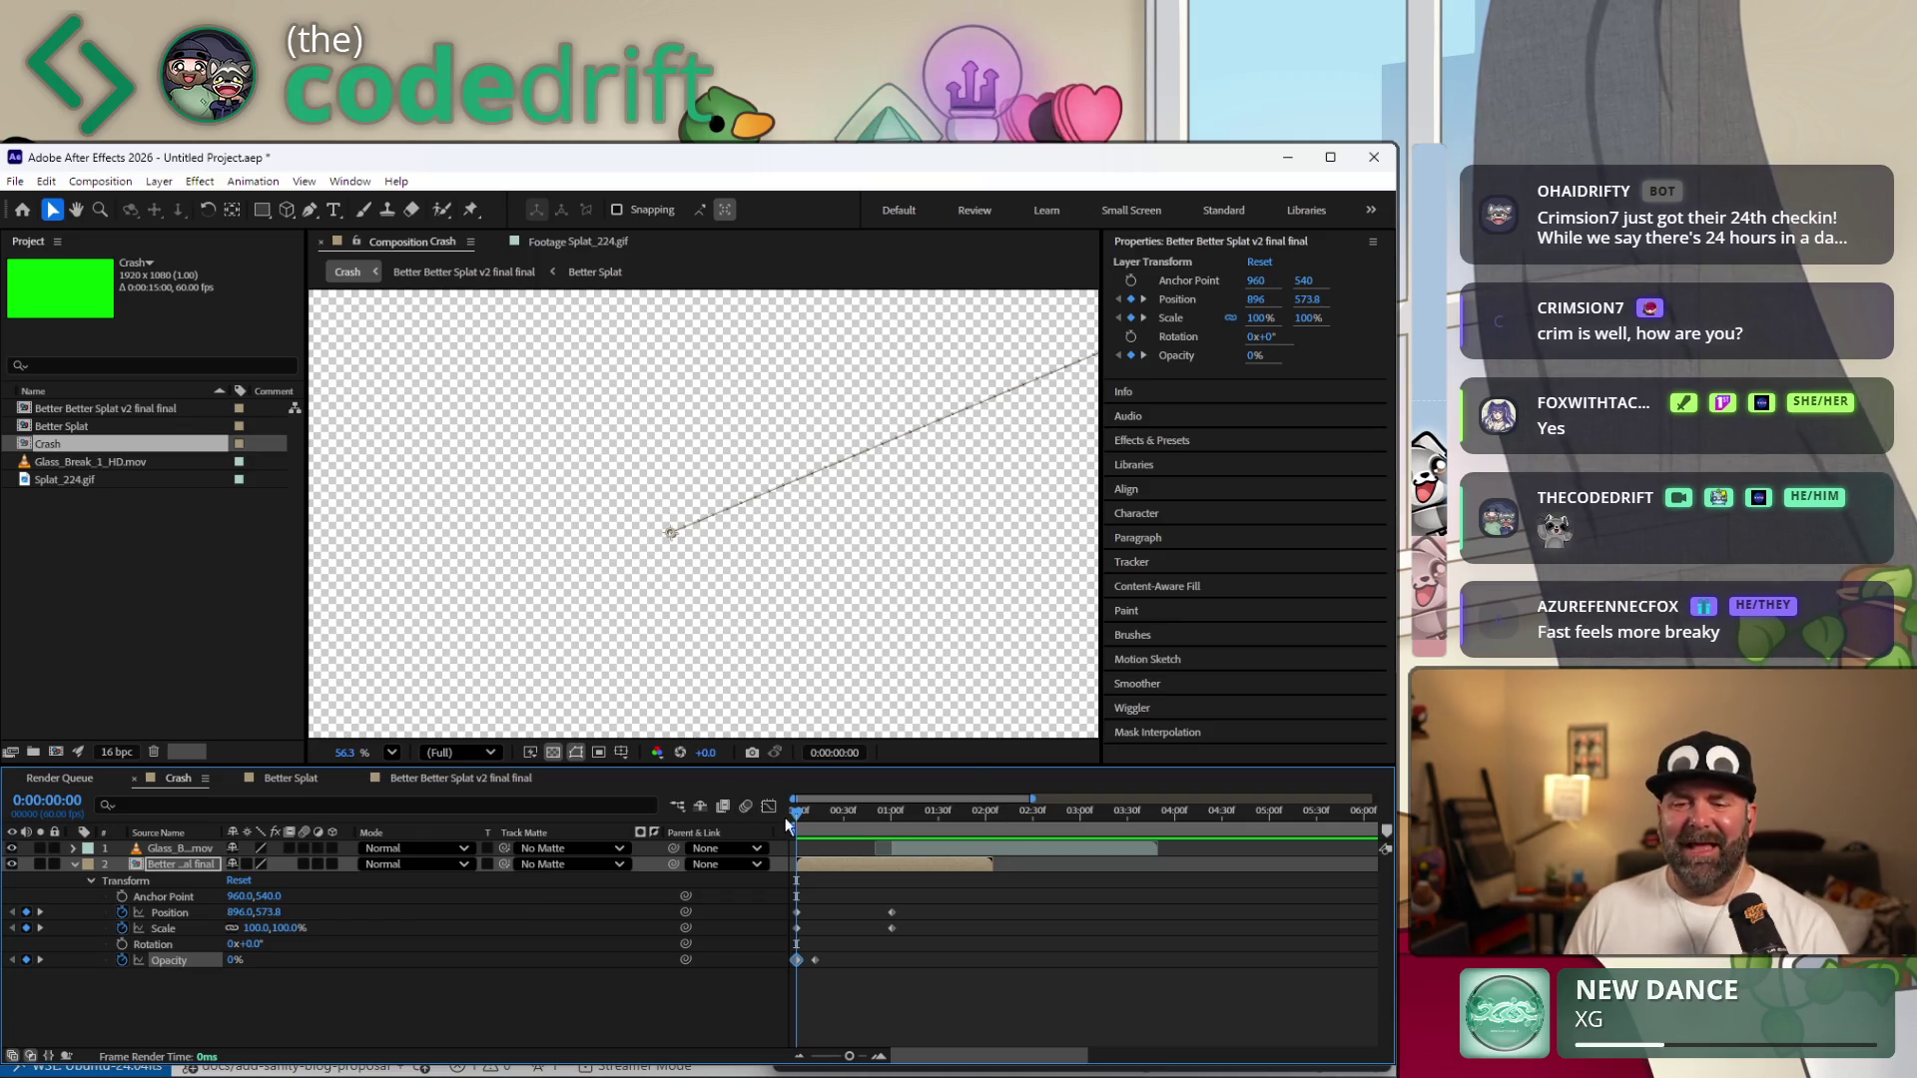
{"action": "key", "text": "space"}
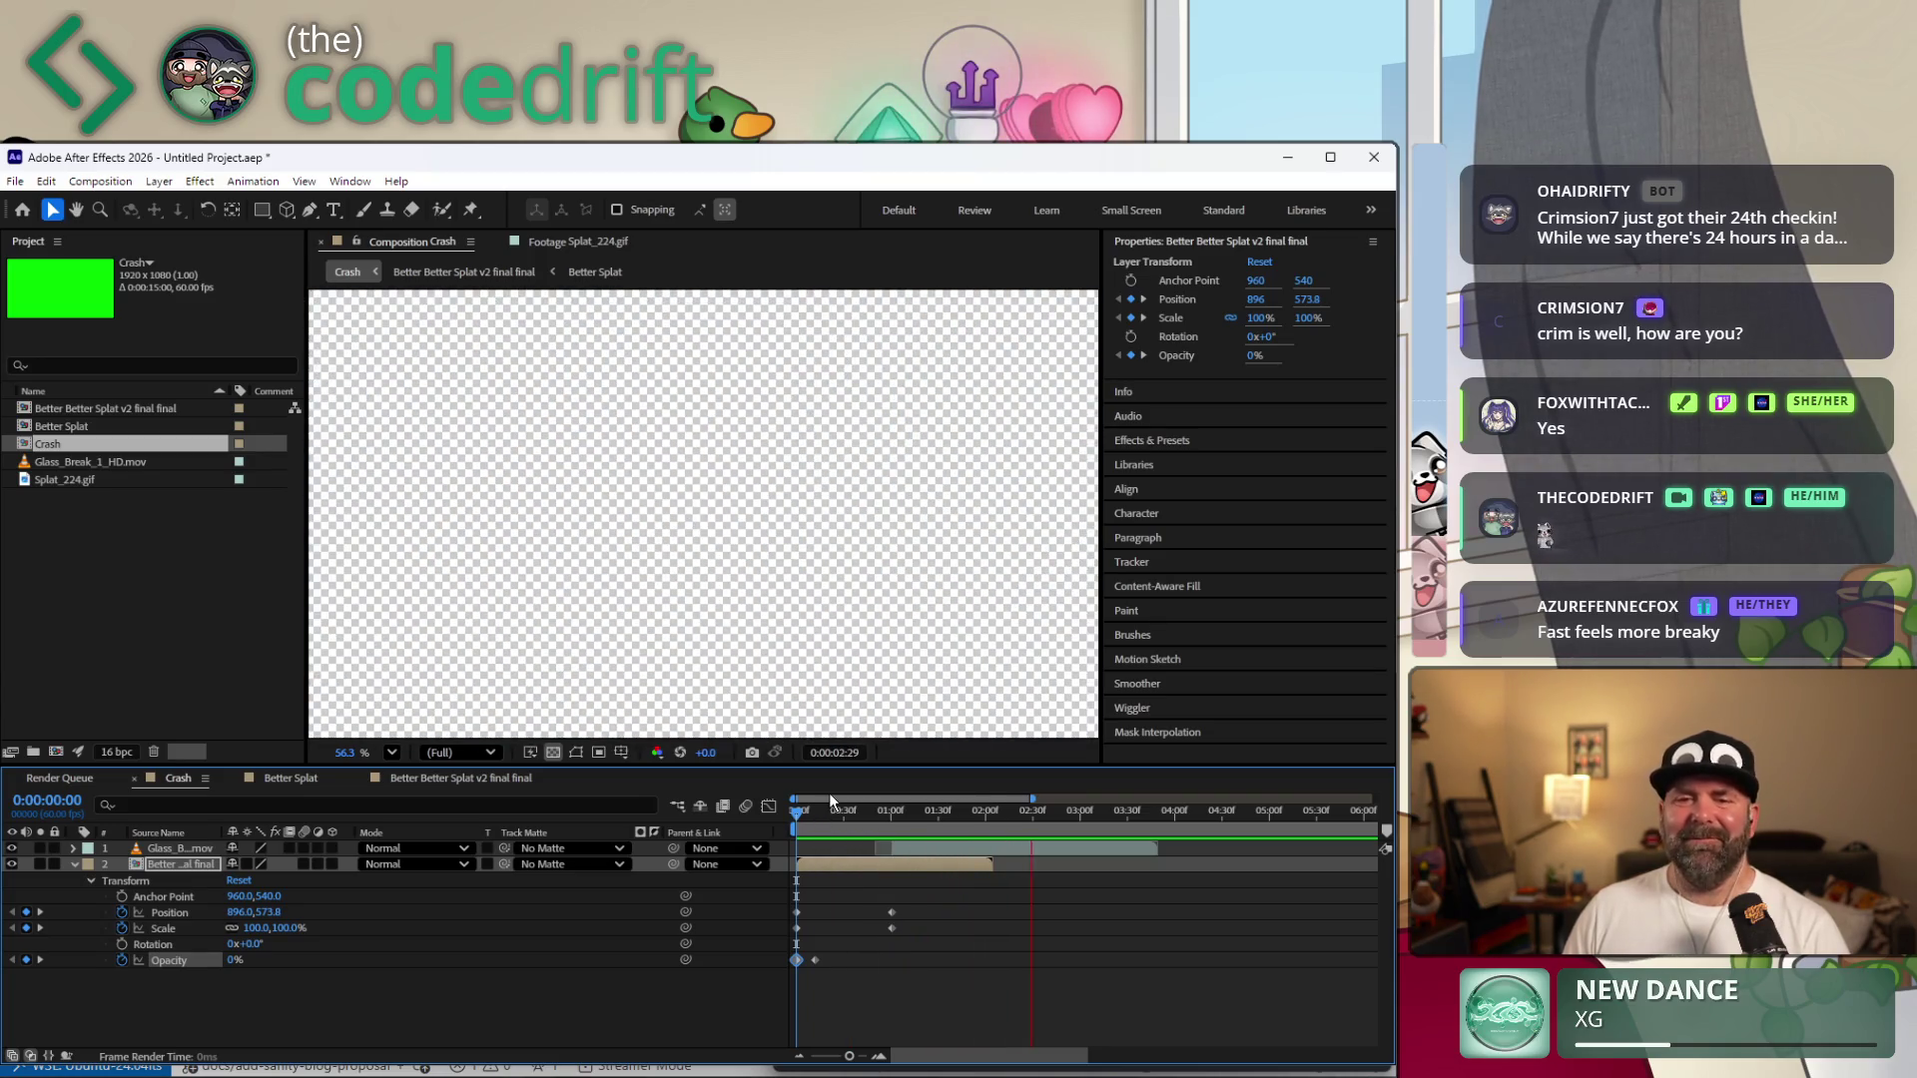
{"action": "left_click_drag", "start_coordinate": [836, 808], "coordinate": [874, 824]}
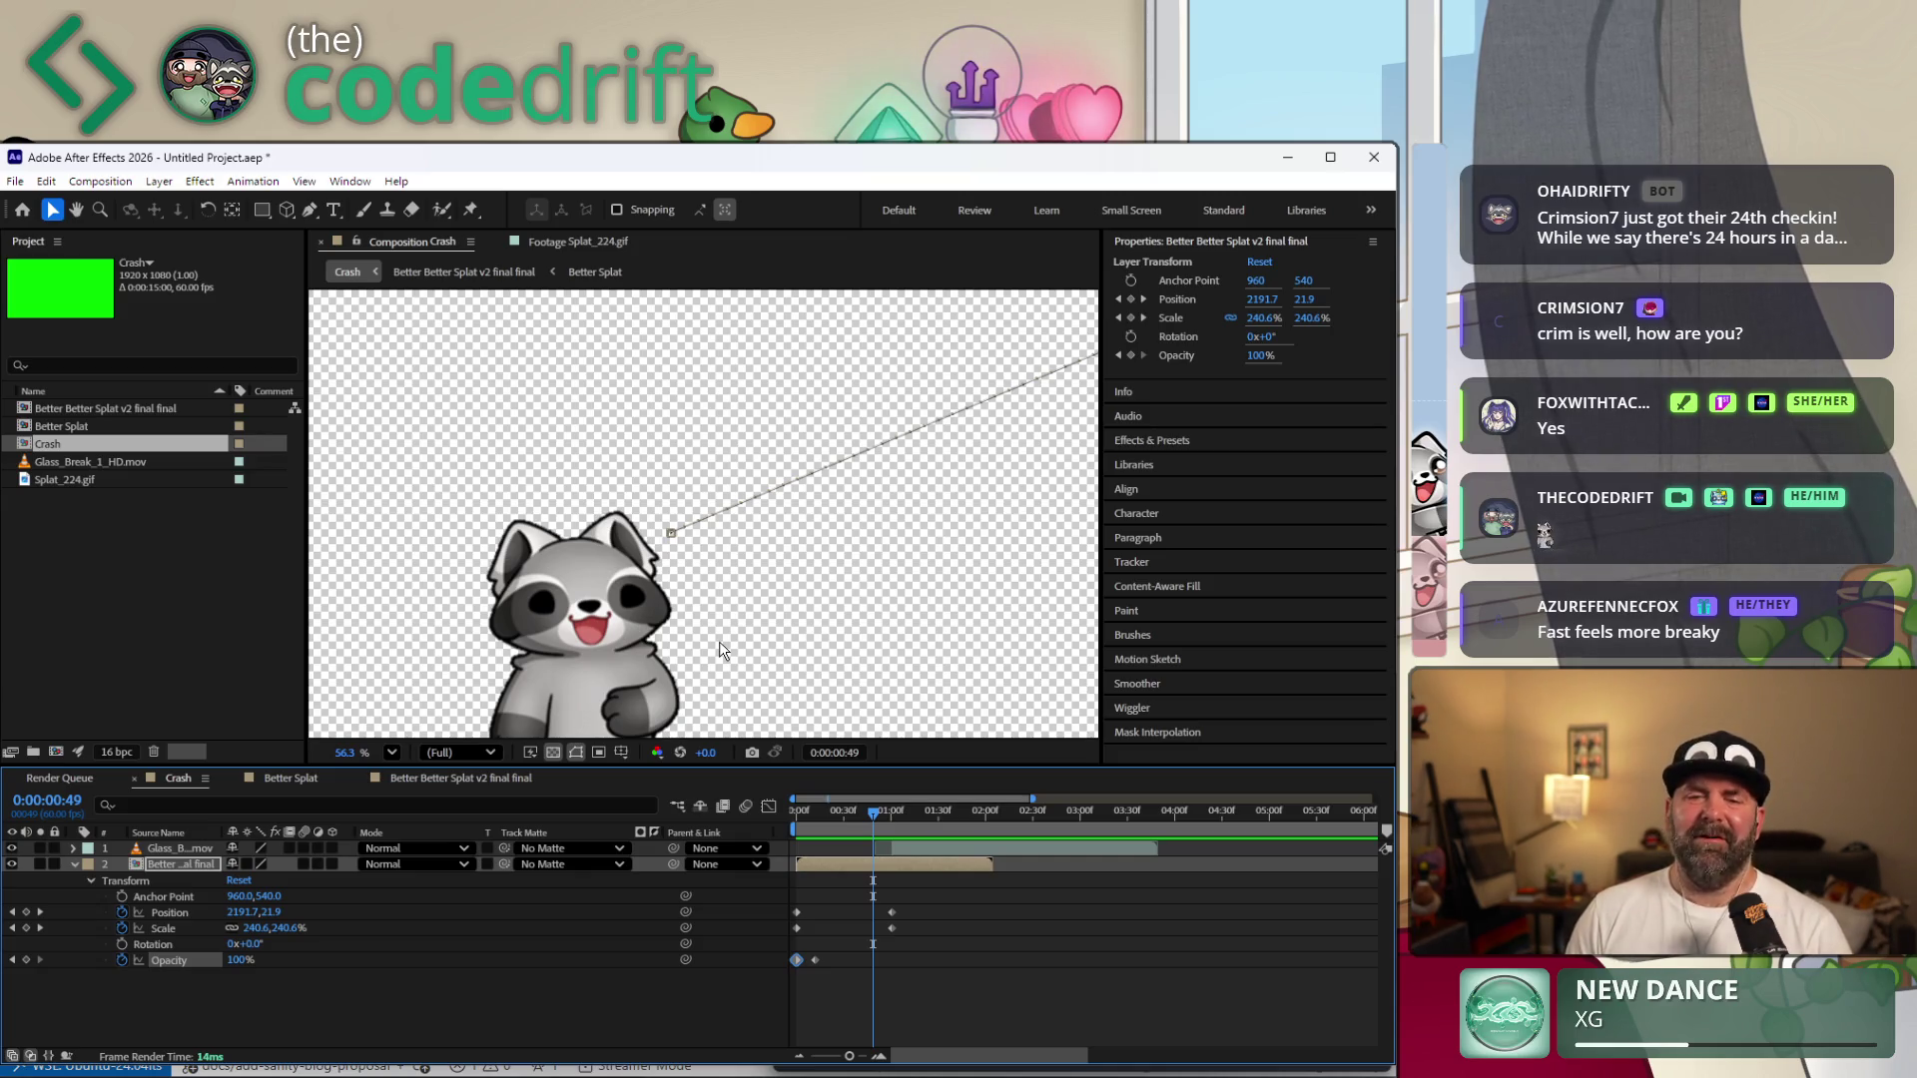
{"action": "mouse_move", "coordinate": [883, 811]}
{"action": "left_mouse_down"}
{"action": "mouse_move", "coordinate": [1045, 853]}
{"action": "mouse_move", "coordinate": [959, 884]}
{"action": "mouse_move", "coordinate": [1051, 889]}
{"action": "mouse_move", "coordinate": [766, 910]}
{"action": "left_mouse_up"}
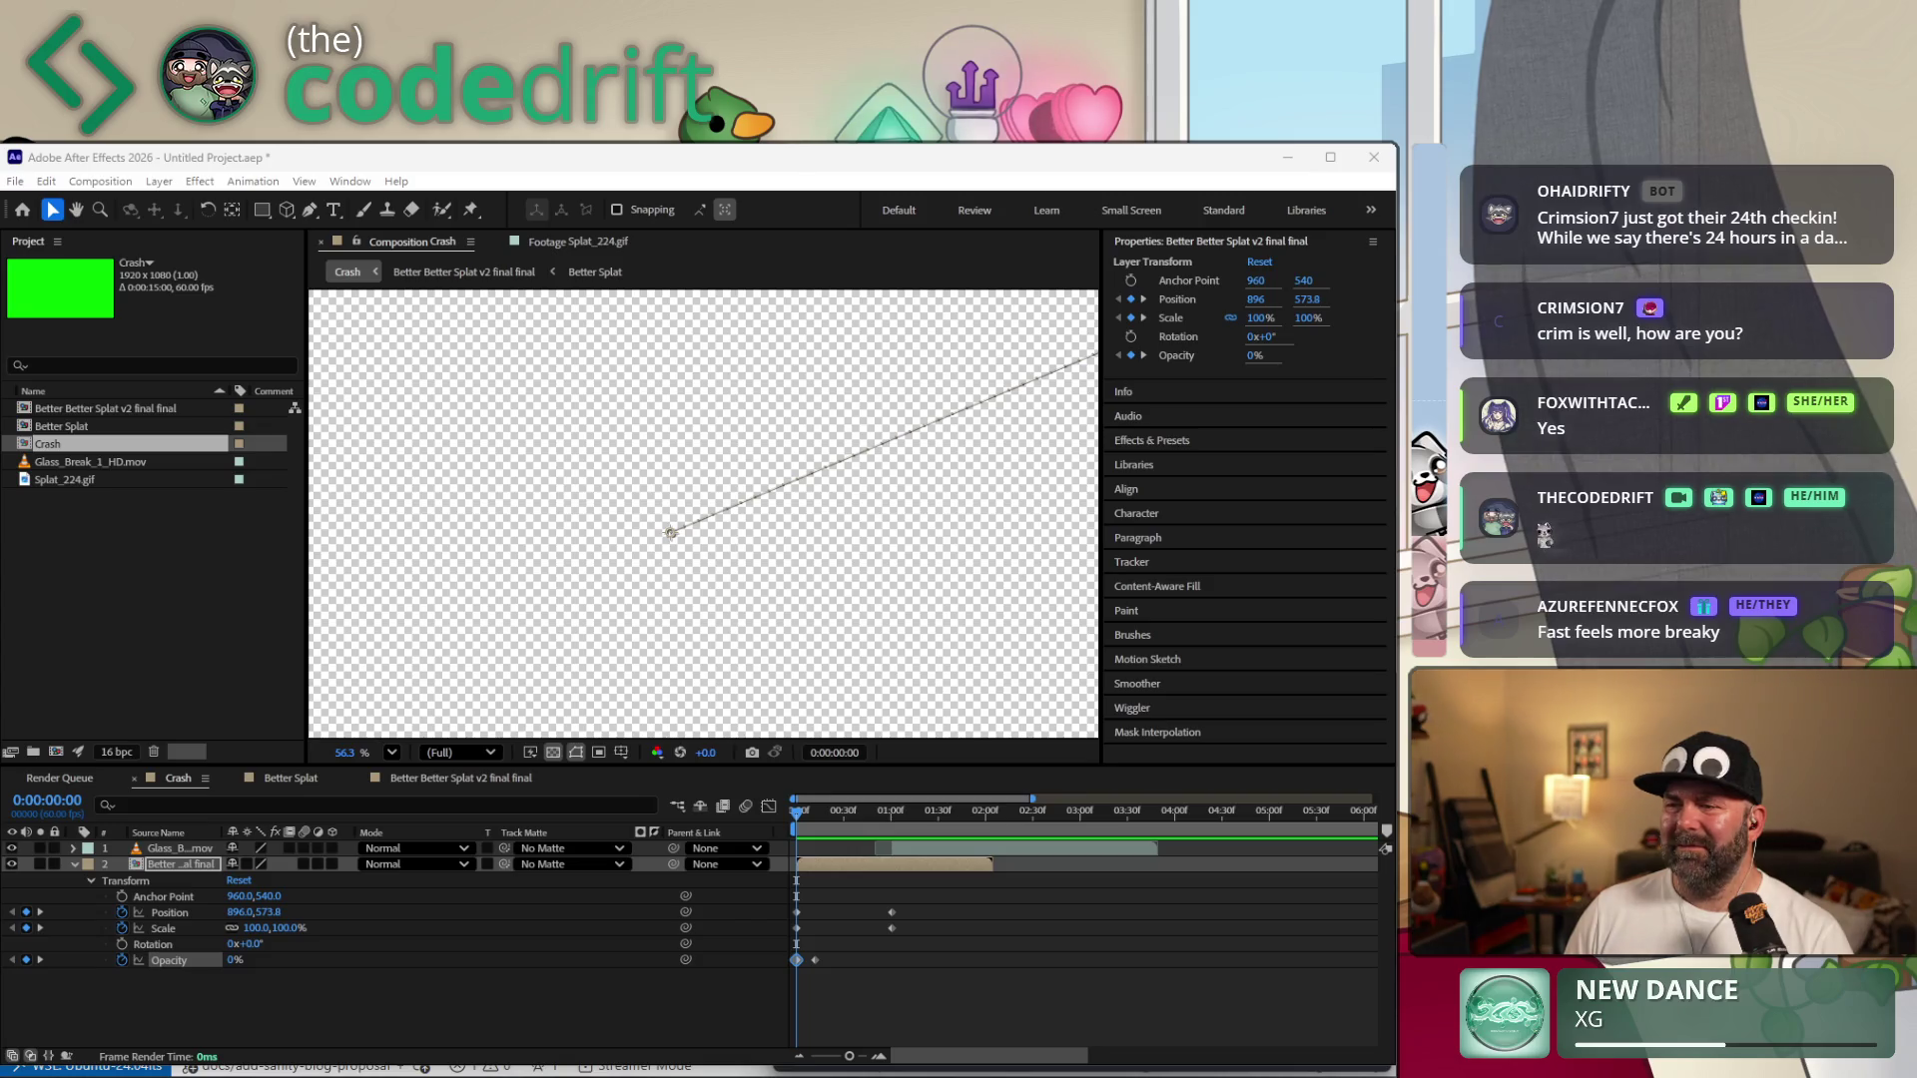
{"action": "left_click_drag", "start_coordinate": [1188, 415], "coordinate": [612, 448]}
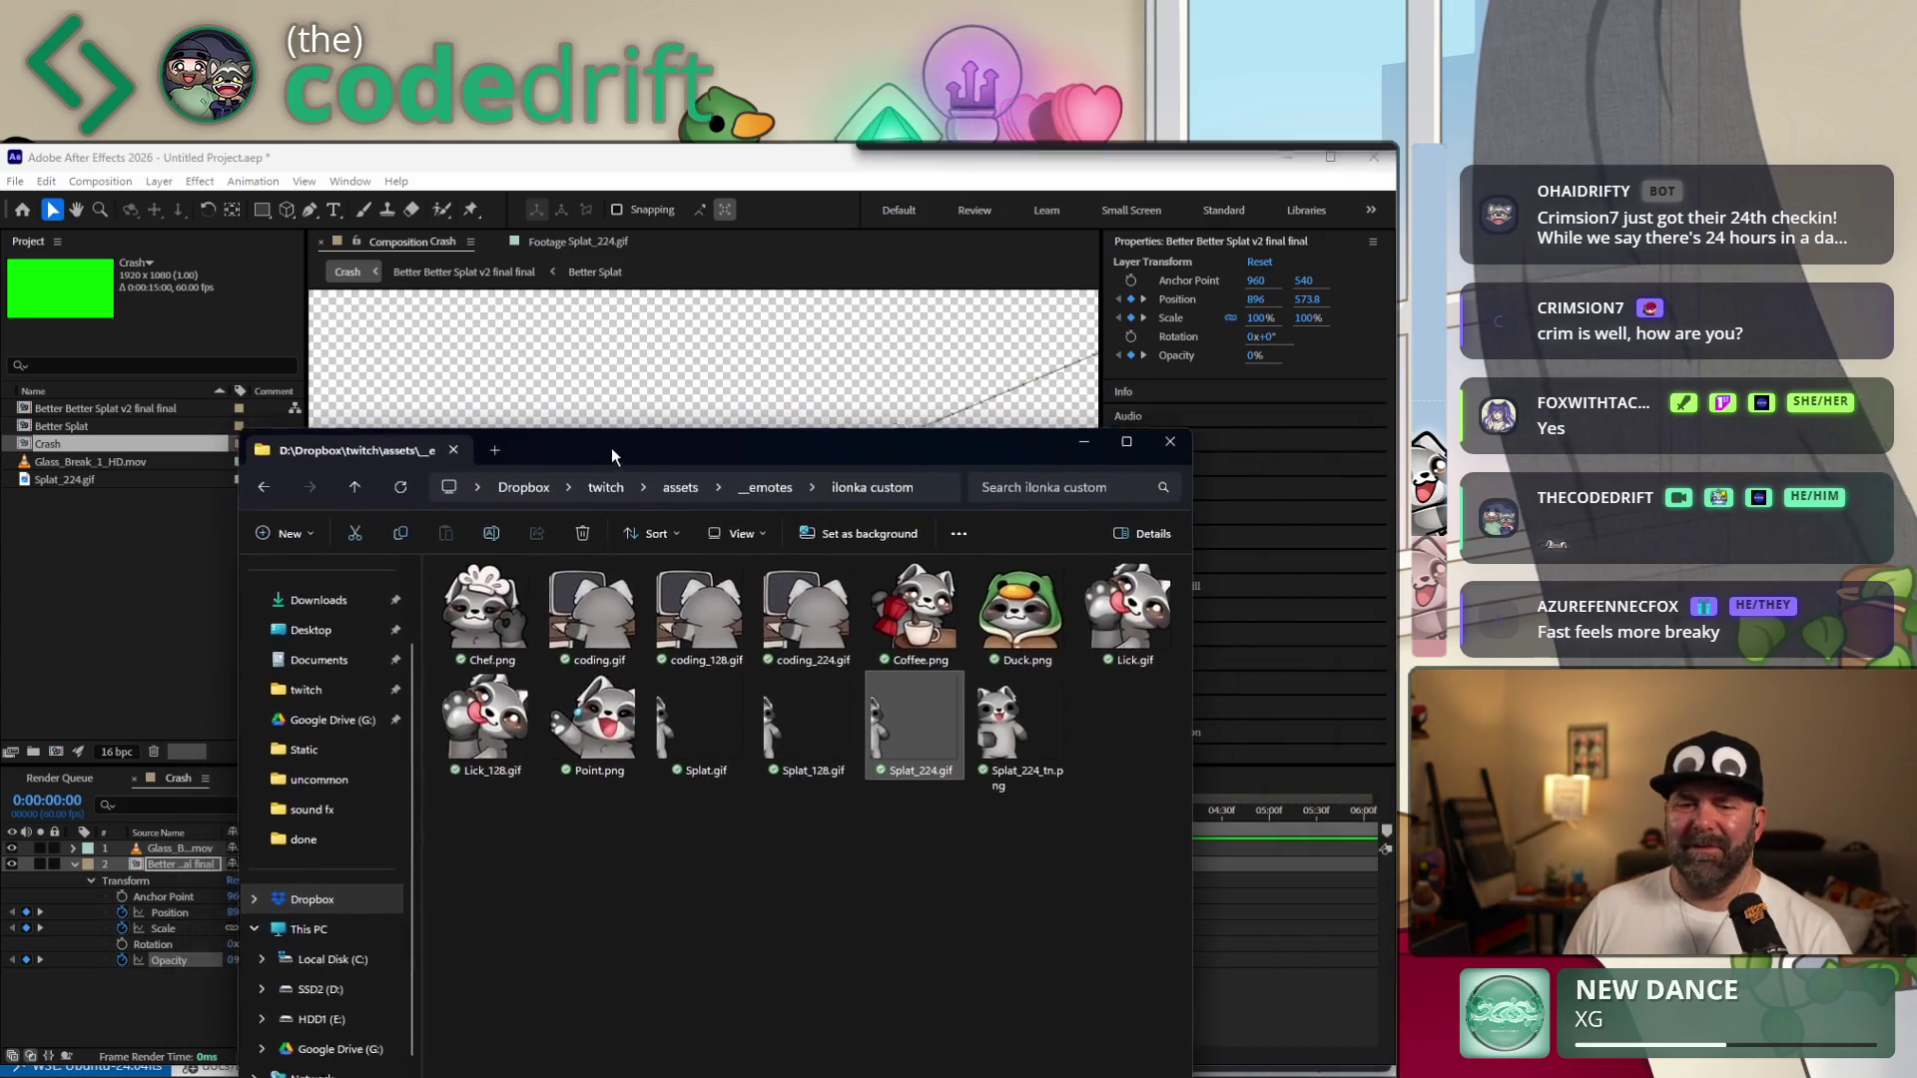
Browse up to _emotes and into the Static folder, then switch back to After Effects.
{"action": "left_click", "coordinate": [356, 484]}
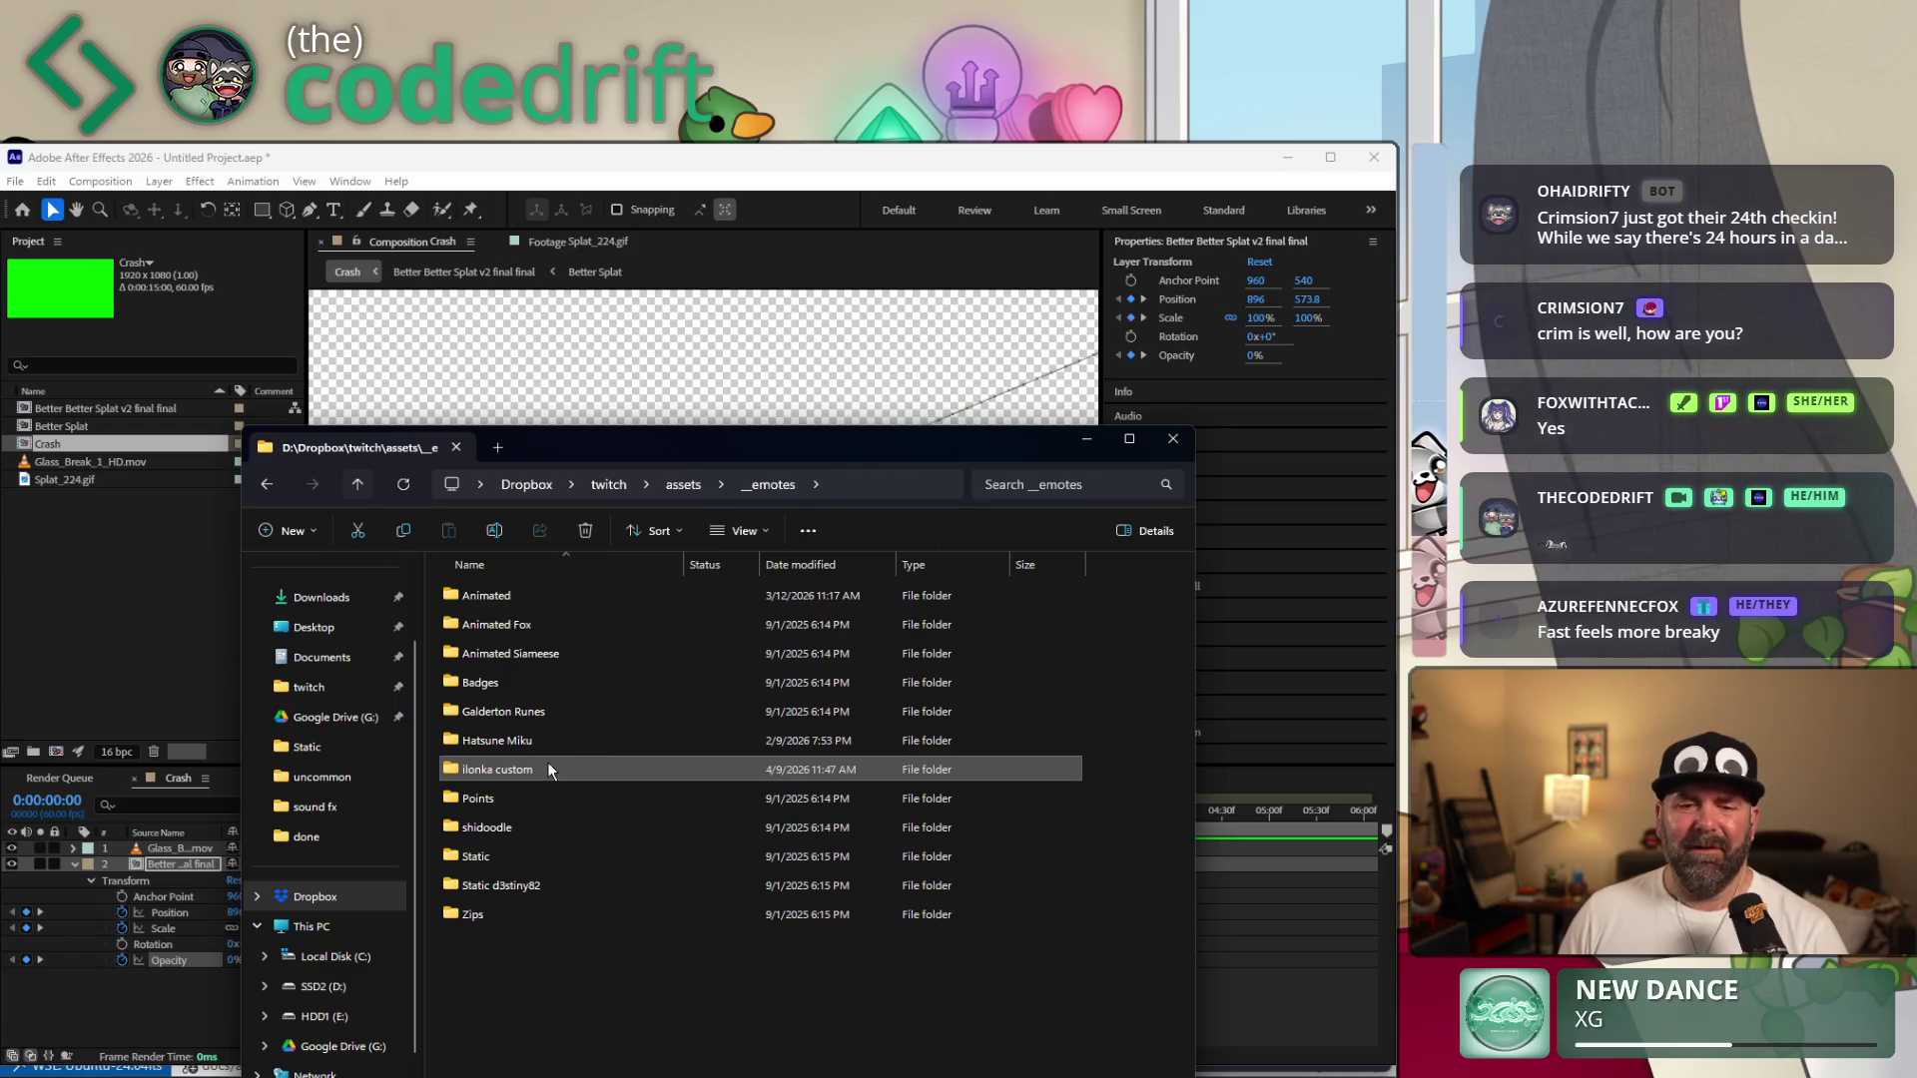
{"action": "left_click", "coordinate": [475, 855]}
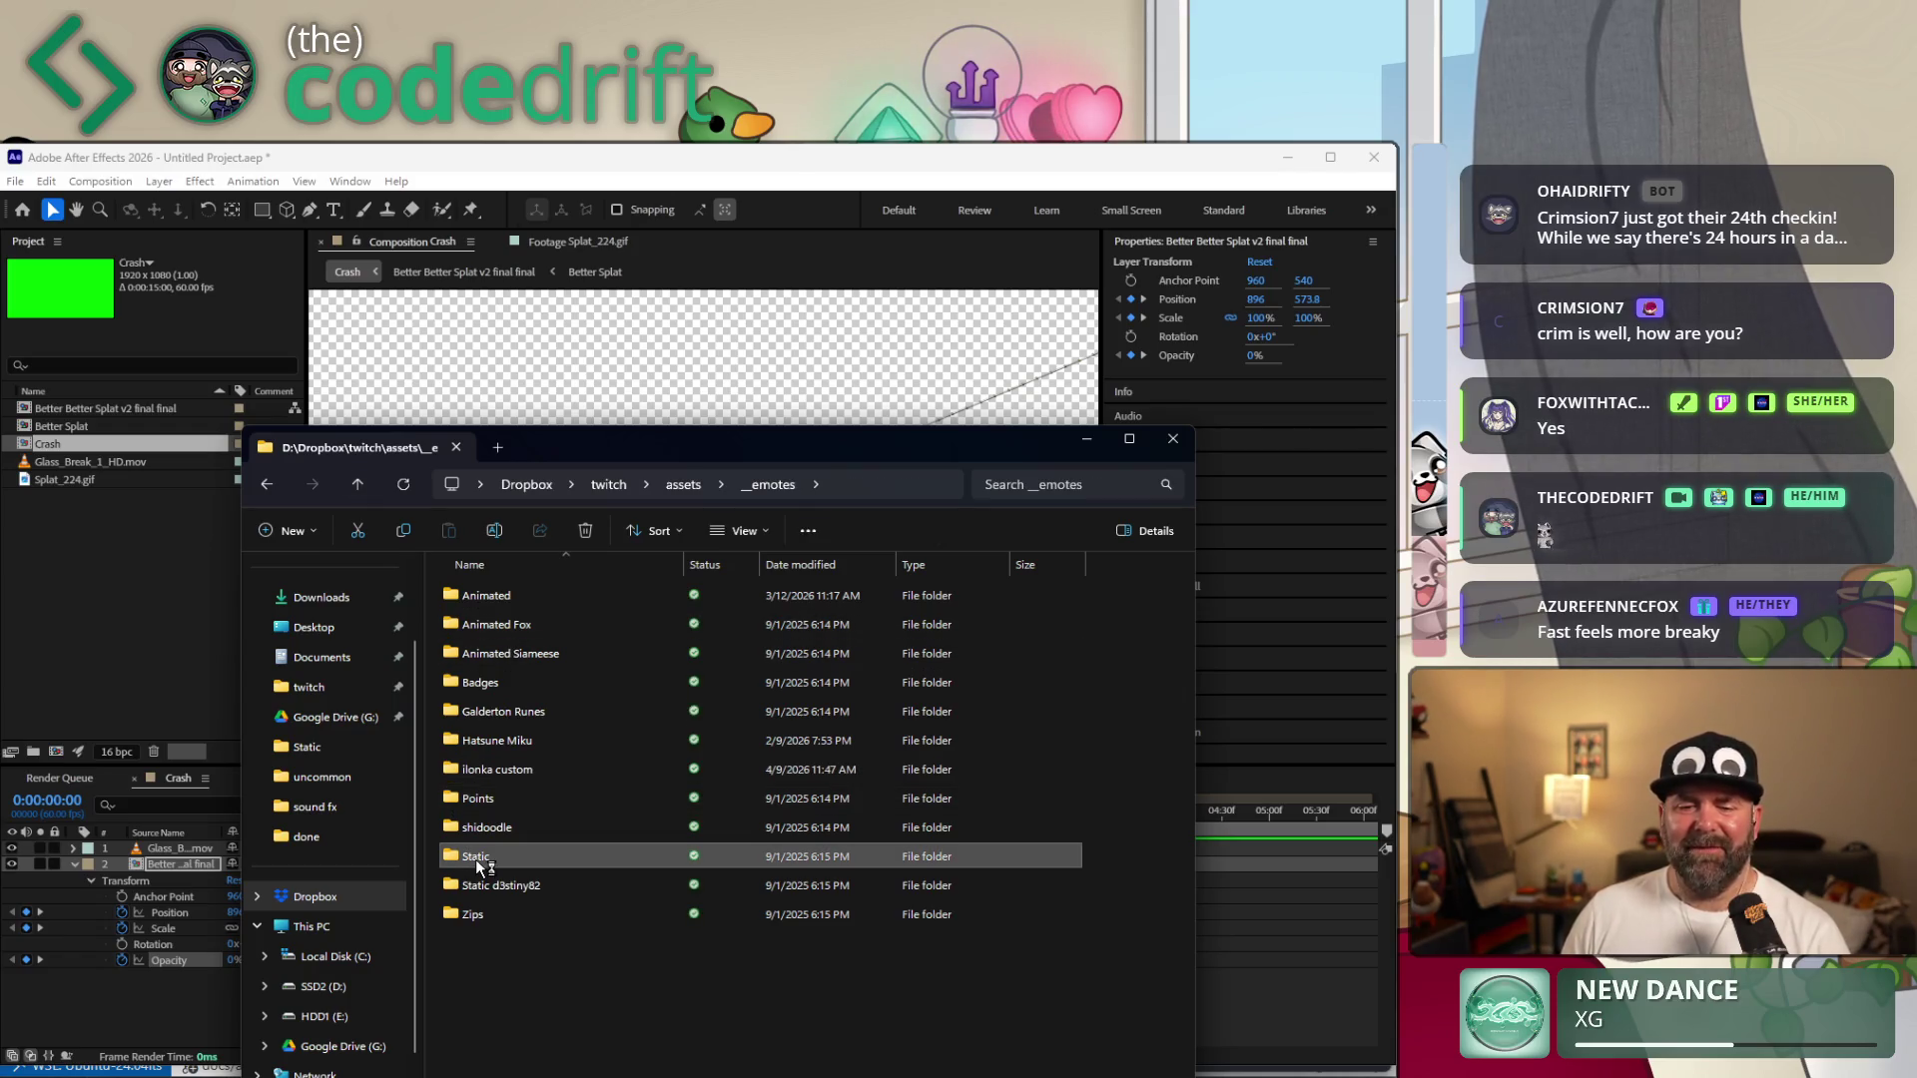
{"action": "double_click", "coordinate": [509, 862]}
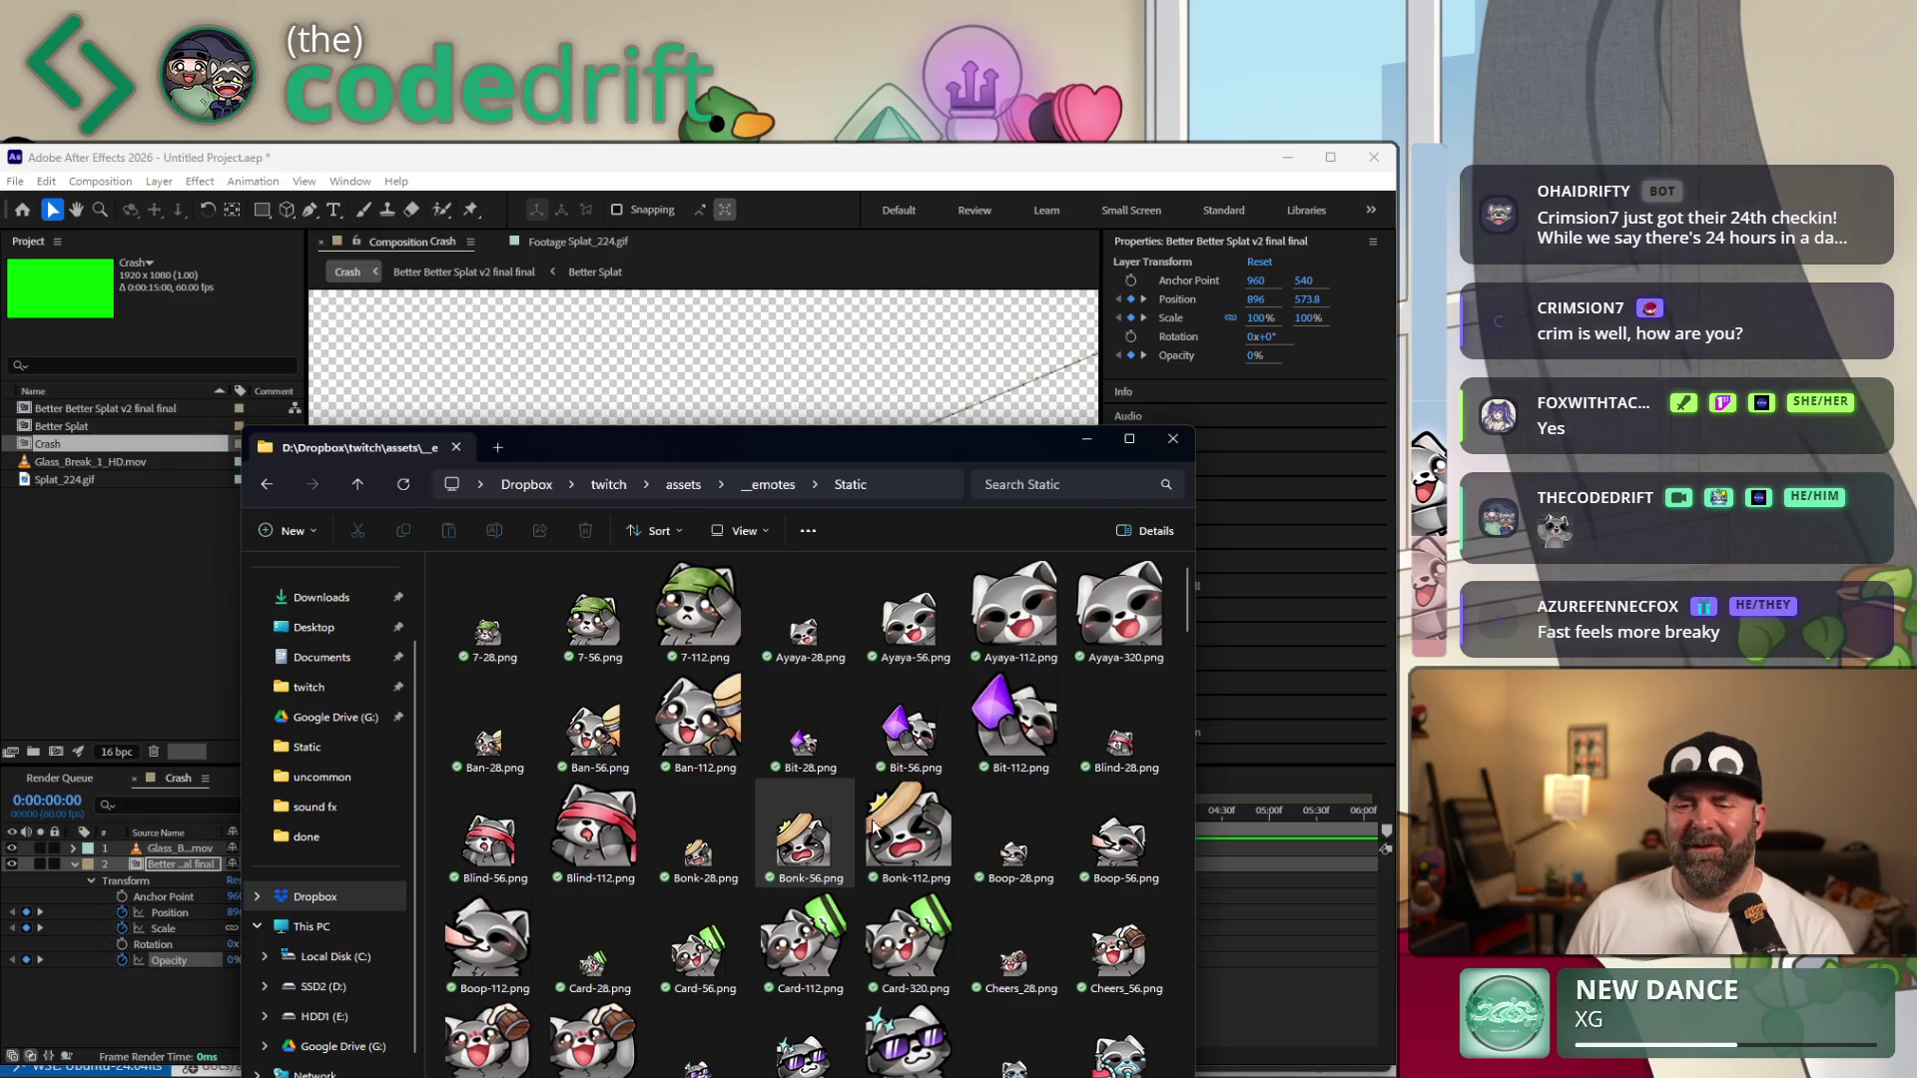
{"action": "scroll", "coordinate": [857, 833], "scroll_direction": "down", "scroll_amount": 3}
{"action": "scroll", "coordinate": [858, 839], "scroll_direction": "down", "scroll_amount": 3}
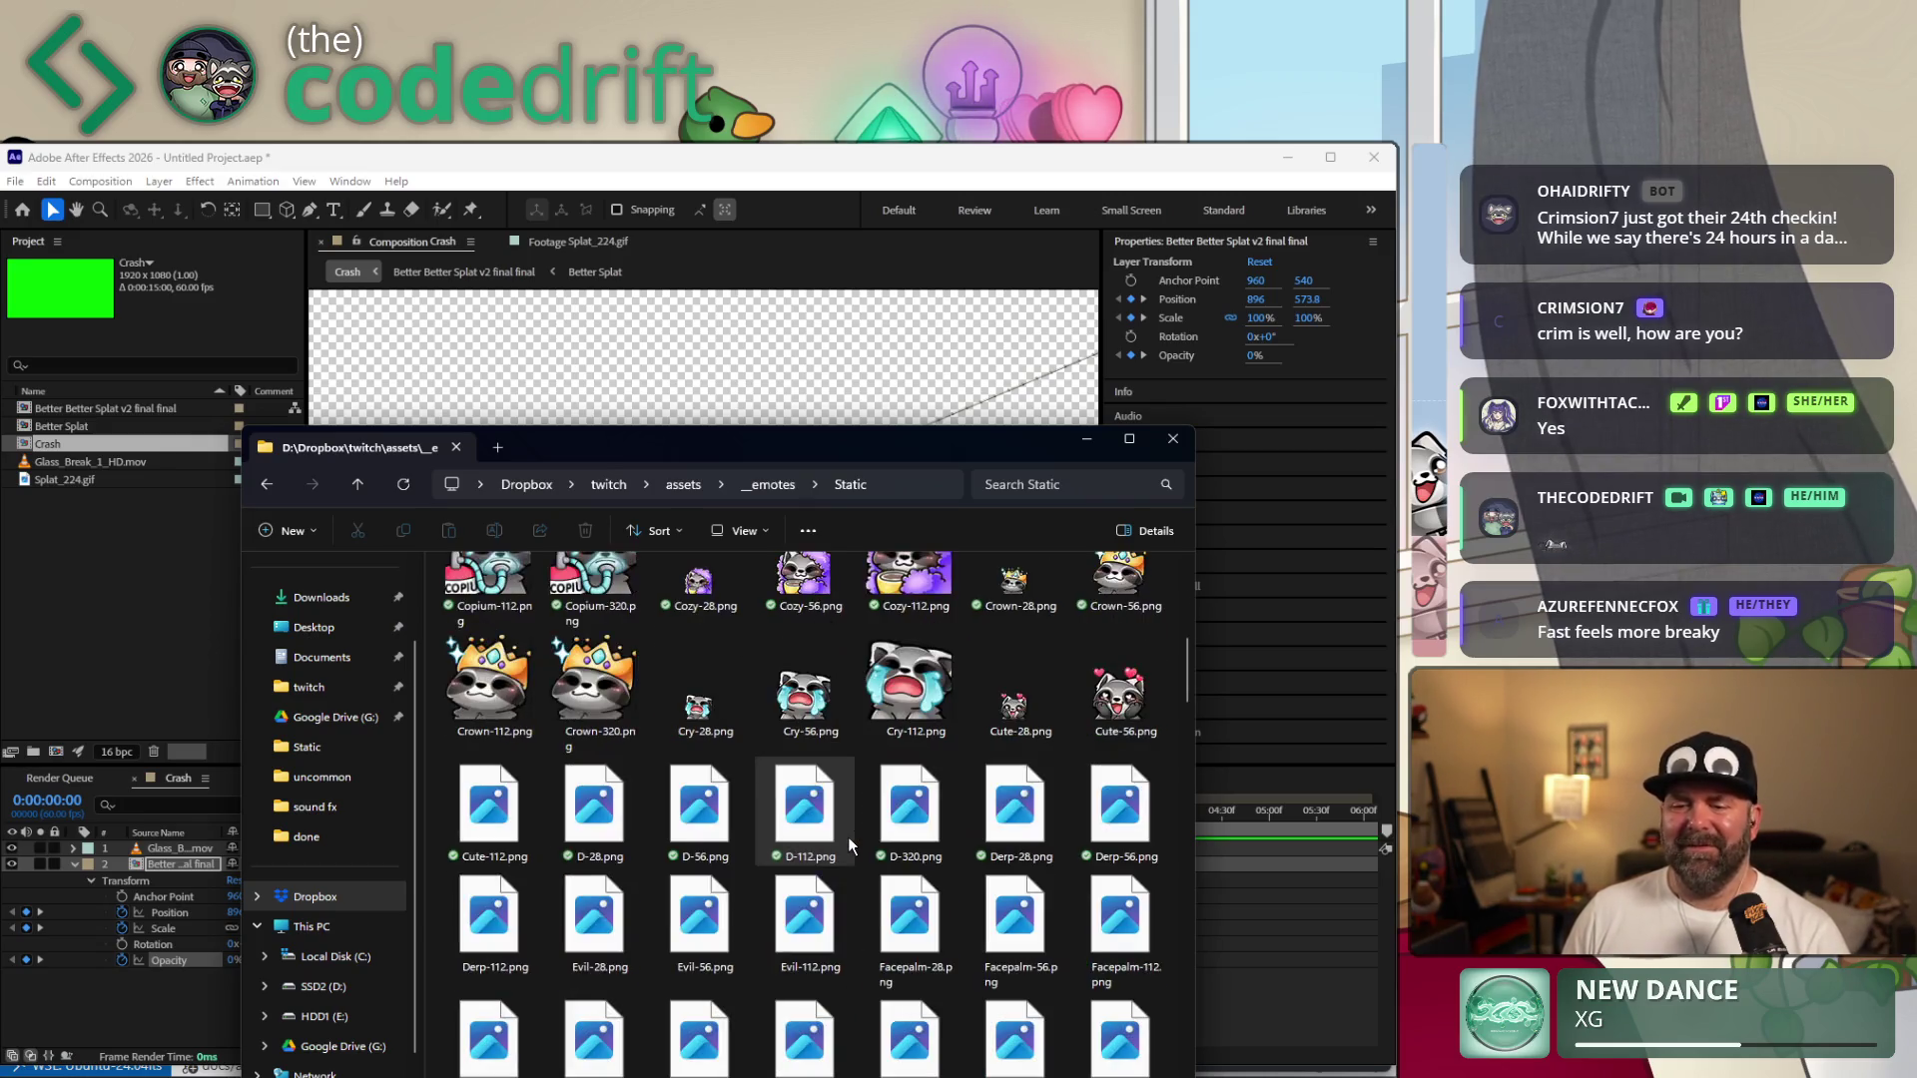
{"action": "scroll", "coordinate": [856, 843], "scroll_direction": "down", "scroll_amount": 5}
{"action": "scroll", "coordinate": [839, 847], "scroll_direction": "down", "scroll_amount": 5}
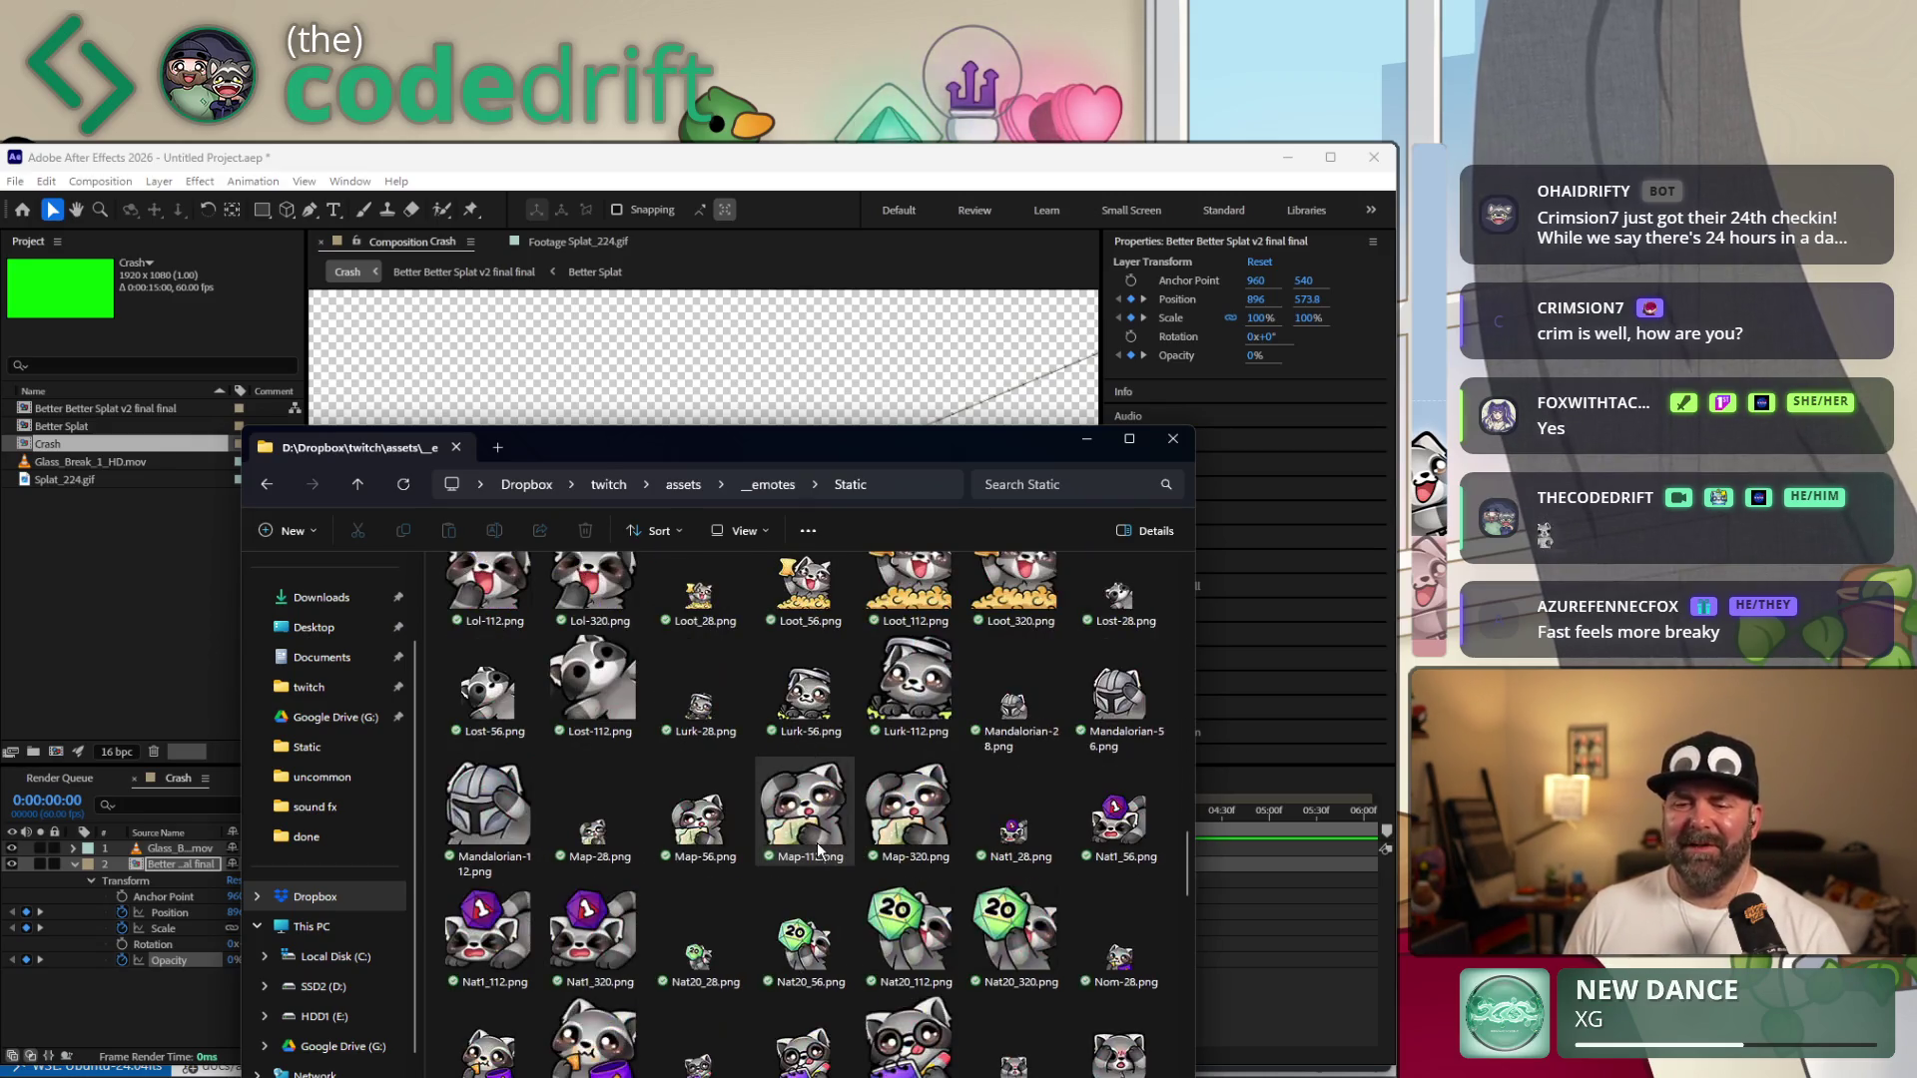
{"action": "scroll", "coordinate": [816, 846], "scroll_direction": "down", "scroll_amount": 5}
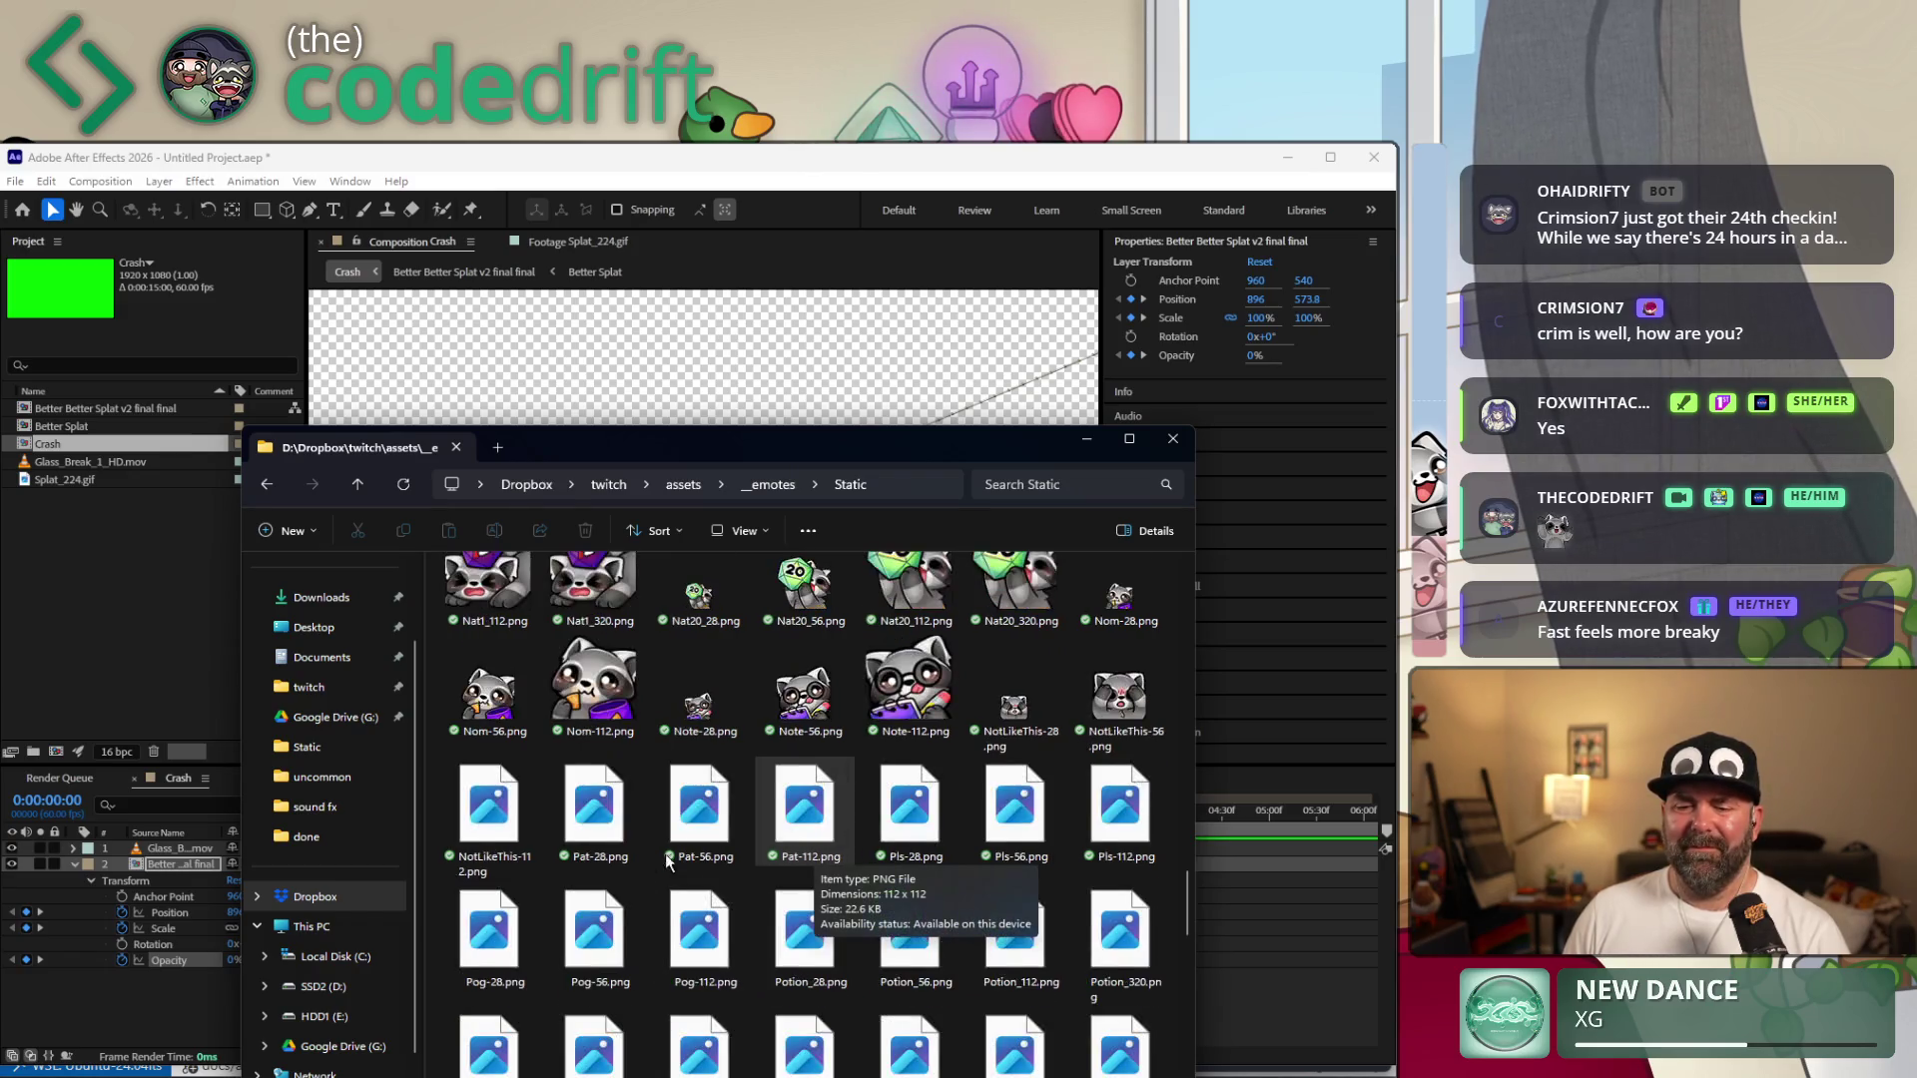
{"action": "scroll", "coordinate": [794, 868], "scroll_direction": "down", "scroll_amount": 3}
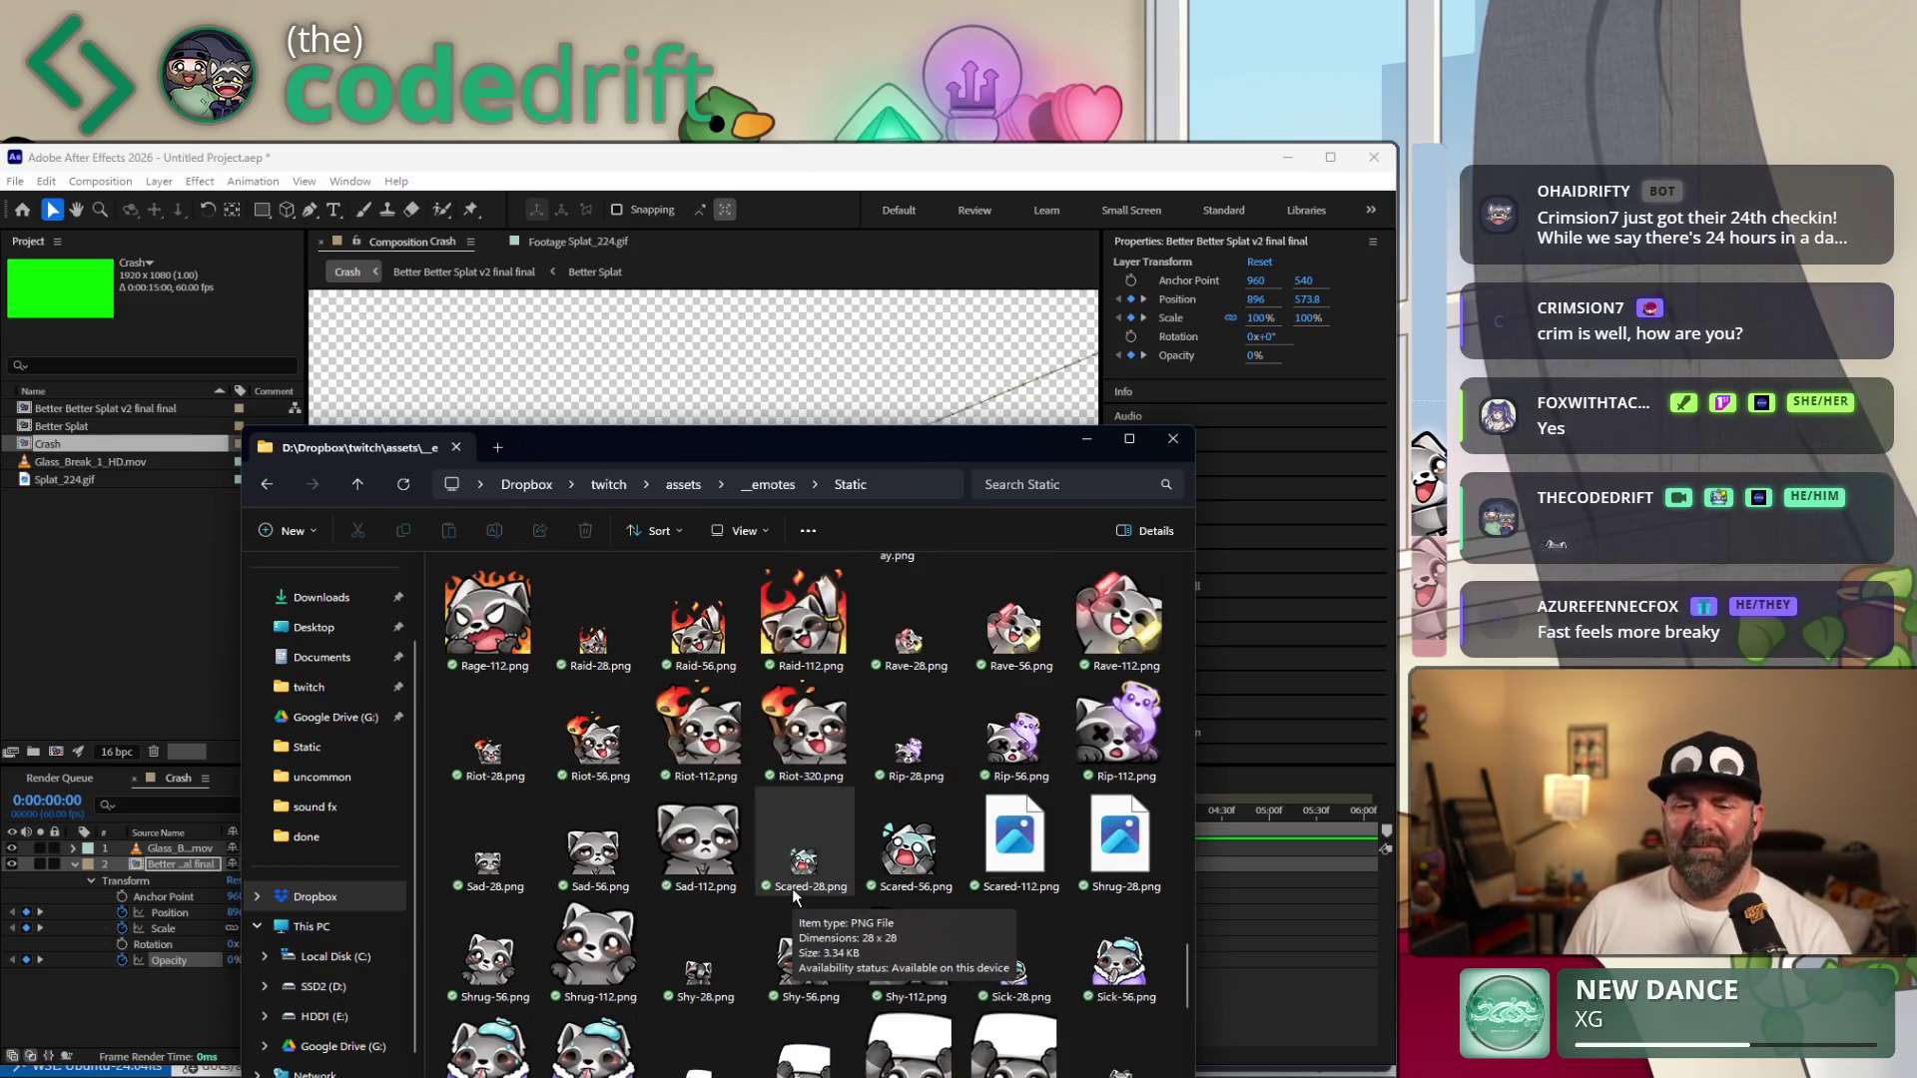
{"action": "scroll", "coordinate": [781, 906], "scroll_direction": "down", "scroll_amount": 3}
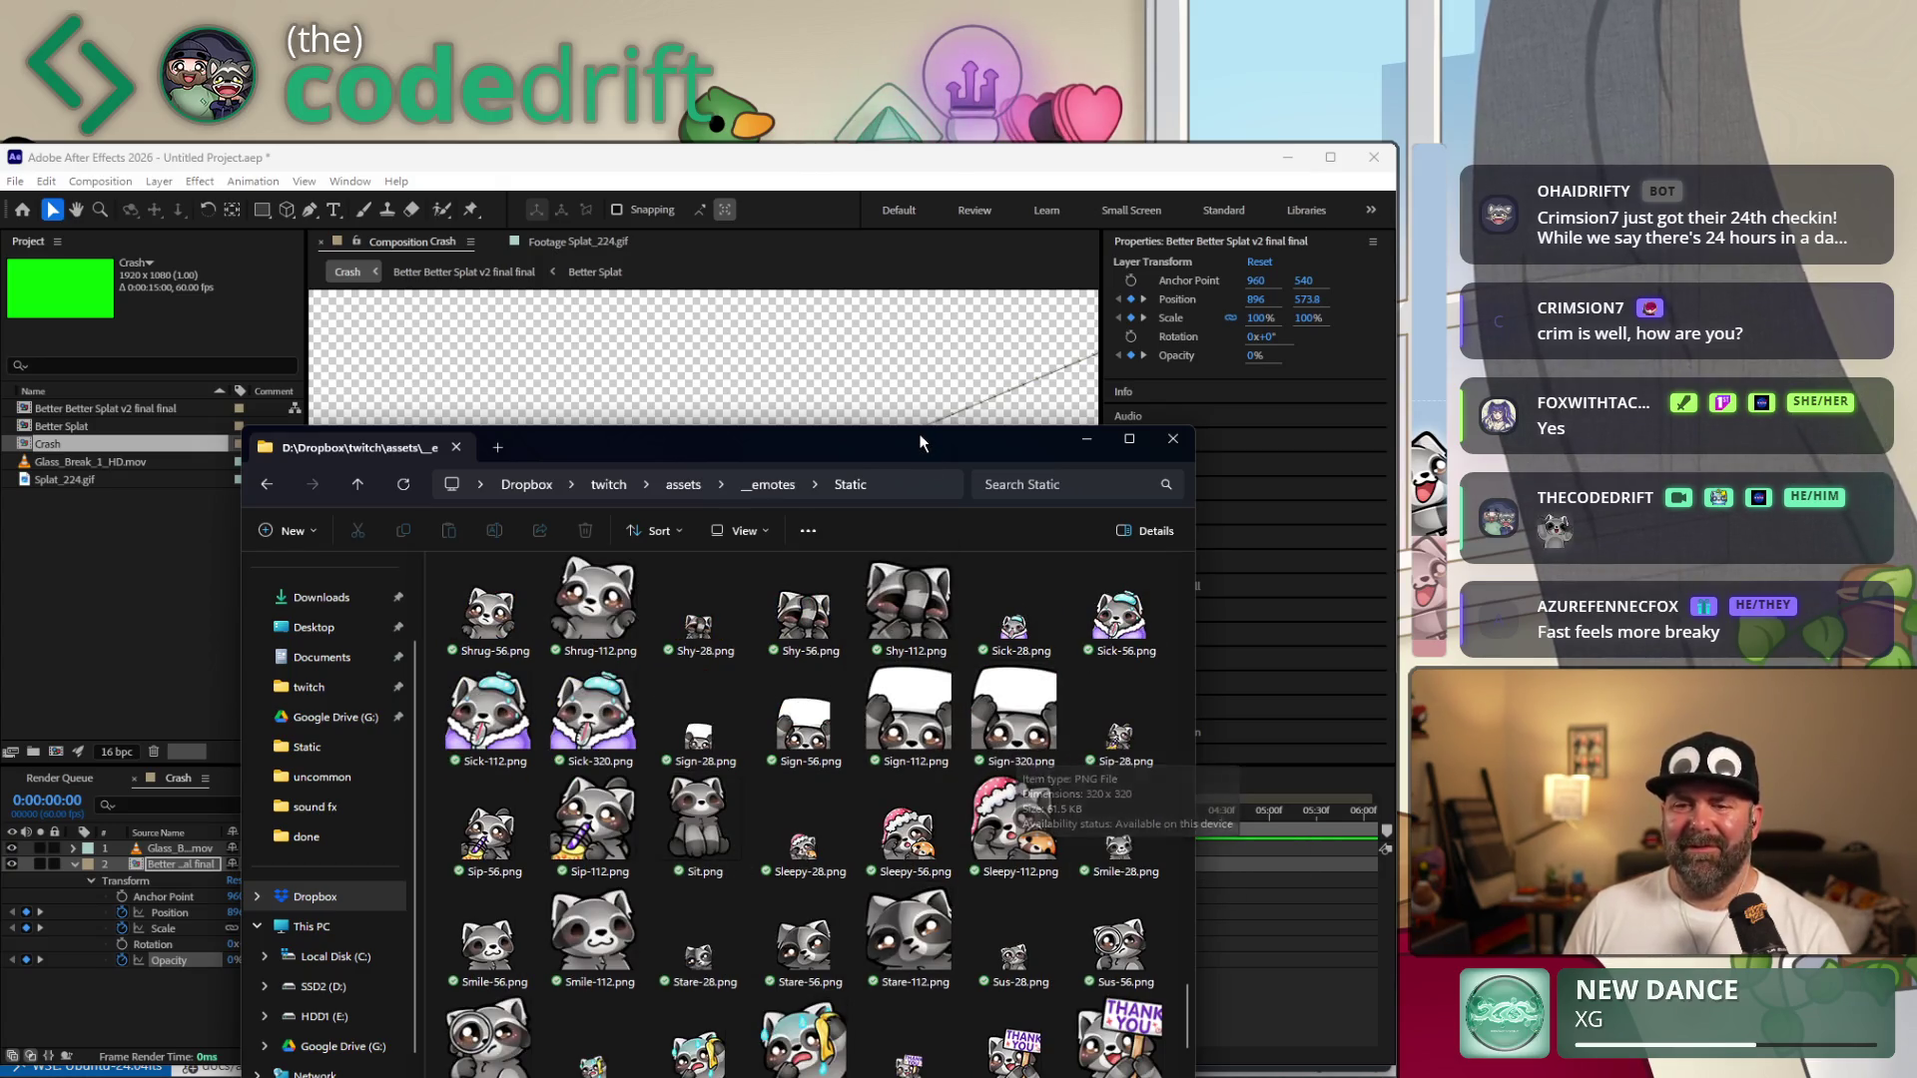
{"action": "left_click", "coordinate": [1216, 782]}
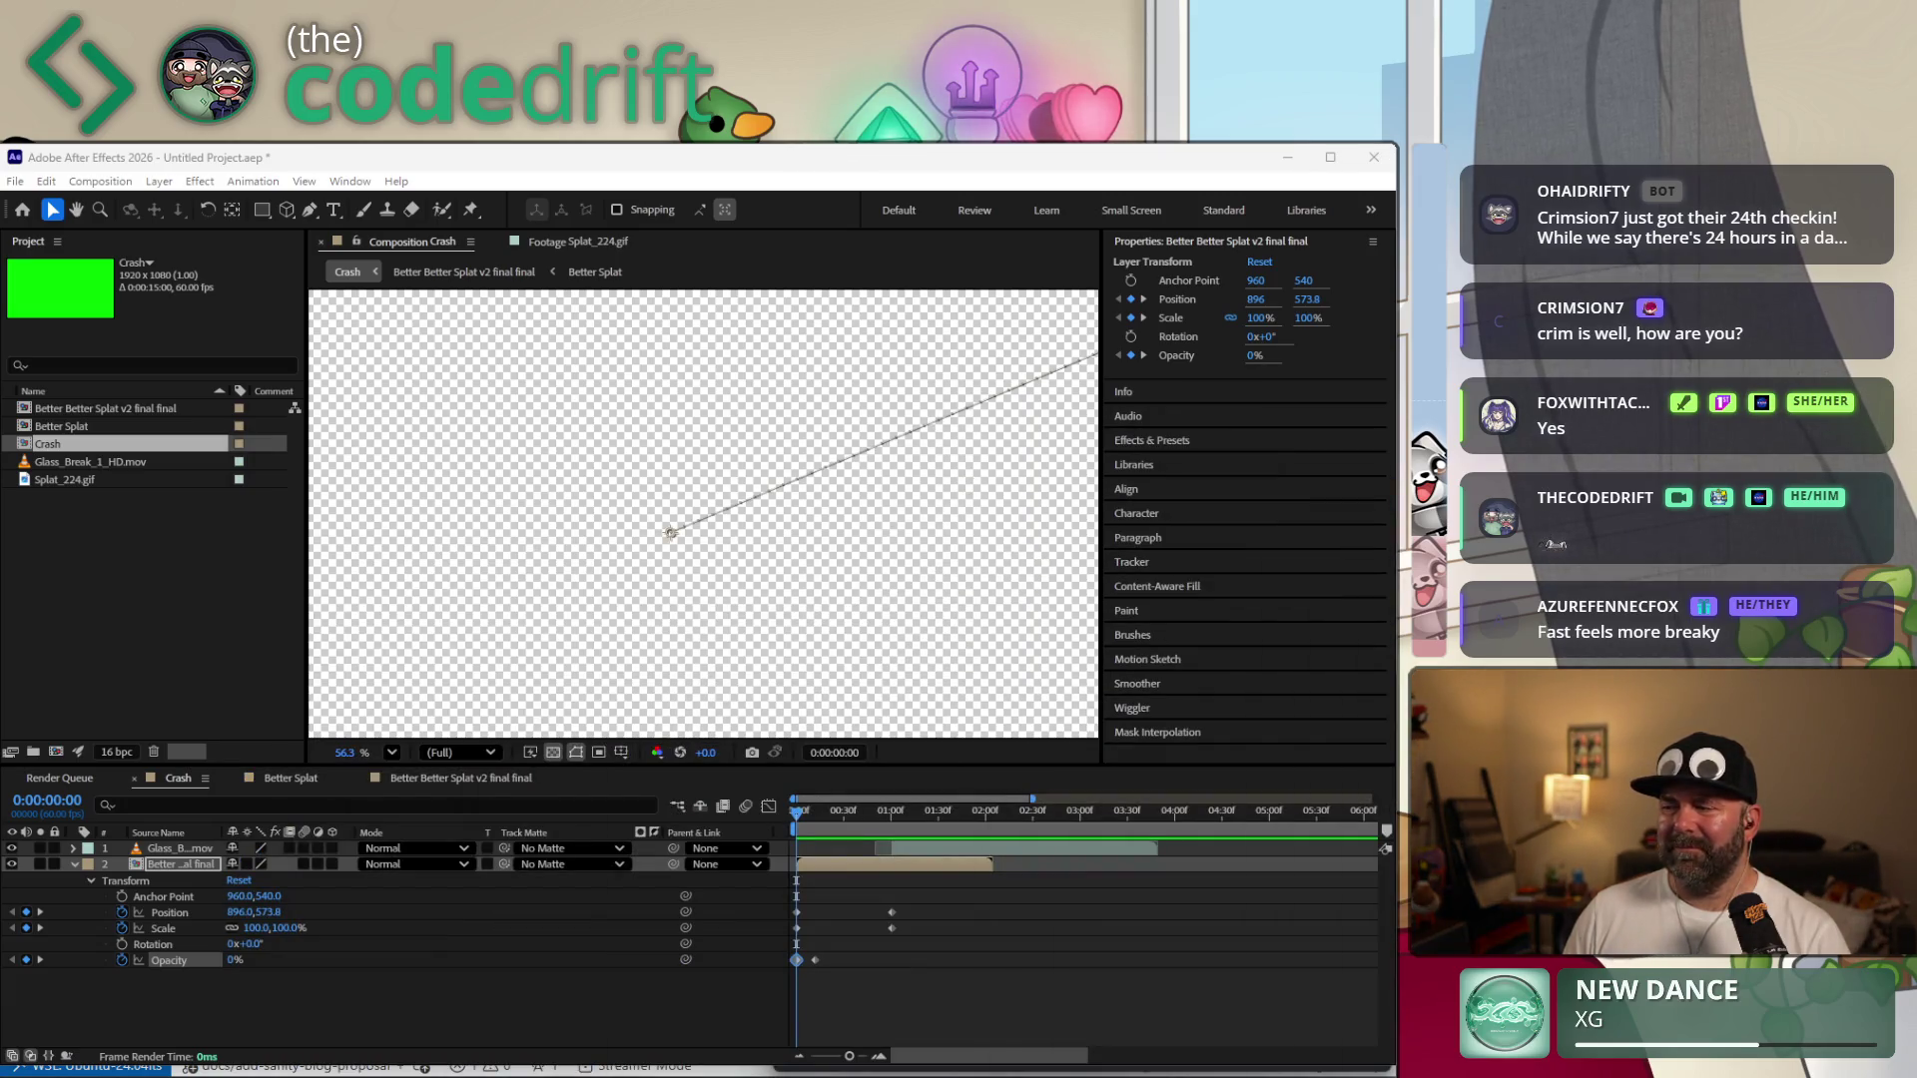
Import Sign-320.png into the Project panel.
{"action": "right_click", "coordinate": [89, 525]}
{"action": "left_click", "coordinate": [88, 529]}
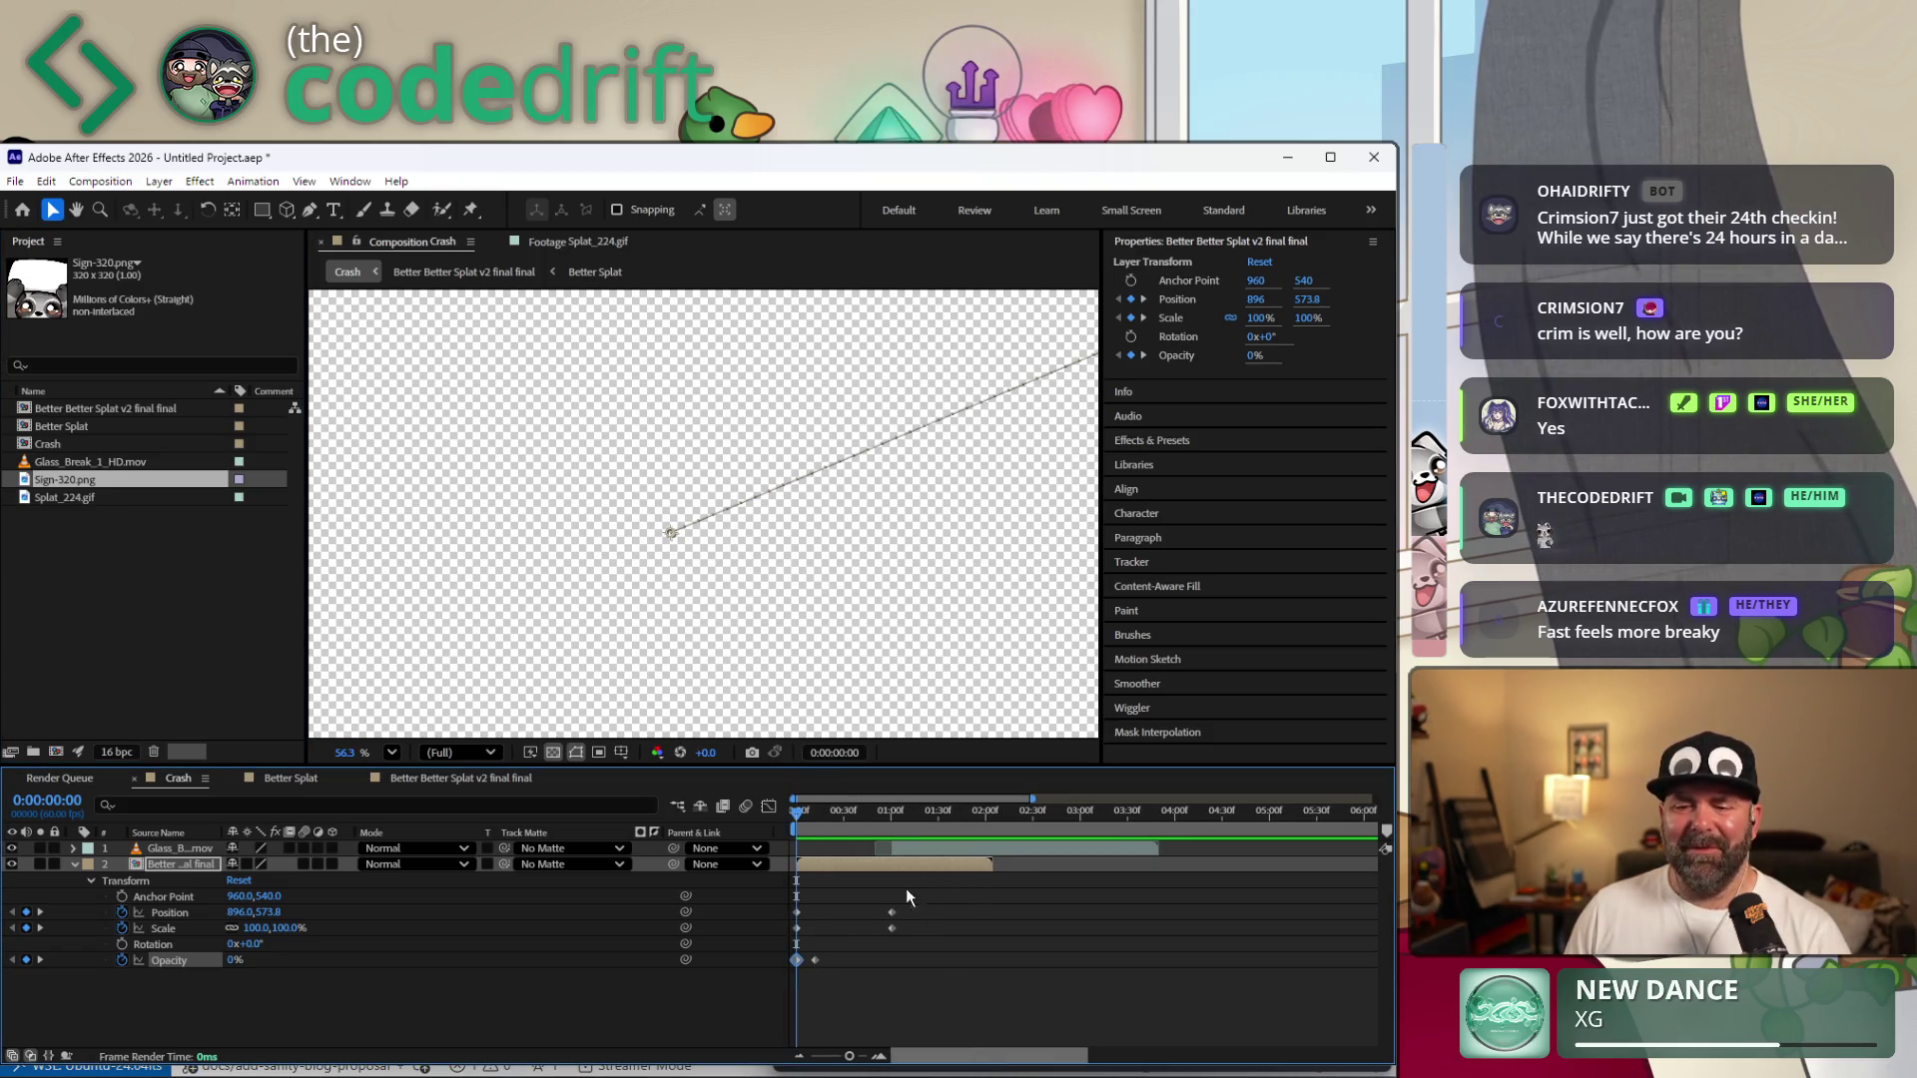
Scrub and preview the Crash comp, stopping at 0:00:03:13.
{"action": "mouse_move", "coordinate": [876, 814]}
{"action": "left_mouse_down"}
{"action": "mouse_move", "coordinate": [1096, 821]}
{"action": "mouse_move", "coordinate": [842, 837]}
{"action": "left_mouse_up"}
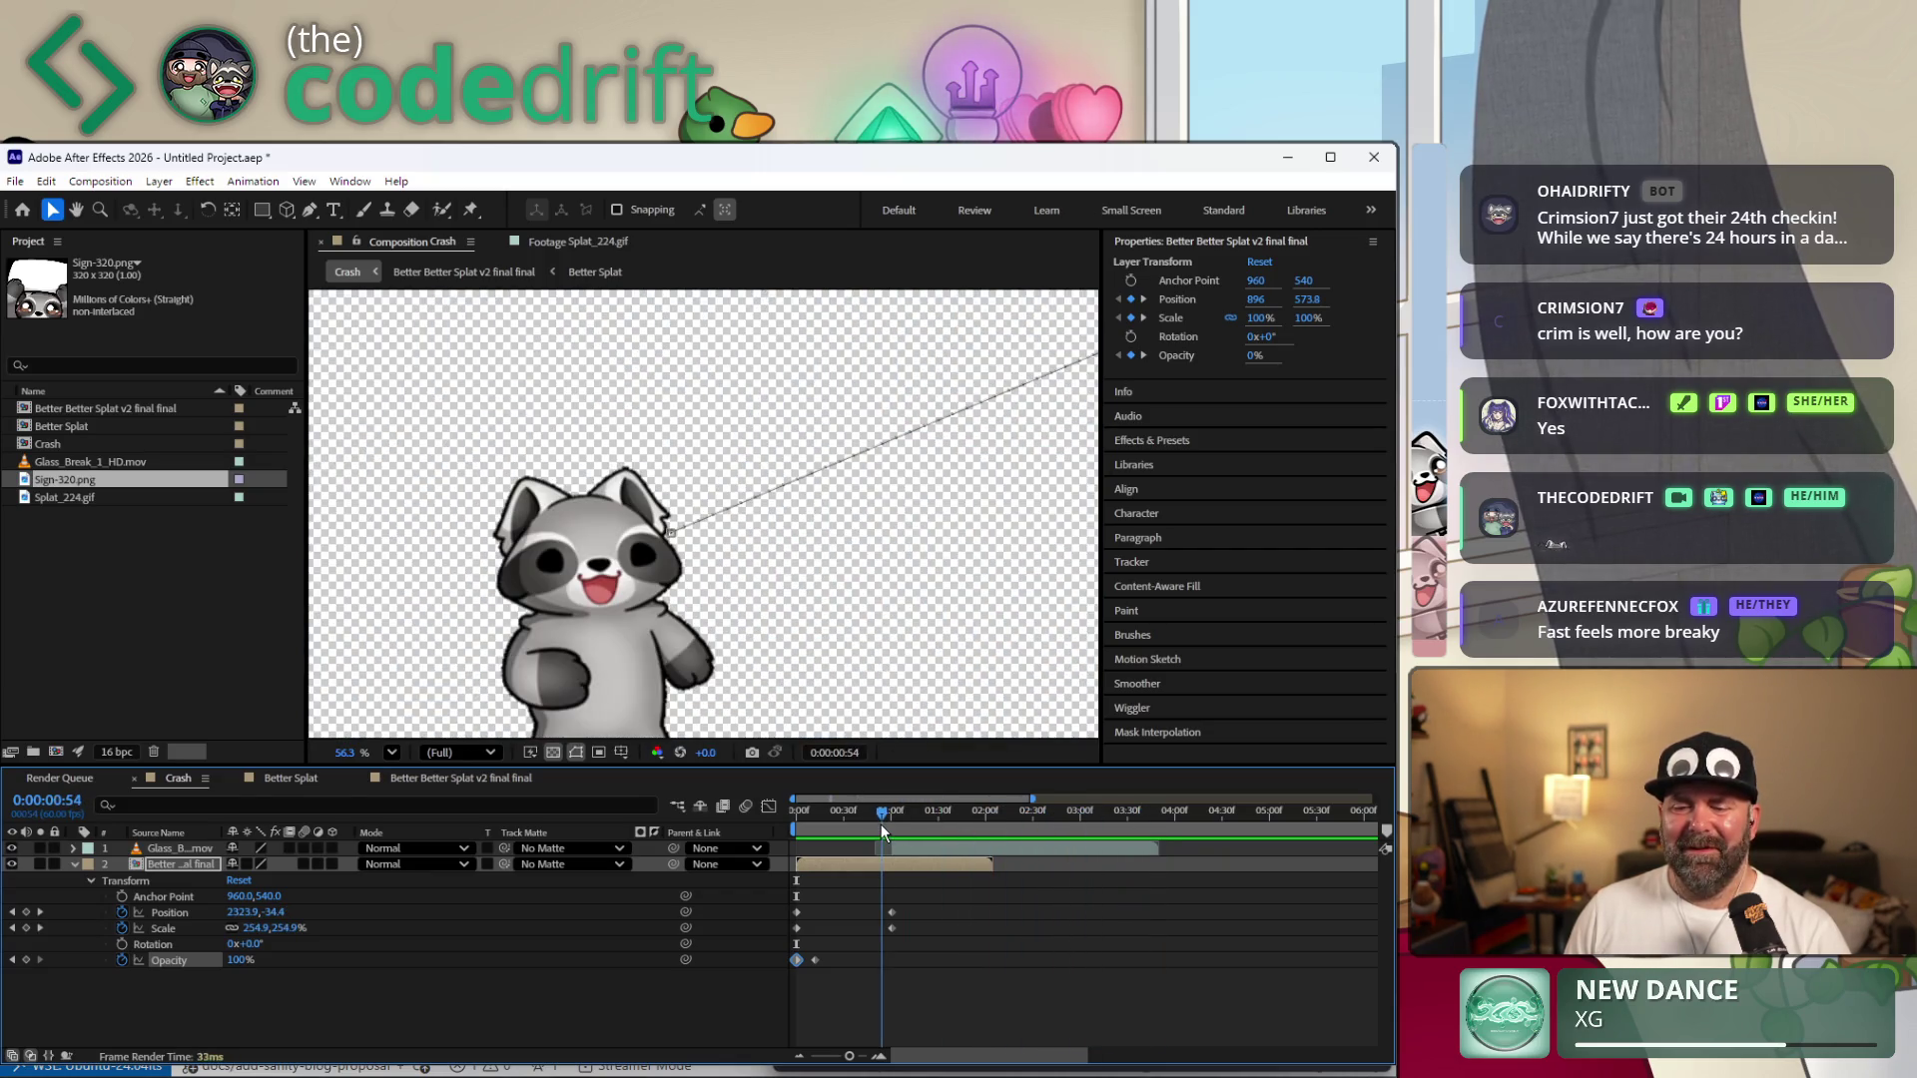
{"action": "mouse_move", "coordinate": [842, 836]}
{"action": "left_mouse_down"}
{"action": "mouse_move", "coordinate": [787, 810]}
{"action": "mouse_move", "coordinate": [780, 778]}
{"action": "left_mouse_up"}
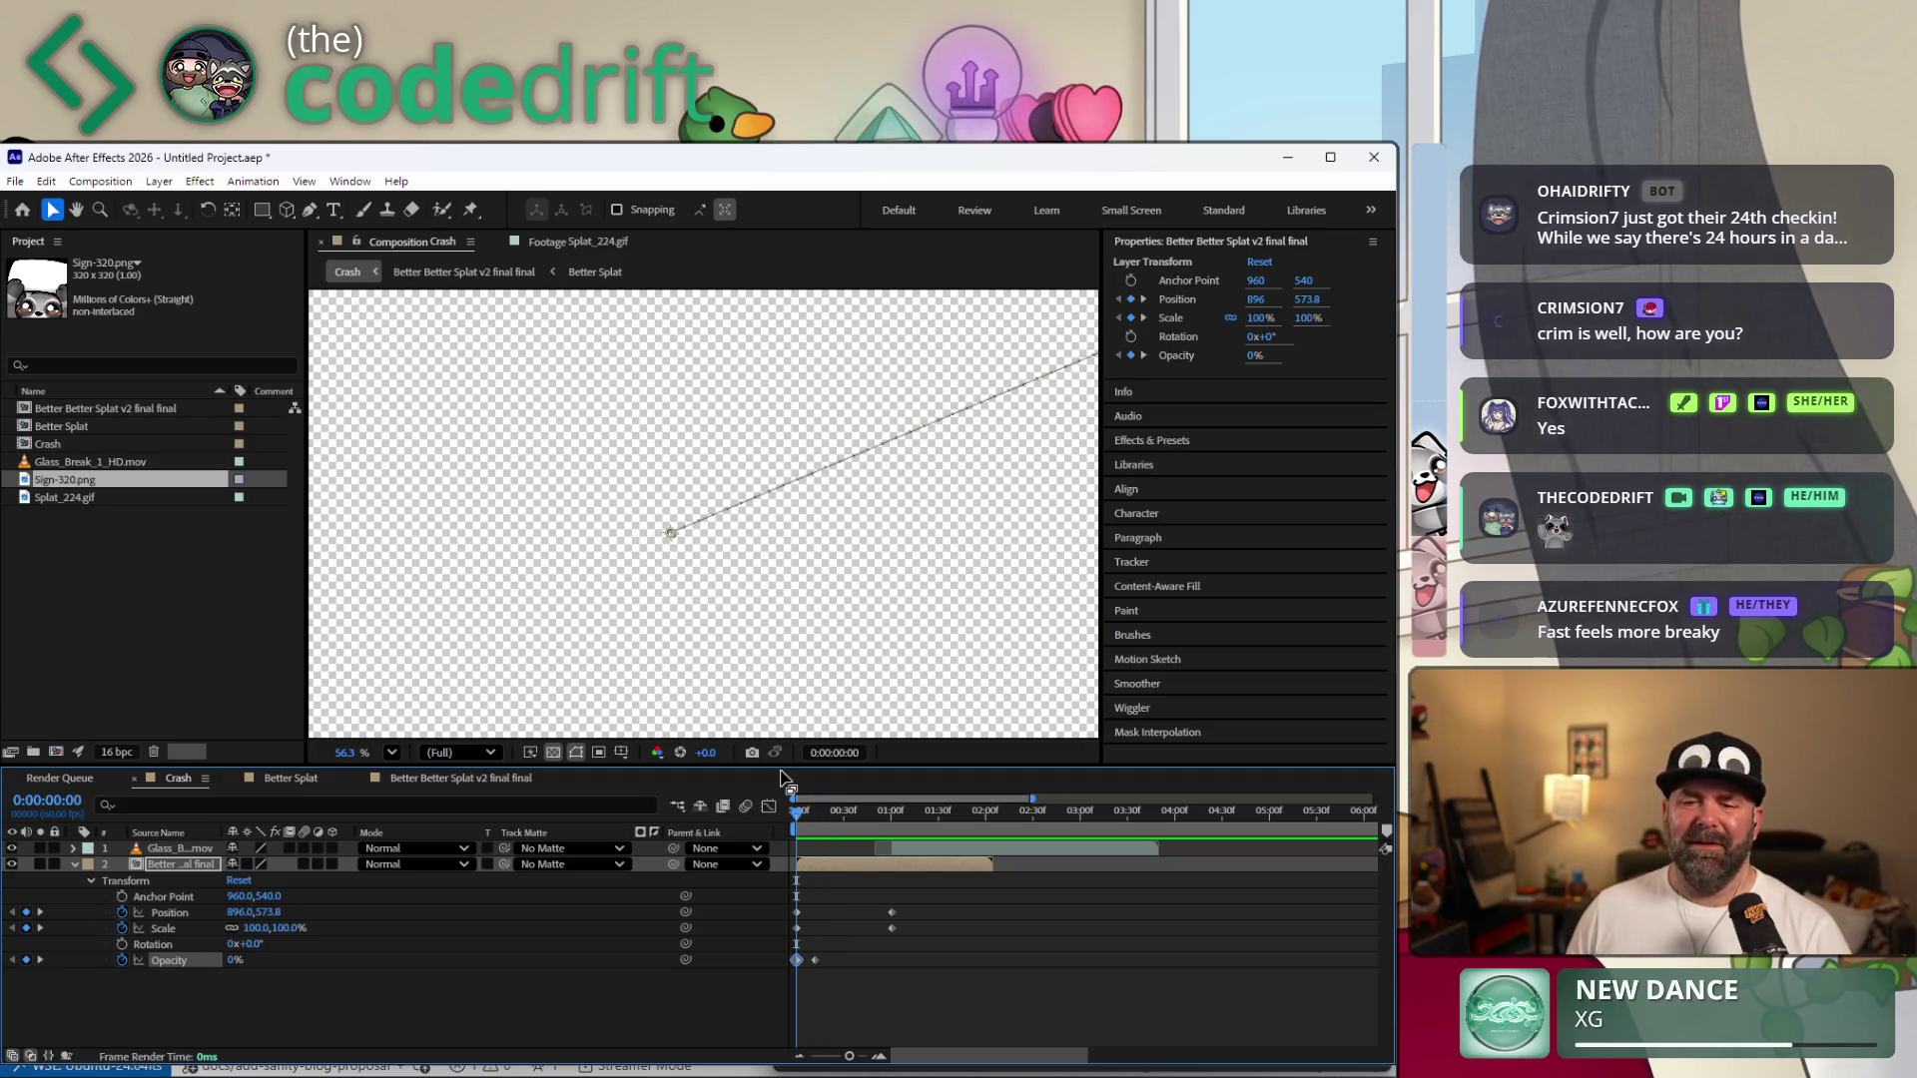
{"action": "key", "text": "space"}
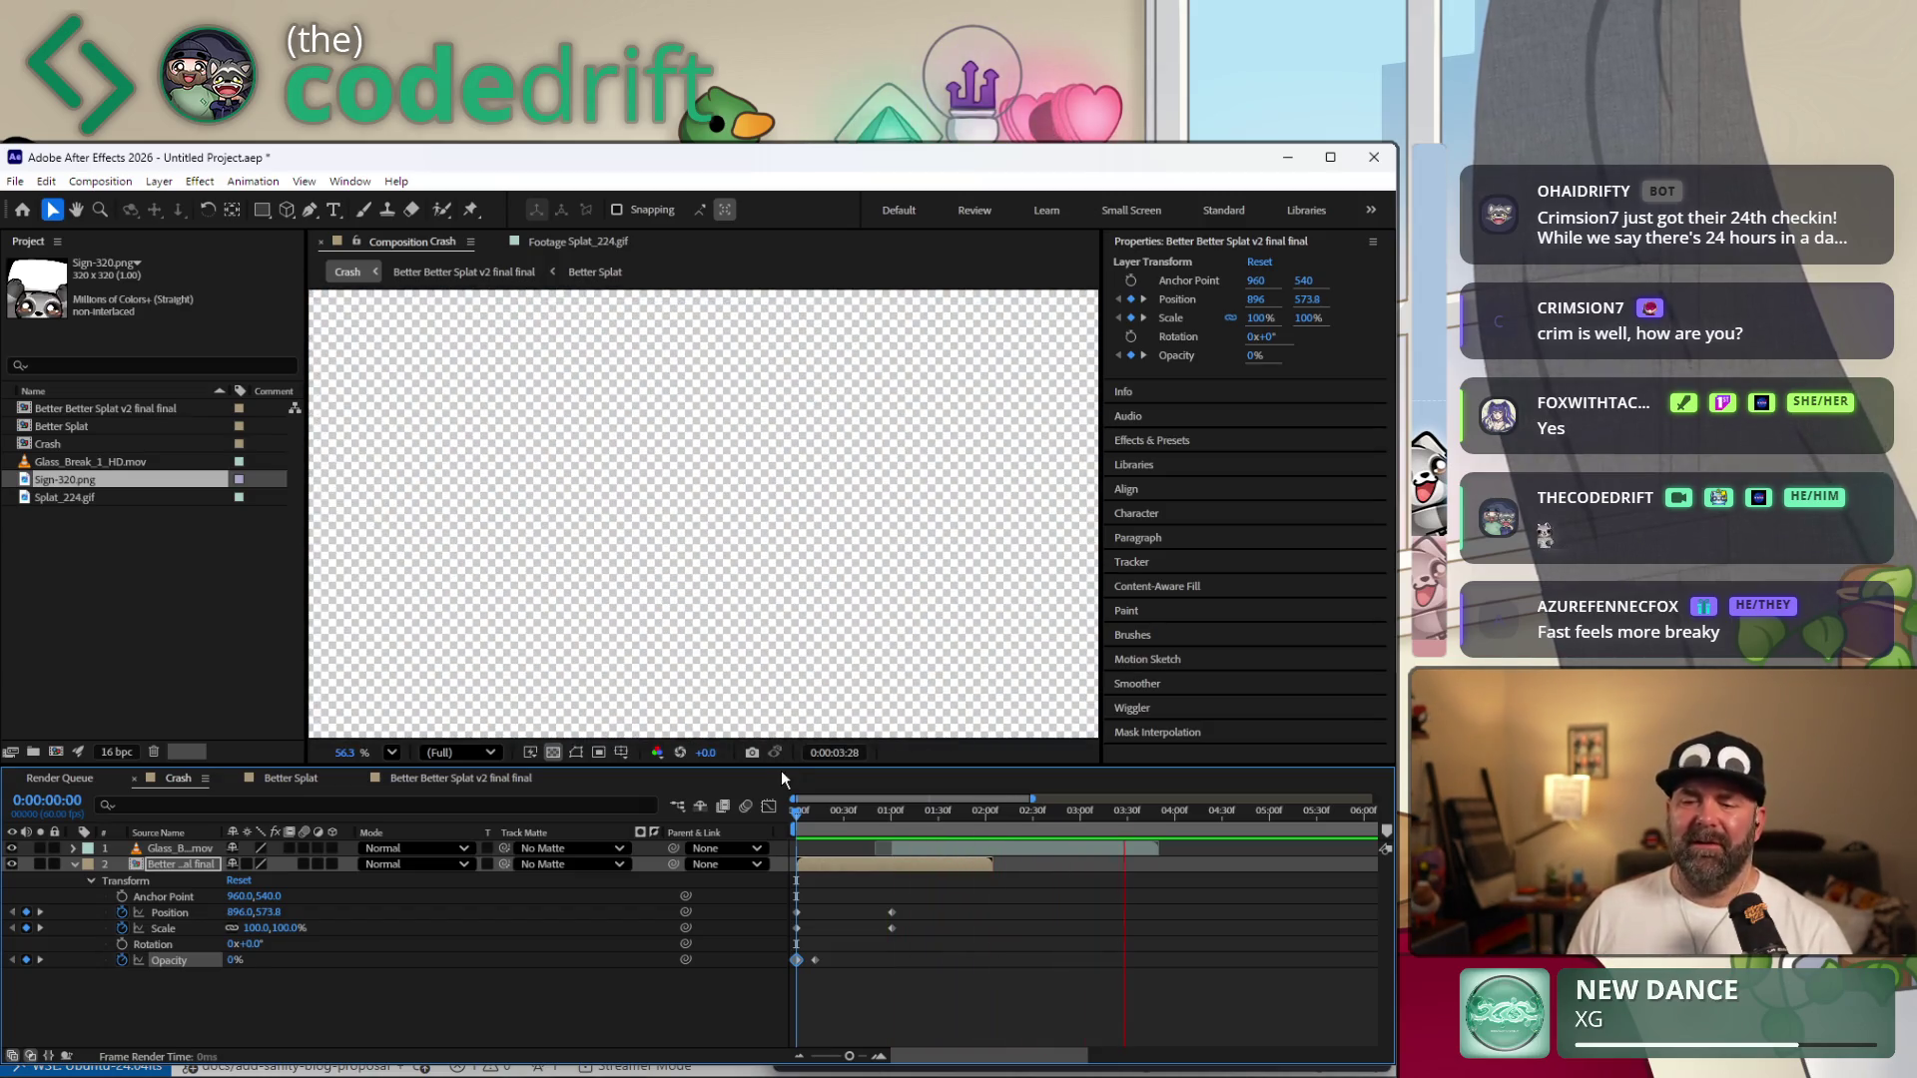
{"action": "left_click", "coordinate": [1101, 813]}
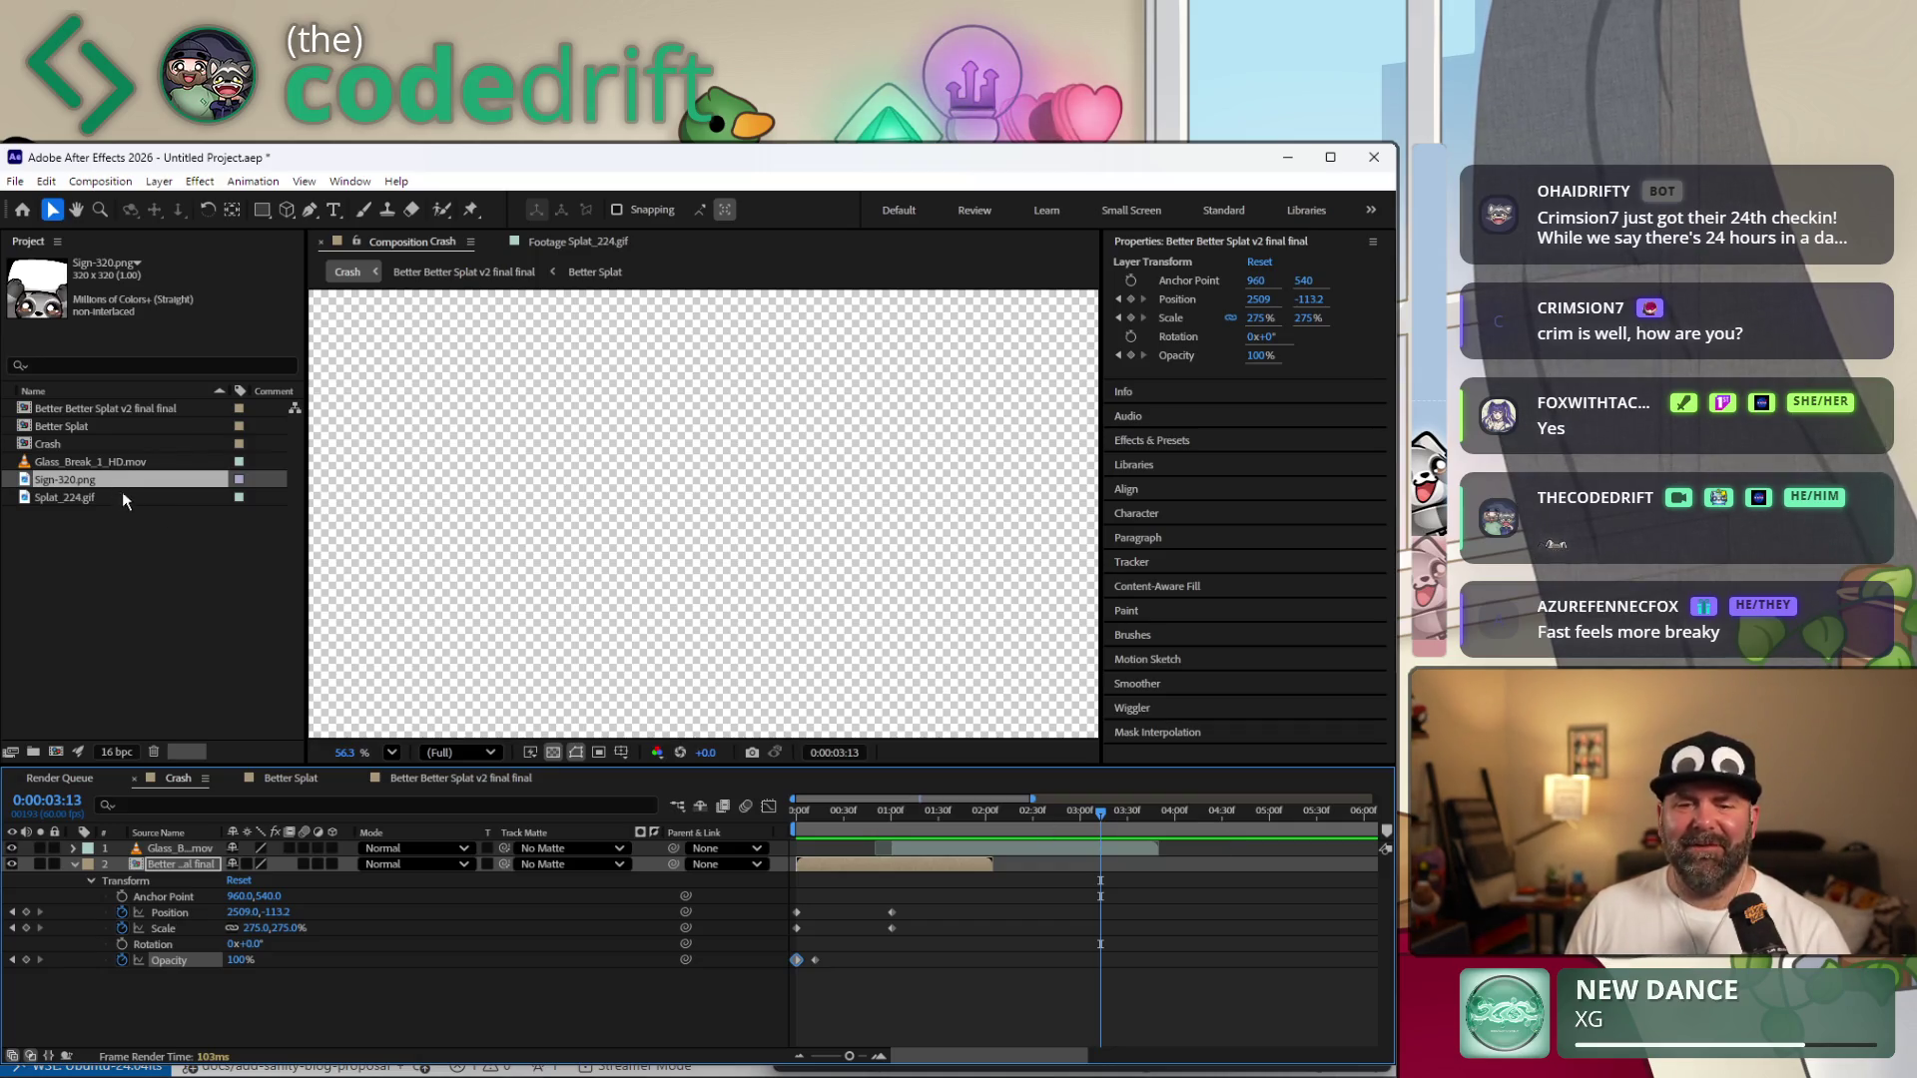
Drop Sign-320.png into the Crash comp at 3:13 and lower it so only its top edge shows.
{"action": "left_click", "coordinate": [1064, 1029]}
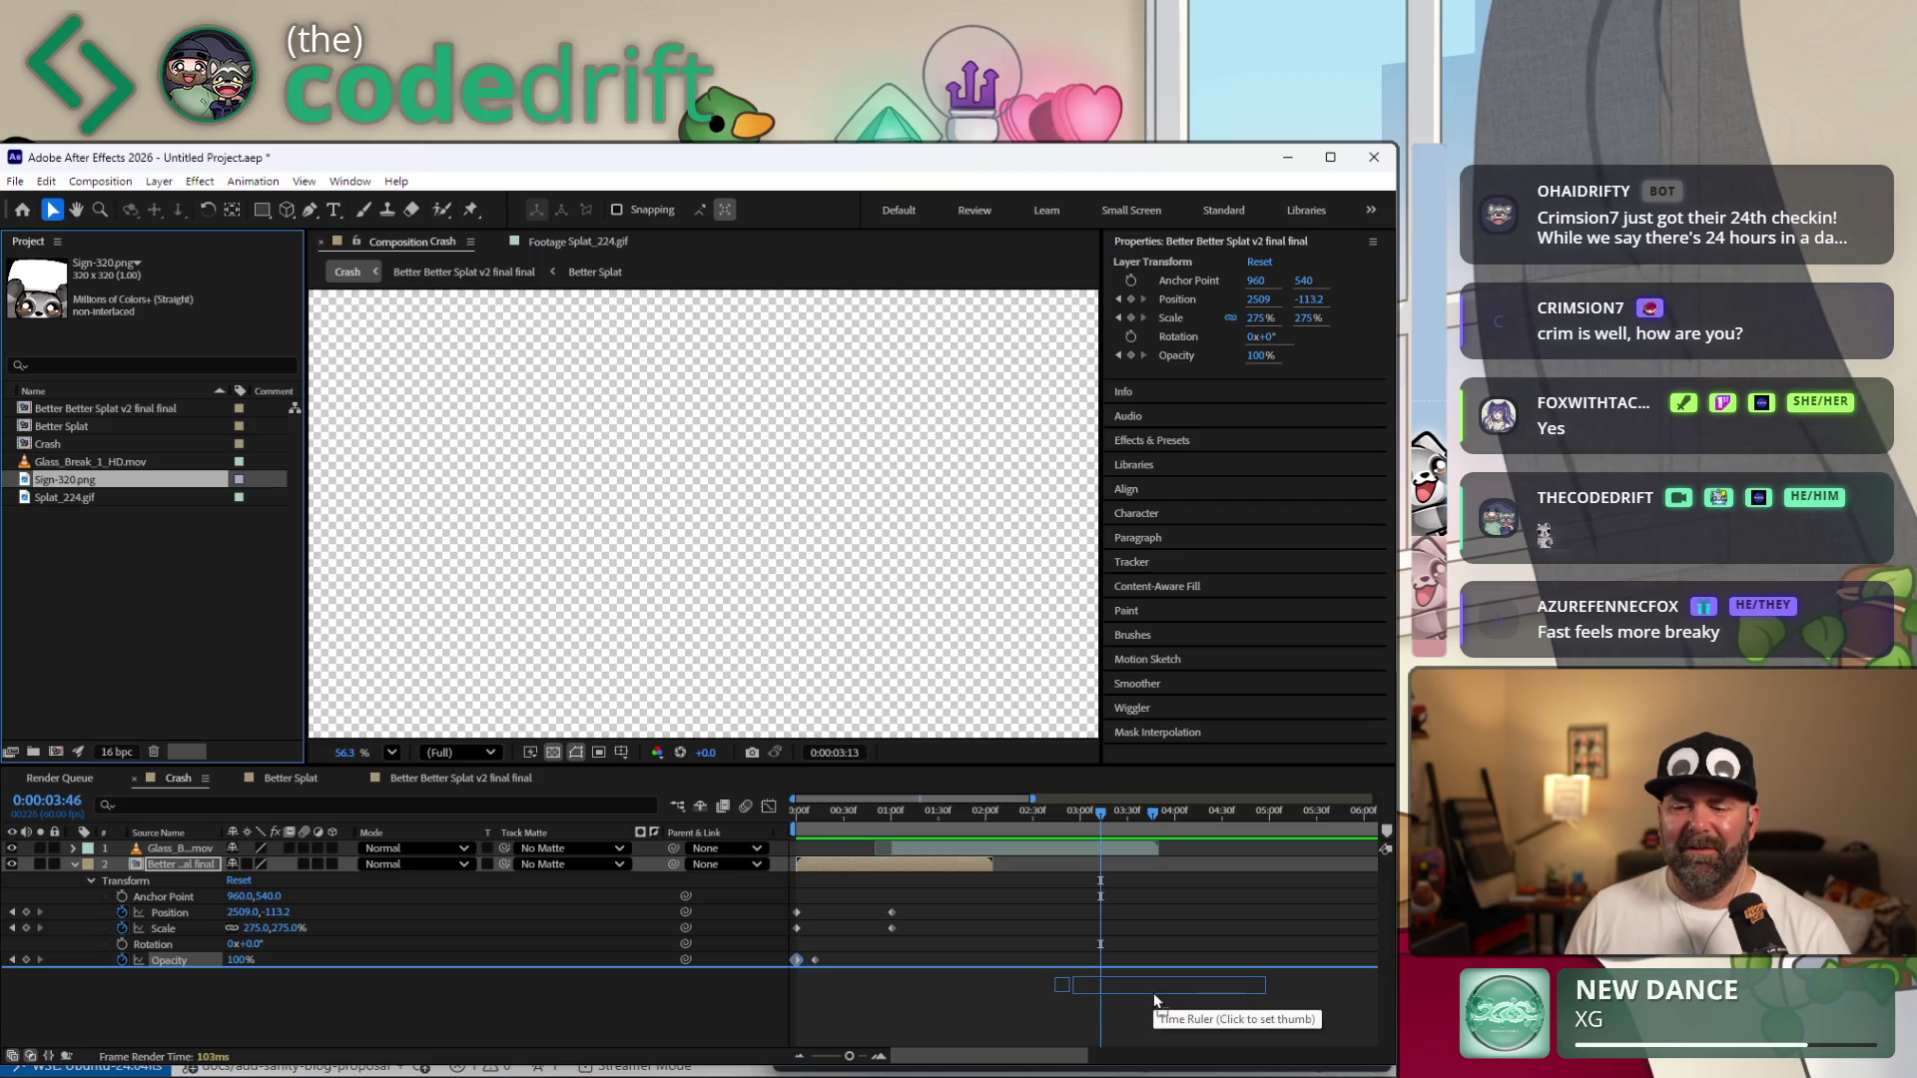
{"action": "left_click_drag", "start_coordinate": [1155, 998], "coordinate": [1136, 991]}
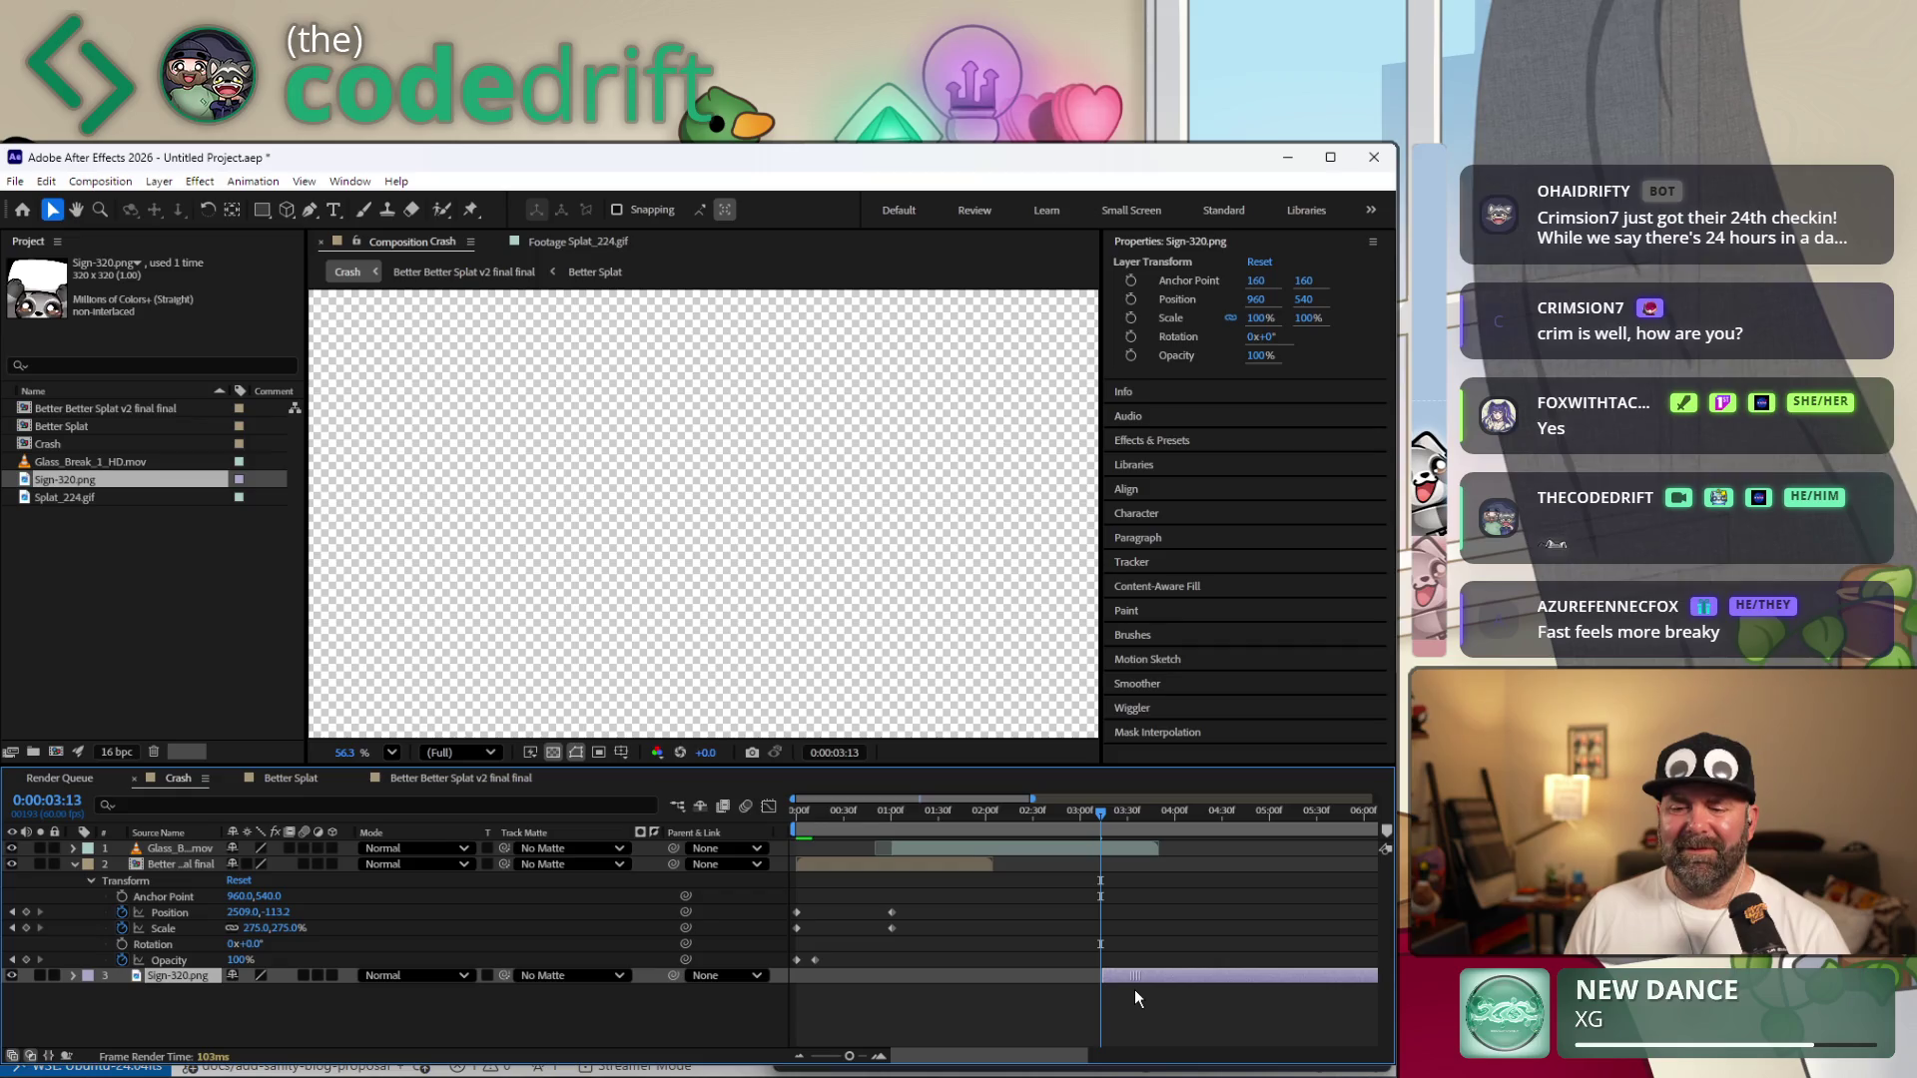
{"action": "left_click_drag", "start_coordinate": [1136, 990], "coordinate": [1131, 990]}
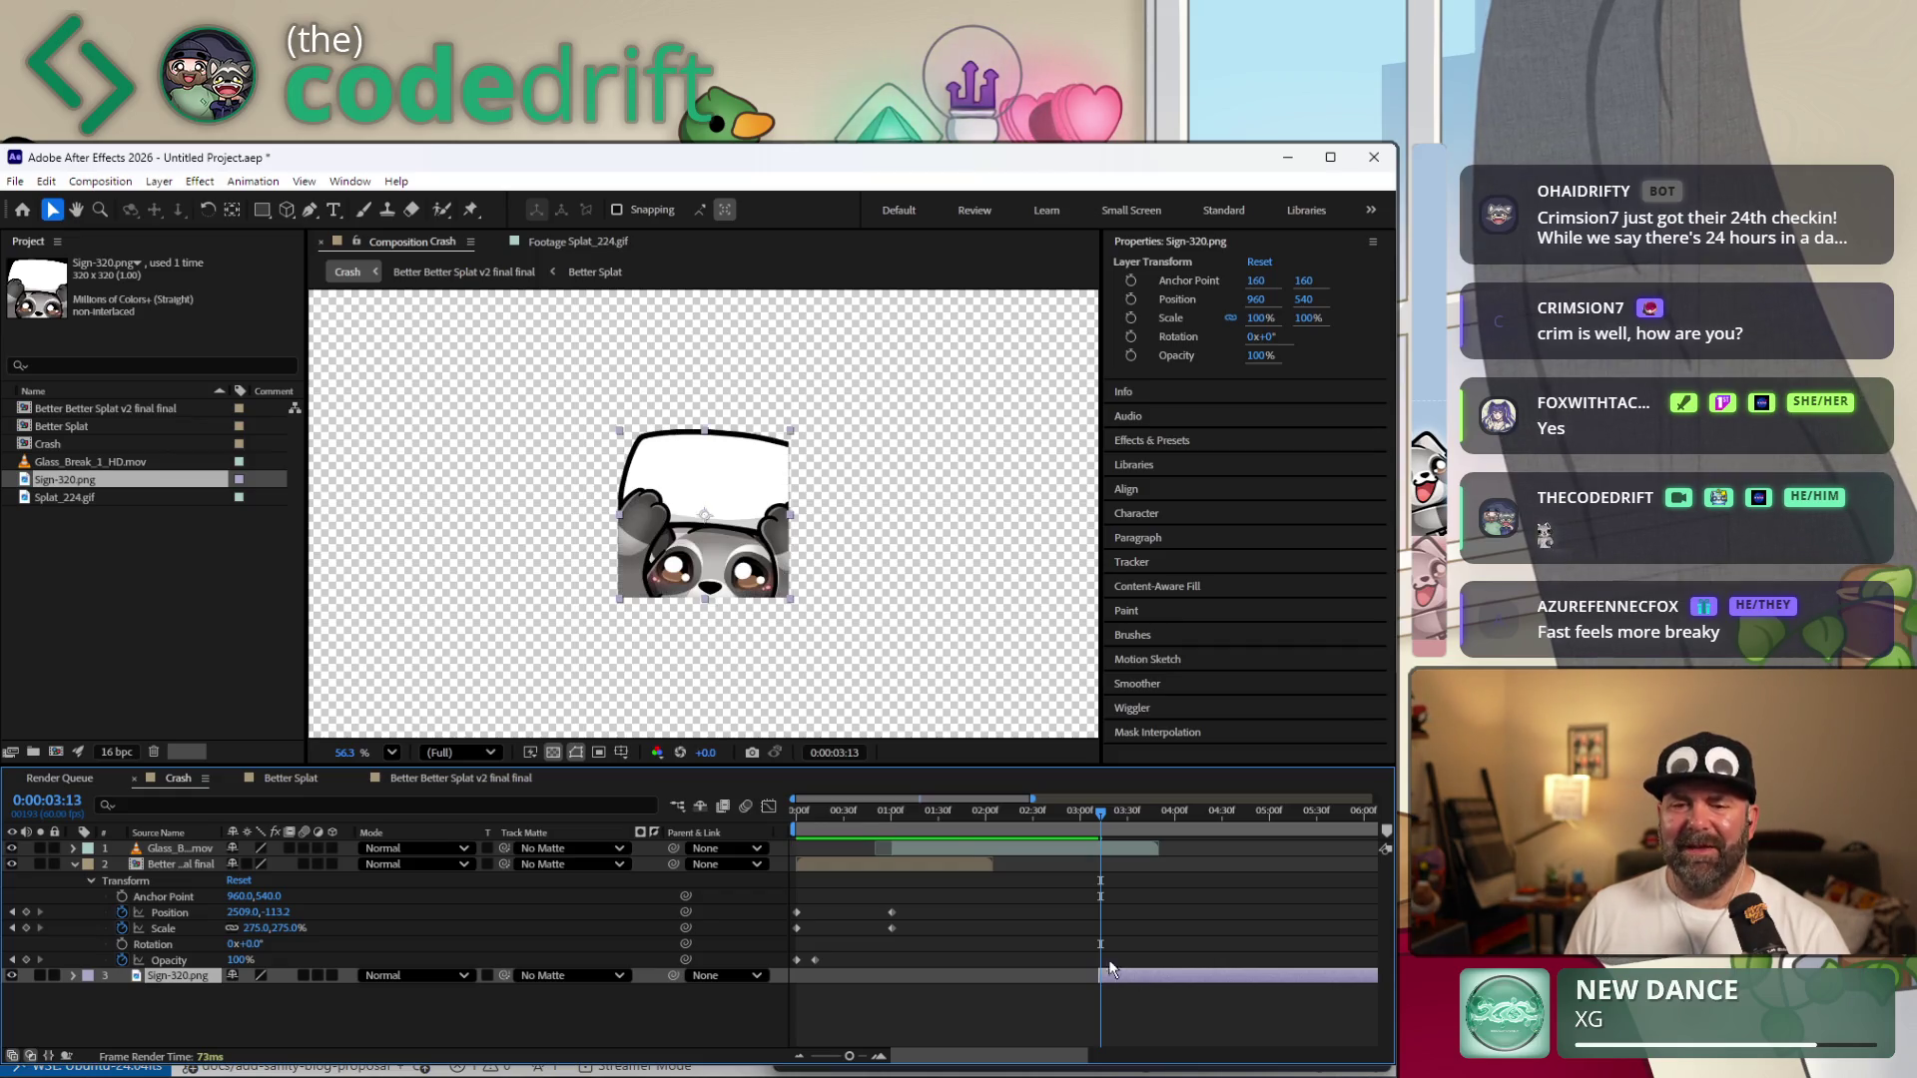
{"action": "mouse_move", "coordinate": [723, 468]}
{"action": "left_mouse_down"}
{"action": "mouse_move", "coordinate": [767, 640]}
{"action": "mouse_move", "coordinate": [663, 741]}
{"action": "left_mouse_up"}
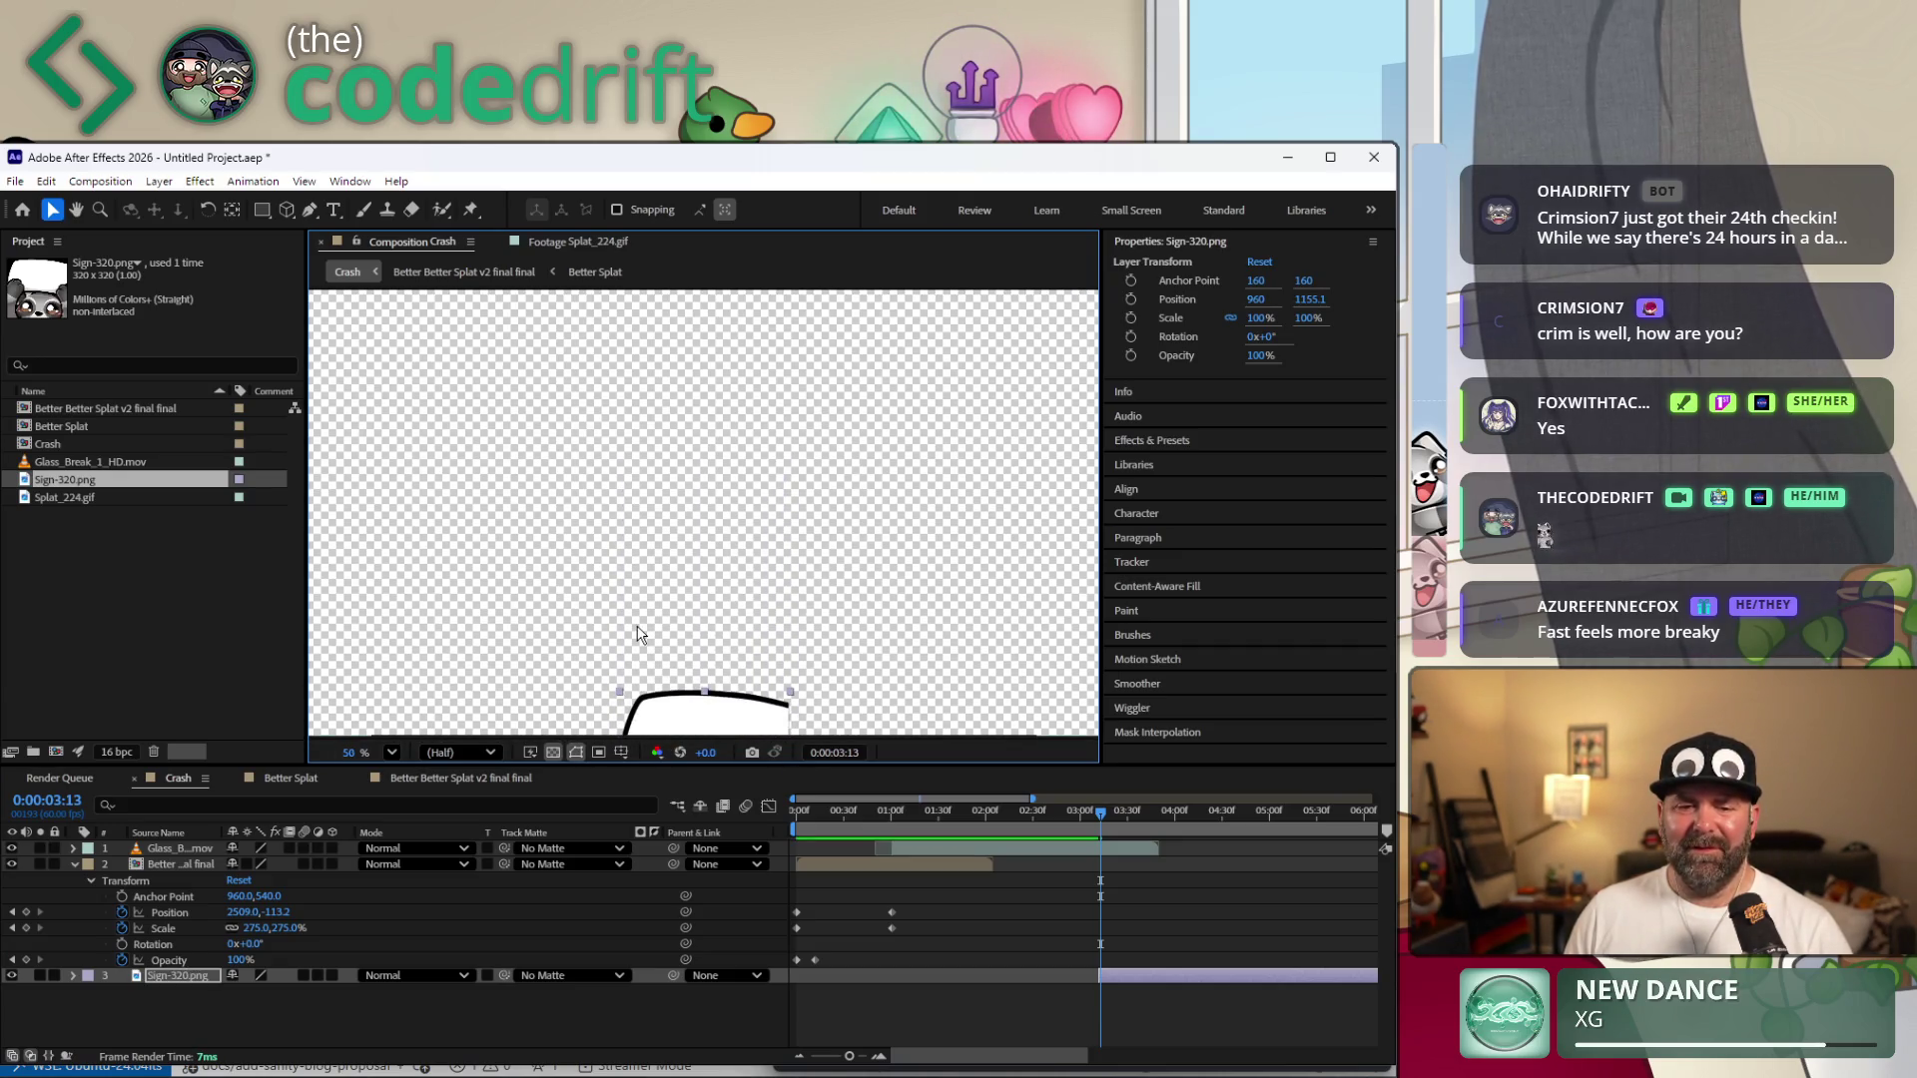
{"action": "scroll", "coordinate": [665, 660], "scroll_direction": "down", "scroll_amount": 1}
{"action": "scroll", "coordinate": [694, 644], "scroll_direction": "down", "scroll_amount": 2}
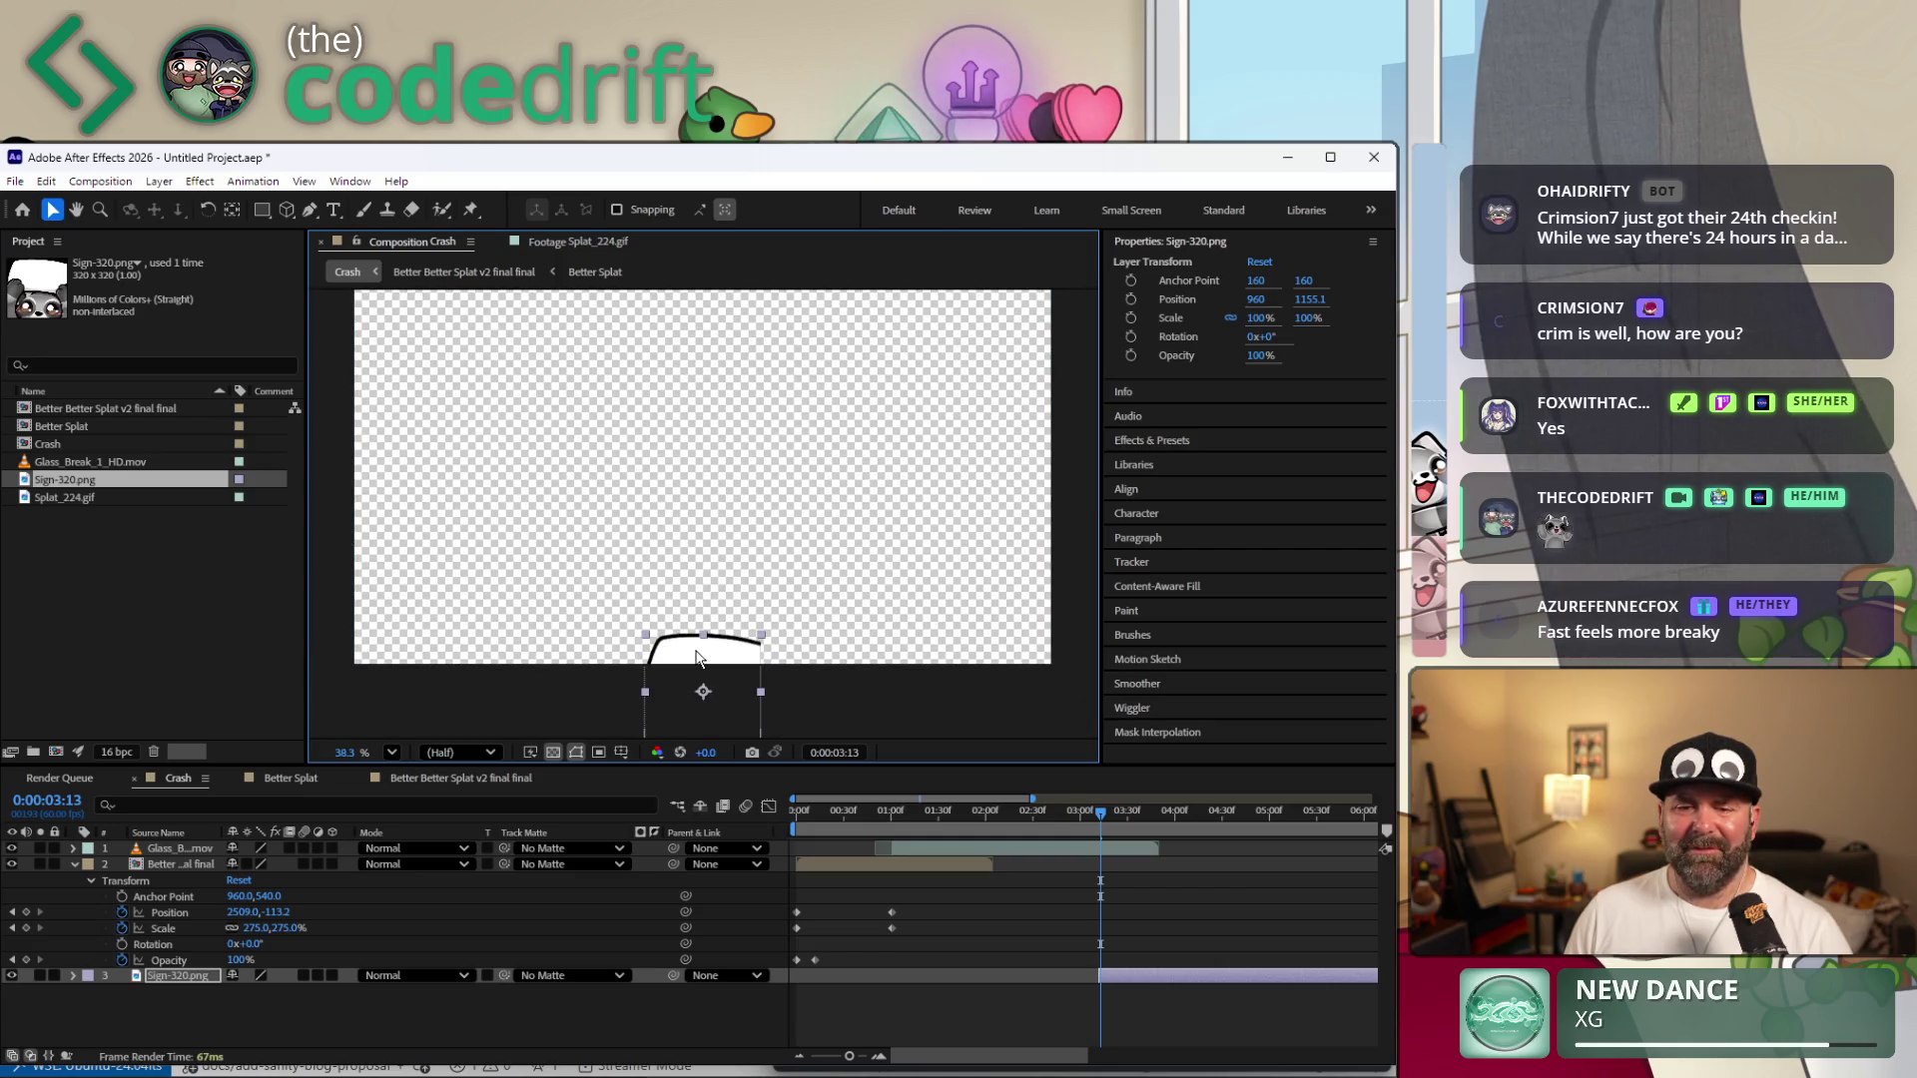
{"action": "left_click_drag", "start_coordinate": [694, 645], "coordinate": [705, 693]}
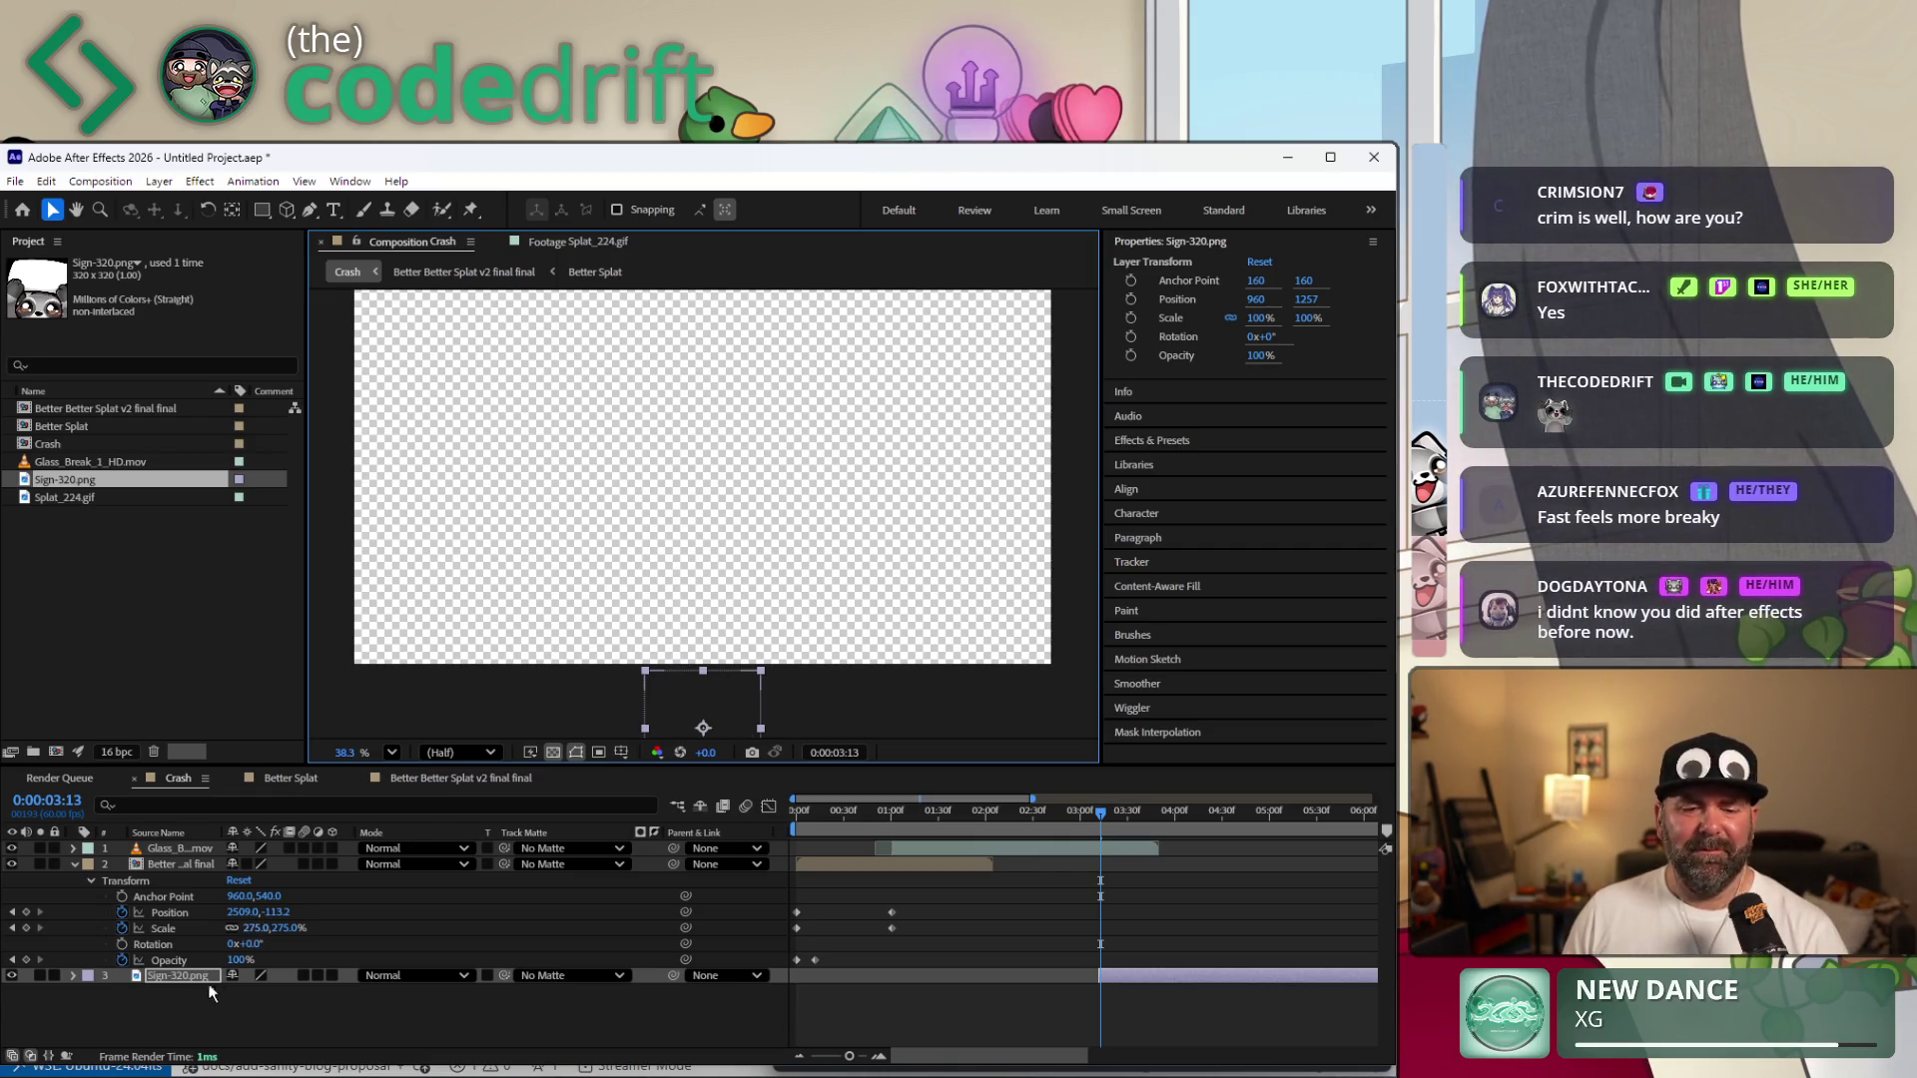
Scale the sign layer to 130% then 150% and move it fully below the frame.
{"action": "left_click", "coordinate": [72, 975]}
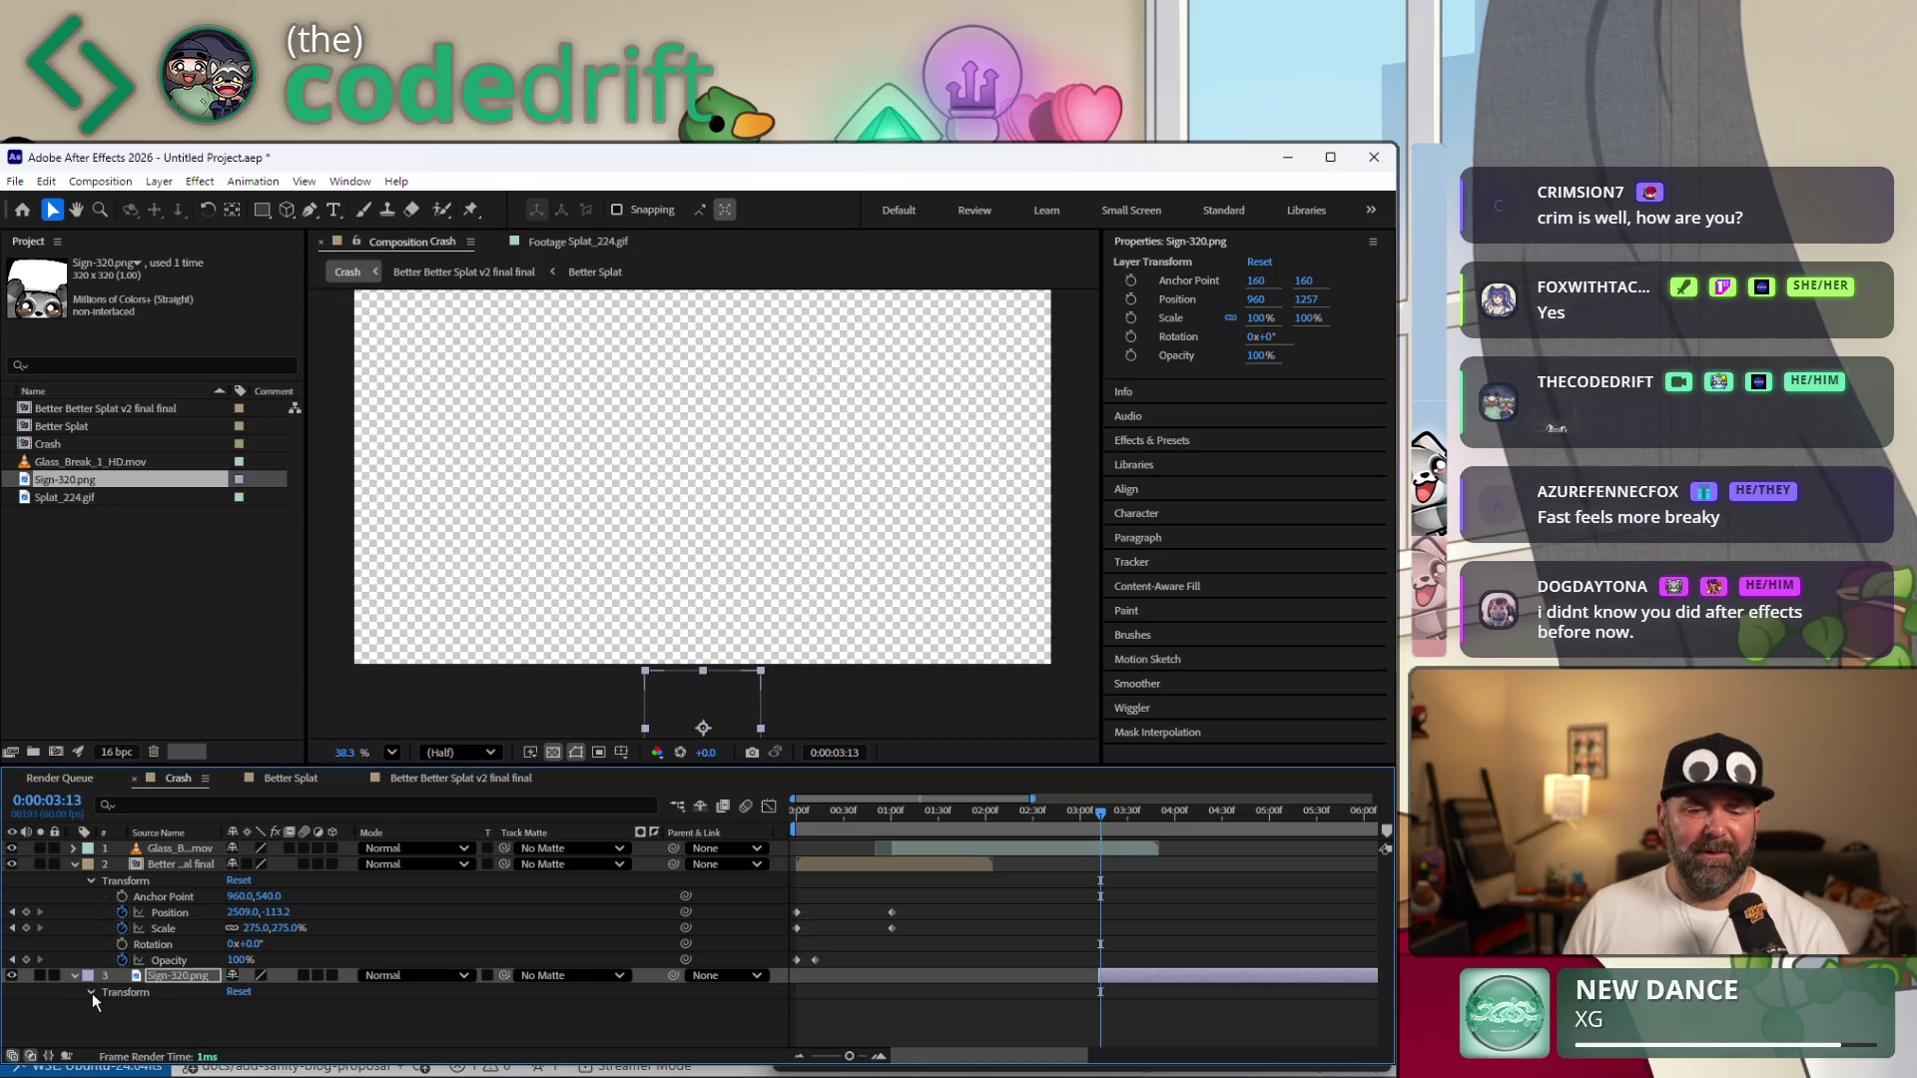
{"action": "scroll", "coordinate": [107, 1007], "scroll_direction": "down", "scroll_amount": 1}
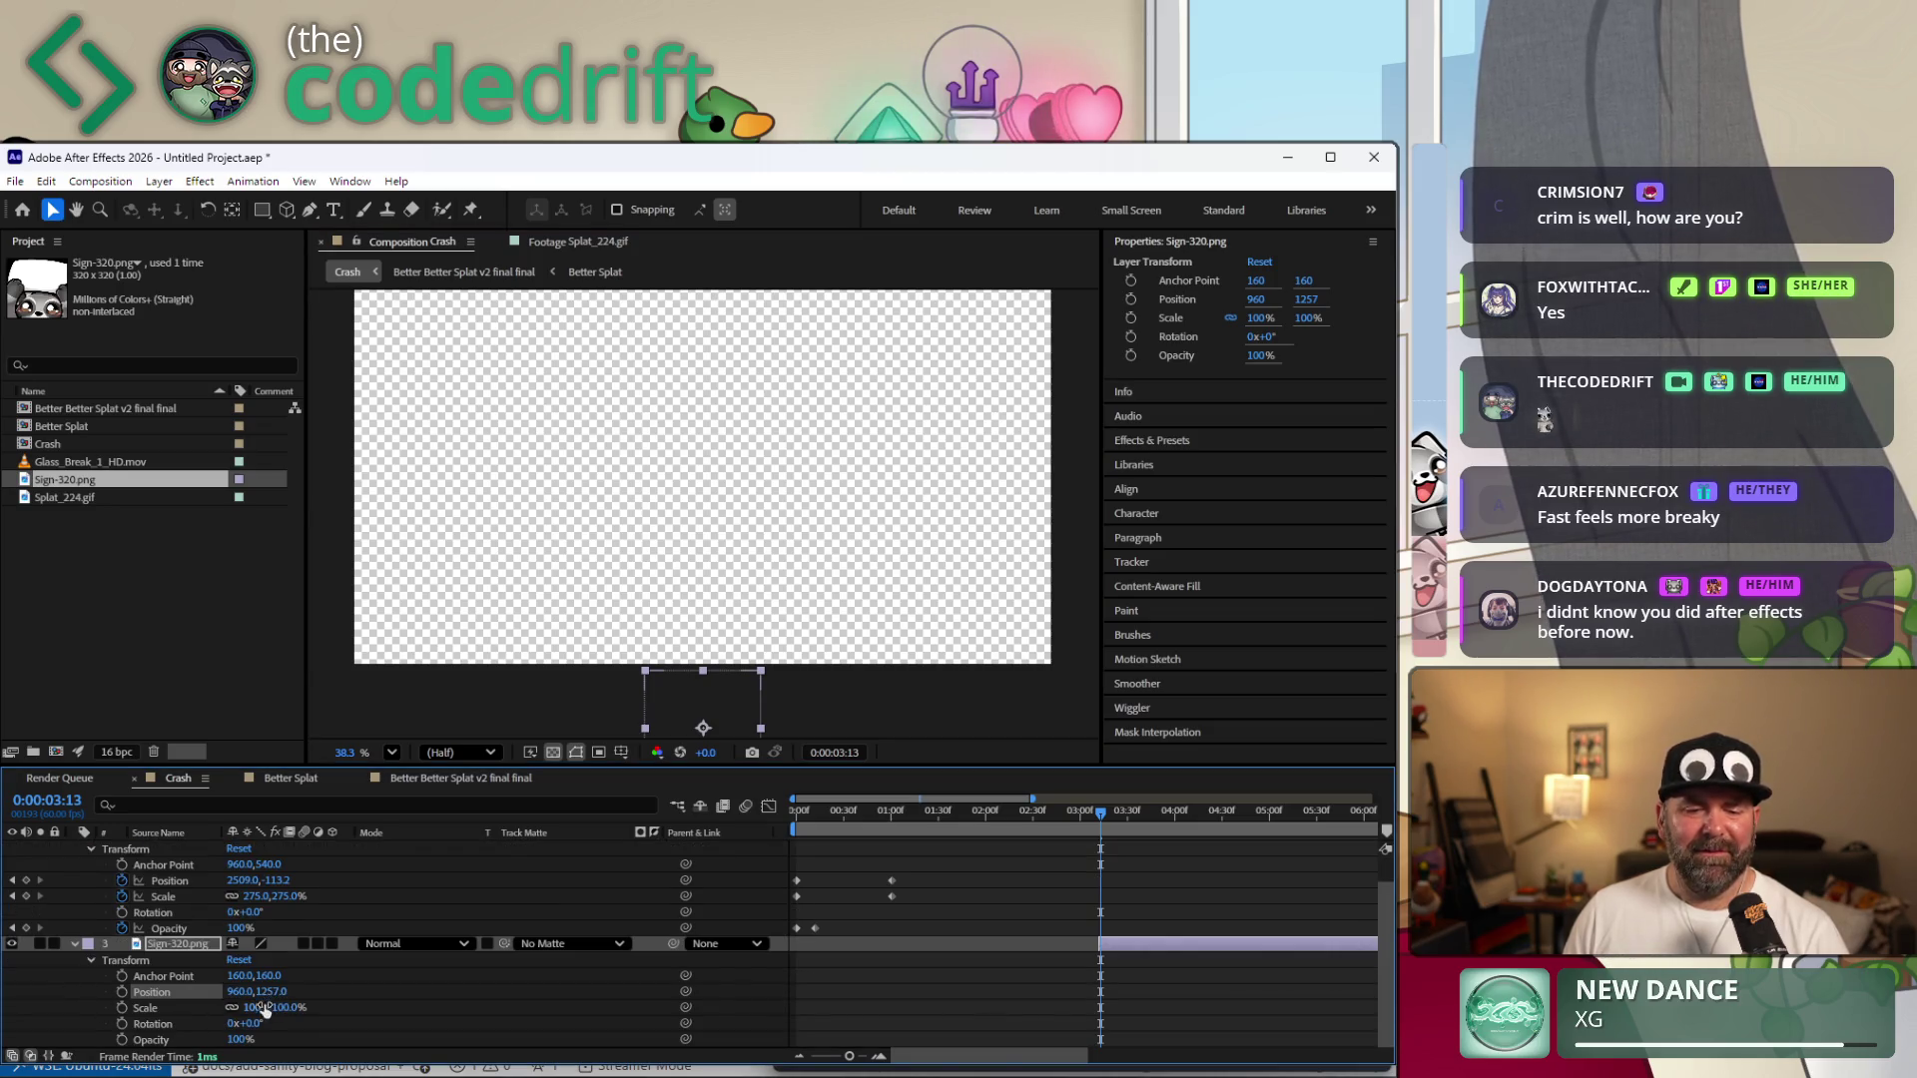
{"action": "left_click", "coordinate": [257, 1006]}
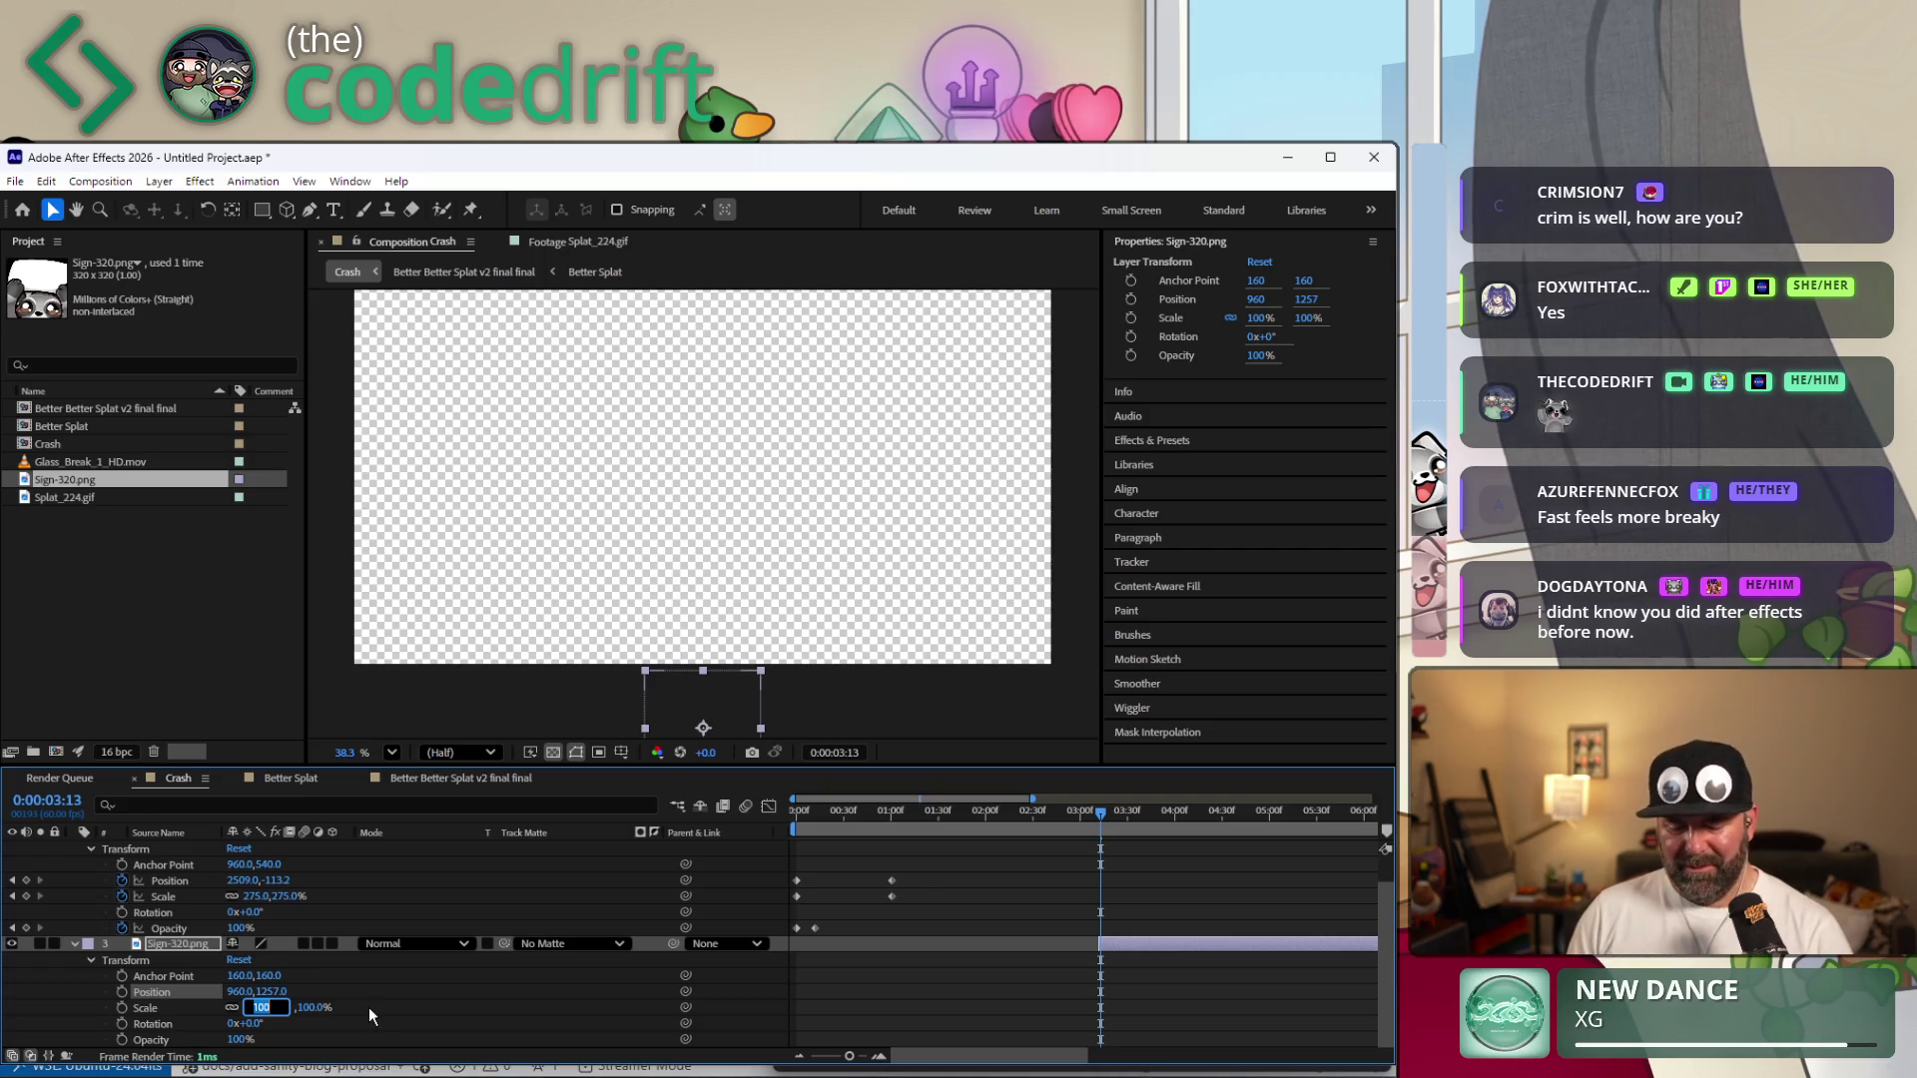
{"action": "type", "text": "130"}
{"action": "key", "text": "Return"}
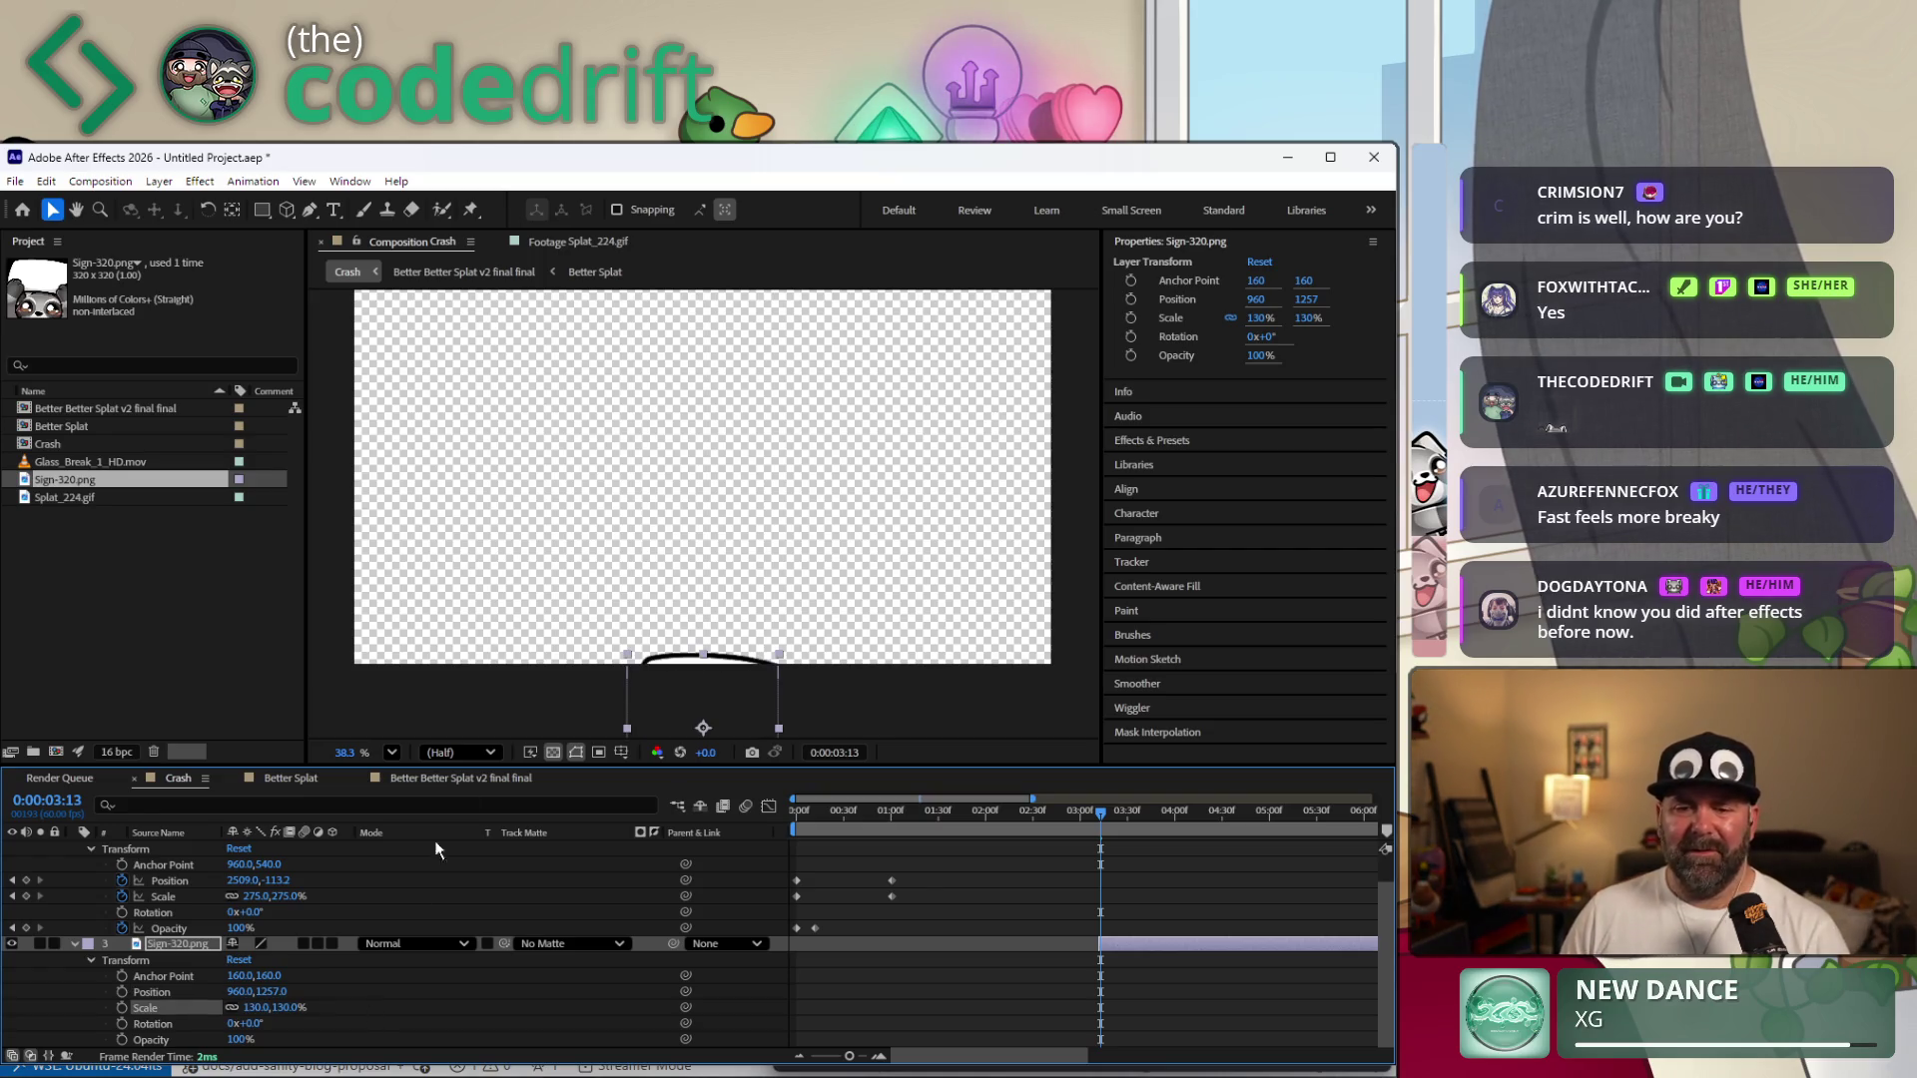
{"action": "left_click", "coordinate": [258, 1008]}
{"action": "type", "text": "15"}
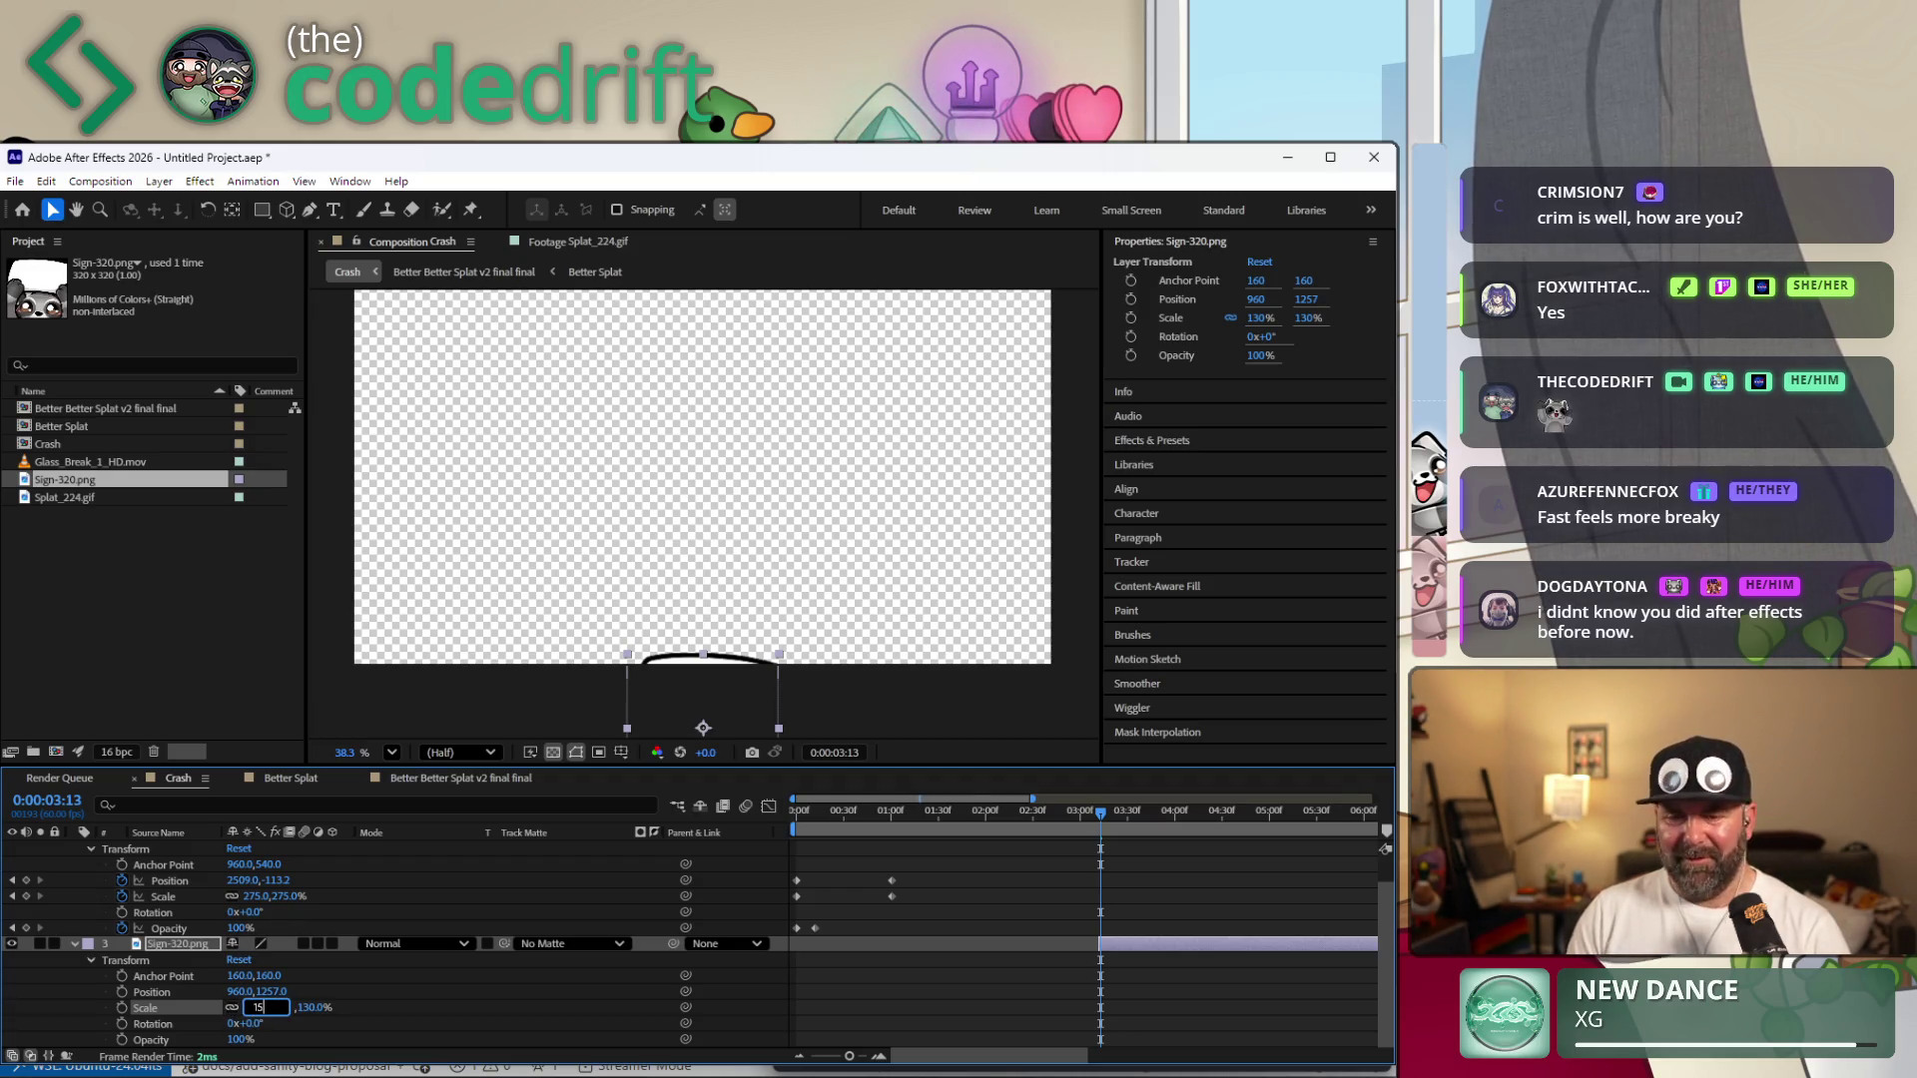
{"action": "type", "text": "0"}
{"action": "key", "text": "Return"}
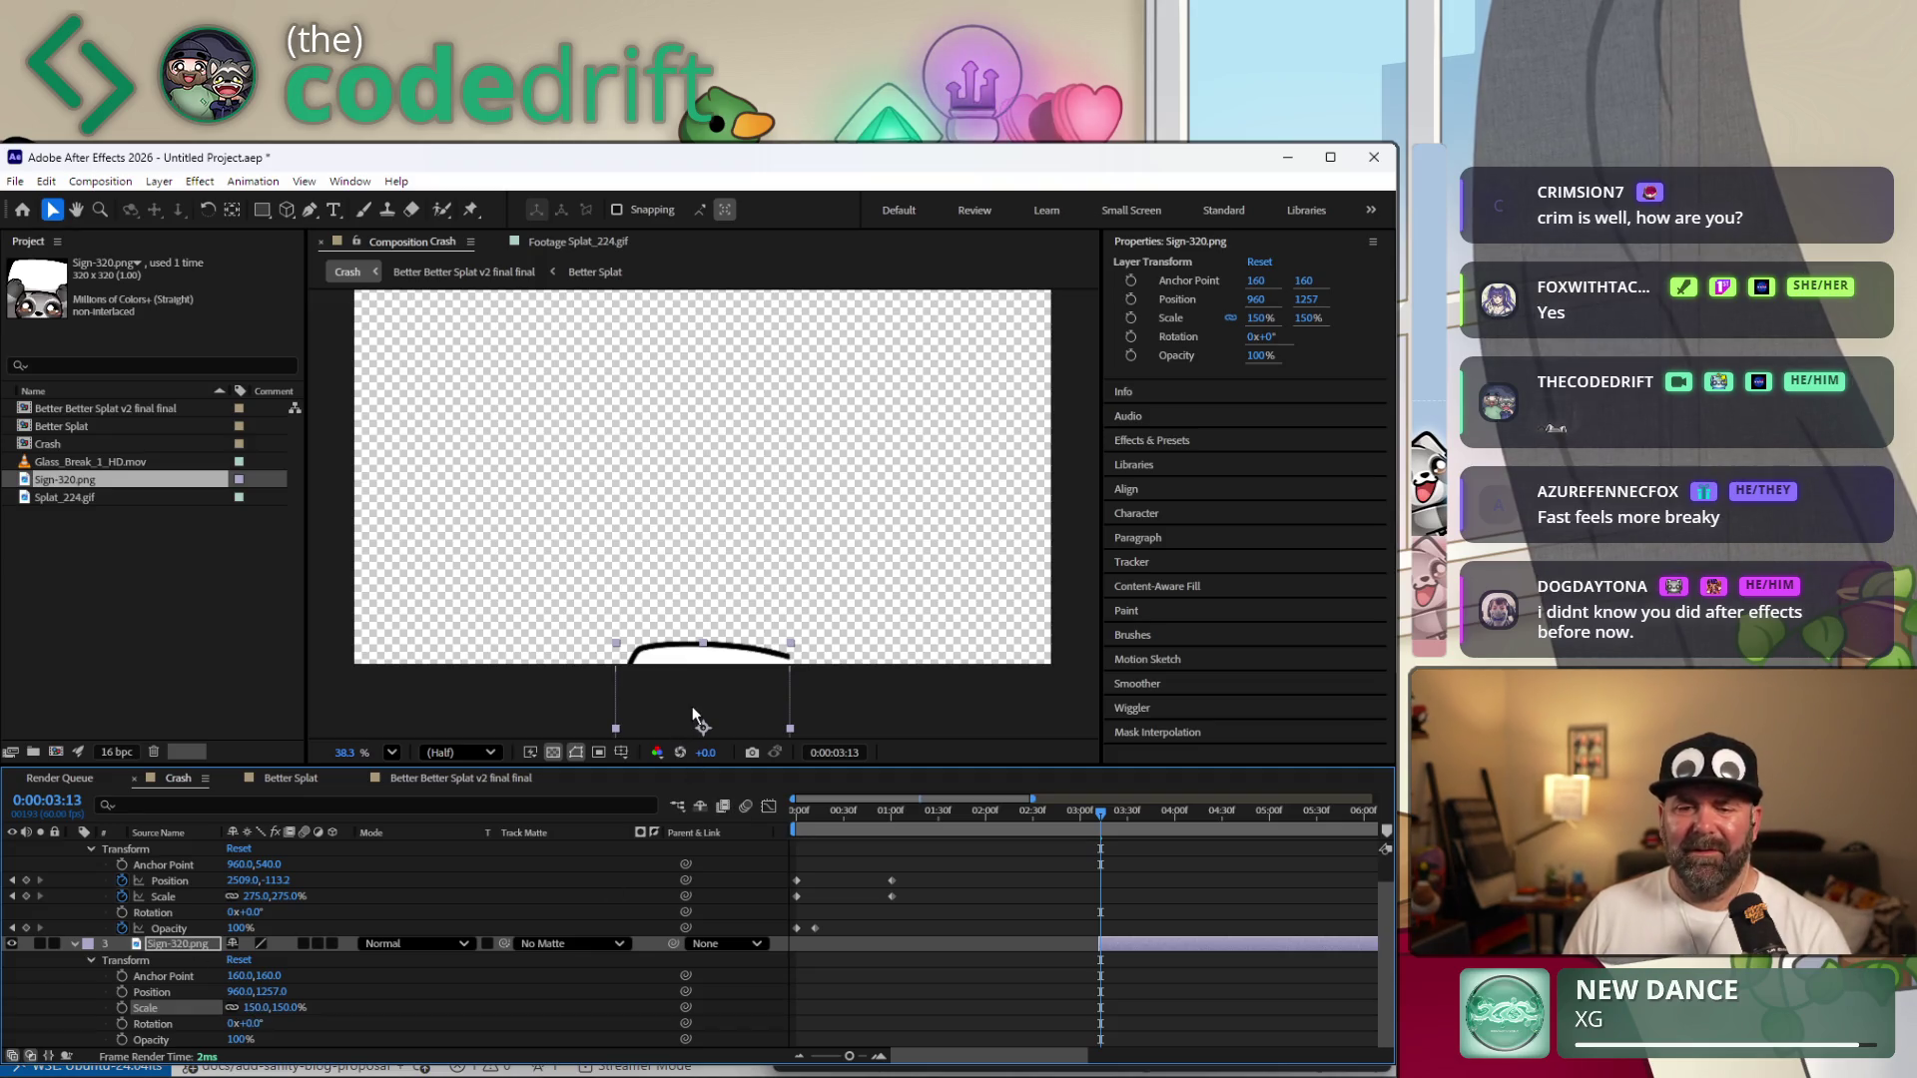
{"action": "left_click_drag", "start_coordinate": [684, 657], "coordinate": [691, 684]}
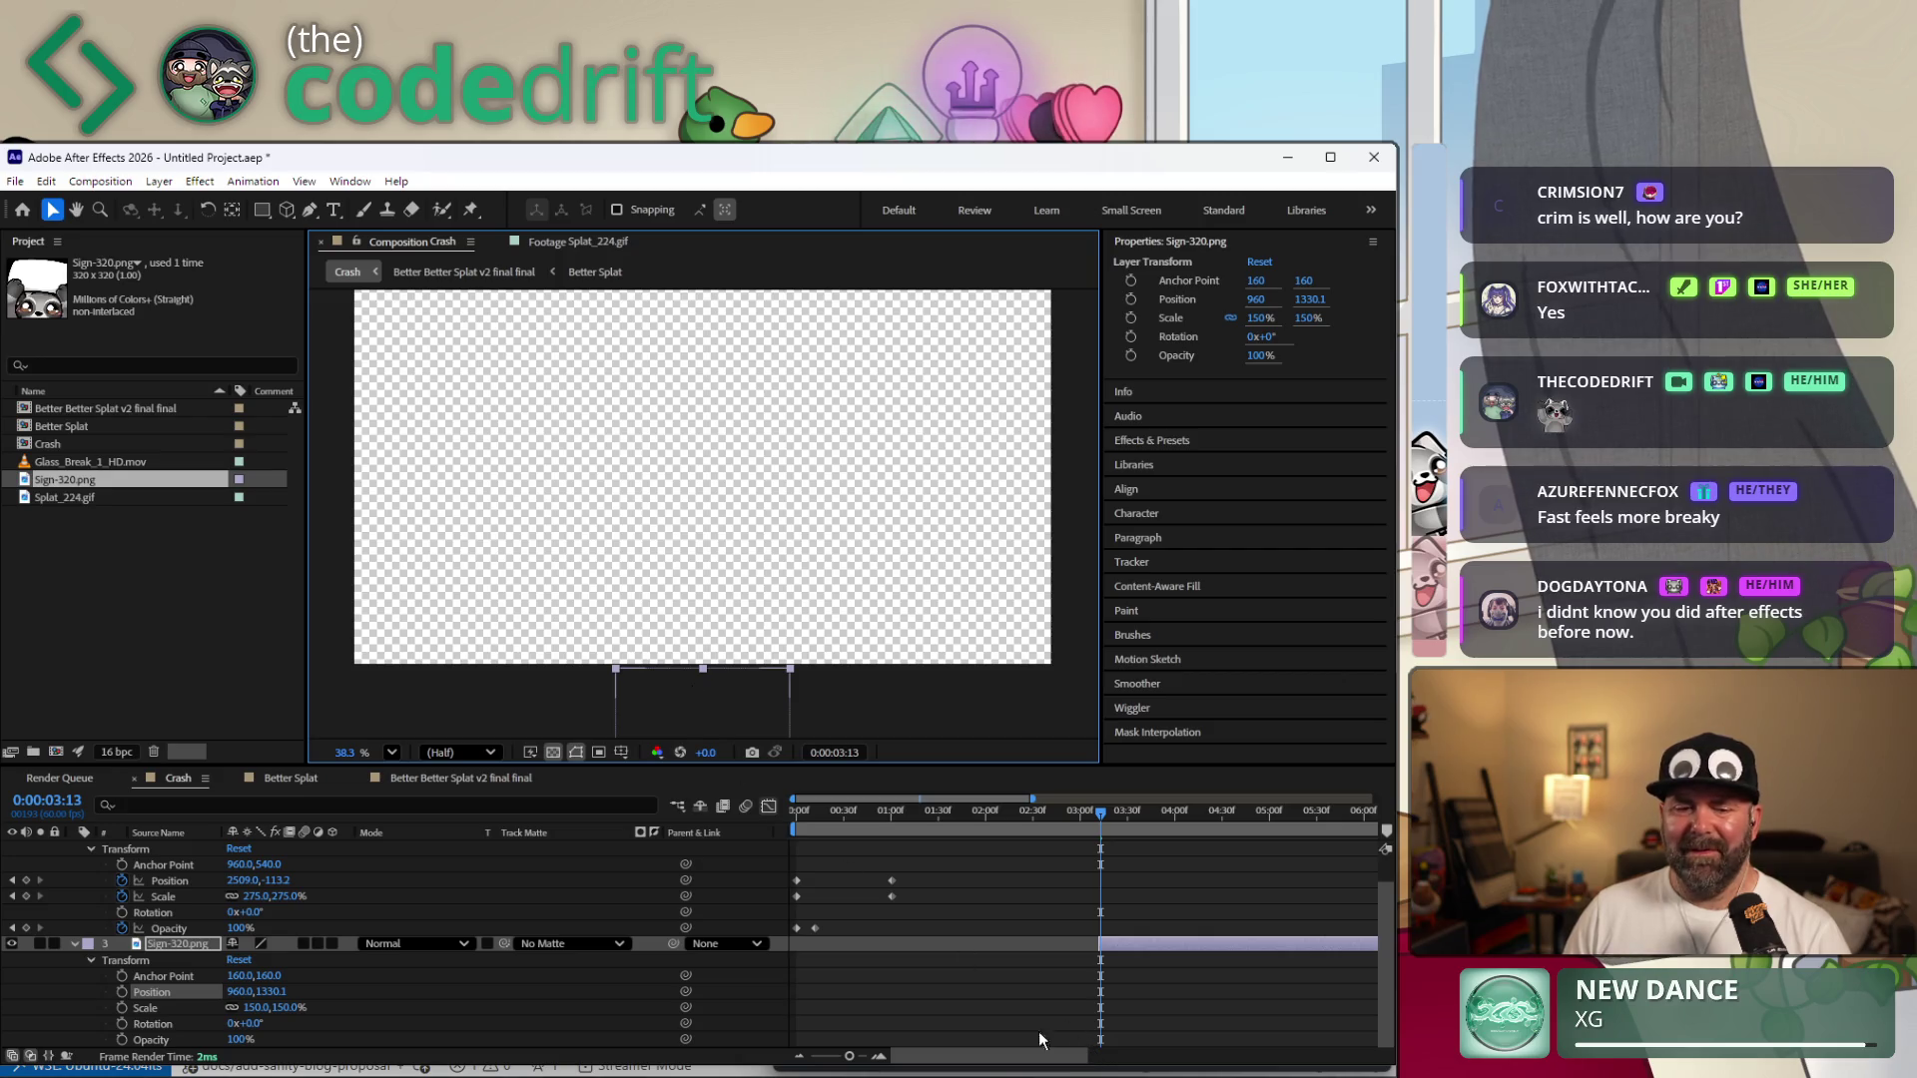
Keyframe the sign's Position to slide up into view between 3:13 and 4:13, and preview it.
{"action": "left_click", "coordinate": [123, 993]}
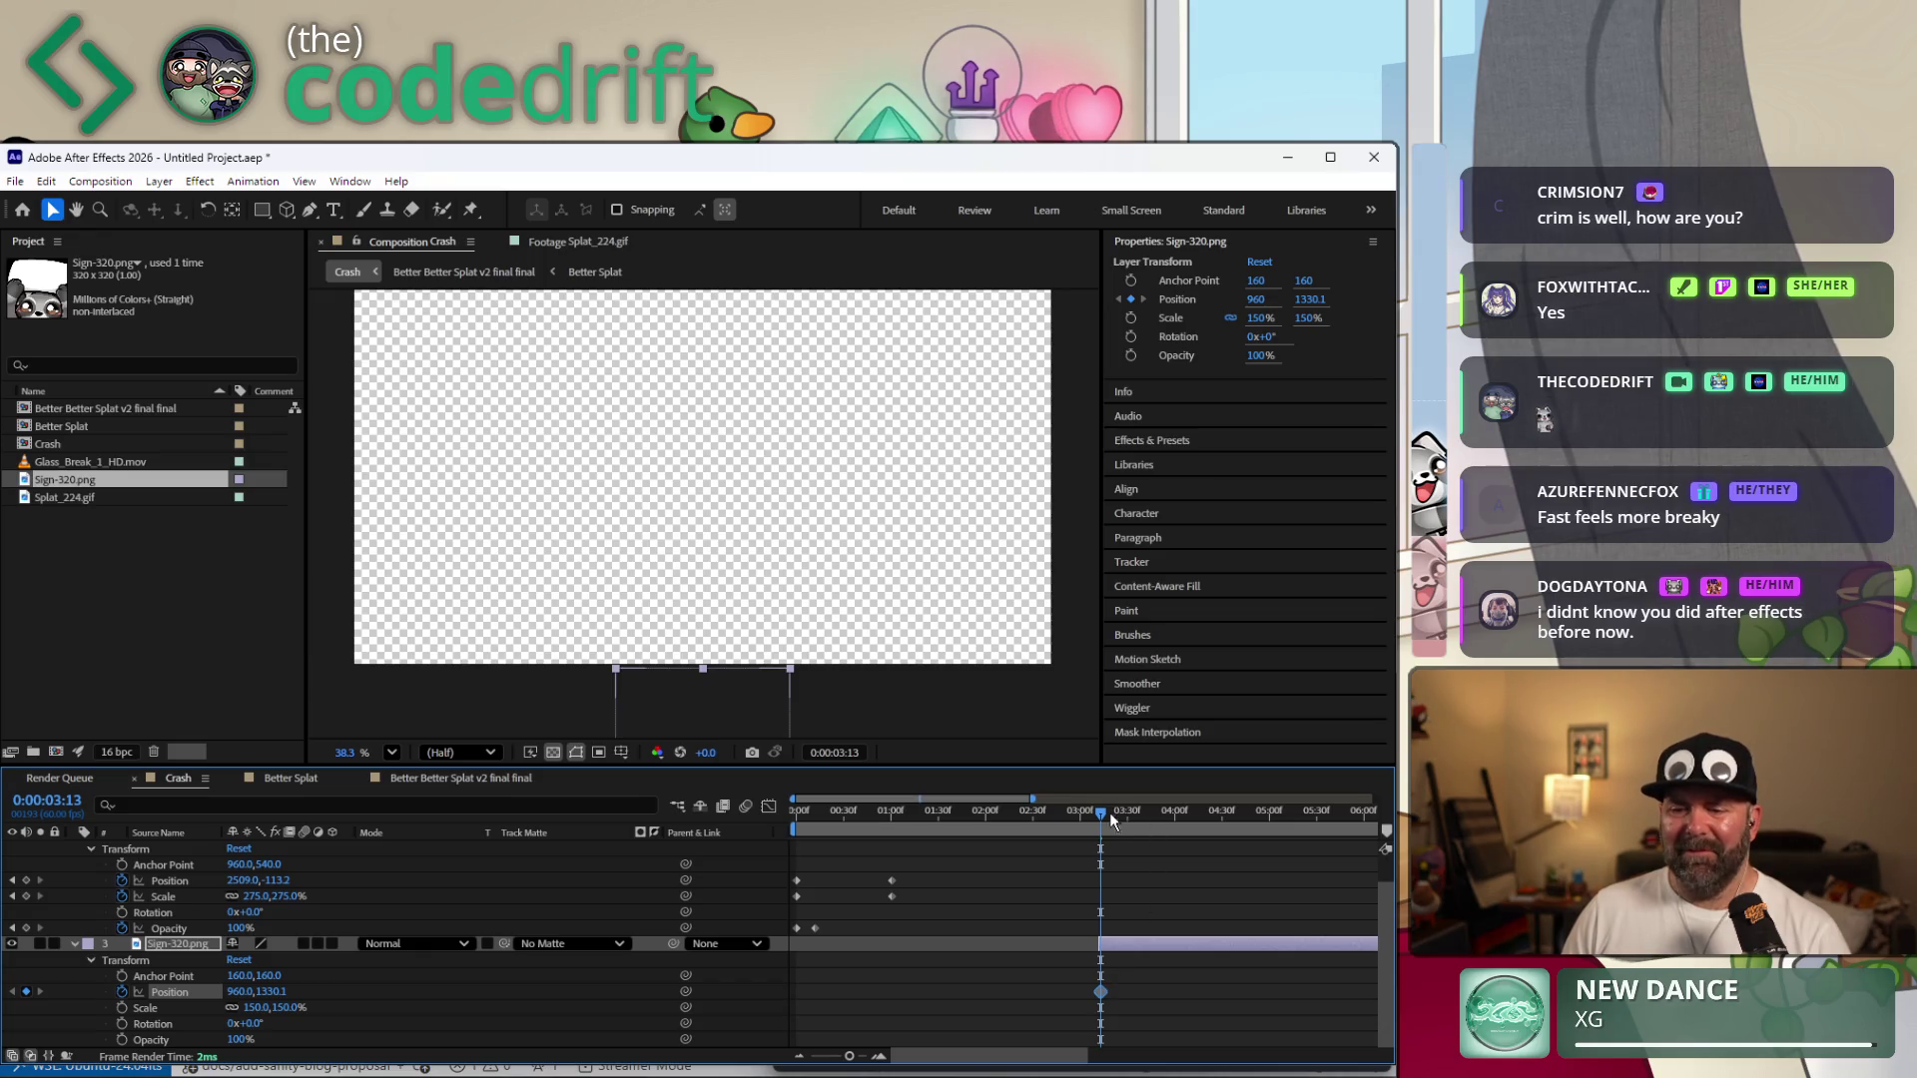
{"action": "left_click_drag", "start_coordinate": [1105, 816], "coordinate": [1201, 831]}
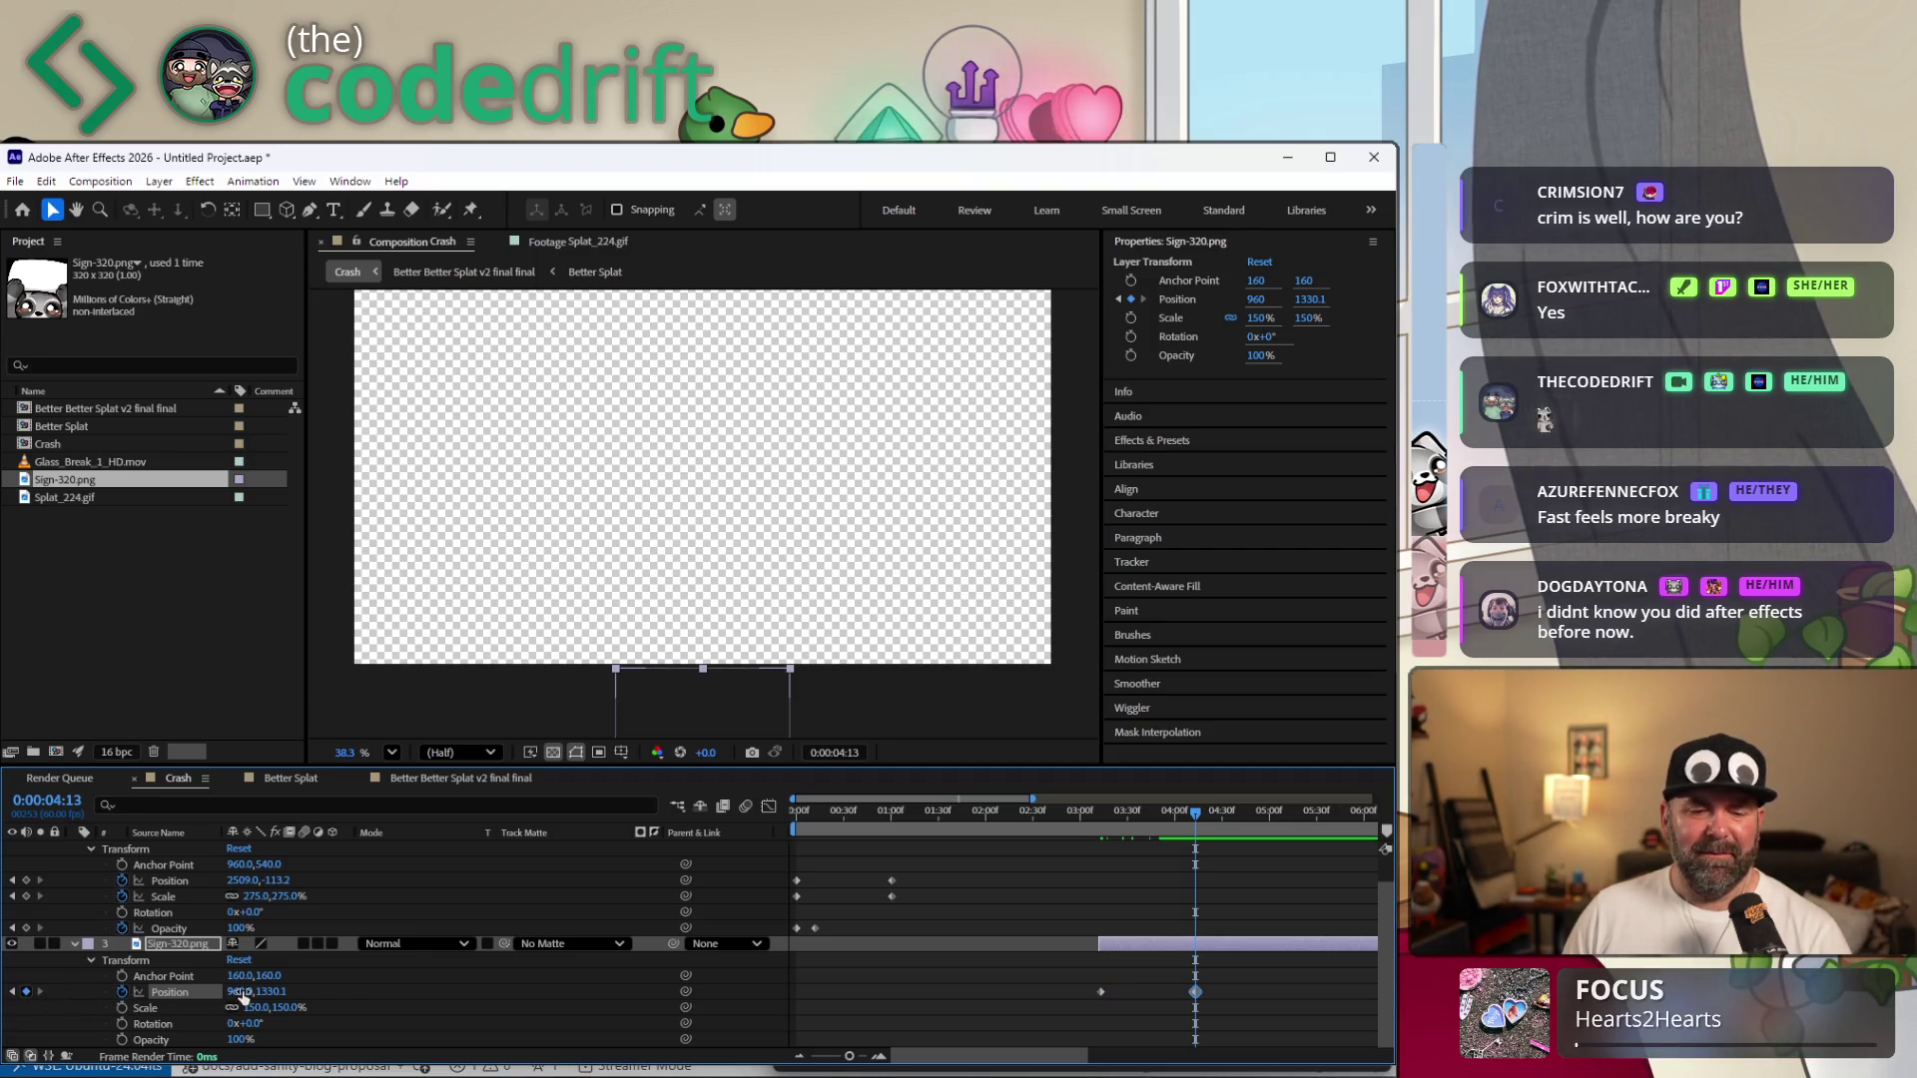
{"action": "left_click_drag", "start_coordinate": [262, 992], "coordinate": [175, 993]}
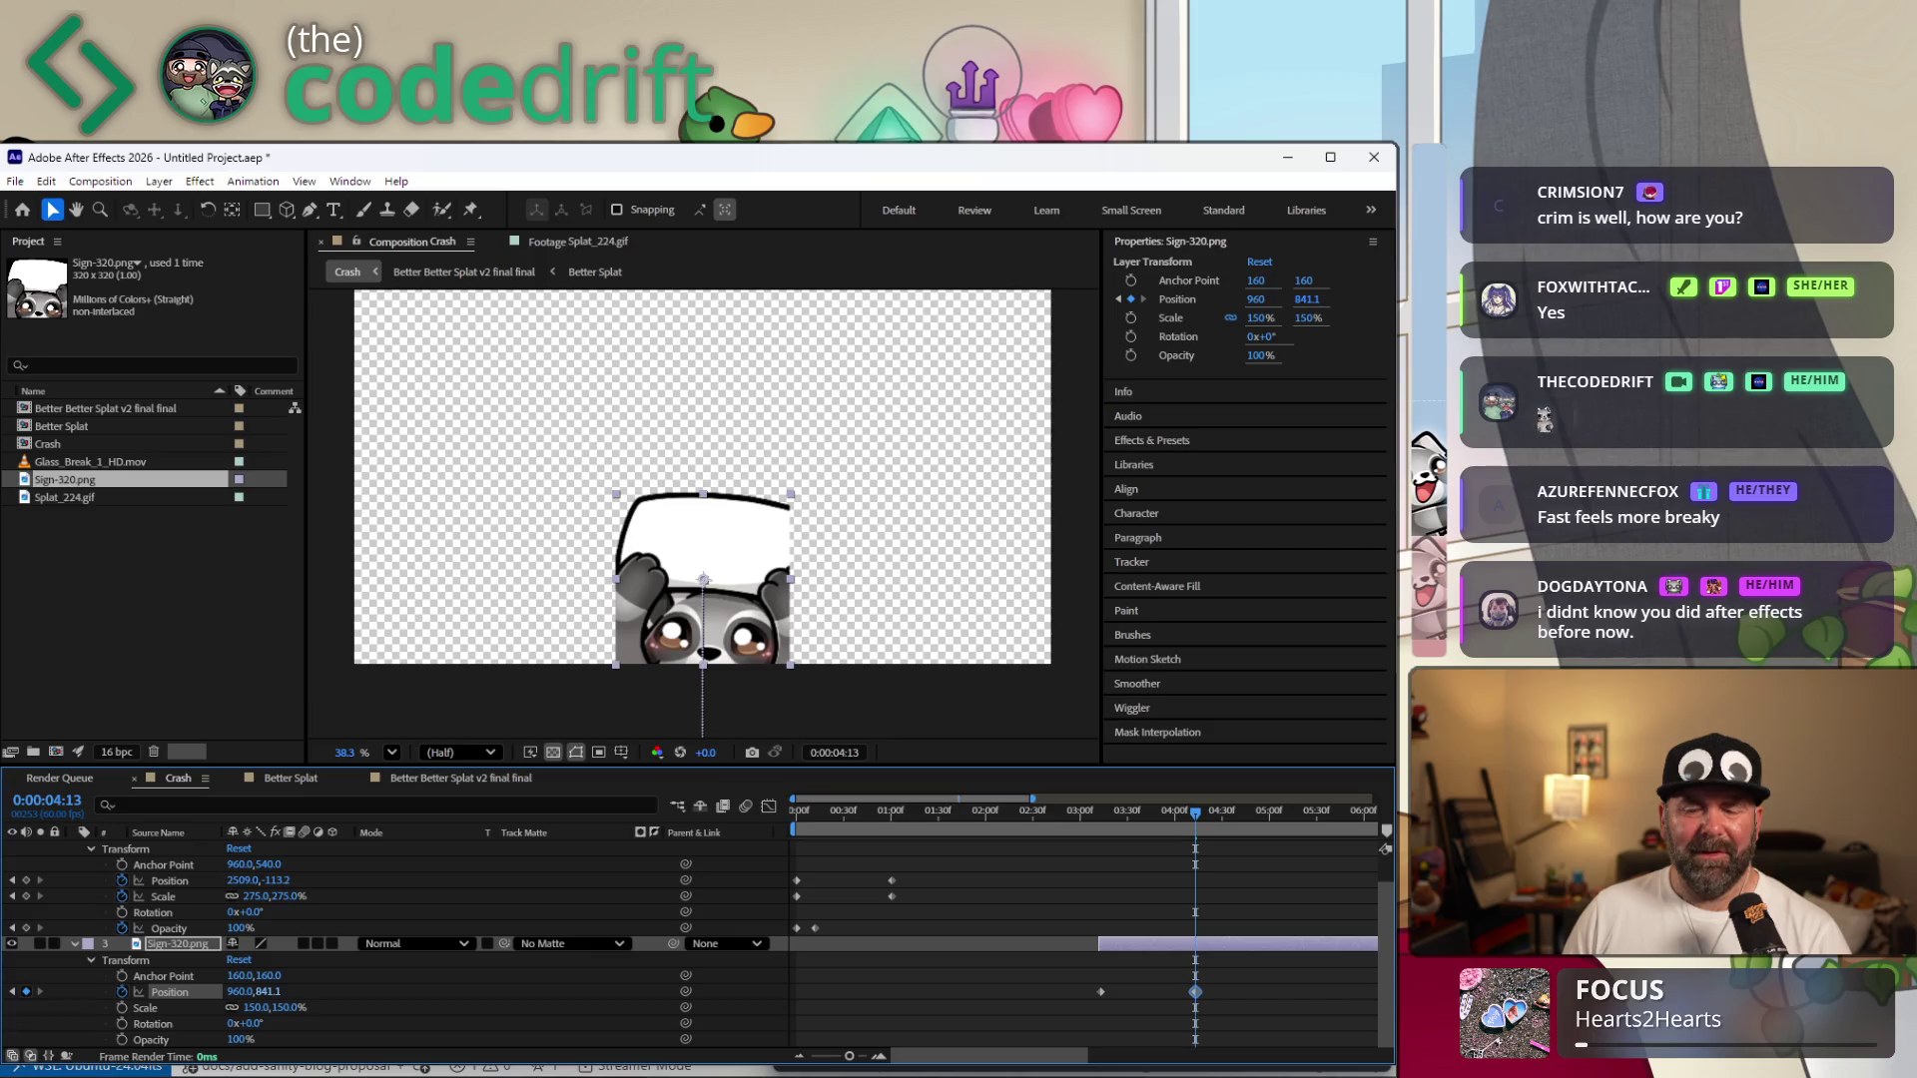
{"action": "left_click_drag", "start_coordinate": [1109, 828], "coordinate": [1061, 829]}
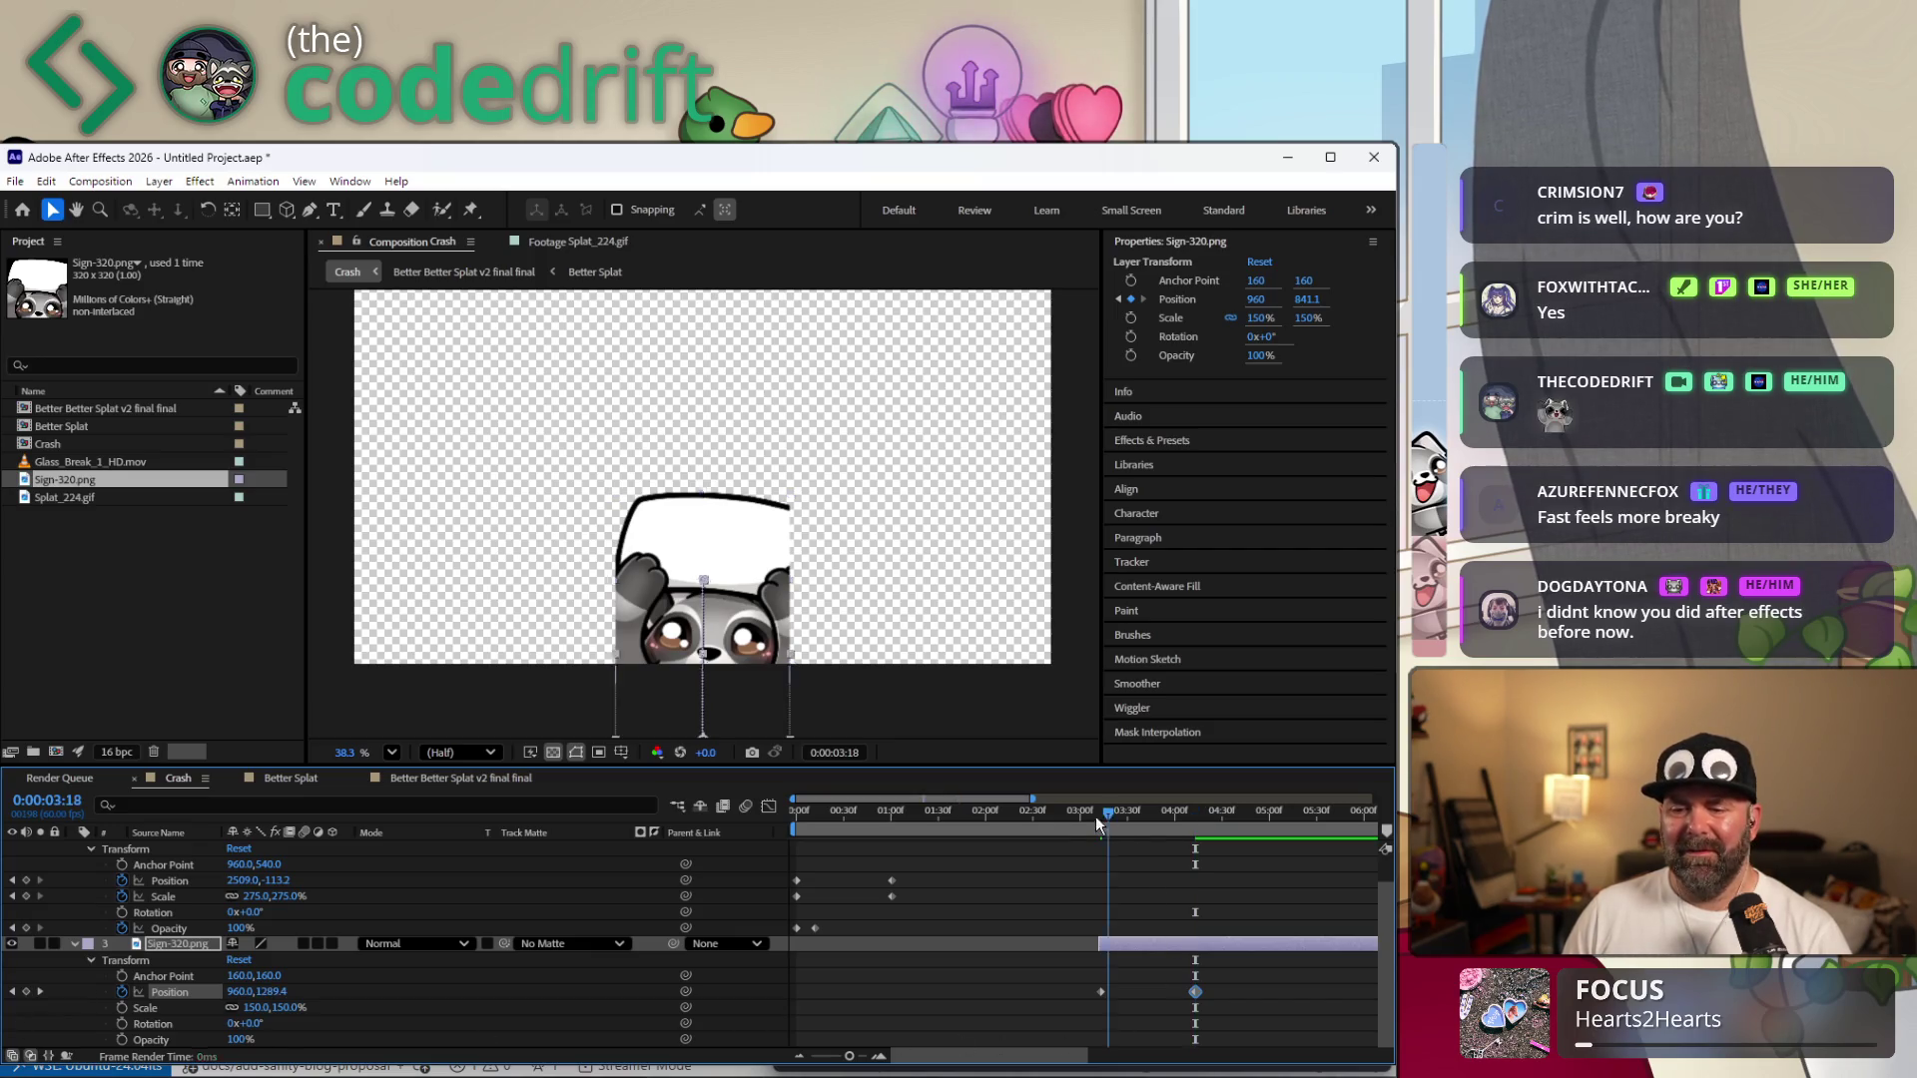
{"action": "key", "text": "space"}
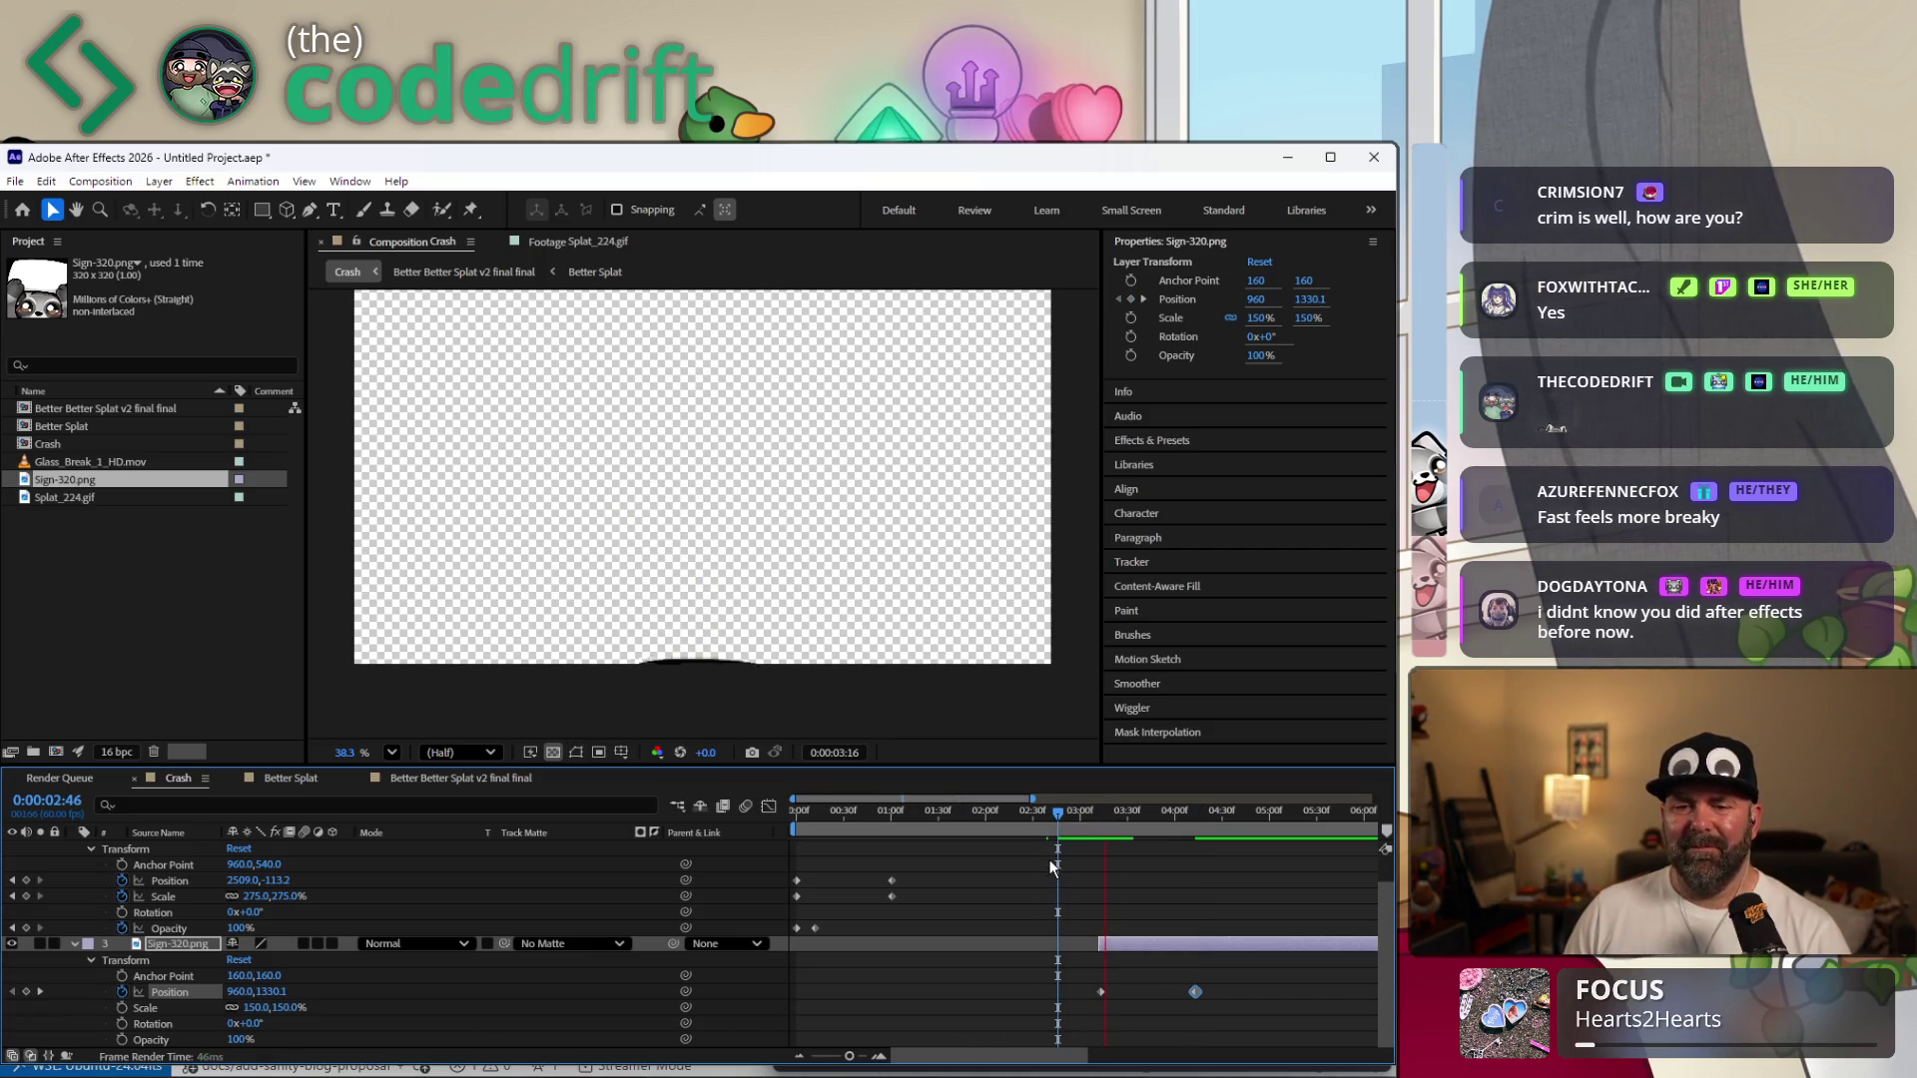
Delete the sign layer from the comp and Sign-320.png from the project, then bring up File Explorer.
{"action": "left_click", "coordinate": [764, 518]}
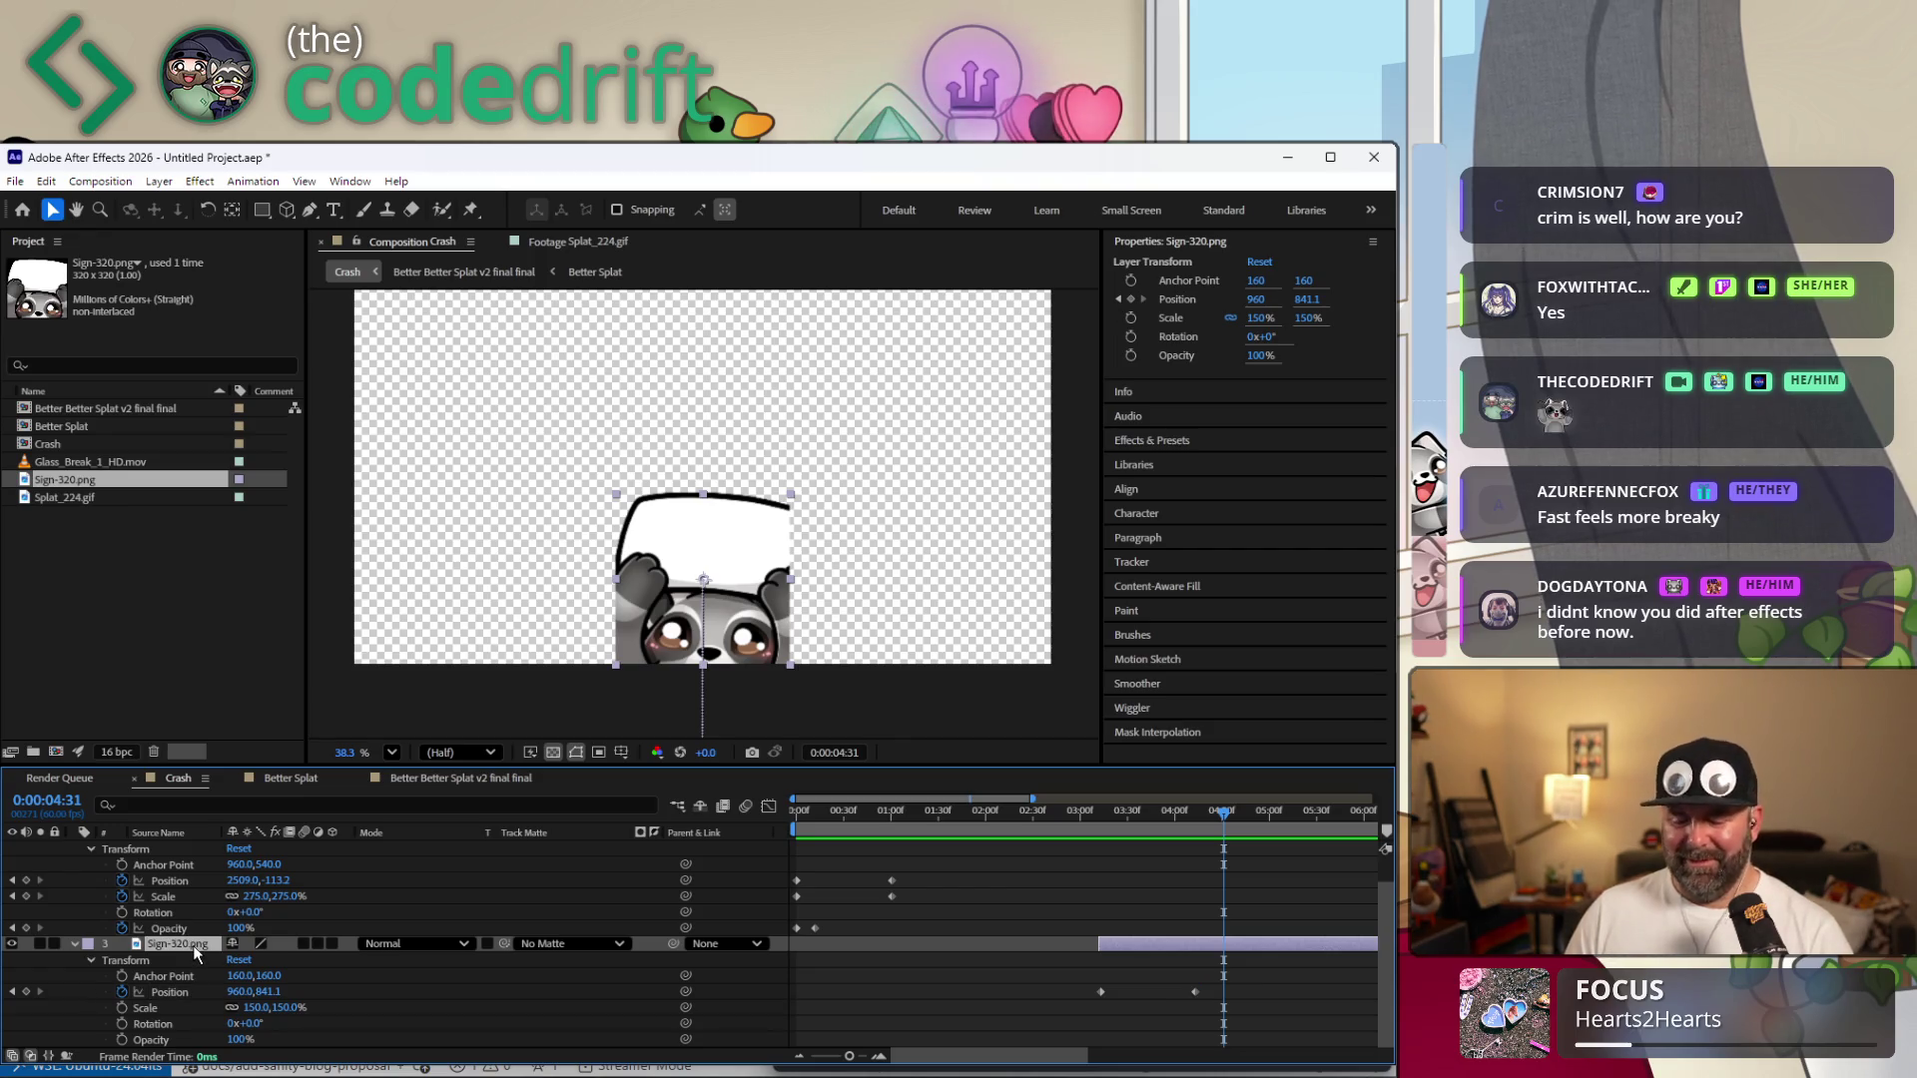
{"action": "key", "text": "Delete"}
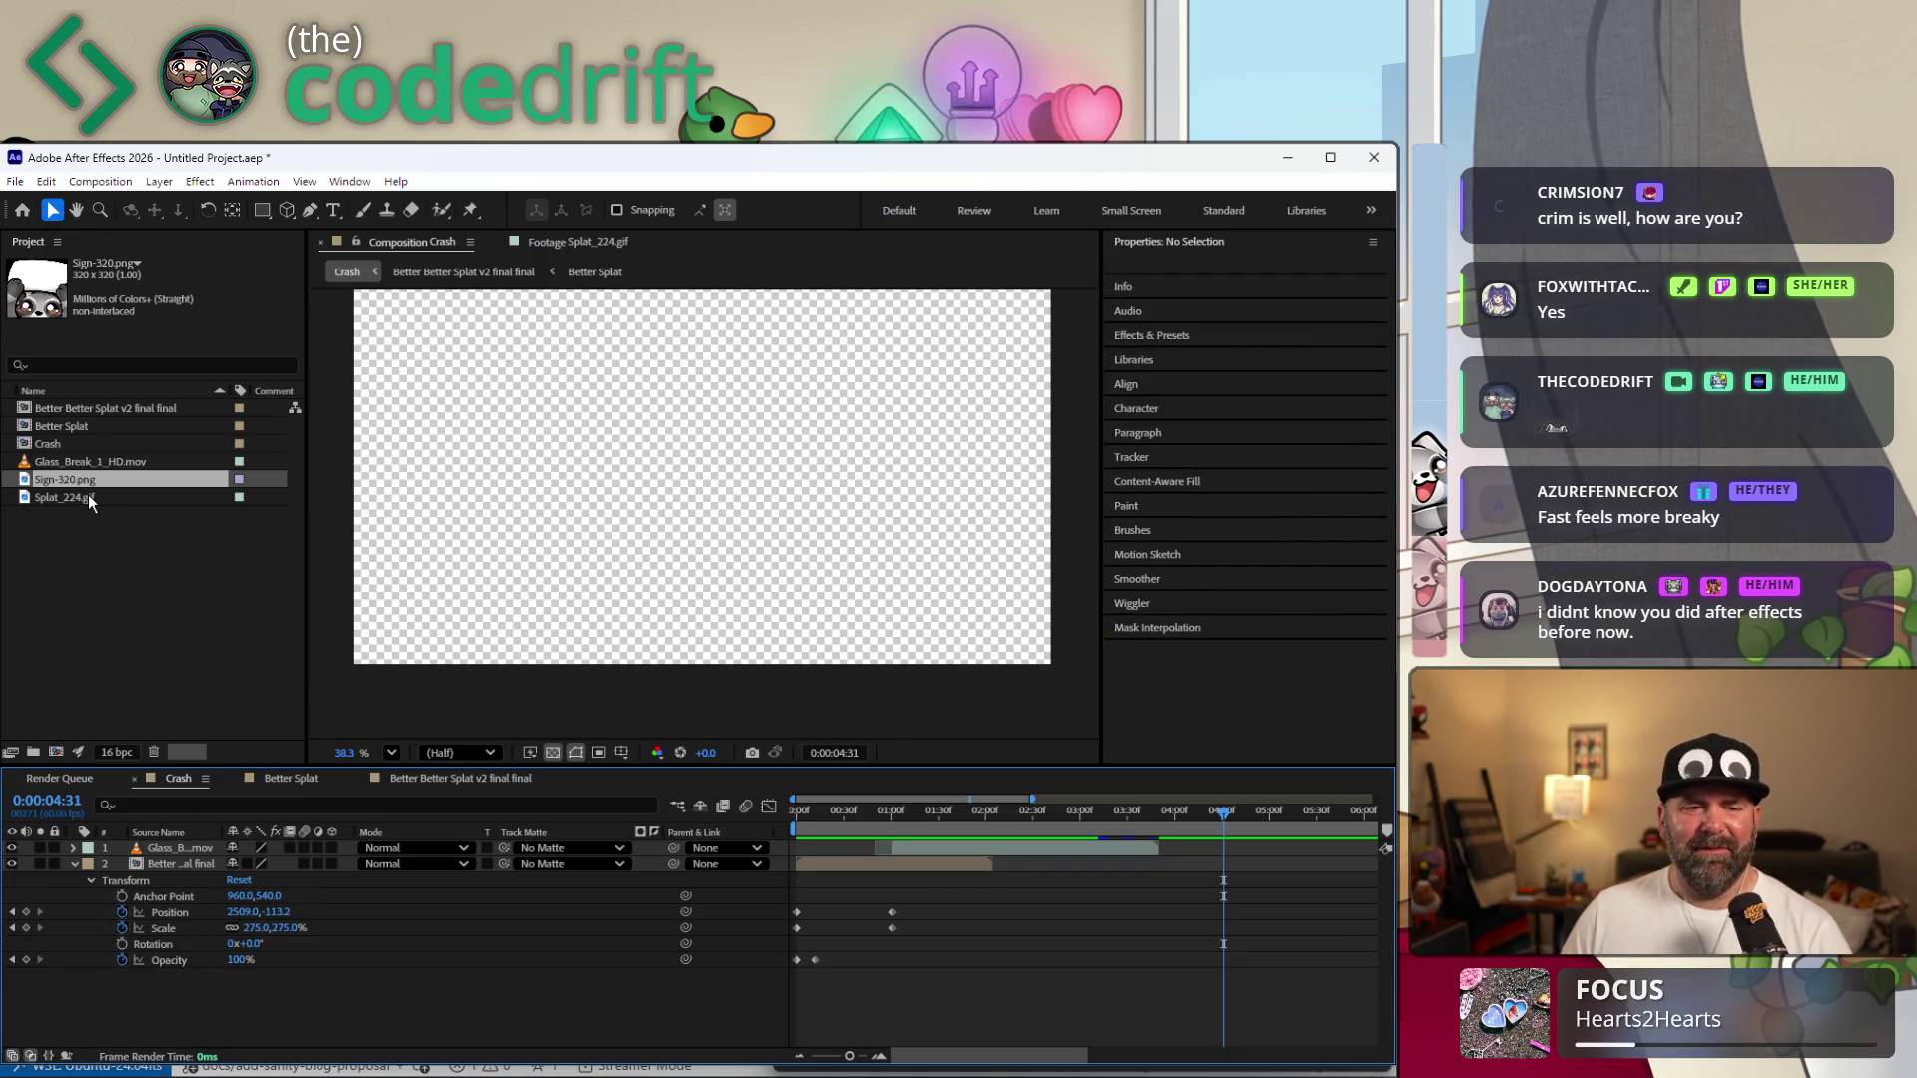
{"action": "left_click", "coordinate": [86, 493]}
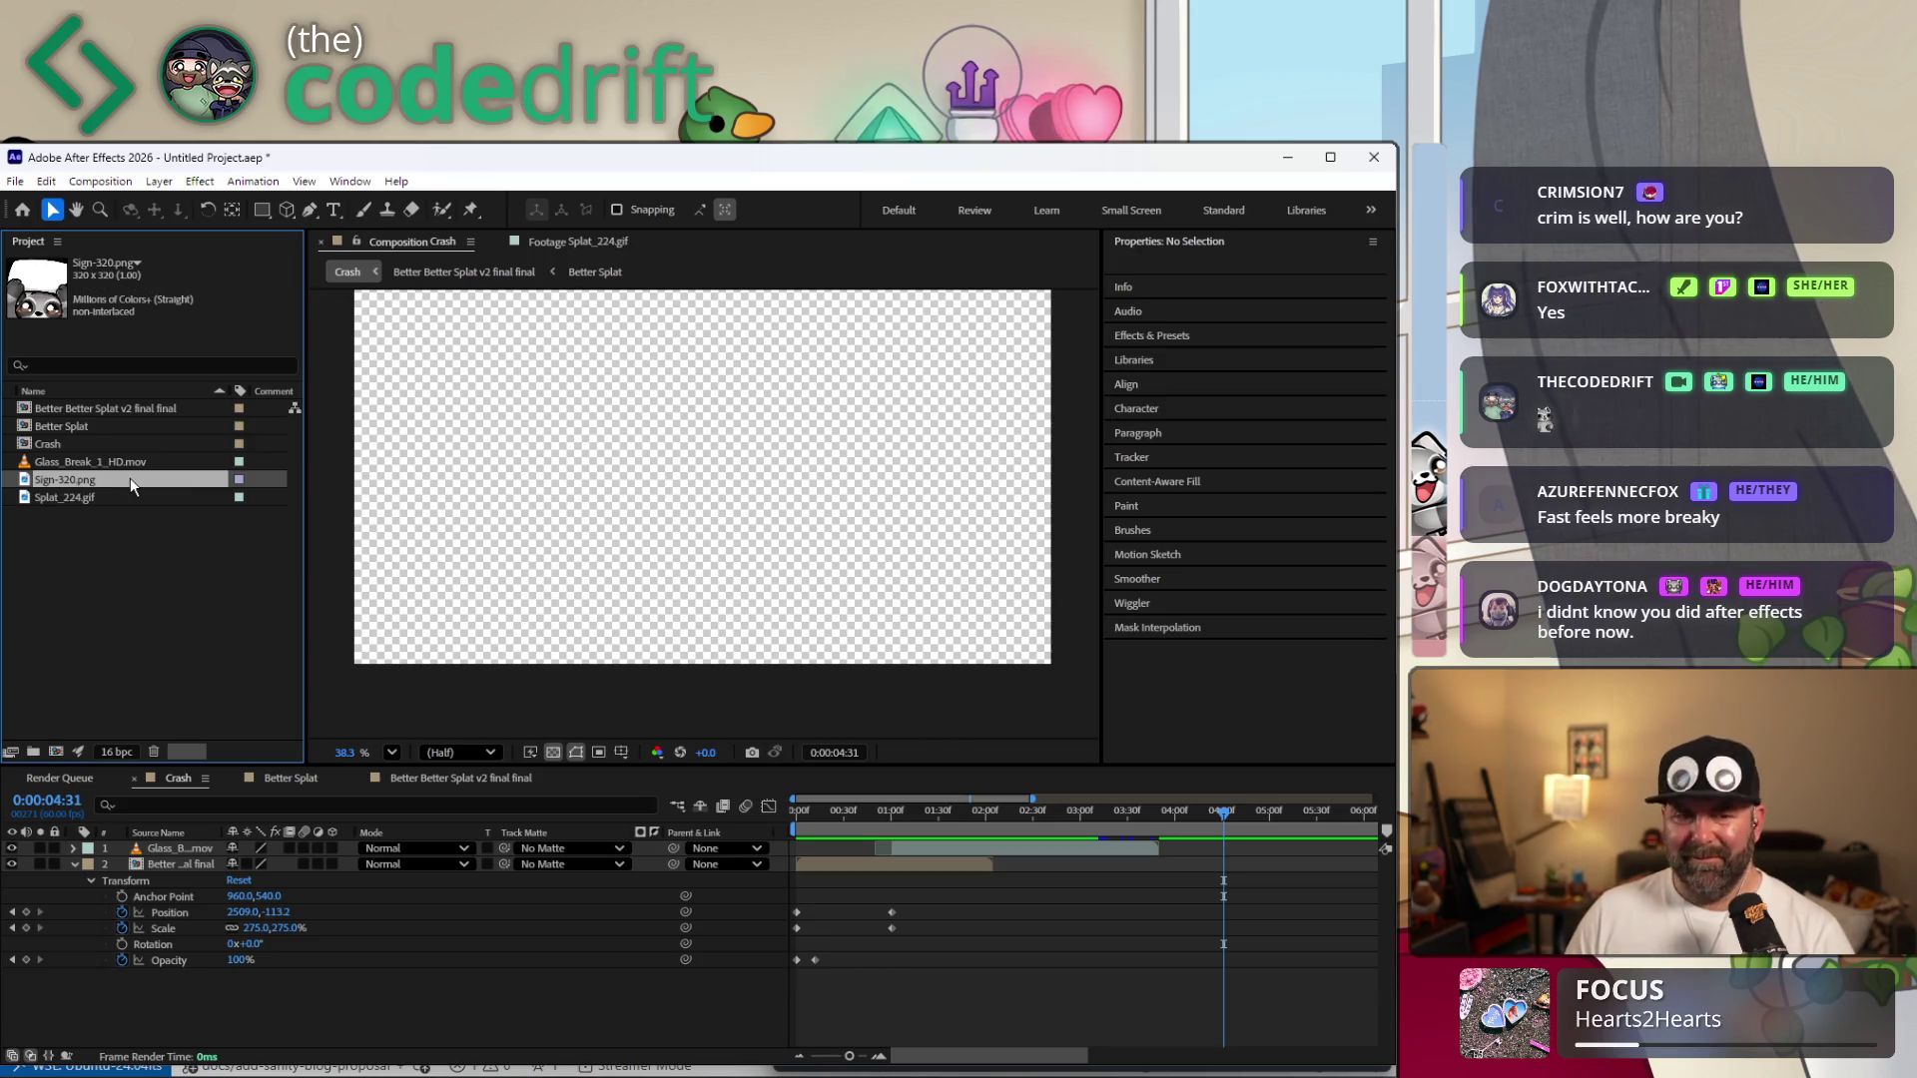
{"action": "key", "text": "Delete"}
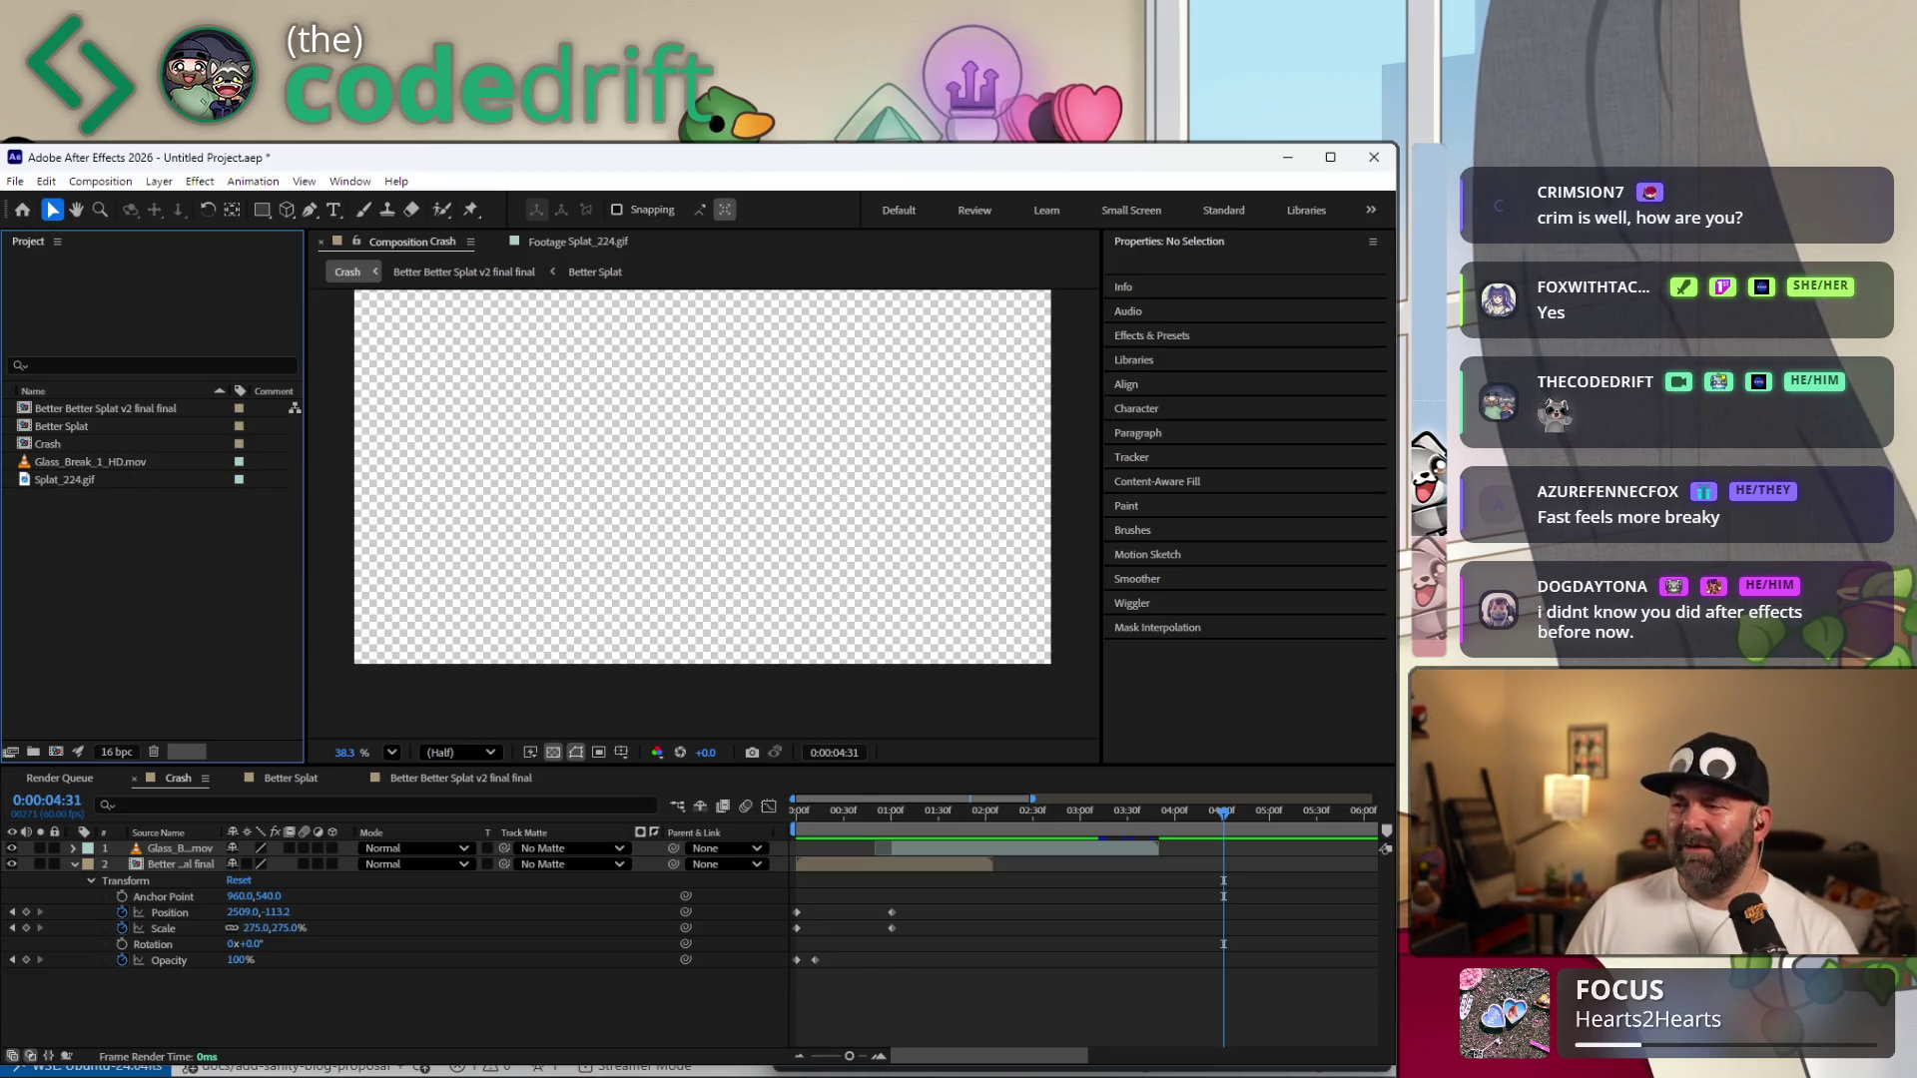
{"action": "left_click", "coordinate": [898, 1069]}
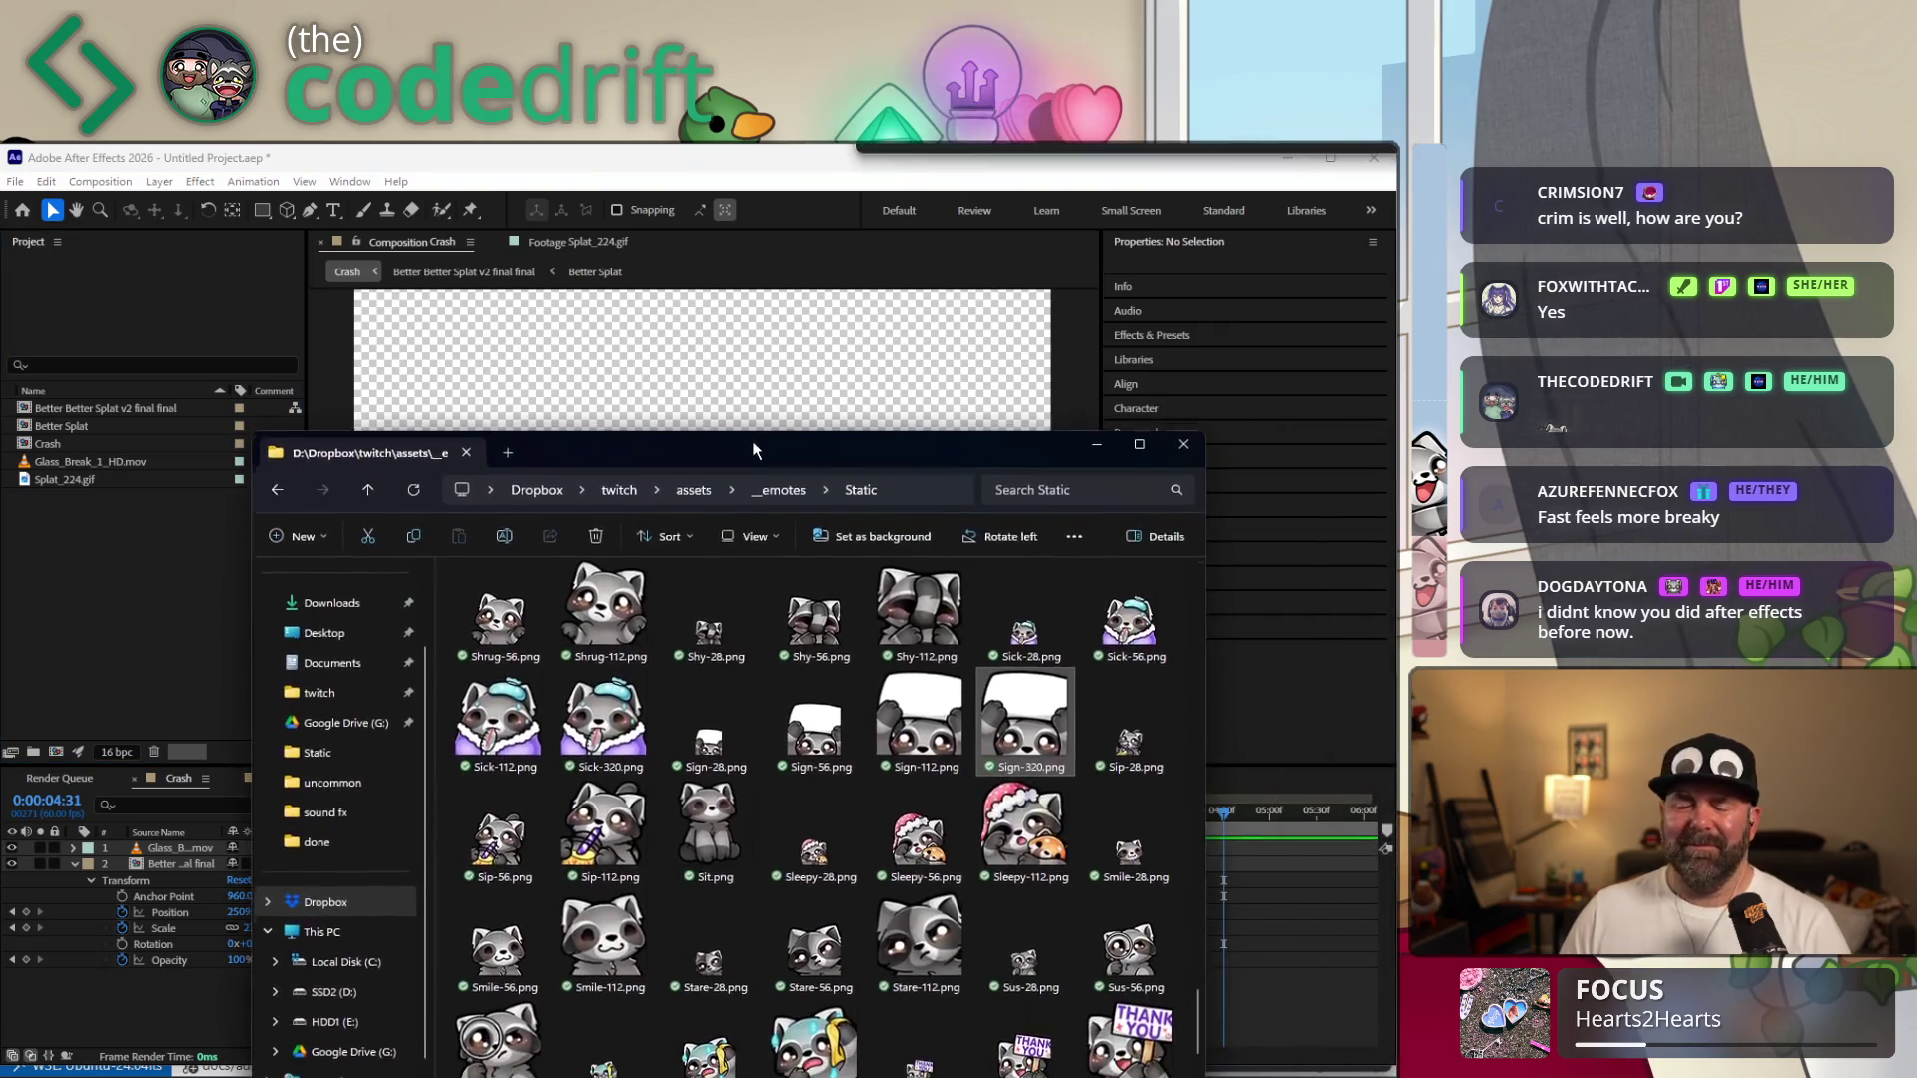
{"action": "scroll", "coordinate": [902, 832], "scroll_direction": "down", "scroll_amount": 5}
{"action": "scroll", "coordinate": [959, 855], "scroll_direction": "down", "scroll_amount": 5}
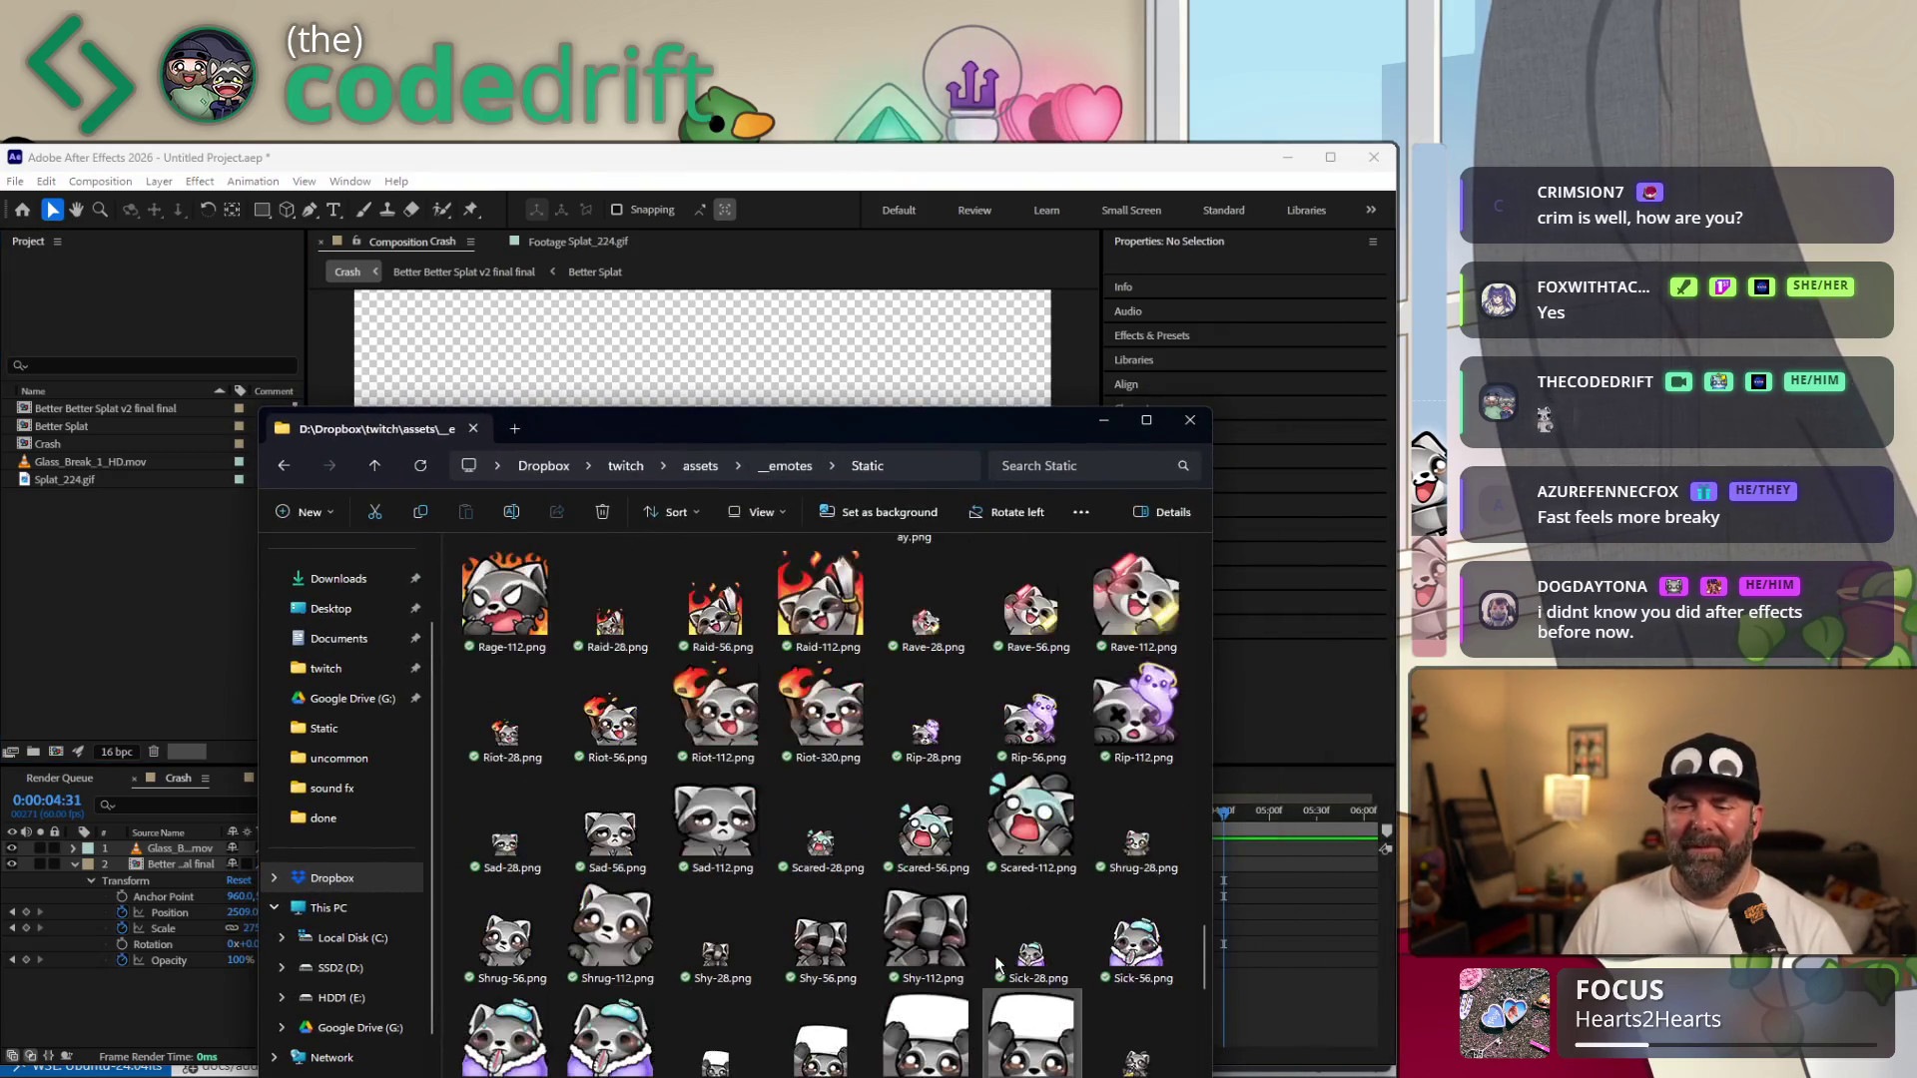
{"action": "scroll", "coordinate": [1020, 868], "scroll_direction": "down", "scroll_amount": 5}
{"action": "scroll", "coordinate": [1082, 894], "scroll_direction": "down", "scroll_amount": 3}
{"action": "scroll", "coordinate": [1083, 889], "scroll_direction": "up", "scroll_amount": 2}
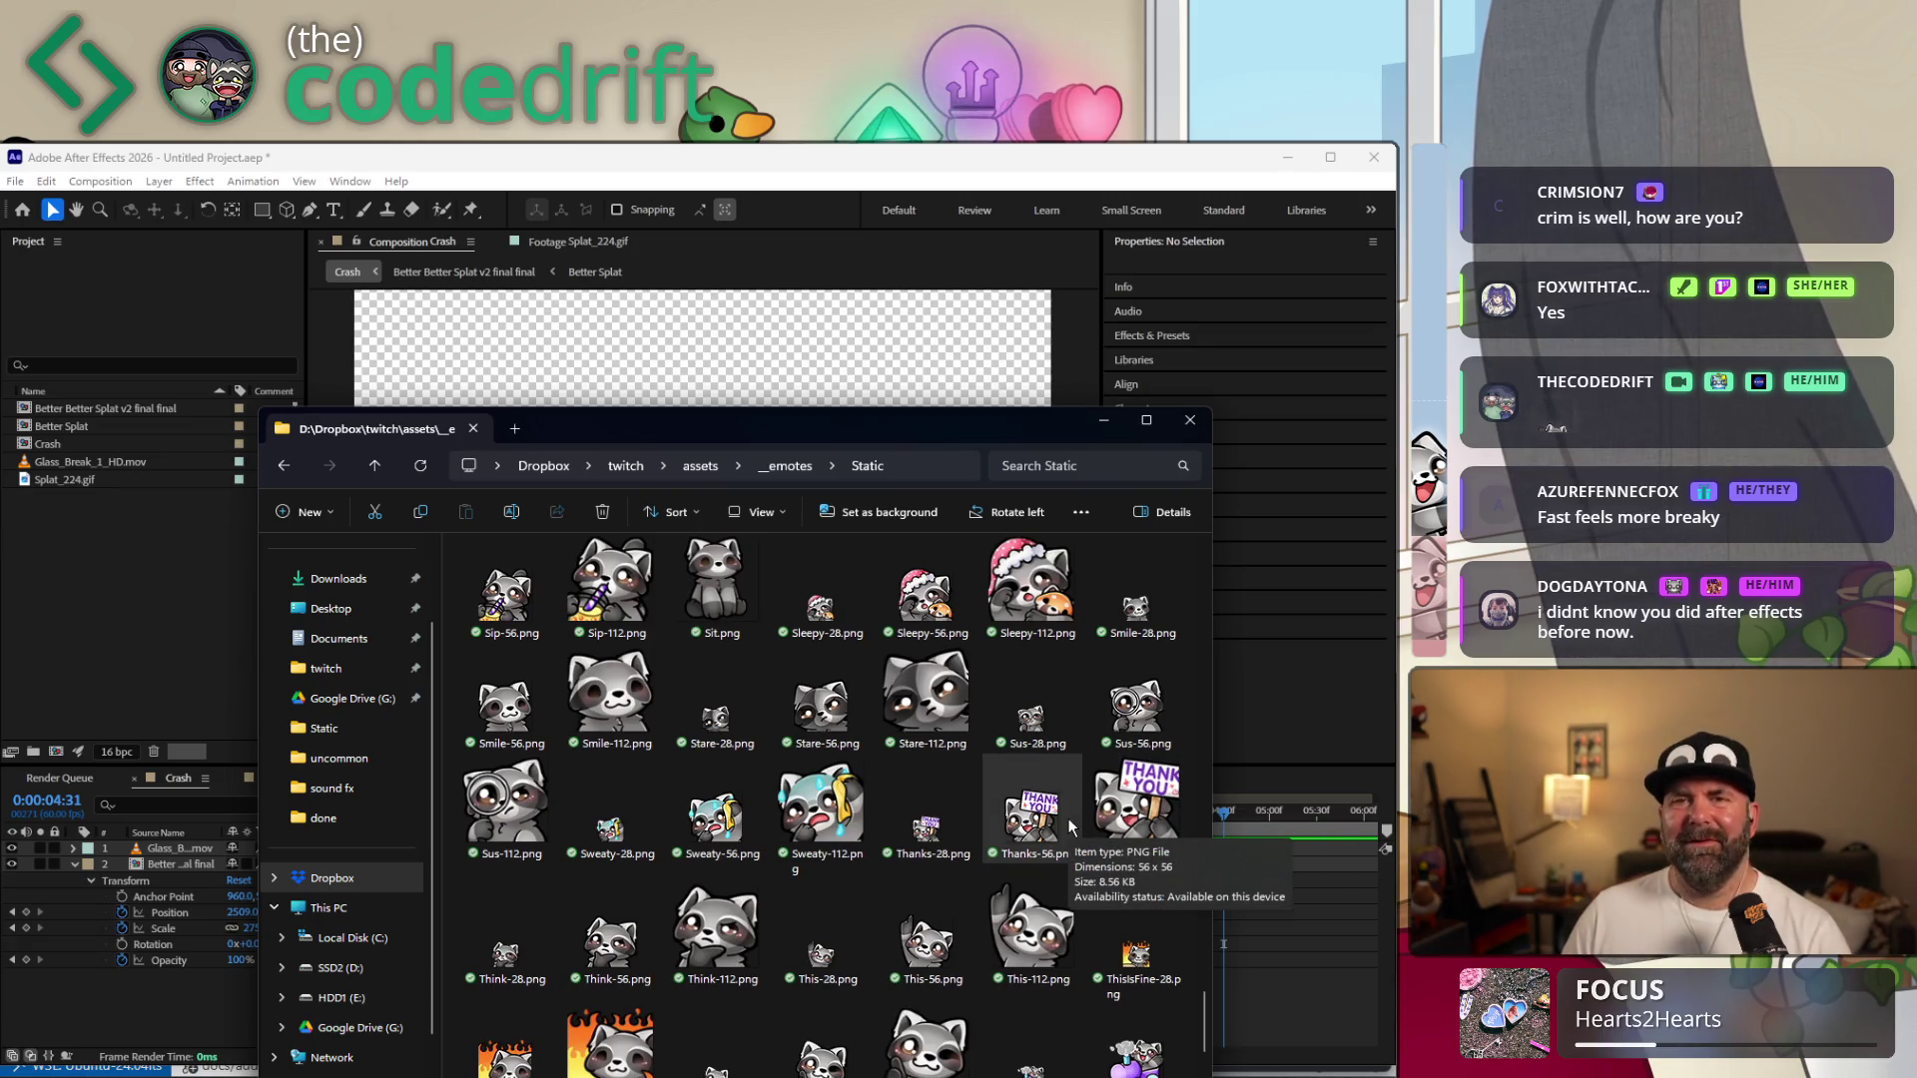
{"action": "scroll", "coordinate": [1082, 1022], "scroll_direction": "down", "scroll_amount": 2}
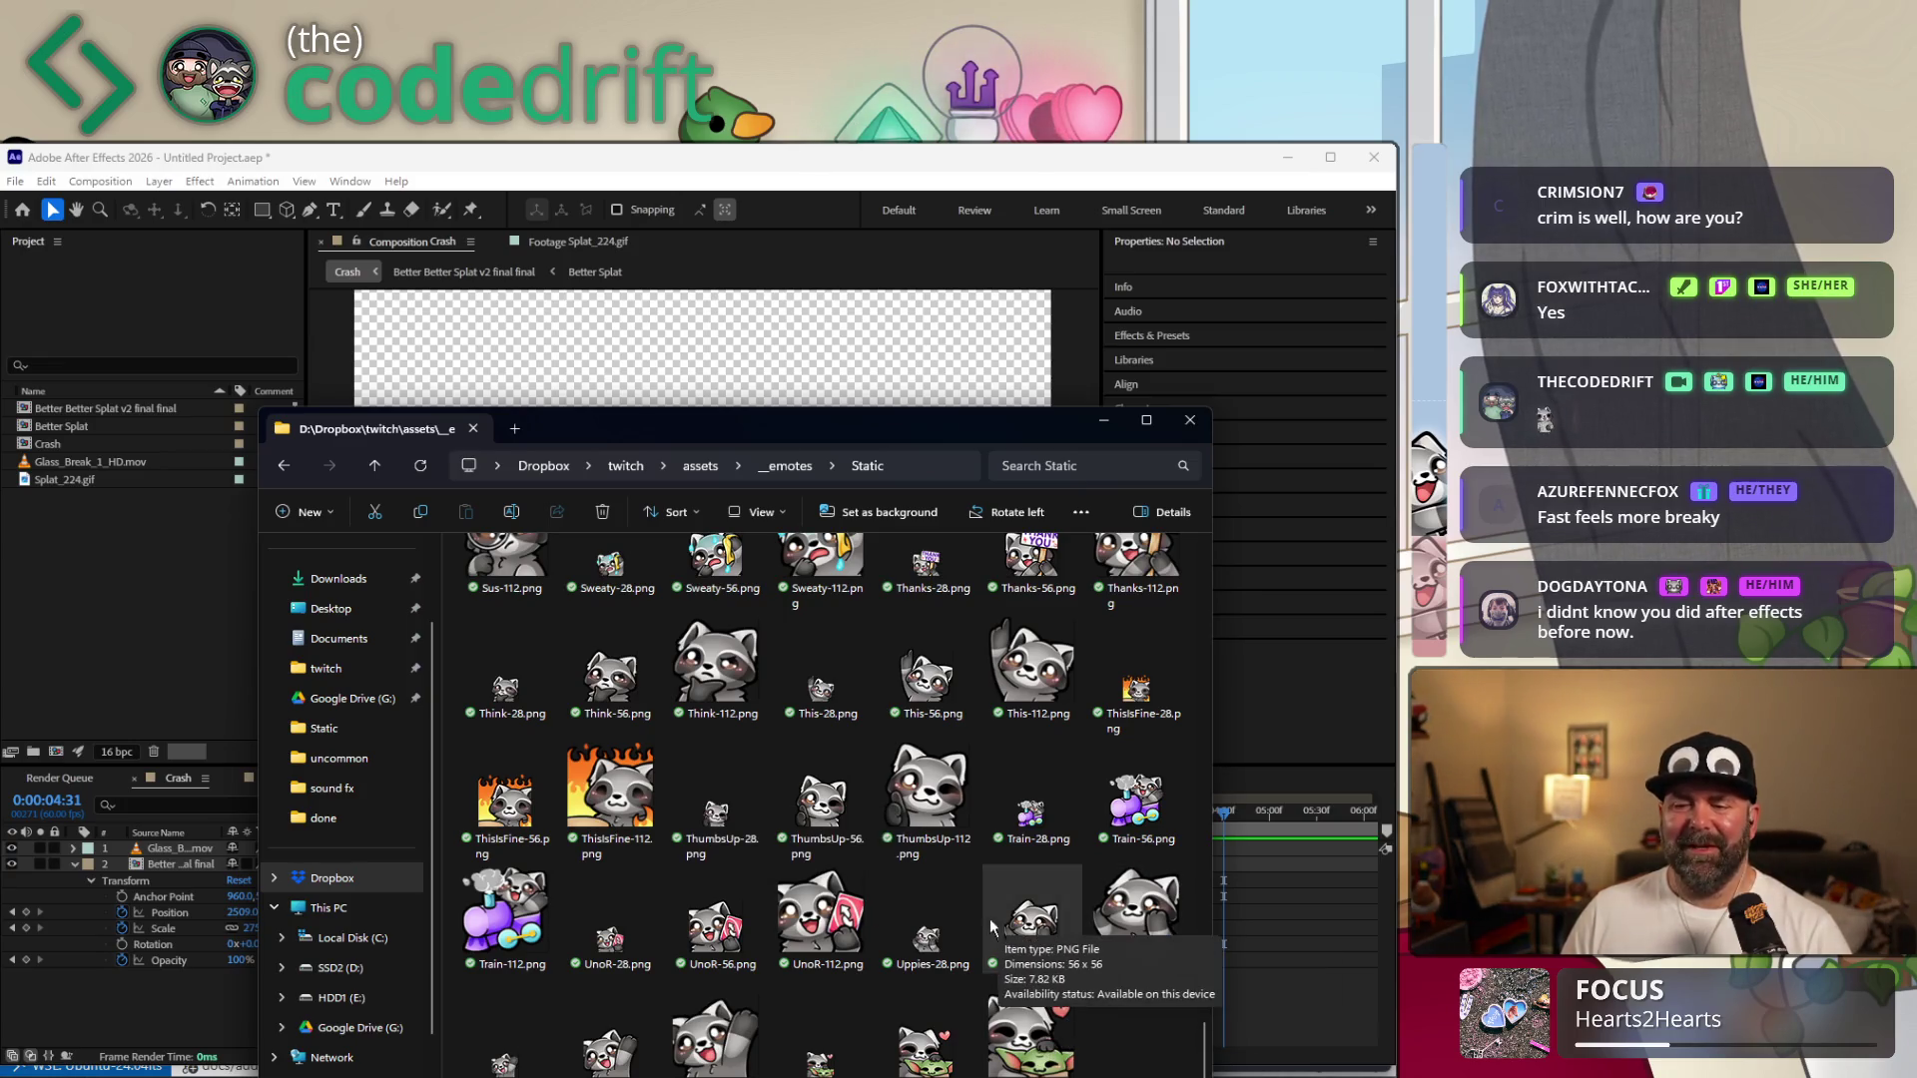
{"action": "scroll", "coordinate": [789, 902], "scroll_direction": "up", "scroll_amount": 2}
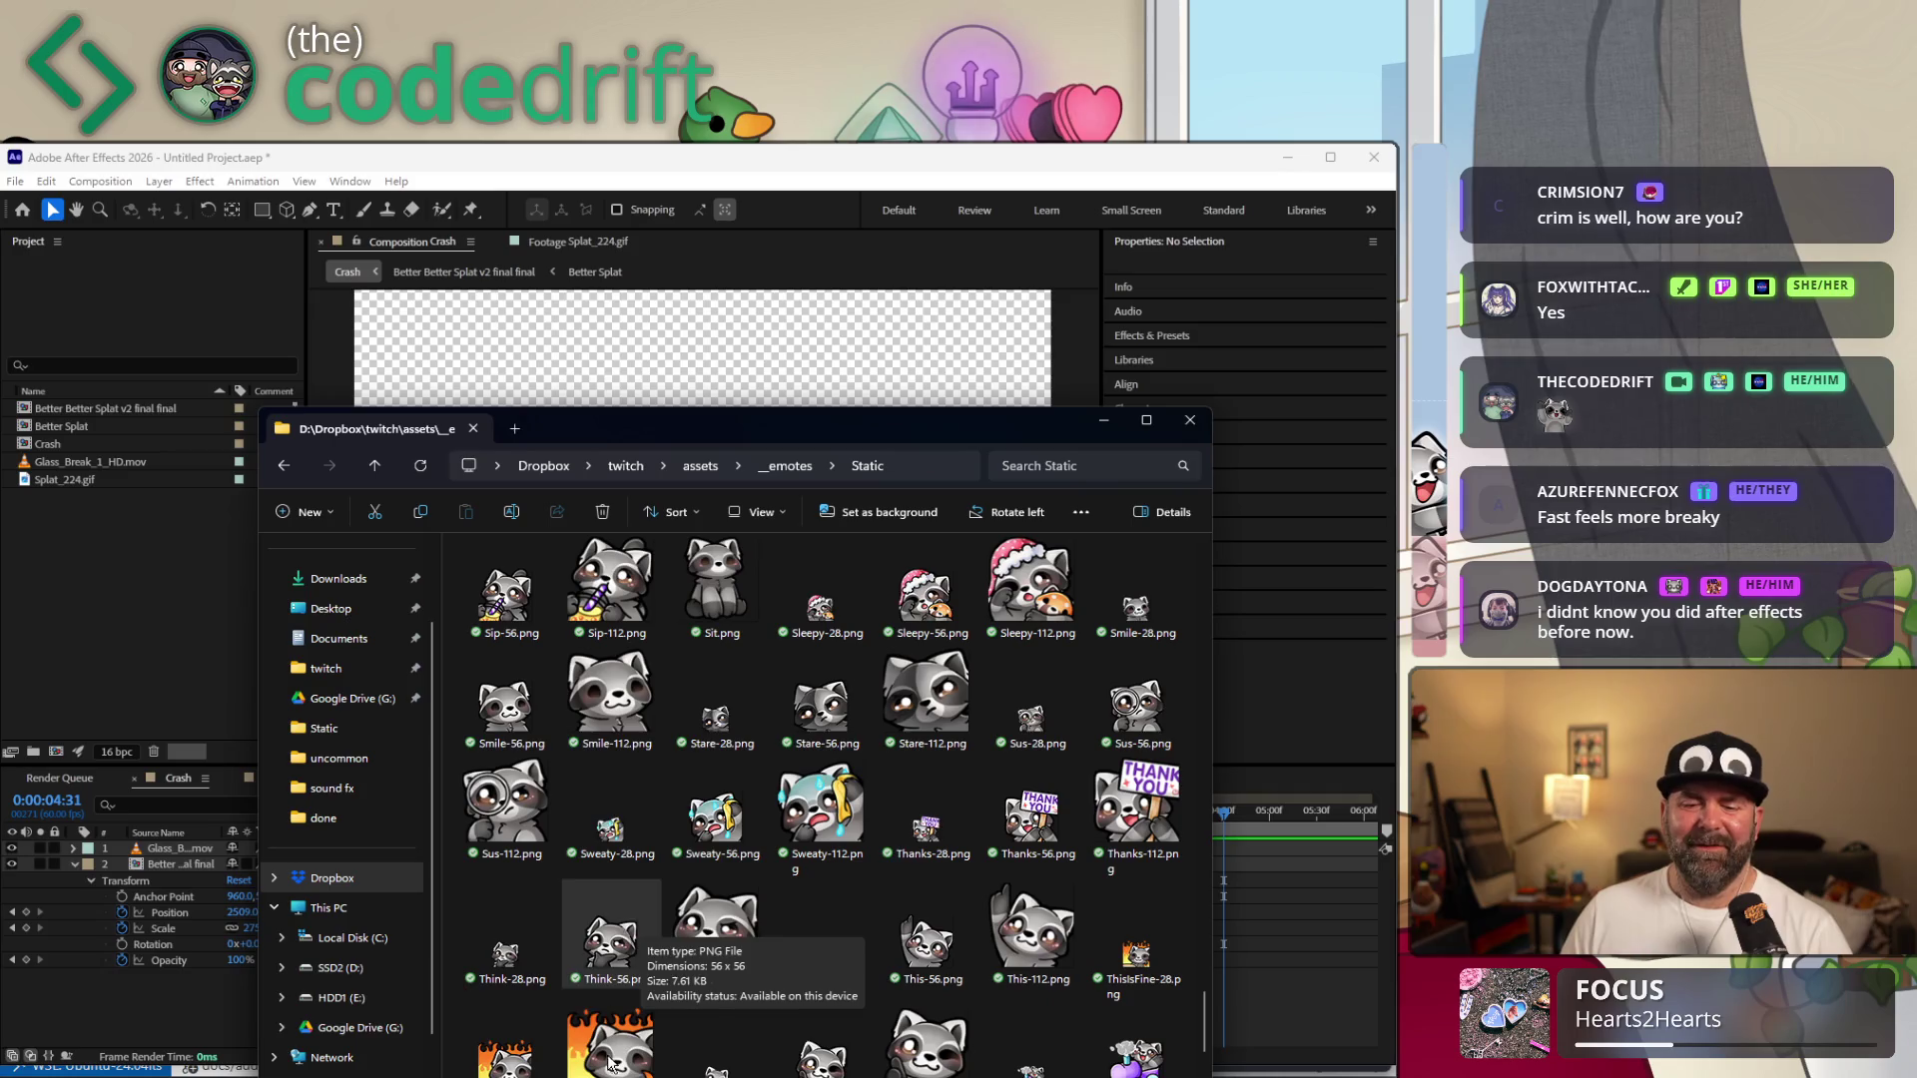
{"action": "scroll", "coordinate": [656, 840], "scroll_direction": "down", "scroll_amount": 2}
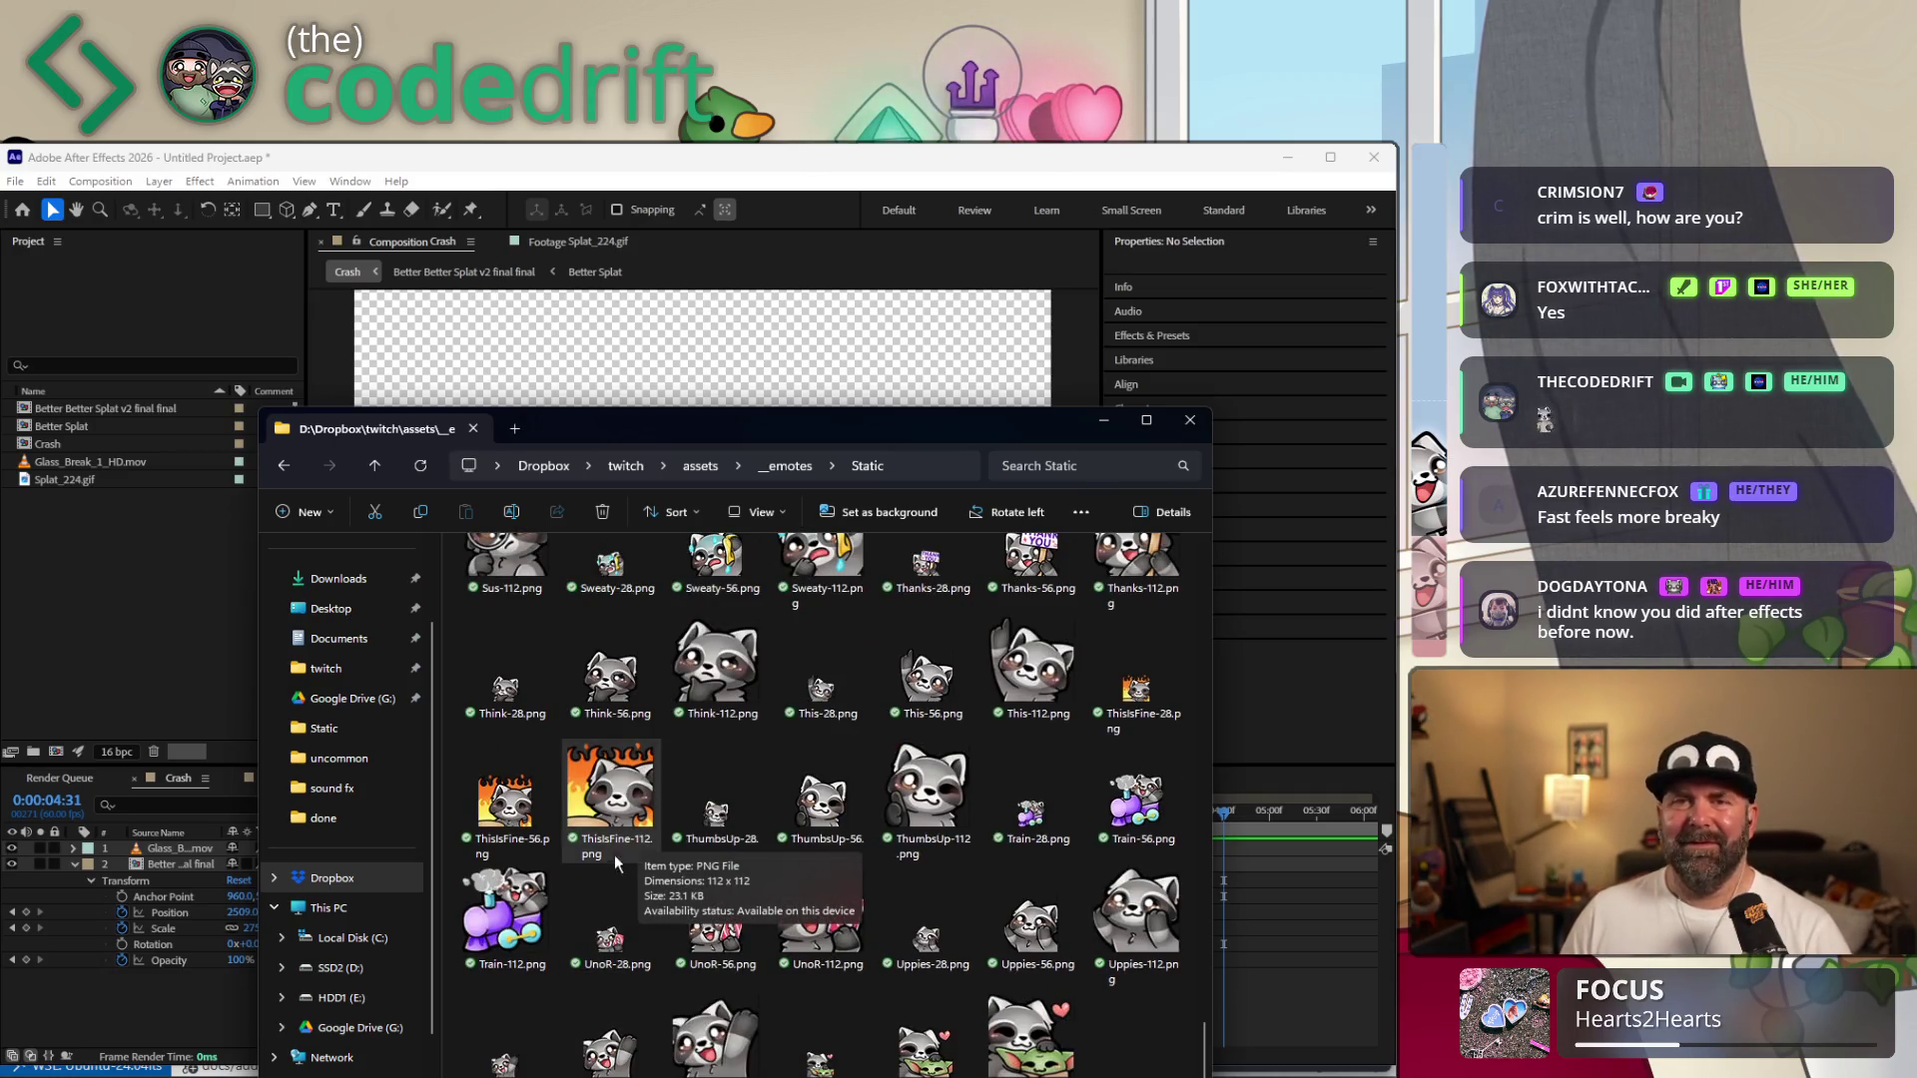
{"action": "scroll", "coordinate": [822, 867], "scroll_direction": "up", "scroll_amount": 2}
{"action": "scroll", "coordinate": [822, 868], "scroll_direction": "up", "scroll_amount": 3}
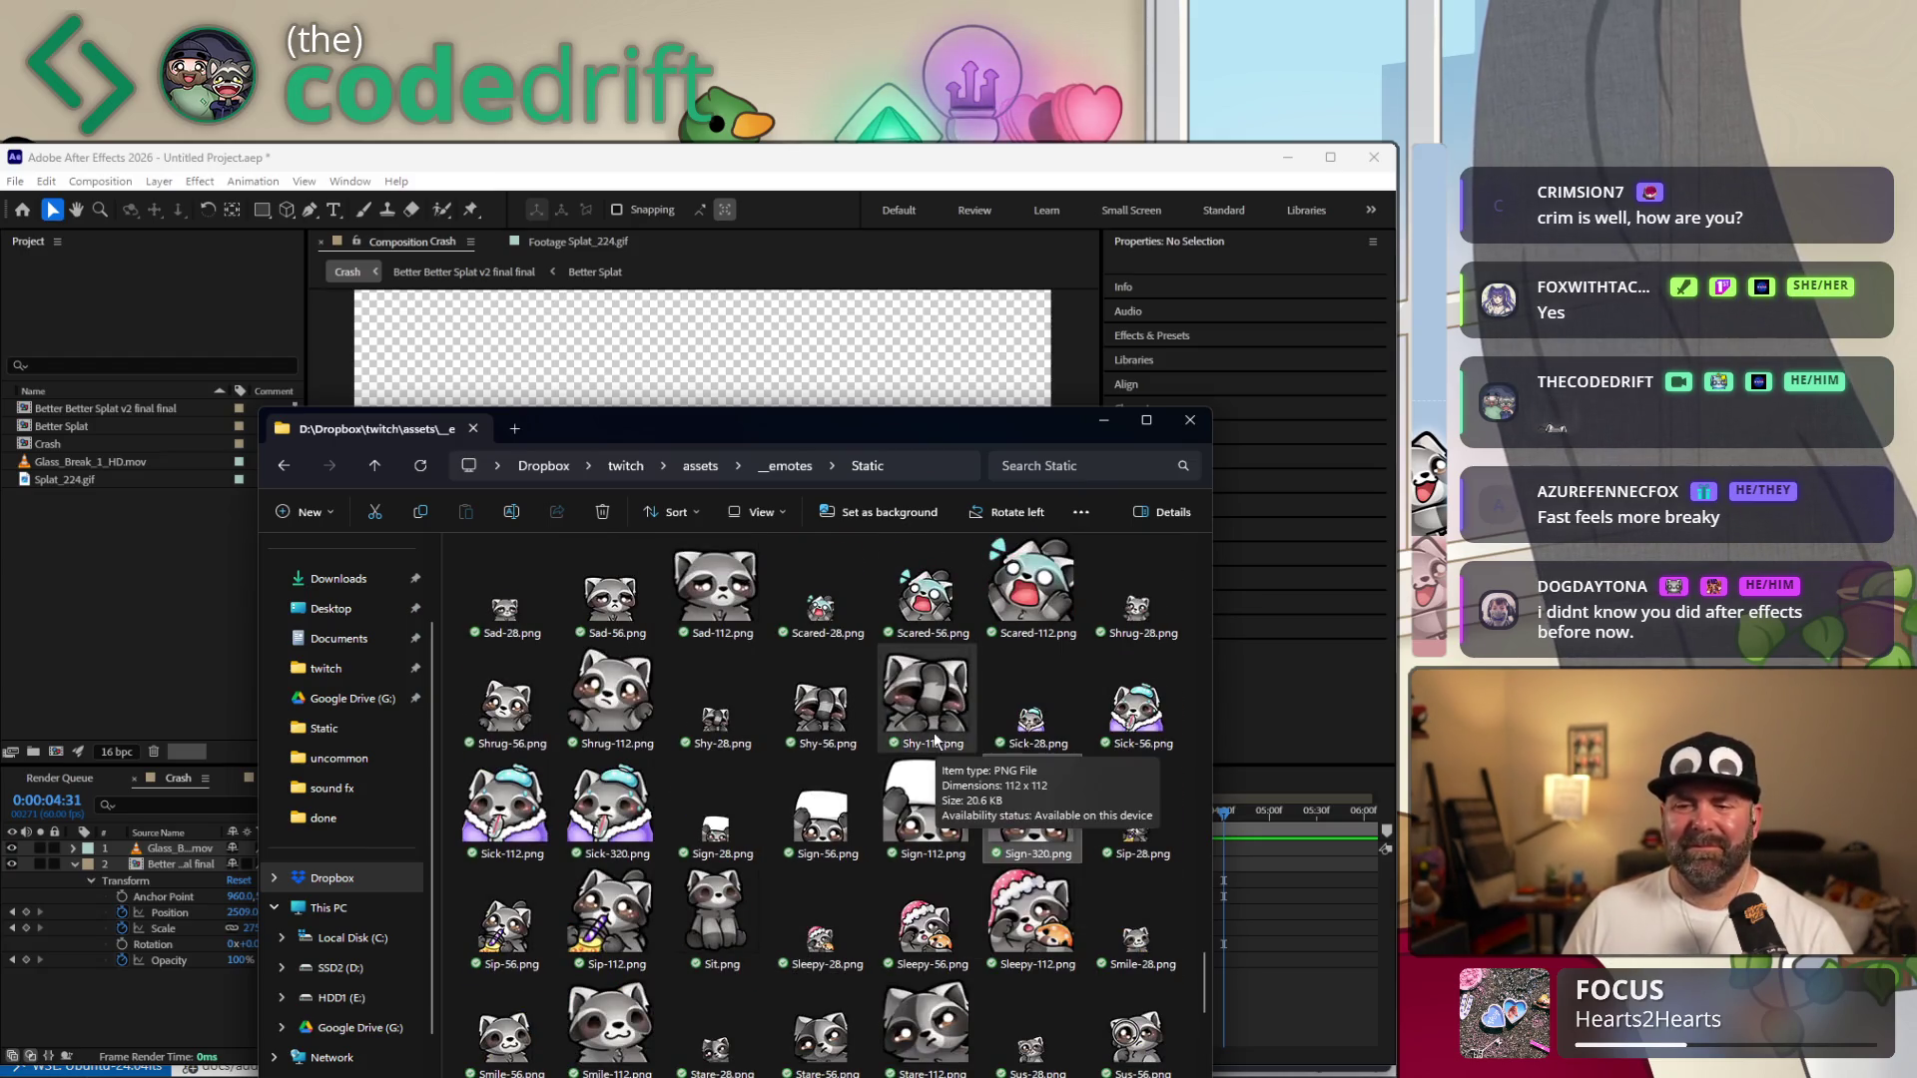
{"action": "scroll", "coordinate": [923, 748], "scroll_direction": "up", "scroll_amount": 3}
{"action": "scroll", "coordinate": [922, 750], "scroll_direction": "up", "scroll_amount": 3}
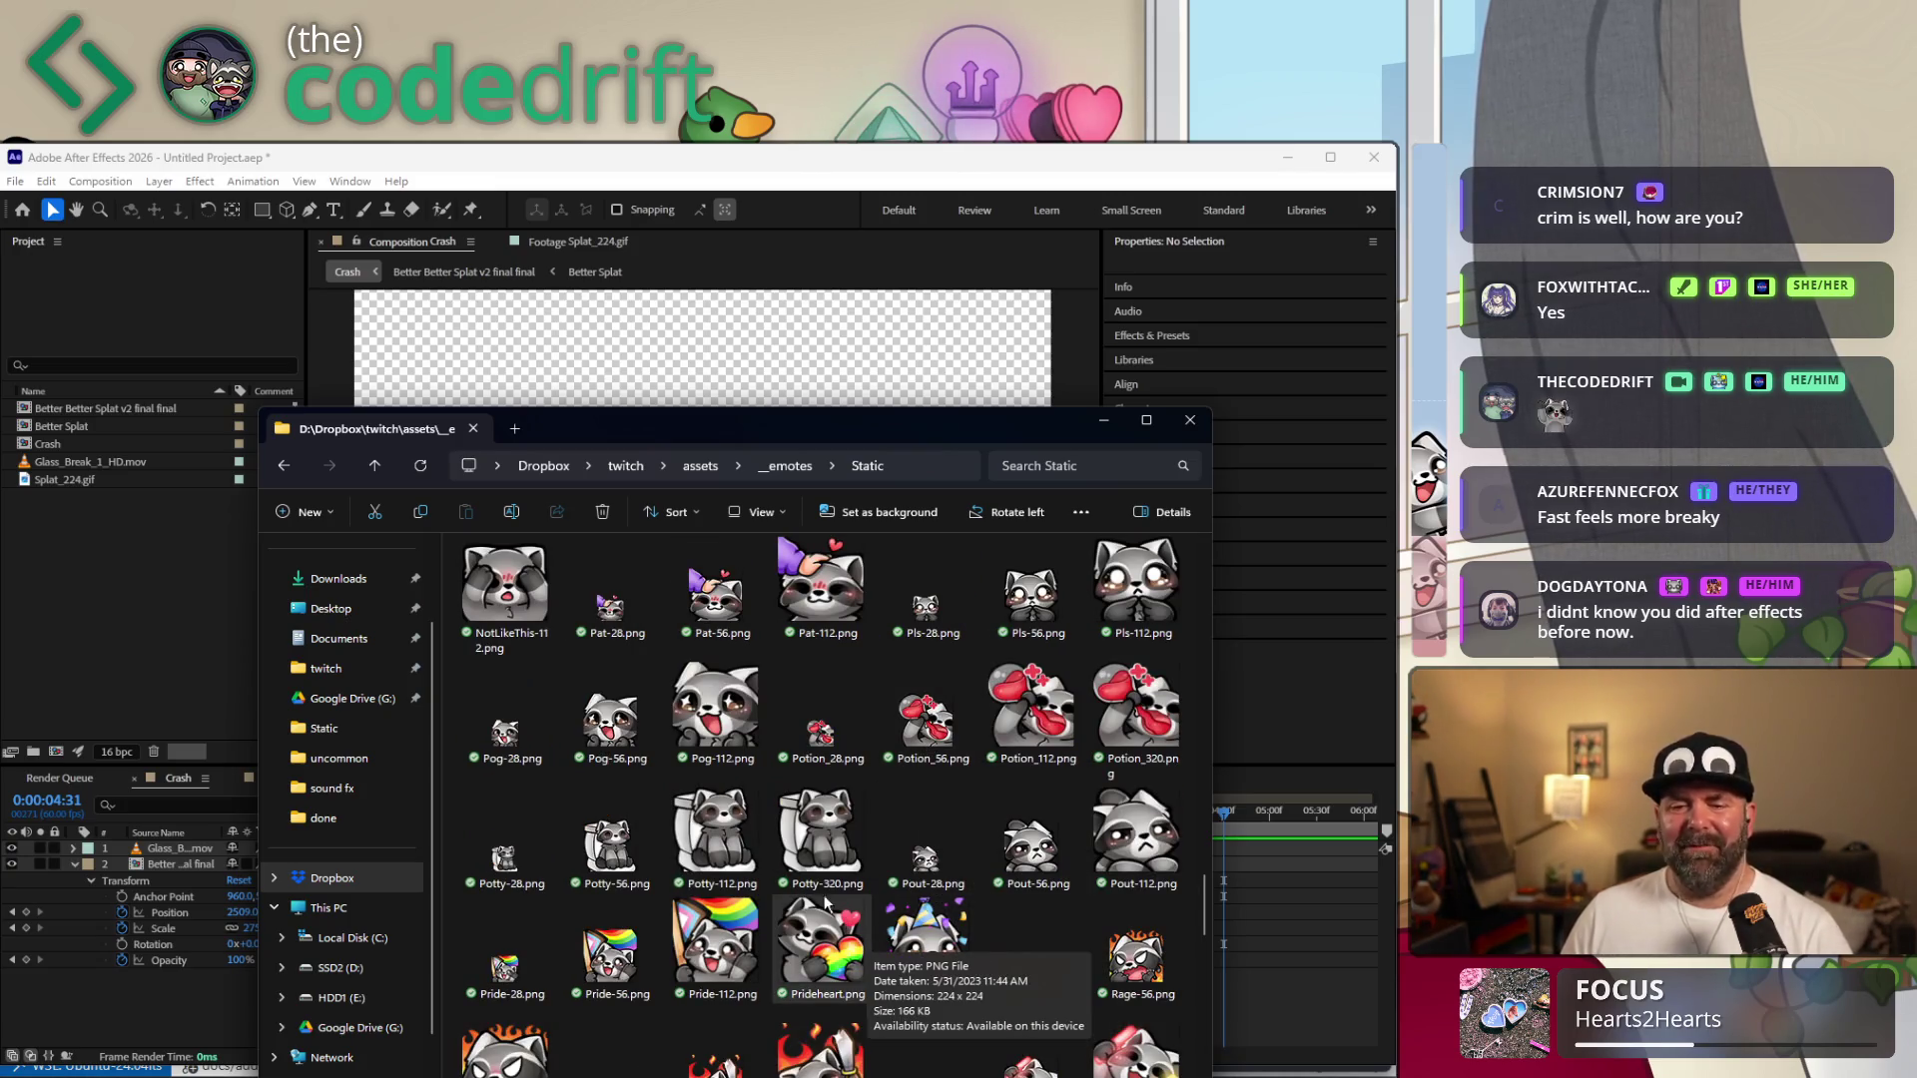
{"action": "scroll", "coordinate": [723, 755], "scroll_direction": "up", "scroll_amount": 3}
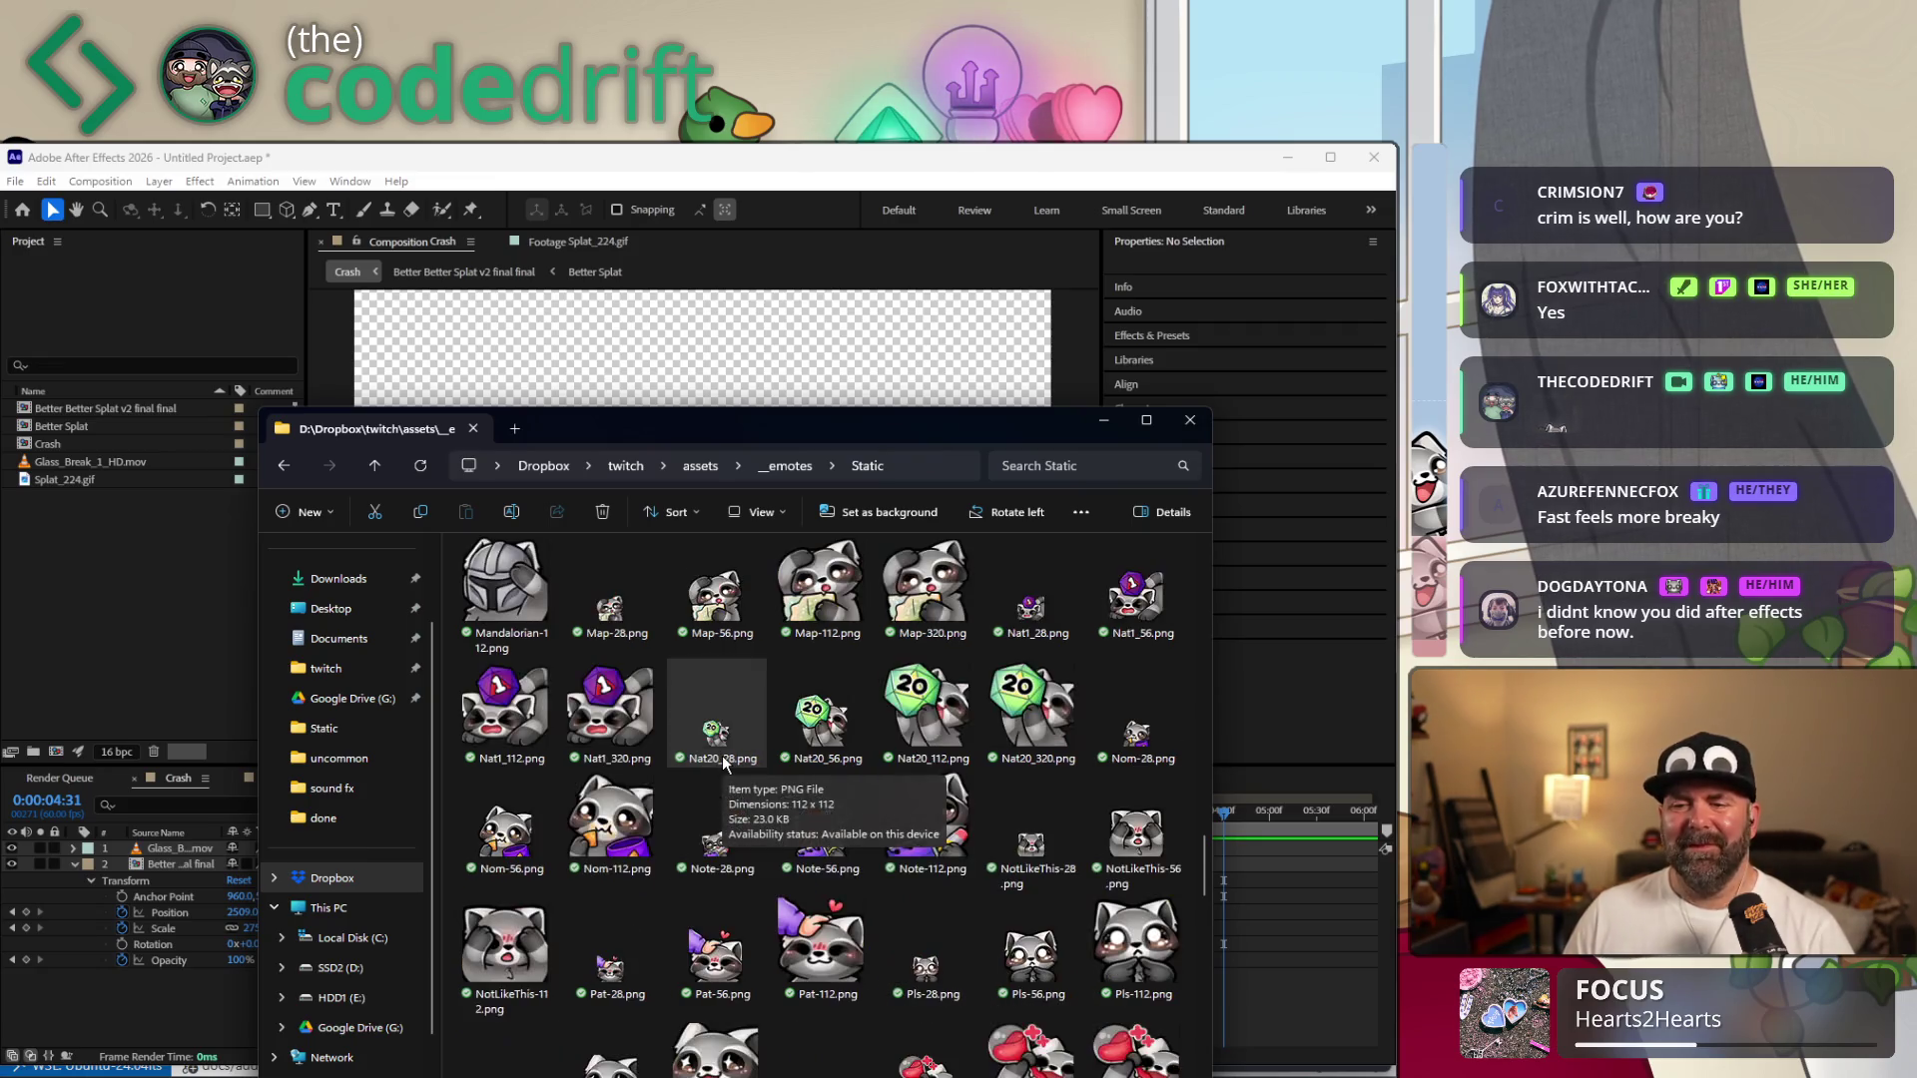
{"action": "scroll", "coordinate": [723, 760], "scroll_direction": "up", "scroll_amount": 3}
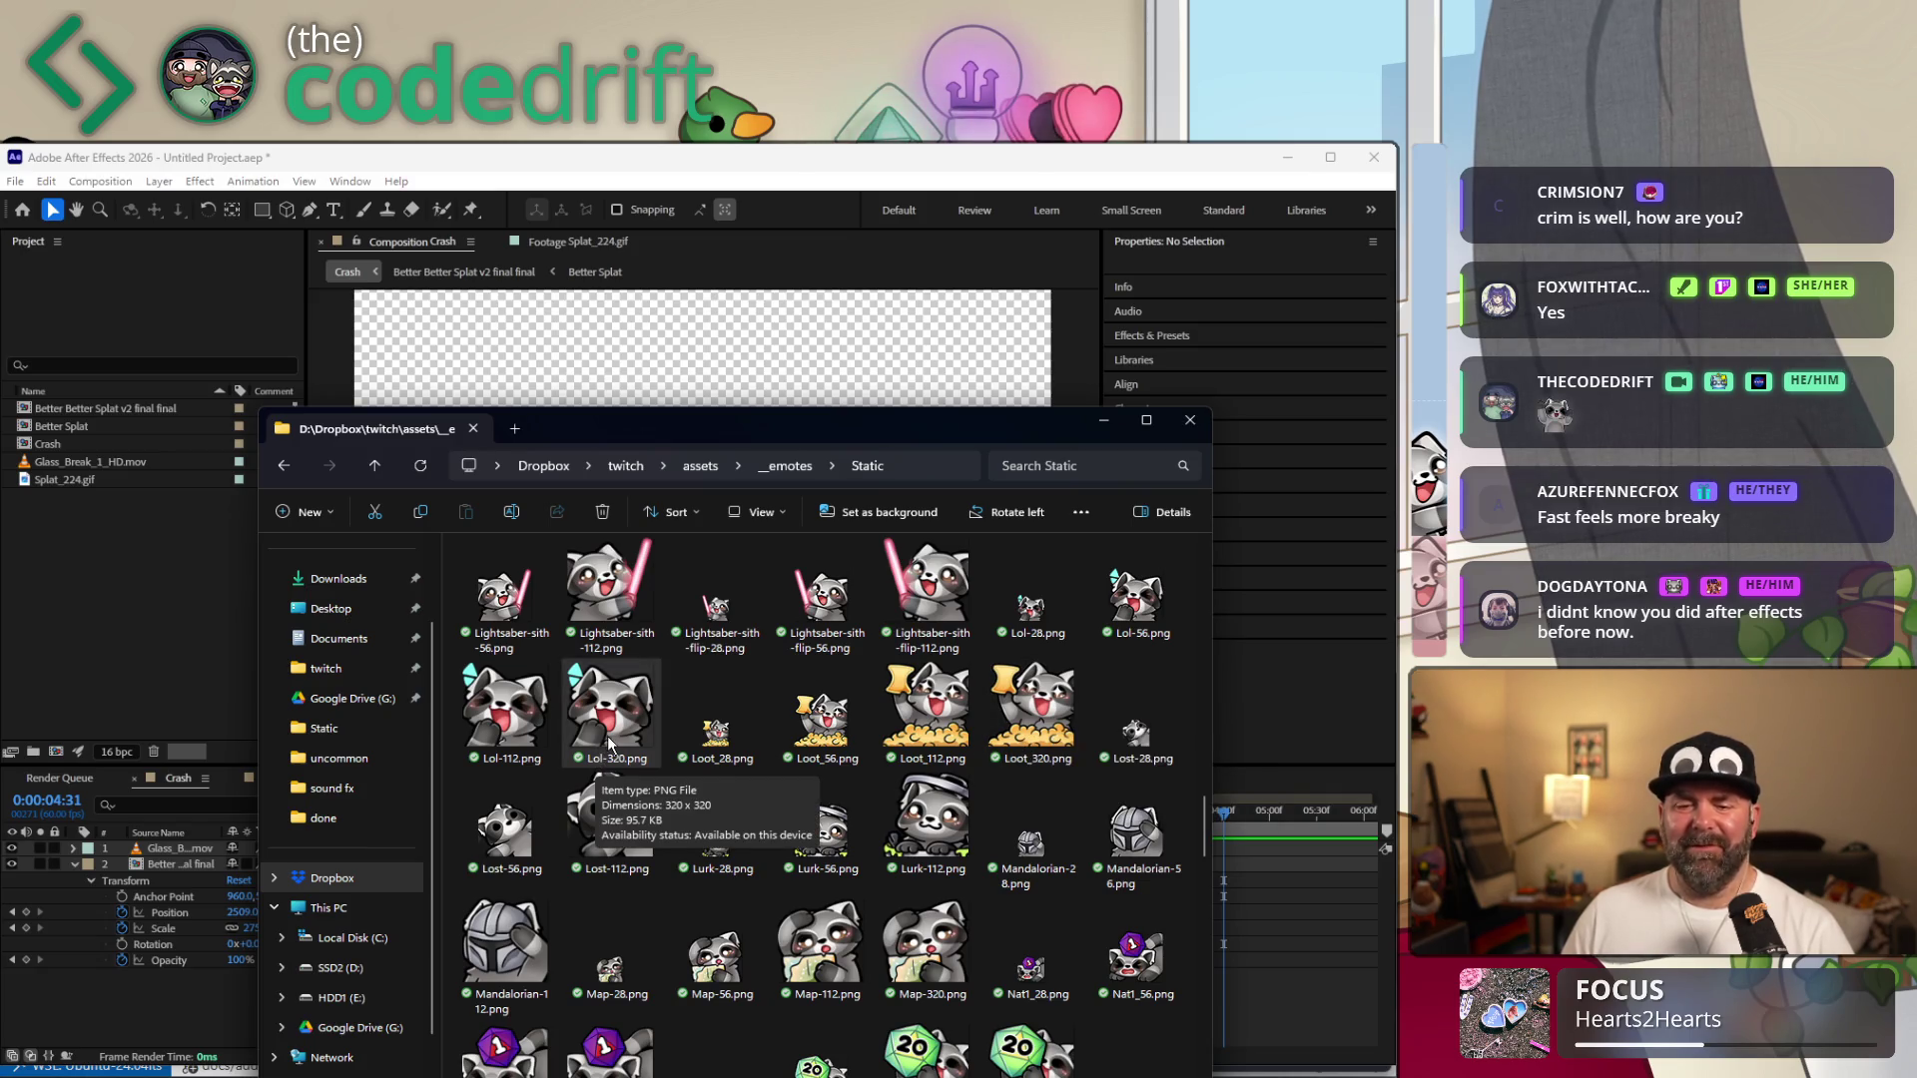
{"action": "scroll", "coordinate": [610, 741], "scroll_direction": "up", "scroll_amount": 3}
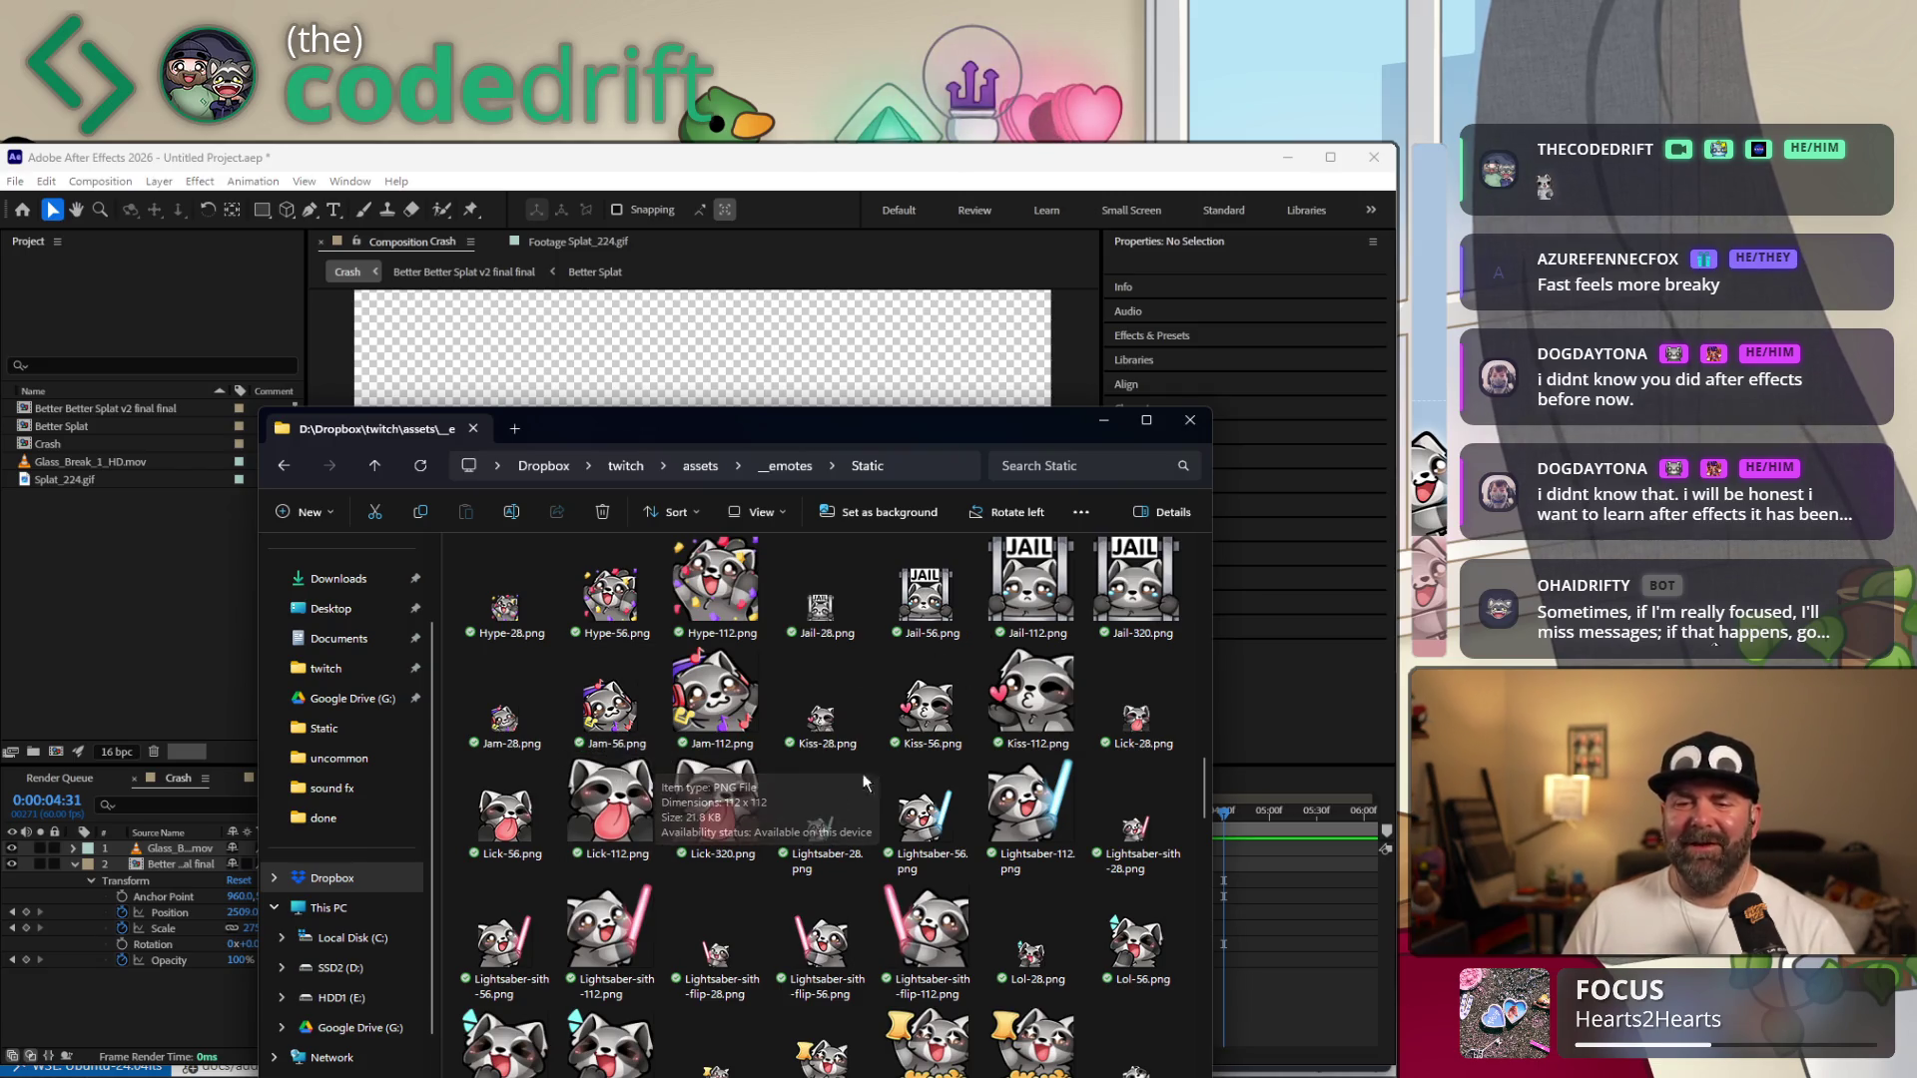
{"action": "scroll", "coordinate": [787, 823], "scroll_direction": "up", "scroll_amount": 3}
{"action": "scroll", "coordinate": [808, 854], "scroll_direction": "up", "scroll_amount": 3}
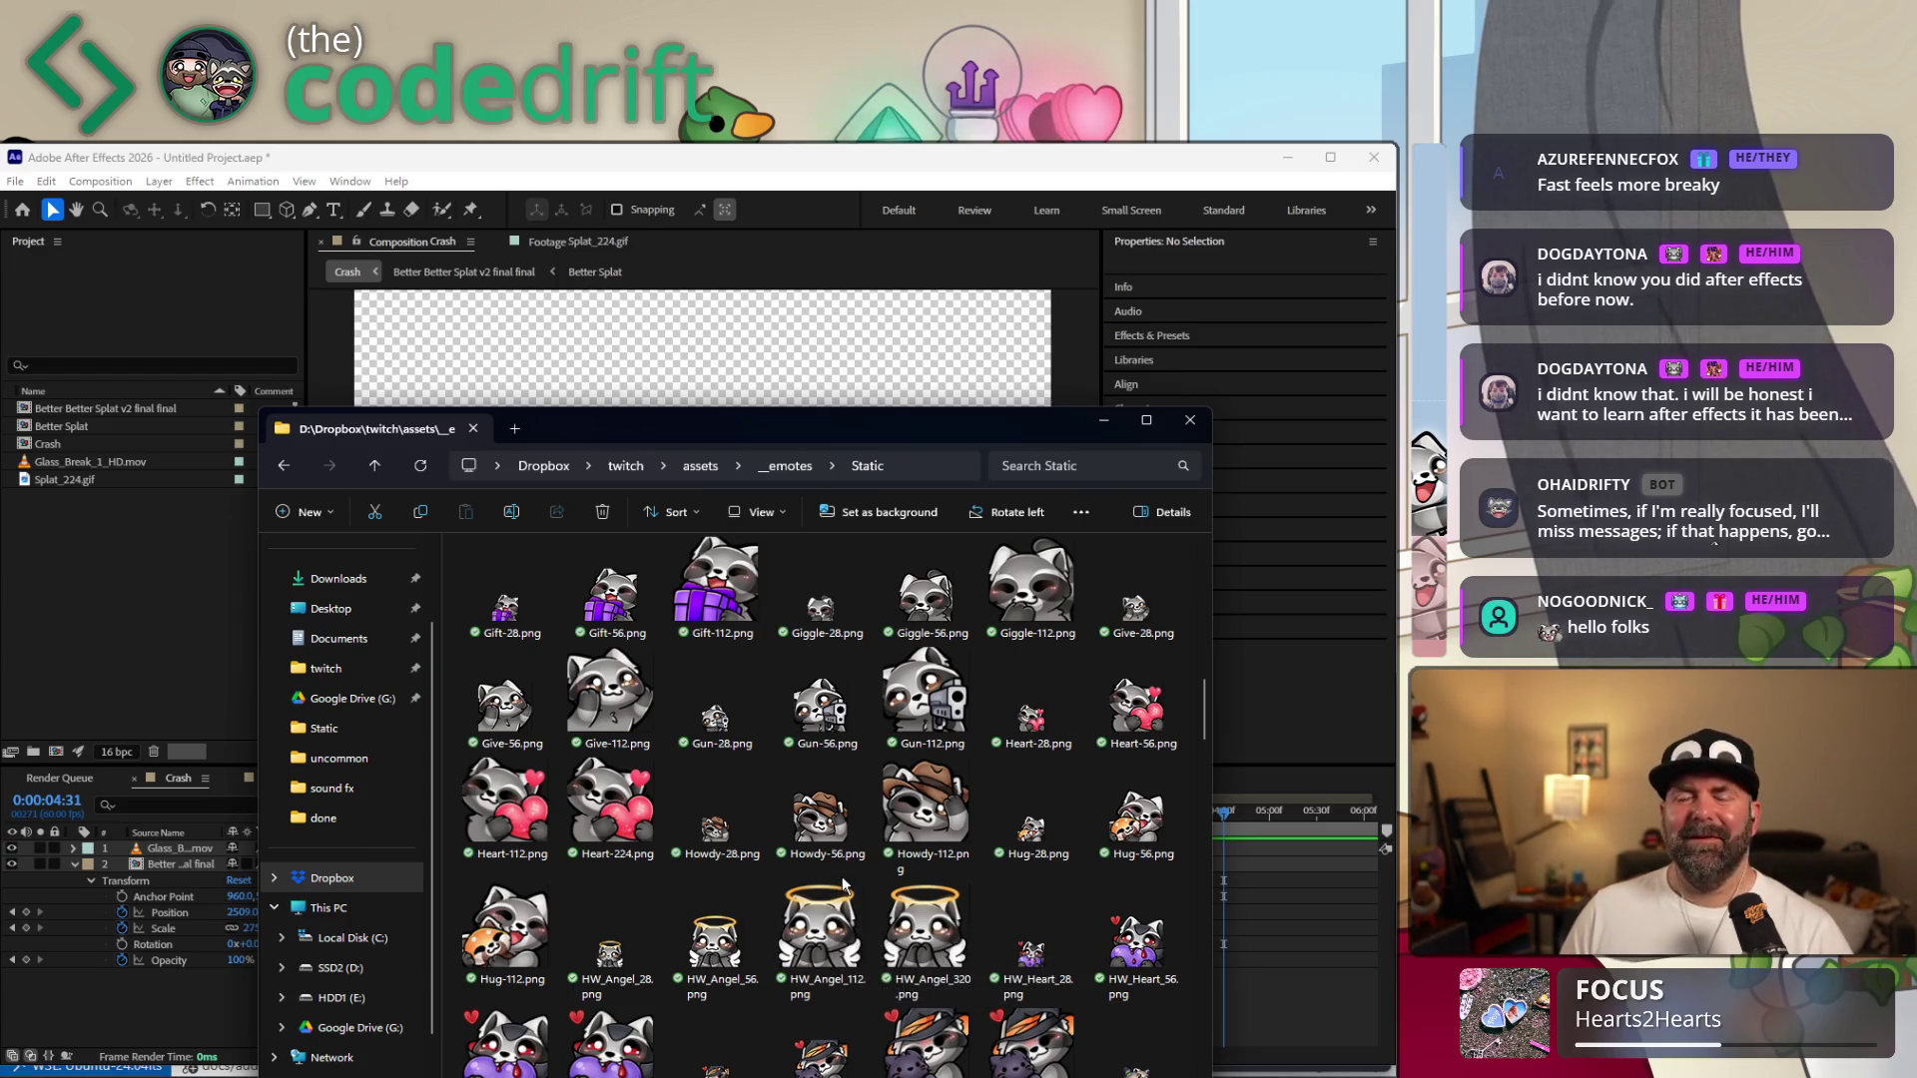
{"action": "scroll", "coordinate": [854, 891], "scroll_direction": "up", "scroll_amount": 3}
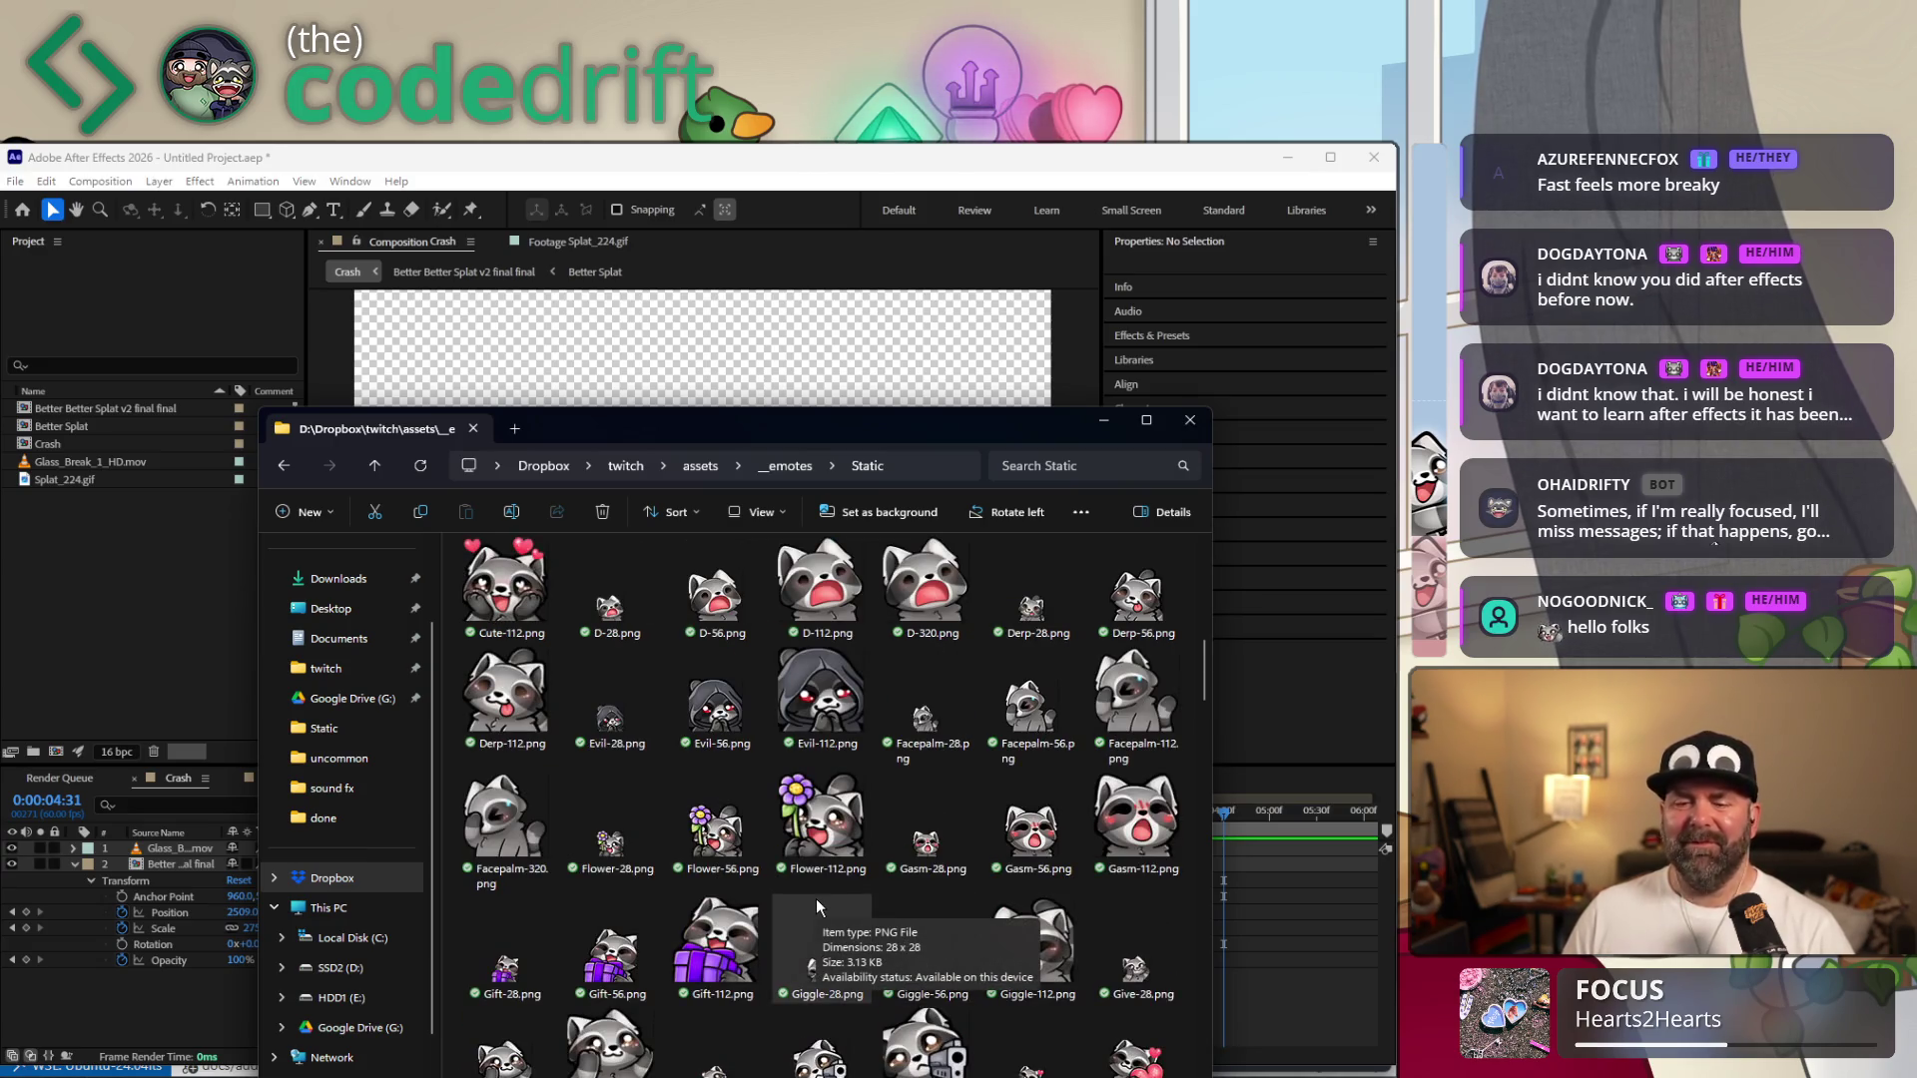
{"action": "scroll", "coordinate": [816, 898], "scroll_direction": "up", "scroll_amount": 3}
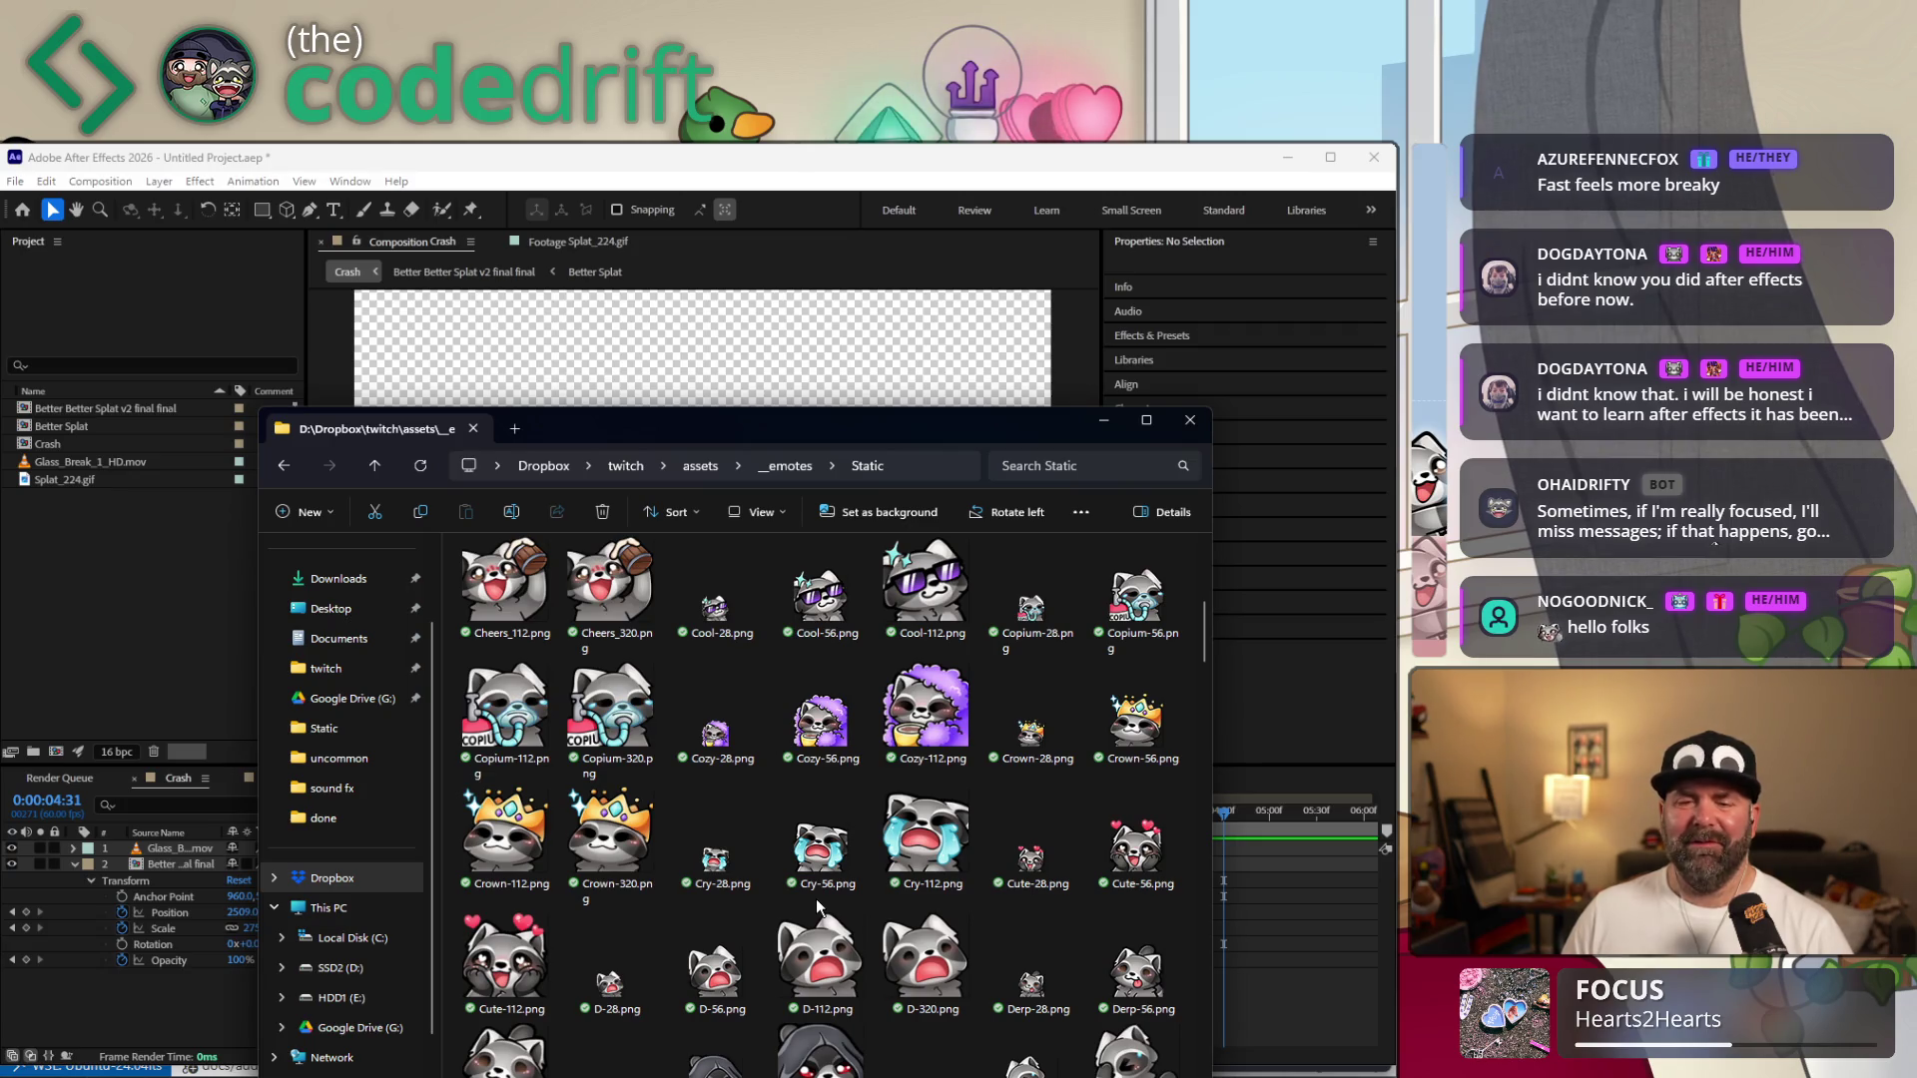
{"action": "scroll", "coordinate": [816, 899], "scroll_direction": "up", "scroll_amount": 2}
{"action": "scroll", "coordinate": [816, 898], "scroll_direction": "up", "scroll_amount": 2}
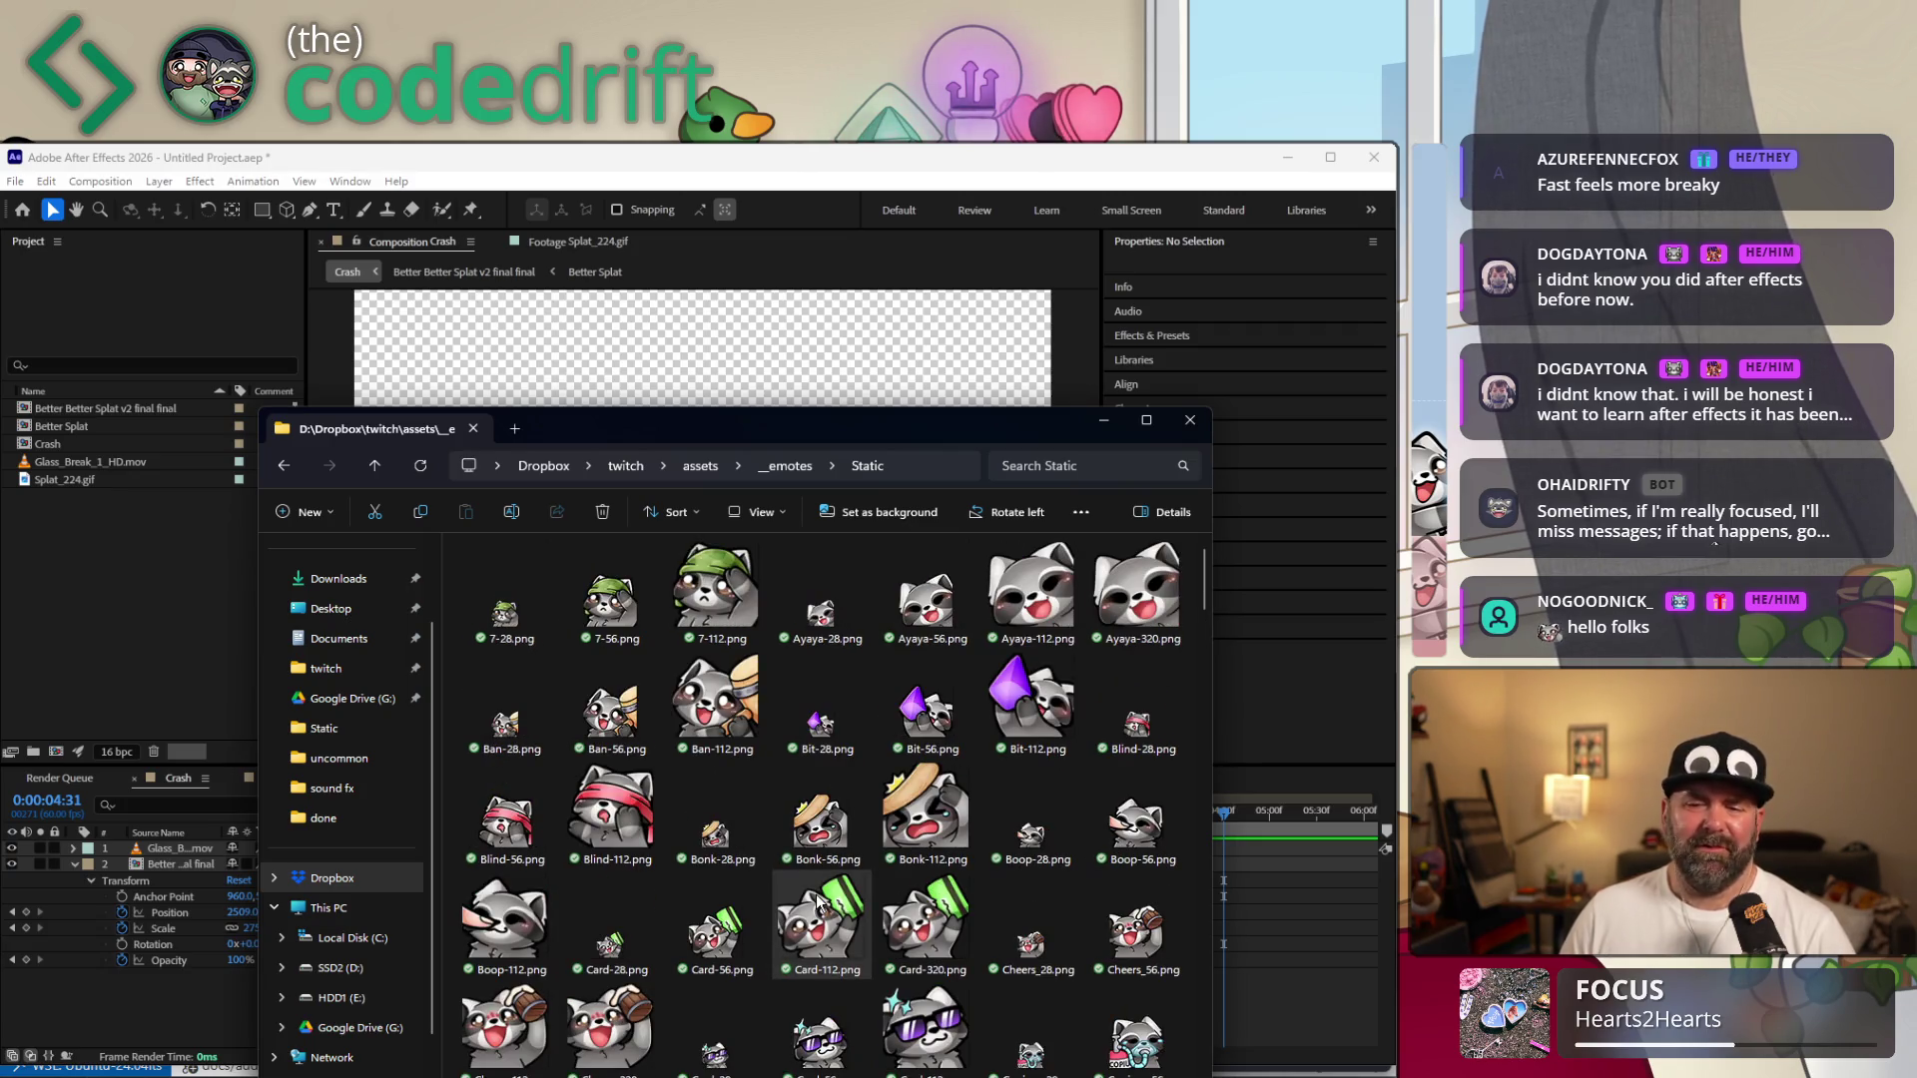
{"action": "scroll", "coordinate": [821, 822], "scroll_direction": "down", "scroll_amount": 3}
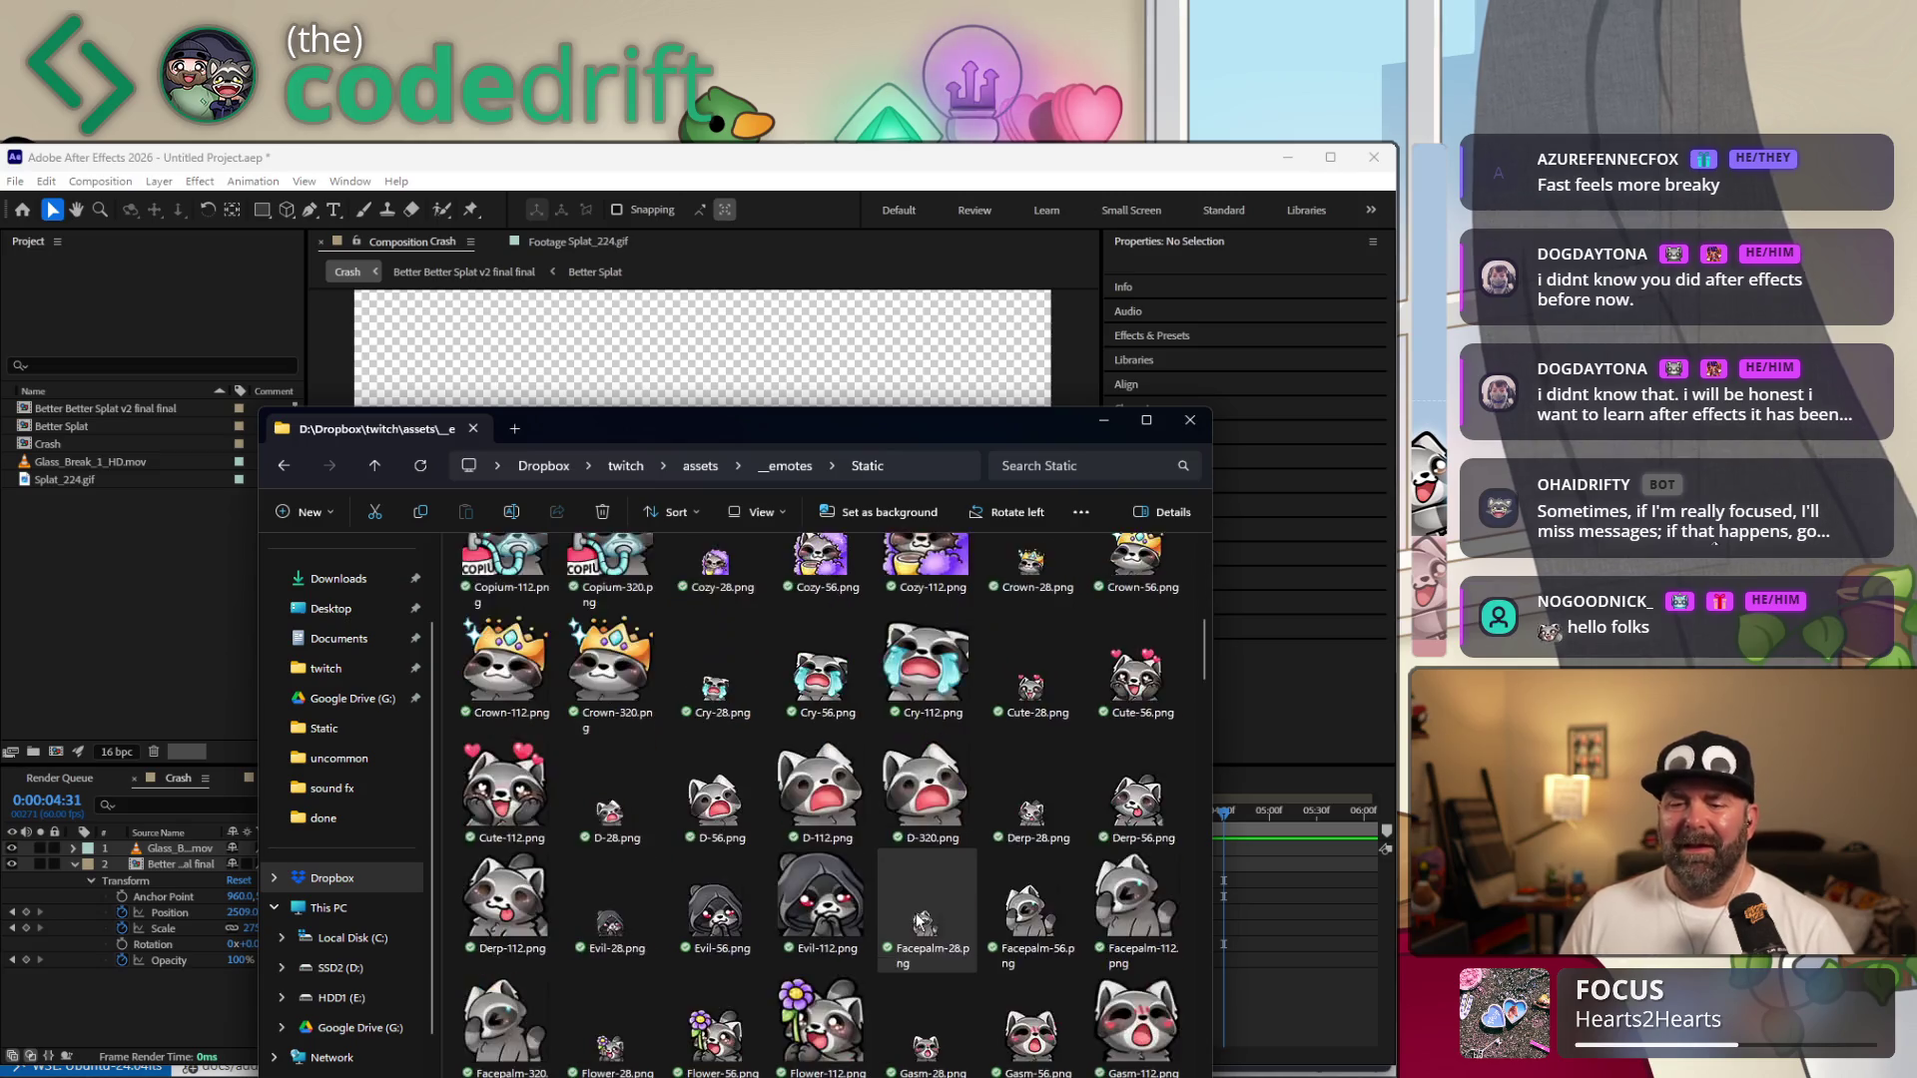
{"action": "scroll", "coordinate": [821, 820], "scroll_direction": "down", "scroll_amount": 3}
{"action": "scroll", "coordinate": [832, 829], "scroll_direction": "down", "scroll_amount": 2}
{"action": "scroll", "coordinate": [837, 833], "scroll_direction": "down", "scroll_amount": 2}
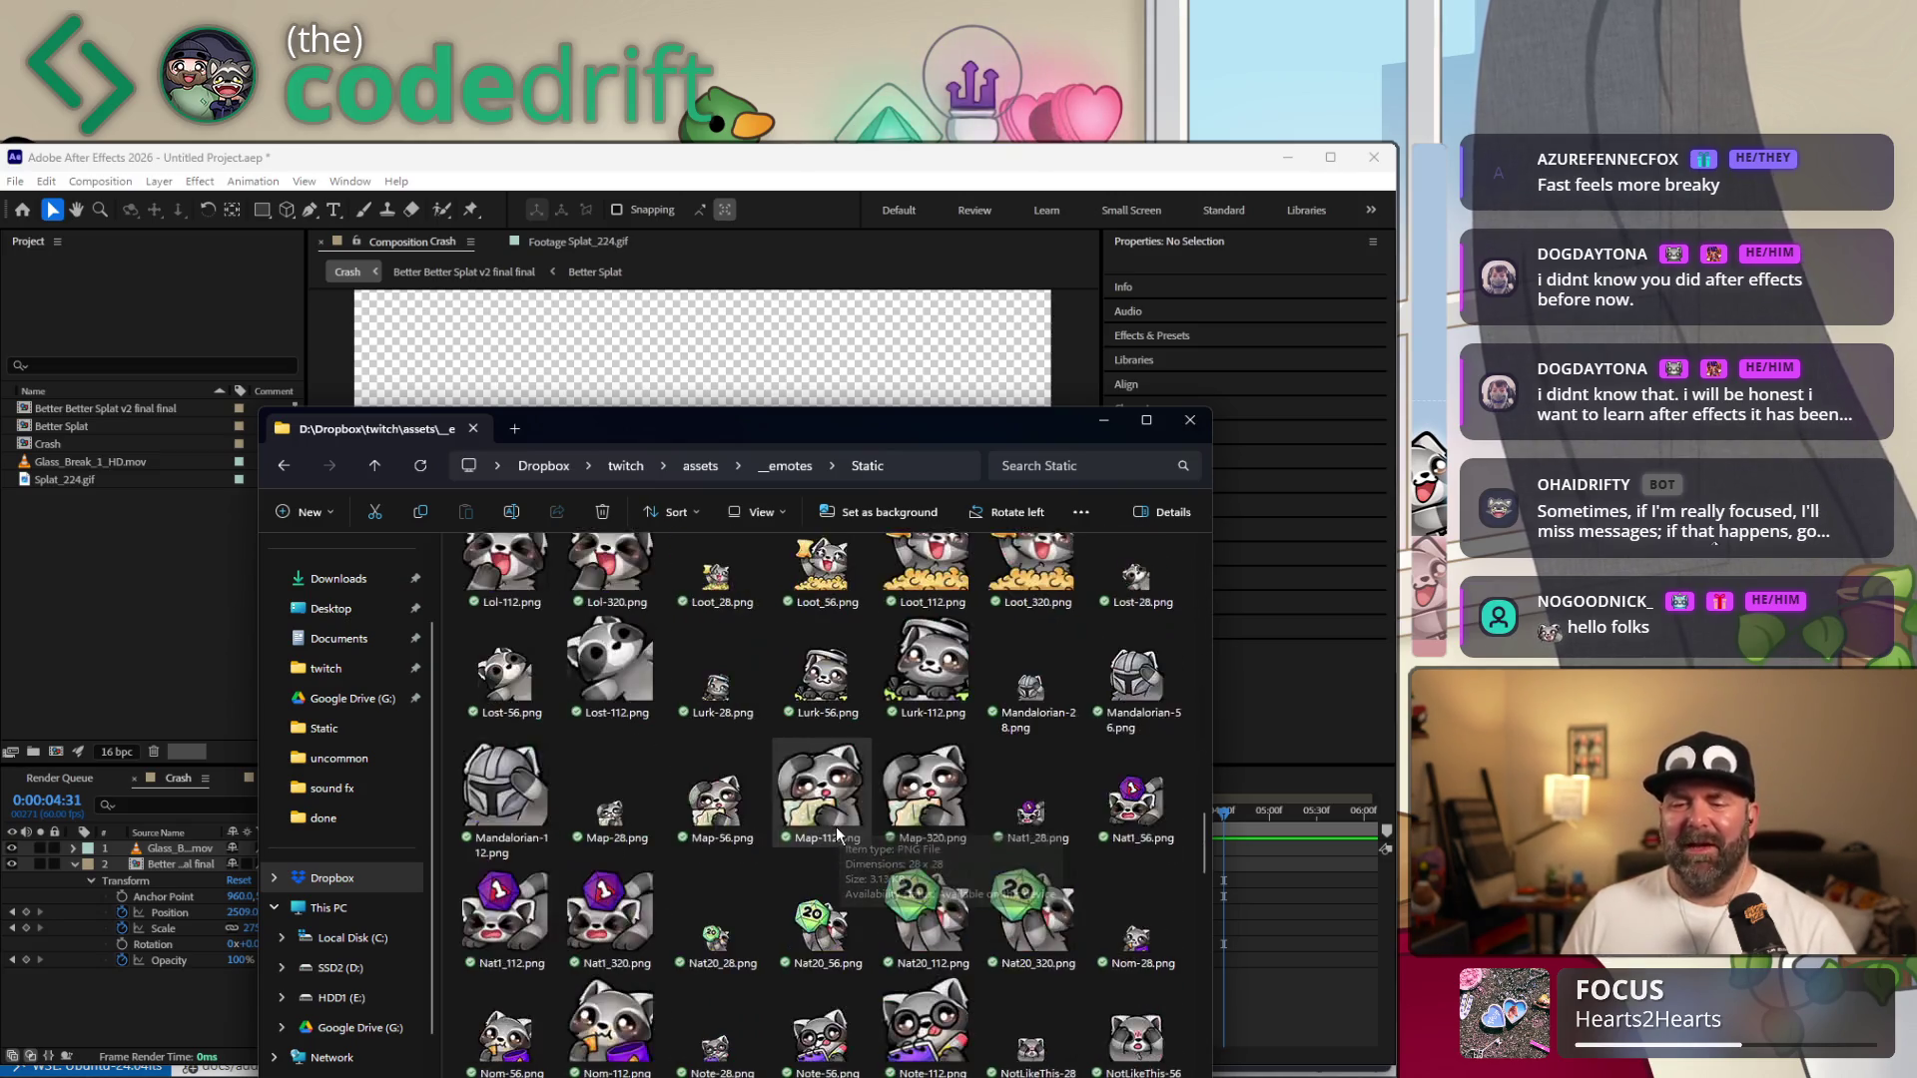
{"action": "scroll", "coordinate": [839, 837], "scroll_direction": "down", "scroll_amount": 2}
{"action": "scroll", "coordinate": [842, 841], "scroll_direction": "down", "scroll_amount": 2}
{"action": "scroll", "coordinate": [837, 833], "scroll_direction": "down", "scroll_amount": 5}
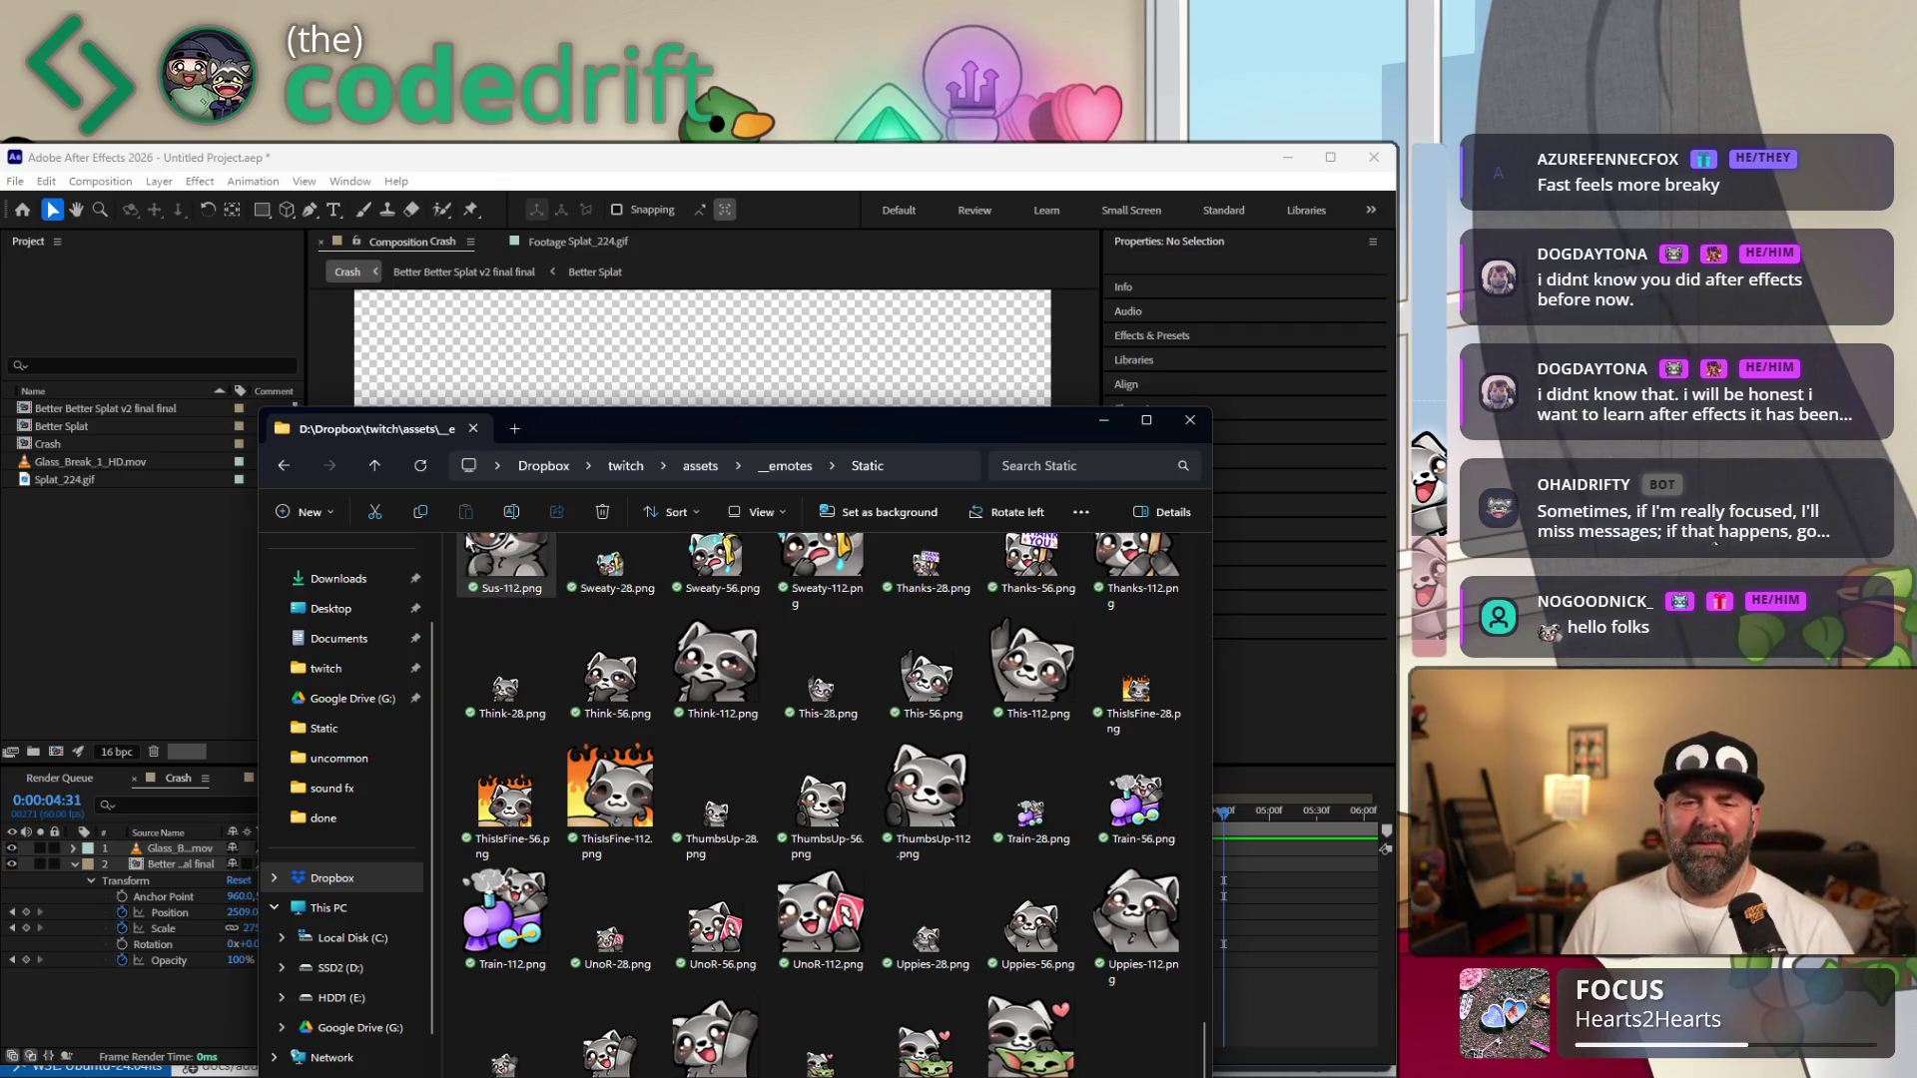
Go up from the Static folder to the parent _emotes folder.
{"action": "key", "text": "alt+Up"}
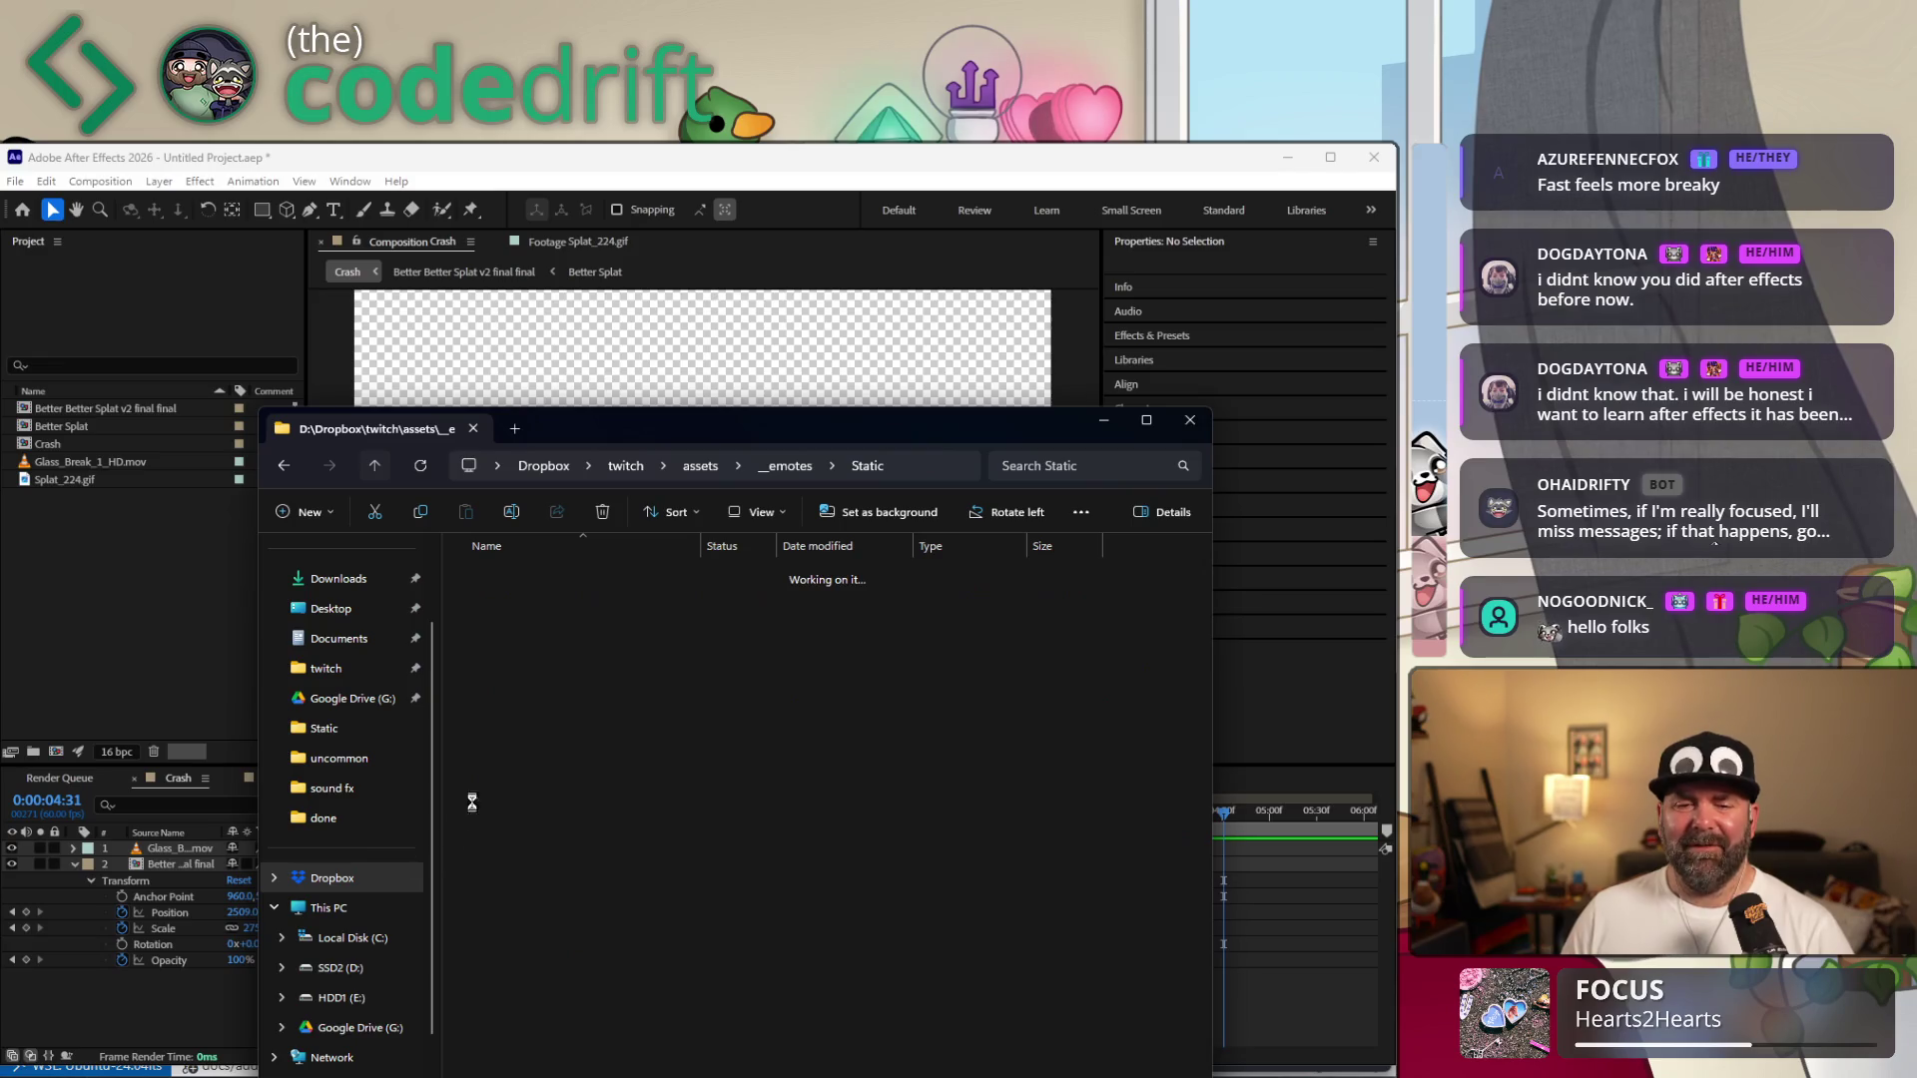
Browse the Animated emotes folder, return to _emotes, and minimize Explorer to show After Effects.
{"action": "double_click", "coordinate": [511, 578]}
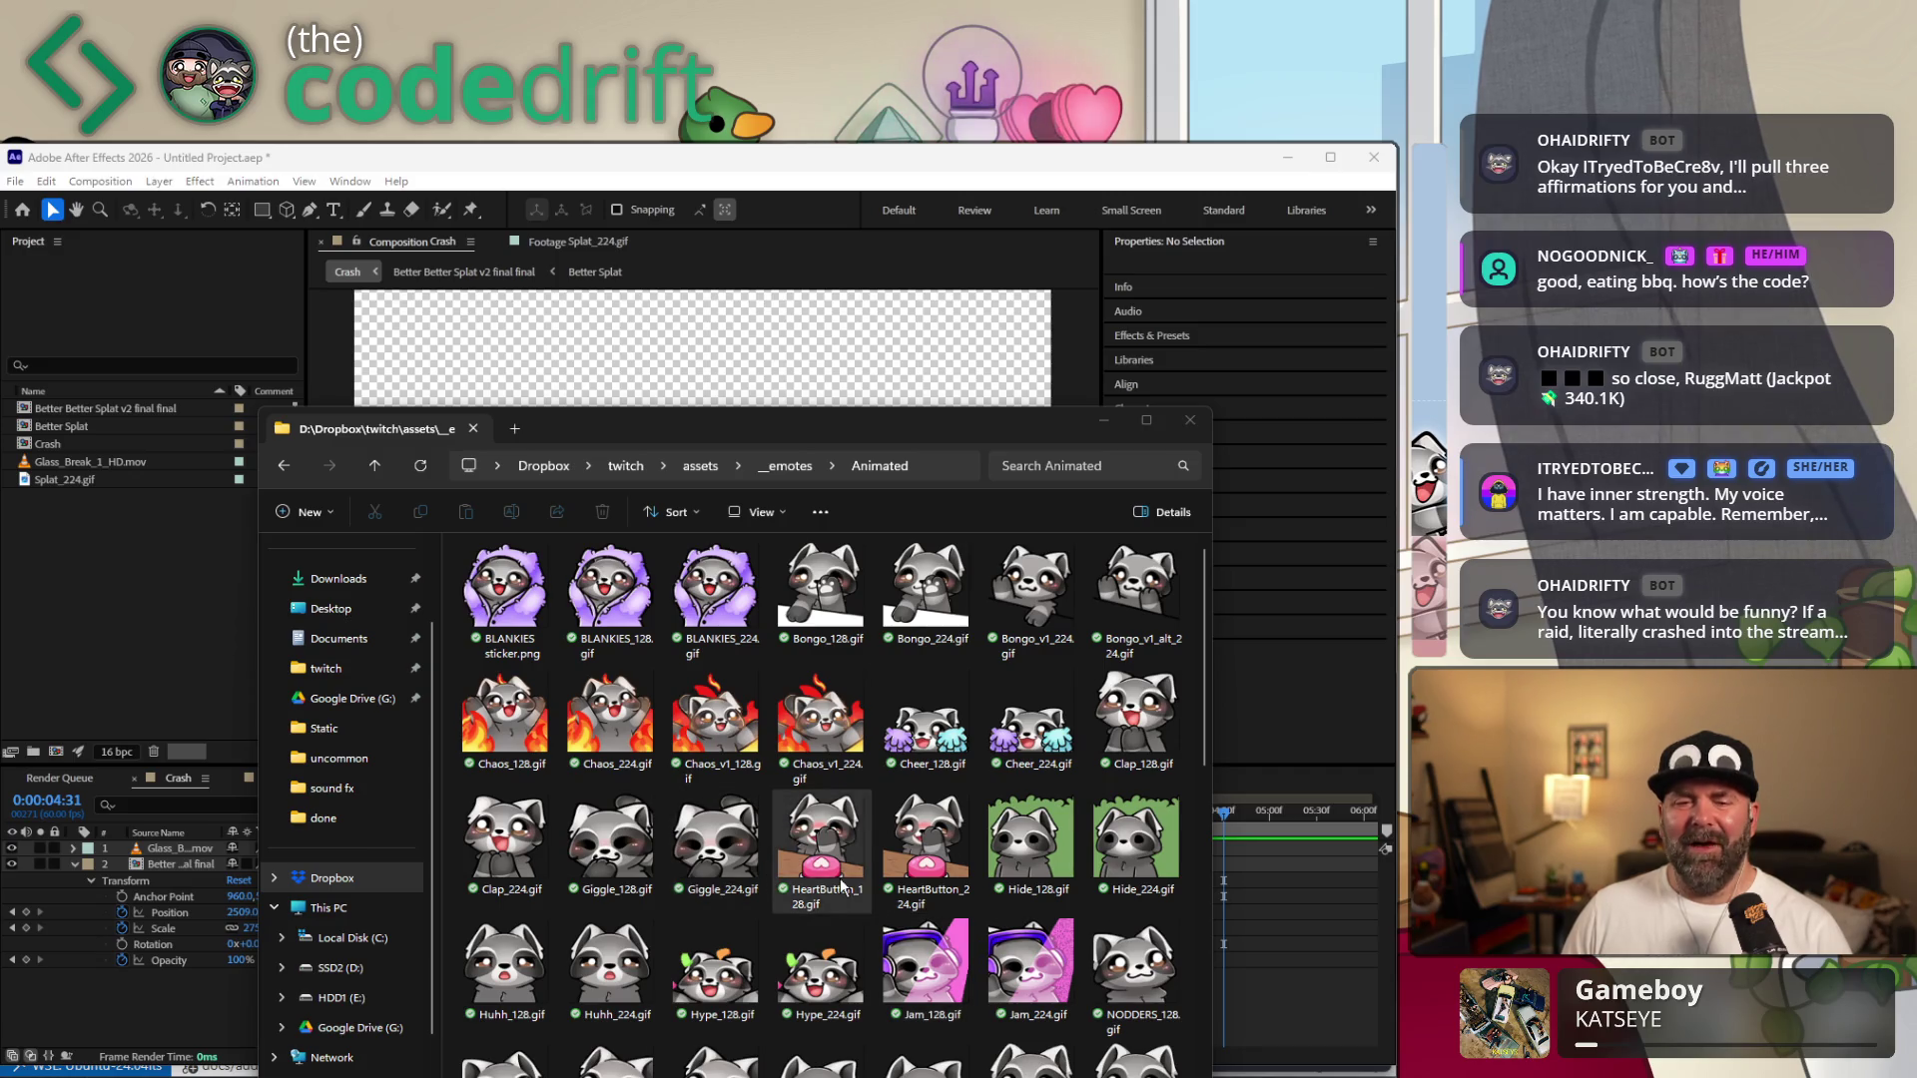
{"action": "scroll", "coordinate": [846, 891], "scroll_direction": "down", "scroll_amount": 5}
{"action": "scroll", "coordinate": [853, 917], "scroll_direction": "up", "scroll_amount": 5}
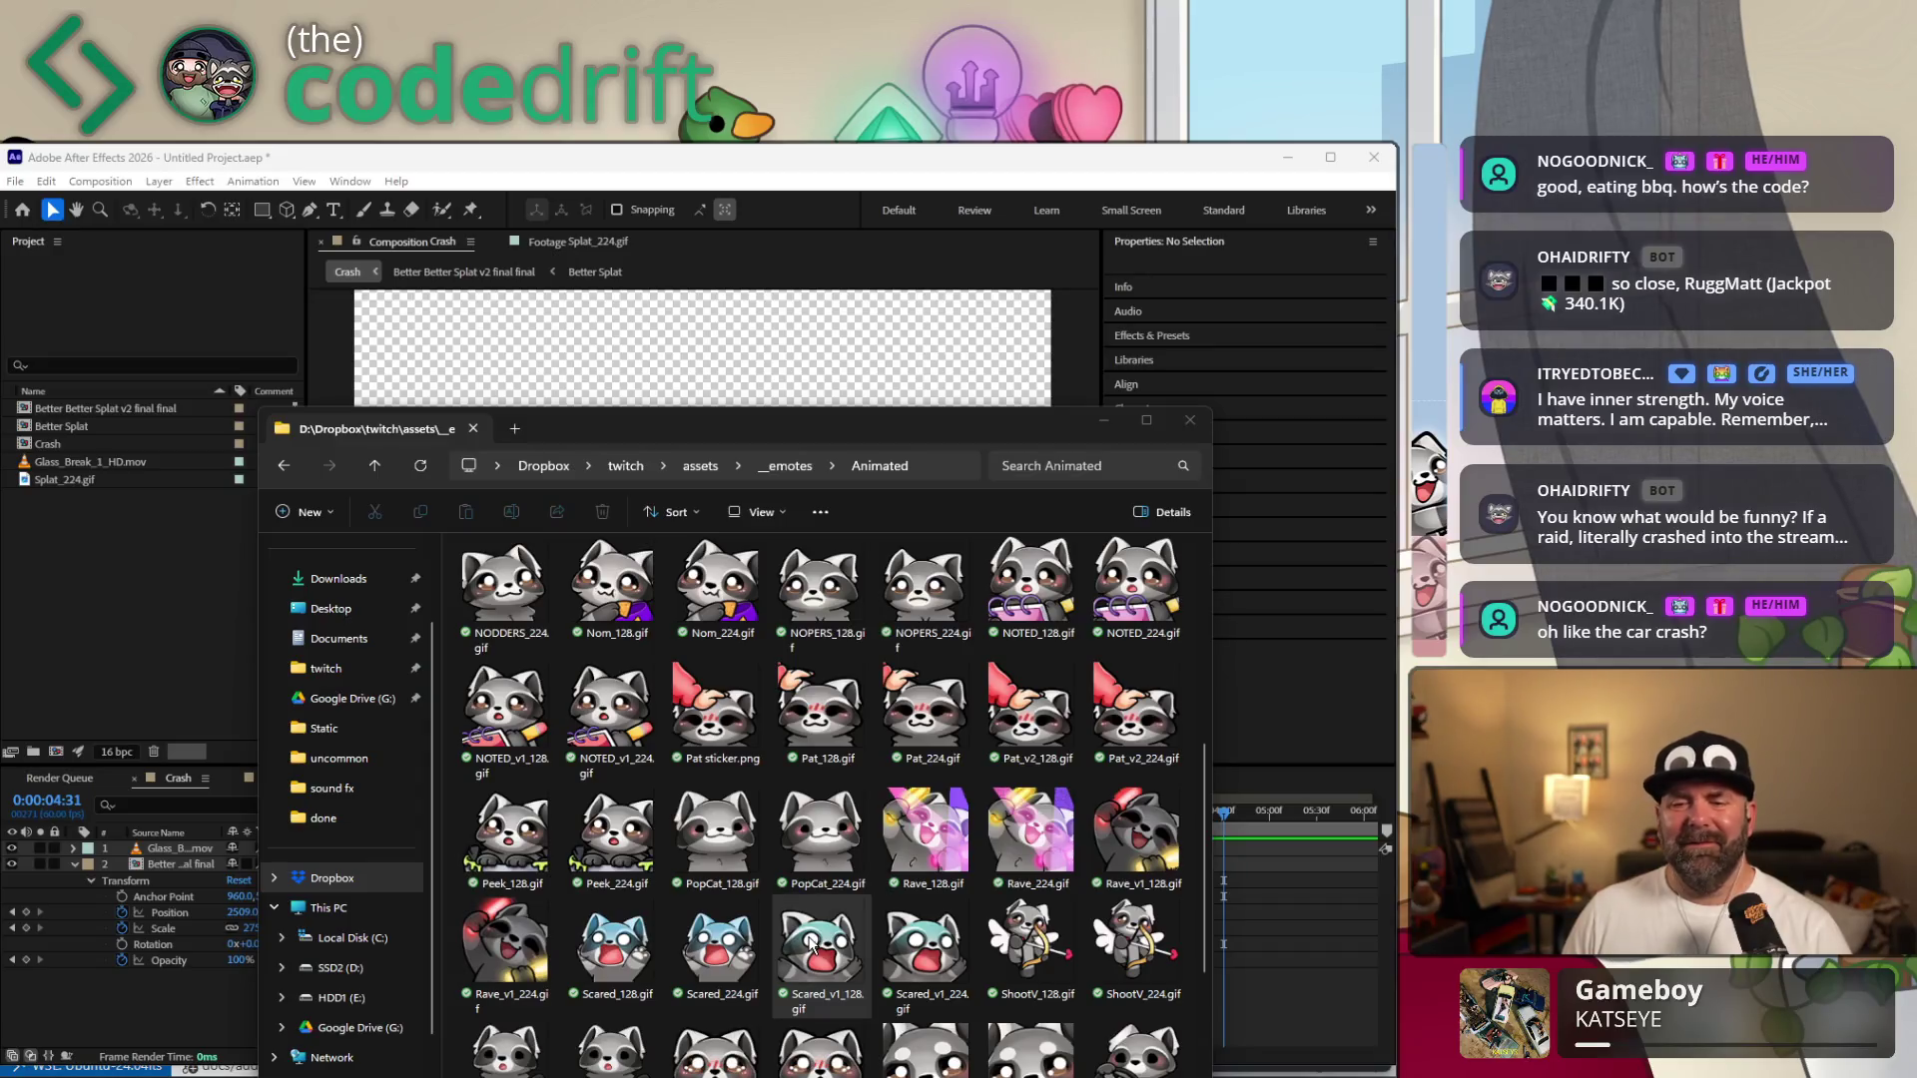
{"action": "scroll", "coordinate": [809, 945], "scroll_direction": "up", "scroll_amount": 1}
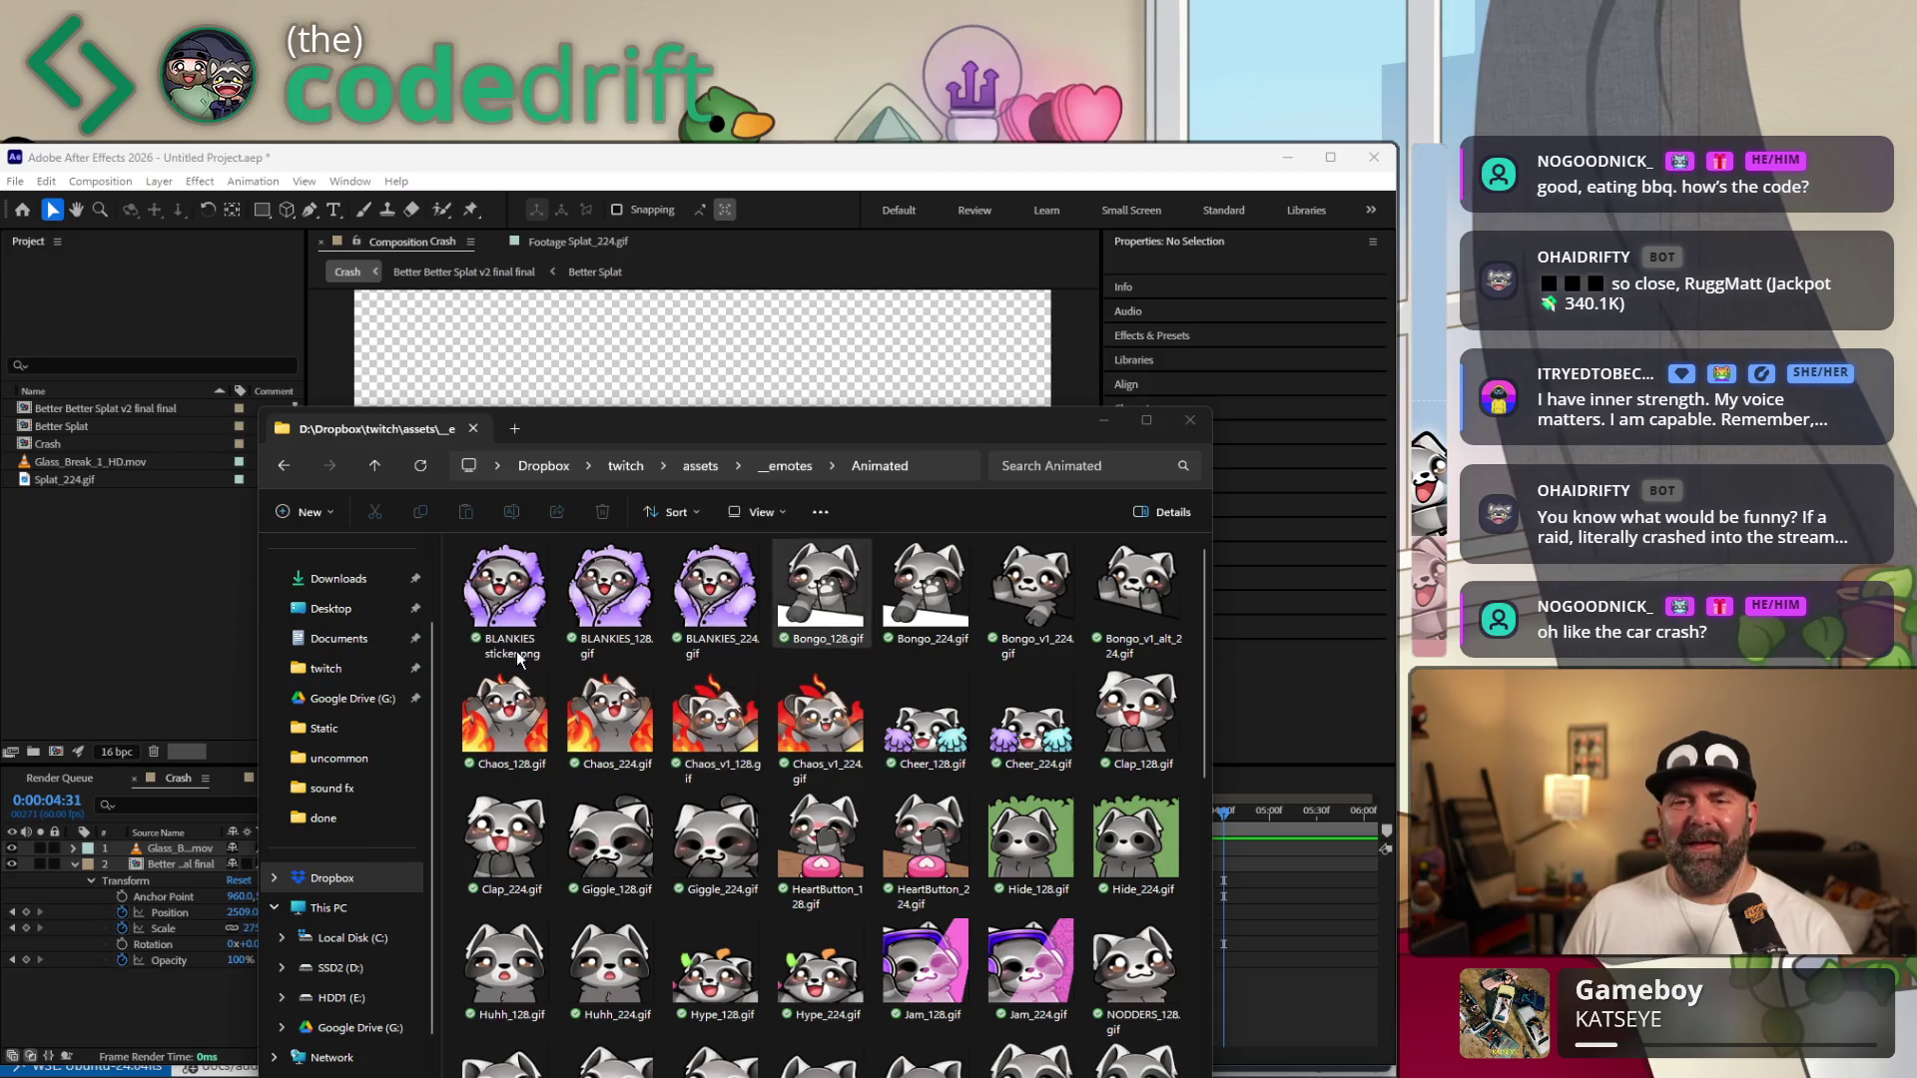
{"action": "left_click", "coordinate": [379, 473]}
{"action": "left_click", "coordinate": [375, 465]}
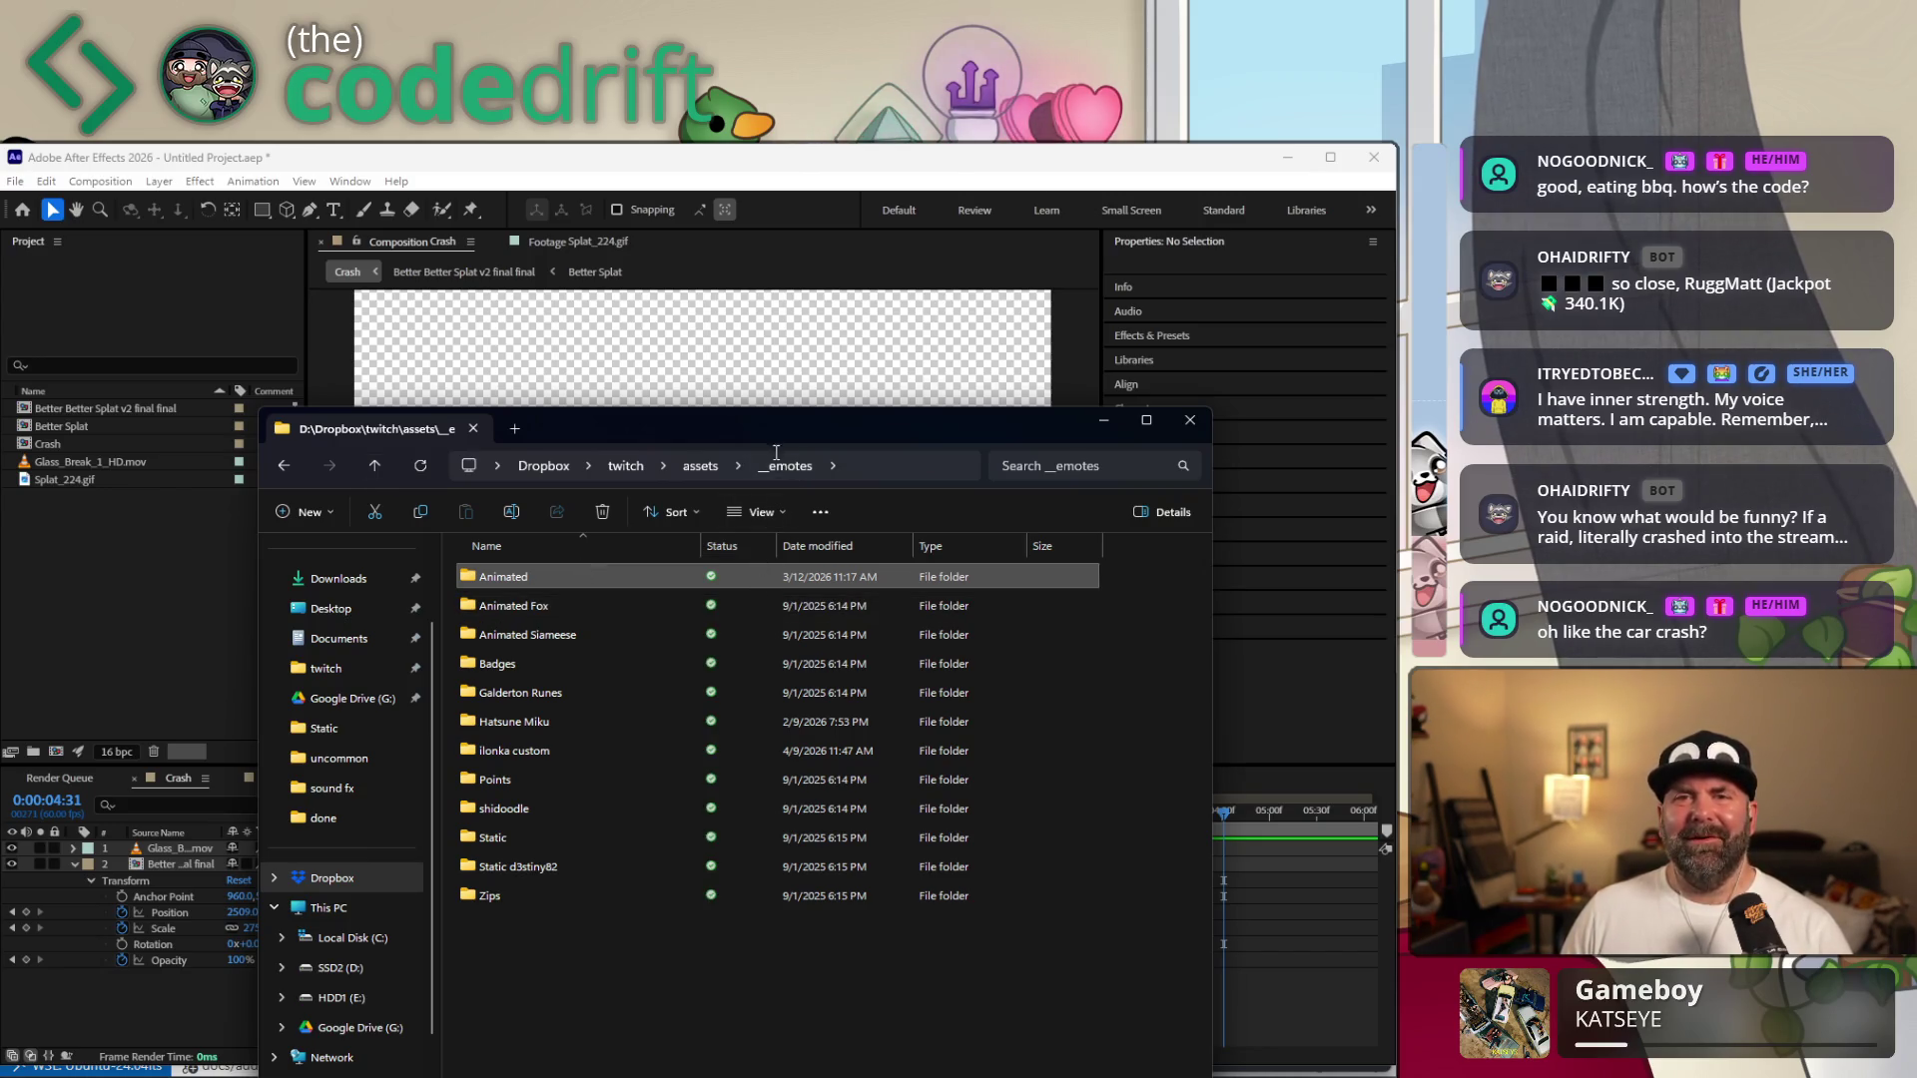
{"action": "key", "text": "super+Down"}
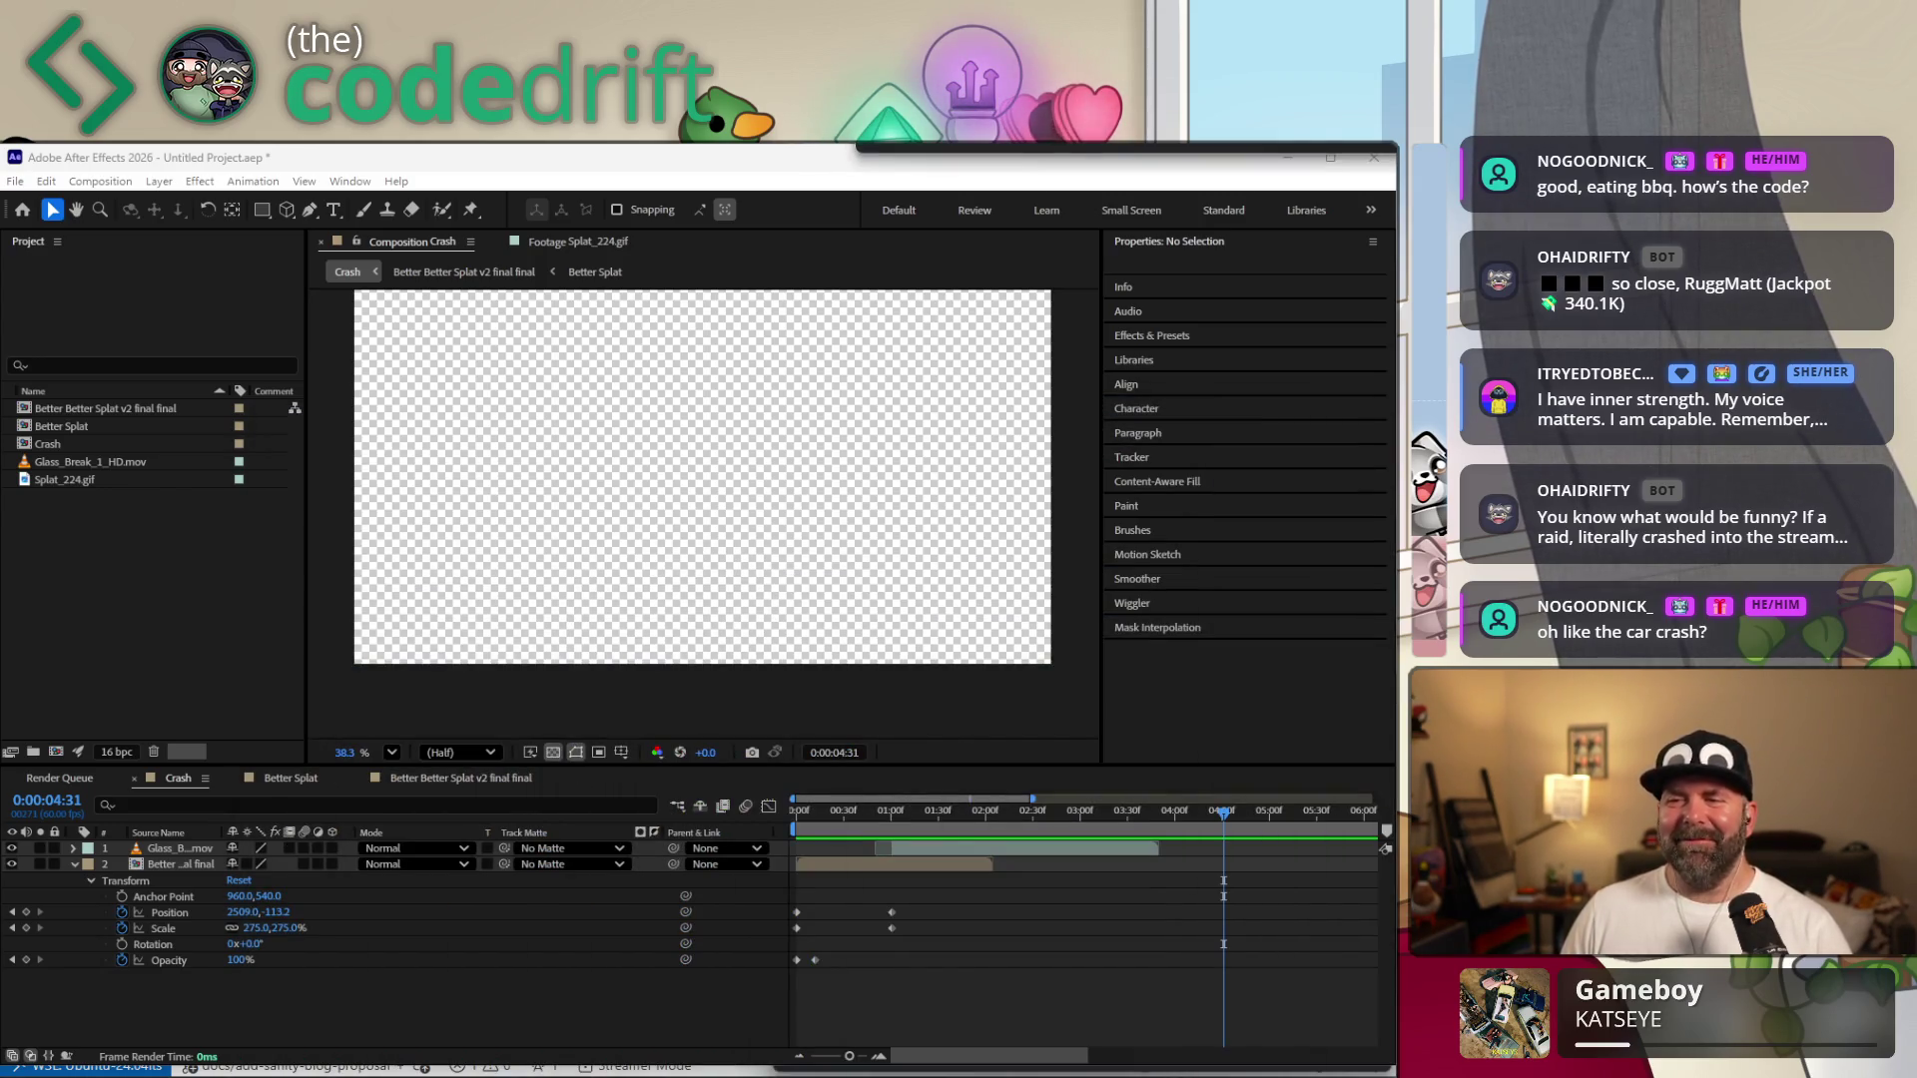
Rewind and preview the Crash comp, then return to frame zero.
{"action": "left_click_drag", "start_coordinate": [866, 812], "coordinate": [777, 809]}
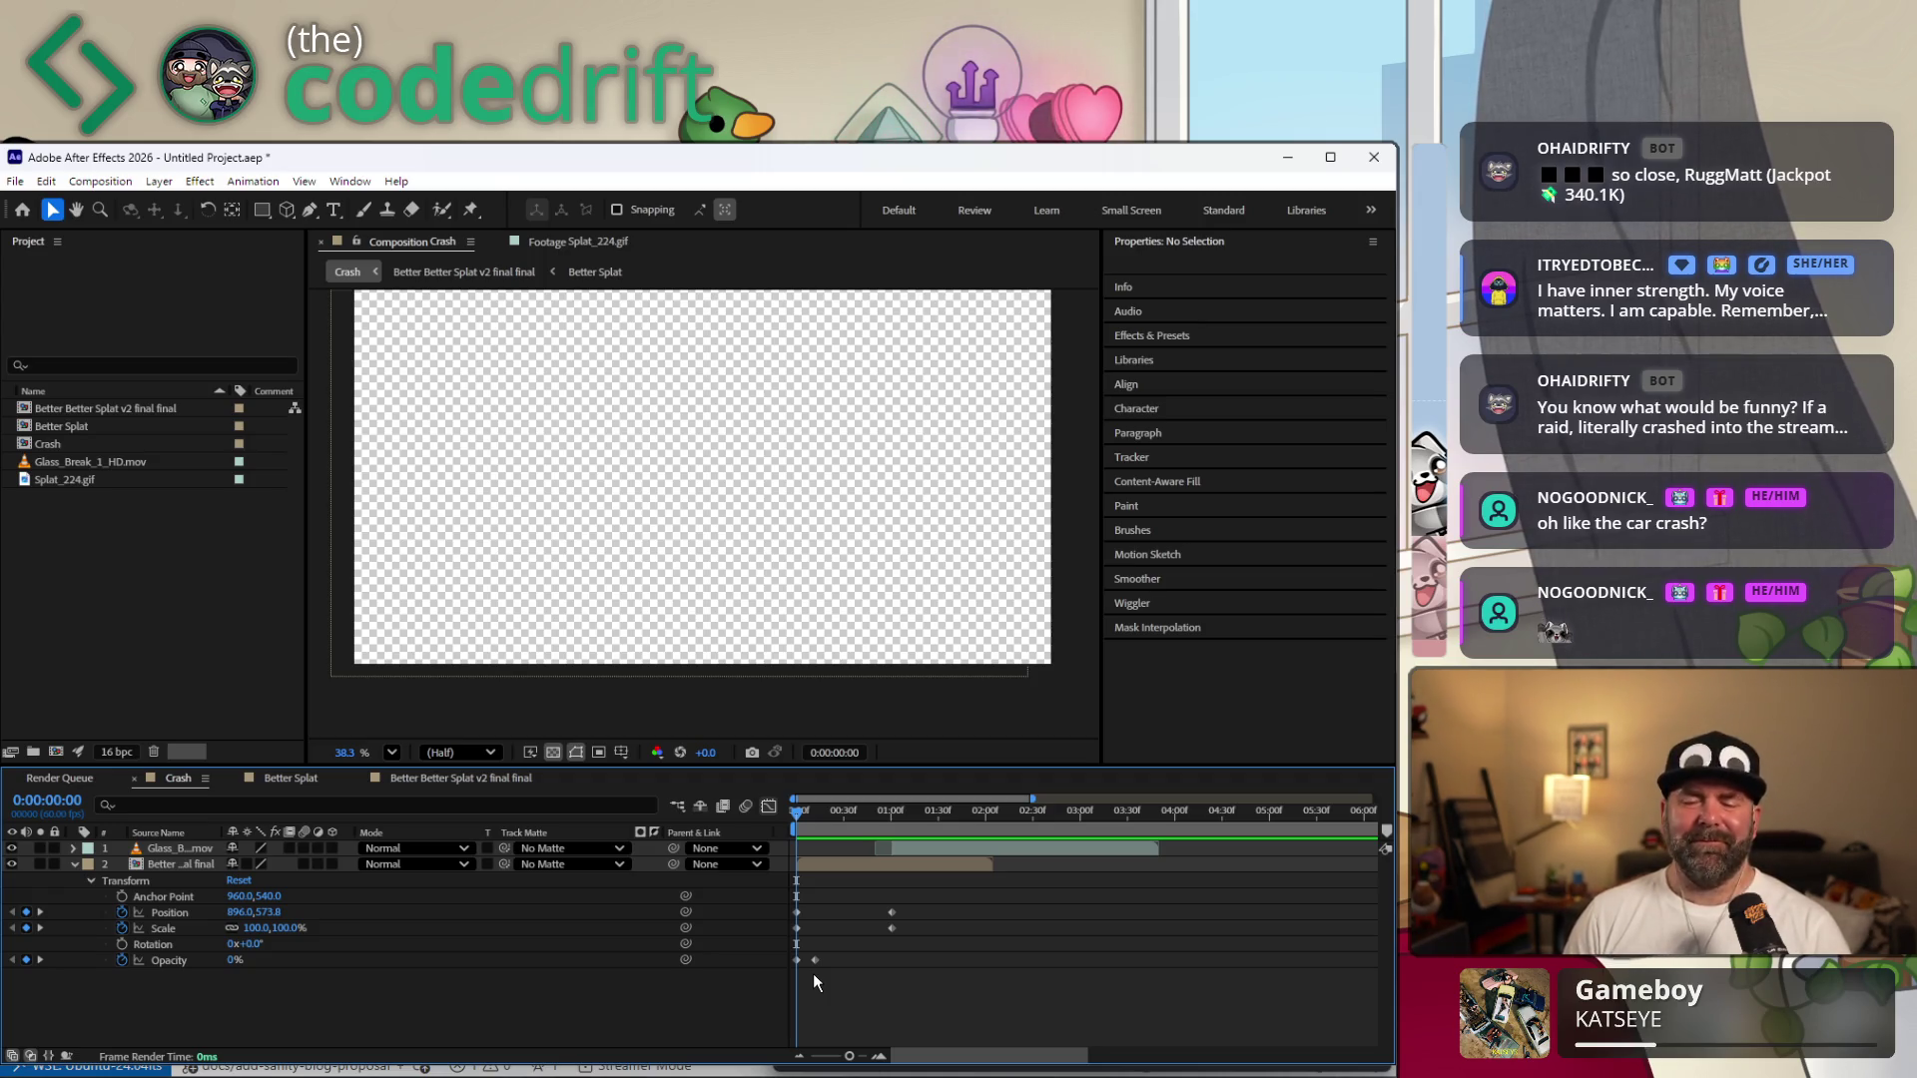
{"action": "key", "text": "space"}
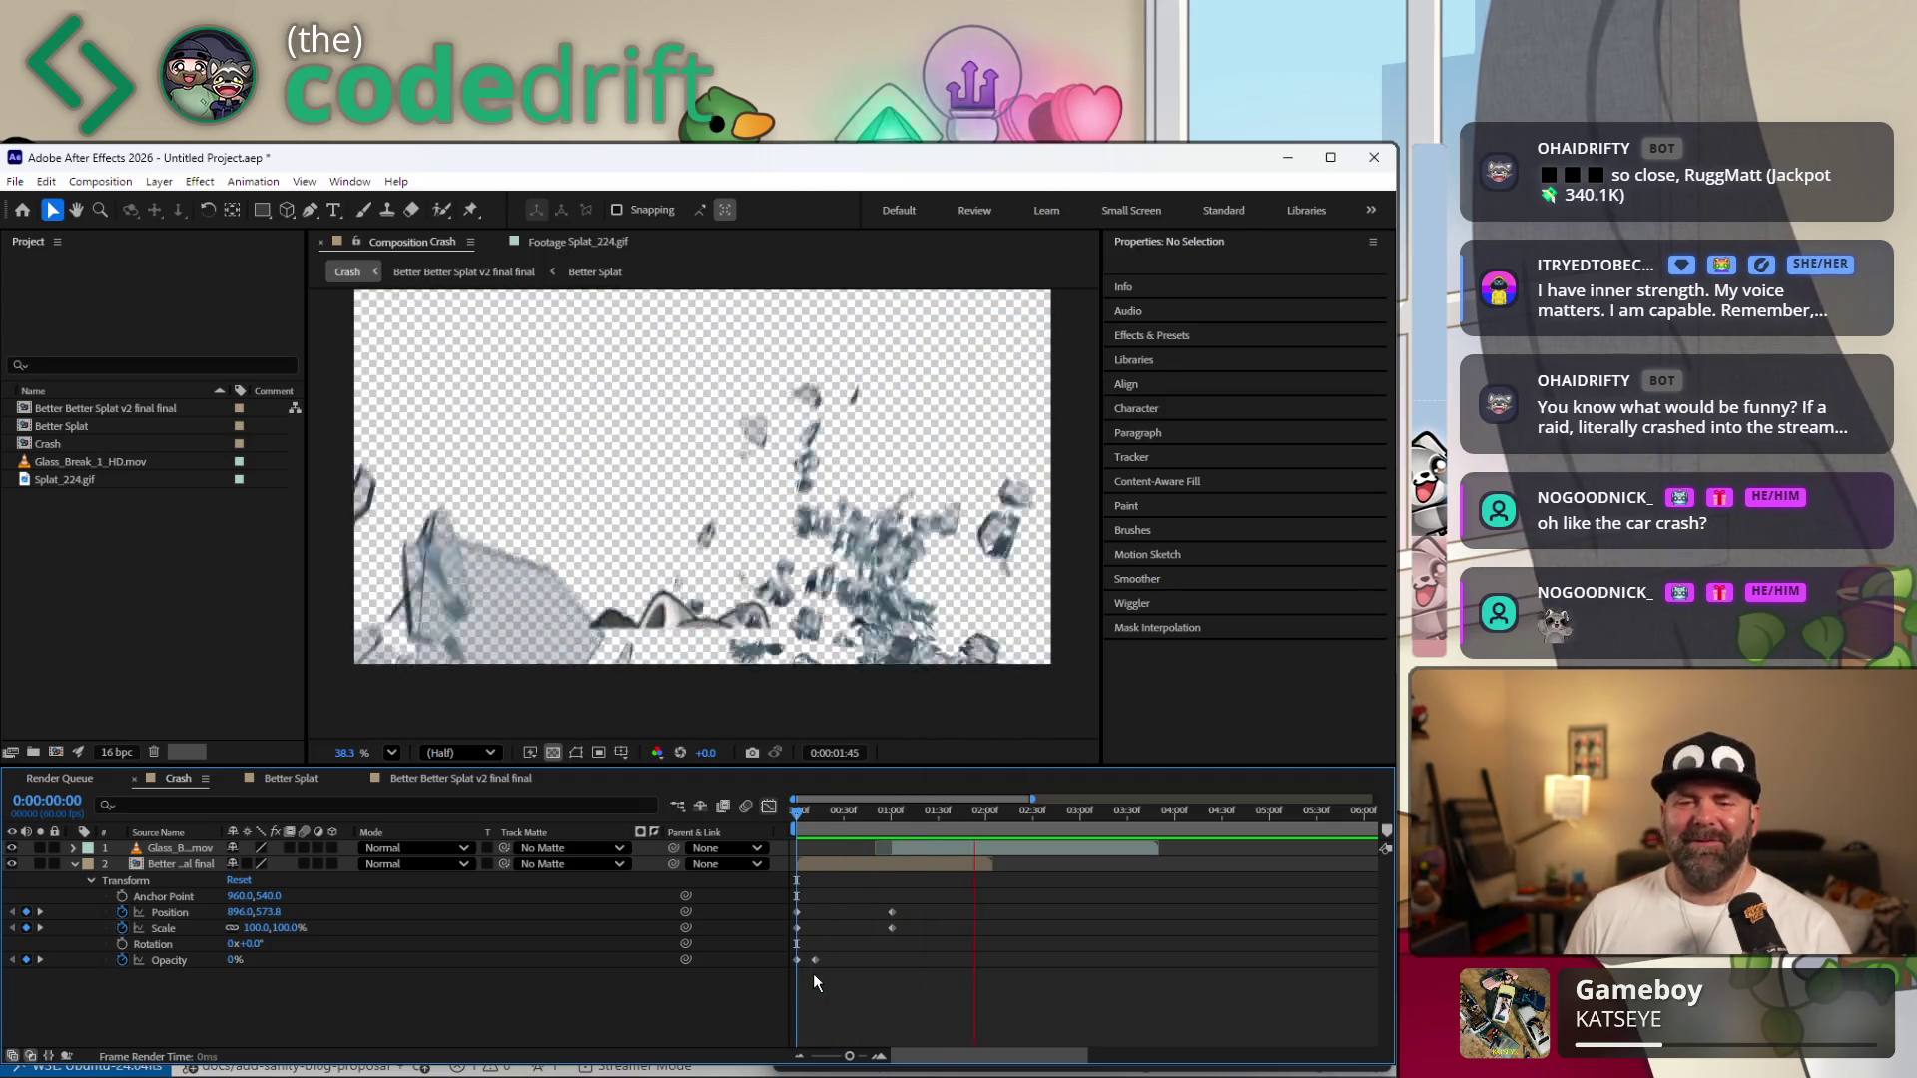
{"action": "key", "text": "space"}
{"action": "left_click_drag", "start_coordinate": [853, 815], "coordinate": [734, 812]}
{"action": "left_click", "coordinate": [745, 807]}
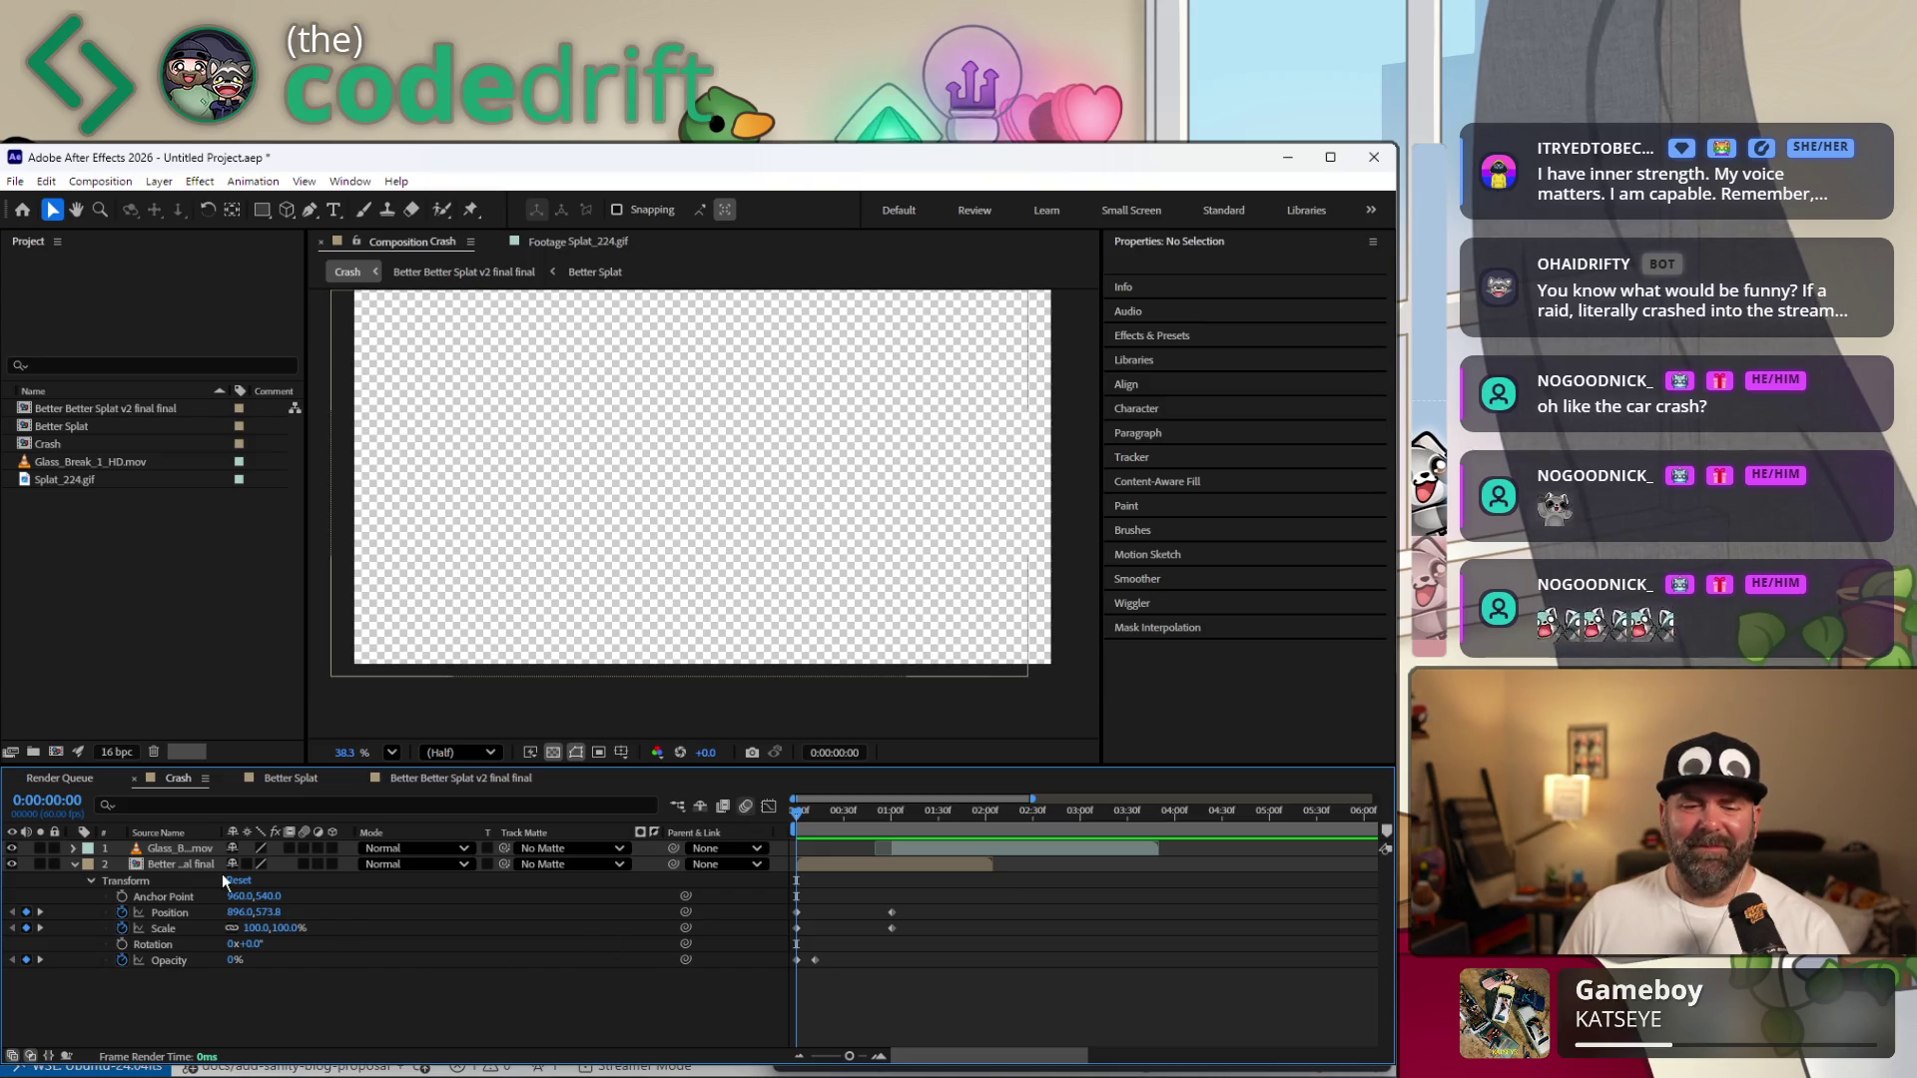
Raise the raccoon splat layer's starting Opacity to 100% and select the layer.
{"action": "left_click_drag", "start_coordinate": [234, 959], "coordinate": [379, 963]}
{"action": "left_click", "coordinate": [483, 641]}
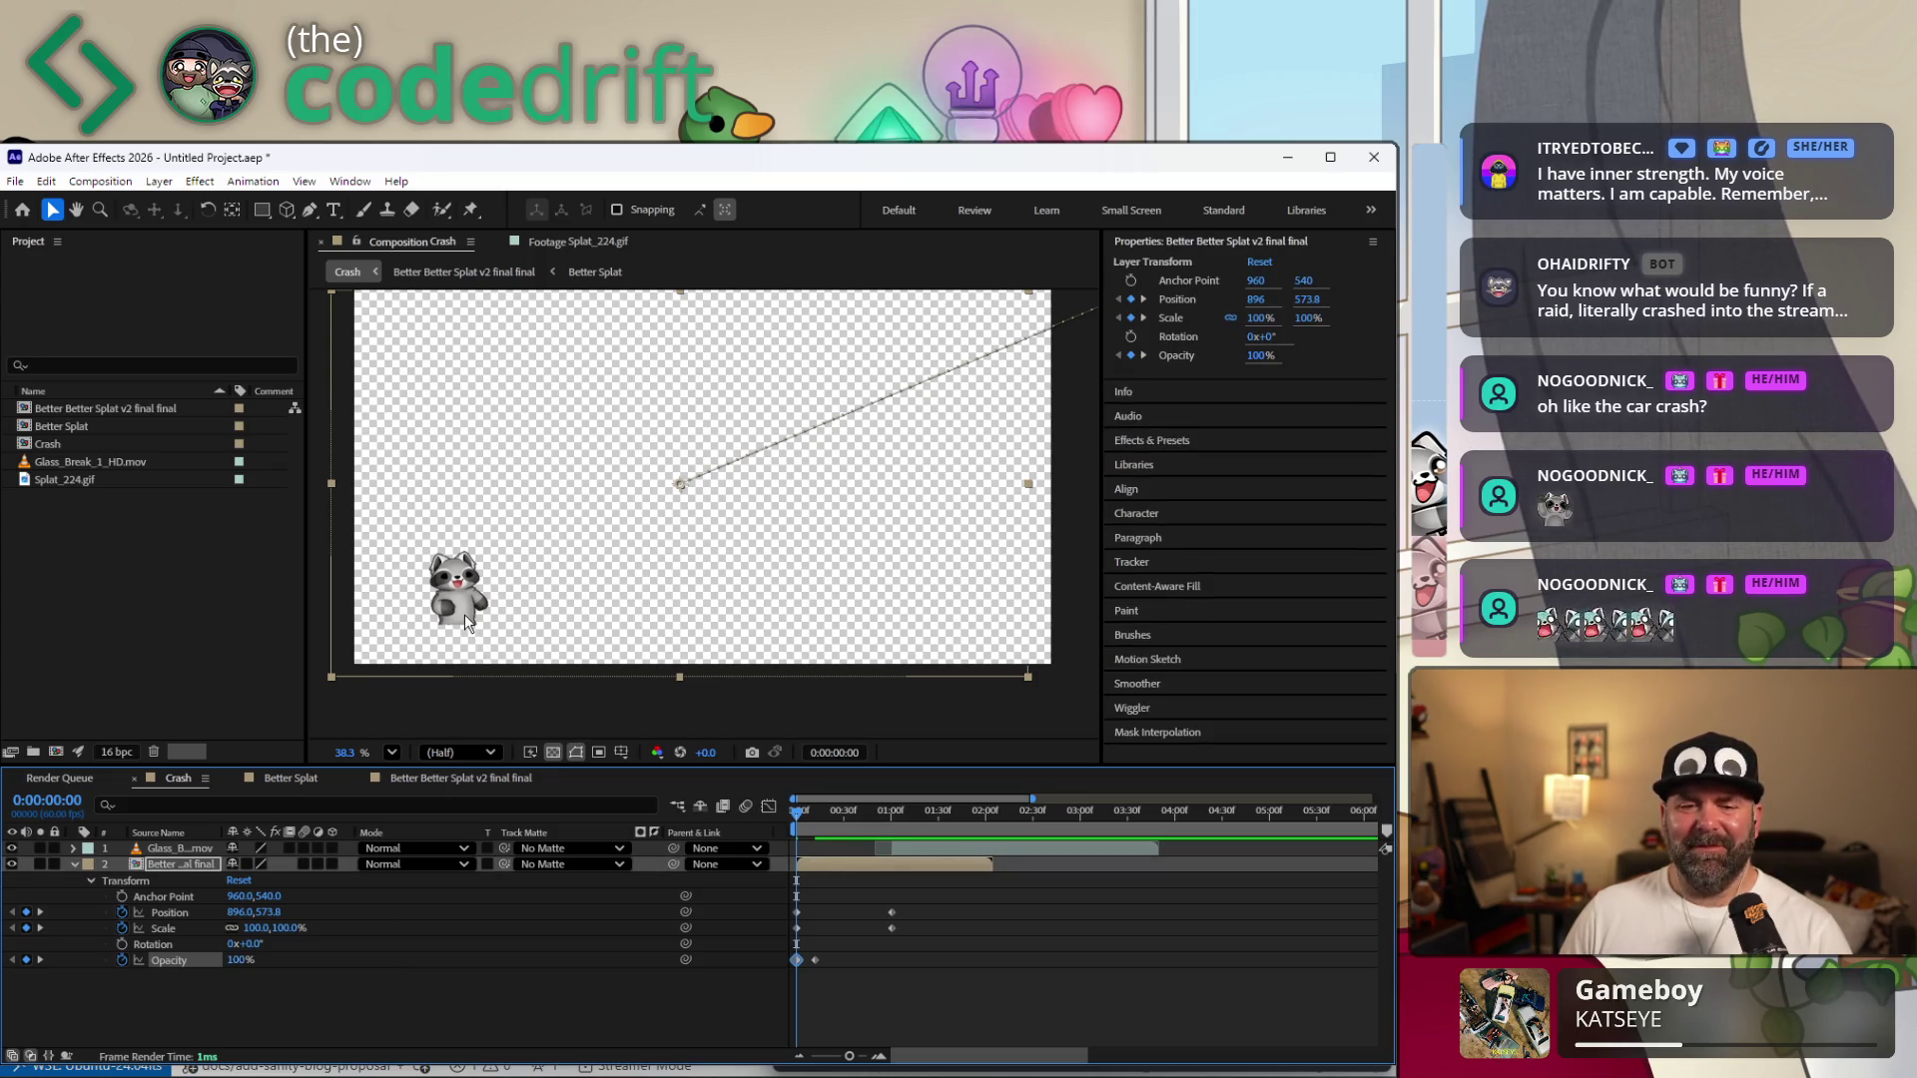
Position the raccoon at the lower left of the frame for the starting keyframe.
{"action": "left_click_drag", "start_coordinate": [464, 614], "coordinate": [388, 661]}
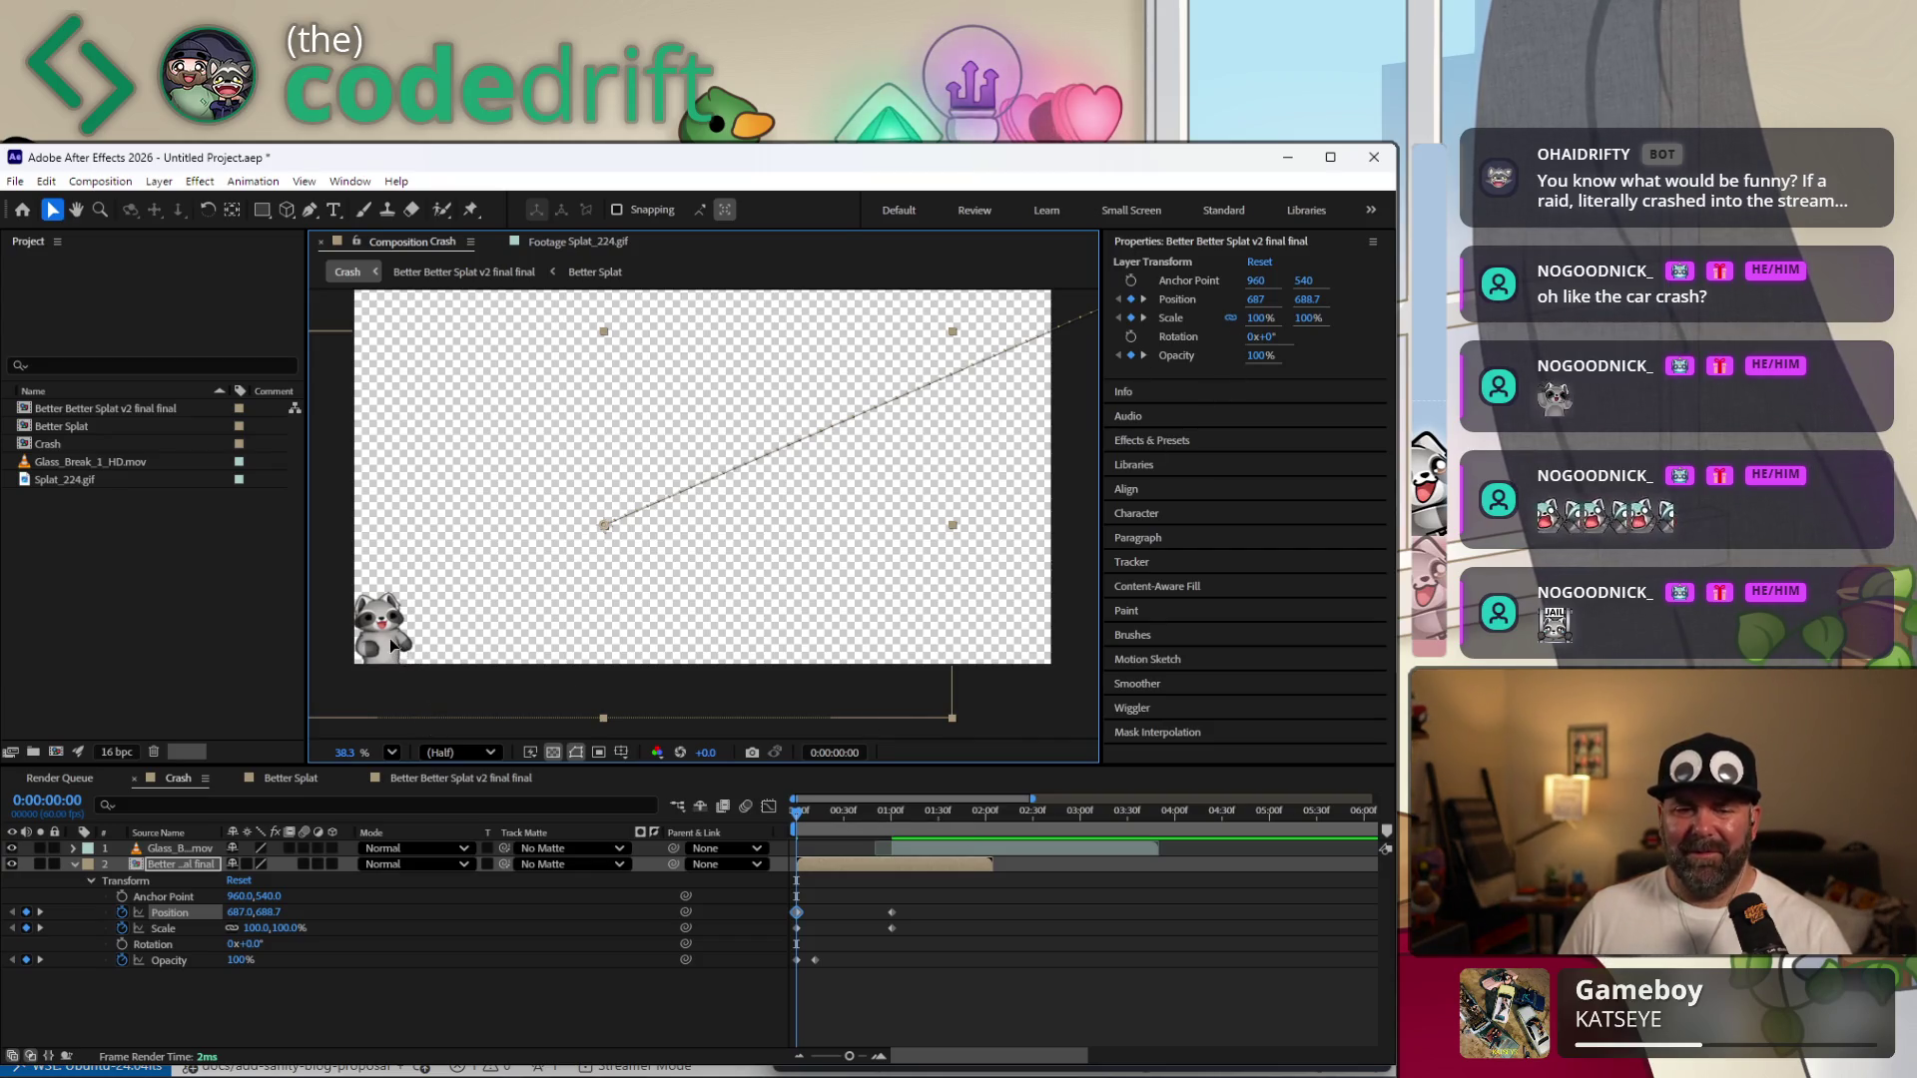
{"action": "left_click_drag", "start_coordinate": [389, 638], "coordinate": [408, 557]}
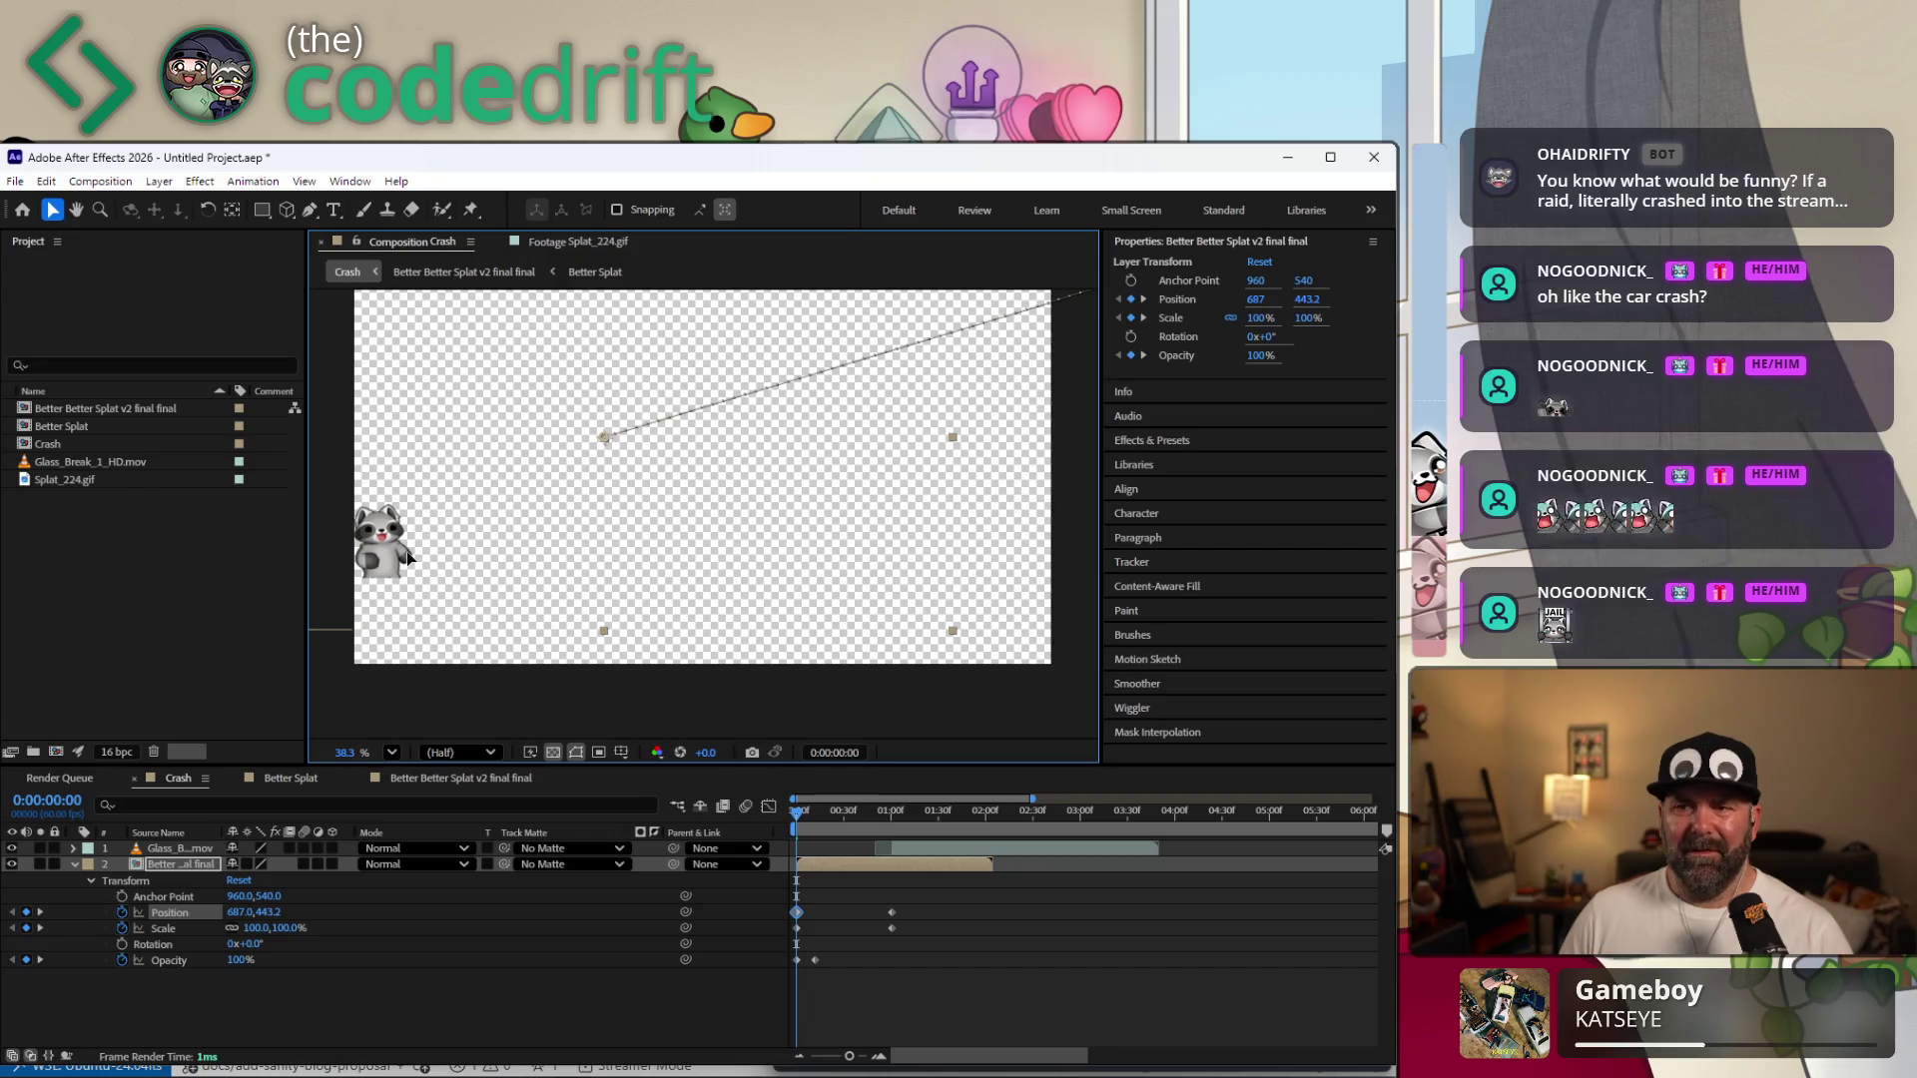
{"action": "left_click_drag", "start_coordinate": [409, 559], "coordinate": [393, 640]}
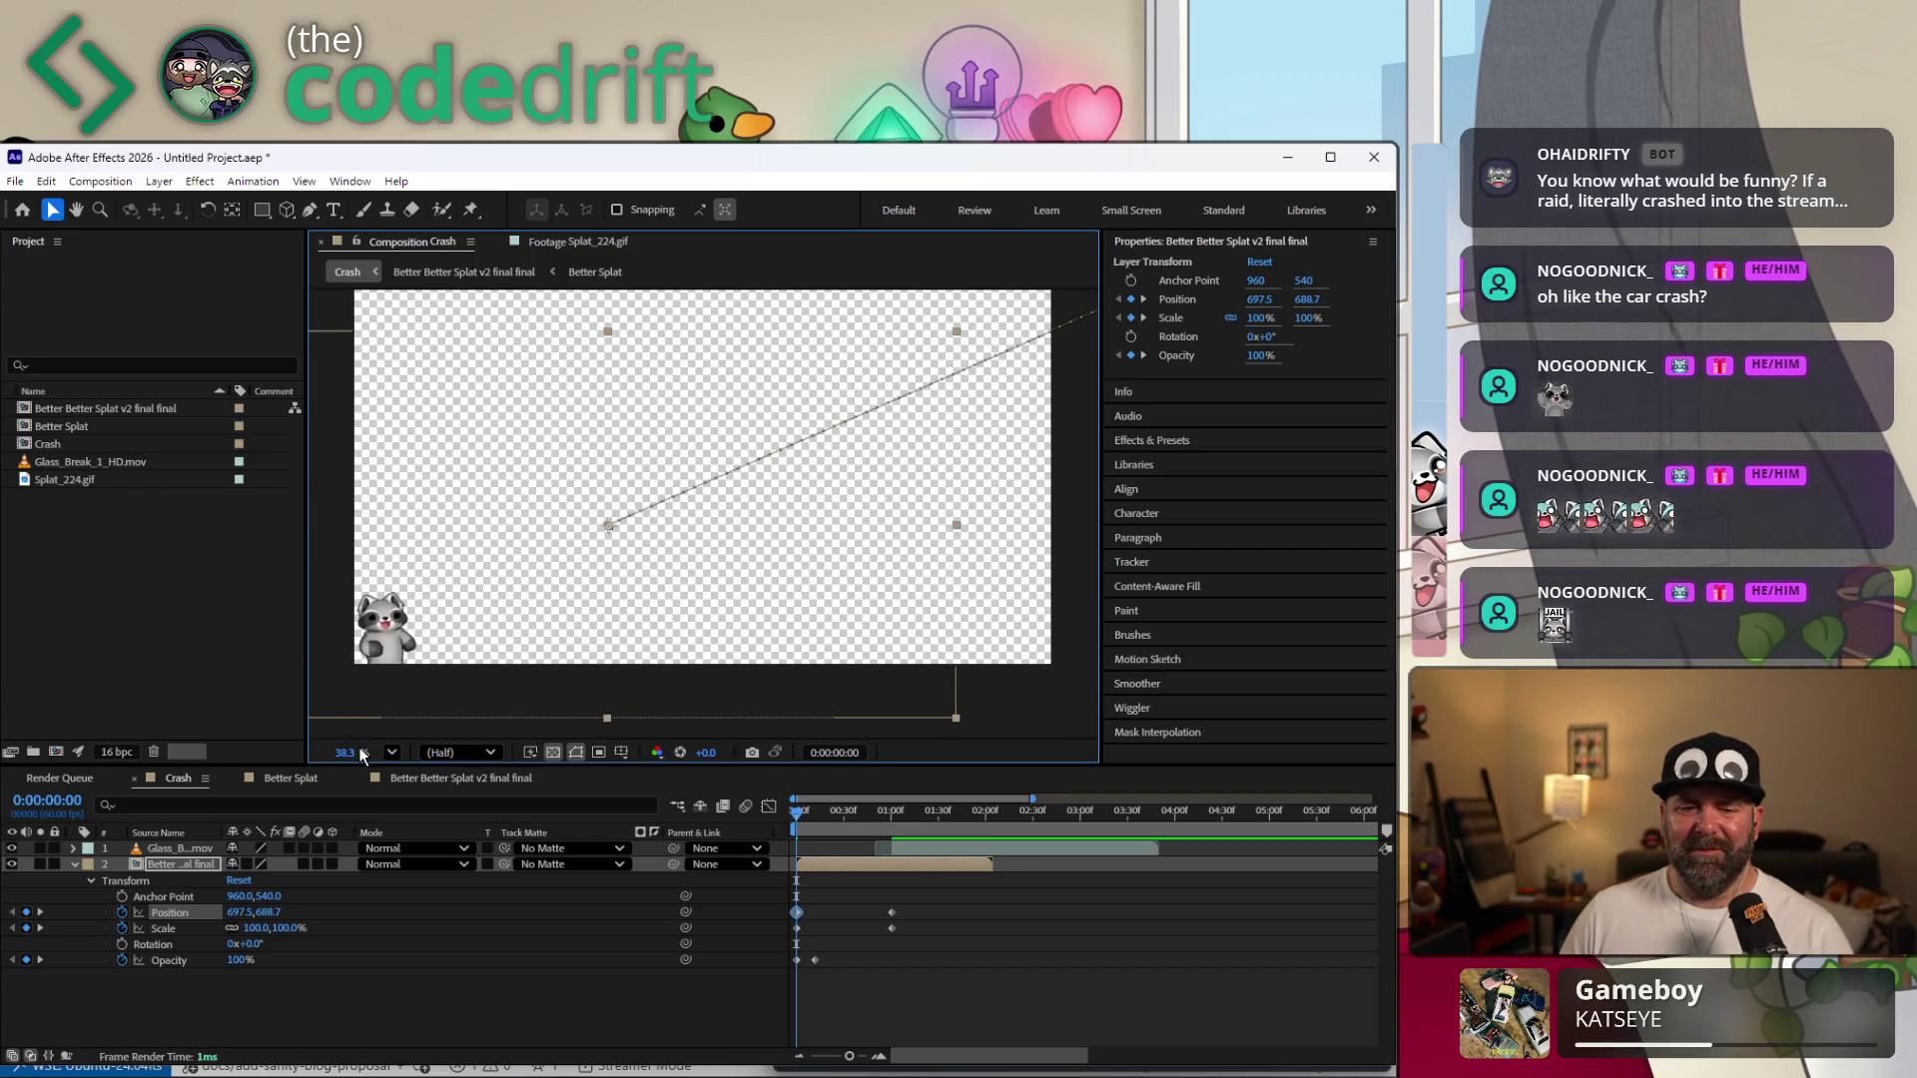
{"action": "scroll", "coordinate": [407, 686], "scroll_direction": "up", "scroll_amount": 3}
{"action": "scroll", "coordinate": [347, 675], "scroll_direction": "up", "scroll_amount": 3}
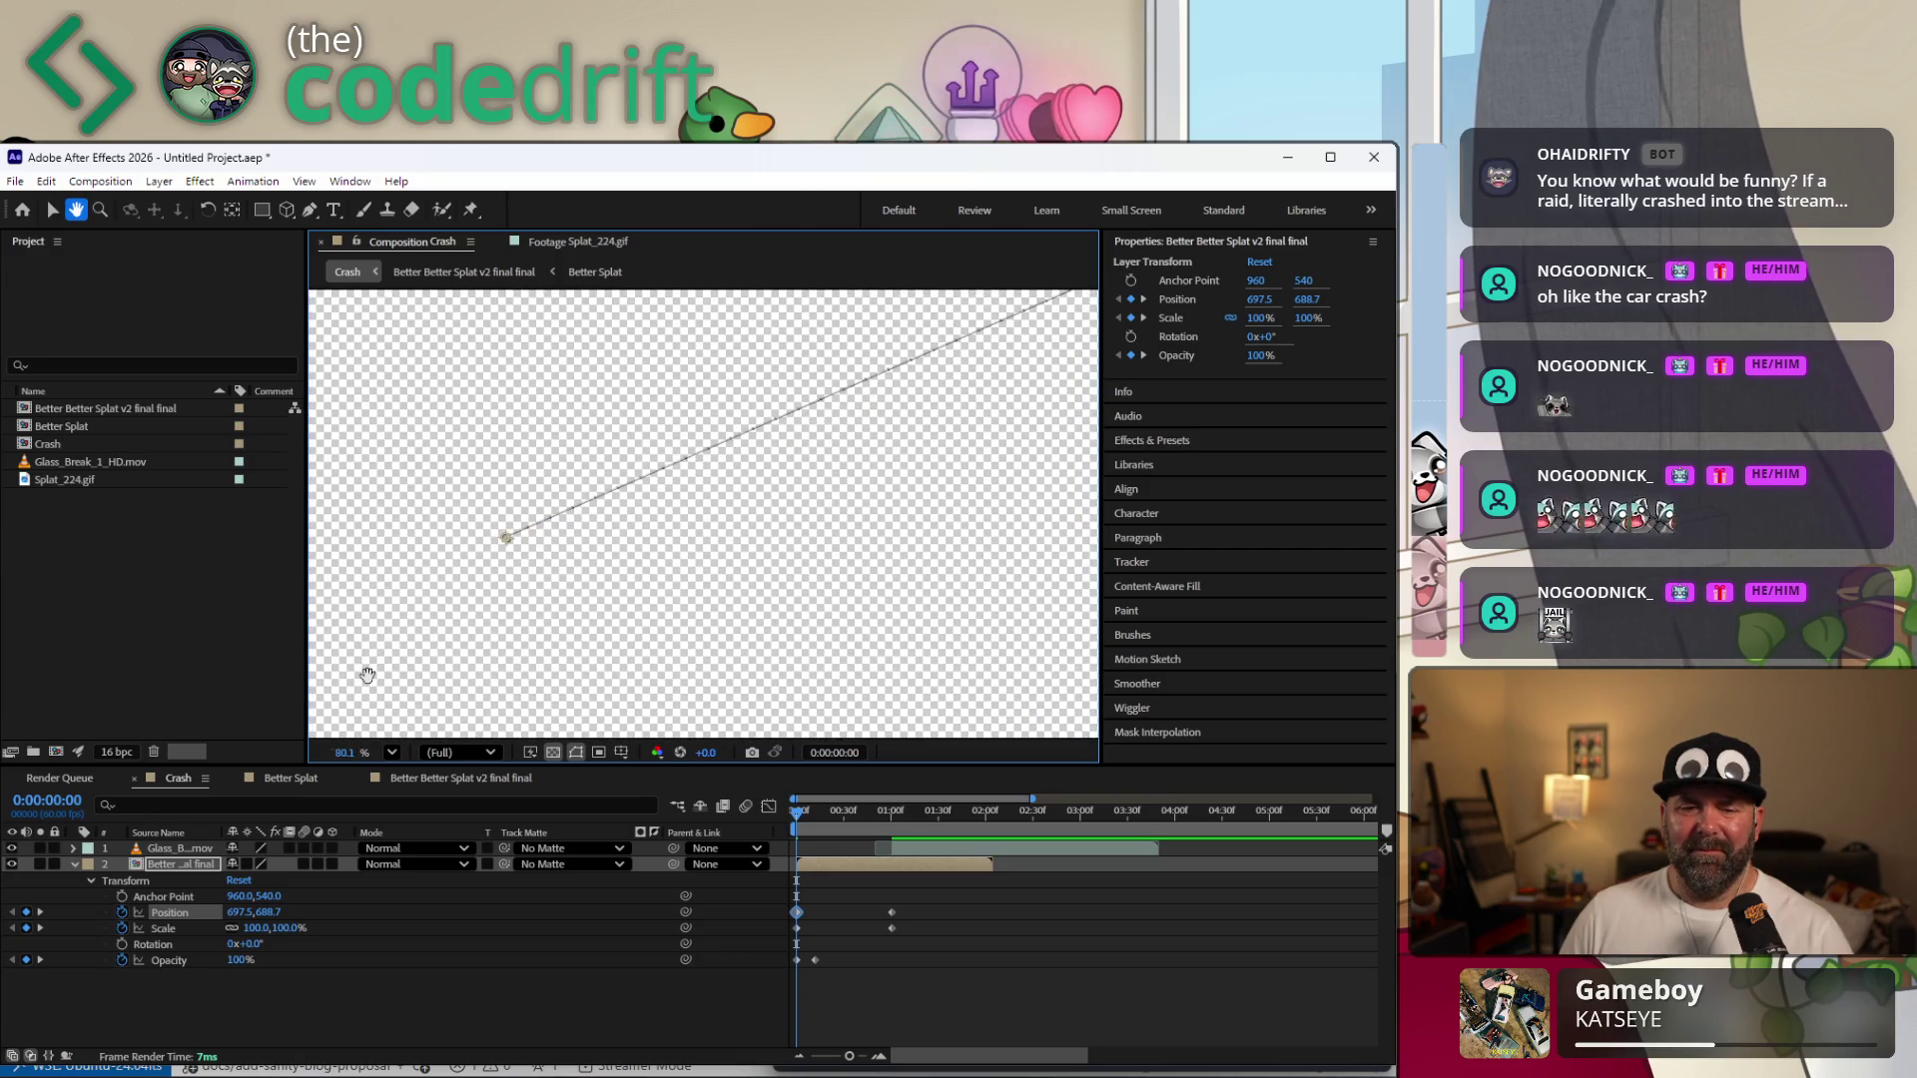
{"action": "left_click_drag", "start_coordinate": [365, 672], "coordinate": [823, 539]}
{"action": "scroll", "coordinate": [698, 525], "scroll_direction": "up", "scroll_amount": 1}
{"action": "scroll", "coordinate": [699, 525], "scroll_direction": "up", "scroll_amount": 1}
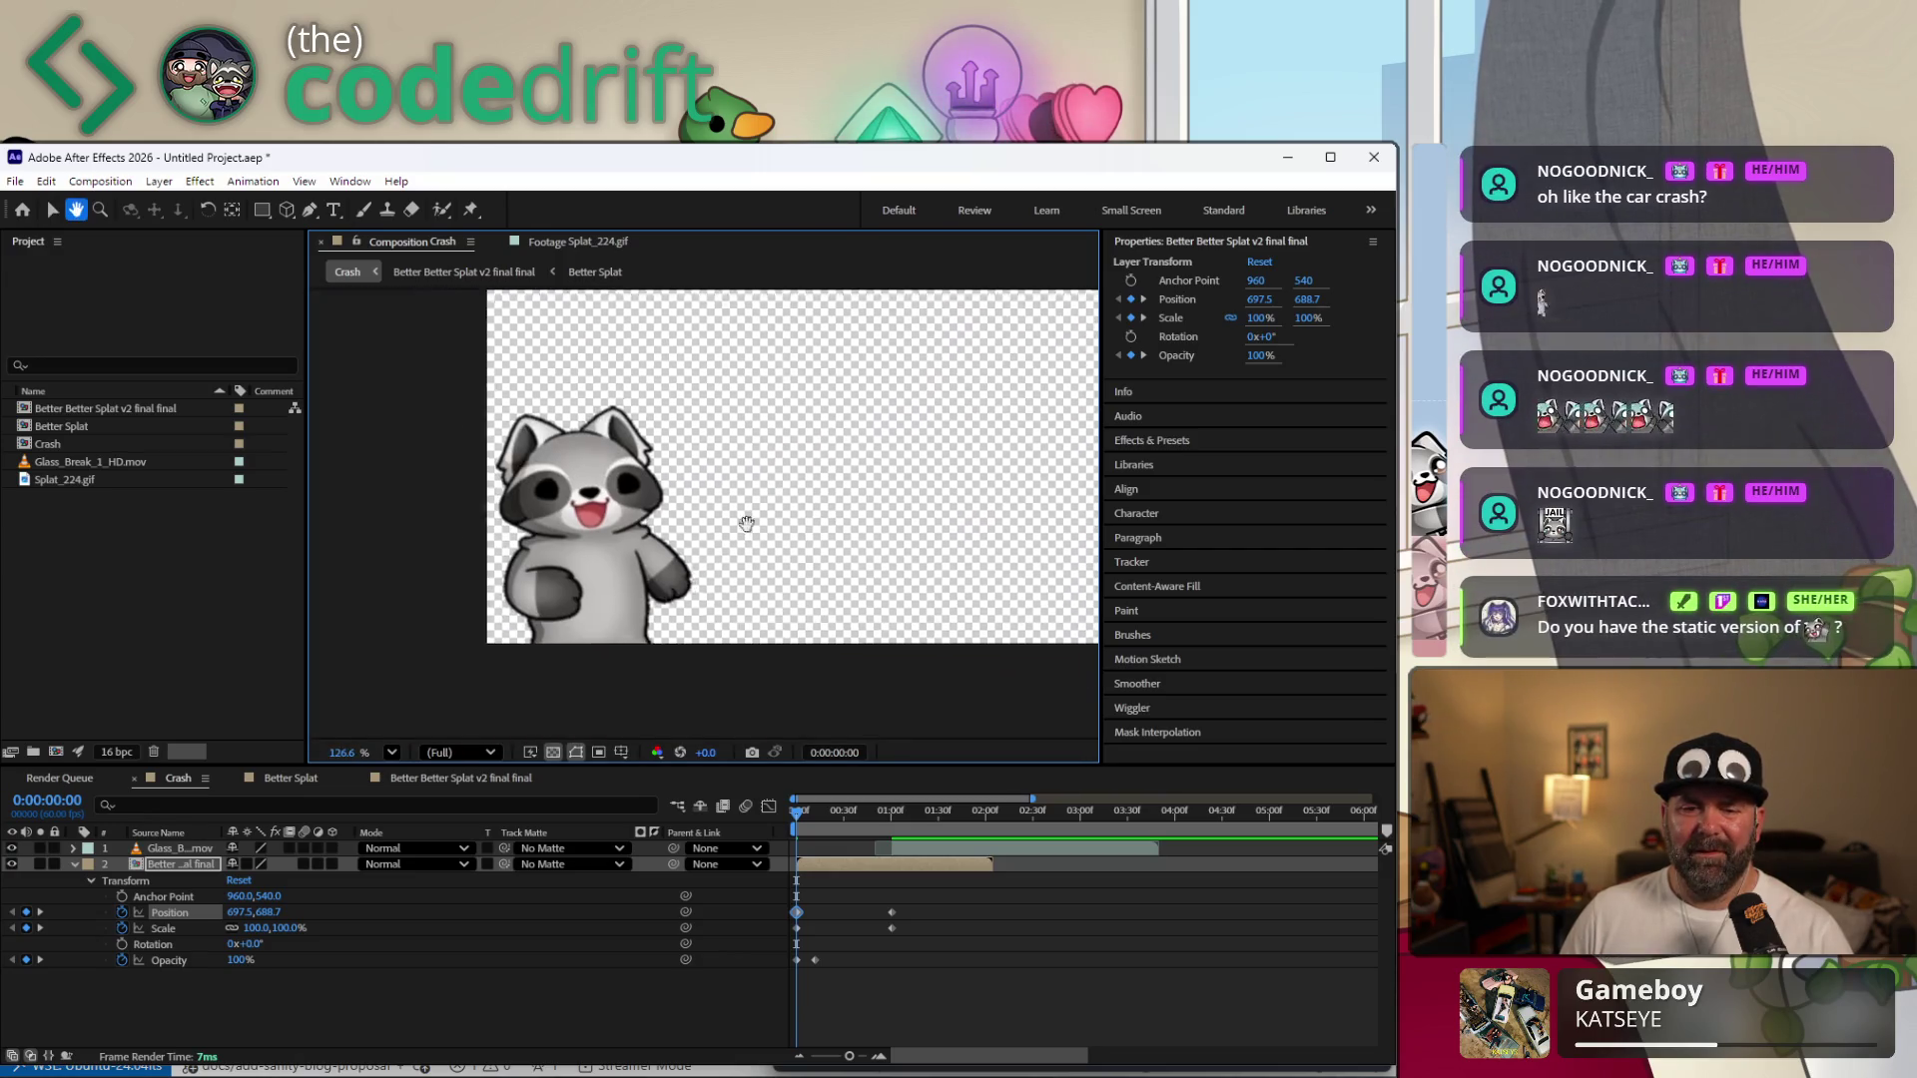
{"action": "scroll", "coordinate": [699, 526], "scroll_direction": "up", "scroll_amount": 1}
{"action": "left_click_drag", "start_coordinate": [625, 572], "coordinate": [612, 559]}
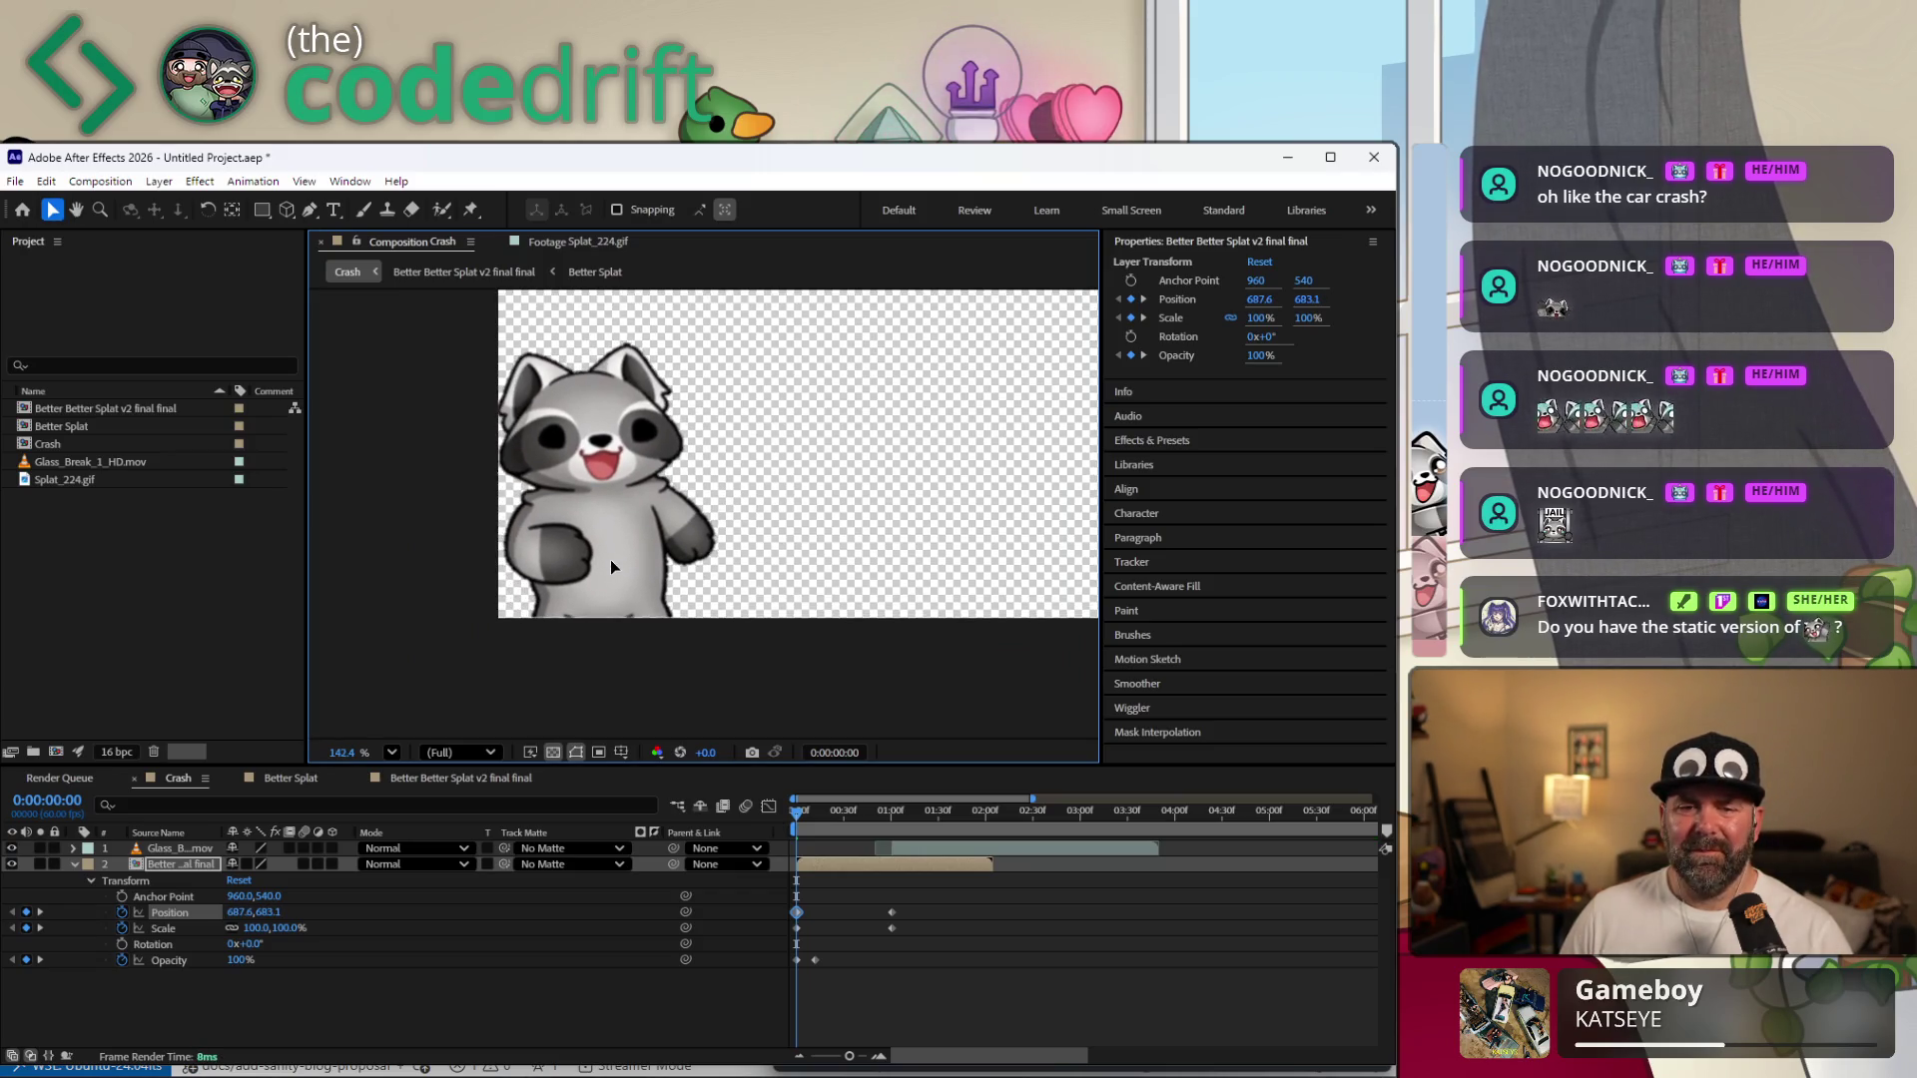
{"action": "key", "text": "Down"}
{"action": "key", "text": "Down"}
{"action": "key", "text": "Down"}
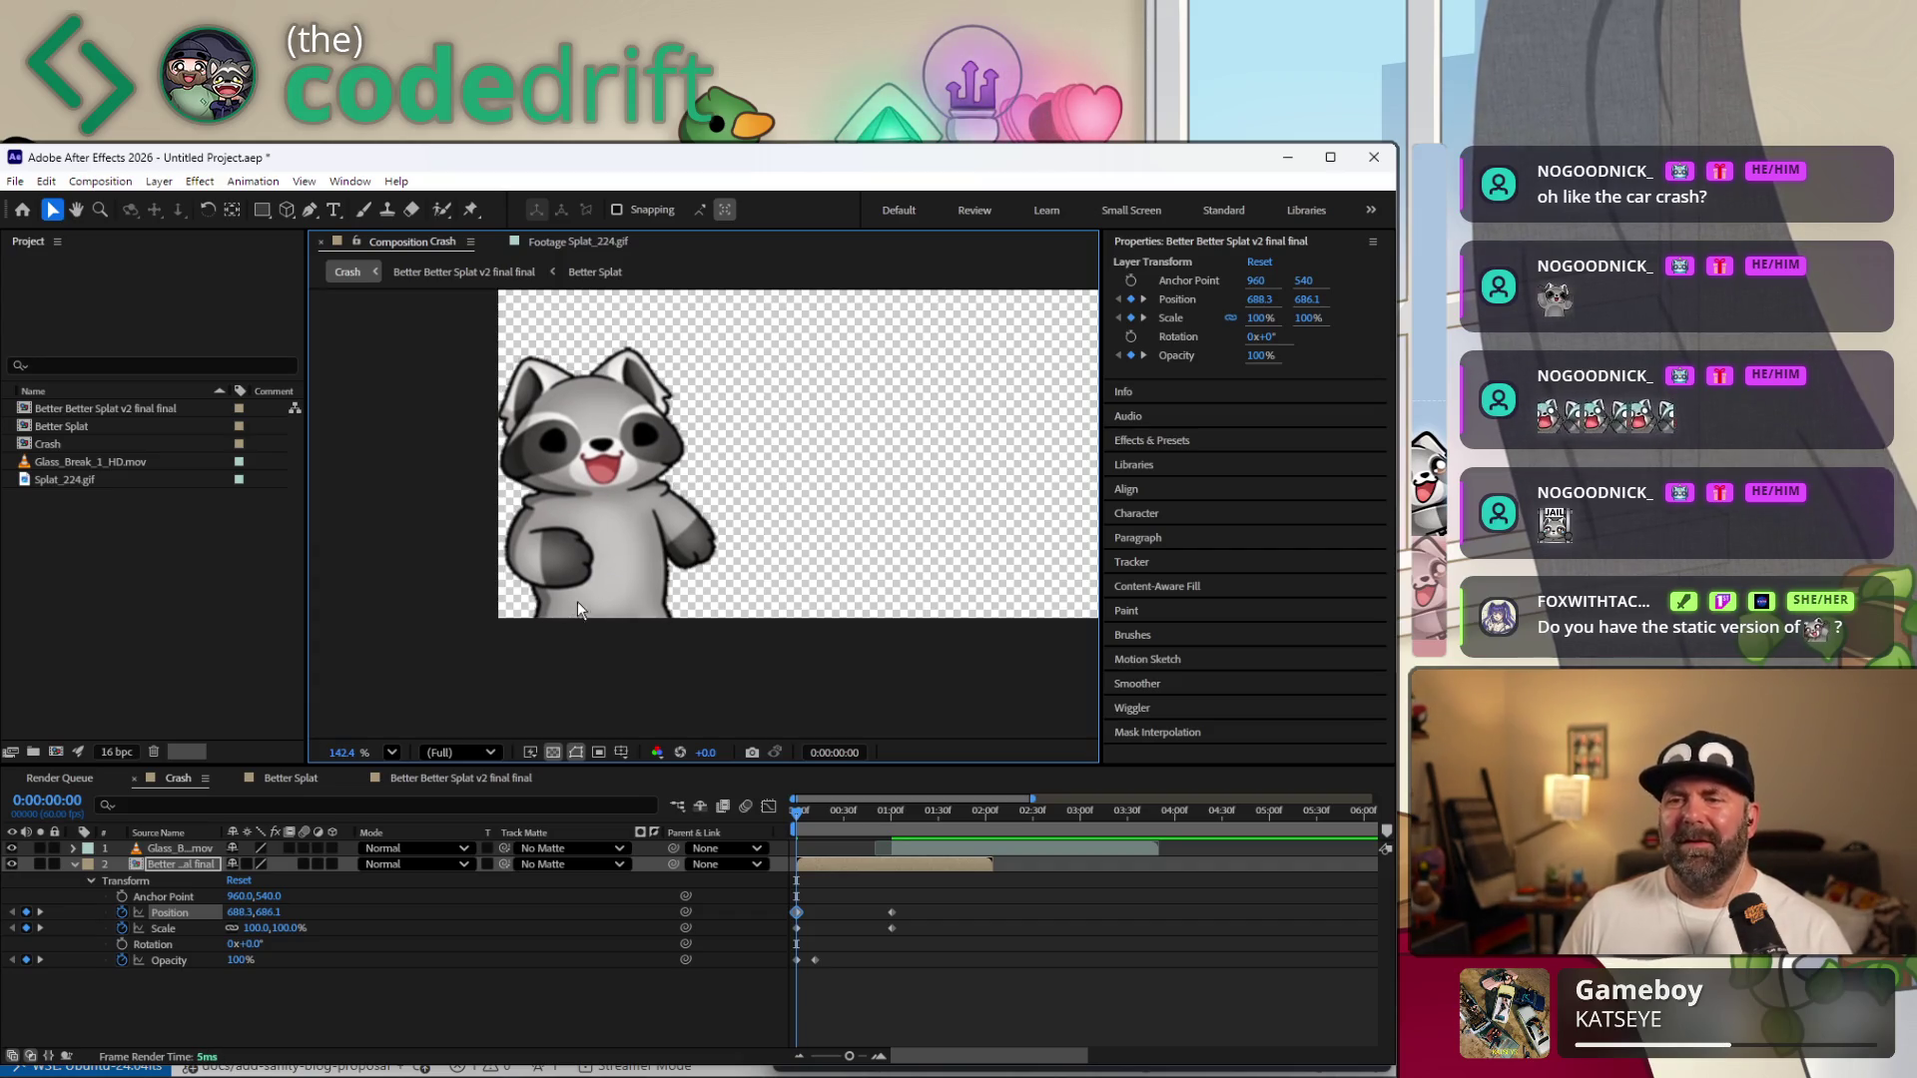
{"action": "key", "text": "Up"}
{"action": "key", "text": "Down"}
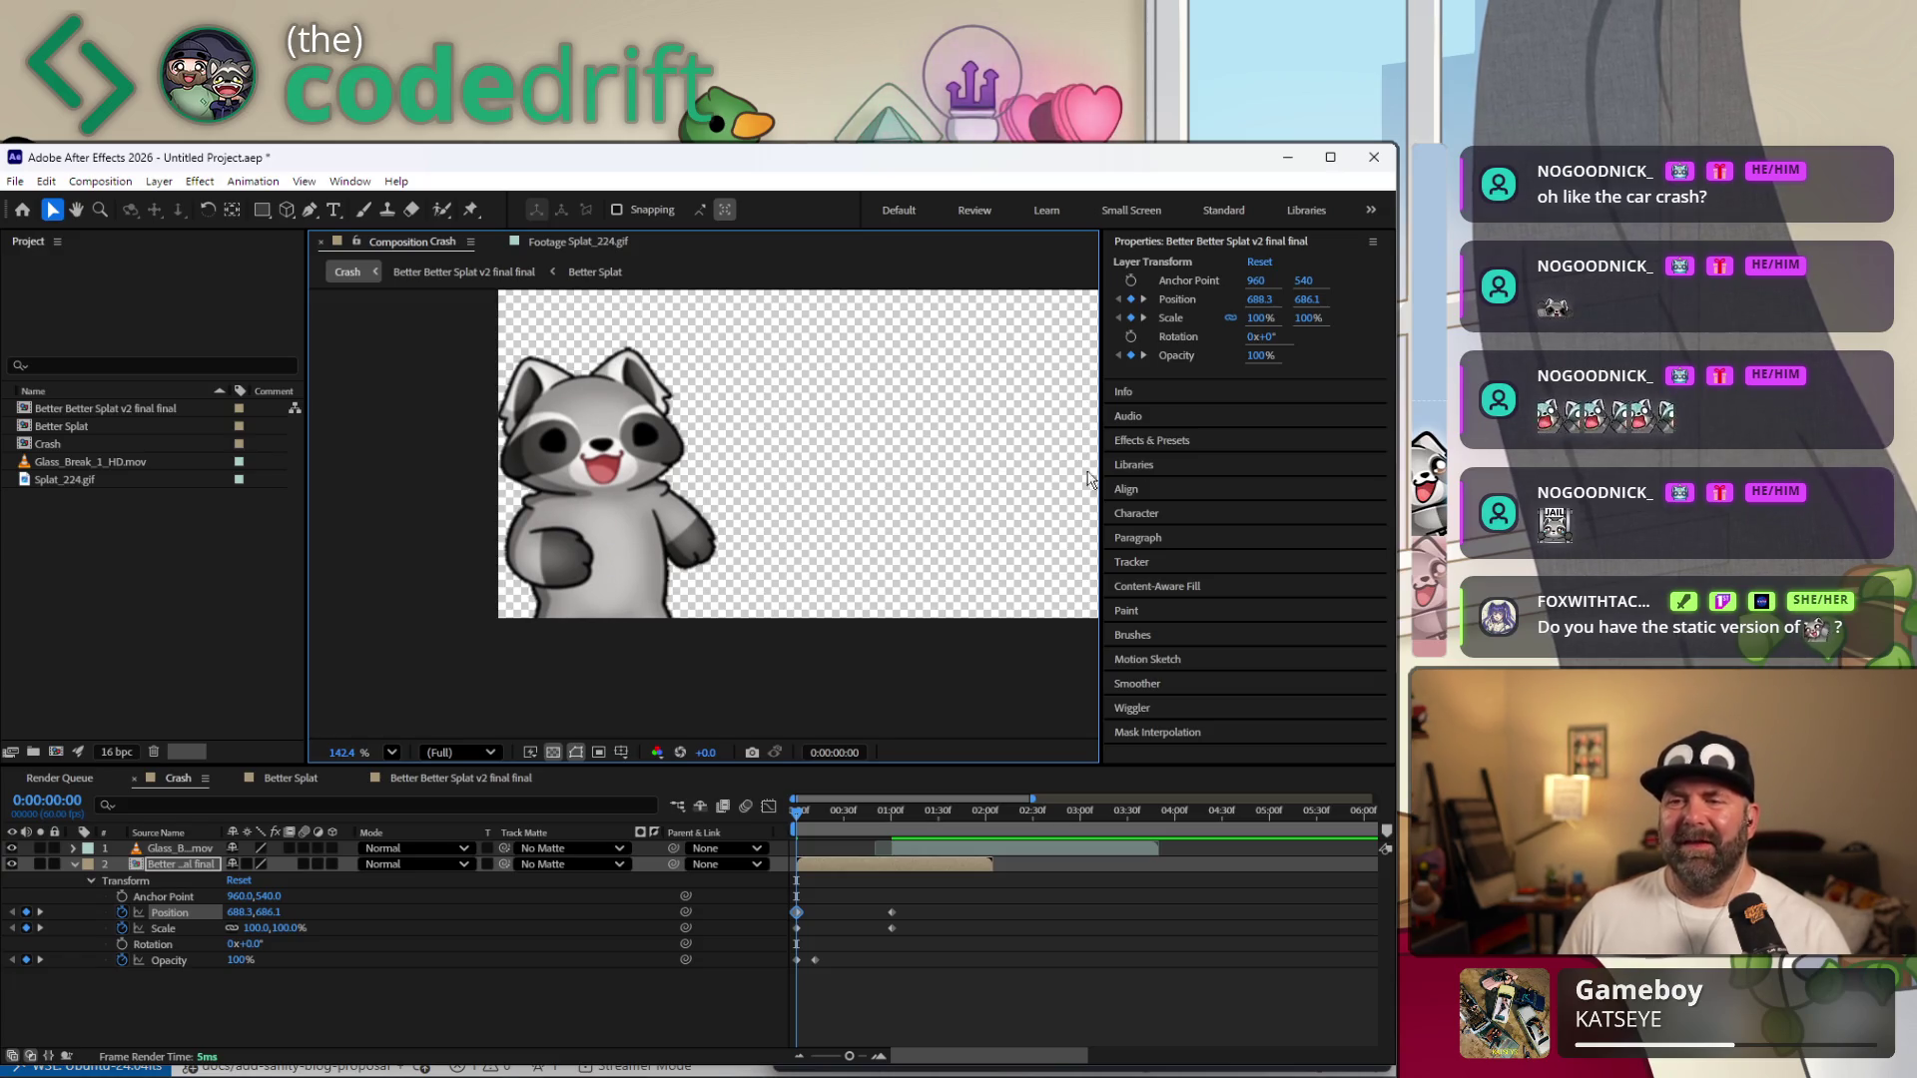
Set the splat layer's starting Position Y to 686 and move toward the one-second keyframe.
{"action": "left_click", "coordinate": [1297, 301]}
{"action": "left_click", "coordinate": [1296, 301]}
{"action": "type", "text": "686"}
{"action": "key", "text": "Return"}
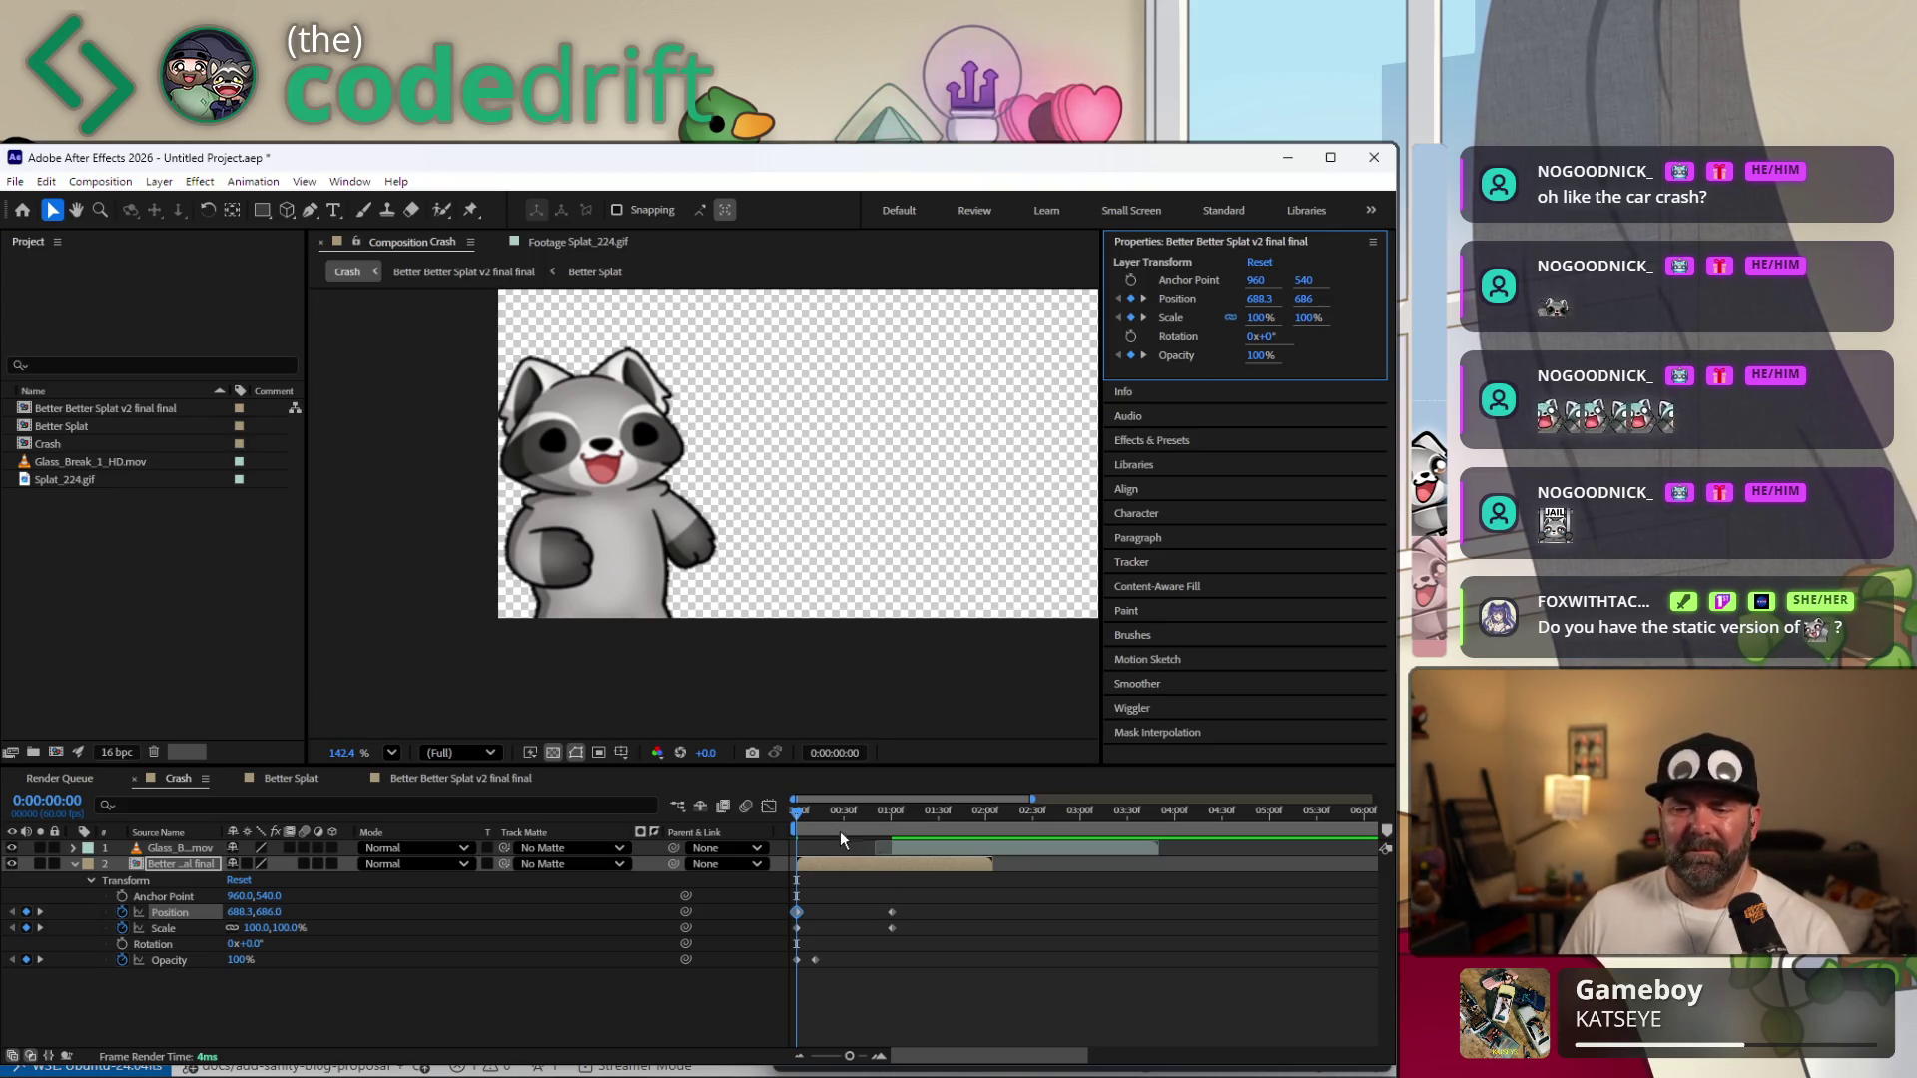
{"action": "left_click_drag", "start_coordinate": [845, 810], "coordinate": [891, 811]}
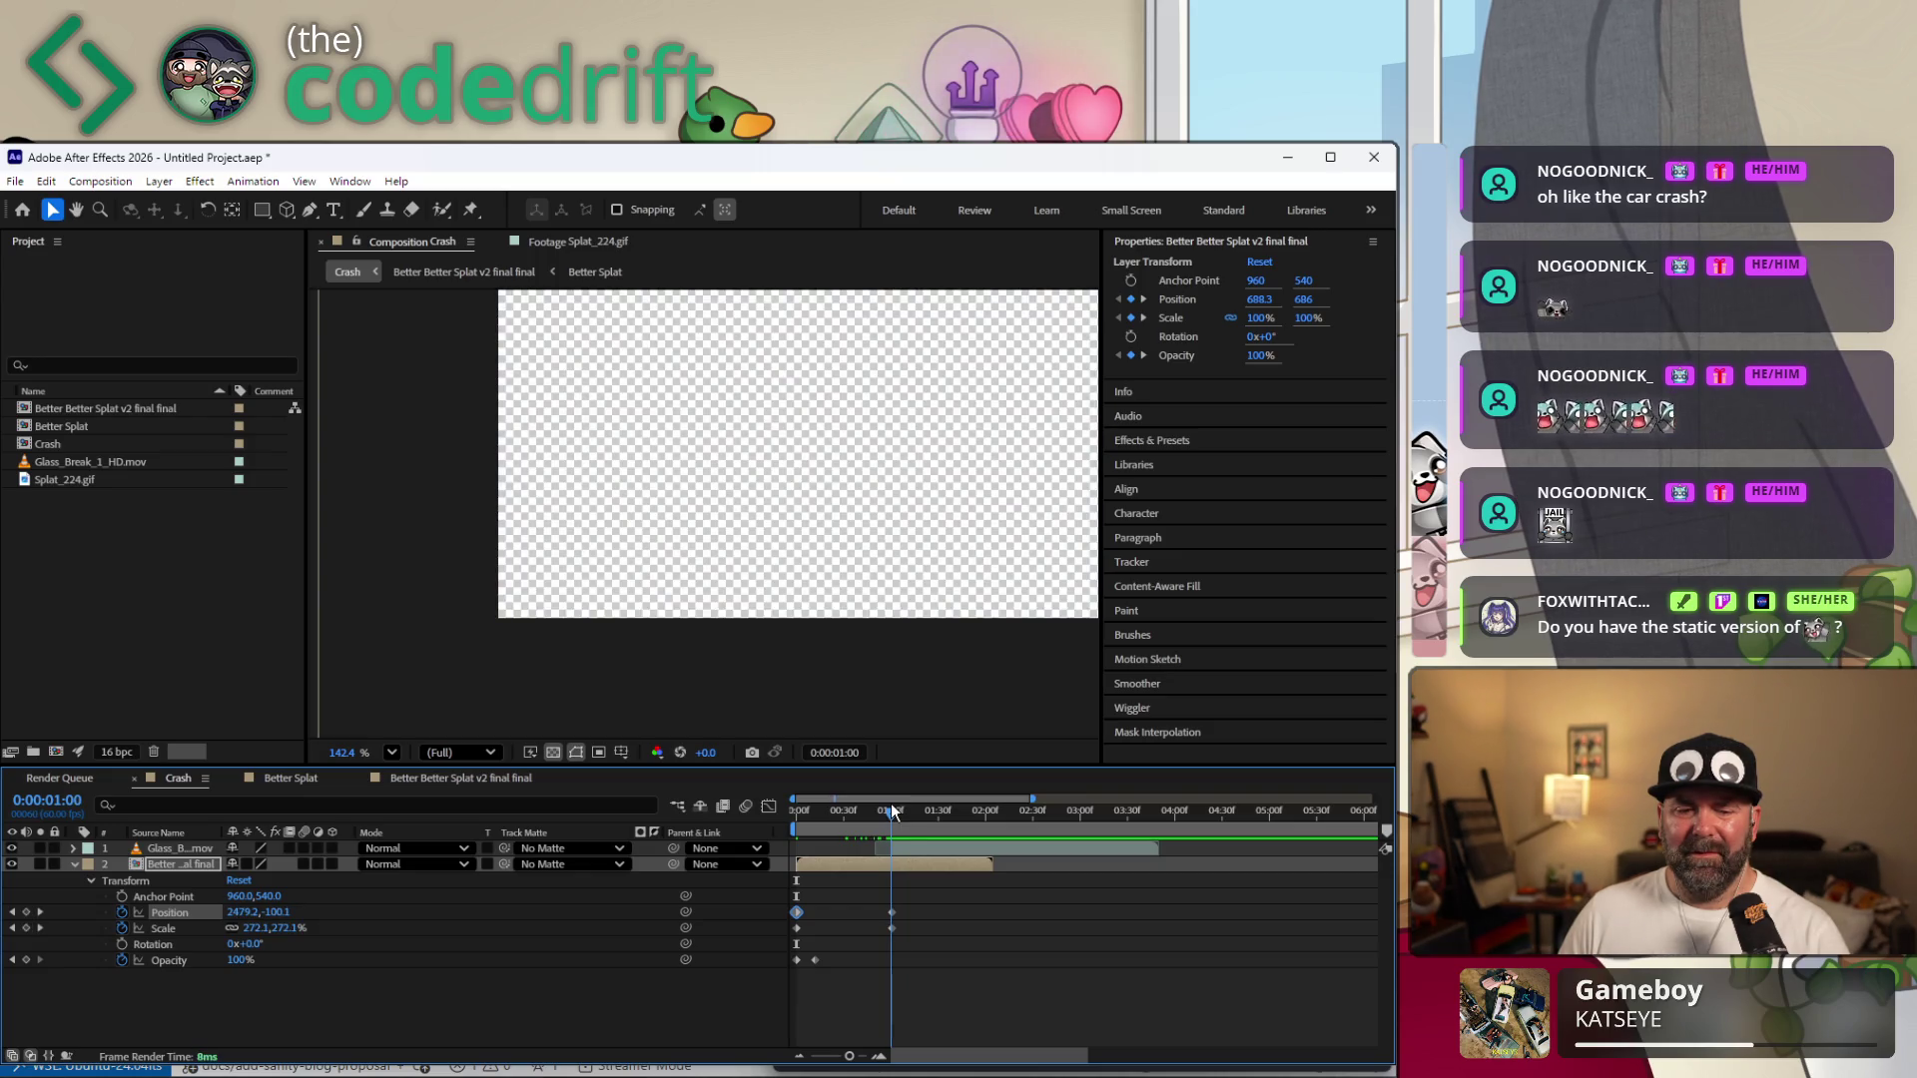
Jump to the 1:01 keyframe and drag the enlarged raccoon lower in the composition.
{"action": "left_click", "coordinate": [36, 913]}
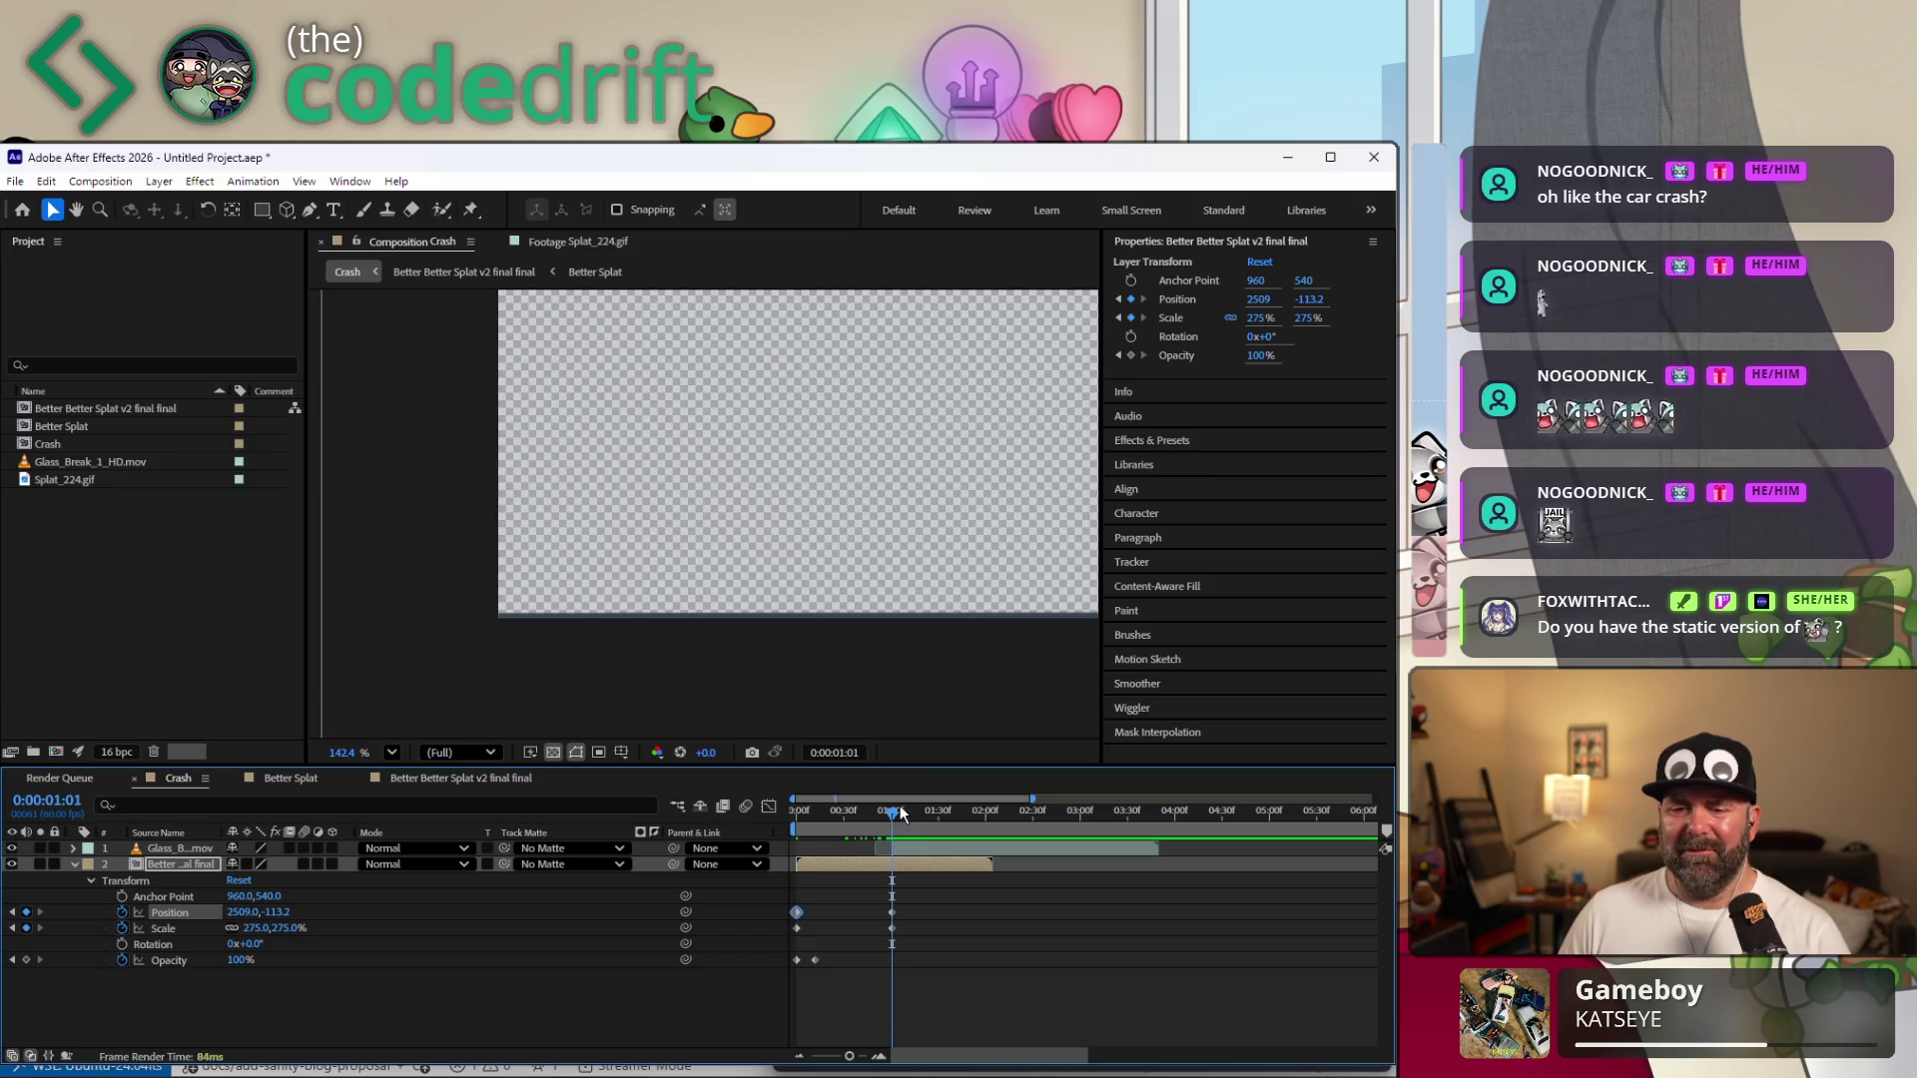
{"action": "scroll", "coordinate": [920, 596], "scroll_direction": "down", "scroll_amount": 3}
{"action": "mouse_move", "coordinate": [993, 419]}
{"action": "left_mouse_down"}
{"action": "mouse_move", "coordinate": [635, 460]}
{"action": "mouse_move", "coordinate": [323, 465]}
{"action": "left_mouse_up"}
{"action": "key", "text": "v"}
{"action": "scroll", "coordinate": [657, 516], "scroll_direction": "down", "scroll_amount": 1}
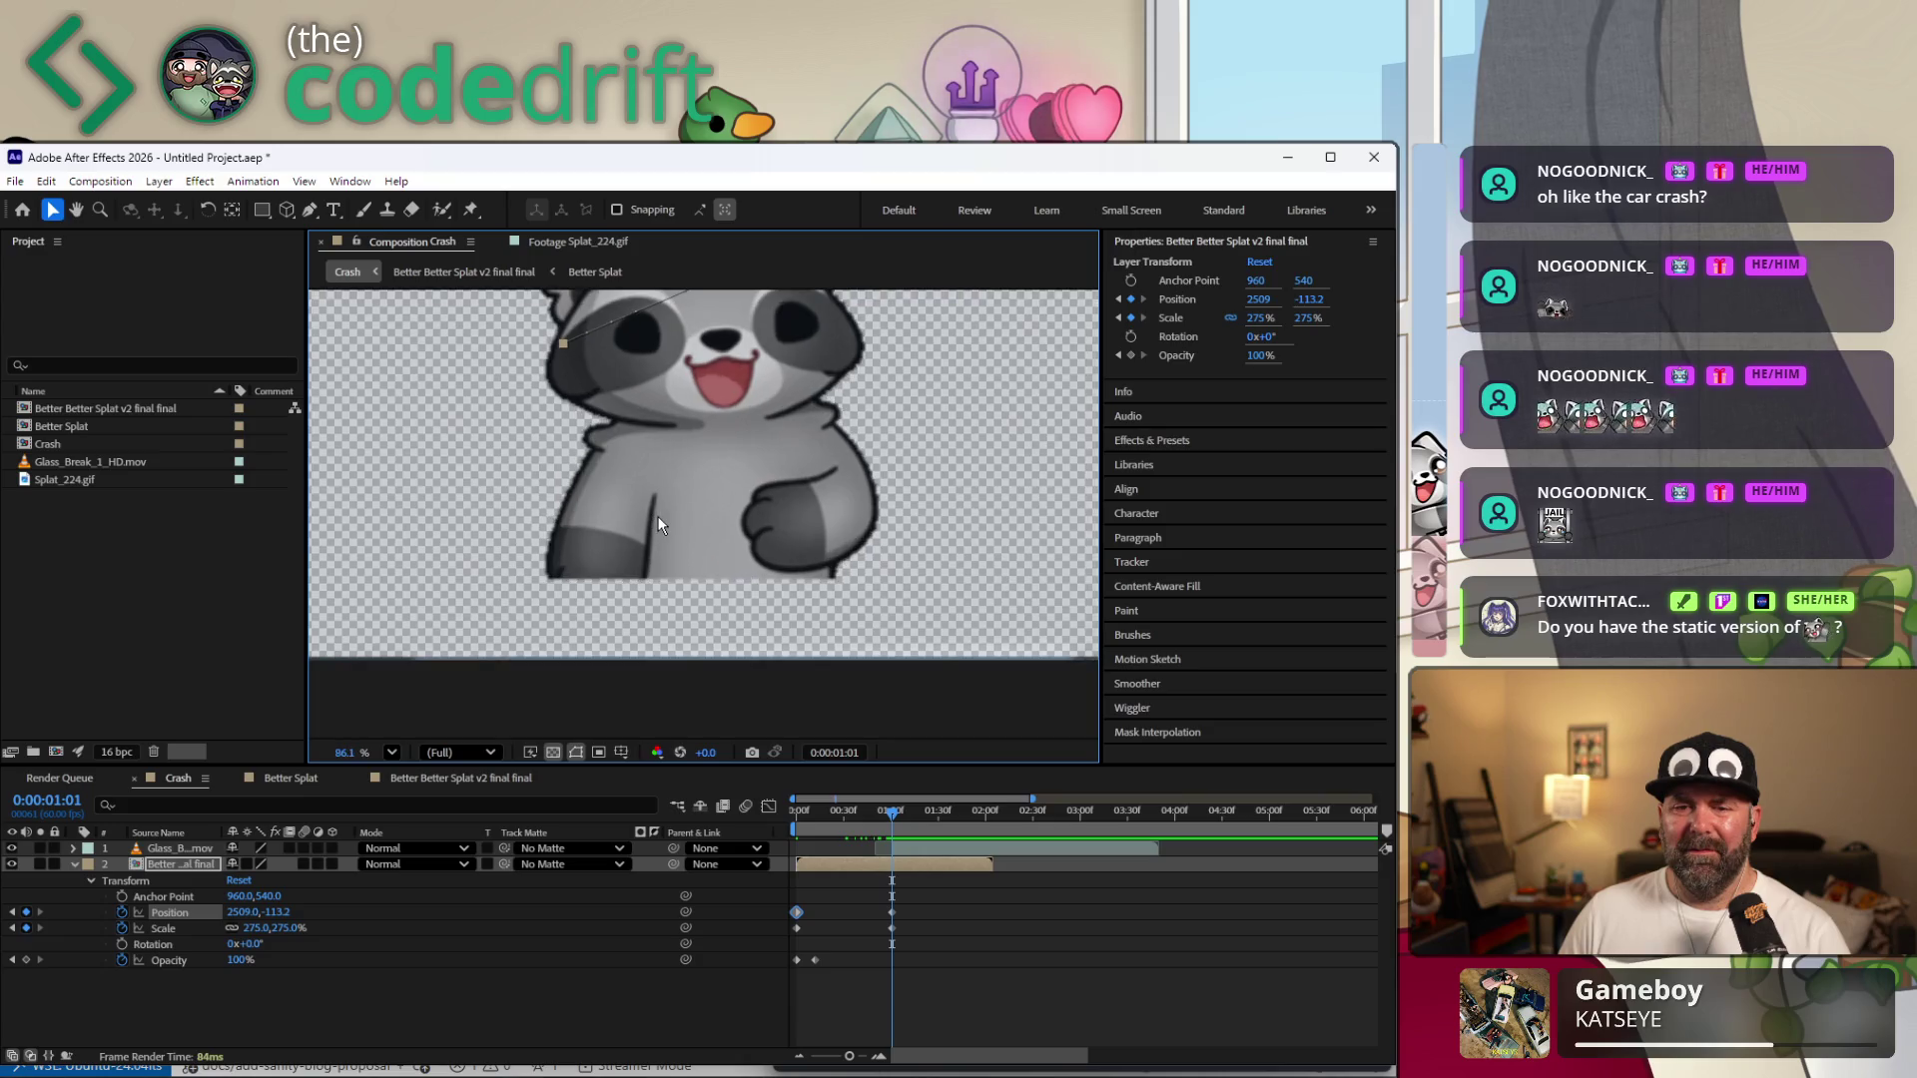
{"action": "scroll", "coordinate": [657, 516], "scroll_direction": "down", "scroll_amount": 3}
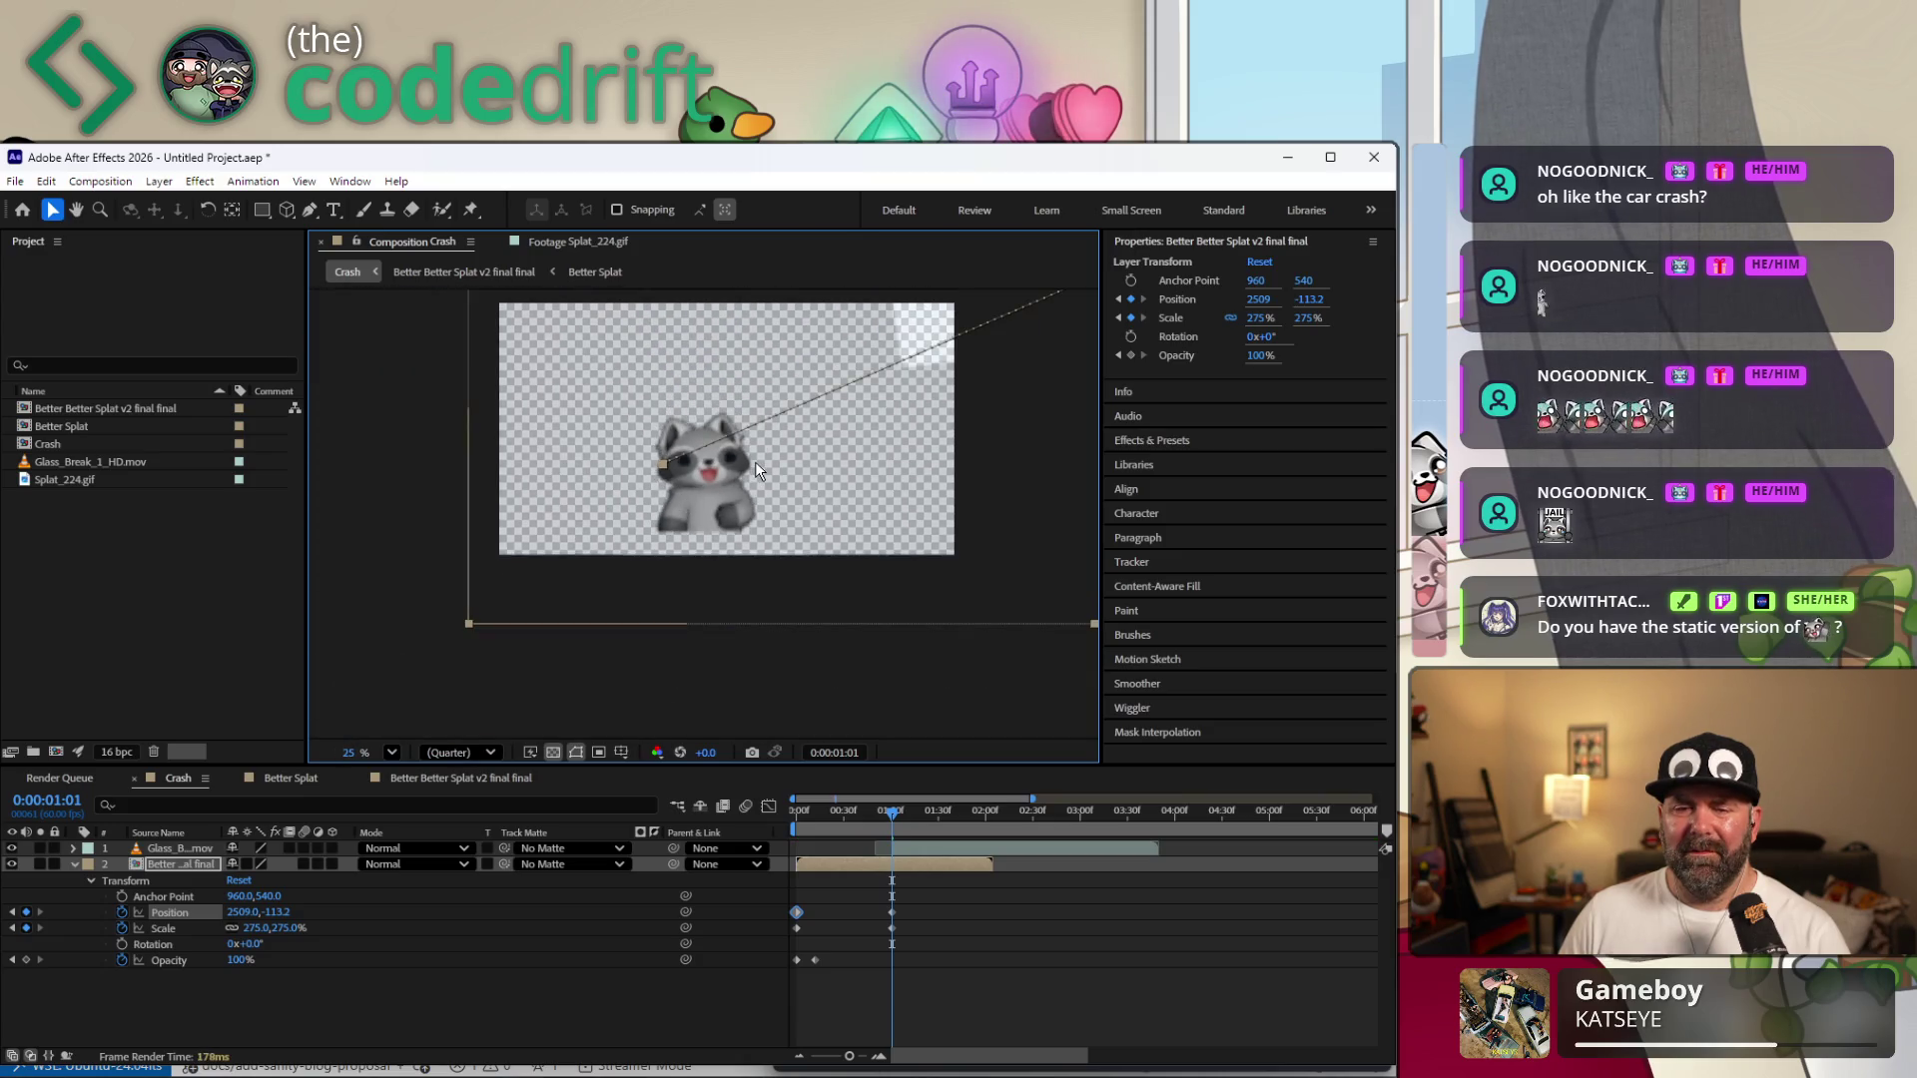
{"action": "scroll", "coordinate": [724, 471], "scroll_direction": "up", "scroll_amount": 2}
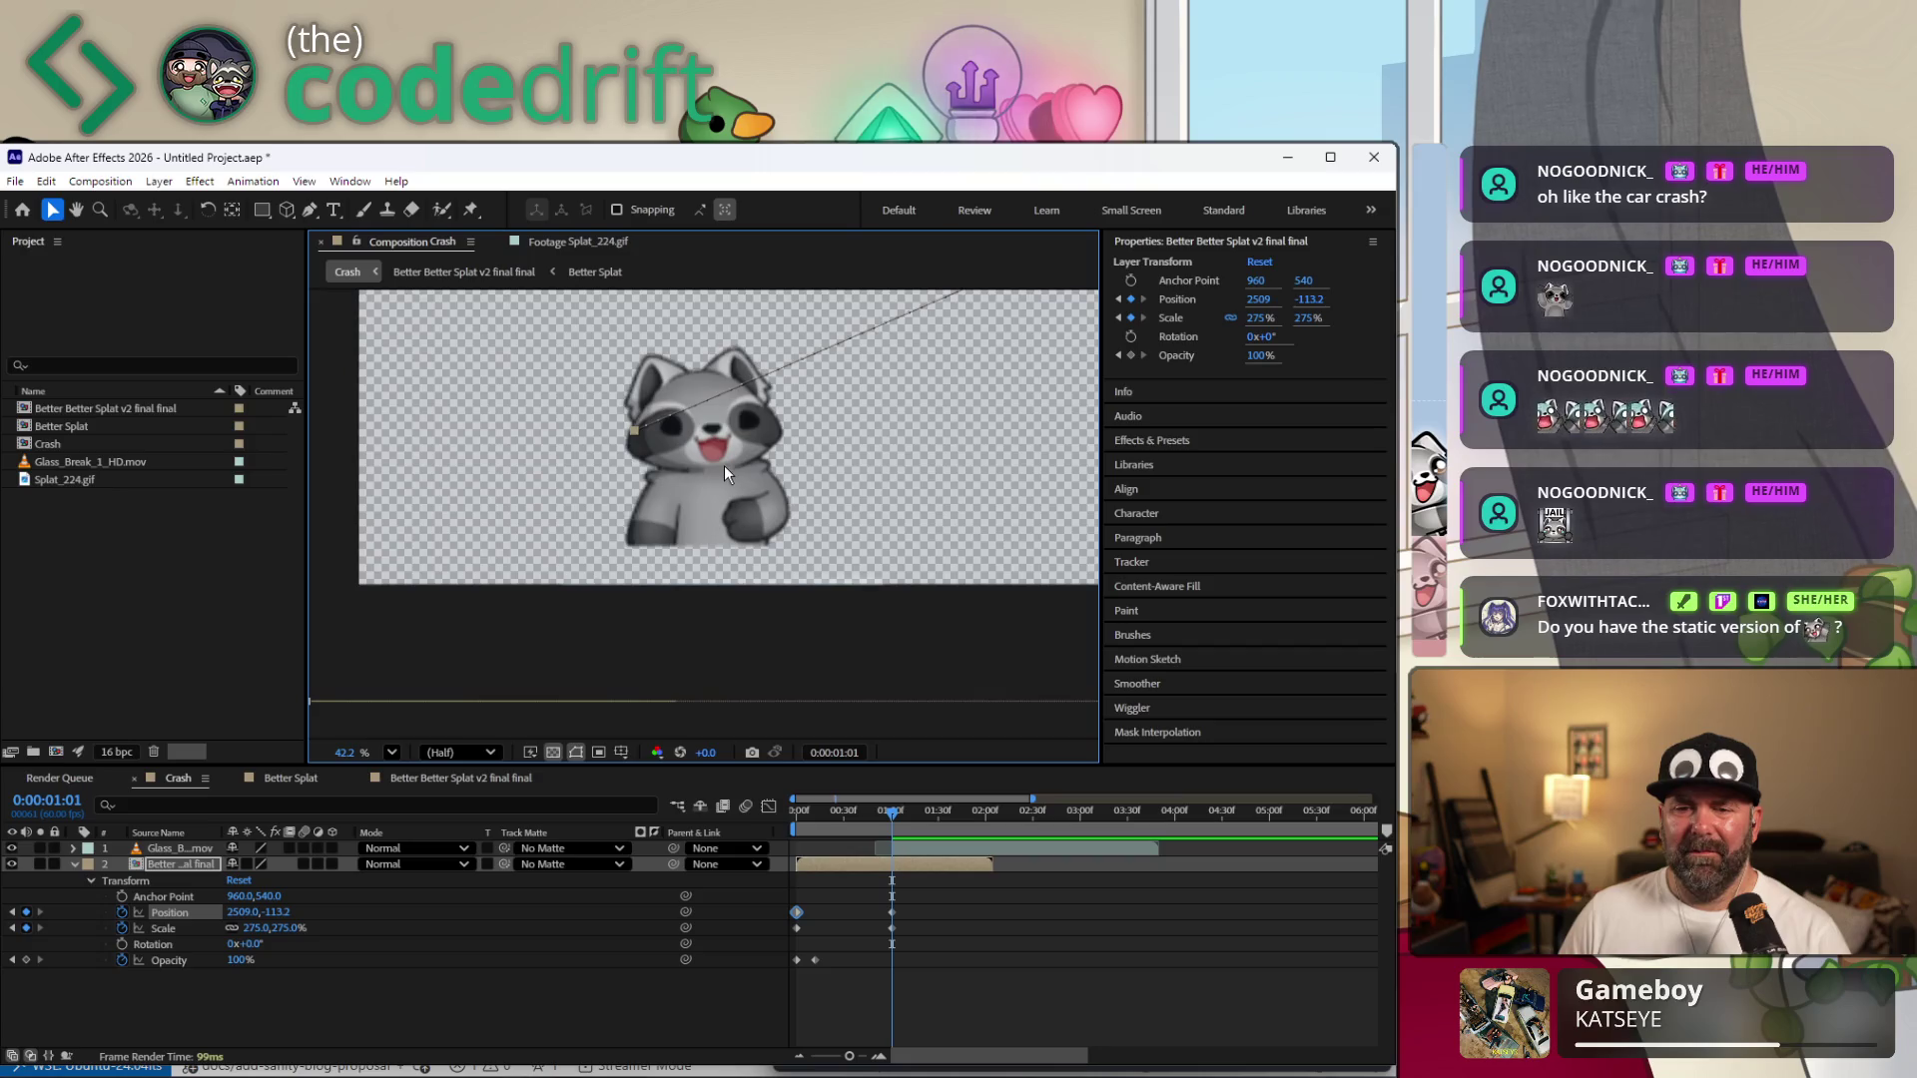
{"action": "mouse_move", "coordinate": [724, 466]}
{"action": "left_mouse_down"}
{"action": "mouse_move", "coordinate": [780, 509]}
{"action": "mouse_move", "coordinate": [784, 286]}
{"action": "mouse_move", "coordinate": [687, 528]}
{"action": "mouse_move", "coordinate": [697, 563]}
{"action": "left_mouse_up"}
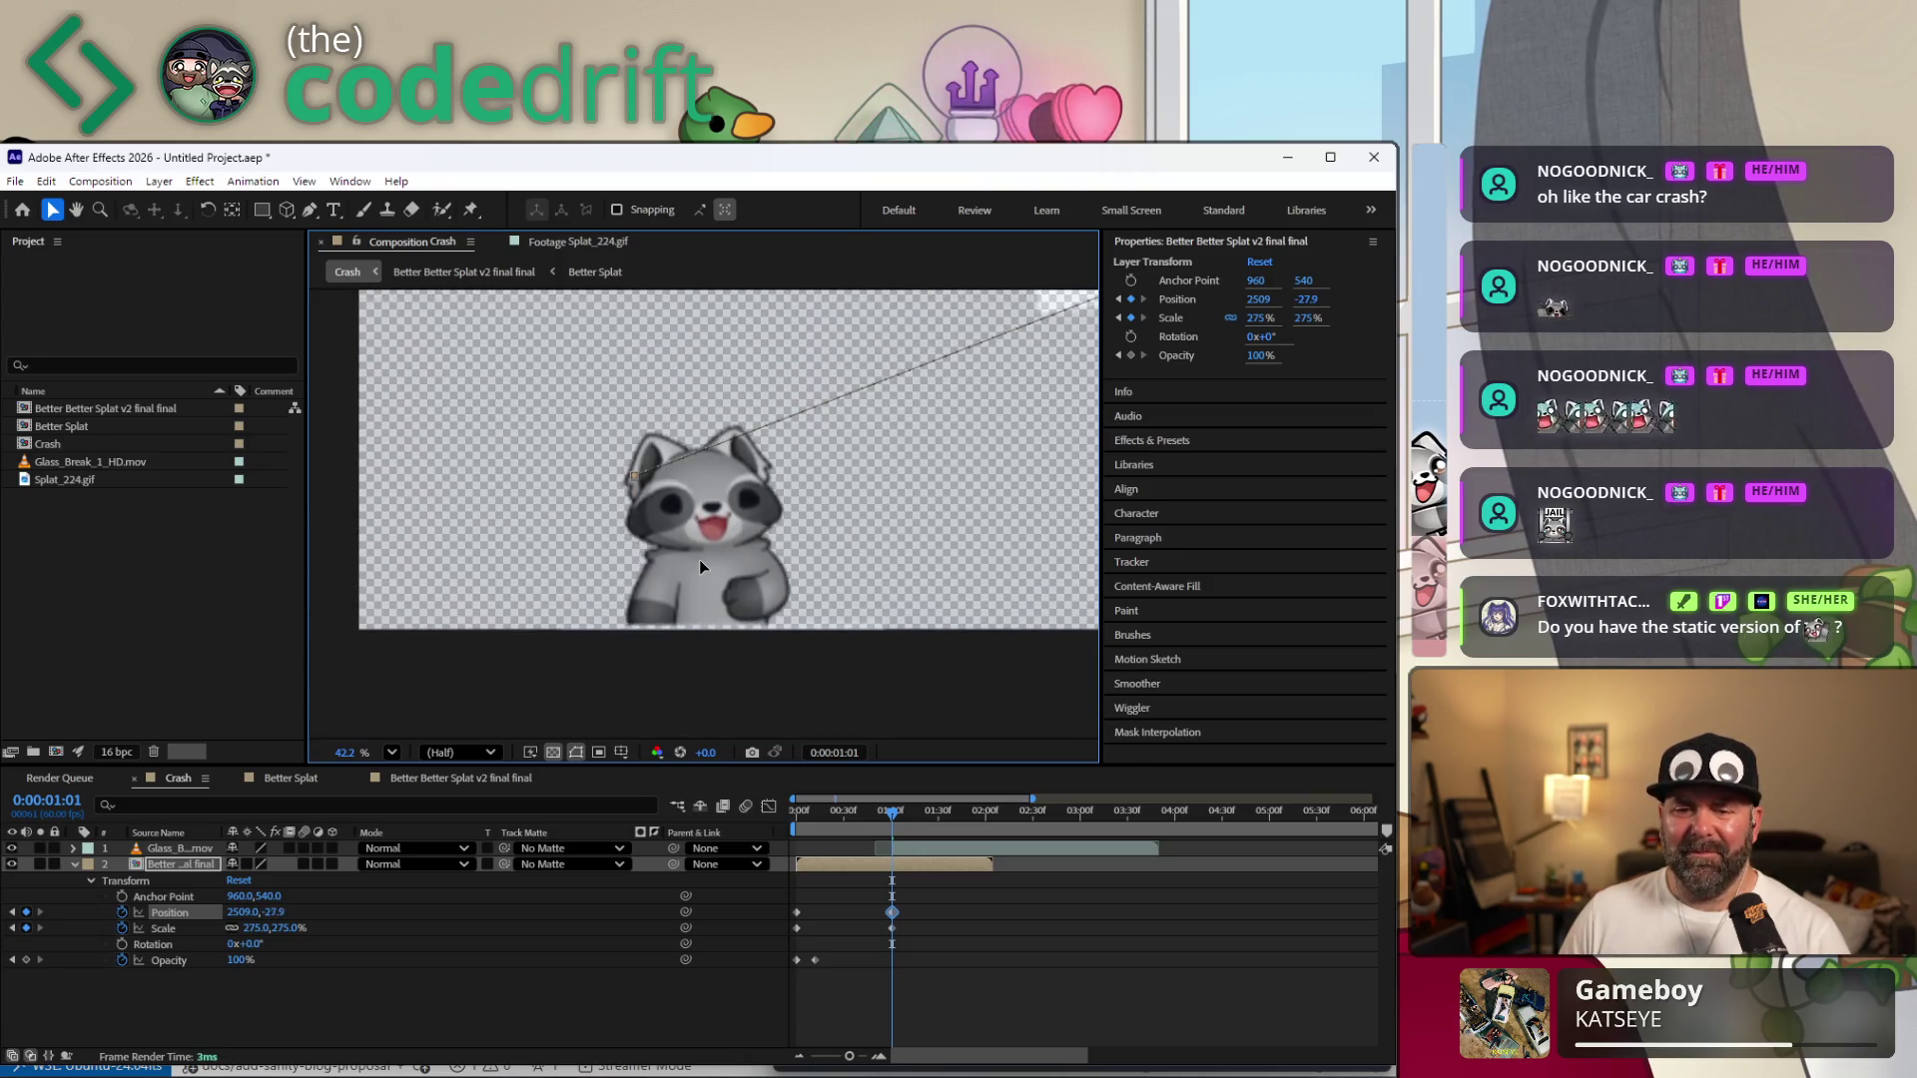
{"action": "scroll", "coordinate": [691, 593], "scroll_direction": "up", "scroll_amount": 3}
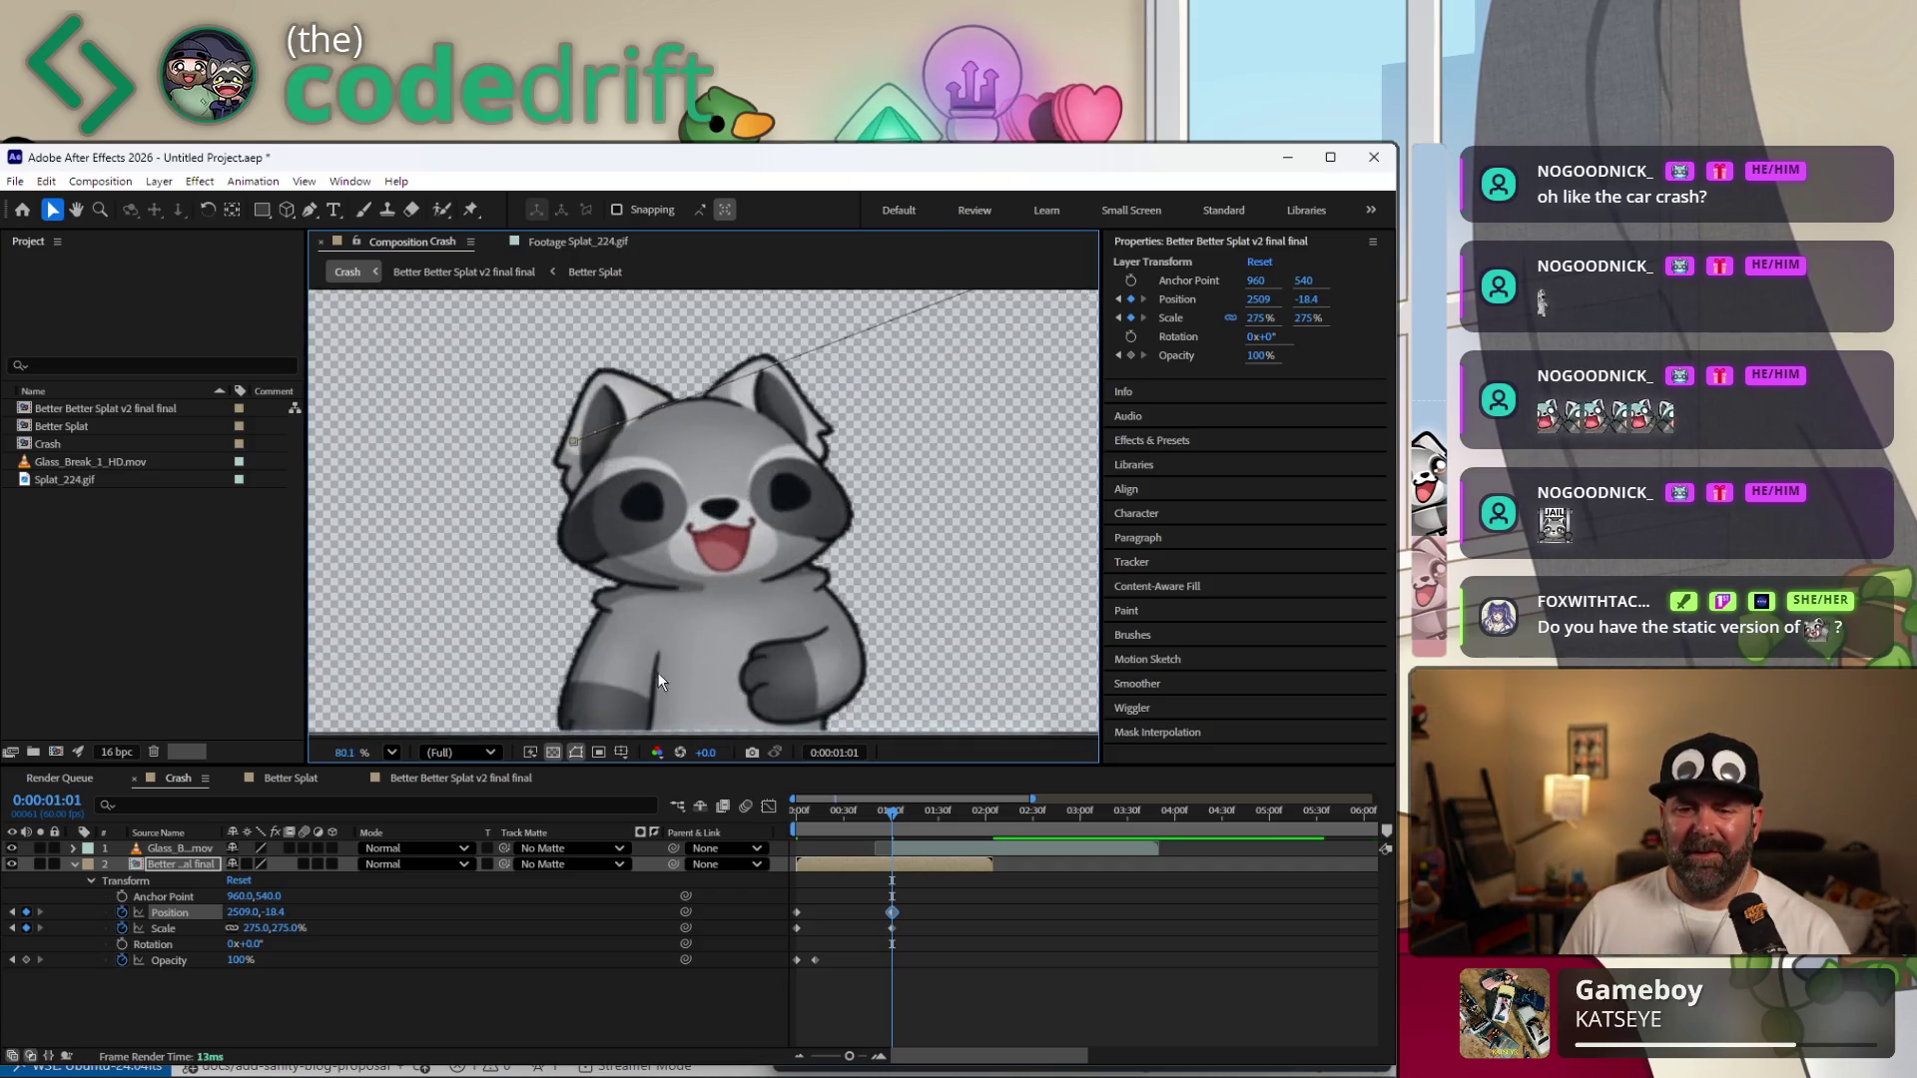
{"action": "scroll", "coordinate": [658, 673], "scroll_direction": "up", "scroll_amount": 2}
{"action": "scroll", "coordinate": [693, 679], "scroll_direction": "up", "scroll_amount": 1}
{"action": "scroll", "coordinate": [699, 629], "scroll_direction": "down", "scroll_amount": 3}
{"action": "scroll", "coordinate": [699, 607], "scroll_direction": "down", "scroll_amount": 3}
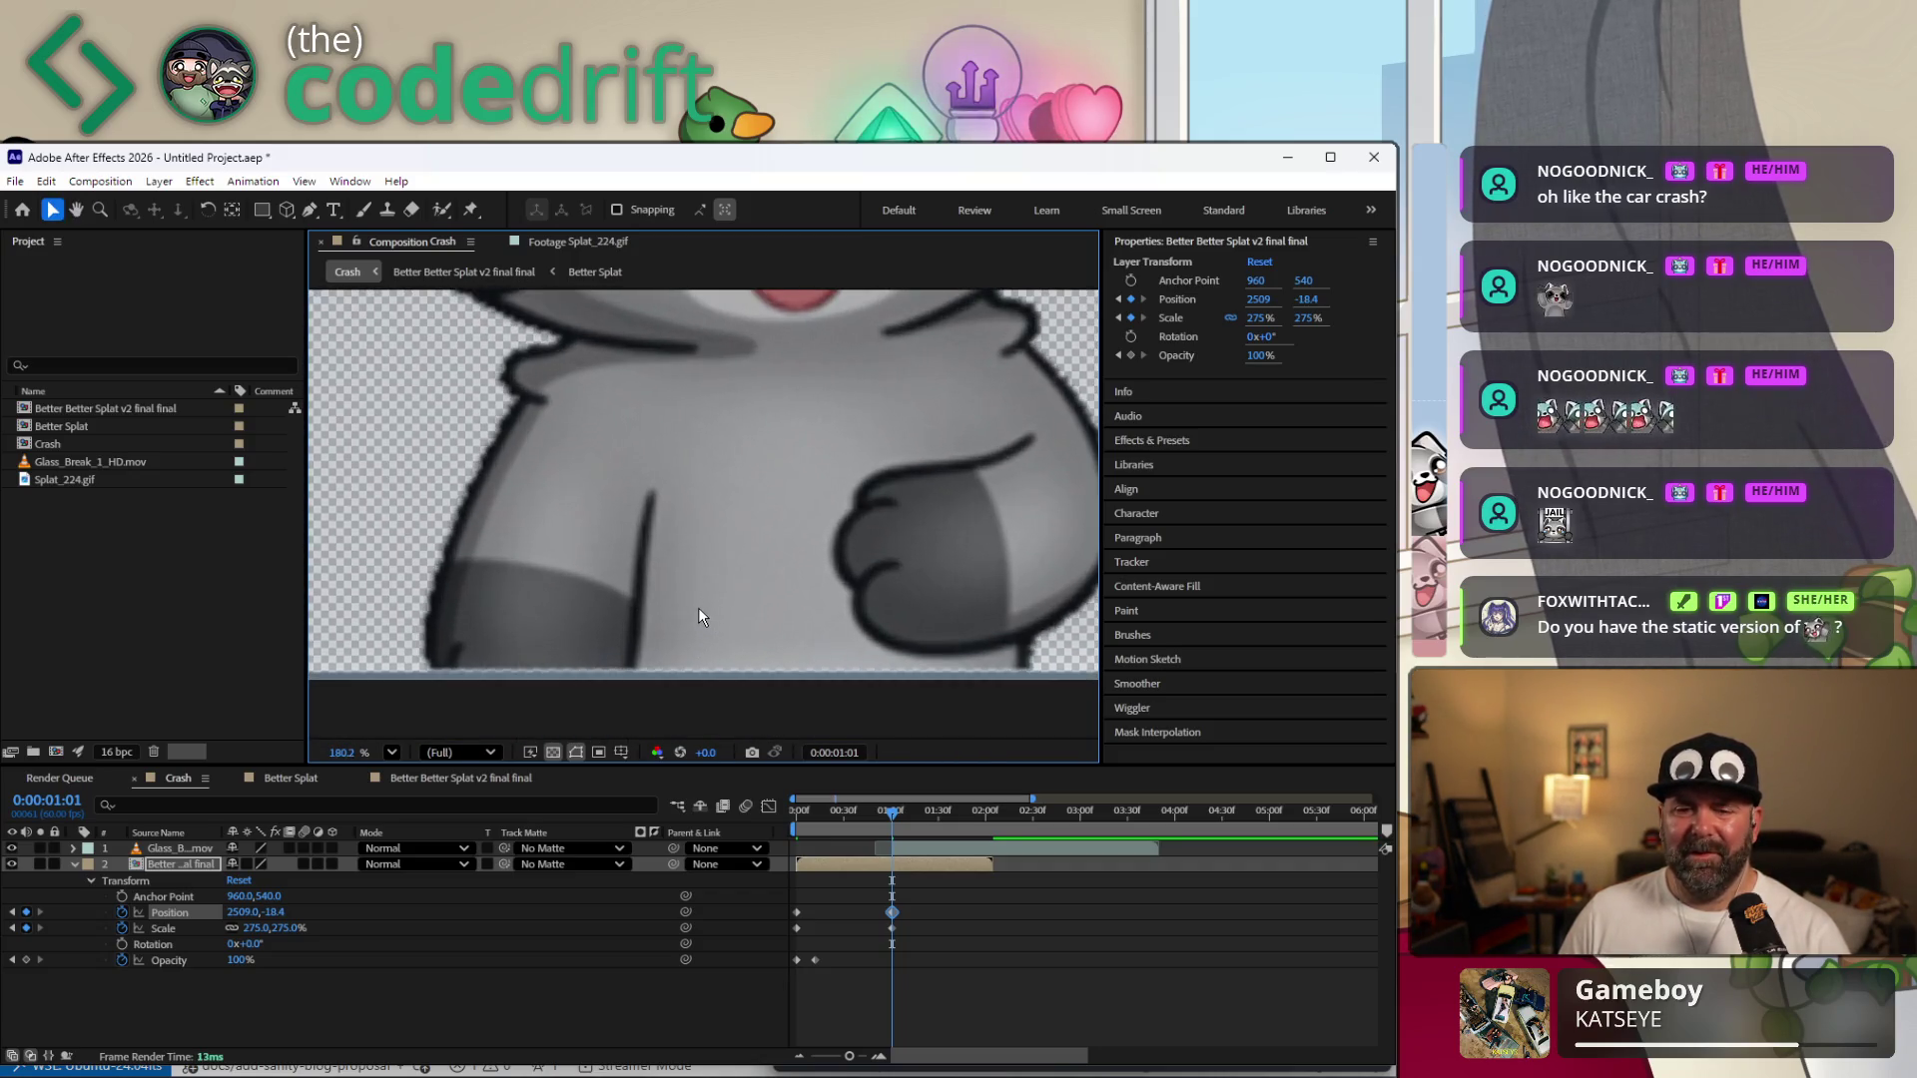
Nudge the raccoon with arrow keys to settle Position at 2509, -10.4.
{"action": "key", "text": "Down"}
{"action": "key", "text": "Down"}
{"action": "key", "text": "Down"}
{"action": "key", "text": "Down"}
{"action": "key", "text": "Down"}
{"action": "key", "text": "Down"}
{"action": "key", "text": "Down"}
{"action": "key", "text": "Down"}
{"action": "key", "text": "Down"}
{"action": "key", "text": "Down"}
{"action": "key", "text": "Up"}
{"action": "key", "text": "Up"}
{"action": "key", "text": "Up"}
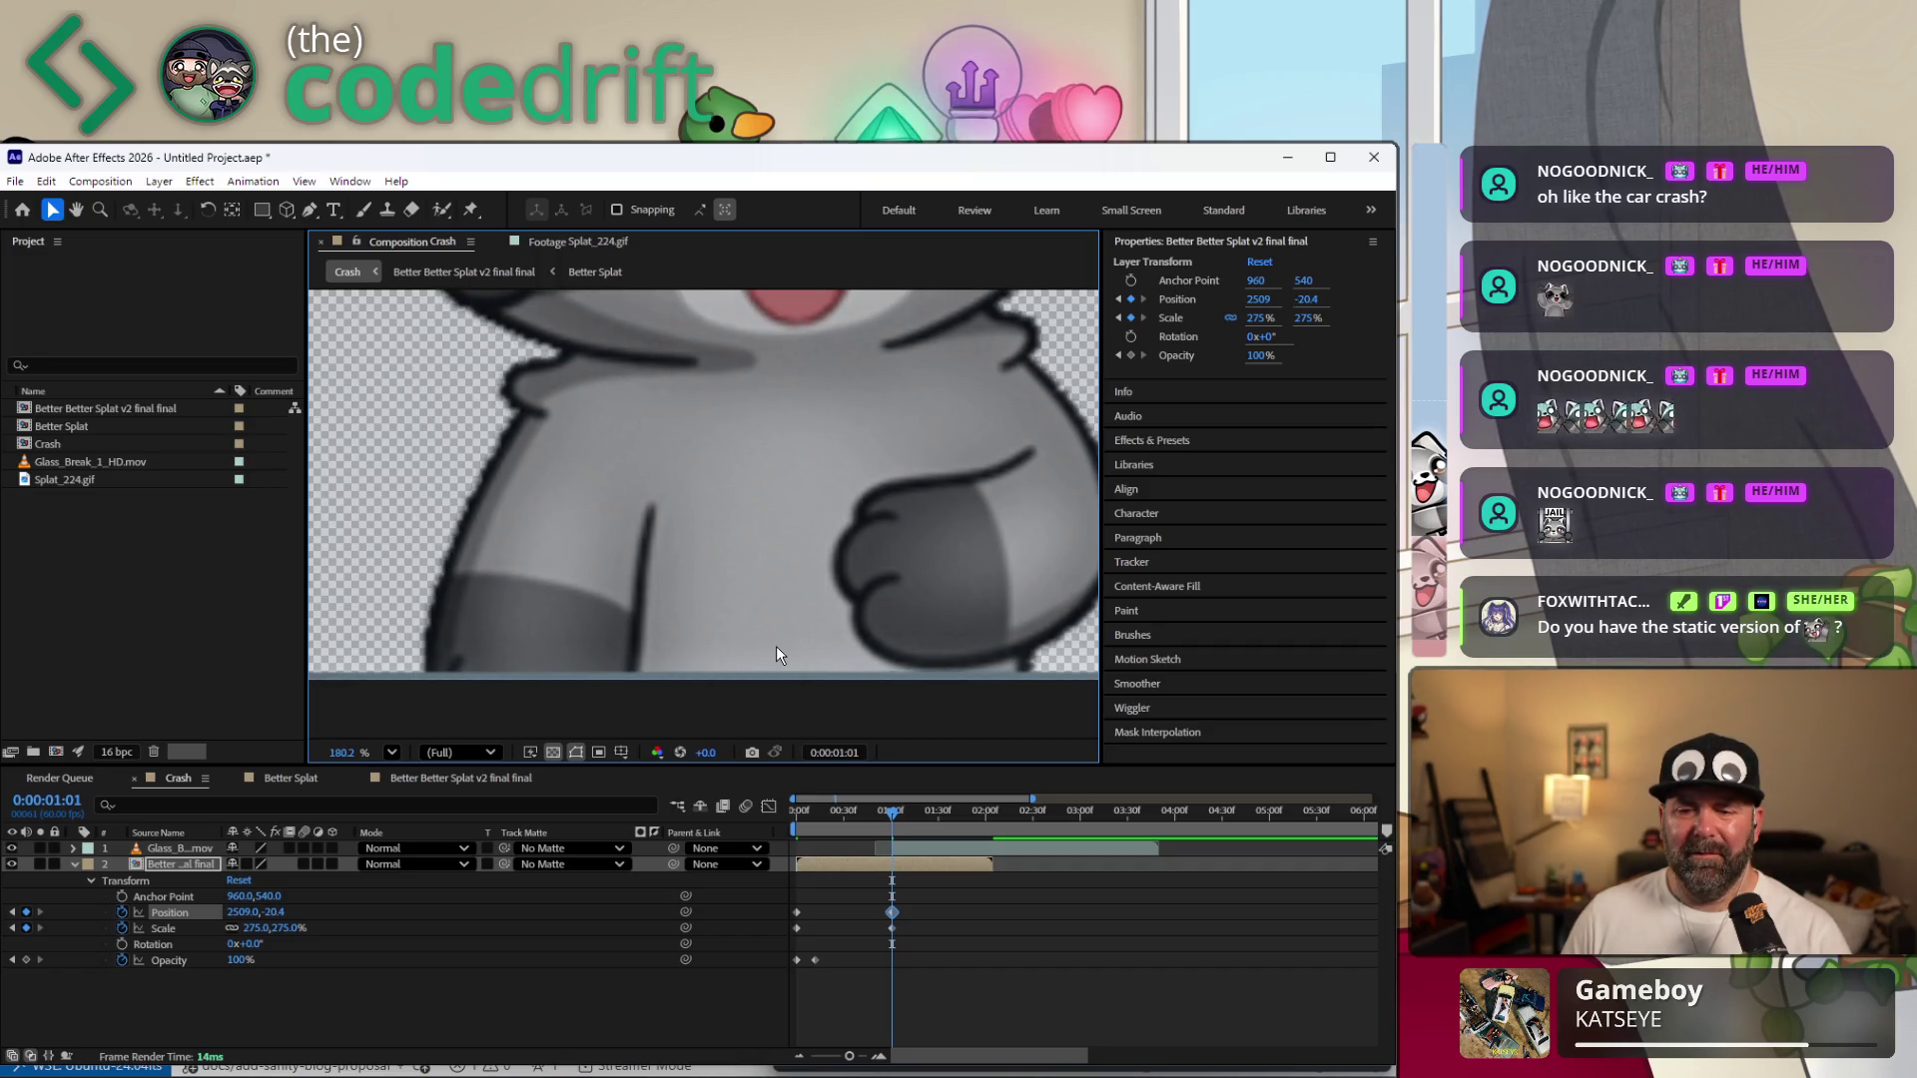
{"action": "key", "text": "Up"}
{"action": "key", "text": "Up"}
{"action": "key", "text": "Up"}
{"action": "key", "text": "Down"}
{"action": "key", "text": "Down"}
{"action": "key", "text": "Down"}
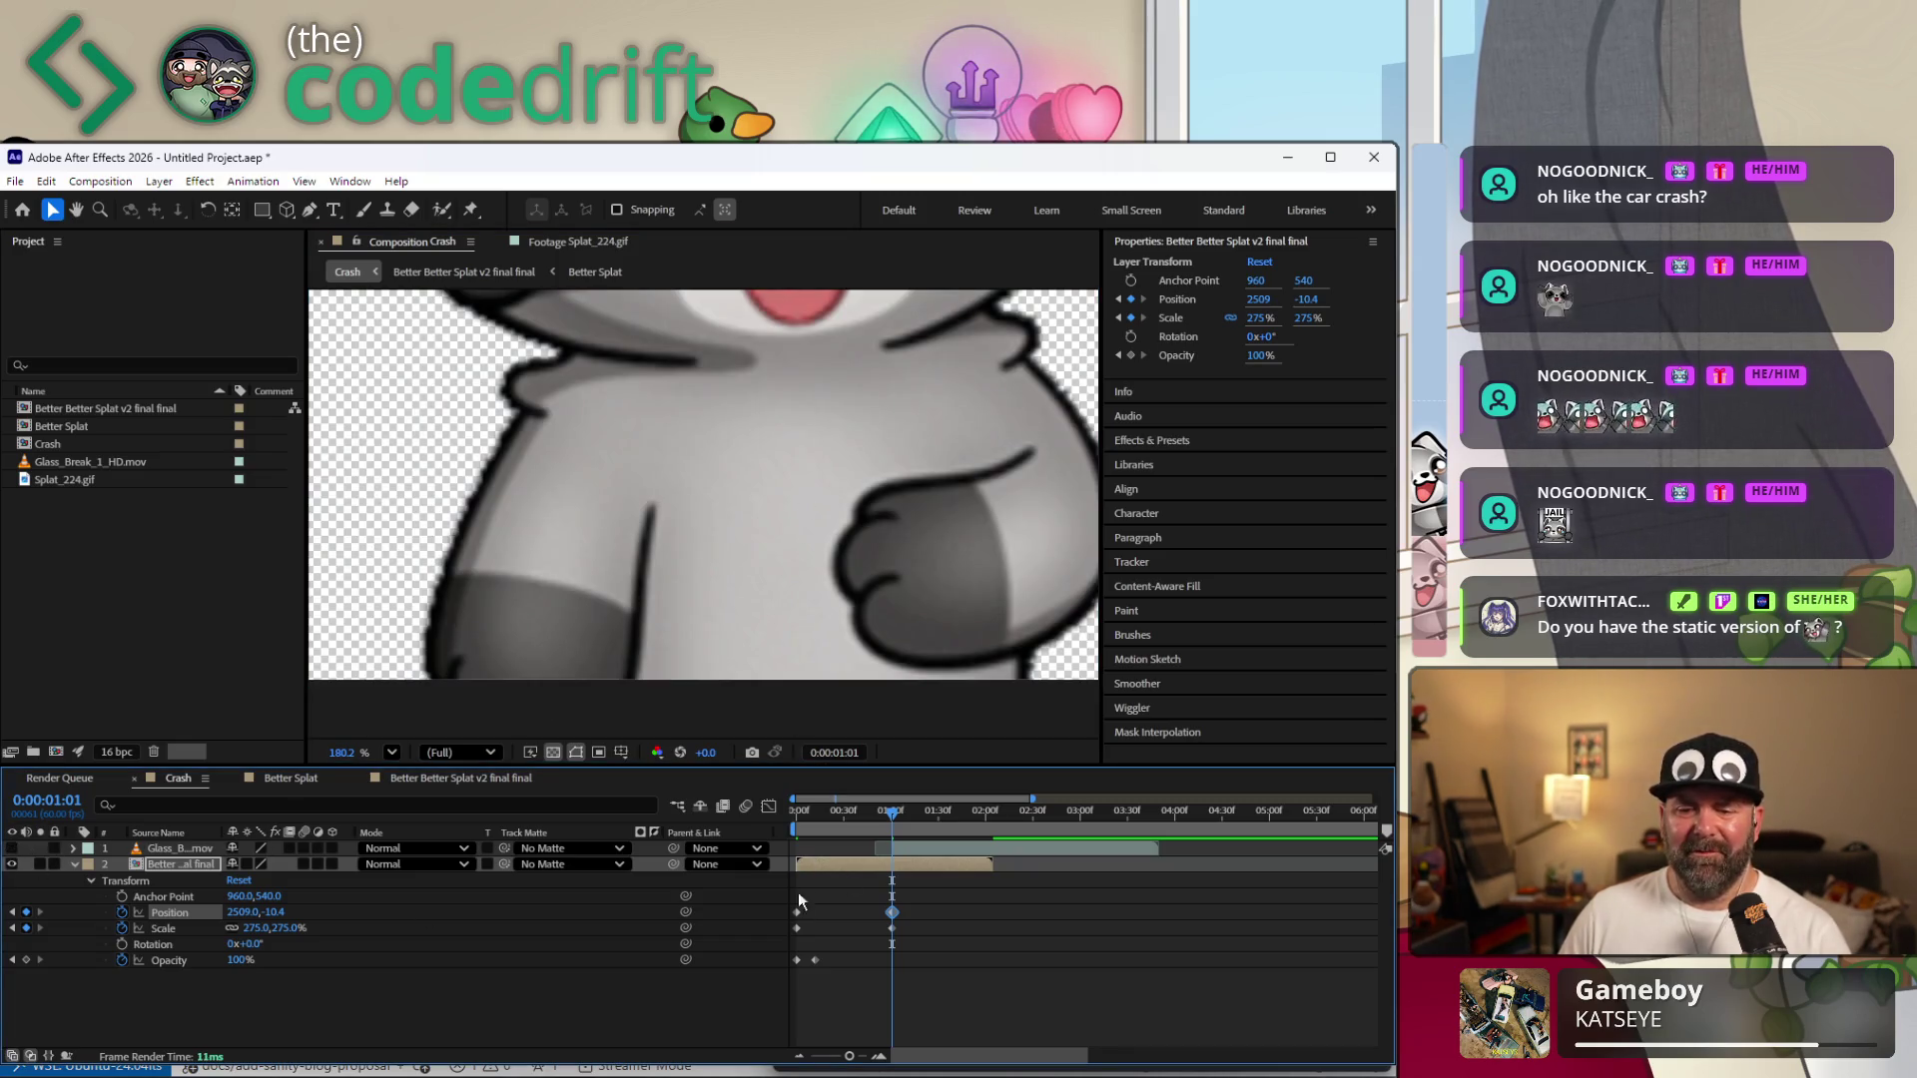
{"action": "left_click", "coordinate": [140, 860]}
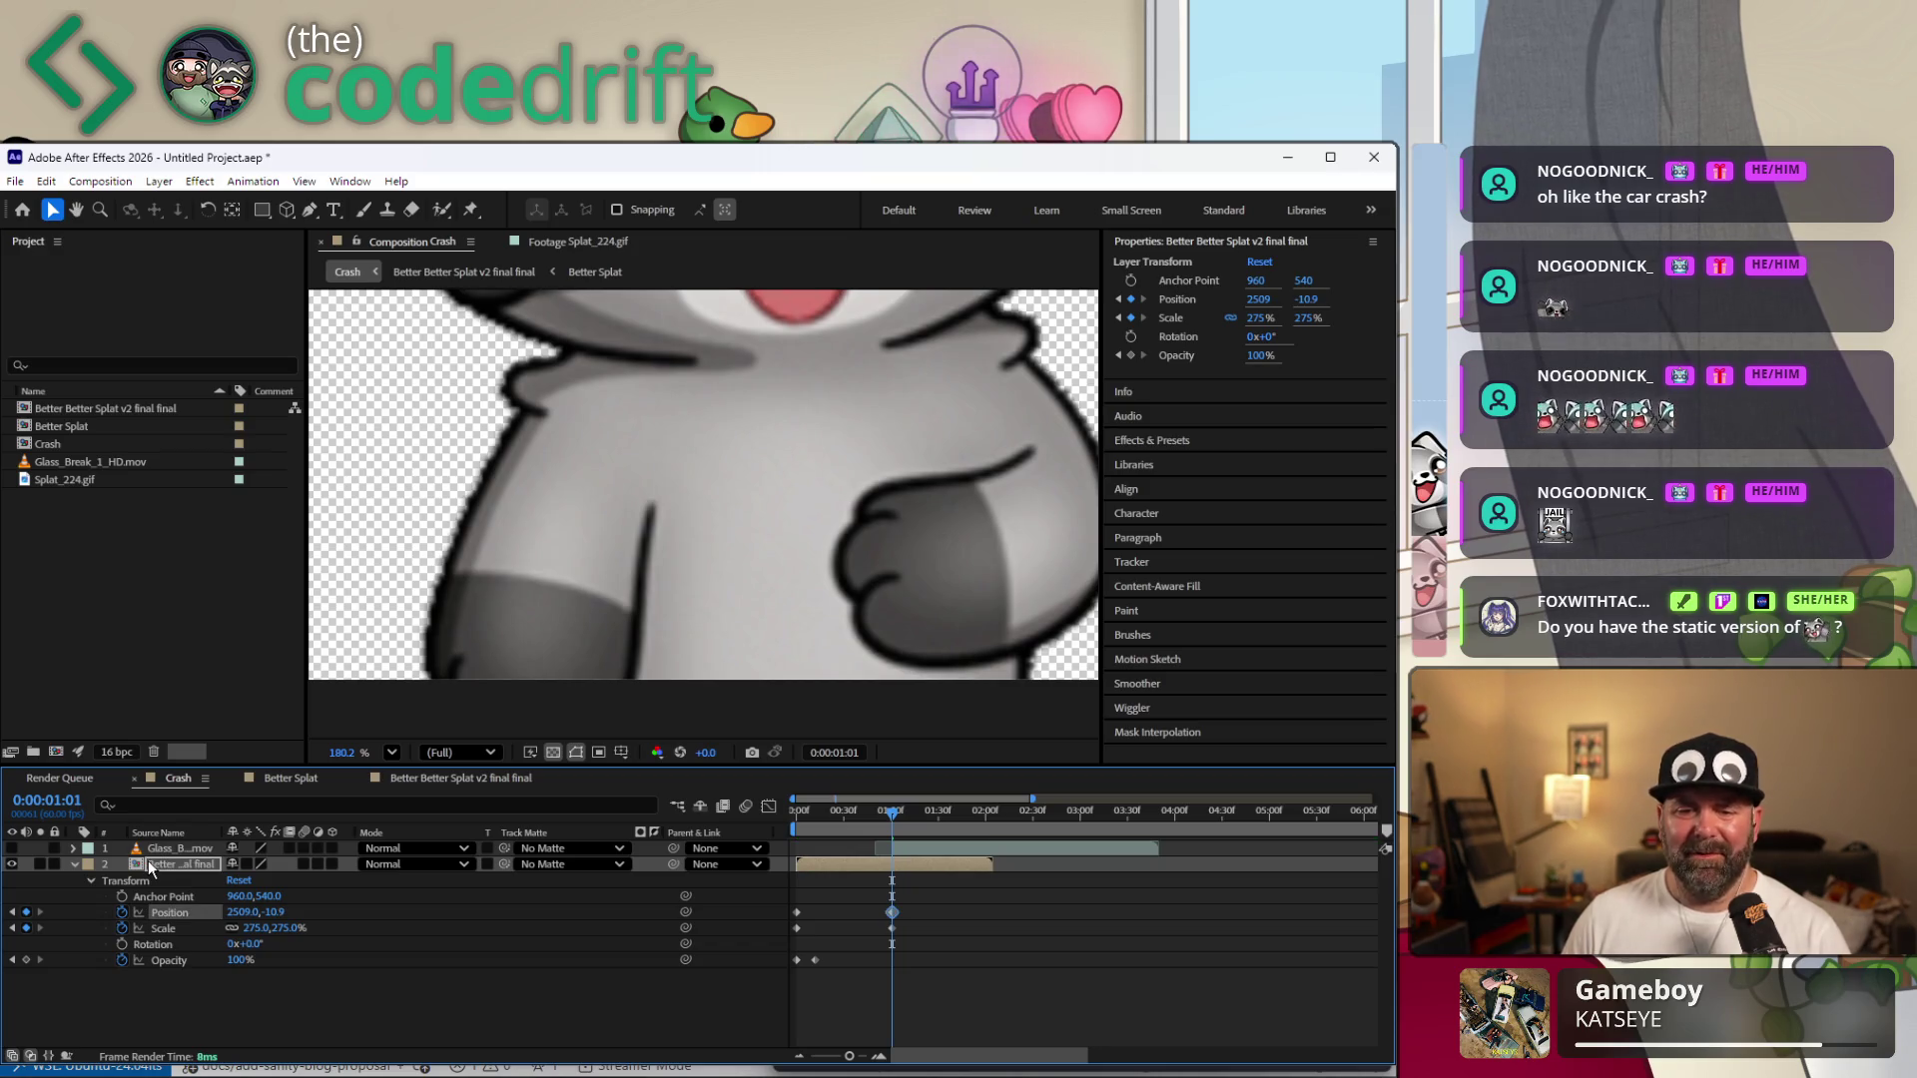
{"action": "key", "text": "Up"}
{"action": "key", "text": "Down"}
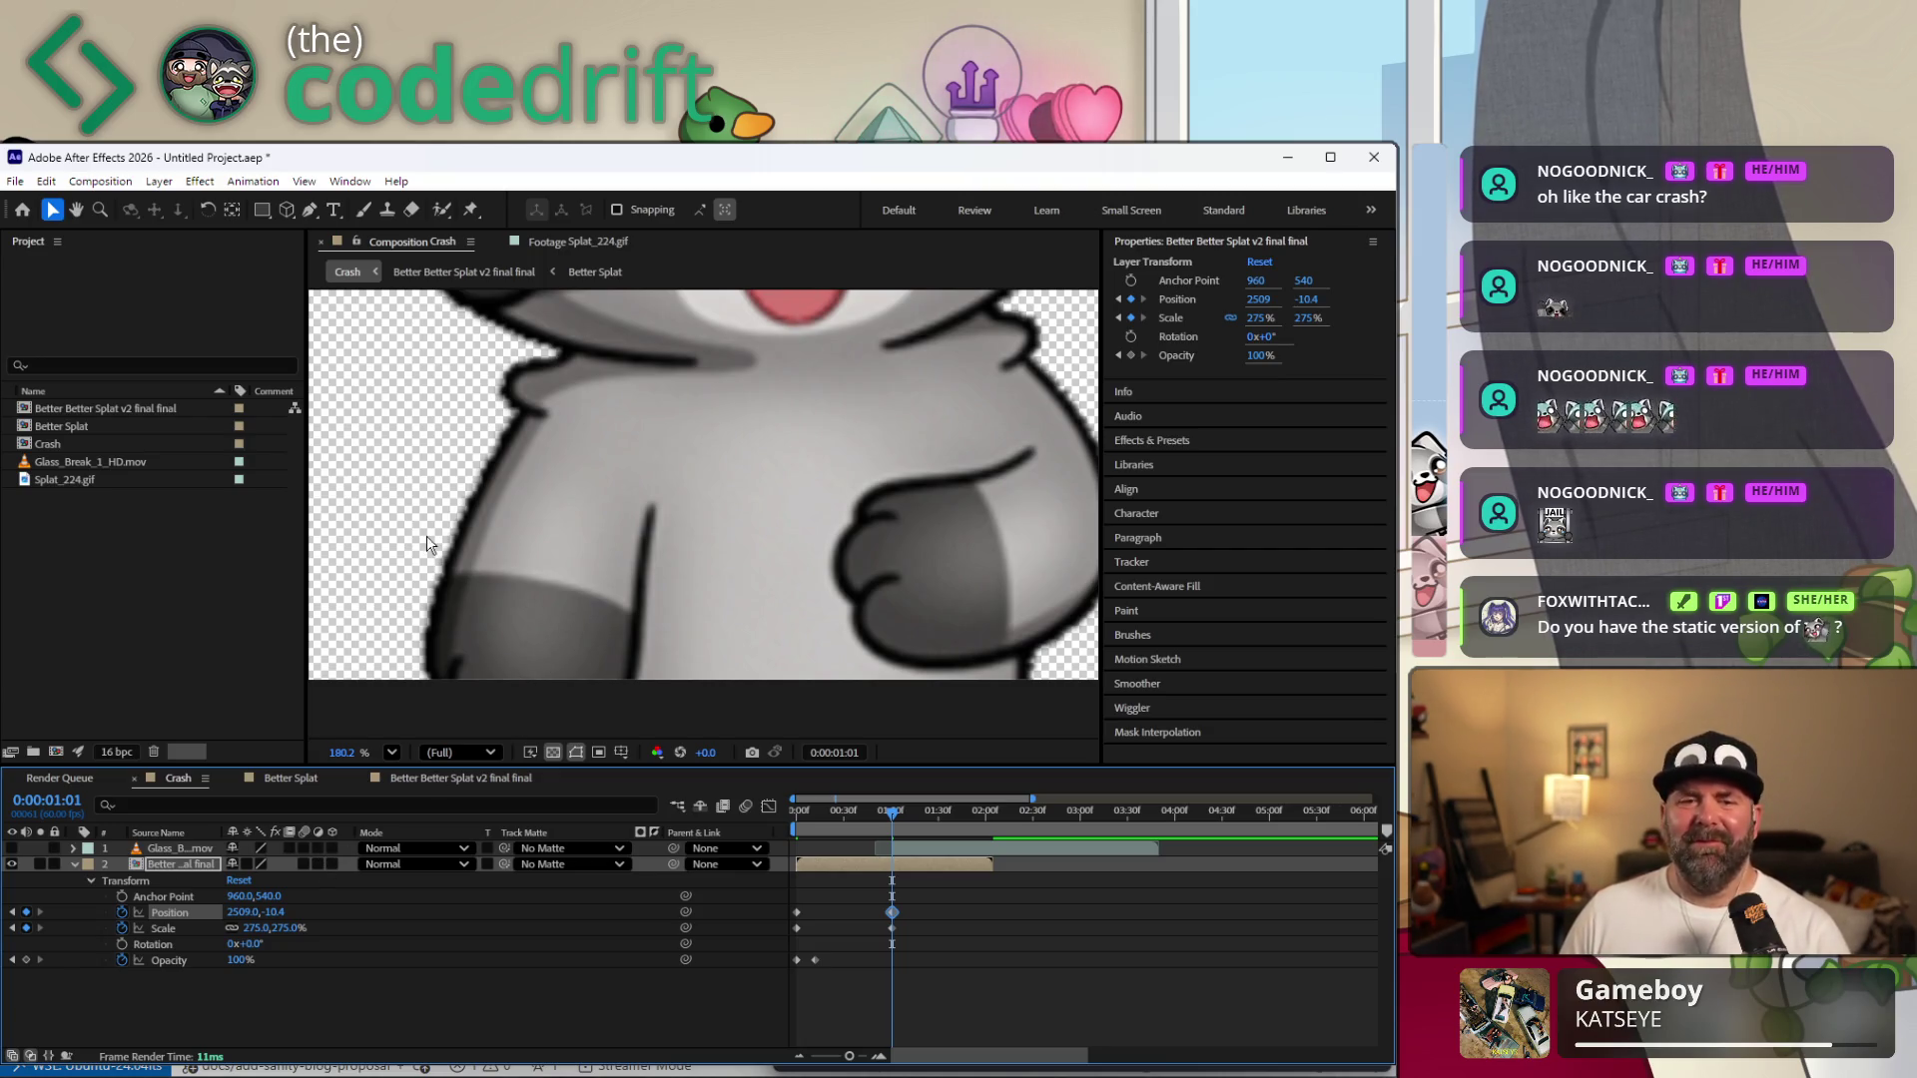
{"action": "left_click", "coordinate": [462, 720]}
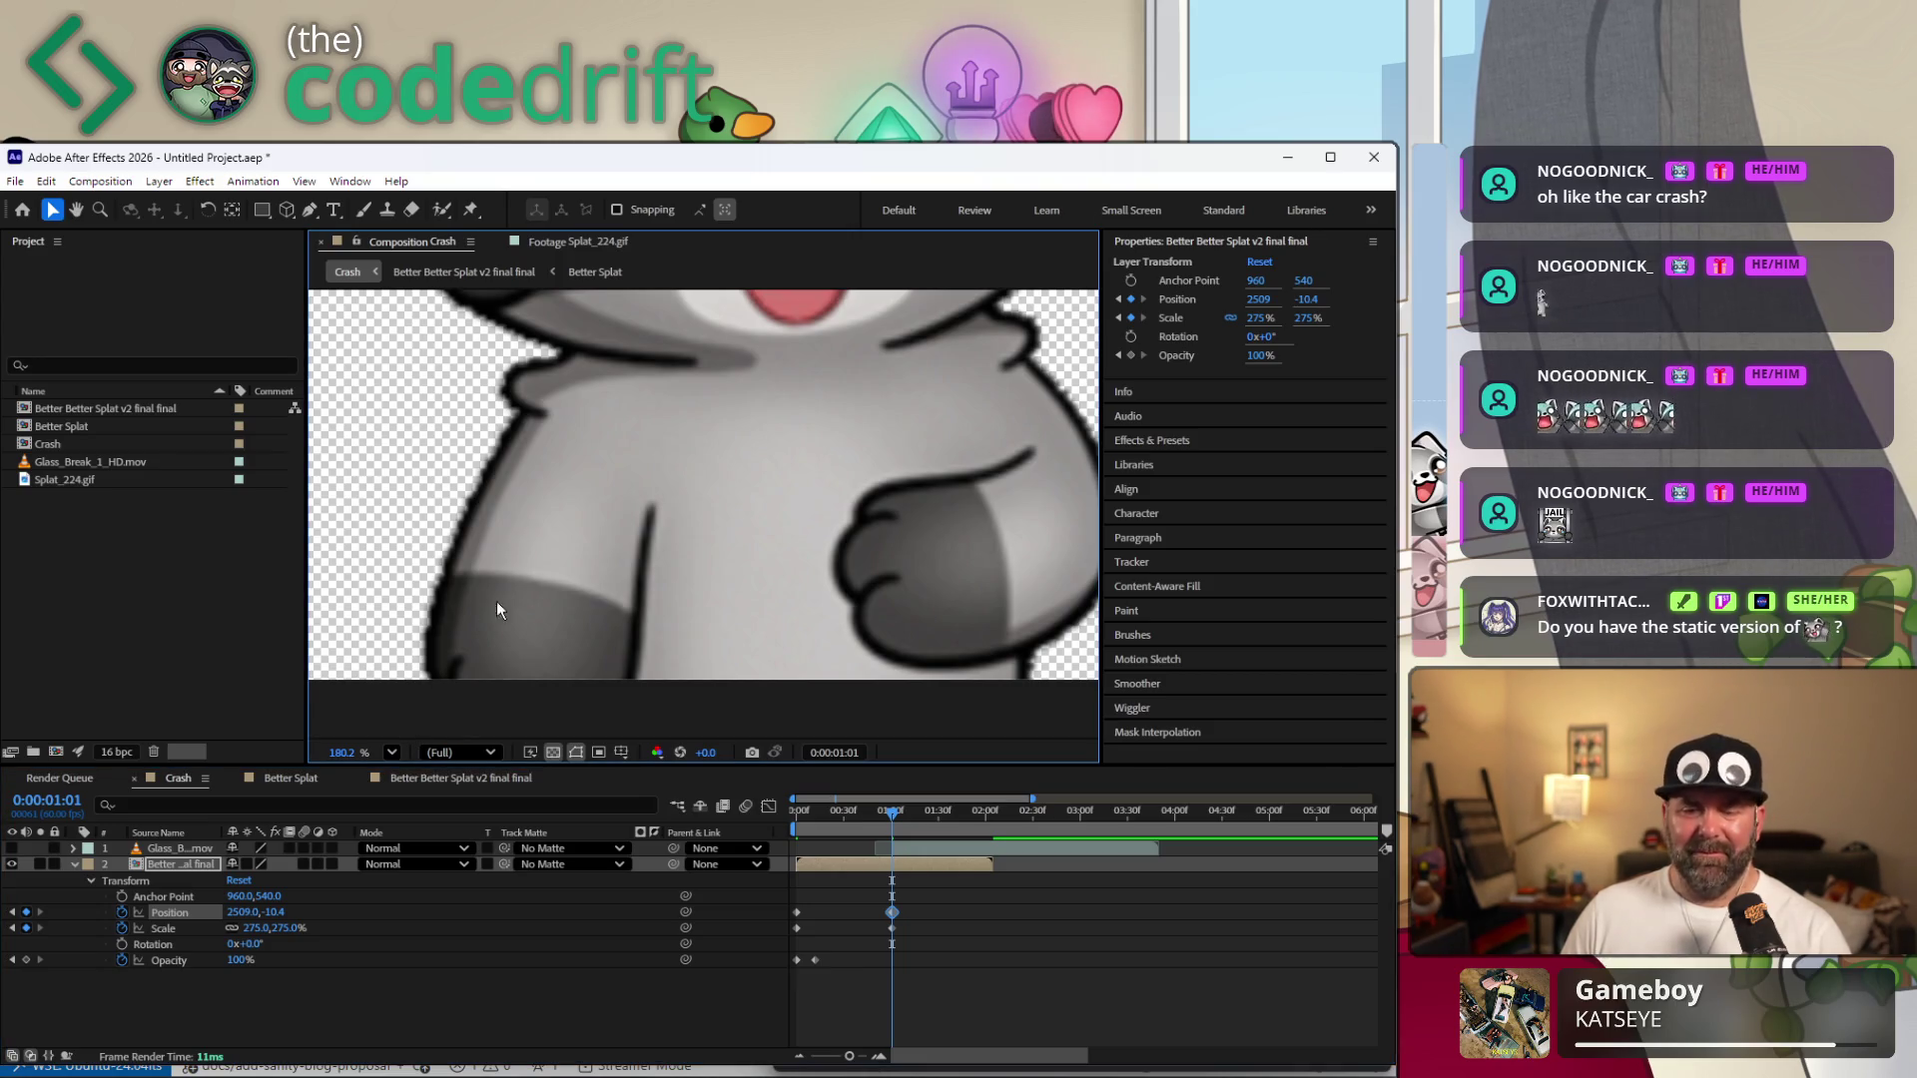
{"action": "scroll", "coordinate": [496, 601], "scroll_direction": "down", "scroll_amount": 2}
{"action": "scroll", "coordinate": [525, 569], "scroll_direction": "down", "scroll_amount": 2}
{"action": "scroll", "coordinate": [551, 537], "scroll_direction": "down", "scroll_amount": 1}
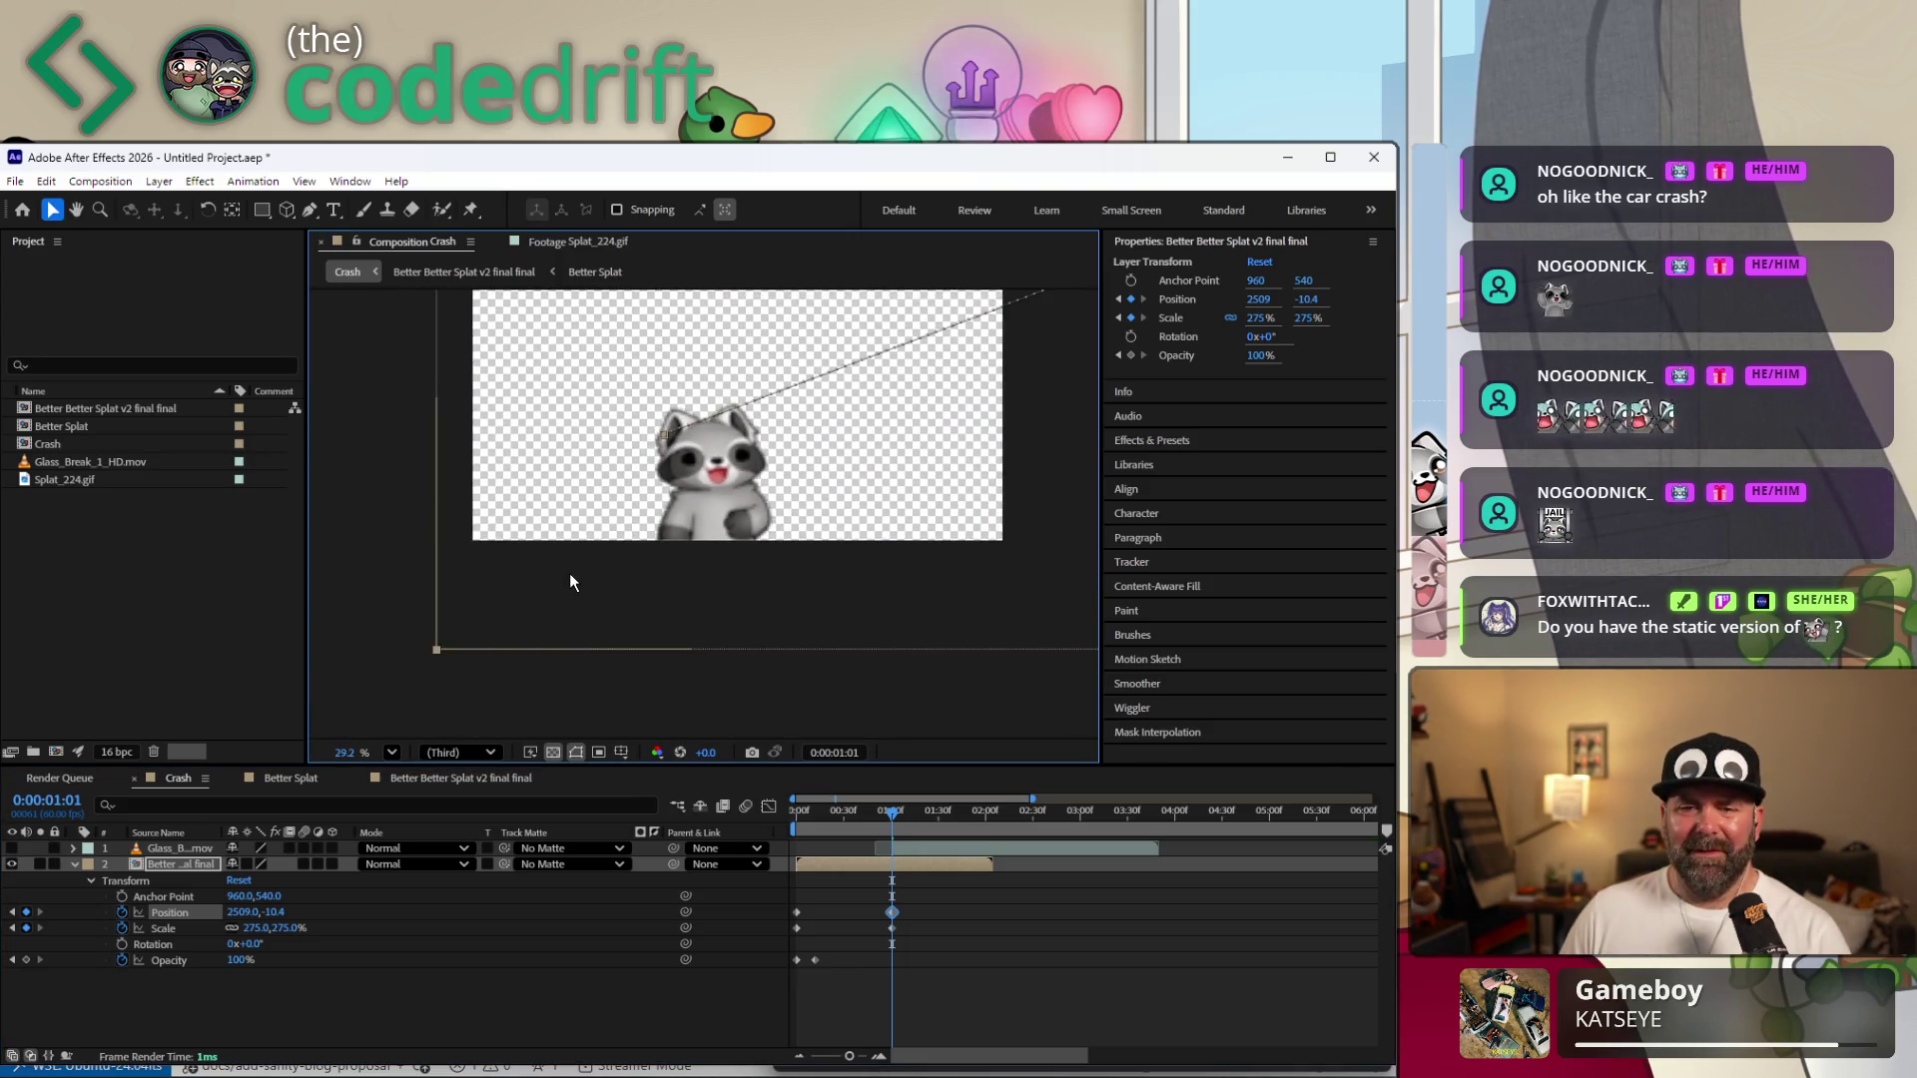
Frame the whole comp, make the Glass_Break video layer visible again and scrub the crash.
{"action": "left_click_drag", "start_coordinate": [575, 567], "coordinate": [855, 482]}
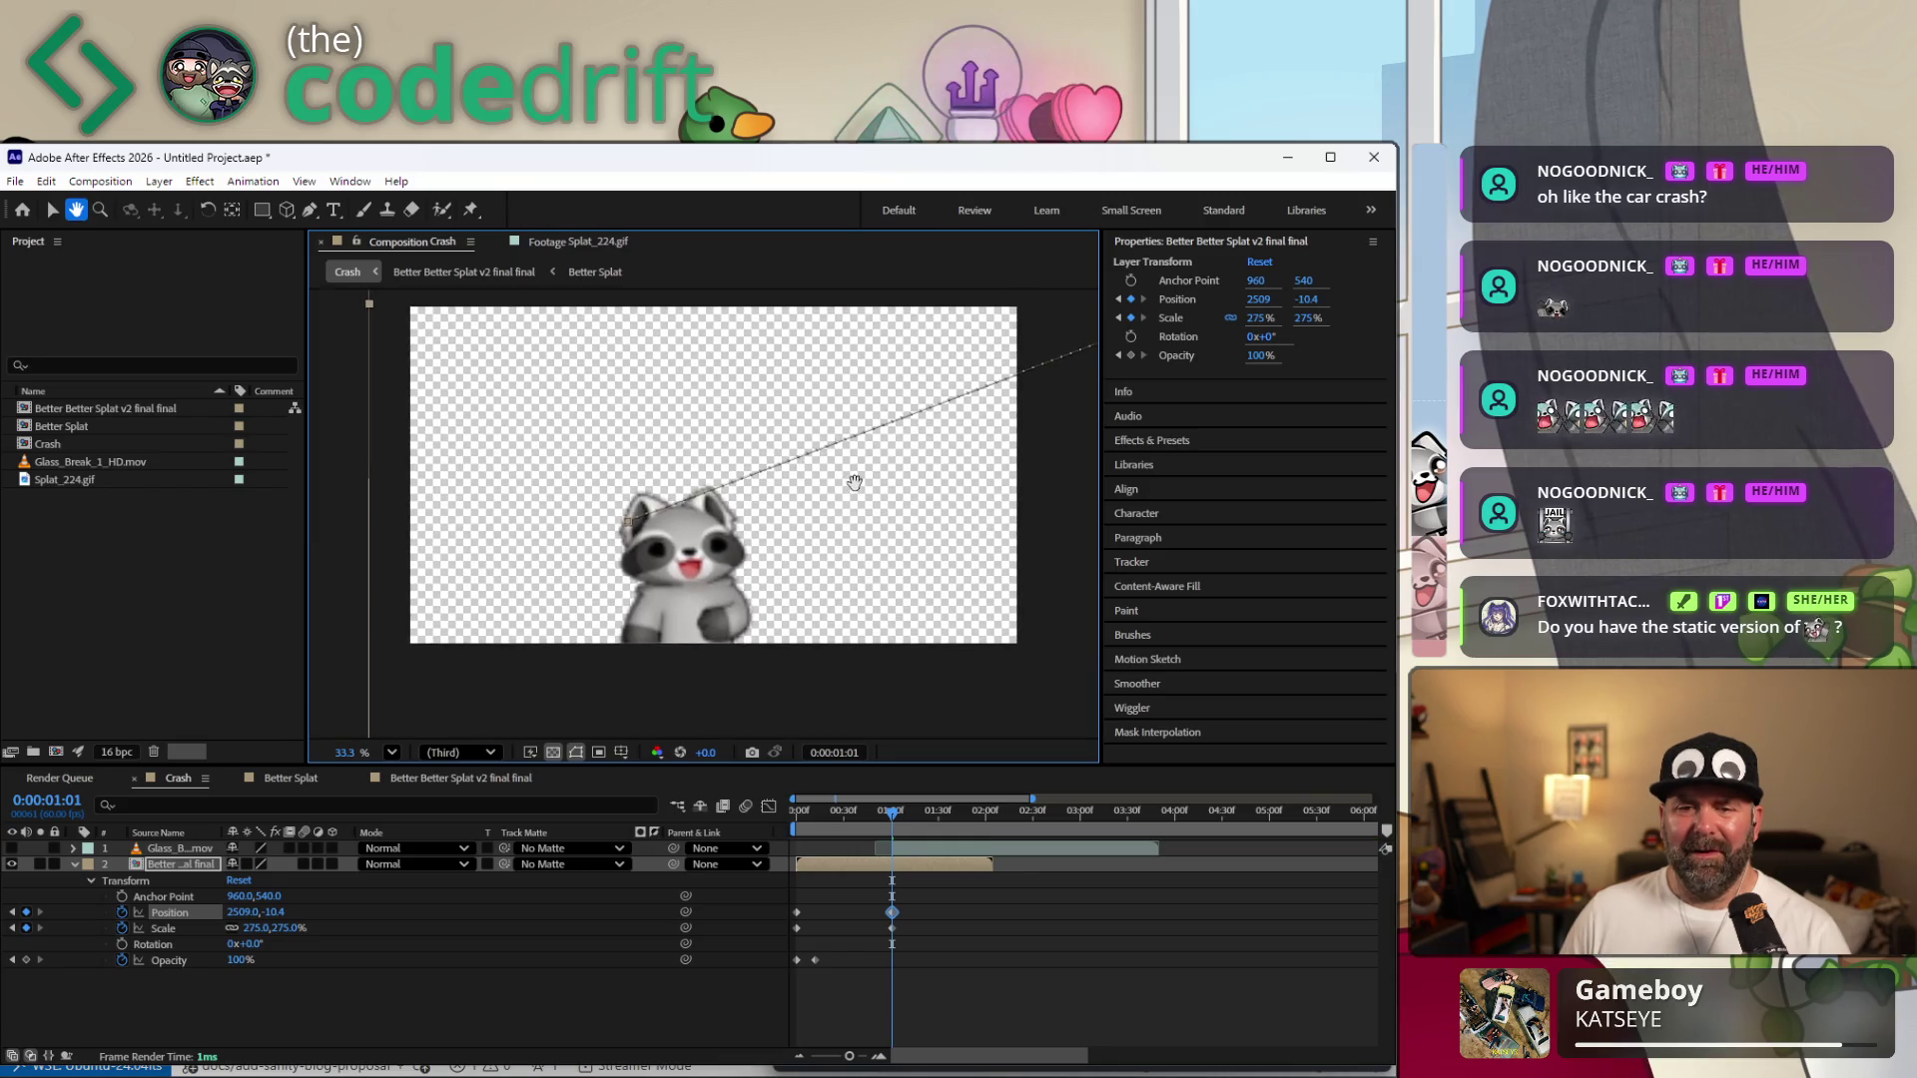
{"action": "key", "text": "v"}
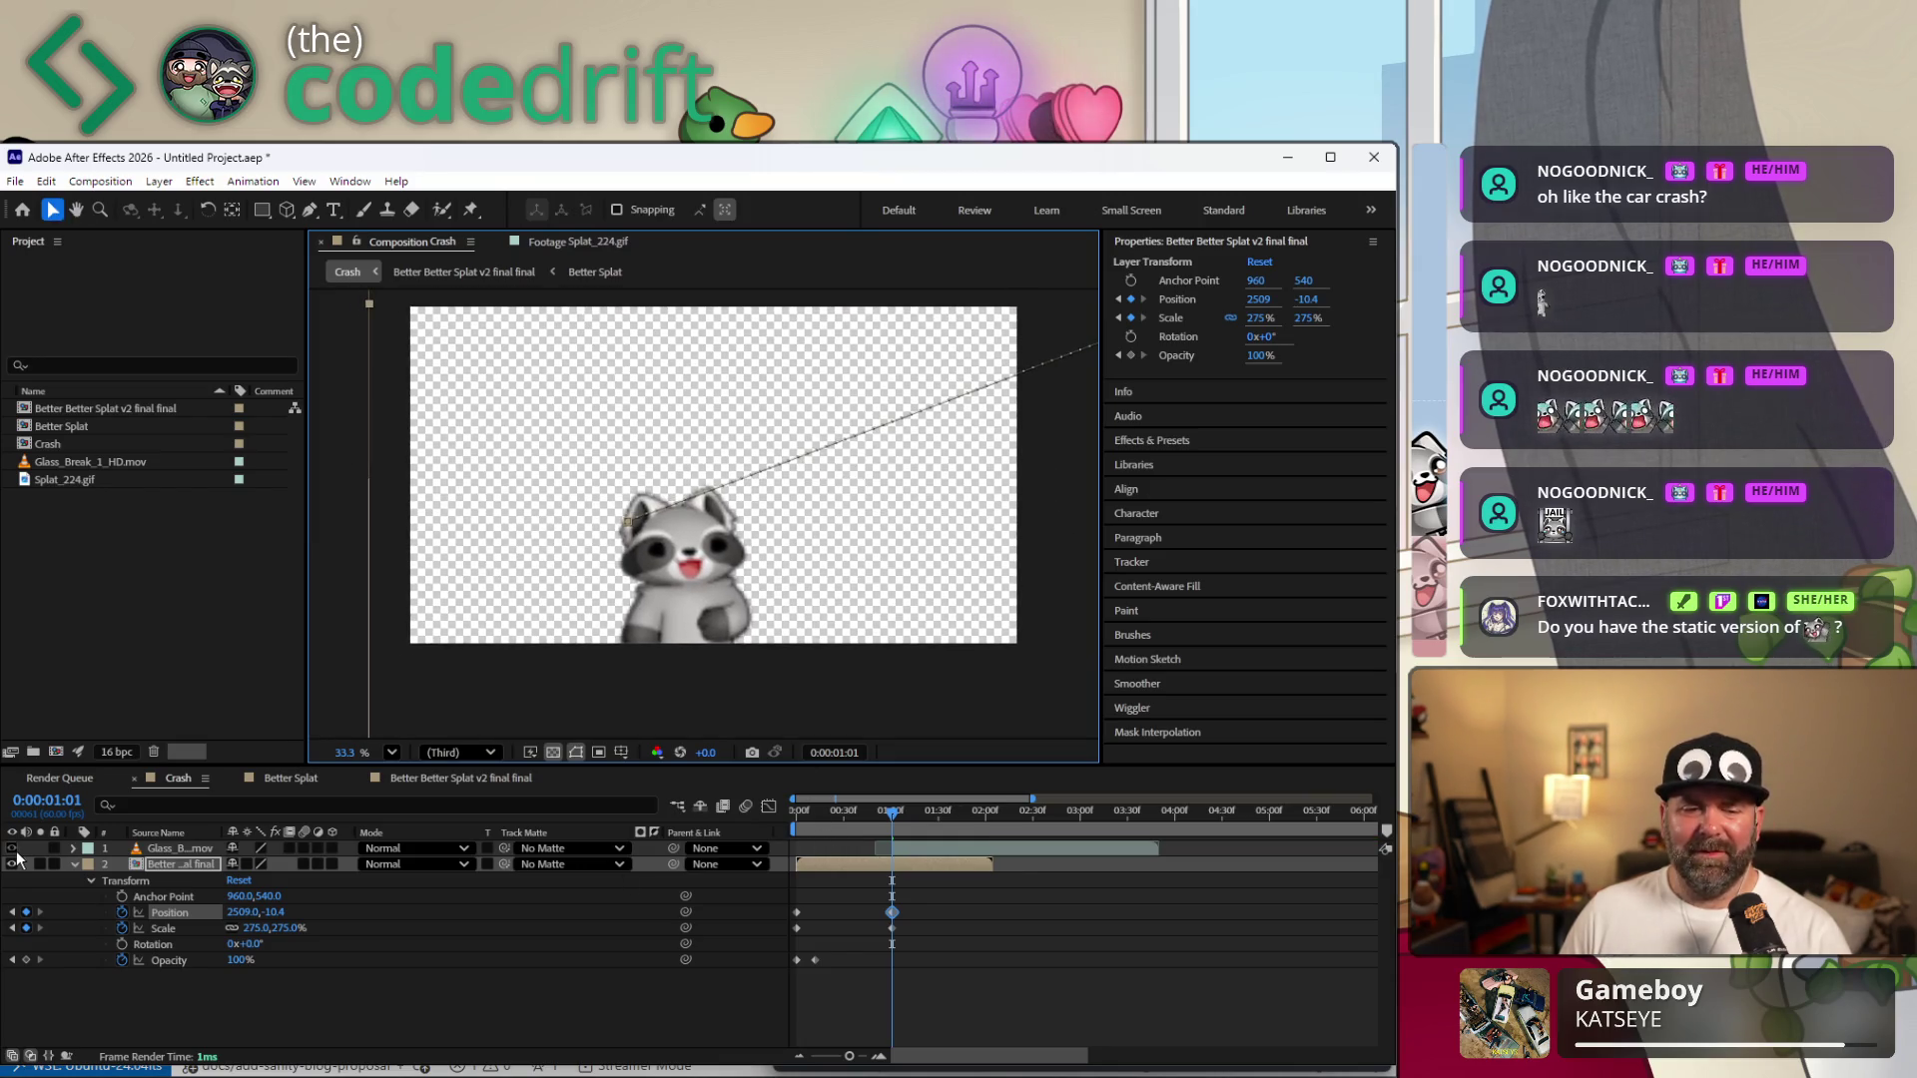
{"action": "left_click", "coordinate": [14, 849]}
{"action": "mouse_move", "coordinate": [860, 819]}
{"action": "left_mouse_down"}
{"action": "mouse_move", "coordinate": [894, 828]}
{"action": "mouse_move", "coordinate": [739, 820]}
{"action": "left_mouse_up"}
Preview the full raccoon crash animation and jump to a later point around 3:00.
{"action": "key", "text": "space"}
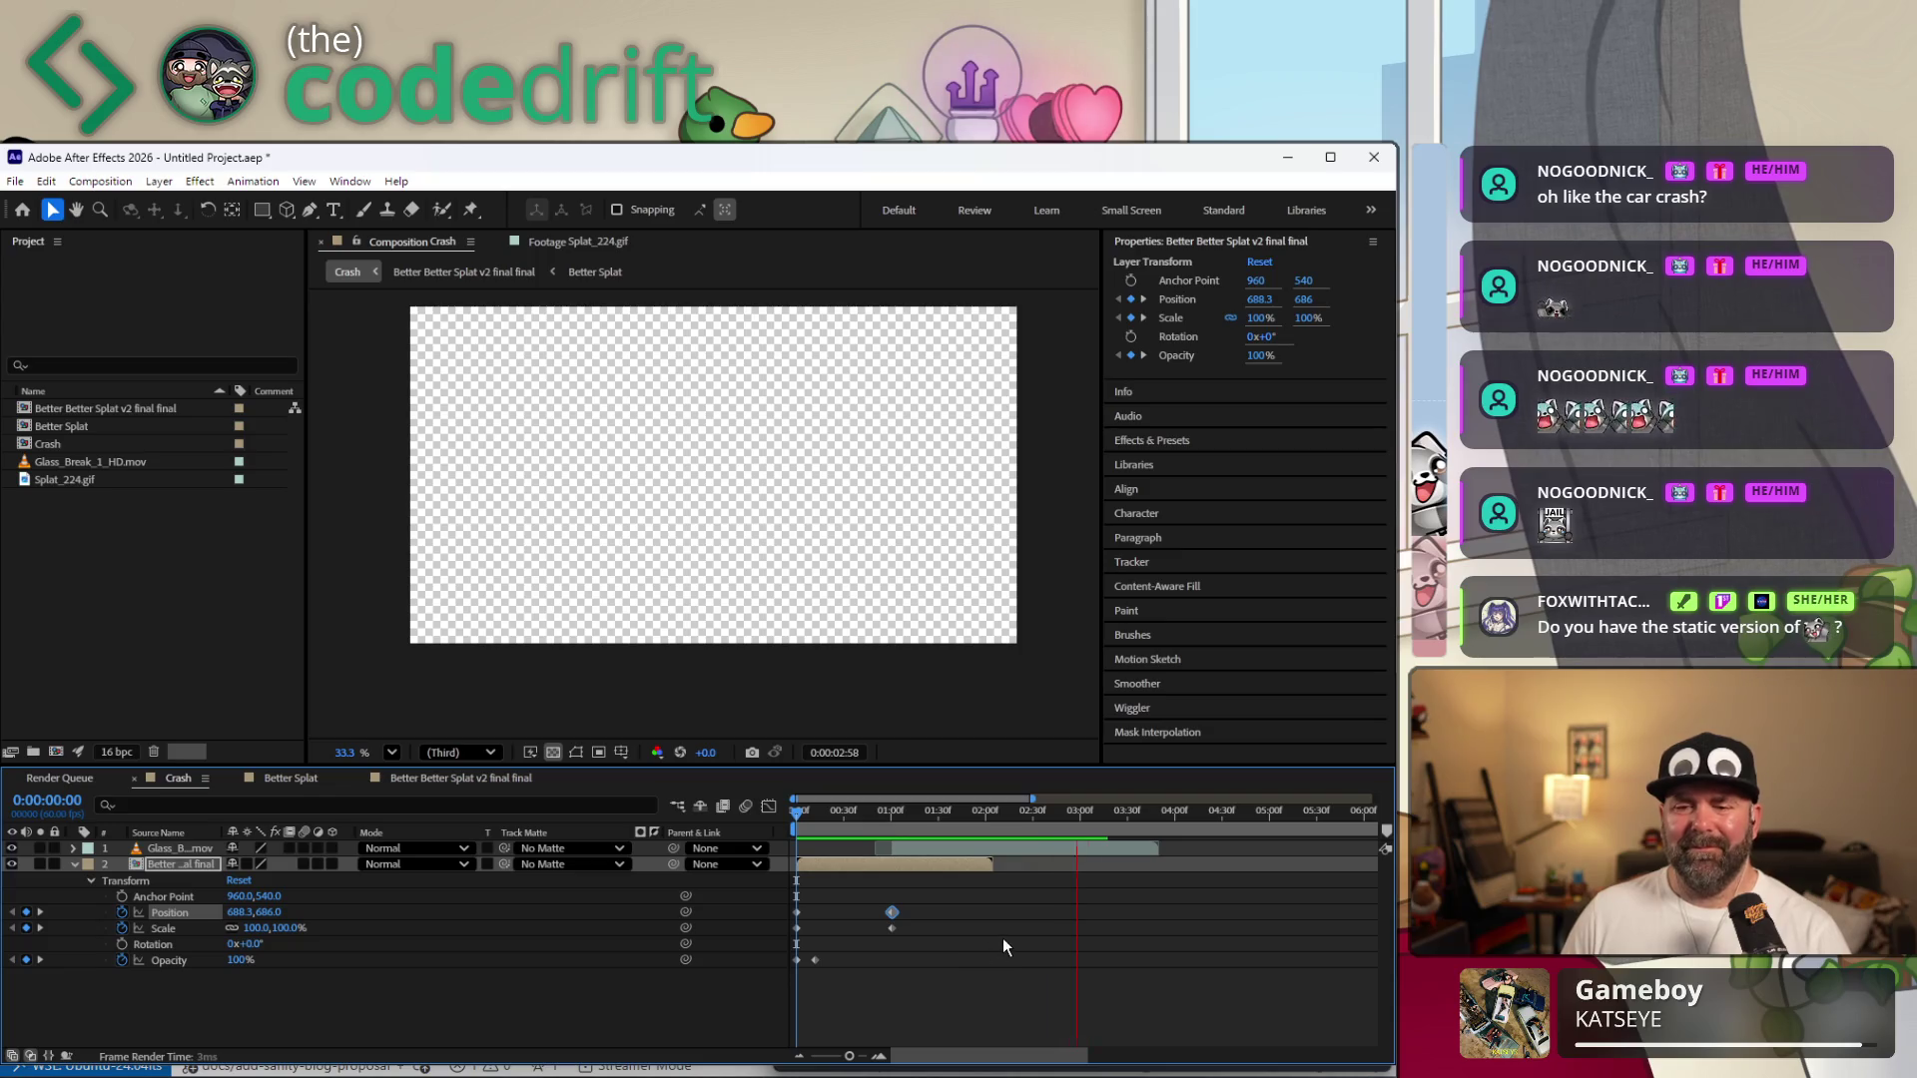
{"action": "key", "text": "space"}
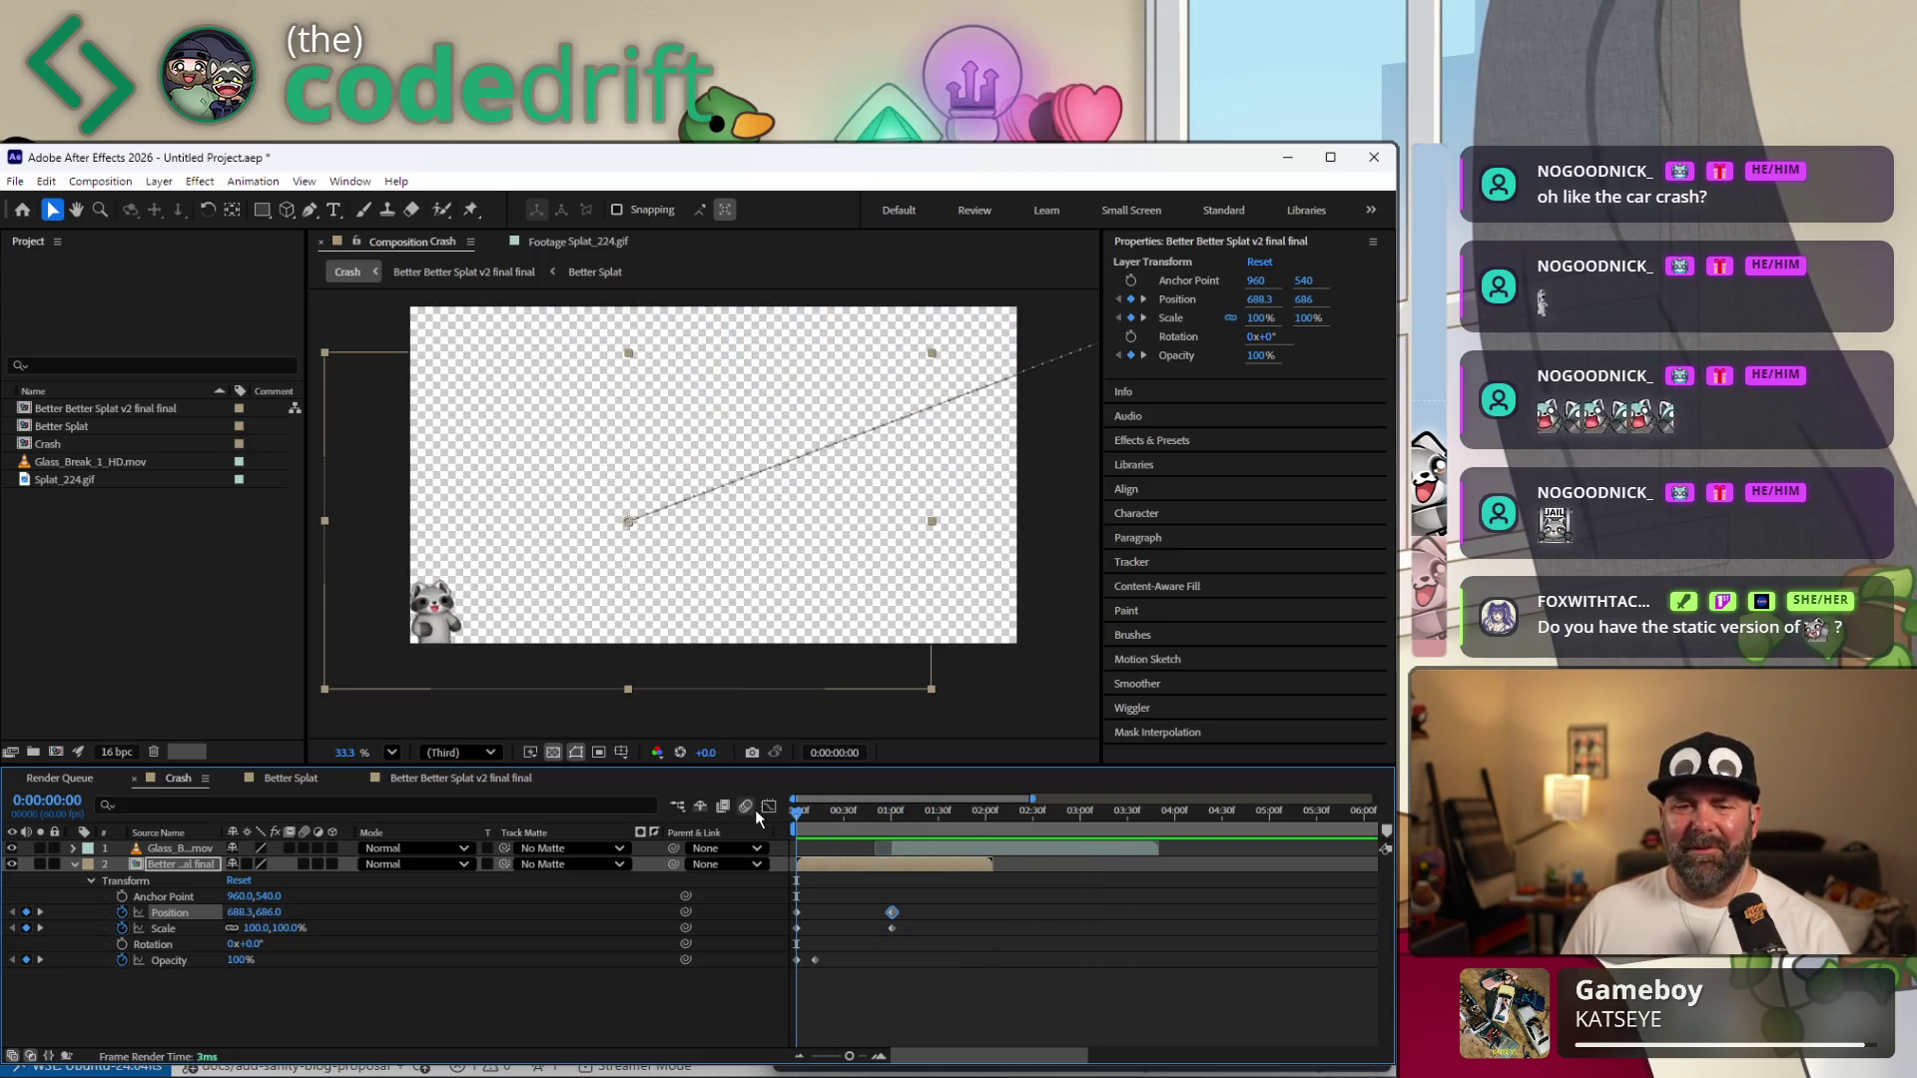
{"action": "key", "text": "space"}
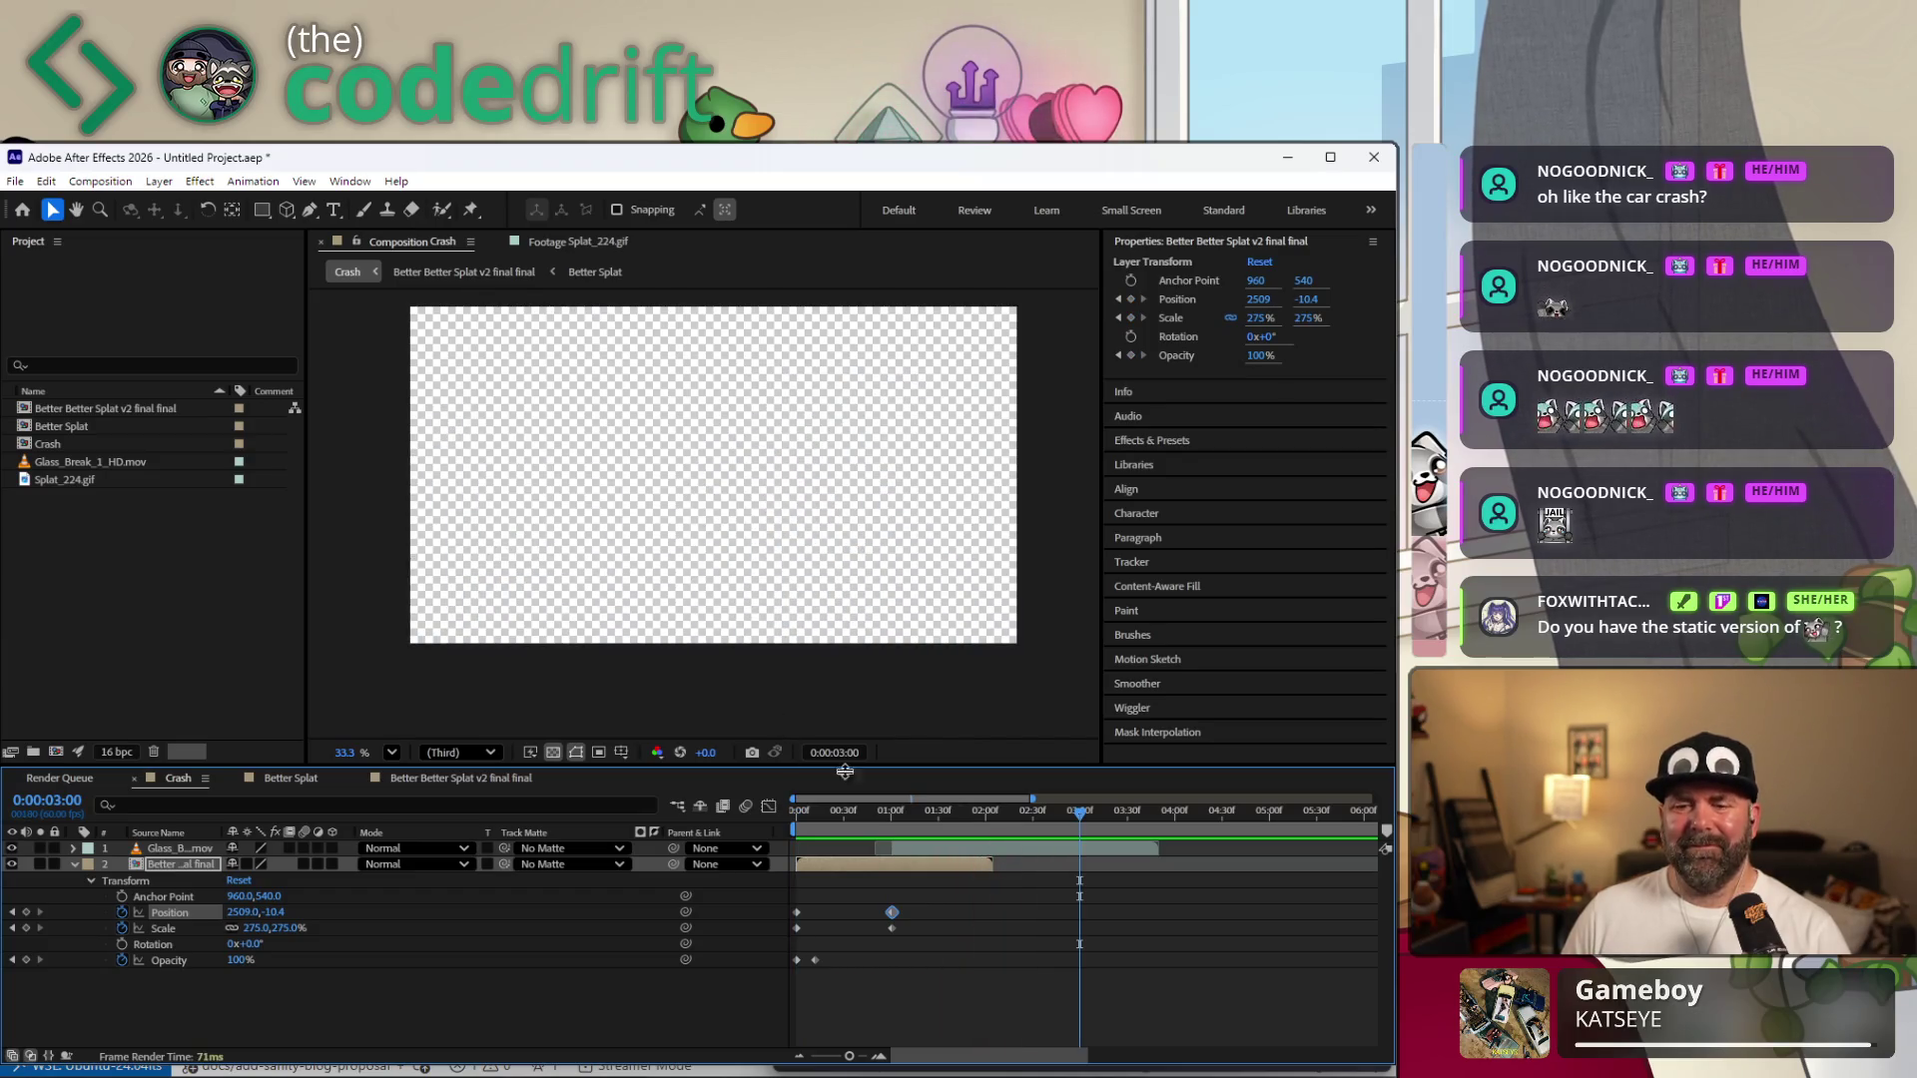
{"action": "mouse_move", "coordinate": [873, 810]}
{"action": "left_mouse_down"}
{"action": "mouse_move", "coordinate": [886, 827]}
{"action": "mouse_move", "coordinate": [1111, 799]}
{"action": "mouse_move", "coordinate": [1081, 810]}
{"action": "left_mouse_up"}
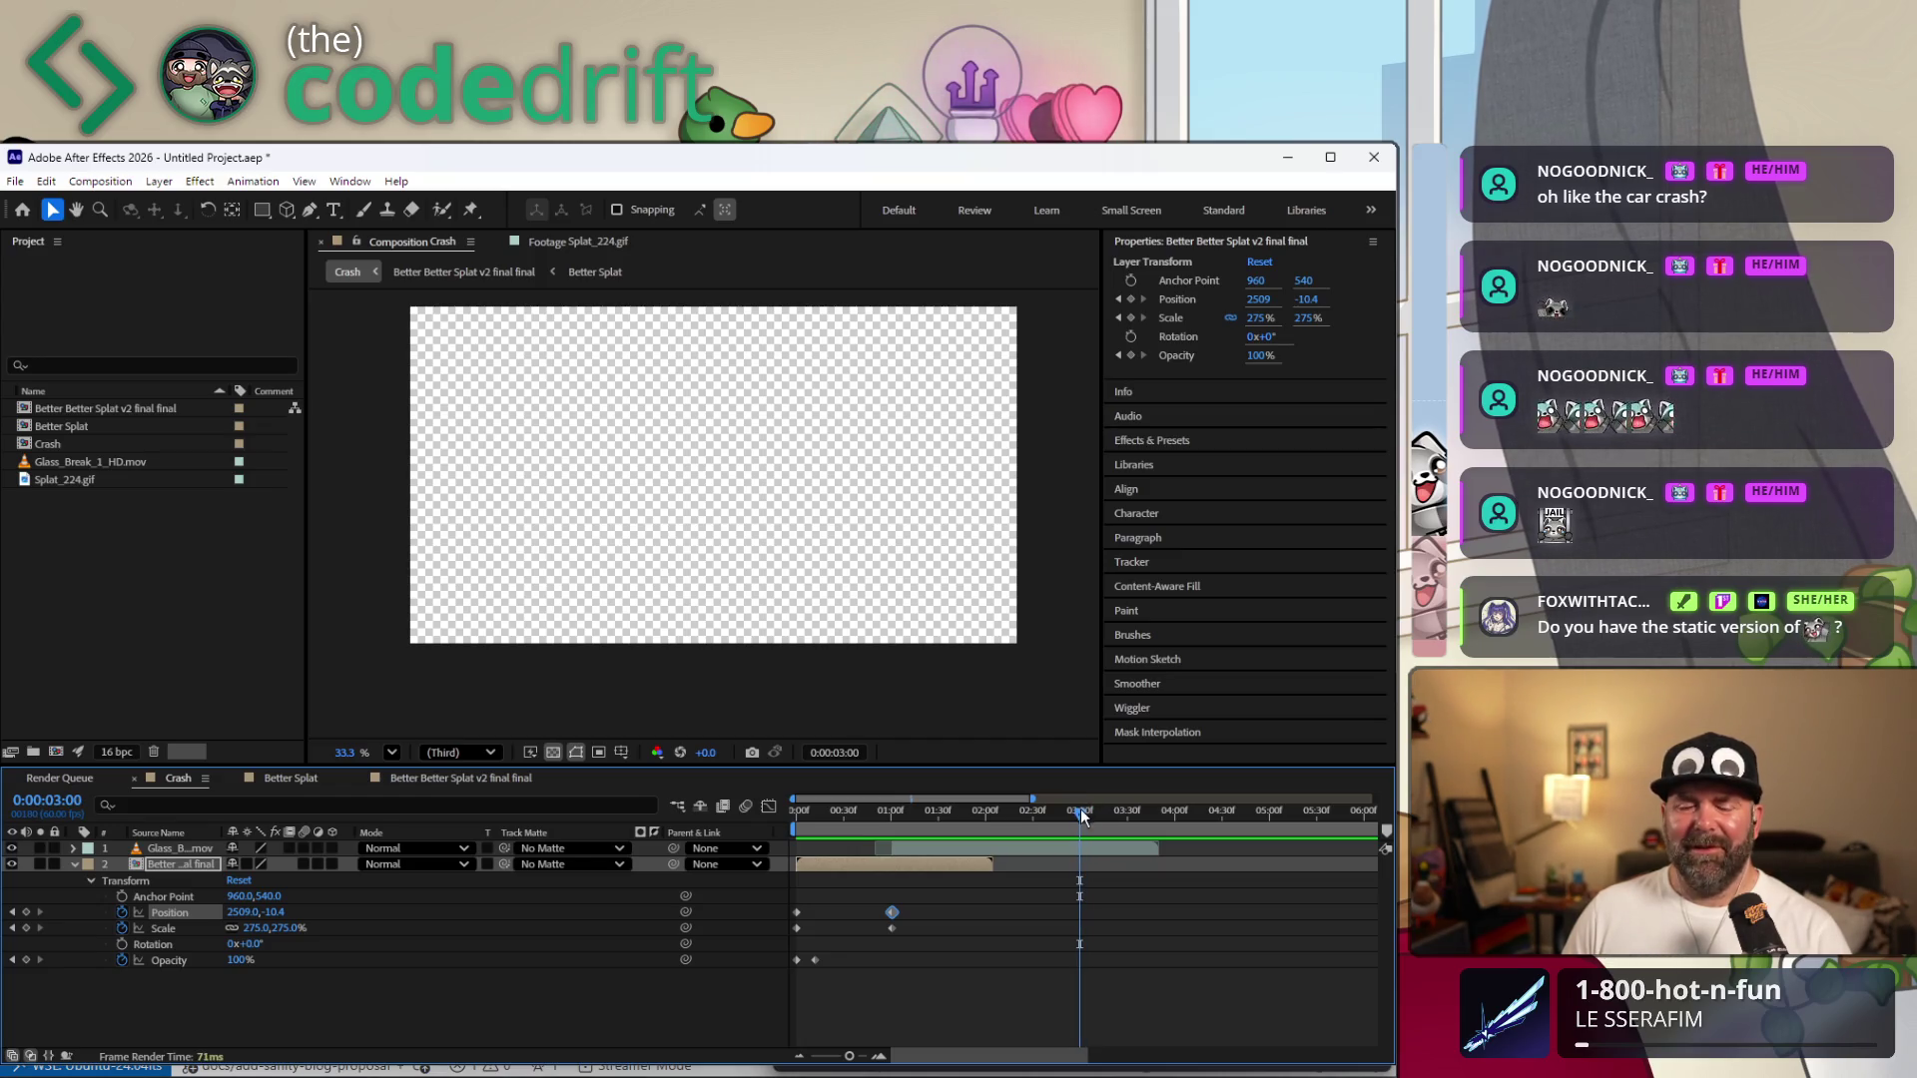
Collapse the raccoon layer and go into the Static emotes folder in File Explorer.
{"action": "left_click", "coordinate": [72, 864]}
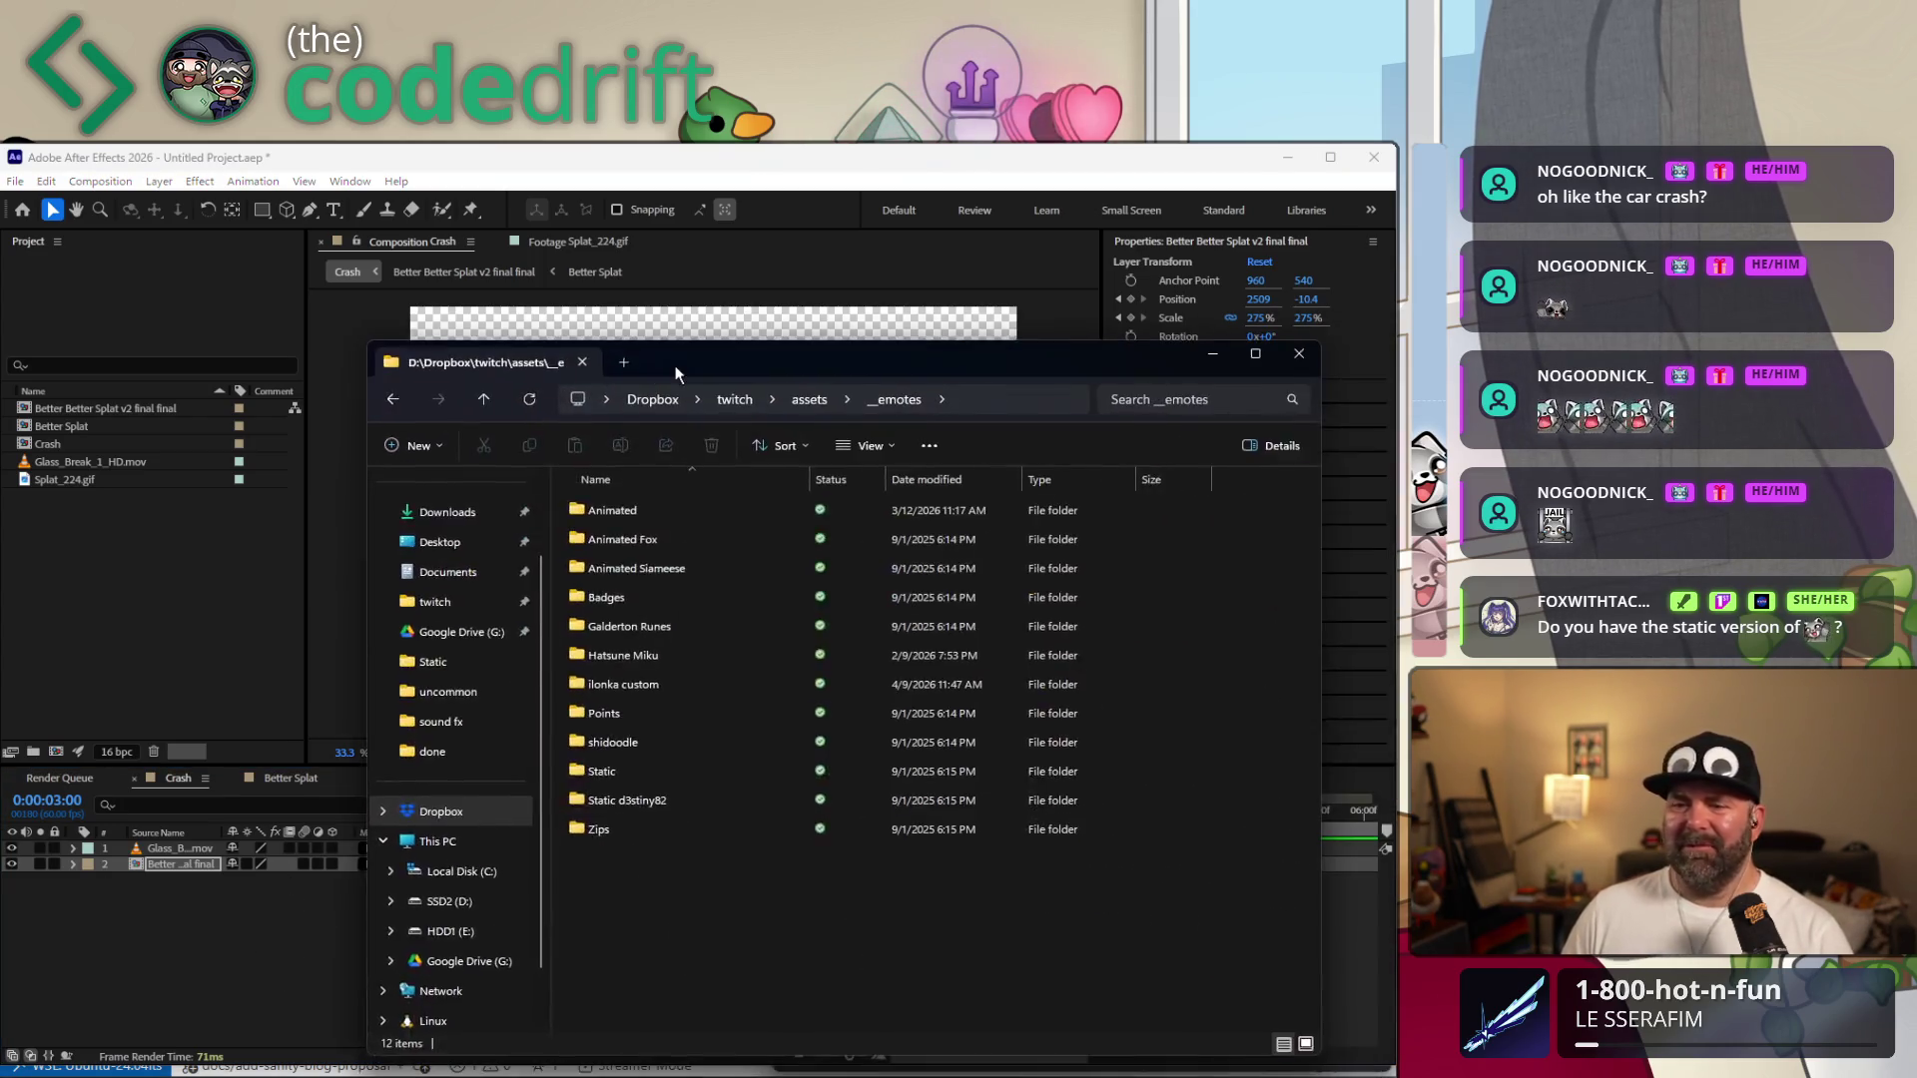
{"action": "left_click", "coordinate": [434, 732]}
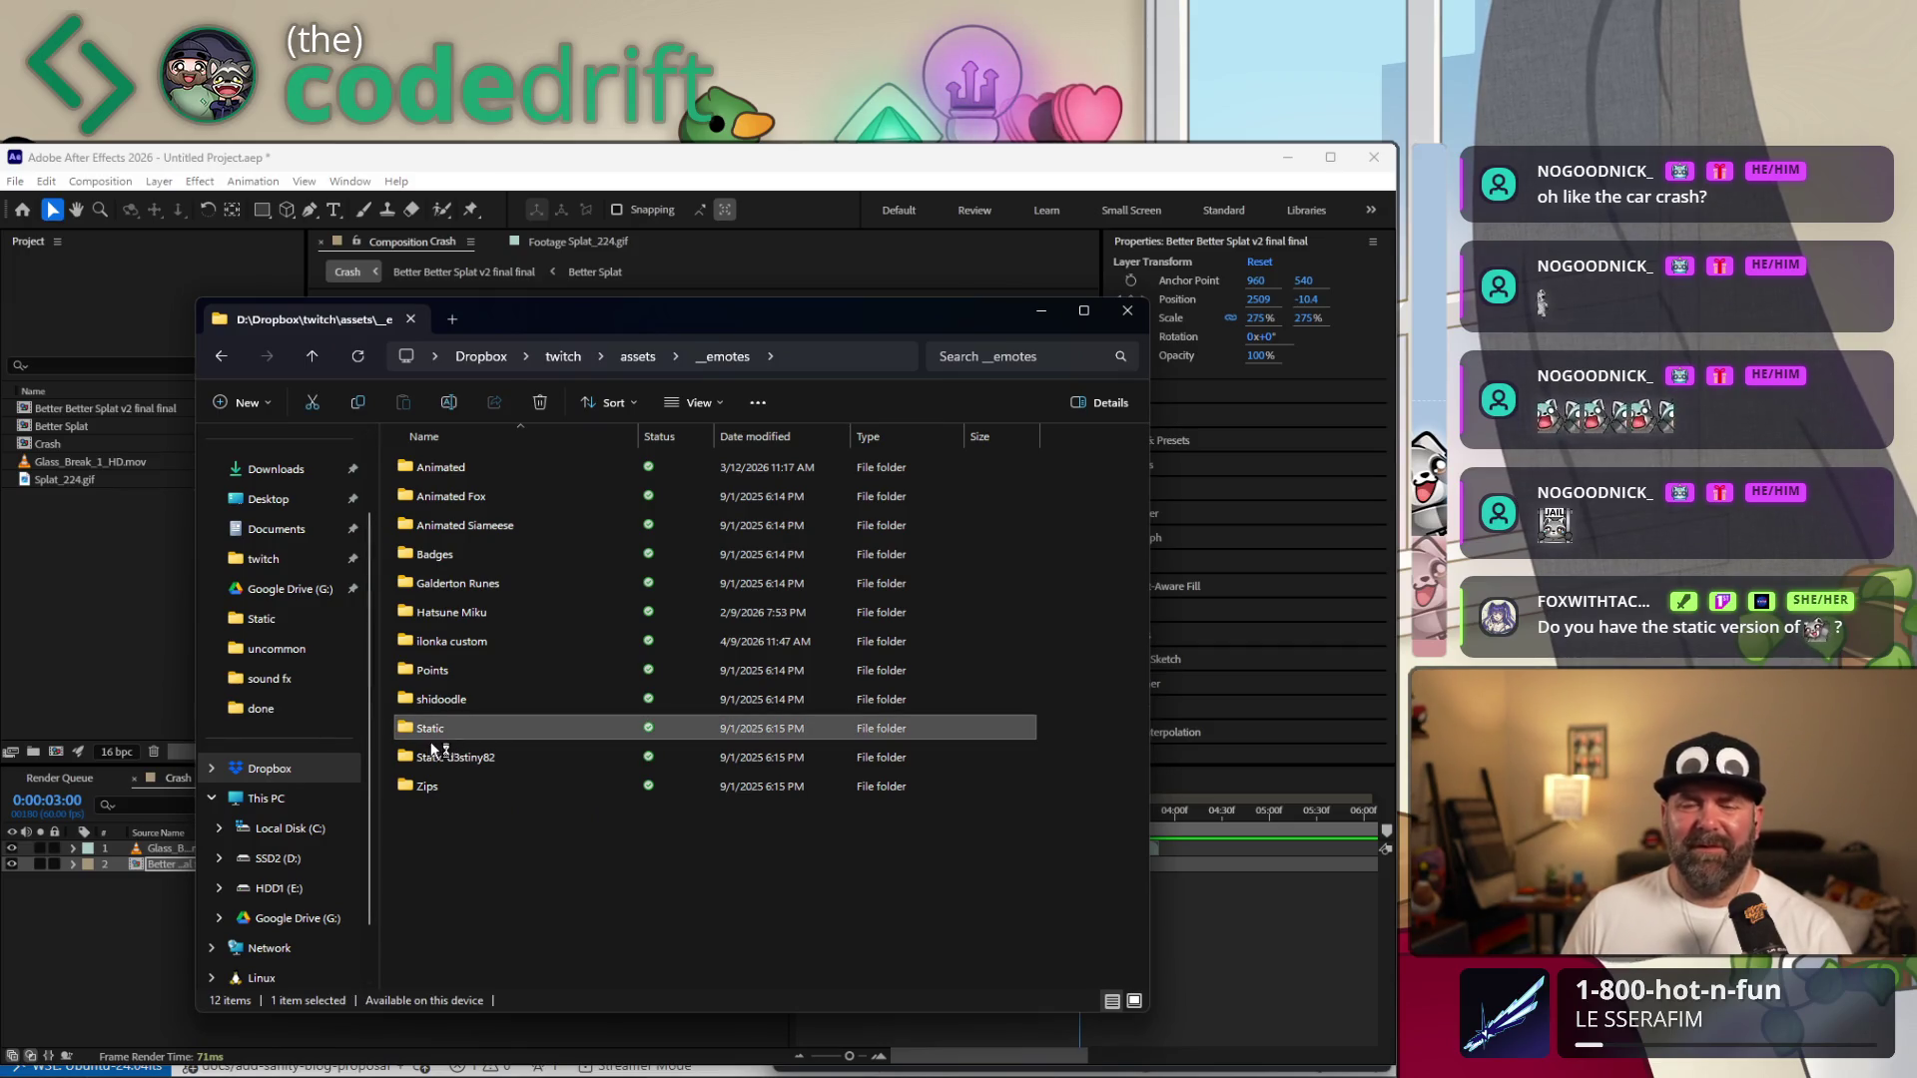
{"action": "double_click", "coordinate": [435, 735]}
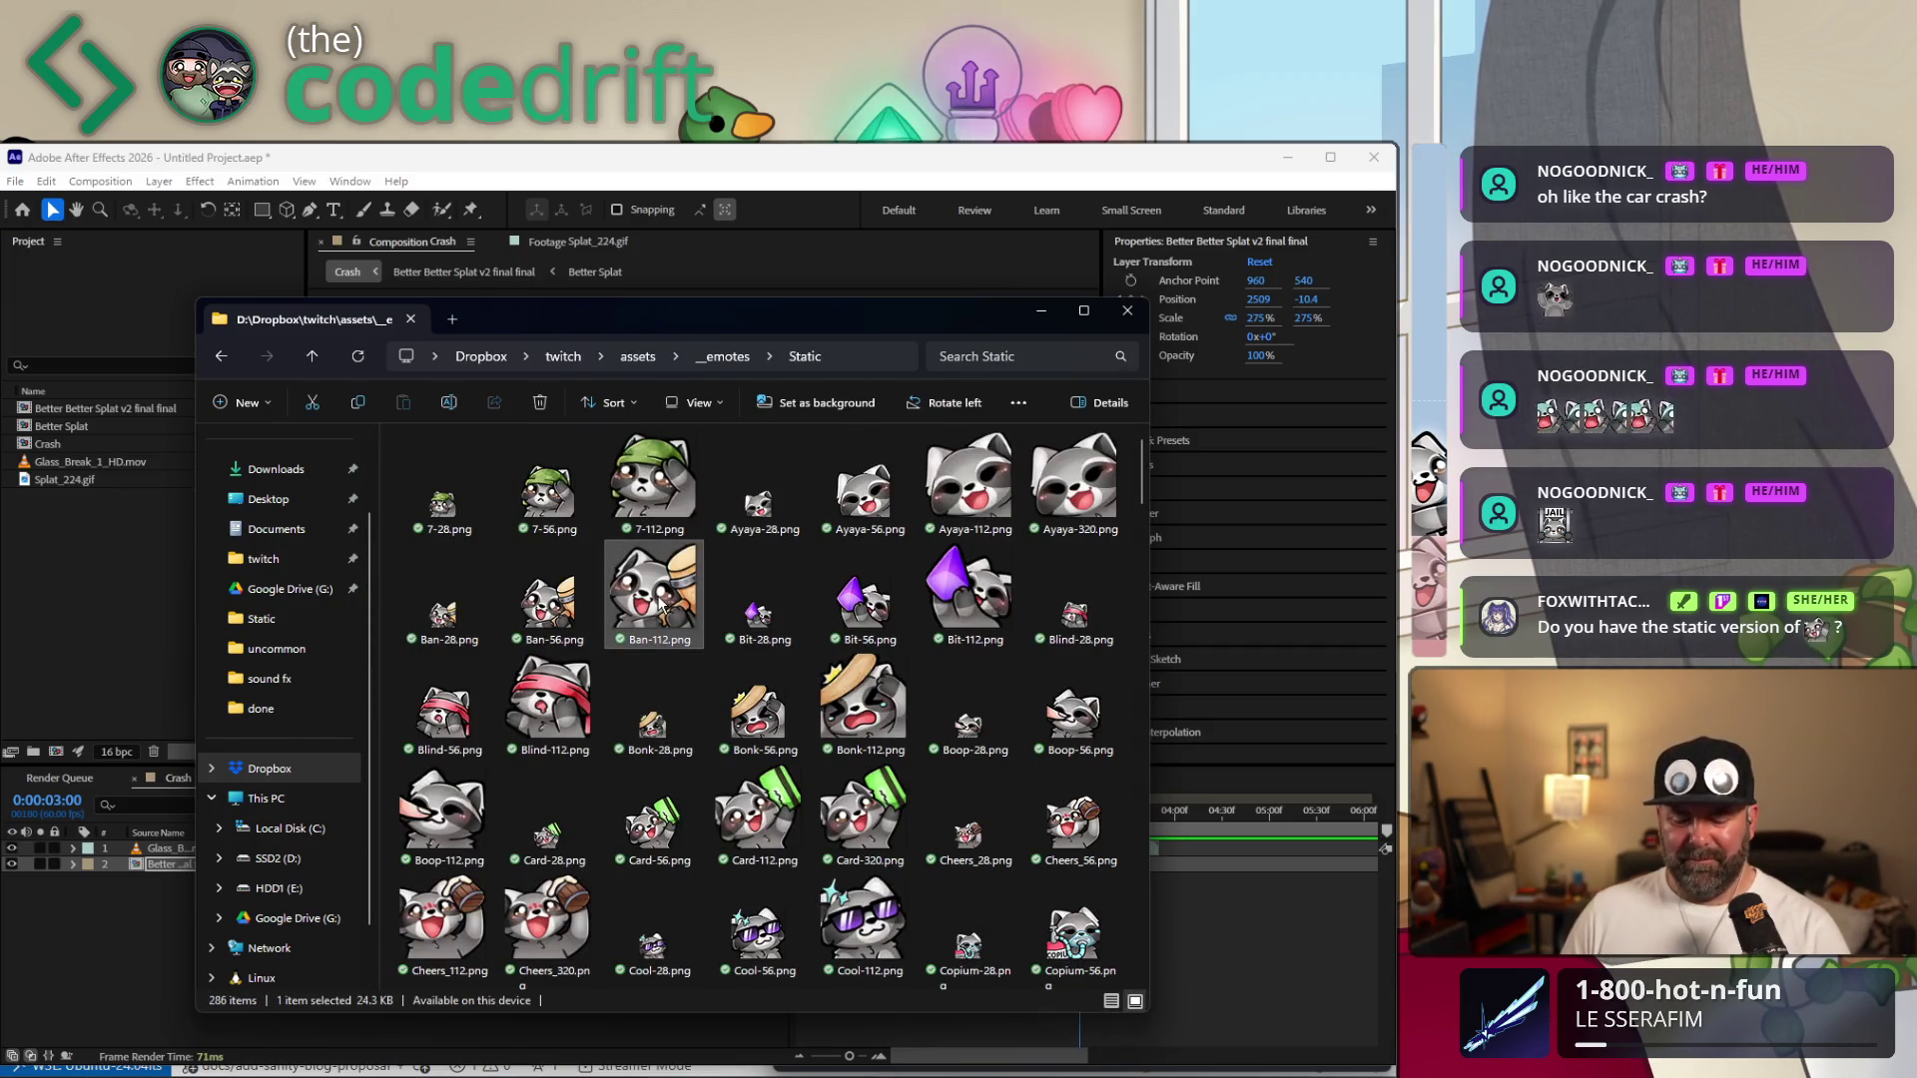
Pick out the Sign-320.png raccoon emote and bring up the app launcher.
{"action": "key", "text": "w"}
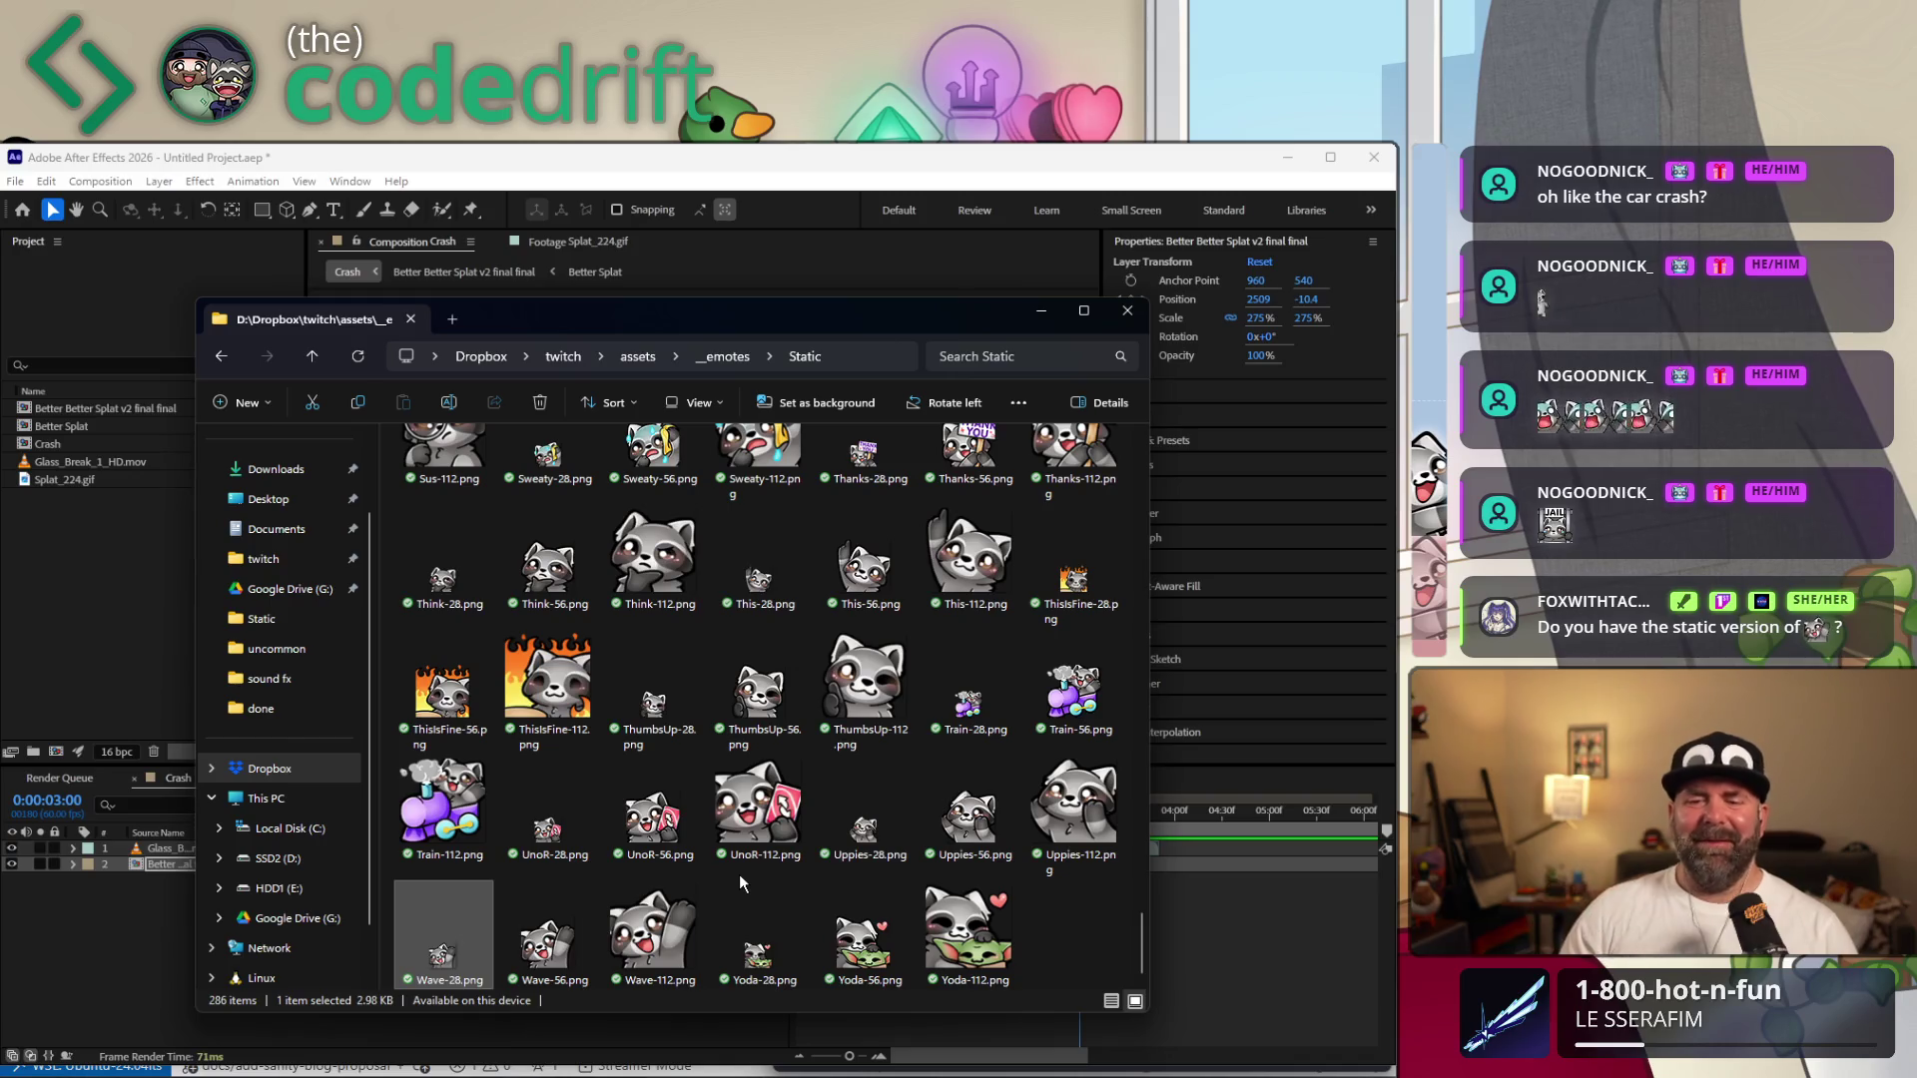
{"action": "scroll", "coordinate": [749, 808], "scroll_direction": "up", "scroll_amount": 5}
{"action": "scroll", "coordinate": [764, 750], "scroll_direction": "up", "scroll_amount": 5}
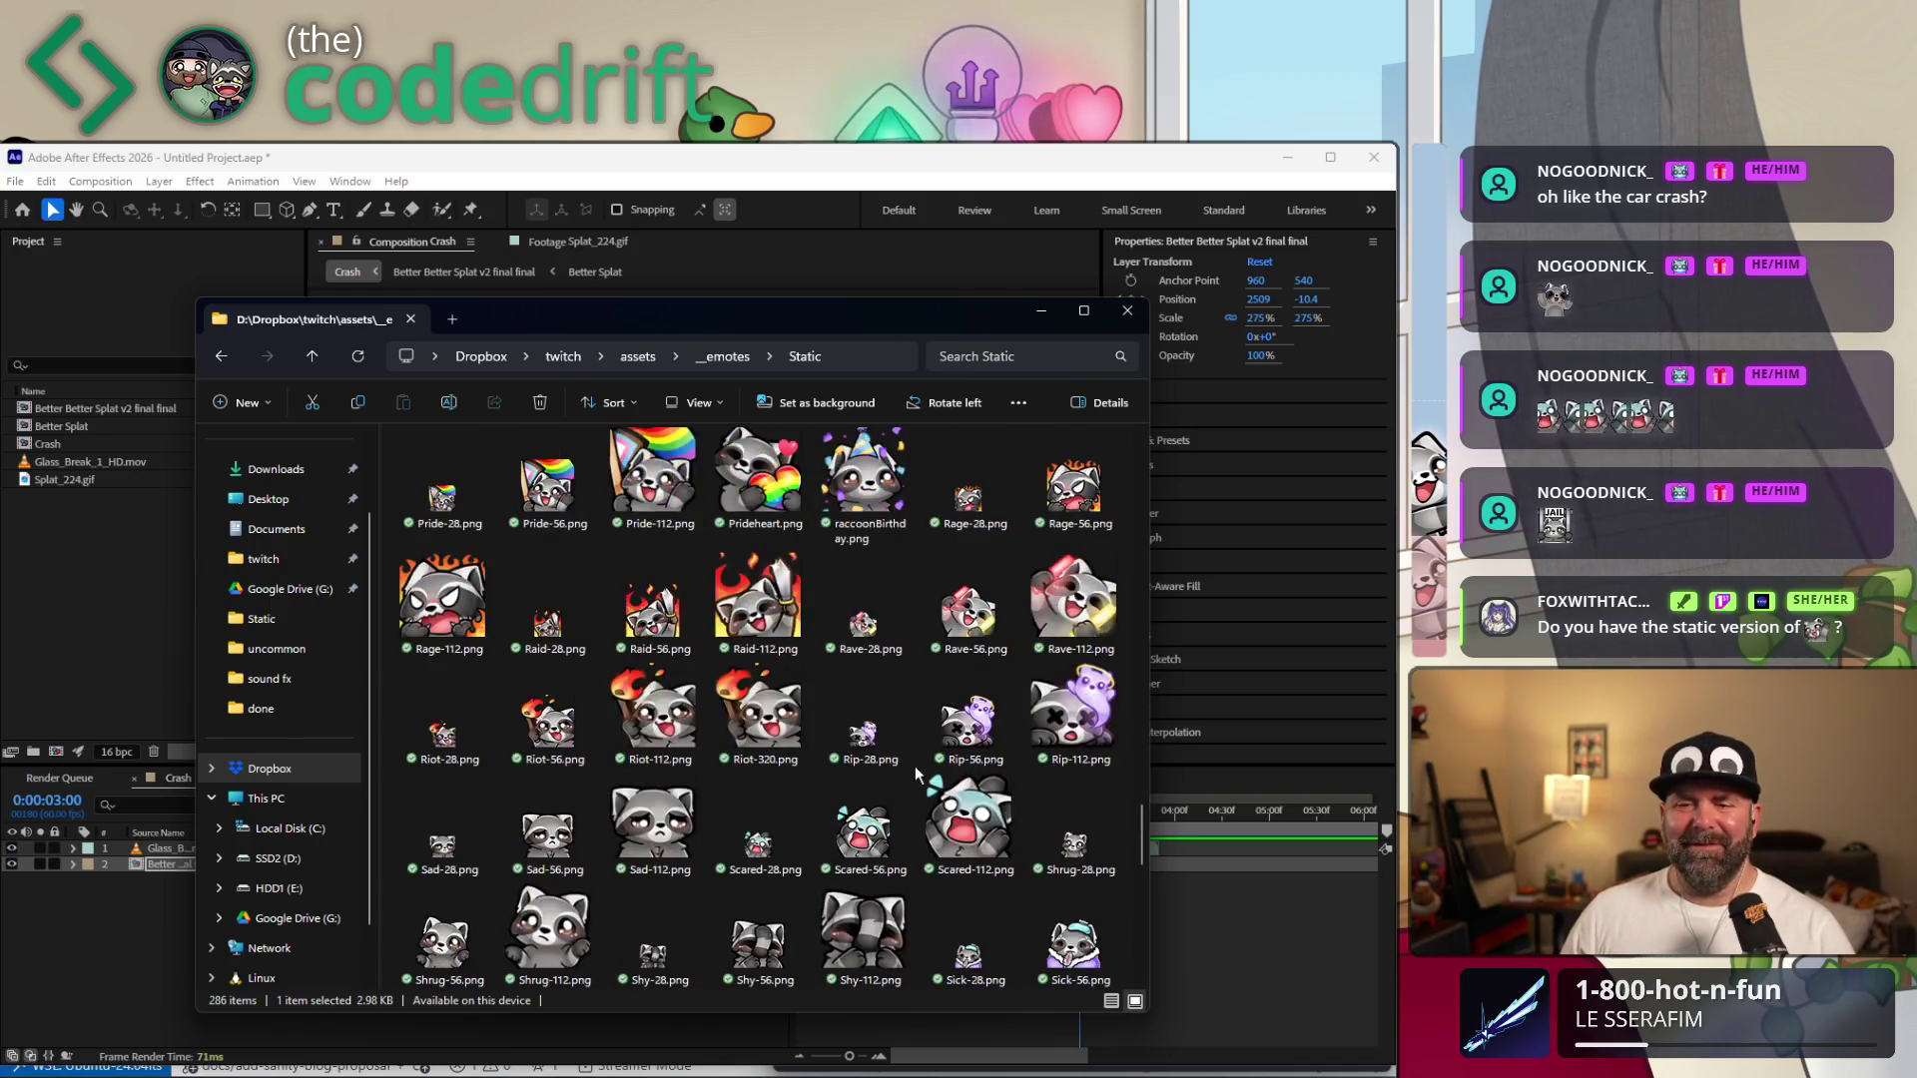
{"action": "scroll", "coordinate": [772, 741], "scroll_direction": "down", "scroll_amount": 2}
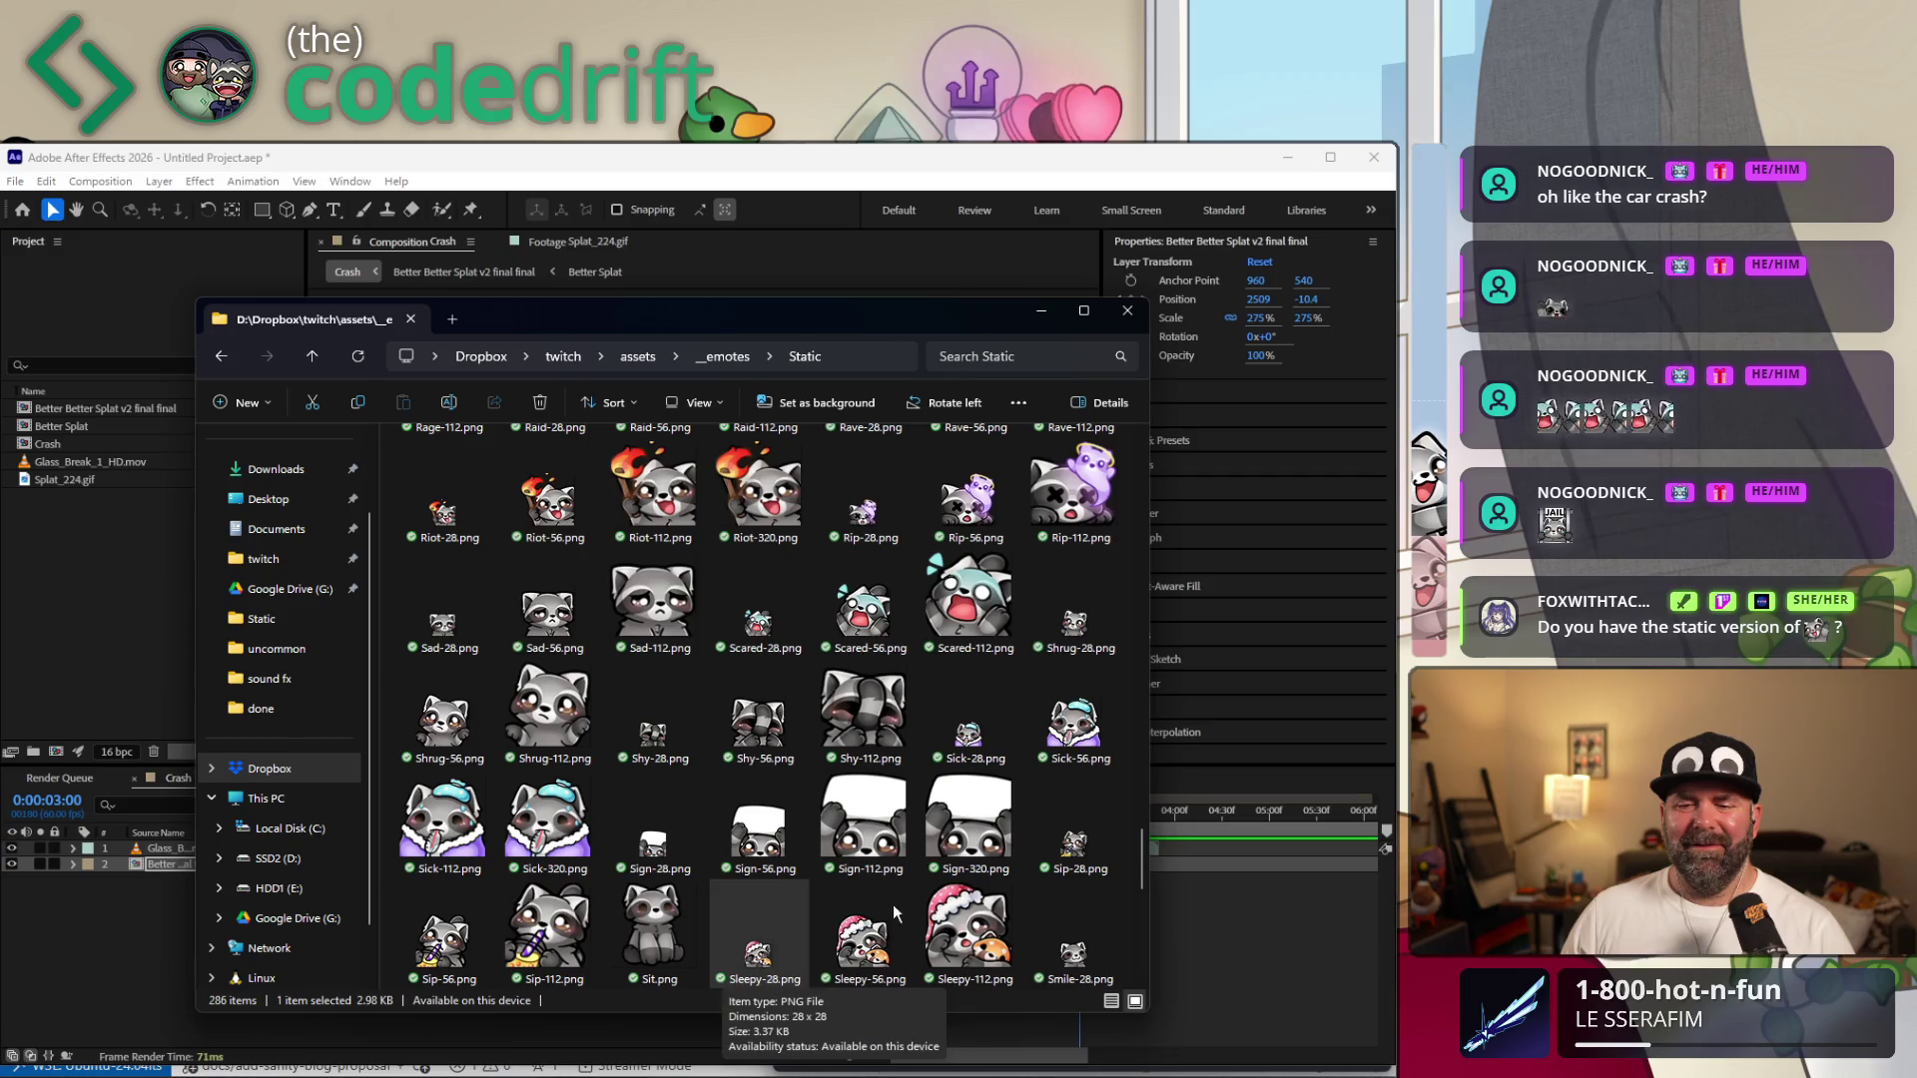
{"action": "left_click", "coordinate": [967, 821]}
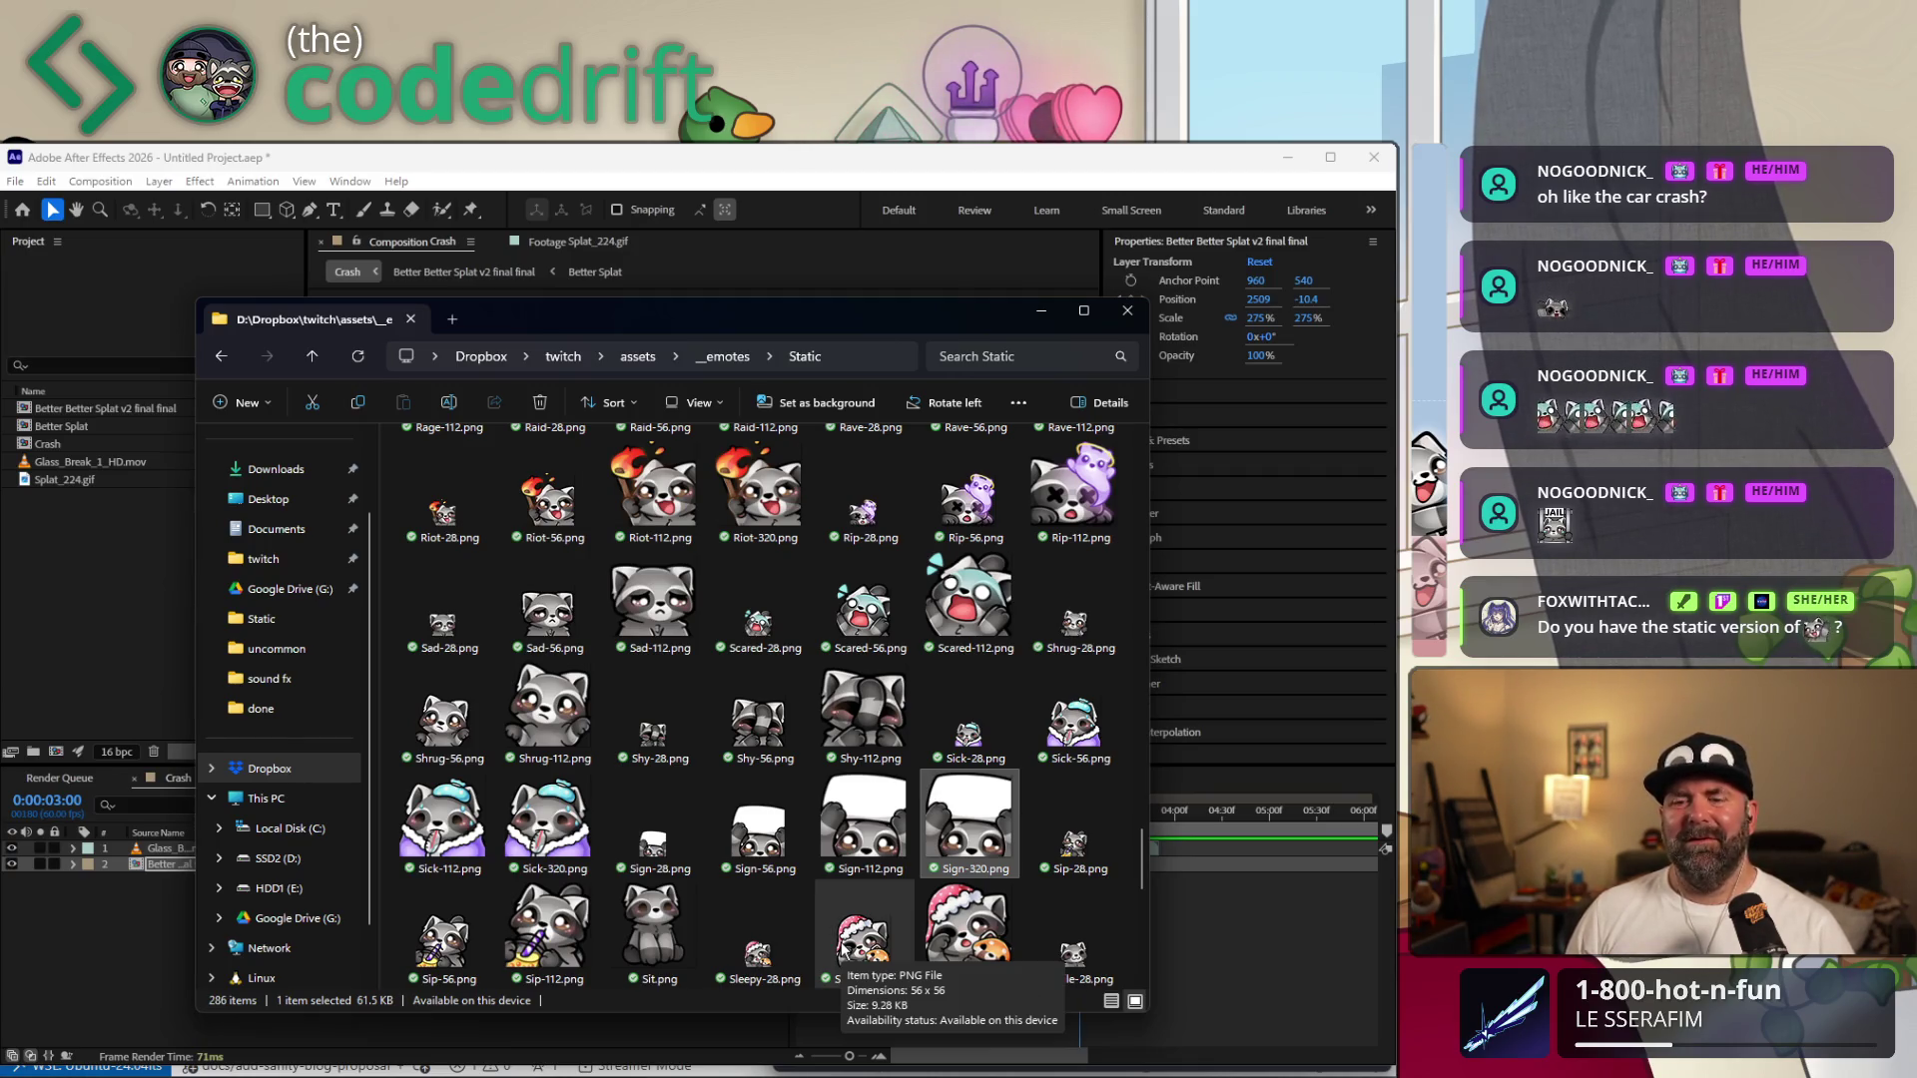
{"action": "key", "text": "alt+space"}
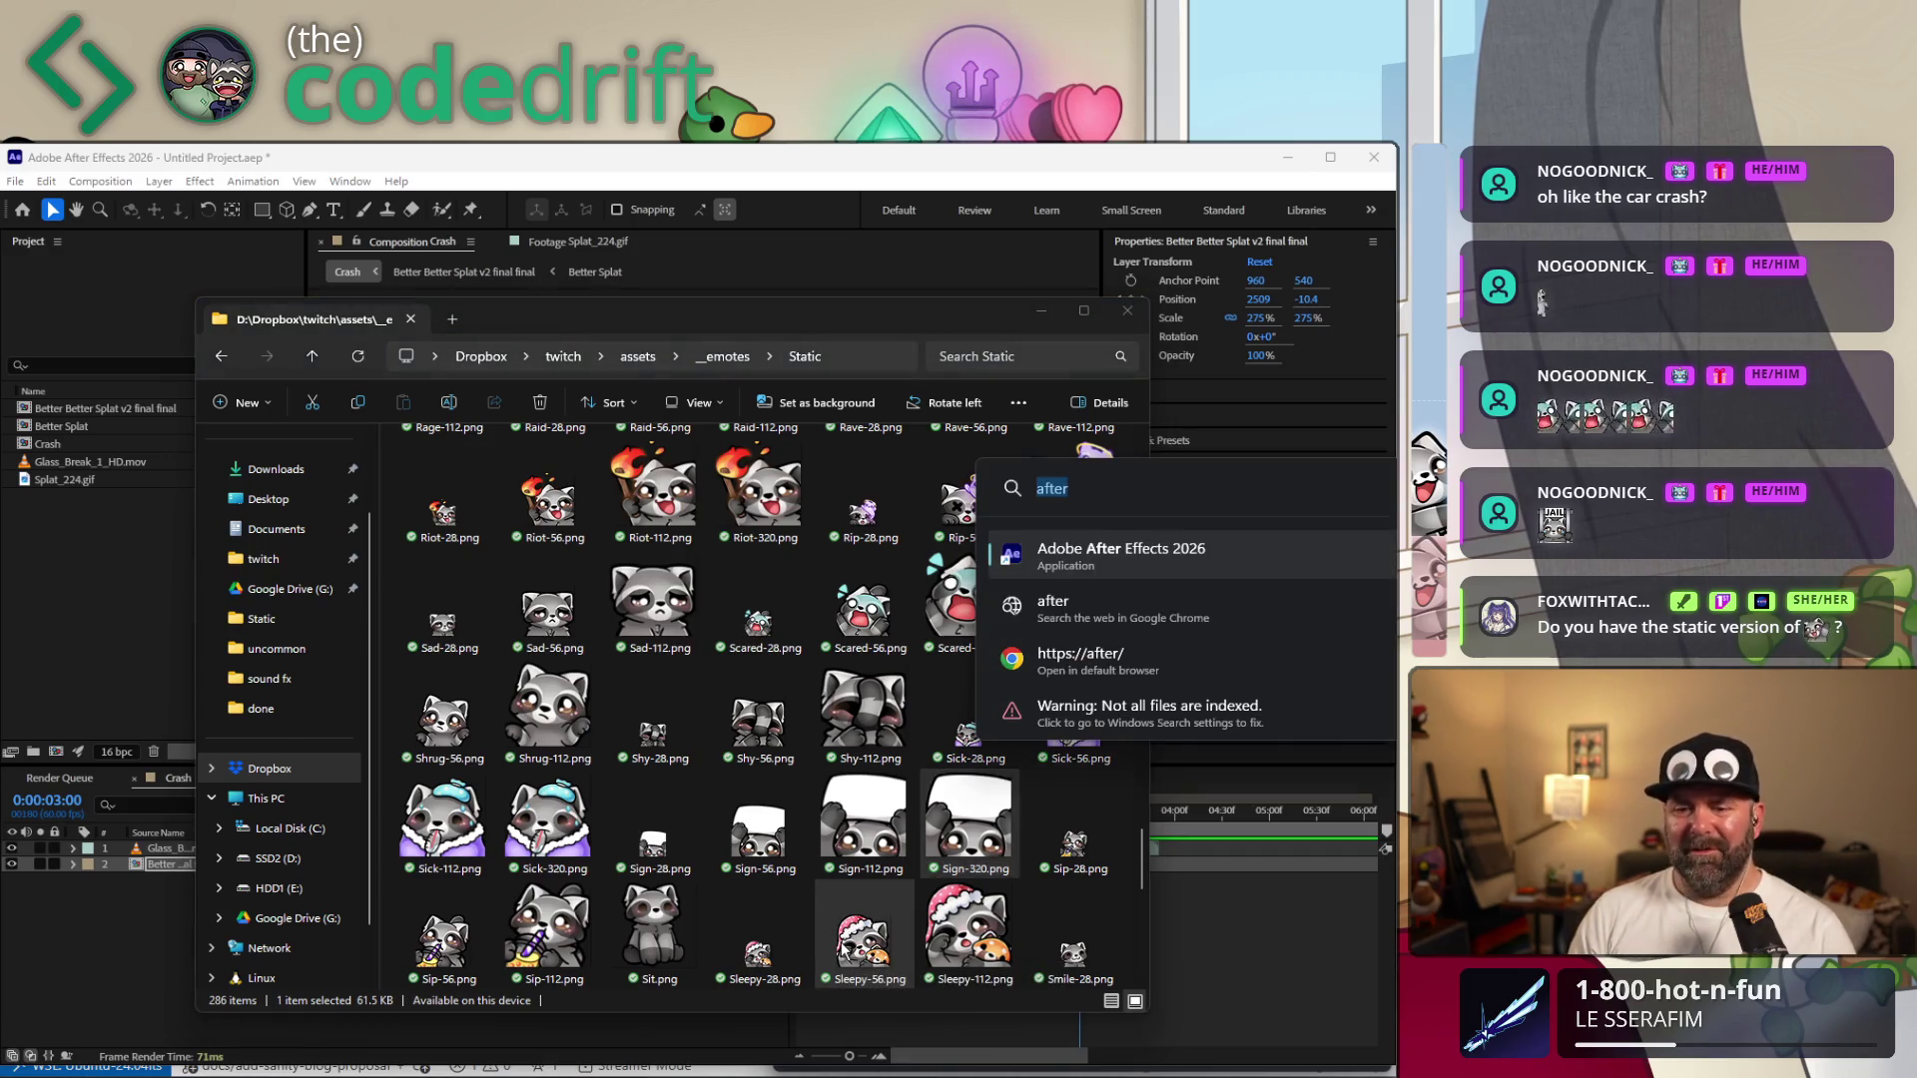
{"action": "type", "text": "phot"}
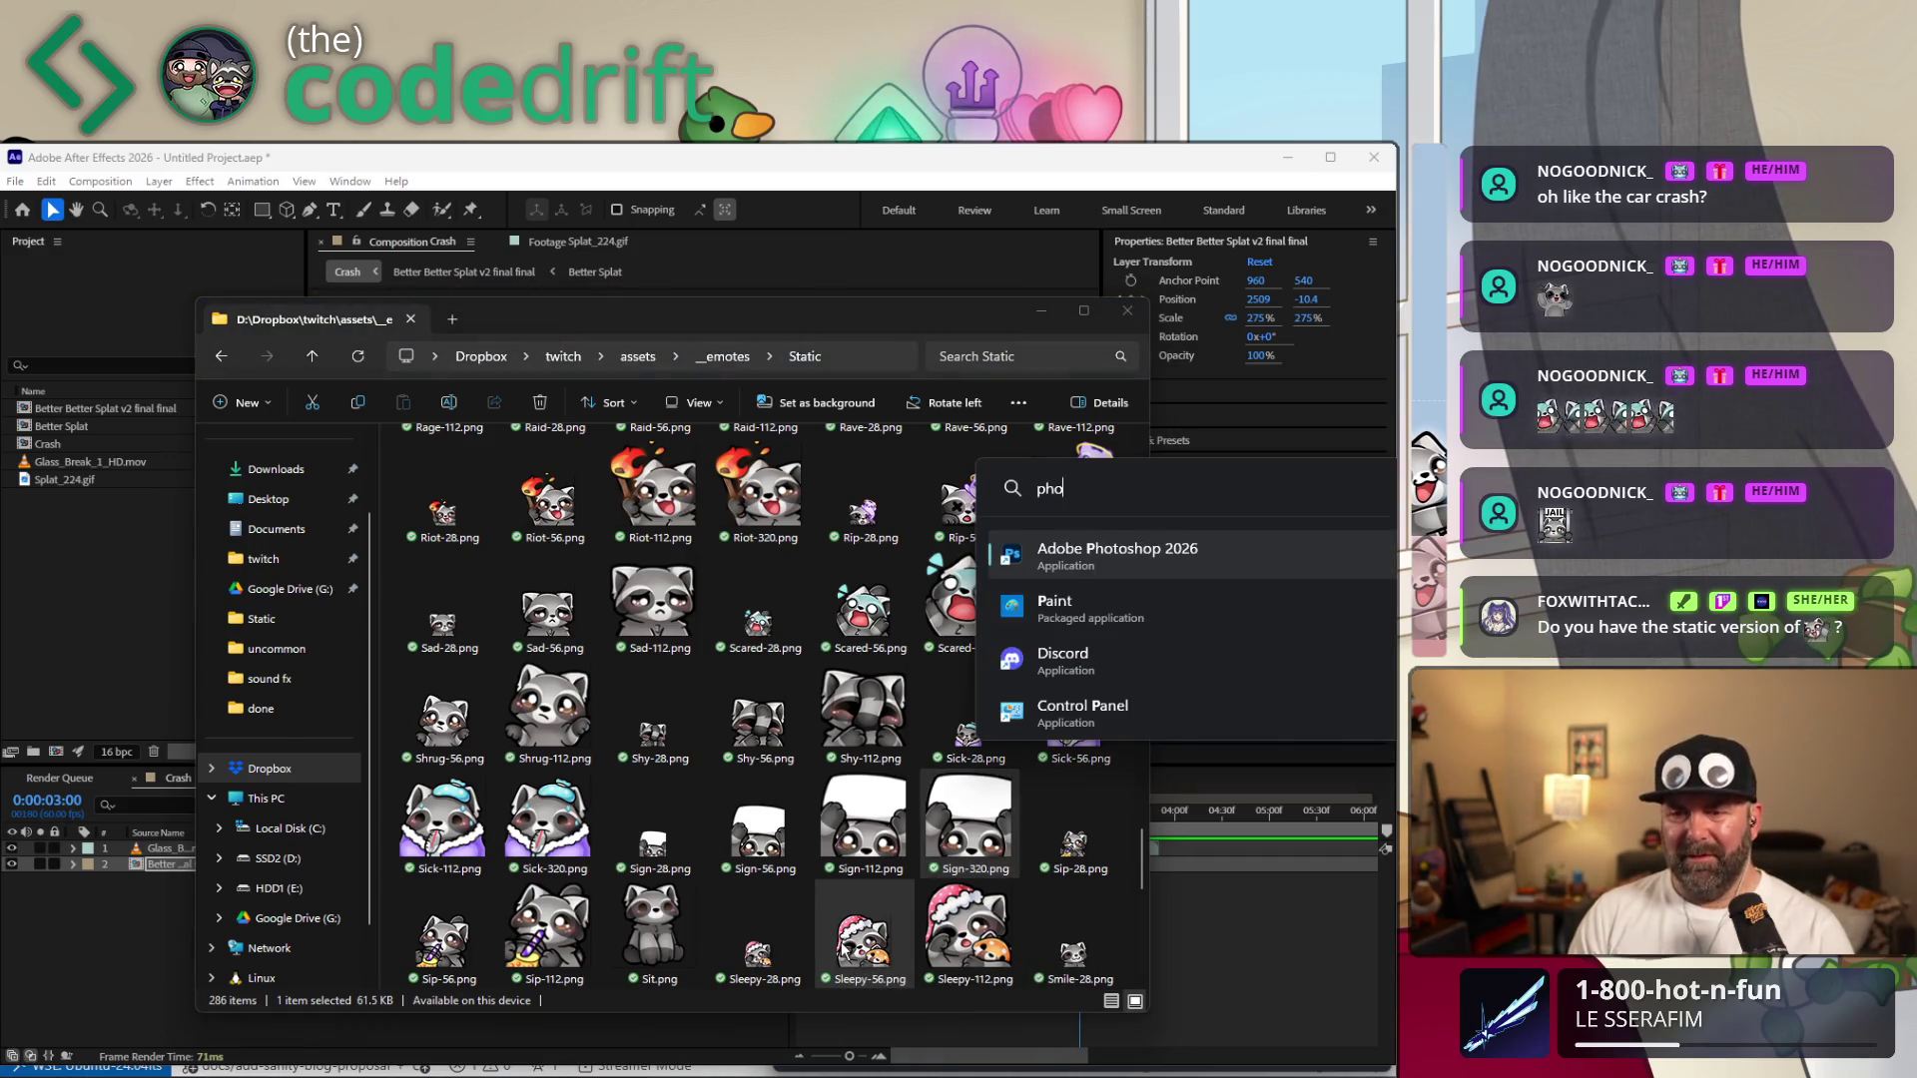
Launch Adobe Photoshop 2026 from the Start search results.
{"action": "key", "text": "Return"}
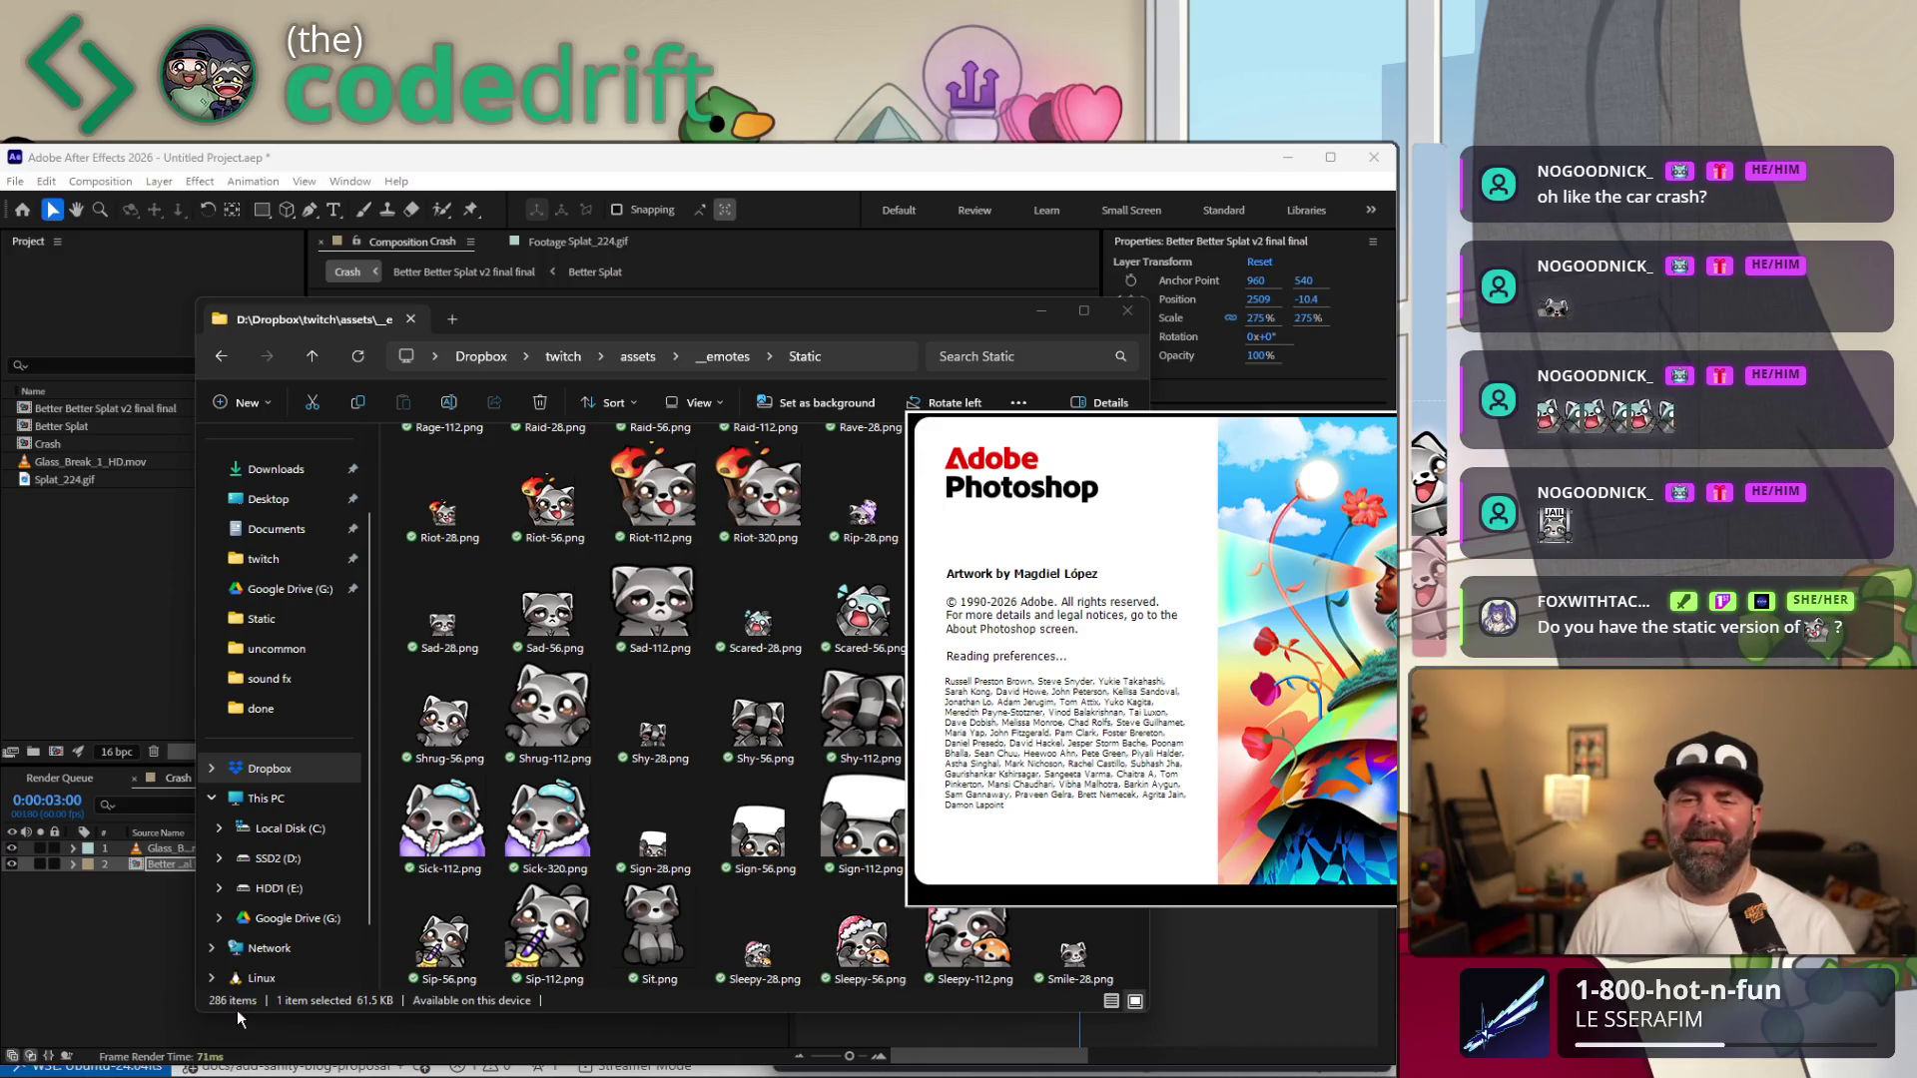
Return to the Static emotes folder and send the chosen Sign-320.png emote to Photoshop.
{"action": "left_click", "coordinate": [865, 322]}
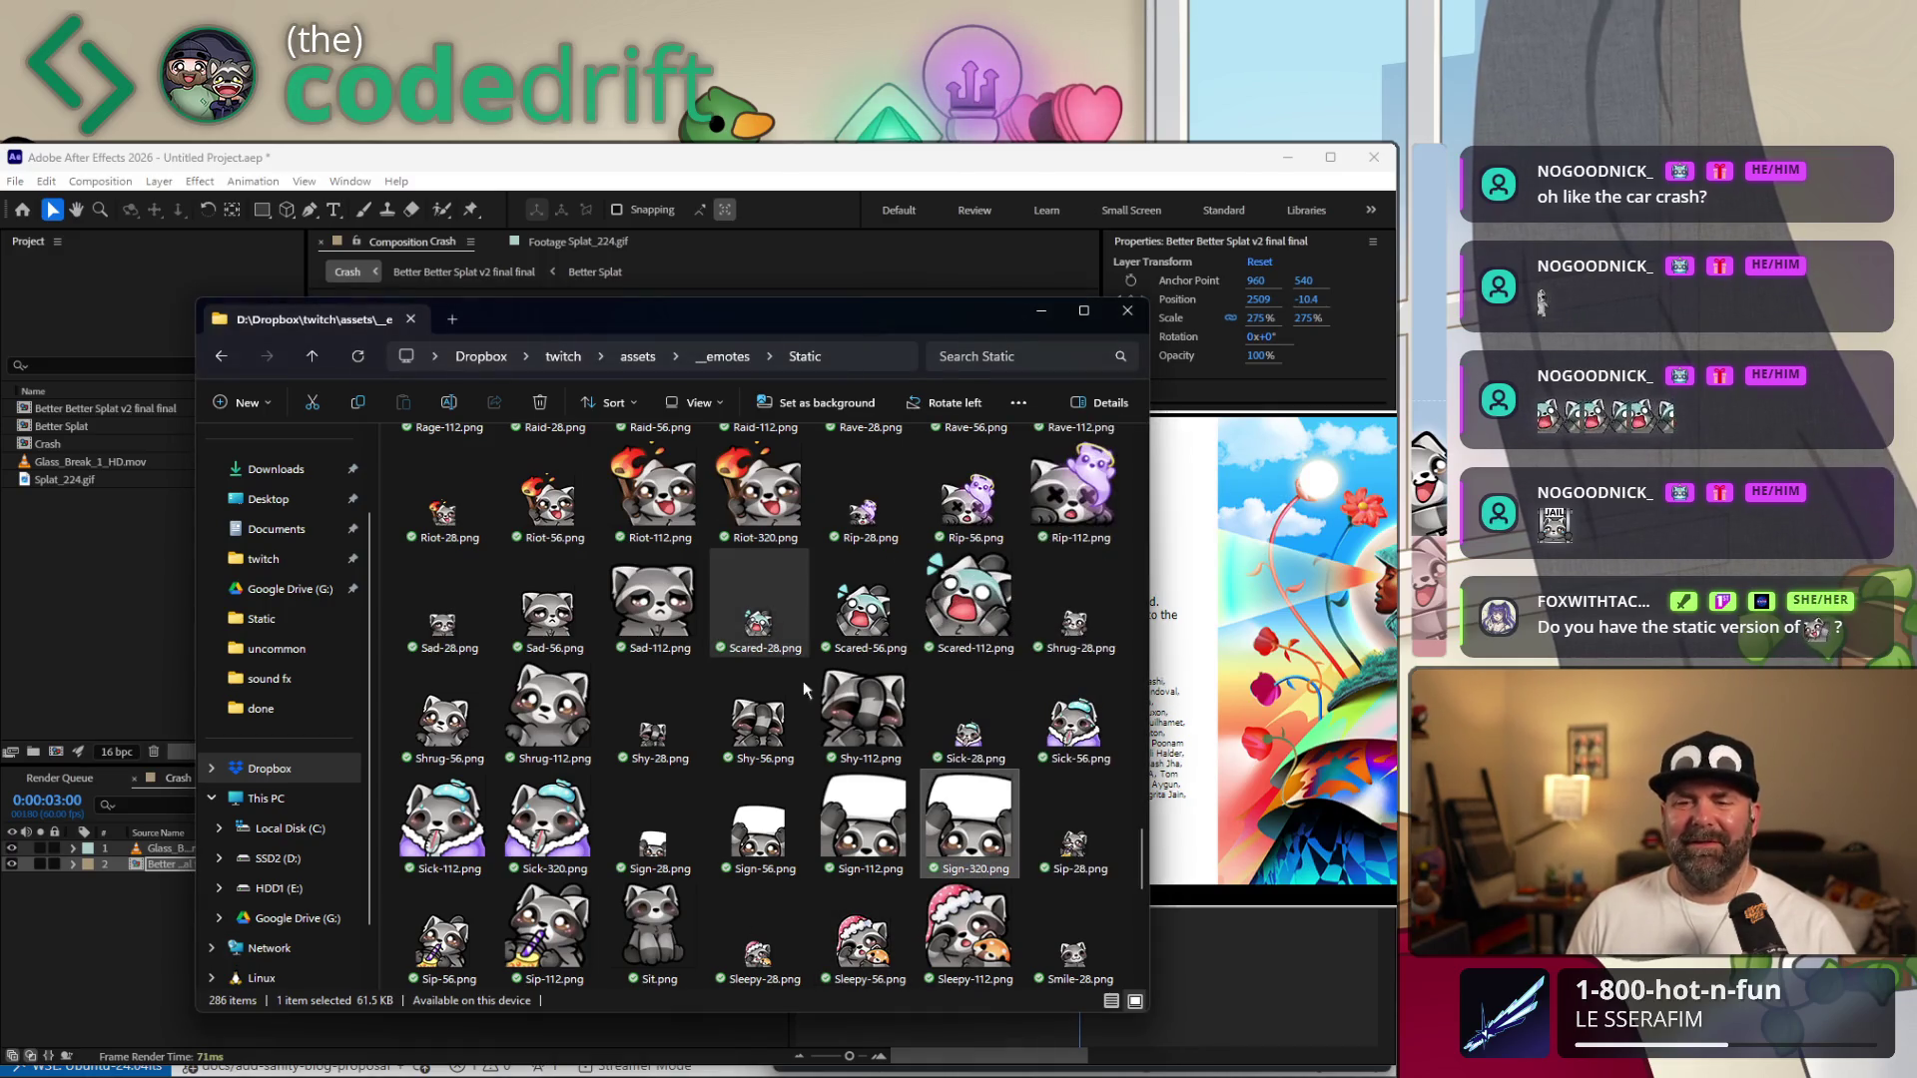
{"action": "scroll", "coordinate": [819, 706], "scroll_direction": "up", "scroll_amount": 5}
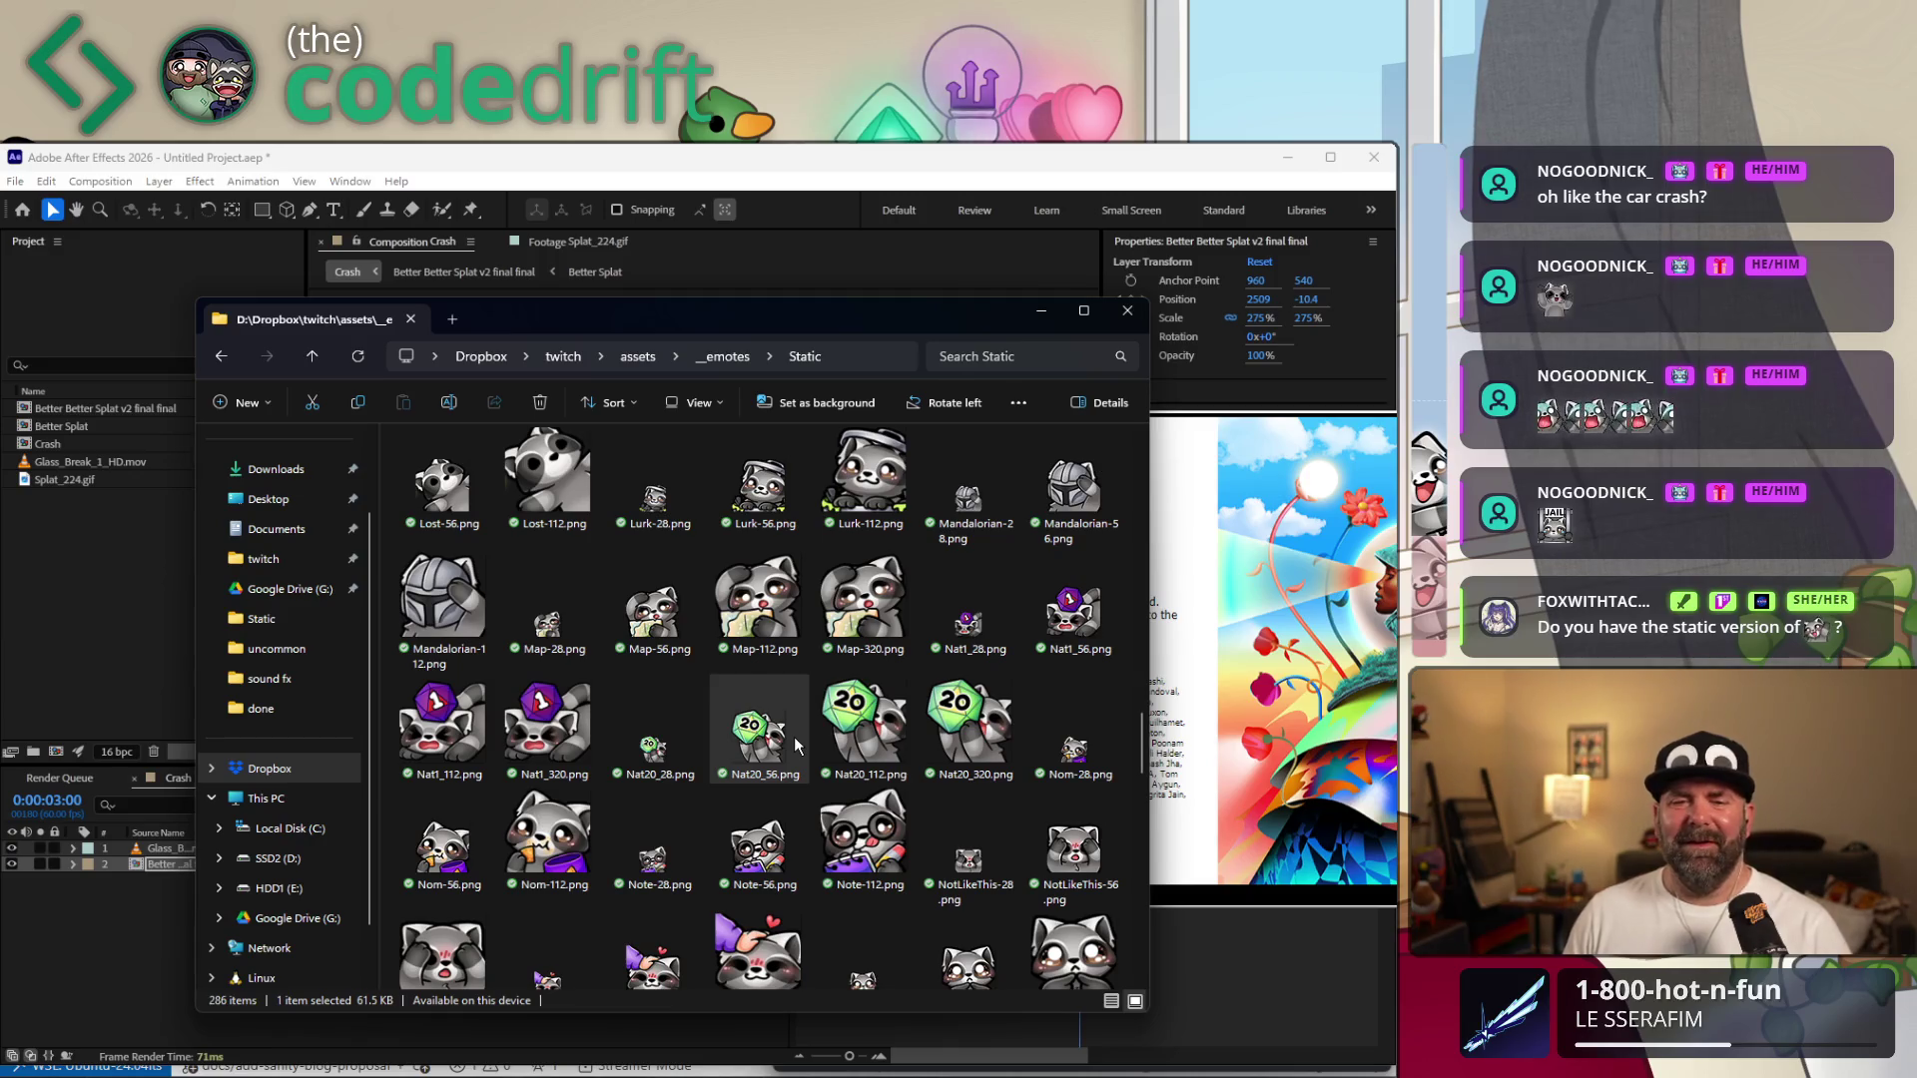
{"action": "scroll", "coordinate": [795, 737], "scroll_direction": "up", "scroll_amount": 3}
{"action": "scroll", "coordinate": [779, 748], "scroll_direction": "up", "scroll_amount": 2}
{"action": "scroll", "coordinate": [778, 749], "scroll_direction": "down", "scroll_amount": 3}
{"action": "scroll", "coordinate": [943, 817], "scroll_direction": "down", "scroll_amount": 3}
{"action": "scroll", "coordinate": [944, 816], "scroll_direction": "down", "scroll_amount": 3}
{"action": "scroll", "coordinate": [946, 817], "scroll_direction": "down", "scroll_amount": 3}
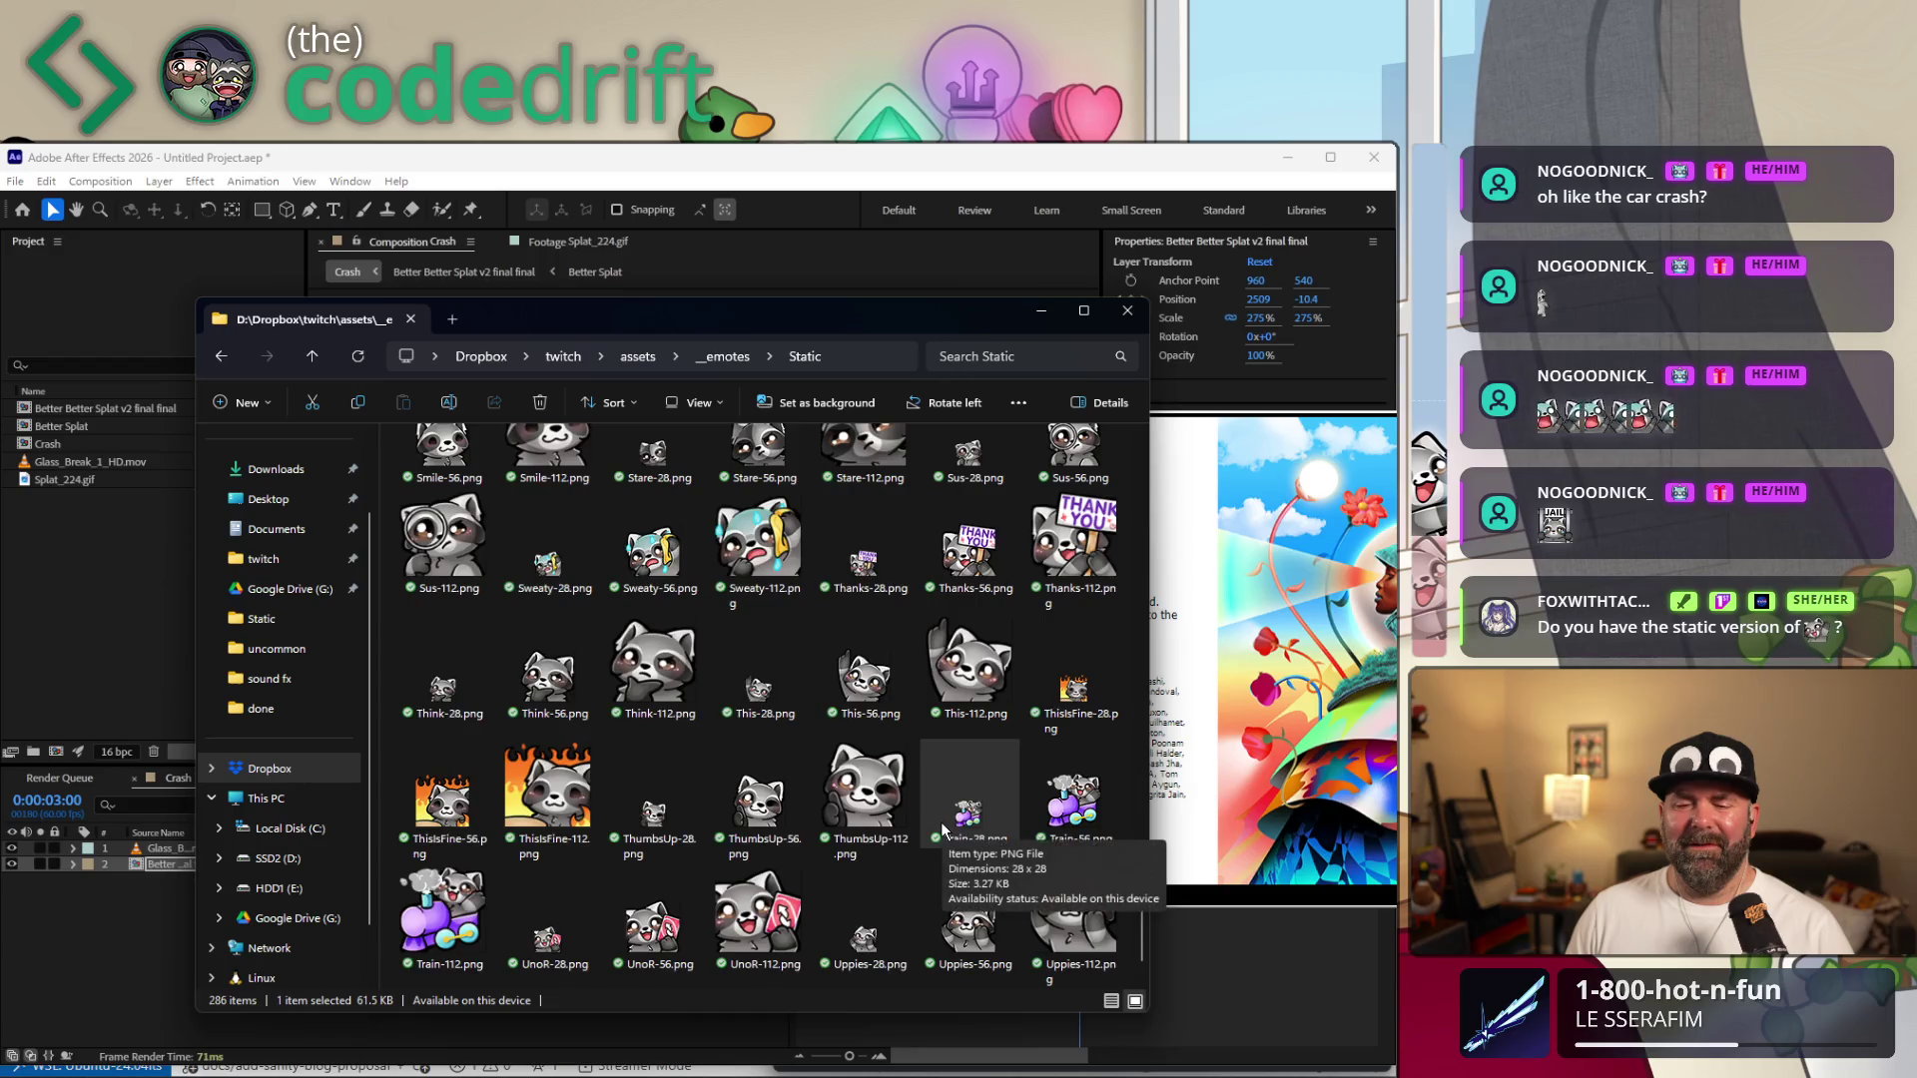
{"action": "scroll", "coordinate": [947, 820], "scroll_direction": "down", "scroll_amount": 1}
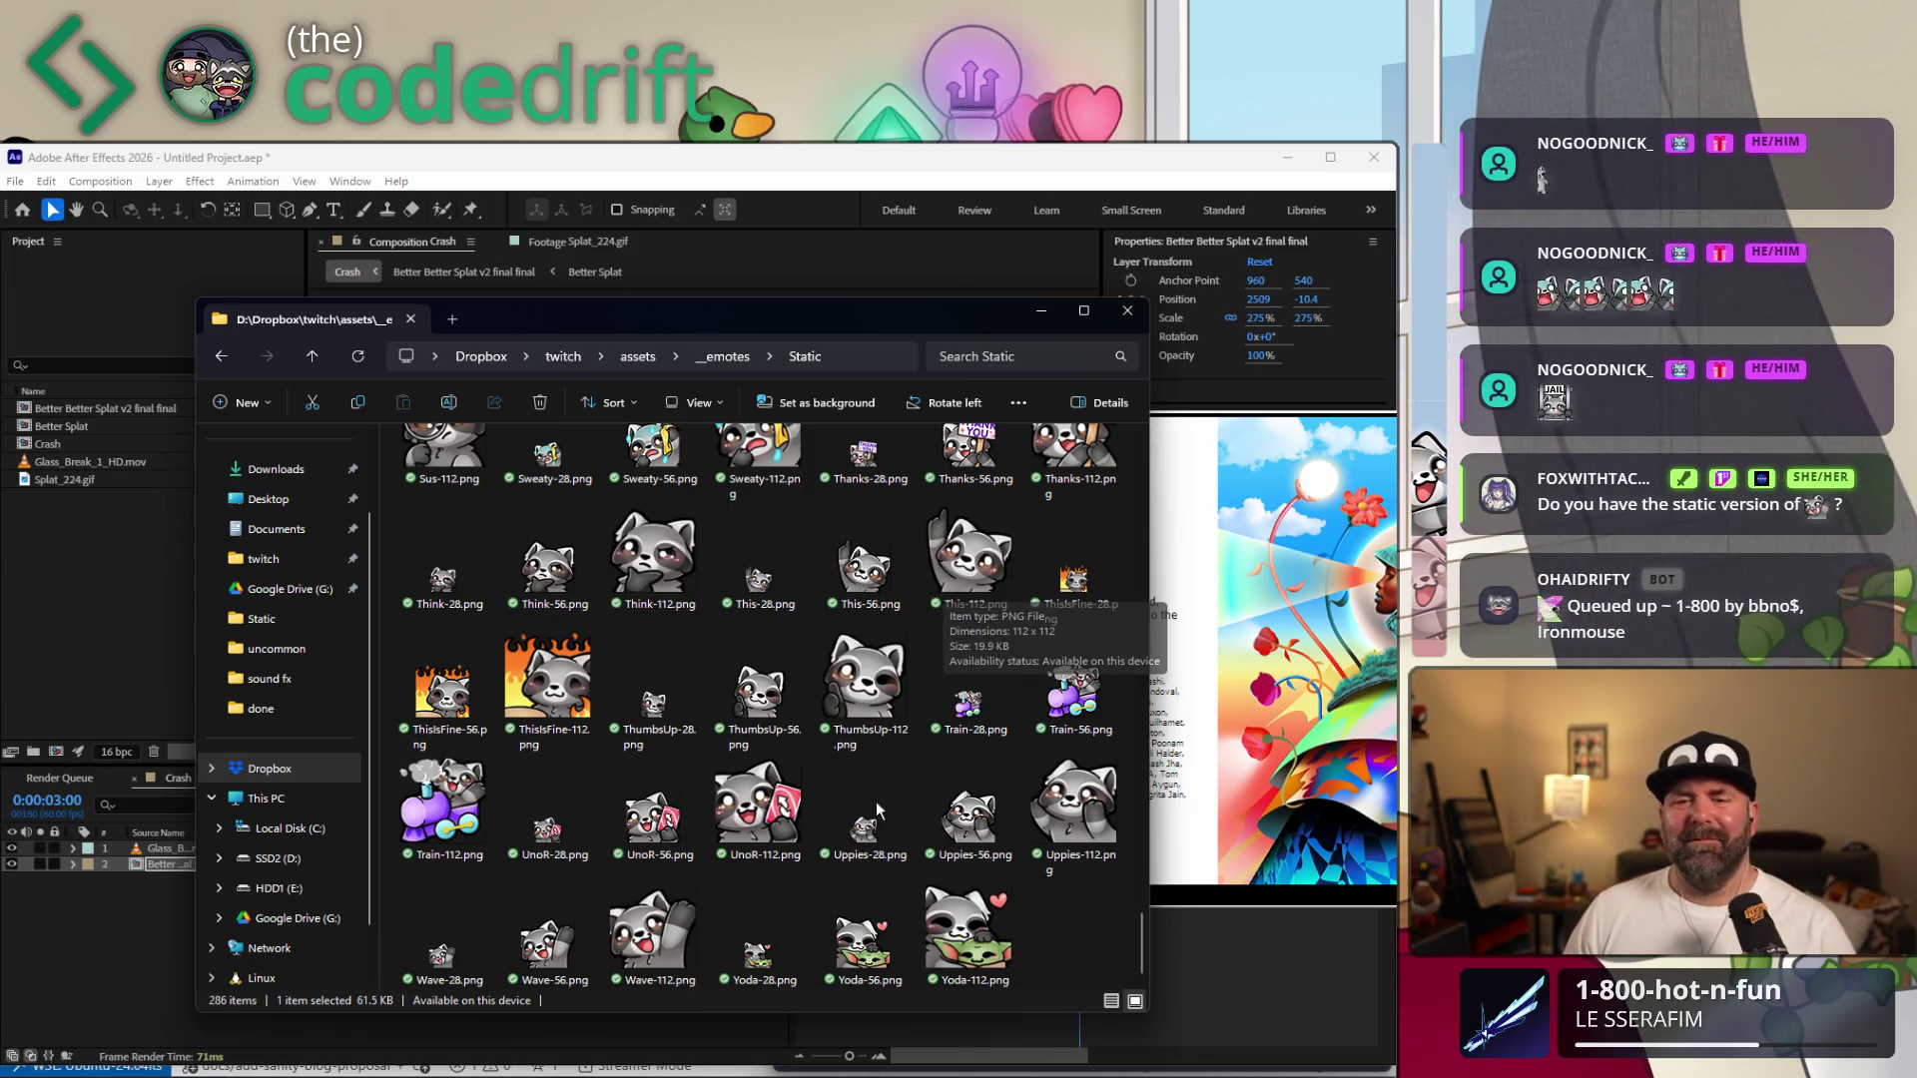
{"action": "scroll", "coordinate": [847, 857], "scroll_direction": "up", "scroll_amount": 2}
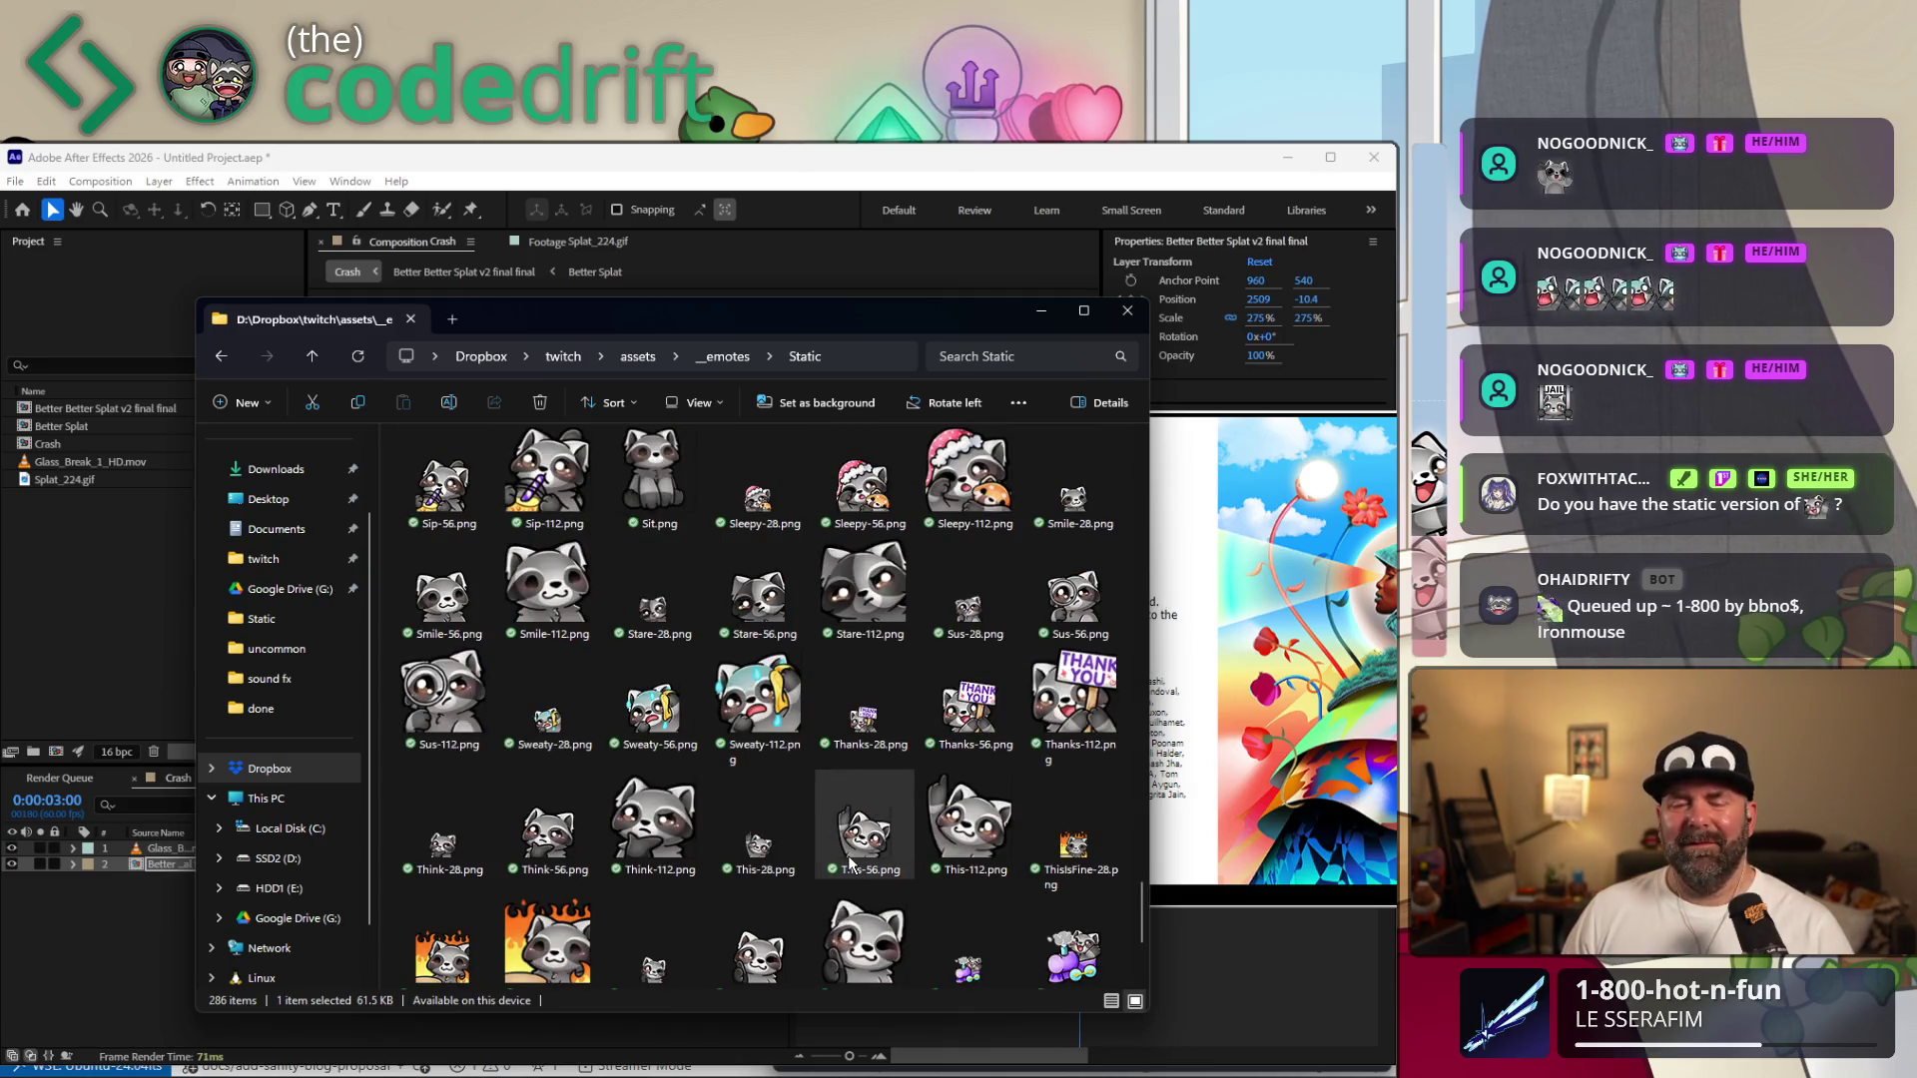
{"action": "scroll", "coordinate": [847, 861], "scroll_direction": "up", "scroll_amount": 3}
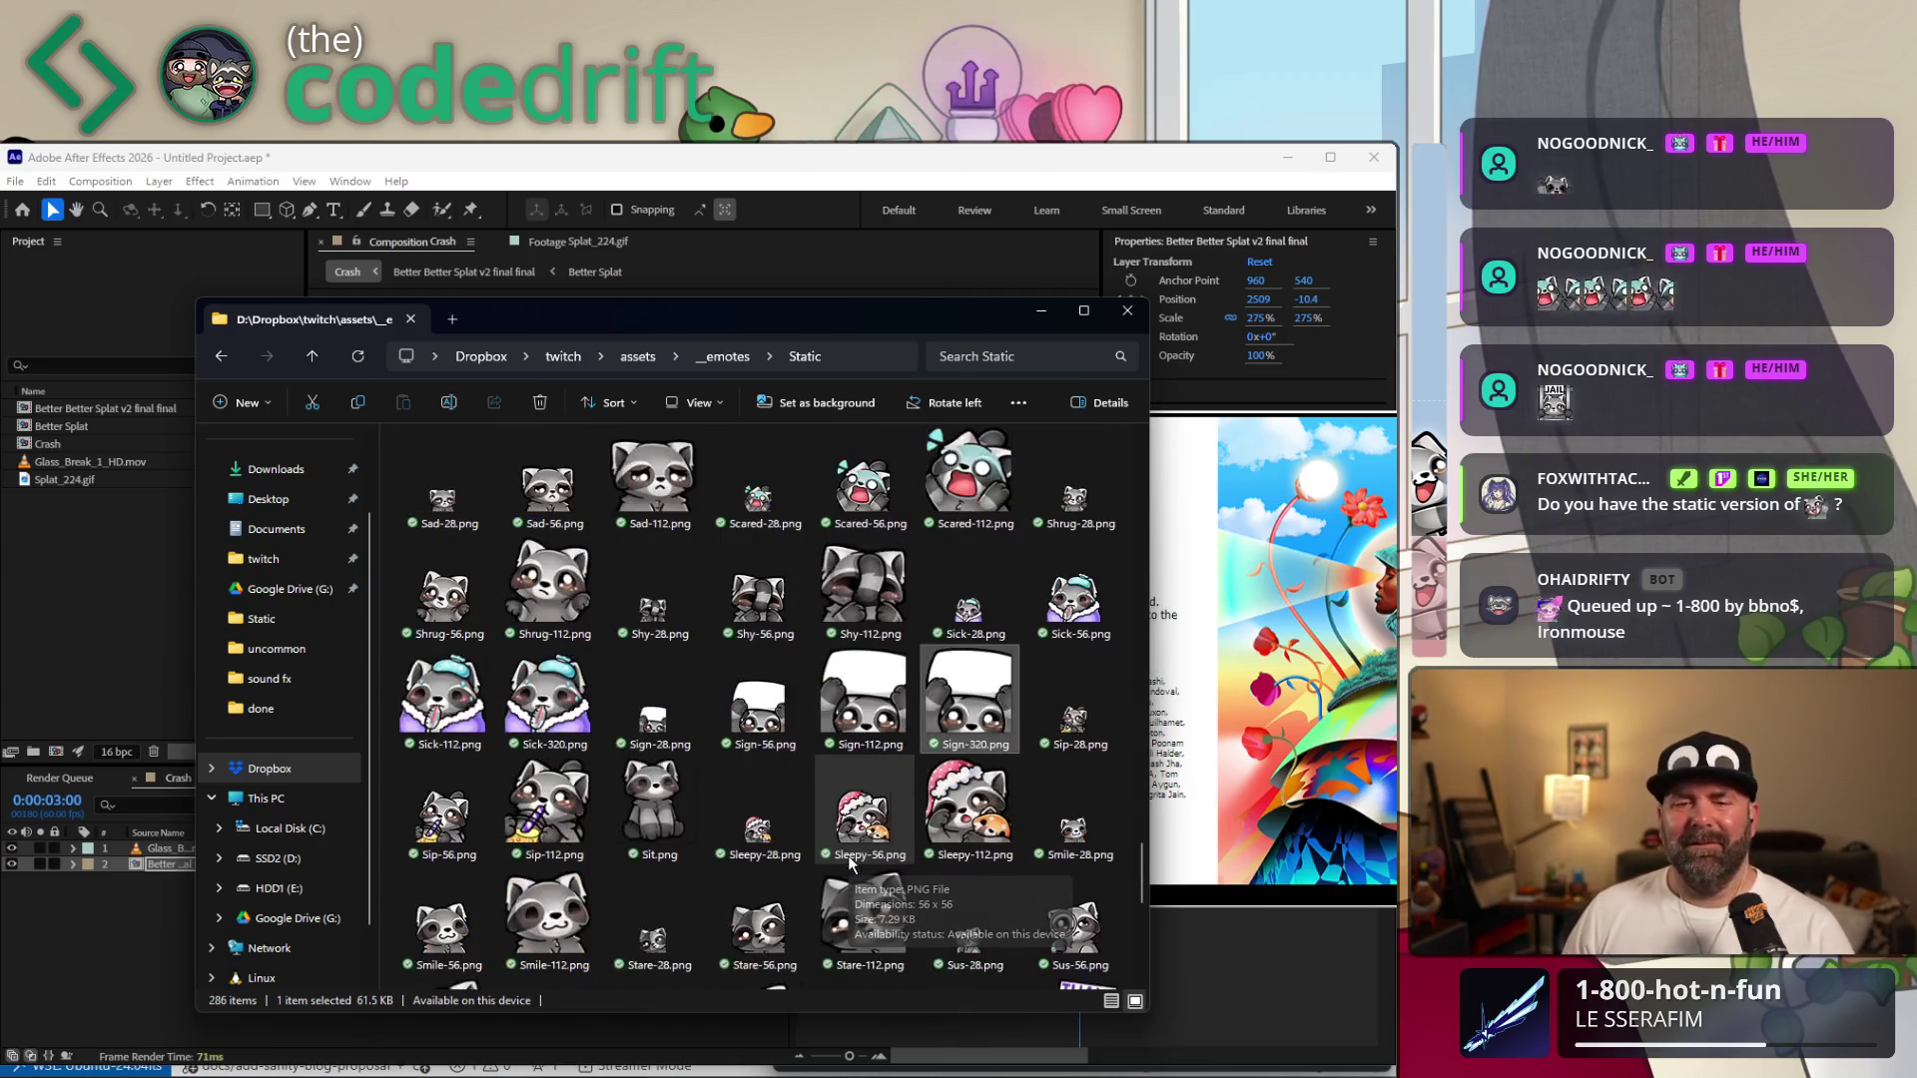
{"action": "scroll", "coordinate": [865, 847], "scroll_direction": "up", "scroll_amount": 3}
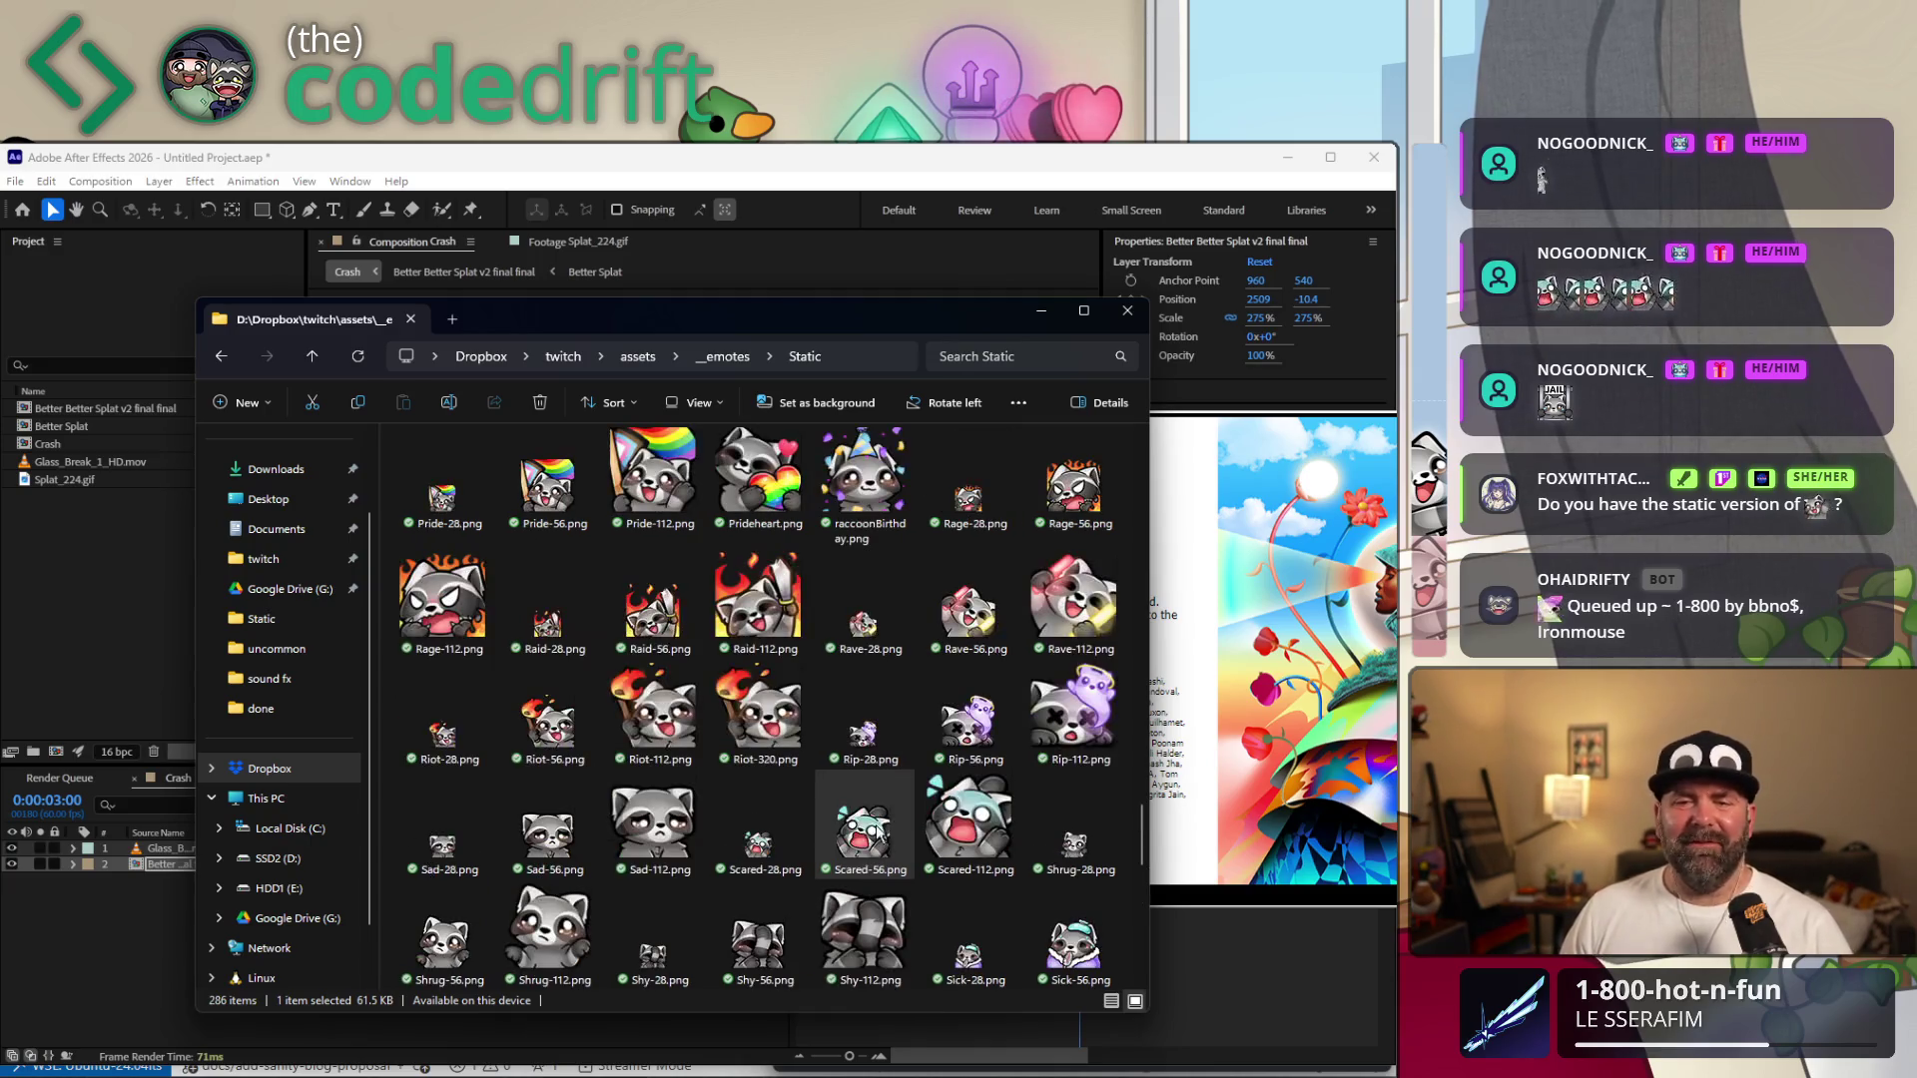
{"action": "scroll", "coordinate": [878, 791], "scroll_direction": "up", "scroll_amount": 3}
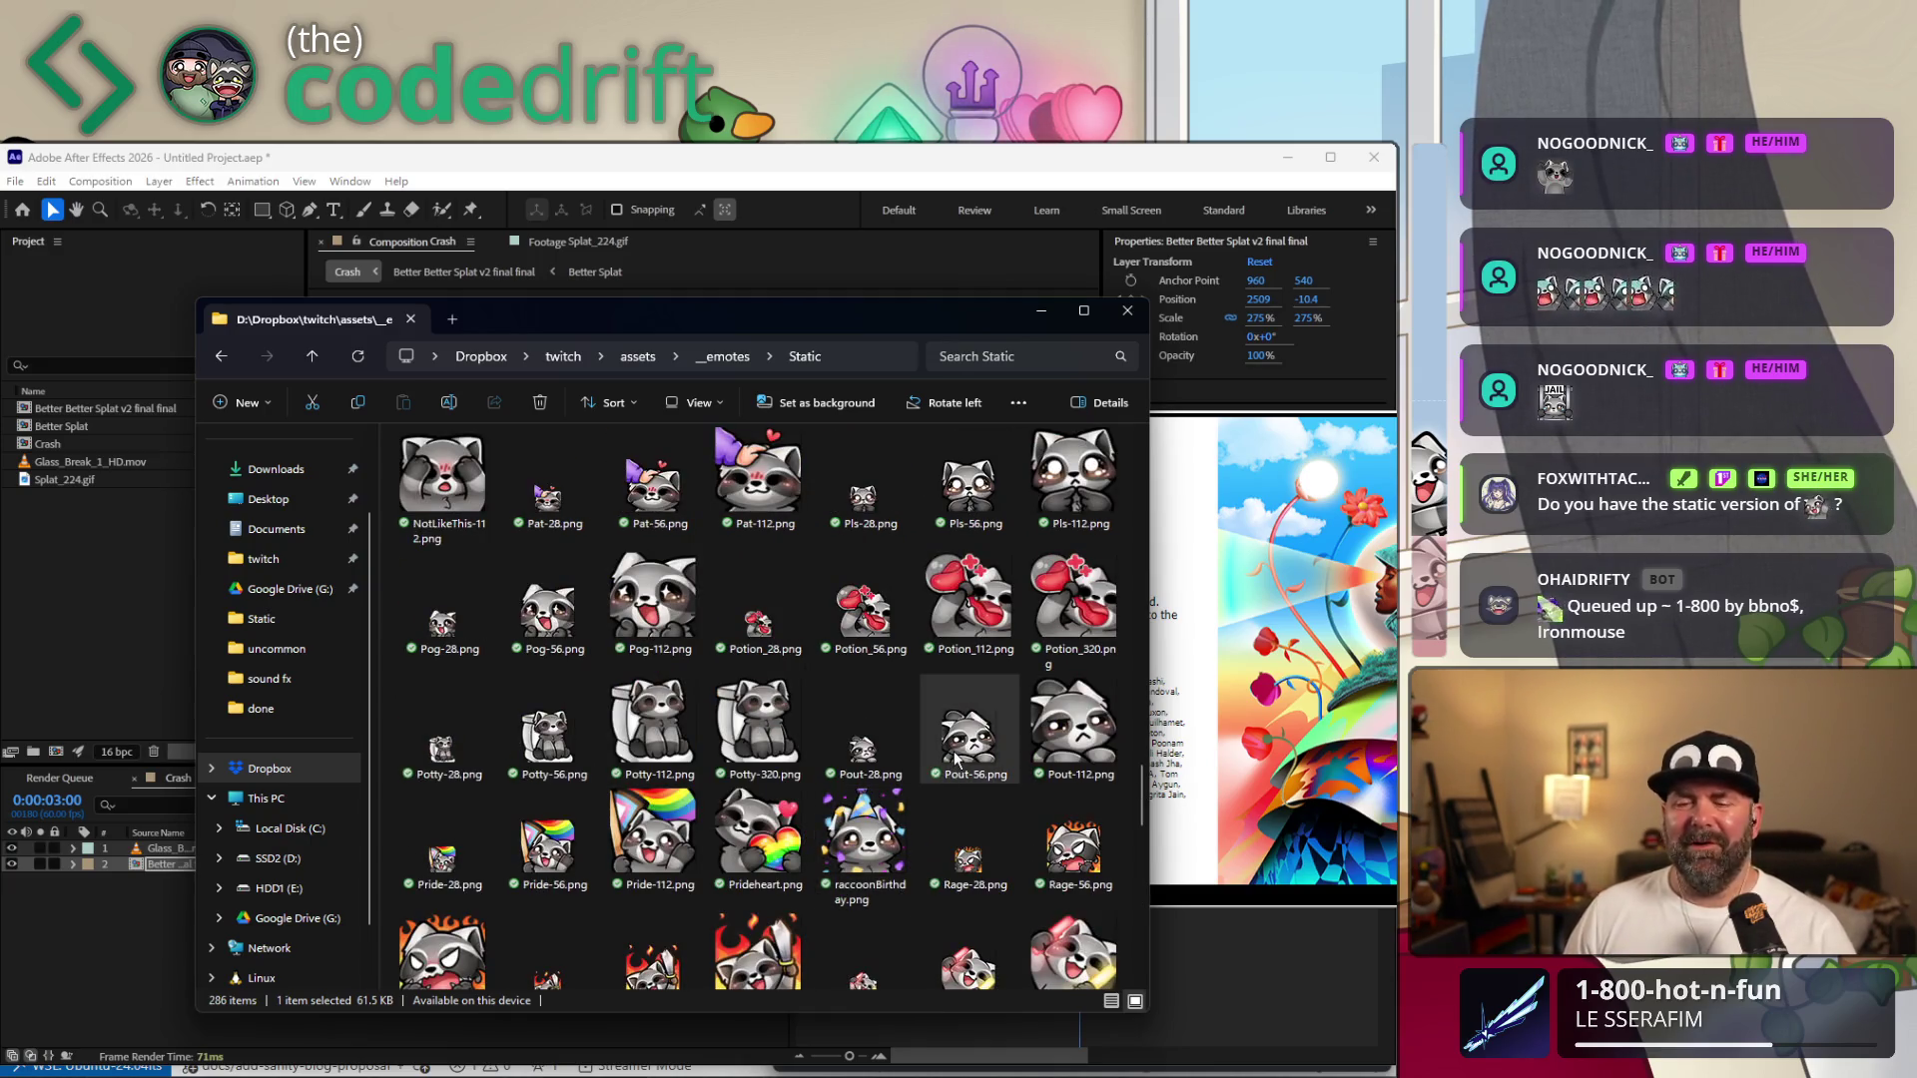
{"action": "scroll", "coordinate": [900, 783], "scroll_direction": "up", "scroll_amount": 3}
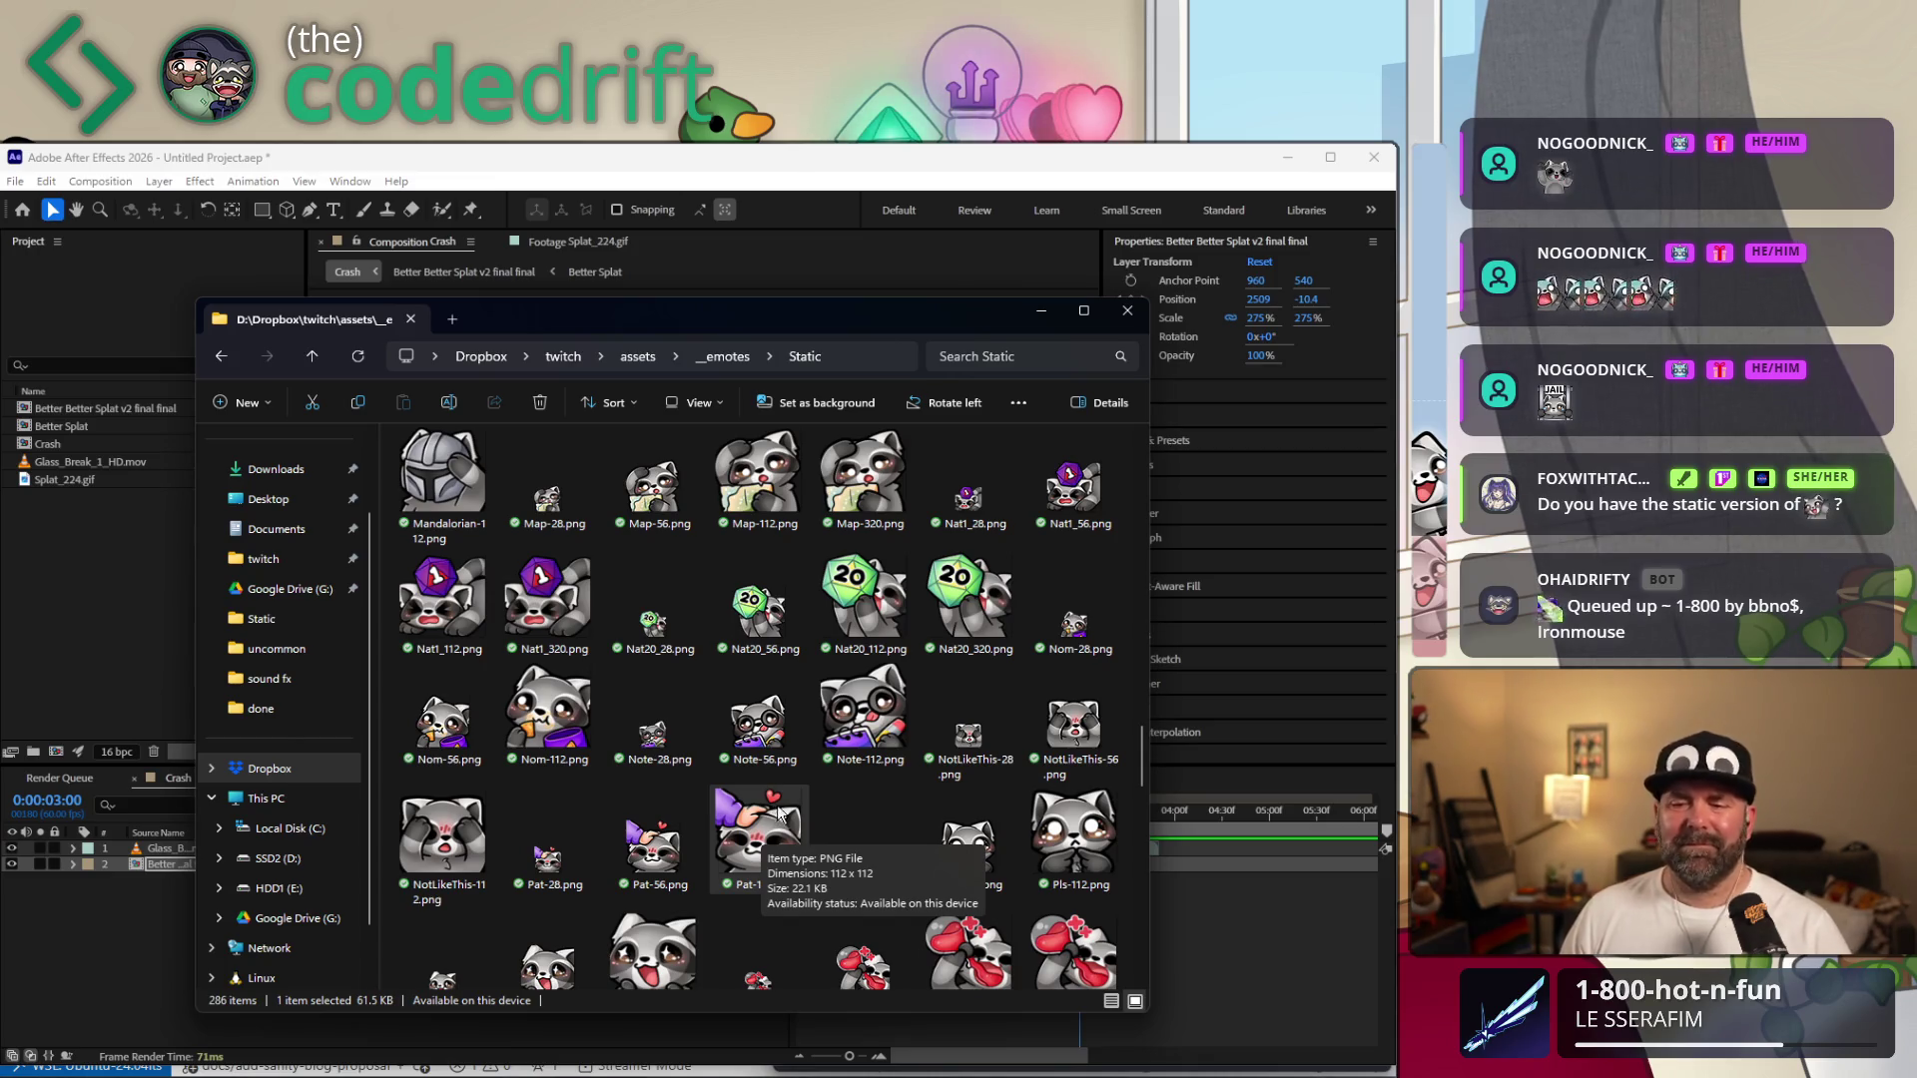
{"action": "scroll", "coordinate": [785, 786], "scroll_direction": "up", "scroll_amount": 3}
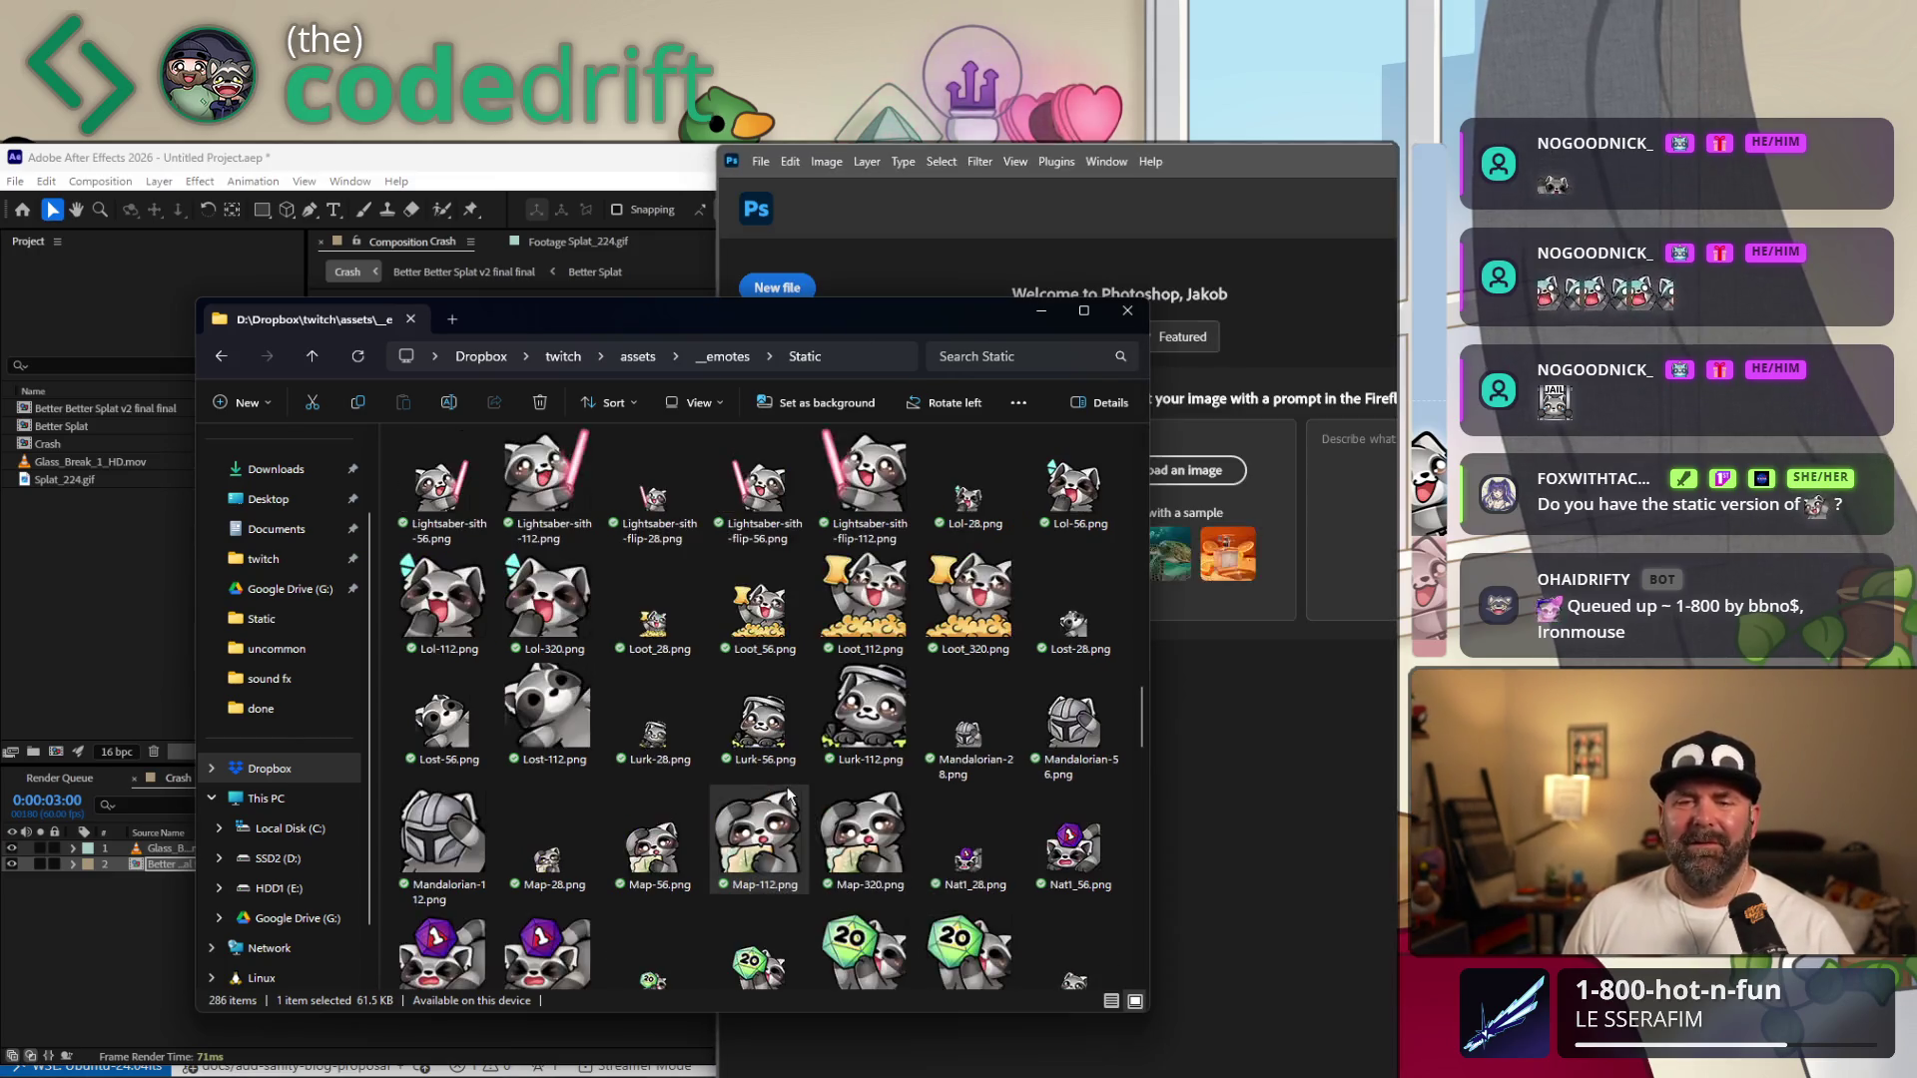
{"action": "scroll", "coordinate": [761, 654], "scroll_direction": "up", "scroll_amount": 3}
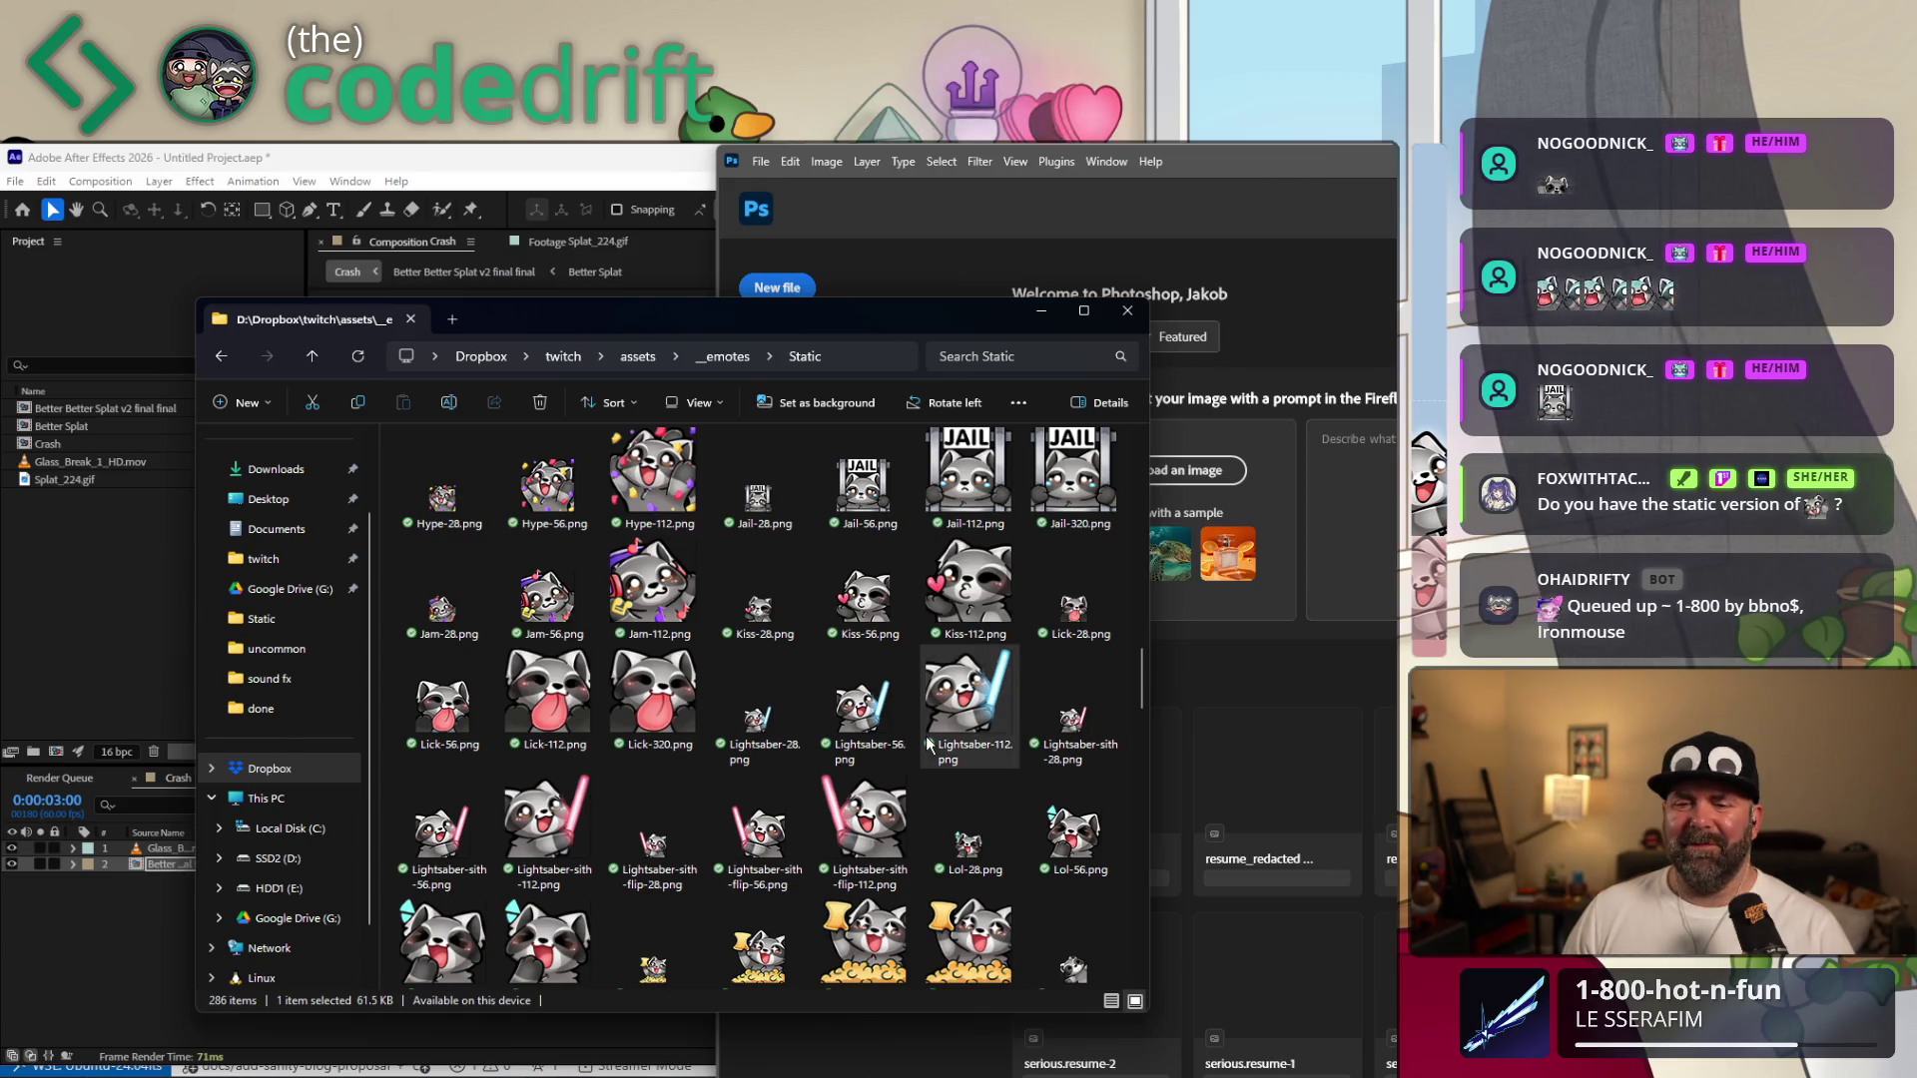
{"action": "scroll", "coordinate": [961, 749], "scroll_direction": "down", "scroll_amount": 2}
{"action": "scroll", "coordinate": [963, 739], "scroll_direction": "down", "scroll_amount": 3}
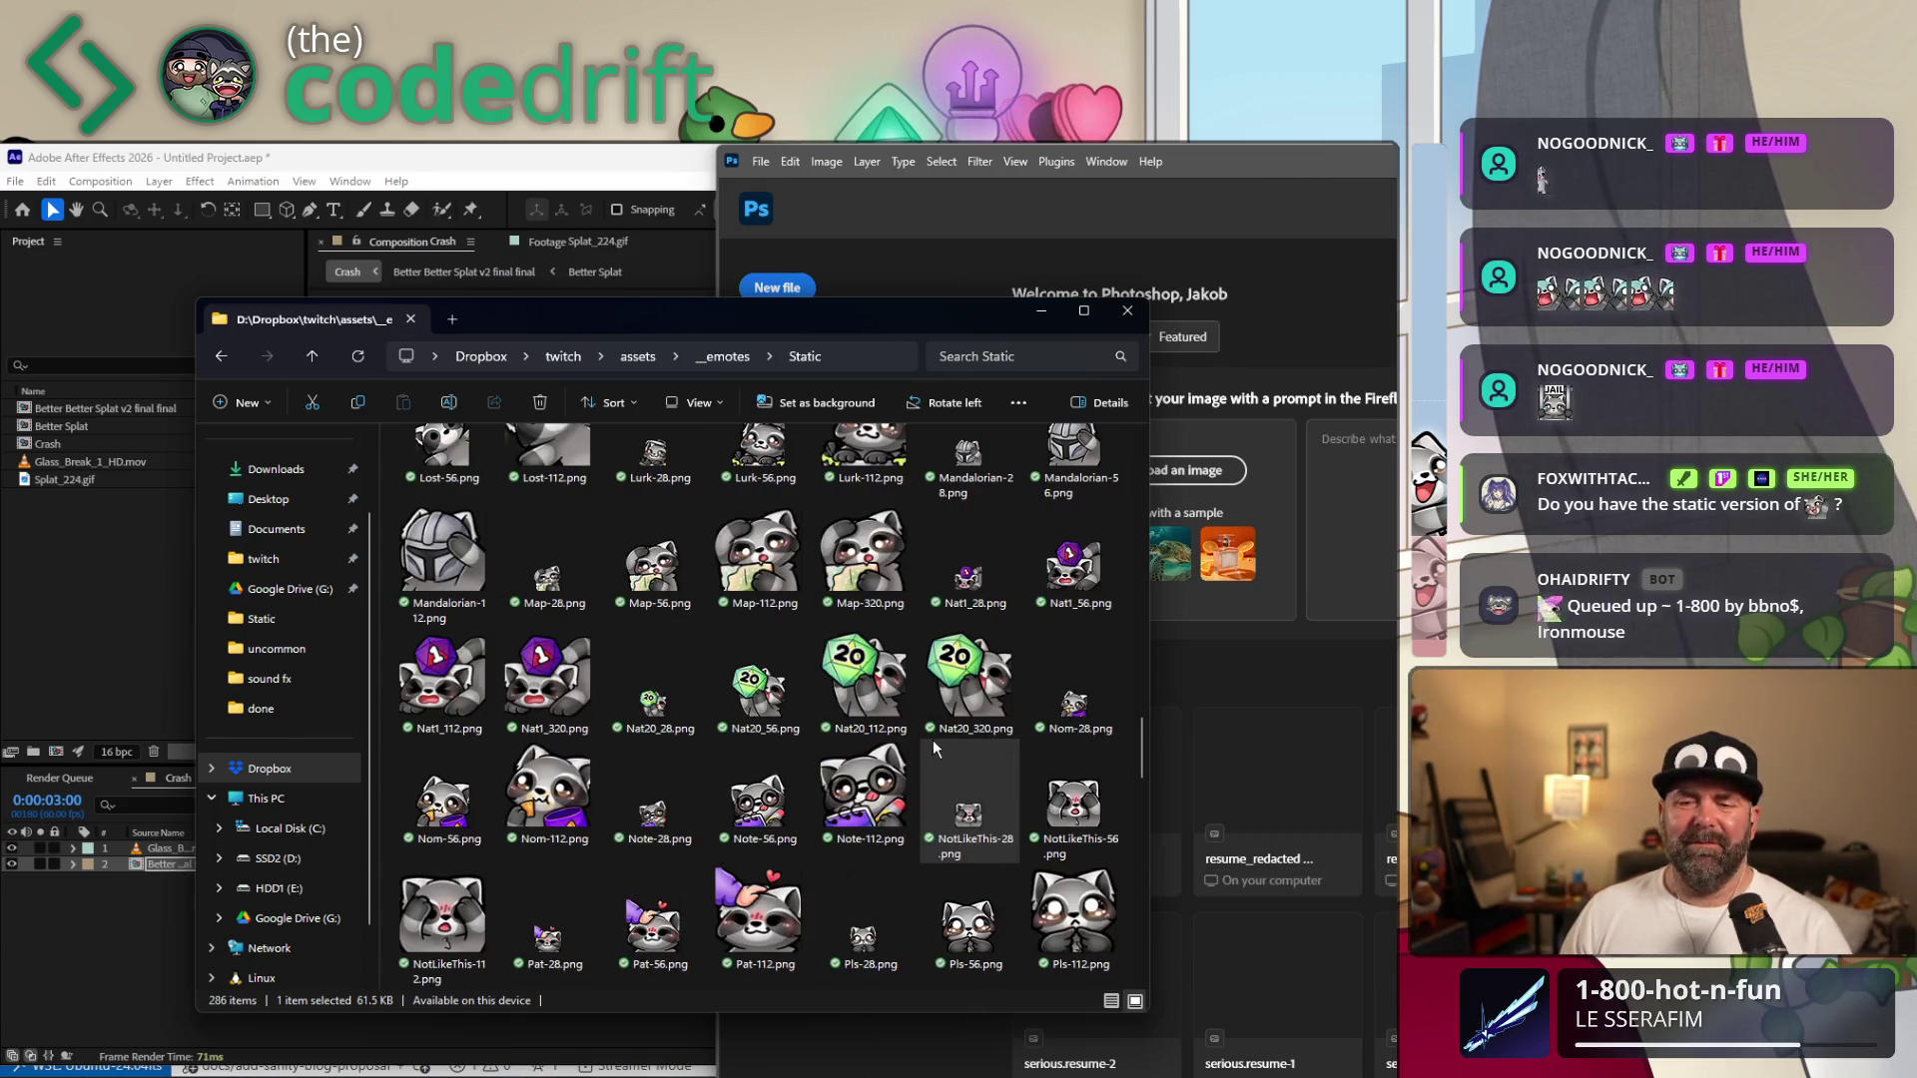
{"action": "scroll", "coordinate": [933, 740], "scroll_direction": "down", "scroll_amount": 3}
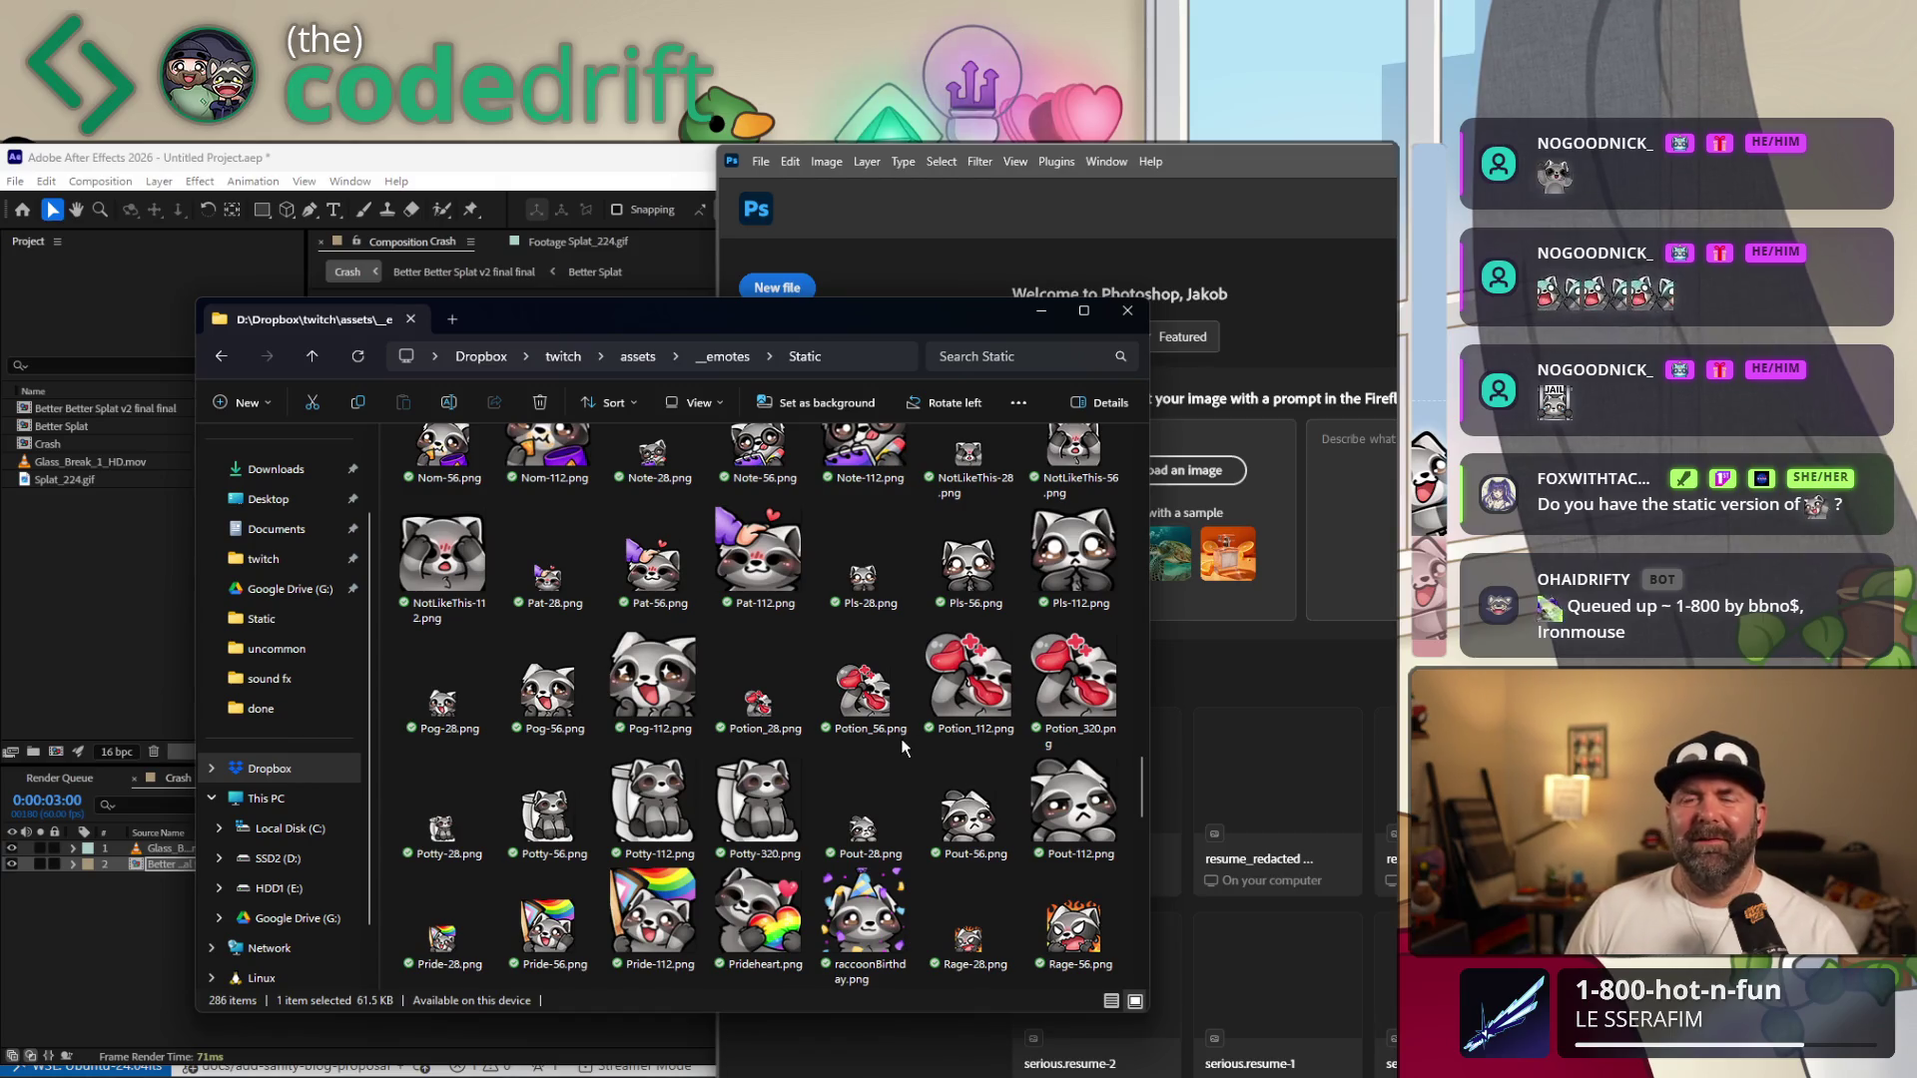
{"action": "scroll", "coordinate": [887, 741], "scroll_direction": "down", "scroll_amount": 3}
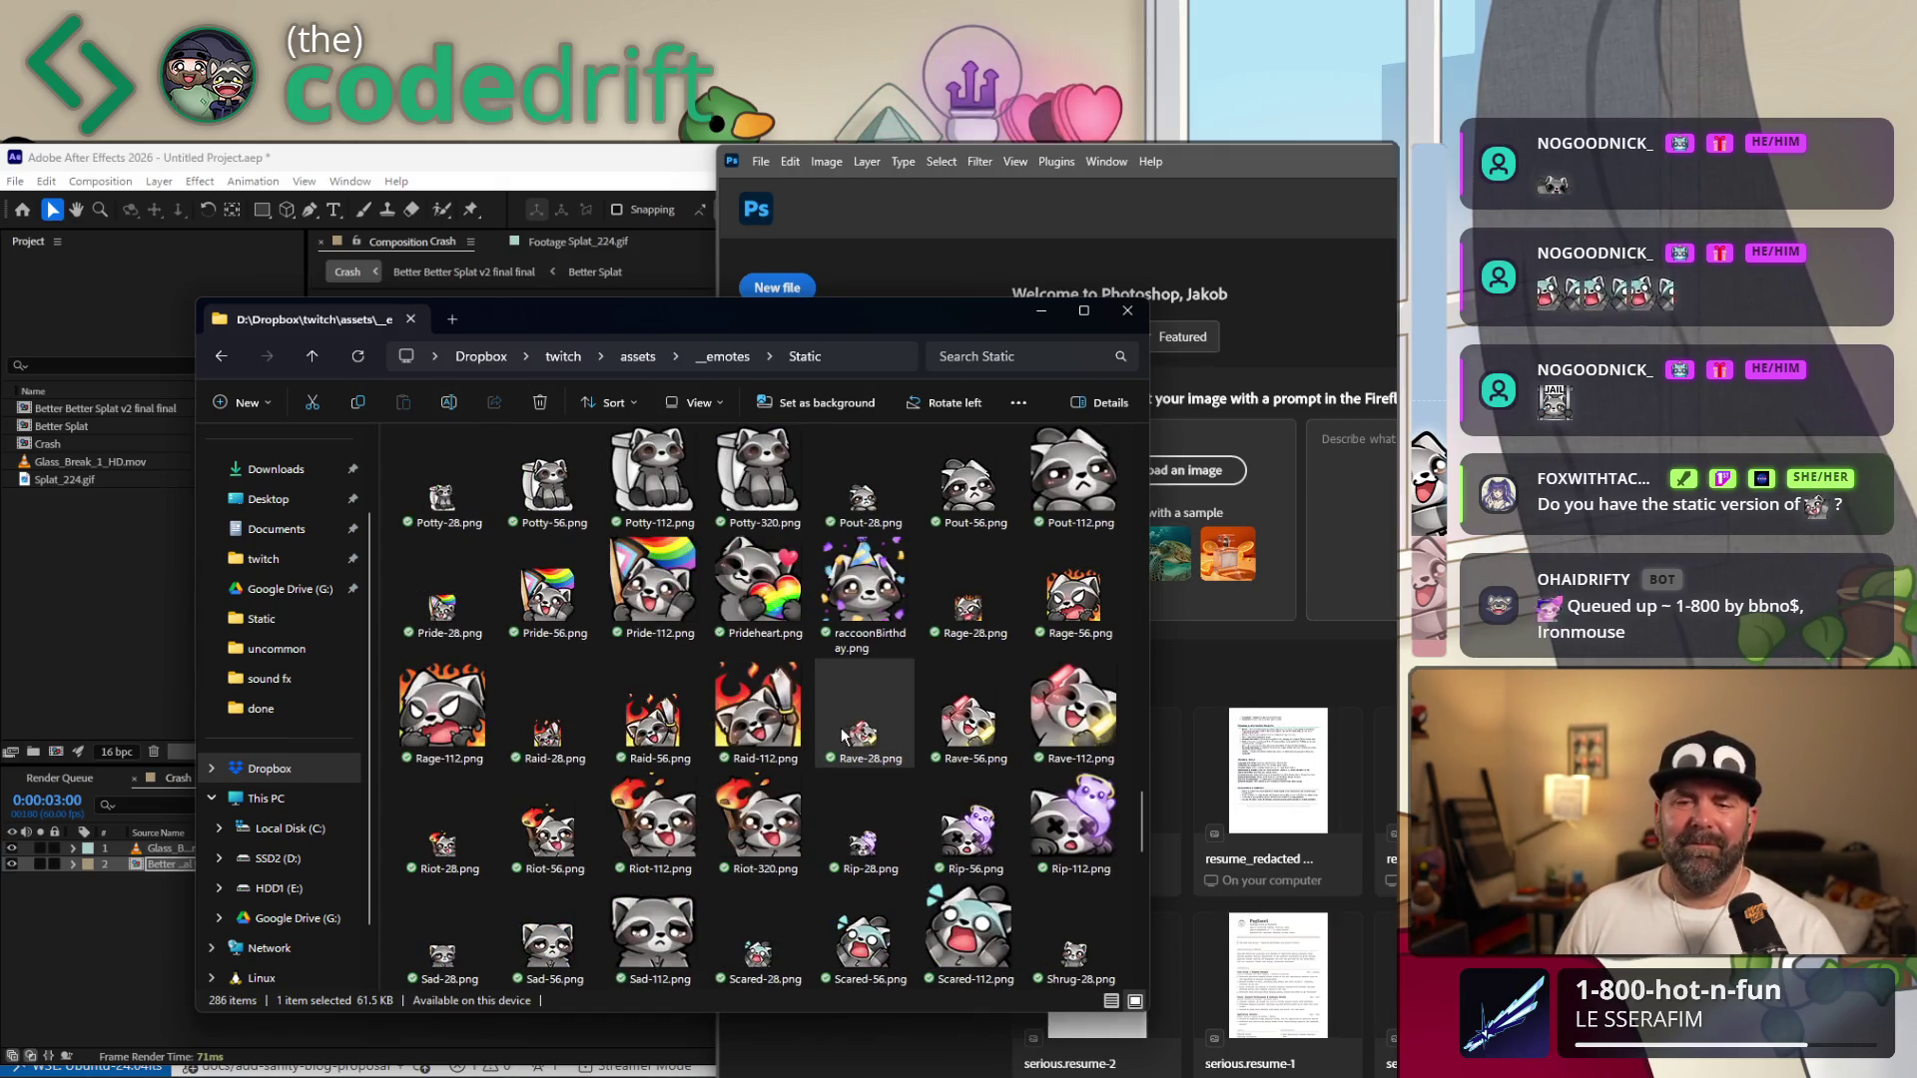
{"action": "scroll", "coordinate": [832, 702], "scroll_direction": "down", "scroll_amount": 3}
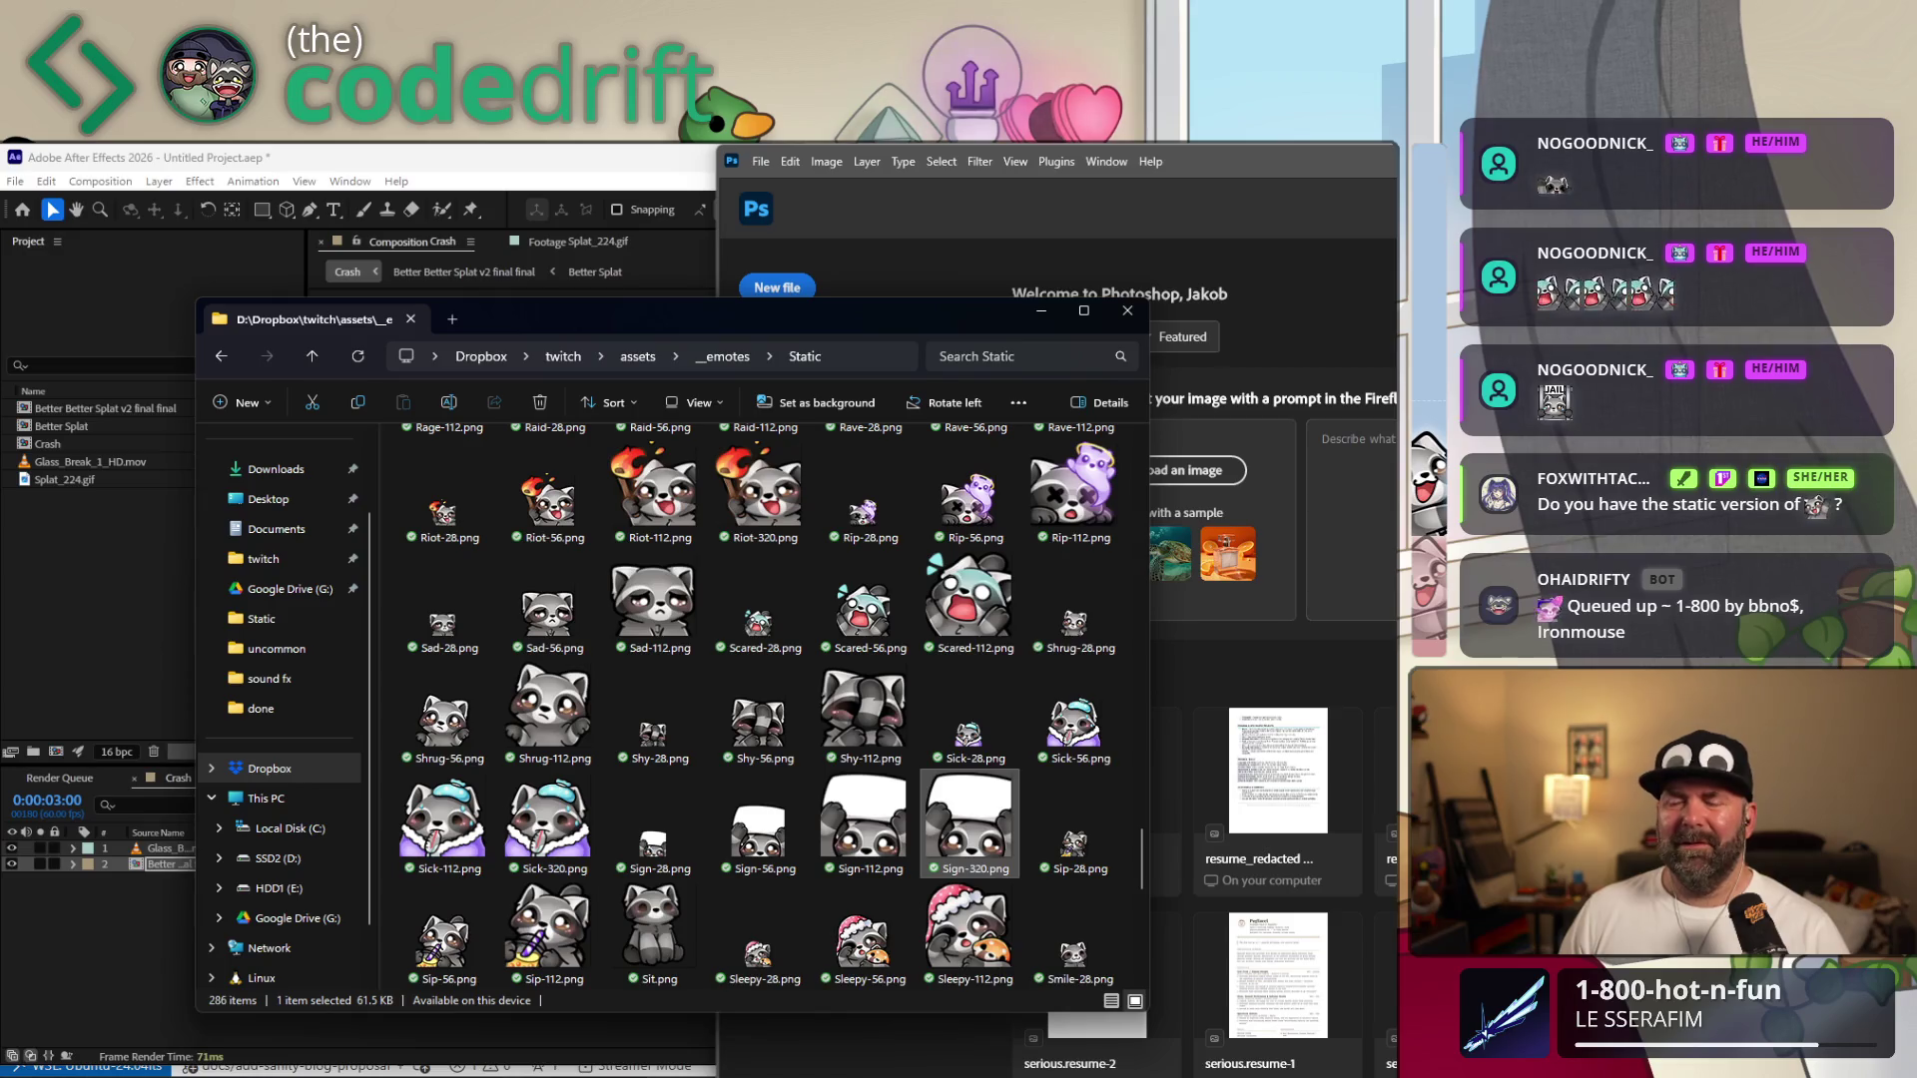
{"action": "key", "text": "alt+Tab"}
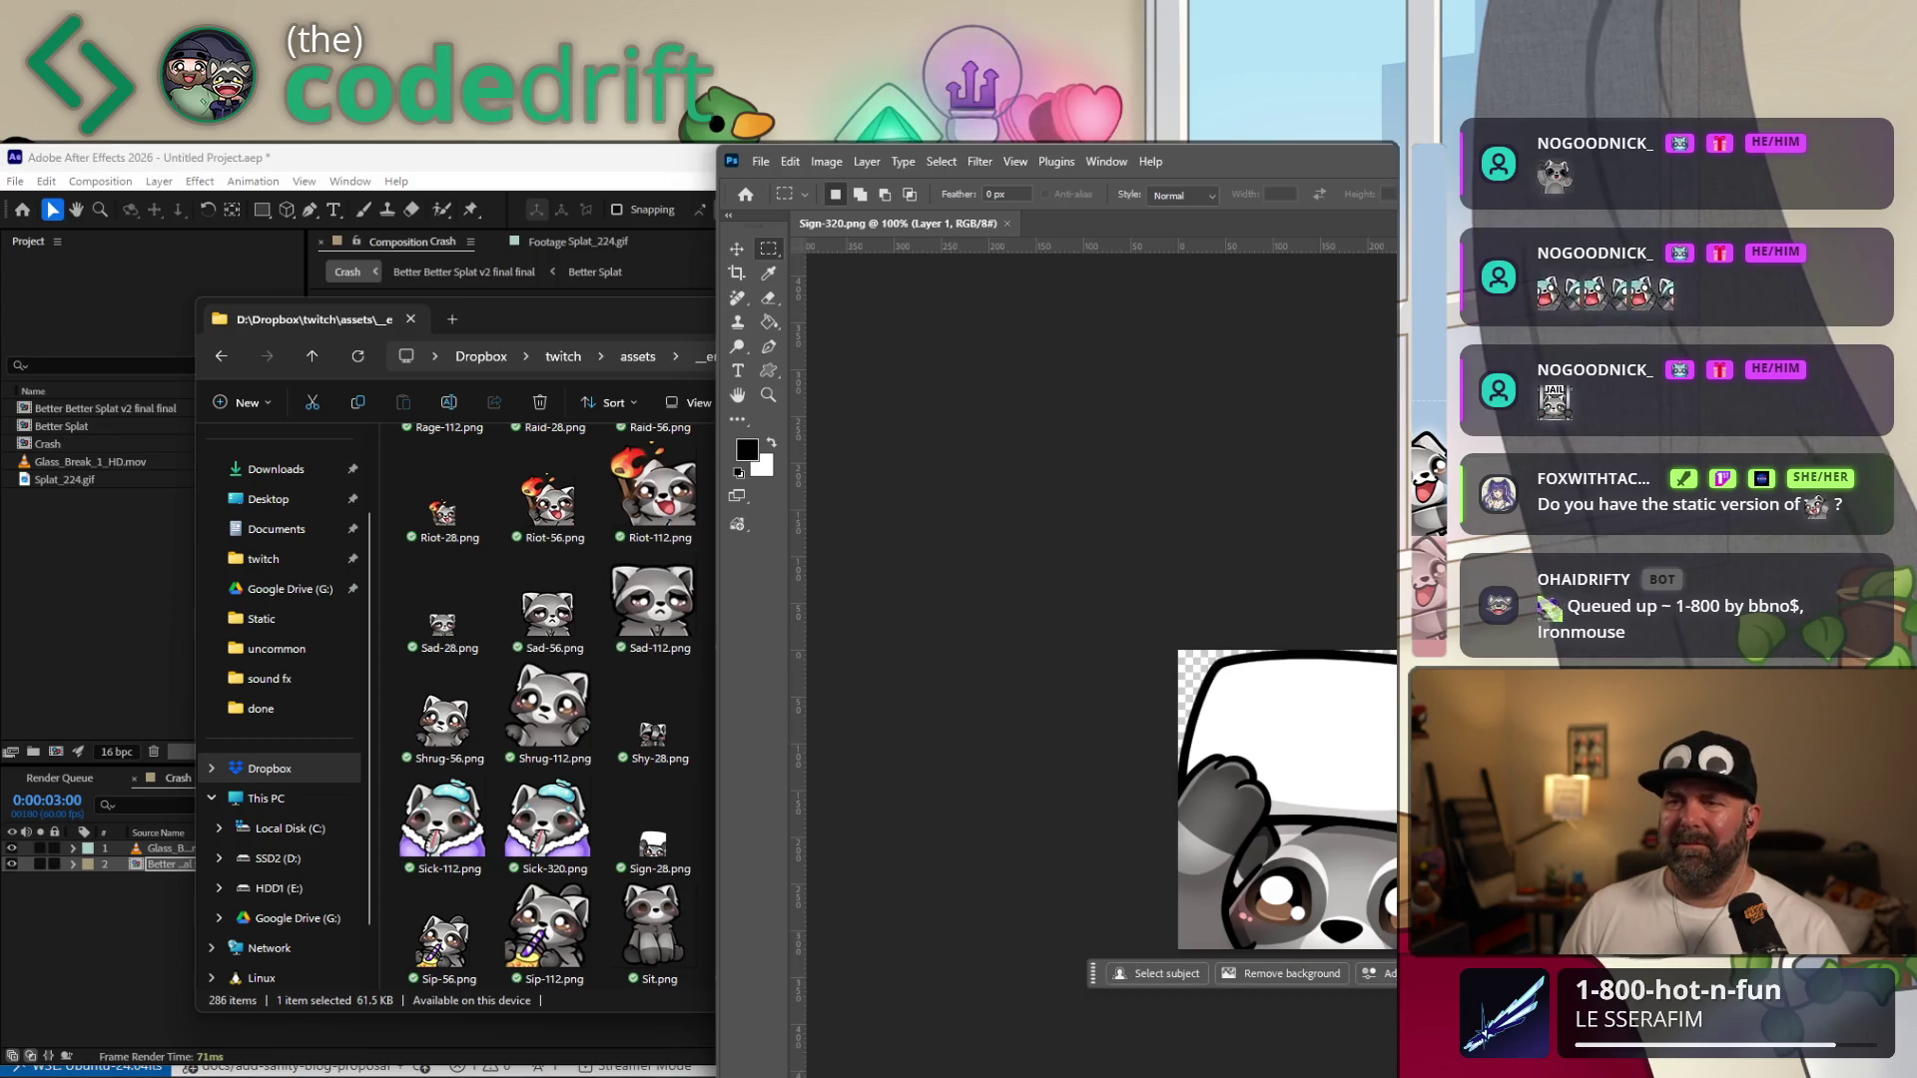
Set the Sign-320 canvas width from 320 to 400 pixels via Image > Canvas Size.
{"action": "left_click_drag", "start_coordinate": [1268, 175], "coordinate": [933, 182]}
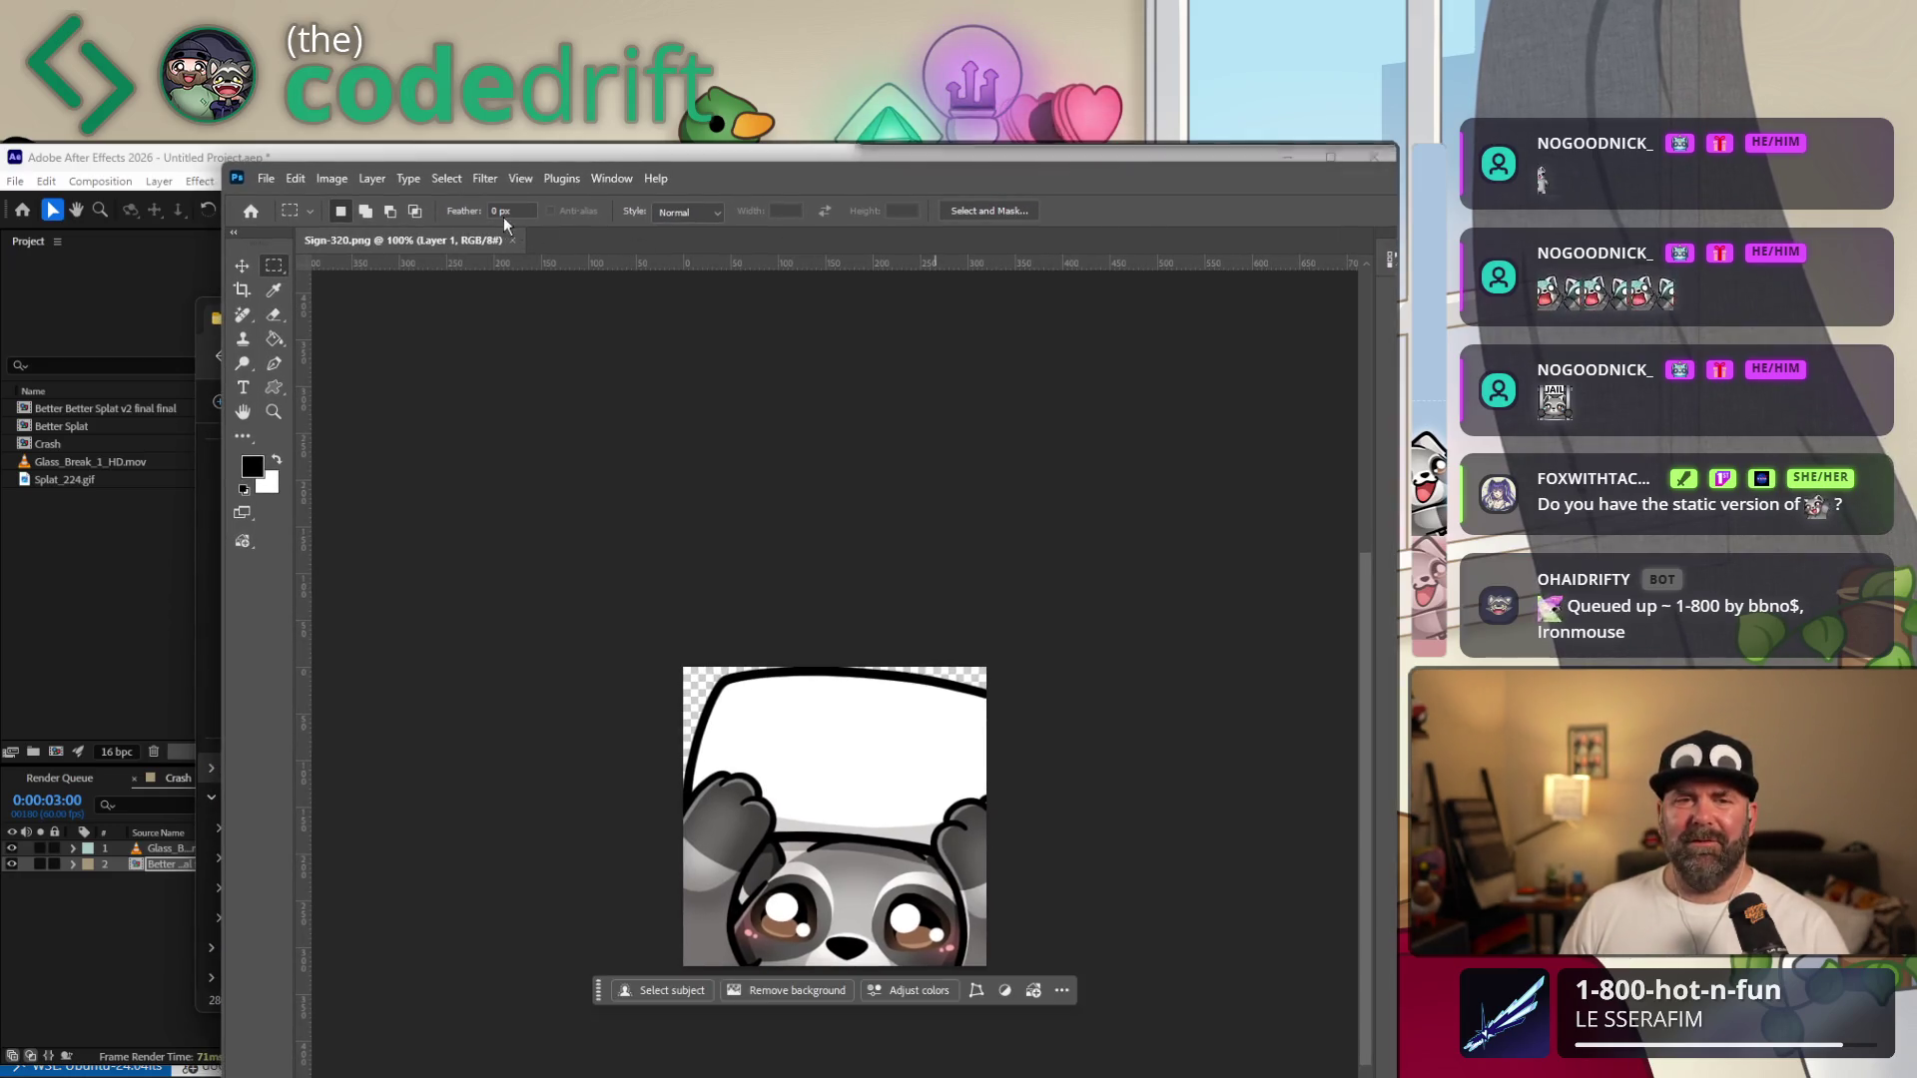
{"action": "left_click", "coordinate": [332, 178]}
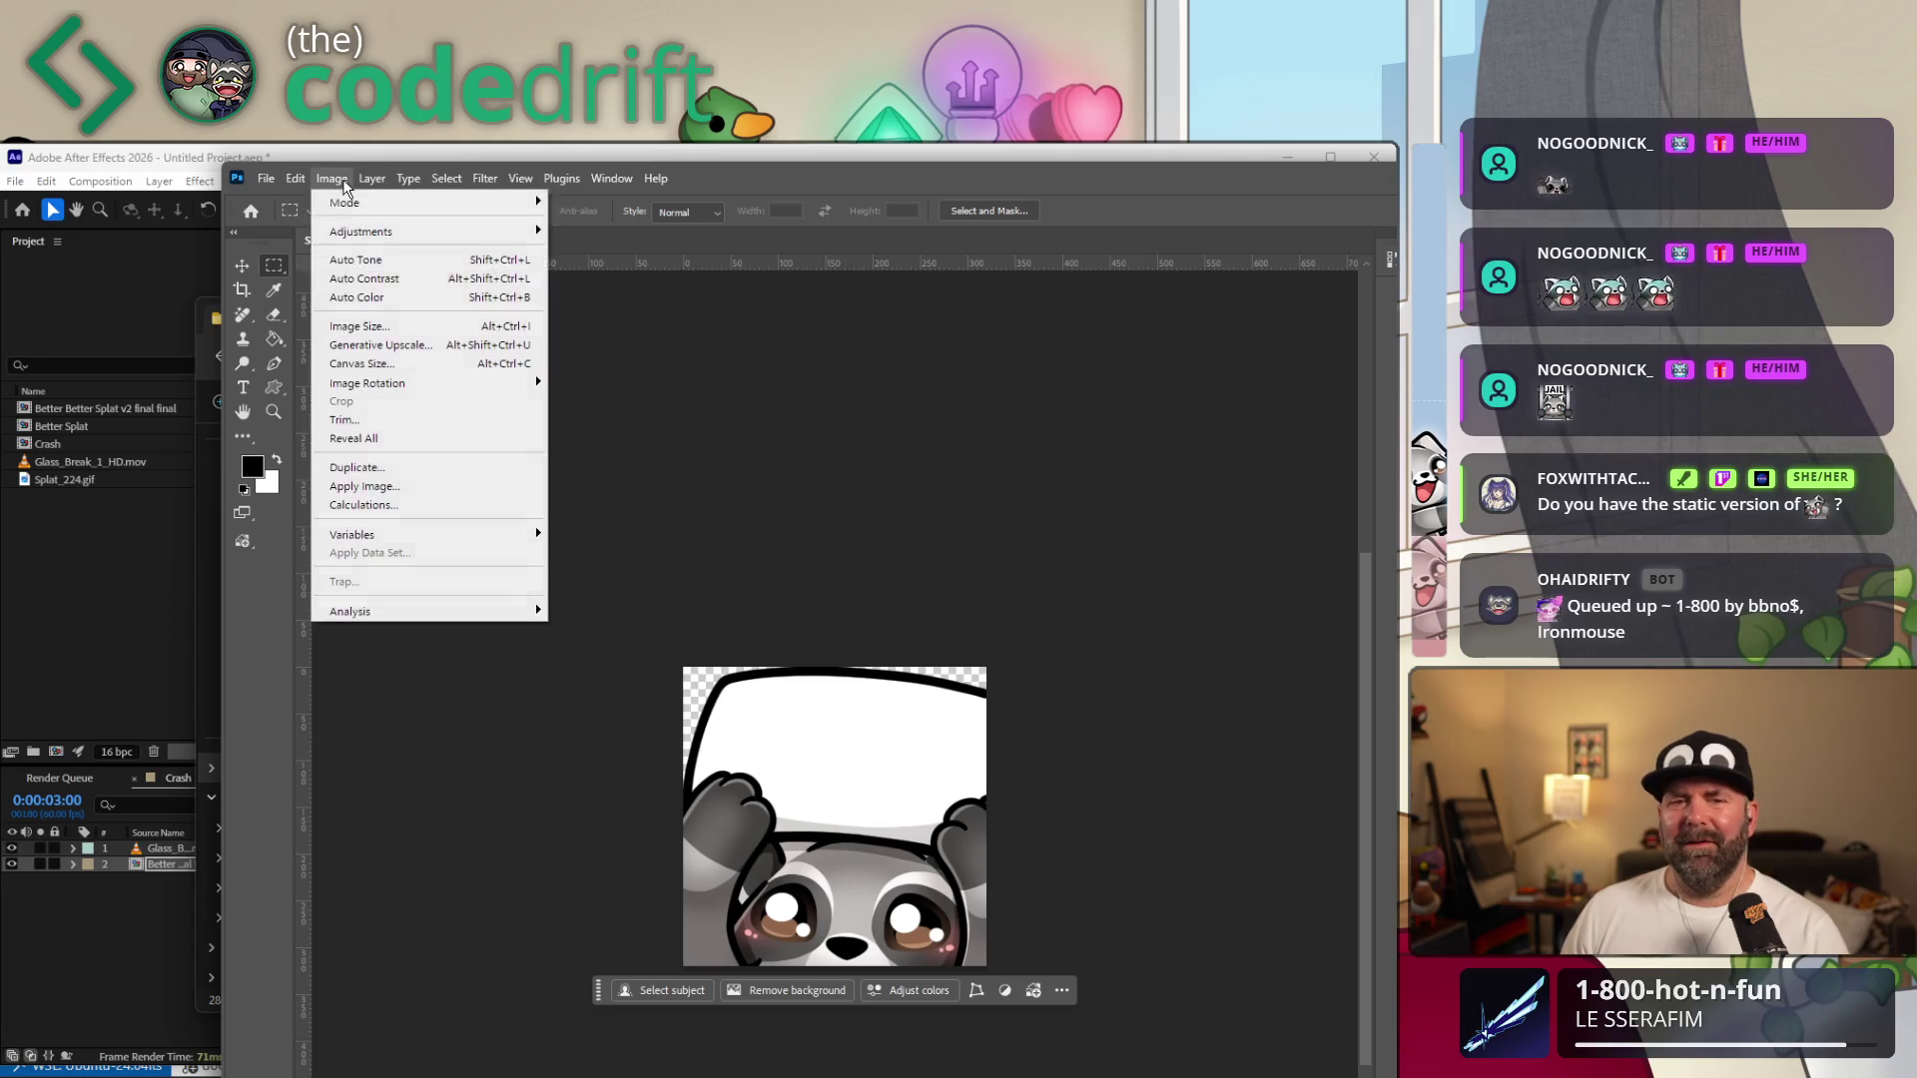
{"action": "left_click", "coordinate": [389, 363]}
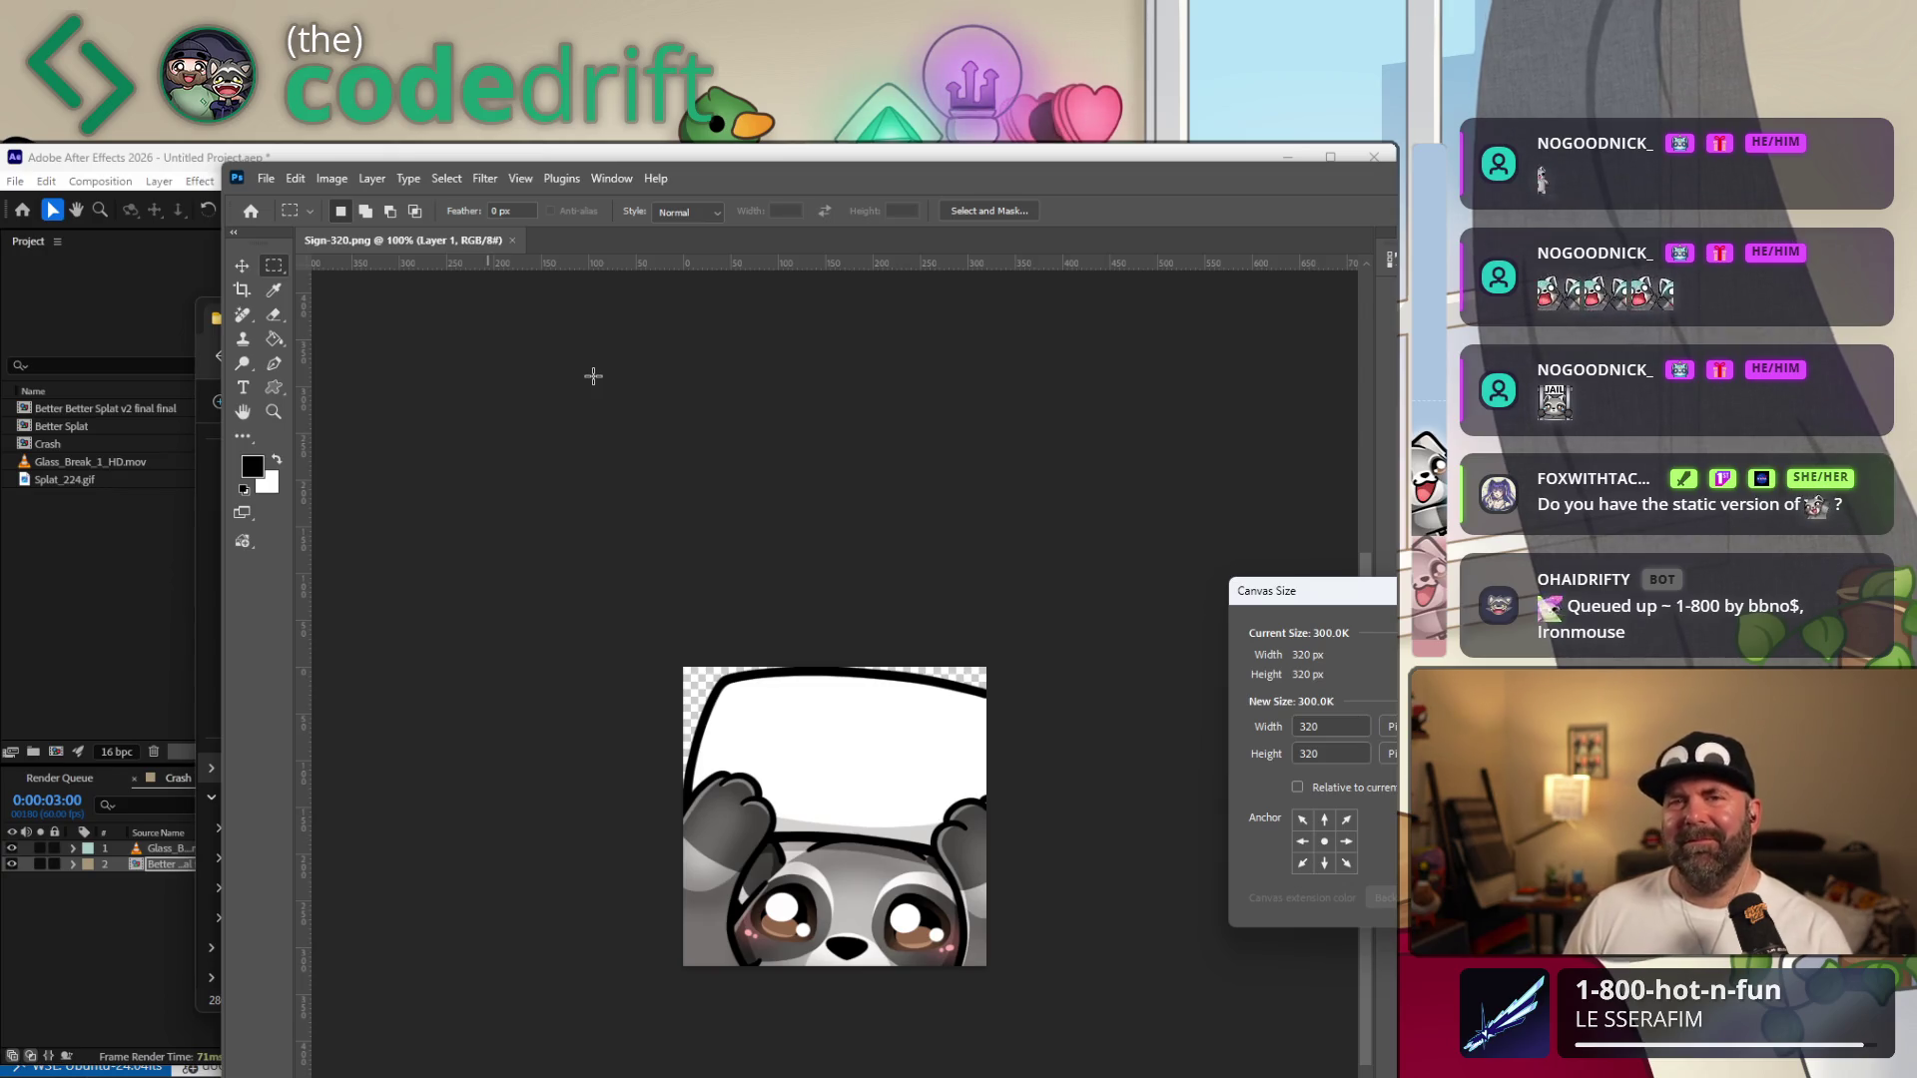
{"action": "double_click", "coordinate": [1327, 725]}
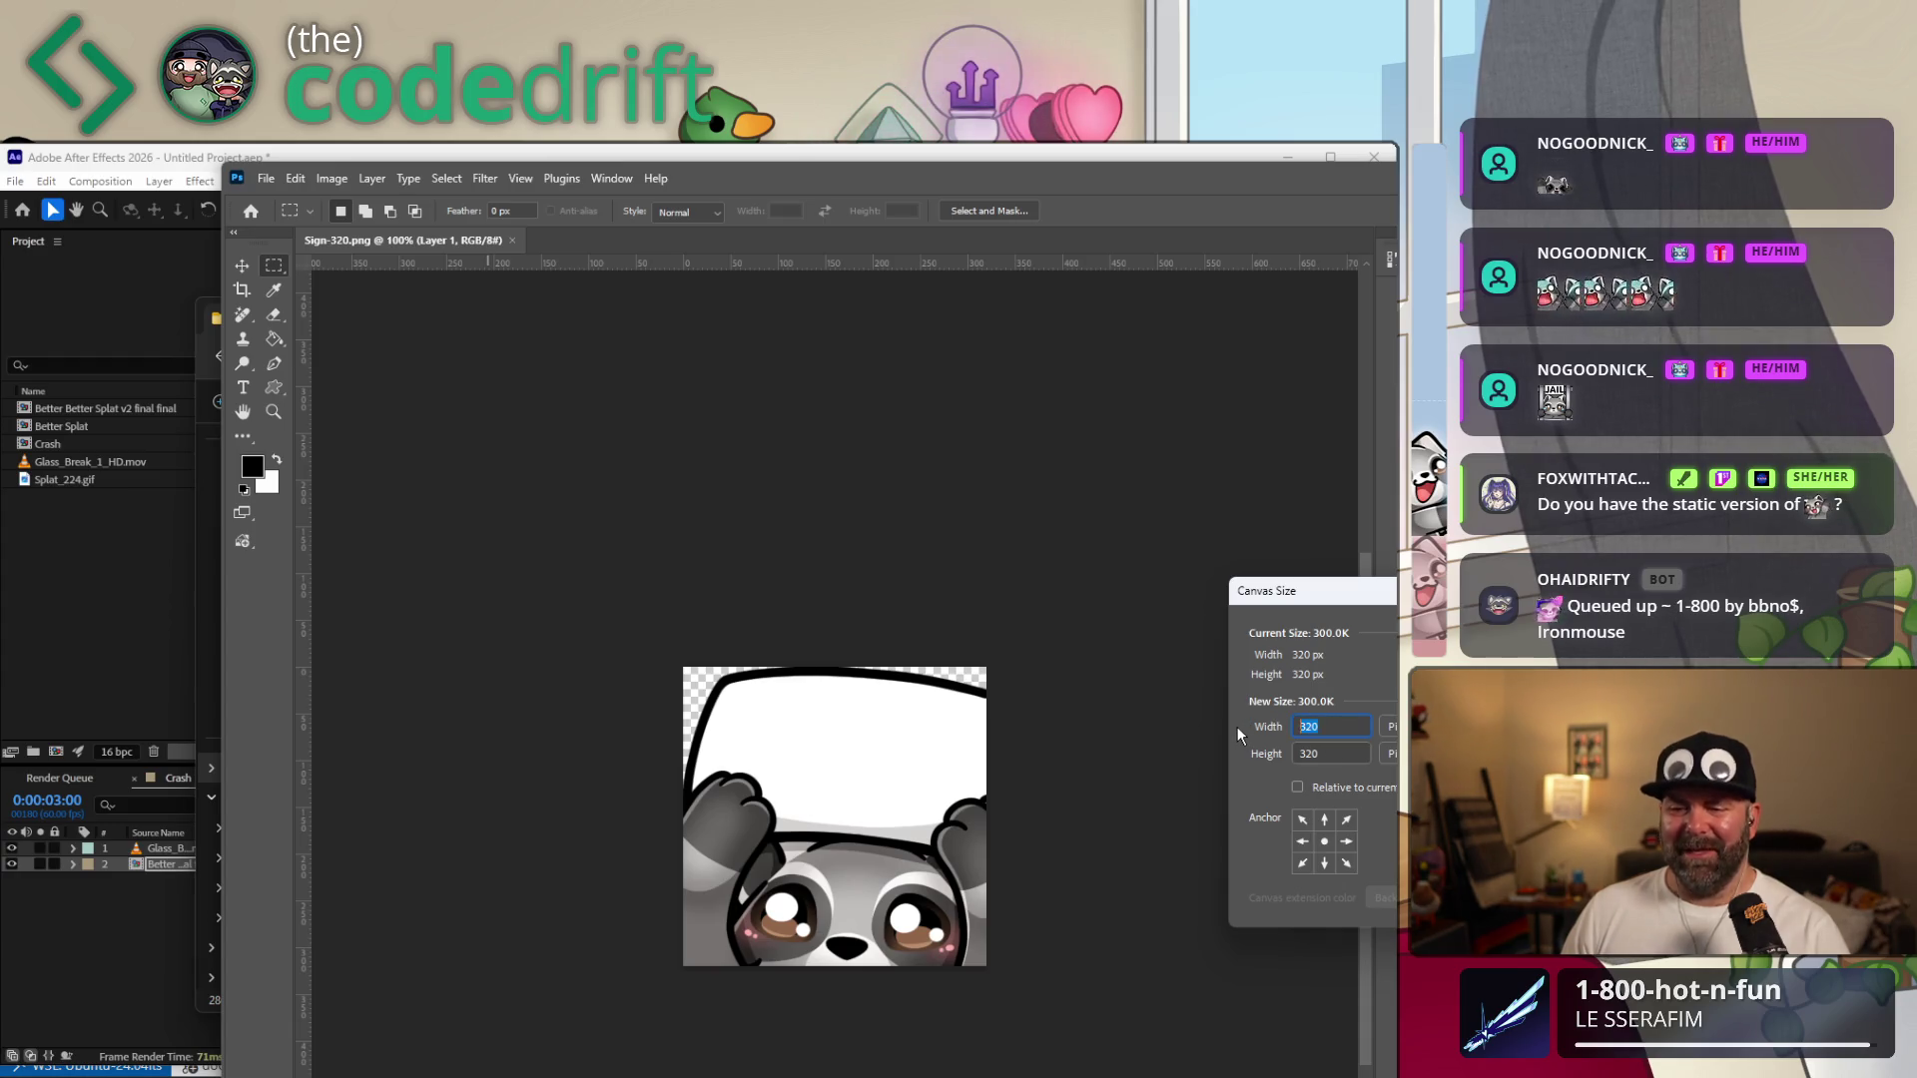
{"action": "type", "text": "5400"}
{"action": "key", "text": "Return"}
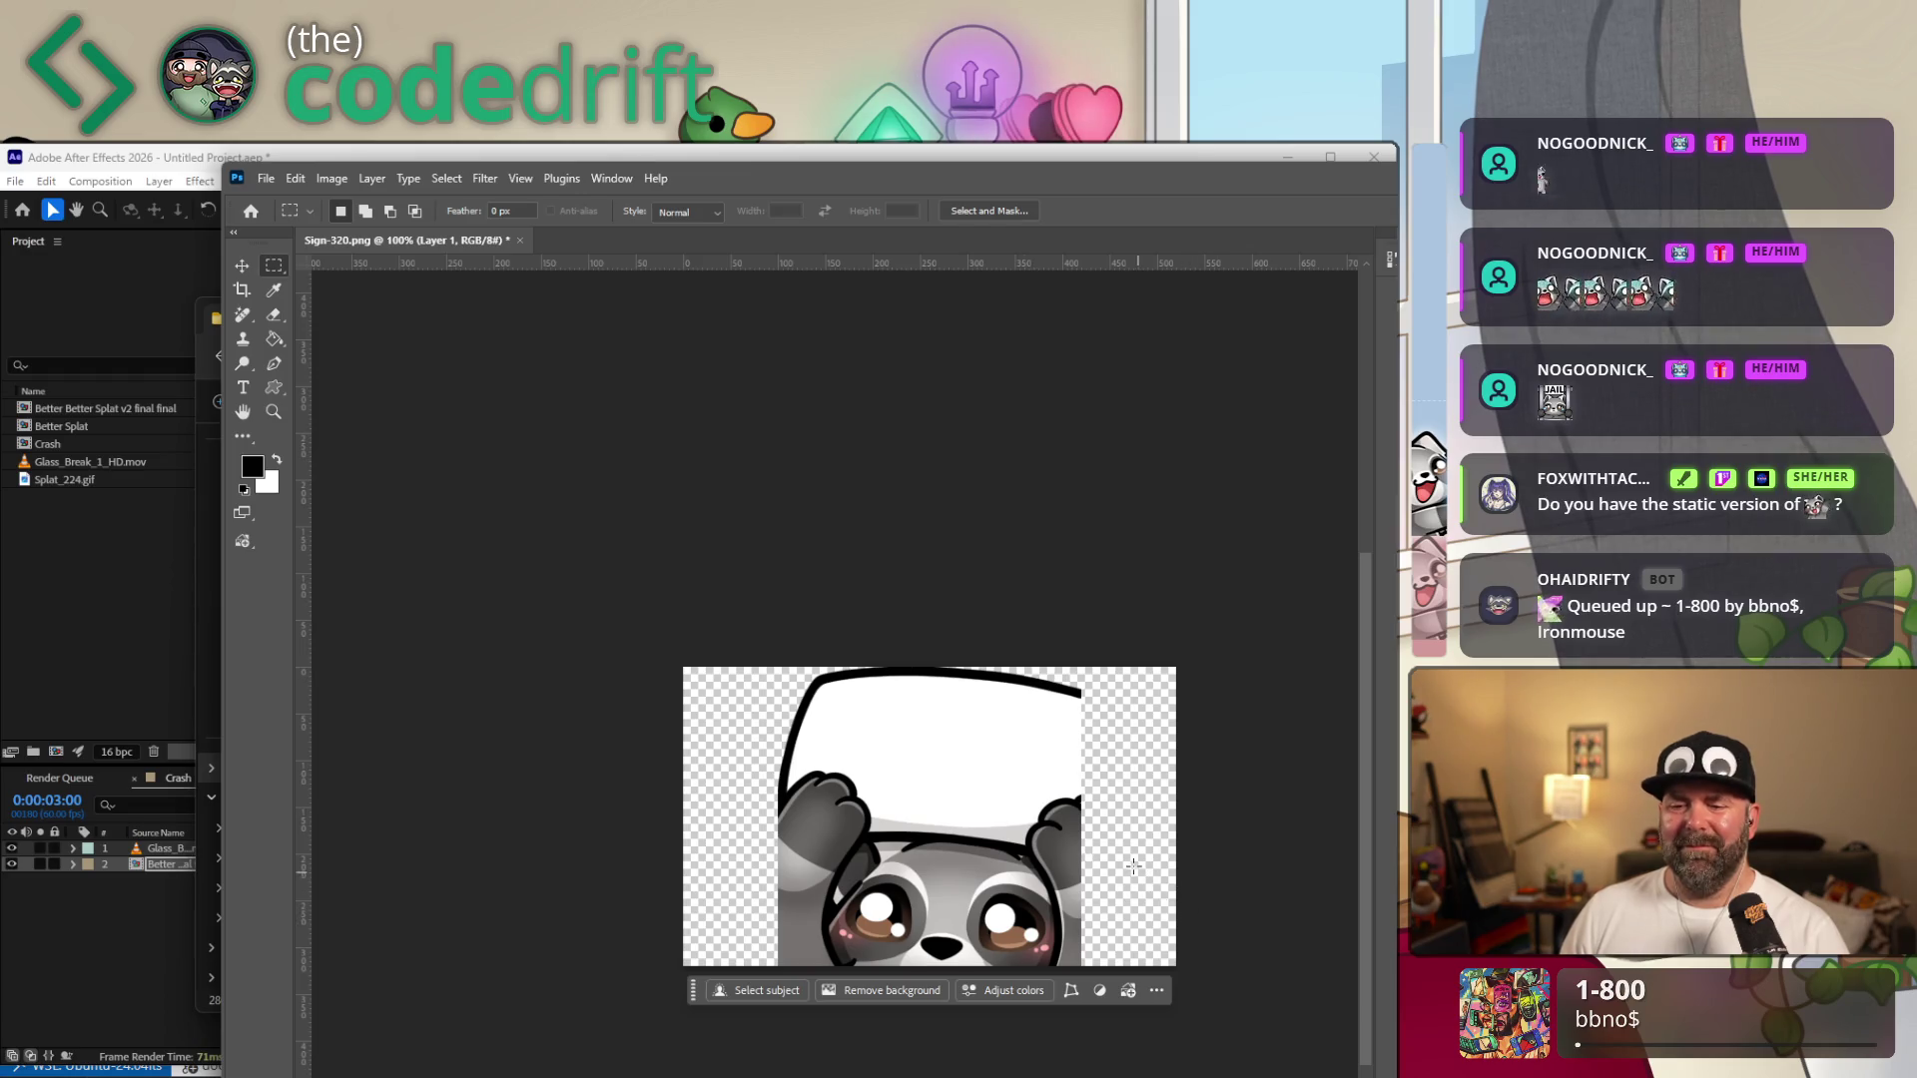
Marquee the empty right strip and run Generative Fill with the prompt 'finish the drawing'.
{"action": "left_click_drag", "start_coordinate": [1211, 979], "coordinate": [1077, 592]}
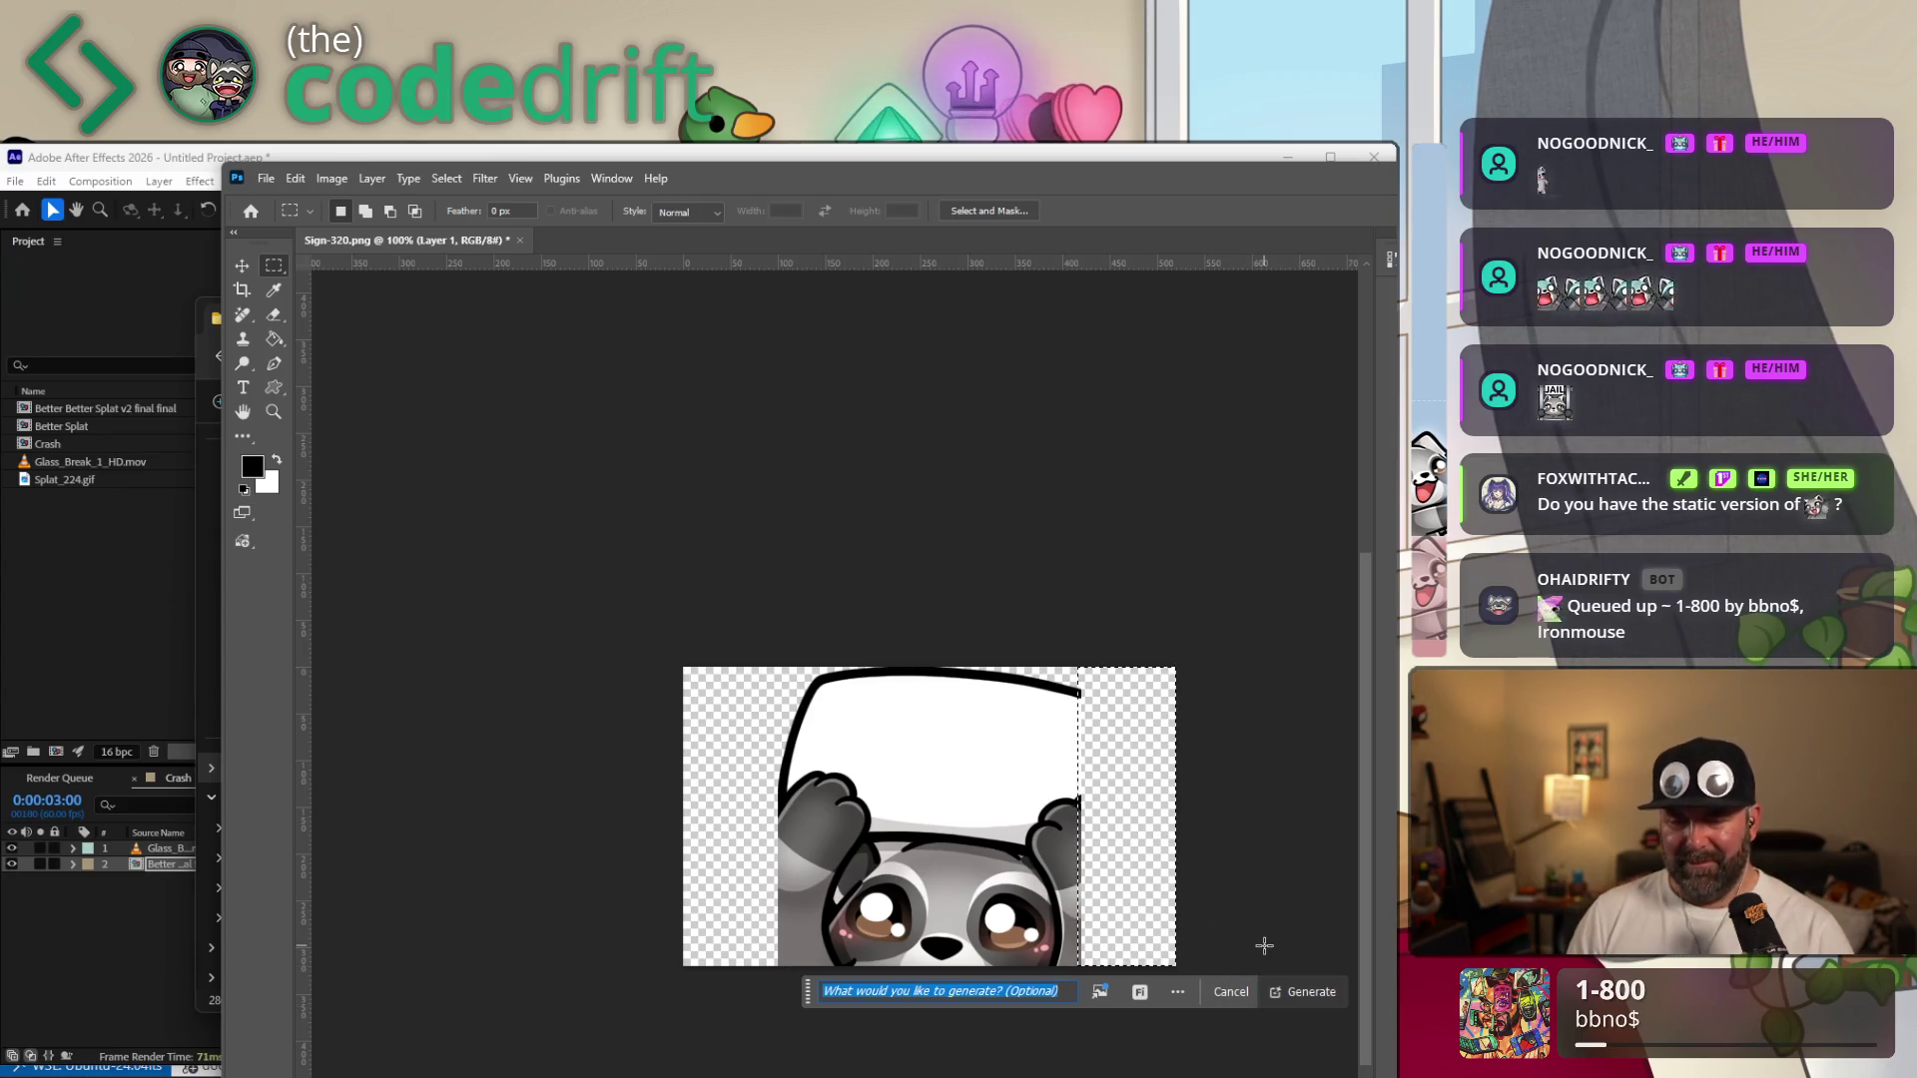
{"action": "type", "text": "finish tr"}
{"action": "key", "text": "BackSpace"}
{"action": "type", "text": "he drawing"}
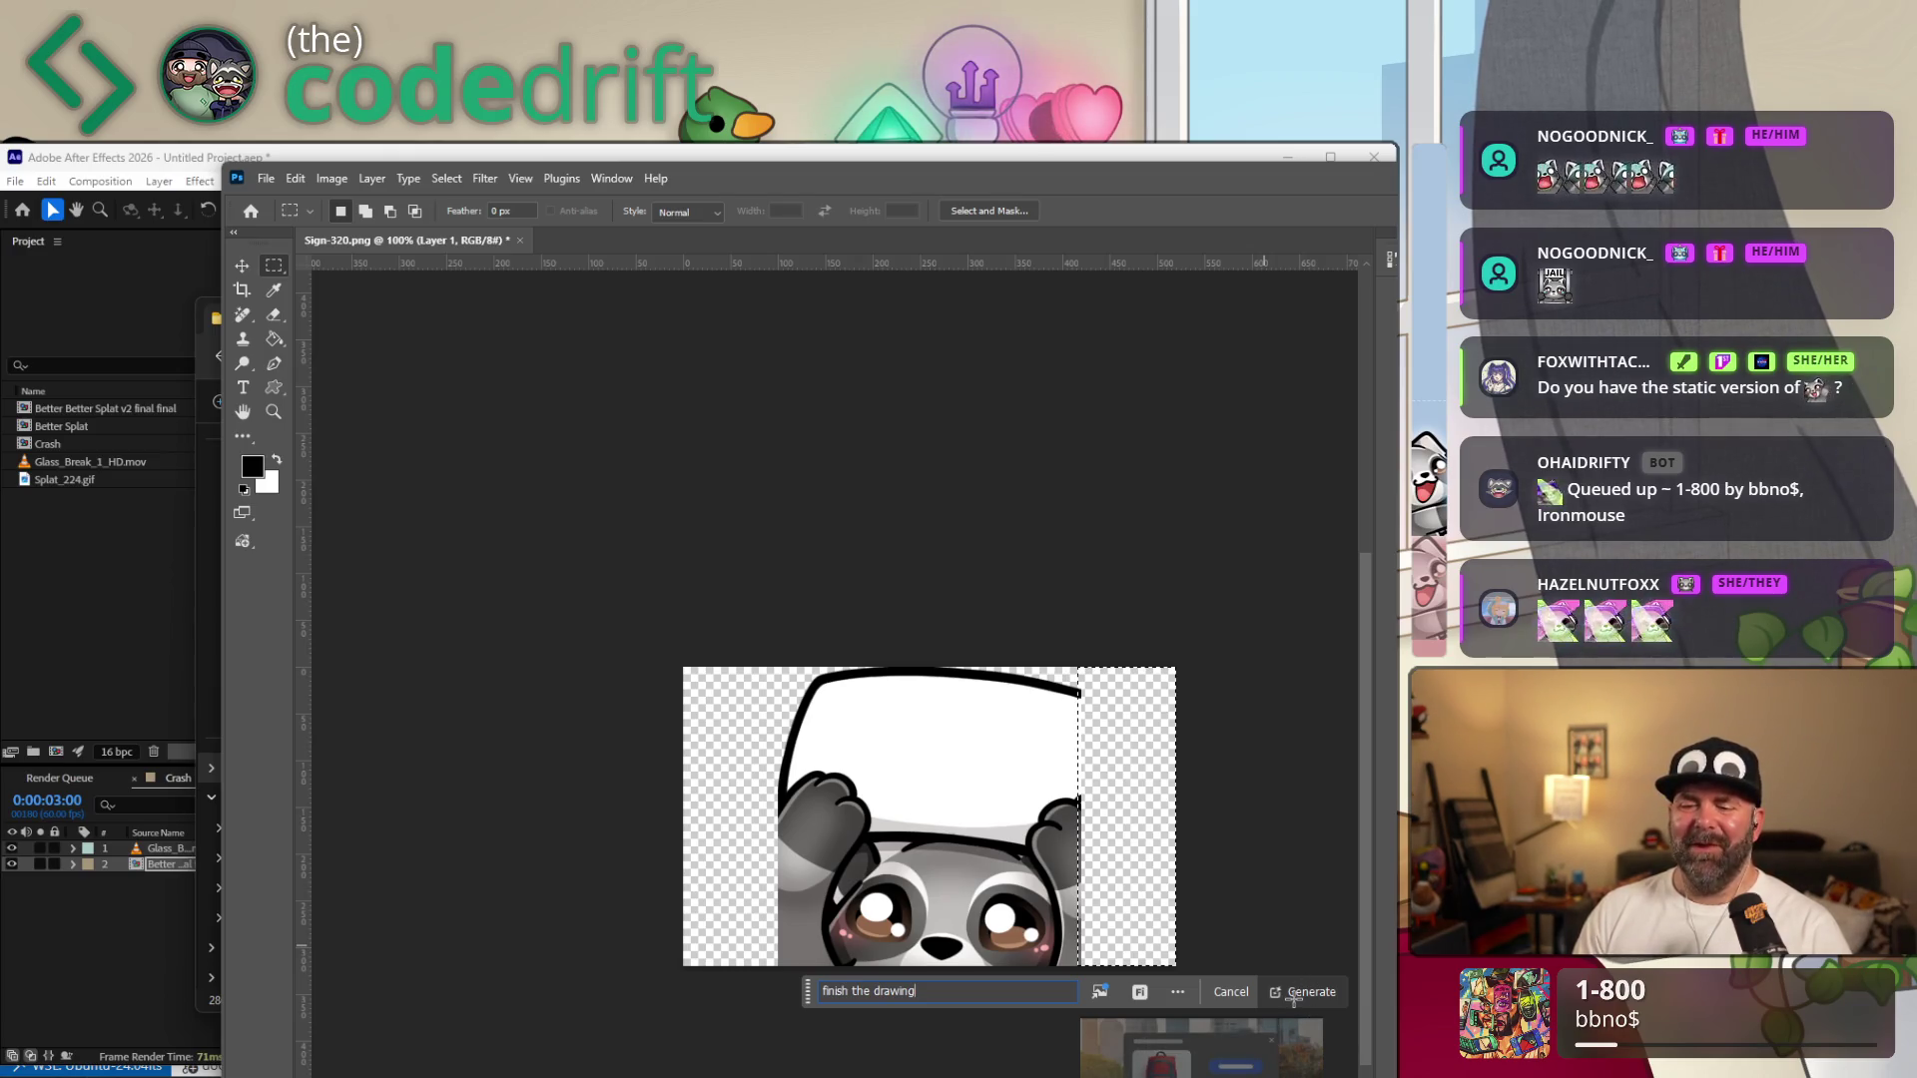
{"action": "key", "text": "Return"}
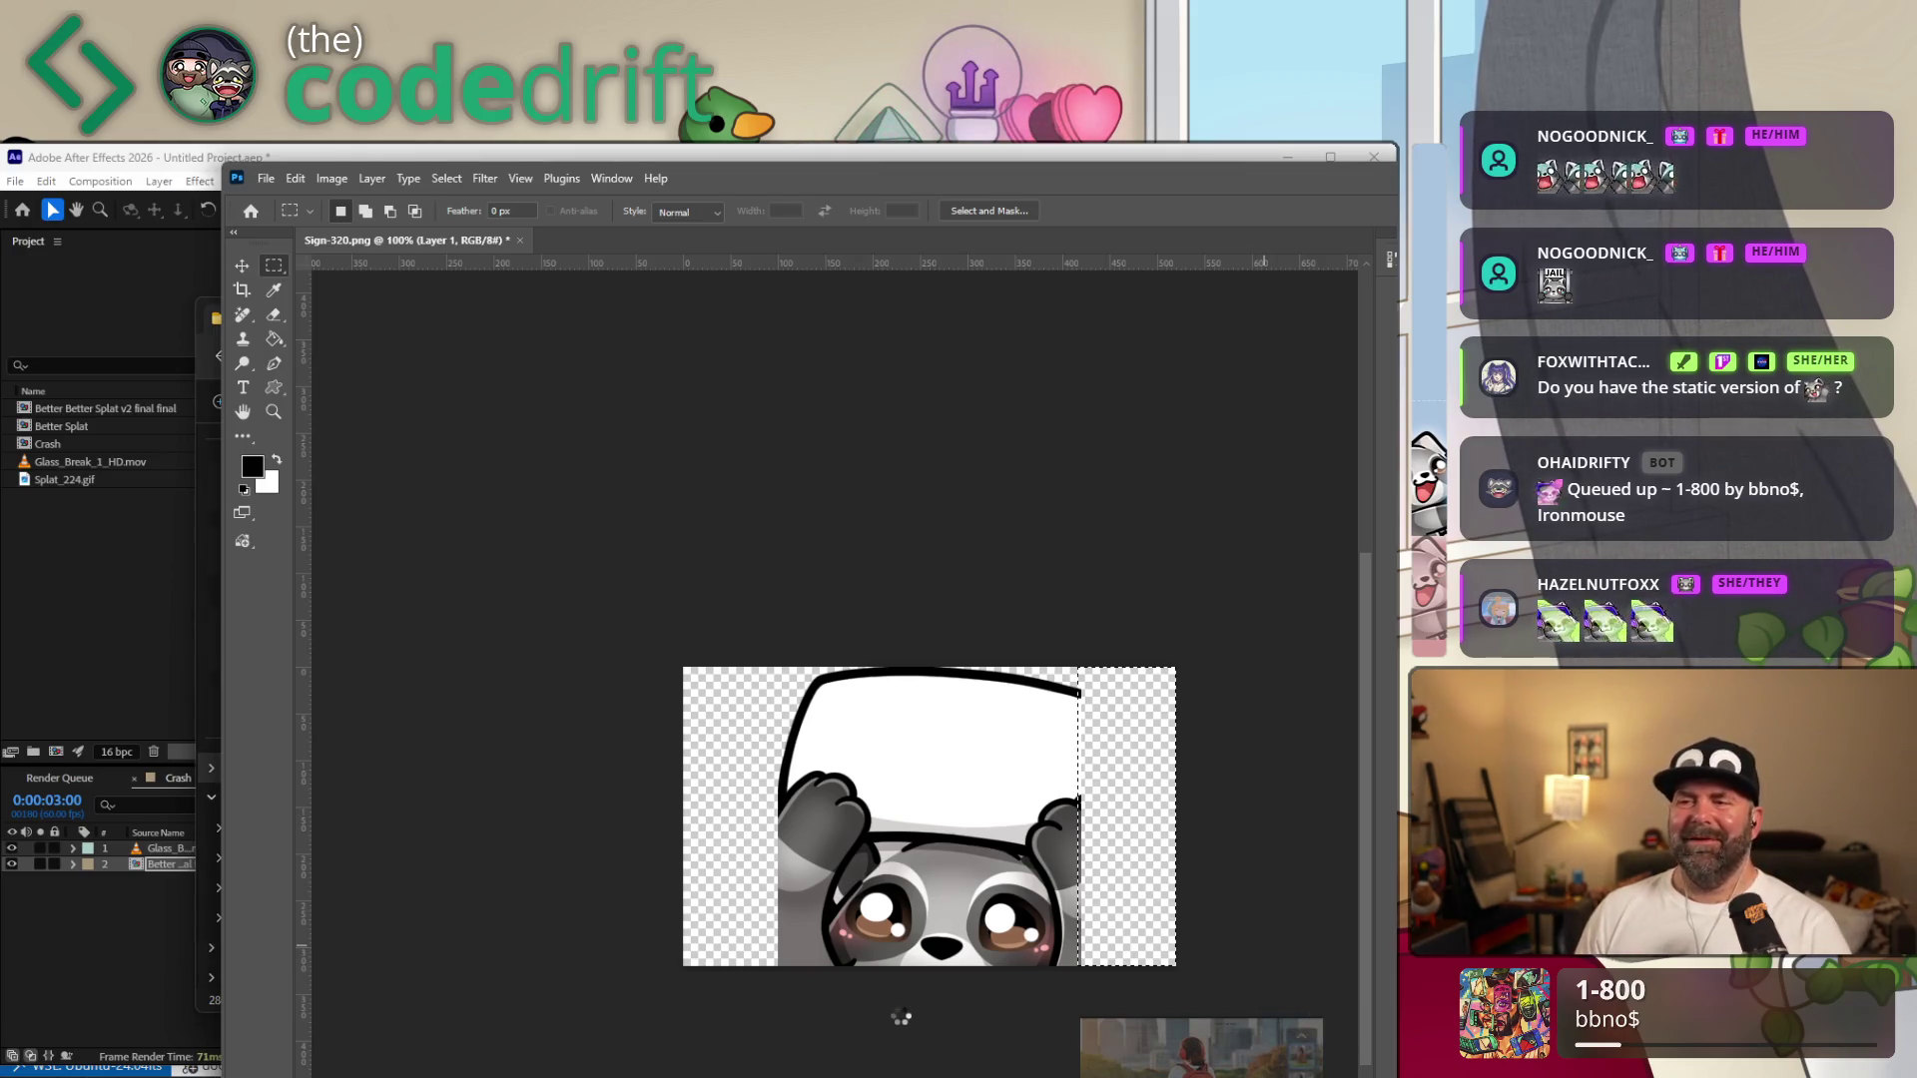
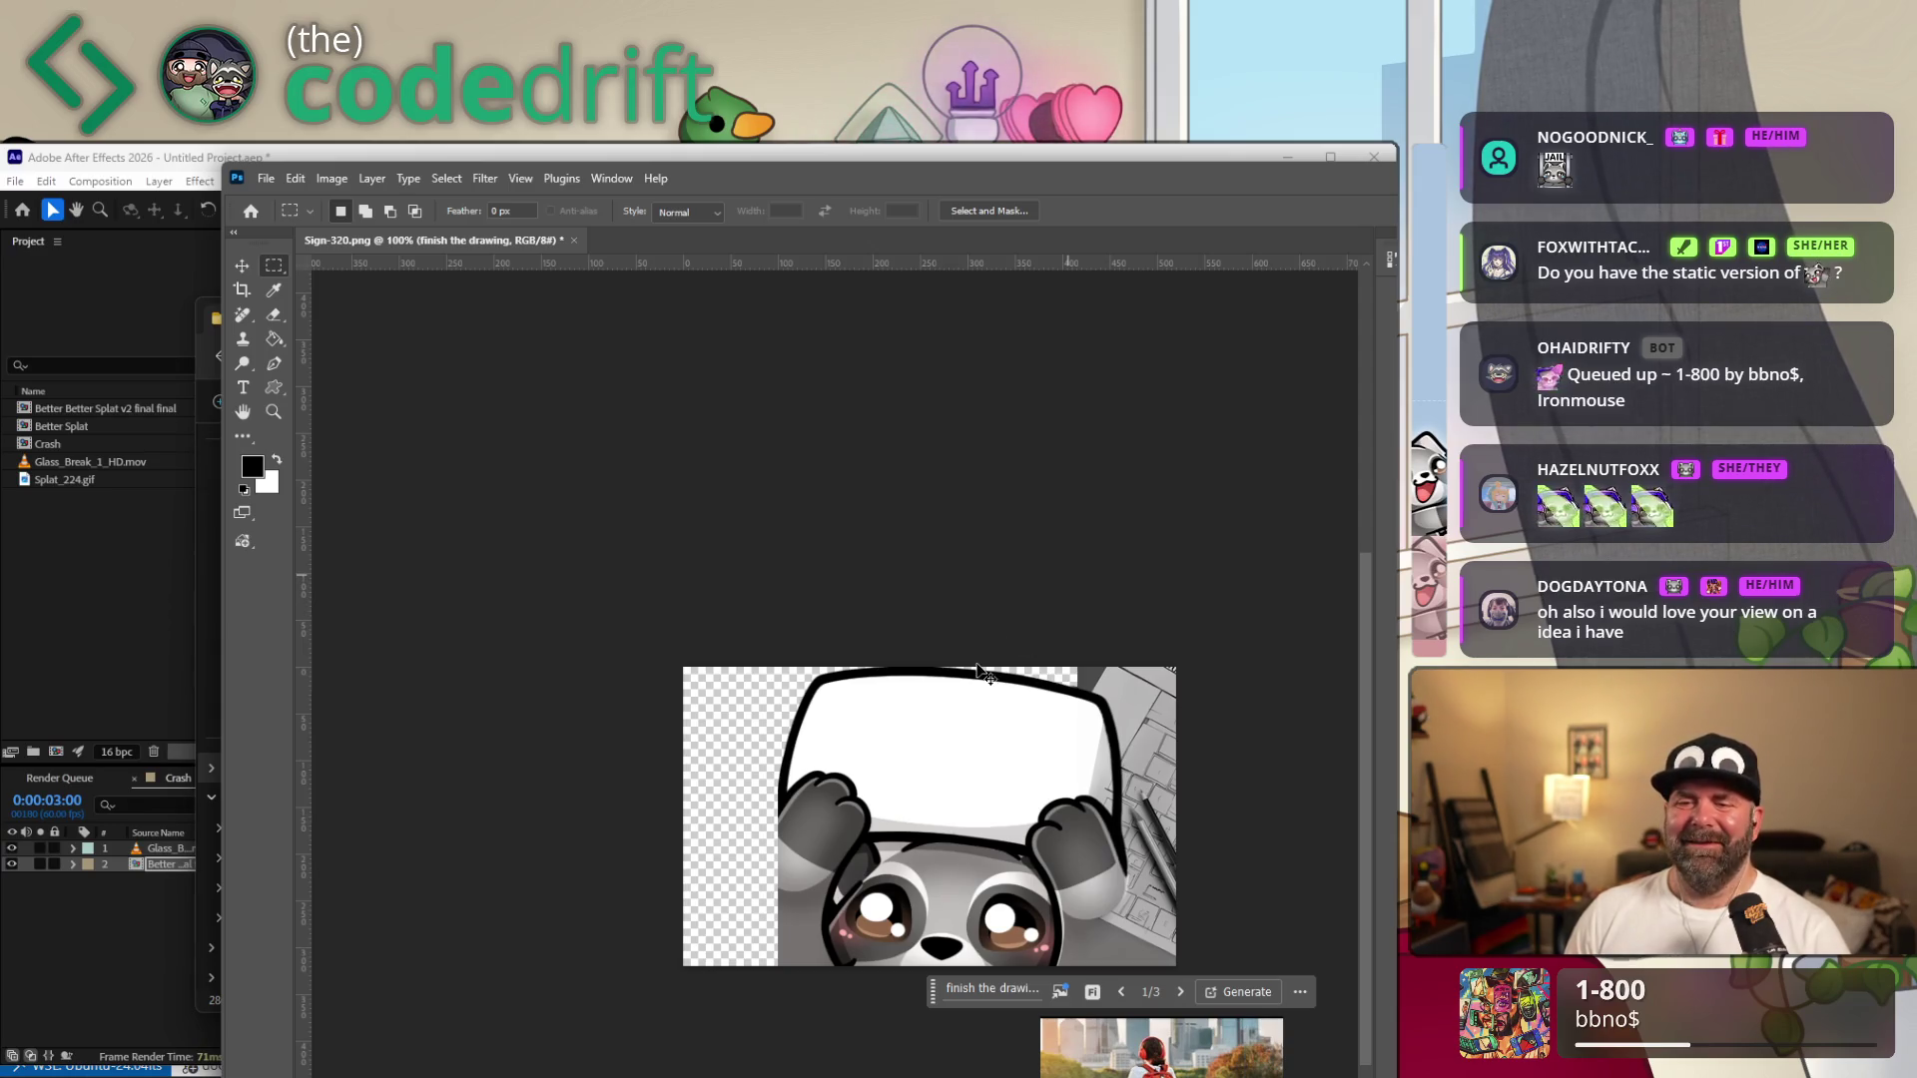
Remove the generated fill and copy the sign's top-left corner and paw onto a new layer.
{"action": "key", "text": "Delete"}
{"action": "left_click_drag", "start_coordinate": [716, 668], "coordinate": [944, 757]}
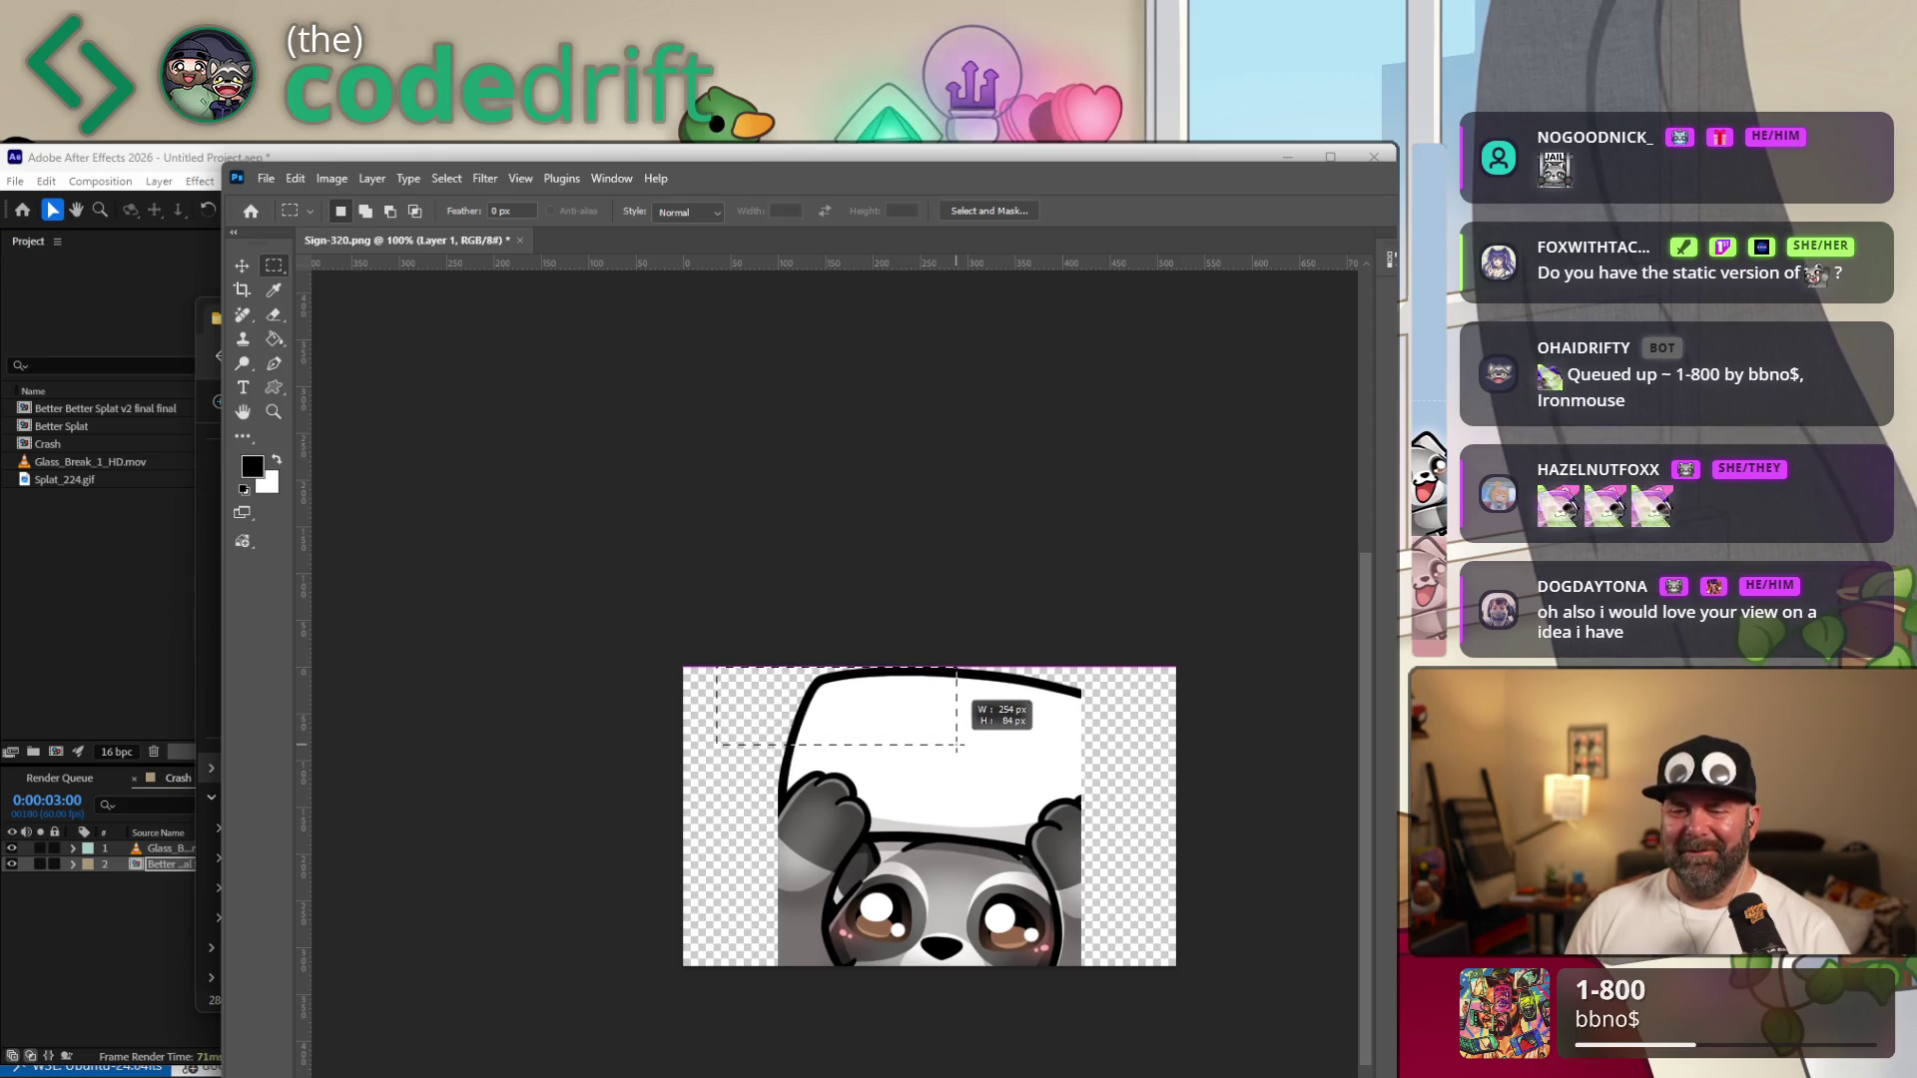
{"action": "mouse_move", "coordinate": [944, 758]}
{"action": "left_mouse_down"}
{"action": "mouse_move", "coordinate": [819, 798]}
{"action": "mouse_move", "coordinate": [886, 826]}
{"action": "left_mouse_up"}
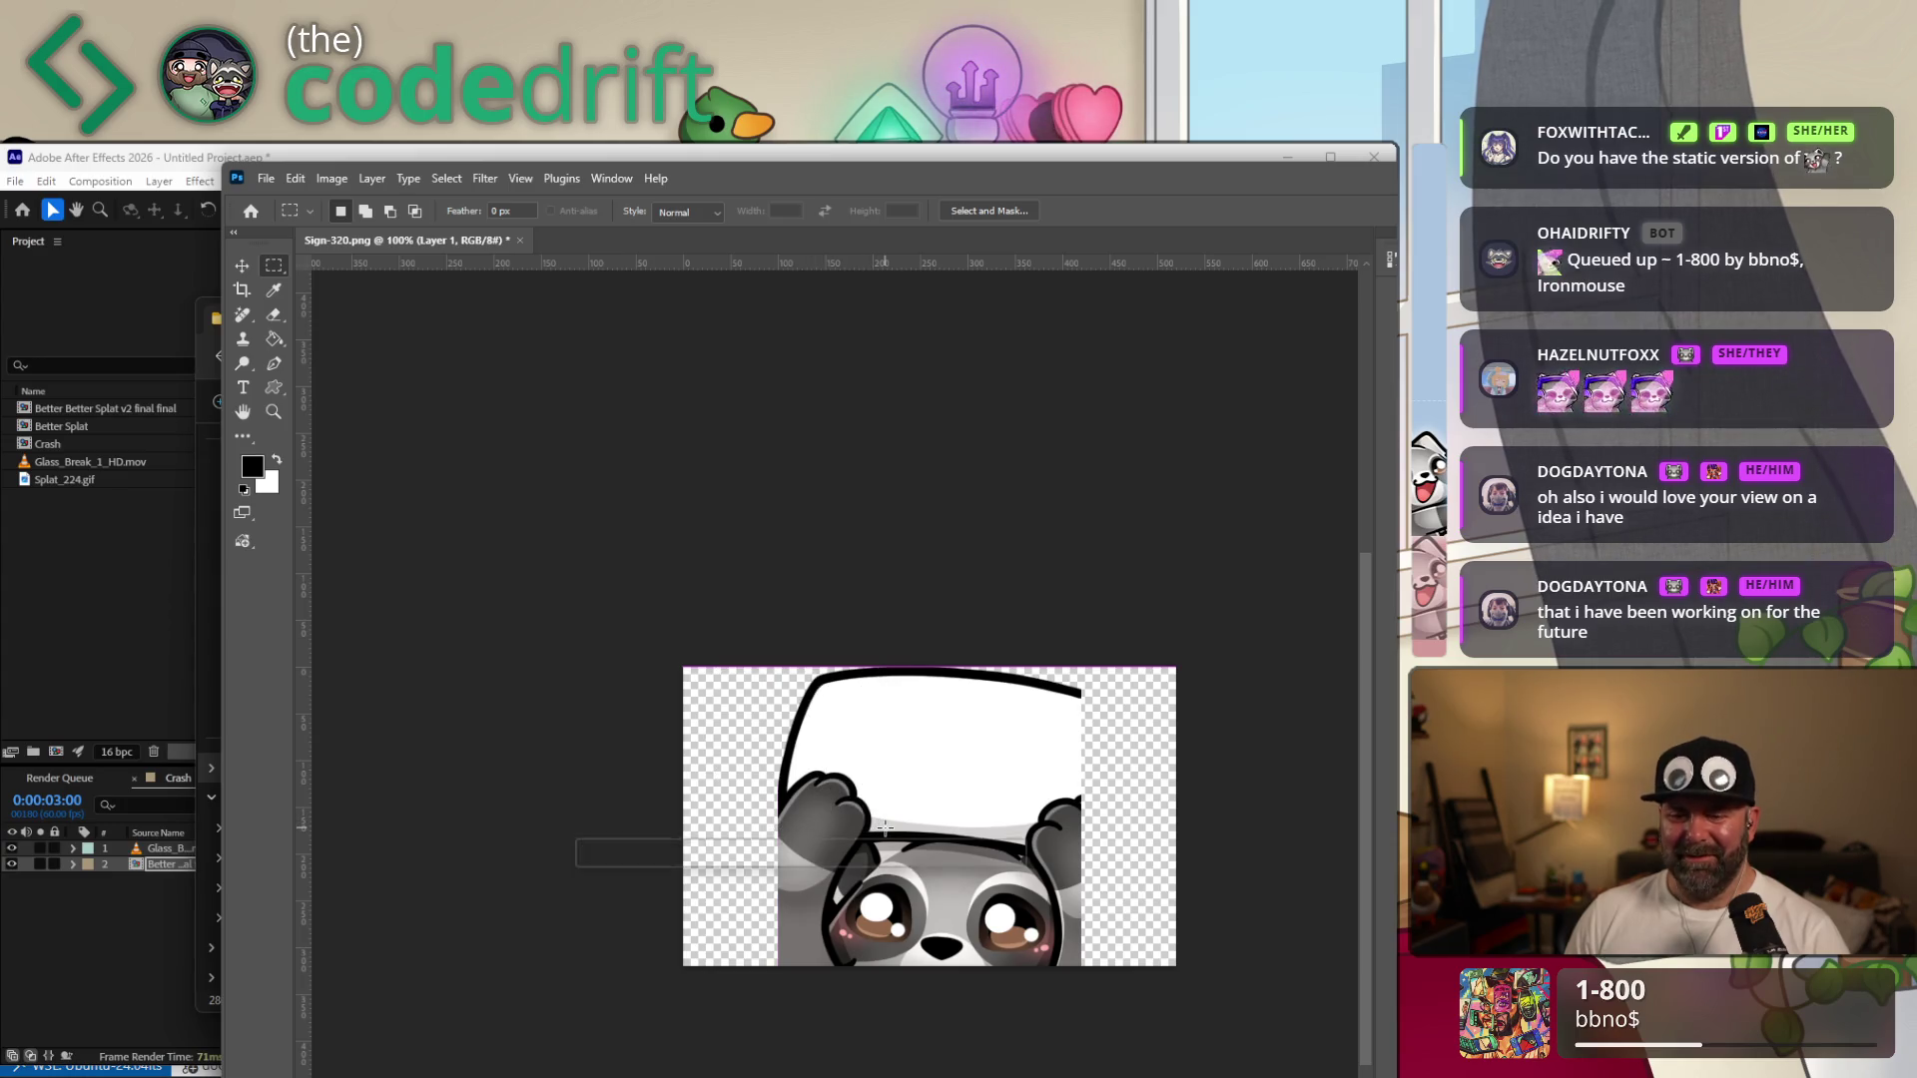
{"action": "key", "text": "ctrl+j"}
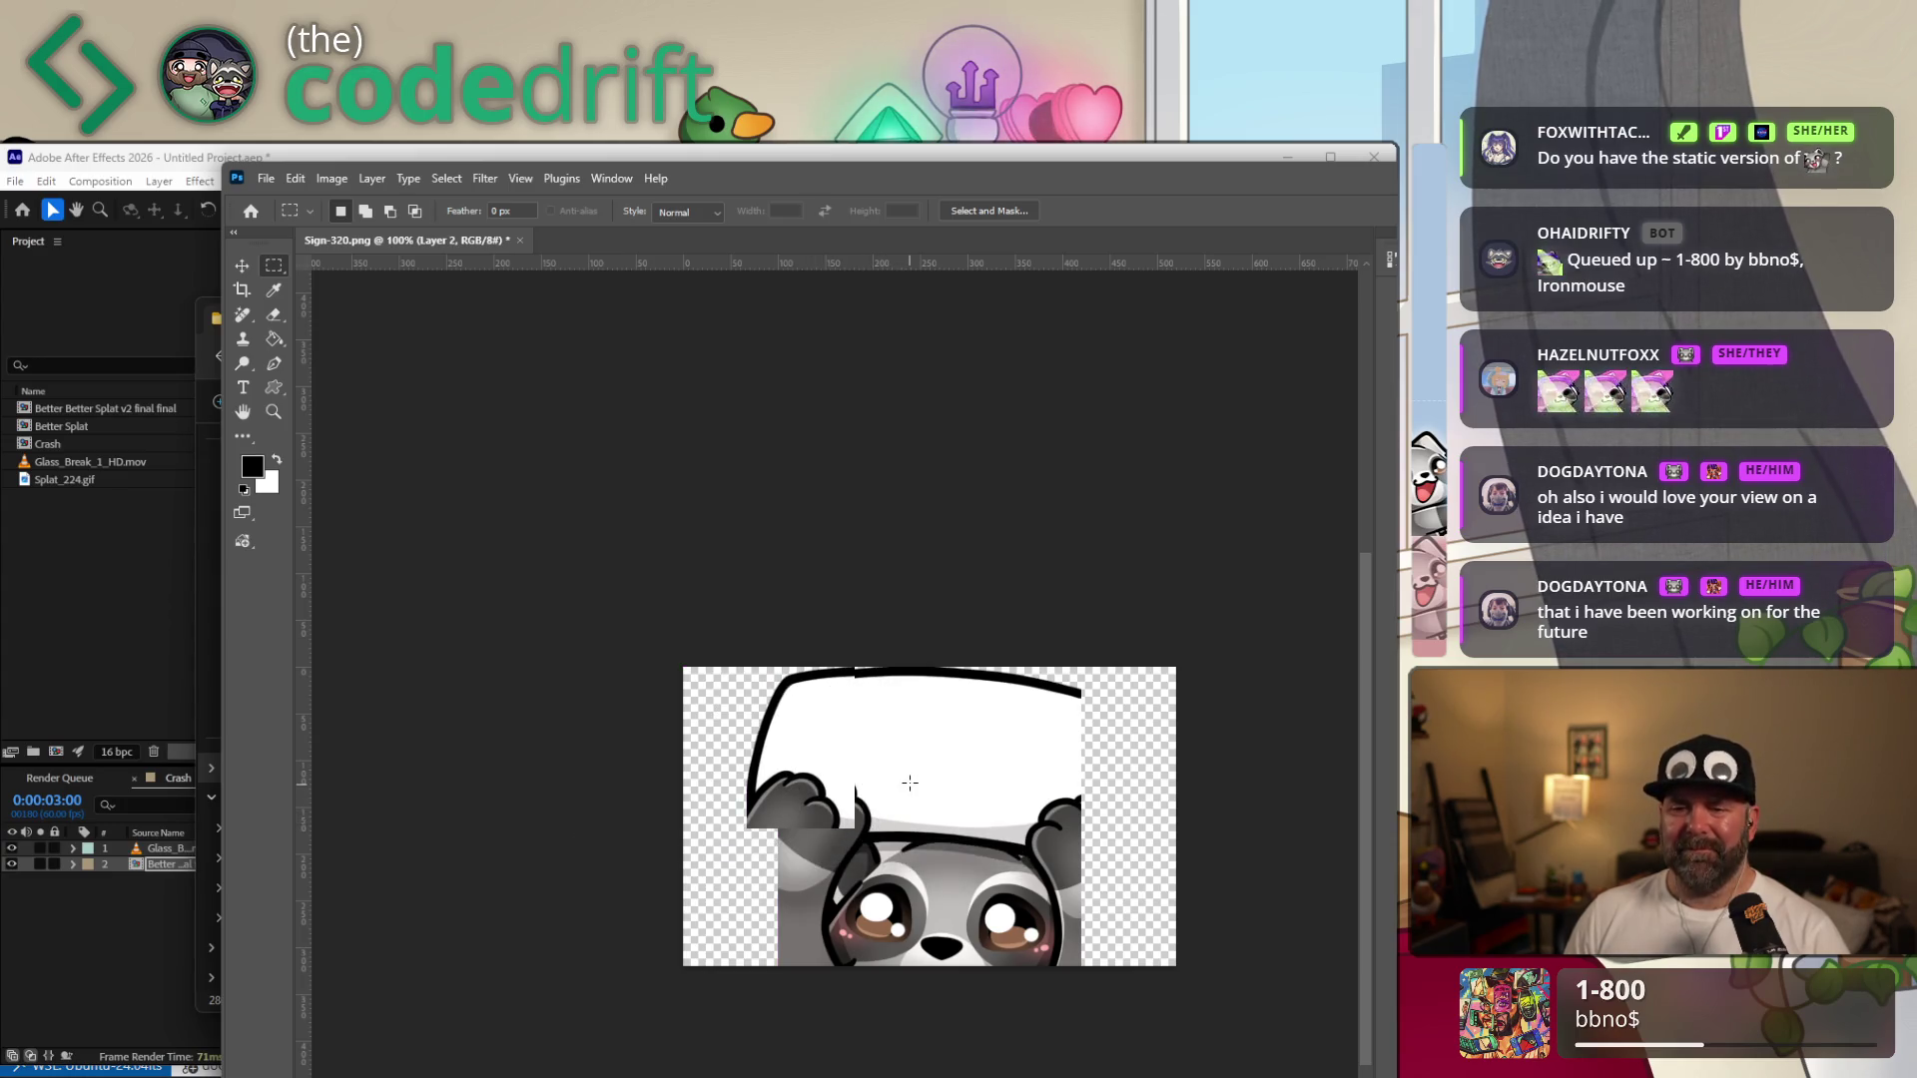
Slide the copied corner layer rightward toward the middle of the sign.
{"action": "key", "text": "ctrl+shift+Left"}
{"action": "key", "text": "ctrl+shift+Left"}
{"action": "key", "text": "v"}
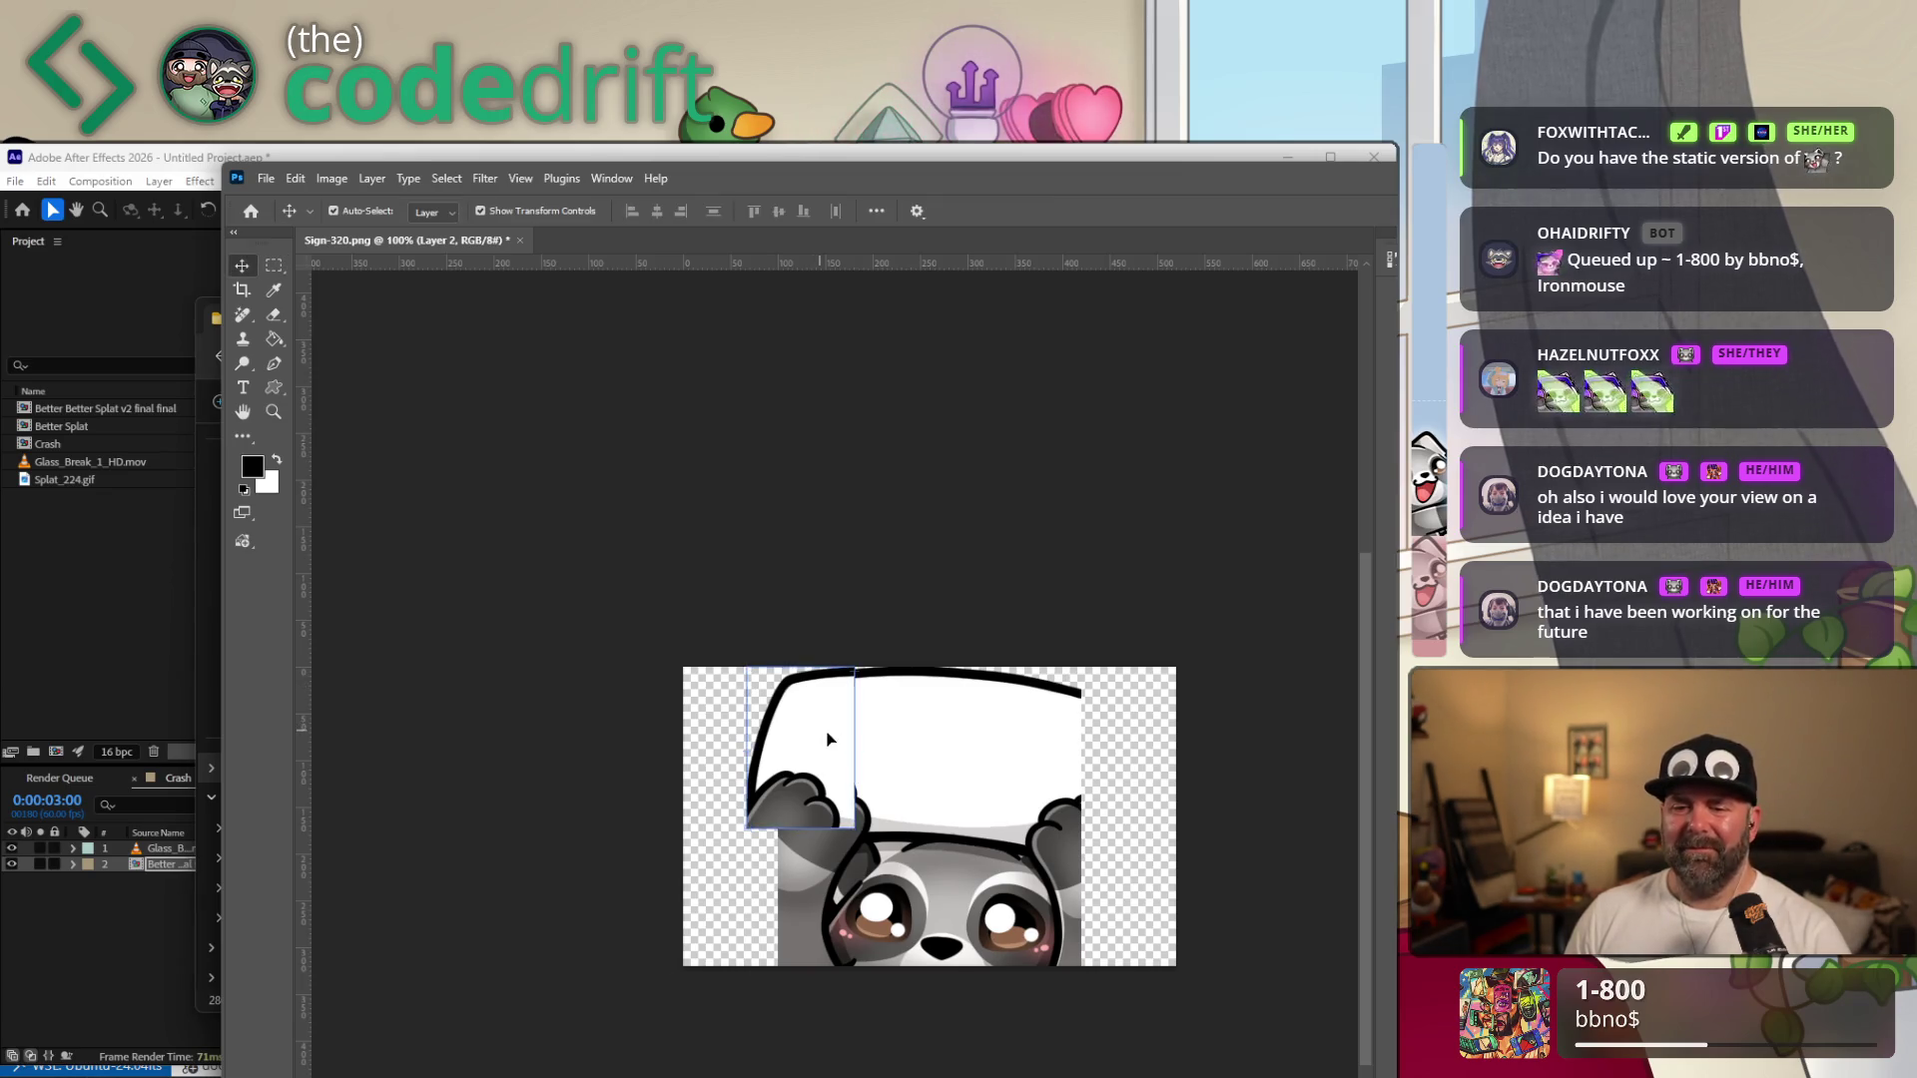
{"action": "left_click_drag", "start_coordinate": [813, 720], "coordinate": [994, 735]}
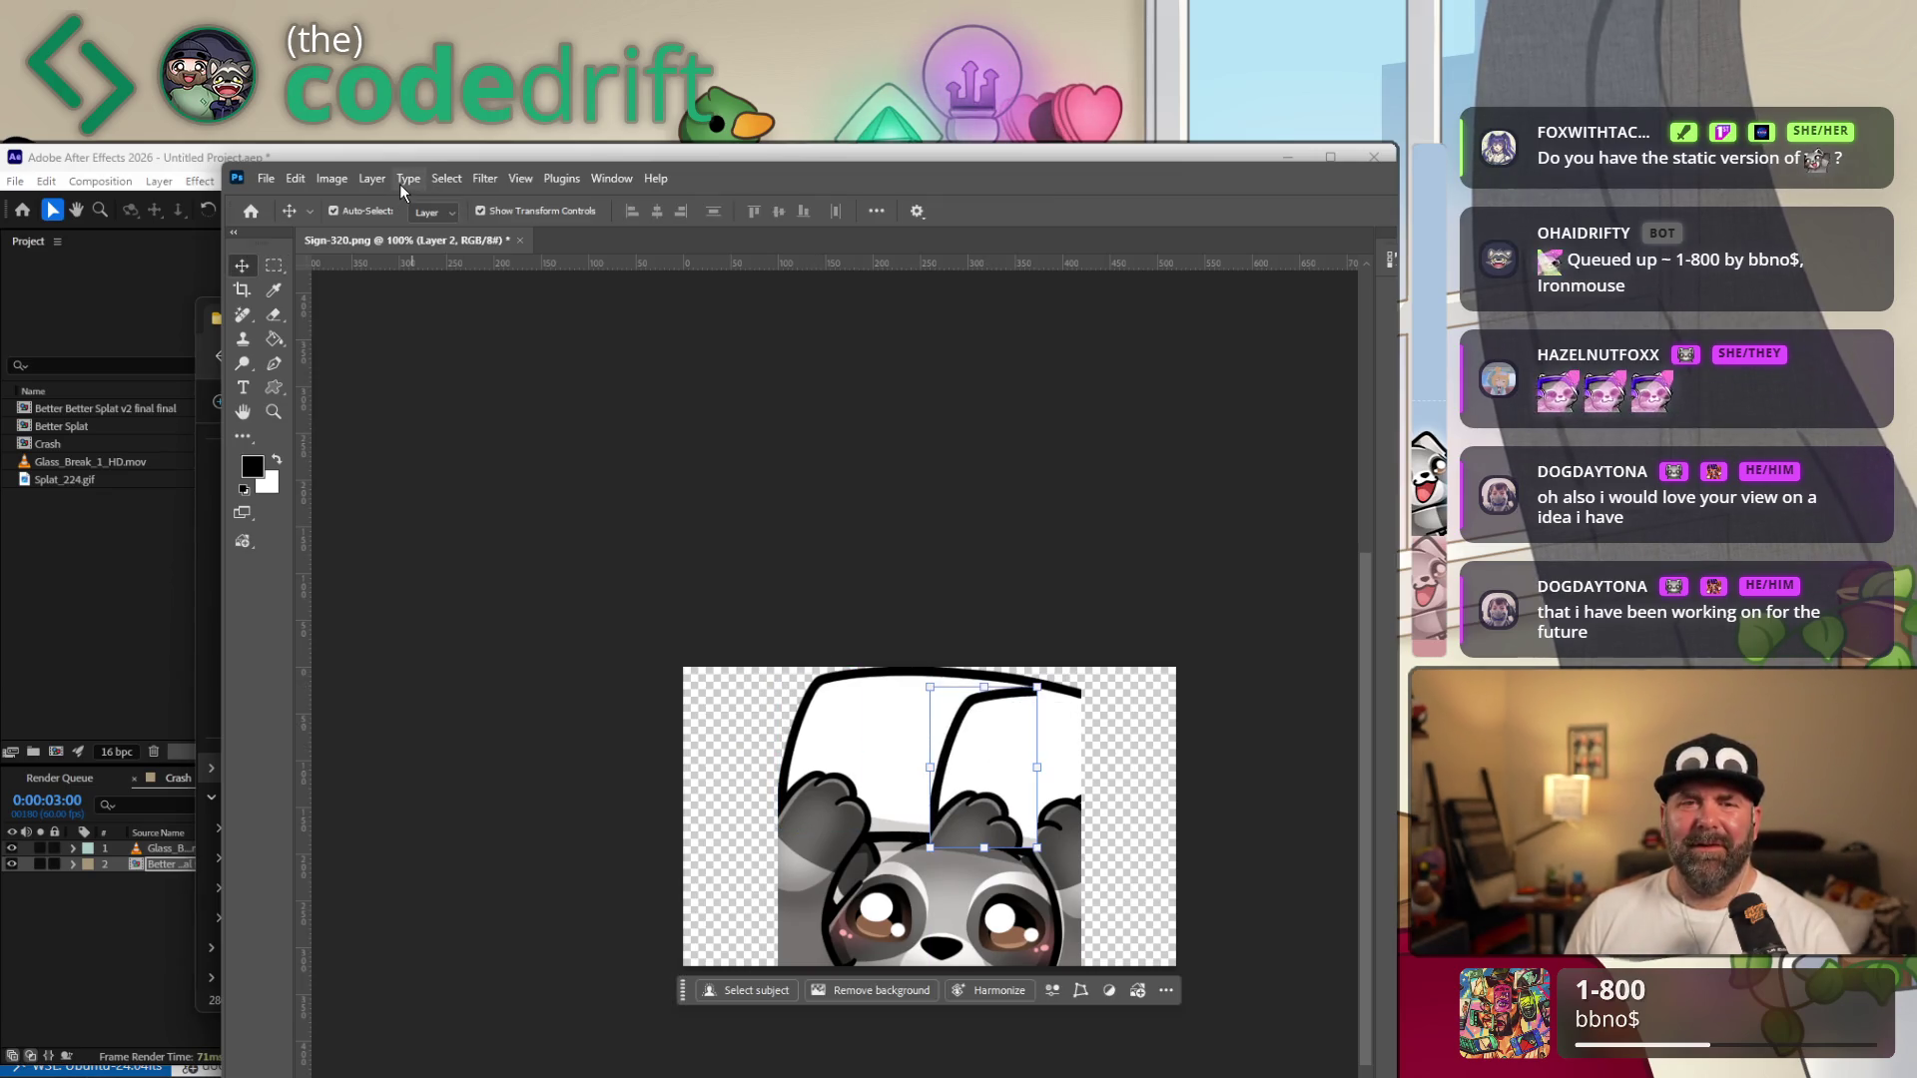
Browse the Layer and Type menus and the canvas layer list looking for a flip command.
{"action": "left_click", "coordinate": [371, 179]}
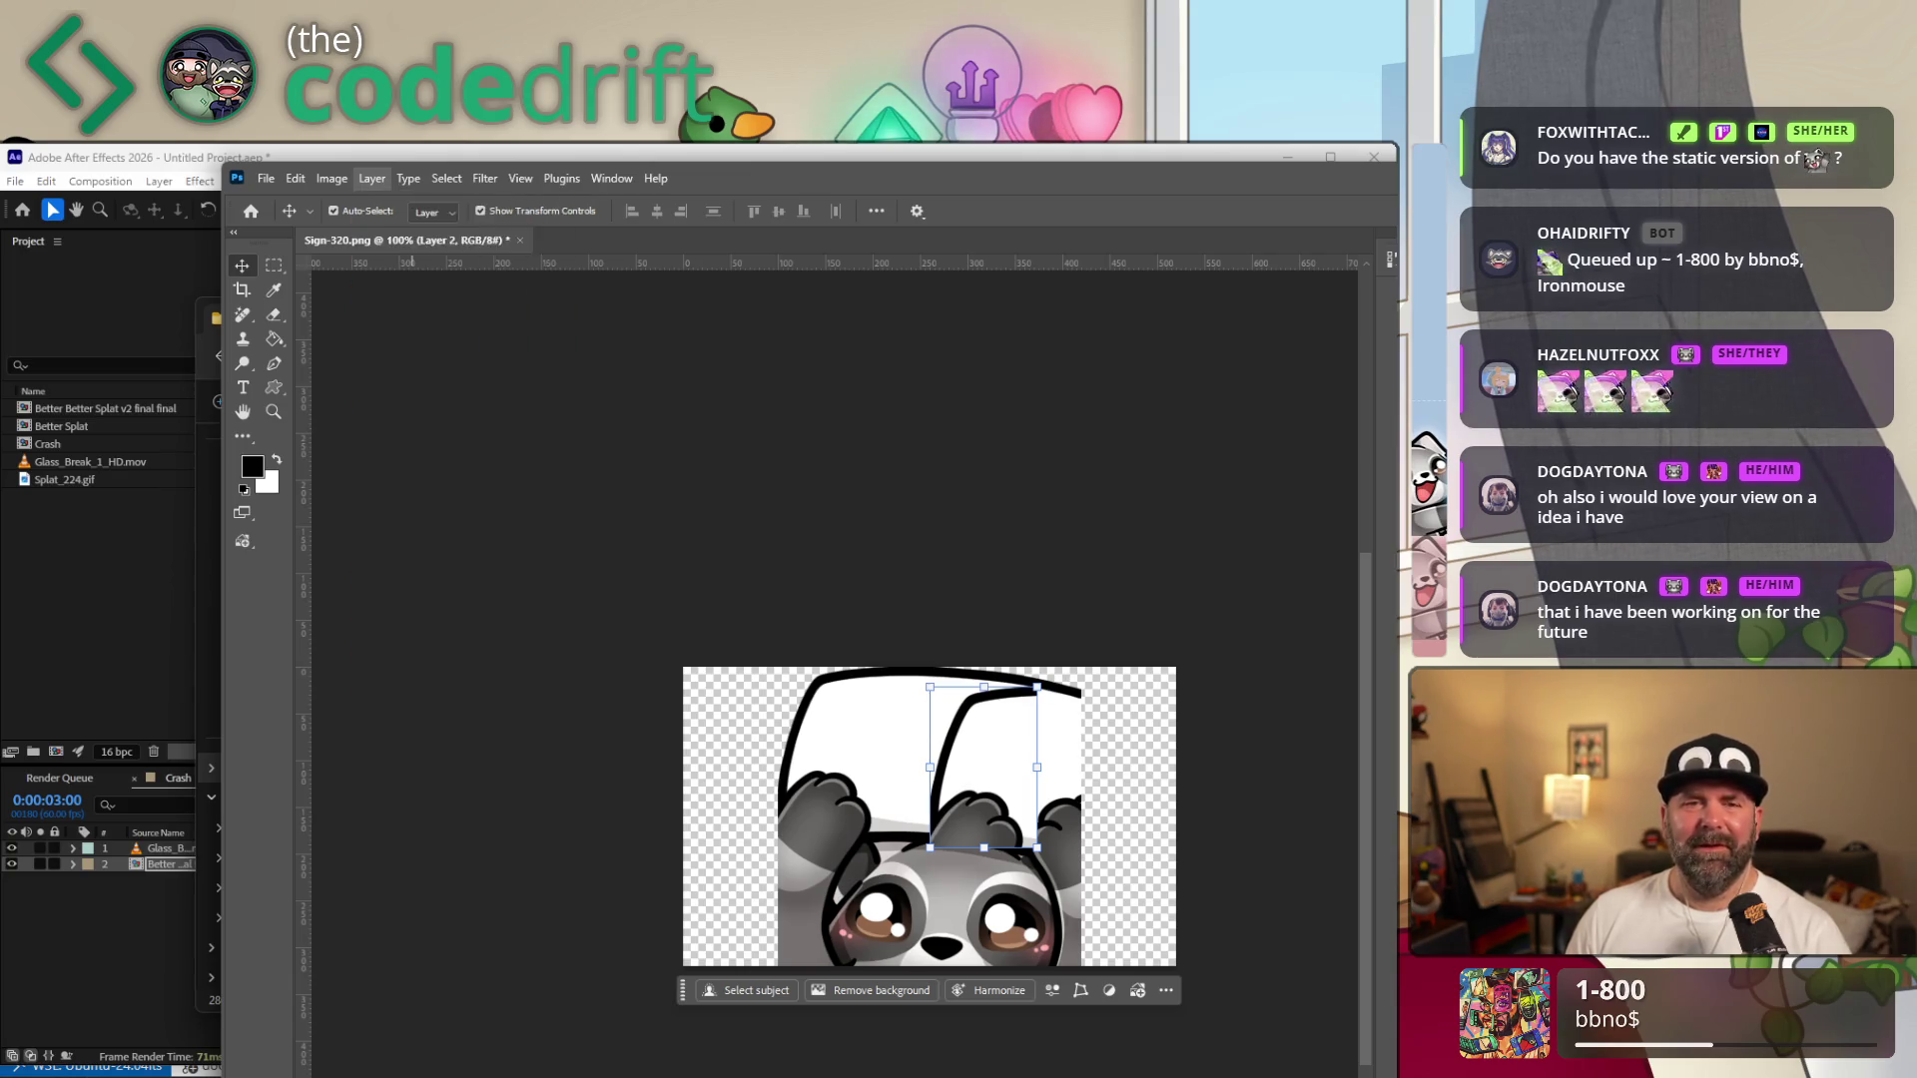
{"action": "left_click", "coordinate": [407, 178]}
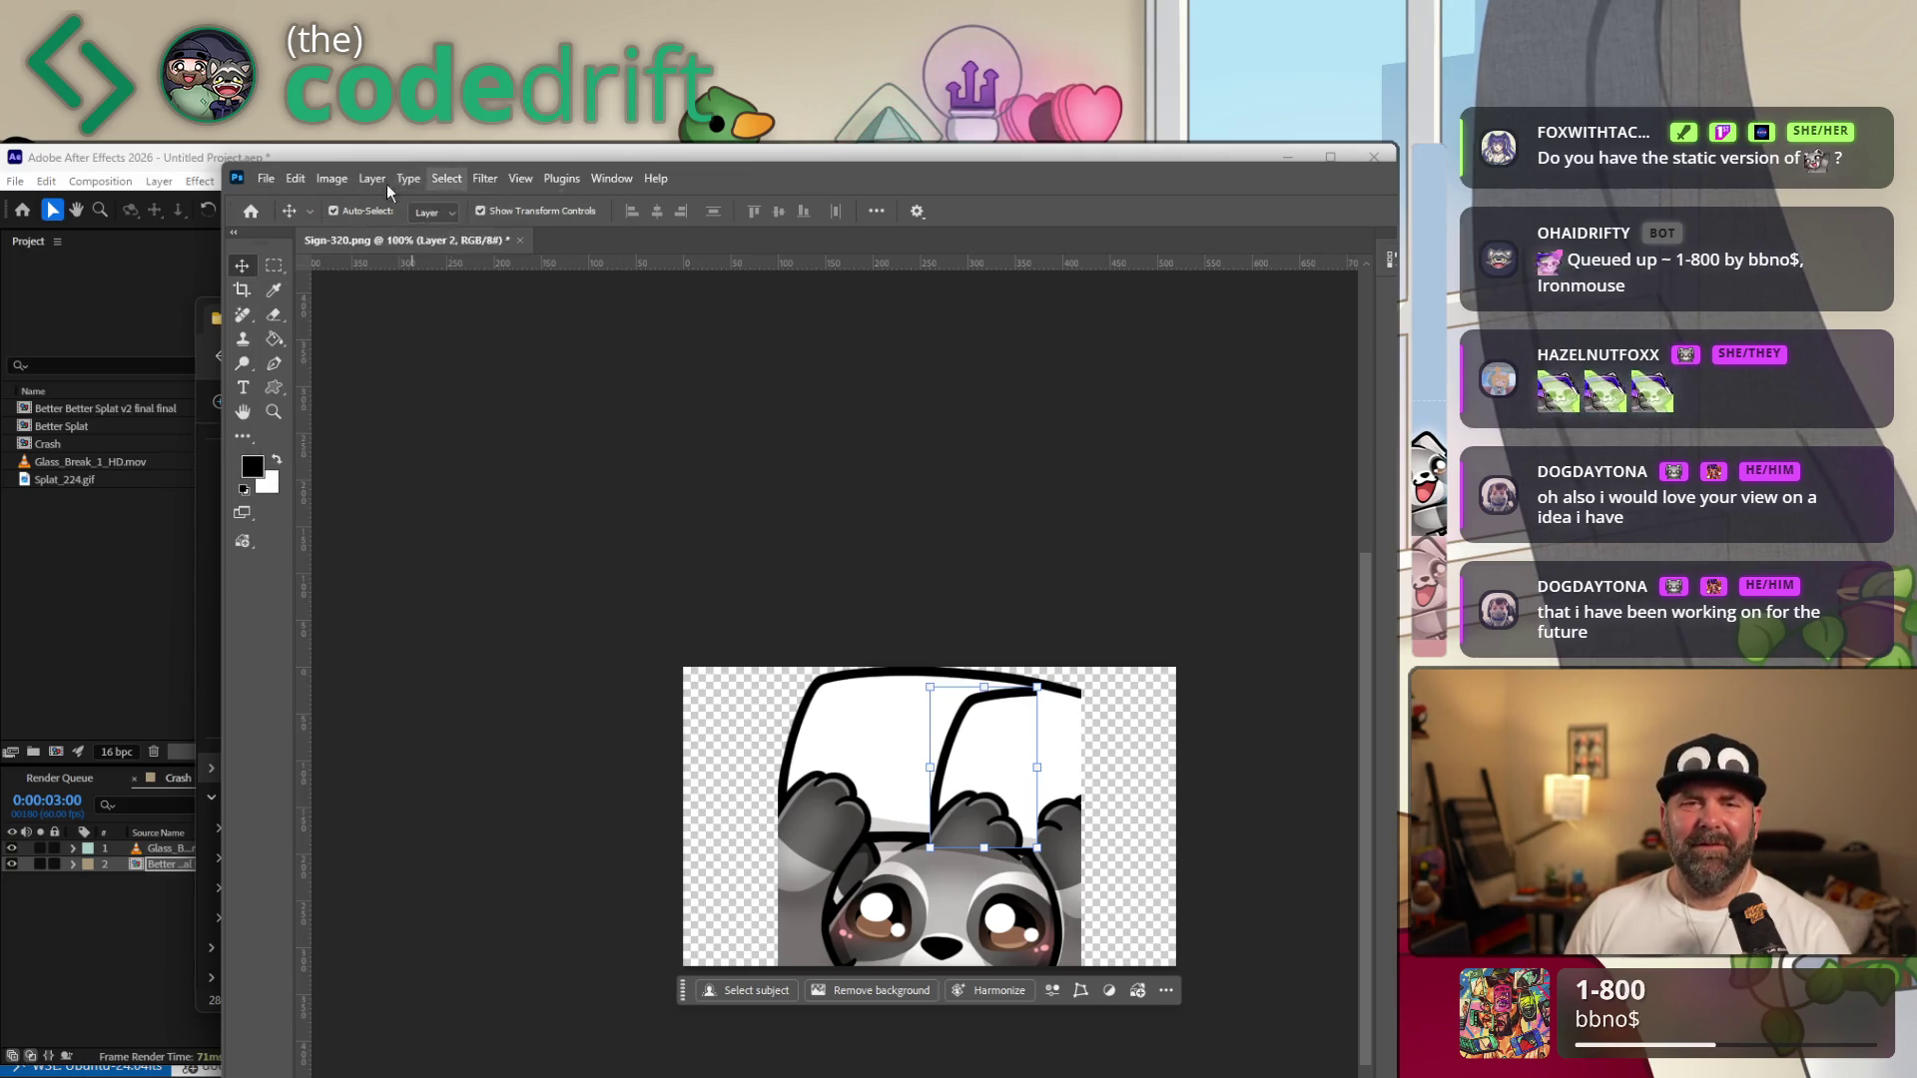
{"action": "left_click", "coordinate": [377, 180]}
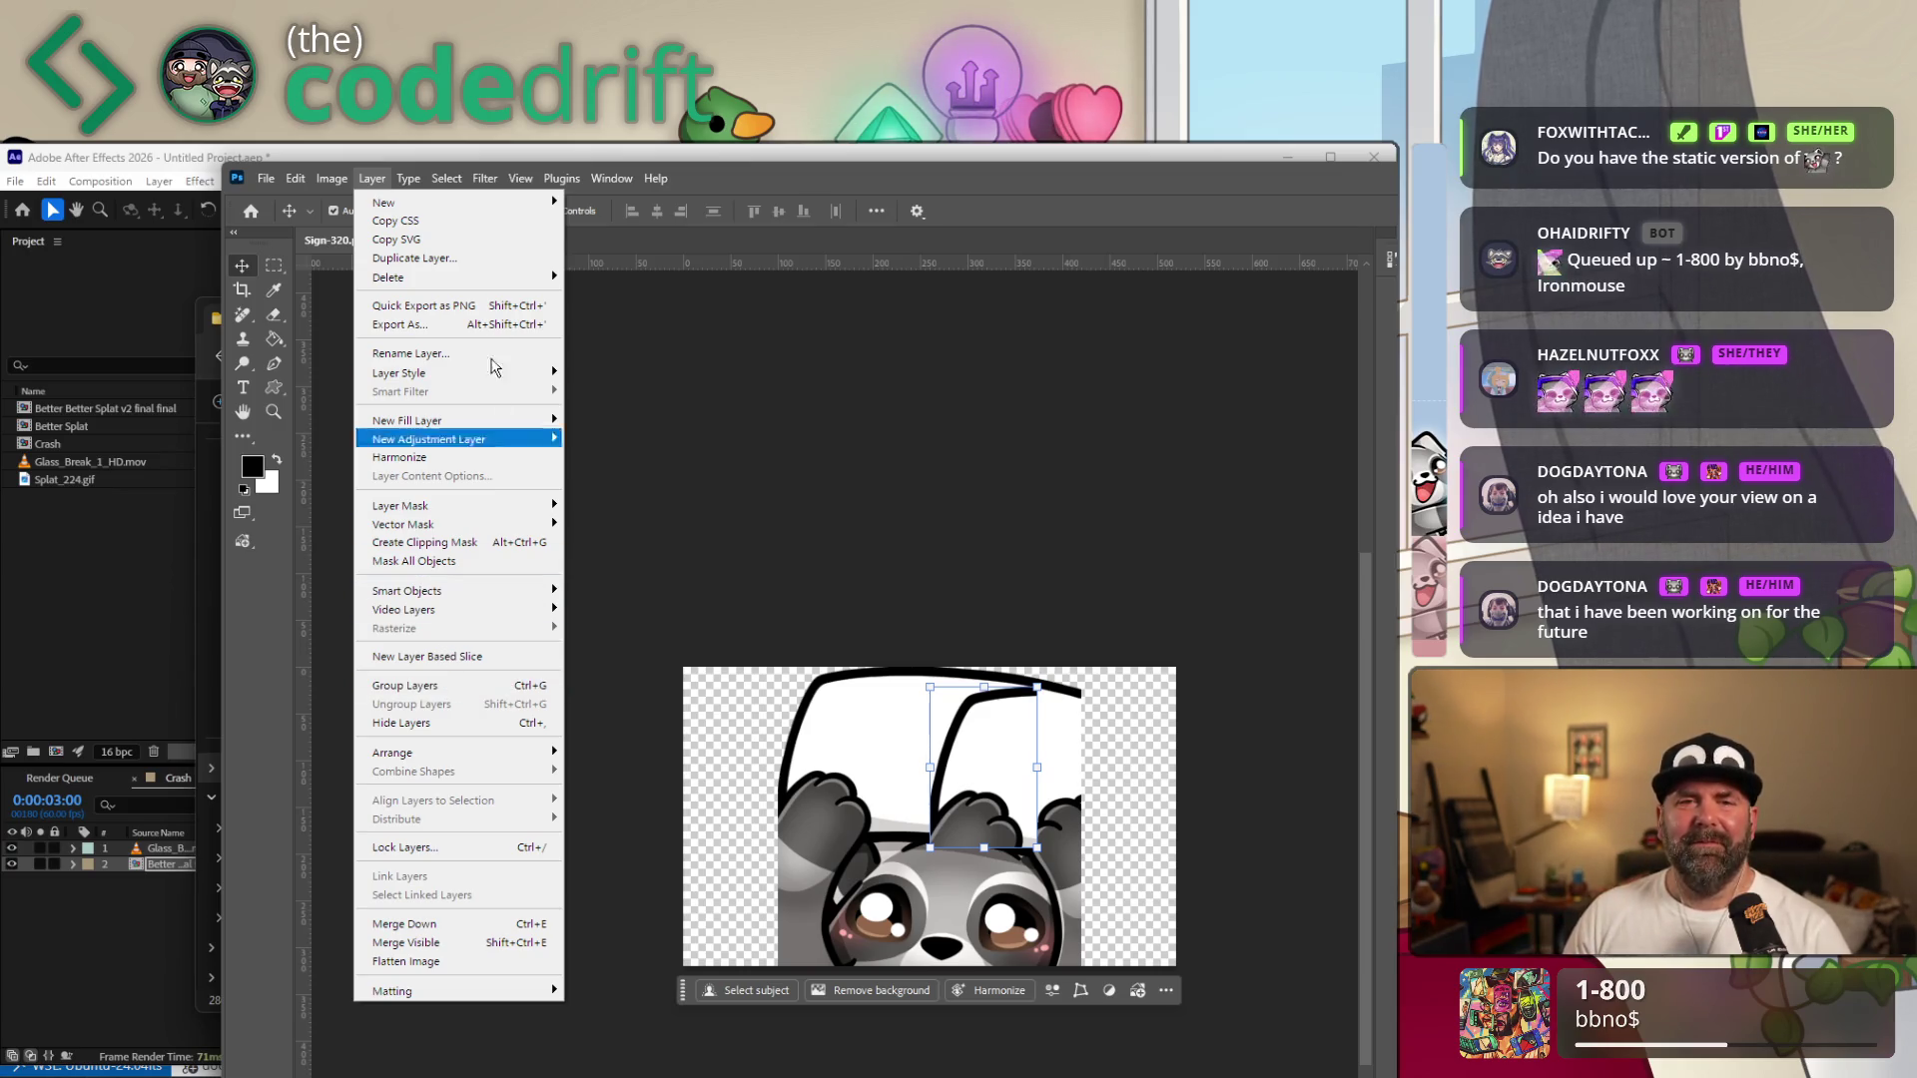
{"action": "left_click", "coordinate": [372, 179]}
{"action": "left_click", "coordinate": [370, 180]}
{"action": "key", "text": "Escape"}
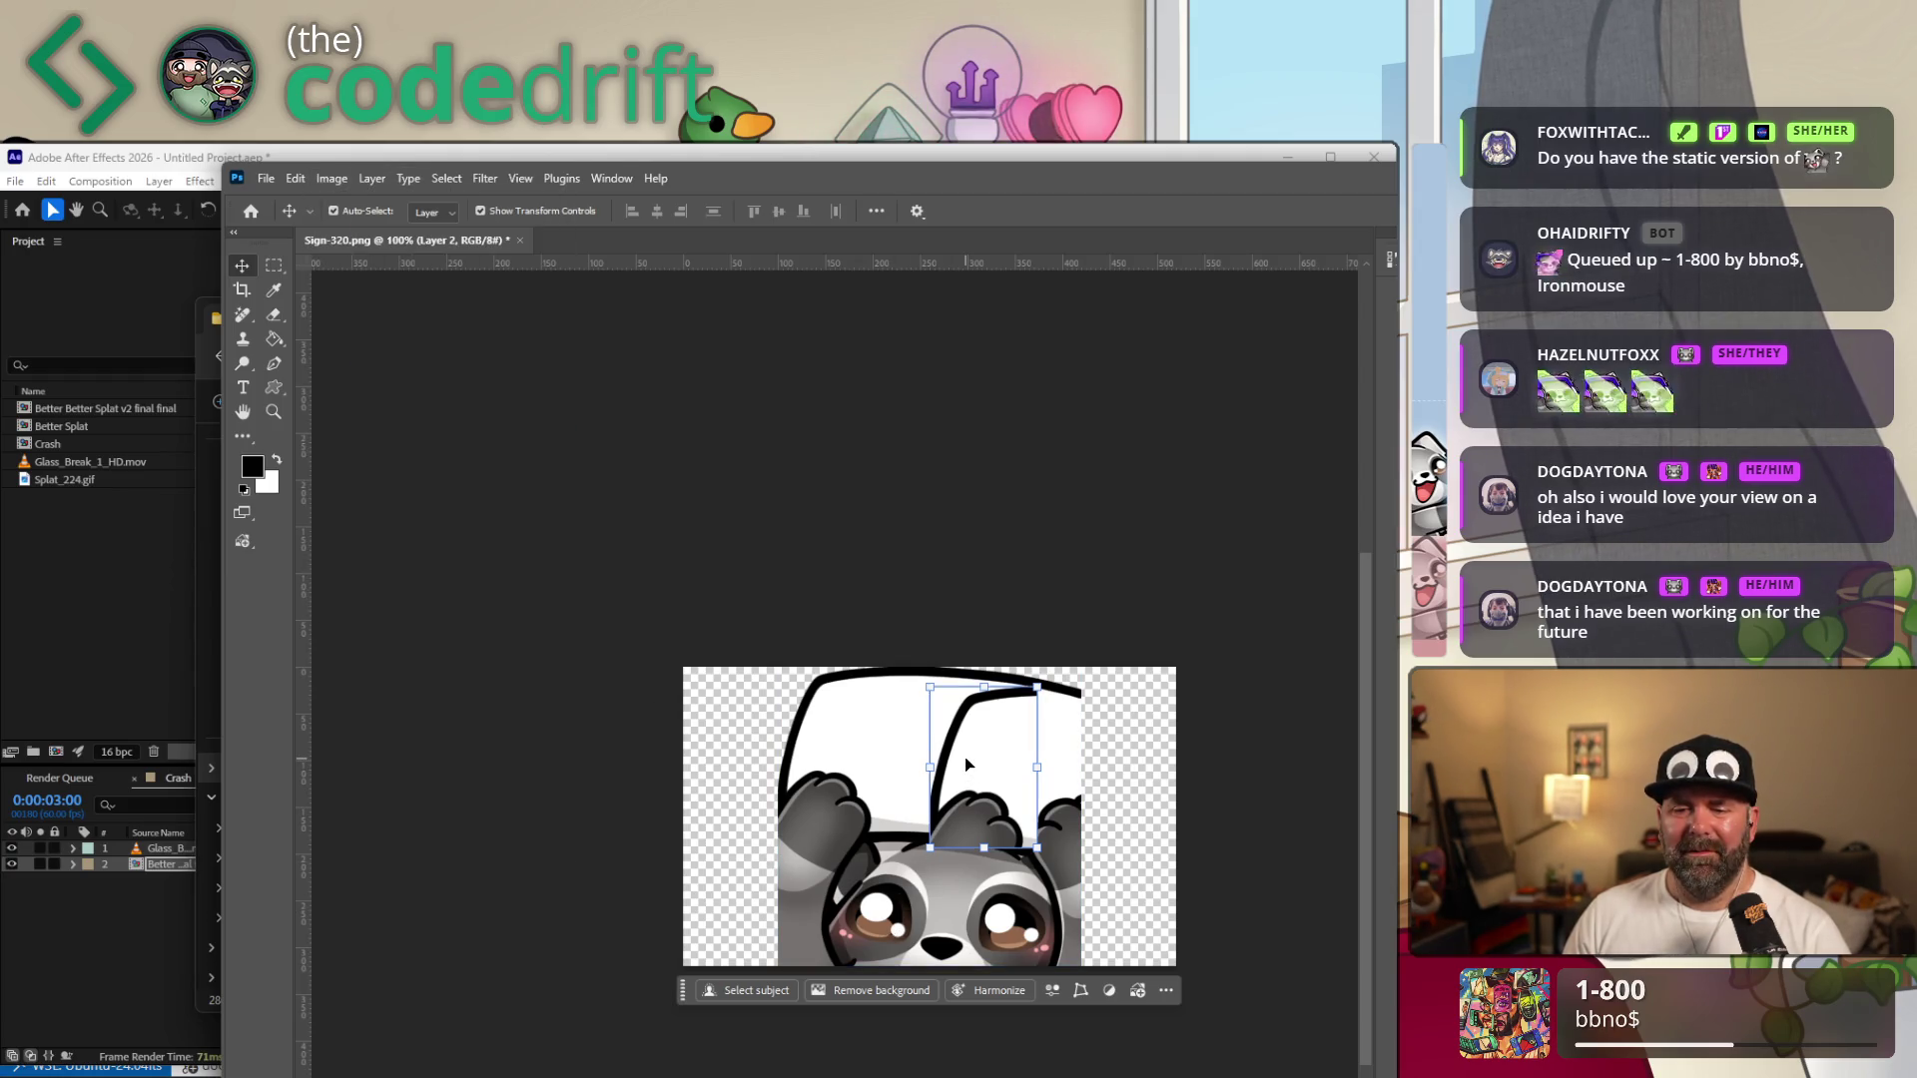
{"action": "right_click", "coordinate": [968, 758]}
{"action": "left_click", "coordinate": [978, 747]}
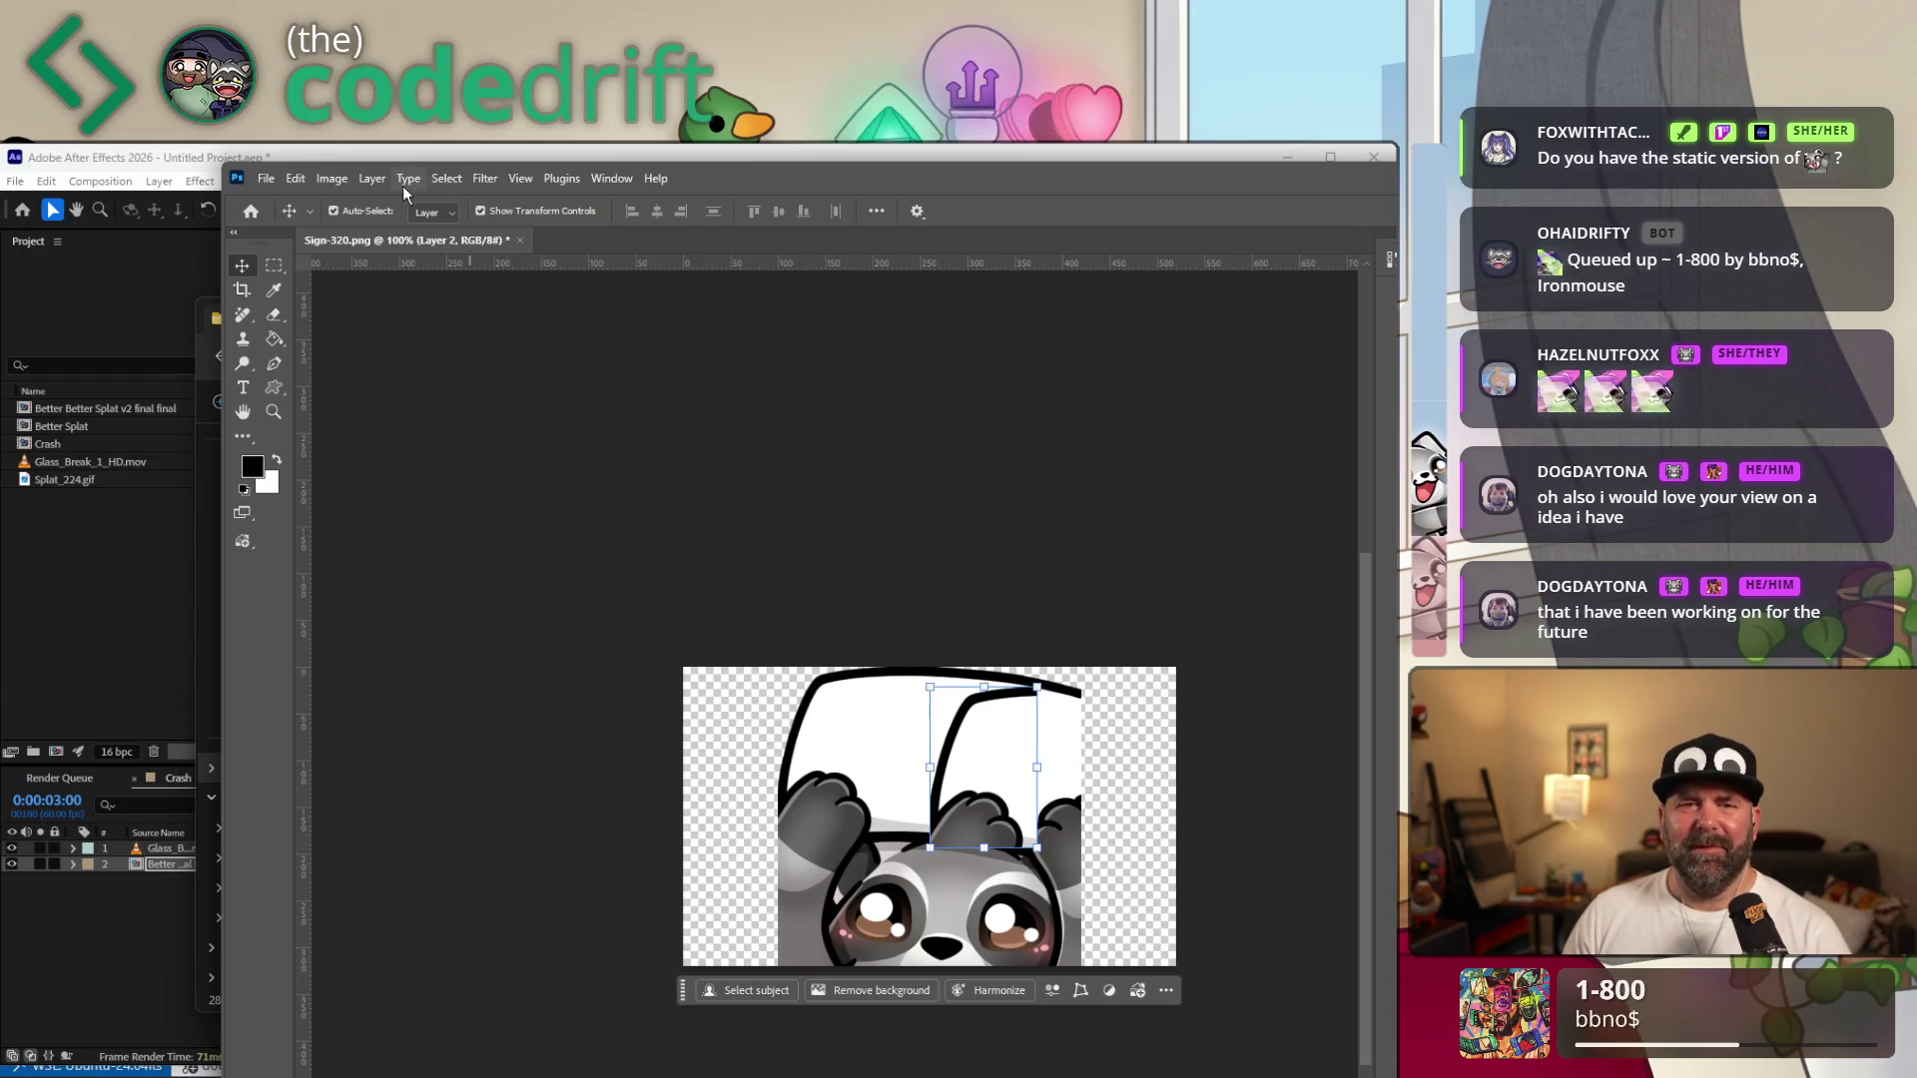
Flip the copied corner layer horizontally so it reads as a right-hand corner.
{"action": "left_click", "coordinate": [376, 188]}
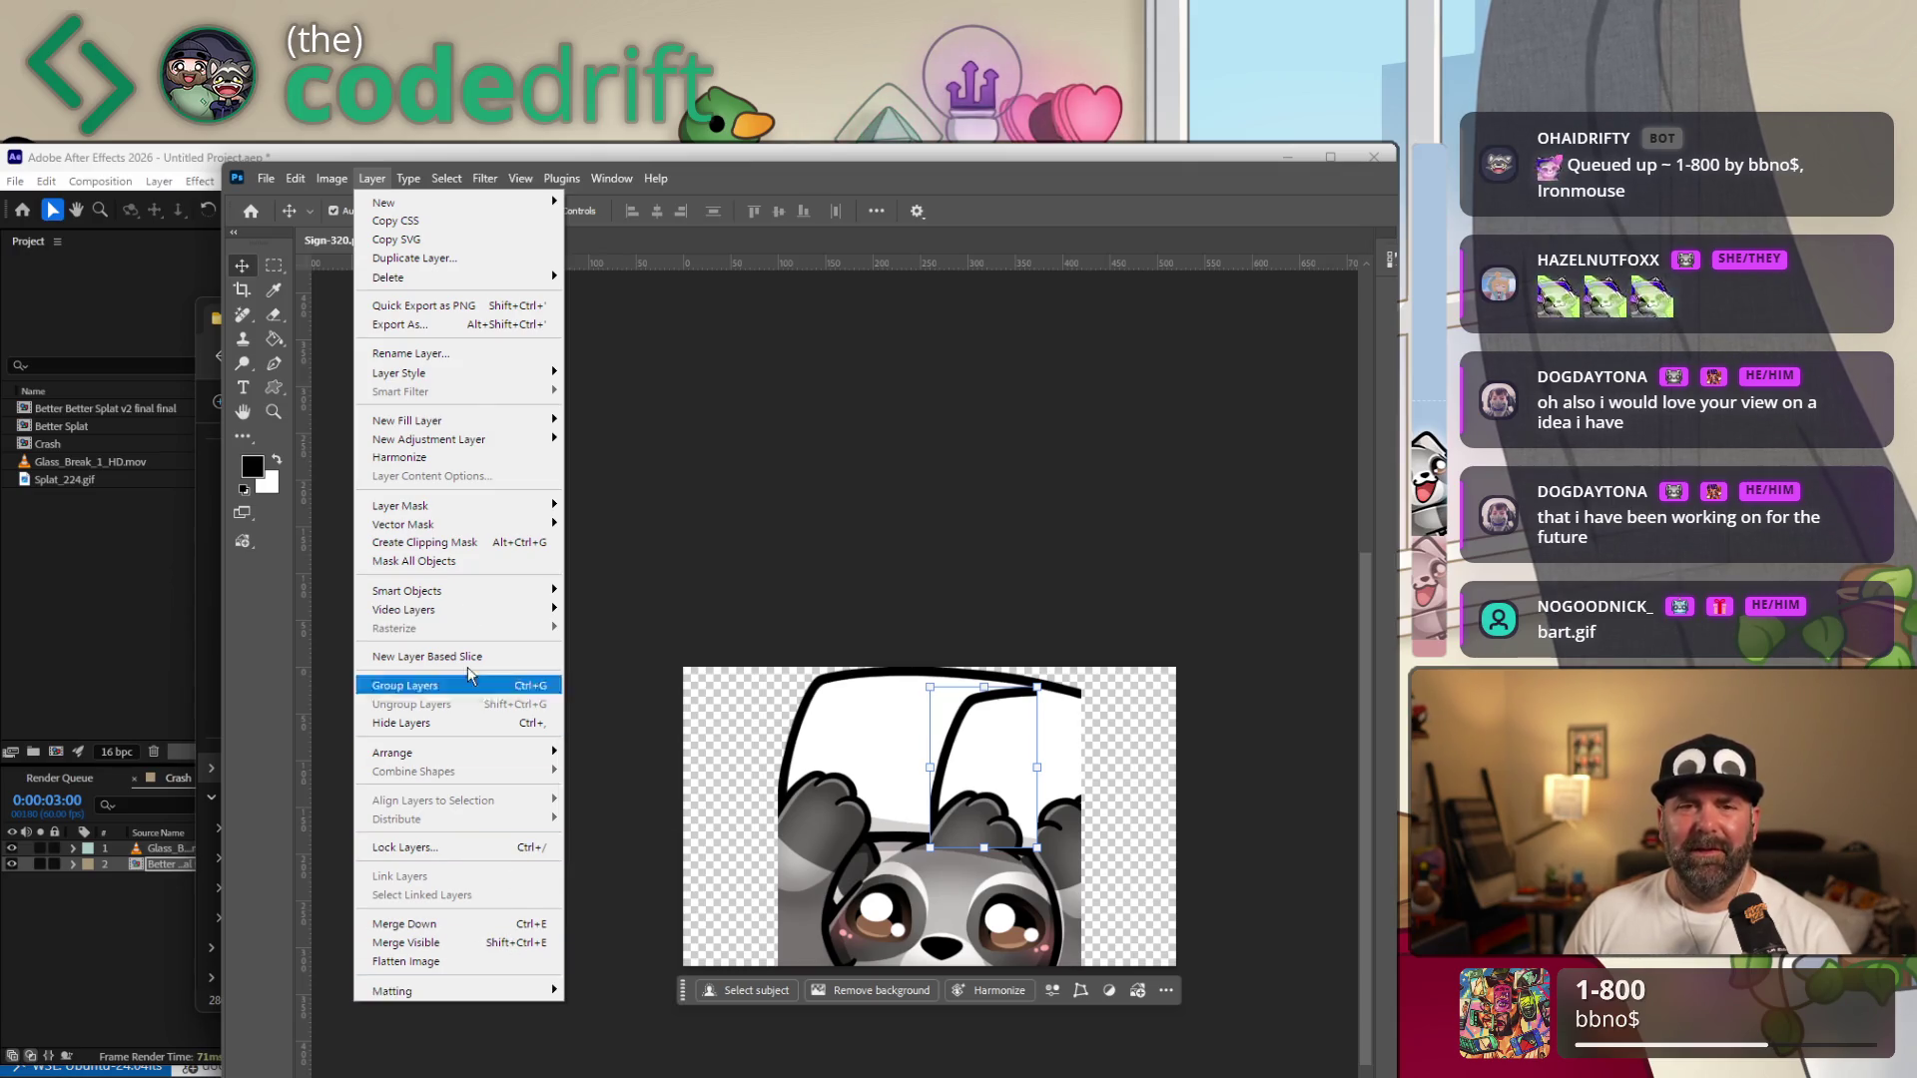
{"action": "left_click", "coordinate": [465, 186]}
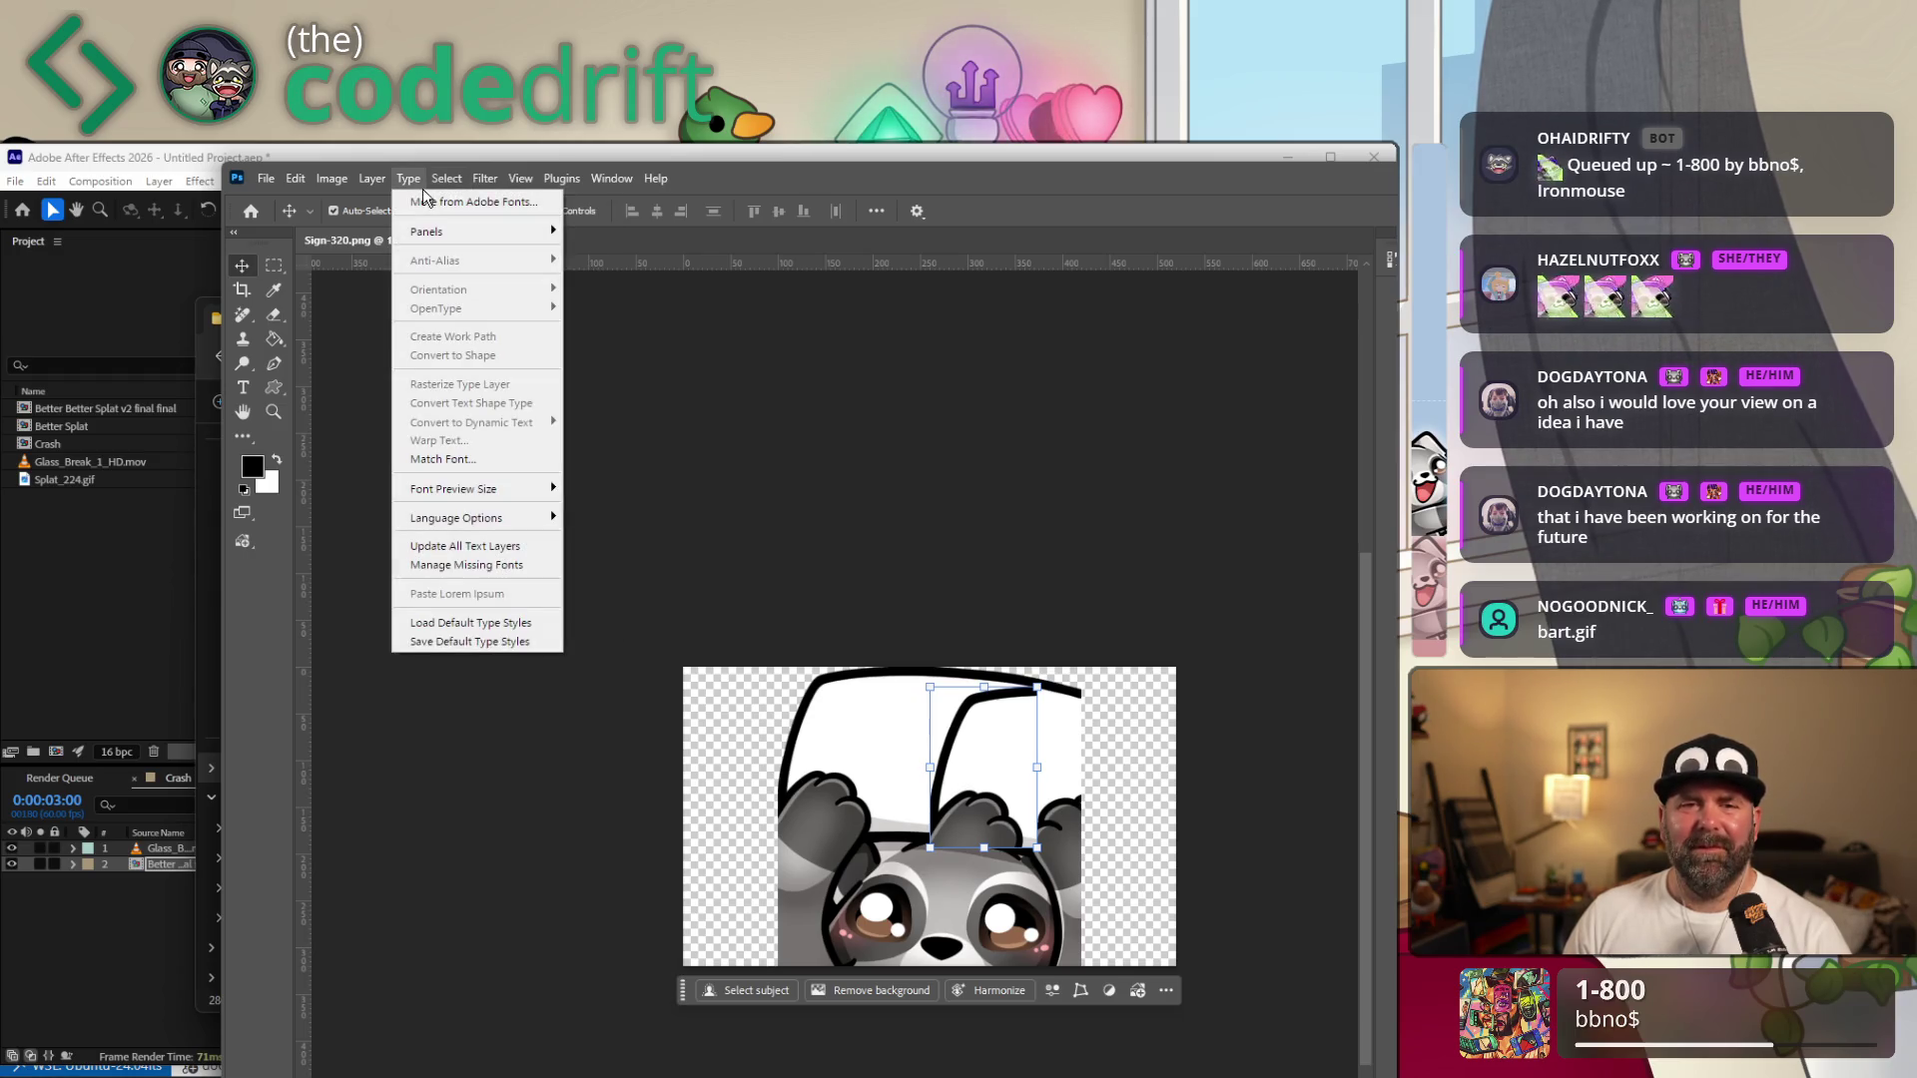
{"action": "left_click", "coordinate": [423, 194]}
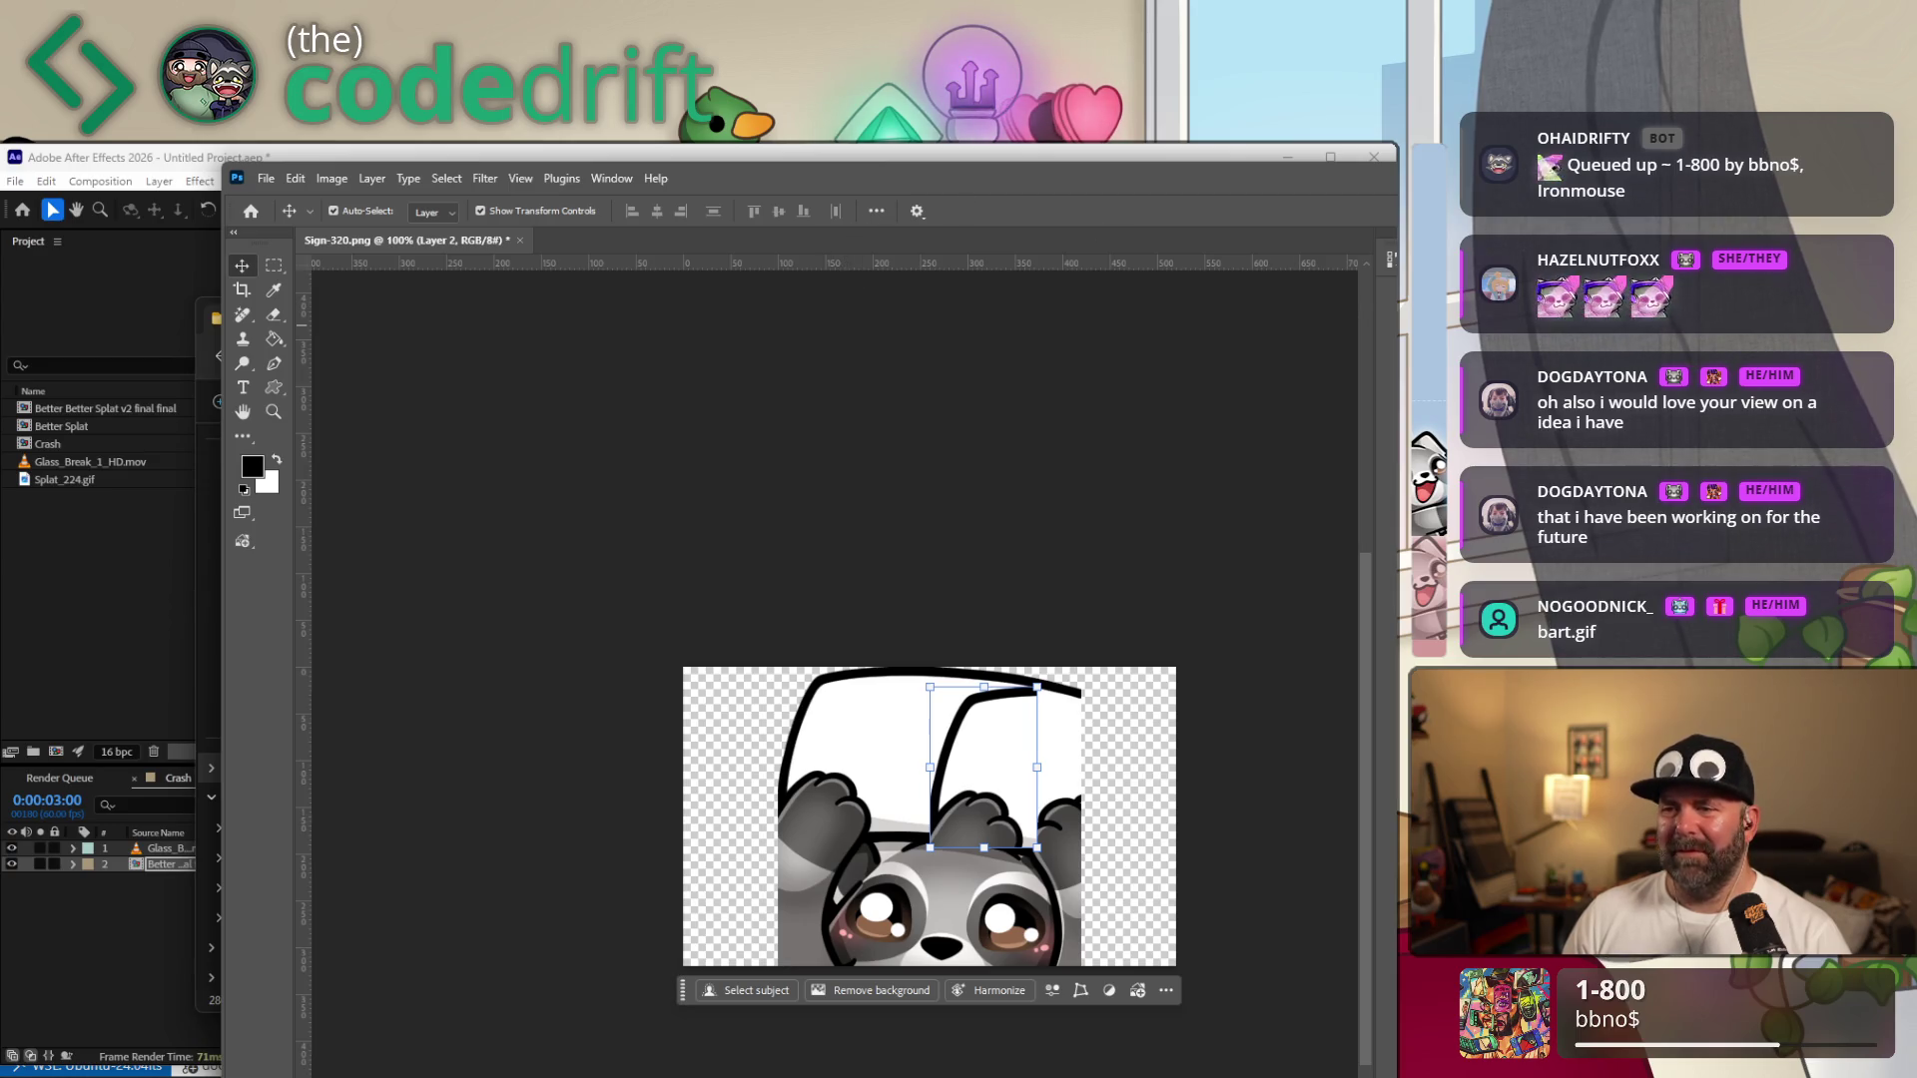
{"action": "key", "text": "ctrl+z"}
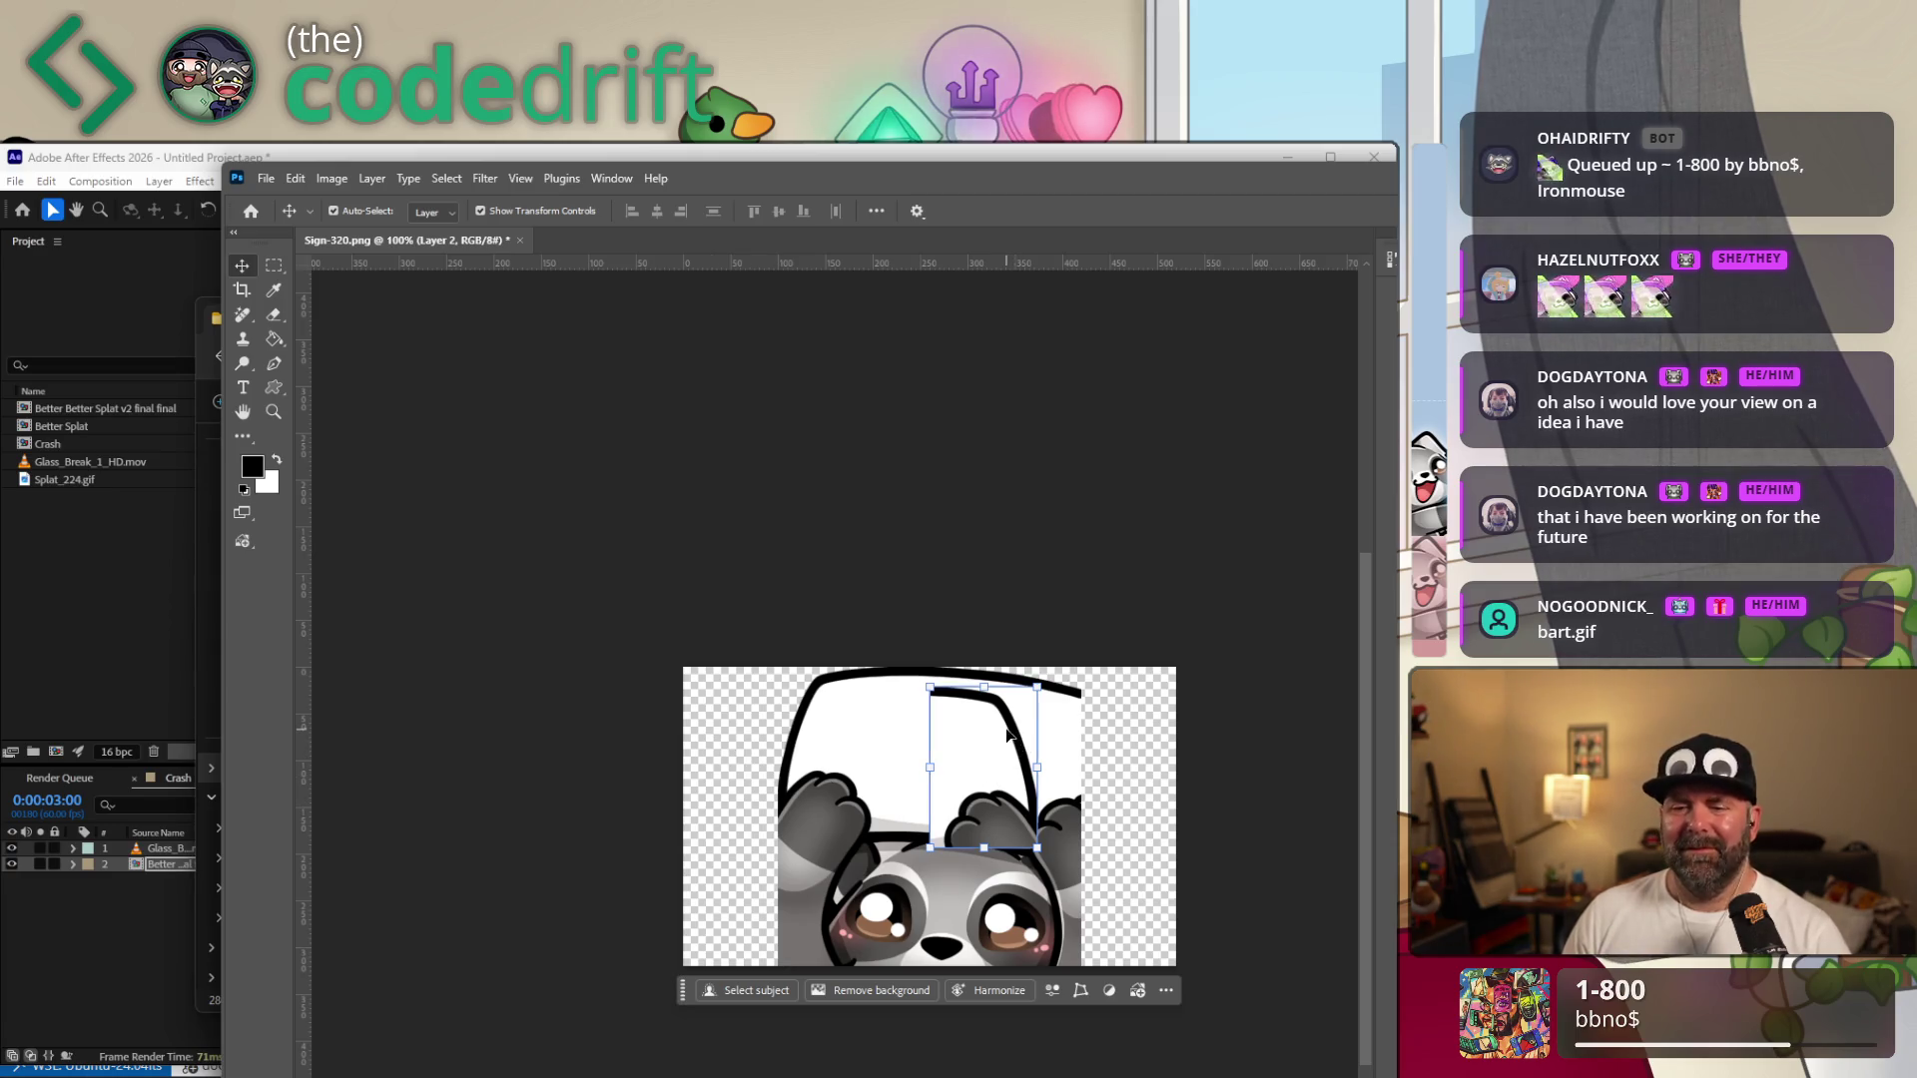
Move the mirrored corner to the sign's right edge, try tilting it, then revert the adjustment.
{"action": "left_click_drag", "start_coordinate": [1008, 734], "coordinate": [1108, 731]}
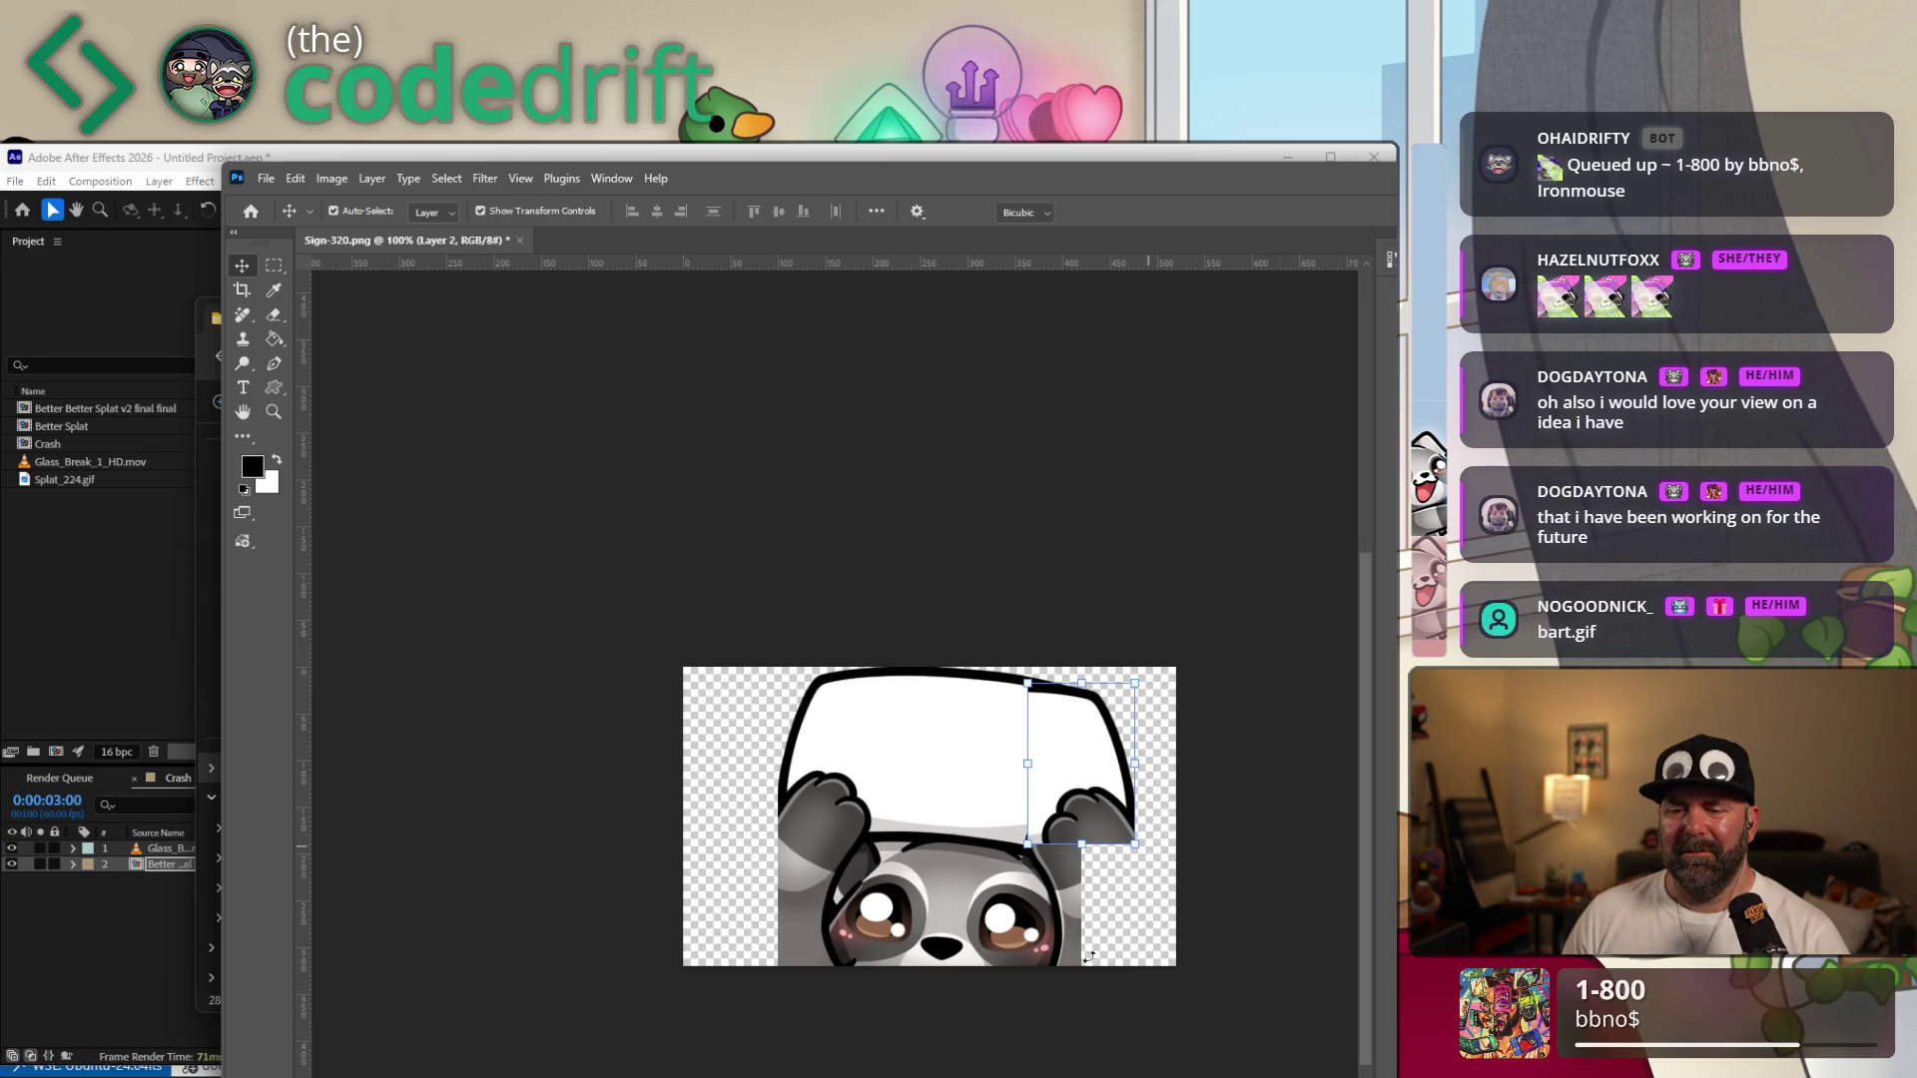
{"action": "left_click_drag", "start_coordinate": [1146, 905], "coordinate": [1164, 877]}
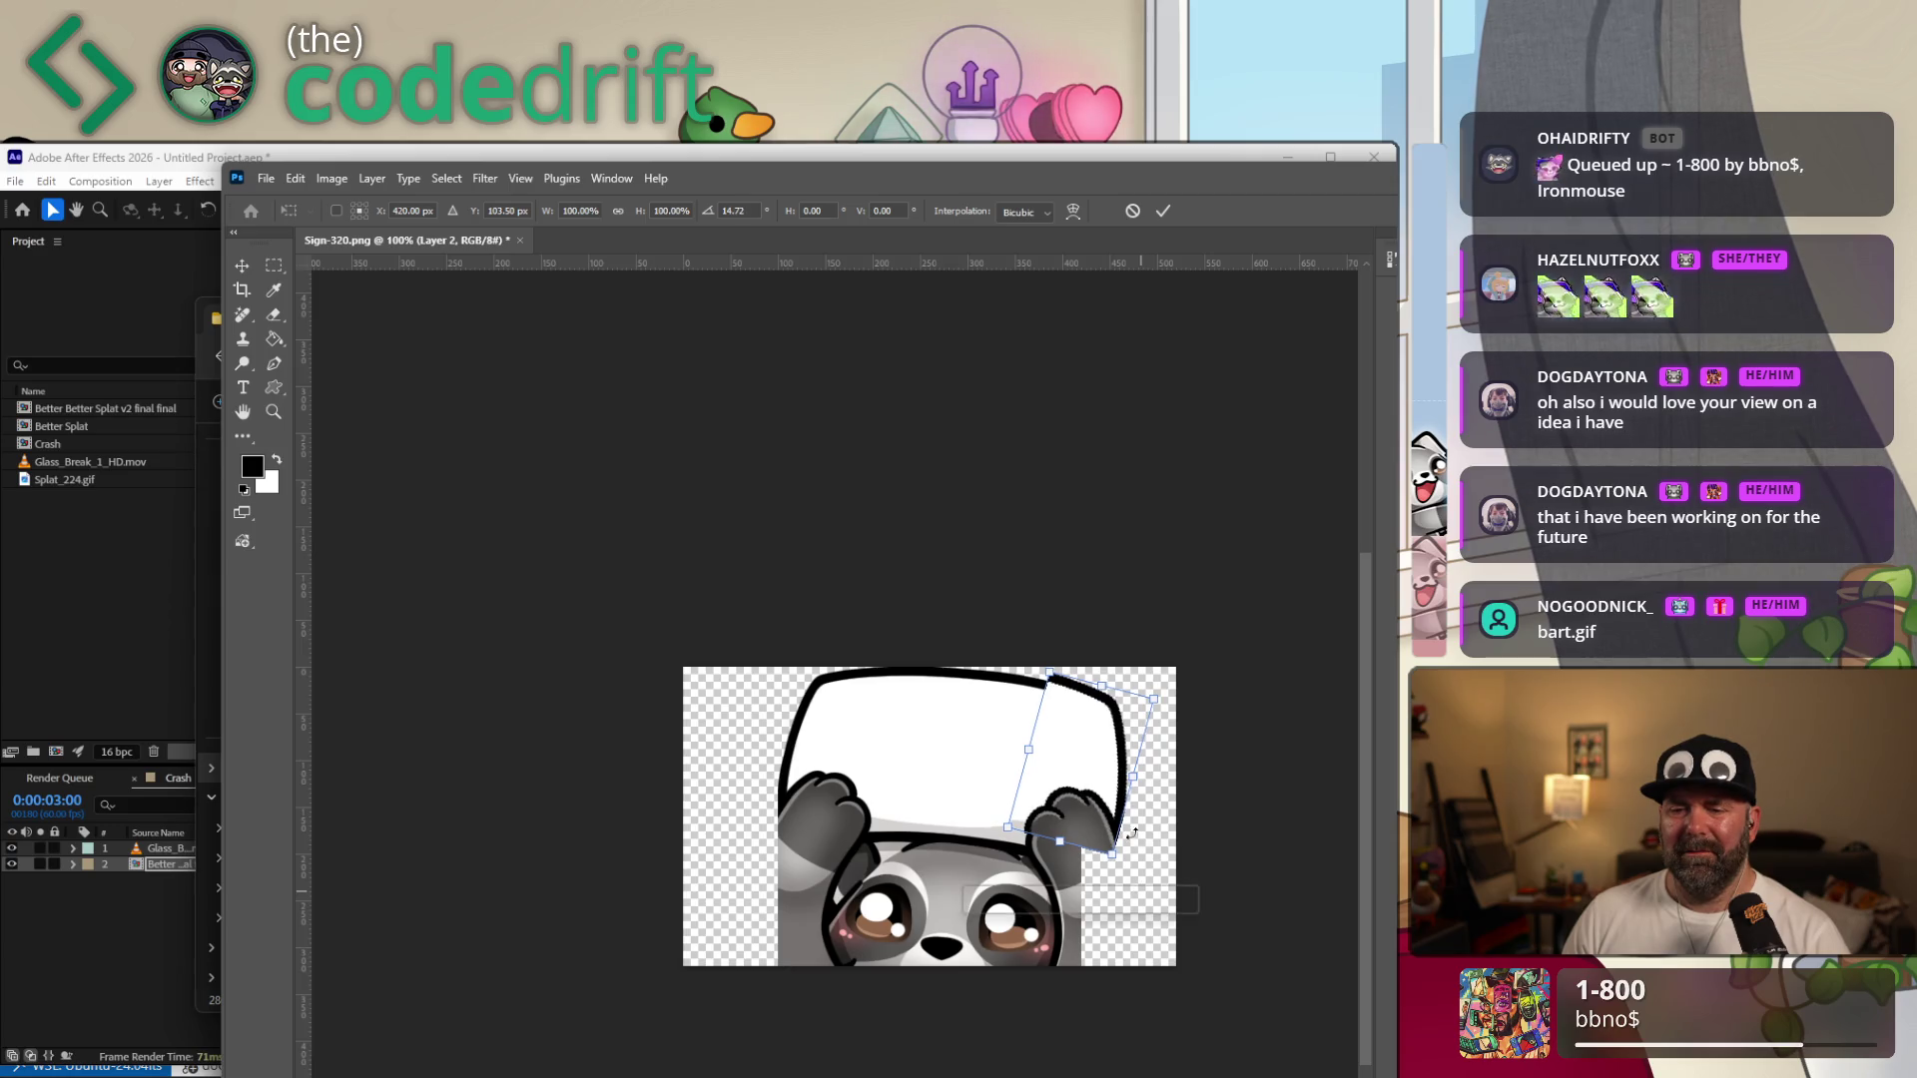
{"action": "left_click_drag", "start_coordinate": [1123, 769], "coordinate": [1125, 777]}
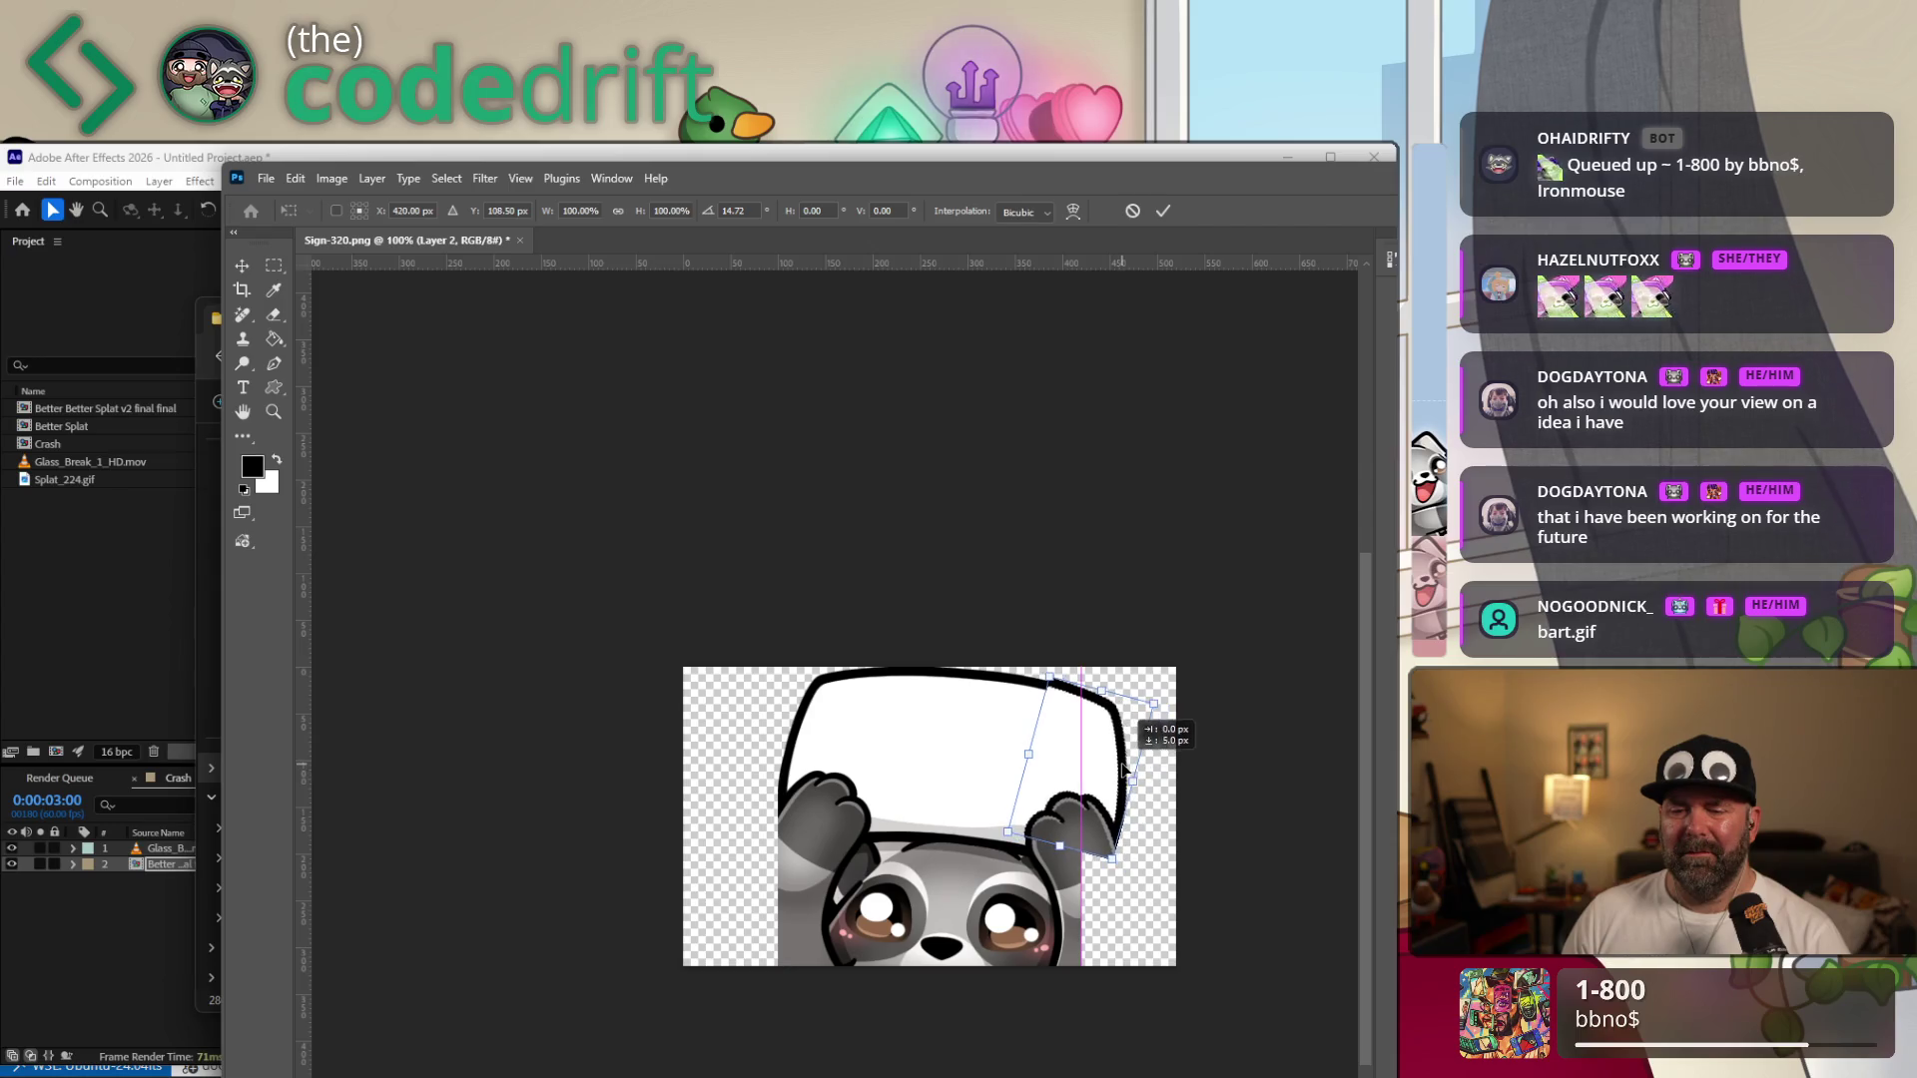
{"action": "left_click_drag", "start_coordinate": [1126, 775], "coordinate": [1124, 772]}
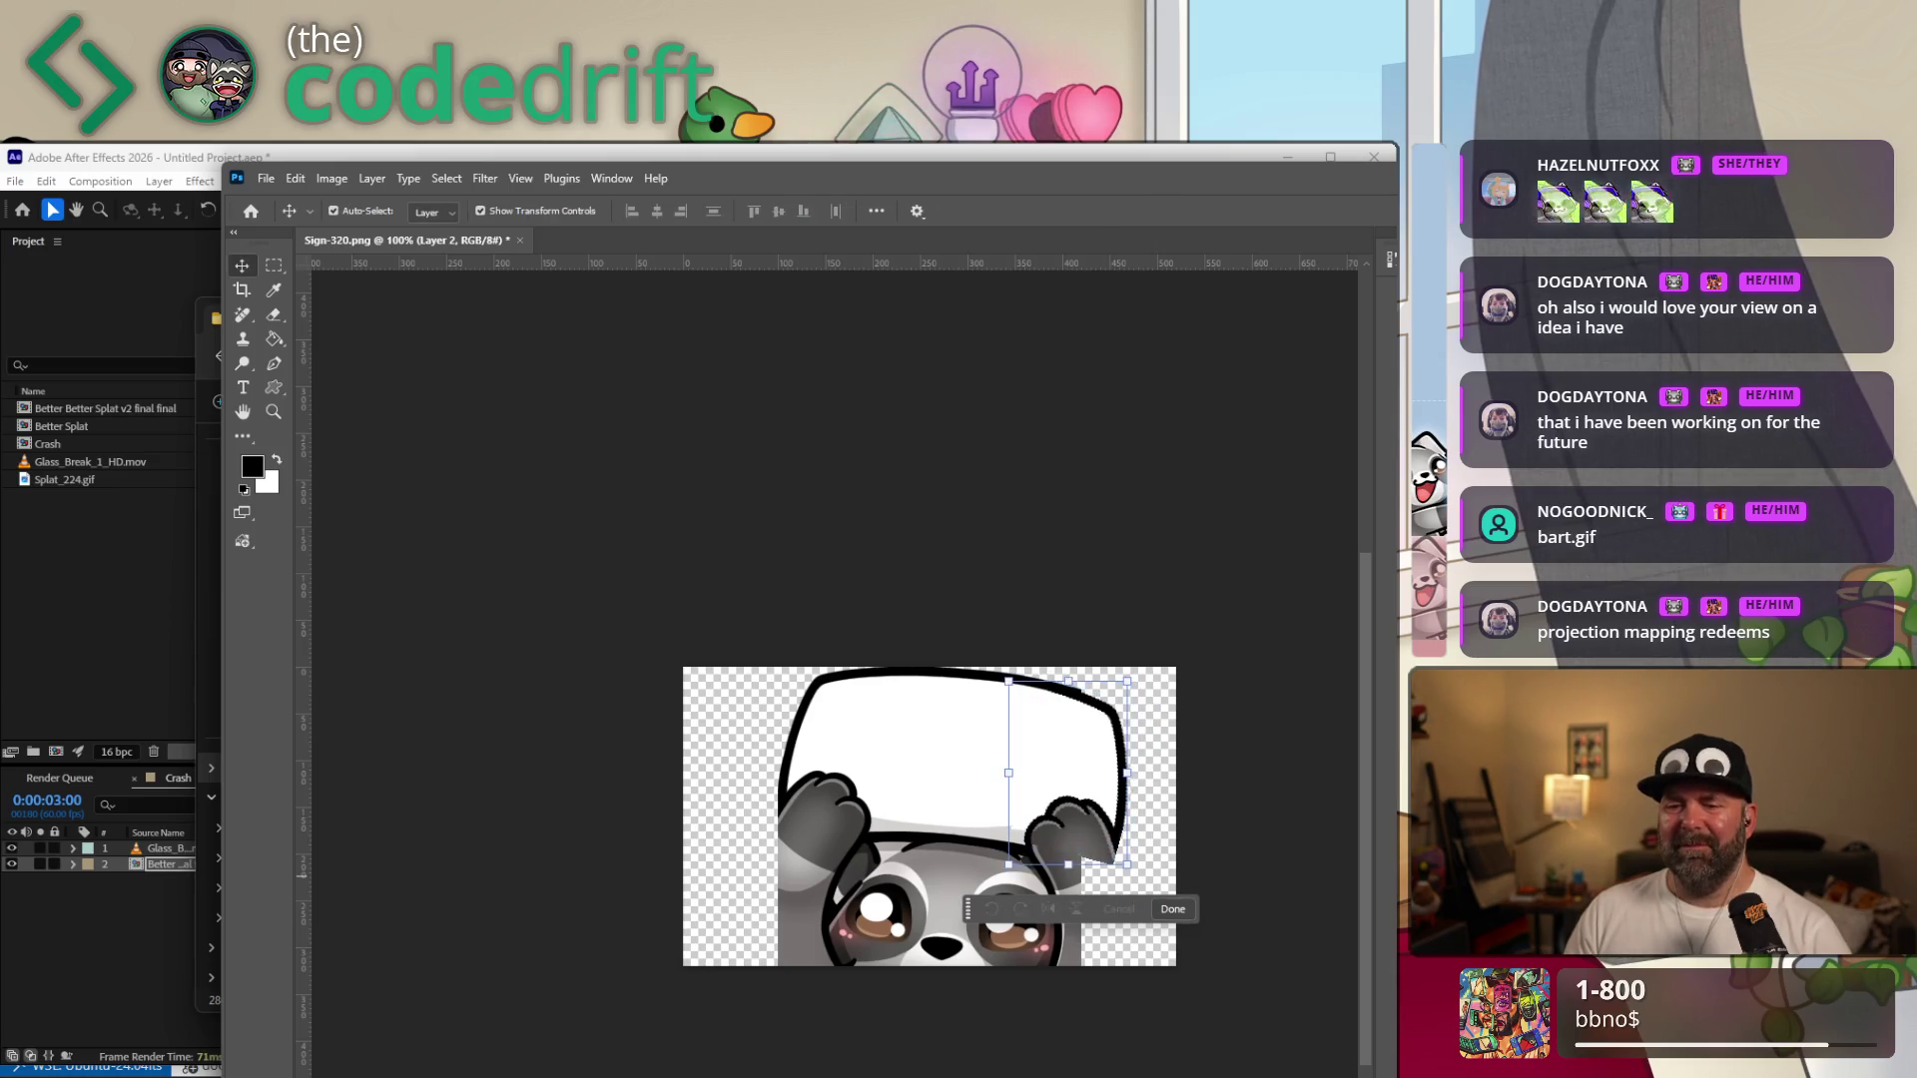
{"action": "key", "text": "Escape"}
{"action": "key", "text": "ctrl+z"}
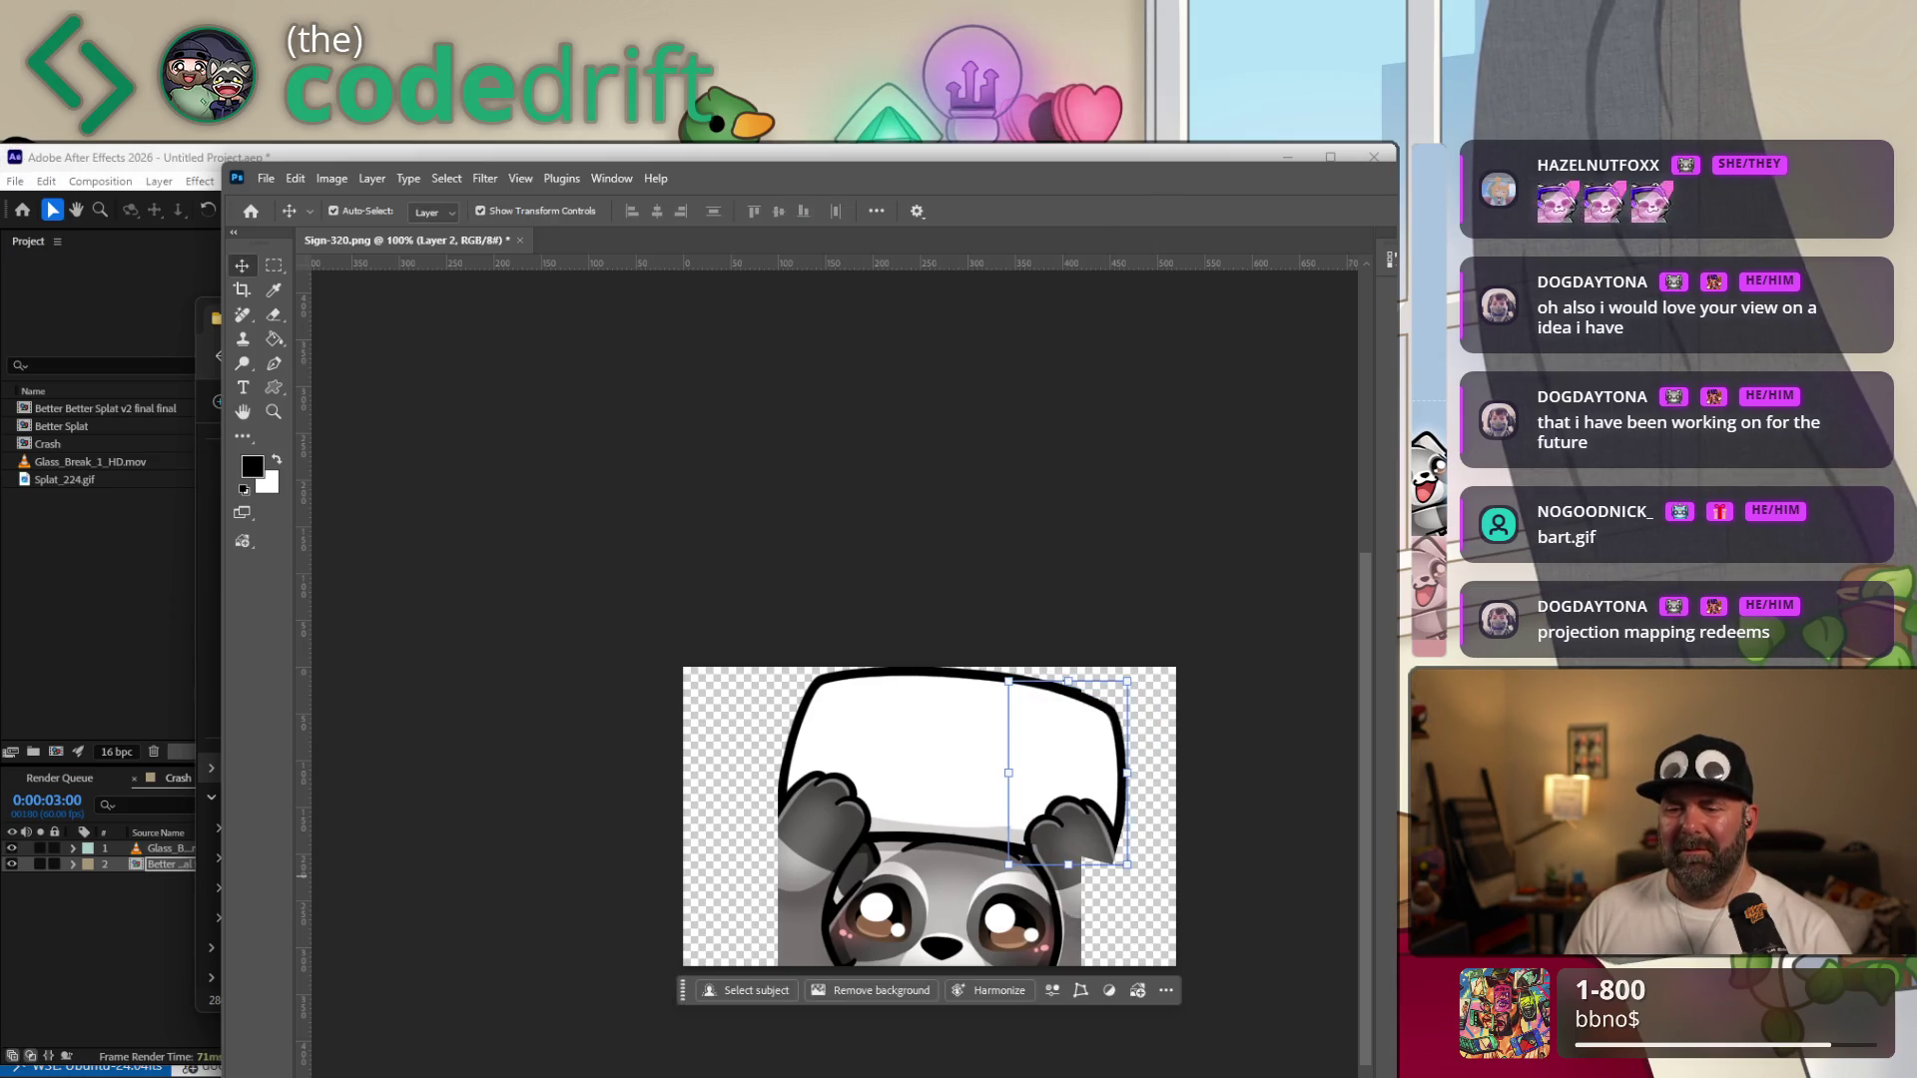
Reposition the corner piece, rotate it about -4° to follow the sign, commit it and select Layer 1.
{"action": "left_click_drag", "start_coordinate": [1126, 765], "coordinate": [1102, 760]}
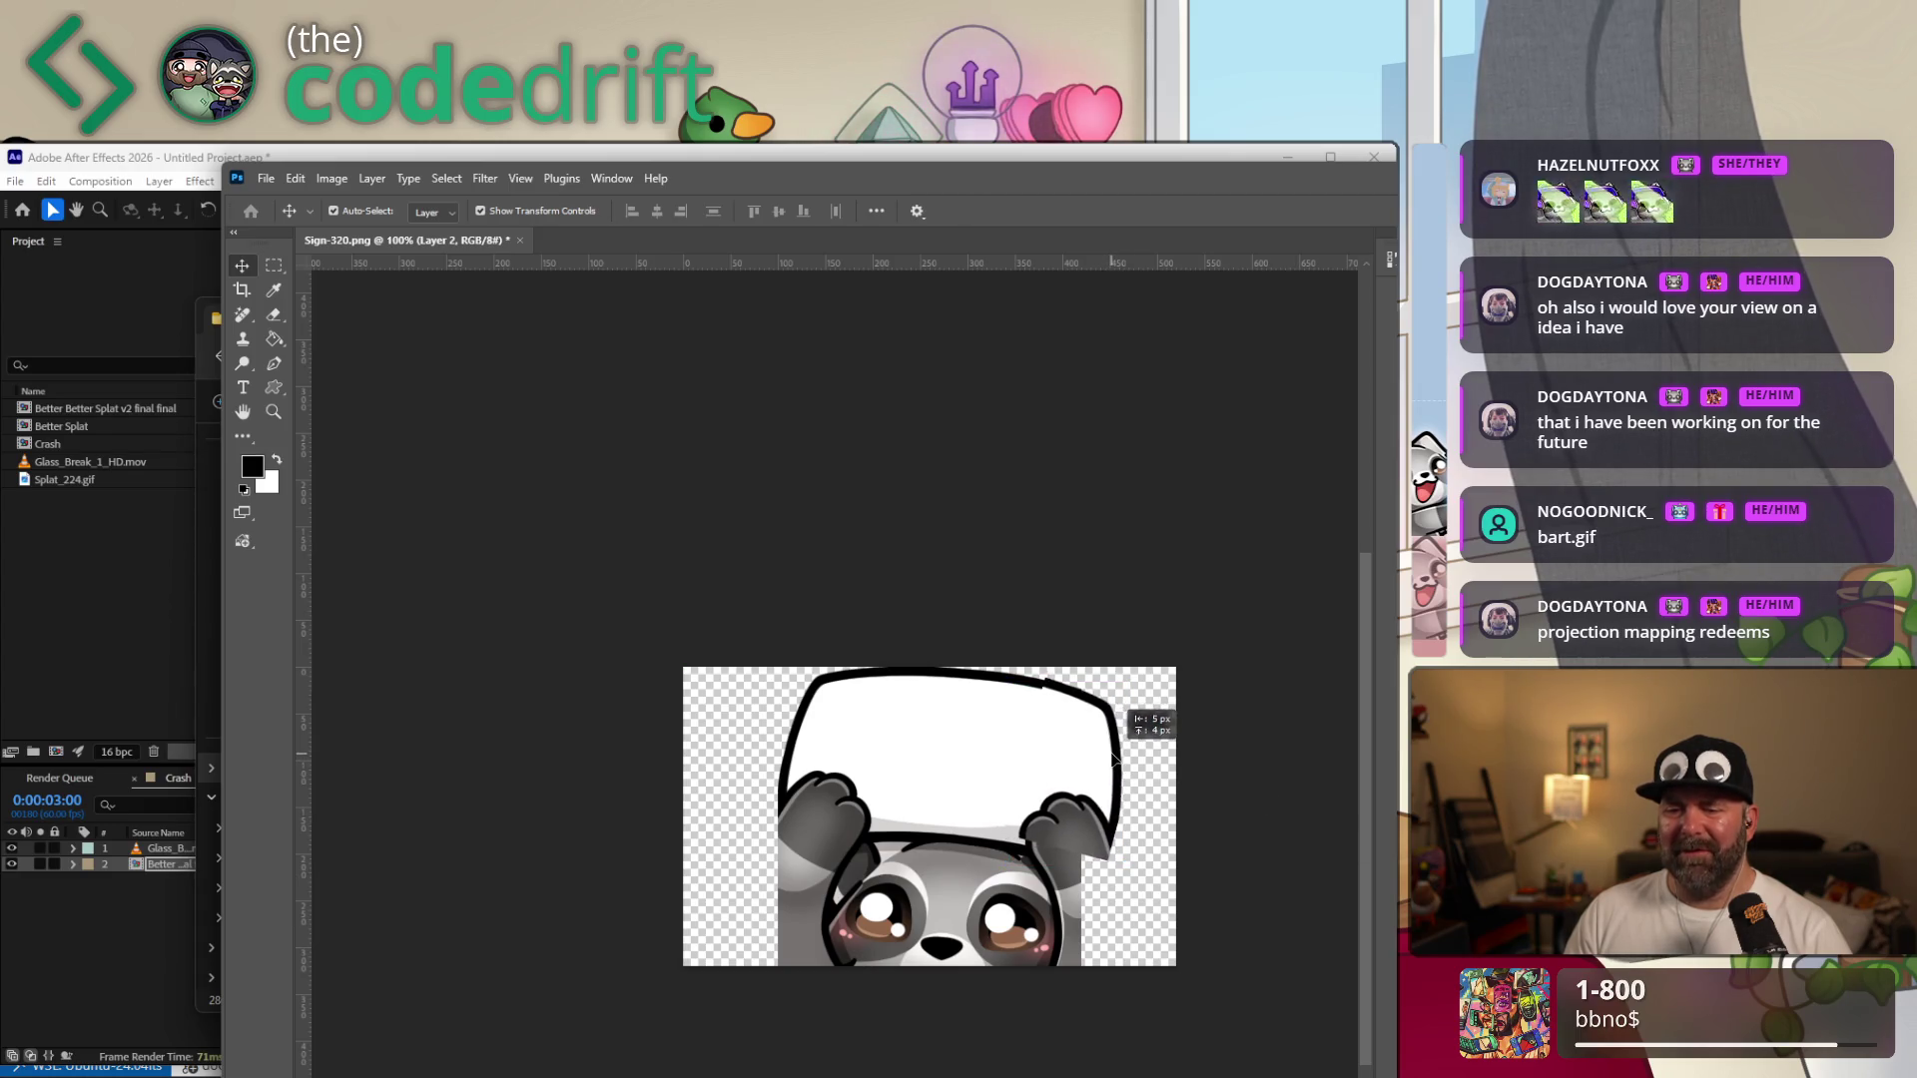
{"action": "left_click_drag", "start_coordinate": [1103, 762], "coordinate": [1111, 815]}
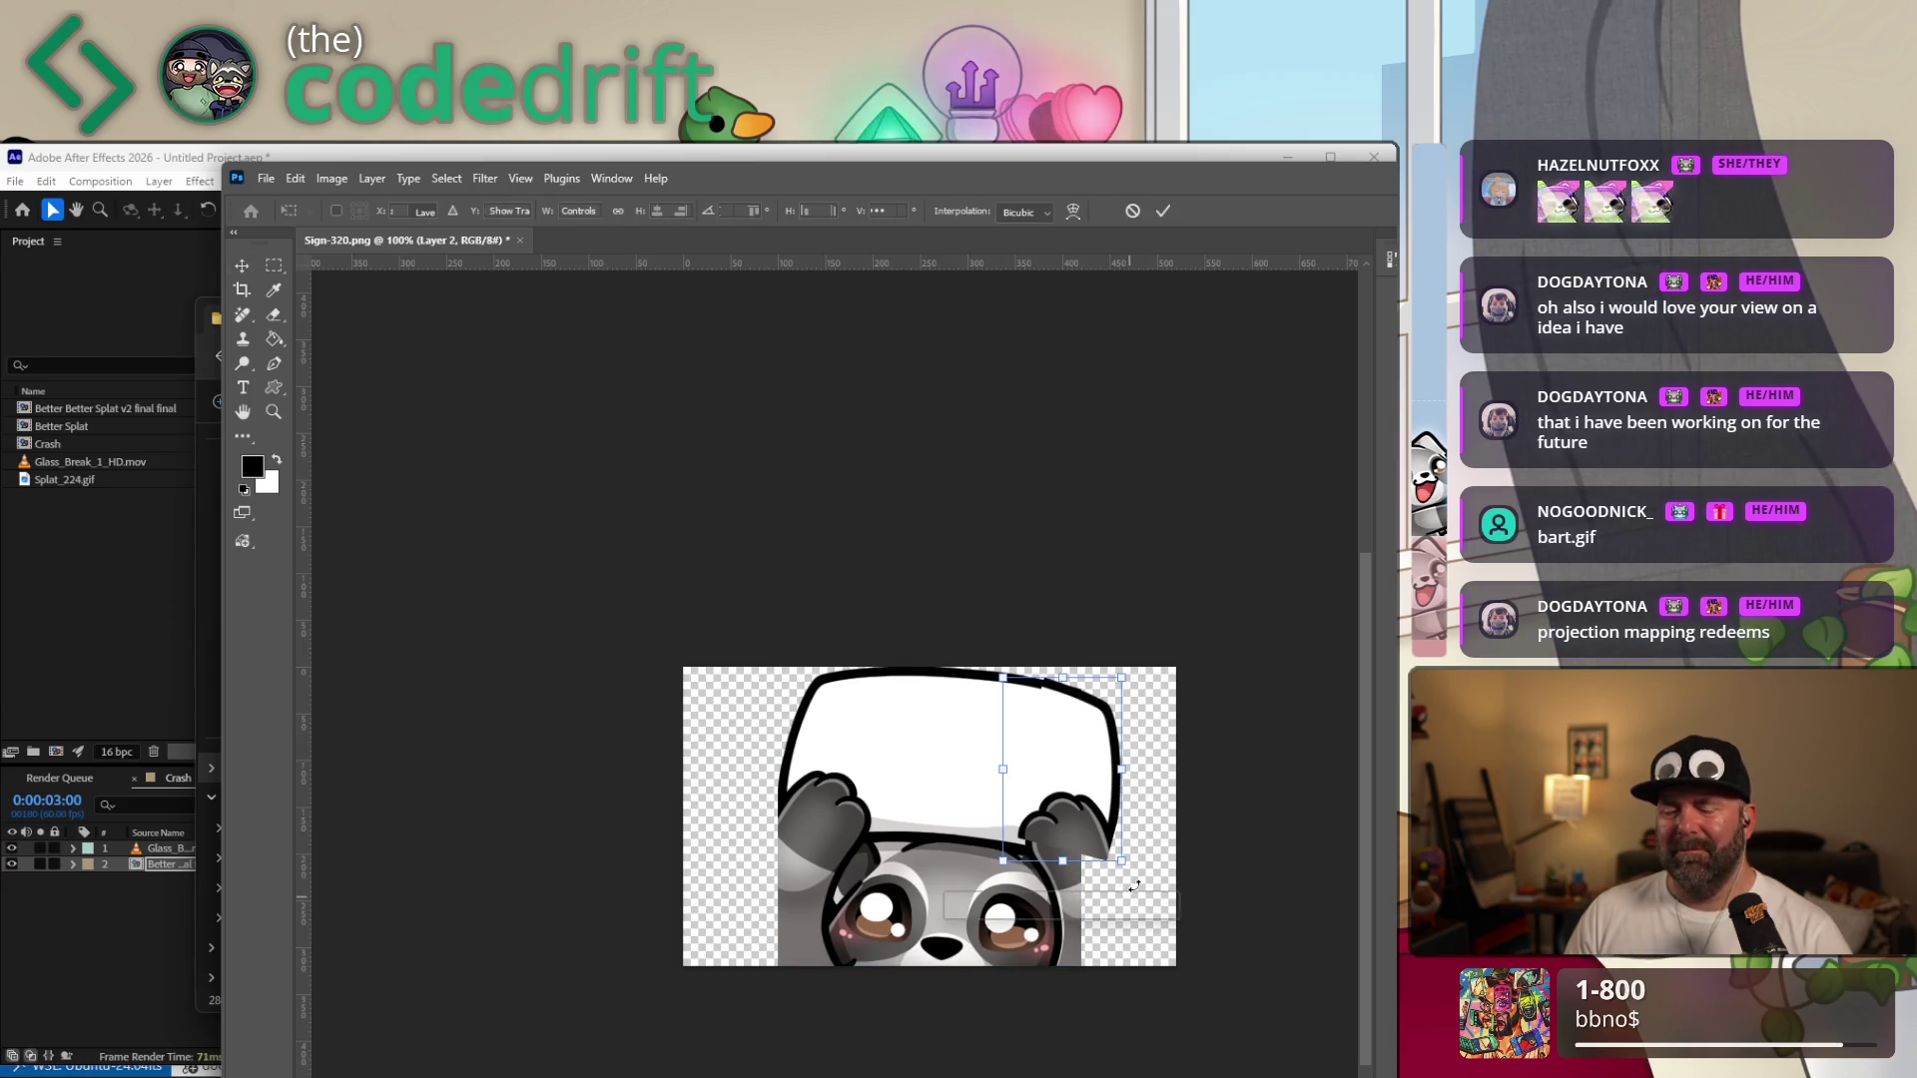
{"action": "left_click_drag", "start_coordinate": [1130, 898], "coordinate": [1154, 891]}
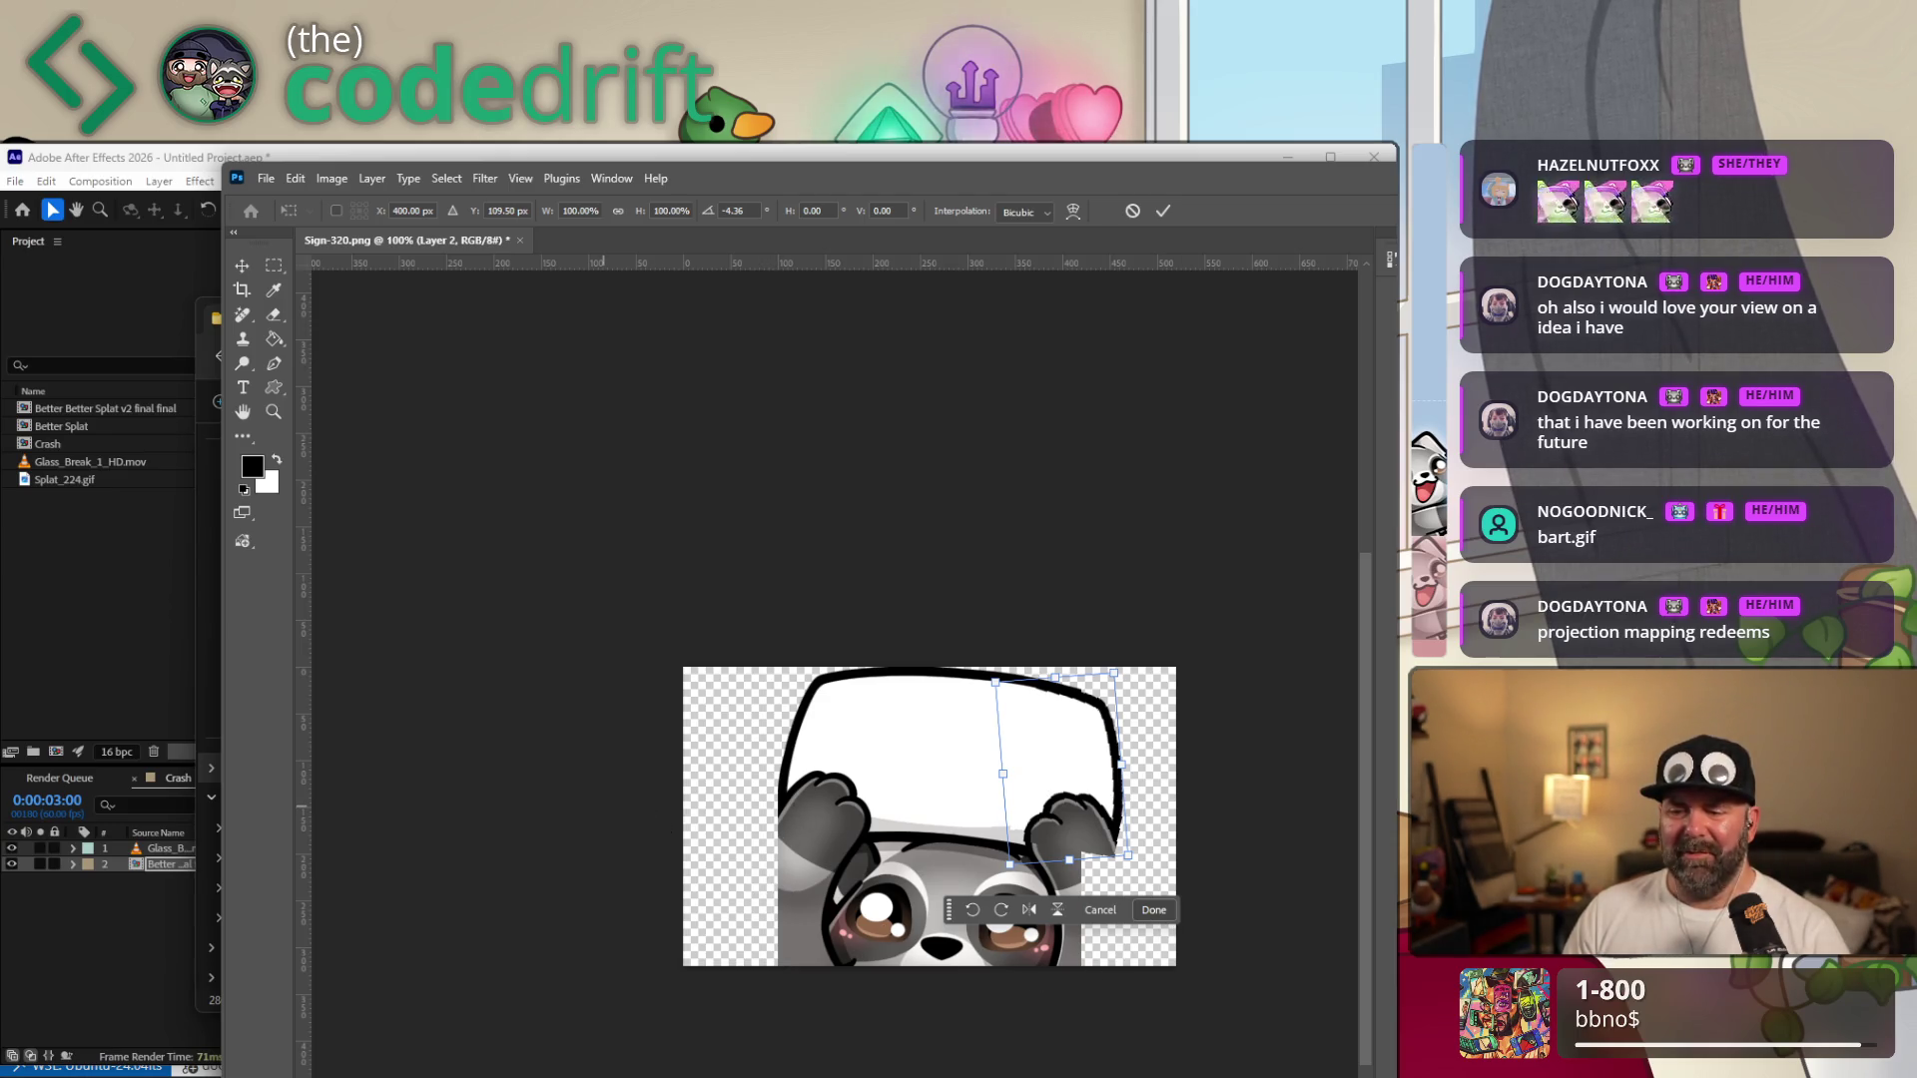
{"action": "key", "text": "Return"}
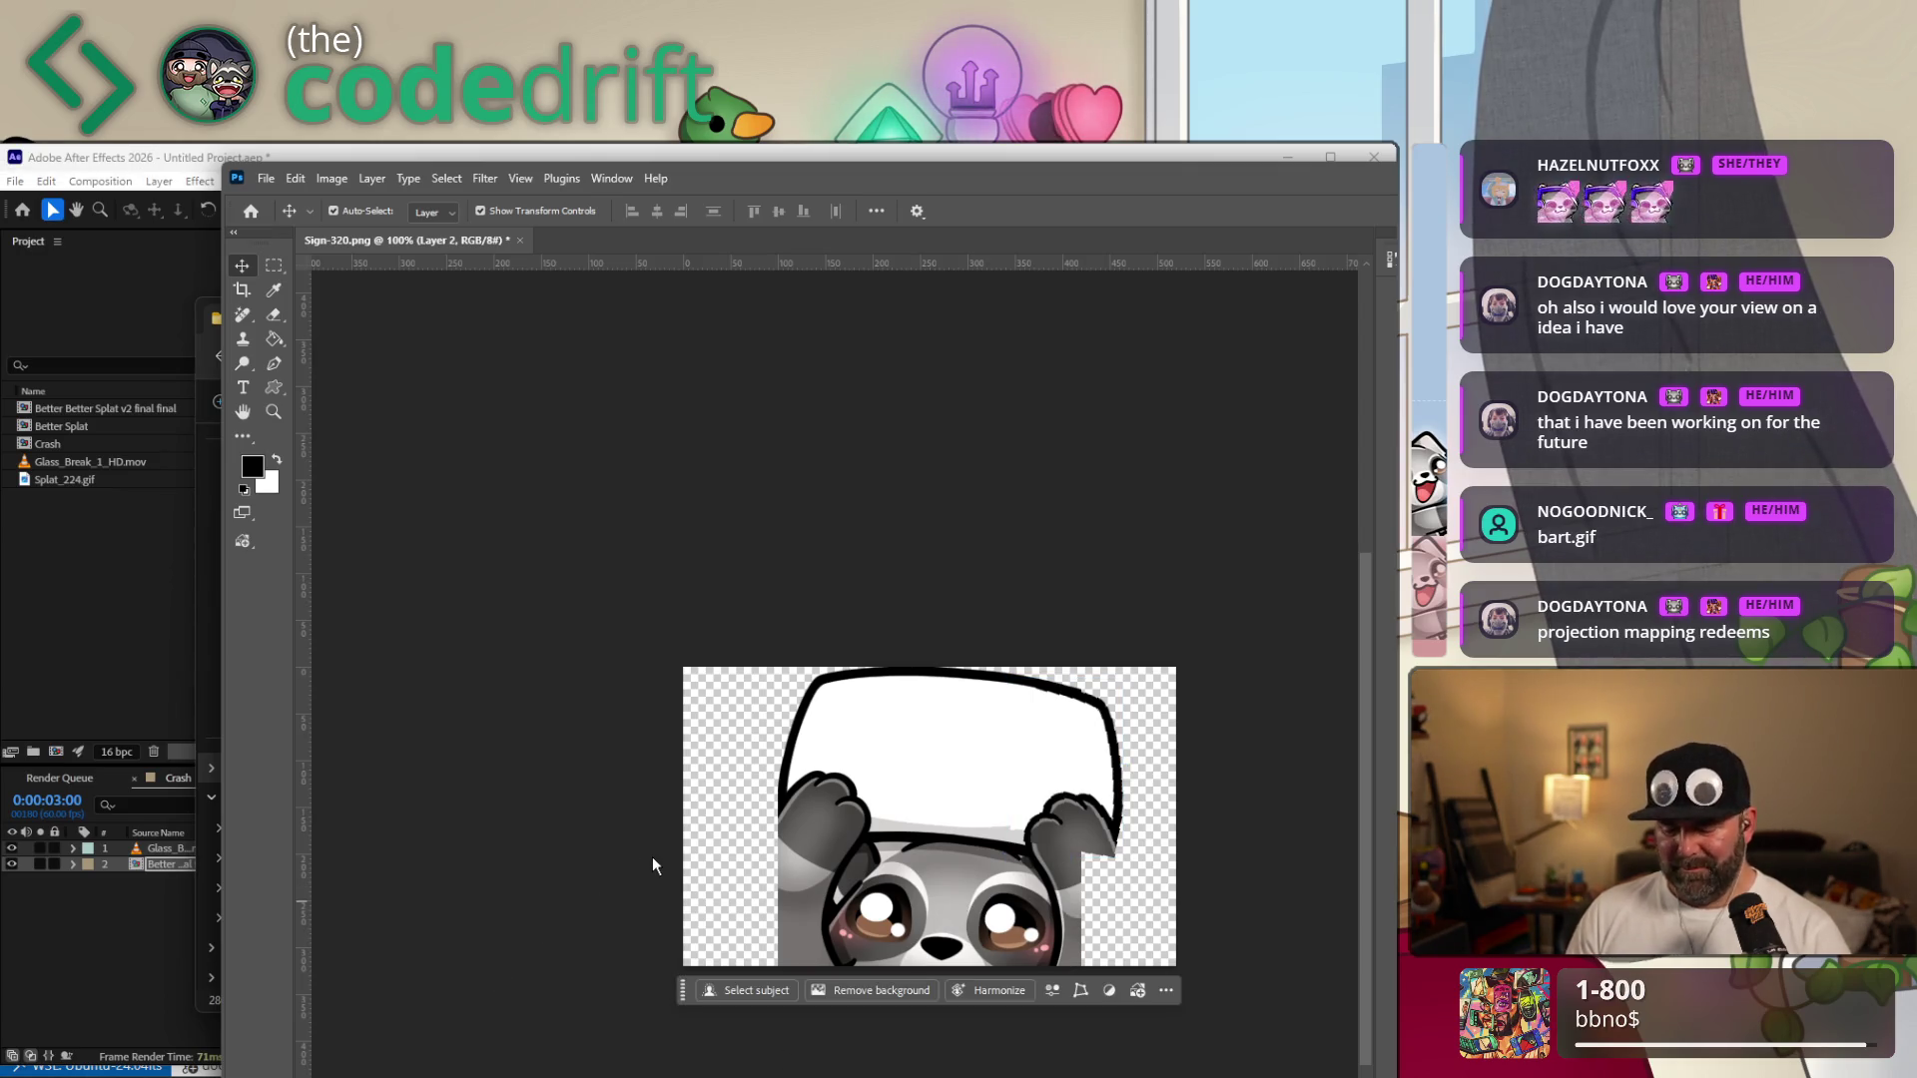
{"action": "key", "text": "ctrl+e"}
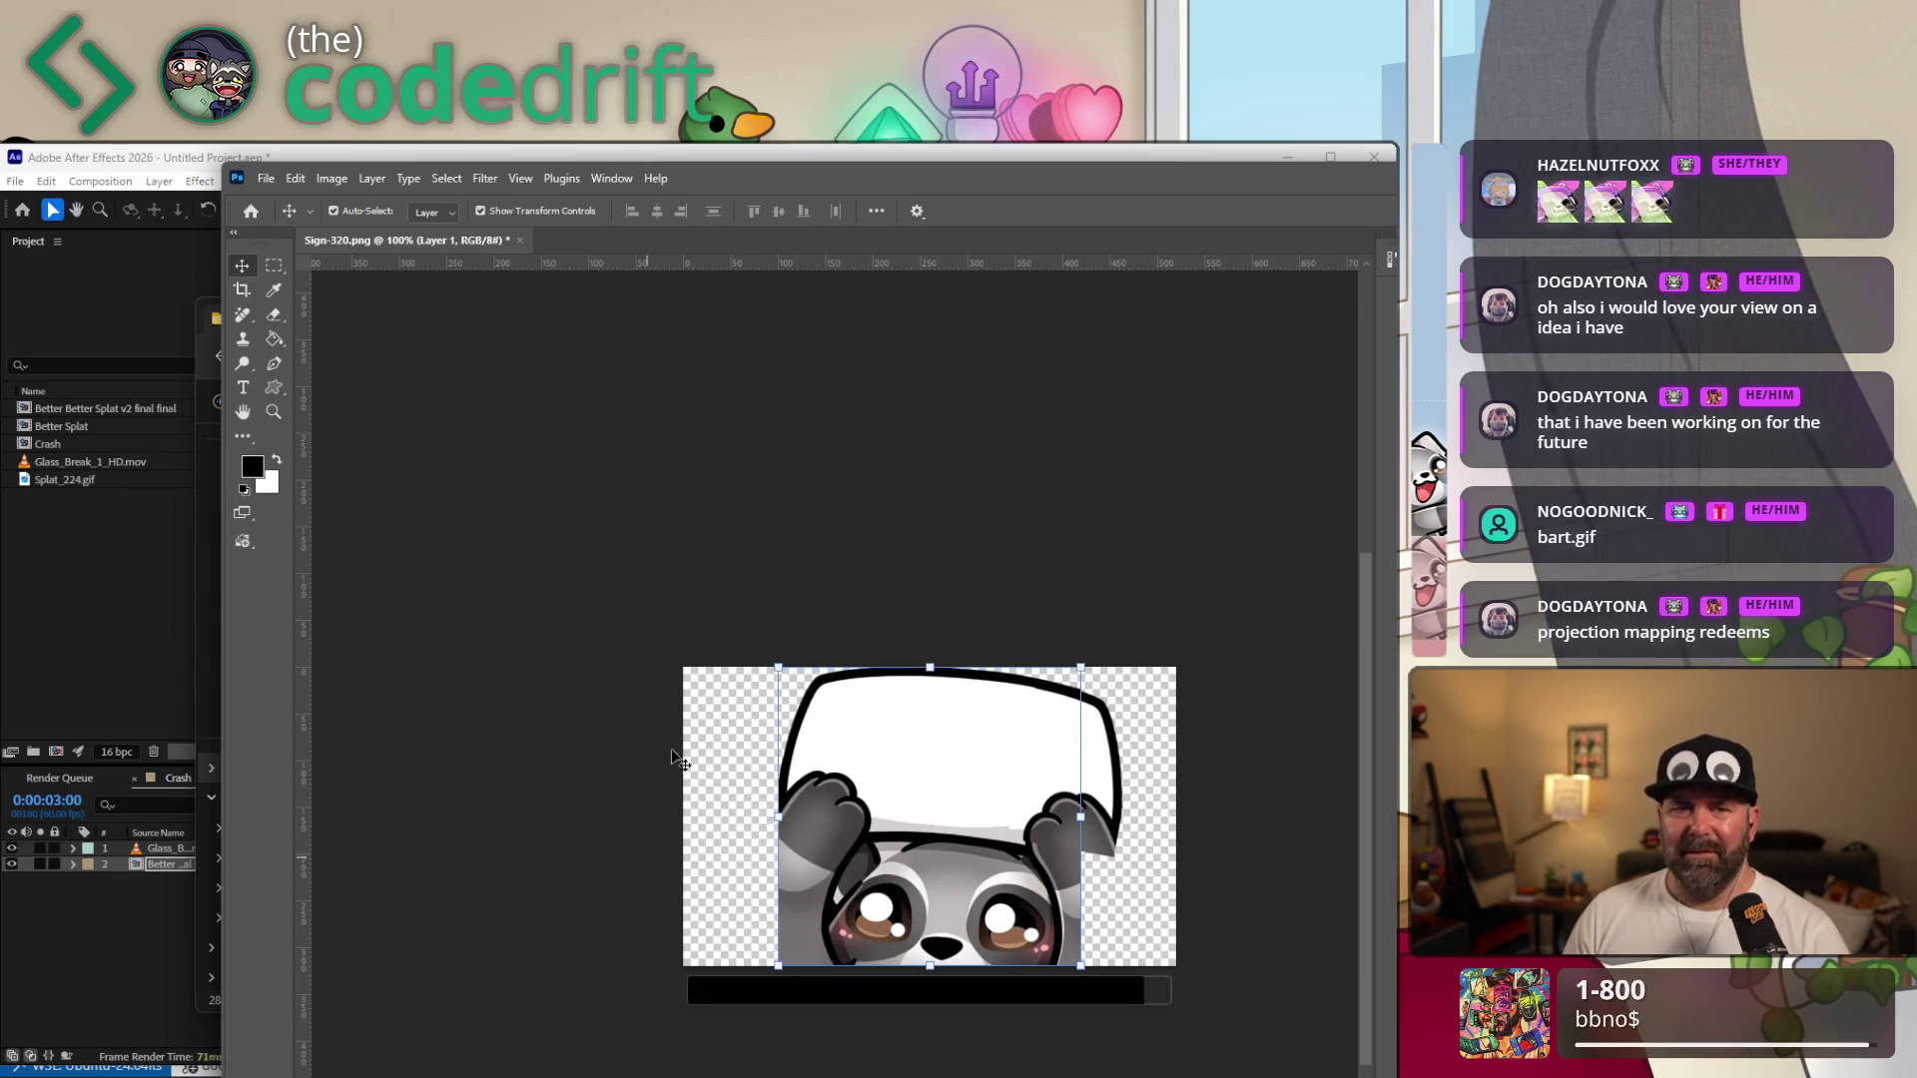
Copy the lower-left grey strip to a new layer, move it to the panda's right side and flip it horizontally.
{"action": "left_click", "coordinate": [275, 267]}
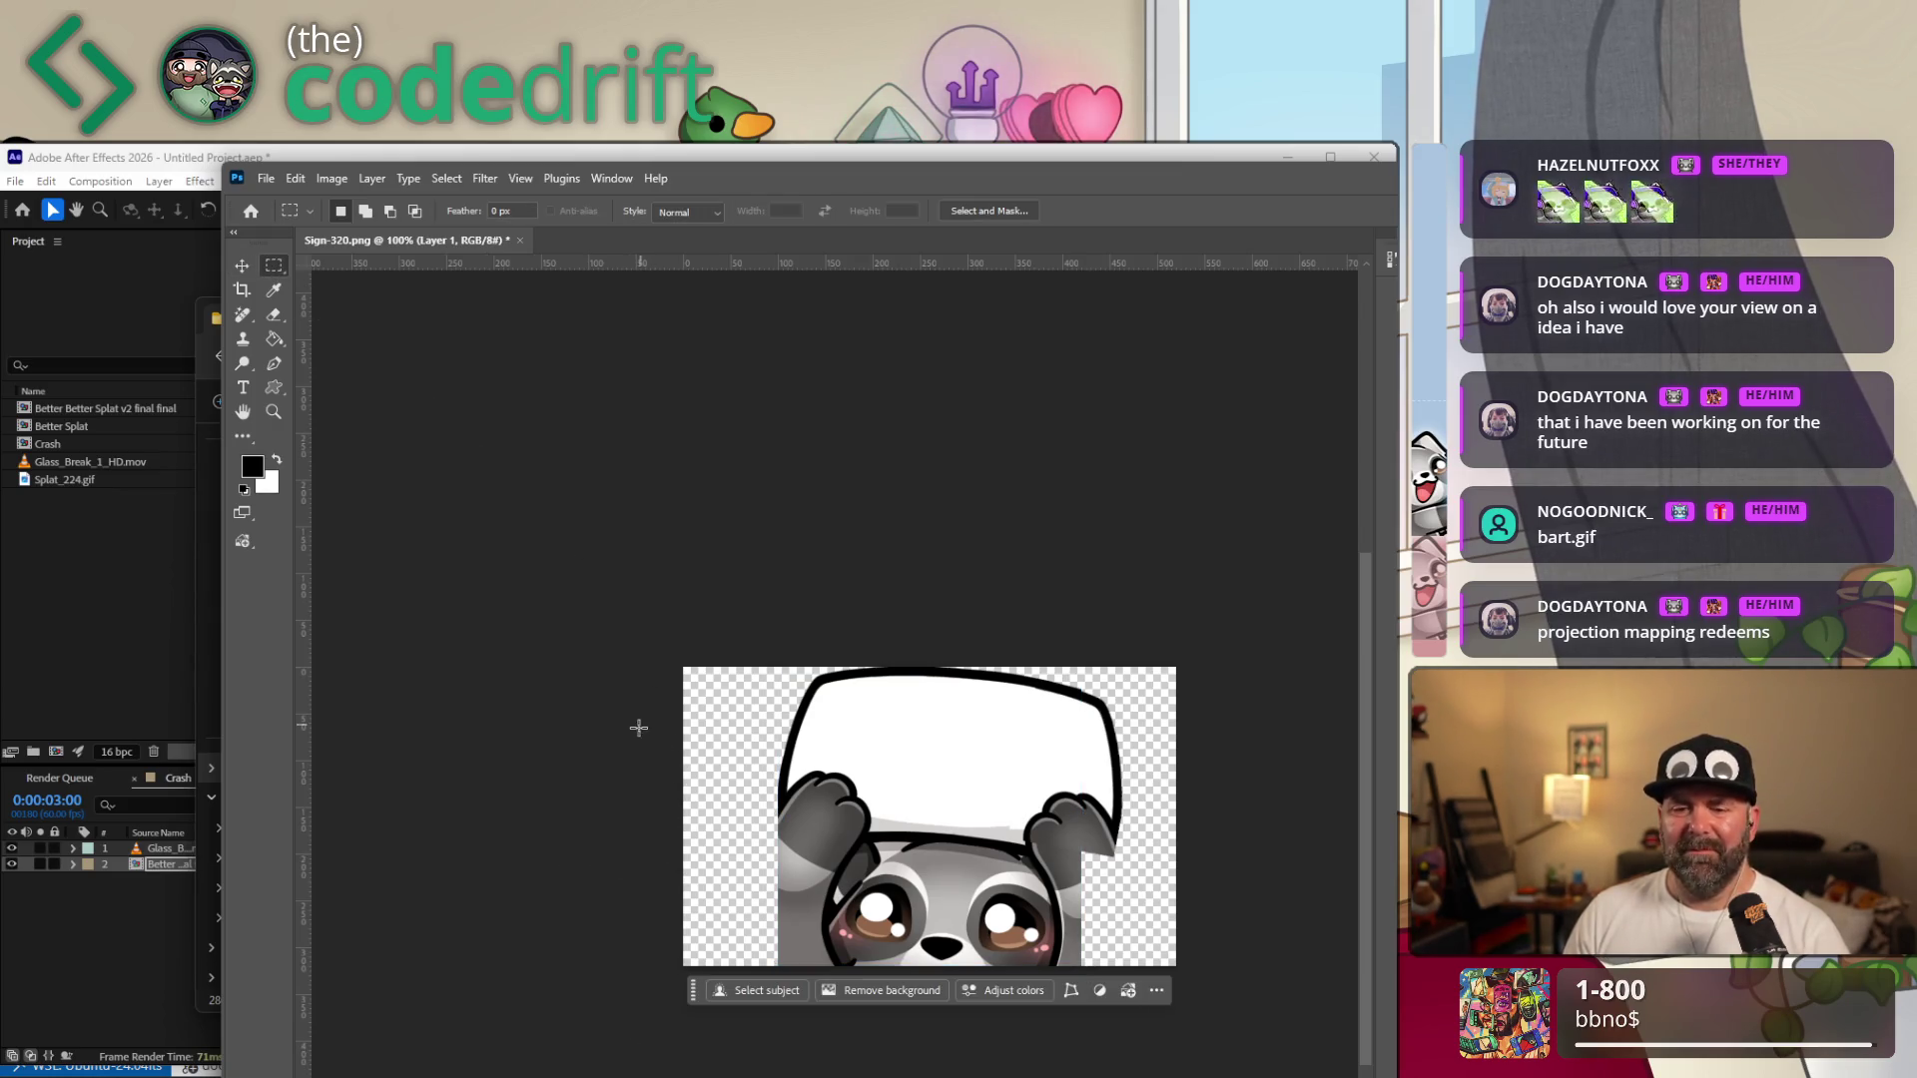
{"action": "left_click_drag", "start_coordinate": [650, 834], "coordinate": [805, 1039]}
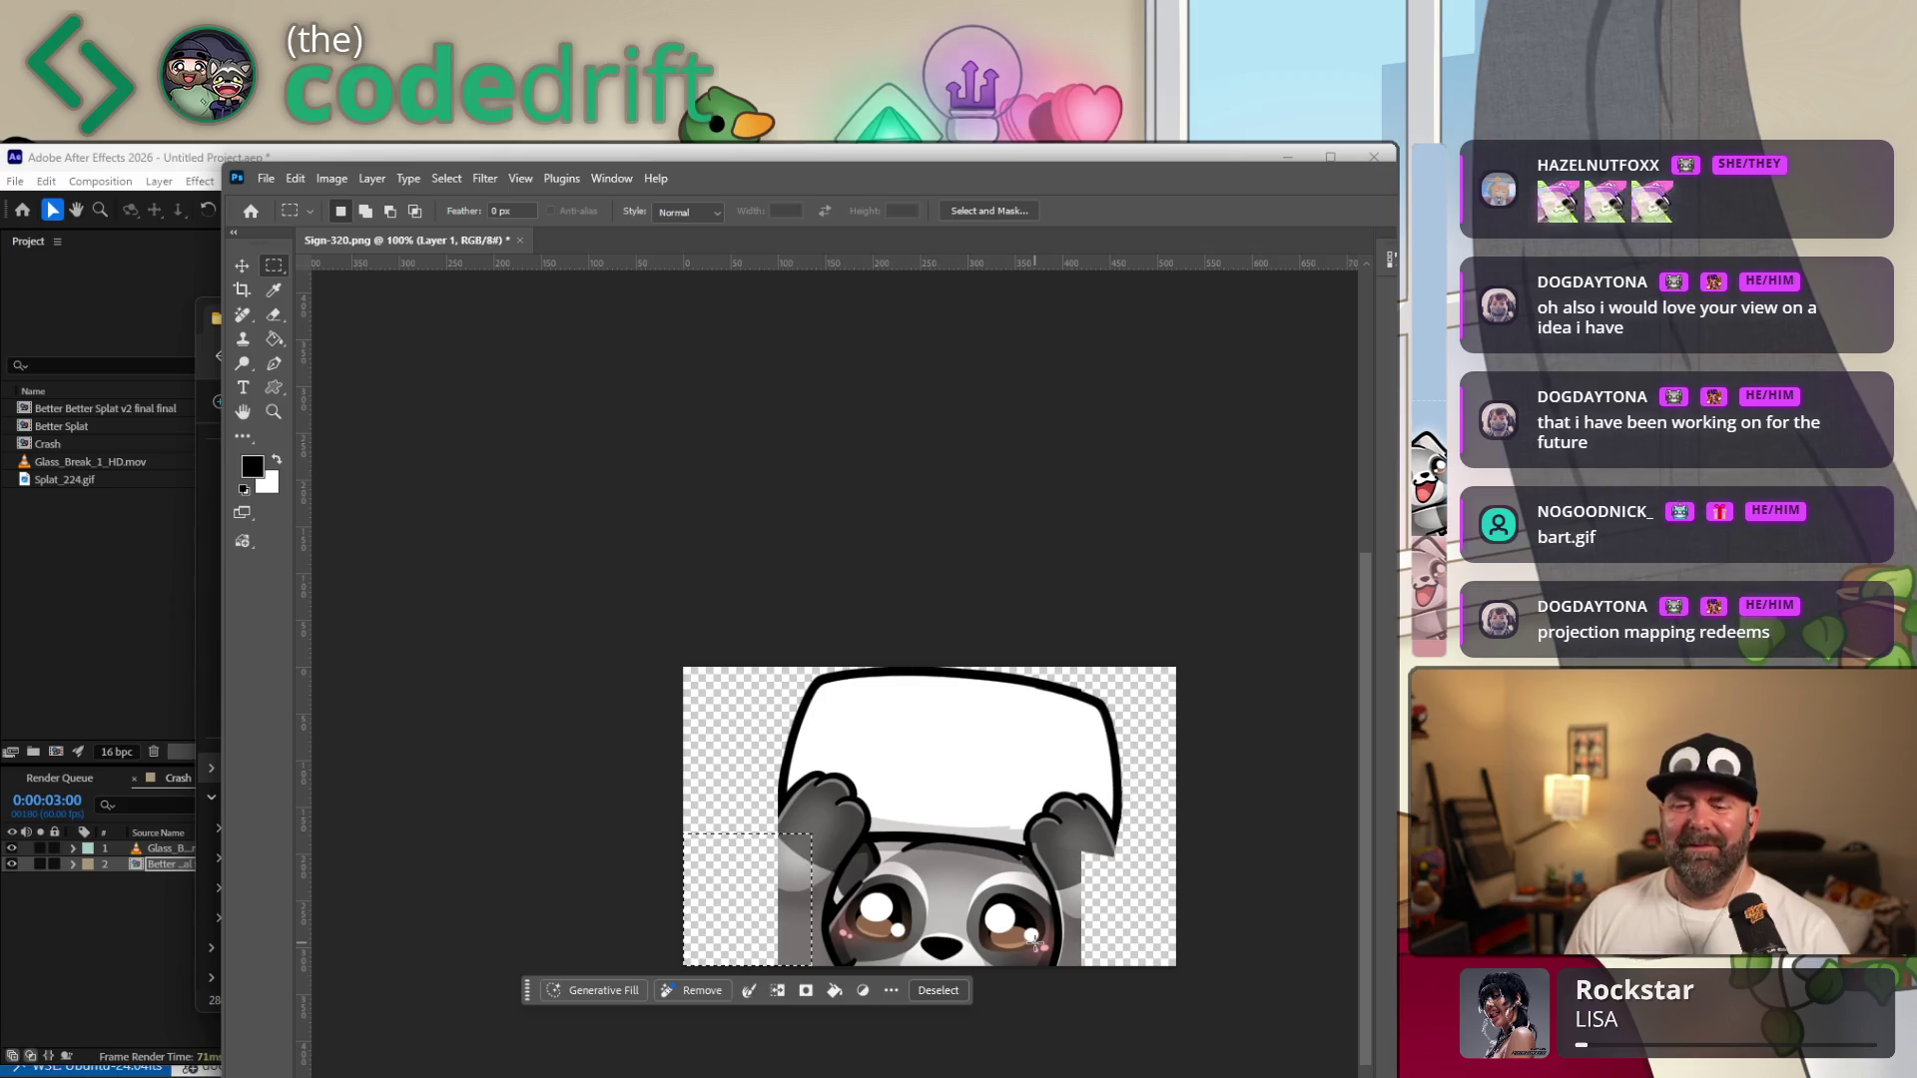
{"action": "key", "text": "ctrl+z"}
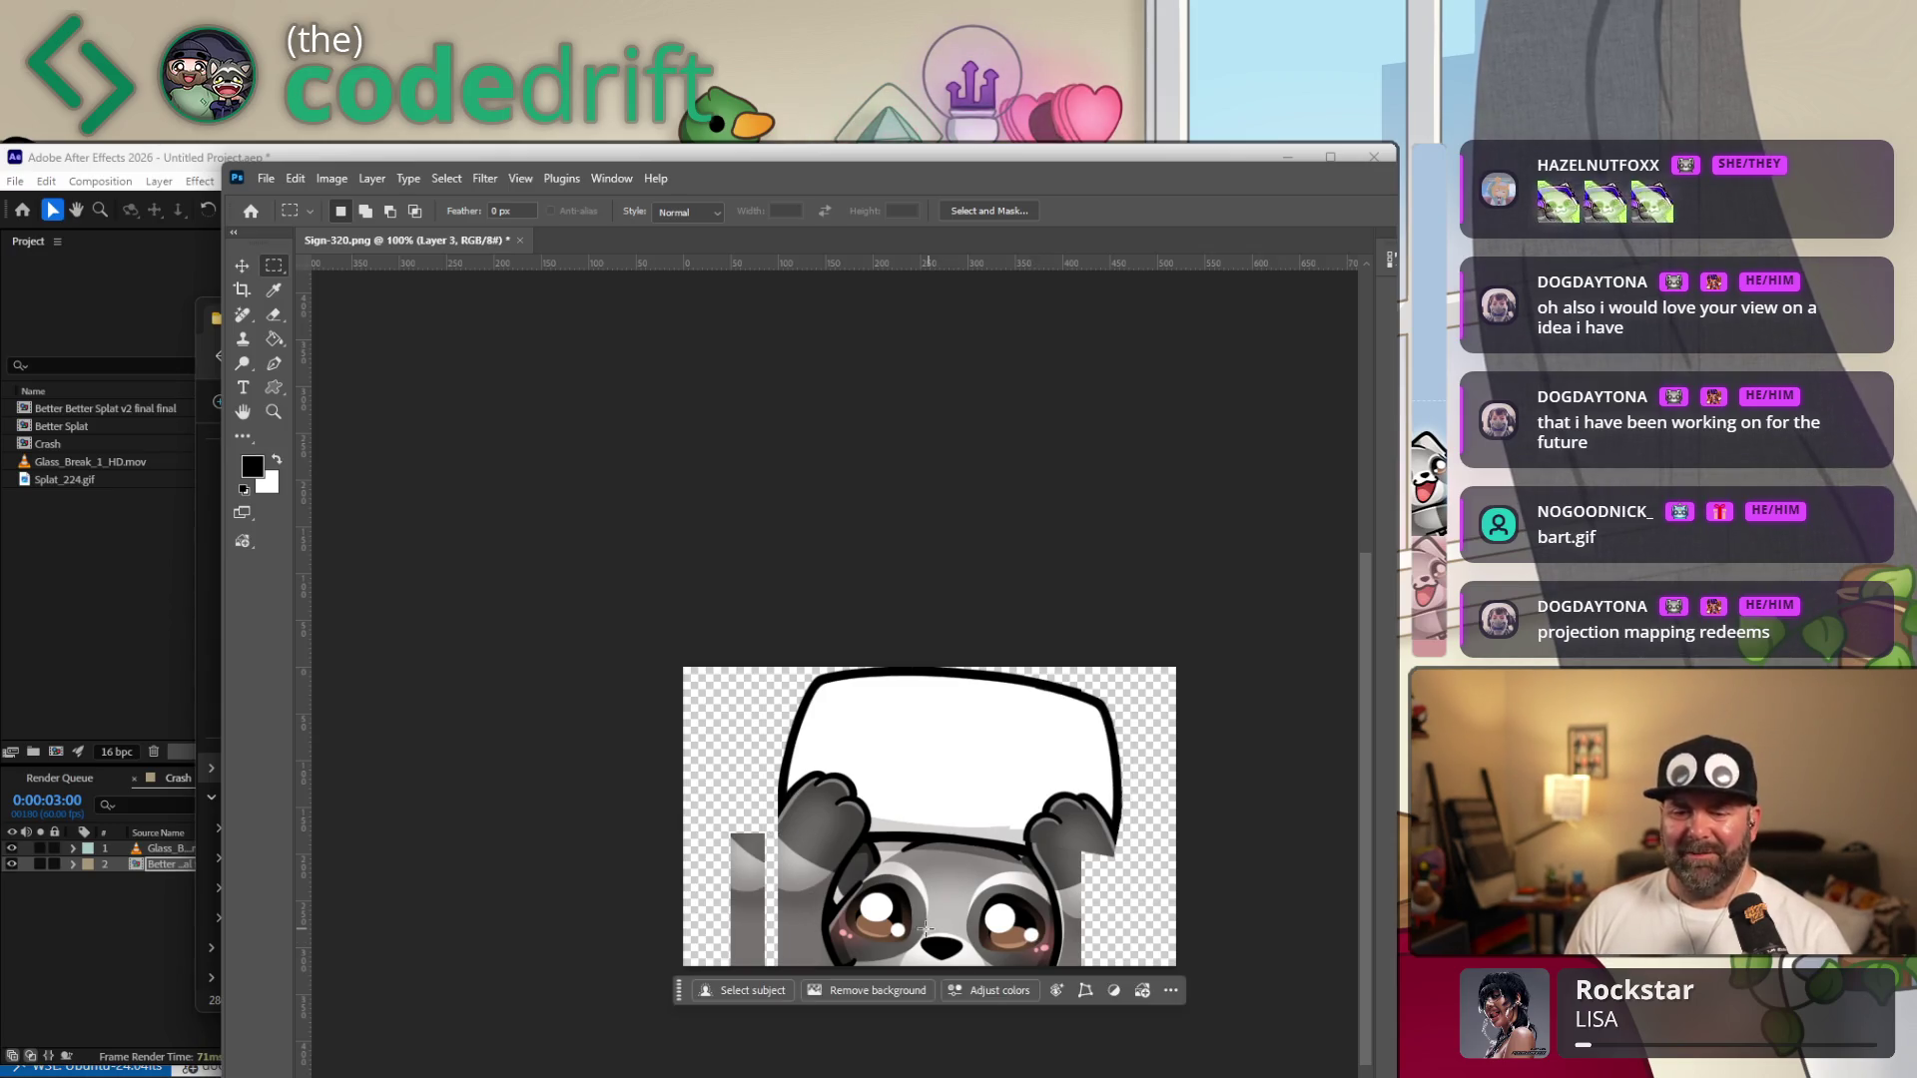
{"action": "key", "text": "v"}
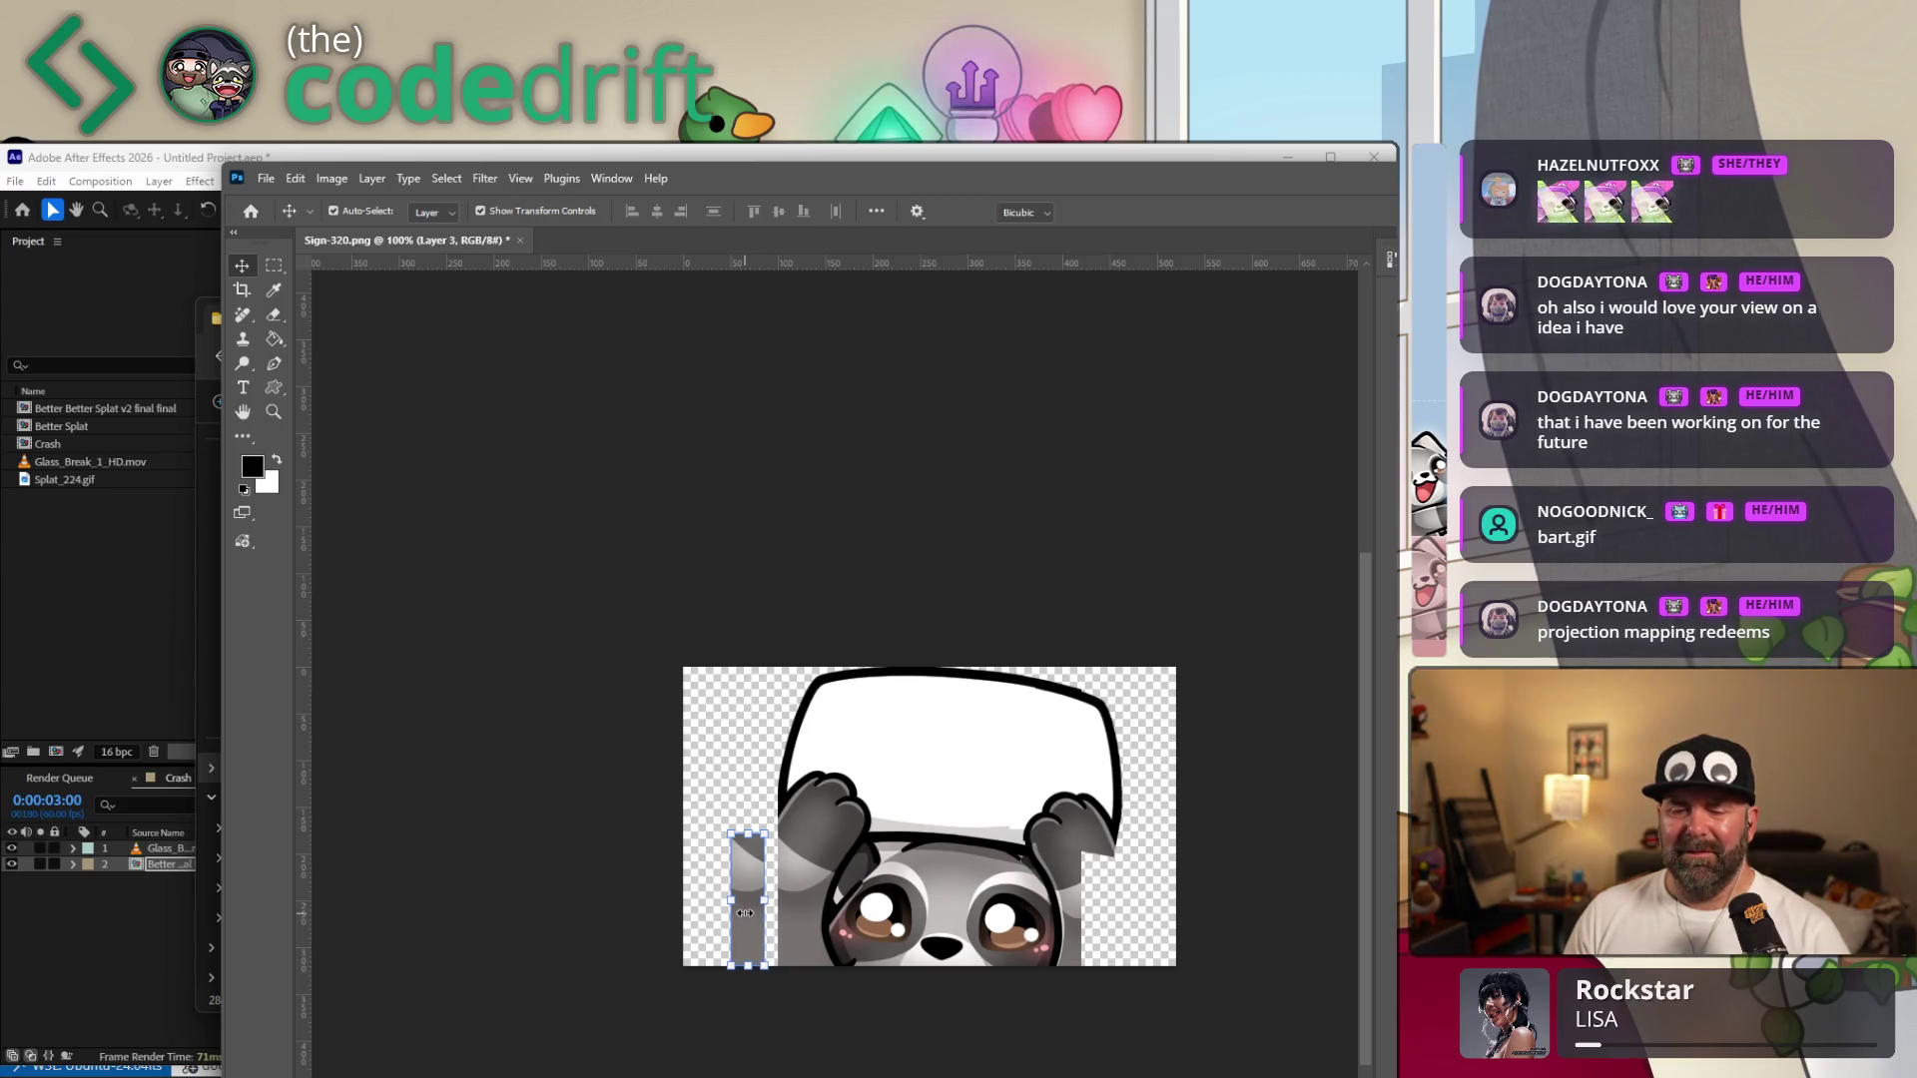
{"action": "mouse_move", "coordinate": [743, 912]}
{"action": "left_mouse_down"}
{"action": "mouse_move", "coordinate": [1129, 912]}
{"action": "mouse_move", "coordinate": [1141, 892]}
{"action": "left_mouse_up"}
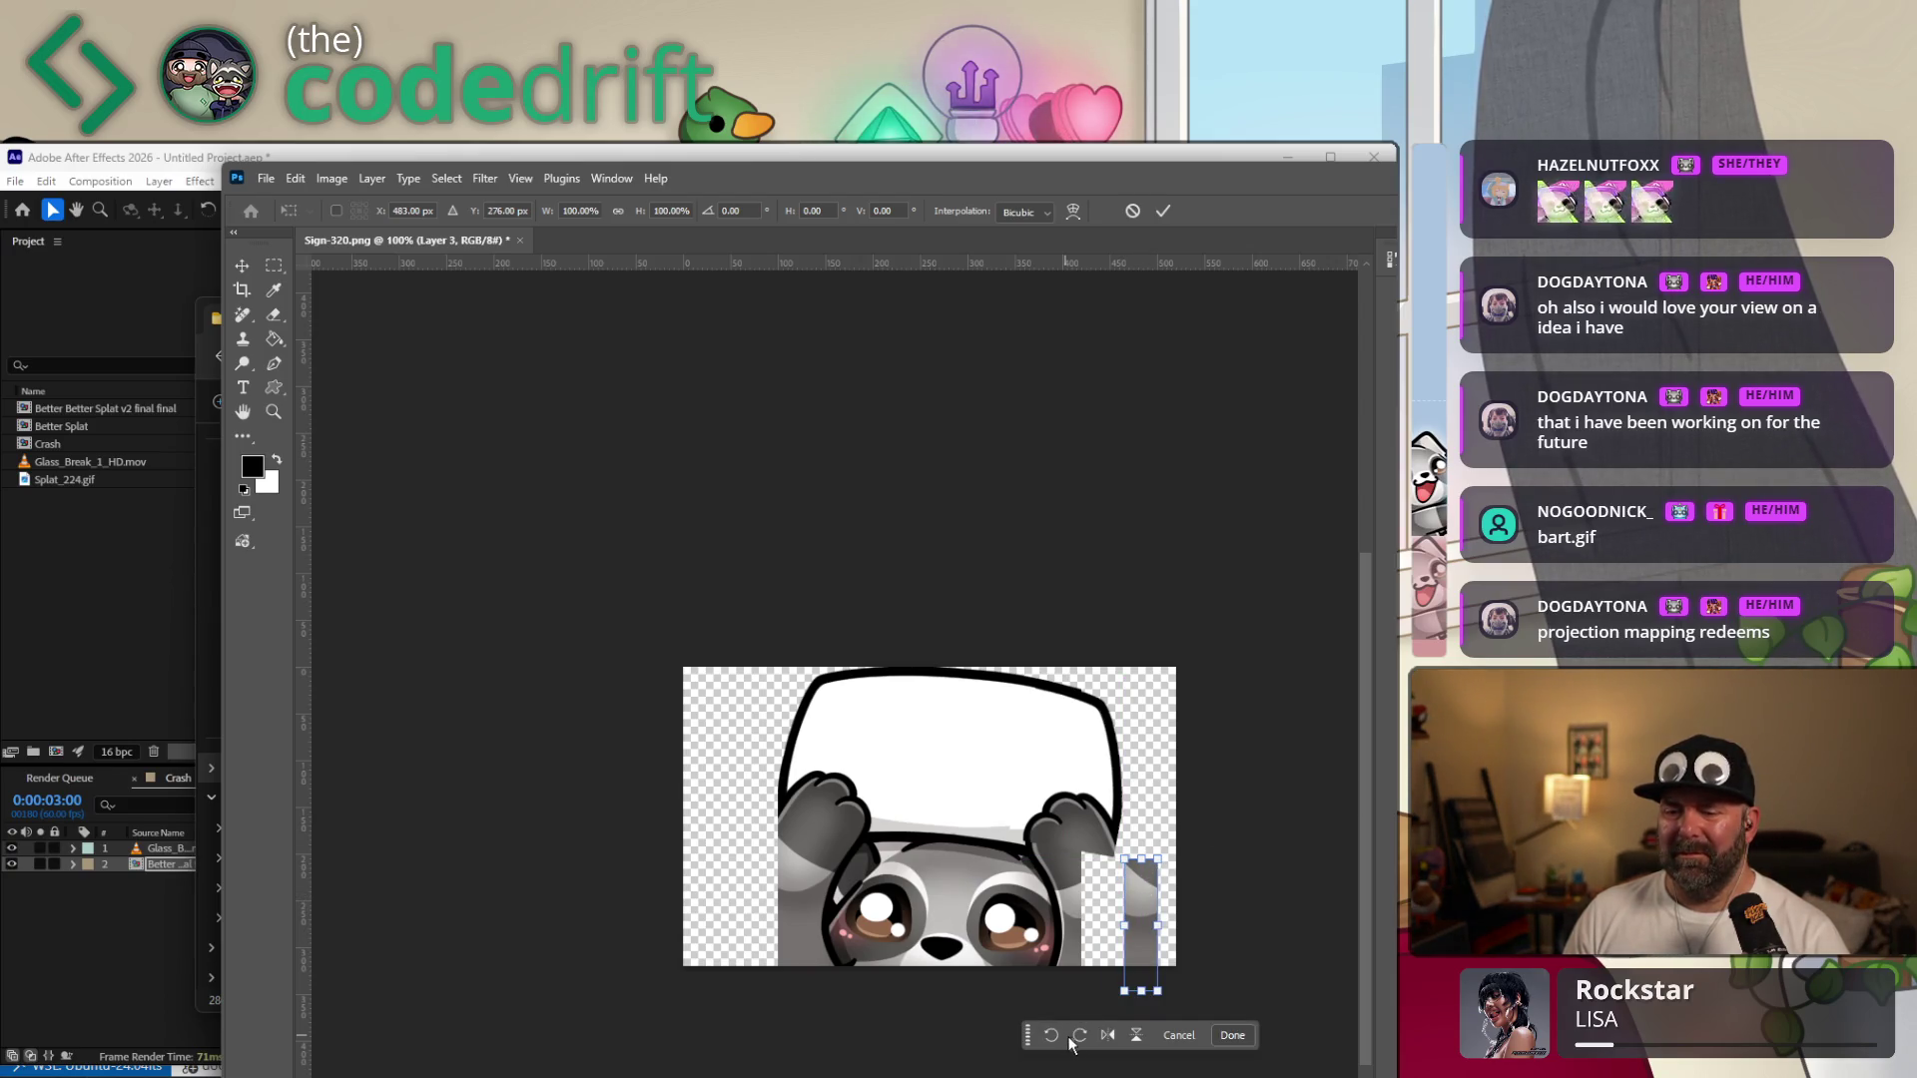
{"action": "left_click", "coordinate": [1107, 1035]}
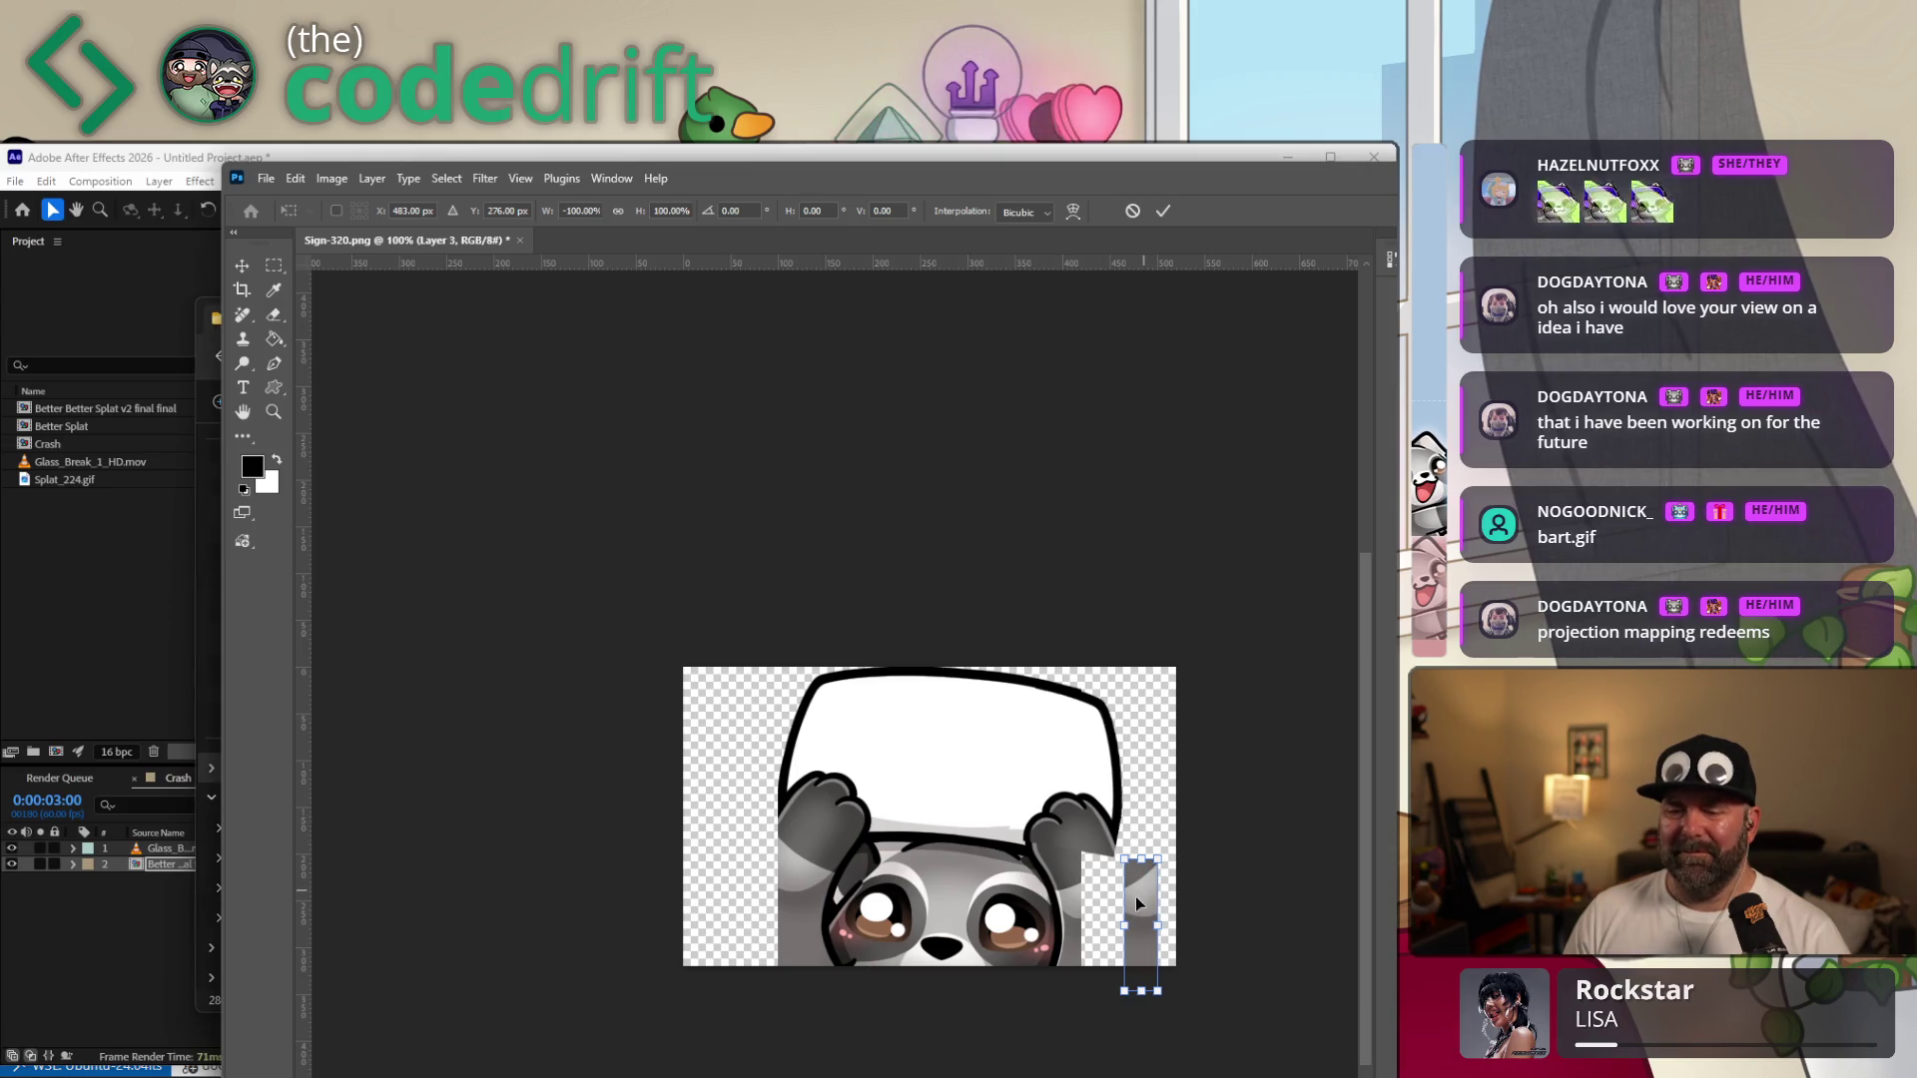
Nudge the mirrored strip snugly beside the right paw and eye and commit the transform.
{"action": "left_click_drag", "start_coordinate": [1149, 900], "coordinate": [1093, 884]}
{"action": "key", "text": "Right"}
{"action": "key", "text": "Right"}
{"action": "key", "text": "Right"}
{"action": "key", "text": "Right"}
{"action": "key", "text": "Right"}
{"action": "key", "text": "Right"}
{"action": "key", "text": "Down"}
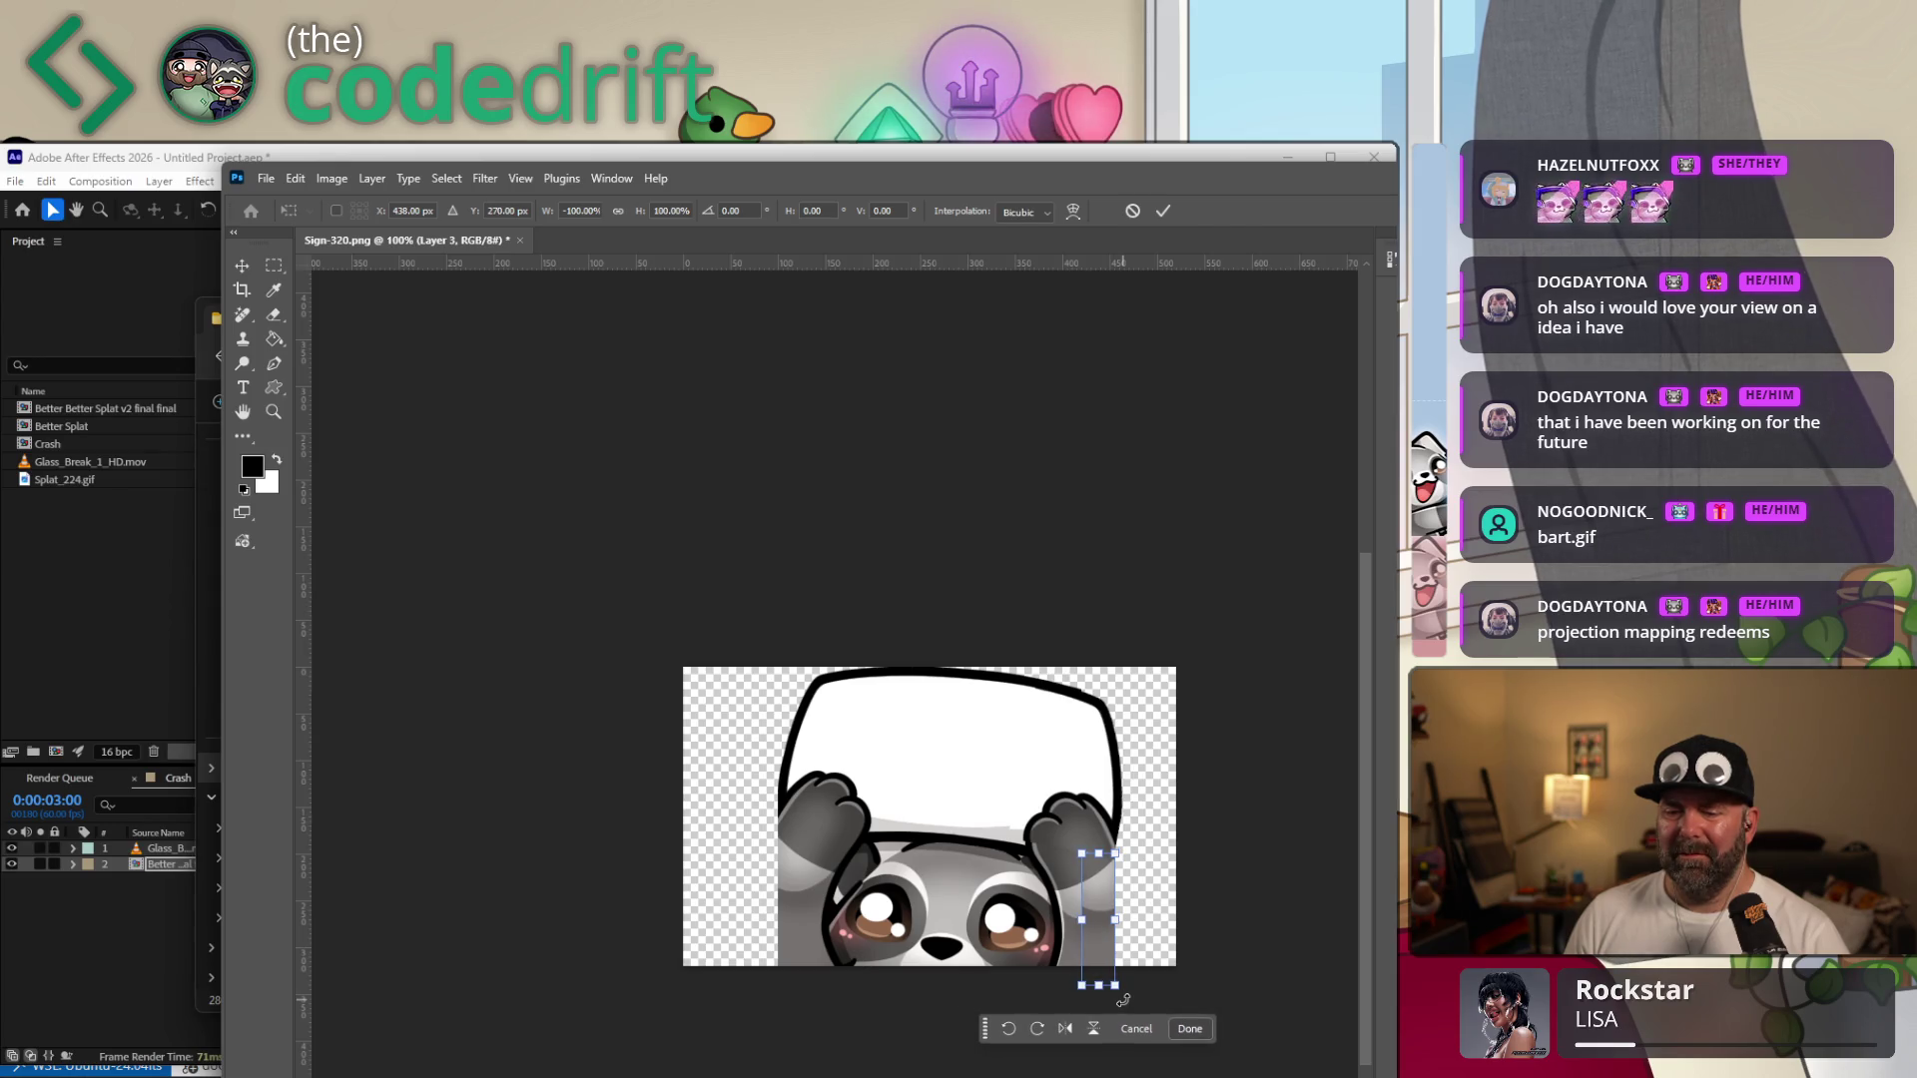
{"action": "key", "text": "Down"}
{"action": "key", "text": "Left"}
{"action": "key", "text": "Left"}
{"action": "key", "text": "Left"}
{"action": "key", "text": "Left"}
{"action": "key", "text": "Left"}
{"action": "key", "text": "Left"}
{"action": "key", "text": "Down"}
{"action": "key", "text": "Down"}
{"action": "key", "text": "Down"}
{"action": "key", "text": "Down"}
{"action": "key", "text": "Down"}
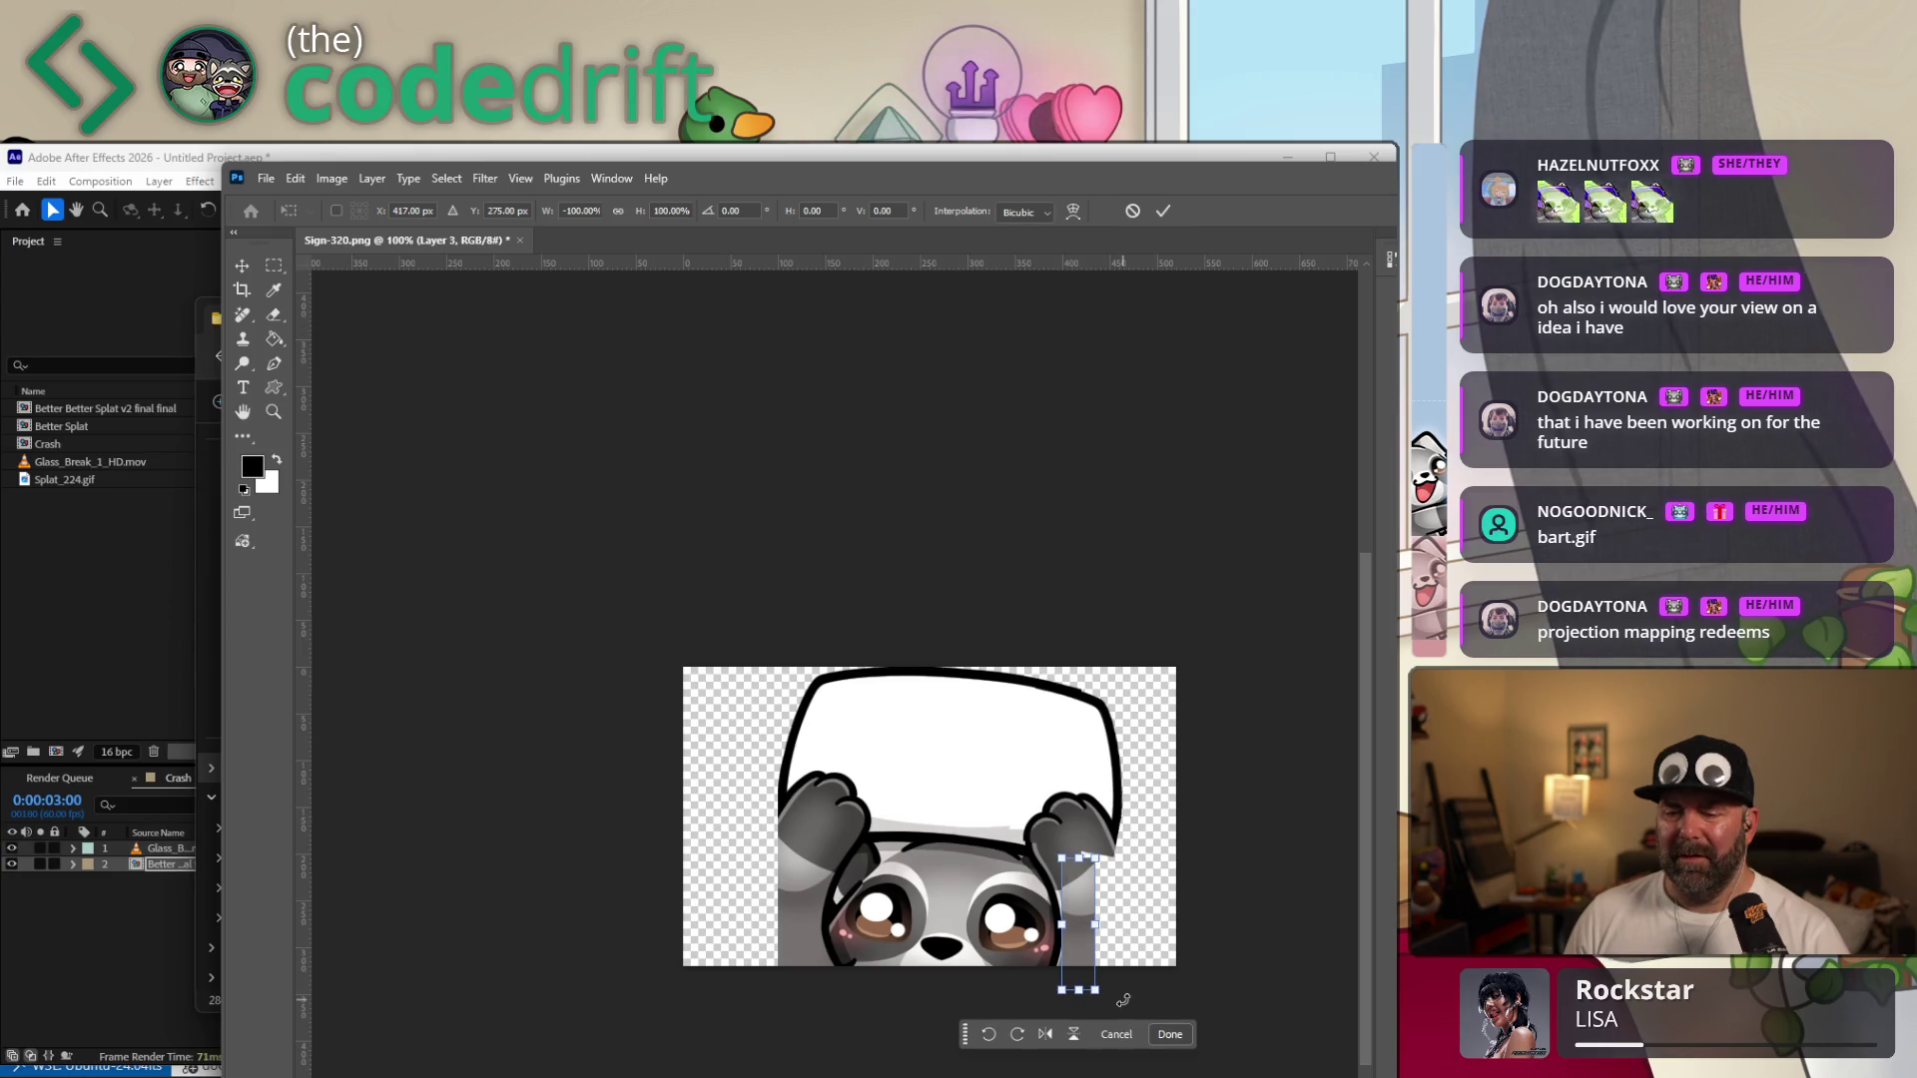
{"action": "key", "text": "Right"}
{"action": "key", "text": "Right"}
{"action": "key", "text": "Right"}
{"action": "key", "text": "Right"}
{"action": "key", "text": "Right"}
{"action": "key", "text": "Right"}
{"action": "key", "text": "Up"}
{"action": "key", "text": "Up"}
{"action": "key", "text": "Up"}
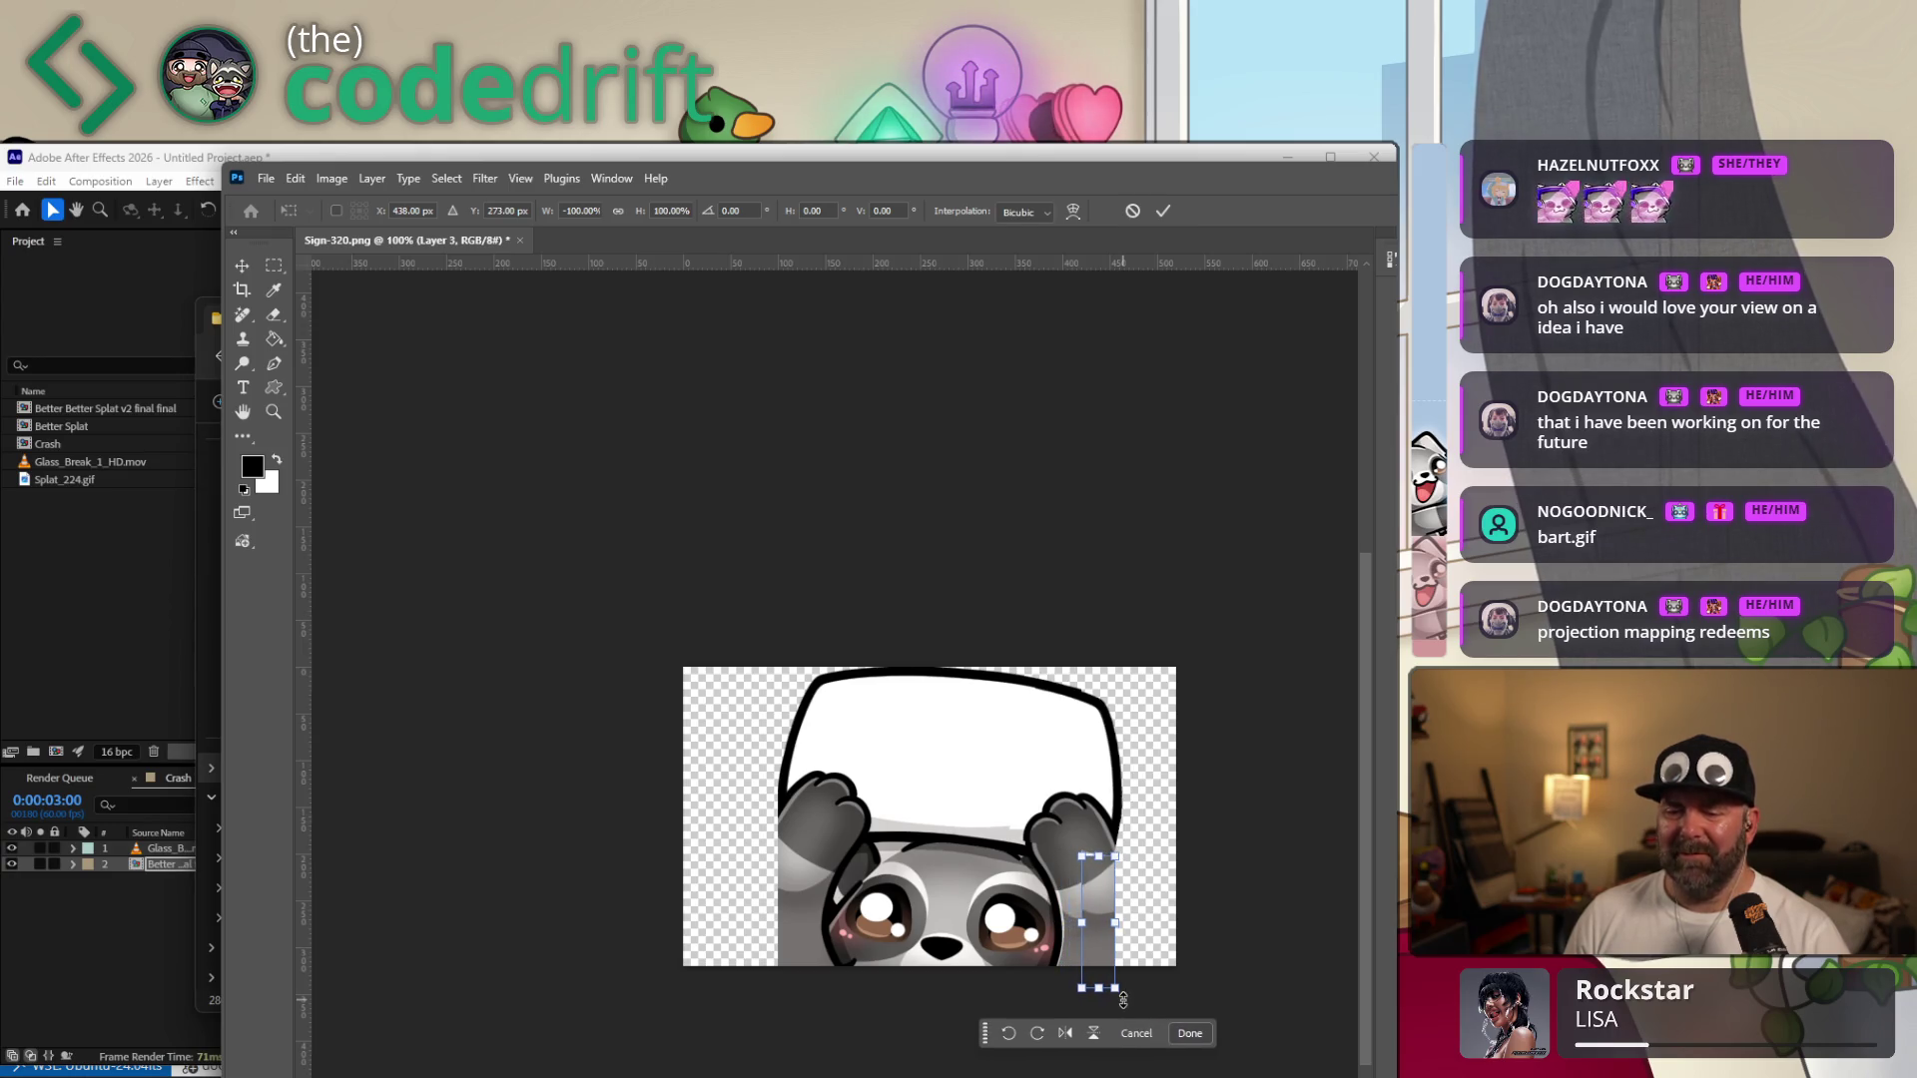
{"action": "key", "text": "Up"}
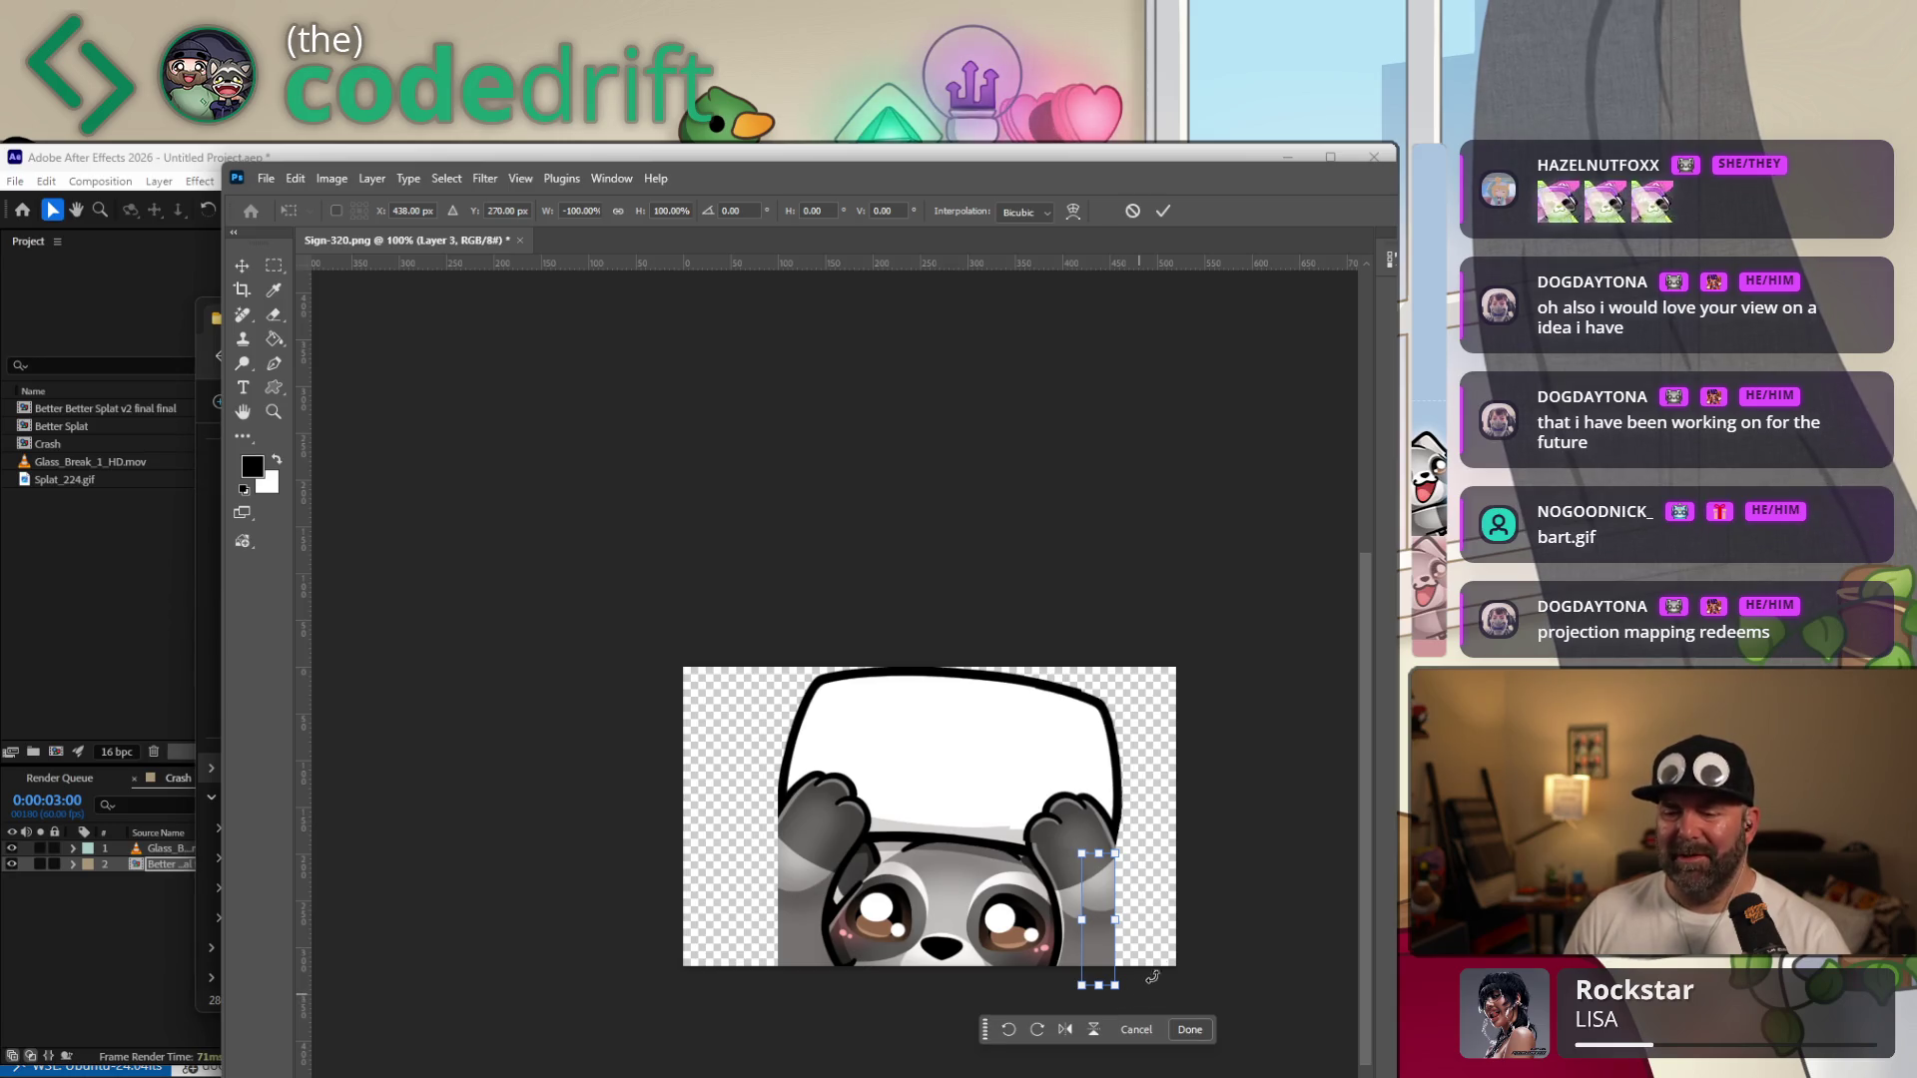
{"action": "left_click", "coordinate": [1190, 1031]}
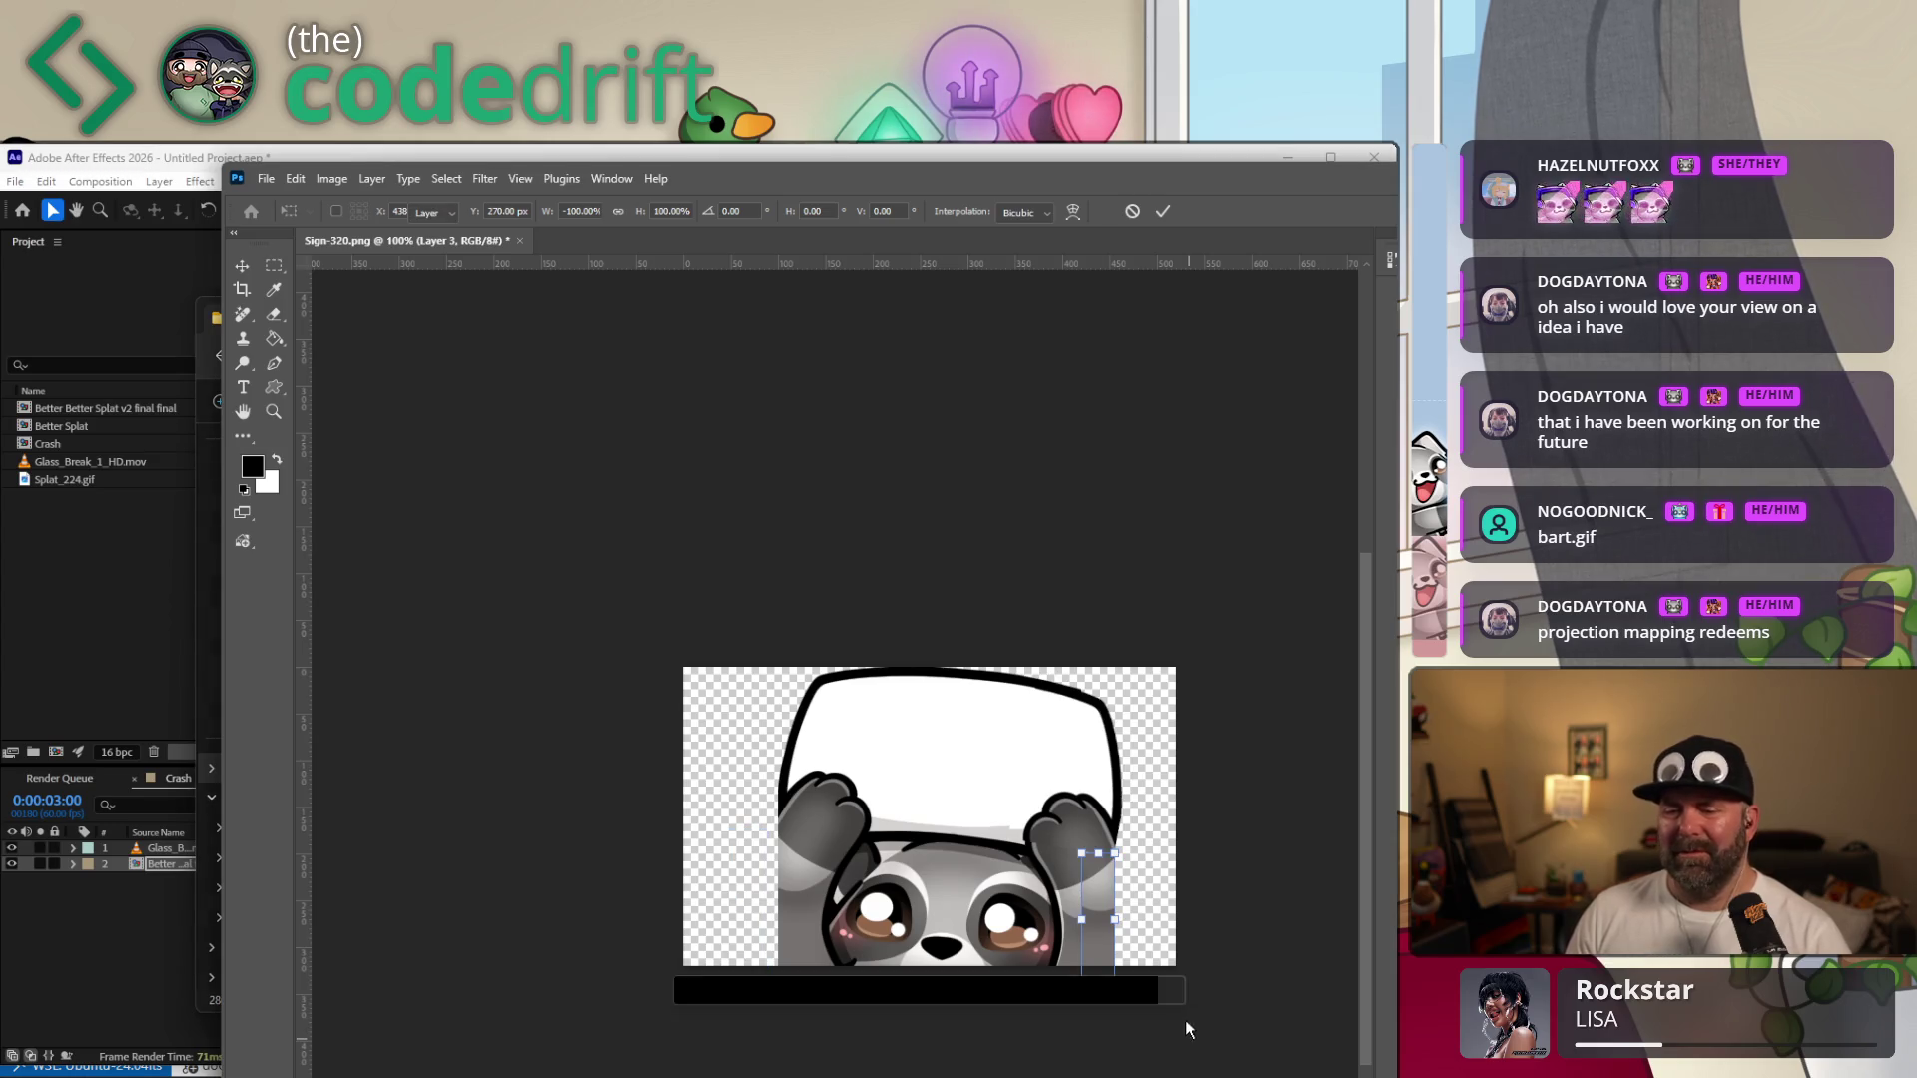
Zoom in on the eye and try copying a small grey square as a patch, then discard that attempt.
{"action": "key", "text": "z"}
{"action": "left_click_drag", "start_coordinate": [1127, 913], "coordinate": [1237, 794]}
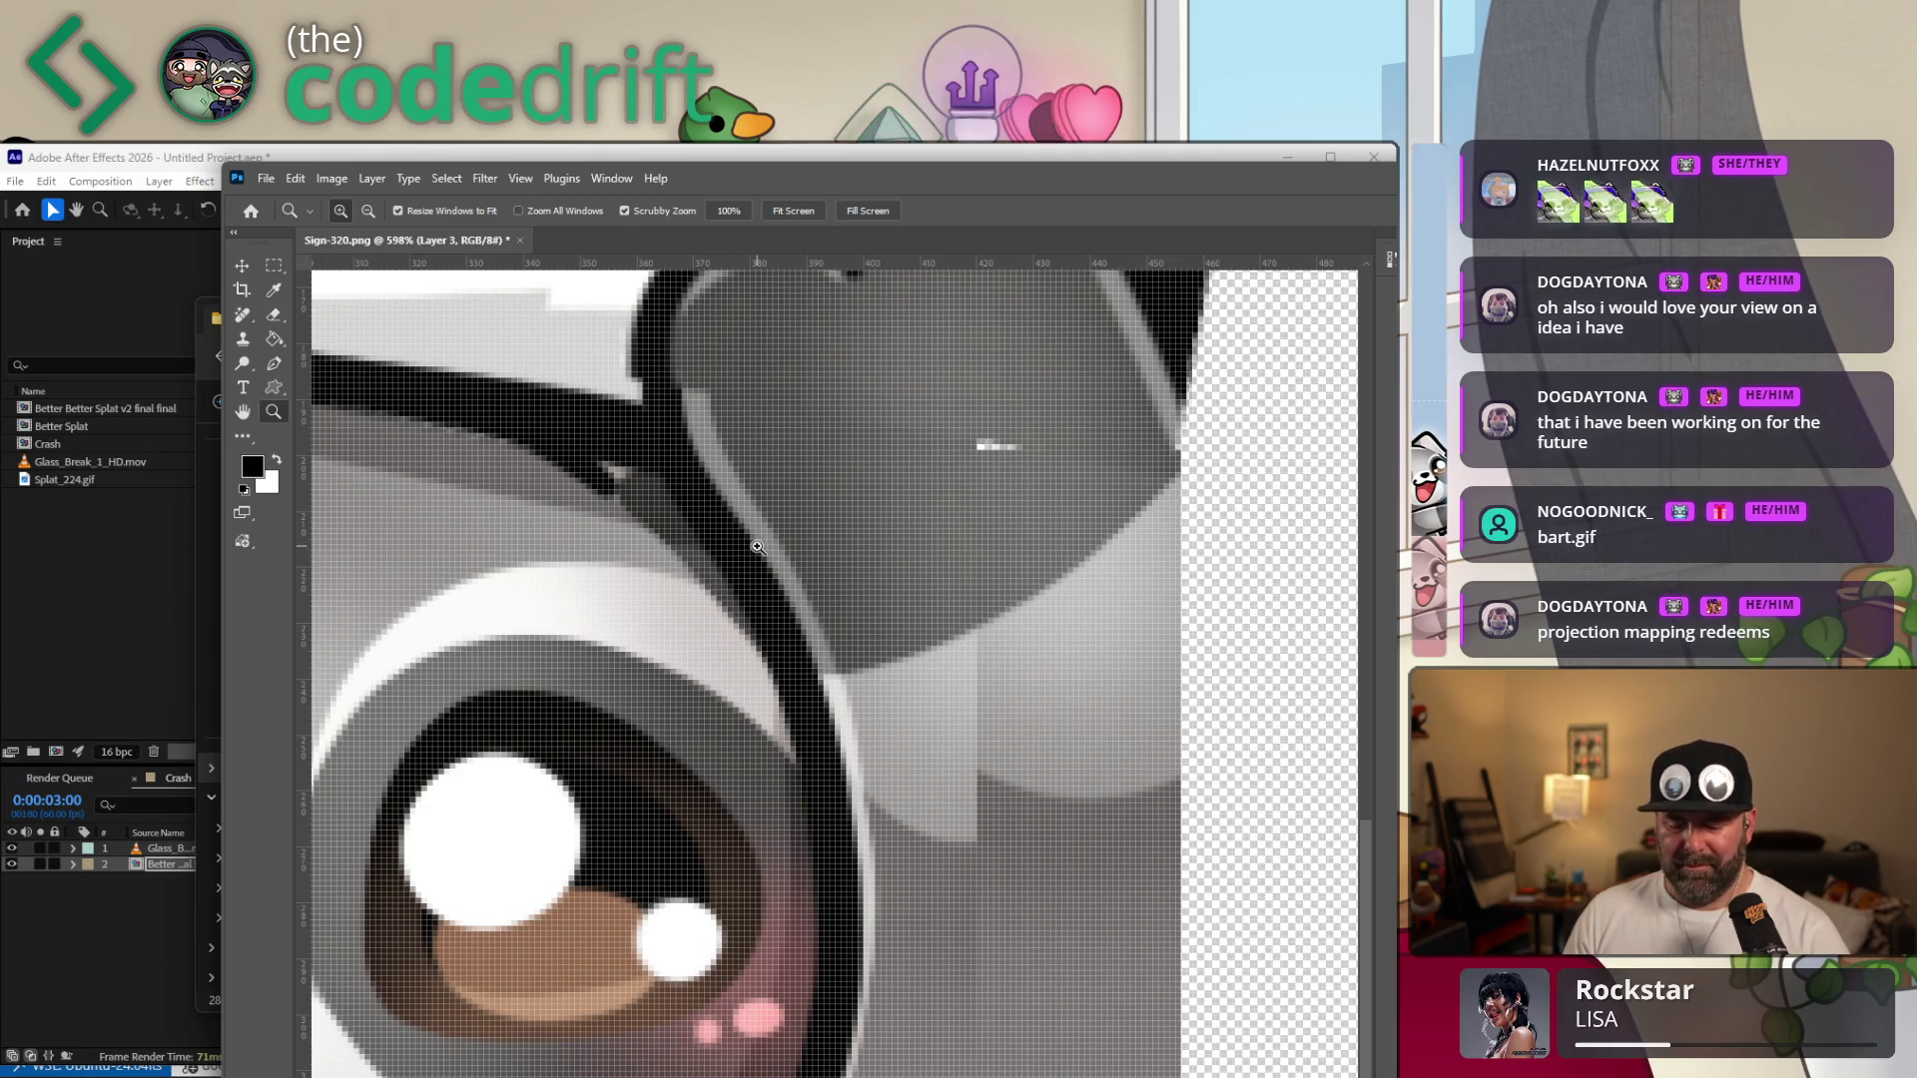
{"action": "key", "text": "m"}
{"action": "left_click_drag", "start_coordinate": [830, 377], "coordinate": [905, 461]}
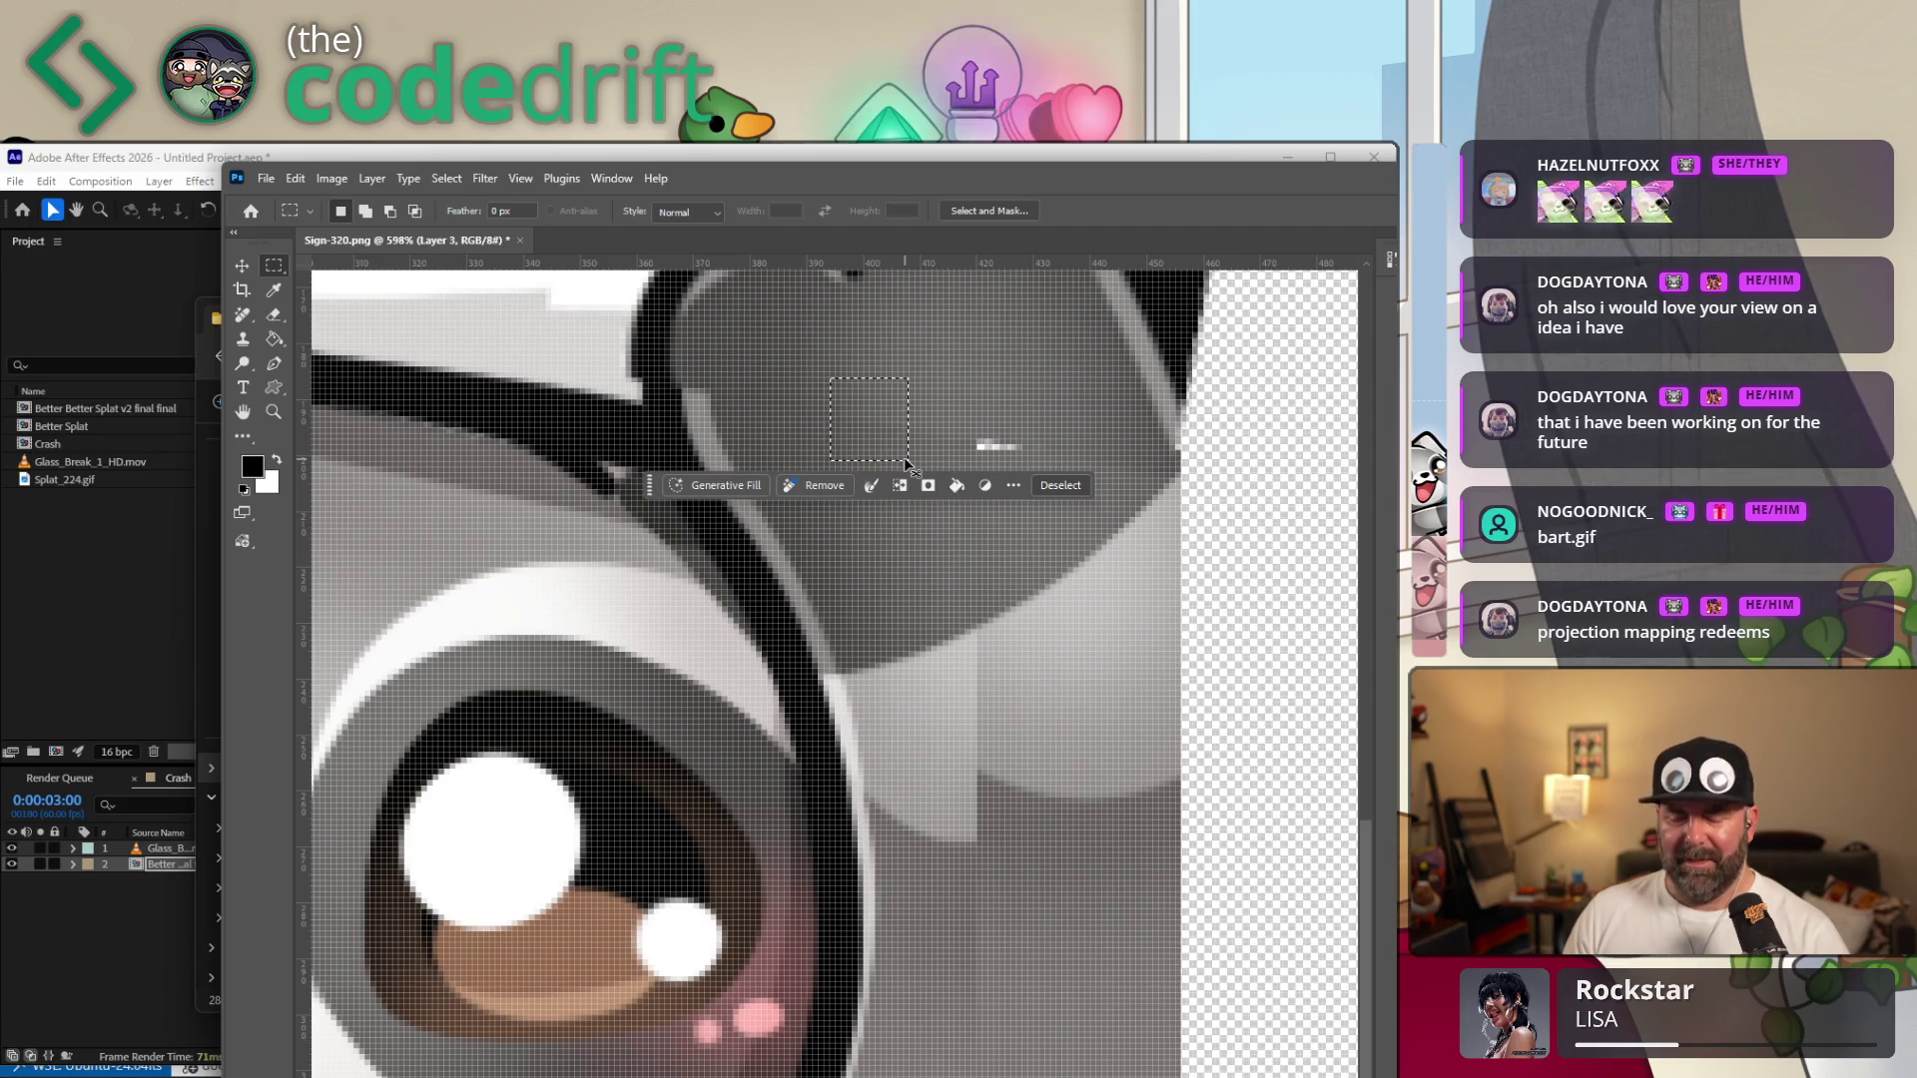
{"action": "key", "text": "ctrl+j"}
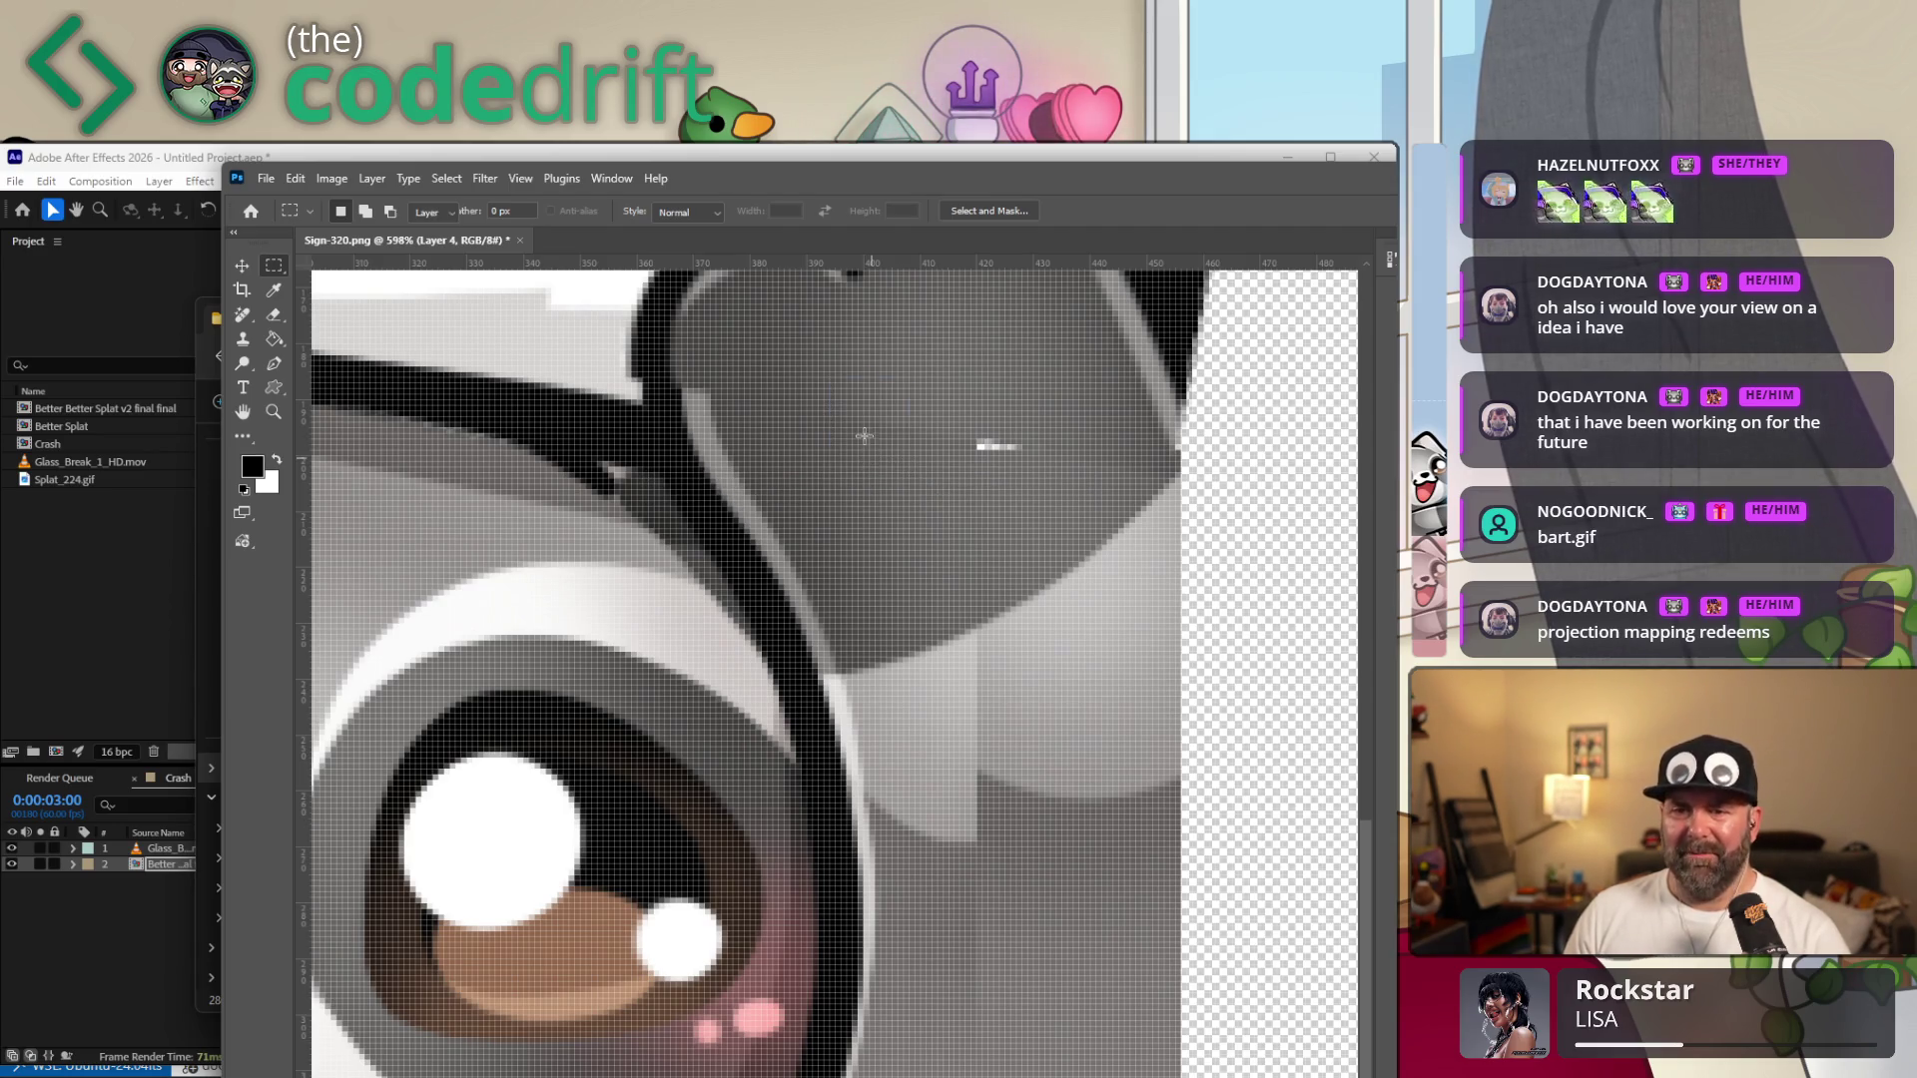
{"action": "key", "text": "v"}
{"action": "mouse_move", "coordinate": [880, 420]}
{"action": "left_mouse_down"}
{"action": "mouse_move", "coordinate": [956, 455]}
{"action": "mouse_move", "coordinate": [828, 489]}
{"action": "left_mouse_up"}
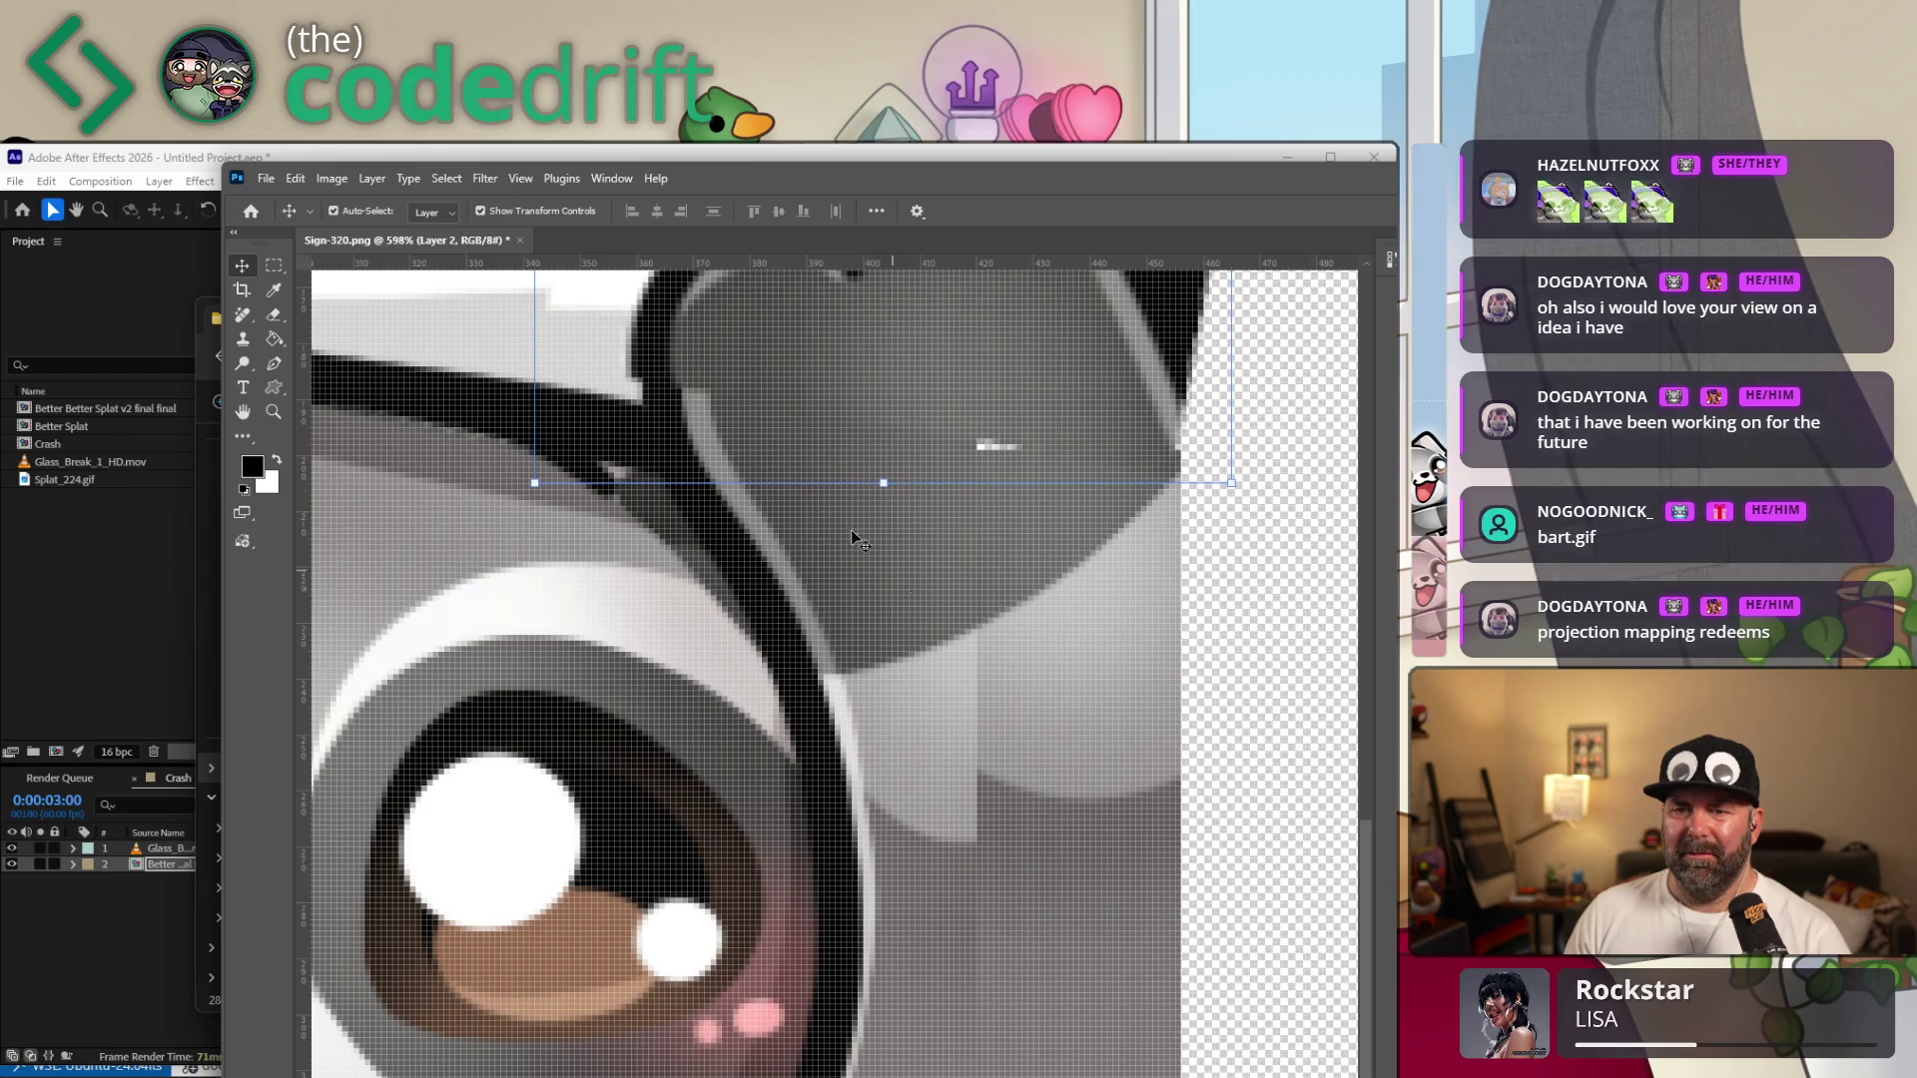
{"action": "key", "text": "ctrl+h"}
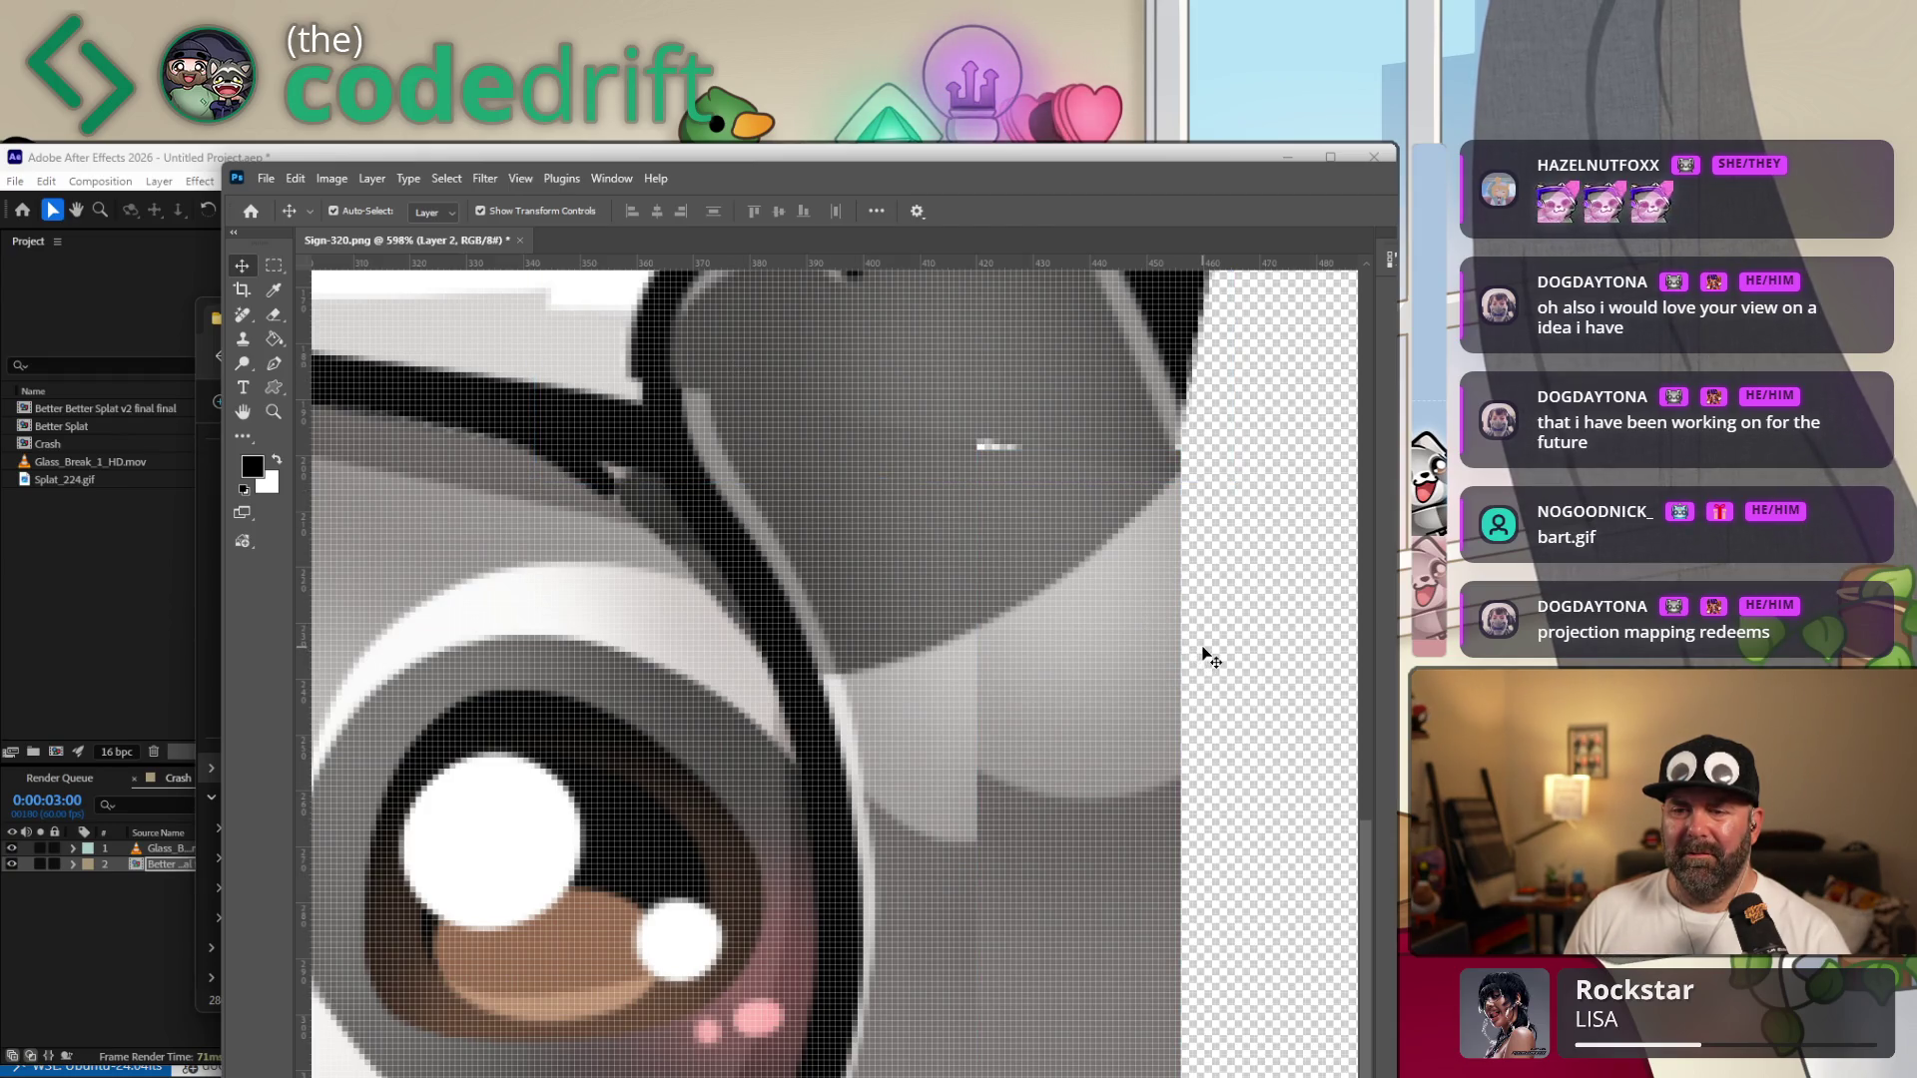
{"action": "key", "text": "ctrl+e"}
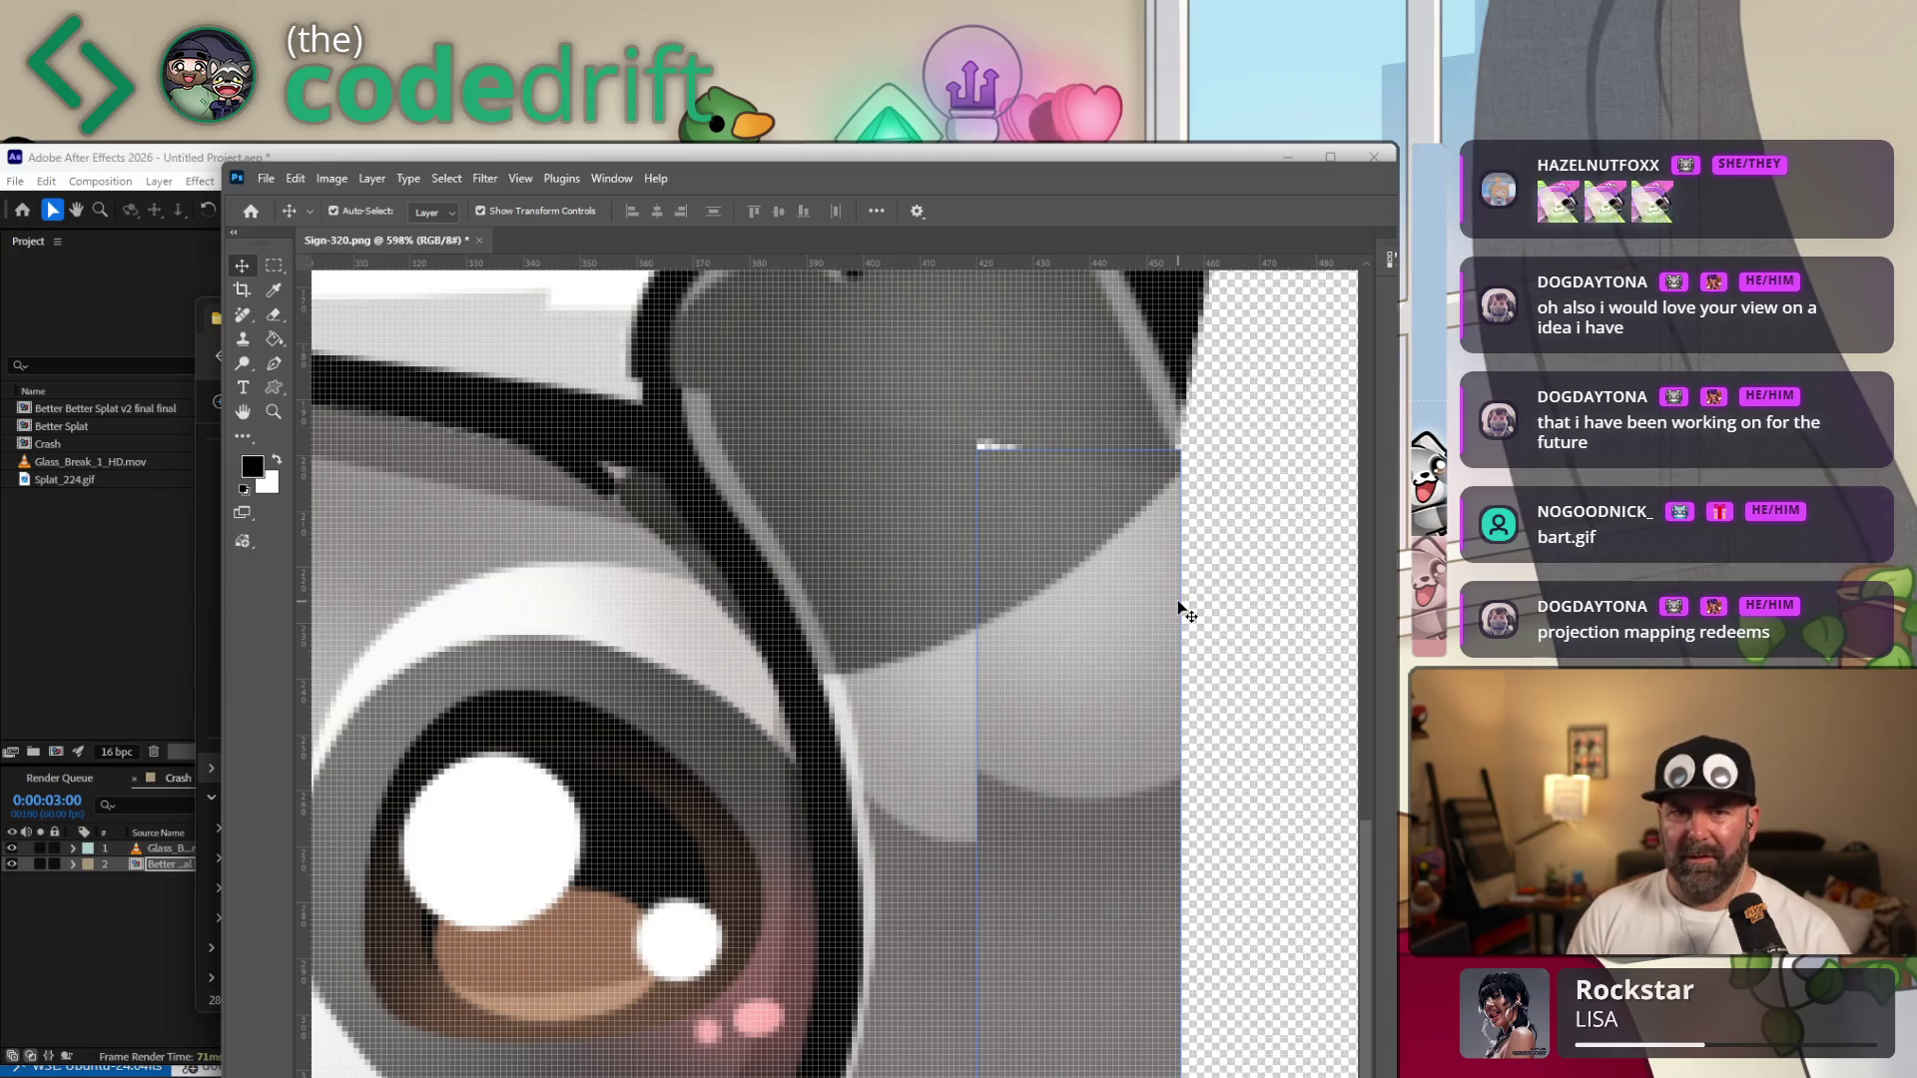
Copy a larger grey square onto its own layer and position it over the white speck on the paw.
{"action": "key", "text": "m"}
{"action": "left_click_drag", "start_coordinate": [814, 363], "coordinate": [963, 528]}
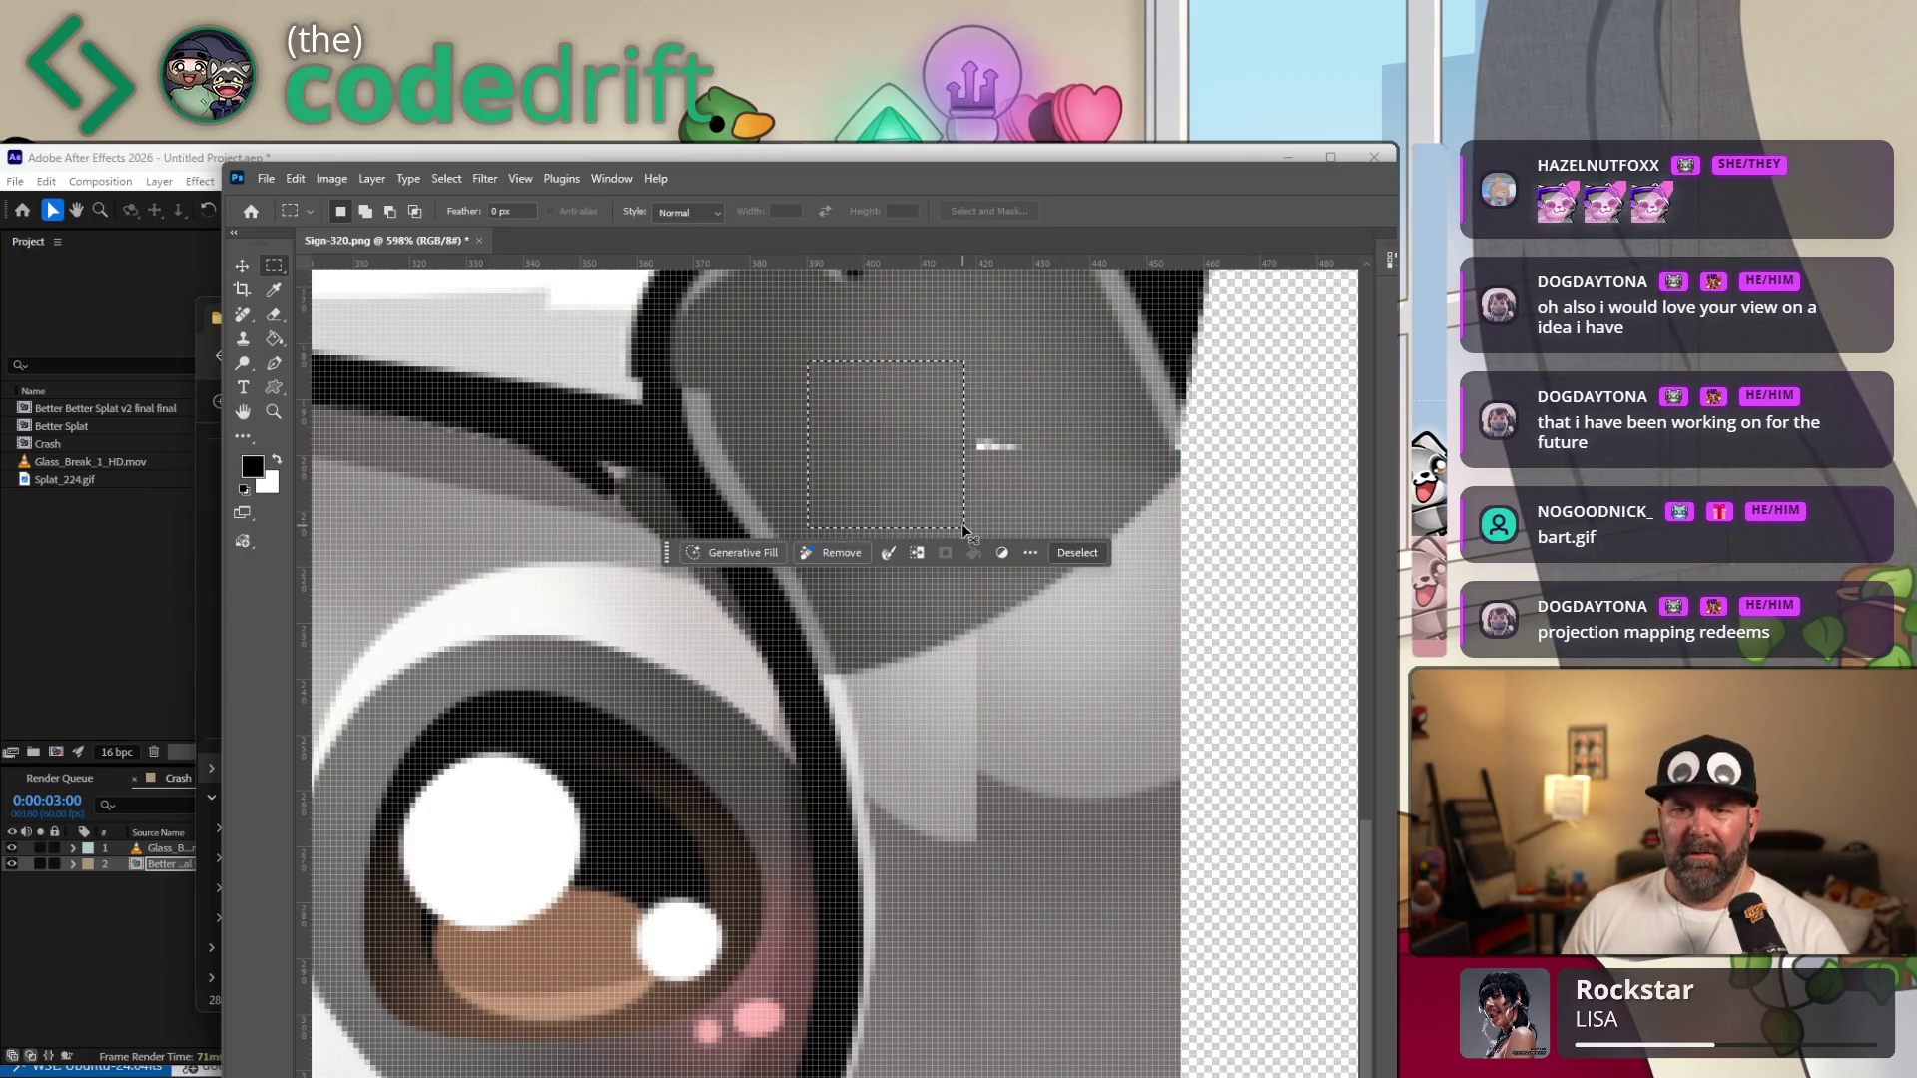
{"action": "left_click", "coordinate": [964, 529]}
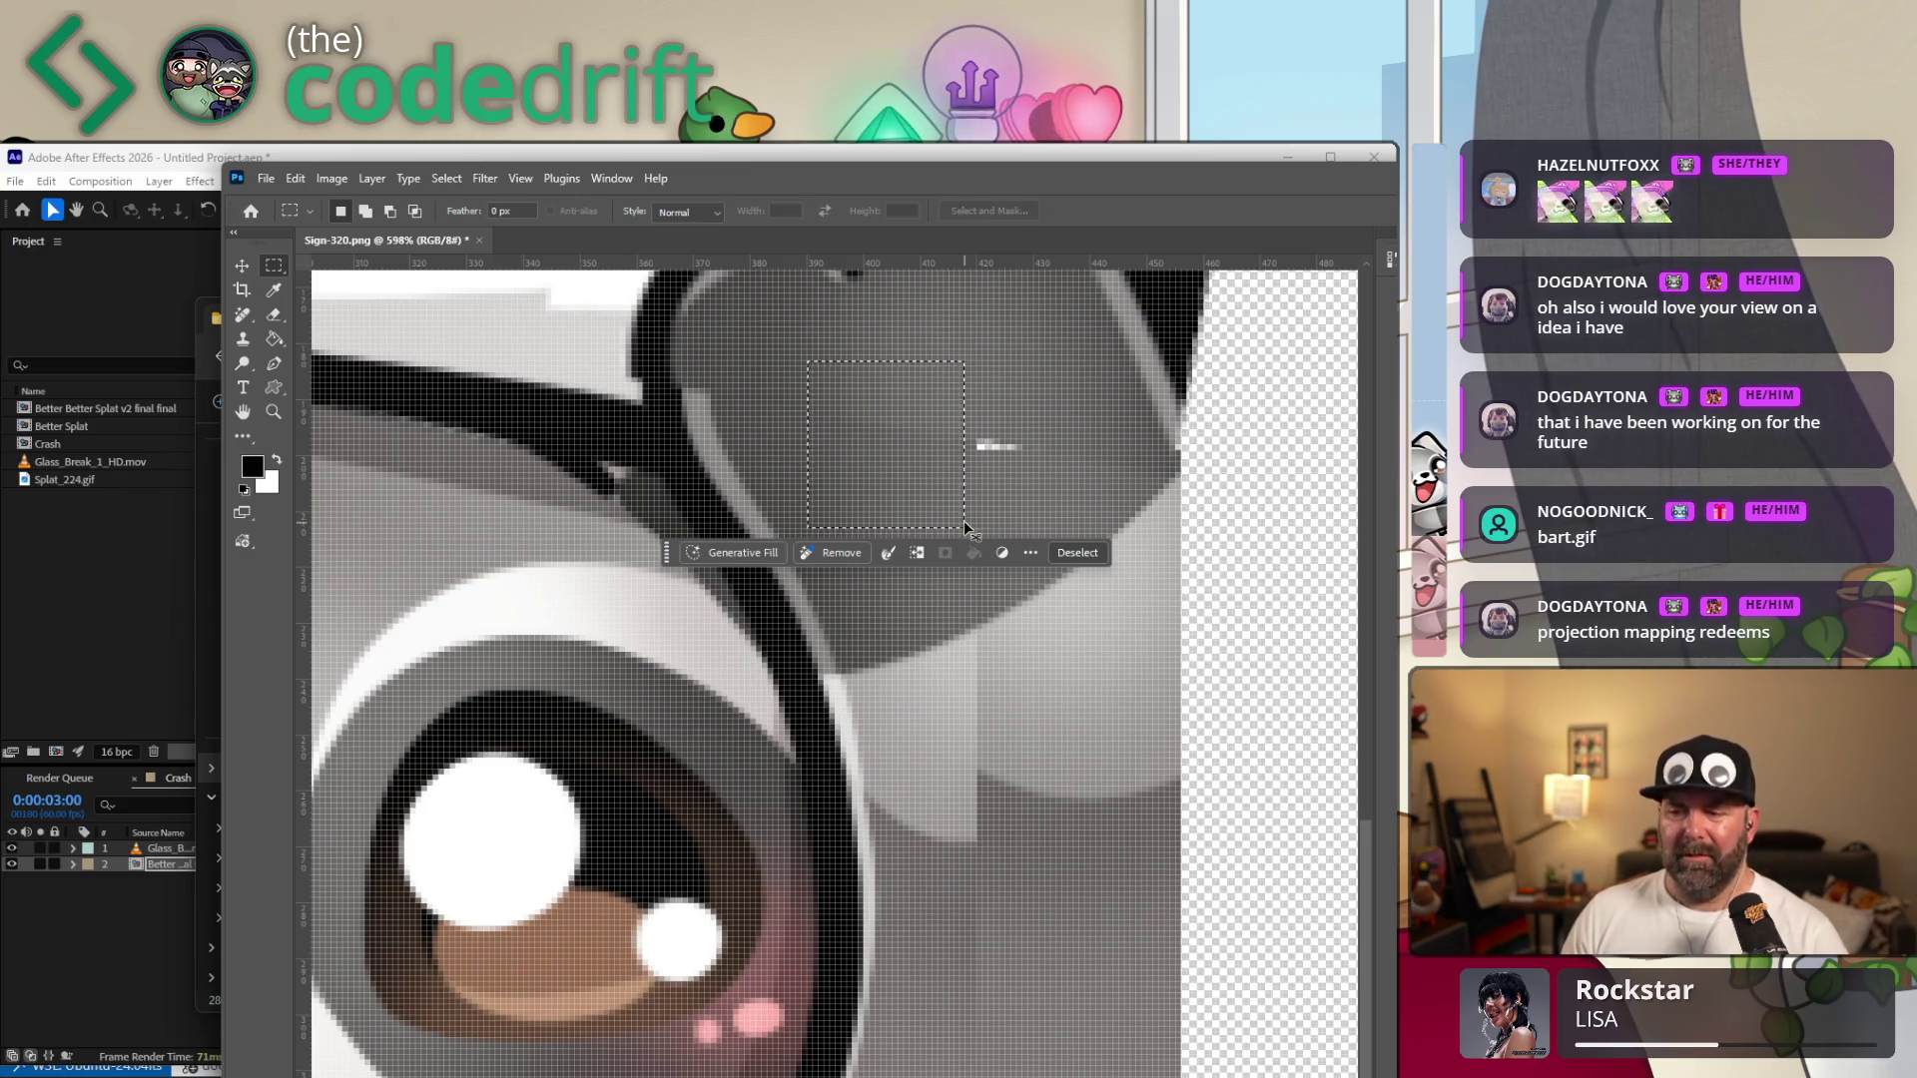
{"action": "key", "text": "ctrl+j"}
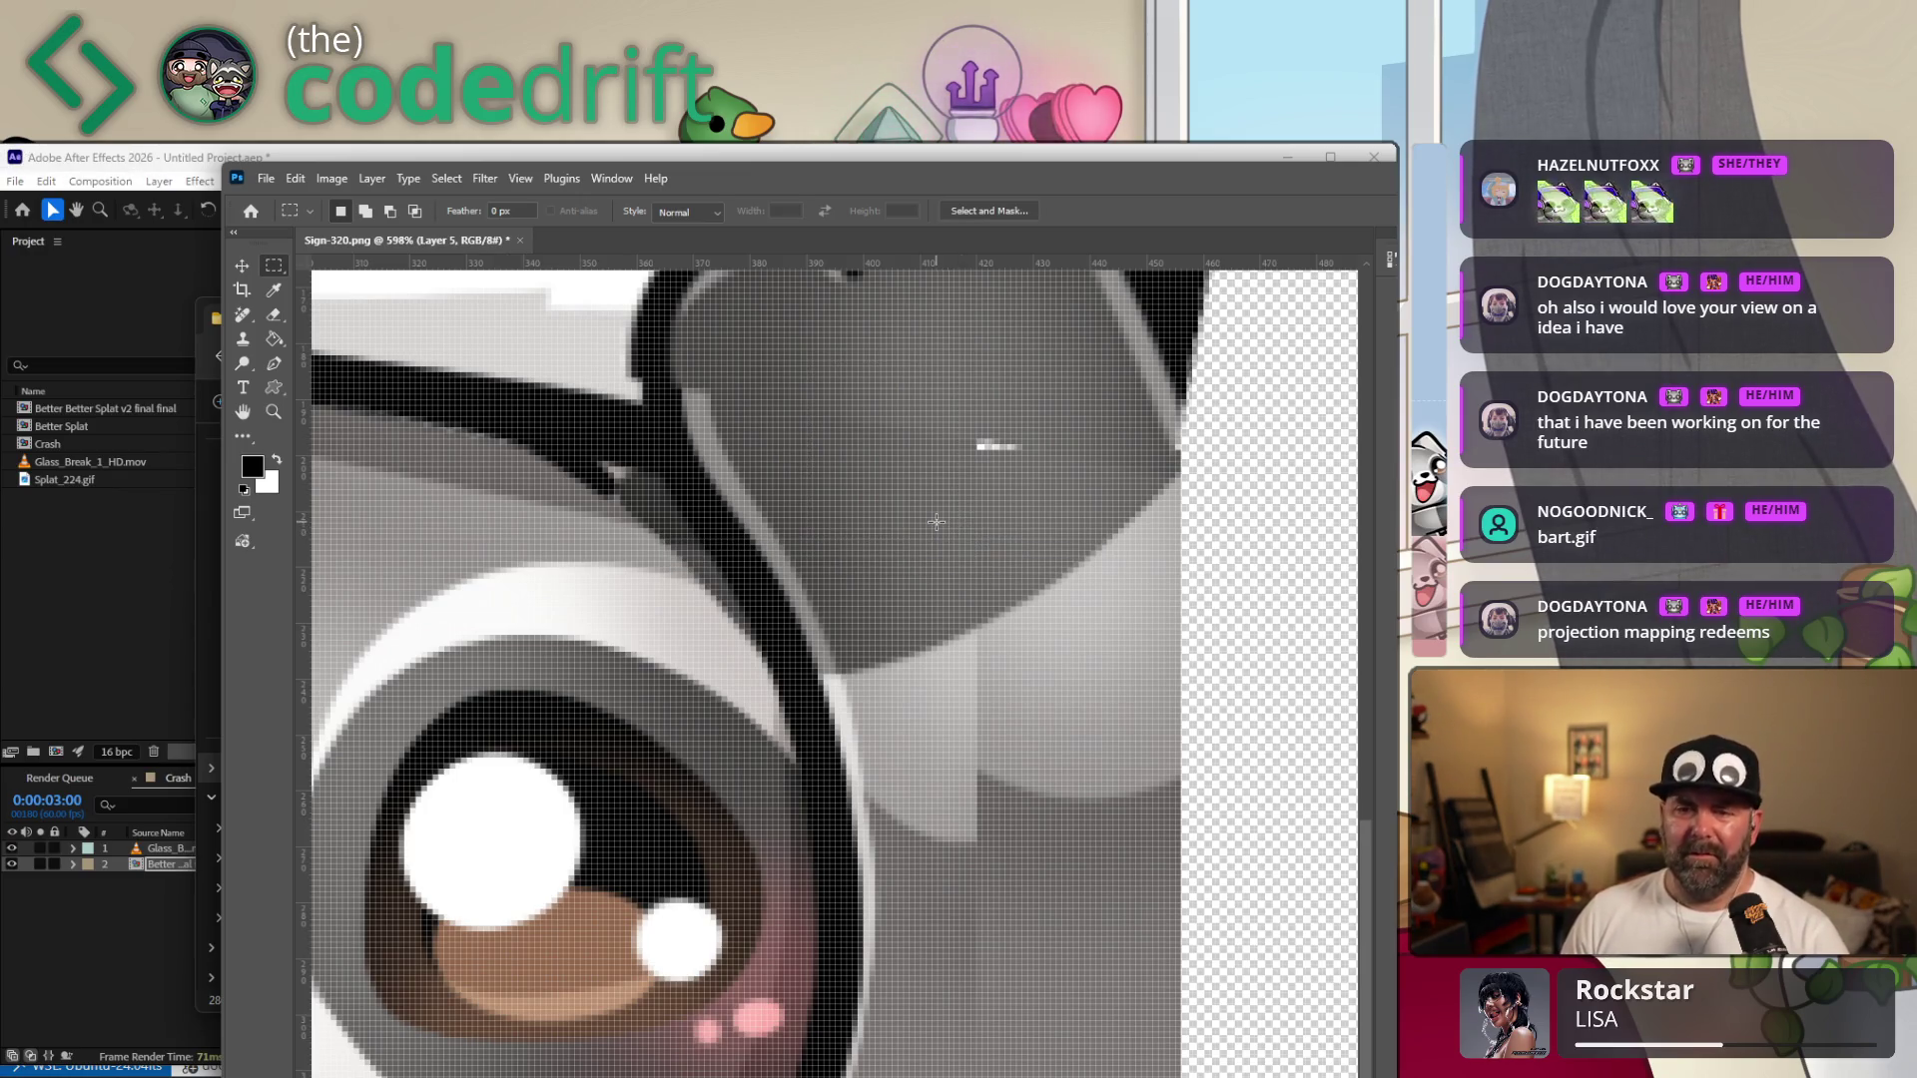
{"action": "key", "text": "v"}
{"action": "left_click_drag", "start_coordinate": [906, 465], "coordinate": [985, 483]}
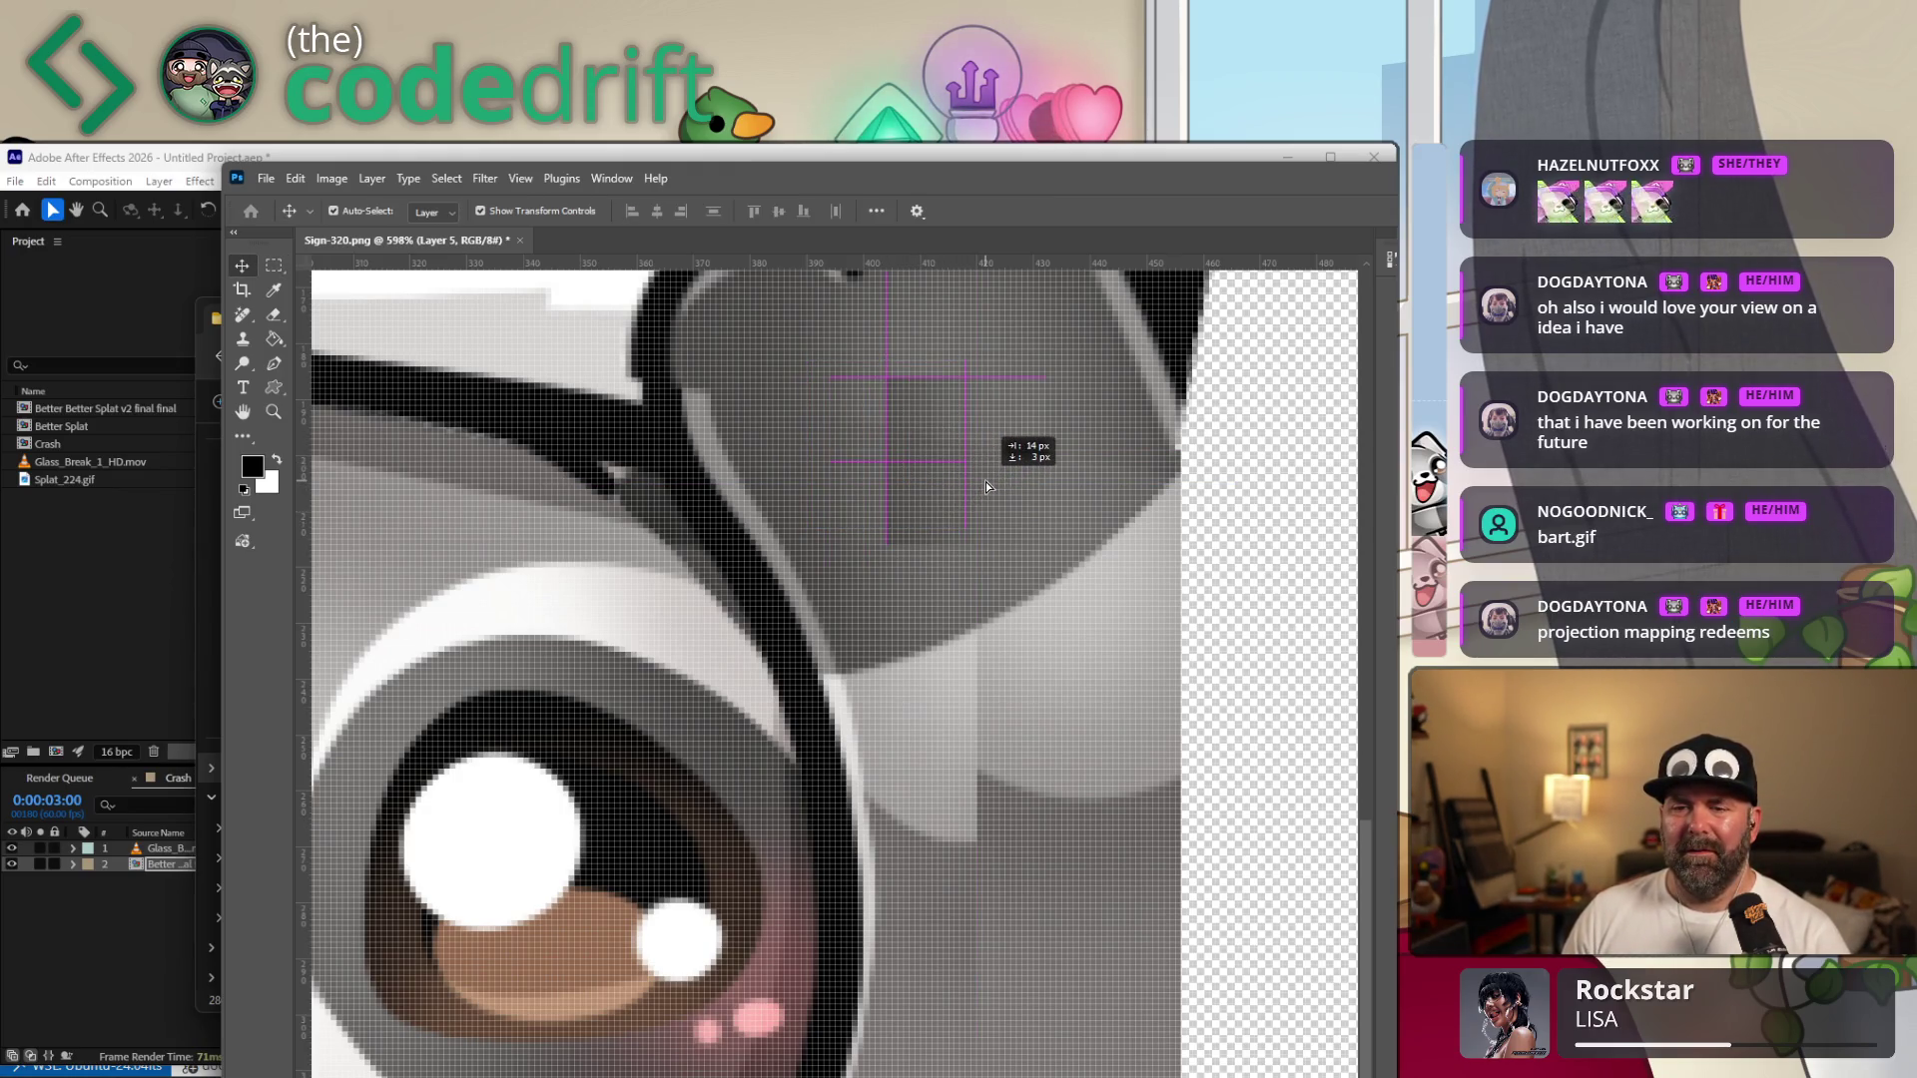
{"action": "left_click_drag", "start_coordinate": [985, 488], "coordinate": [984, 492]}
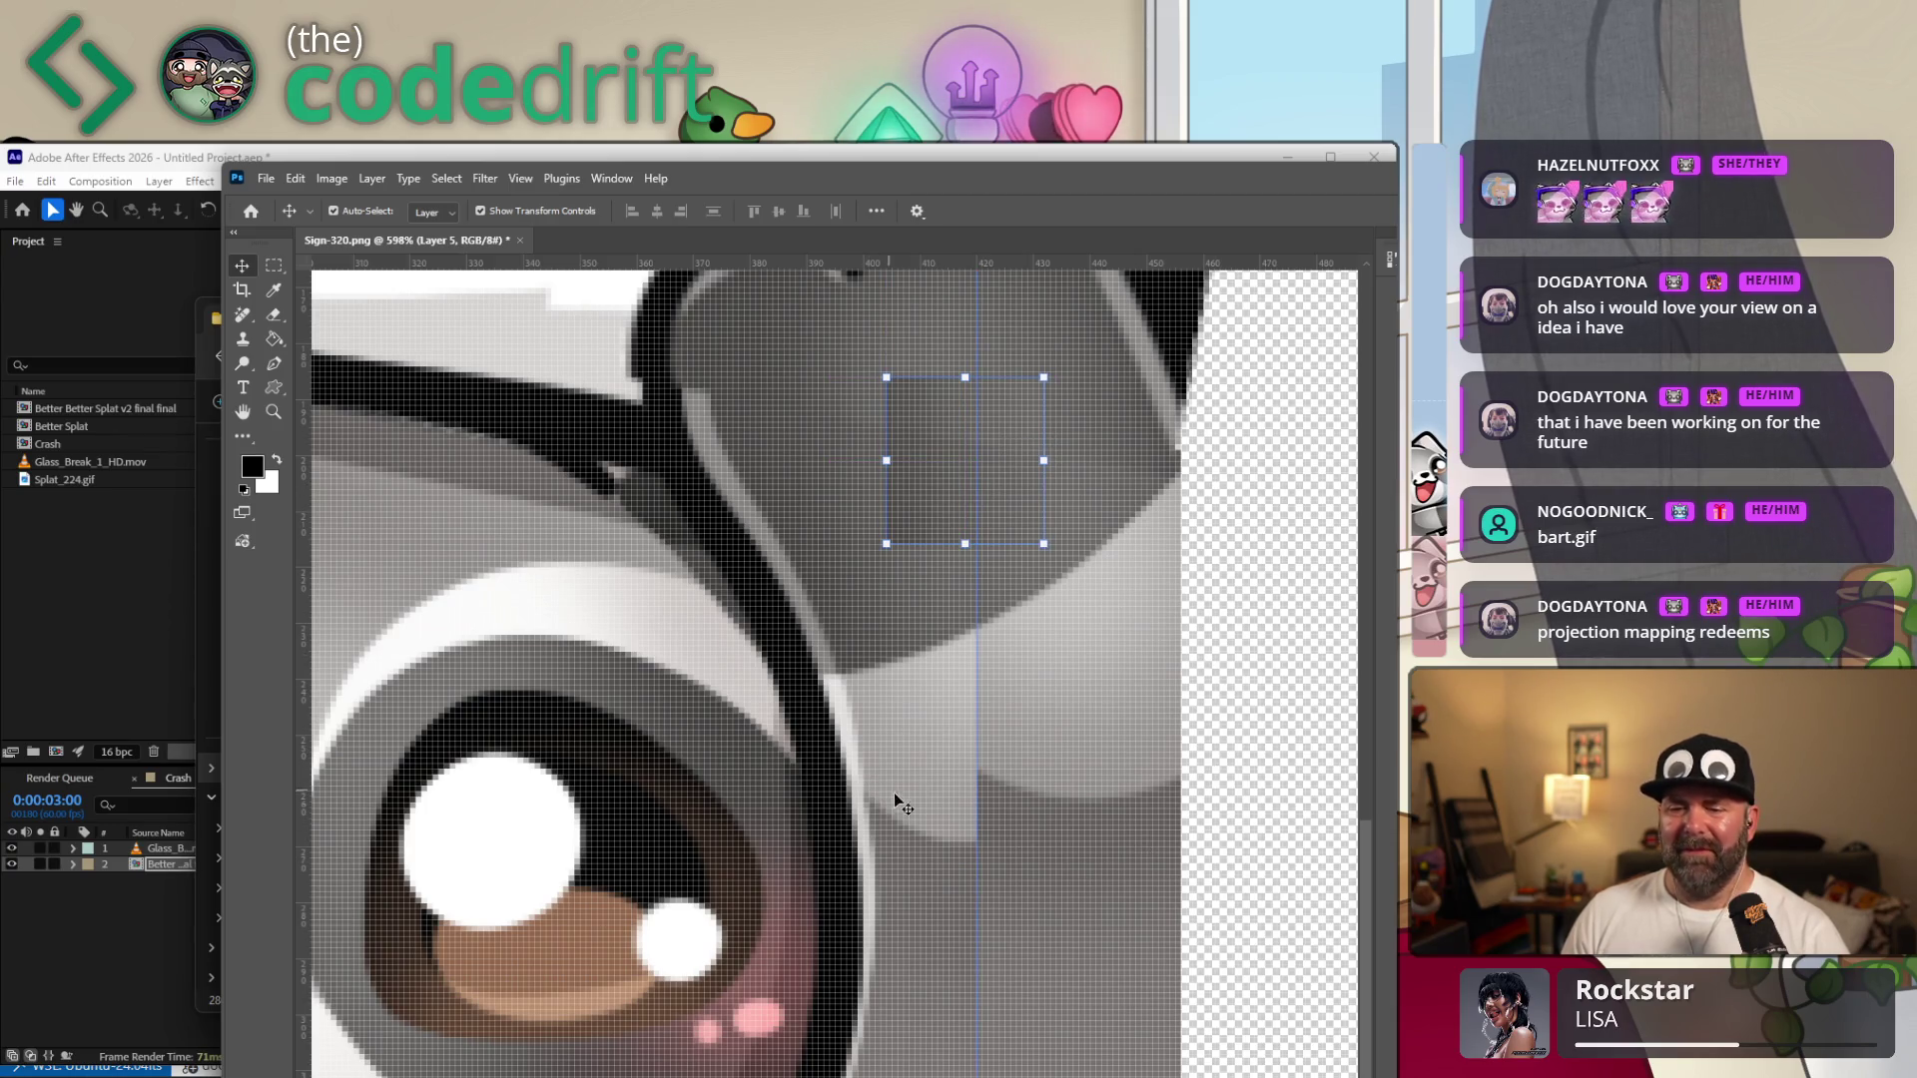
{"action": "left_click_drag", "start_coordinate": [1162, 808], "coordinate": [862, 838]}
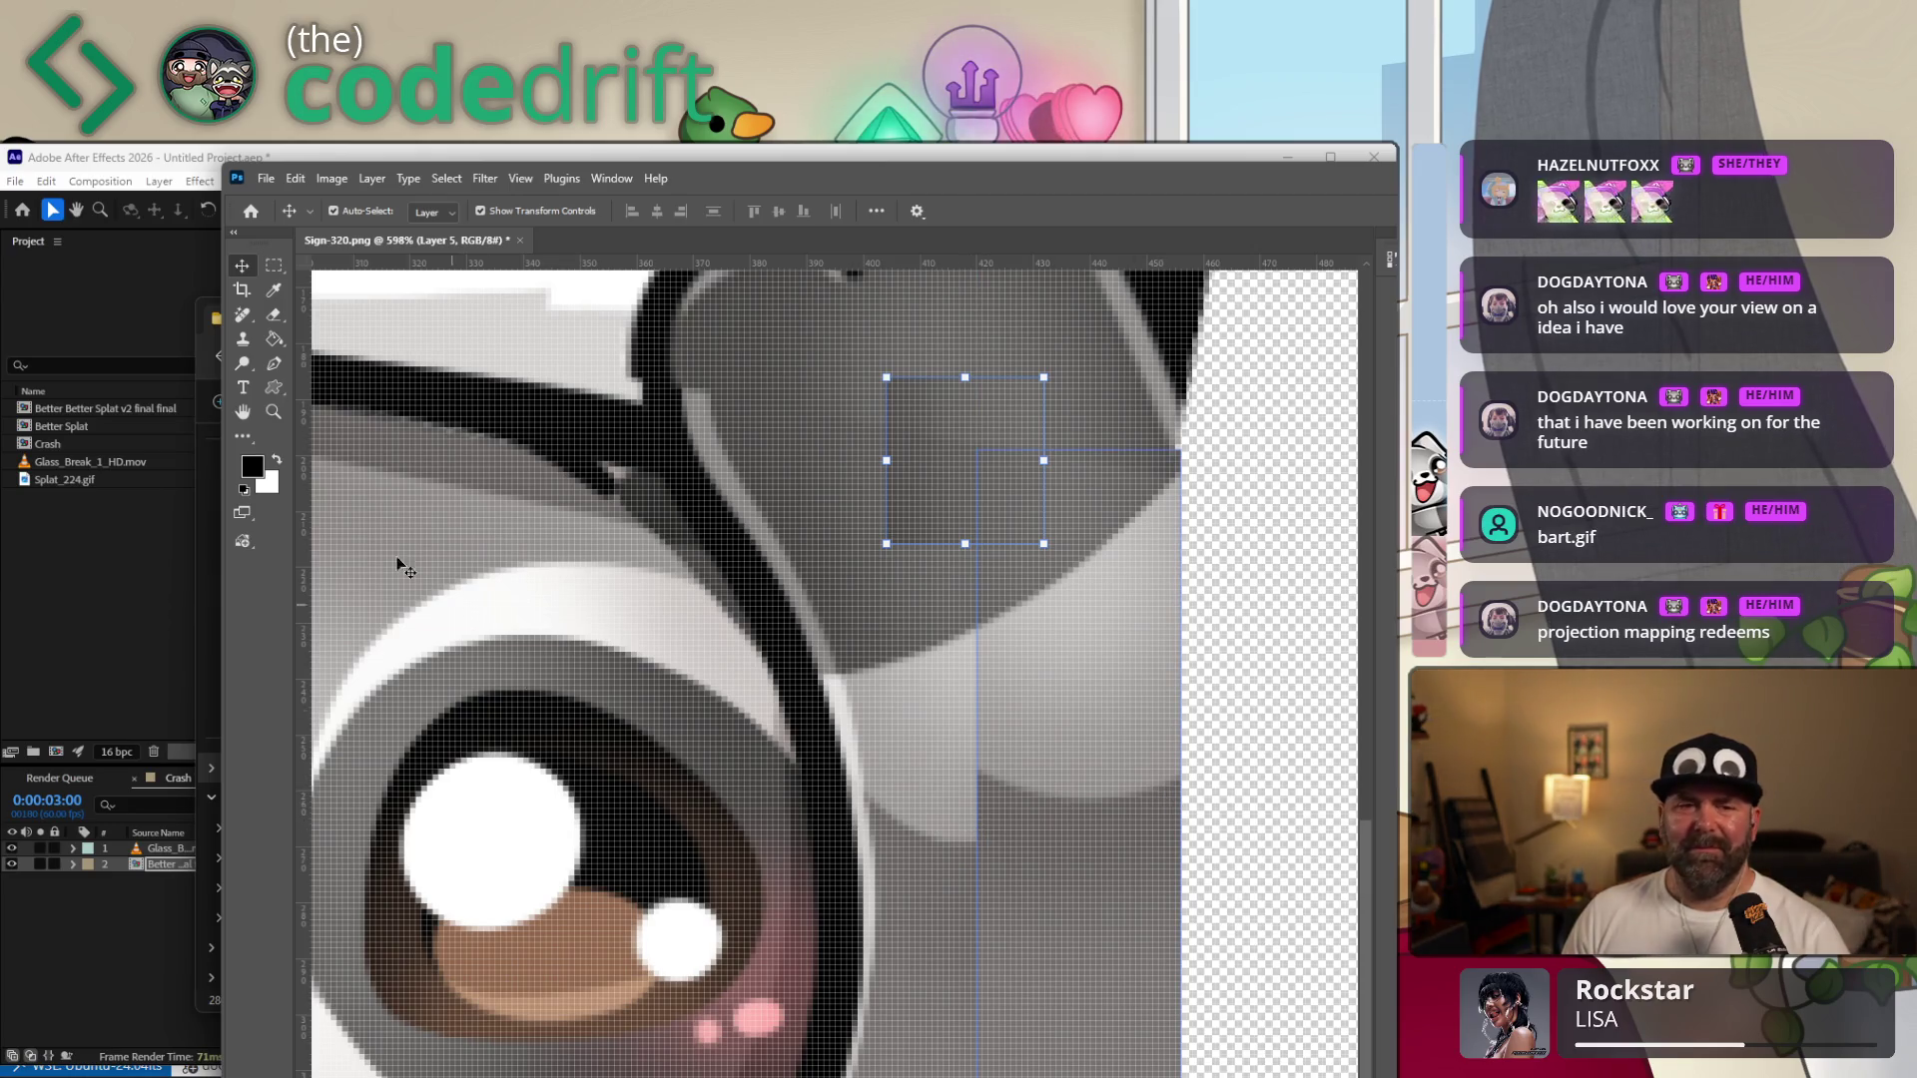
Sample the paw's grey, create a new layer and set up a small soft brush.
{"action": "key", "text": "i"}
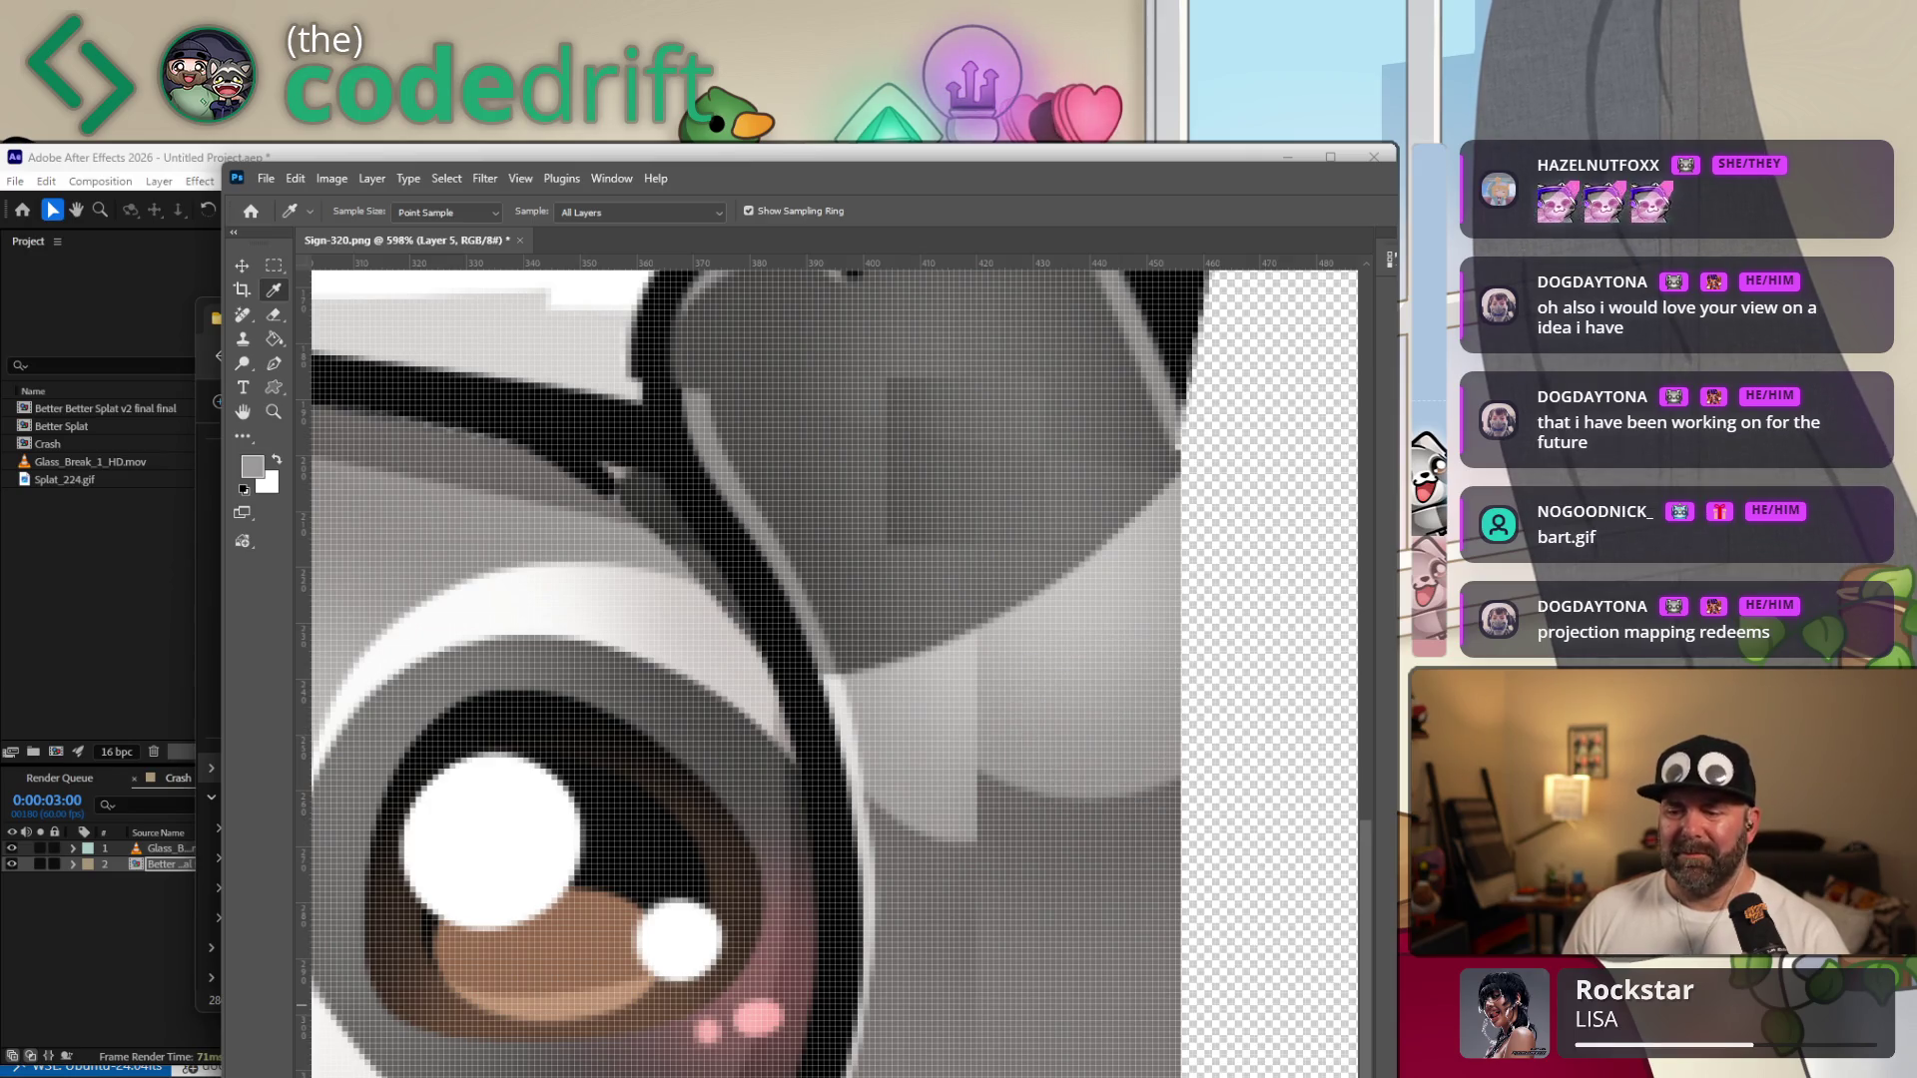
{"action": "key", "text": "ctrl+v"}
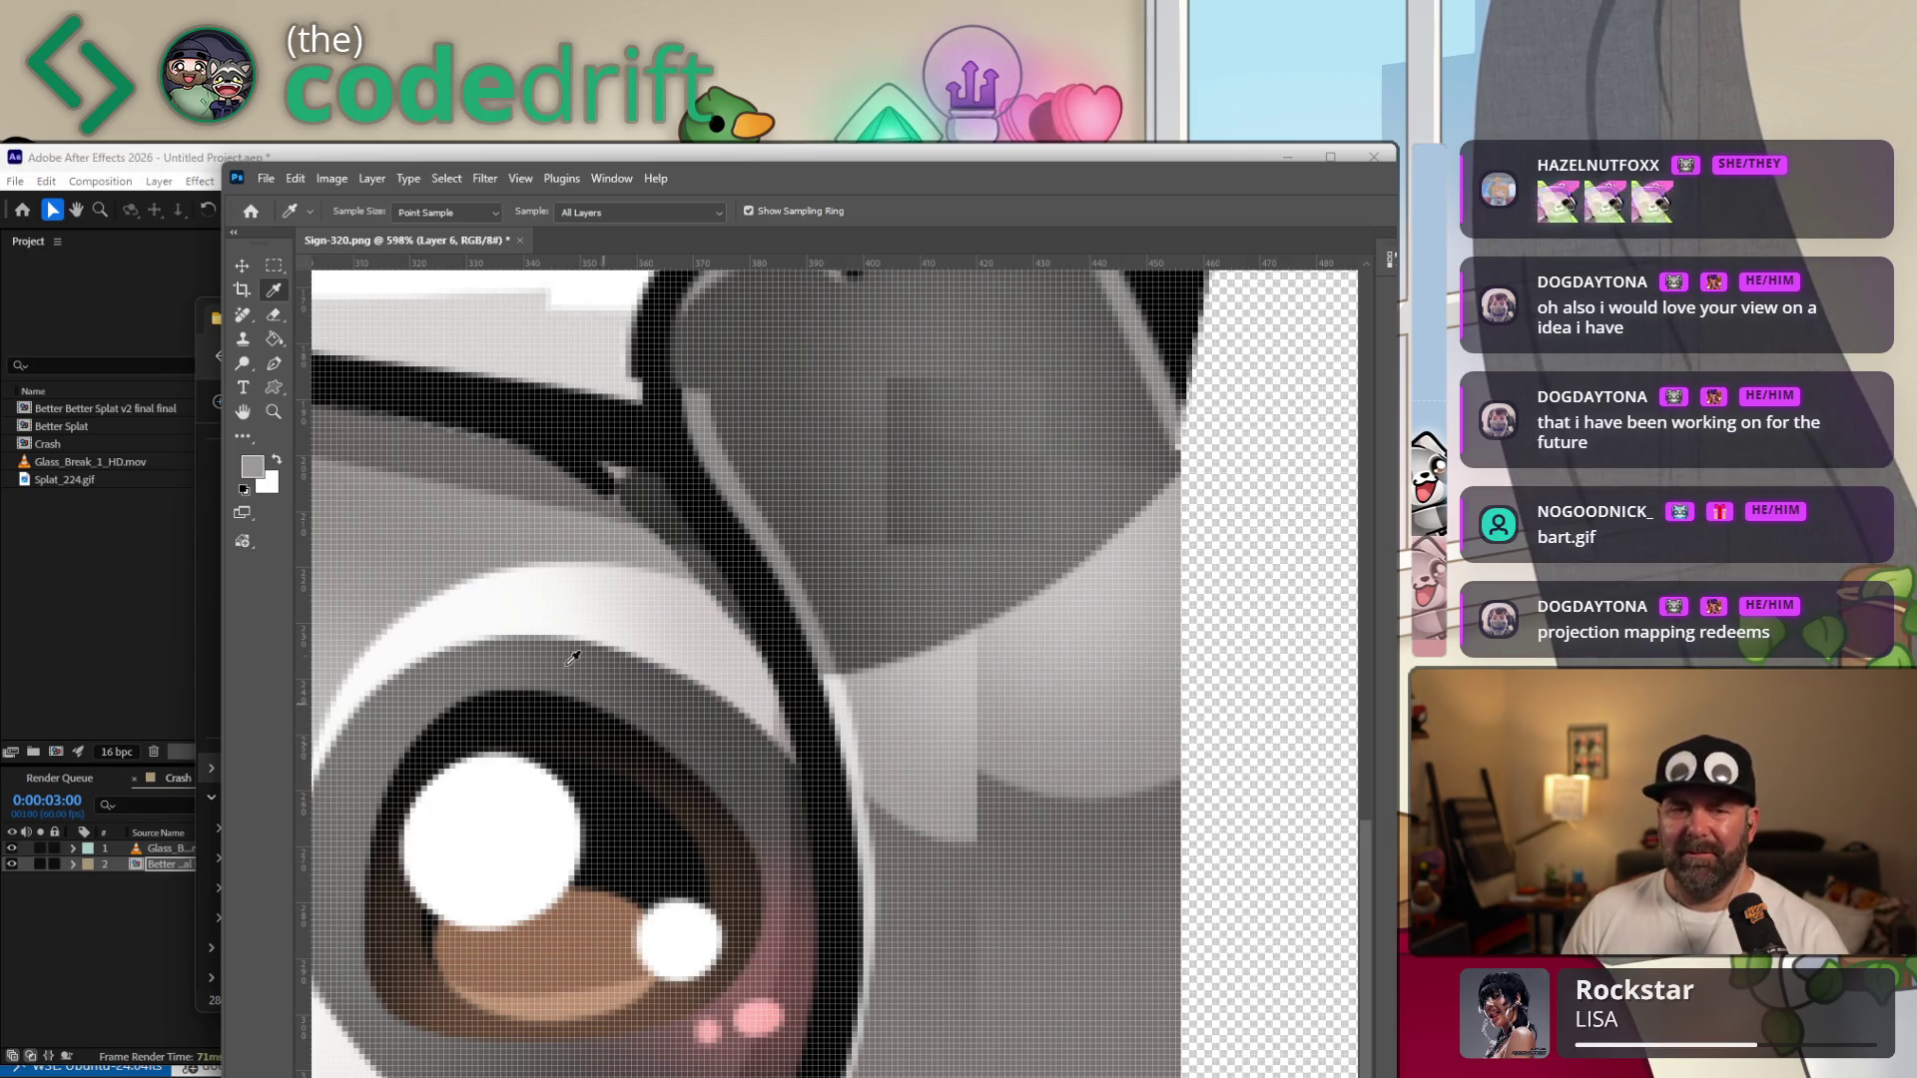
{"action": "key", "text": "b"}
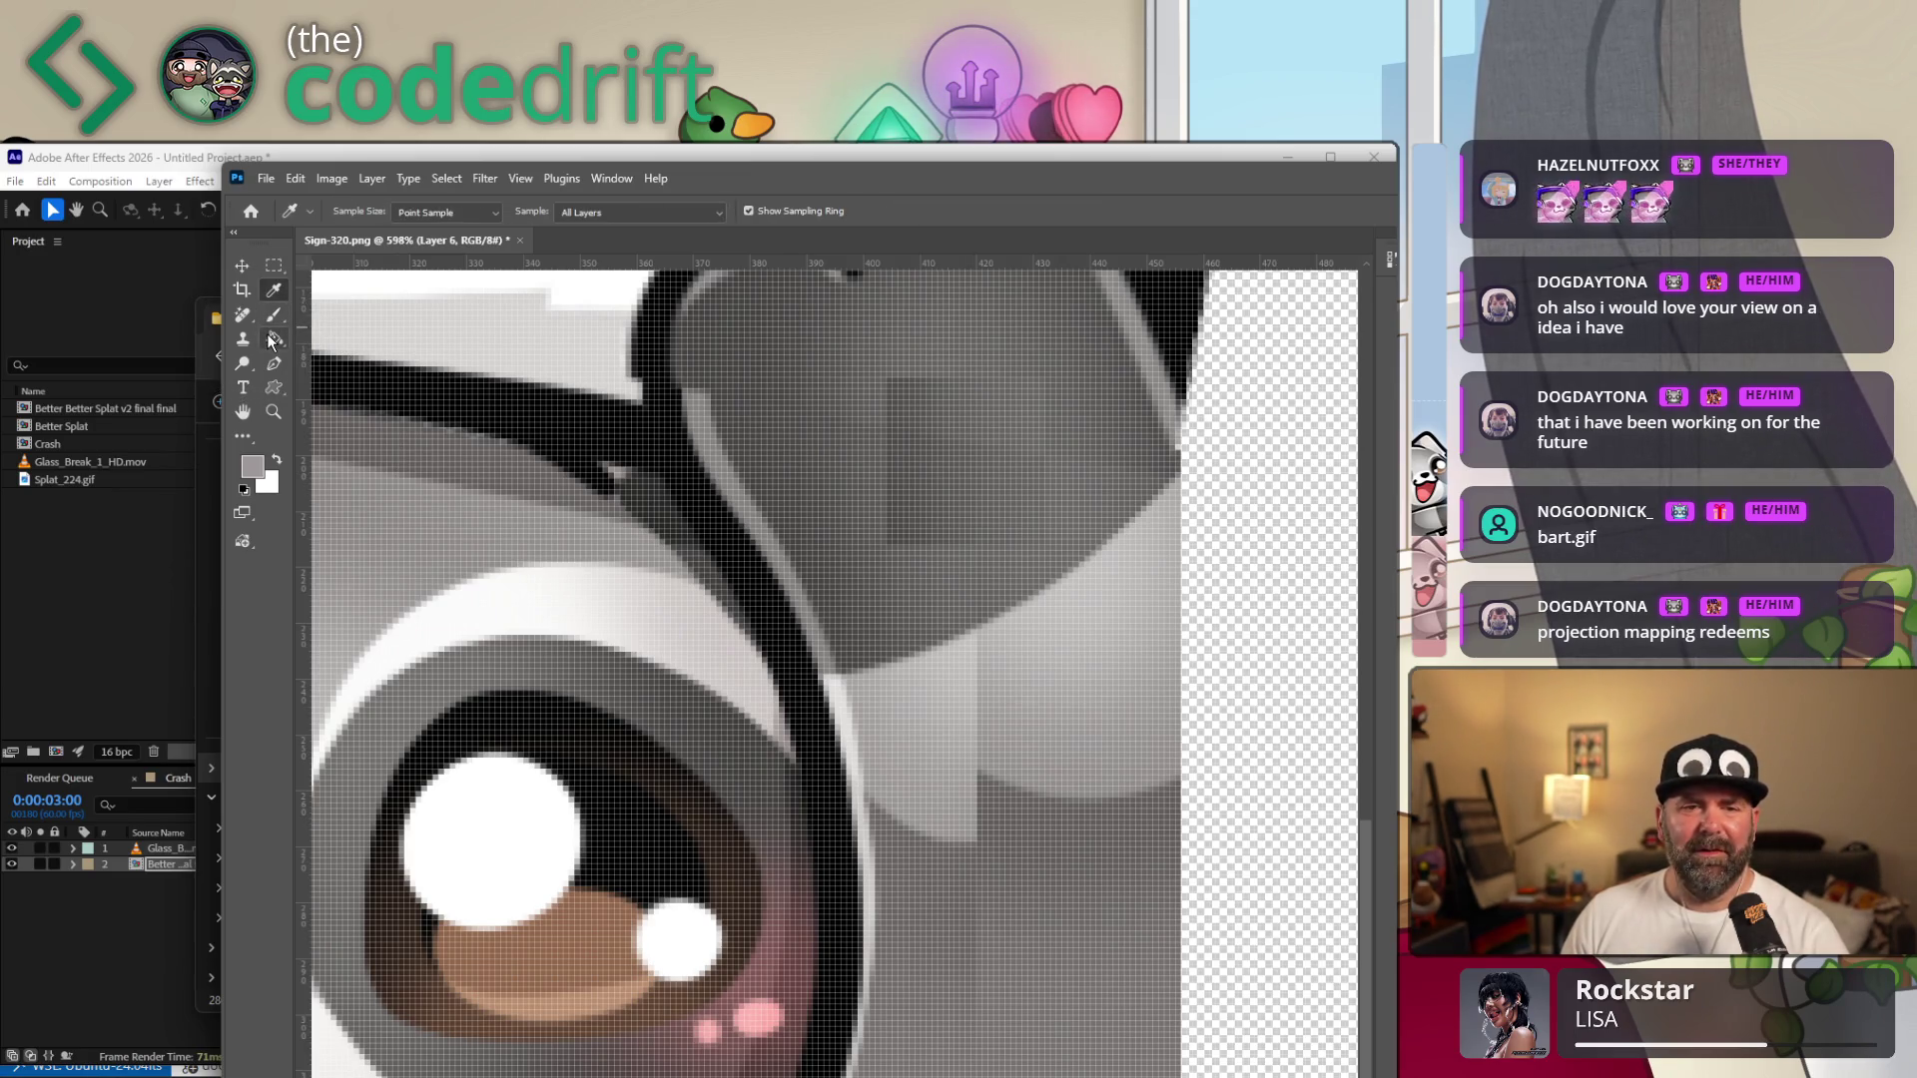
{"action": "left_click", "coordinate": [279, 313]}
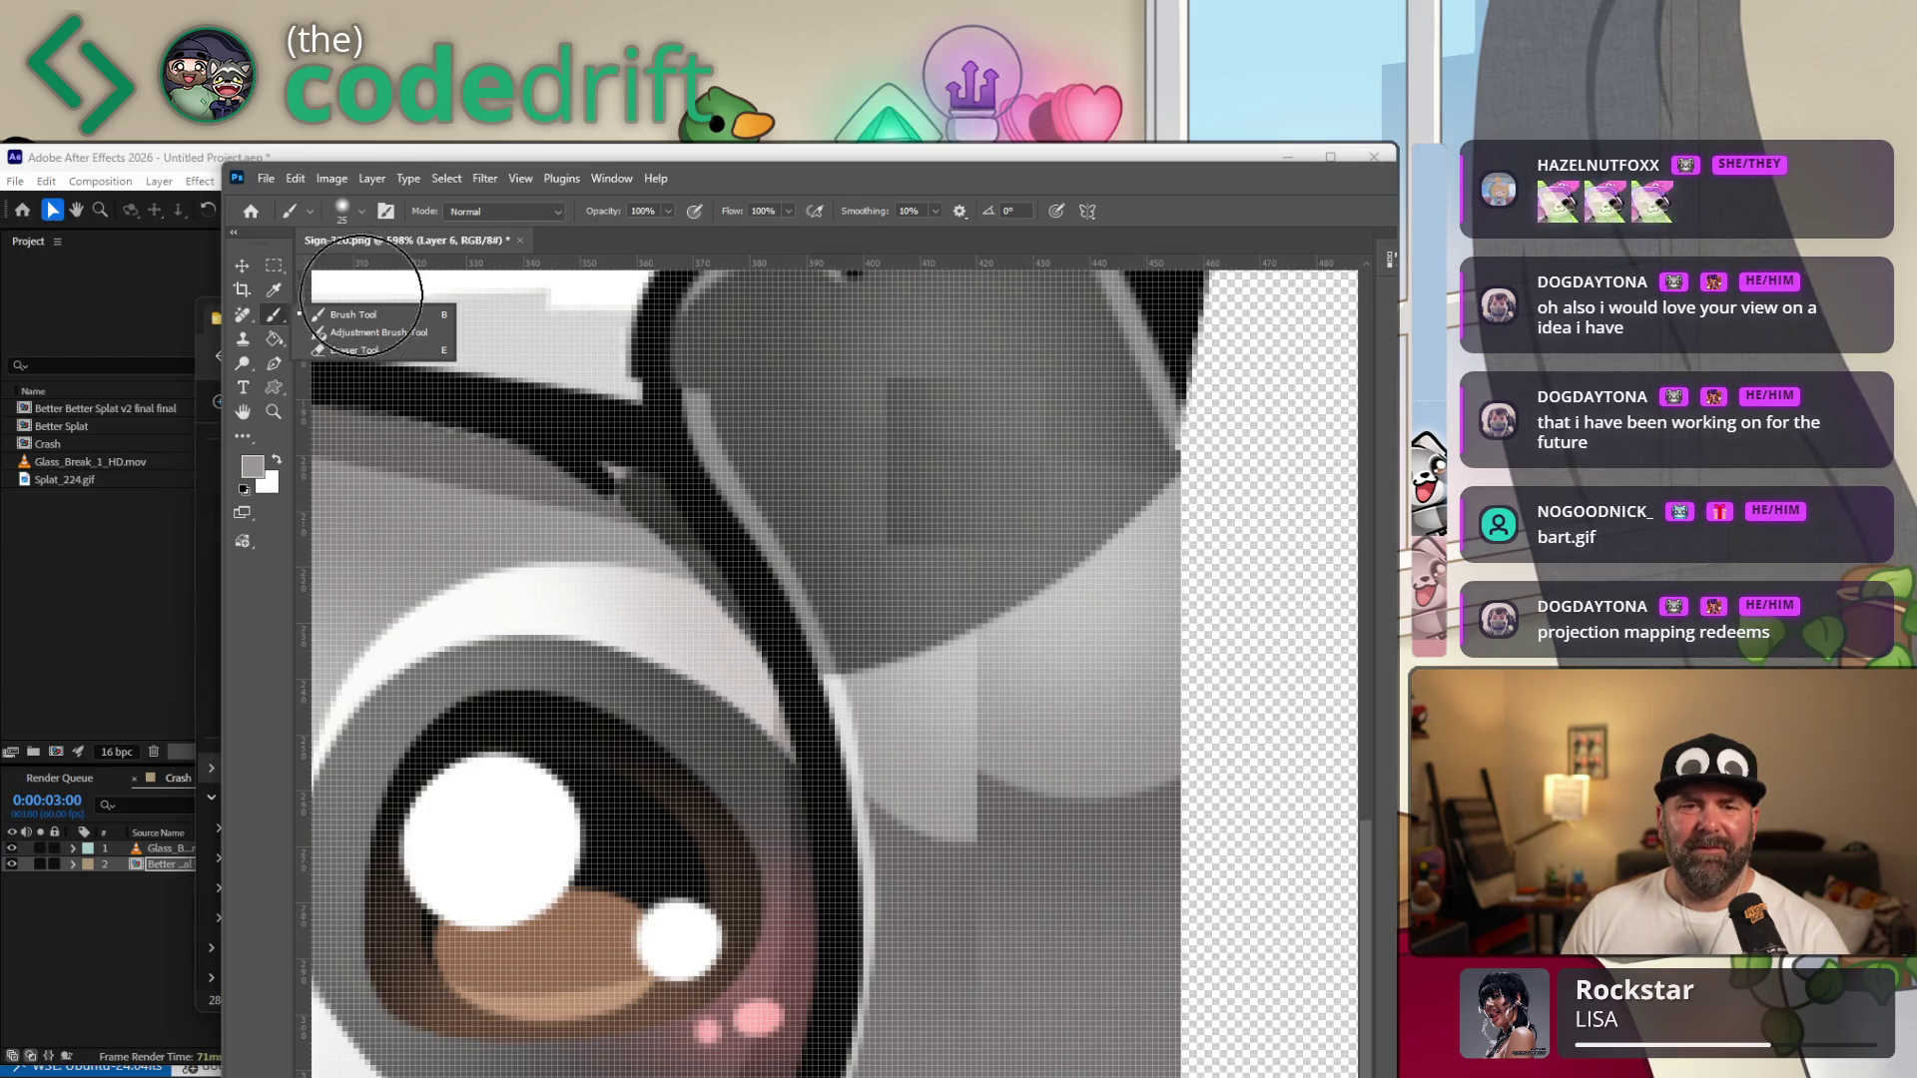
{"action": "left_click", "coordinate": [358, 211]}
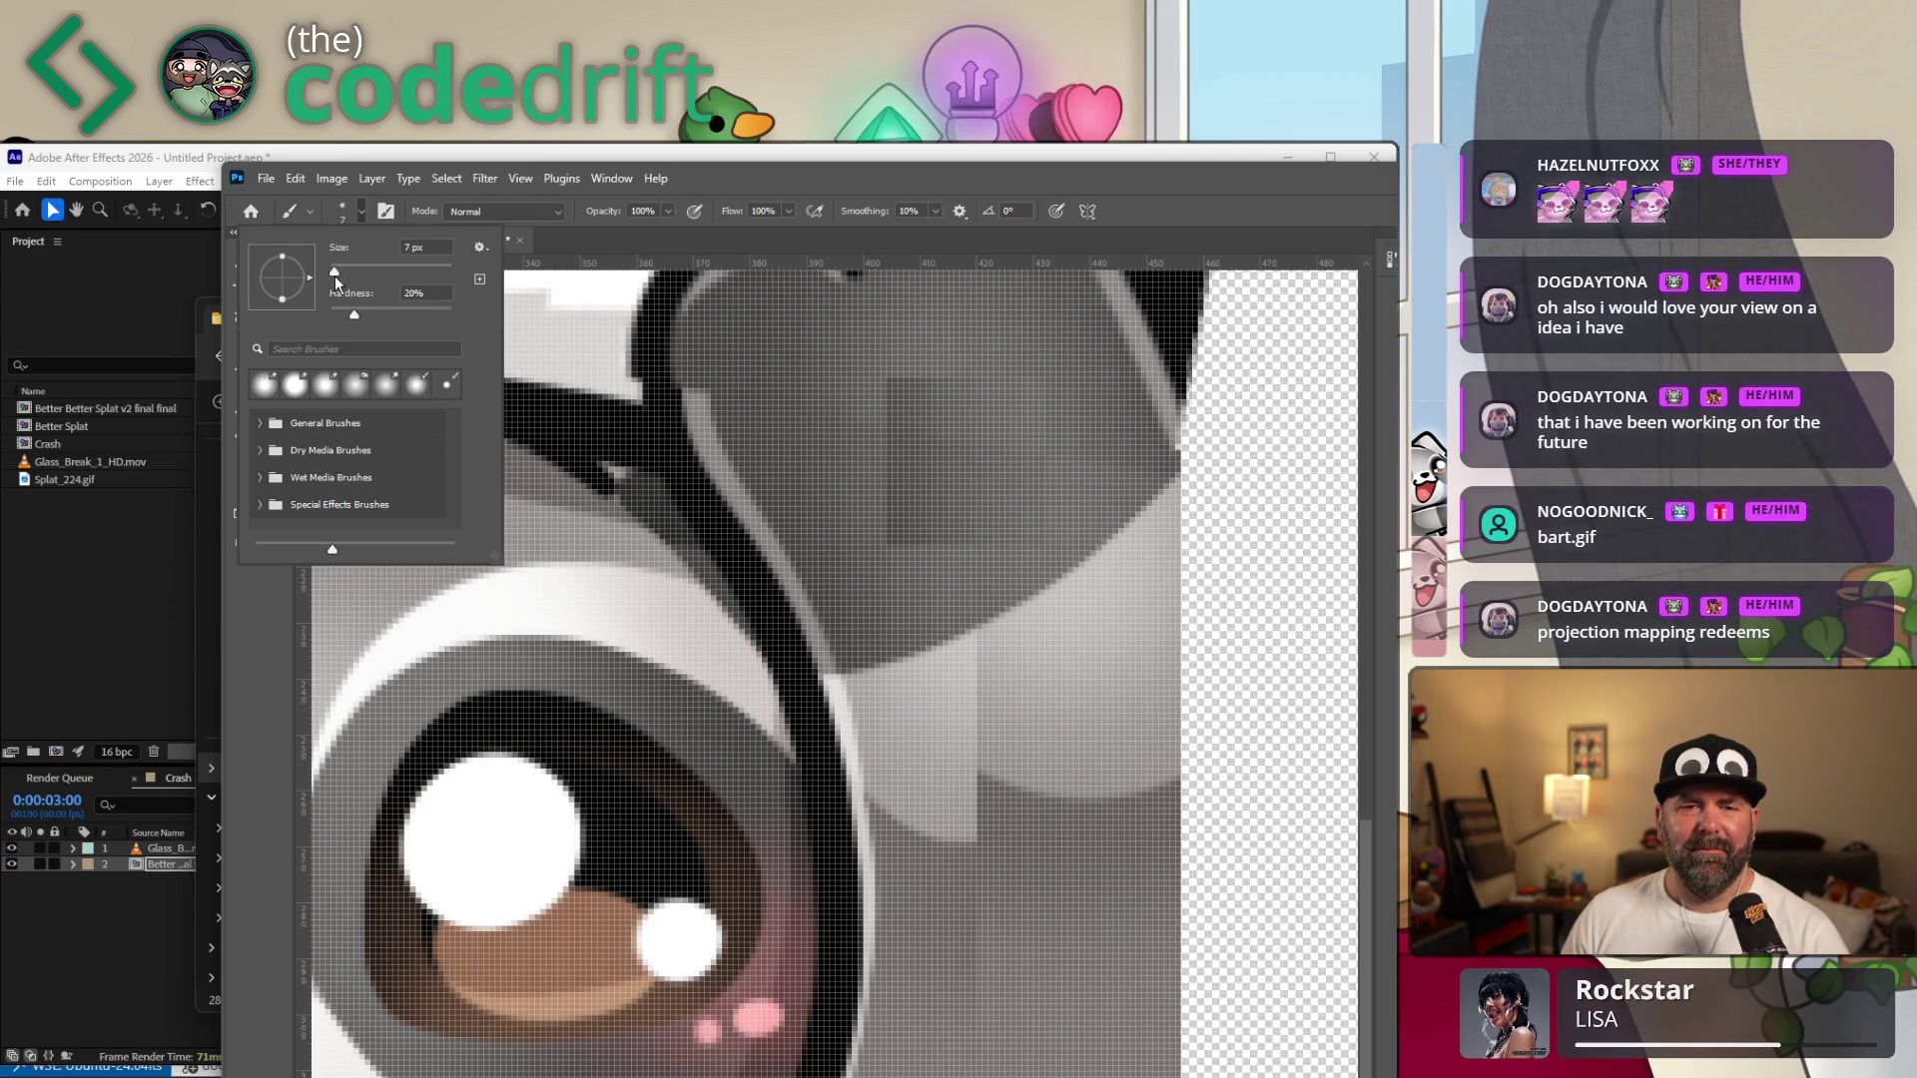
{"action": "left_click", "coordinate": [342, 281]}
{"action": "key", "text": "Return"}
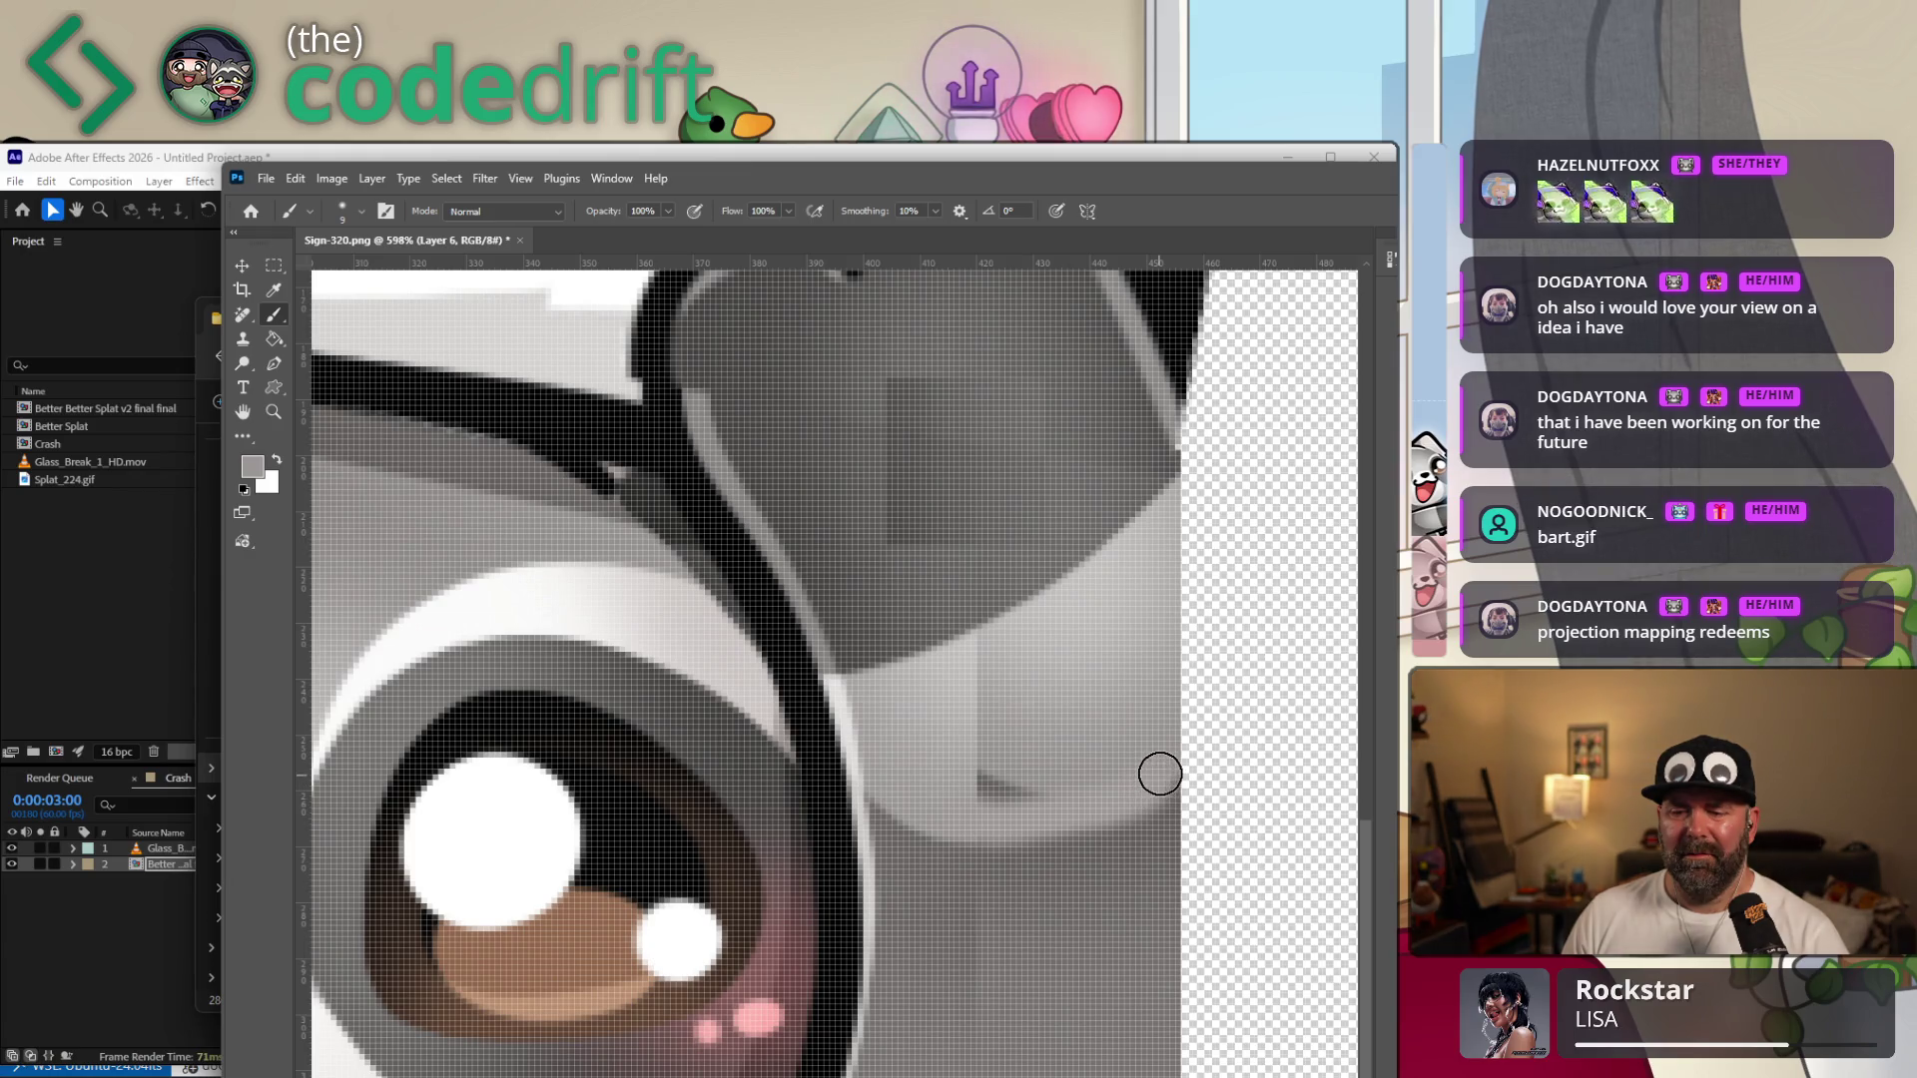
Paint test grey strokes along the seam and paw edge, undoing each, then pick a cloning tool.
{"action": "mouse_move", "coordinate": [939, 801]}
{"action": "left_mouse_down"}
{"action": "mouse_move", "coordinate": [1019, 763]}
{"action": "mouse_move", "coordinate": [964, 775]}
{"action": "mouse_move", "coordinate": [1013, 703]}
{"action": "mouse_move", "coordinate": [1018, 638]}
{"action": "mouse_move", "coordinate": [989, 673]}
{"action": "left_mouse_up"}
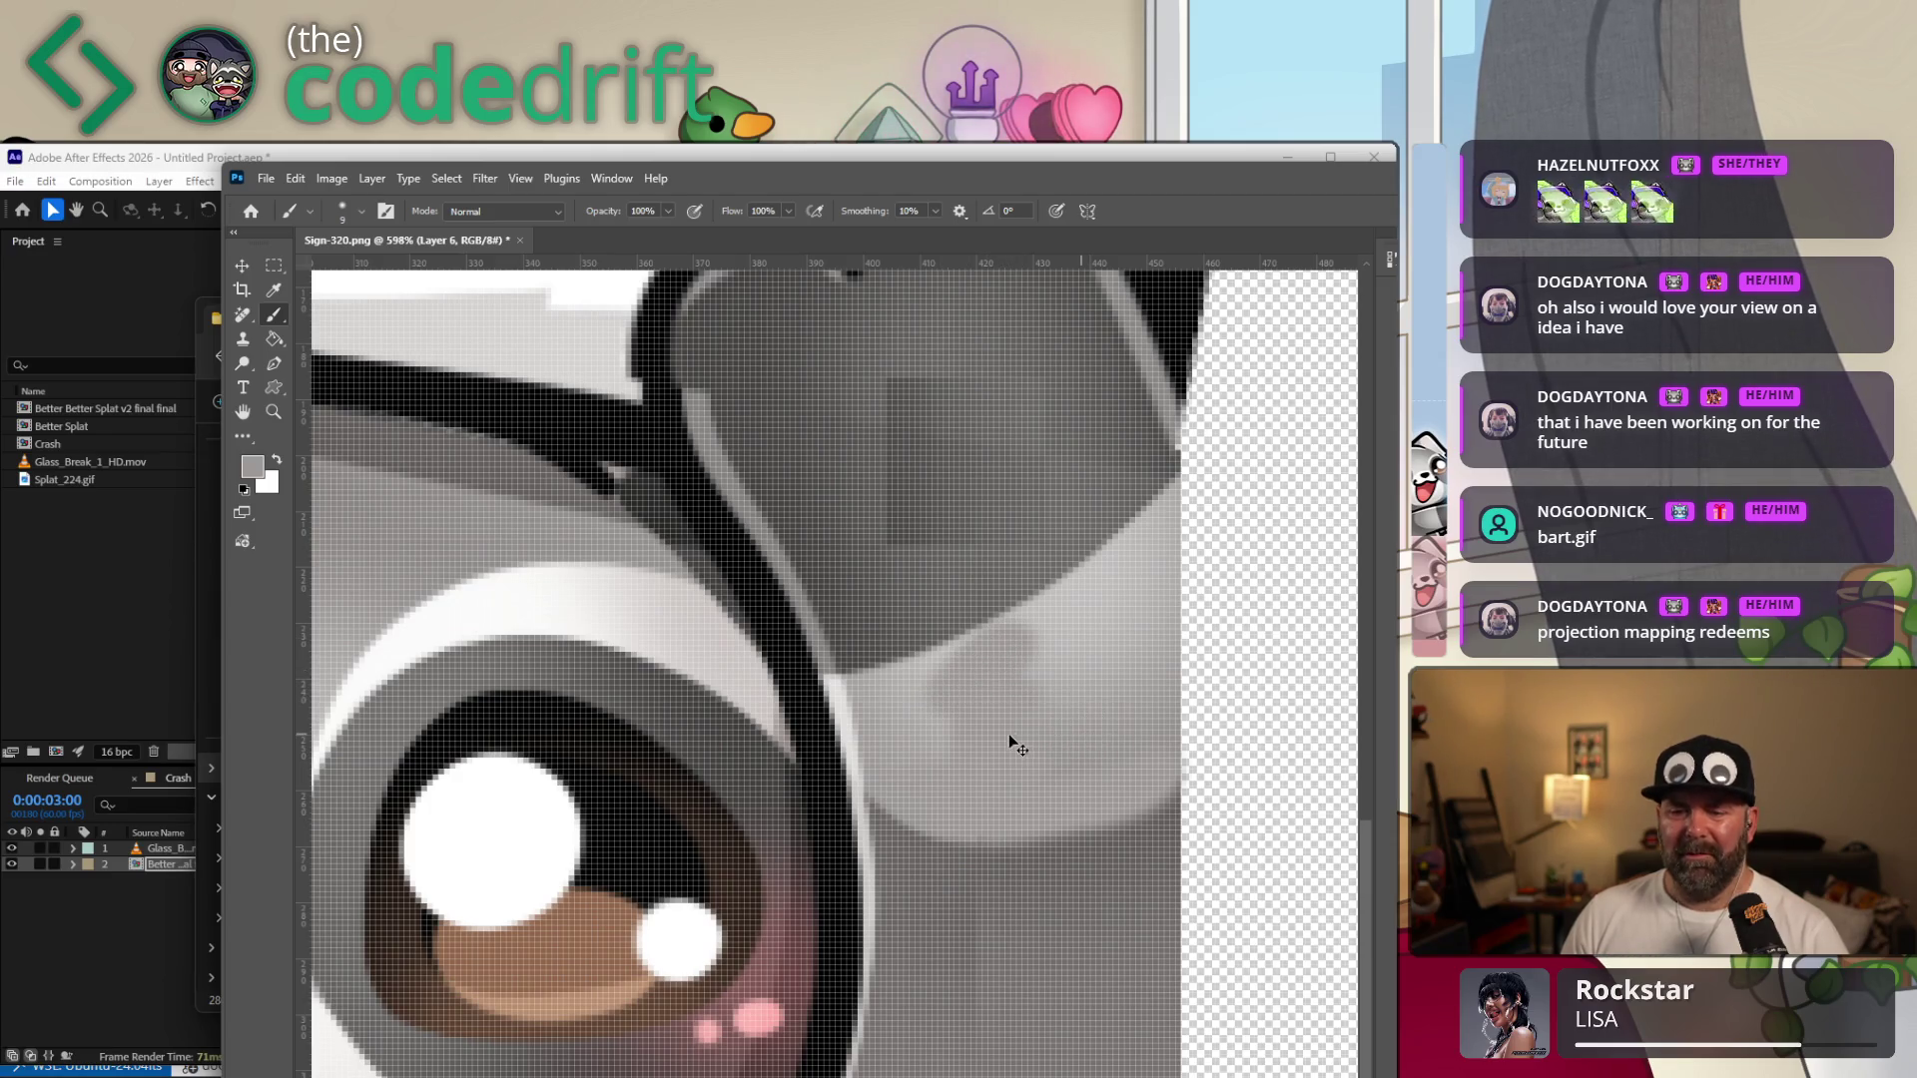
{"action": "key", "text": "ctrl+z"}
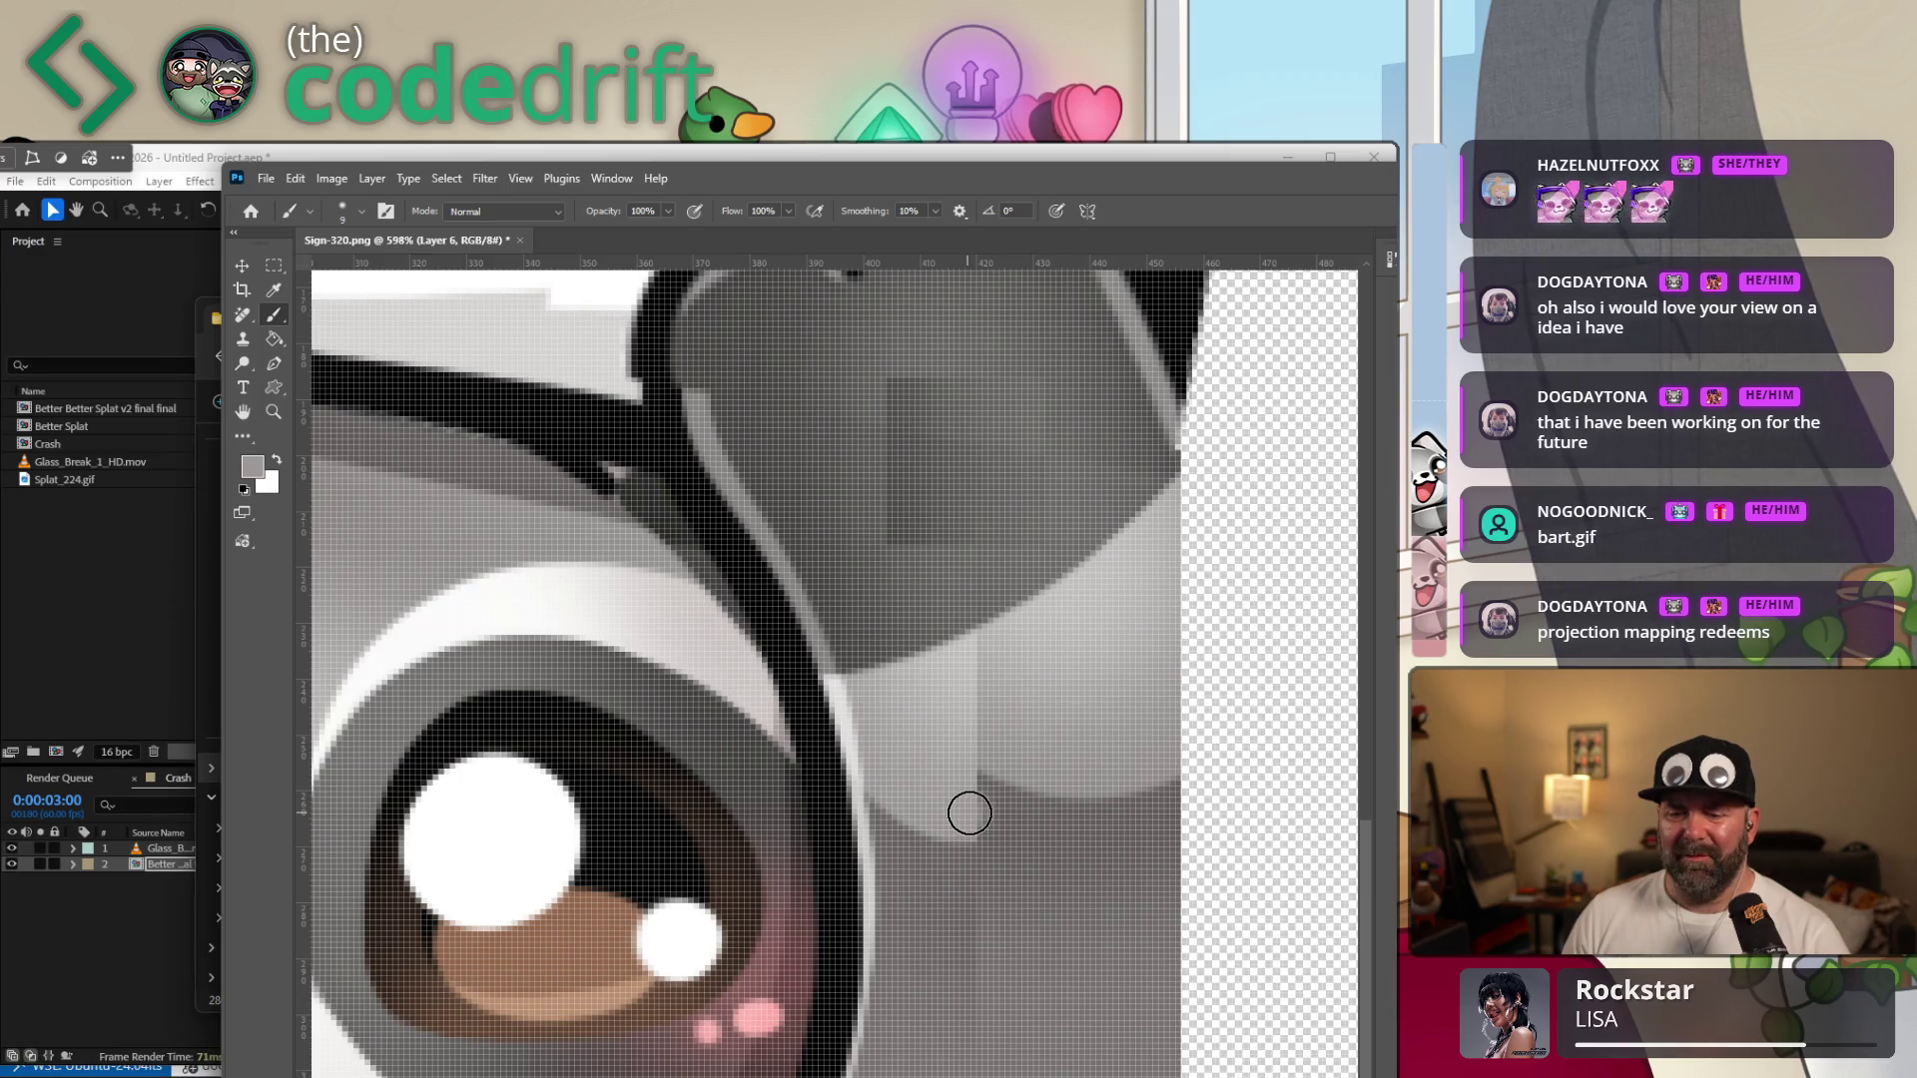
{"action": "left_click_drag", "start_coordinate": [1014, 815], "coordinate": [1150, 748]}
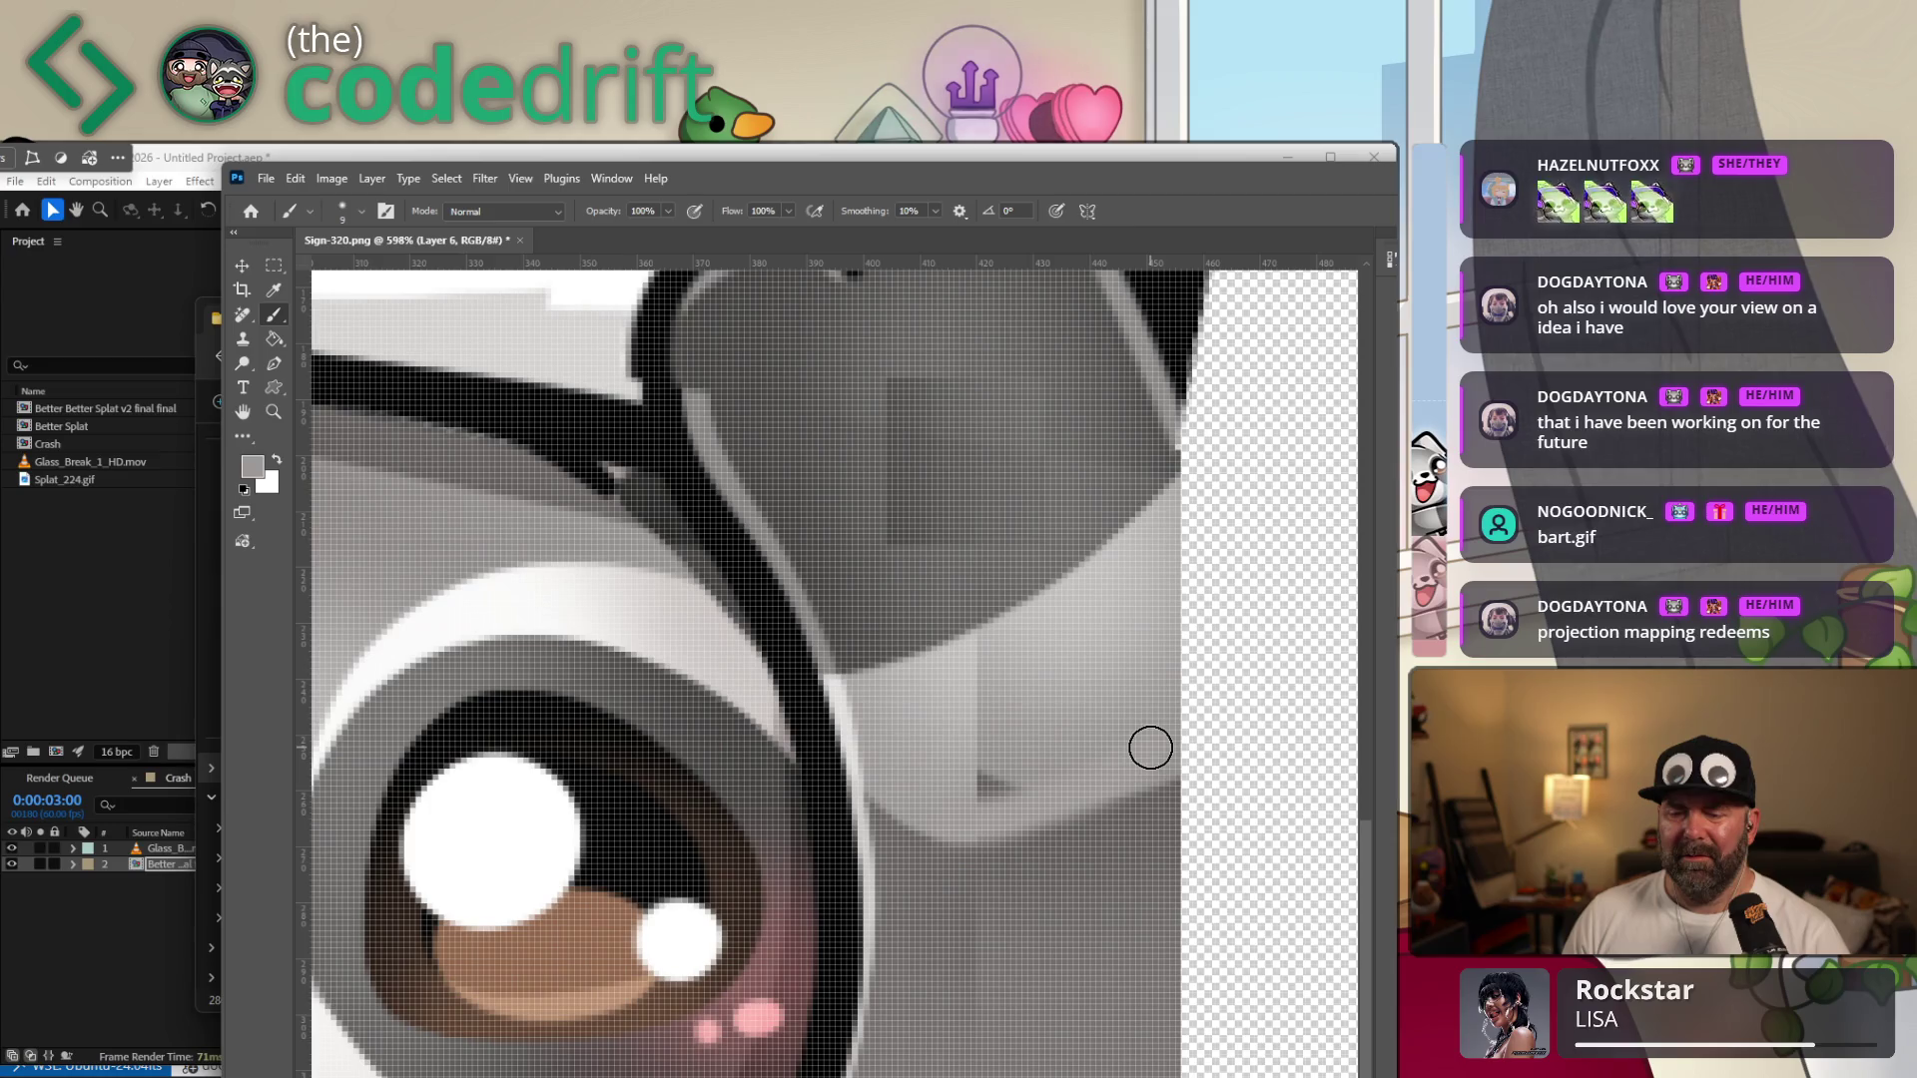
{"action": "key", "text": "ctrl+z"}
{"action": "left_click_drag", "start_coordinate": [1012, 826], "coordinate": [1165, 770]}
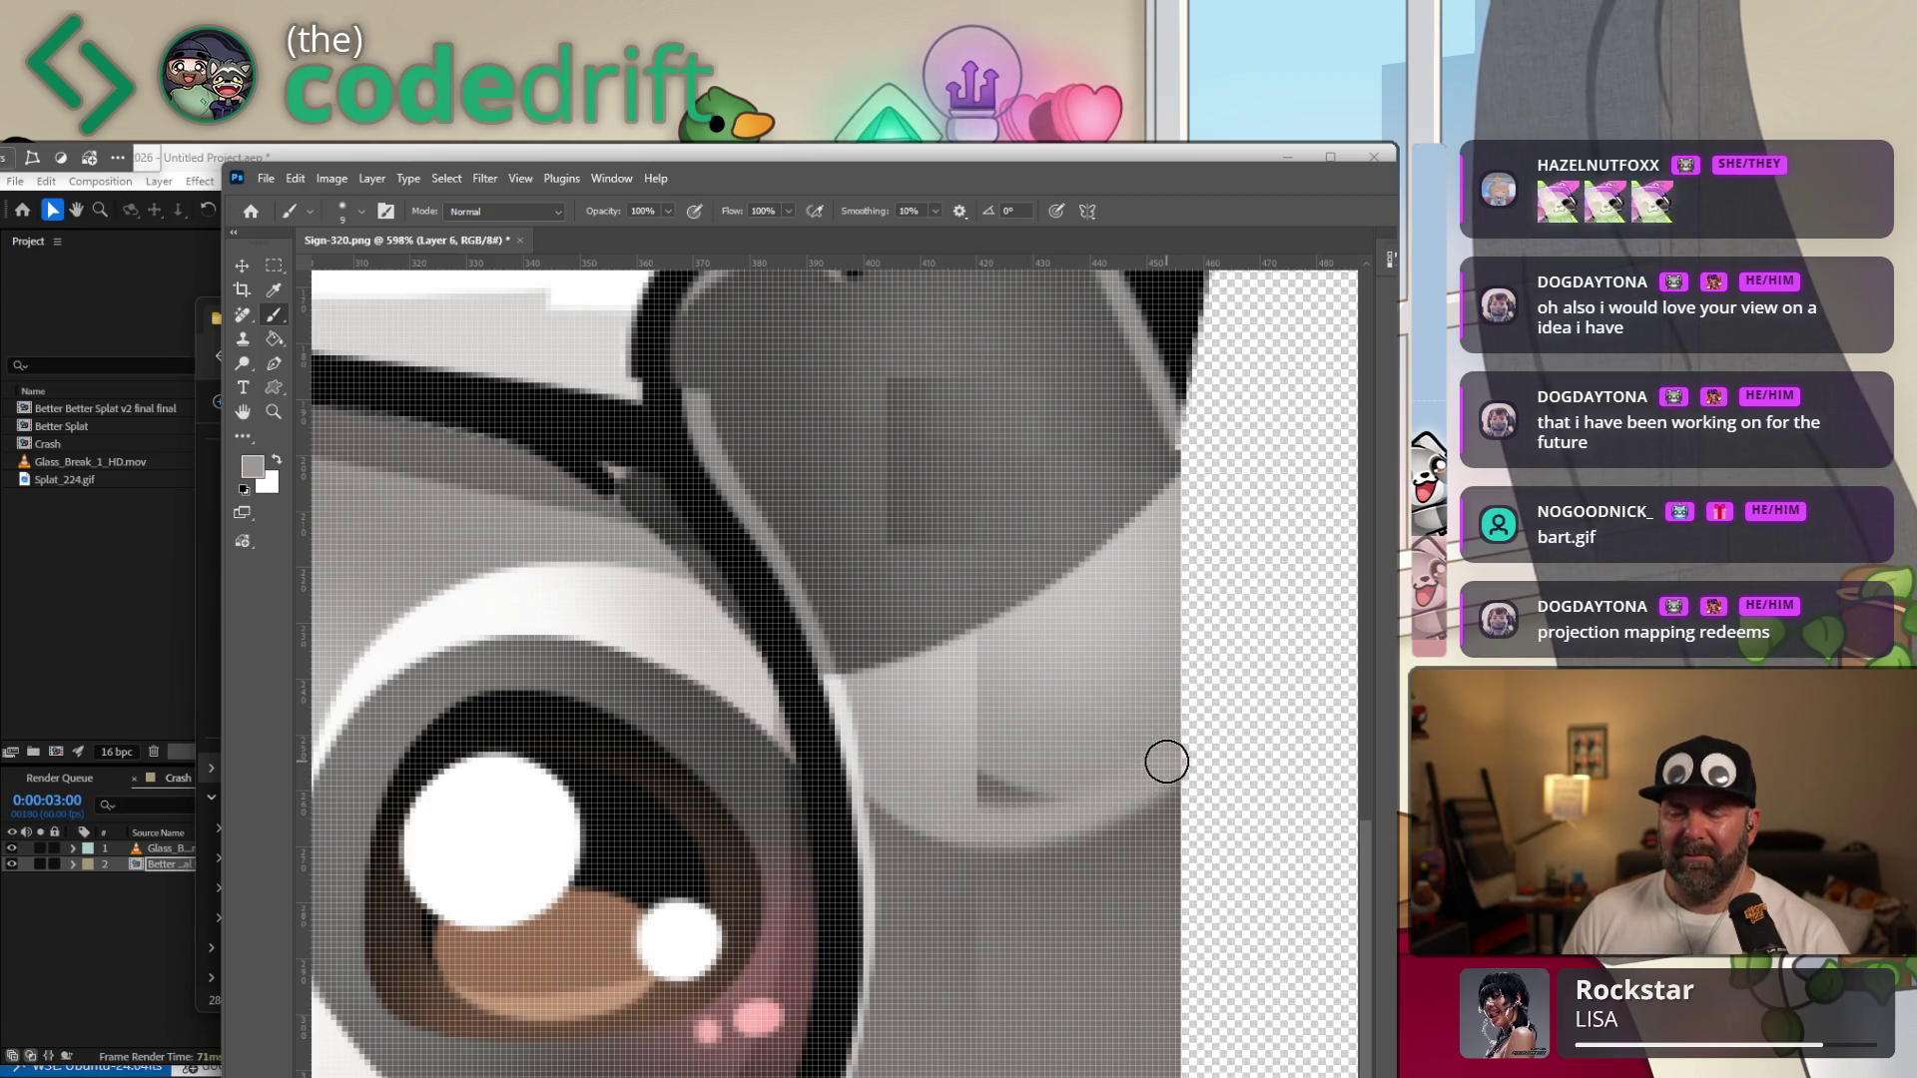
{"action": "key", "text": "ctrl+z"}
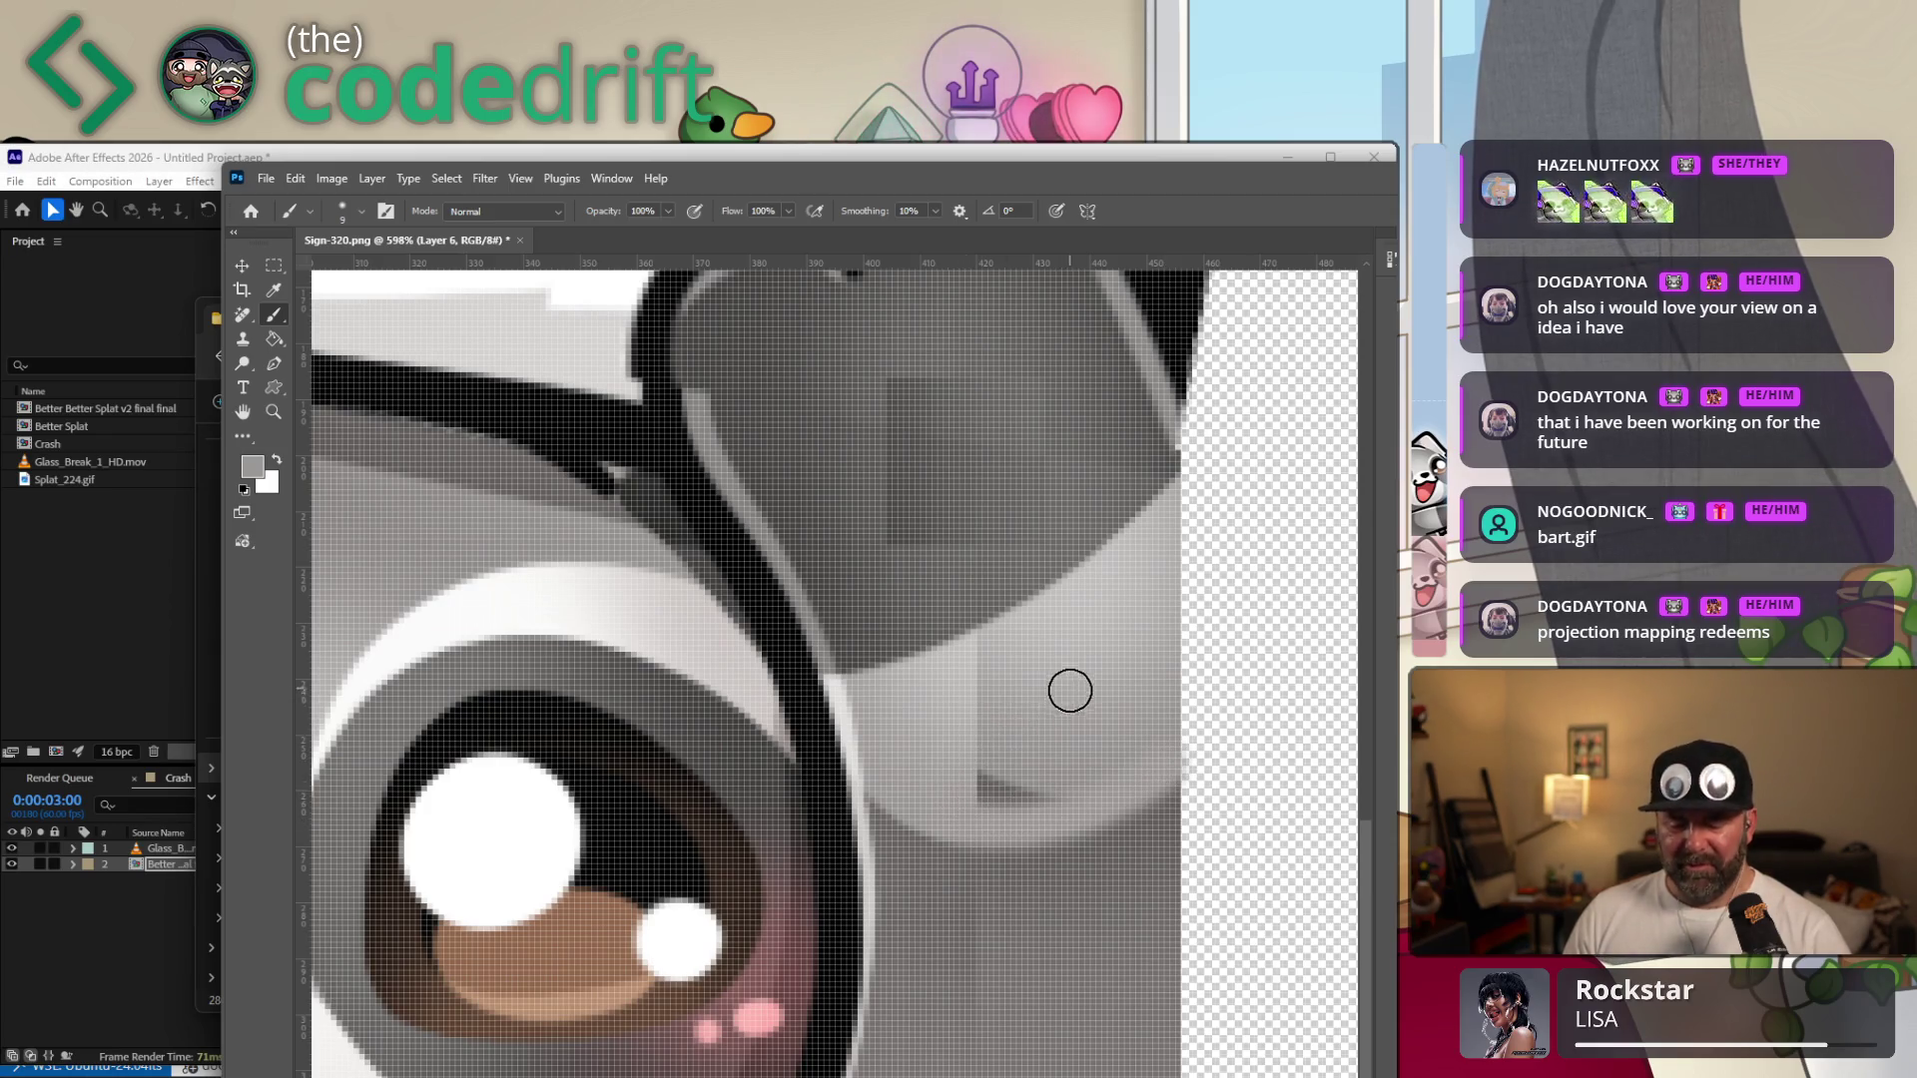
{"action": "left_click", "coordinate": [244, 343]}
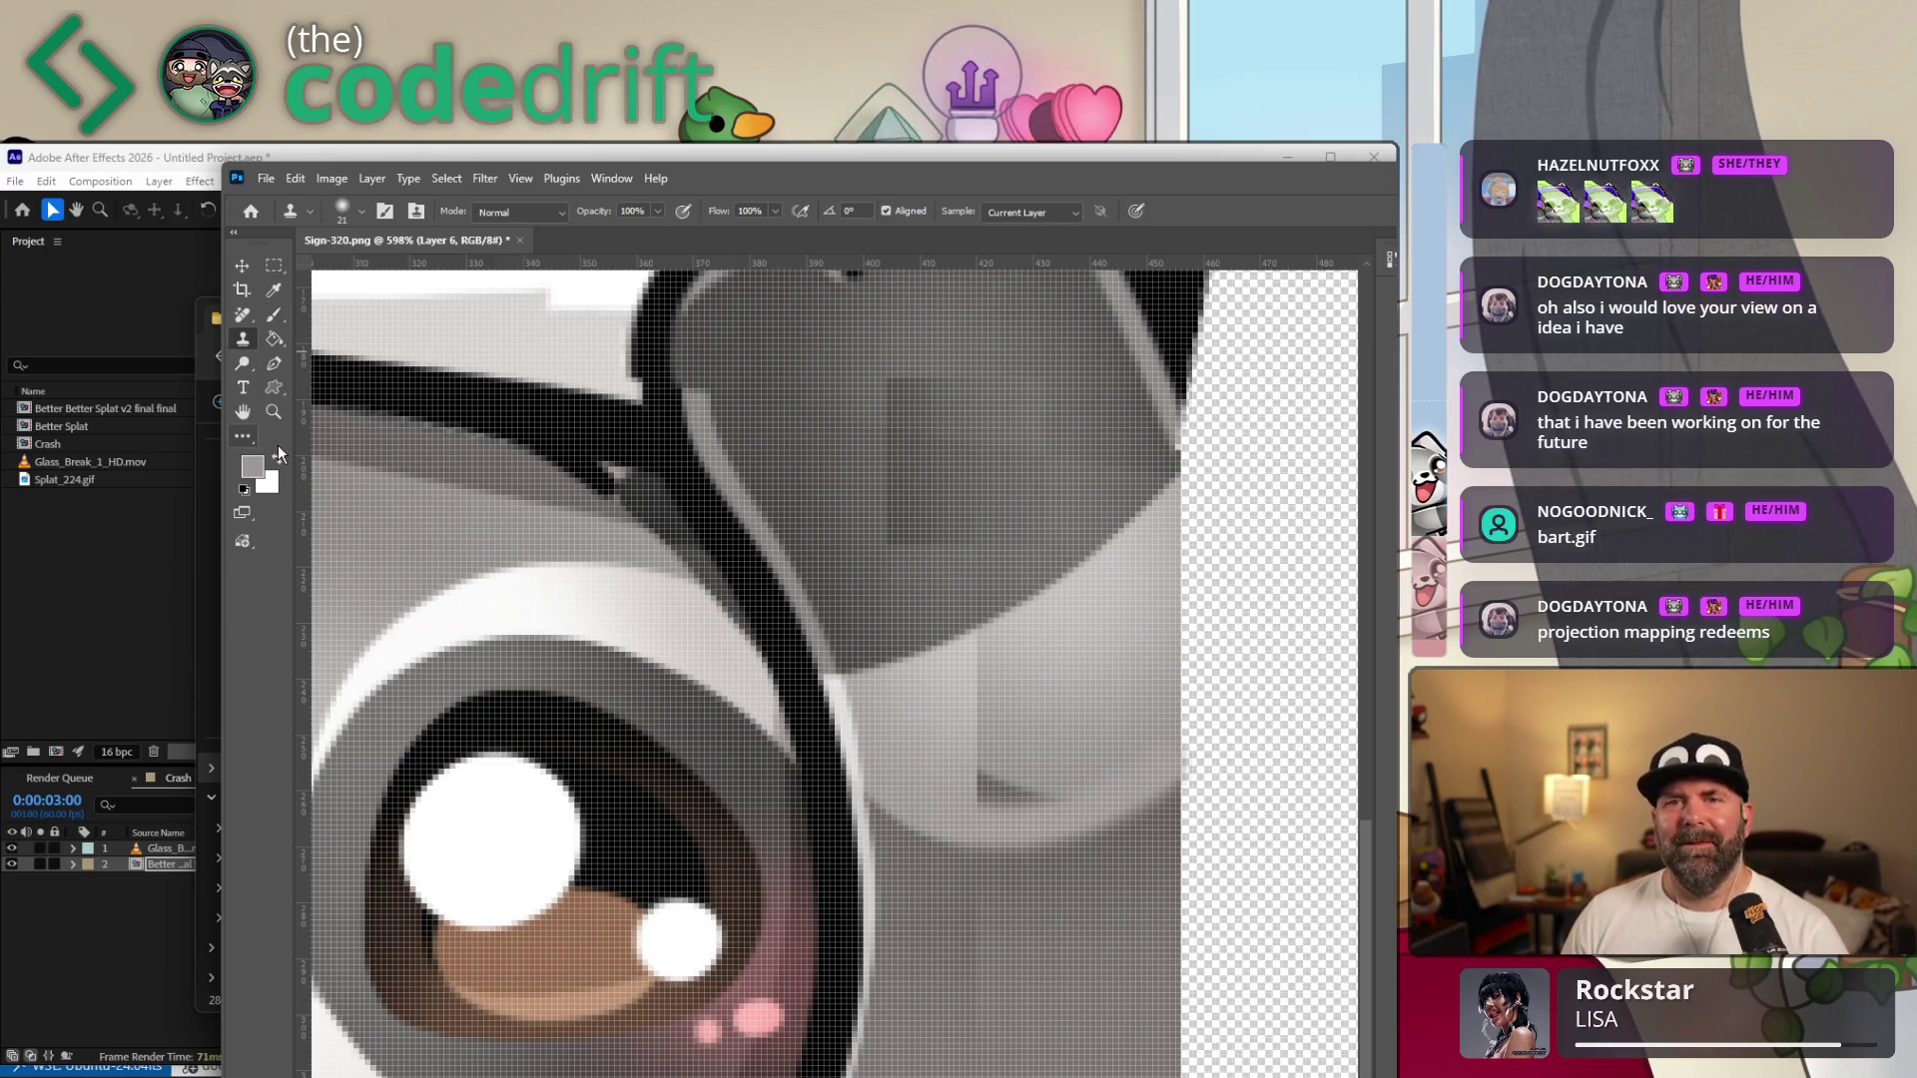
Close the Customize Toolbar dialog and make the Clone Stamp Tool active from the extra-tools flyout.
{"action": "key", "text": "a"}
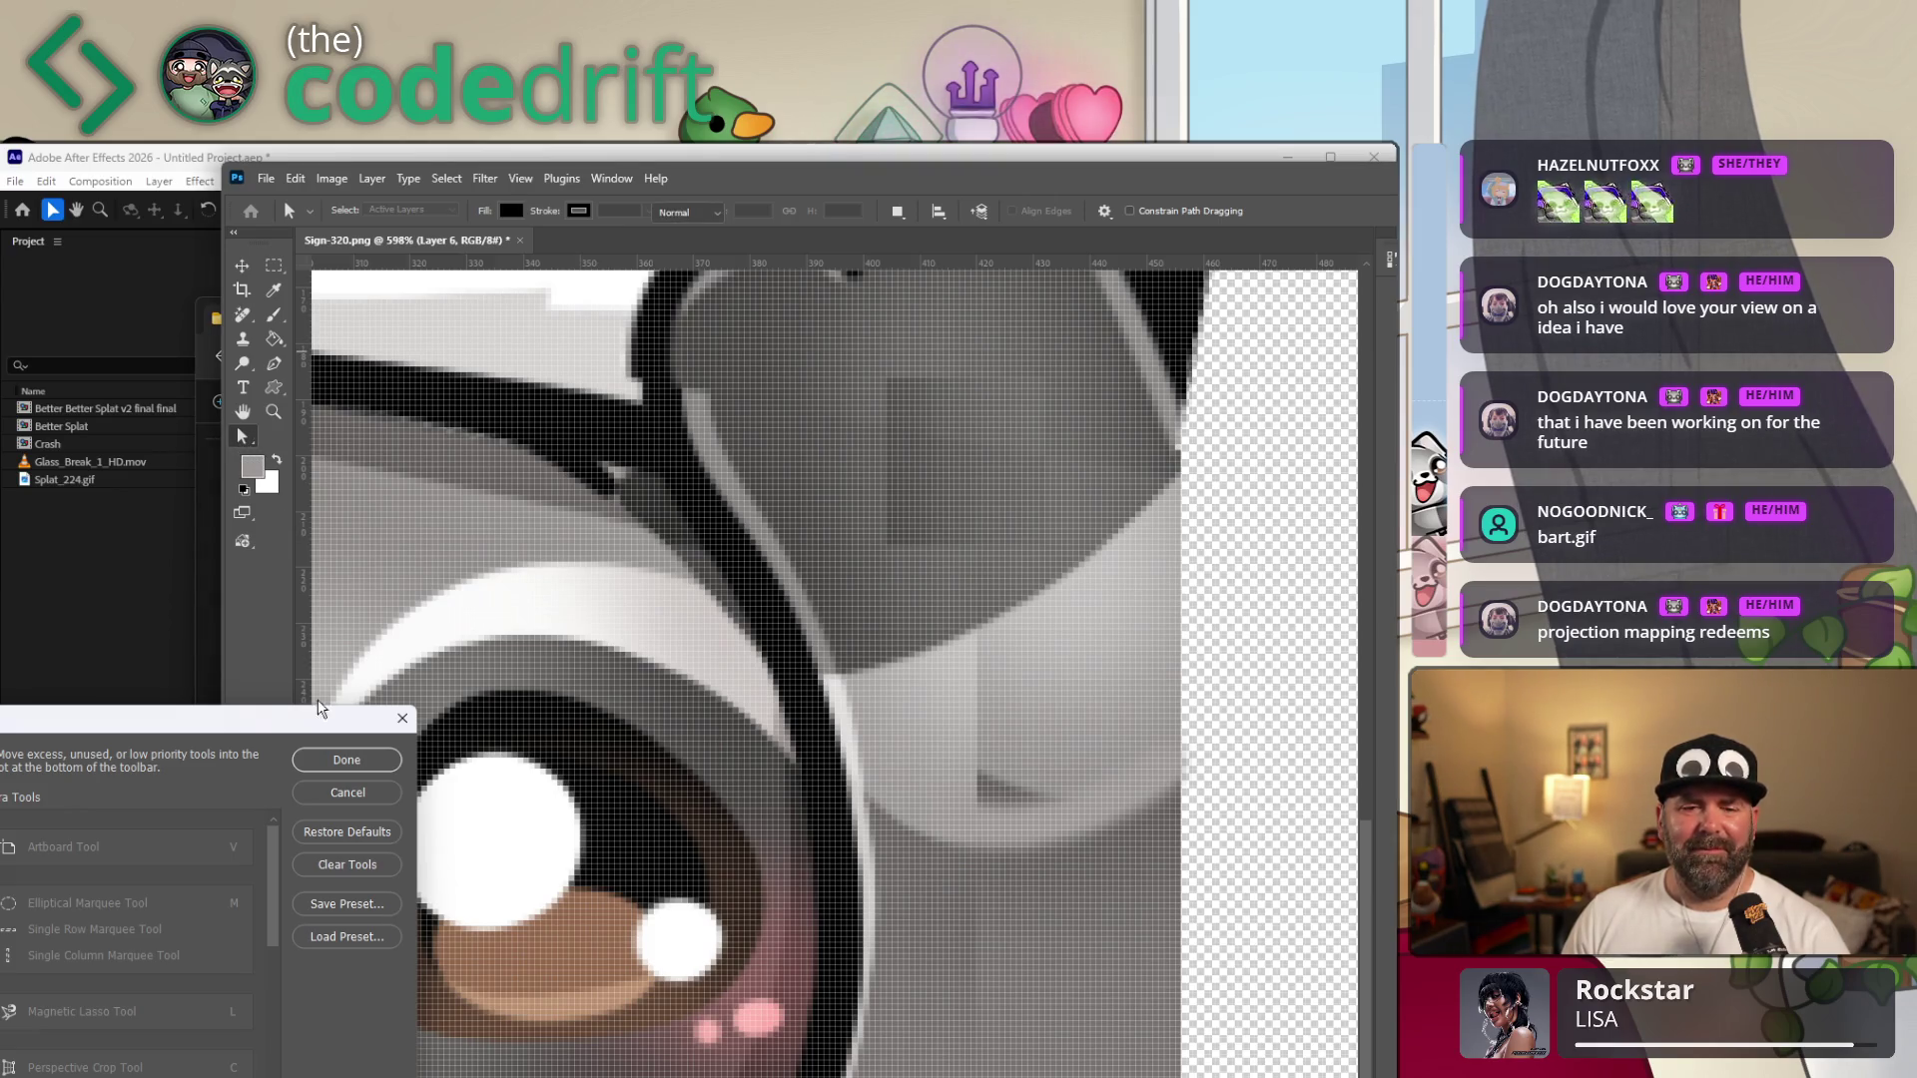
{"action": "left_click", "coordinate": [400, 719]}
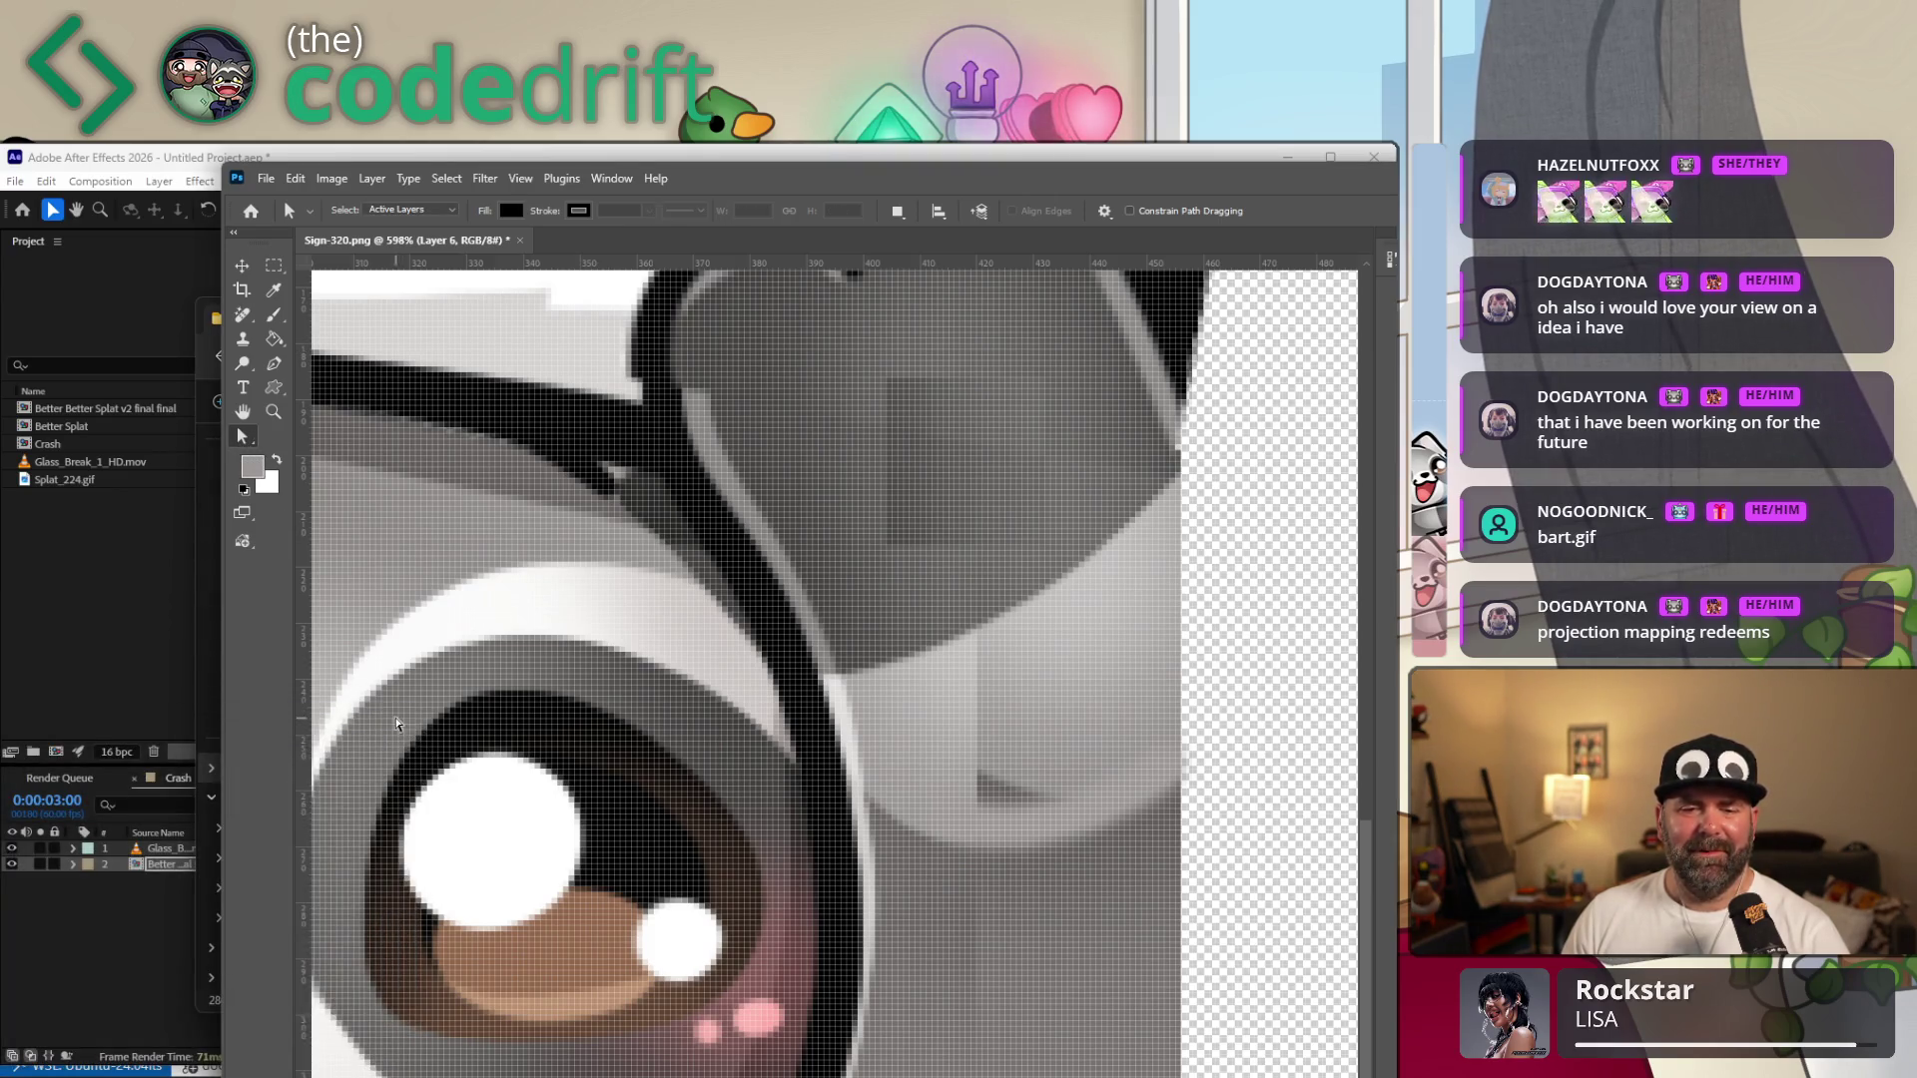
{"action": "left_click", "coordinate": [234, 431]}
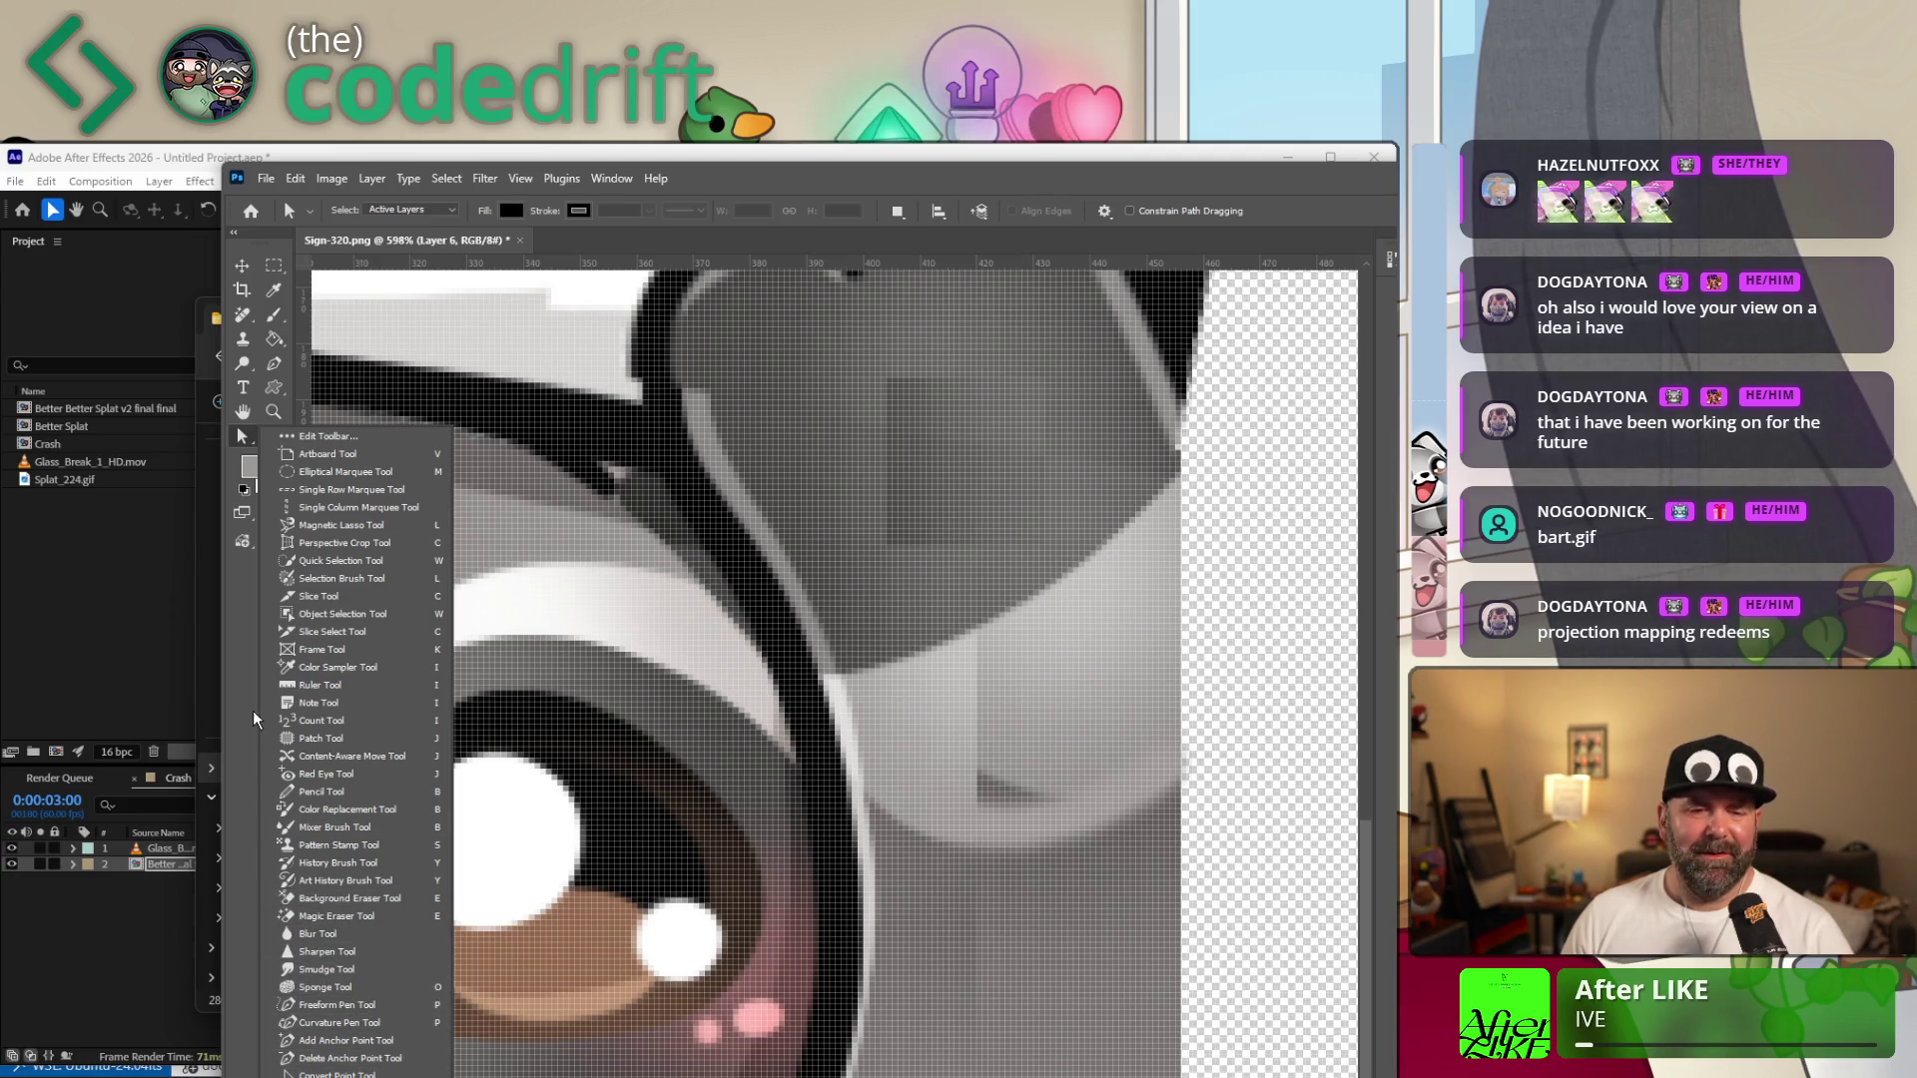
{"action": "left_click", "coordinate": [241, 341]}
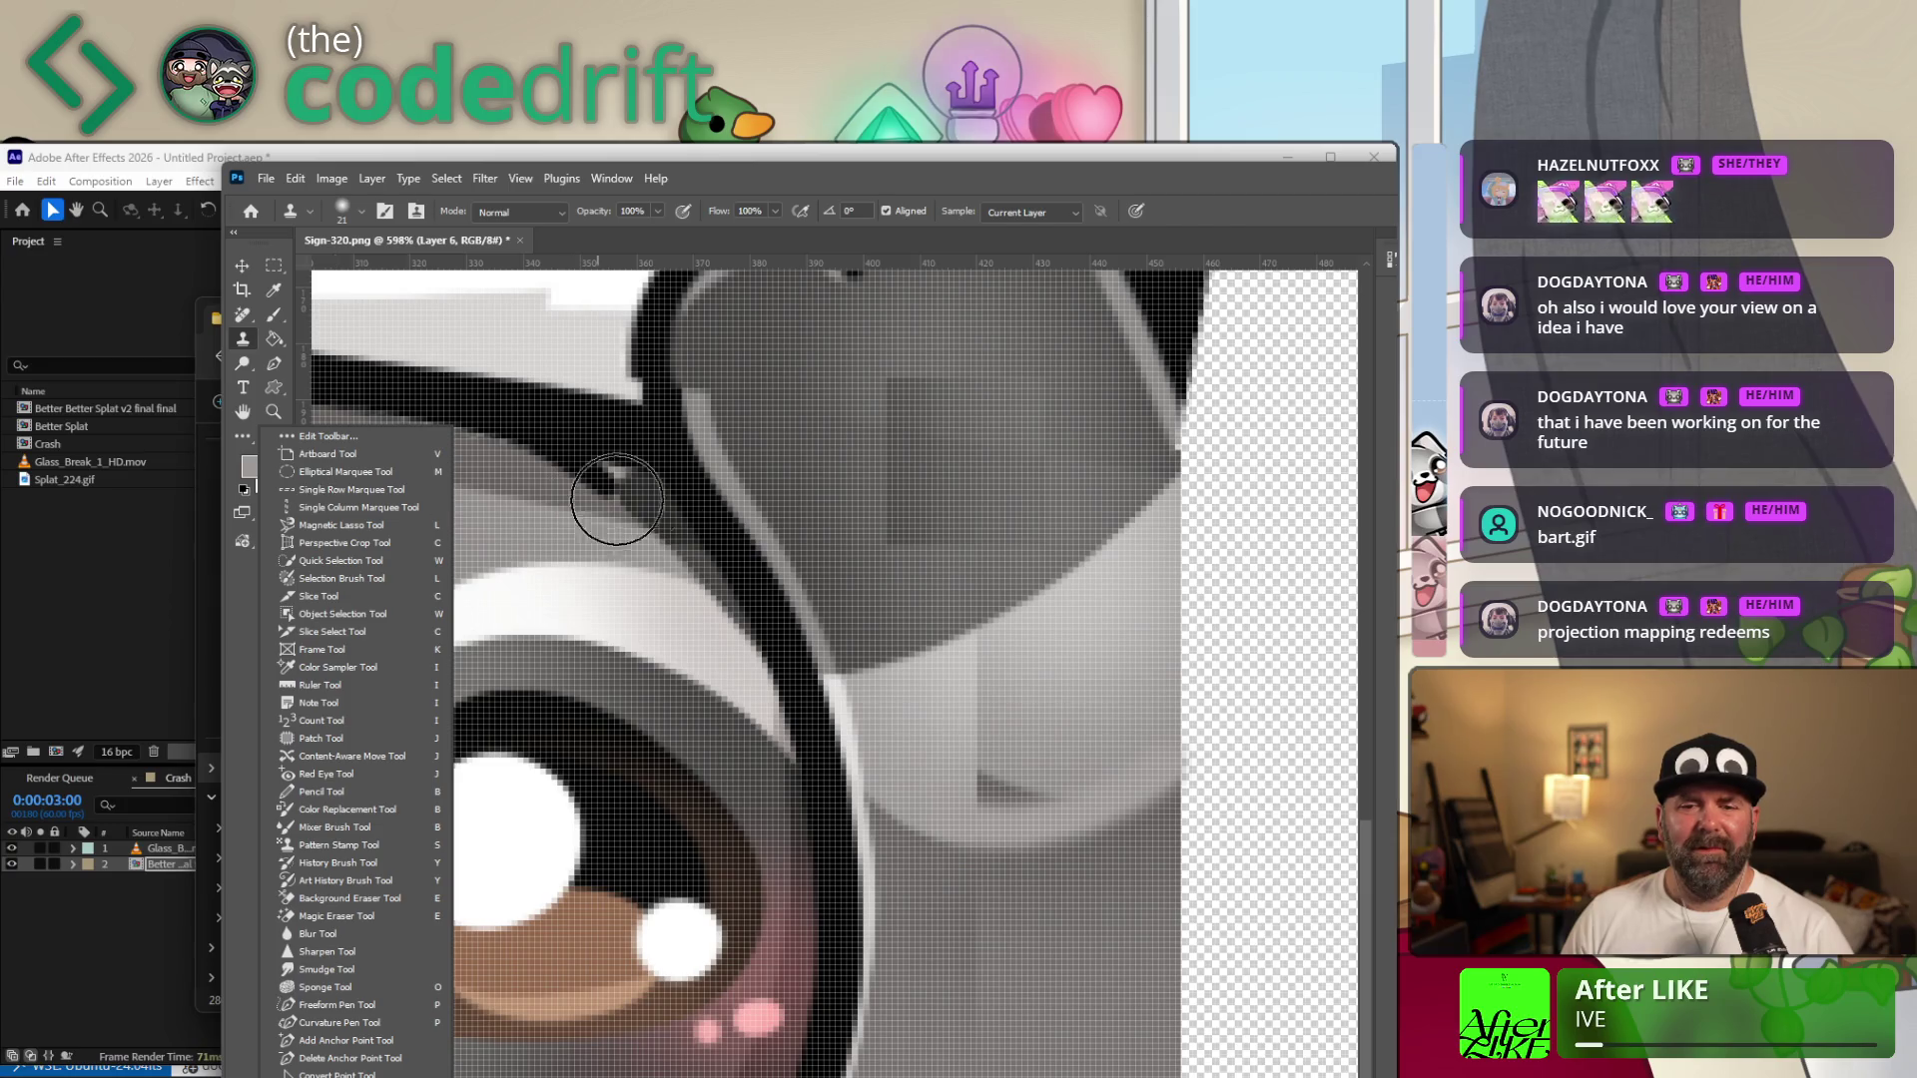
{"action": "left_click", "coordinate": [309, 217]}
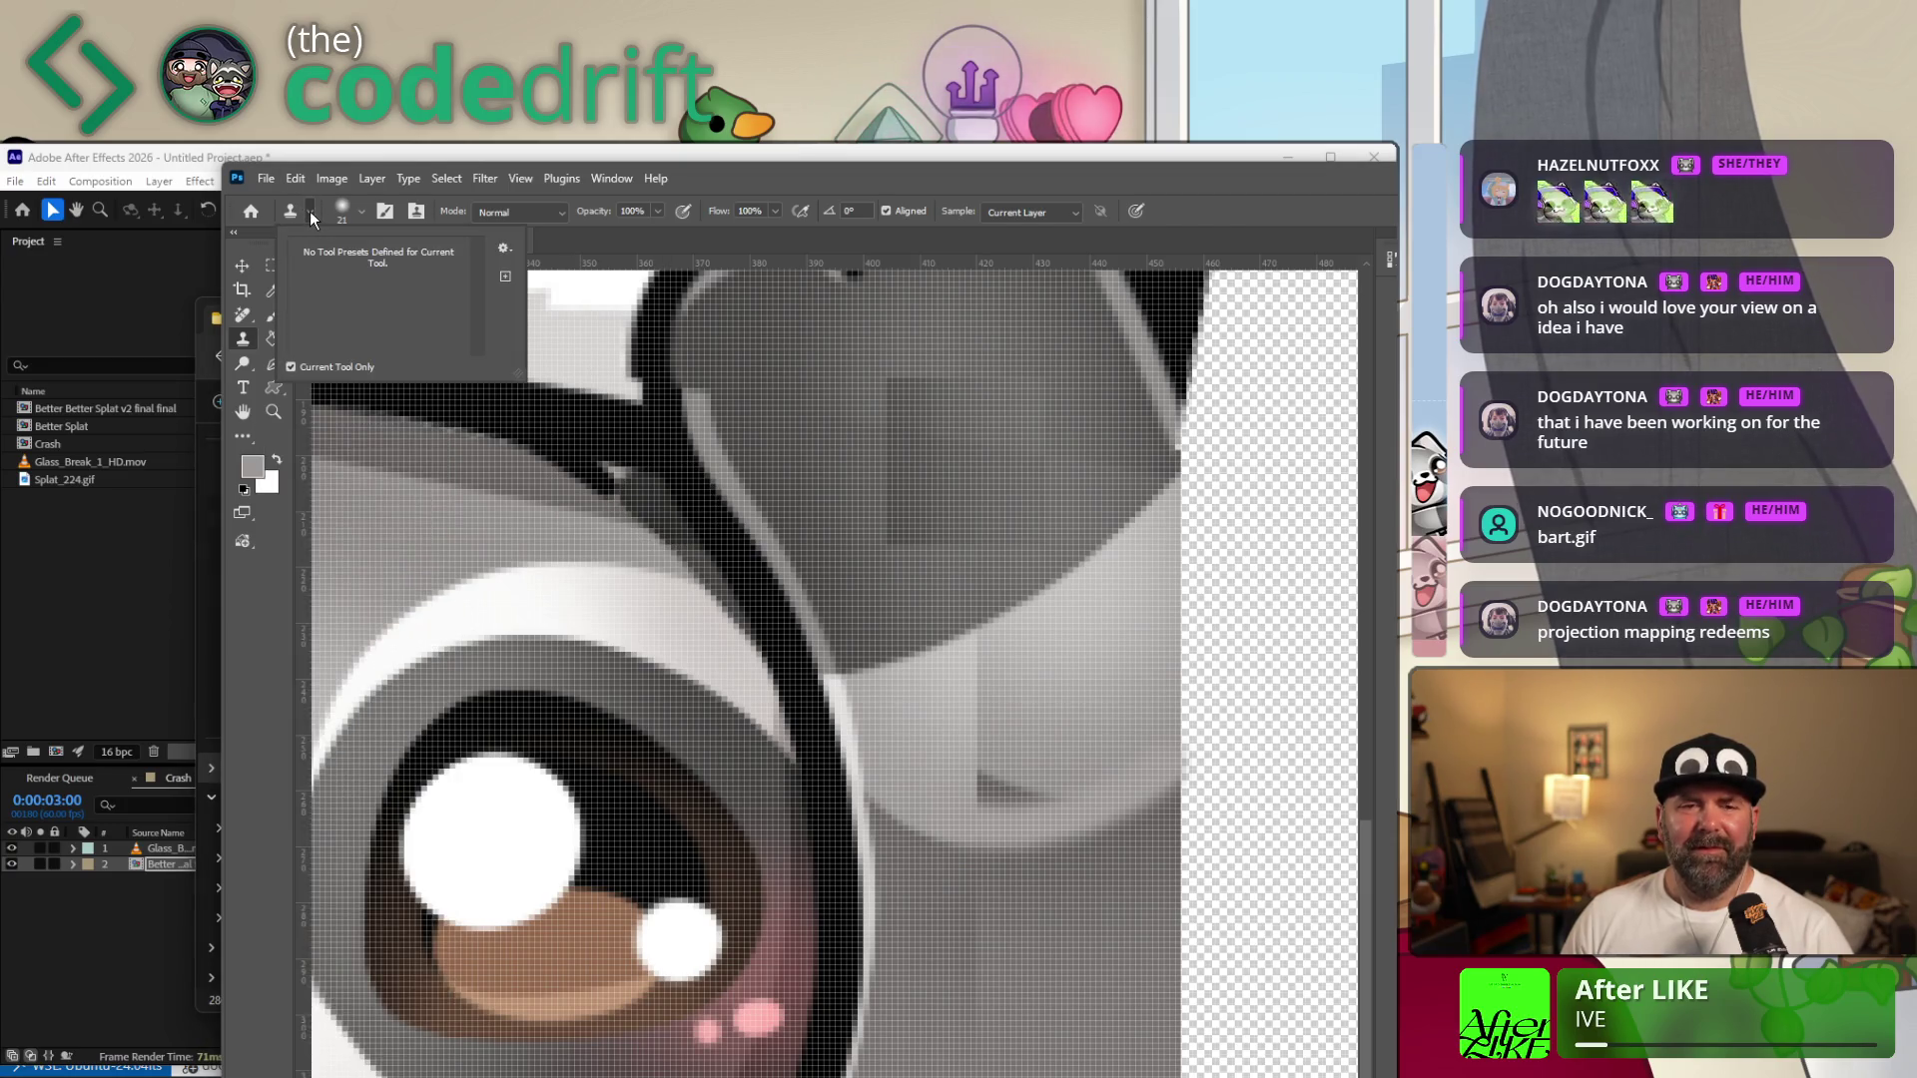
{"action": "left_click", "coordinate": [310, 213]}
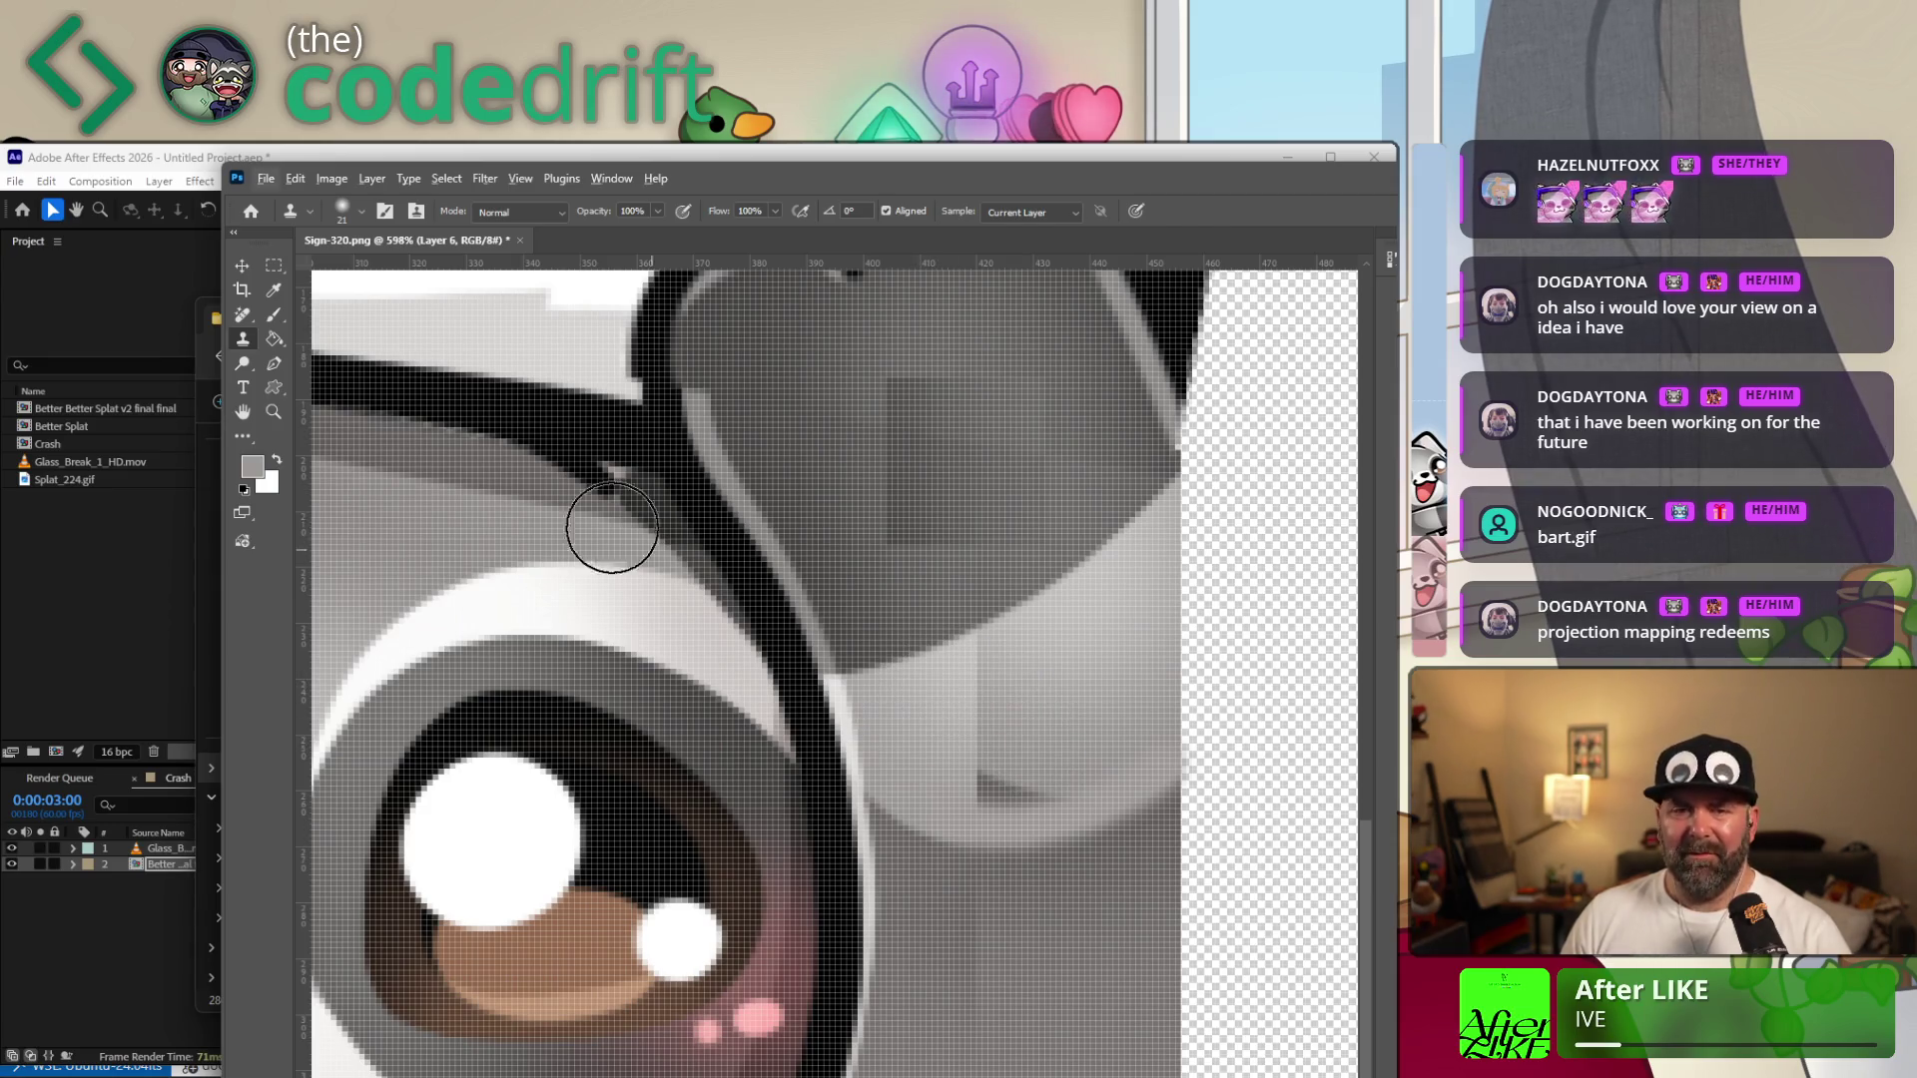
Set the clone brush to 10 px size and 48% hardness.
{"action": "left_click", "coordinate": [361, 217]}
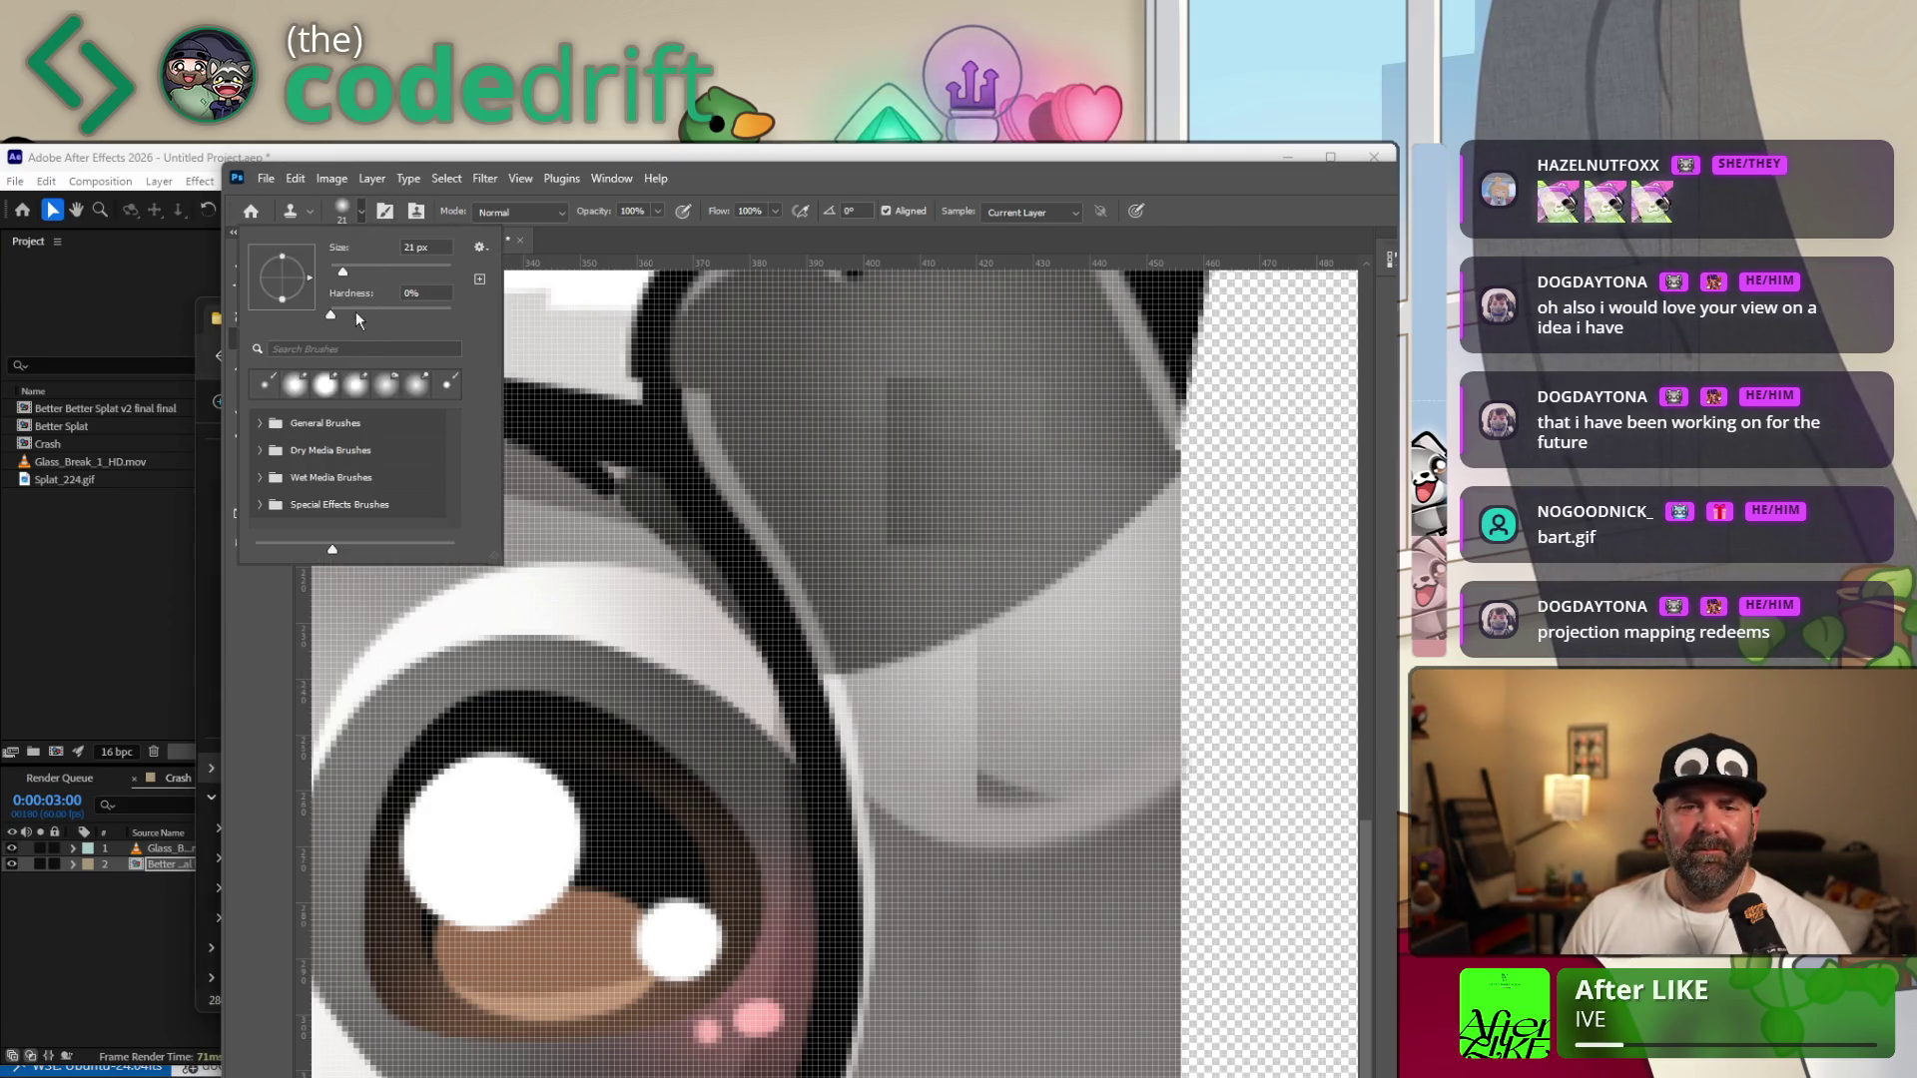
{"action": "left_click_drag", "start_coordinate": [343, 276], "coordinate": [335, 274]}
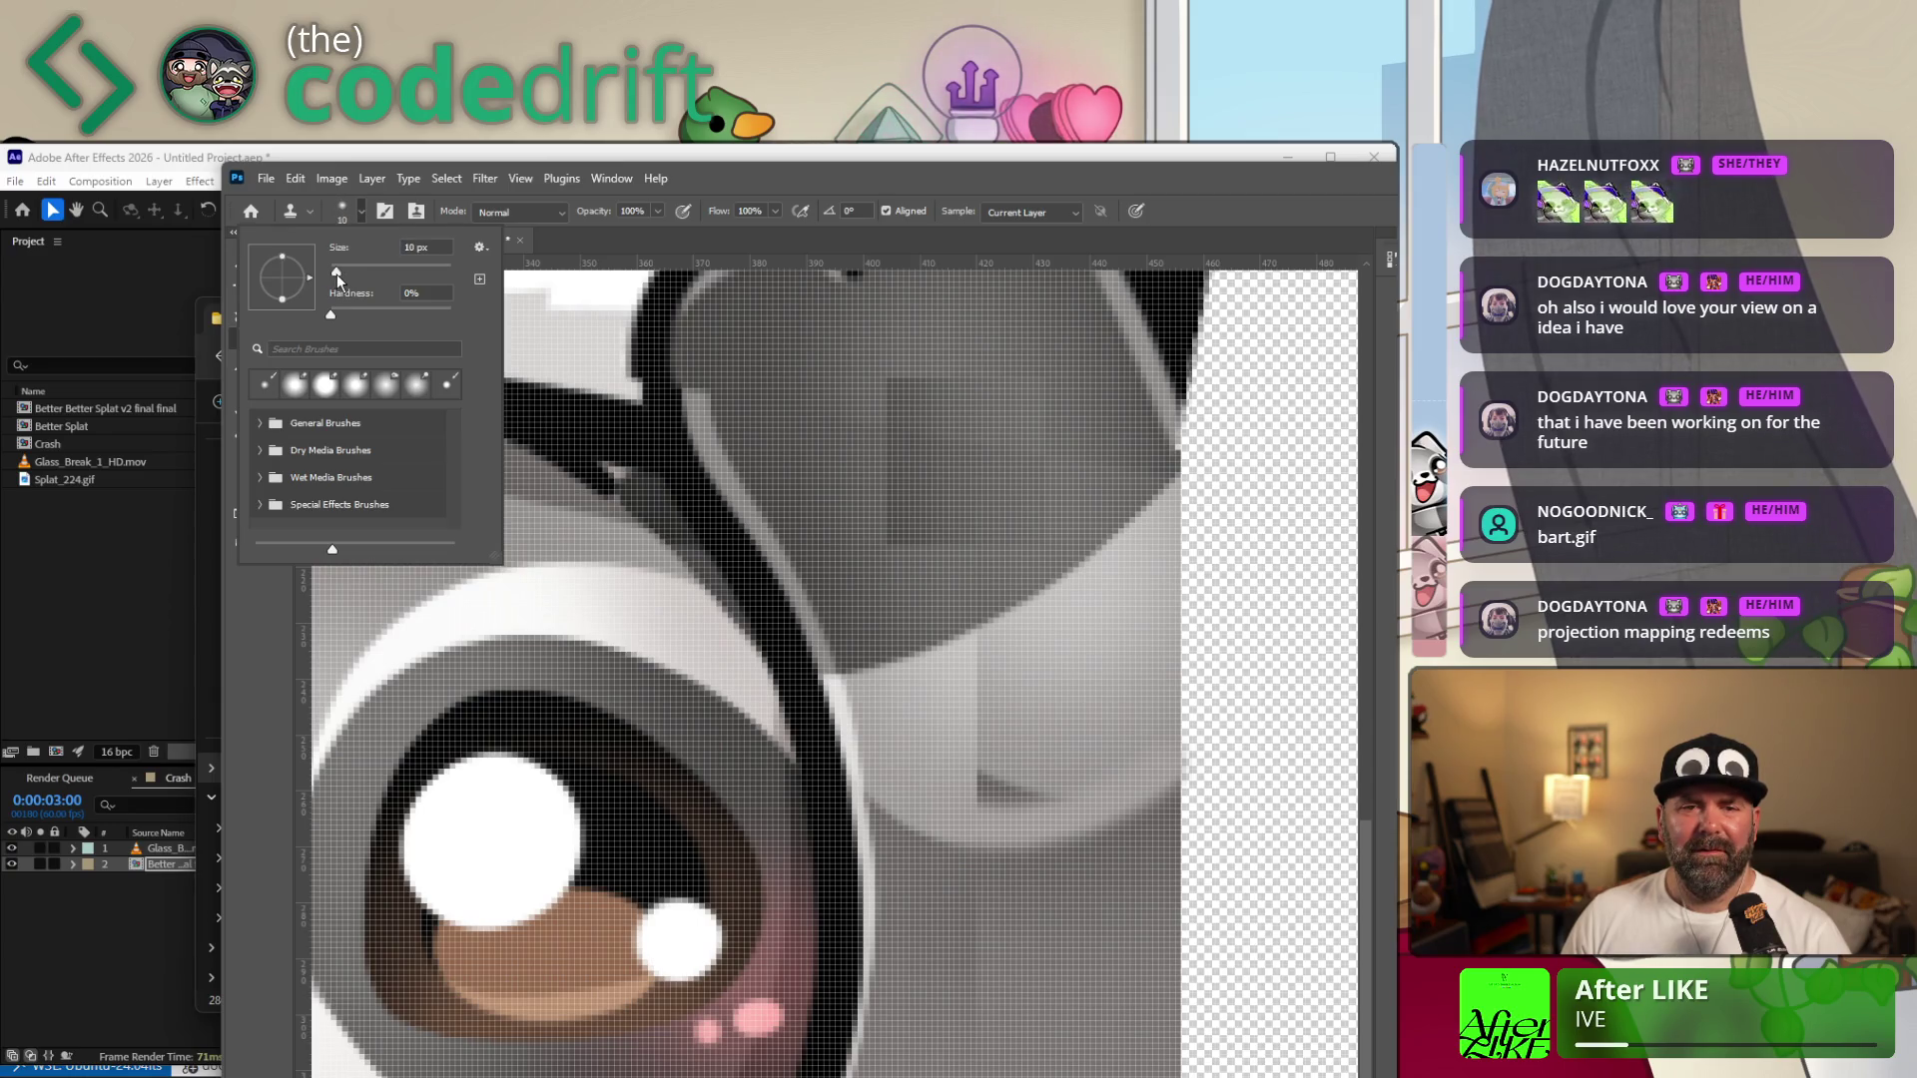
{"action": "left_click", "coordinate": [908, 717]}
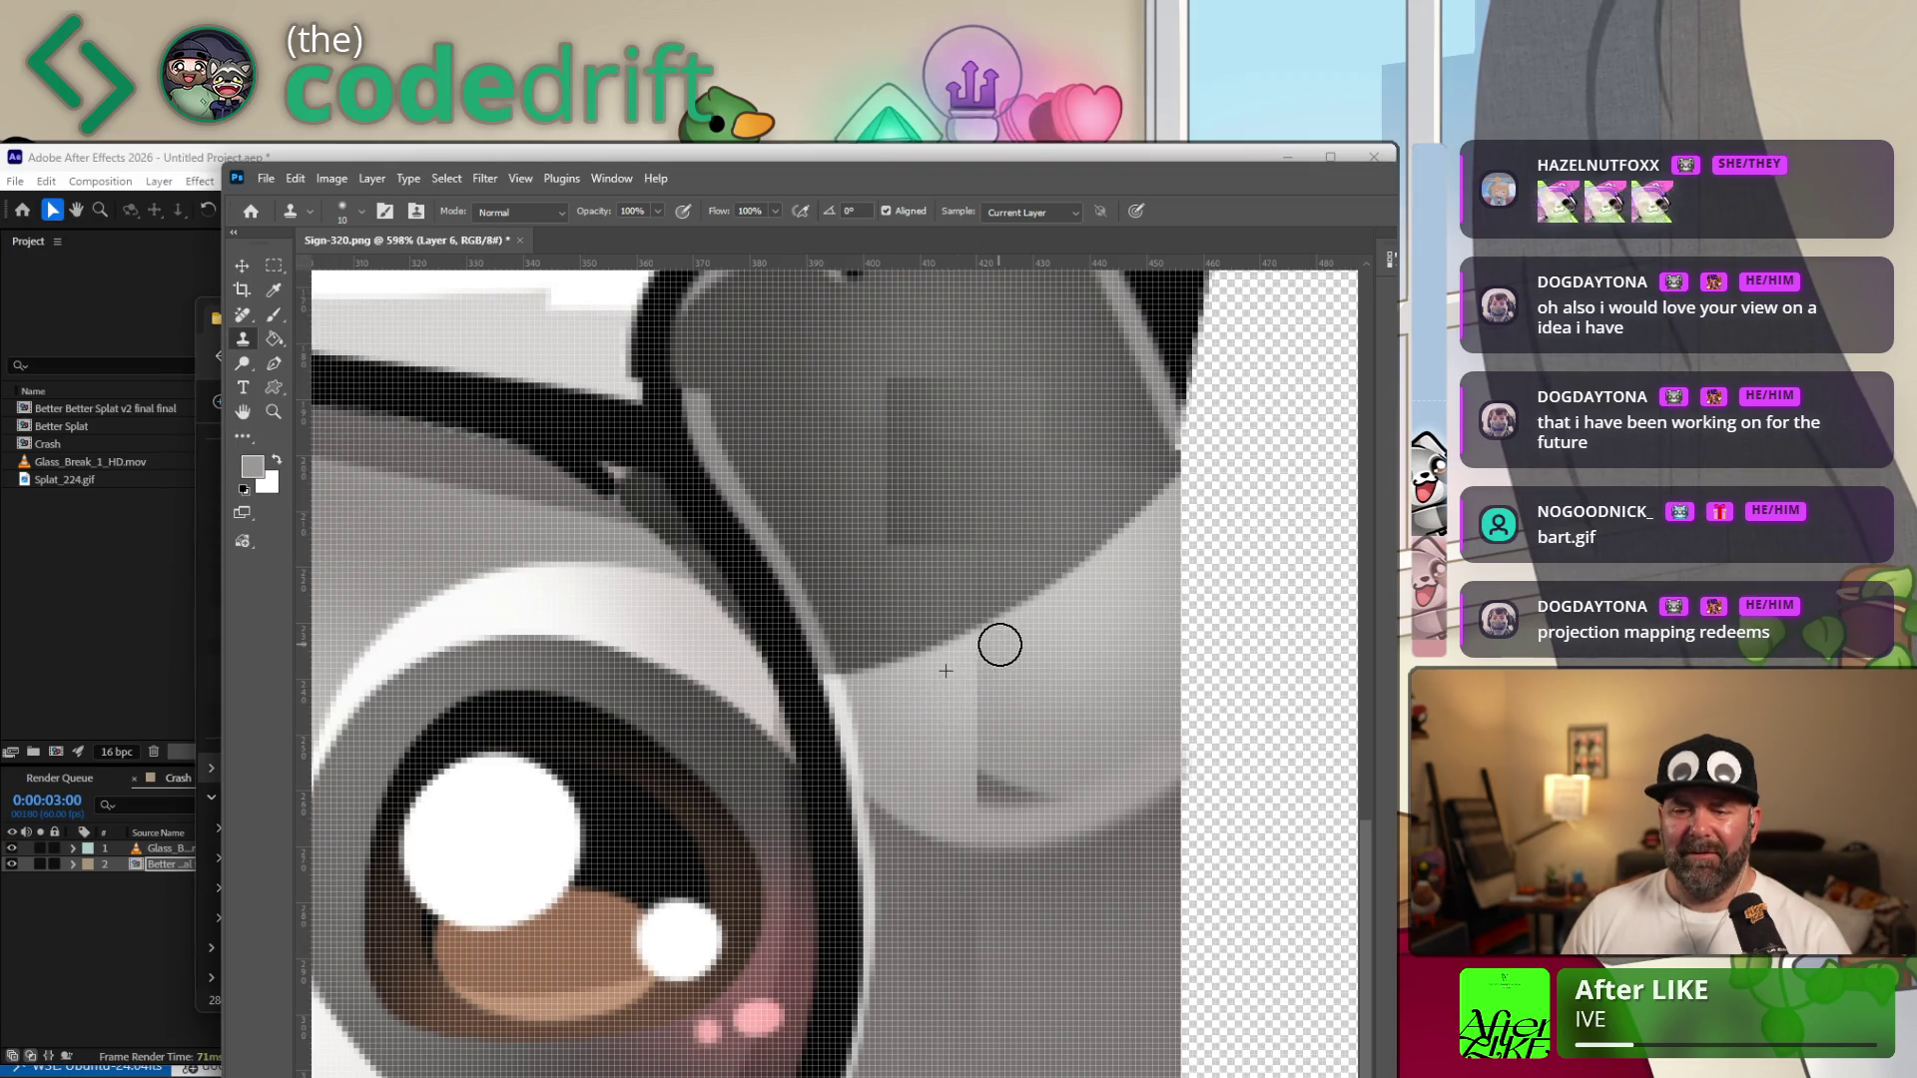
{"action": "left_click", "coordinate": [361, 220]}
{"action": "left_click", "coordinate": [353, 309]}
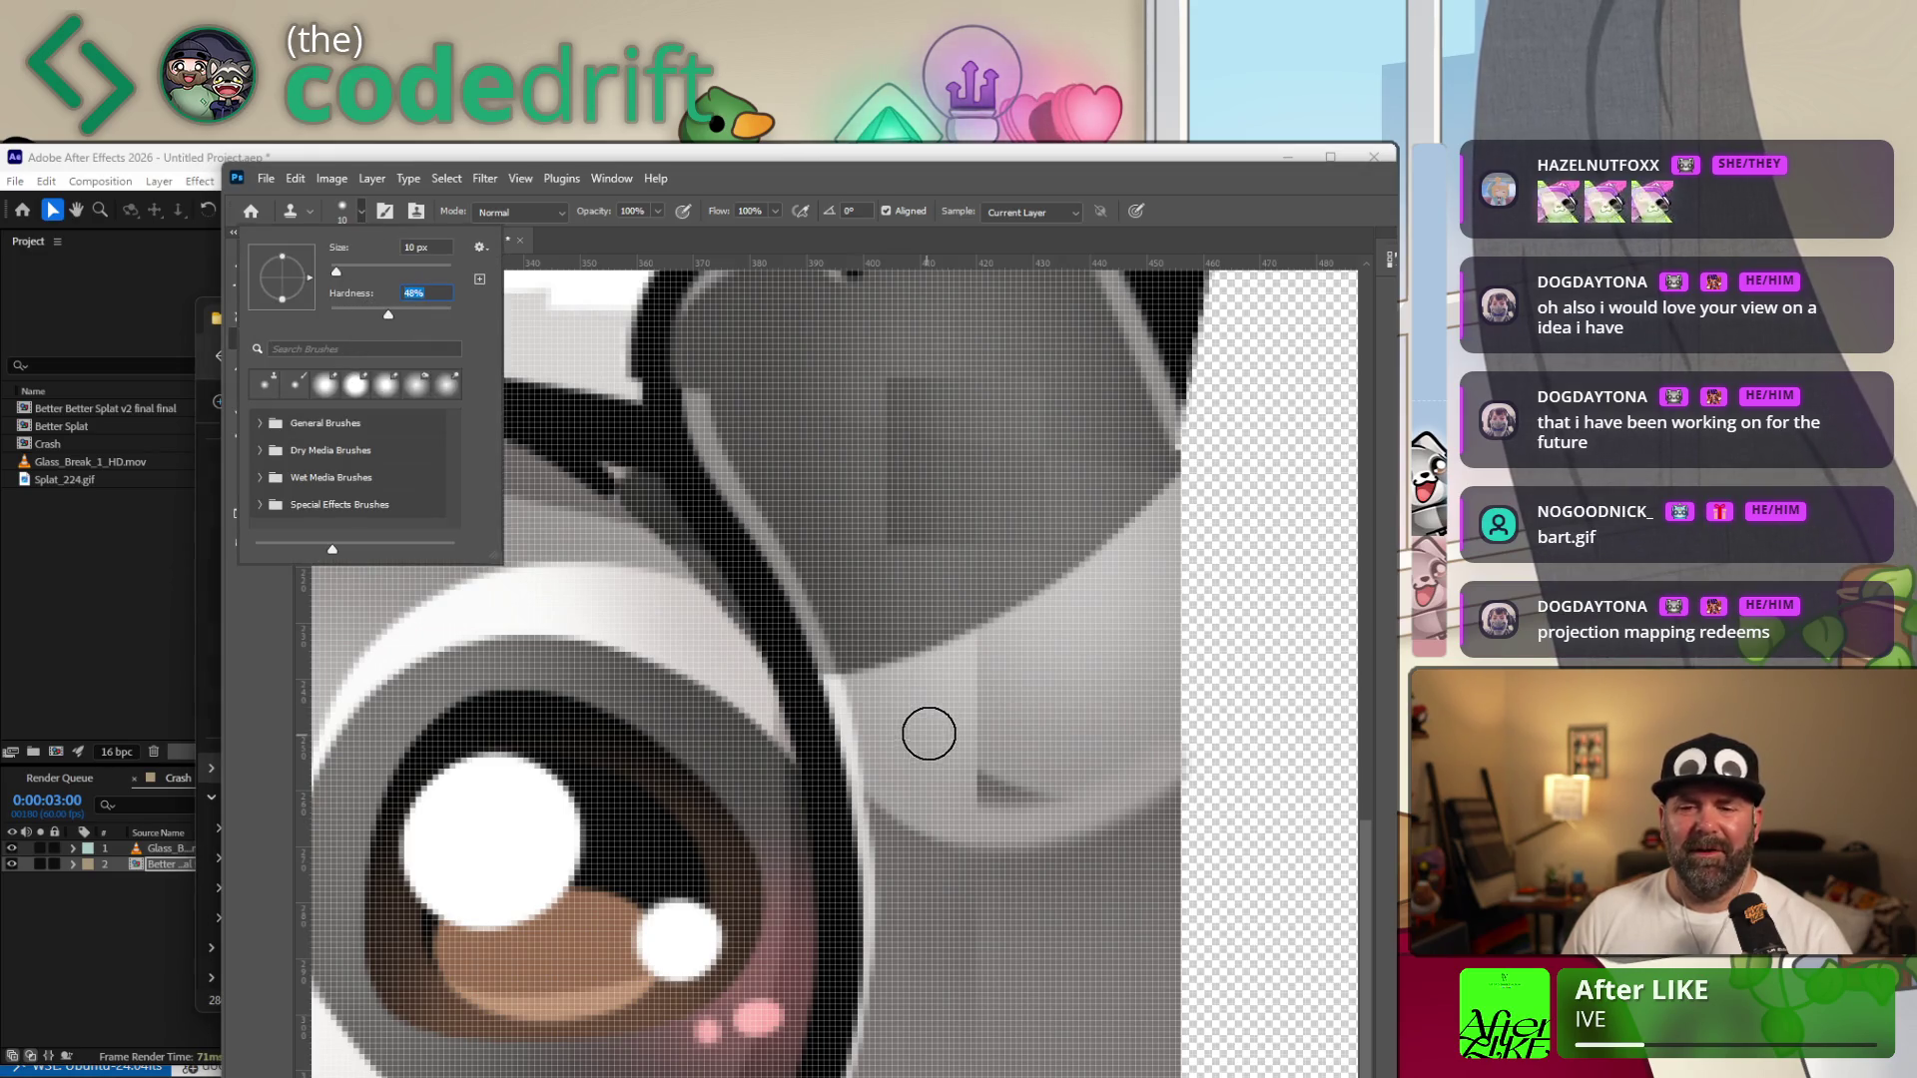
{"action": "key", "text": "Return"}
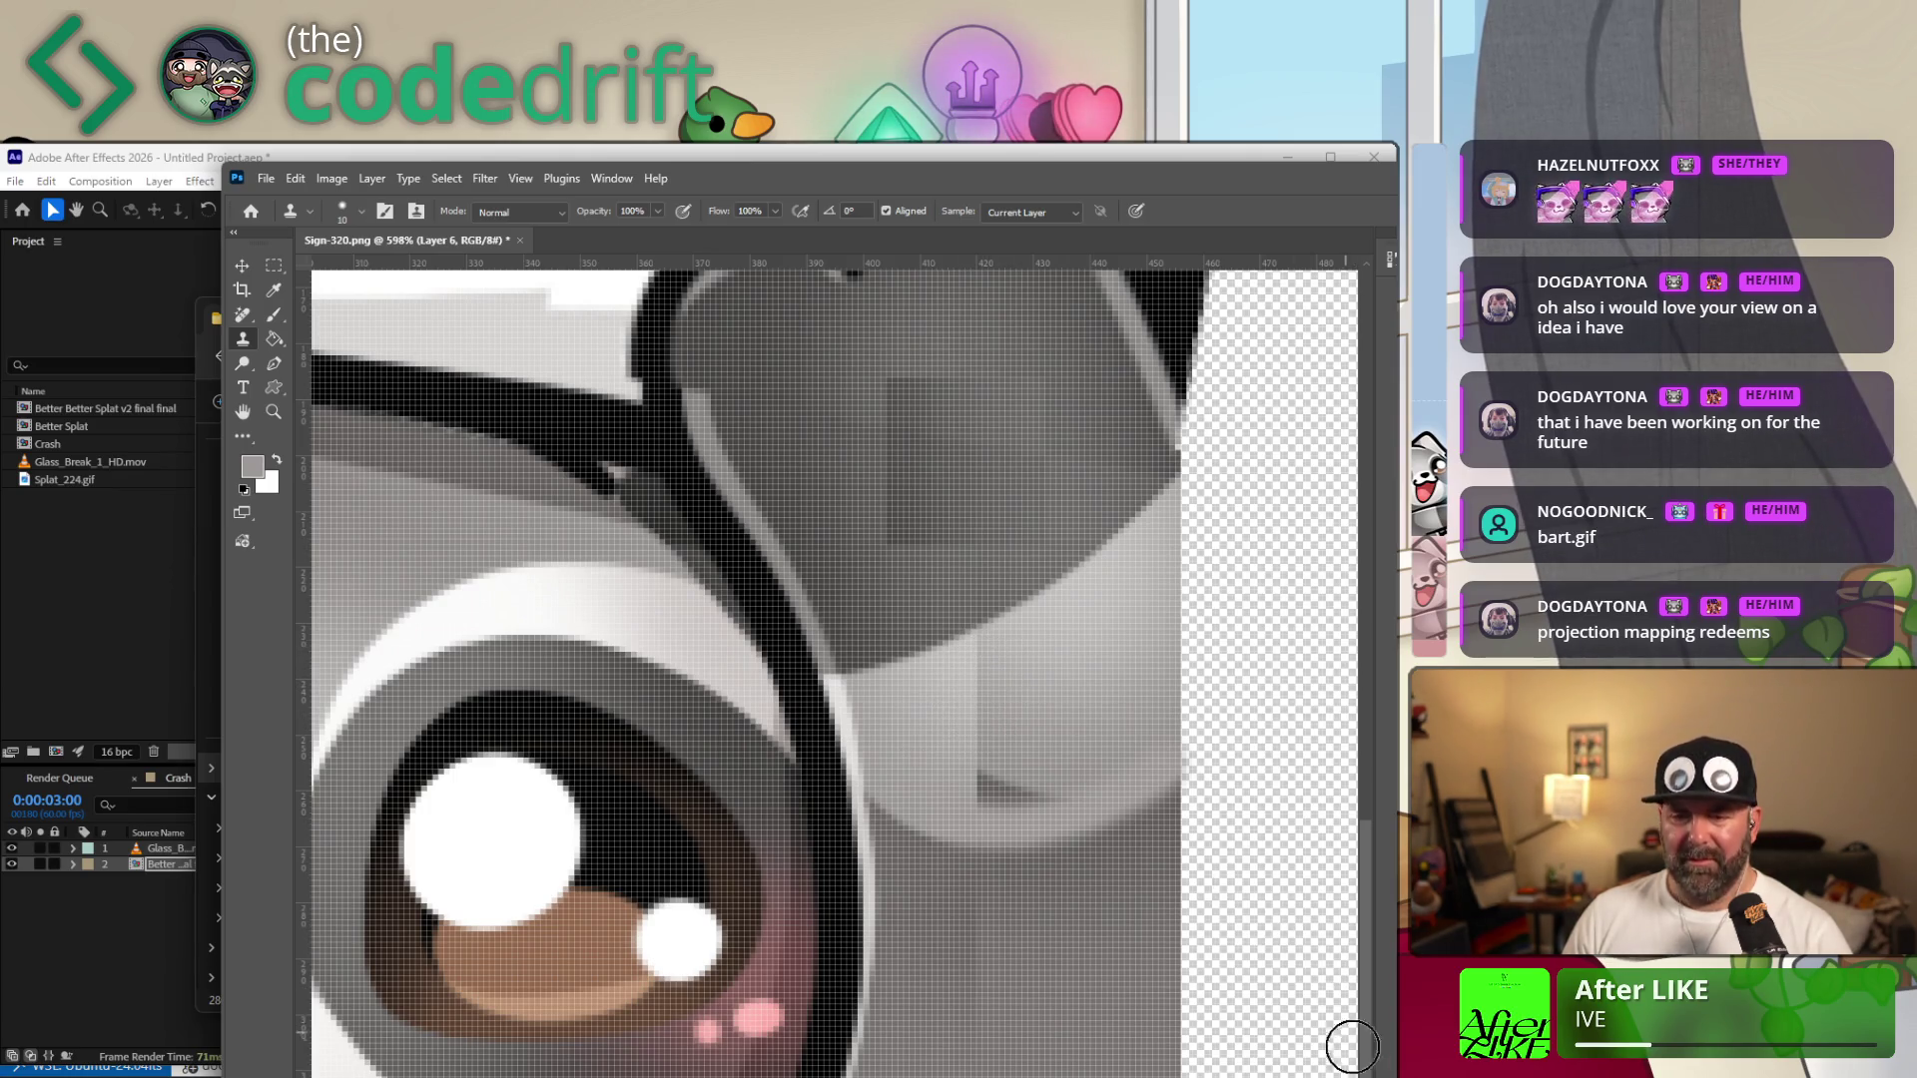
Clone lighter pixels over the dark blob on the grey area, then marquee a small strip of light pixels.
{"action": "key", "text": "alt+space"}
{"action": "key", "text": "Escape"}
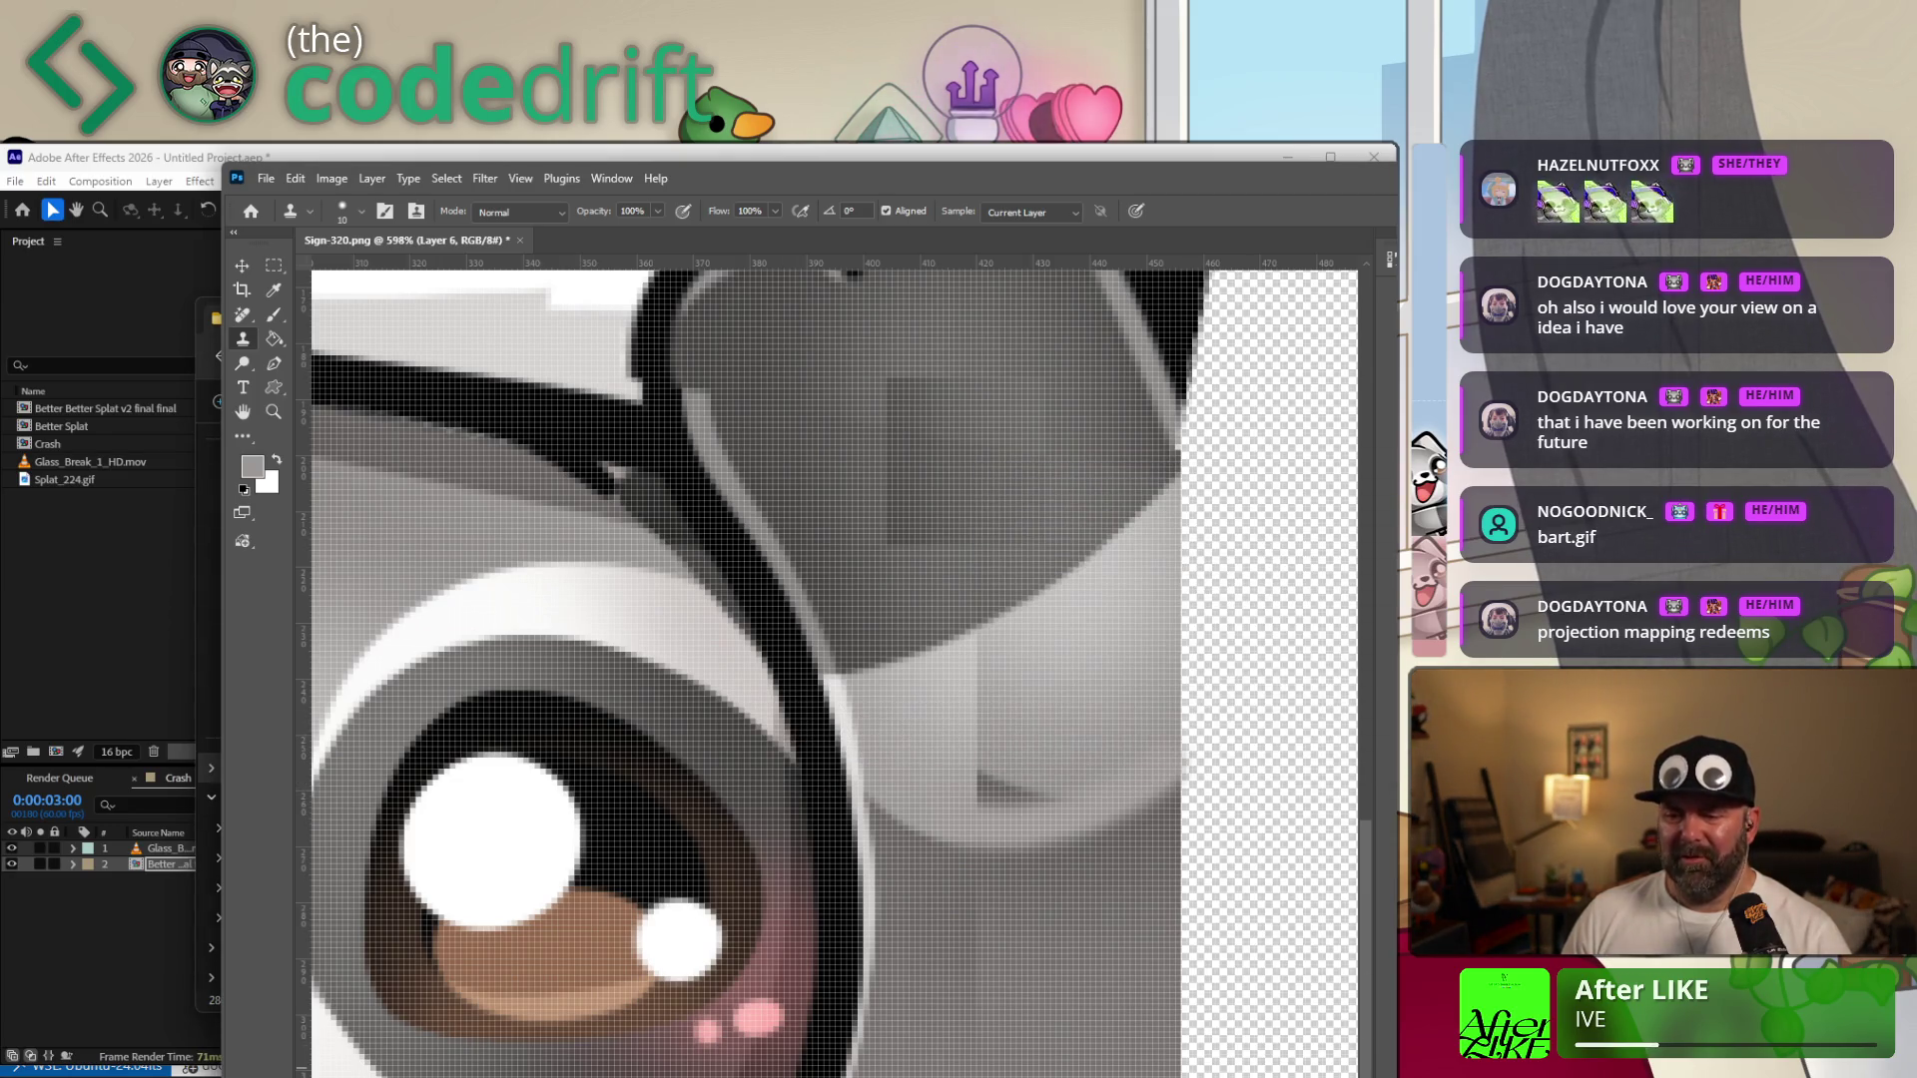
{"action": "key", "text": "alt+bracketleft"}
{"action": "key", "text": "alt+bracketleft"}
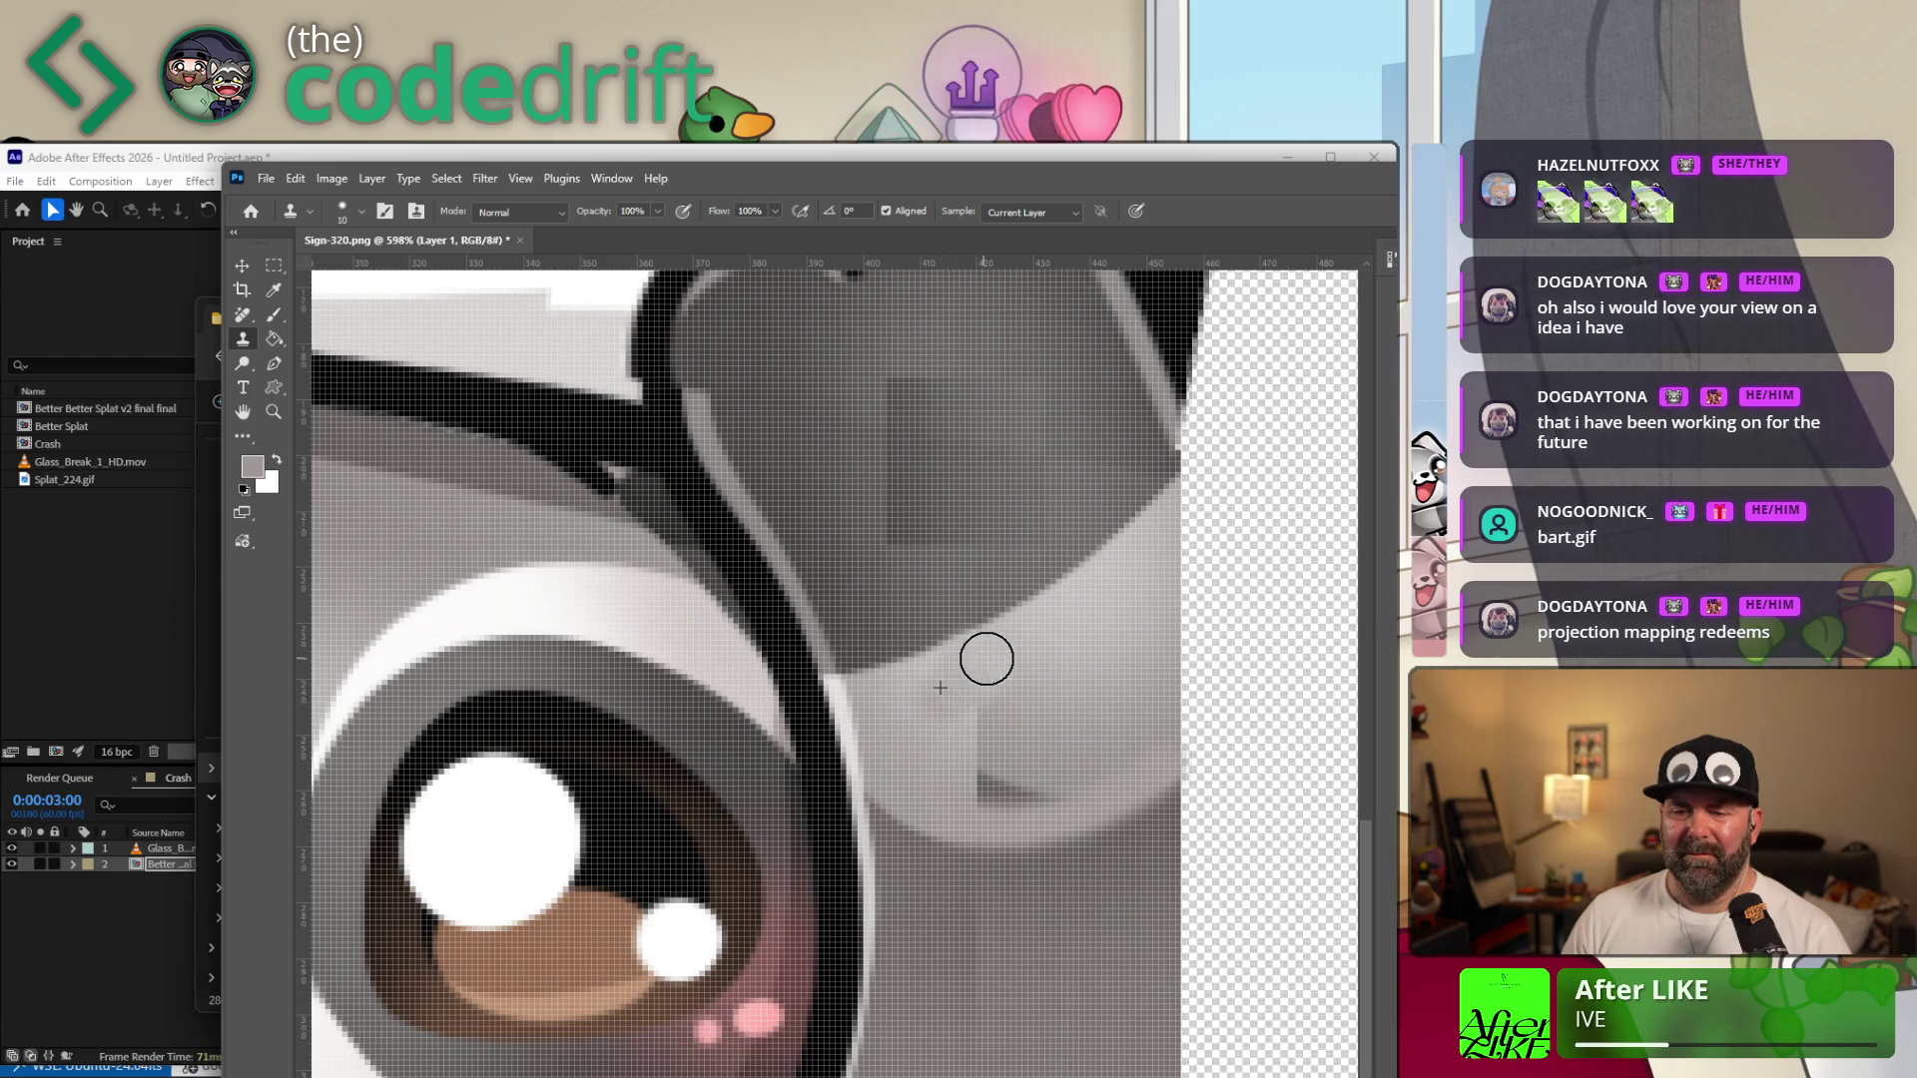
{"action": "left_click_drag", "start_coordinate": [1009, 775], "coordinate": [1031, 766]}
{"action": "left_click", "coordinate": [1031, 766]}
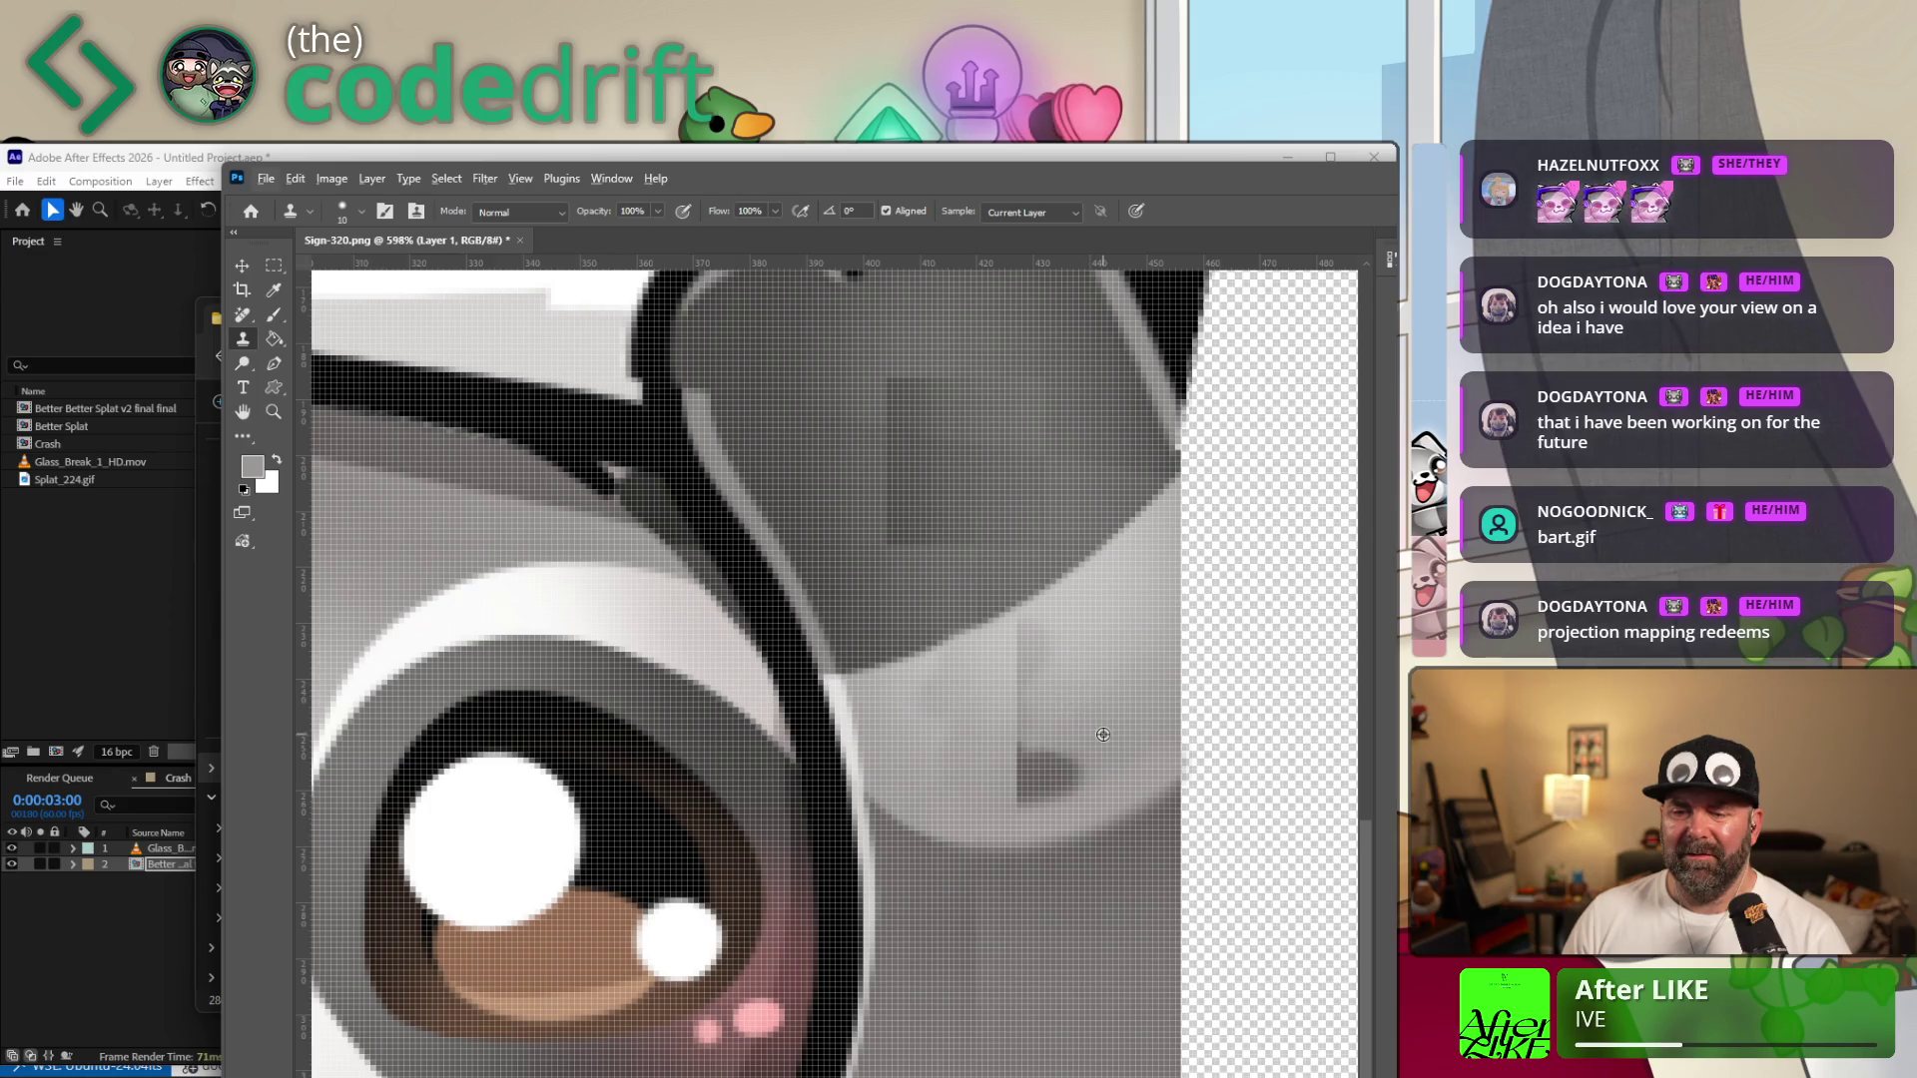
{"action": "left_click", "coordinate": [1040, 763]}
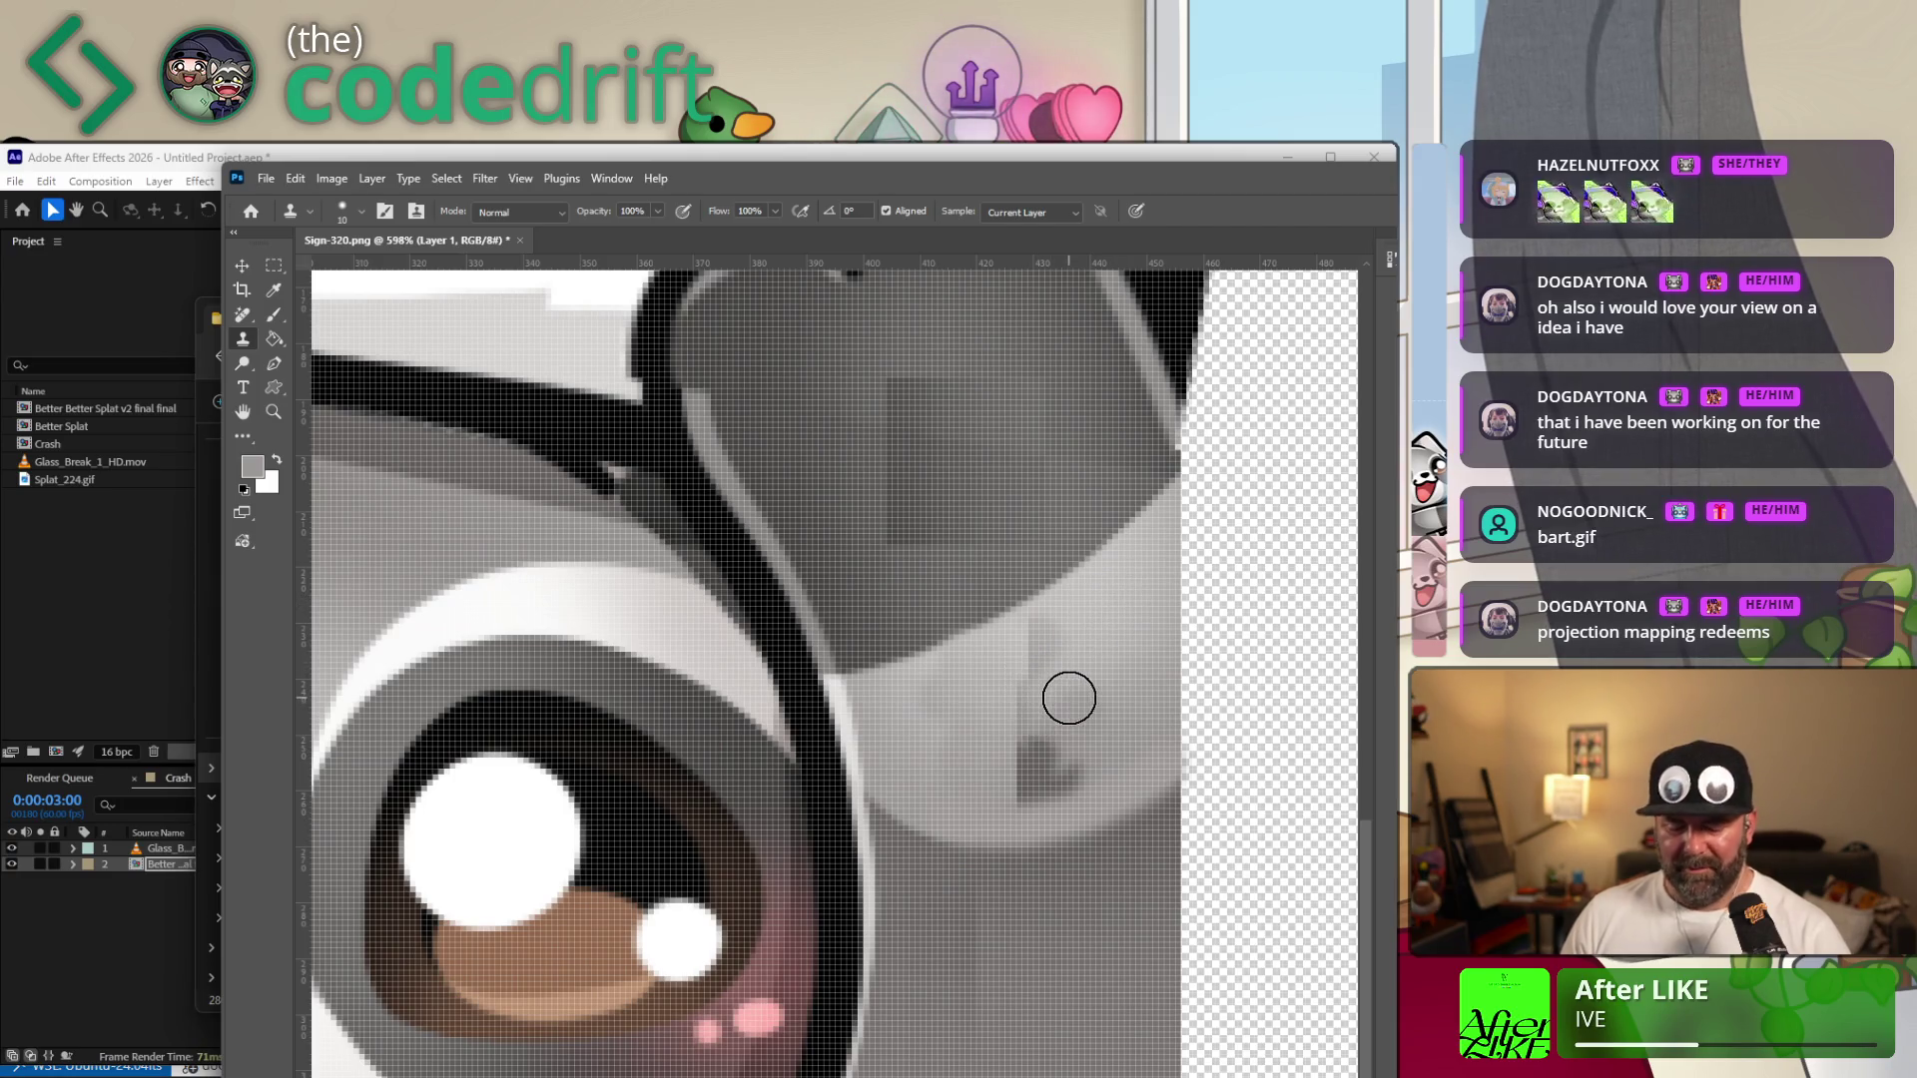
{"action": "key", "text": "m"}
{"action": "left_click_drag", "start_coordinate": [1120, 574], "coordinate": [1161, 673]}
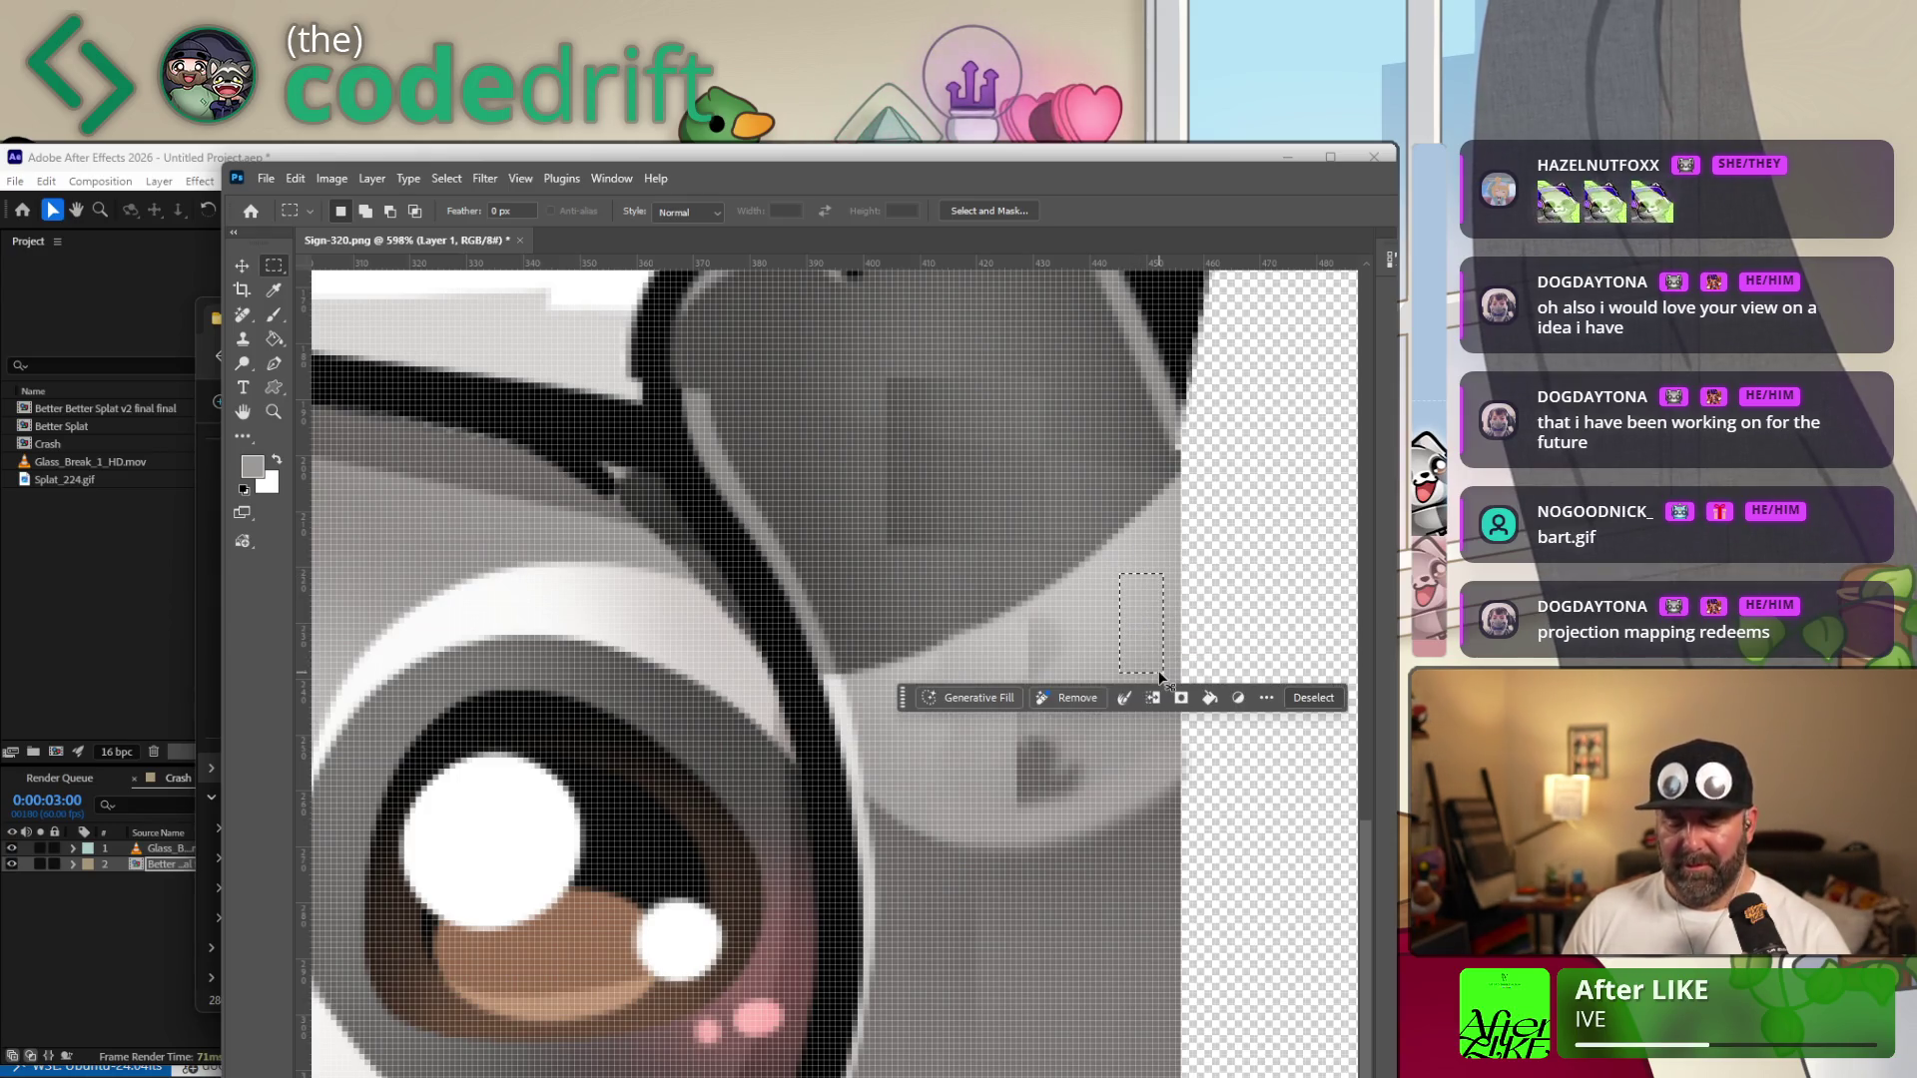
Move the light strip into place beside the black line and drag out copies of it, undoing a misplaced one.
{"action": "left_click", "coordinate": [1078, 699]}
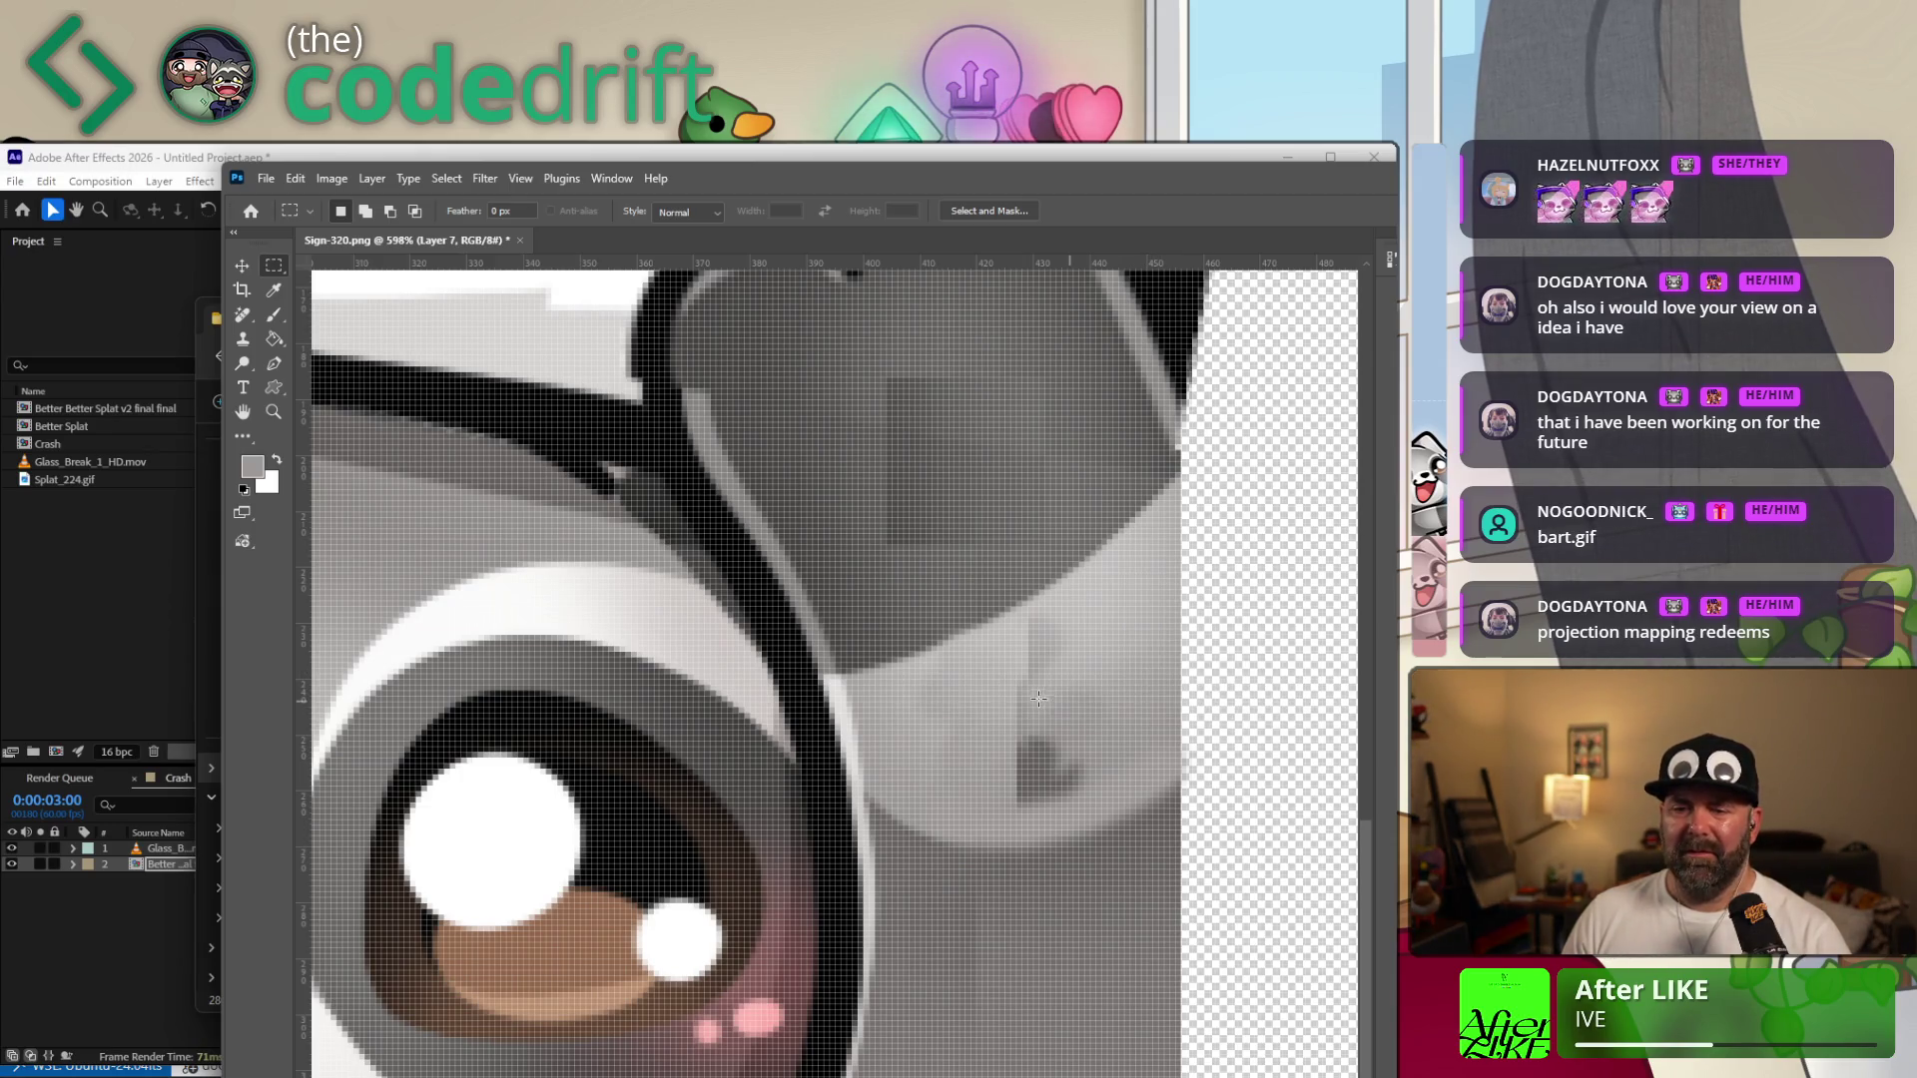
{"action": "key", "text": "v"}
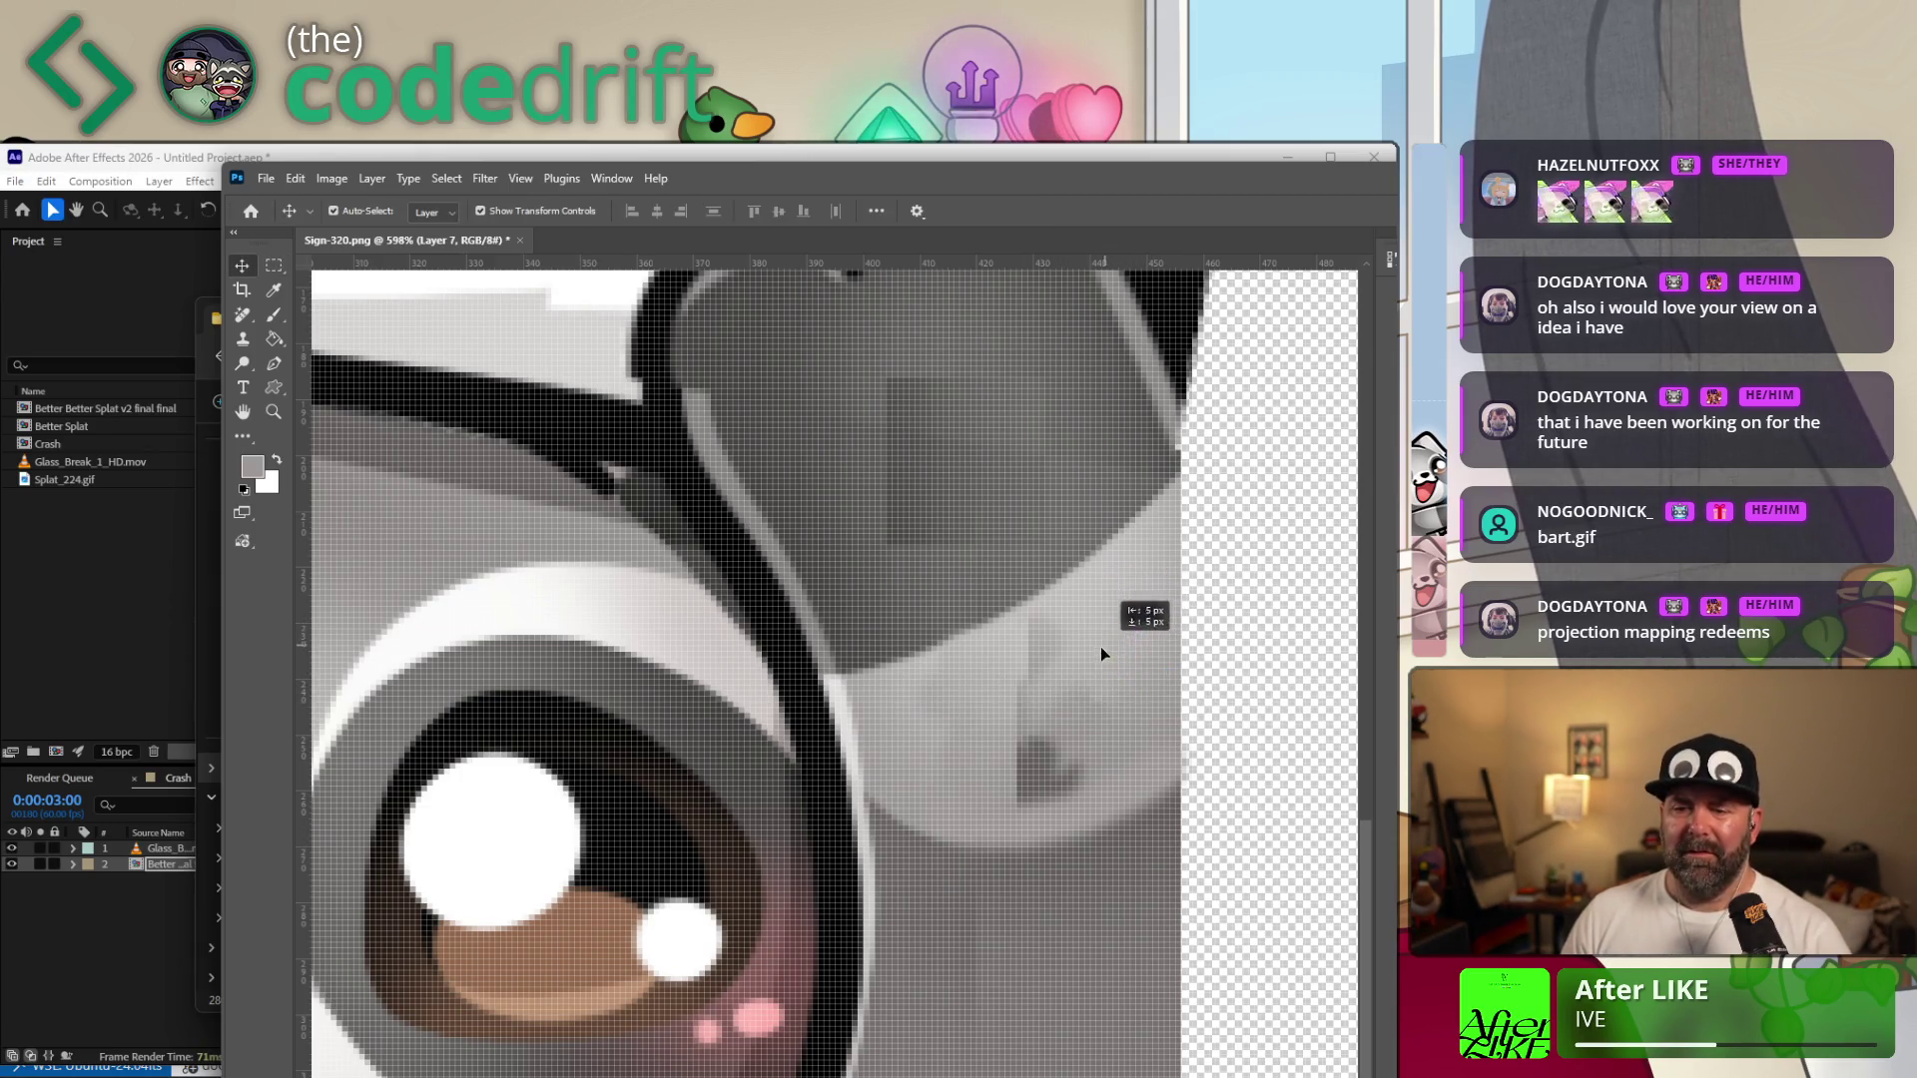
{"action": "left_click_drag", "start_coordinate": [1056, 657], "coordinate": [1019, 662]}
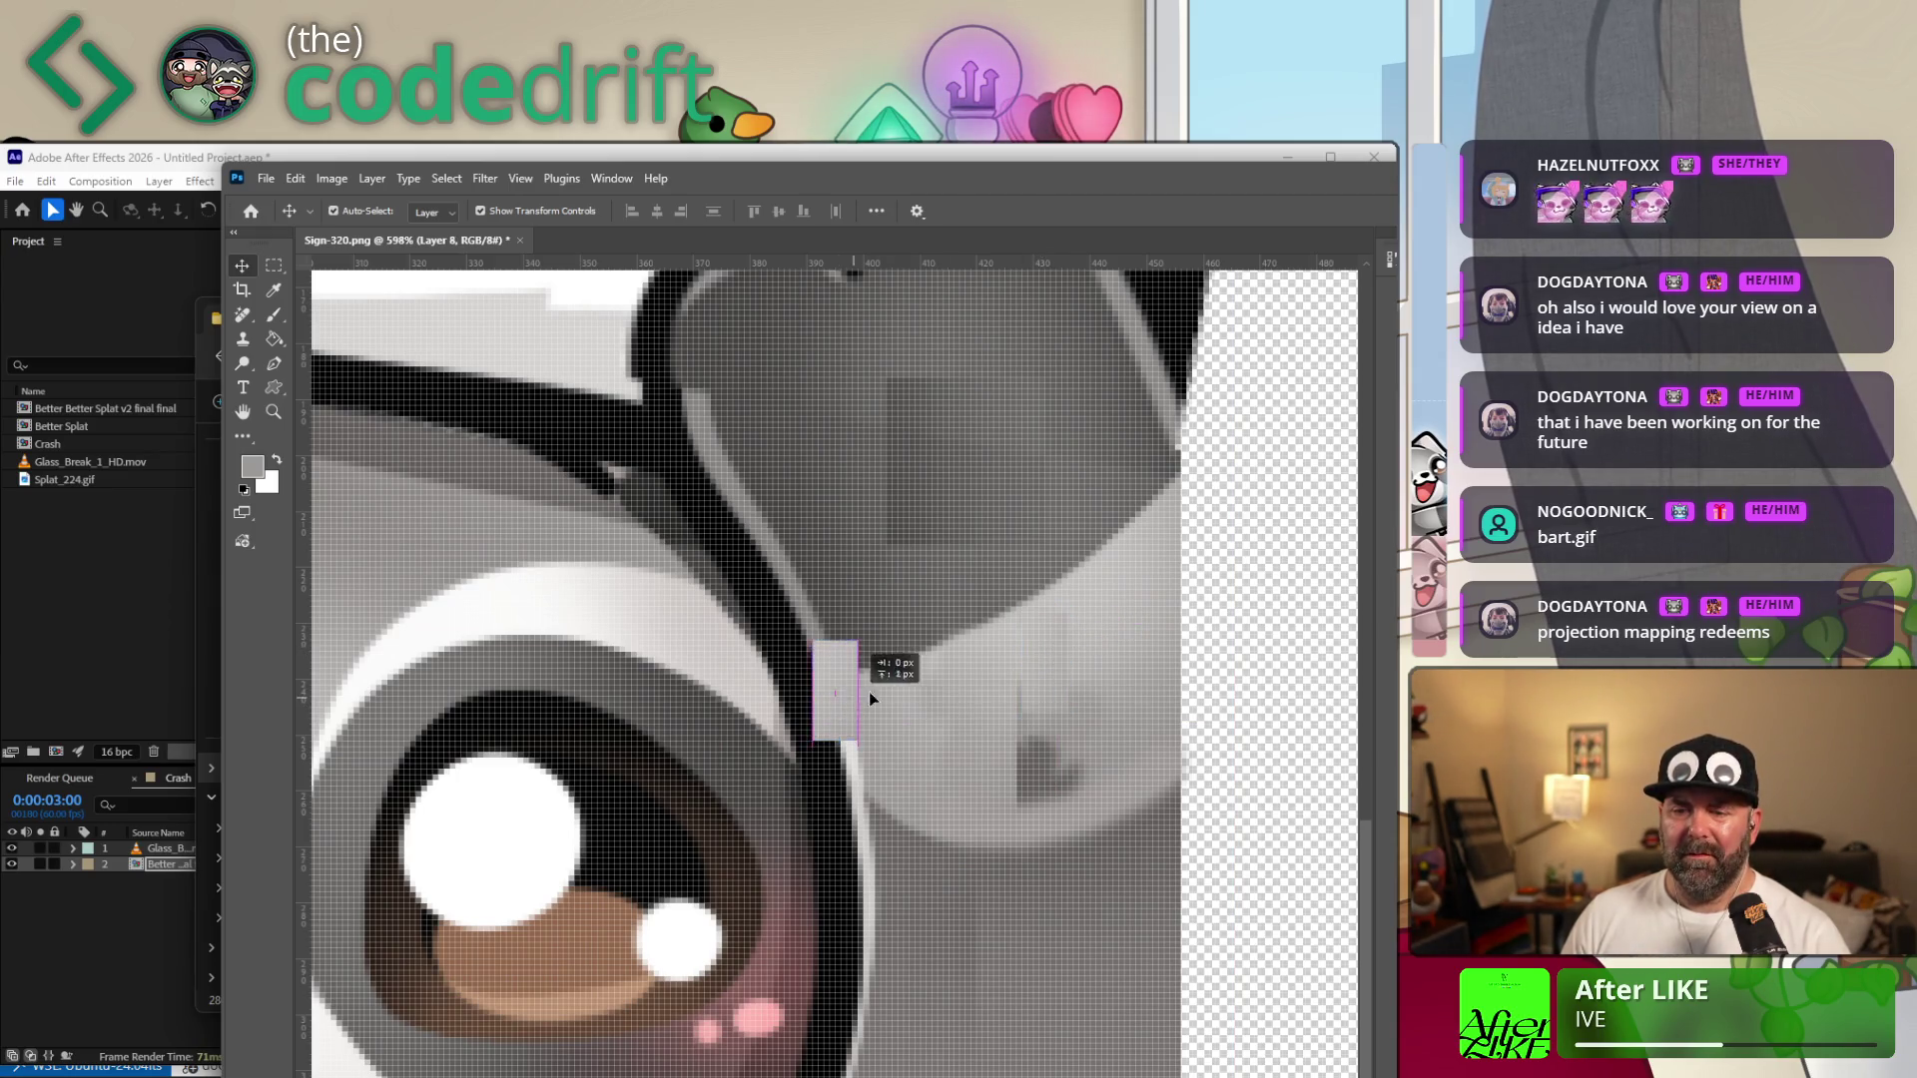
{"action": "mouse_move", "coordinate": [1020, 662]}
{"action": "left_mouse_down"}
{"action": "mouse_move", "coordinate": [1082, 657]}
{"action": "mouse_move", "coordinate": [959, 672]}
{"action": "left_mouse_up"}
{"action": "left_click_drag", "start_coordinate": [832, 685], "coordinate": [1010, 691]}
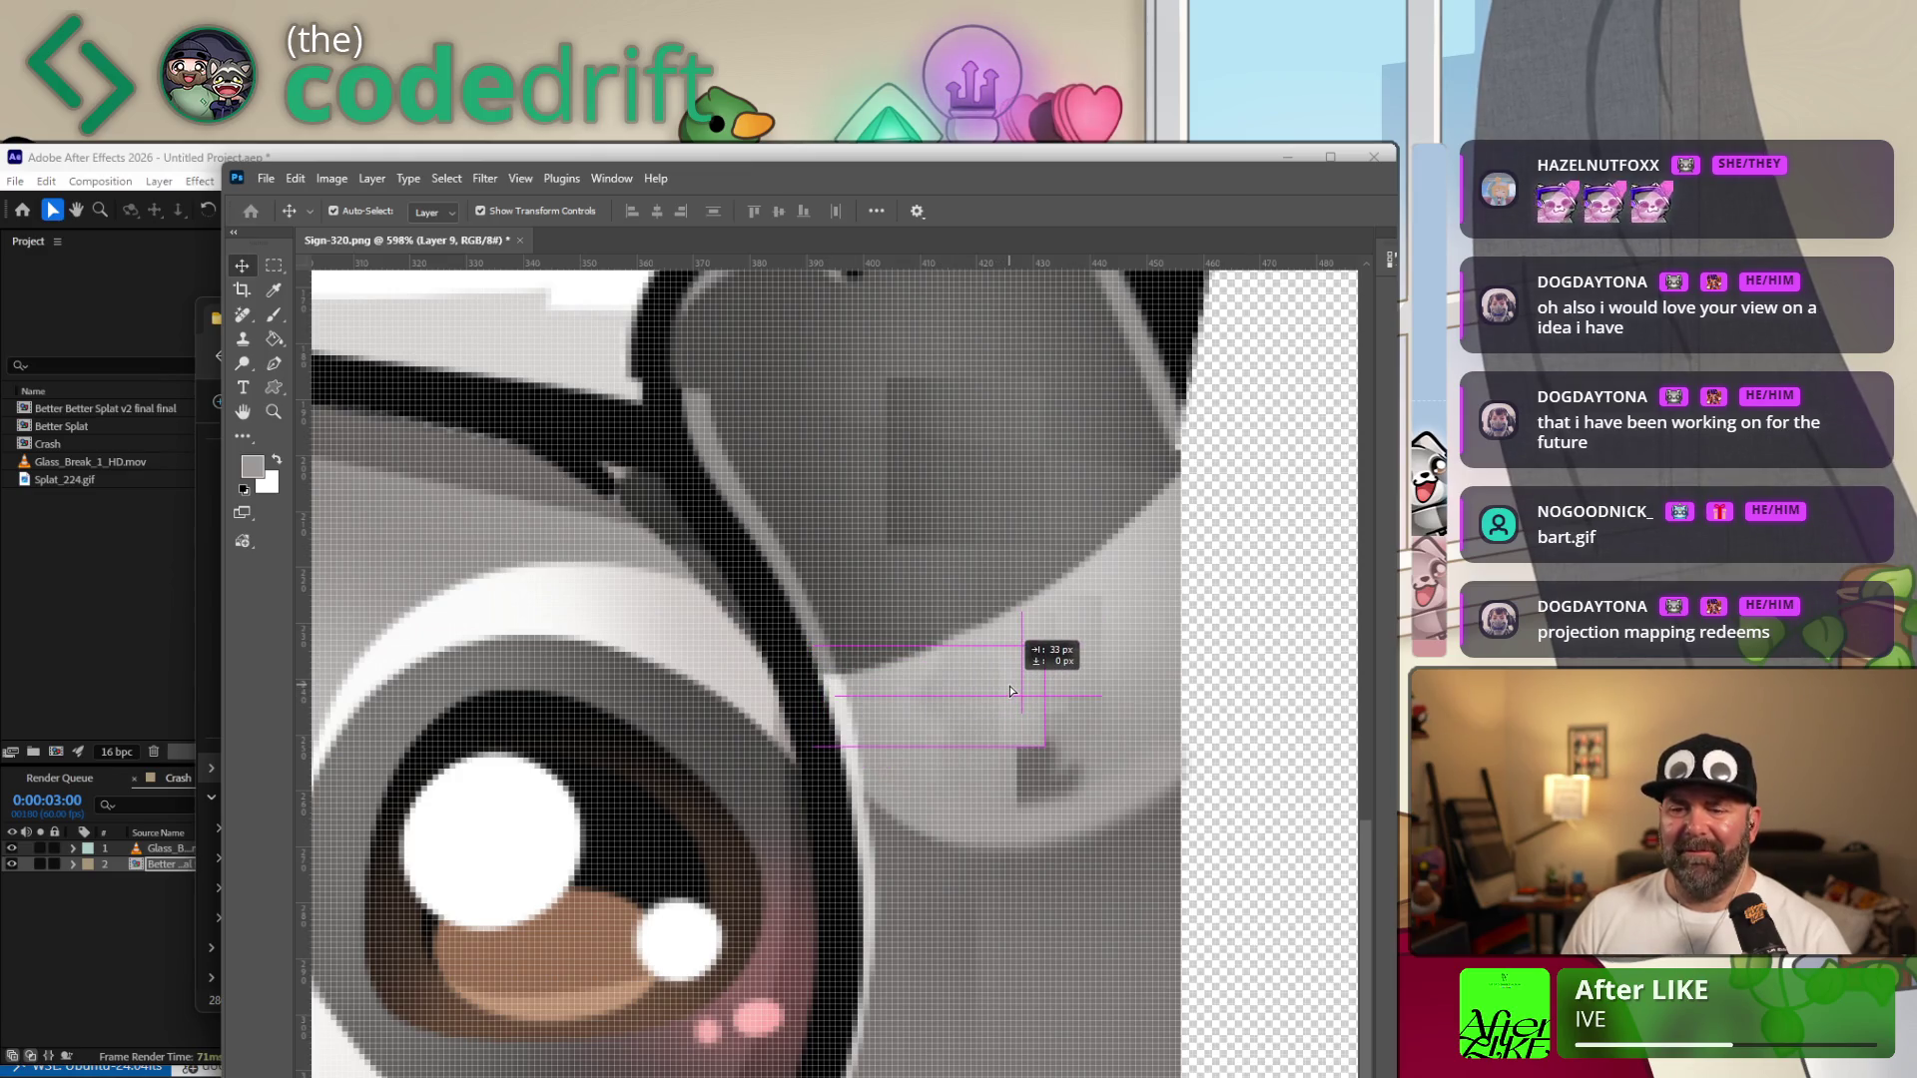
{"action": "left_click_drag", "start_coordinate": [835, 694], "coordinate": [1058, 782], "text": "alt"}
{"action": "key", "text": "ctrl+j"}
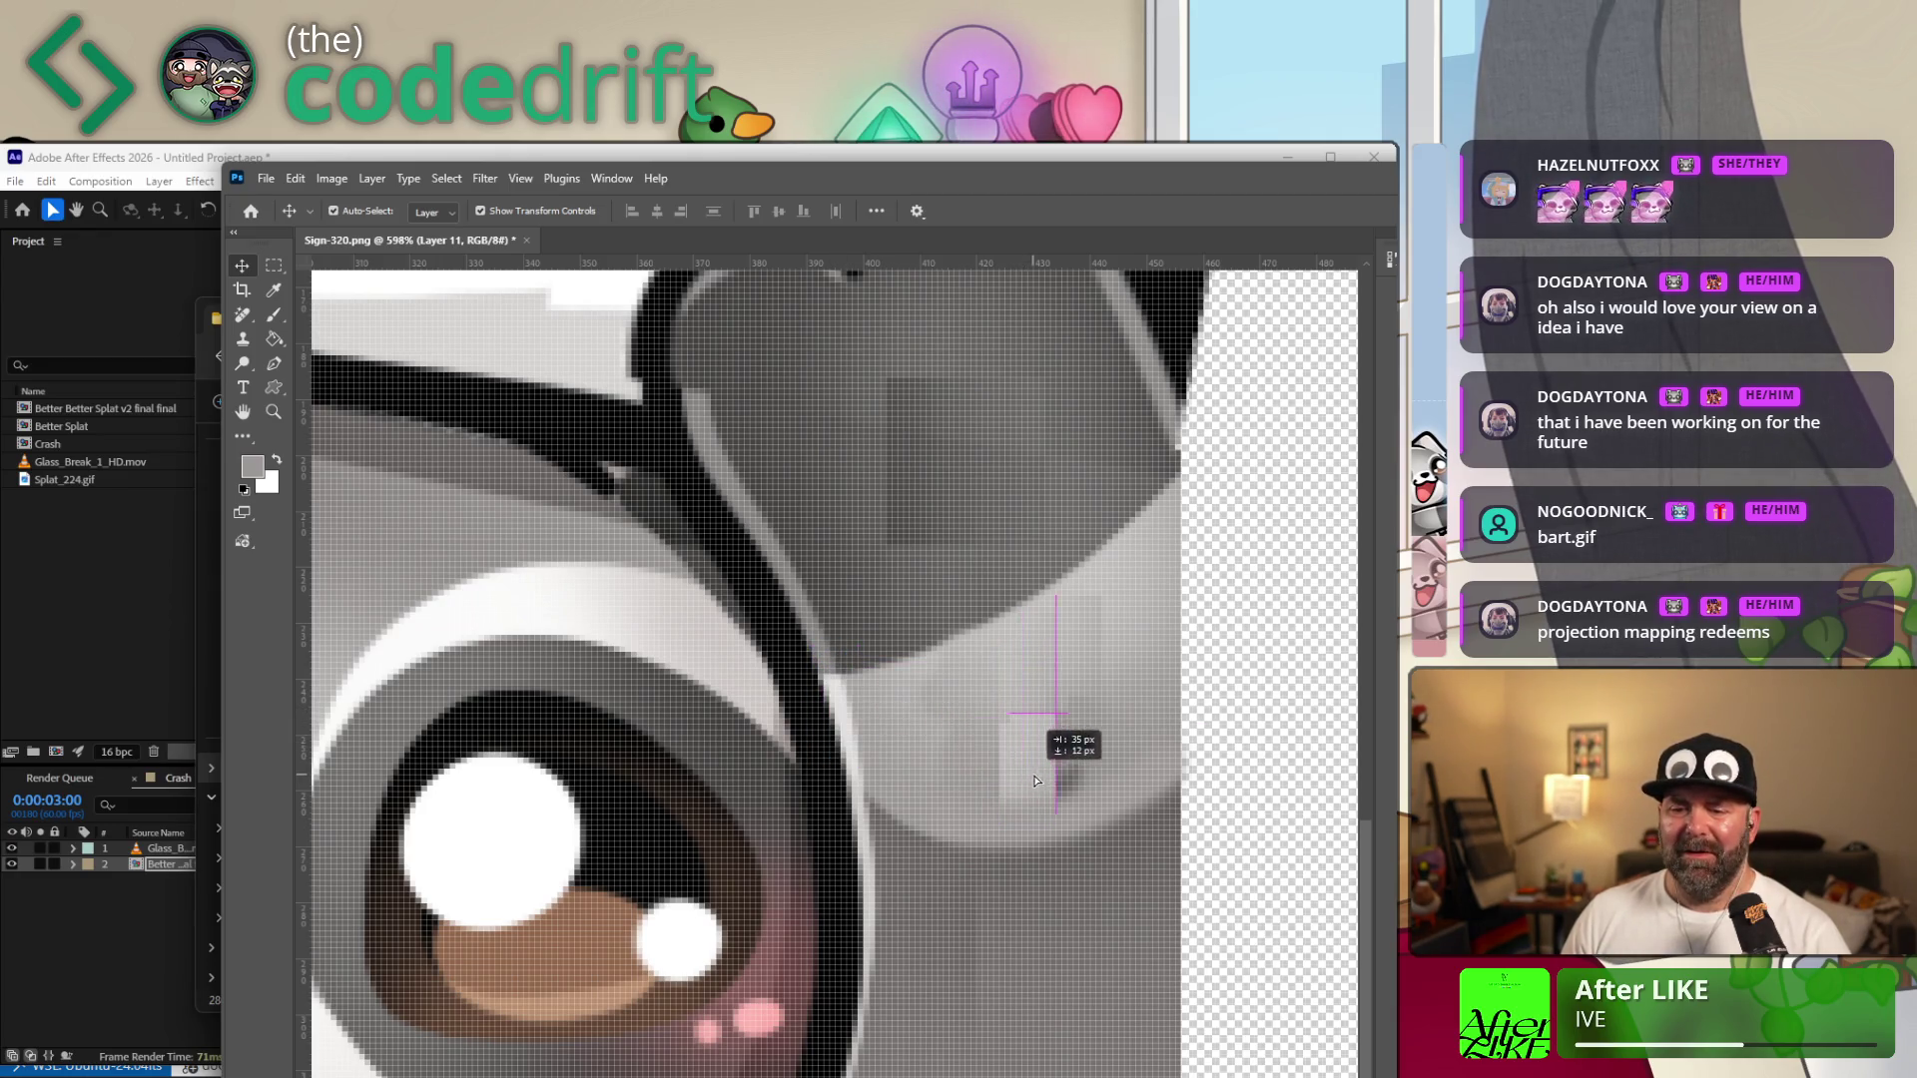
{"action": "key", "text": "ctrl+z"}
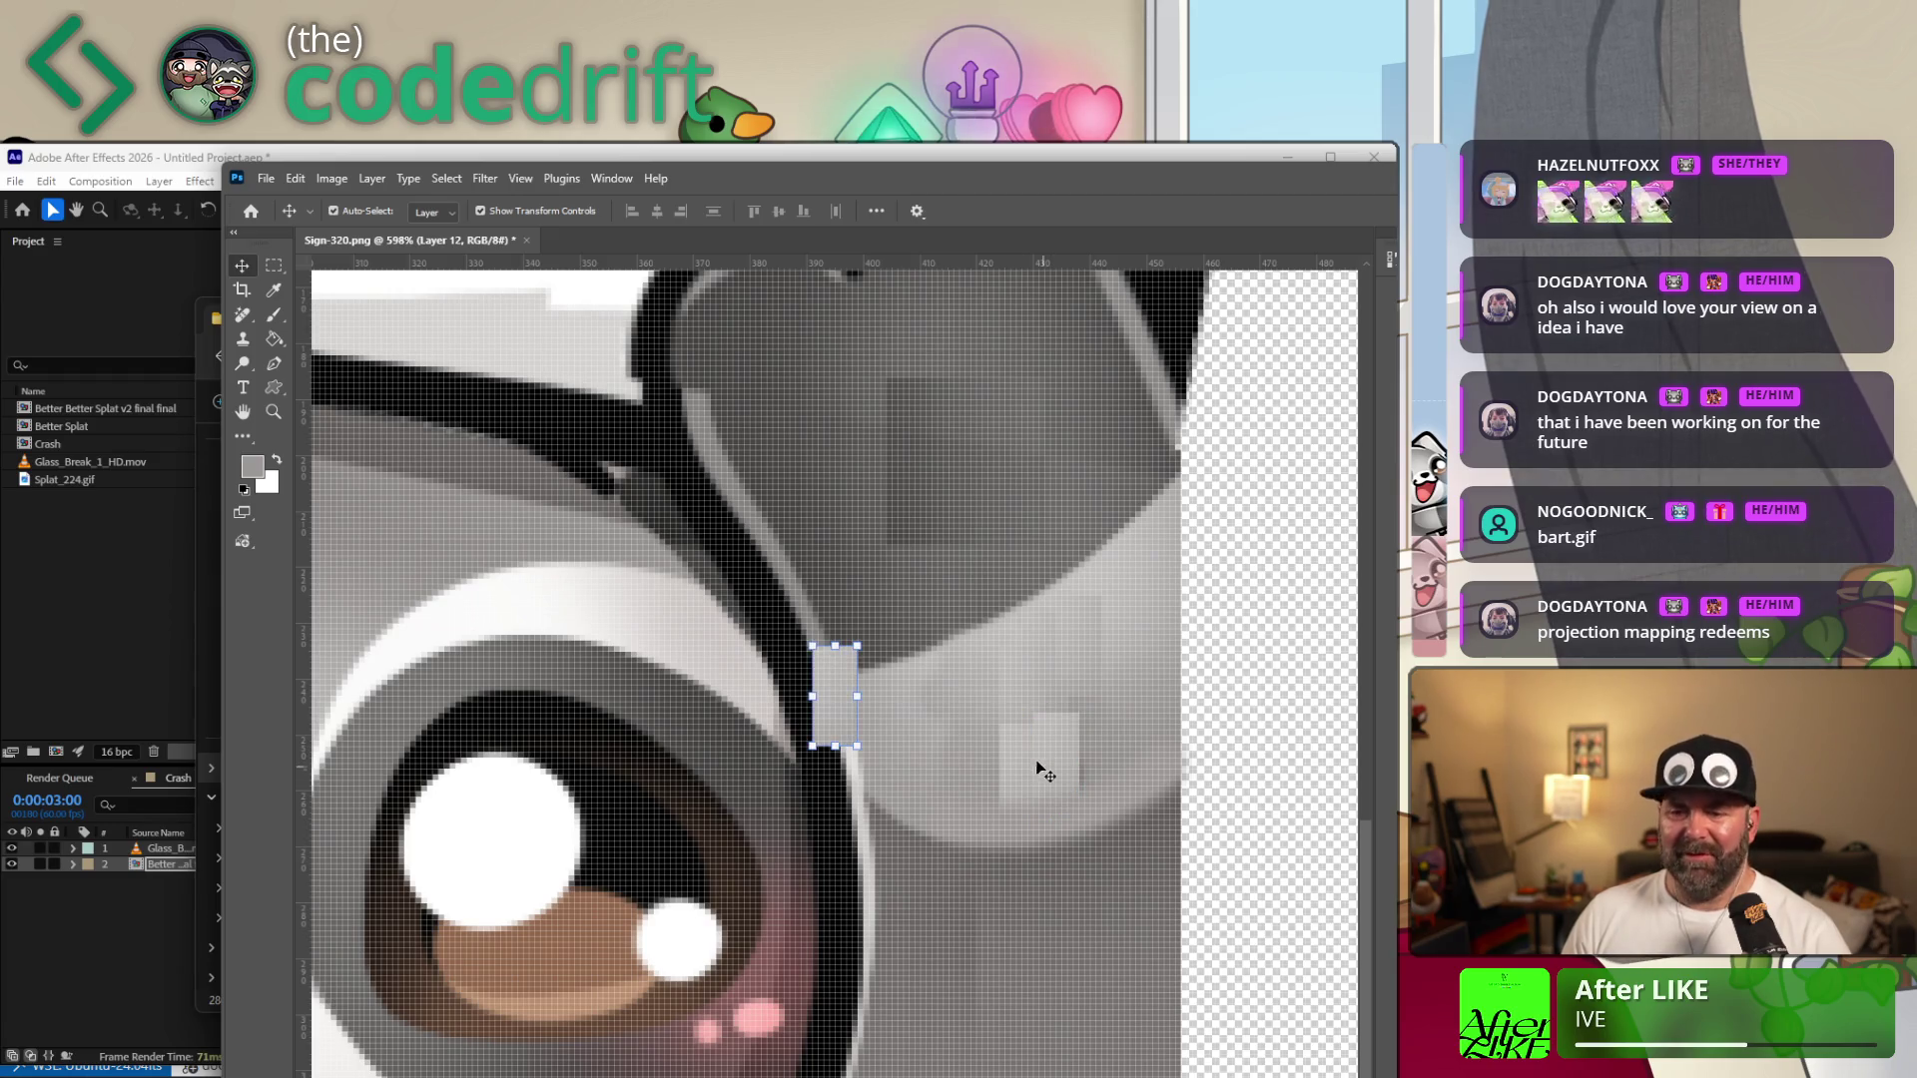
Settle another strip copy onto the grey patch and stretch the larger patch upward, committing it.
{"action": "mouse_move", "coordinate": [1040, 769]}
{"action": "left_mouse_down", "text": "alt"}
{"action": "mouse_move", "coordinate": [1036, 753]}
{"action": "mouse_move", "coordinate": [1087, 765]}
{"action": "mouse_move", "coordinate": [1067, 753]}
{"action": "left_mouse_up", "text": "alt"}
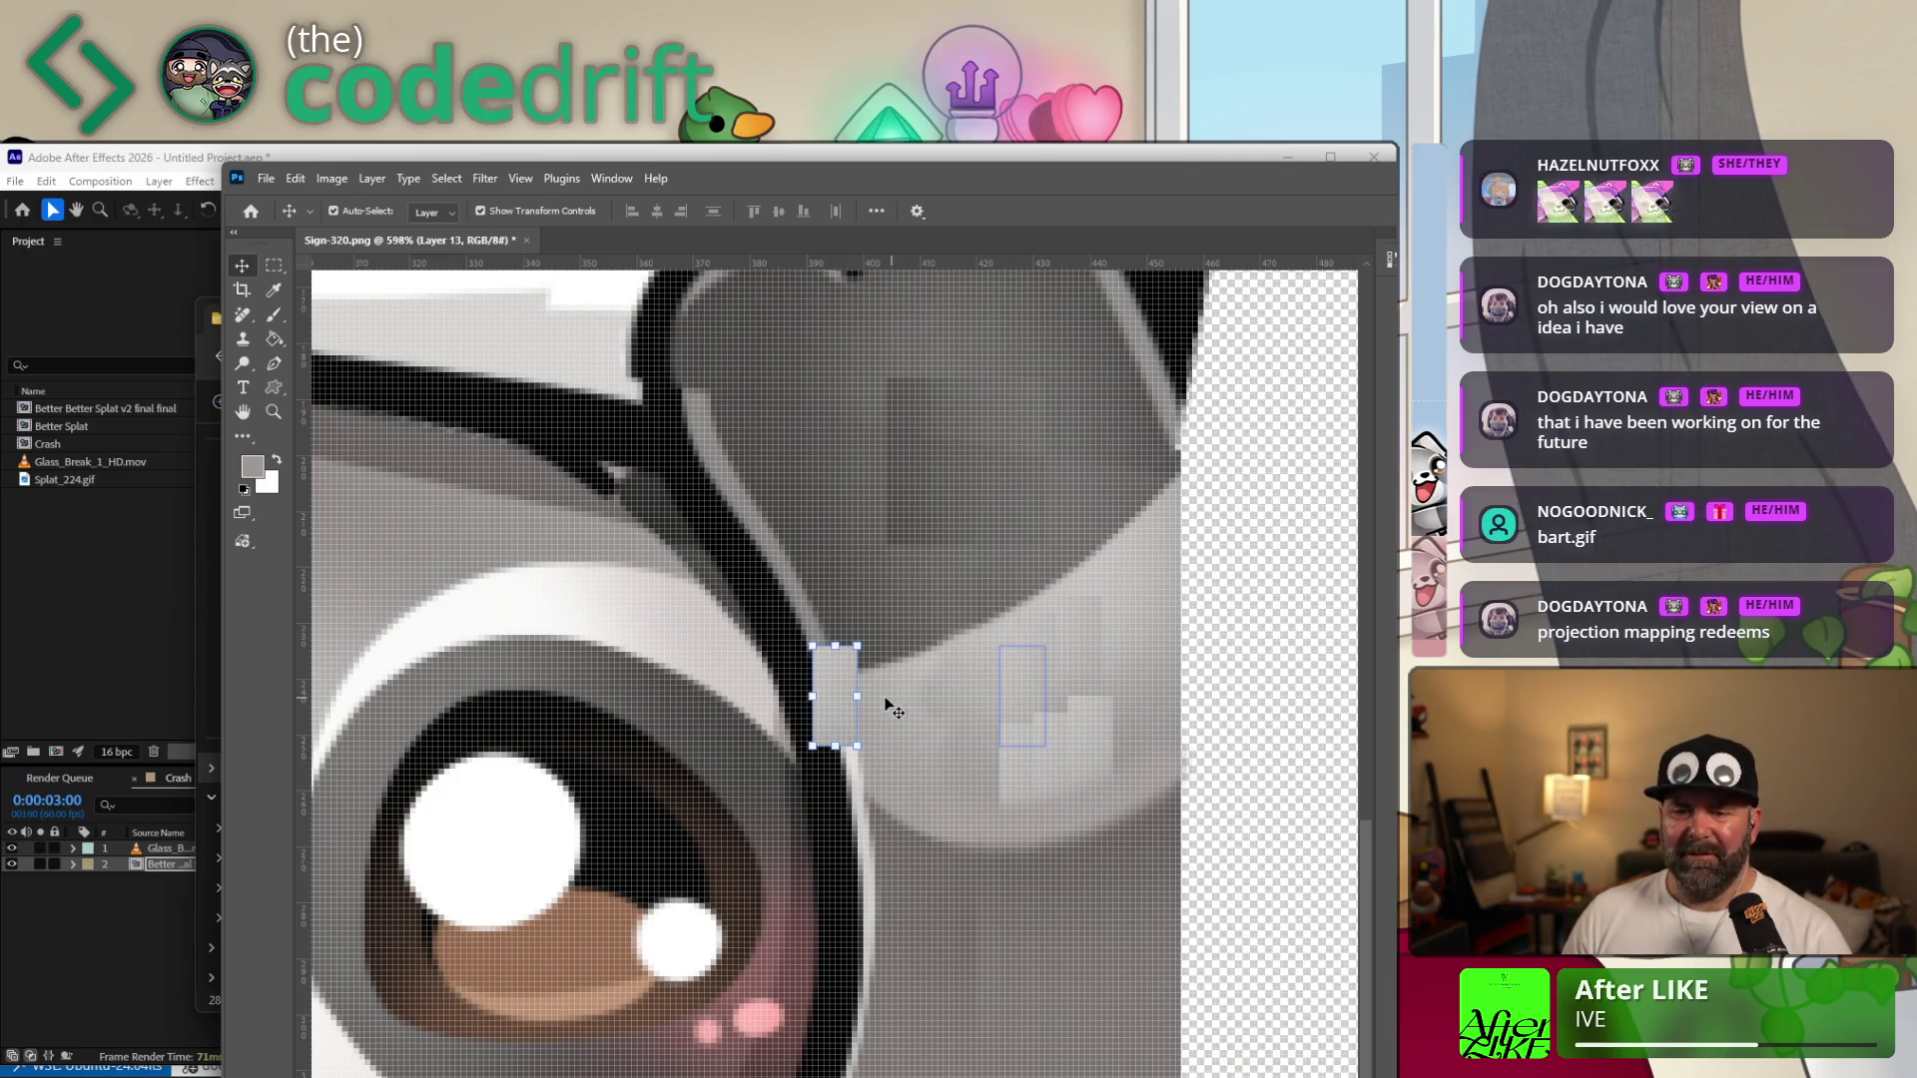
{"action": "left_click_drag", "start_coordinate": [866, 705], "coordinate": [965, 727]}
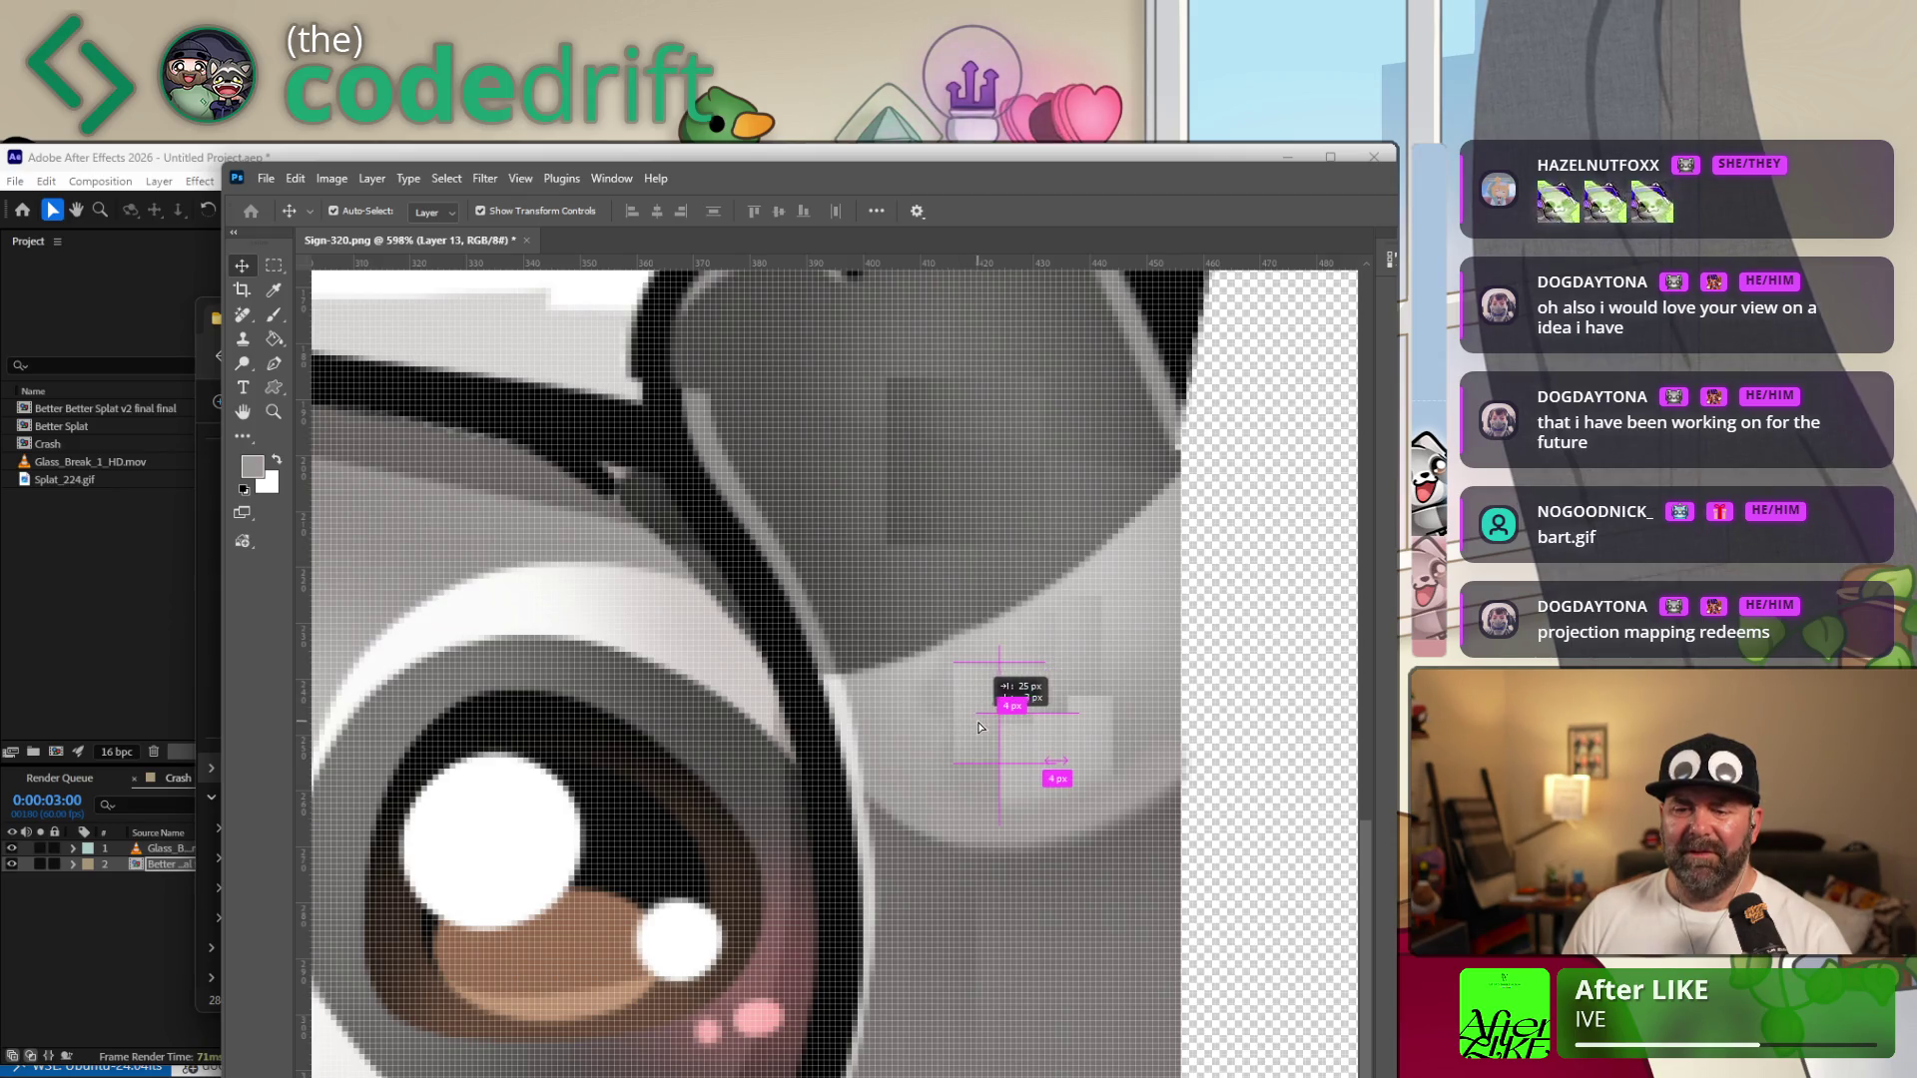
{"action": "left_click_drag", "start_coordinate": [965, 727], "coordinate": [980, 723]}
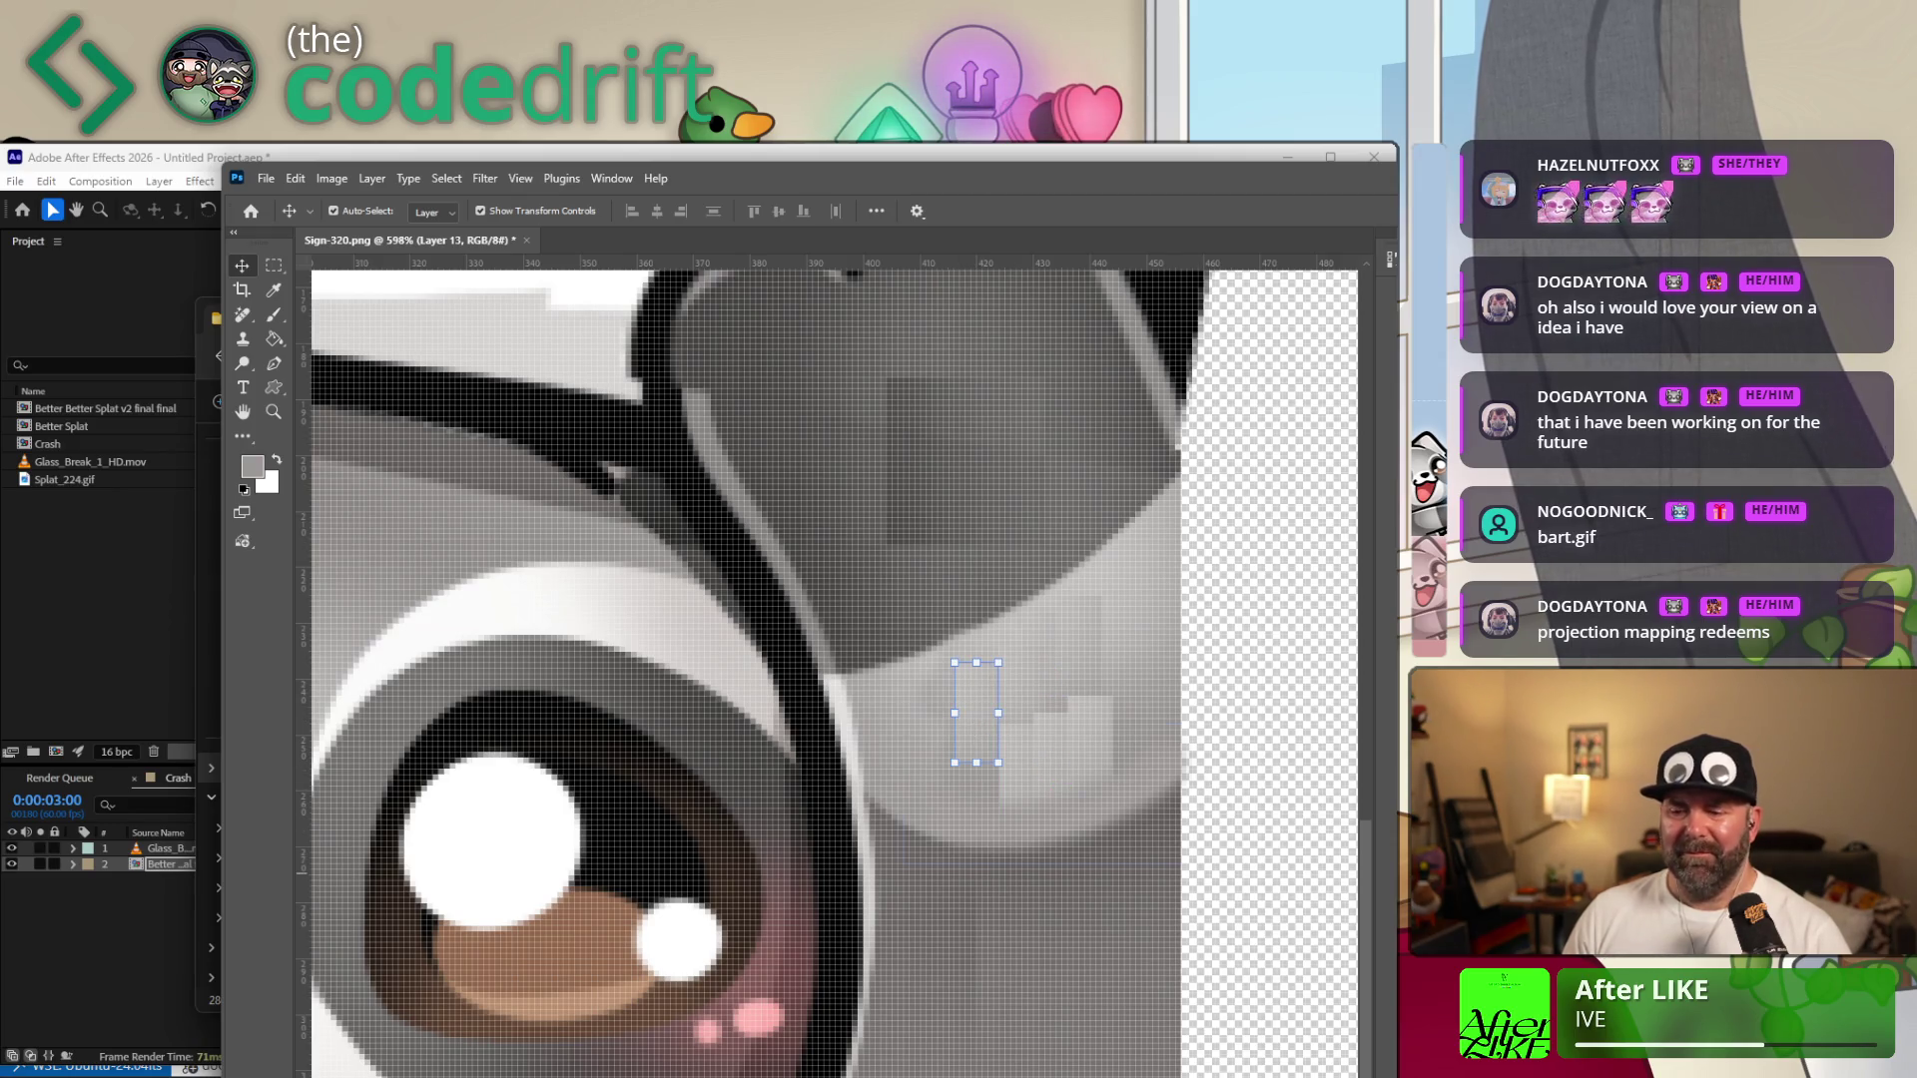
{"action": "left_click", "coordinate": [989, 764], "text": "ctrl"}
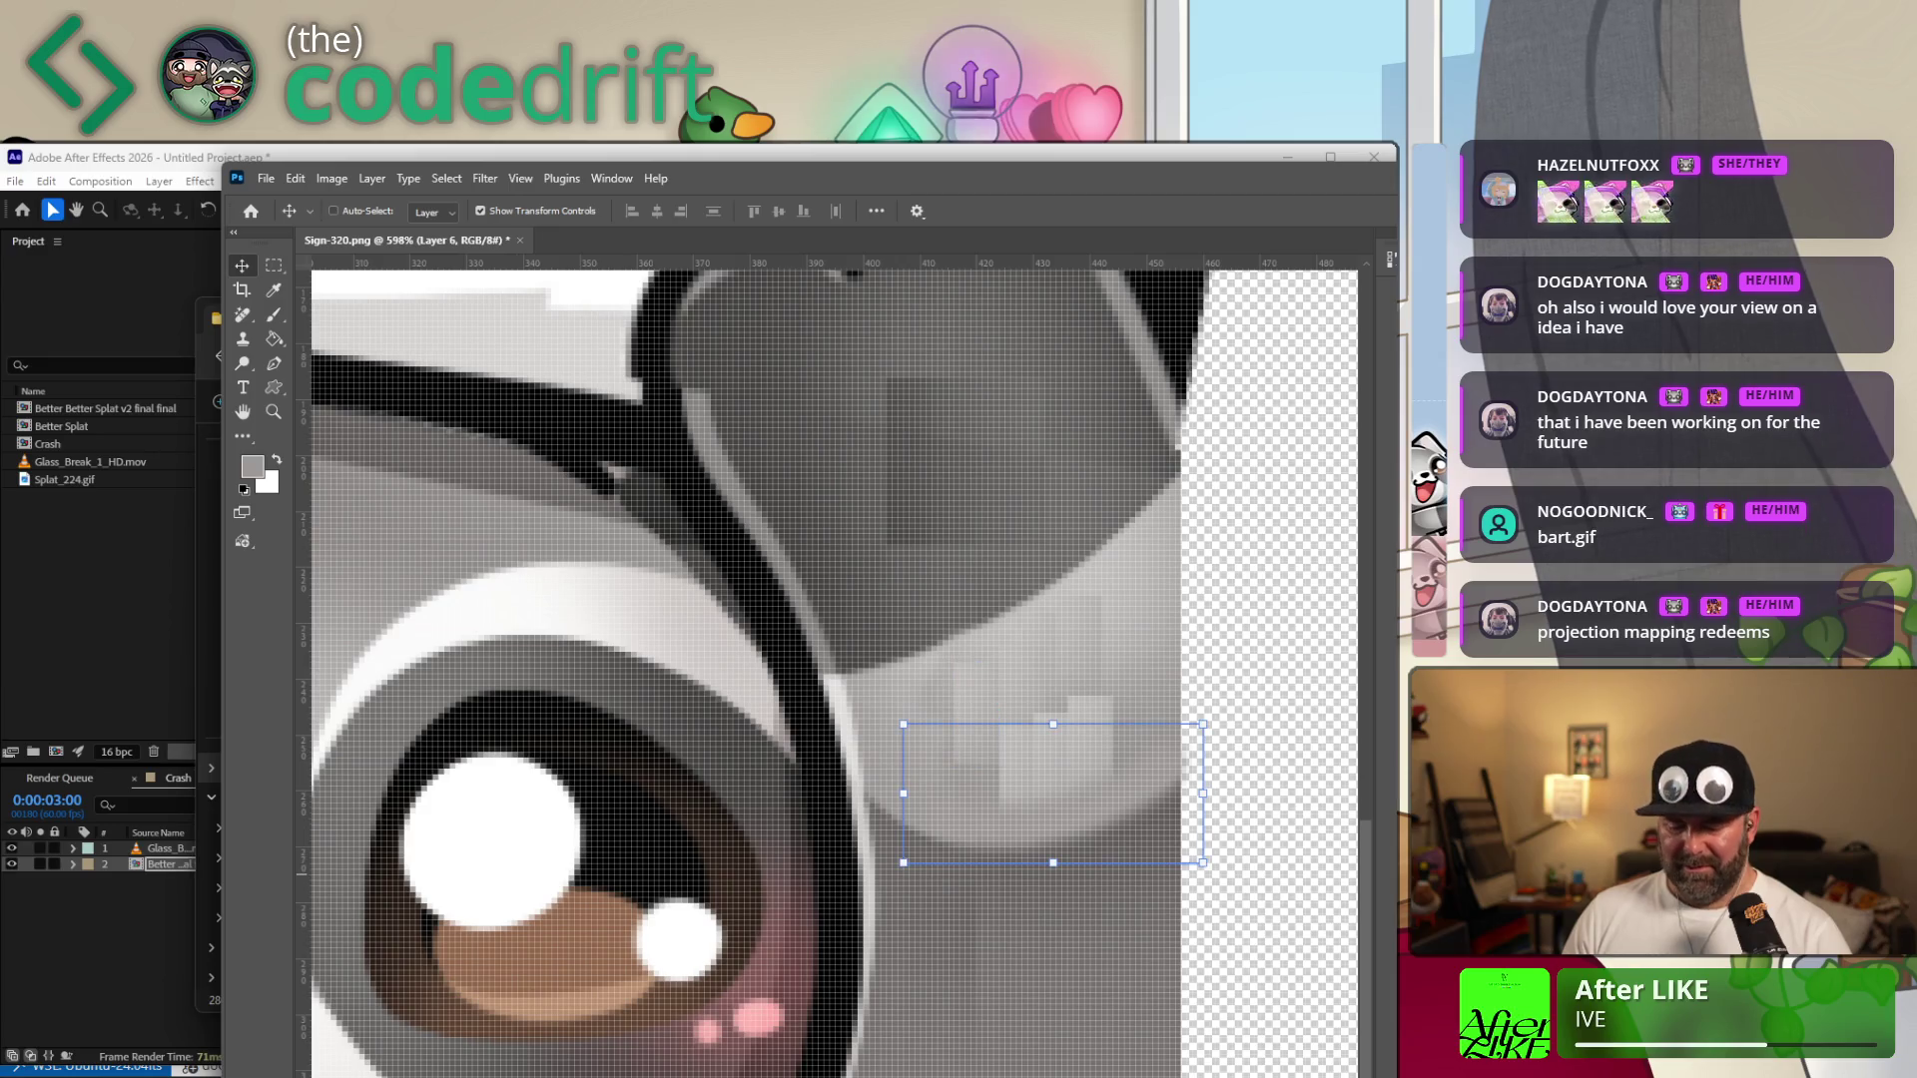
{"action": "left_click_drag", "start_coordinate": [1053, 725], "coordinate": [1053, 595]}
{"action": "key", "text": "ctrl+shift+e"}
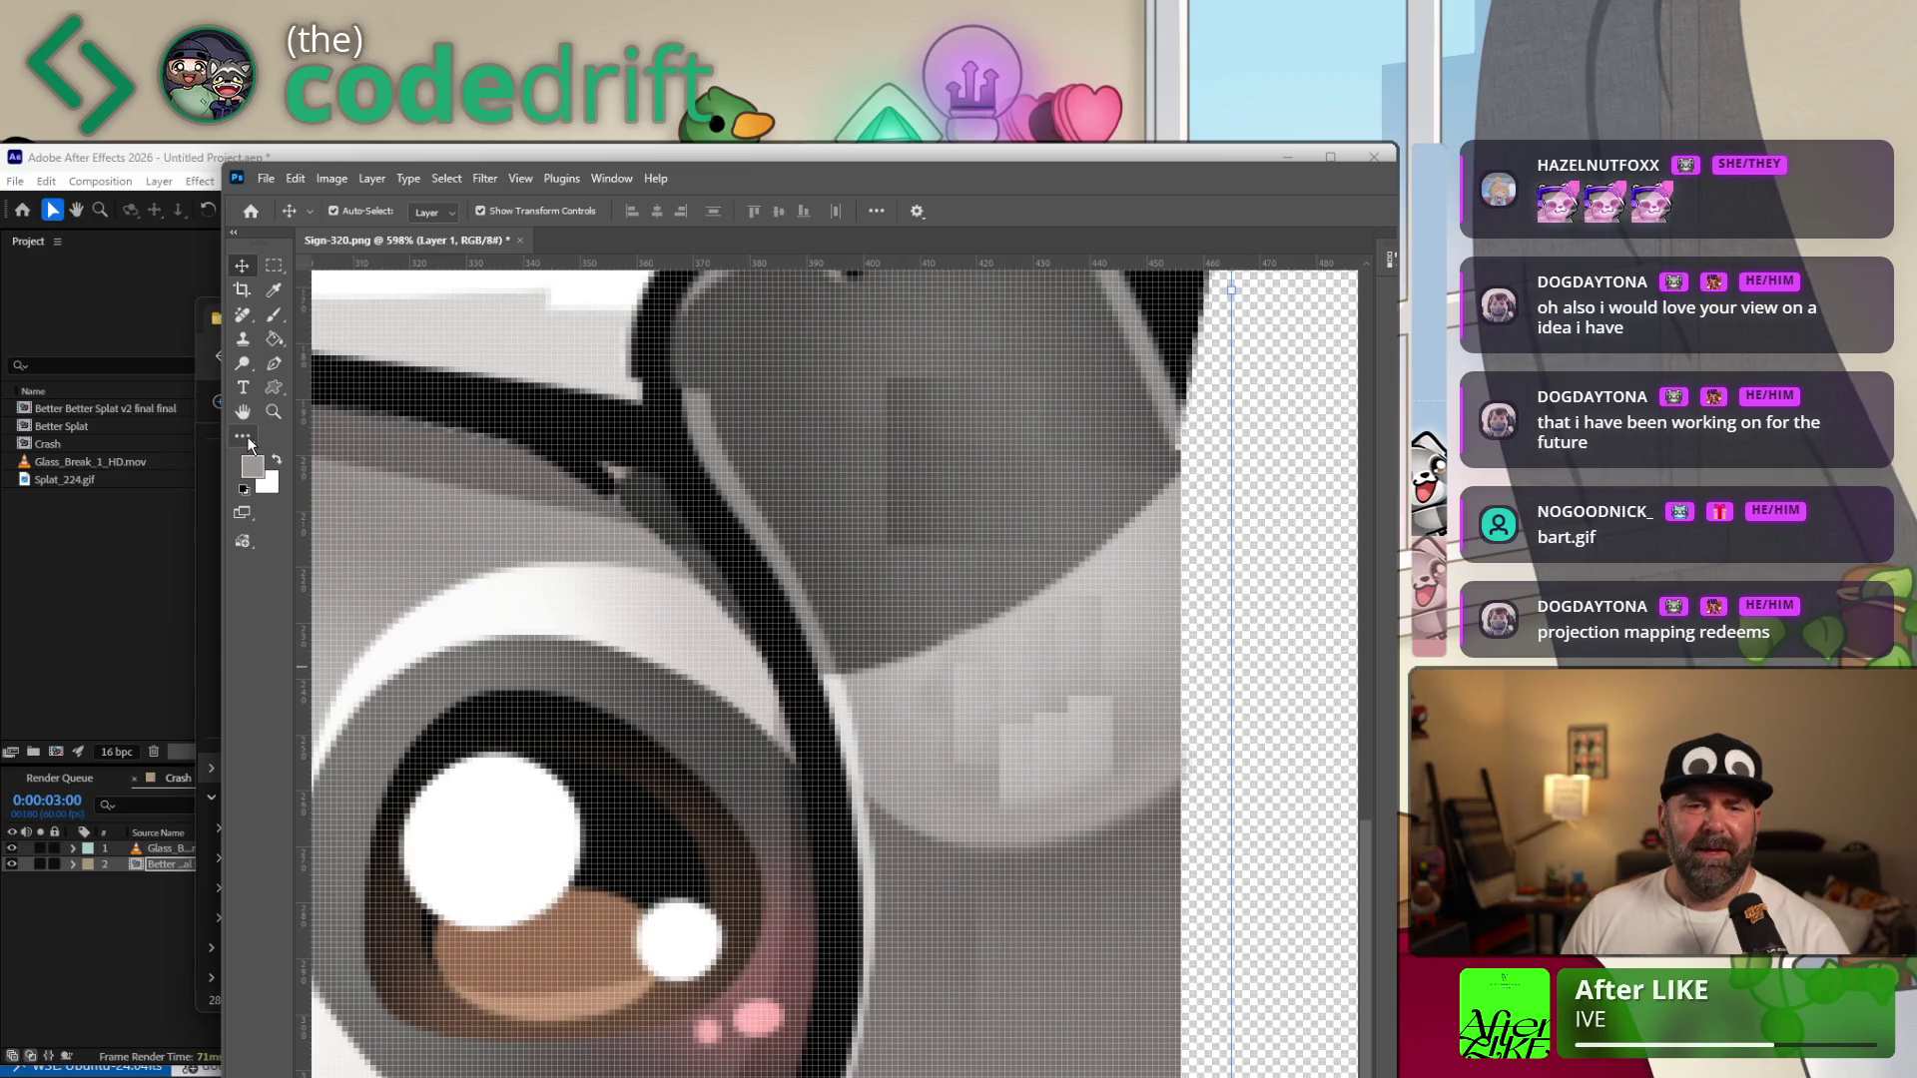
{"action": "left_click", "coordinate": [243, 437]}
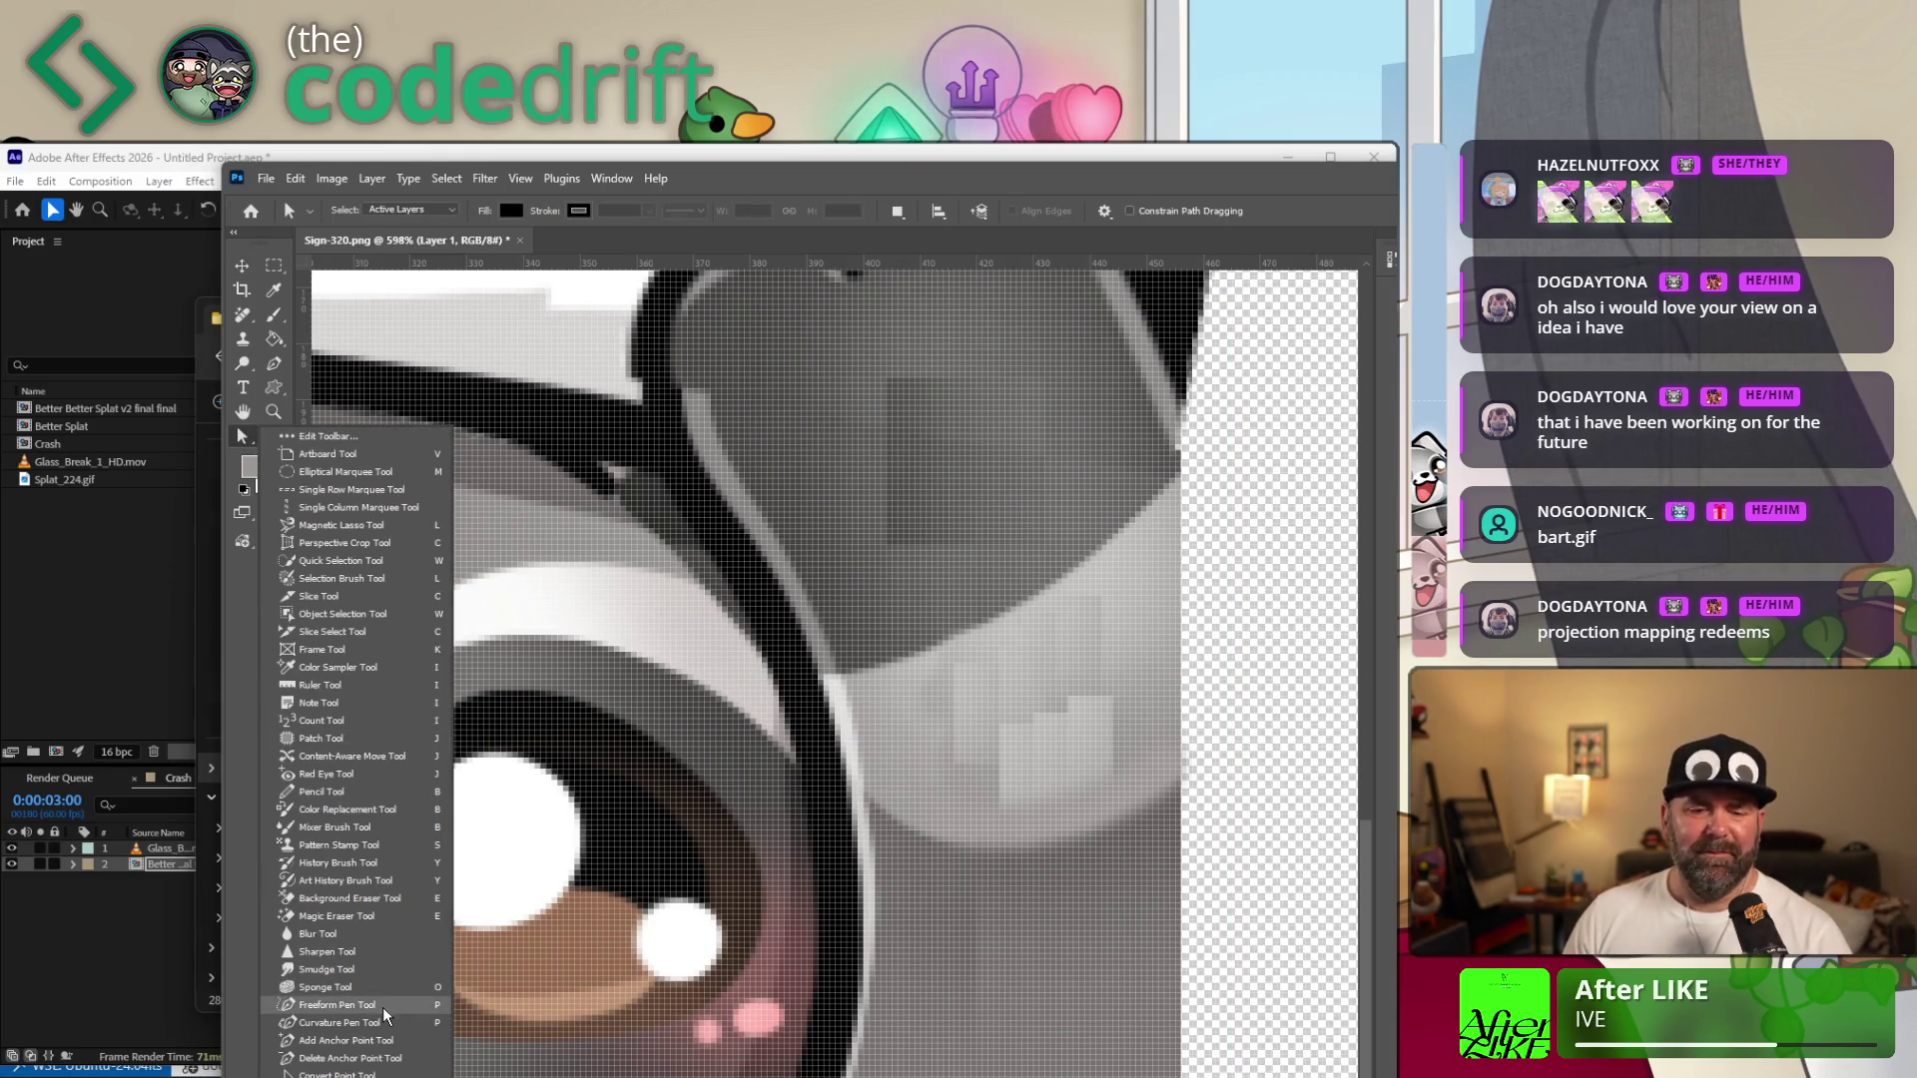
Smudge the light pixel blocks into the grey, then zoom in on the sign's top-right outline.
{"action": "key", "text": "r"}
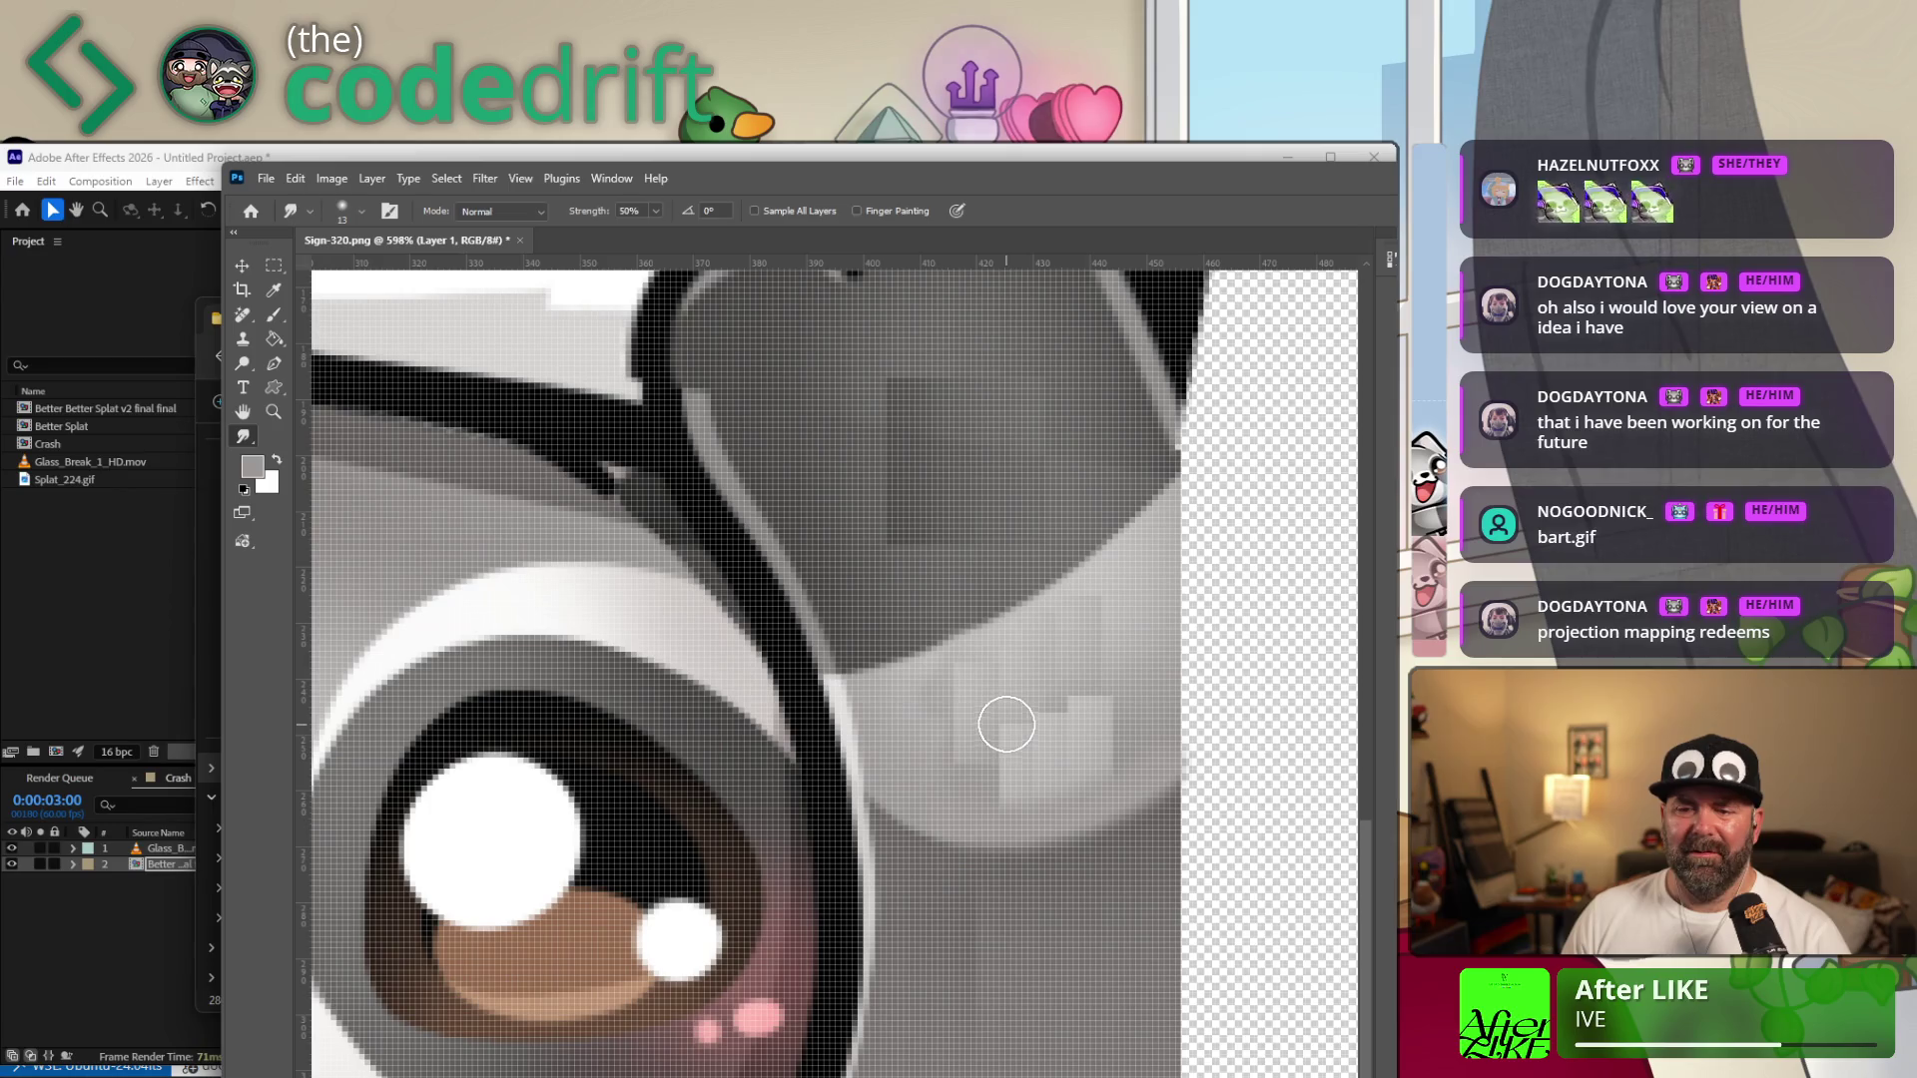
{"action": "mouse_move", "coordinate": [1036, 691]}
{"action": "left_mouse_down"}
{"action": "mouse_move", "coordinate": [1027, 719]}
{"action": "mouse_move", "coordinate": [1099, 720]}
{"action": "mouse_move", "coordinate": [1074, 784]}
{"action": "mouse_move", "coordinate": [1038, 780]}
{"action": "mouse_move", "coordinate": [998, 722]}
{"action": "mouse_move", "coordinate": [968, 723]}
{"action": "mouse_move", "coordinate": [973, 689]}
{"action": "mouse_move", "coordinate": [1123, 628]}
{"action": "left_mouse_up"}
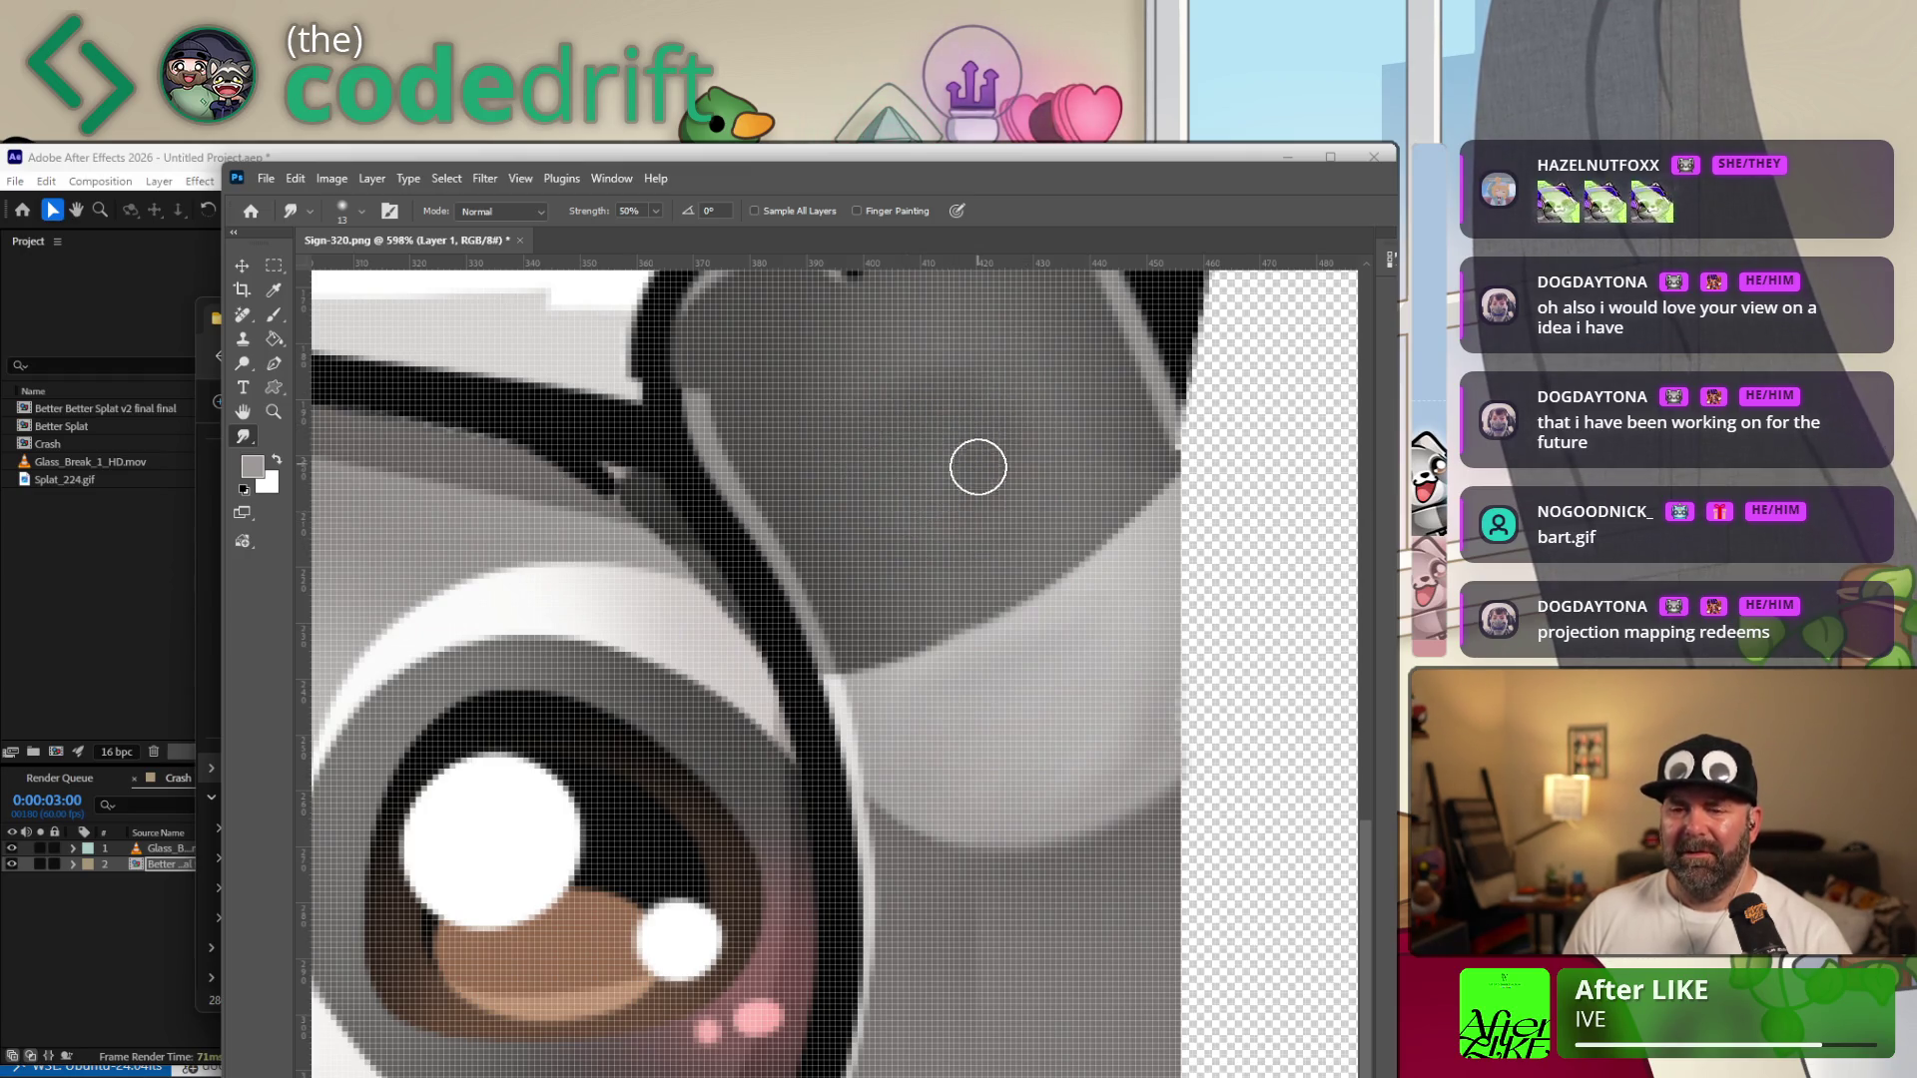
{"action": "scroll", "coordinate": [1143, 531], "scroll_direction": "down", "scroll_amount": 3, "text": "alt"}
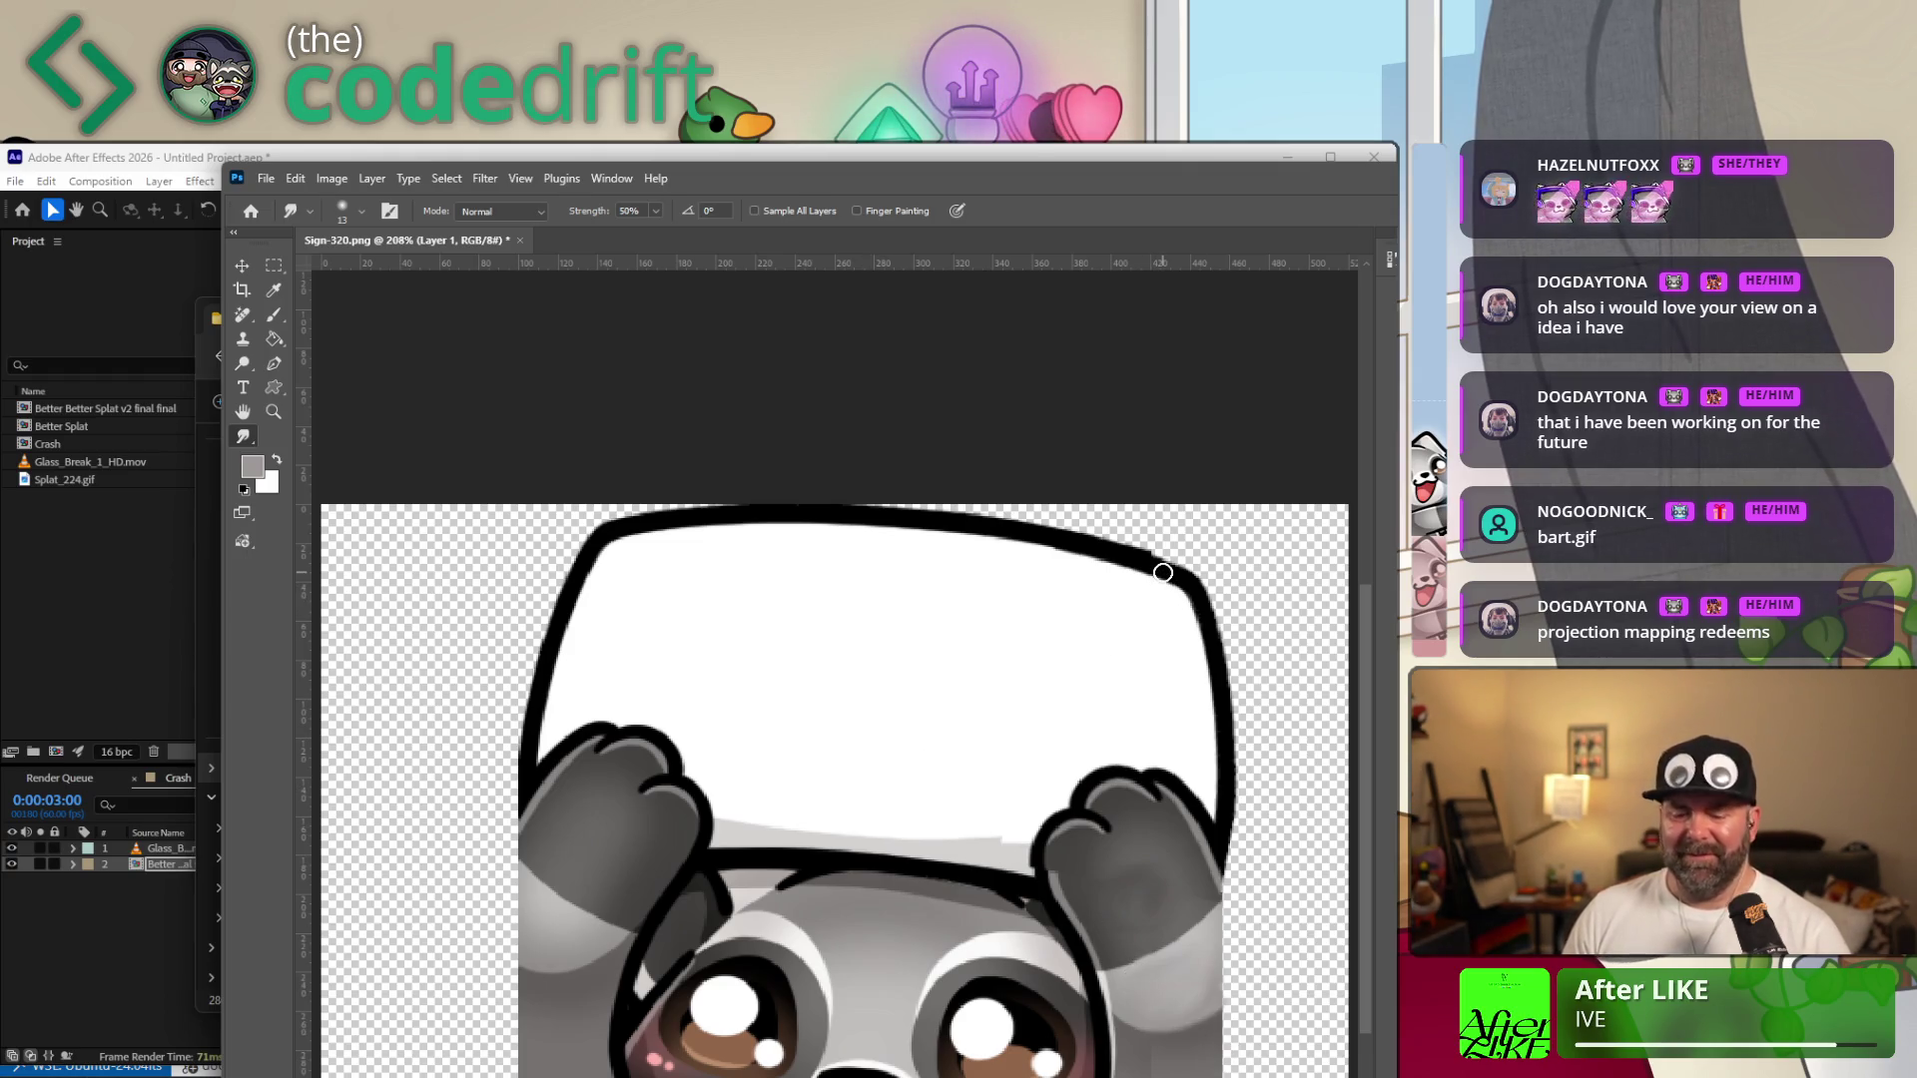
{"action": "key", "text": "z"}
{"action": "left_click_drag", "start_coordinate": [1162, 573], "coordinate": [1245, 533]}
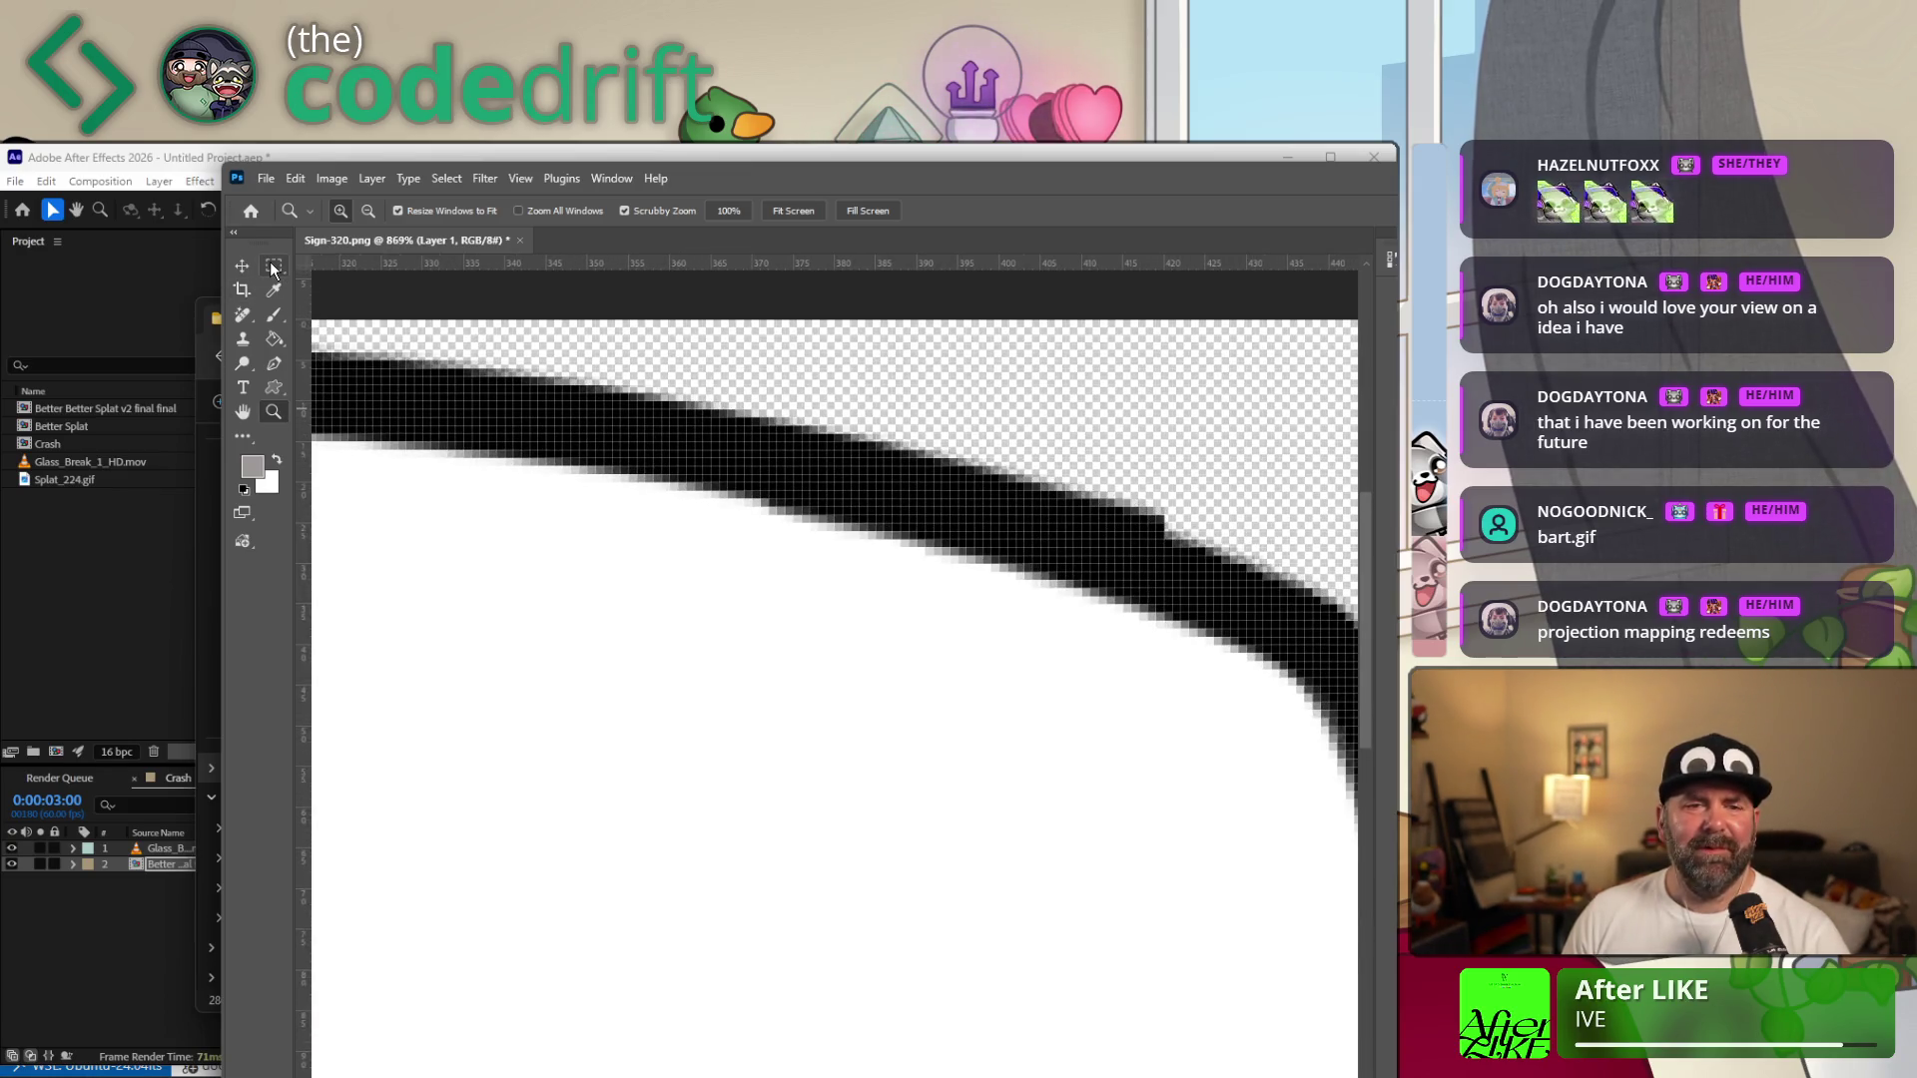
{"action": "left_click_drag", "start_coordinate": [275, 265], "coordinate": [322, 280]}
Lasso and delete the stray bump on the outline, fit the sign in view and open the File menu.
{"action": "key", "text": "l"}
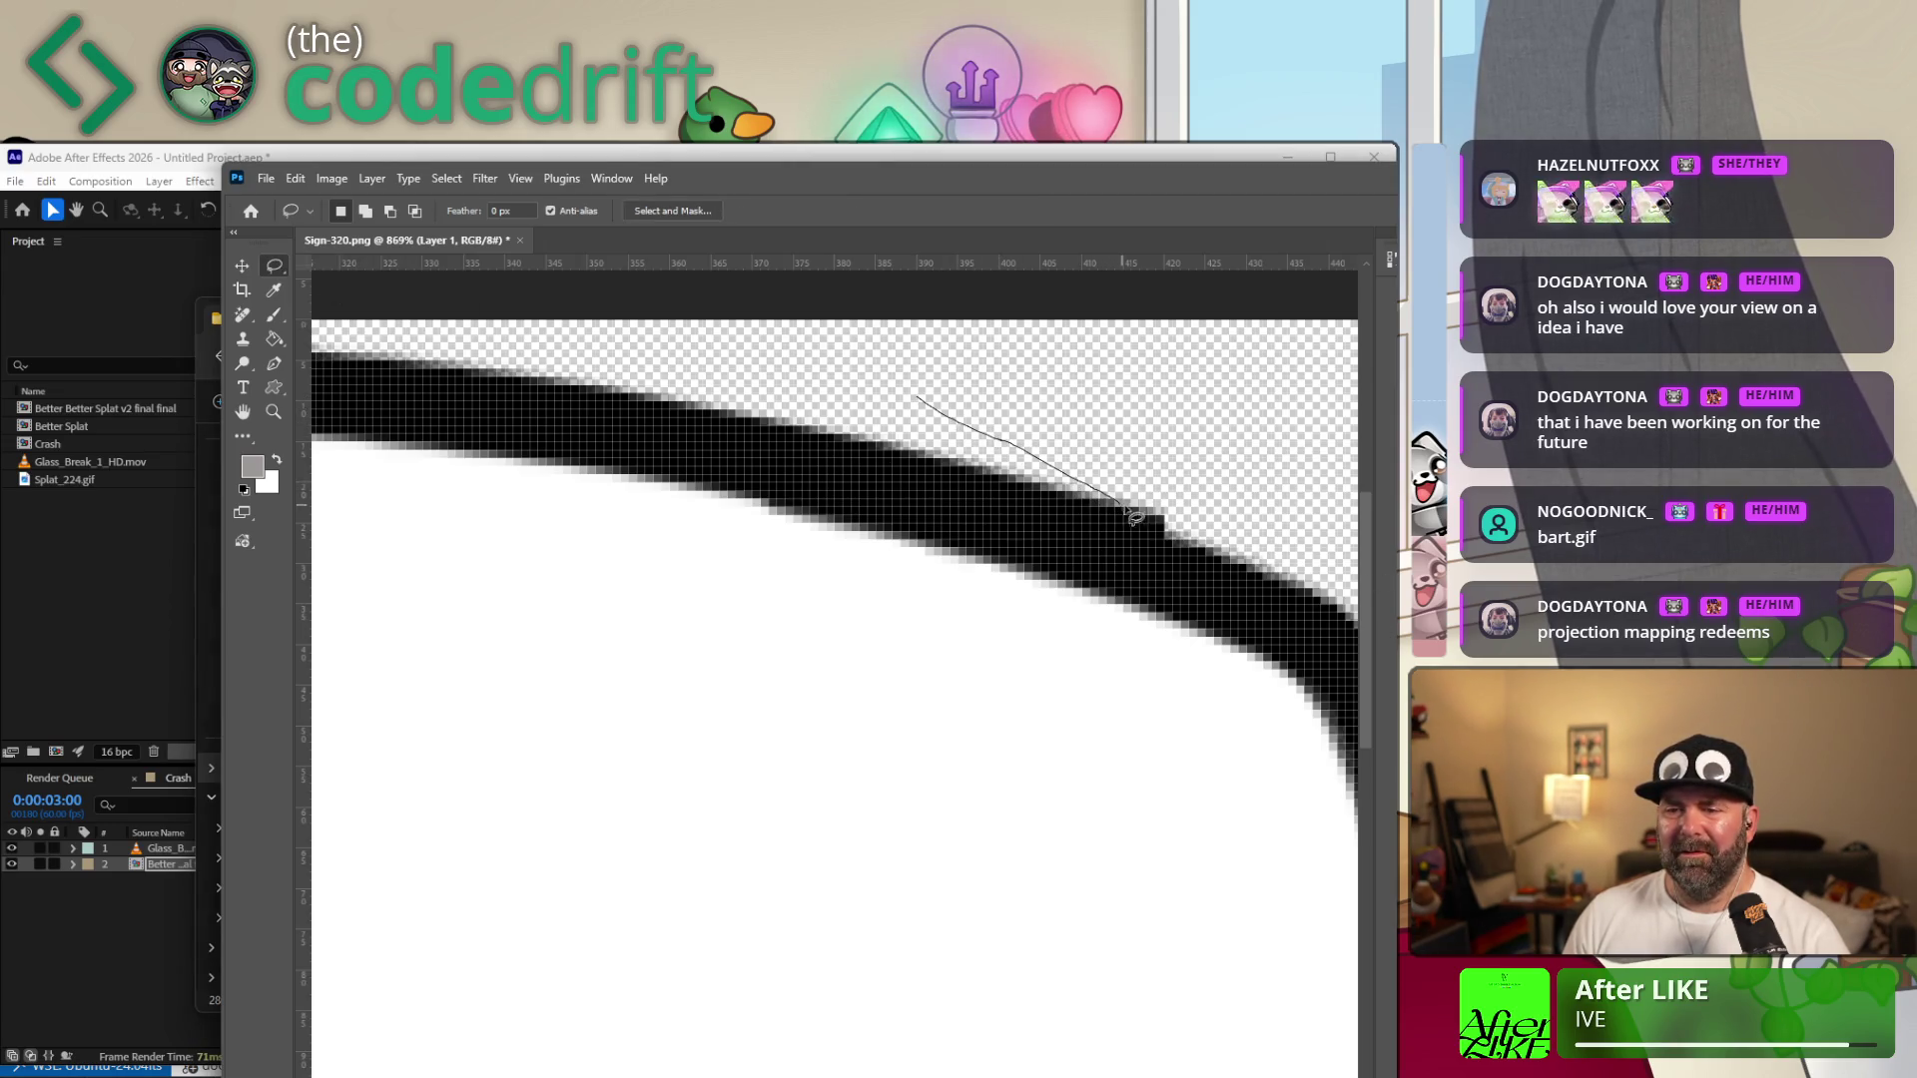
{"action": "left_click_drag", "start_coordinate": [1302, 539], "coordinate": [1136, 450]}
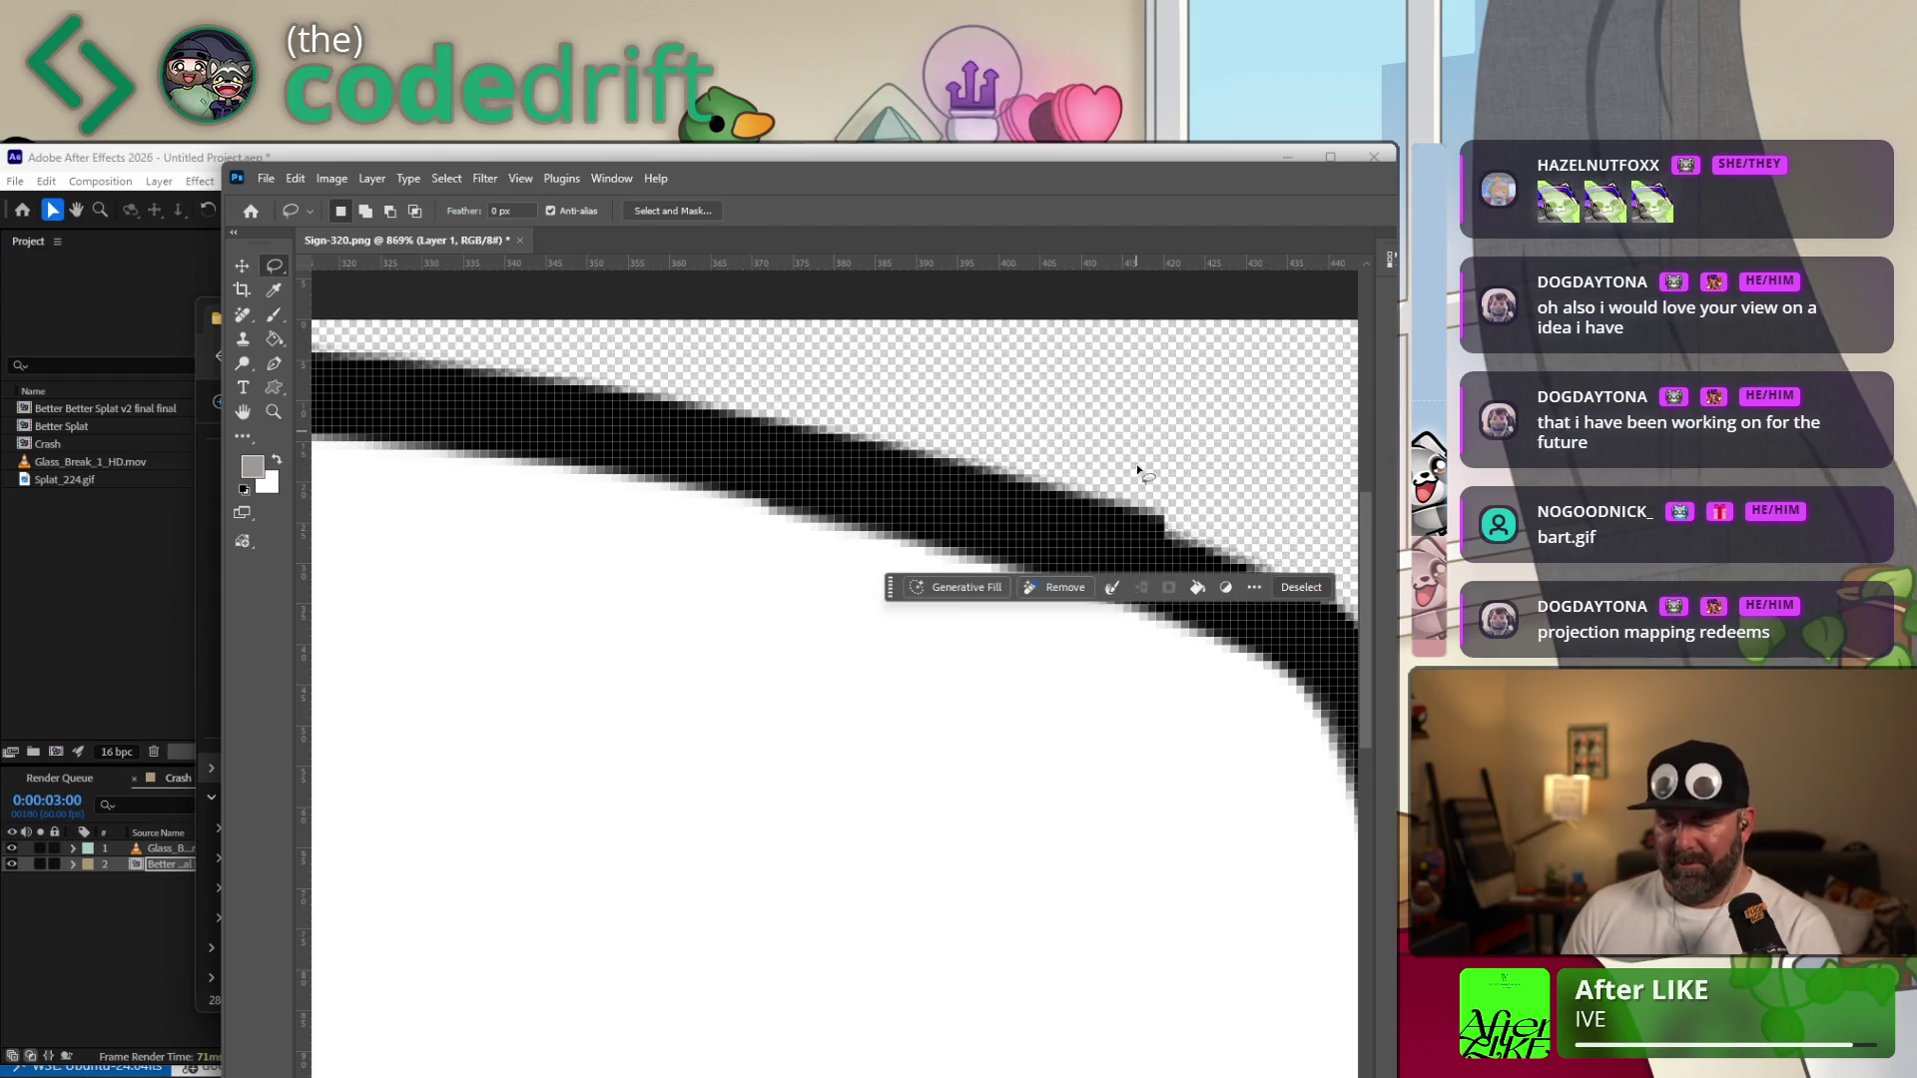
{"action": "left_click", "coordinate": [787, 652]}
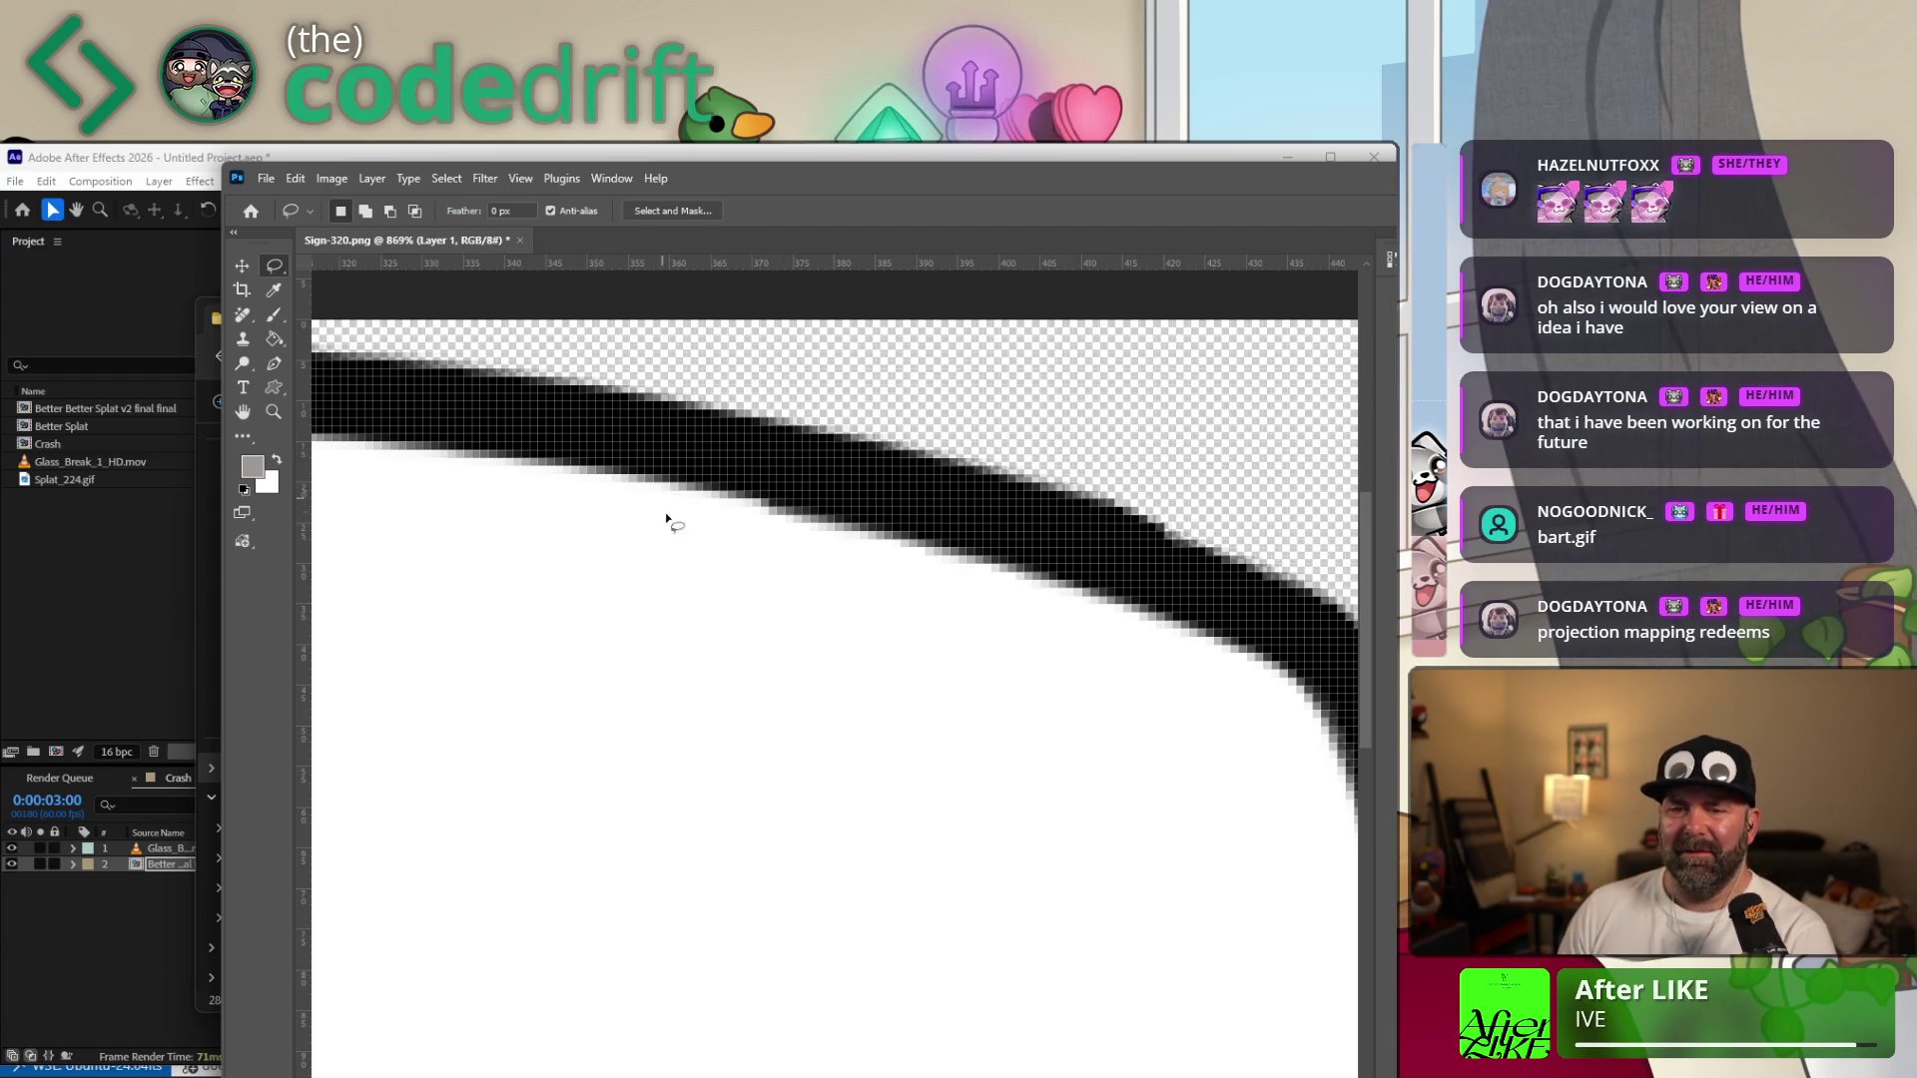
{"action": "key", "text": "ctrl+0"}
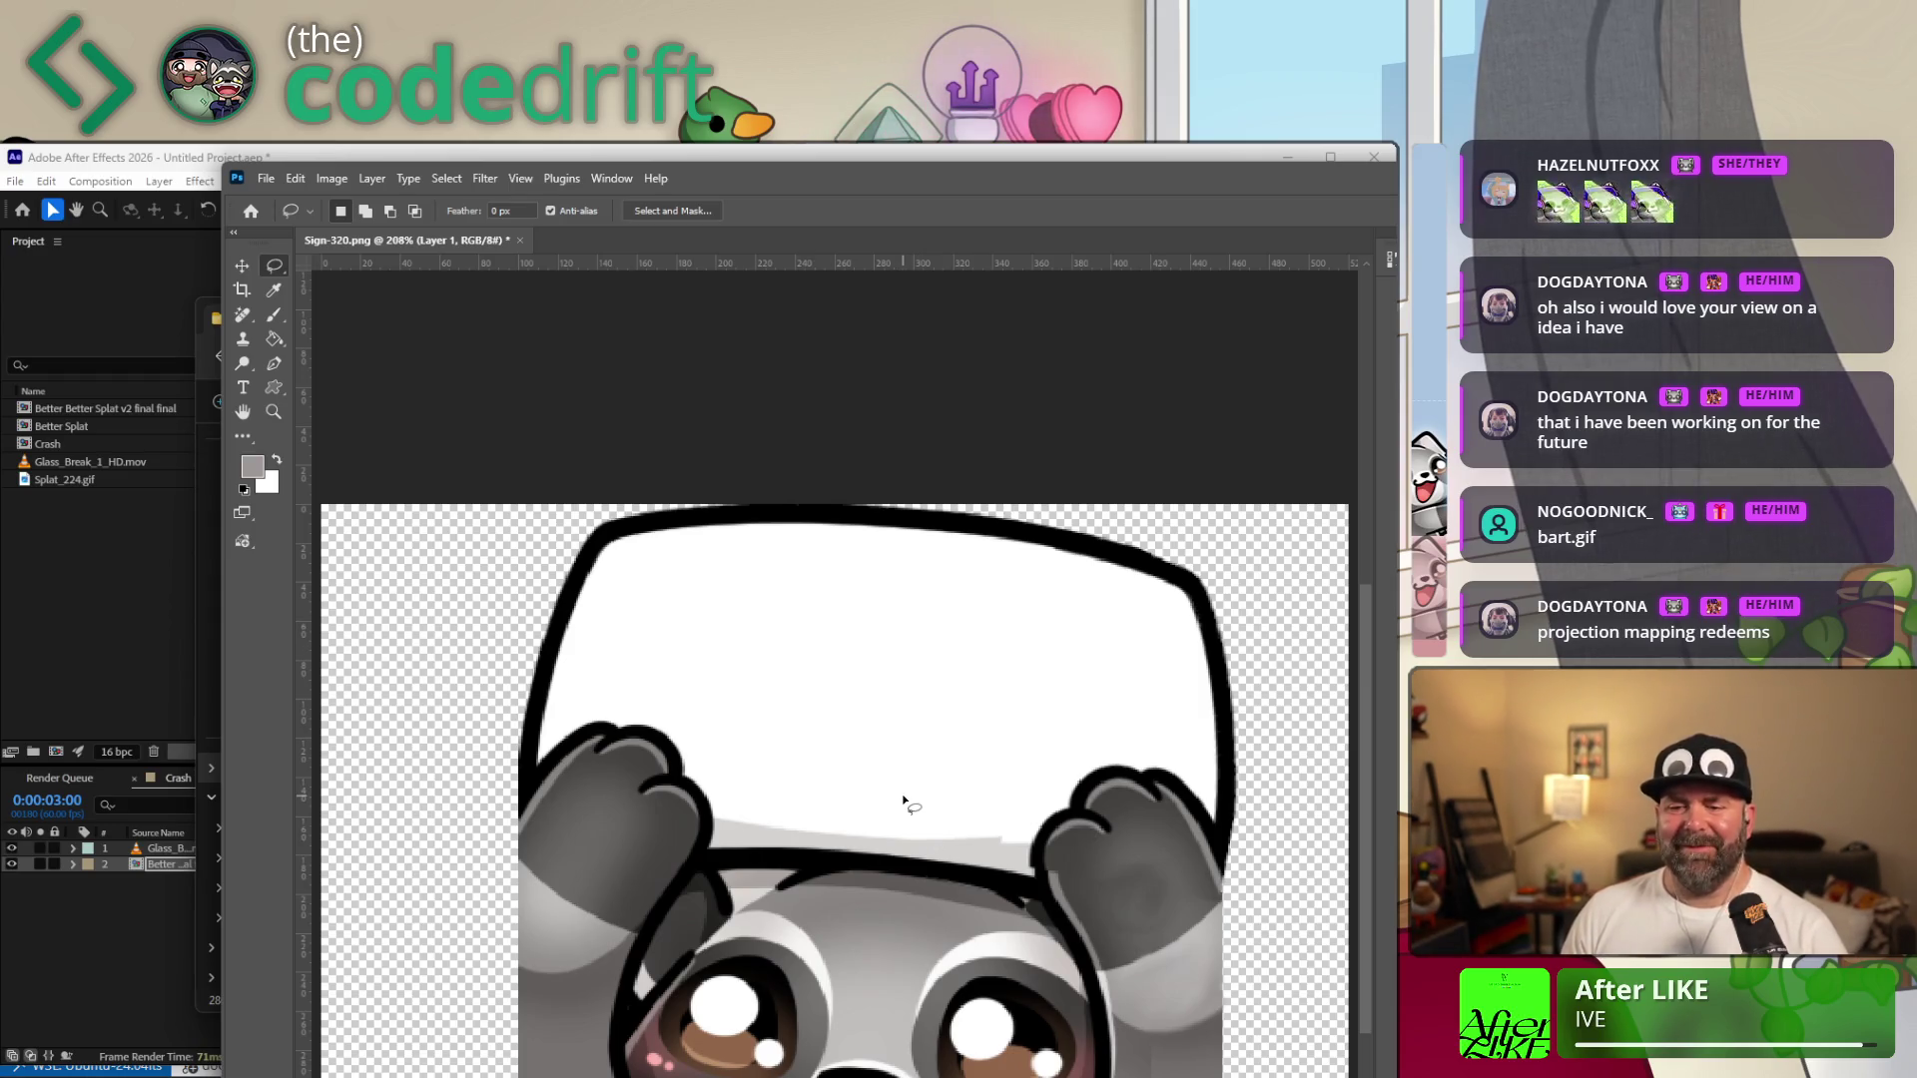
{"action": "left_click", "coordinate": [259, 178]}
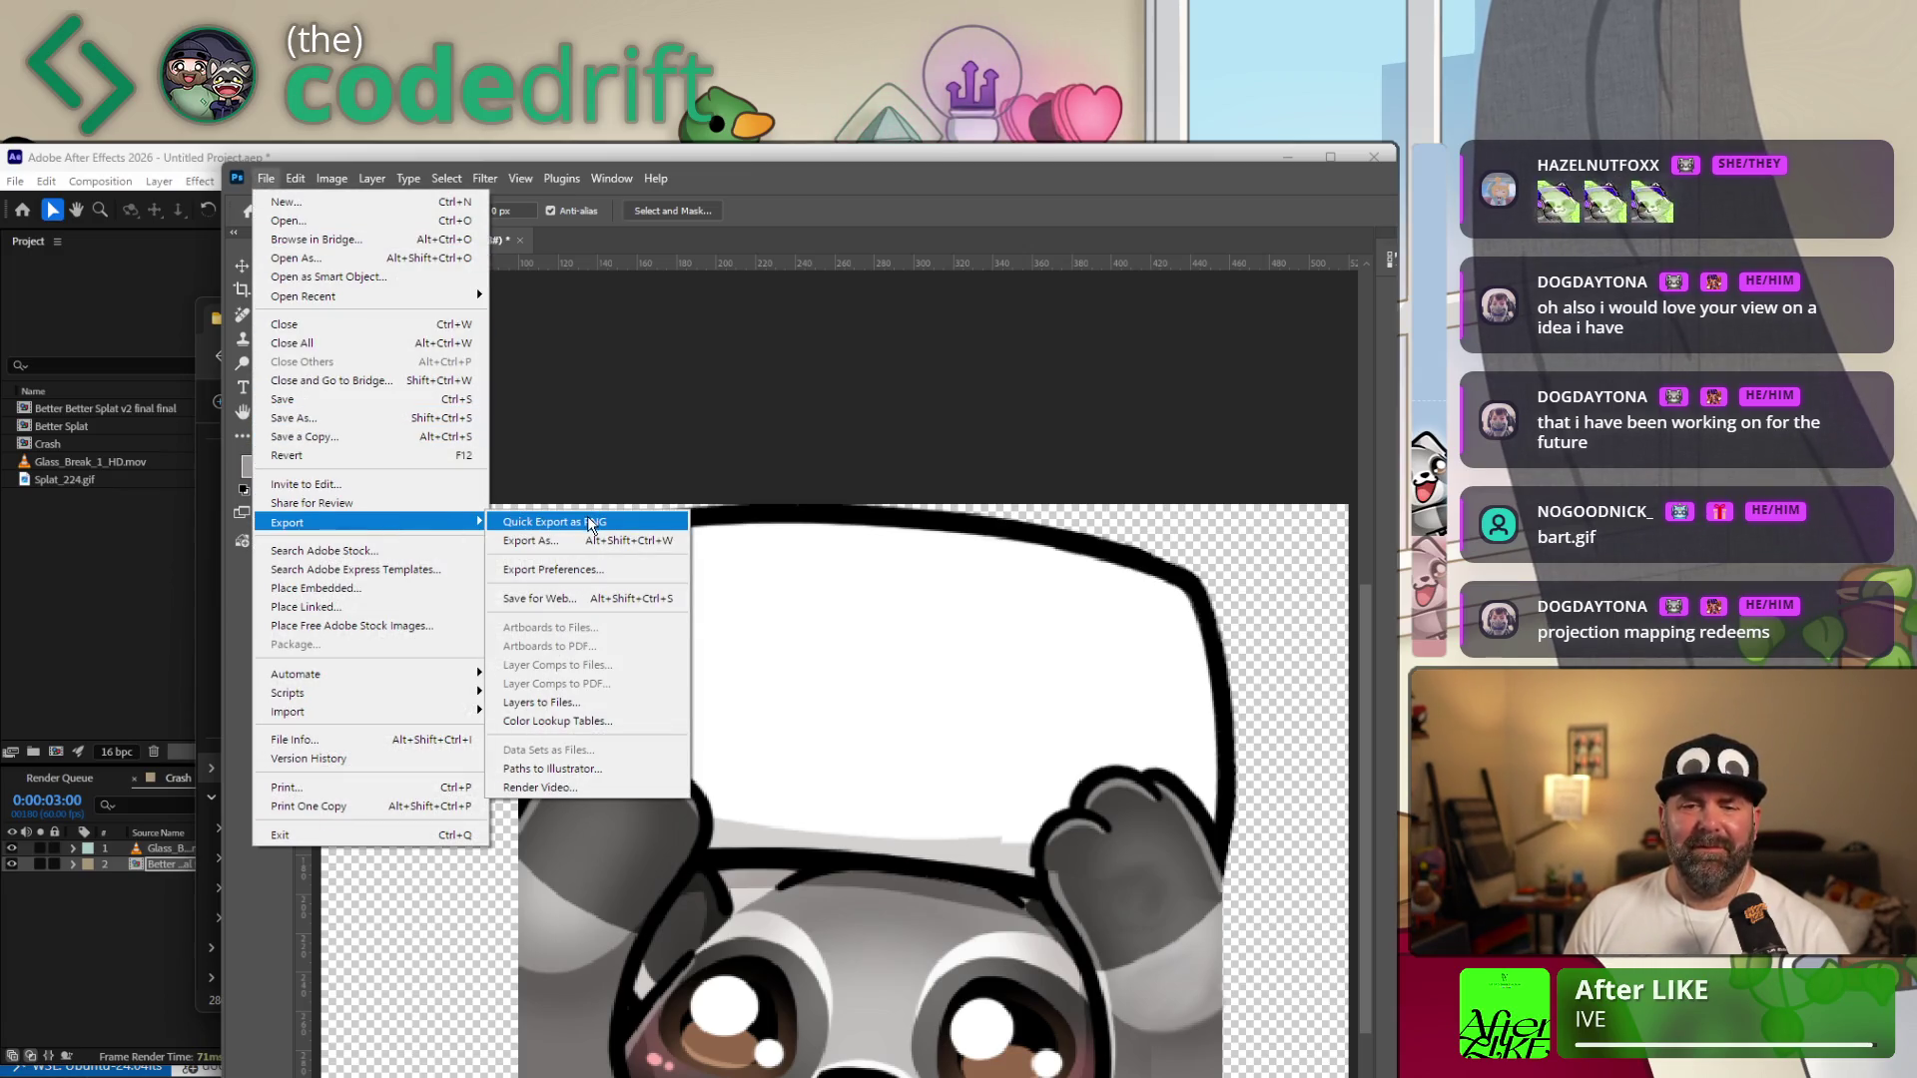
Save the retouched sign as a new PNG named Sign-320-wide.png with default PNG options.
{"action": "left_click", "coordinate": [347, 421]}
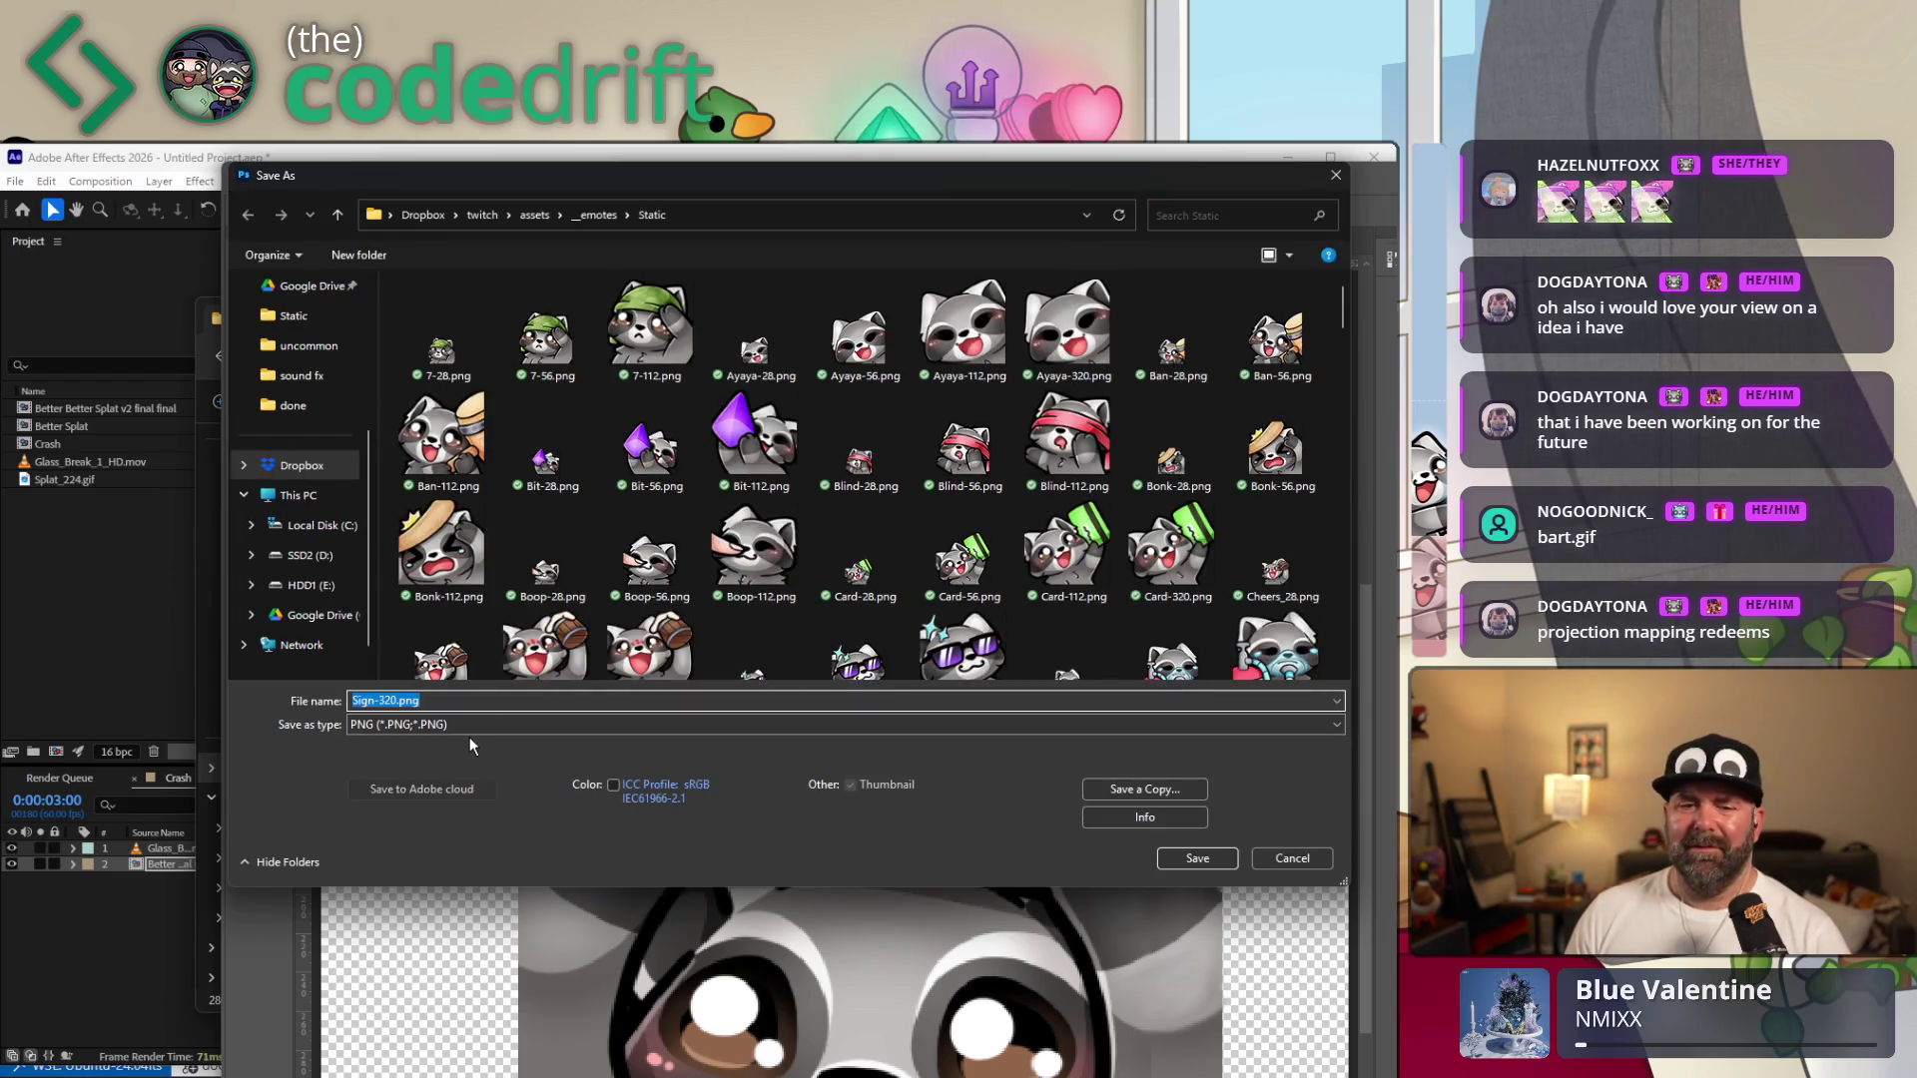
{"action": "left_click", "coordinate": [387, 701]}
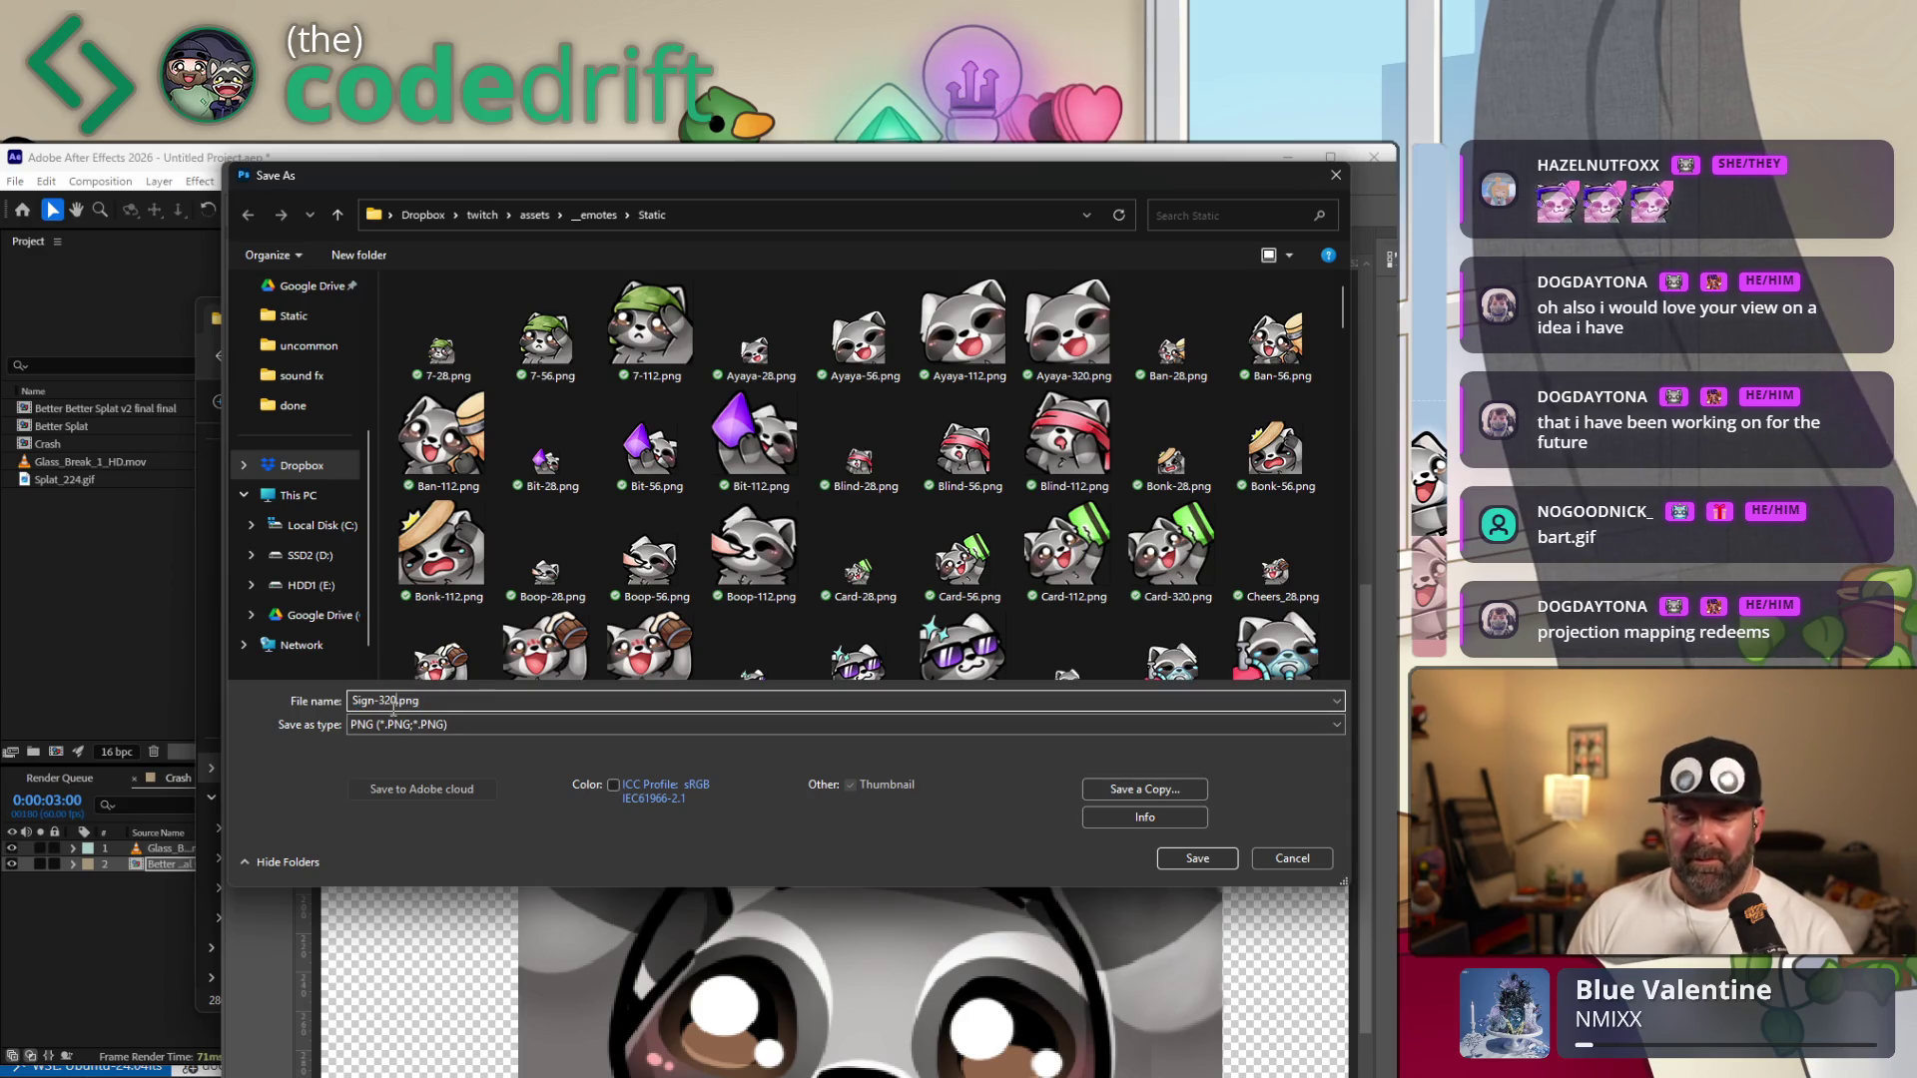
{"action": "type", "text": "-wide"}
{"action": "key", "text": "Return"}
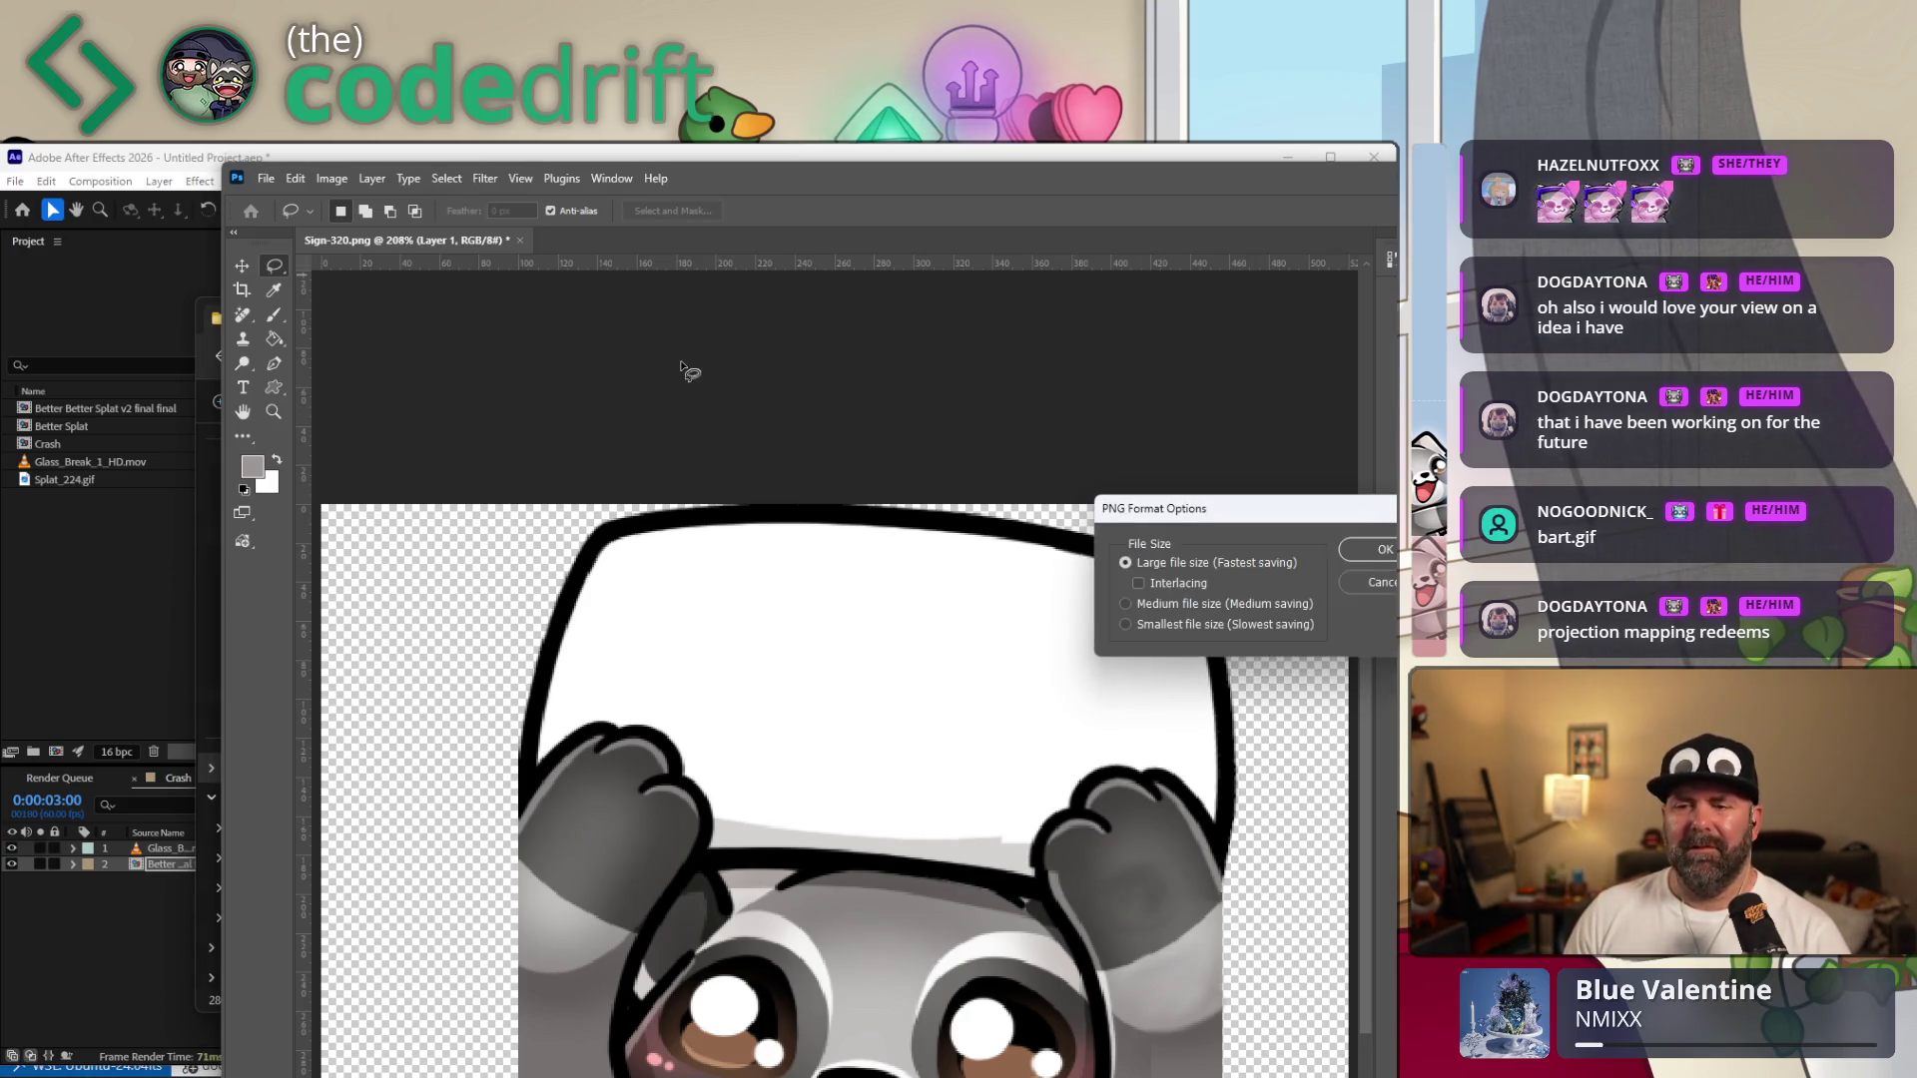
{"action": "left_click", "coordinate": [1383, 551]}
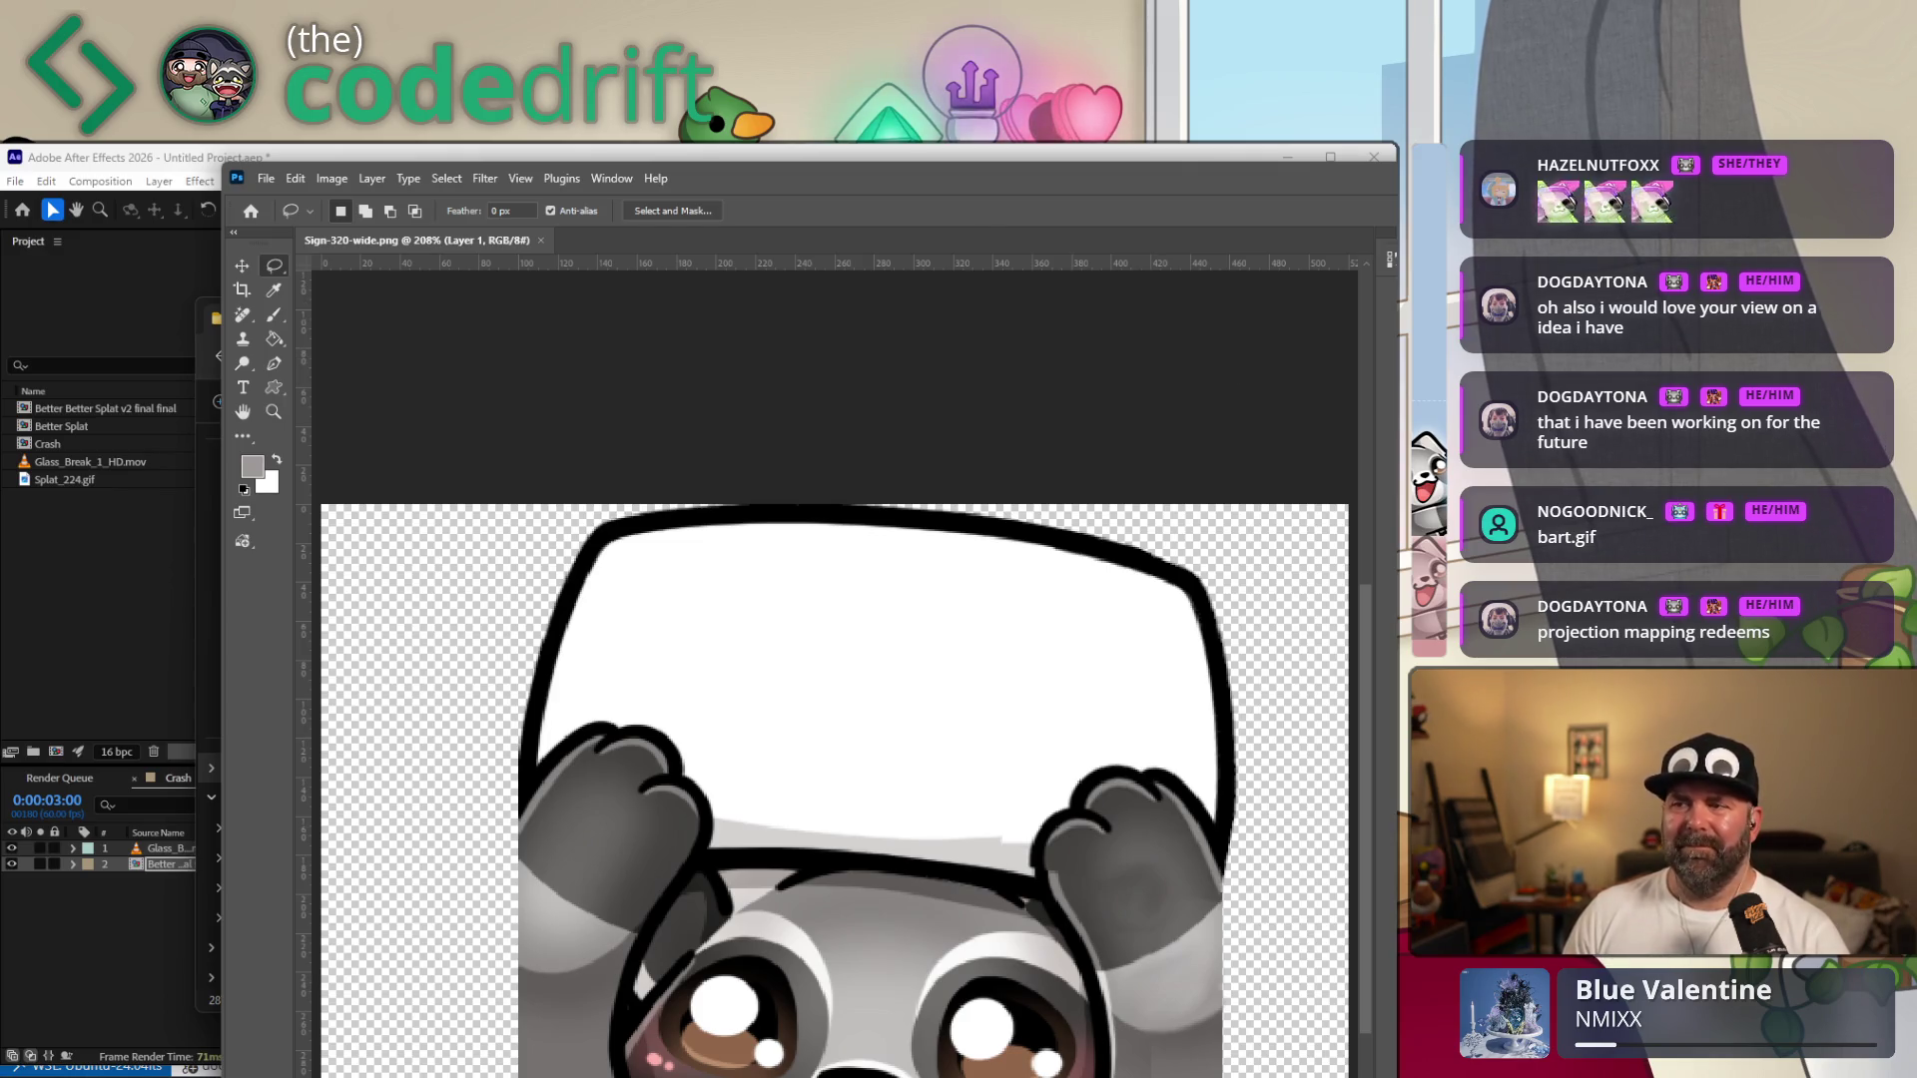
Close the saved sign document and hide Photoshop to return to the compositor.
{"action": "key", "text": "ctrl+w"}
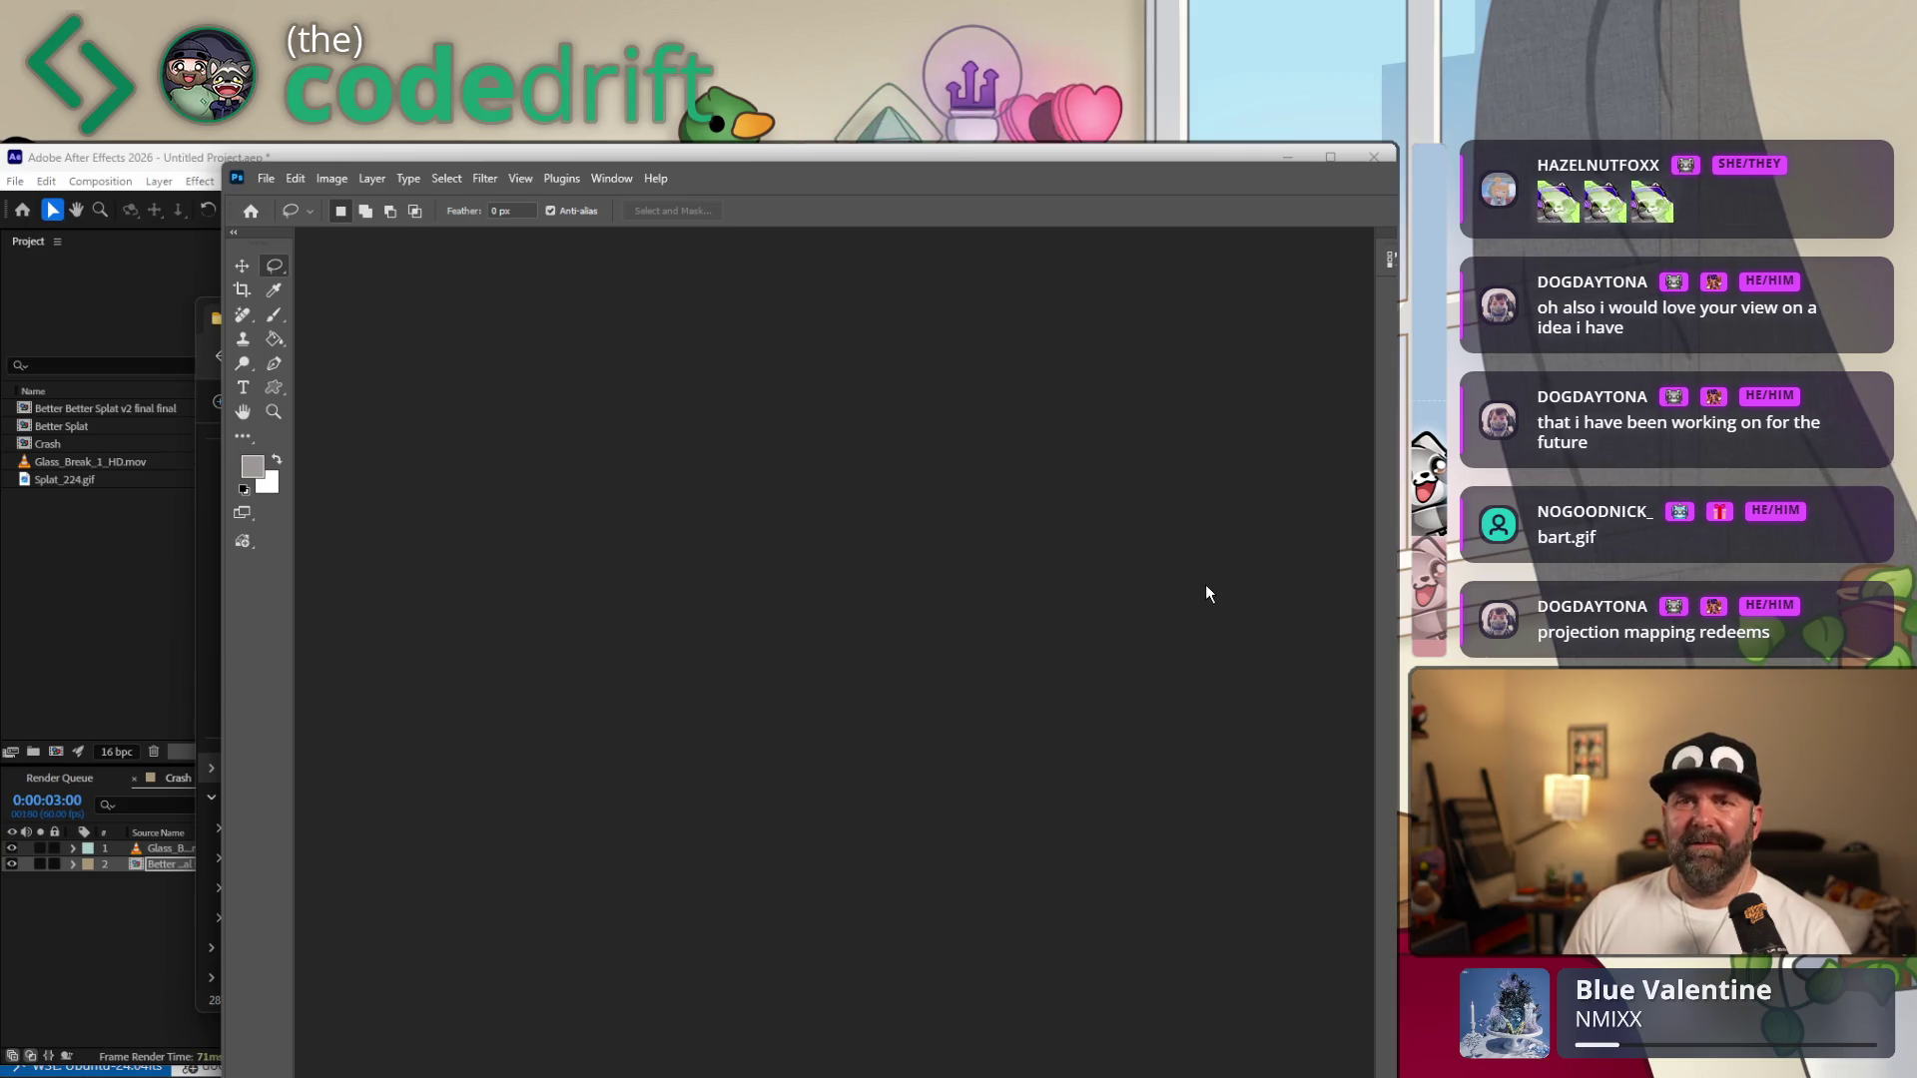
{"action": "key", "text": "ctrl+q"}
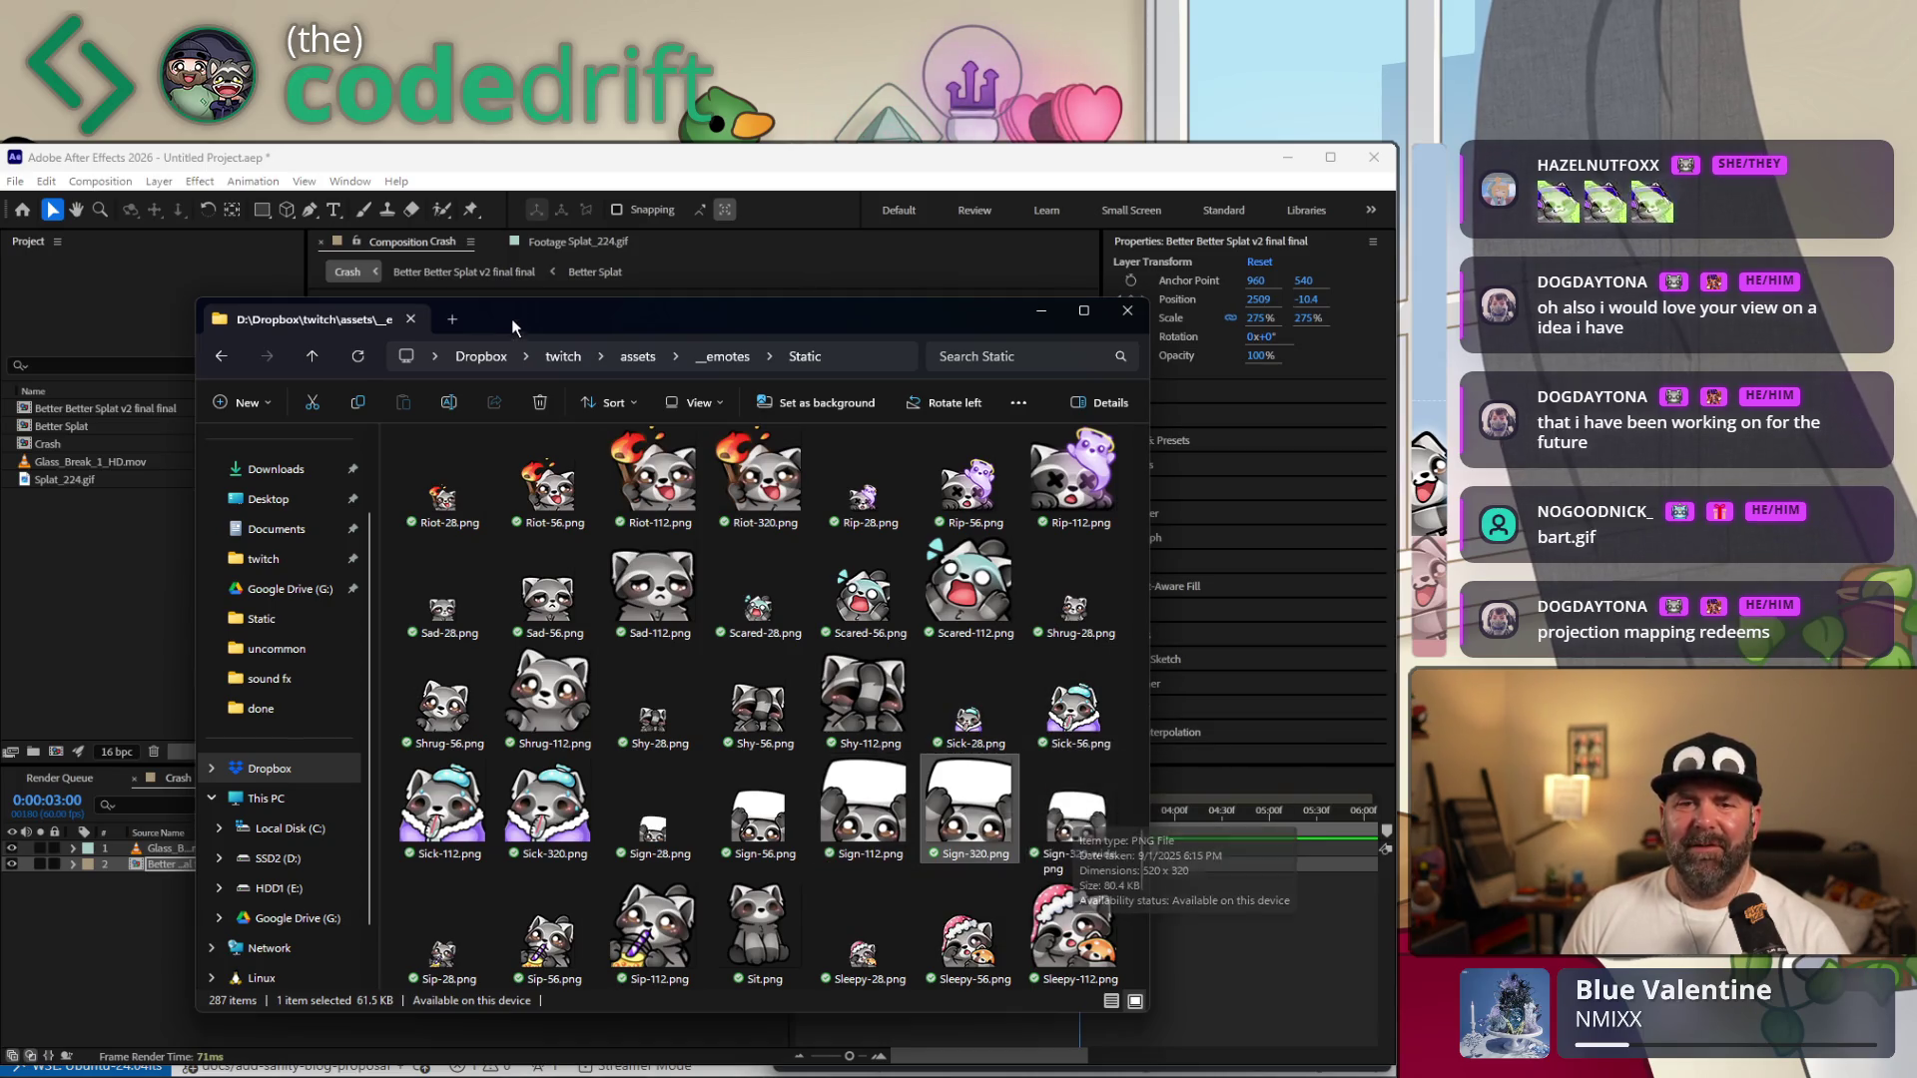
Import Sign-320-wide.png into the project and add it as a layer in the Crash composition.
{"action": "left_click", "coordinate": [1039, 309]}
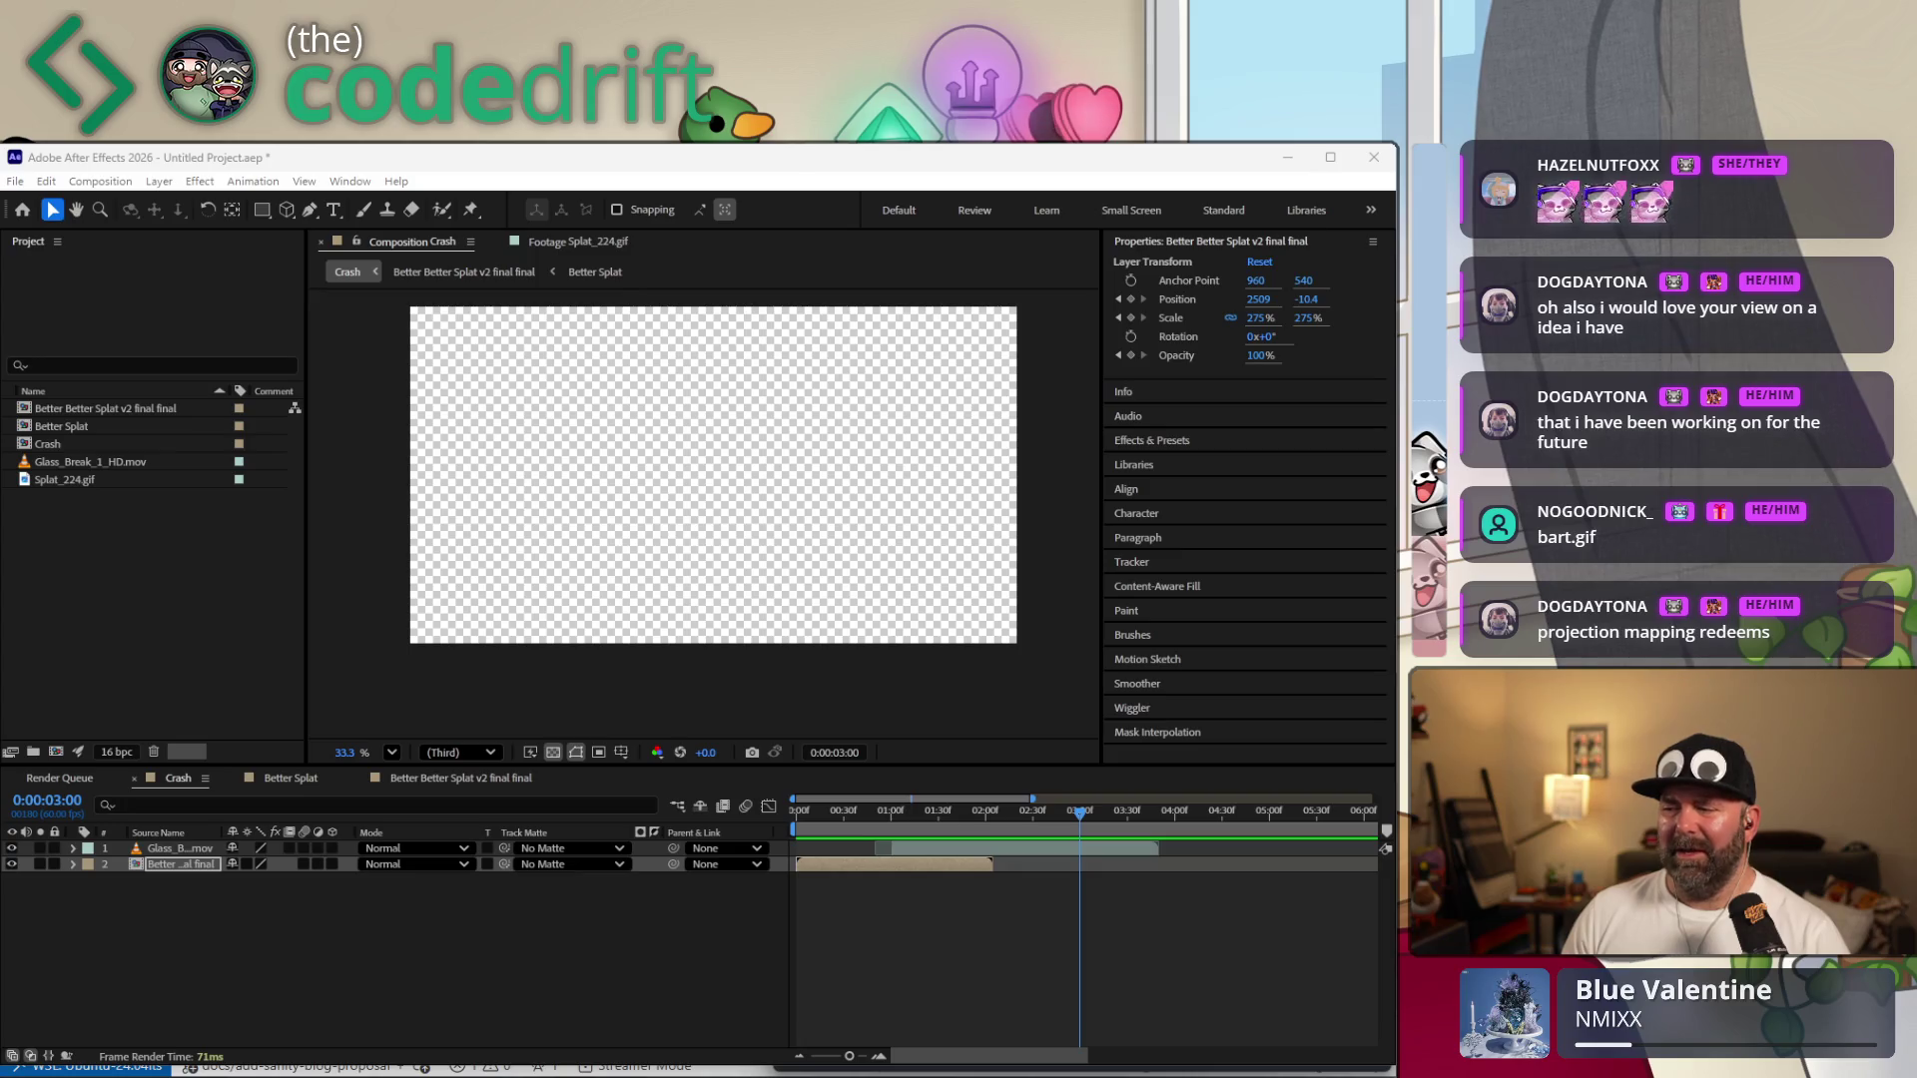
{"action": "left_click_drag", "start_coordinate": [1043, 749], "coordinate": [179, 528]}
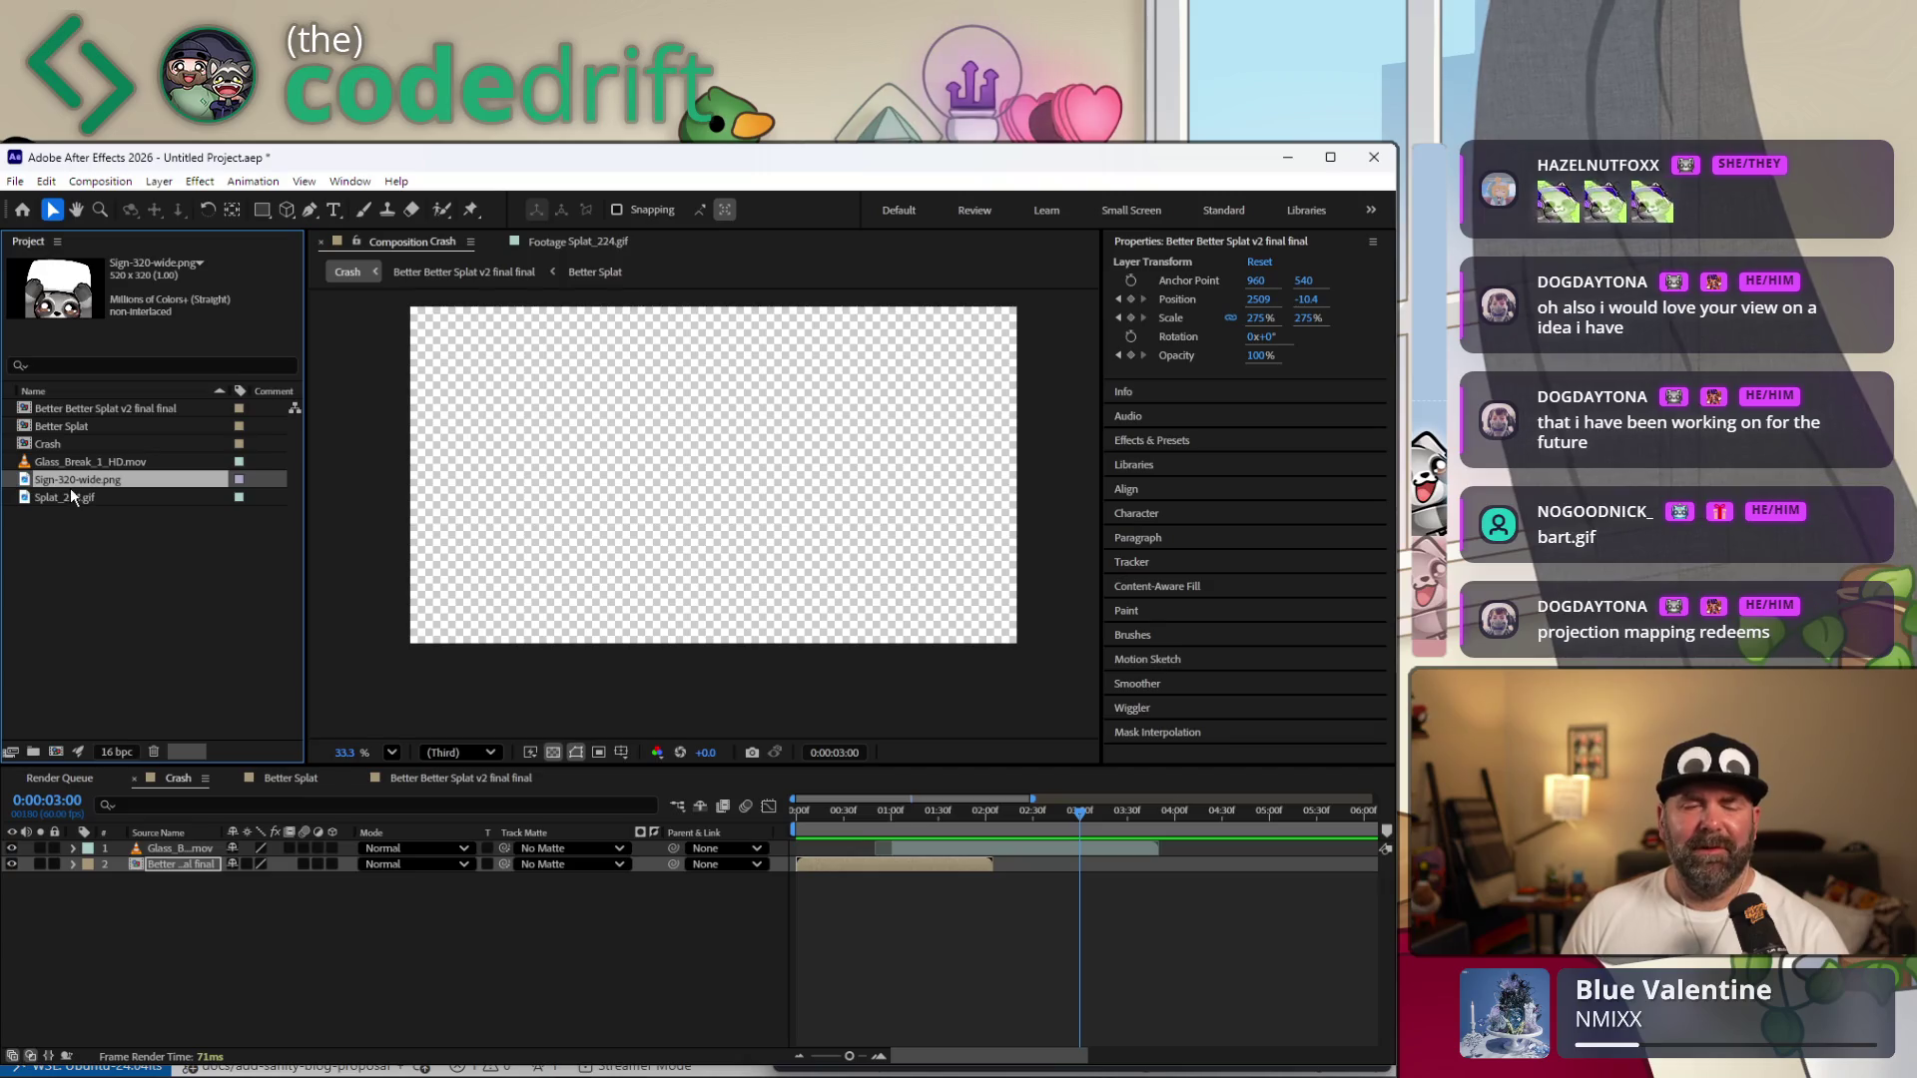
{"action": "mouse_move", "coordinate": [82, 485]}
{"action": "left_mouse_down"}
{"action": "mouse_move", "coordinate": [1127, 900]}
{"action": "mouse_move", "coordinate": [1109, 886]}
{"action": "left_mouse_up"}
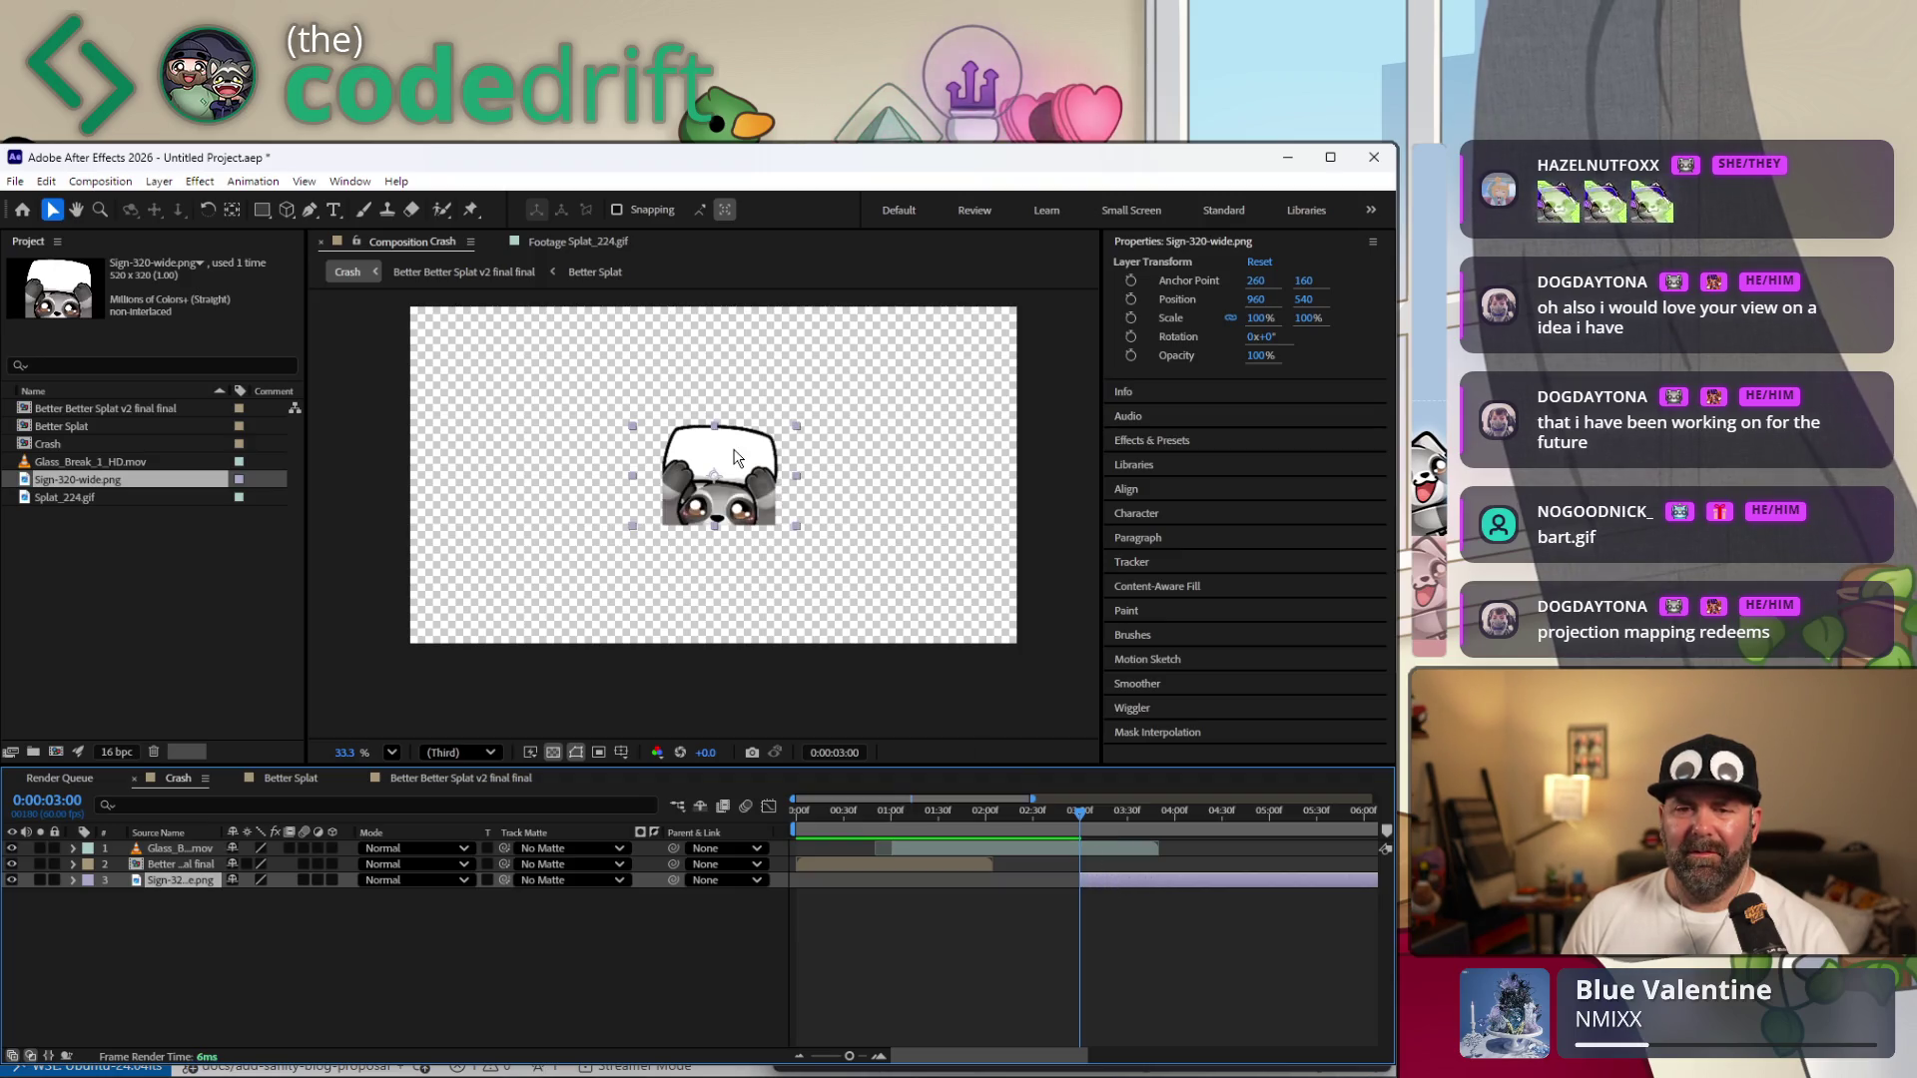
Move the panda sign below the frame and scale it to about 159% so it peeks in.
{"action": "left_click_drag", "start_coordinate": [735, 457], "coordinate": [754, 680]}
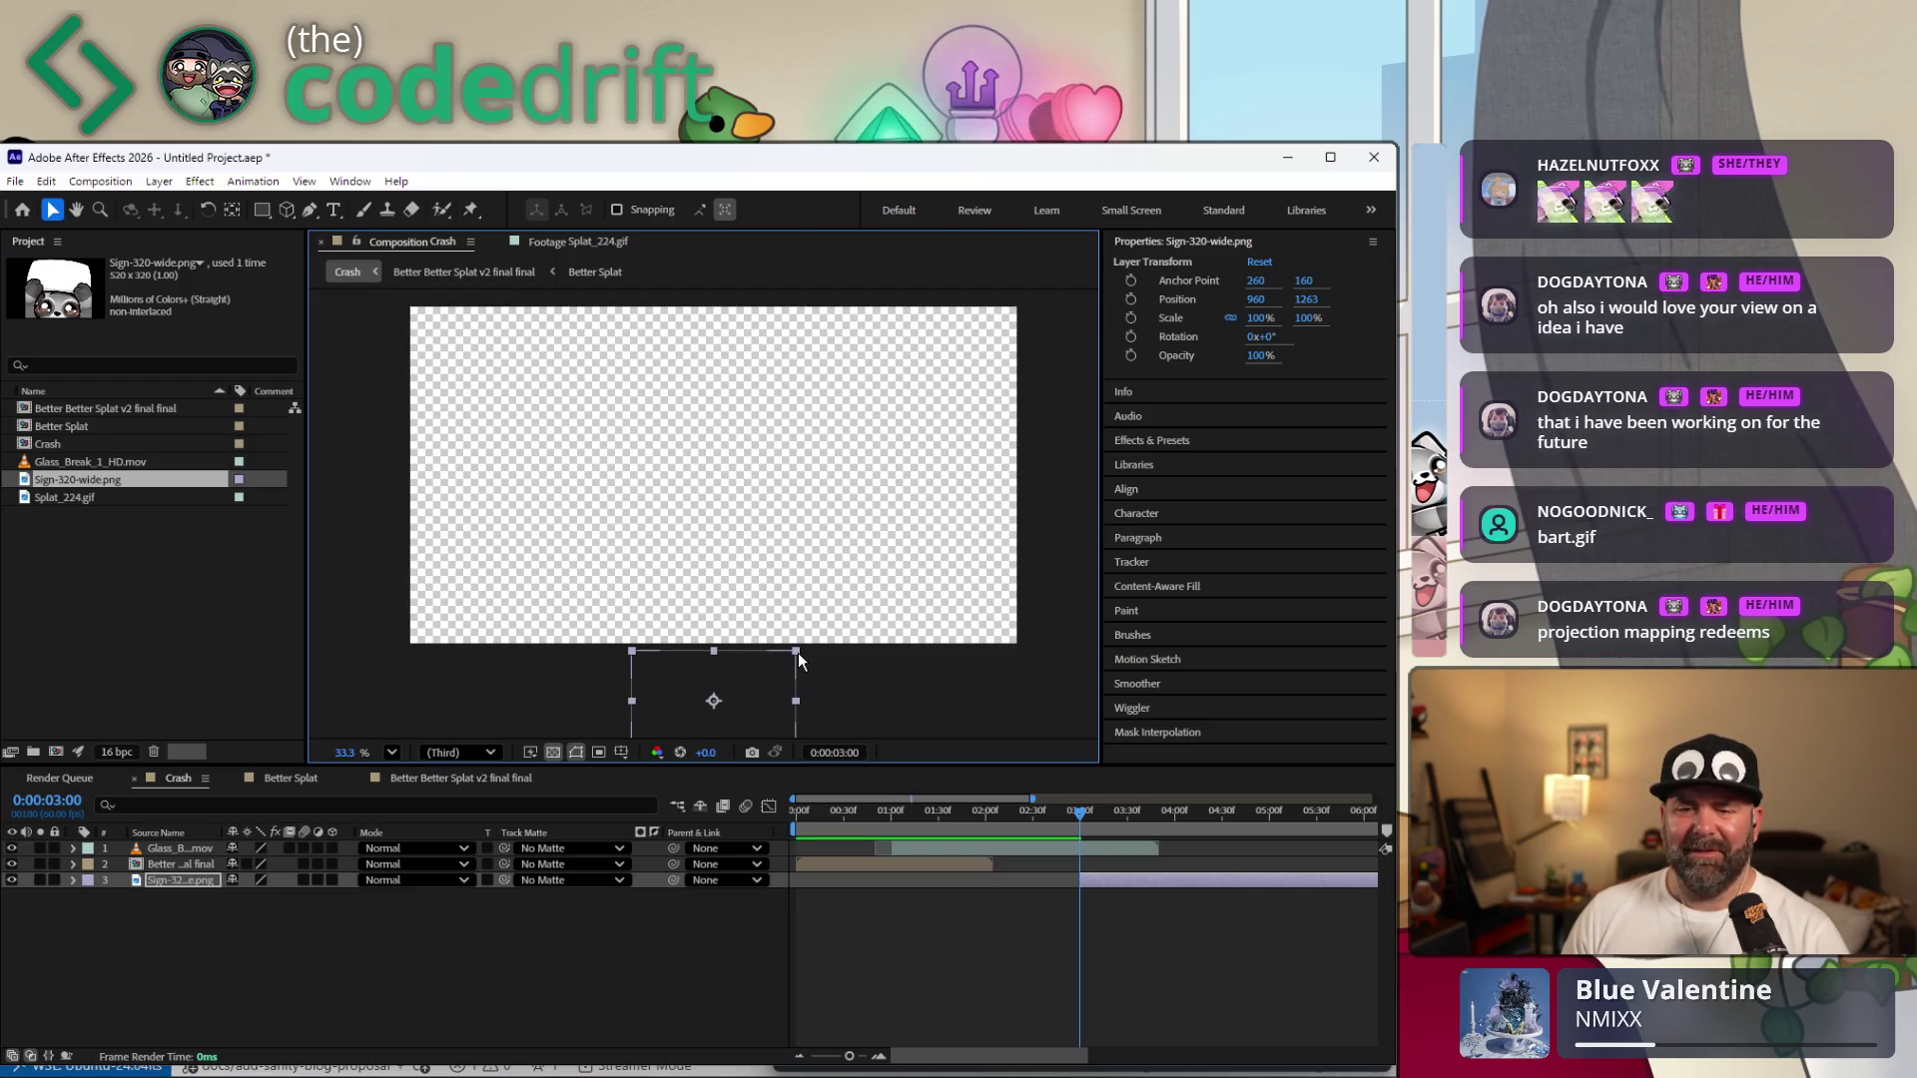
{"action": "left_click_drag", "start_coordinate": [799, 651], "coordinate": [873, 634]}
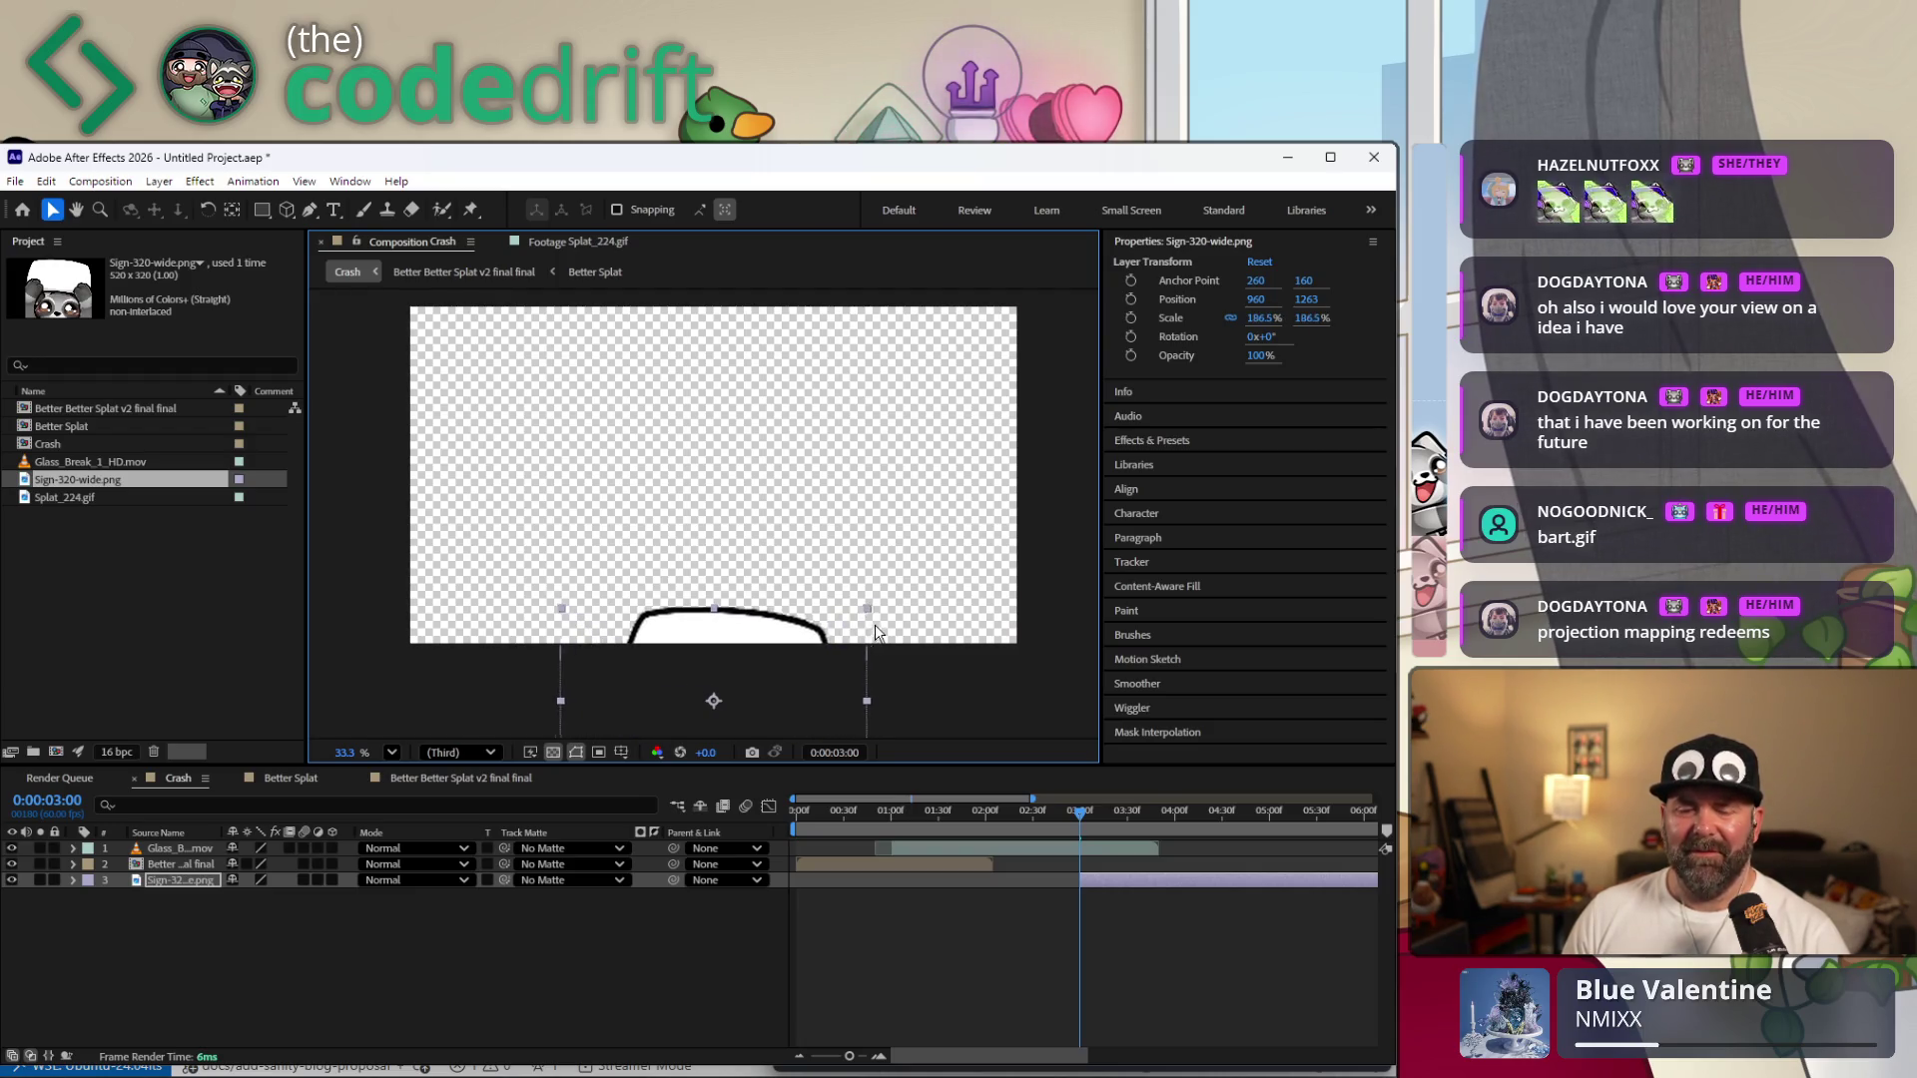
{"action": "left_click_drag", "start_coordinate": [874, 635], "coordinate": [774, 686]}
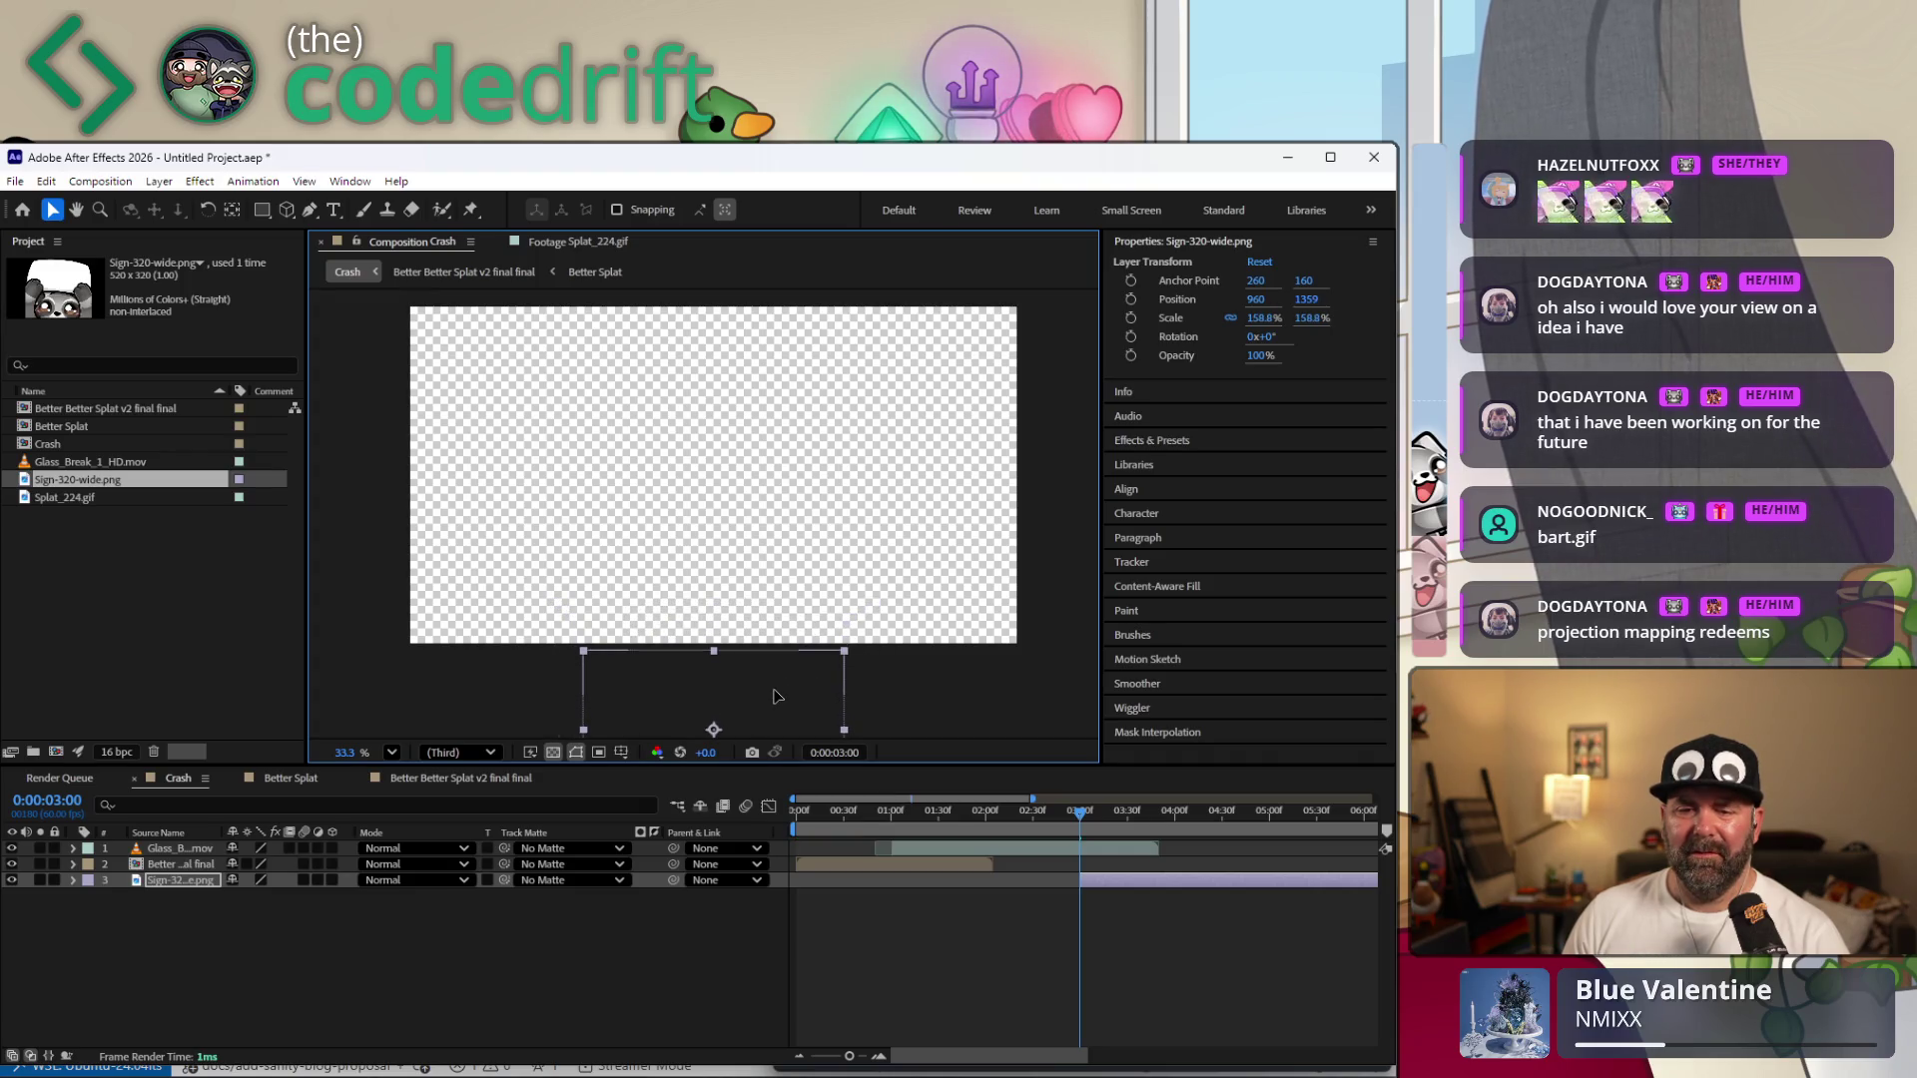
{"action": "left_click", "coordinate": [73, 879]}
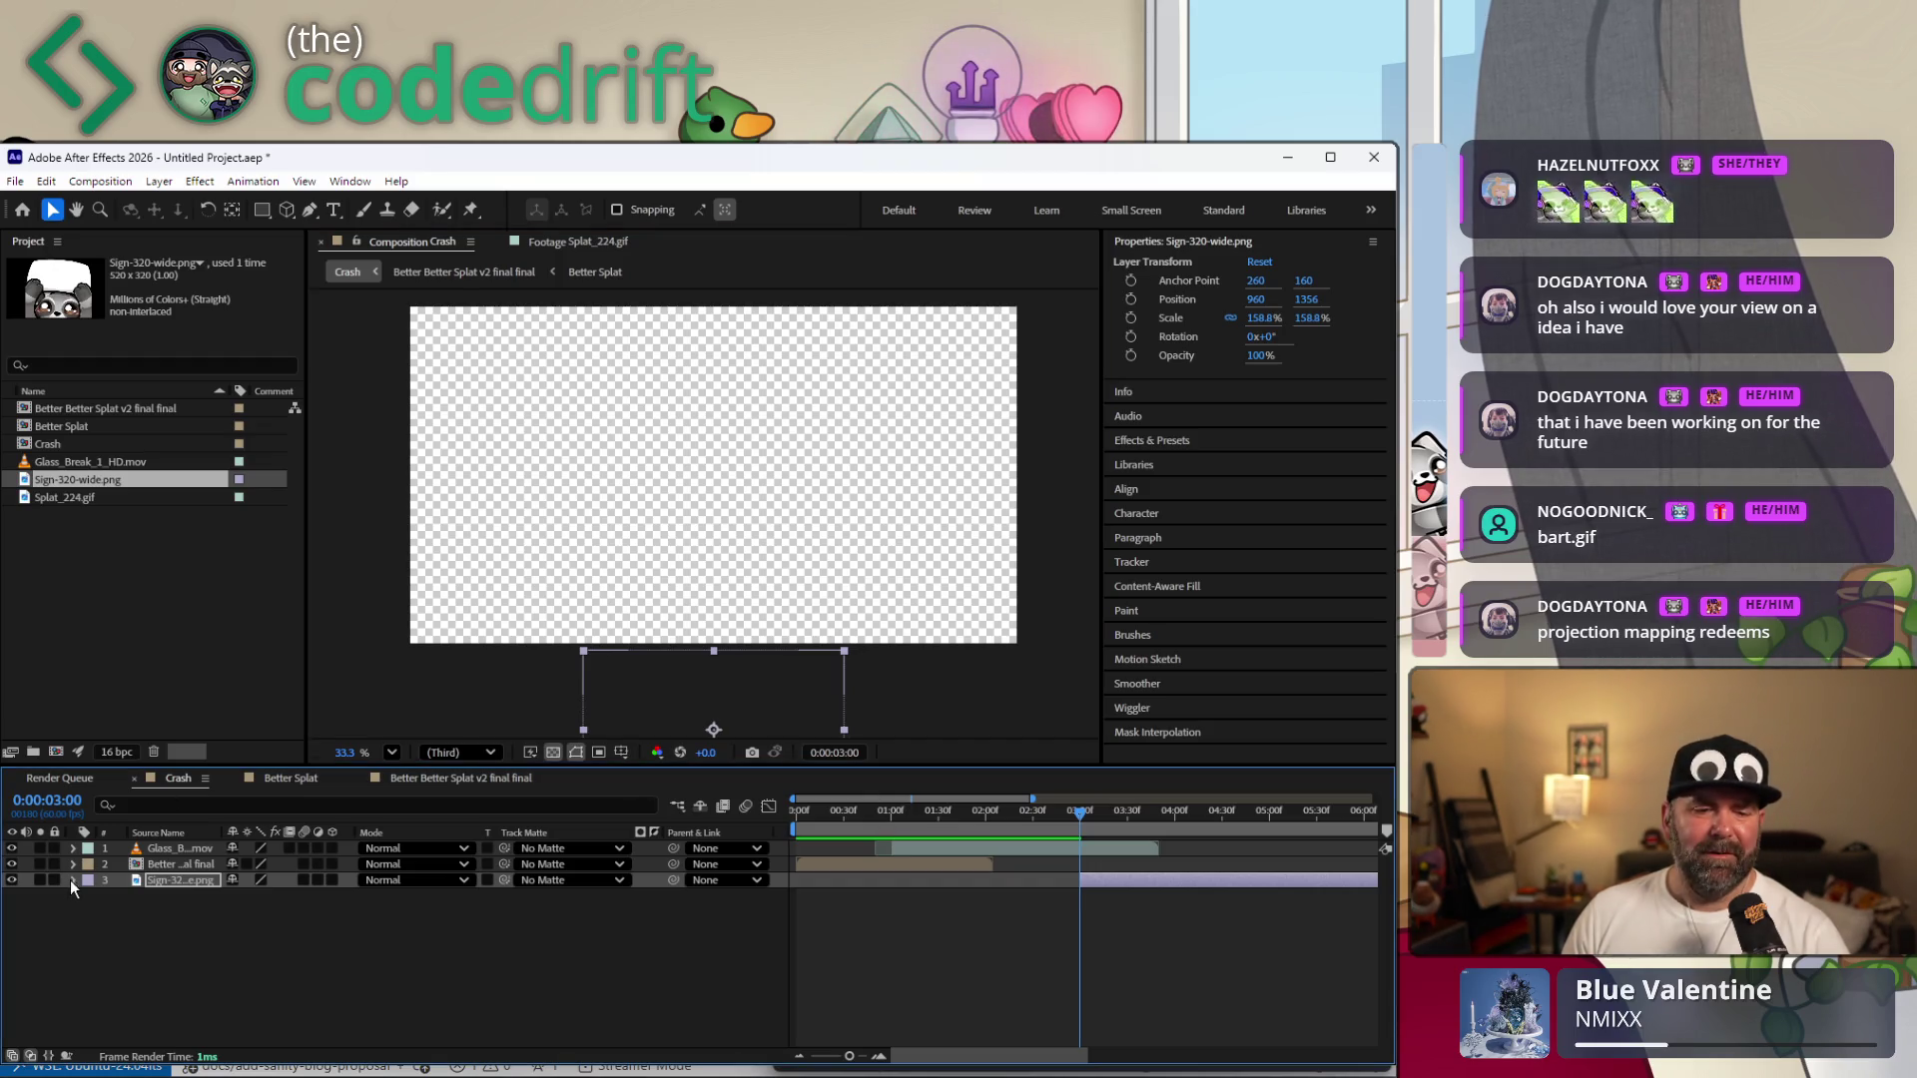
Enable Position animation on the sign layer at 3:00 and preview the playback.
{"action": "left_click", "coordinate": [87, 898]}
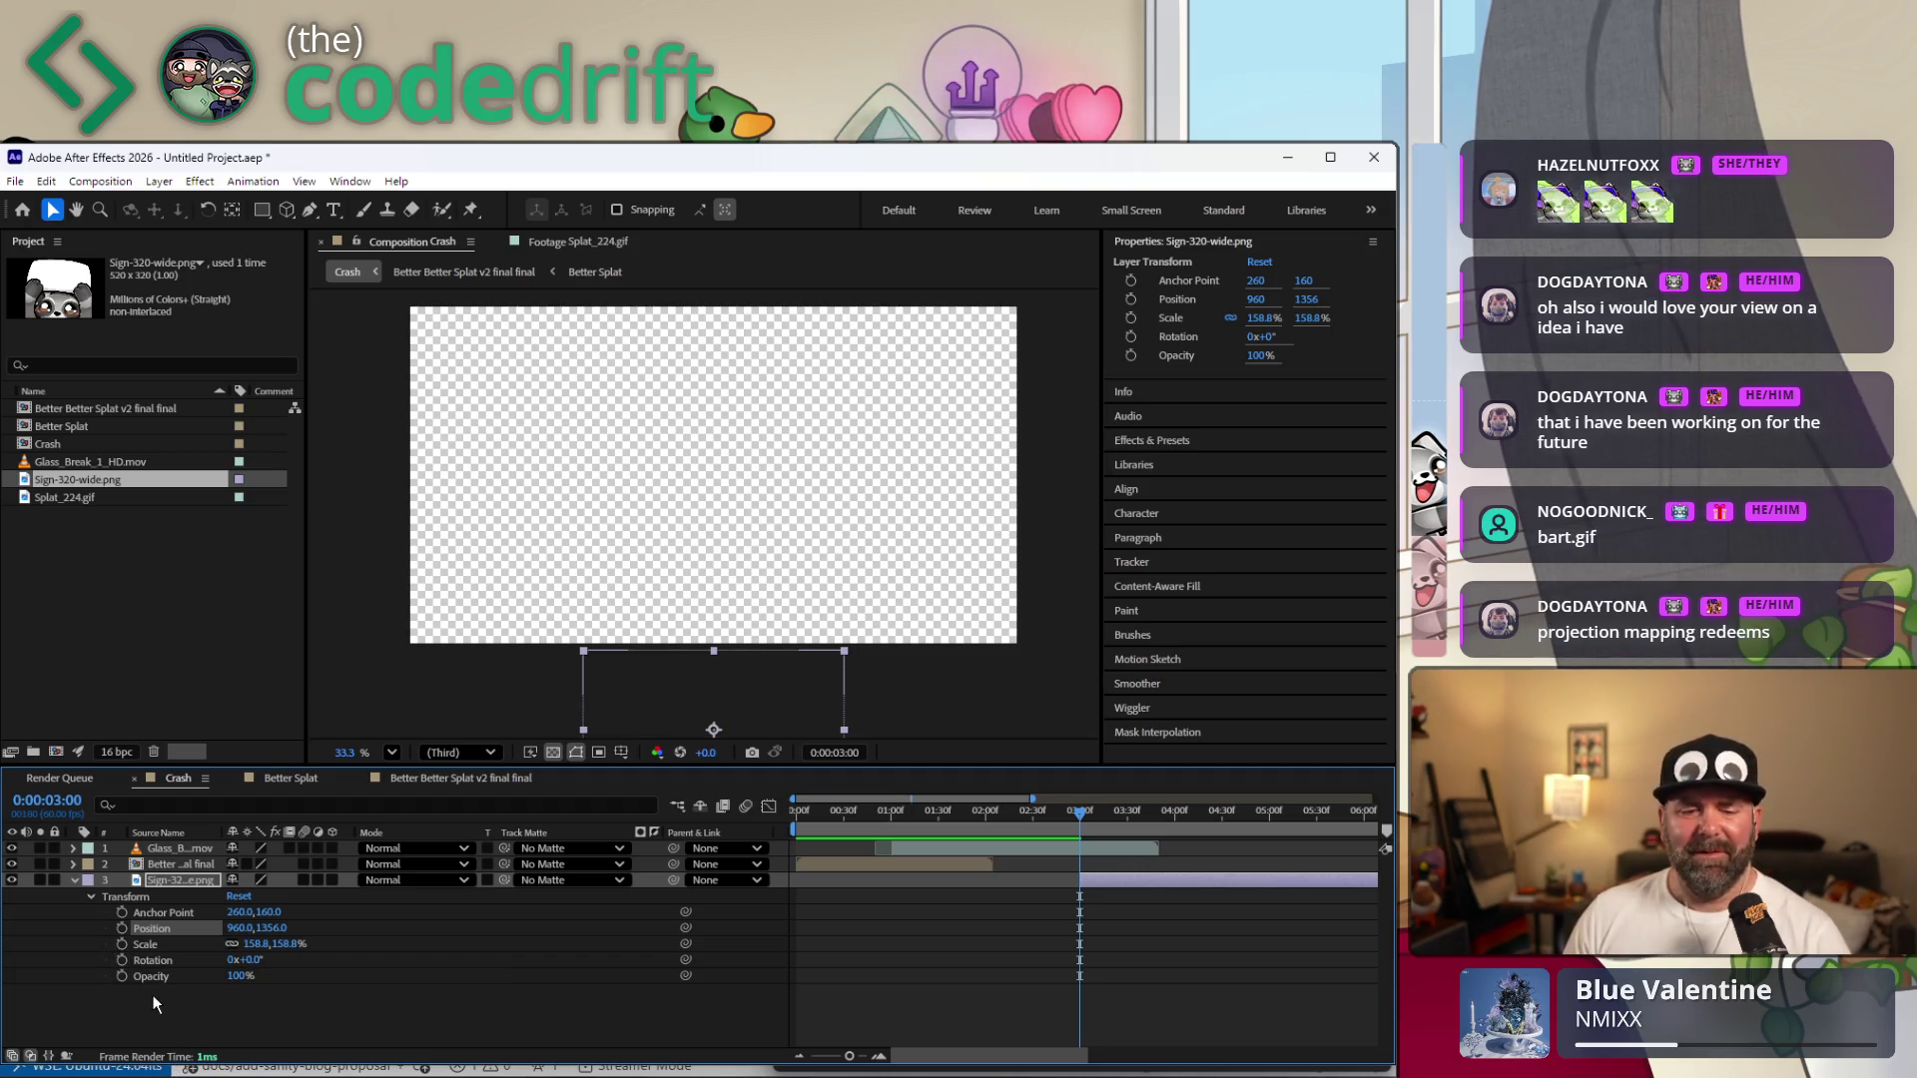
{"action": "left_click", "coordinate": [122, 930]}
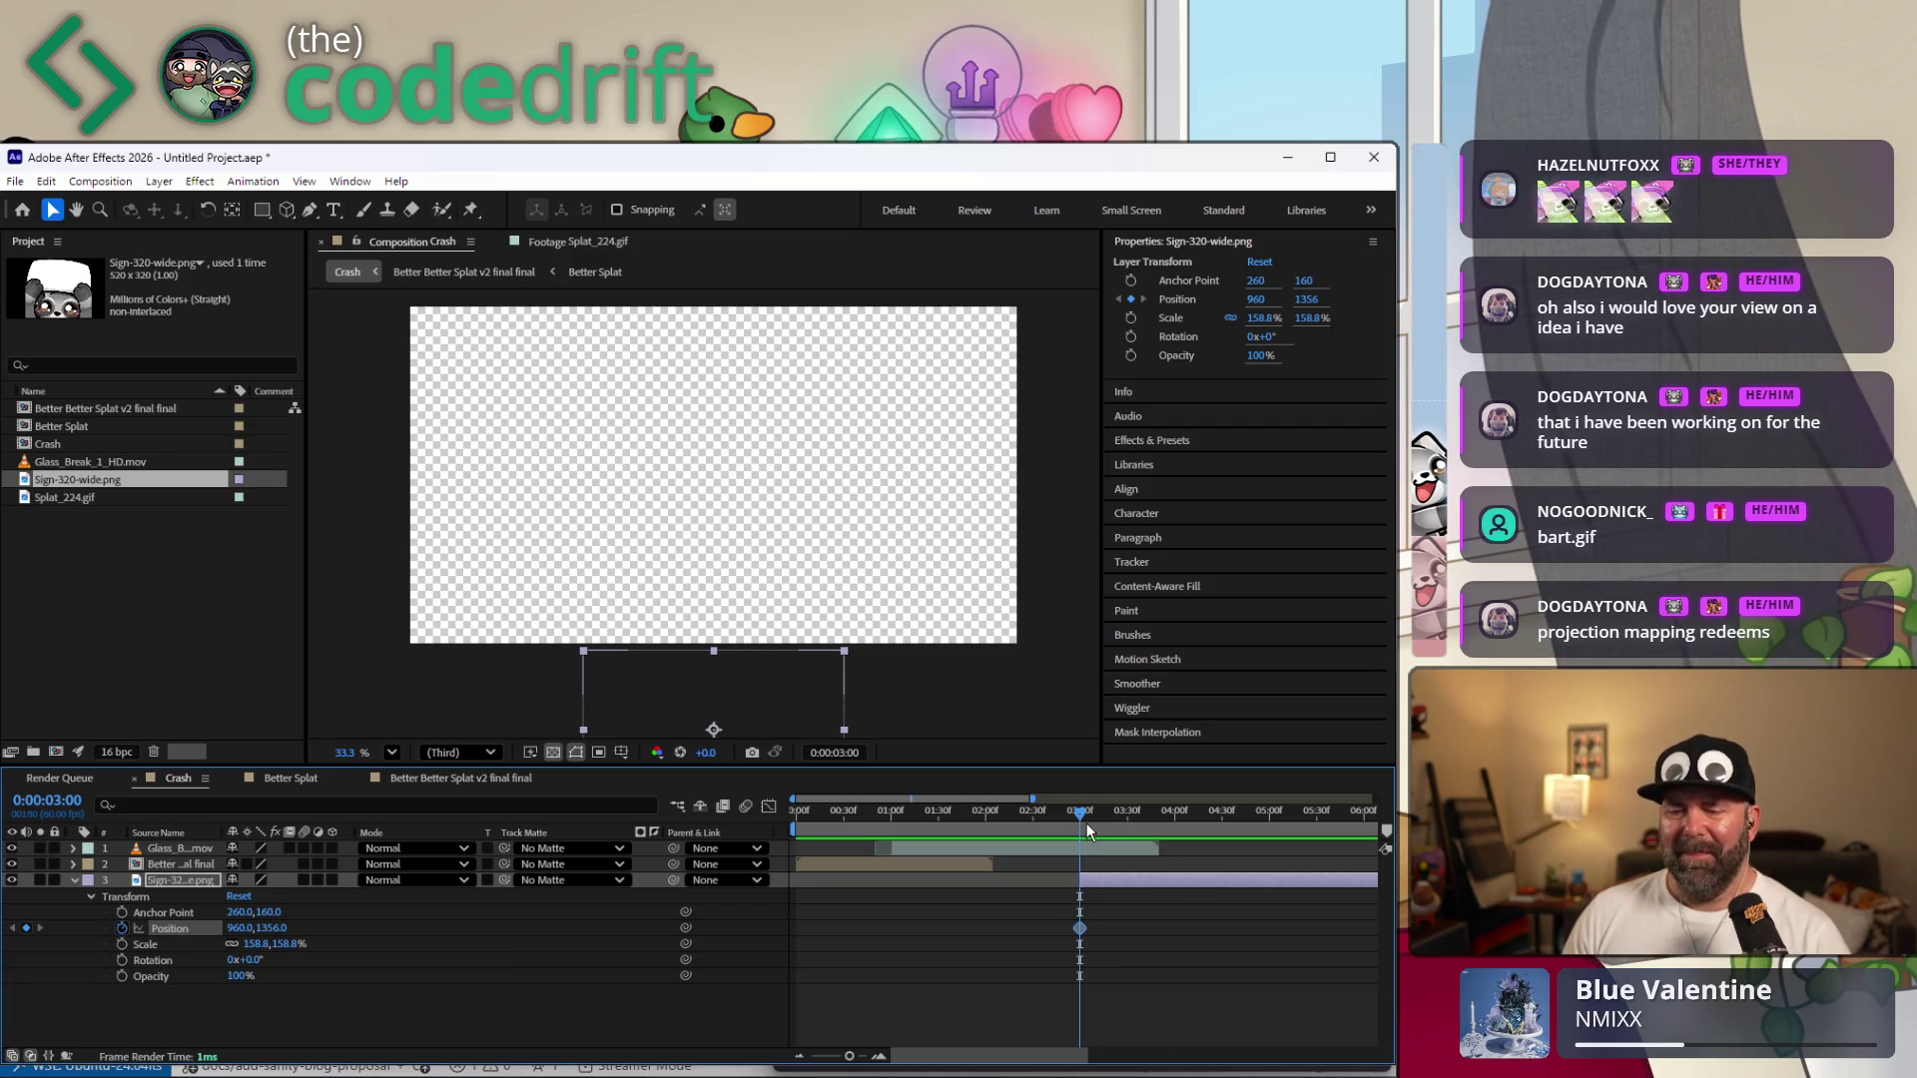
{"action": "left_click", "coordinate": [901, 810]}
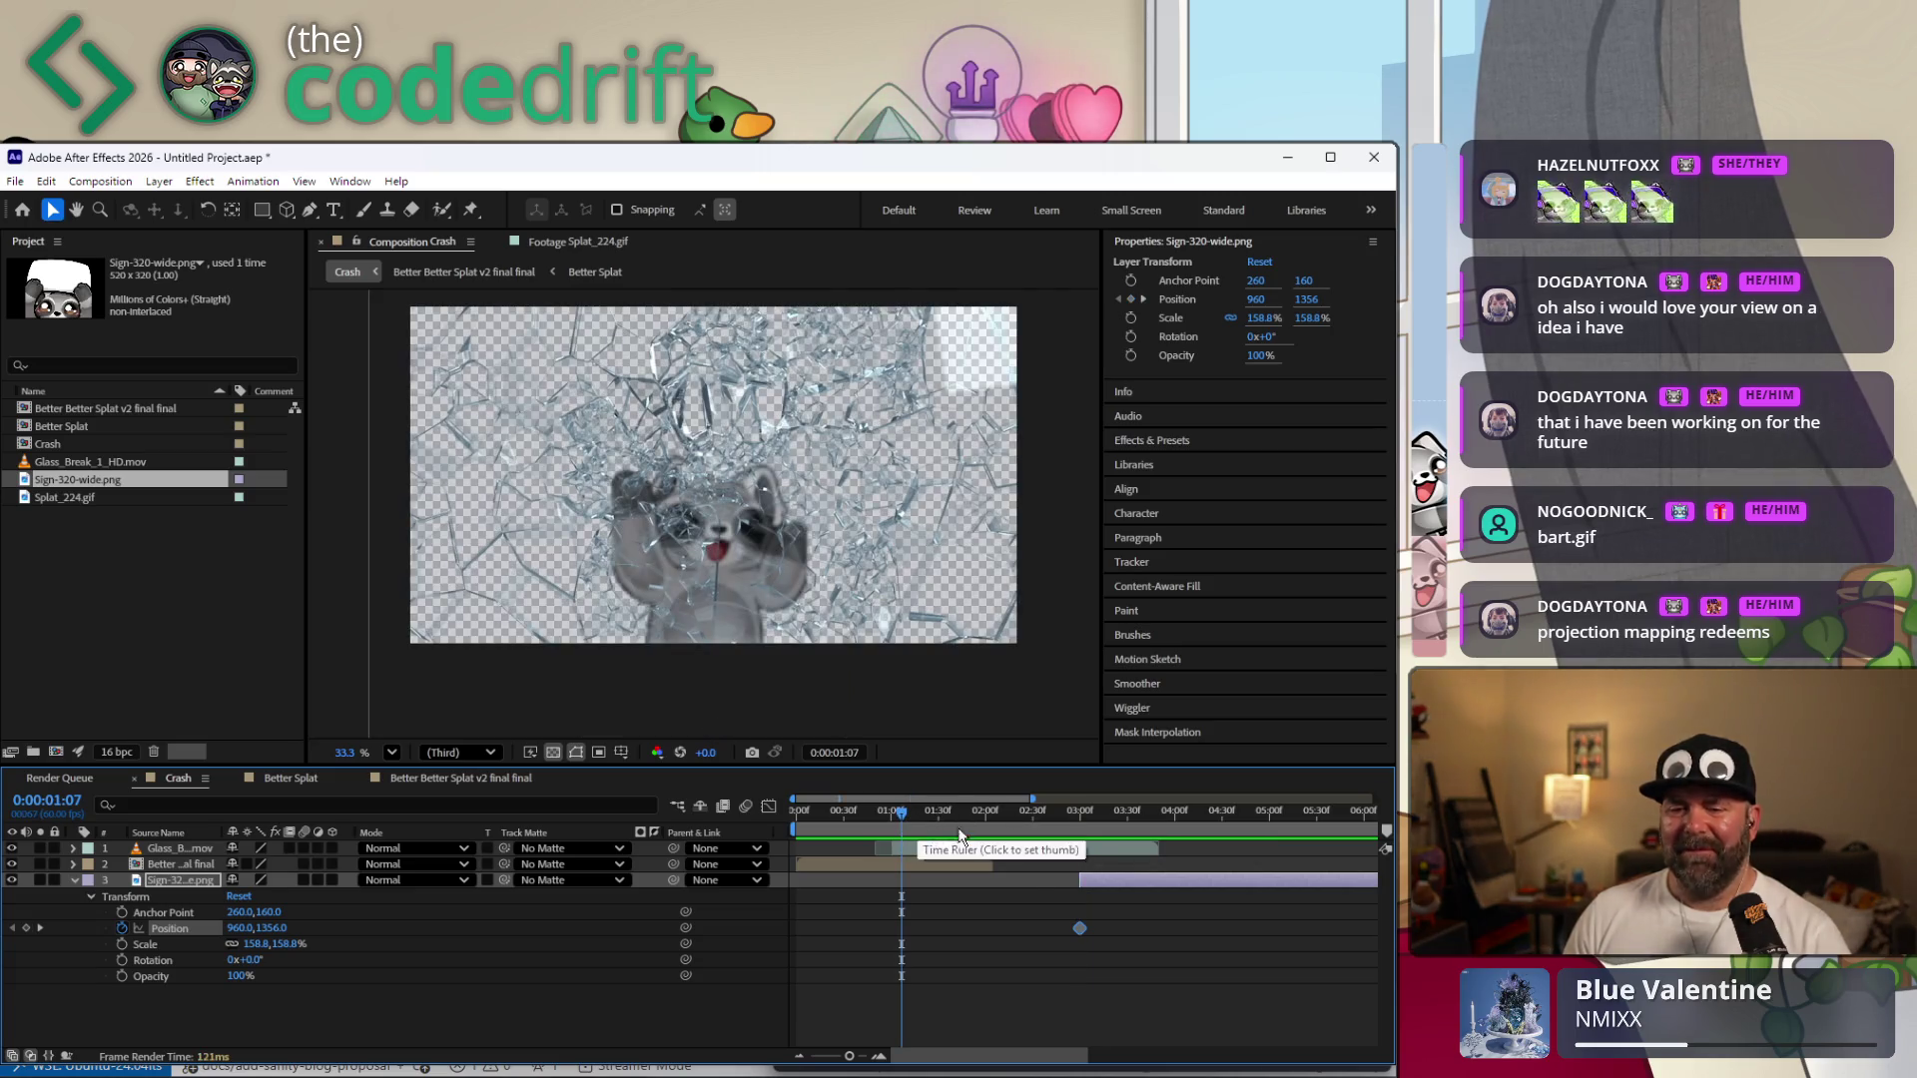
{"action": "key", "text": "space"}
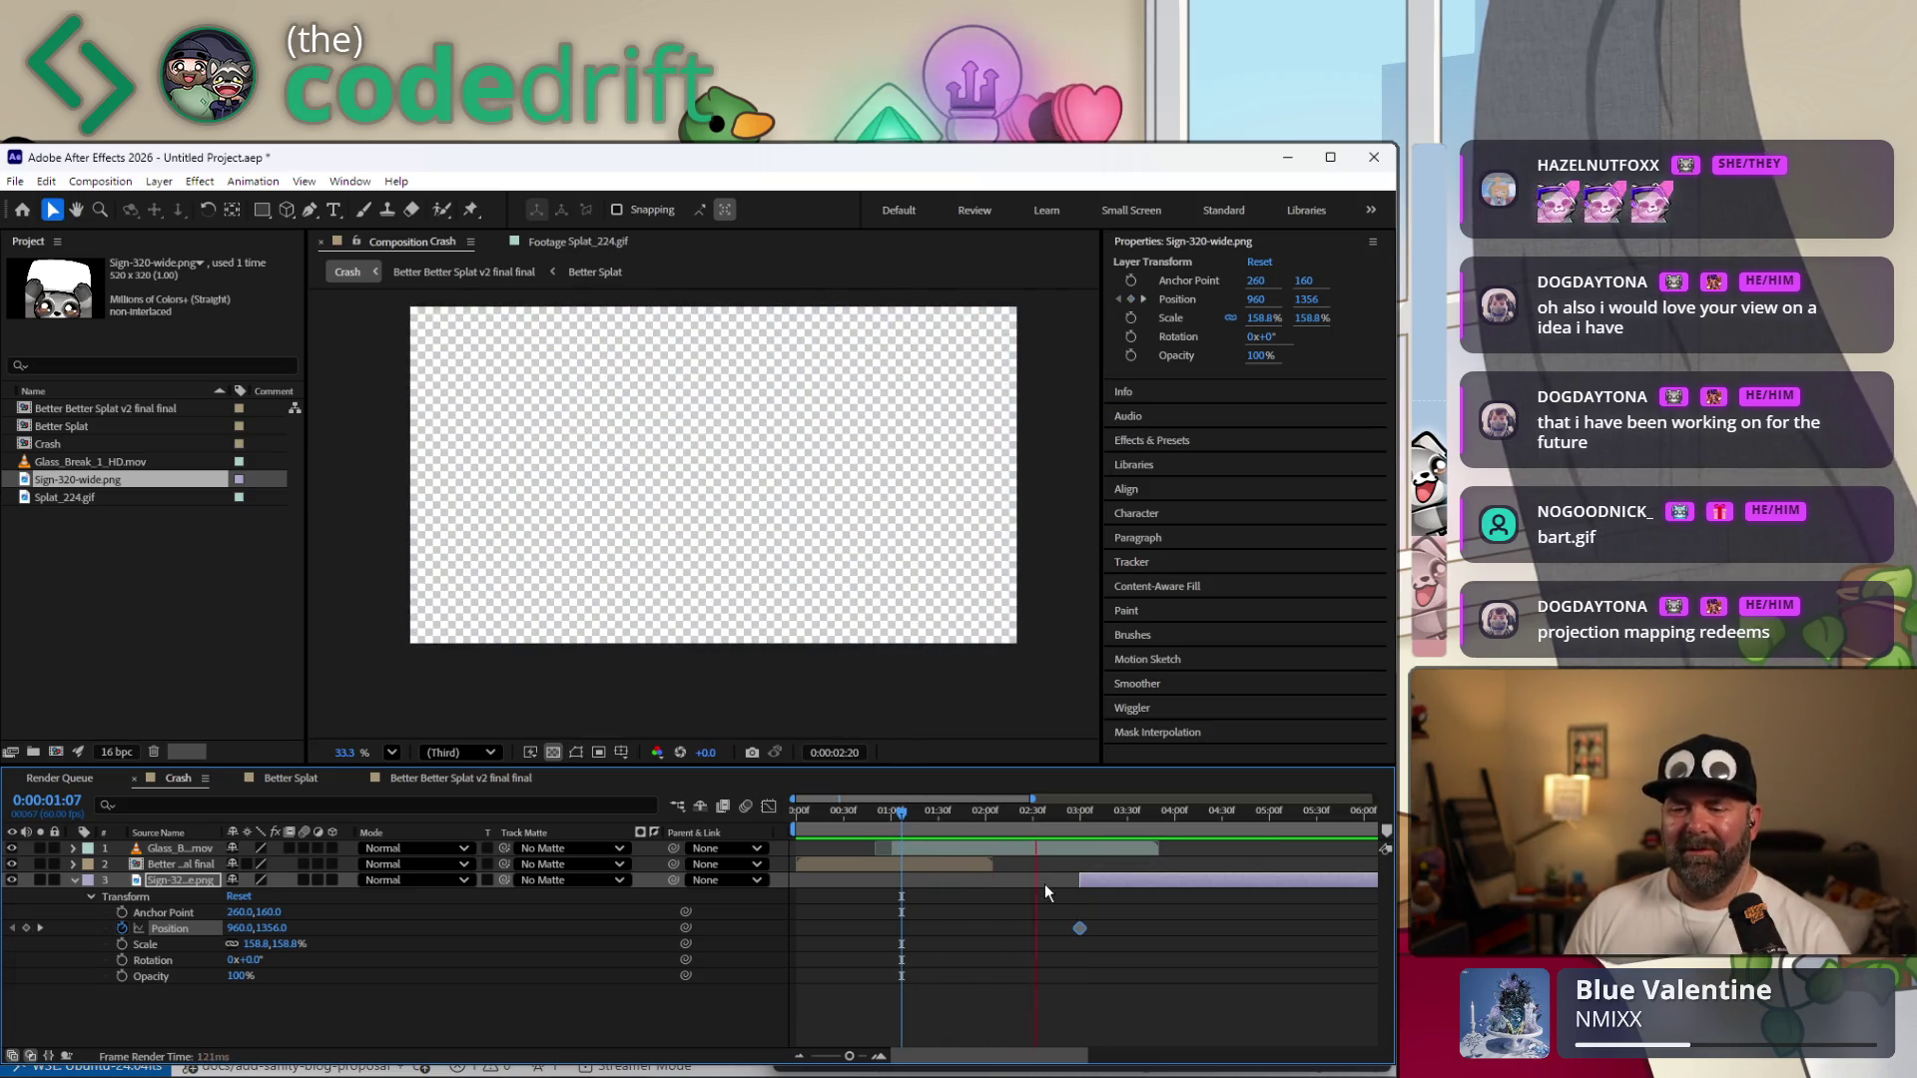
{"action": "key", "text": "space"}
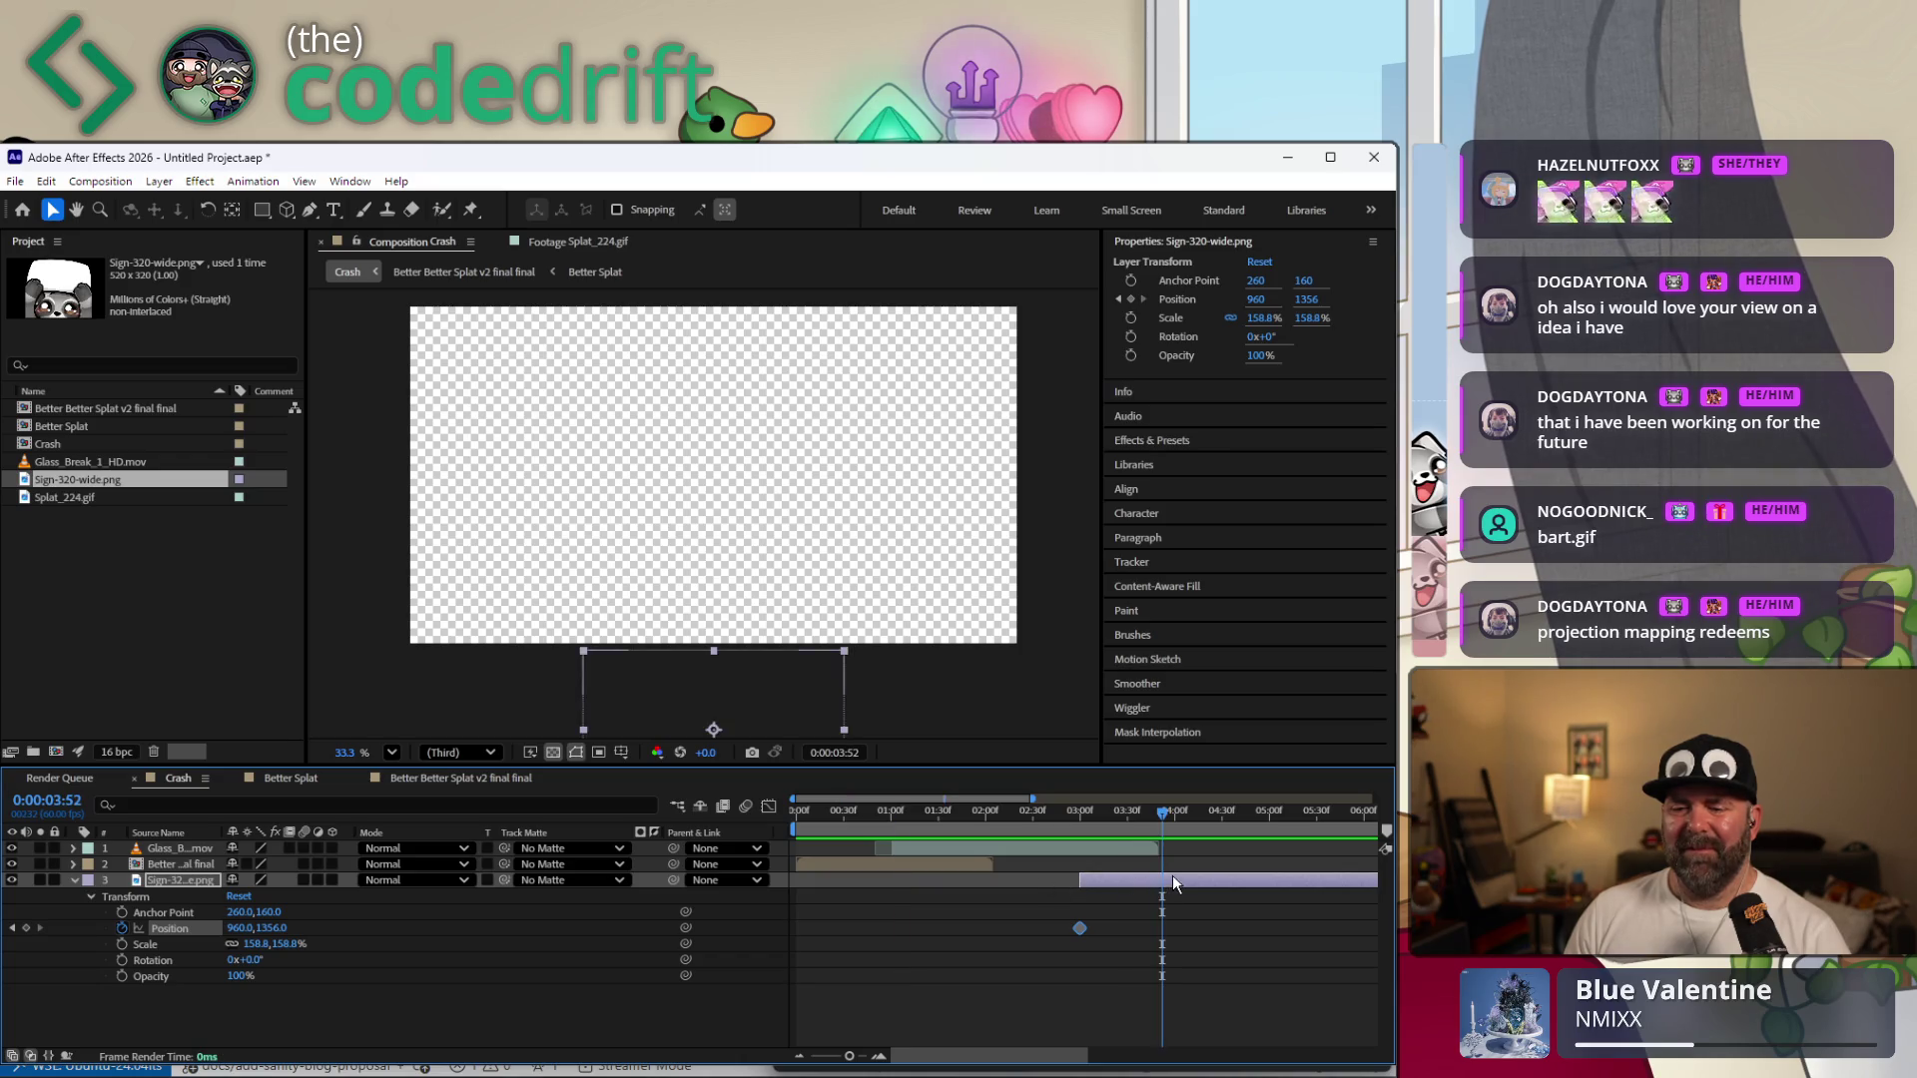
Add a Position keyframe at 3:52 with Y about 828 so the sign rises into frame.
{"action": "left_click", "coordinate": [25, 930]}
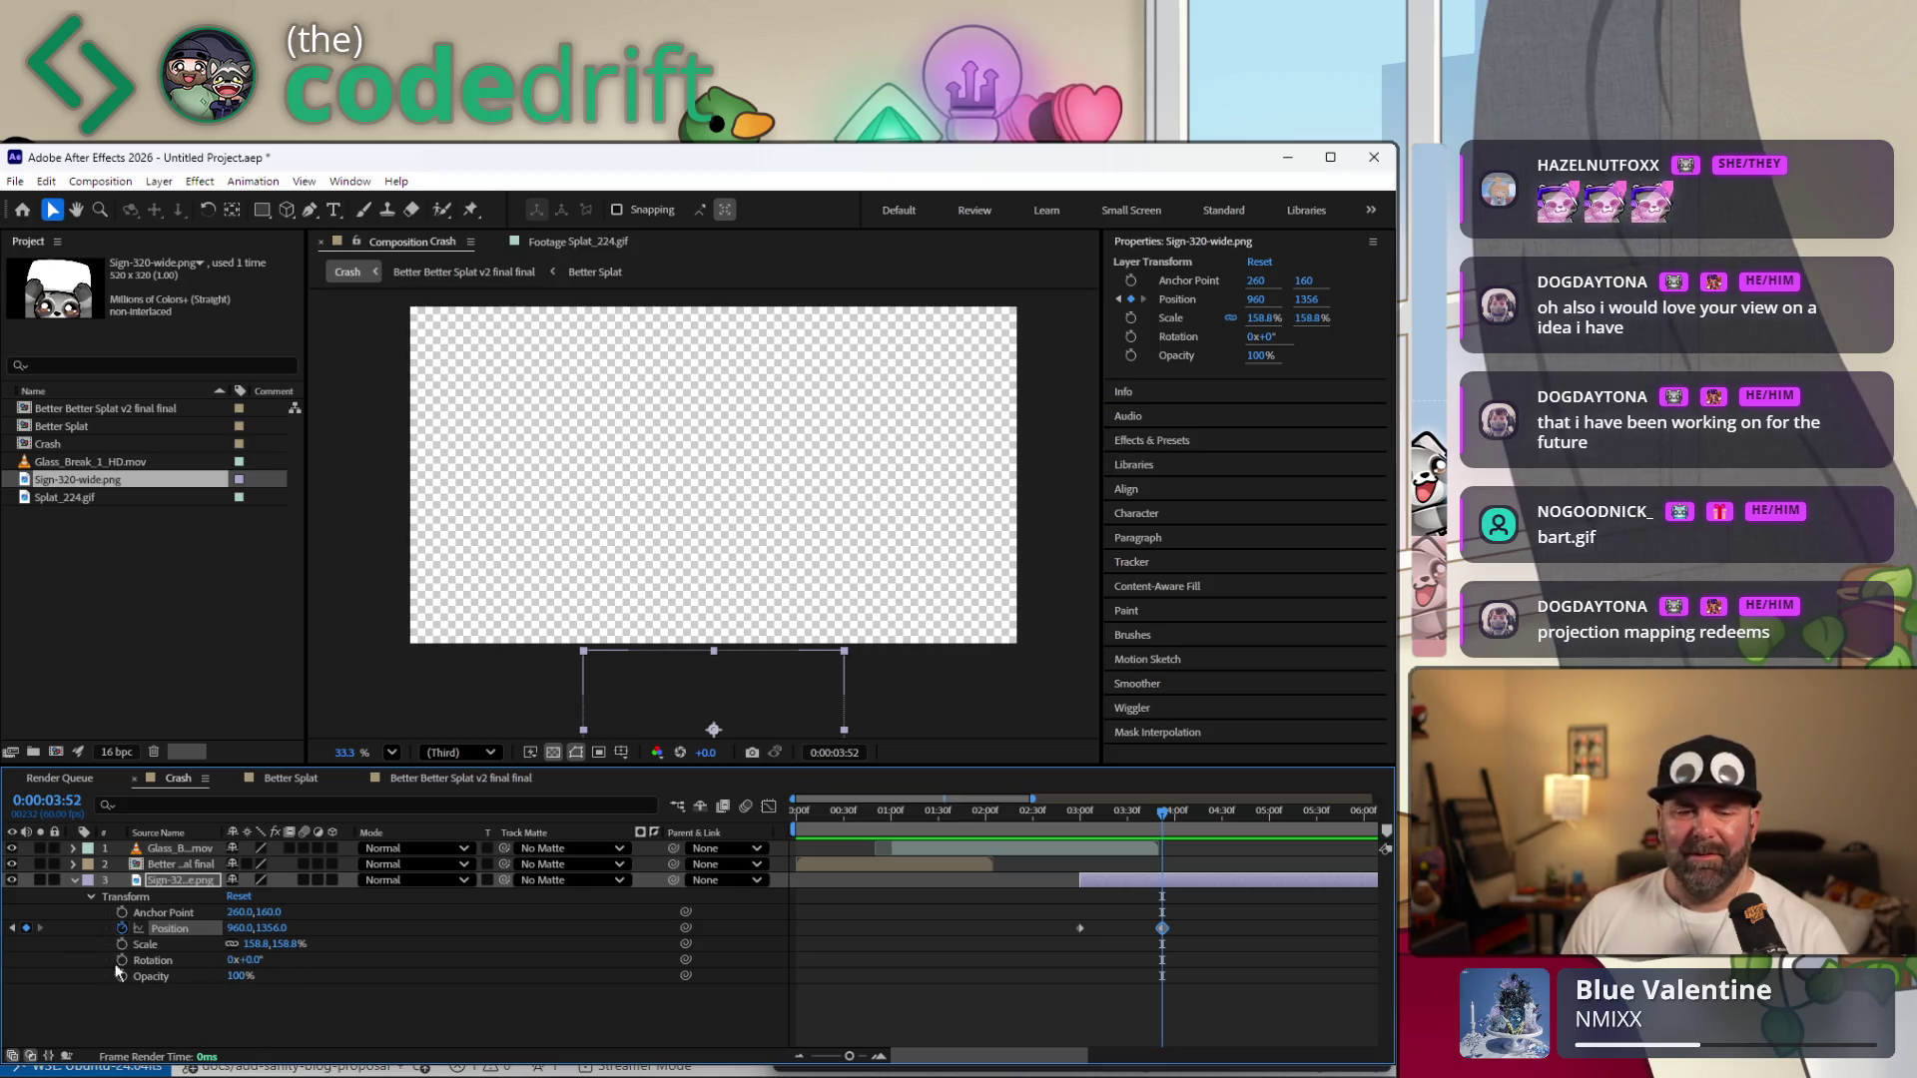
{"action": "left_click_drag", "start_coordinate": [262, 929], "coordinate": [186, 955]}
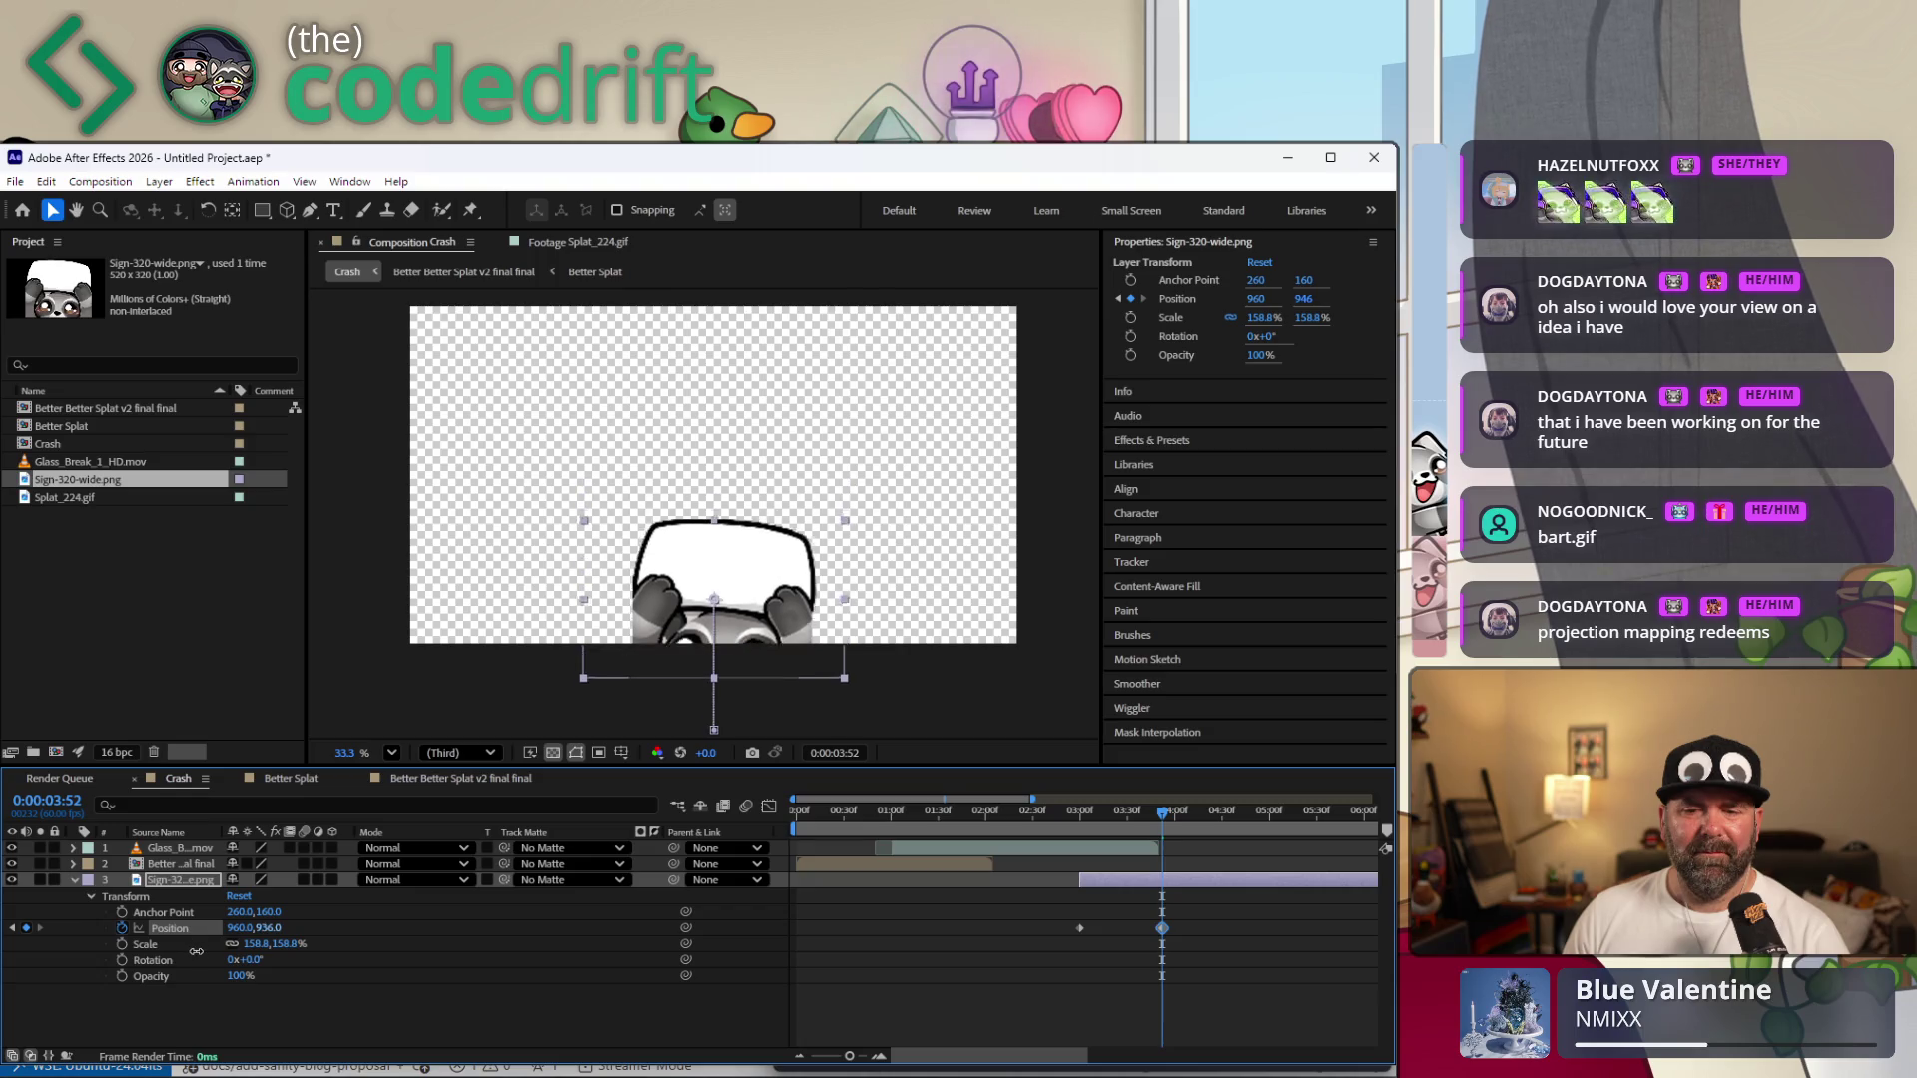
{"action": "scroll", "coordinate": [921, 607], "scroll_direction": "up", "scroll_amount": 3}
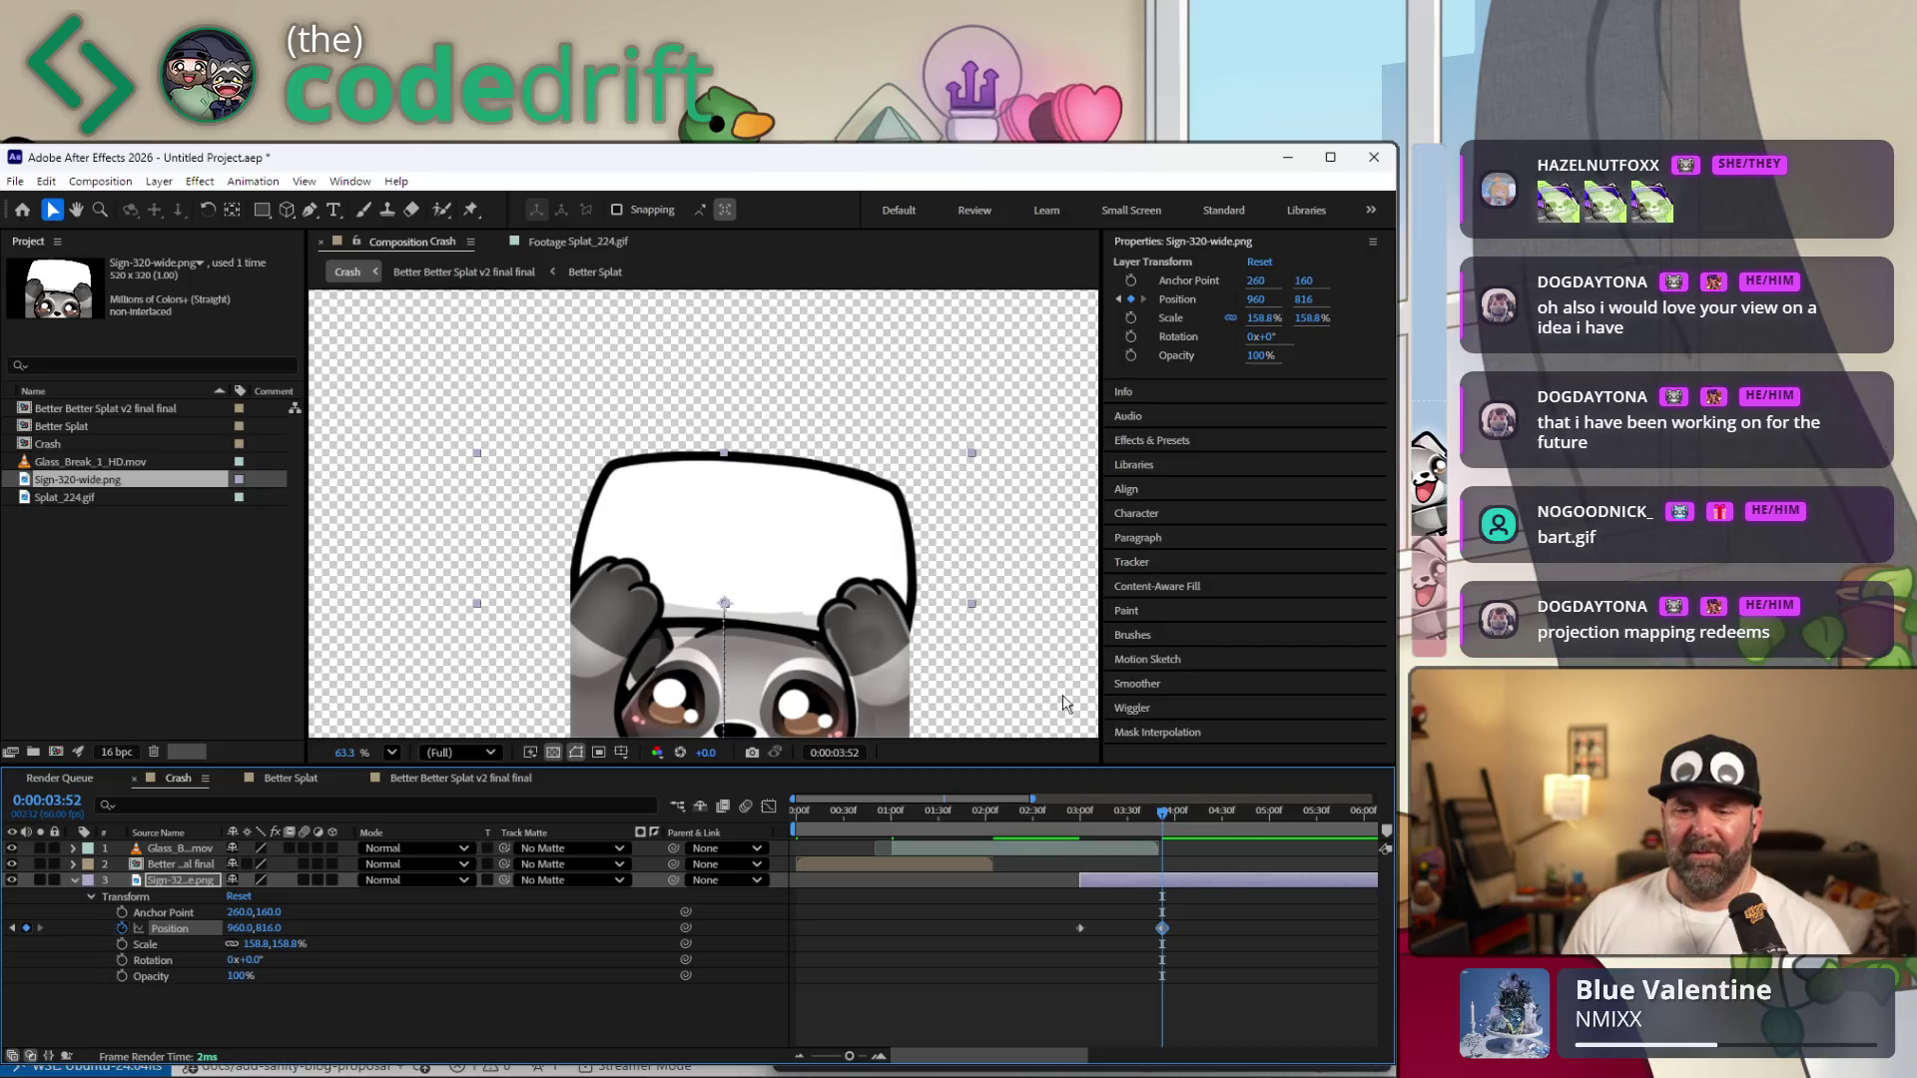
{"action": "scroll", "coordinate": [921, 607], "scroll_direction": "down", "scroll_amount": 1}
{"action": "key", "text": "Down"}
{"action": "key", "text": "Down"}
{"action": "key", "text": "Down"}
{"action": "key", "text": "Down"}
{"action": "key", "text": "Down"}
{"action": "key", "text": "Down"}
{"action": "key", "text": "Down"}
{"action": "key", "text": "Down"}
{"action": "key", "text": "Down"}
{"action": "key", "text": "Down"}
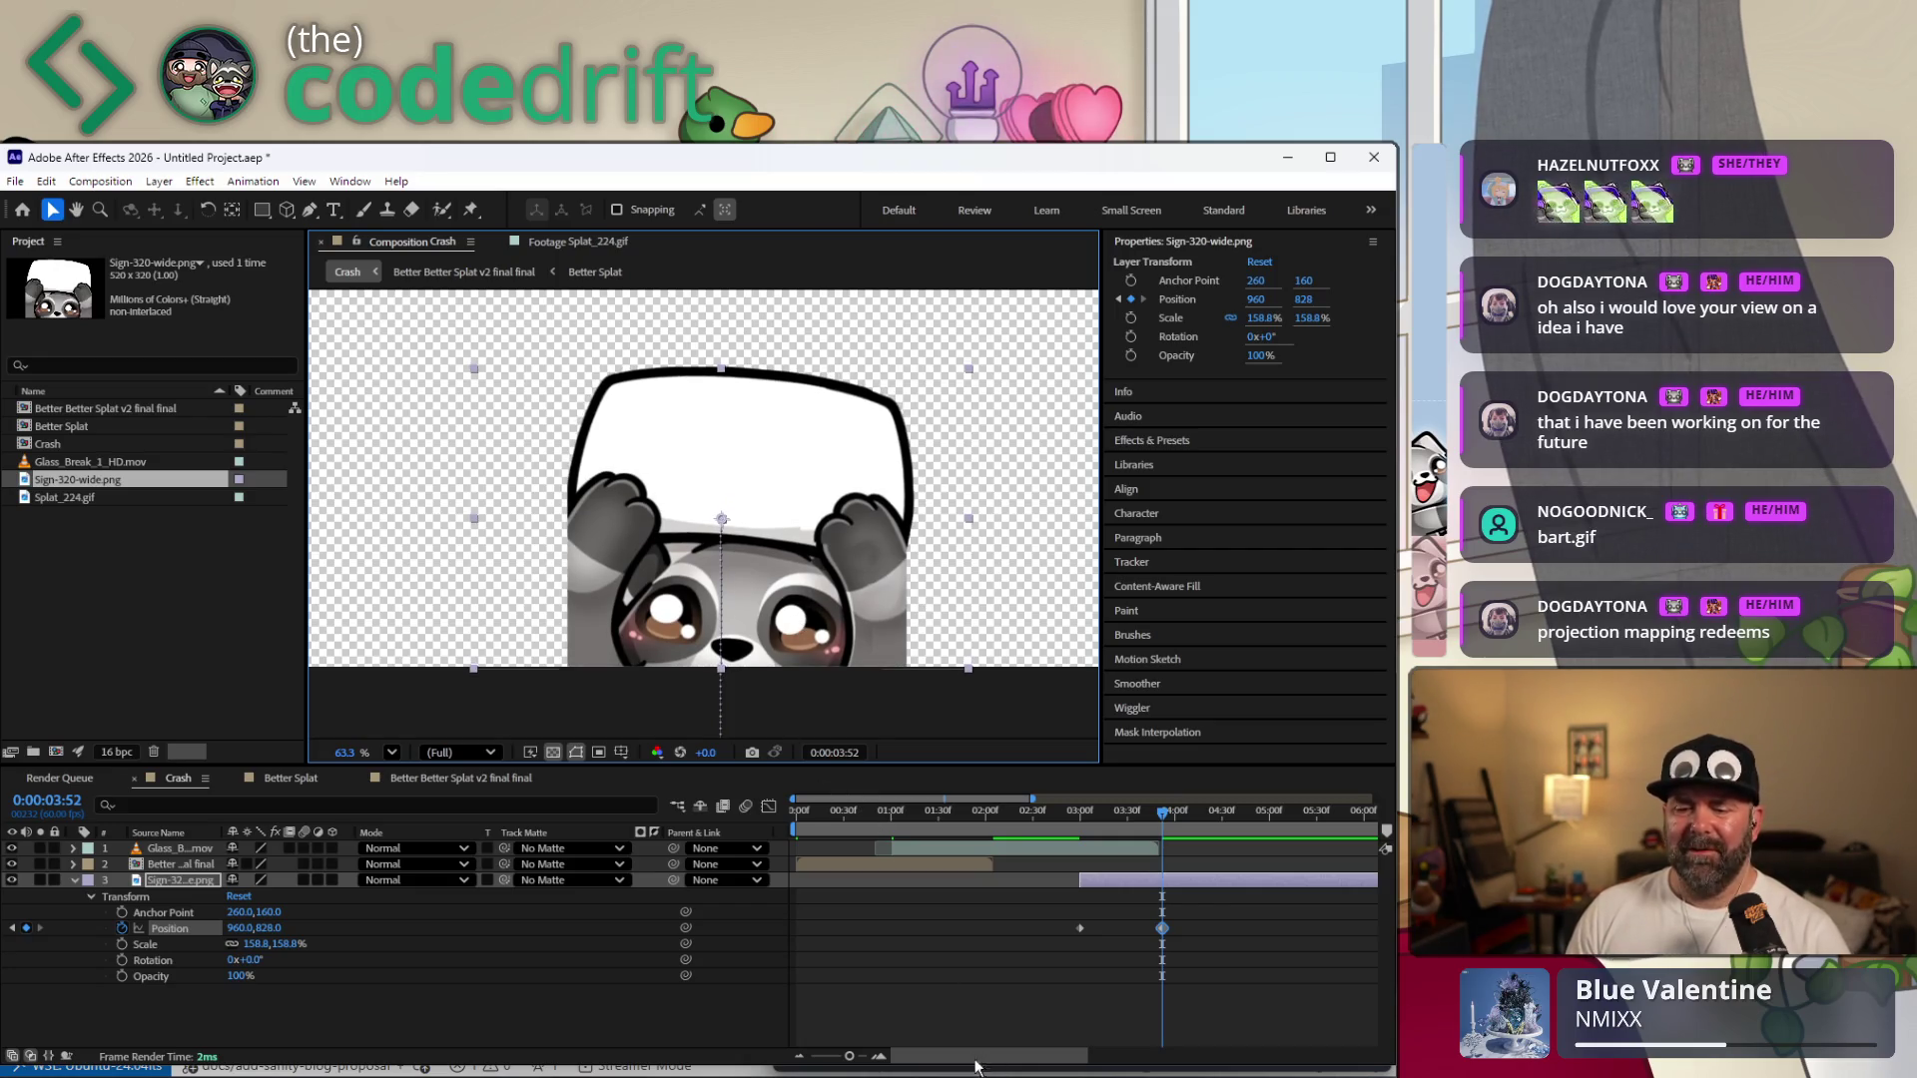
{"action": "left_click_drag", "start_coordinate": [974, 1065], "coordinate": [1061, 1072]}
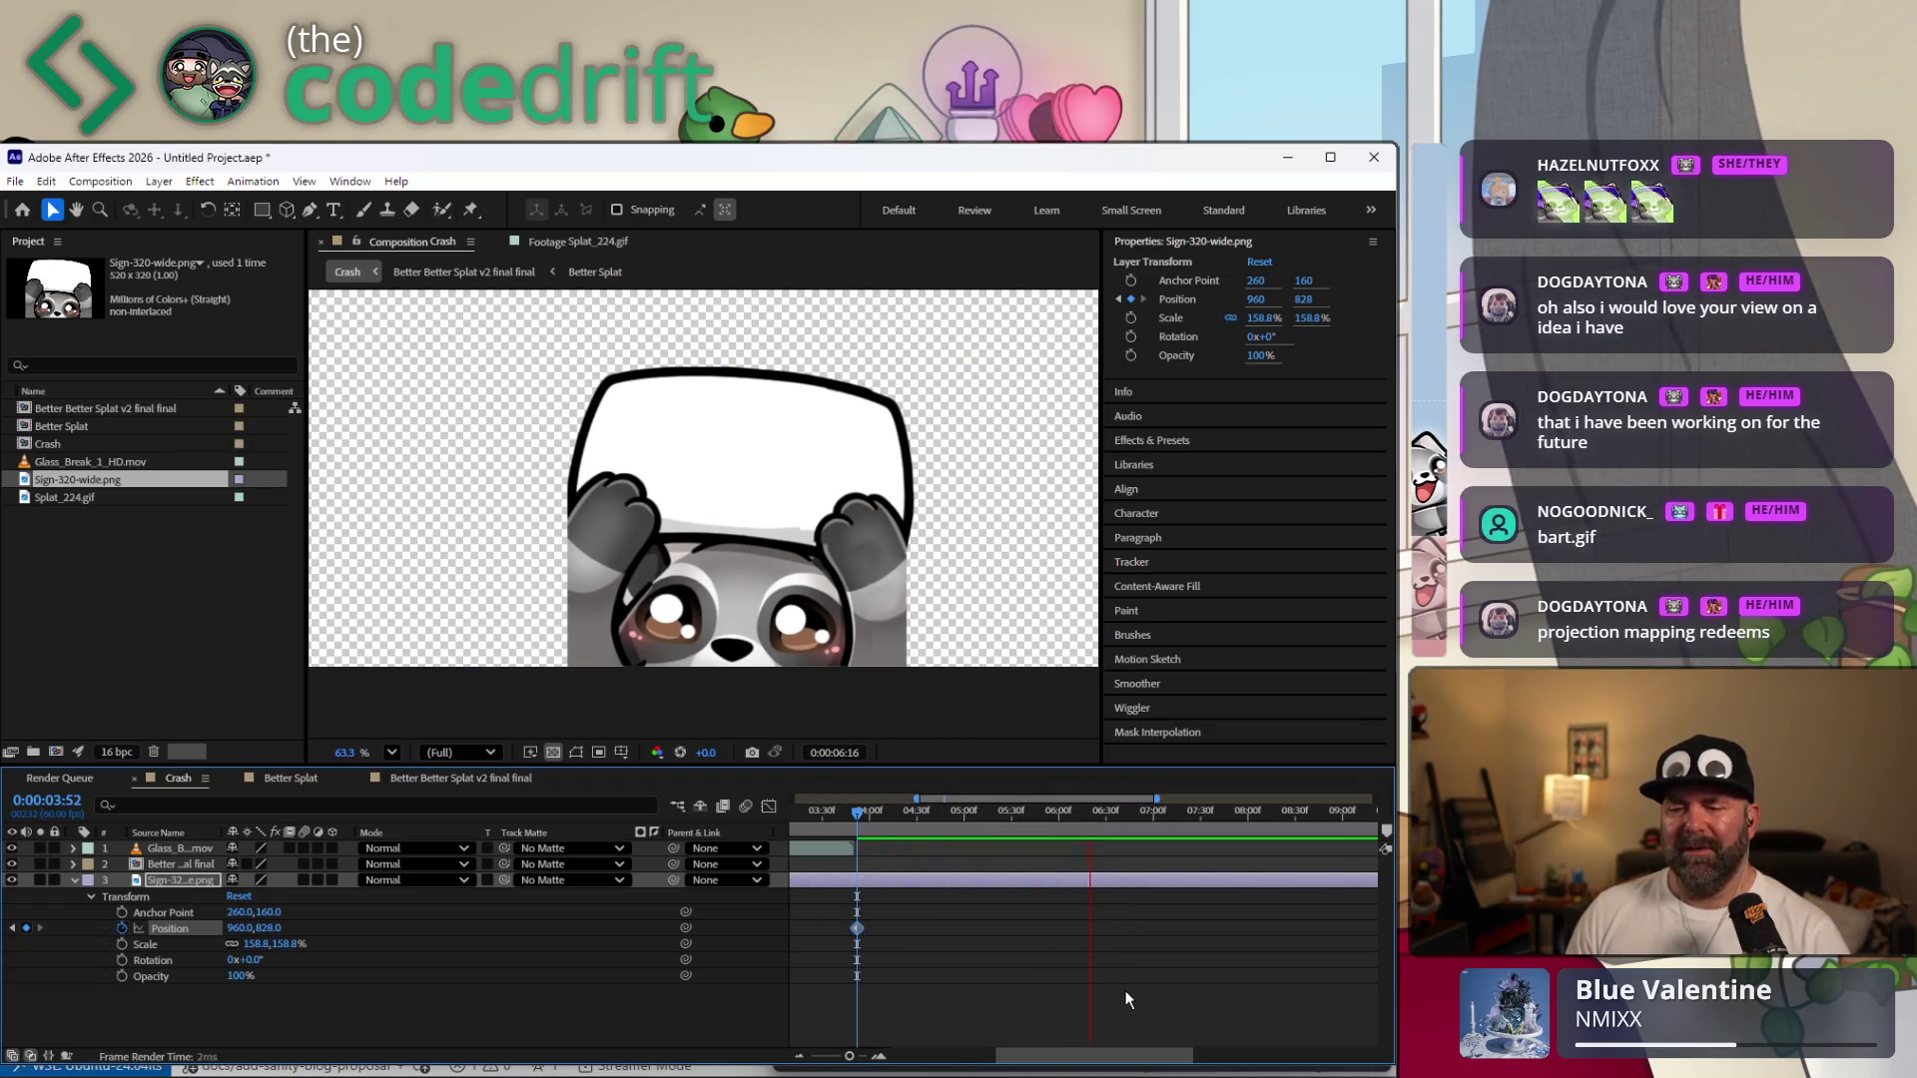
{"action": "left_click", "coordinate": [1230, 814]}
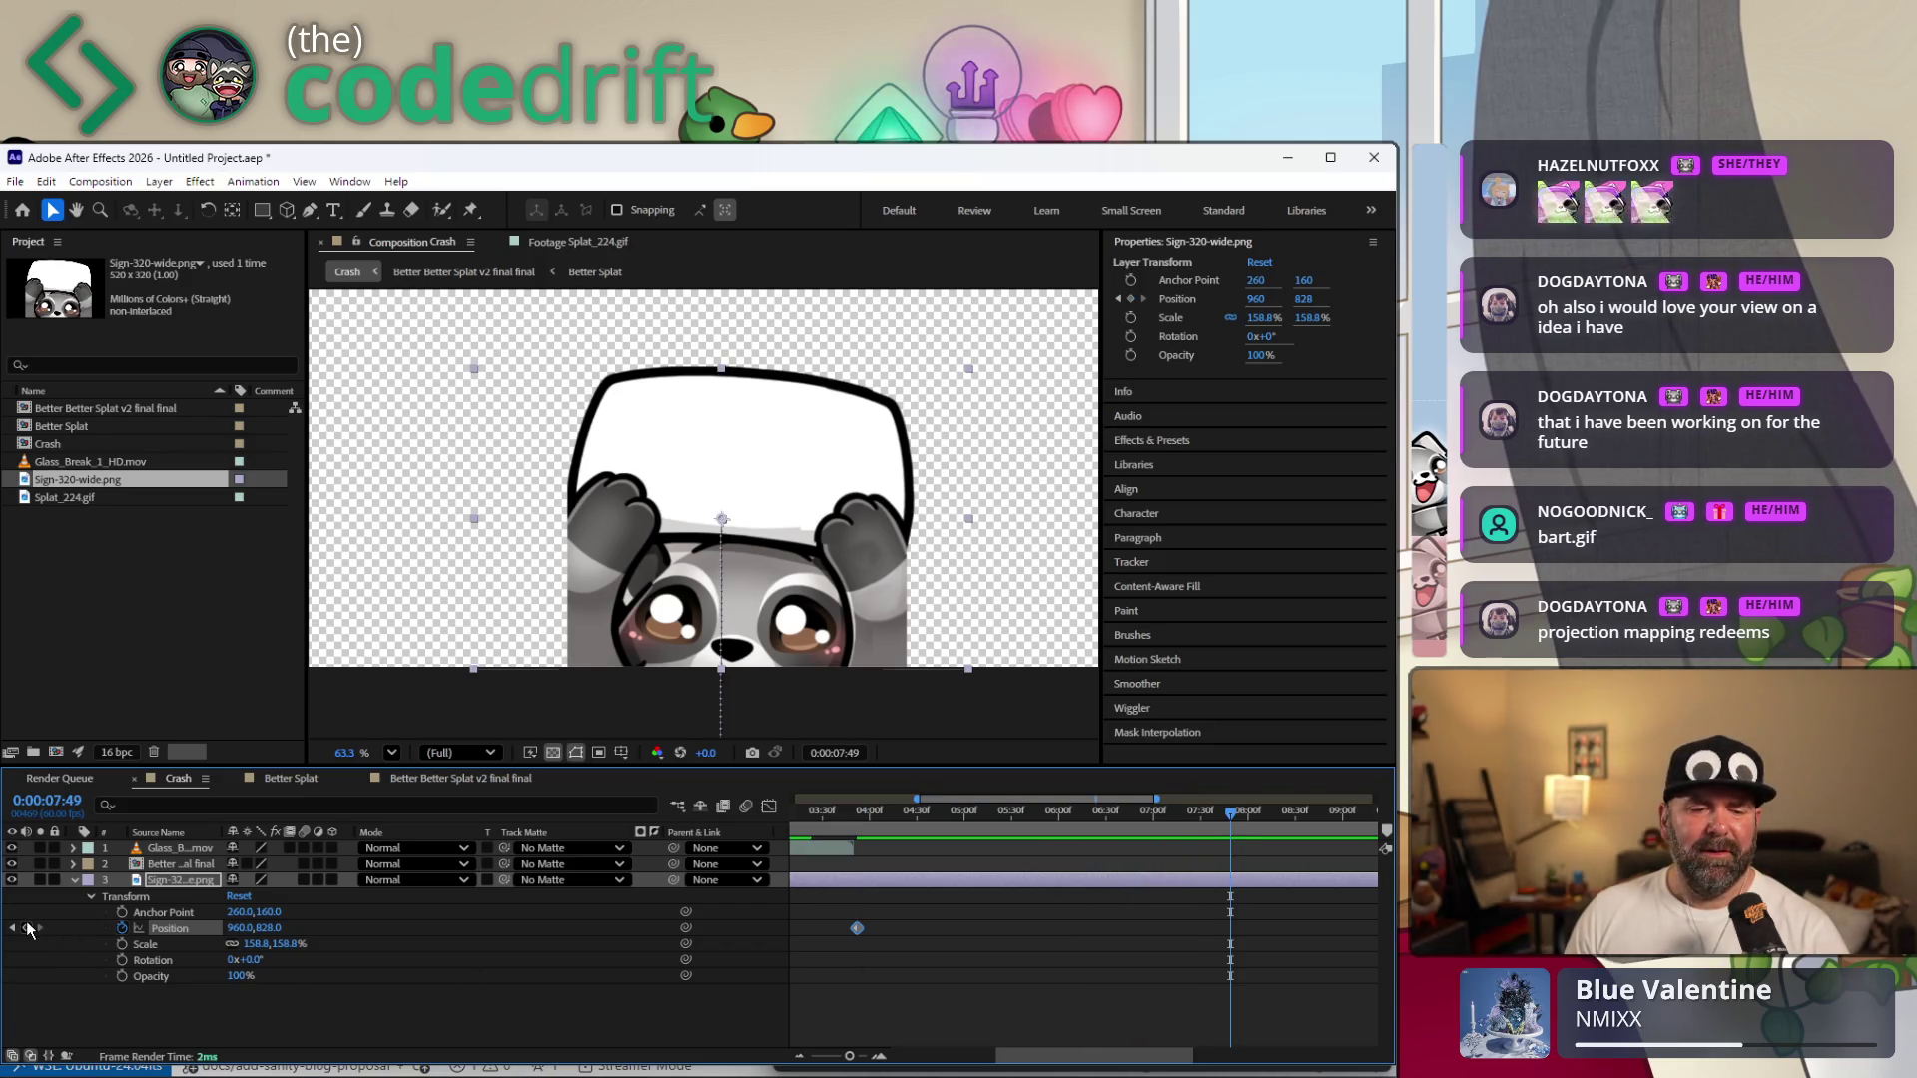
{"action": "left_click_drag", "start_coordinate": [1094, 1063], "coordinate": [1168, 1063]}
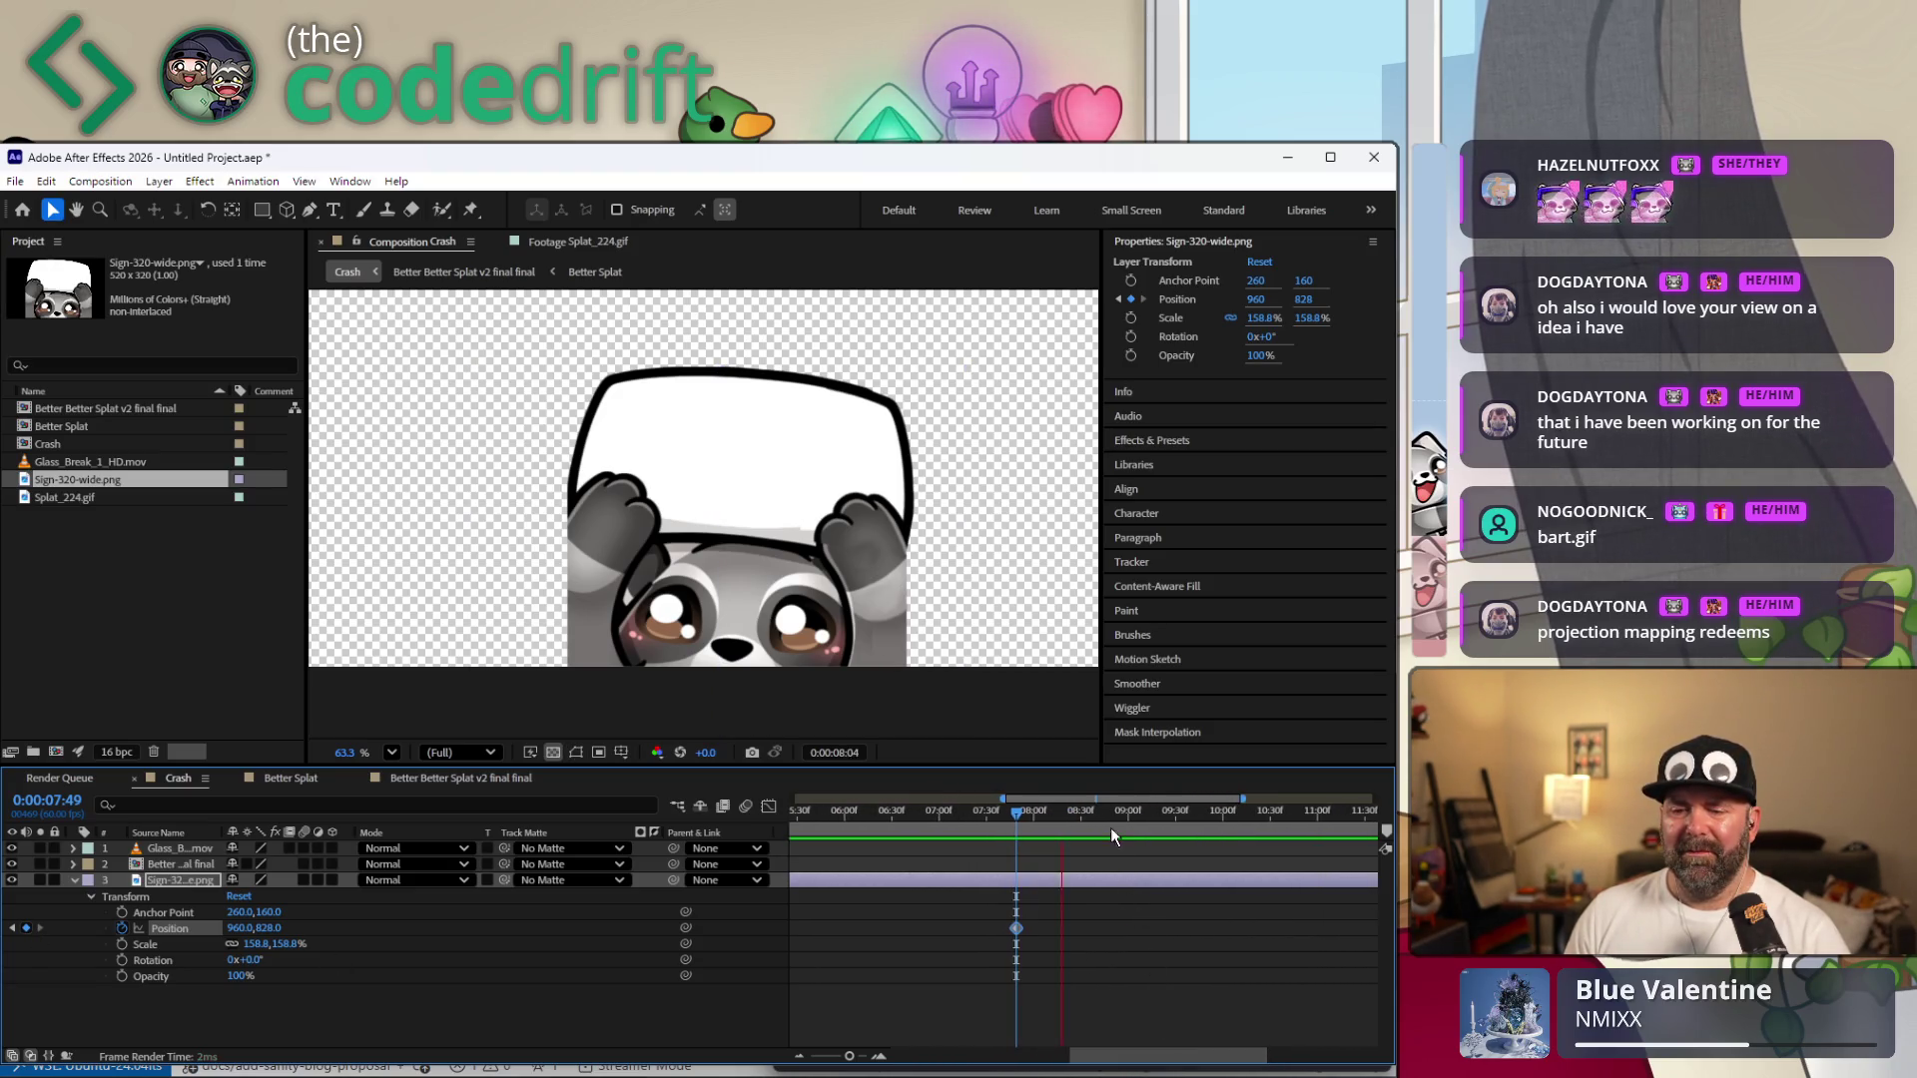
Add a Position keyframe at 8:48 with the sign dropped back below the frame (Y 1349.5).
{"action": "left_click_drag", "start_coordinate": [1122, 818], "coordinate": [1108, 821]}
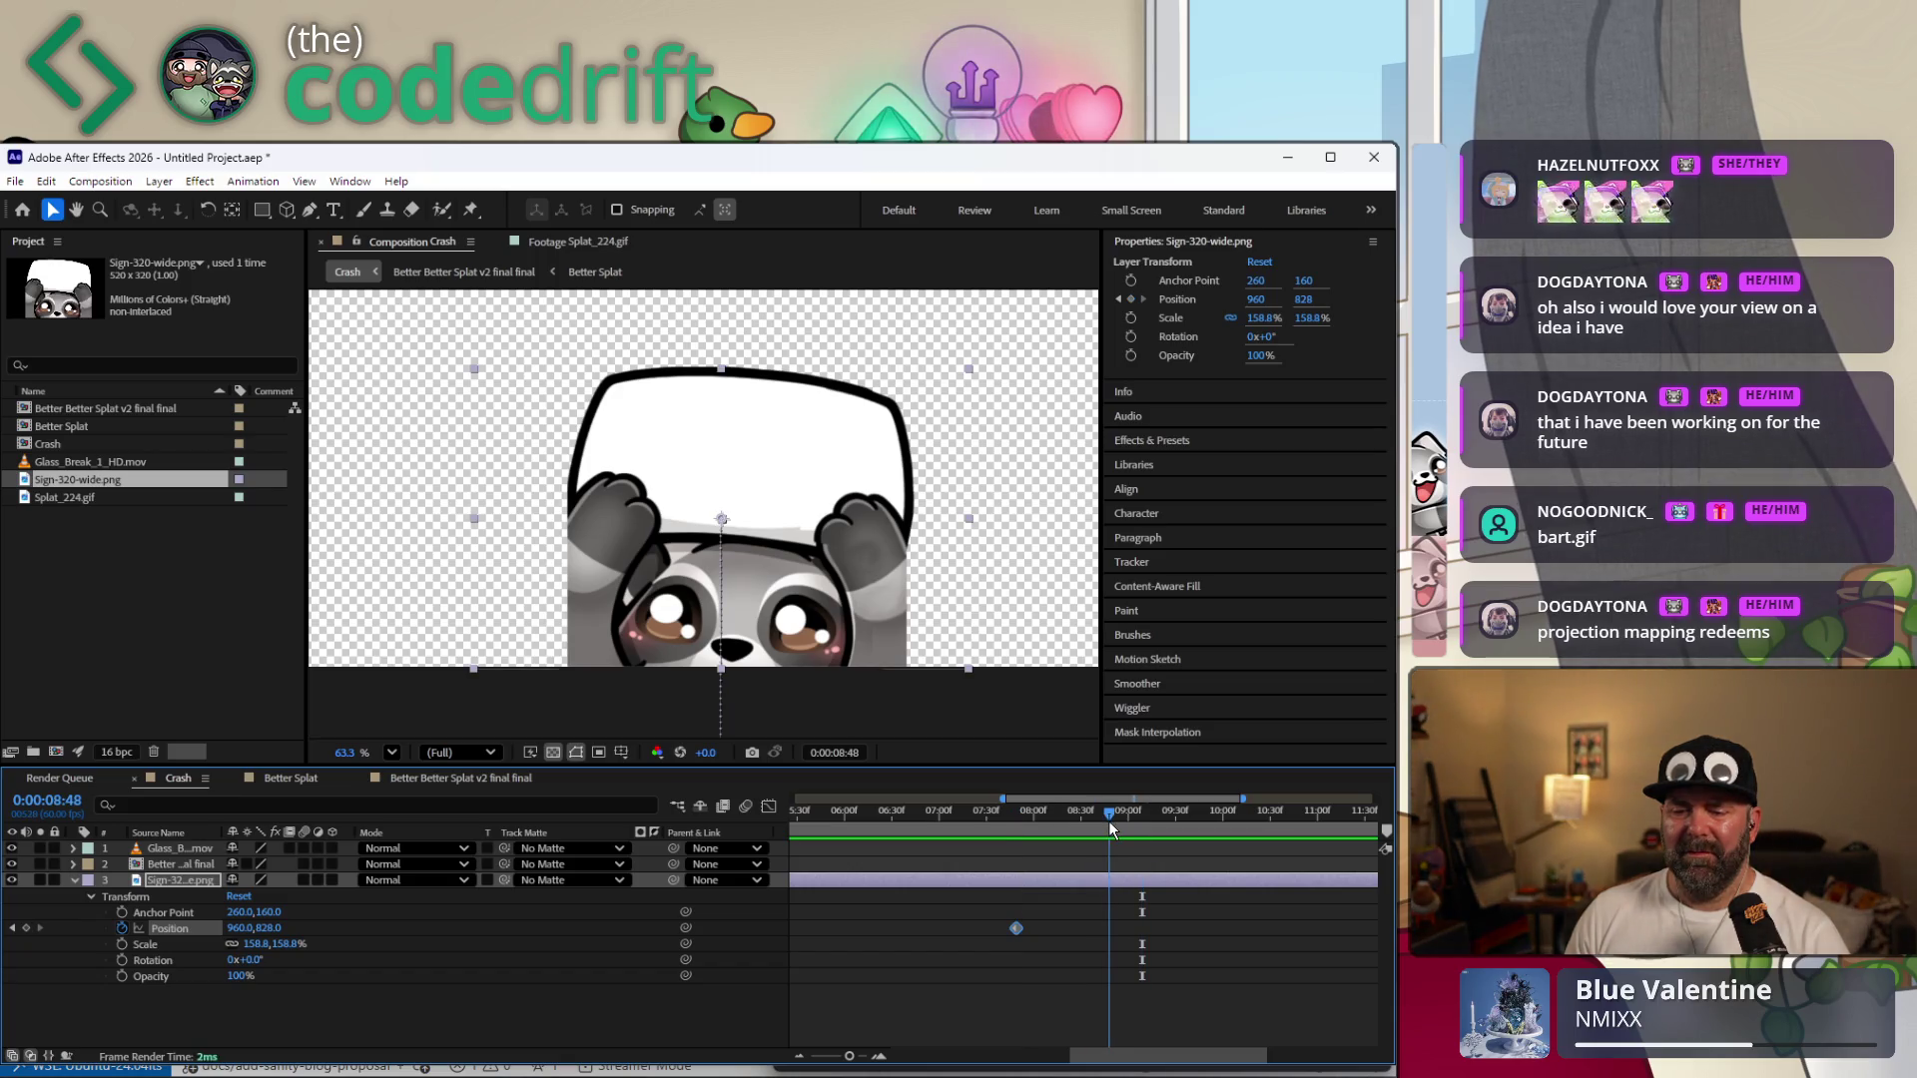
{"action": "left_click", "coordinate": [27, 929]}
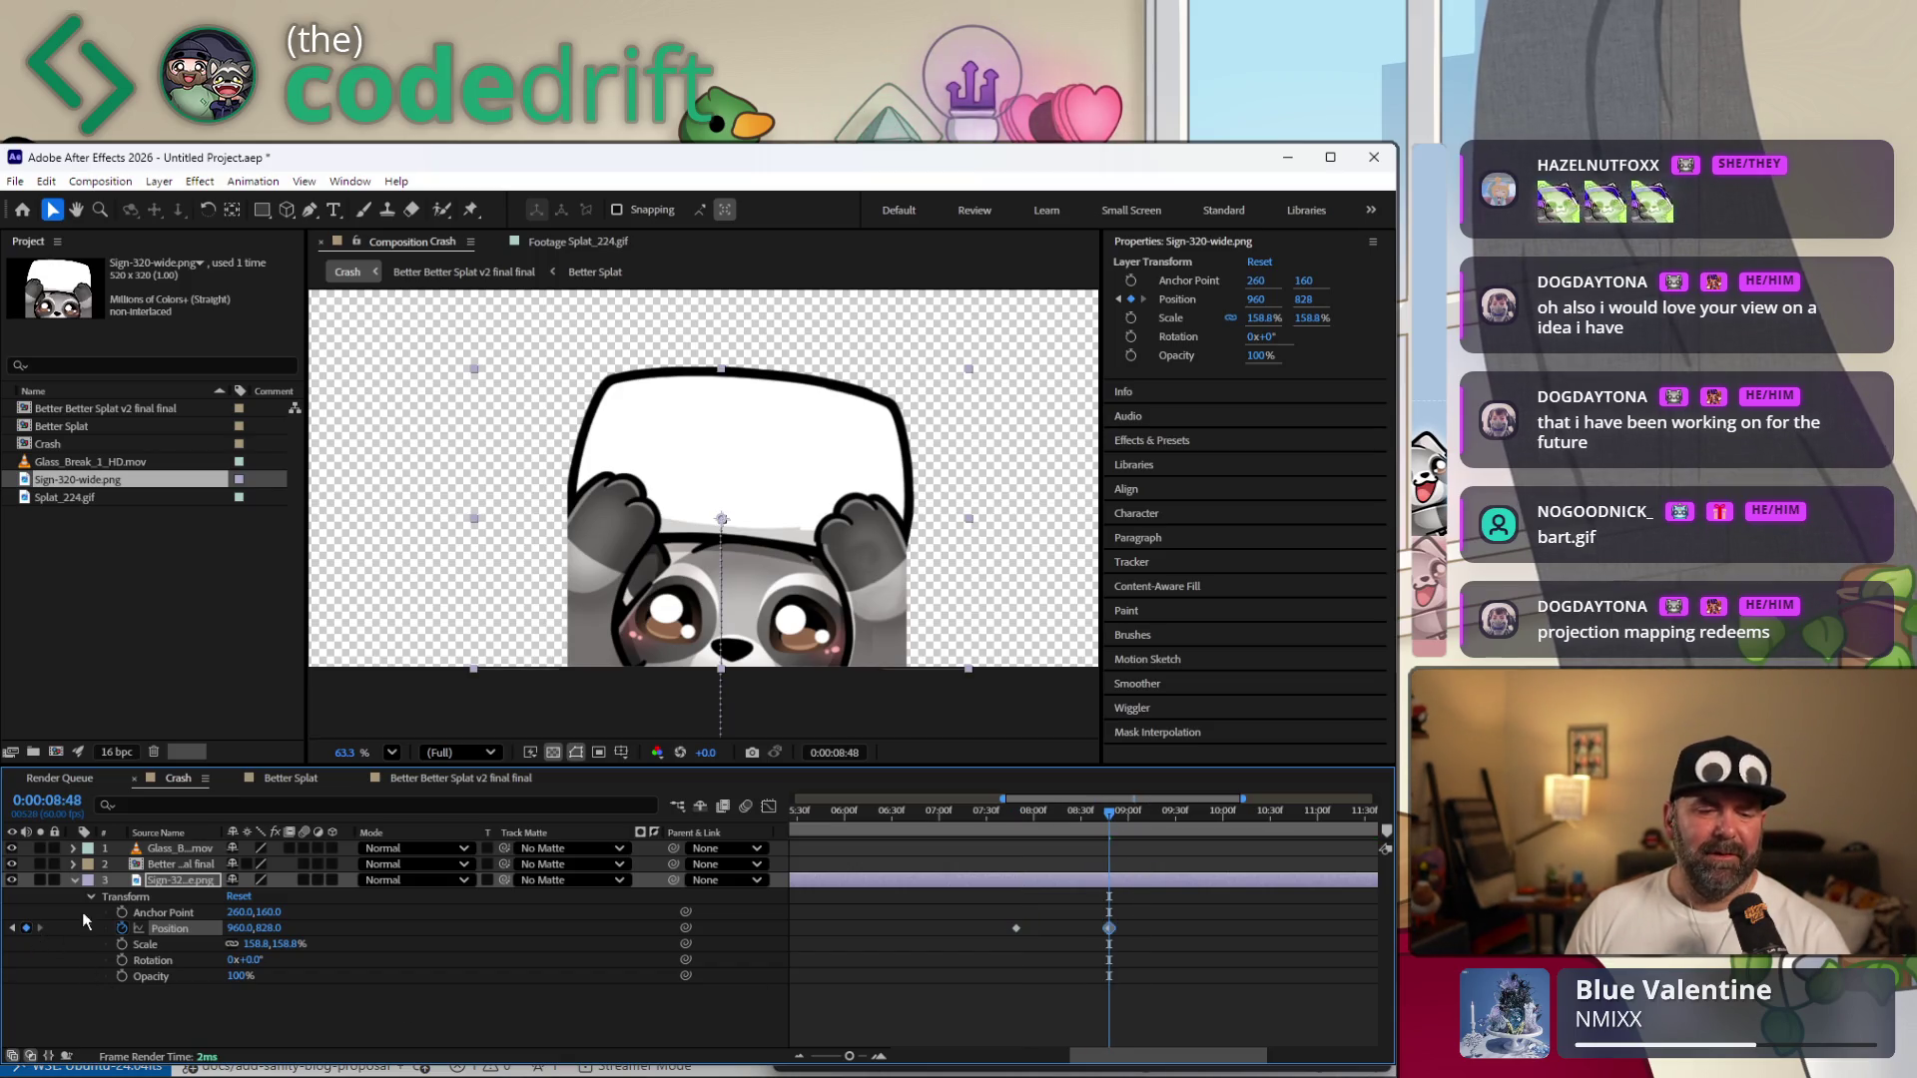
{"action": "left_click_drag", "start_coordinate": [779, 444], "coordinate": [787, 753]}
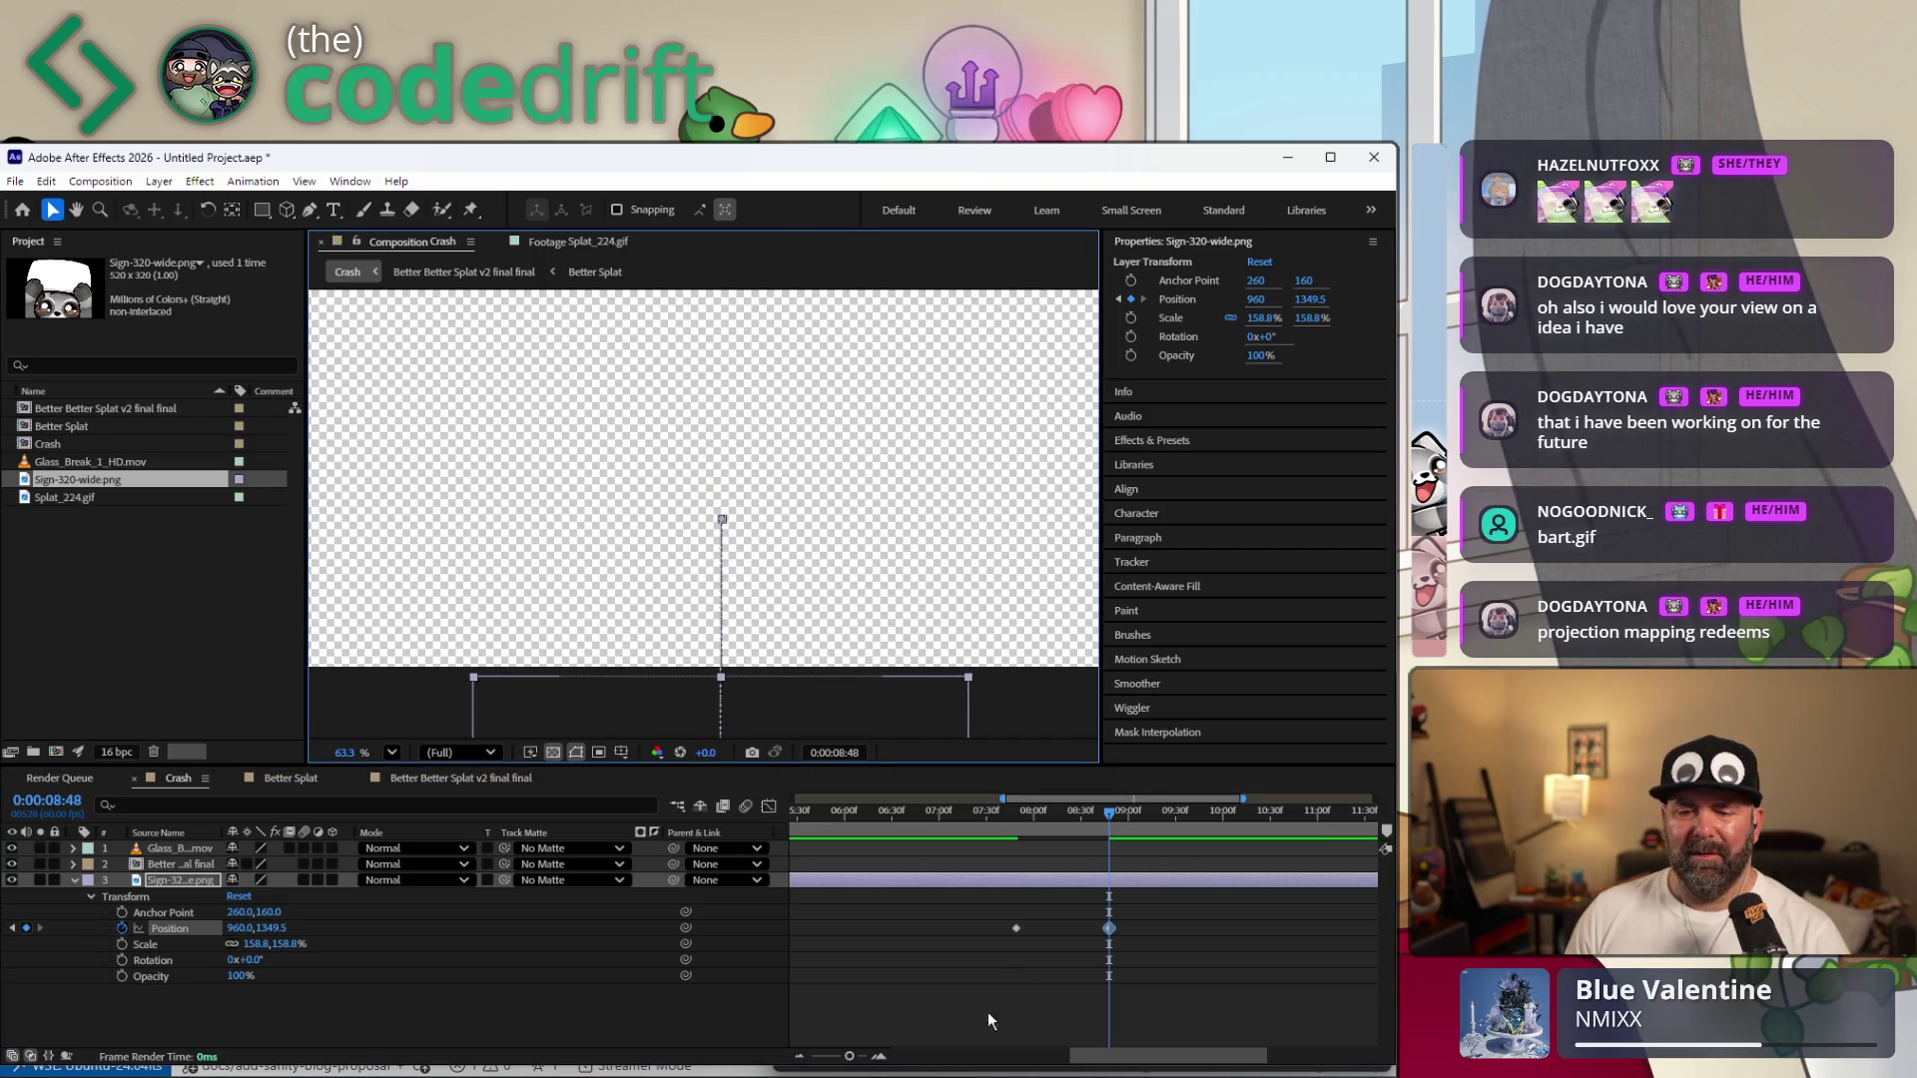
{"action": "left_click_drag", "start_coordinate": [1145, 951], "coordinate": [996, 925]}
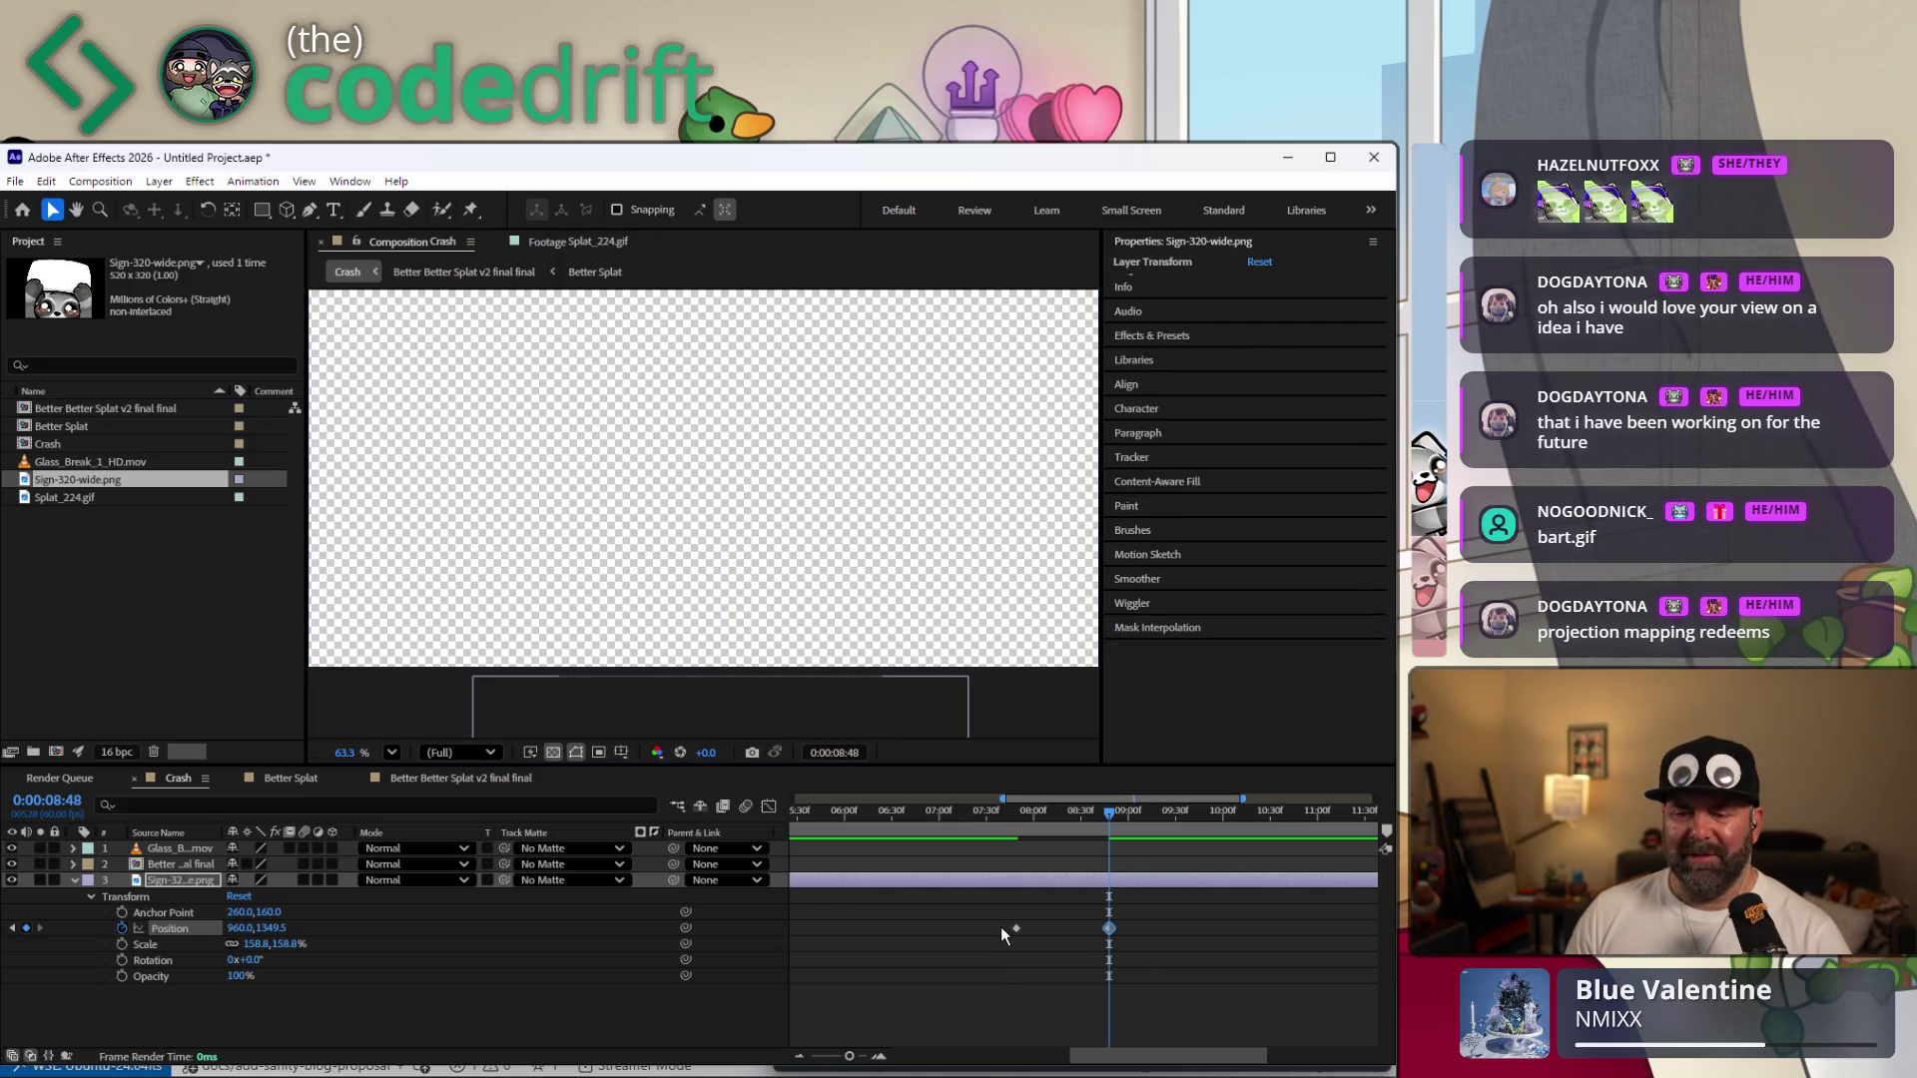
{"action": "left_click_drag", "start_coordinate": [1115, 1052], "coordinate": [922, 1045]}
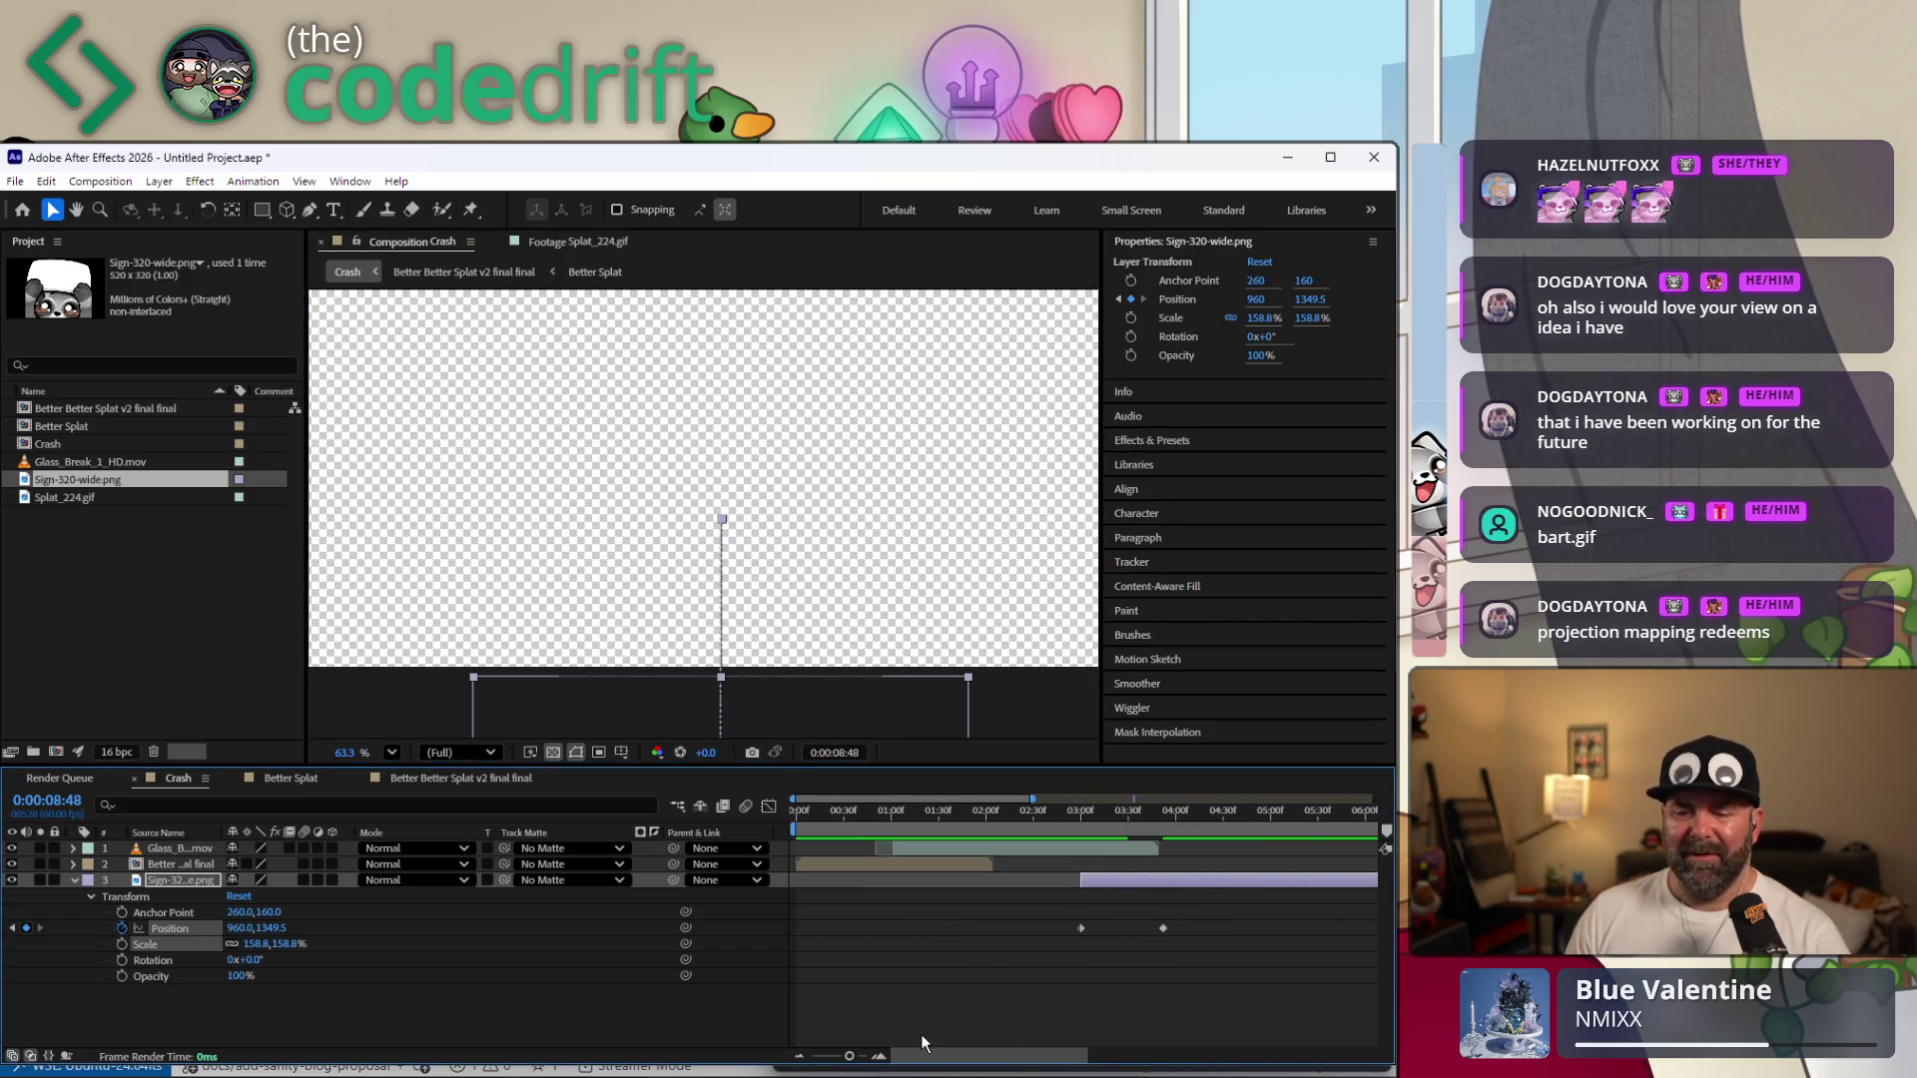
Apply Easy Ease to both of the sign's Position keyframes.
{"action": "left_click_drag", "start_coordinate": [1124, 930], "coordinate": [1166, 908]}
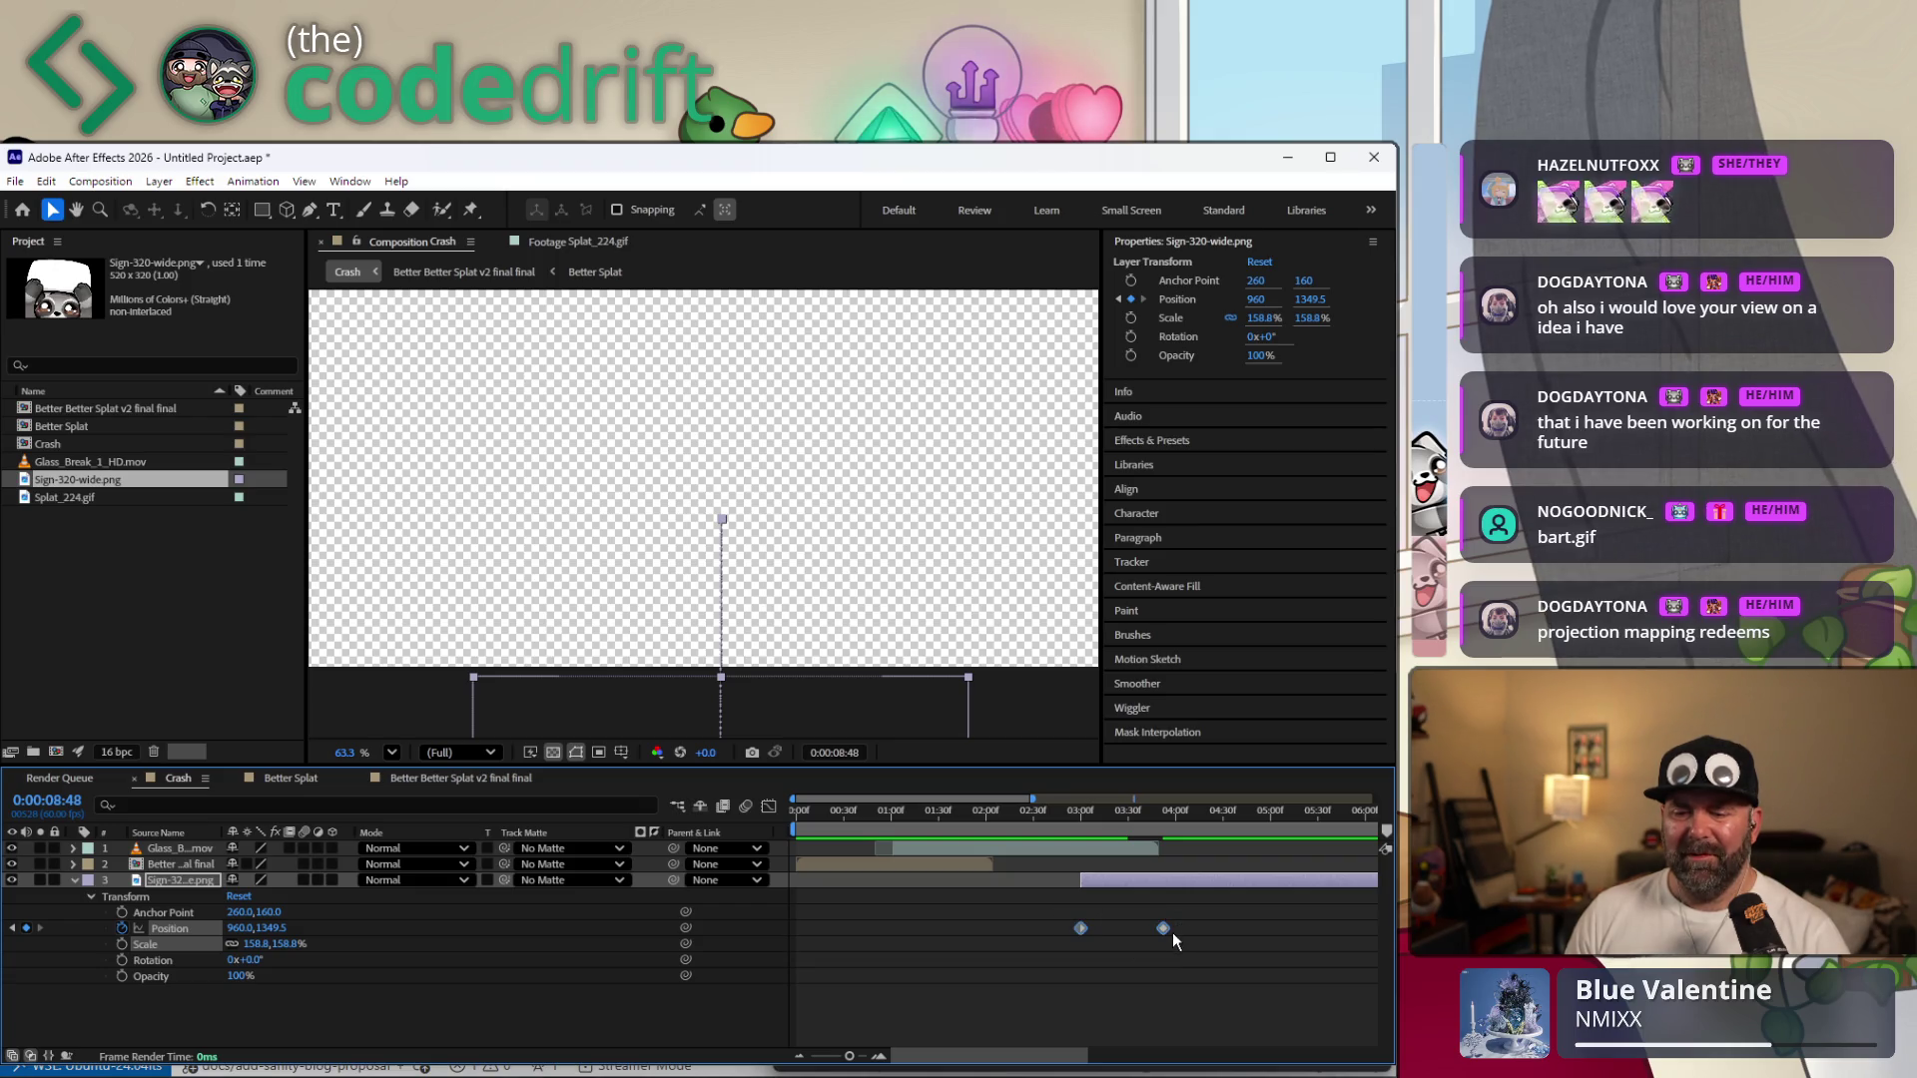
{"action": "right_click", "coordinate": [1165, 931]}
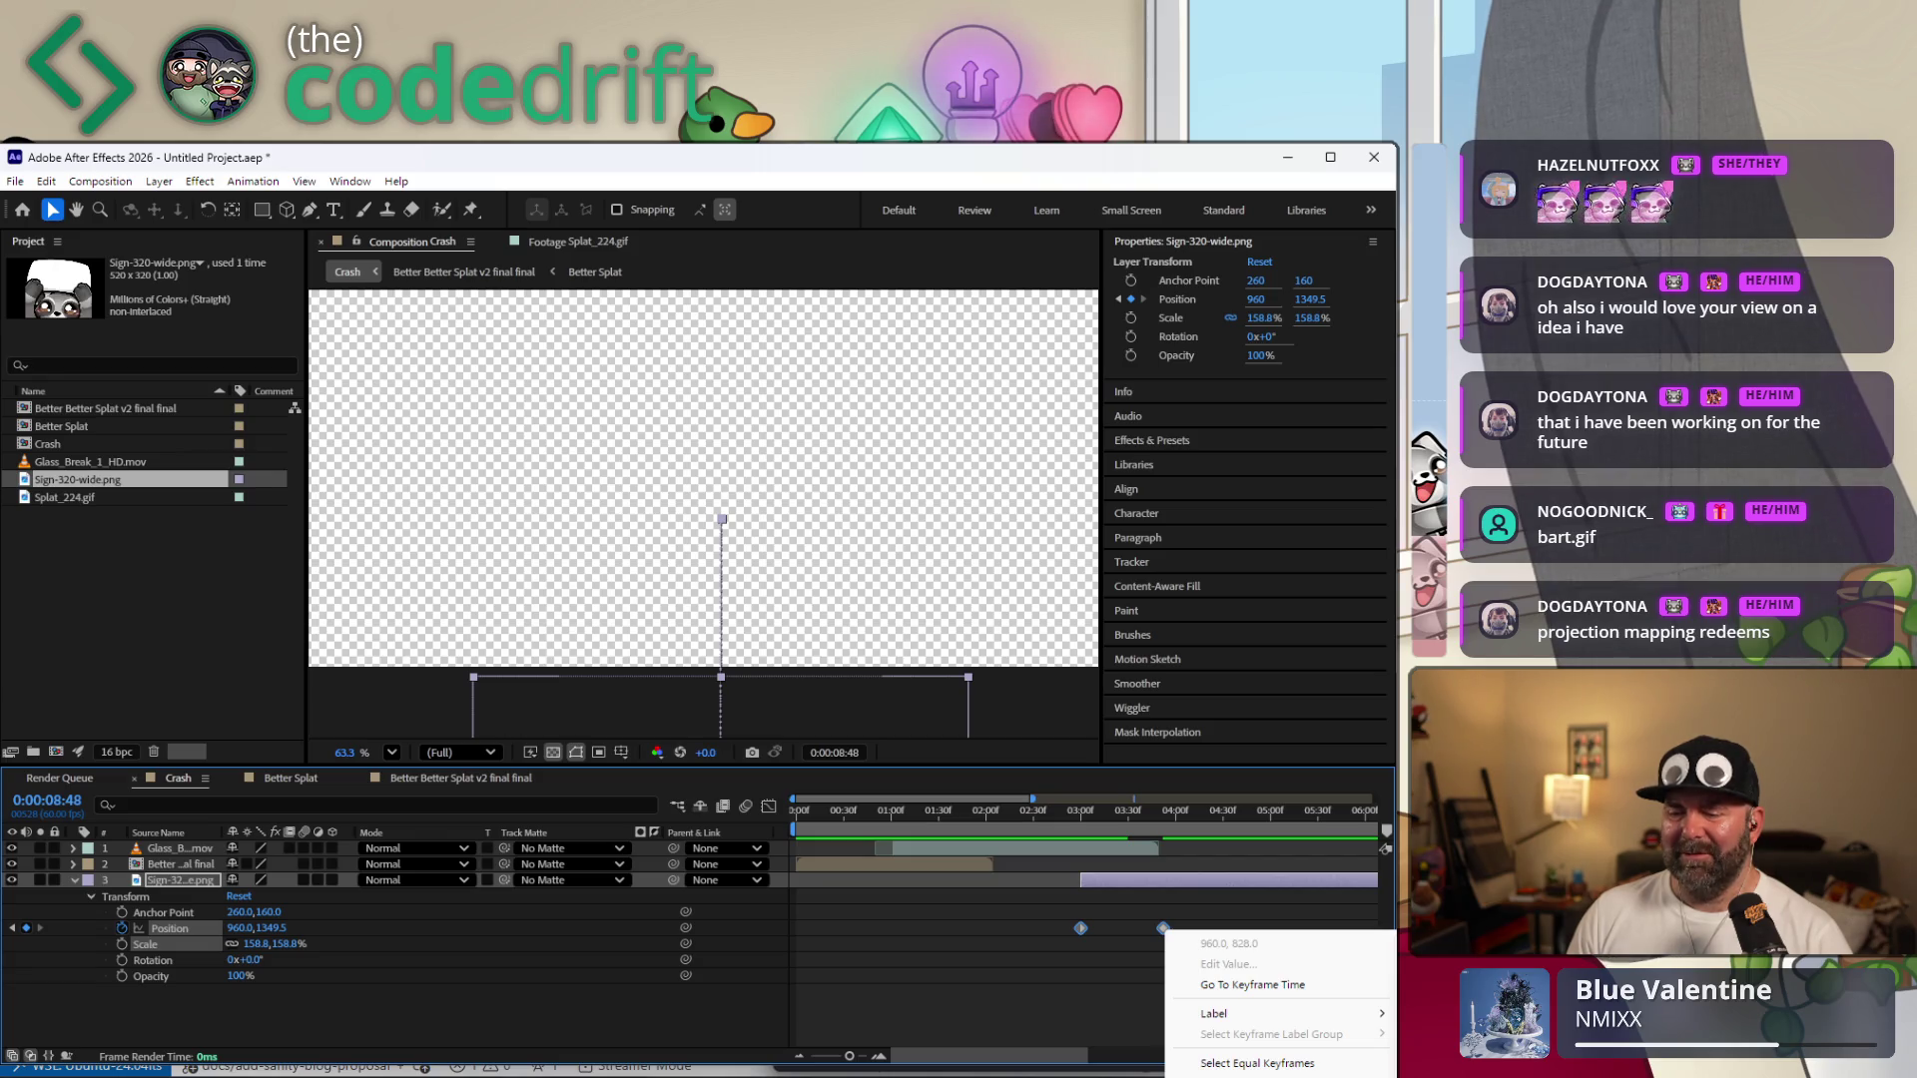
{"action": "key", "text": "F9"}
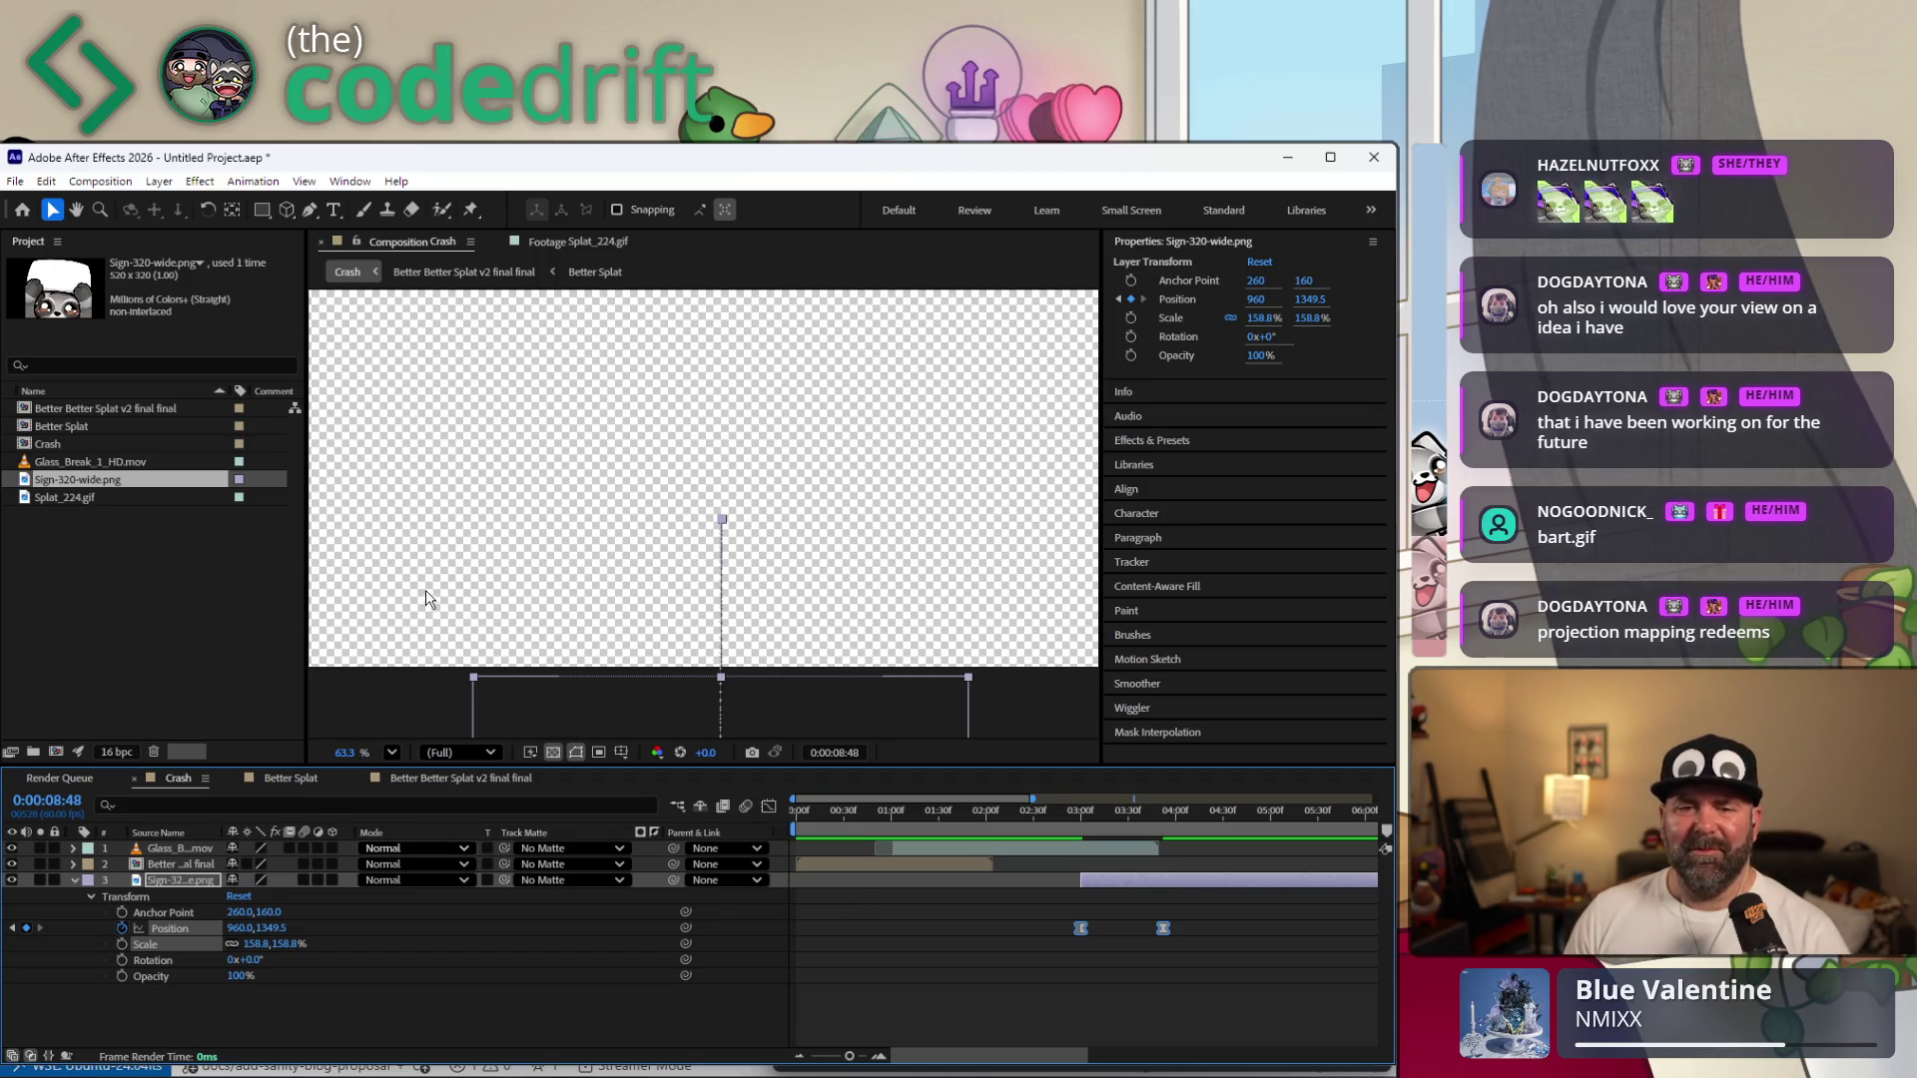
{"action": "scroll", "coordinate": [429, 587], "scroll_direction": "down", "scroll_amount": 2}
{"action": "scroll", "coordinate": [439, 564], "scroll_direction": "down", "scroll_amount": 1}
{"action": "scroll", "coordinate": [478, 553], "scroll_direction": "up", "scroll_amount": 1}
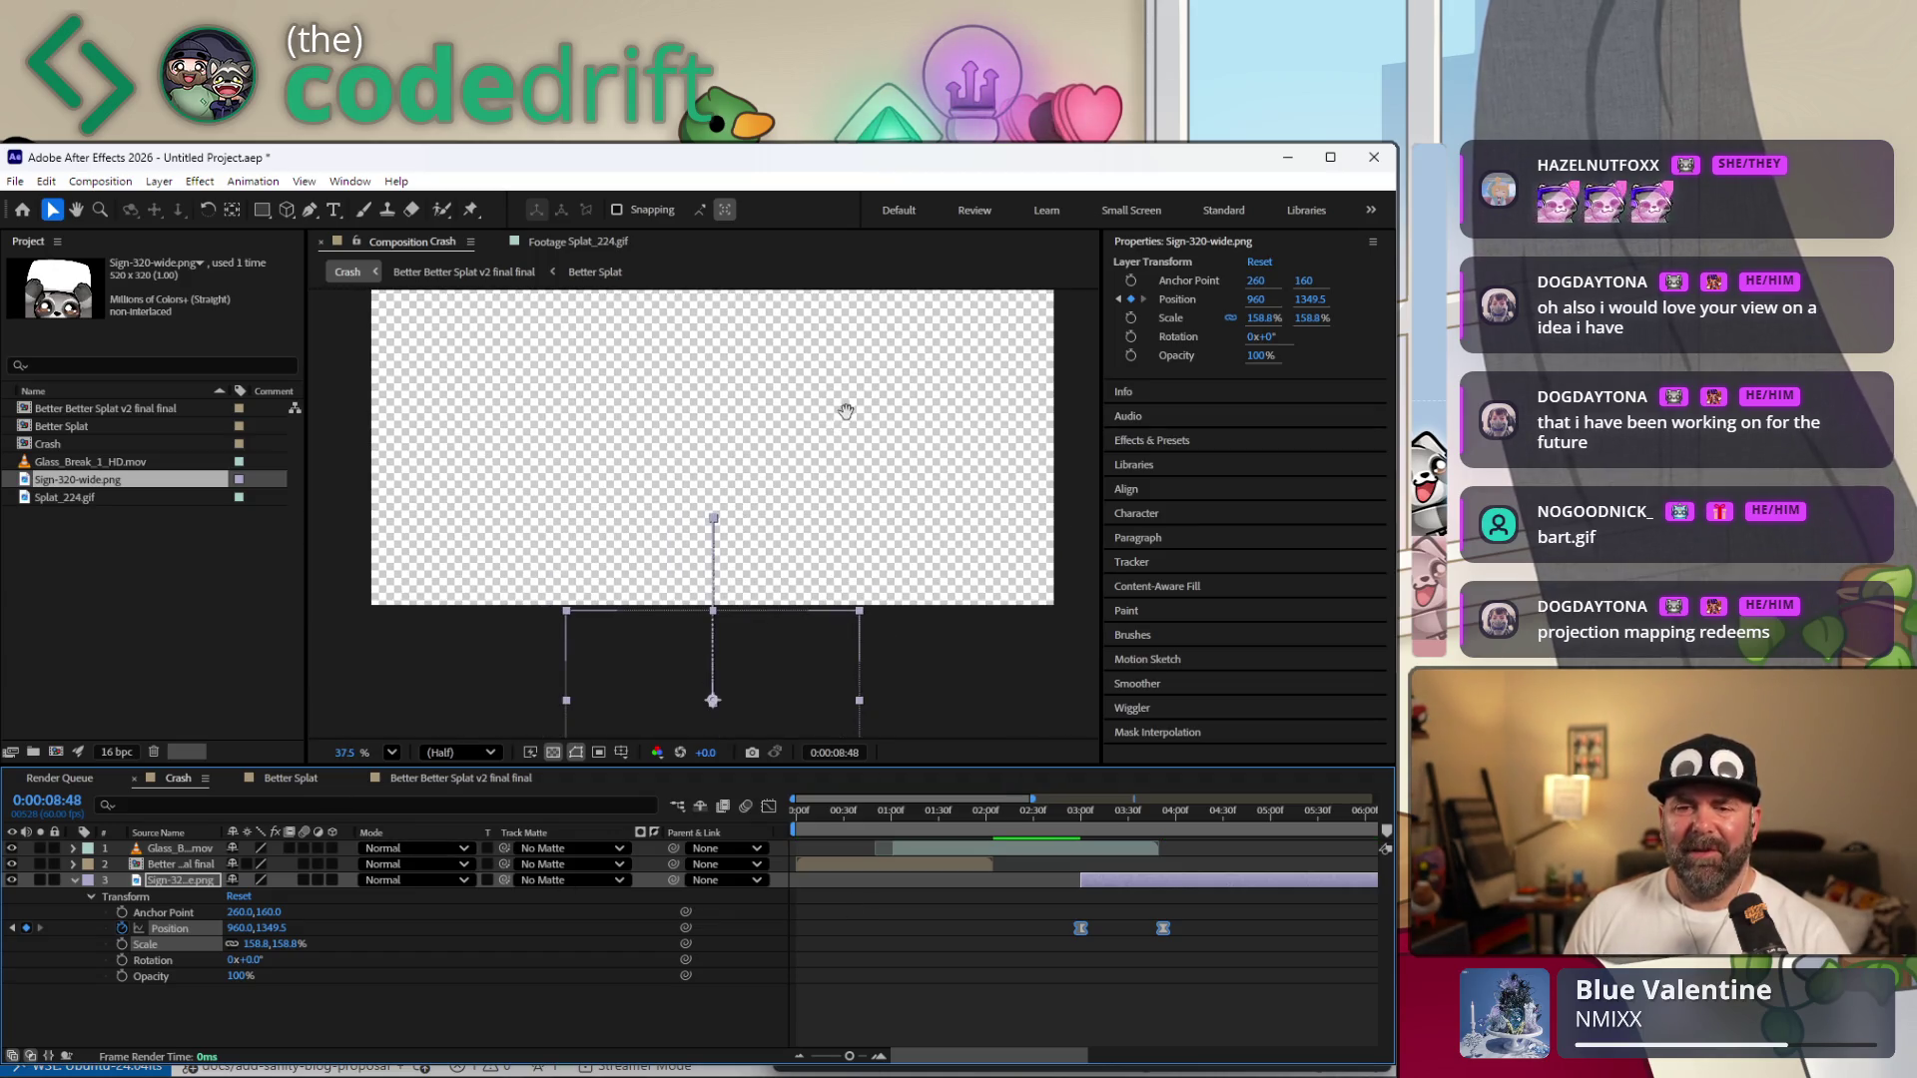
{"action": "left_click_drag", "start_coordinate": [846, 411], "coordinate": [850, 495]}
{"action": "left_click", "coordinate": [1031, 706]}
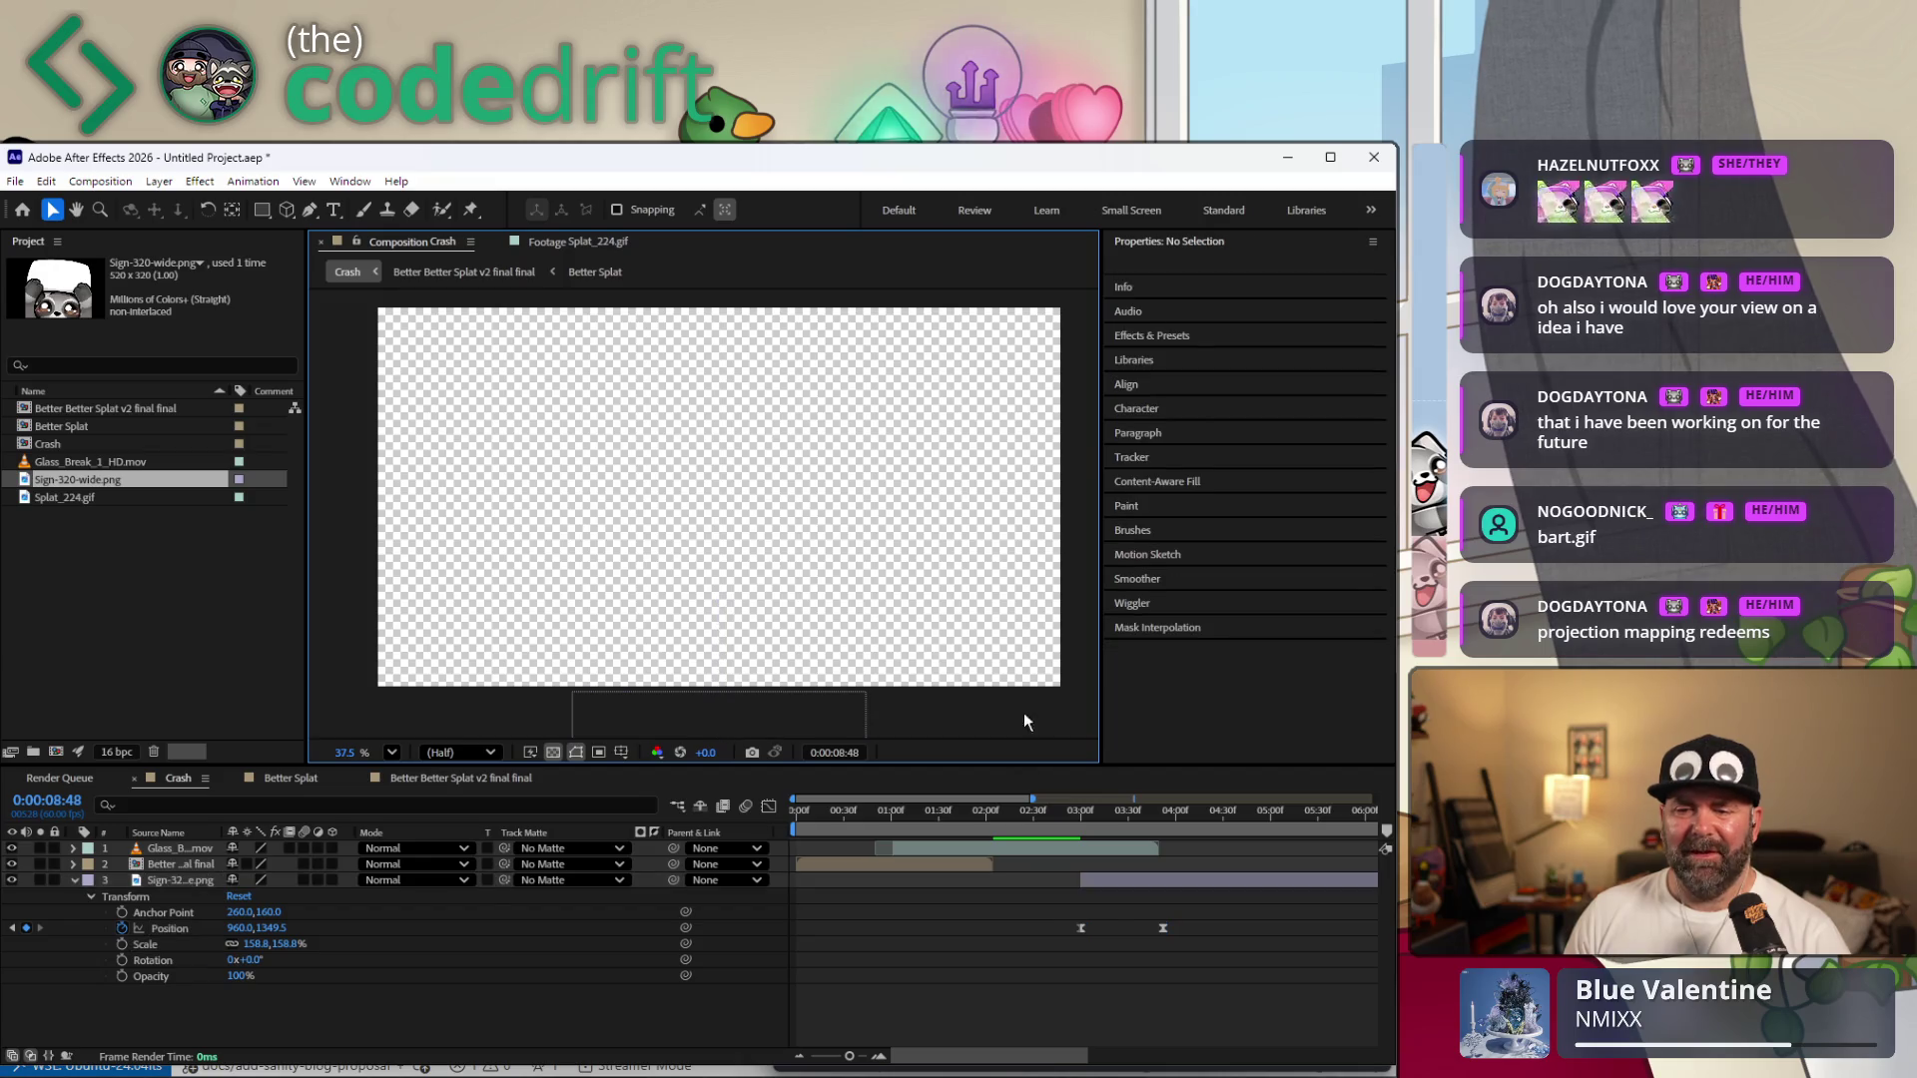
{"action": "left_click_drag", "start_coordinate": [889, 820], "coordinate": [795, 803]}
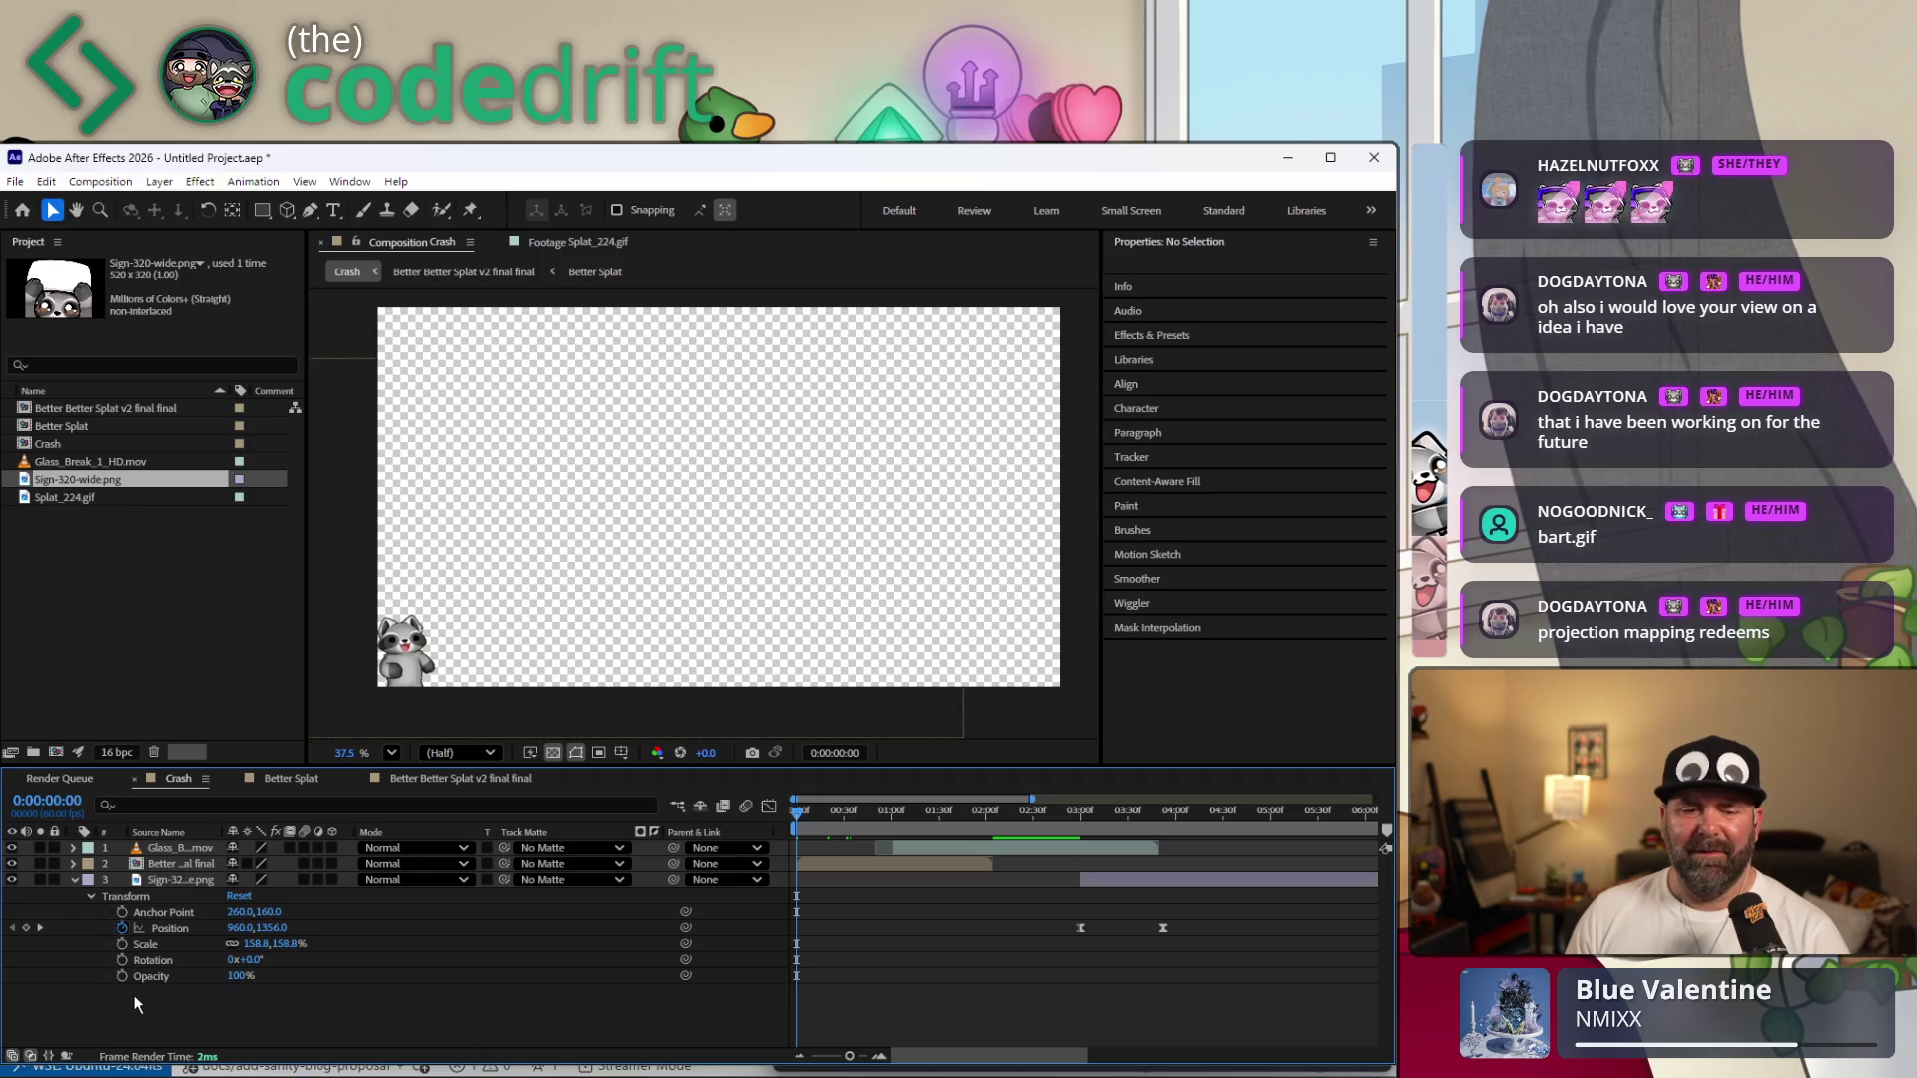
{"action": "left_click", "coordinate": [74, 883]}
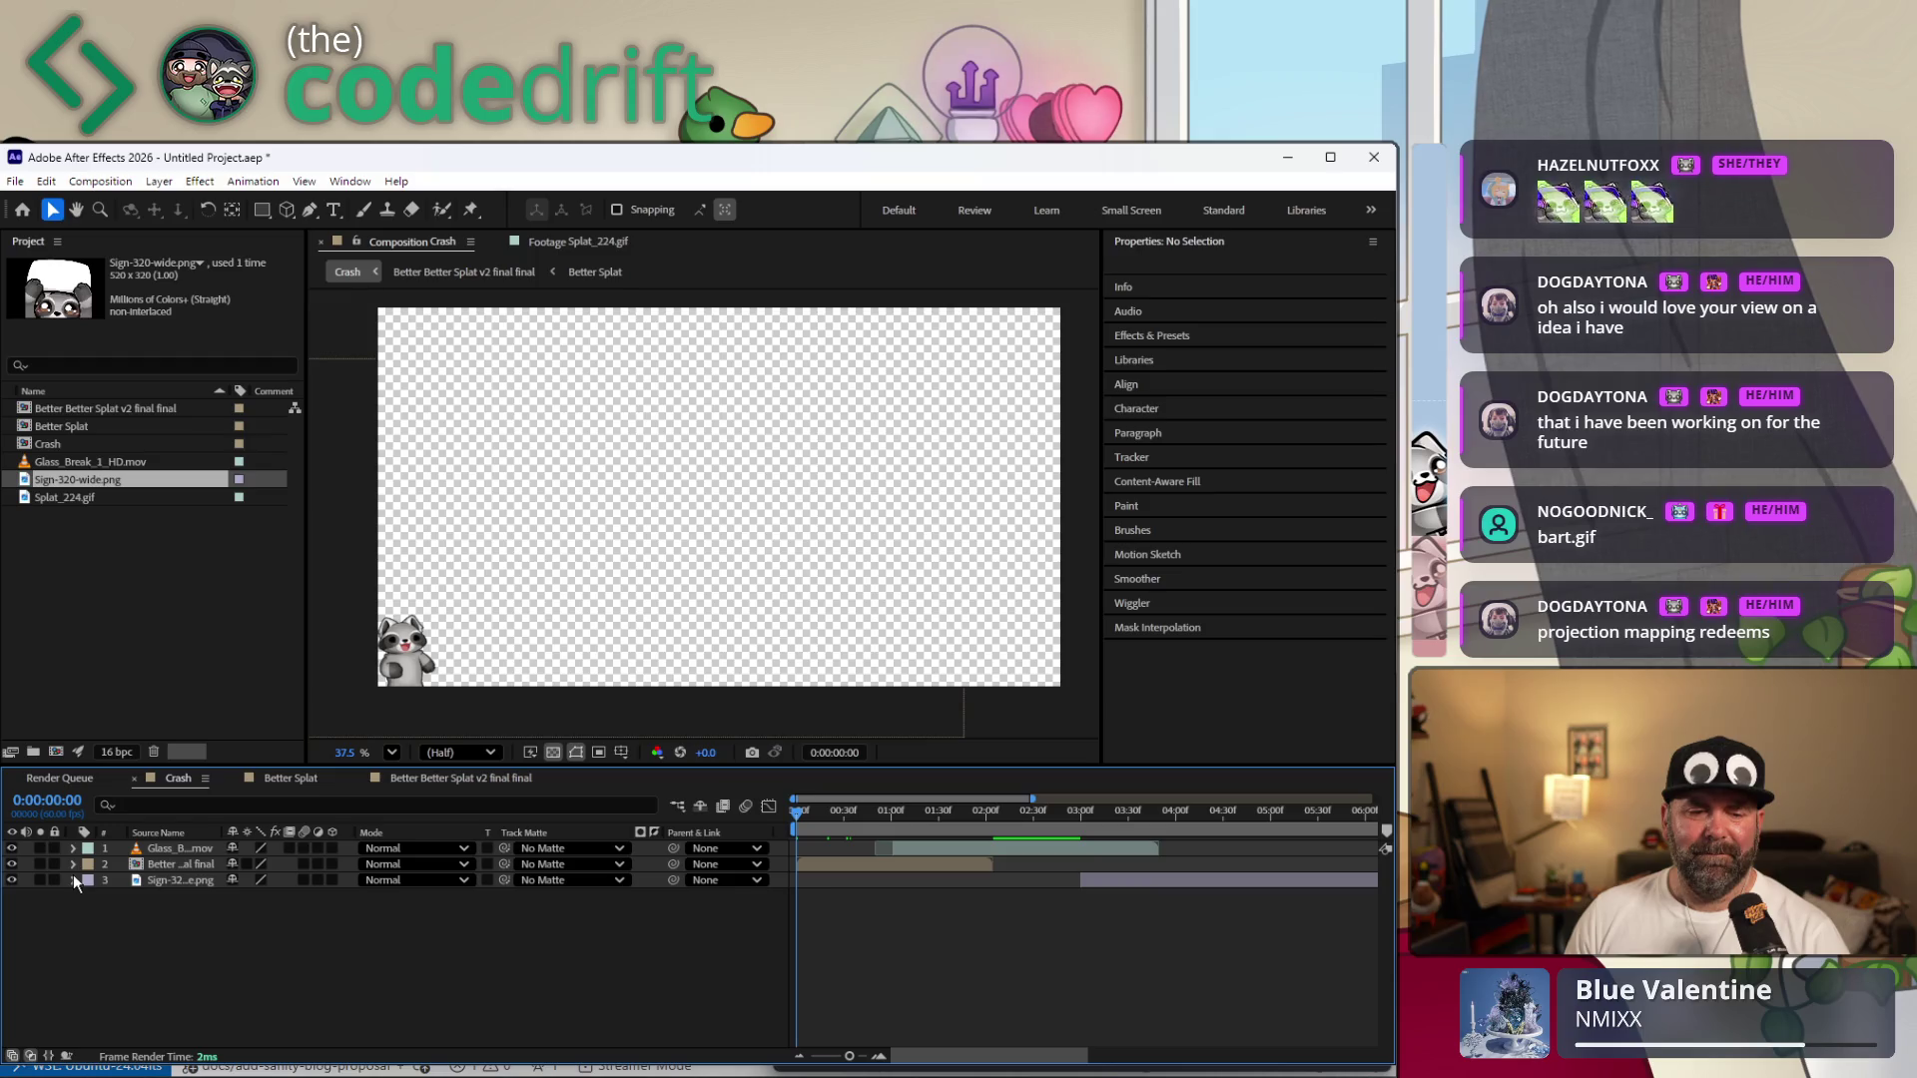
{"action": "left_click", "coordinate": [73, 867]}
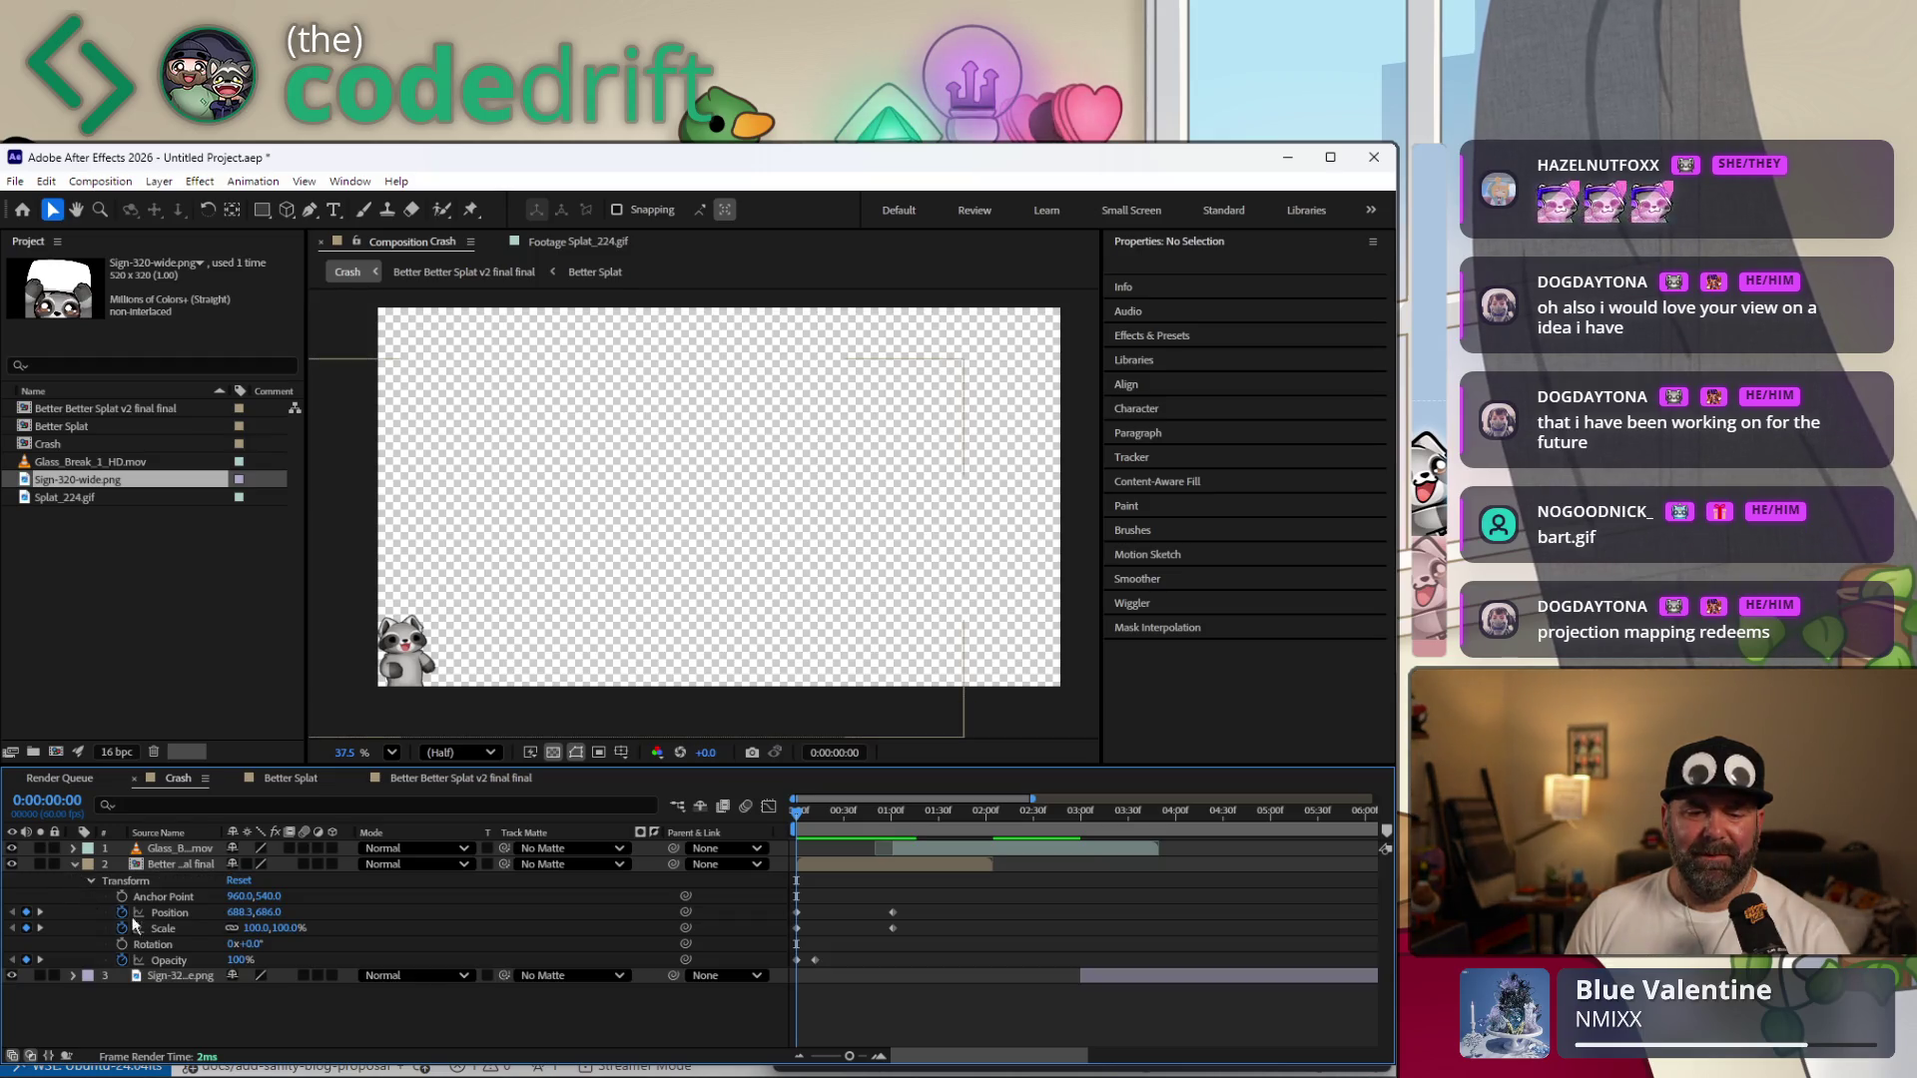
{"action": "left_click", "coordinate": [235, 958]}
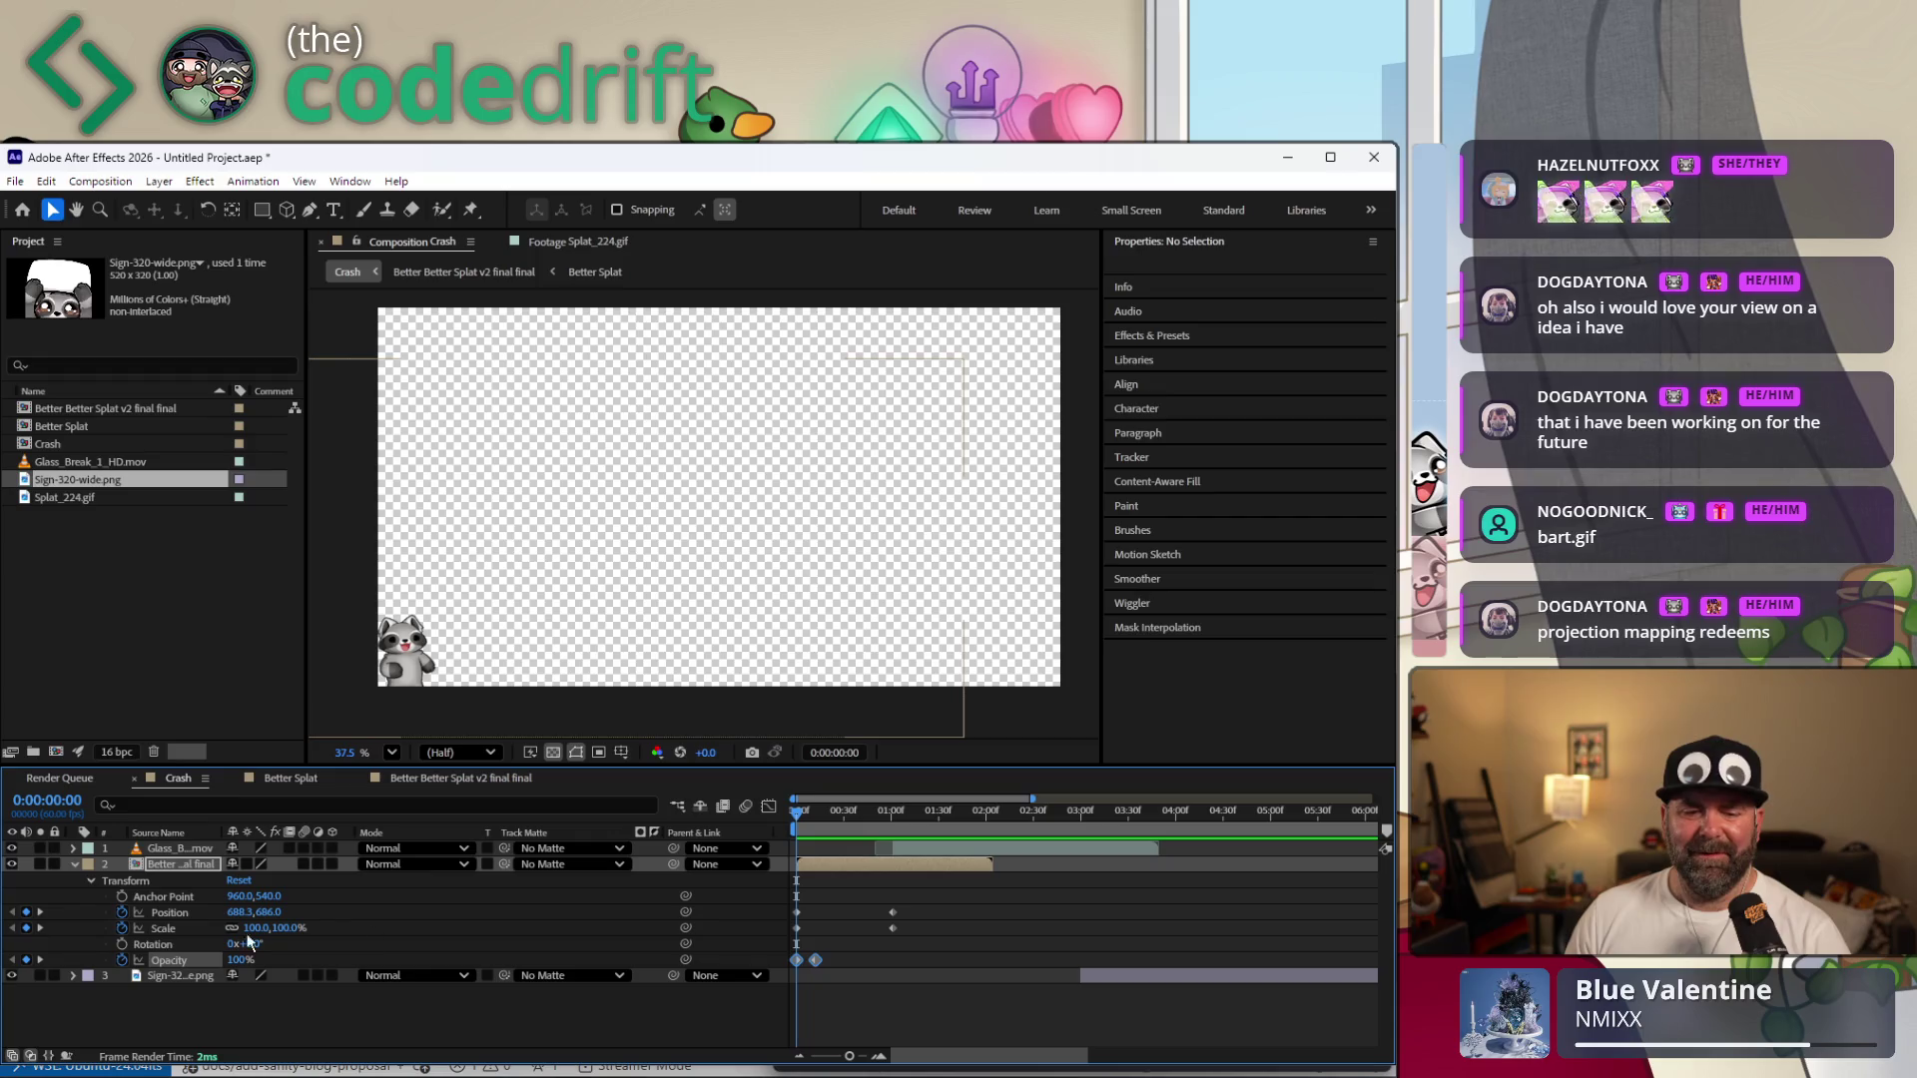
{"action": "type", "text": "0"}
{"action": "left_click", "coordinate": [817, 816]}
{"action": "left_click_drag", "start_coordinate": [820, 817], "coordinate": [751, 820]}
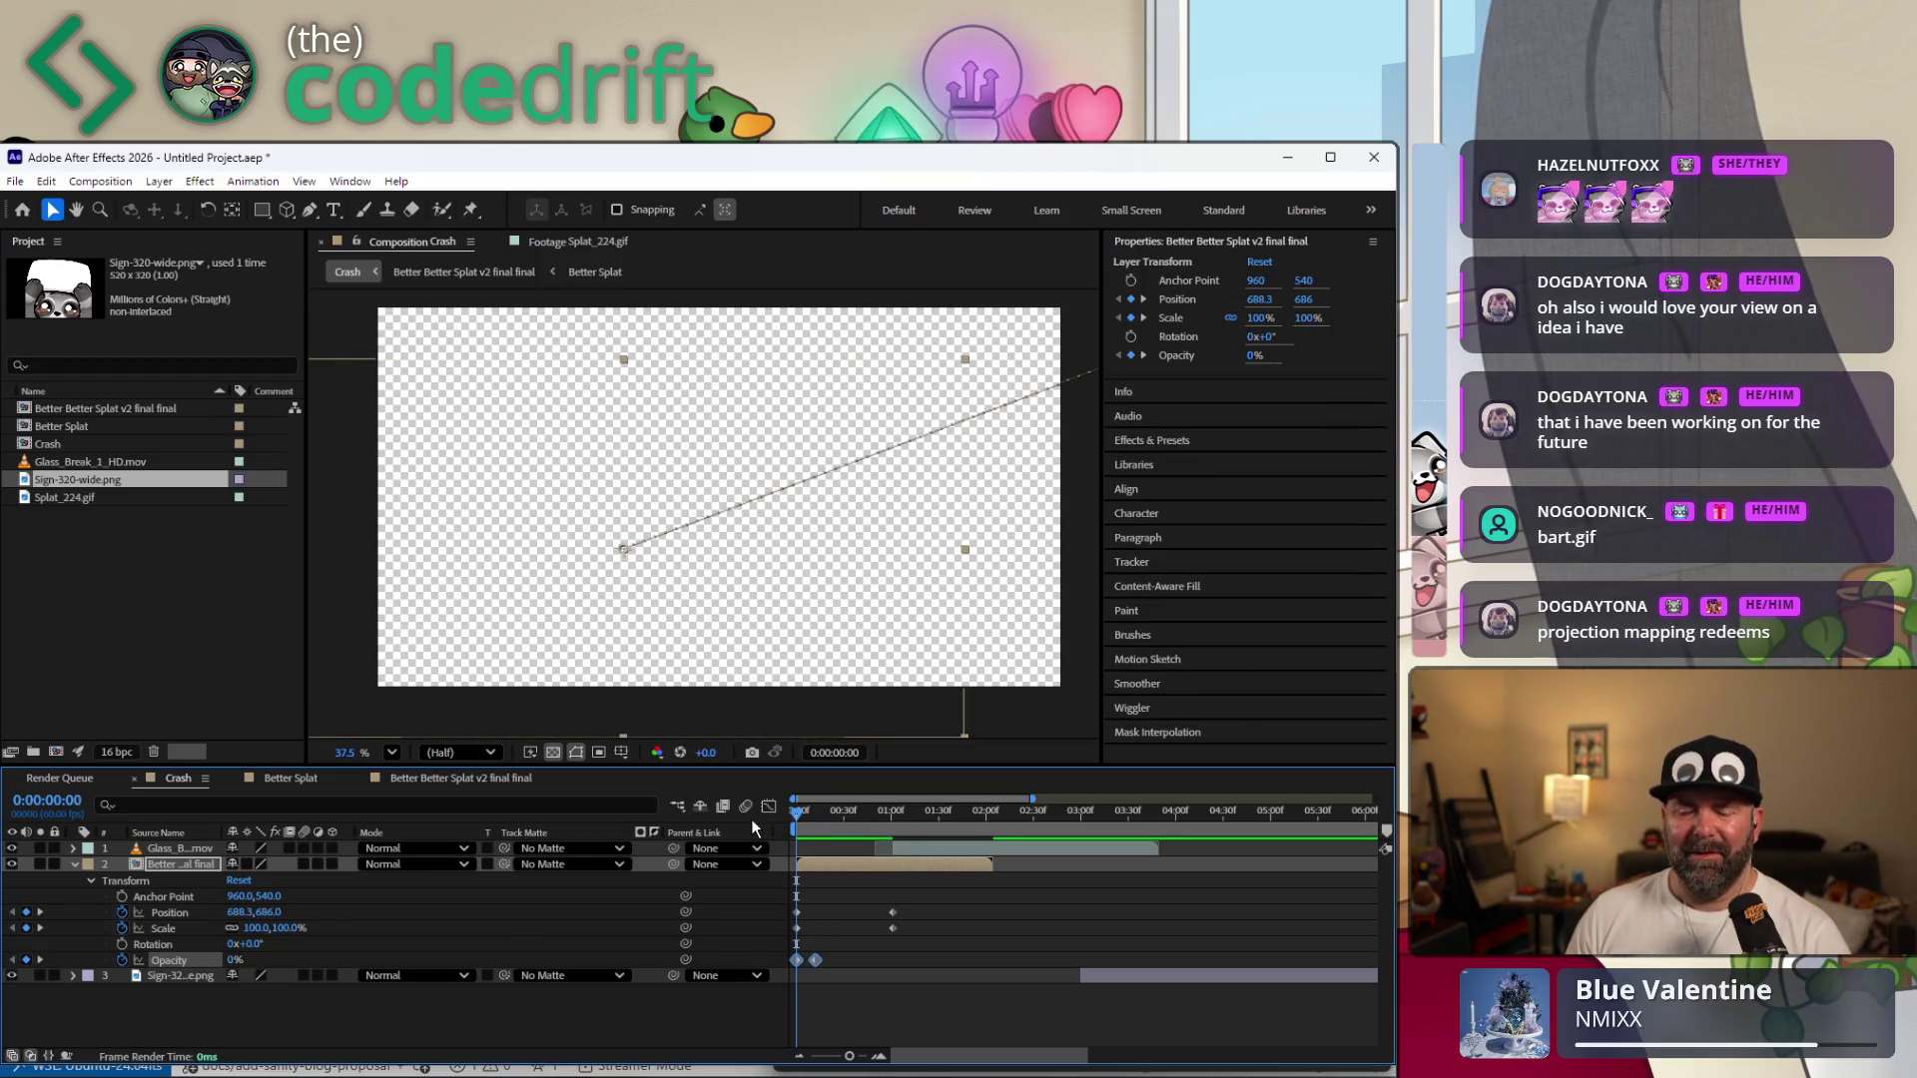
{"action": "left_click", "coordinate": [679, 1035]}
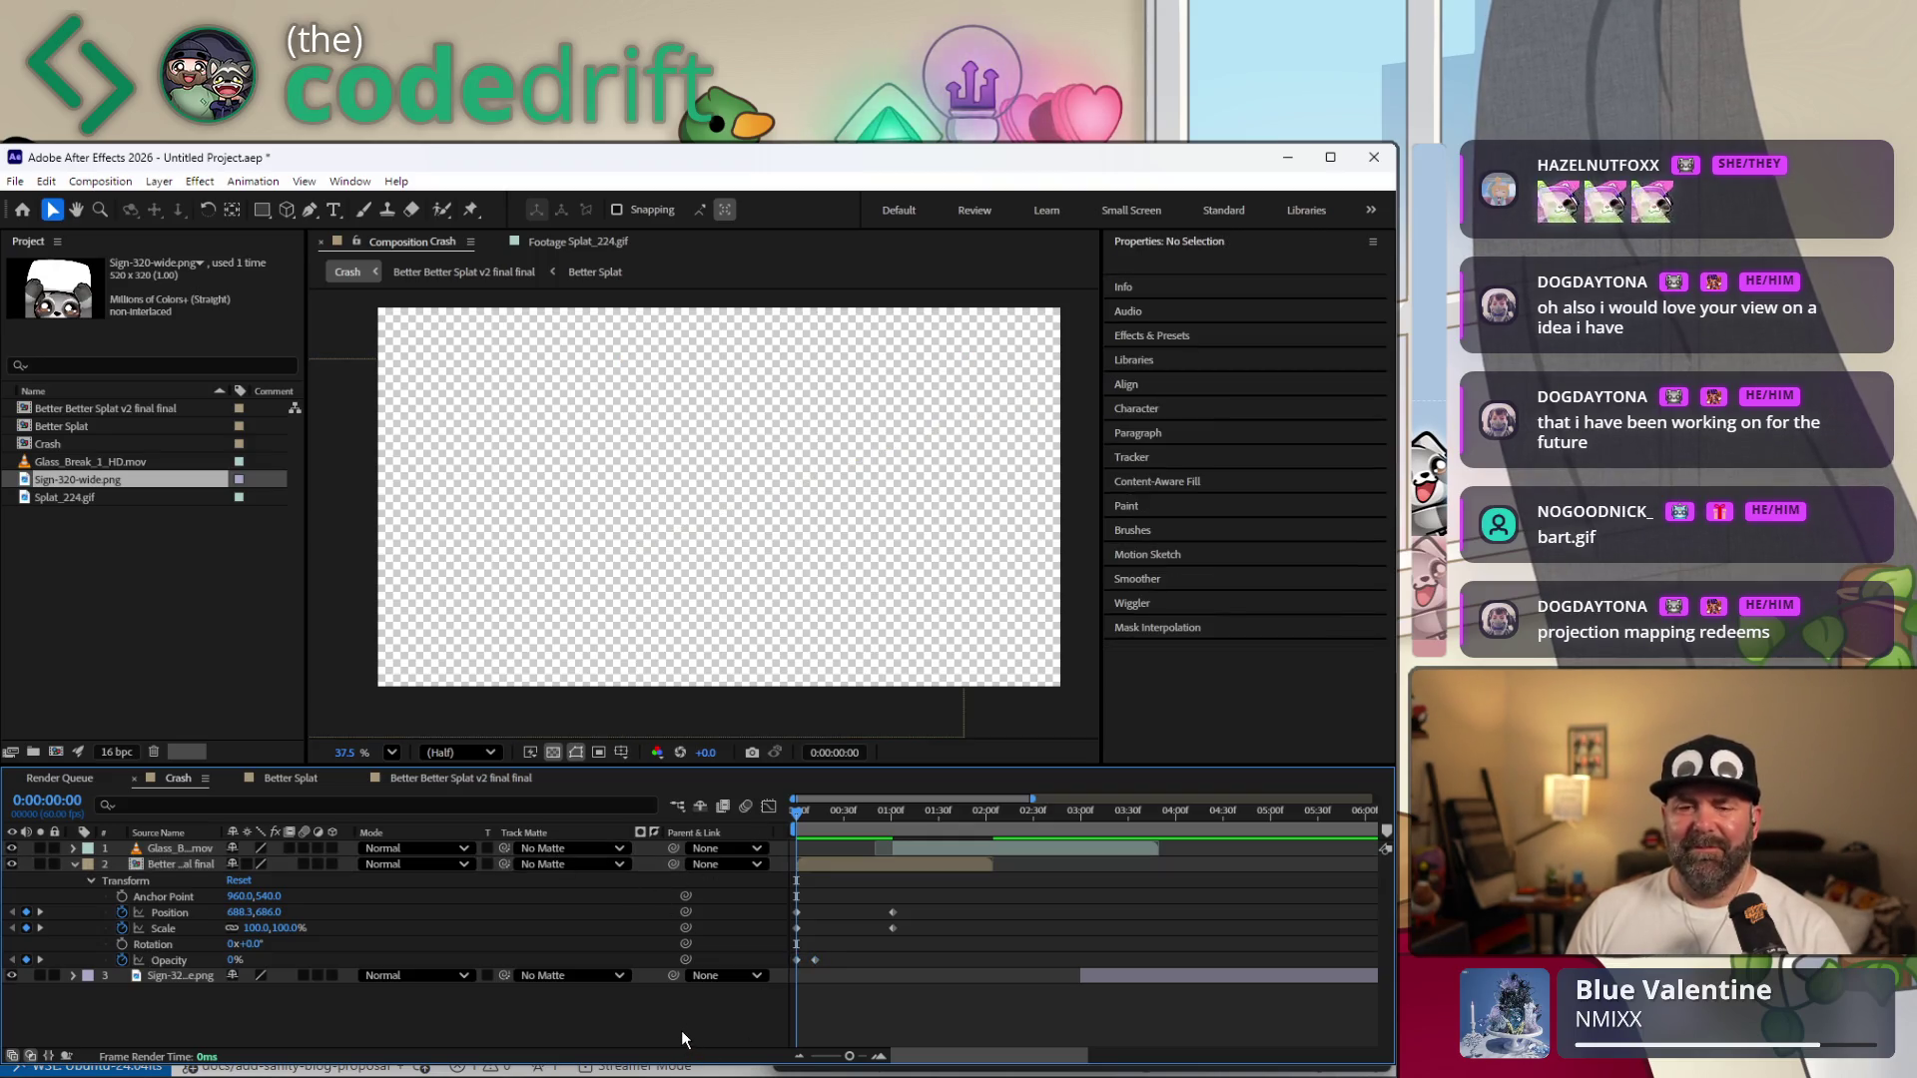
{"action": "left_click", "coordinate": [72, 864]}
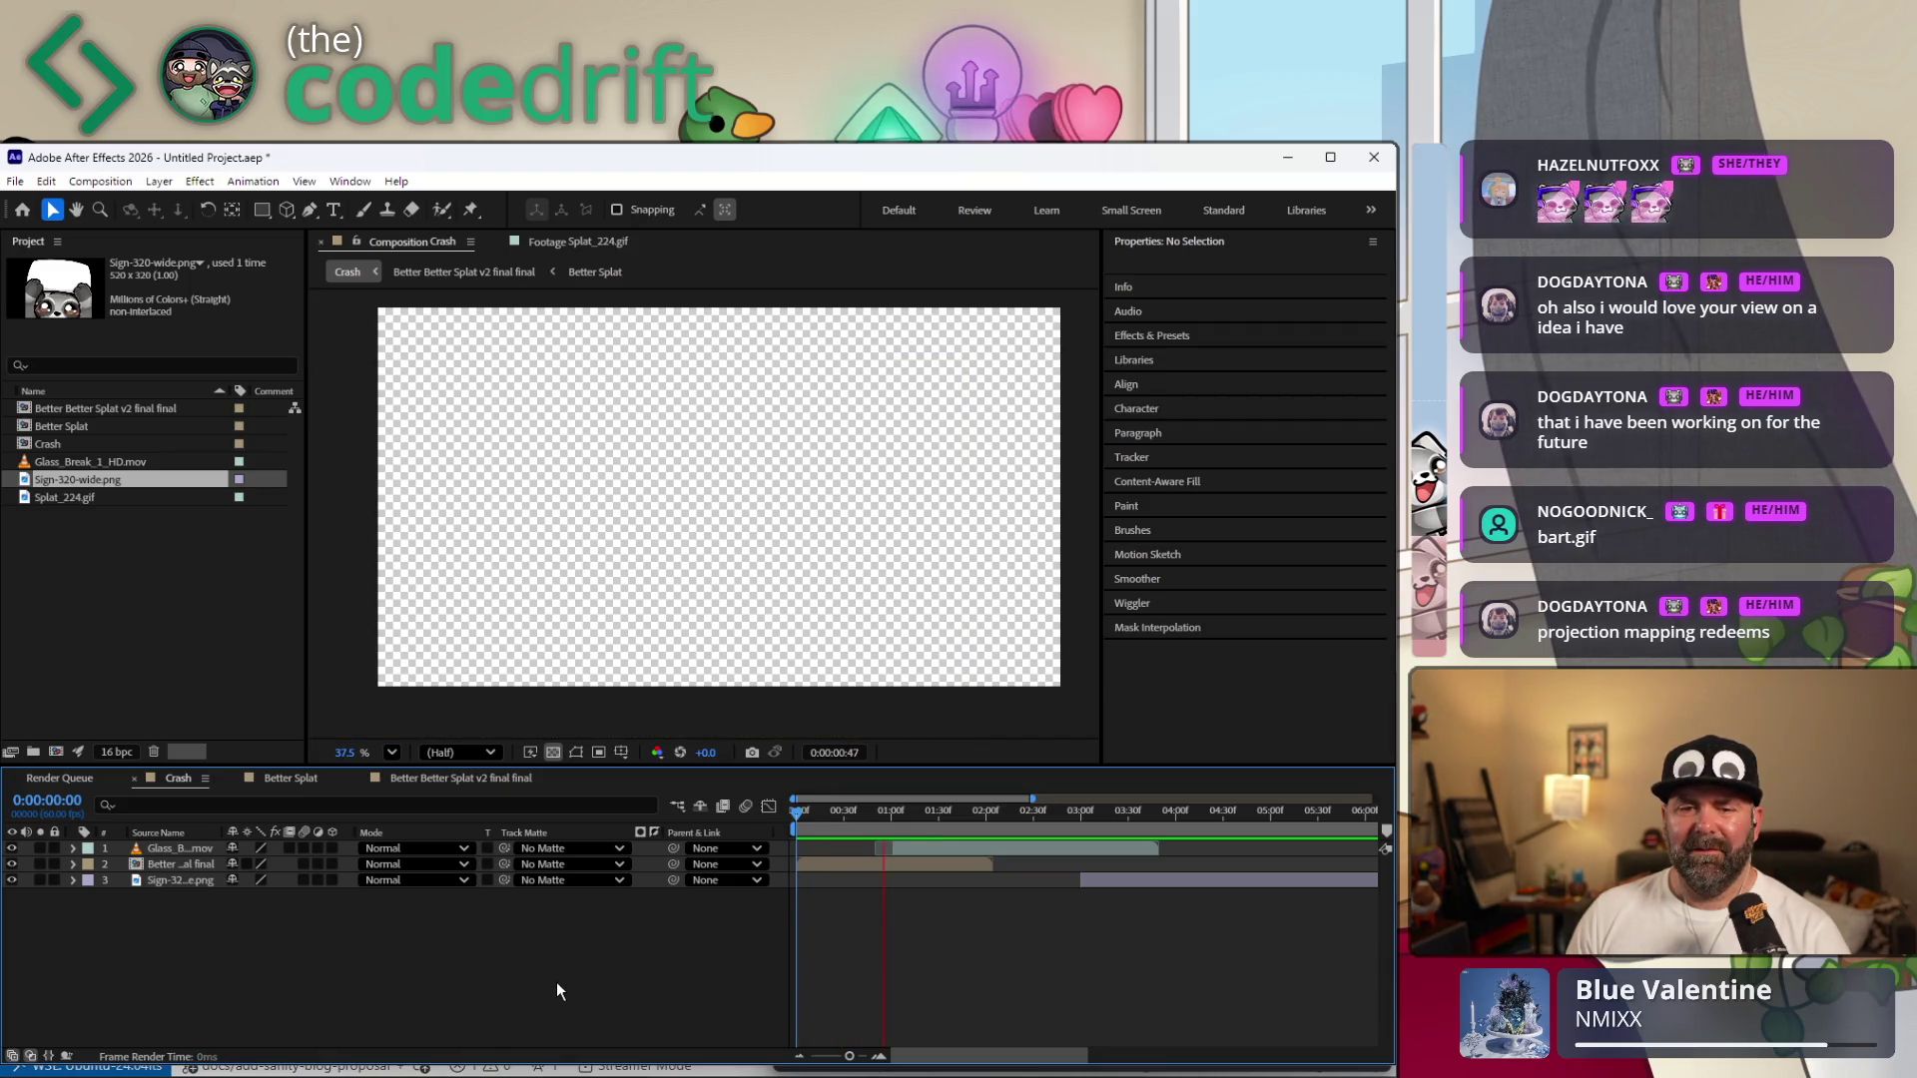
{"action": "key", "text": "space"}
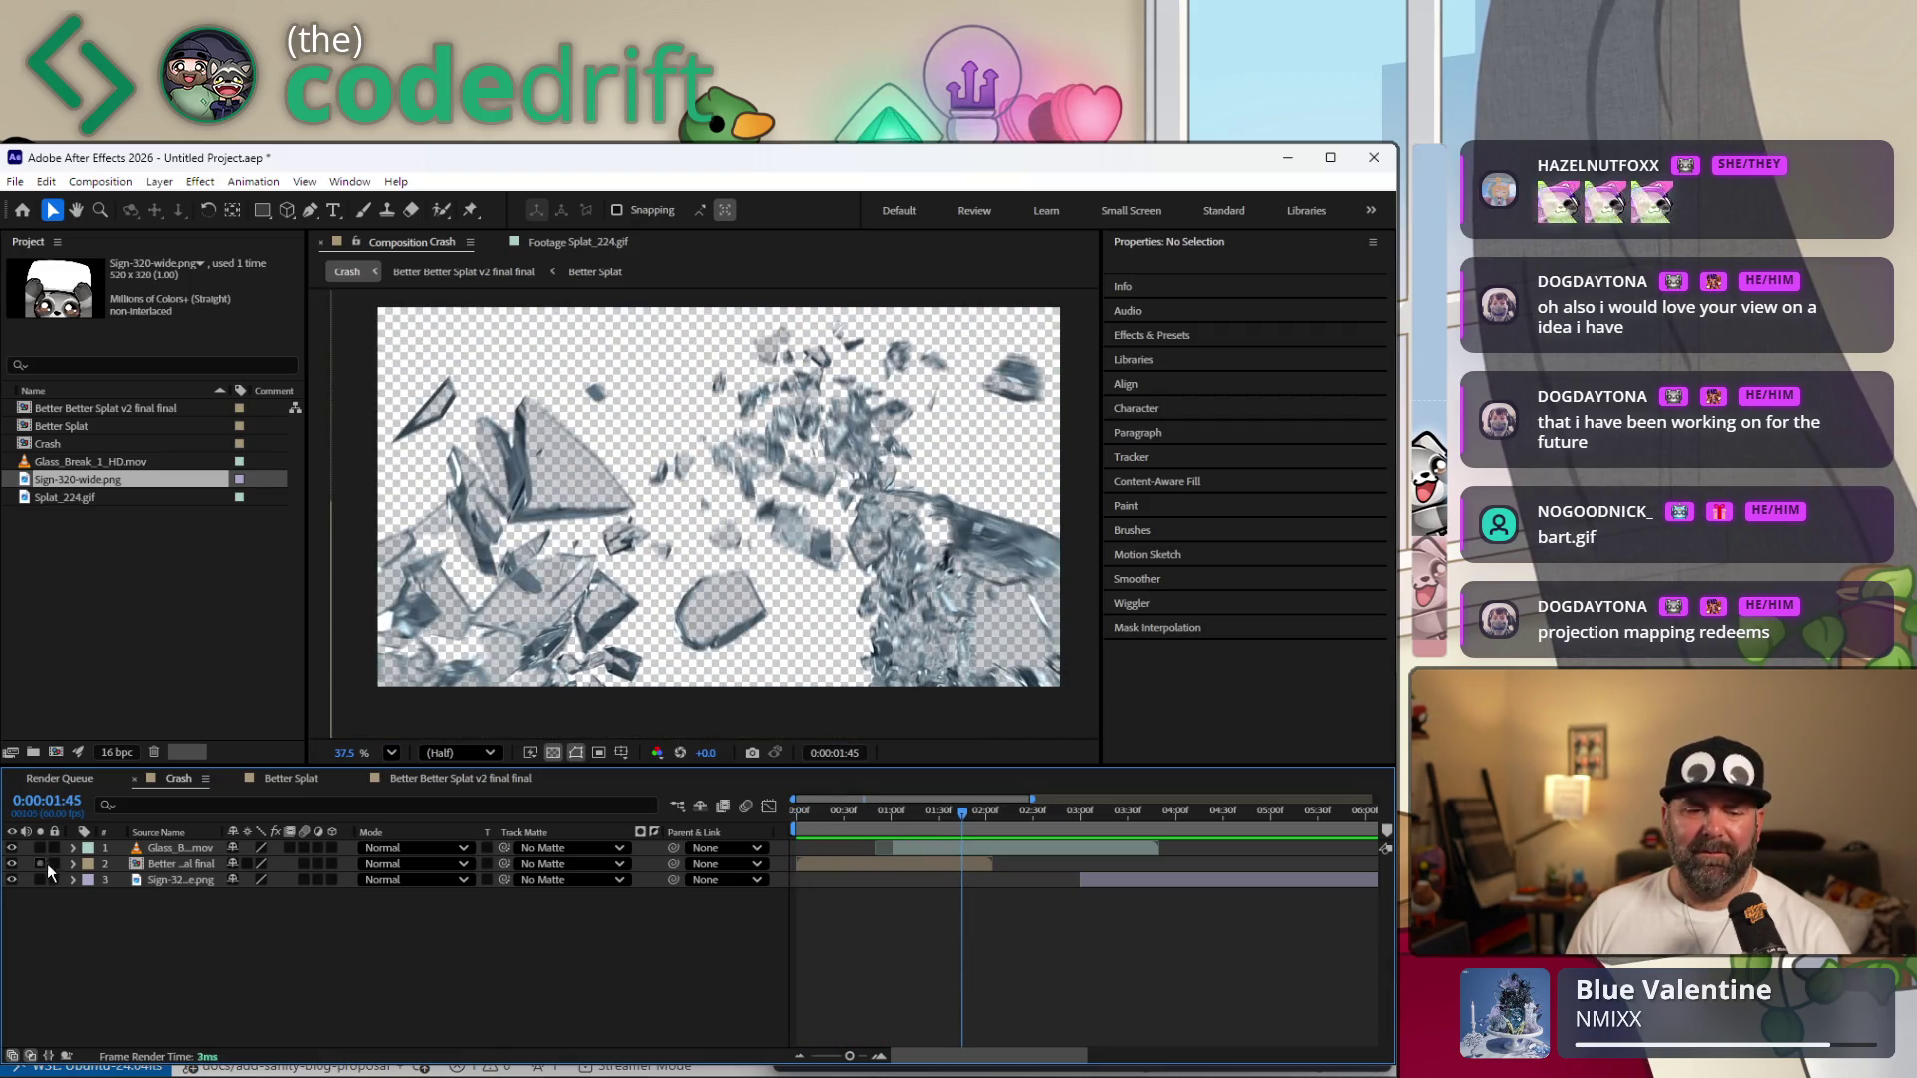
{"action": "left_click", "coordinate": [72, 864]}
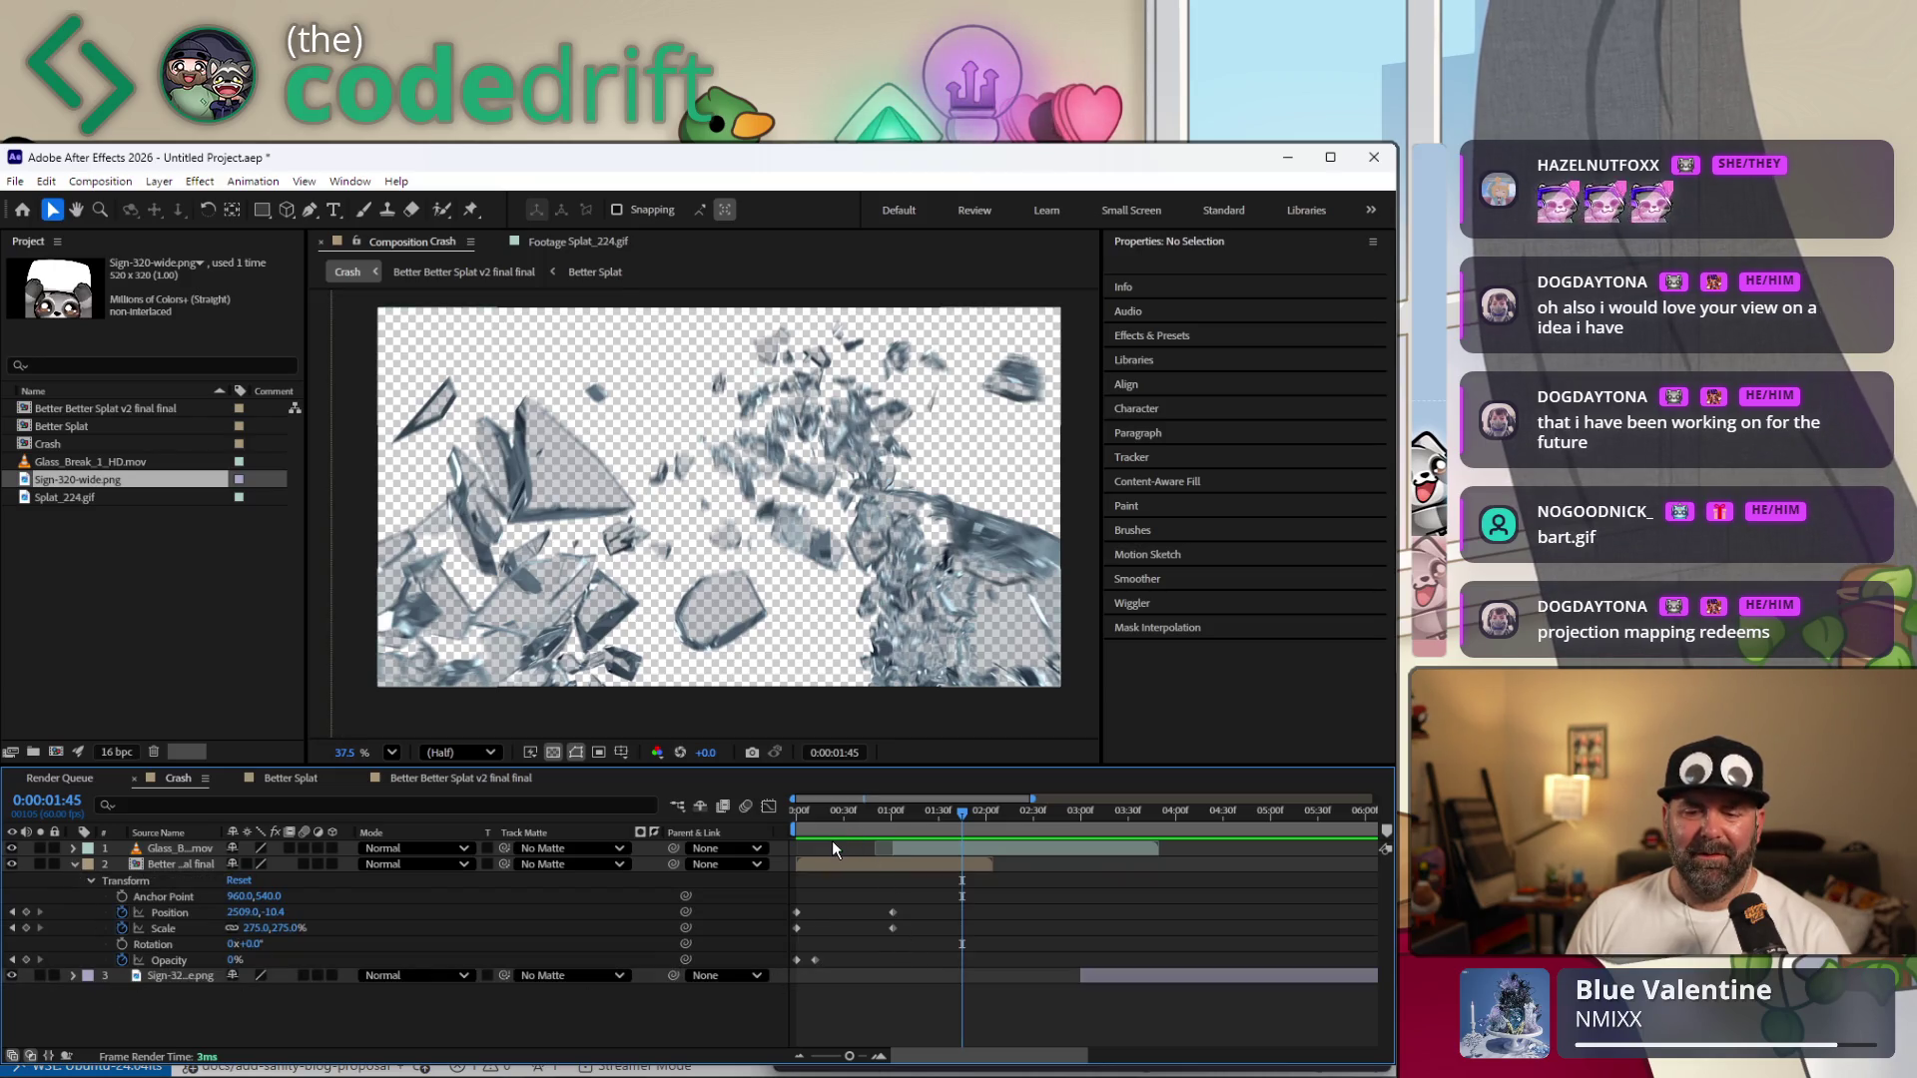
{"action": "key", "text": "Home"}
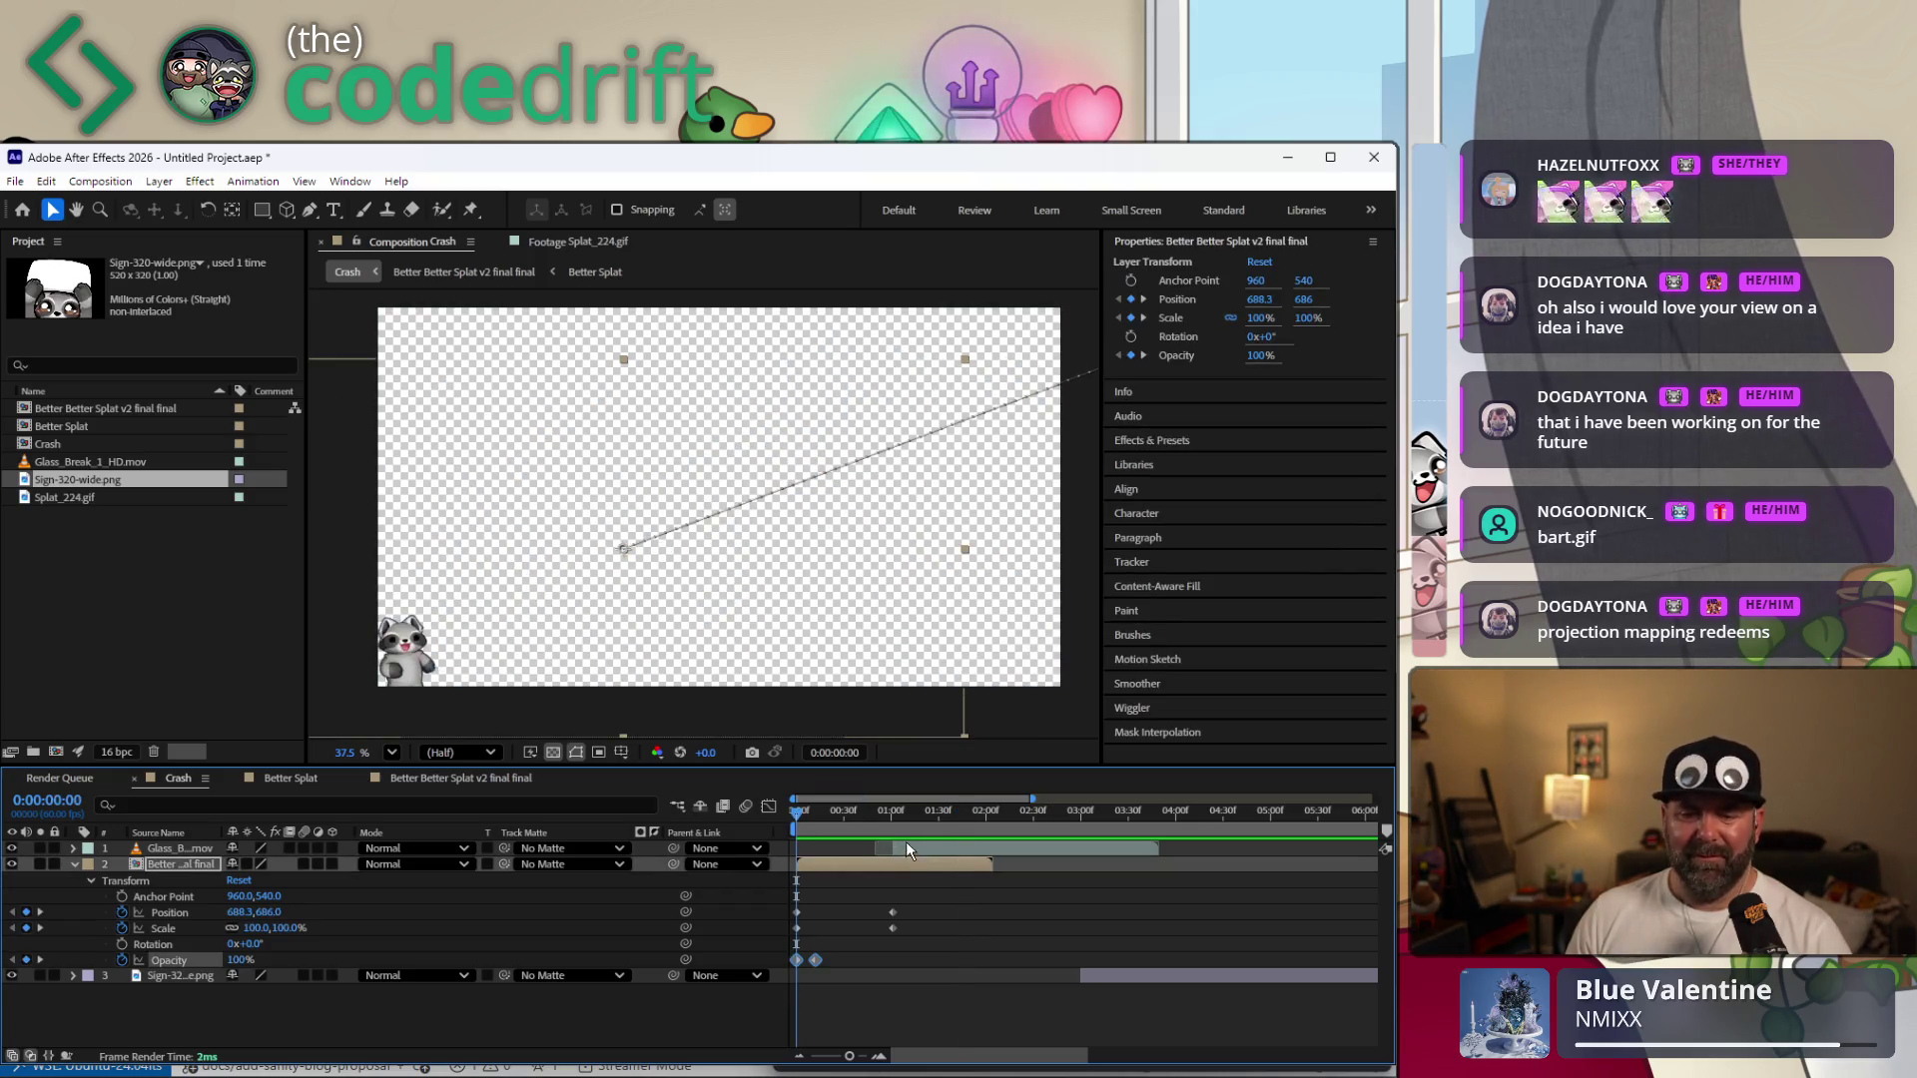
{"action": "left_click", "coordinate": [877, 963]}
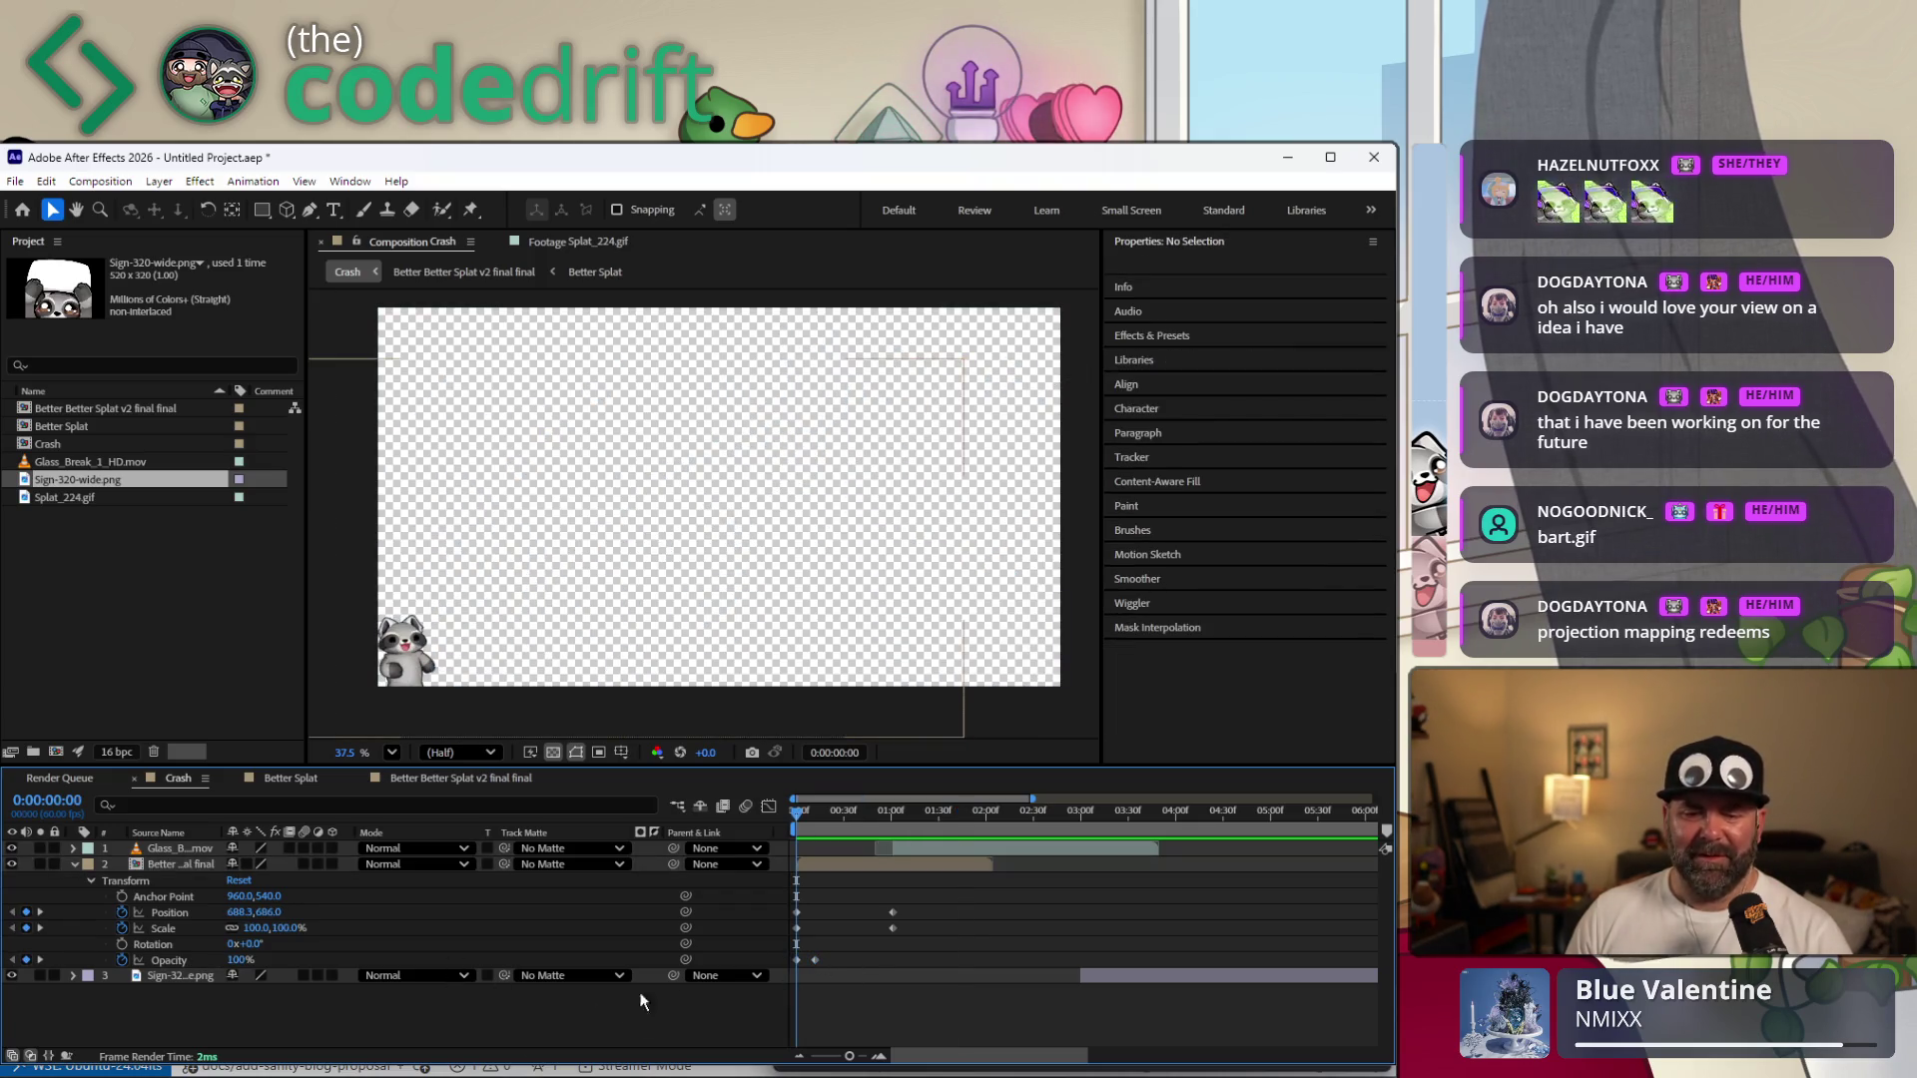
{"action": "left_click", "coordinate": [233, 960]}
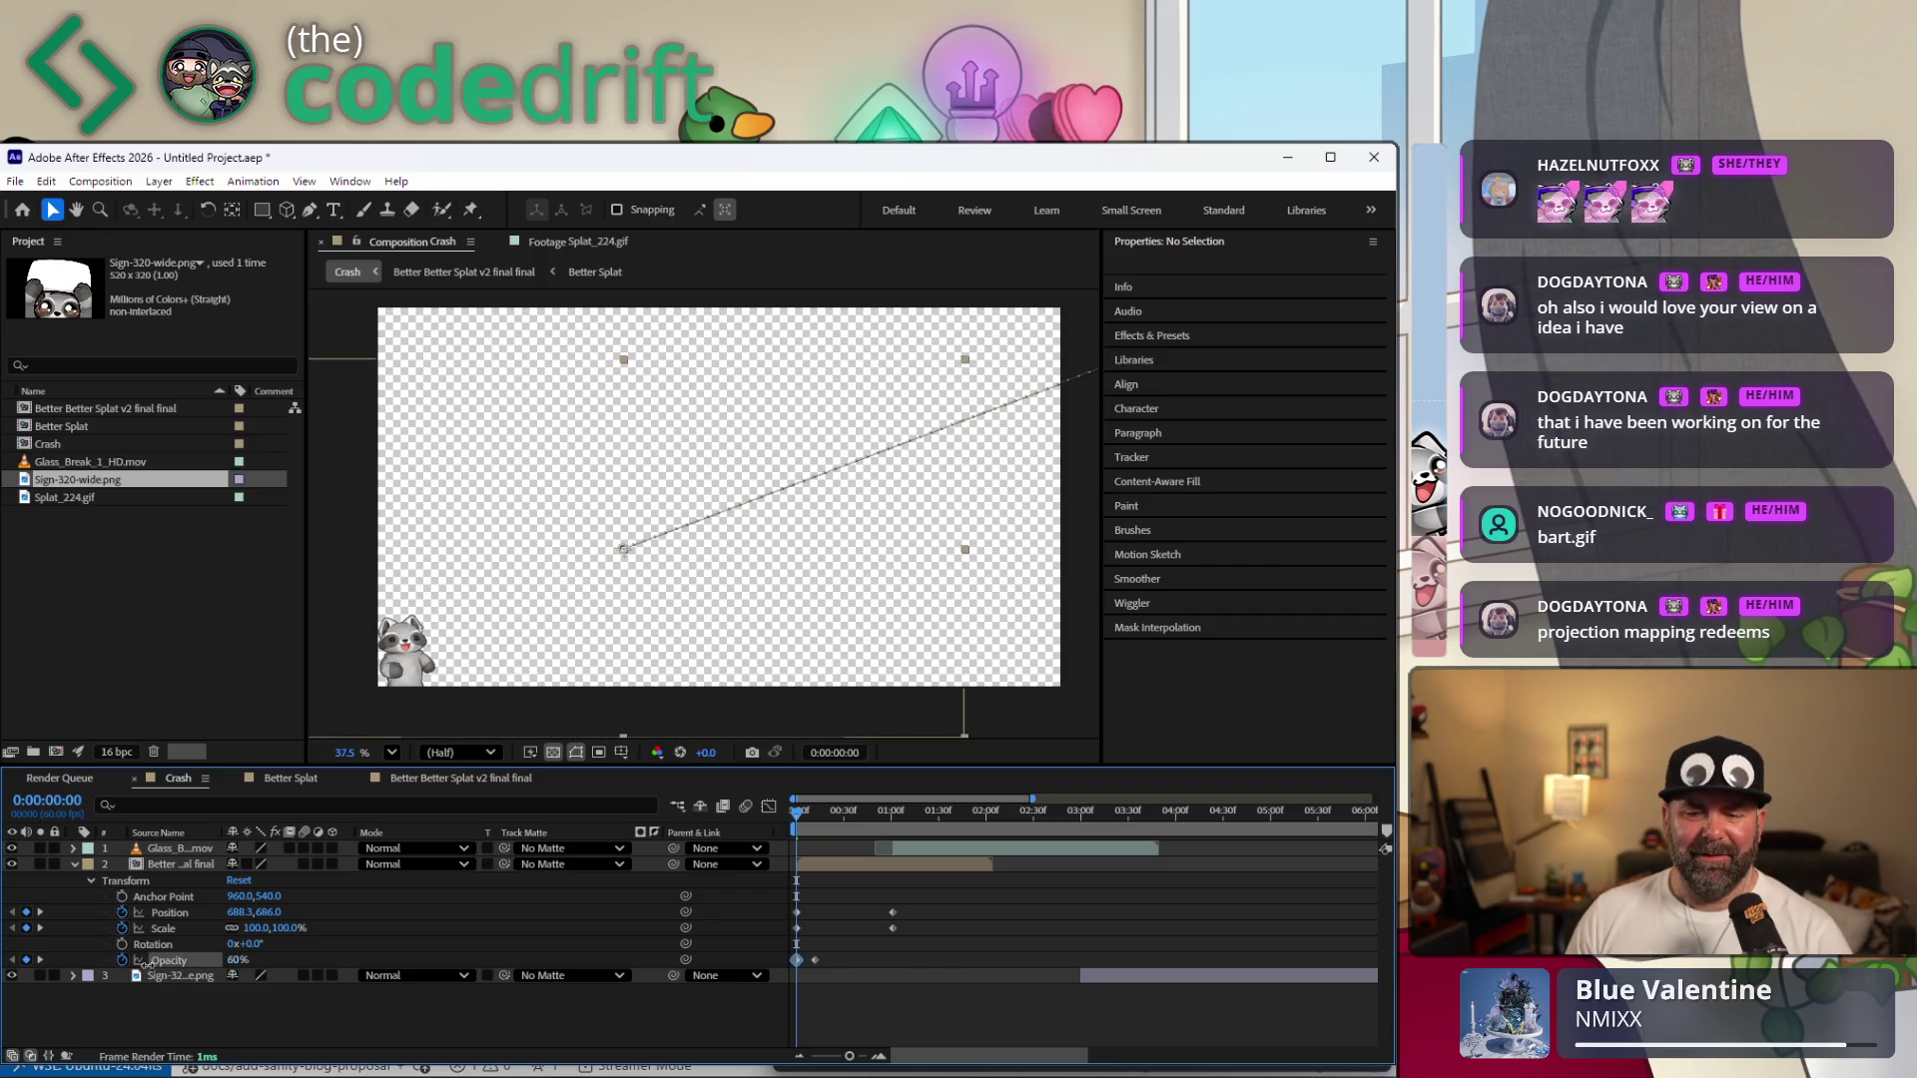
{"action": "left_click", "coordinate": [781, 868]}
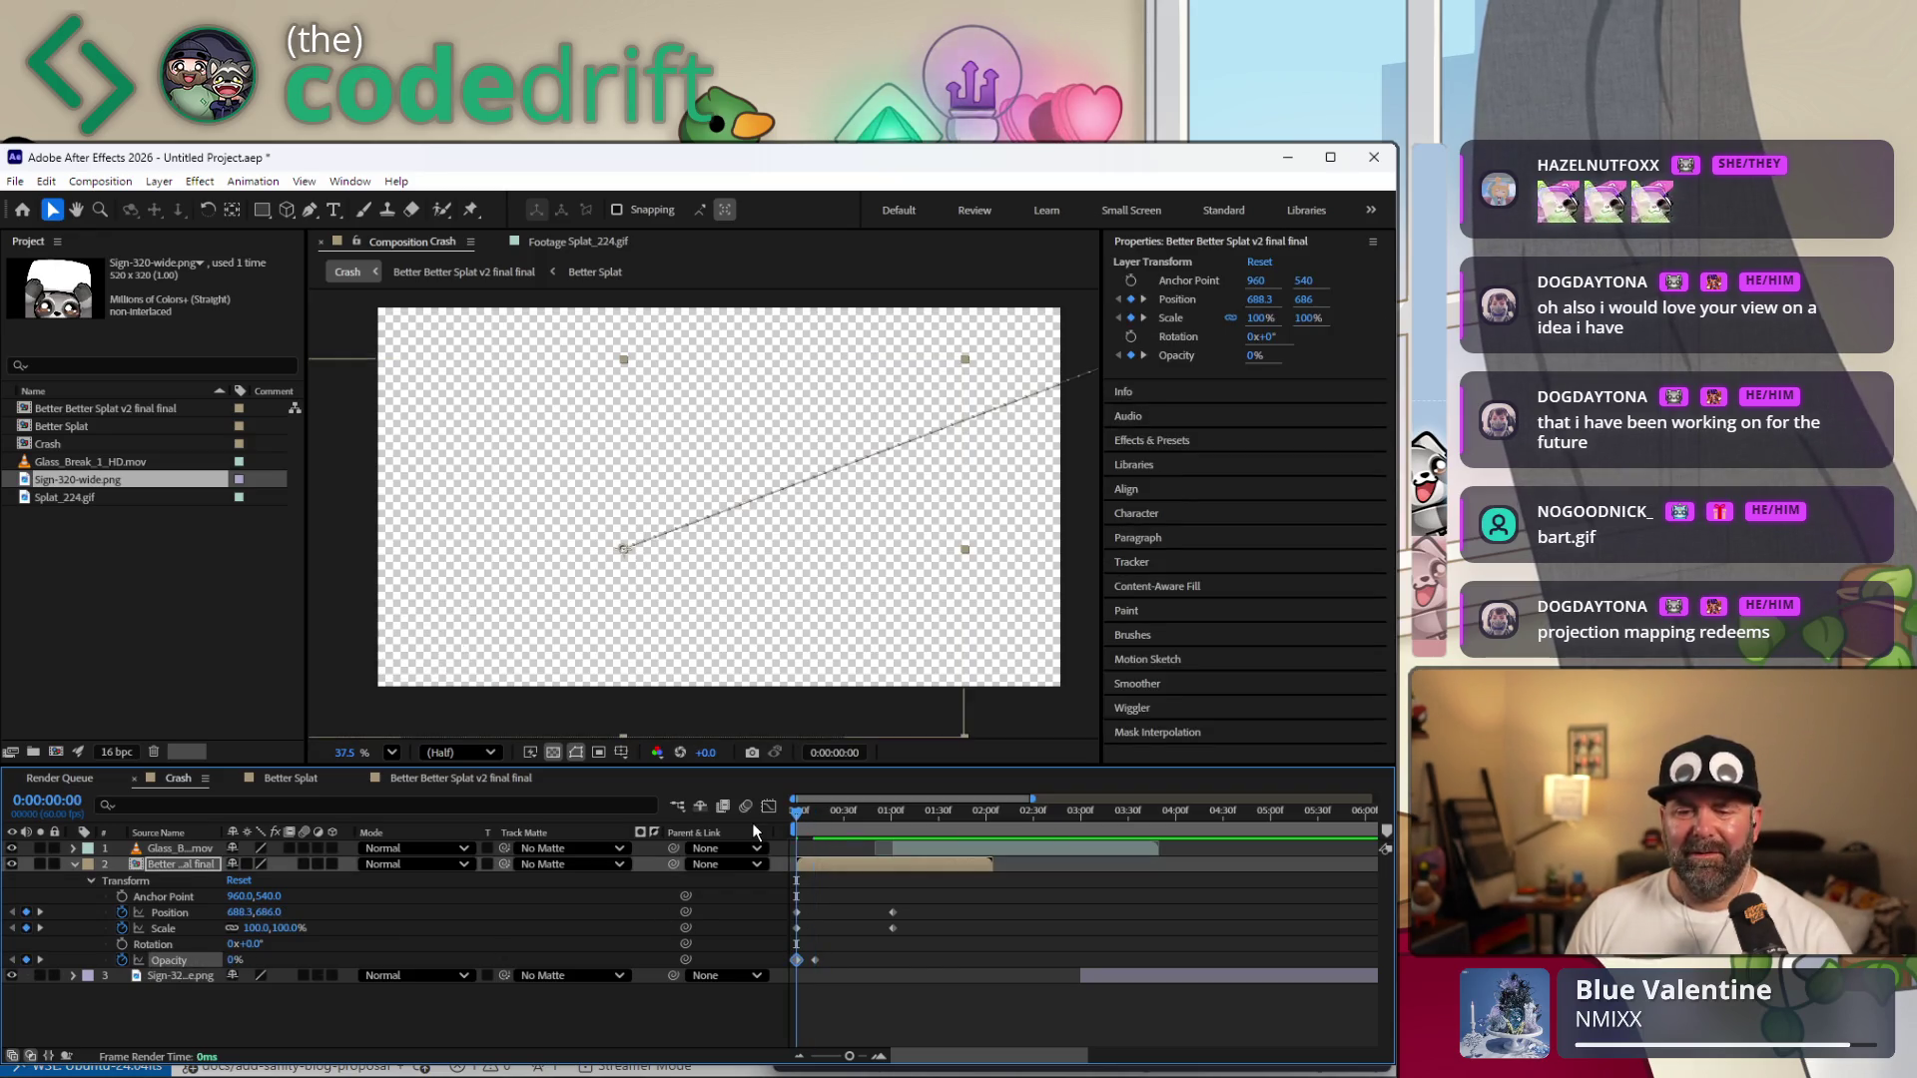
{"action": "left_click", "coordinate": [74, 864]}
{"action": "left_click", "coordinate": [412, 971]}
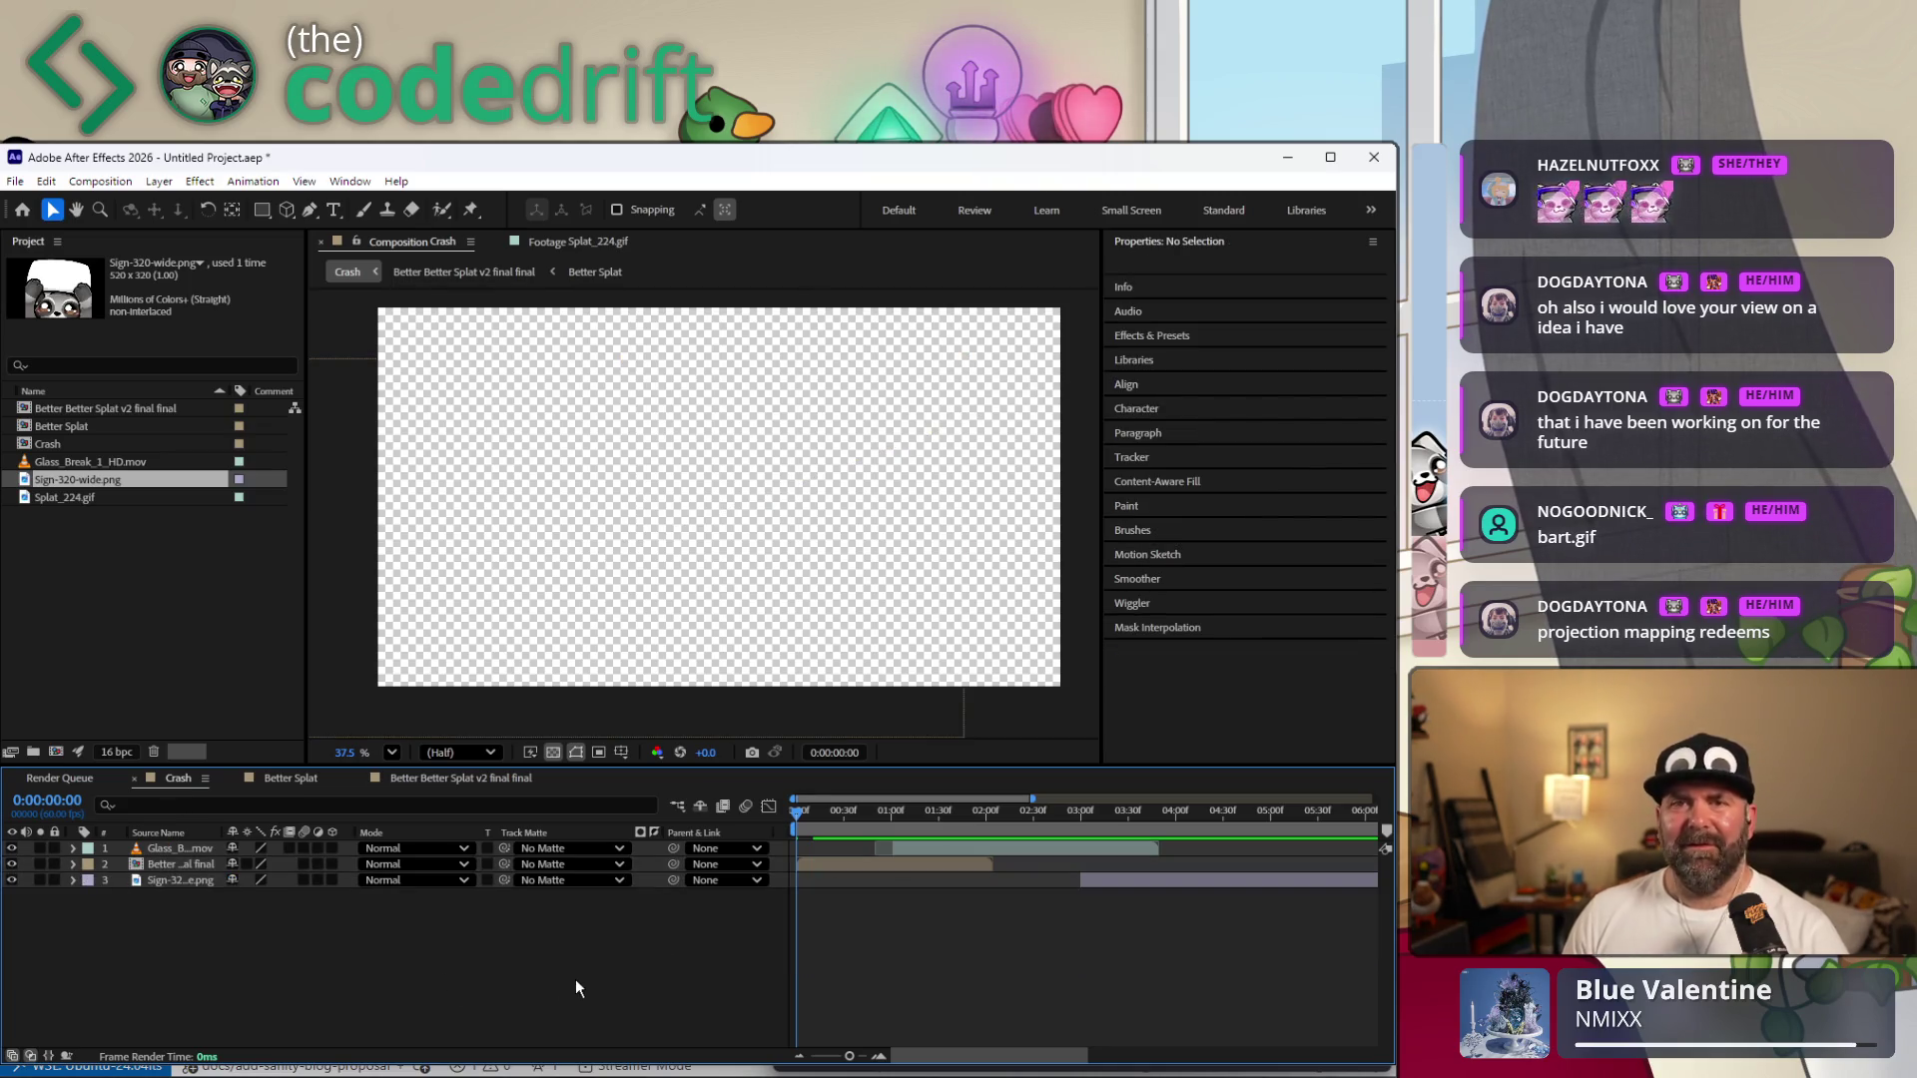
{"action": "key", "text": "space"}
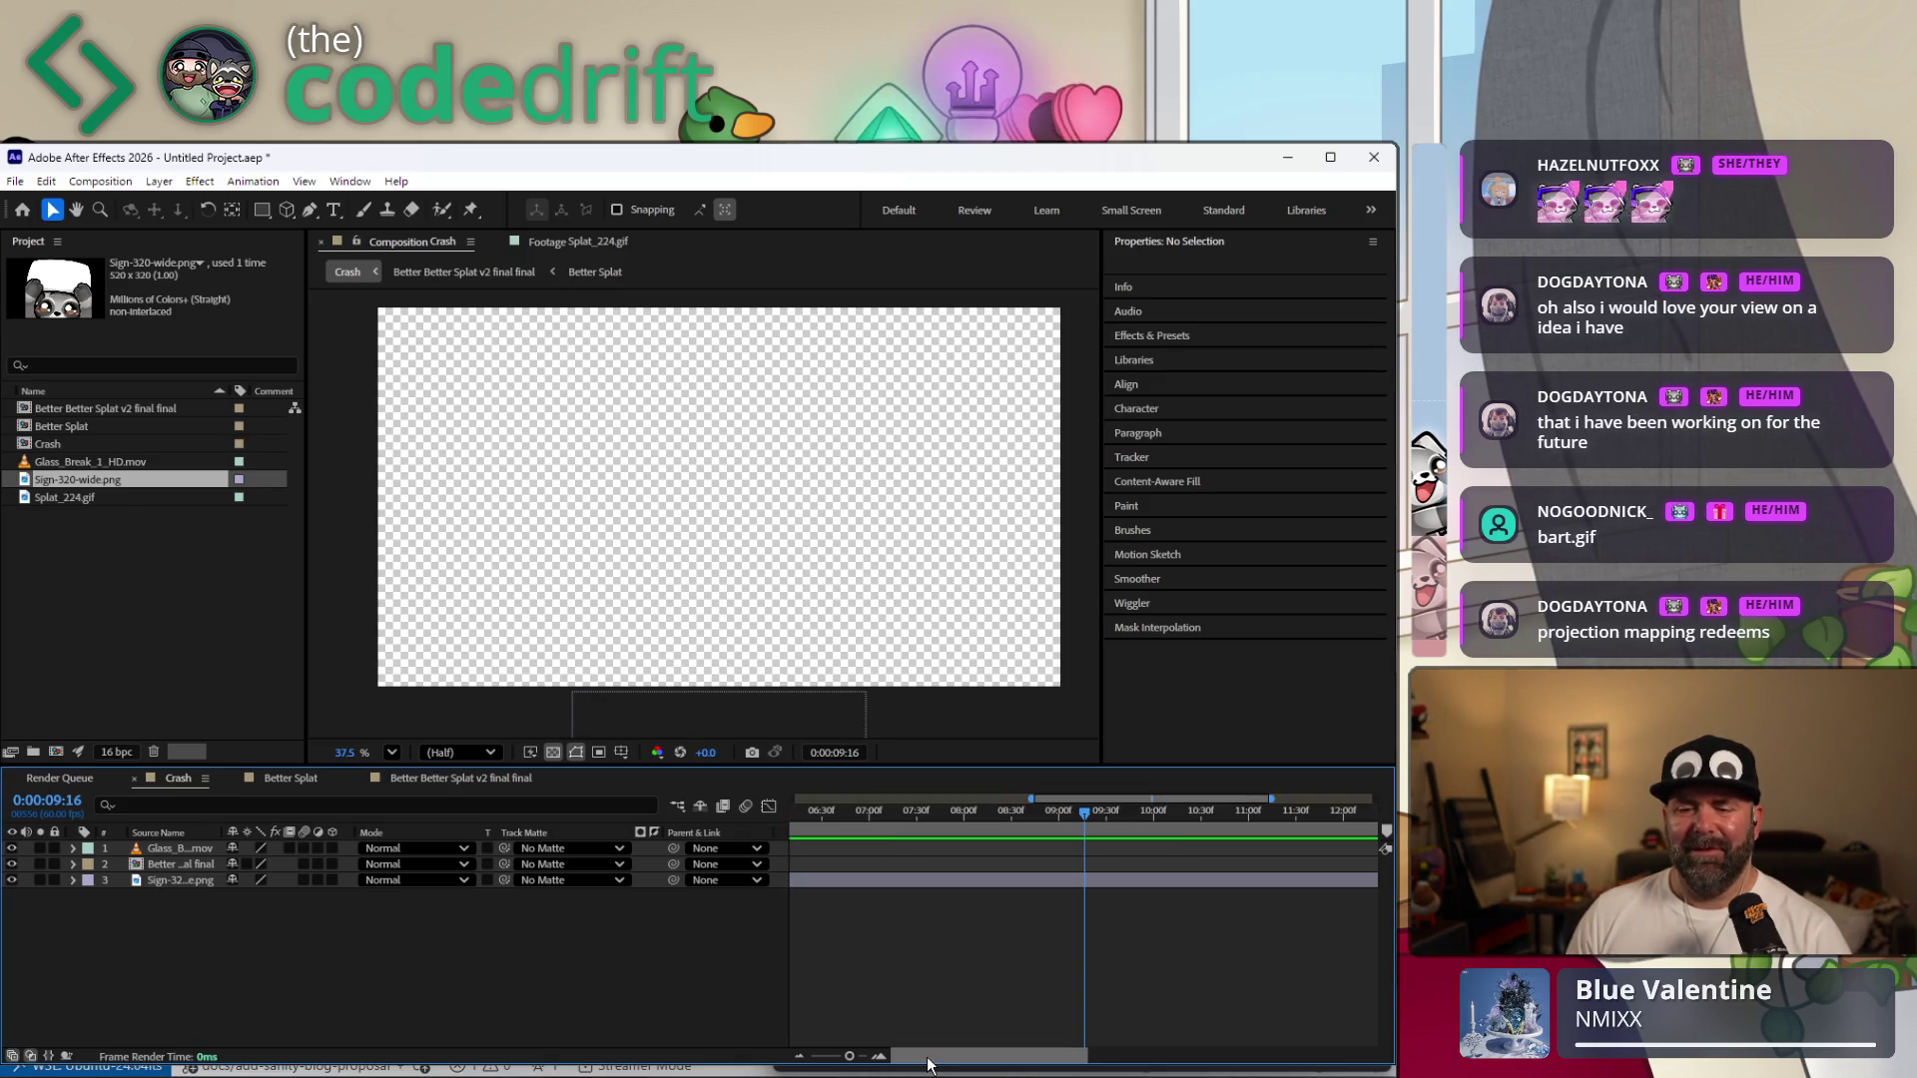
{"action": "left_click_drag", "start_coordinate": [925, 1059], "coordinate": [1069, 1020]}
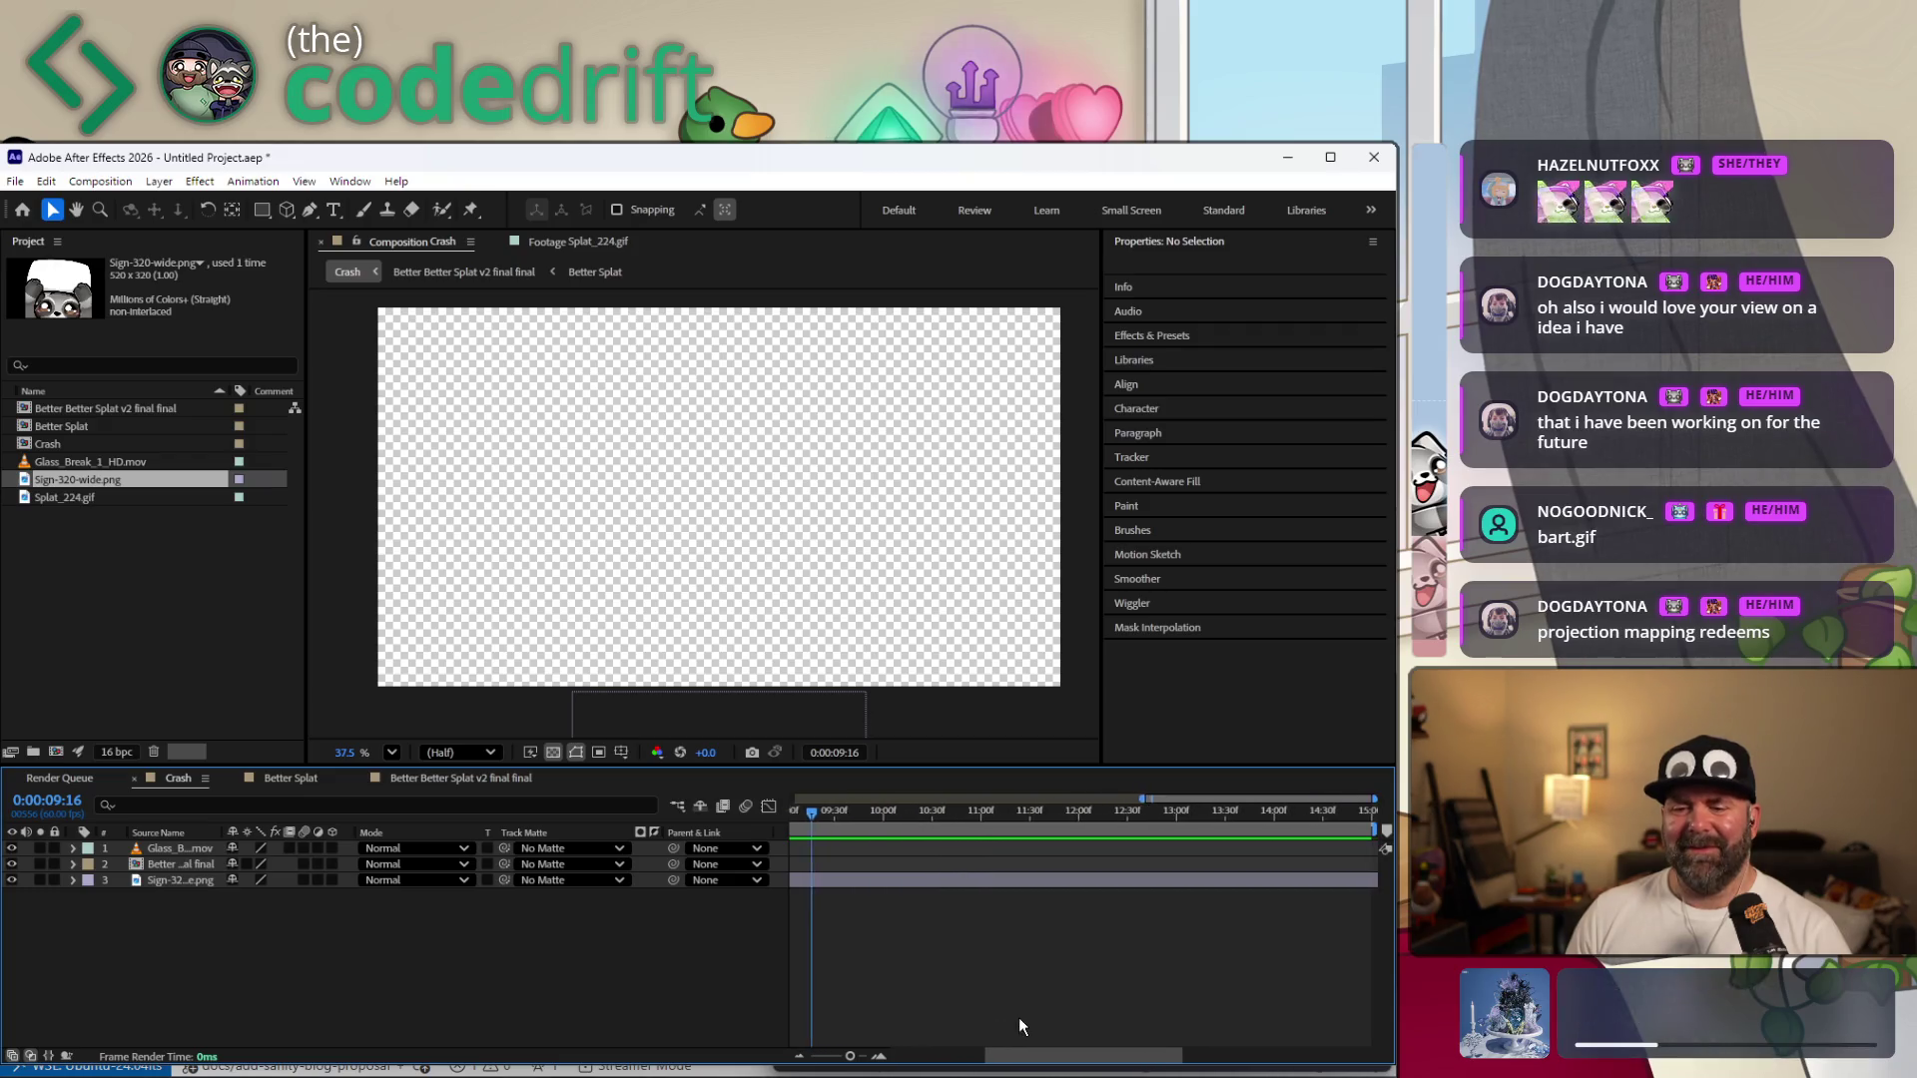
{"action": "mouse_move", "coordinate": [1069, 1020]}
{"action": "left_mouse_down"}
{"action": "mouse_move", "coordinate": [965, 929]}
{"action": "mouse_move", "coordinate": [889, 1000]}
{"action": "left_mouse_up"}
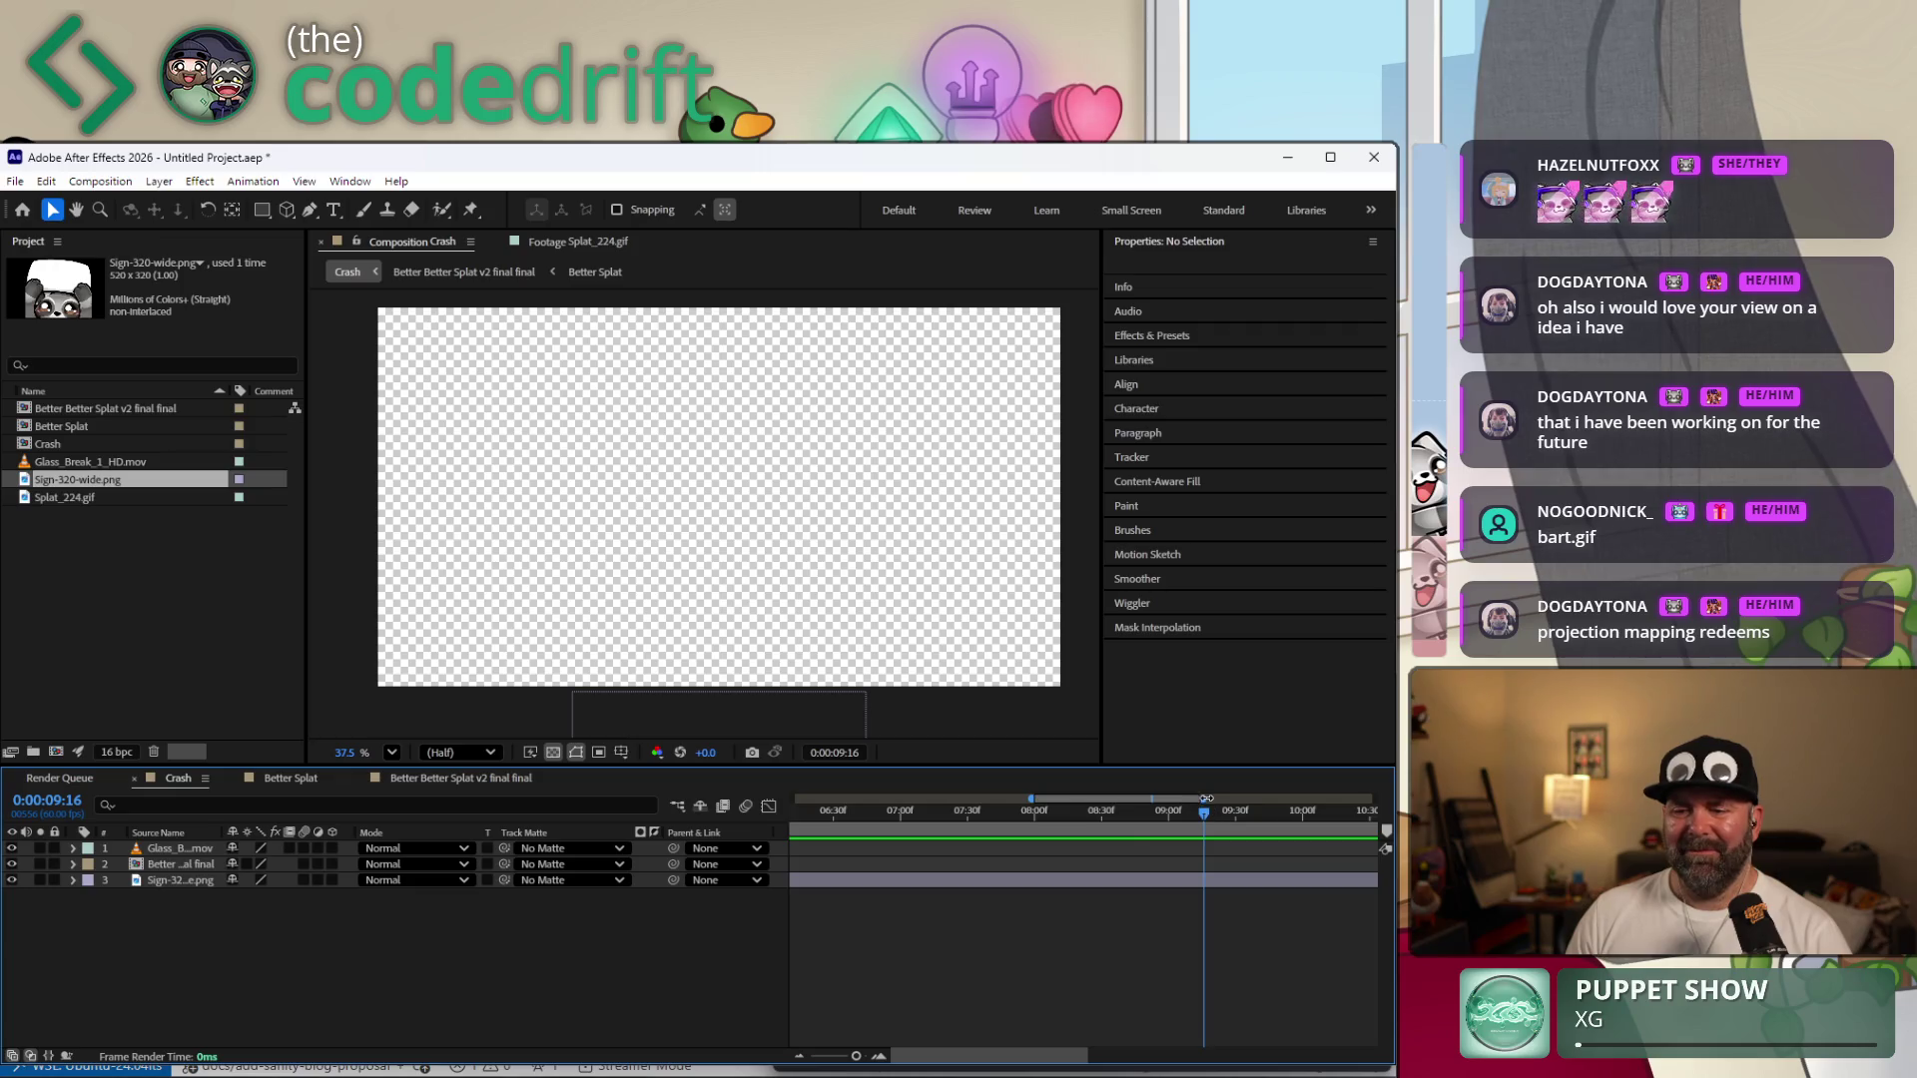
{"action": "left_click_drag", "start_coordinate": [1203, 801], "coordinate": [1376, 801]}
{"action": "left_click_drag", "start_coordinate": [1031, 802], "coordinate": [791, 801]}
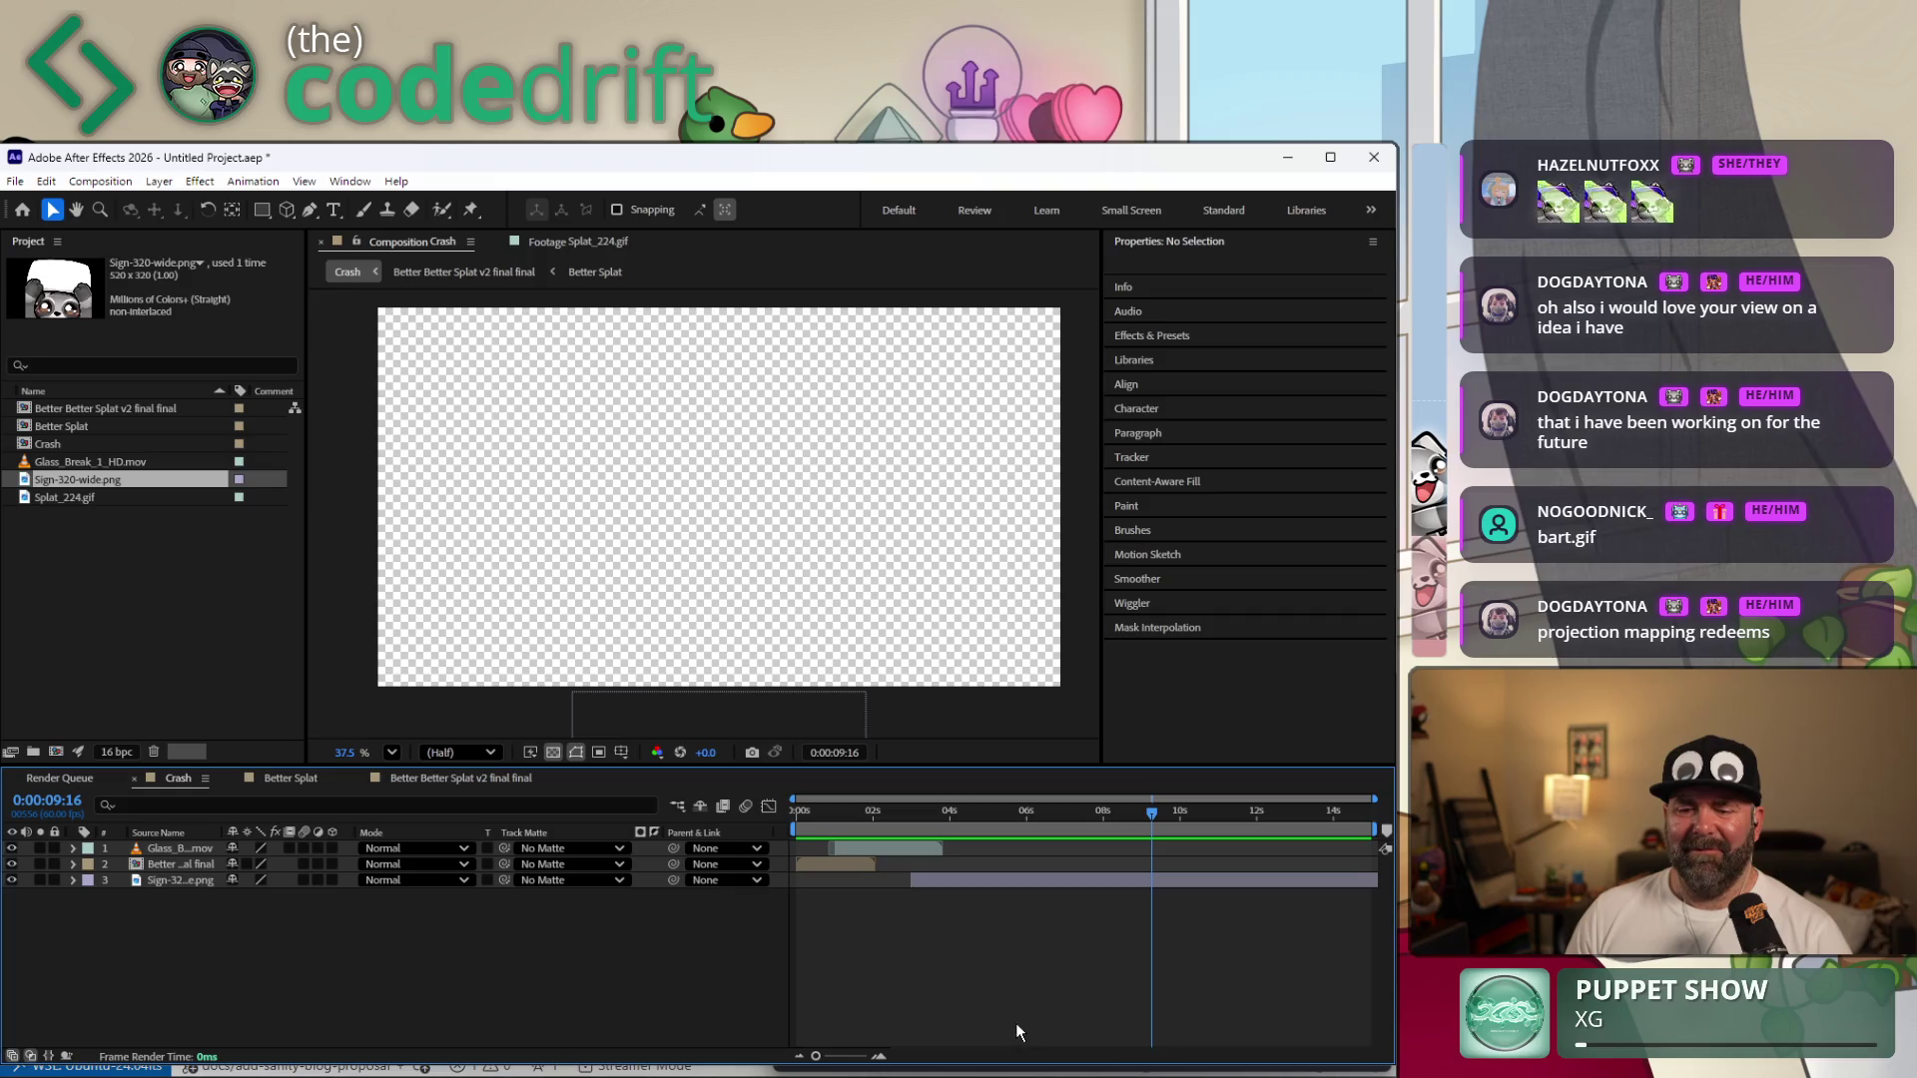
{"action": "left_click", "coordinate": [72, 878]}
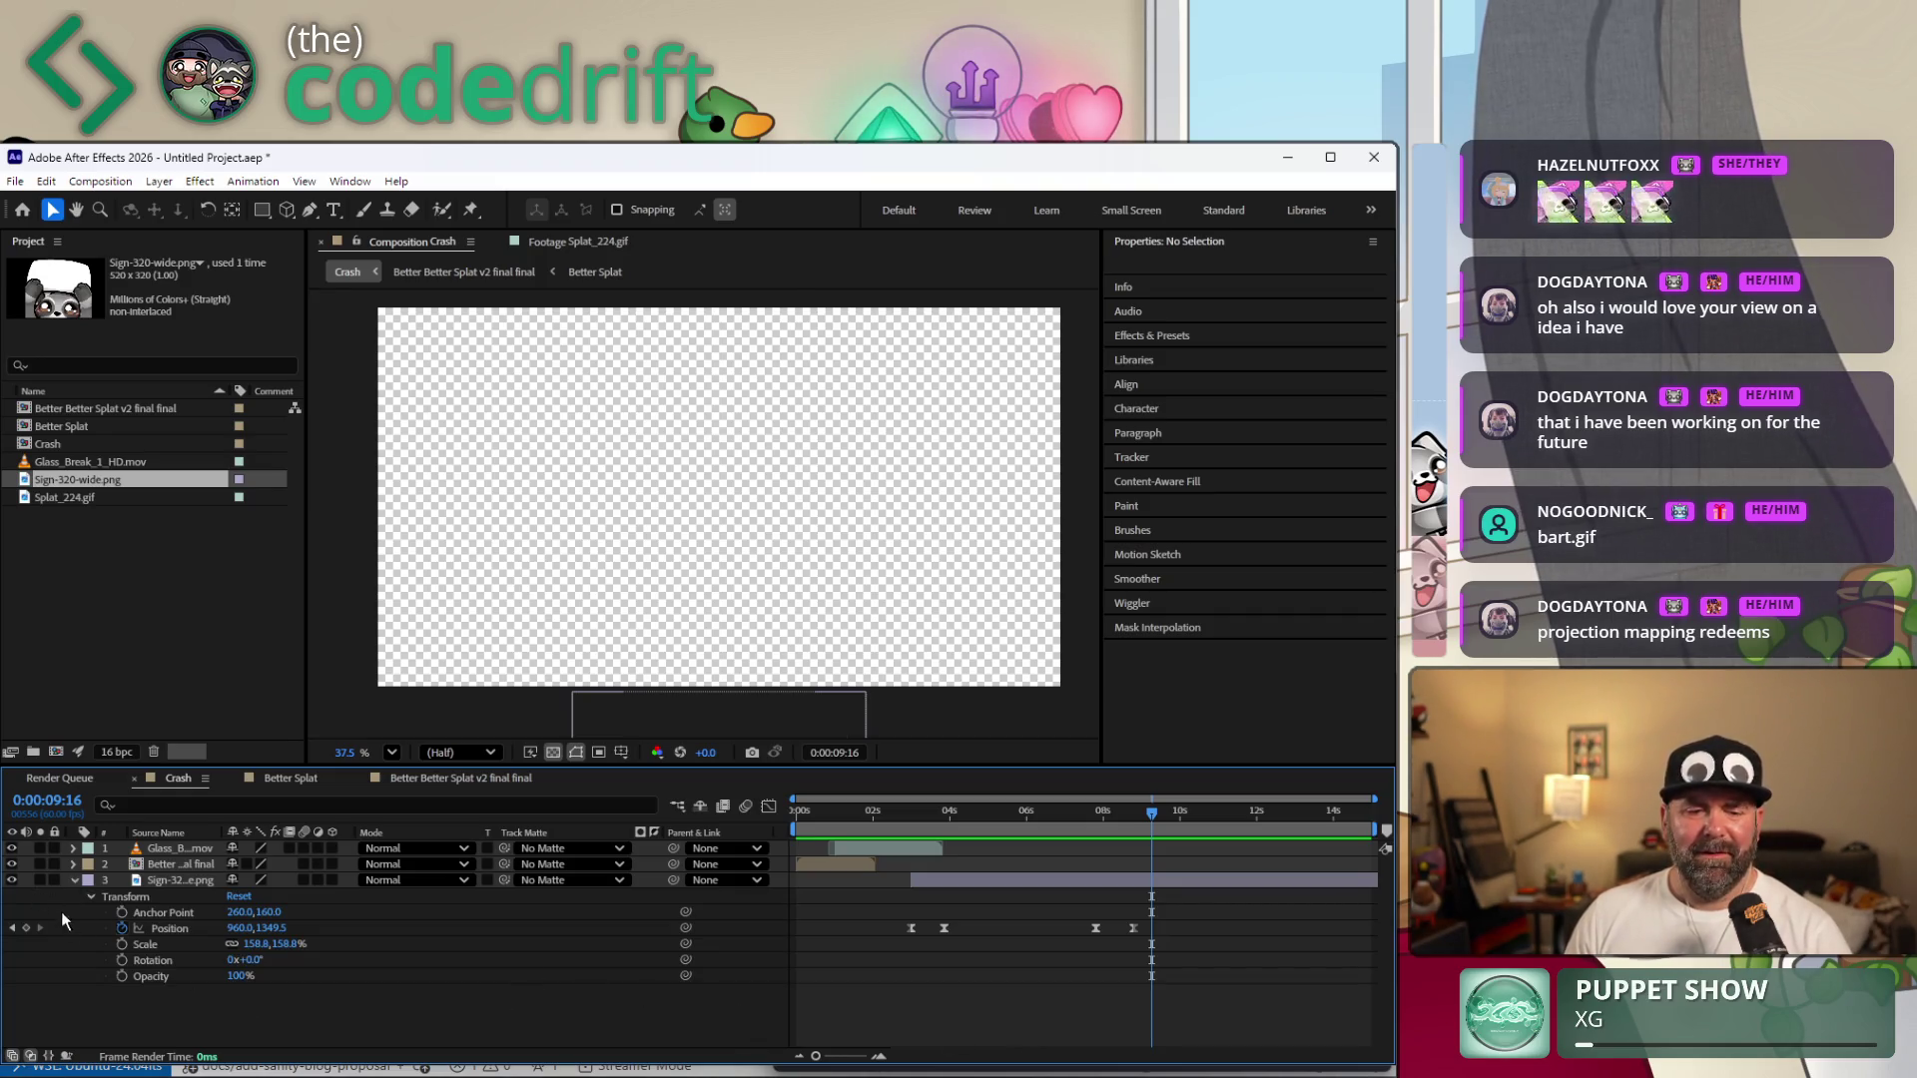
{"action": "right_click", "coordinate": [147, 1023]}
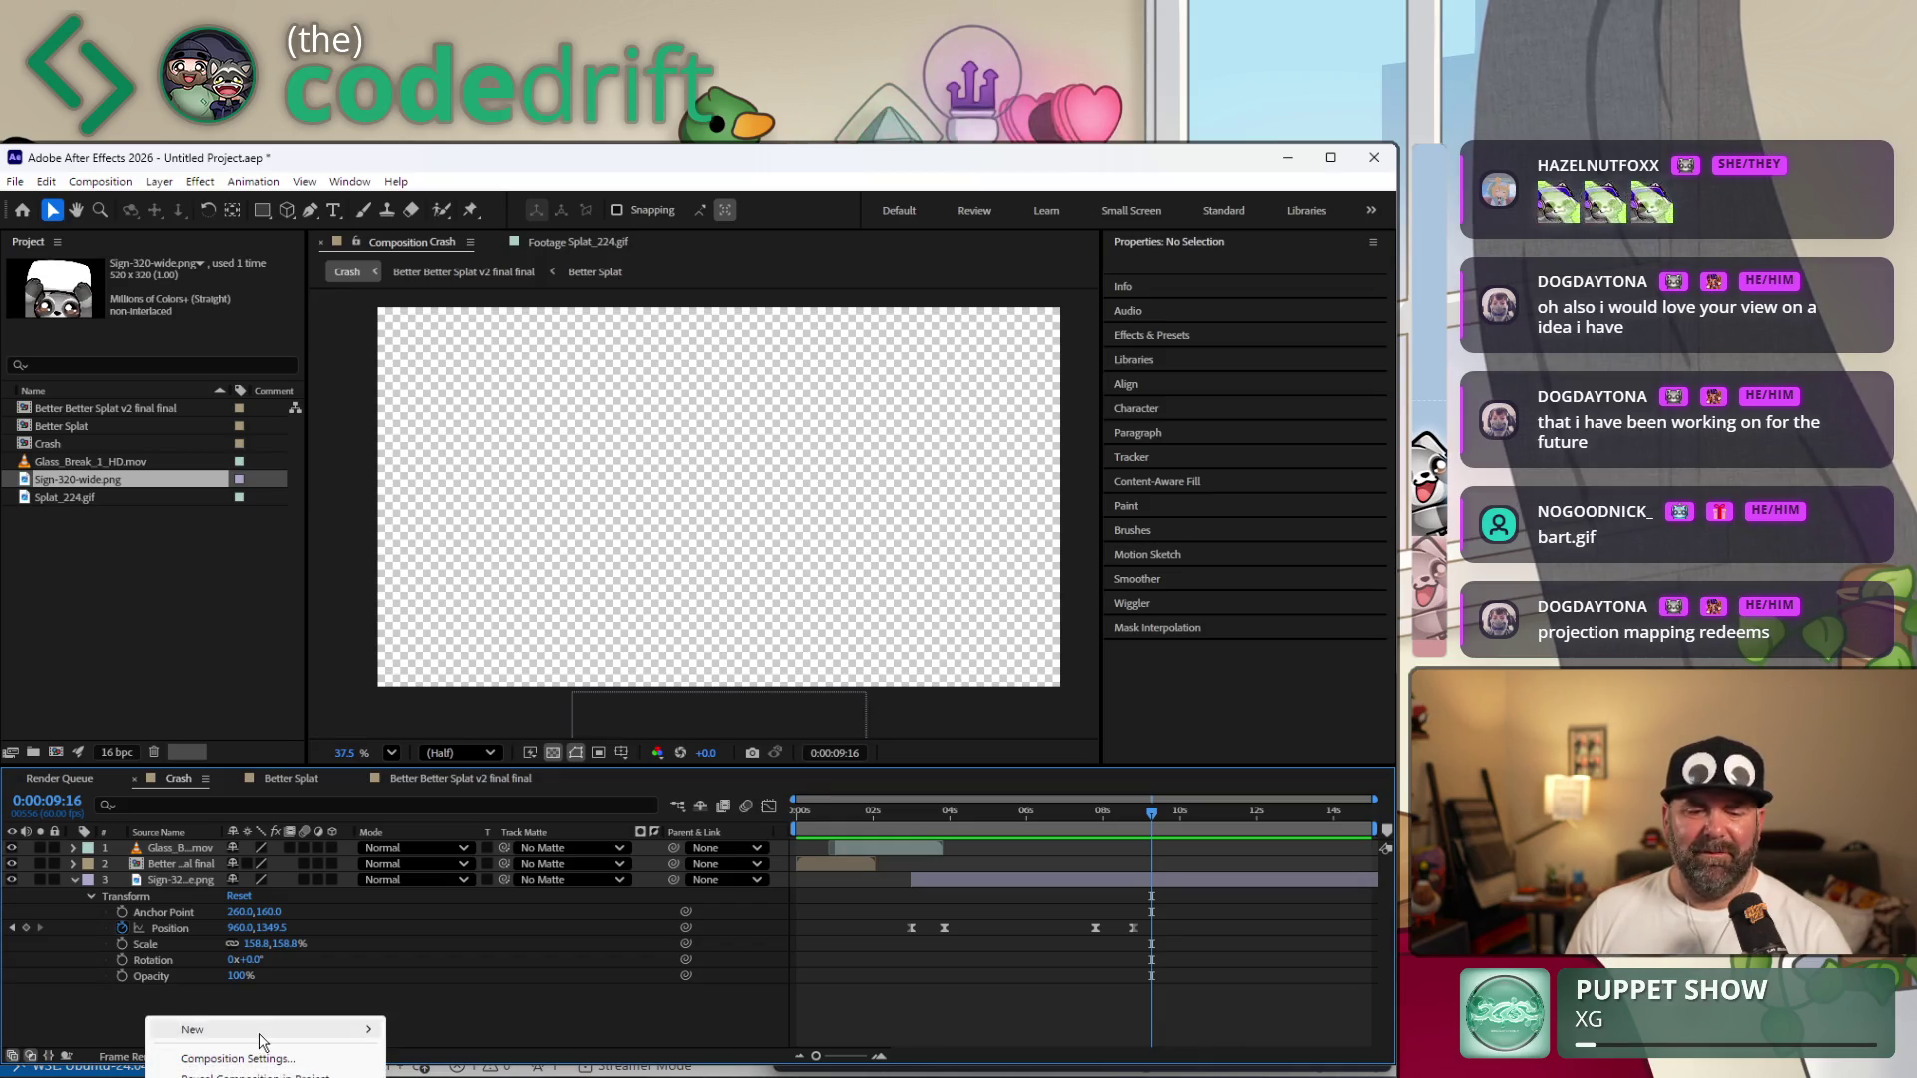
Create a new text layer reading RAID and bring up its Fill colour picker.
{"action": "key", "text": "Escape"}
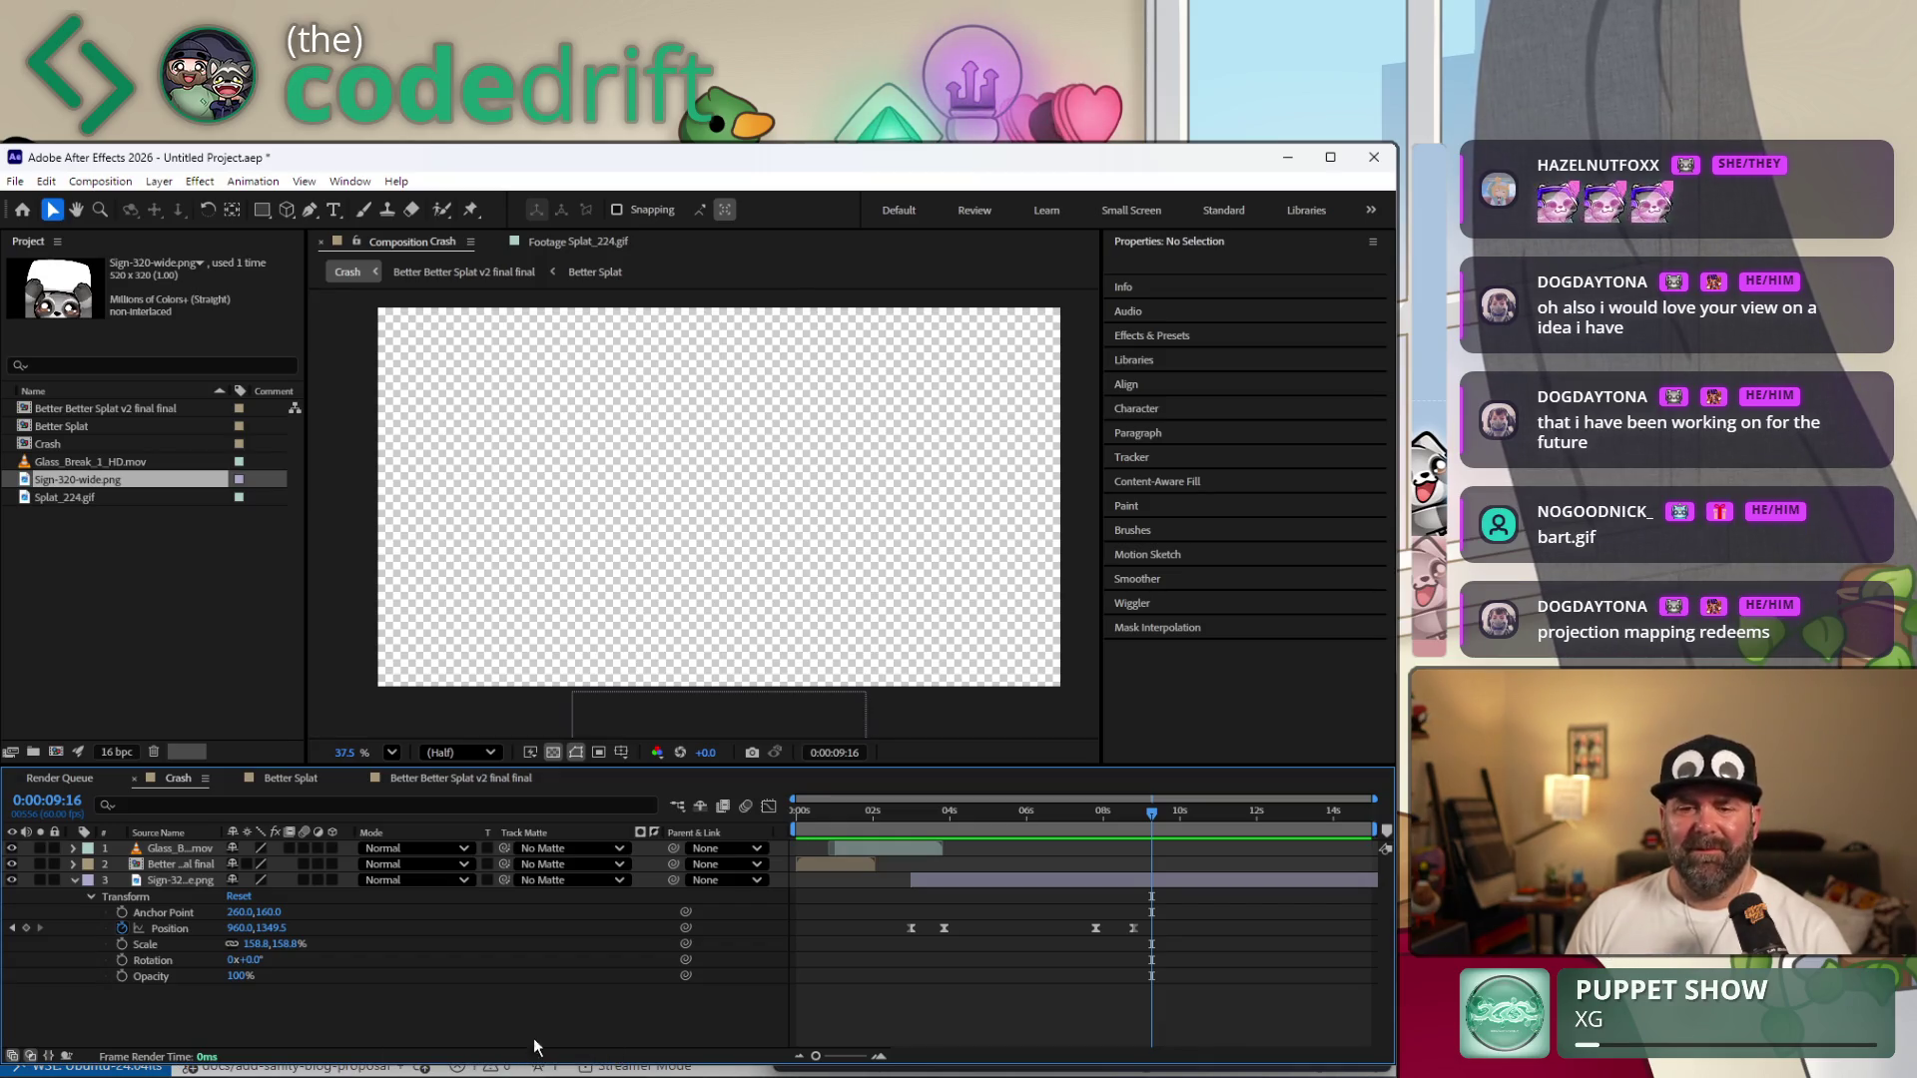
{"action": "key", "text": "ctrl+alt+shift+t"}
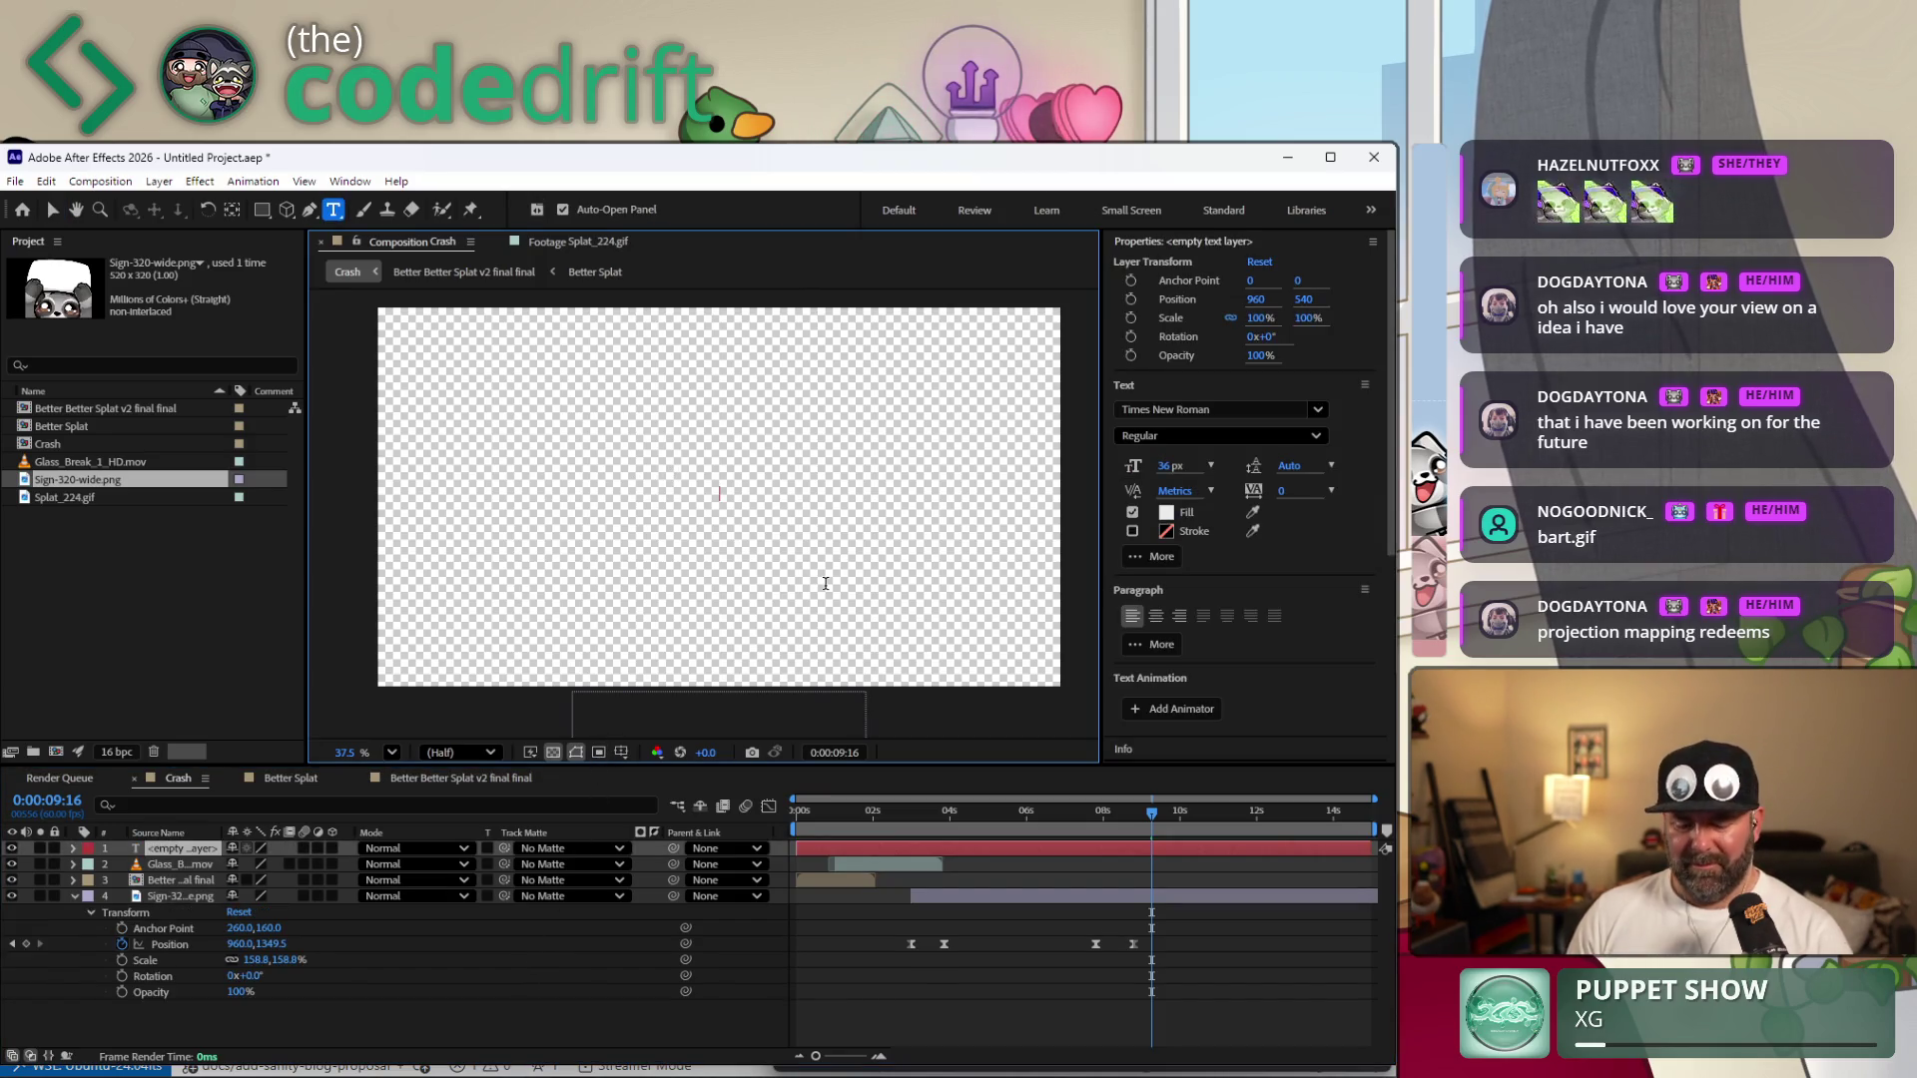
{"action": "type", "text": "RAID"}
{"action": "key", "text": "ctrl+a"}
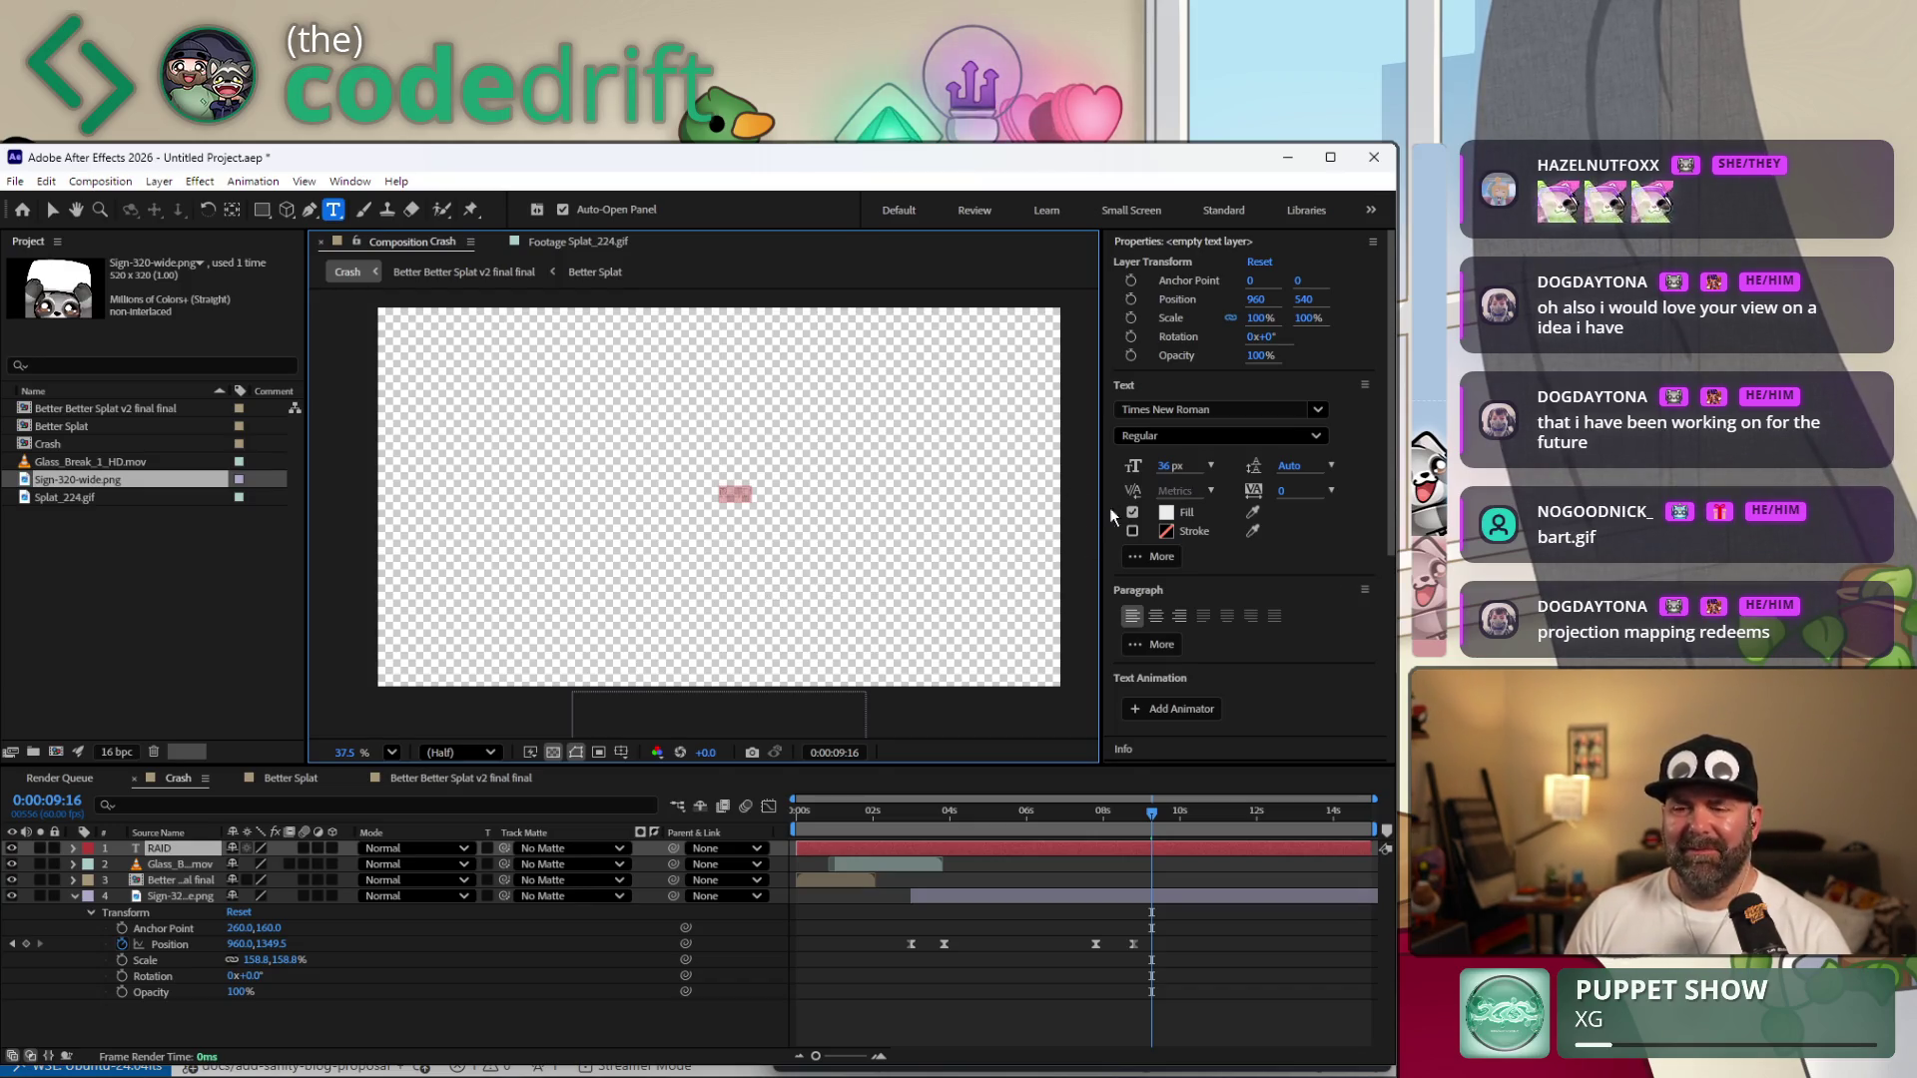
{"action": "left_click", "coordinate": [1167, 514]}
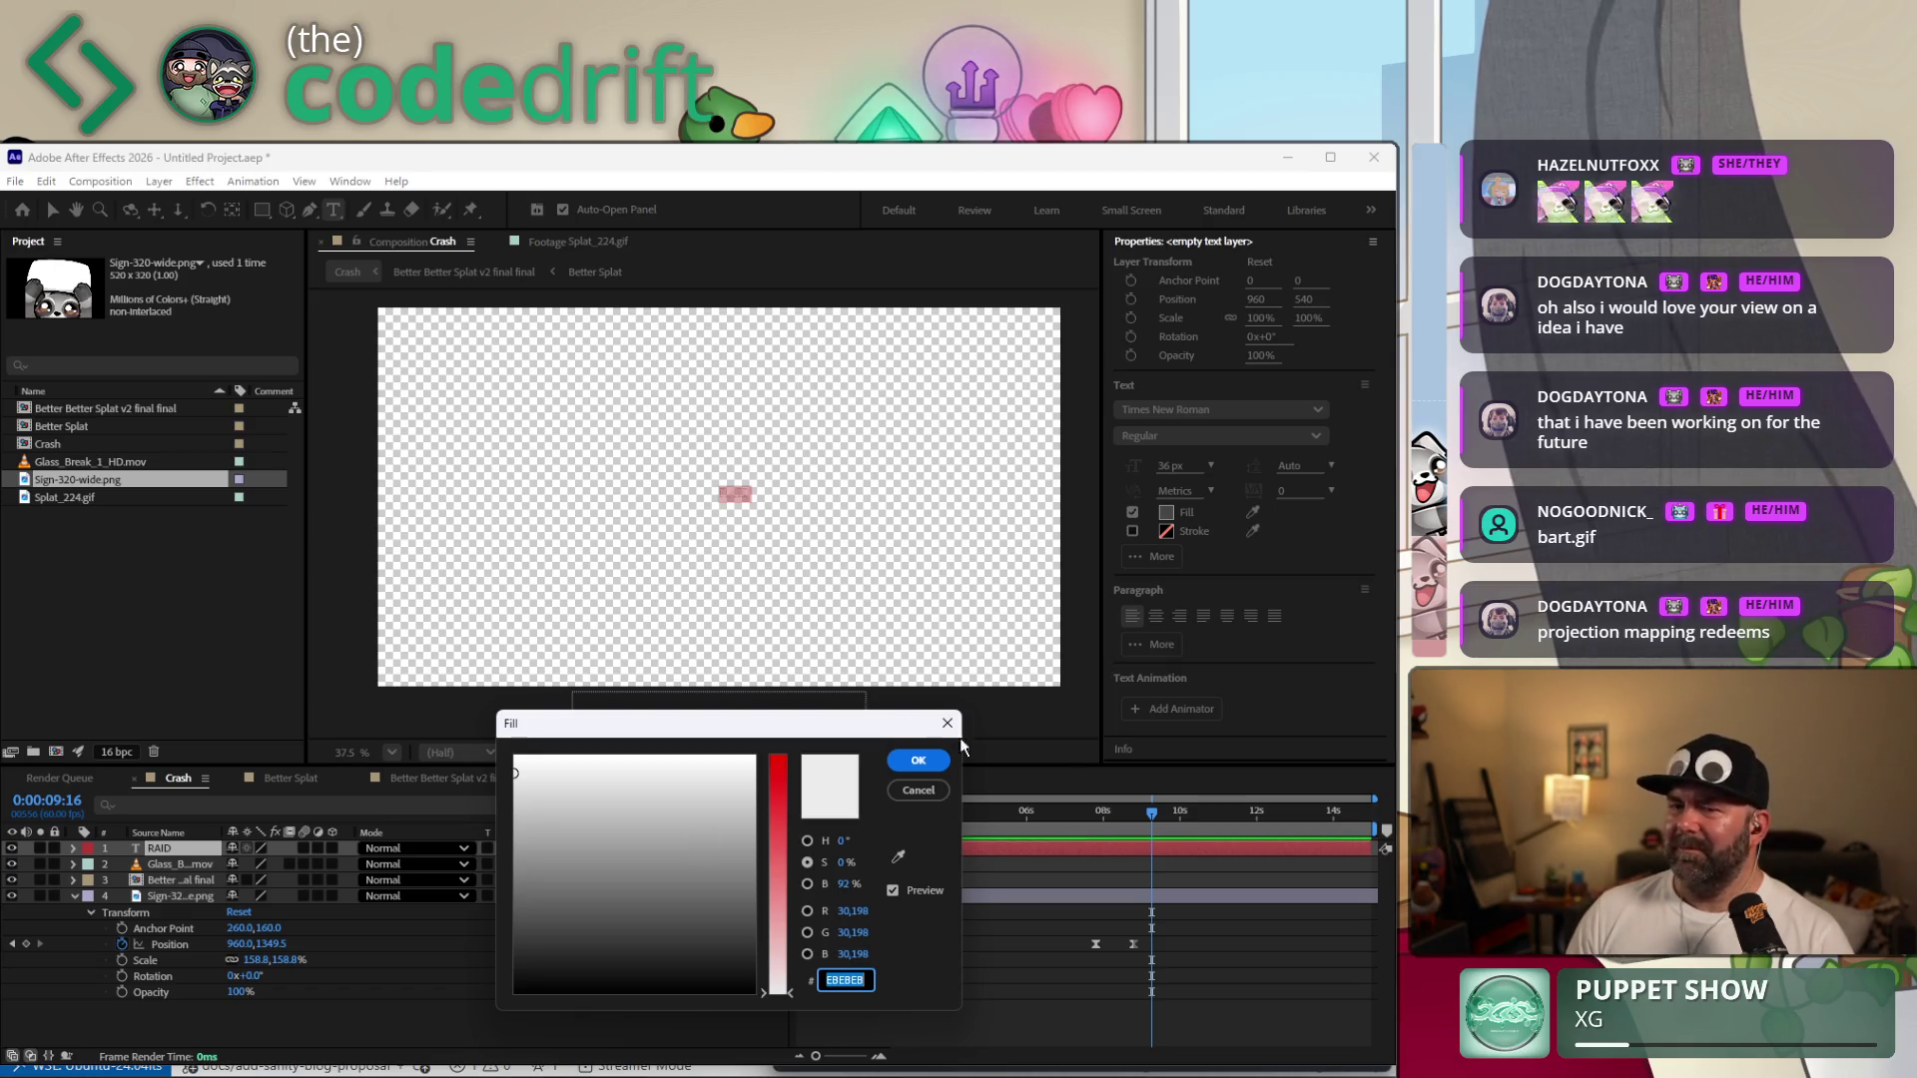
Set the RAID text fill to teal green hex 199E75 and confirm.
{"action": "left_click", "coordinate": [719, 360]}
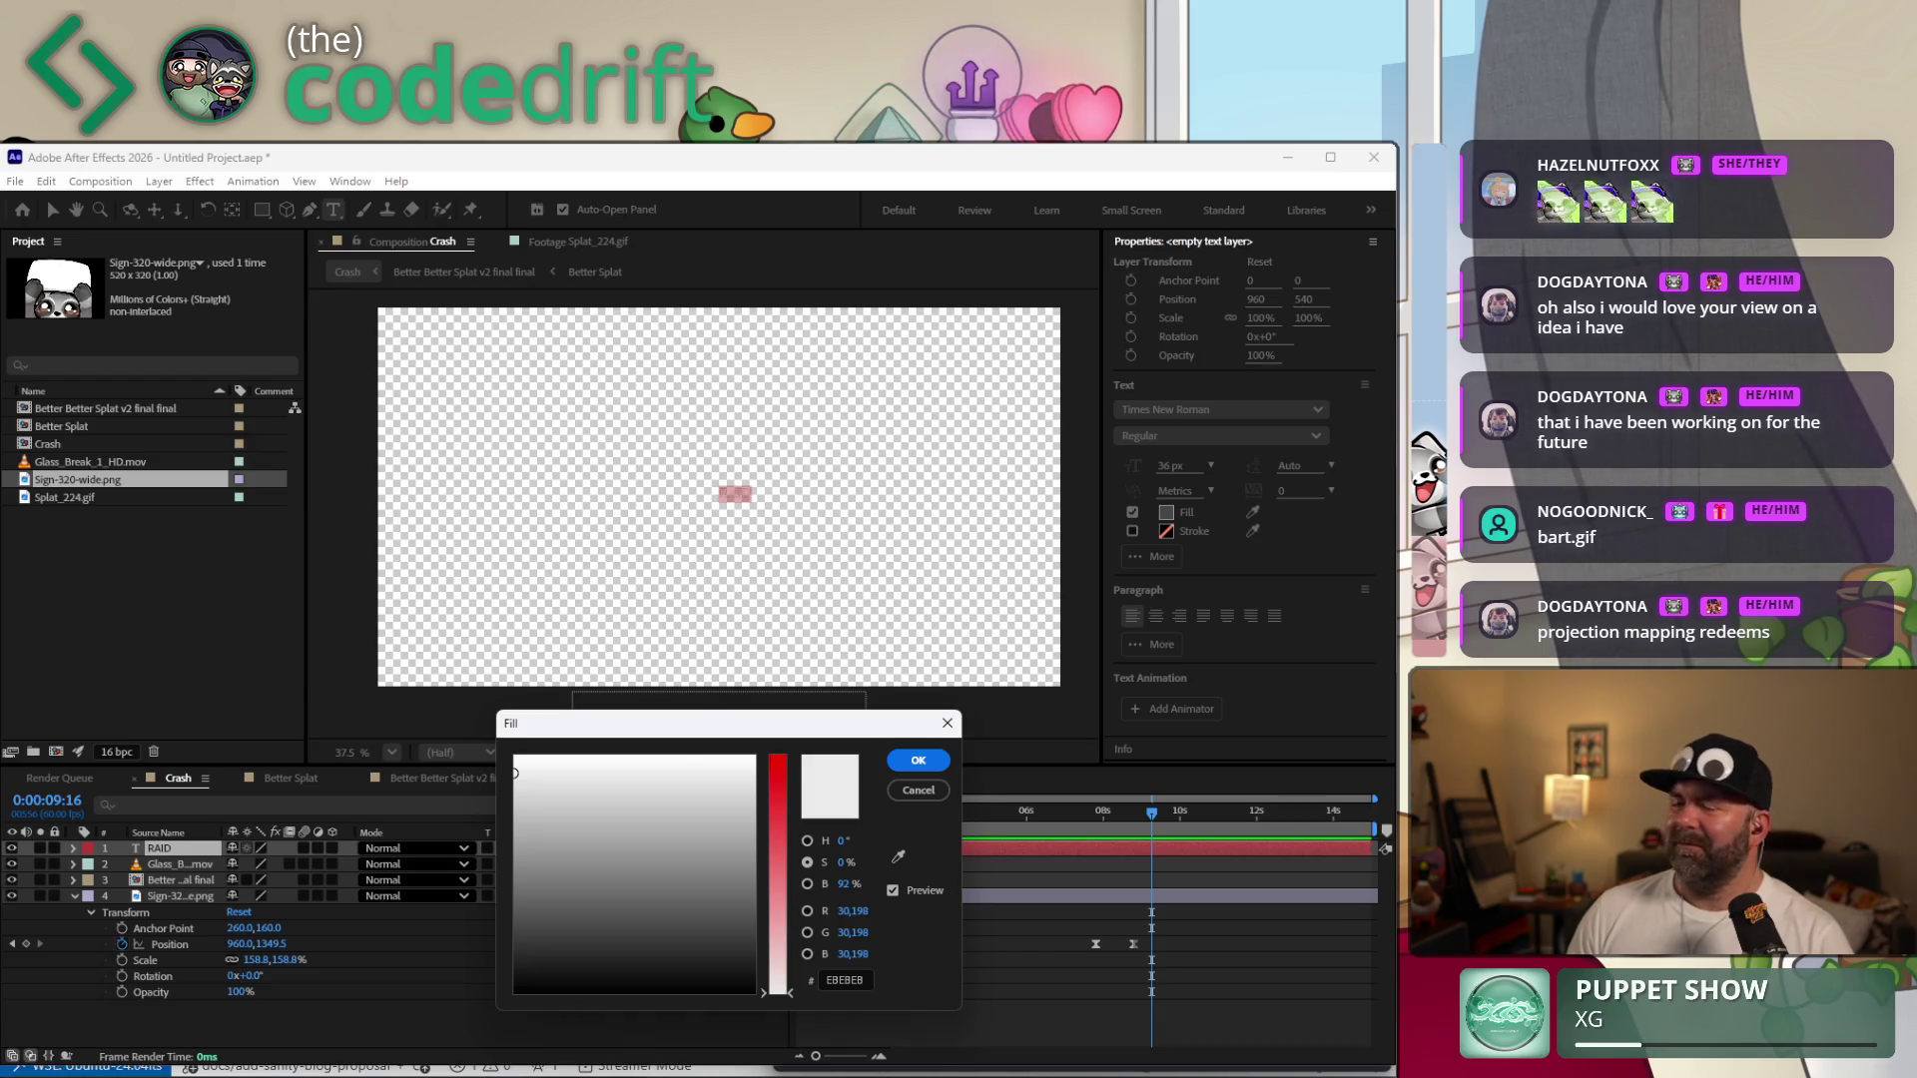
{"action": "left_click", "coordinate": [844, 978]}
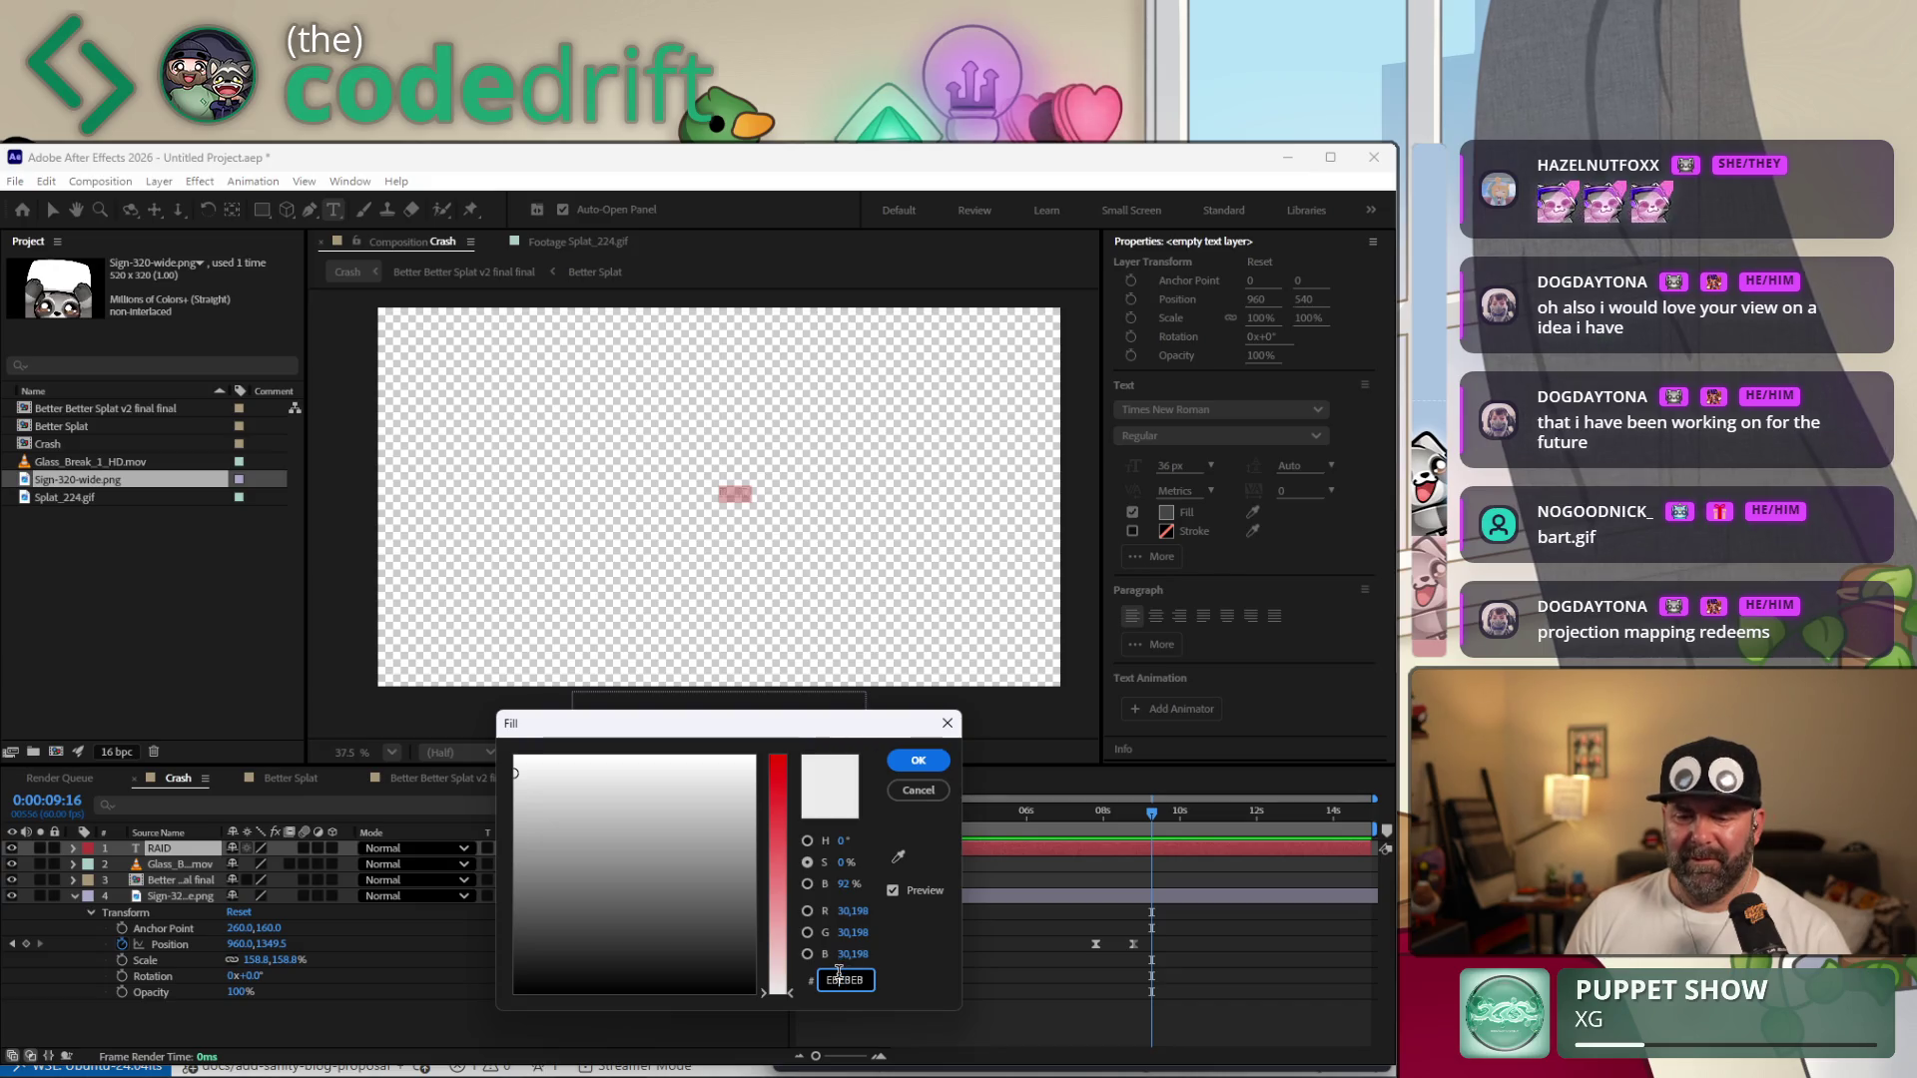
{"action": "type", "text": "f19"}
{"action": "key", "text": "BackSpace"}
{"action": "type", "text": "9e7"}
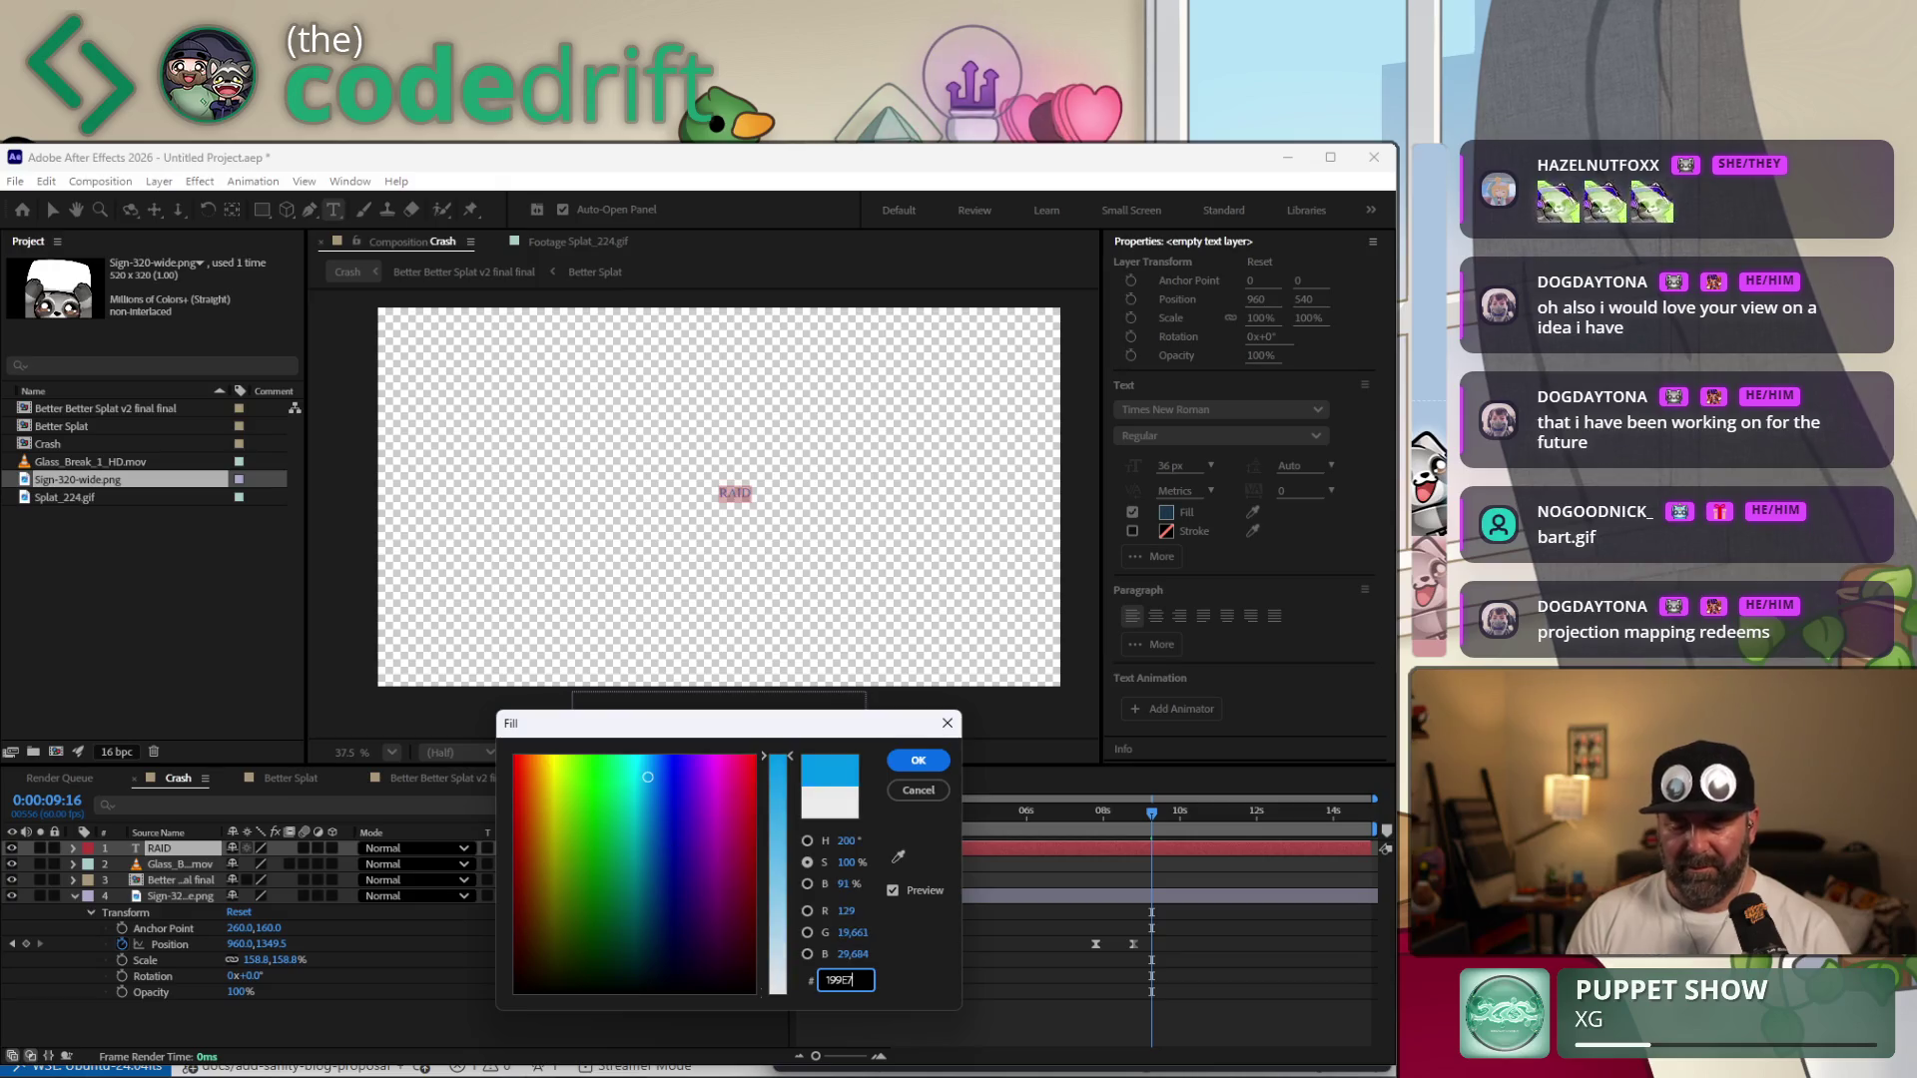
{"action": "type", "text": "5"}
{"action": "left_click", "coordinate": [918, 759]}
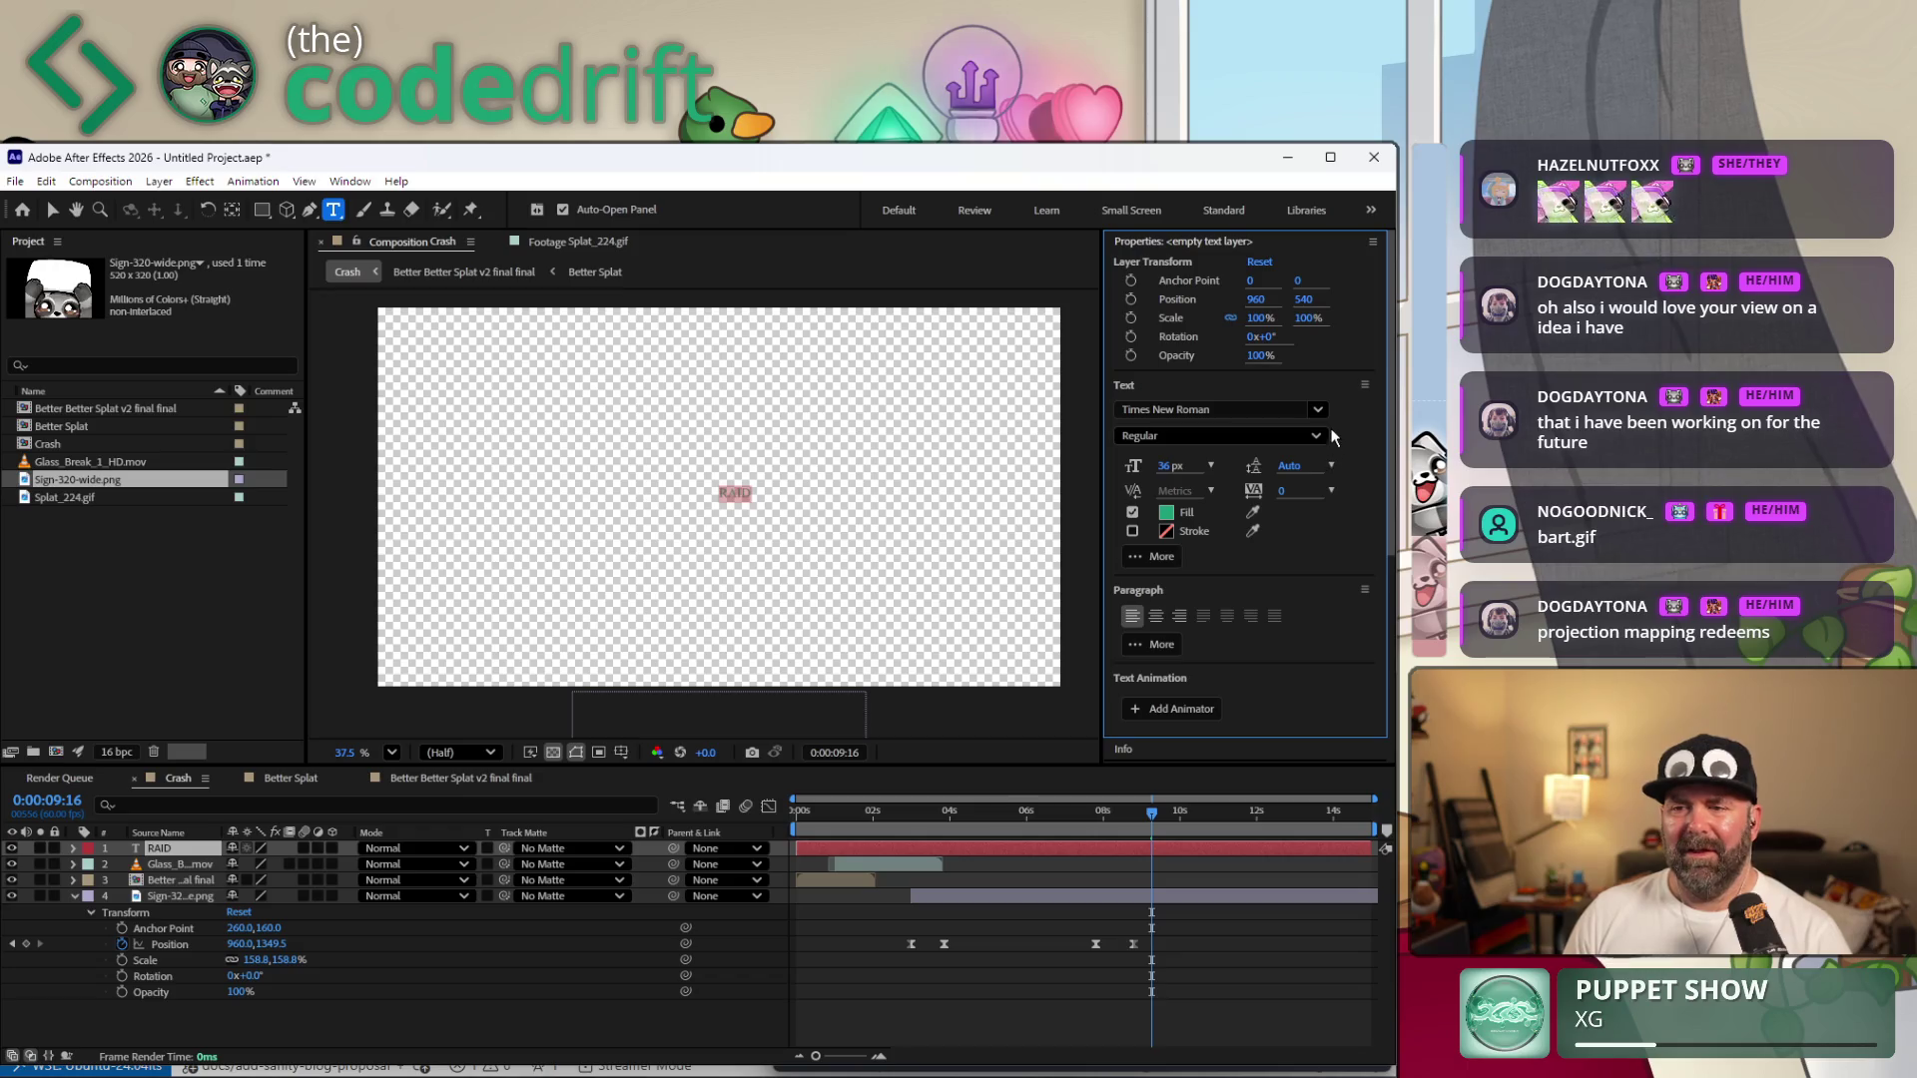
Change the RAID font to Open Sans Semibold and move the playhead to 6:52.
{"action": "left_click", "coordinate": [1306, 437]}
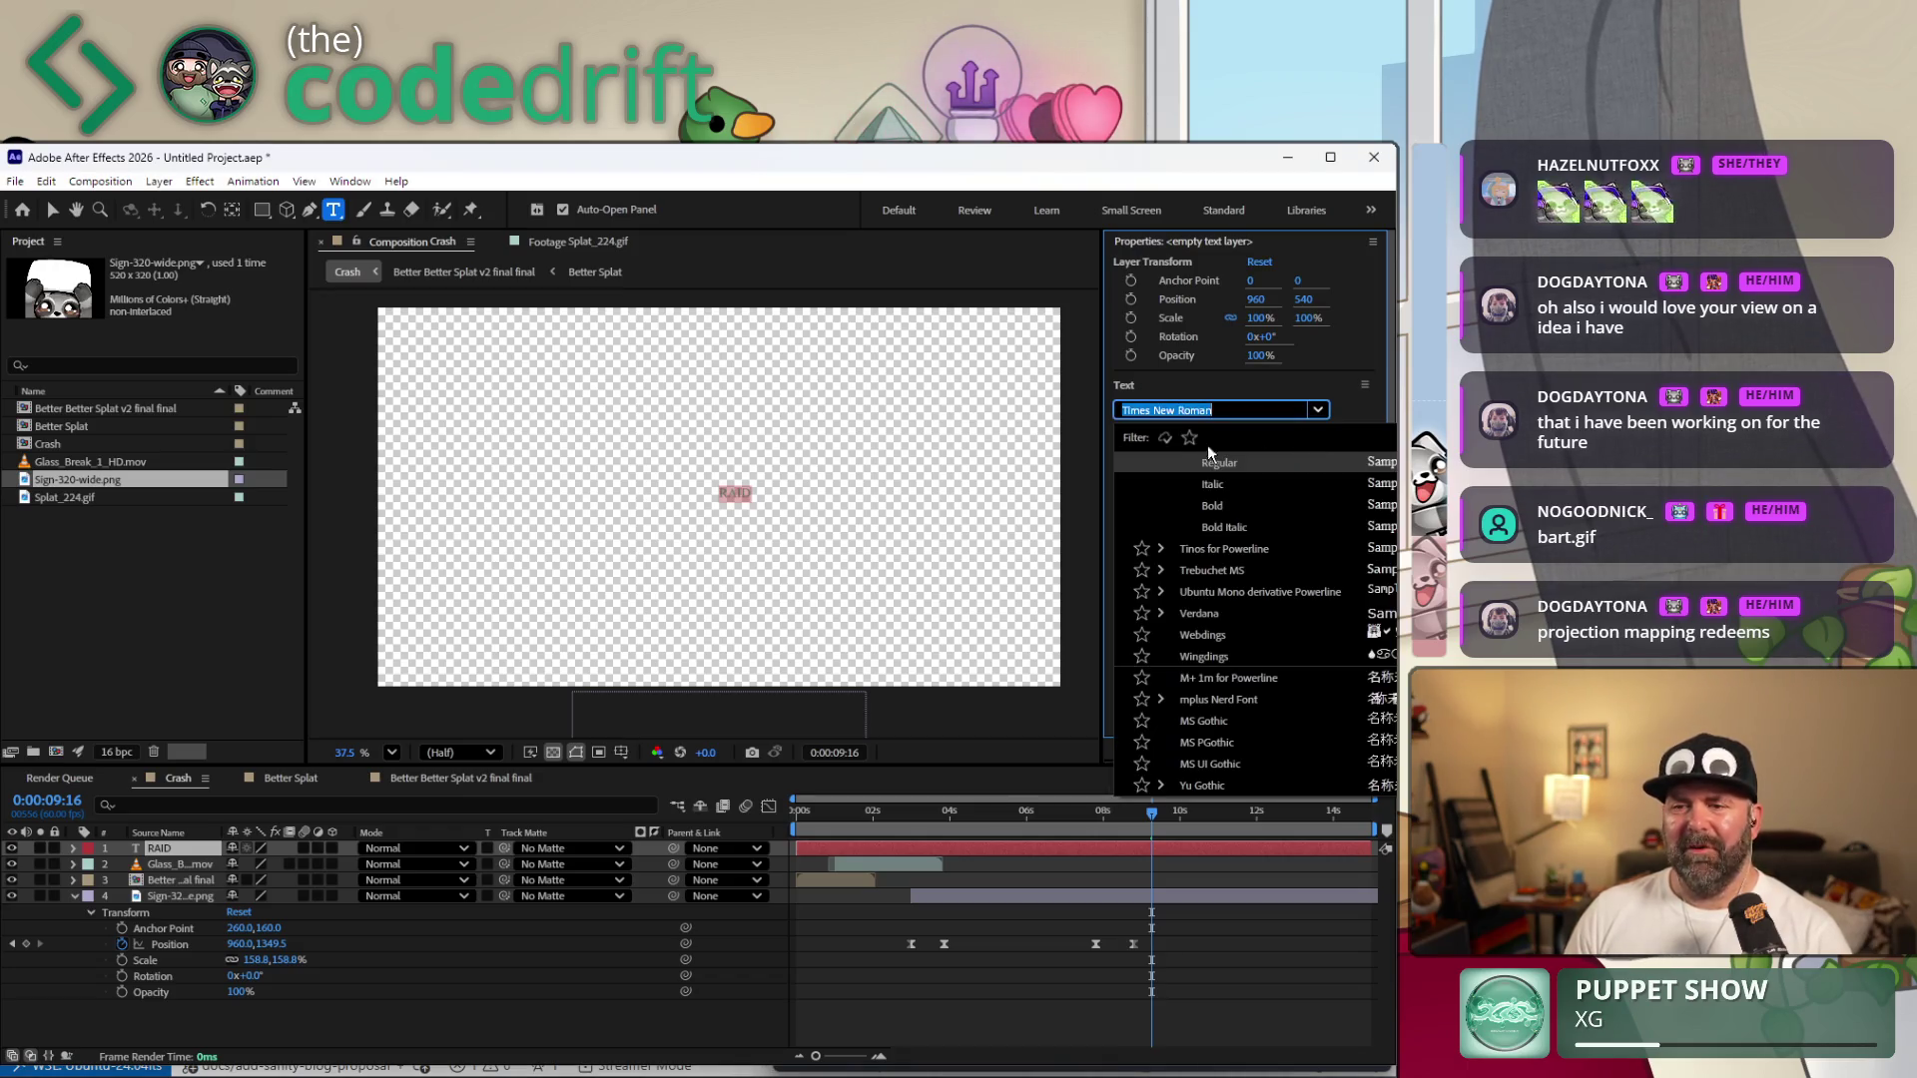
{"action": "scroll", "coordinate": [1253, 658], "scroll_direction": "up", "scroll_amount": 3}
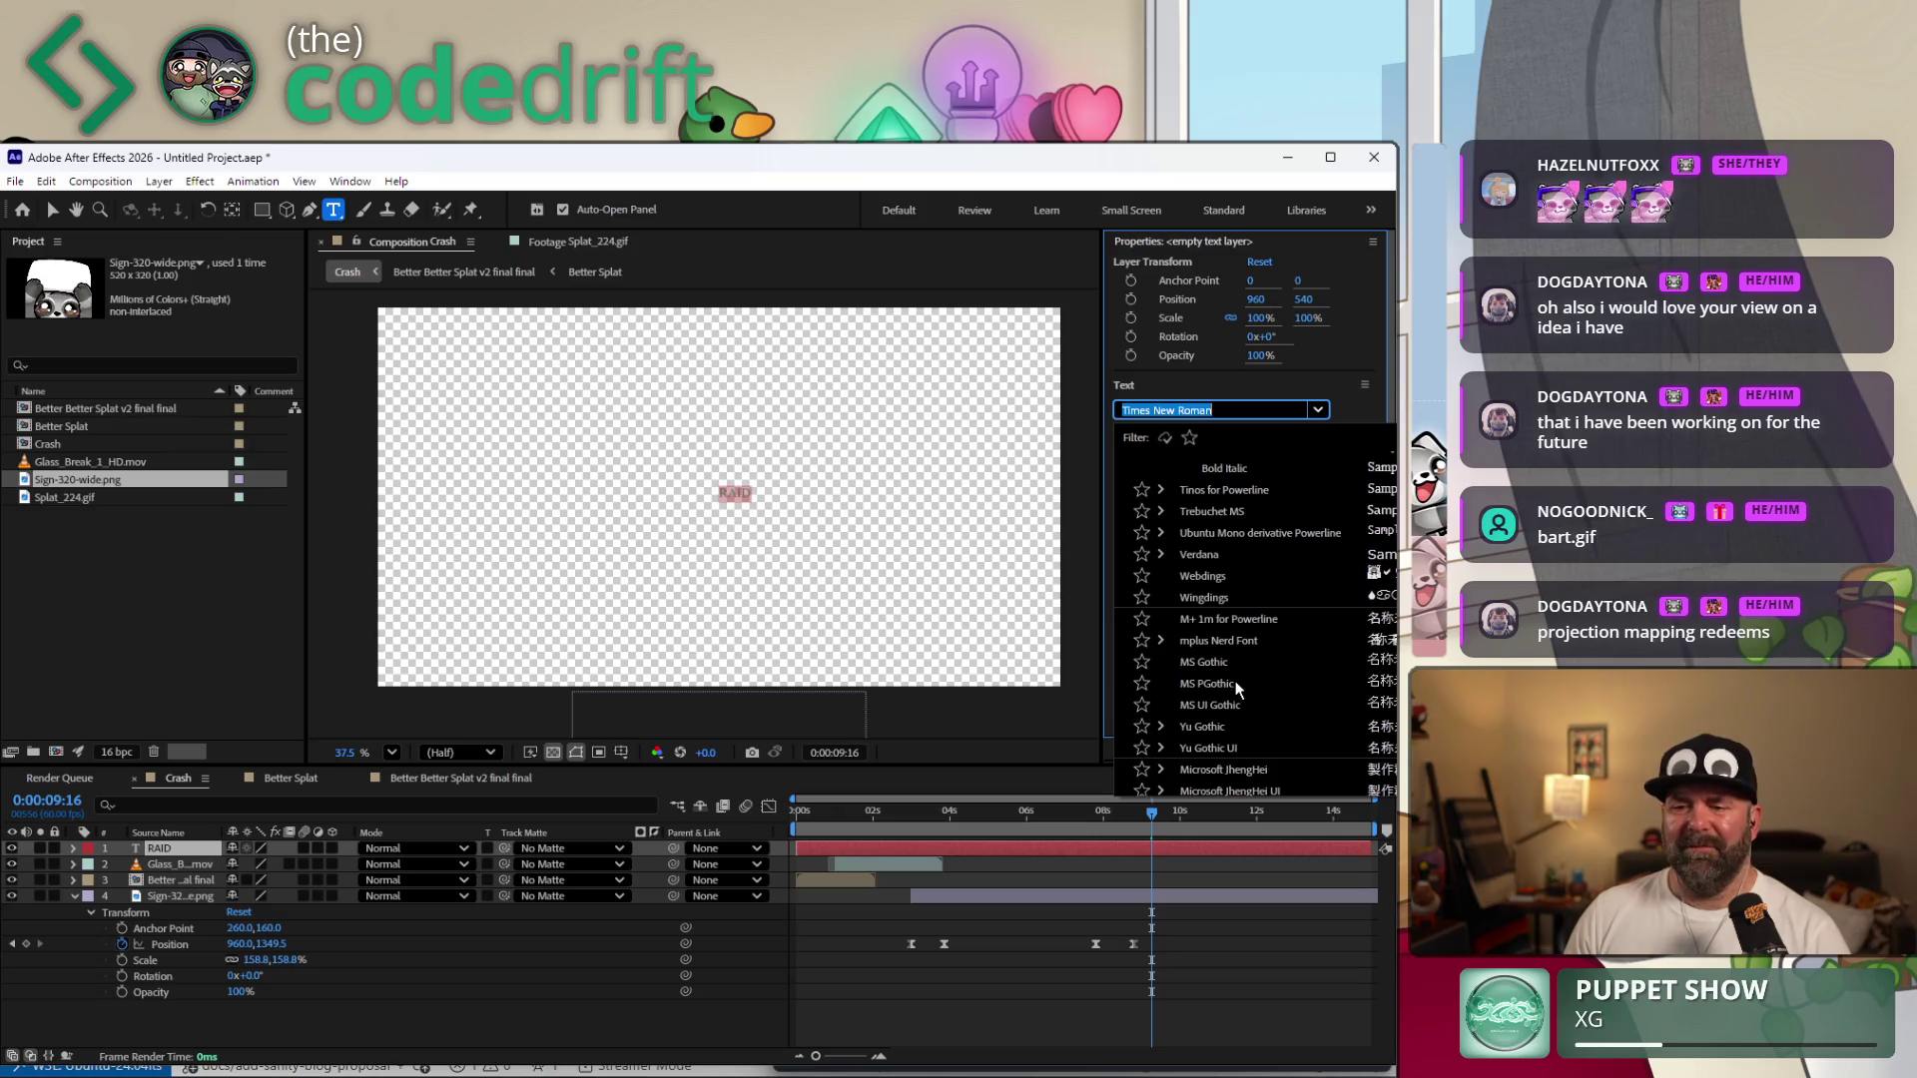
{"action": "scroll", "coordinate": [1294, 635], "scroll_direction": "up", "scroll_amount": 3}
{"action": "scroll", "coordinate": [1264, 644], "scroll_direction": "up", "scroll_amount": 3}
{"action": "scroll", "coordinate": [1255, 609], "scroll_direction": "up", "scroll_amount": 2}
{"action": "scroll", "coordinate": [1289, 629], "scroll_direction": "up", "scroll_amount": 2}
{"action": "scroll", "coordinate": [1287, 627], "scroll_direction": "up", "scroll_amount": 2}
{"action": "scroll", "coordinate": [1229, 667], "scroll_direction": "up", "scroll_amount": 3}
{"action": "scroll", "coordinate": [1152, 713], "scroll_direction": "up", "scroll_amount": 3}
{"action": "scroll", "coordinate": [1174, 754], "scroll_direction": "up", "scroll_amount": 2}
{"action": "scroll", "coordinate": [1202, 737], "scroll_direction": "up", "scroll_amount": 2}
{"action": "scroll", "coordinate": [1229, 720], "scroll_direction": "up", "scroll_amount": 2}
{"action": "scroll", "coordinate": [1229, 721], "scroll_direction": "up", "scroll_amount": 2}
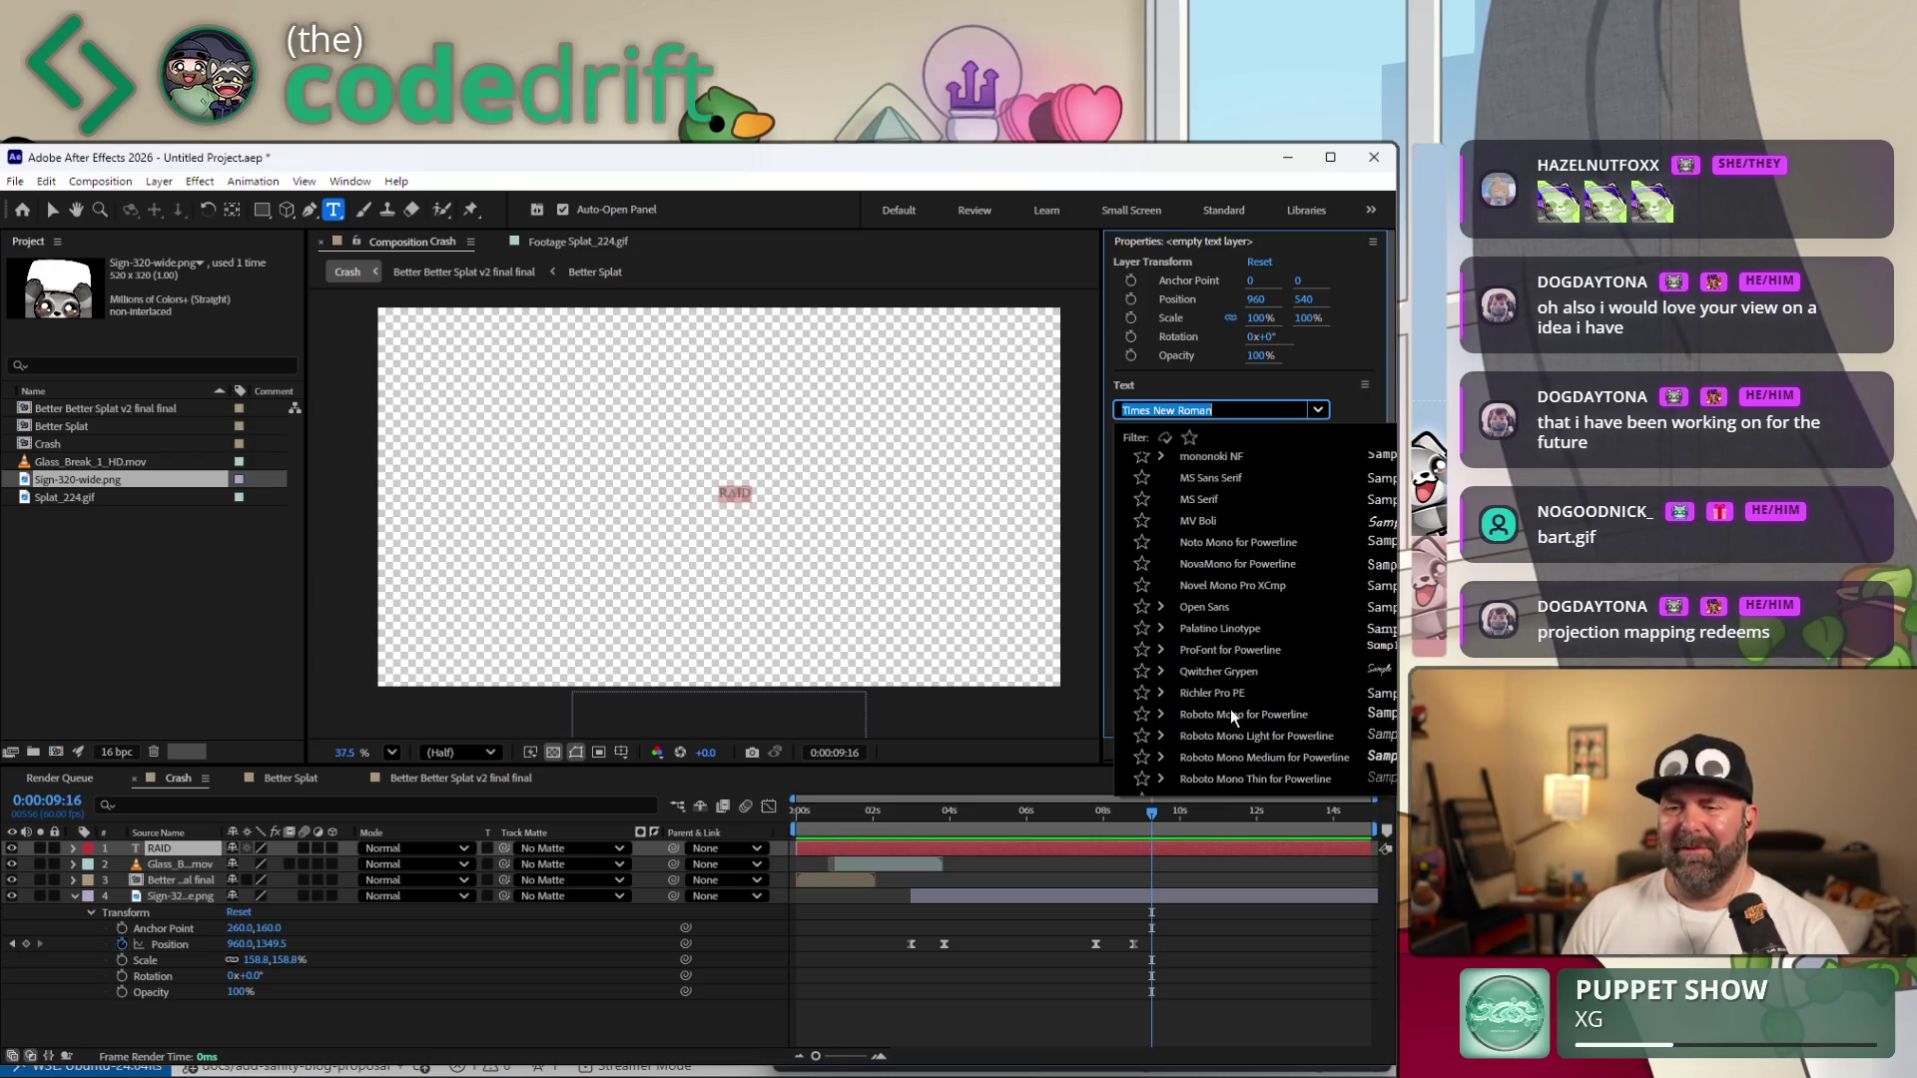
{"action": "left_click", "coordinate": [1160, 607]}
{"action": "scroll", "coordinate": [1243, 644], "scroll_direction": "down", "scroll_amount": 1}
{"action": "scroll", "coordinate": [1262, 682], "scroll_direction": "down", "scroll_amount": 2}
{"action": "scroll", "coordinate": [1266, 717], "scroll_direction": "down", "scroll_amount": 2}
{"action": "scroll", "coordinate": [1268, 714], "scroll_direction": "down", "scroll_amount": 2}
{"action": "scroll", "coordinate": [1276, 708], "scroll_direction": "down", "scroll_amount": 1}
{"action": "scroll", "coordinate": [1275, 701], "scroll_direction": "down", "scroll_amount": 1}
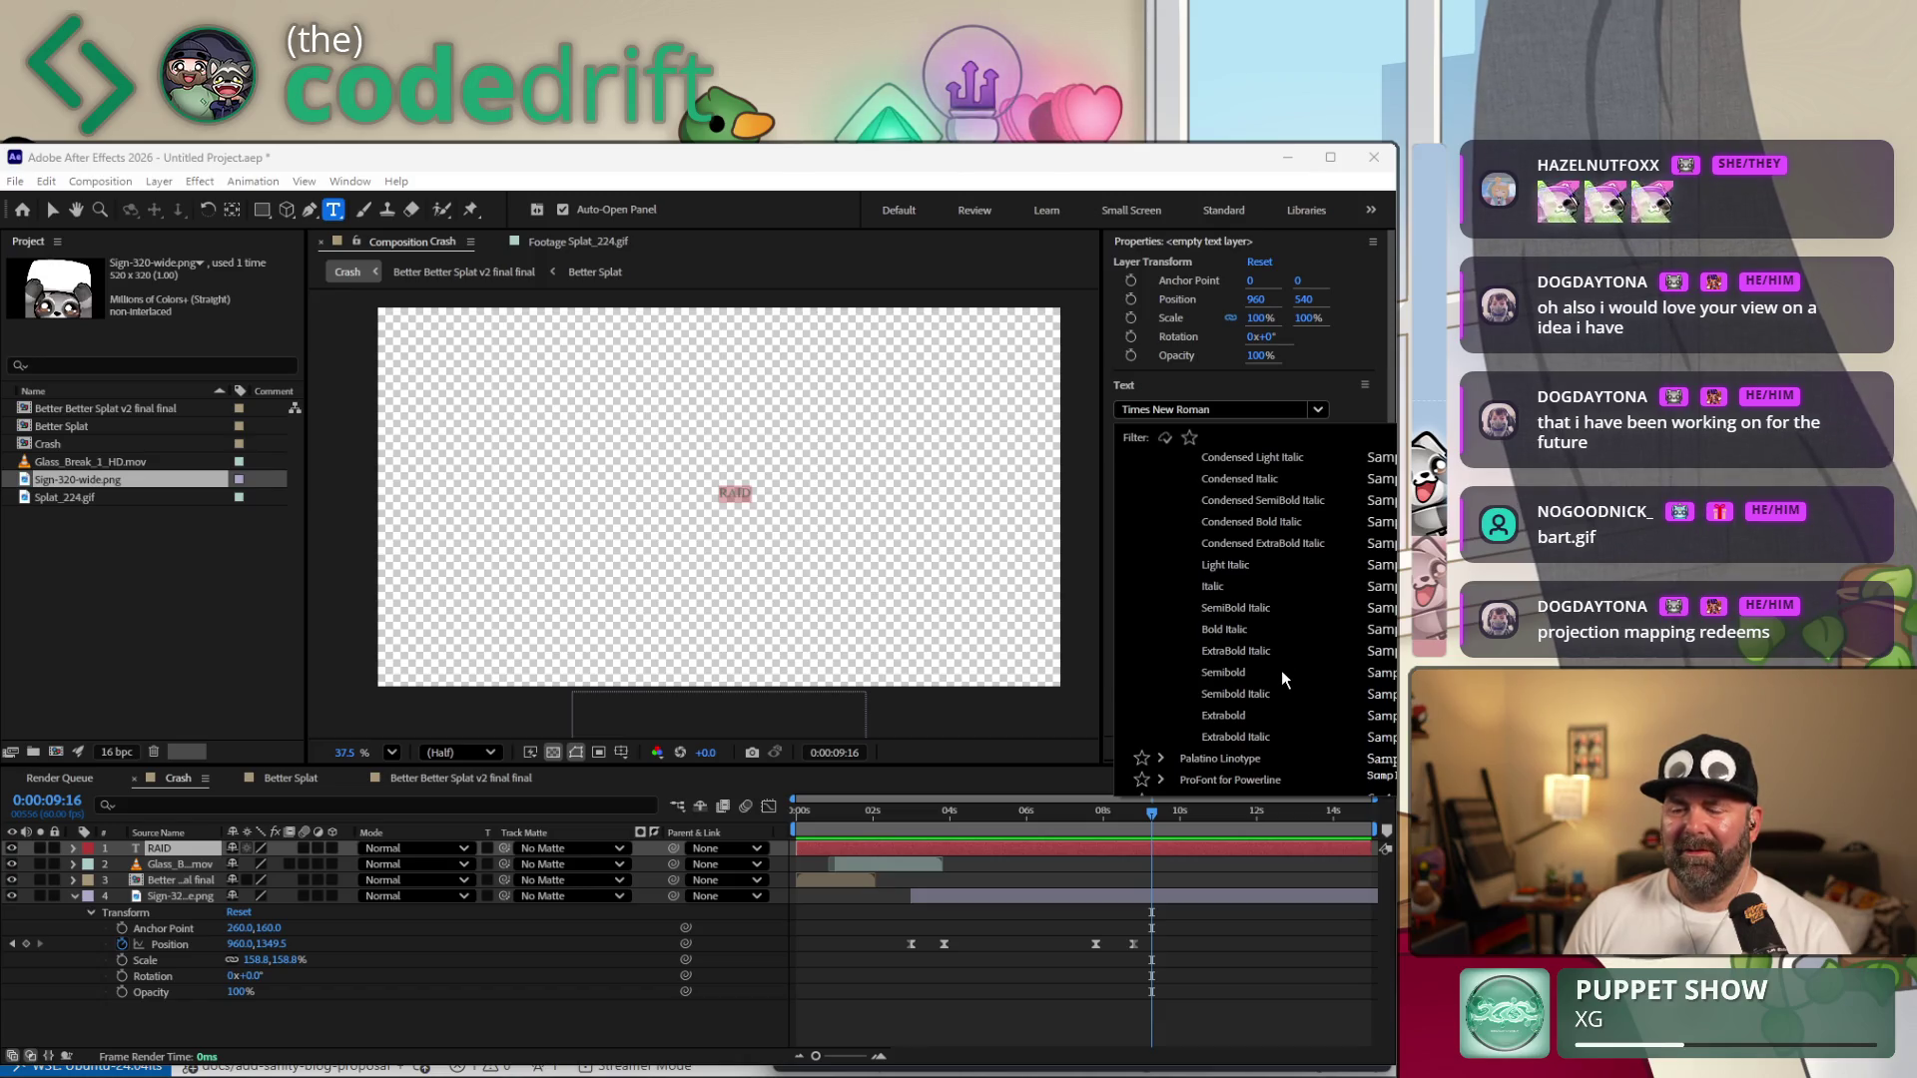
{"action": "left_click", "coordinate": [1279, 672]}
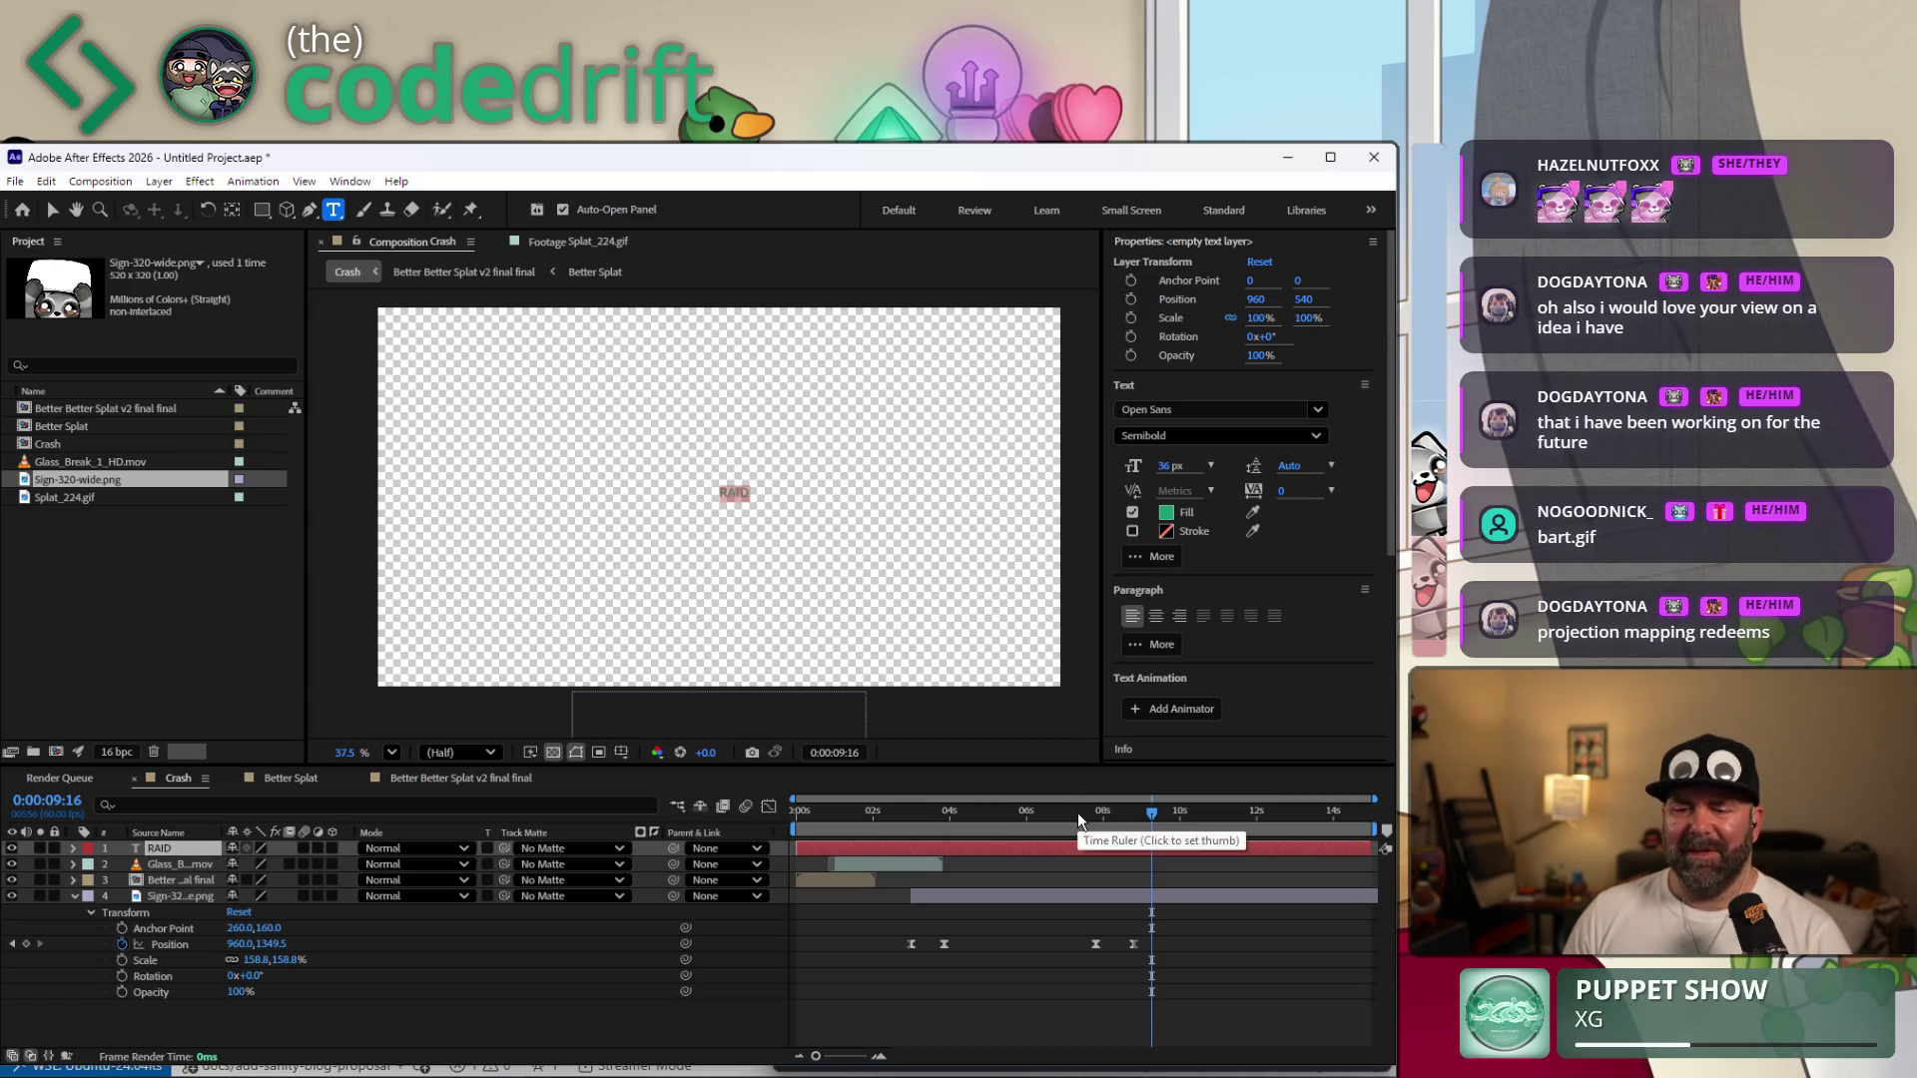
{"action": "left_click_drag", "start_coordinate": [1079, 819], "coordinate": [1062, 819]}
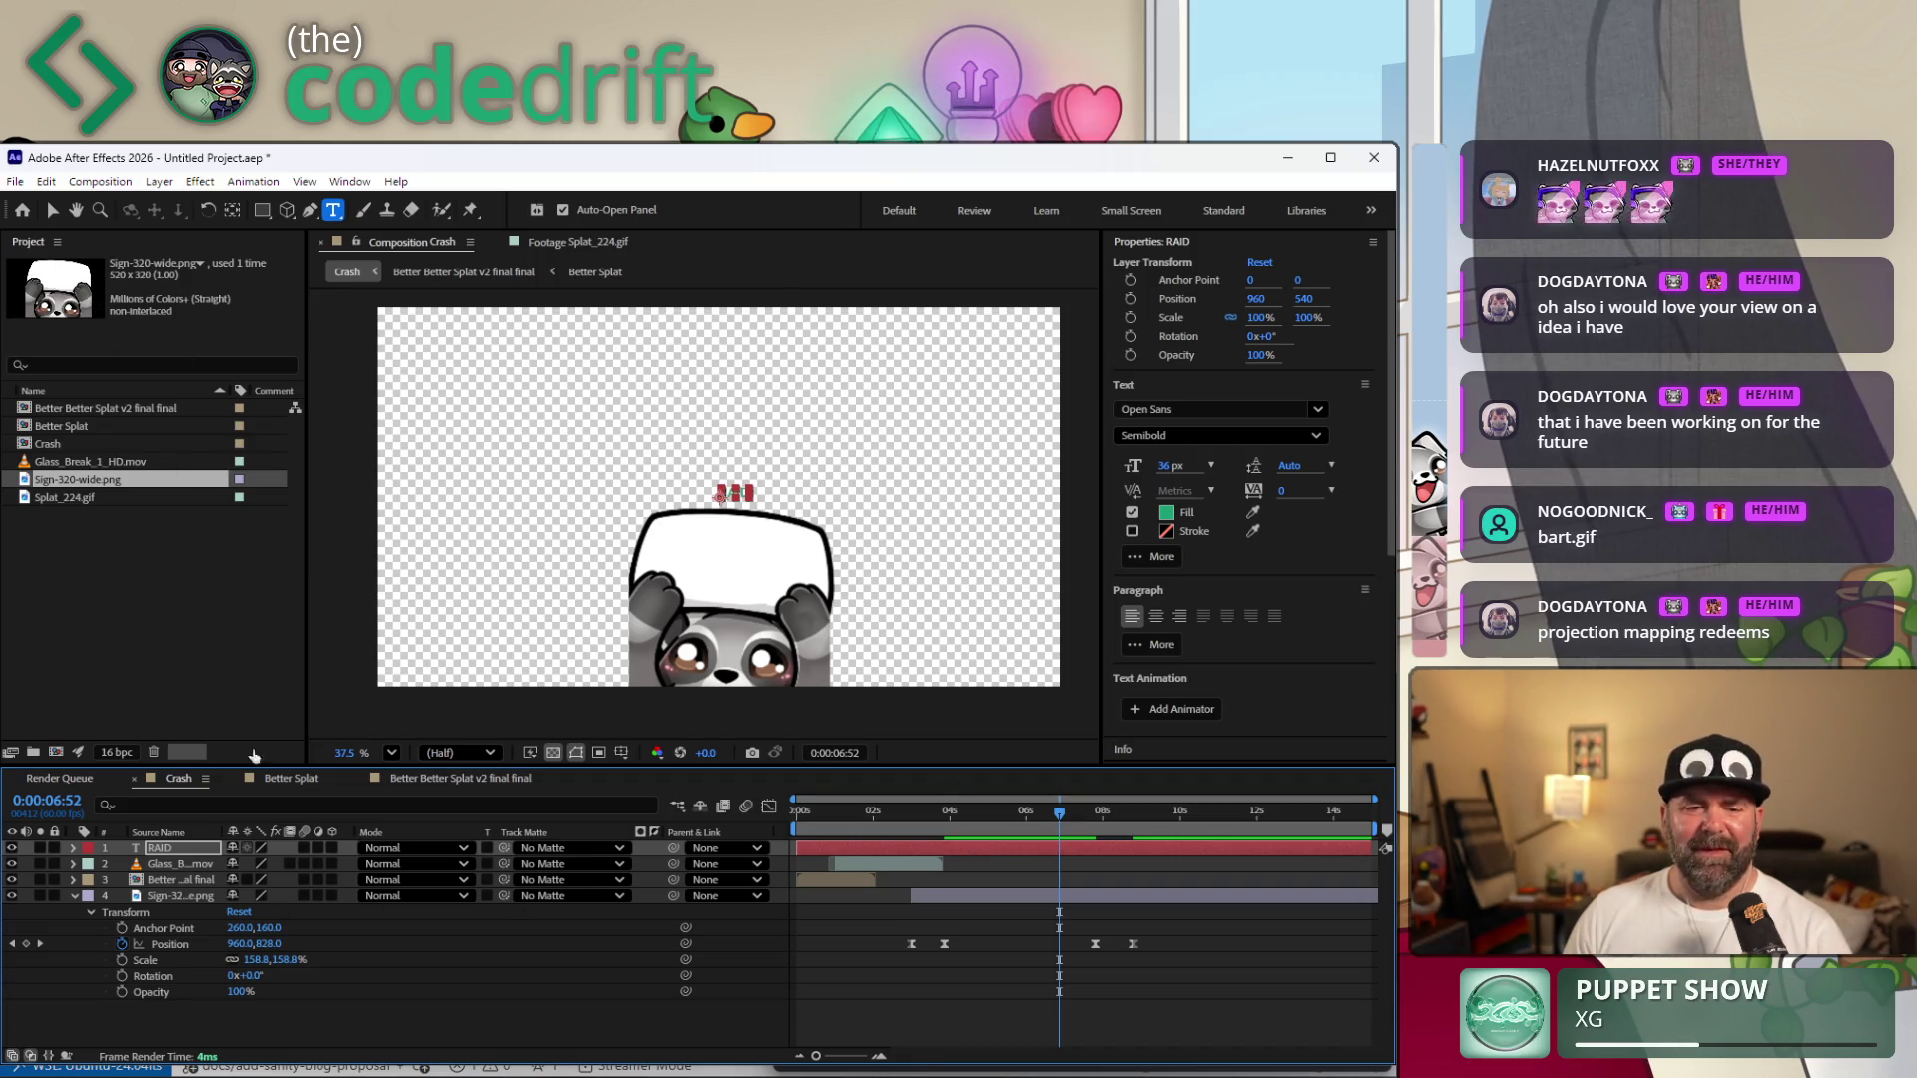
Set the RAID text size to 60 px, then to 72 px.
{"action": "left_click", "coordinate": [1212, 466]}
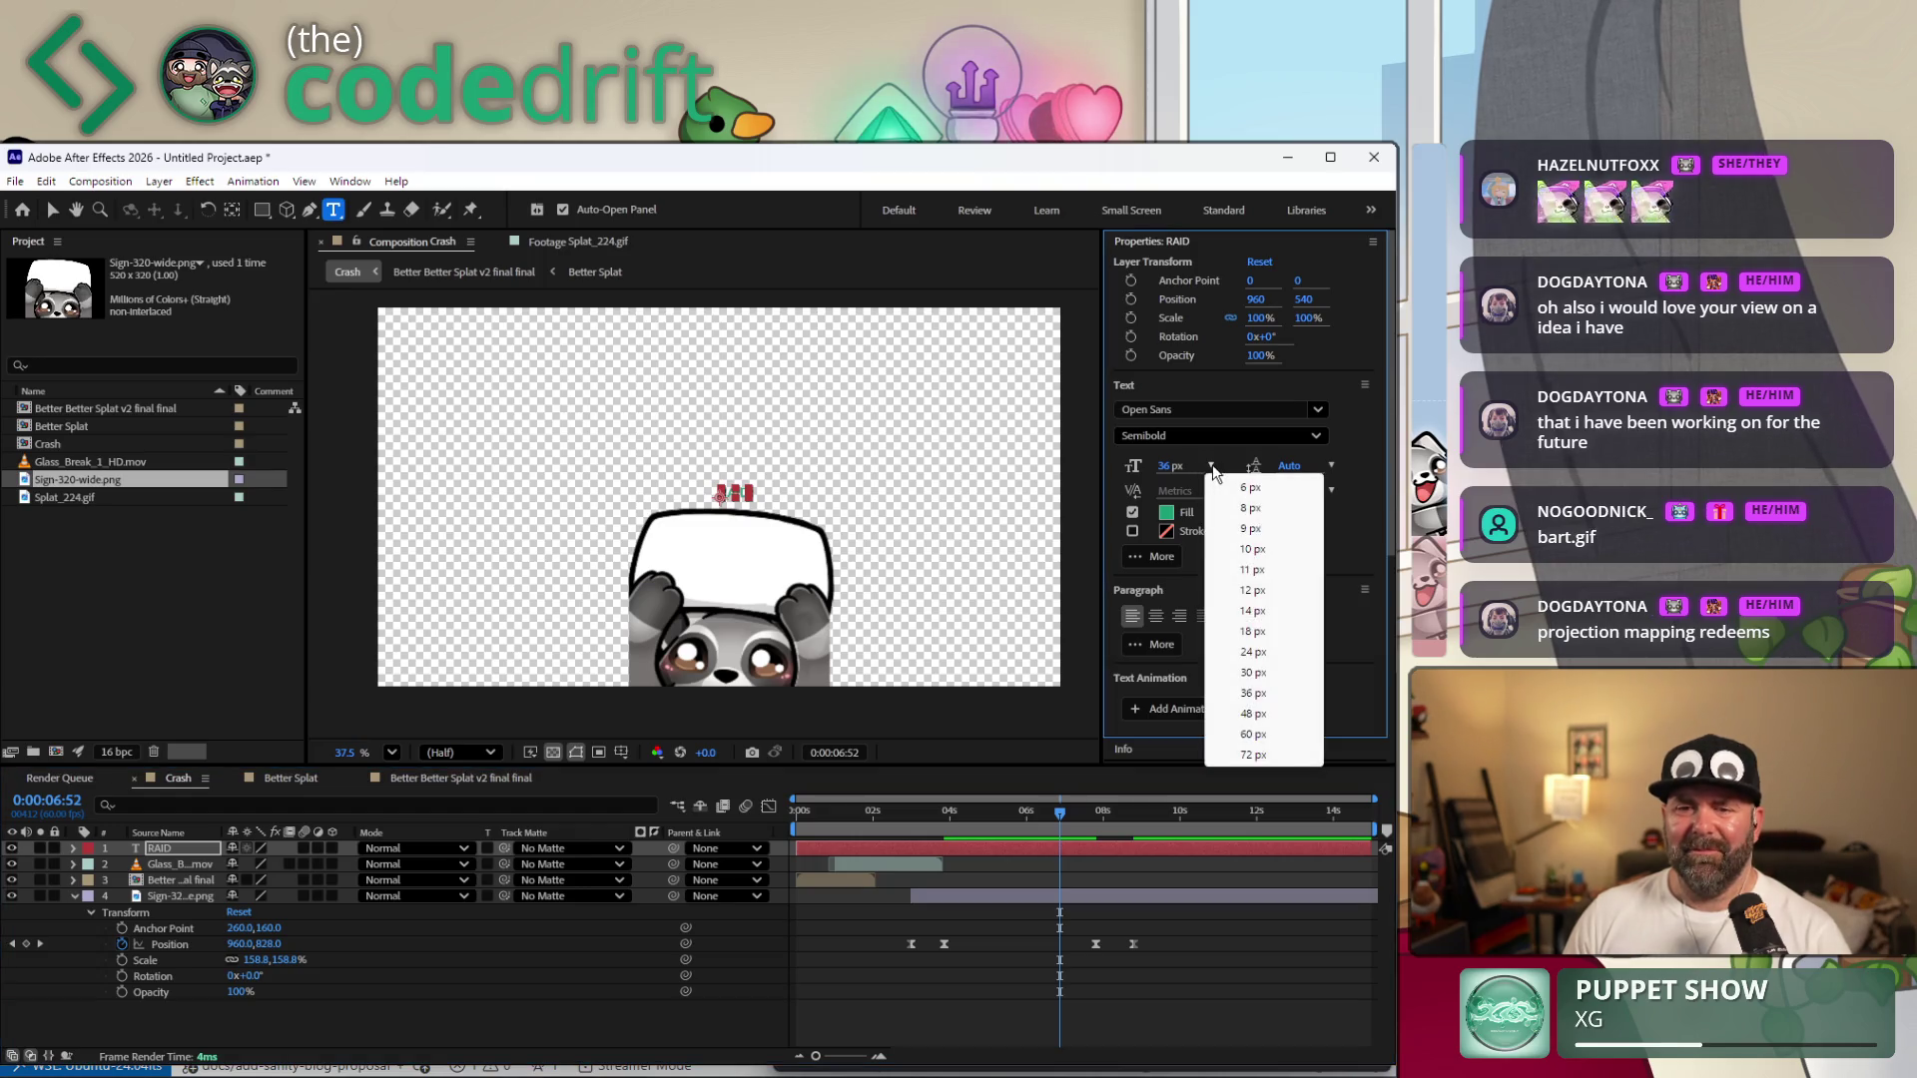
{"action": "left_click", "coordinate": [1266, 735]}
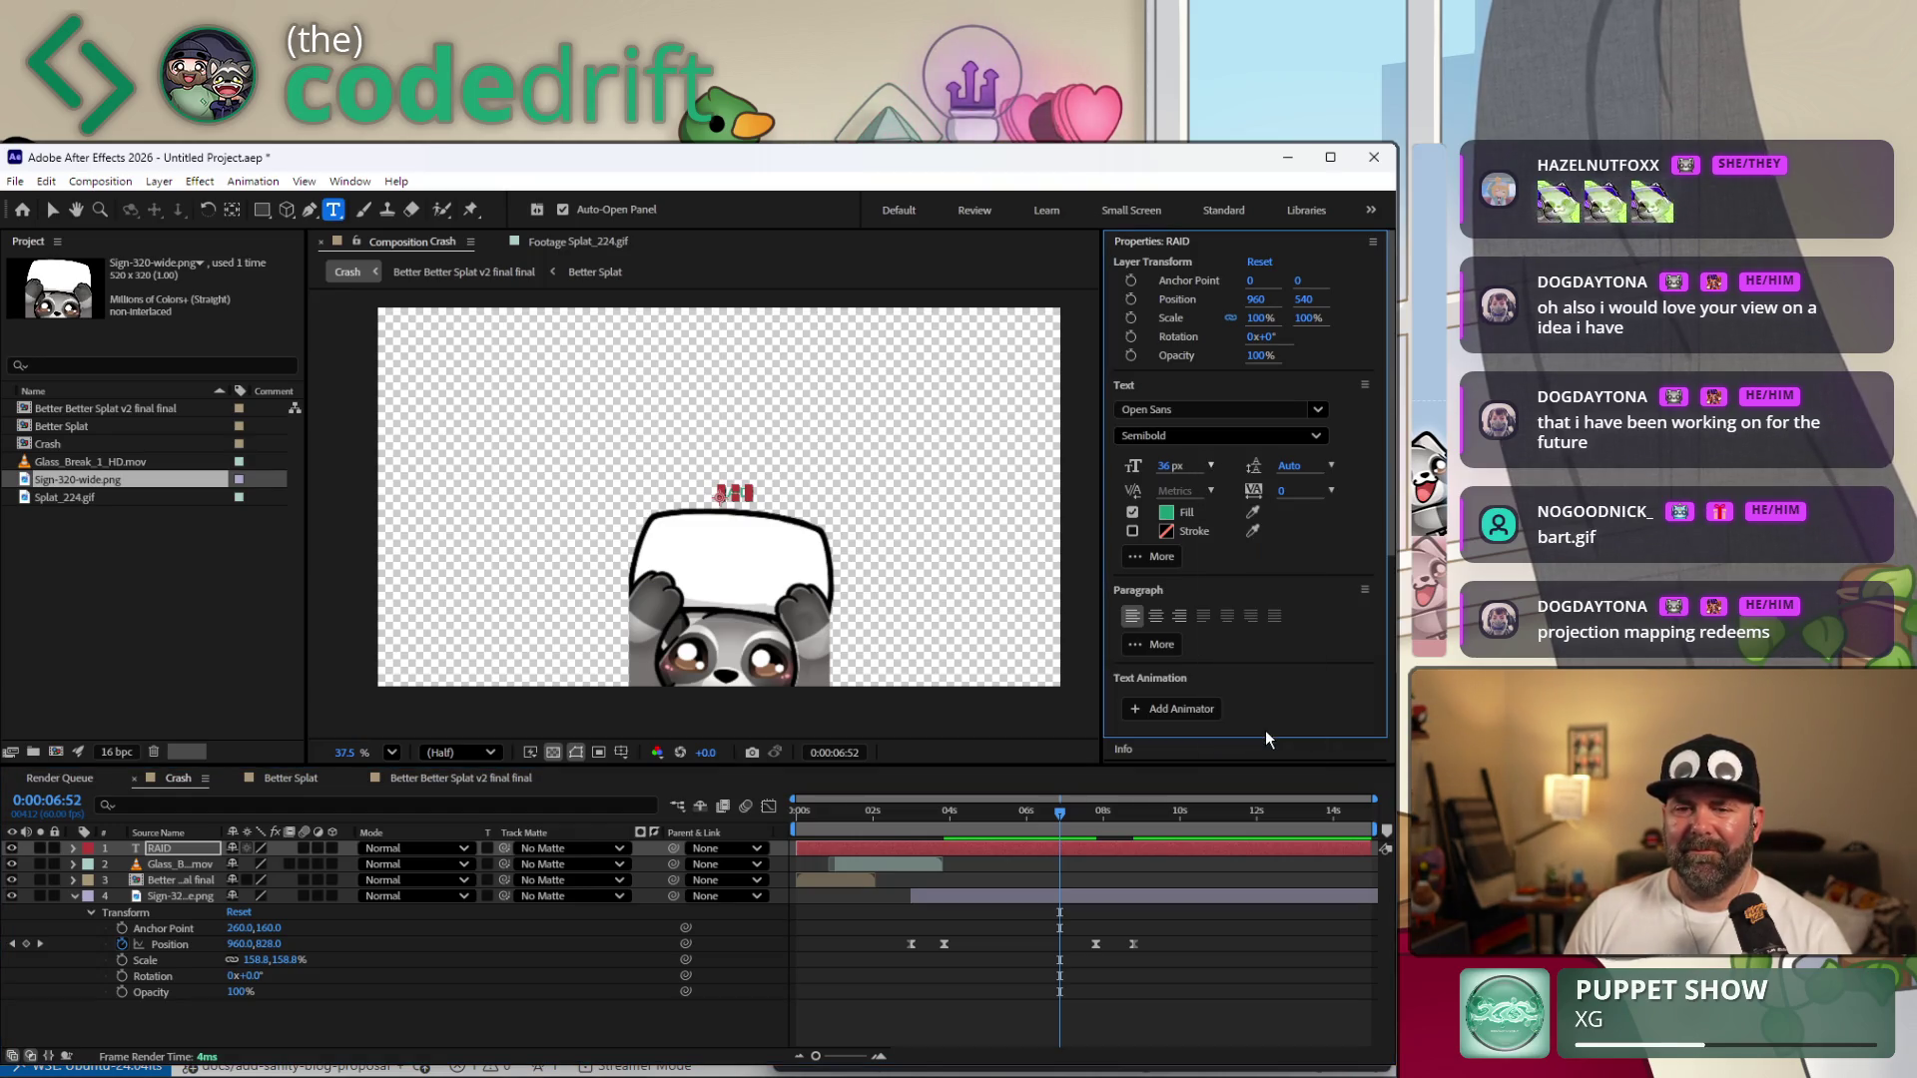
{"action": "left_click", "coordinate": [1212, 466]}
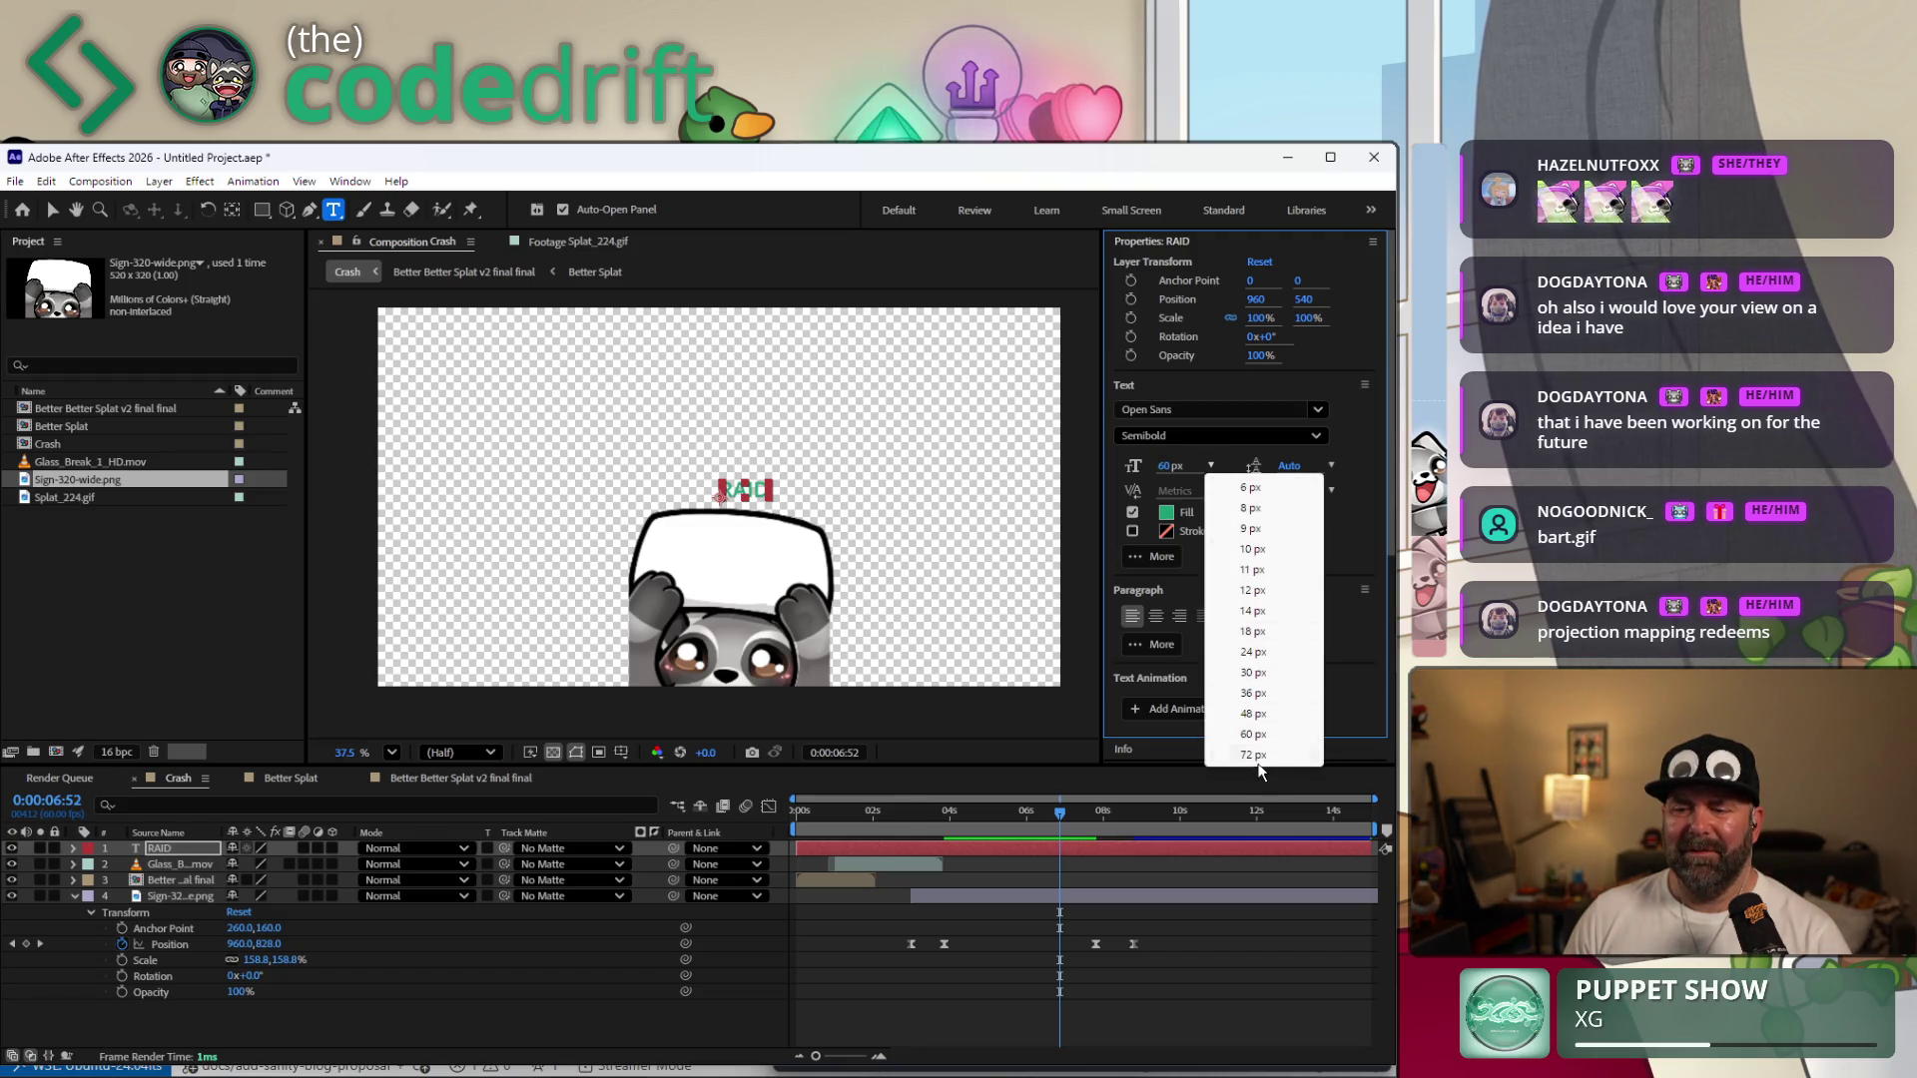
{"action": "left_click", "coordinate": [1266, 753]}
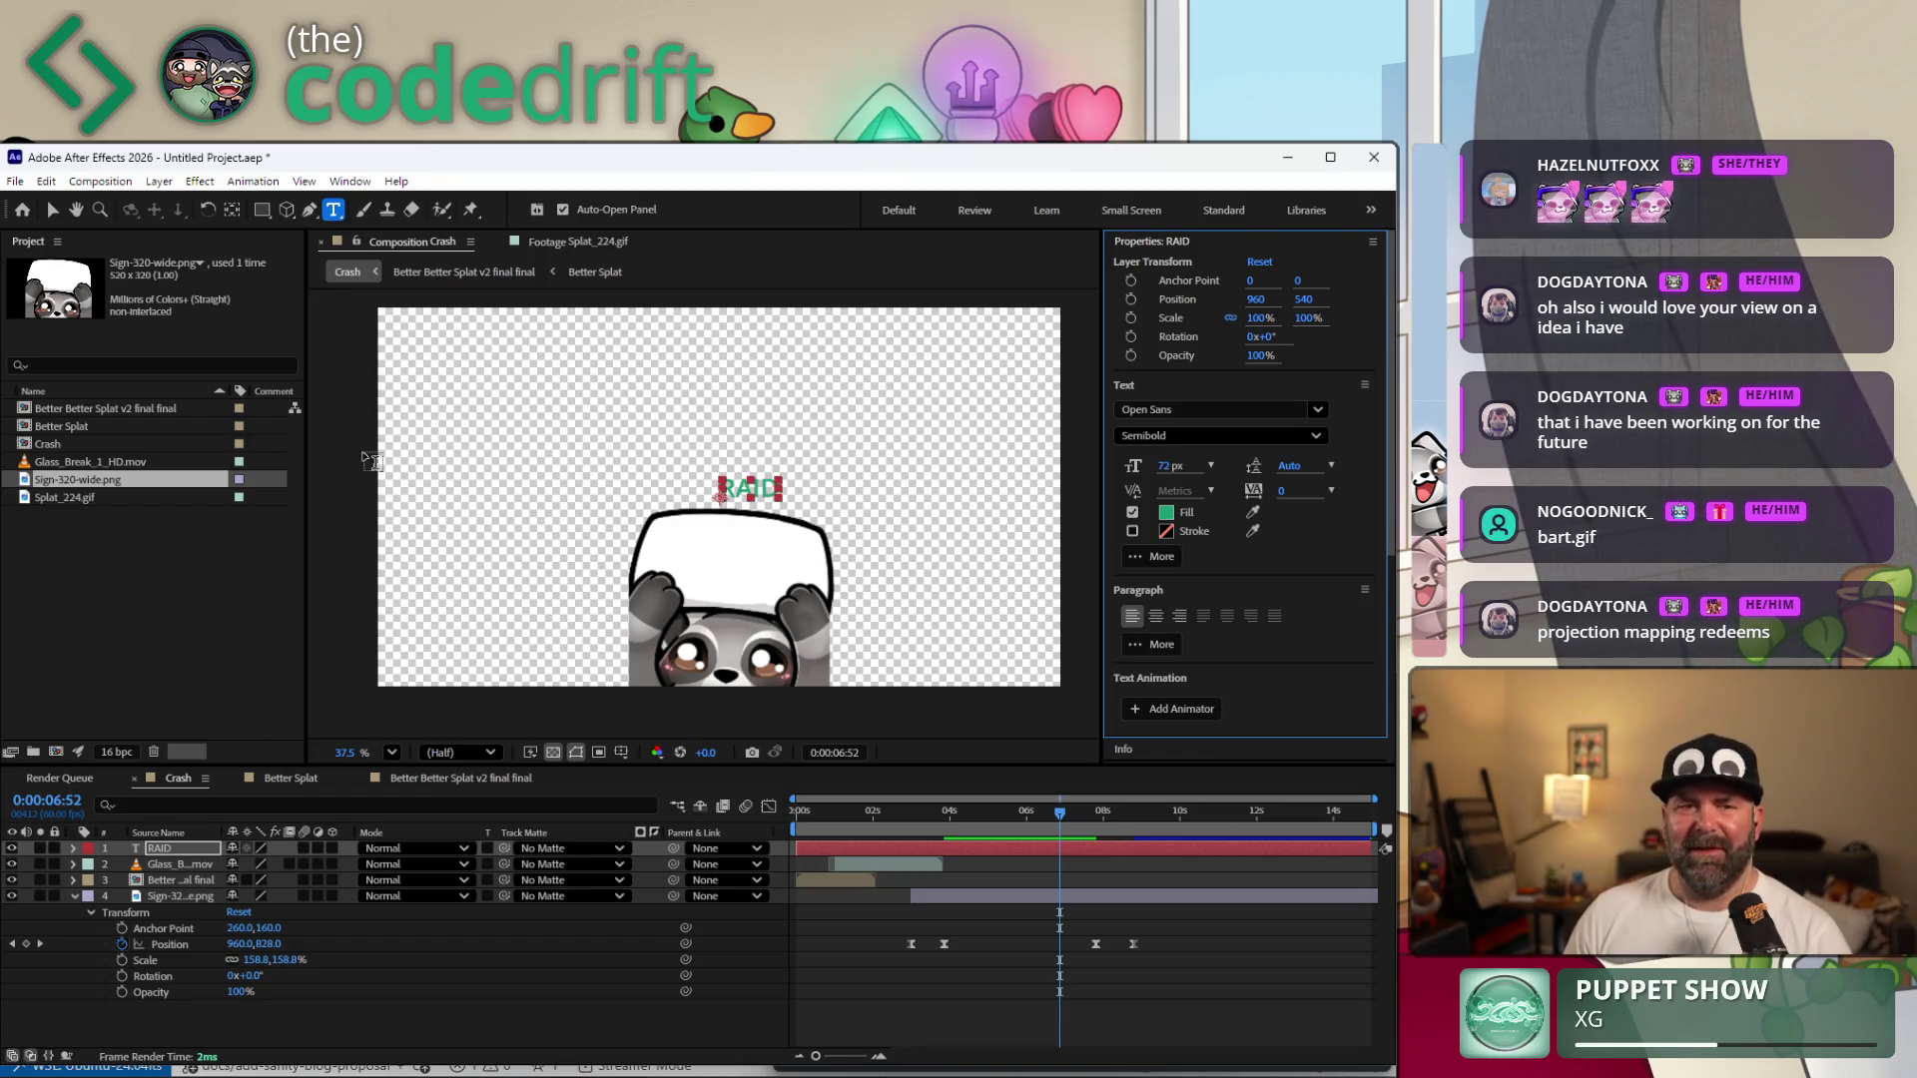
Scale the RAID text up to about 195% so it sits across the panda sign.
{"action": "left_click", "coordinate": [52, 209]}
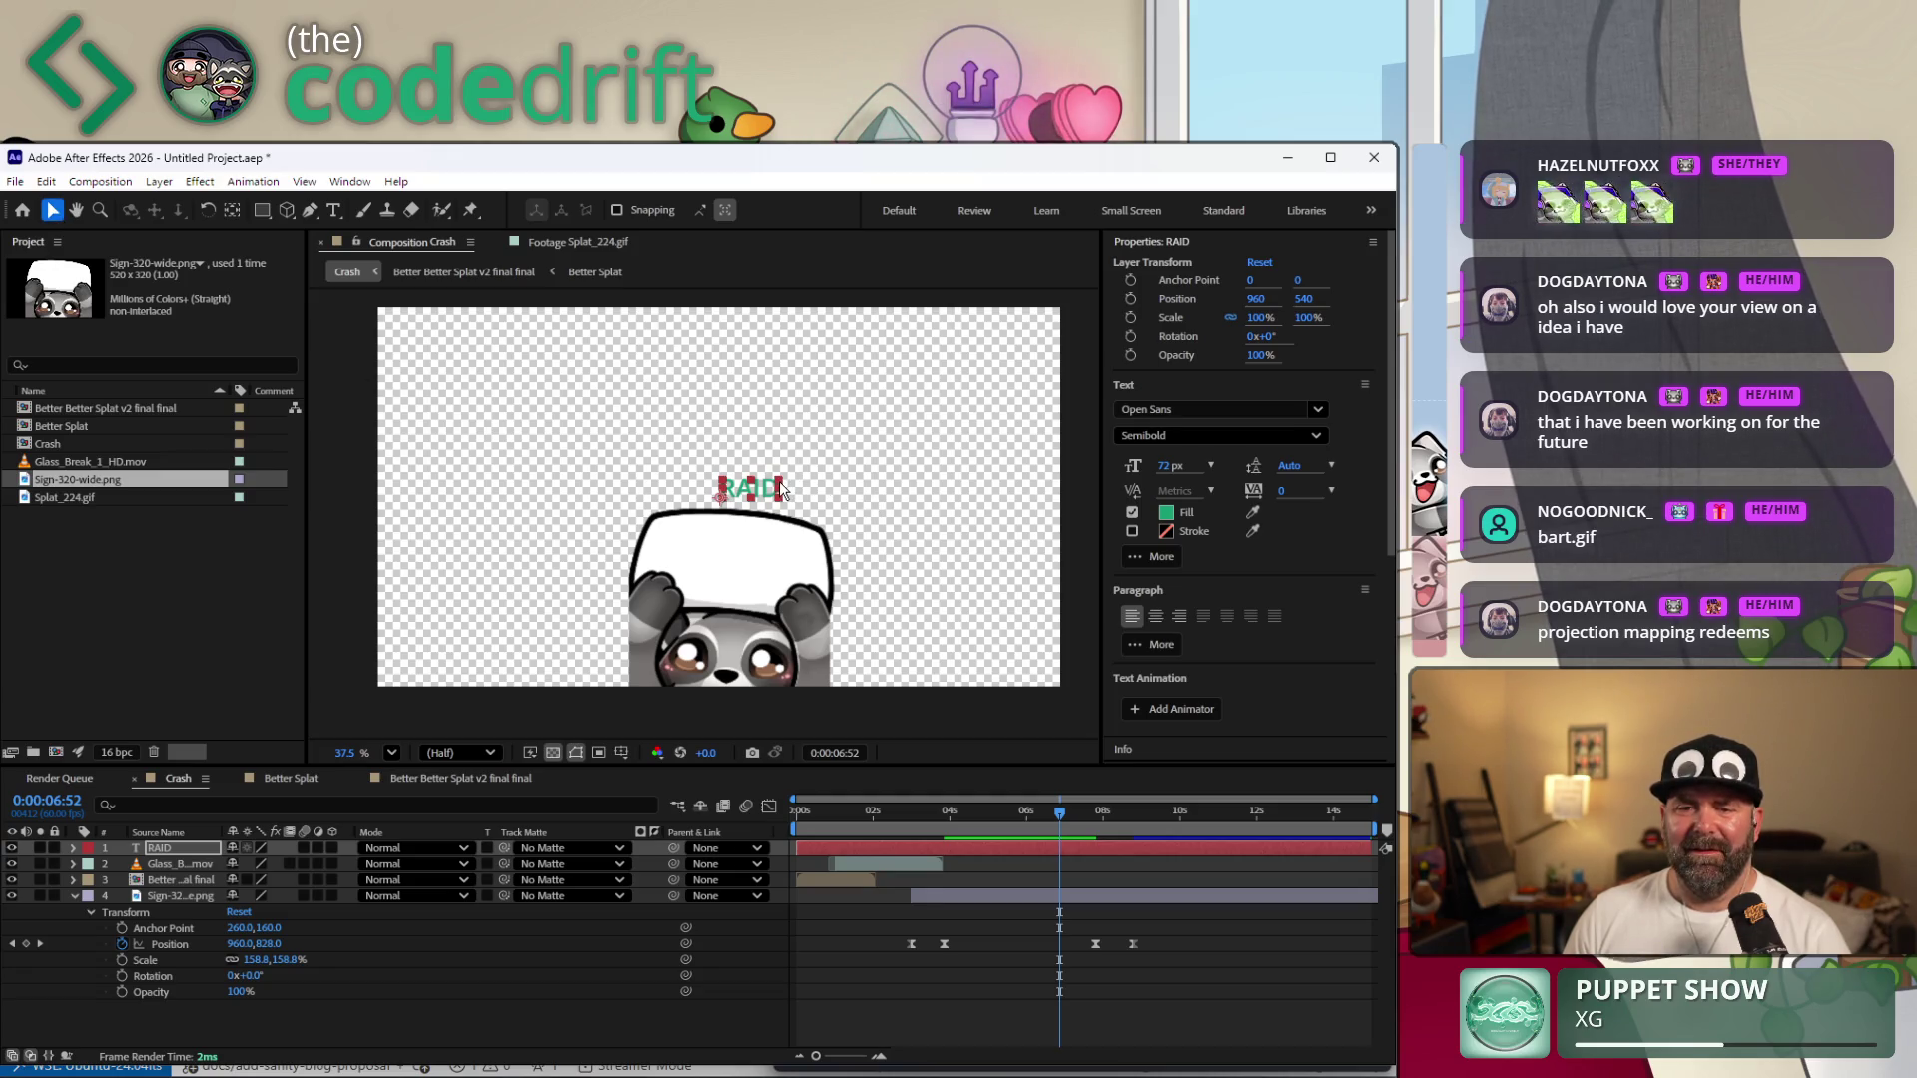
{"action": "mouse_move", "coordinate": [780, 490]}
{"action": "left_mouse_down"}
{"action": "mouse_move", "coordinate": [809, 467]}
{"action": "mouse_move", "coordinate": [754, 558]}
{"action": "mouse_move", "coordinate": [795, 557]}
{"action": "mouse_move", "coordinate": [750, 559]}
{"action": "left_mouse_up"}
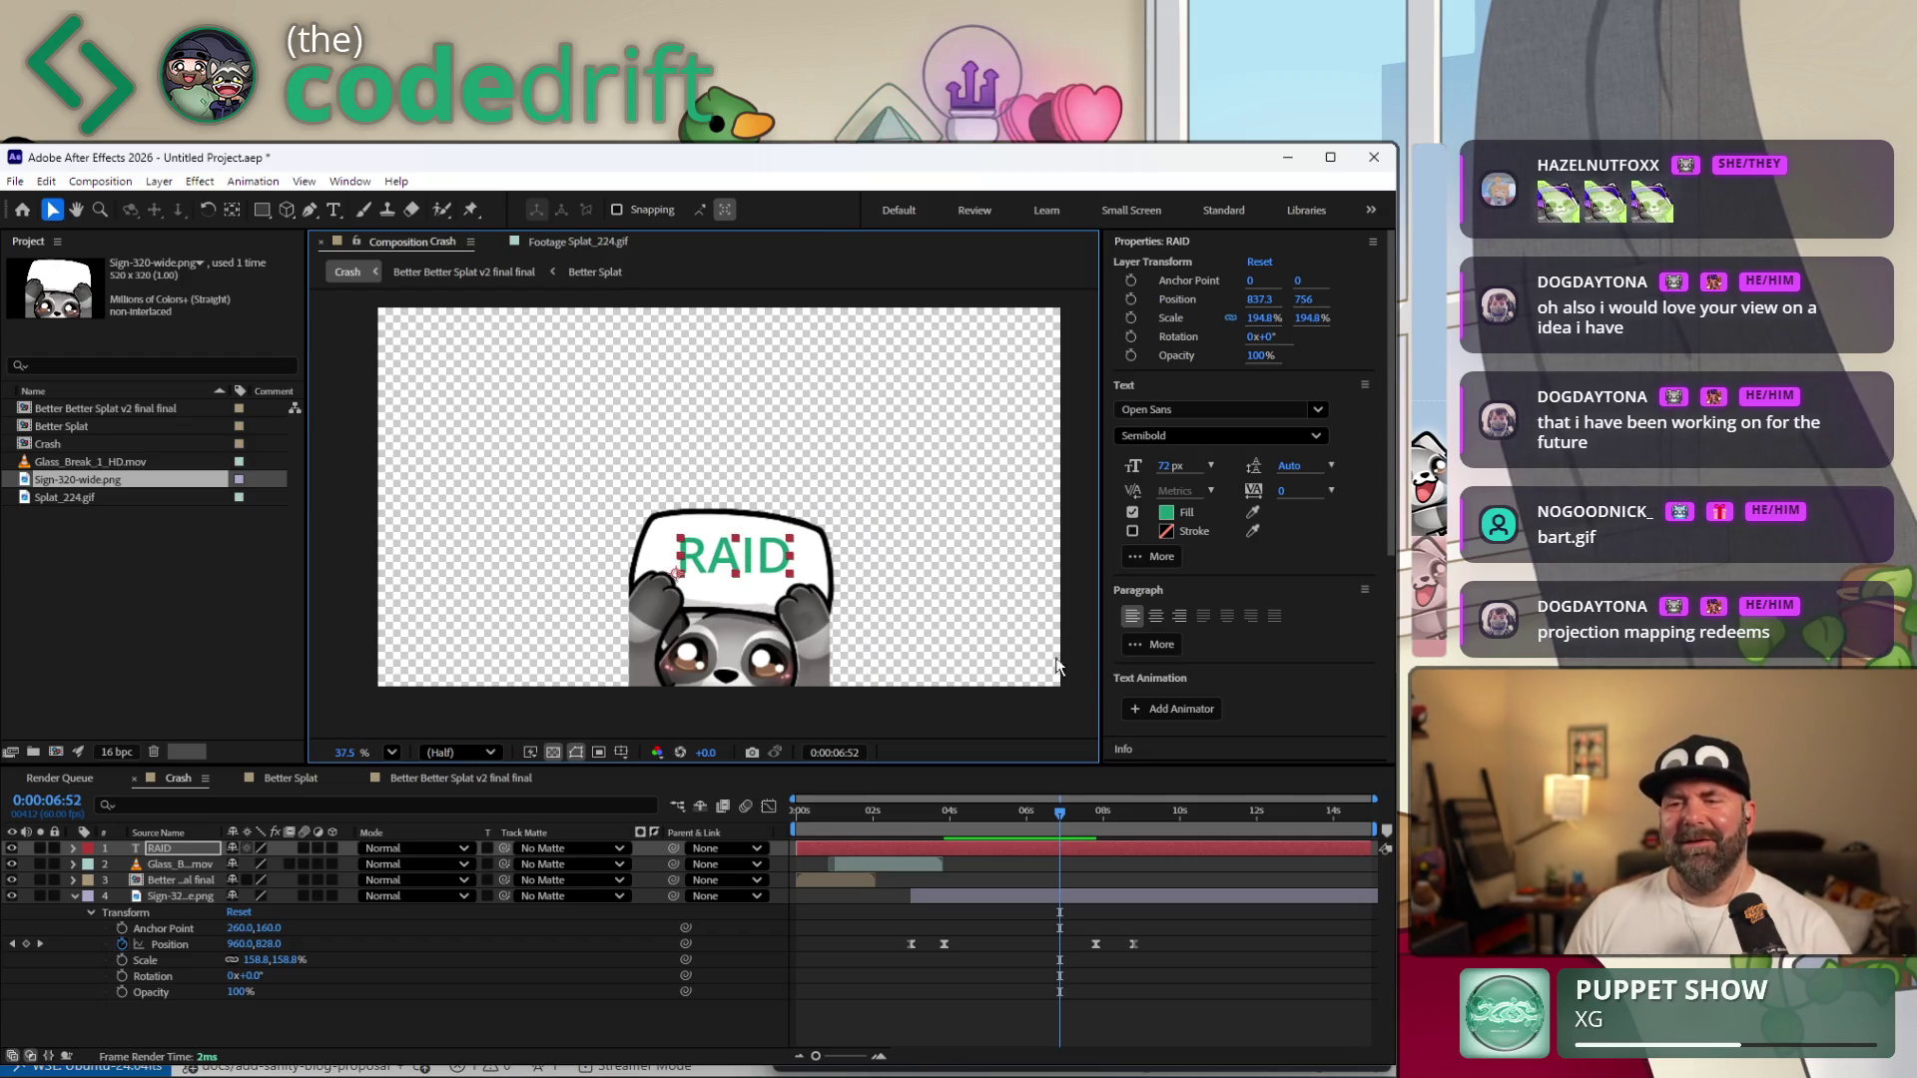
{"action": "left_click", "coordinate": [1315, 414]}
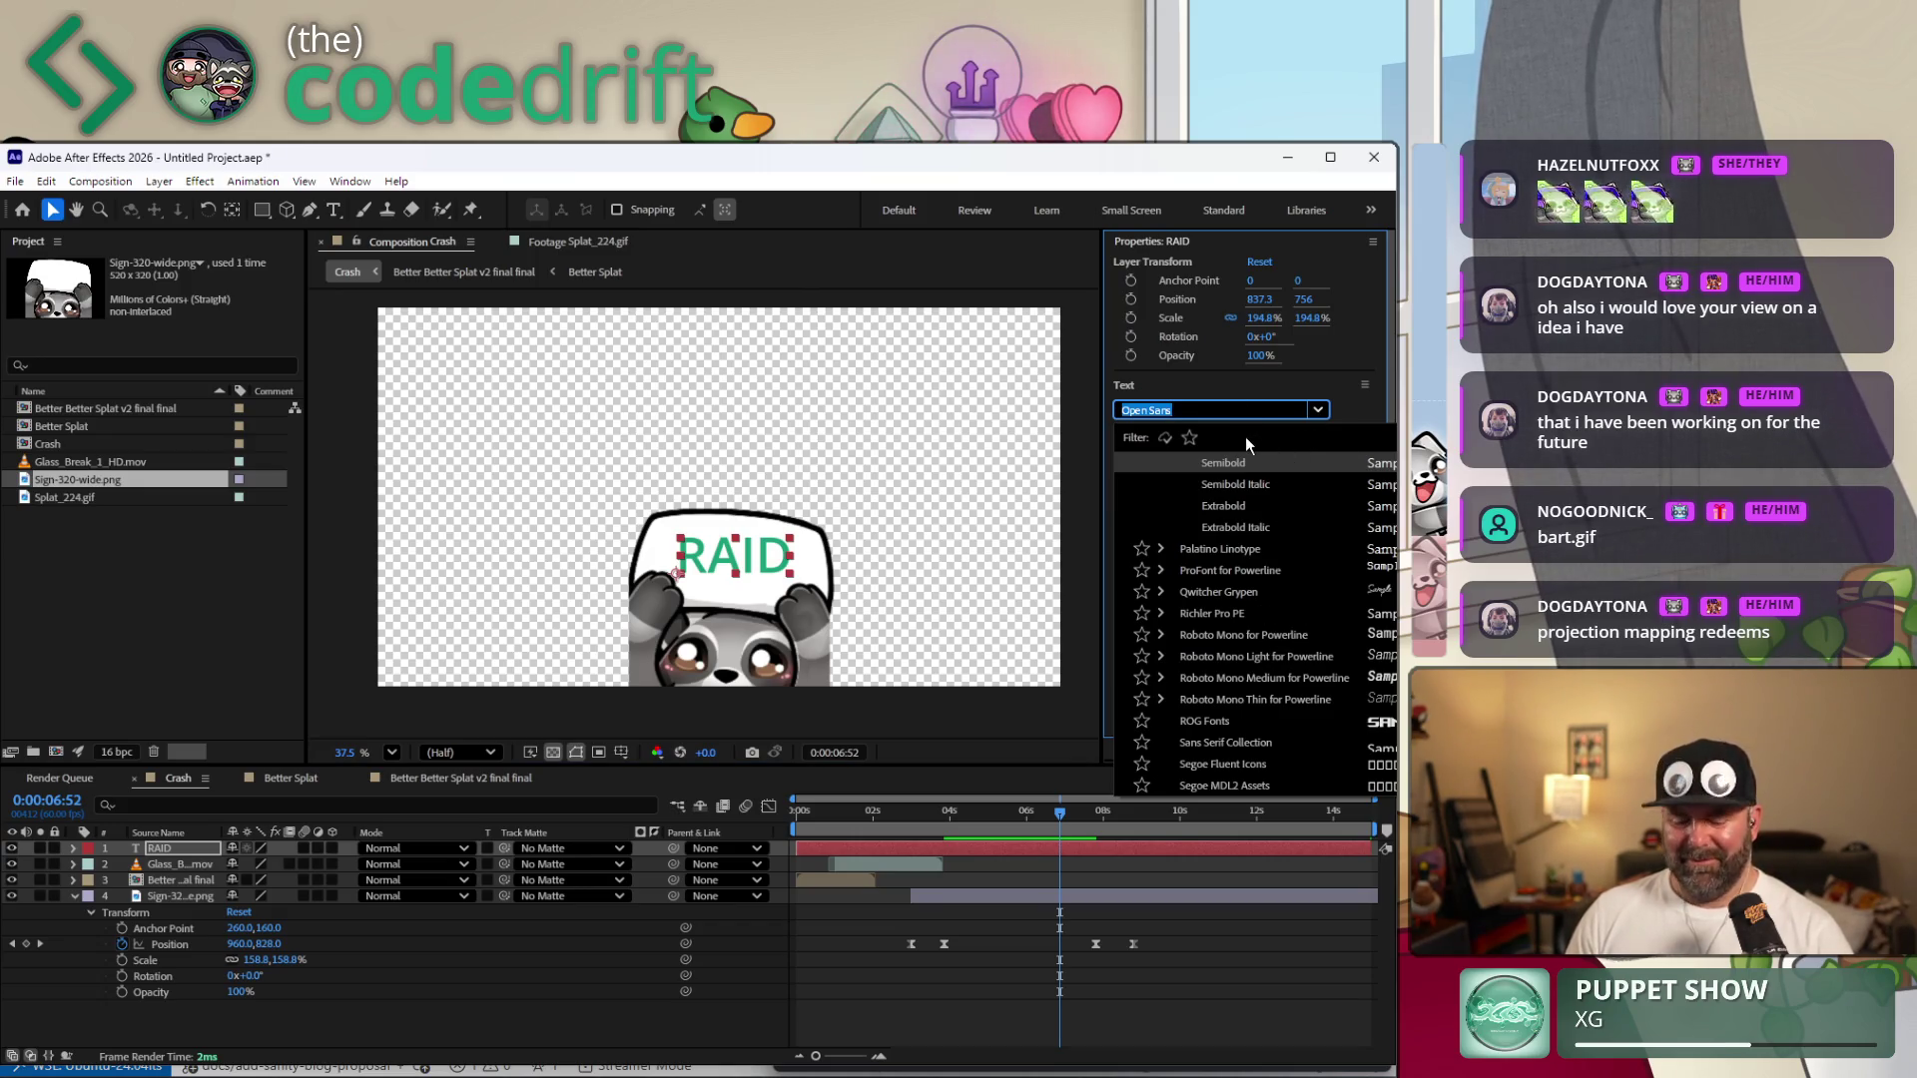
{"action": "type", "text": "comic"}
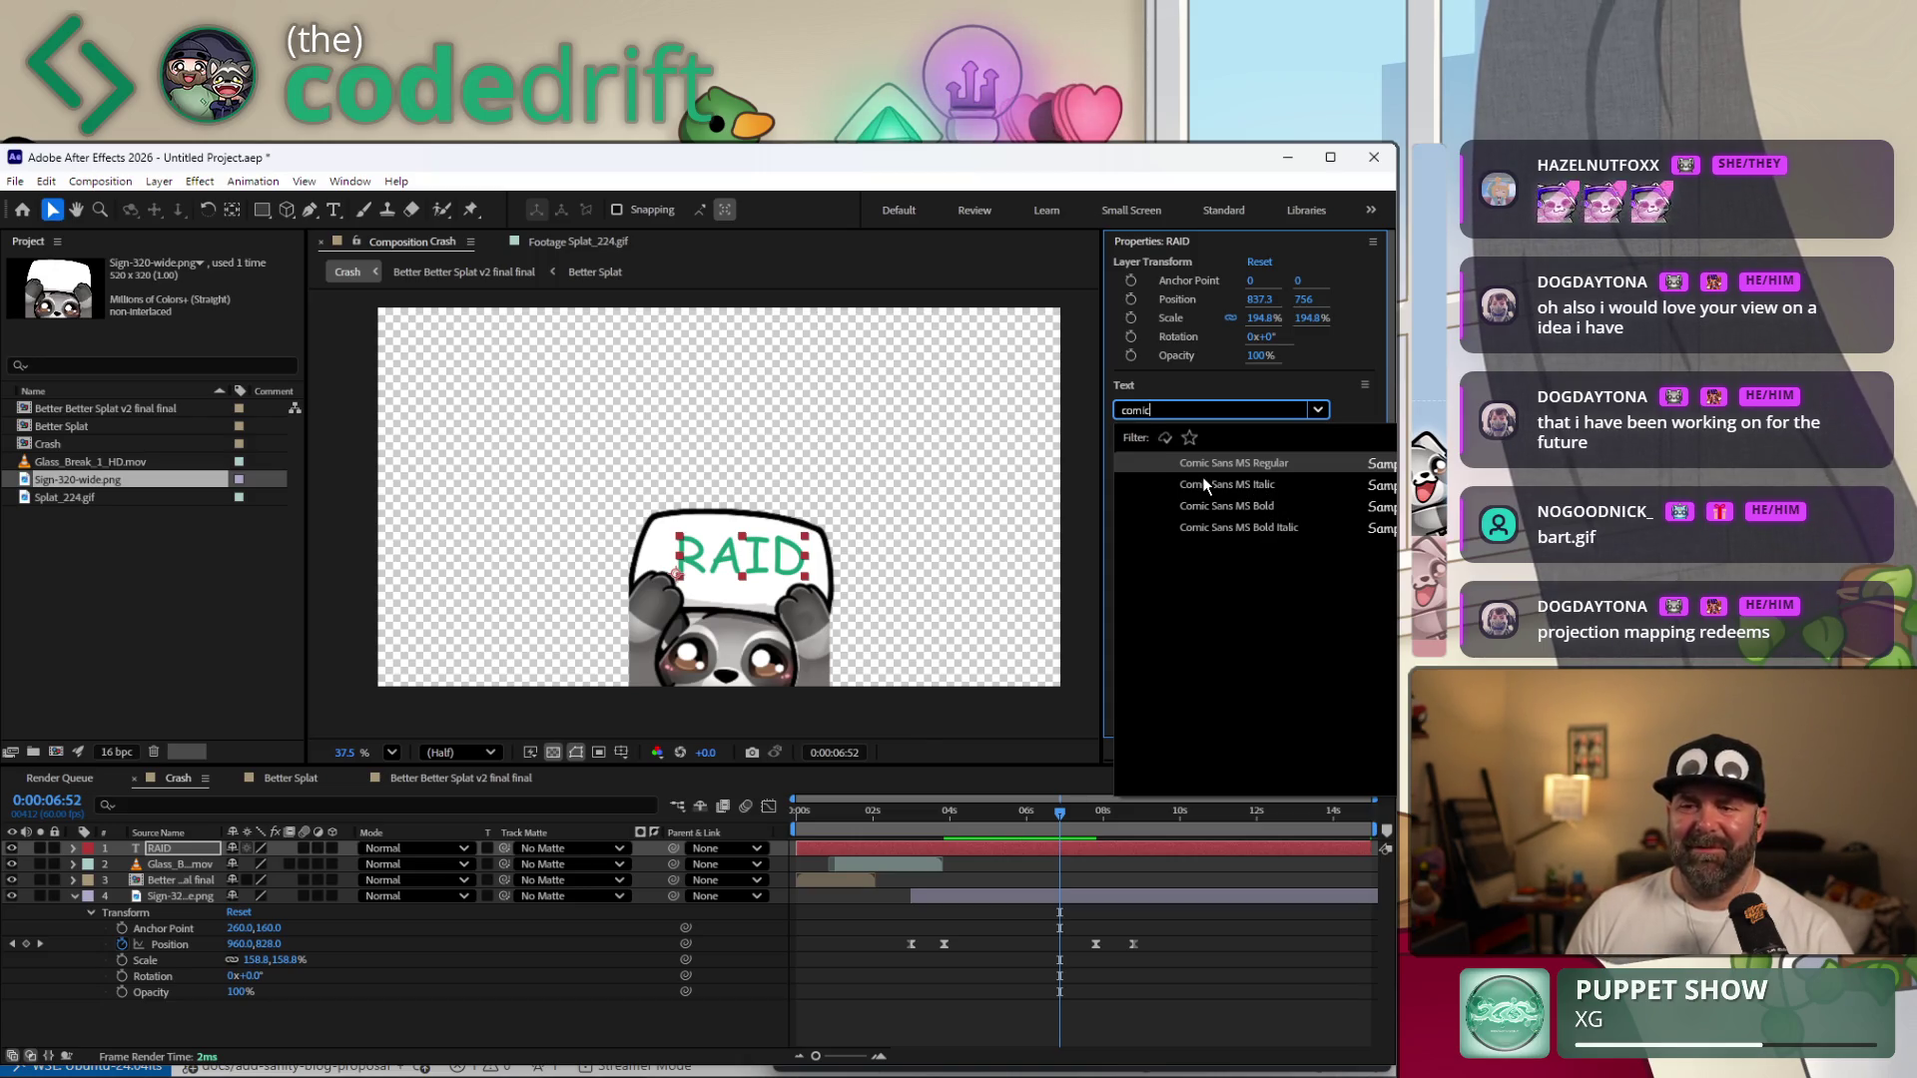
Apply Comic Sans MS Bold to the RAID text.
{"action": "key", "text": "Down"}
{"action": "key", "text": "Down"}
{"action": "key", "text": "Down"}
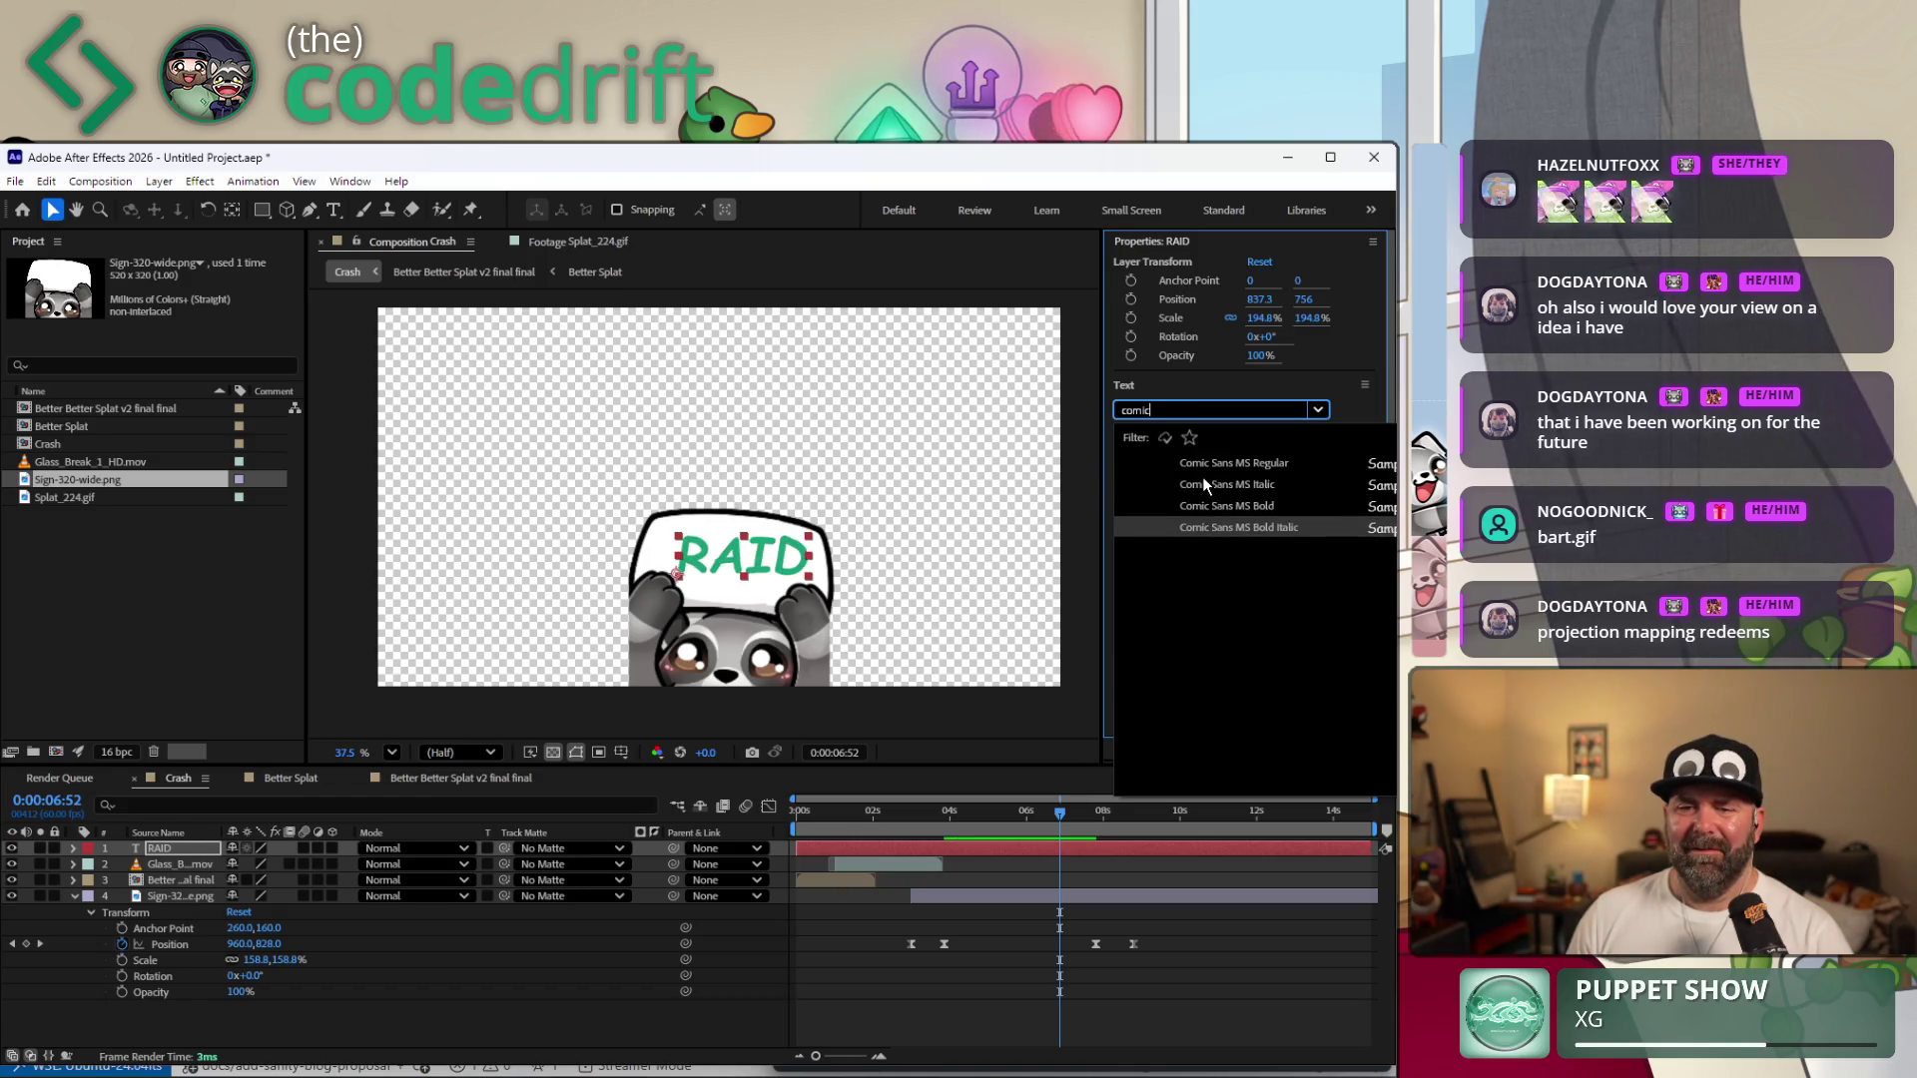
{"action": "key", "text": "Up"}
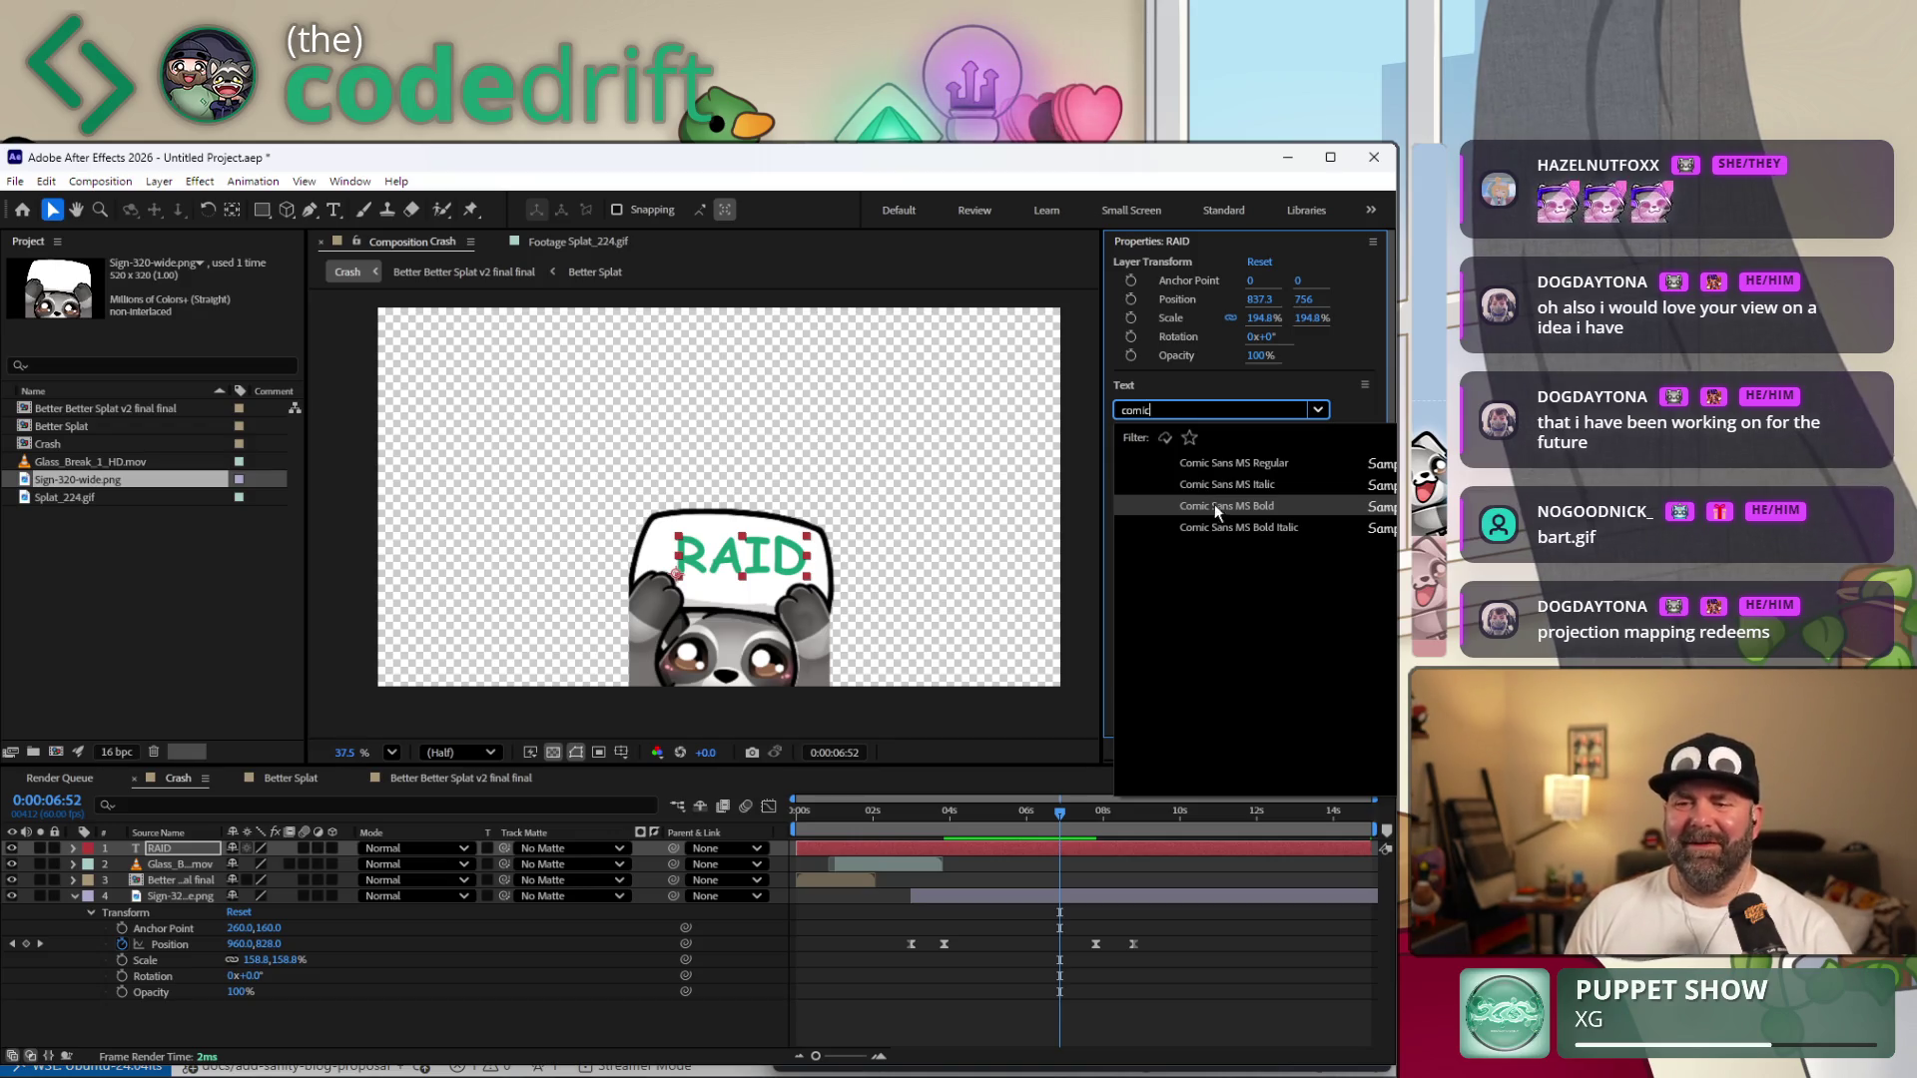
{"action": "left_click", "coordinate": [1223, 507]}
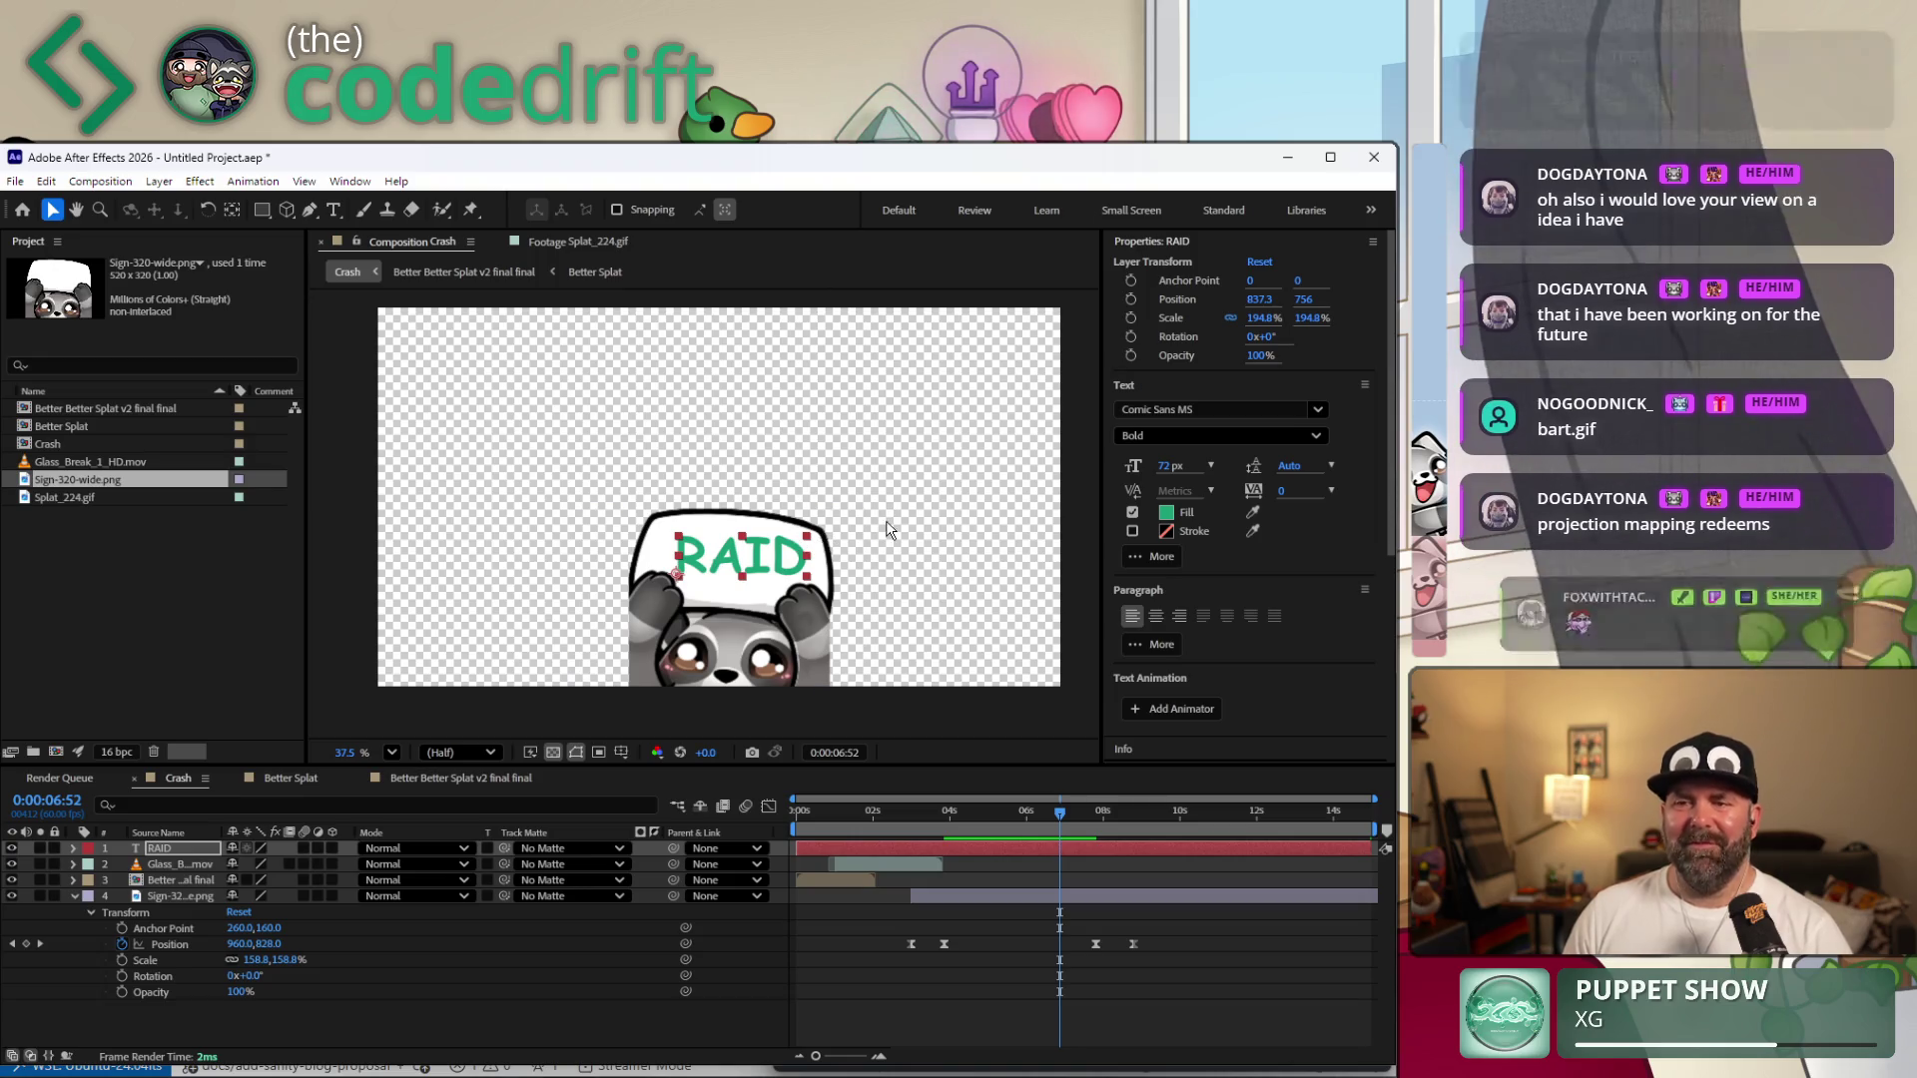
Tilt the RAID text one degree more via Rotation and check it on the sign.
{"action": "left_click", "coordinate": [1261, 341]}
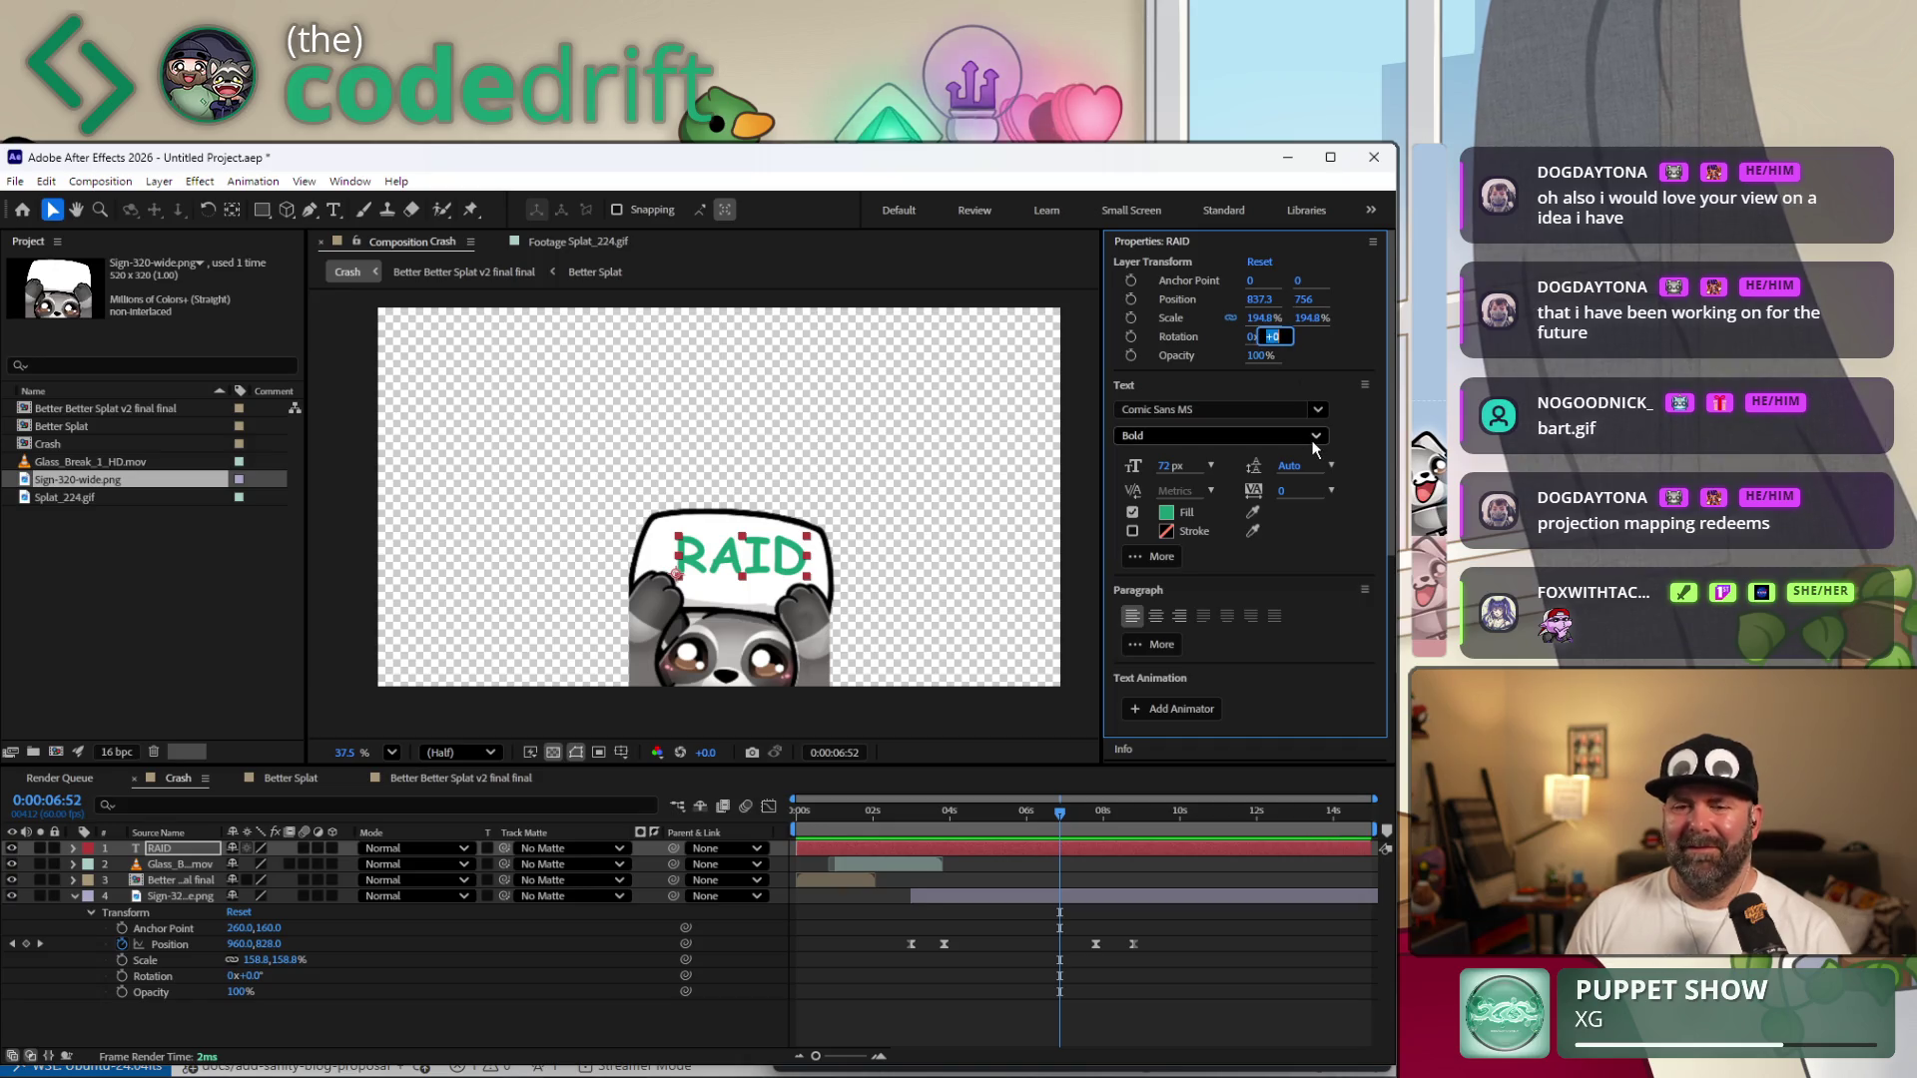
{"action": "key", "text": "Up"}
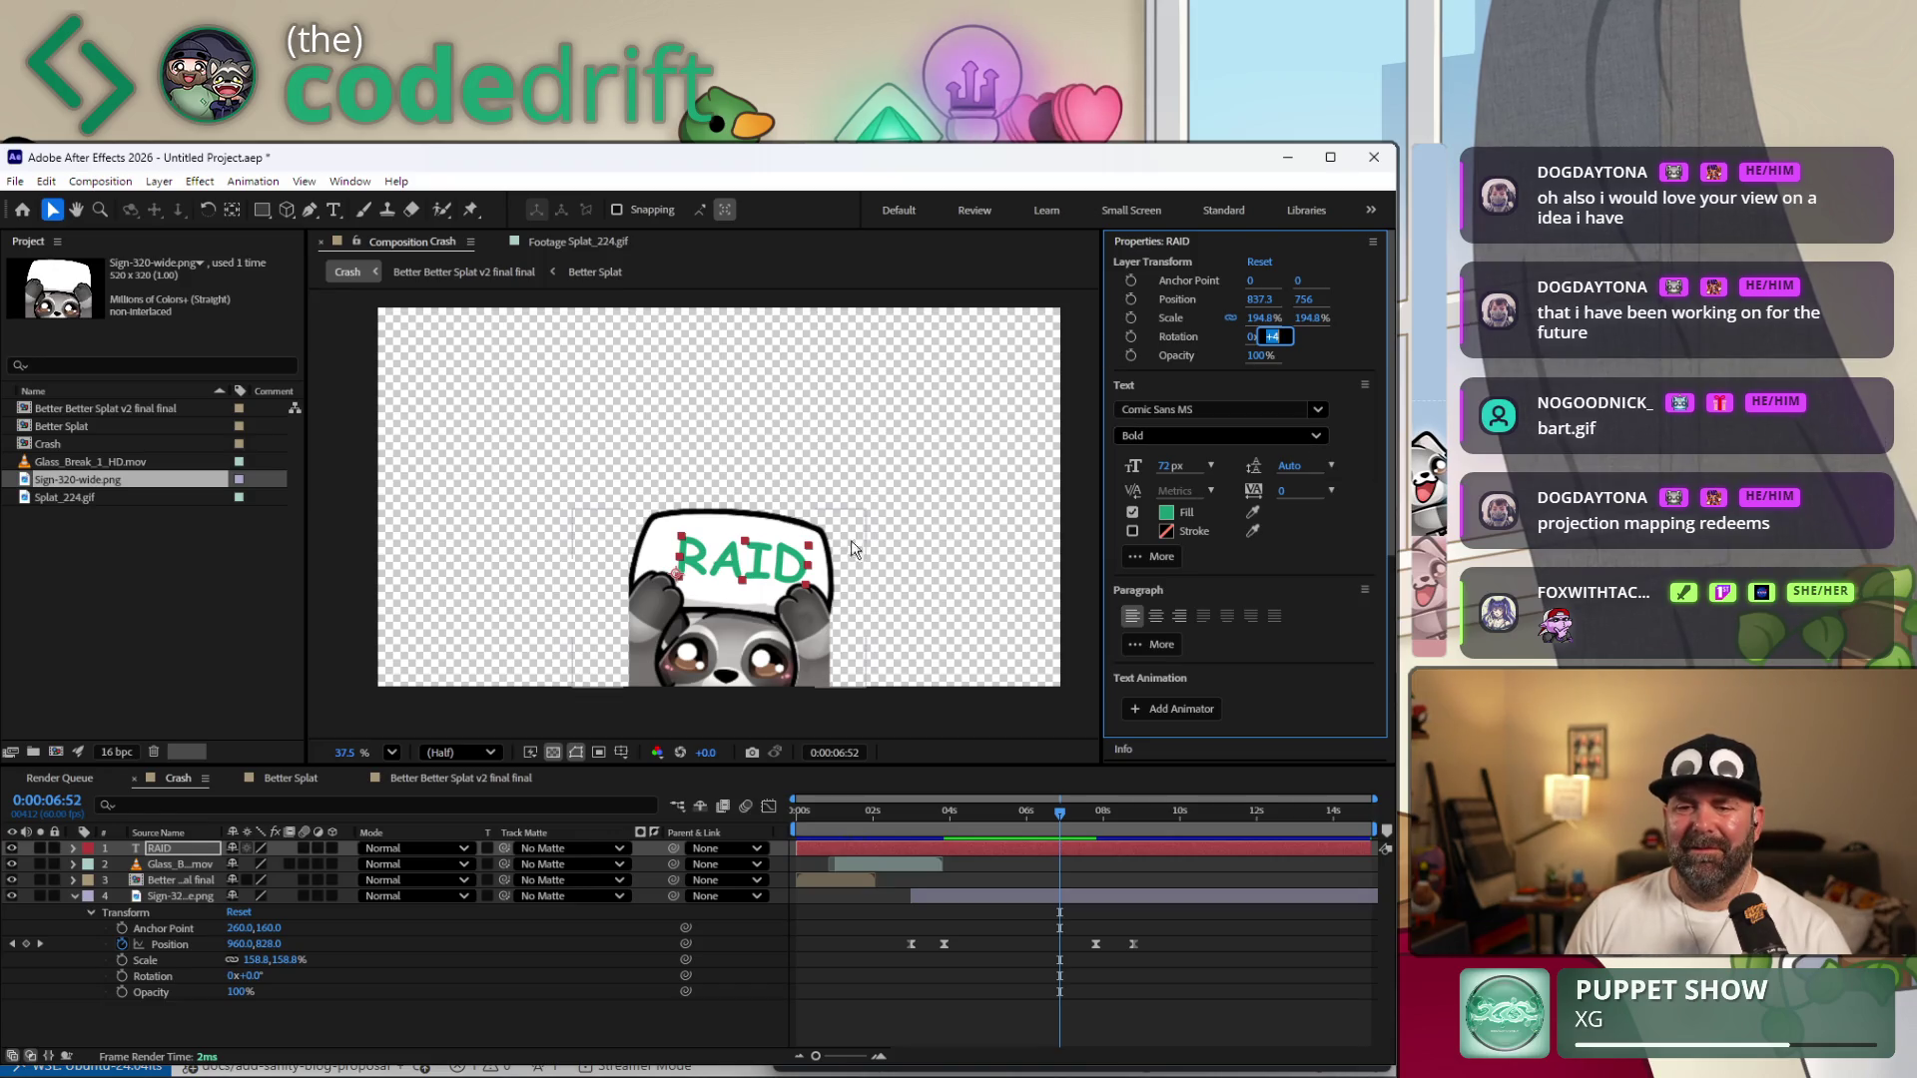
{"action": "left_click", "coordinate": [743, 572]}
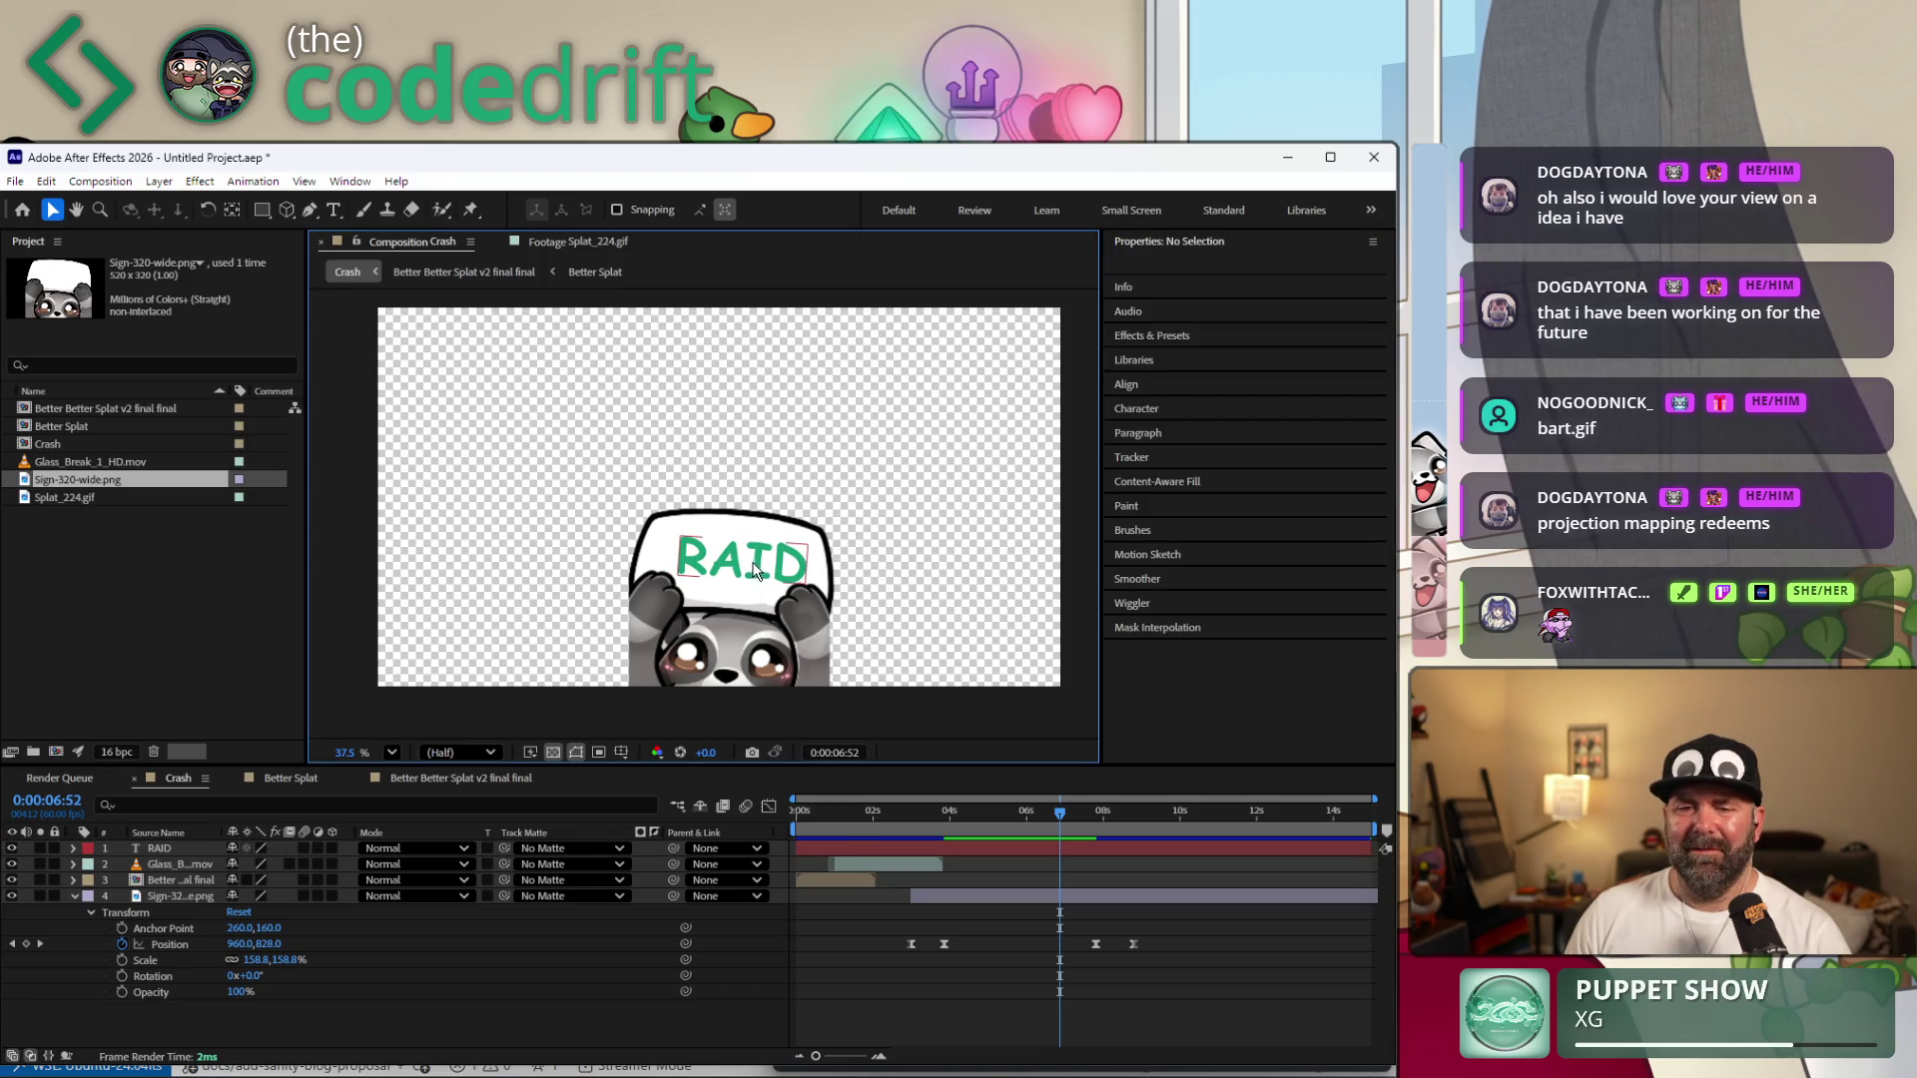
{"action": "left_click", "coordinate": [756, 569]}
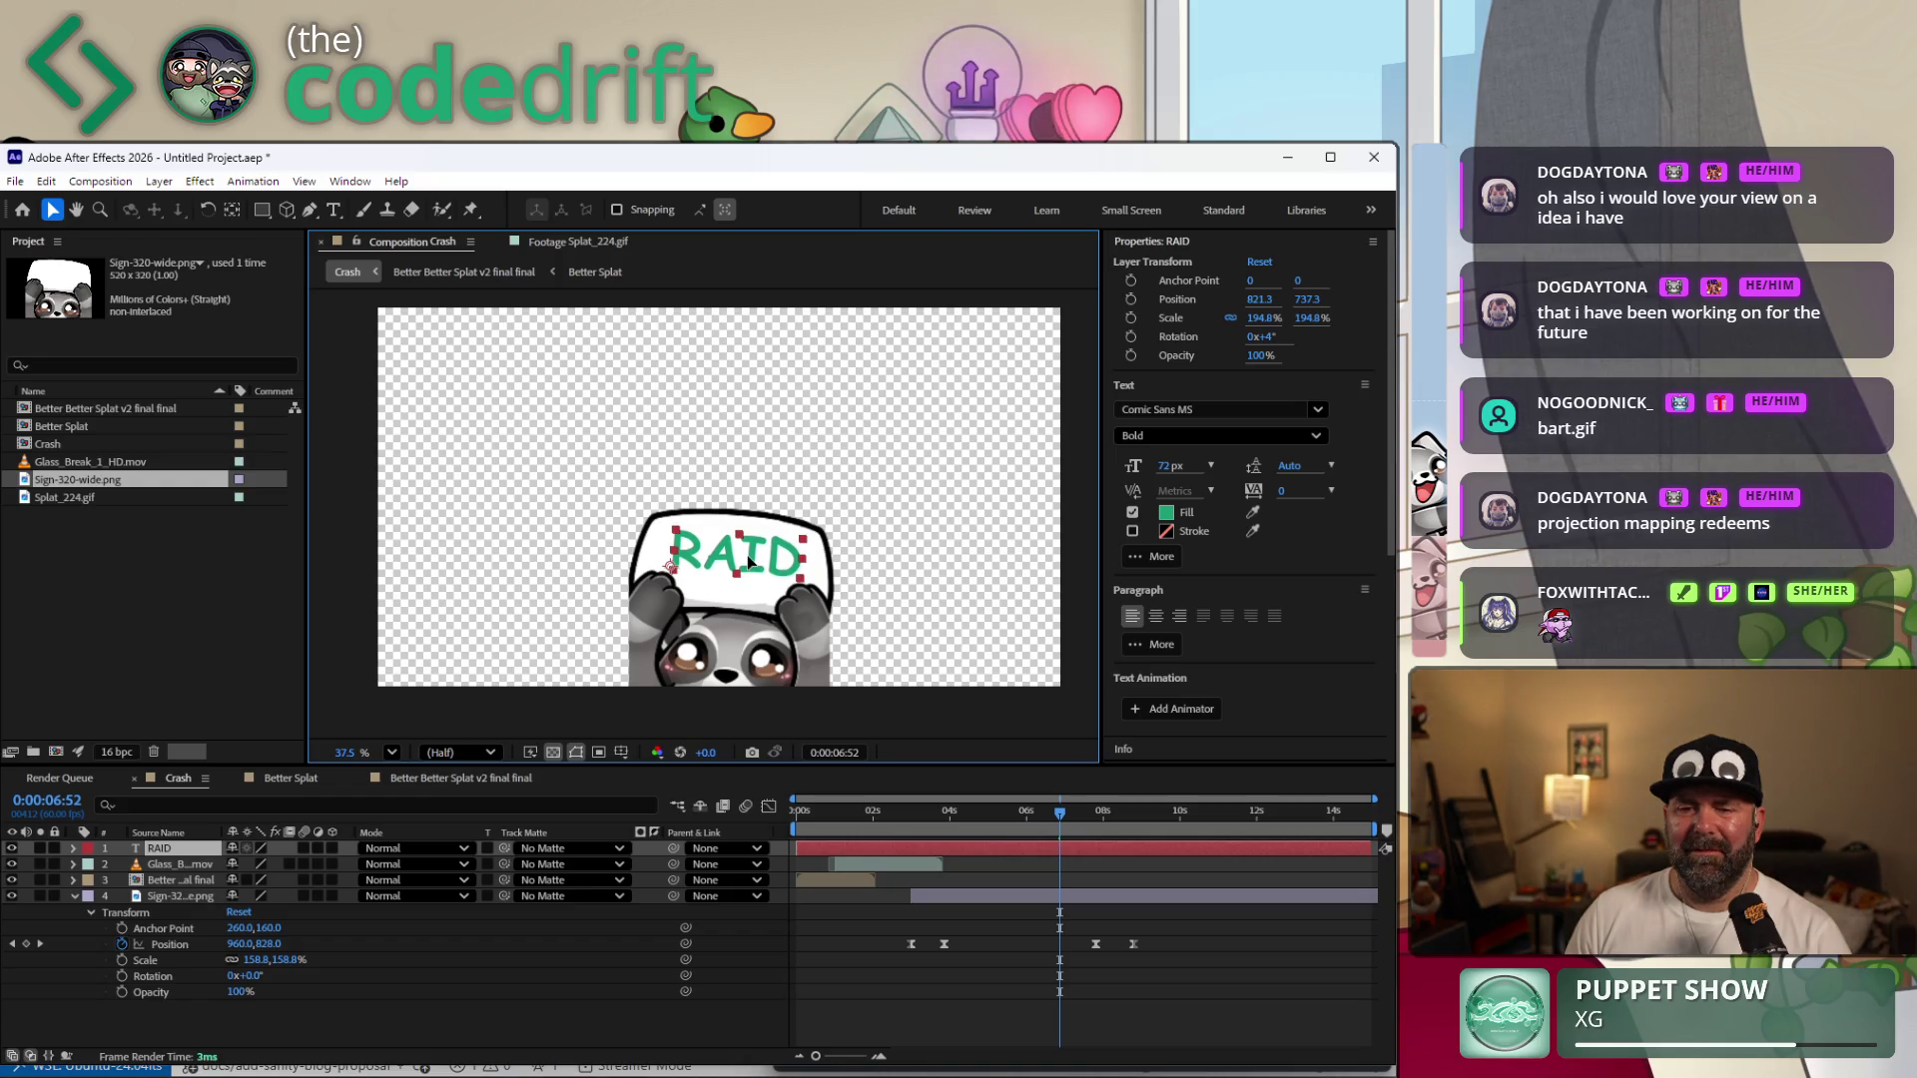
{"action": "key", "text": "Return"}
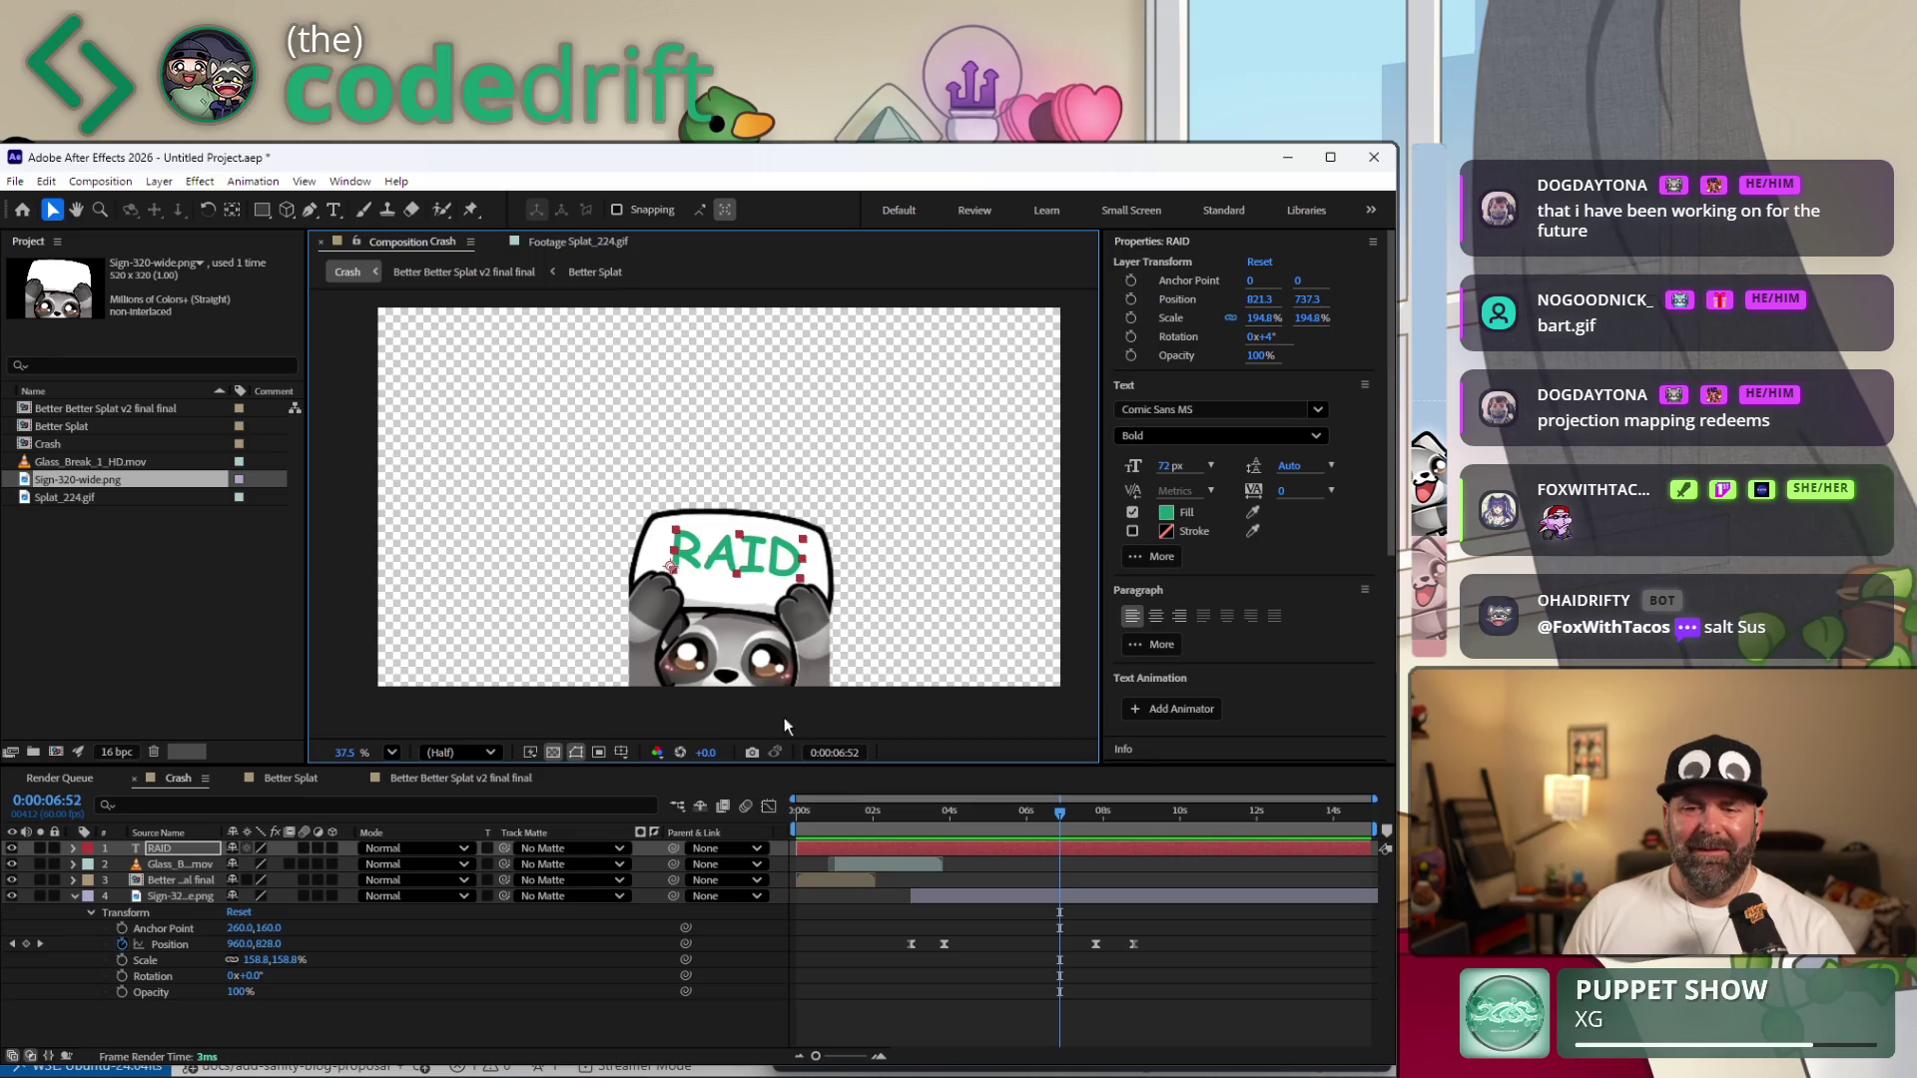
{"action": "scroll", "coordinate": [776, 693], "scroll_direction": "down", "scroll_amount": 1}
{"action": "scroll", "coordinate": [775, 693], "scroll_direction": "down", "scroll_amount": 1}
{"action": "key", "text": "period"}
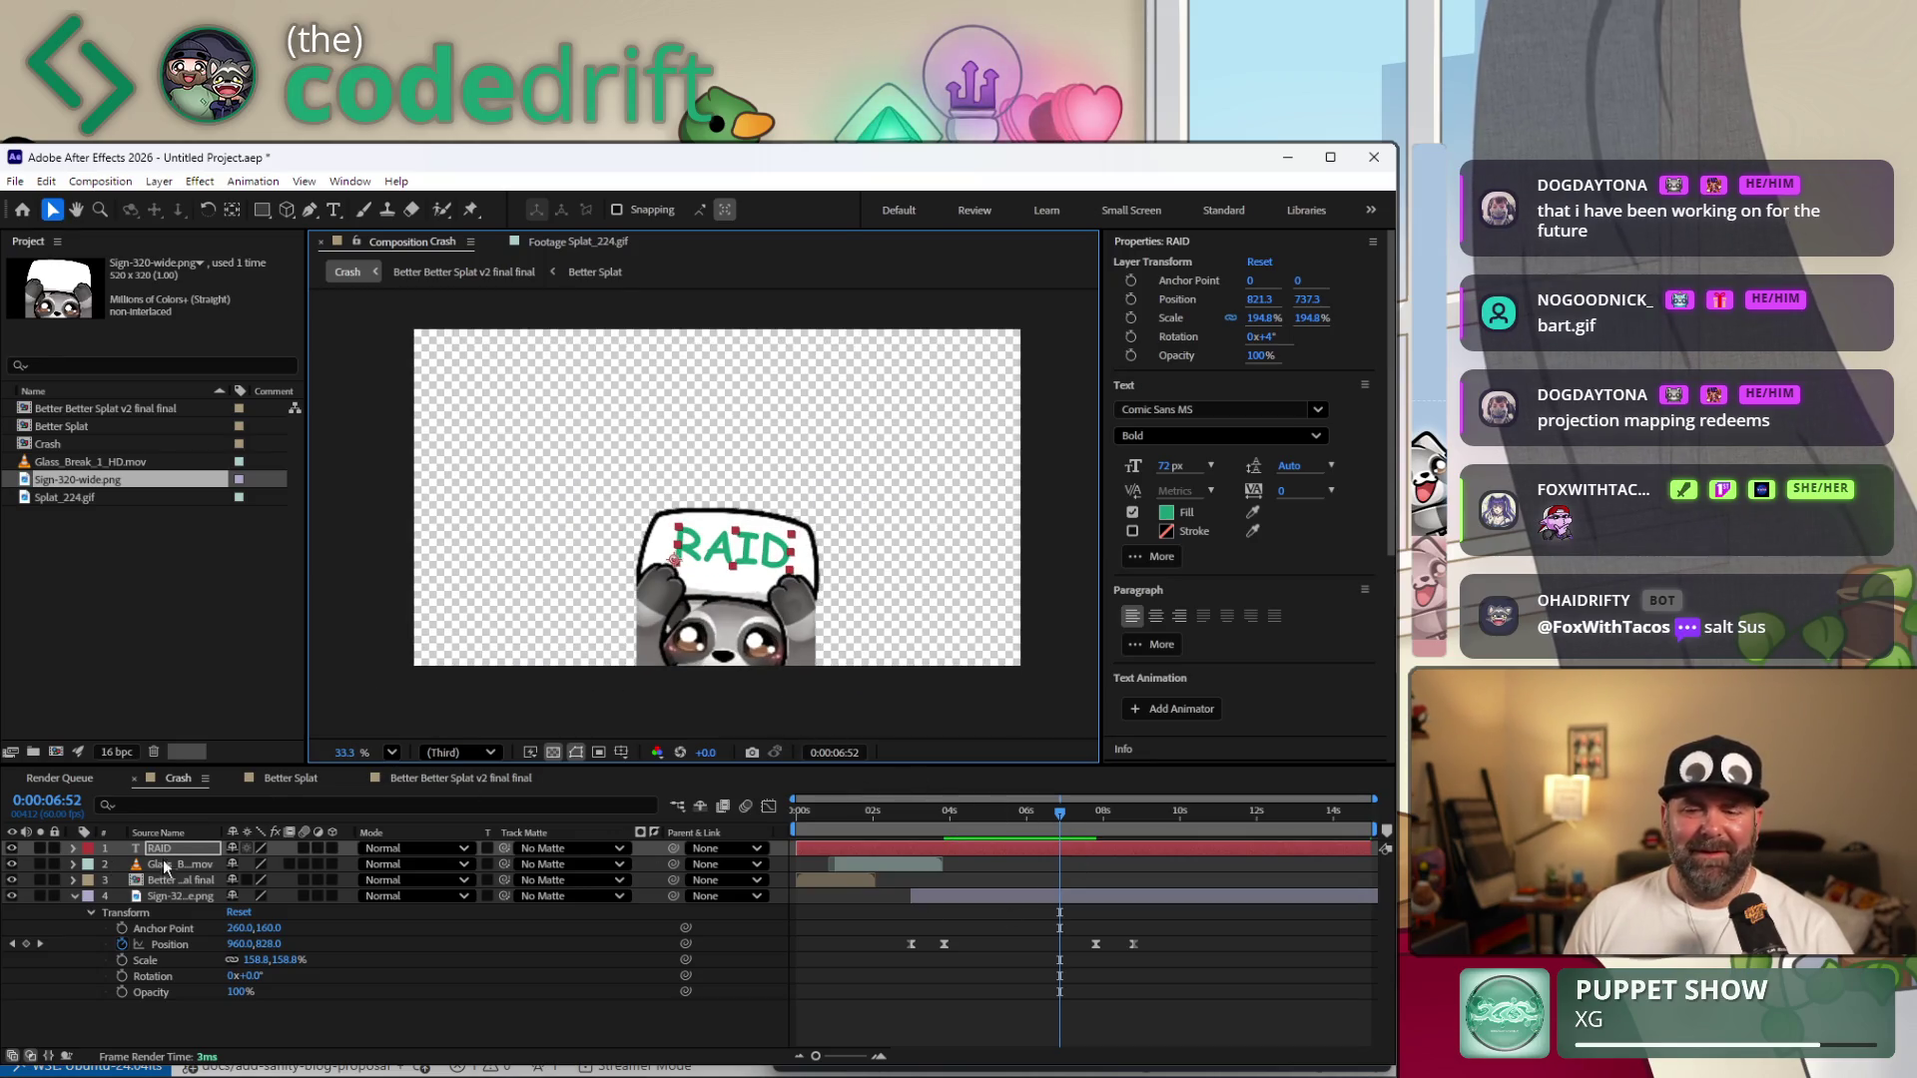
{"action": "left_click_drag", "start_coordinate": [1083, 815], "coordinate": [1096, 841]}
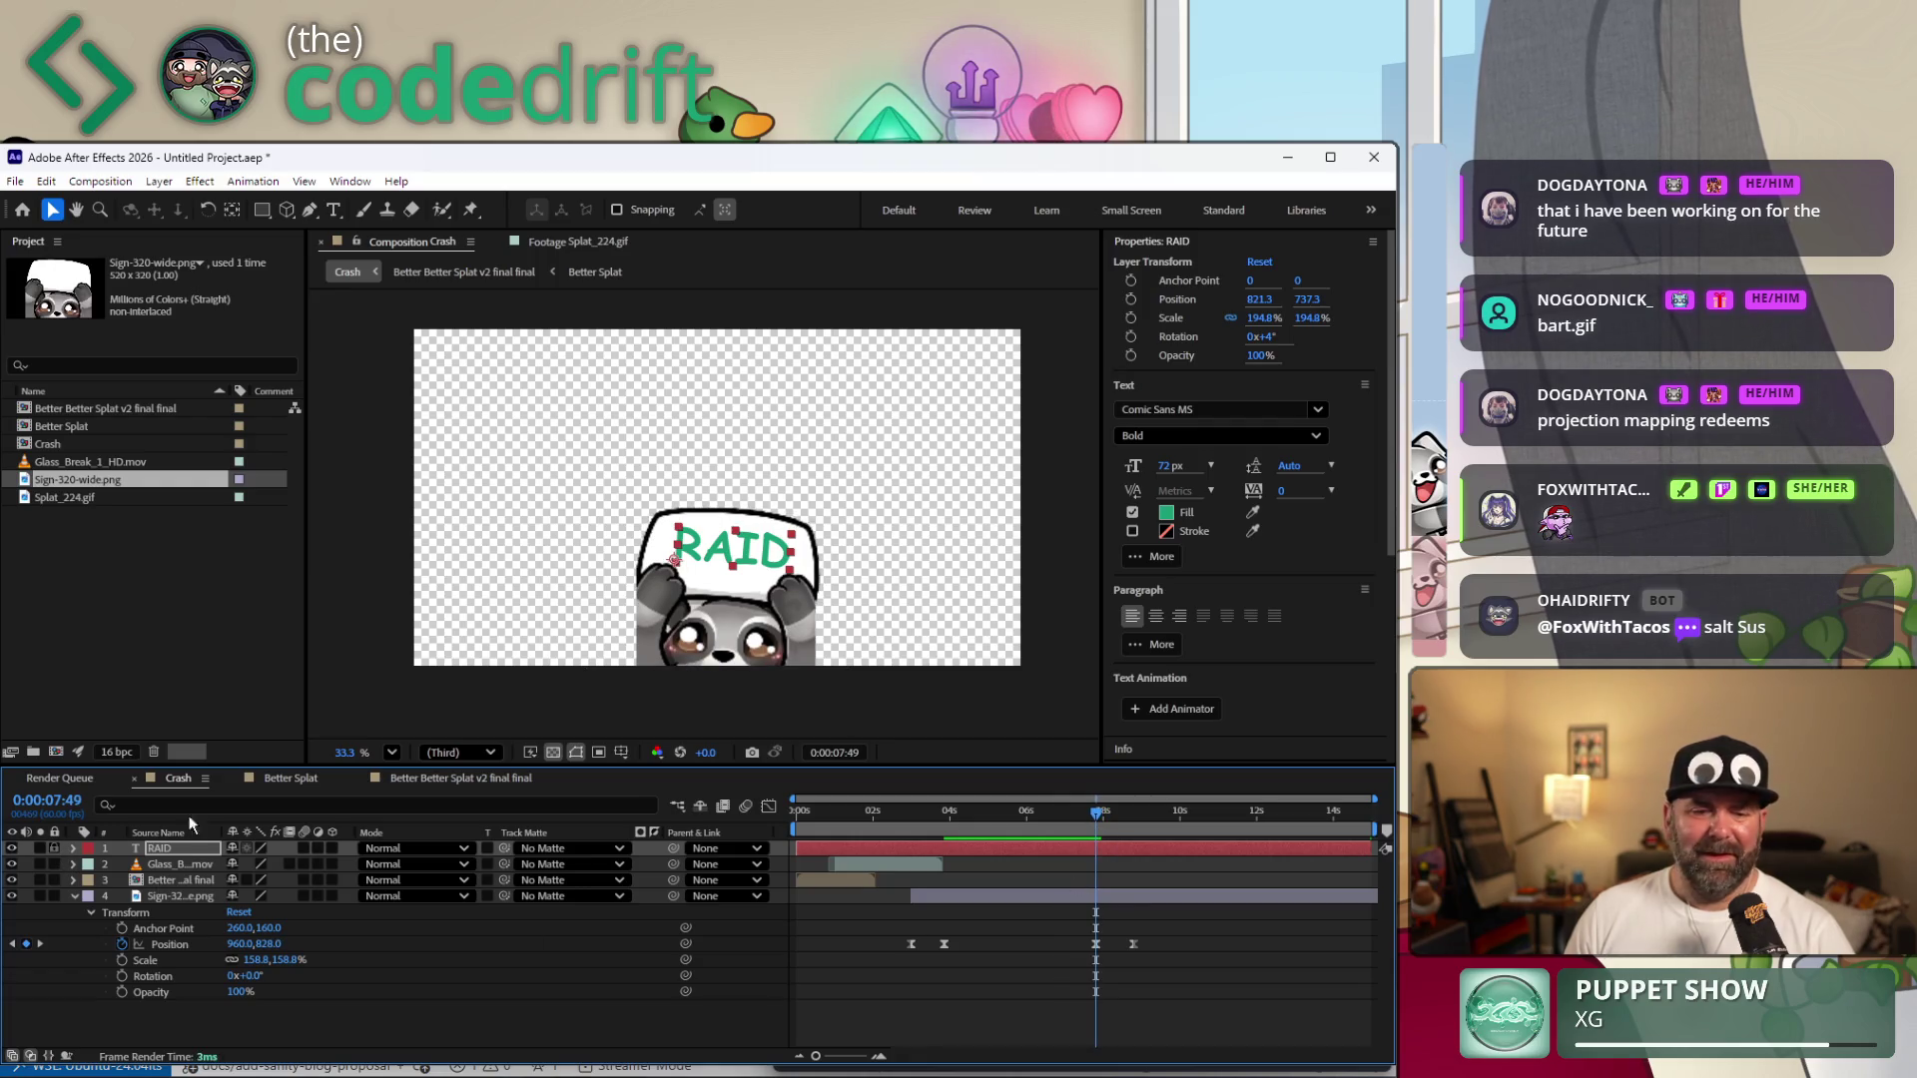
{"action": "left_click", "coordinate": [734, 850]}
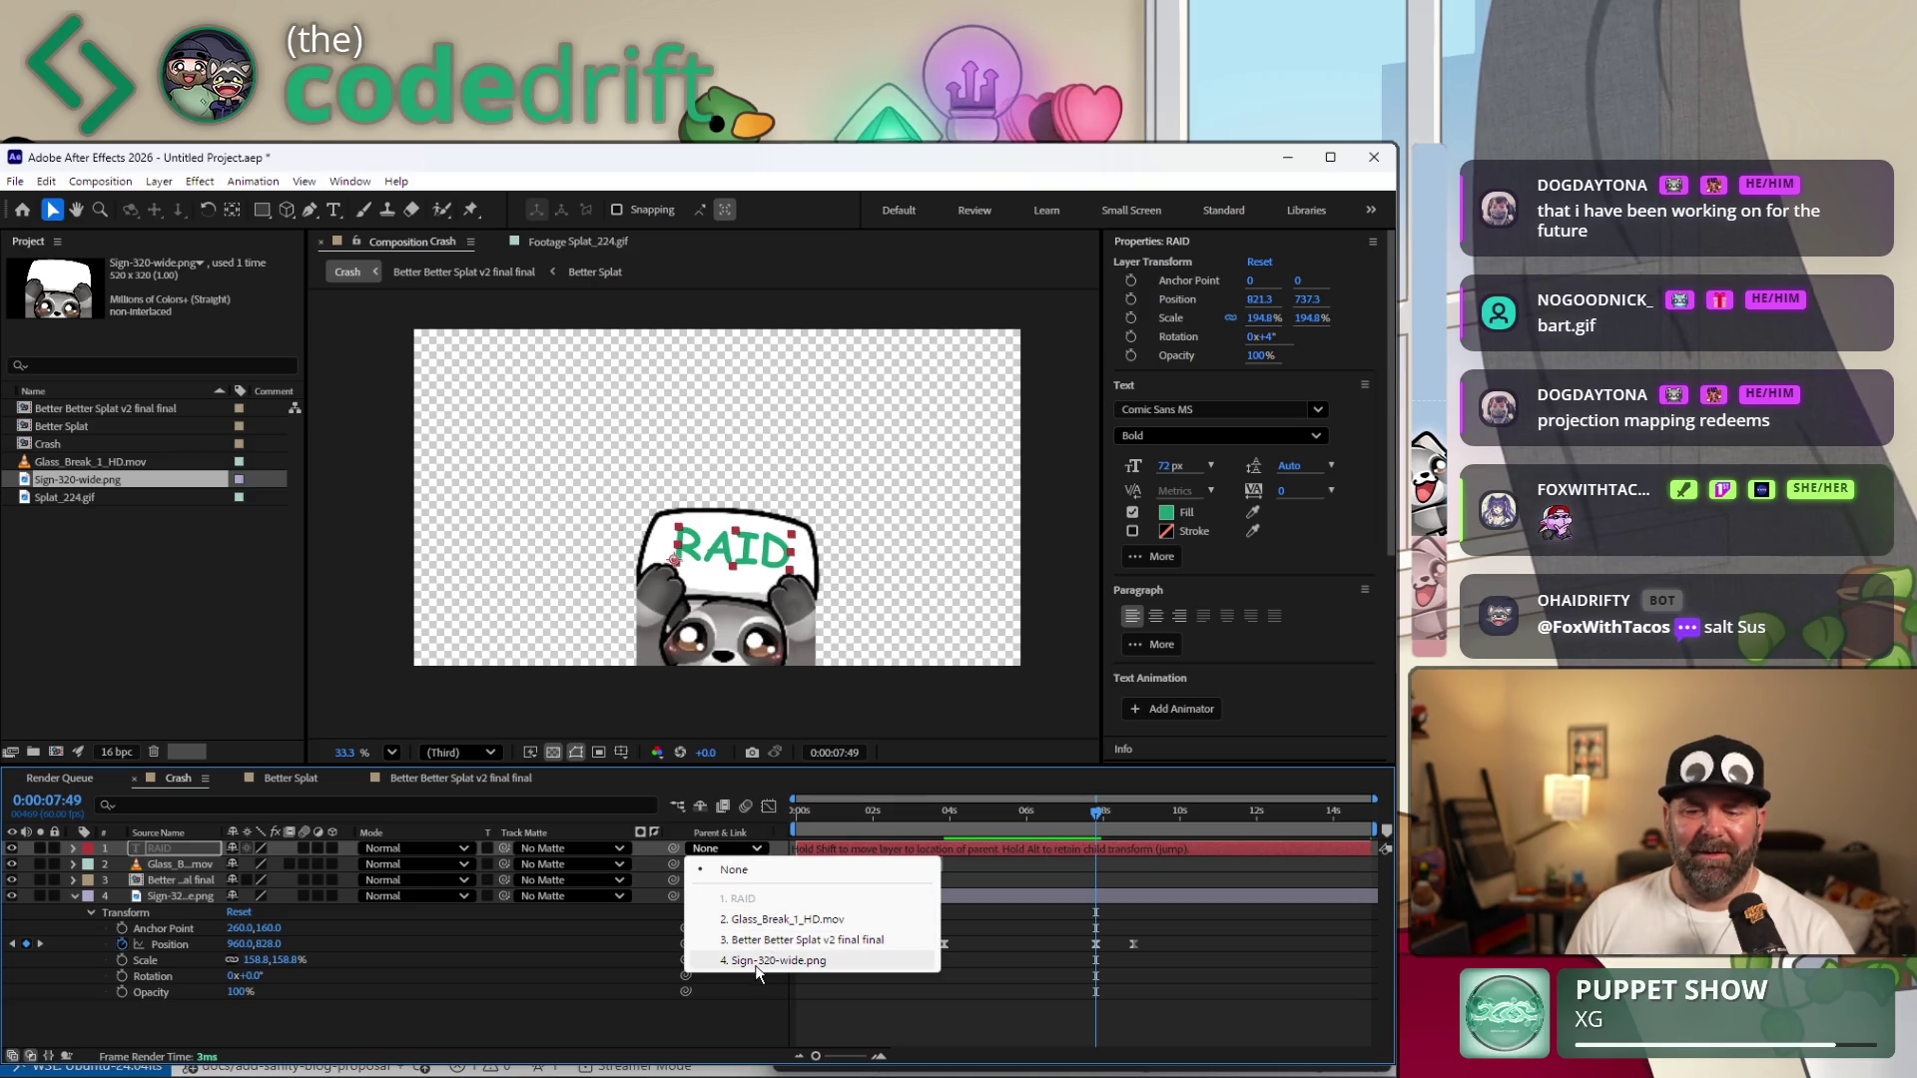
Parent the RAID layer to 4. Sign-320-wide.png and scrub to check it follows the sign.
{"action": "left_click", "coordinate": [778, 960]}
{"action": "mouse_move", "coordinate": [1098, 812]}
{"action": "left_mouse_down"}
{"action": "mouse_move", "coordinate": [926, 872]}
{"action": "mouse_move", "coordinate": [922, 893]}
{"action": "mouse_move", "coordinate": [965, 899]}
{"action": "left_mouse_up"}
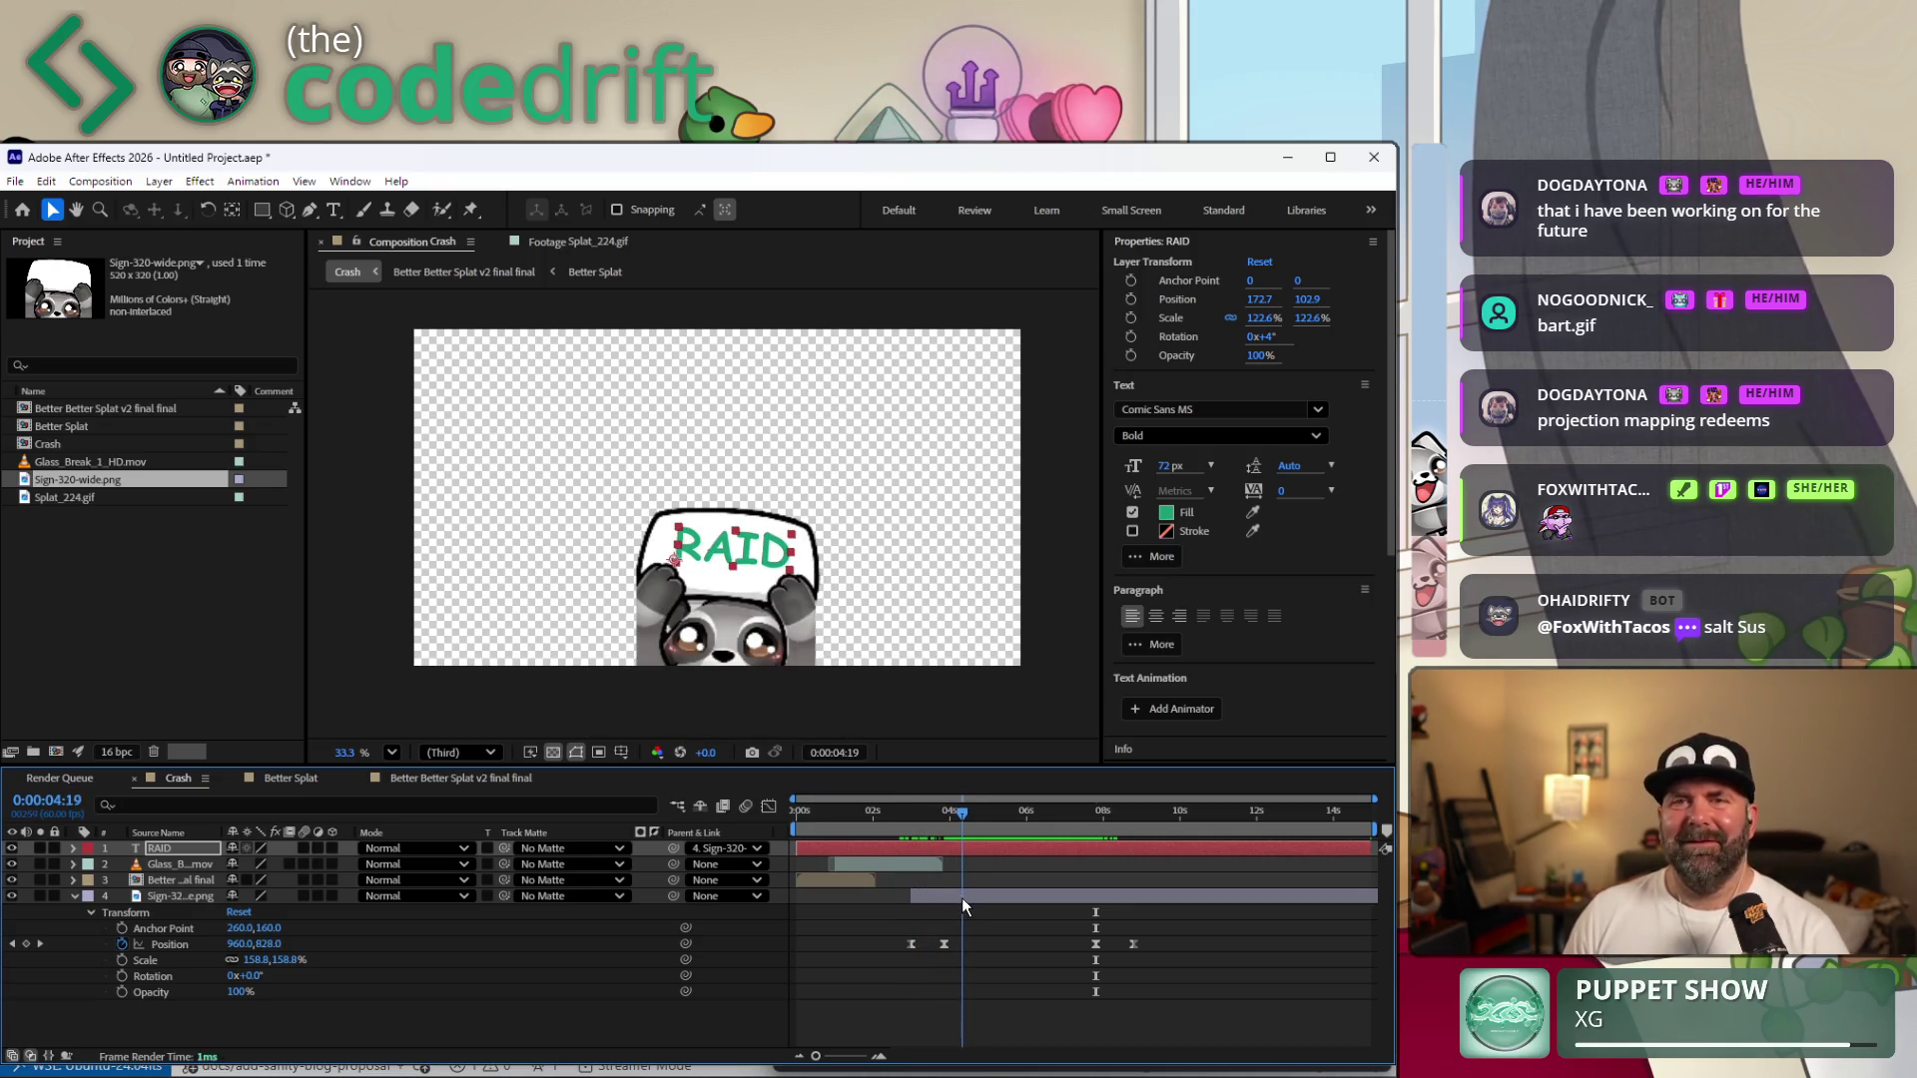
{"action": "left_click_drag", "start_coordinate": [965, 899], "coordinate": [906, 908]}
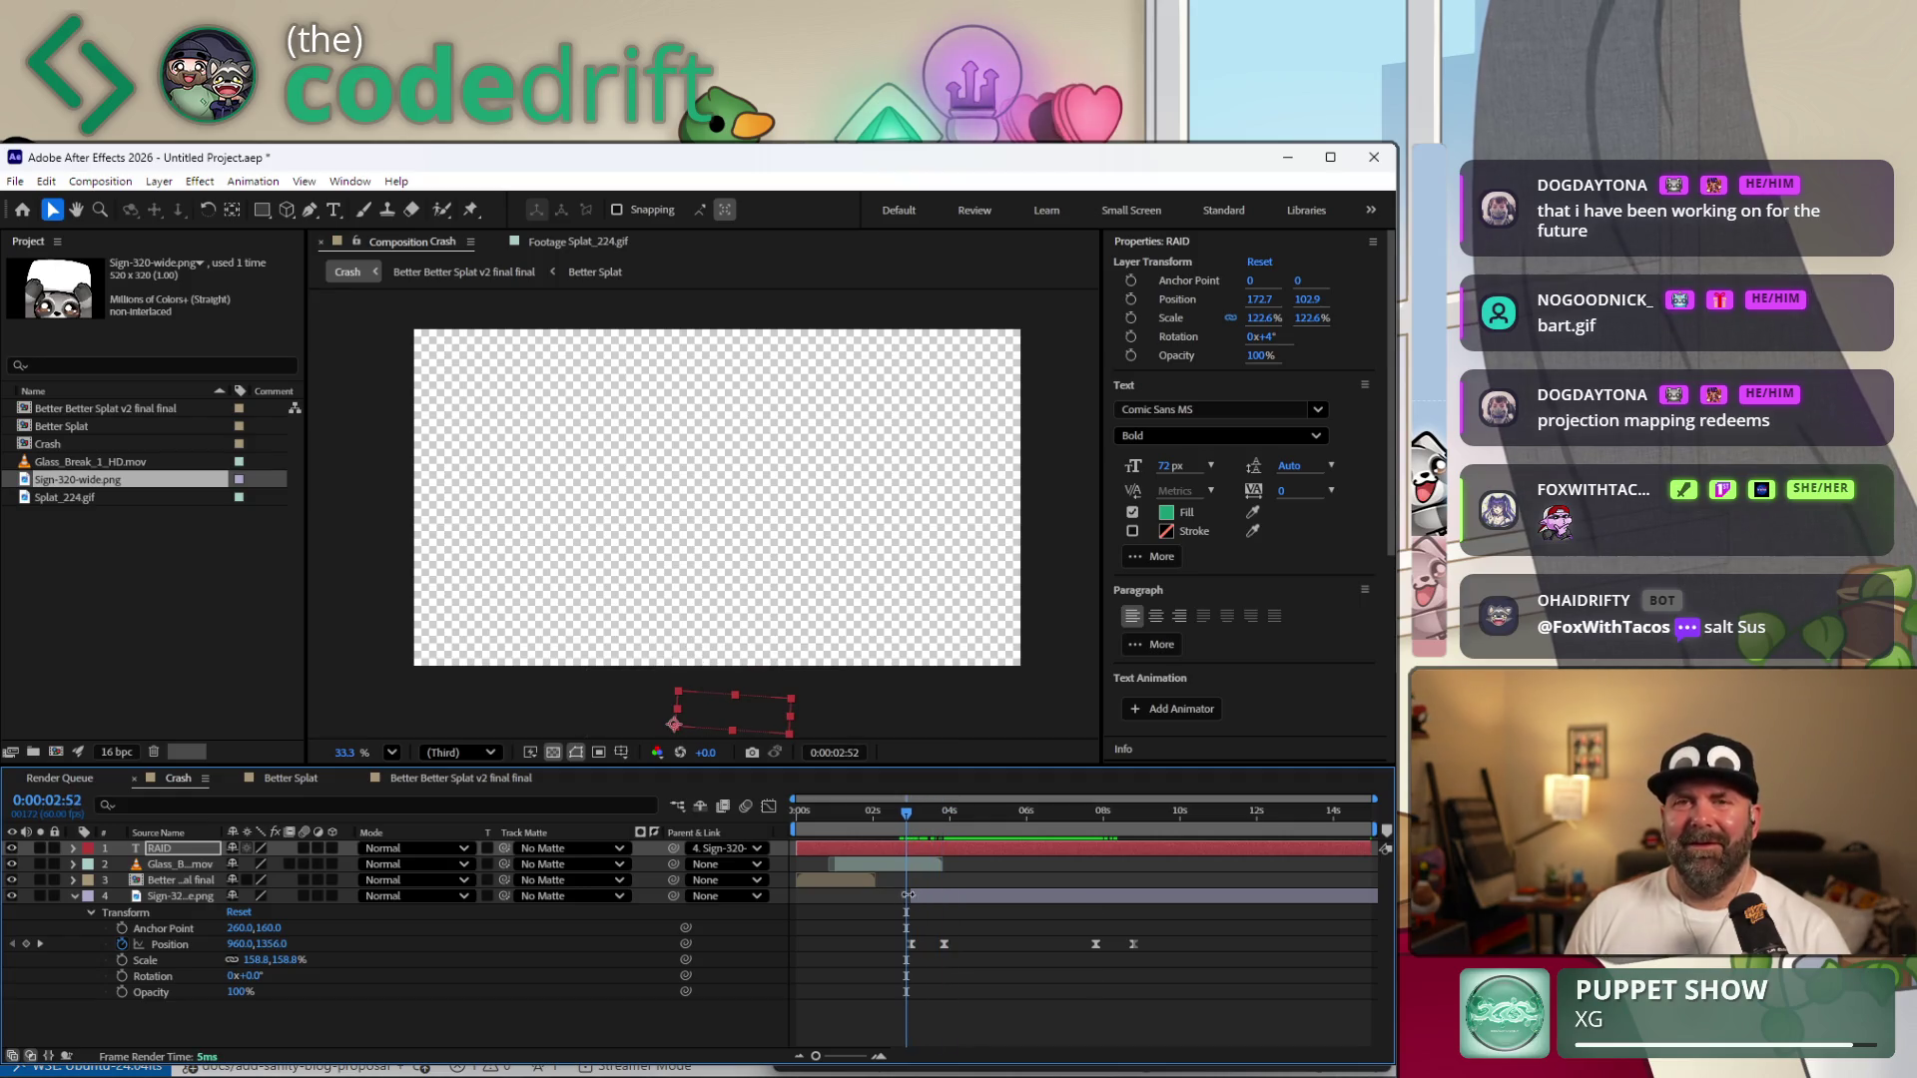
Preview the animation from before the sign rises to confirm RAID moves with it.
{"action": "left_click", "coordinate": [1071, 605]}
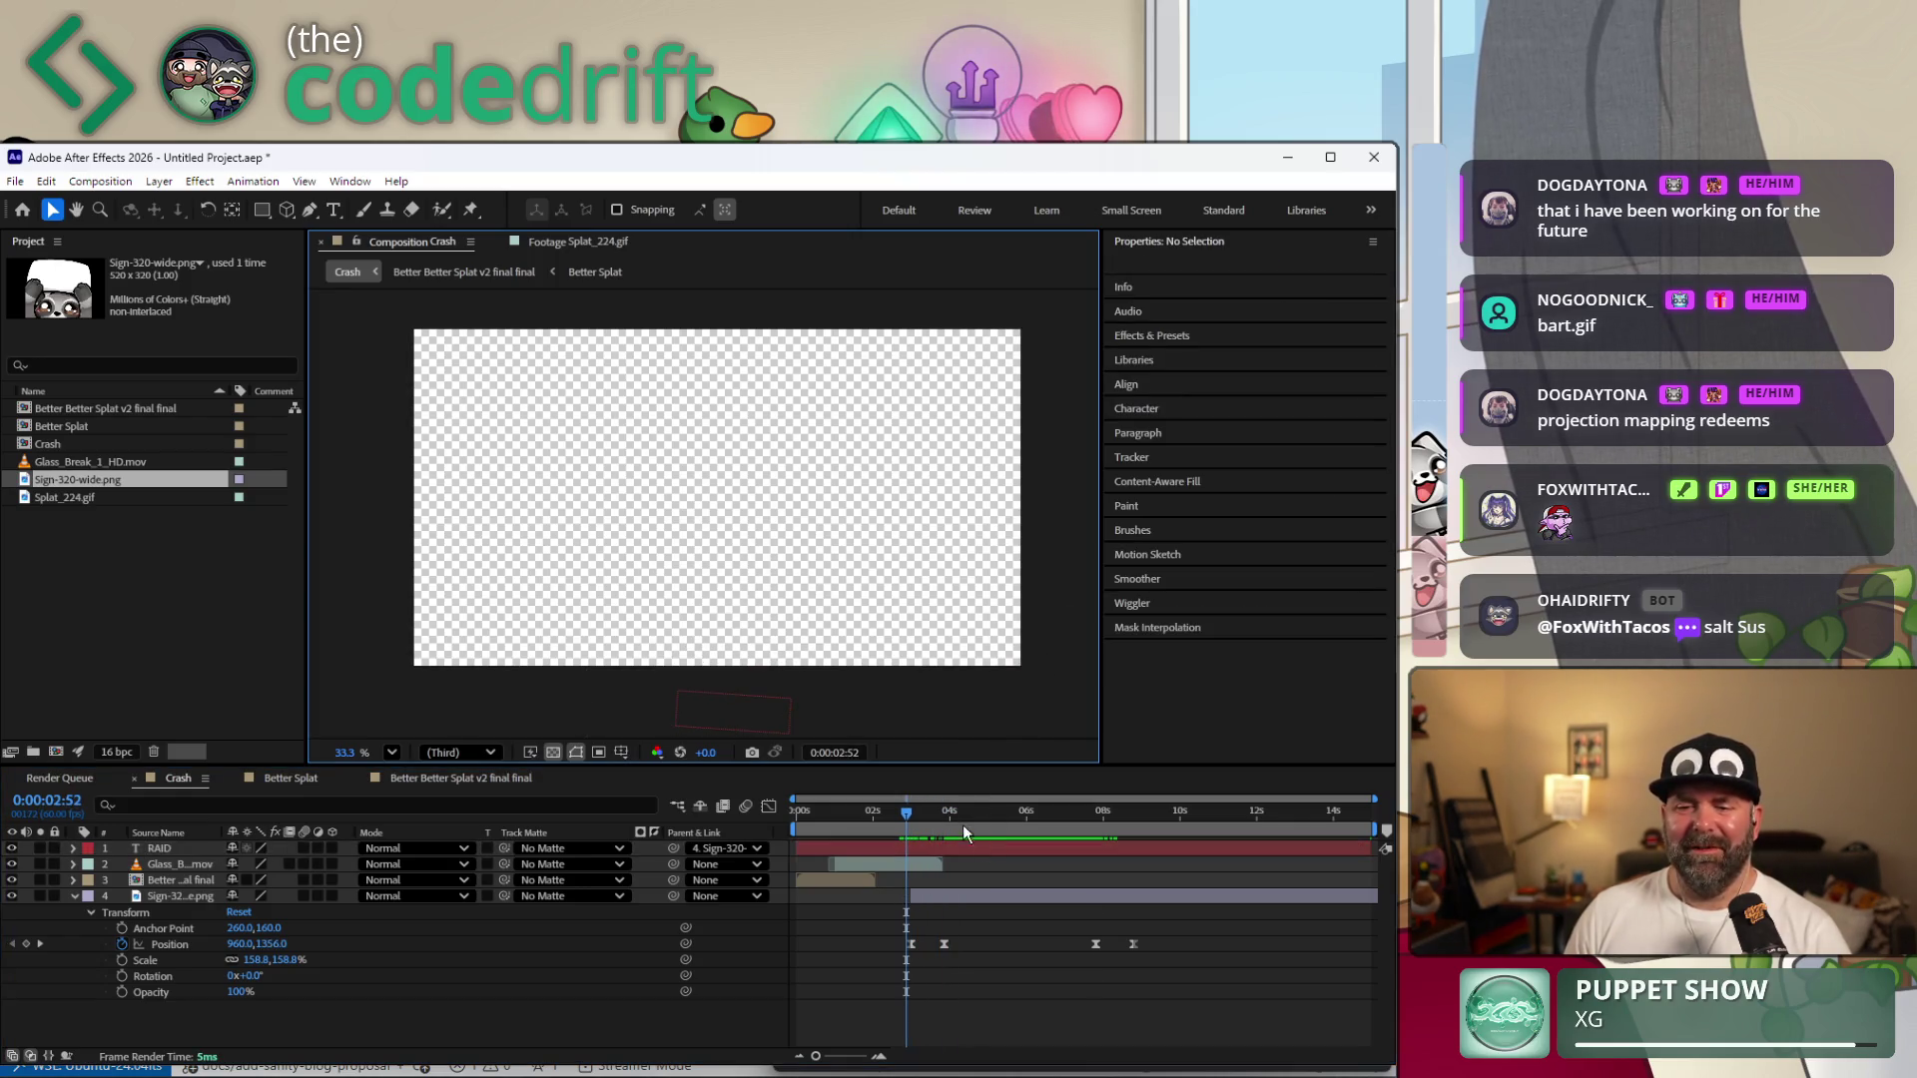
{"action": "left_click_drag", "start_coordinate": [902, 813], "coordinate": [857, 813]}
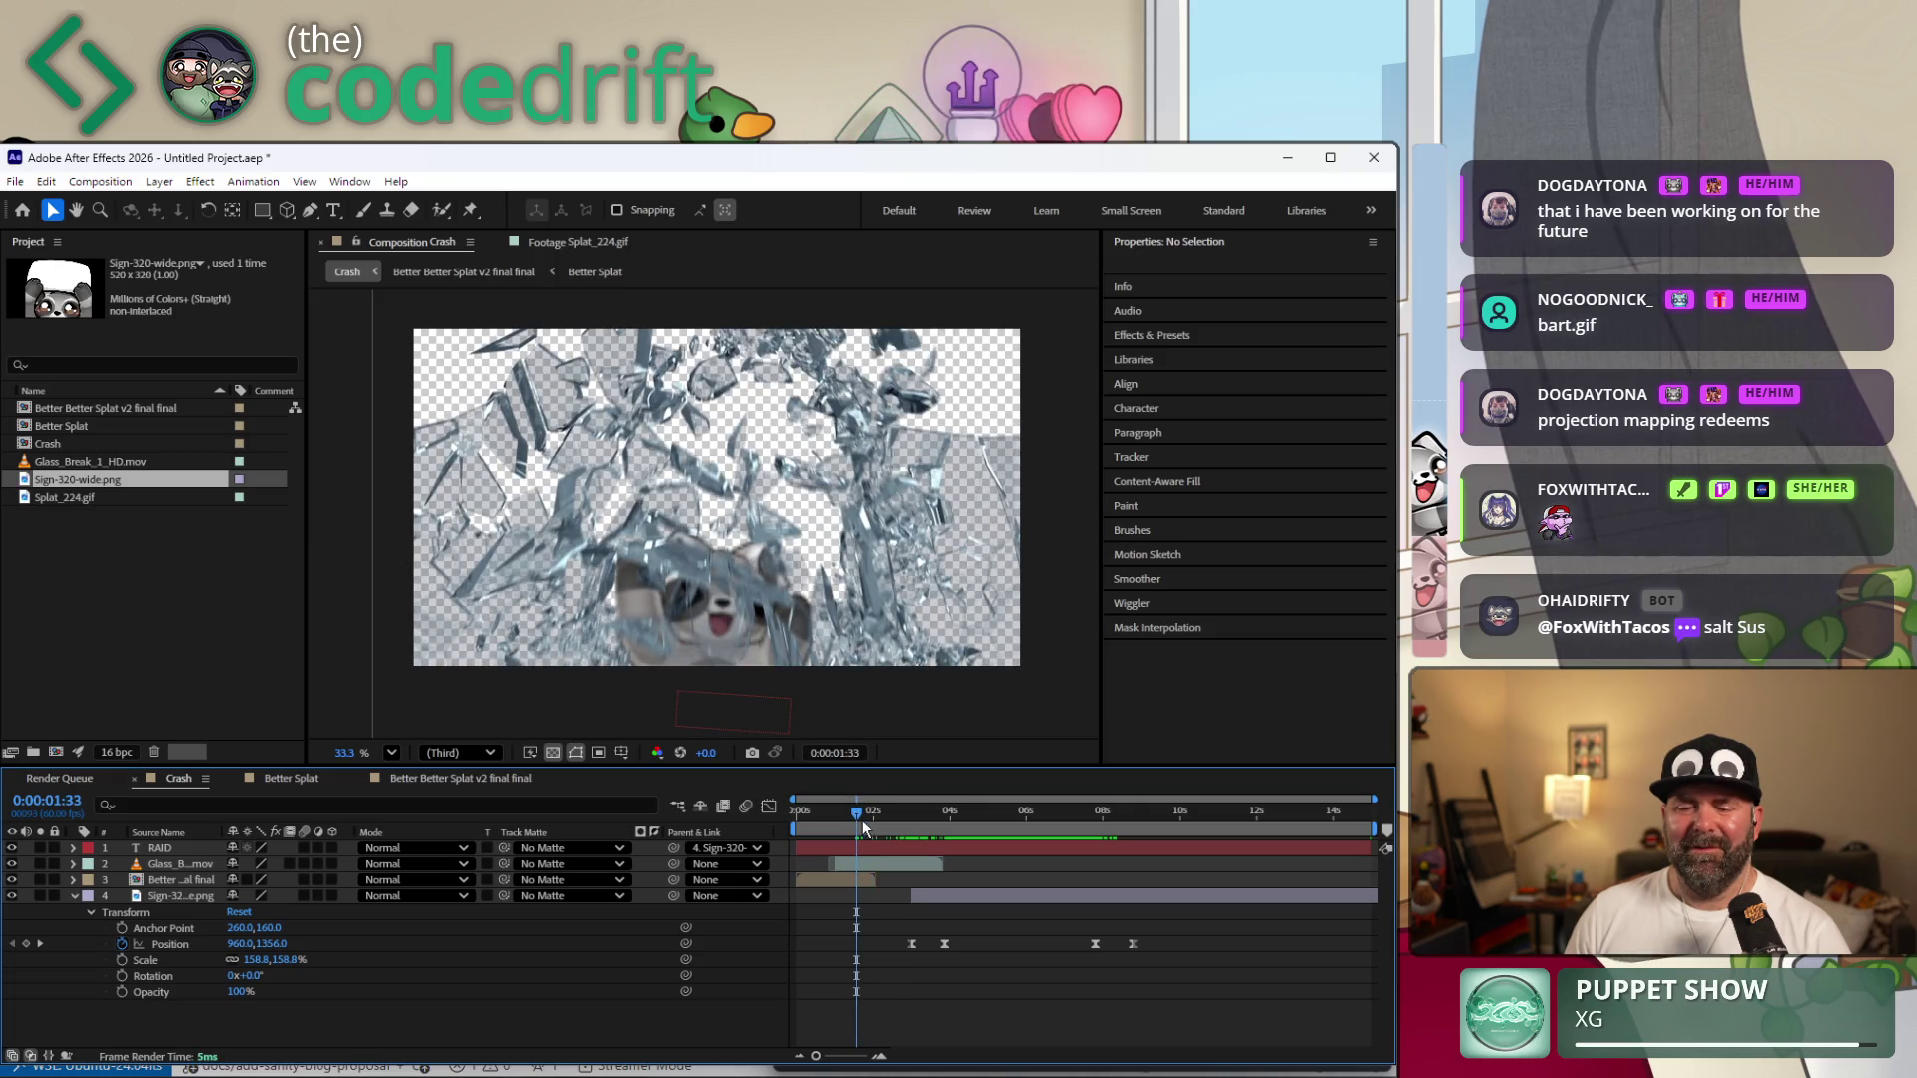
{"action": "key", "text": "space"}
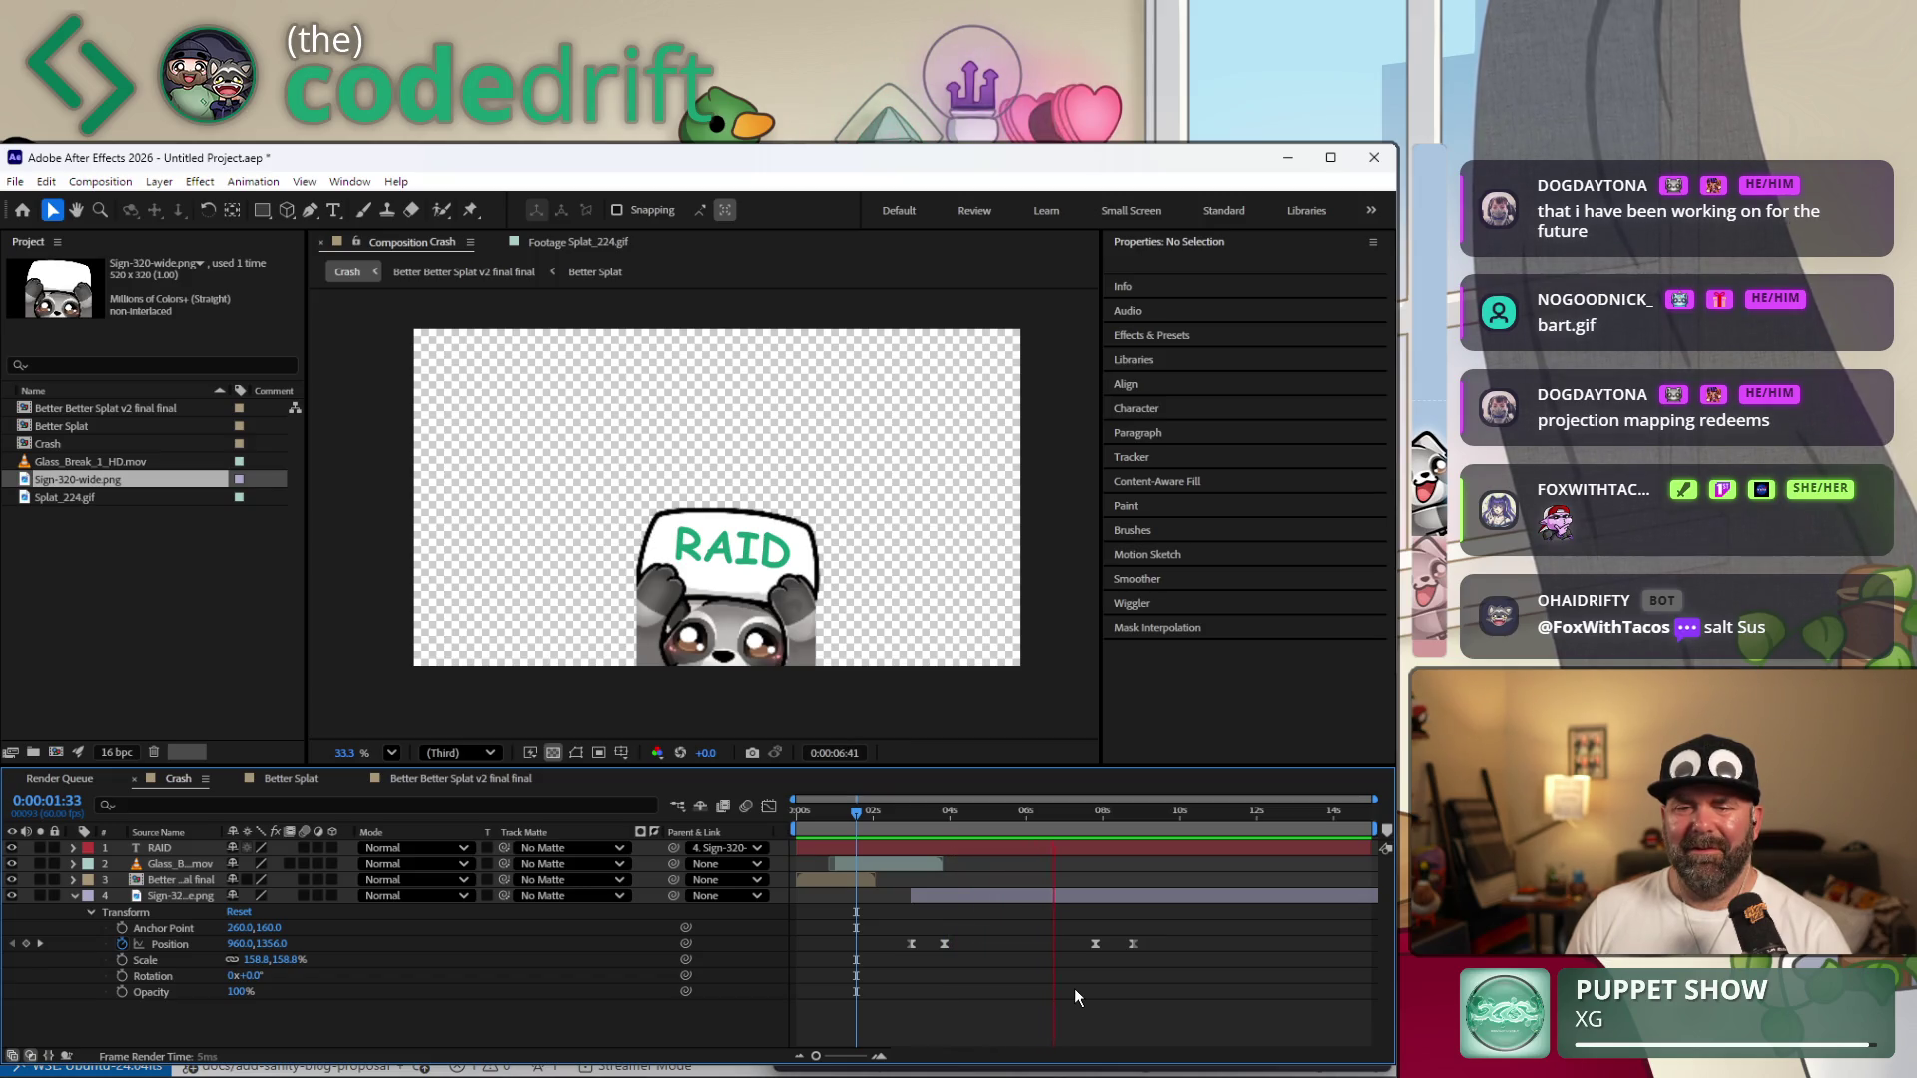
{"action": "key", "text": "space"}
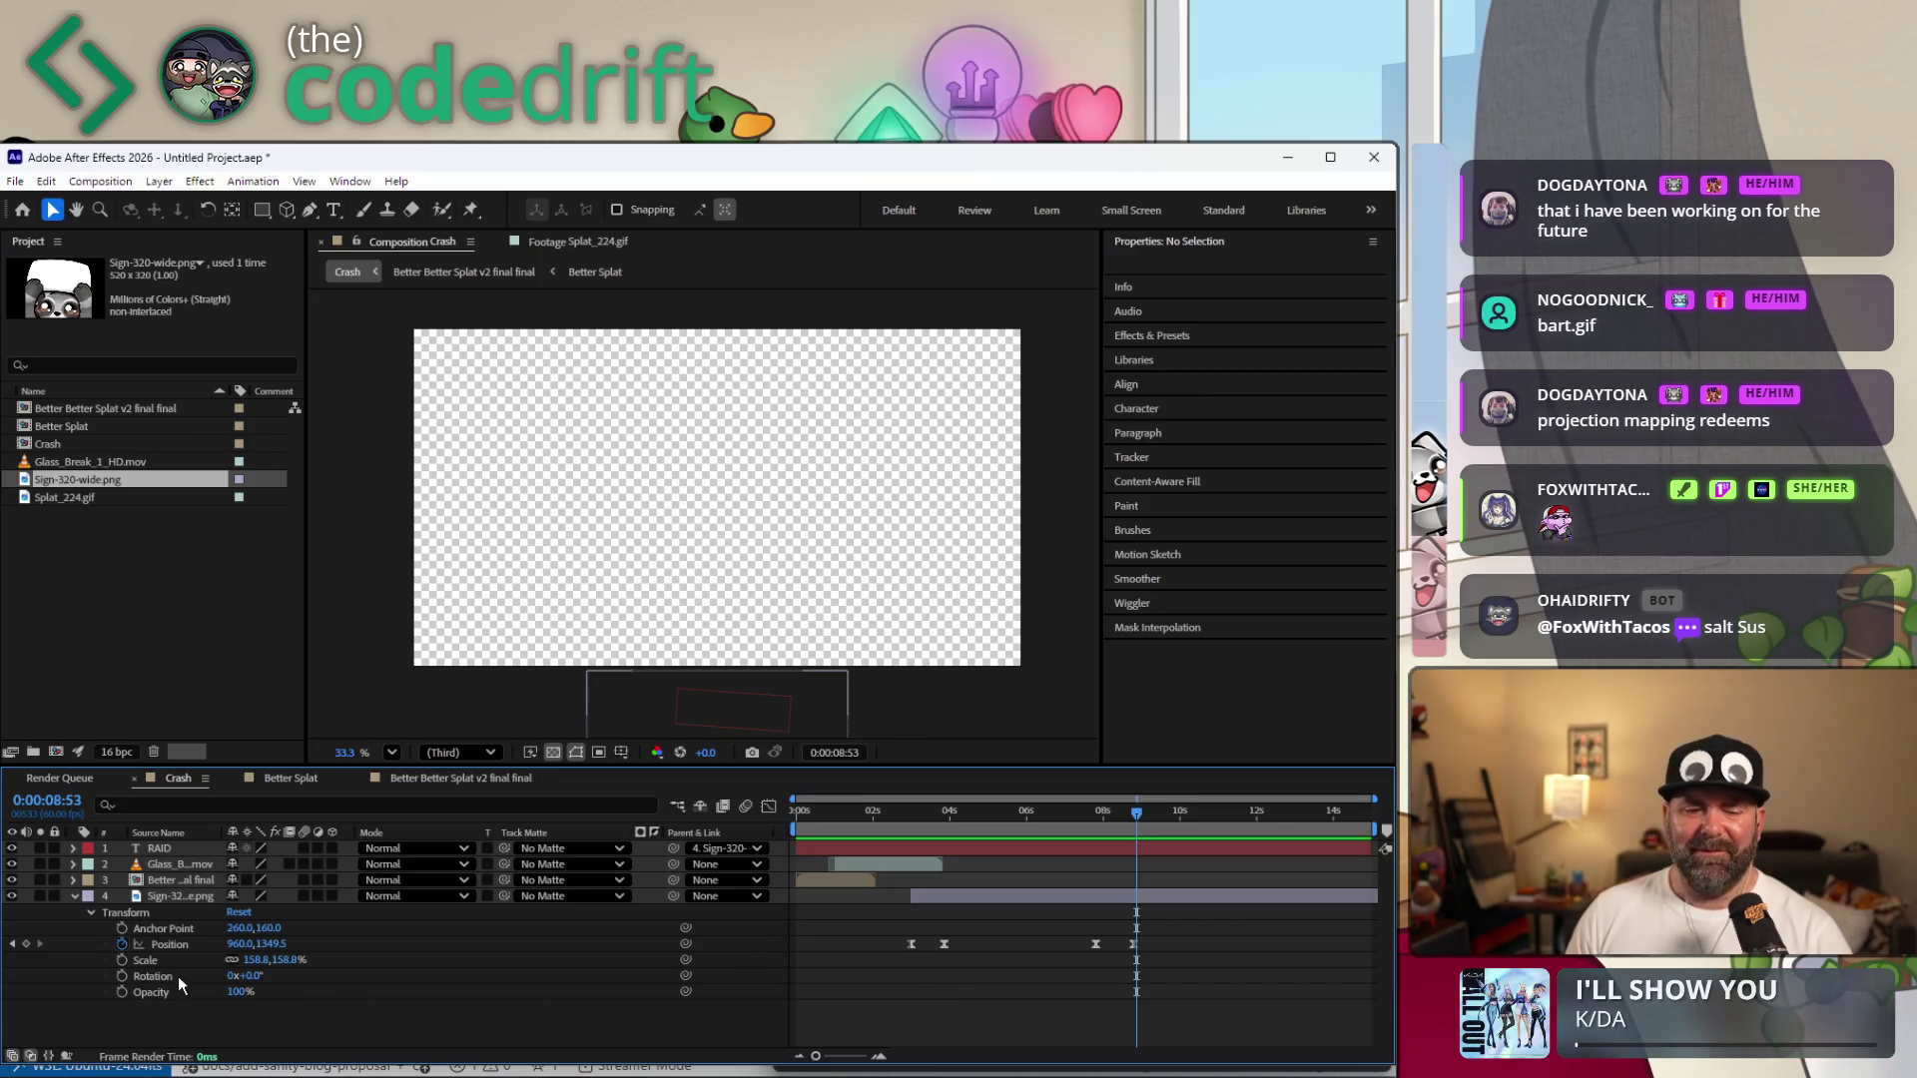
Set the Sign layer's Scale to 100% and scrub back to around three seconds.
{"action": "left_click", "coordinate": [259, 961]}
{"action": "type", "text": "100"}
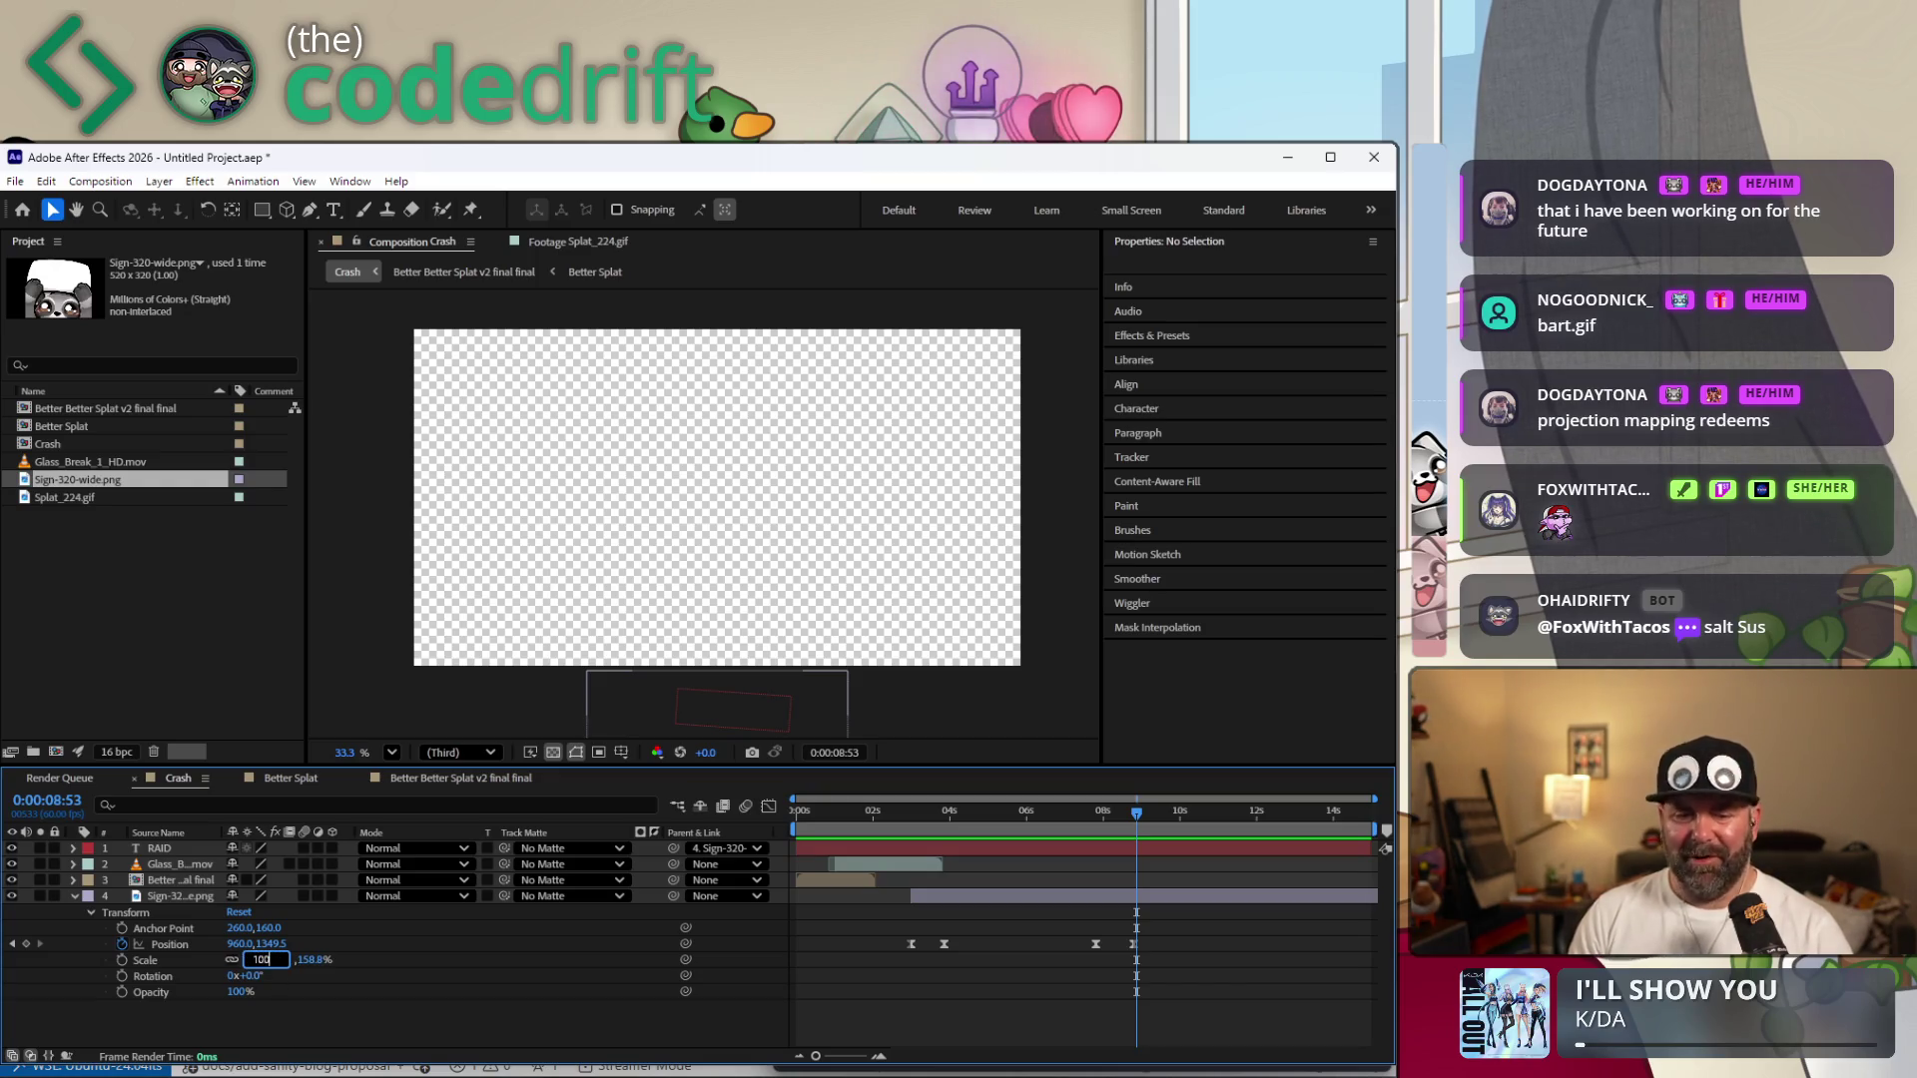
{"action": "key", "text": "Return"}
{"action": "mouse_move", "coordinate": [995, 828]}
{"action": "left_mouse_down"}
{"action": "mouse_move", "coordinate": [918, 829]}
{"action": "mouse_move", "coordinate": [929, 848]}
{"action": "left_mouse_up"}
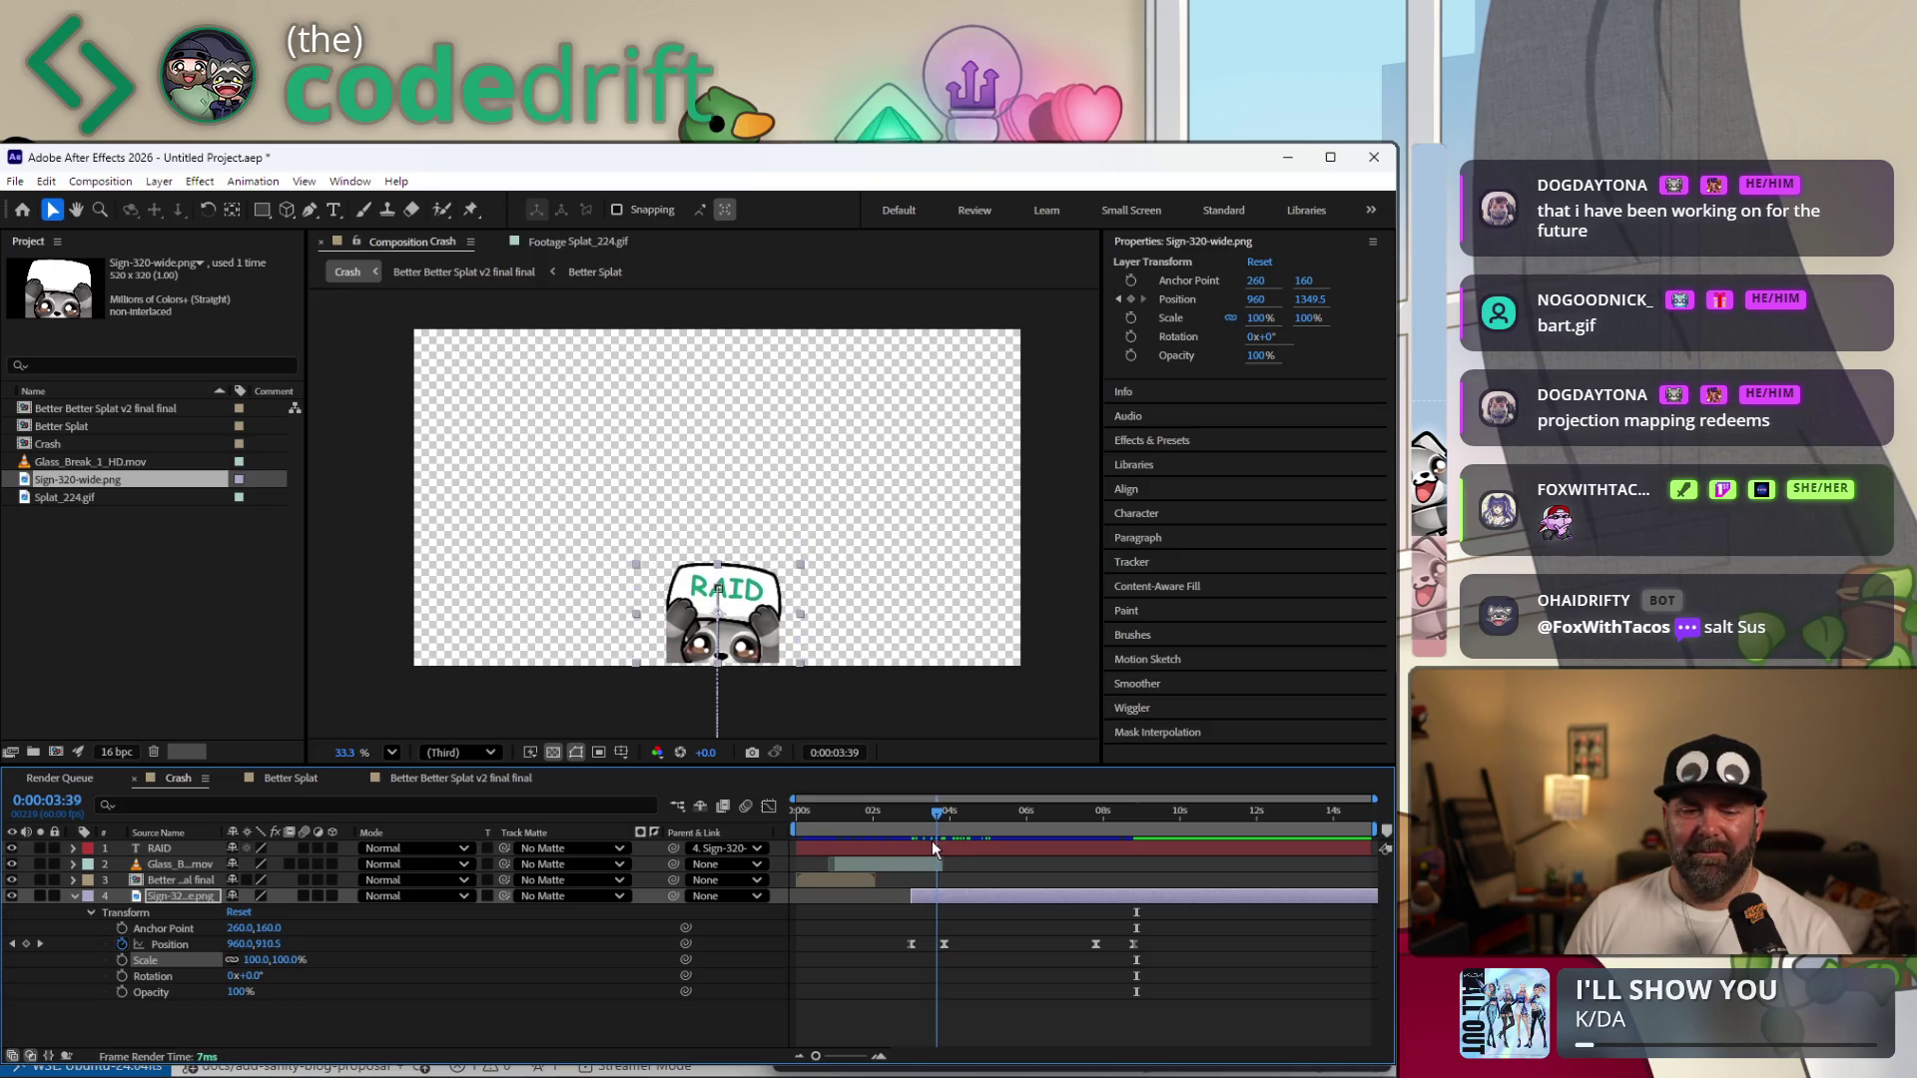
Nudge both raised Position keyframes downward so the sign peeks up less.
{"action": "left_click", "coordinate": [40, 945]}
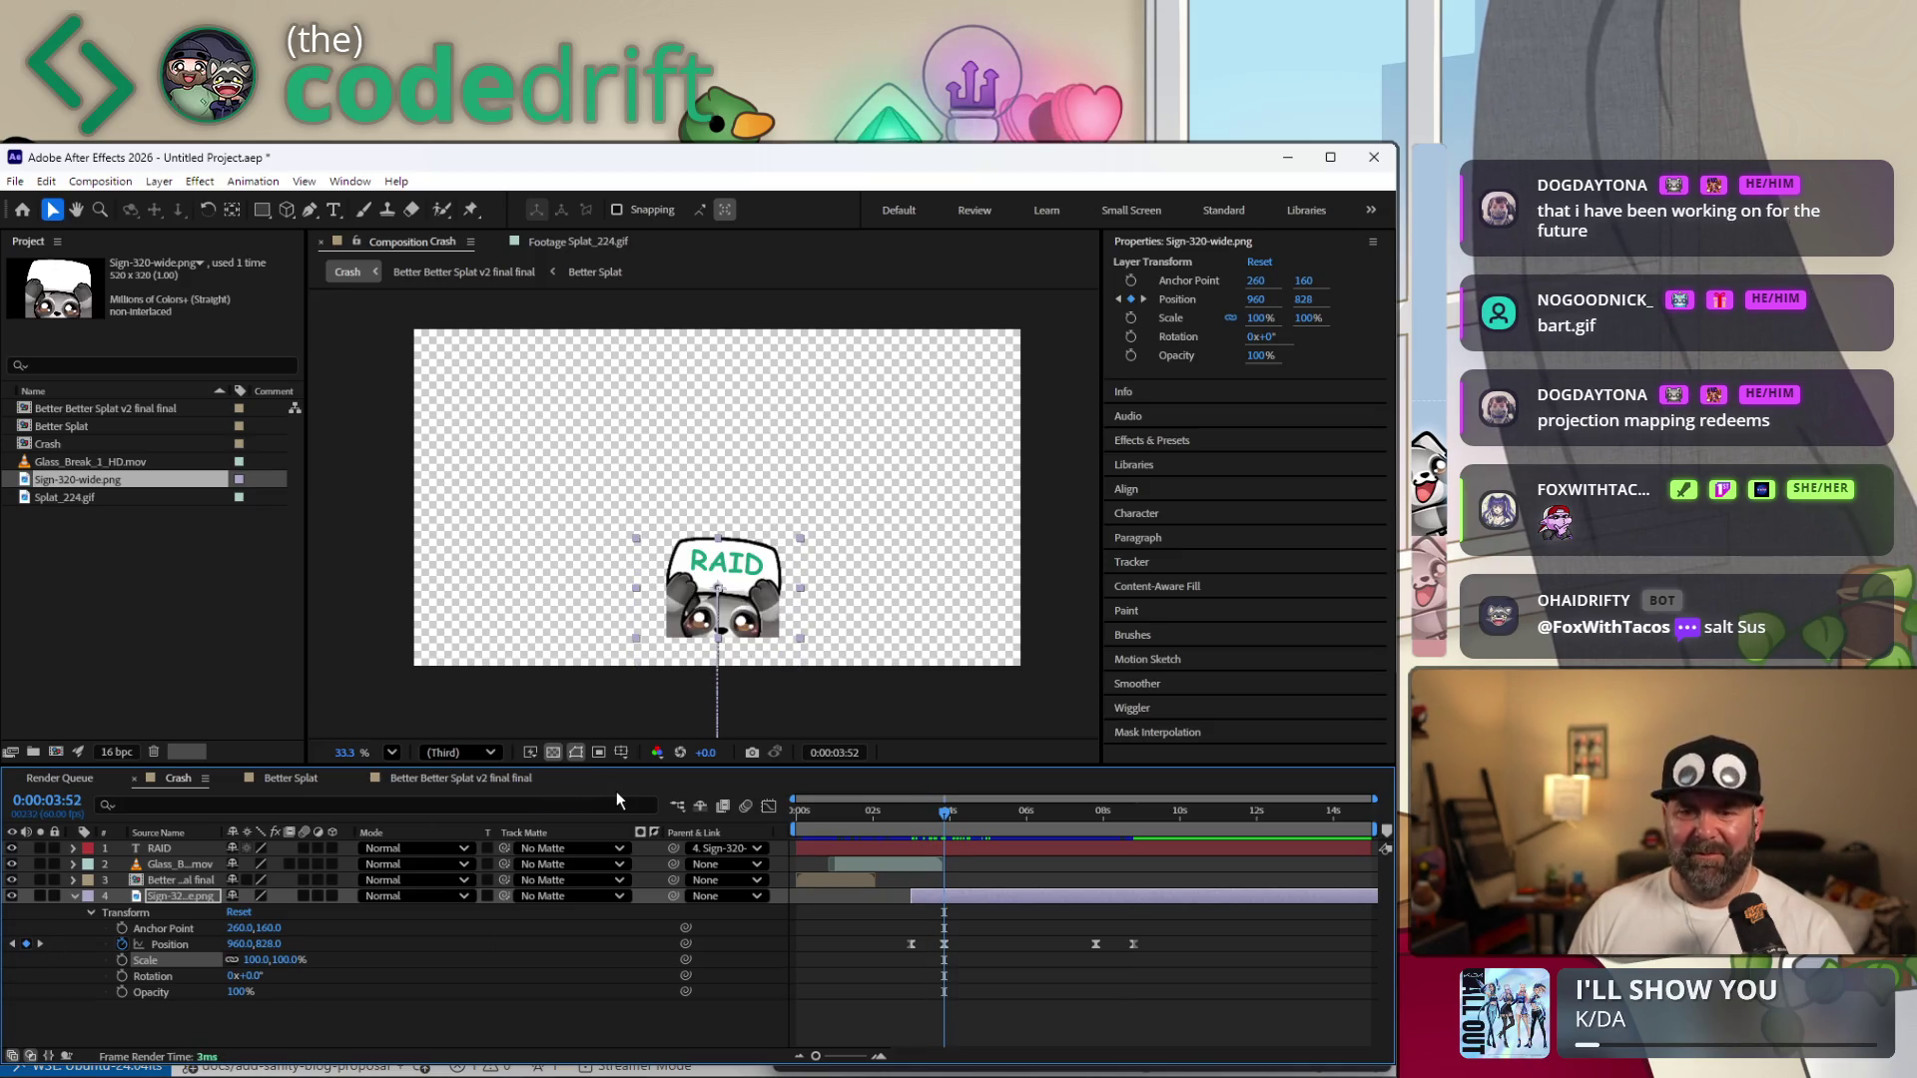
{"action": "key", "text": "shift+Down"}
{"action": "key", "text": "shift+Down"}
{"action": "key", "text": "Down"}
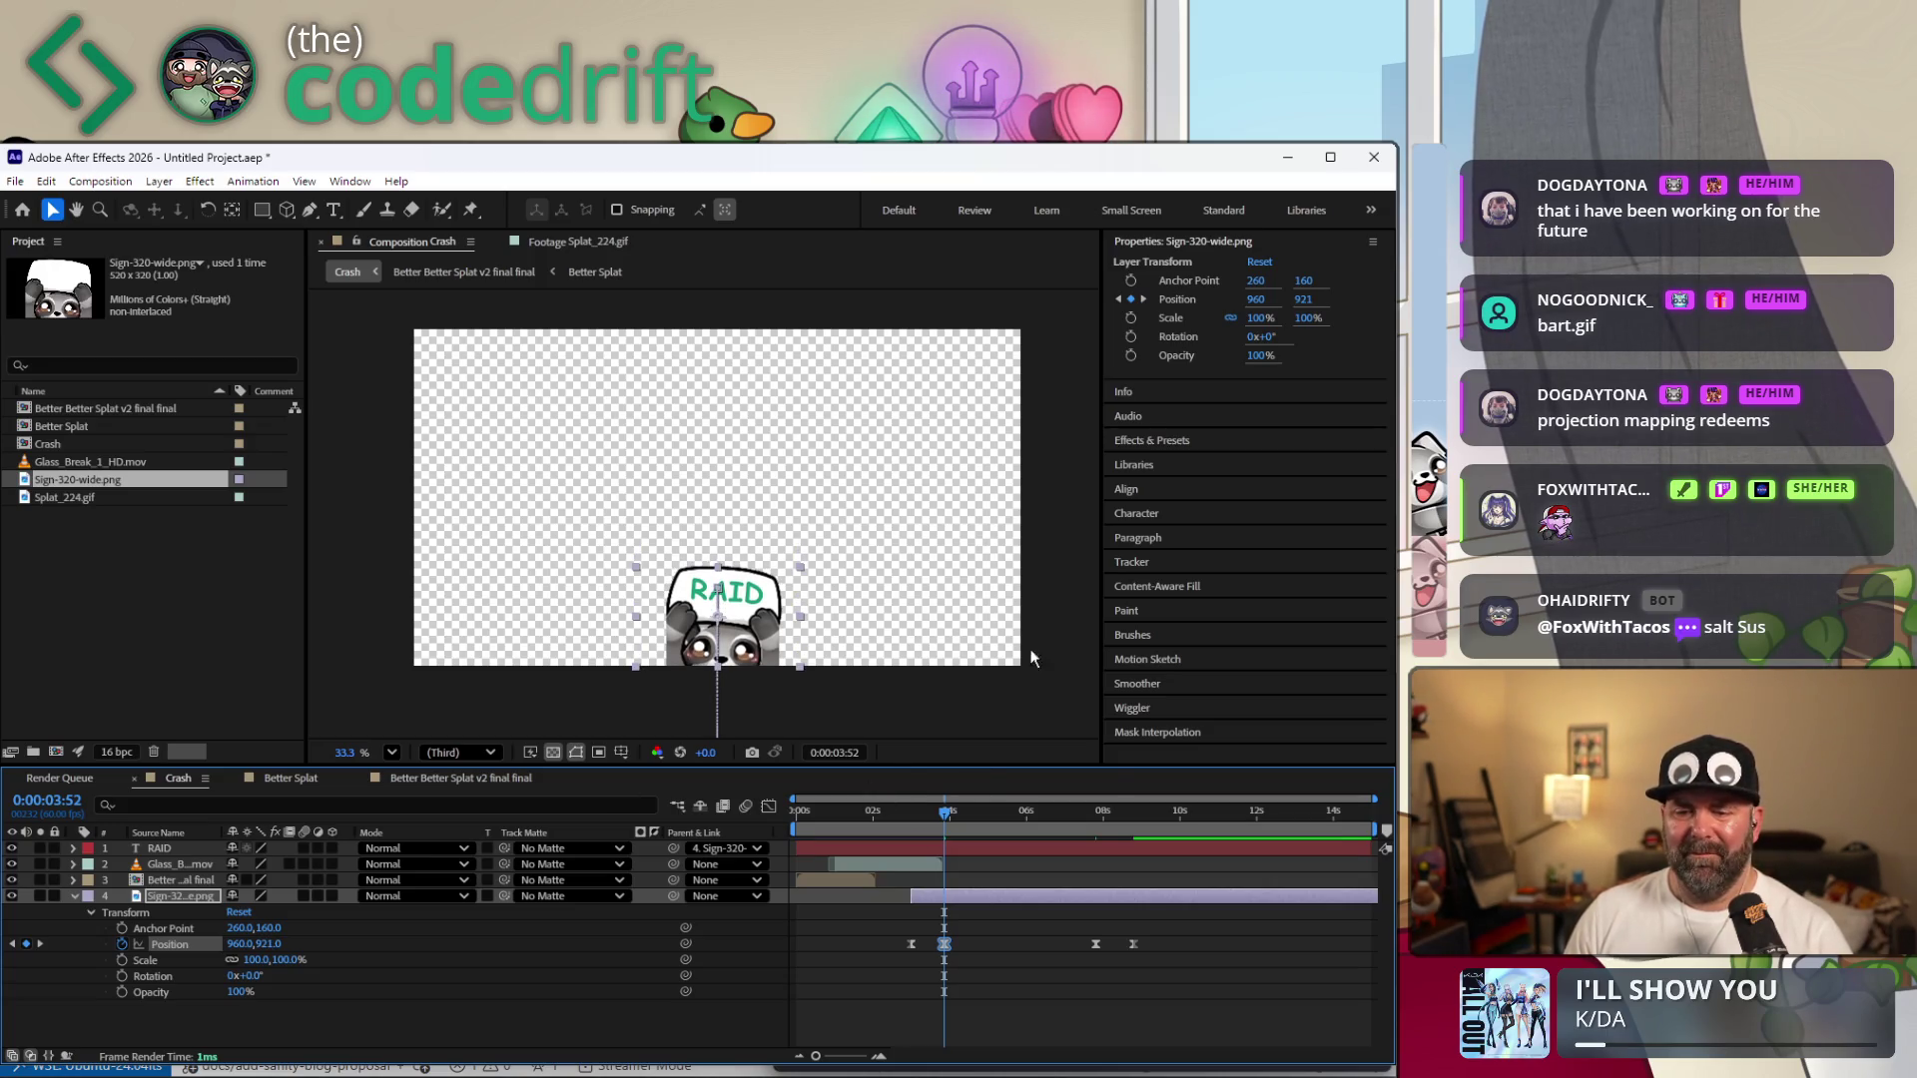
{"action": "left_click", "coordinate": [41, 942]}
{"action": "key", "text": "shift+Down"}
{"action": "key", "text": "Down"}
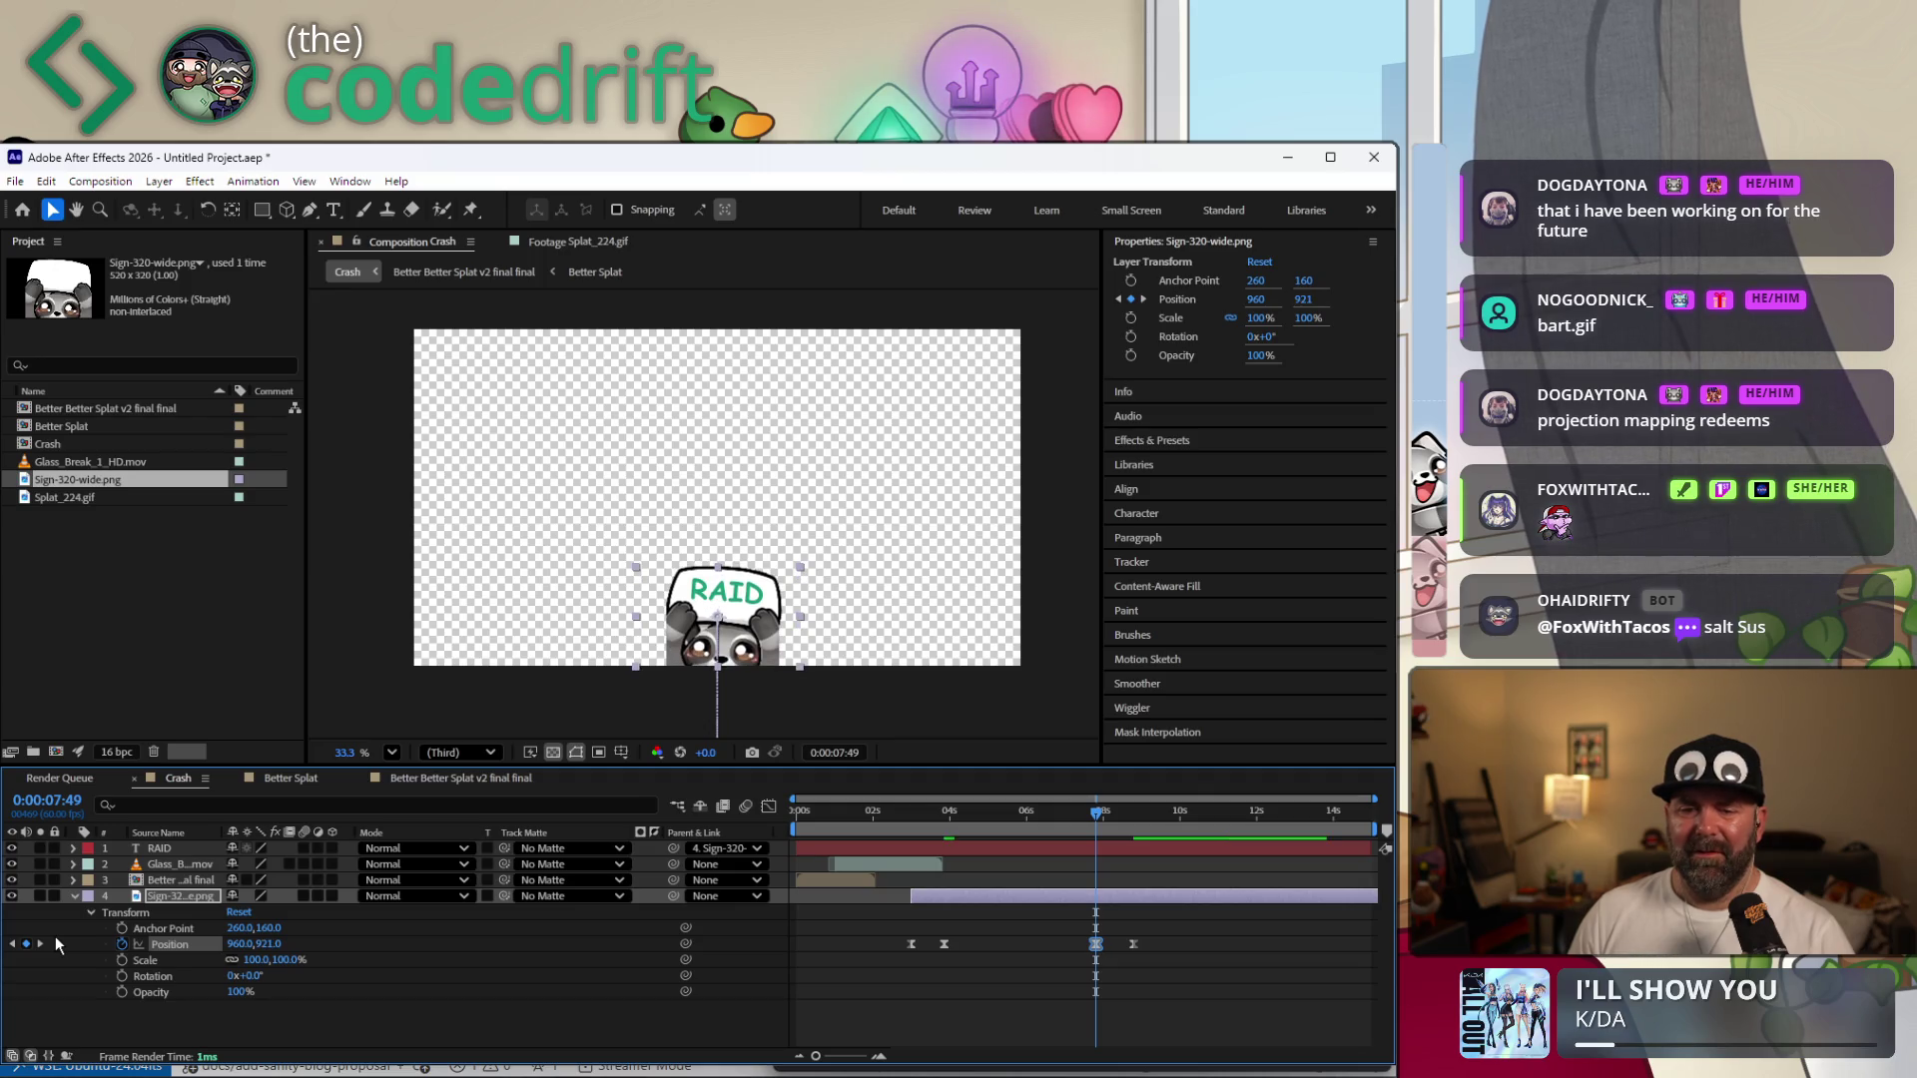
Review the animation, return to the composition start, and switch to the browser.
{"action": "left_click_drag", "start_coordinate": [1033, 816], "coordinate": [891, 815]}
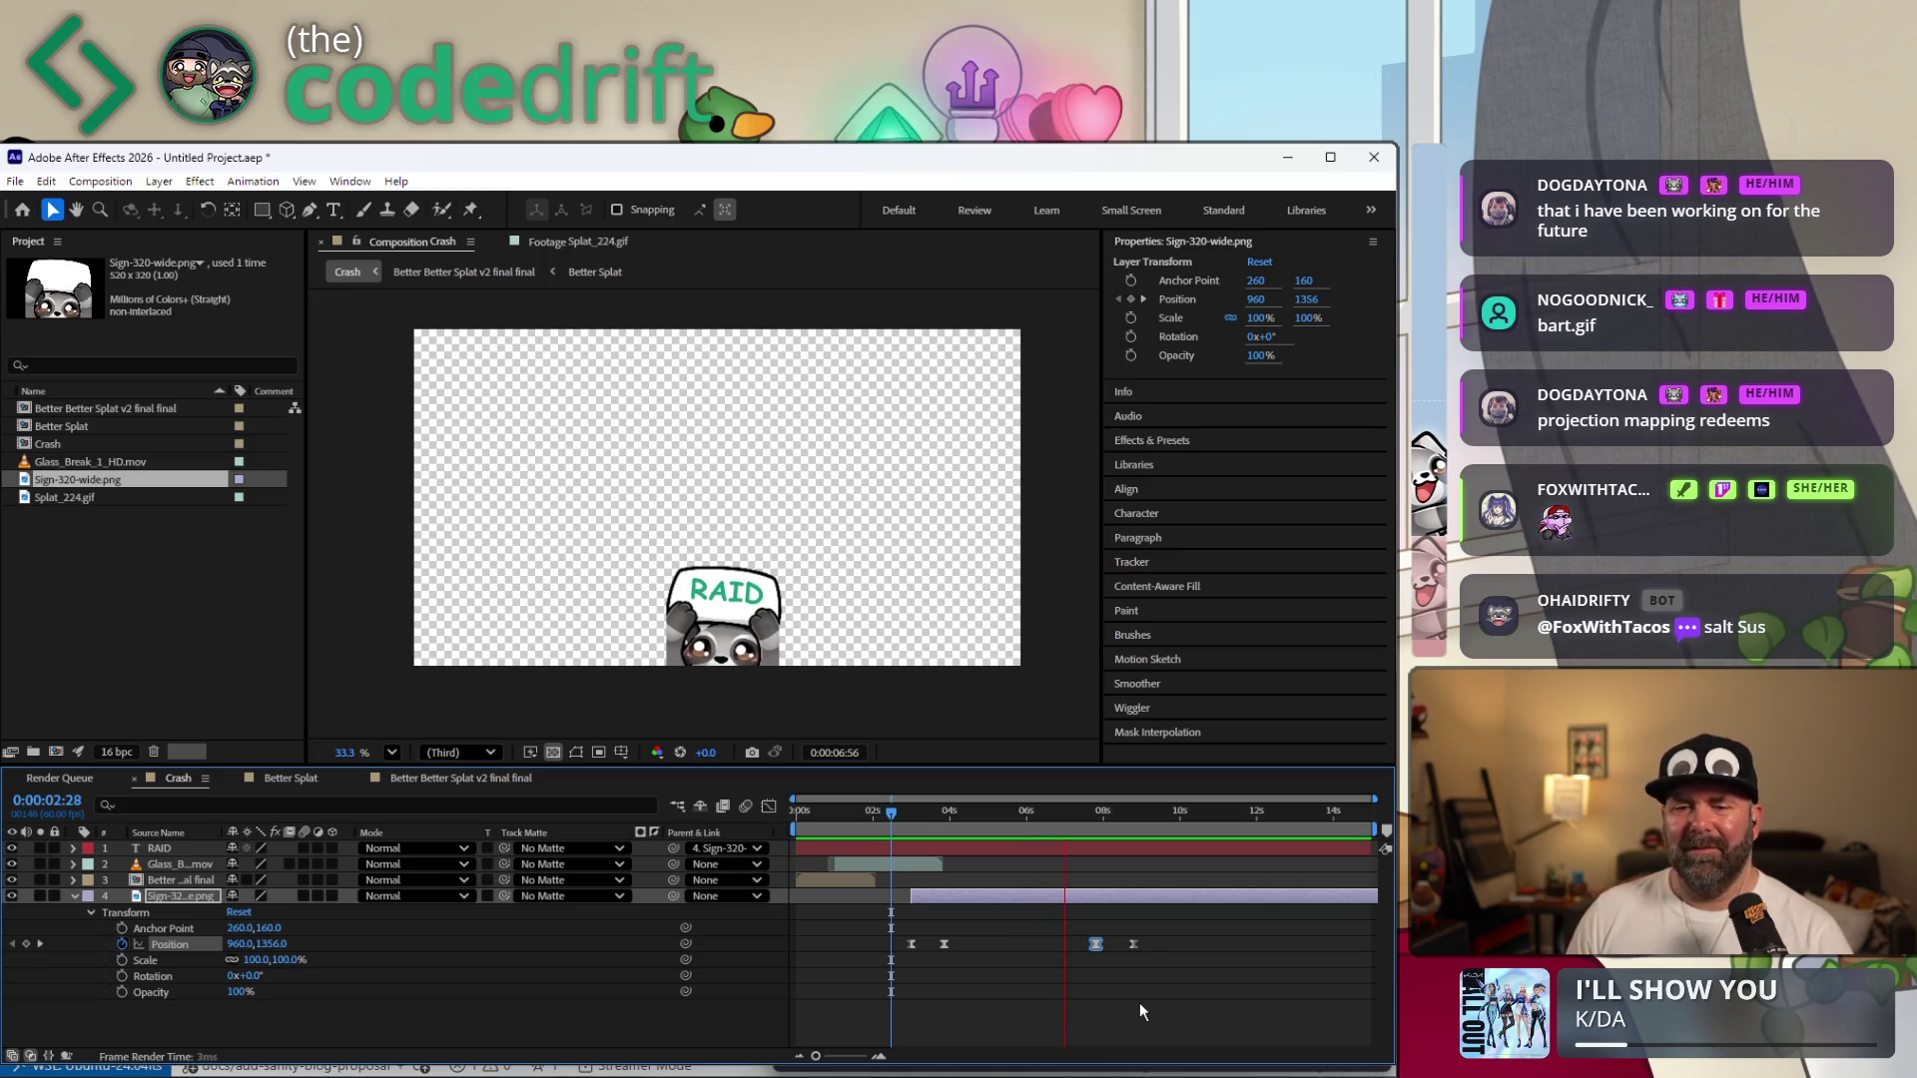
{"action": "key", "text": "space"}
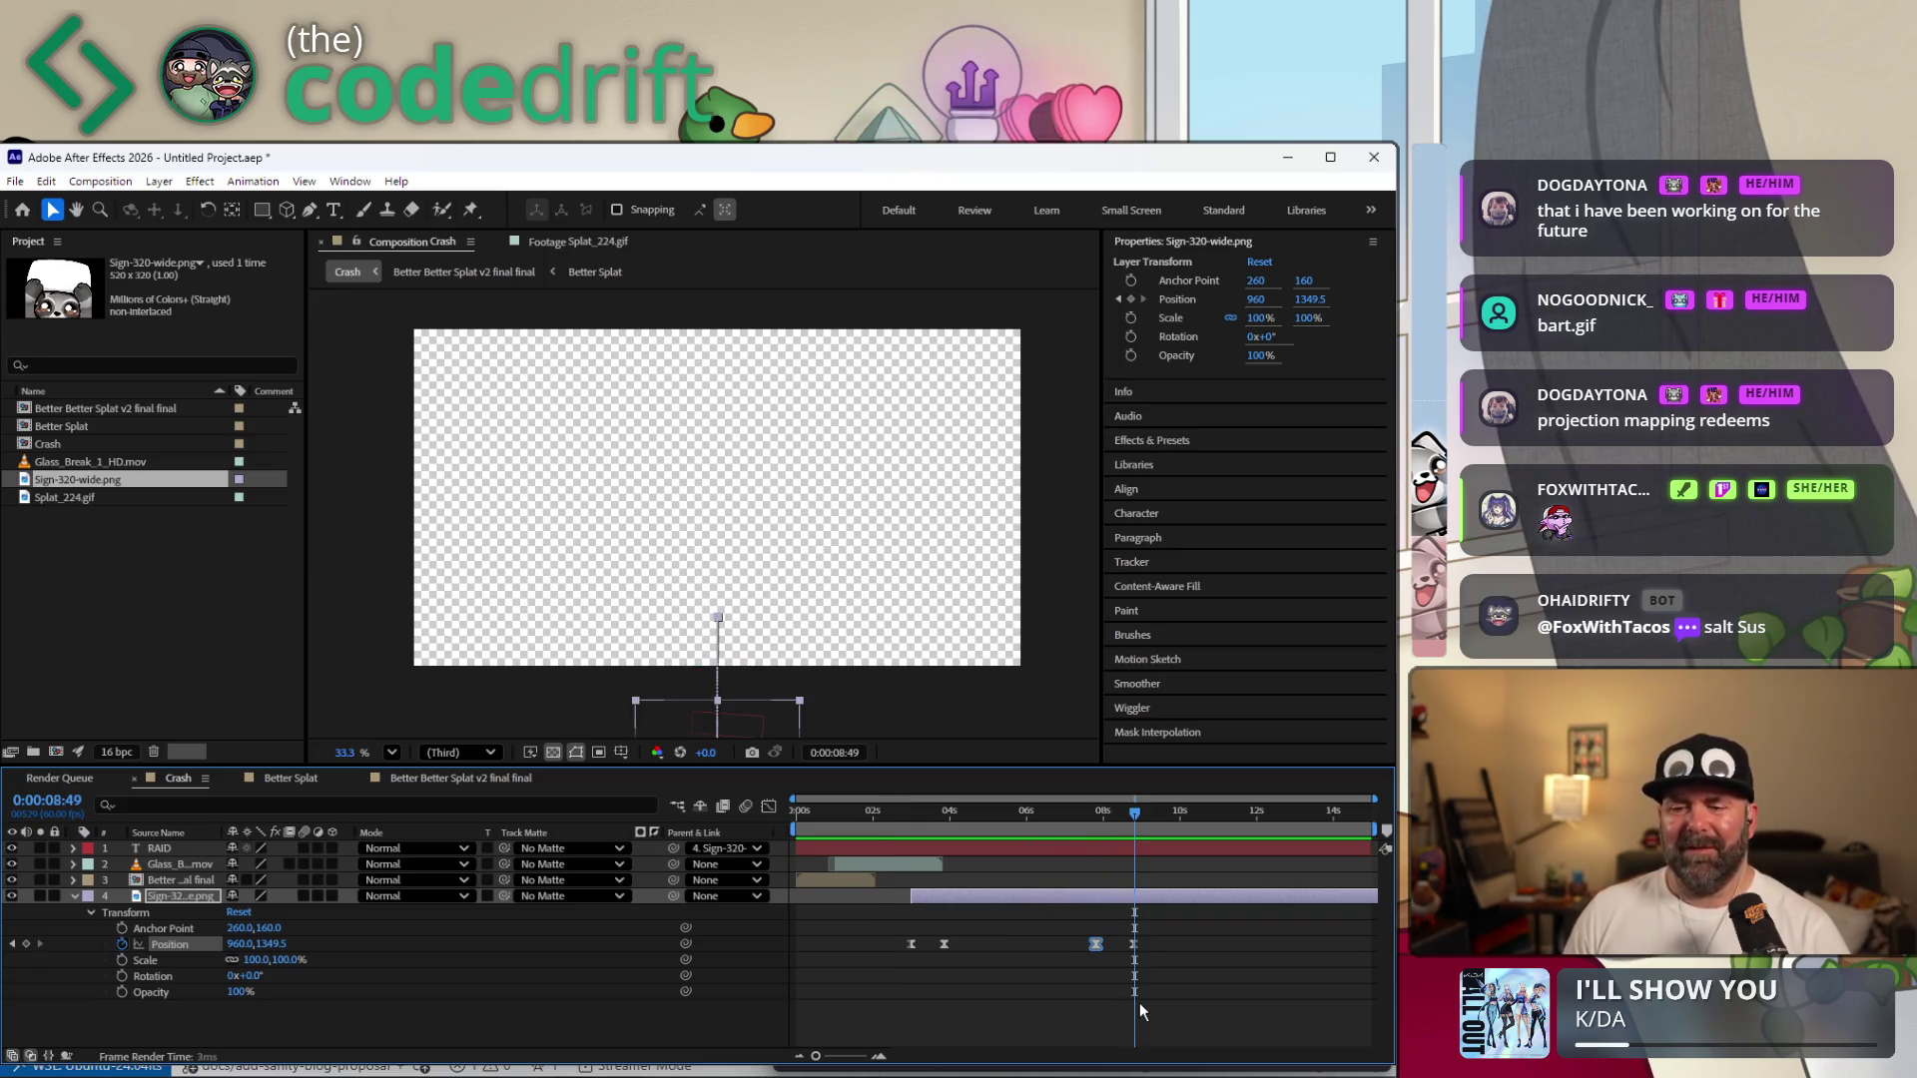
{"action": "key", "text": "Home"}
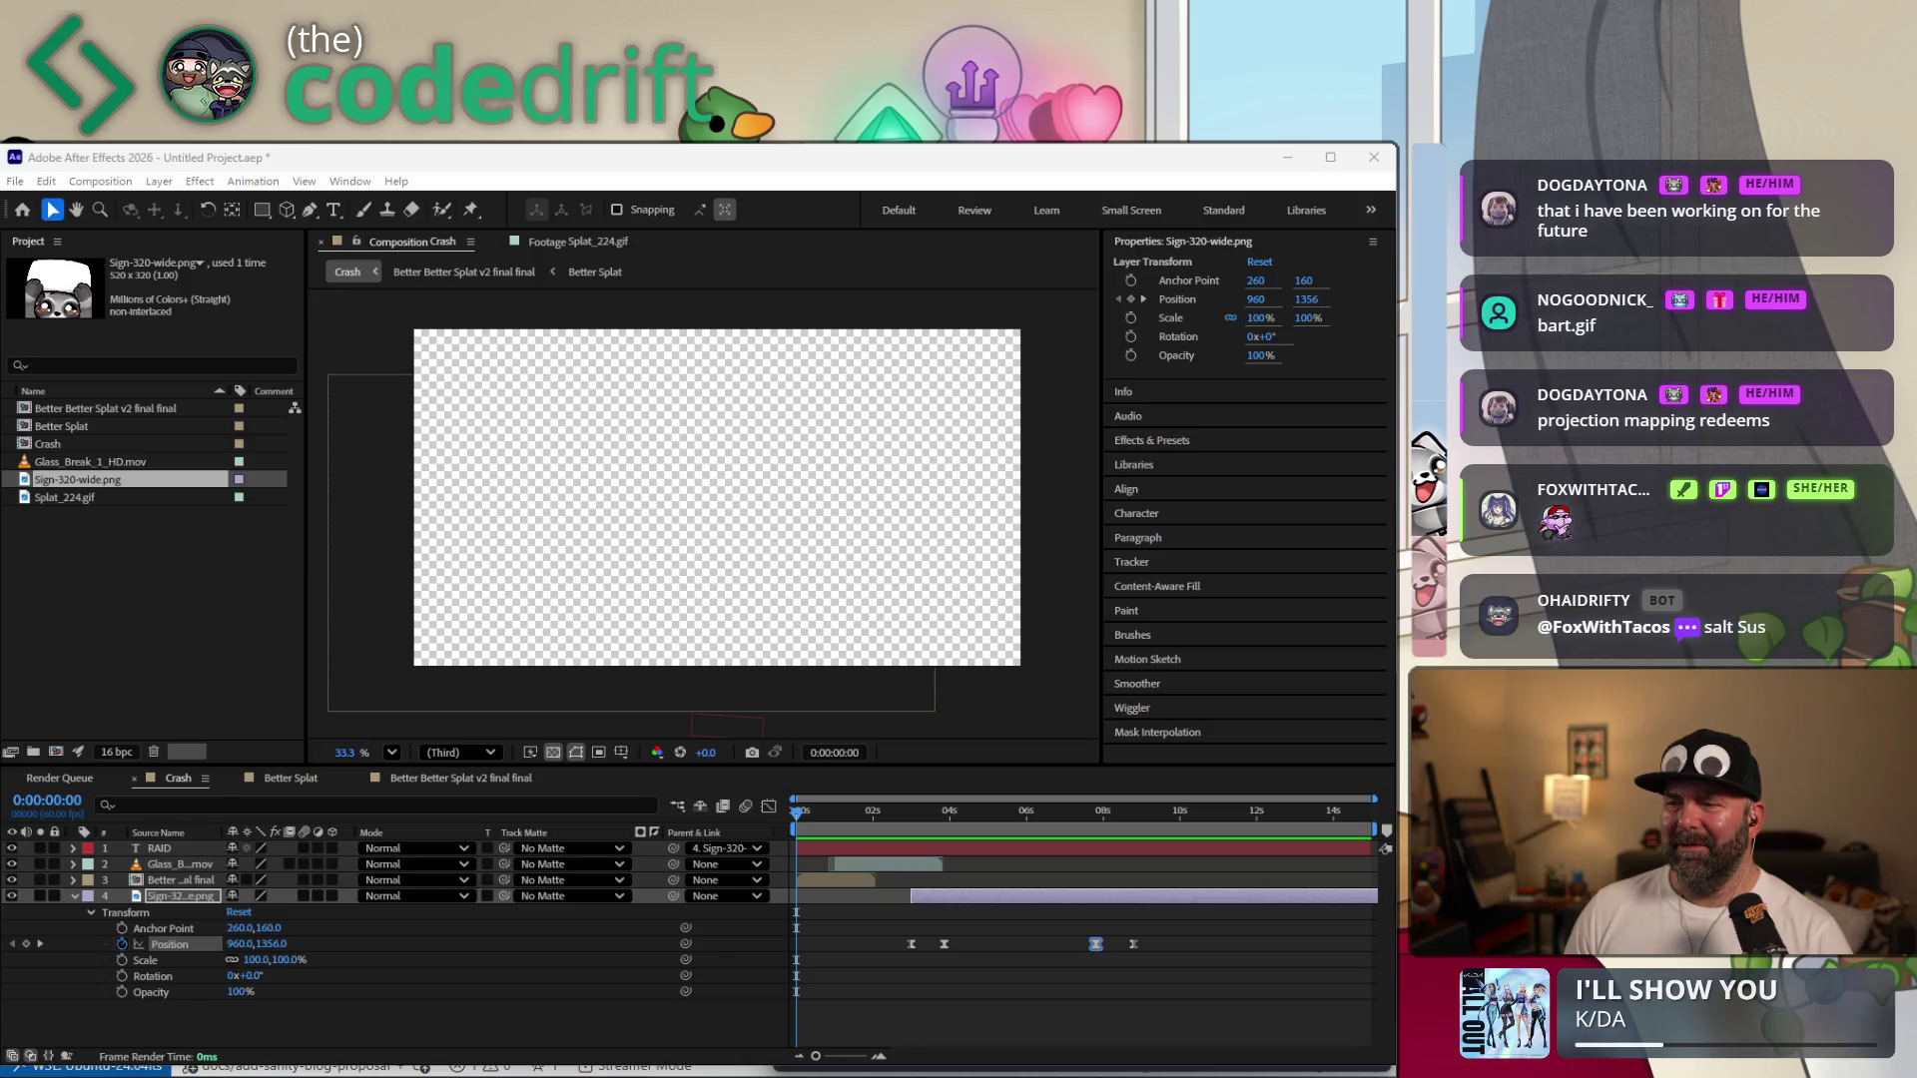
{"action": "key", "text": "alt+Tab"}
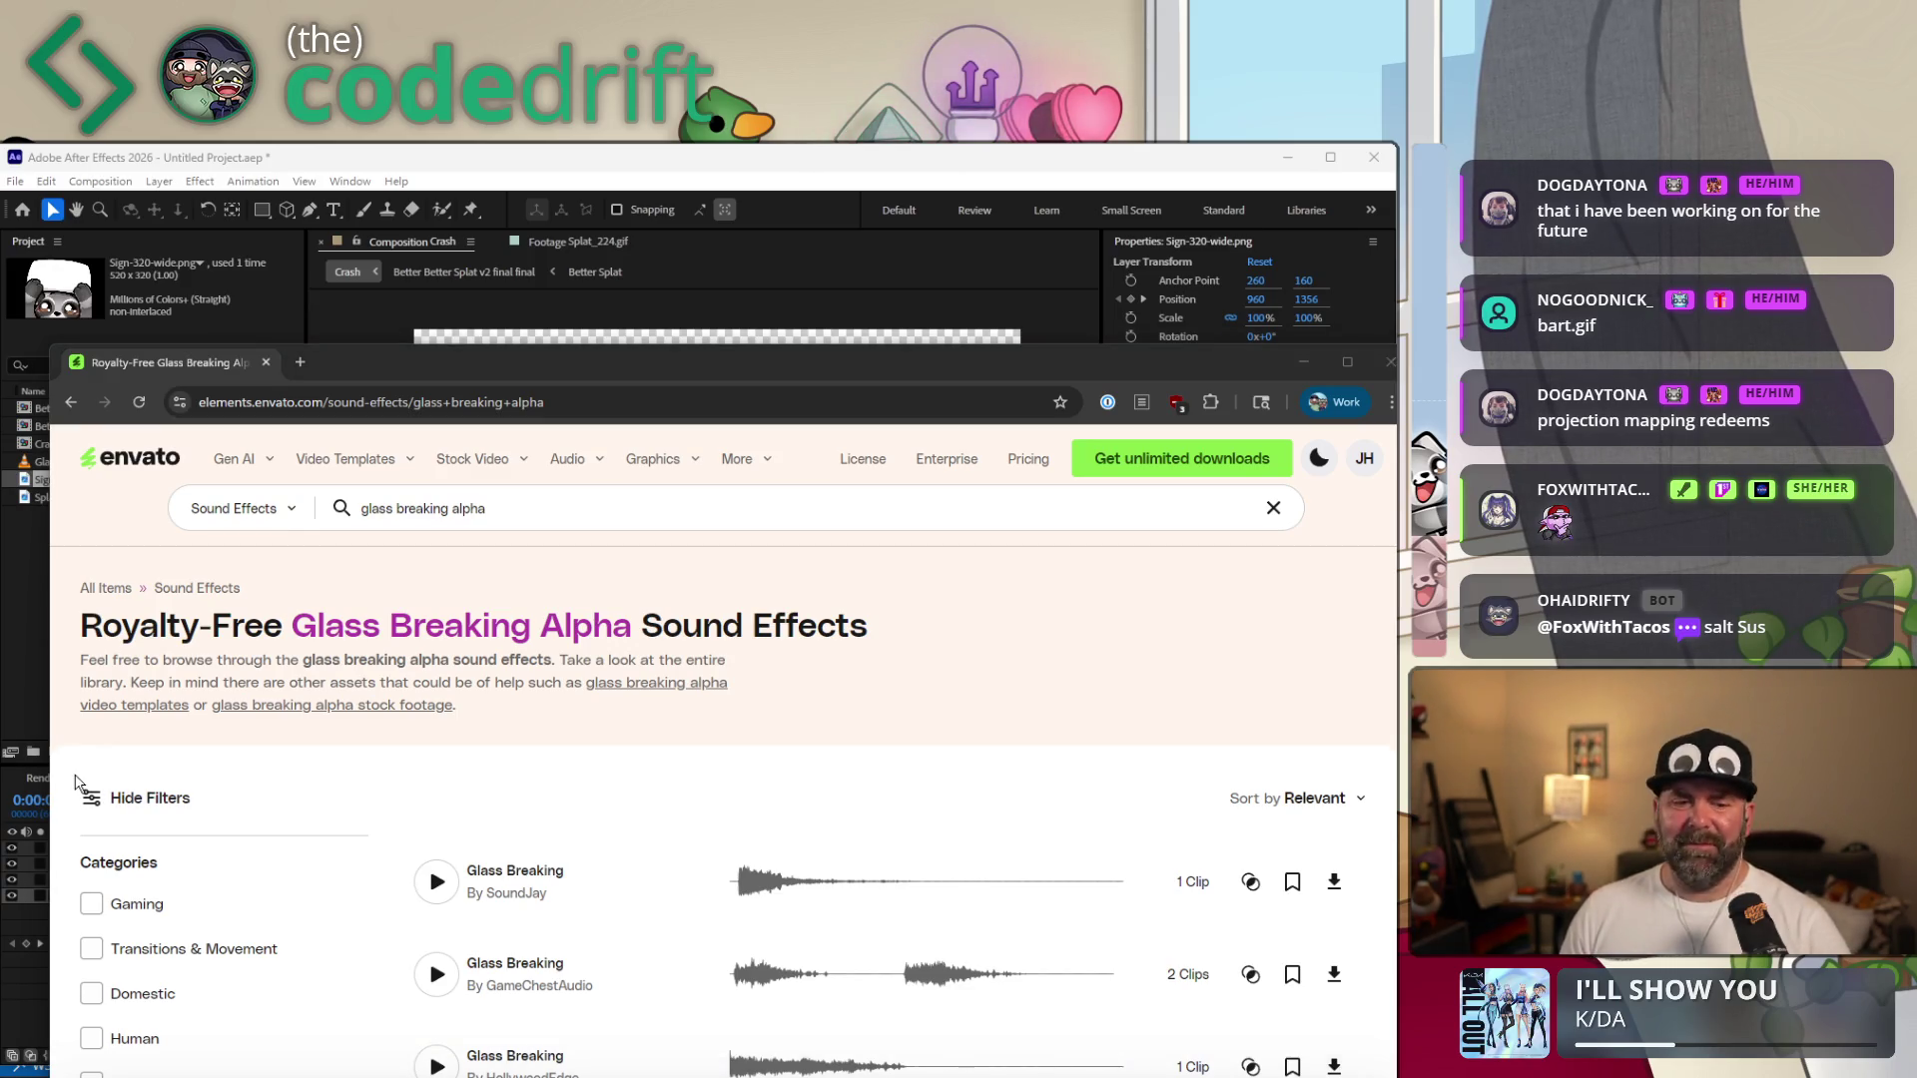
{"action": "scroll", "coordinate": [641, 790], "scroll_direction": "down", "scroll_amount": 1}
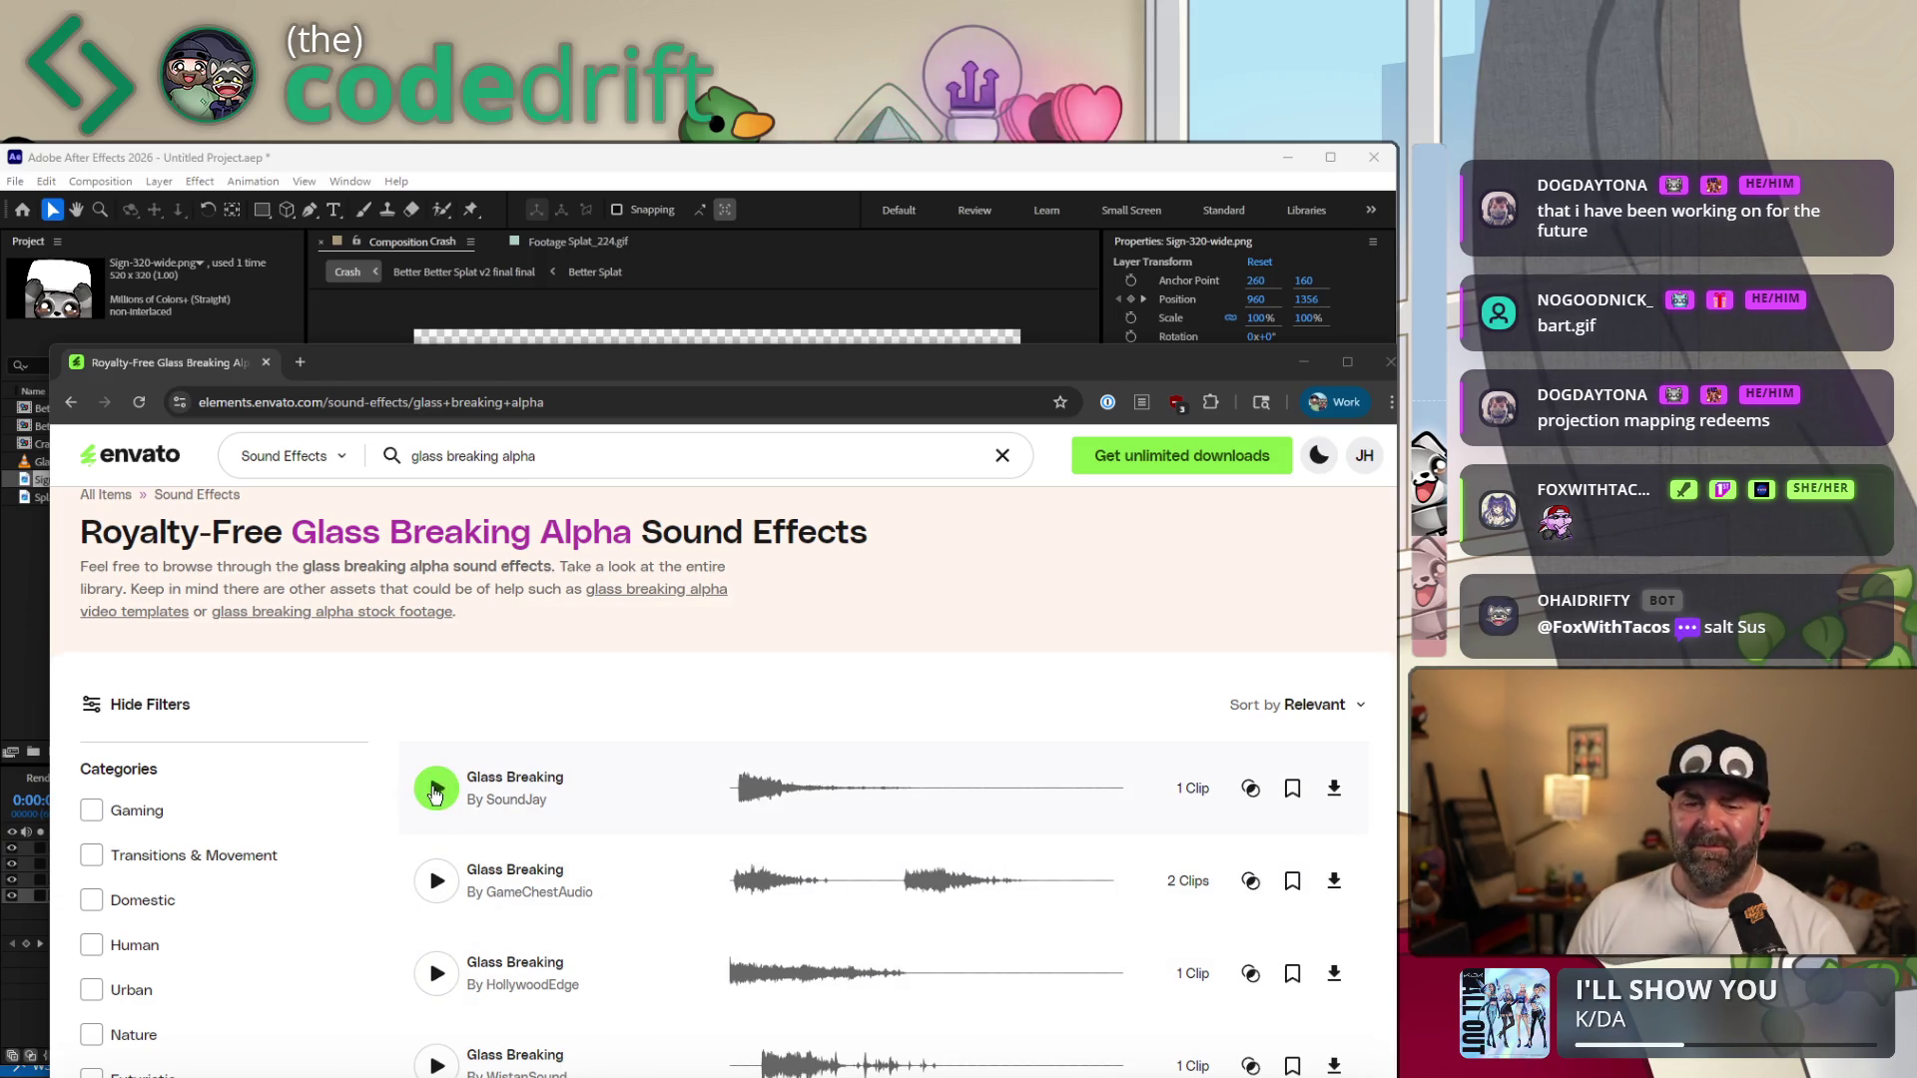
Audition the SoundJay, GameChestAudio, HollywoodEdge, tiny glass shards and Sound-Ideas glass breaking clips.
{"action": "left_click", "coordinate": [435, 794]}
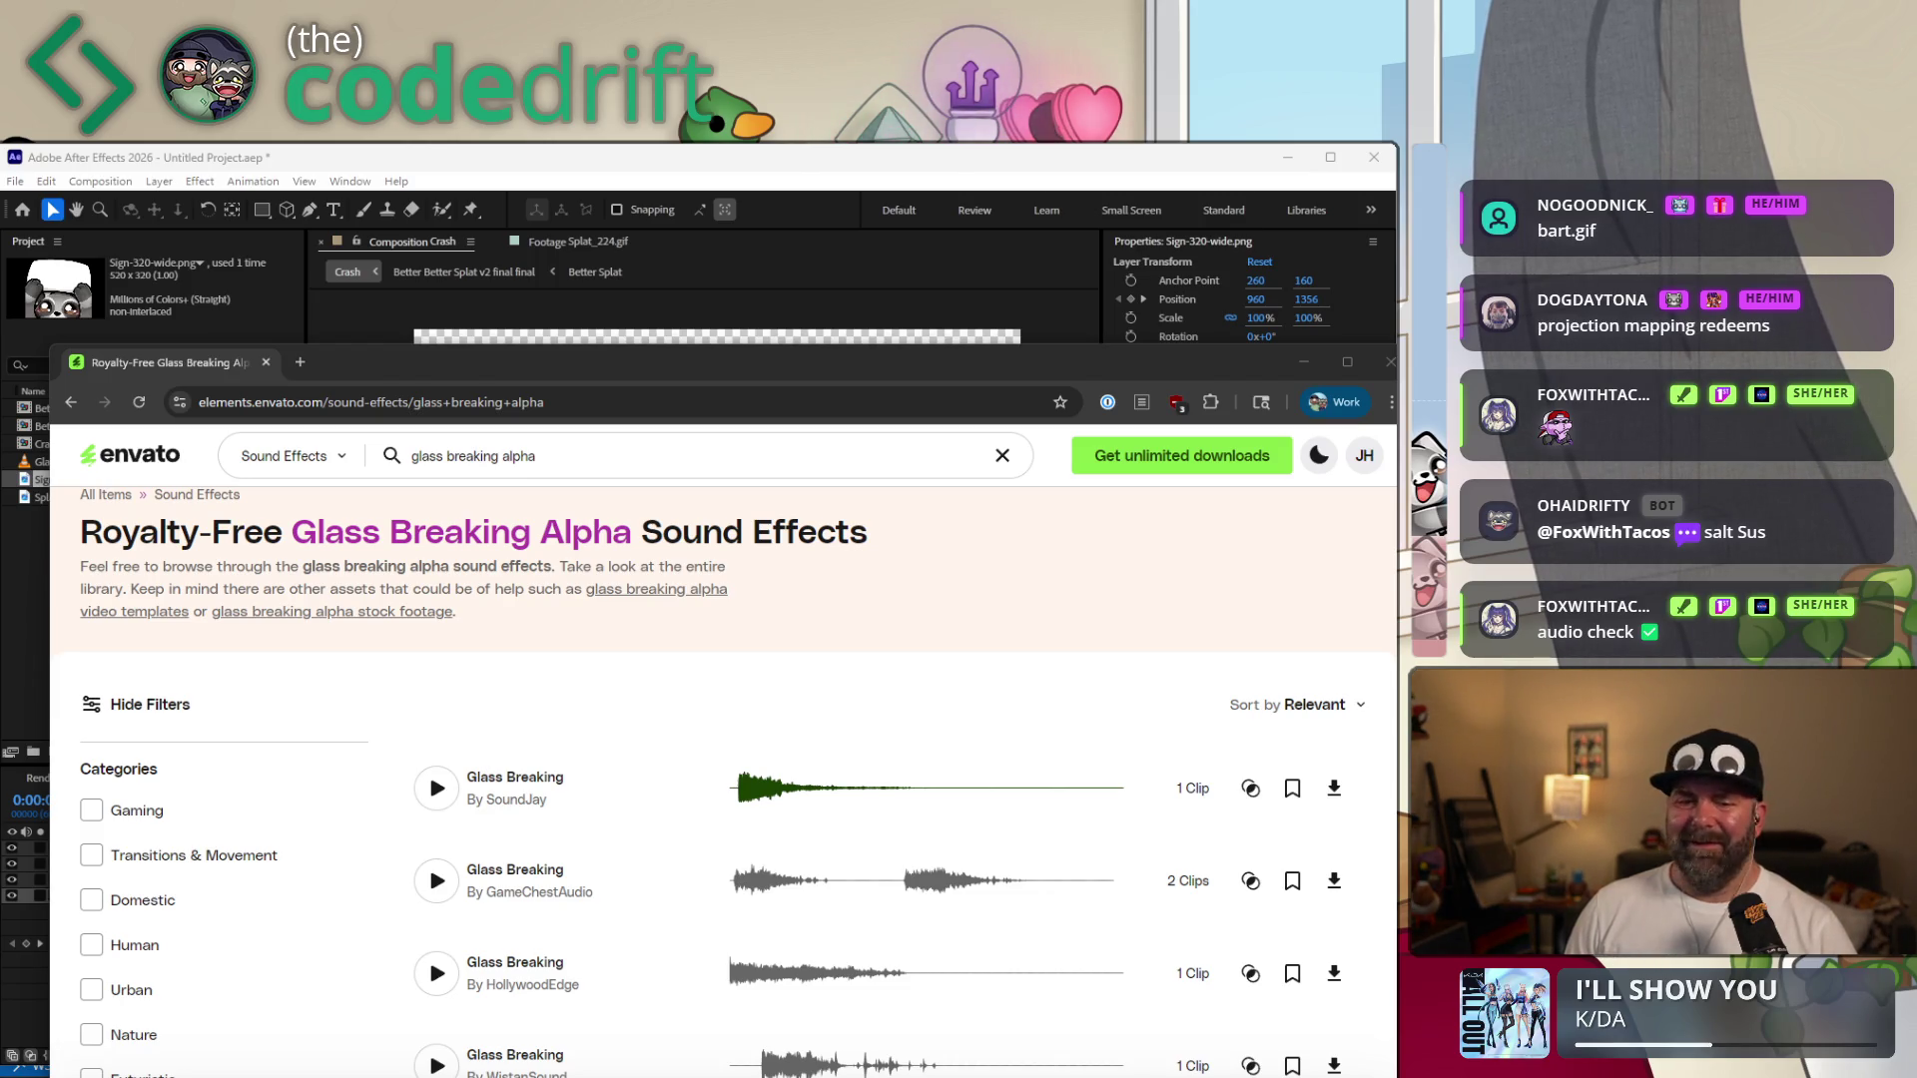
{"action": "scroll", "coordinate": [653, 691], "scroll_direction": "down", "scroll_amount": 1}
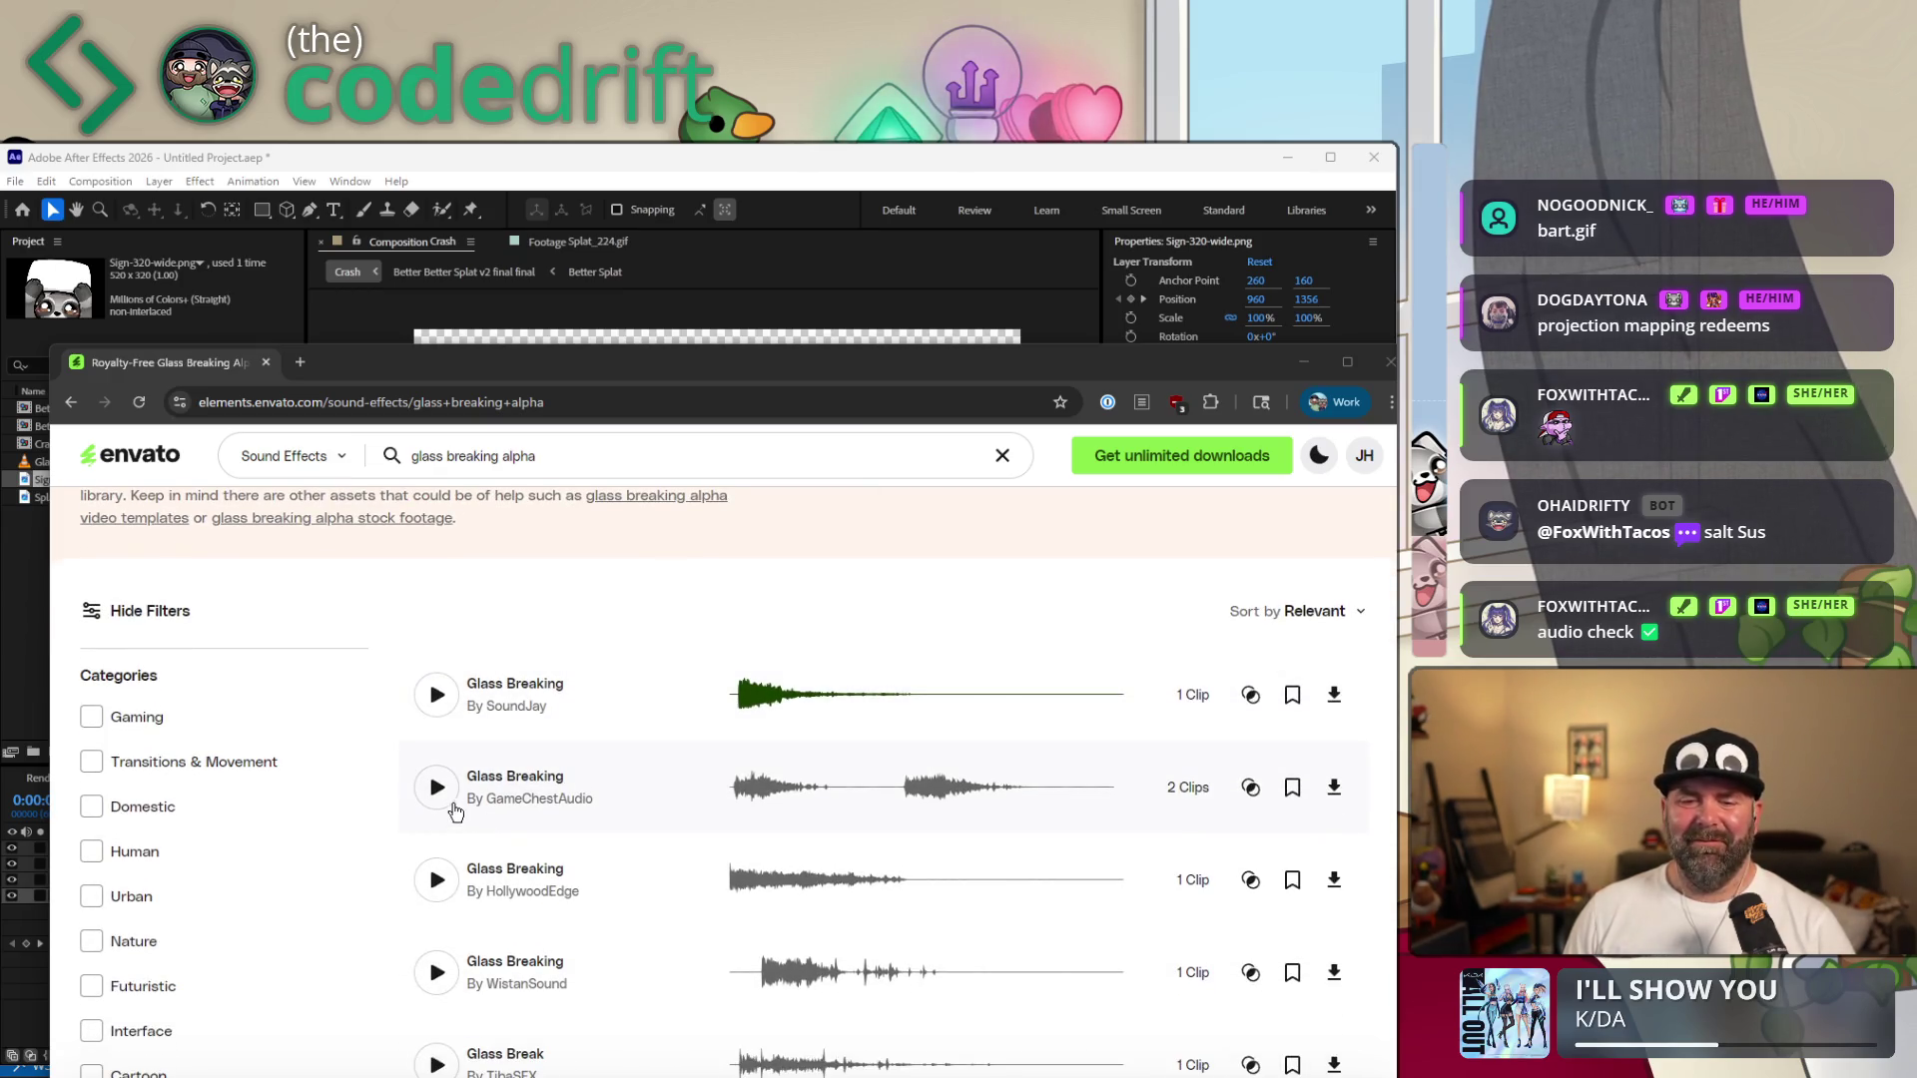
{"action": "left_click", "coordinate": [438, 788]}
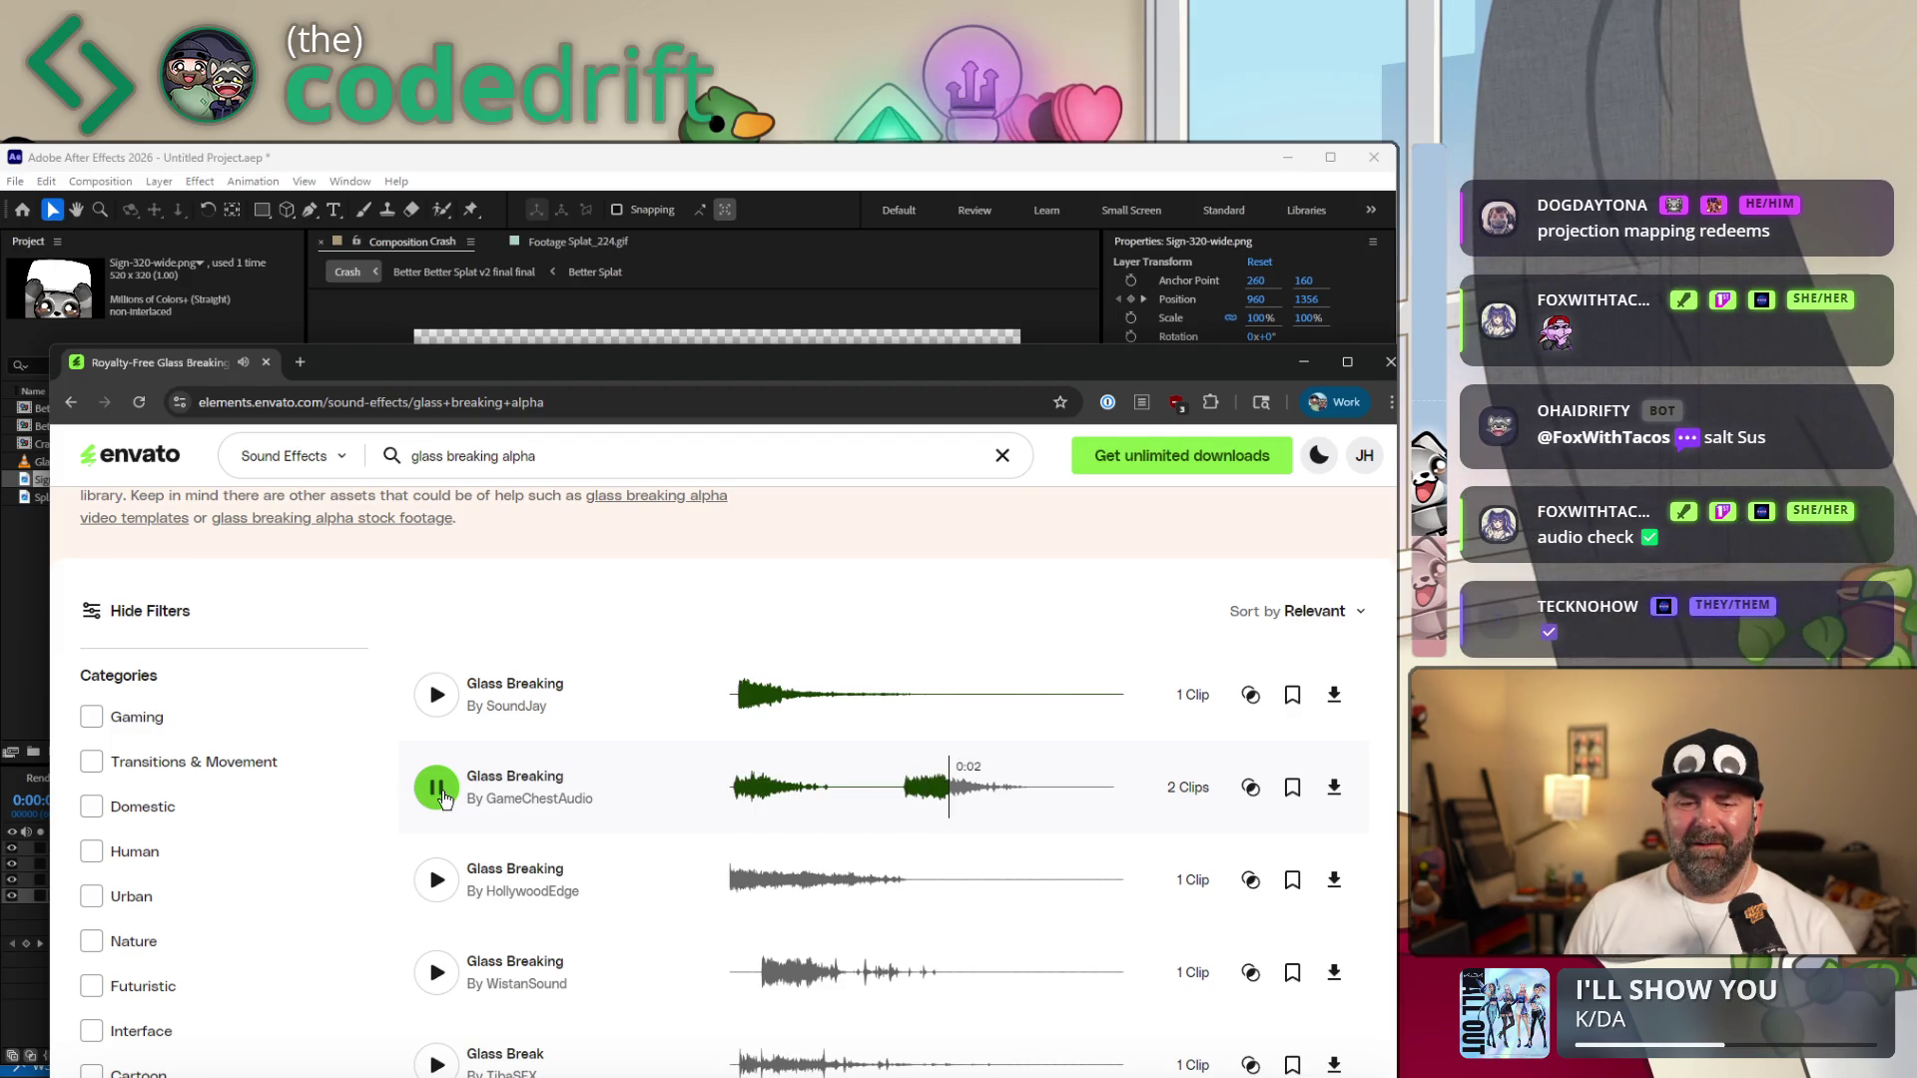
{"action": "scroll", "coordinate": [661, 817], "scroll_direction": "down", "scroll_amount": 1}
{"action": "scroll", "coordinate": [661, 819], "scroll_direction": "down", "scroll_amount": 1}
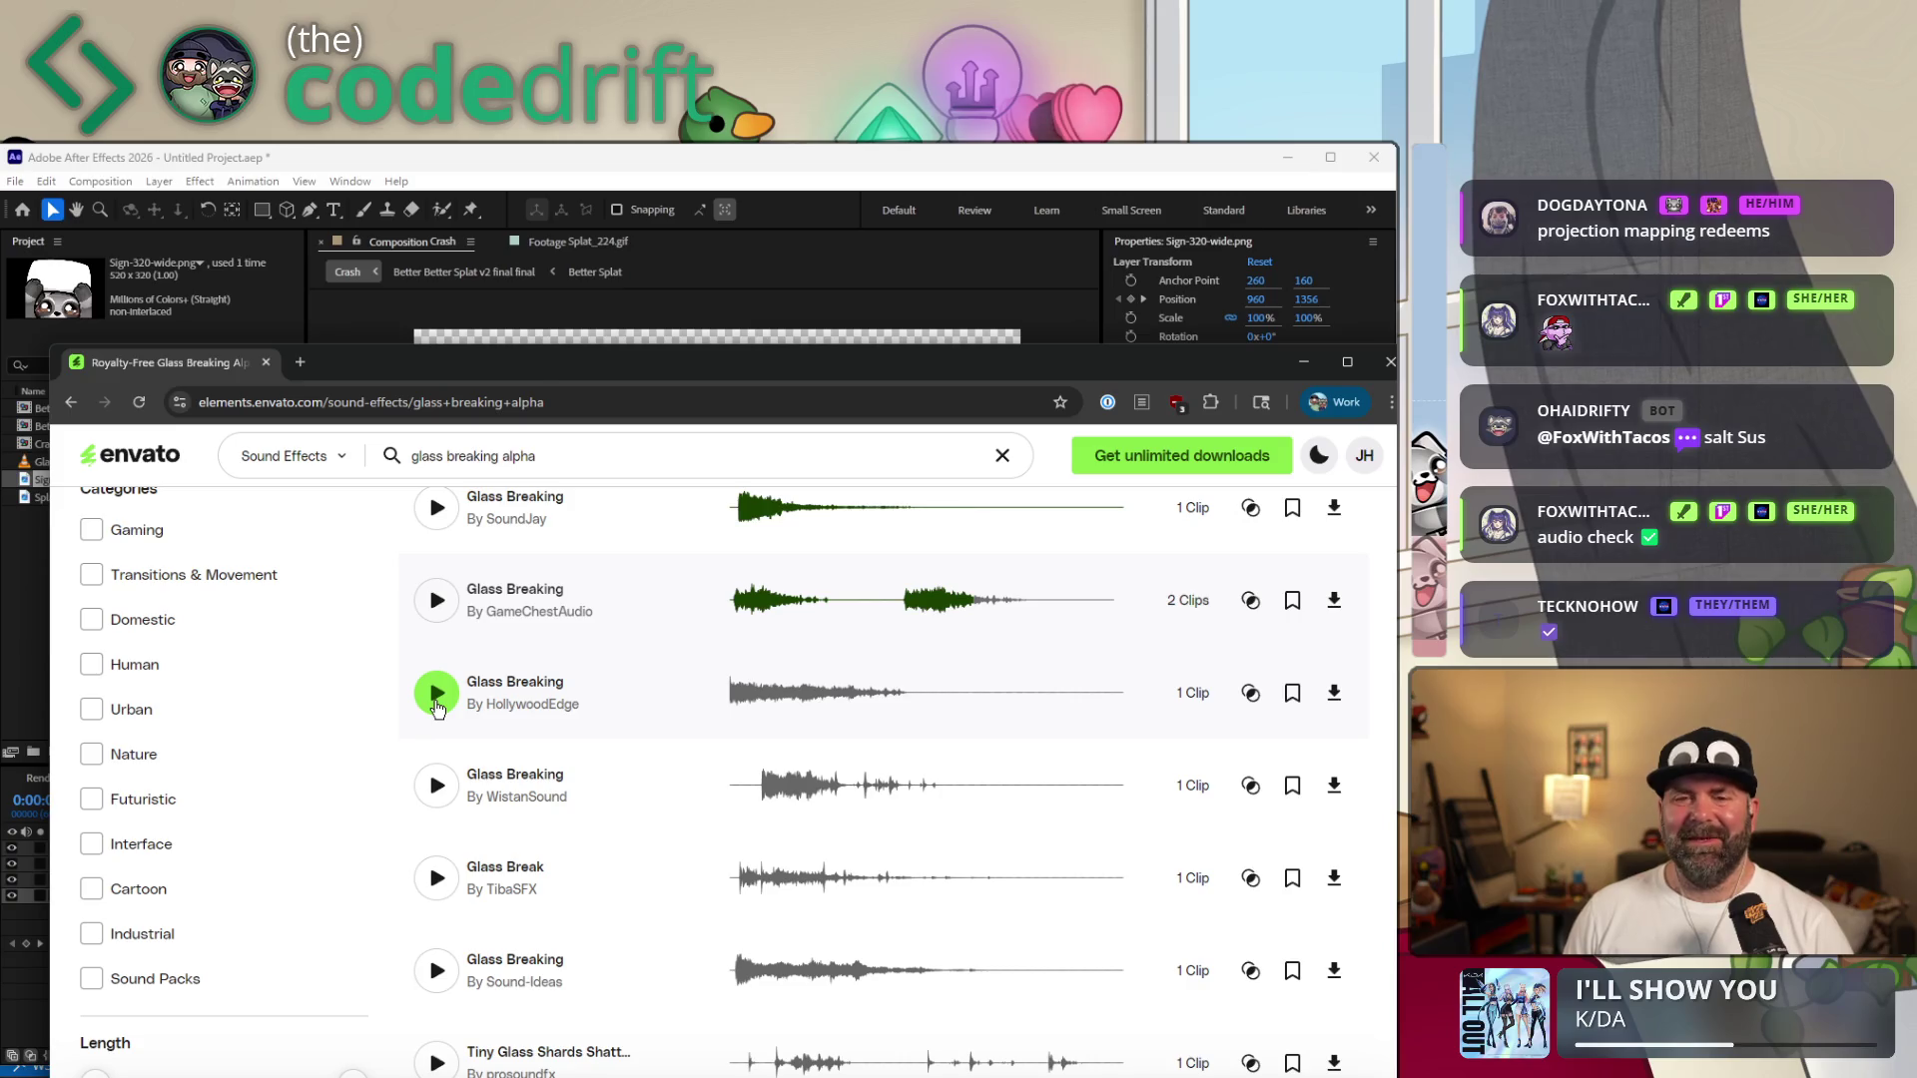
{"action": "left_click", "coordinate": [438, 708]}
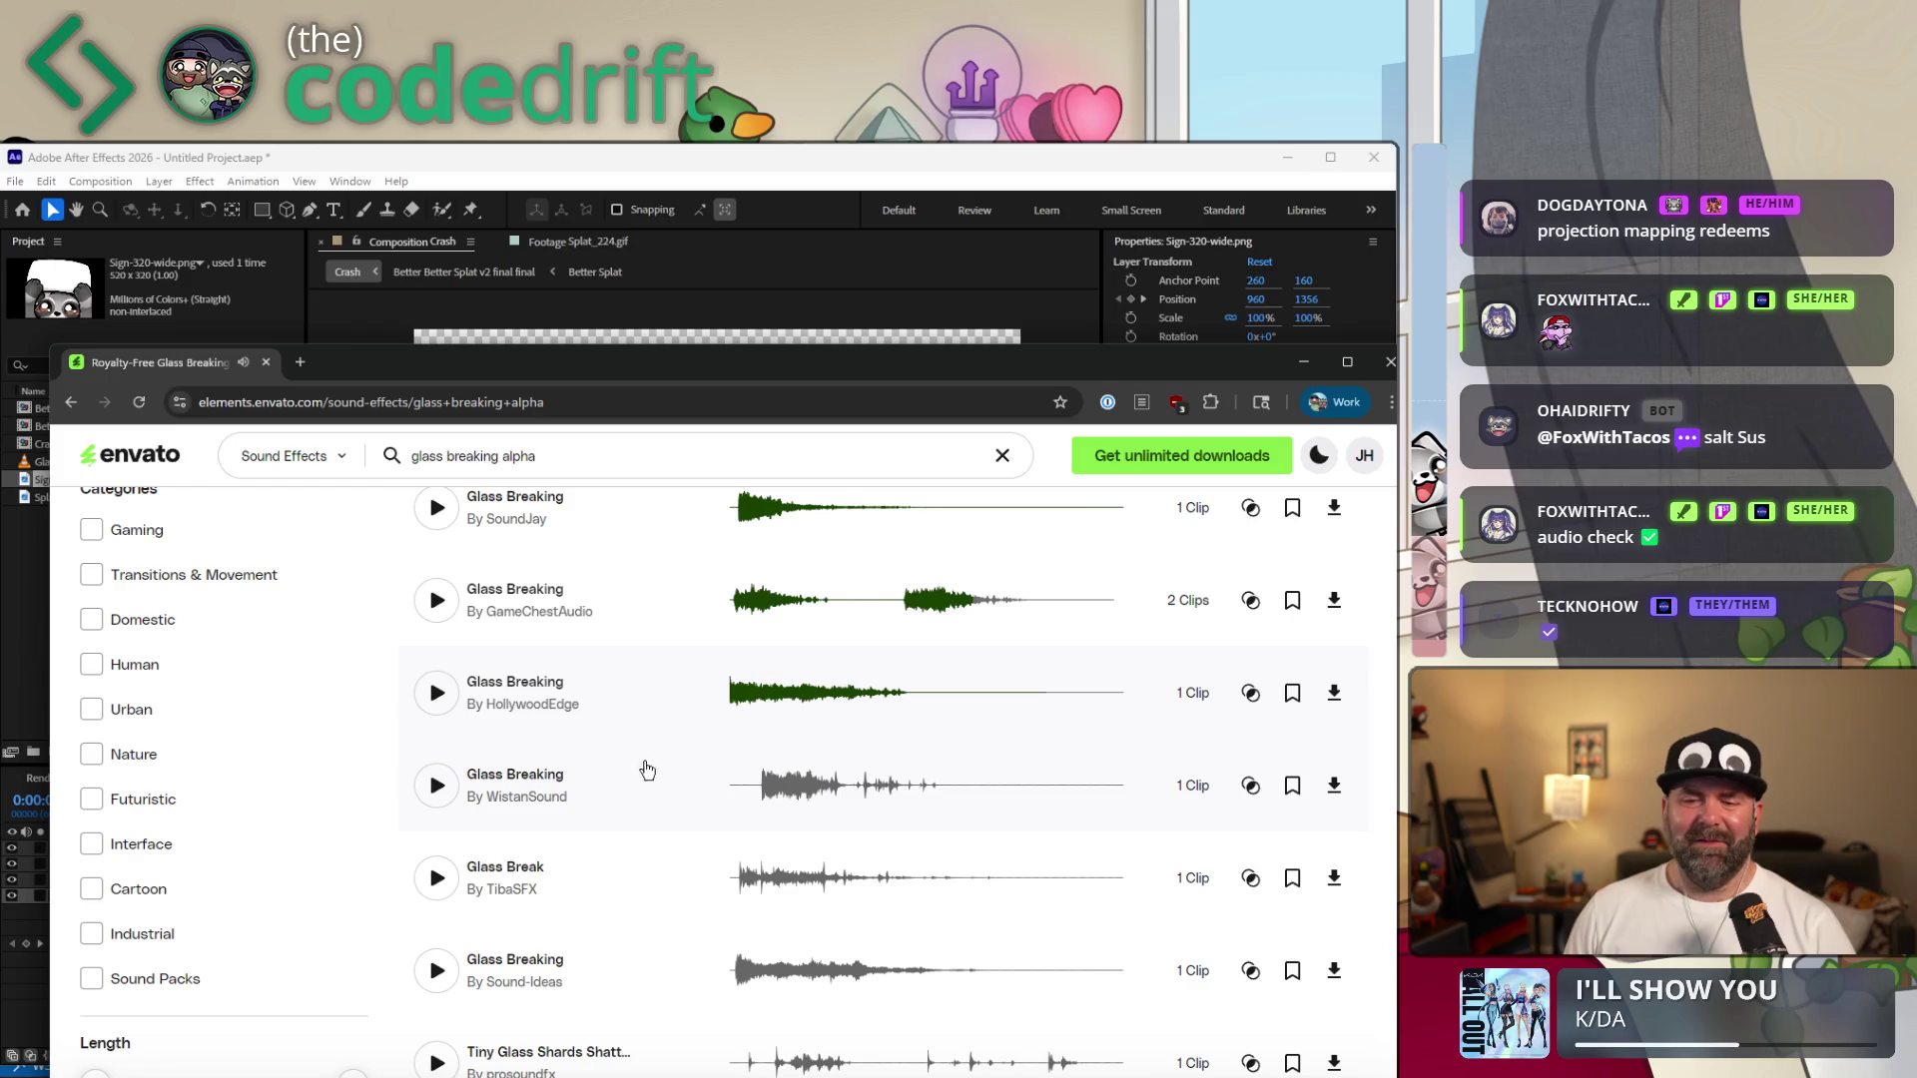
{"action": "scroll", "coordinate": [653, 740], "scroll_direction": "down", "scroll_amount": 1}
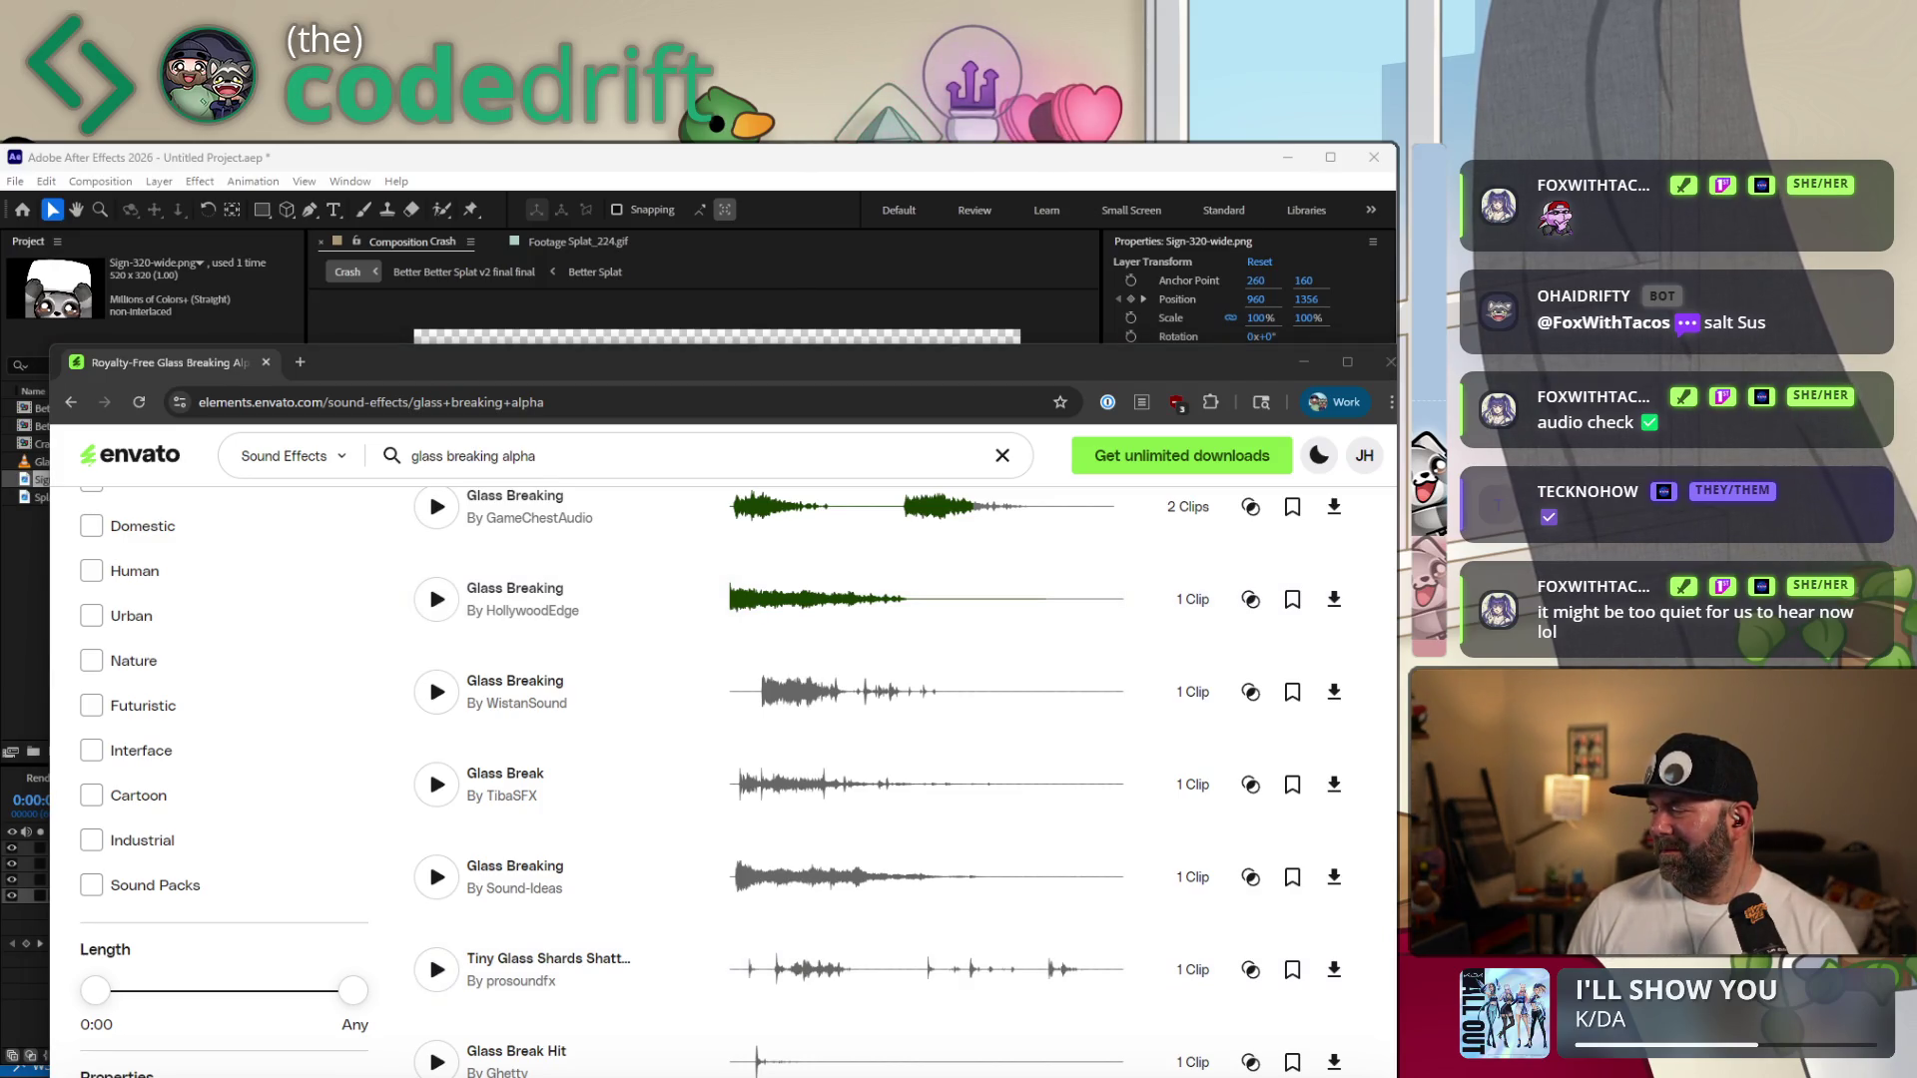
{"action": "left_click", "coordinate": [443, 970]}
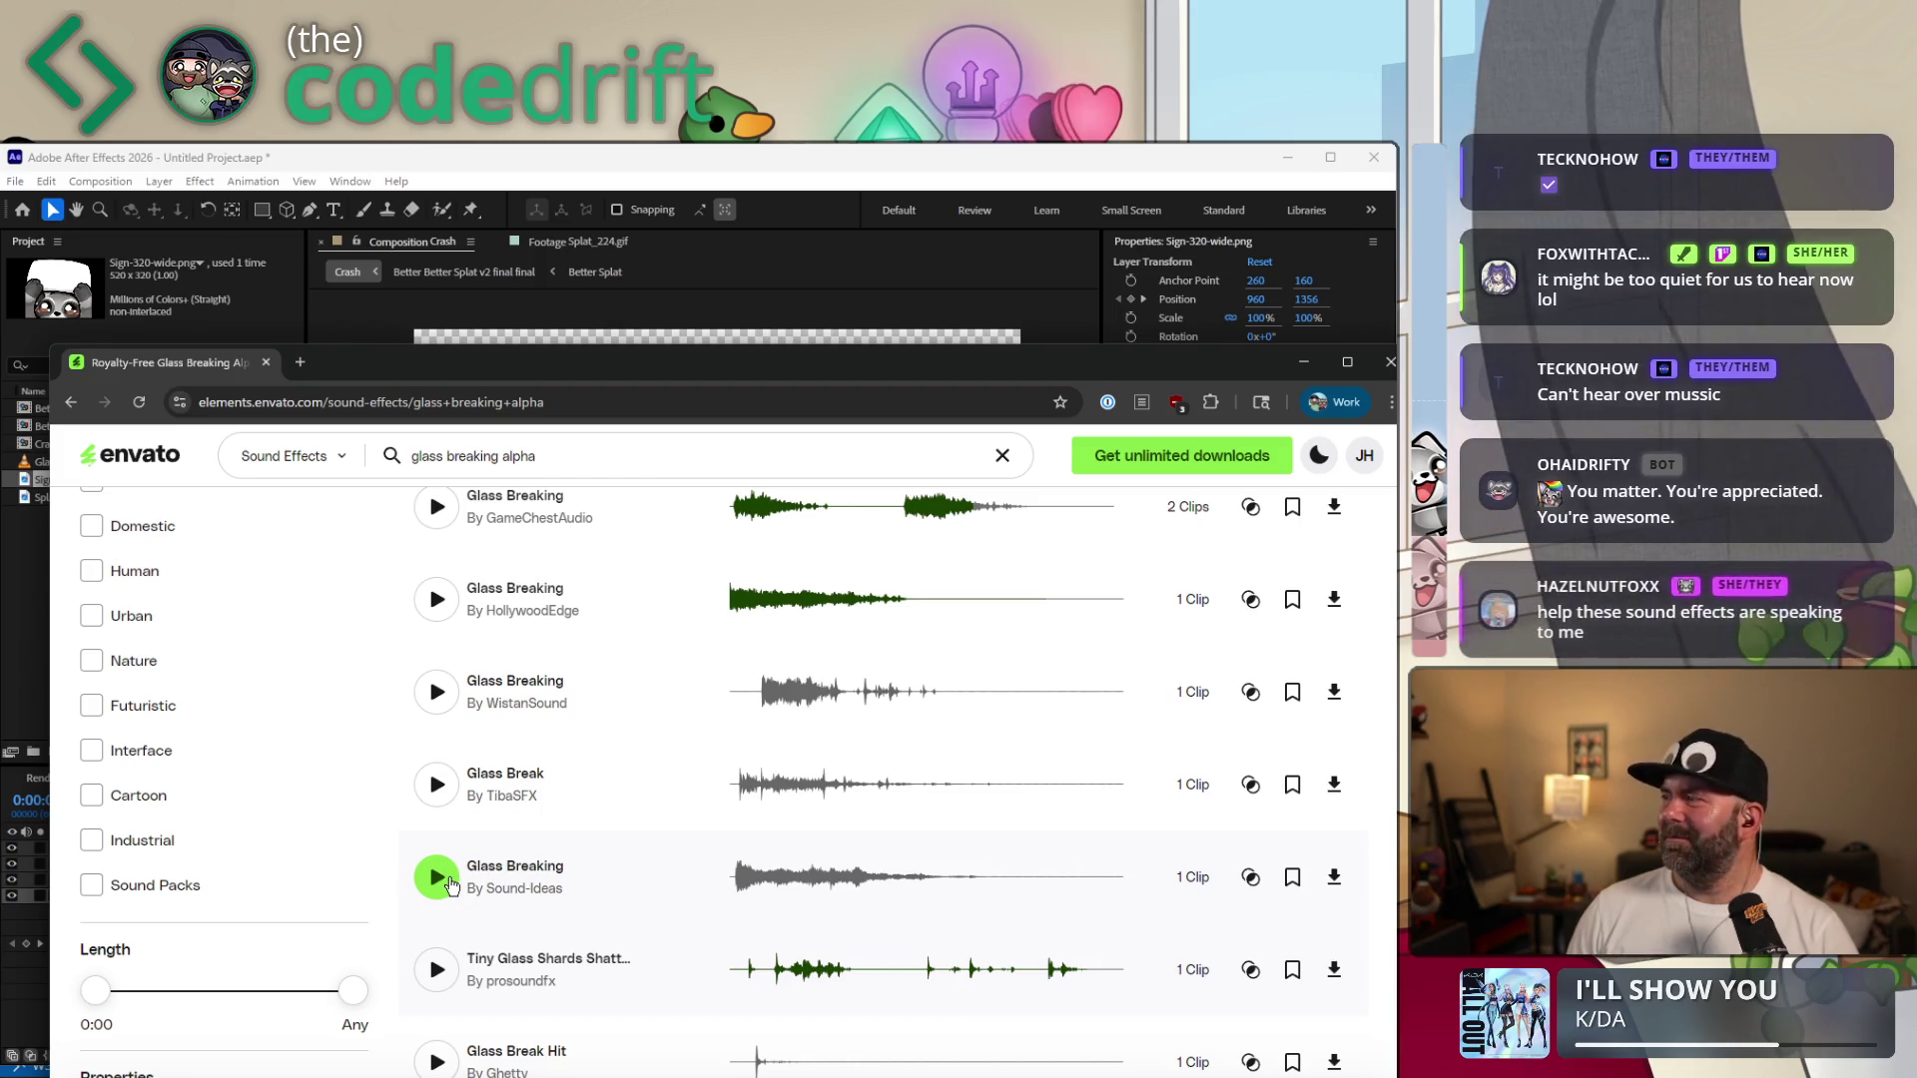
{"action": "left_click", "coordinate": [436, 877]}
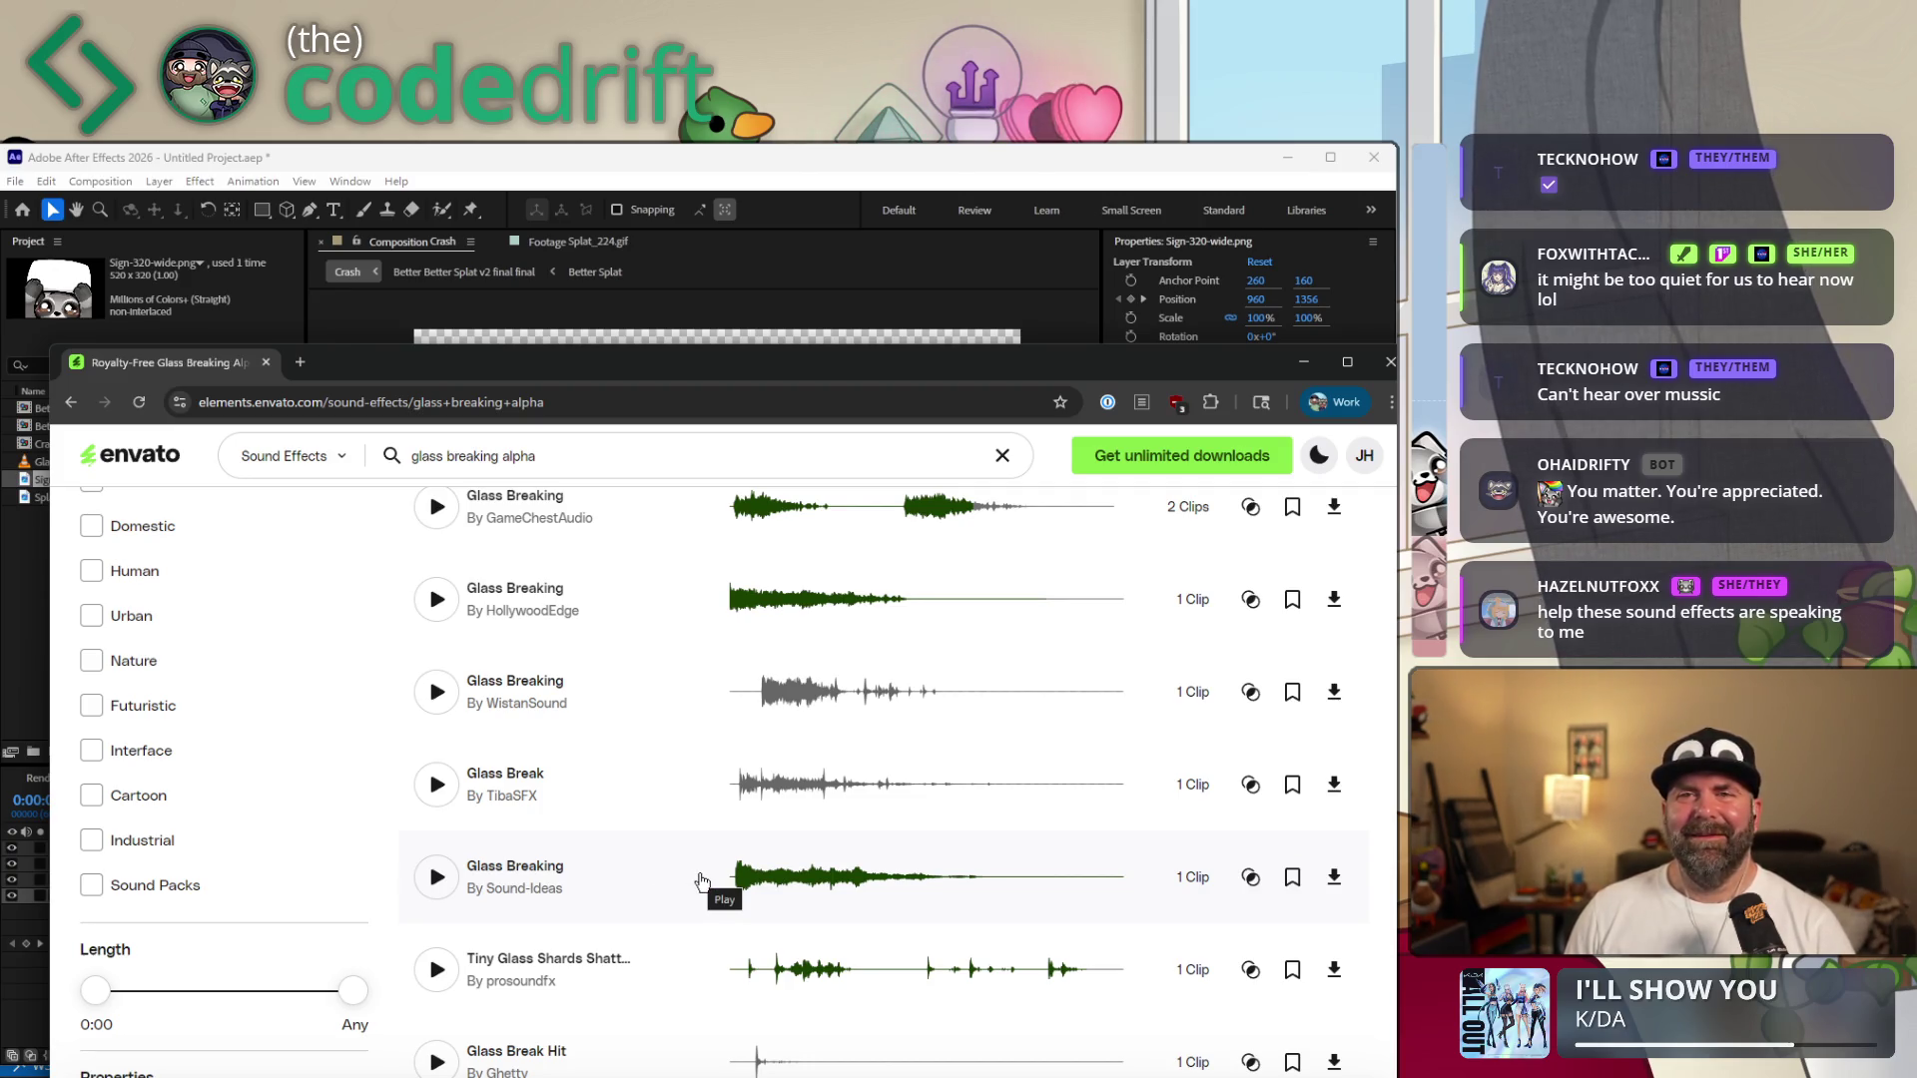
{"action": "scroll", "coordinate": [629, 891], "scroll_direction": "down", "scroll_amount": 2}
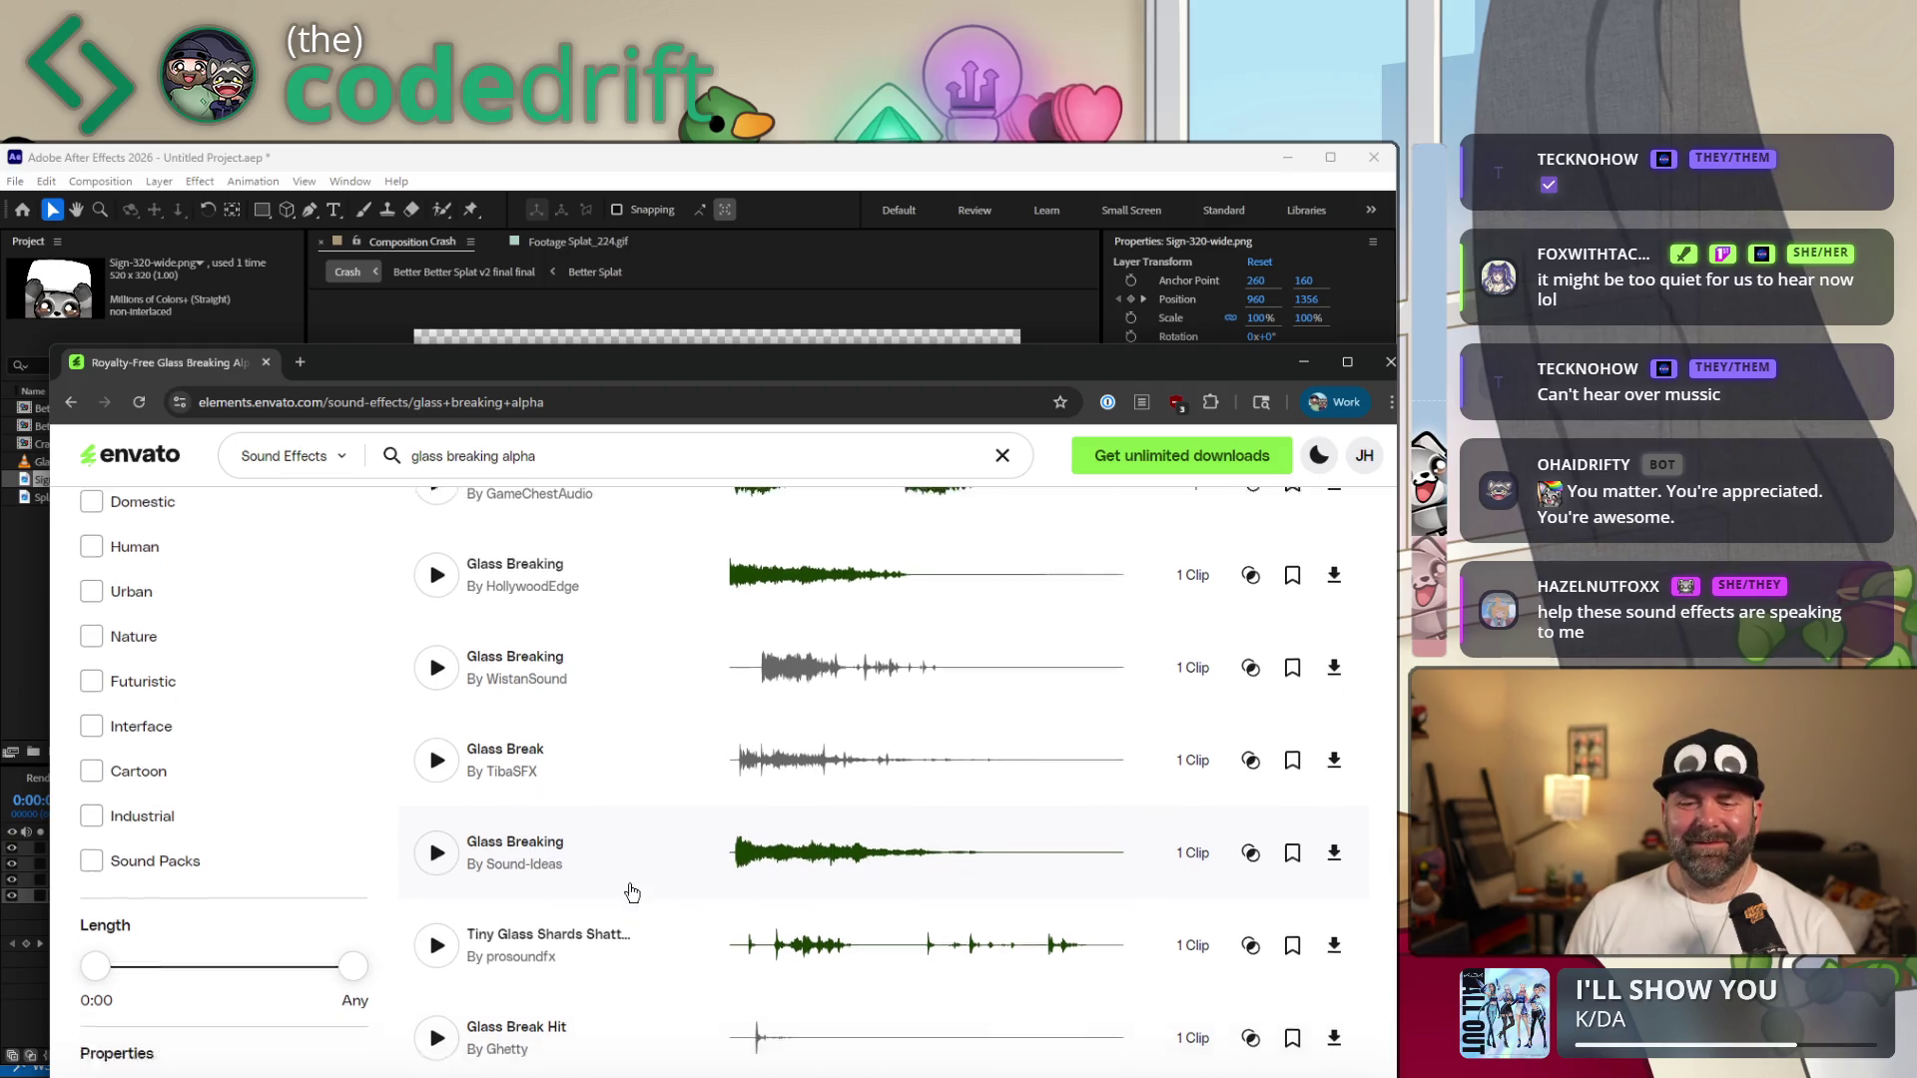
{"action": "scroll", "coordinate": [630, 889], "scroll_direction": "up", "scroll_amount": 2}
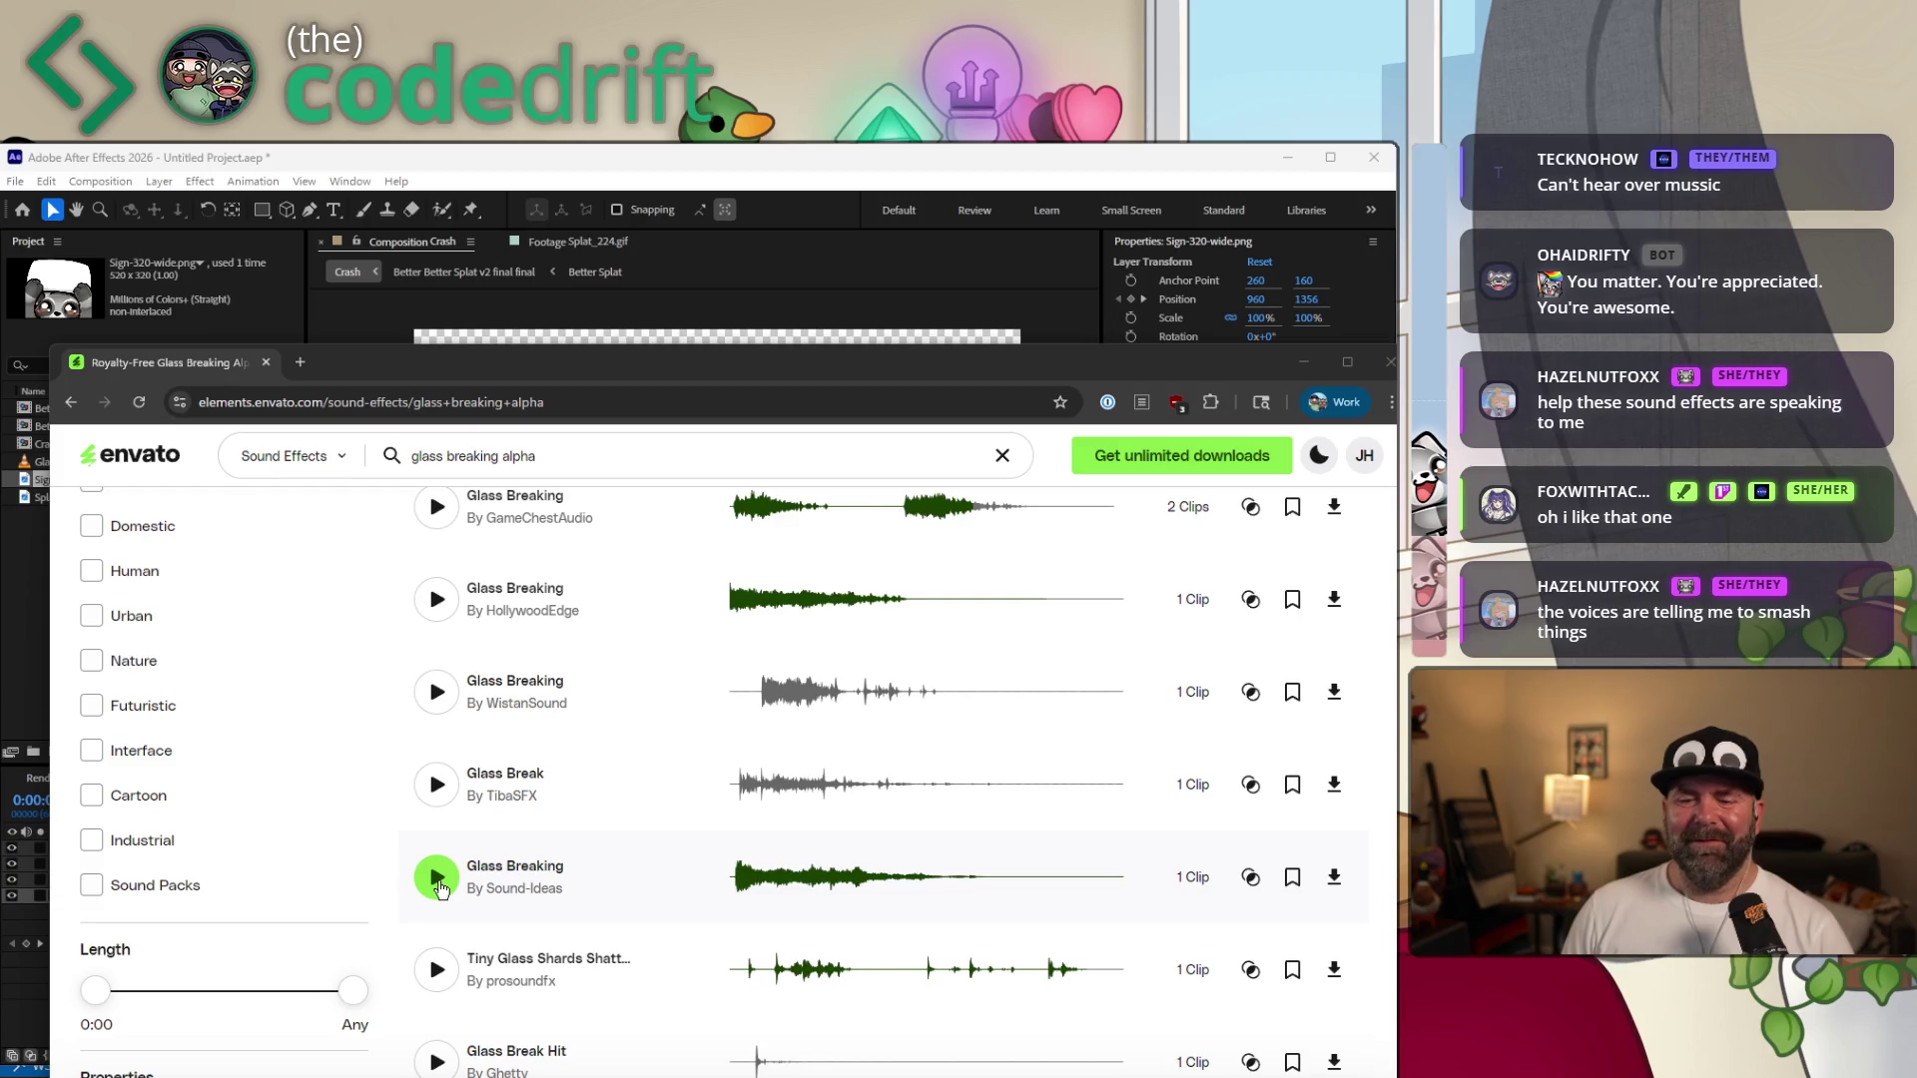
Preview the Sound-Ideas and HollywoodEdge Glass Breaking clips and the first result.
{"action": "left_click", "coordinate": [436, 877]}
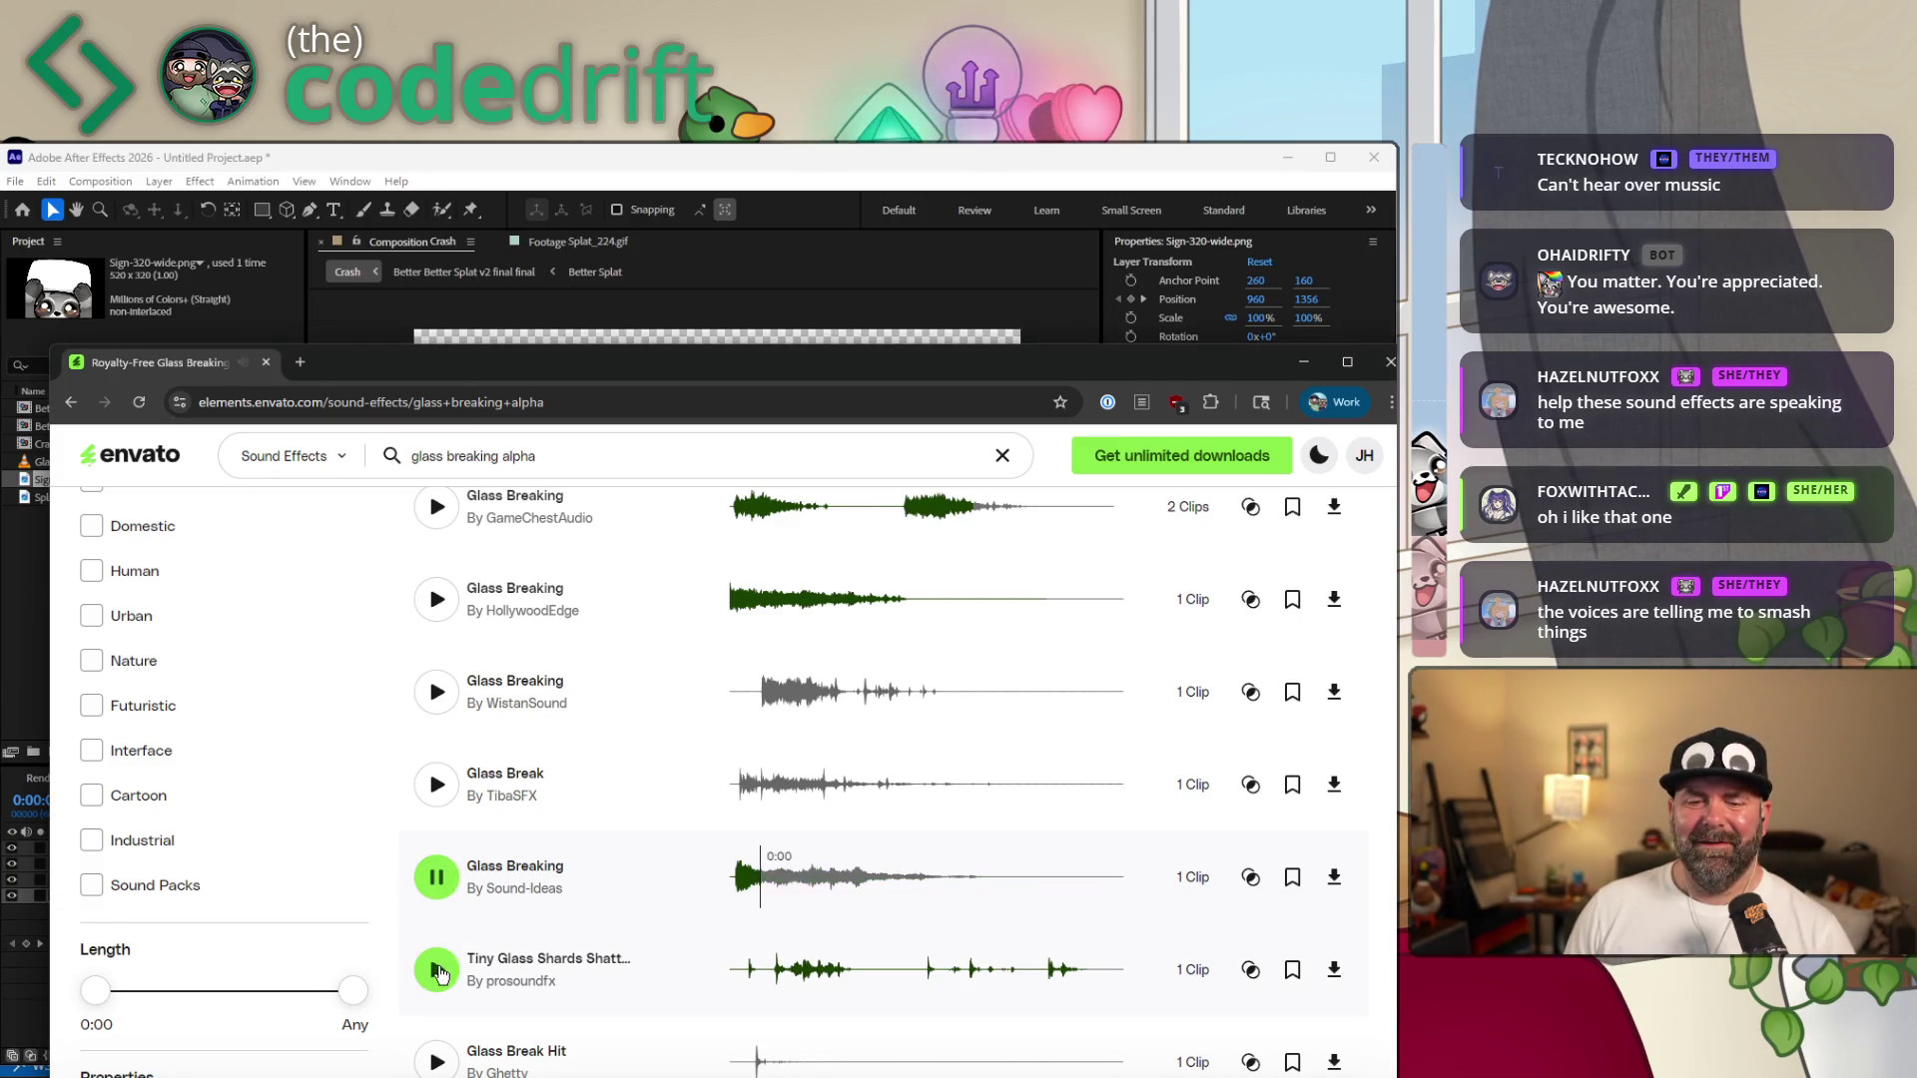
{"action": "left_click", "coordinate": [438, 972]}
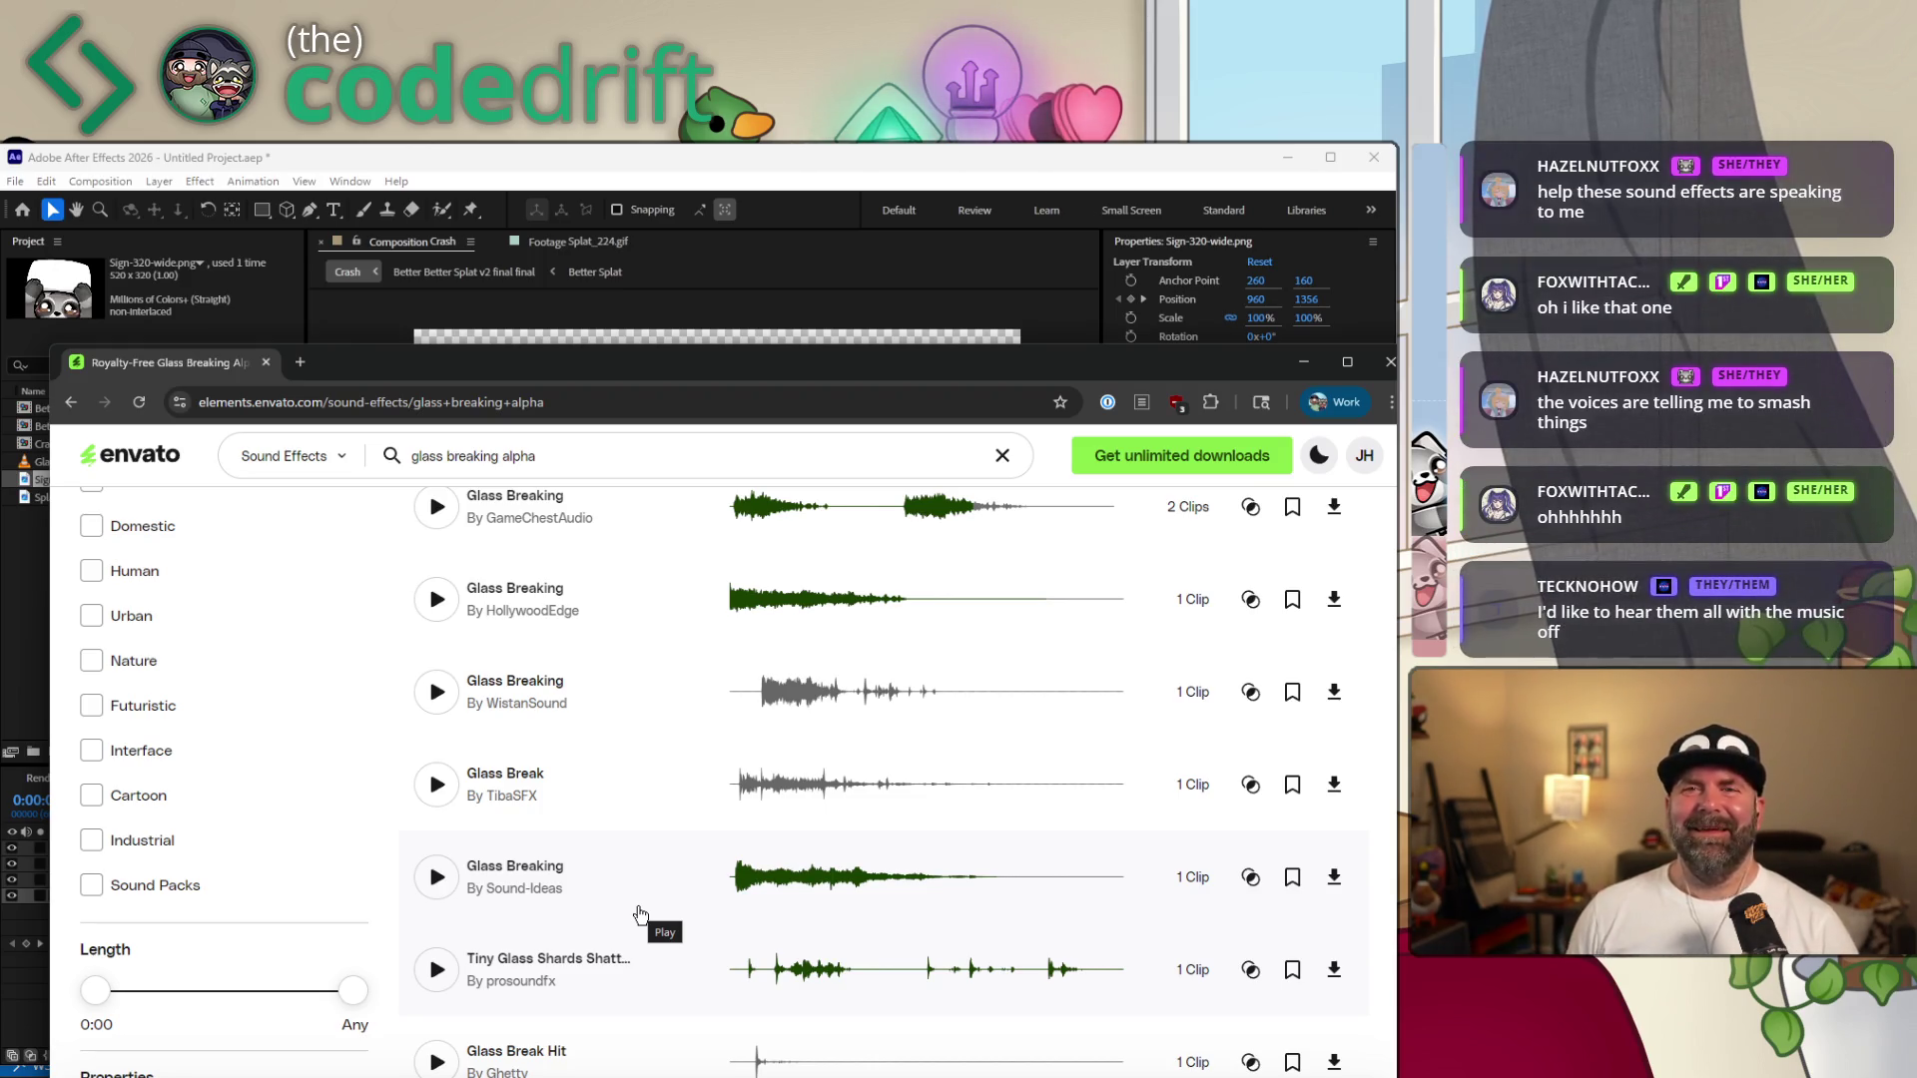
{"action": "scroll", "coordinate": [574, 855], "scroll_direction": "up", "scroll_amount": 2}
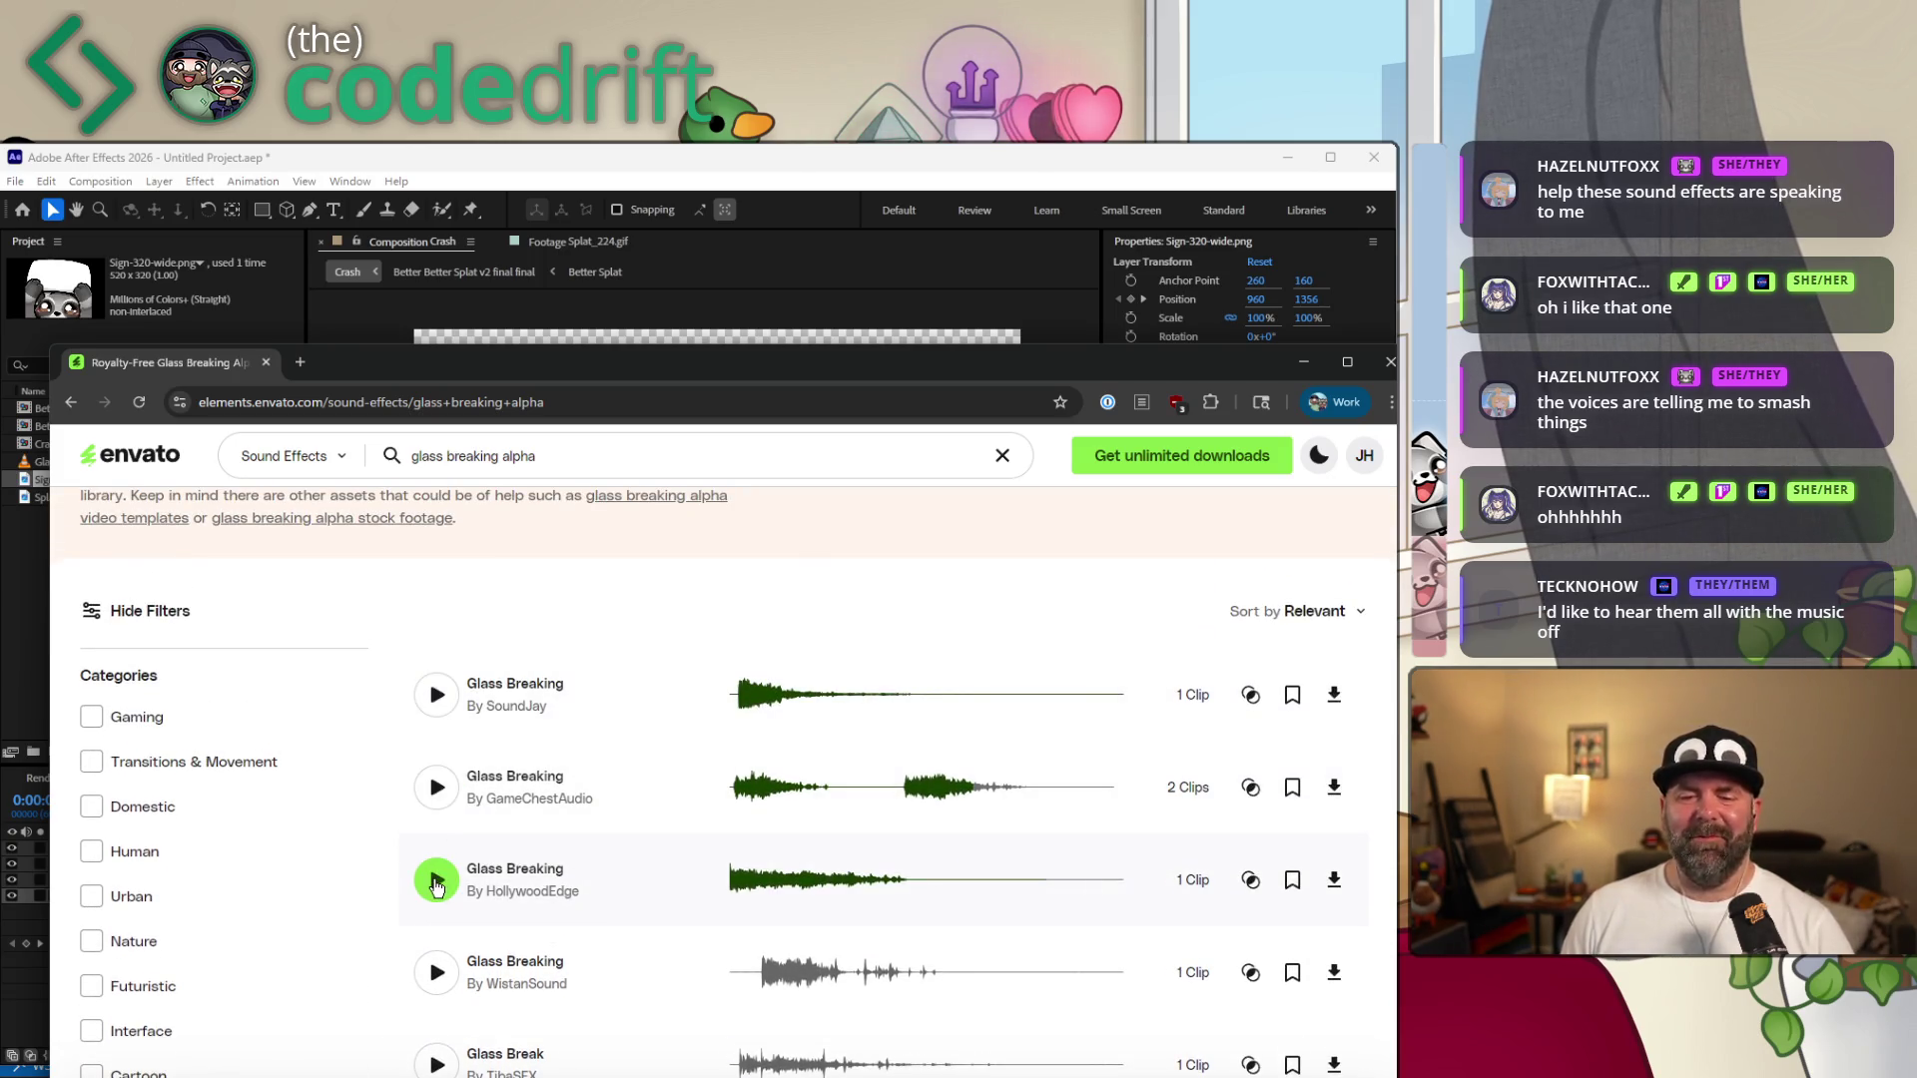
{"action": "left_click", "coordinate": [436, 883]}
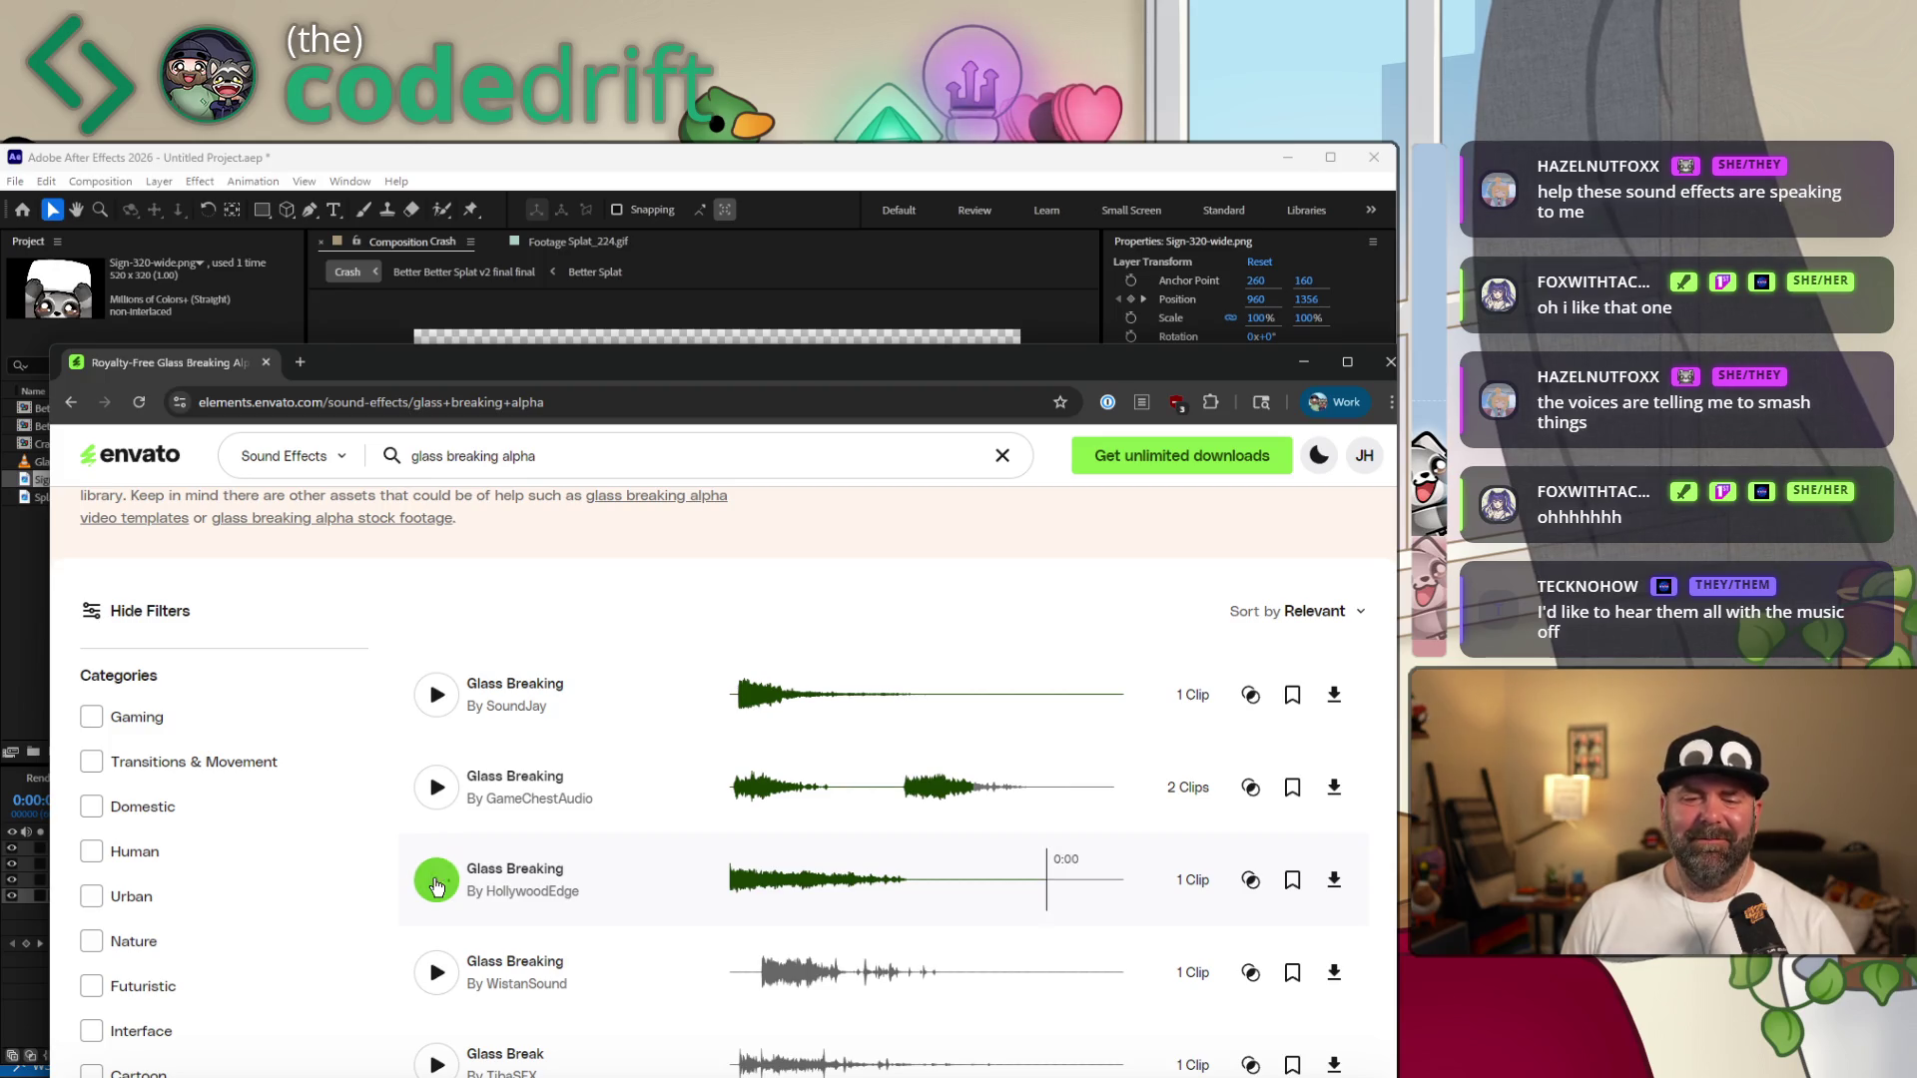
{"action": "left_click", "coordinate": [436, 883]}
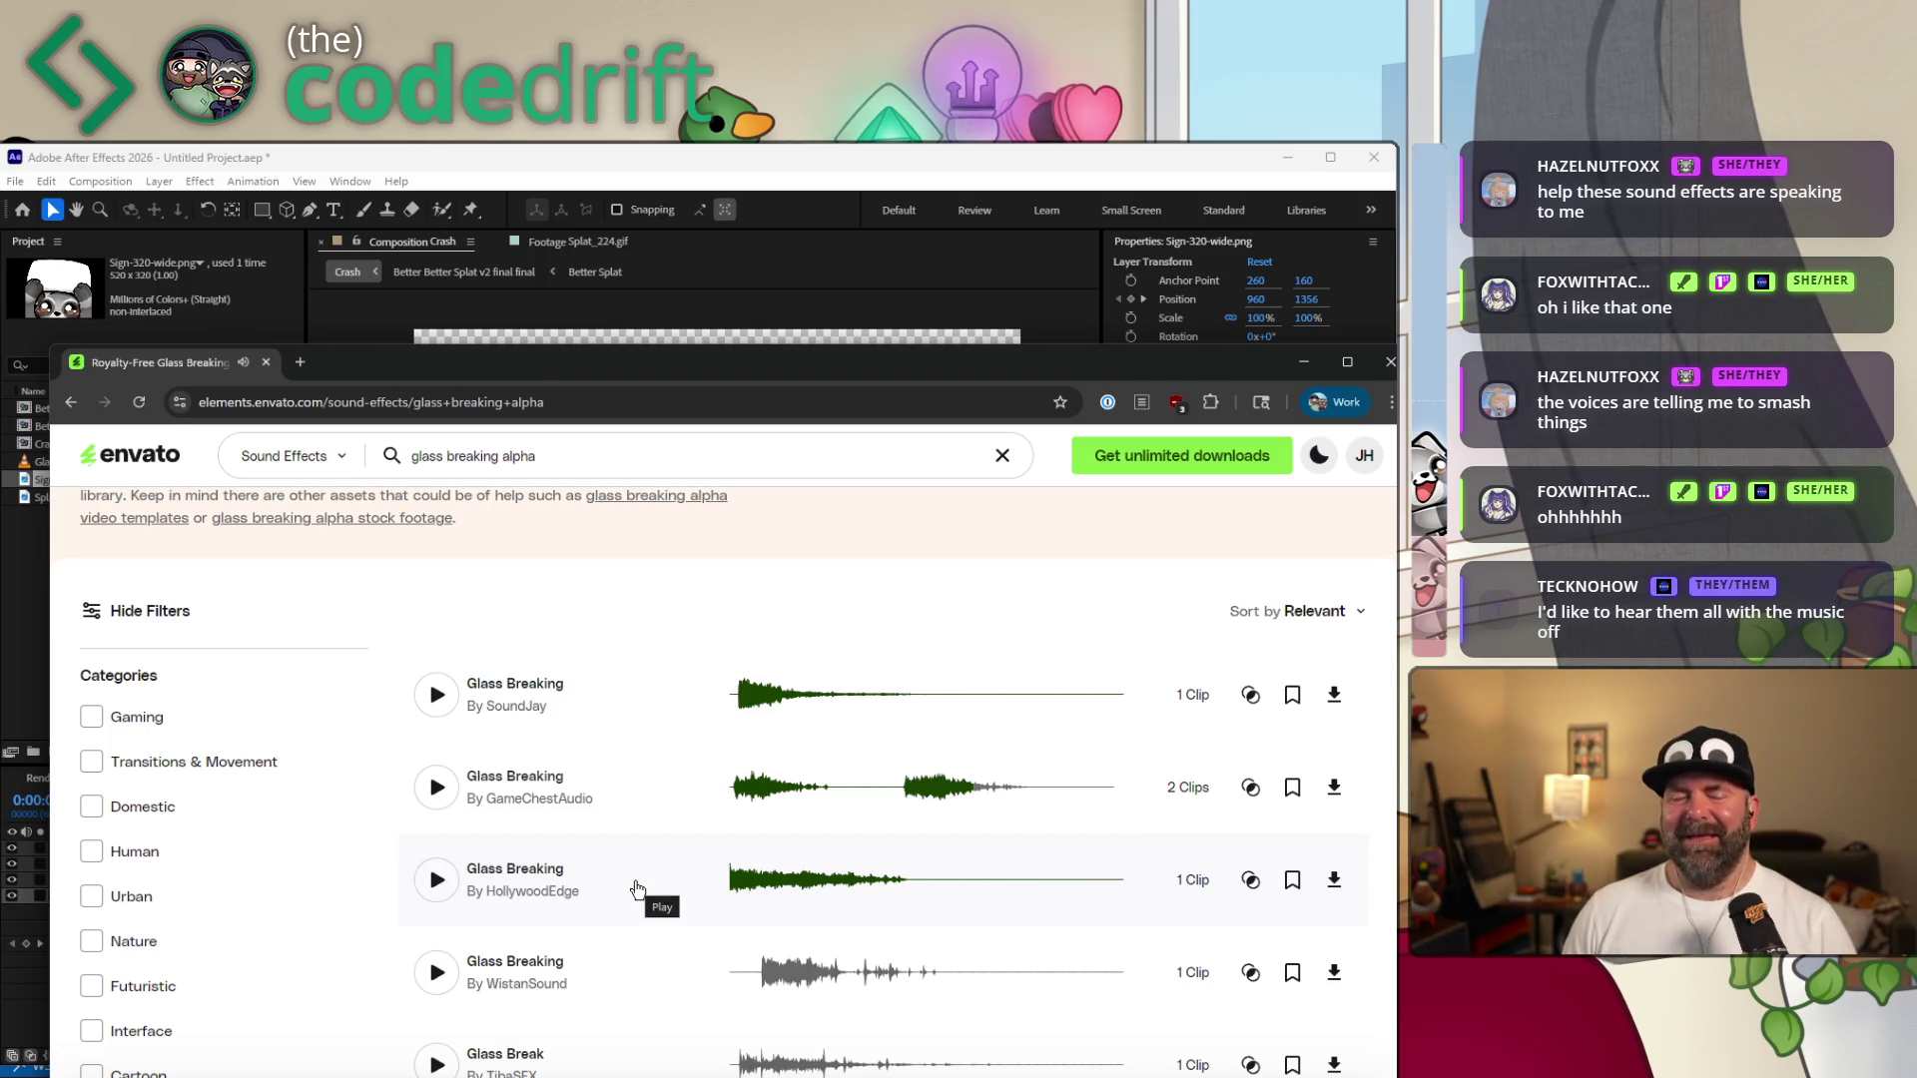
{"action": "scroll", "coordinate": [635, 890], "scroll_direction": "down", "scroll_amount": 2}
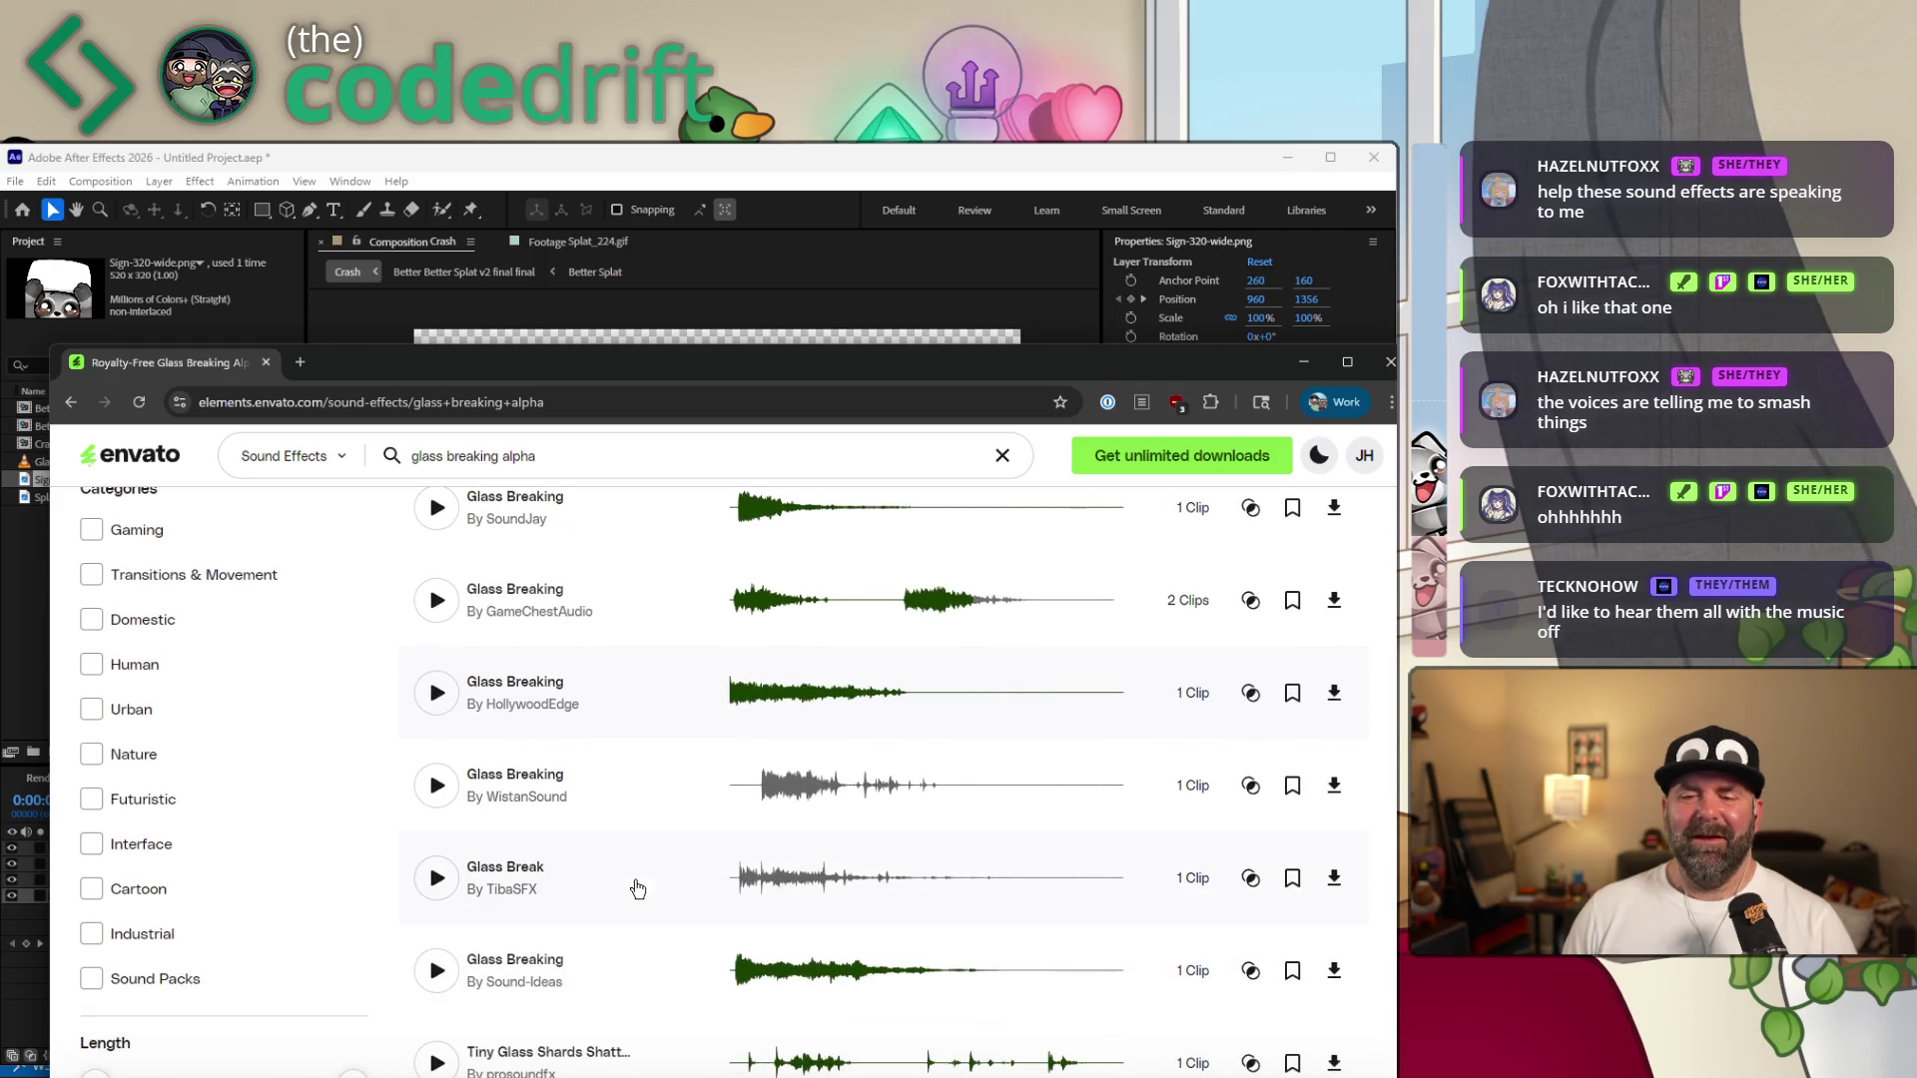
{"action": "scroll", "coordinate": [586, 886], "scroll_direction": "down", "scroll_amount": 1}
{"action": "scroll", "coordinate": [595, 864], "scroll_direction": "up", "scroll_amount": 2}
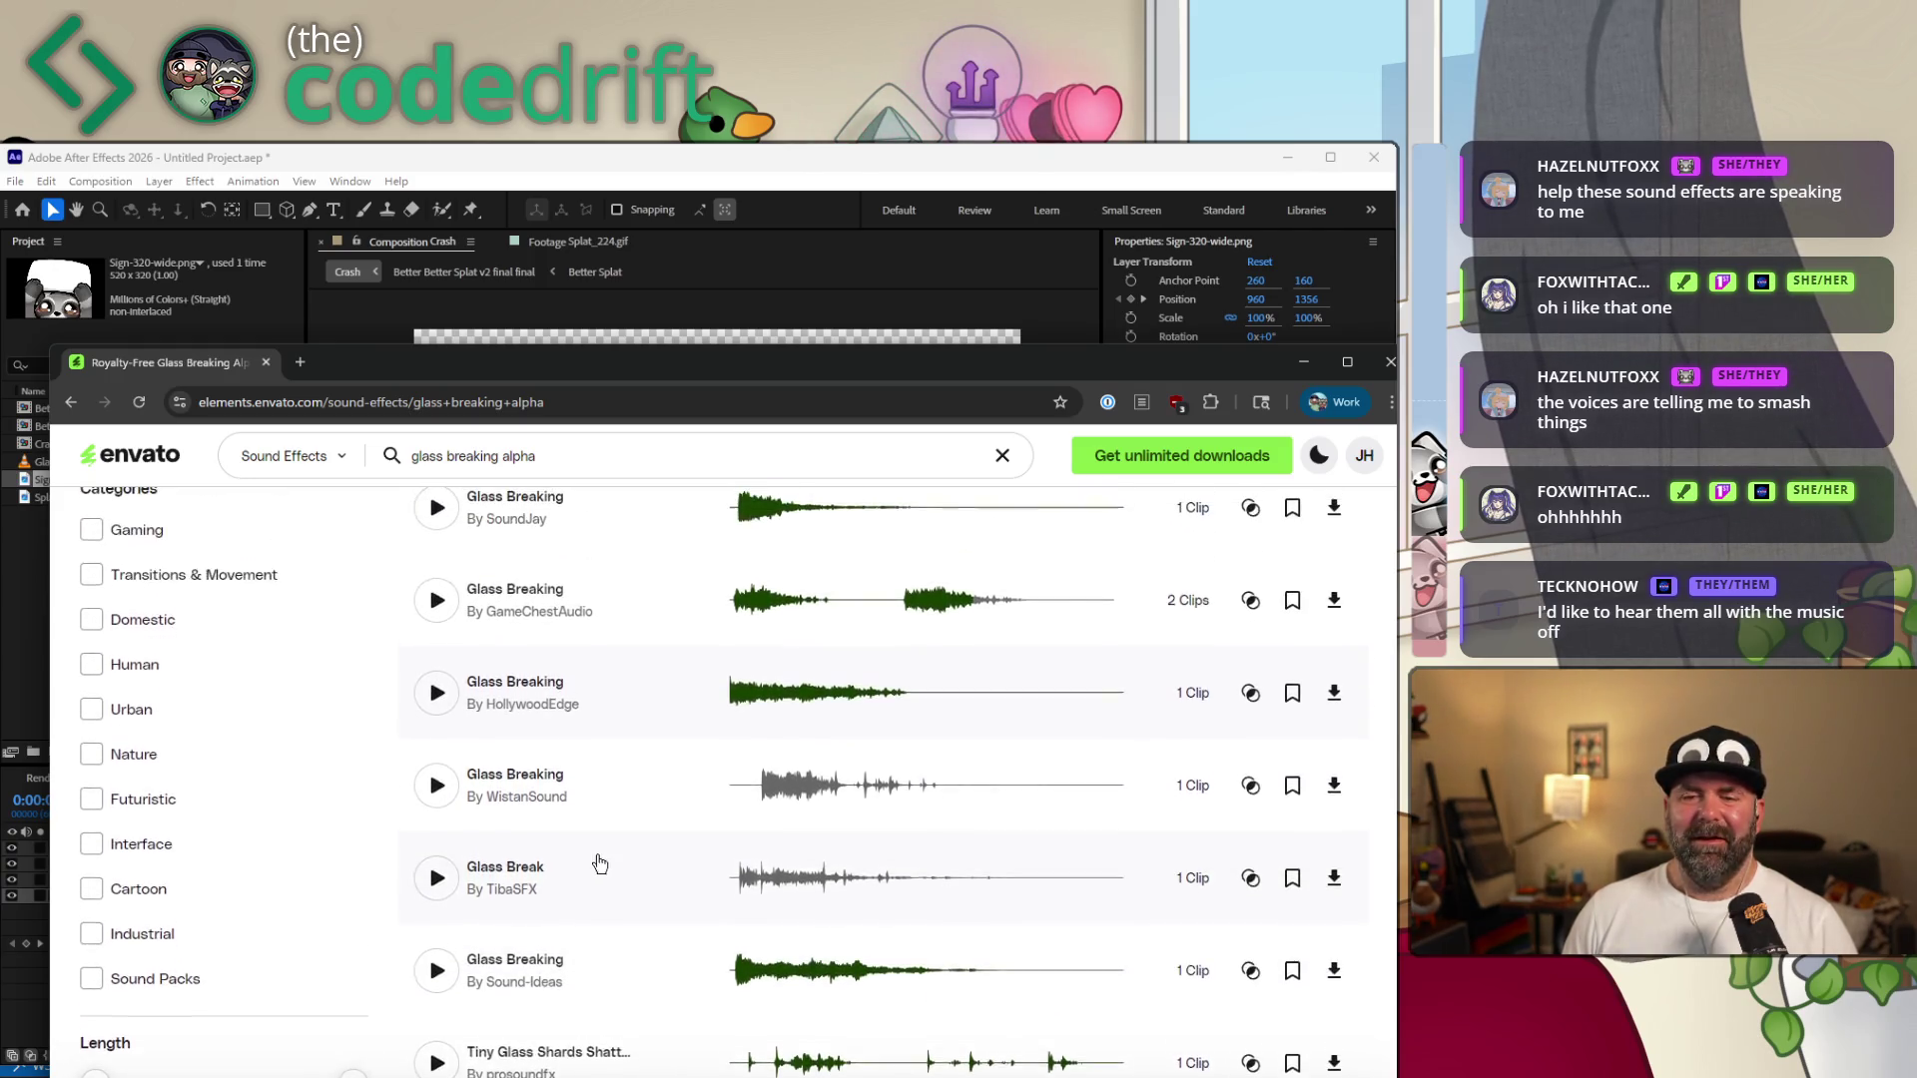
{"action": "left_click", "coordinate": [433, 603]}
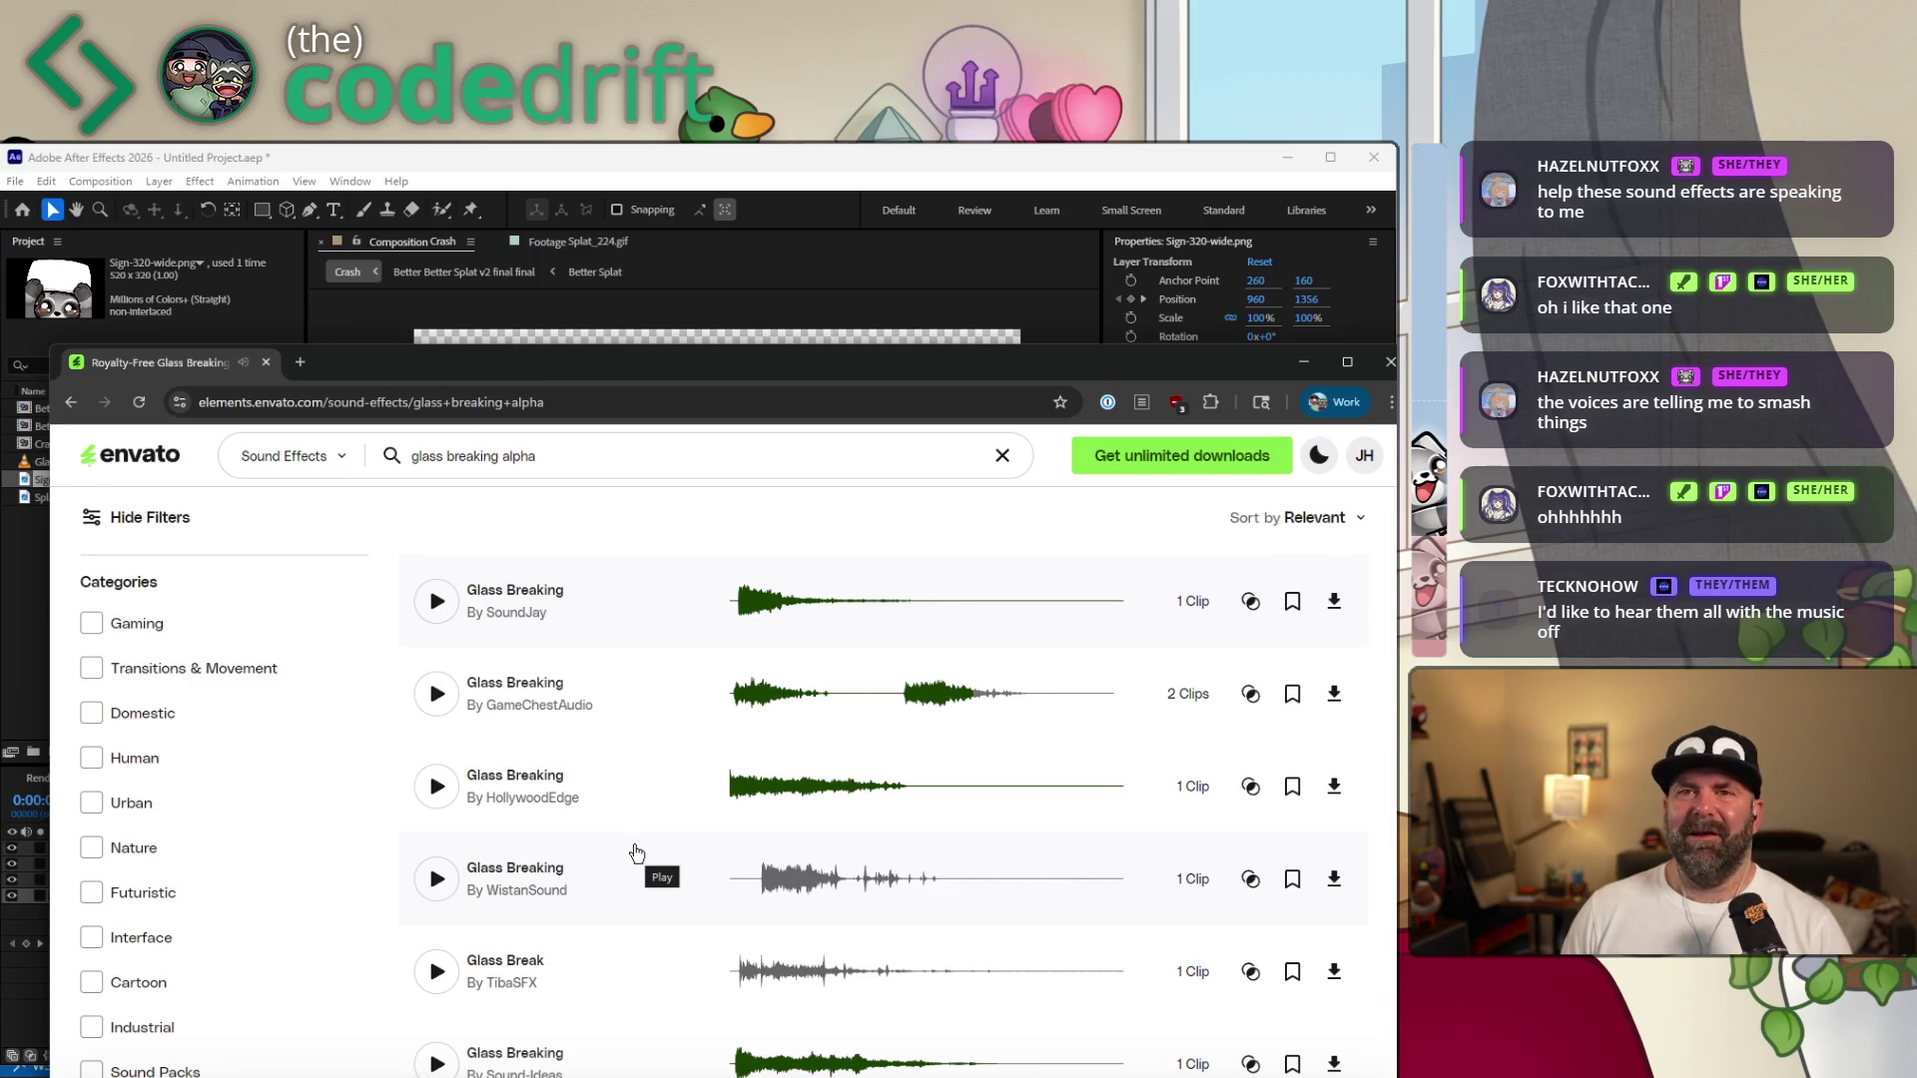
{"action": "scroll", "coordinate": [634, 854], "scroll_direction": "down", "scroll_amount": 2}
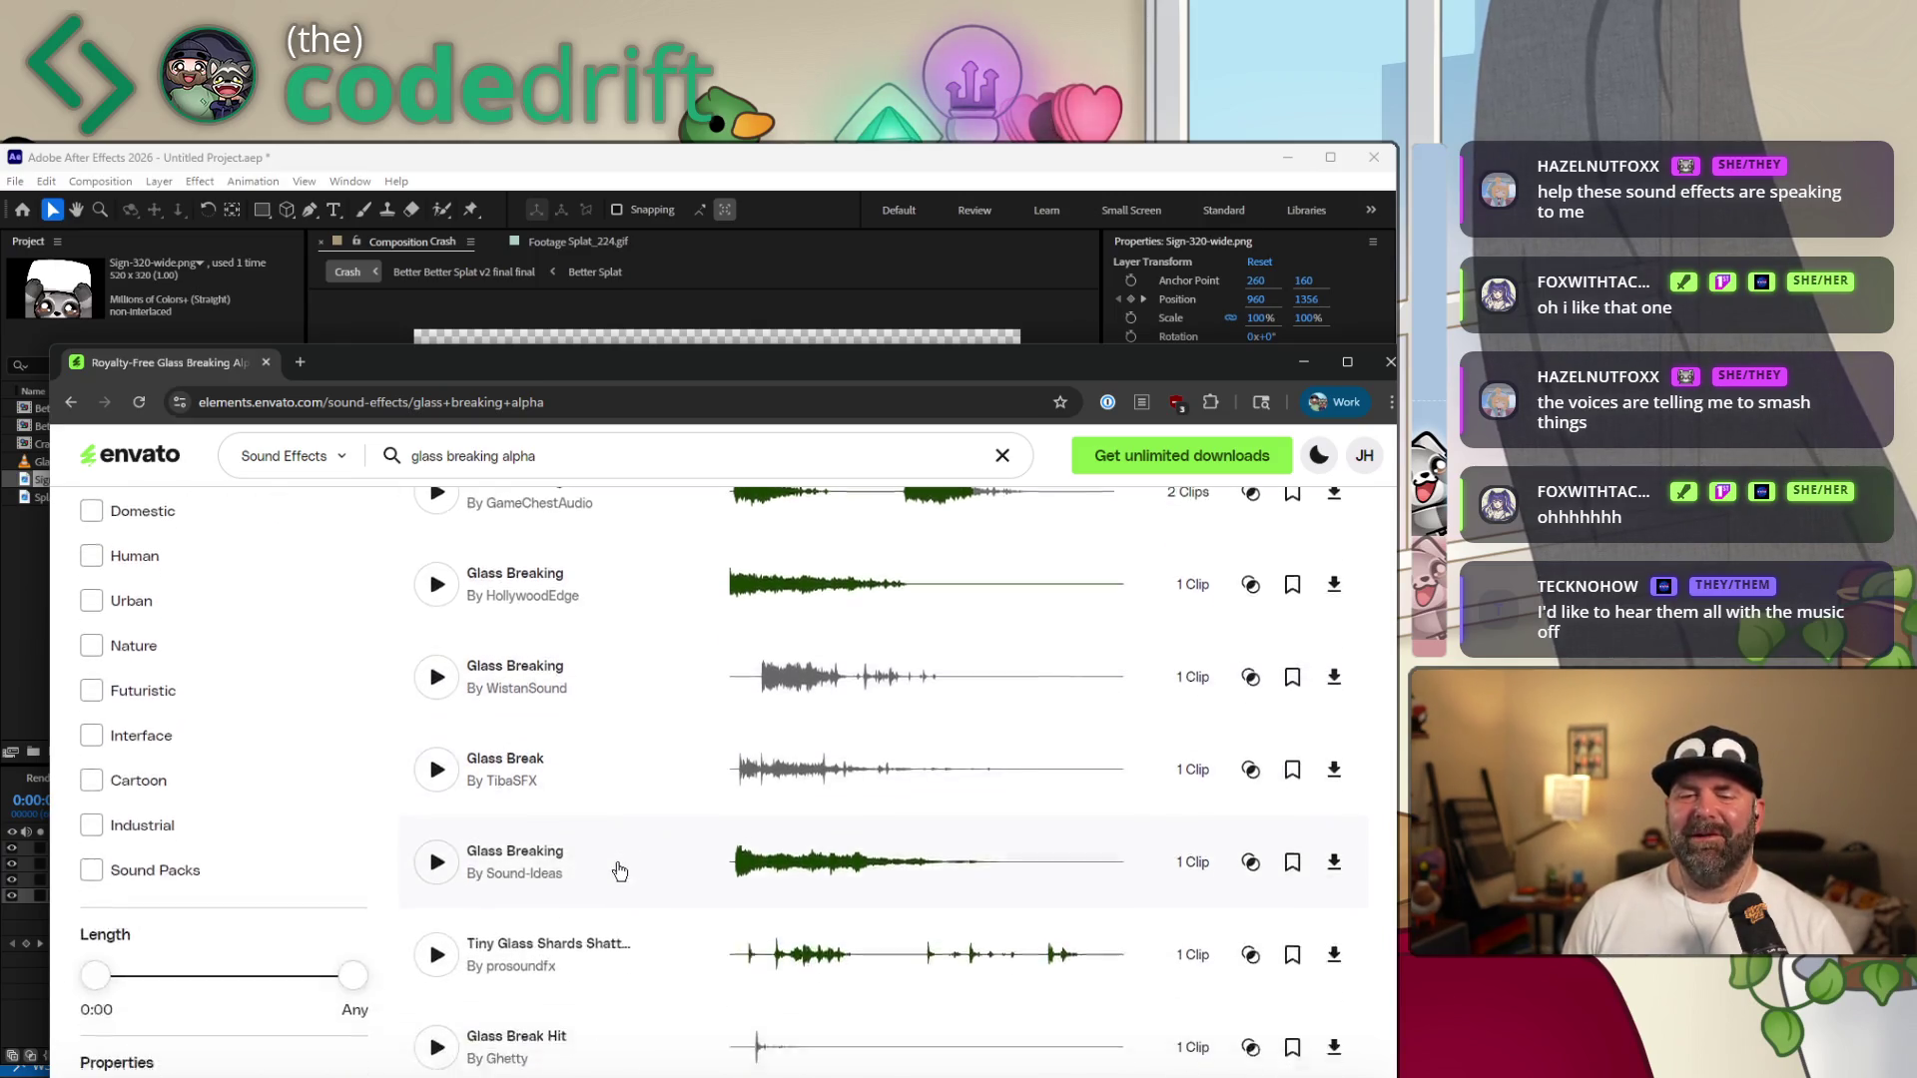
{"action": "scroll", "coordinate": [619, 874], "scroll_direction": "down", "scroll_amount": 2}
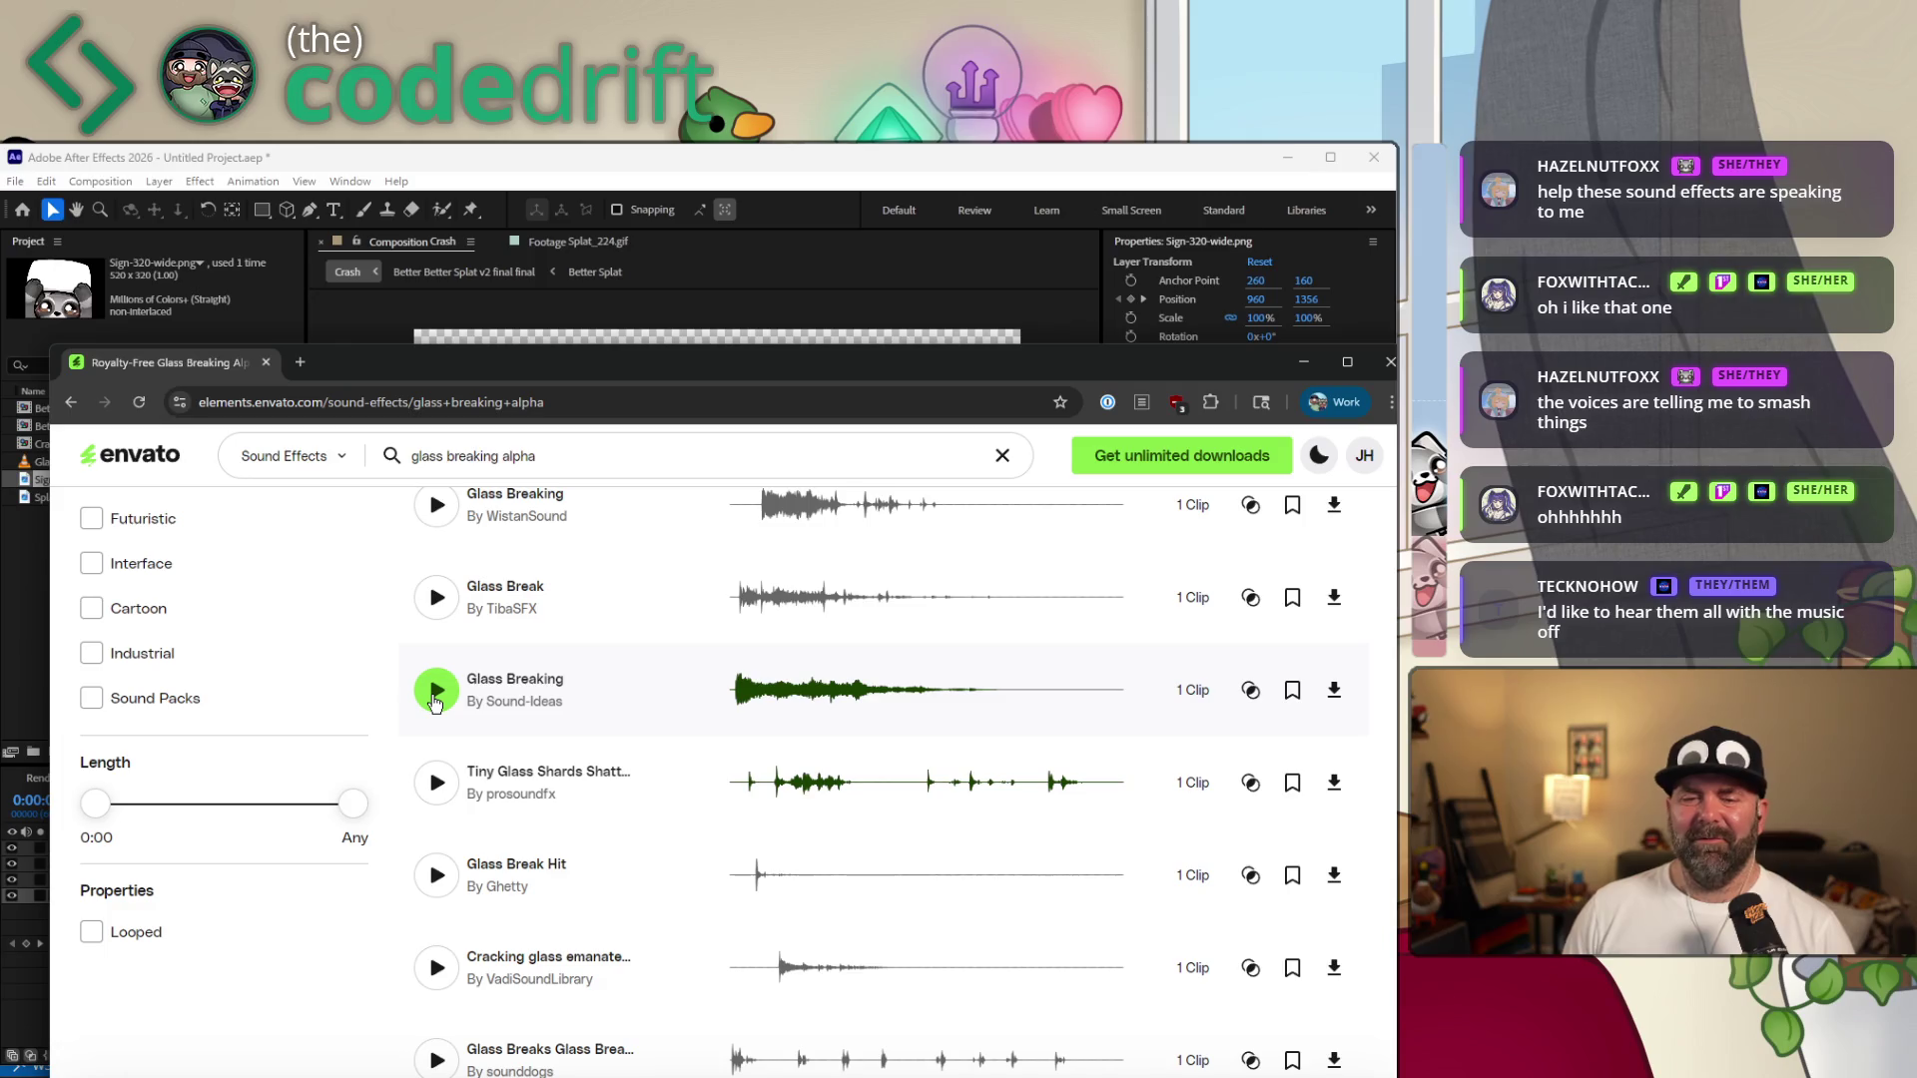
Open the Sound-Ideas Glass Breaking and tiny glass shards pages in new tabs.
{"action": "right_click", "coordinate": [518, 690]}
{"action": "left_click", "coordinate": [591, 703]}
{"action": "right_click", "coordinate": [522, 771]}
{"action": "left_click", "coordinate": [596, 793]}
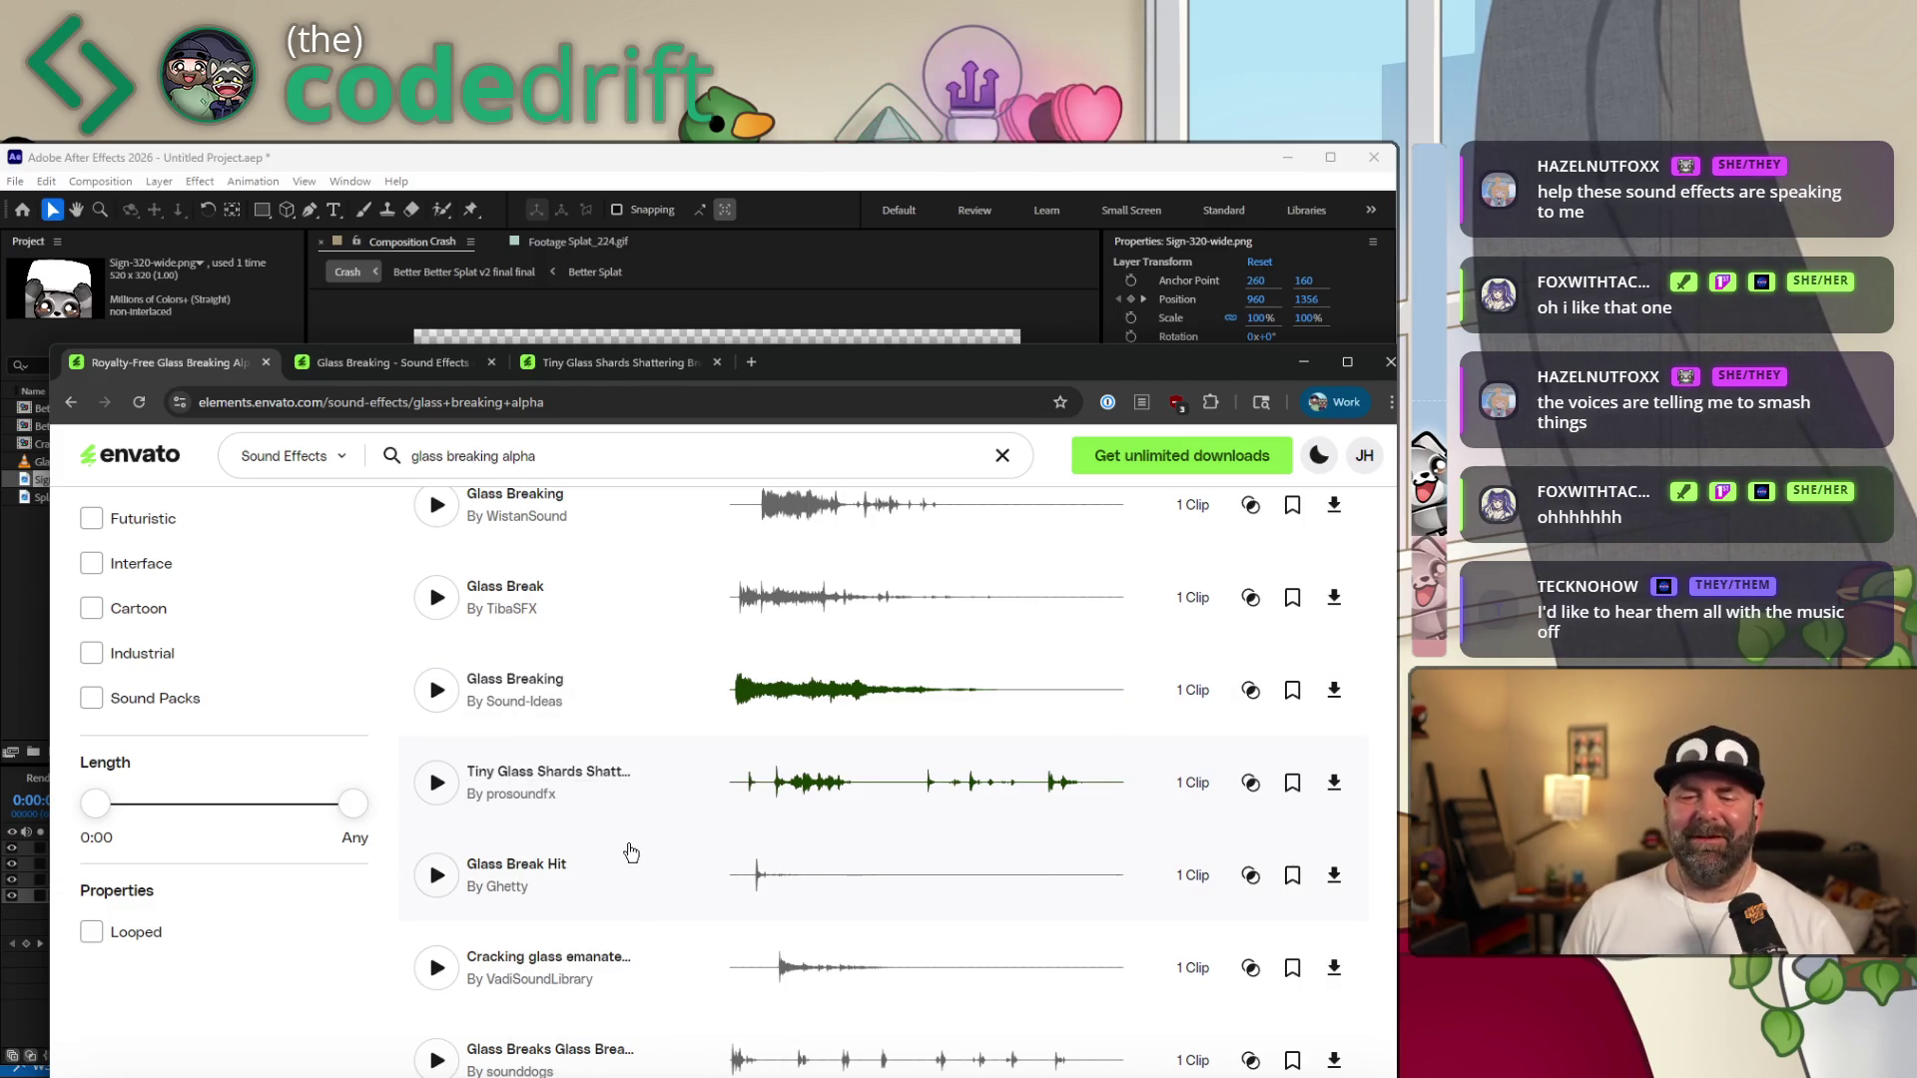
{"action": "scroll", "coordinate": [631, 853], "scroll_direction": "down", "scroll_amount": 1}
{"action": "scroll", "coordinate": [626, 862], "scroll_direction": "down", "scroll_amount": 2}
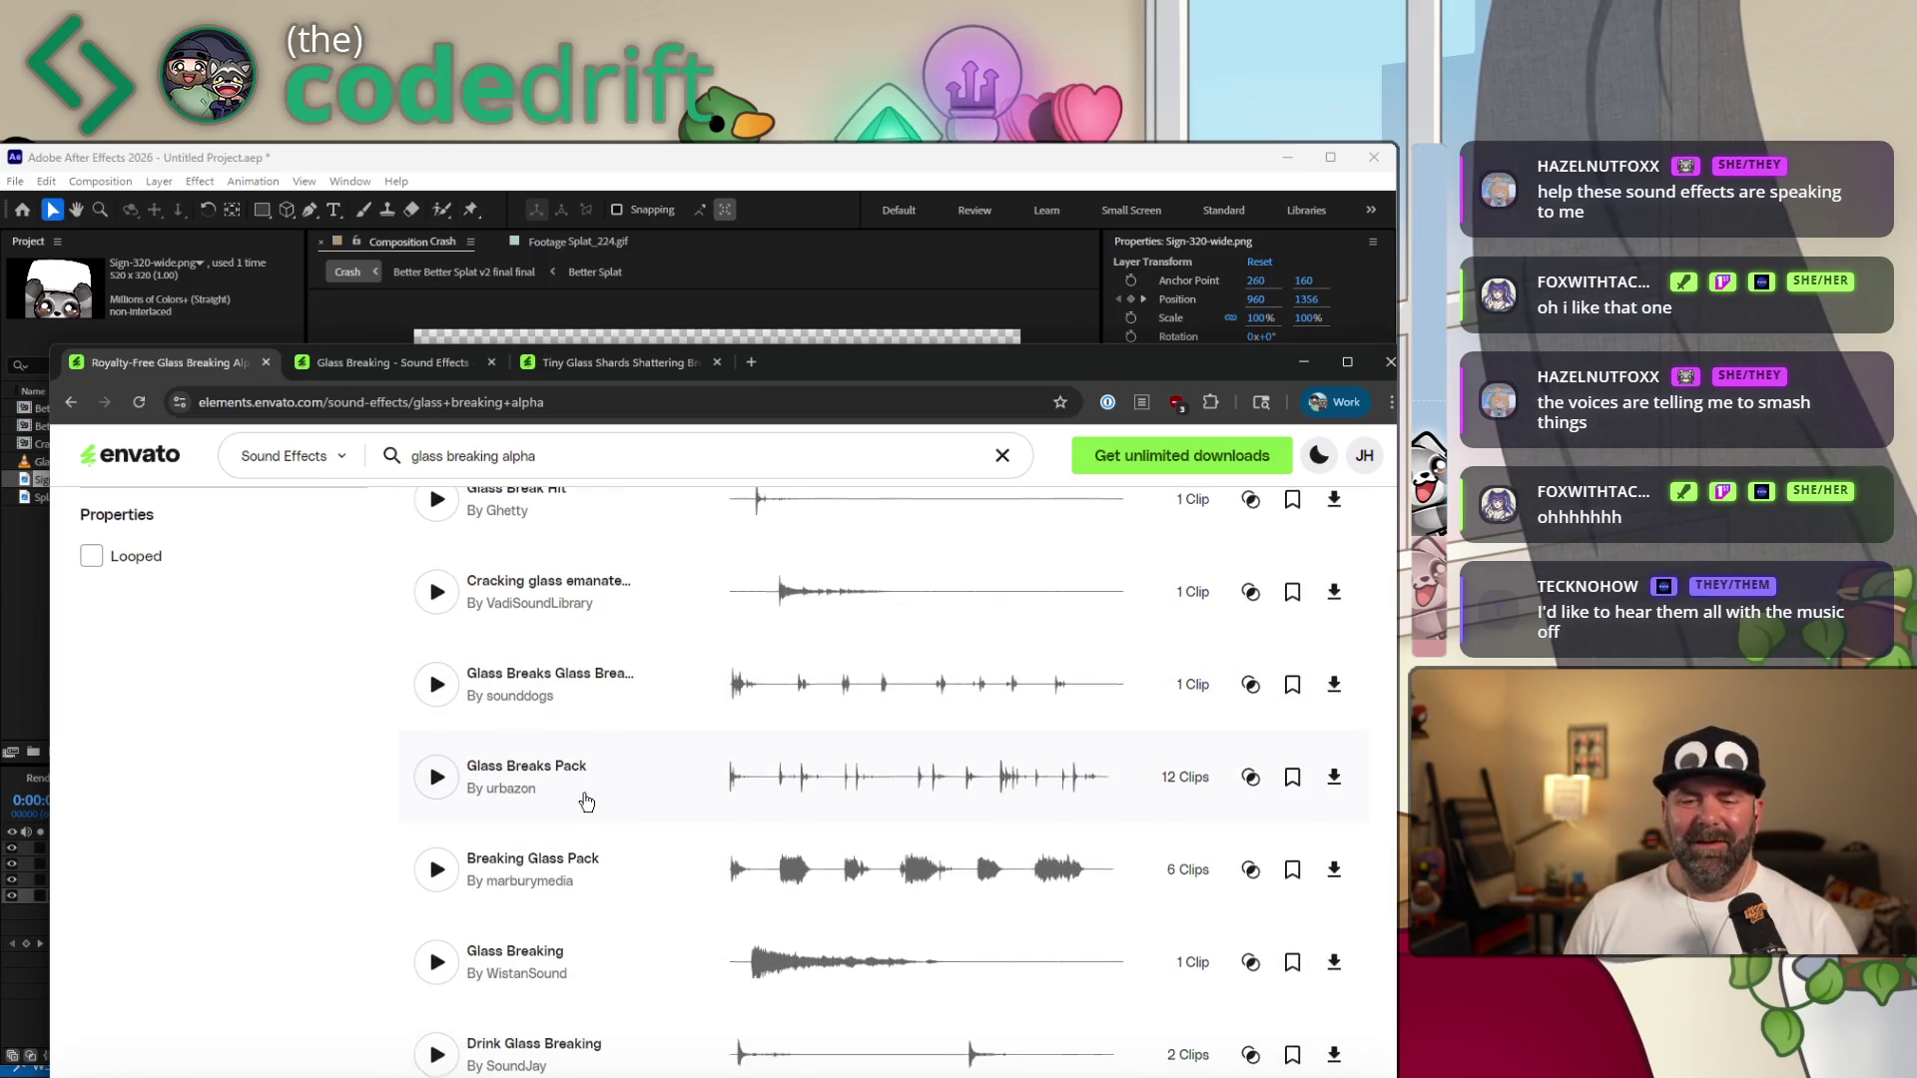
{"action": "scroll", "coordinate": [592, 779], "scroll_direction": "down", "scroll_amount": 1}
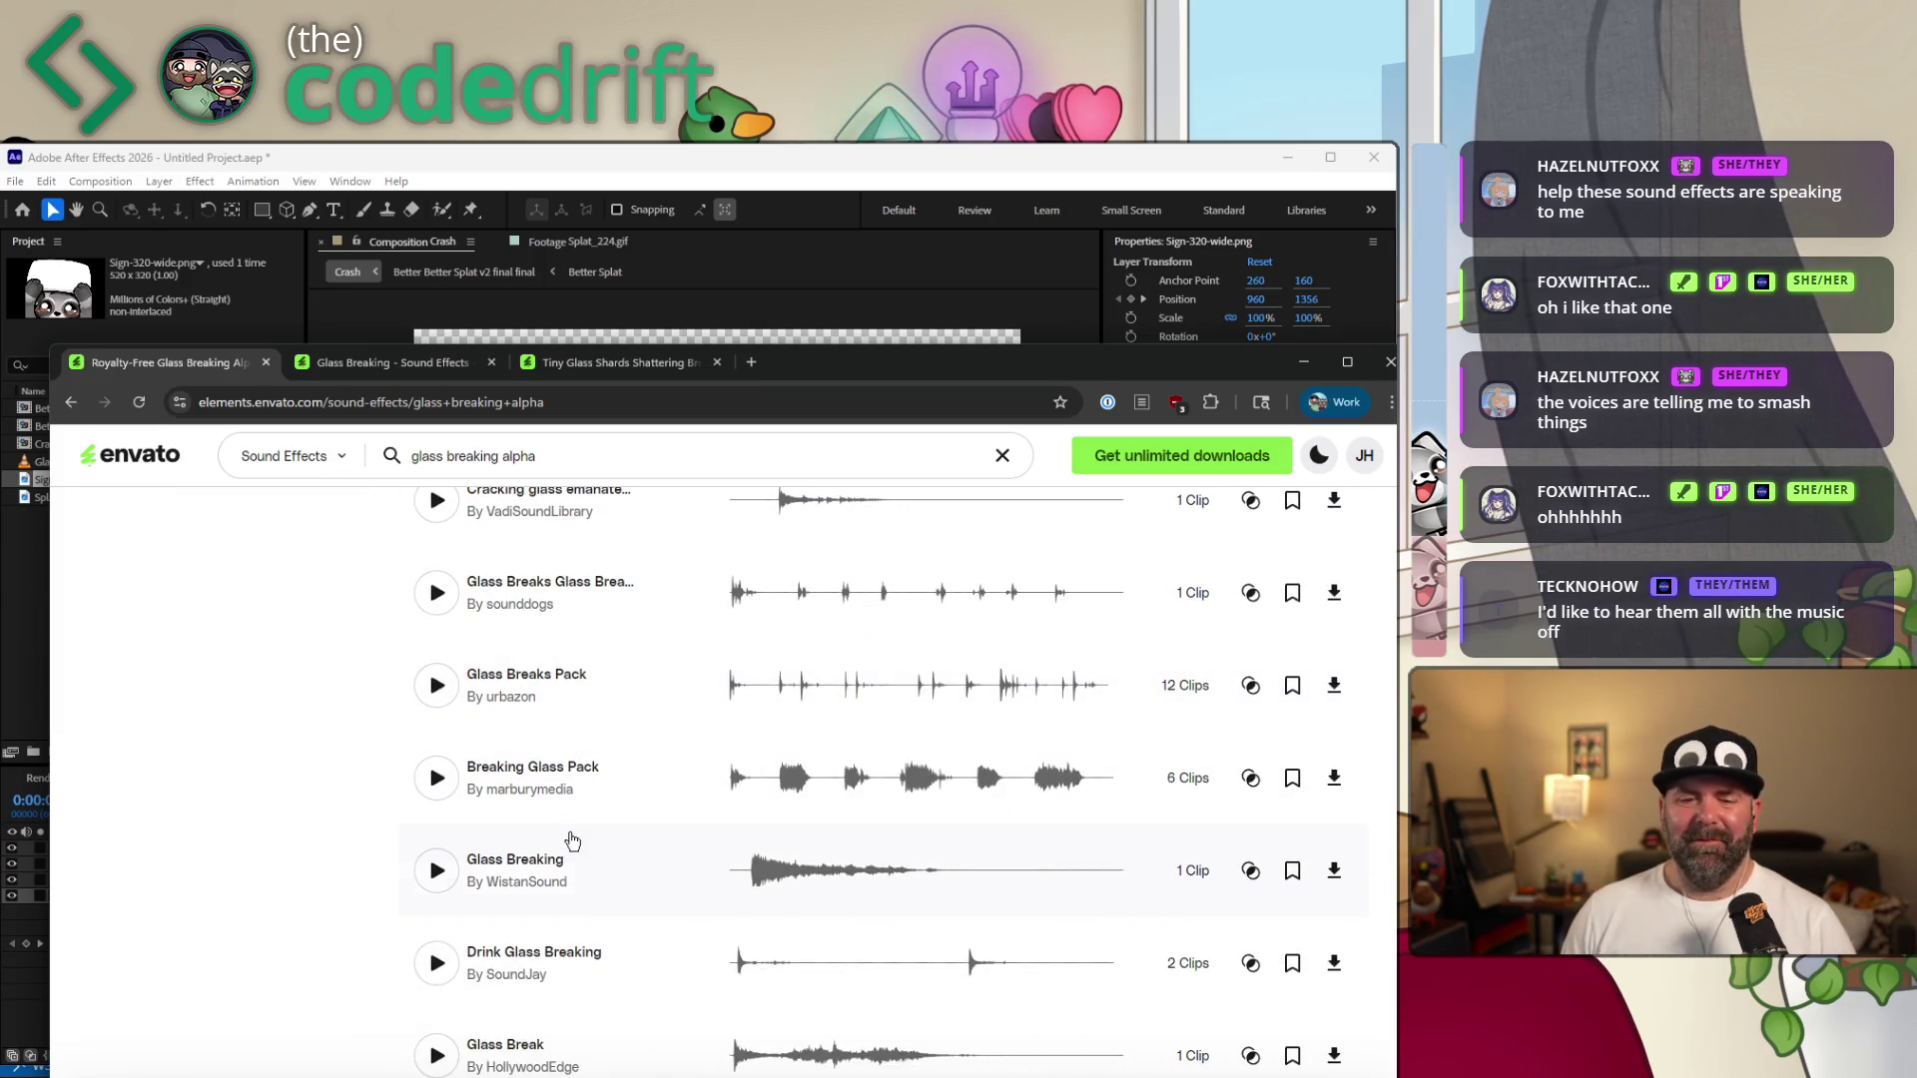
Preview WistanSound Glass Breaking and replay the HollywoodEdge Glass Break clip.
{"action": "left_click", "coordinate": [433, 885]}
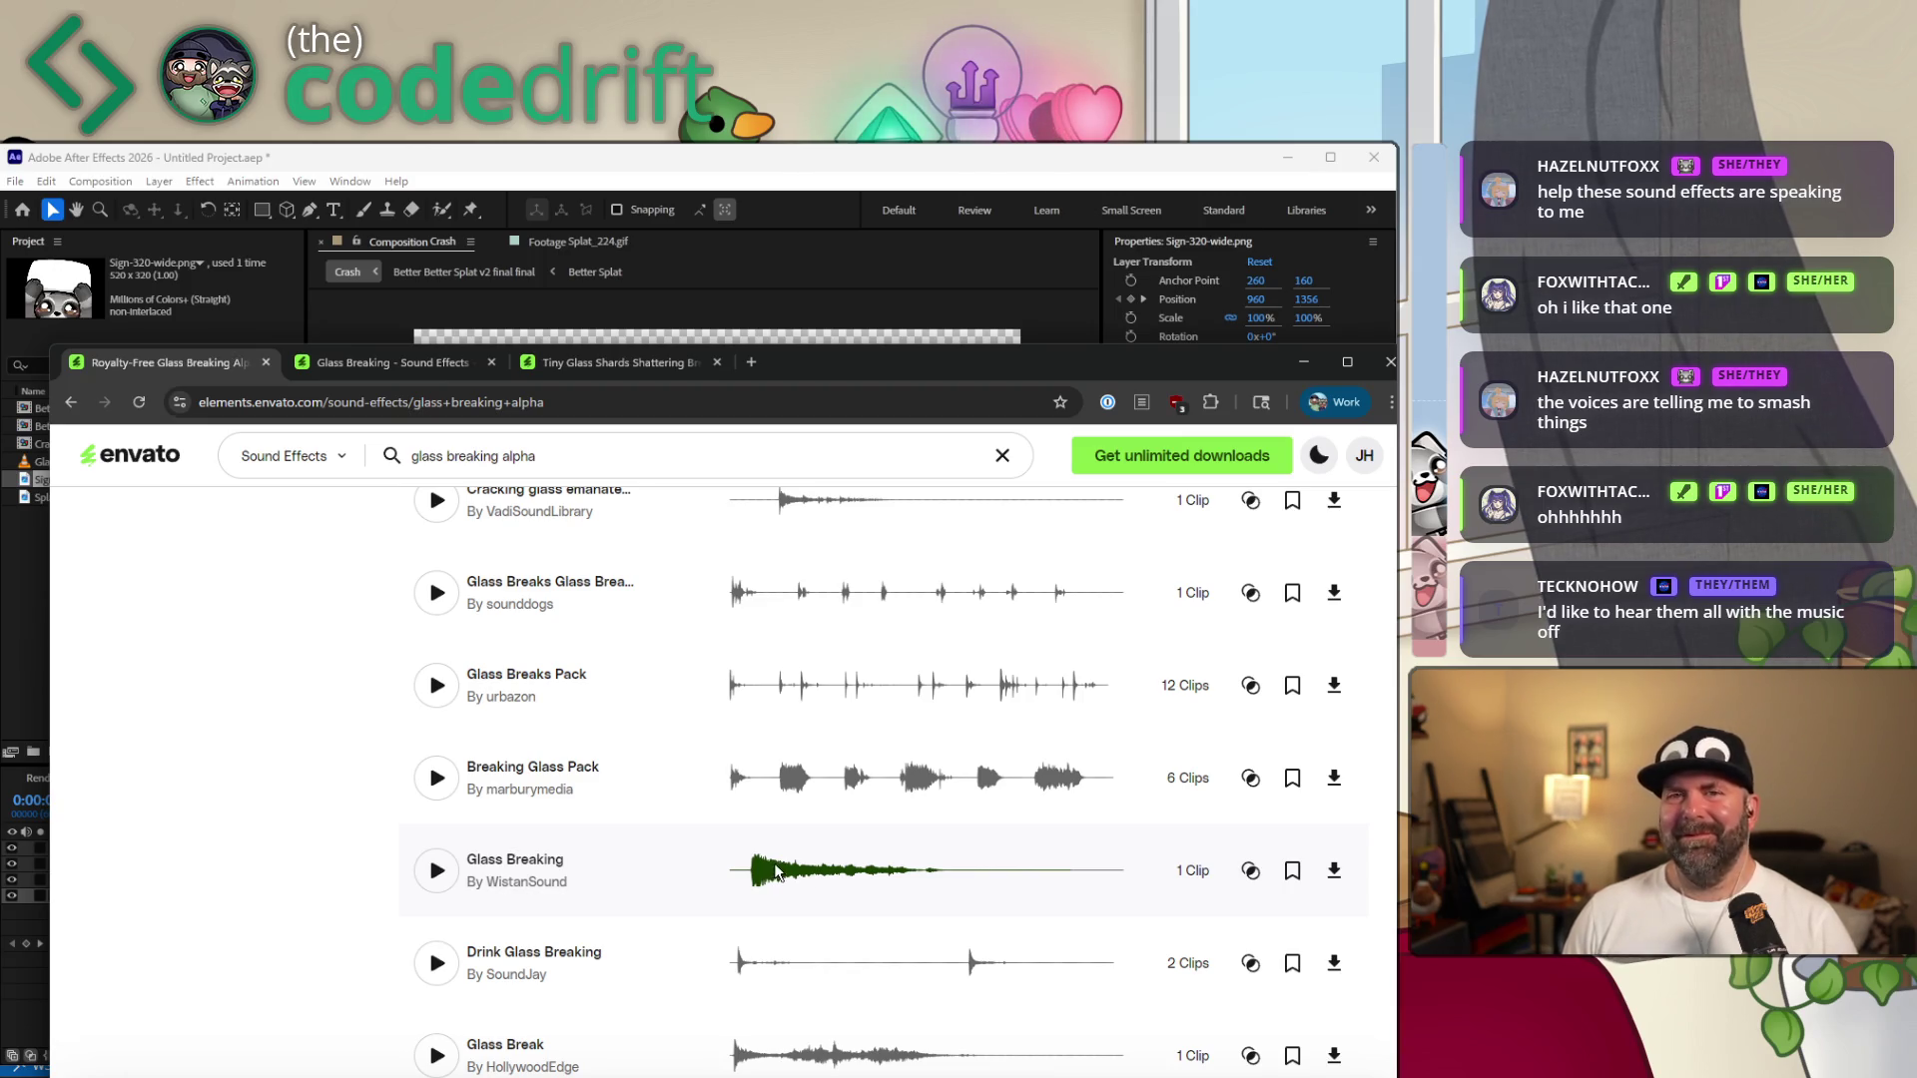
{"action": "scroll", "coordinate": [663, 922], "scroll_direction": "down", "scroll_amount": 1}
{"action": "scroll", "coordinate": [659, 922], "scroll_direction": "down", "scroll_amount": 1}
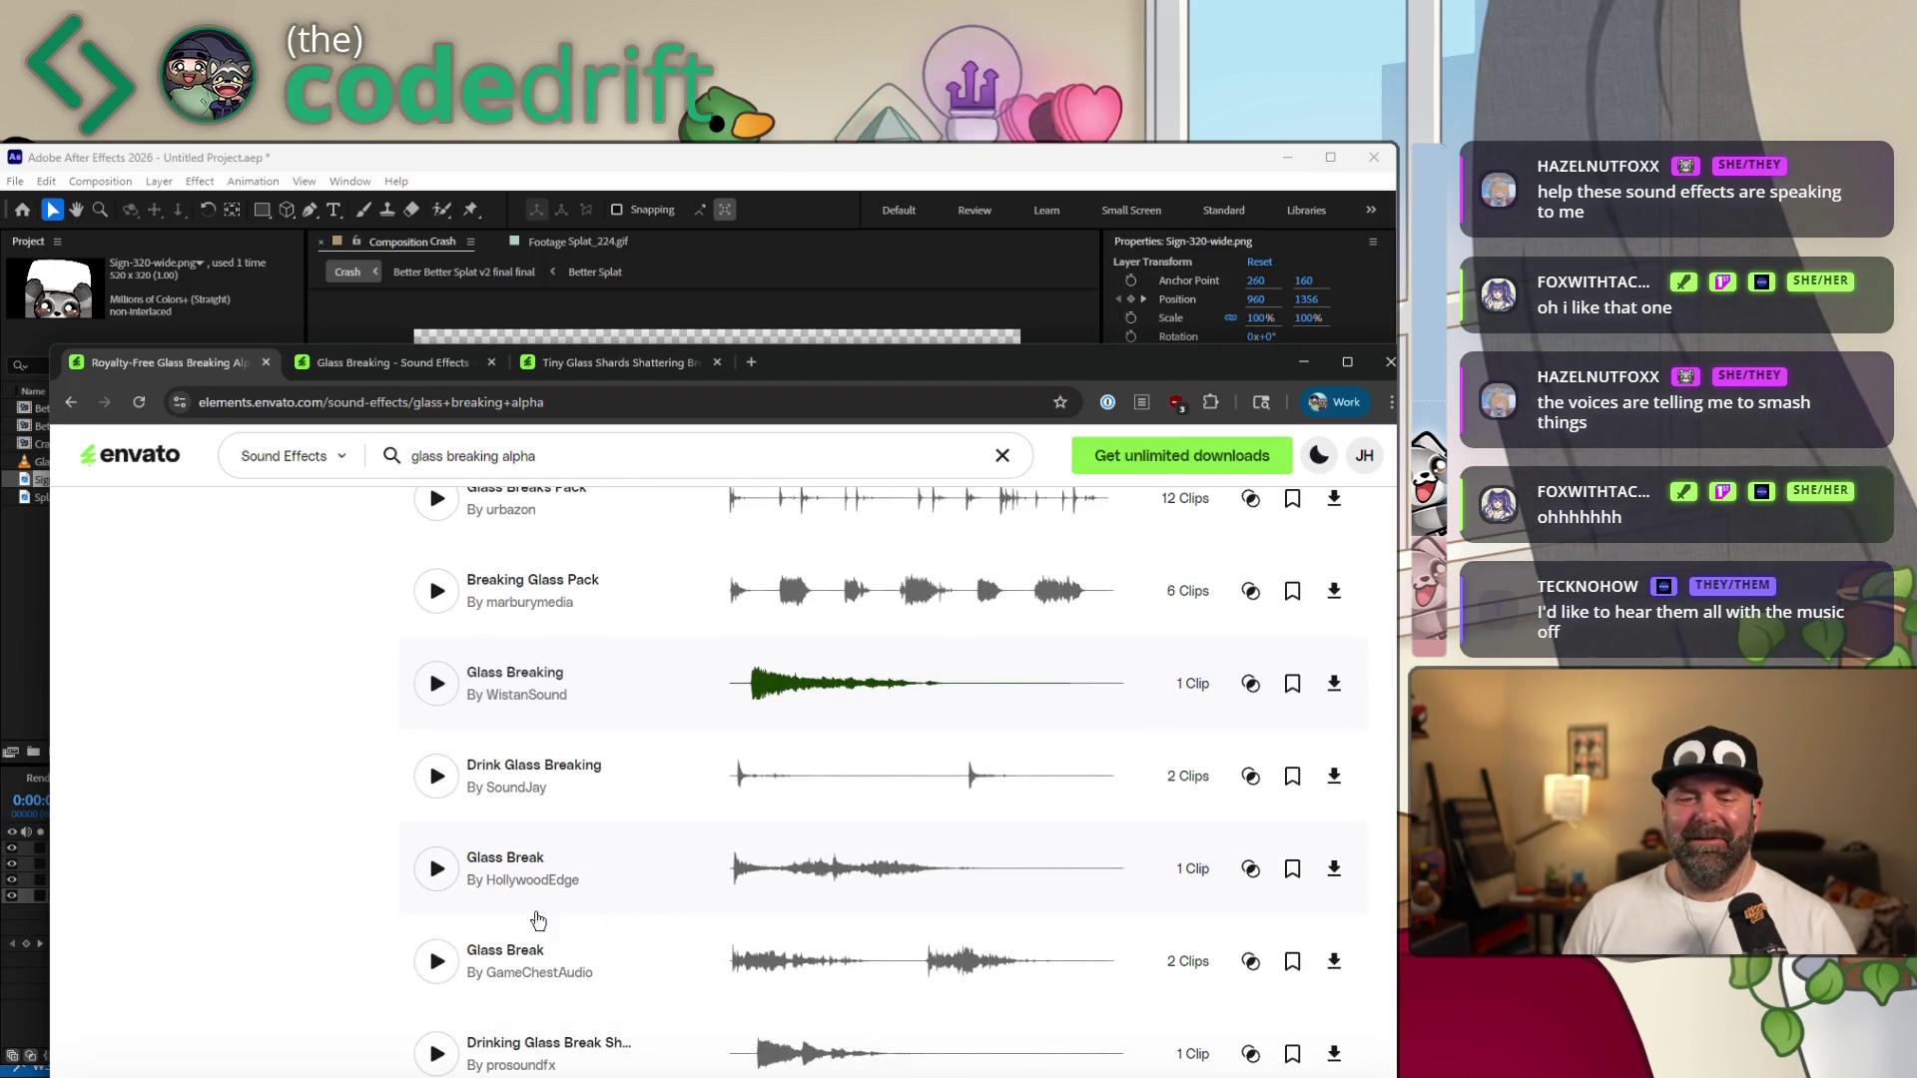
{"action": "left_click", "coordinate": [436, 877]}
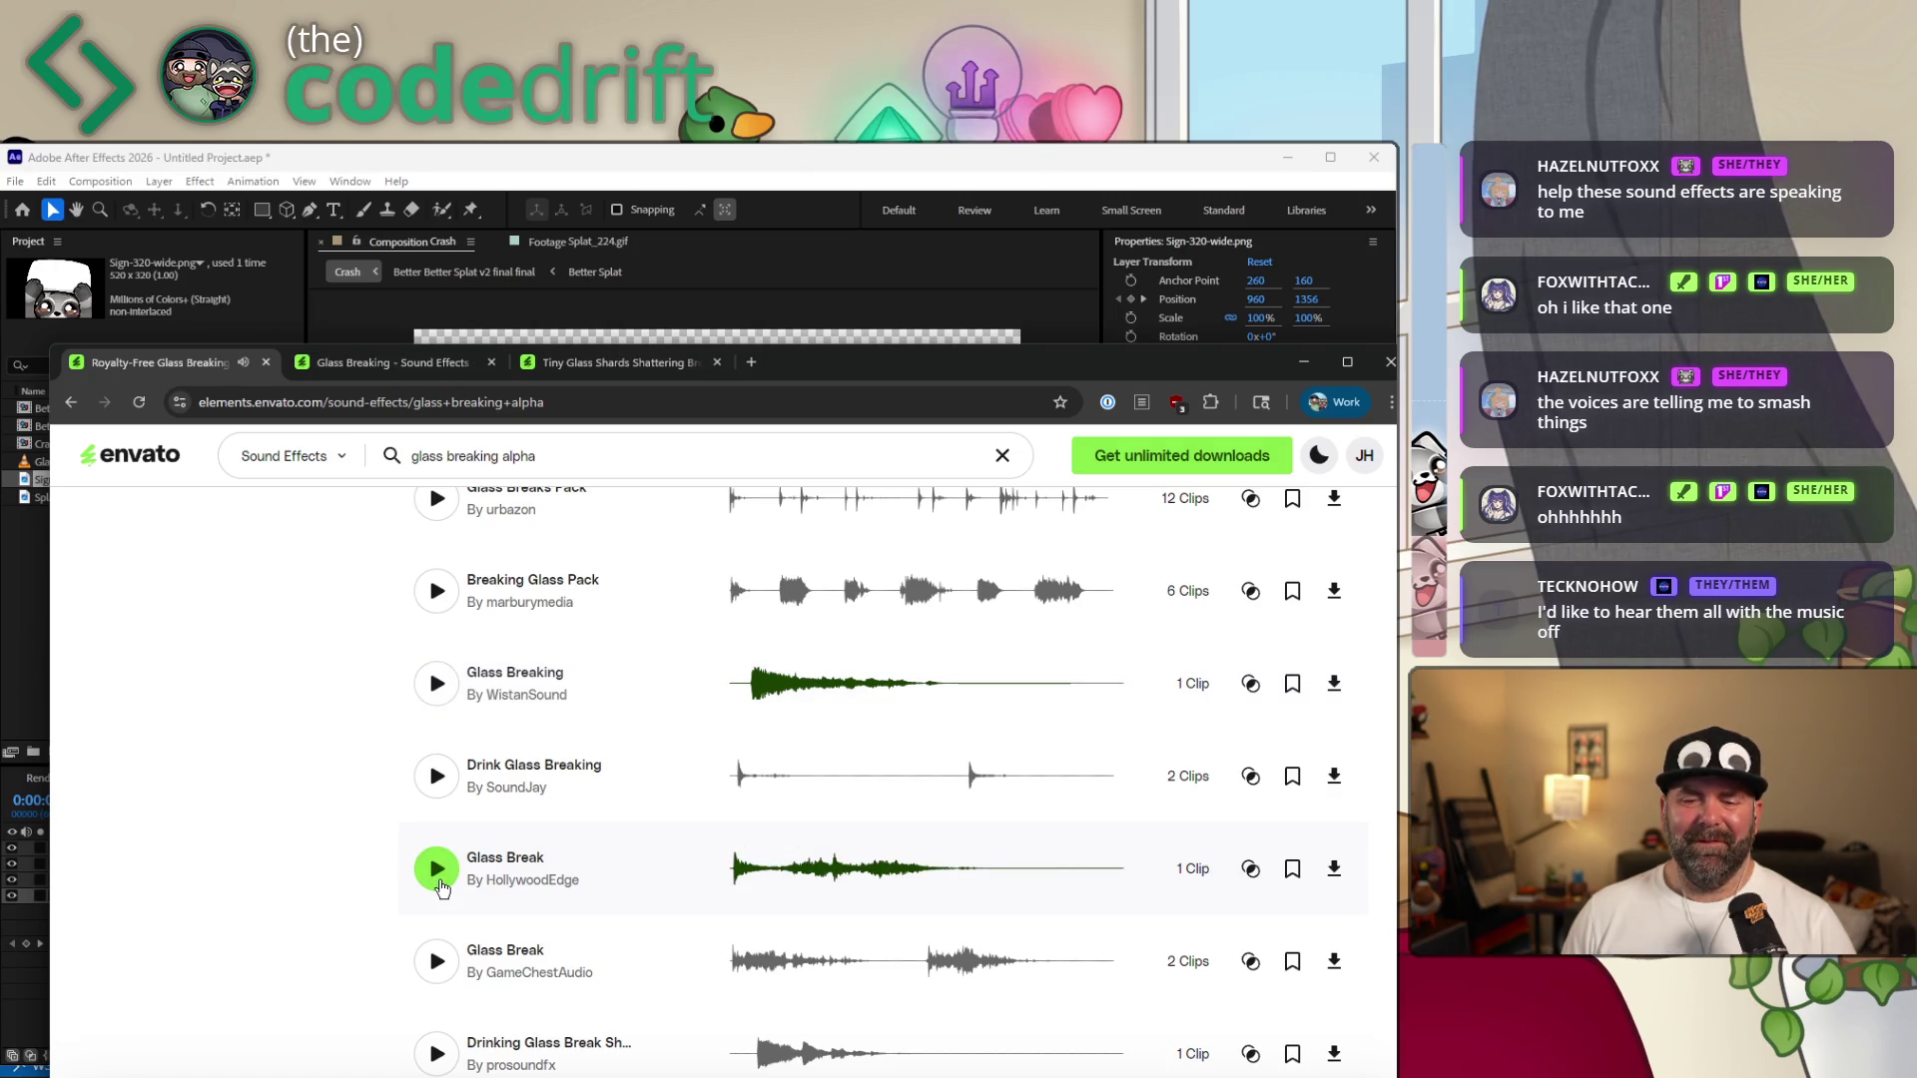
{"action": "scroll", "coordinate": [579, 852], "scroll_direction": "down", "scroll_amount": 1}
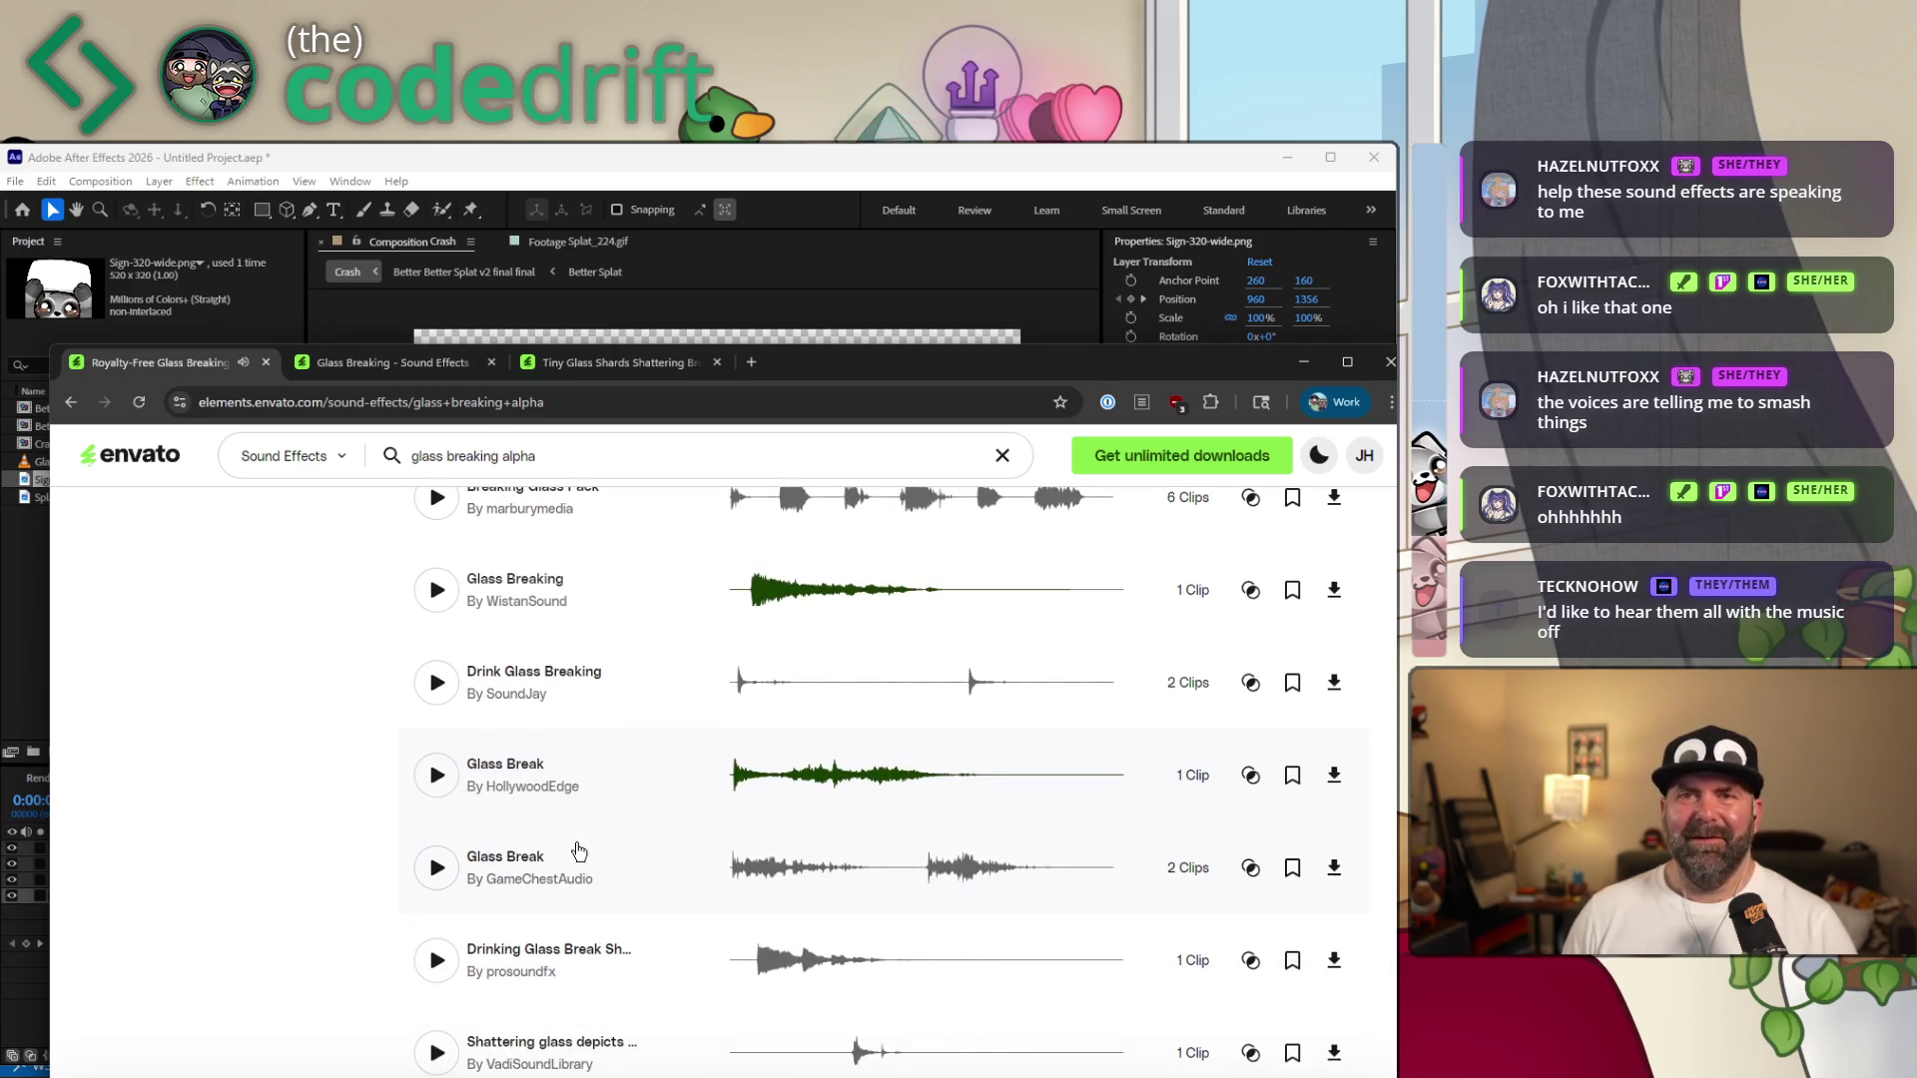
{"action": "scroll", "coordinate": [578, 853], "scroll_direction": "down", "scroll_amount": 1}
{"action": "scroll", "coordinate": [578, 849], "scroll_direction": "down", "scroll_amount": 1}
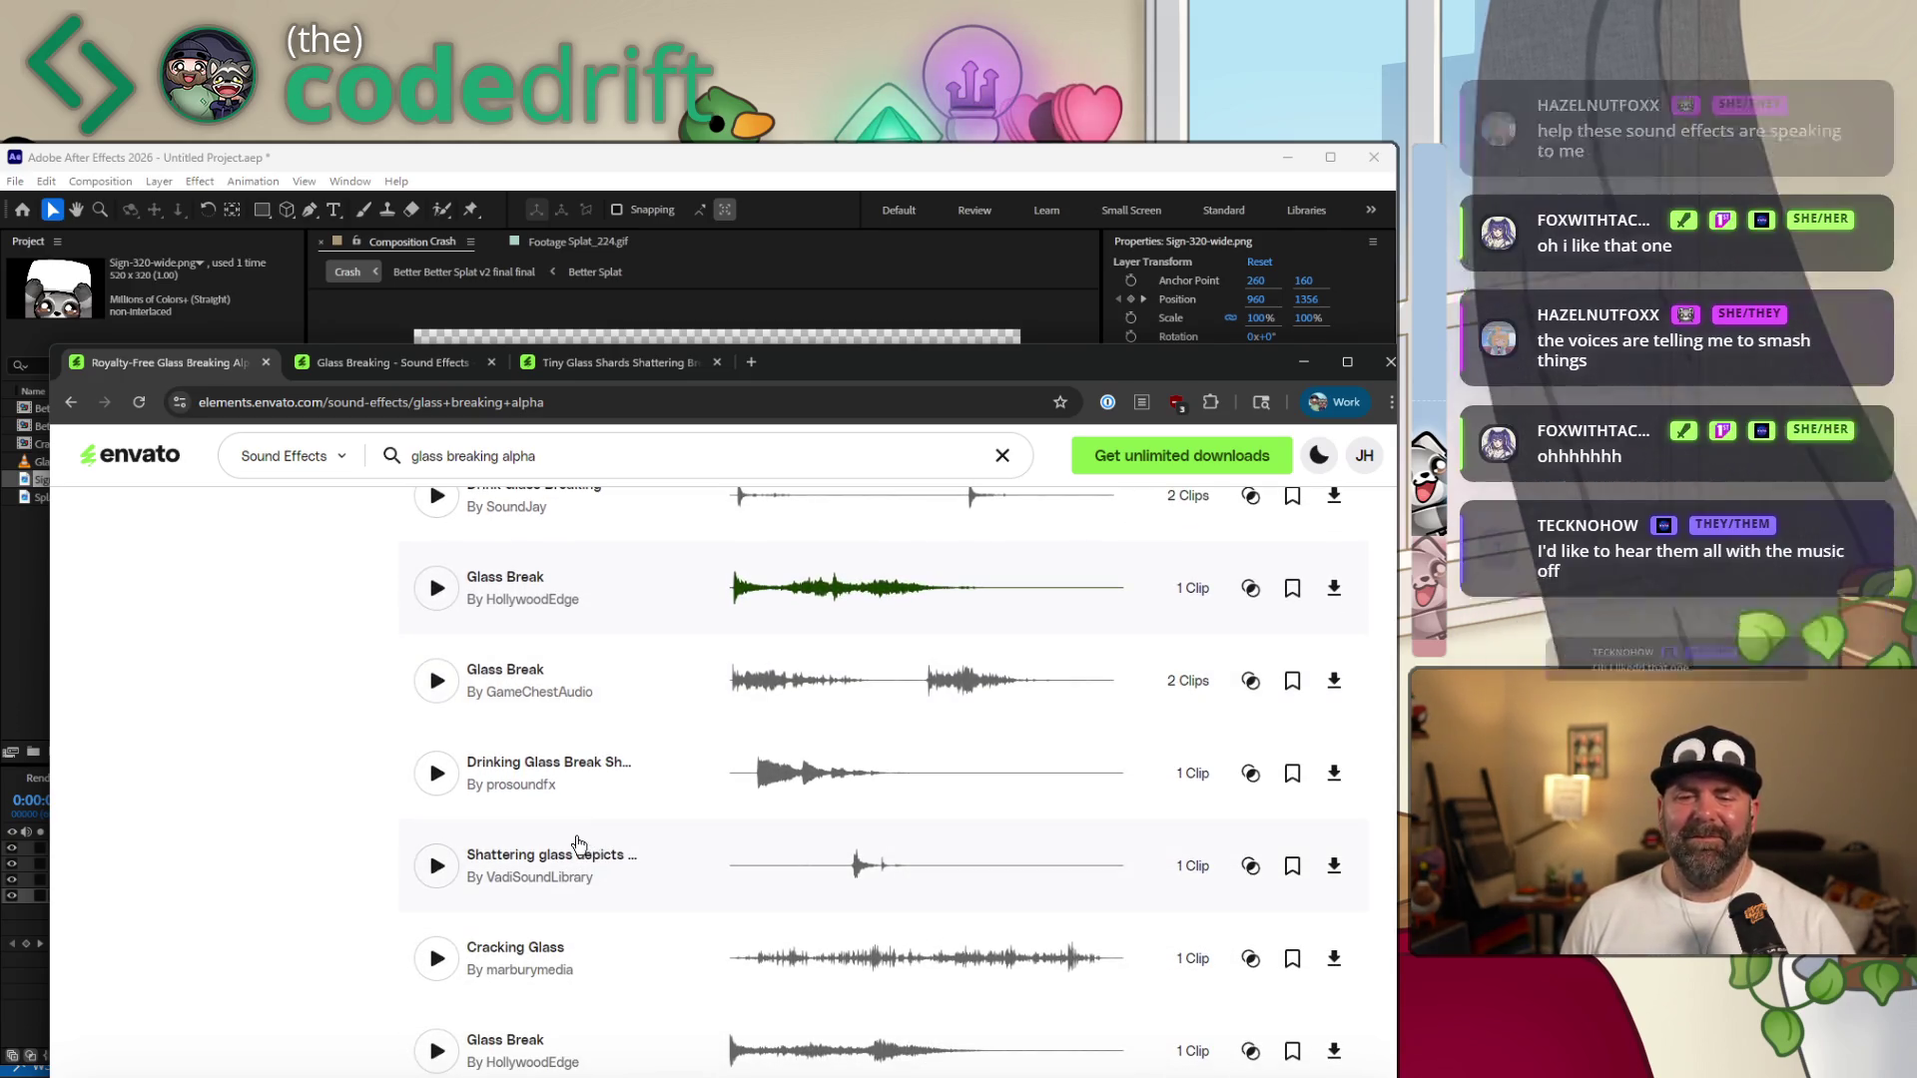
{"action": "scroll", "coordinate": [577, 838], "scroll_direction": "down", "scroll_amount": 1}
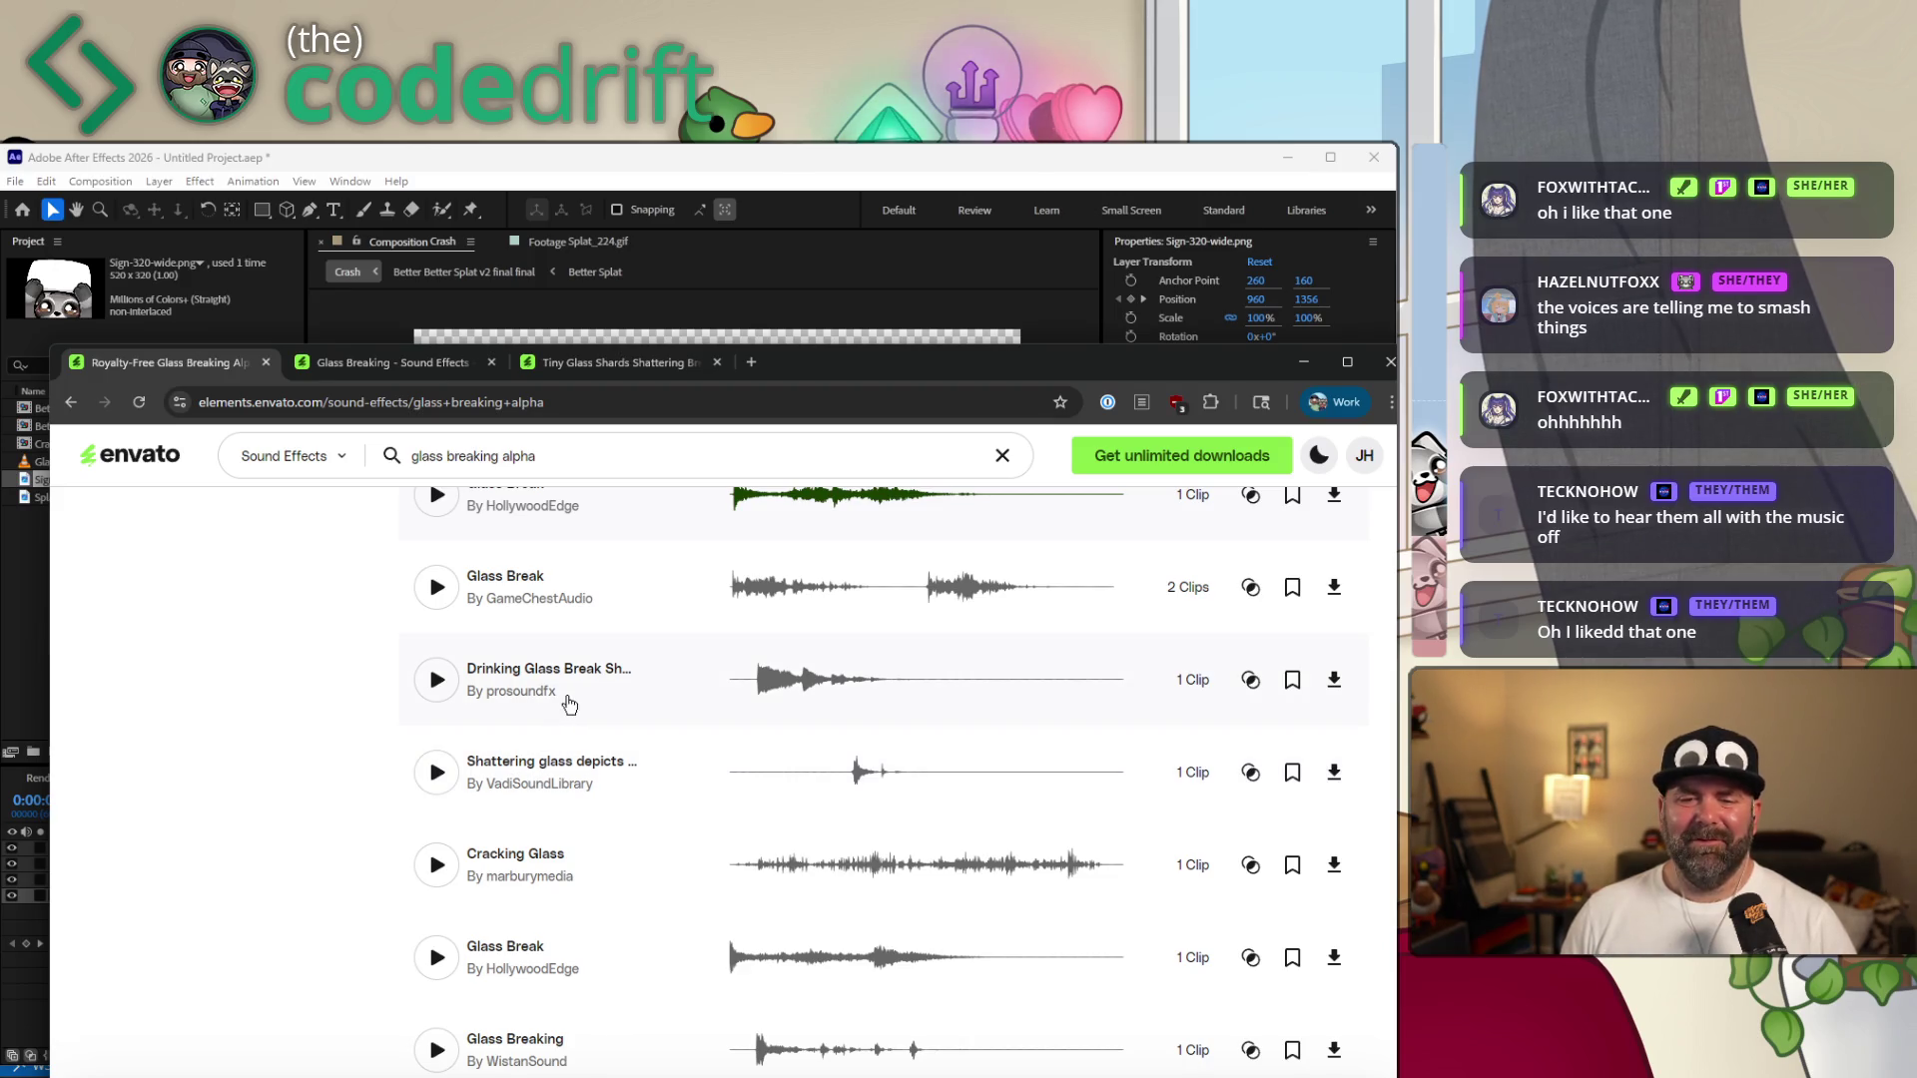
{"action": "scroll", "coordinate": [636, 760], "scroll_direction": "down", "scroll_amount": 1}
{"action": "scroll", "coordinate": [617, 828], "scroll_direction": "down", "scroll_amount": 1}
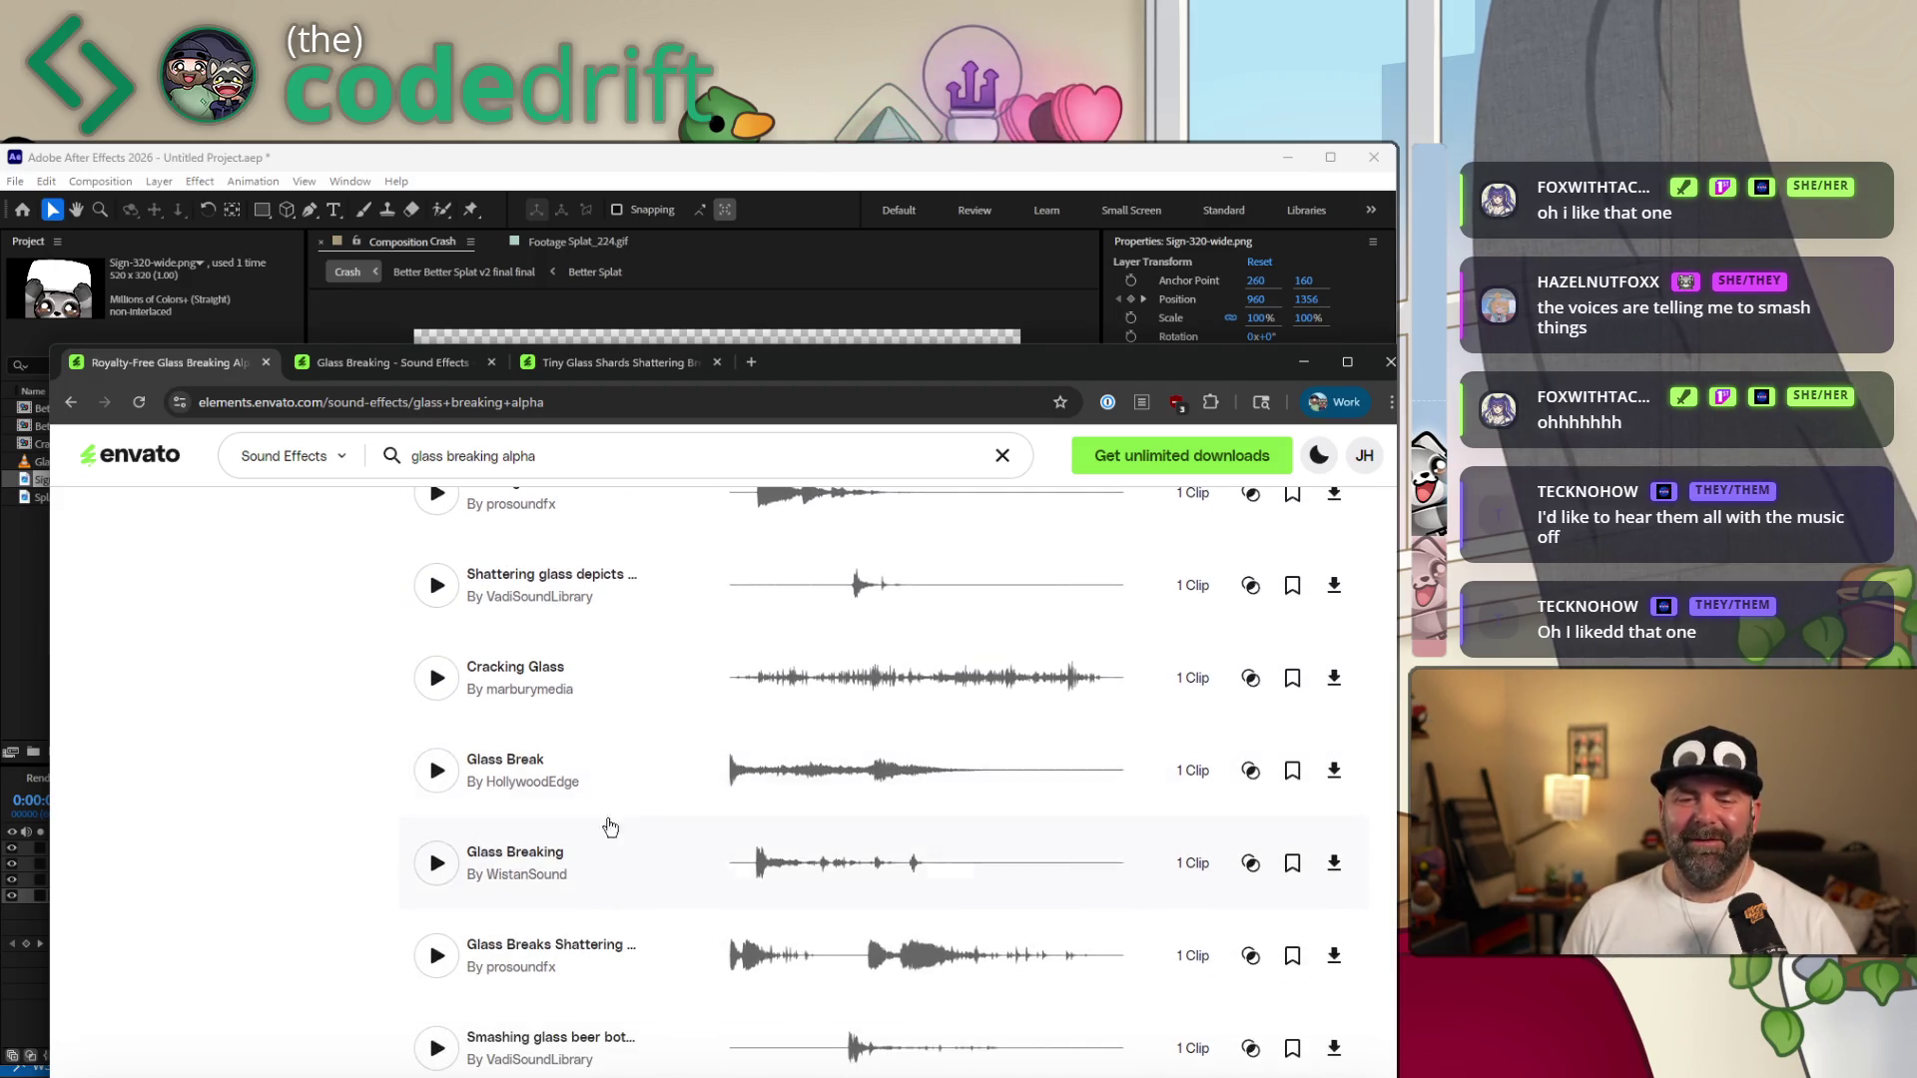
{"action": "left_click", "coordinate": [437, 771]}
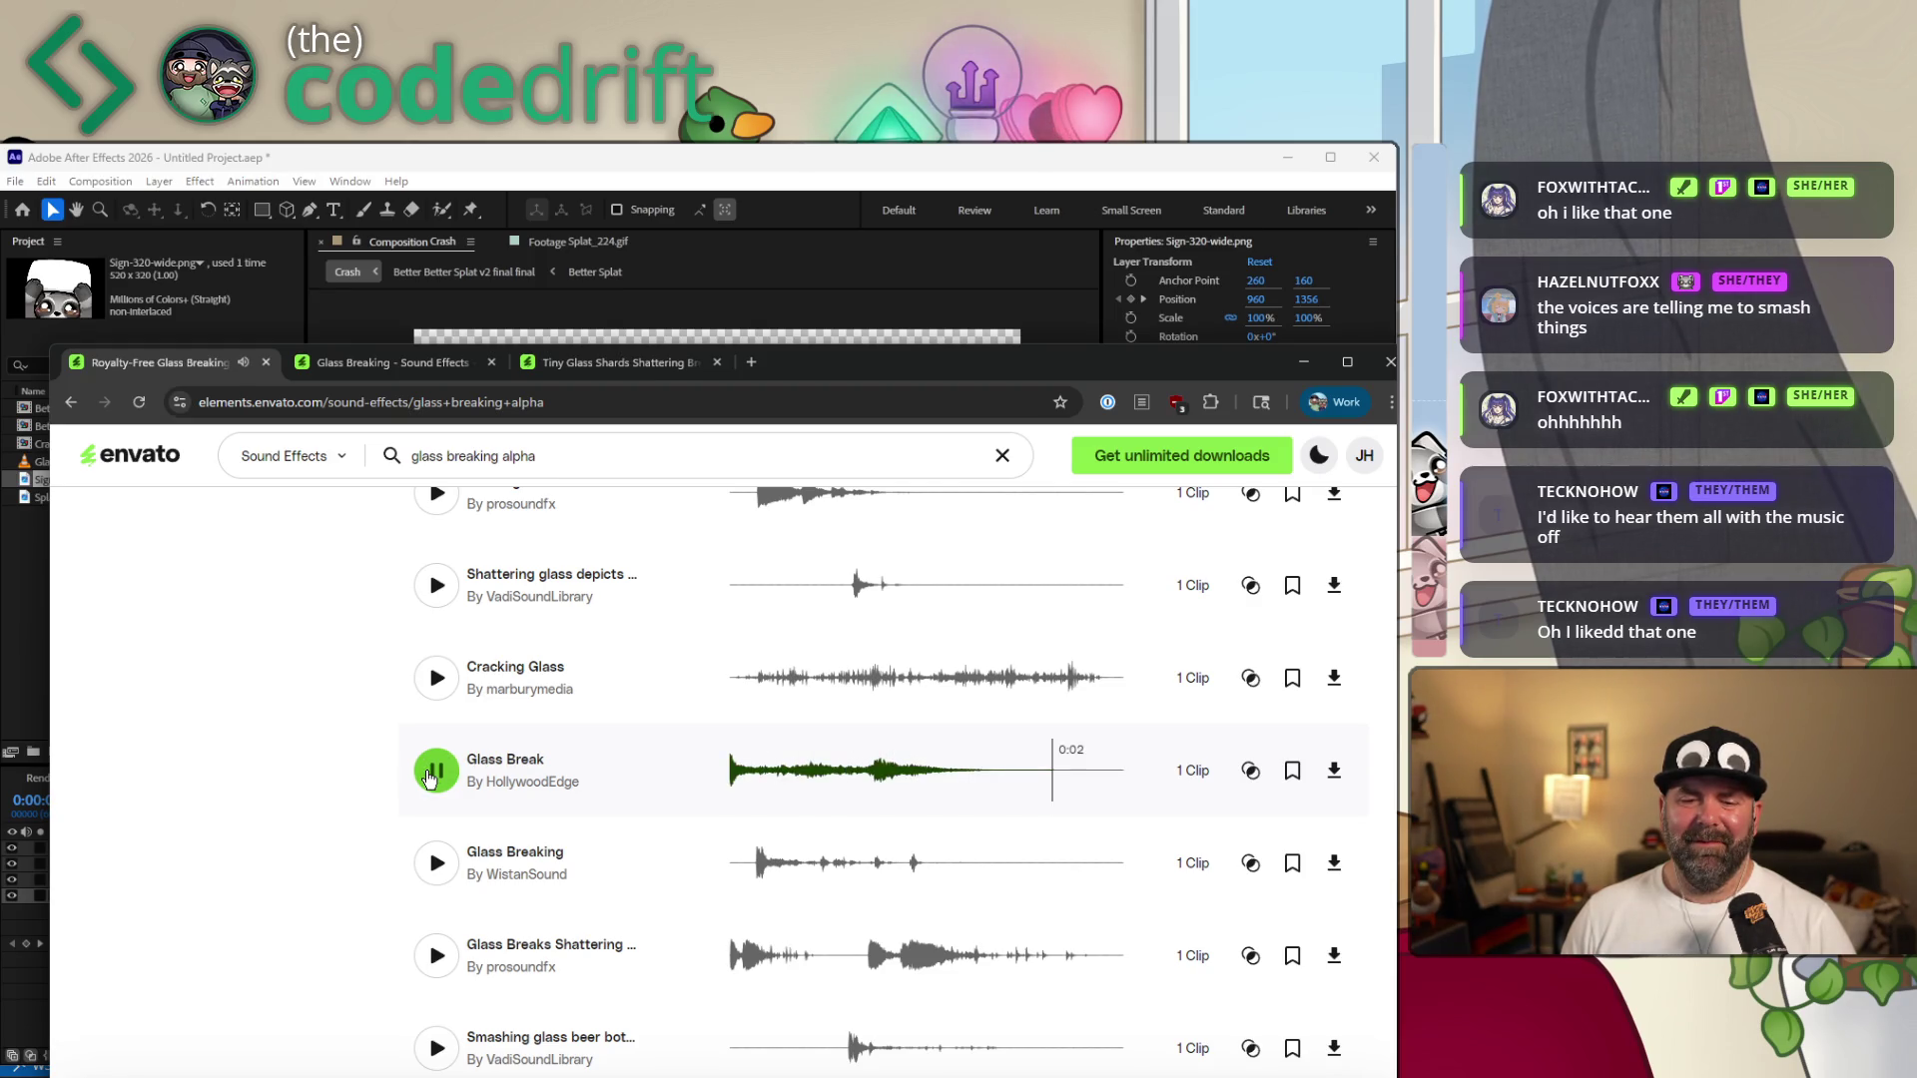
{"action": "left_click", "coordinate": [435, 772]}
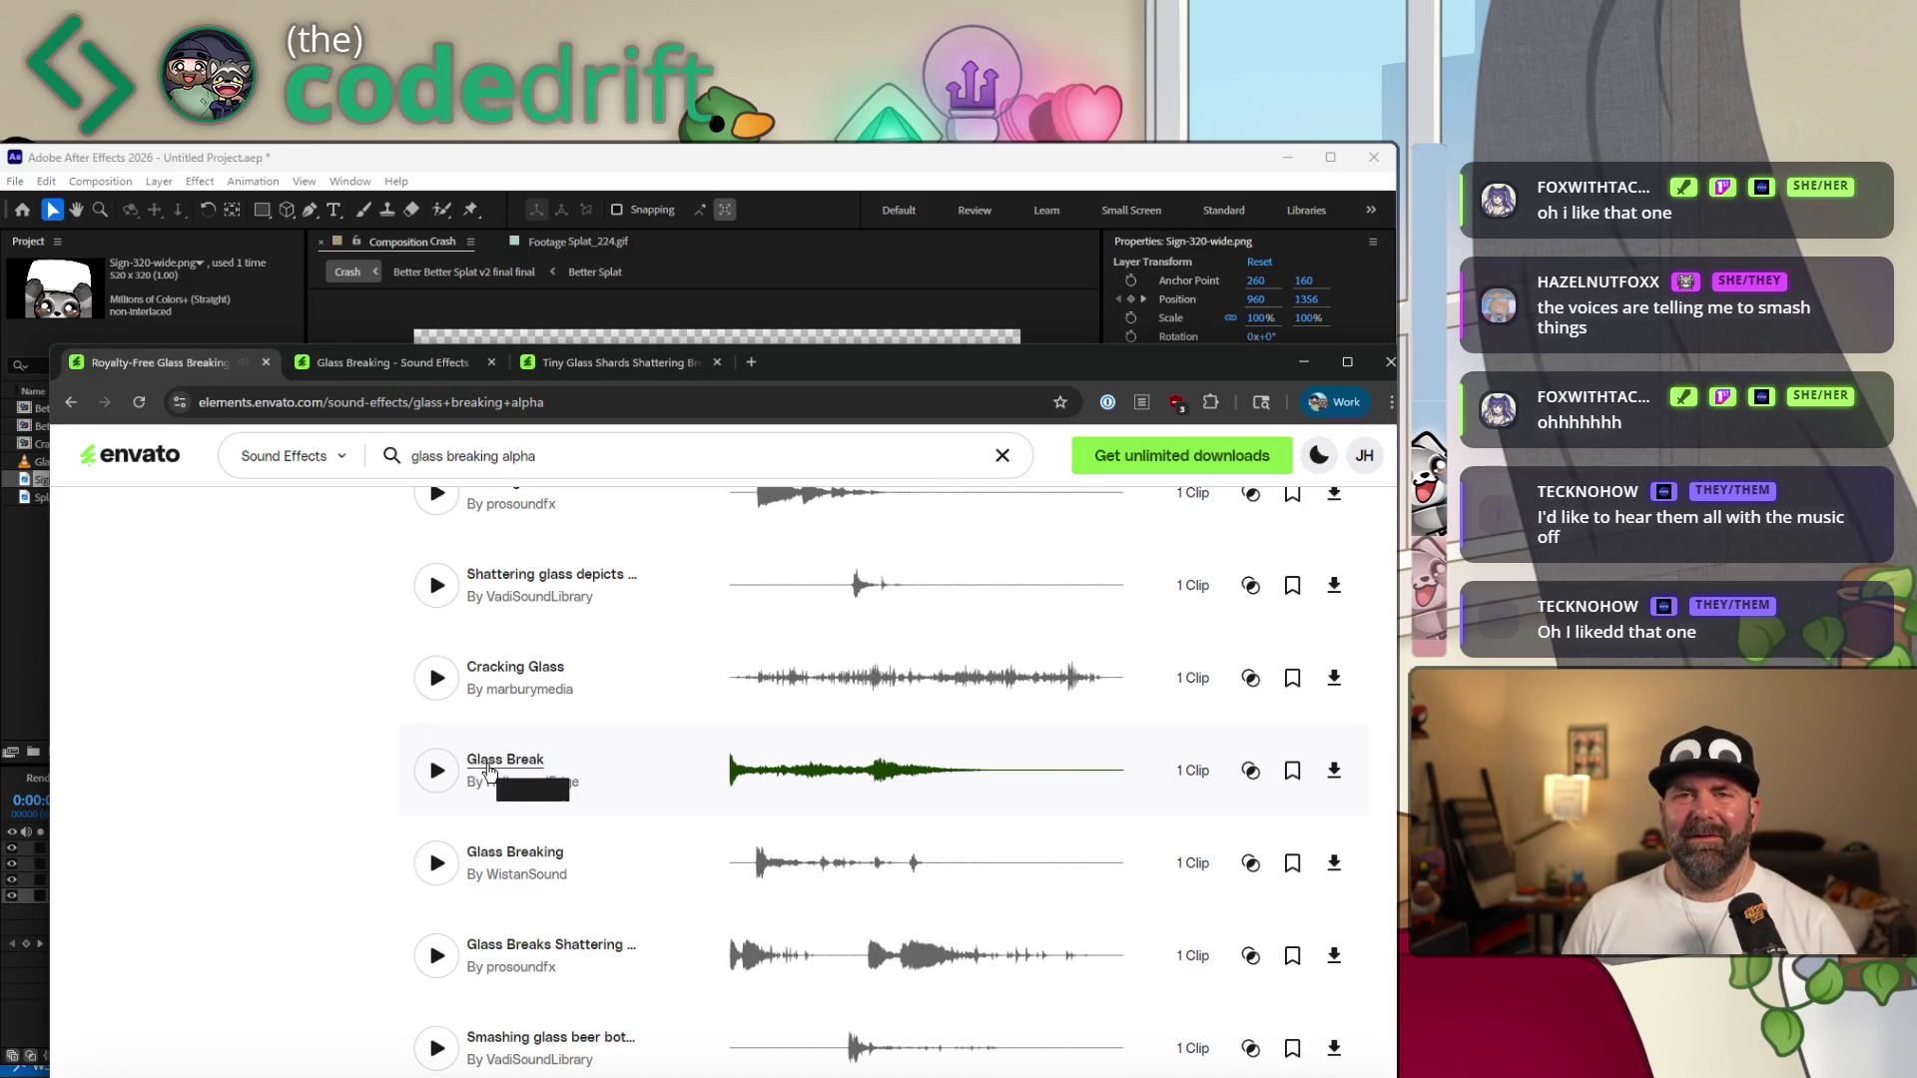
{"action": "scroll", "coordinate": [489, 794], "scroll_direction": "up", "scroll_amount": 2}
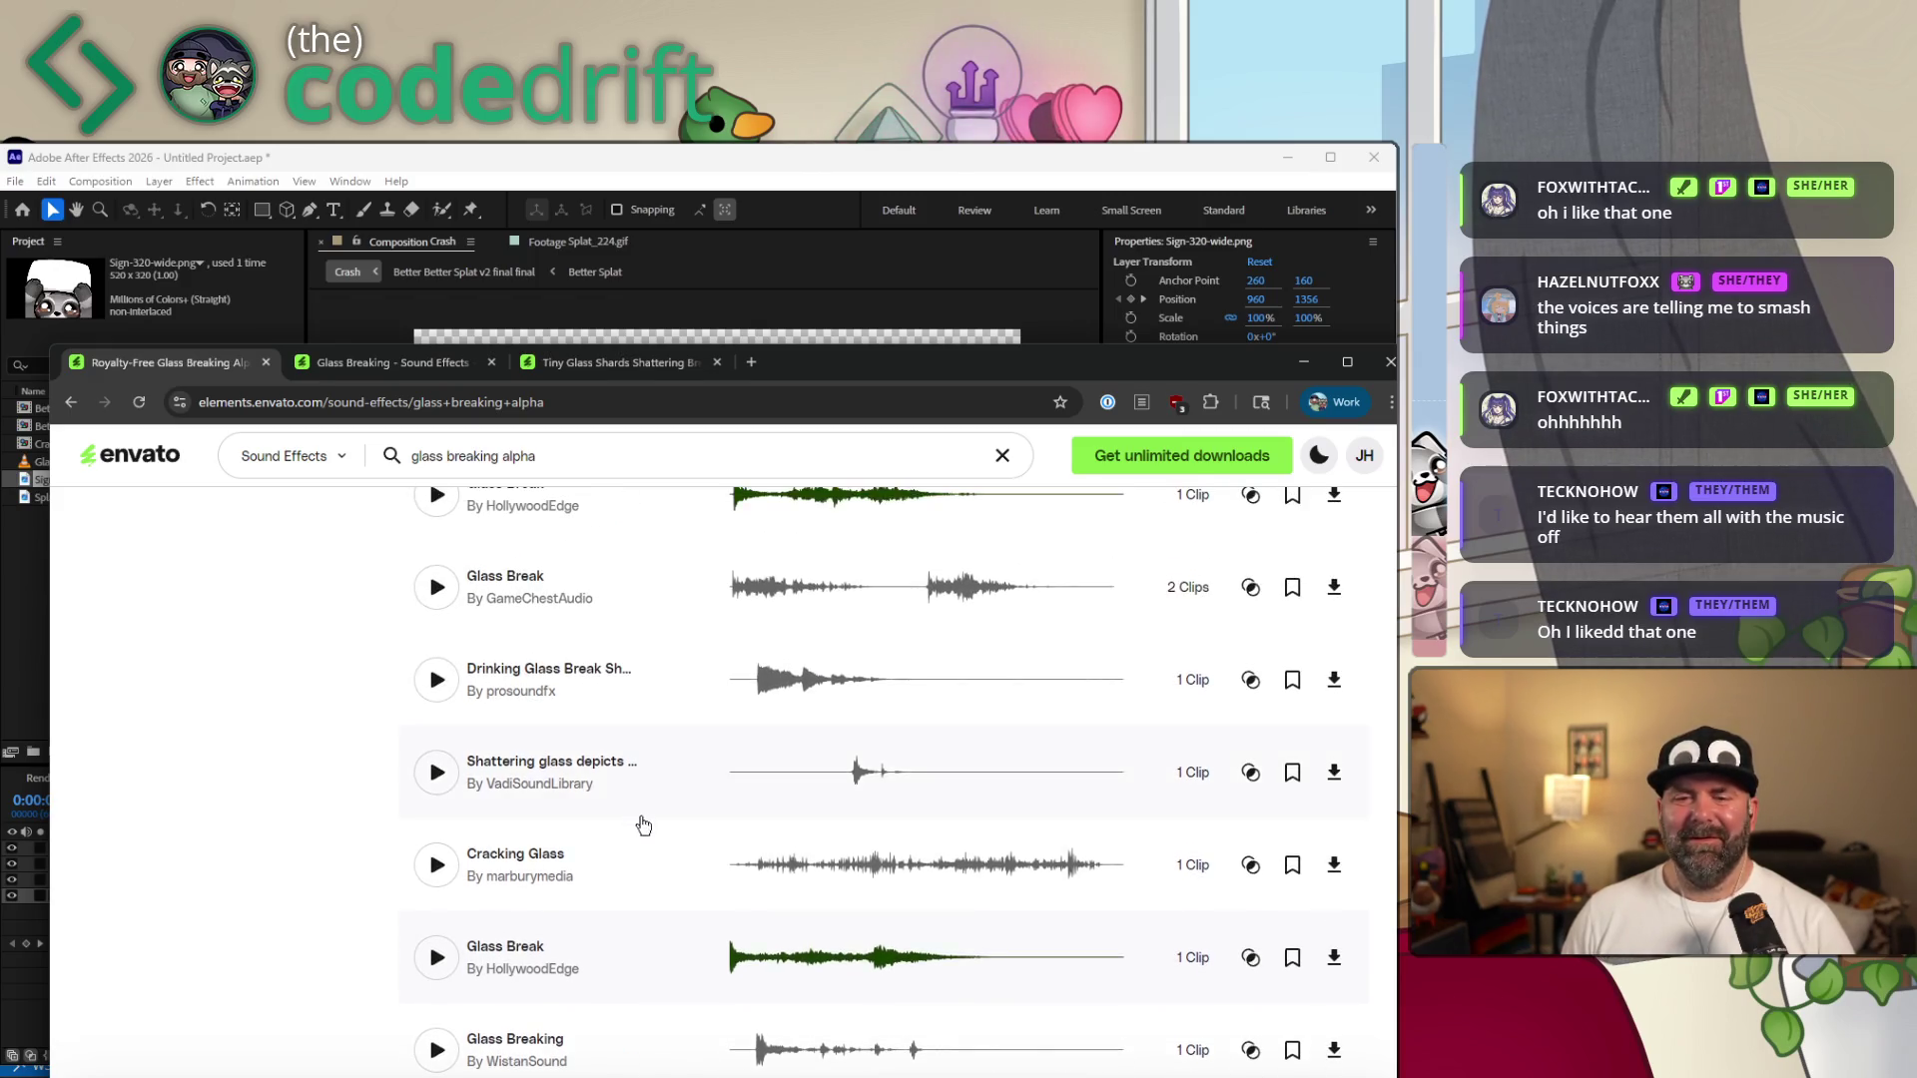
{"action": "scroll", "coordinate": [481, 749], "scroll_direction": "up", "scroll_amount": 2}
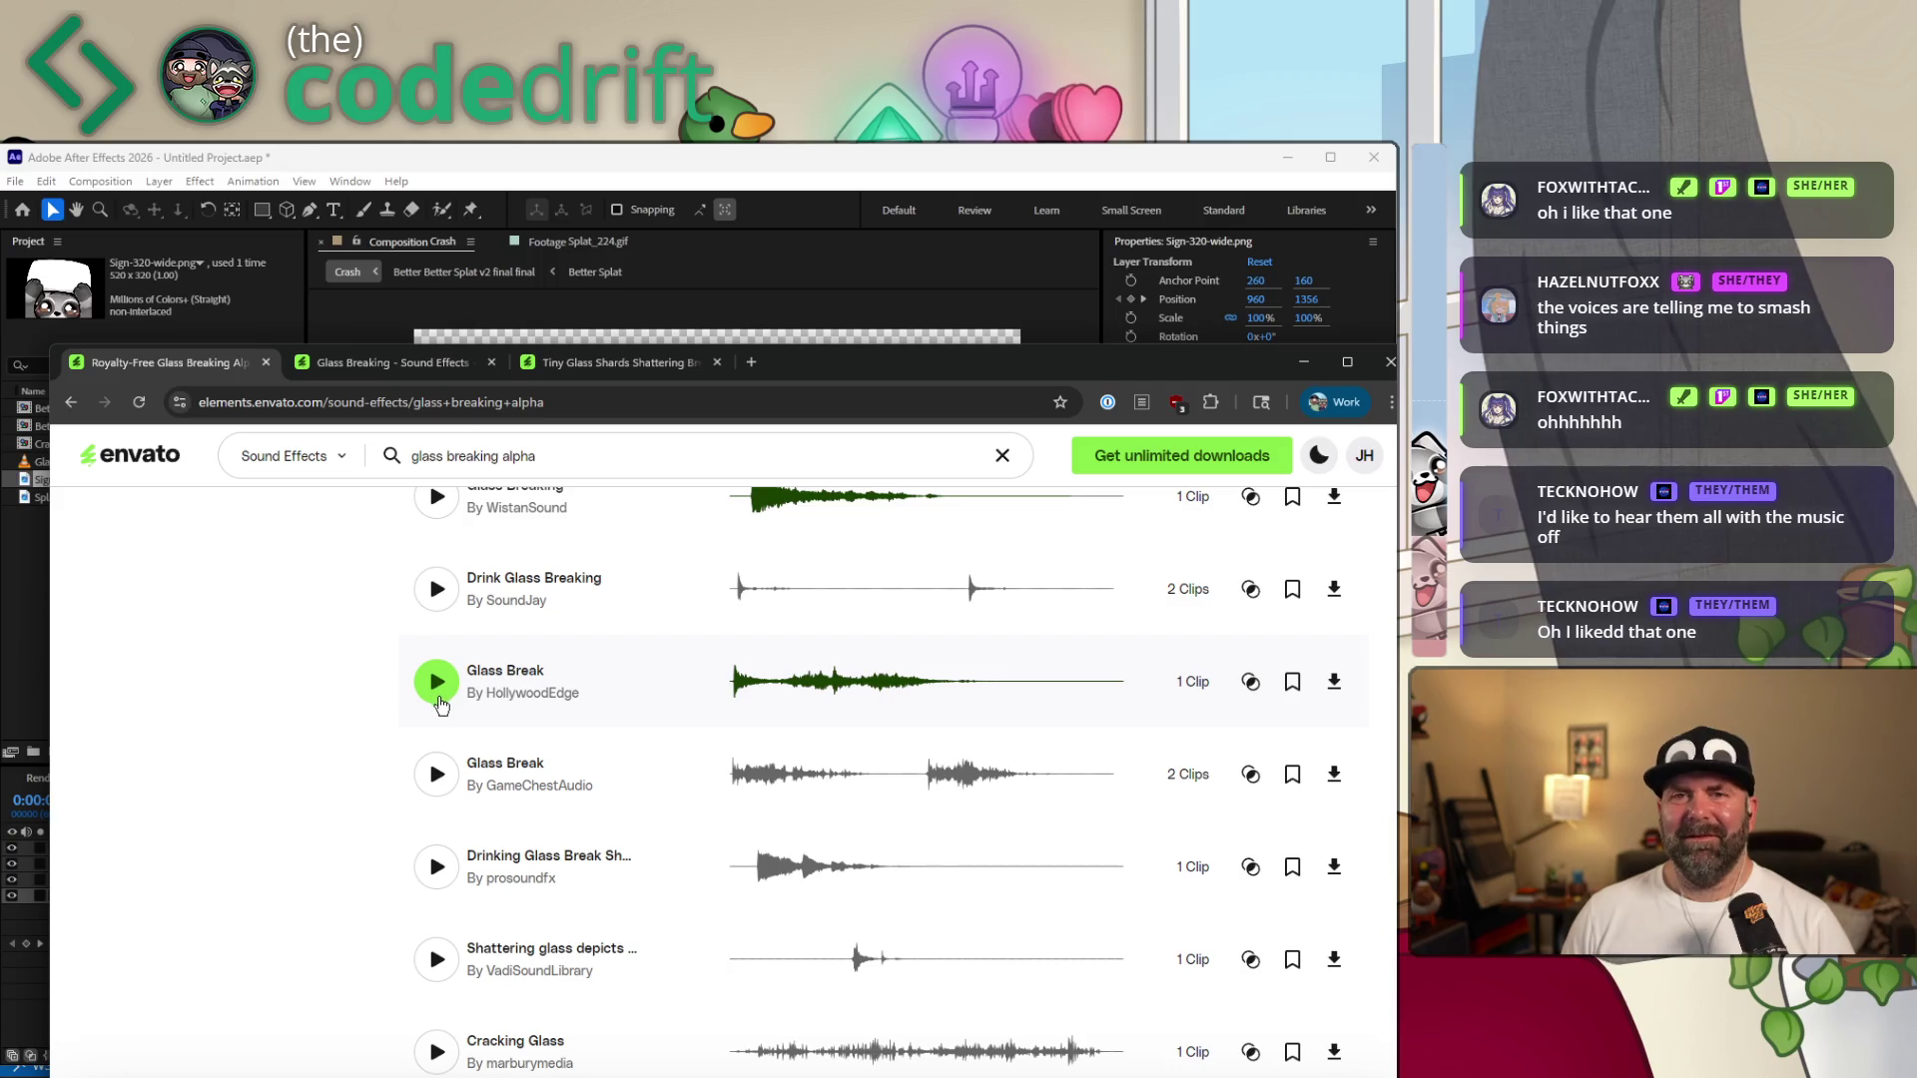
{"action": "left_click", "coordinate": [438, 687]}
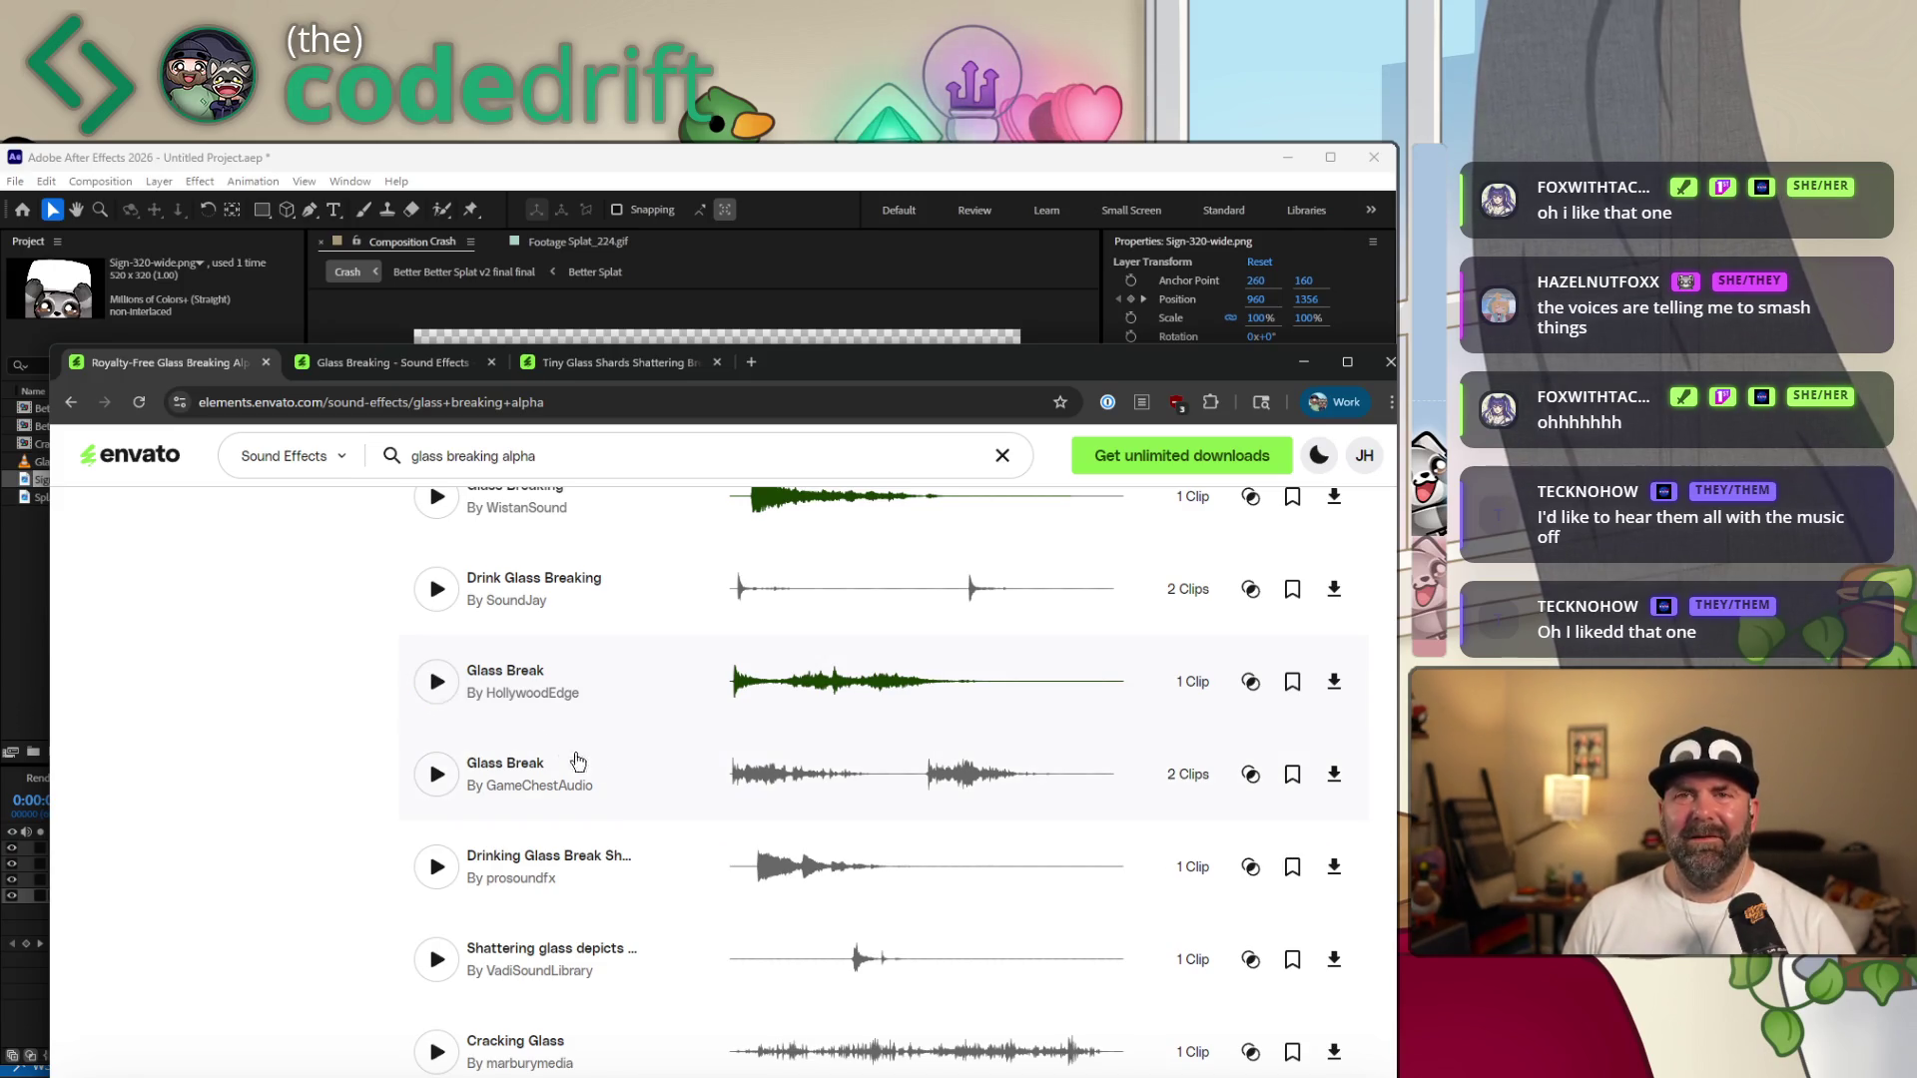
{"action": "scroll", "coordinate": [644, 817], "scroll_direction": "down", "scroll_amount": 1}
{"action": "scroll", "coordinate": [629, 824], "scroll_direction": "down", "scroll_amount": 2}
{"action": "scroll", "coordinate": [617, 838], "scroll_direction": "down", "scroll_amount": 1}
{"action": "scroll", "coordinate": [617, 838], "scroll_direction": "down", "scroll_amount": 1}
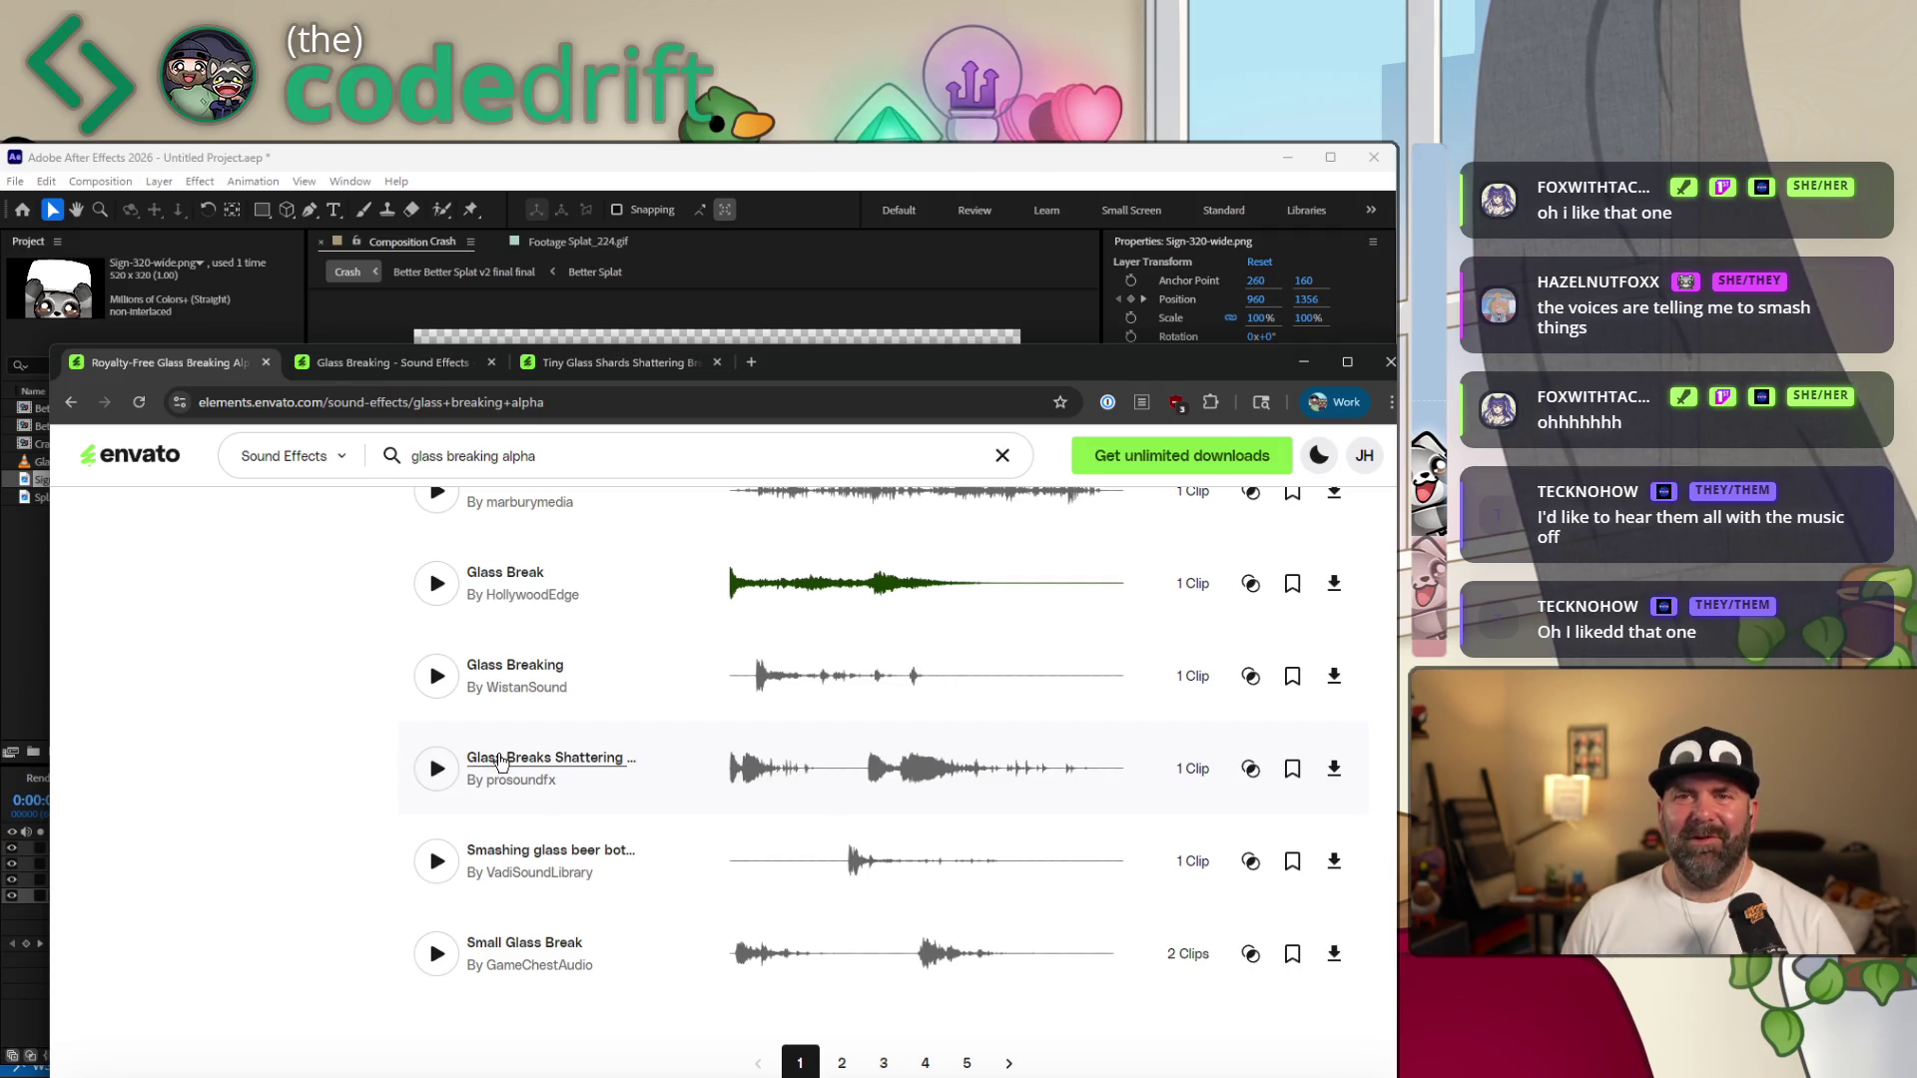
Preview prosoundfx glass shattering and WistanSound Glass Breaking, then close the extra search tab.
{"action": "left_click", "coordinate": [439, 769]}
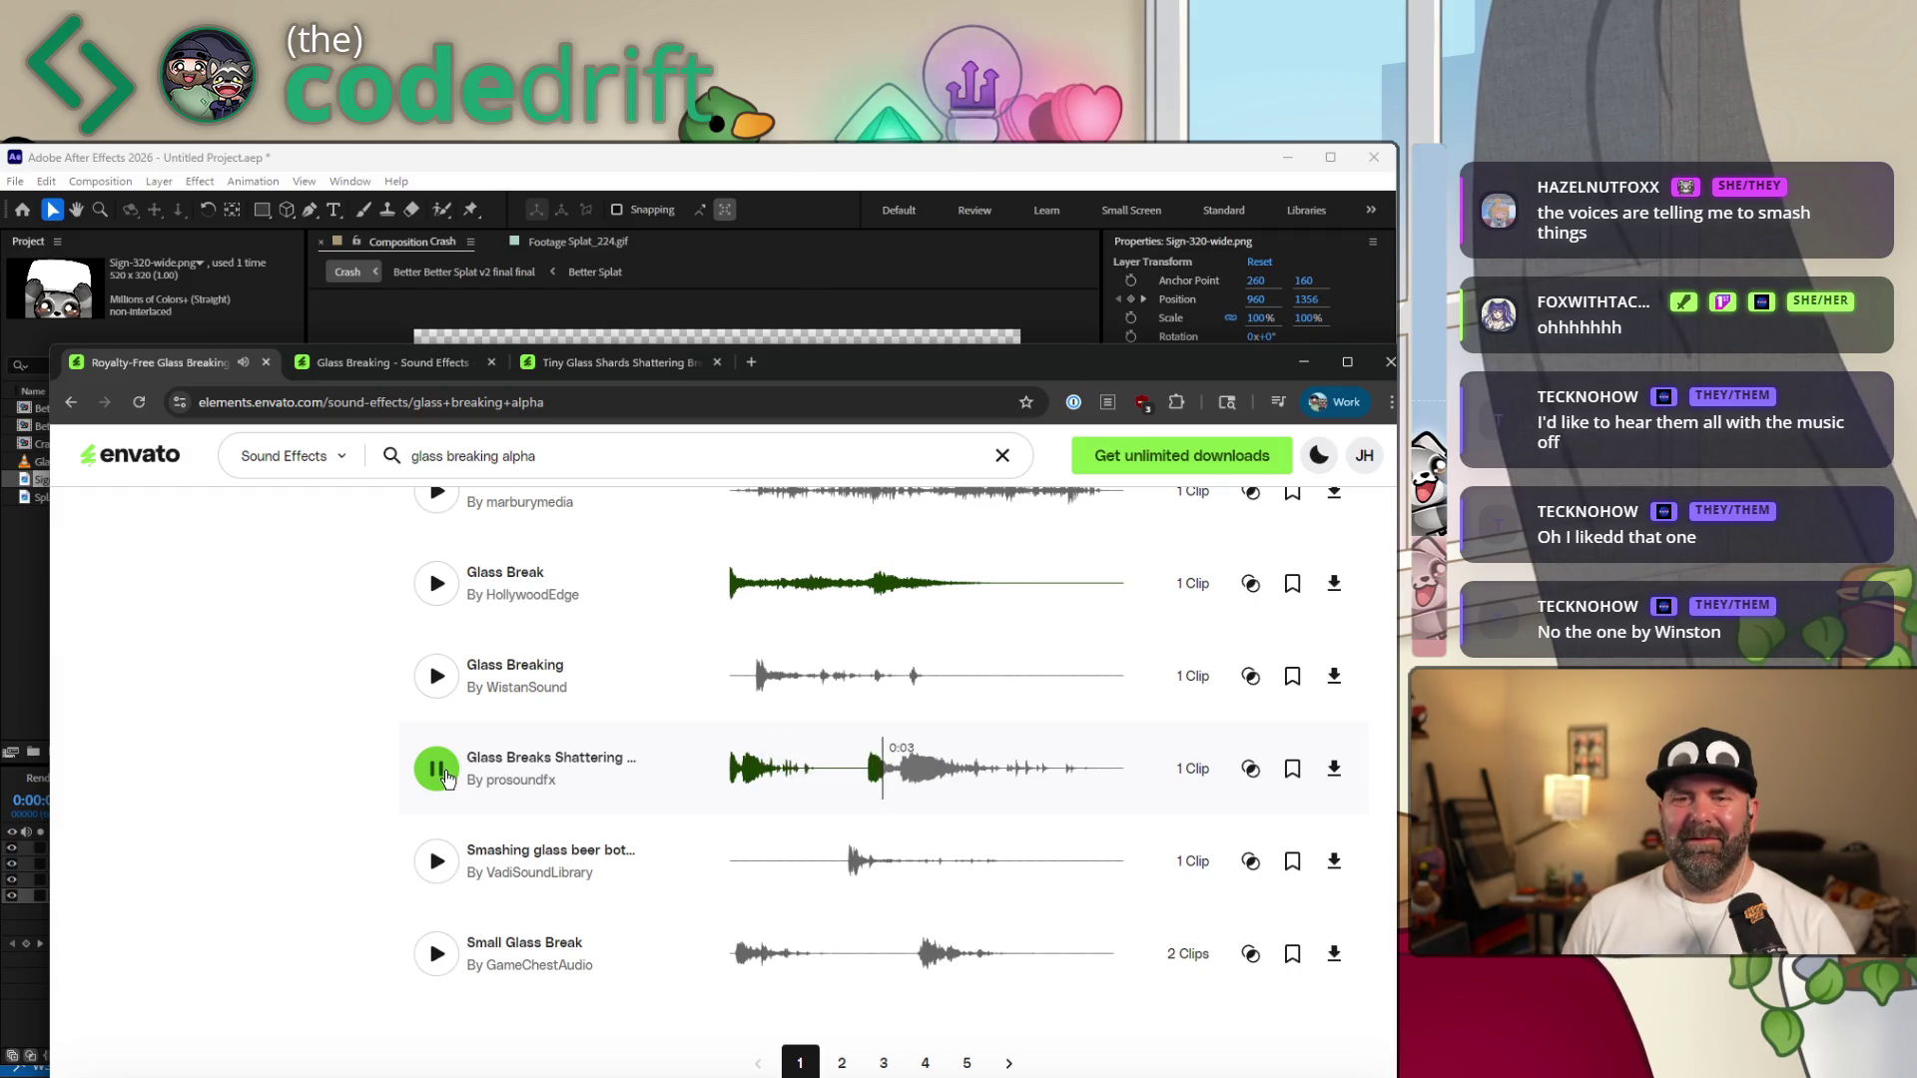
{"action": "left_click", "coordinate": [445, 778]}
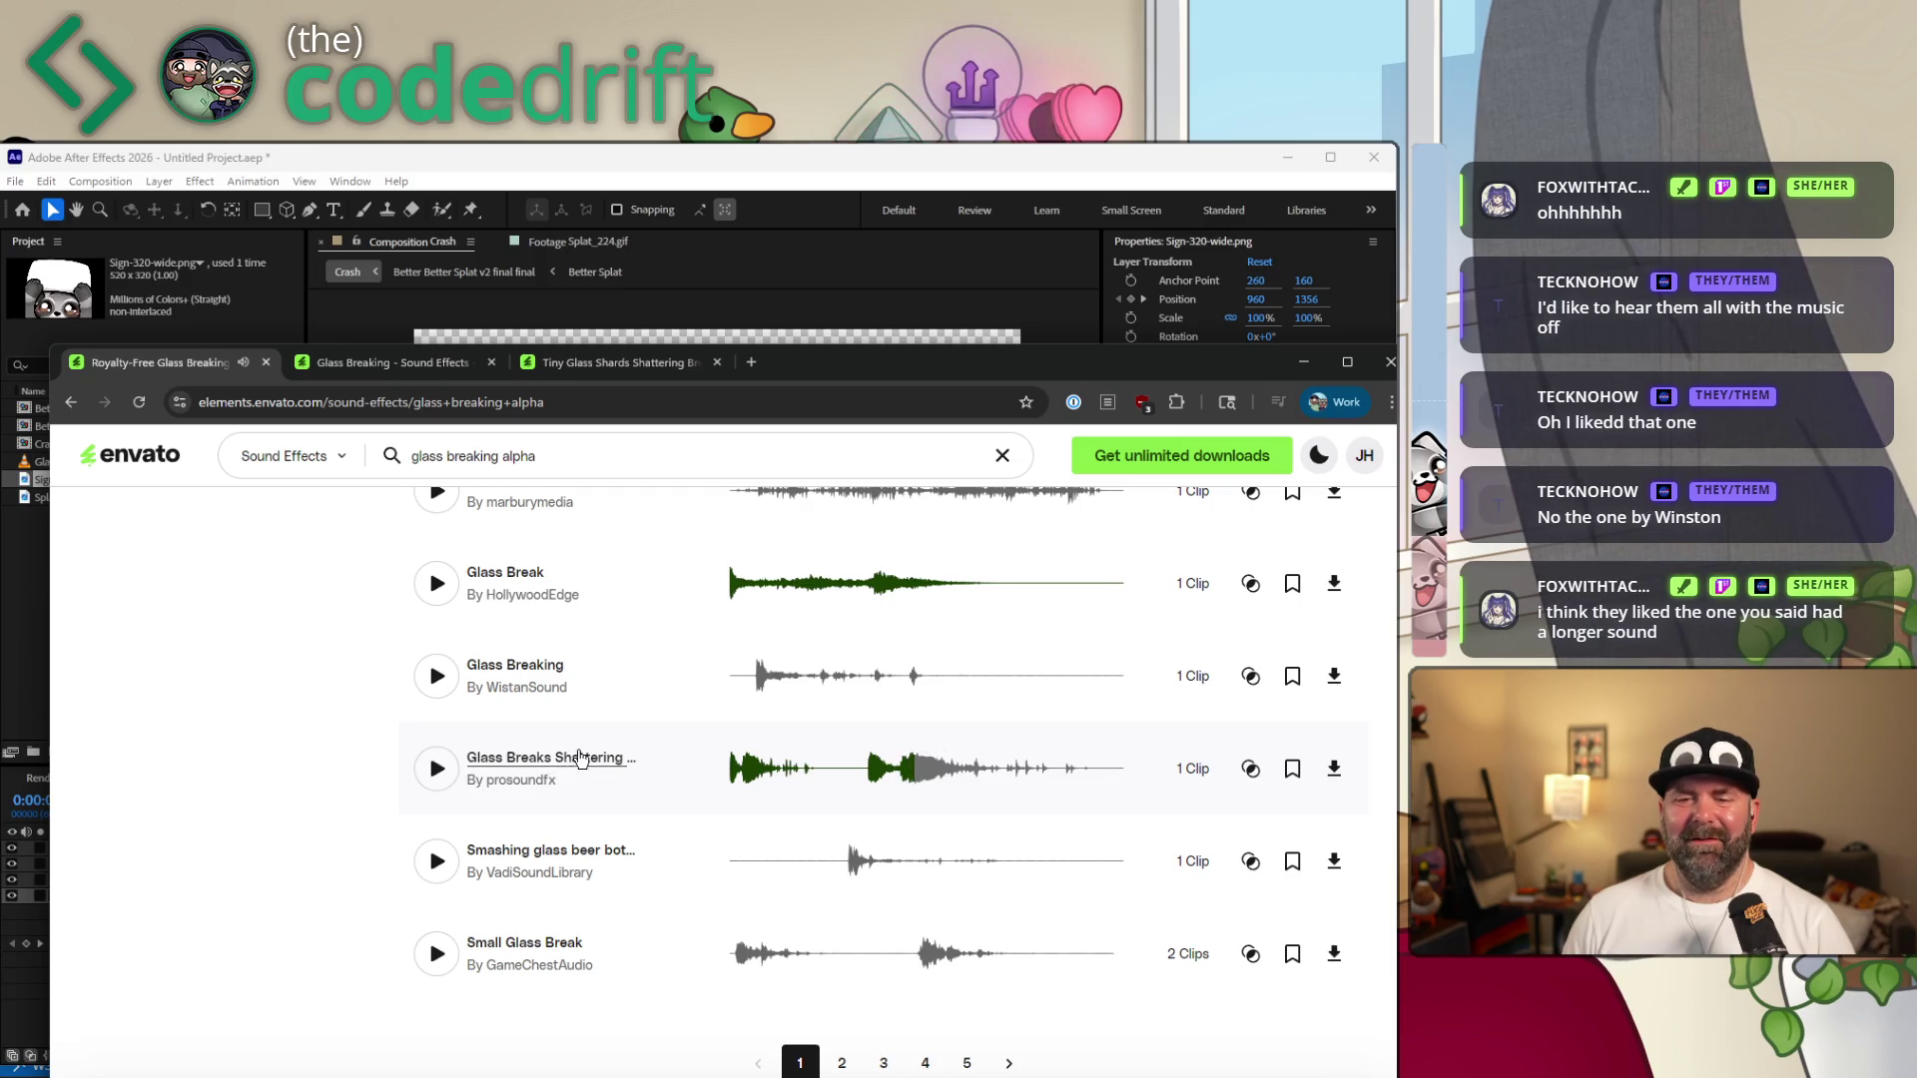
{"action": "scroll", "coordinate": [585, 756], "scroll_direction": "up", "scroll_amount": 1}
{"action": "scroll", "coordinate": [673, 818], "scroll_direction": "up", "scroll_amount": 1}
{"action": "scroll", "coordinate": [663, 825], "scroll_direction": "up", "scroll_amount": 2}
{"action": "scroll", "coordinate": [670, 828], "scroll_direction": "up", "scroll_amount": 1}
{"action": "scroll", "coordinate": [669, 828], "scroll_direction": "up", "scroll_amount": 2}
{"action": "scroll", "coordinate": [663, 835], "scroll_direction": "up", "scroll_amount": 1}
{"action": "left_click", "coordinate": [445, 794]}
{"action": "left_click", "coordinate": [445, 793]}
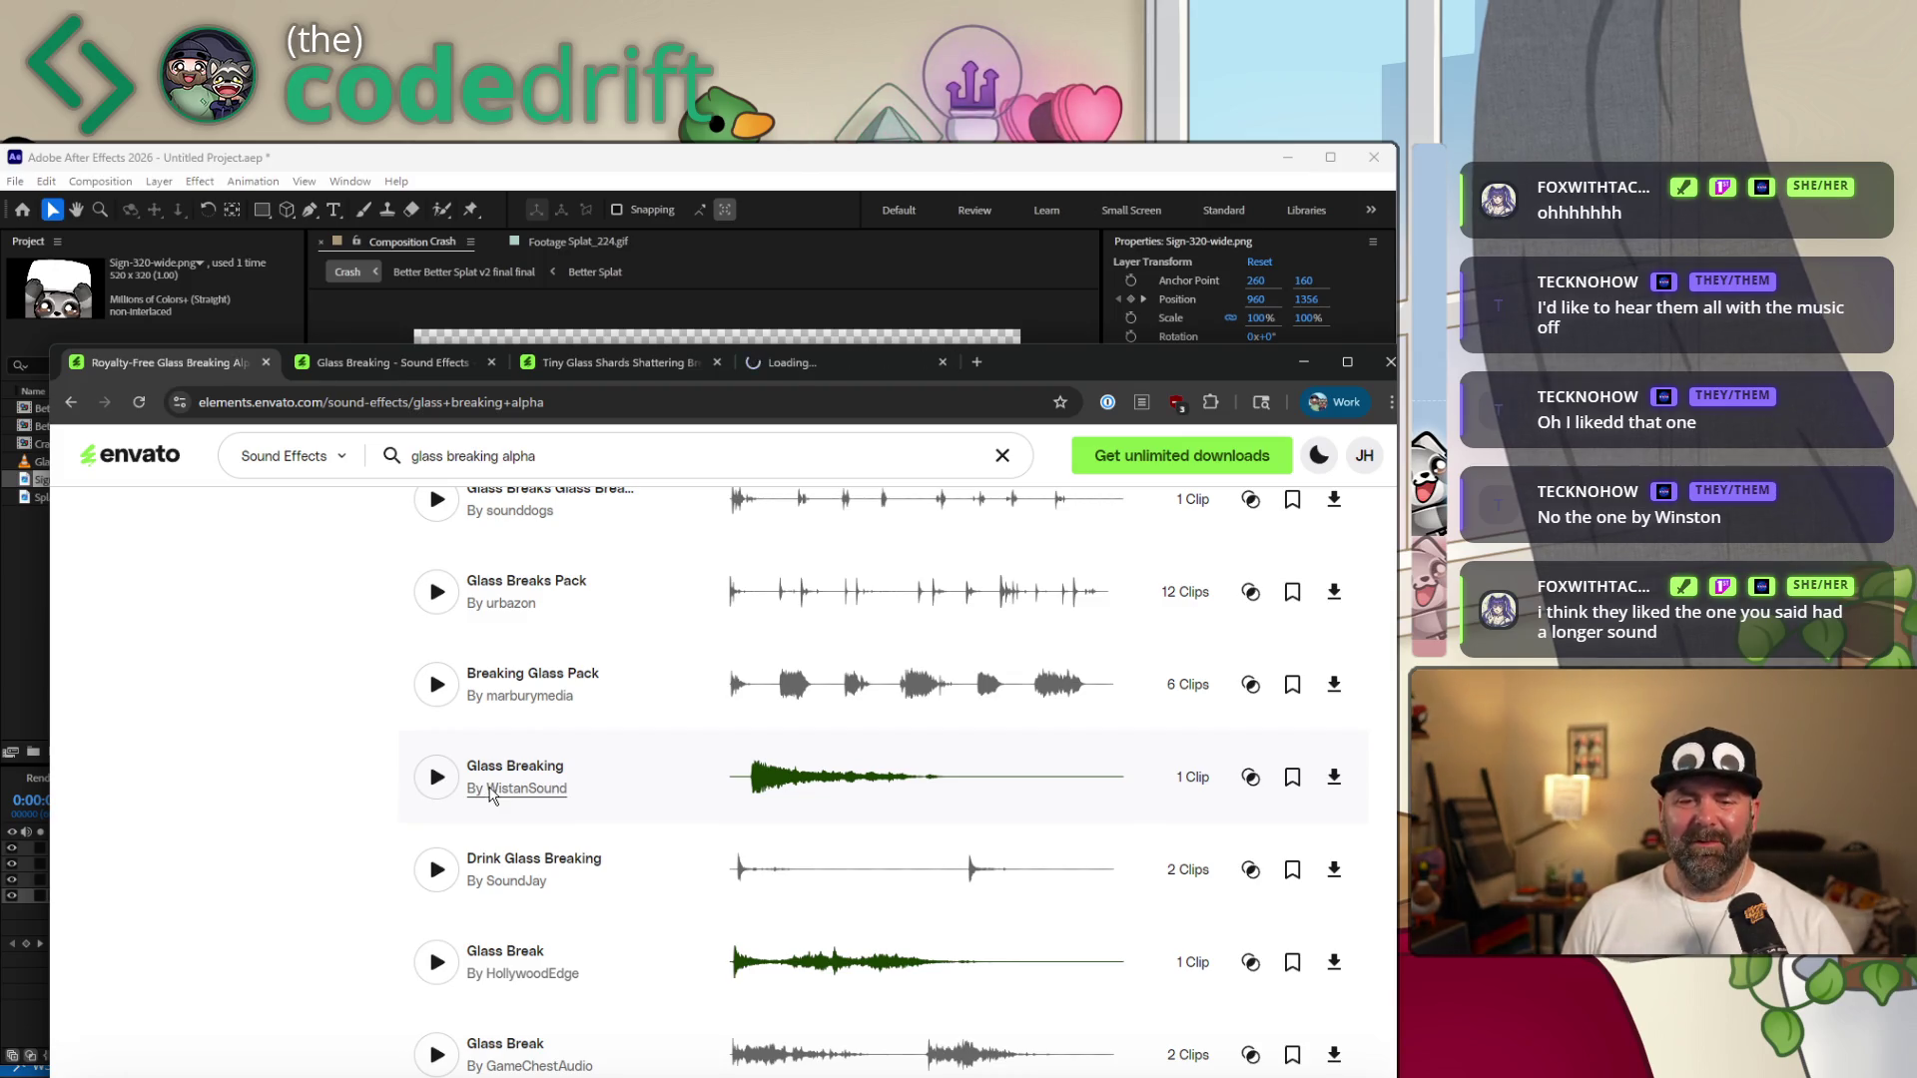
{"action": "left_click", "coordinate": [941, 363]}
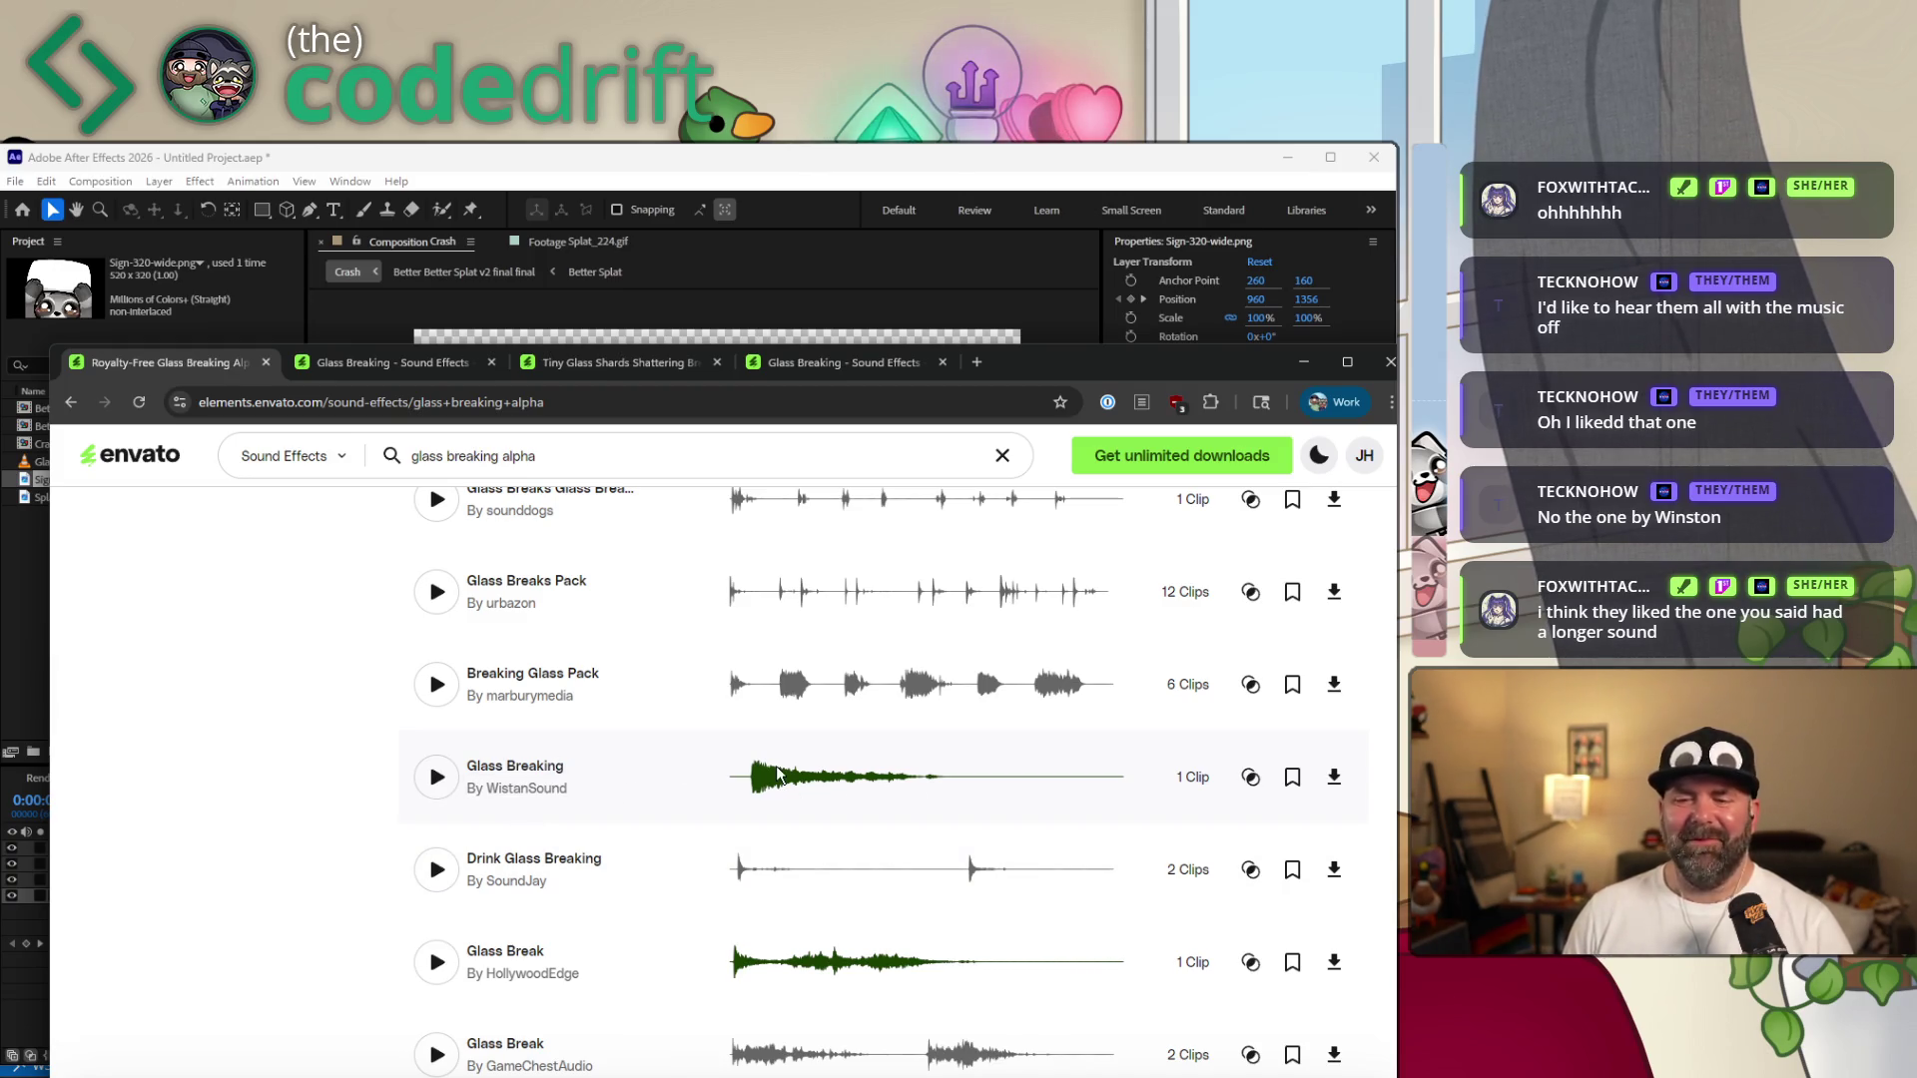
{"action": "scroll", "coordinate": [663, 864], "scroll_direction": "down", "scroll_amount": 1}
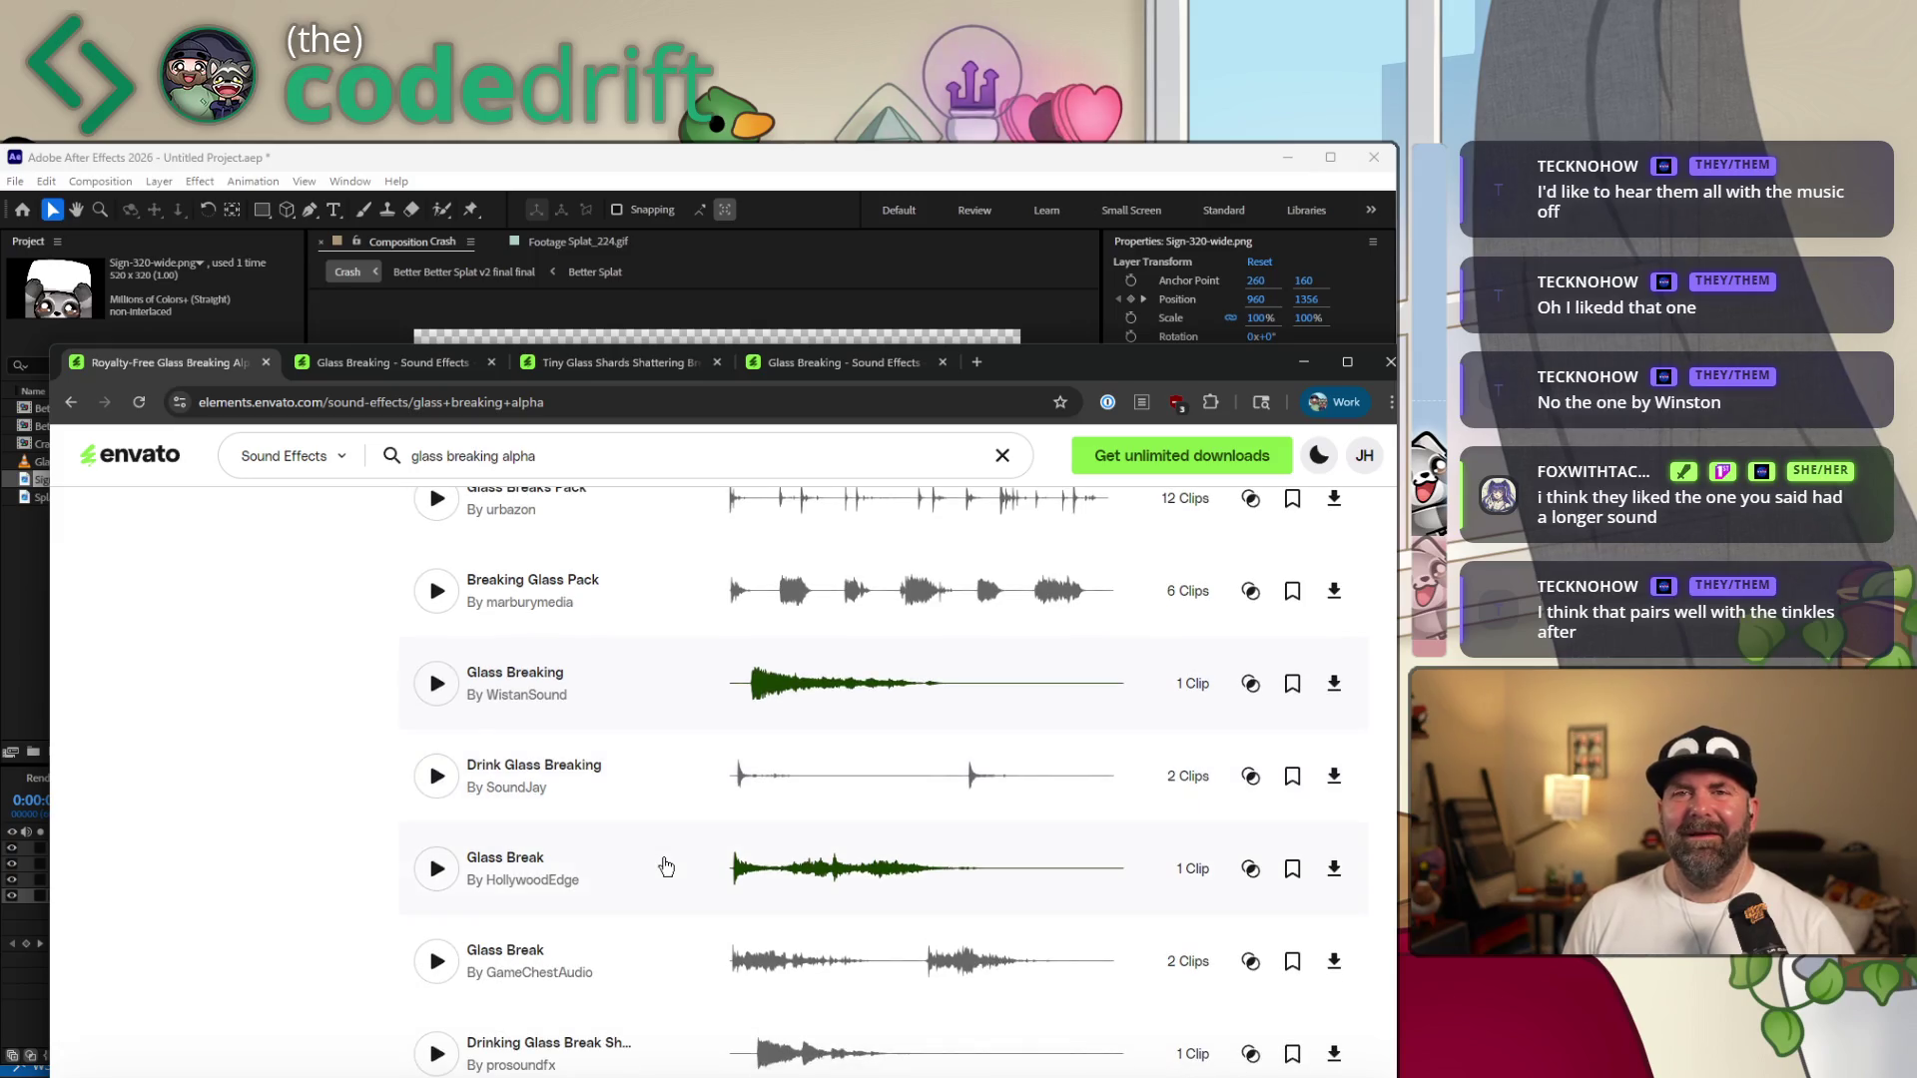
{"action": "scroll", "coordinate": [664, 865], "scroll_direction": "down", "scroll_amount": 1}
{"action": "scroll", "coordinate": [646, 895], "scroll_direction": "down", "scroll_amount": 3}
{"action": "scroll", "coordinate": [645, 907], "scroll_direction": "down", "scroll_amount": 5}
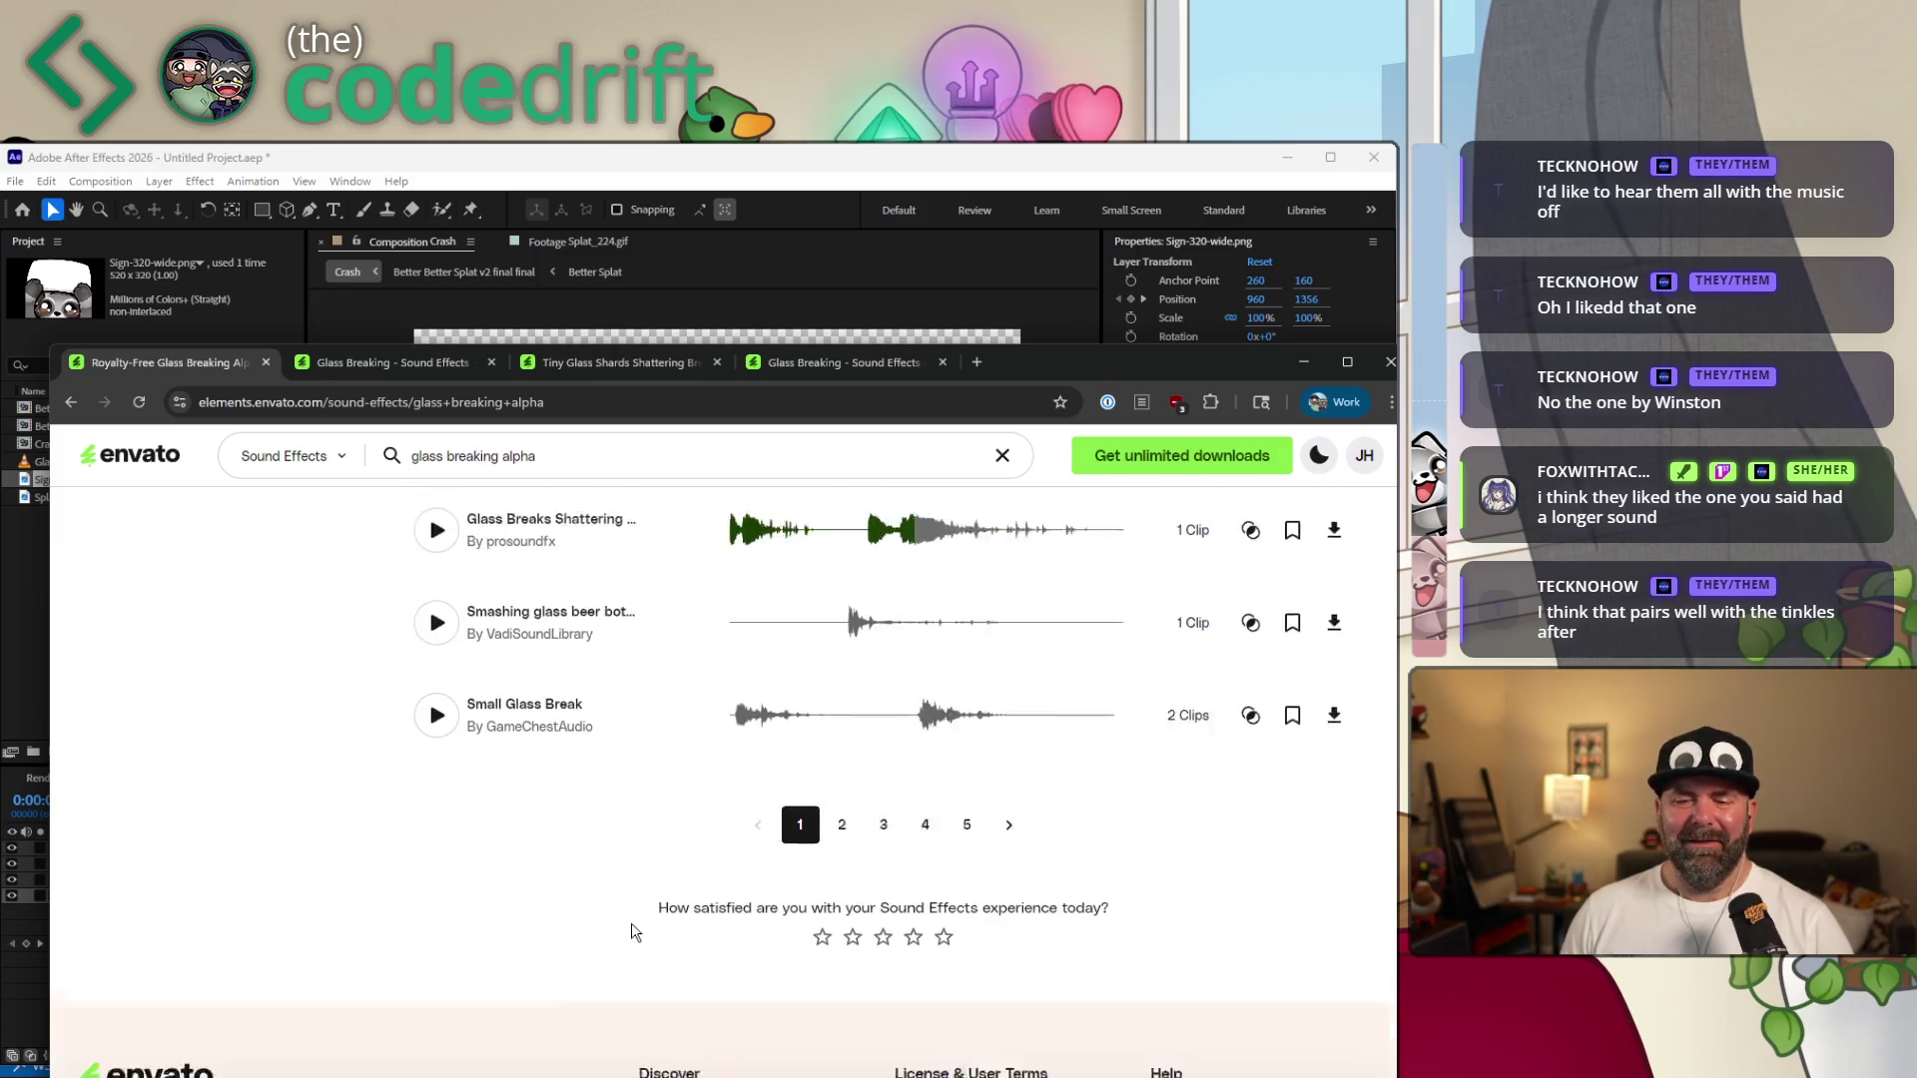
{"action": "scroll", "coordinate": [869, 843], "scroll_direction": "down", "scroll_amount": 1}
On results page 2, preview Glass Break Shatter, Glass Break With Shards, Glass Breaking 4 and Glass Break 9610.
{"action": "left_click", "coordinate": [838, 776]}
{"action": "scroll", "coordinate": [517, 864], "scroll_direction": "up", "scroll_amount": 2}
{"action": "scroll", "coordinate": [516, 884], "scroll_direction": "up", "scroll_amount": 3}
{"action": "scroll", "coordinate": [573, 900], "scroll_direction": "up", "scroll_amount": 3}
{"action": "scroll", "coordinate": [574, 899], "scroll_direction": "up", "scroll_amount": 3}
{"action": "scroll", "coordinate": [573, 899], "scroll_direction": "up", "scroll_amount": 4}
{"action": "scroll", "coordinate": [573, 903], "scroll_direction": "down", "scroll_amount": 2}
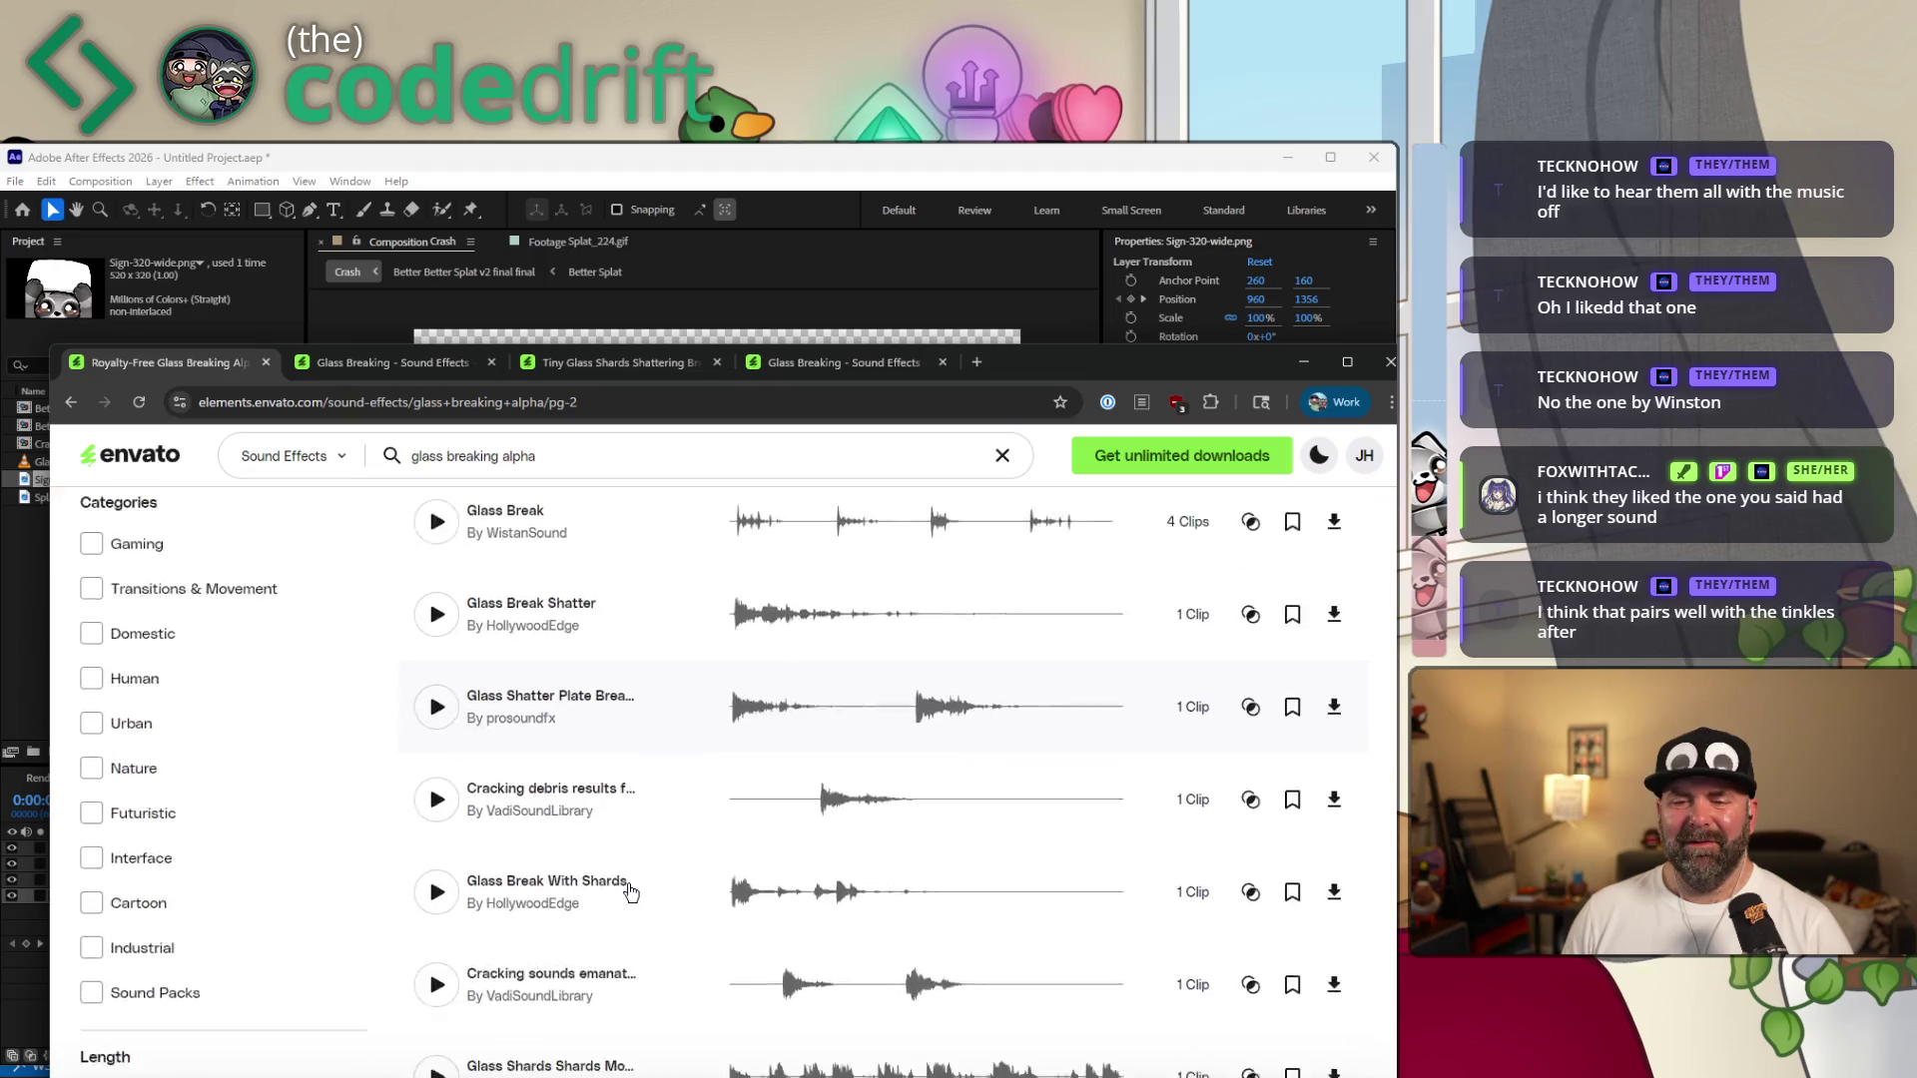
{"action": "left_click", "coordinate": [436, 693]}
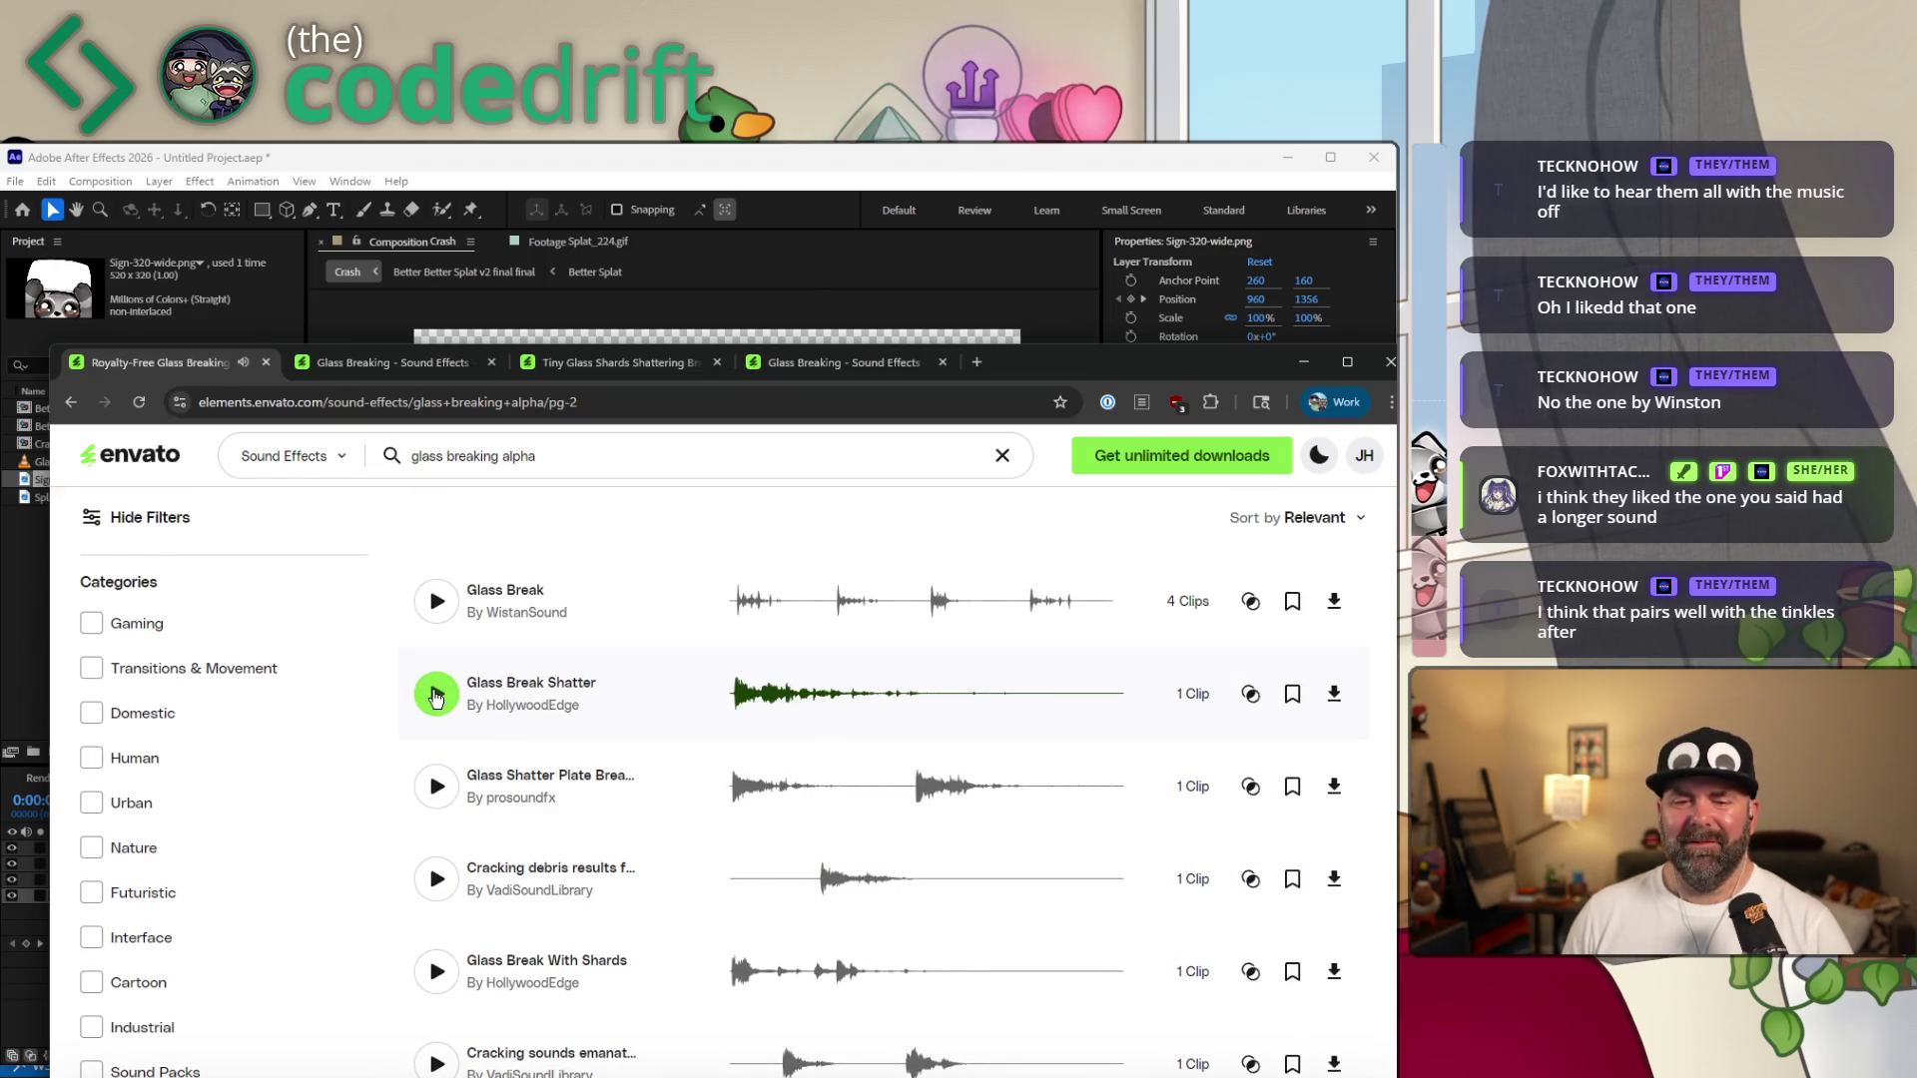
{"action": "scroll", "coordinate": [505, 796], "scroll_direction": "down", "scroll_amount": 2}
{"action": "left_click", "coordinate": [438, 699]}
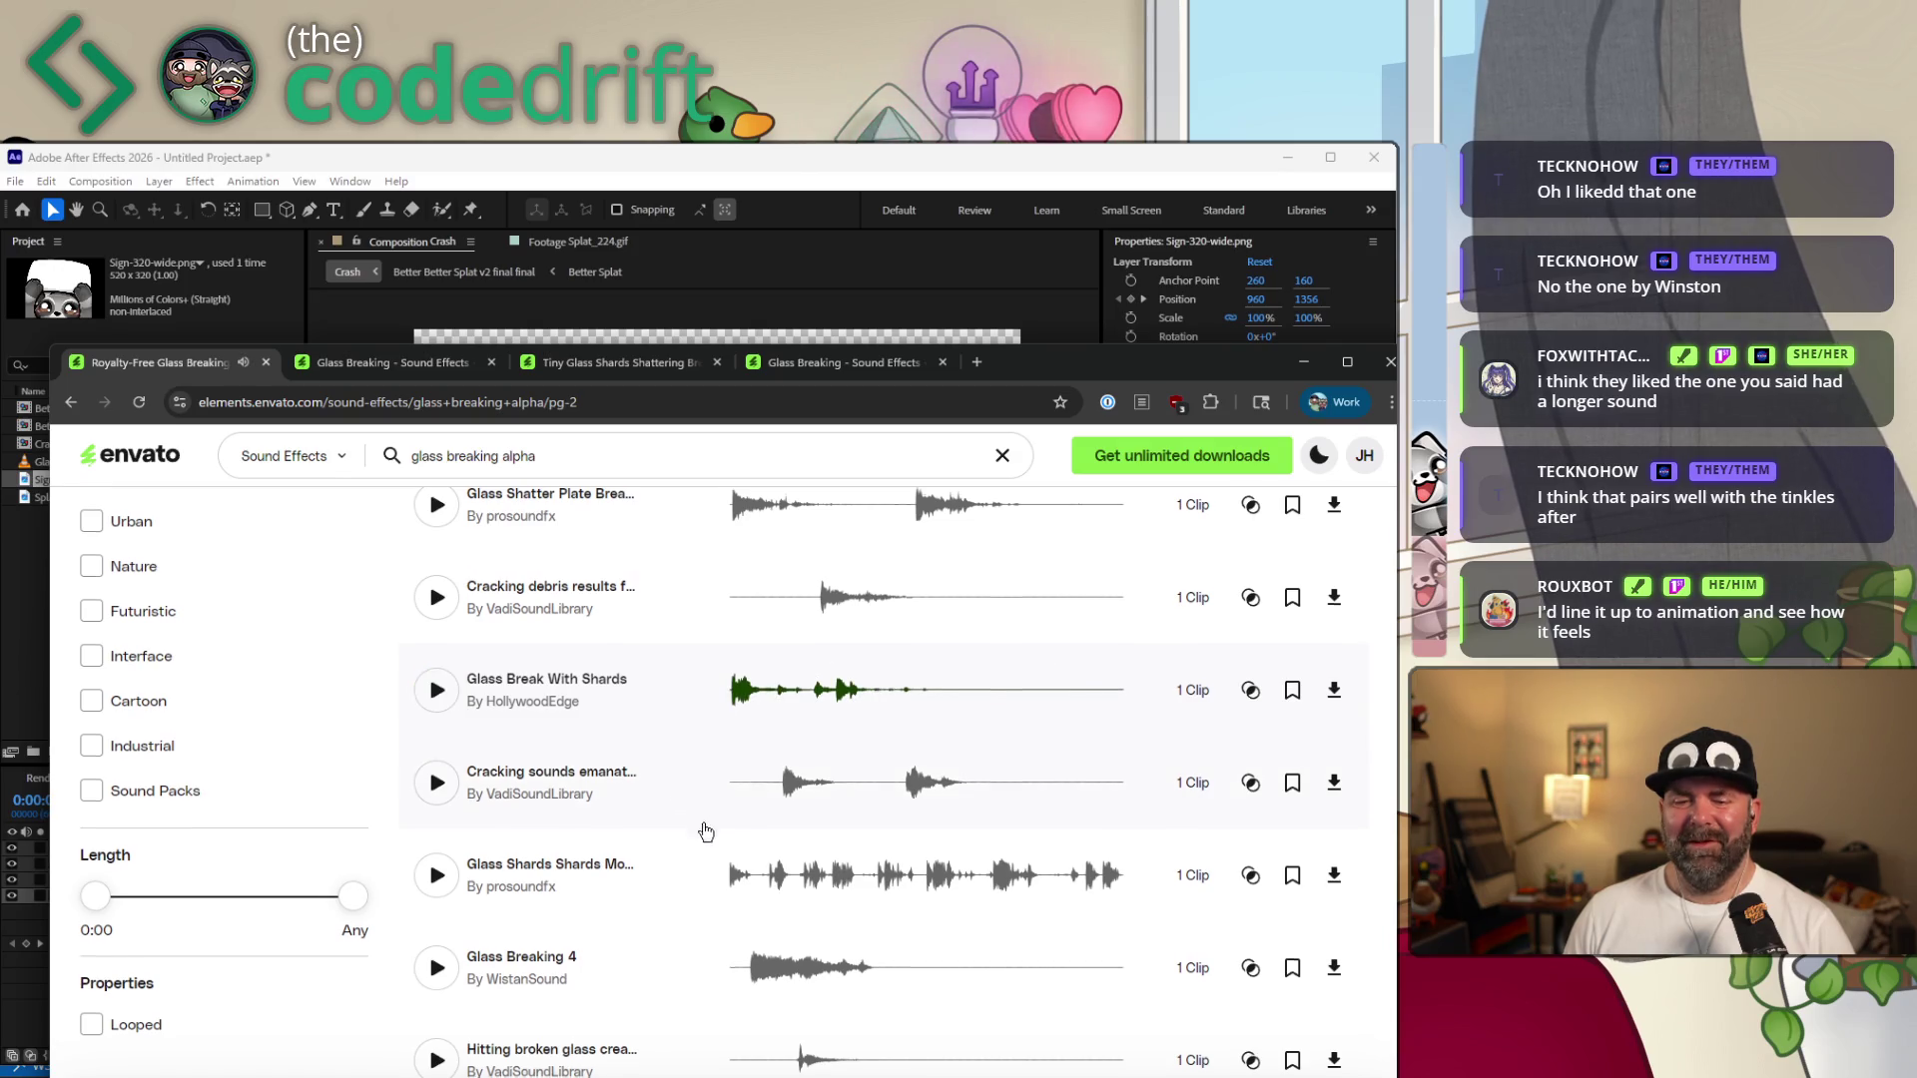
{"action": "scroll", "coordinate": [655, 809], "scroll_direction": "down", "scroll_amount": 1}
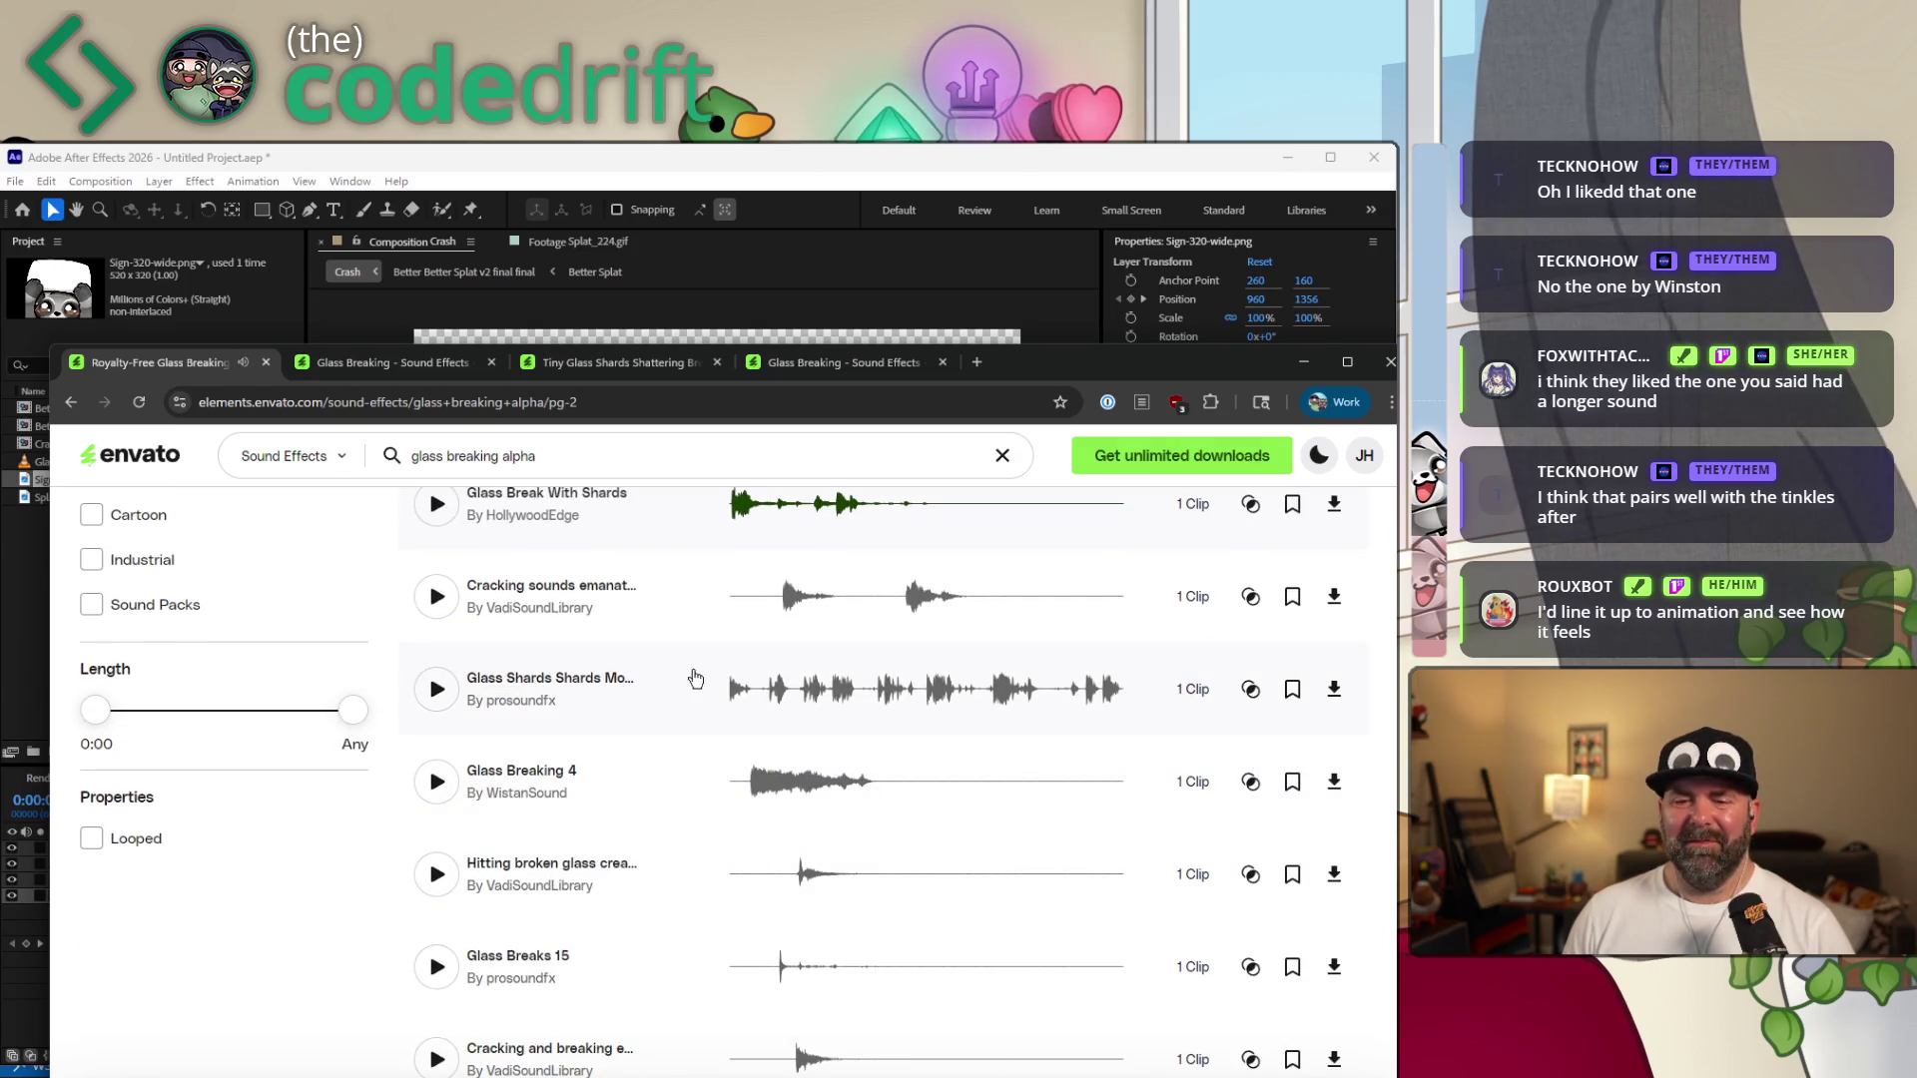
{"action": "scroll", "coordinate": [659, 735], "scroll_direction": "down", "scroll_amount": 1}
{"action": "left_click", "coordinate": [439, 598]}
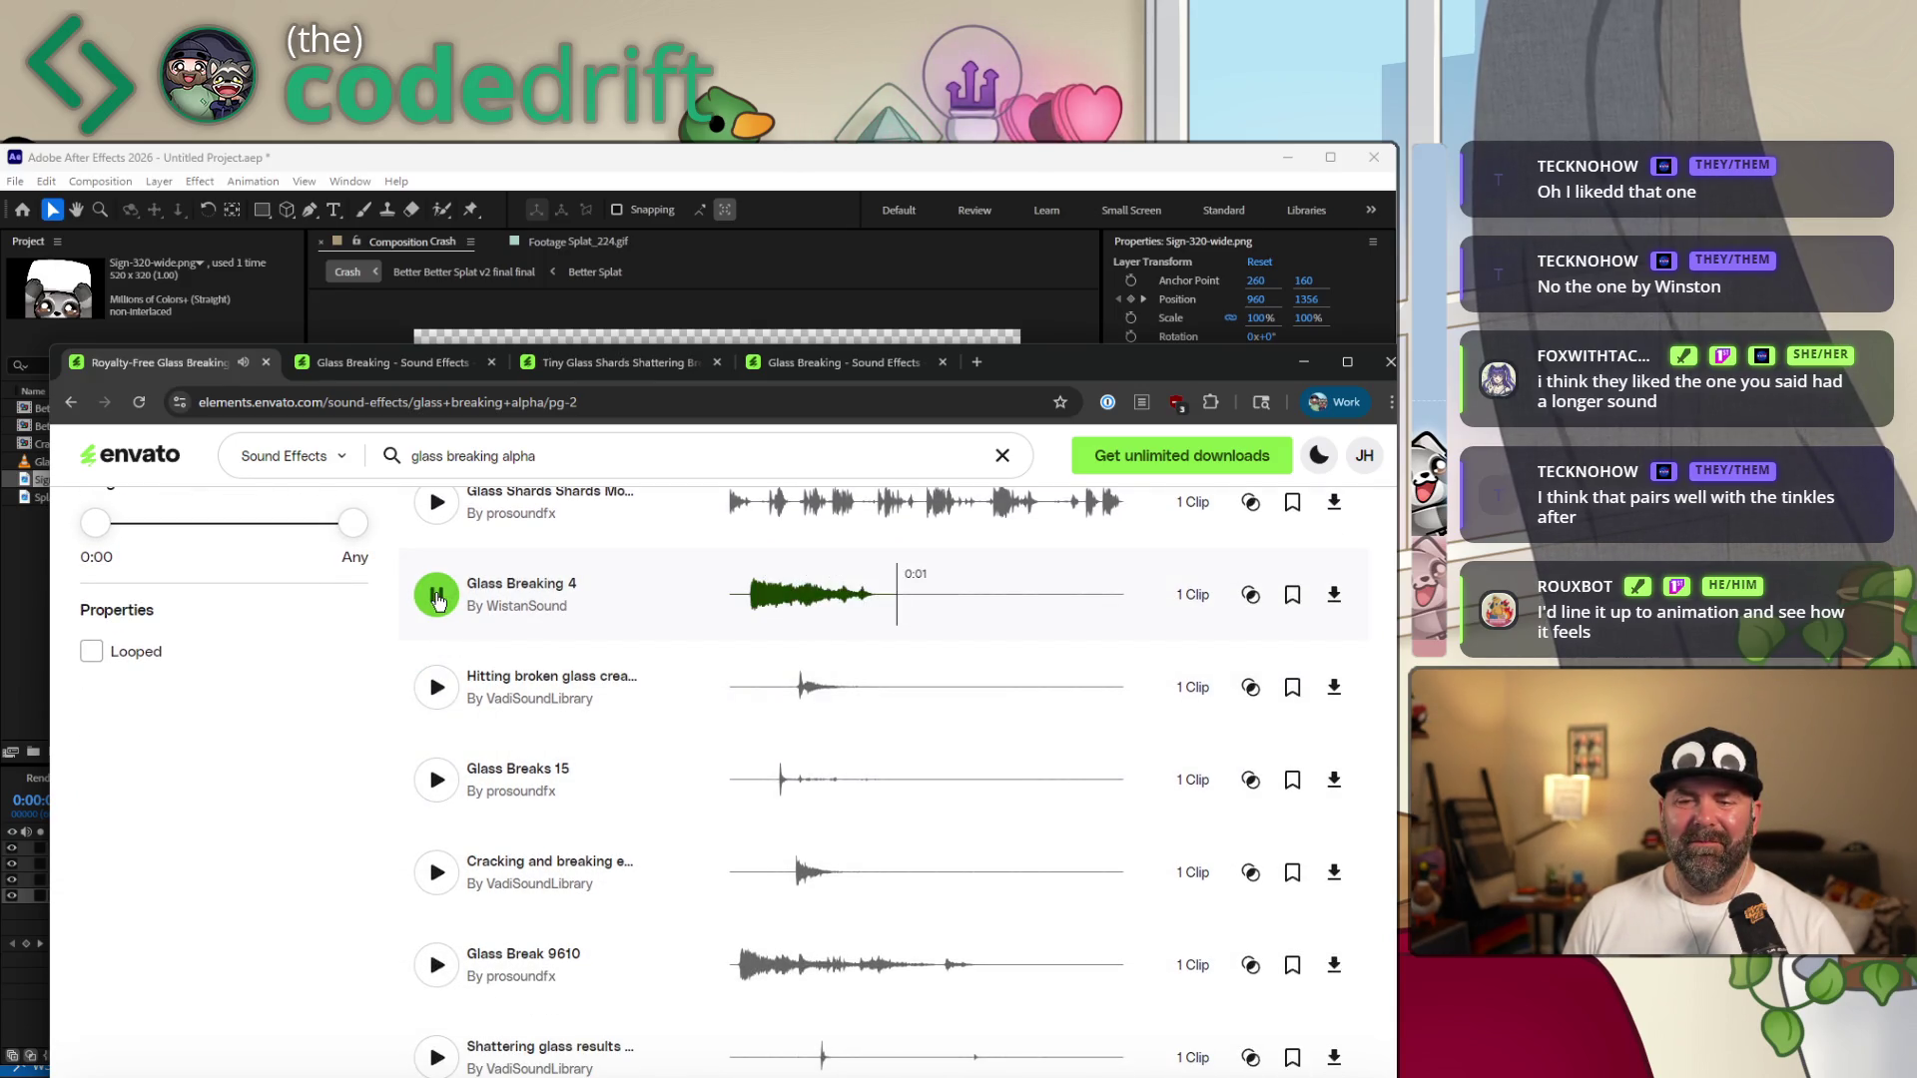
{"action": "scroll", "coordinate": [450, 719], "scroll_direction": "down", "scroll_amount": 1}
{"action": "left_click", "coordinate": [436, 776]}
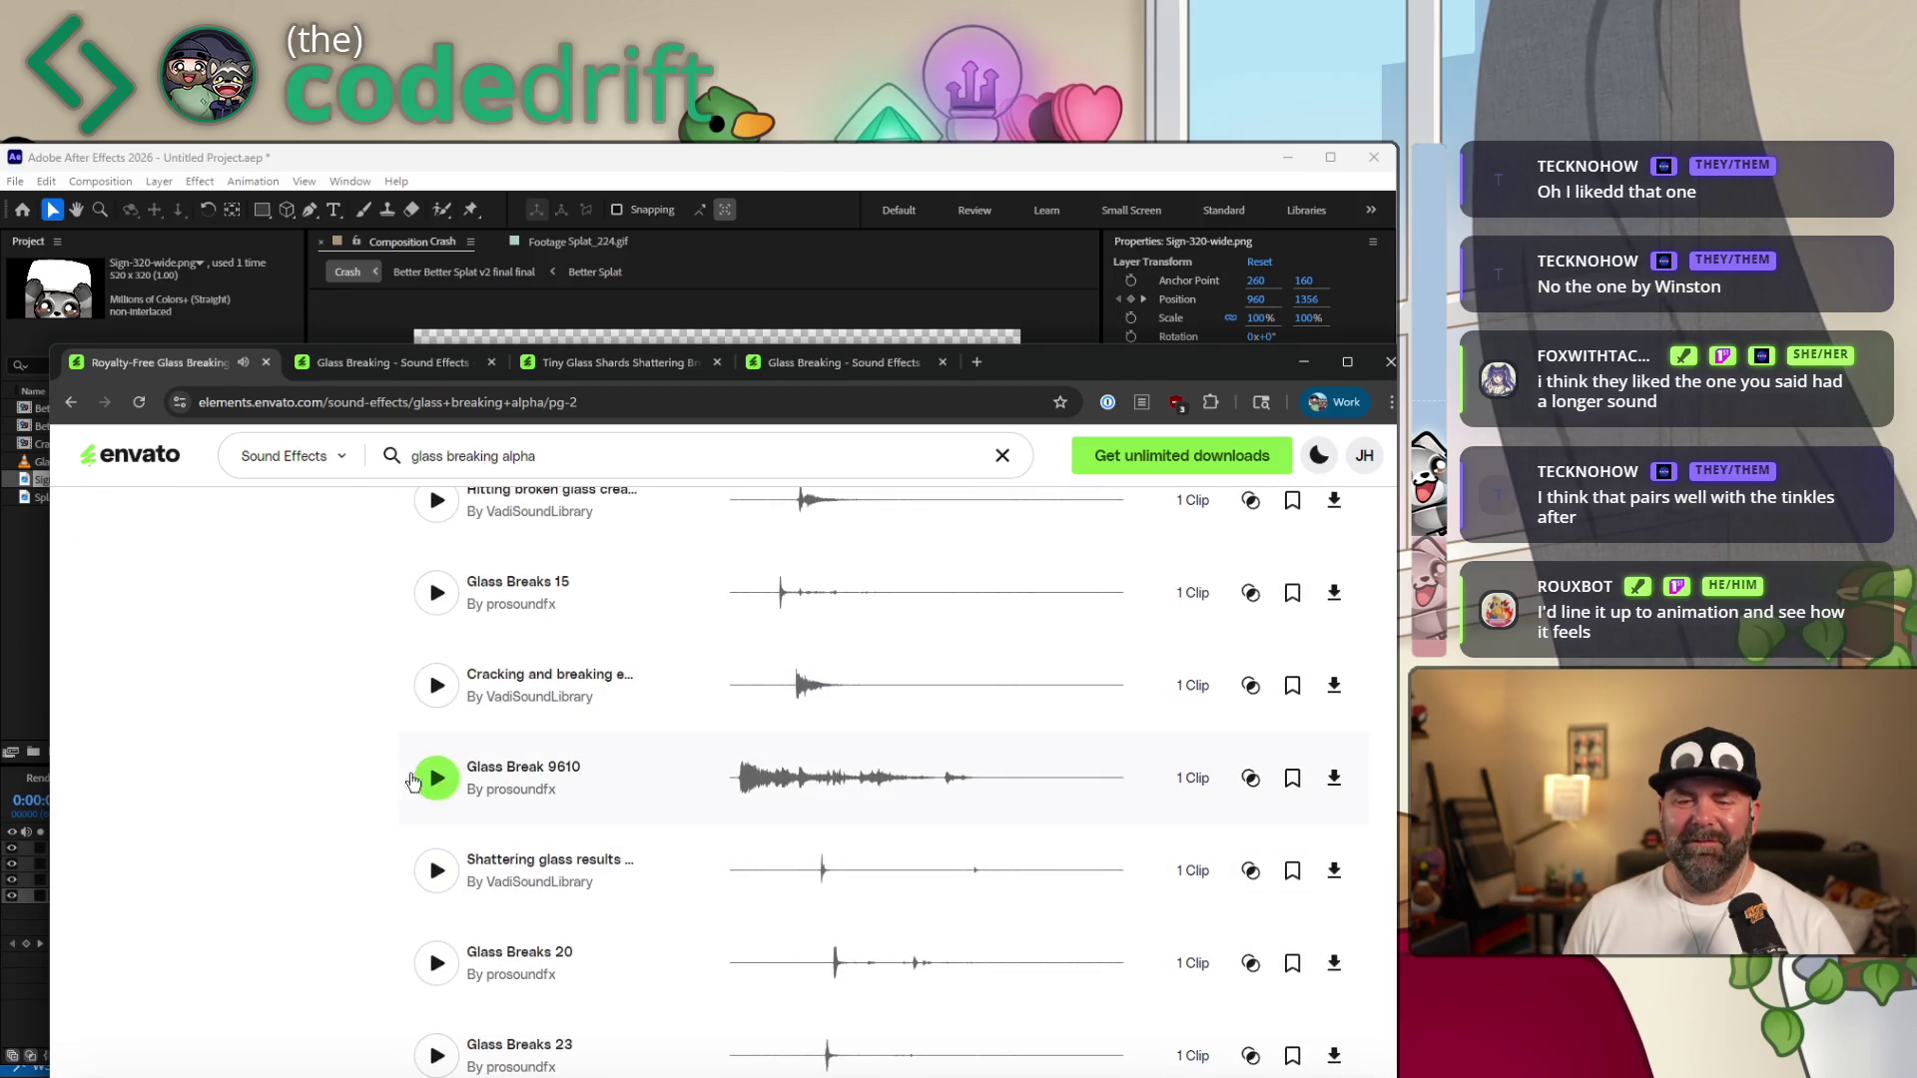
{"action": "left_click", "coordinate": [436, 778]}
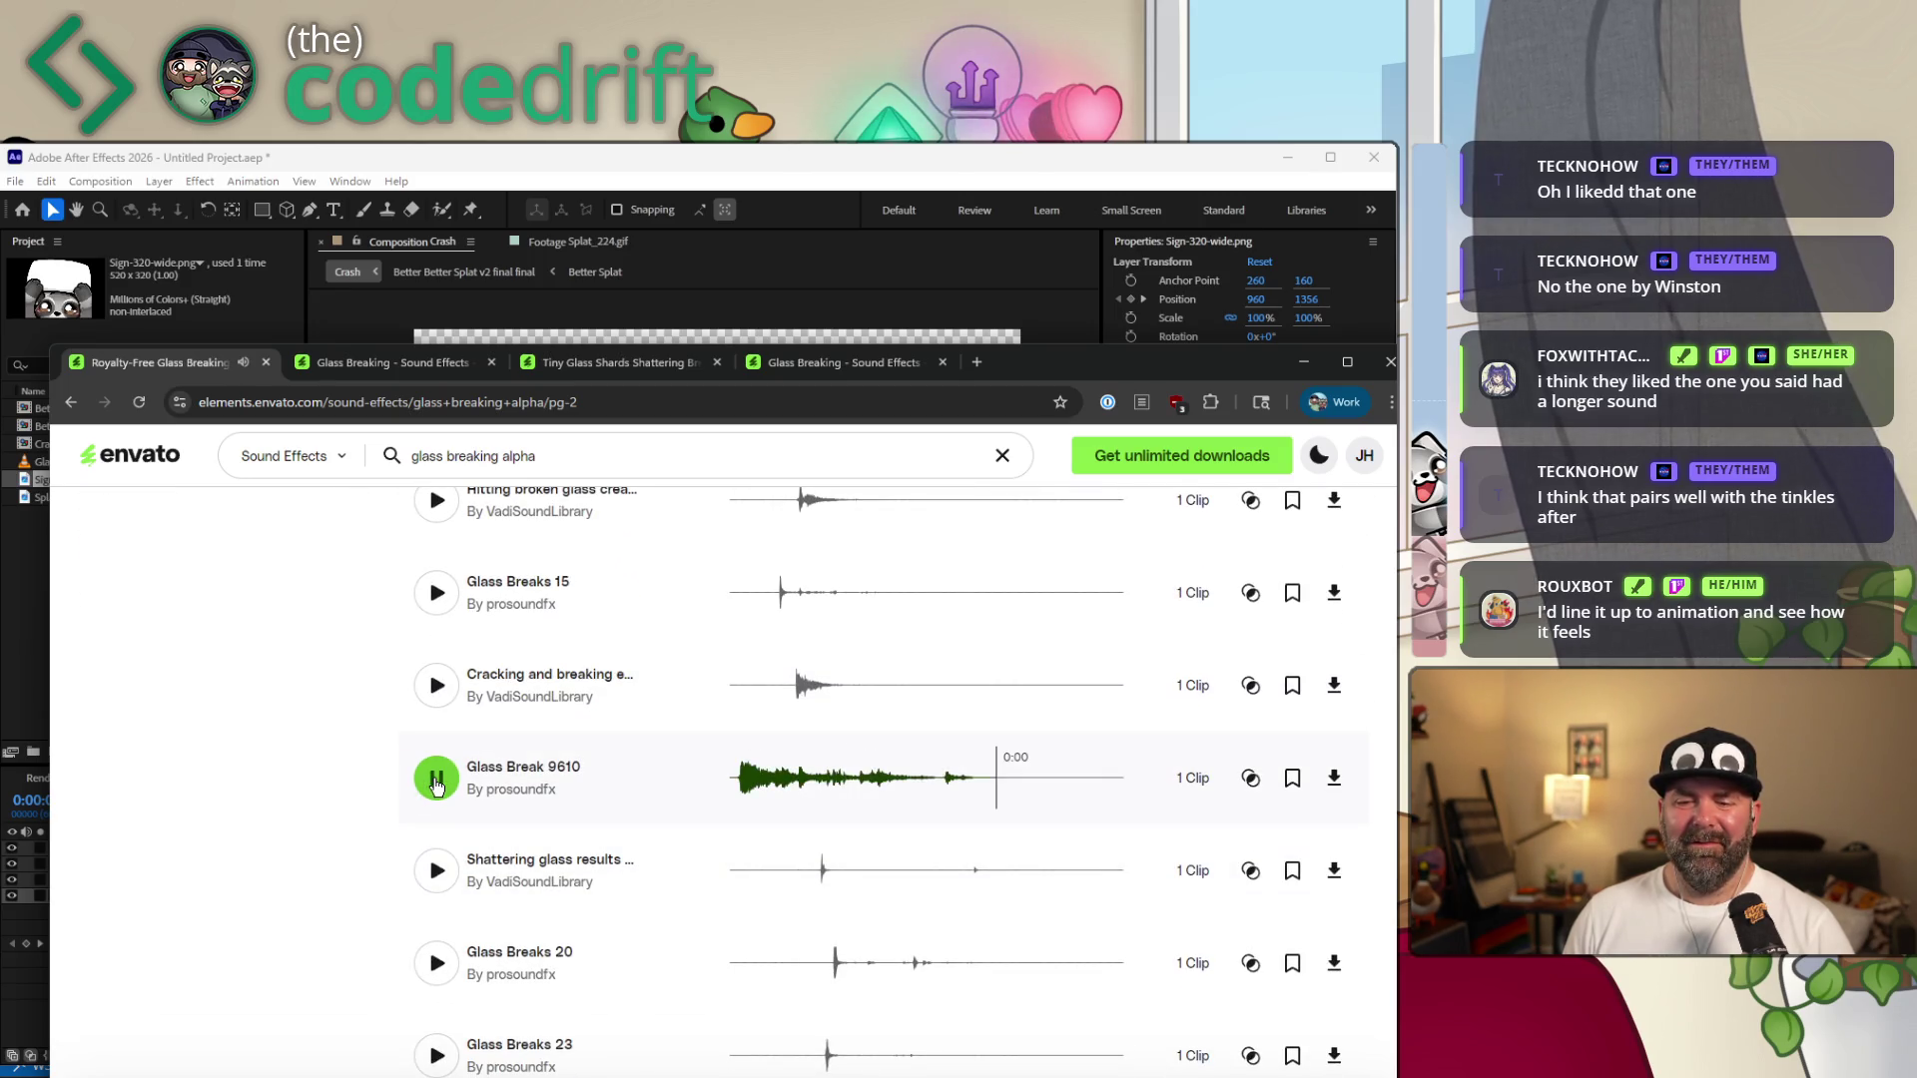
{"action": "scroll", "coordinate": [677, 841], "scroll_direction": "down", "scroll_amount": 2}
{"action": "scroll", "coordinate": [678, 842], "scroll_direction": "down", "scroll_amount": 2}
{"action": "scroll", "coordinate": [611, 820], "scroll_direction": "down", "scroll_amount": 2}
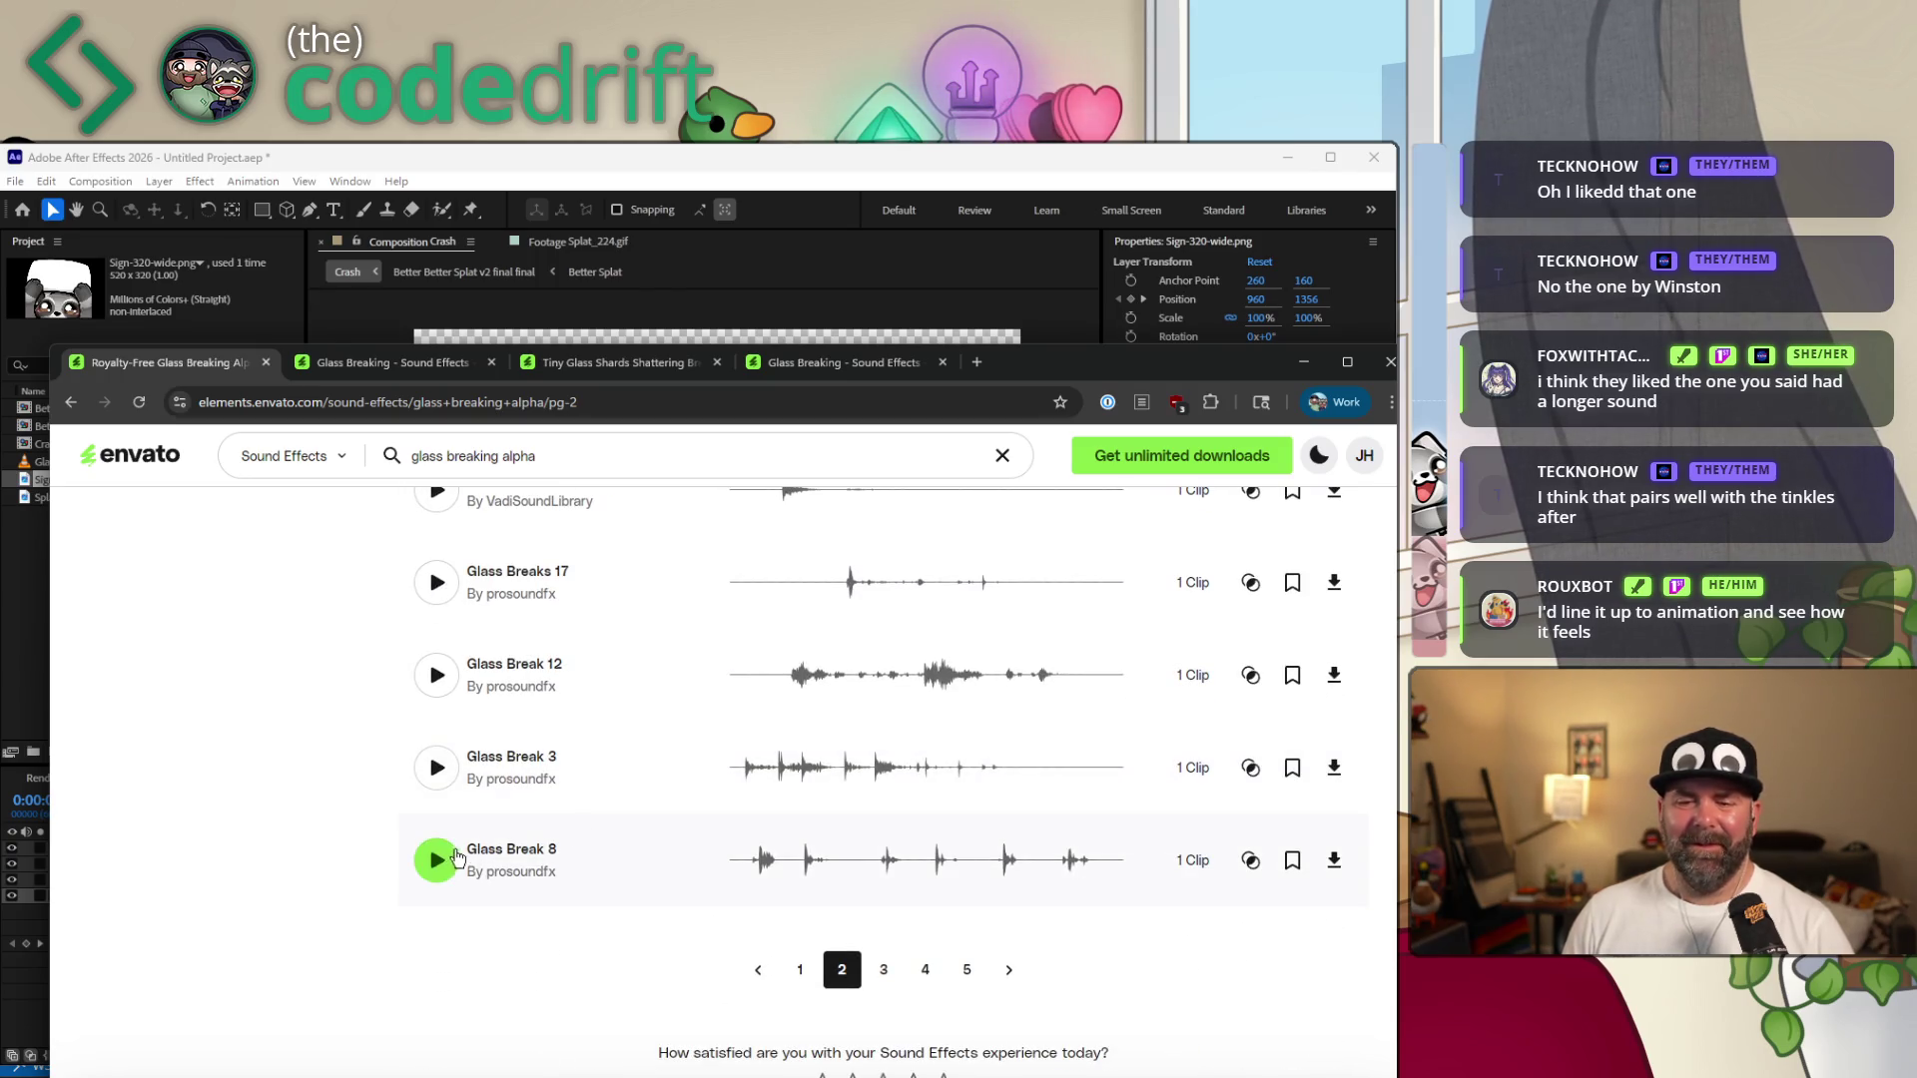
{"action": "scroll", "coordinate": [477, 838], "scroll_direction": "up", "scroll_amount": 6}
{"action": "scroll", "coordinate": [486, 812], "scroll_direction": "up", "scroll_amount": 3}
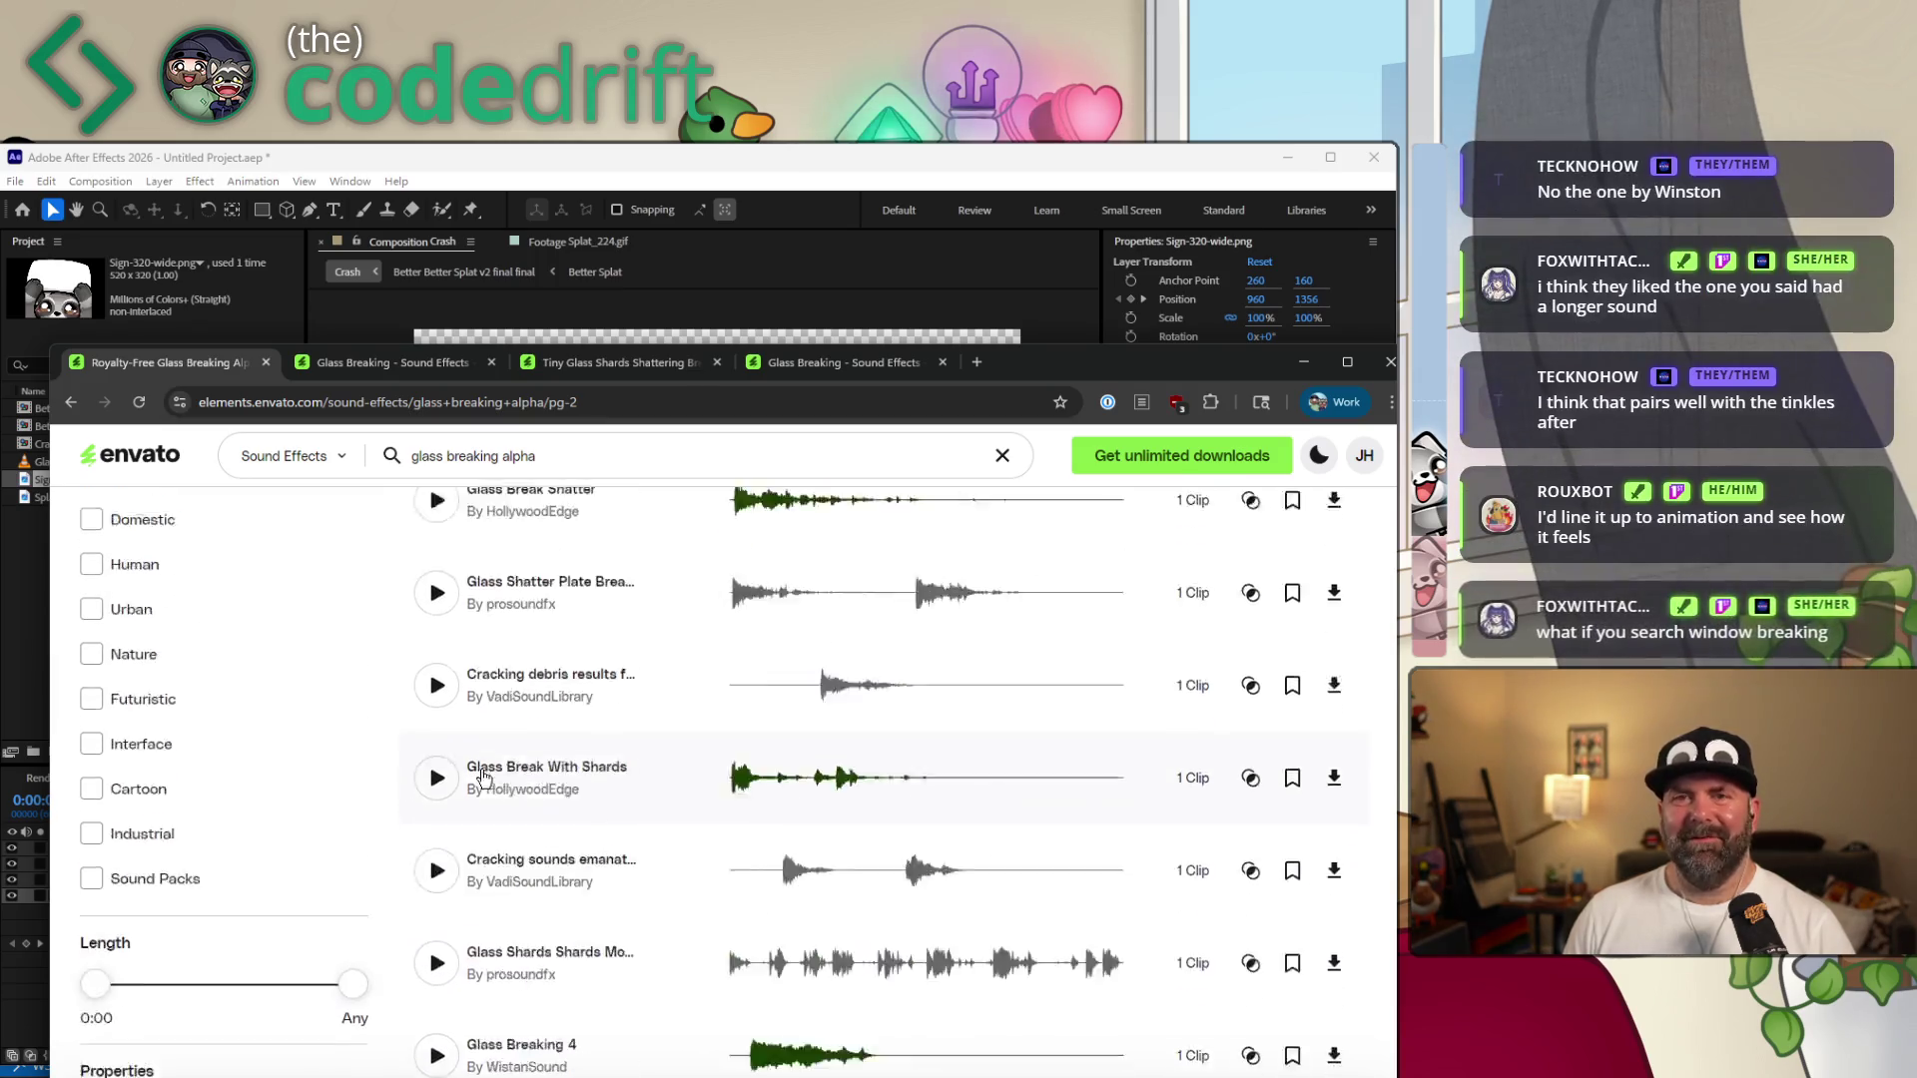
{"action": "scroll", "coordinate": [481, 775], "scroll_direction": "up", "scroll_amount": 3}
{"action": "left_click", "coordinate": [483, 508]}
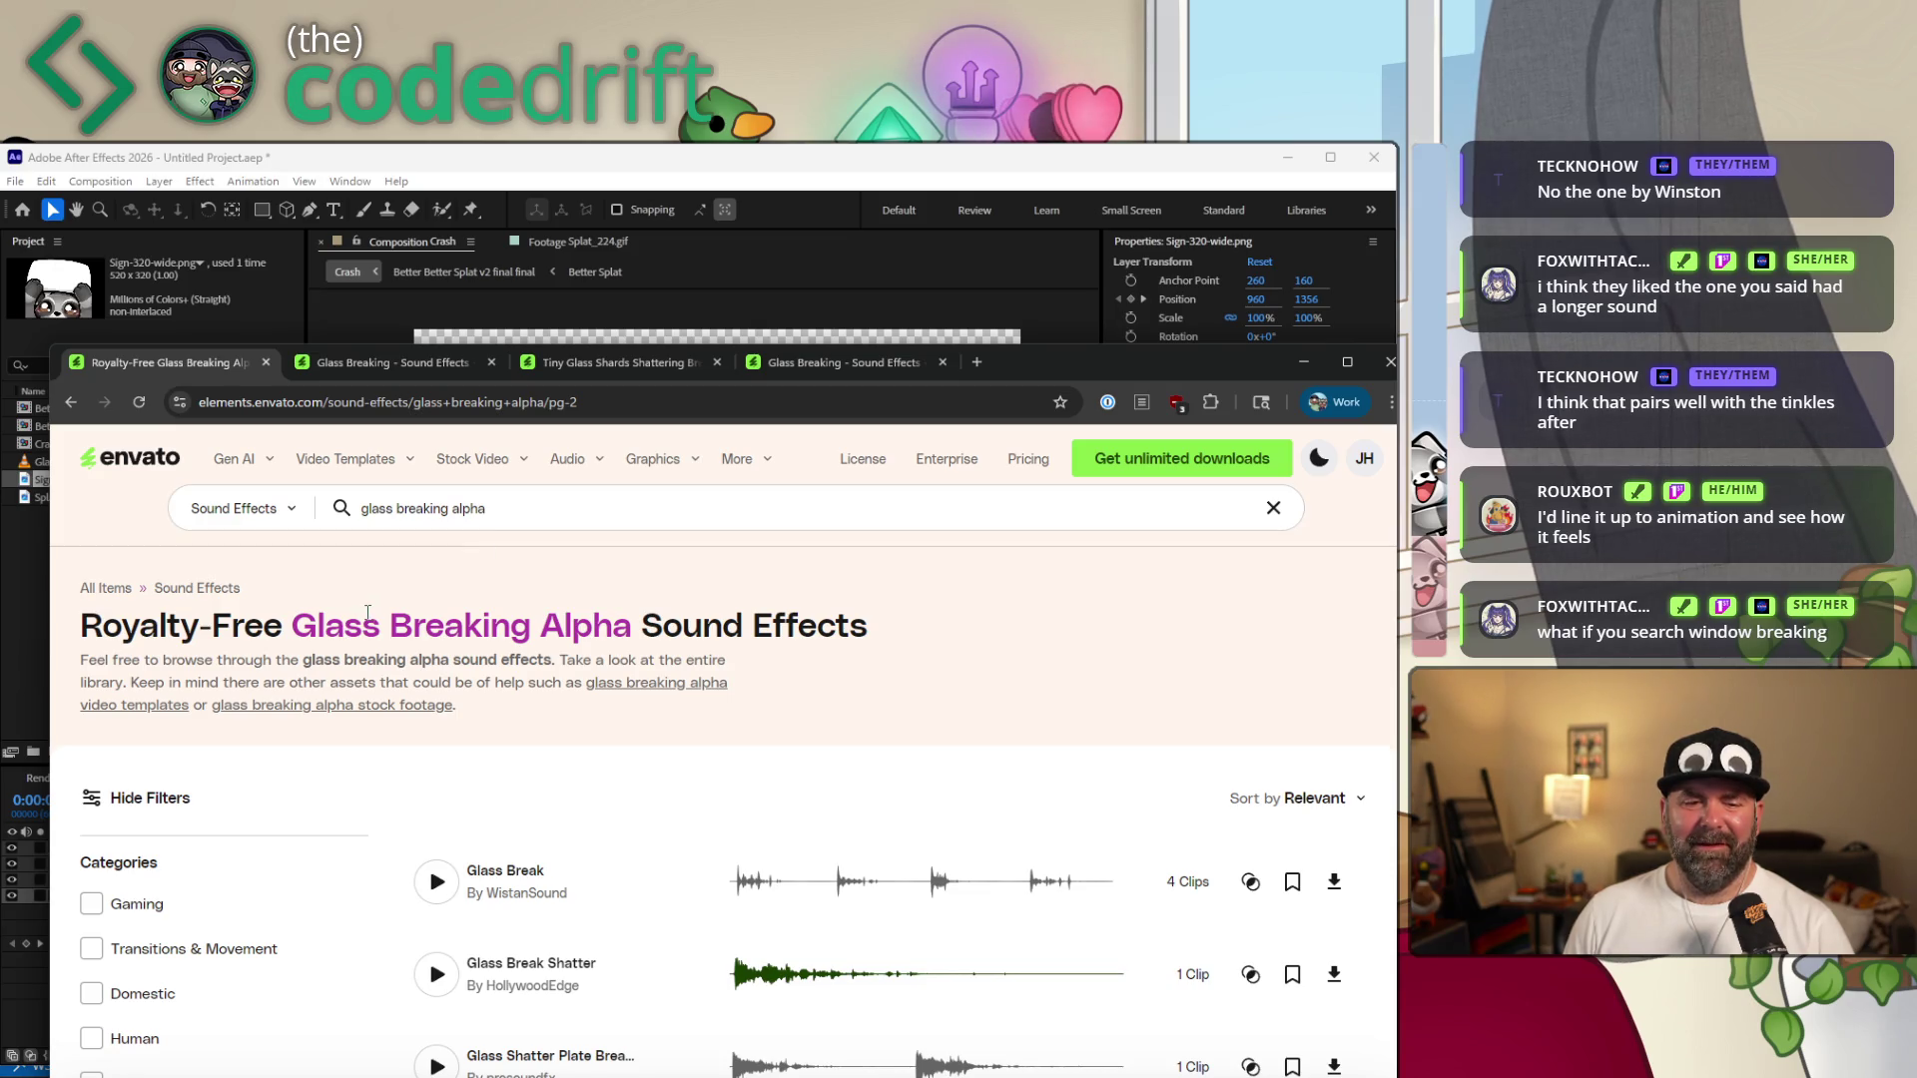
Search for 'window breaking' and set the minimum sound length to five seconds.
{"action": "triple_click", "coordinate": [508, 509]}
{"action": "type", "text": "wi"}
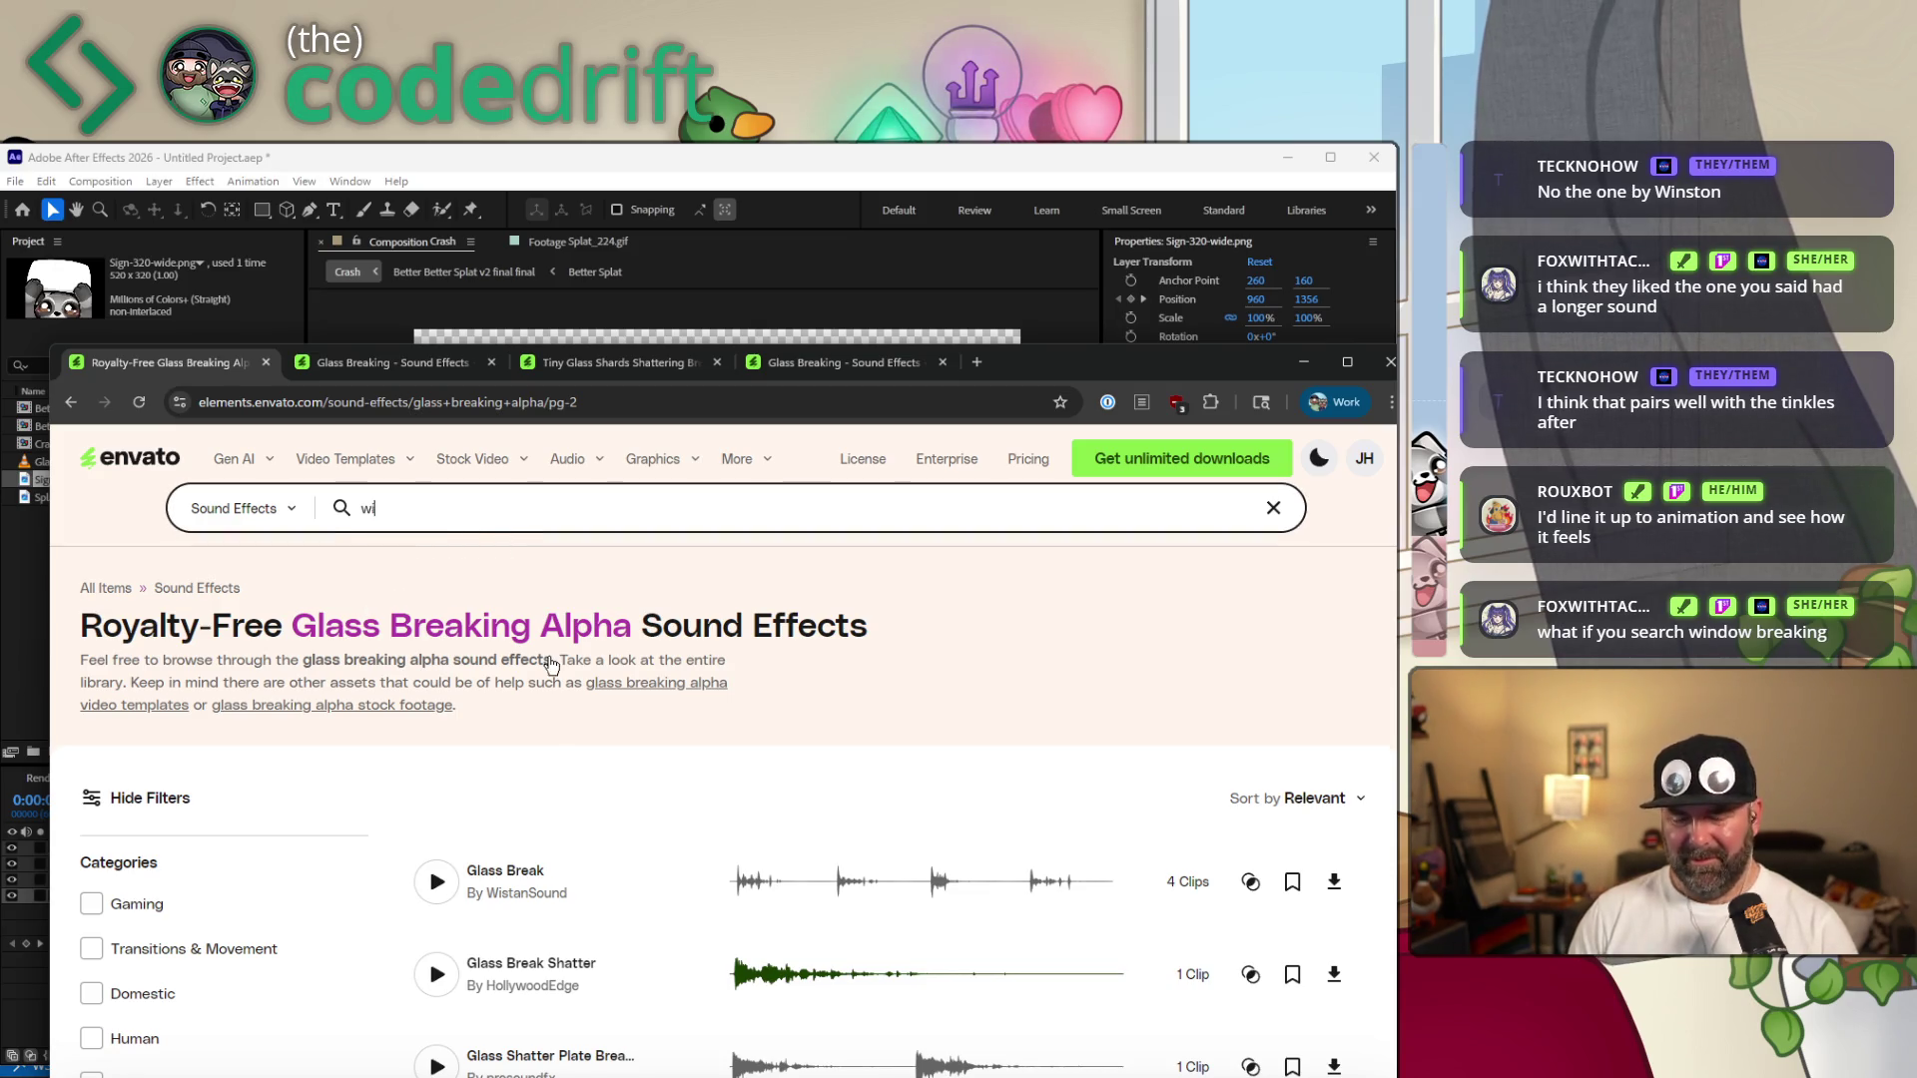
{"action": "type", "text": "ndow breaking"}
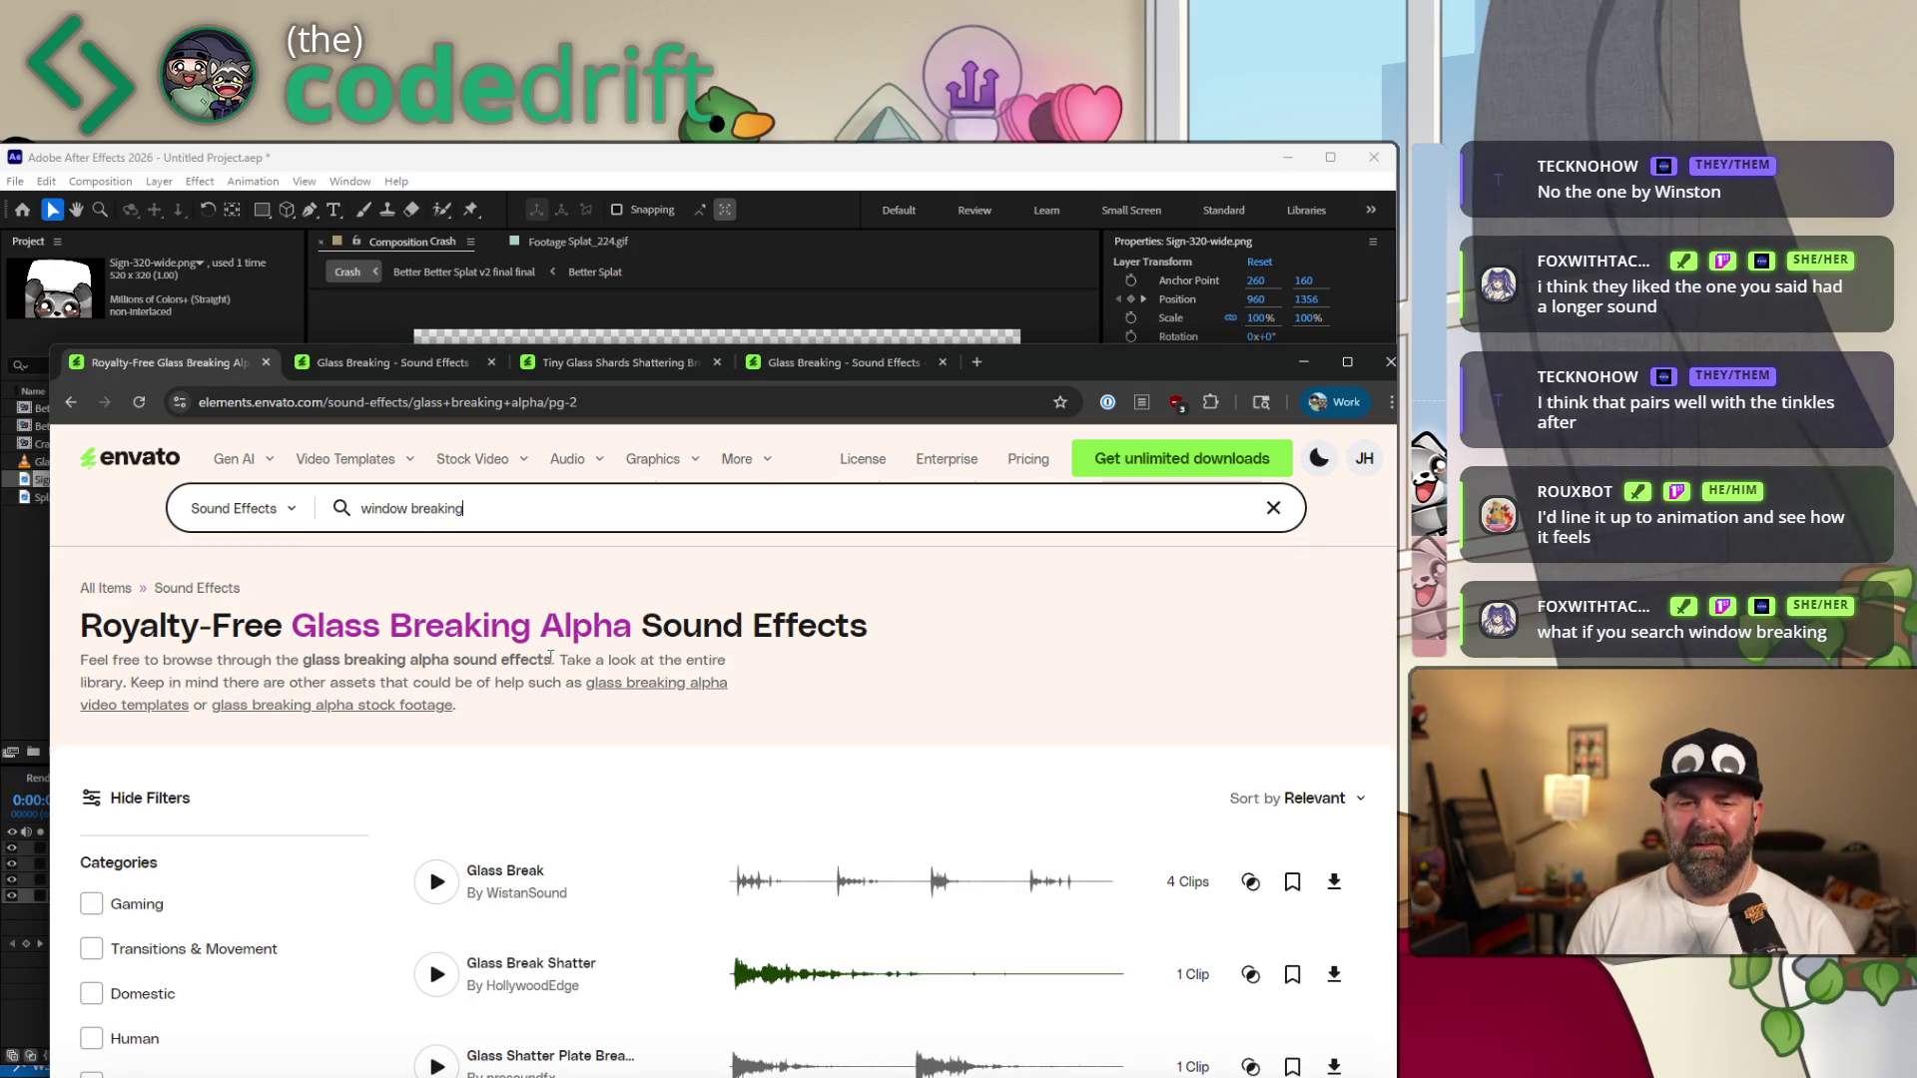
{"action": "key", "text": "Return"}
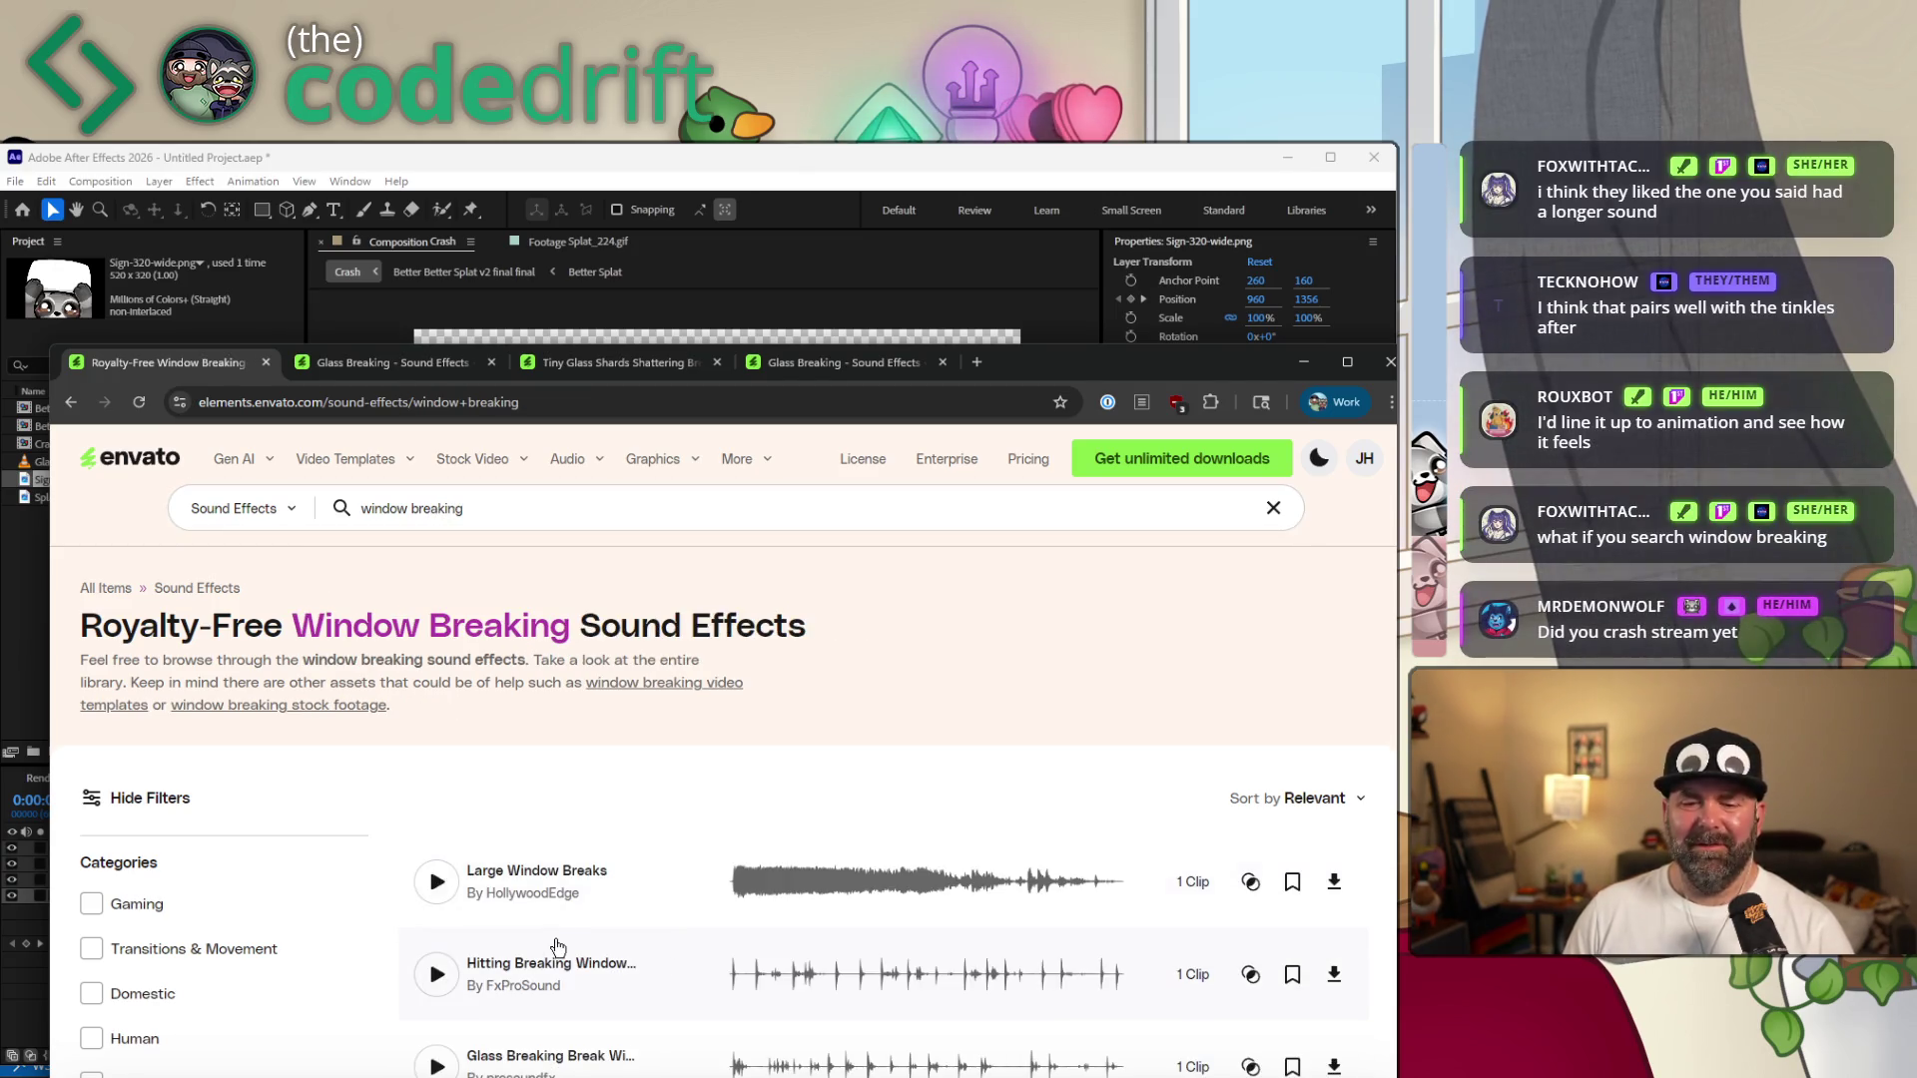
{"action": "scroll", "coordinate": [495, 849], "scroll_direction": "down", "scroll_amount": 2}
{"action": "scroll", "coordinate": [433, 865], "scroll_direction": "down", "scroll_amount": 2}
{"action": "scroll", "coordinate": [423, 870], "scroll_direction": "down", "scroll_amount": 3}
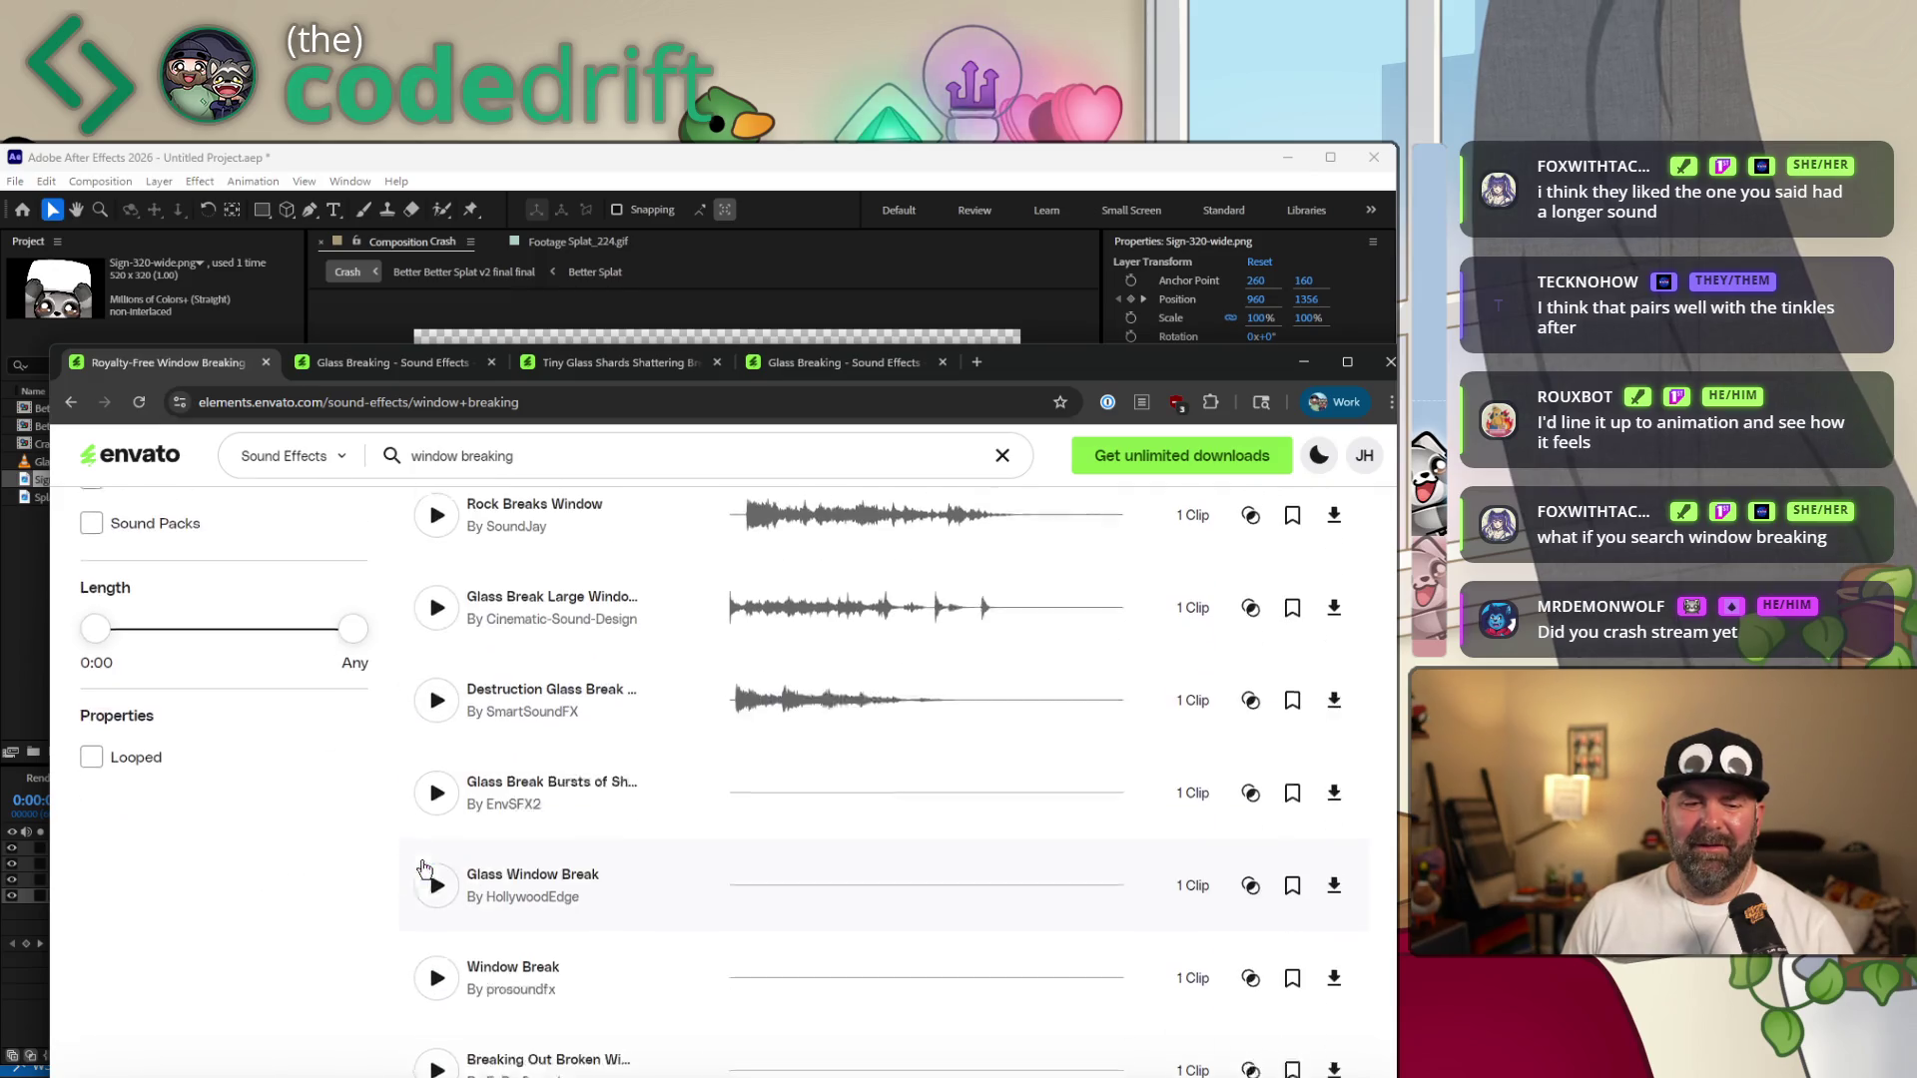
{"action": "left_click_drag", "start_coordinate": [97, 616], "coordinate": [141, 617]}
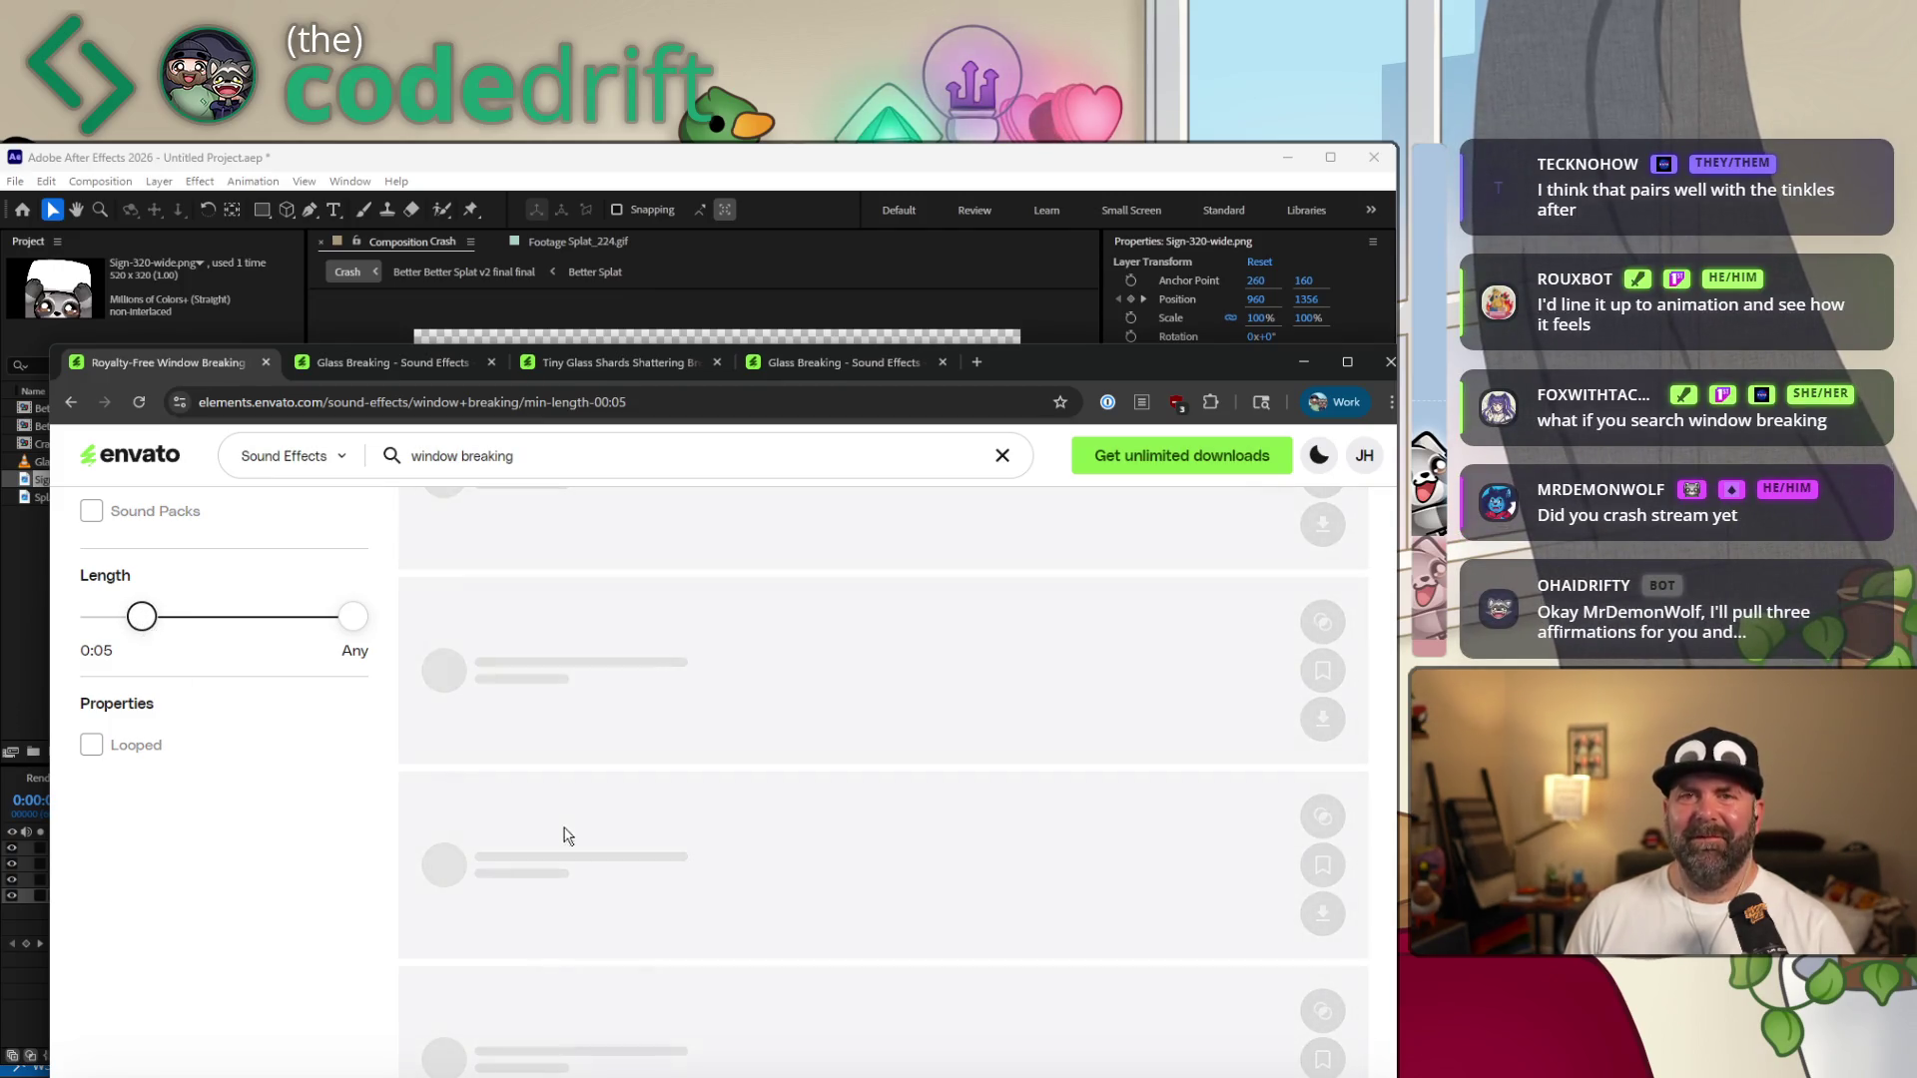
{"action": "scroll", "coordinate": [762, 953], "scroll_direction": "up", "scroll_amount": 2}
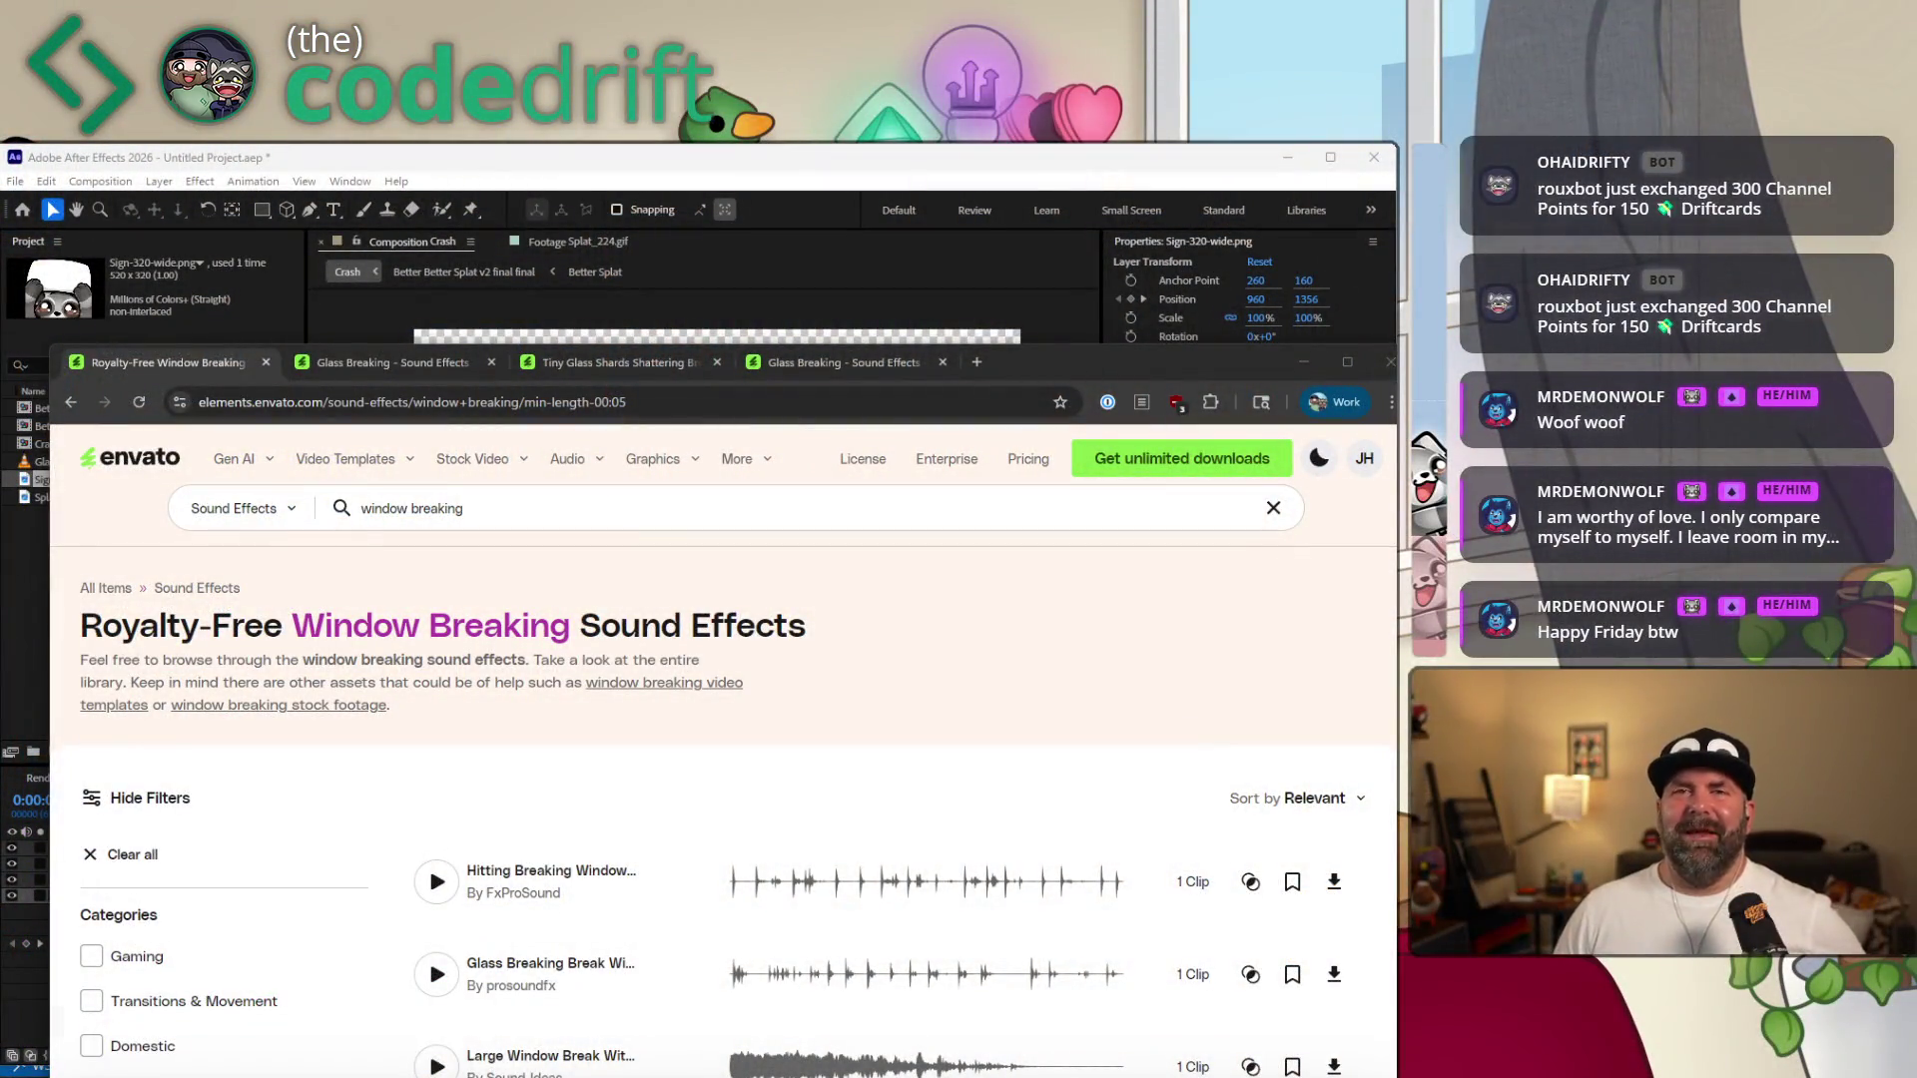
{"action": "scroll", "coordinate": [540, 773], "scroll_direction": "down", "scroll_amount": 1}
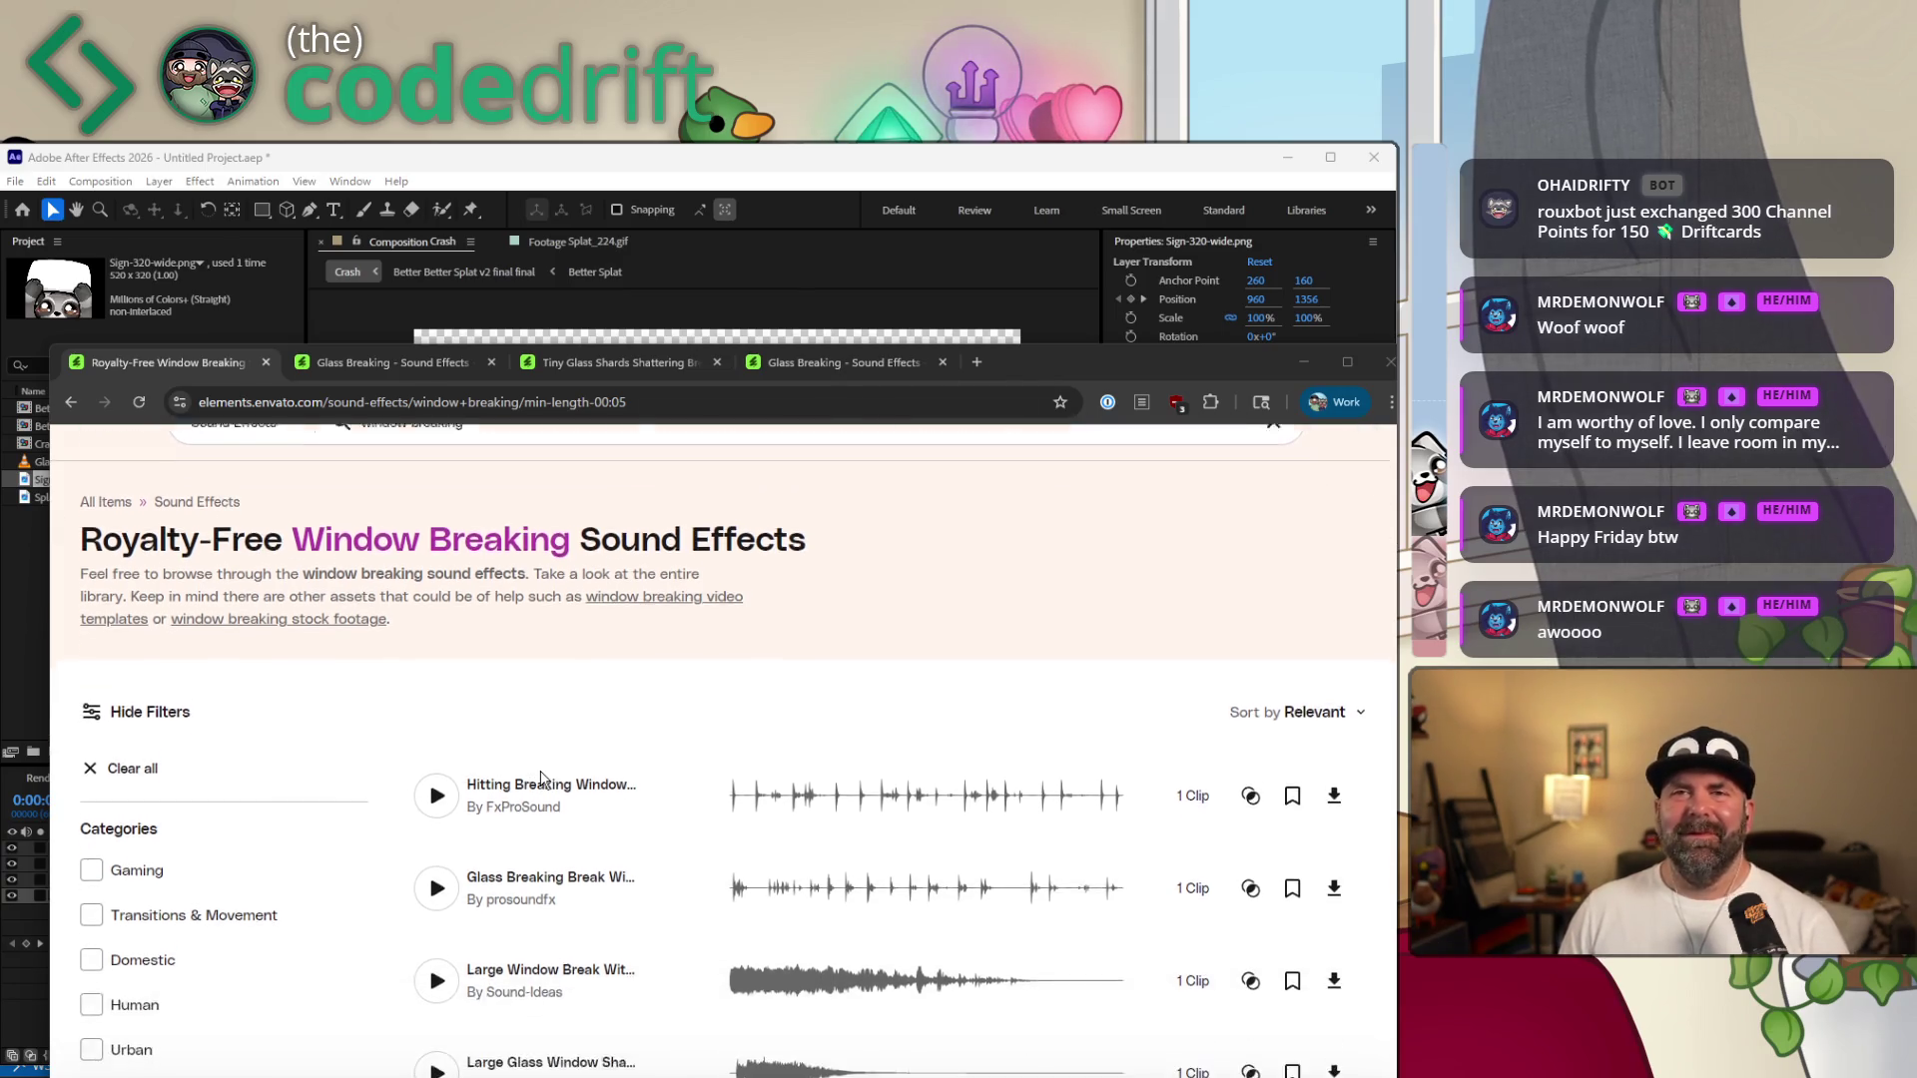
{"action": "scroll", "coordinate": [542, 775], "scroll_direction": "down", "scroll_amount": 1}
{"action": "scroll", "coordinate": [444, 791], "scroll_direction": "down", "scroll_amount": 1}
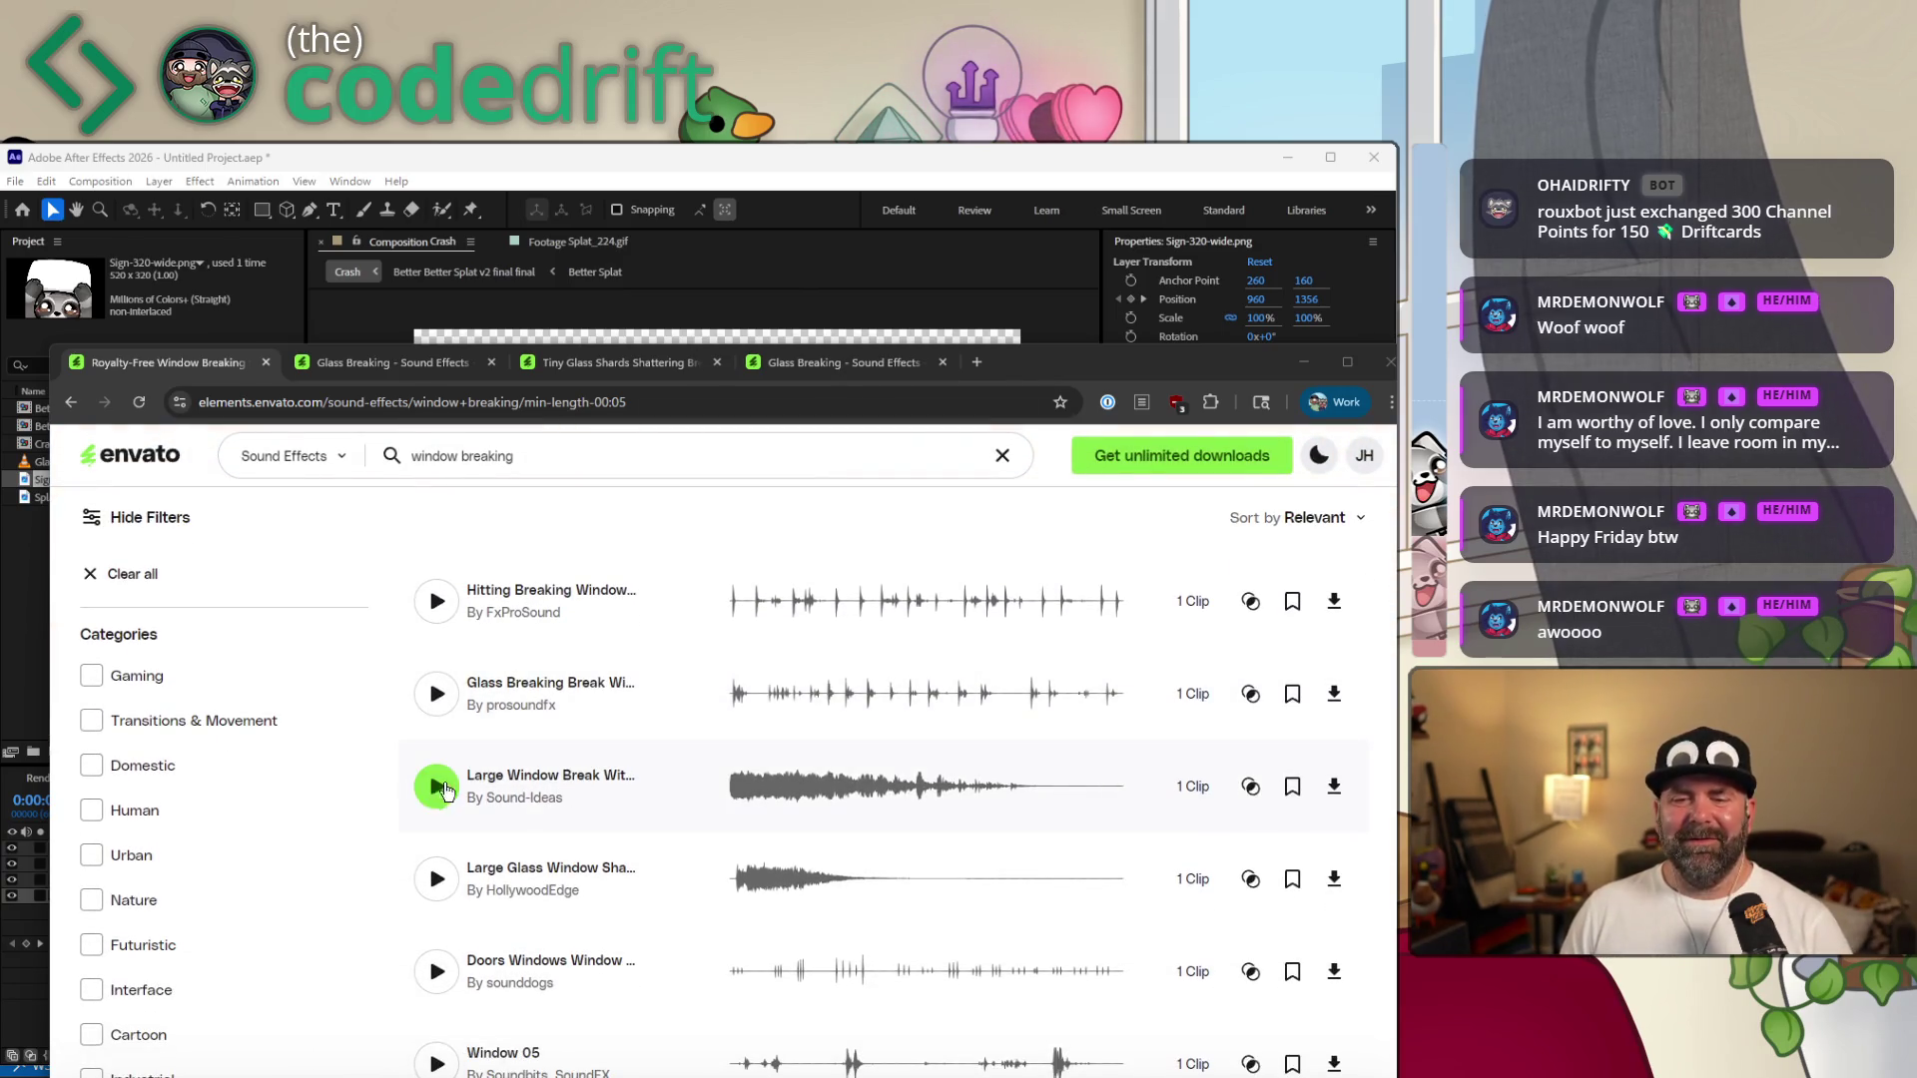
{"action": "scroll", "coordinate": [725, 791], "scroll_direction": "down", "scroll_amount": 1}
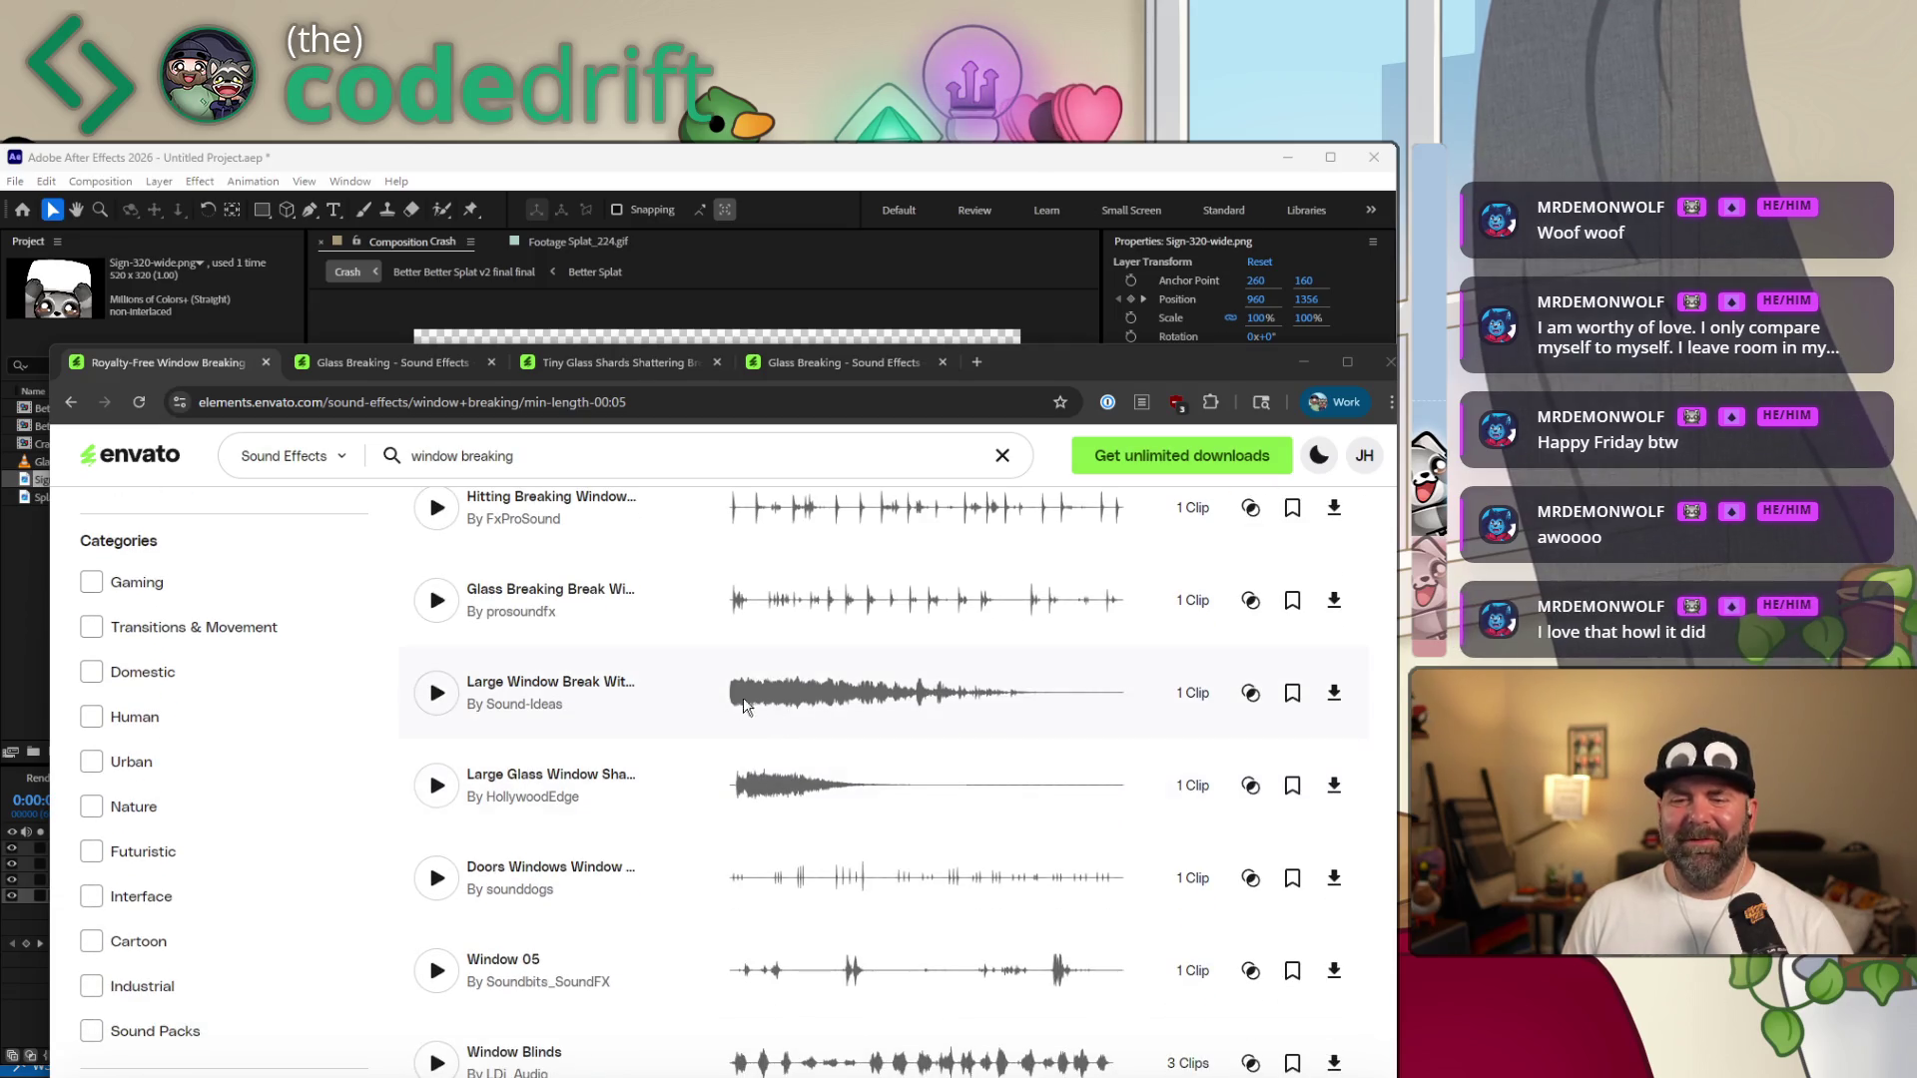
{"action": "scroll", "coordinate": [700, 694], "scroll_direction": "up", "scroll_amount": 1}
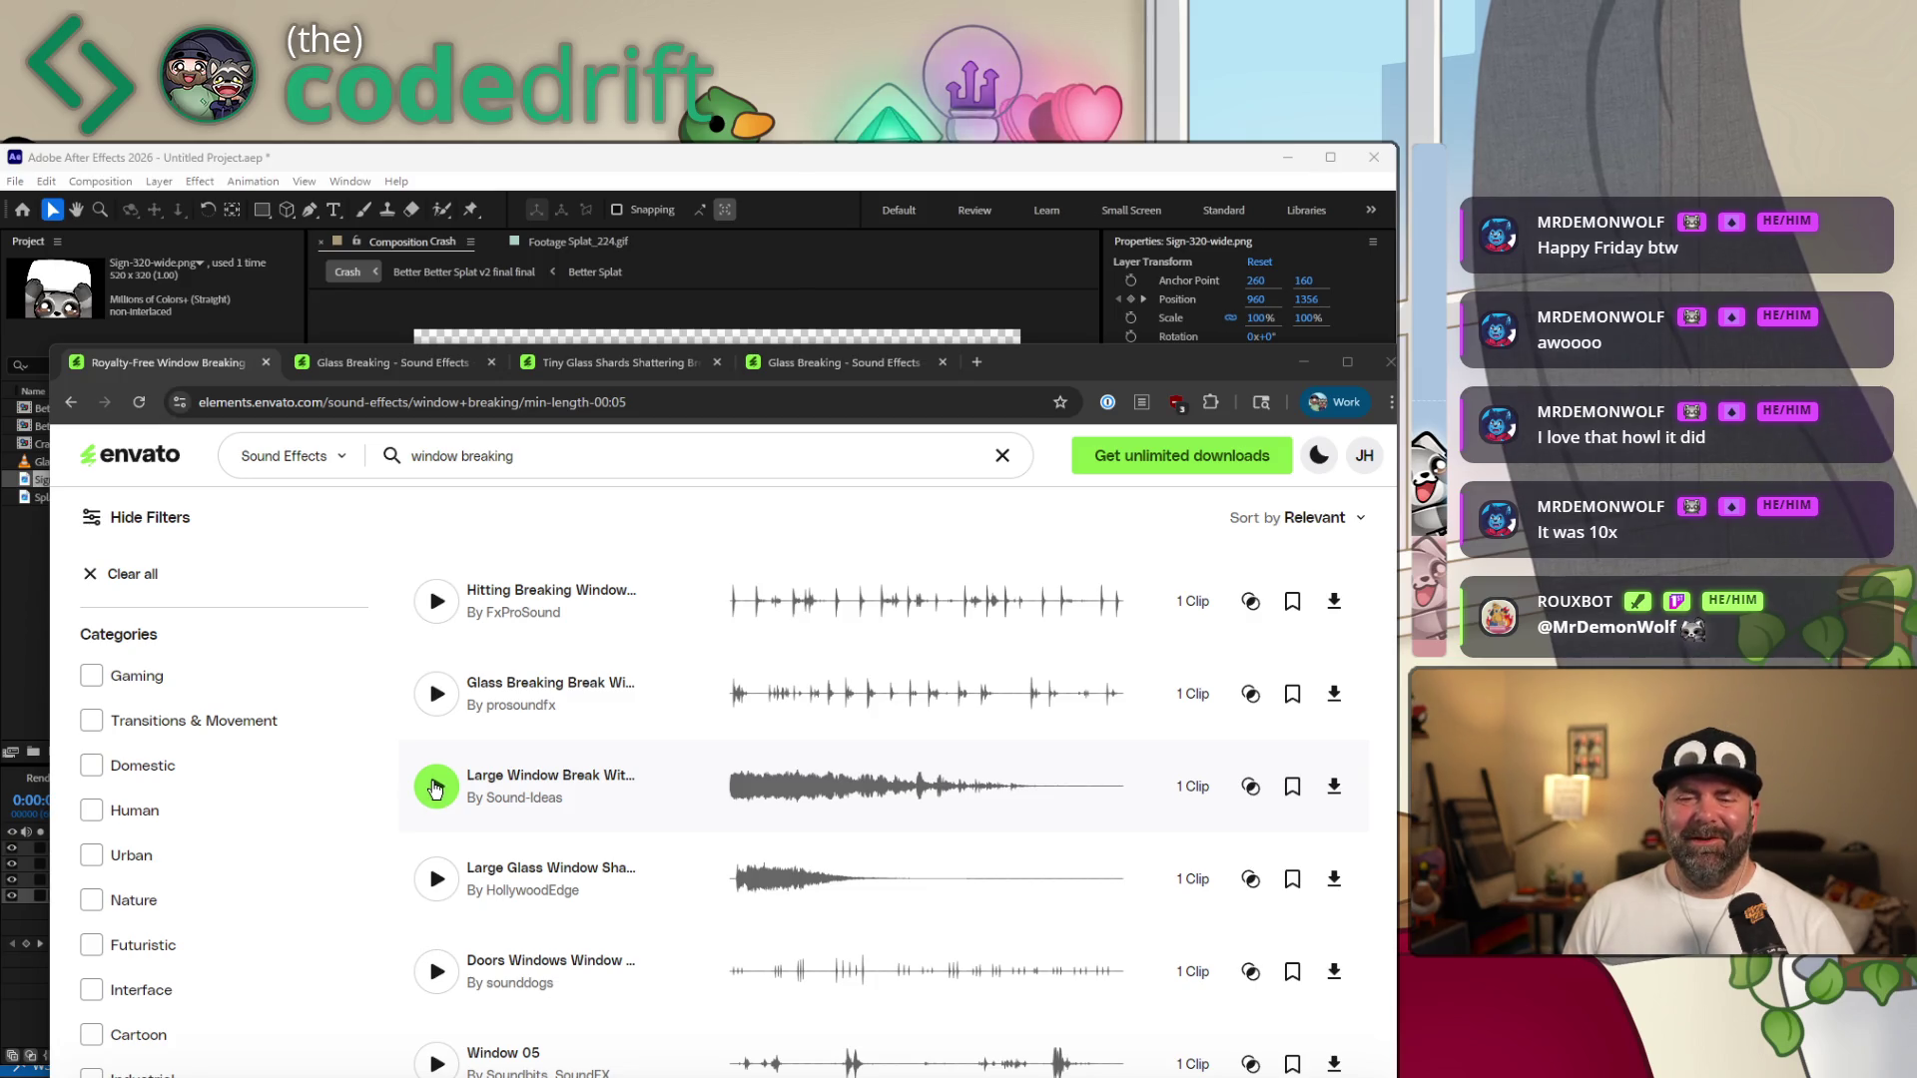
Preview Large Window Break, open its page in a new tab, and close an older glass breaking tab.
{"action": "left_click", "coordinate": [434, 788]}
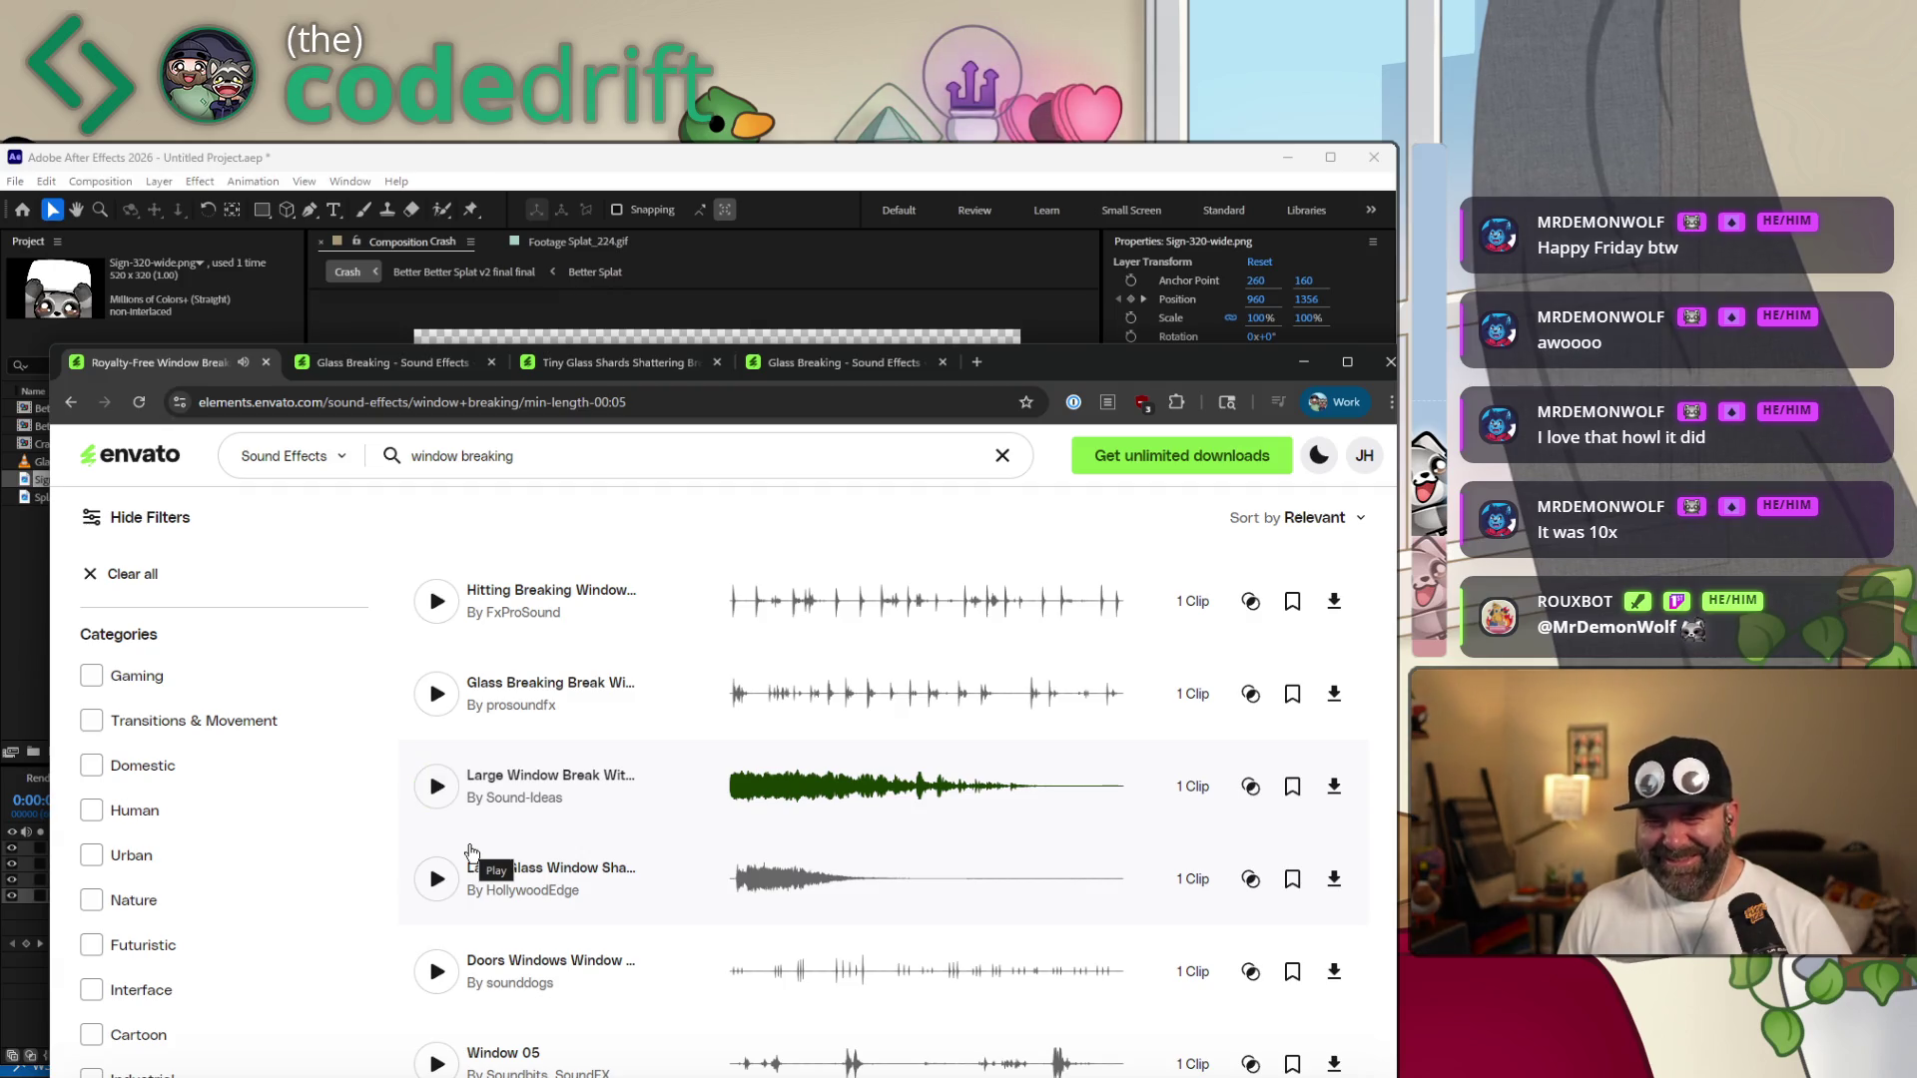
{"action": "right_click", "coordinate": [602, 776]}
{"action": "left_click", "coordinate": [638, 798]}
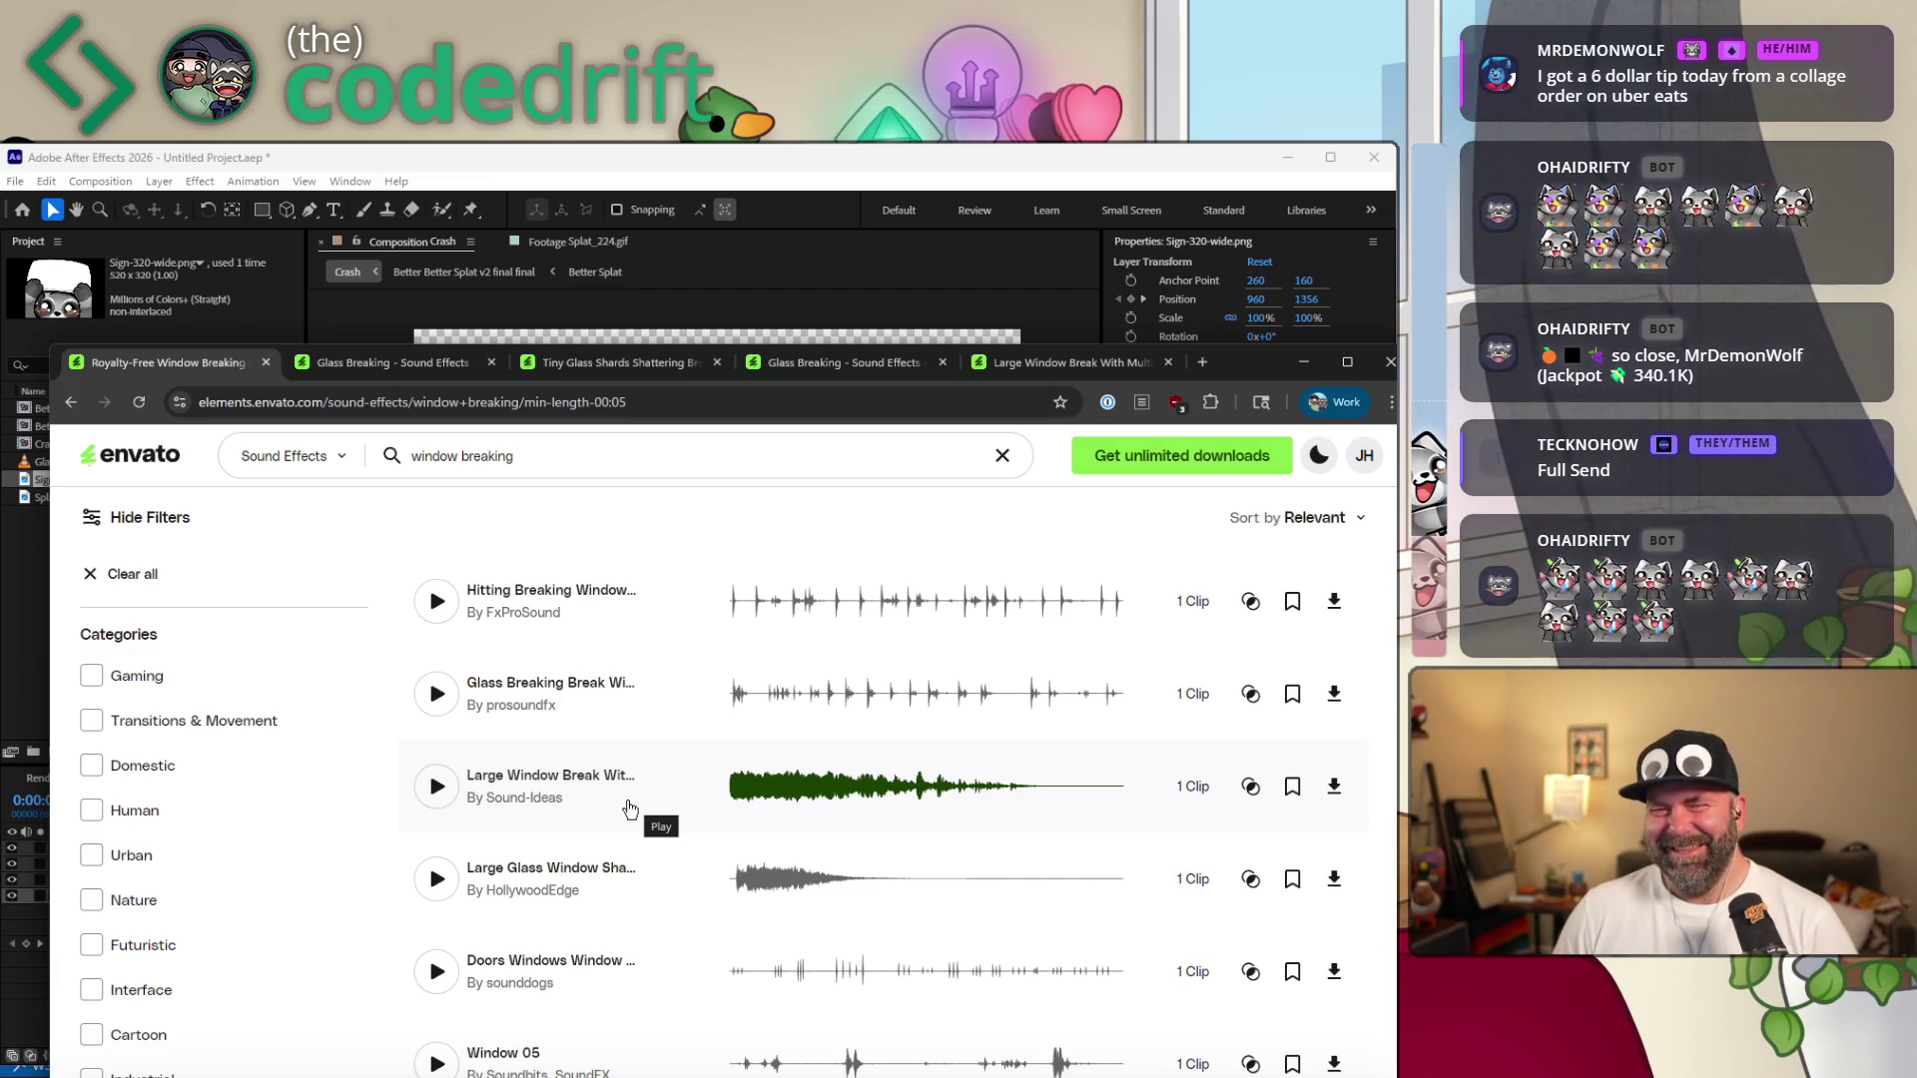
{"action": "left_click", "coordinate": [940, 363]}
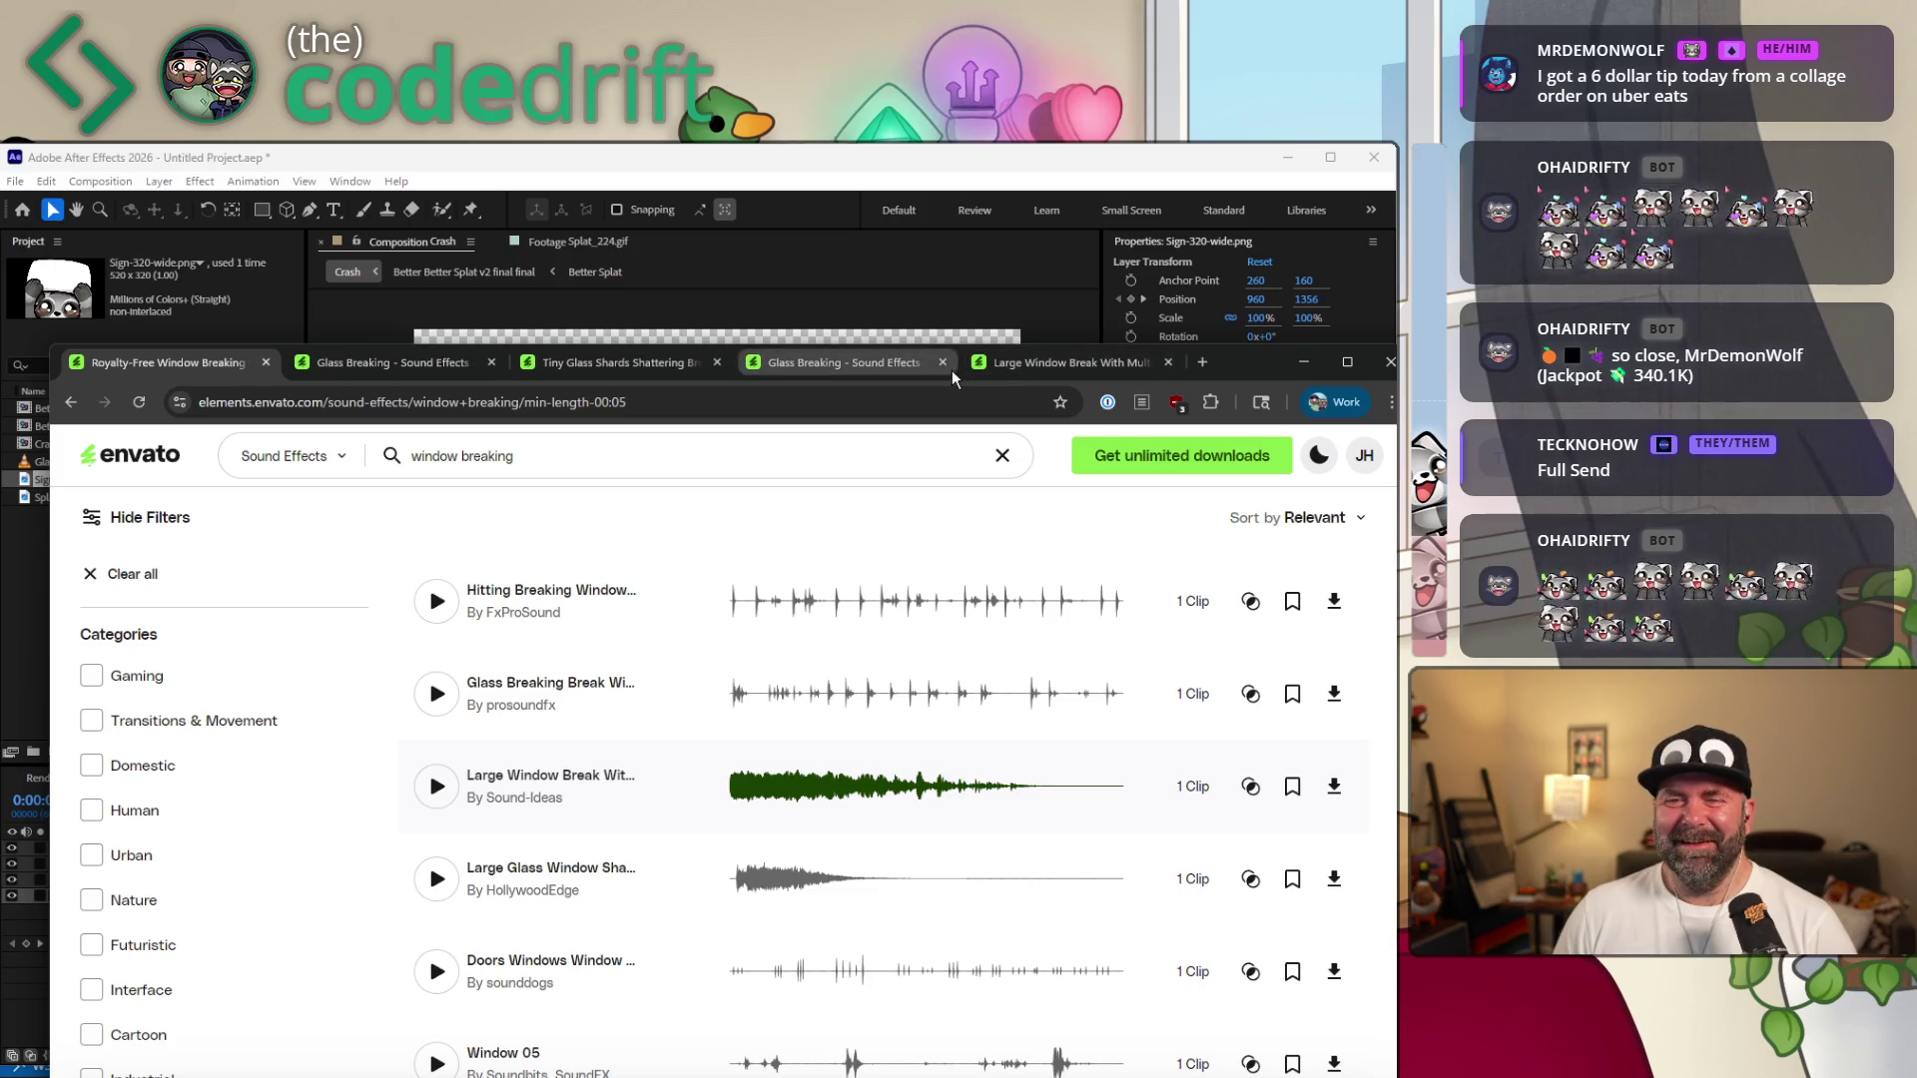
Close the other glass breaking tab and preview the Glass Shatters and Debris clip.
{"action": "left_click", "coordinate": [488, 362]}
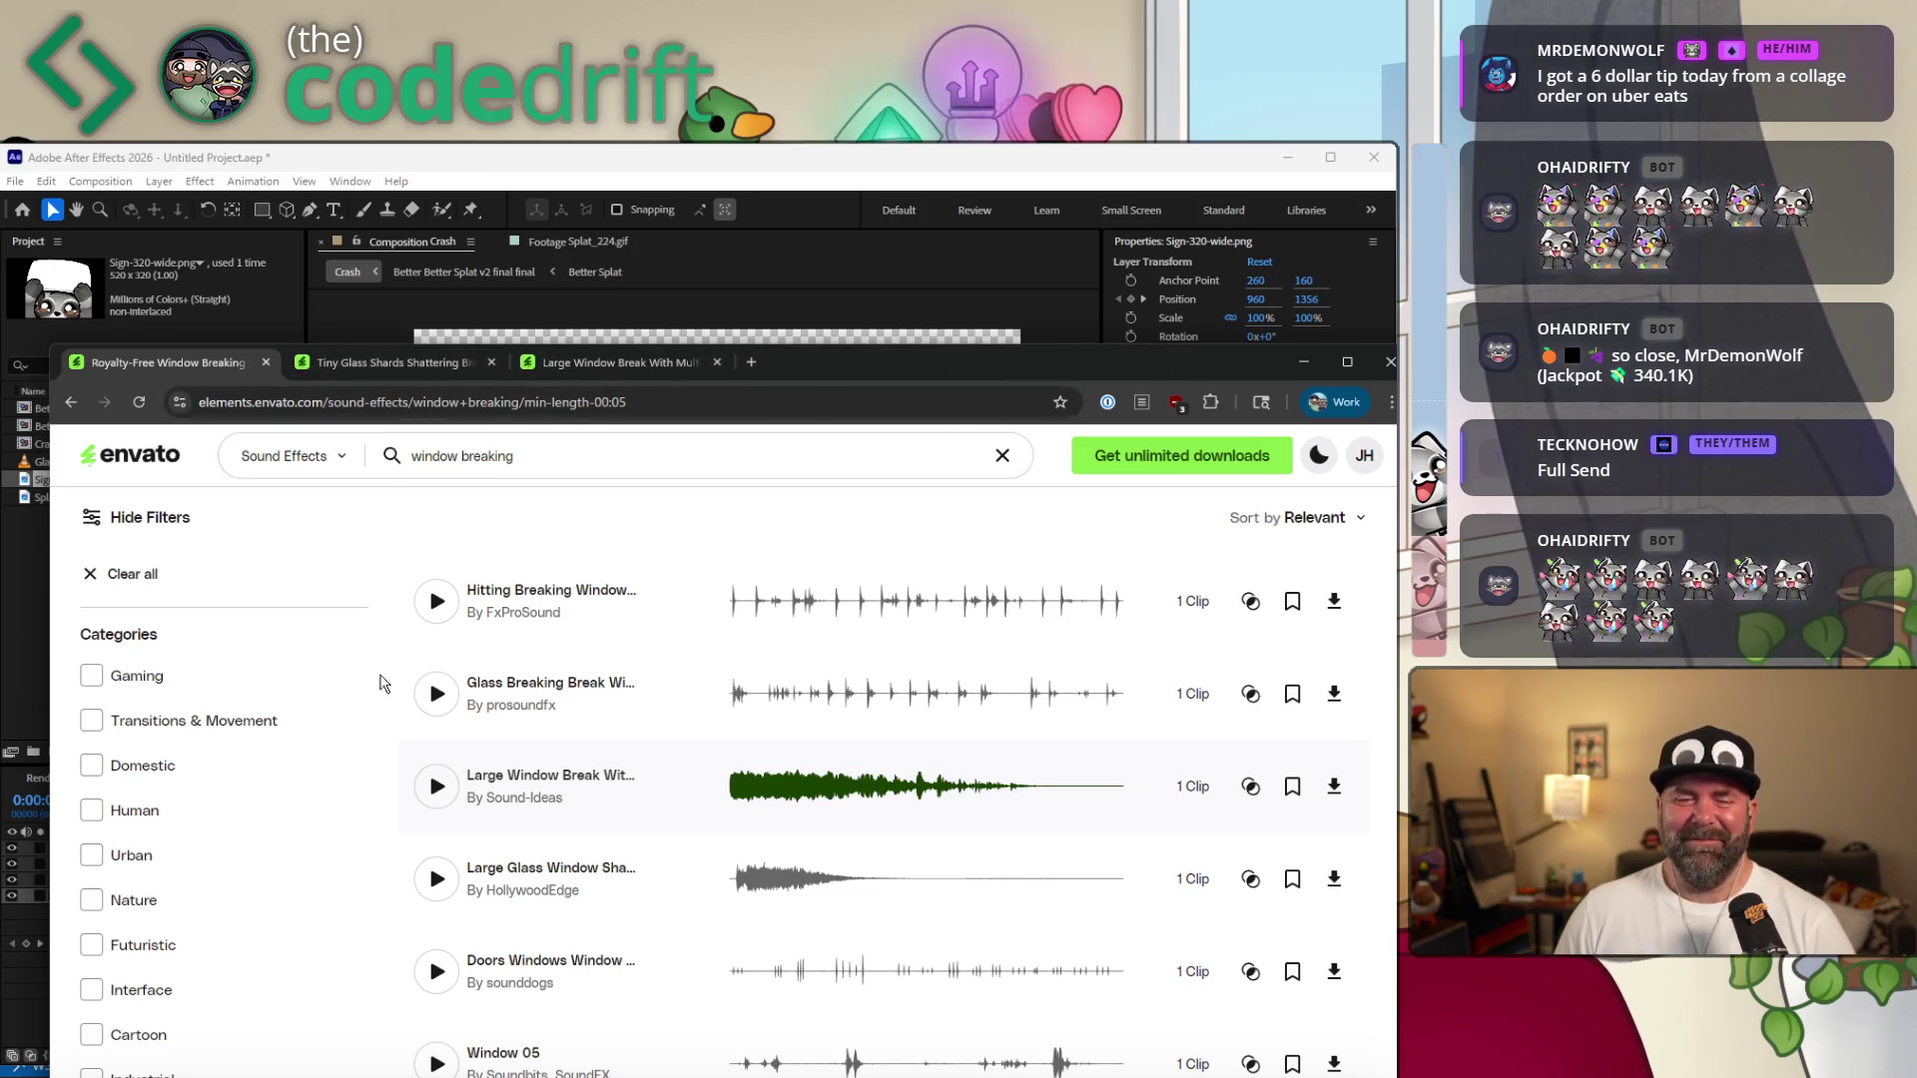
{"action": "scroll", "coordinate": [480, 809], "scroll_direction": "down", "scroll_amount": 2}
{"action": "scroll", "coordinate": [577, 898], "scroll_direction": "down", "scroll_amount": 3}
{"action": "scroll", "coordinate": [564, 869], "scroll_direction": "down", "scroll_amount": 1}
{"action": "scroll", "coordinate": [484, 694], "scroll_direction": "down", "scroll_amount": 1}
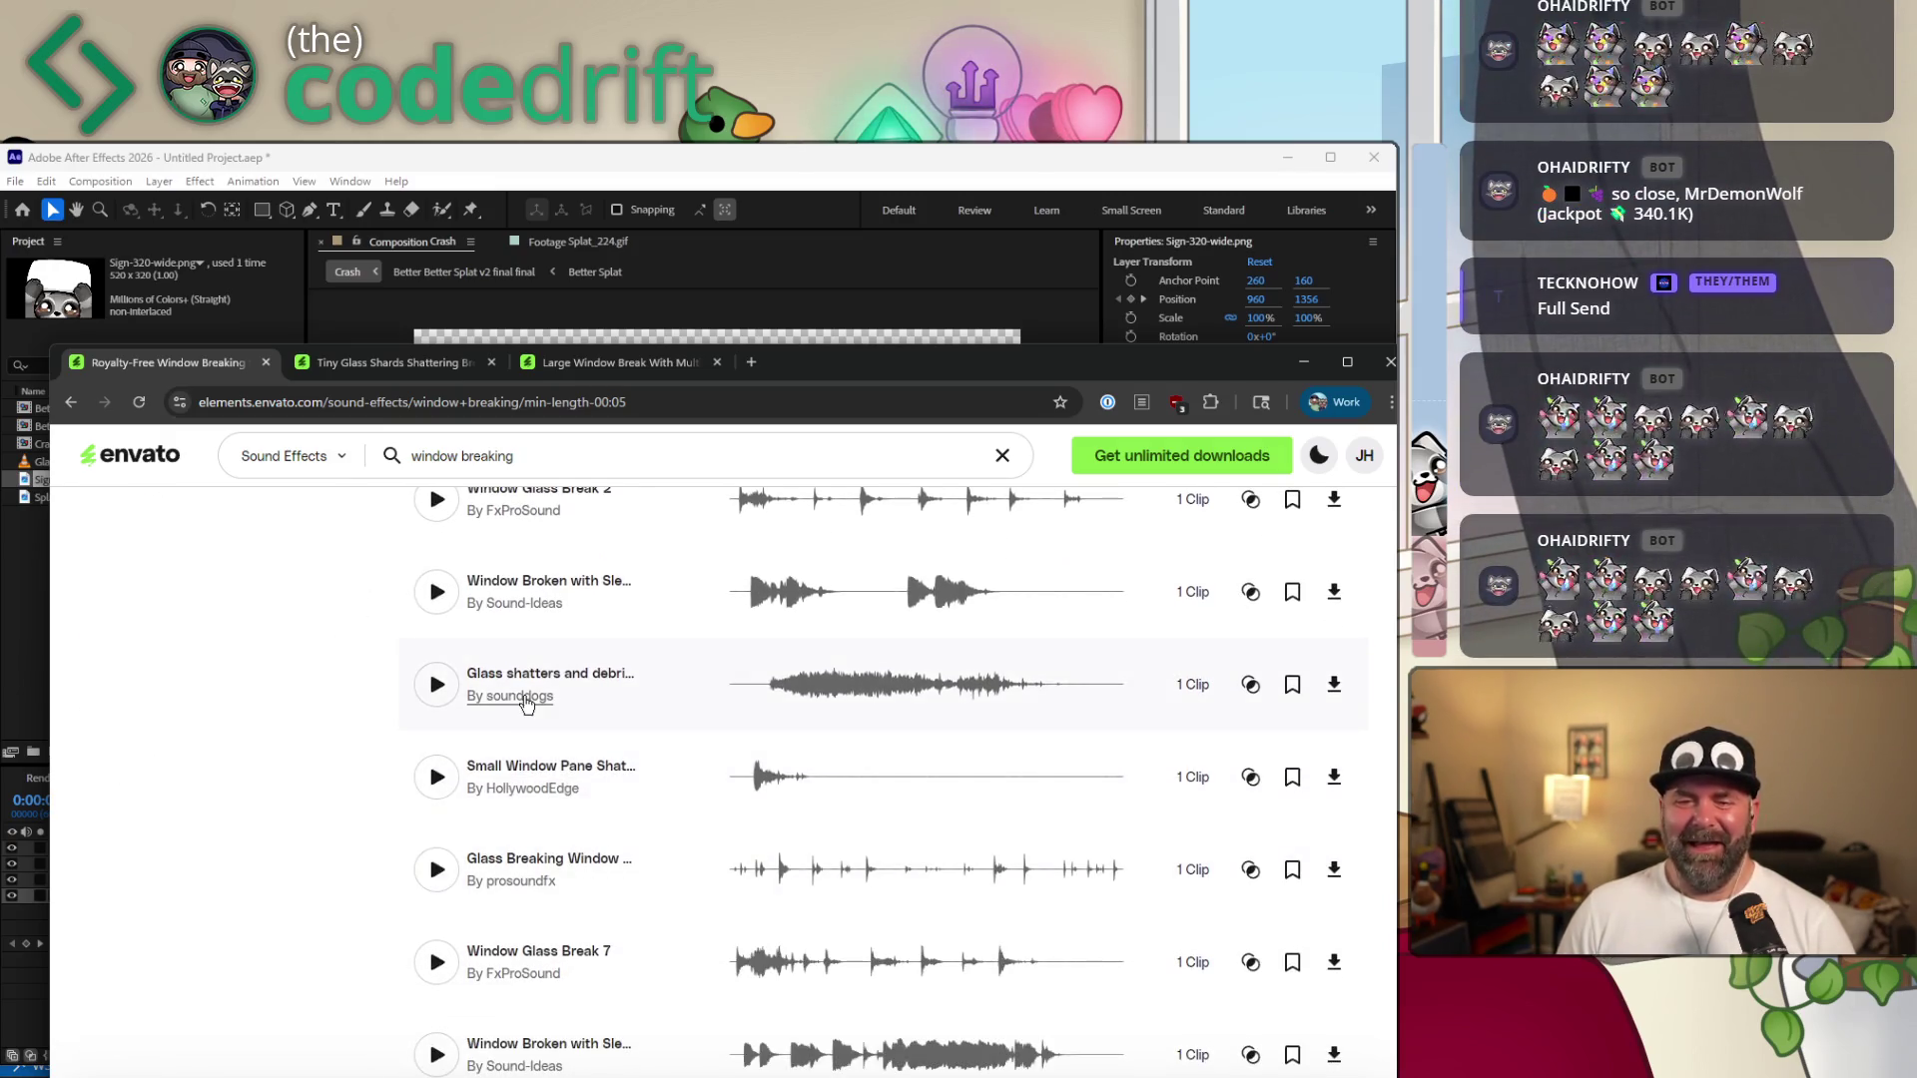
{"action": "scroll", "coordinate": [450, 629], "scroll_direction": "down", "scroll_amount": 1}
{"action": "left_click", "coordinate": [433, 591]}
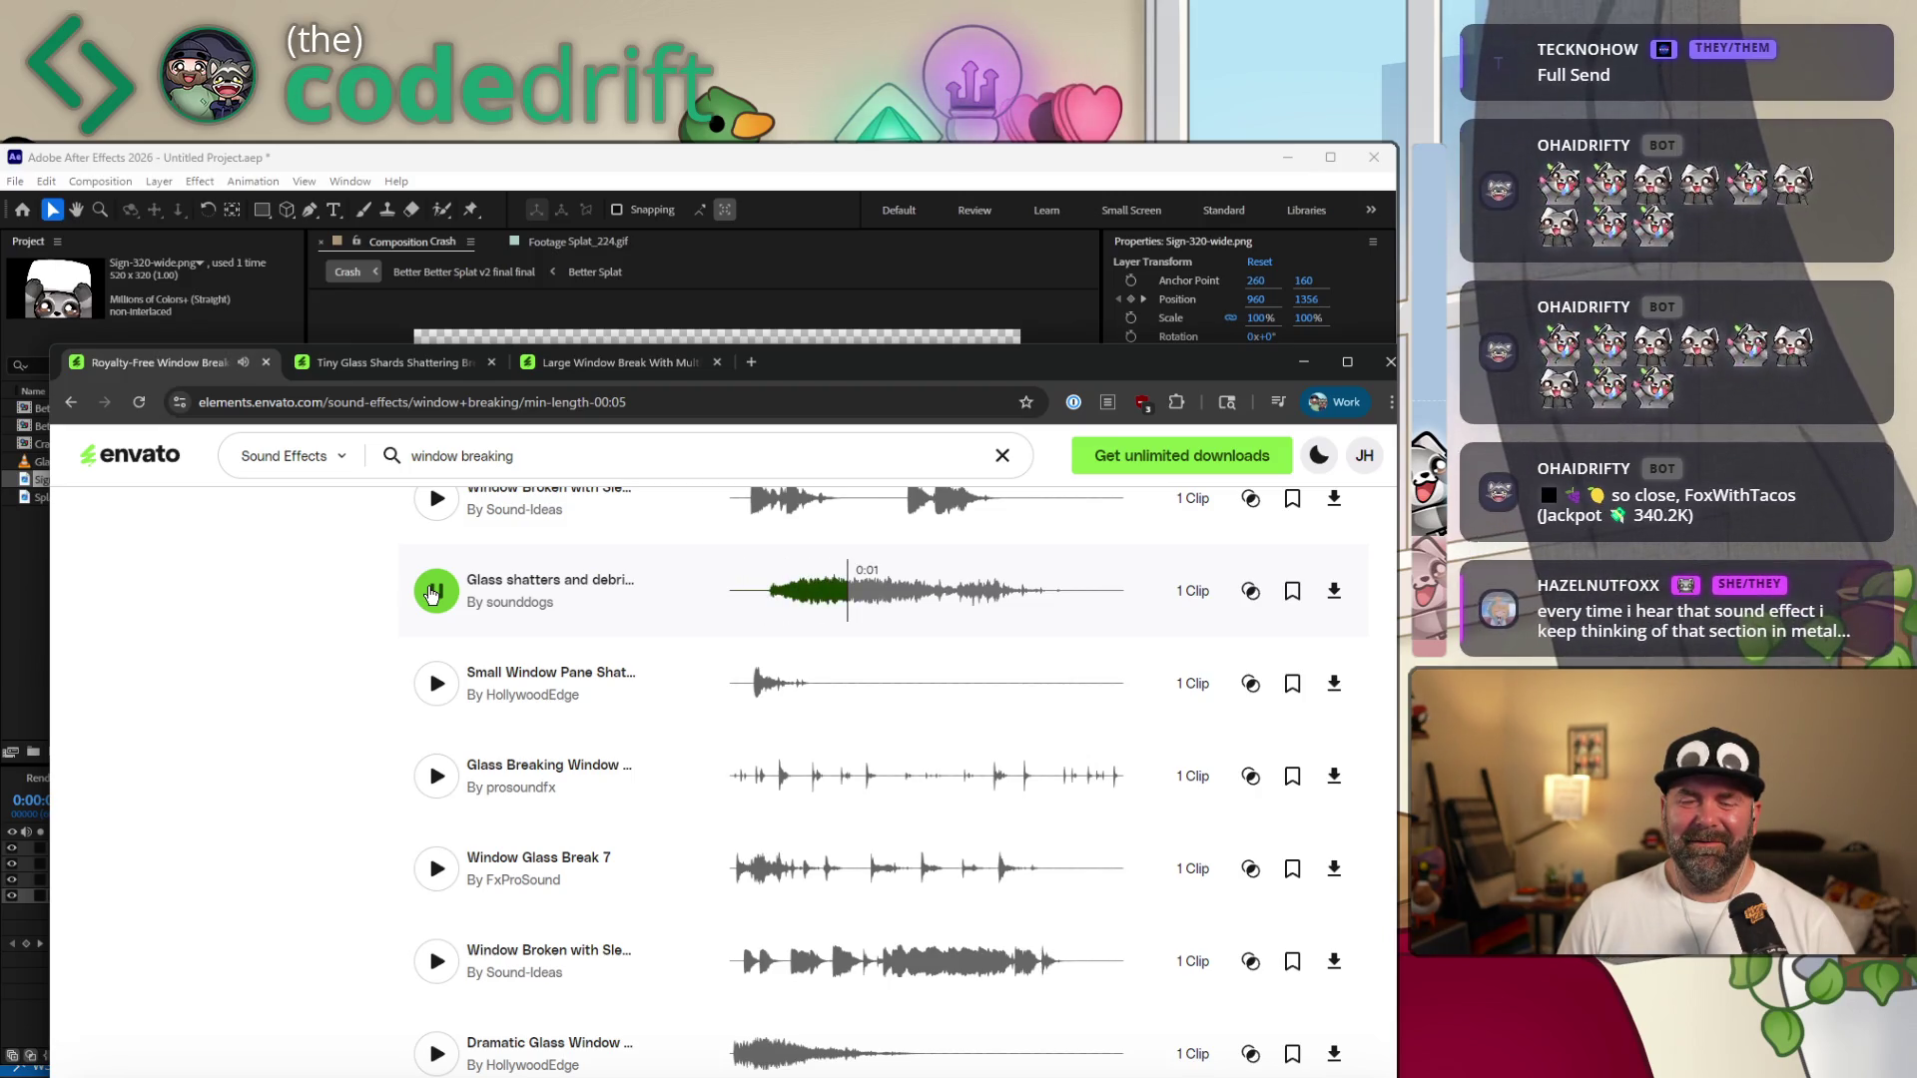
{"action": "left_click", "coordinate": [431, 590]}
{"action": "scroll", "coordinate": [636, 838], "scroll_direction": "down", "scroll_amount": 1}
{"action": "scroll", "coordinate": [494, 861], "scroll_direction": "down", "scroll_amount": 1}
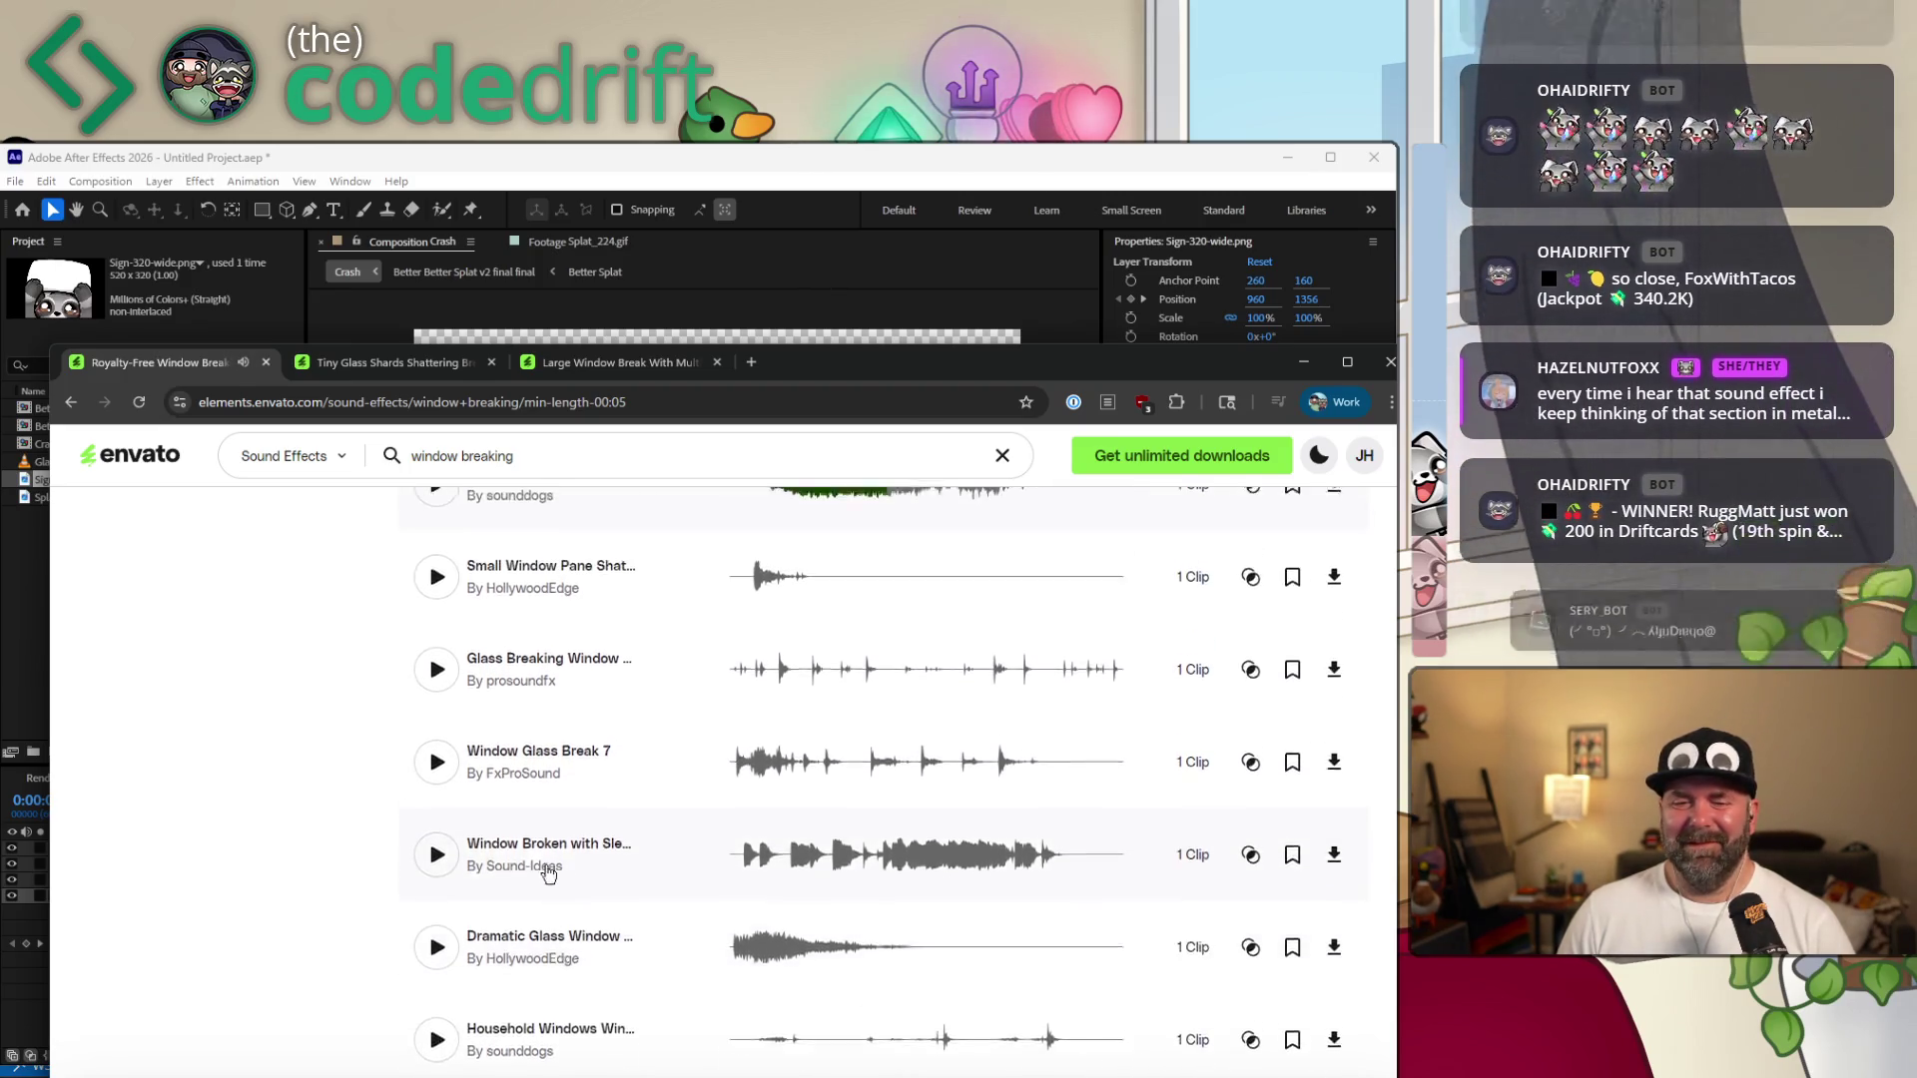